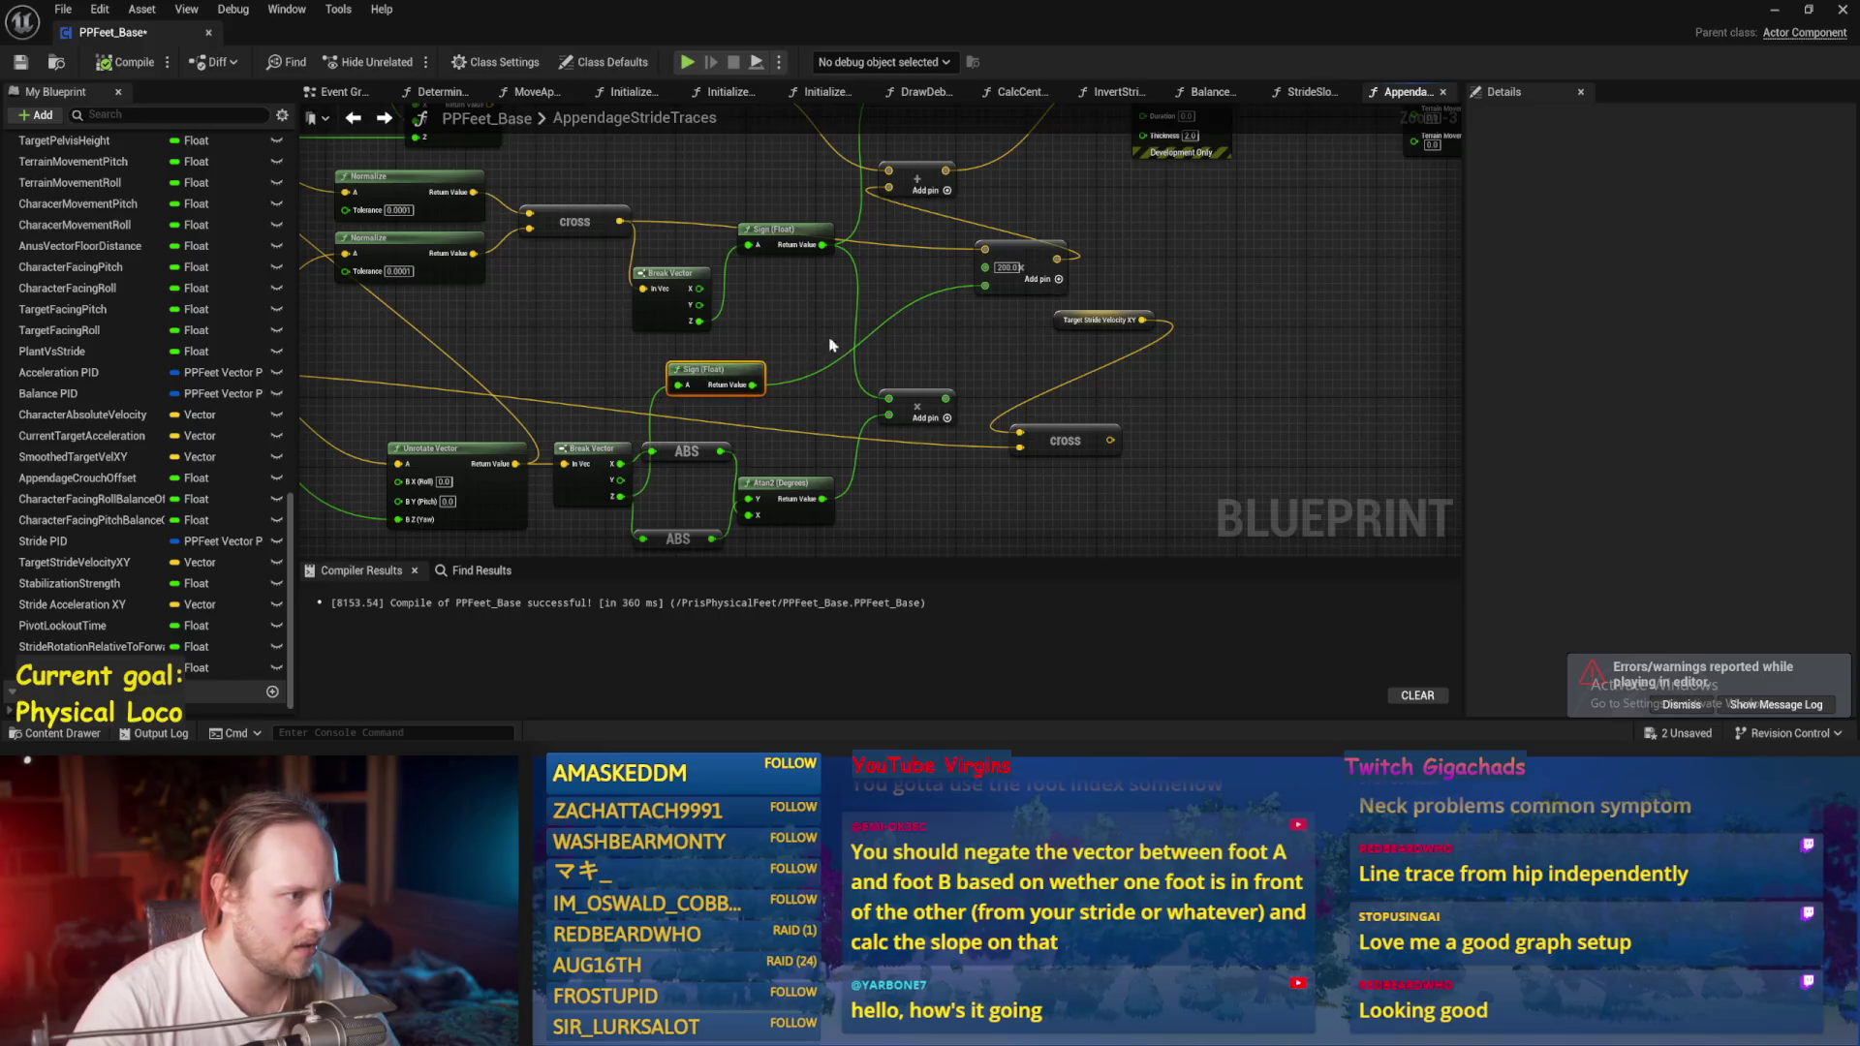
Add a third input to the multiply node and wire the second Sign (Float) result into it.
mouse_move(707, 372)
left_mouse_down()
mouse_move(798, 332)
mouse_move(622, 377)
left_mouse_up()
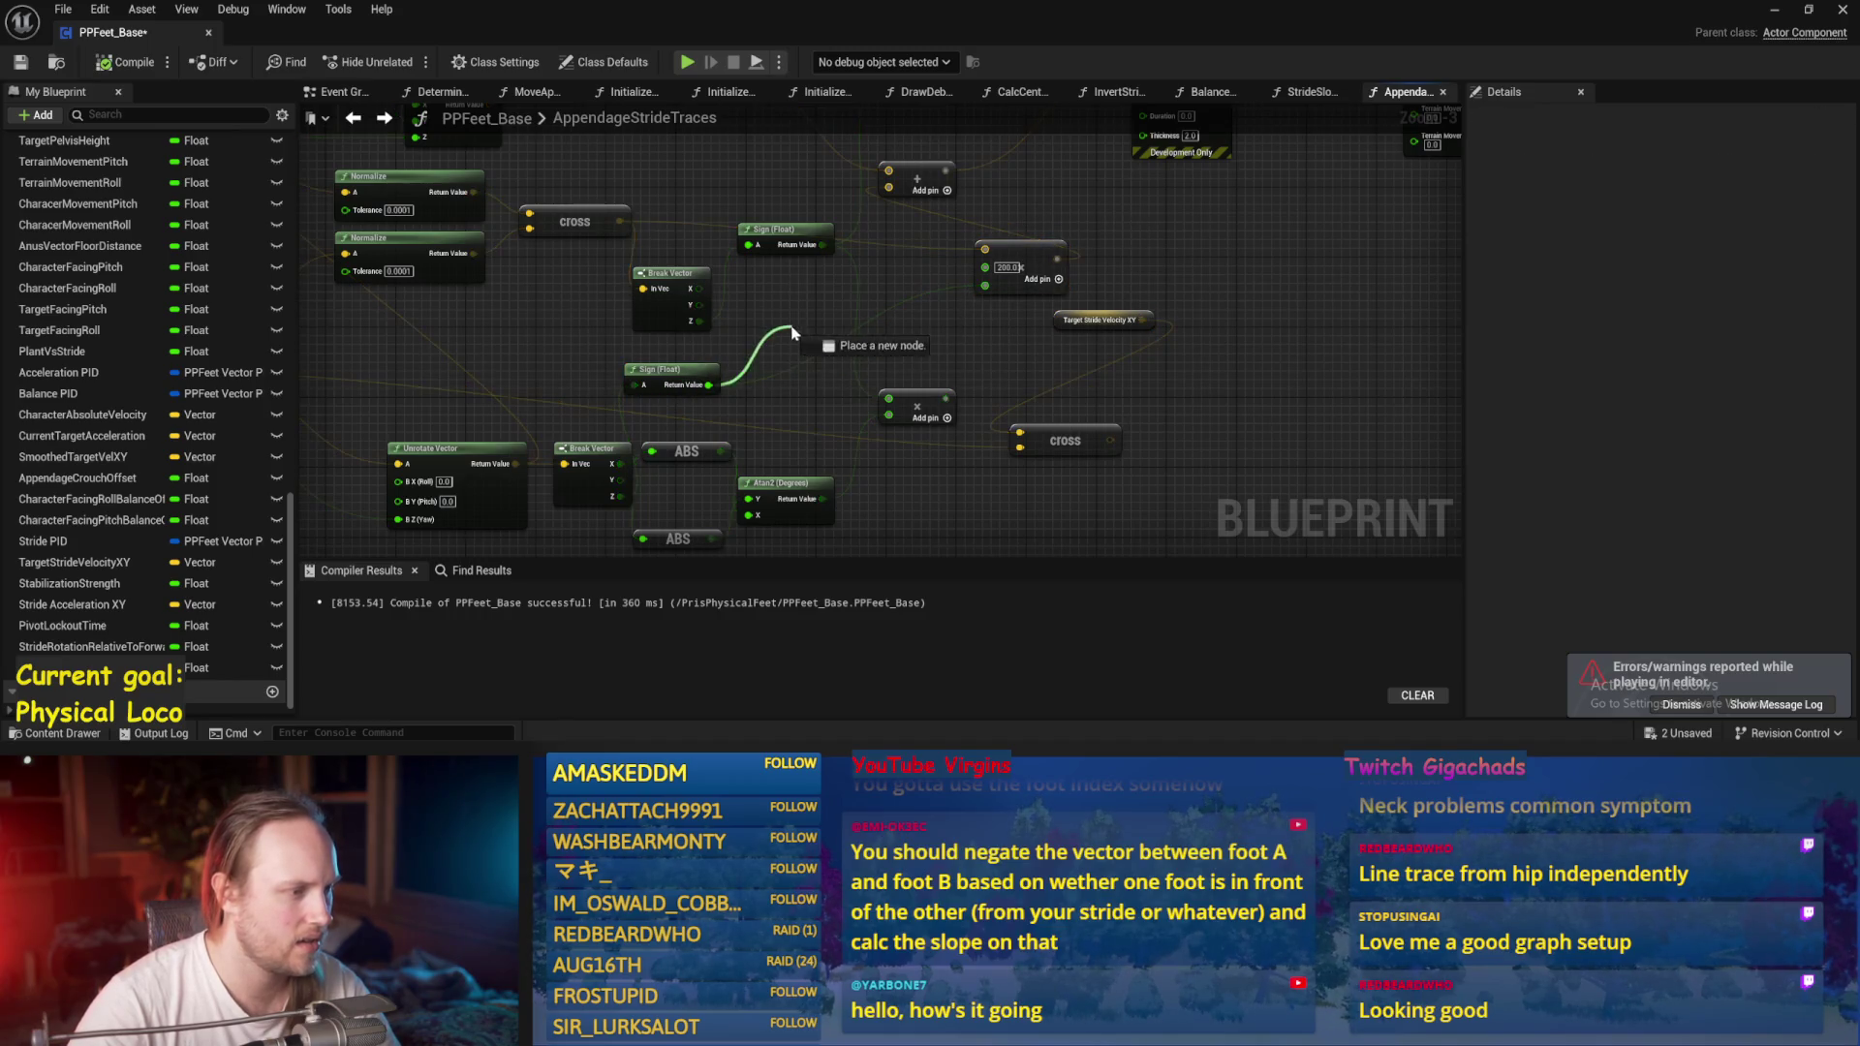
scroll(847, 328, "up", 3)
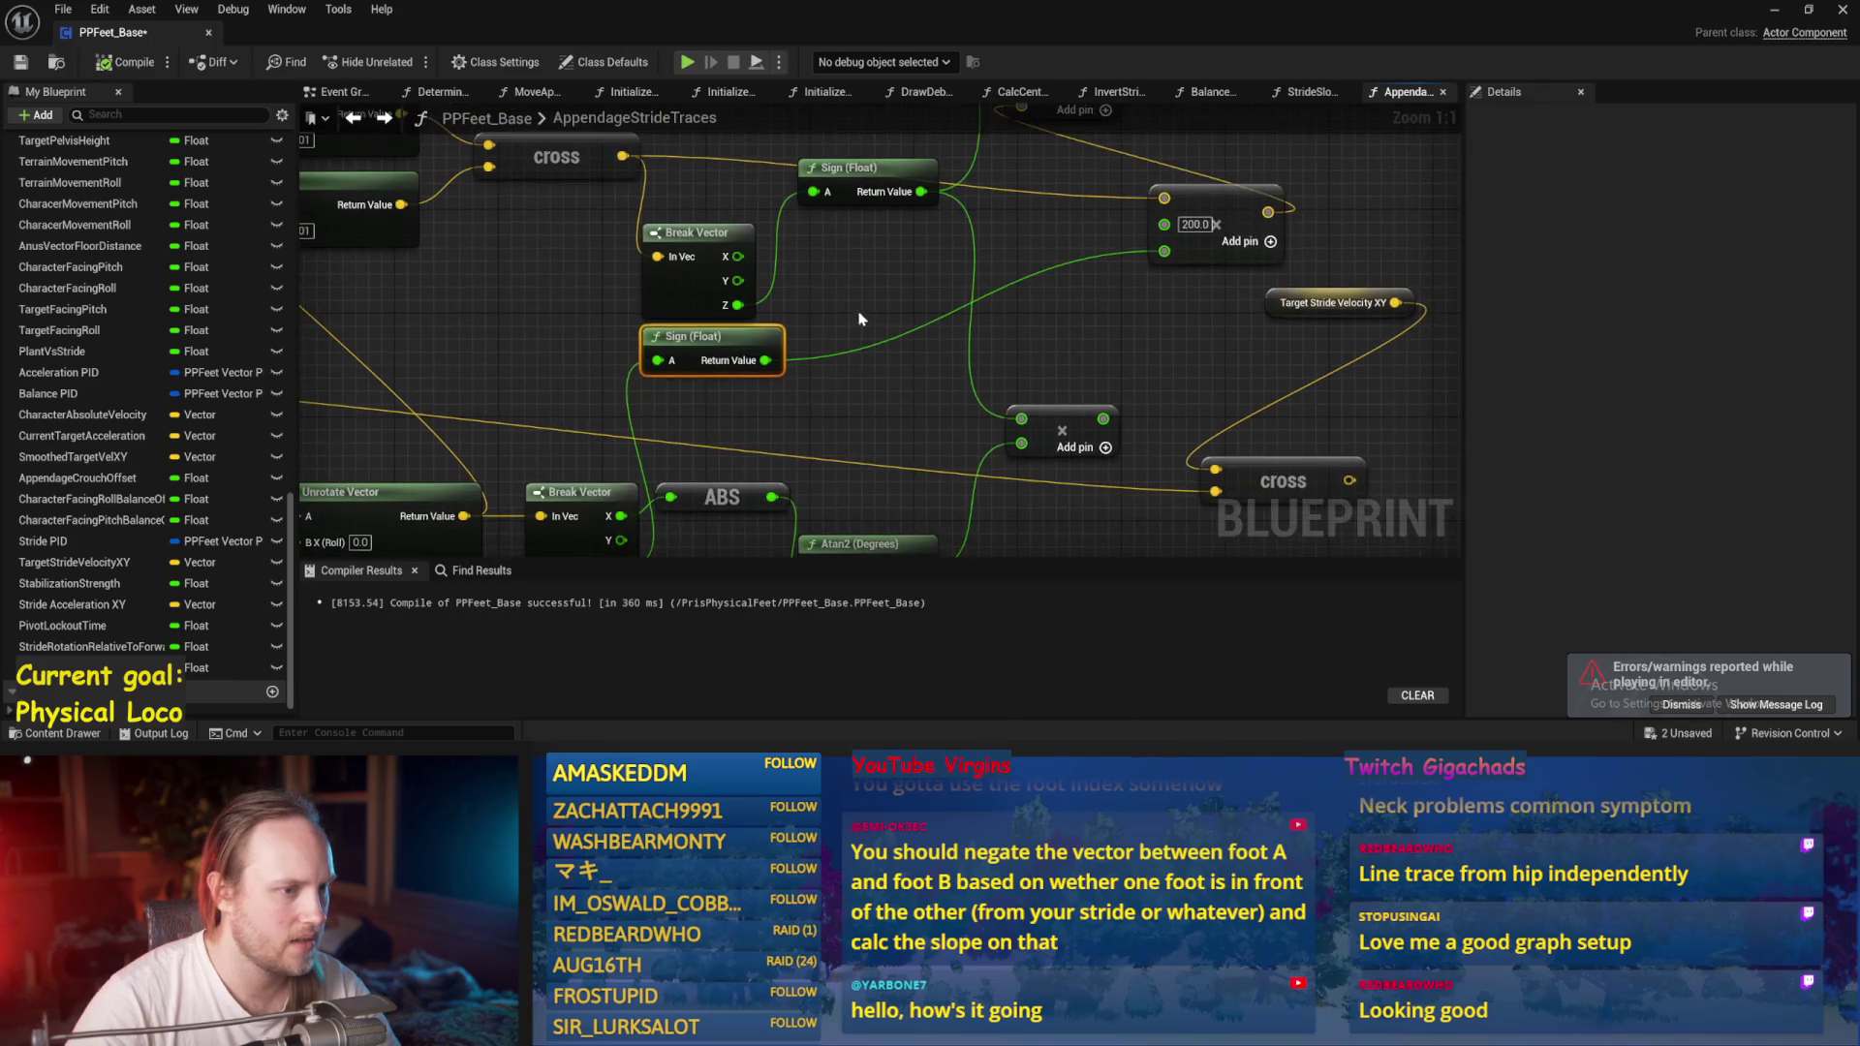
left_click(1073, 437)
left_click_drag(765, 360, 1035, 404)
left_click_drag(589, 226, 575, 264)
Feed the multiply result into Print String, then minimize the Blueprint to show PPFeet_TestLevel.
scroll(858, 426, "down", 3)
left_click_drag(858, 426, 803, 320)
left_click_drag(802, 250, 800, 247)
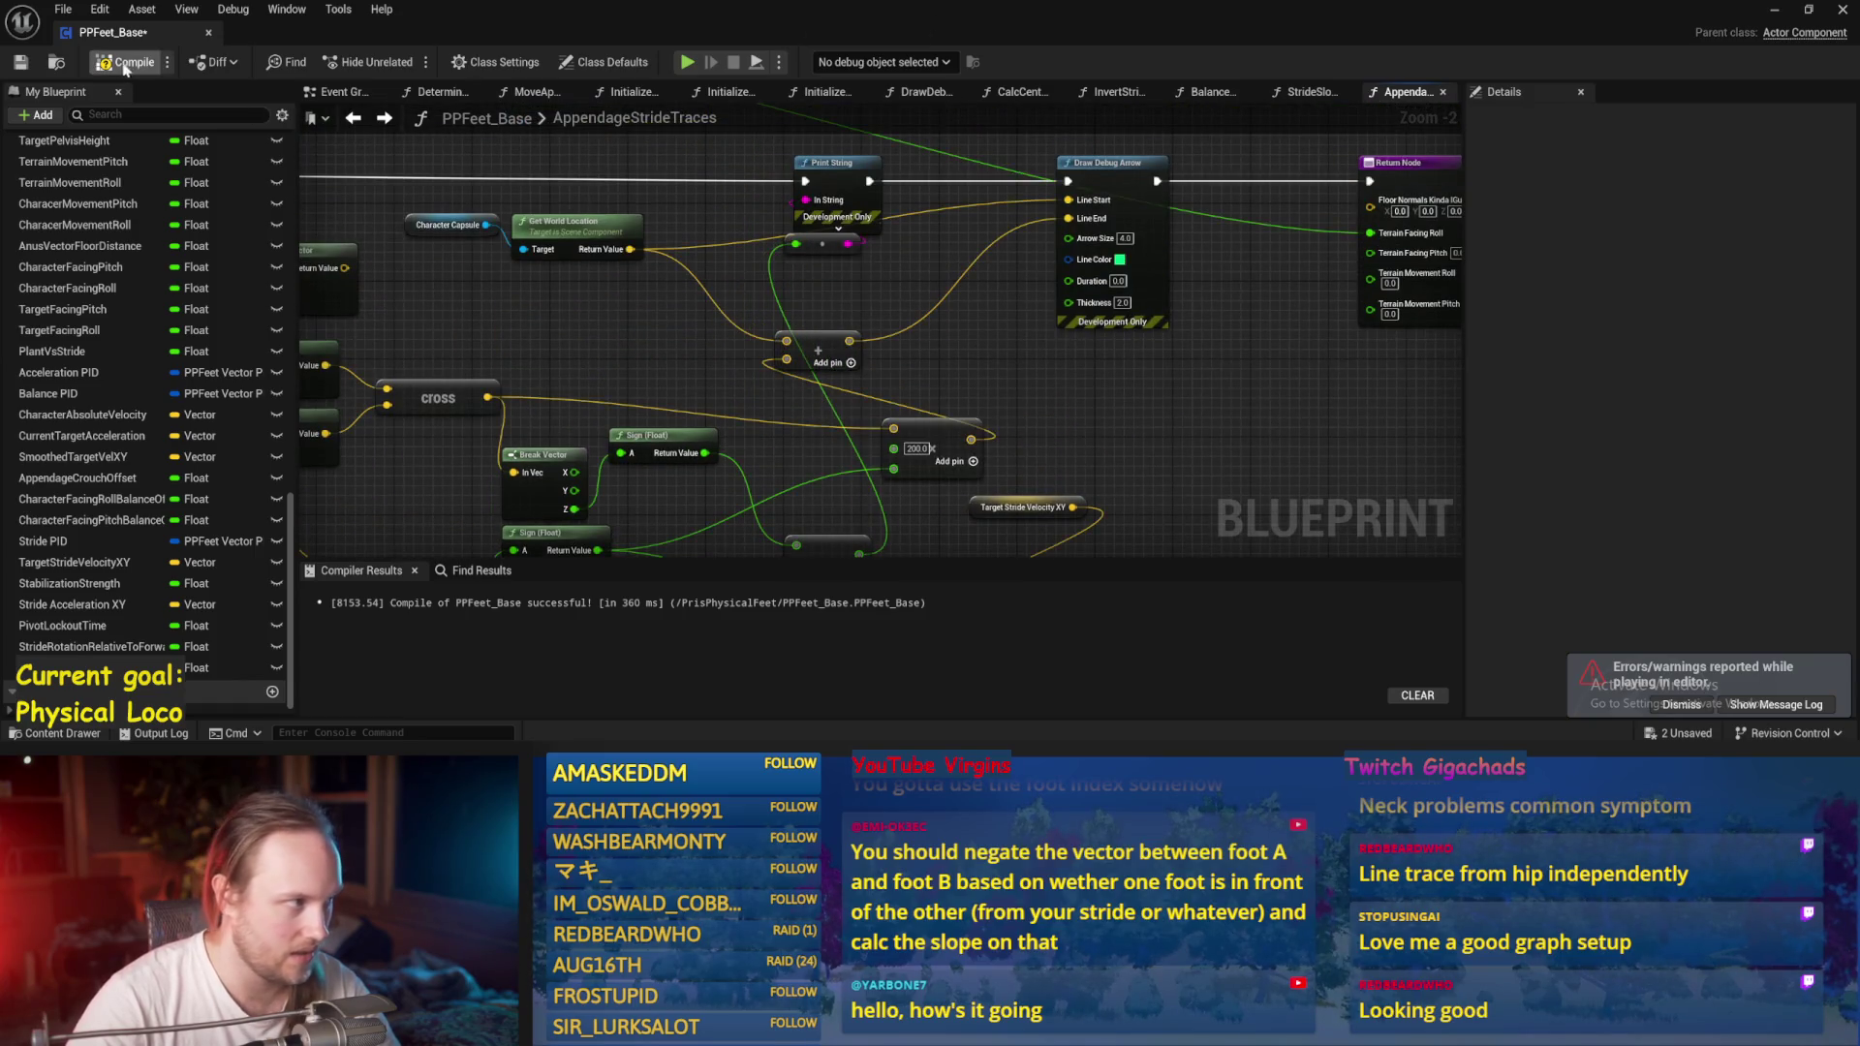
left_click(1773, 10)
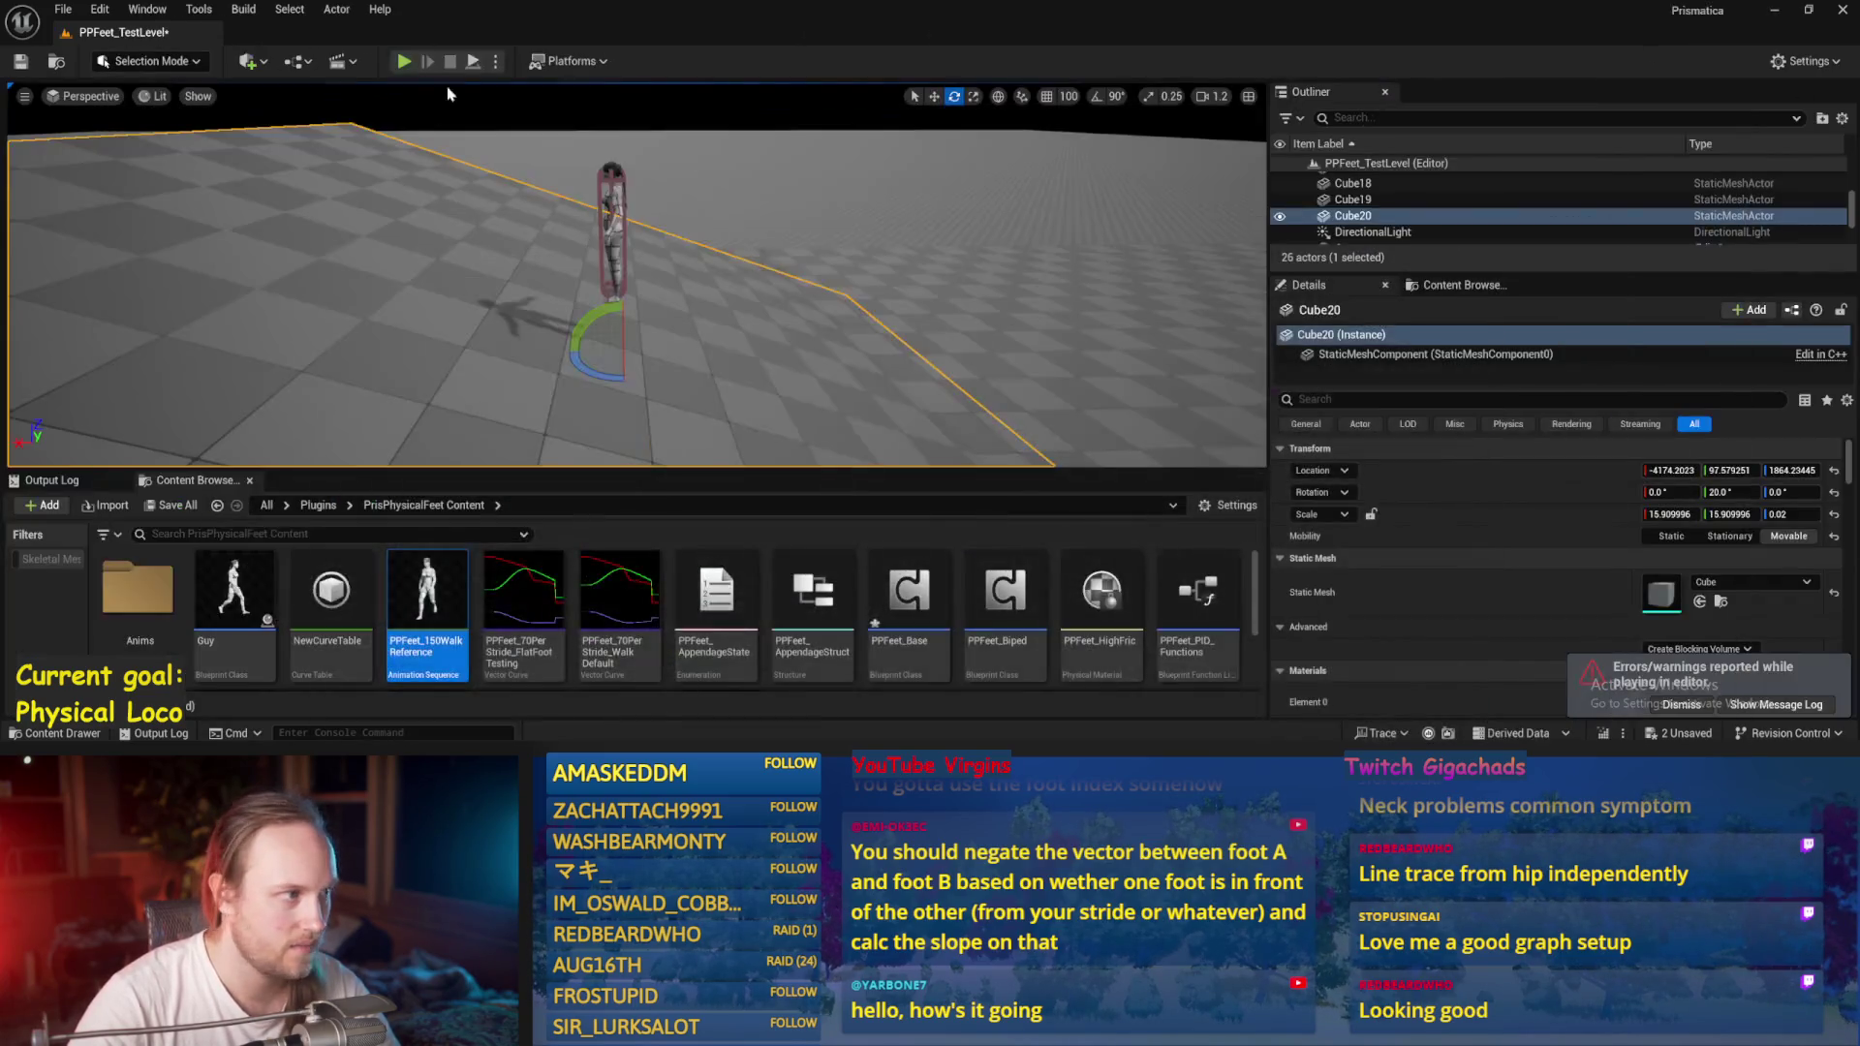
Play the level and tilt the Cube20 floor, reset its rotation, then tilt it about 29 degrees.
left_click(482, 63)
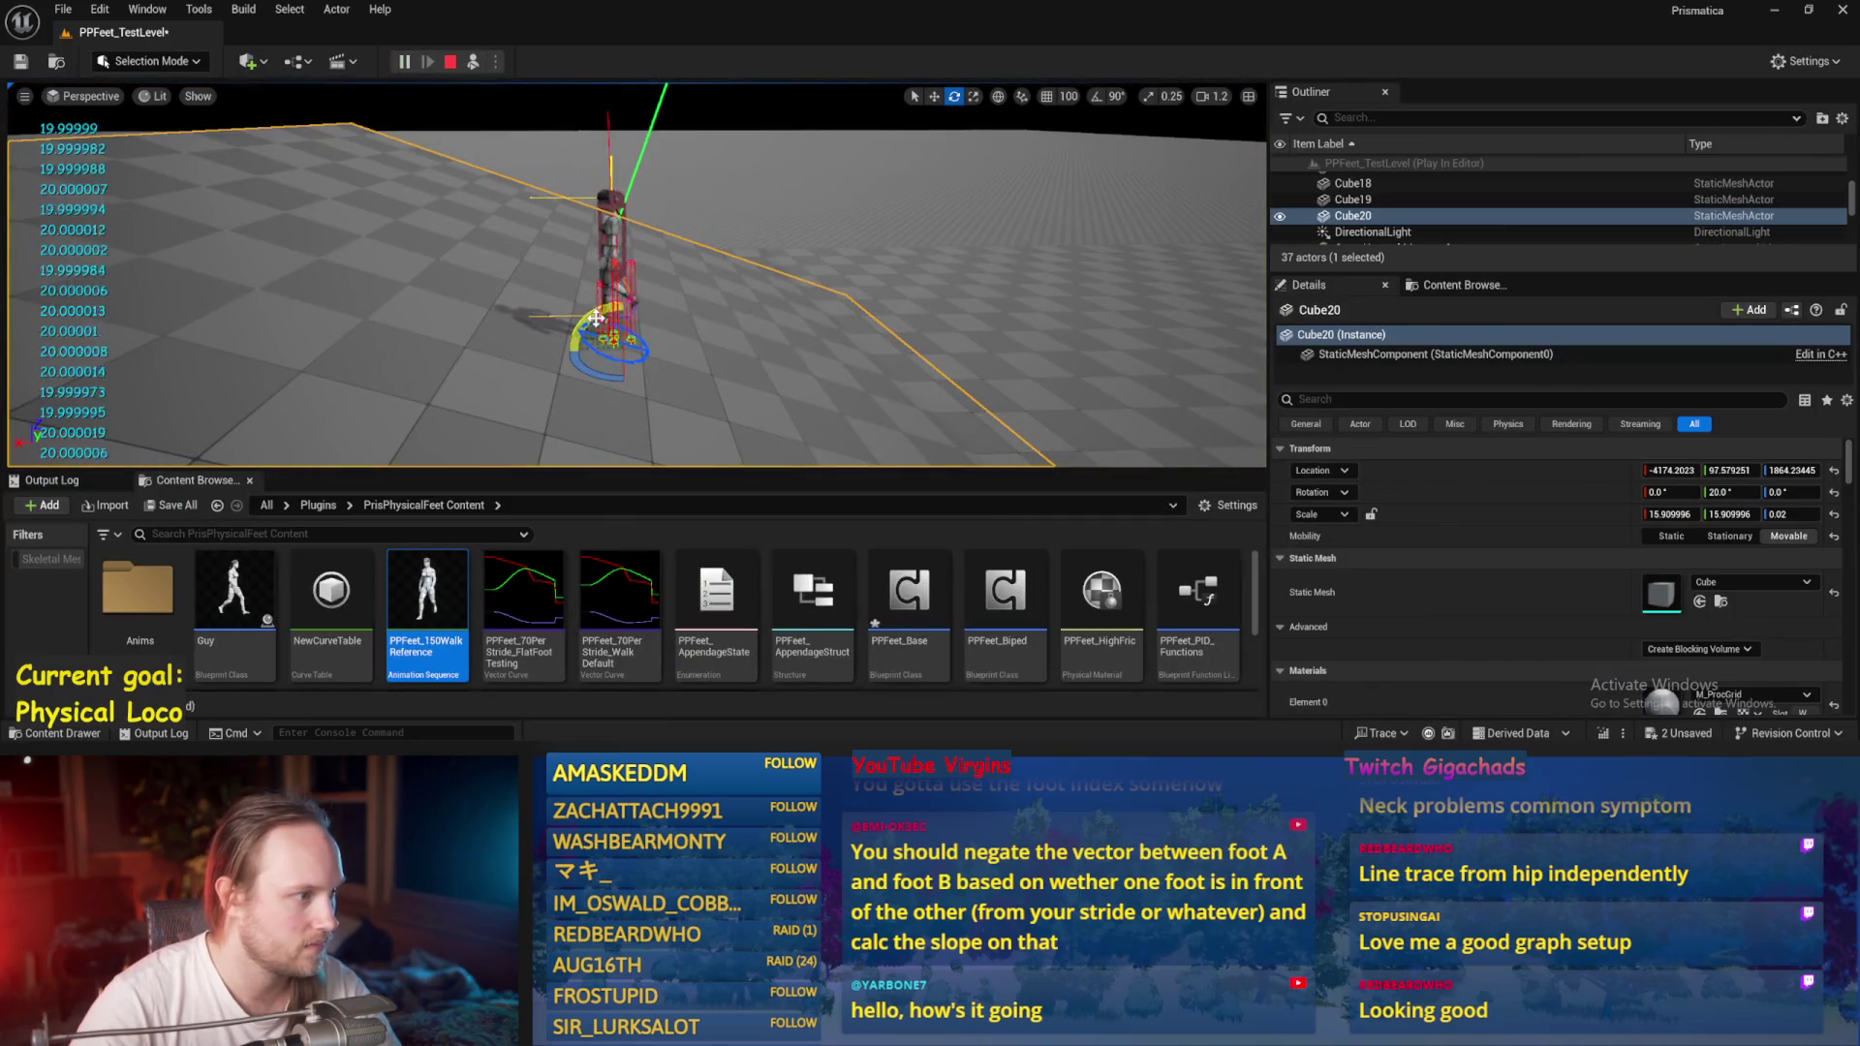
mouse_move(581, 320)
left_mouse_down()
mouse_move(596, 383)
mouse_move(572, 349)
mouse_move(601, 392)
mouse_move(571, 372)
mouse_move(573, 341)
mouse_move(591, 392)
left_mouse_up()
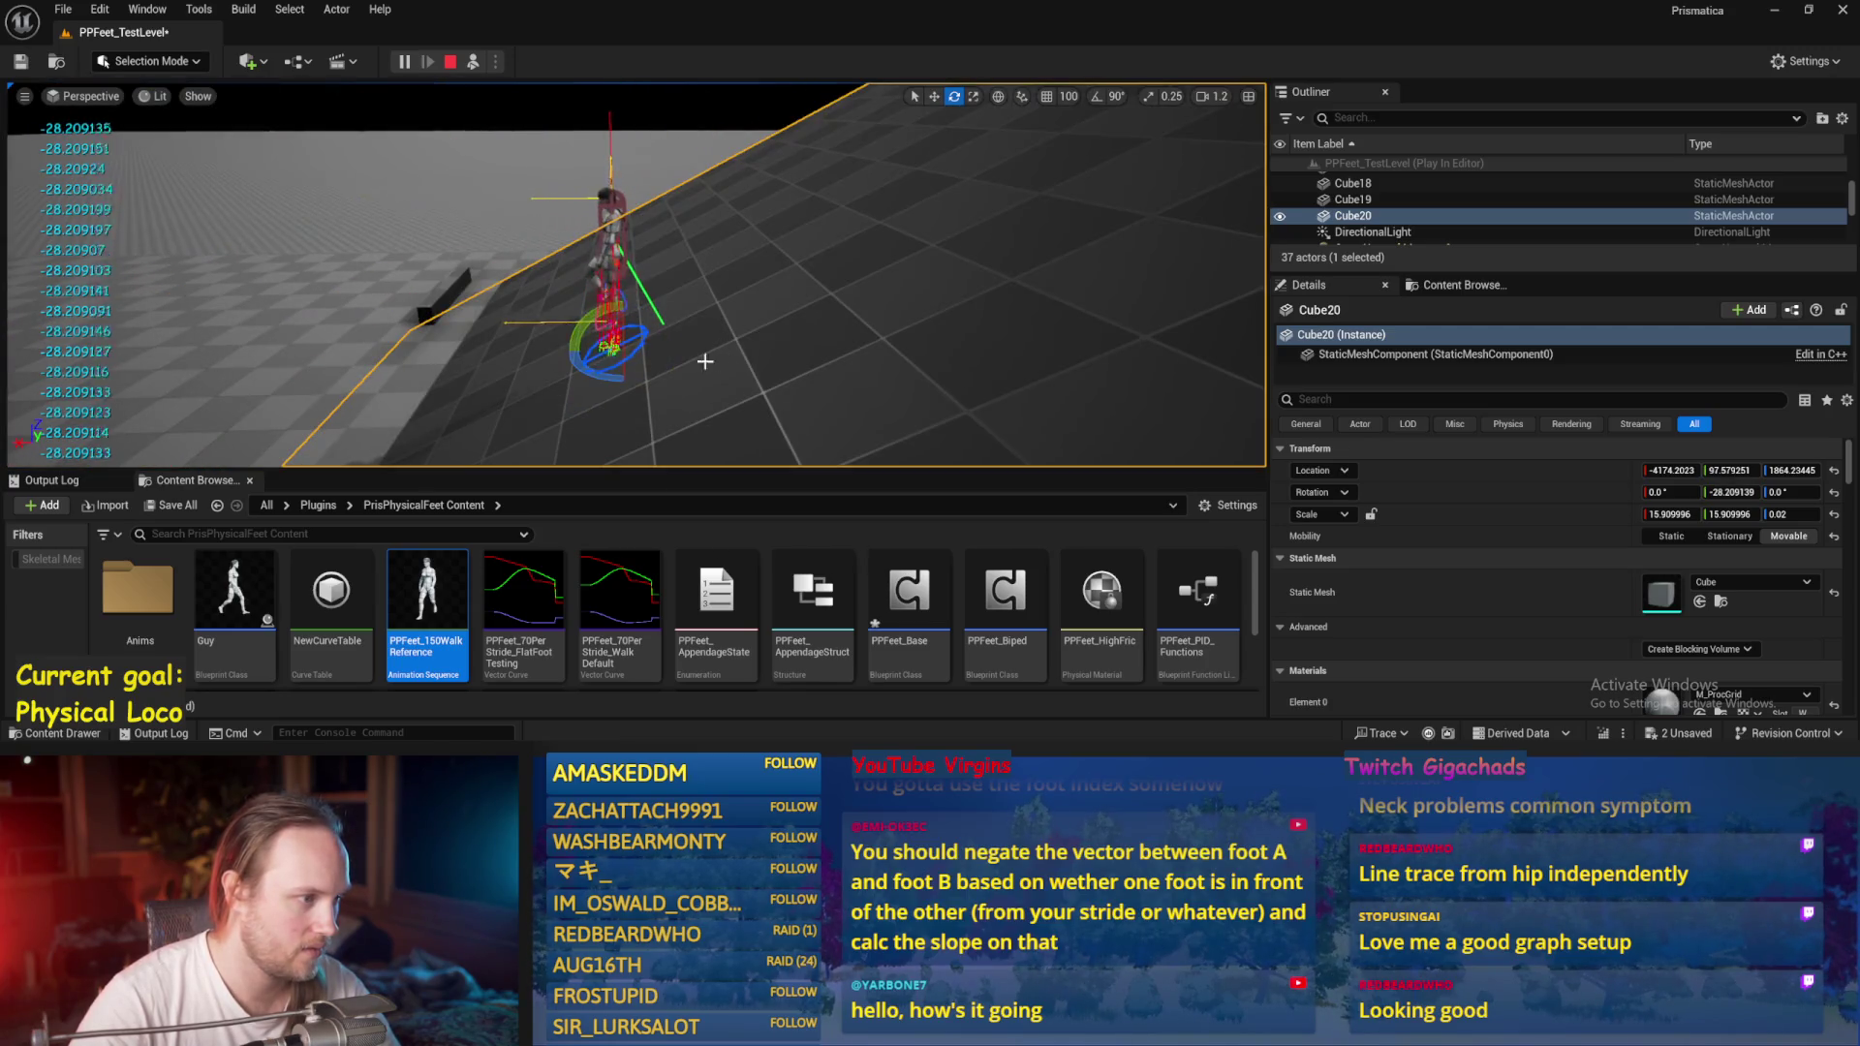
mouse_move(641, 334)
left_mouse_down()
mouse_move(682, 356)
mouse_move(644, 387)
mouse_move(620, 402)
mouse_move(566, 382)
mouse_move(674, 346)
left_mouse_up()
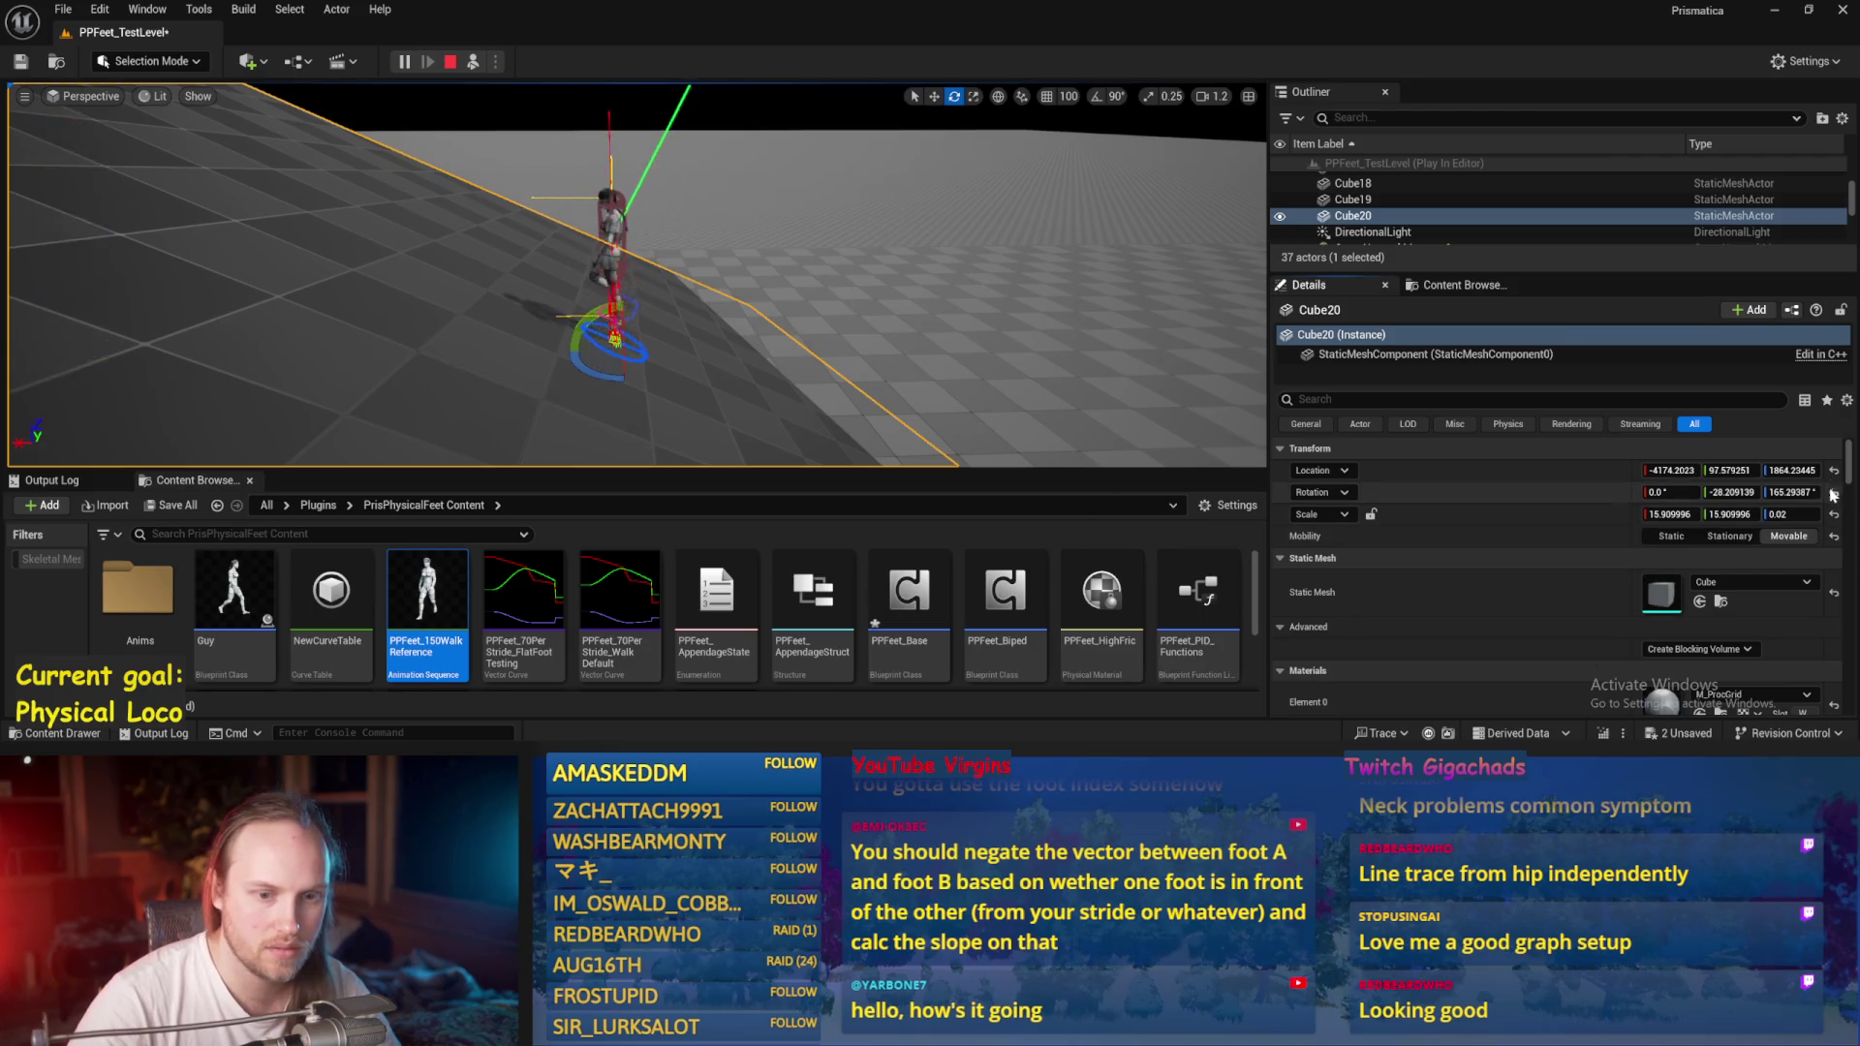
left_click(1833, 492)
left_click_drag(593, 322, 3, 255)
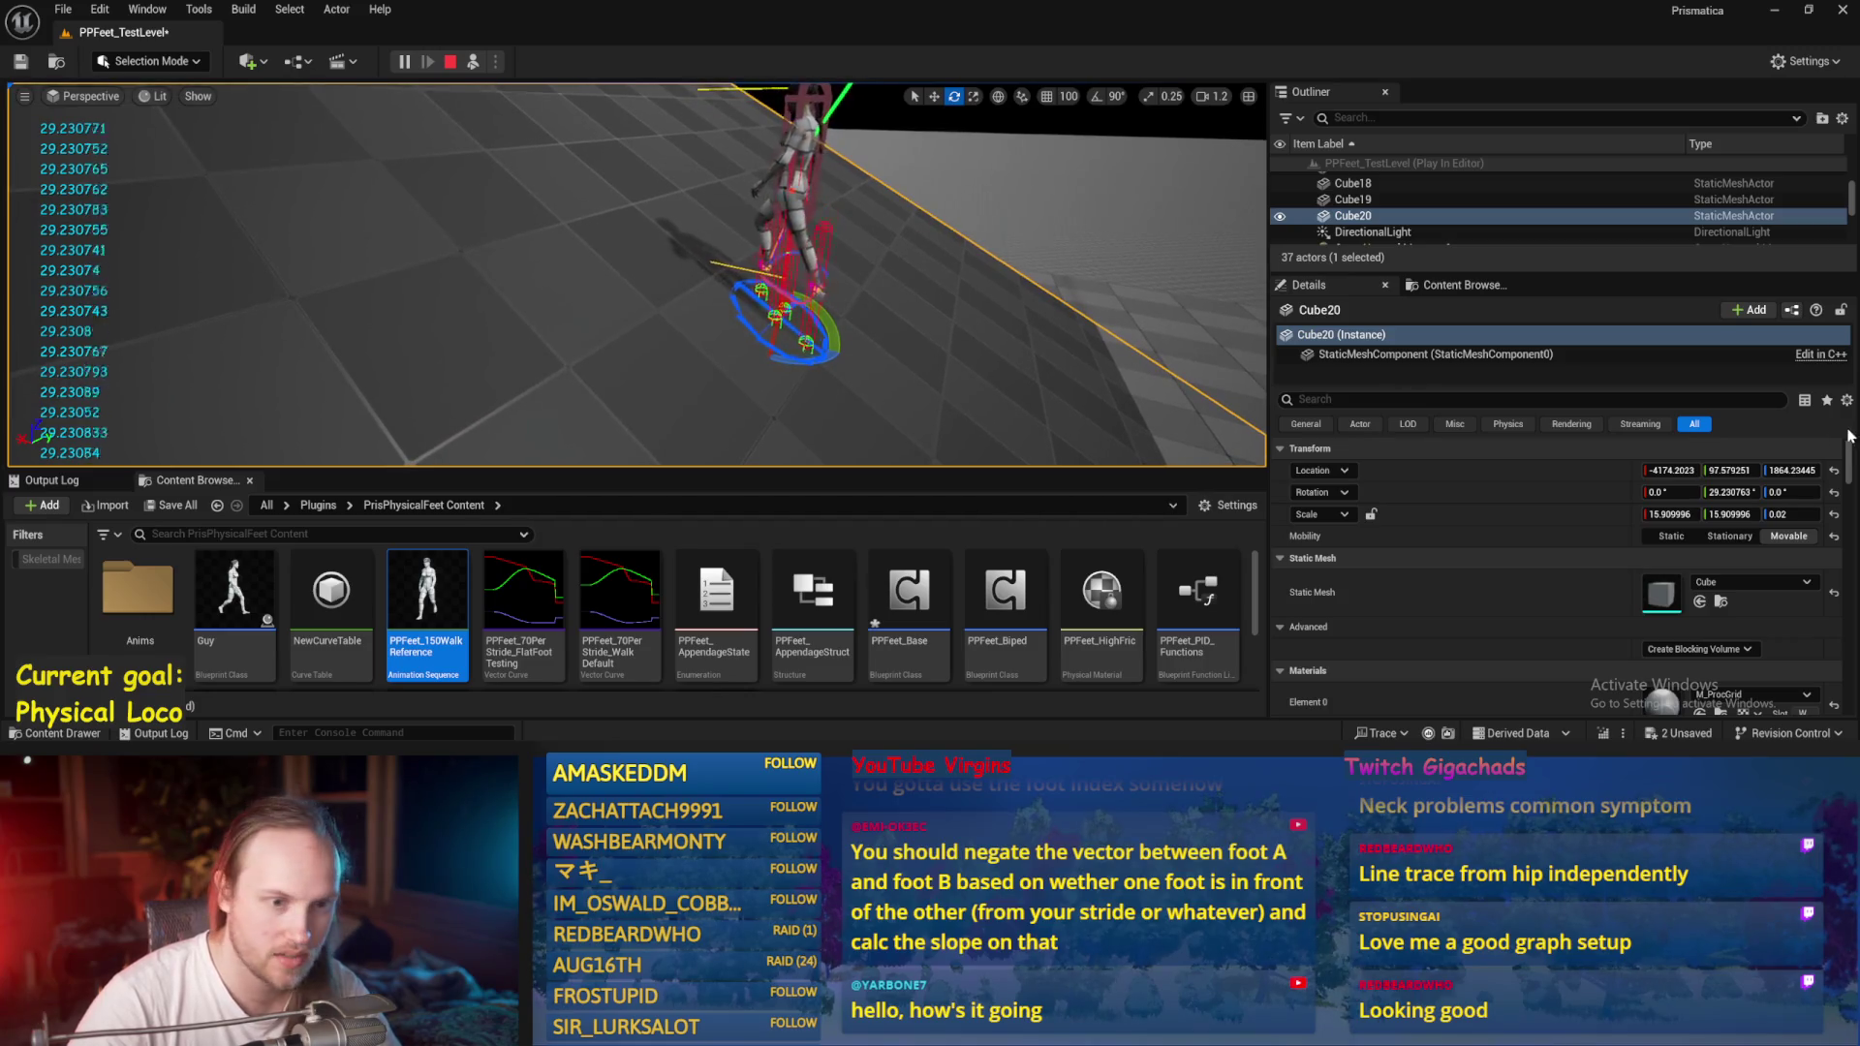
Possess the character, tilt the floor sideways about 37 degrees, then stop the play session.
left_click(1034, 101)
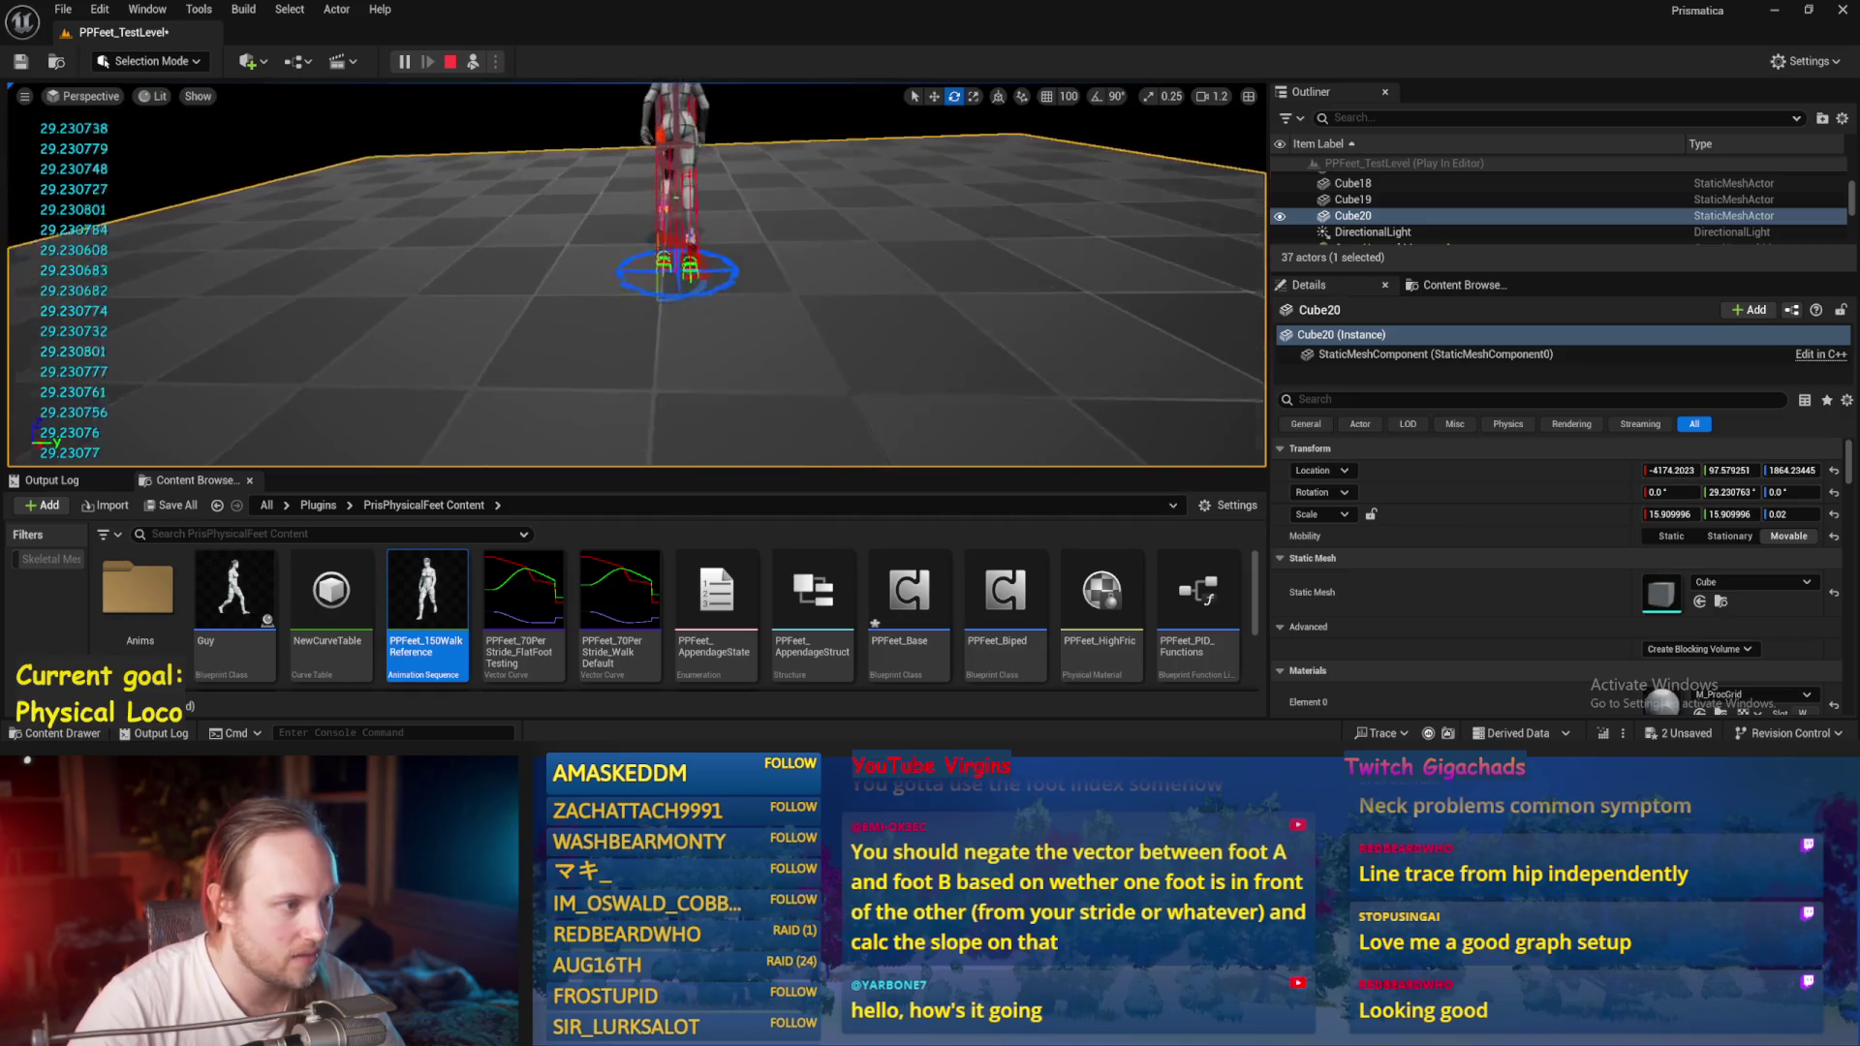
left_click_drag(673, 221, 651, 230)
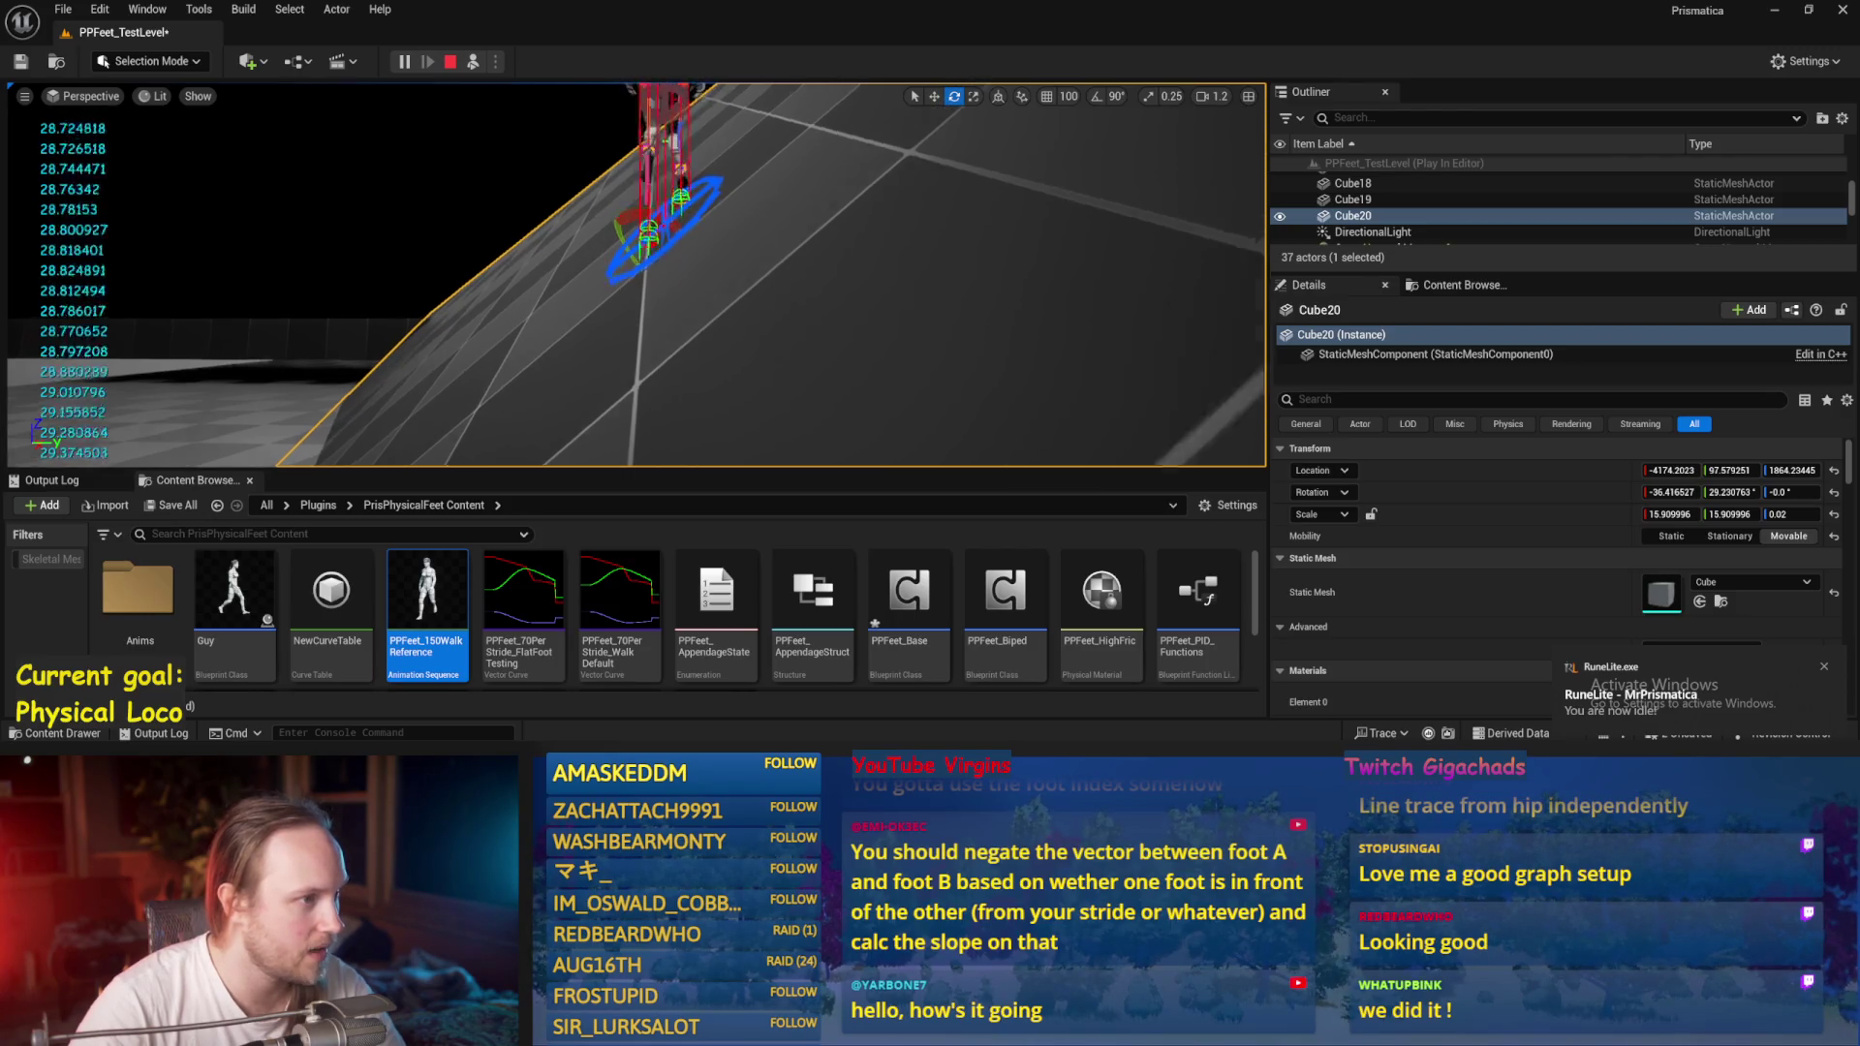
scroll(562, 367, "down", 5)
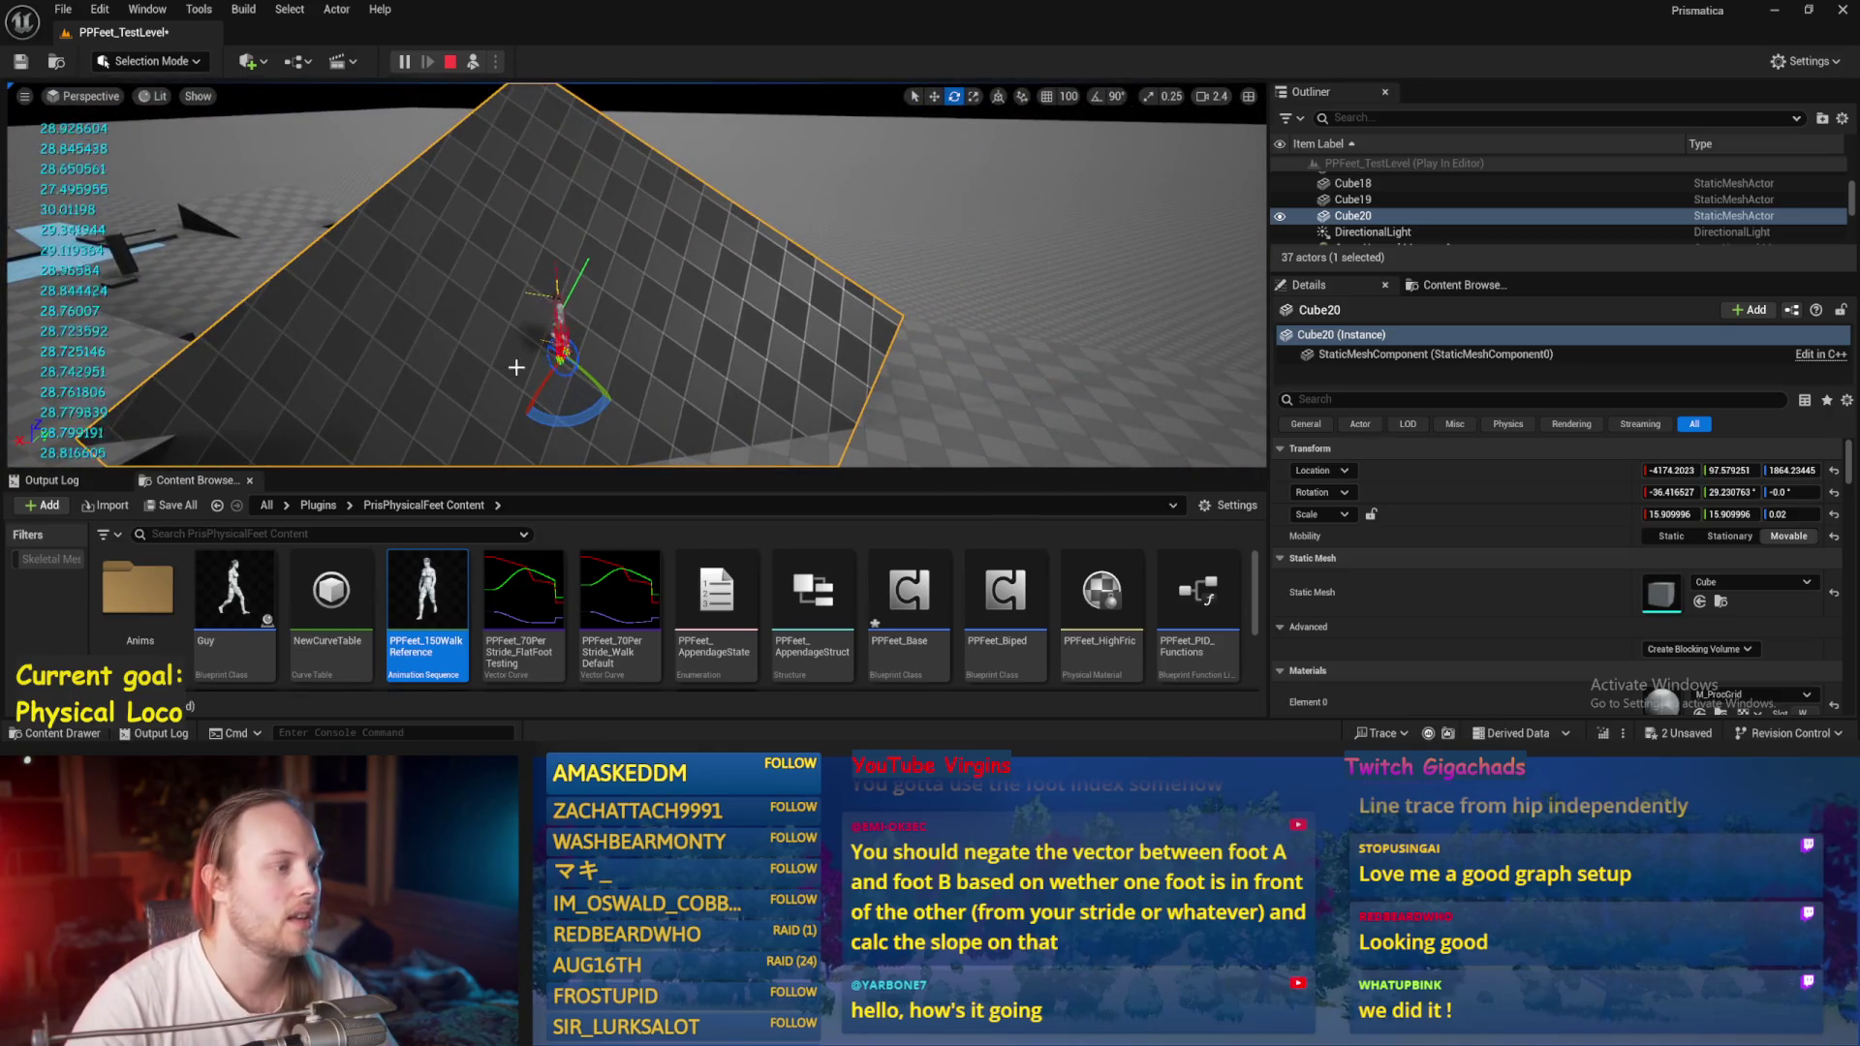
left_click(562, 333)
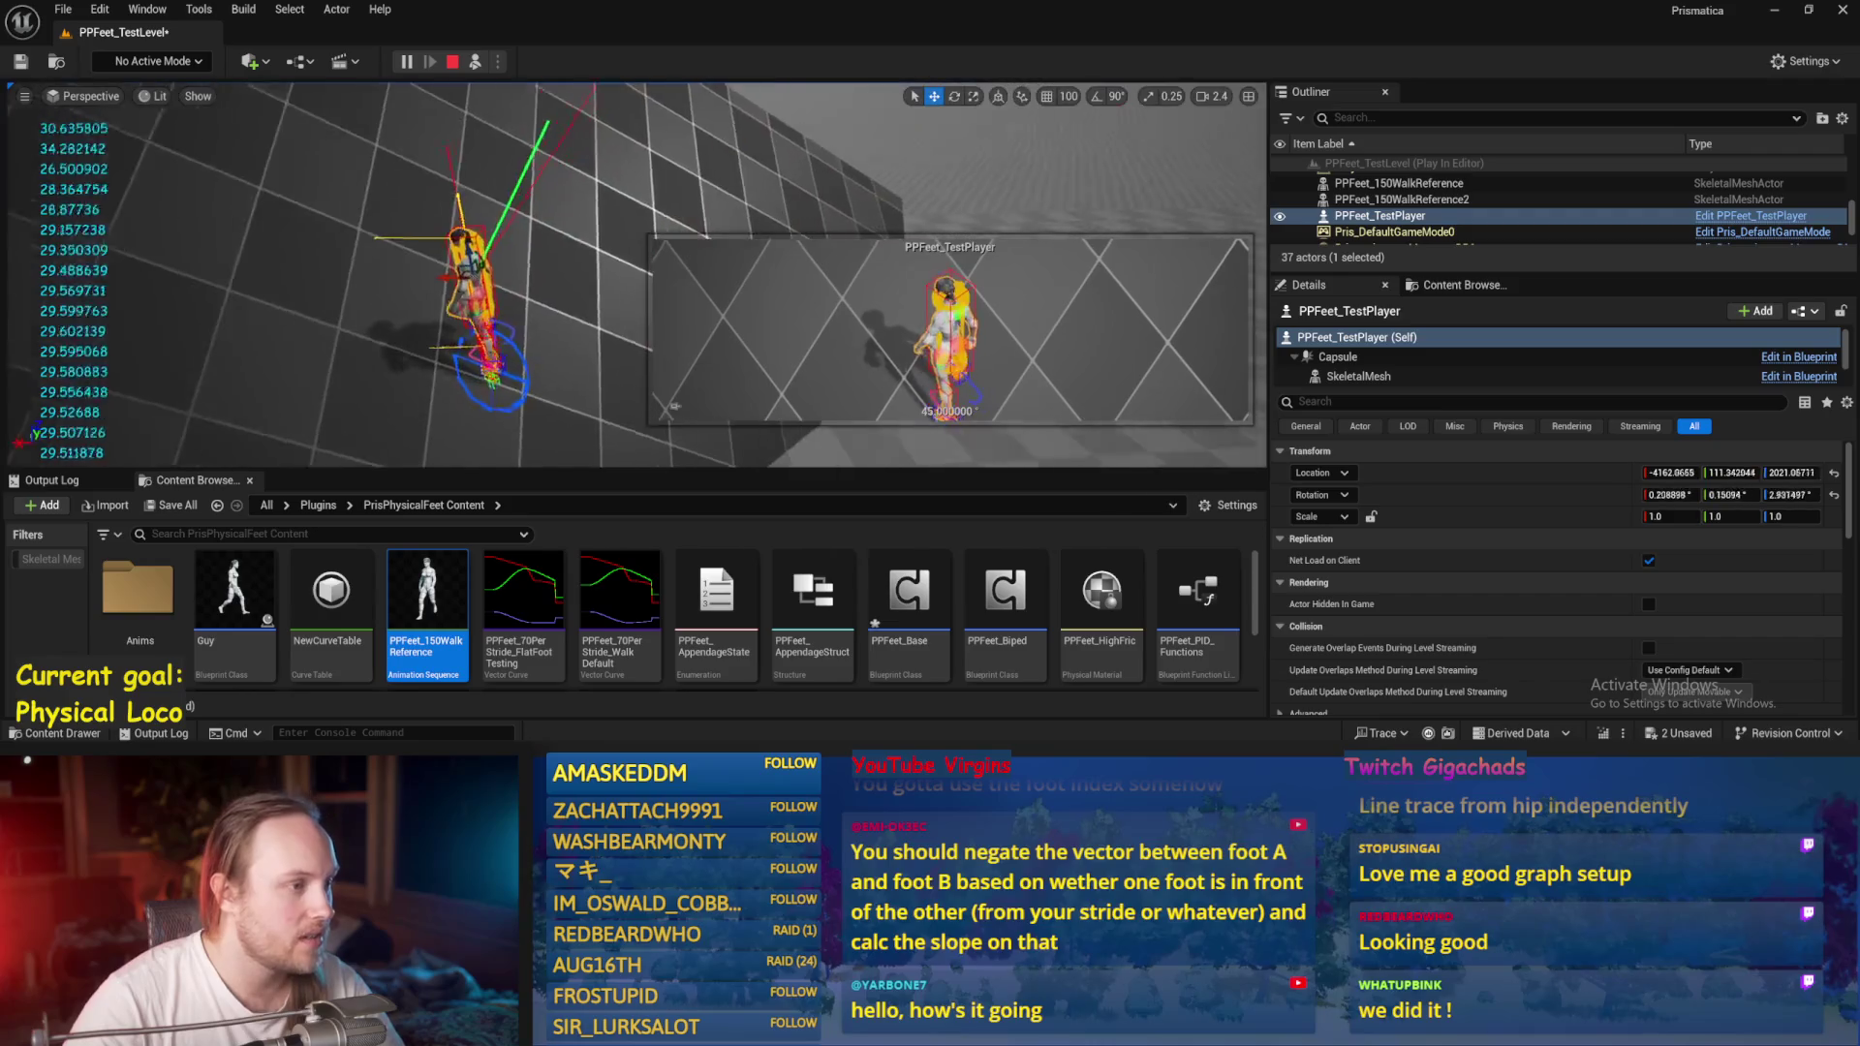
key("Escape")
left_click(63, 9)
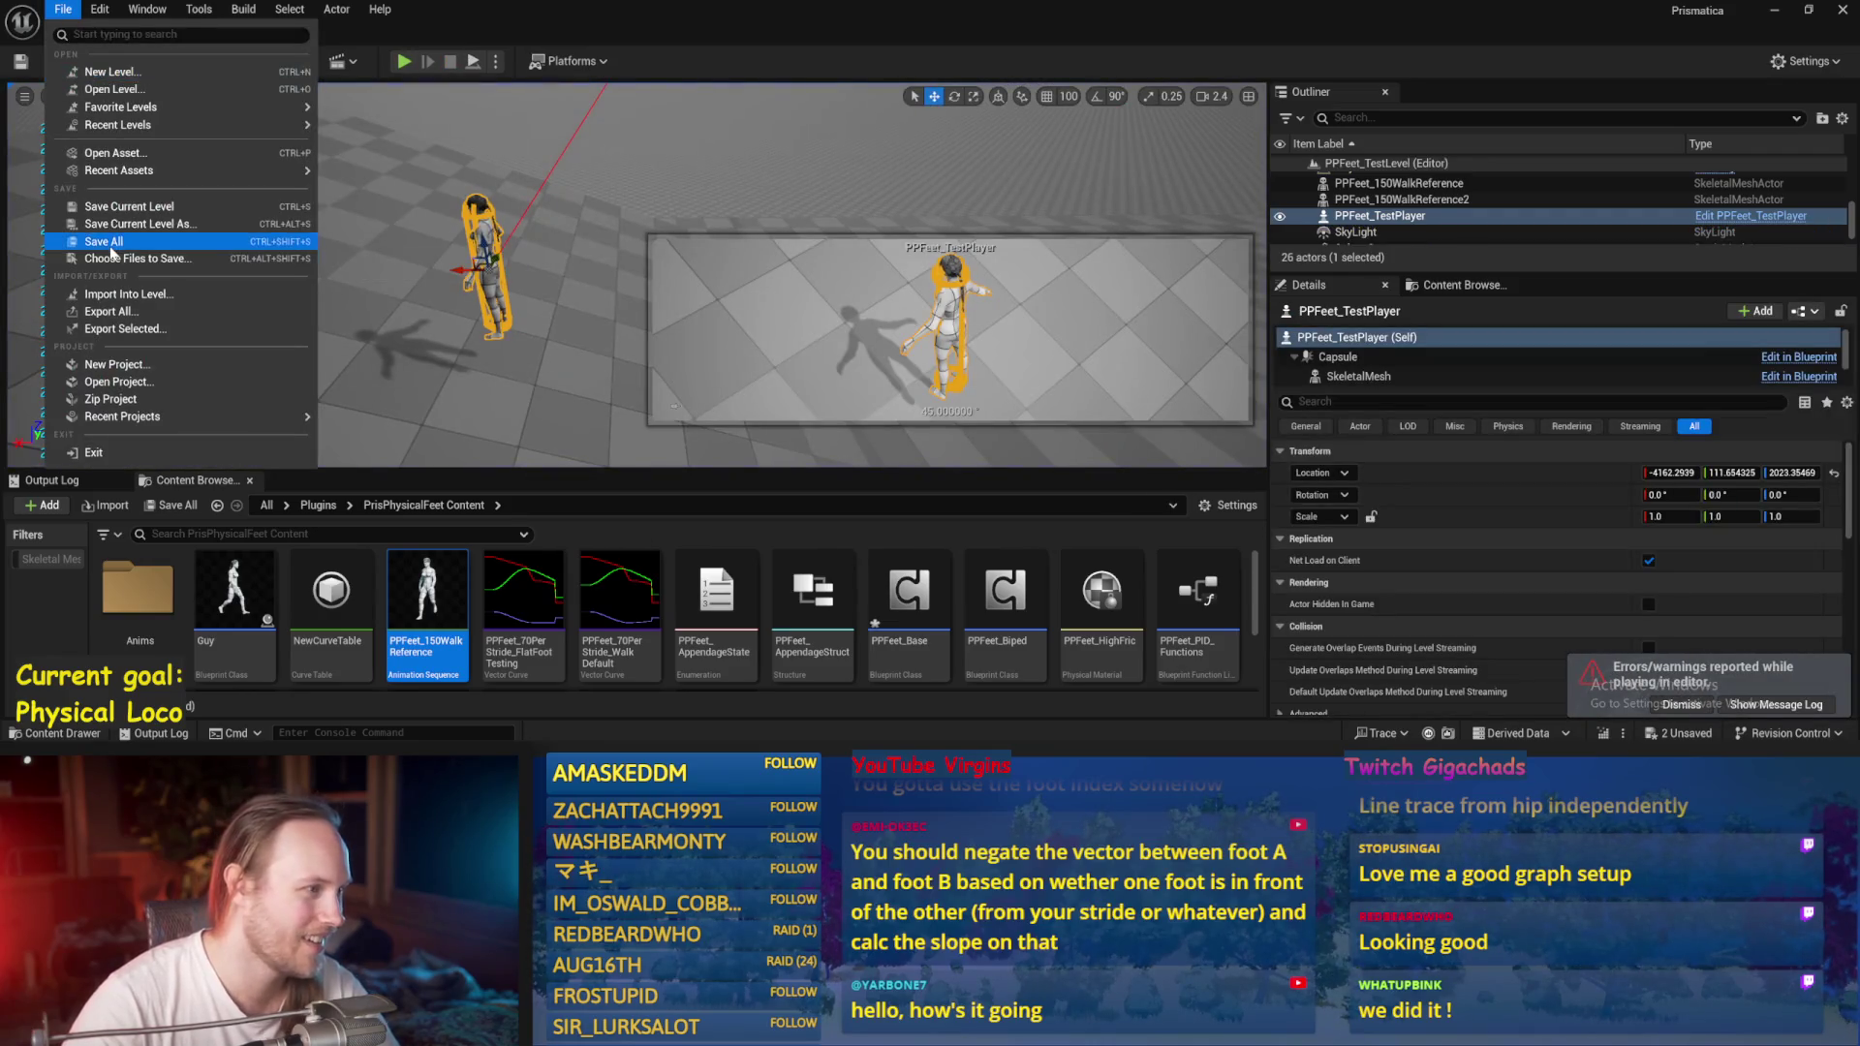
Save all changes, then open PPFeet_Base and save it with Ctrl+S.
left_click(111, 244)
double_click(909, 590)
scroll(755, 357, "down", 4)
scroll(973, 420, "up", 4)
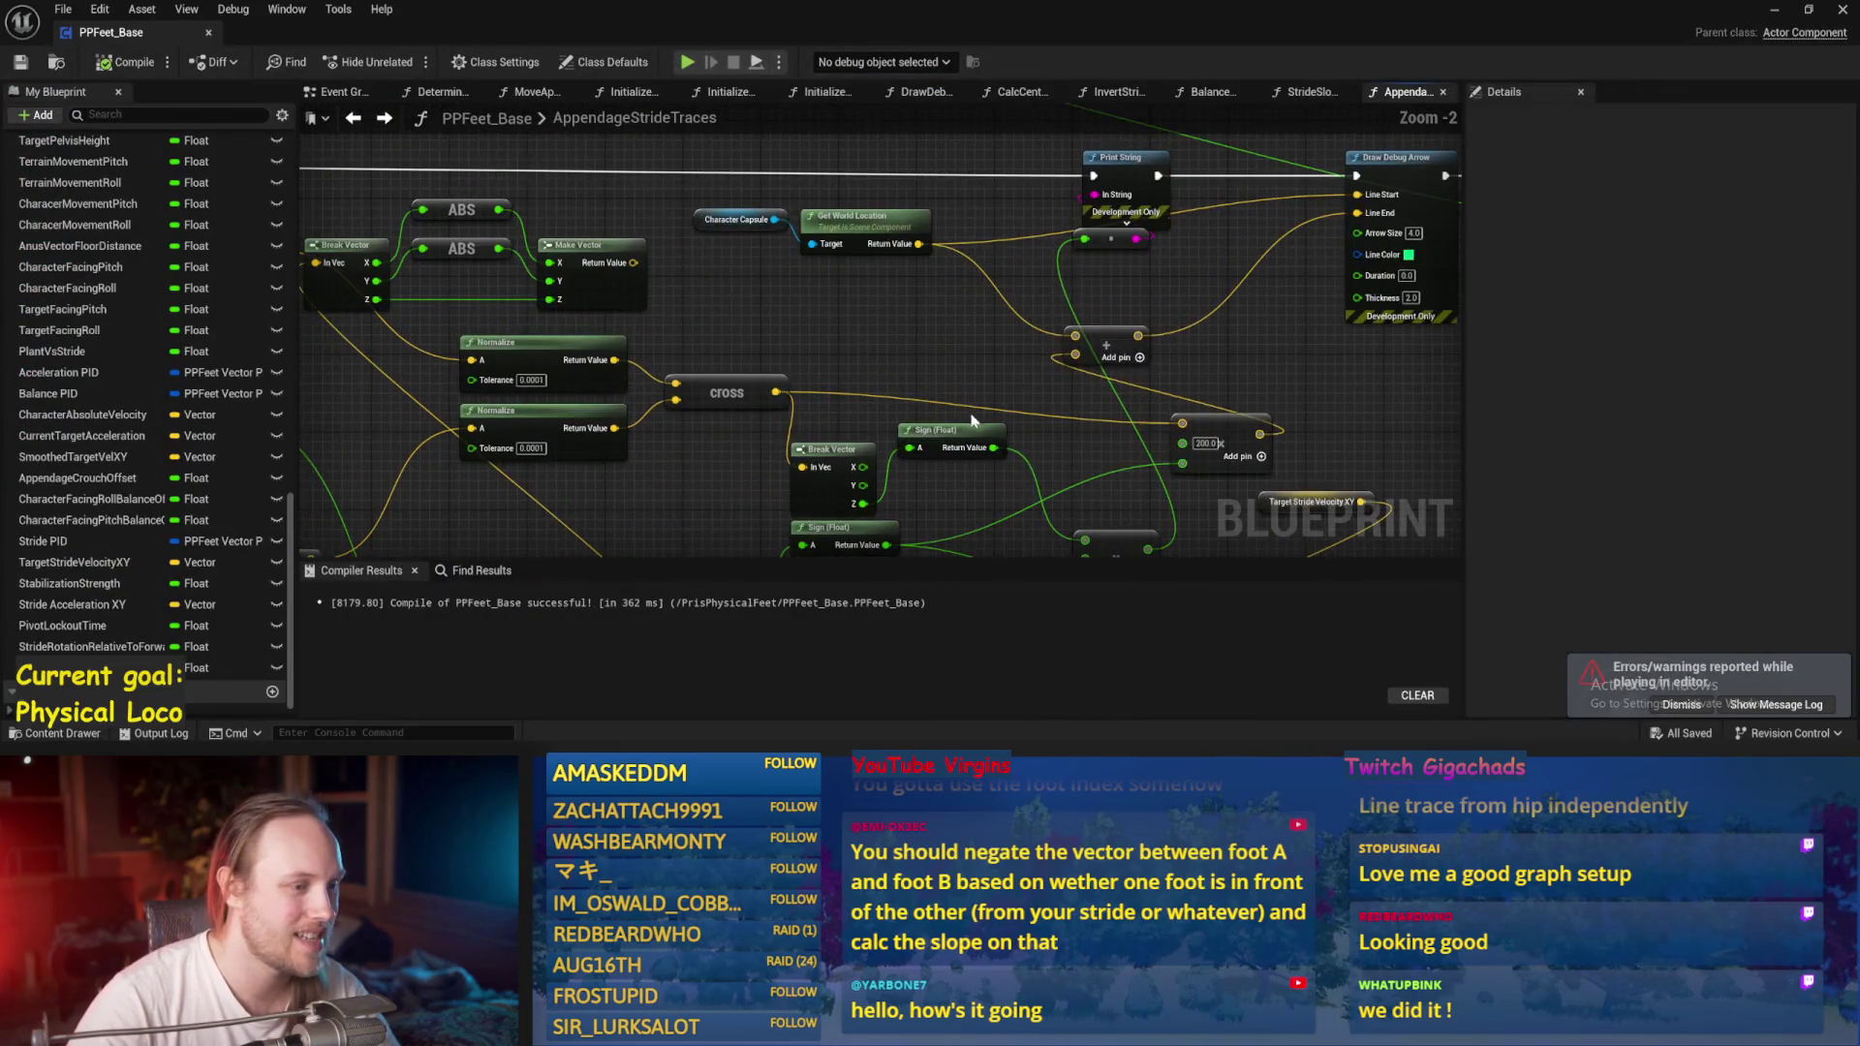
left_click_drag(974, 419, 776, 340)
left_click(1062, 344)
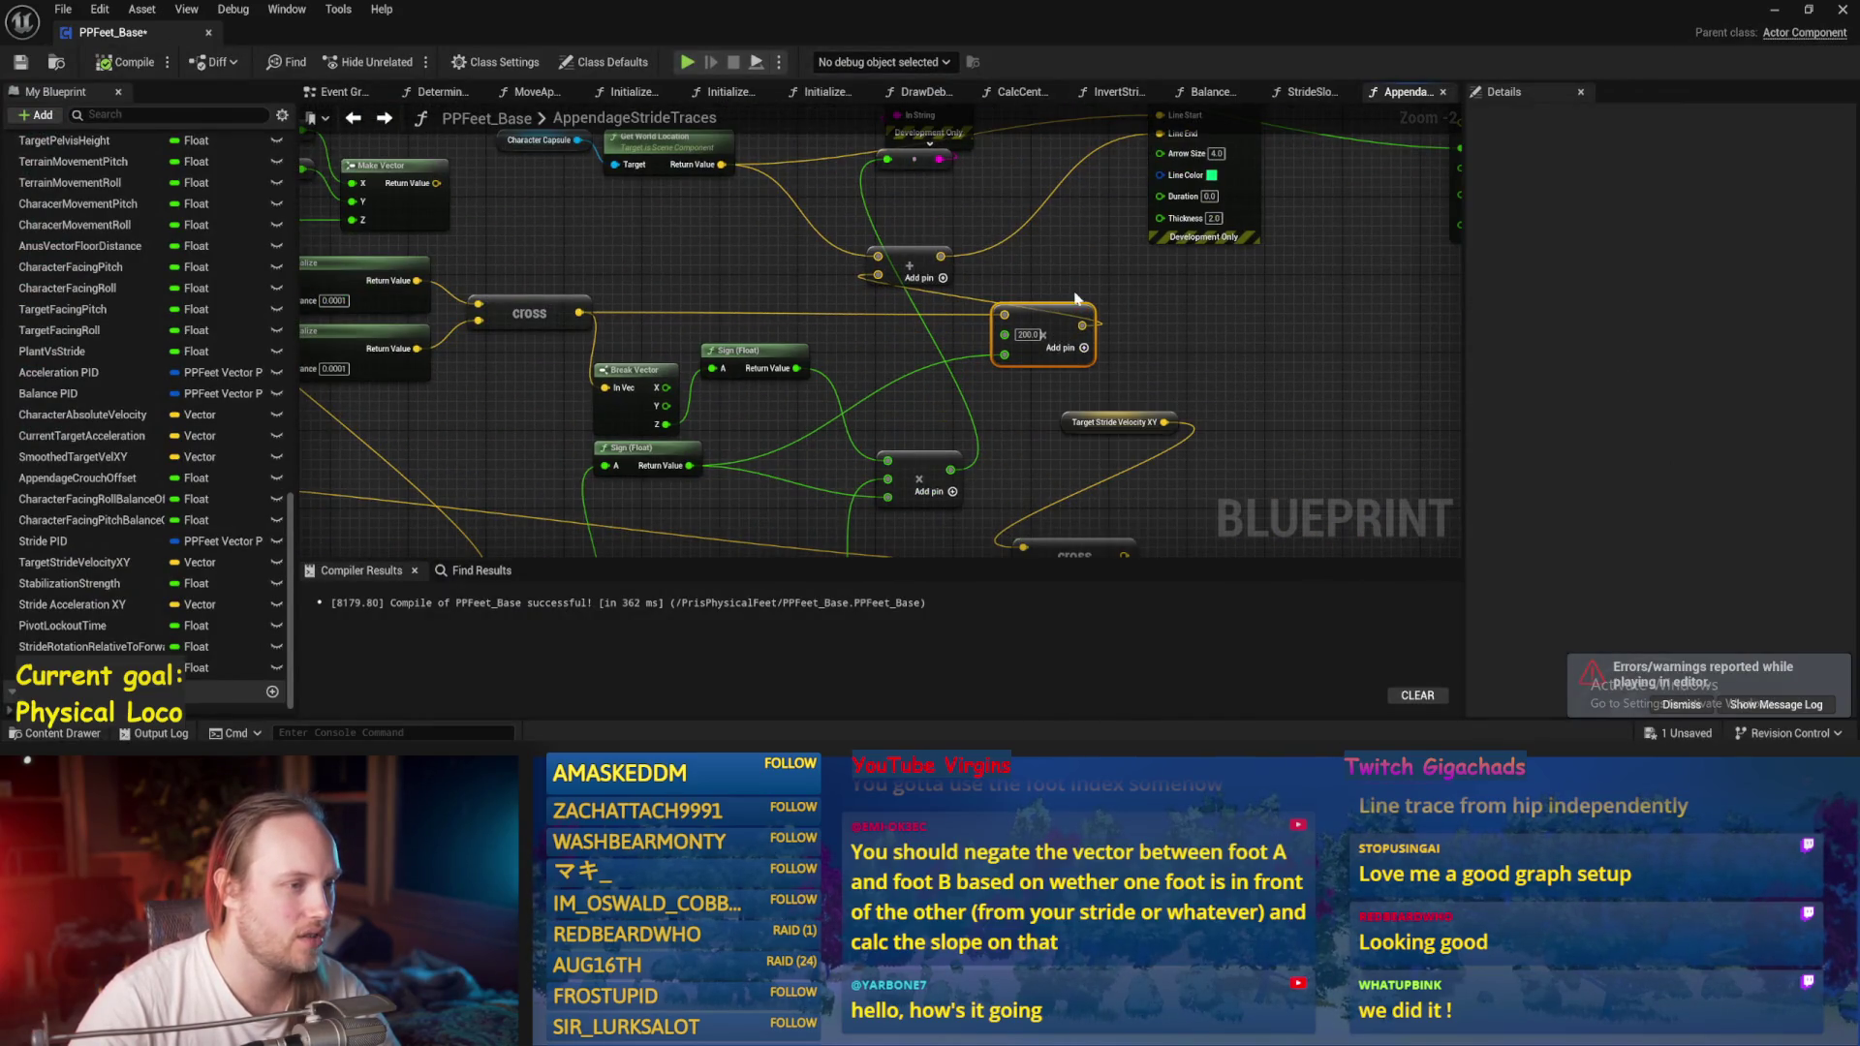
key("ctrl+s")
mouse_move(615, 333)
left_mouse_down()
mouse_move(1141, 320)
mouse_move(1274, 355)
left_mouse_up()
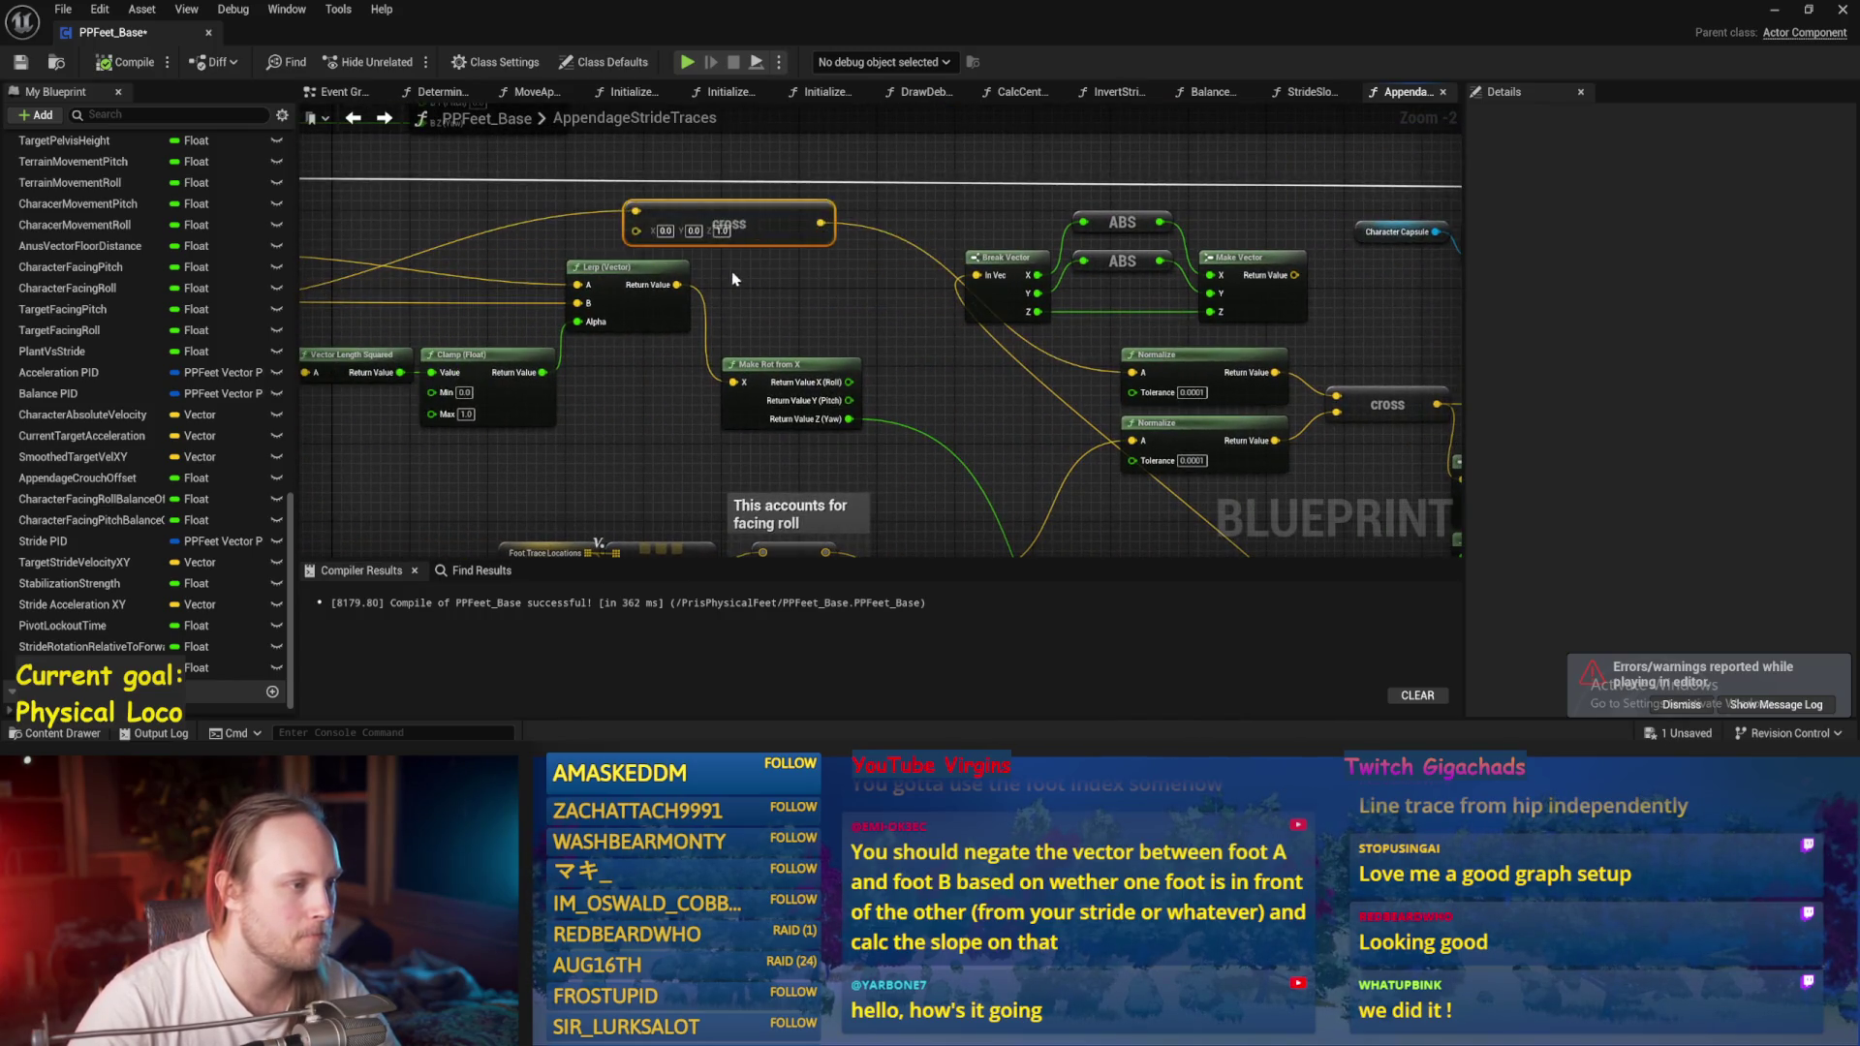
key("ctrl+s")
From the Event Graph, open the Balance Maybe function at its Stride Acceleration section.
double_click(655, 317)
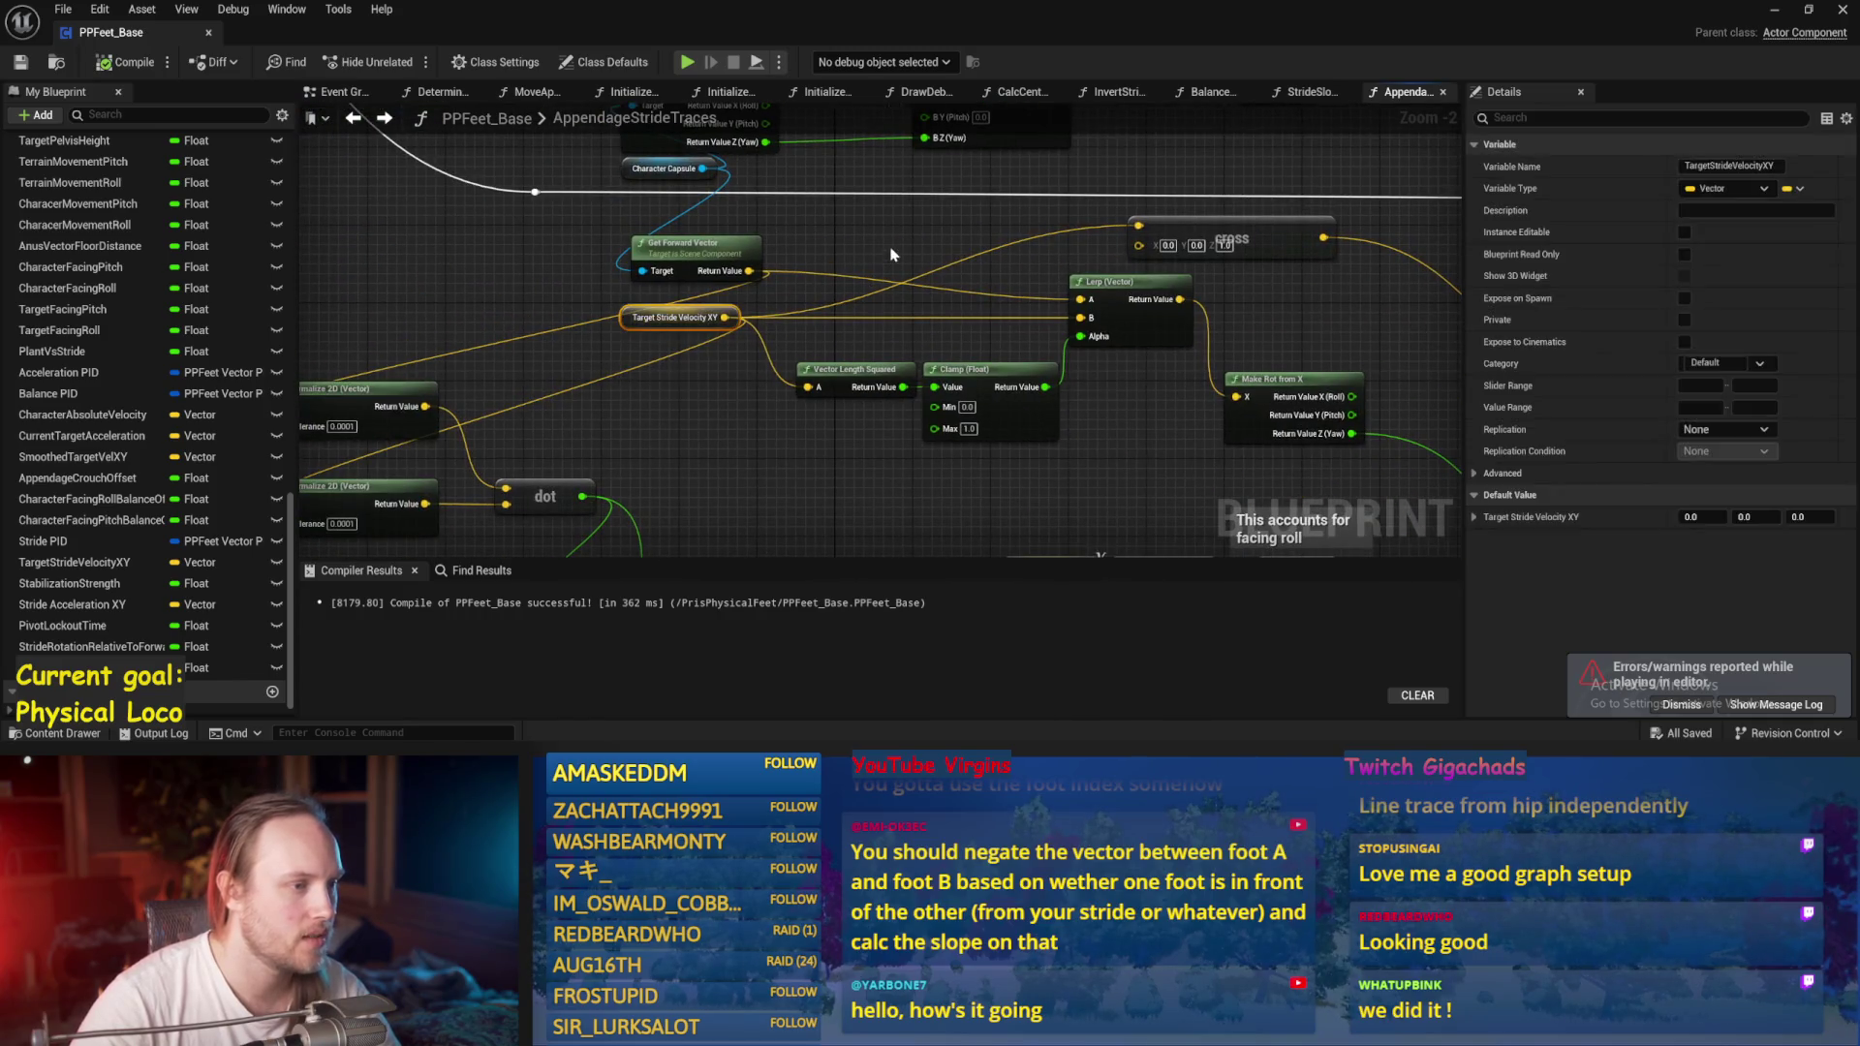
scroll(625, 398, "up", 3)
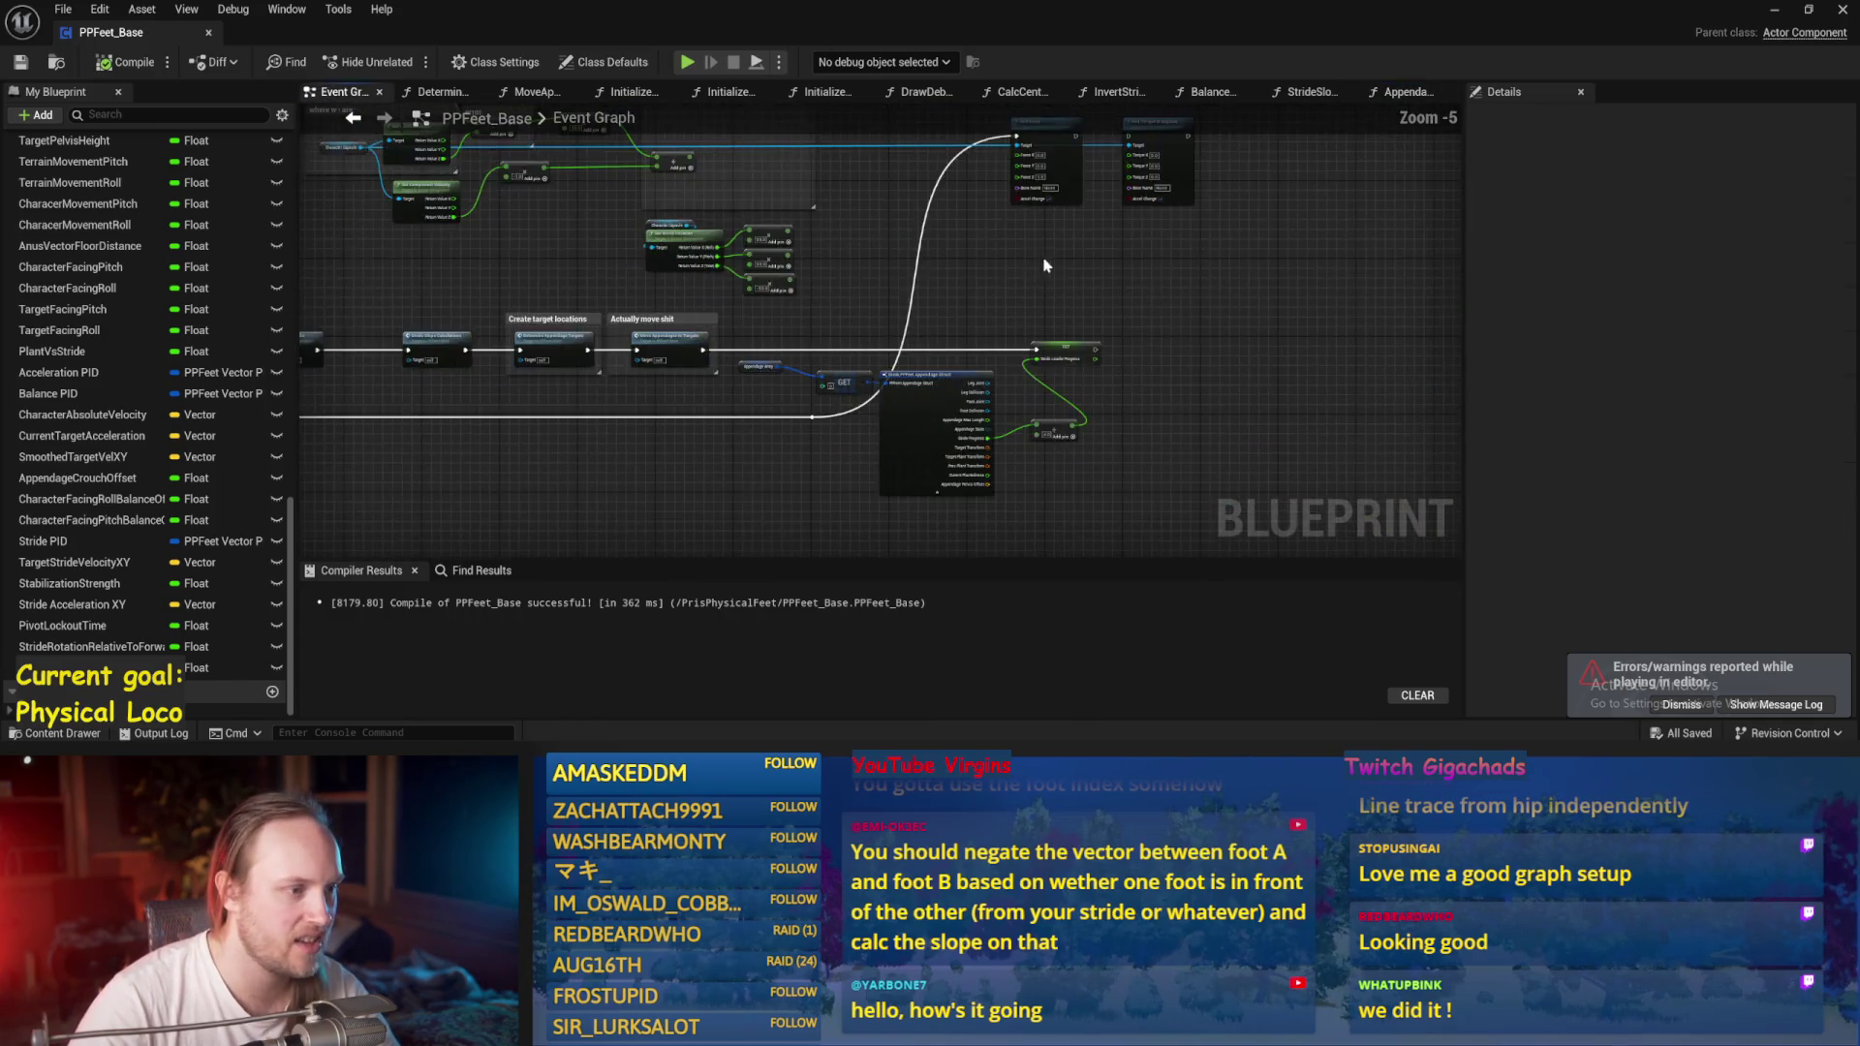
mouse_move(1101, 306)
left_mouse_down()
mouse_move(872, 319)
mouse_move(738, 302)
left_mouse_up()
scroll(796, 376, "up", 4)
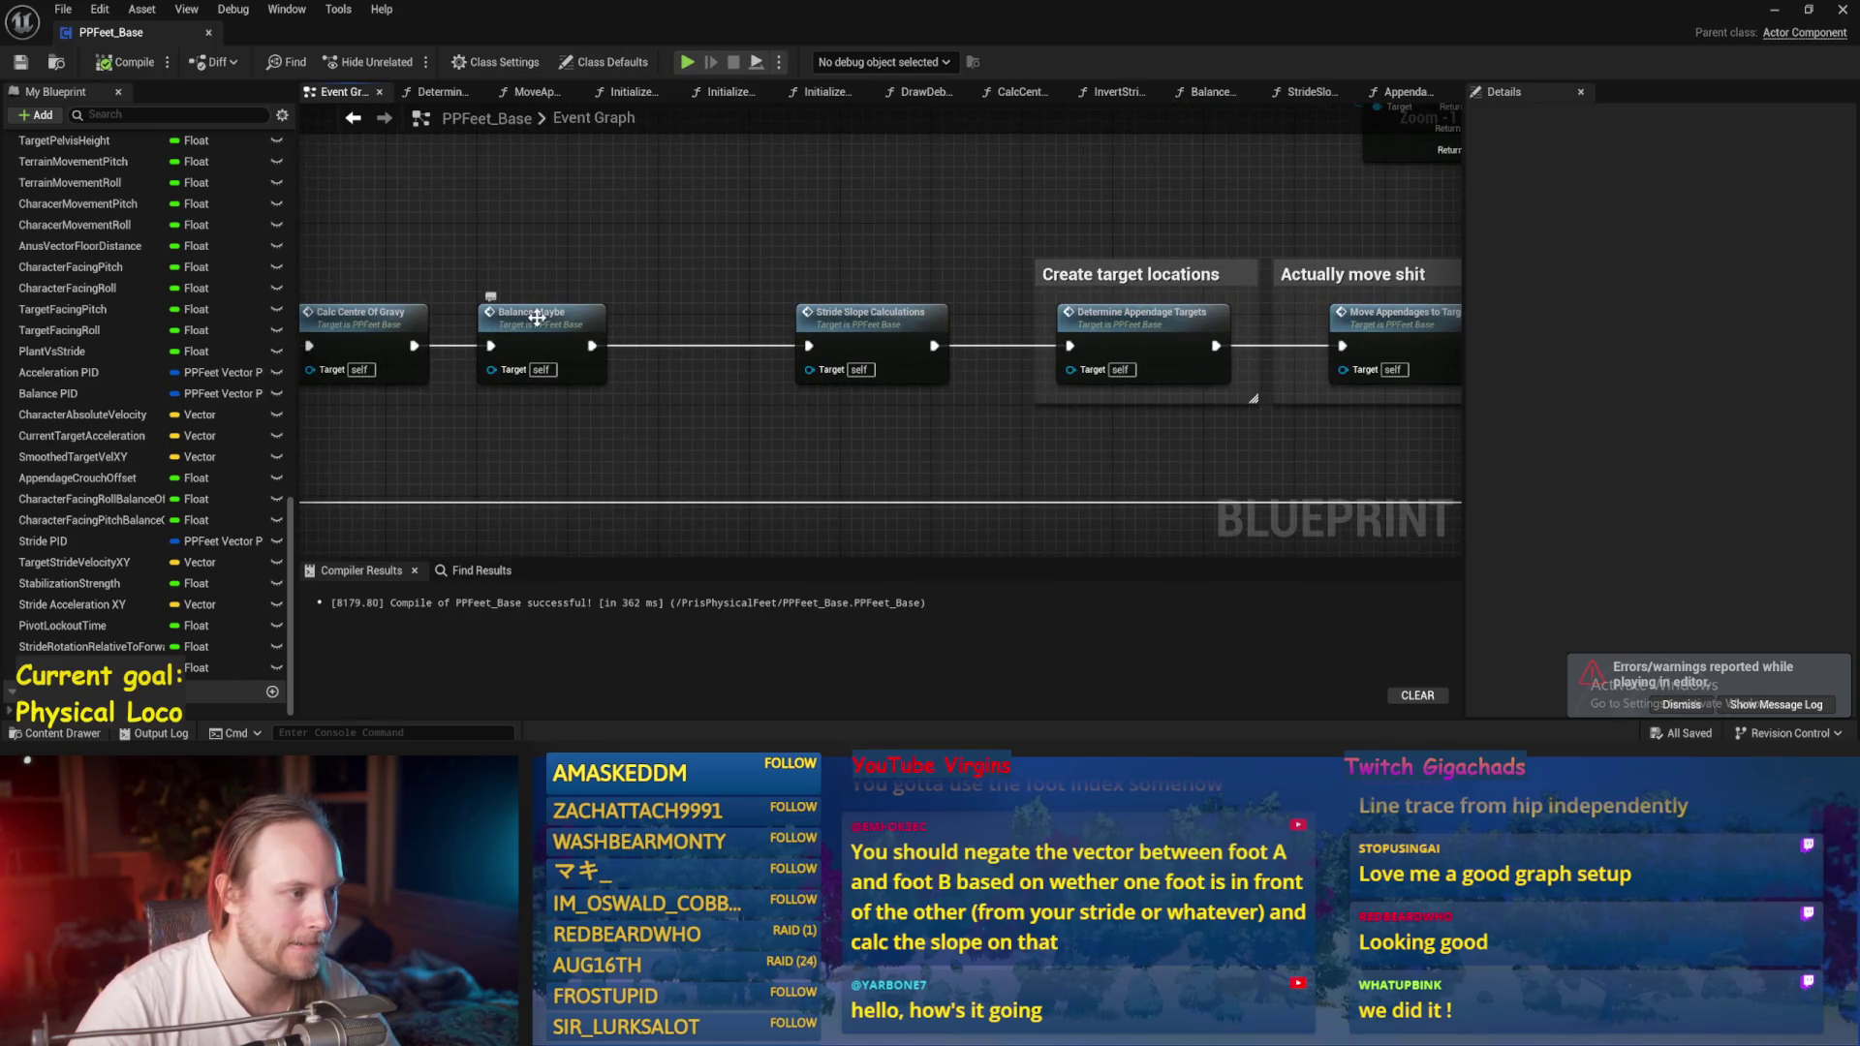
double_click(535, 317)
mouse_move(933, 381)
left_mouse_down()
mouse_move(810, 324)
mouse_move(1014, 373)
left_mouse_up()
scroll(742, 364, "up", 2)
left_click_drag(742, 365, 891, 381)
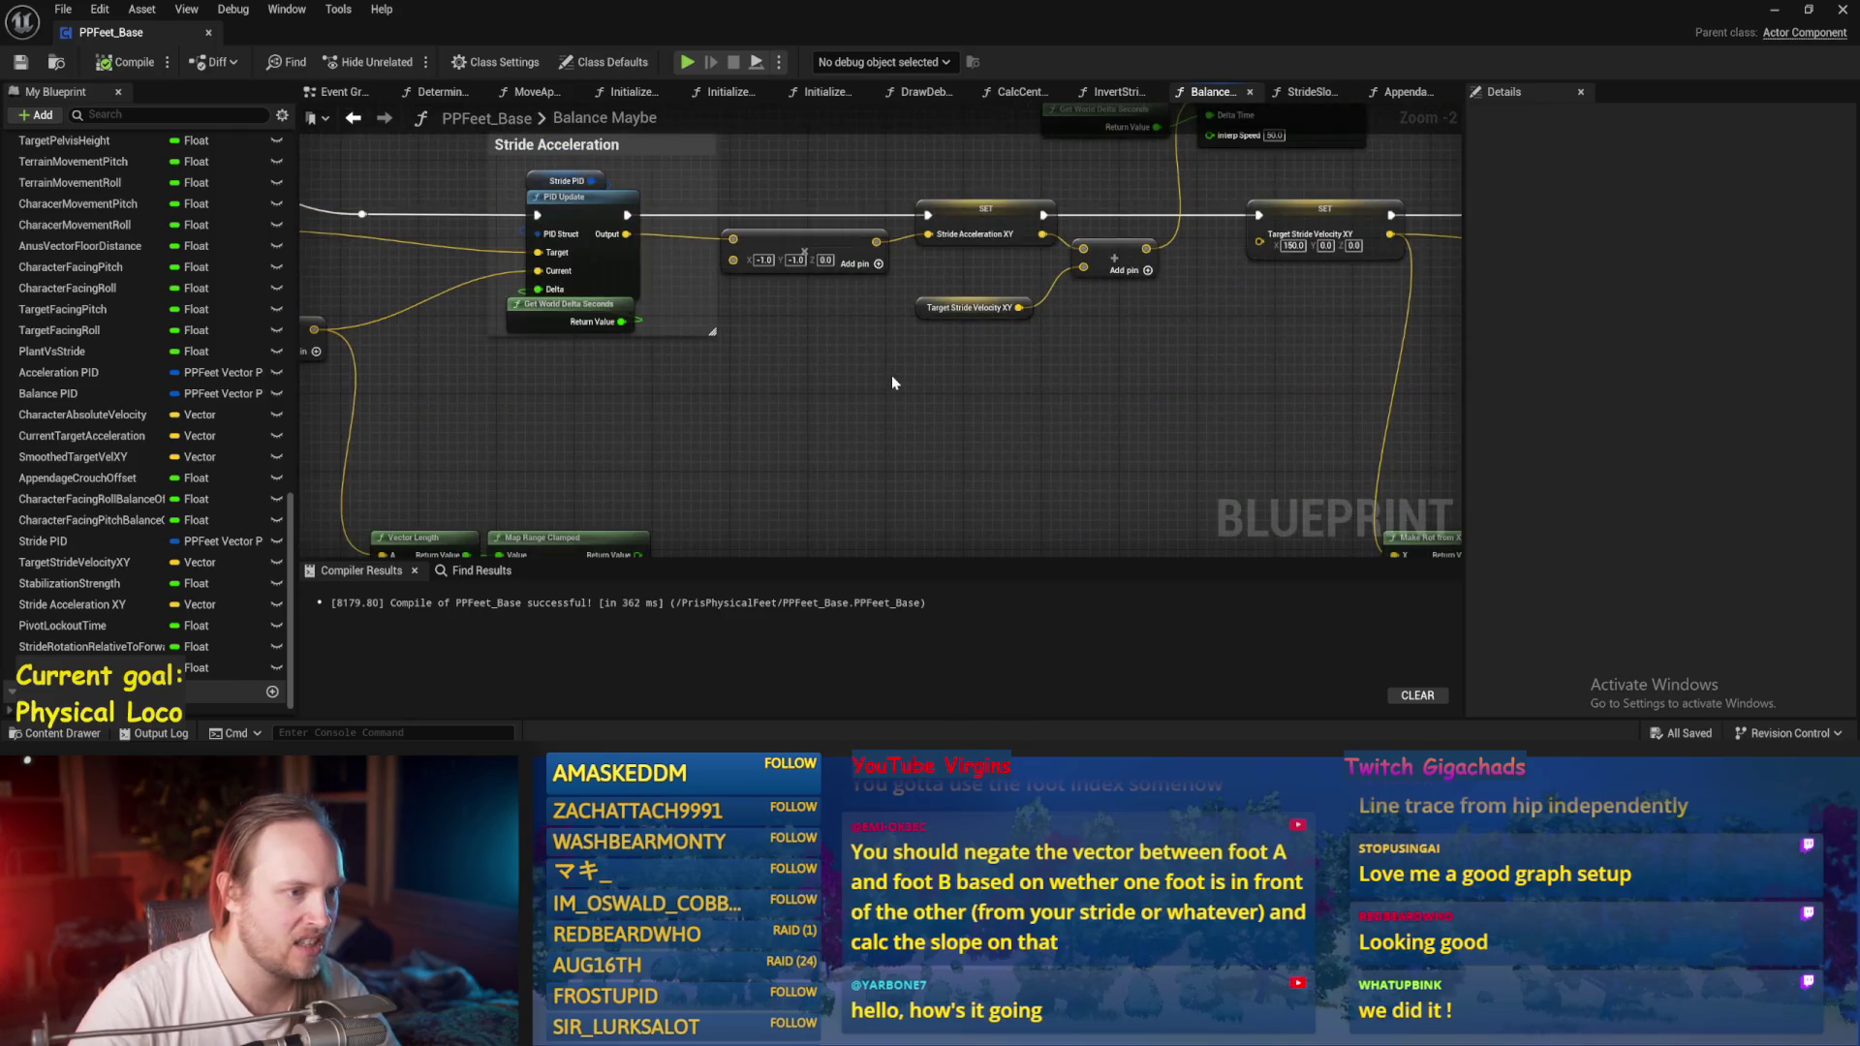
Add a Get Rotation X Vector node and split its In Rot pin into roll, pitch and yaw.
right_click(1000, 466)
type("rot from")
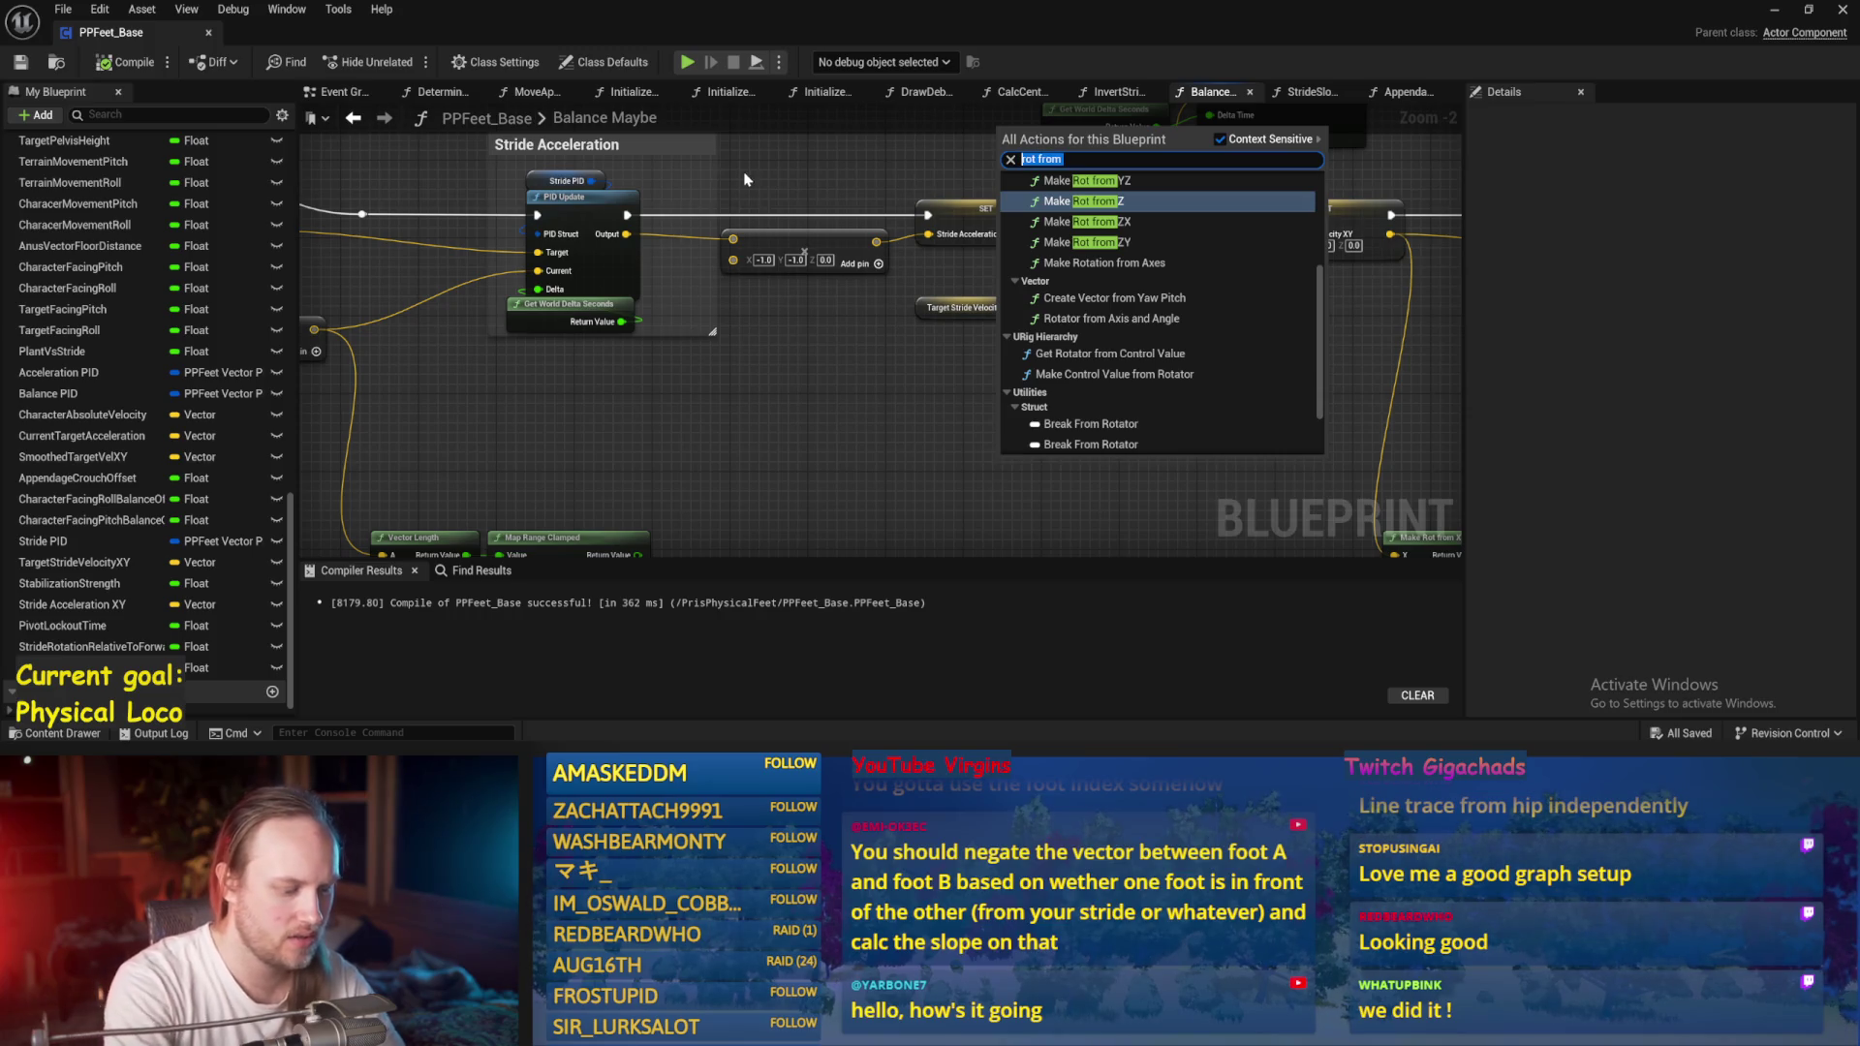
type("rotation to")
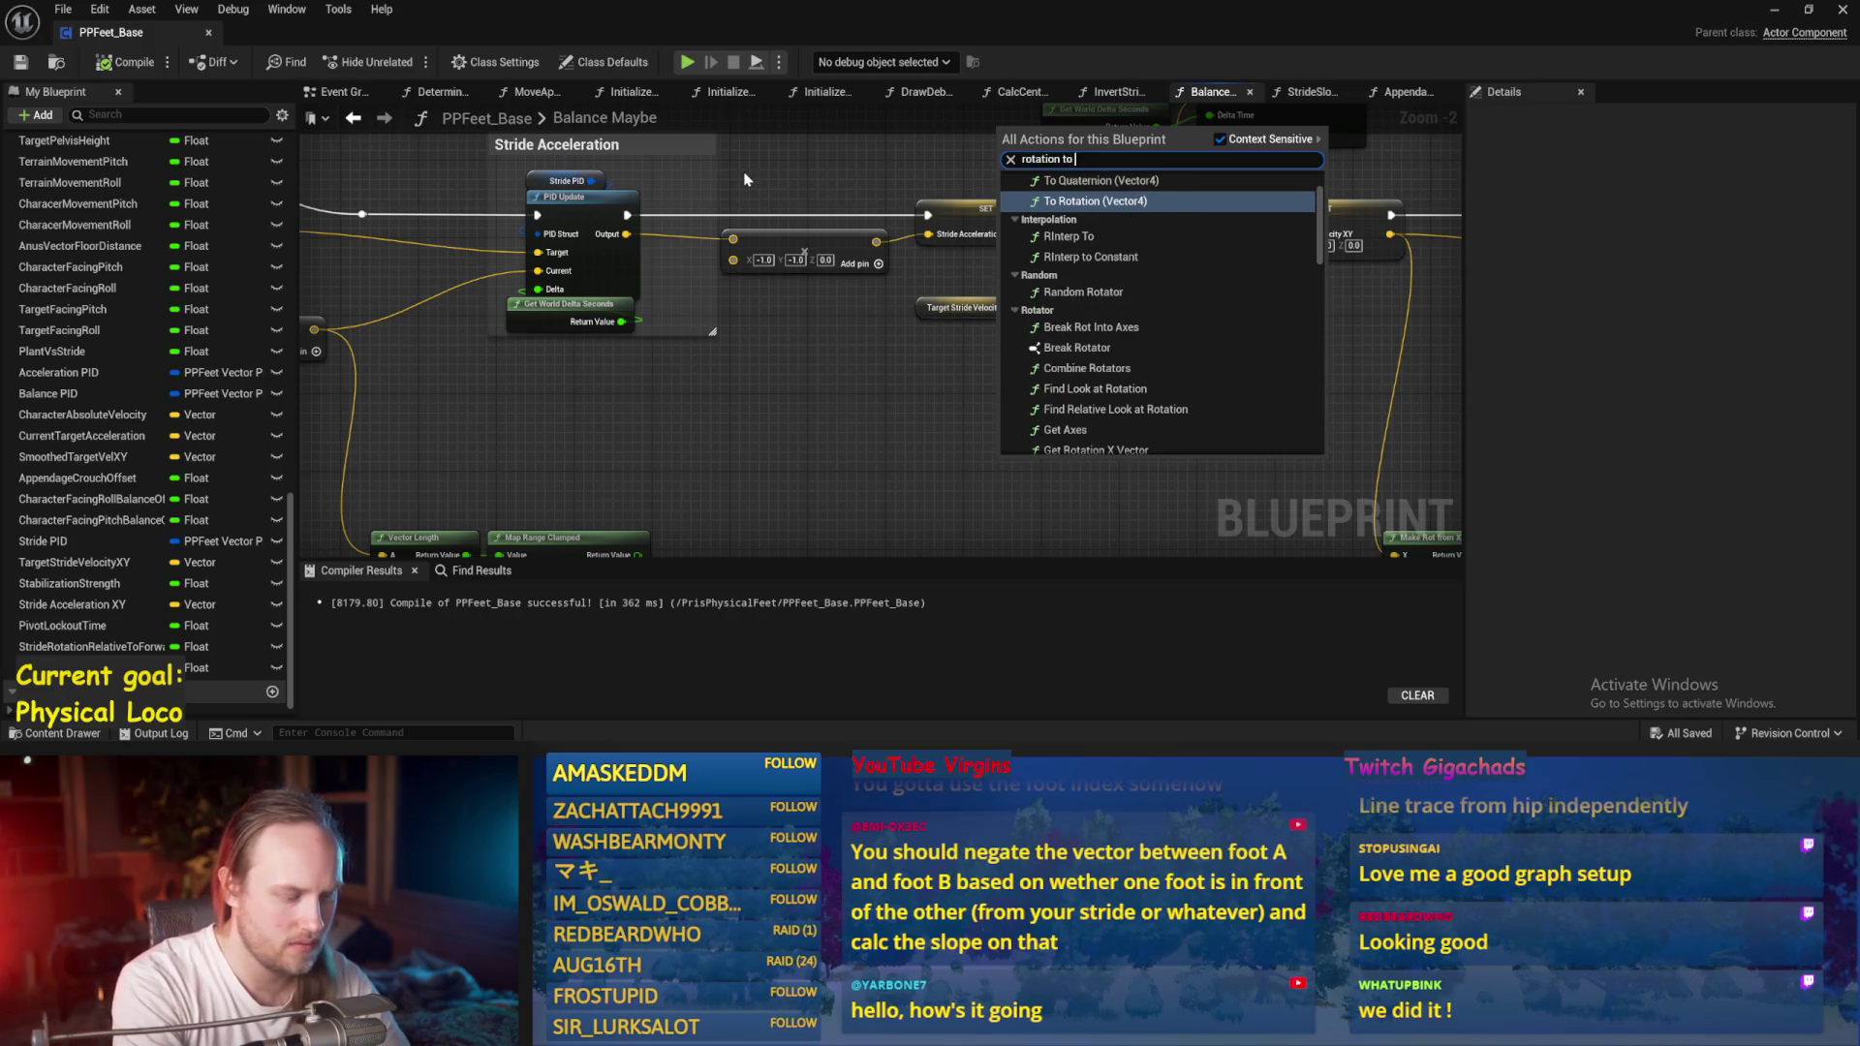
type("vec")
left_click(1075, 254)
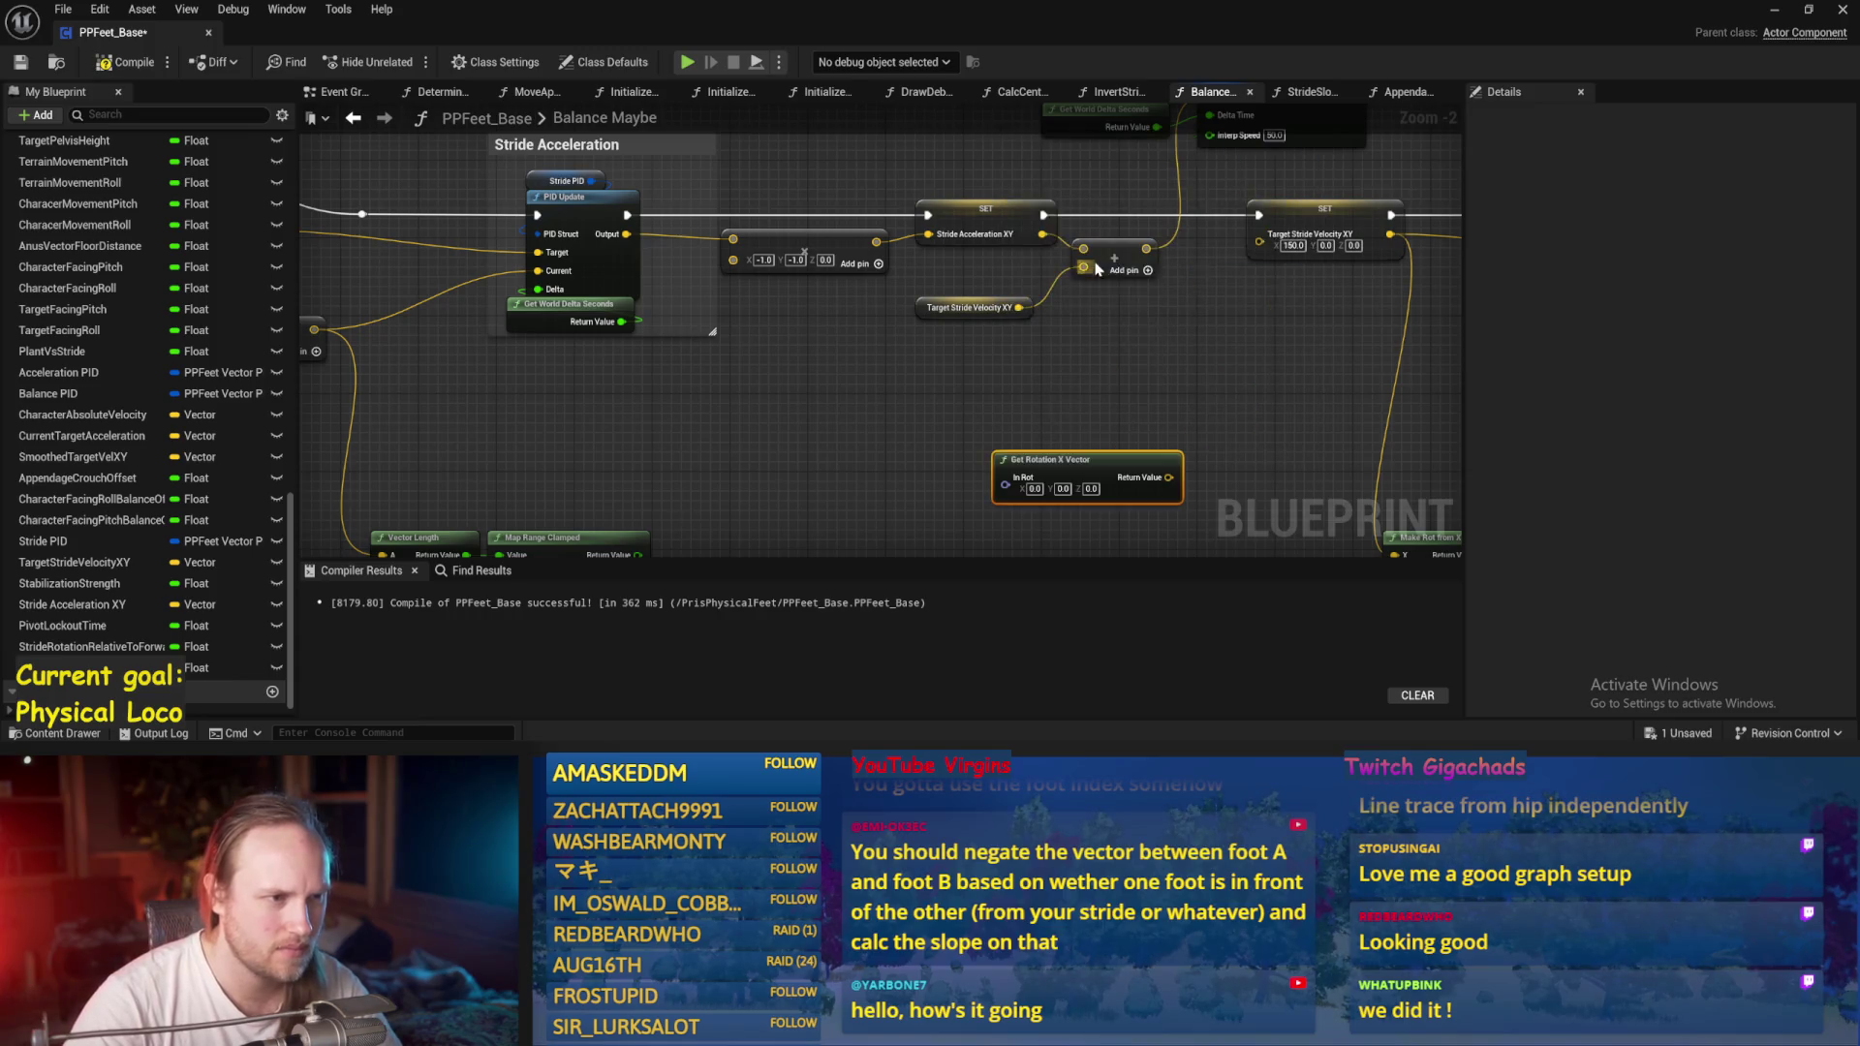
left_click_drag(1126, 443, 1033, 390)
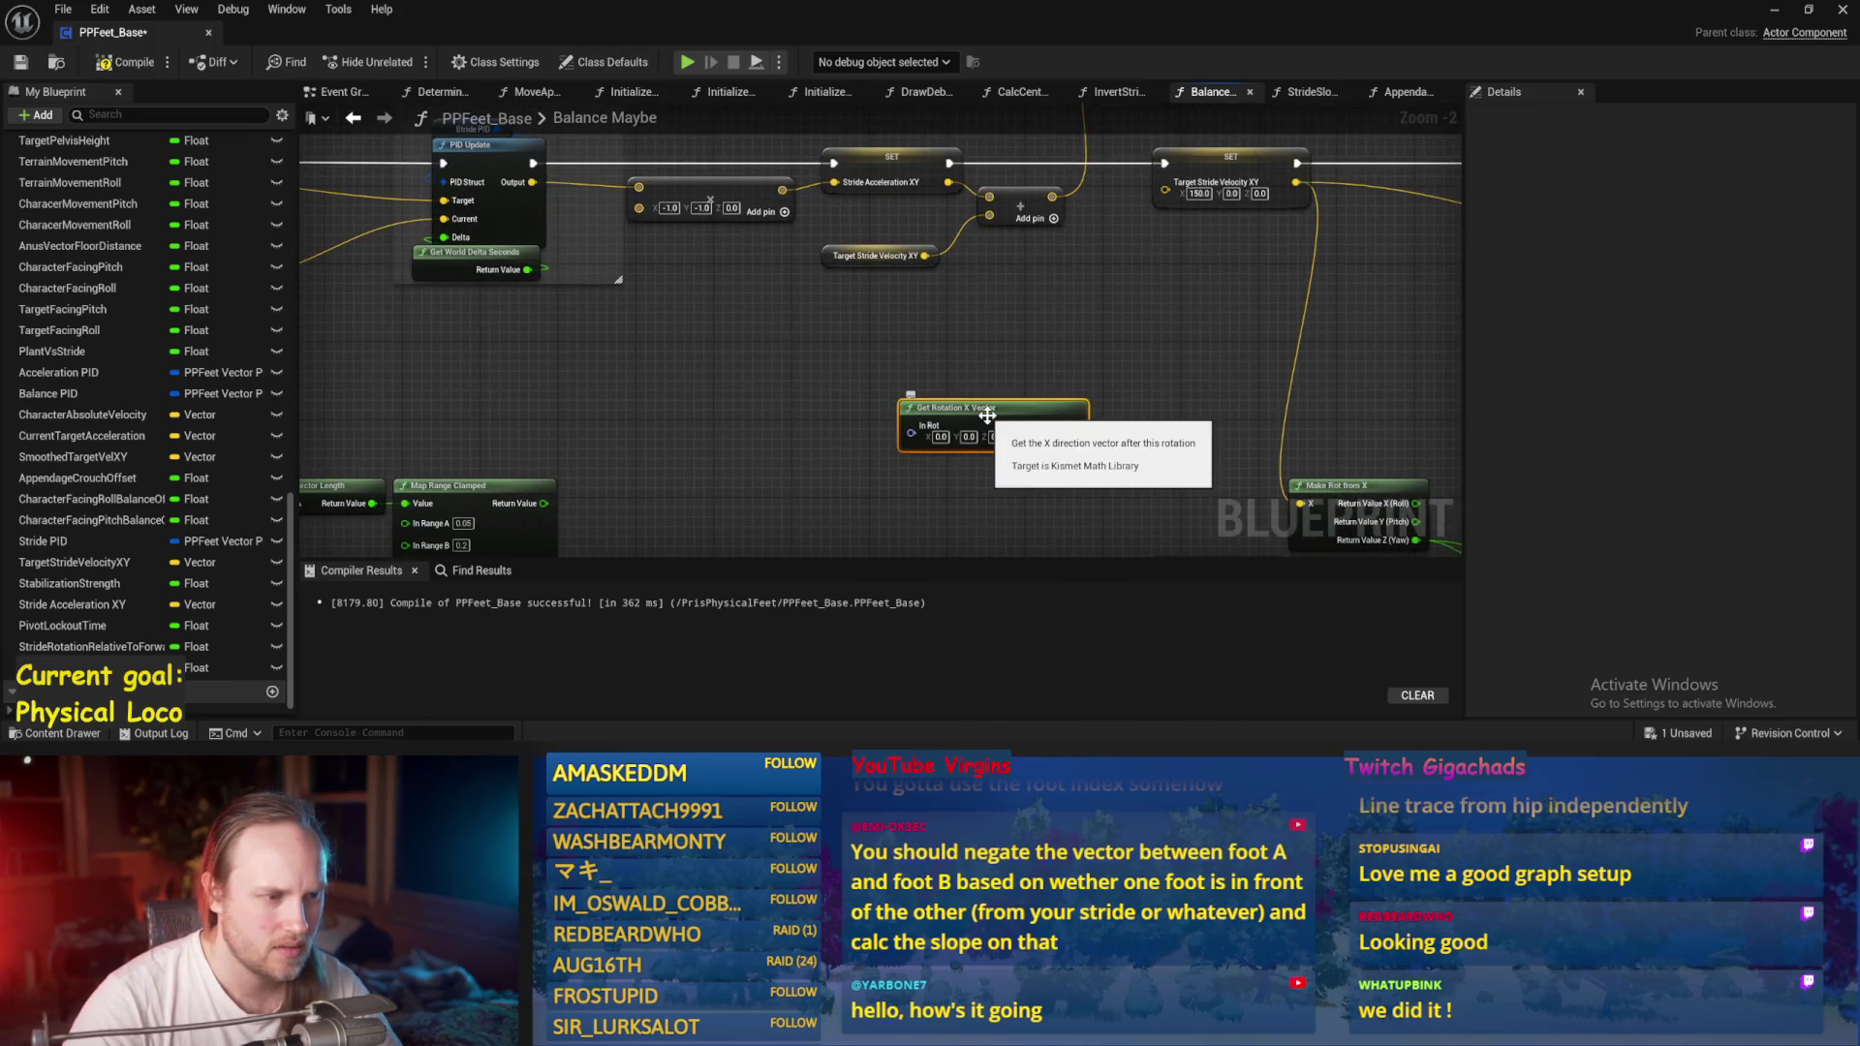
scroll(973, 404, "up", 2)
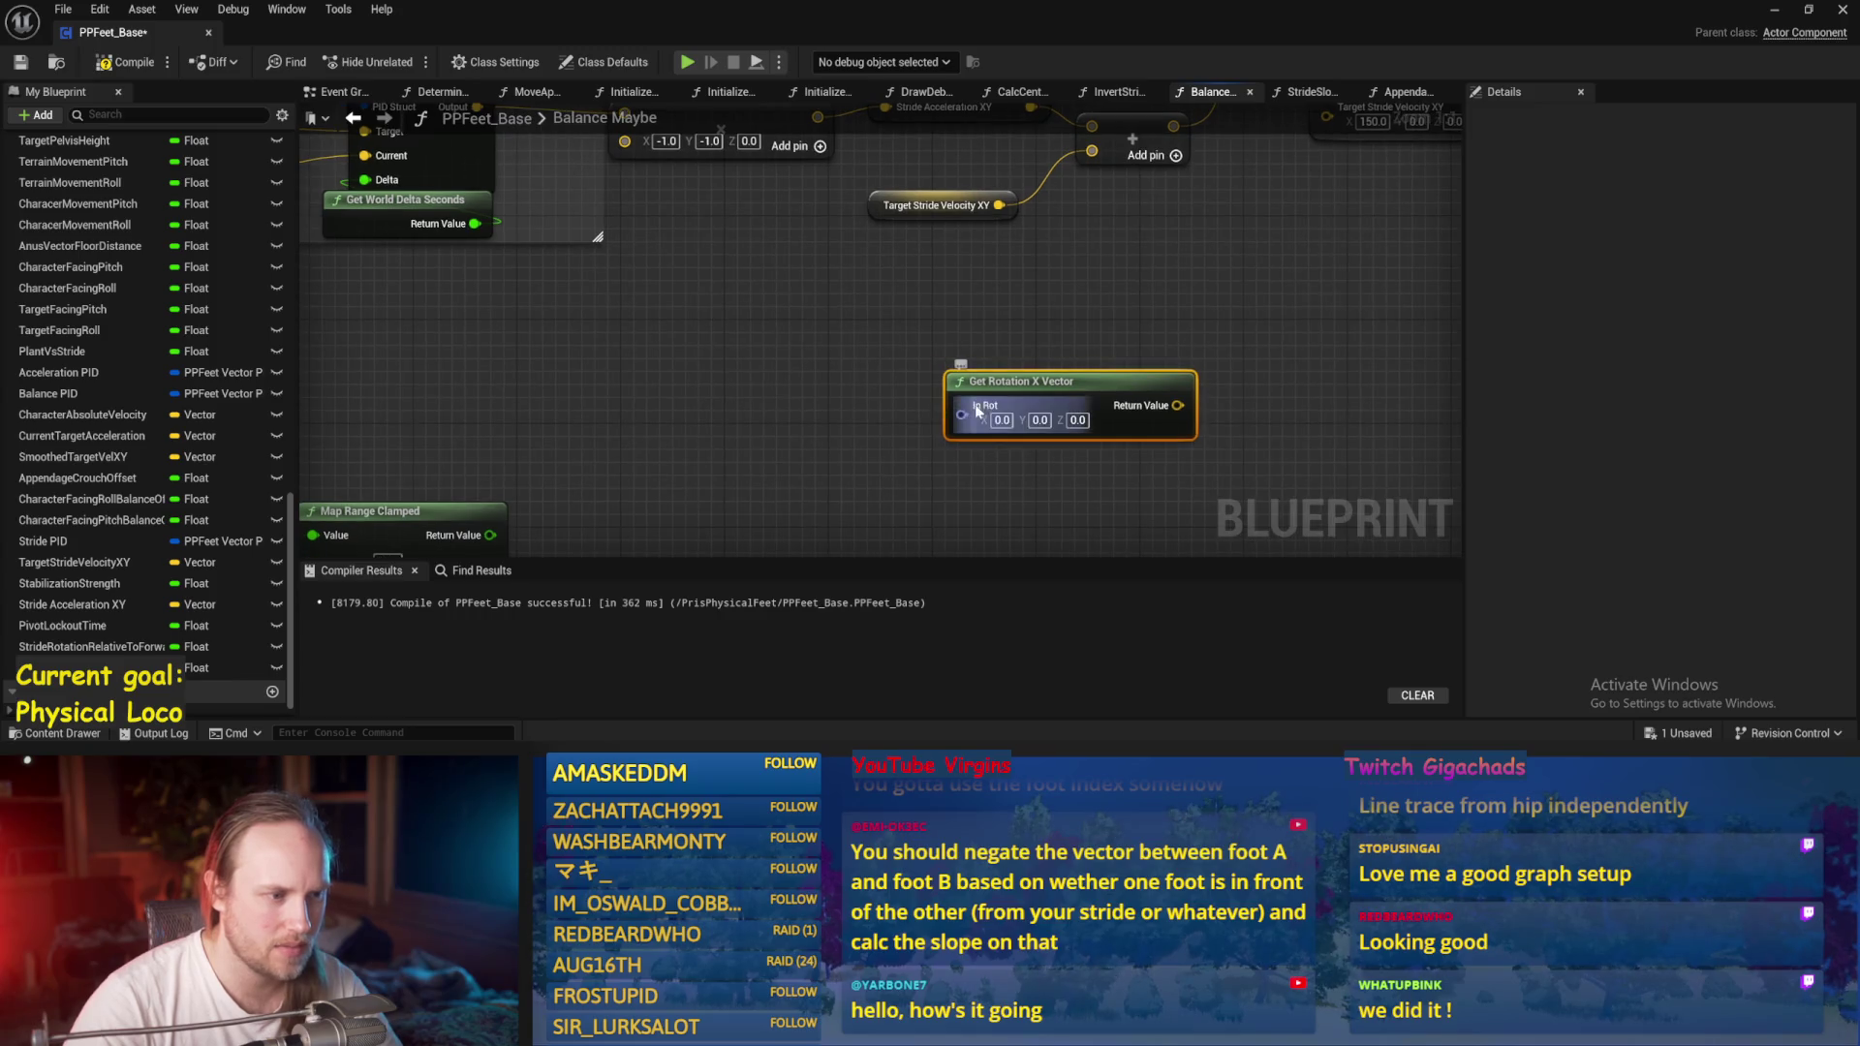
right_click(961, 419)
key("Escape")
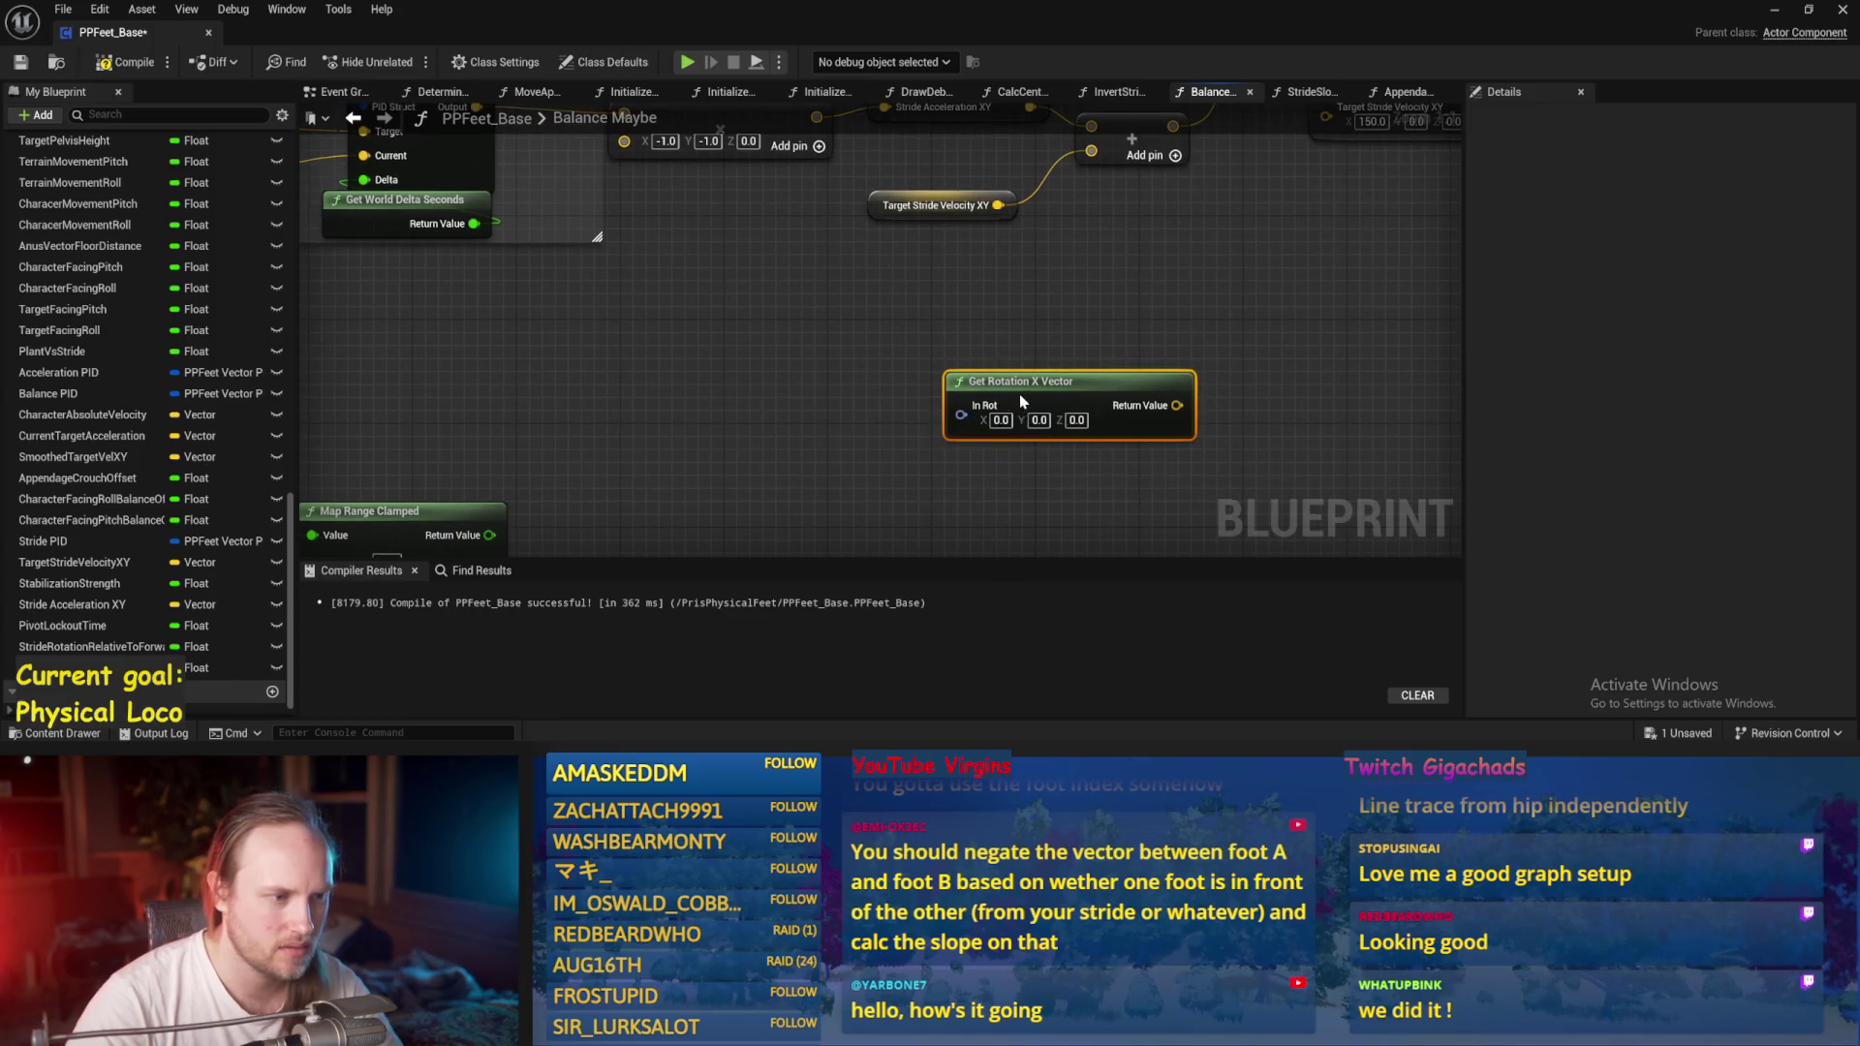
key("ctrl+z")
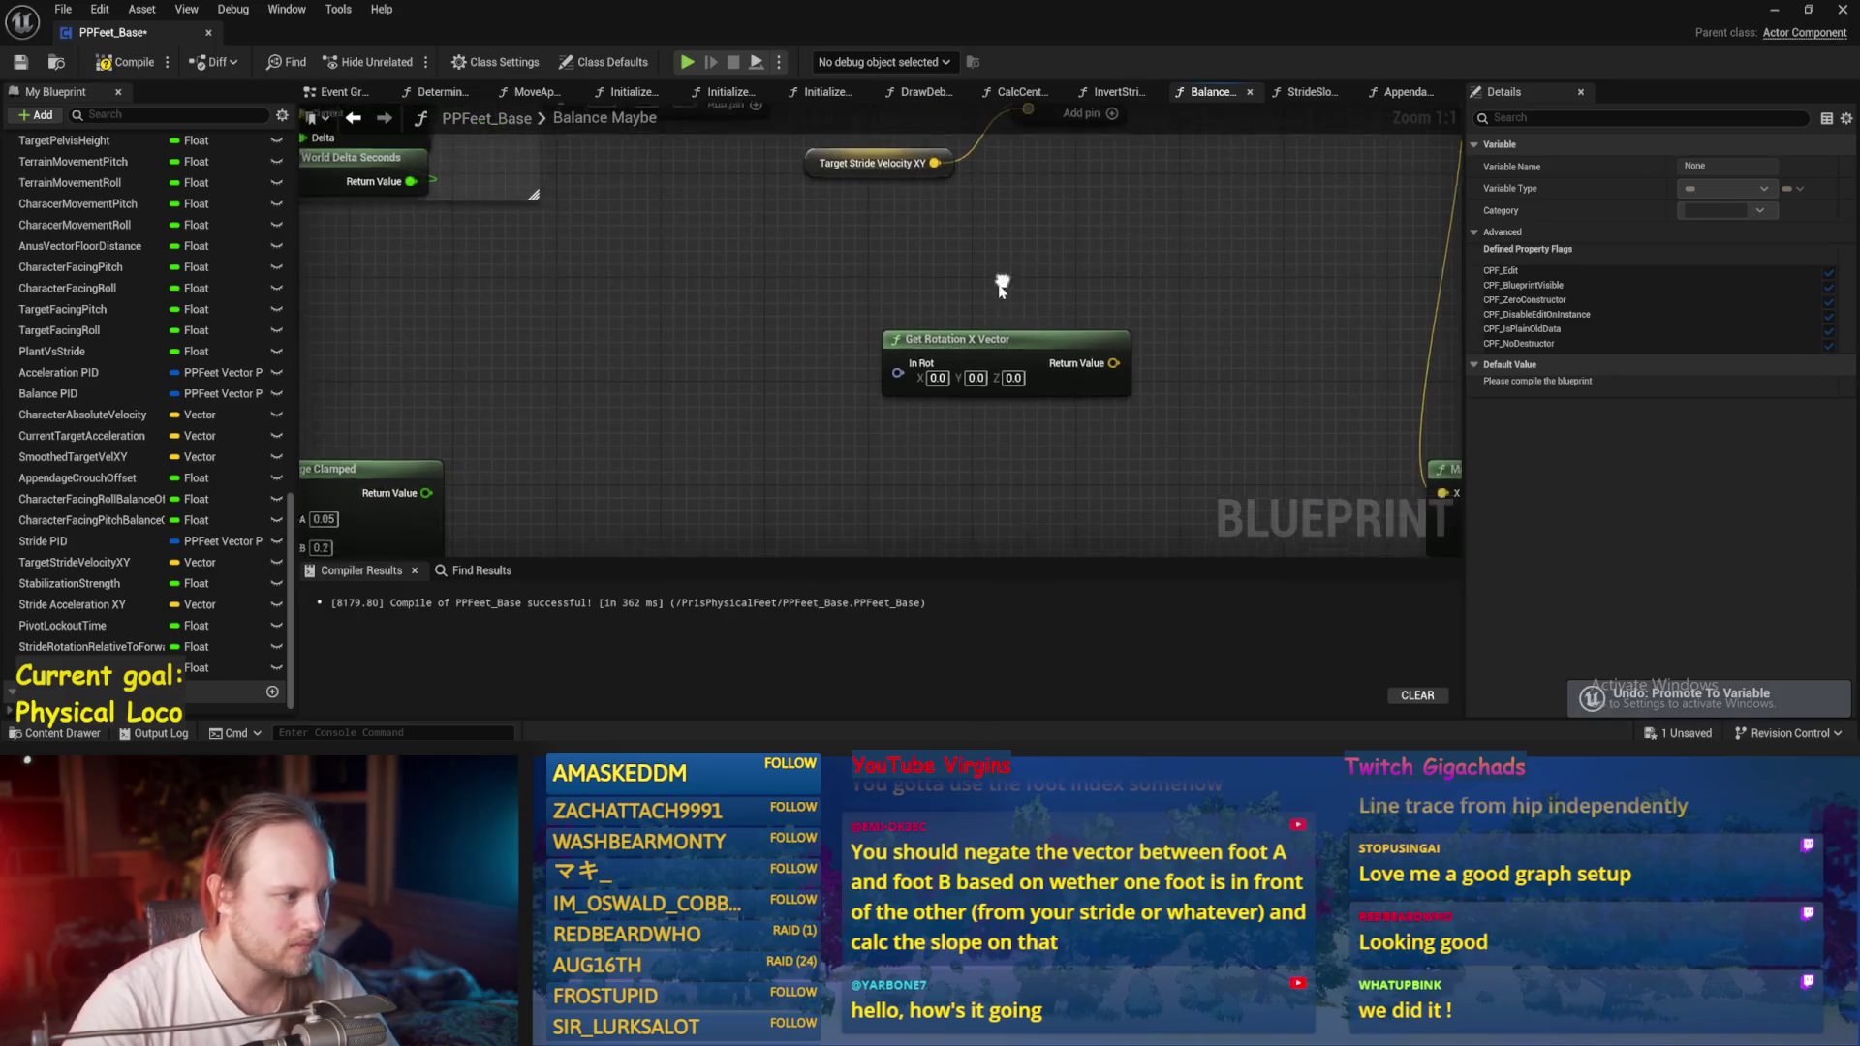
scroll(931, 369, "down", 1)
left_click_drag(948, 346, 932, 288)
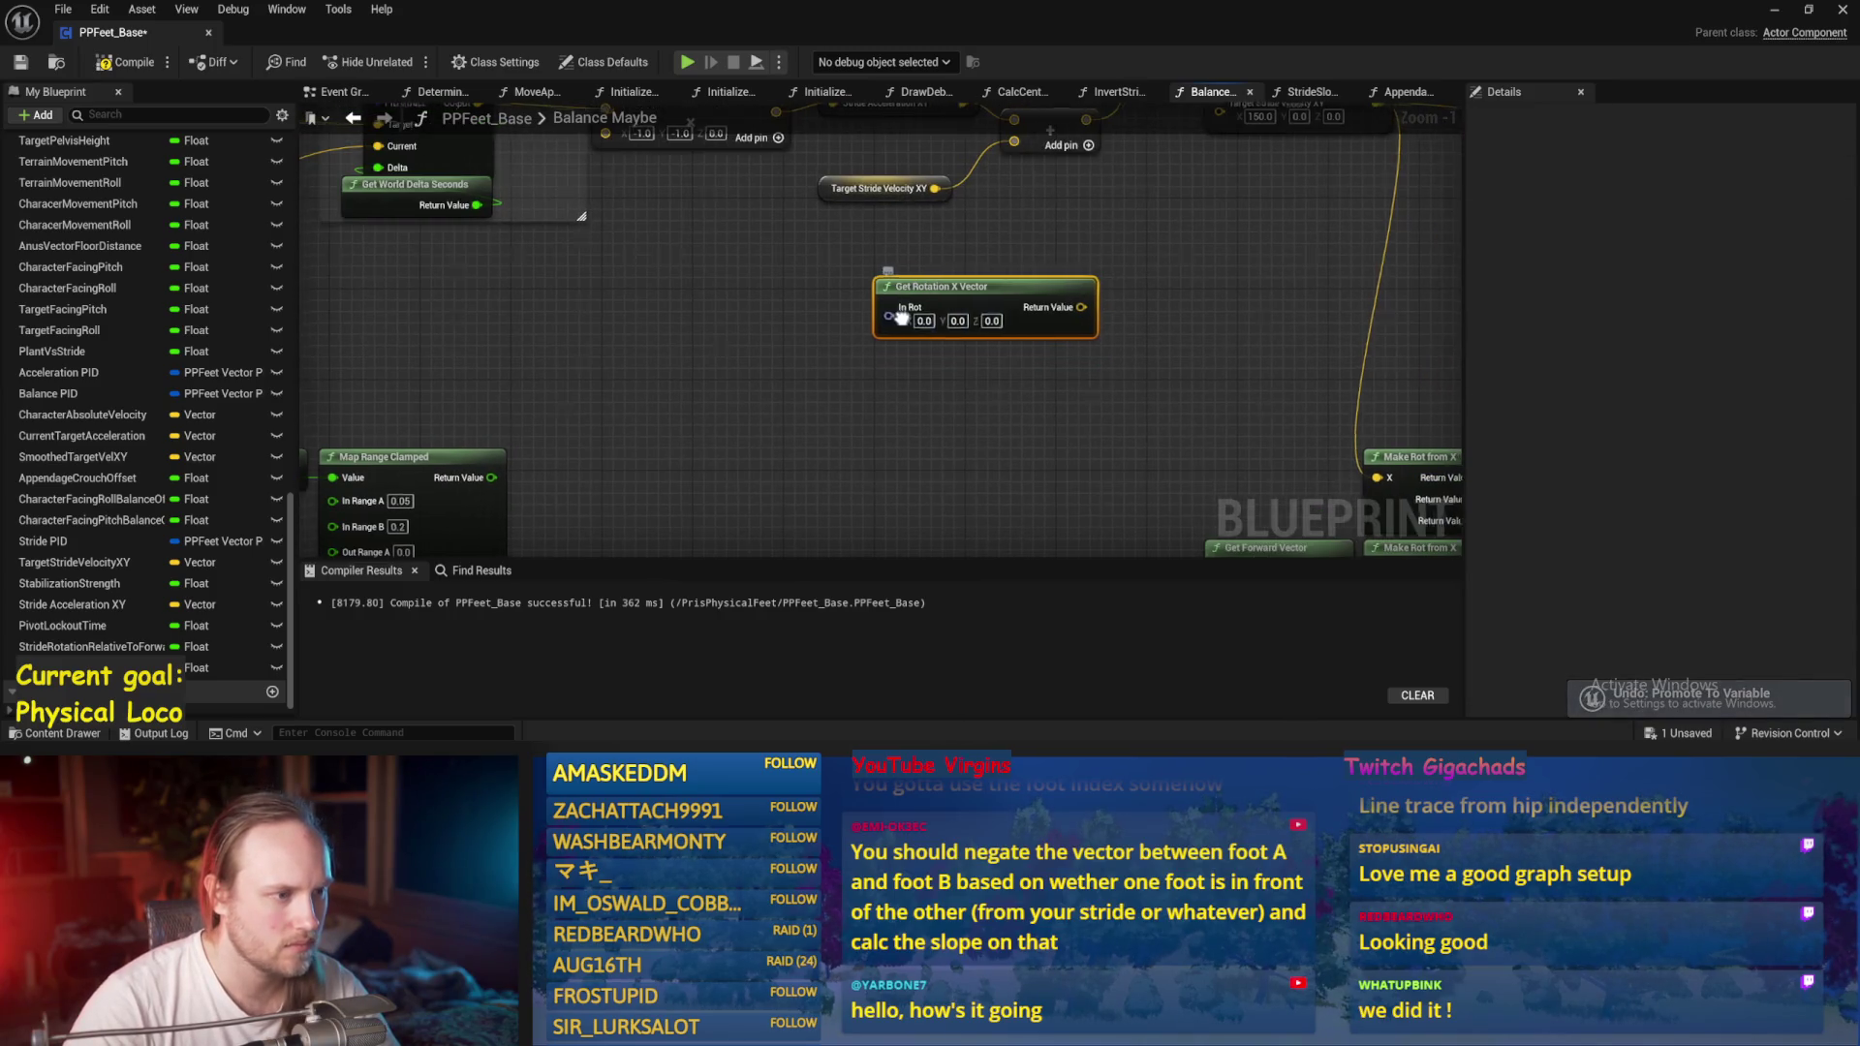
right_click(889, 319)
left_click(964, 407)
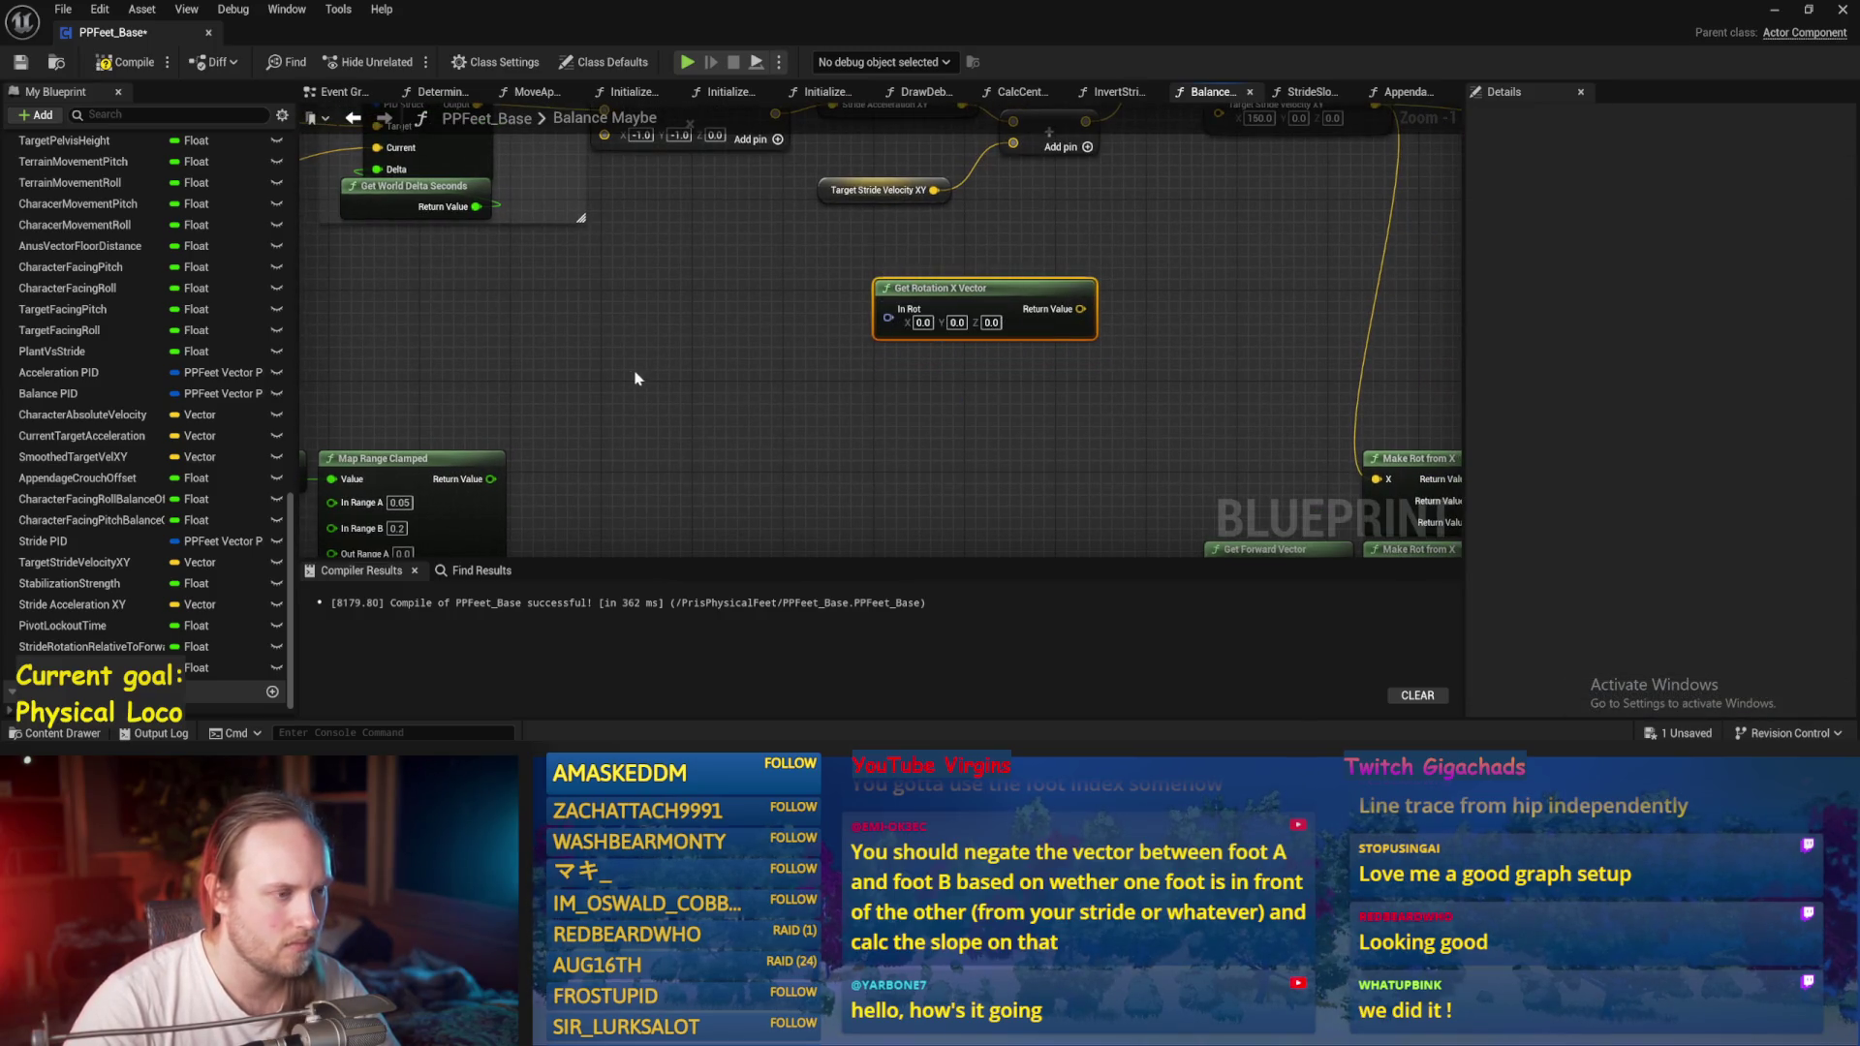
Multiply Get Game Time in Seconds by 50 and feed it into In Rot Yaw.
right_click(695, 373)
type("game time")
key("Return")
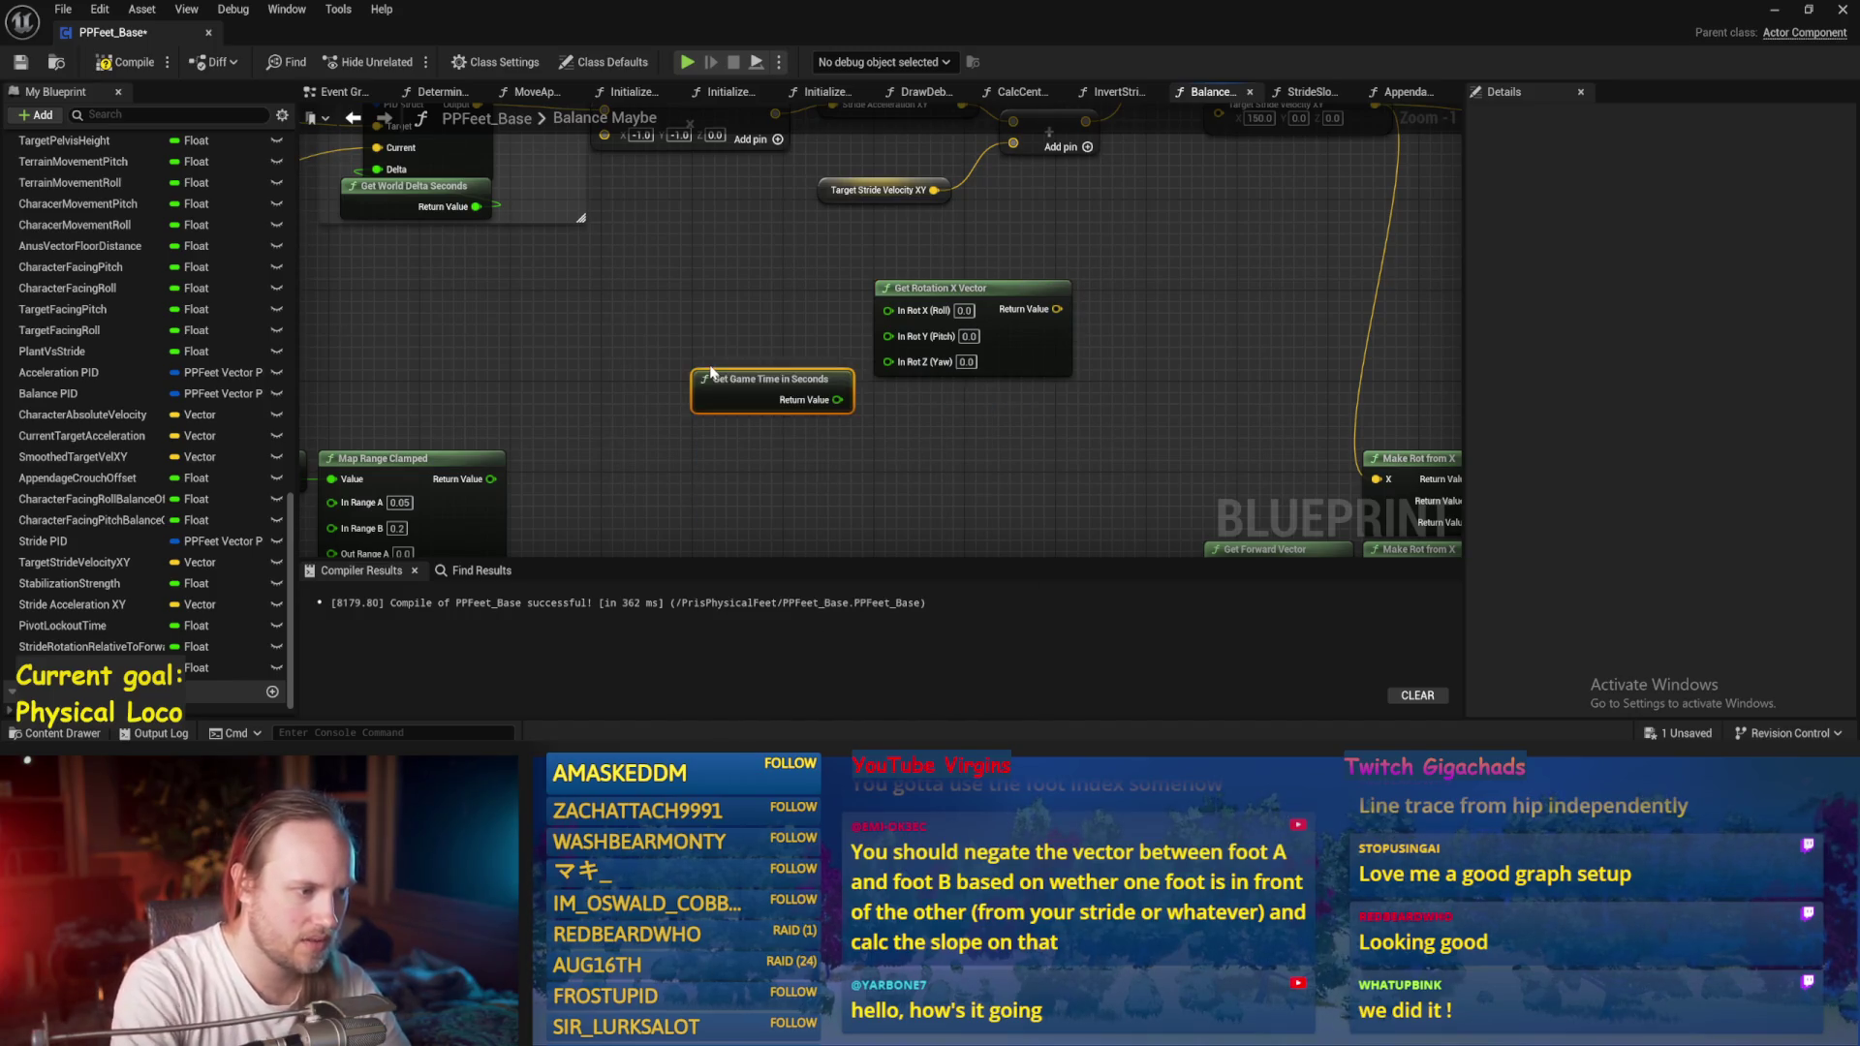
left_click_drag(757, 374, 680, 455)
left_click(729, 389)
left_click_drag(933, 487, 928, 488)
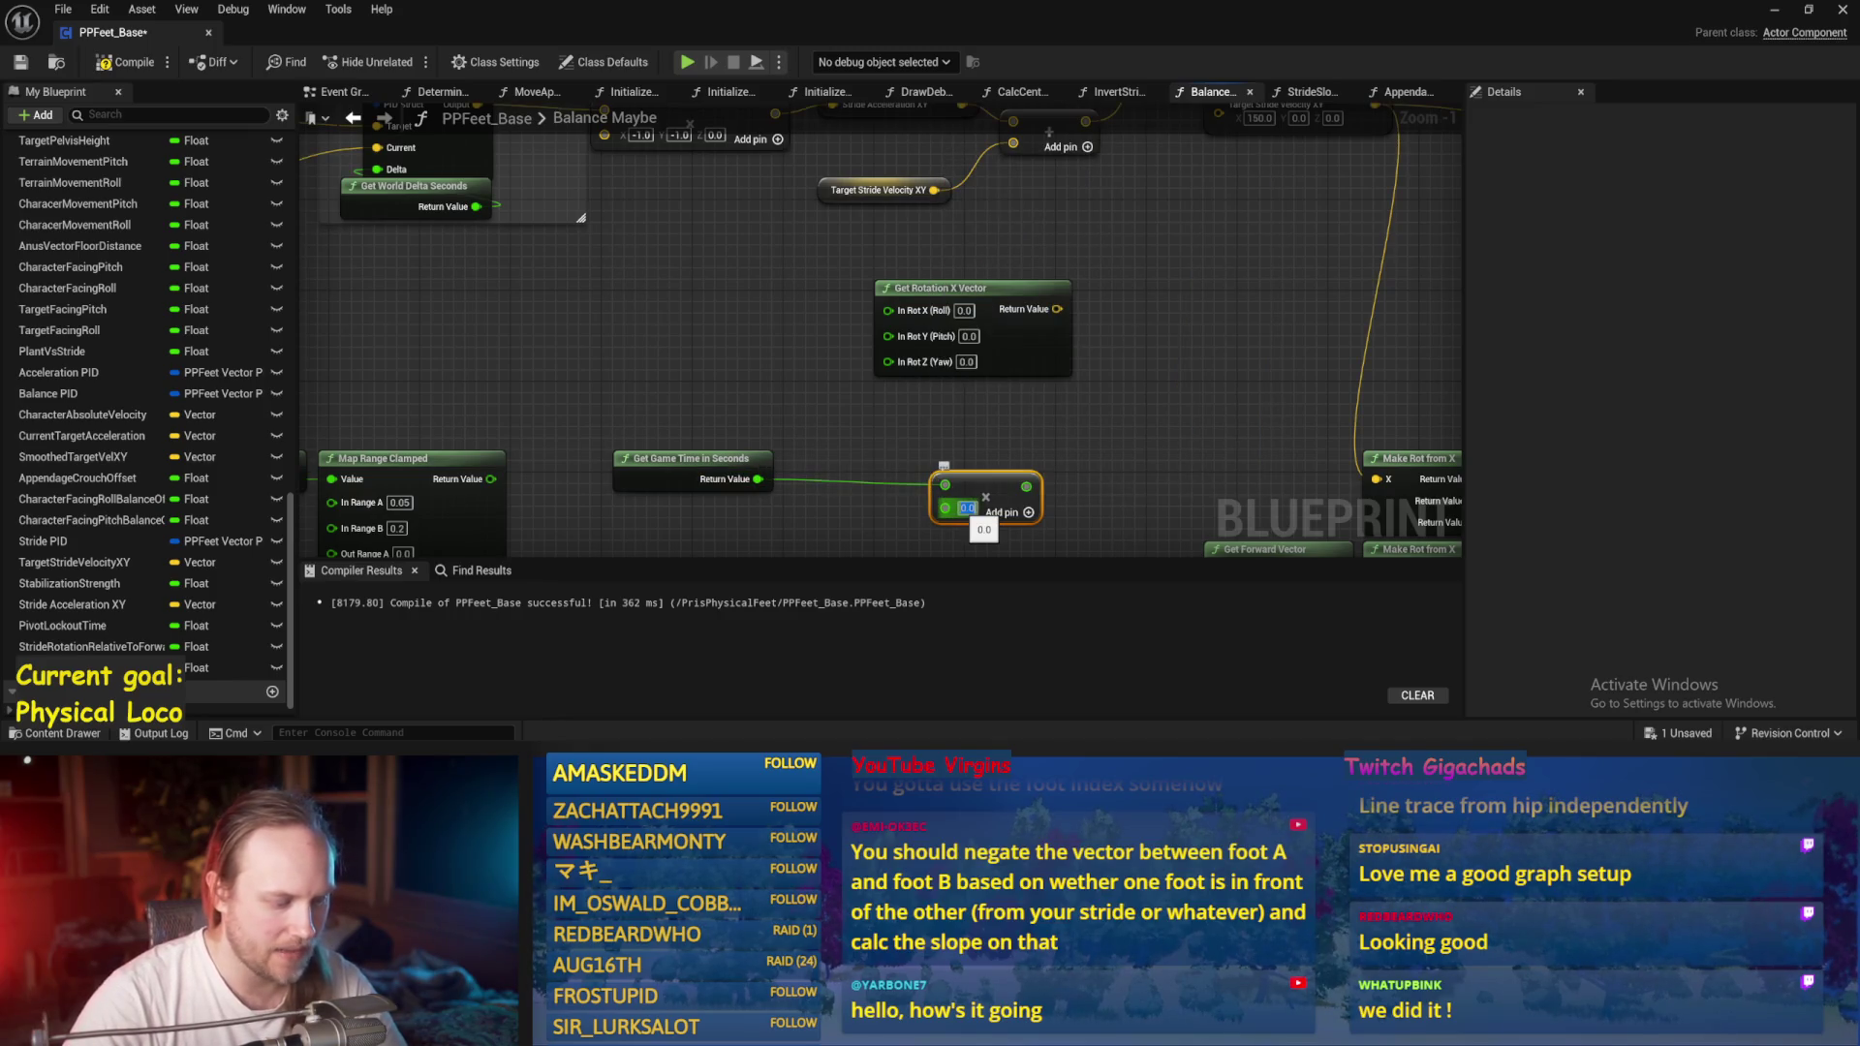
type("50")
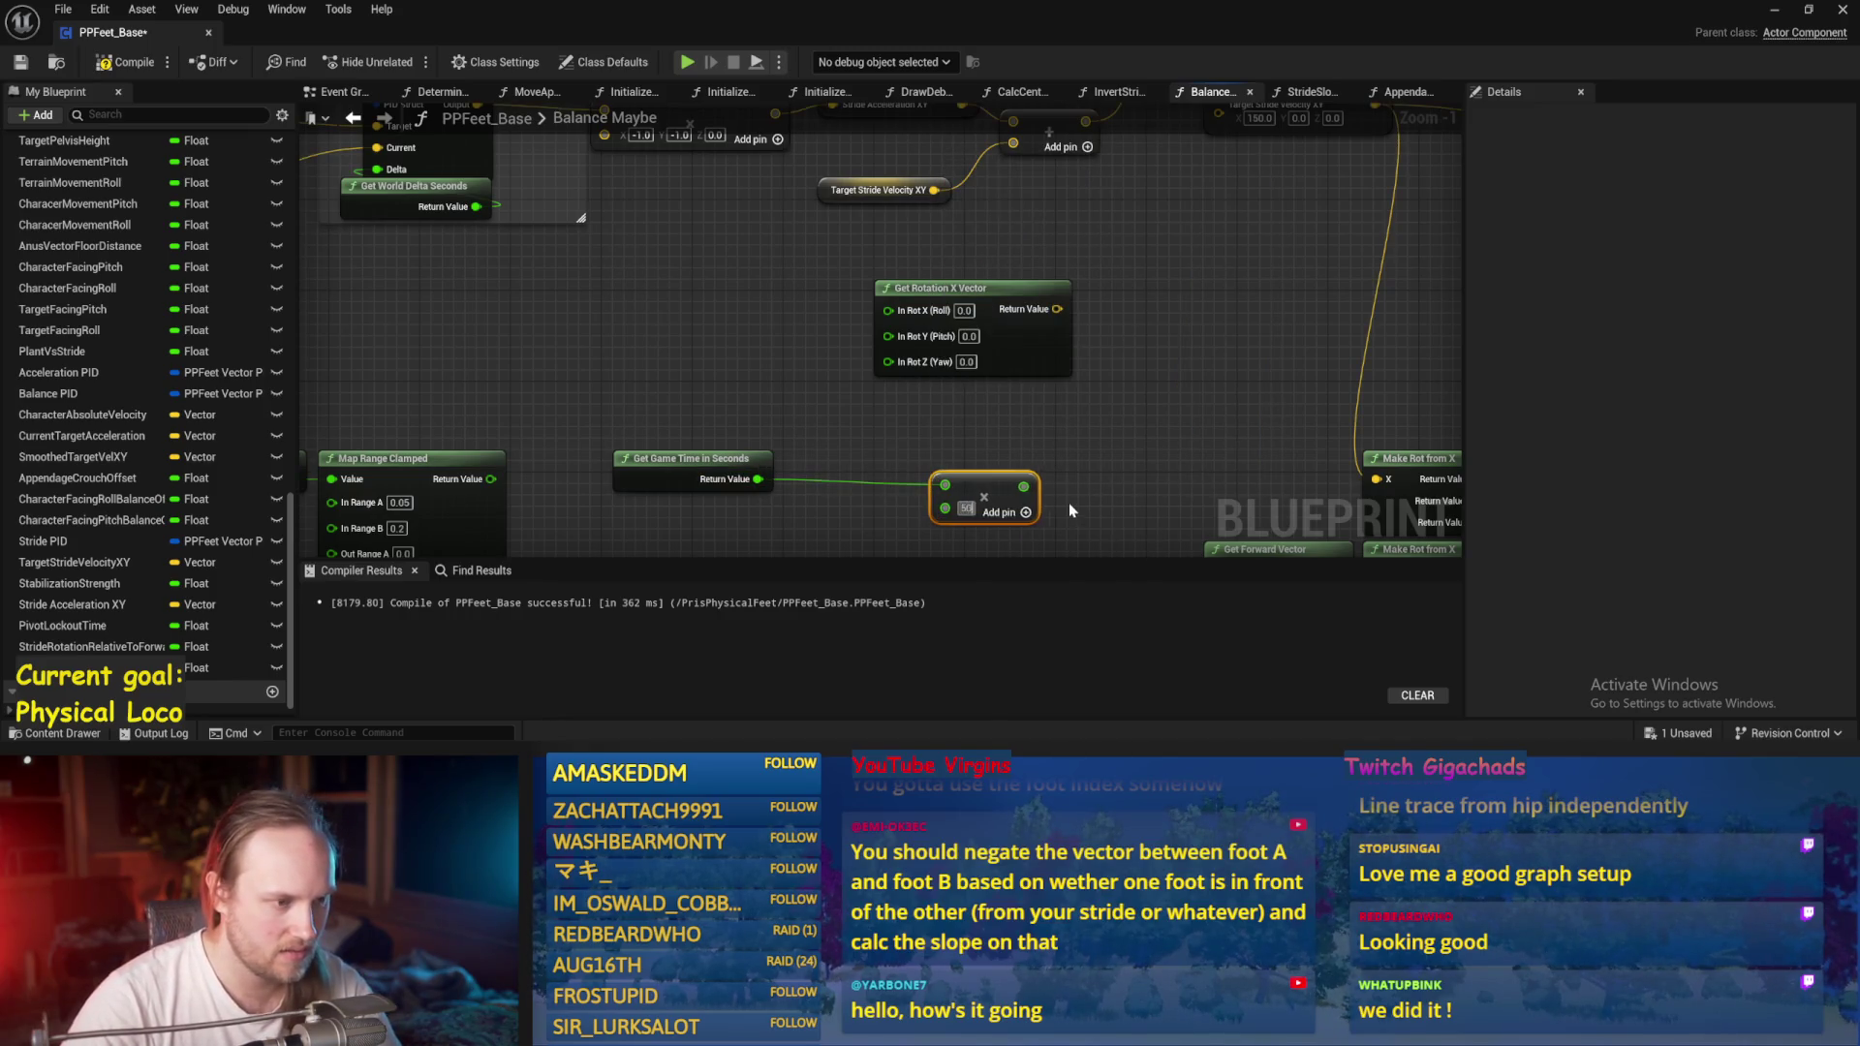
left_click_drag(996, 492, 869, 468)
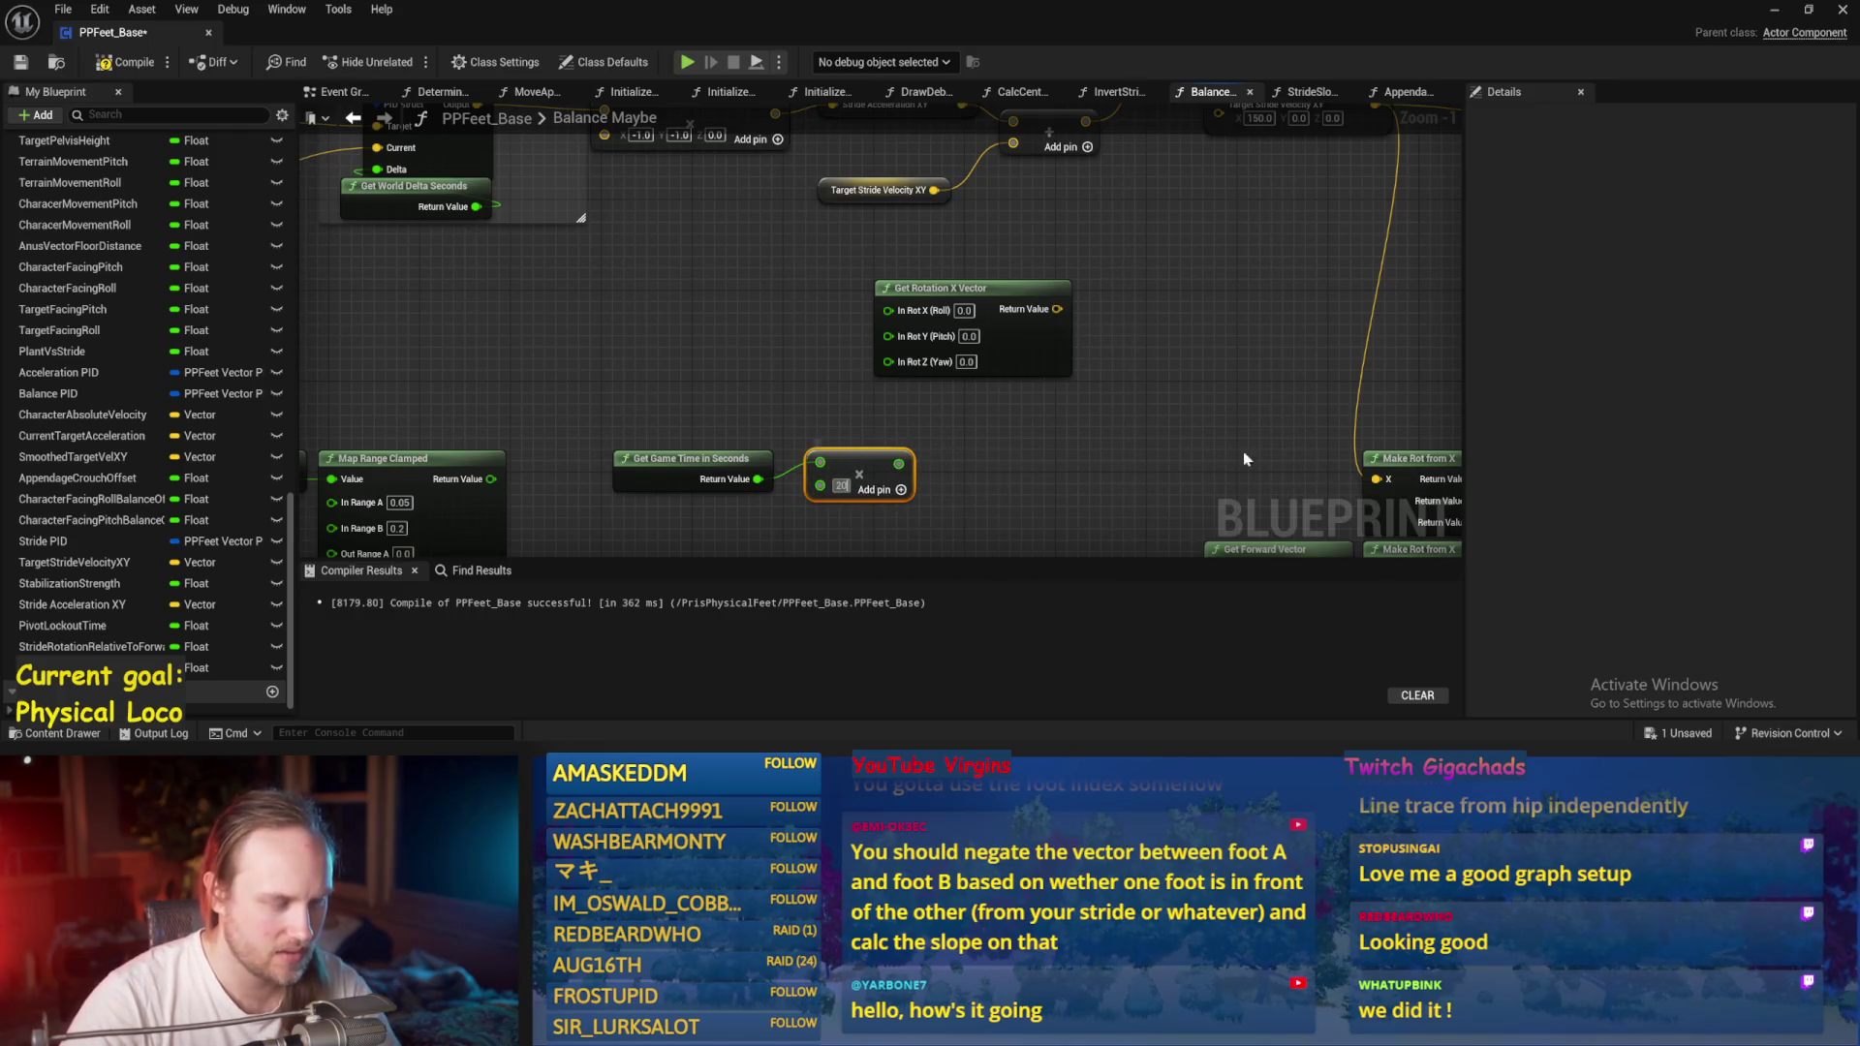
mouse_move(901, 364)
left_mouse_down()
mouse_move(906, 419)
mouse_move(1005, 381)
left_mouse_up()
Multiply the rotated vector by a float (150.0) and wire it into SET Target Stride Velocity XY.
type("*")
key("Return")
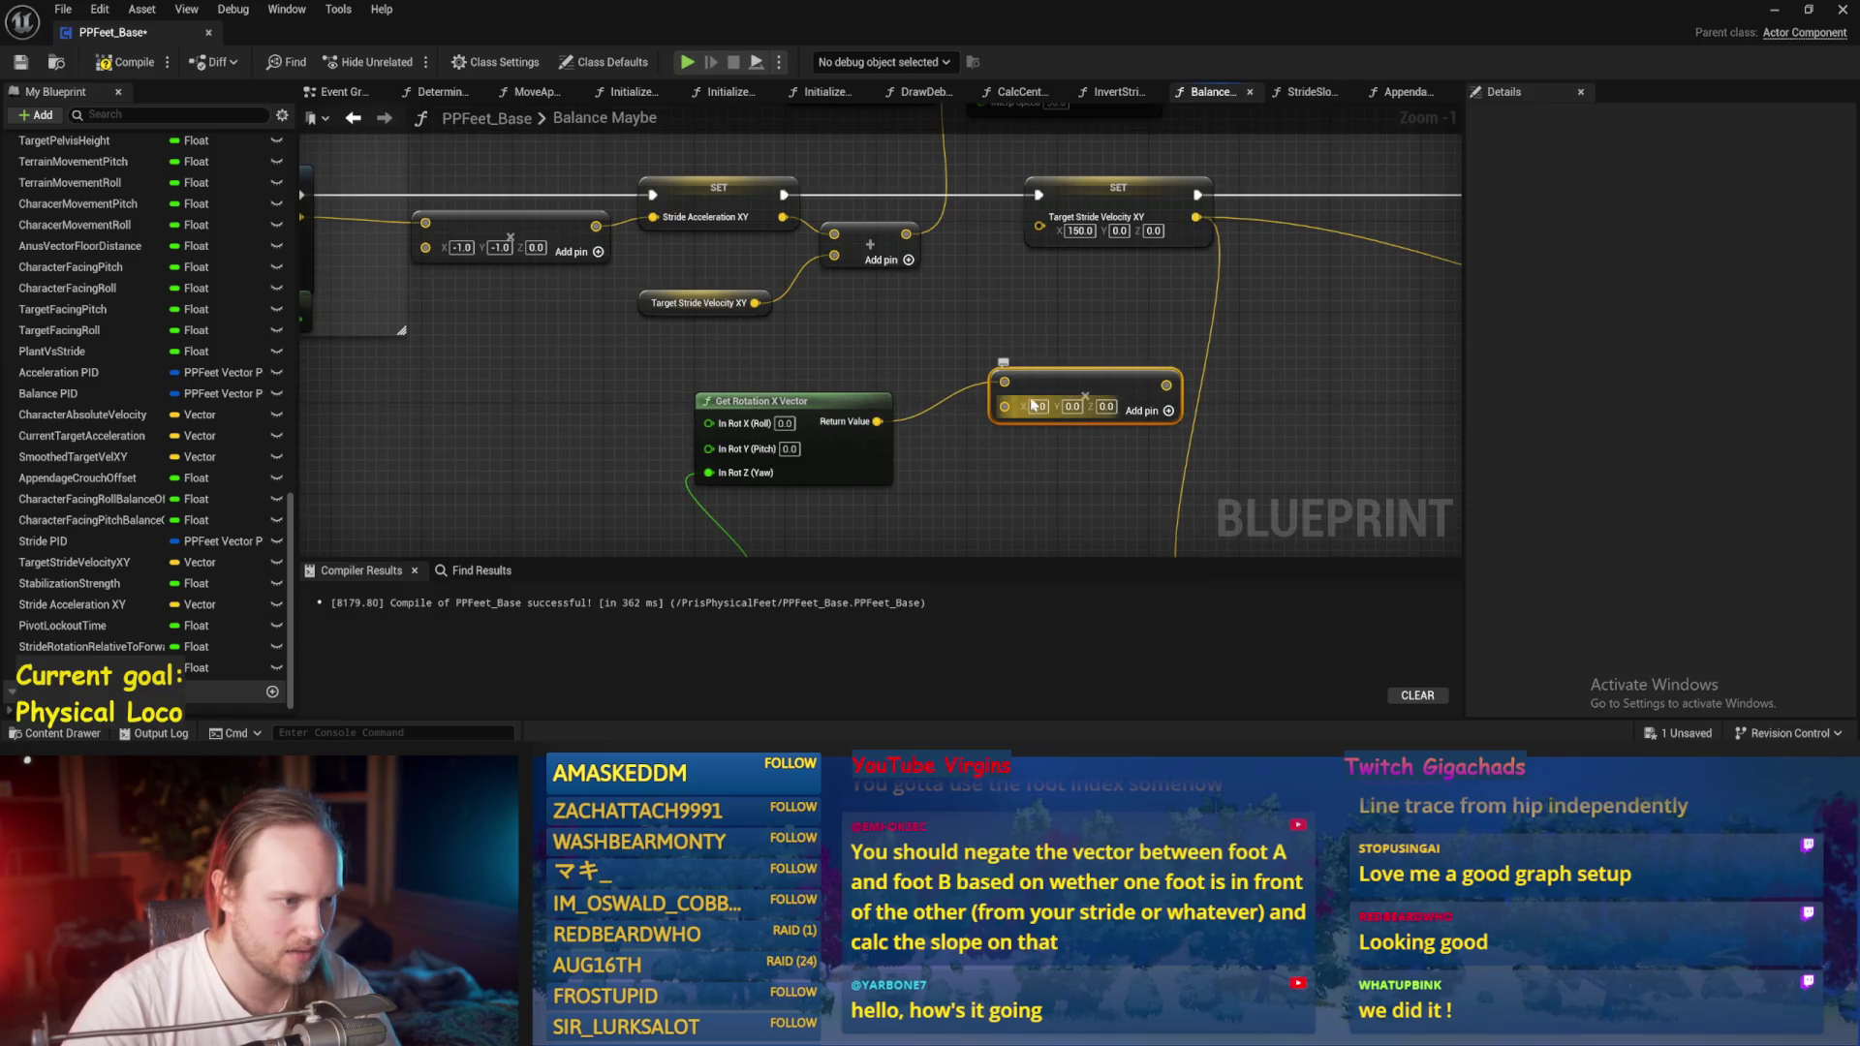
right_click(1004, 406)
left_click(1056, 625)
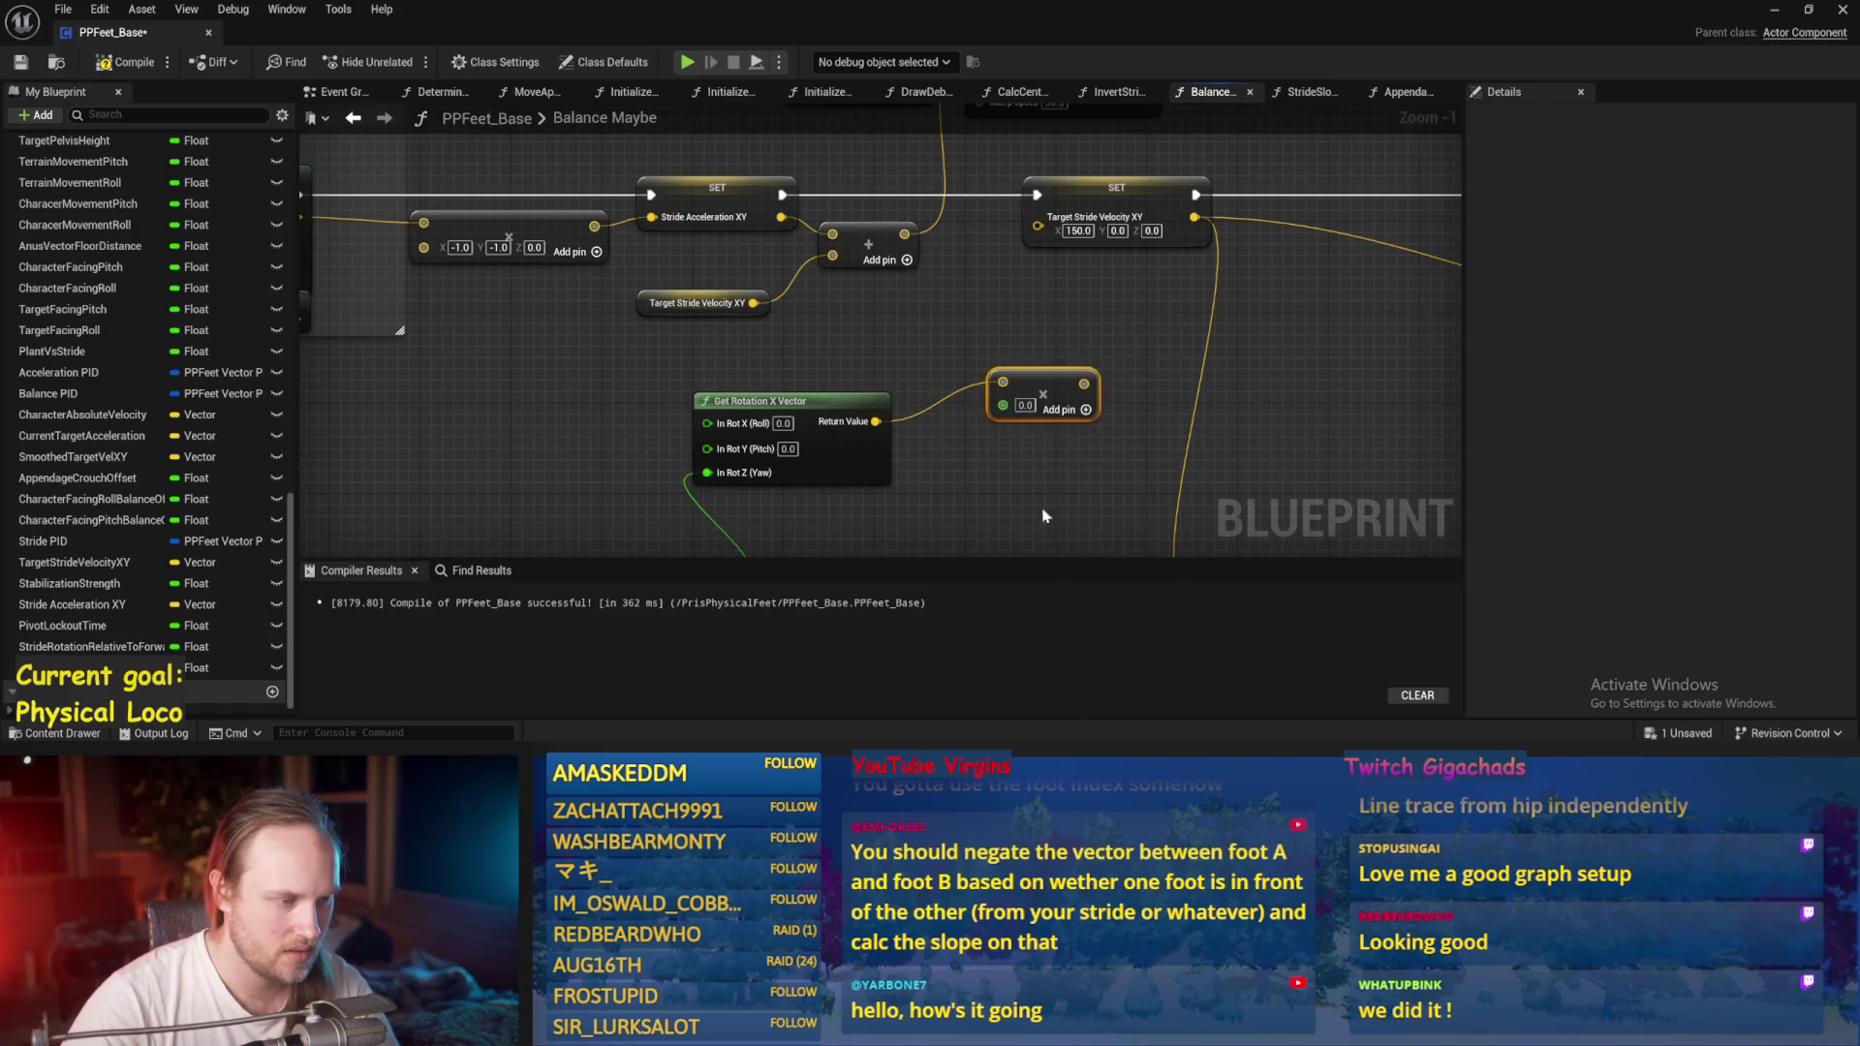
type("180")
left_click_drag(1086, 383, 1037, 225)
scroll(1117, 328, "down", 3)
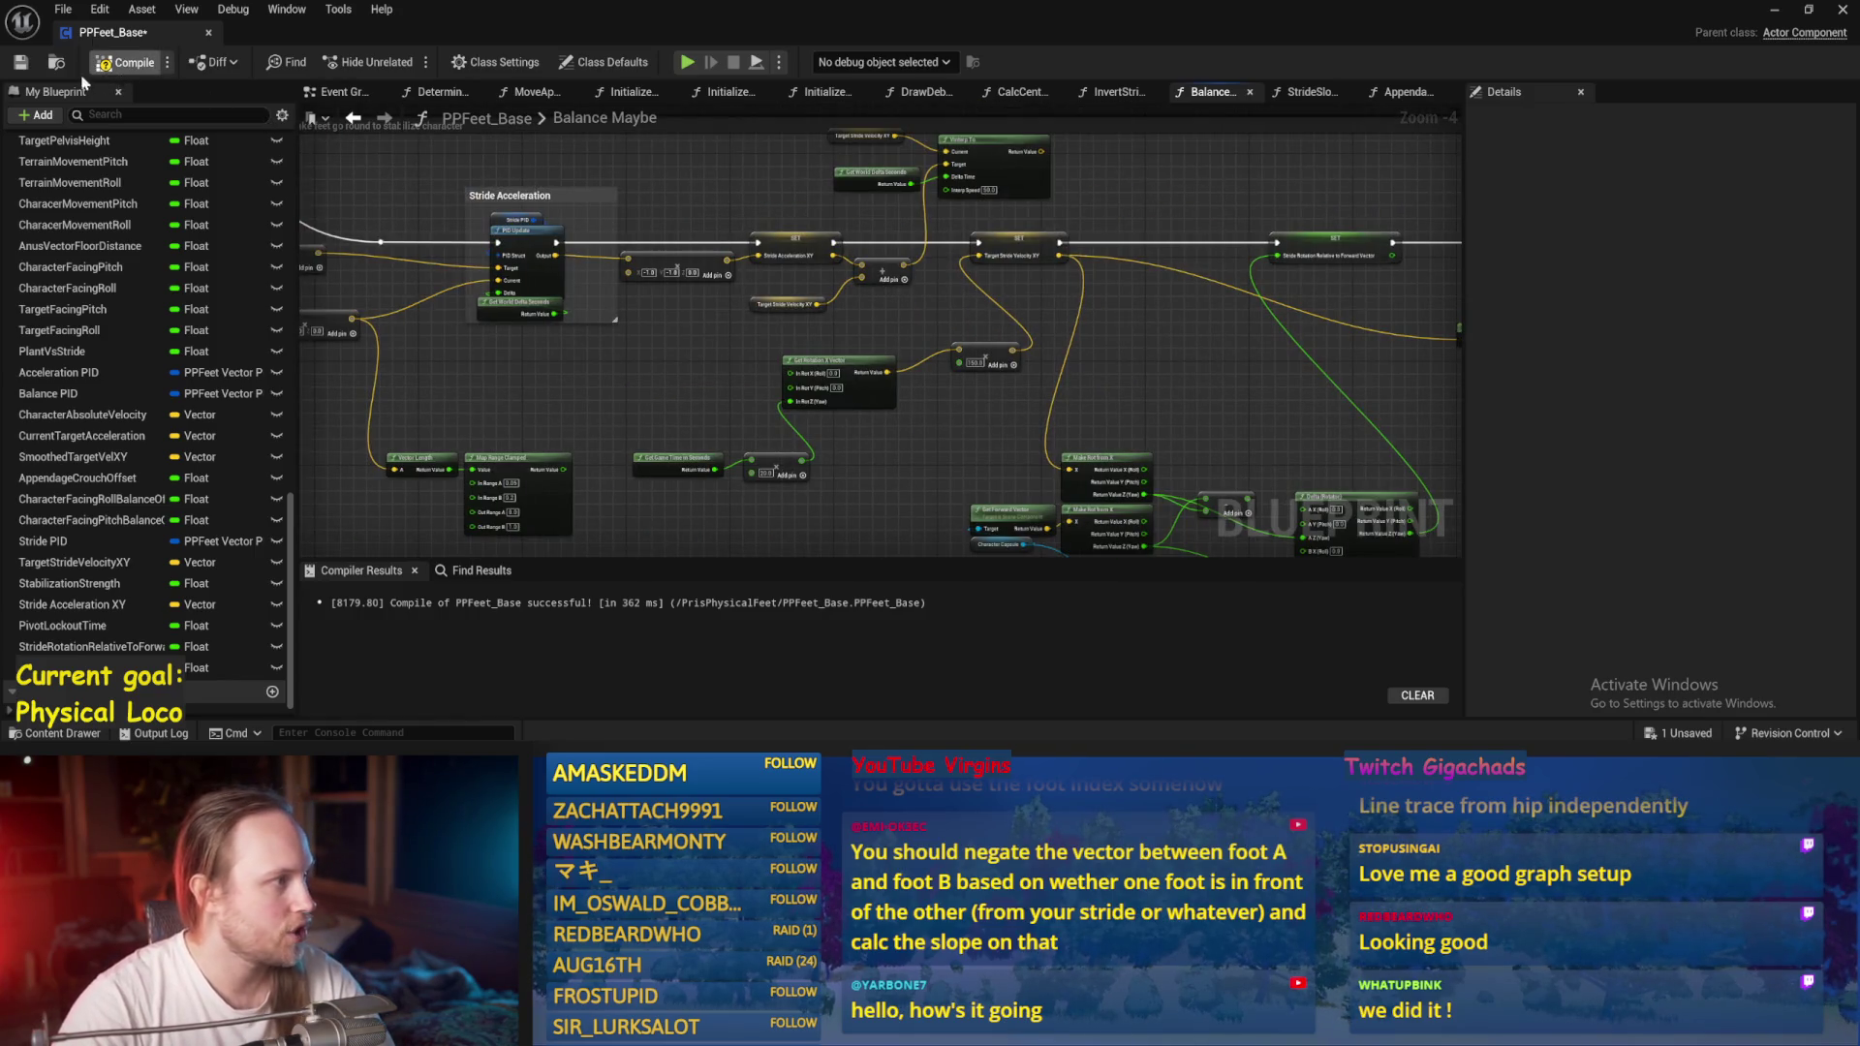
Play PPFeet_TestLevel with Alt+P, watch the character walk, then stop the session.
left_click(1775, 11)
key("alt+p")
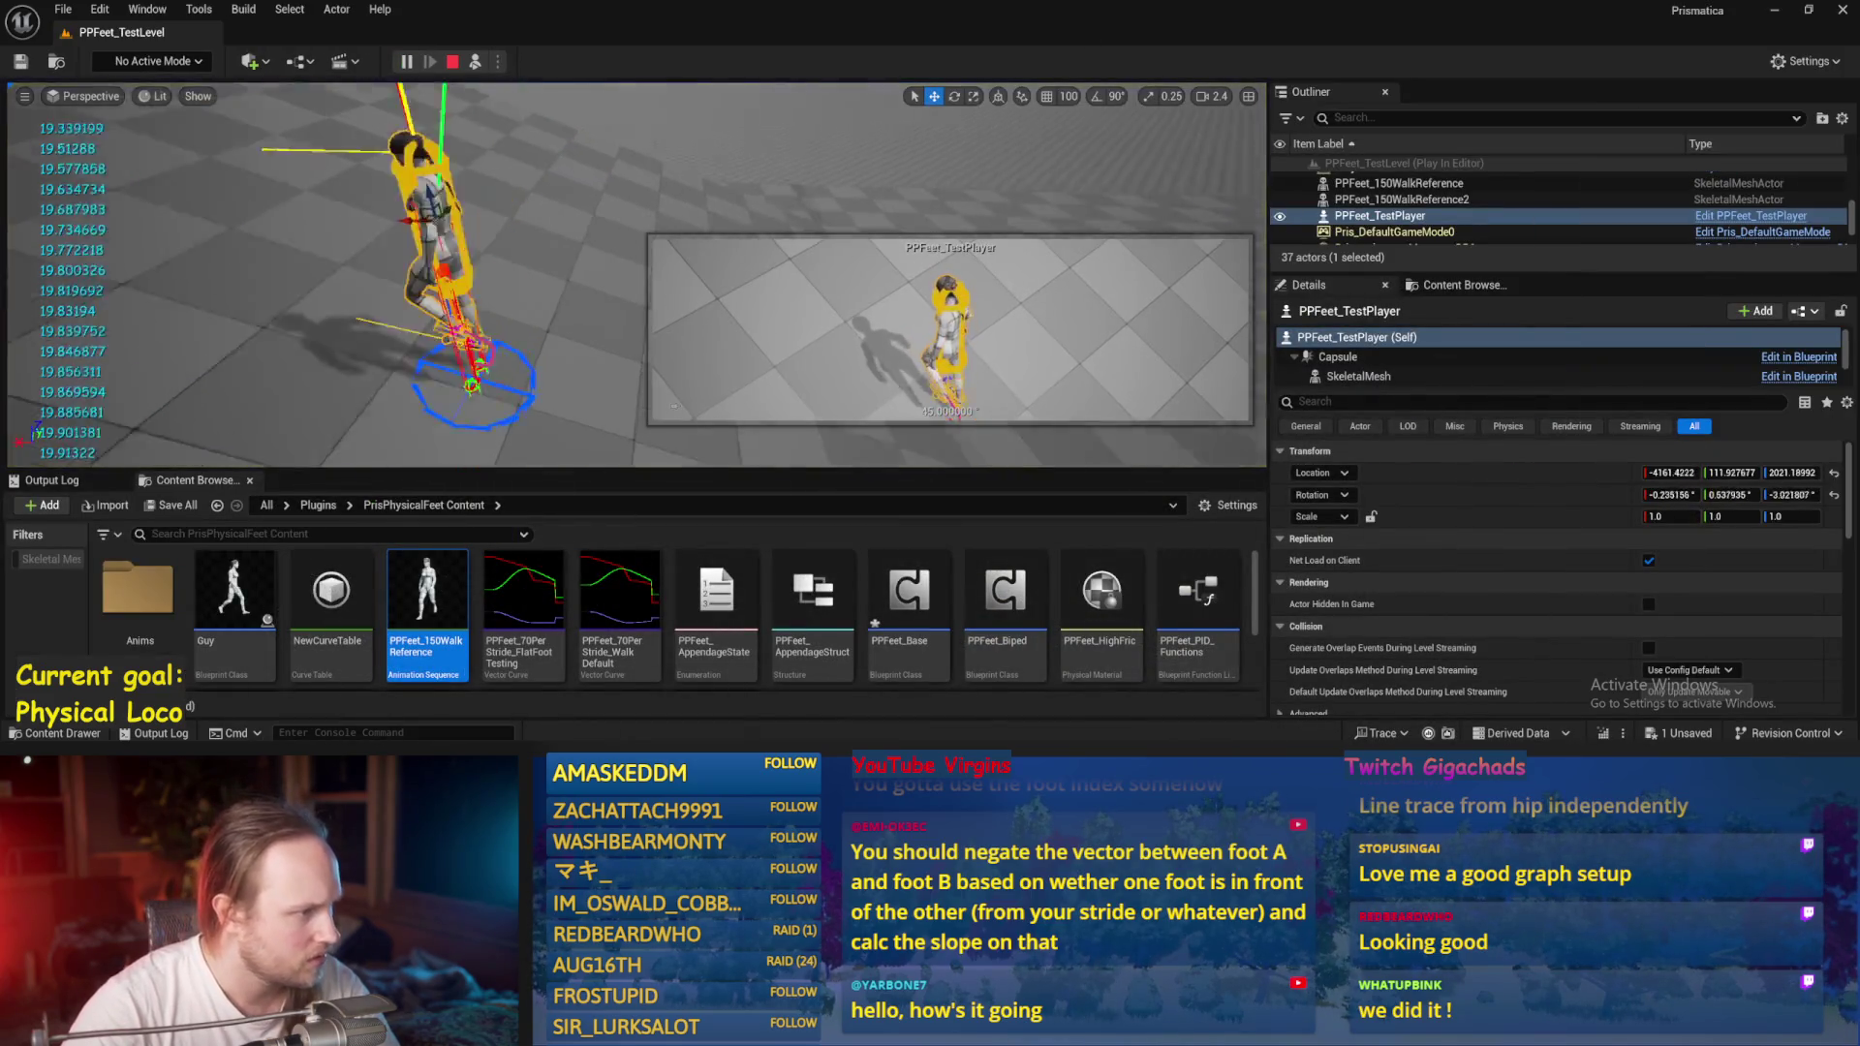
left_click(473, 383)
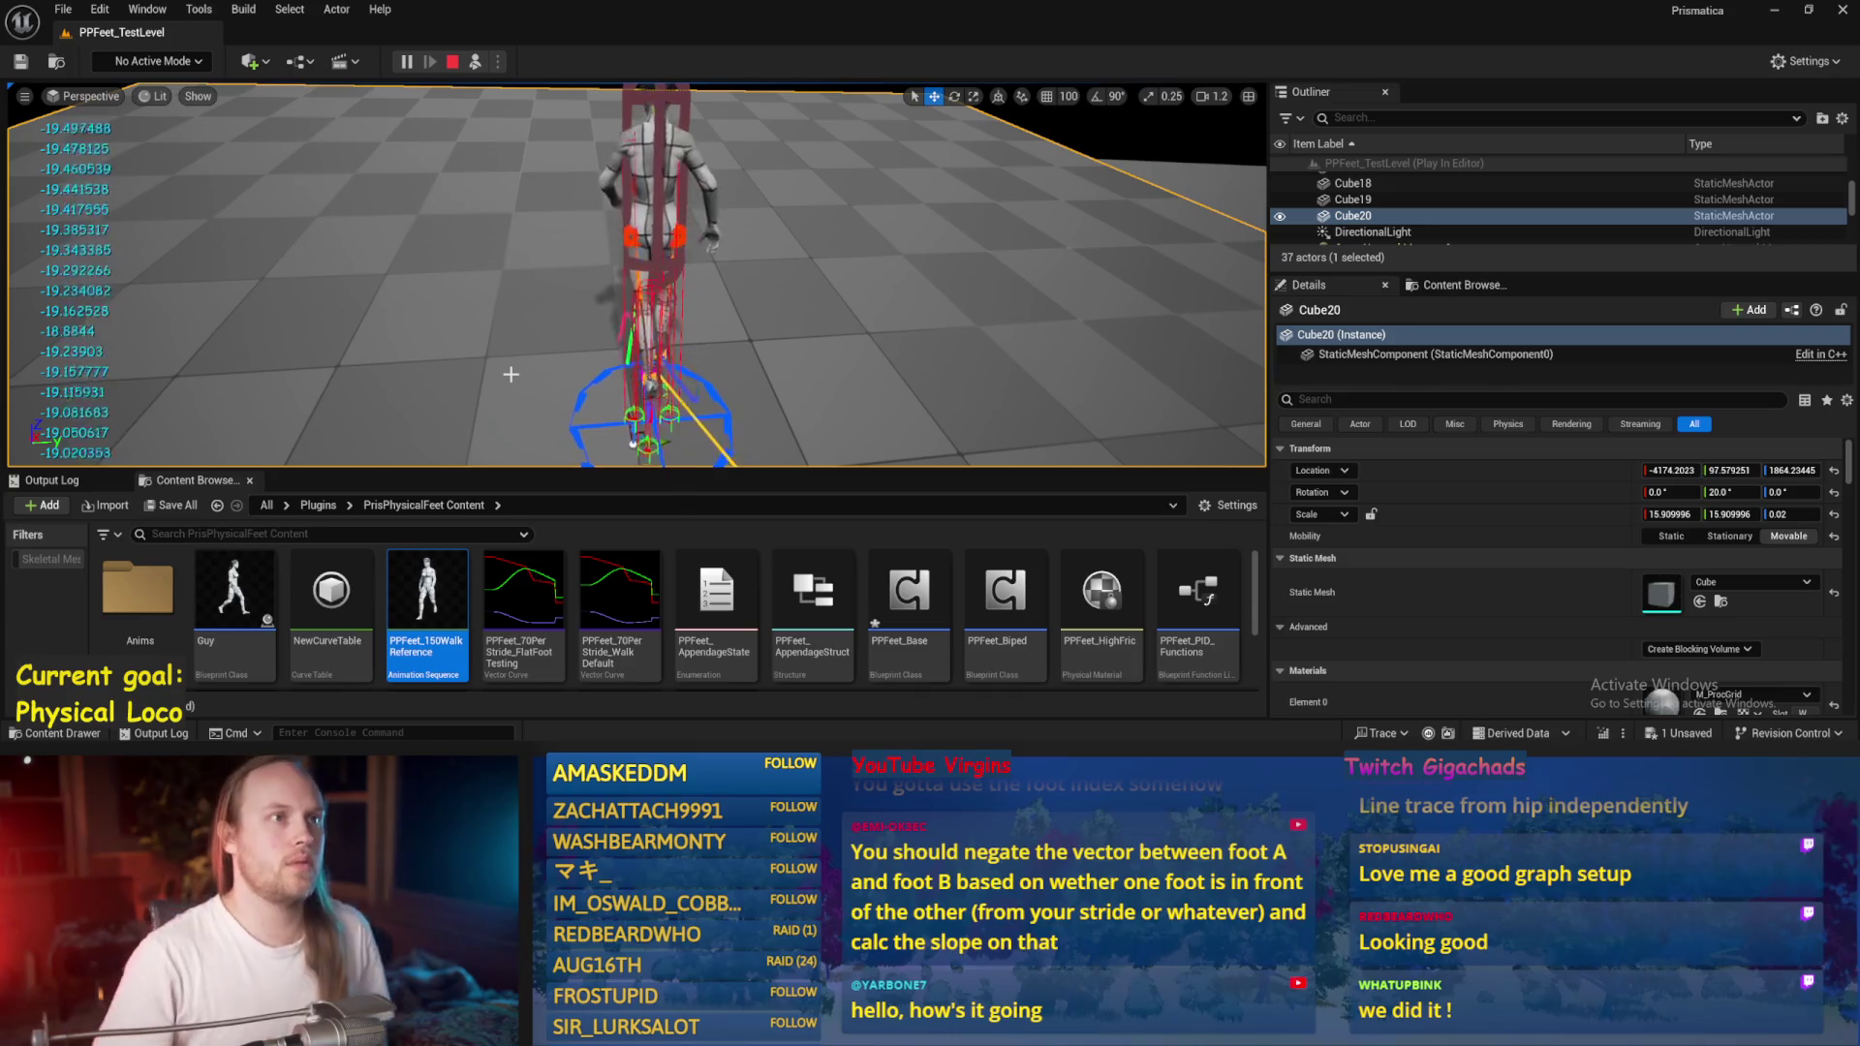
key("Escape")
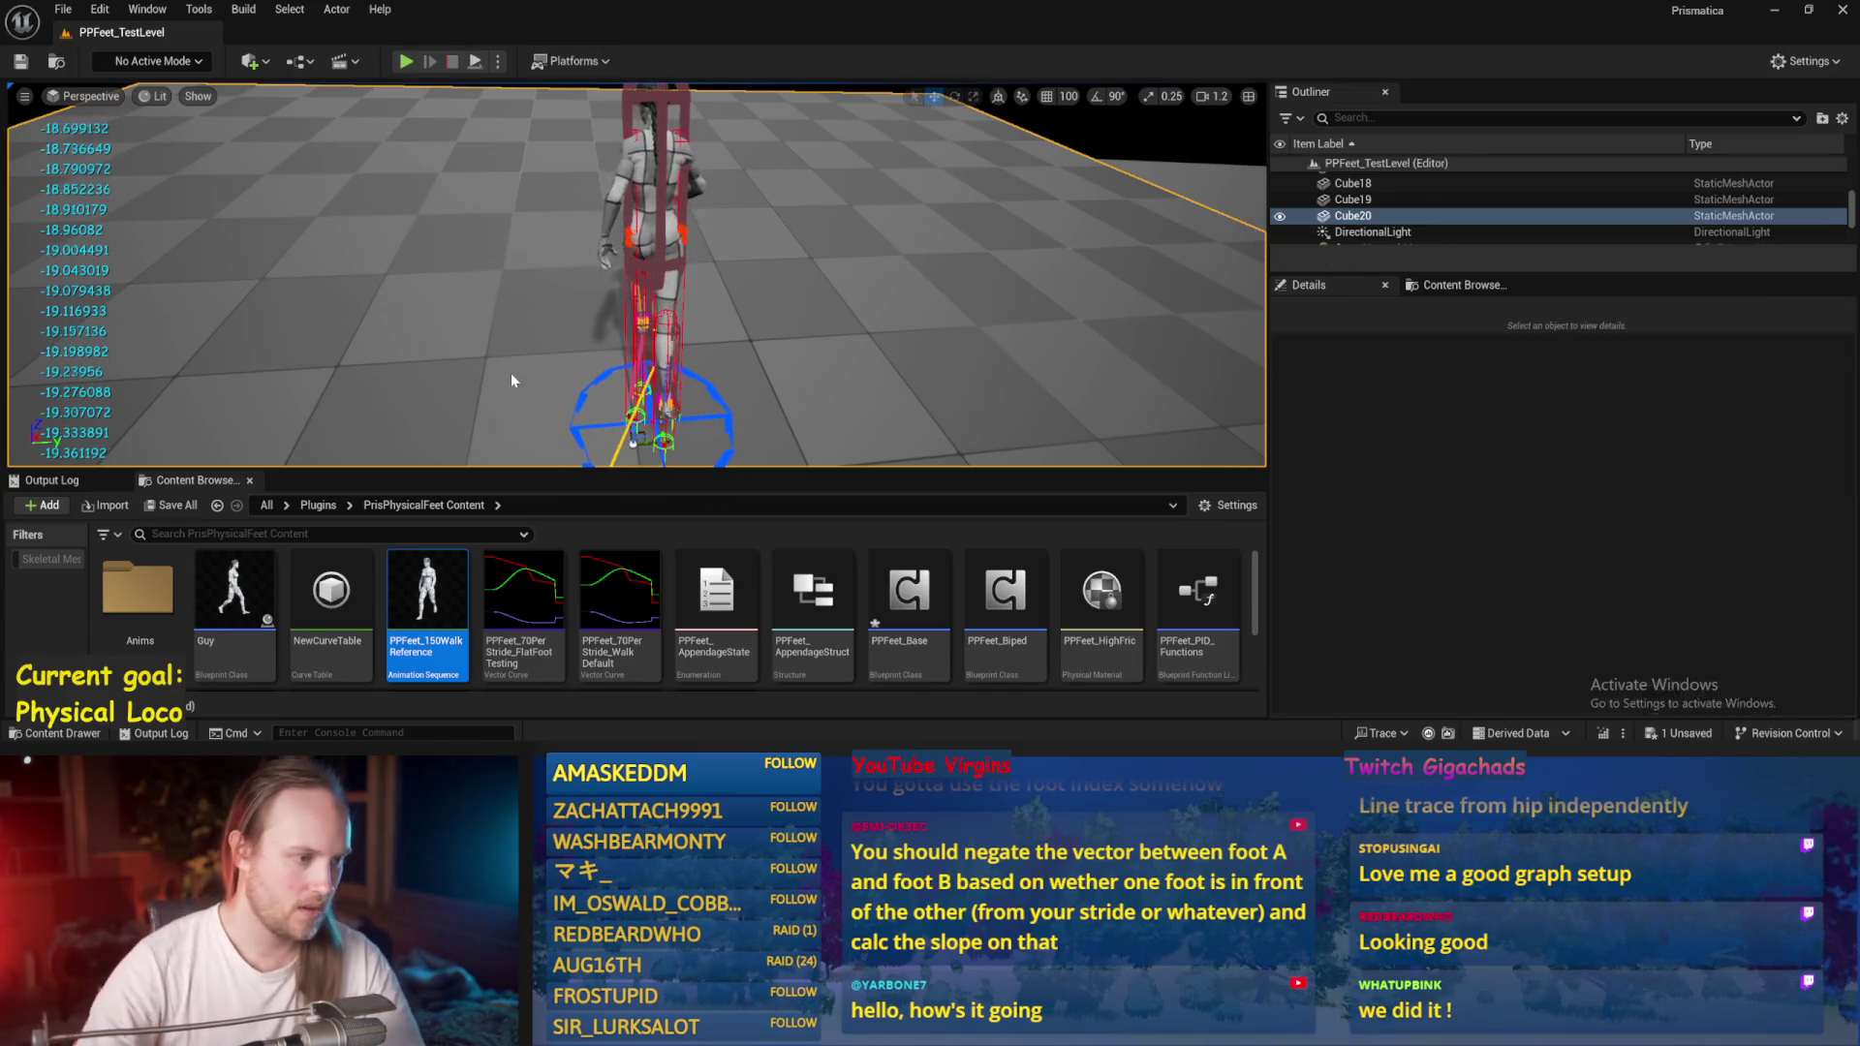
scroll(908, 400, "down", 1)
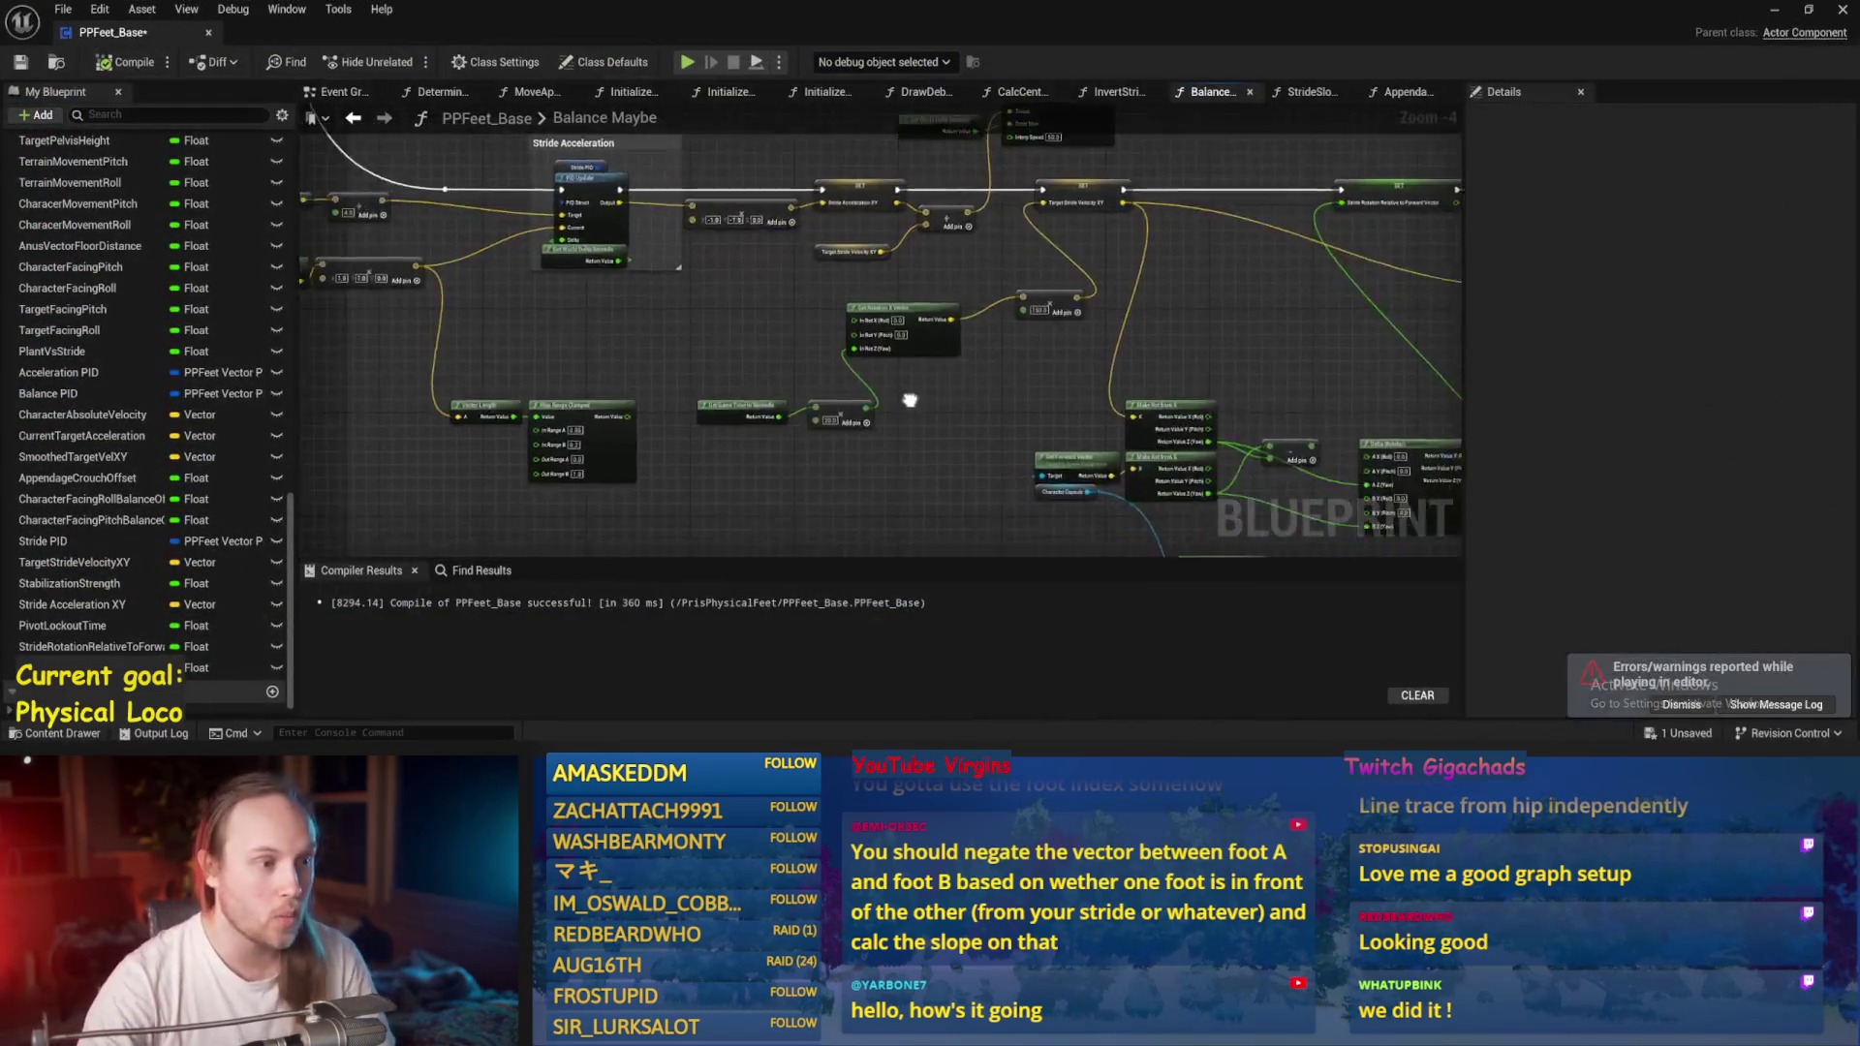
Play PPFeet_TestLevel again, rotating the character around its vertical axis with the E gizmo, then stop.
scroll(908, 400, "up", 2)
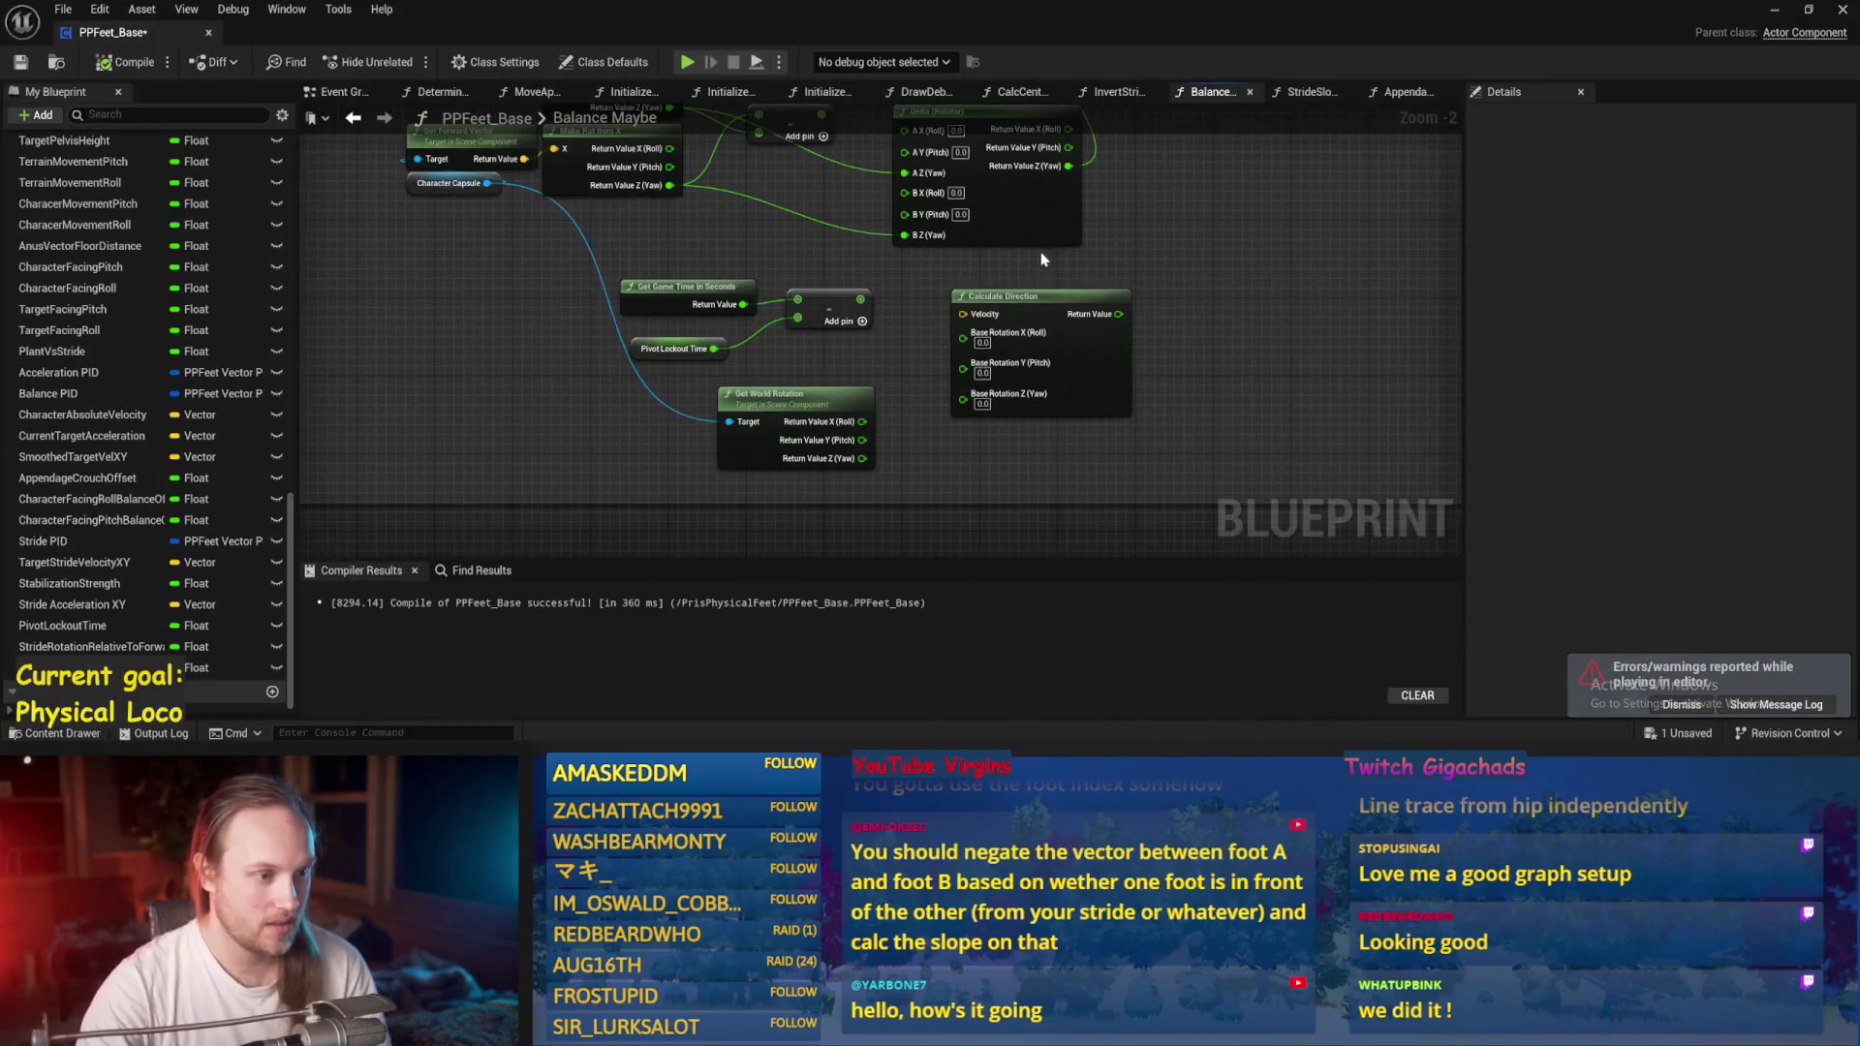
scroll(1008, 455, "down", 2)
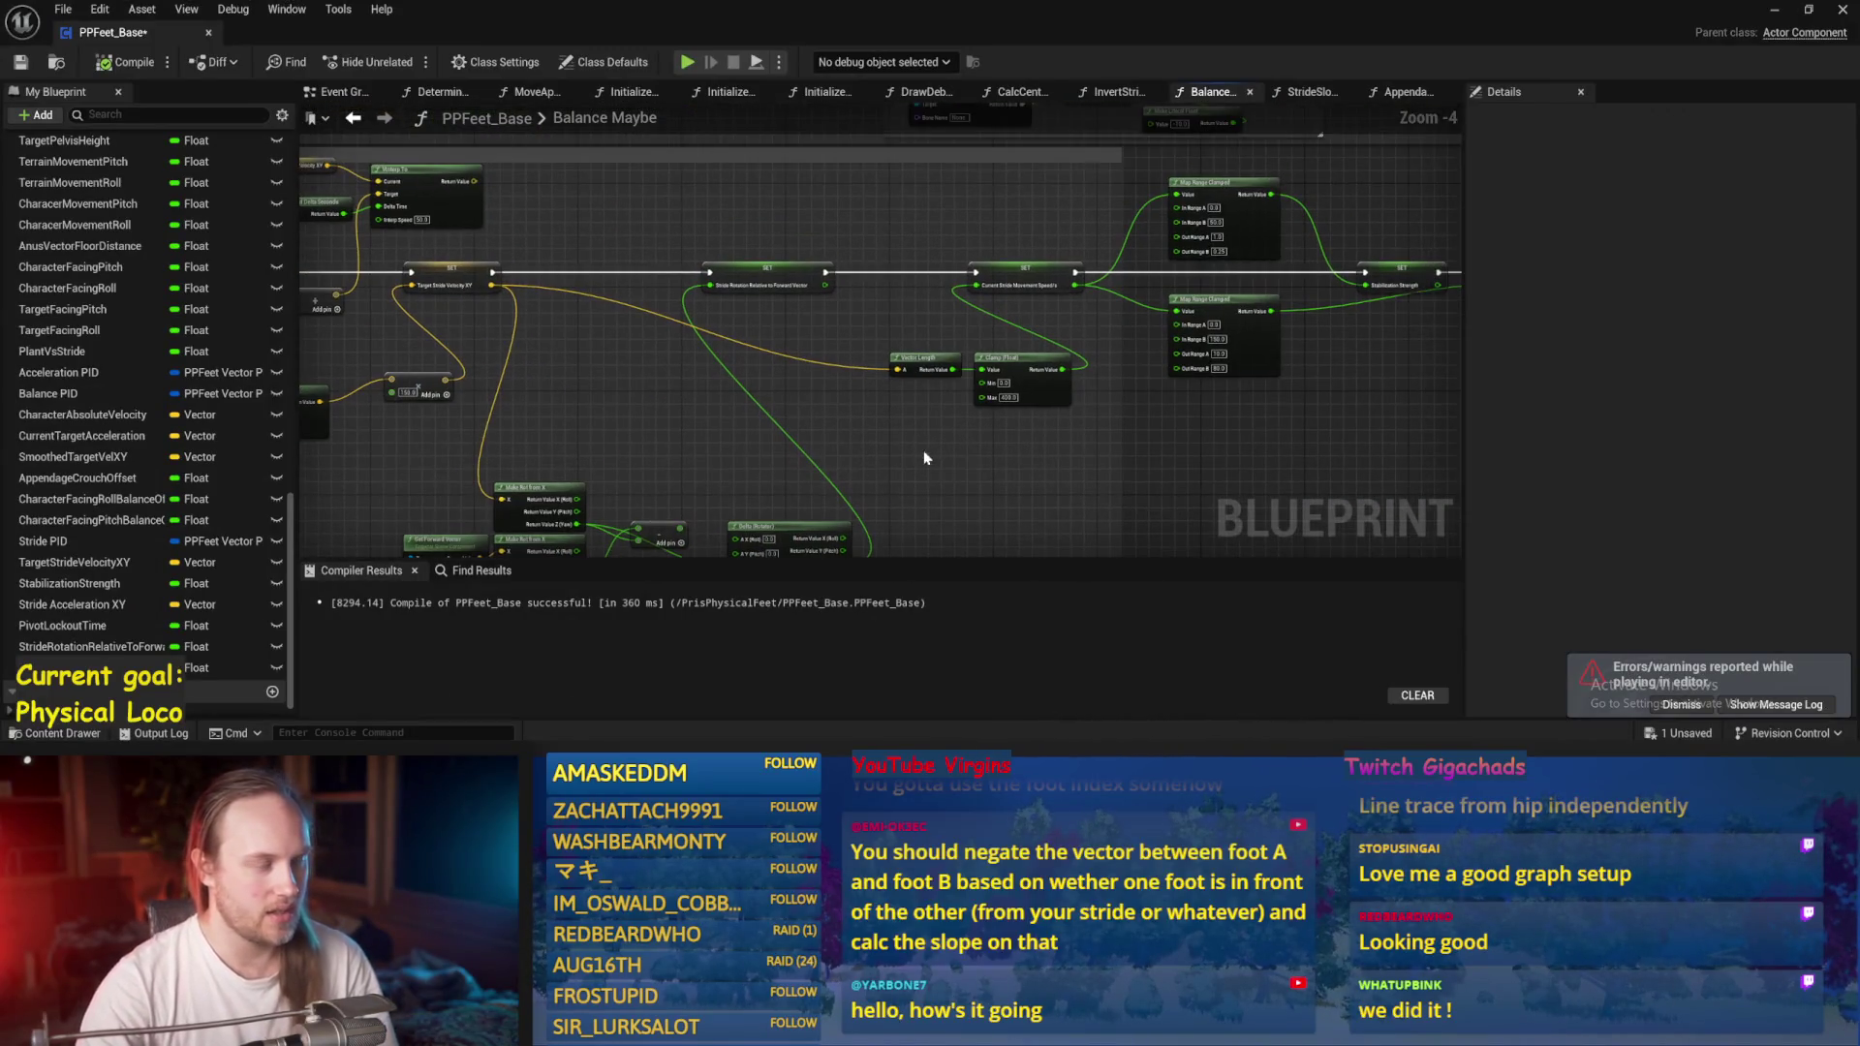
left_click_drag(668, 458, 842, 419)
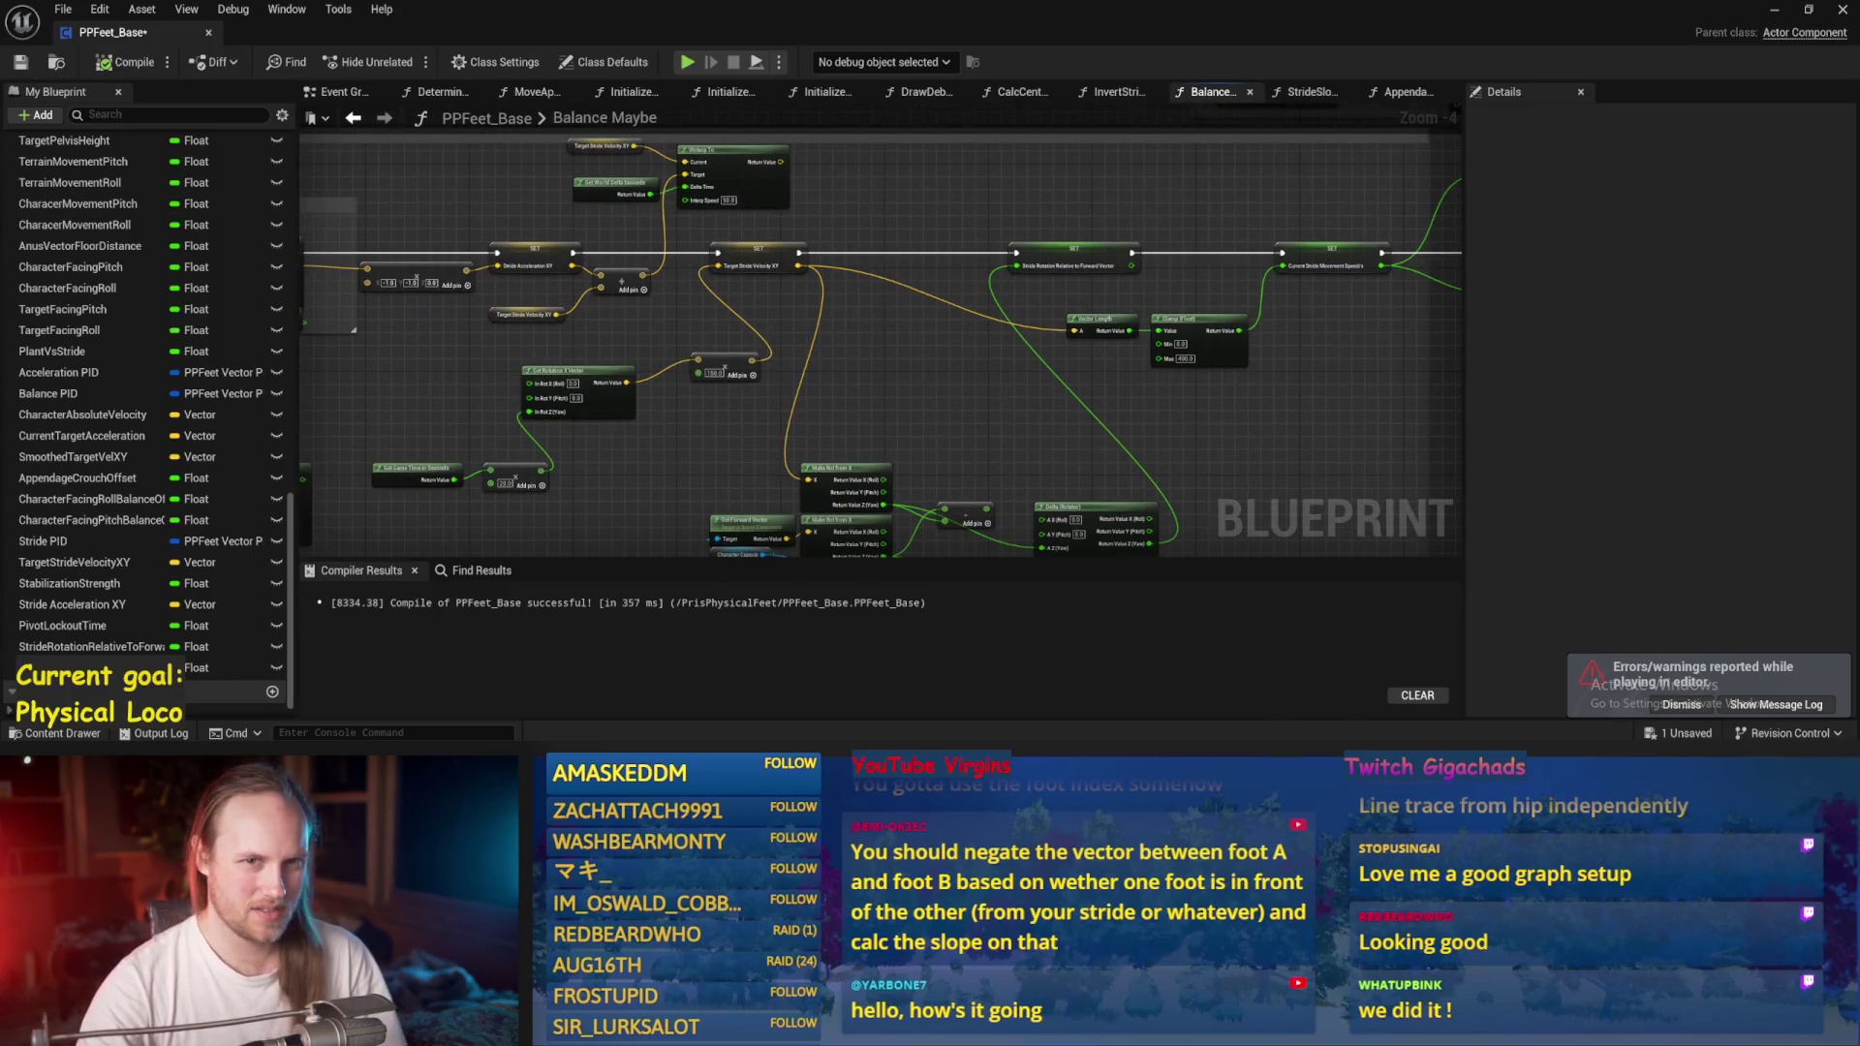
left_click(1773, 11)
left_click(472, 62)
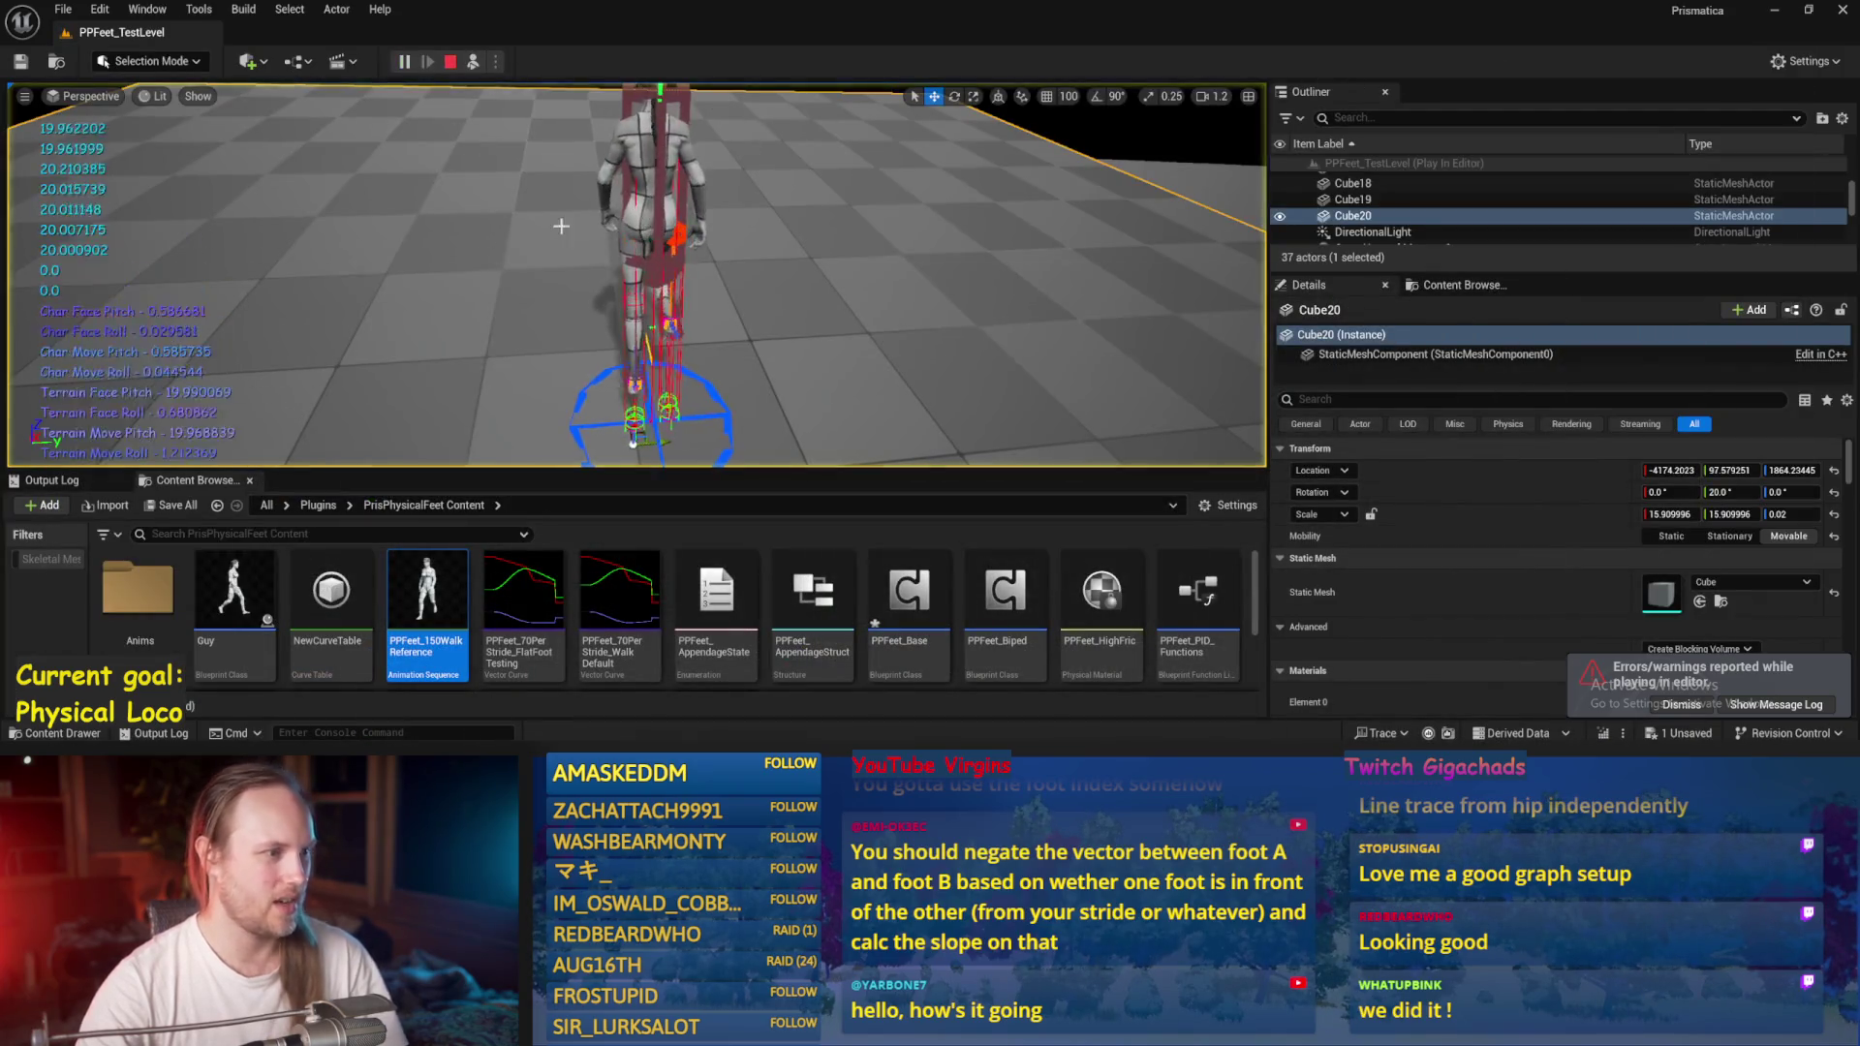
key("e")
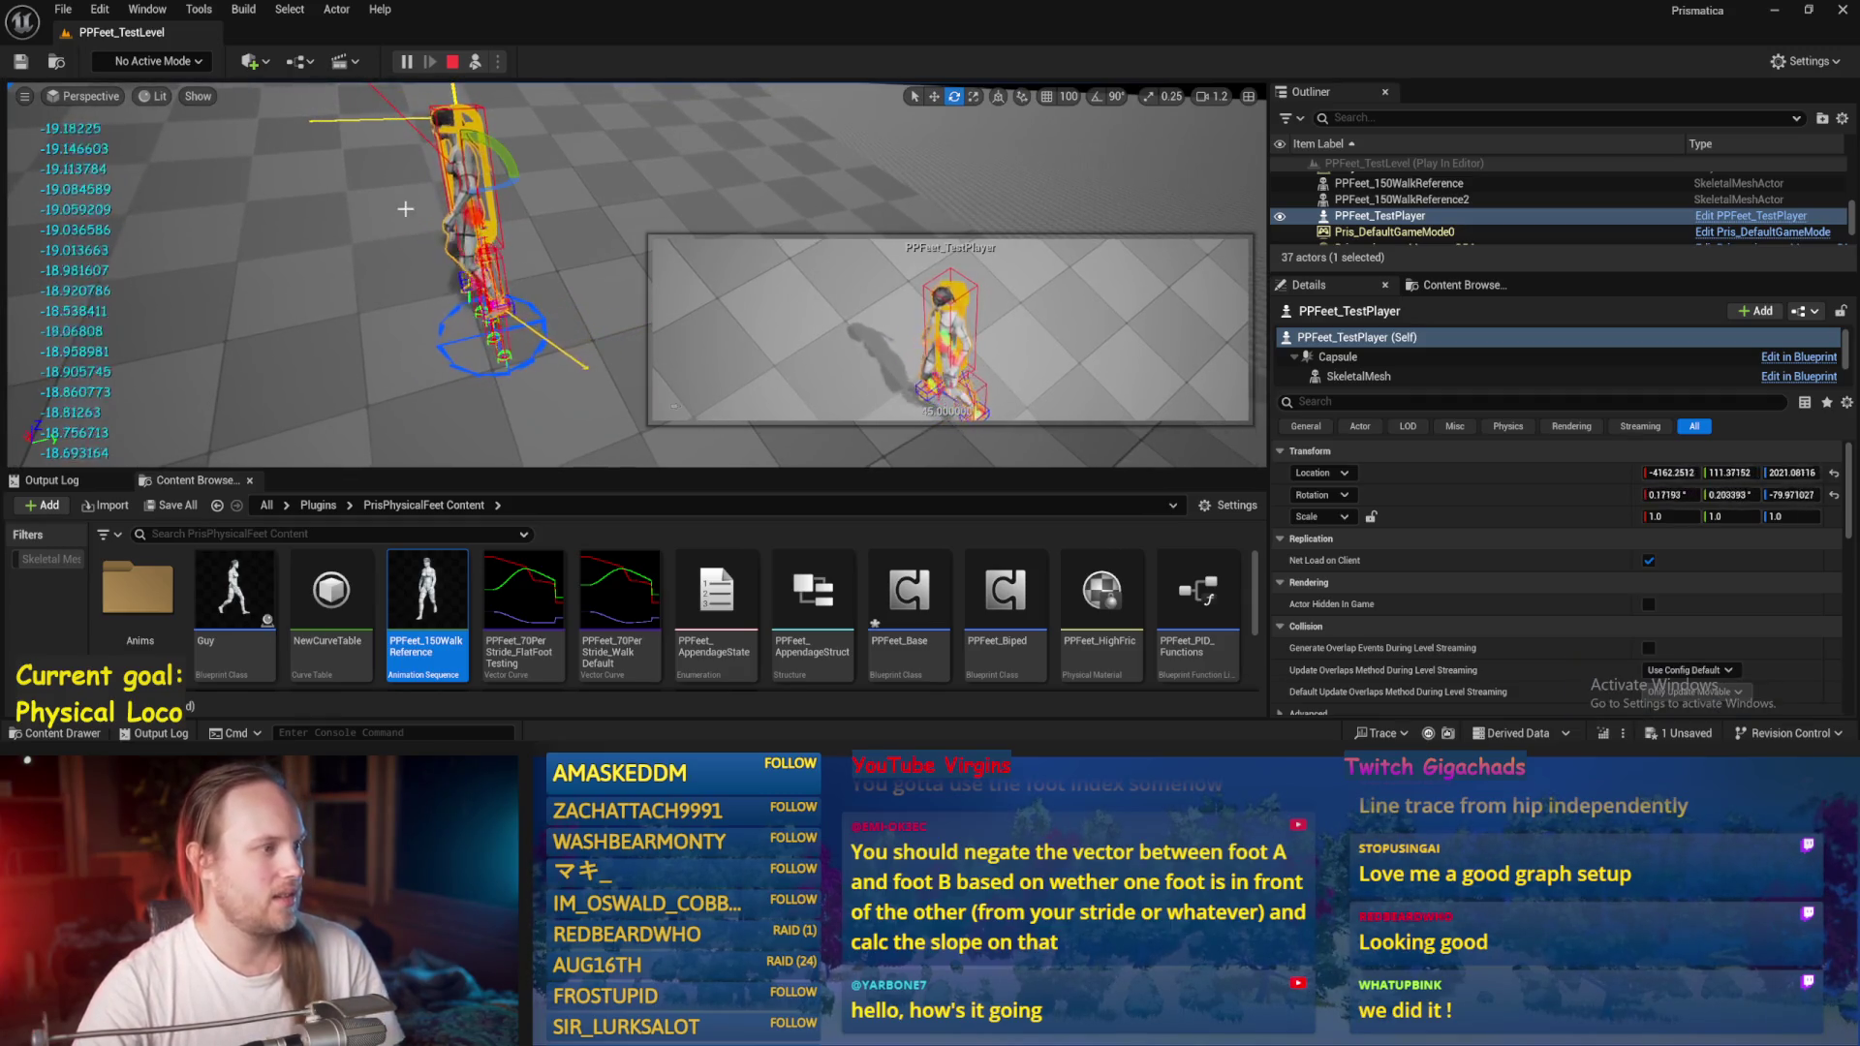
left_click_drag(303, 126, 319, 129)
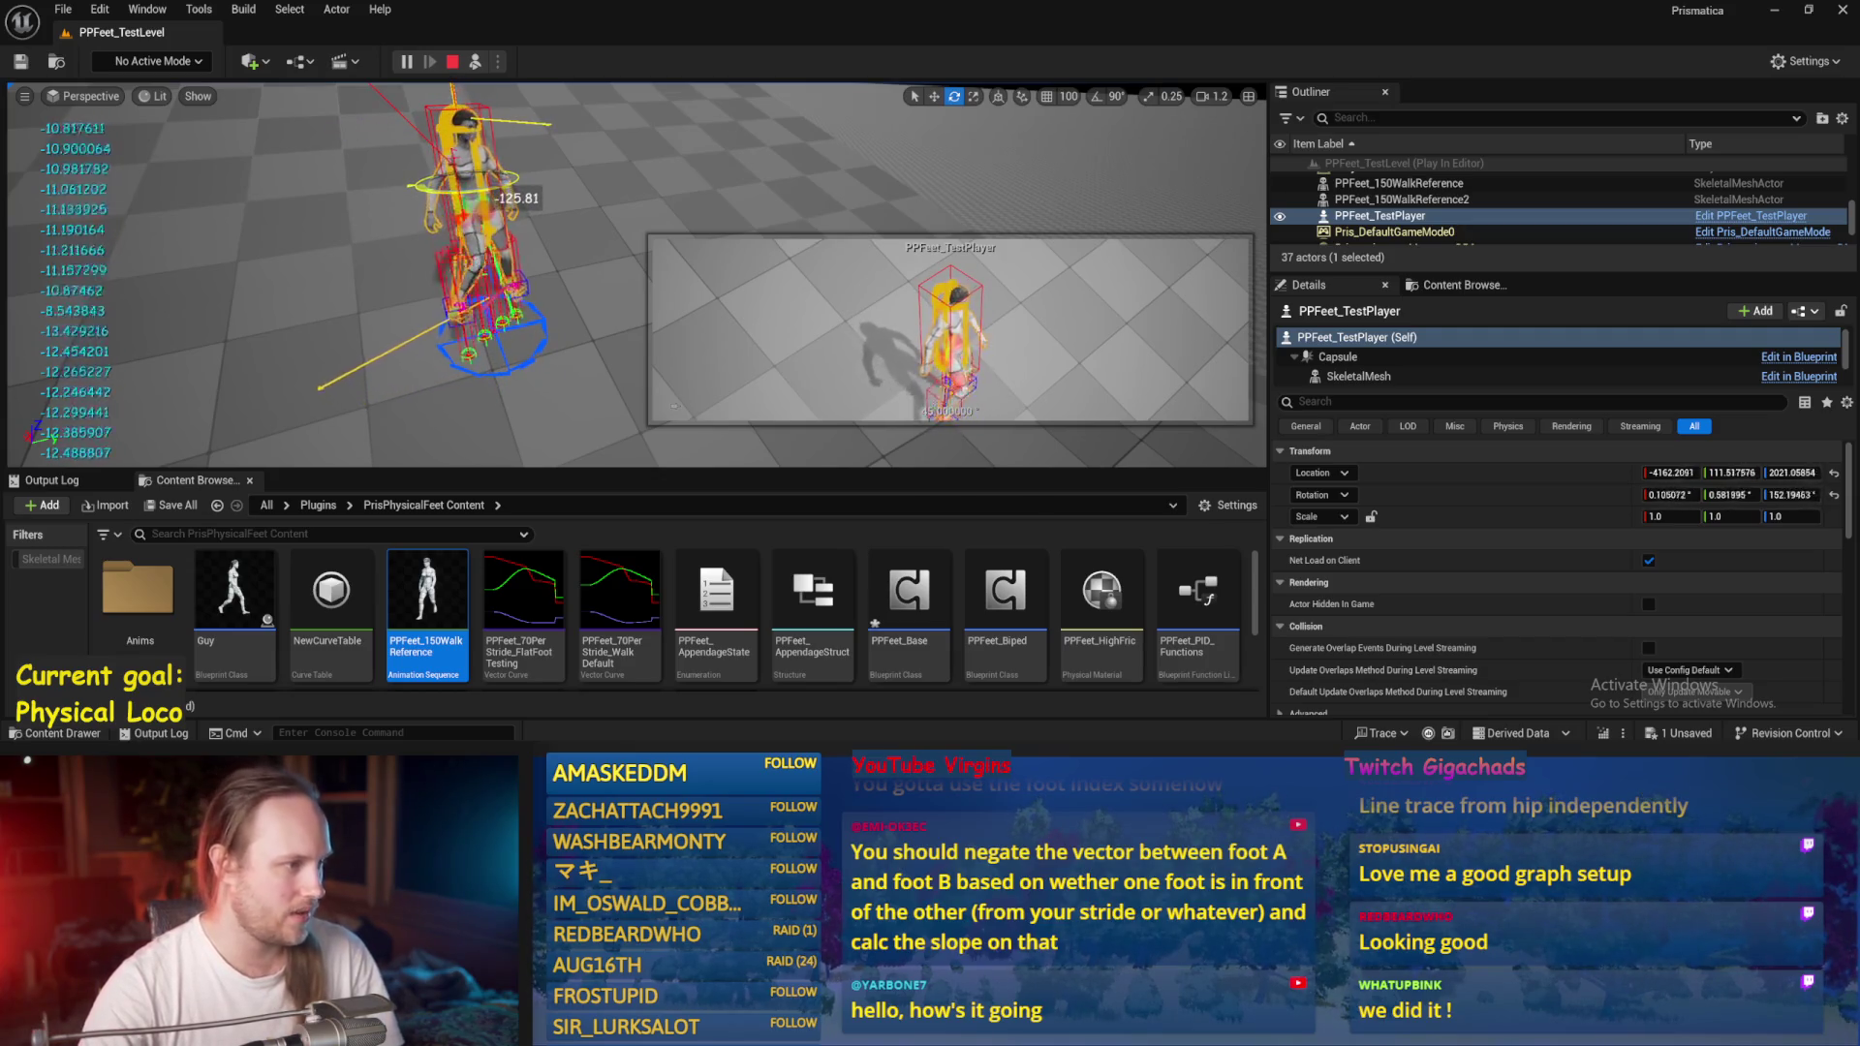
left_click(451, 343)
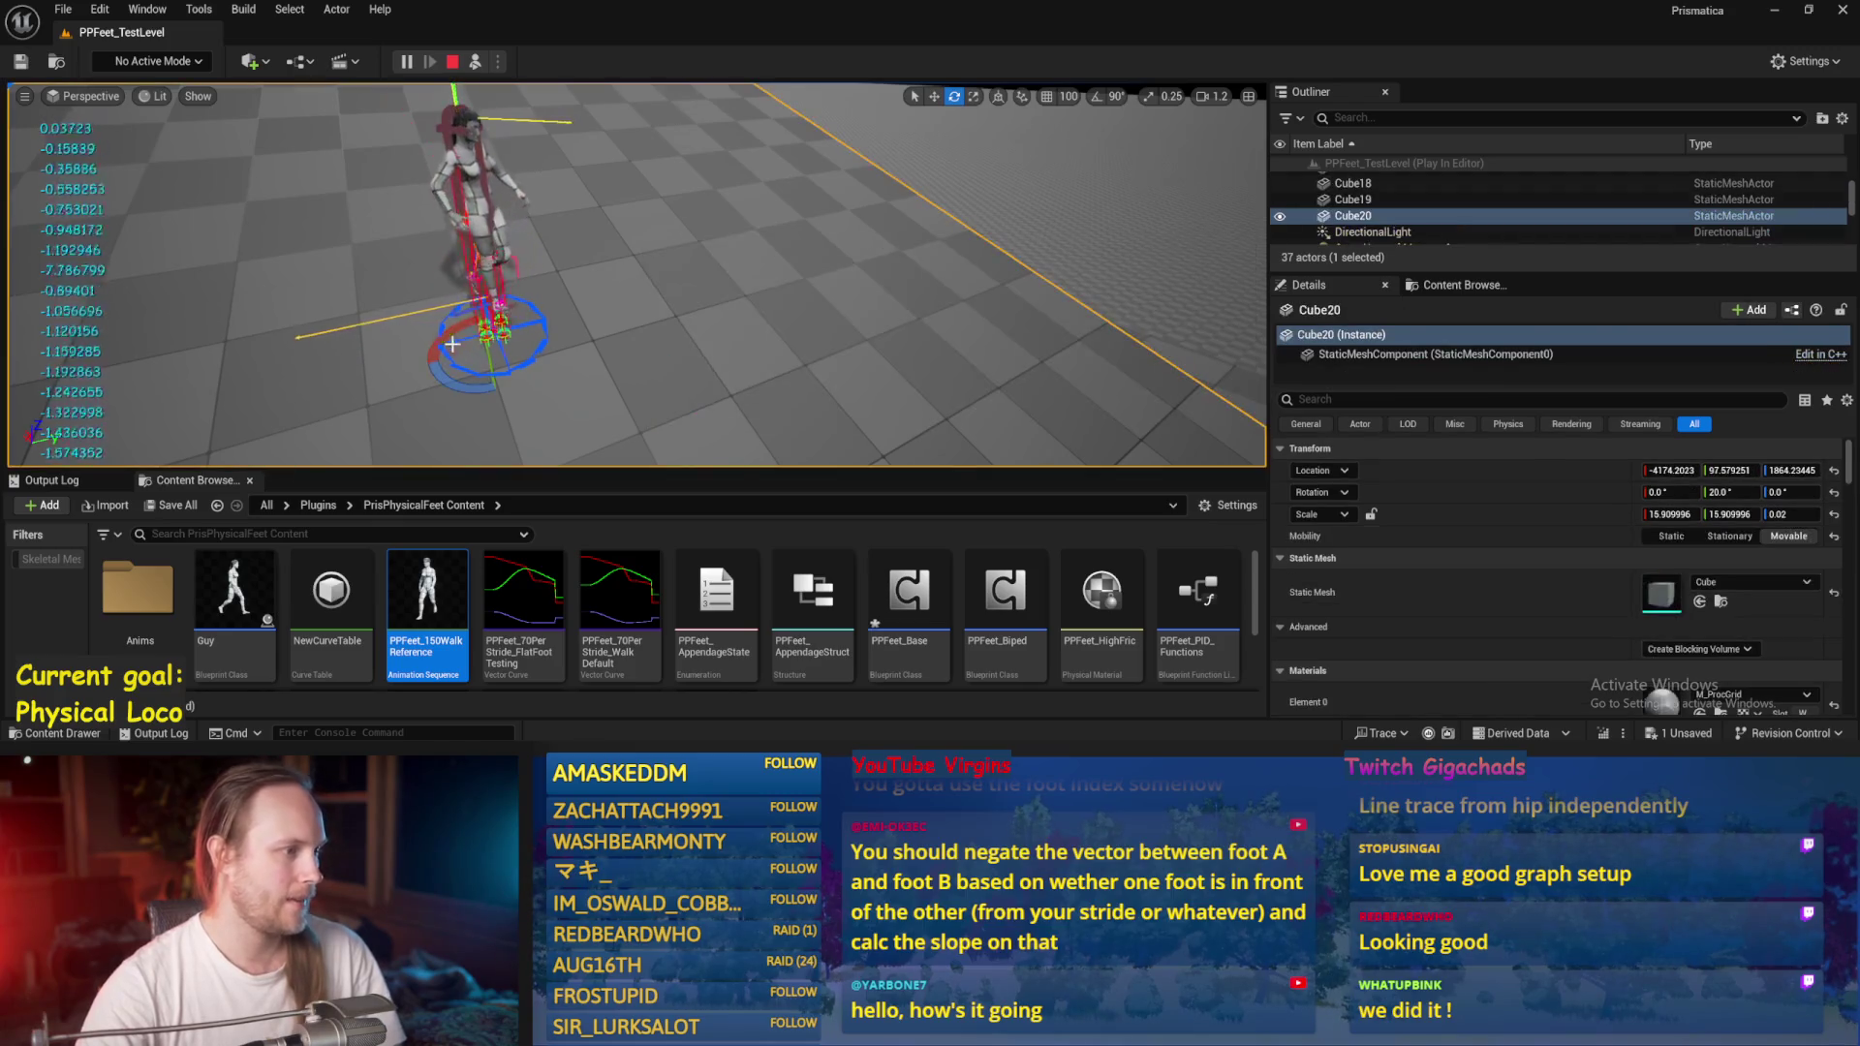
key("Escape")
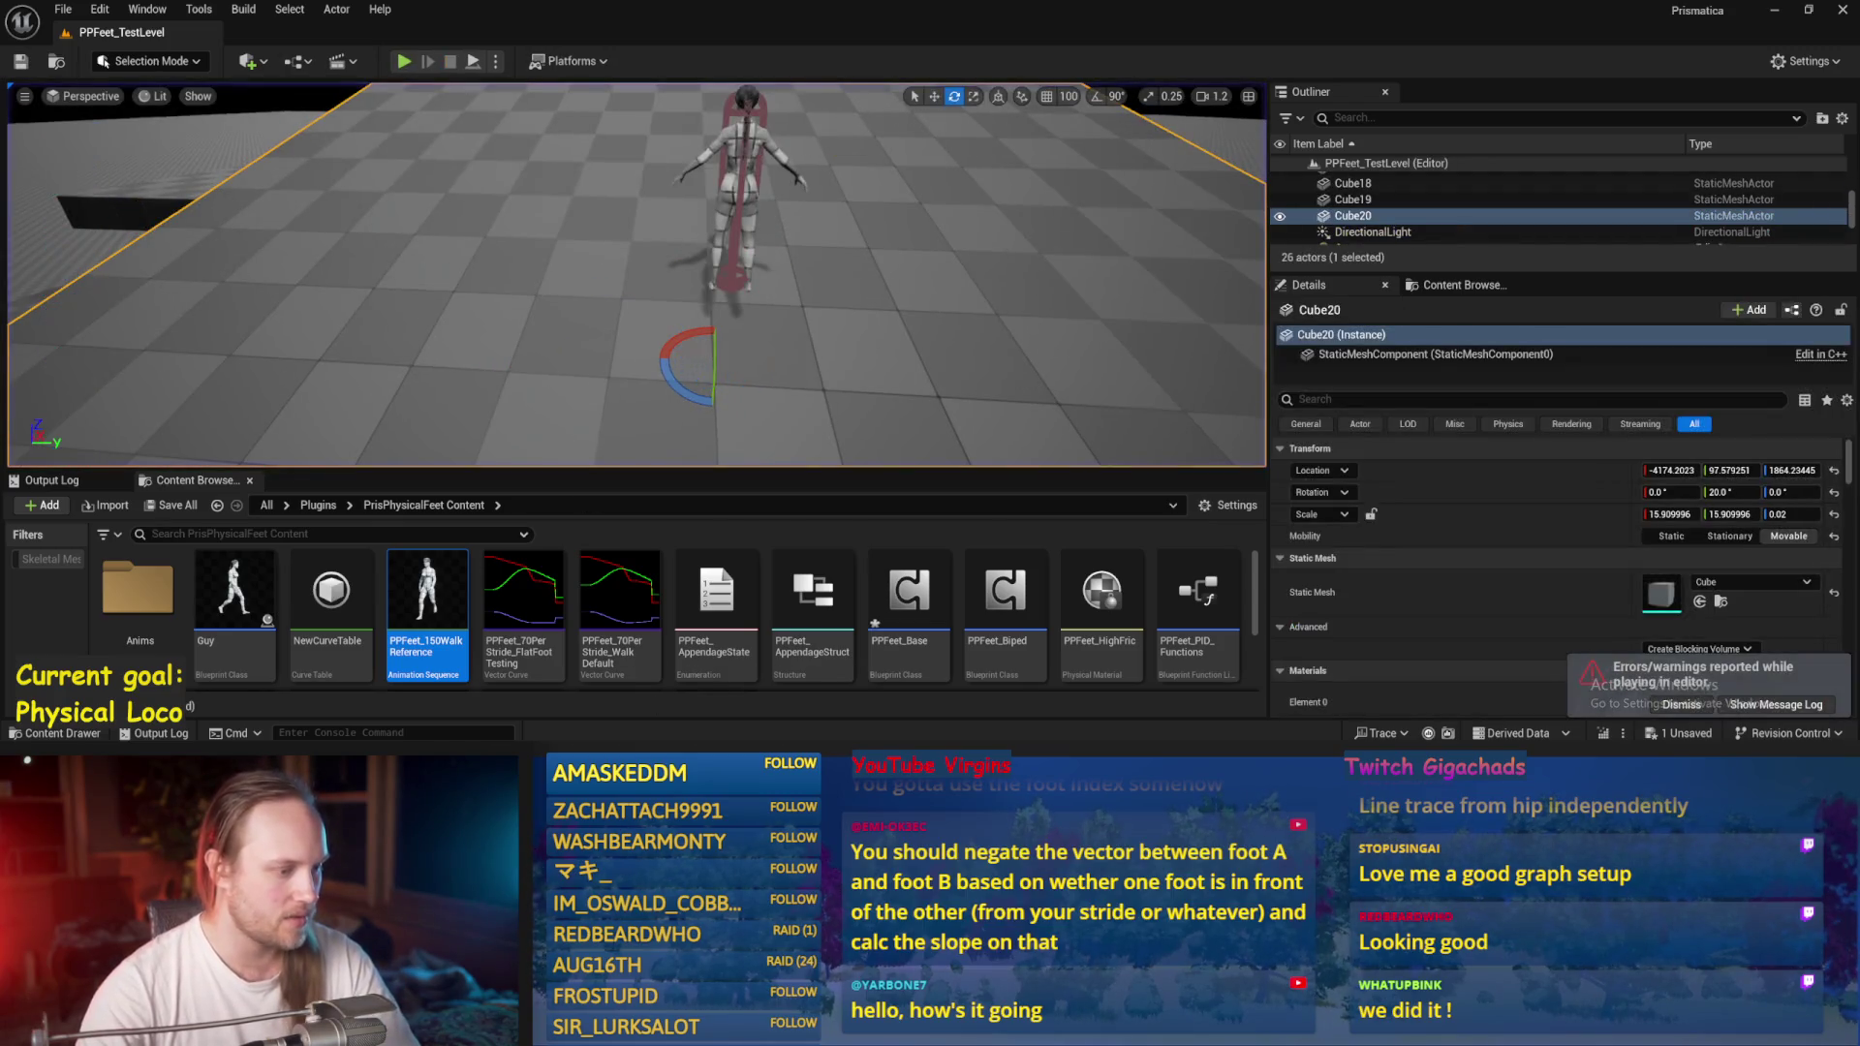
Open PPFeet_Base and go into the Stride Slope Calculations function from the Event Graph.
double_click(910, 572)
mouse_move(905, 345)
left_mouse_down()
mouse_move(934, 348)
mouse_move(984, 248)
mouse_move(1246, 393)
left_mouse_up()
scroll(788, 299, "up", 2)
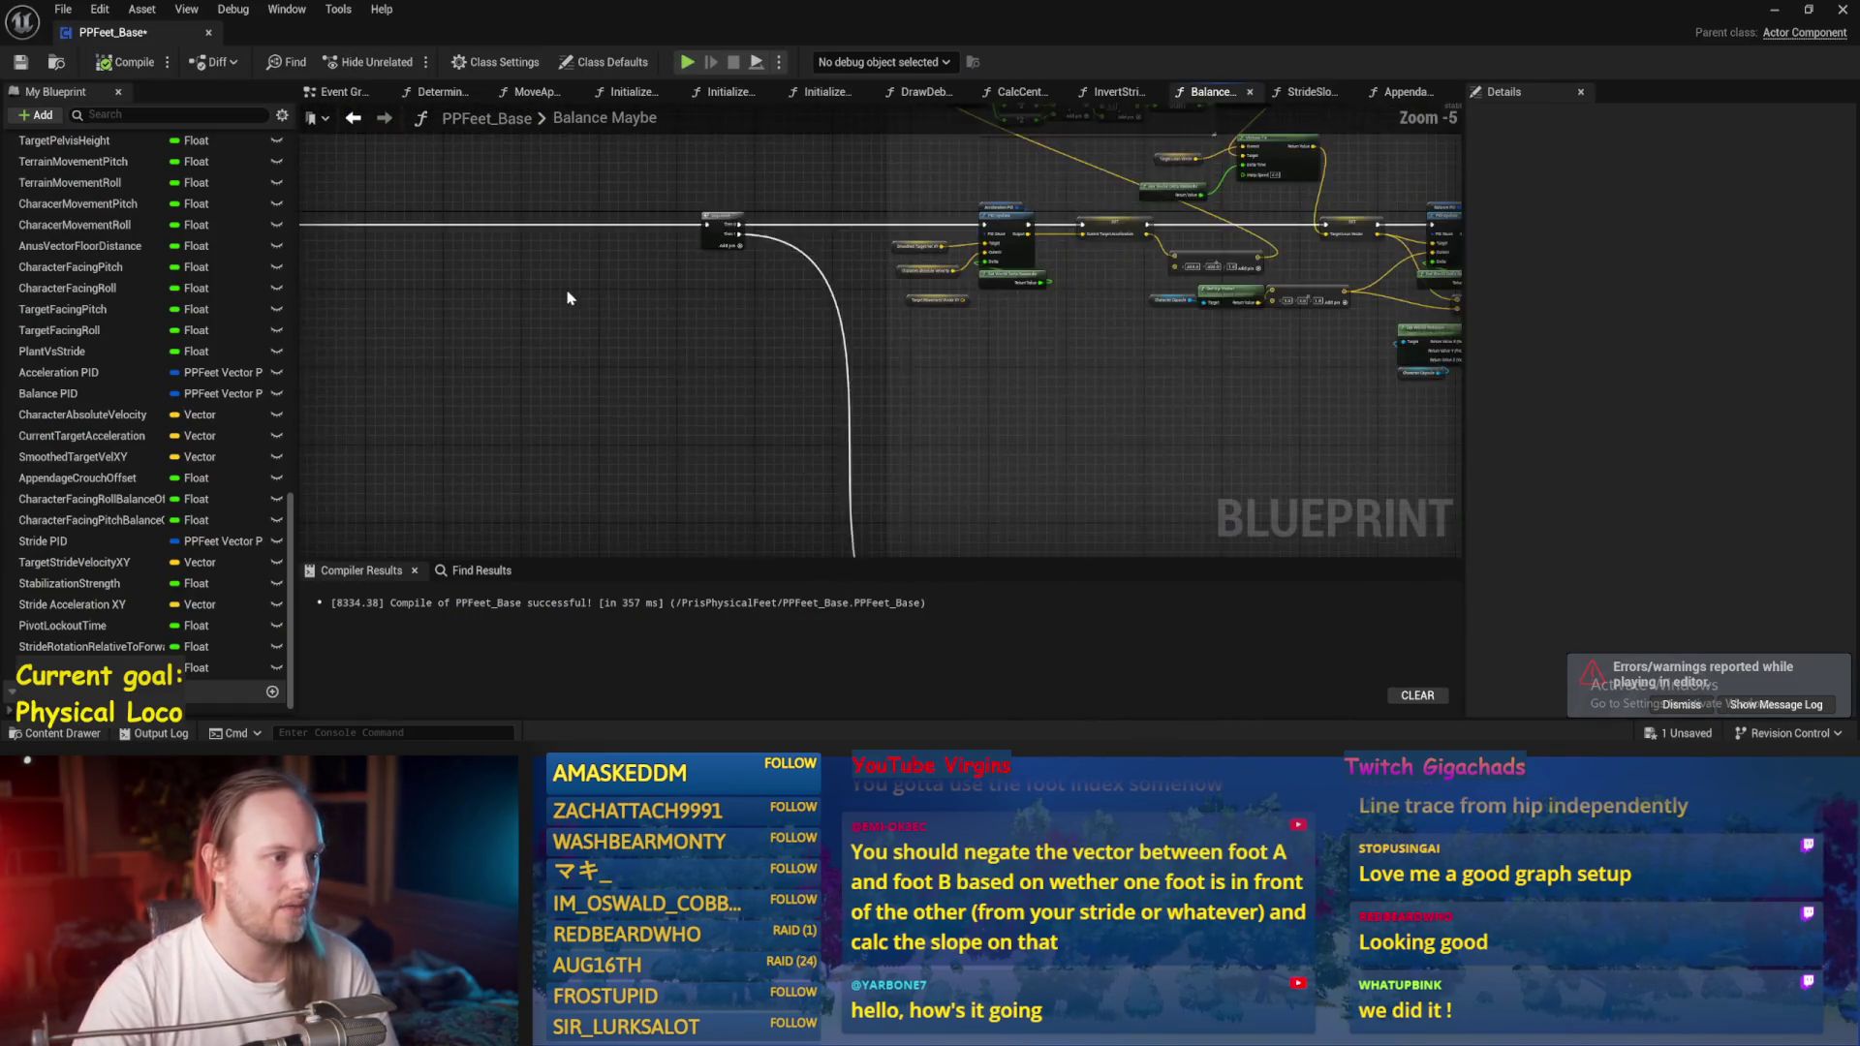
left_click_drag(950, 290, 766, 422)
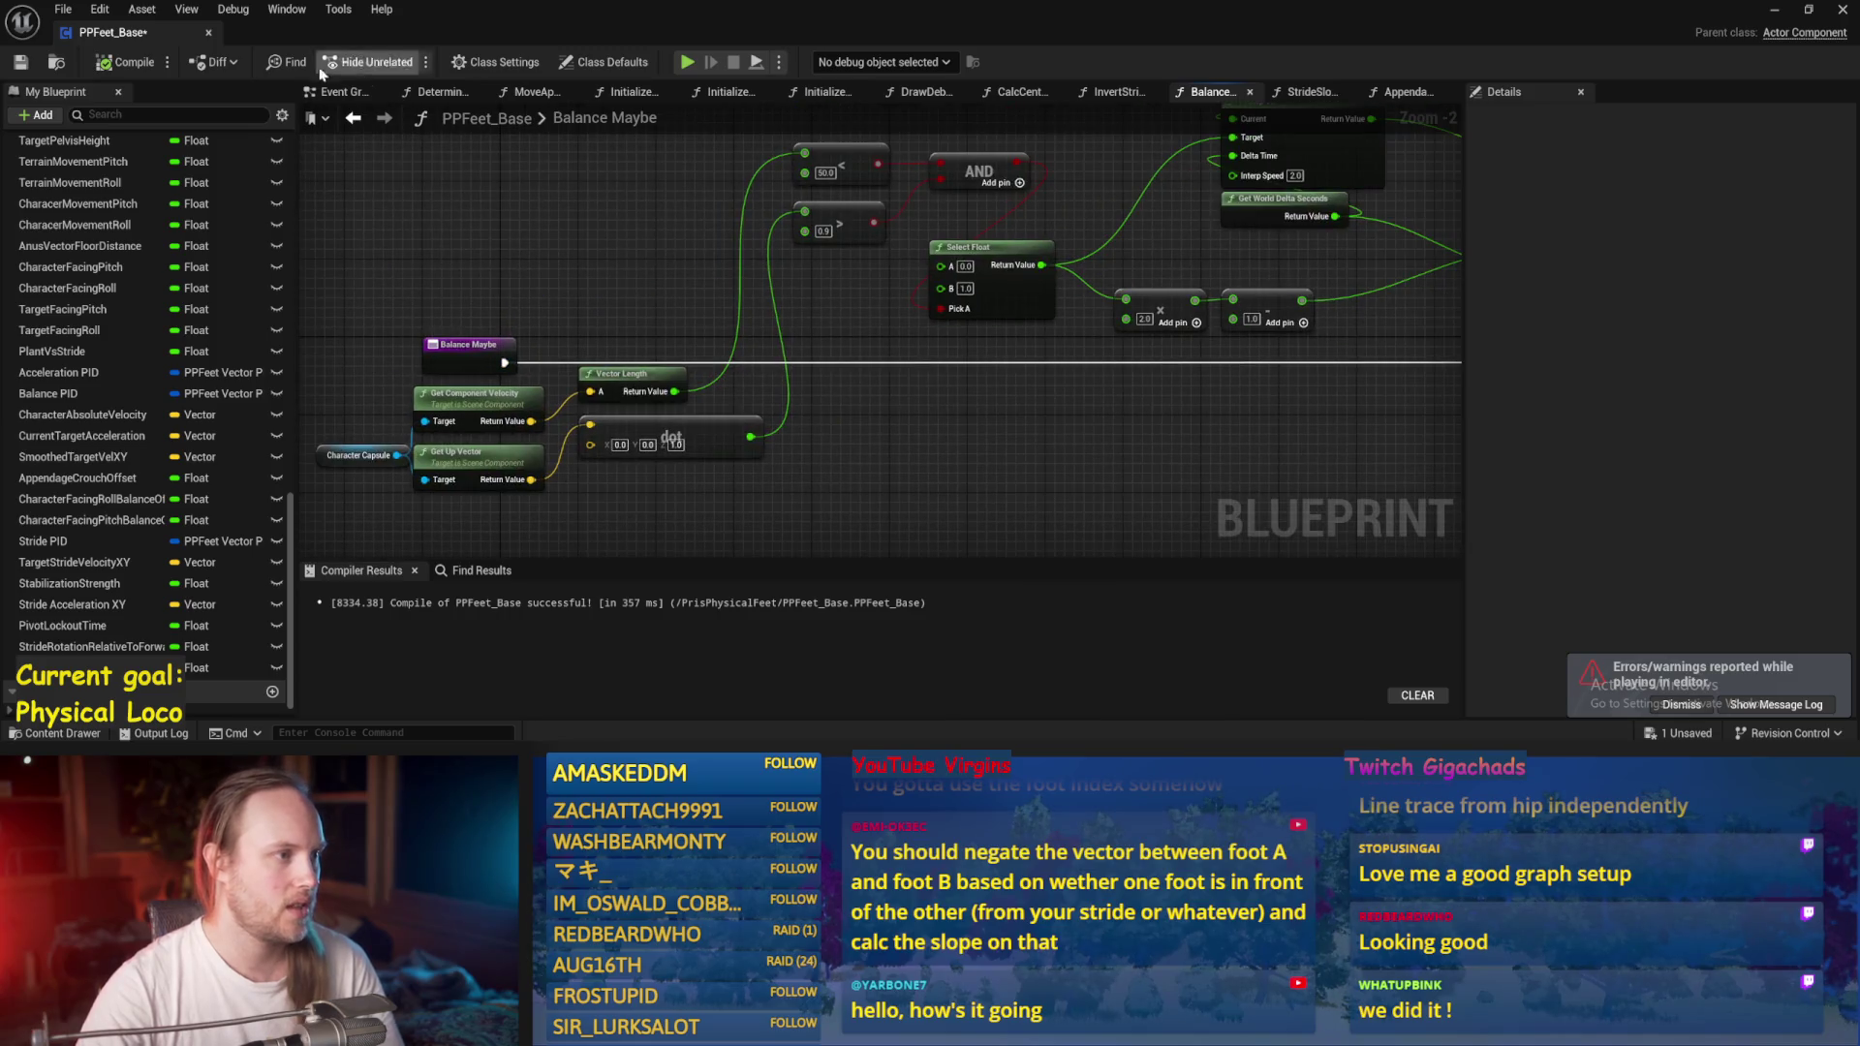
left_click(338, 93)
double_click(872, 344)
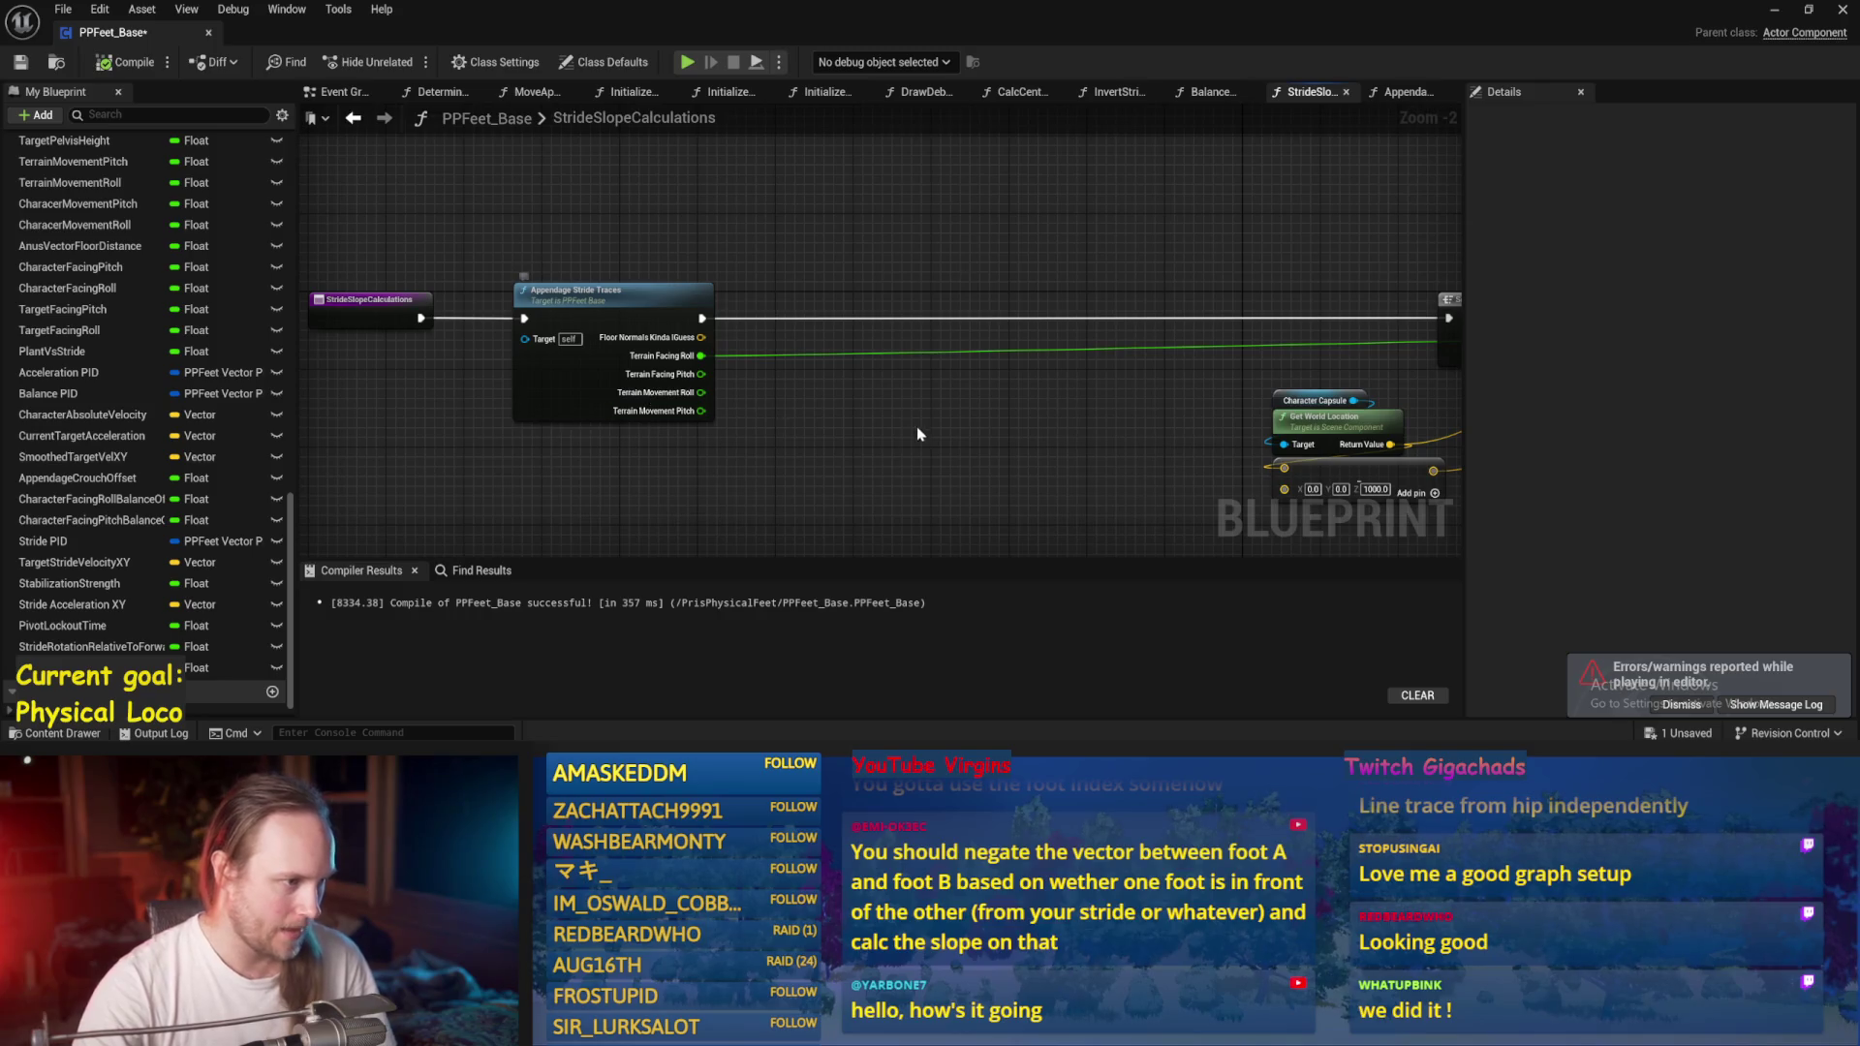
left_click_drag(918, 433, 839, 394)
Route the Terrain Movement Pitch wire toward the terrain SET node chain.
mouse_move(621, 373)
left_mouse_down()
mouse_move(1071, 419)
mouse_move(1120, 449)
mouse_move(1448, 426)
mouse_move(815, 353)
mouse_move(931, 291)
mouse_move(1018, 316)
mouse_move(843, 288)
mouse_move(854, 303)
left_mouse_up()
scroll(1121, 449, "down", 2)
scroll(1448, 426, "up", 2)
scroll(854, 283, "down", 3)
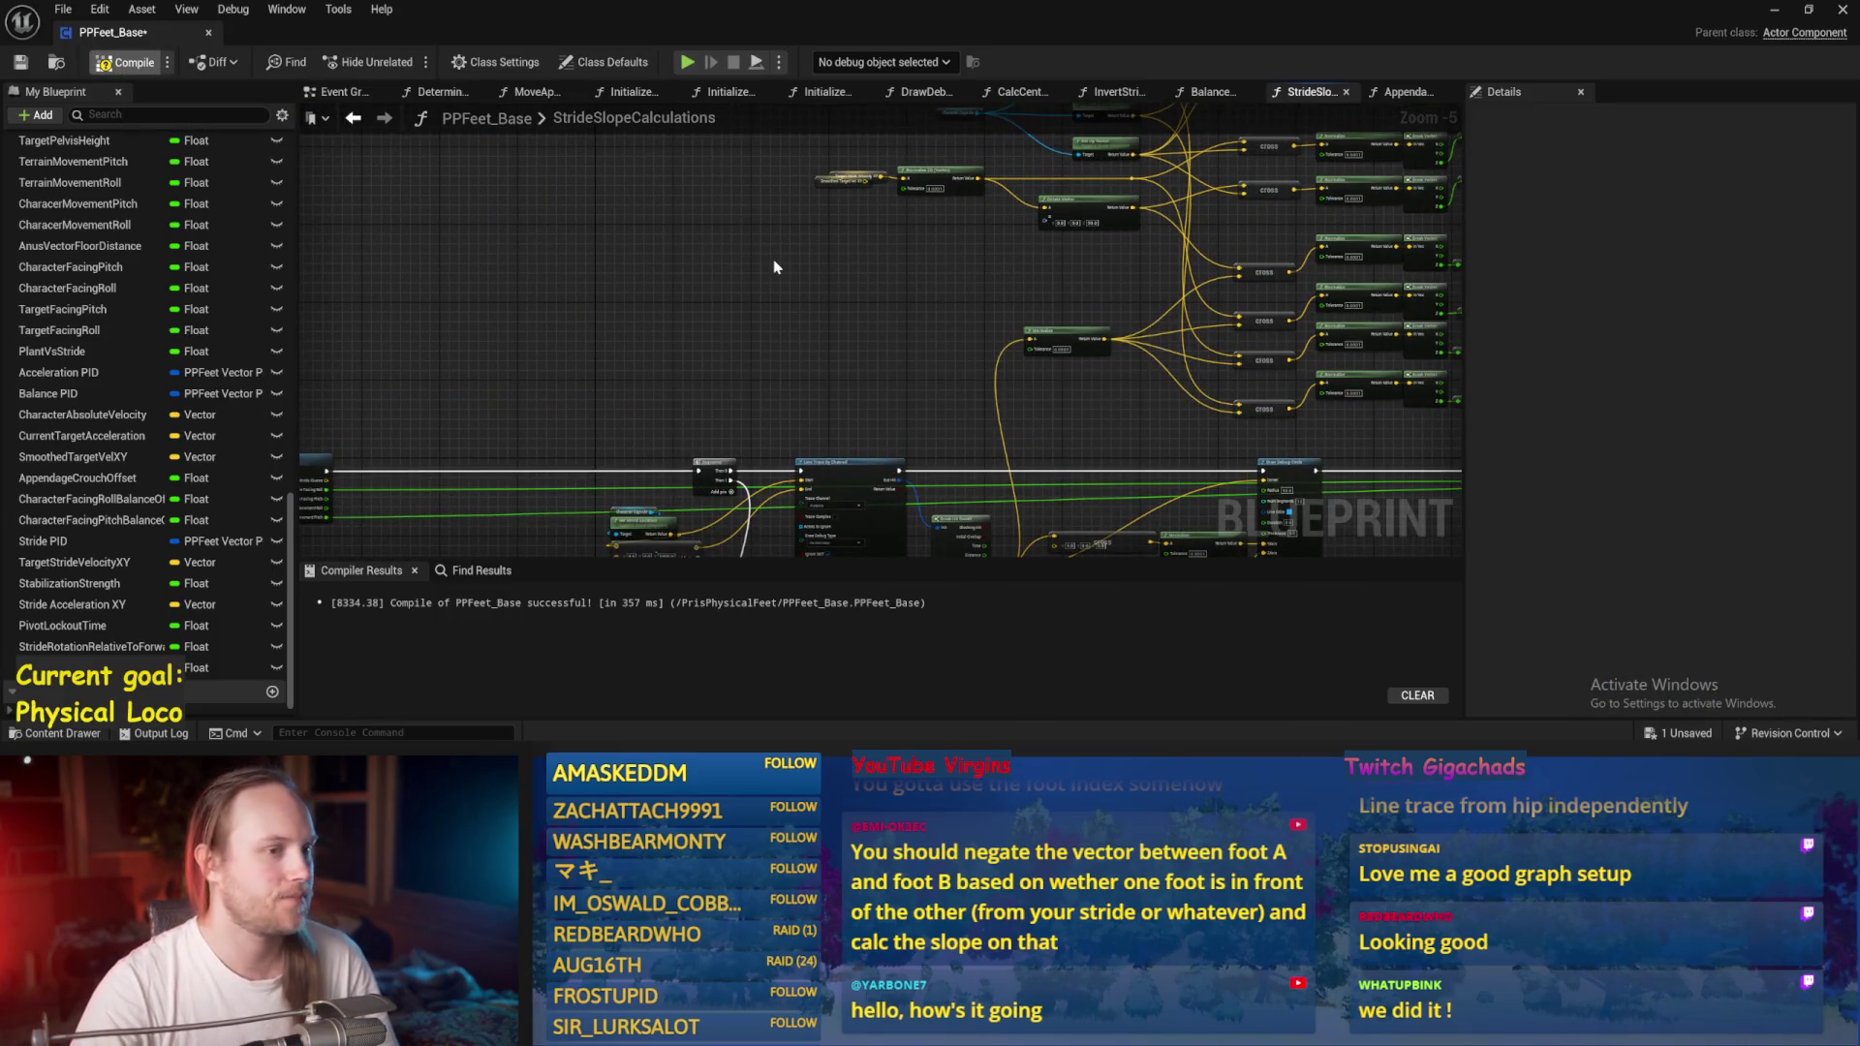
left_click_drag(821, 297, 512, 274)
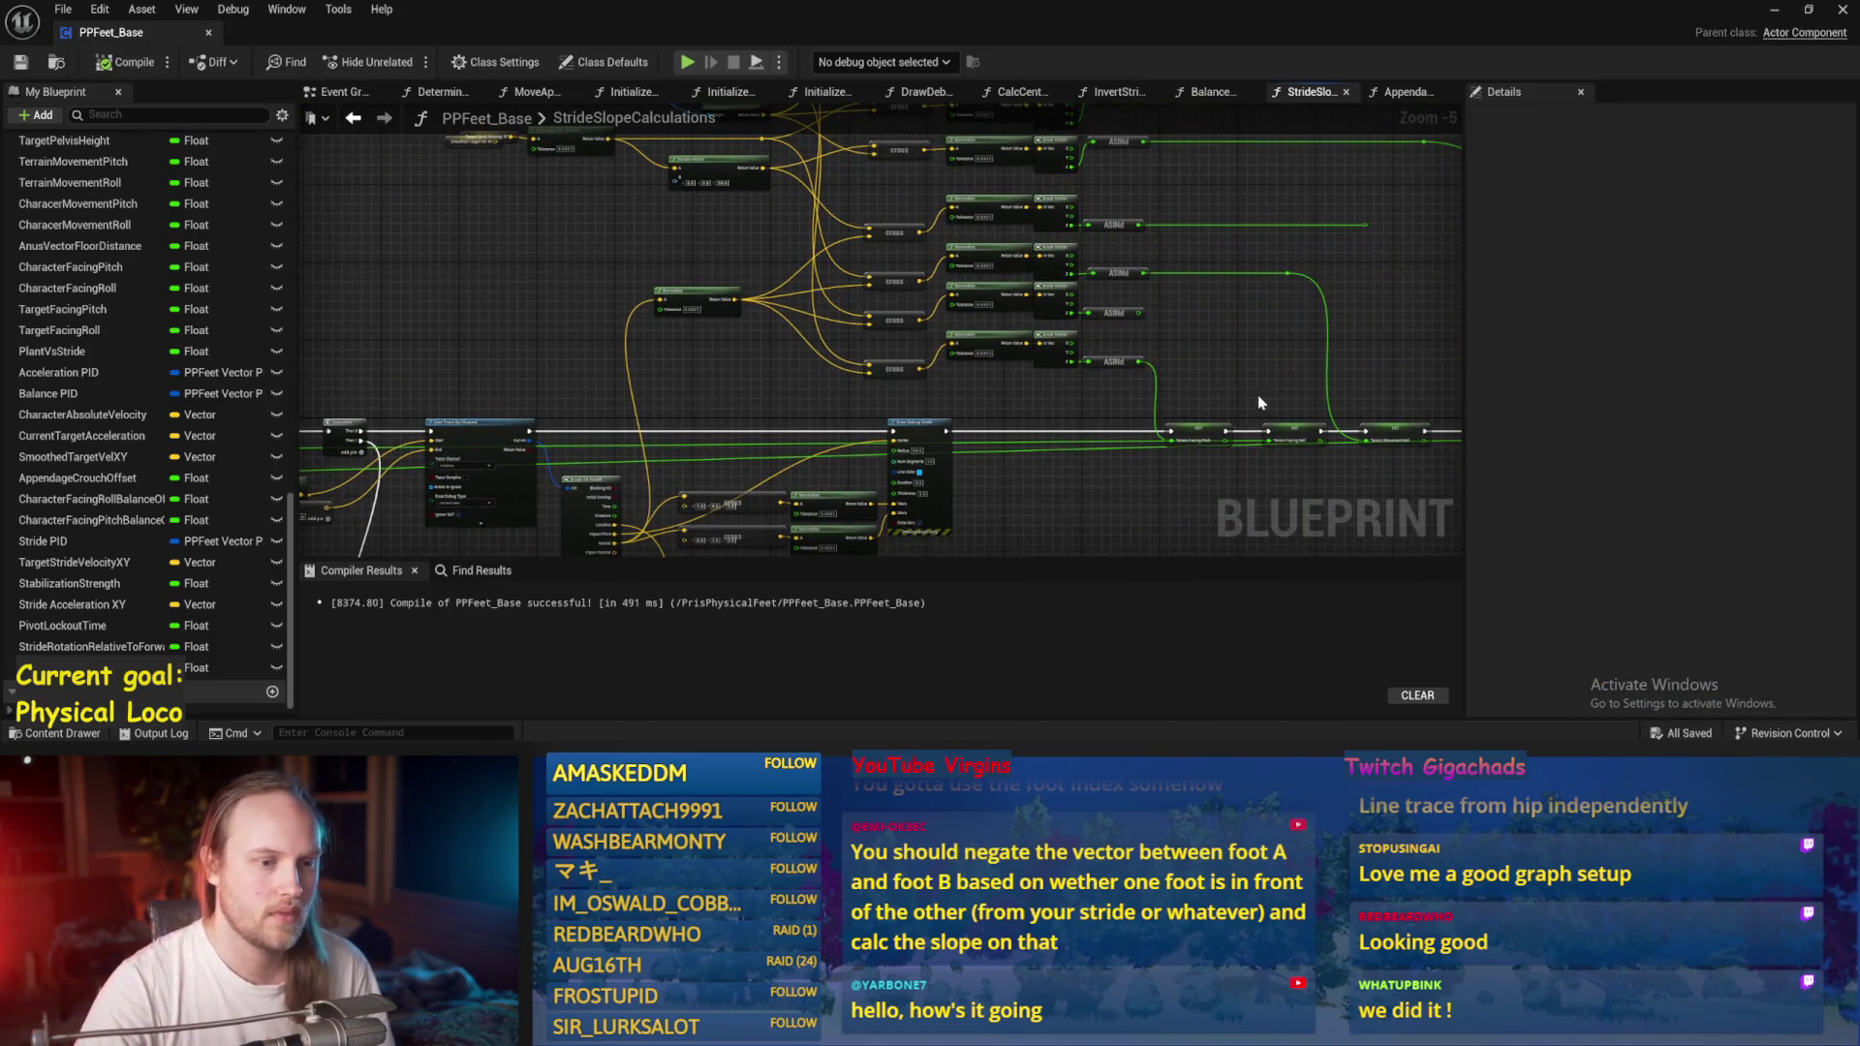
scroll(1259, 402, "up", 2)
Line up the Terrain Facing Roll and Terrain Movement Roll SET nodes in one row.
left_click_drag(988, 288, 995, 497)
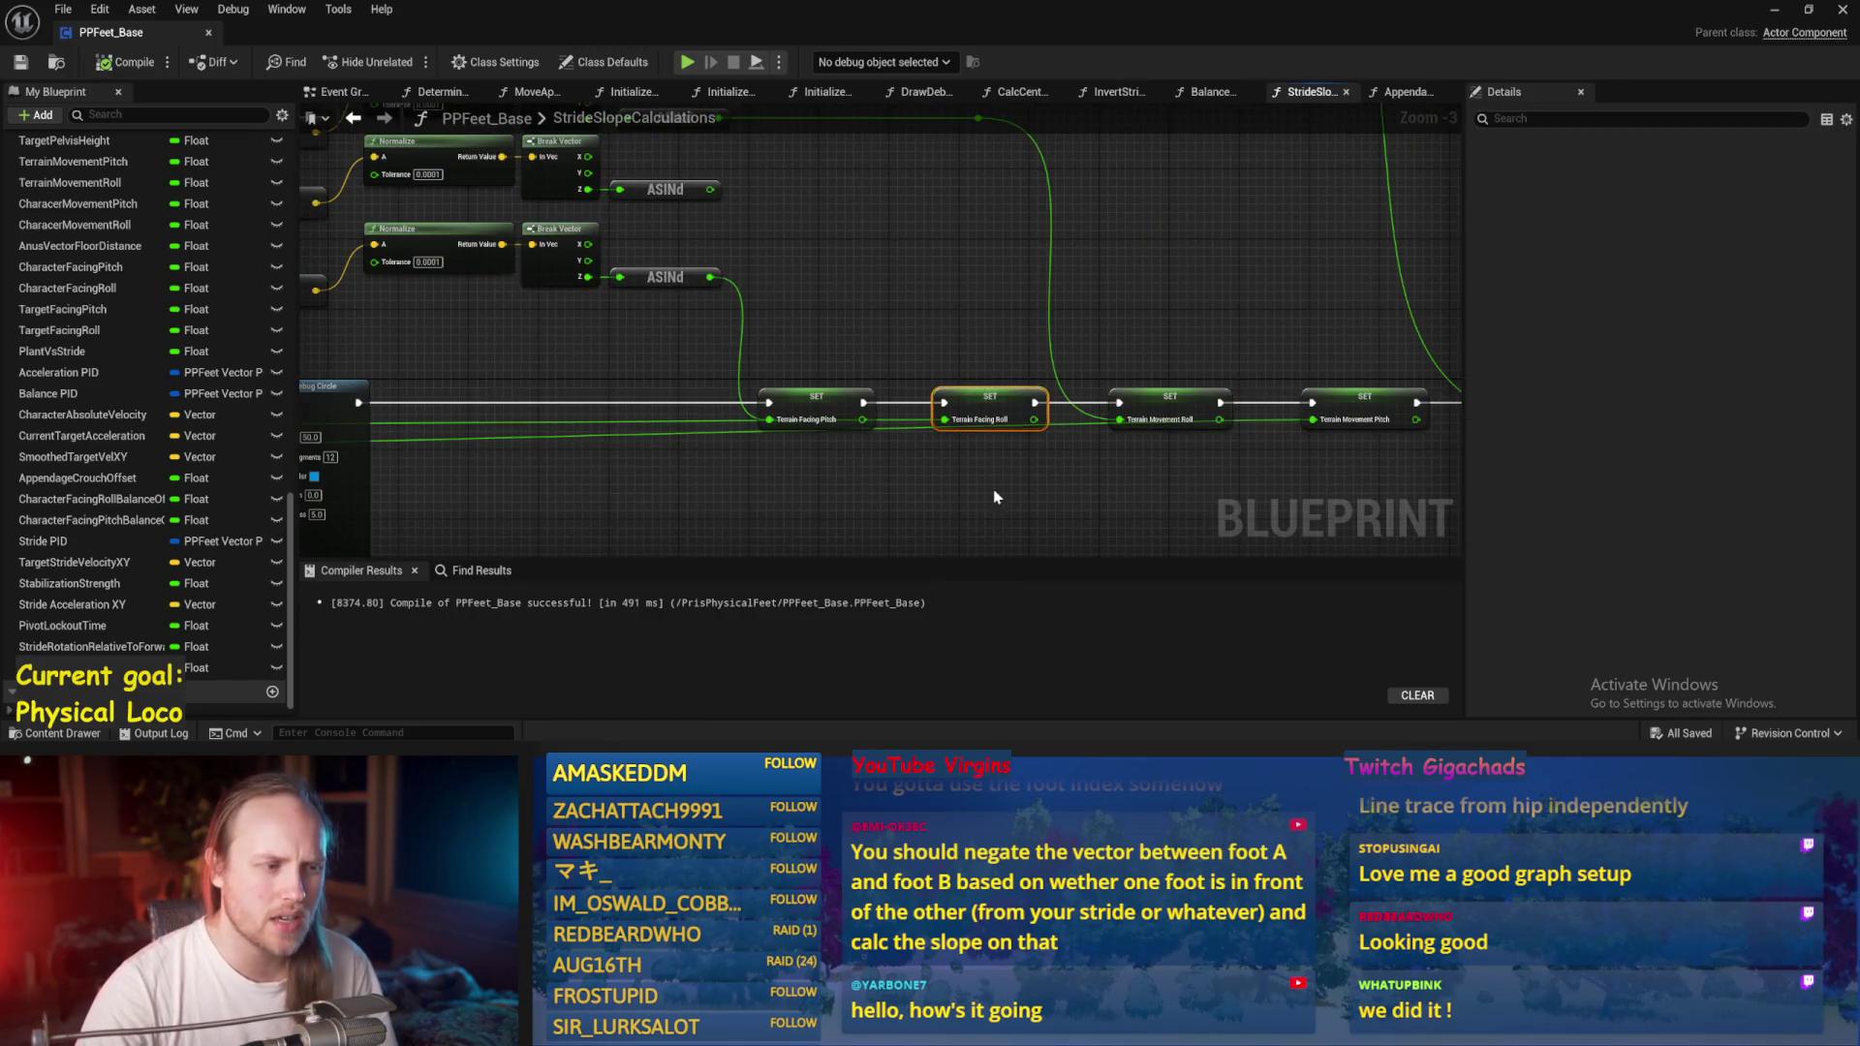
scroll(972, 455, "up", 2)
mouse_move(997, 404)
left_mouse_down()
mouse_move(997, 325)
mouse_move(998, 404)
mouse_move(937, 311)
left_mouse_up()
left_click(1073, 362)
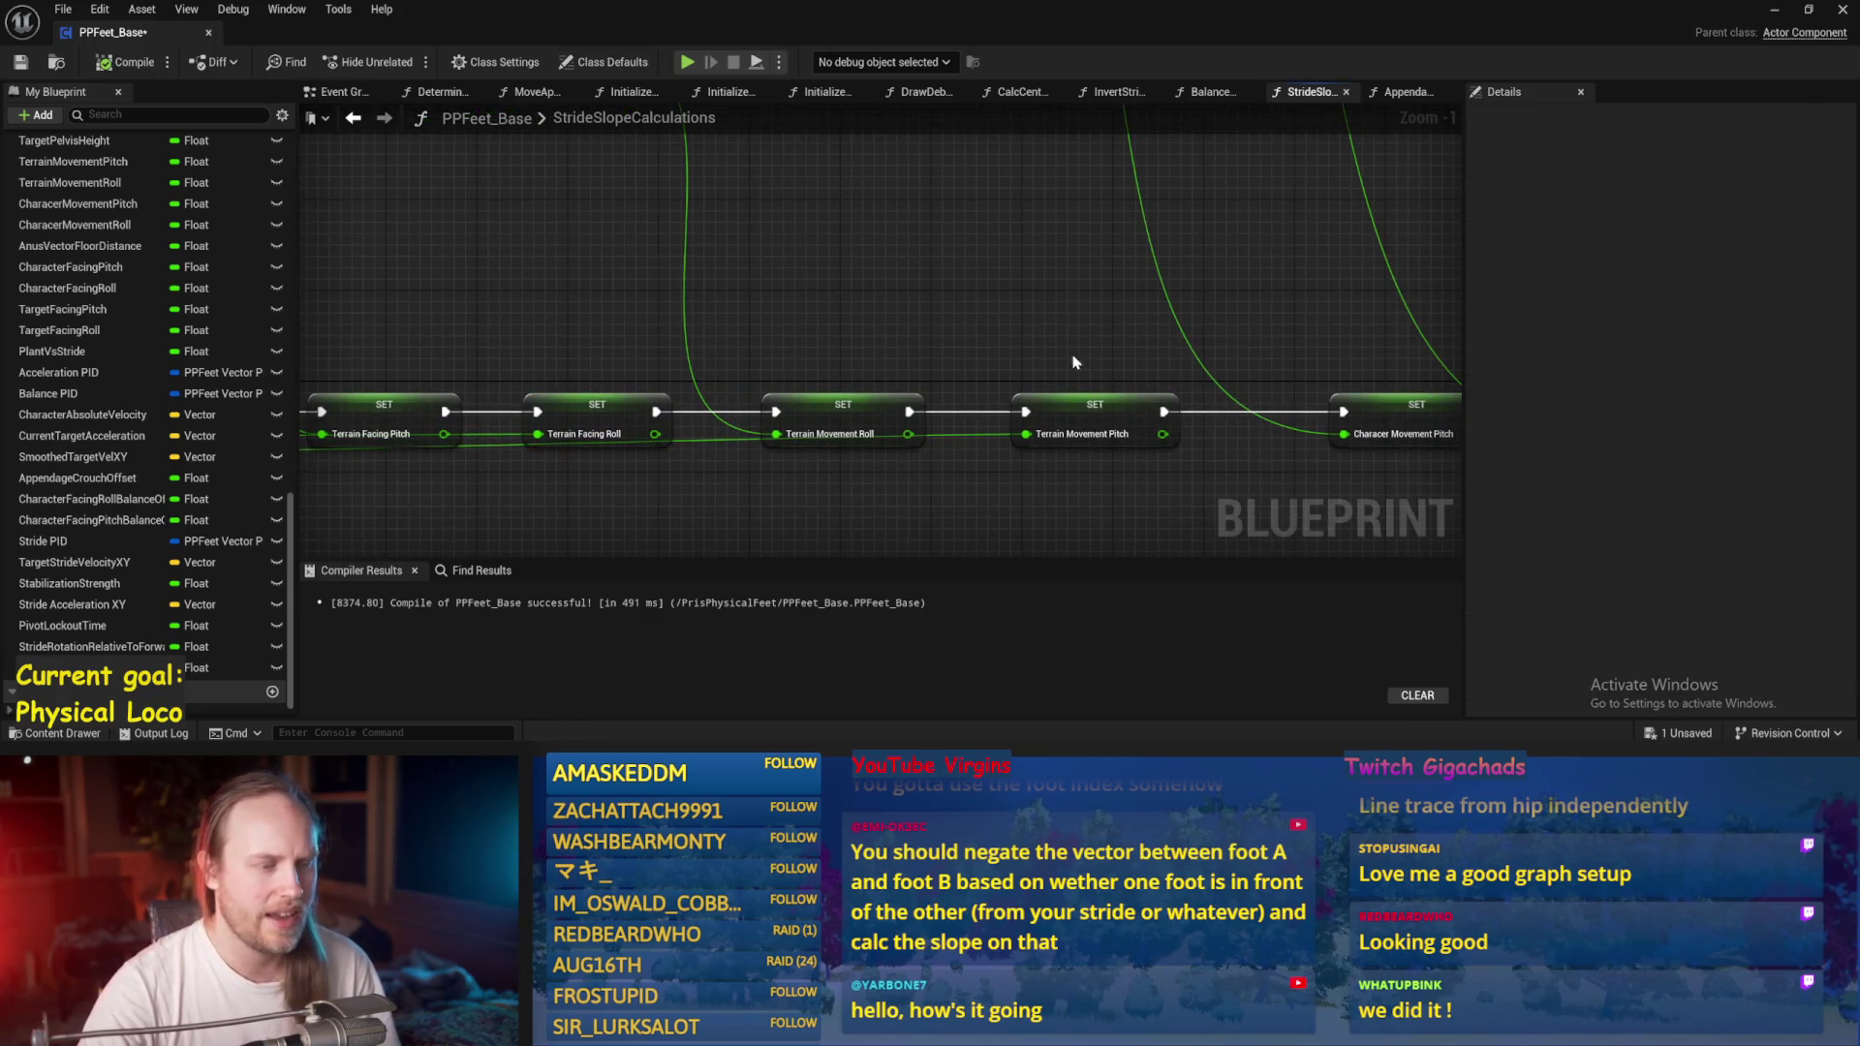
scroll(1073, 362, "down", 2)
left_click(981, 298)
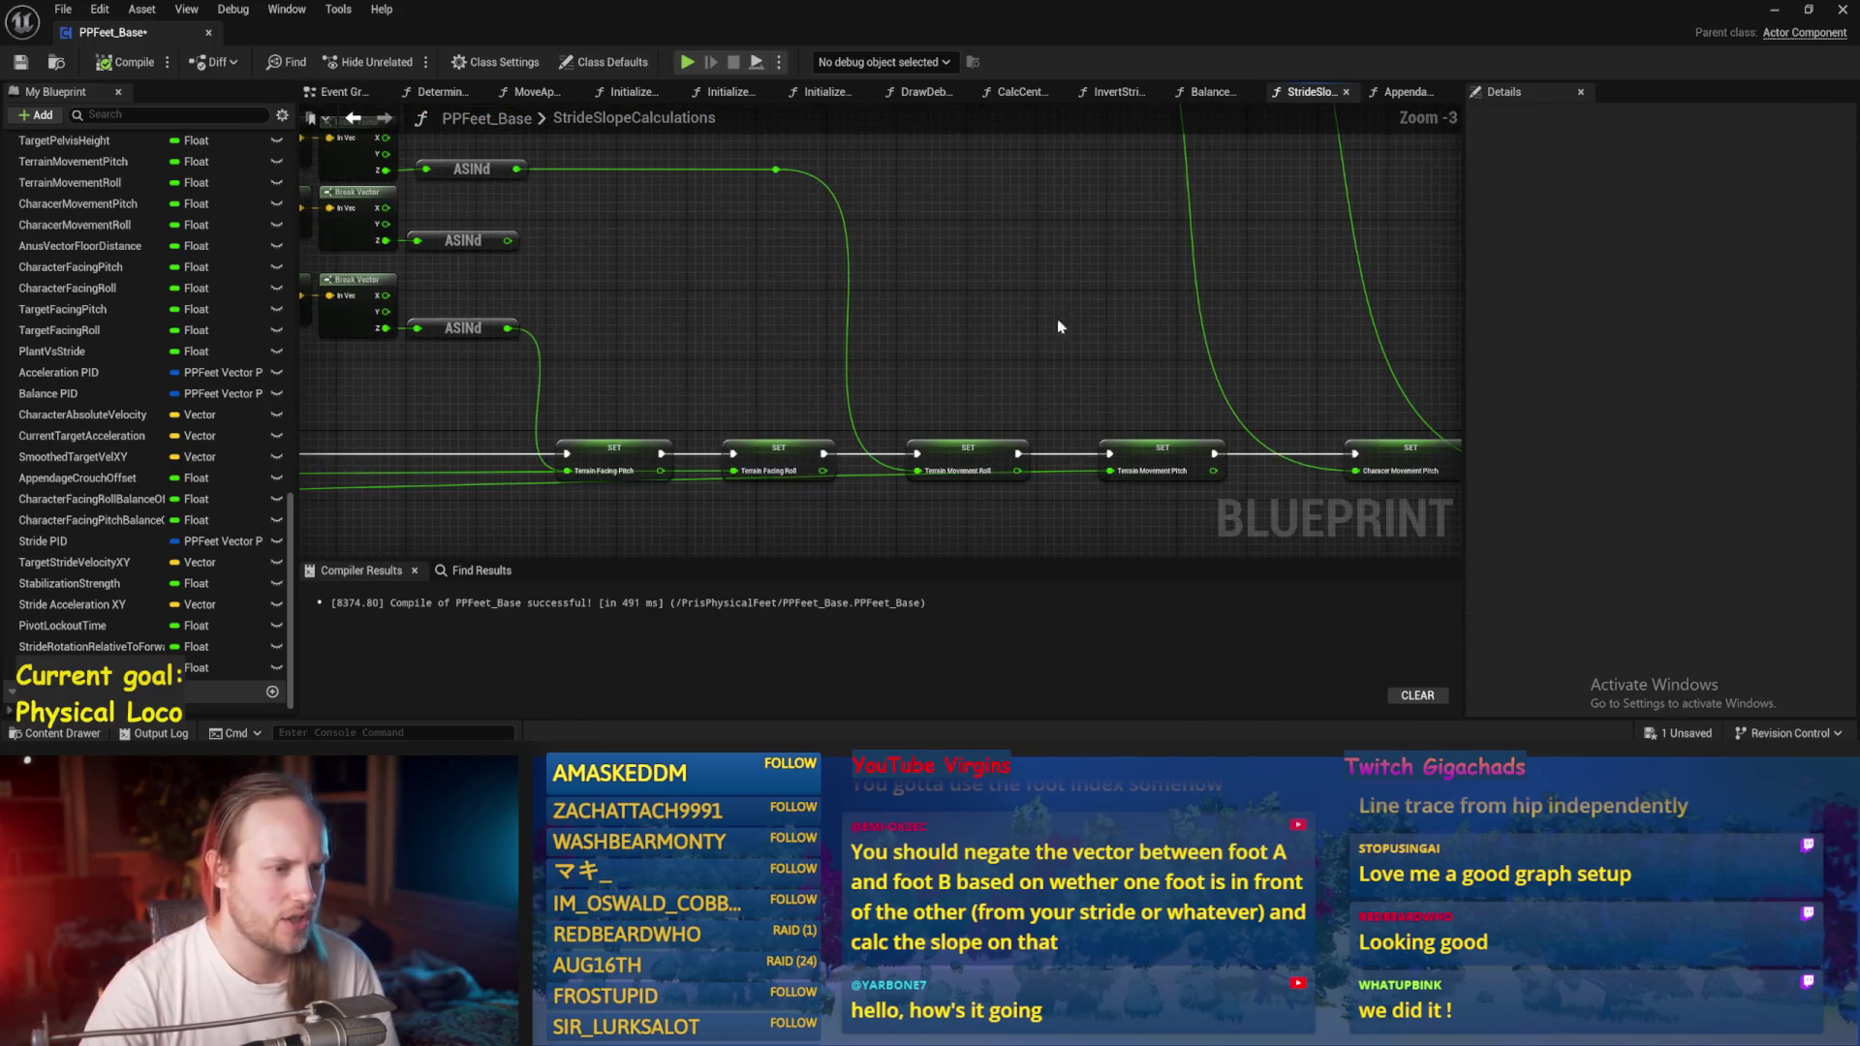
left_click(943, 468)
mouse_move(943, 468)
left_mouse_down()
mouse_move(942, 446)
mouse_move(942, 470)
left_mouse_up()
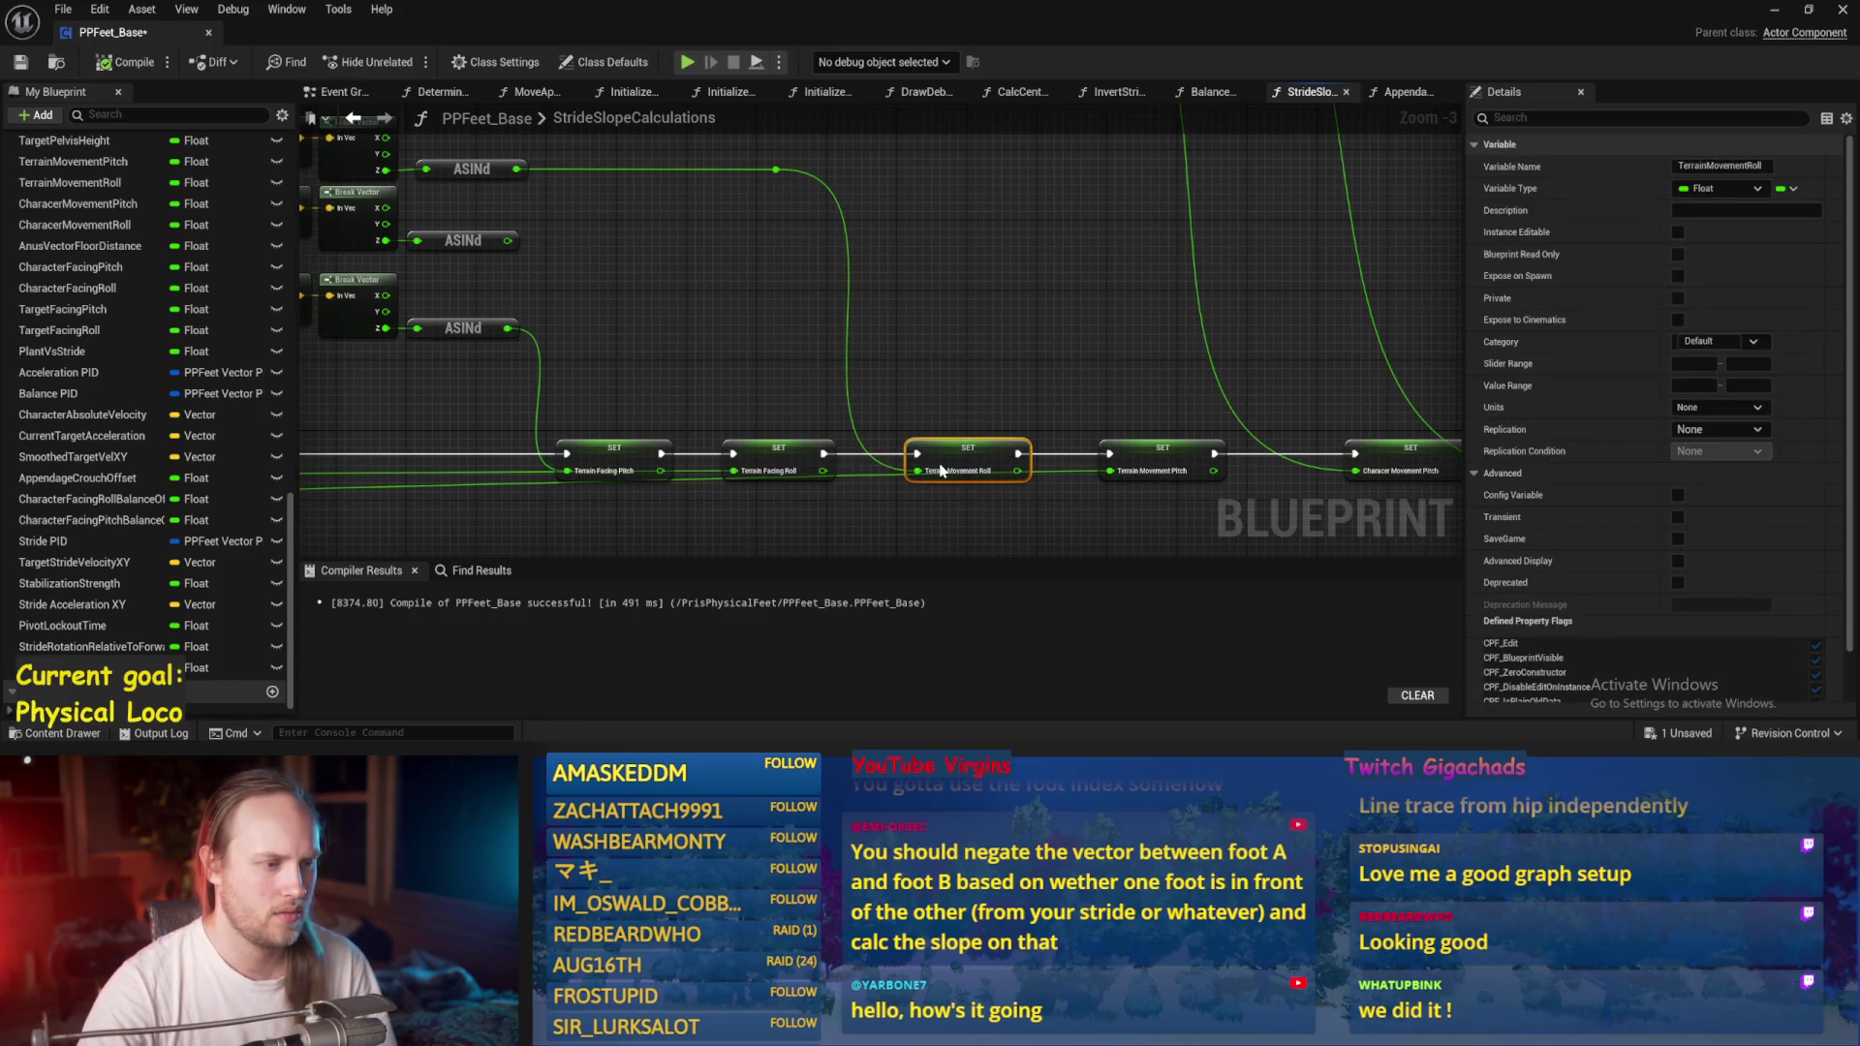
left_click_drag(532, 346, 772, 351)
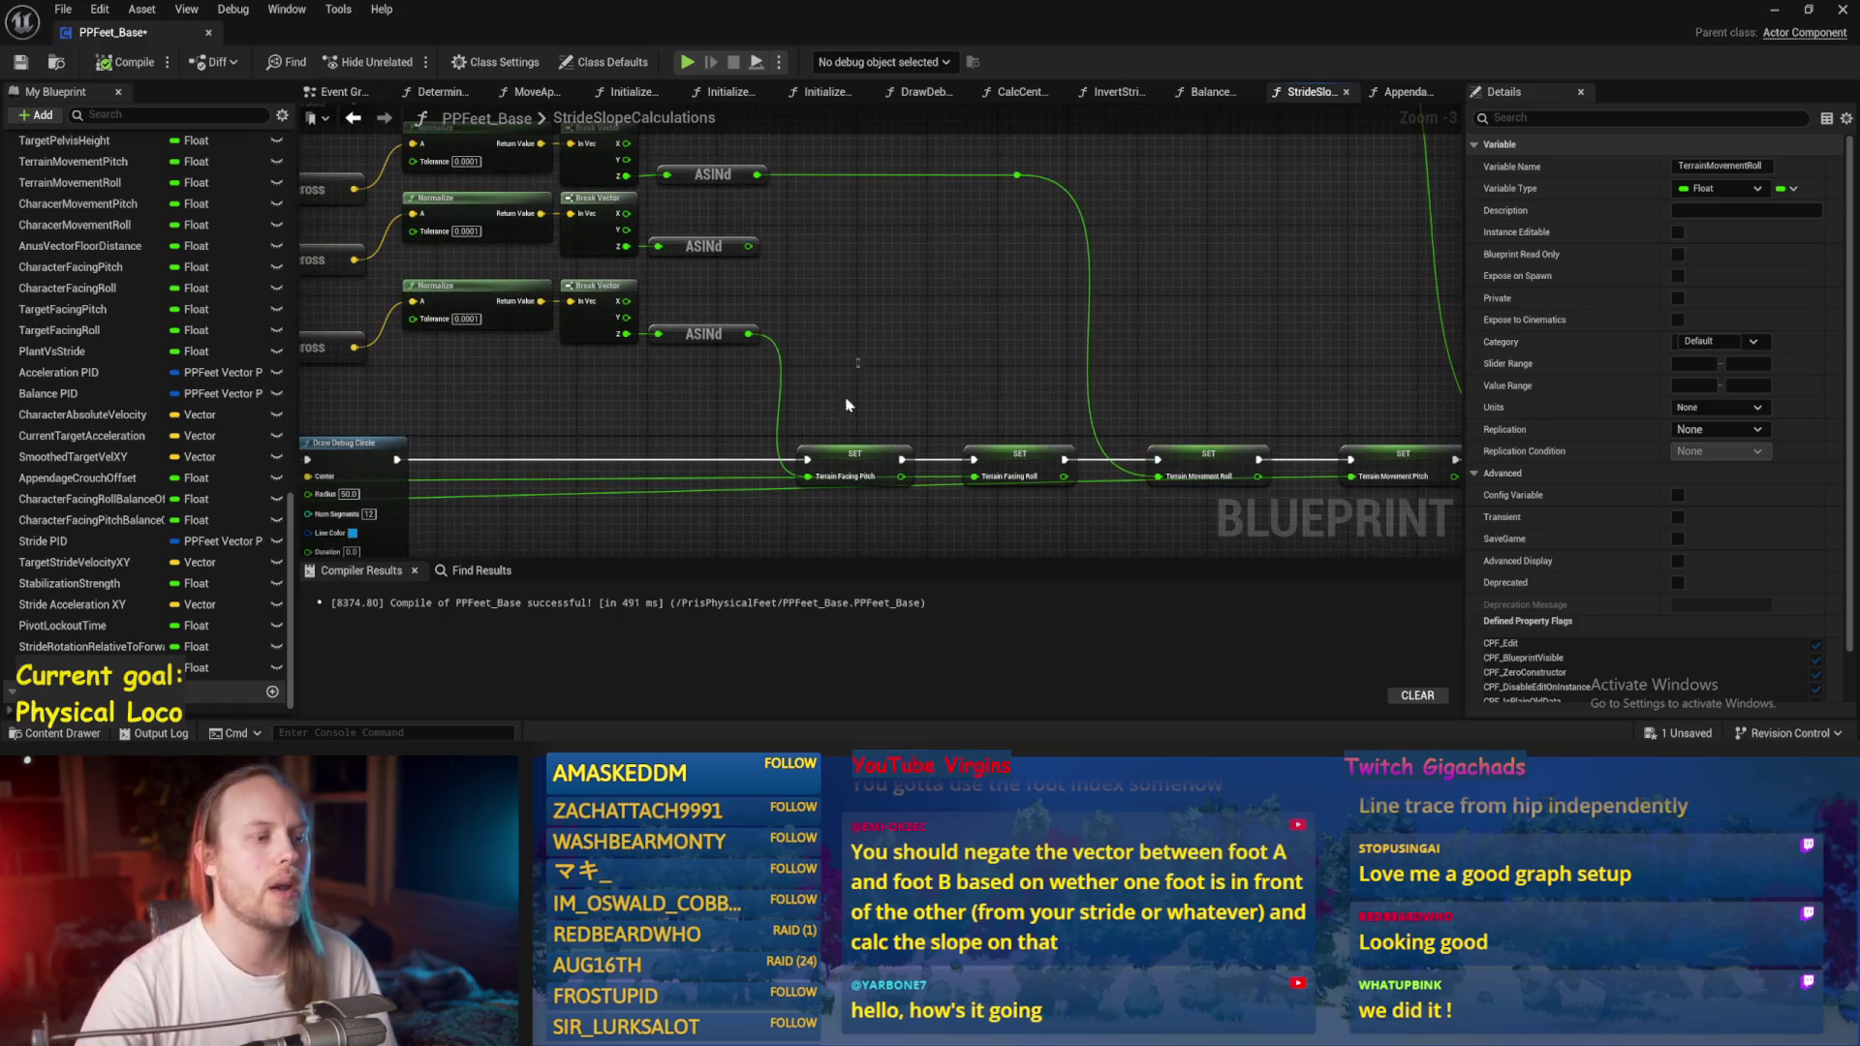
left_click(1225, 396)
Compile and save PPFeet_Base, checking the Terrain Movement Roll node, until it compiles successfully.
left_click(23, 63)
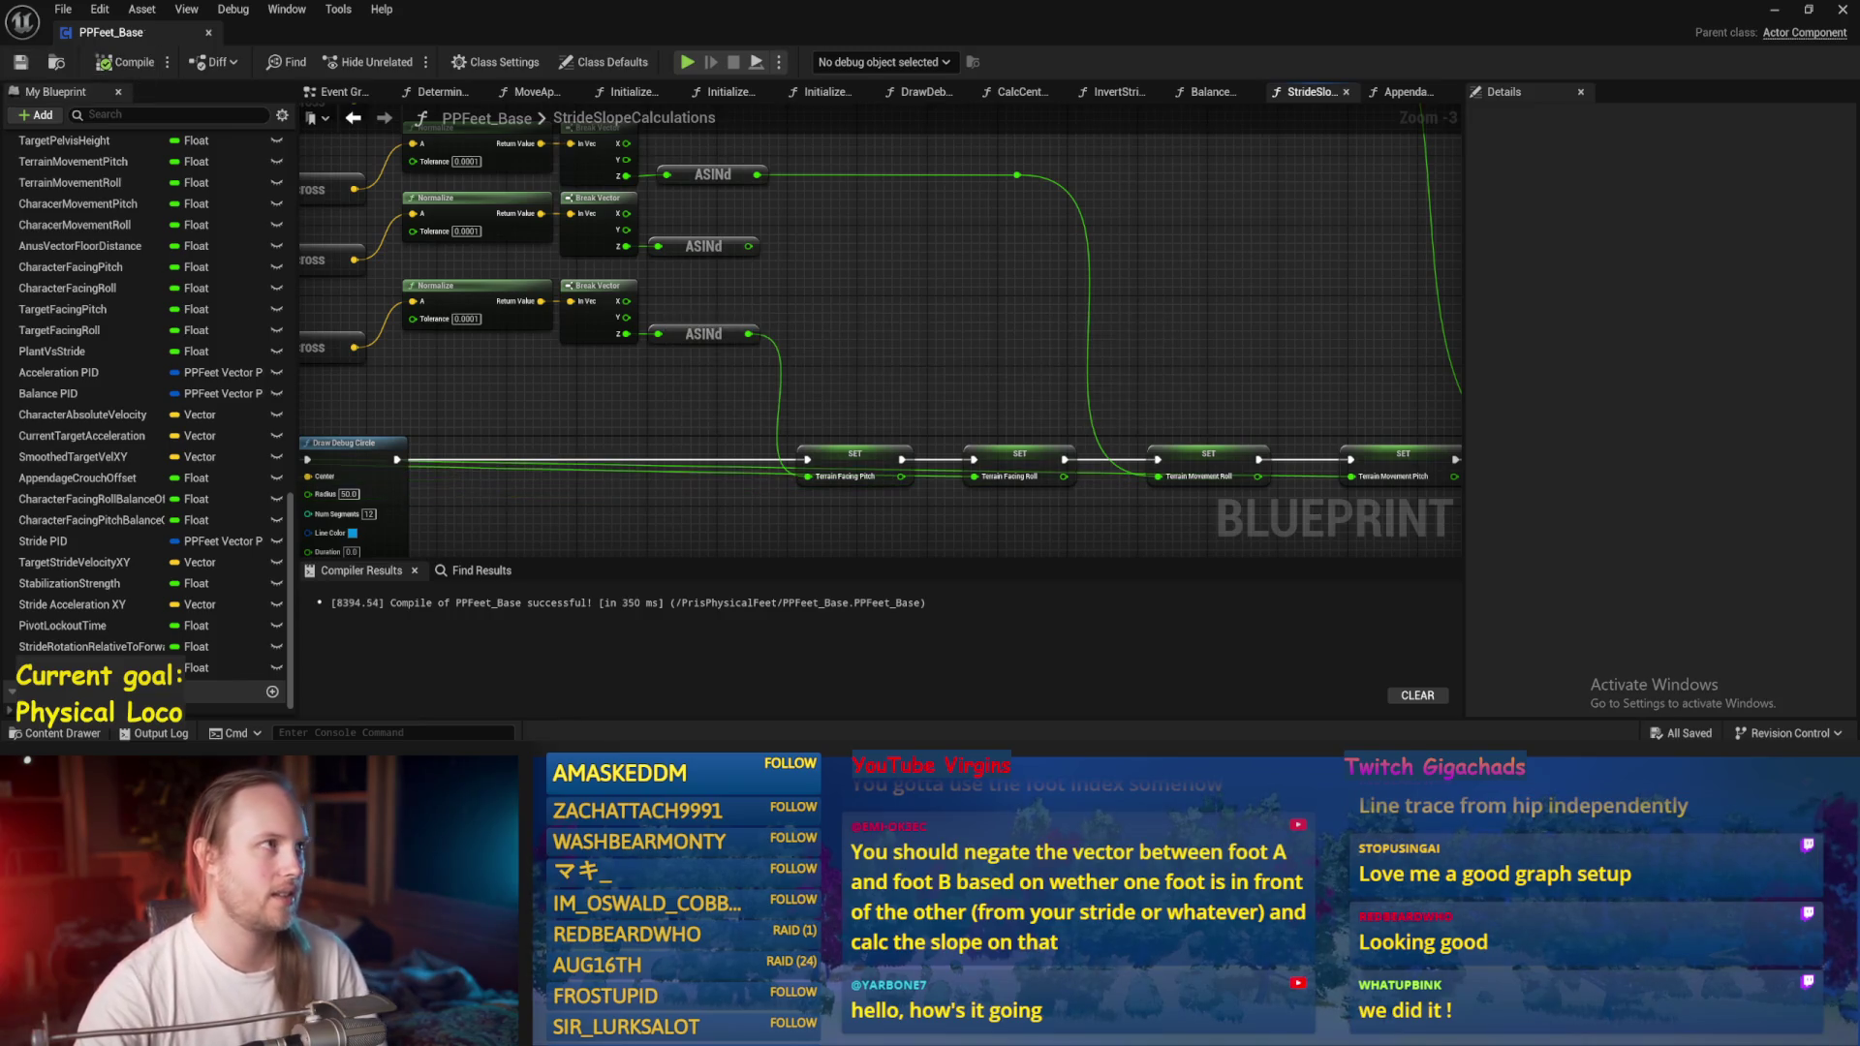
left_click_drag(1151, 329, 1060, 215)
left_click(1098, 360)
left_click(1099, 407)
left_click(1098, 360)
left_click(1095, 260)
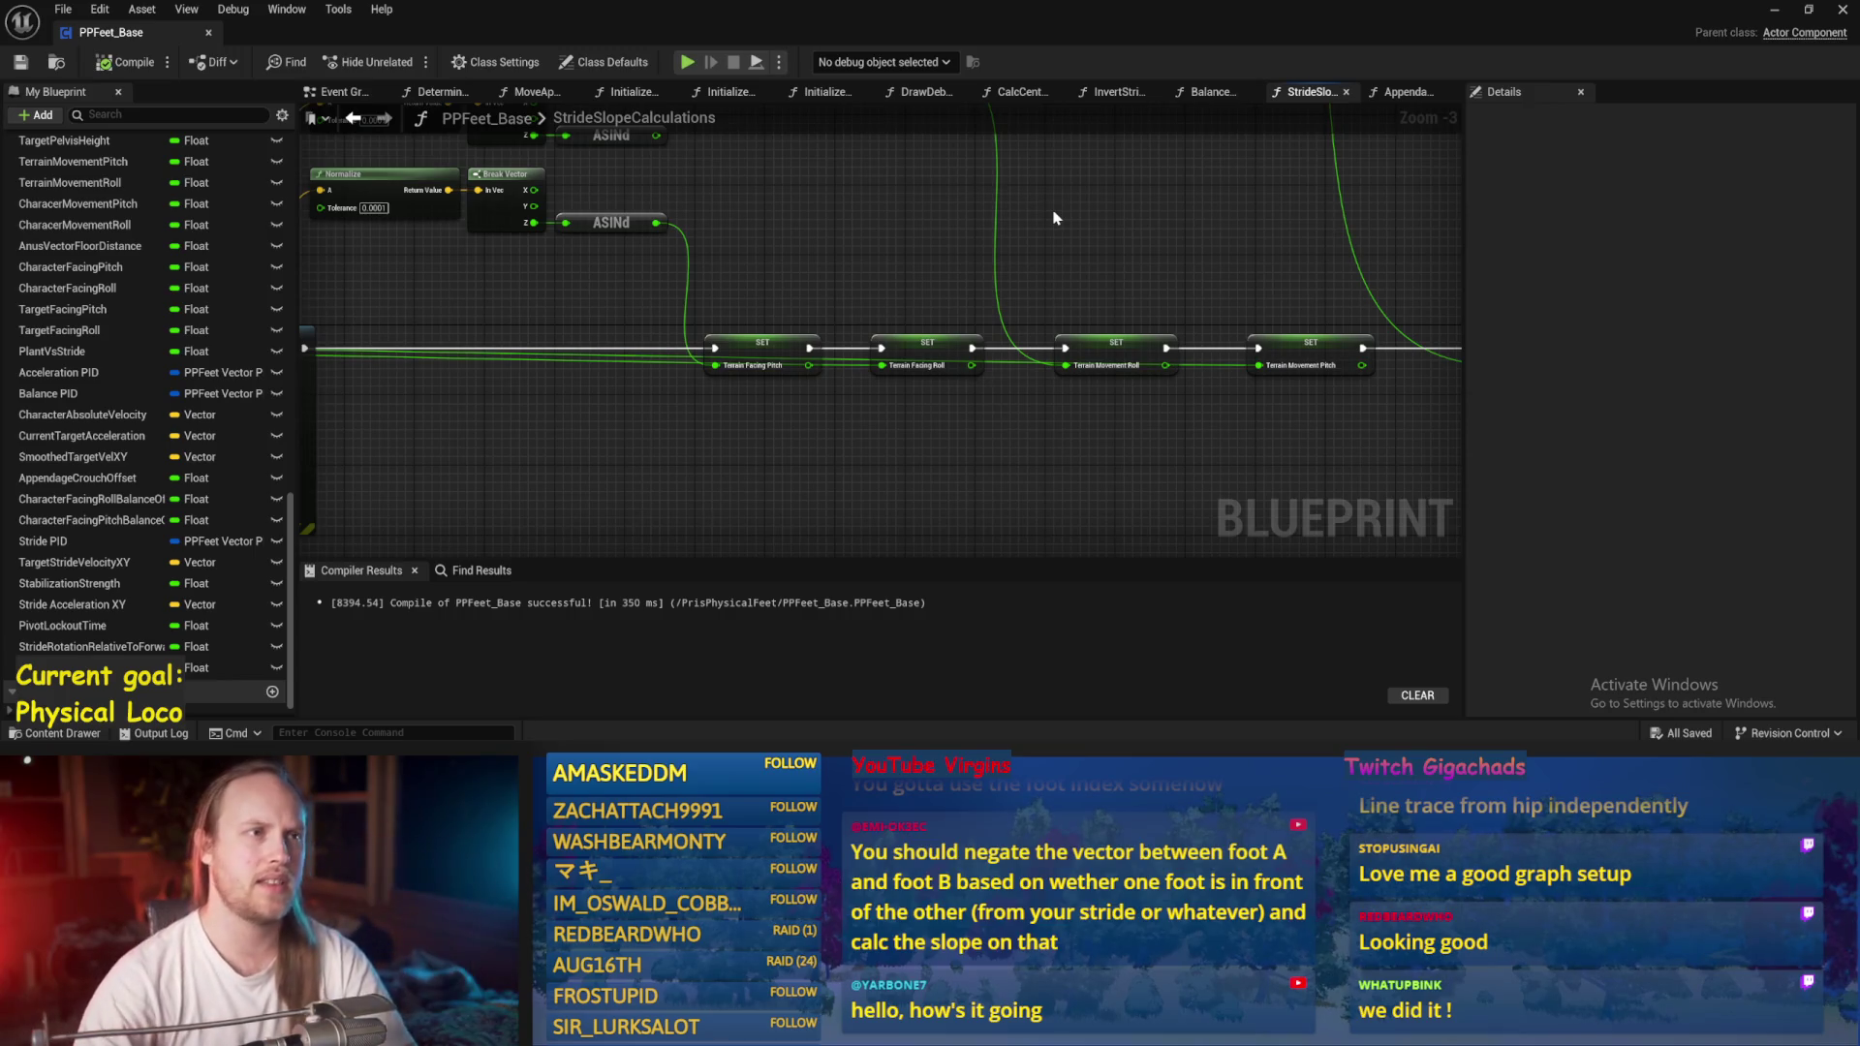
scroll(887, 460, "down", 2)
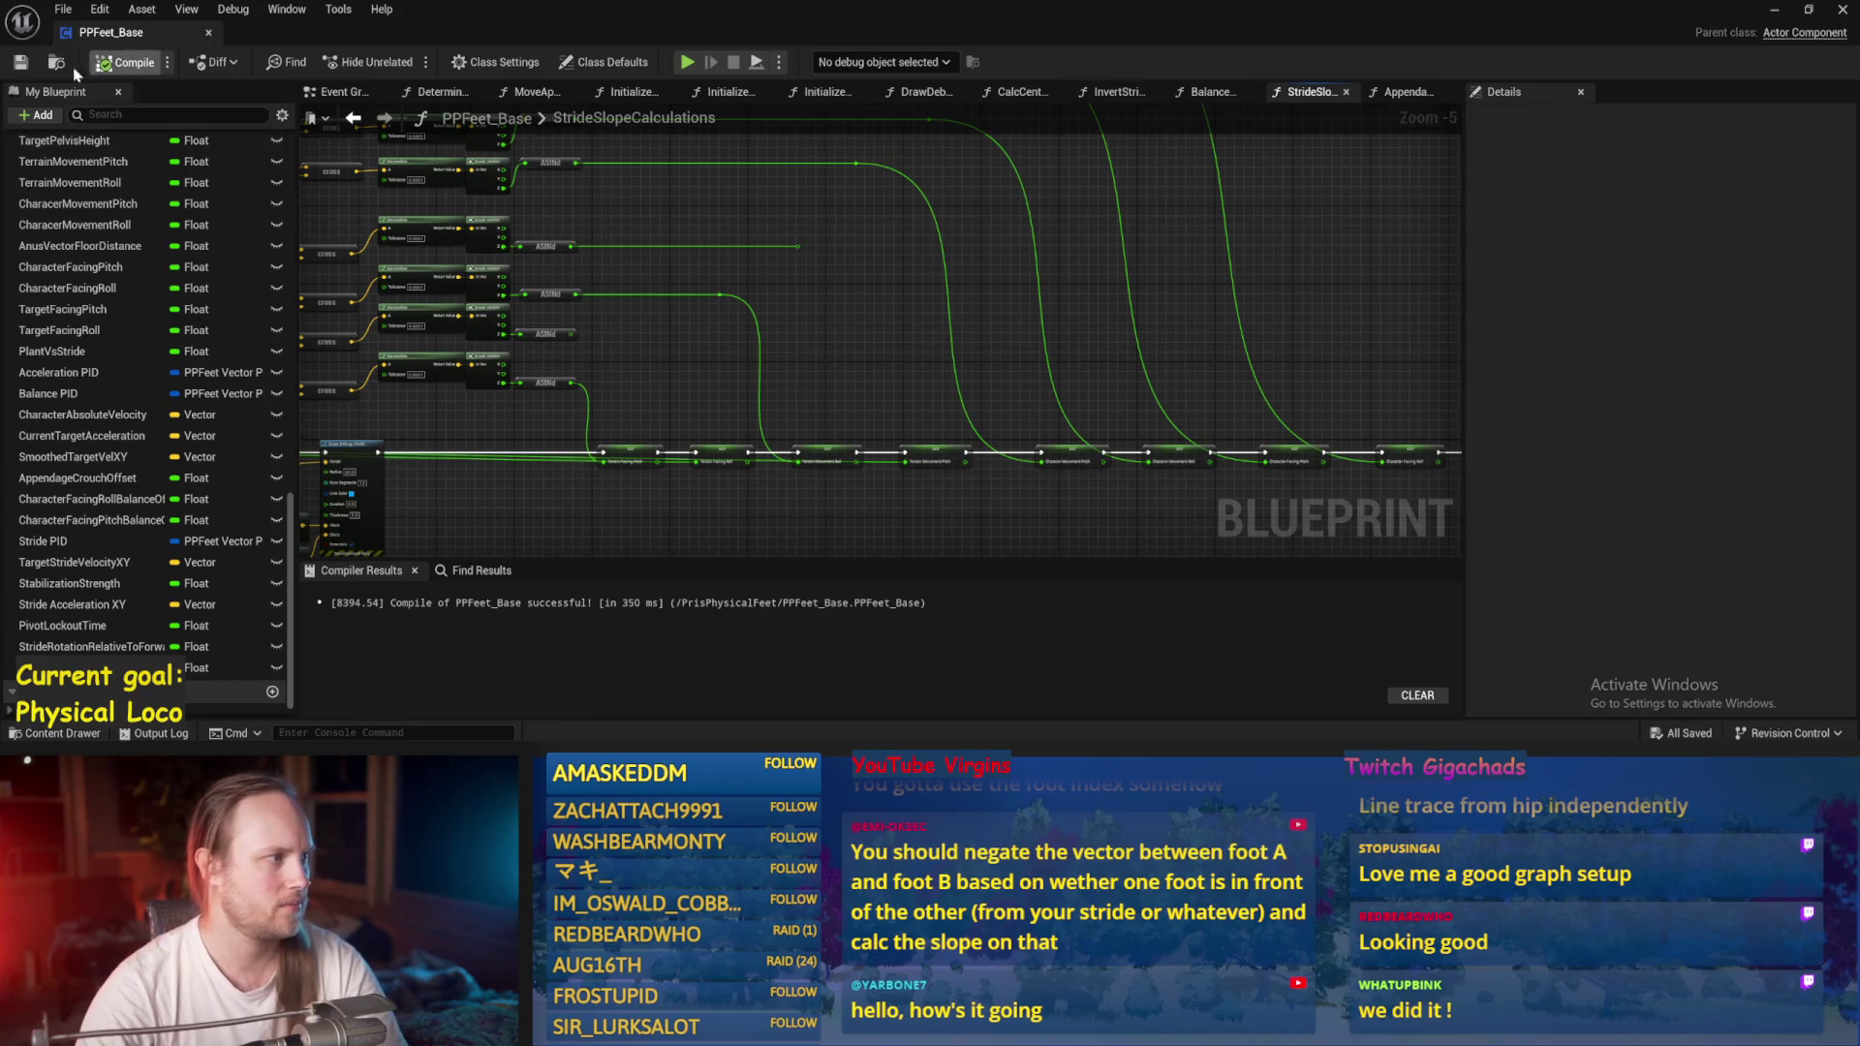
key("F7")
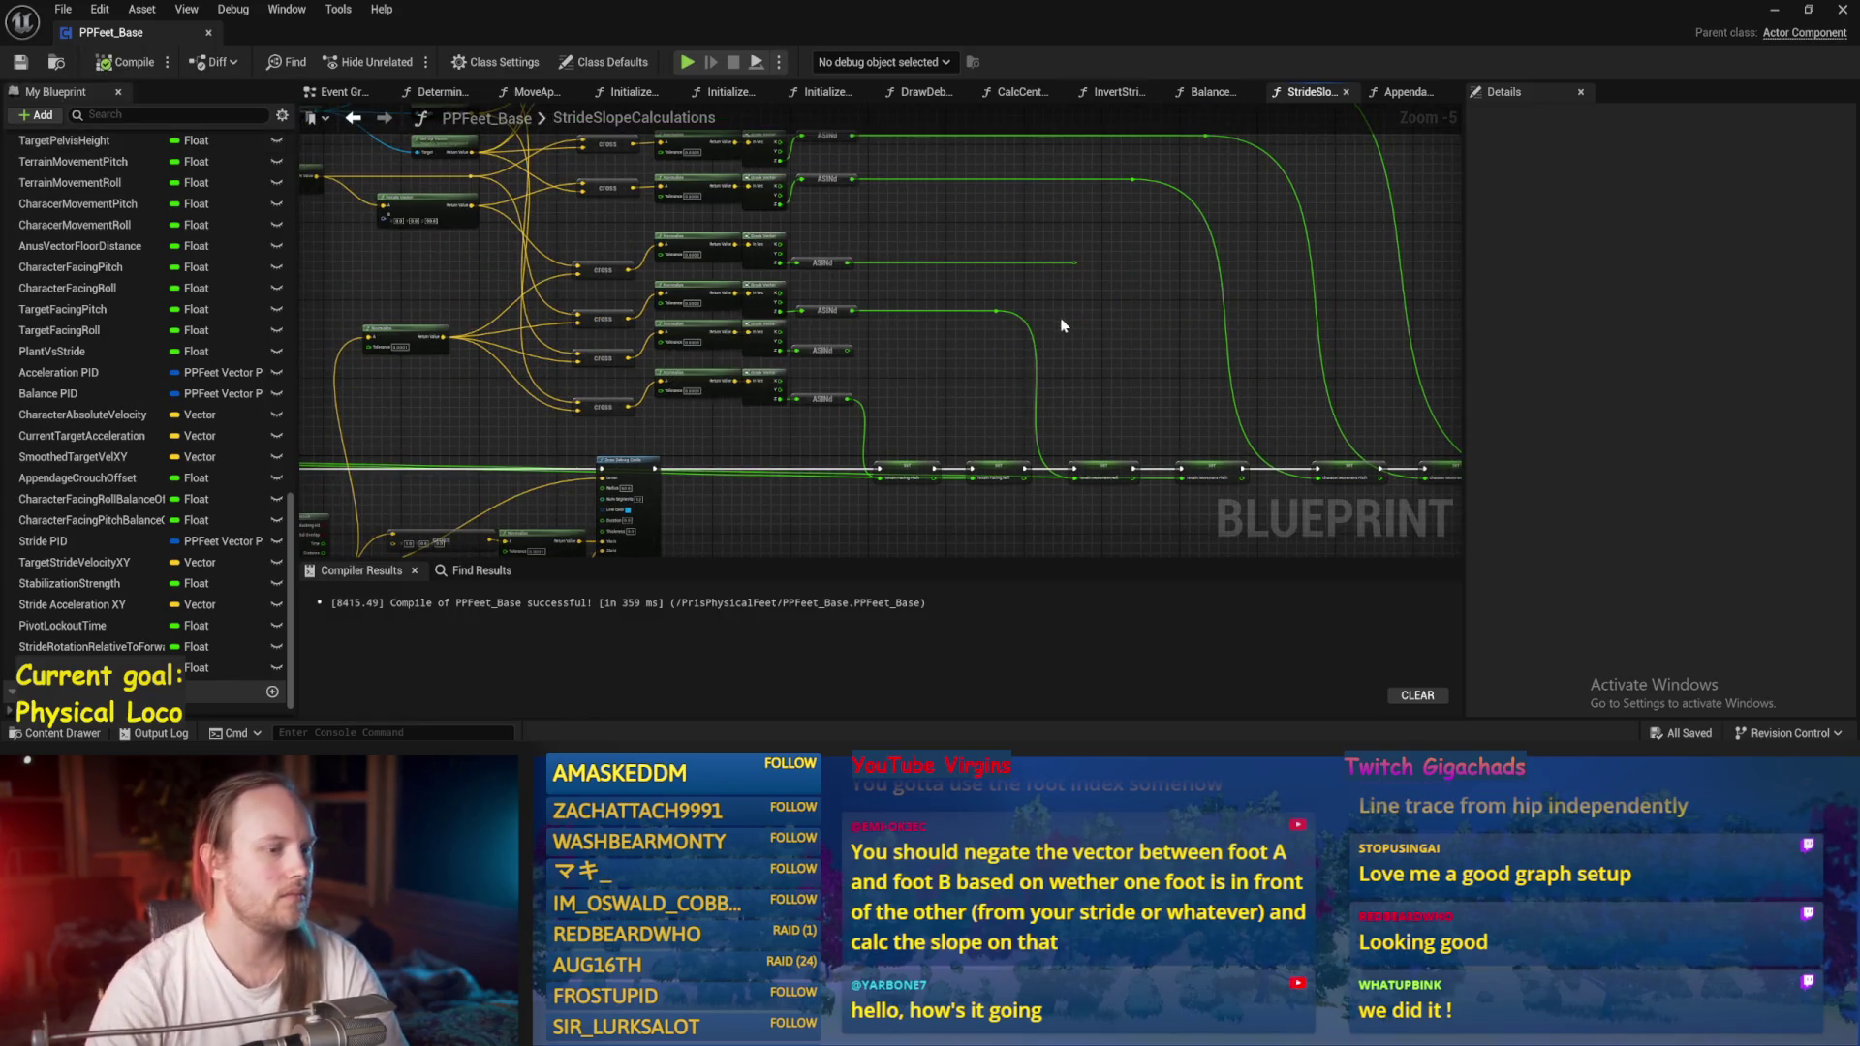
scroll(966, 307, "up", 4)
mouse_move(853, 349)
left_mouse_down()
mouse_move(933, 209)
mouse_move(838, 235)
mouse_move(549, 234)
mouse_move(1057, 269)
left_mouse_up()
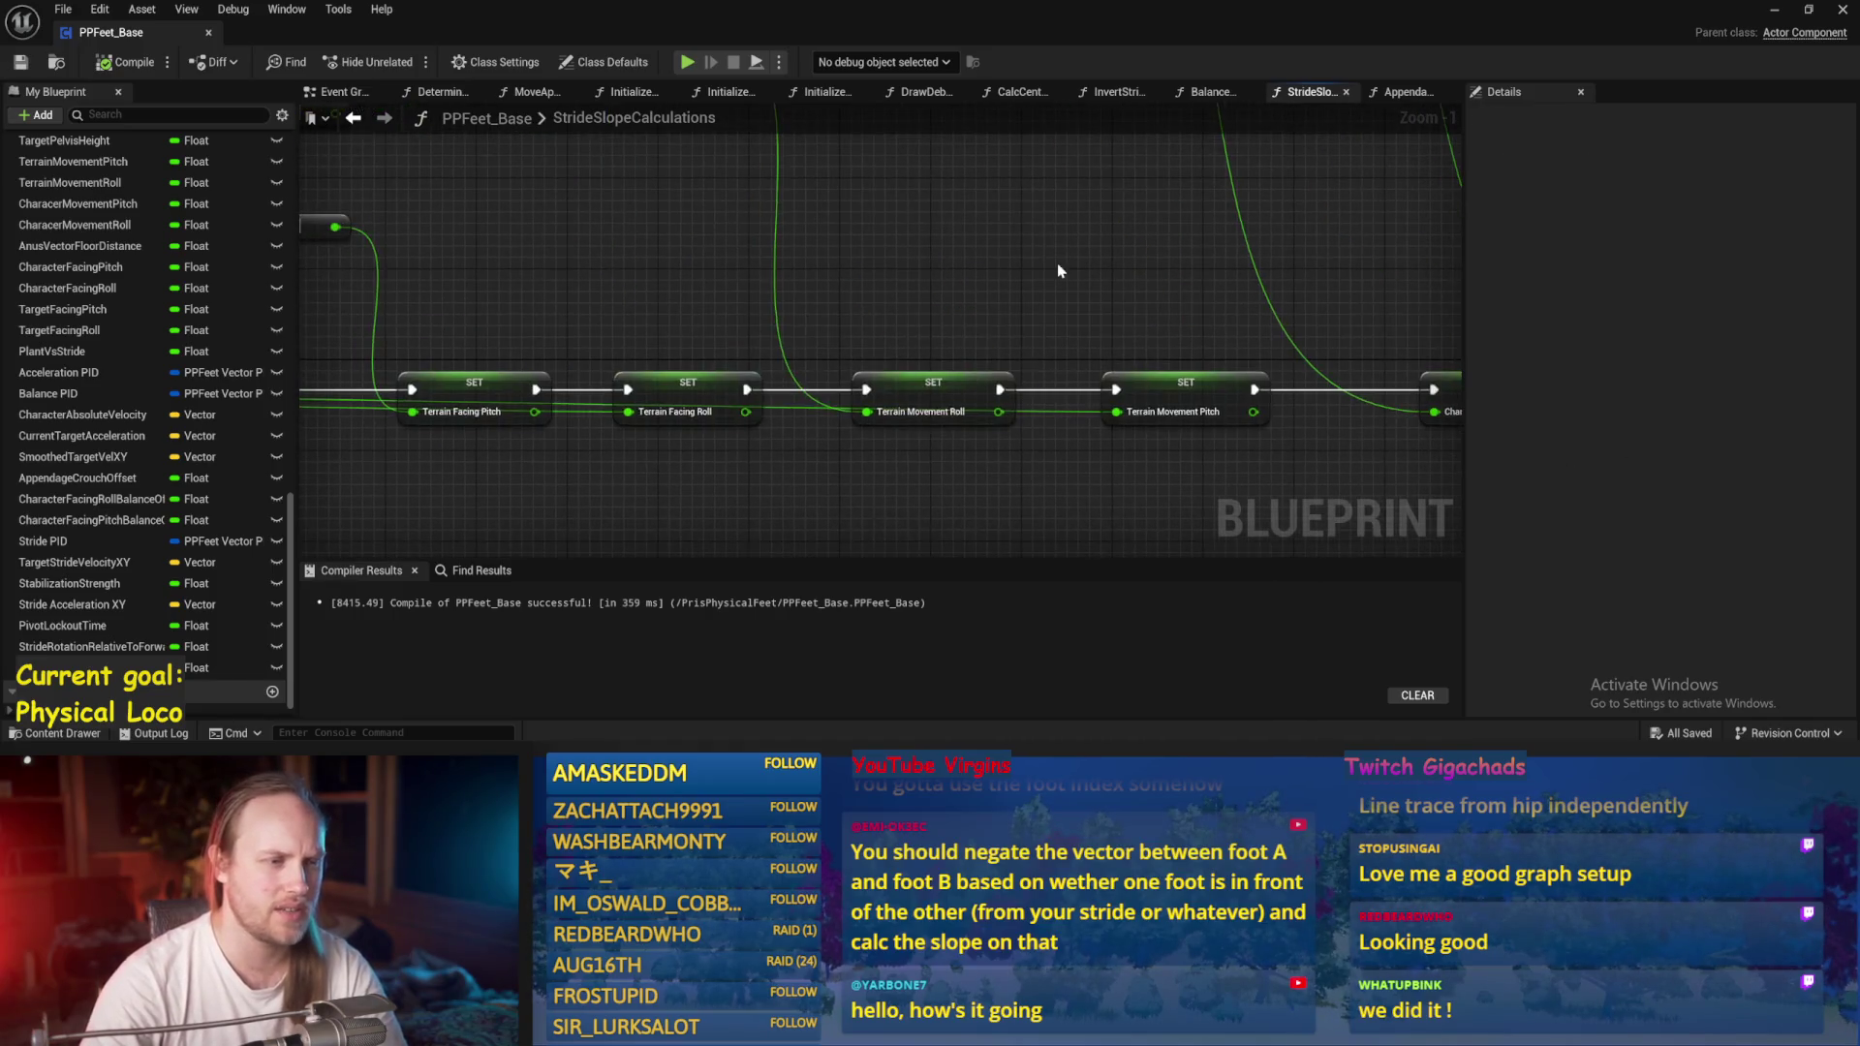
left_click(20, 62)
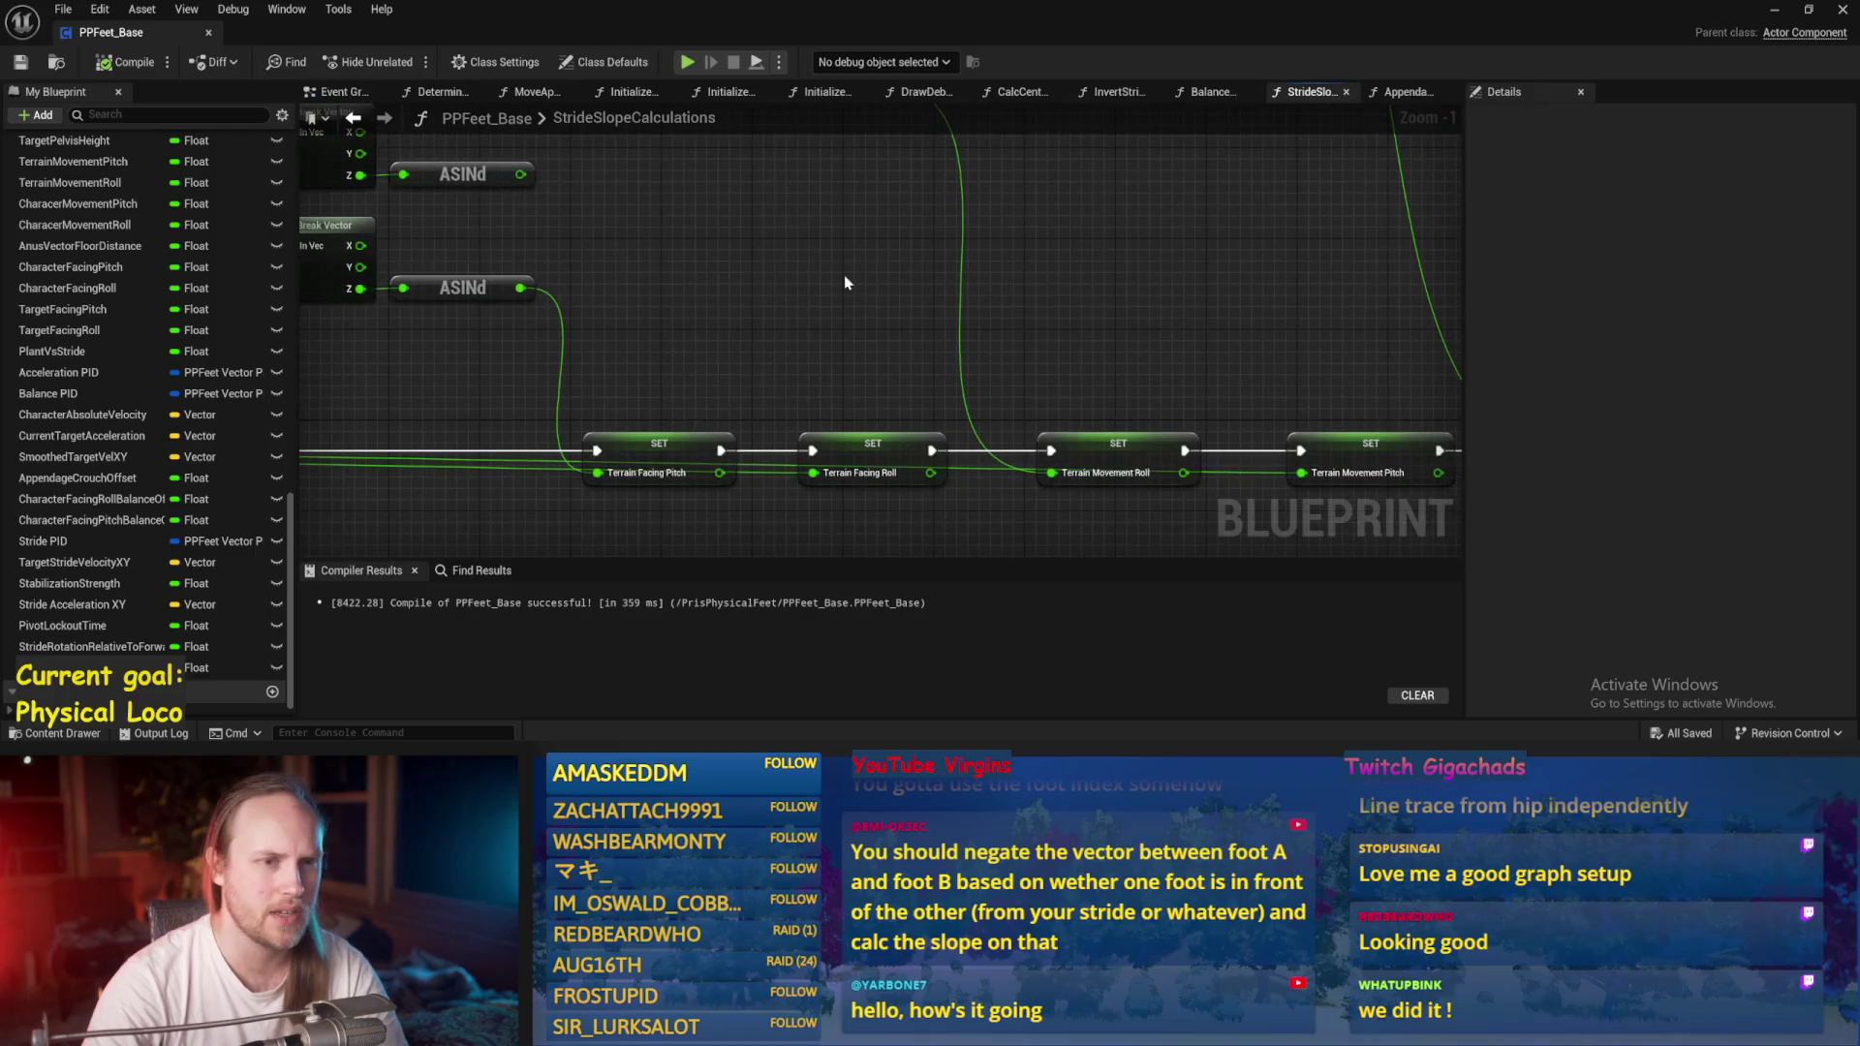
left_click(1774, 14)
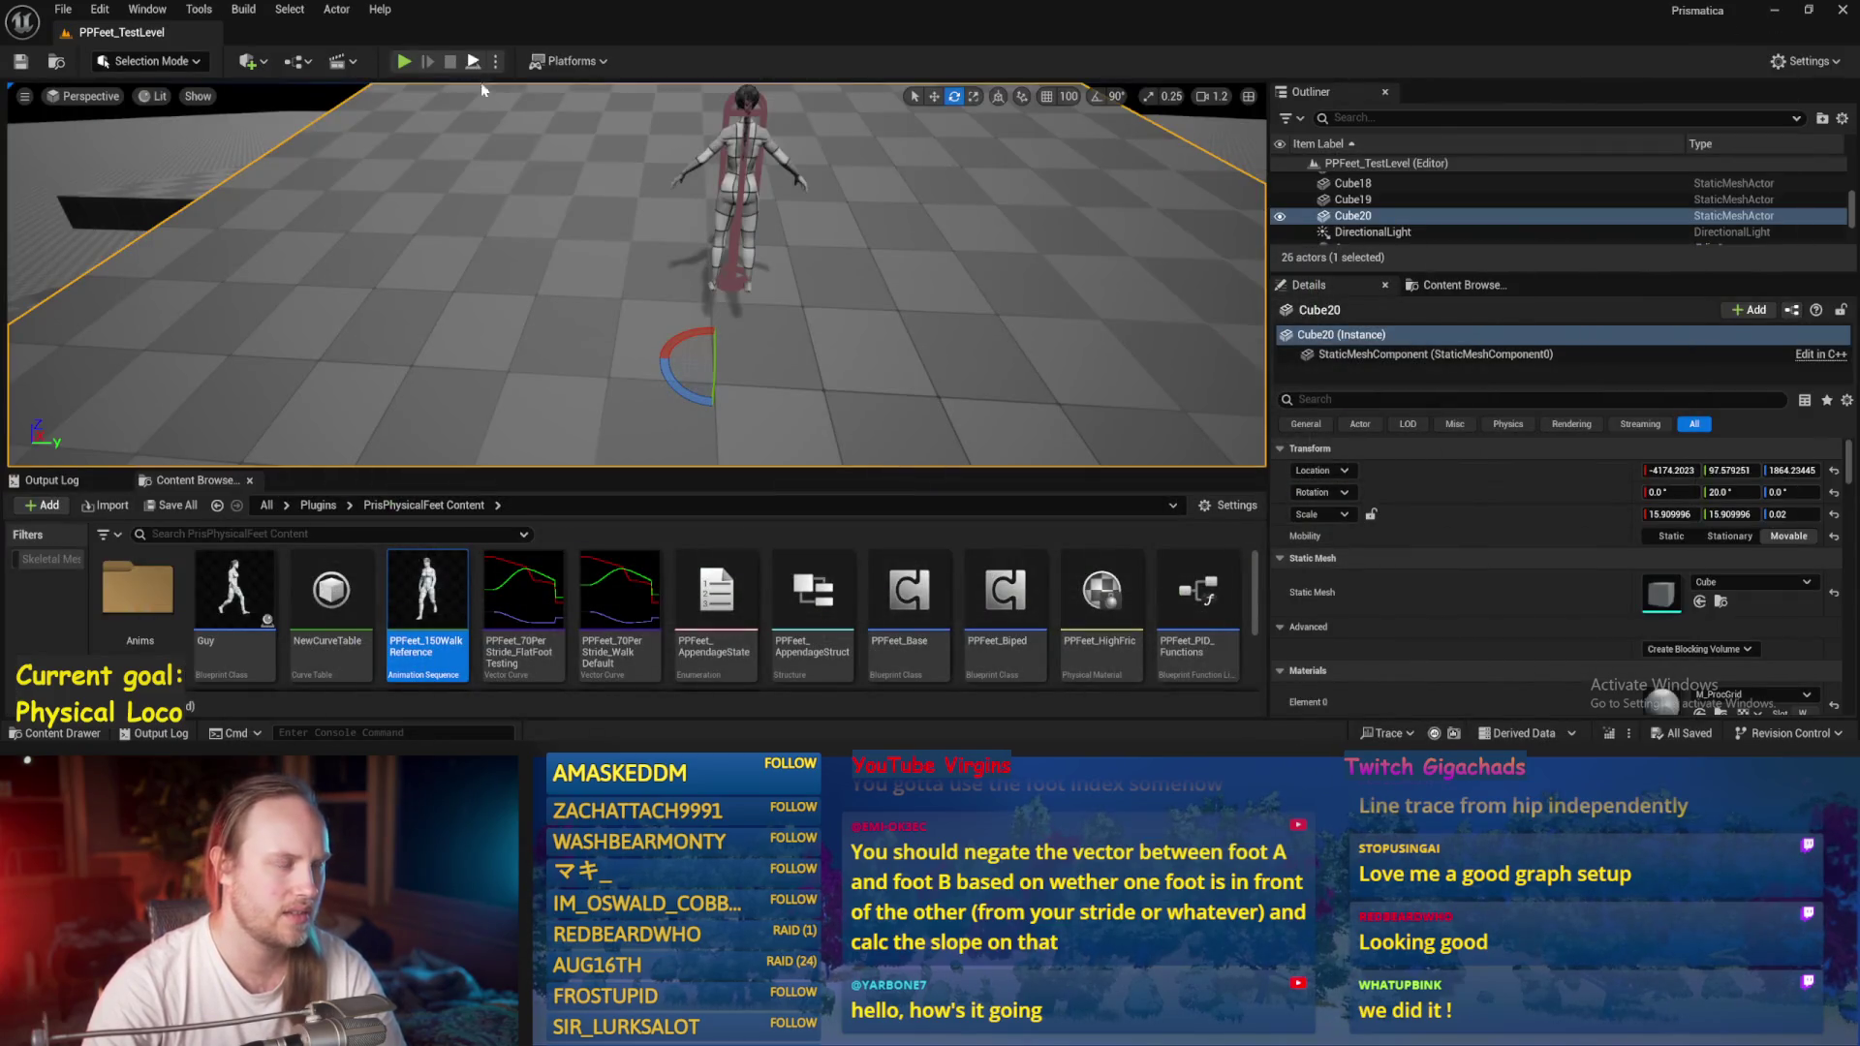
Run a quick play test, then return to PPFeet_Base's Balance Maybe graph.
left_click(402, 61)
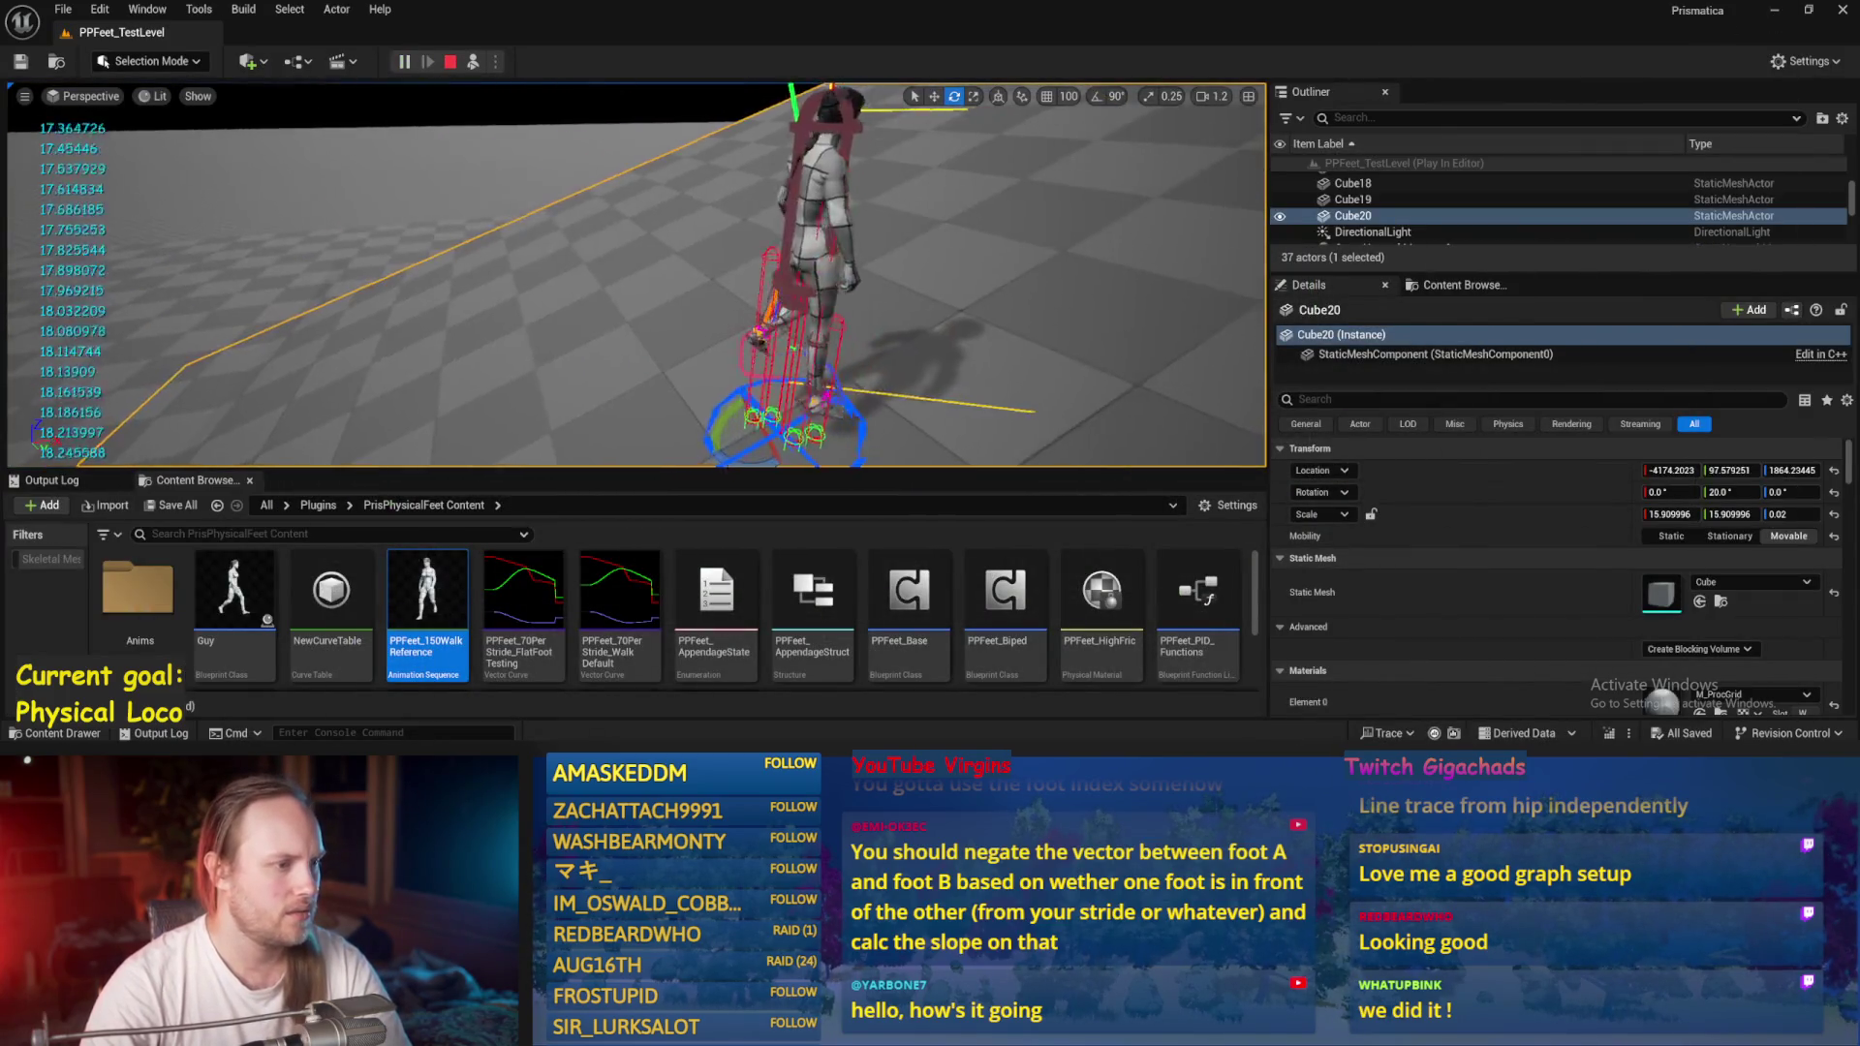
key("Escape")
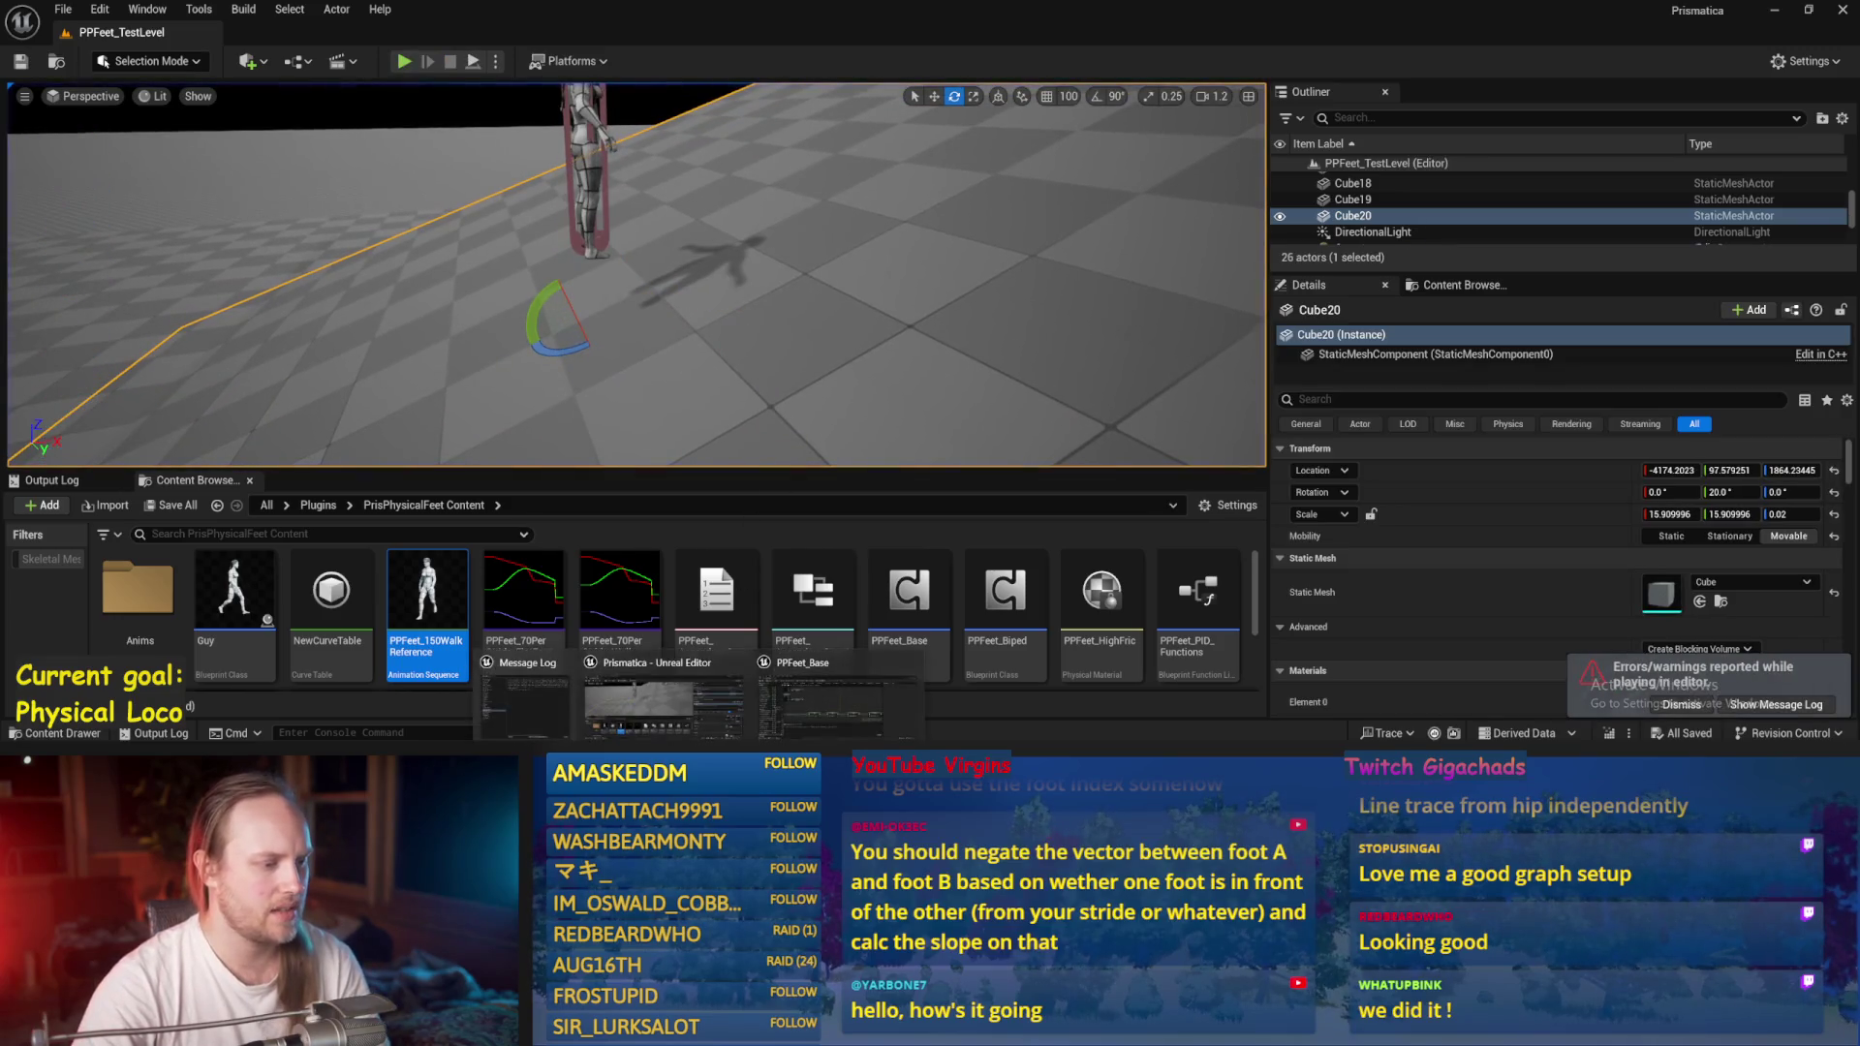
left_click(817, 699)
scroll(1015, 291, "down", 4)
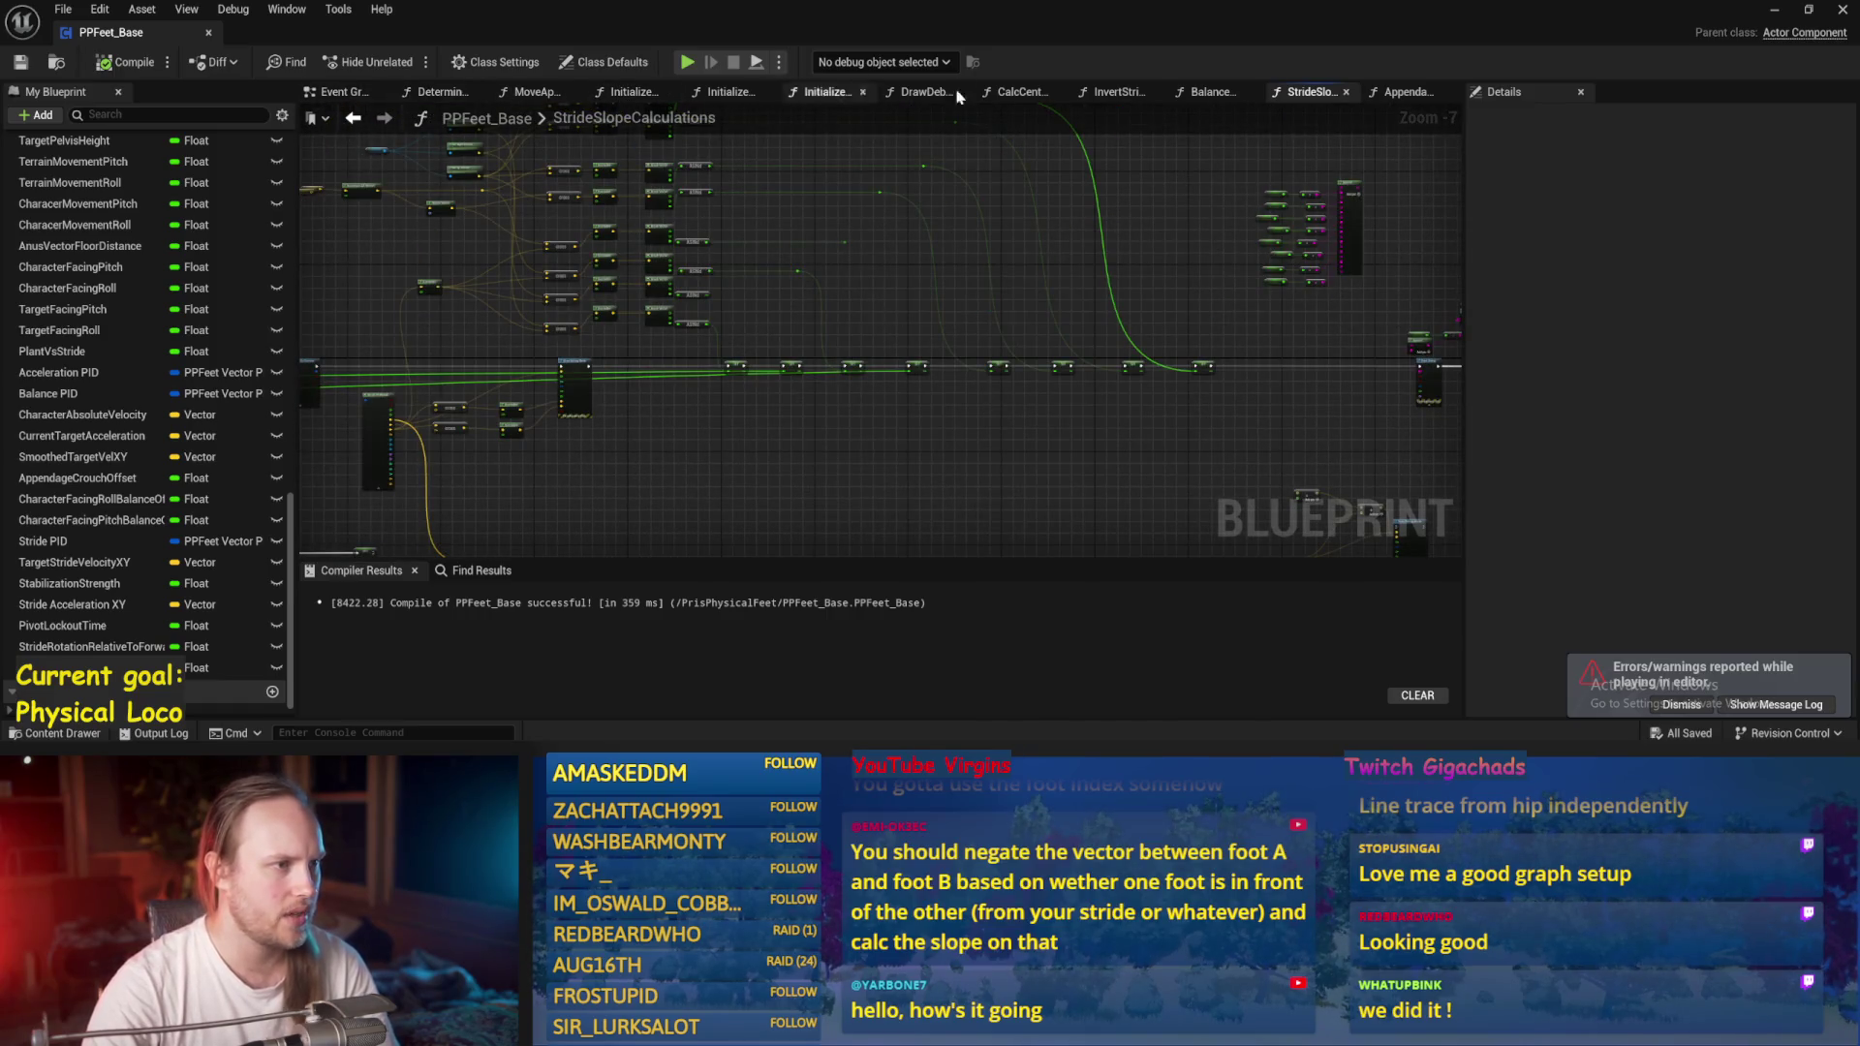
left_click(1210, 92)
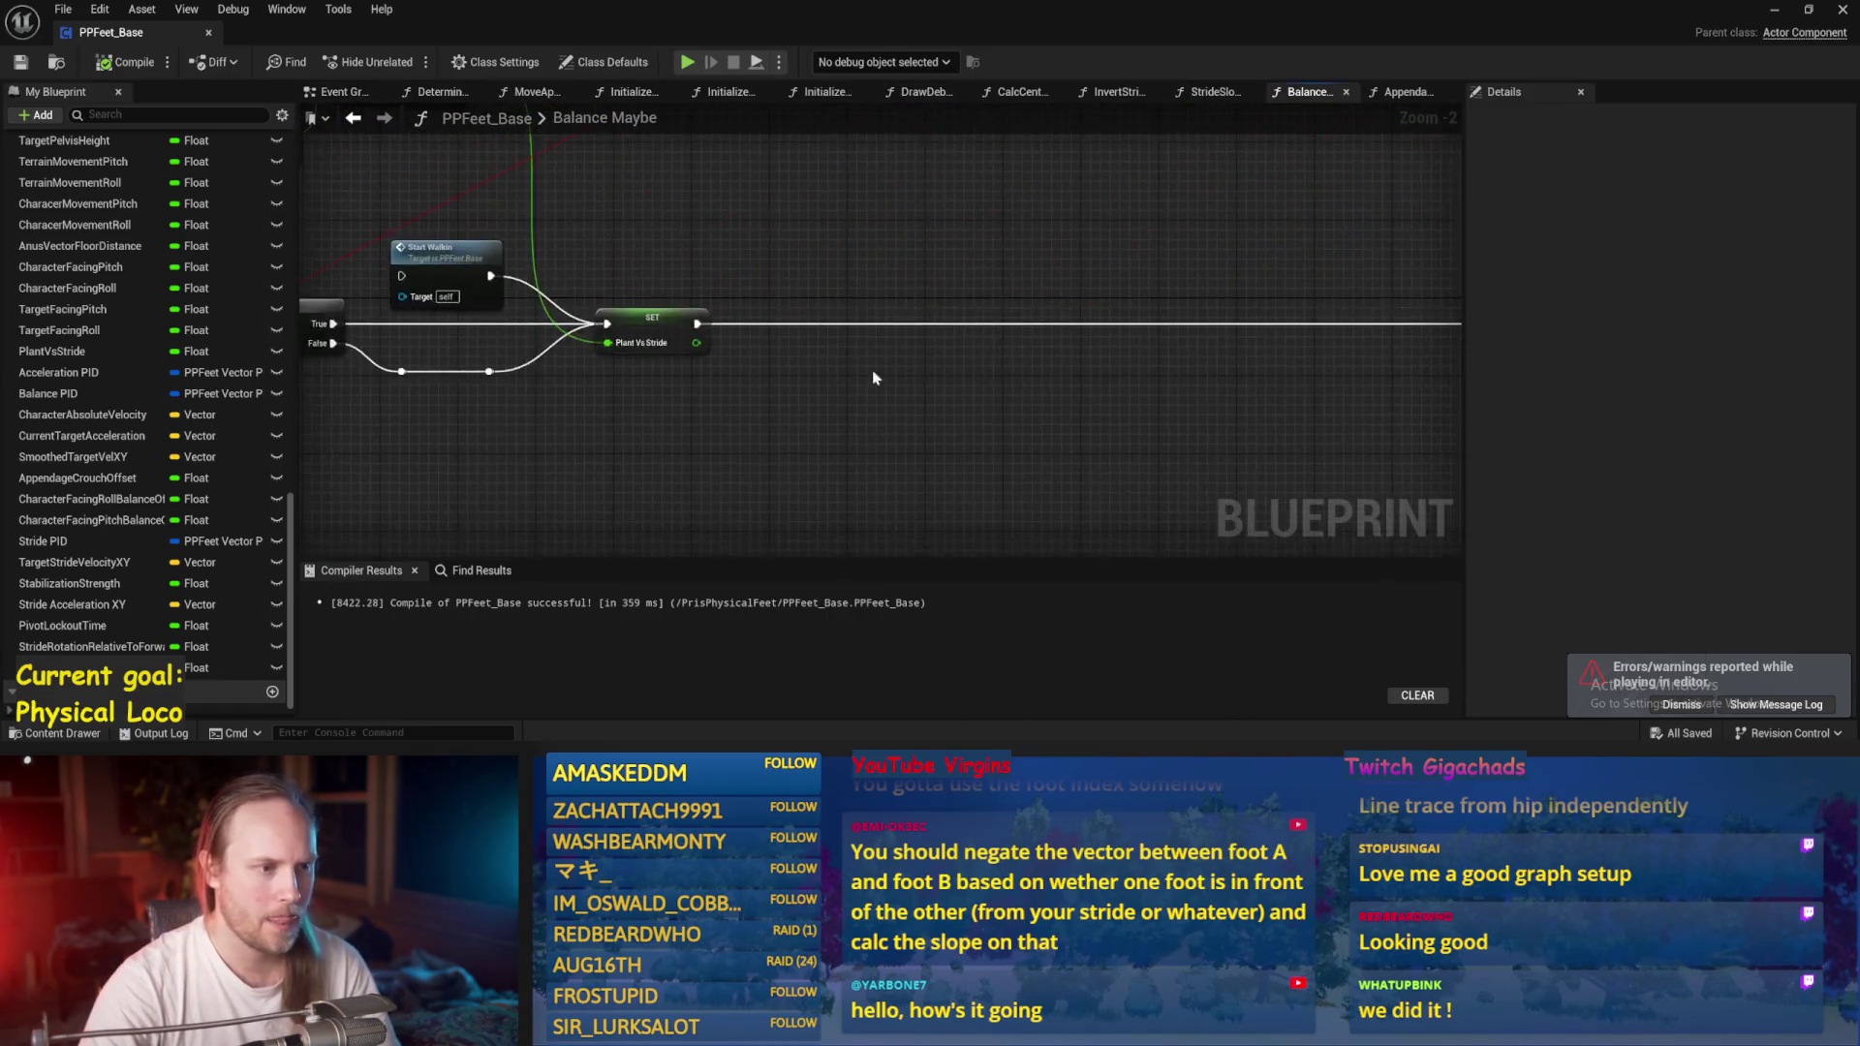
Change Map Range Clamped's Out Range B from 80 to 150 for Stabilization Strength.
mouse_move(641, 356)
left_mouse_down()
mouse_move(1113, 352)
mouse_move(1096, 387)
mouse_move(1007, 364)
left_mouse_up()
scroll(1007, 364, "up", 3)
scroll(939, 320, "up", 2)
scroll(1112, 262, "down", 5)
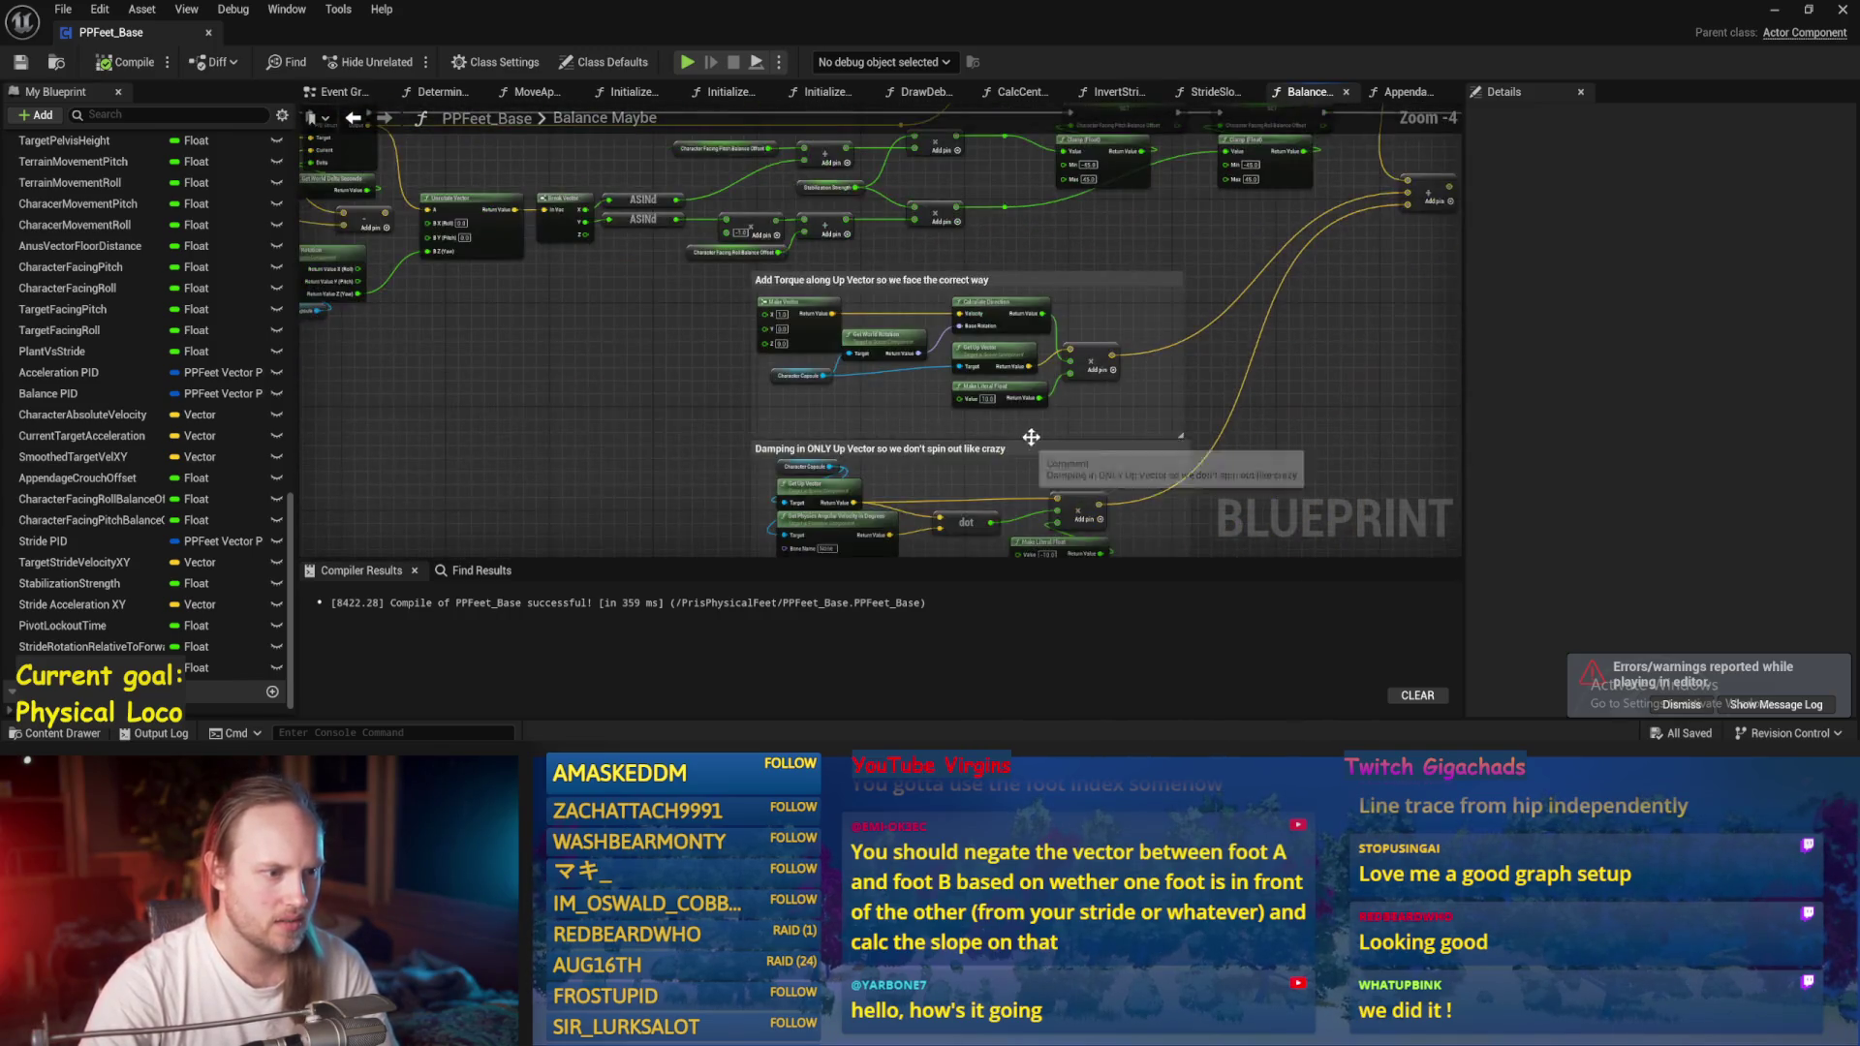
scroll(1030, 432, "up", 1)
scroll(1217, 228, "down", 3)
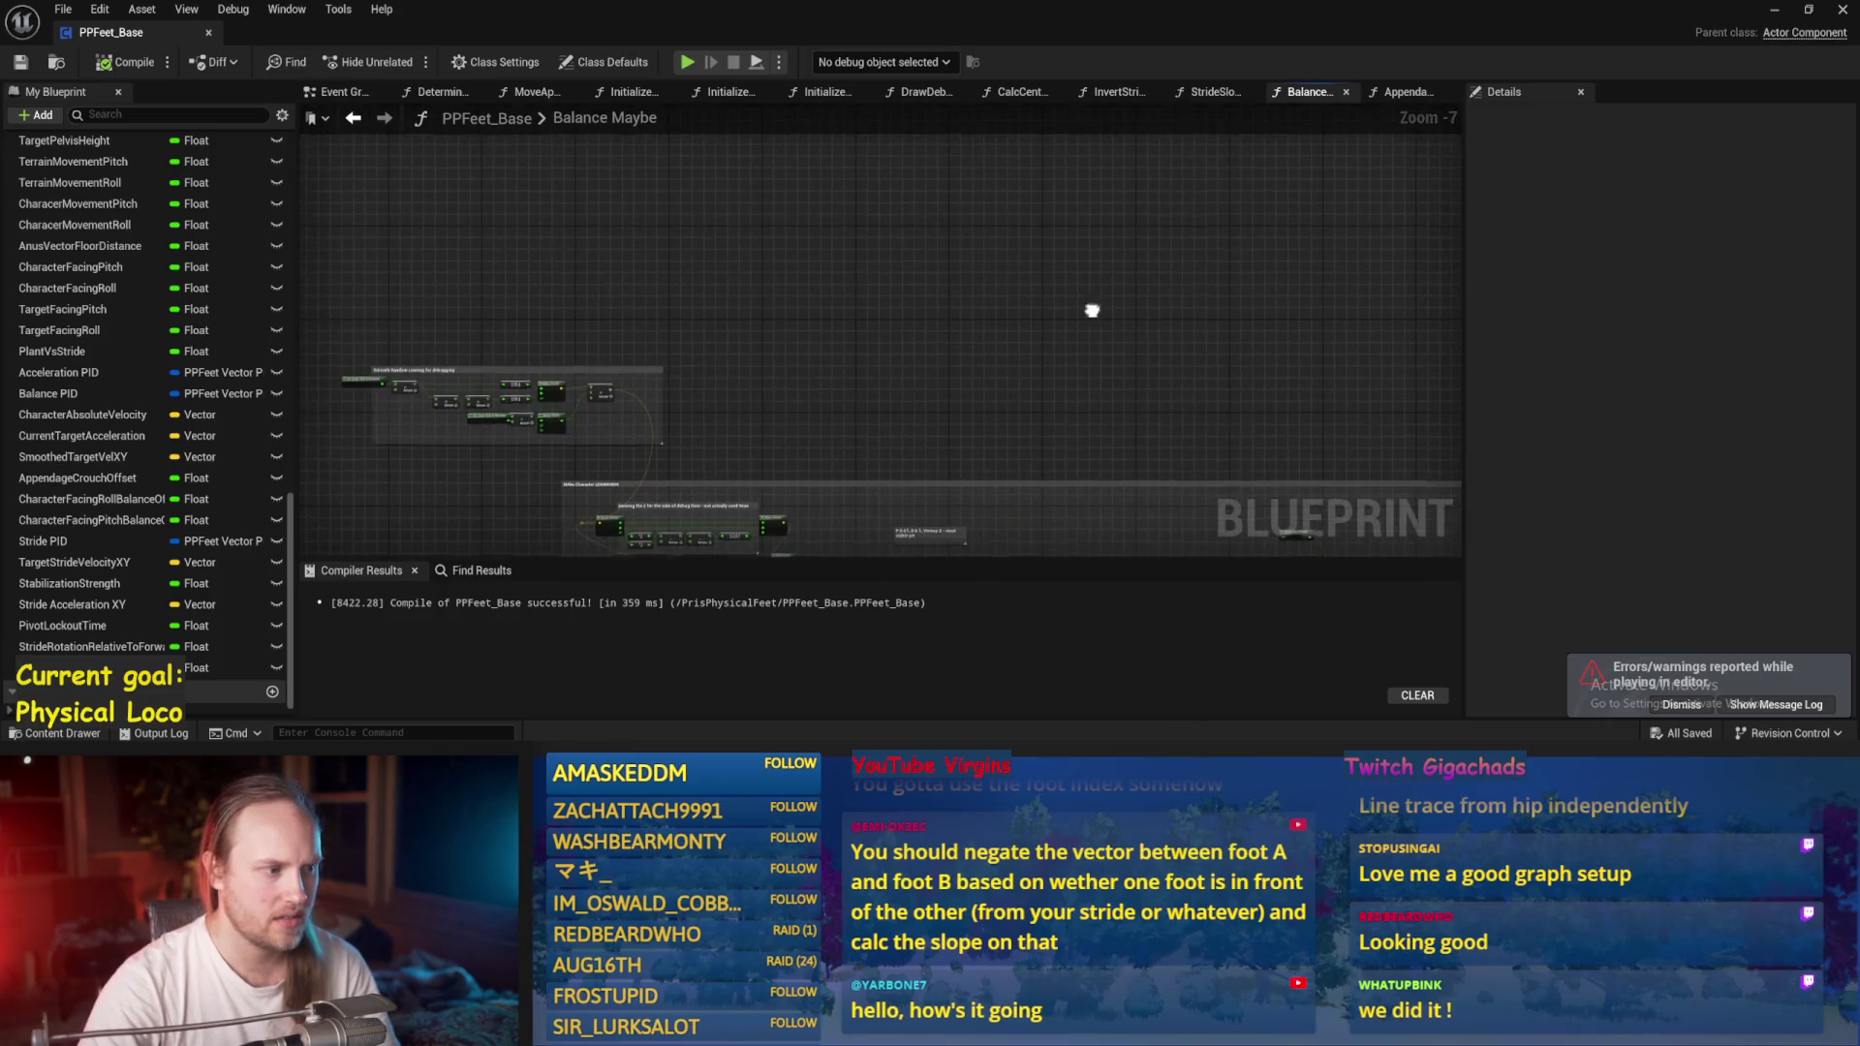
scroll(1165, 293, "up", 7)
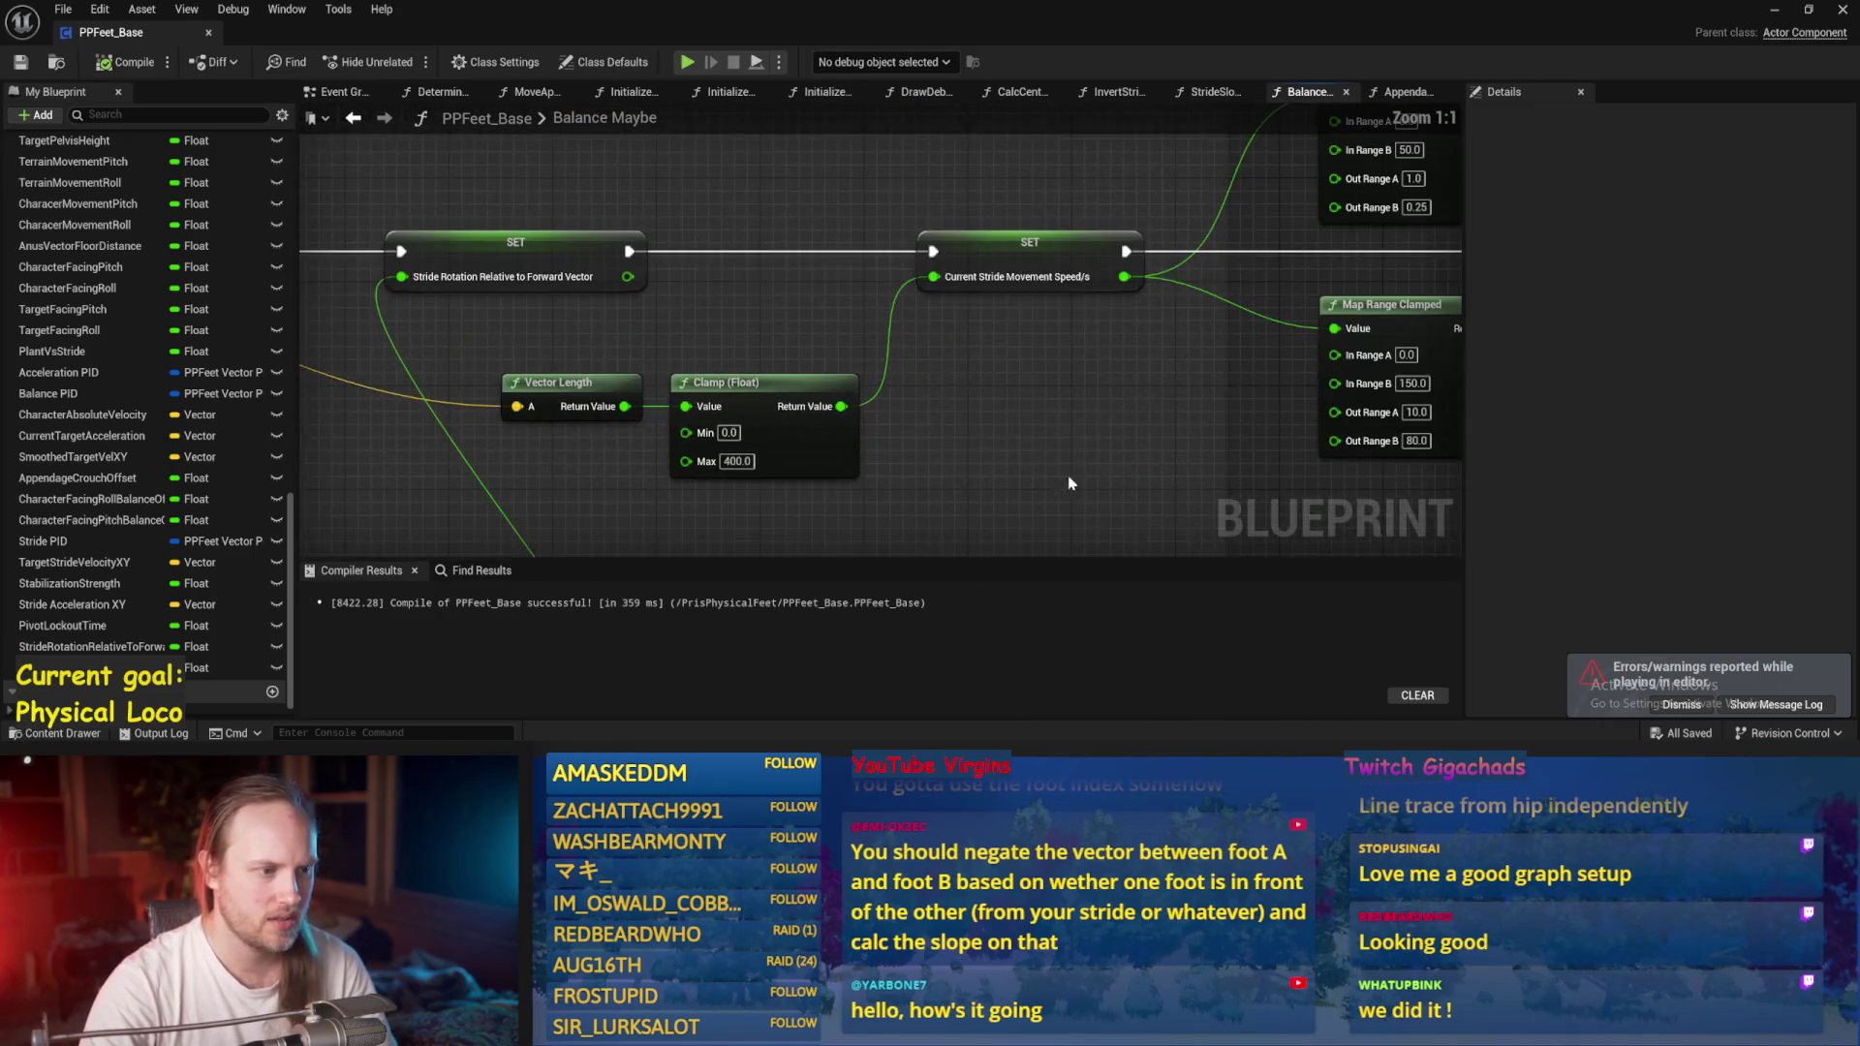
left_click_drag(1113, 263, 690, 373)
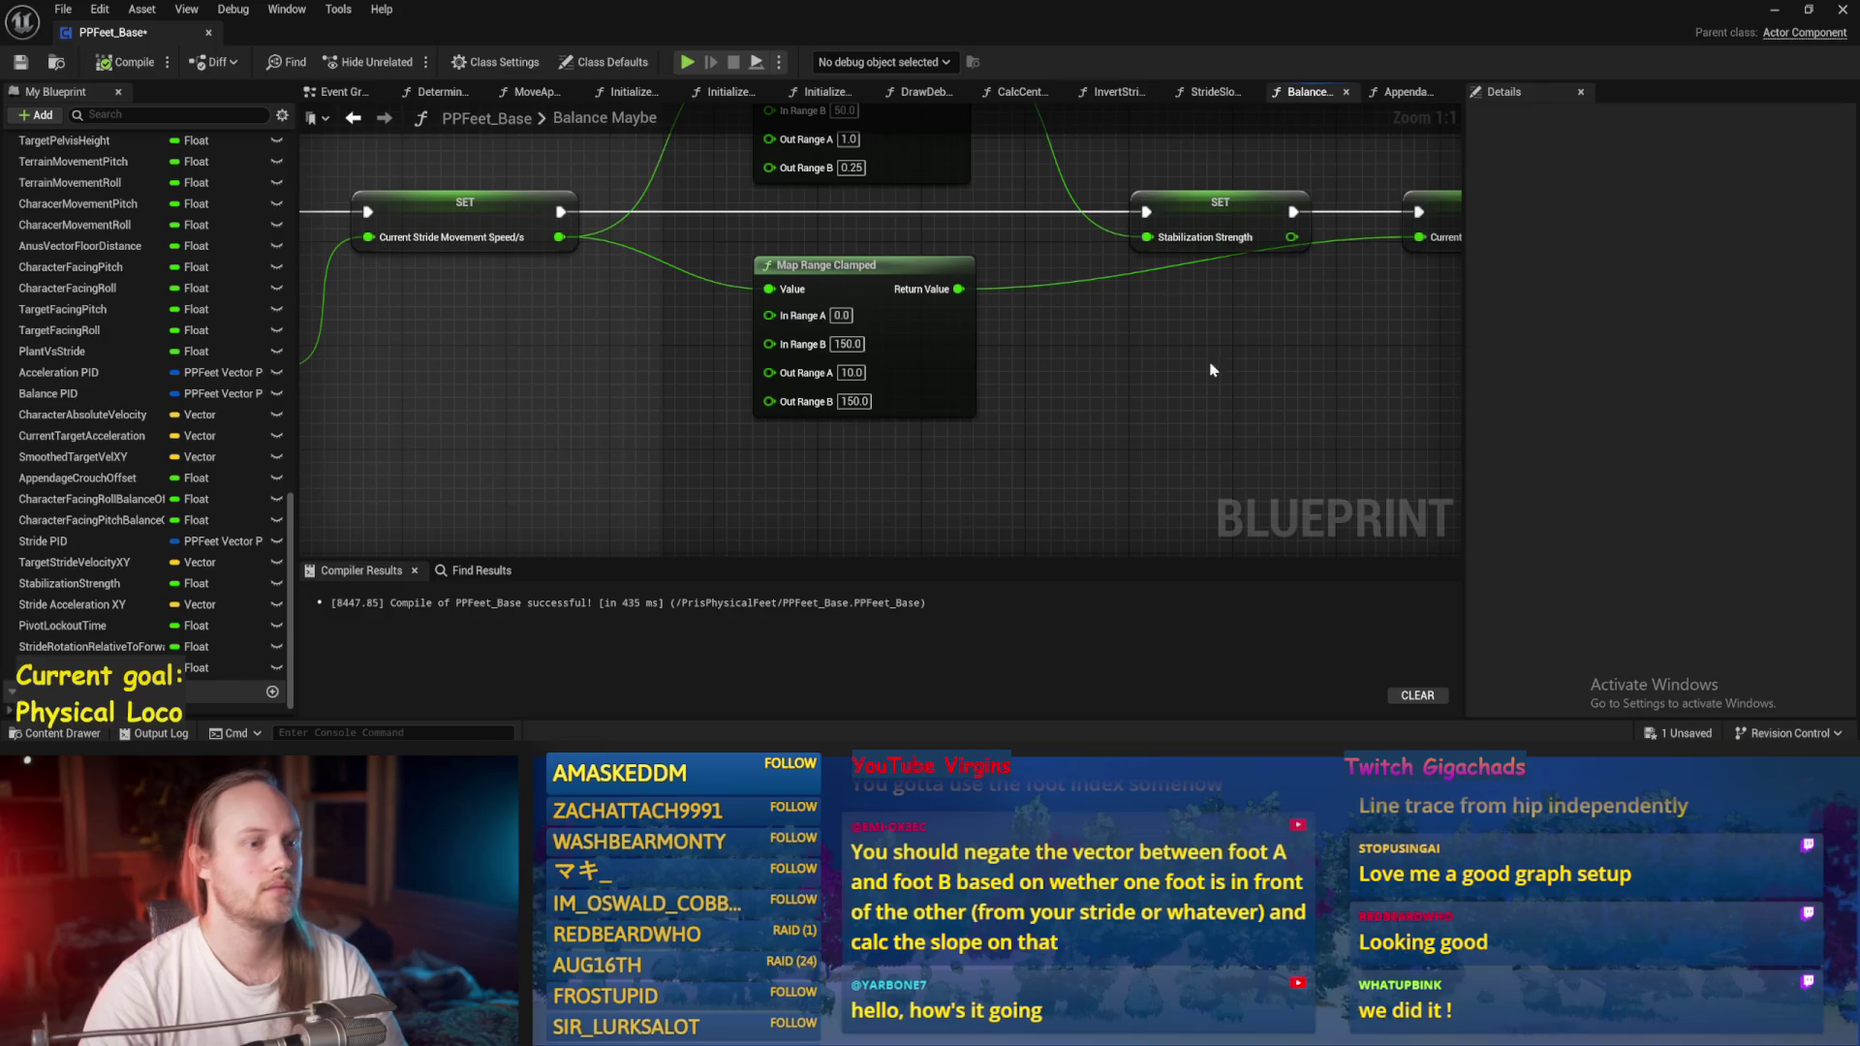
left_click(1774, 9)
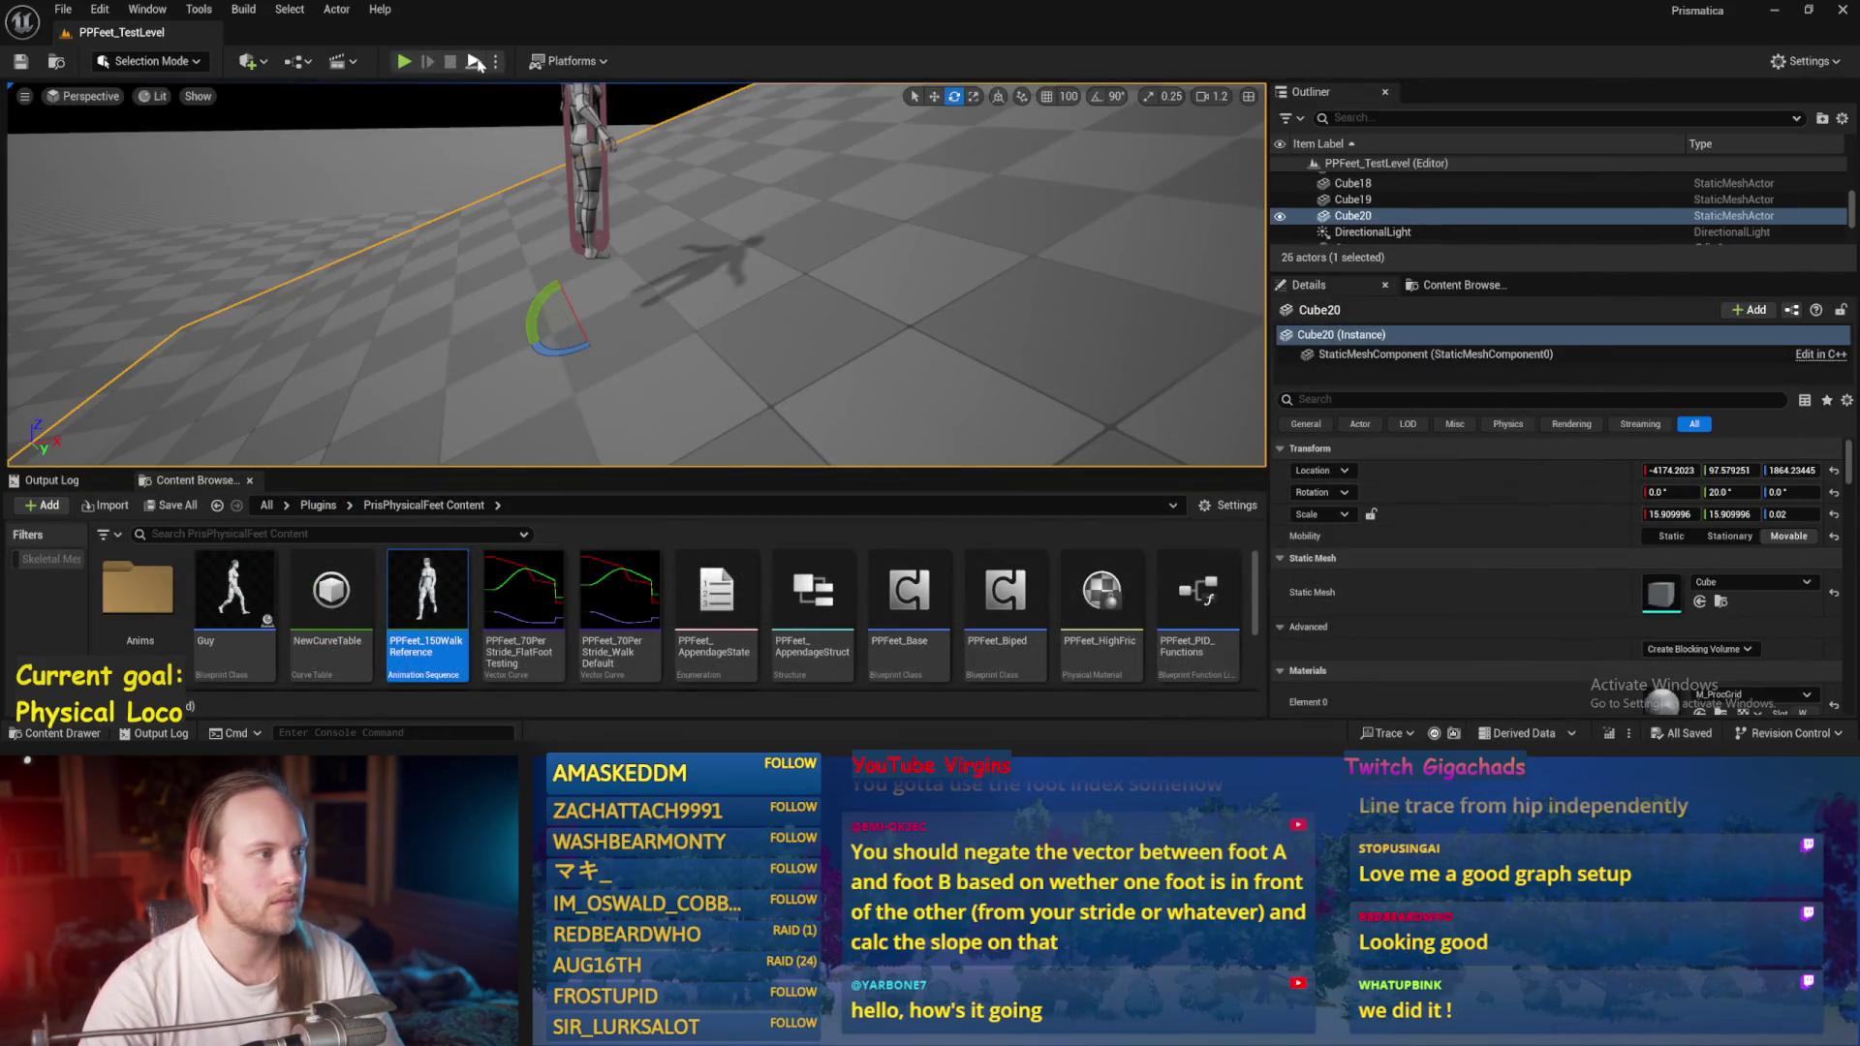
Play-test and stop, then compile and save PPFeet_Base from its AppendageStrideTraces graph.
left_click(477, 62)
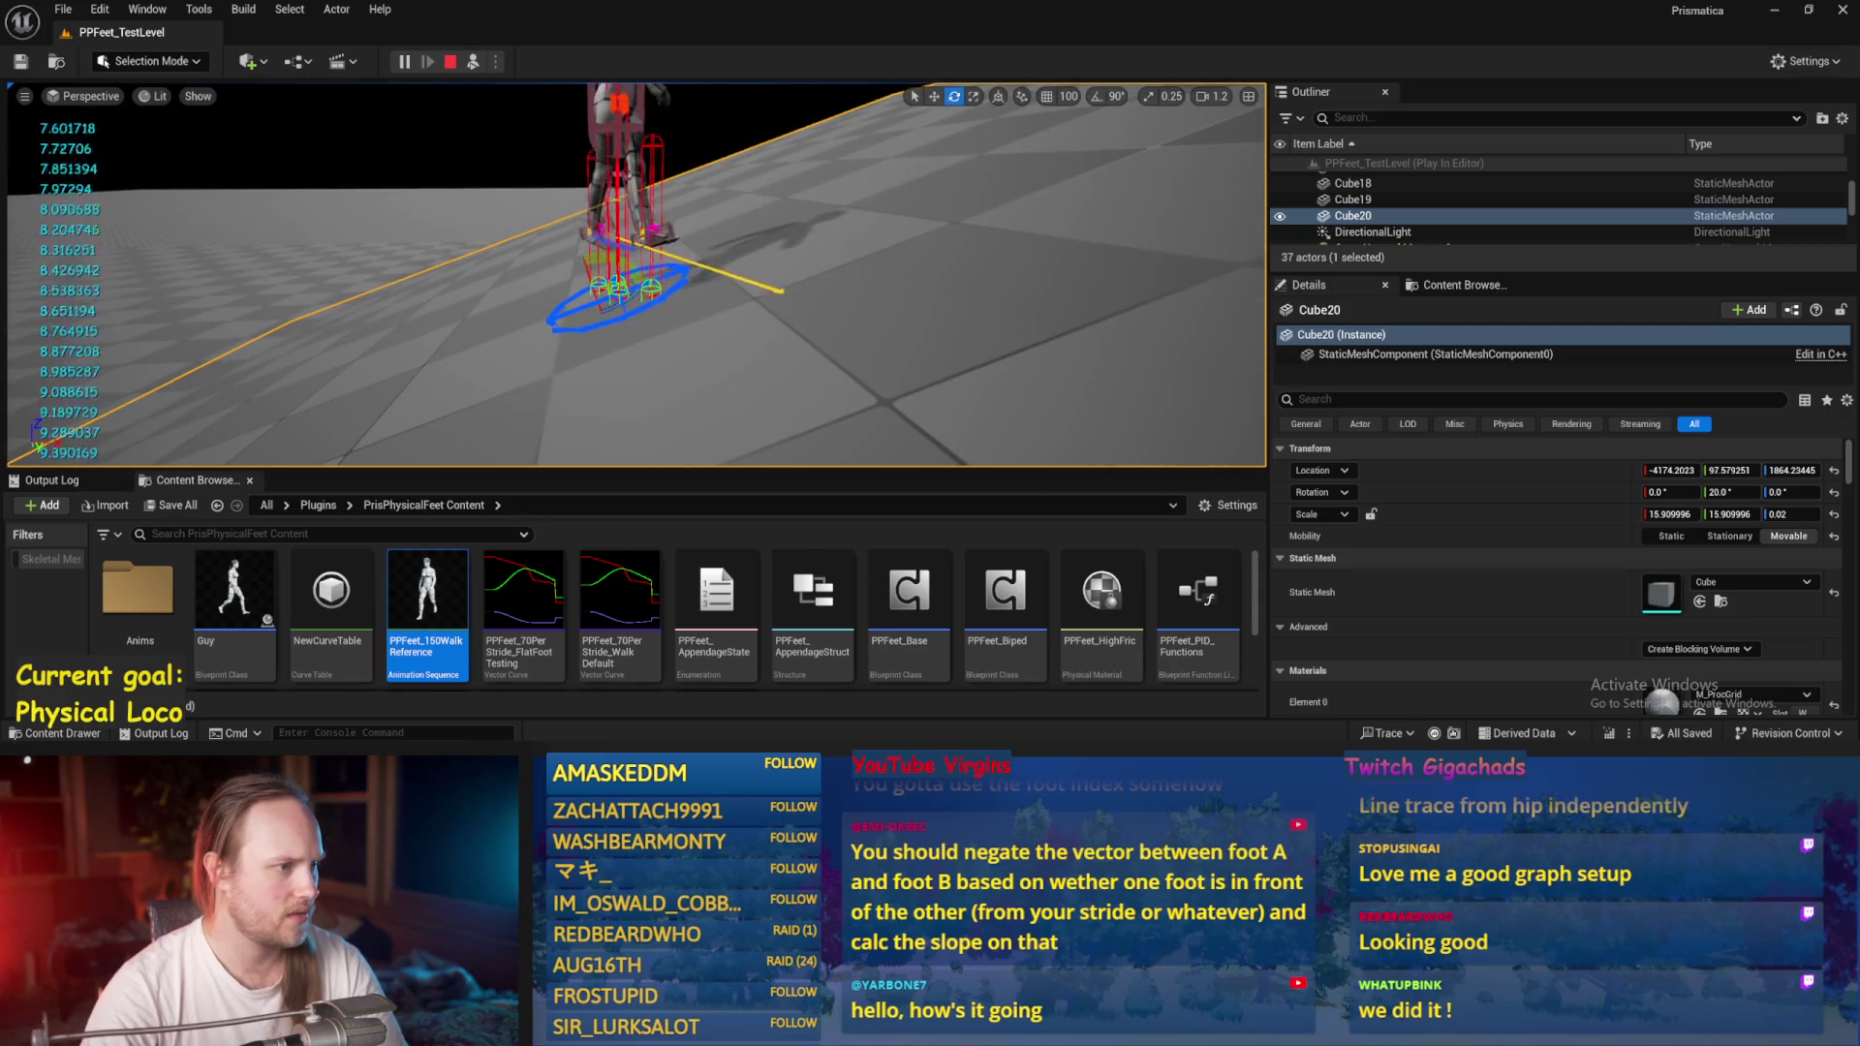
key("Escape")
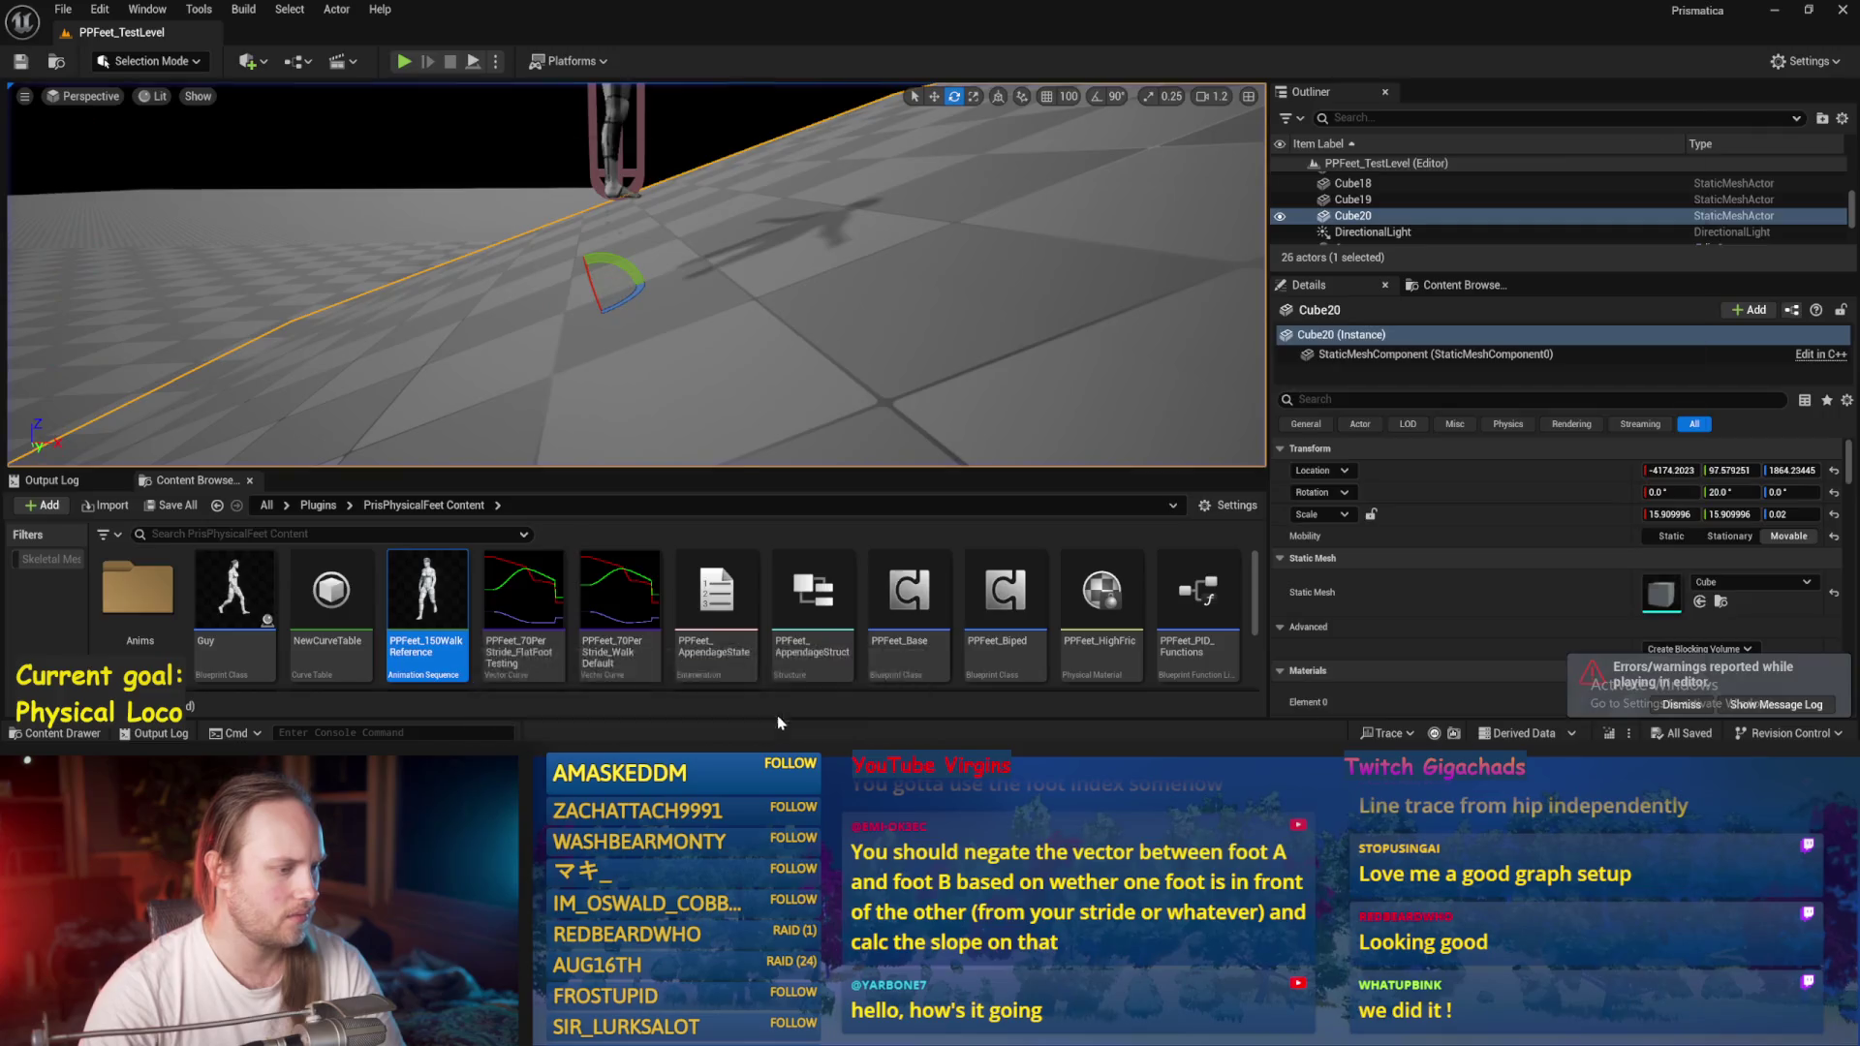
key("alt+Tab")
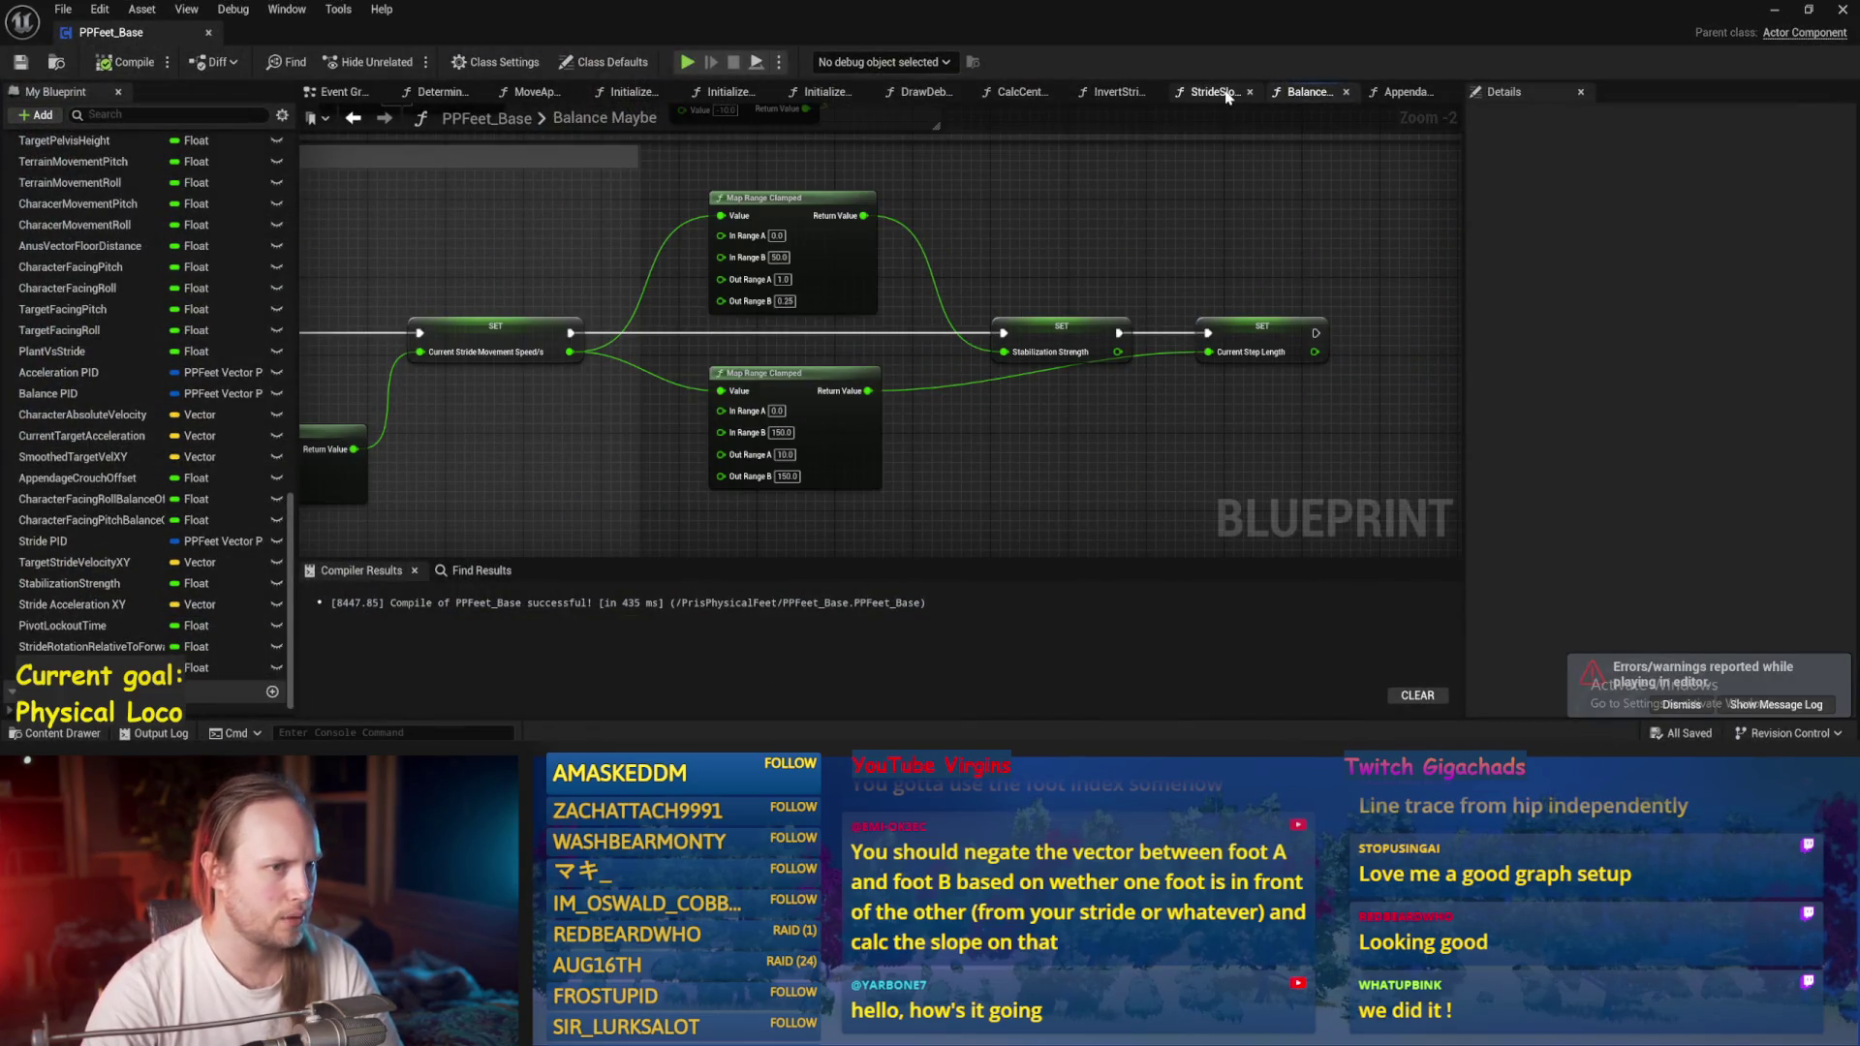
left_click(1211, 92)
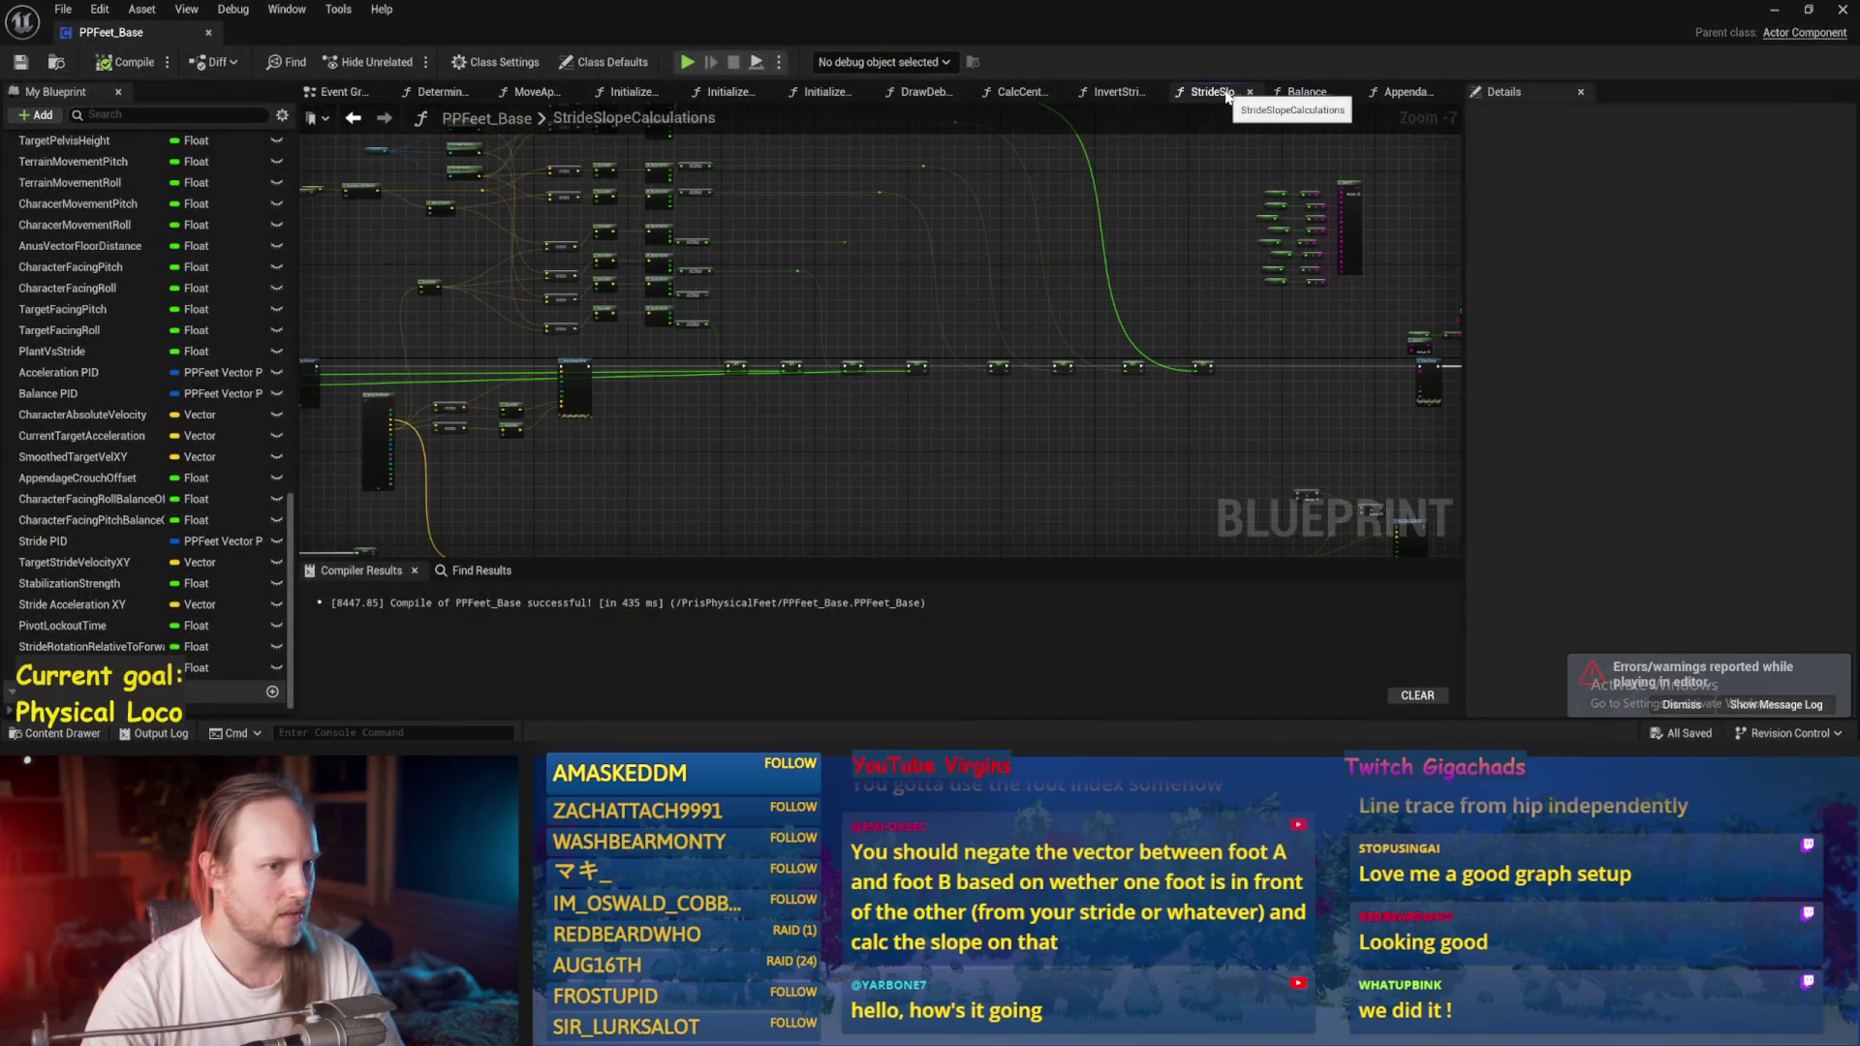
left_click(1403, 93)
left_click_drag(1043, 486, 1033, 469)
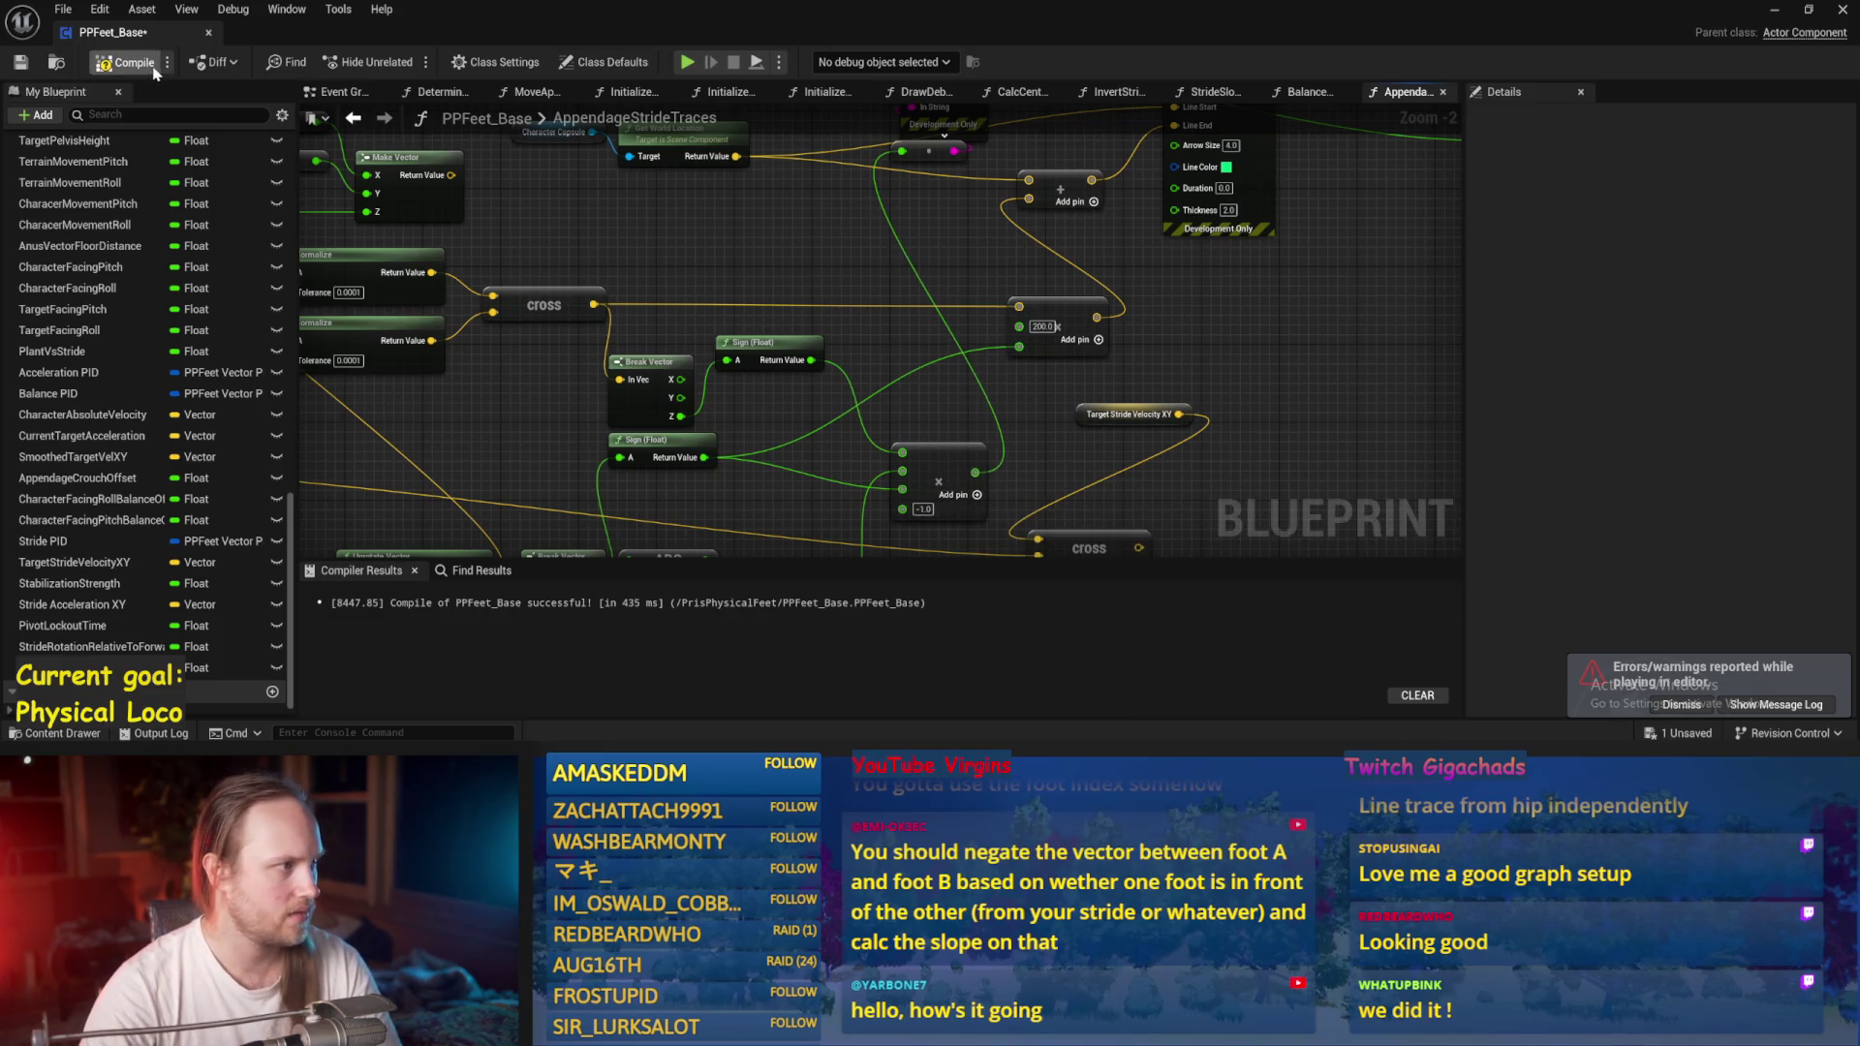
left_click(21, 63)
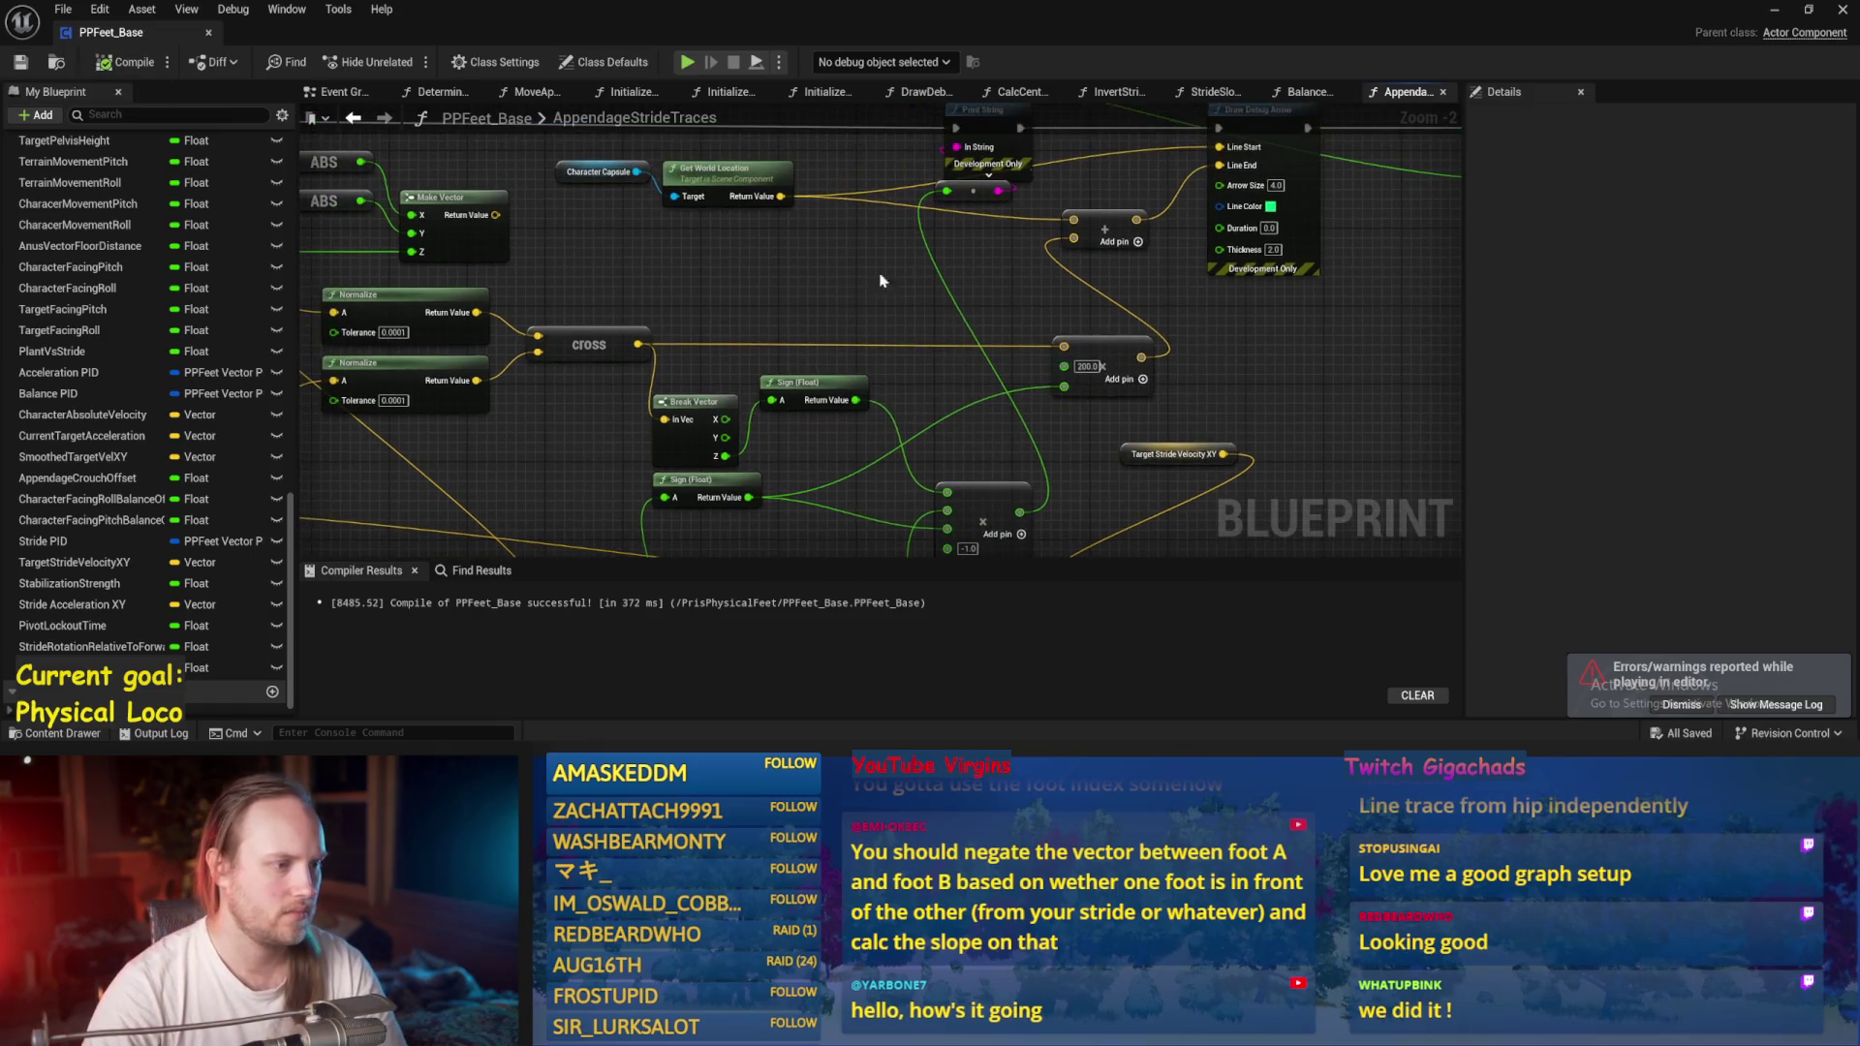
Stop the play test, duplicate Cube20 as Cube21 at scale 1,1,1, and set it on the ramp.
left_click(1775, 10)
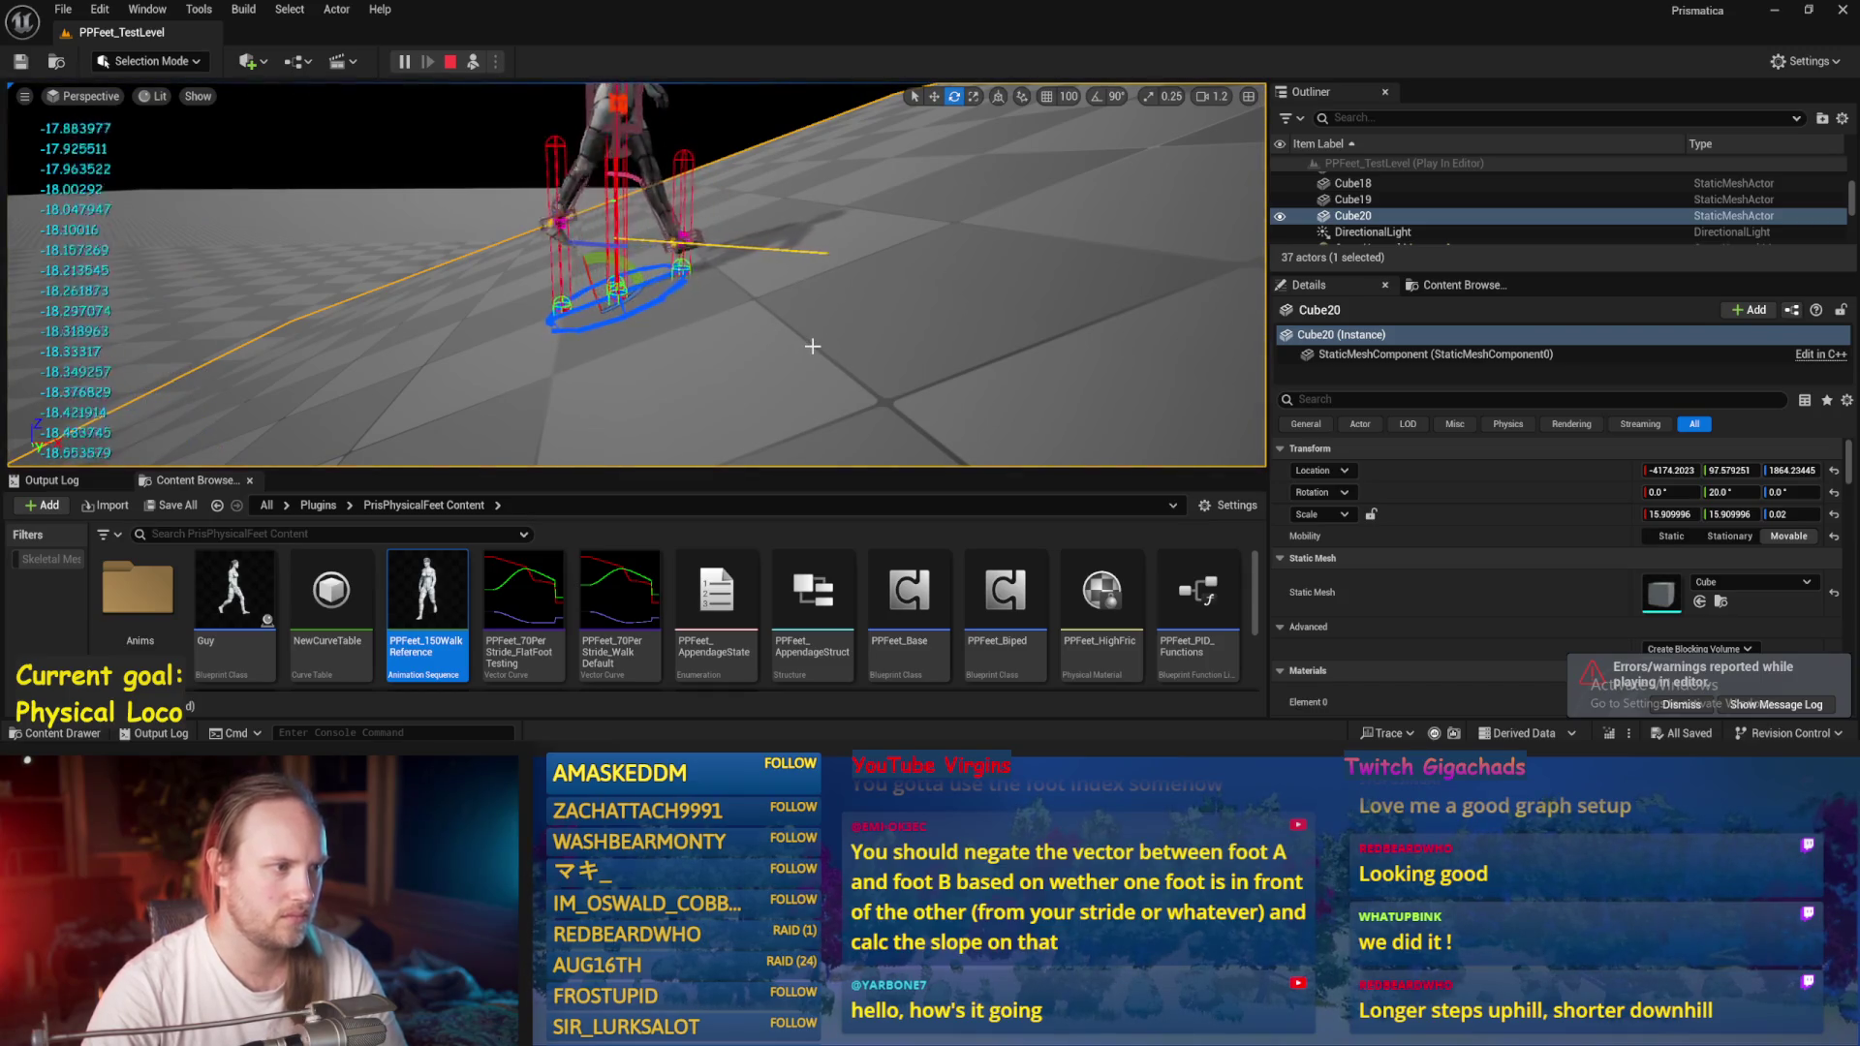
key("Escape")
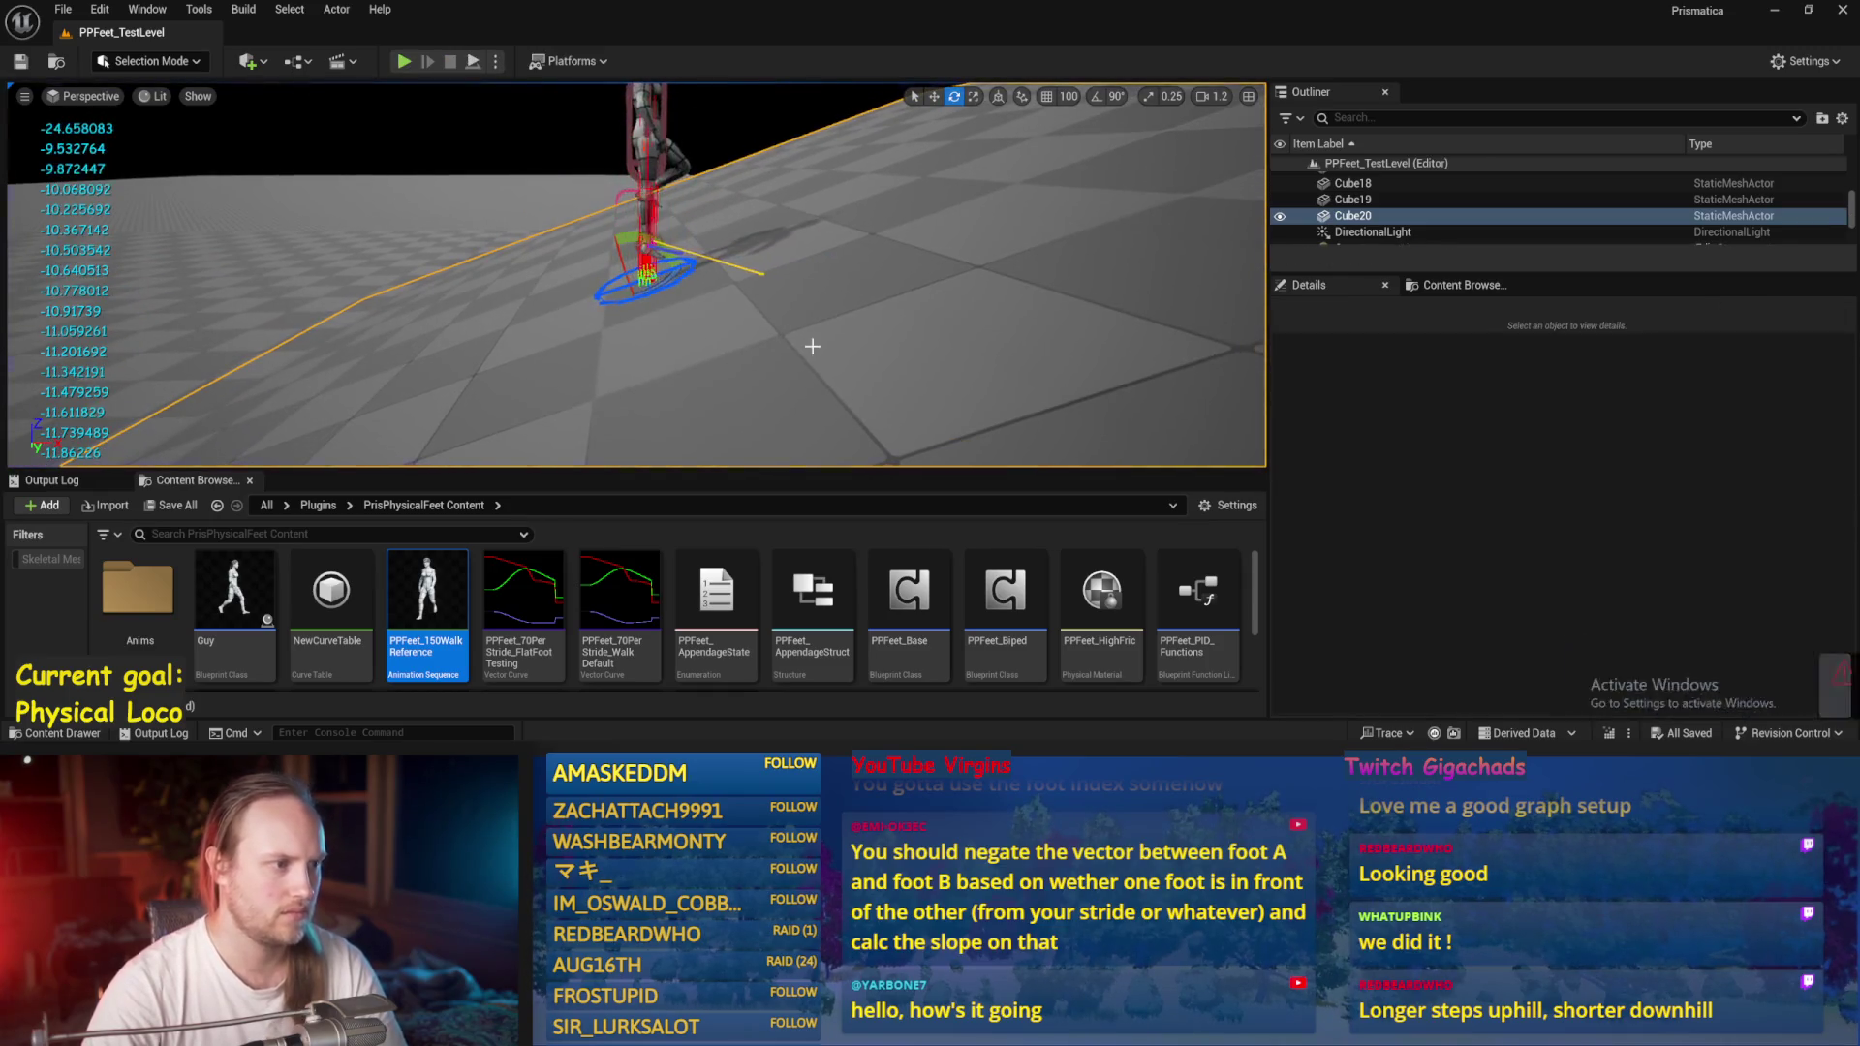
key("ctrl+d")
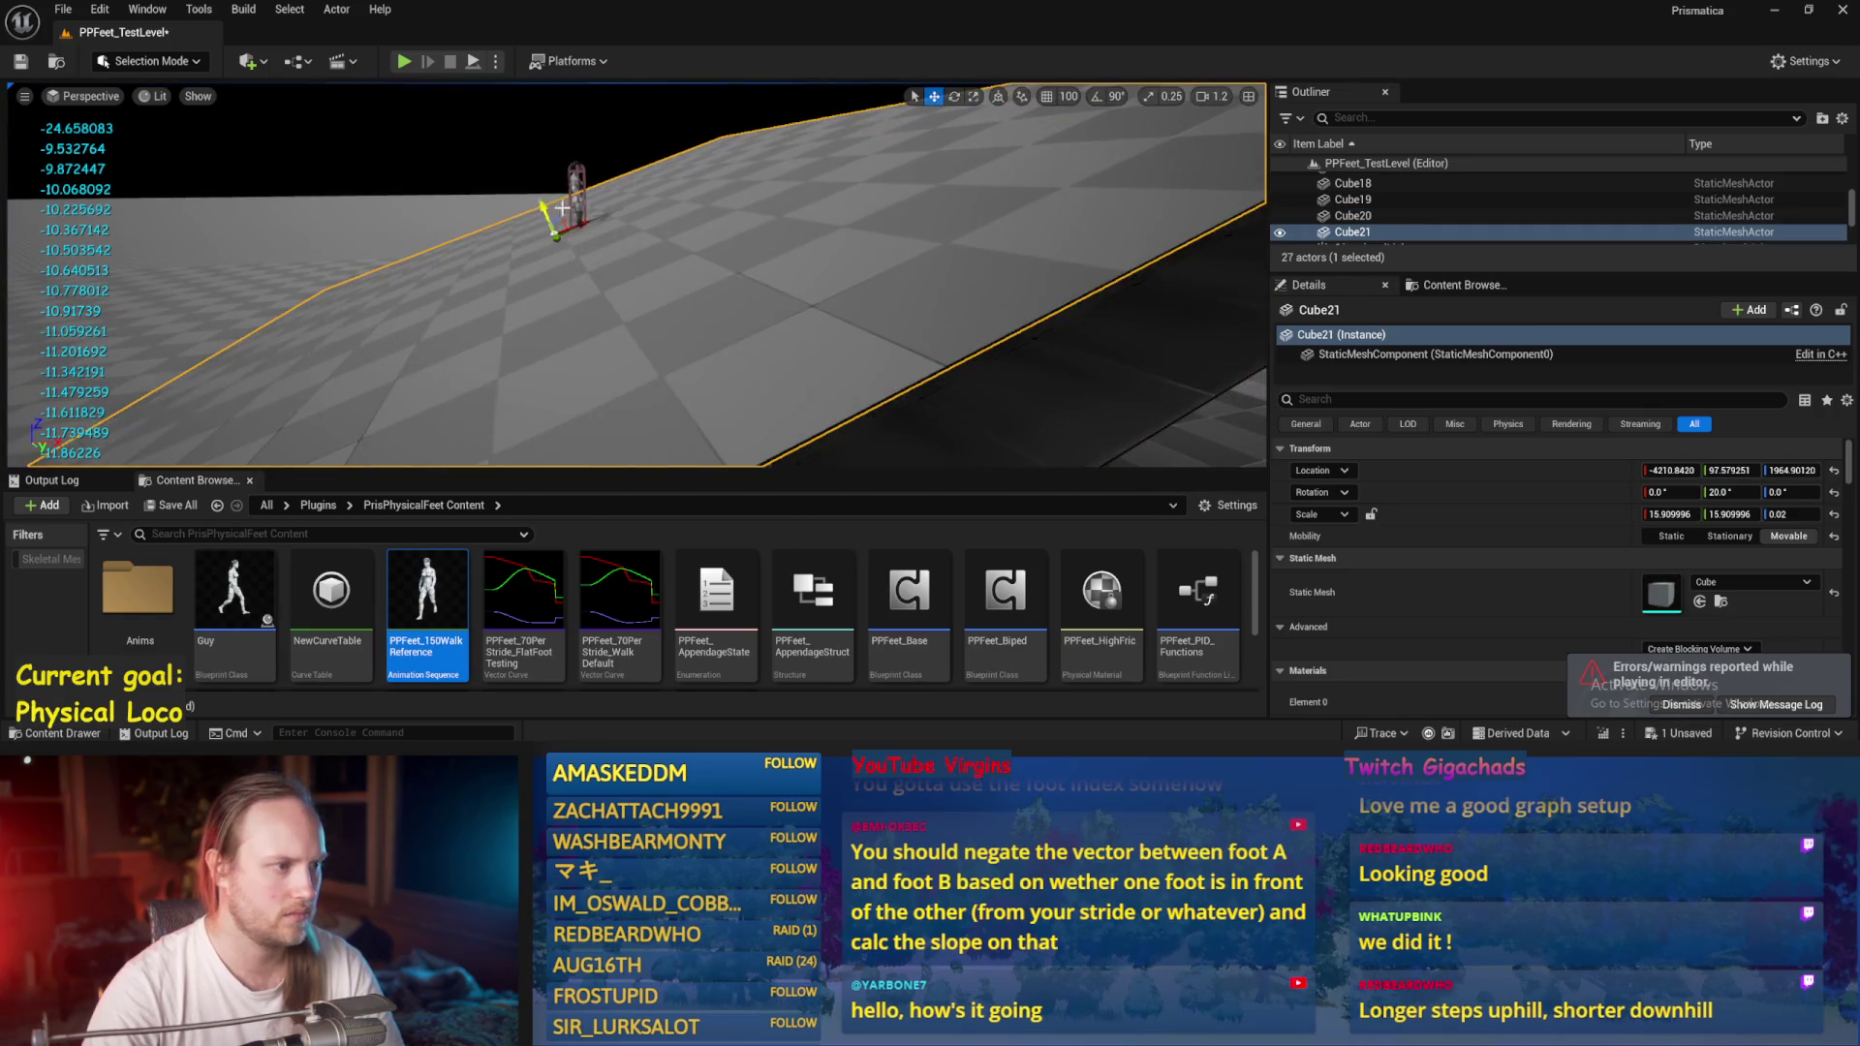
left_click(1834, 492)
left_click(1833, 513)
key("f")
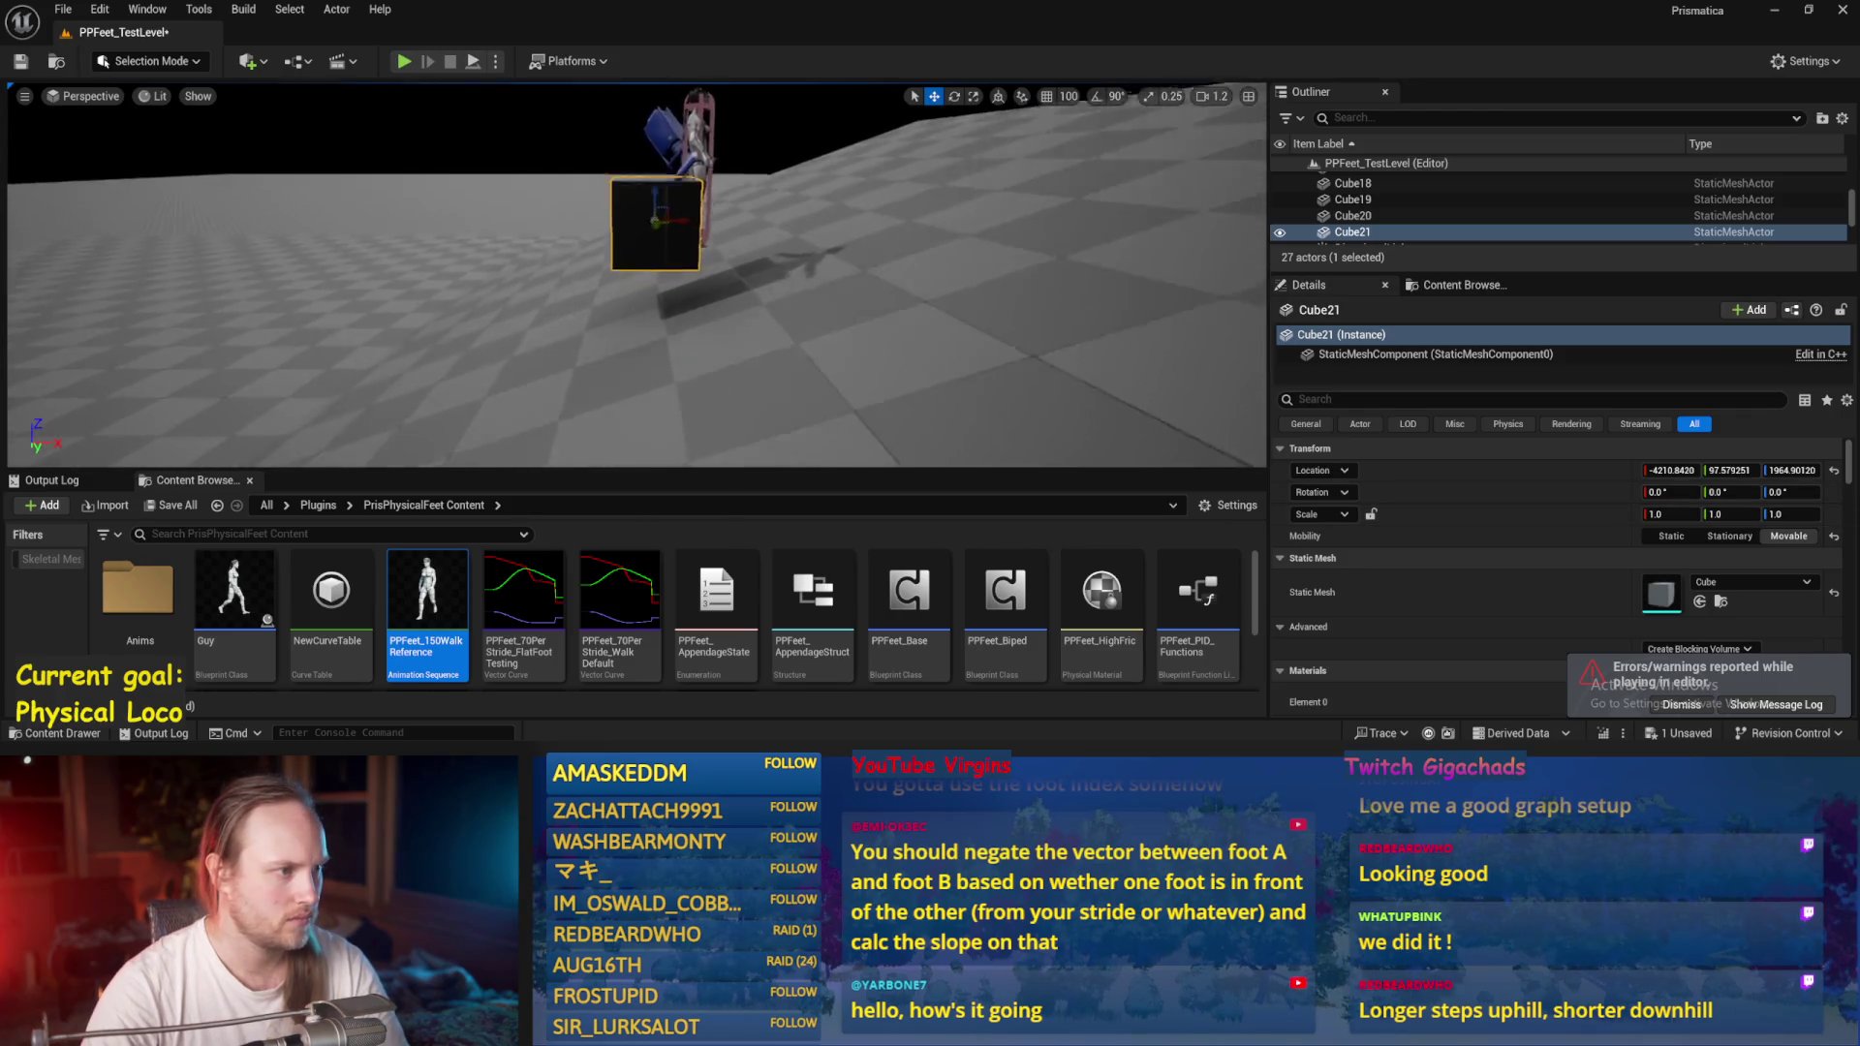
mouse_move(667, 266)
left_mouse_down()
mouse_move(877, 368)
mouse_move(874, 341)
left_mouse_up()
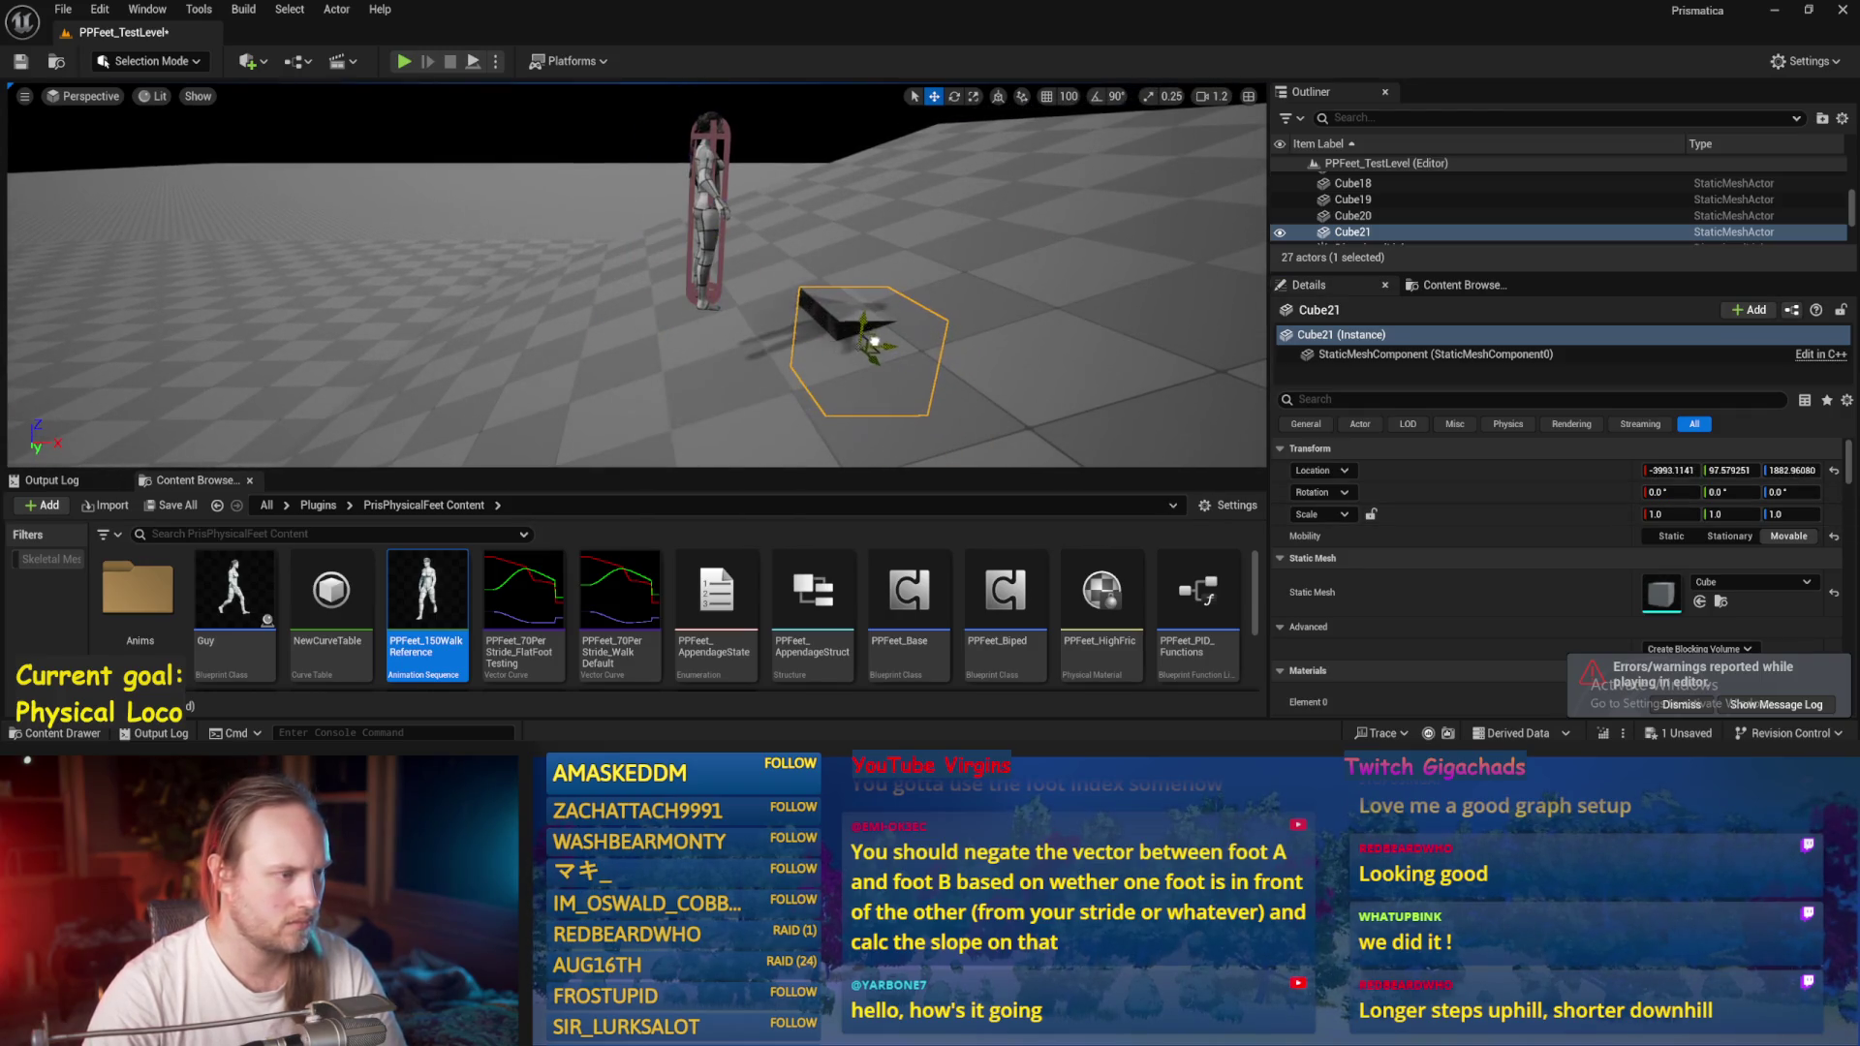
Play-test the level, pushing Cube21 toward the walking character.
key("alt+p")
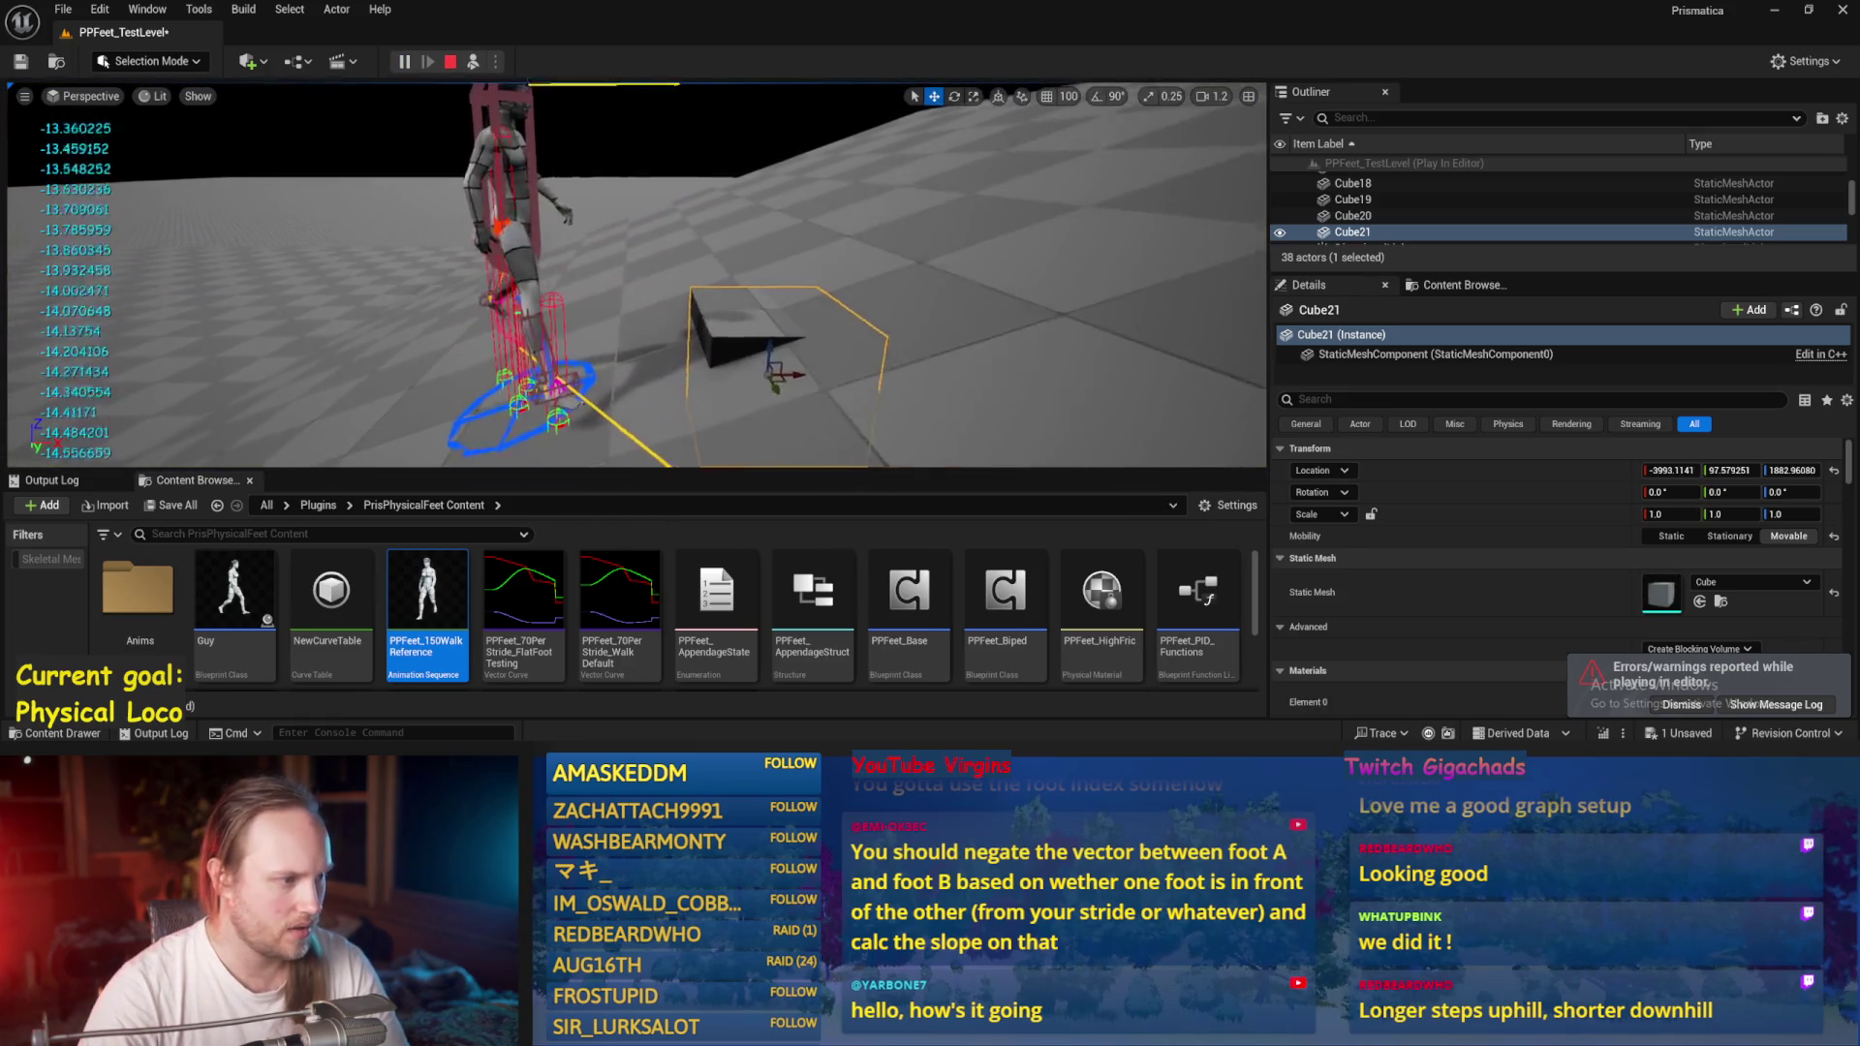
mouse_move(851, 341)
left_mouse_down()
mouse_move(678, 348)
mouse_move(748, 373)
left_mouse_up()
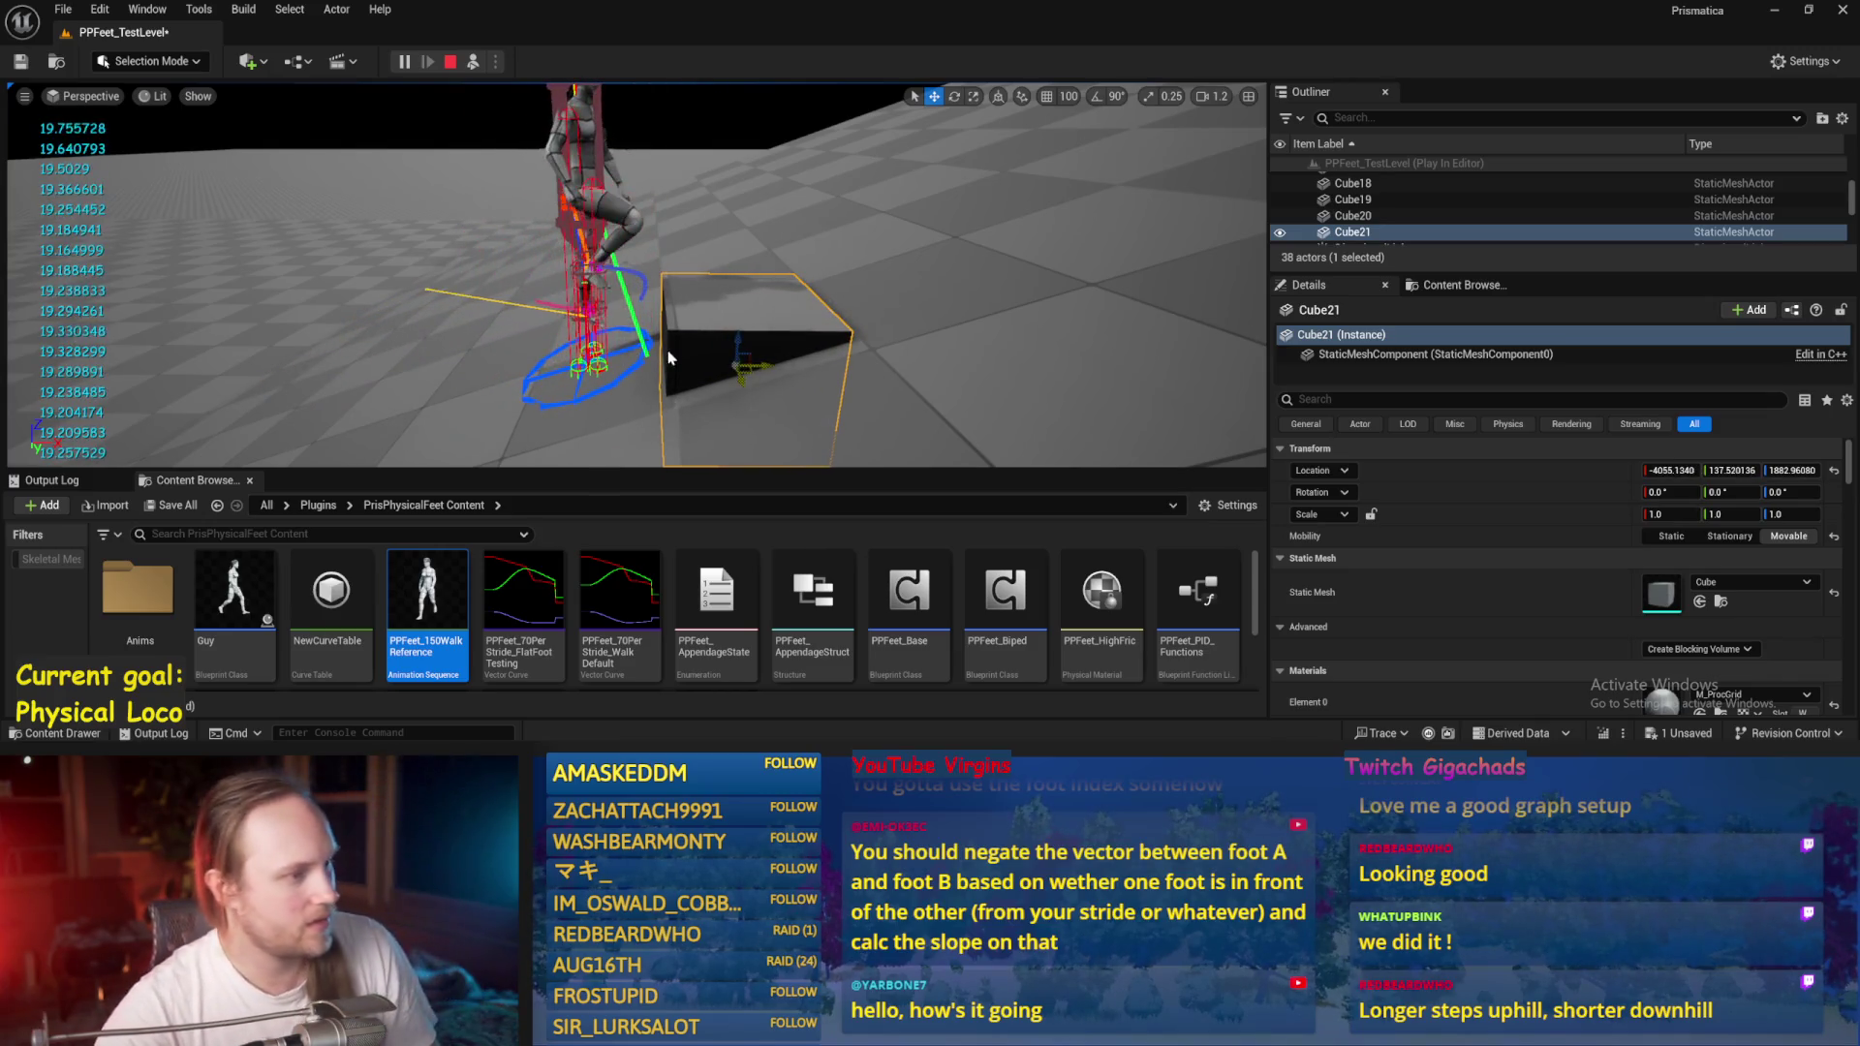
key("Escape")
Move the ramp Cube20 and Cube21 together toward the camera and start Play.
left_click(697, 302, "ctrl")
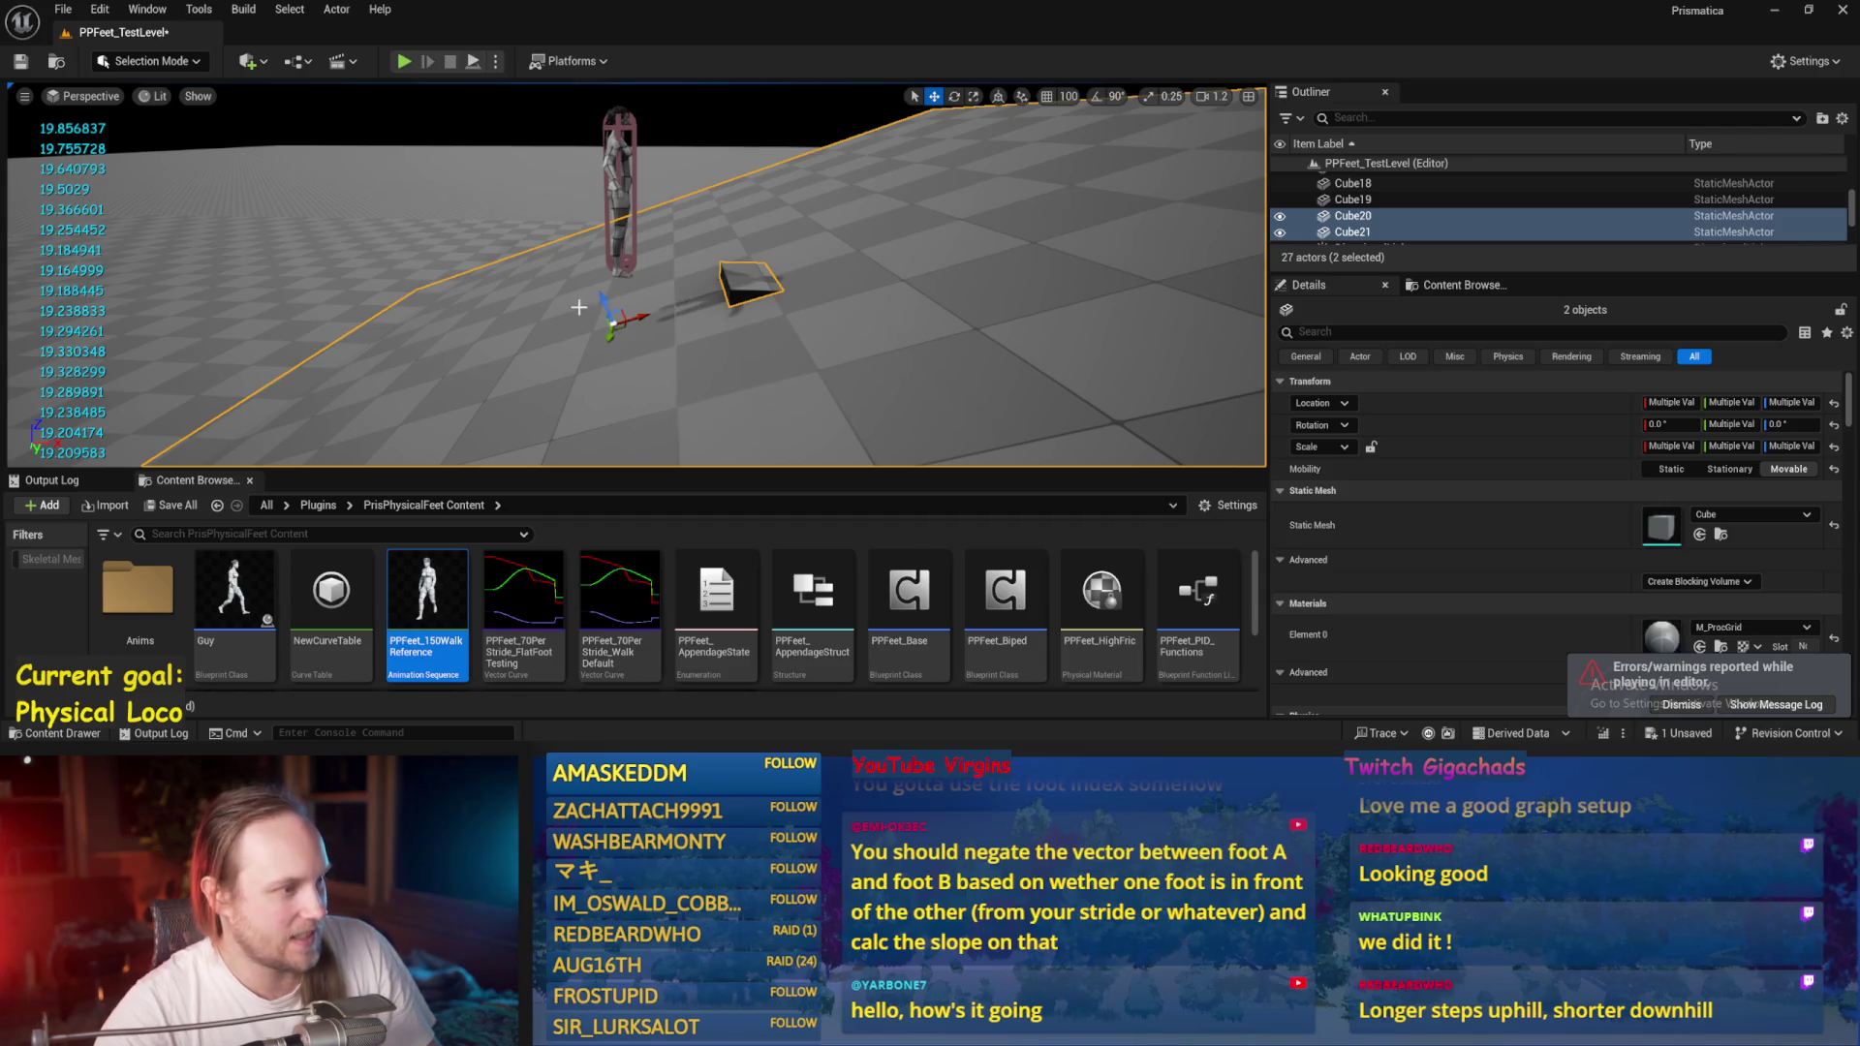
left_click_drag(601, 302, 622, 388)
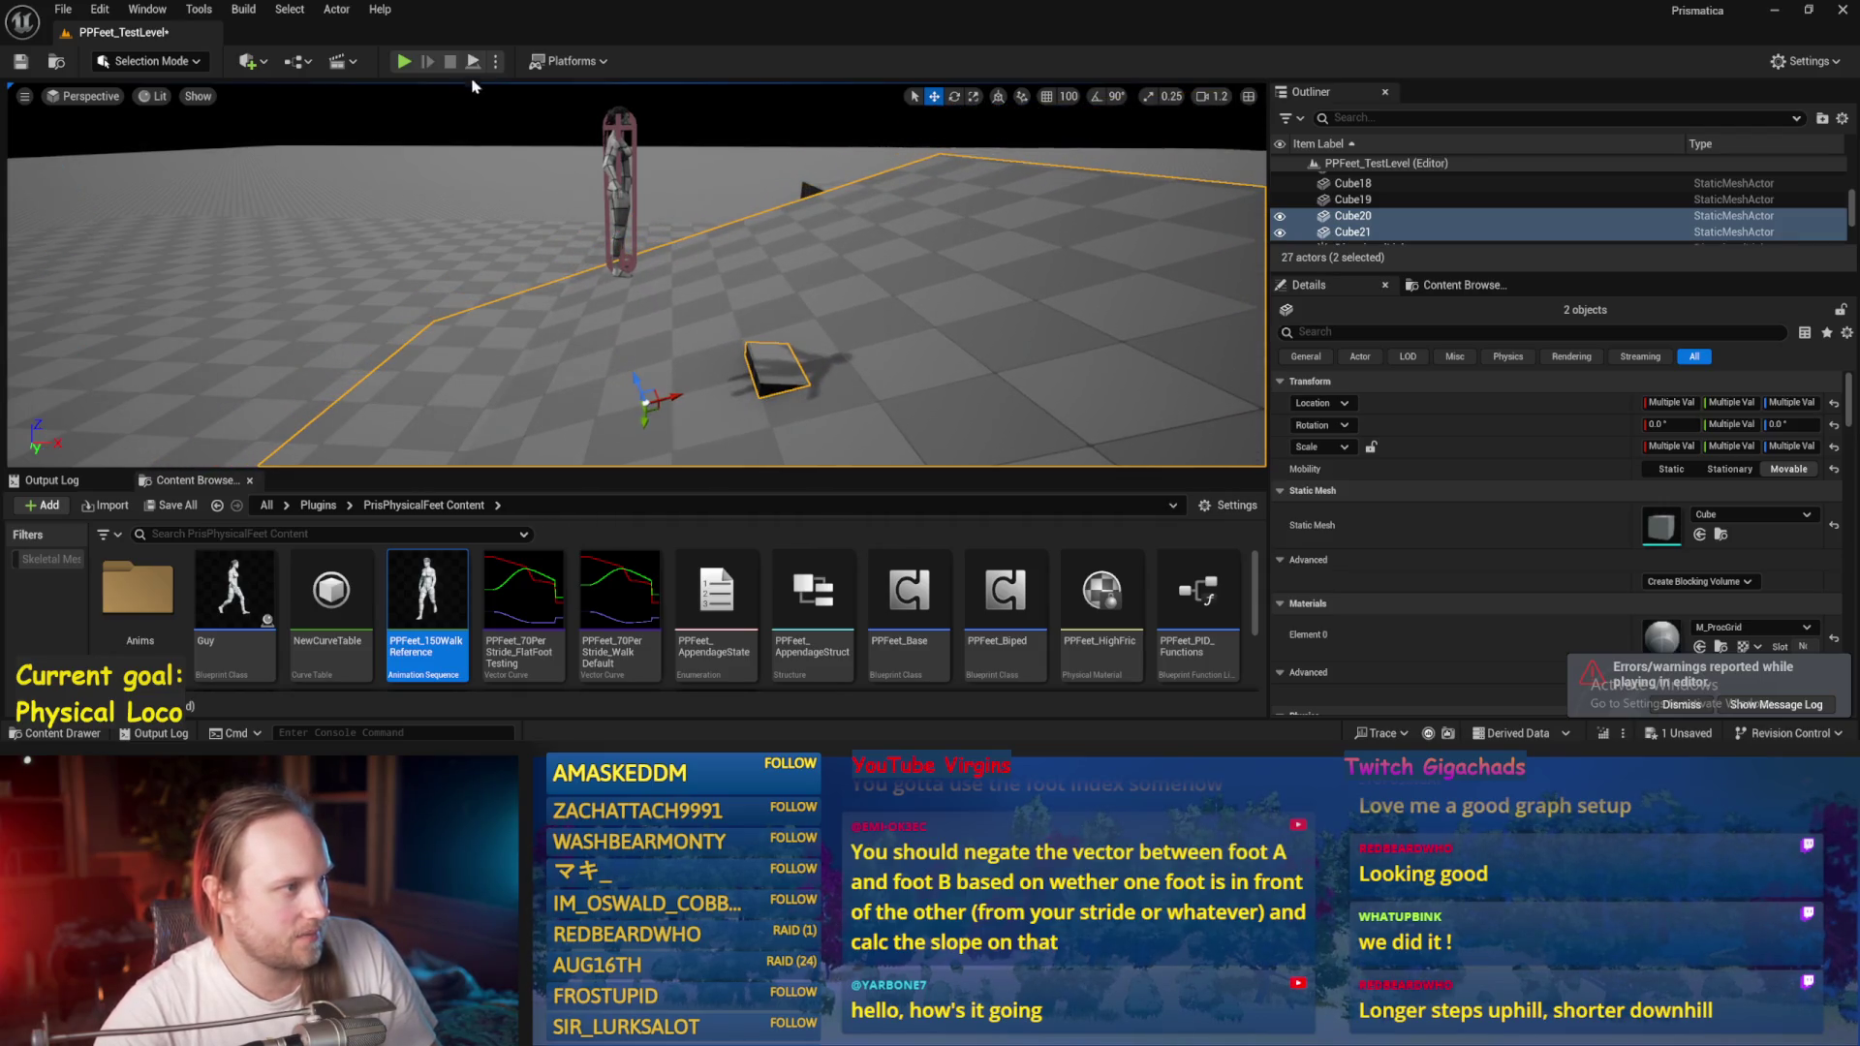
key("alt+p")
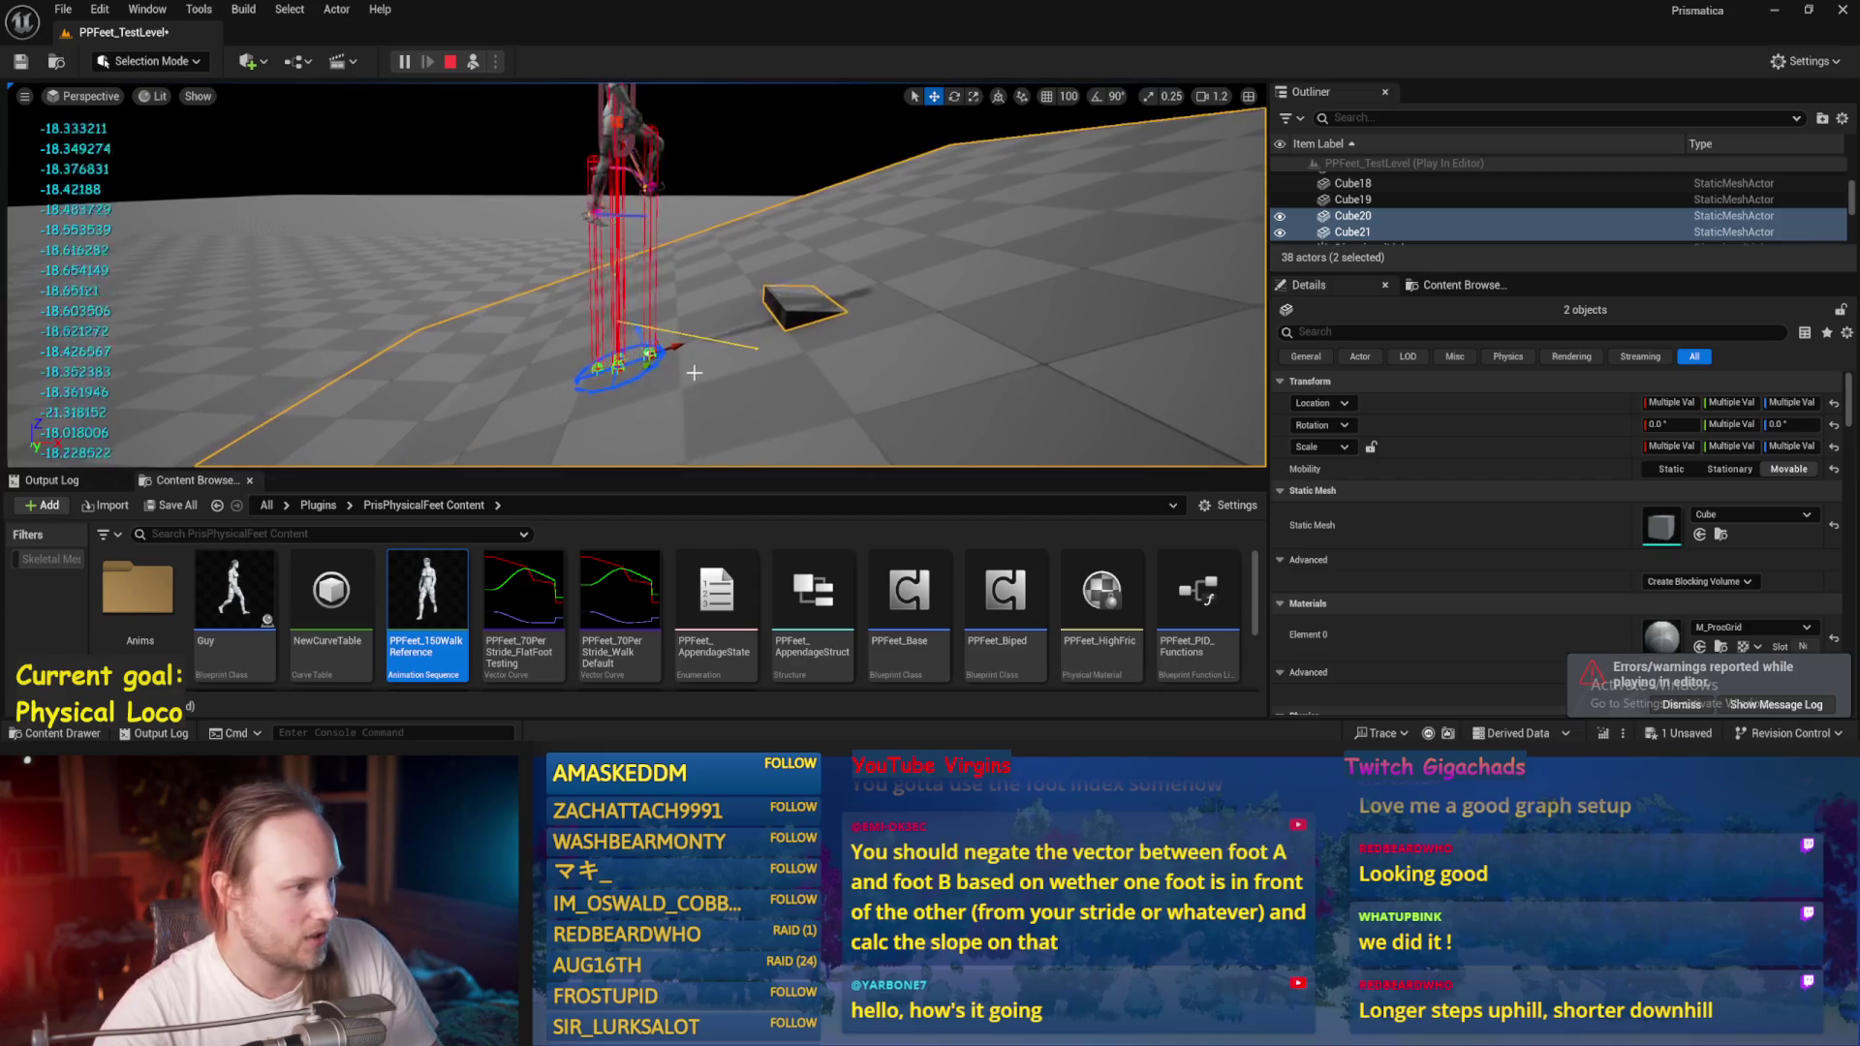
During play, drag Cube21 under the walking character's feet and orbit around them.
left_click(810, 329)
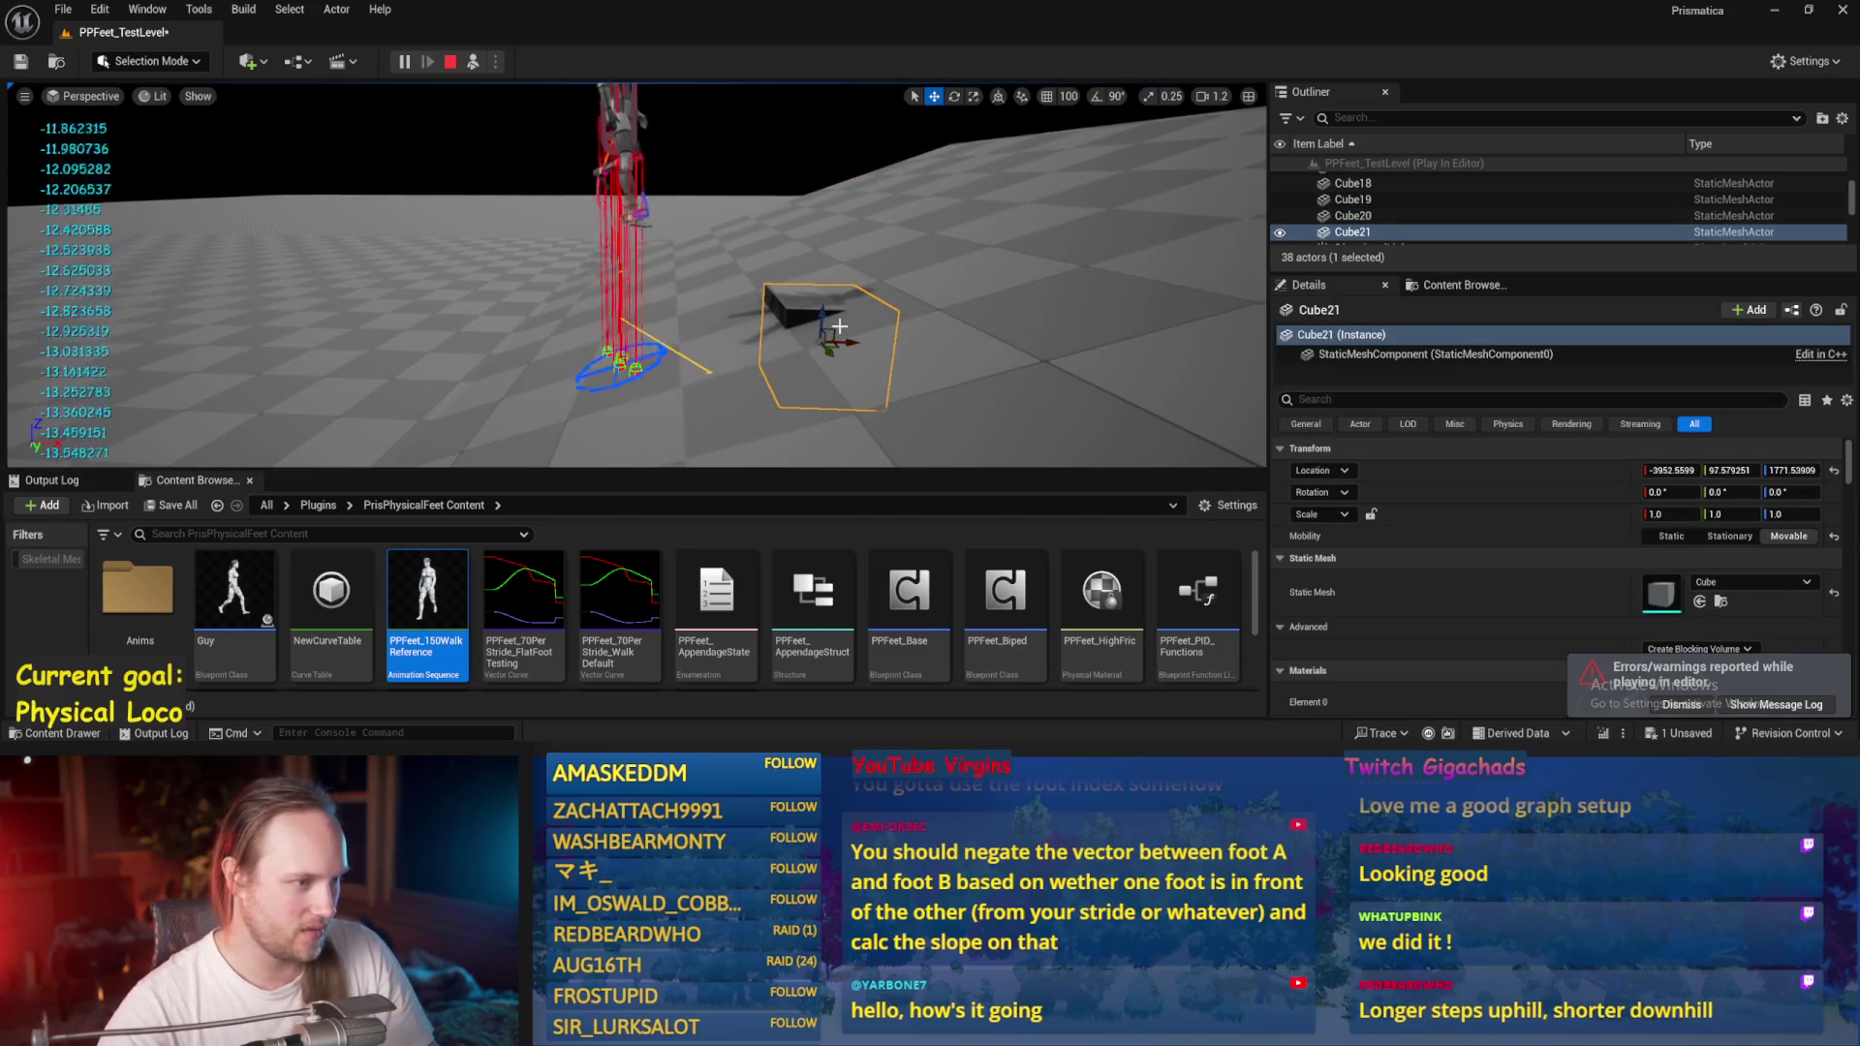
left_click_drag(810, 330, 686, 357)
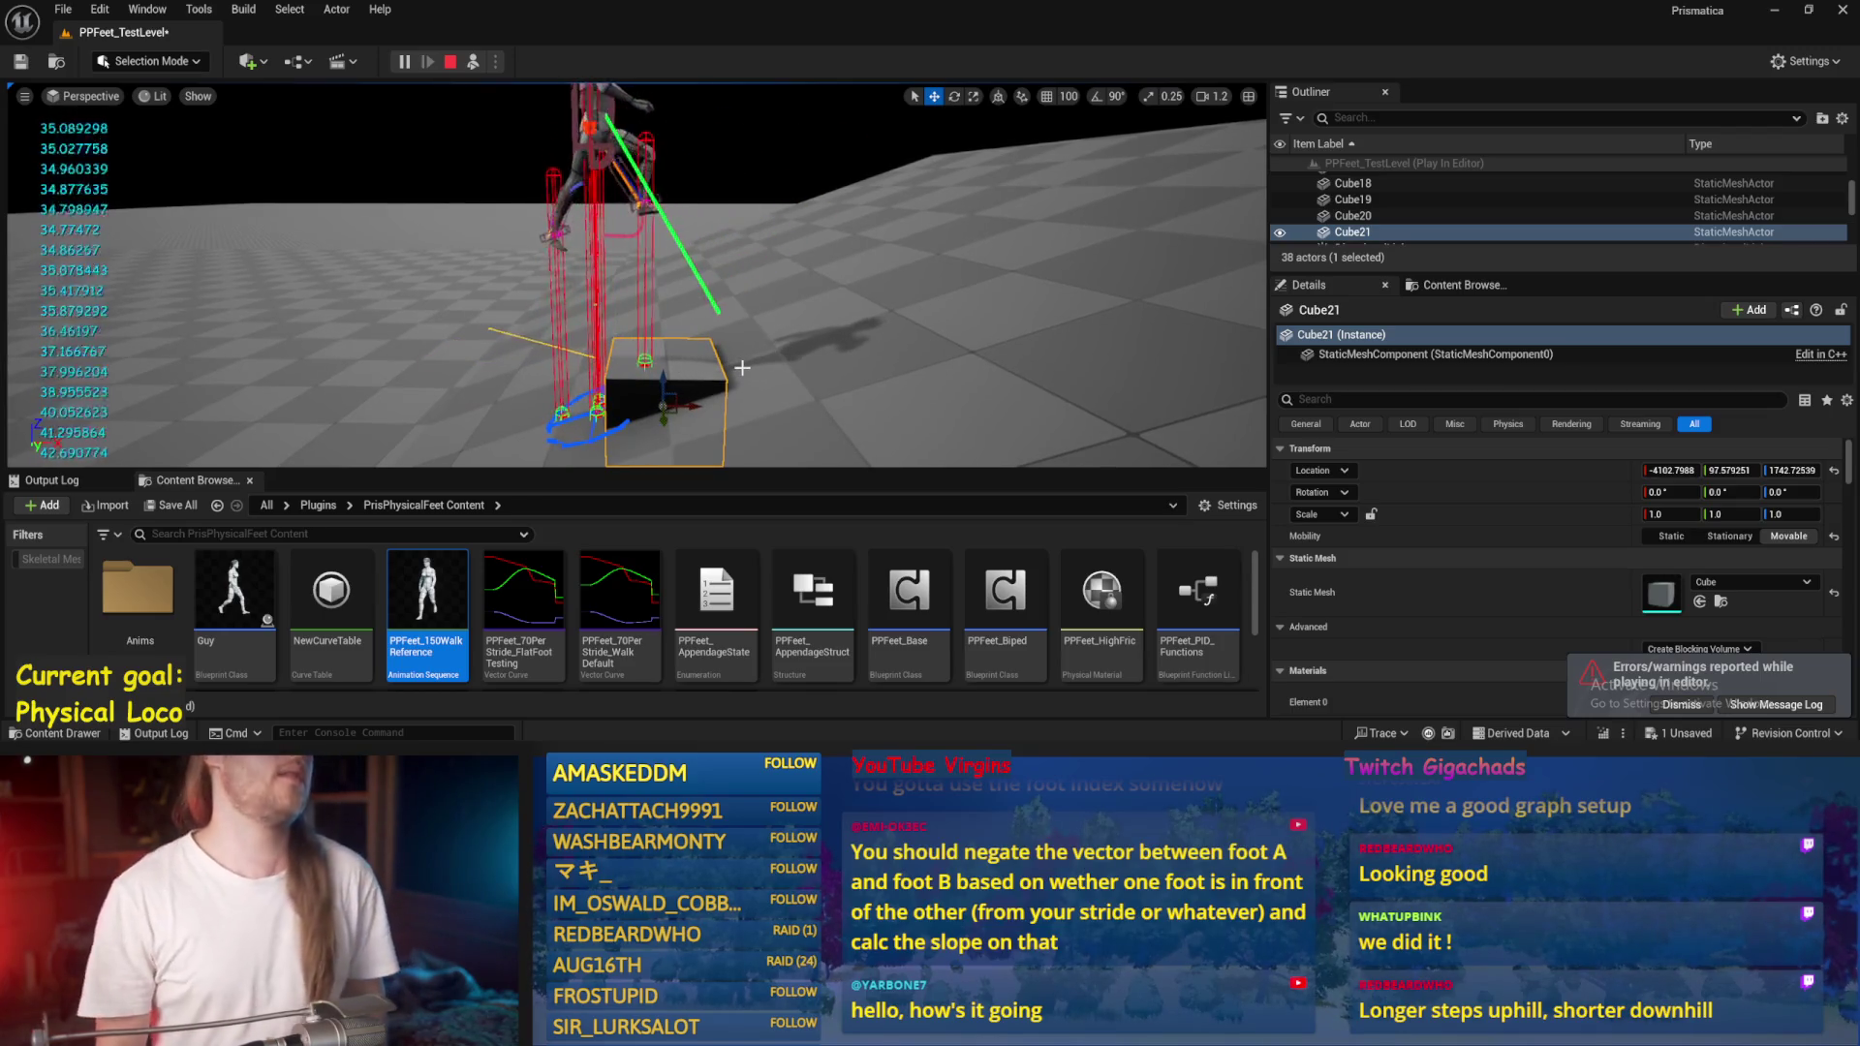
left_click(850, 352)
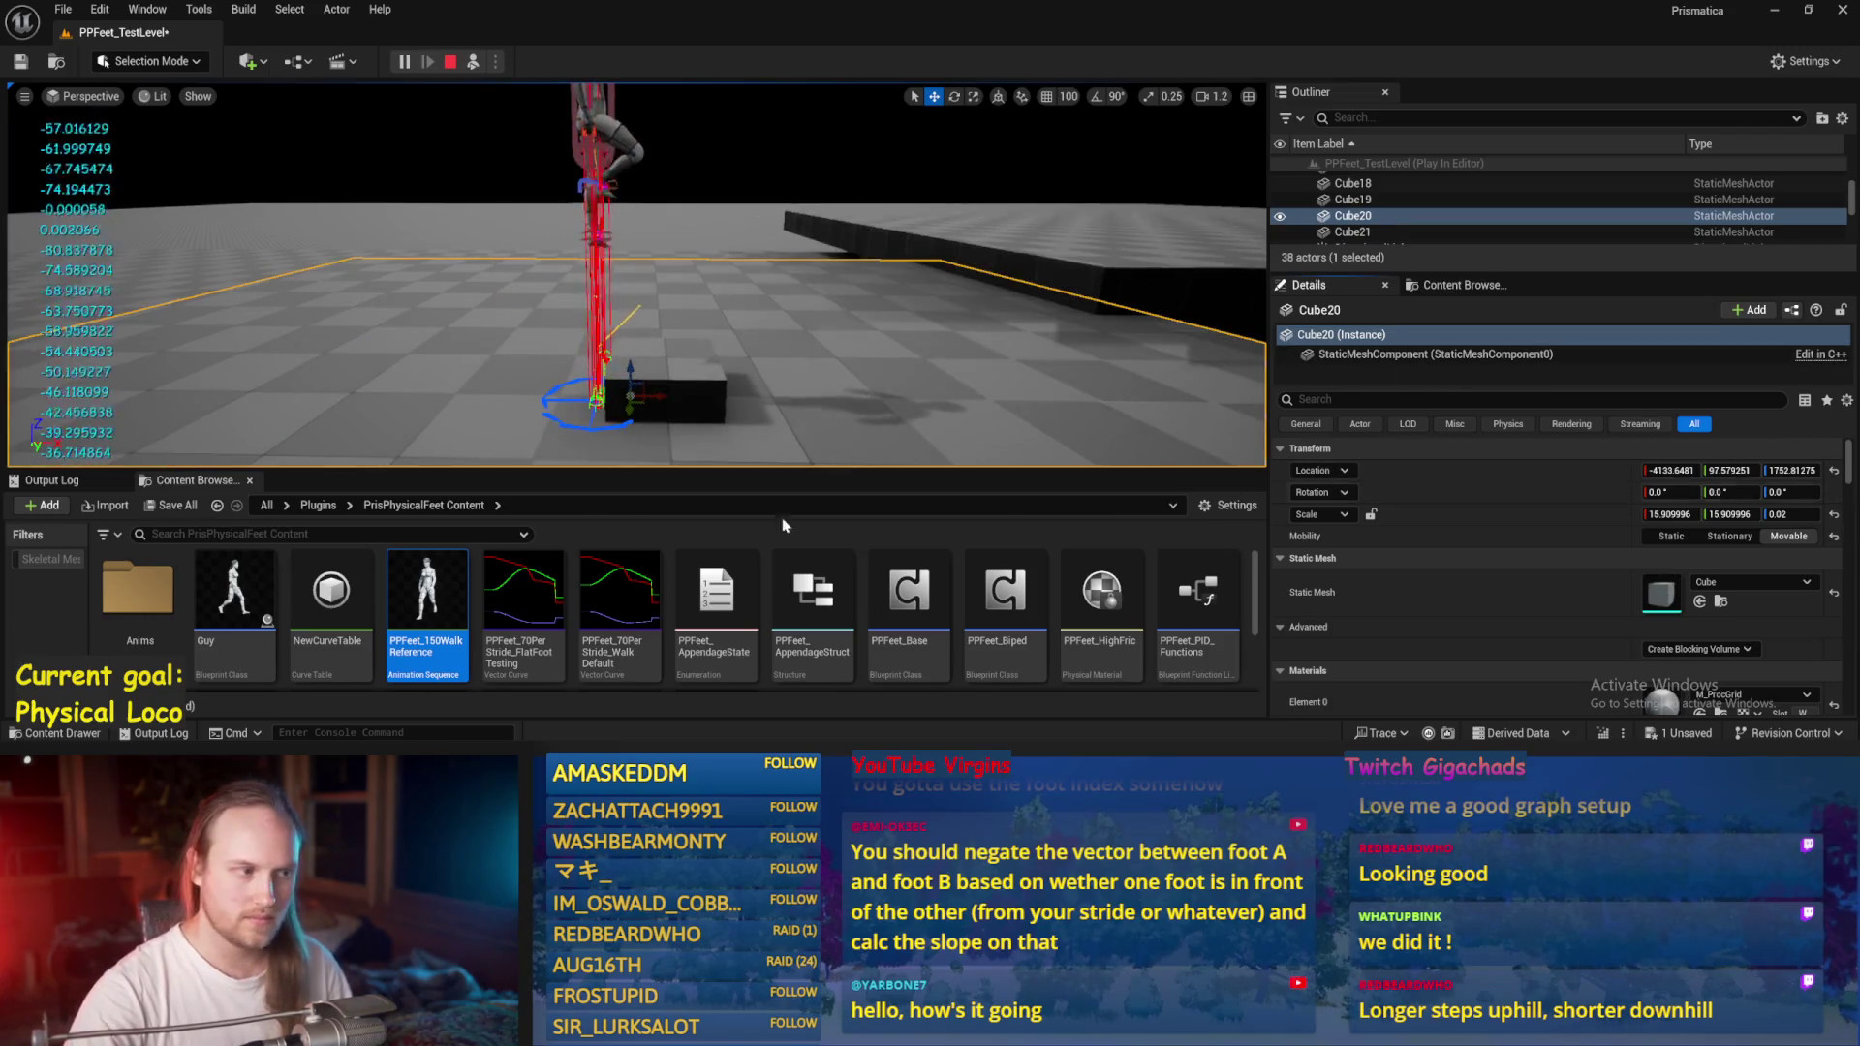
left_click(719, 457)
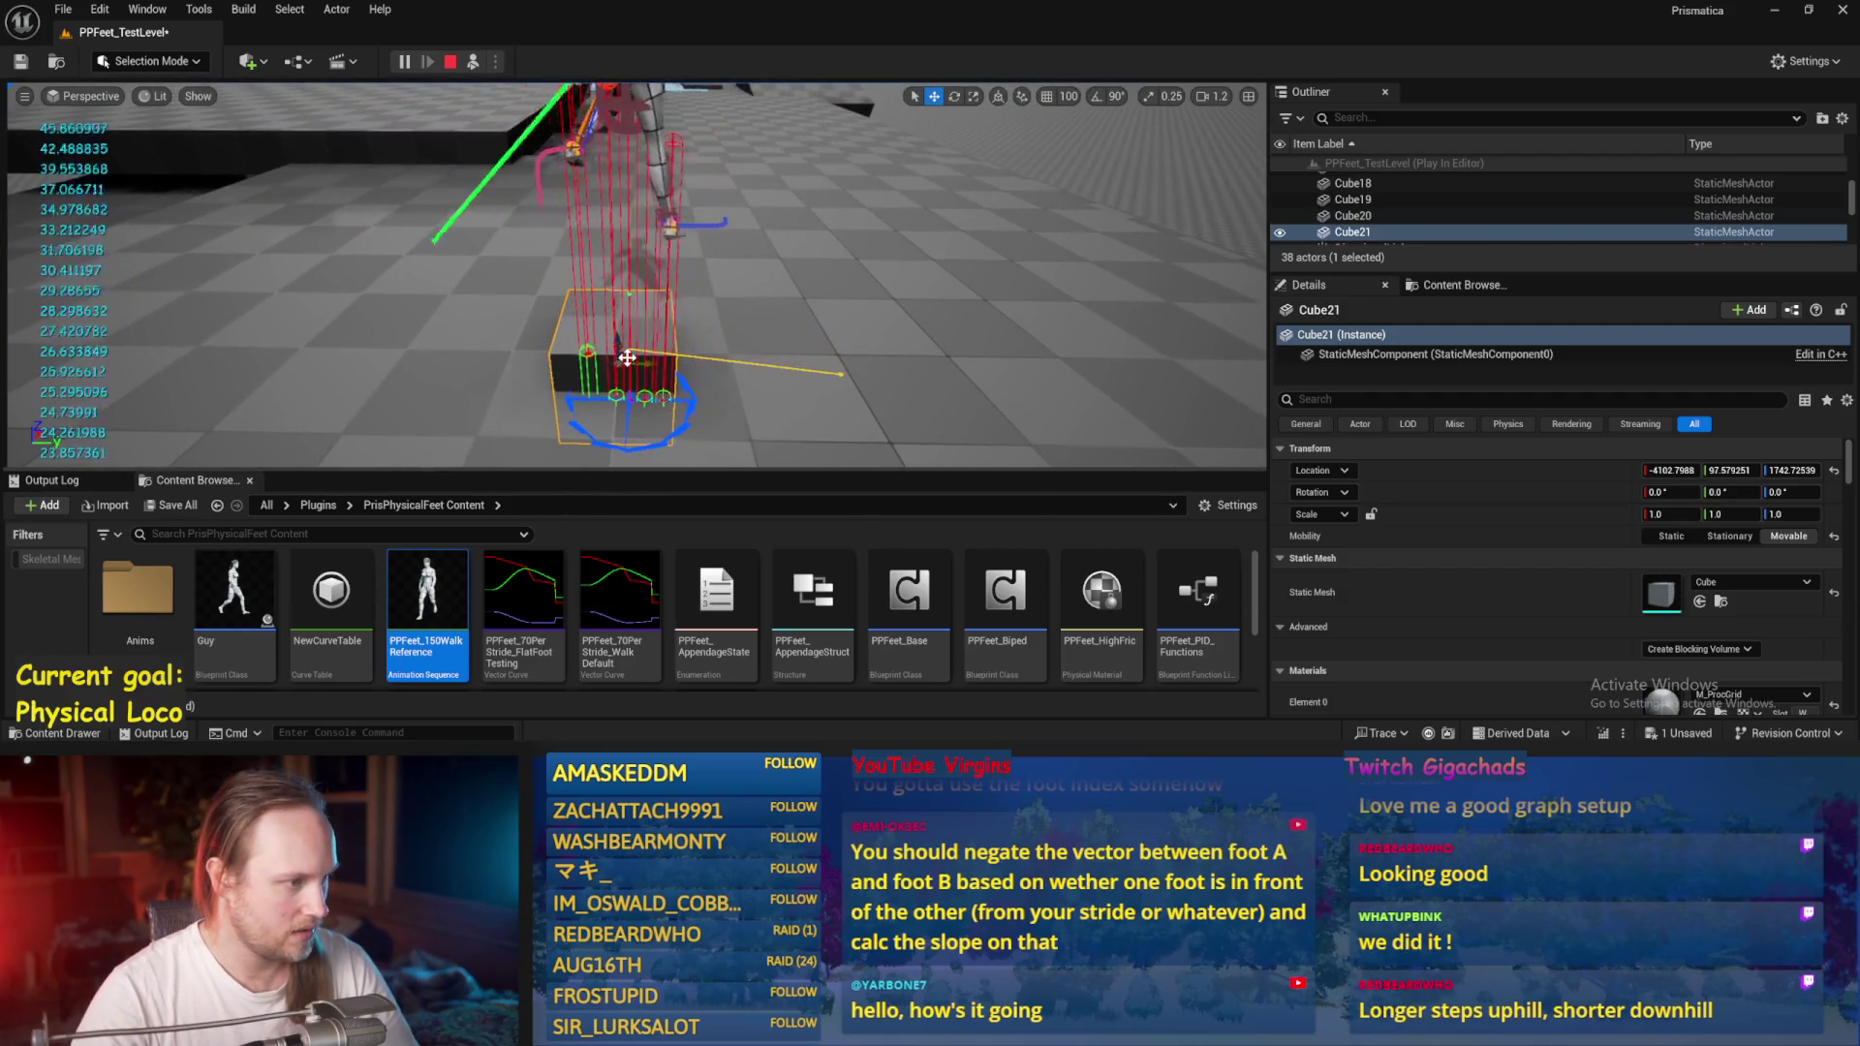
mouse_move(628, 358)
left_mouse_down()
mouse_move(540, 412)
mouse_move(564, 417)
left_mouse_up()
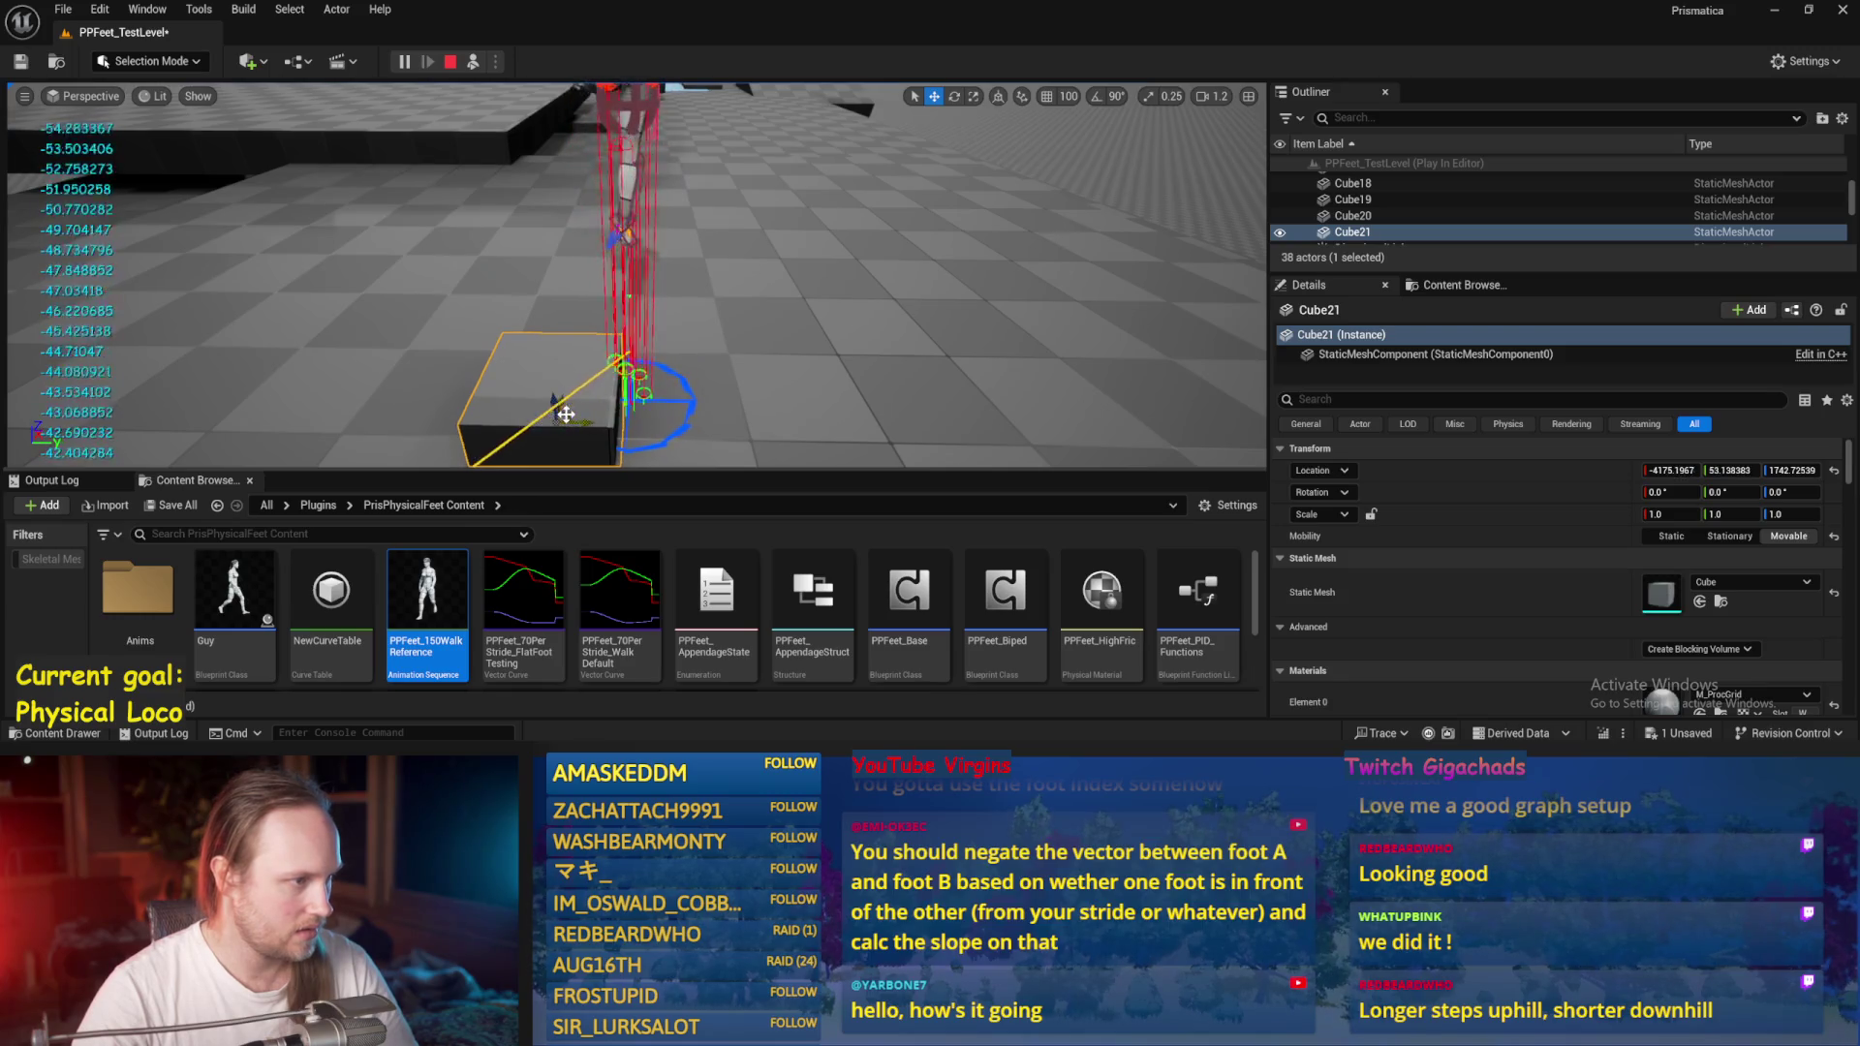
left_click_drag(746, 373, 747, 373)
left_click(643, 150)
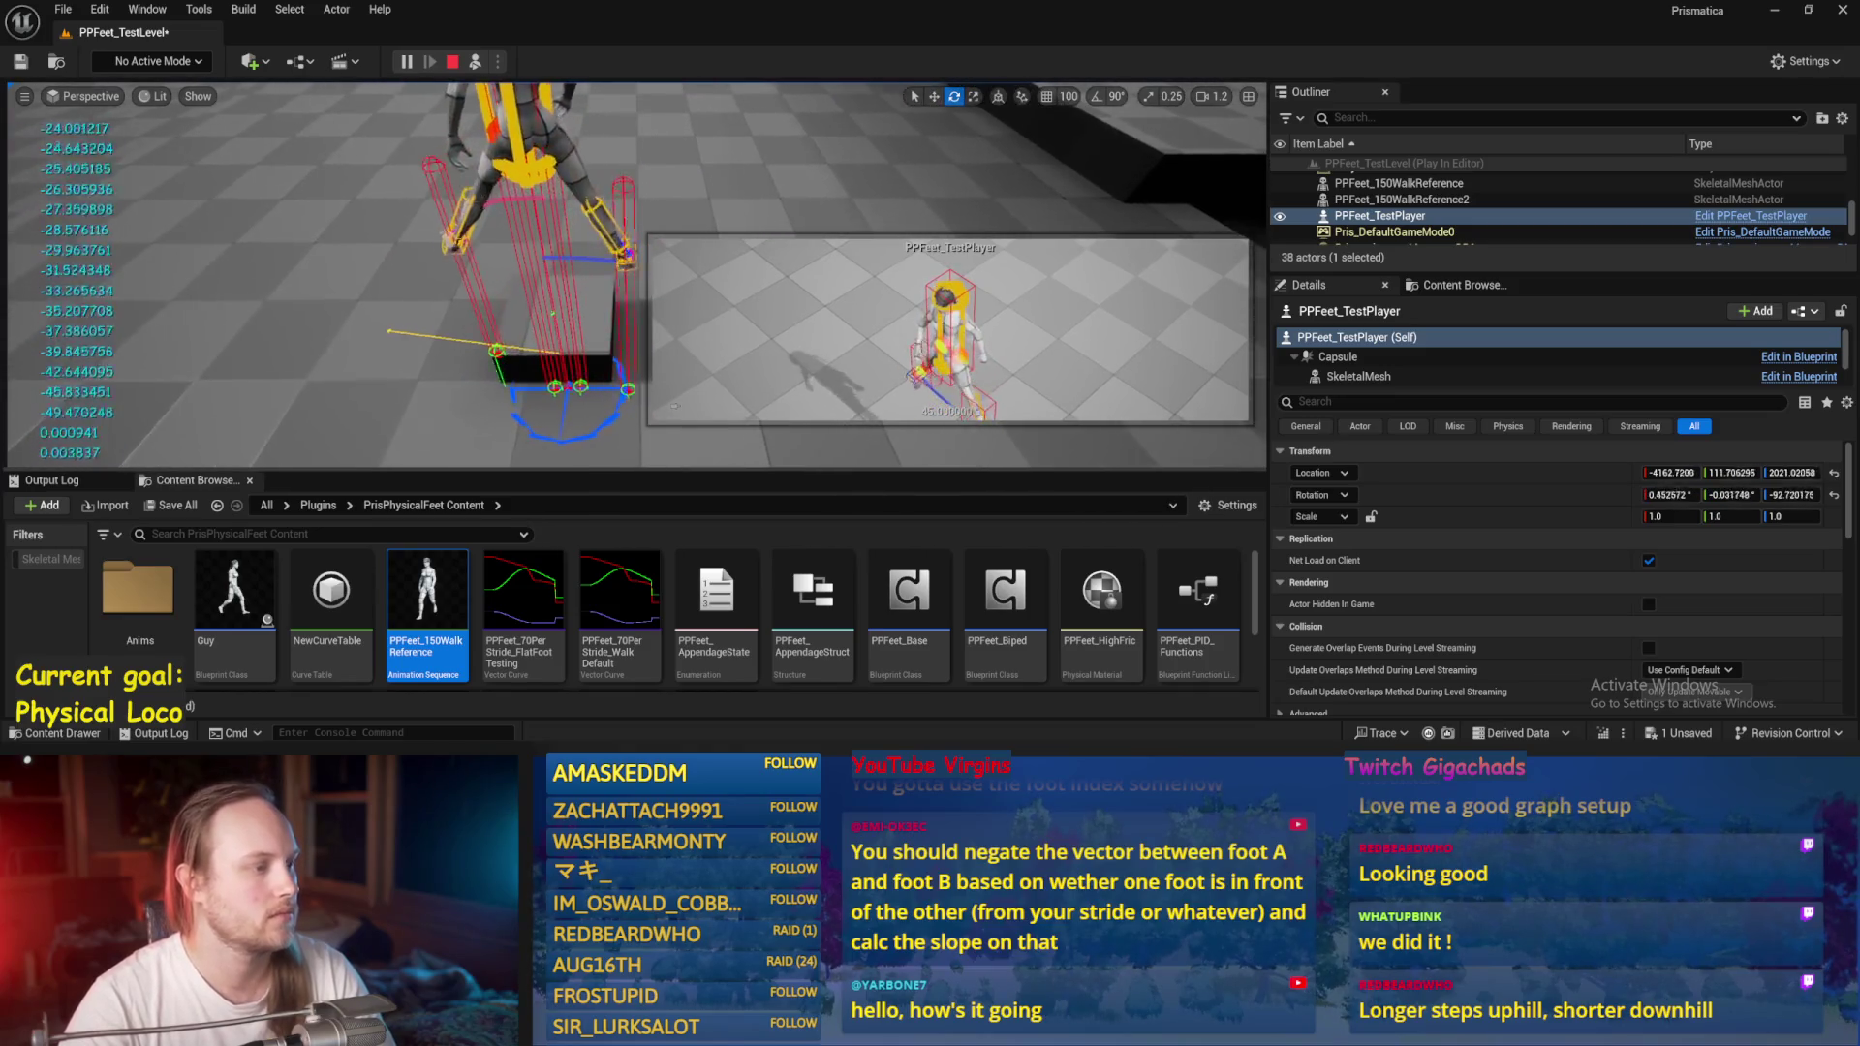
Reselect Cube21 with the move gizmo, zoom in on it, and stop the play test.
left_click(512, 346)
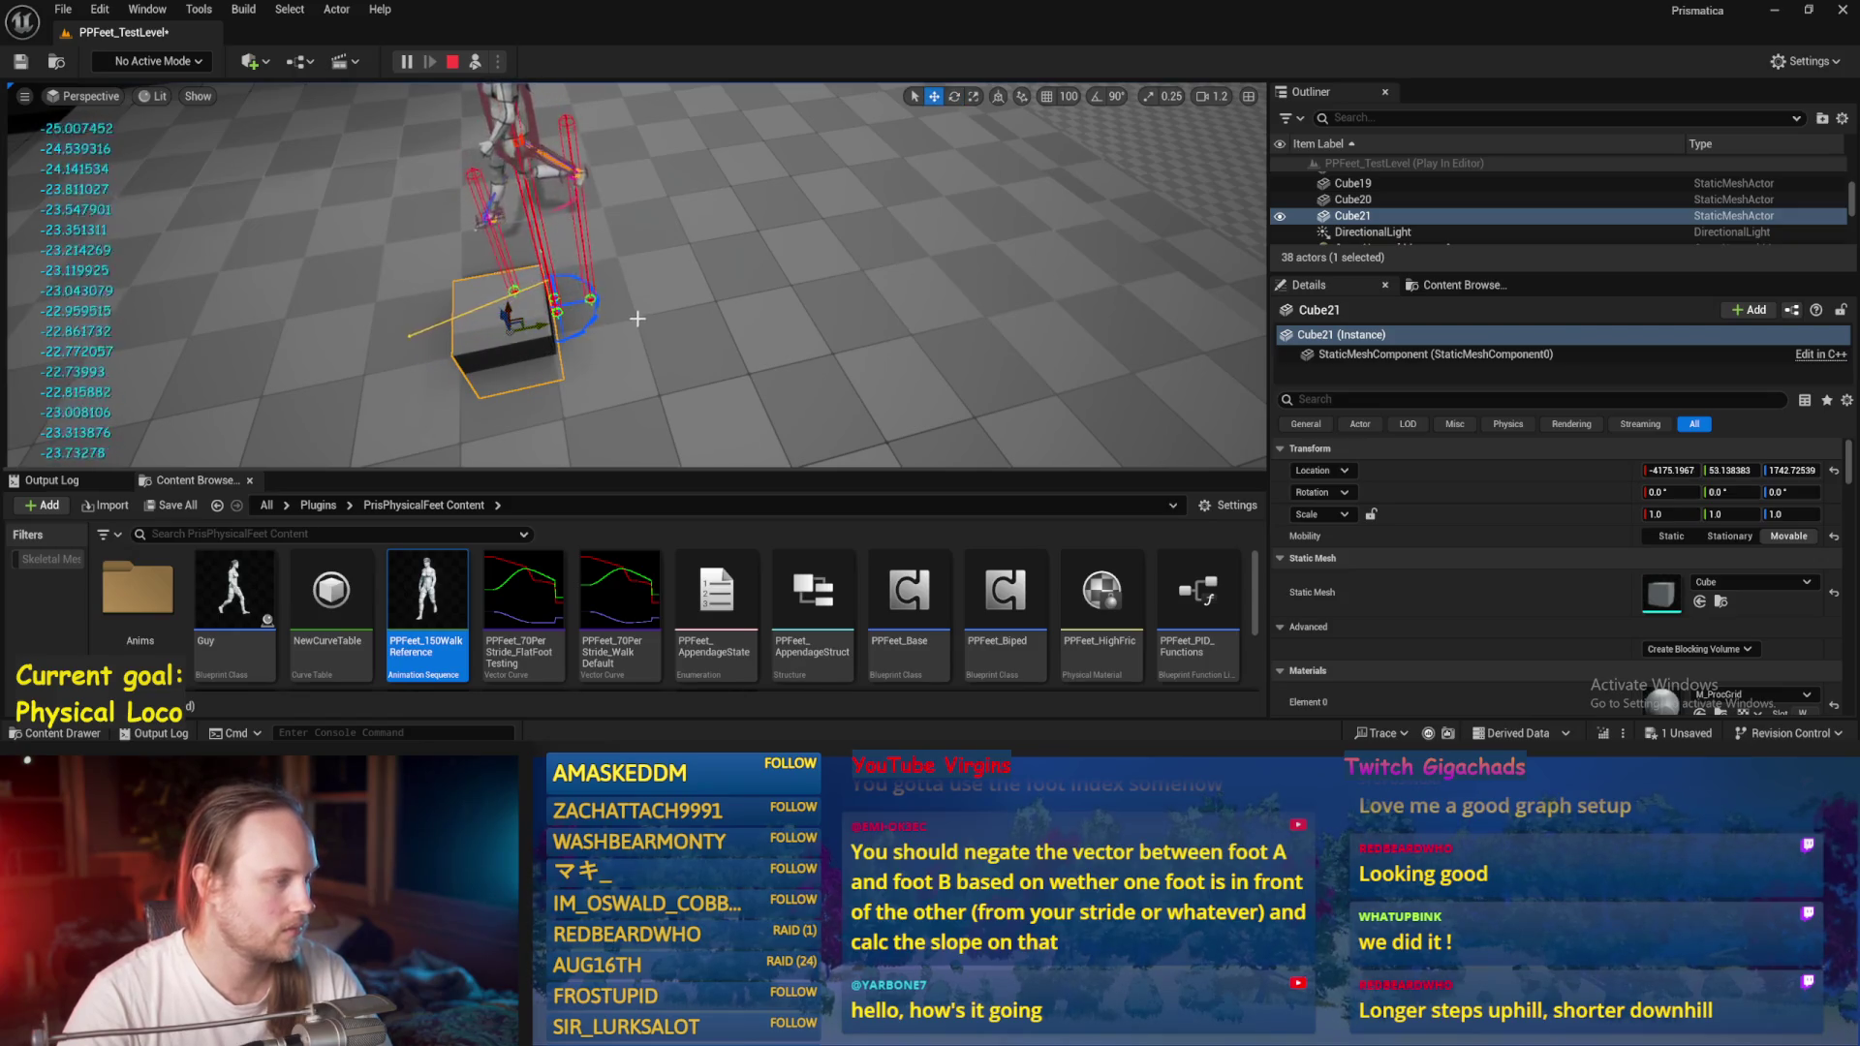
key("w")
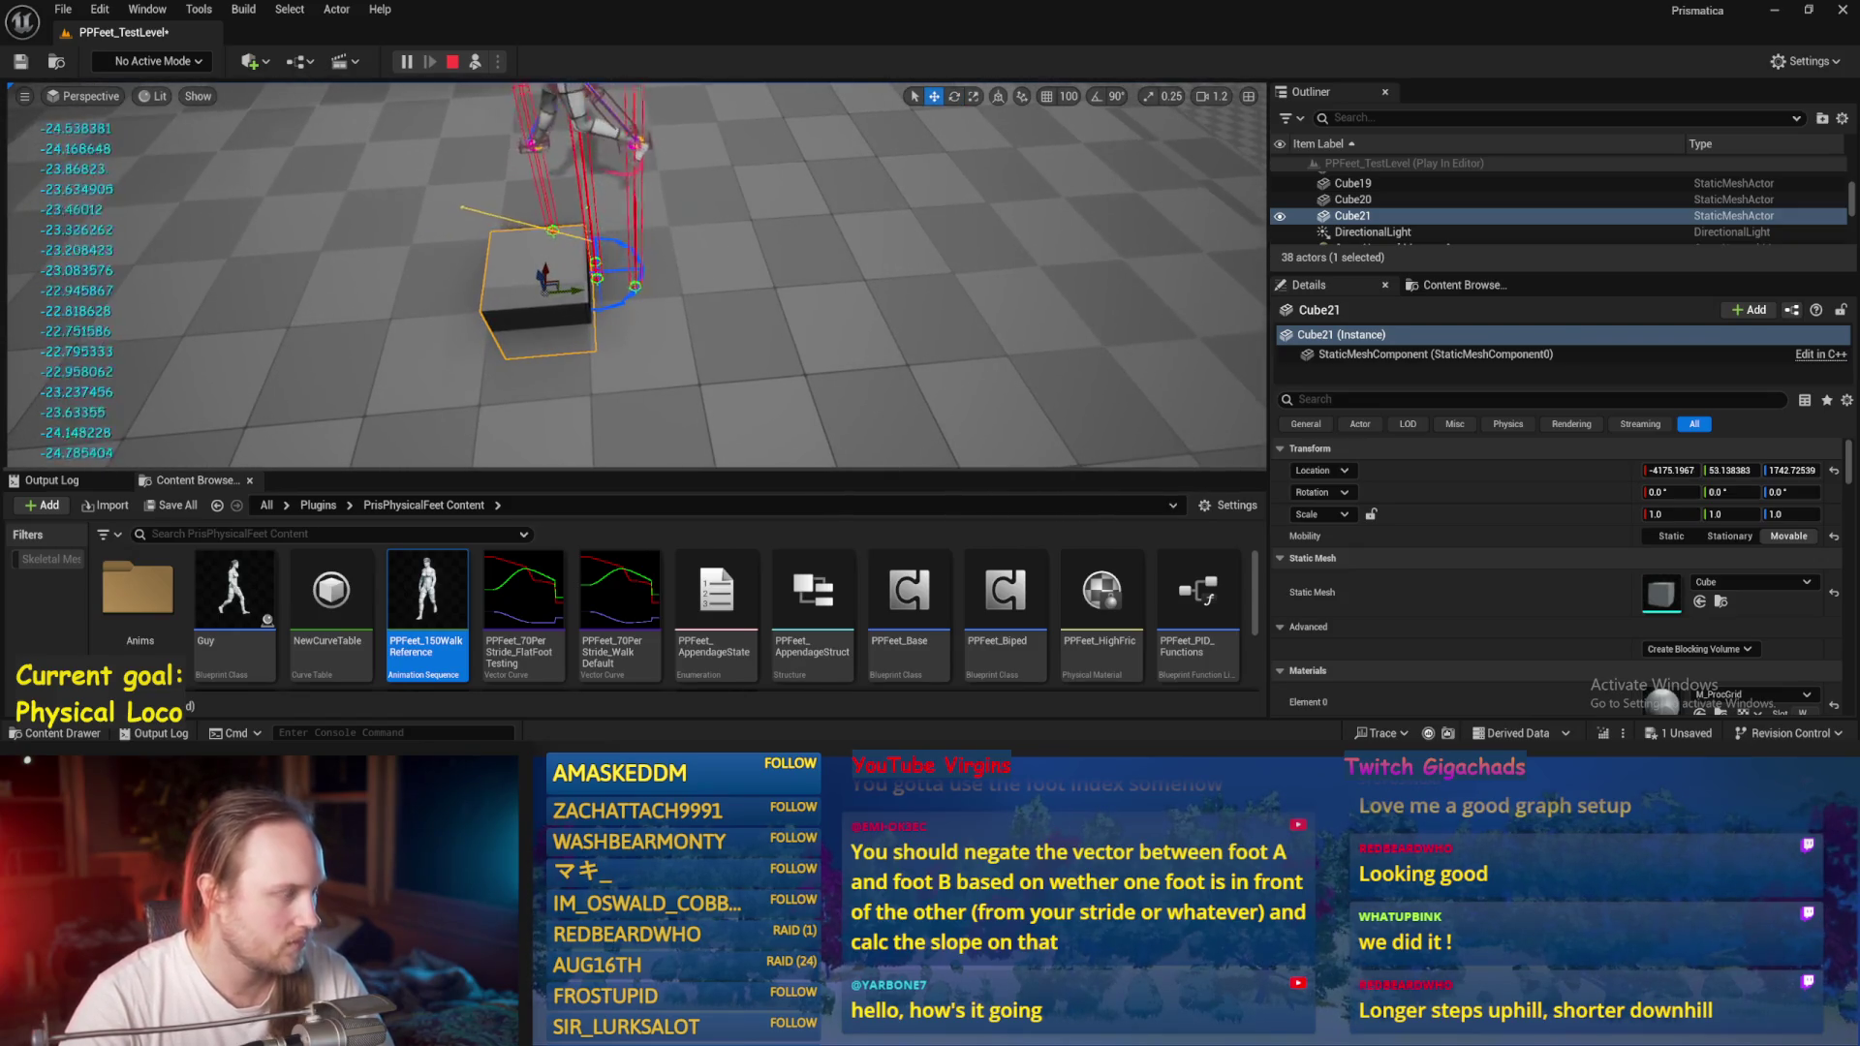
scroll(636, 318, "up", 2)
scroll(636, 318, "up", 3)
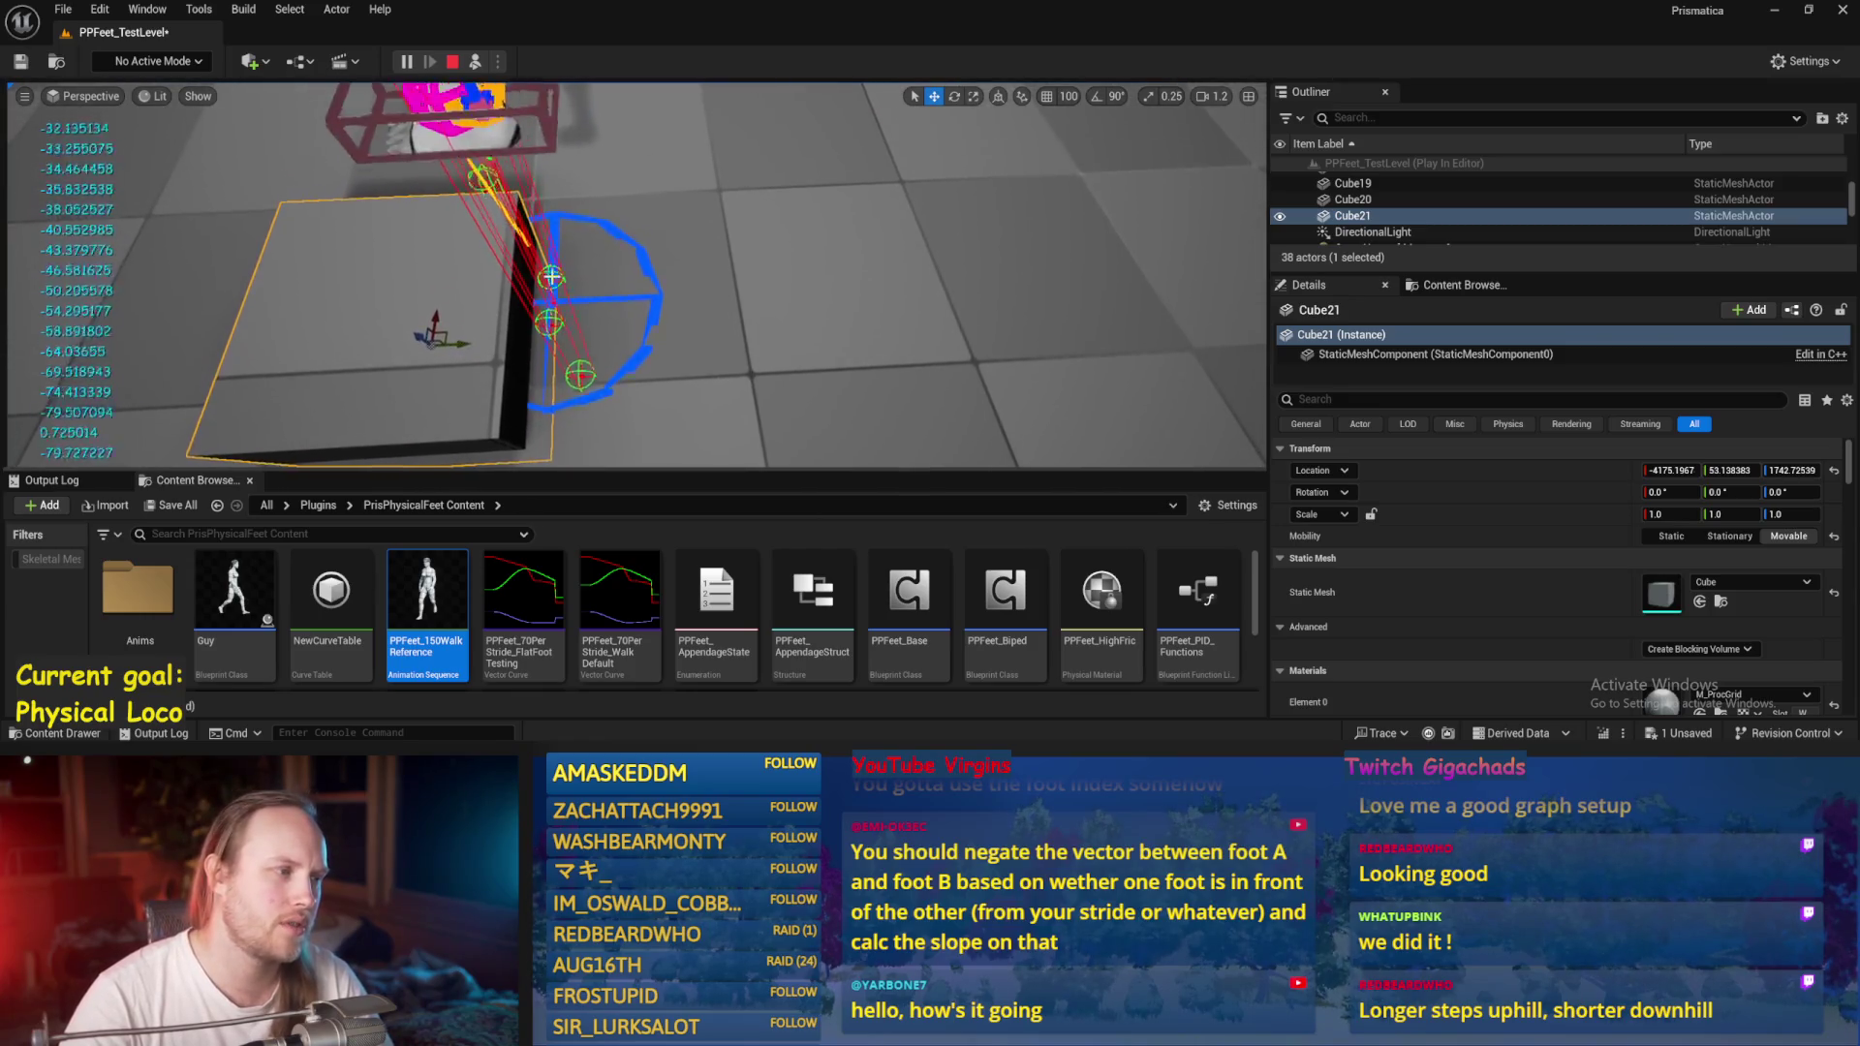
scroll(636, 318, "down", 5)
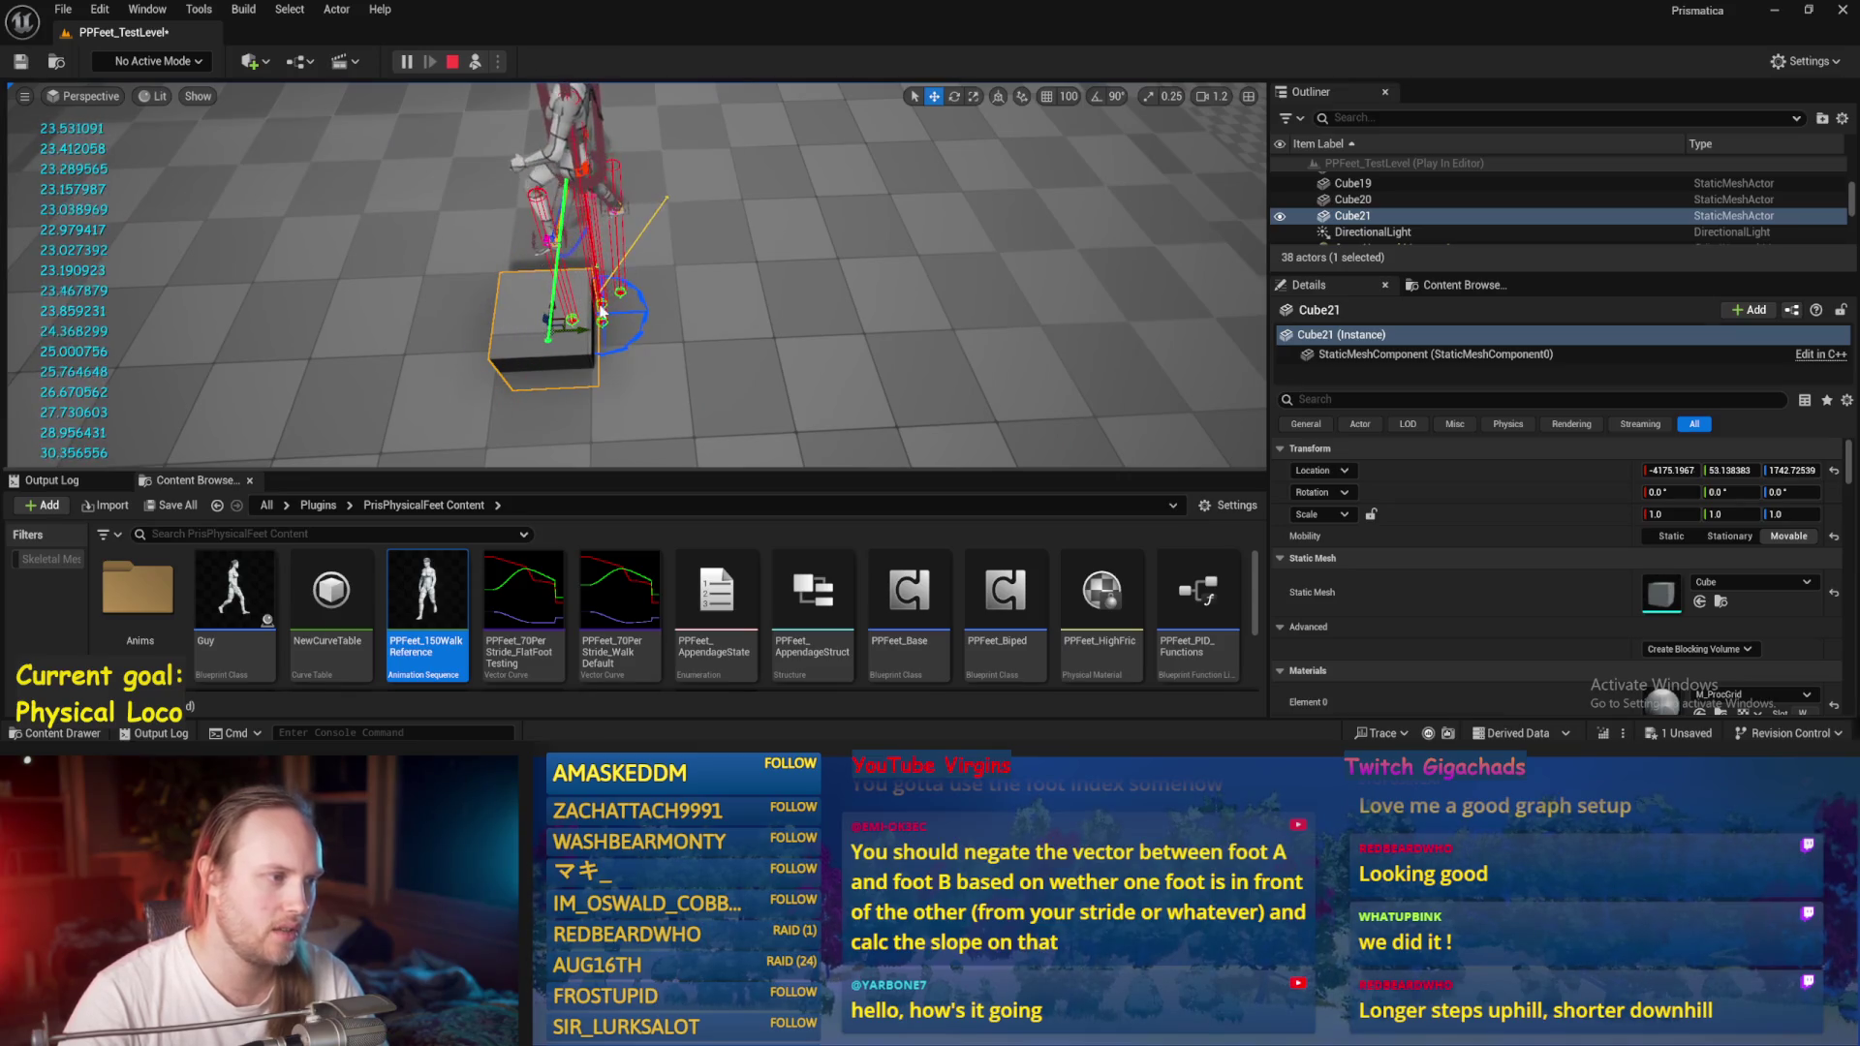
key("Escape")
left_click(63, 9)
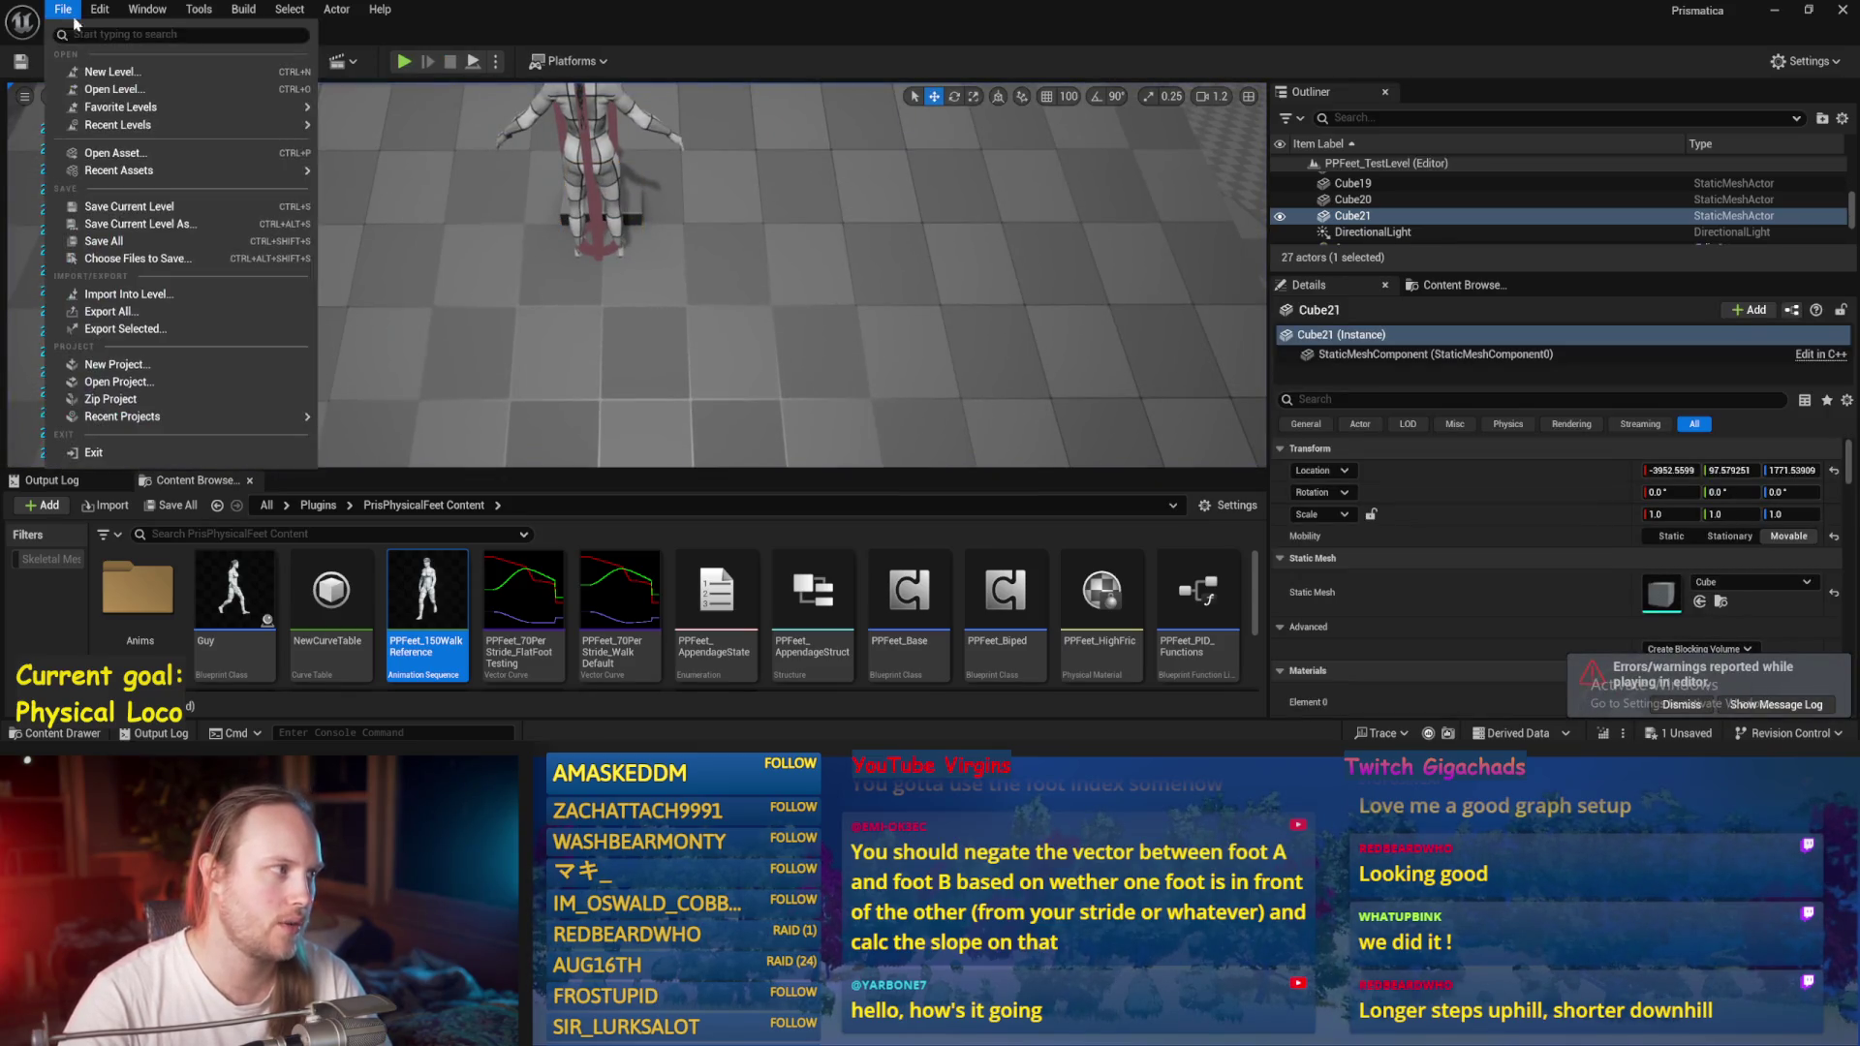
Save all levels and assets, then move Cube21 lower and closer to the view.
left_click(143, 241)
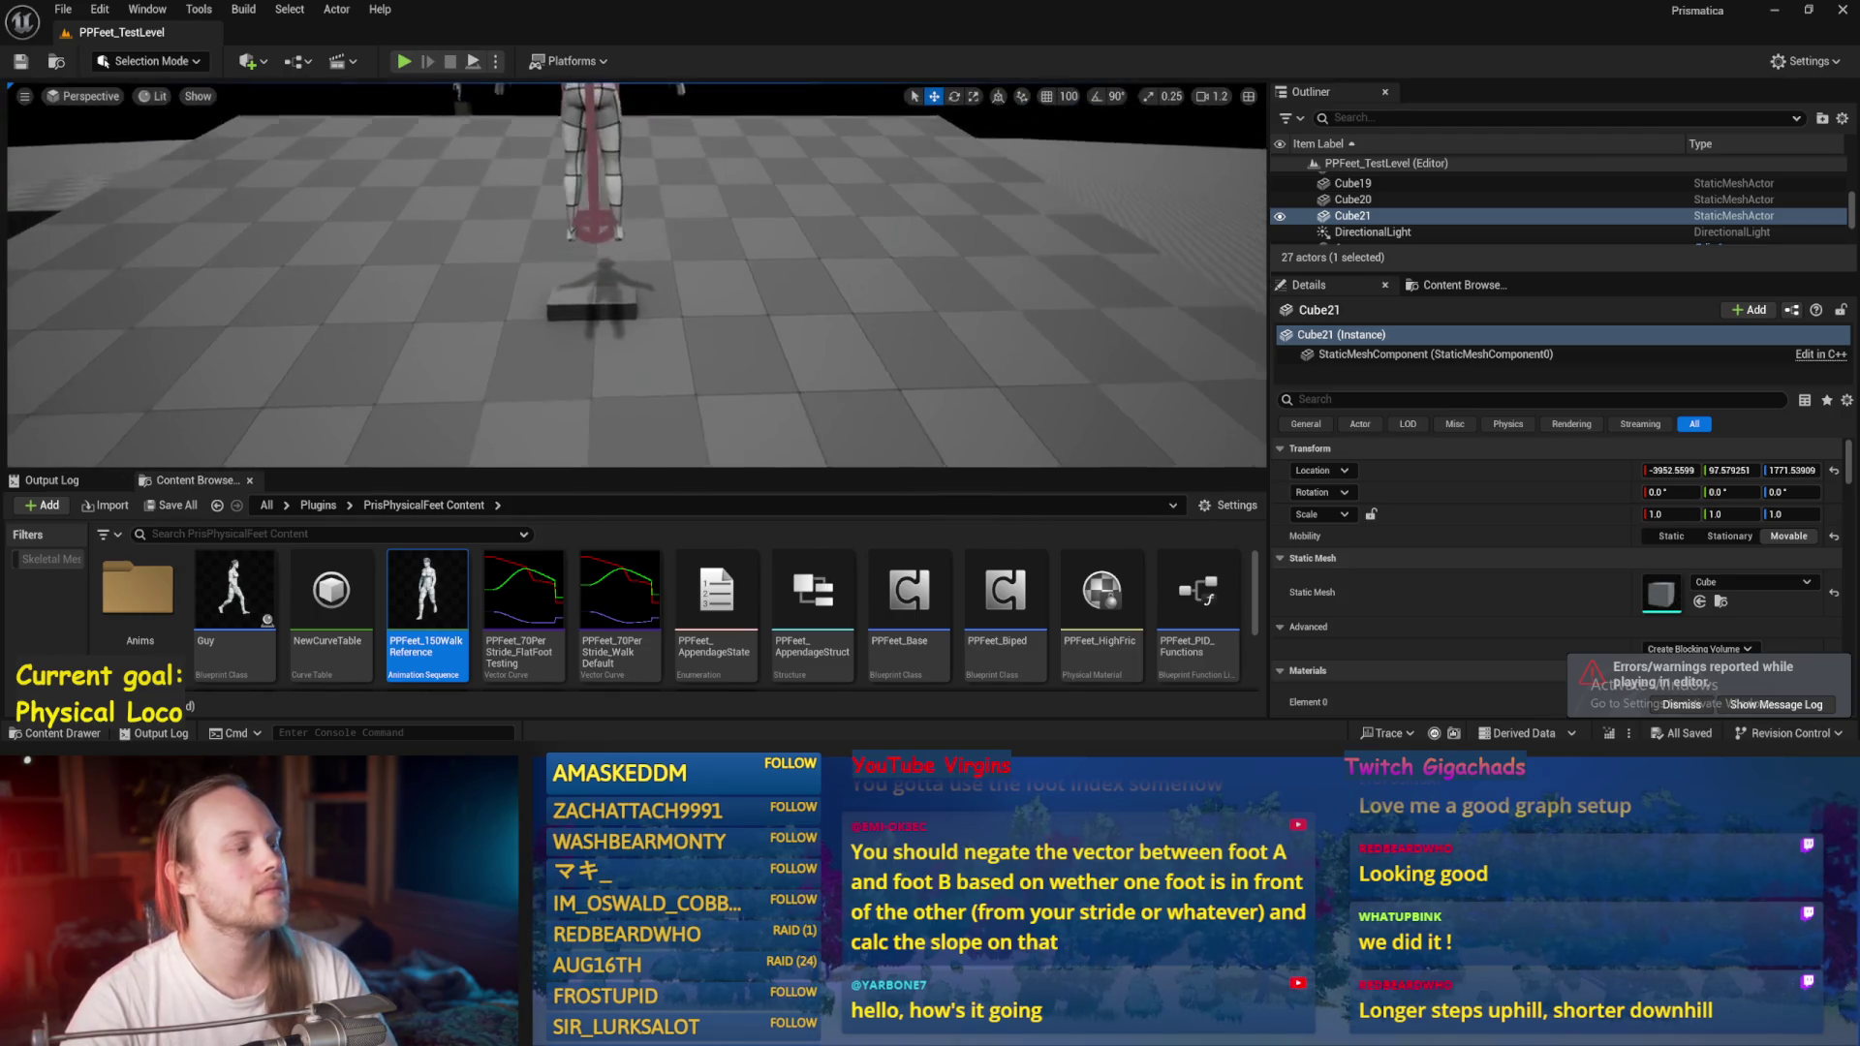
left_click(1353, 199)
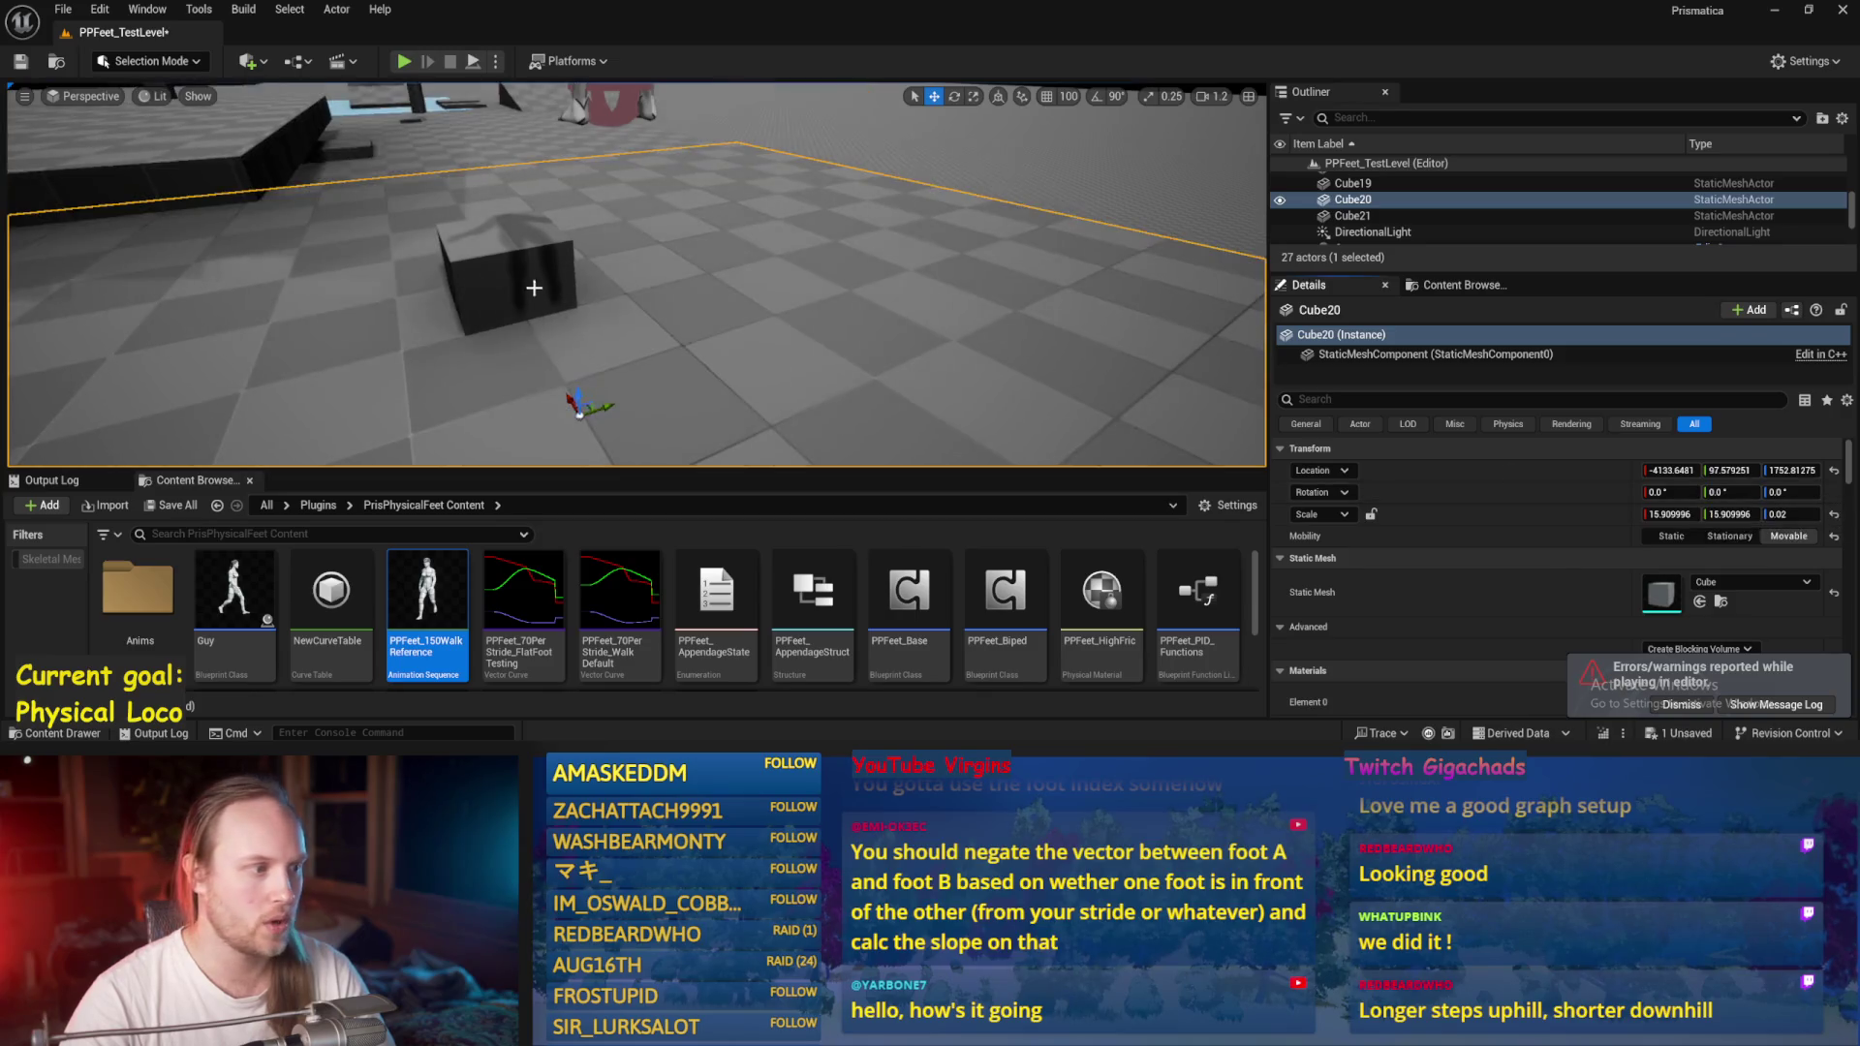
left_click(587, 298)
mouse_move(612, 294)
left_mouse_down()
mouse_move(692, 343)
mouse_move(651, 387)
mouse_move(668, 405)
mouse_move(768, 158)
left_mouse_up()
Focus on PPFeet_TestPlayer and move it along X toward the box.
left_click(768, 158)
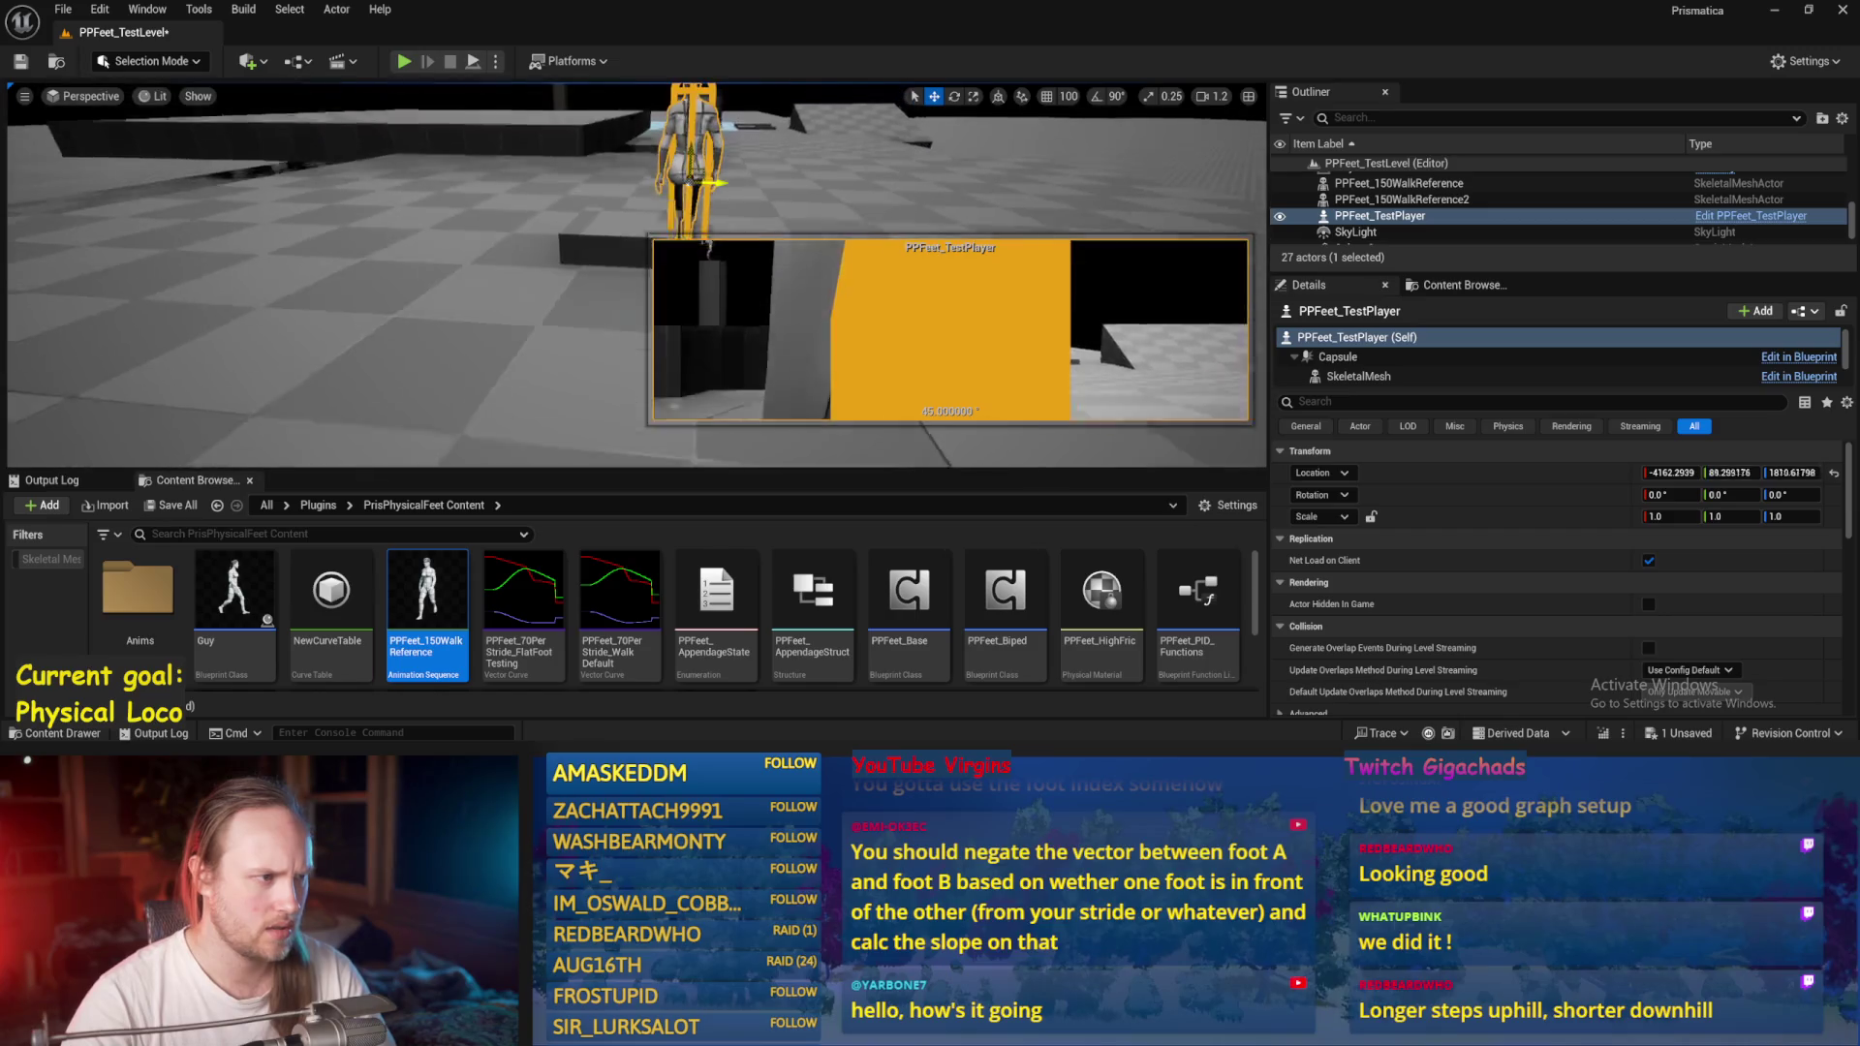
key("f")
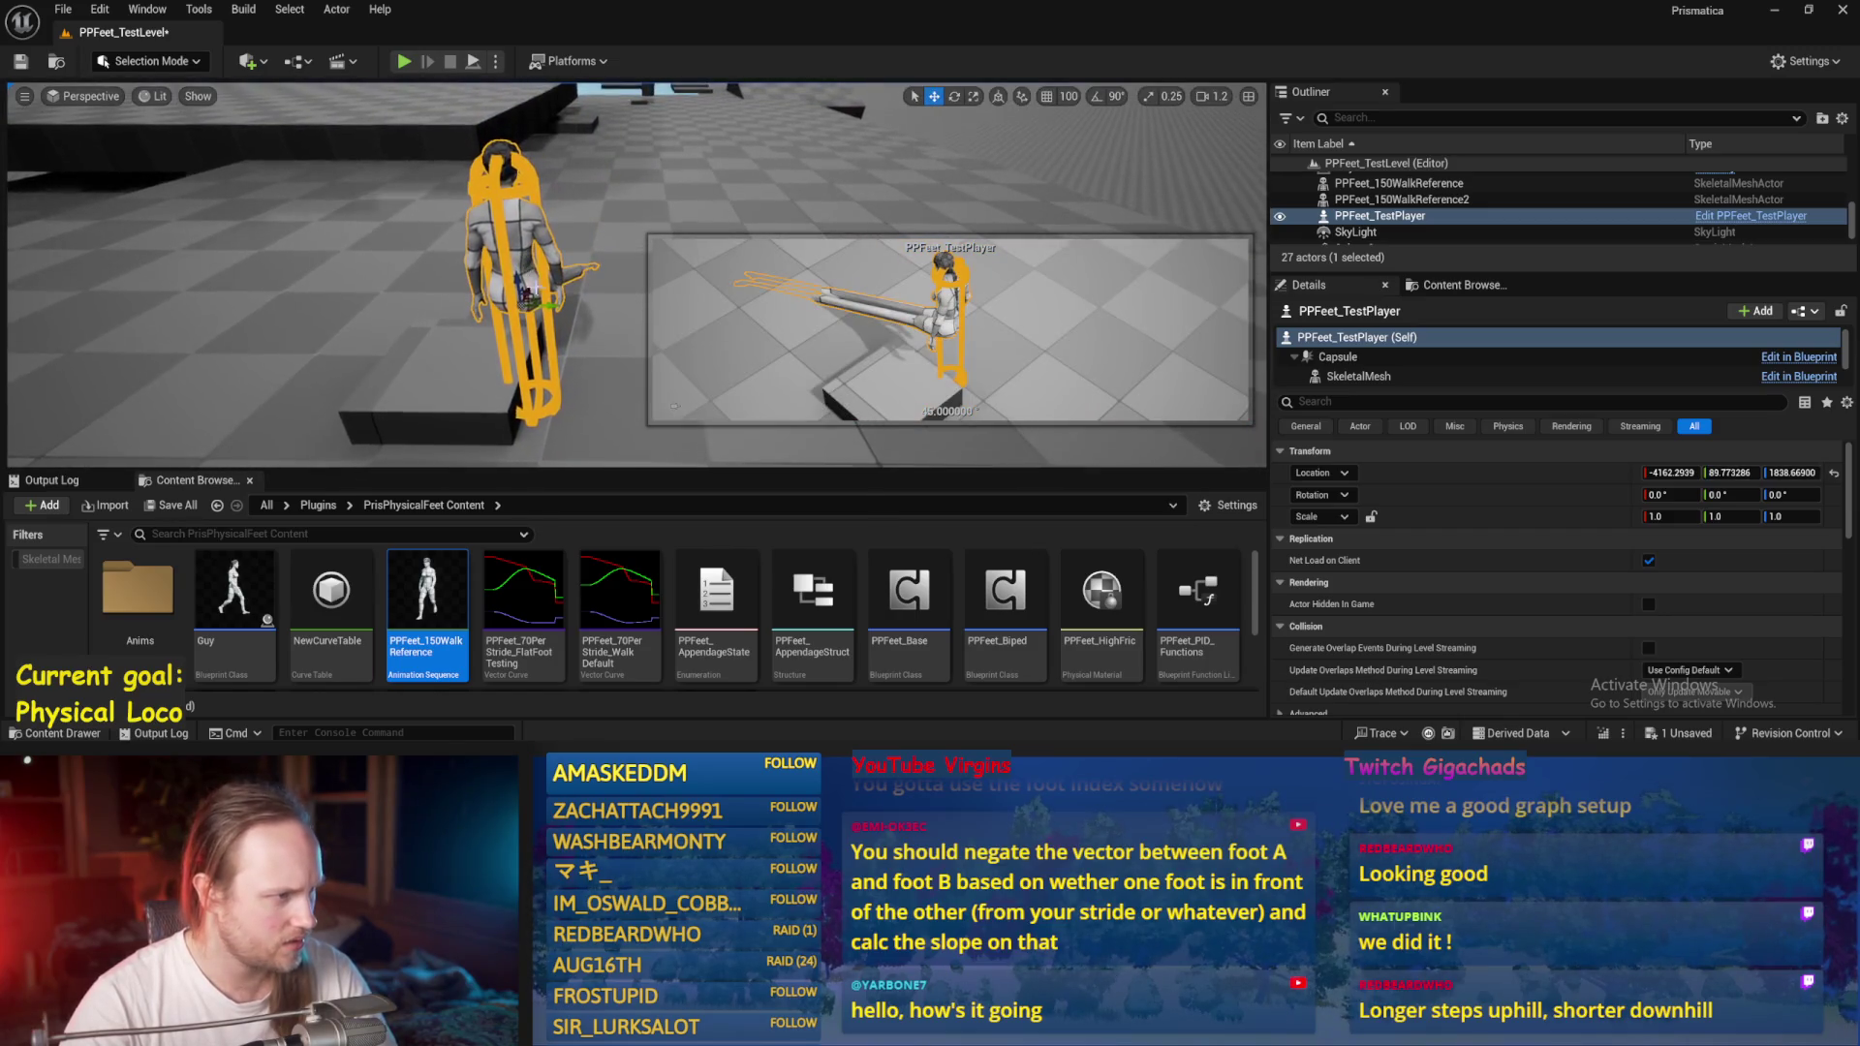
mouse_move(526, 287)
left_mouse_down()
mouse_move(479, 310)
mouse_move(620, 271)
left_mouse_up()
mouse_move(464, 414)
left_mouse_down()
mouse_move(446, 402)
mouse_move(463, 414)
left_mouse_up()
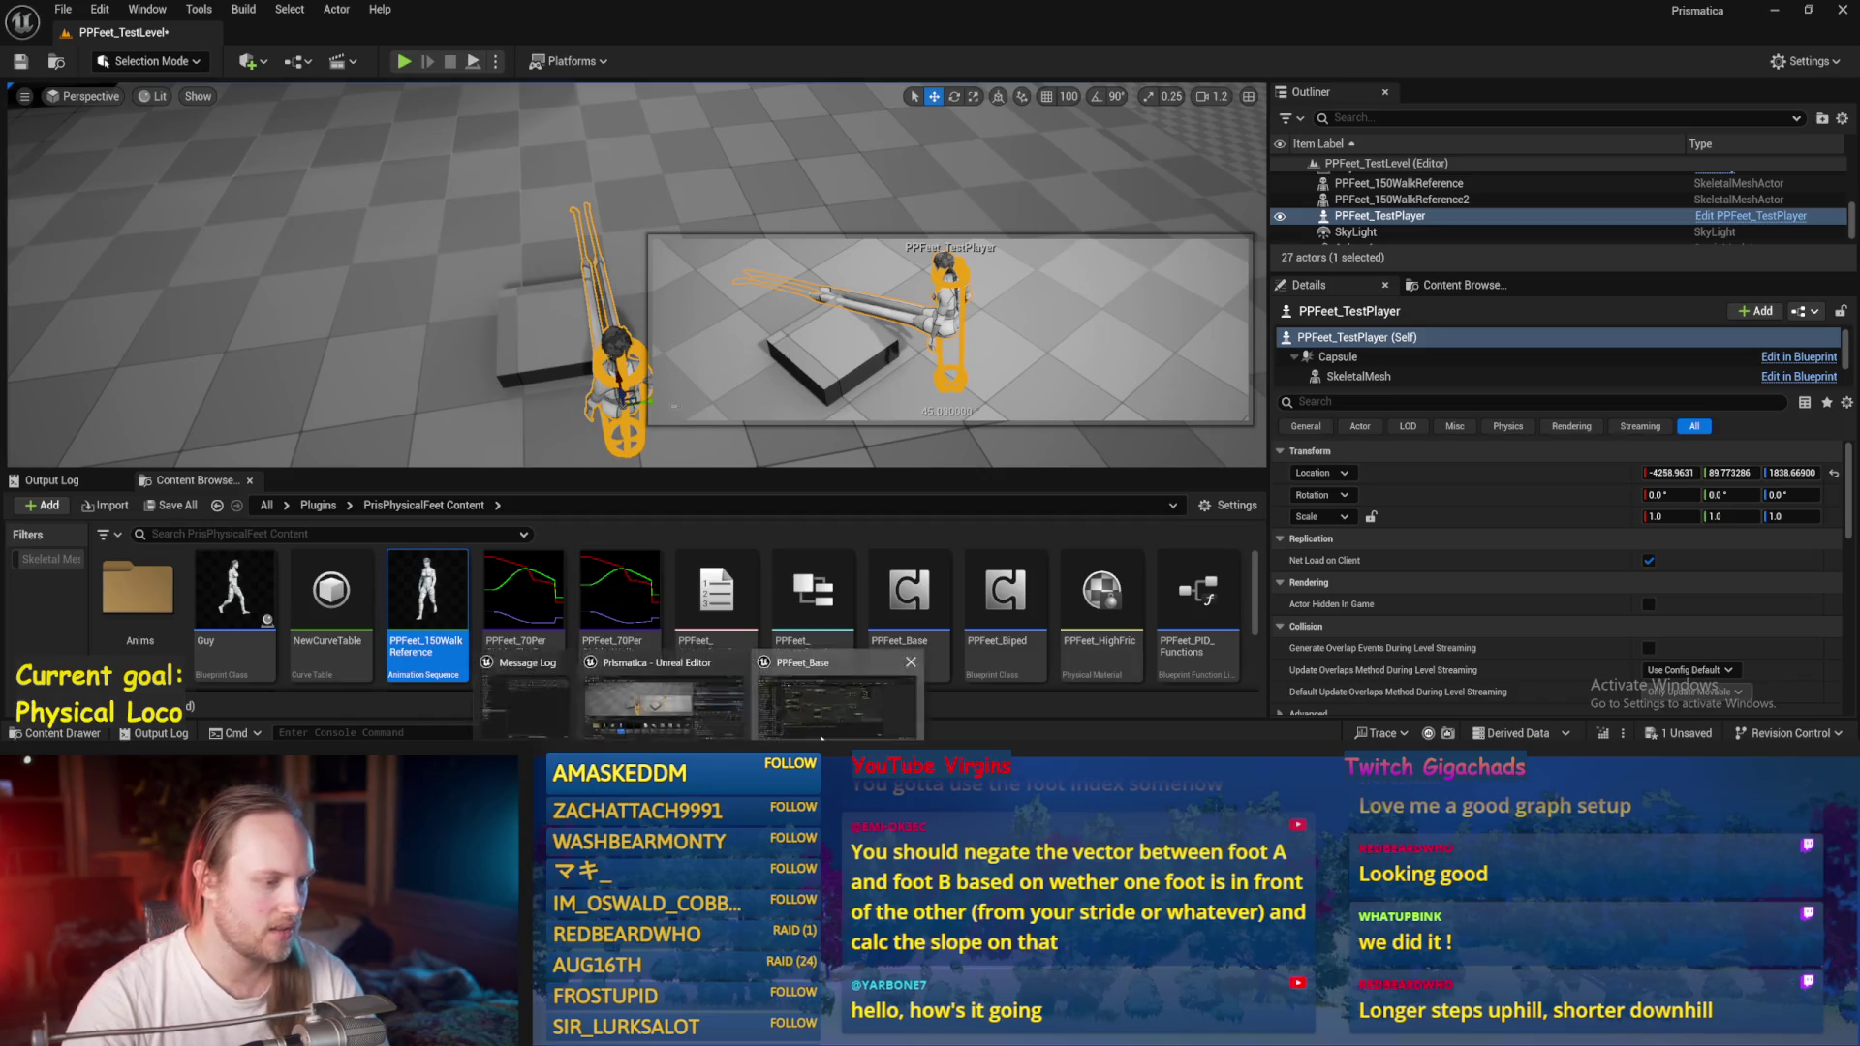
In PPFeet_Base's AppendageStrideTraces, delete the Target Stride Velocity, add/multiply and Draw Debug Arrow nodes.
double_click(909, 596)
scroll(1085, 324, "down", 2)
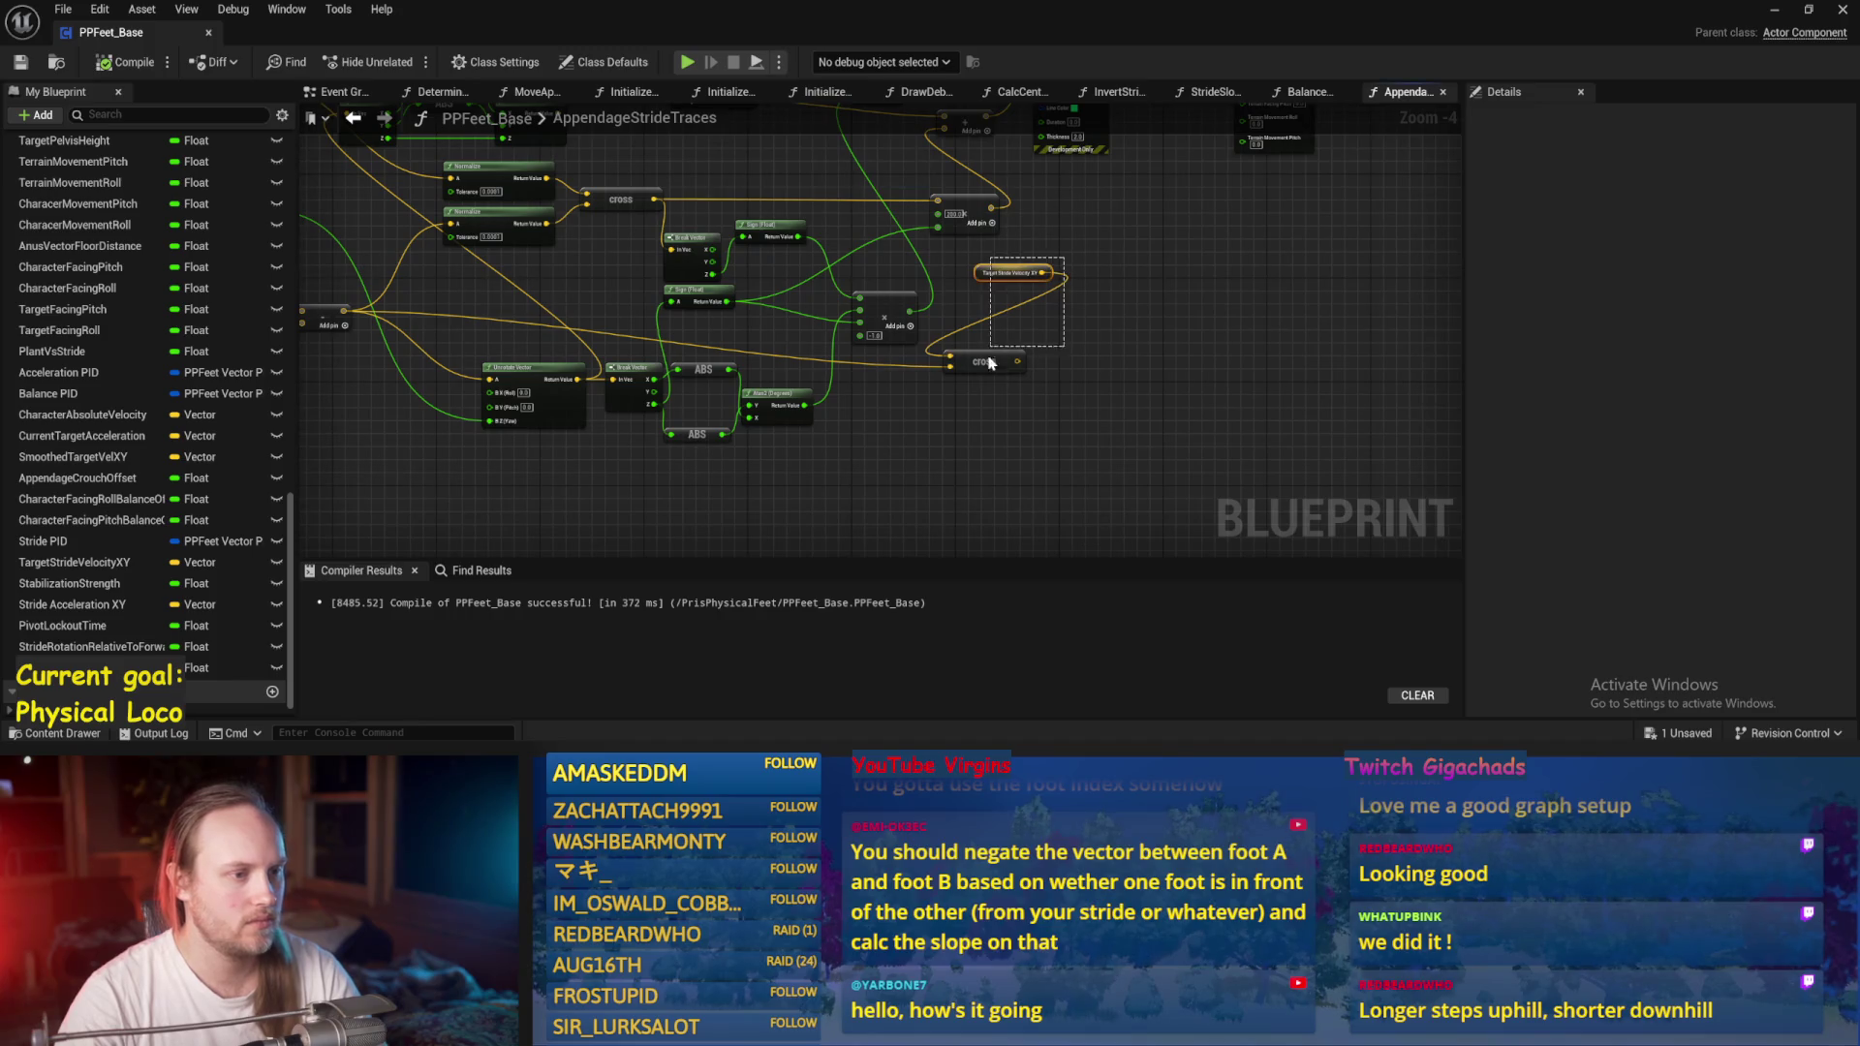
key("Delete")
left_click_drag(1010, 378, 952, 277)
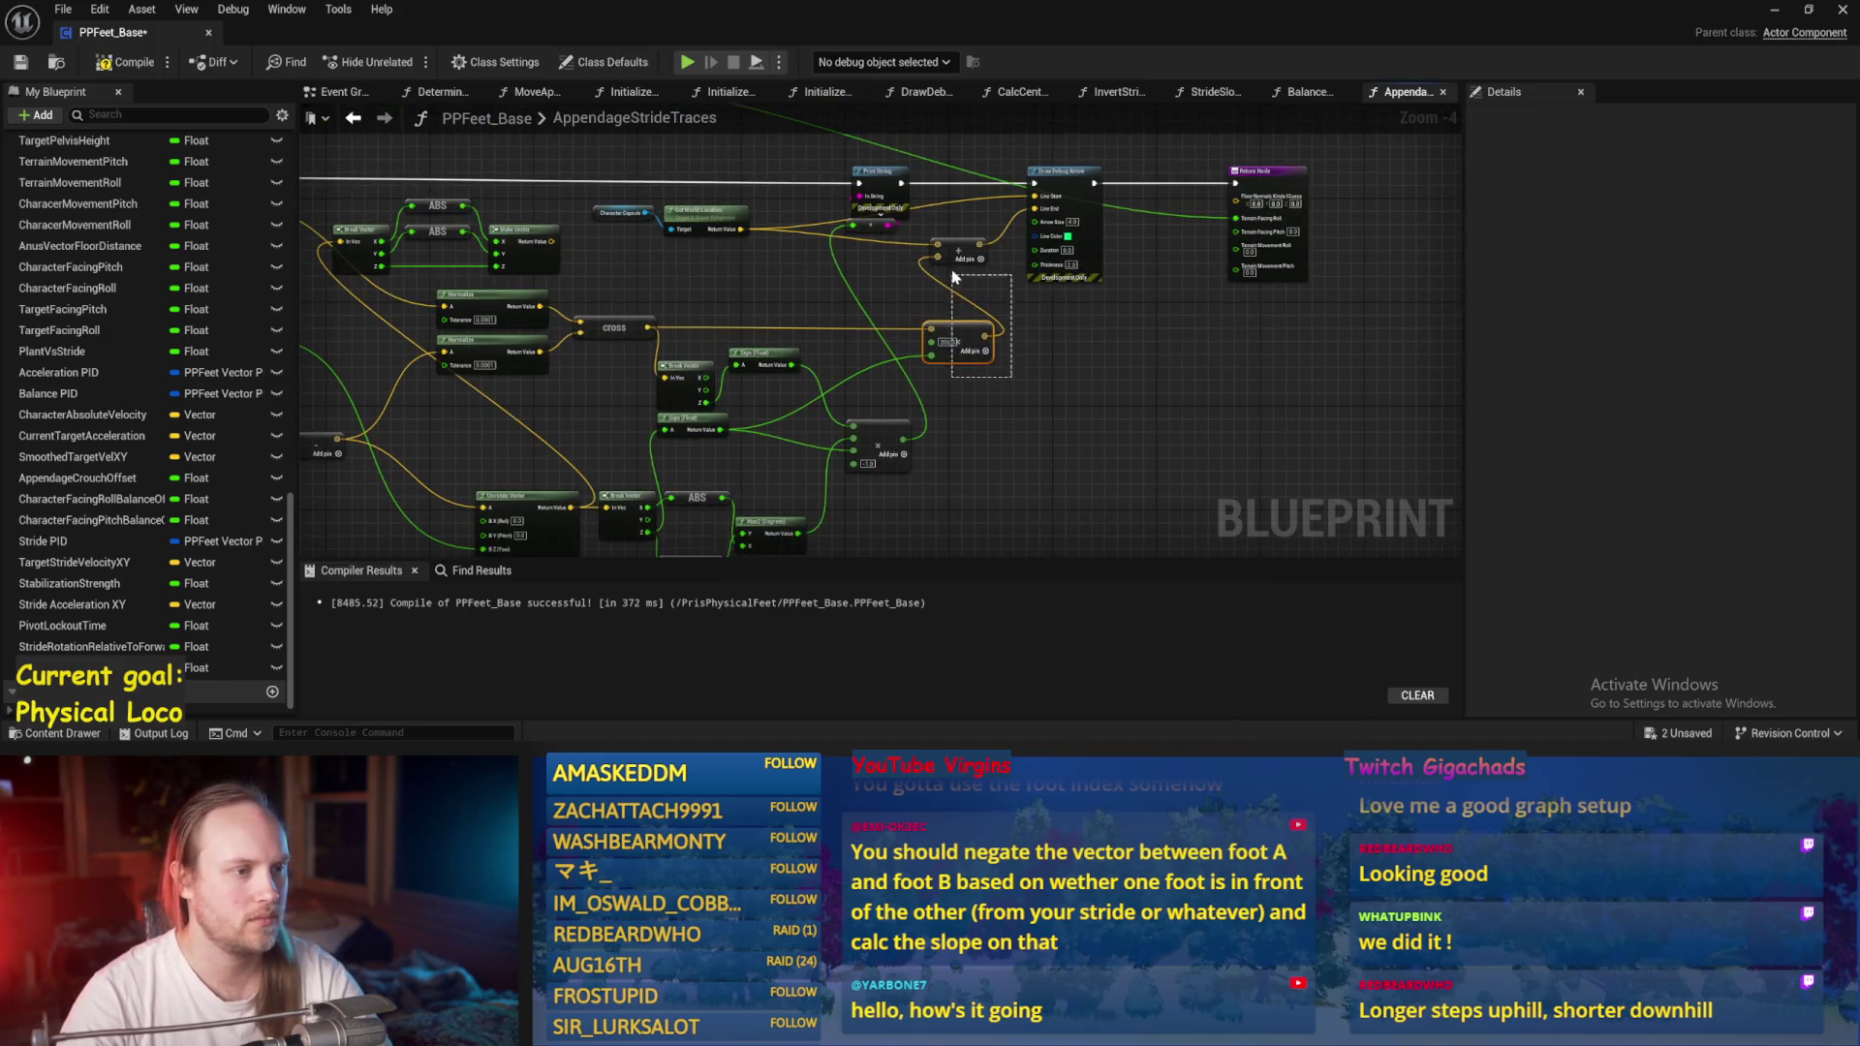
key("Delete")
key("Delete")
left_click_drag(869, 225, 967, 384)
Delete the Print String nodes, wire exec and the Add result to the Return Node, compile and save.
key("Delete")
mouse_move(908, 253)
left_mouse_down()
mouse_move(1216, 283)
mouse_move(1317, 257)
left_mouse_up()
left_click(932, 289)
key("Delete")
mouse_move(896, 274)
left_mouse_down()
mouse_move(672, 340)
mouse_move(720, 210)
left_mouse_up()
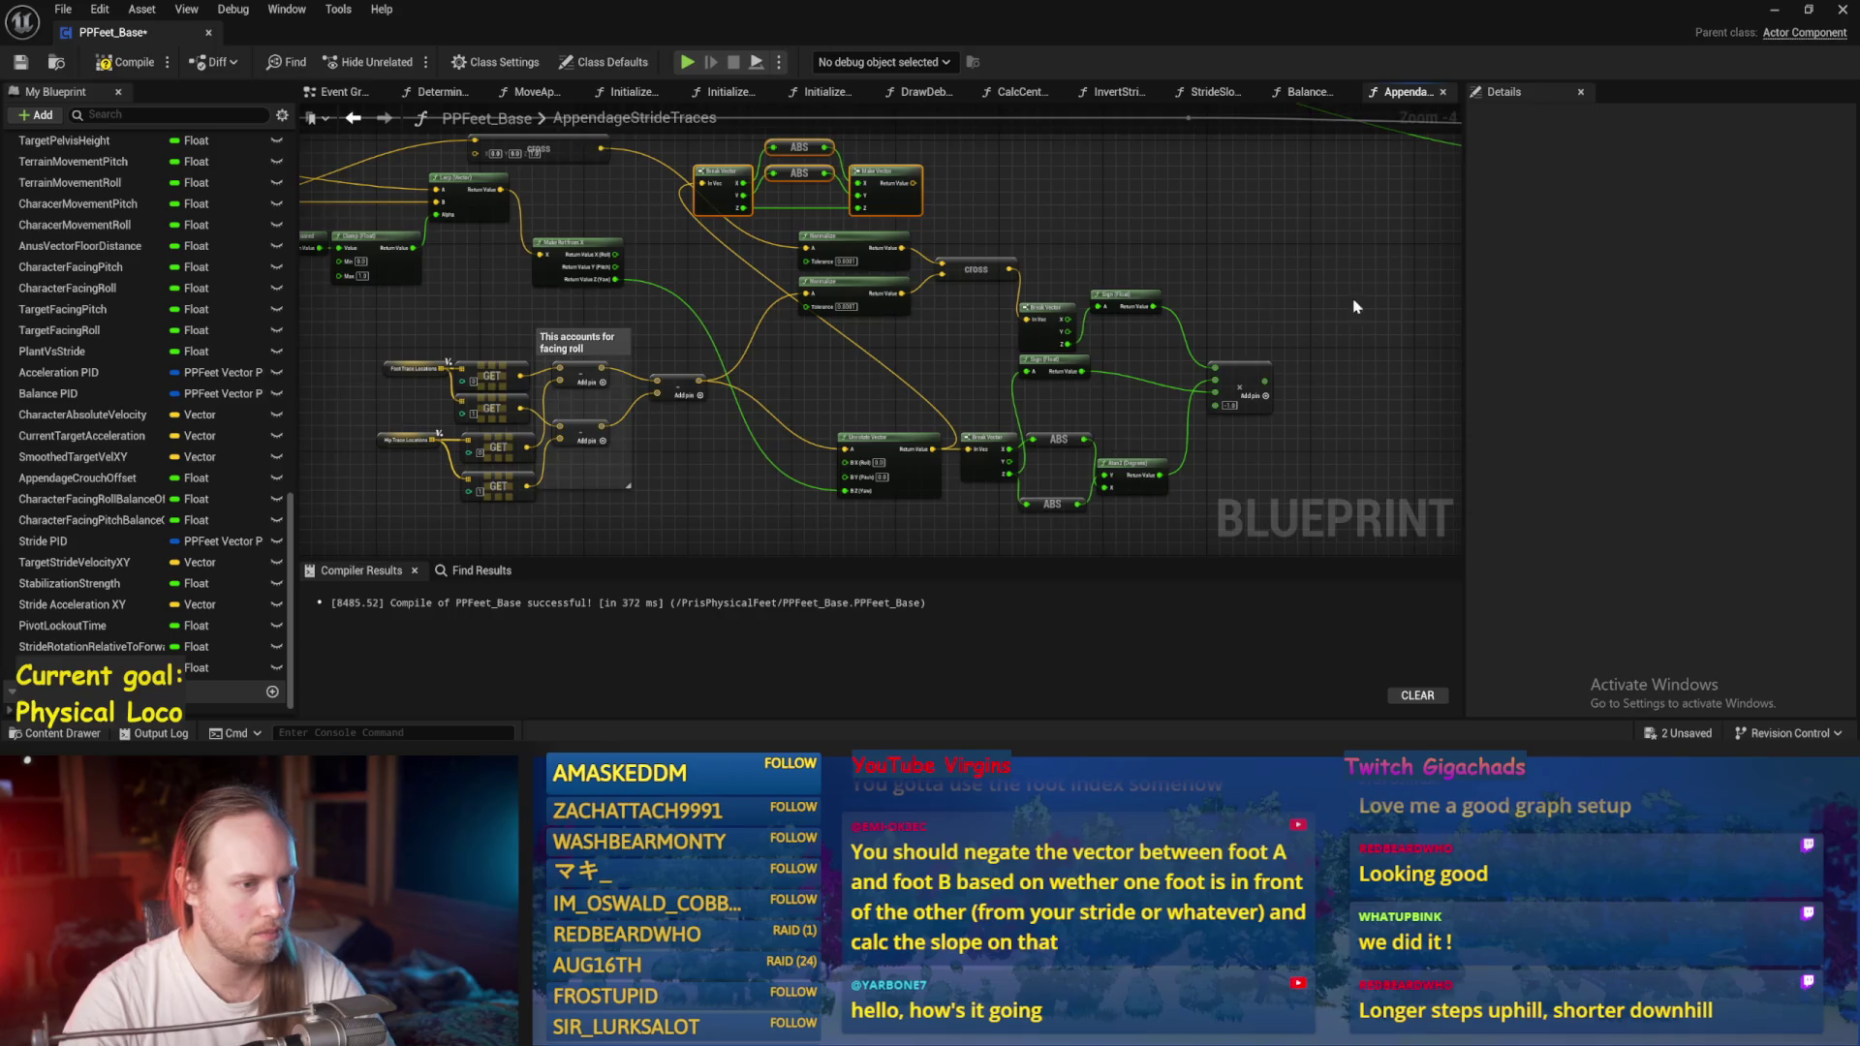
left_click_drag(1354, 306, 936, 368)
mouse_move(857, 443)
left_mouse_down()
mouse_move(1201, 237)
mouse_move(1191, 267)
left_mouse_up()
left_click(94, 63)
left_click(20, 62)
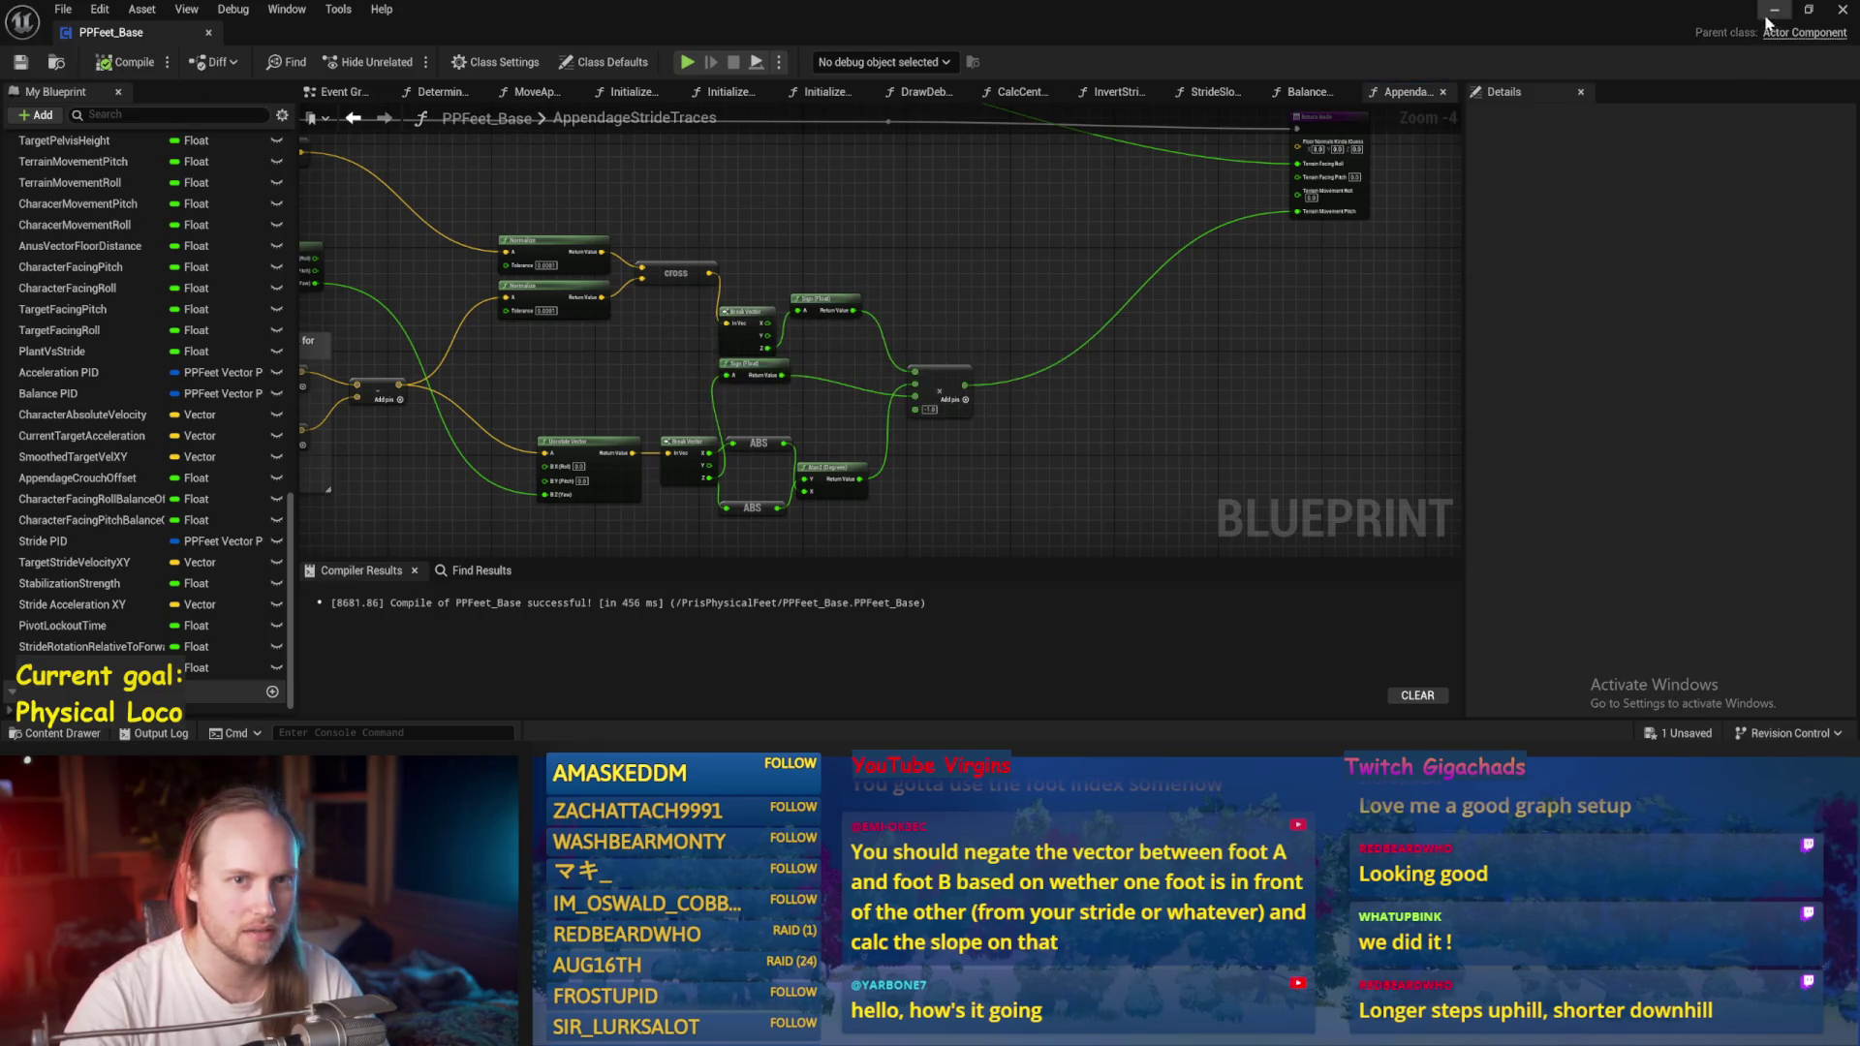
left_click(1768, 14)
Run a quick play test, then raise PPFeet_TestPlayer higher on Z.
key("alt+p")
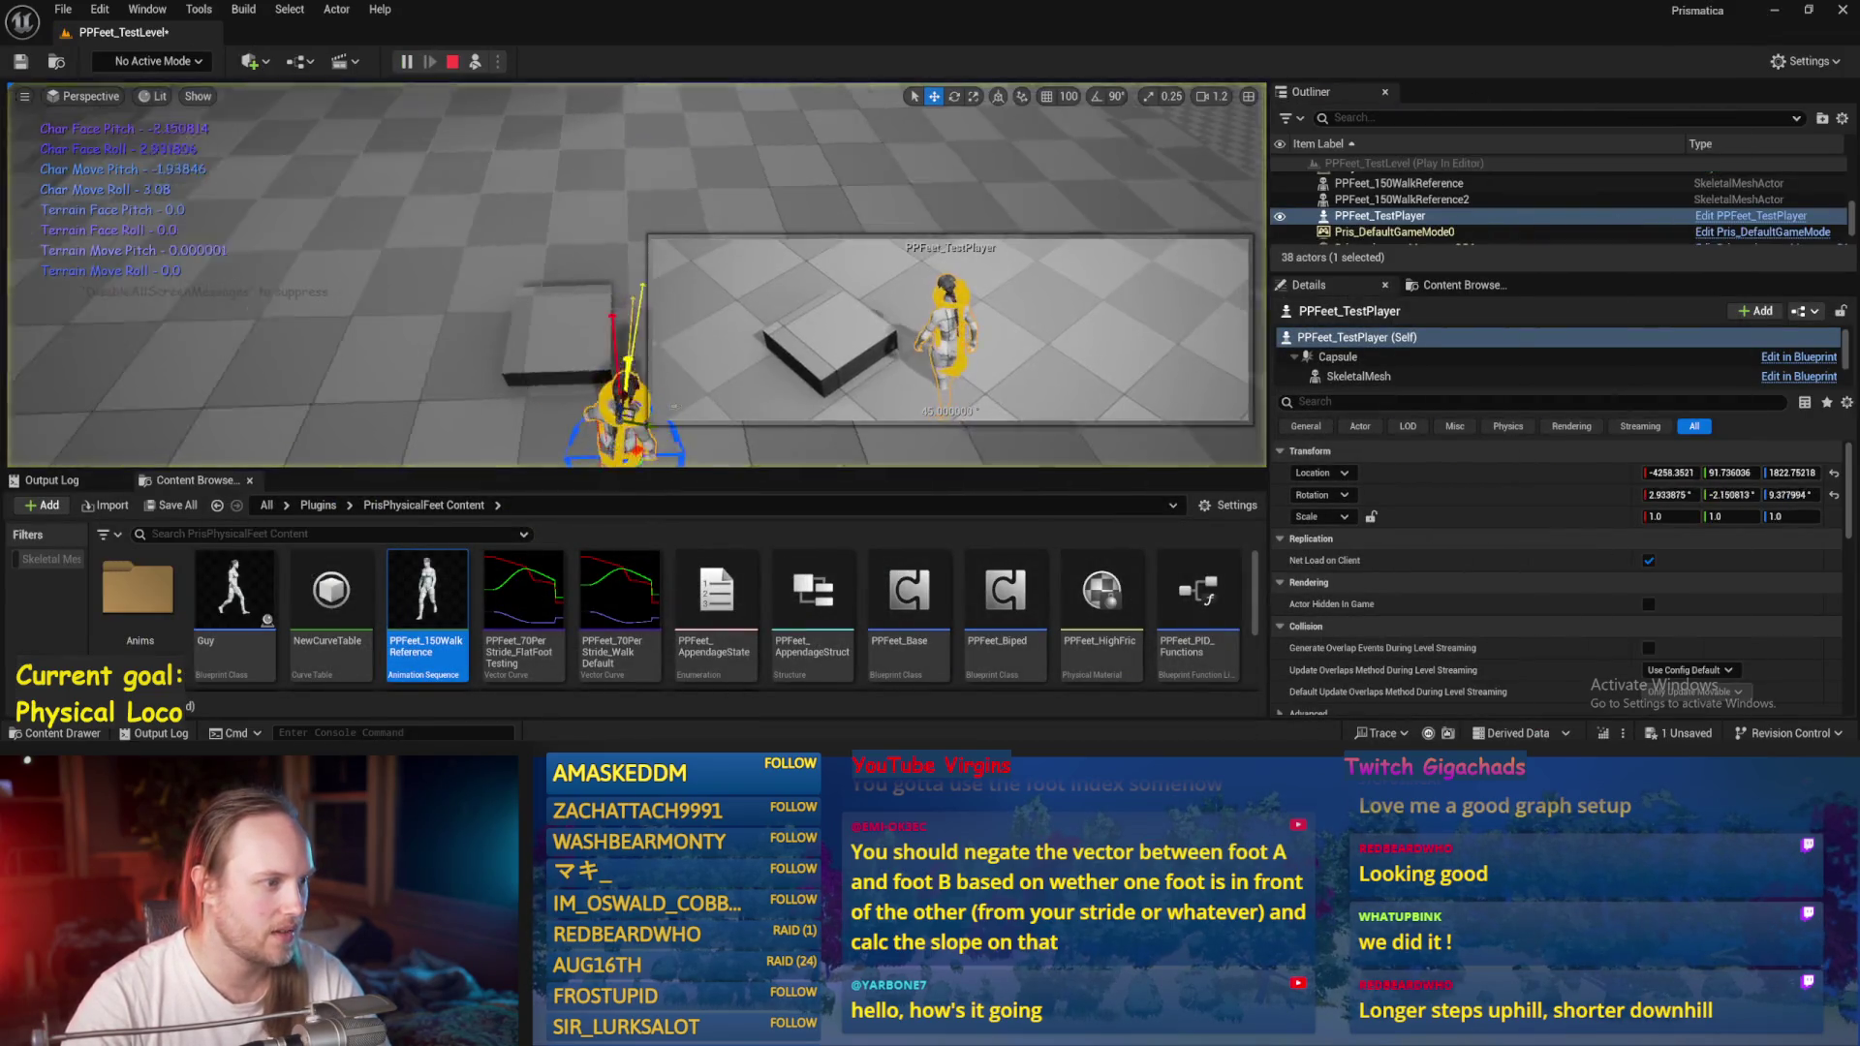
key("Escape")
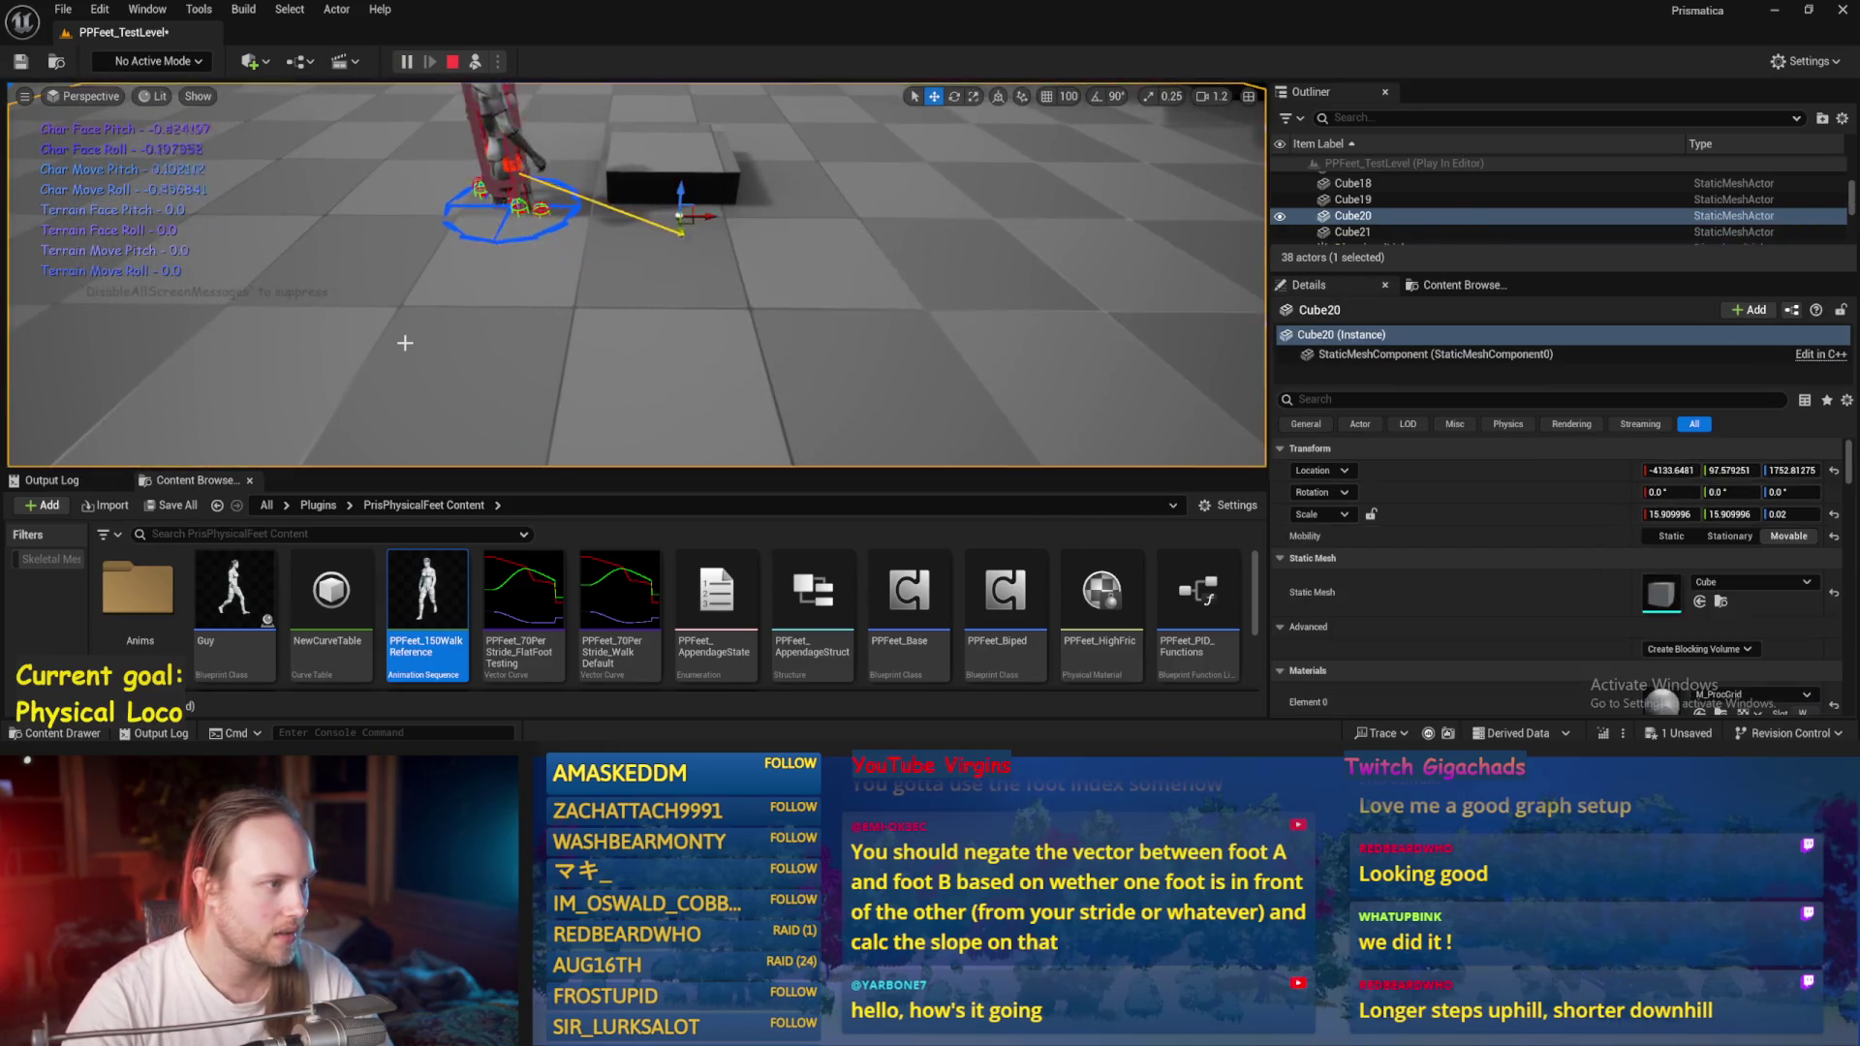
scroll(641, 280, "up", 3)
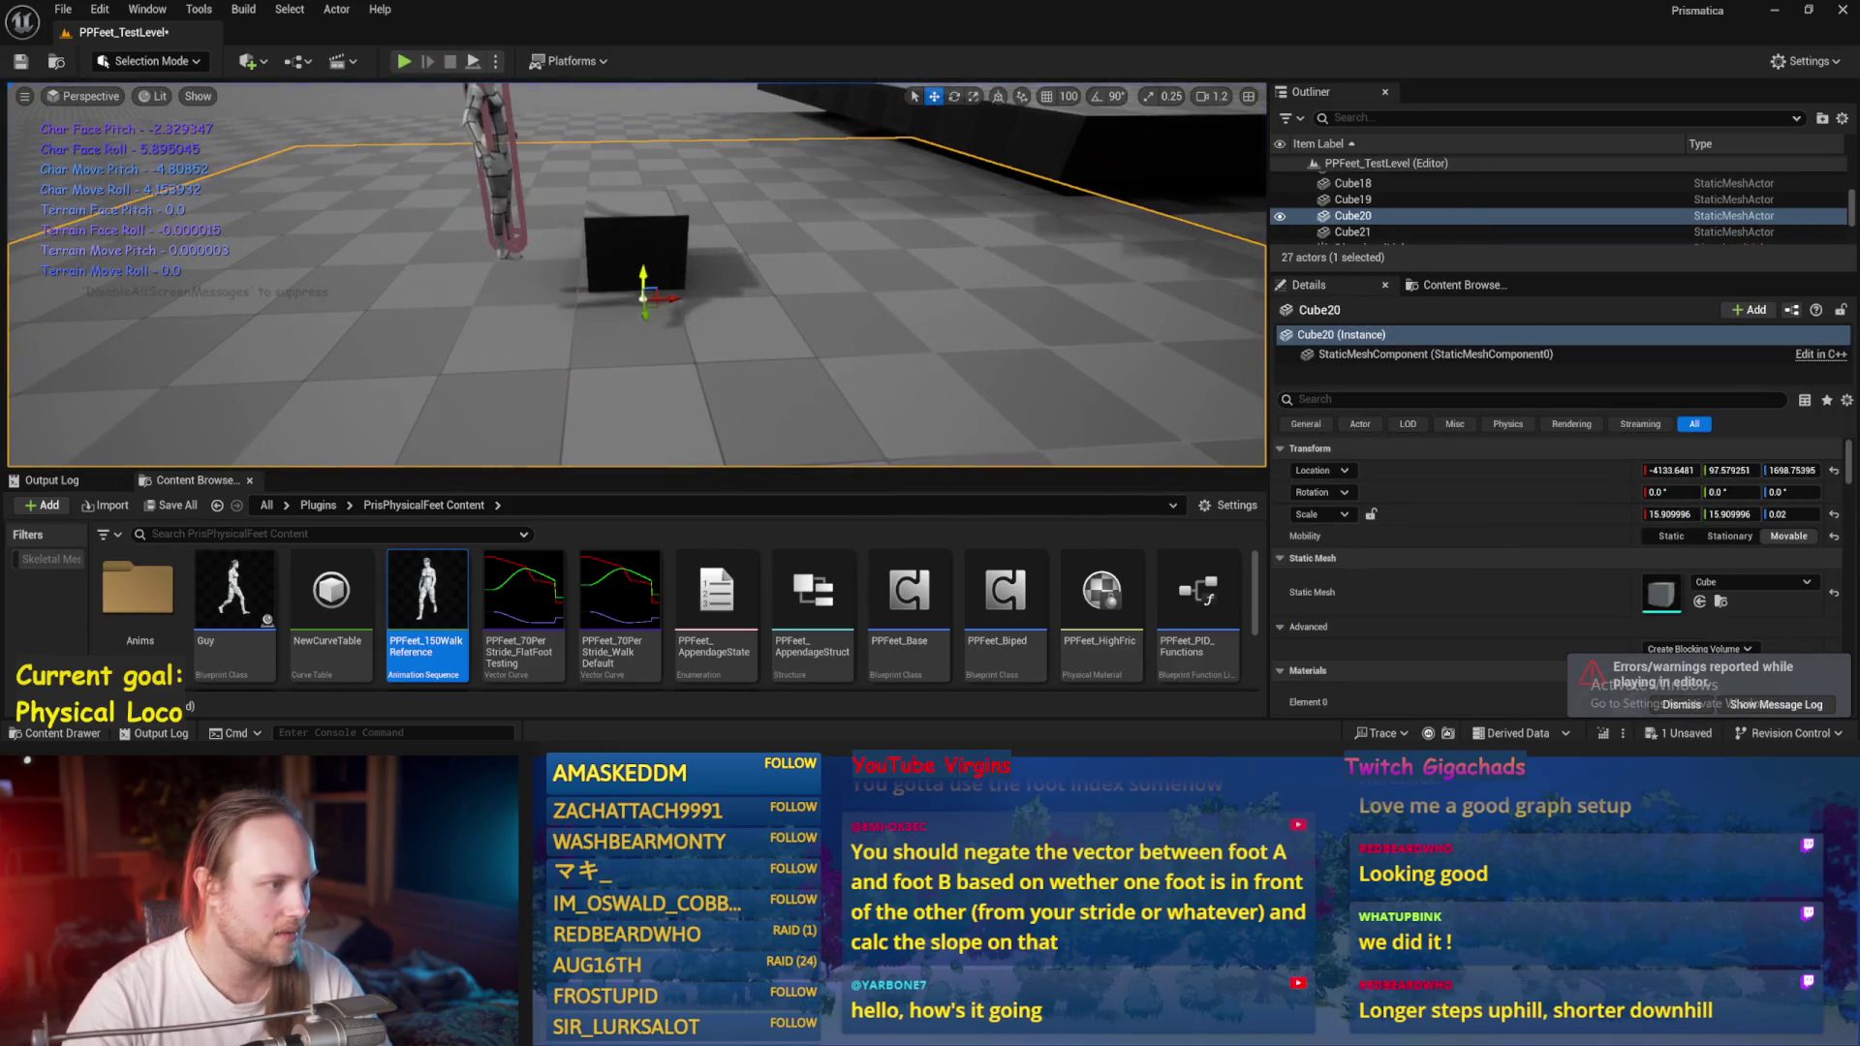
left_click(505, 164)
left_click_drag(495, 137, 397, 81)
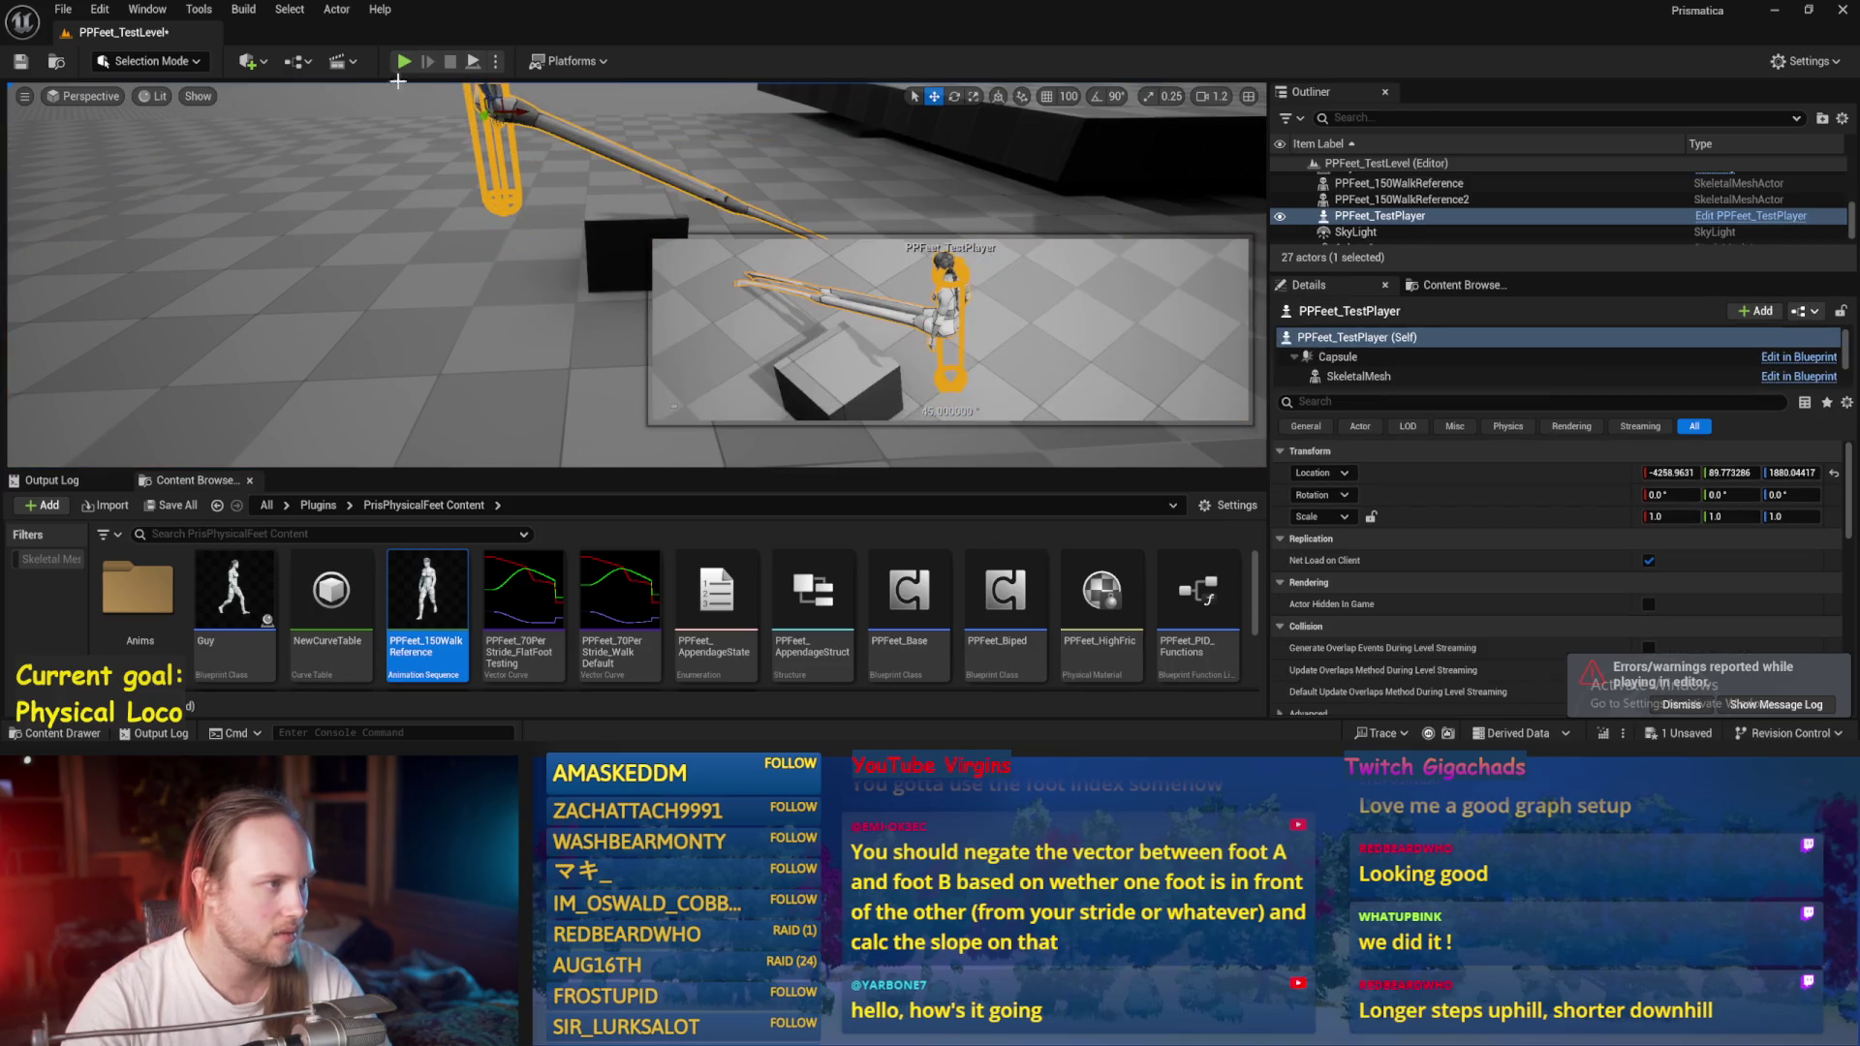
Play again, dragging Cube21 into the character's path and beside its feet.
left_click(476, 64)
left_click(623, 226)
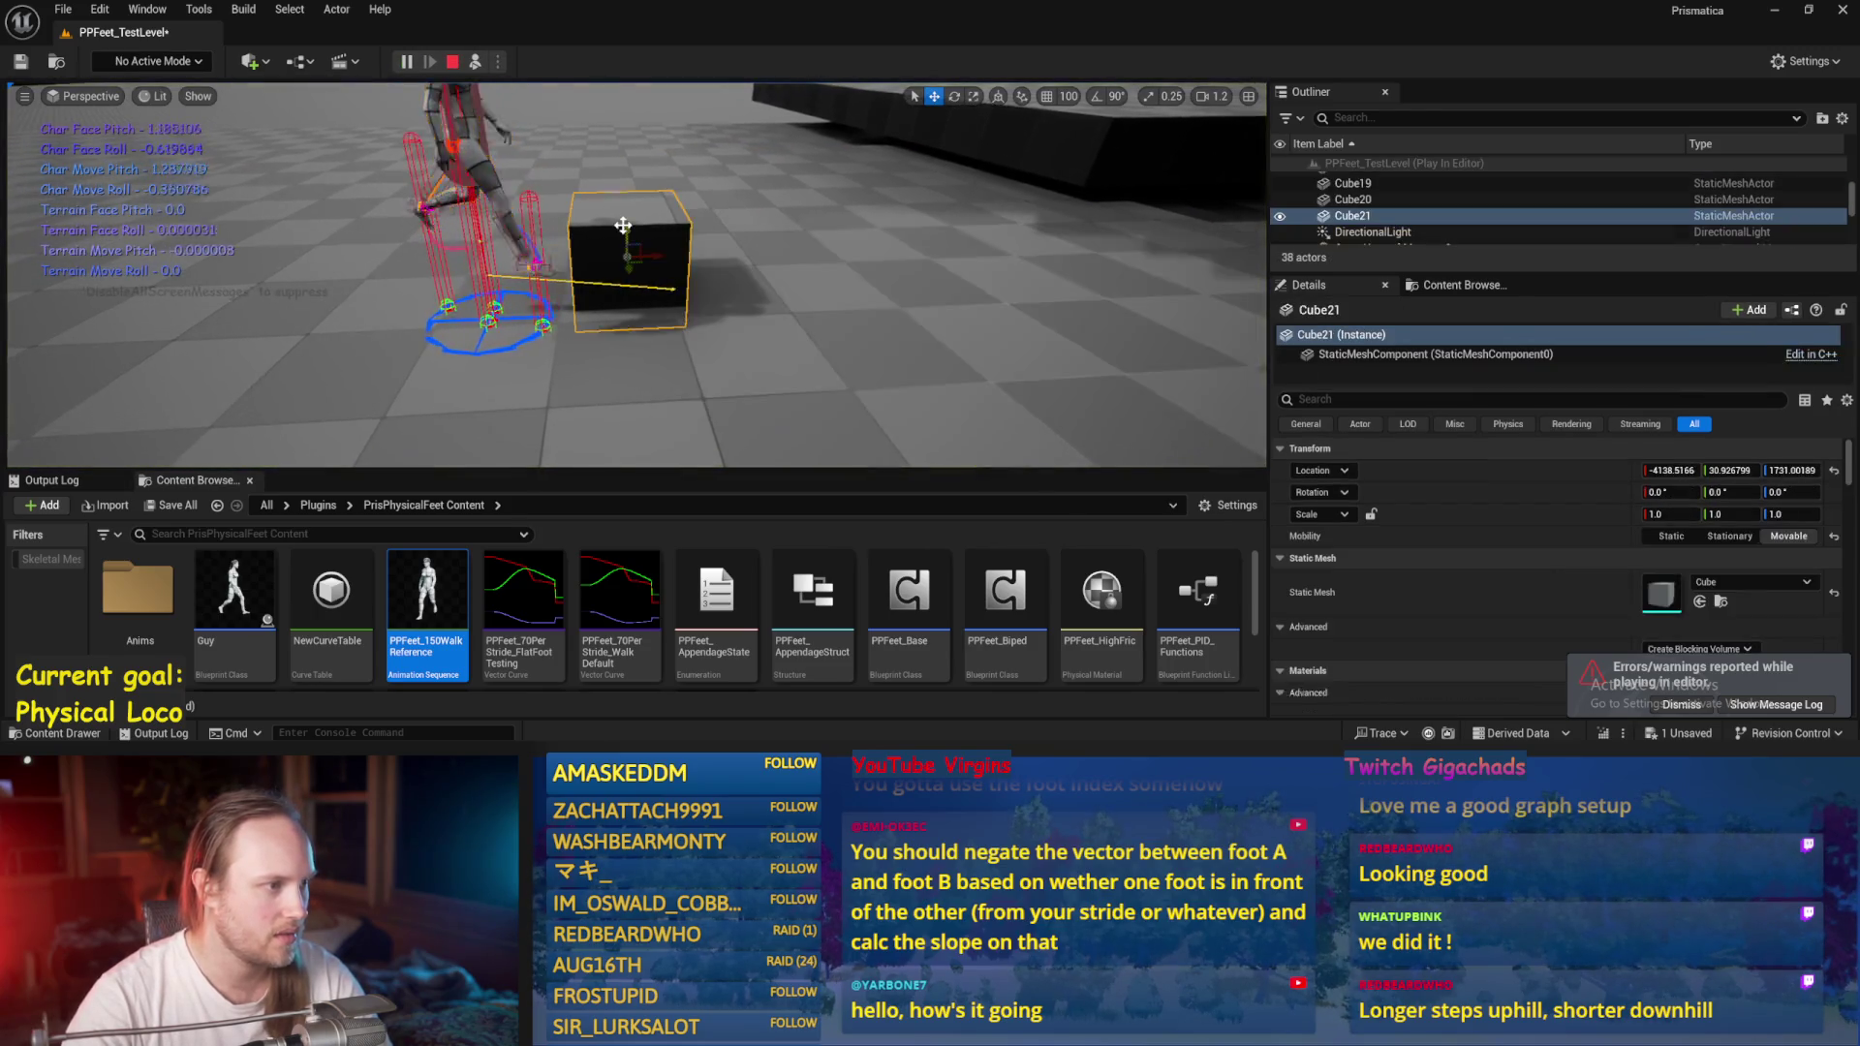
mouse_move(630, 256)
left_mouse_down()
mouse_move(678, 310)
mouse_move(620, 285)
left_mouse_up()
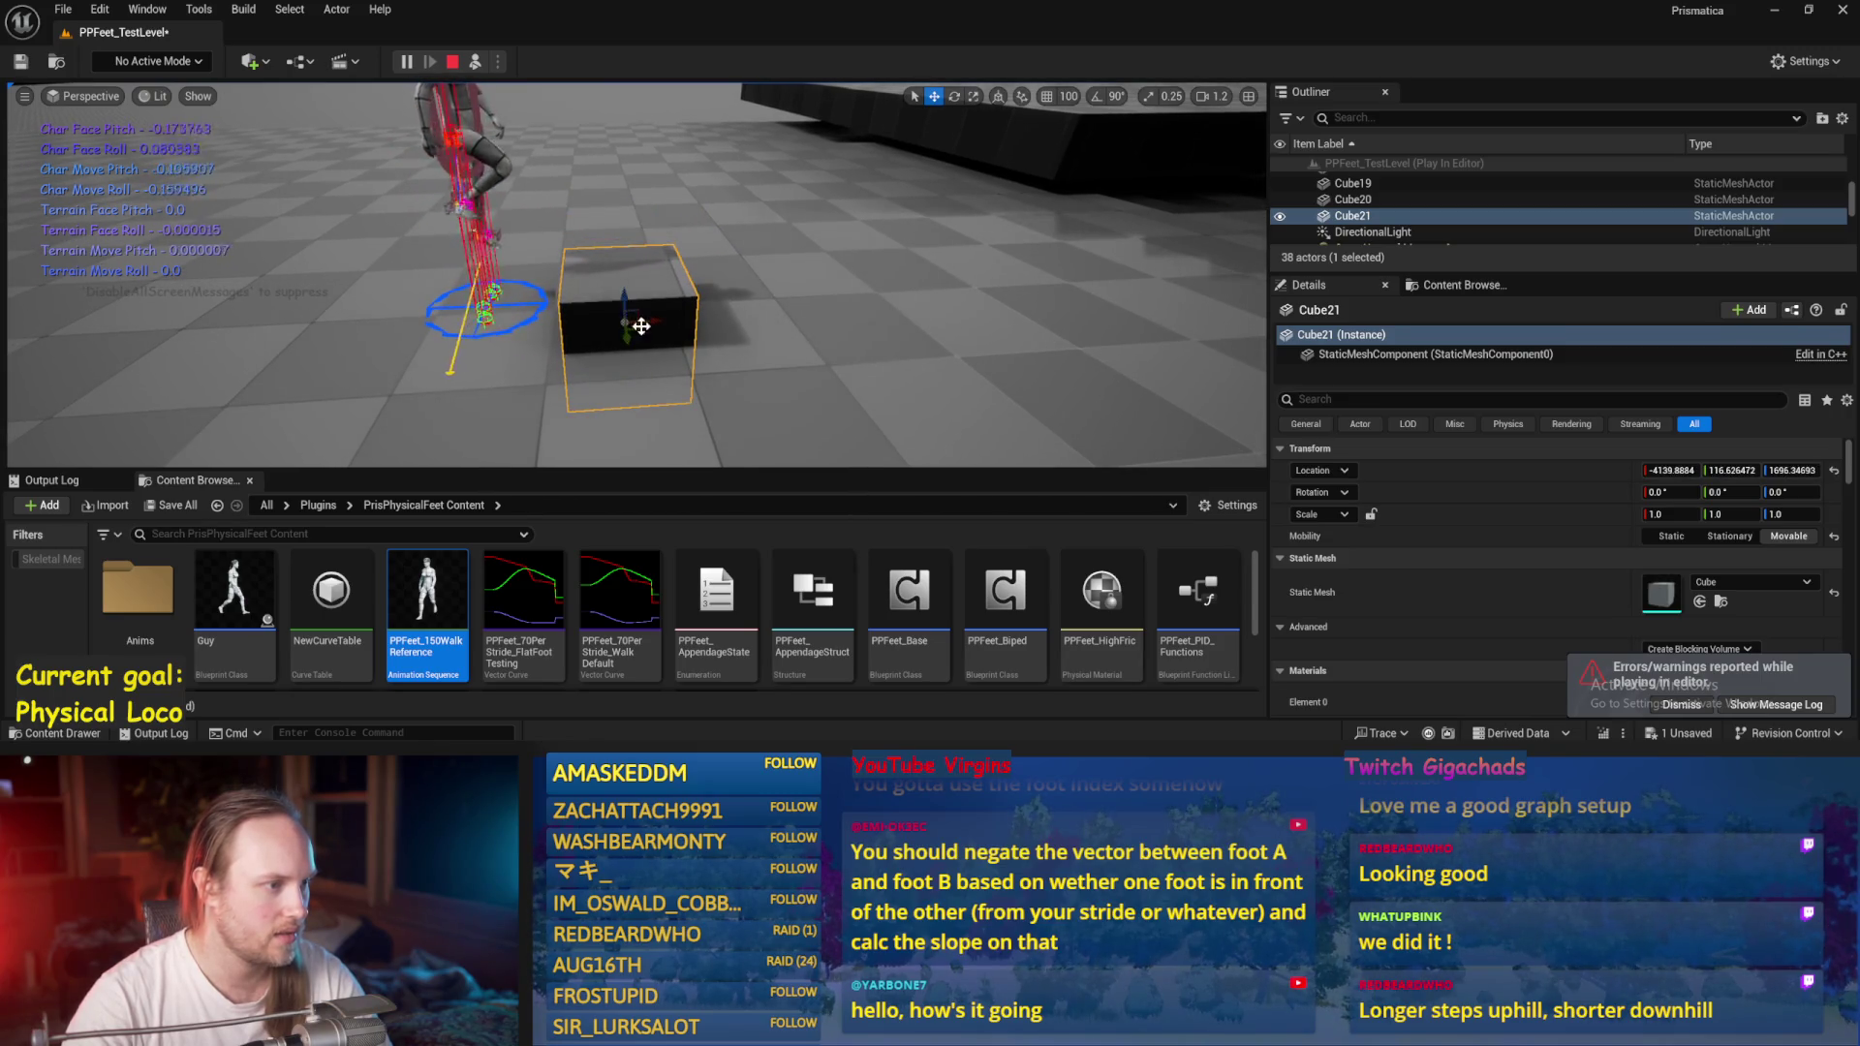
left_click_drag(477, 354, 418, 357)
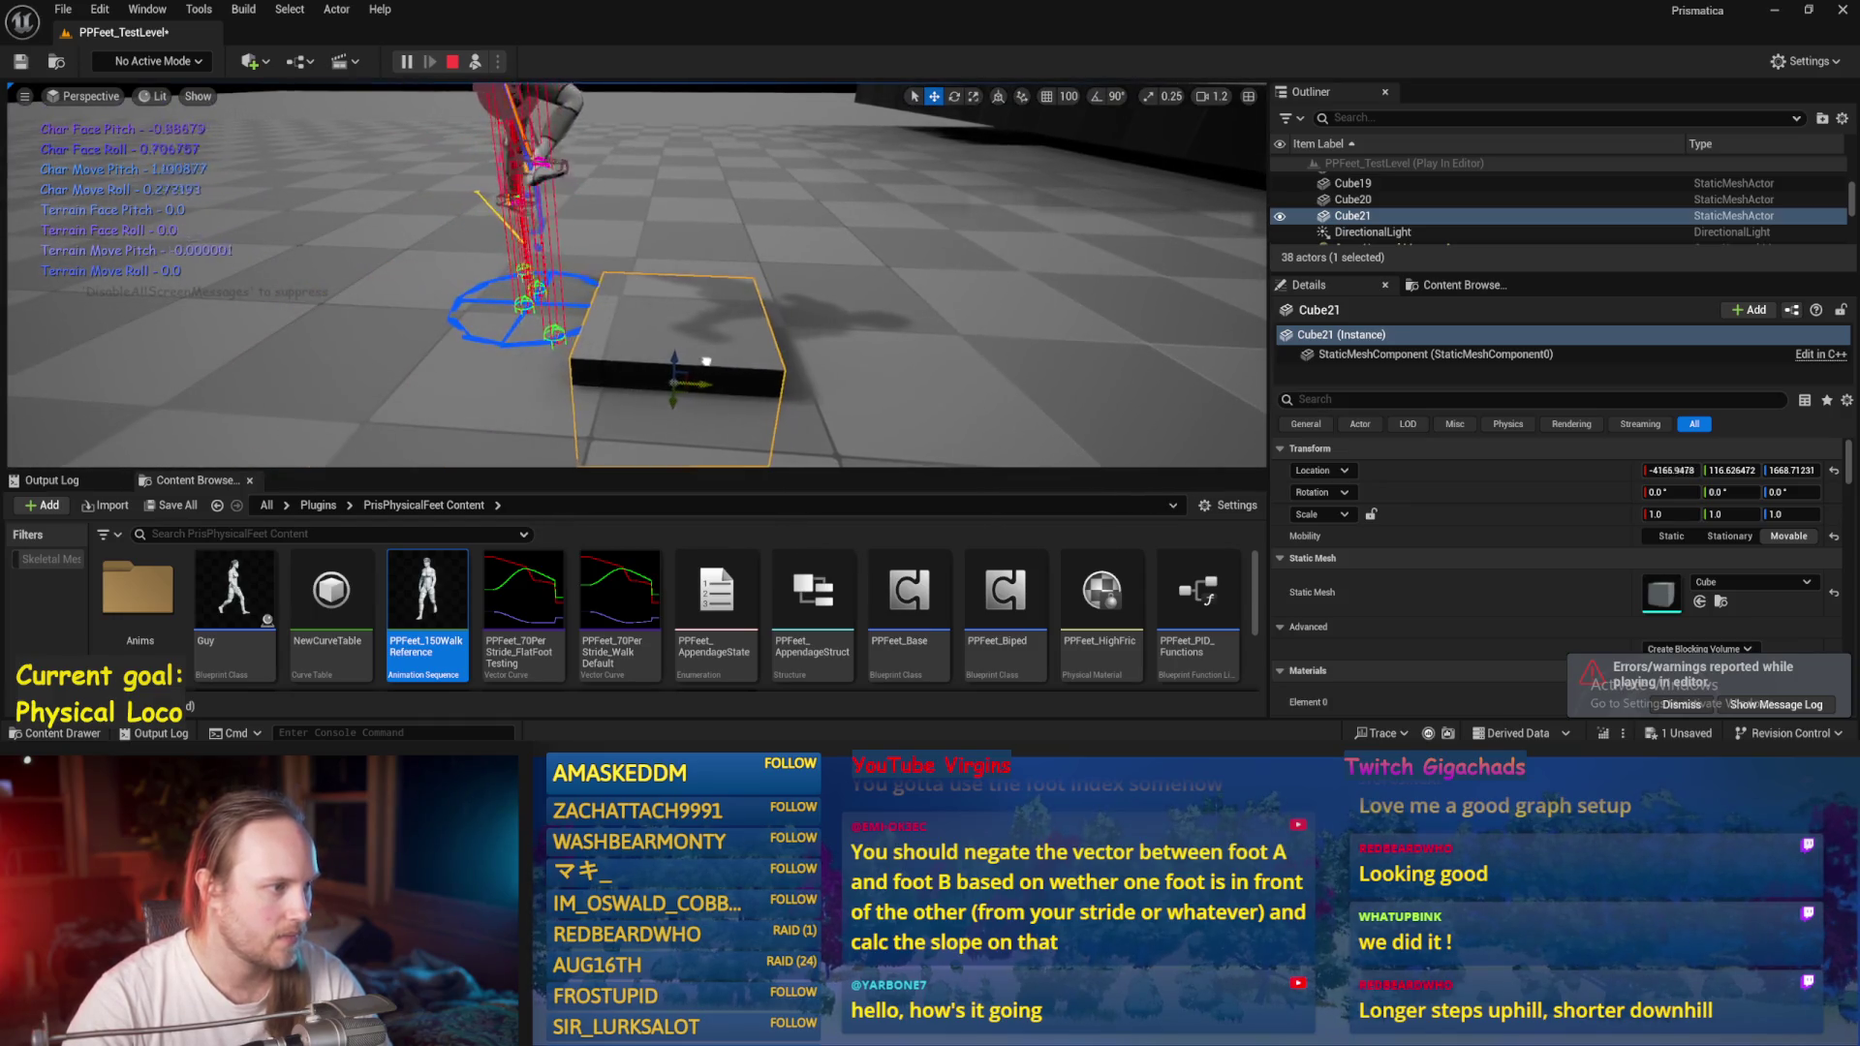
key("Escape")
Open PPFeet_Base's Balance Maybe function and locate the Stride Acceleration section.
left_click(841, 698)
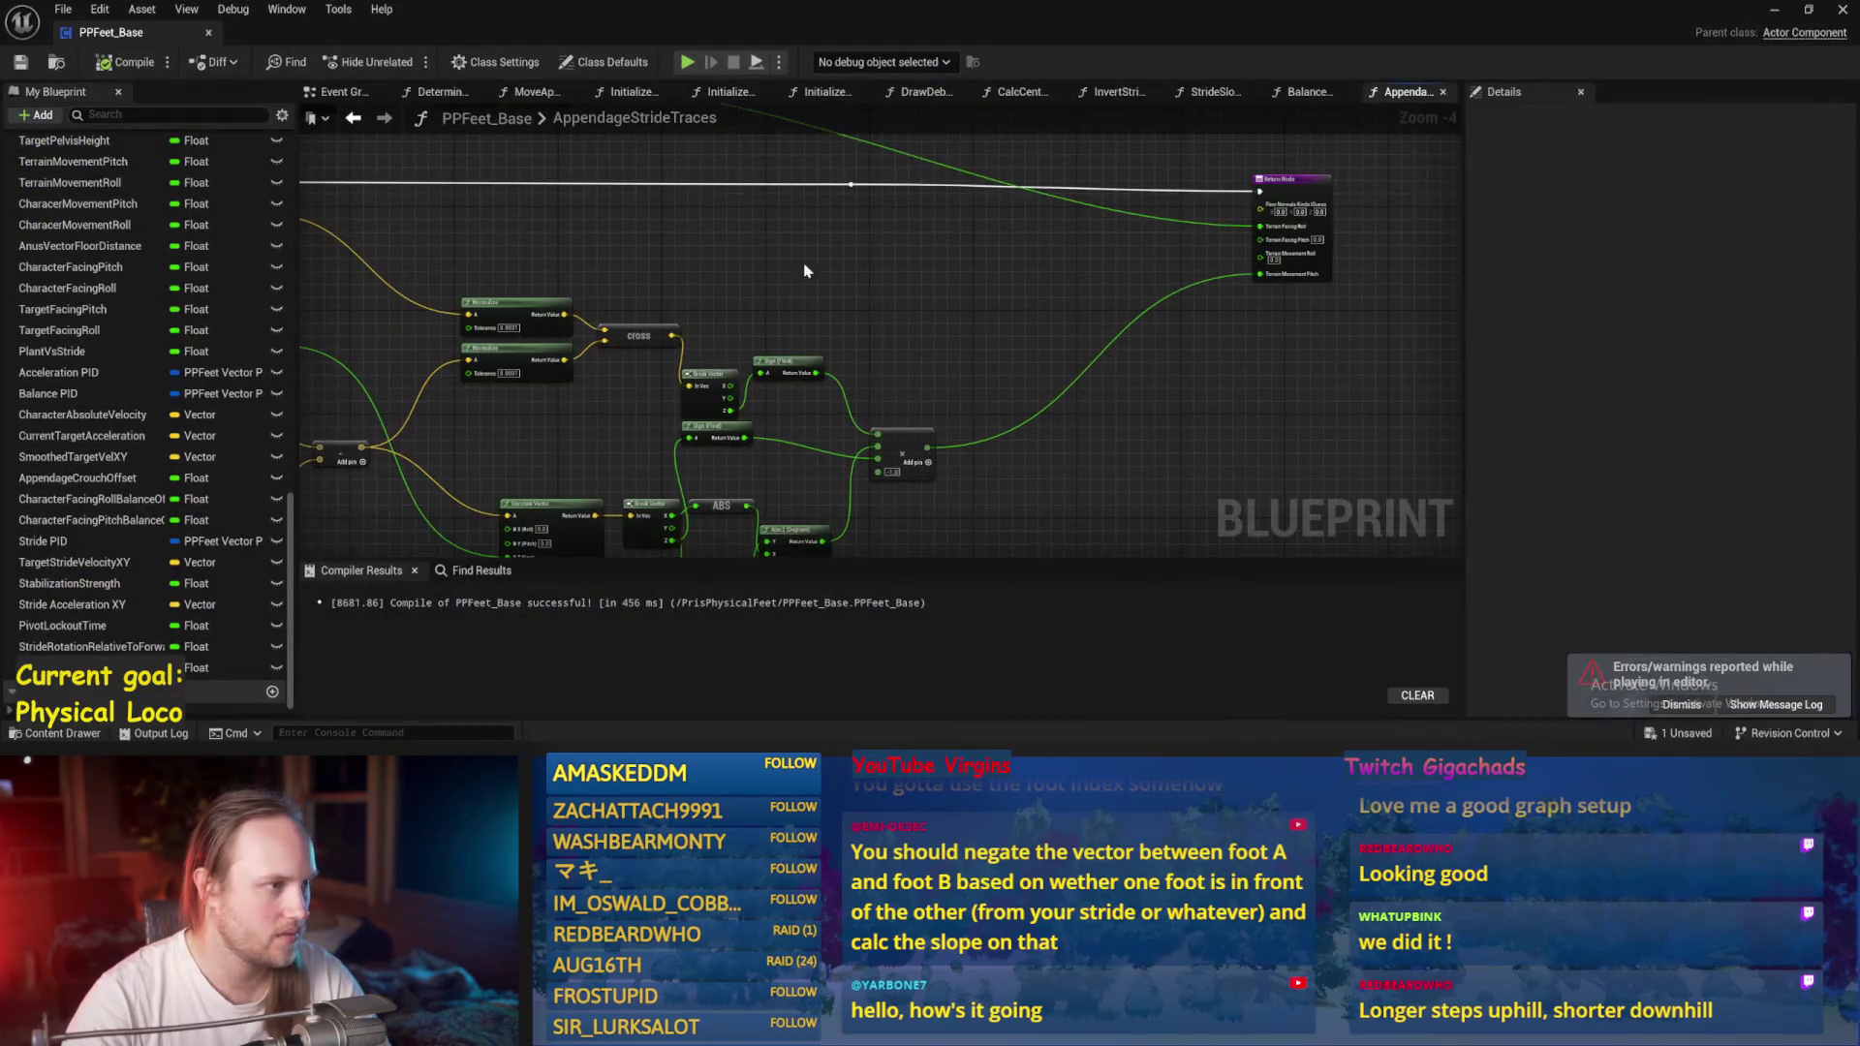
left_click(334, 91)
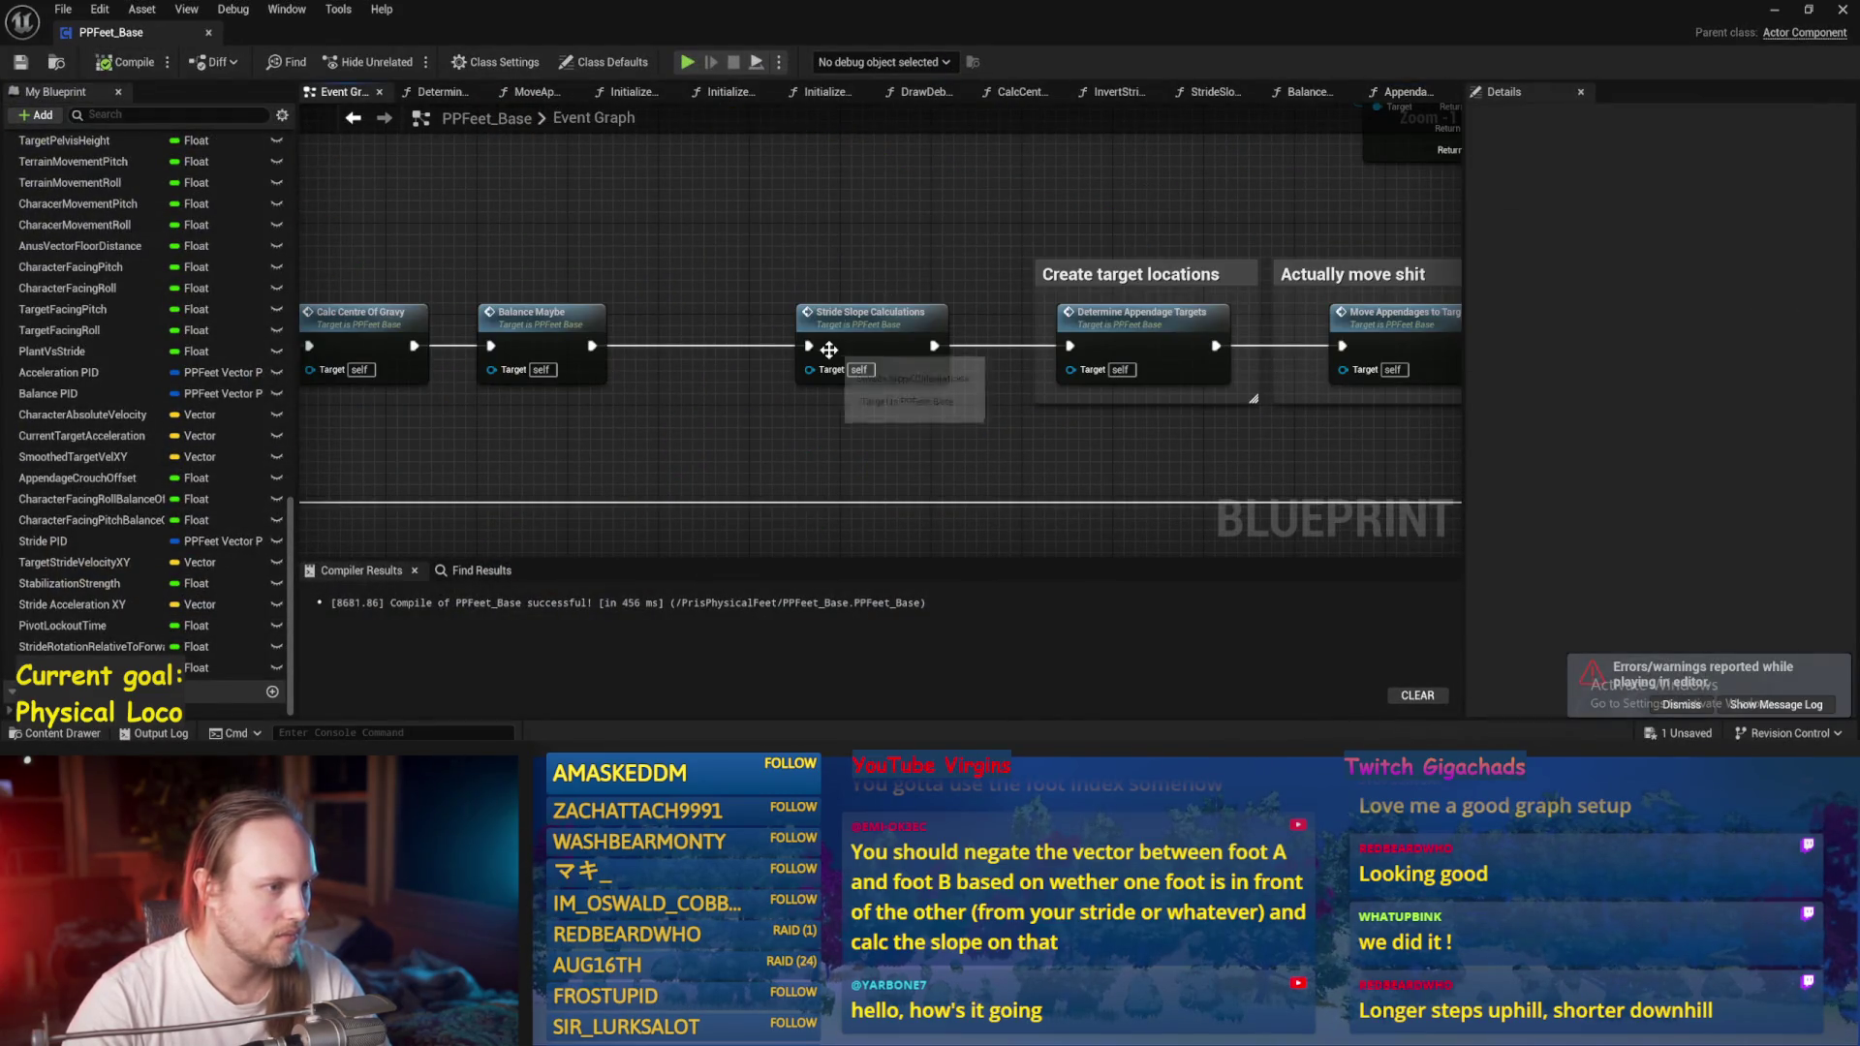
double_click(574, 336)
scroll(871, 344, "down", 6)
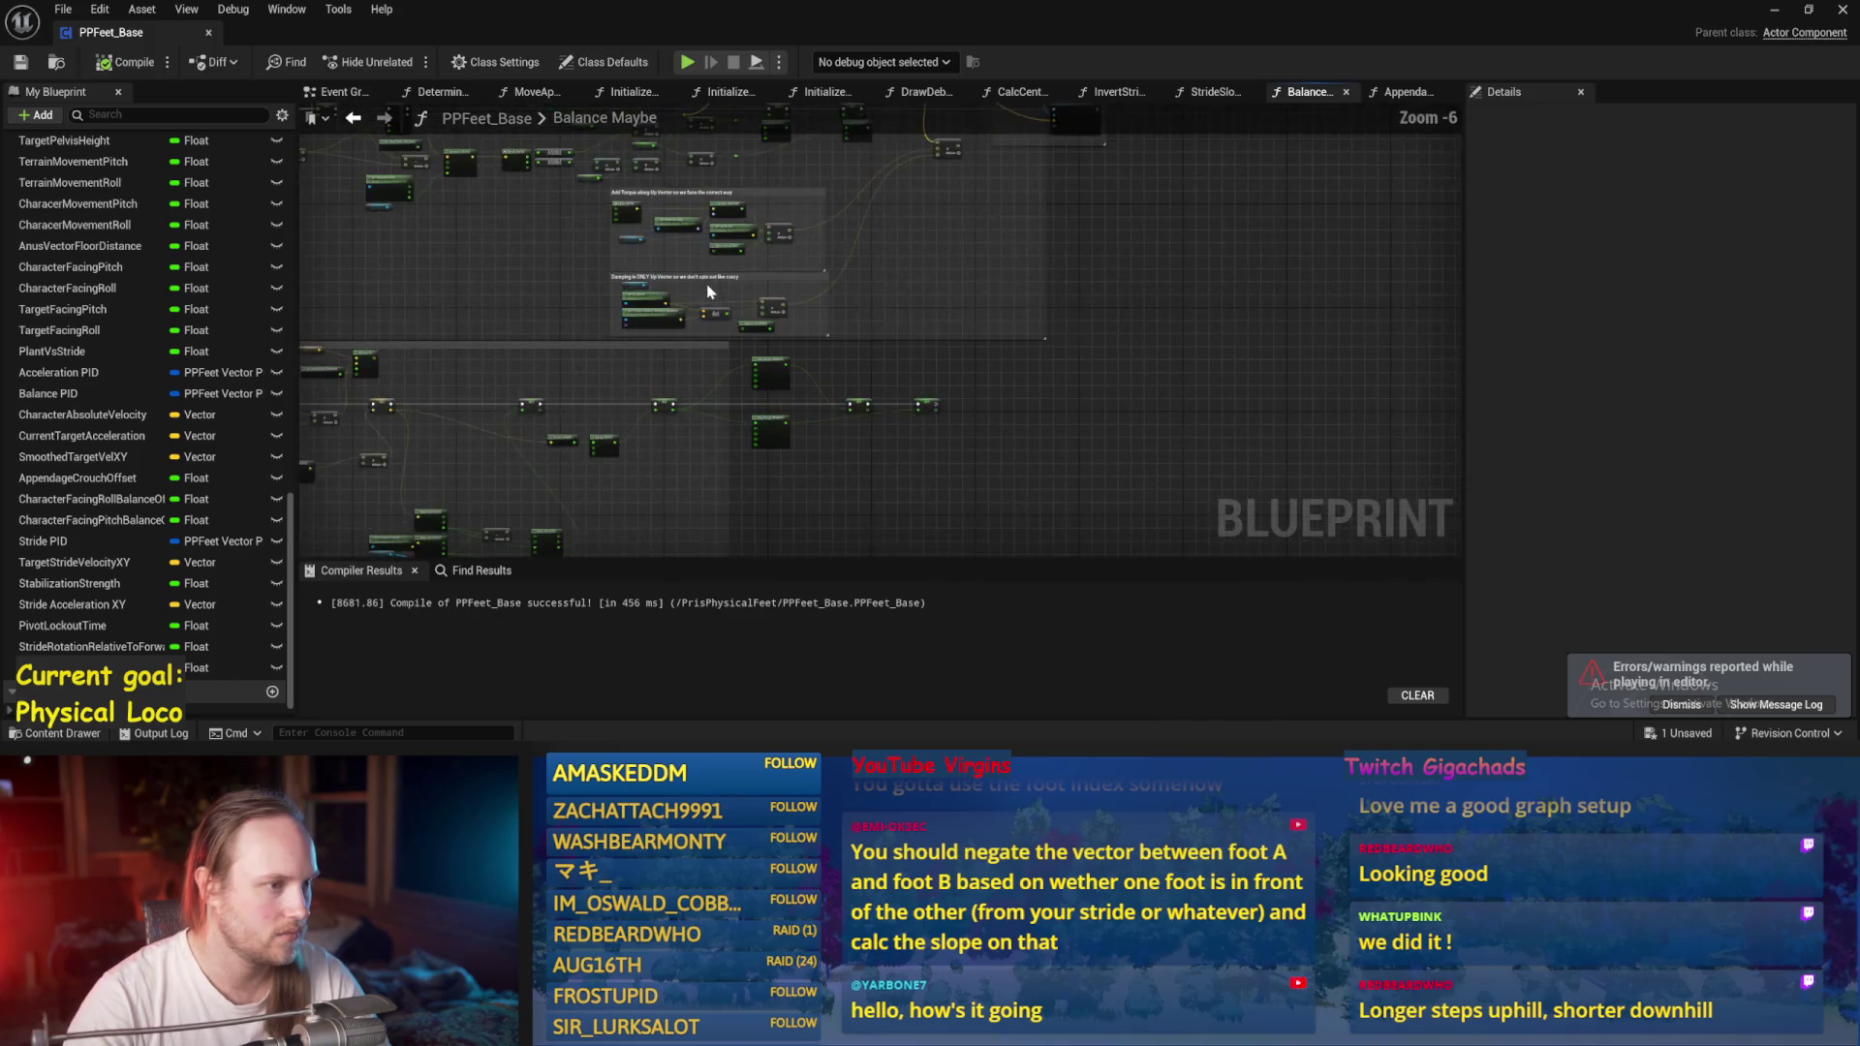
scroll(871, 344, "up", 5)
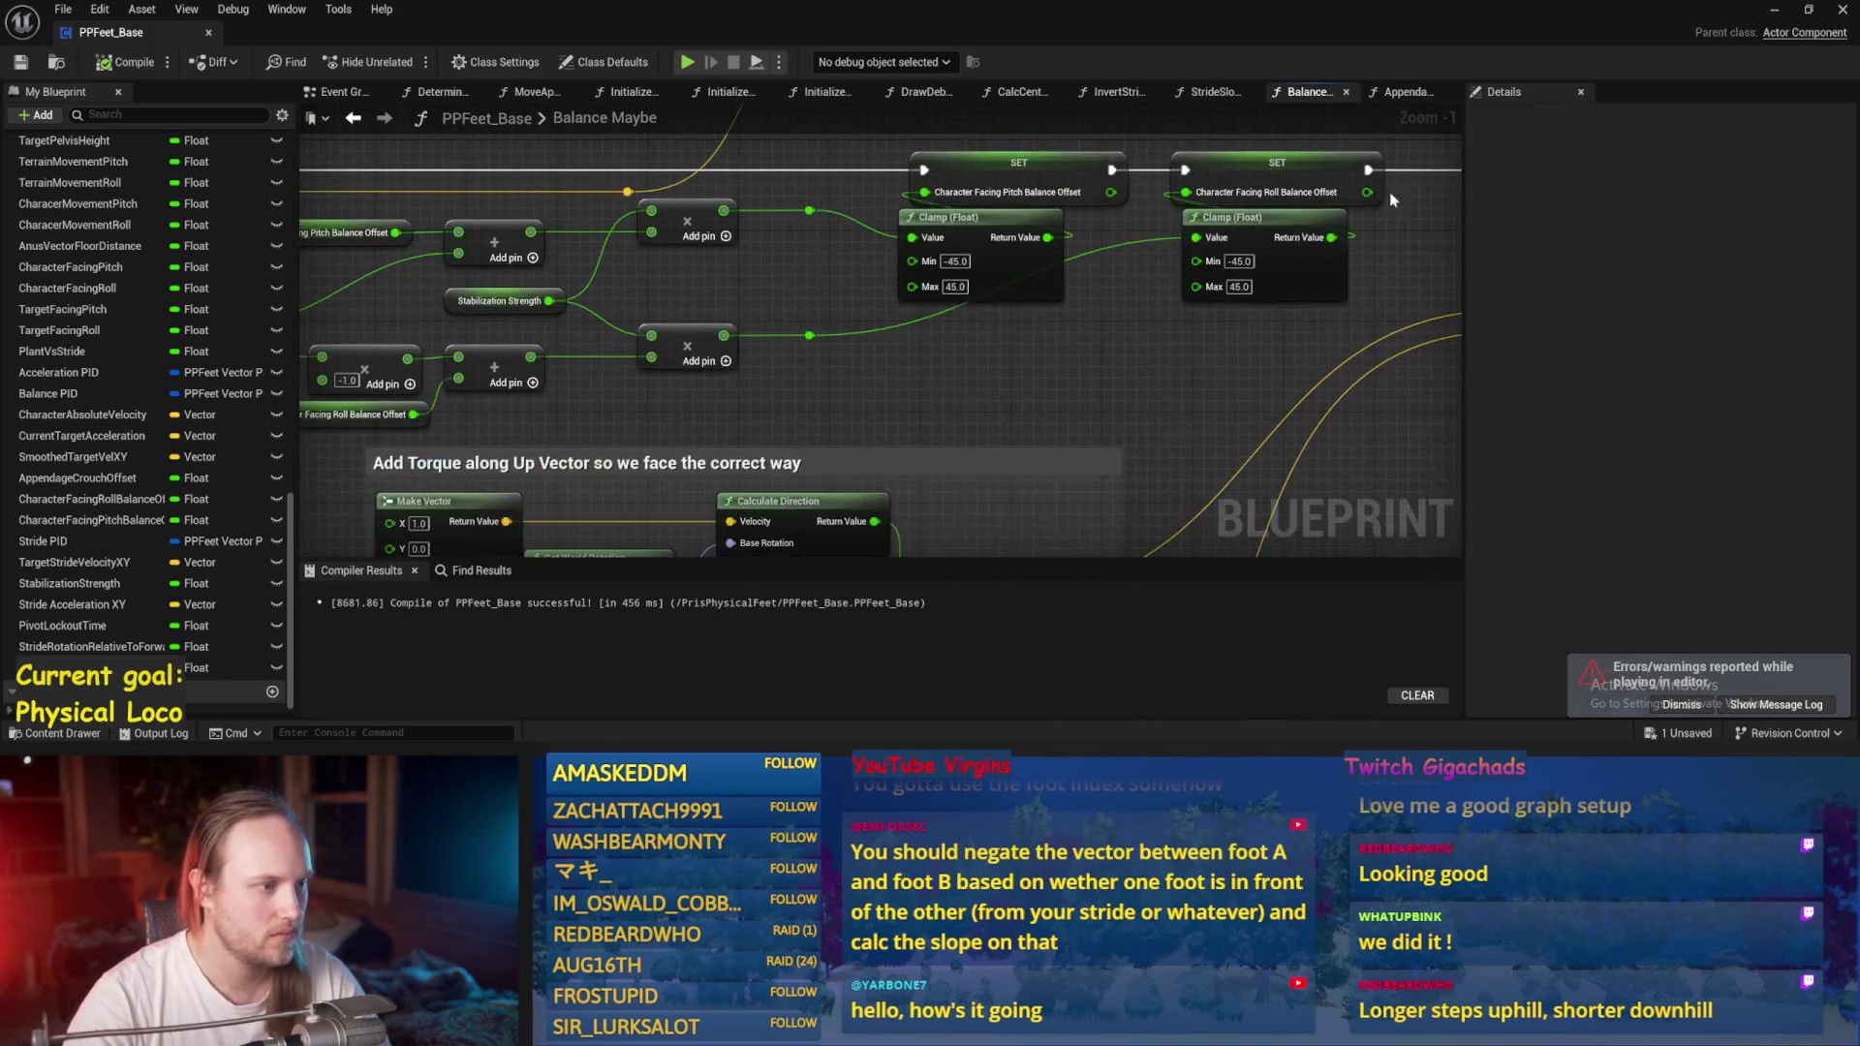
mouse_move(1198, 435)
left_mouse_down()
mouse_move(852, 291)
mouse_move(687, 194)
left_mouse_up()
key("alt+Left")
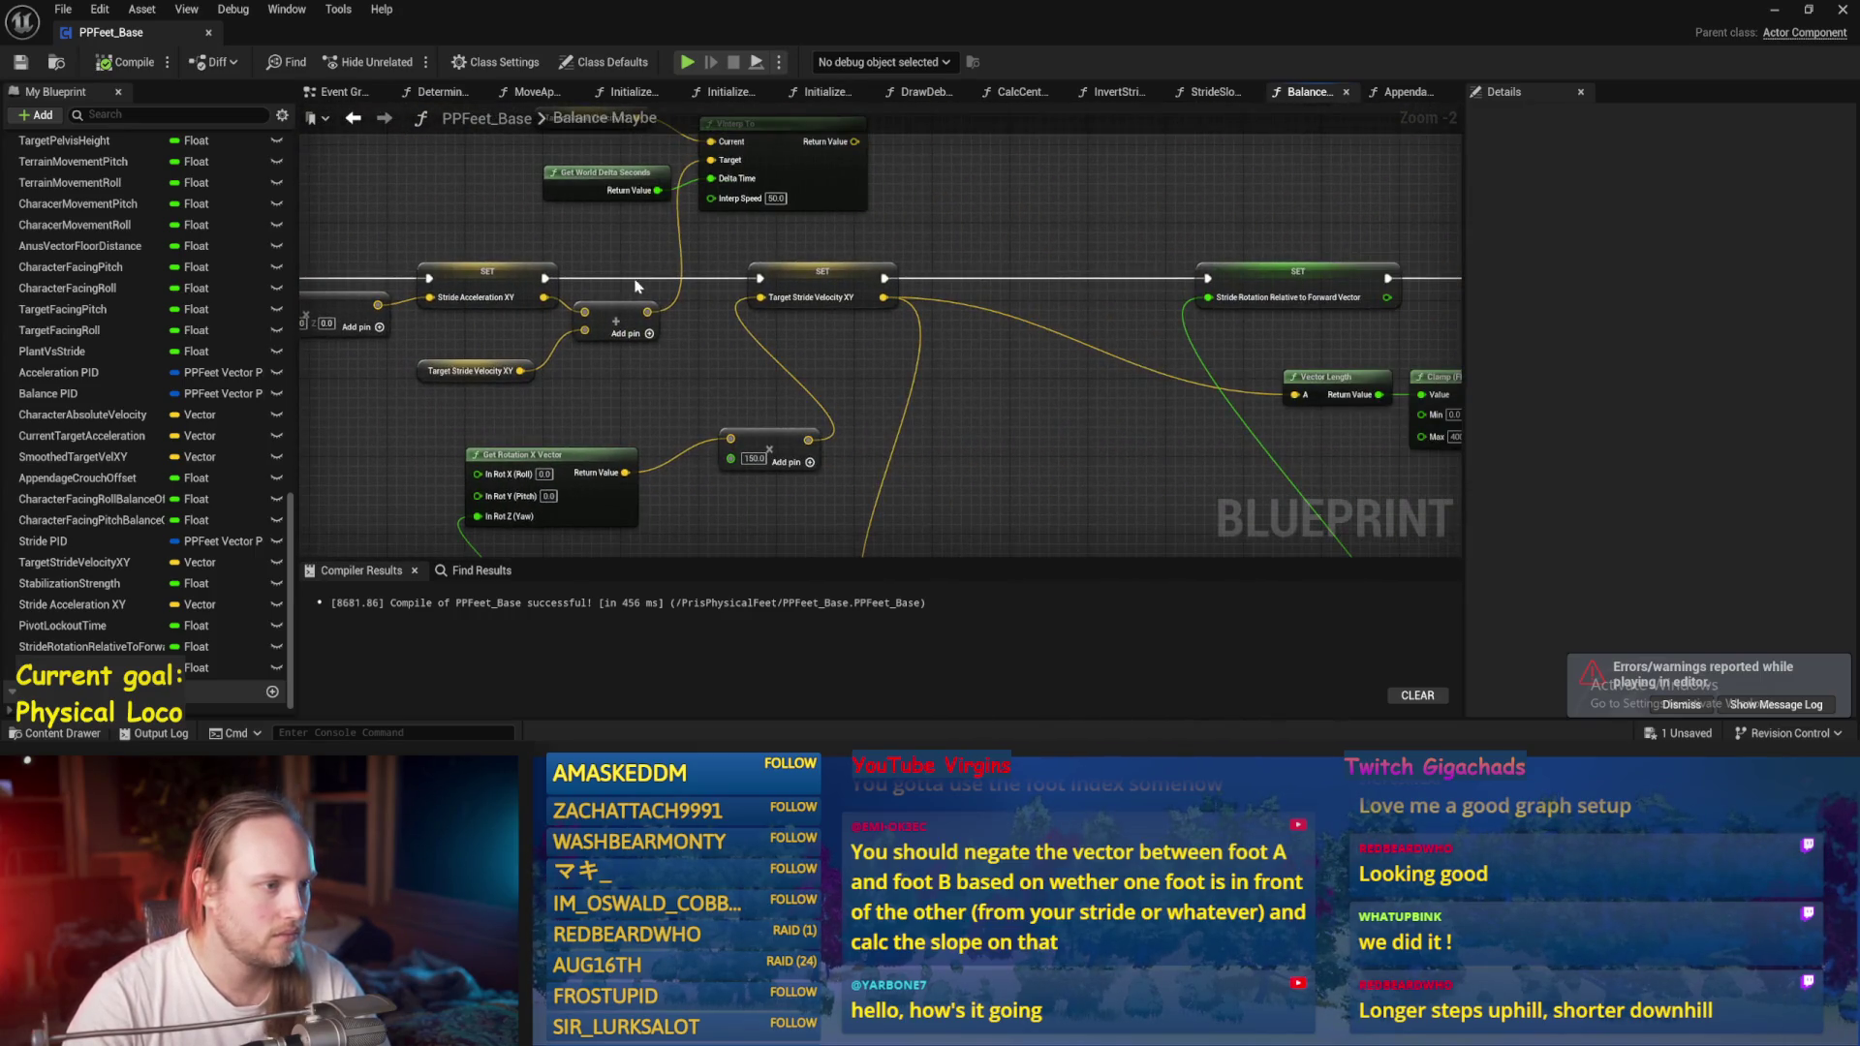
scroll(636, 286, "up", 2)
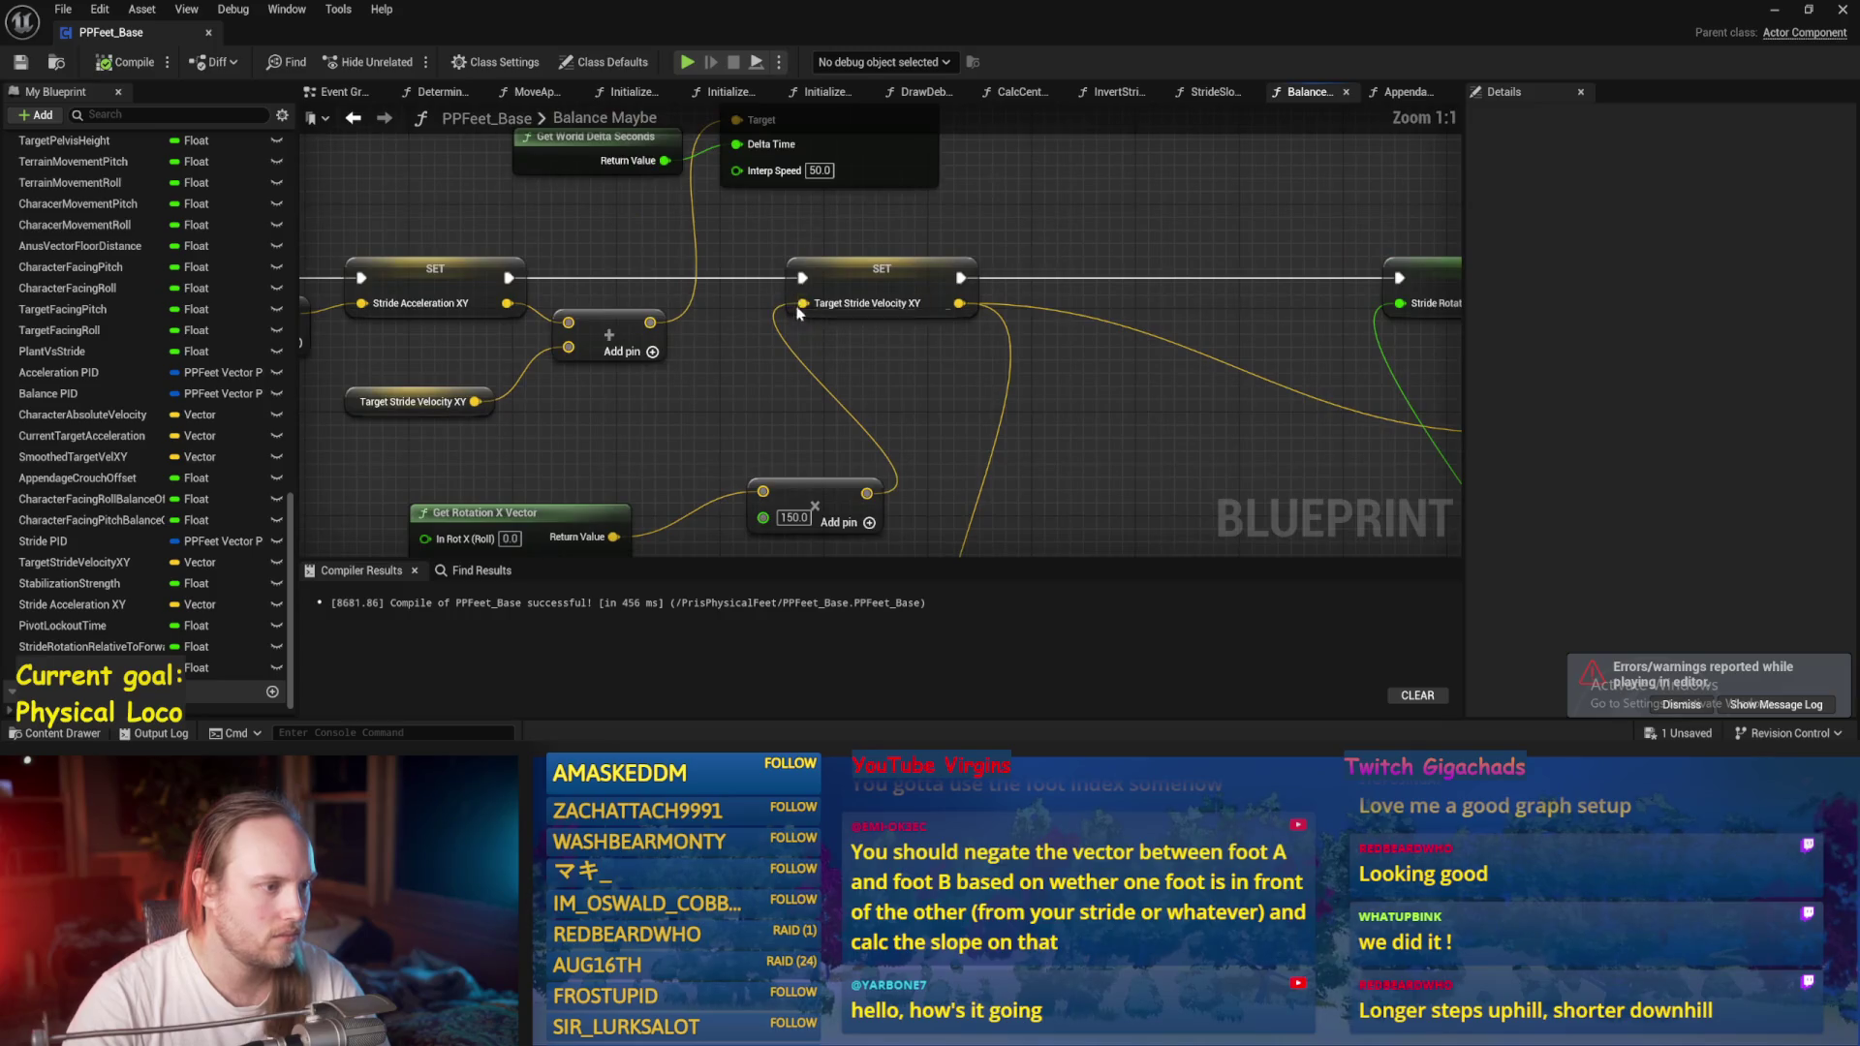
Unhook Target Stride Velocity XY, set its X to 150, and compile.
left_click(797, 276, "alt")
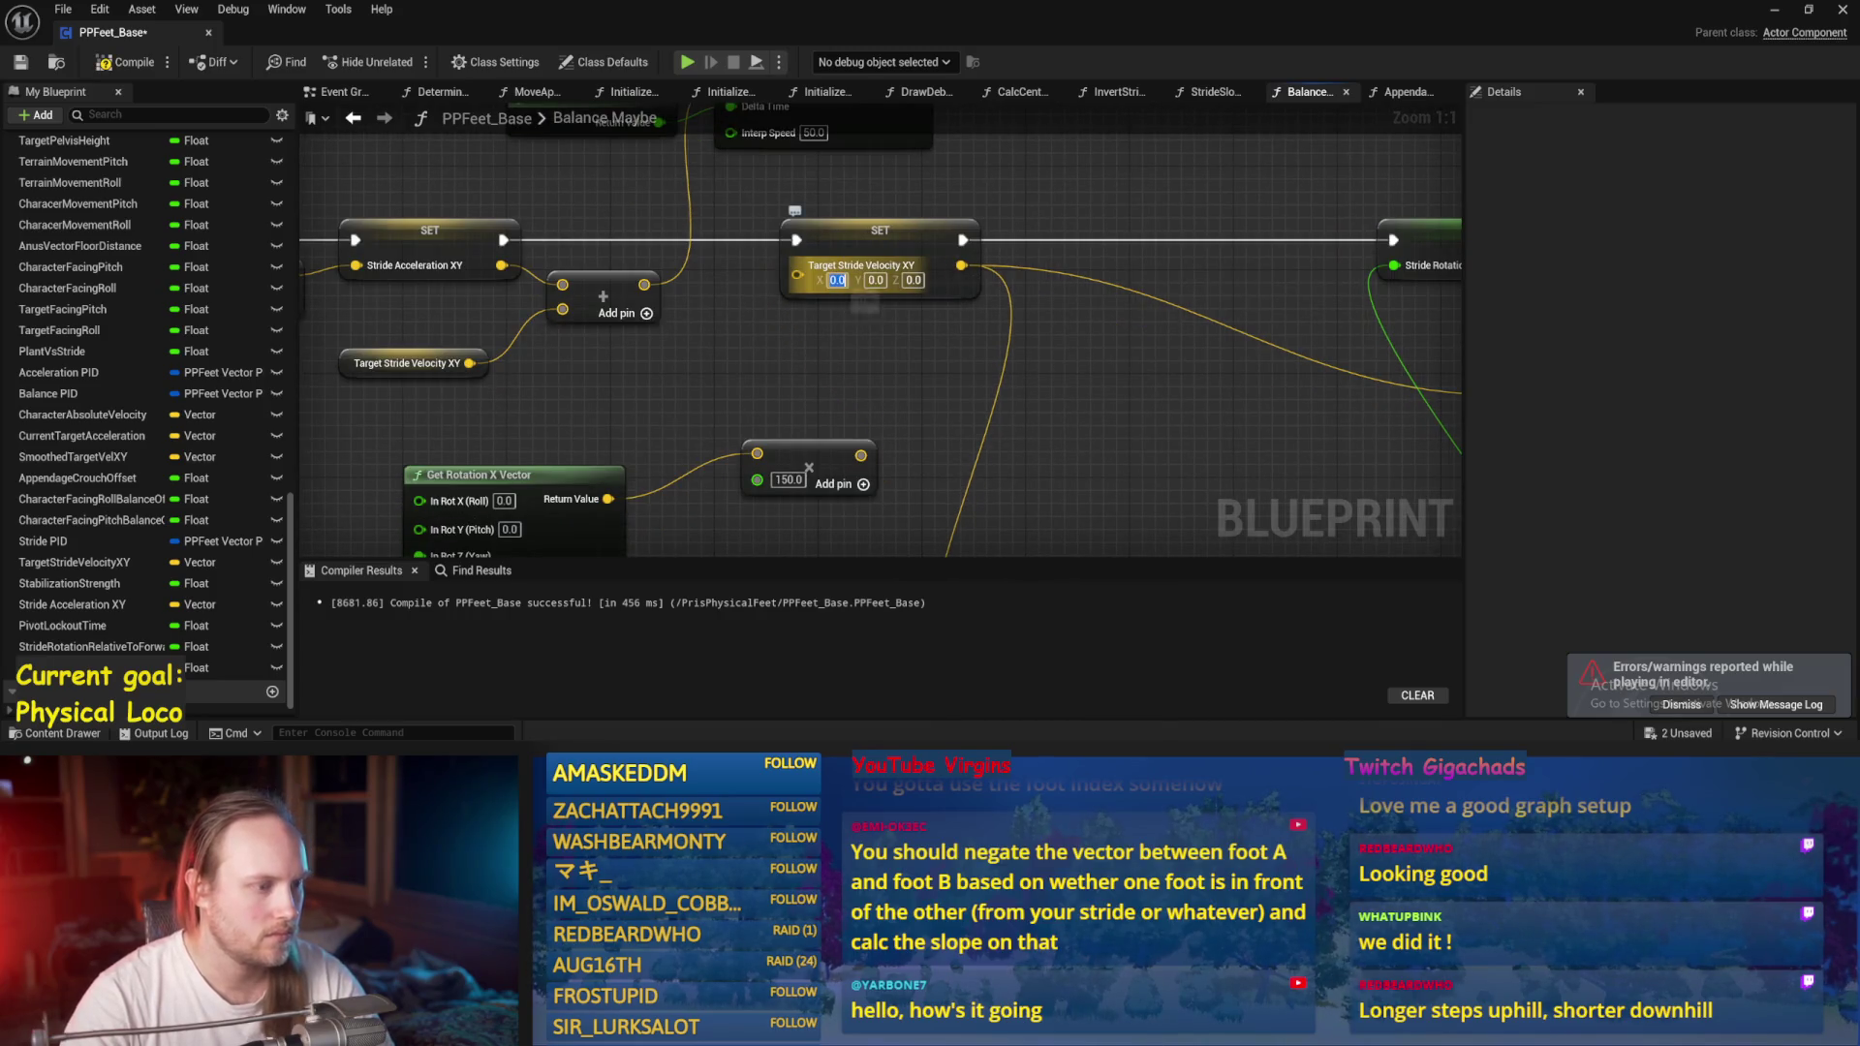
type("150")
key("Return")
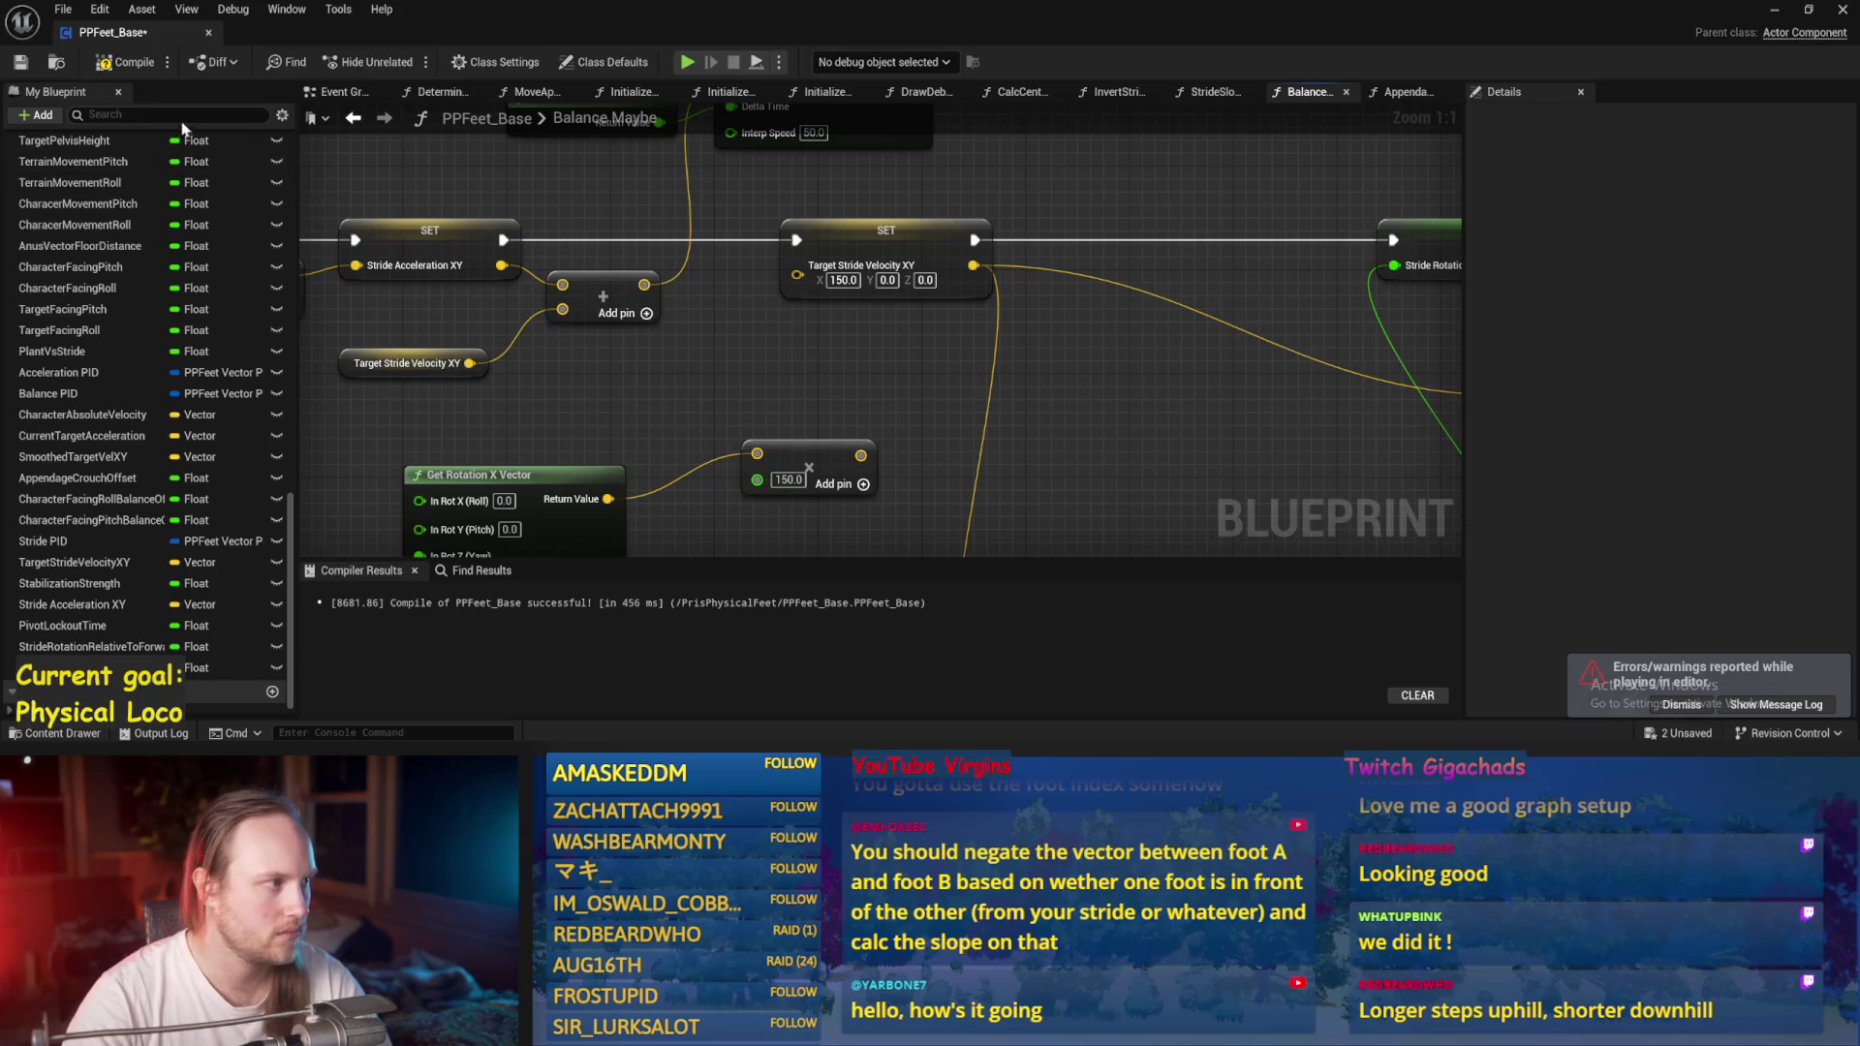
left_click(90, 68)
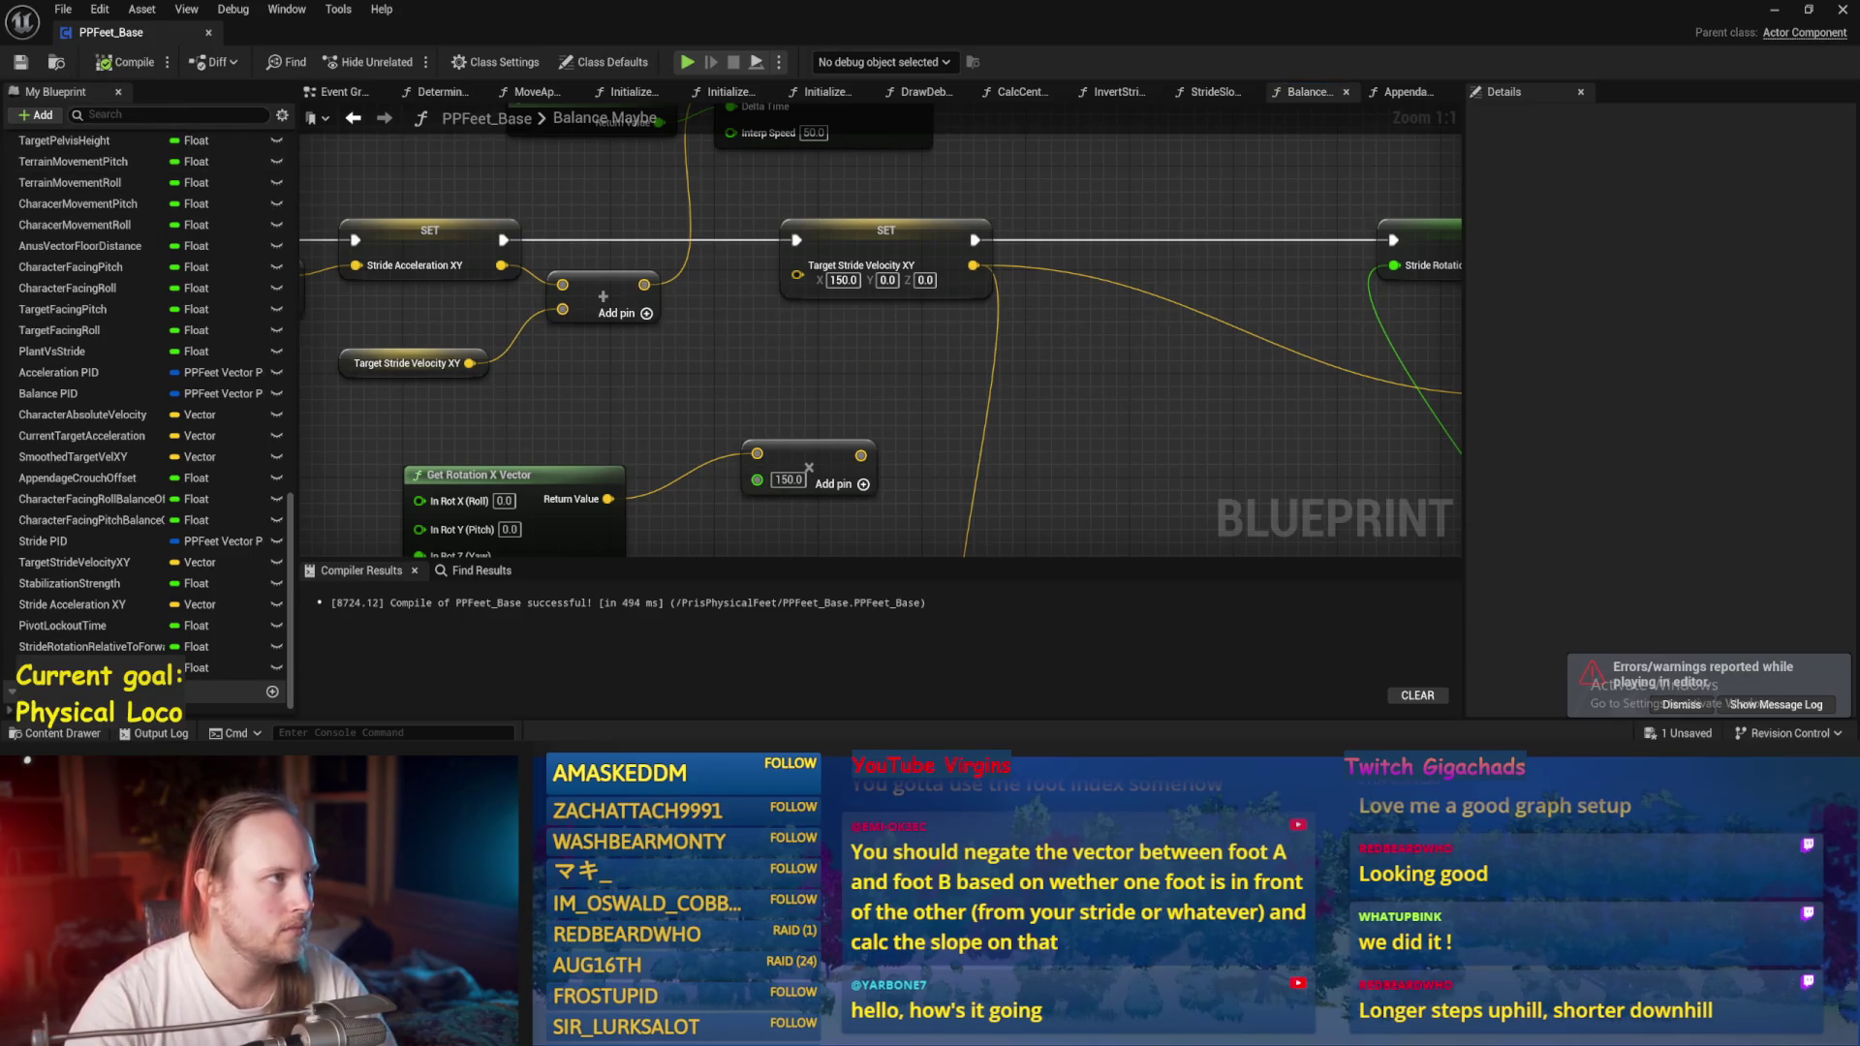
left_click(1774, 10)
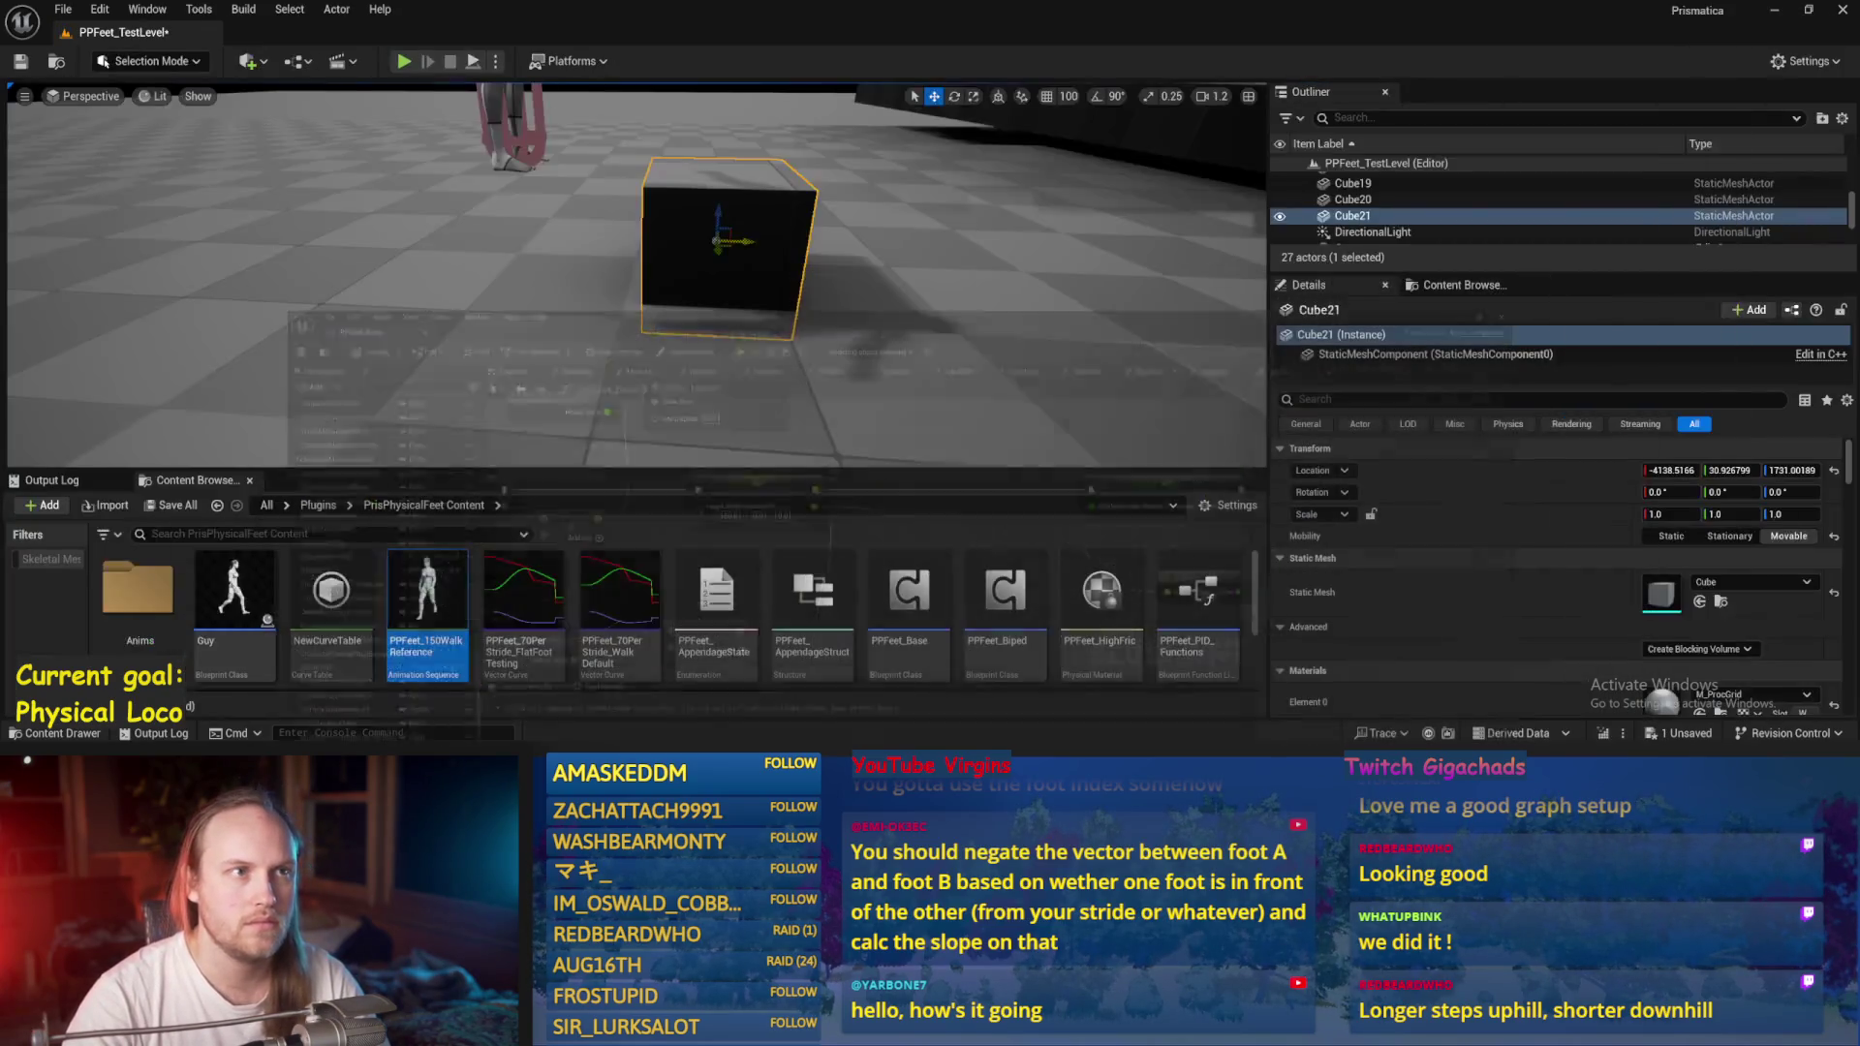
Play the level, drag Cube21 to about -4184, 83, 1686 under the character's feet, then stop.
left_click(473, 62)
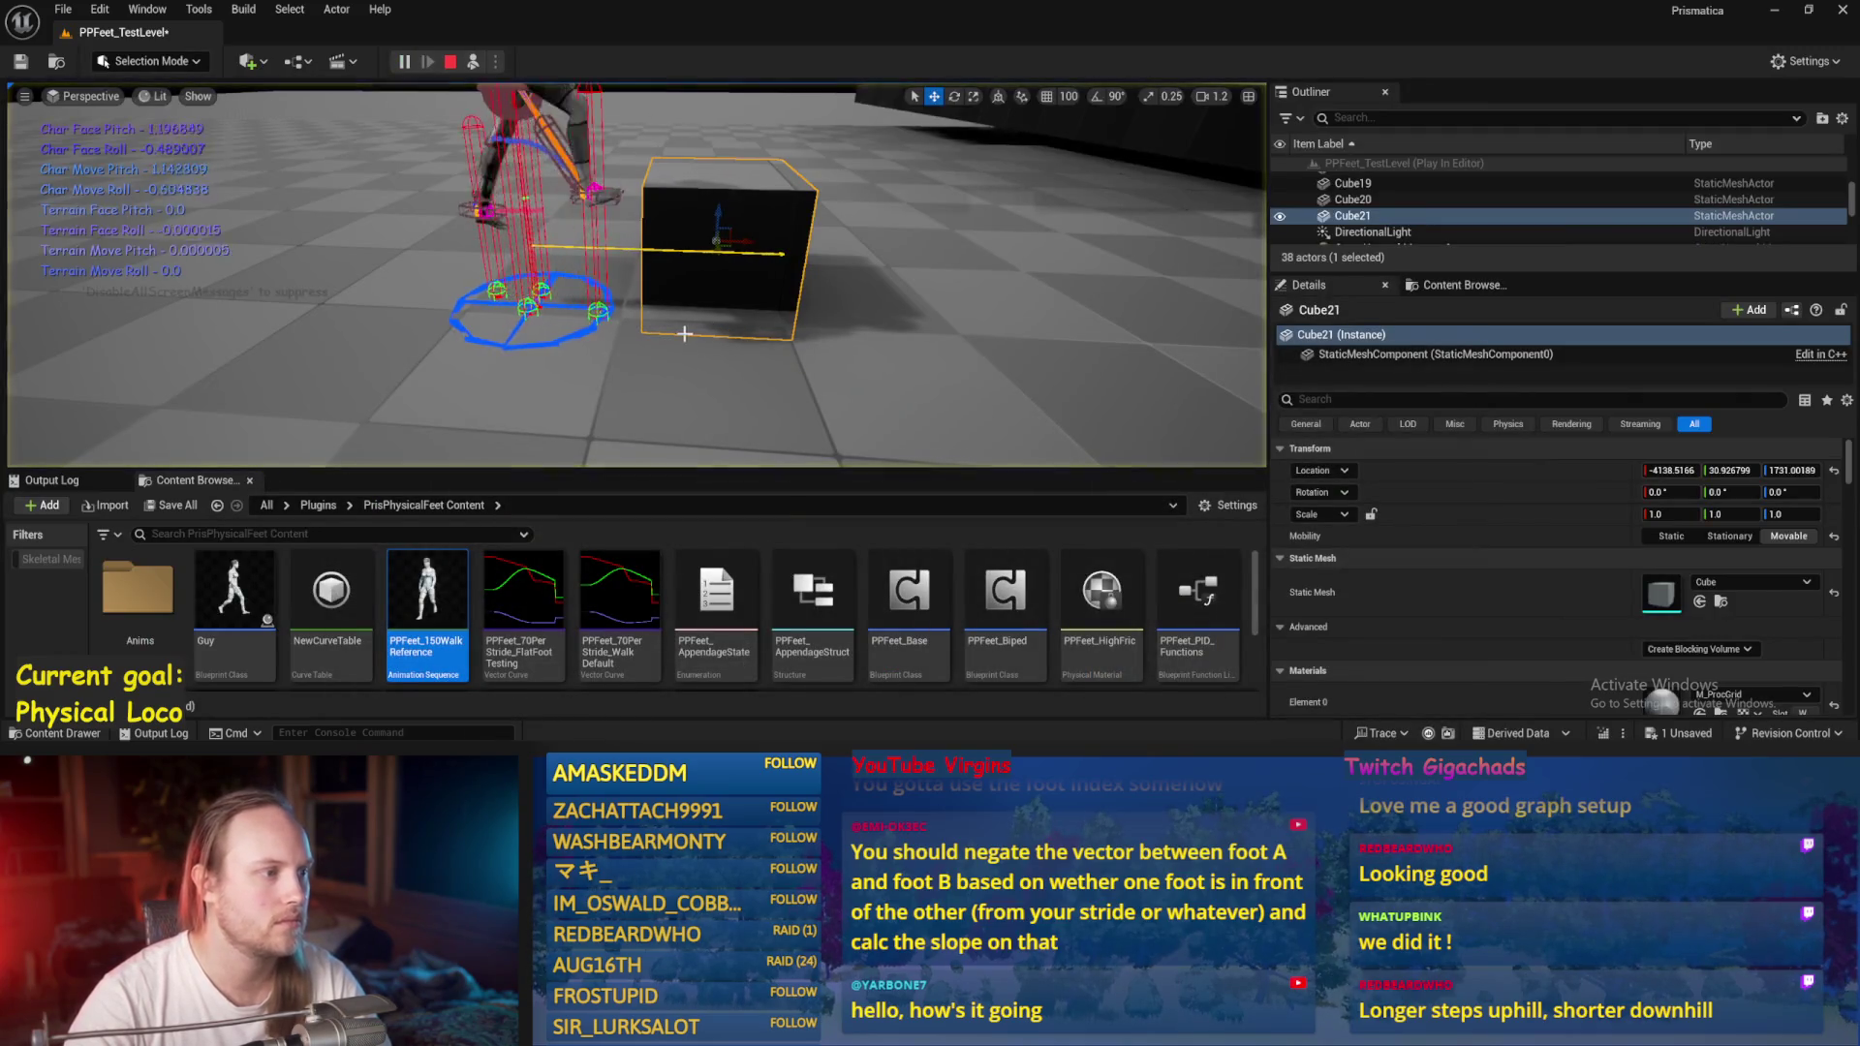
mouse_move(727, 246)
left_mouse_down()
mouse_move(714, 345)
mouse_move(644, 344)
mouse_move(667, 353)
left_mouse_up()
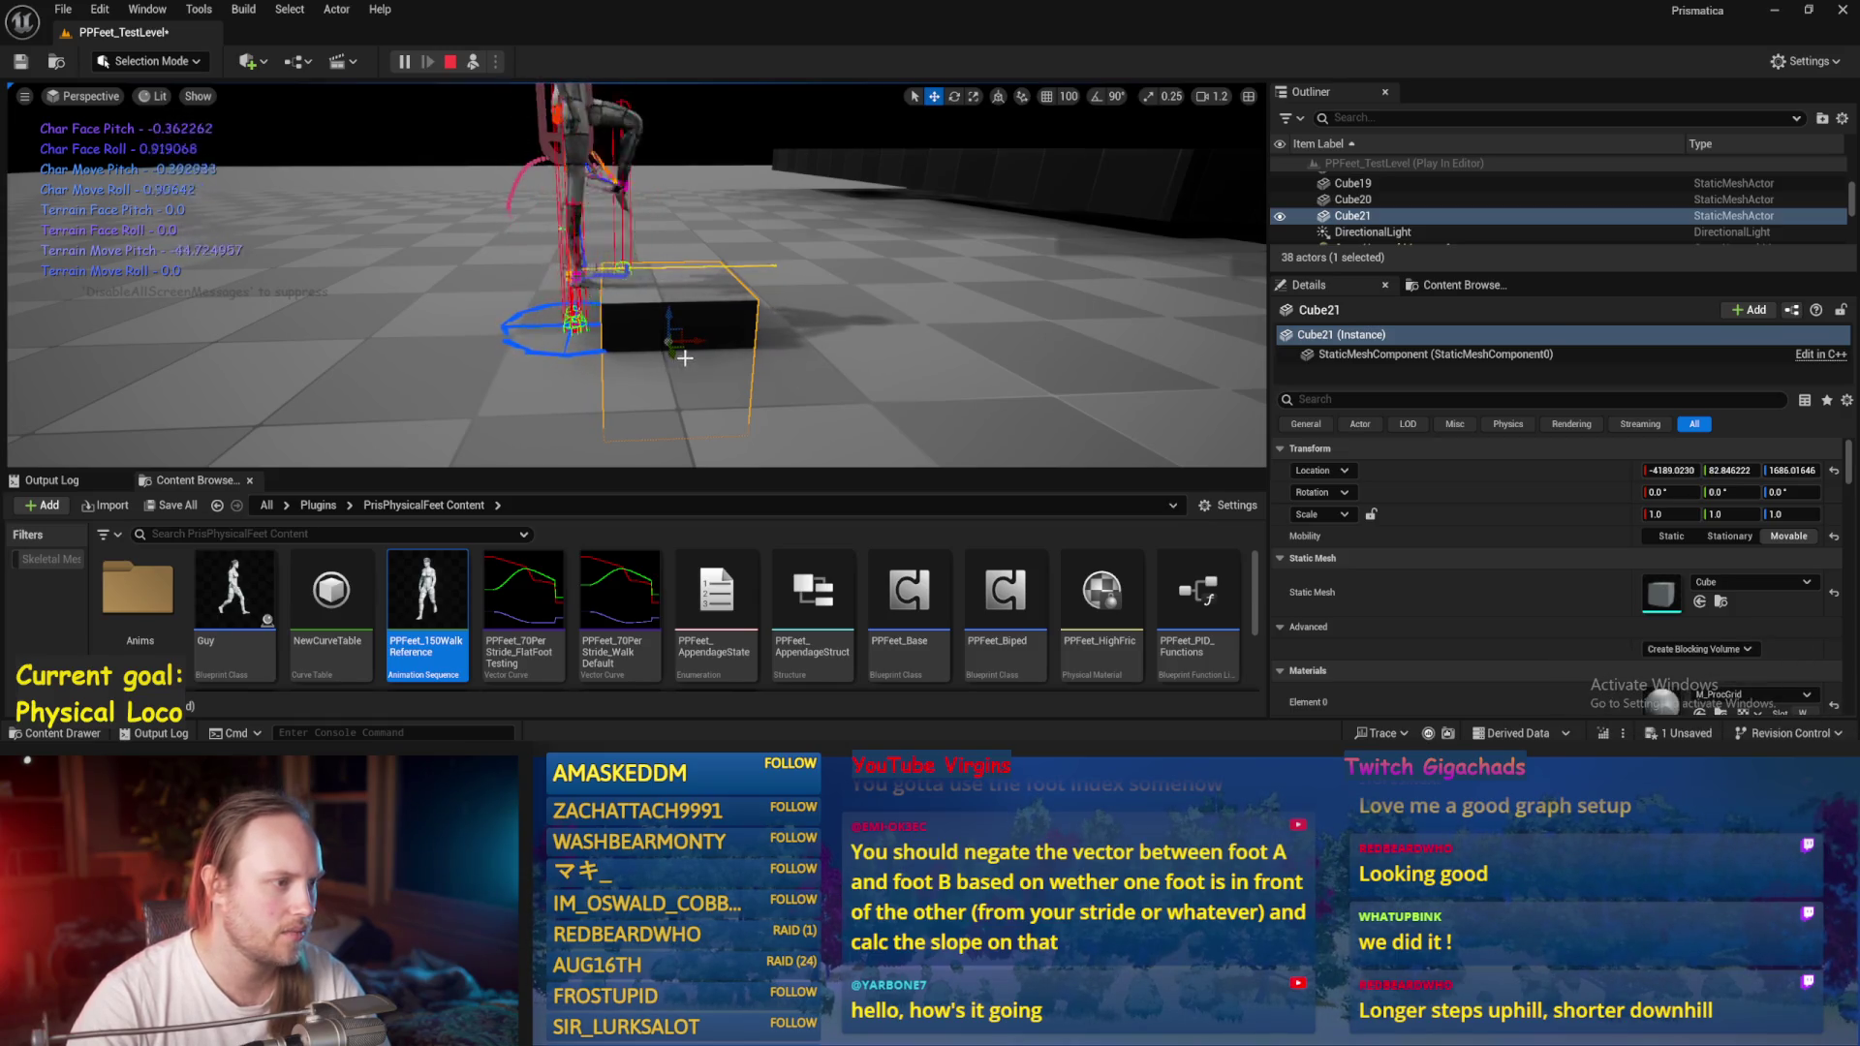
left_click_drag(678, 350, 686, 350)
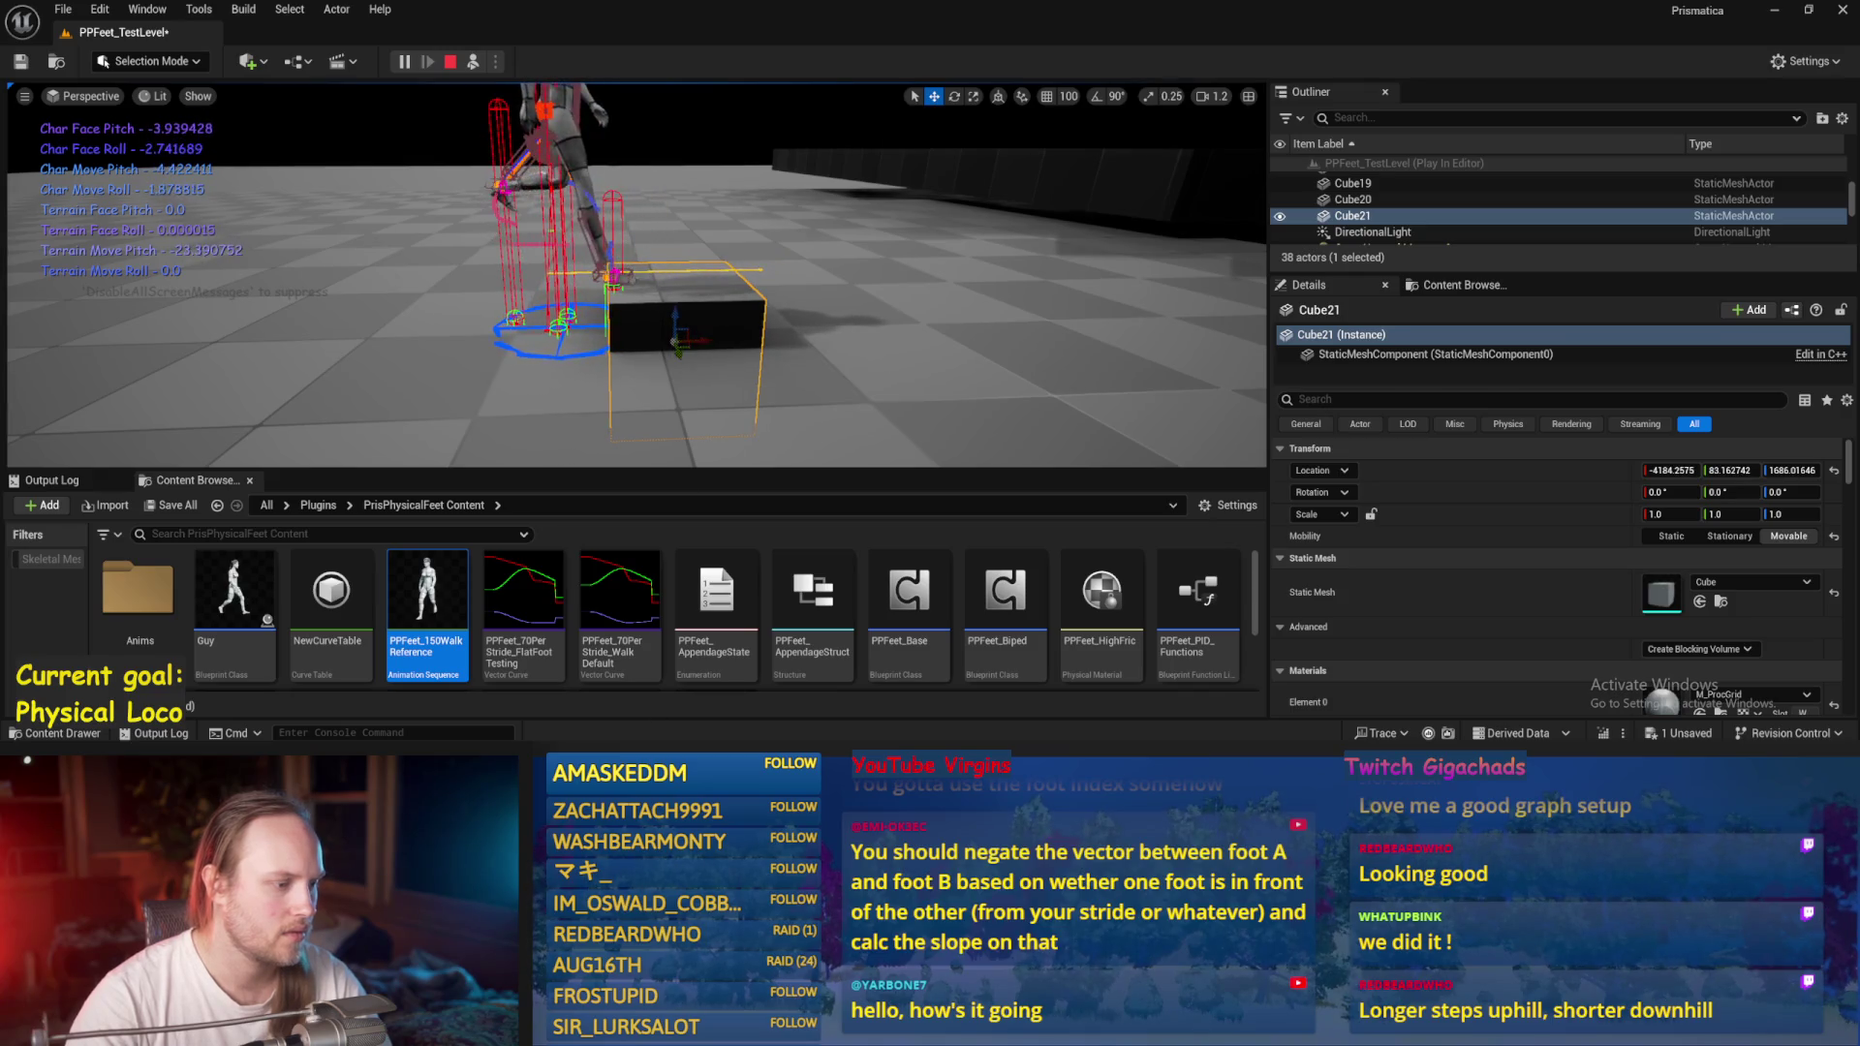
key("Escape")
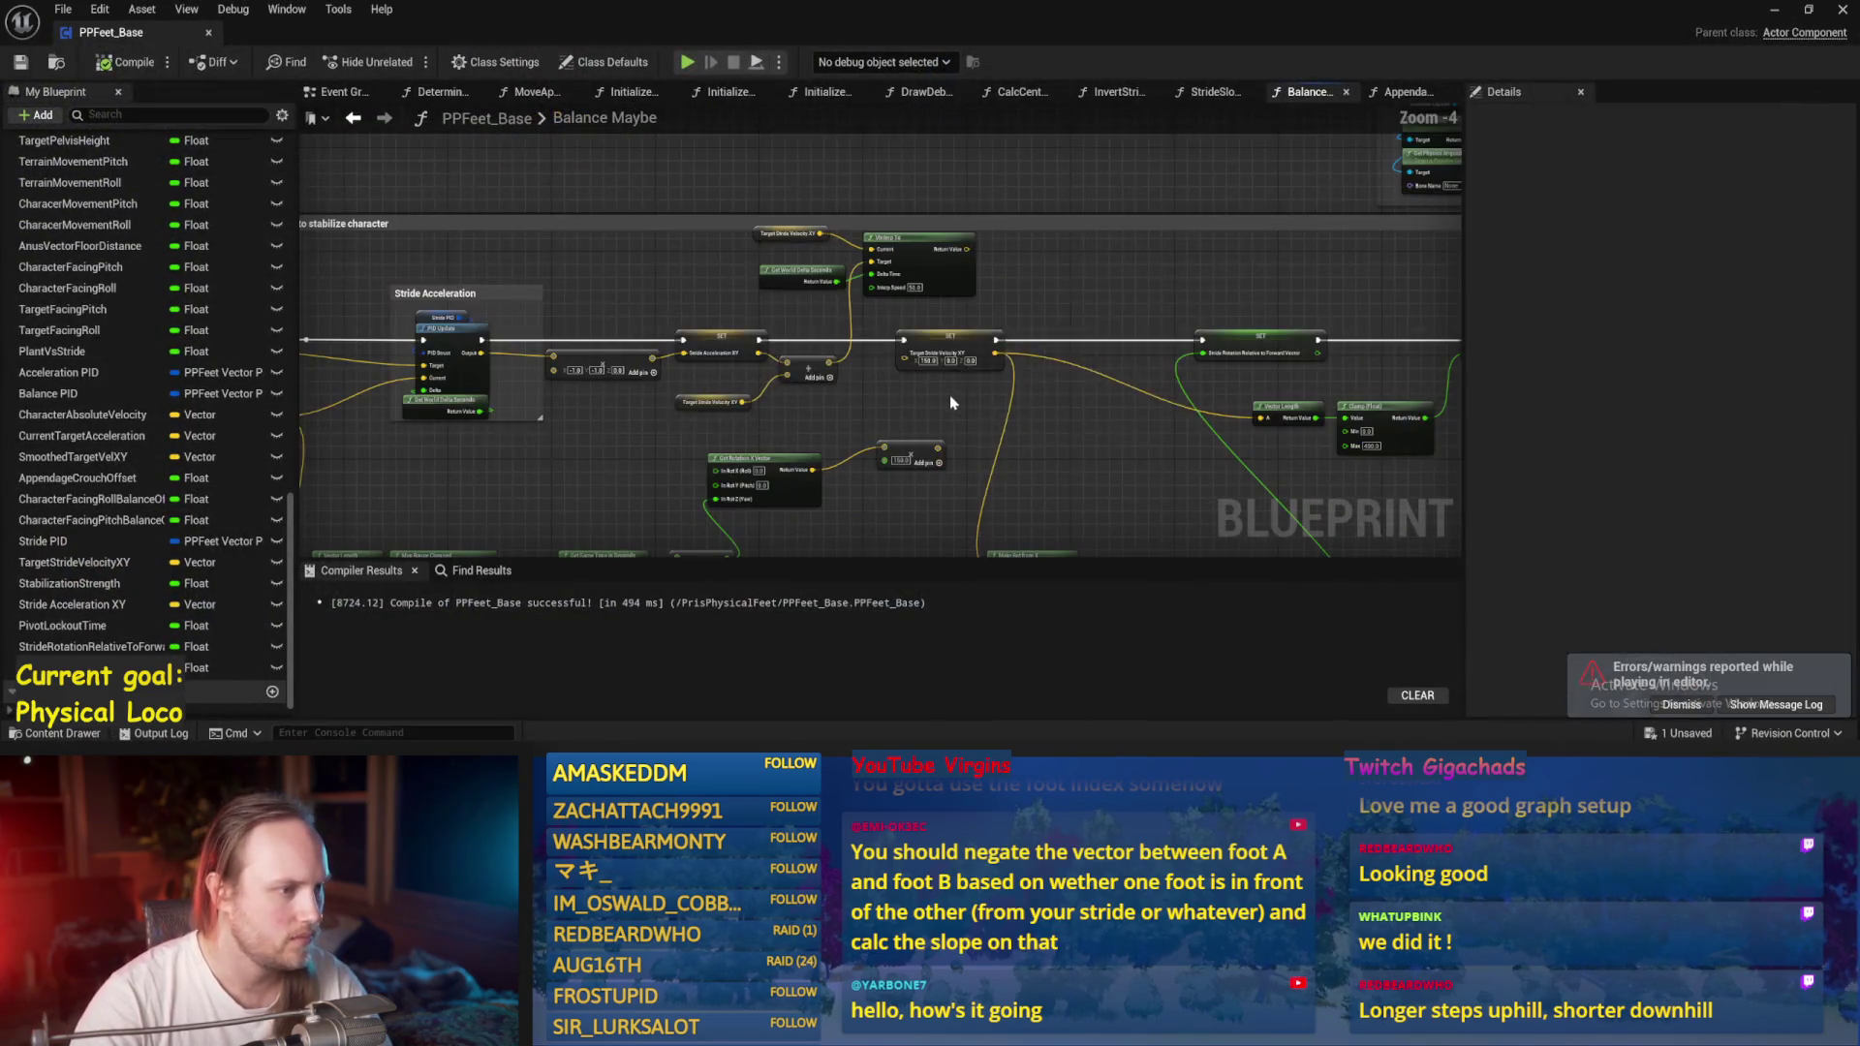
Browse the StrideSlopeCalculations and InvertStrideProgress graphs, then open AppendageStrideTraces.
left_click(1187, 92)
left_click(1117, 92)
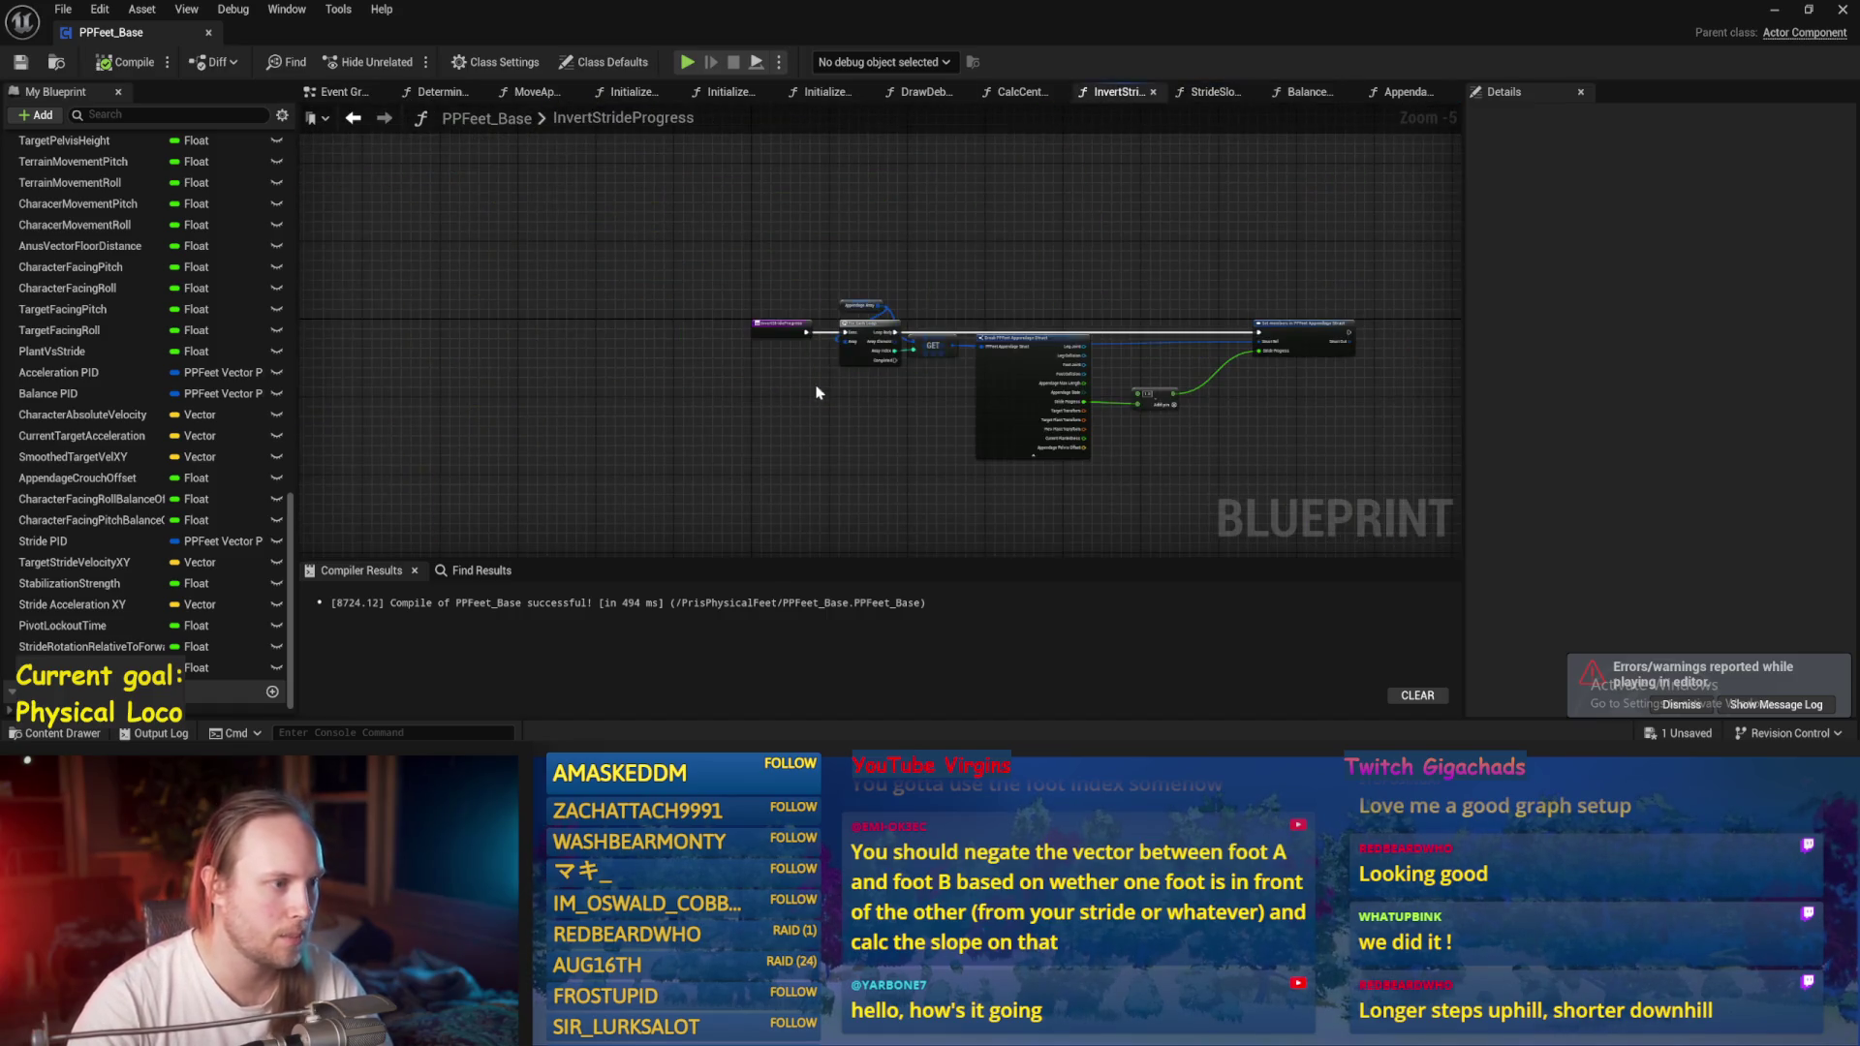
left_click(1208, 93)
scroll(1009, 346, "up", 5)
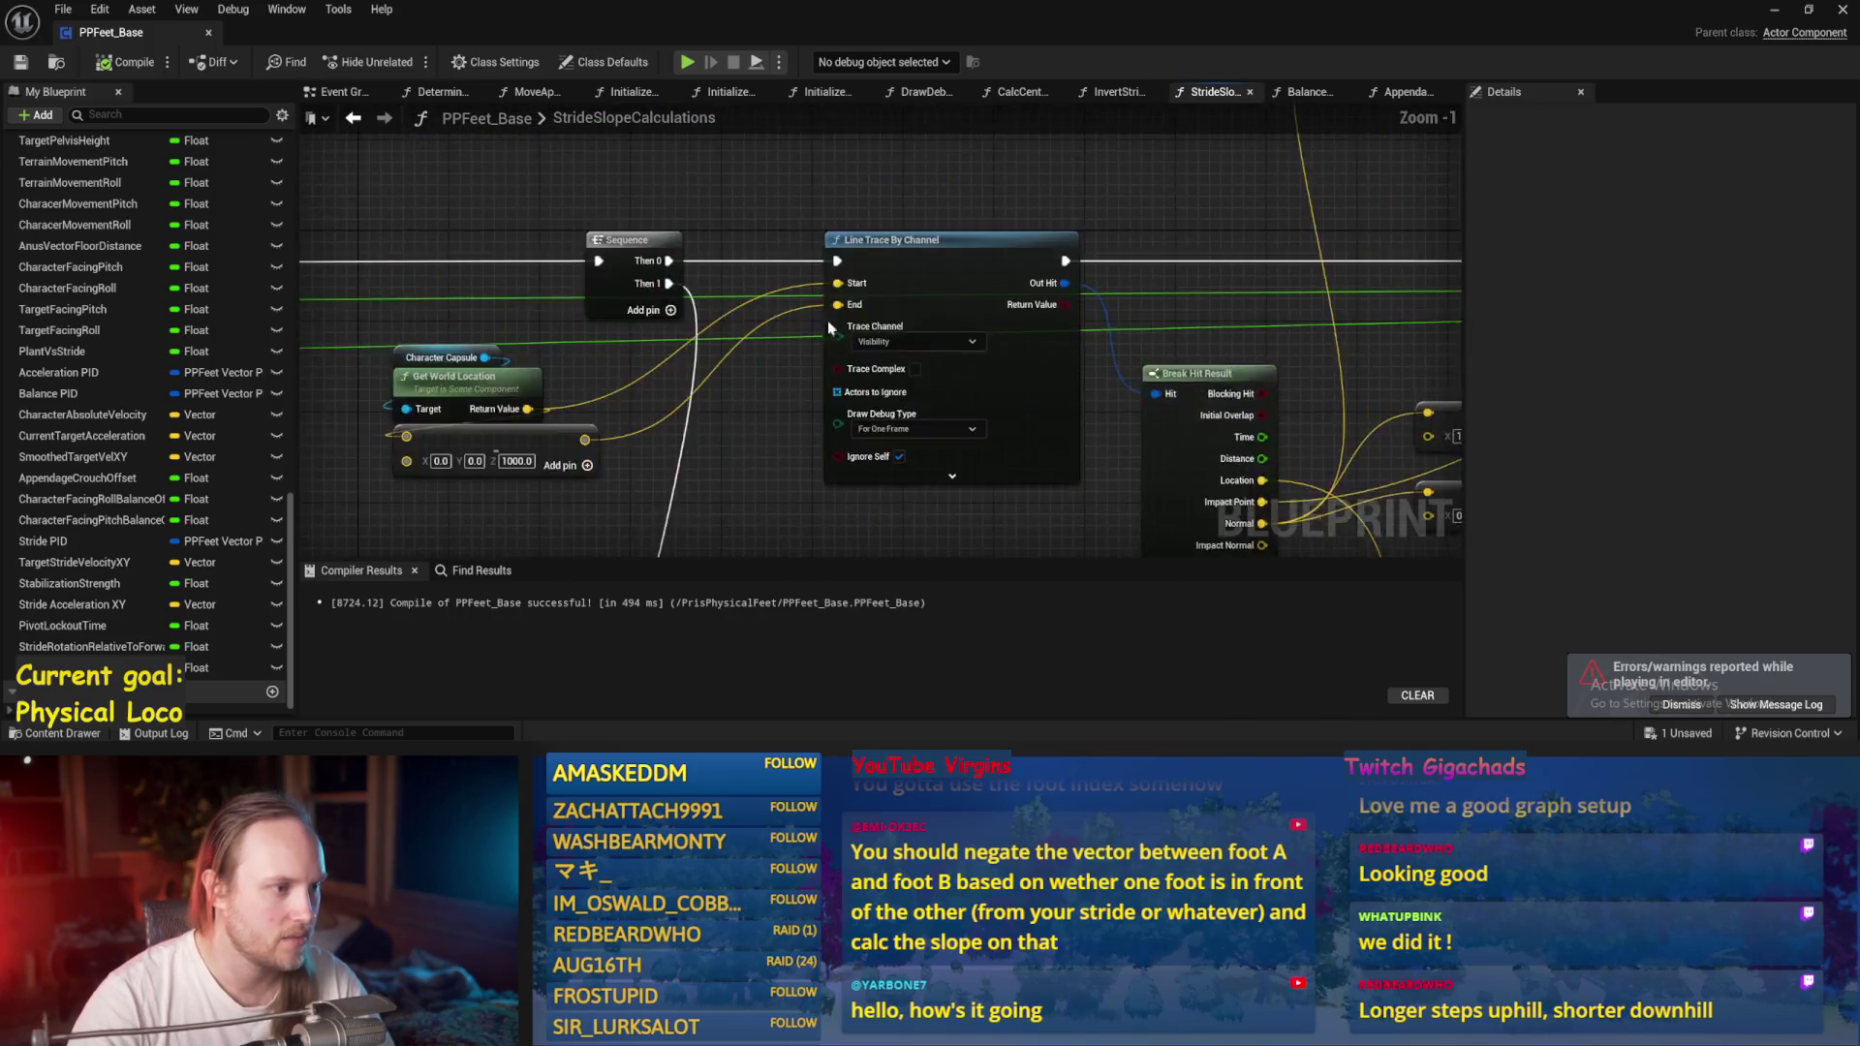
double_click(1088, 355)
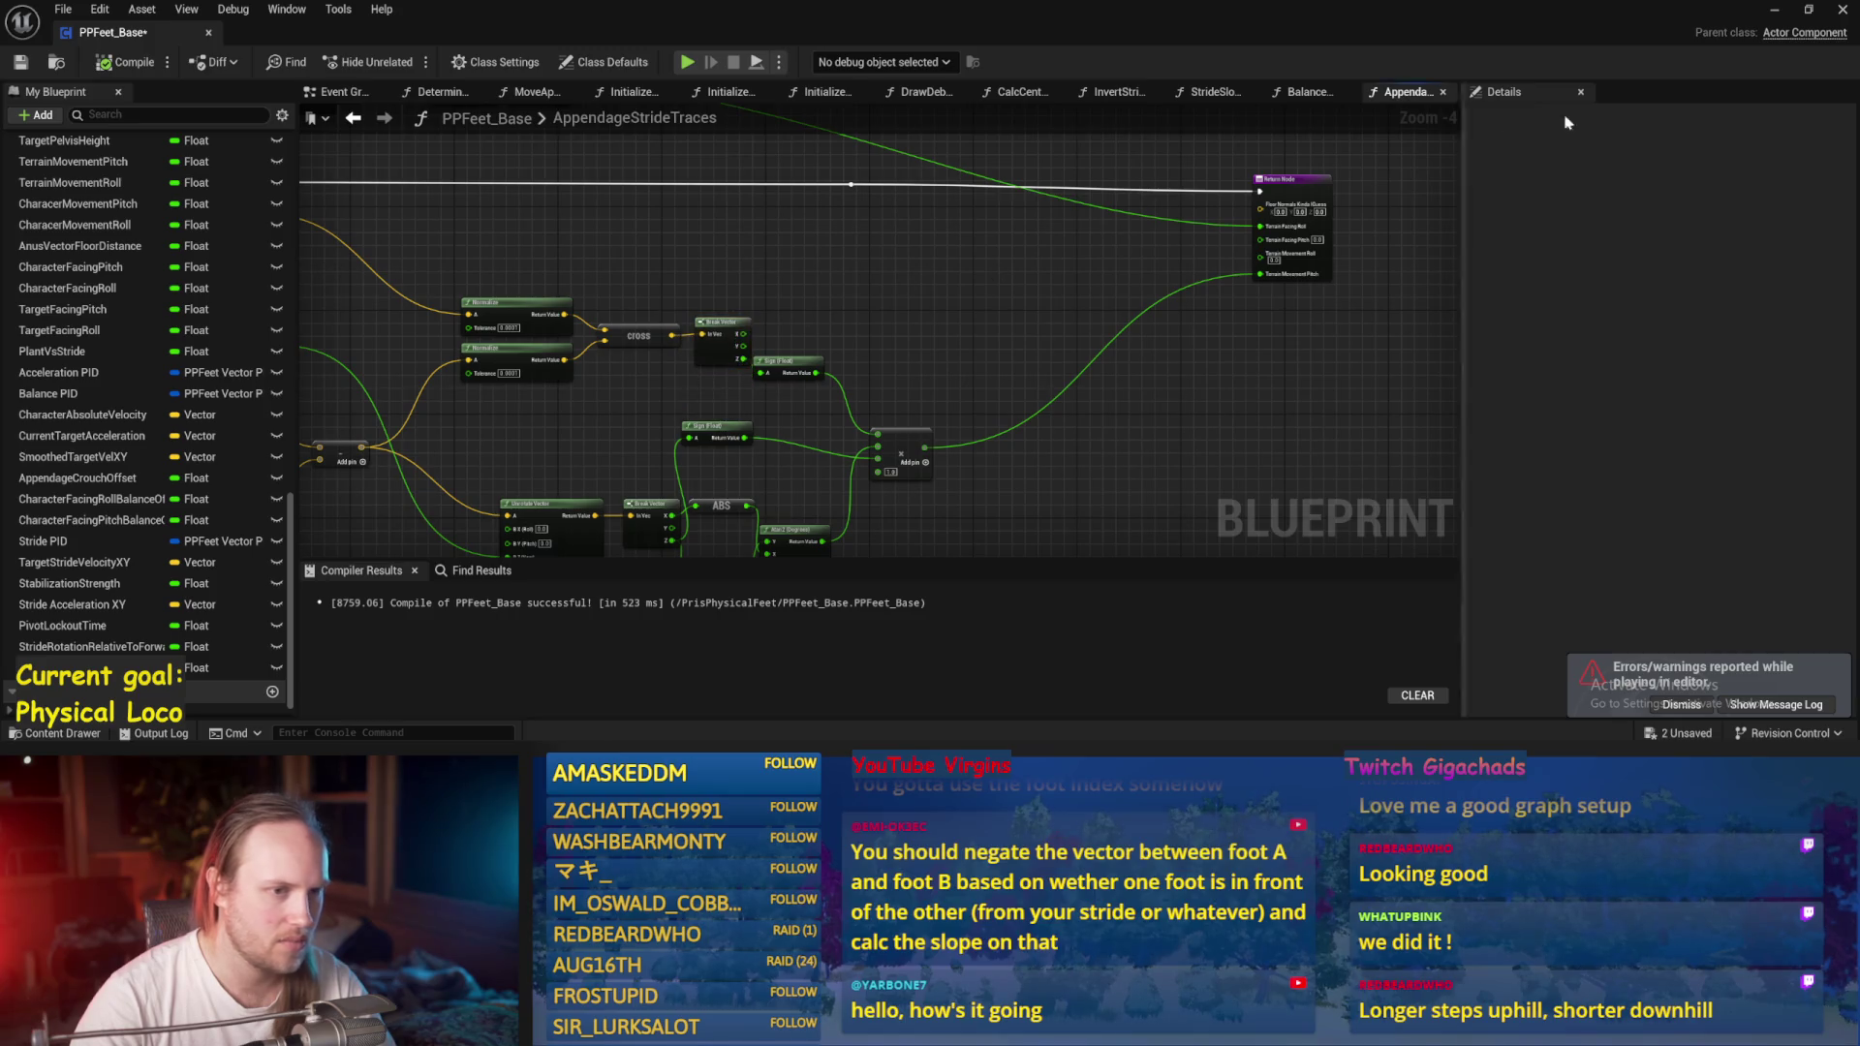
Switch to PPFeet_TestLevel and start a Play In Editor session.
left_click(1774, 9)
left_click(501, 61)
left_click(543, 87)
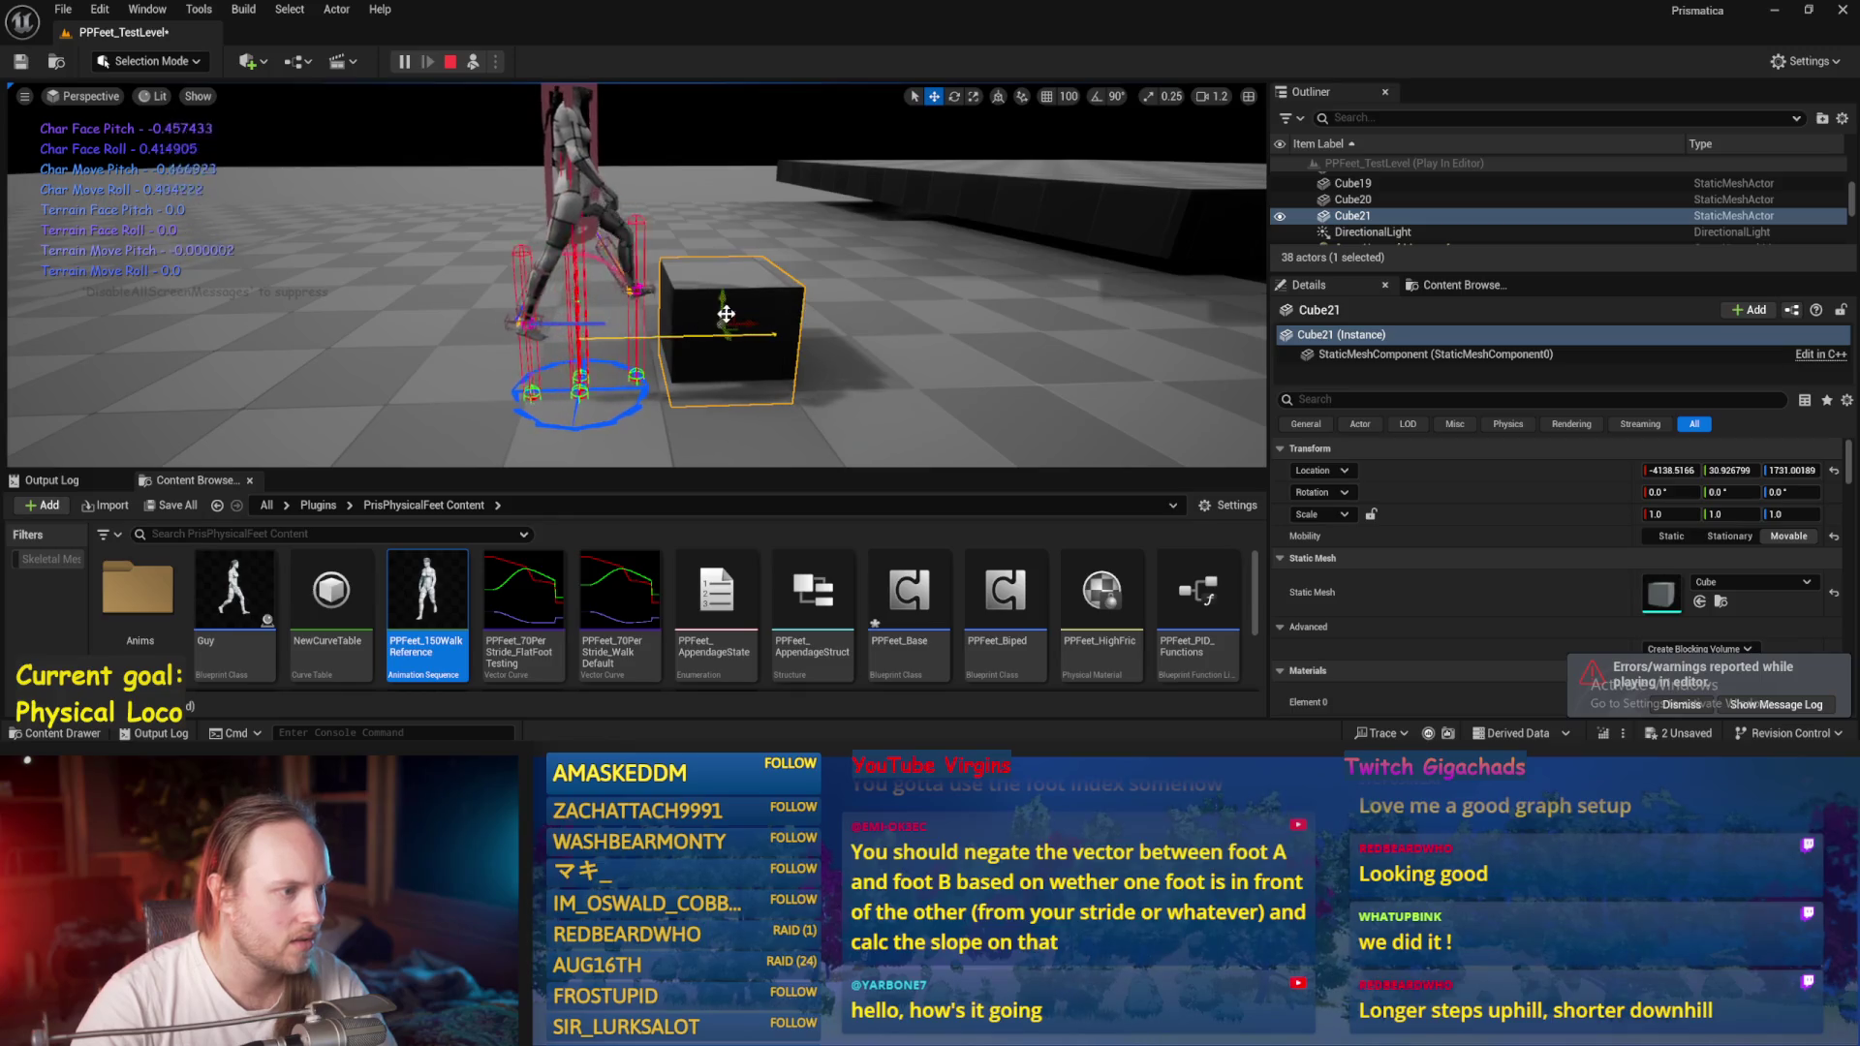
Drag Cube21 under the walking character's feet, bringing Terrain Move Pitch to about -23.6.
left_click_drag(687, 380, 682, 398)
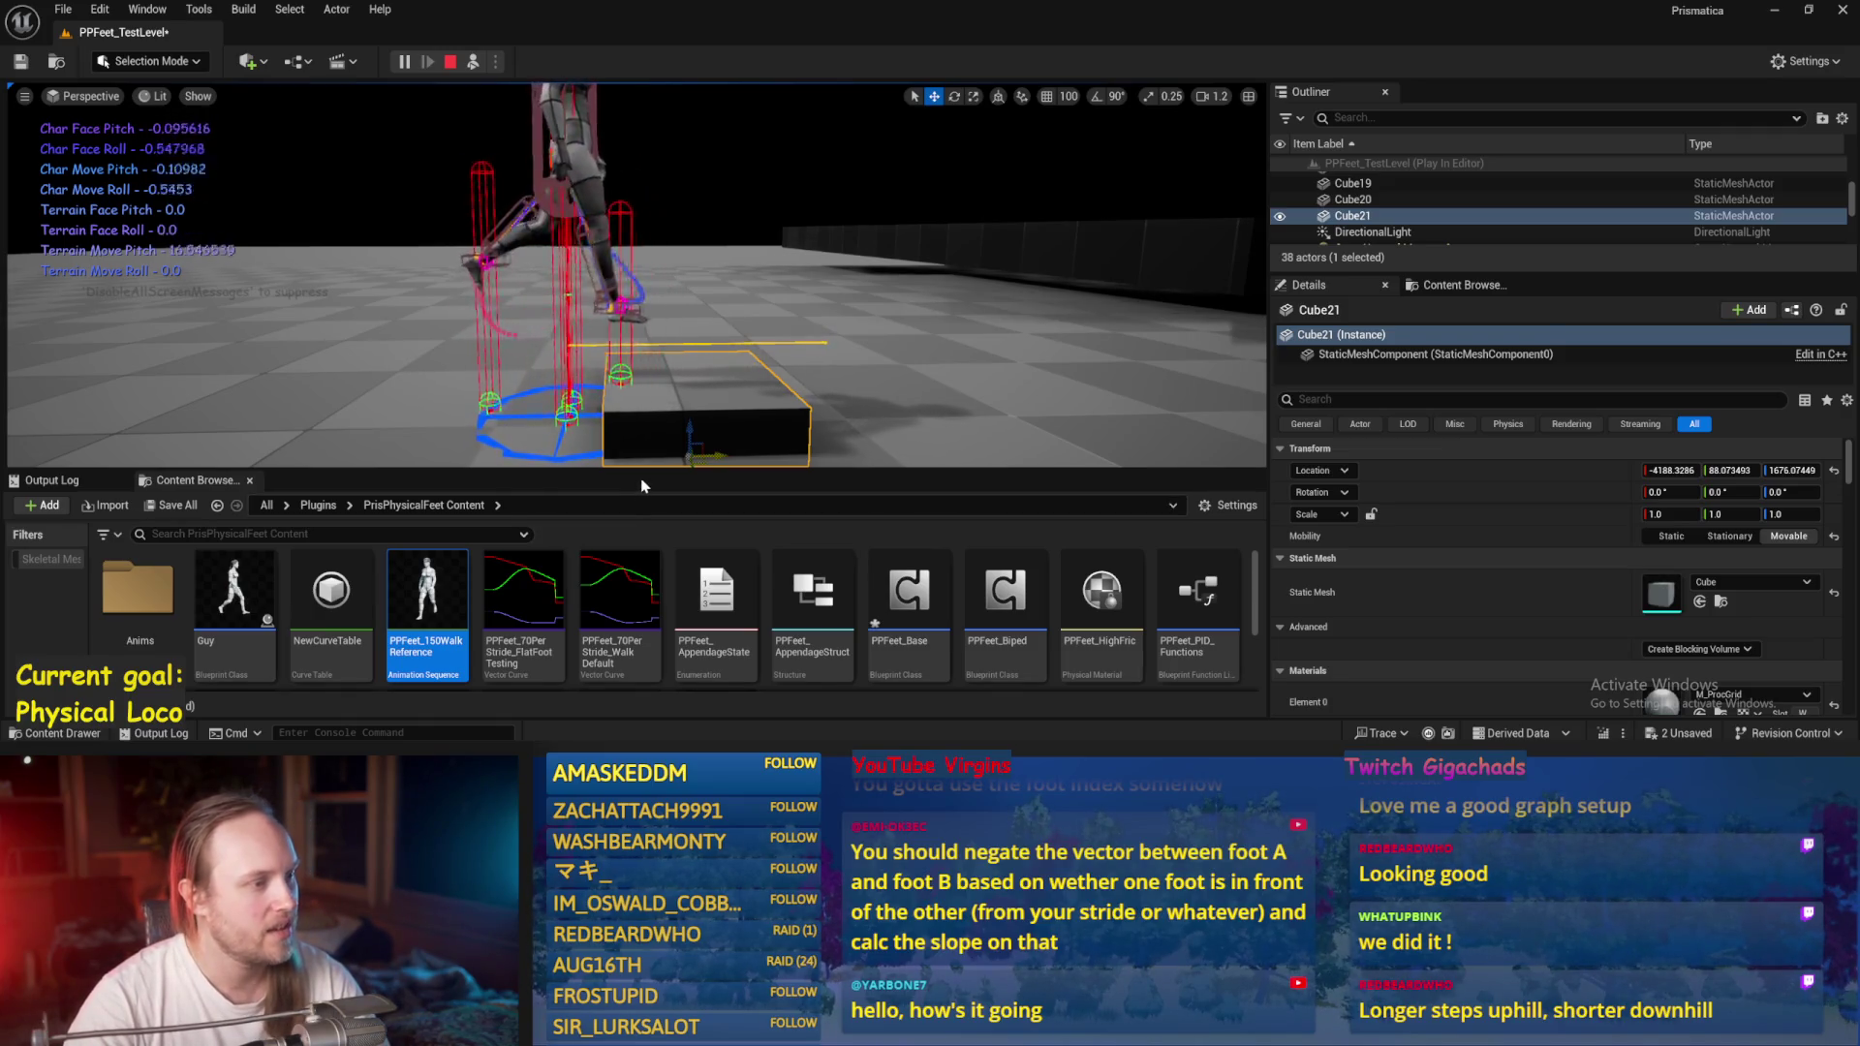
Stop the play test, compile, and wire the > comparison output into the Branch Condition pin.
key("Escape")
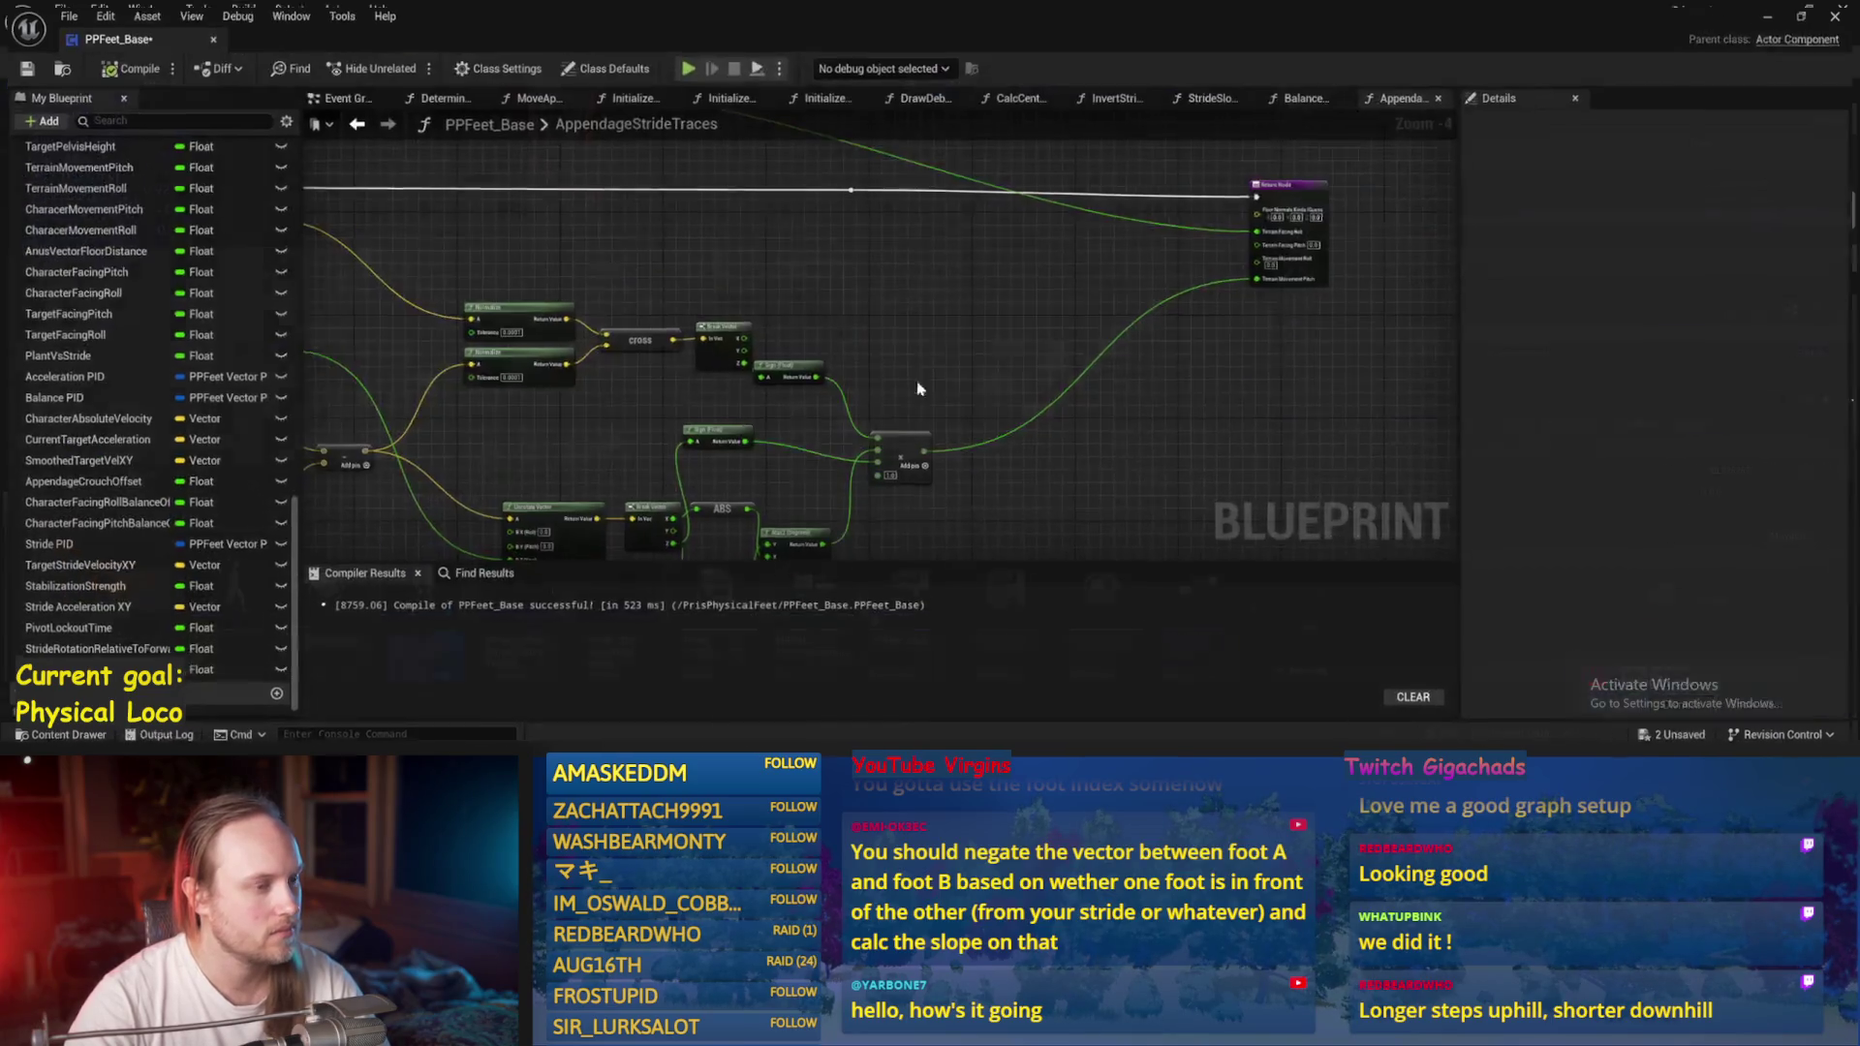
key("ctrl+s")
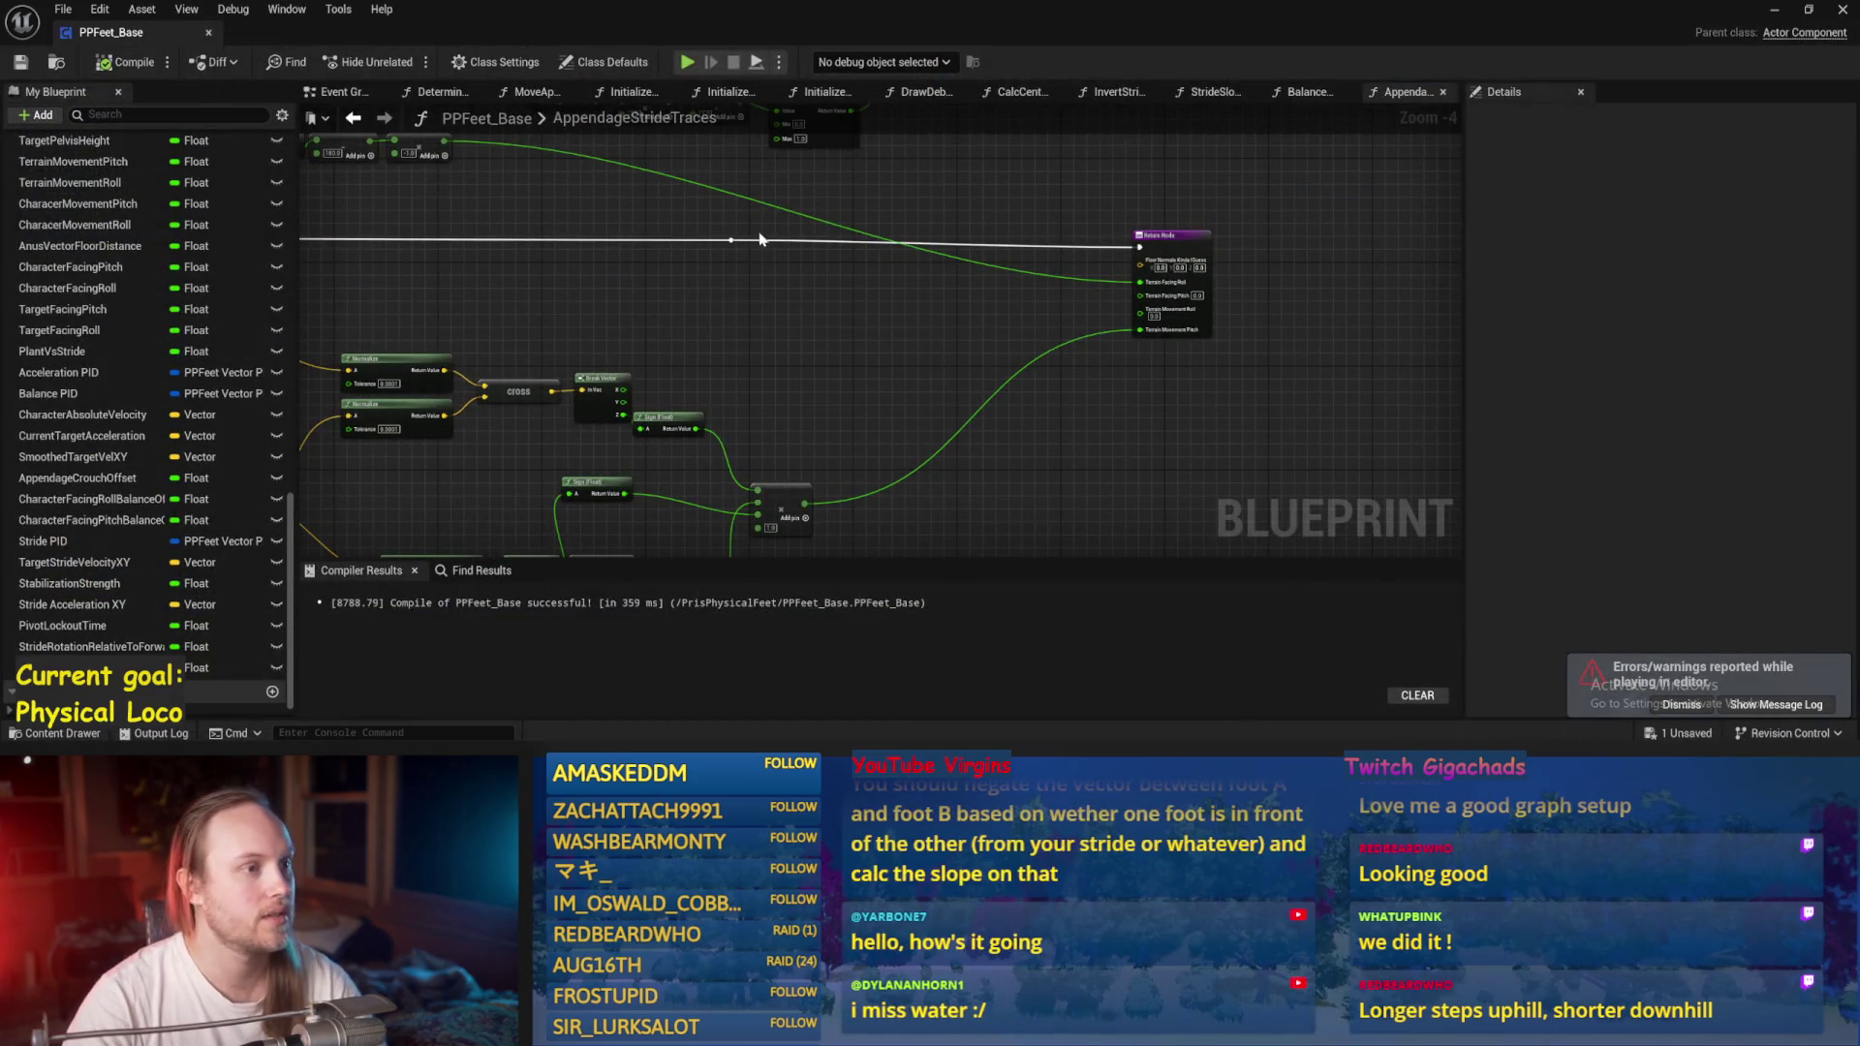
scroll(889, 286, "up", 3)
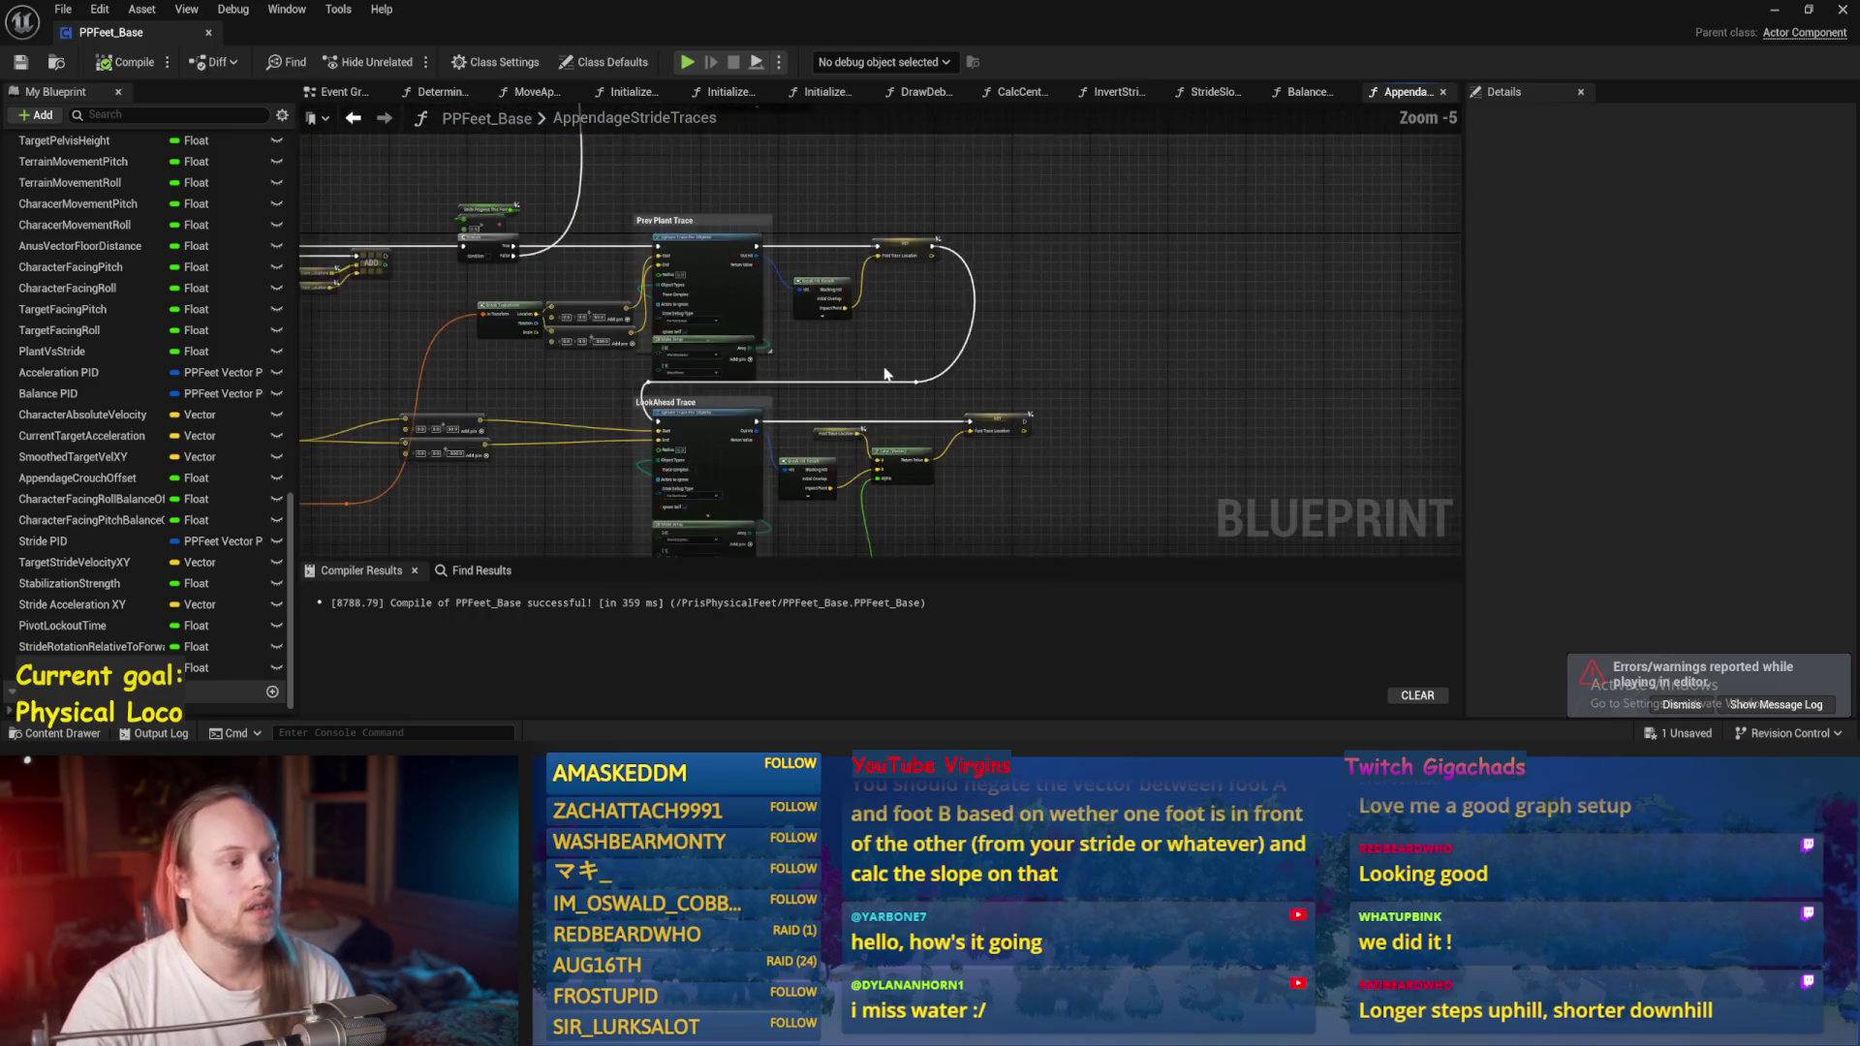
left_click_drag(705, 342, 625, 412)
scroll(1134, 429, "down", 3)
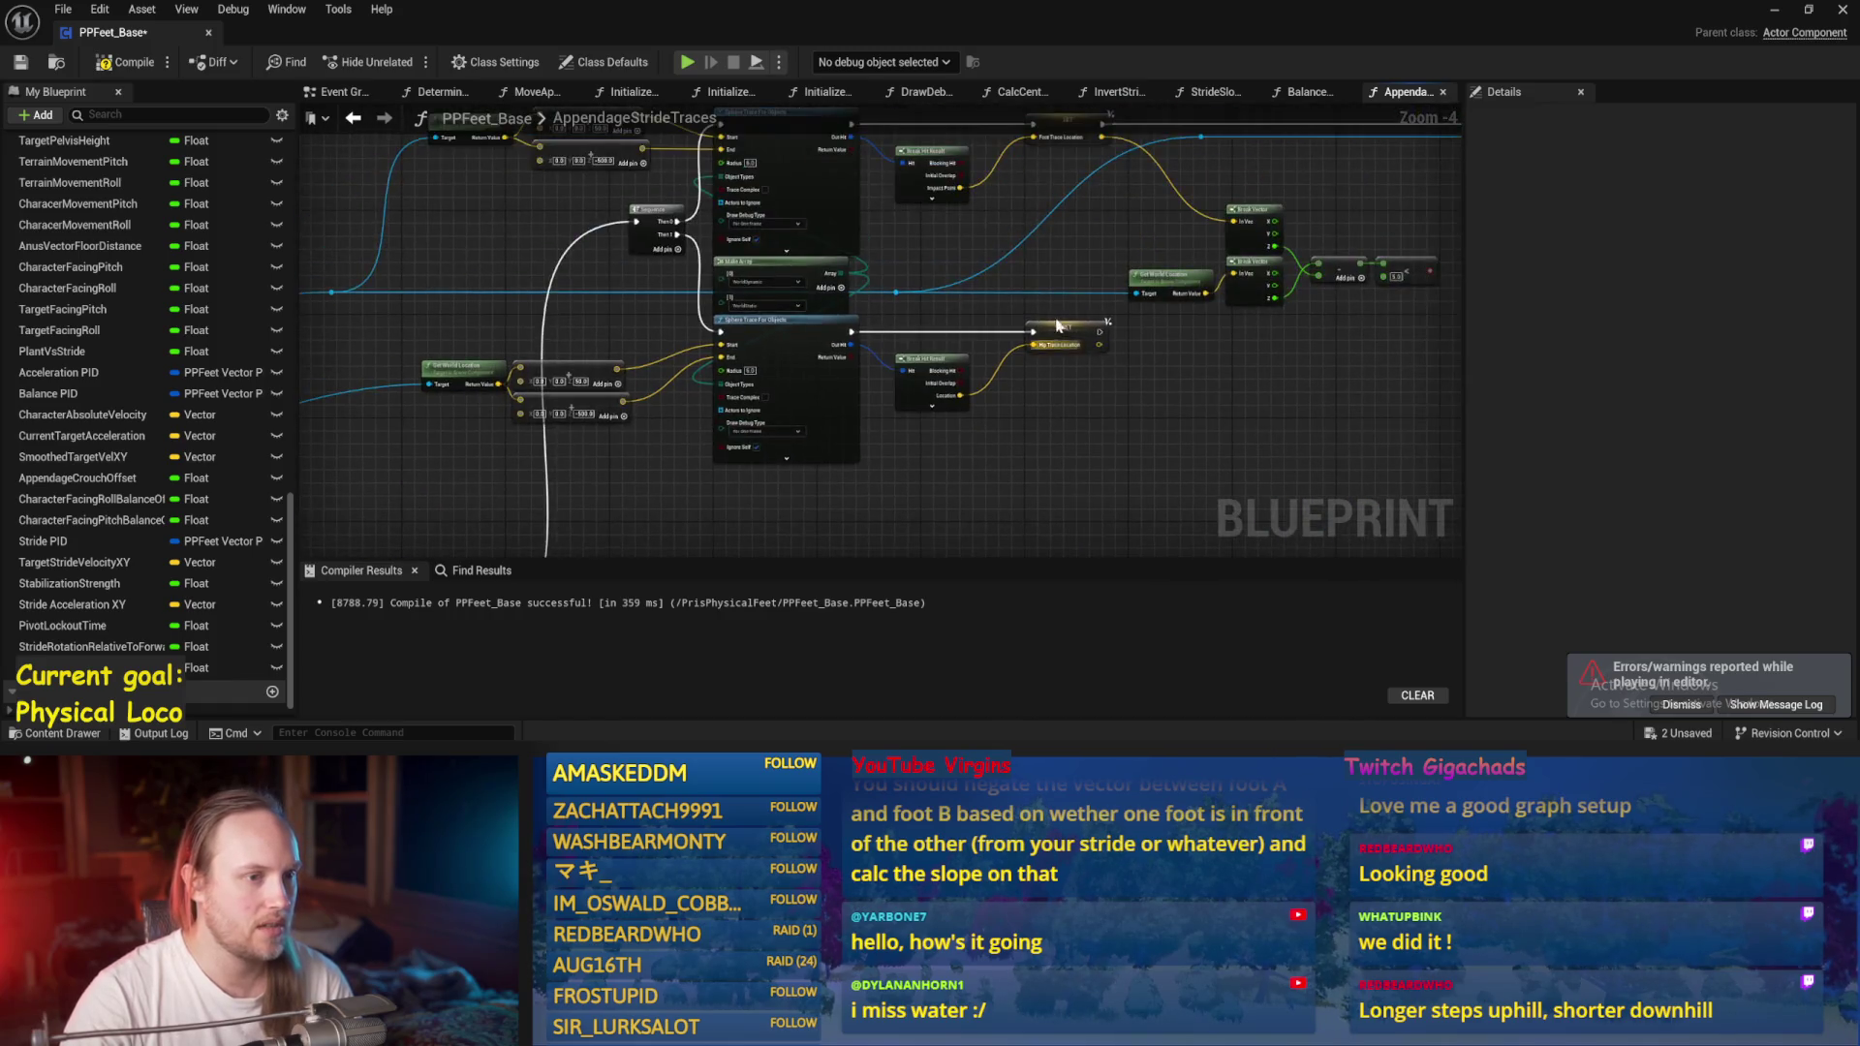
scroll(1134, 429, "up", 2)
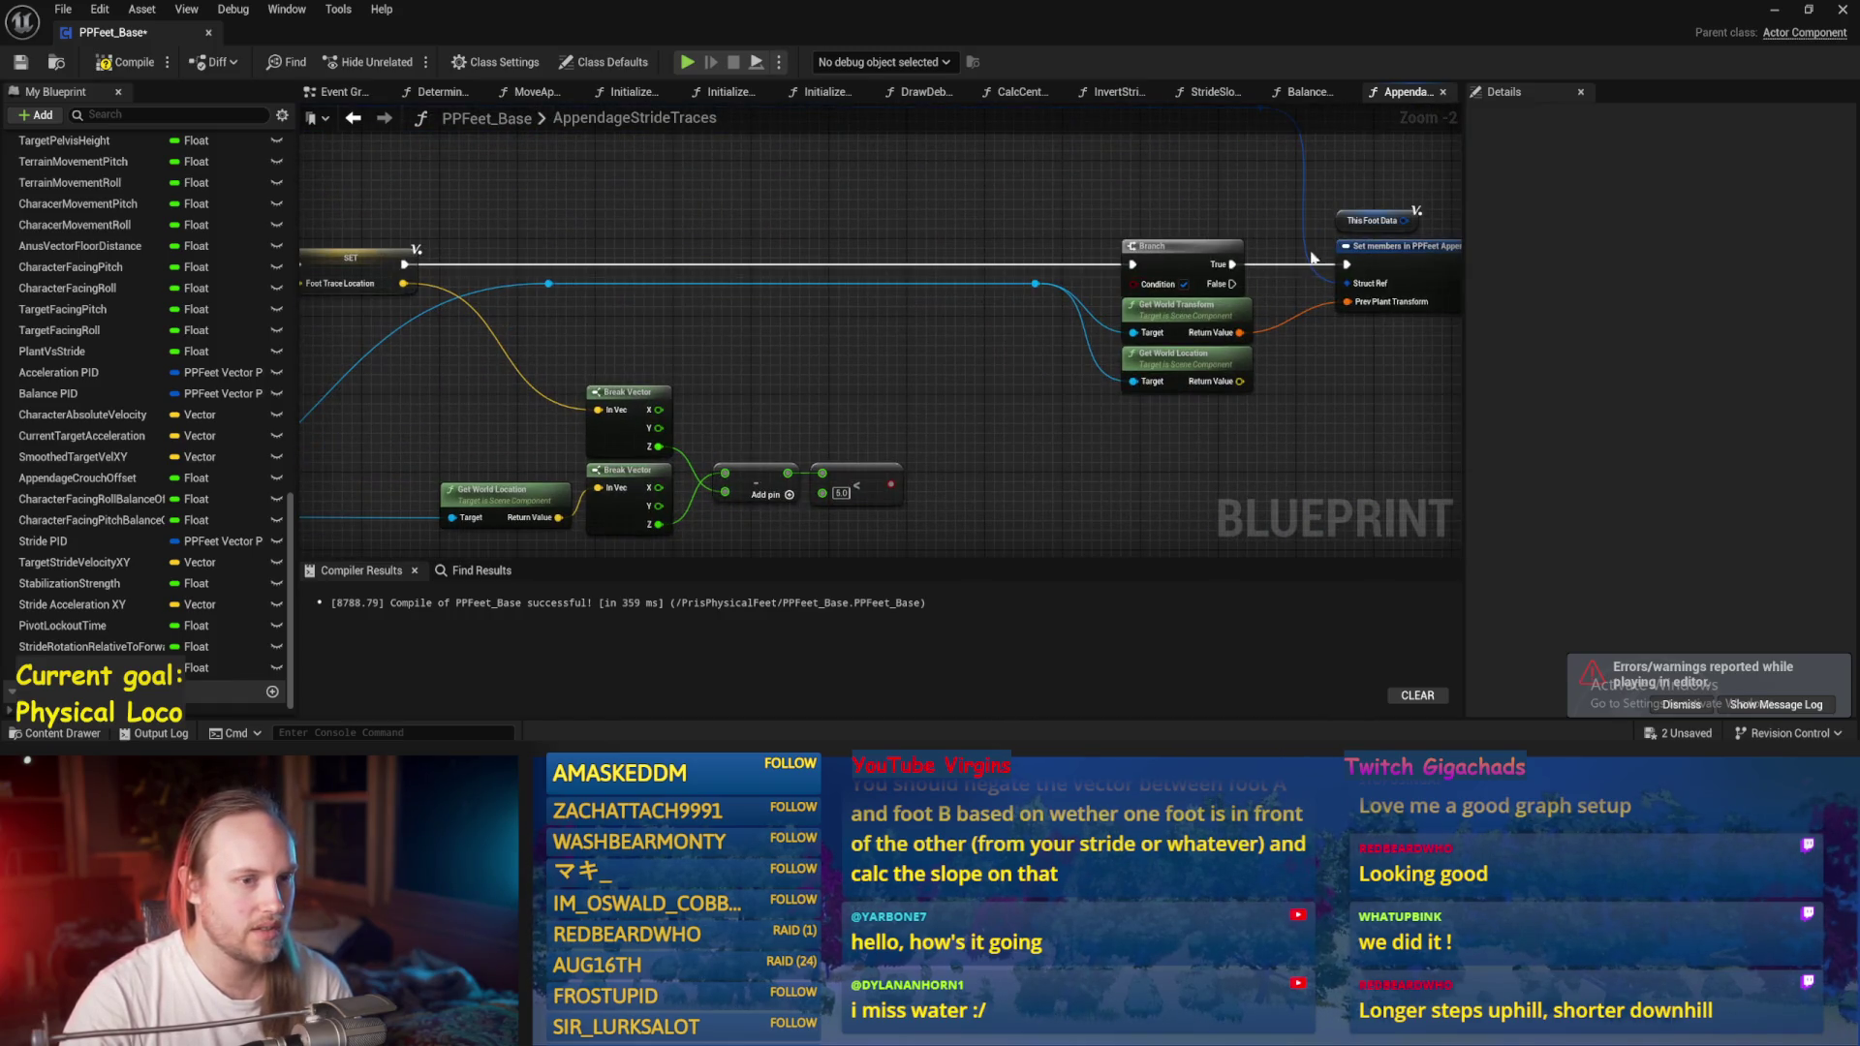
scroll(1356, 194, "down", 2)
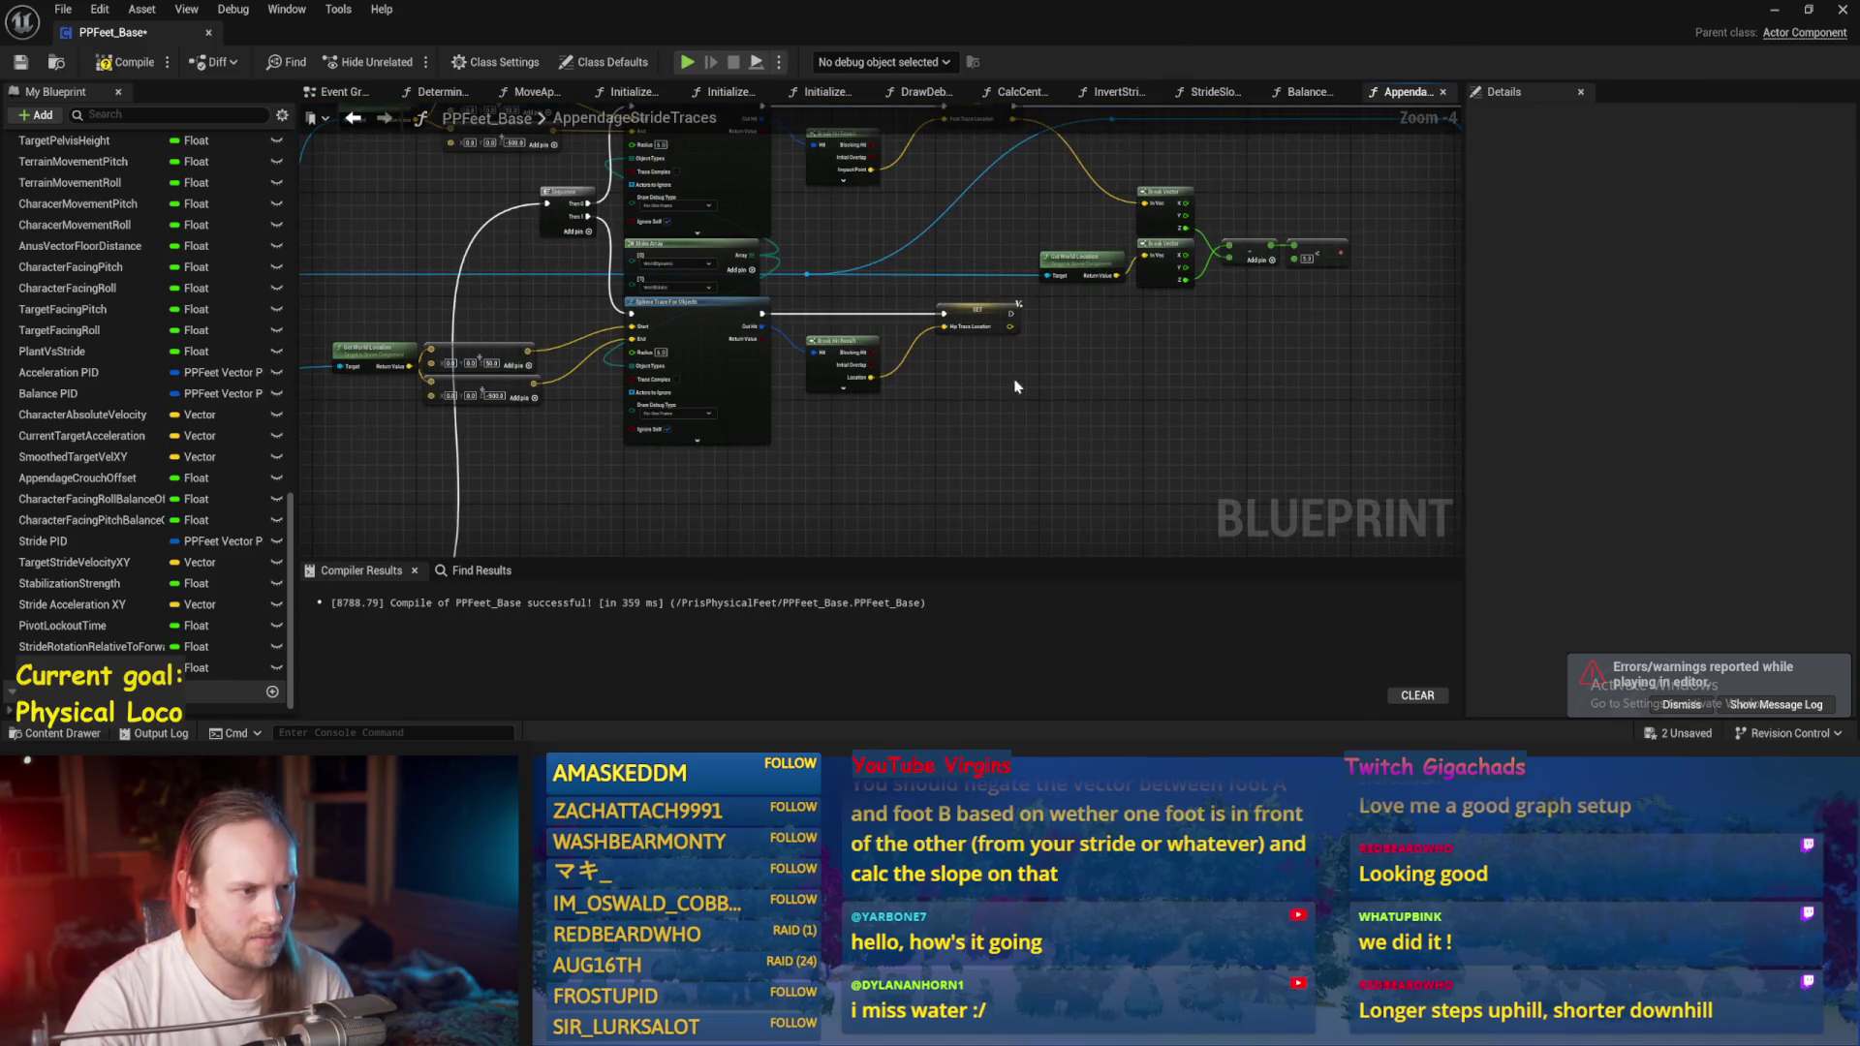
Save PPFeet_Base and start a new play test of PPFeet_TestLevel.
left_click(21, 64)
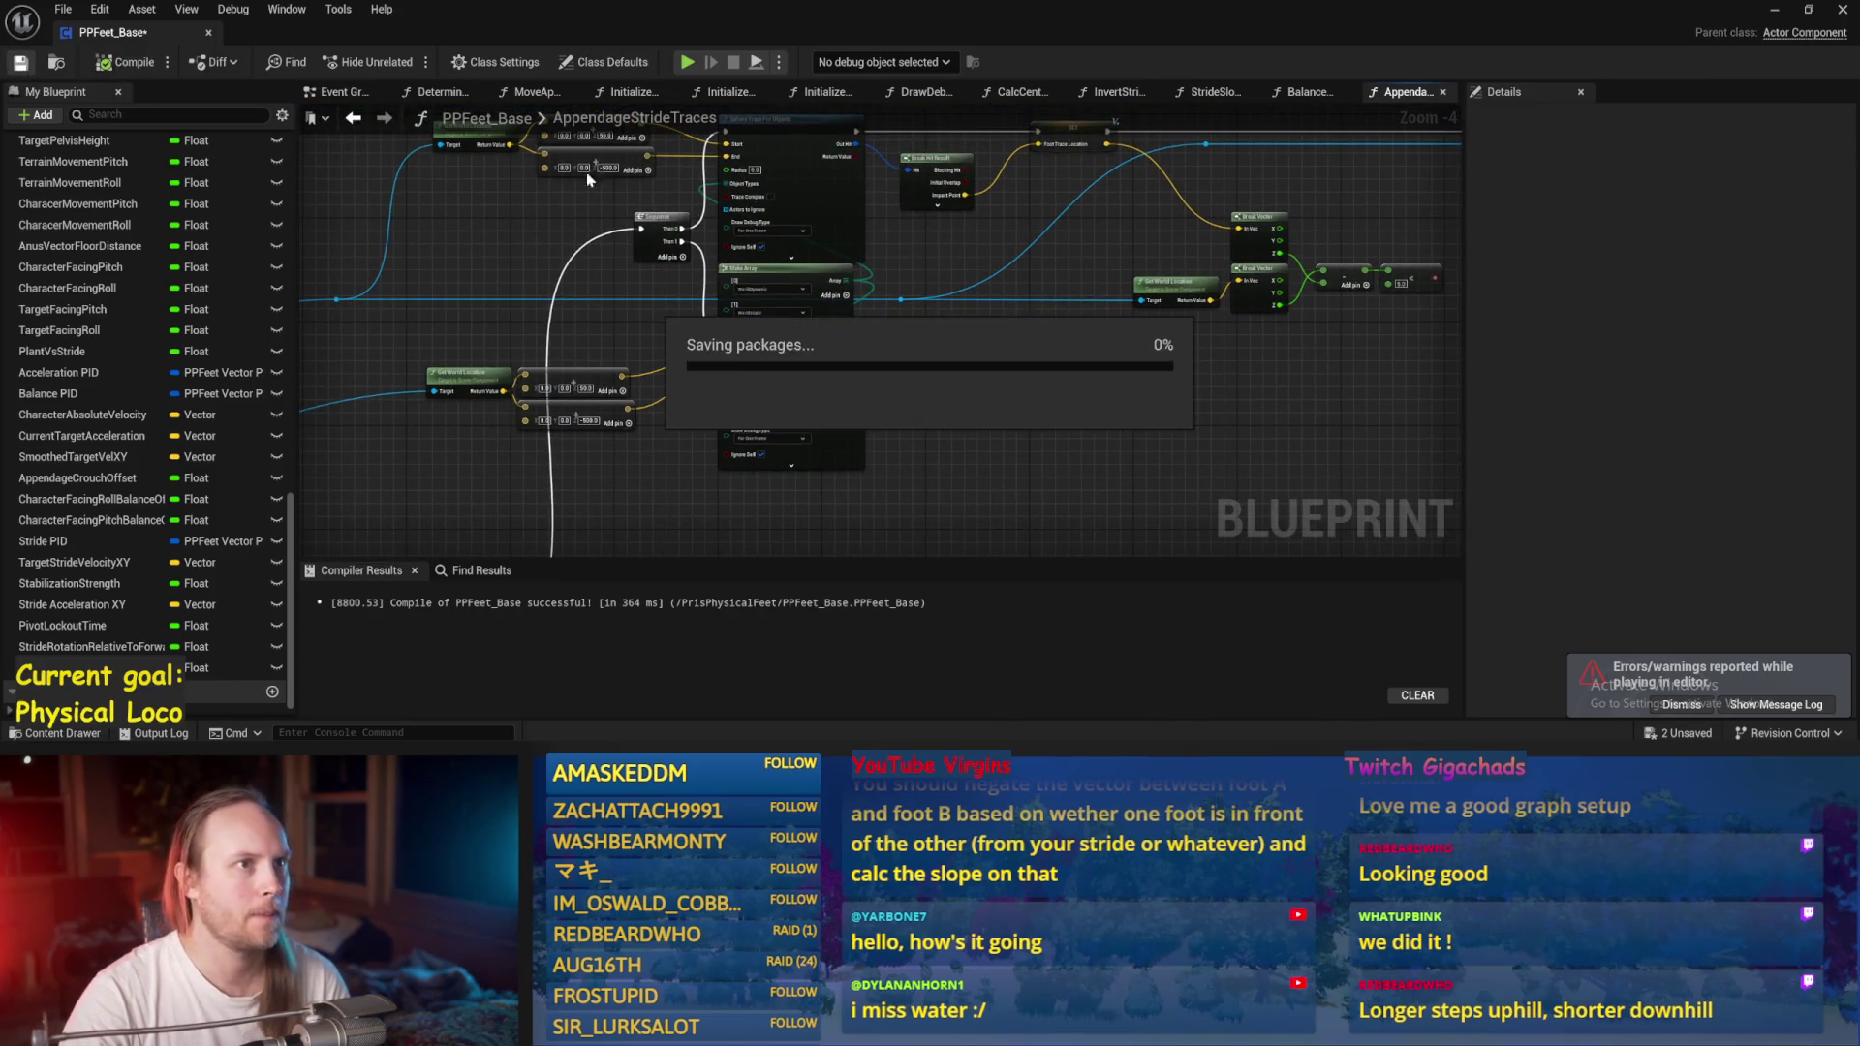
left_click(1774, 10)
left_click(472, 64)
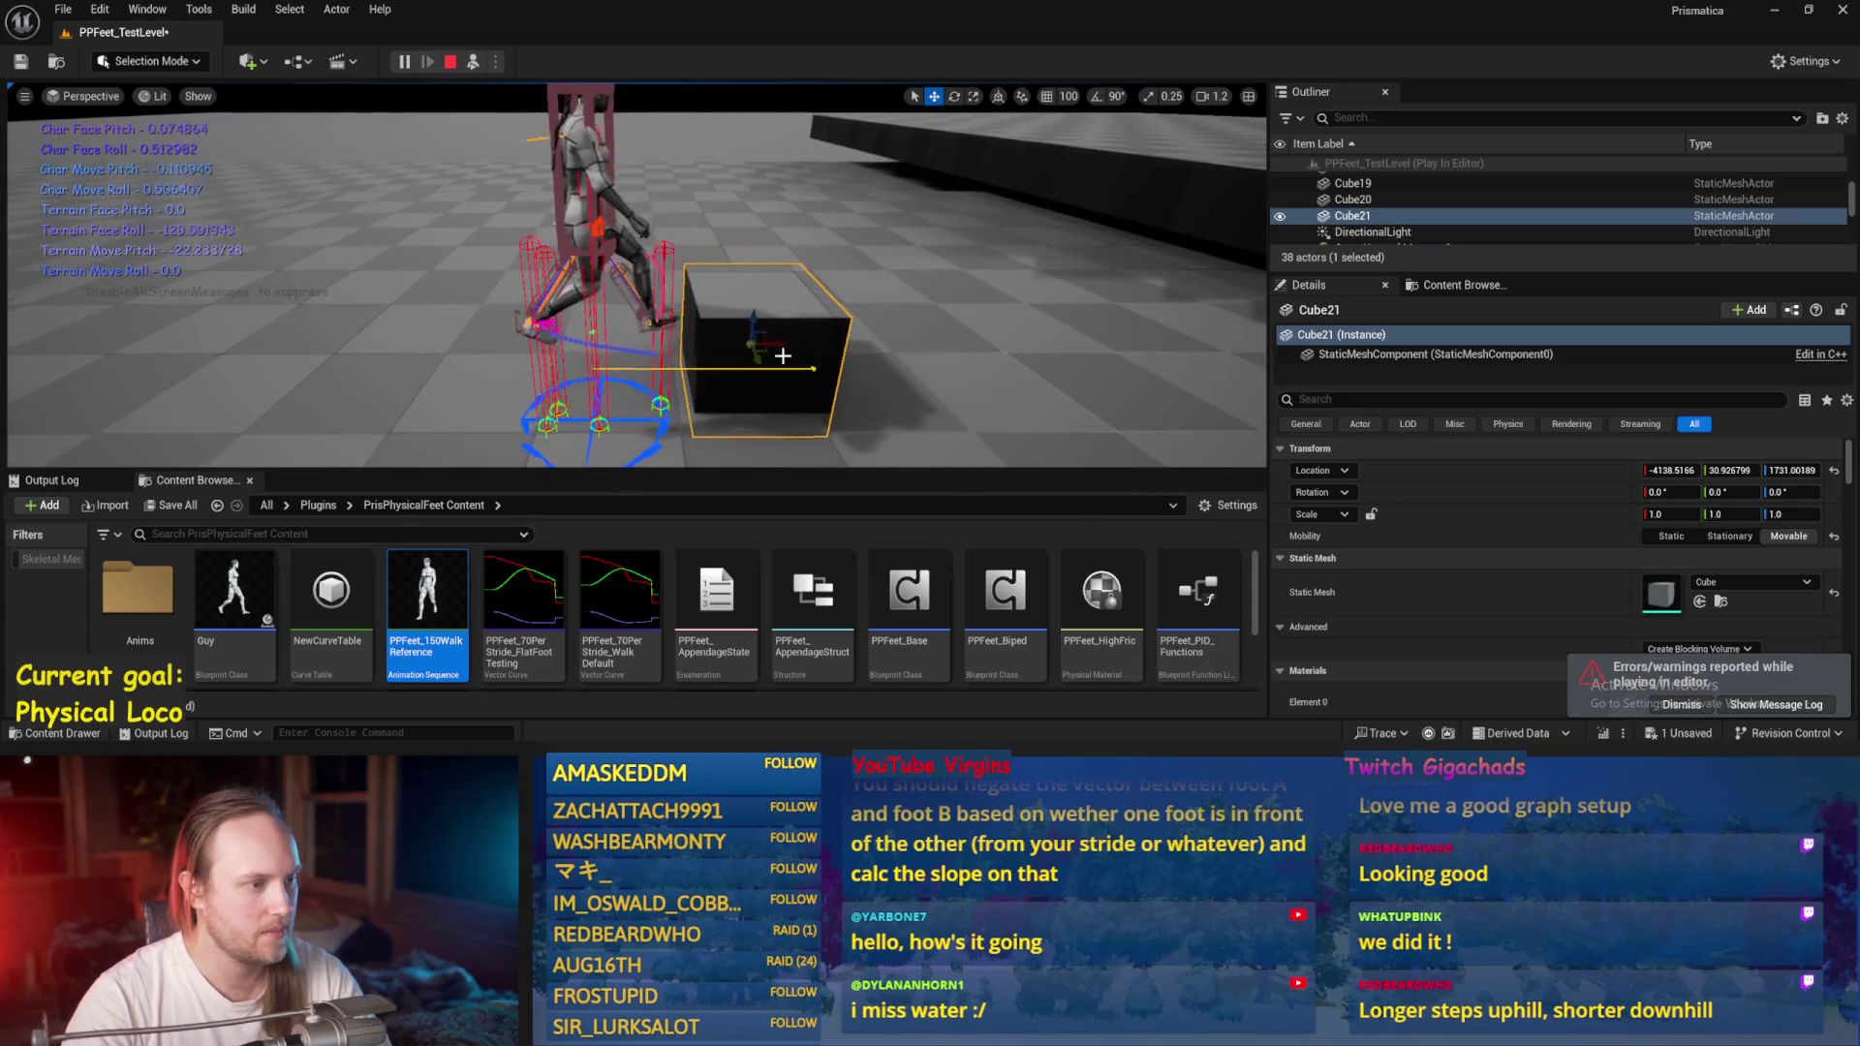
Raise Cube21 into the character's path, then inspect Cube20, Cube21 and the walking character.
mouse_move(723, 345)
left_mouse_down()
mouse_move(775, 367)
mouse_move(770, 434)
left_mouse_up()
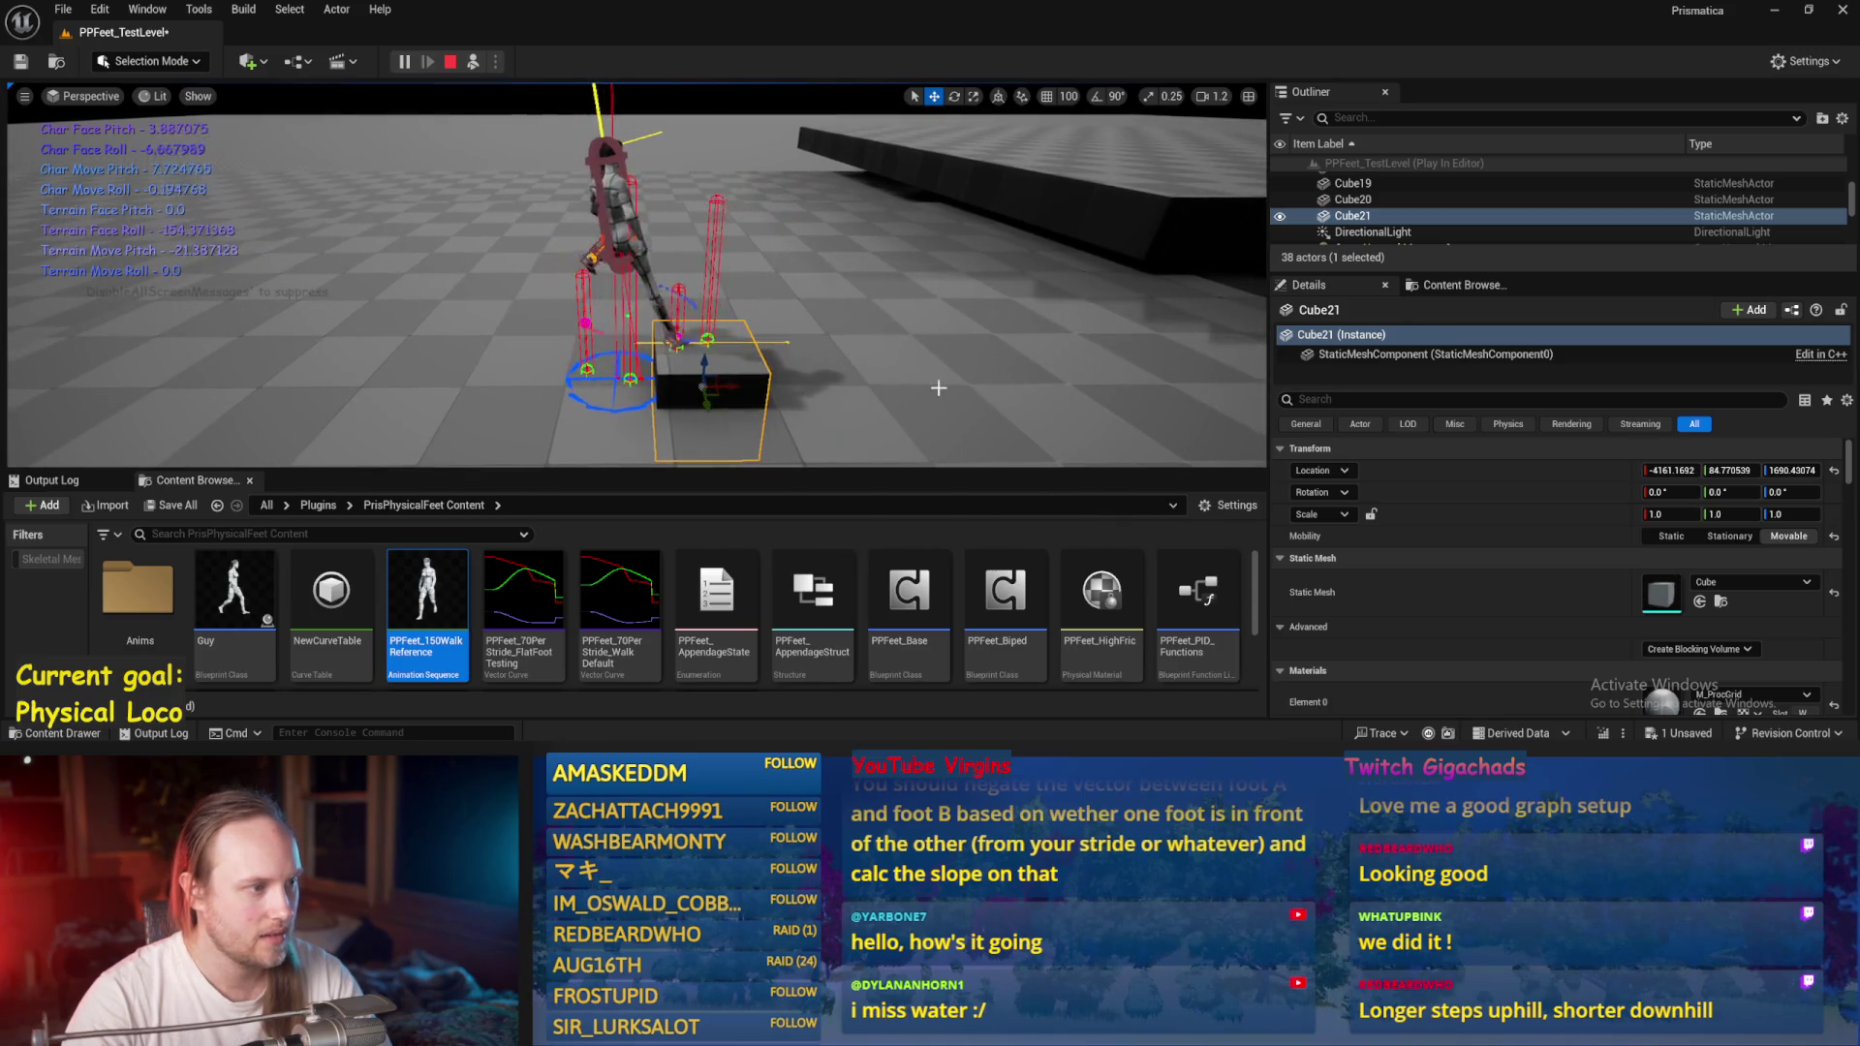
left_click(938, 387)
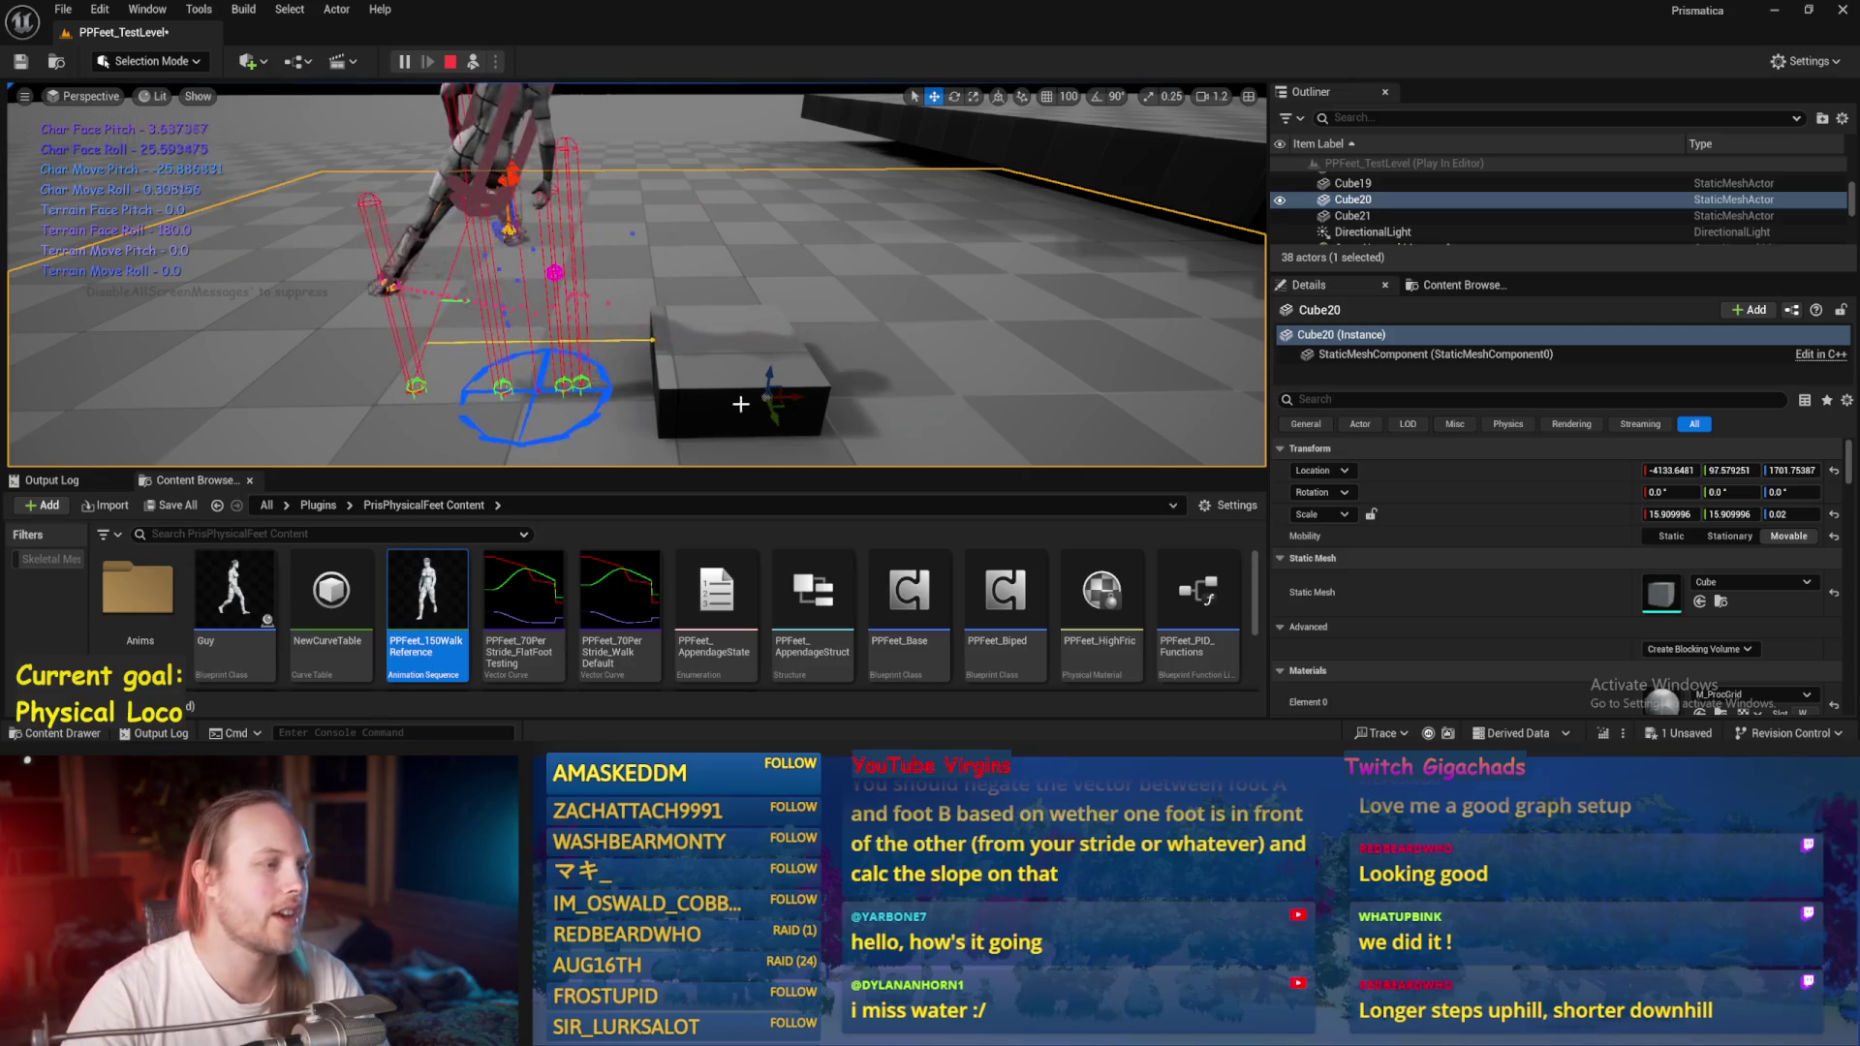
left_click(700, 371)
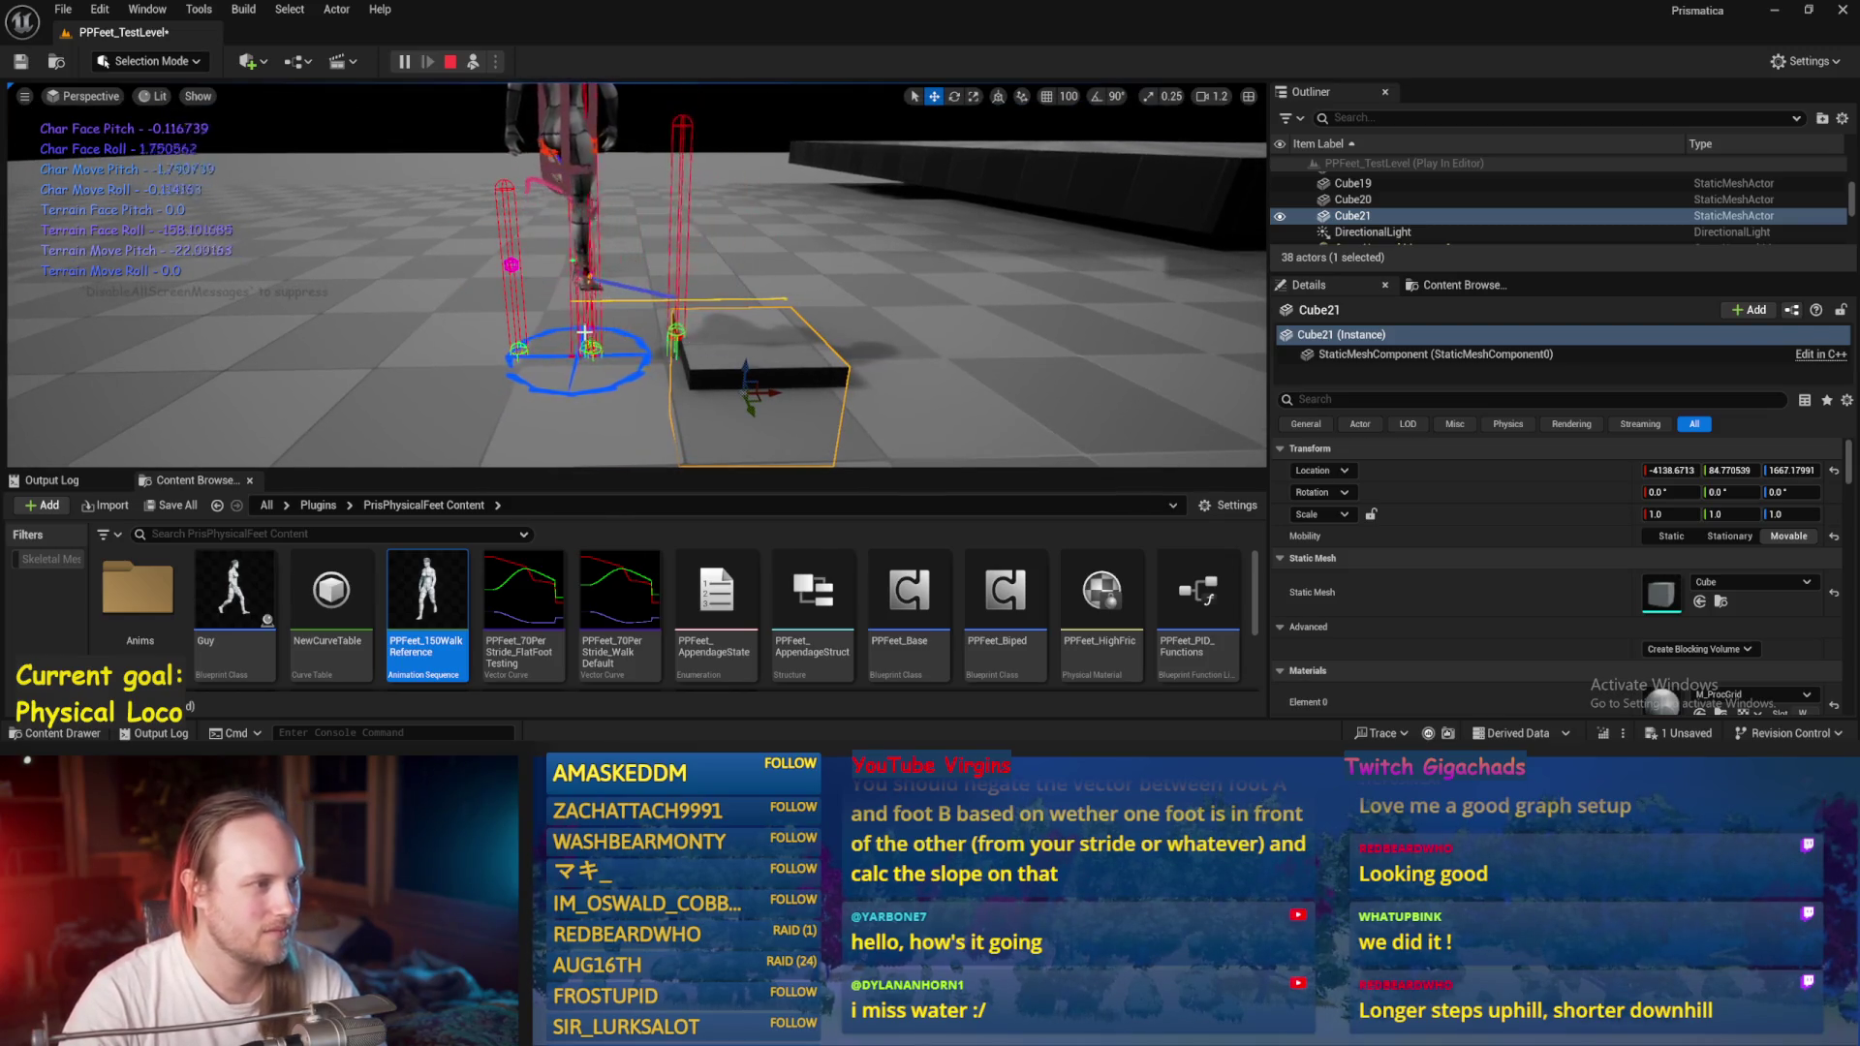
left_click(579, 136)
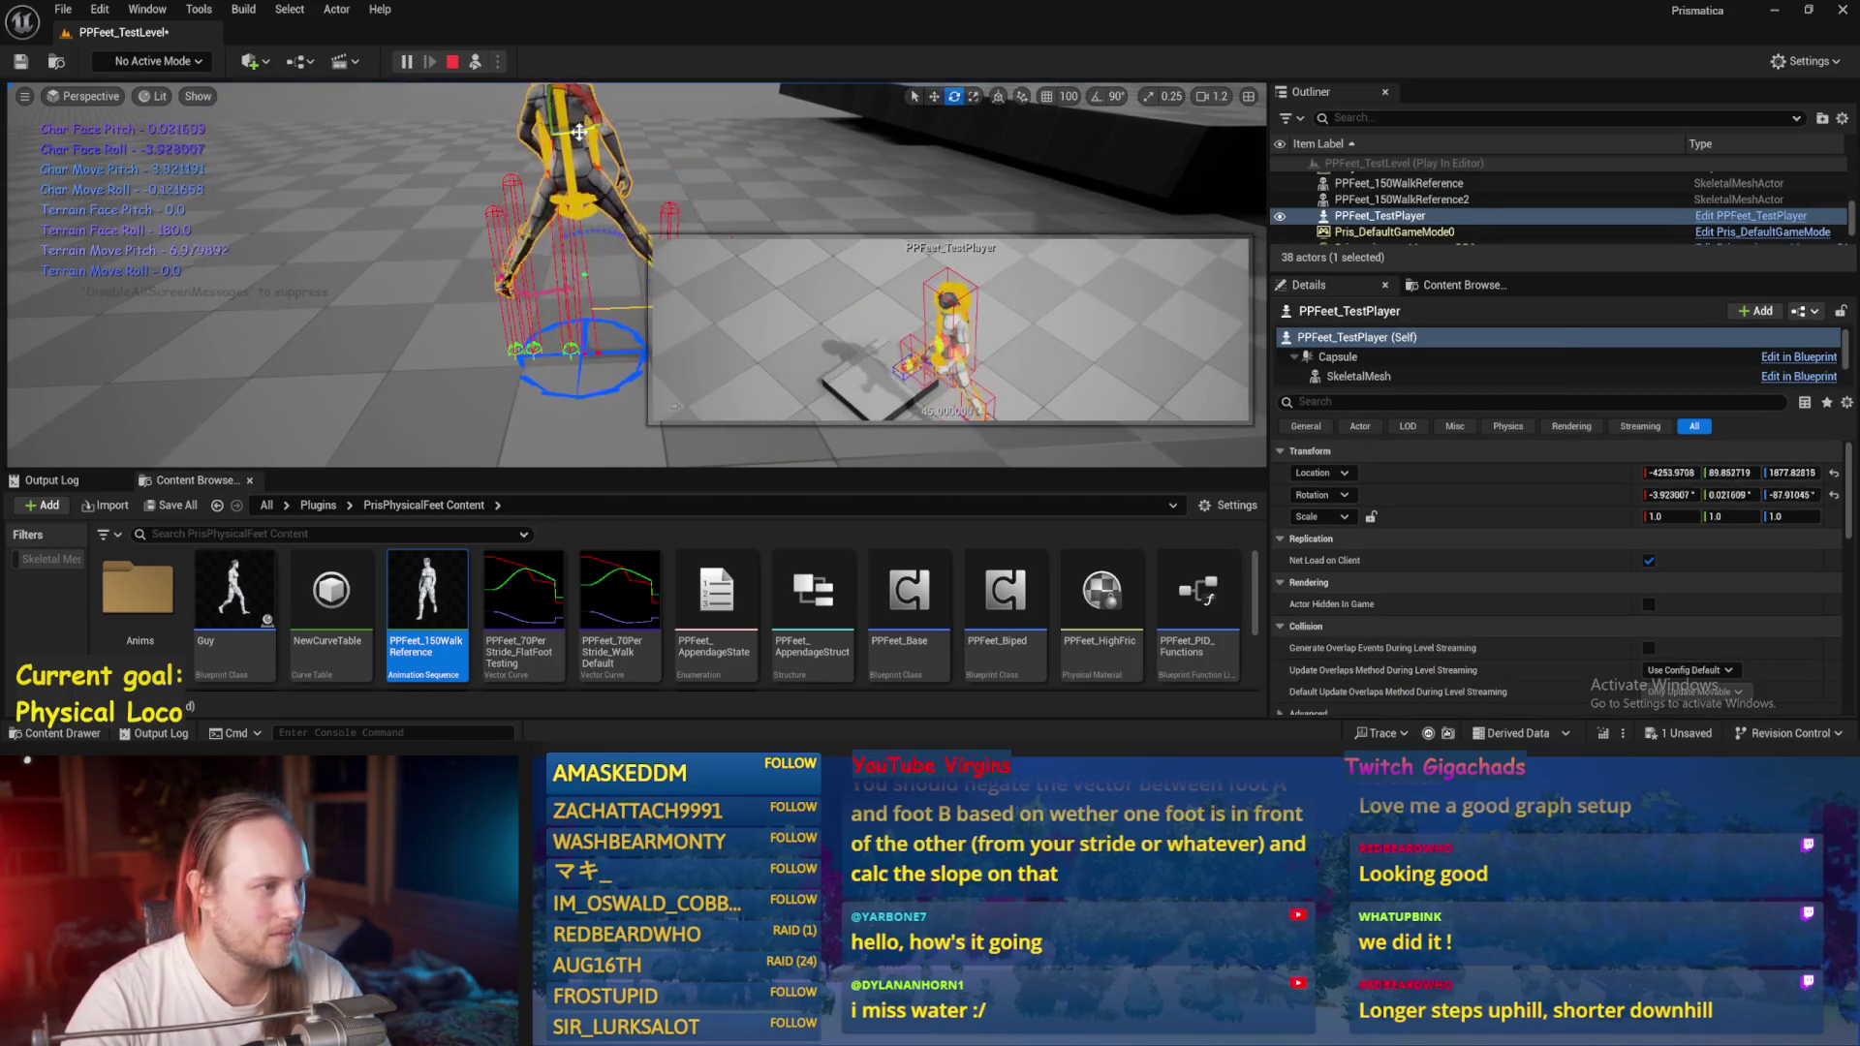
left_click(424, 273)
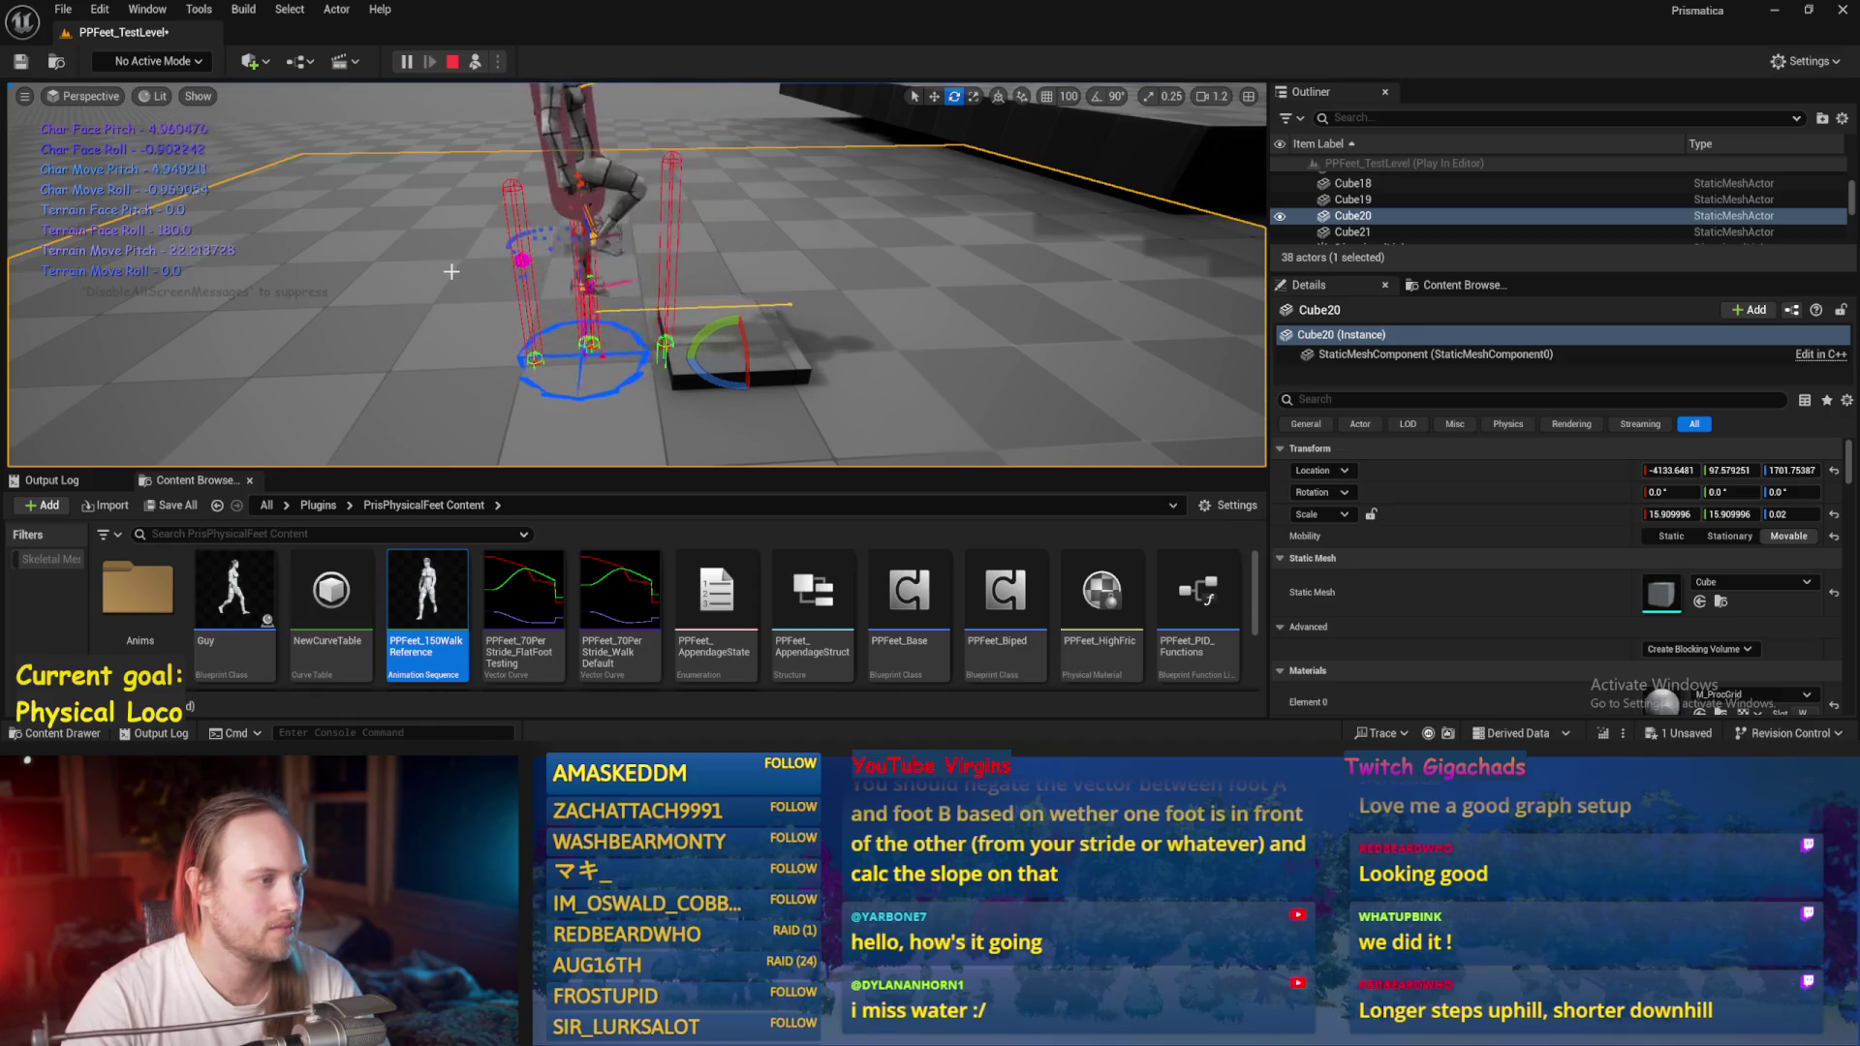
left_click(758, 352)
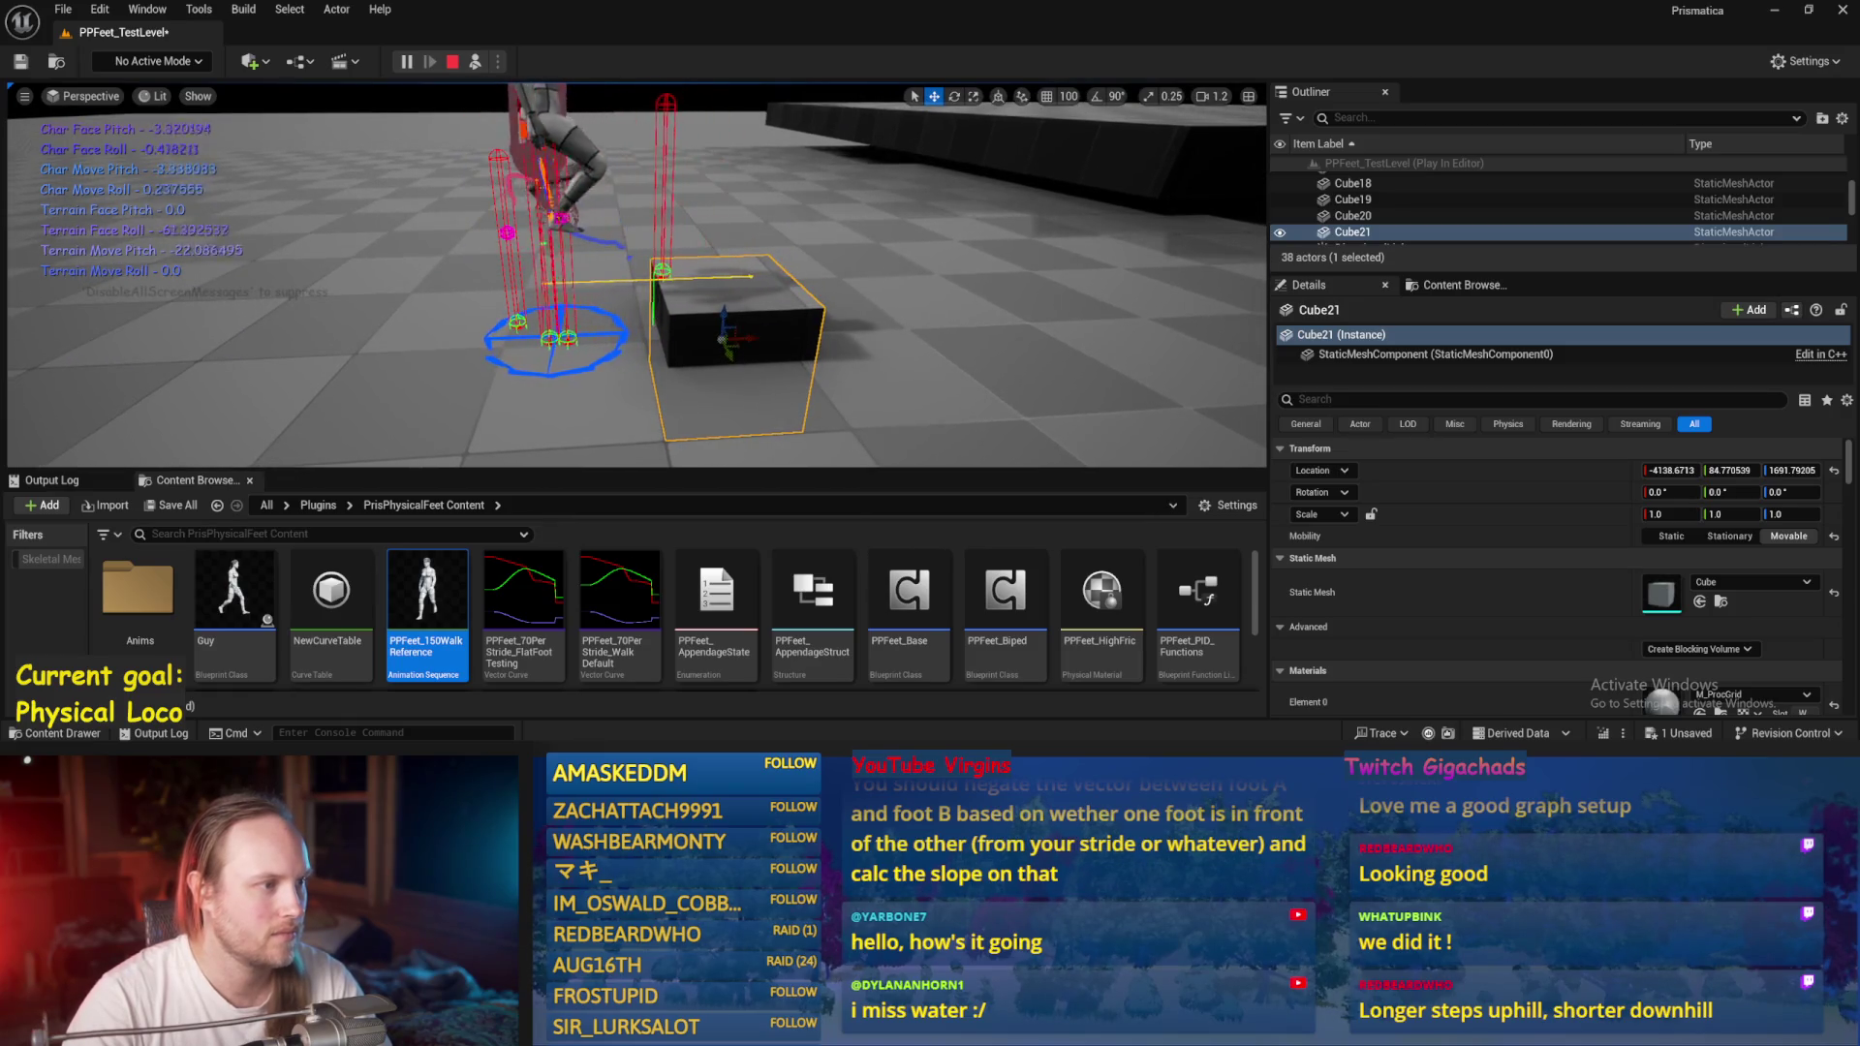
left_click(869, 341)
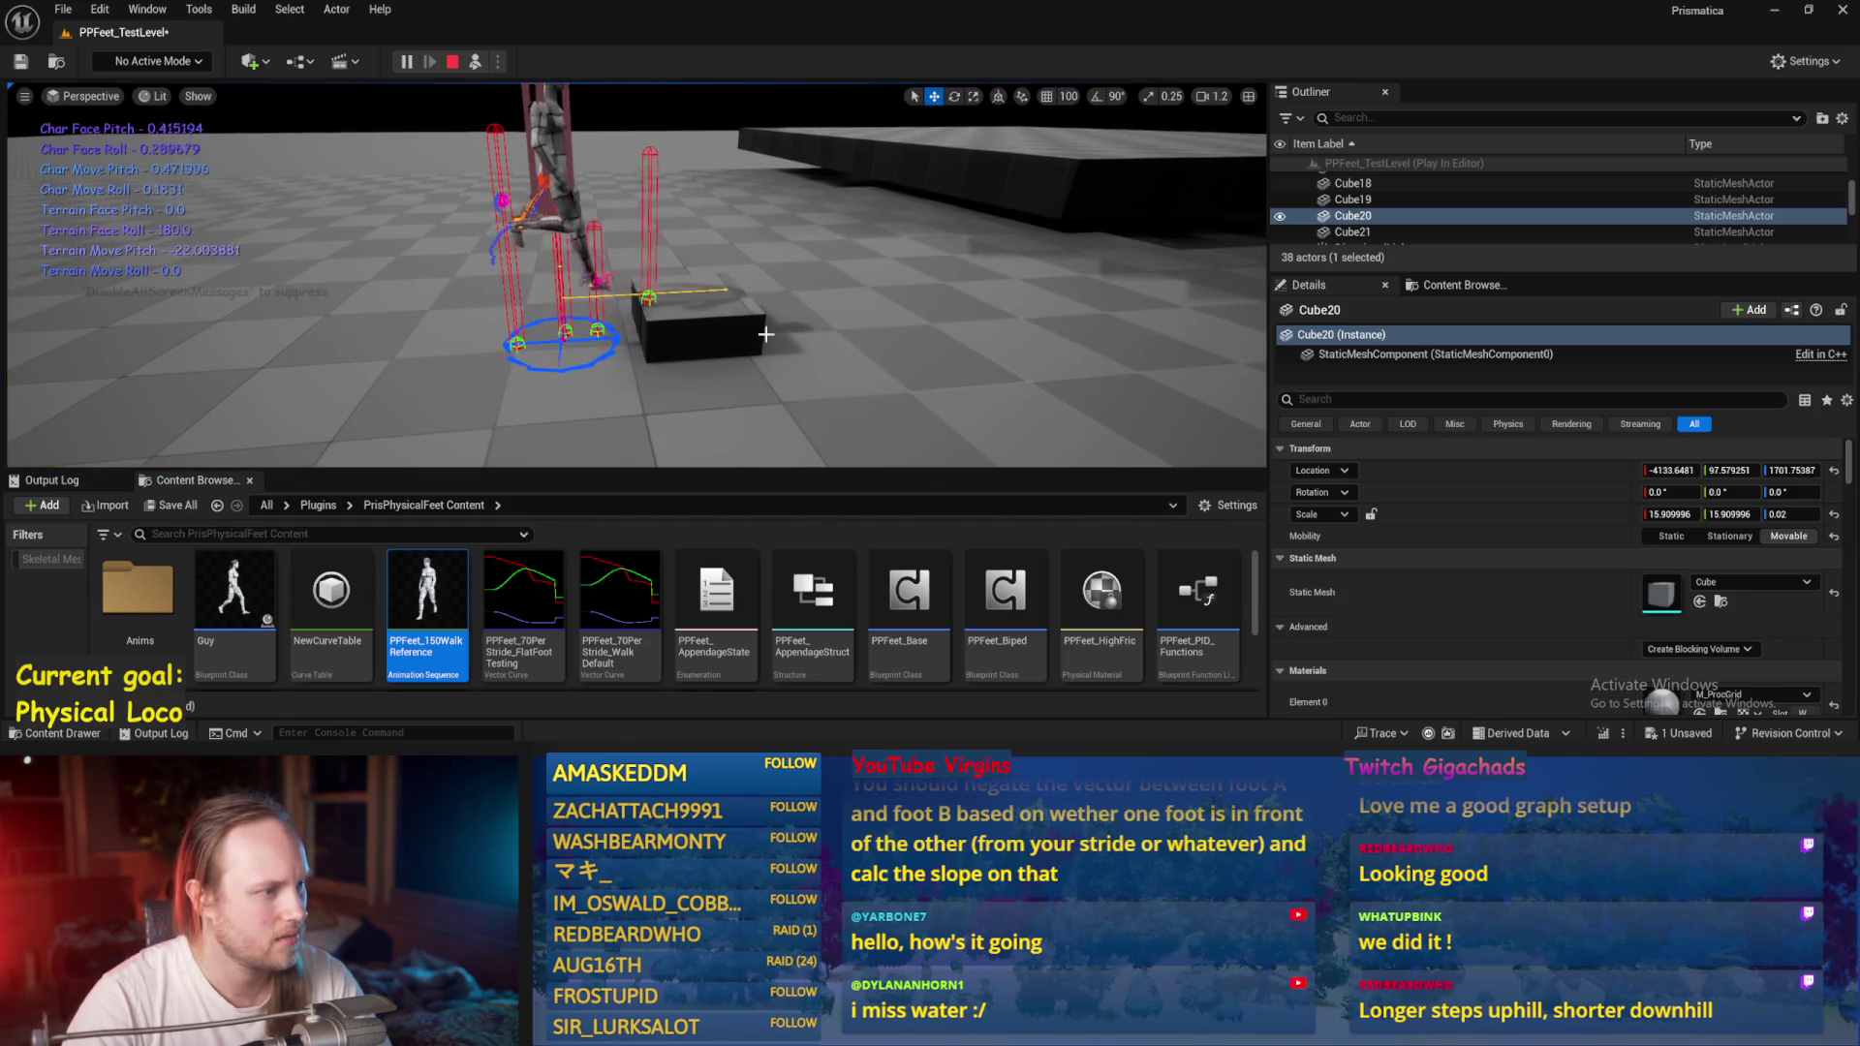
Tilt Cube20 about 25.89° and shift it under the character, then stop and reopen AppendageStrideTraces.
key("e")
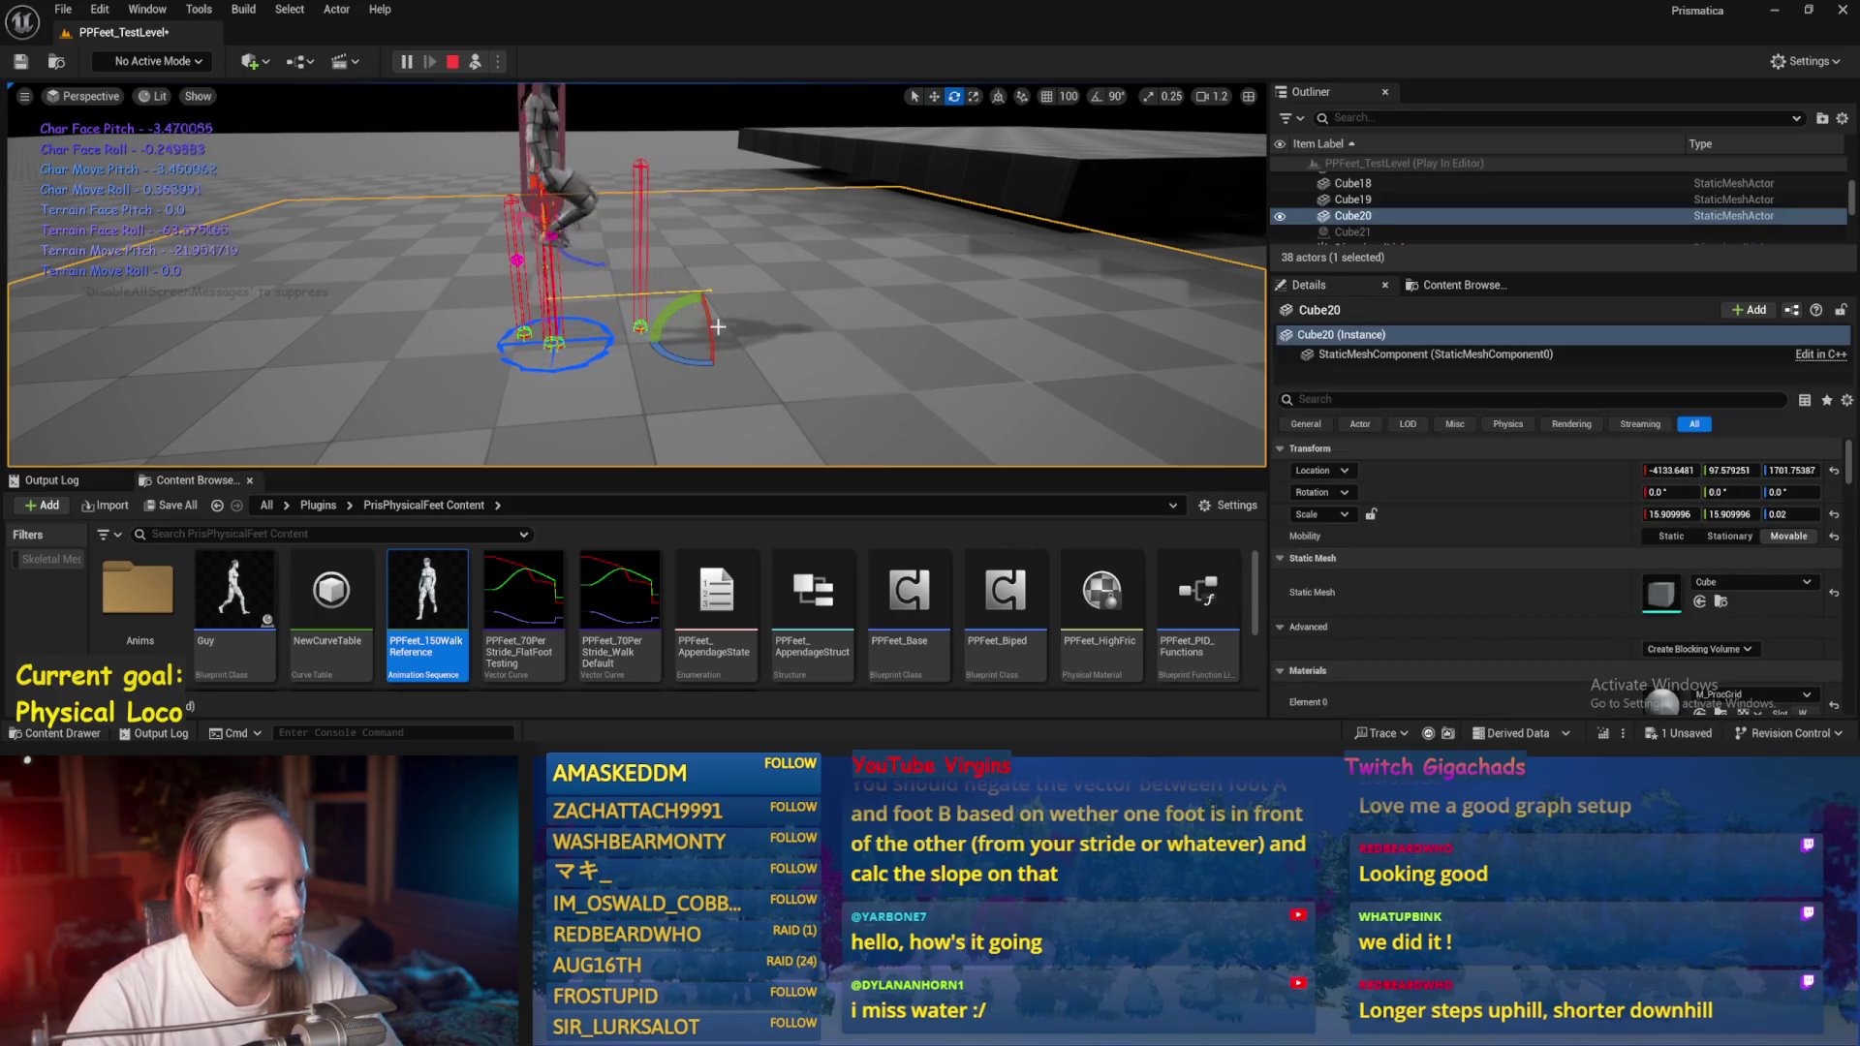
mouse_move(676, 306)
left_mouse_down()
mouse_move(746, 330)
mouse_move(637, 292)
left_mouse_up()
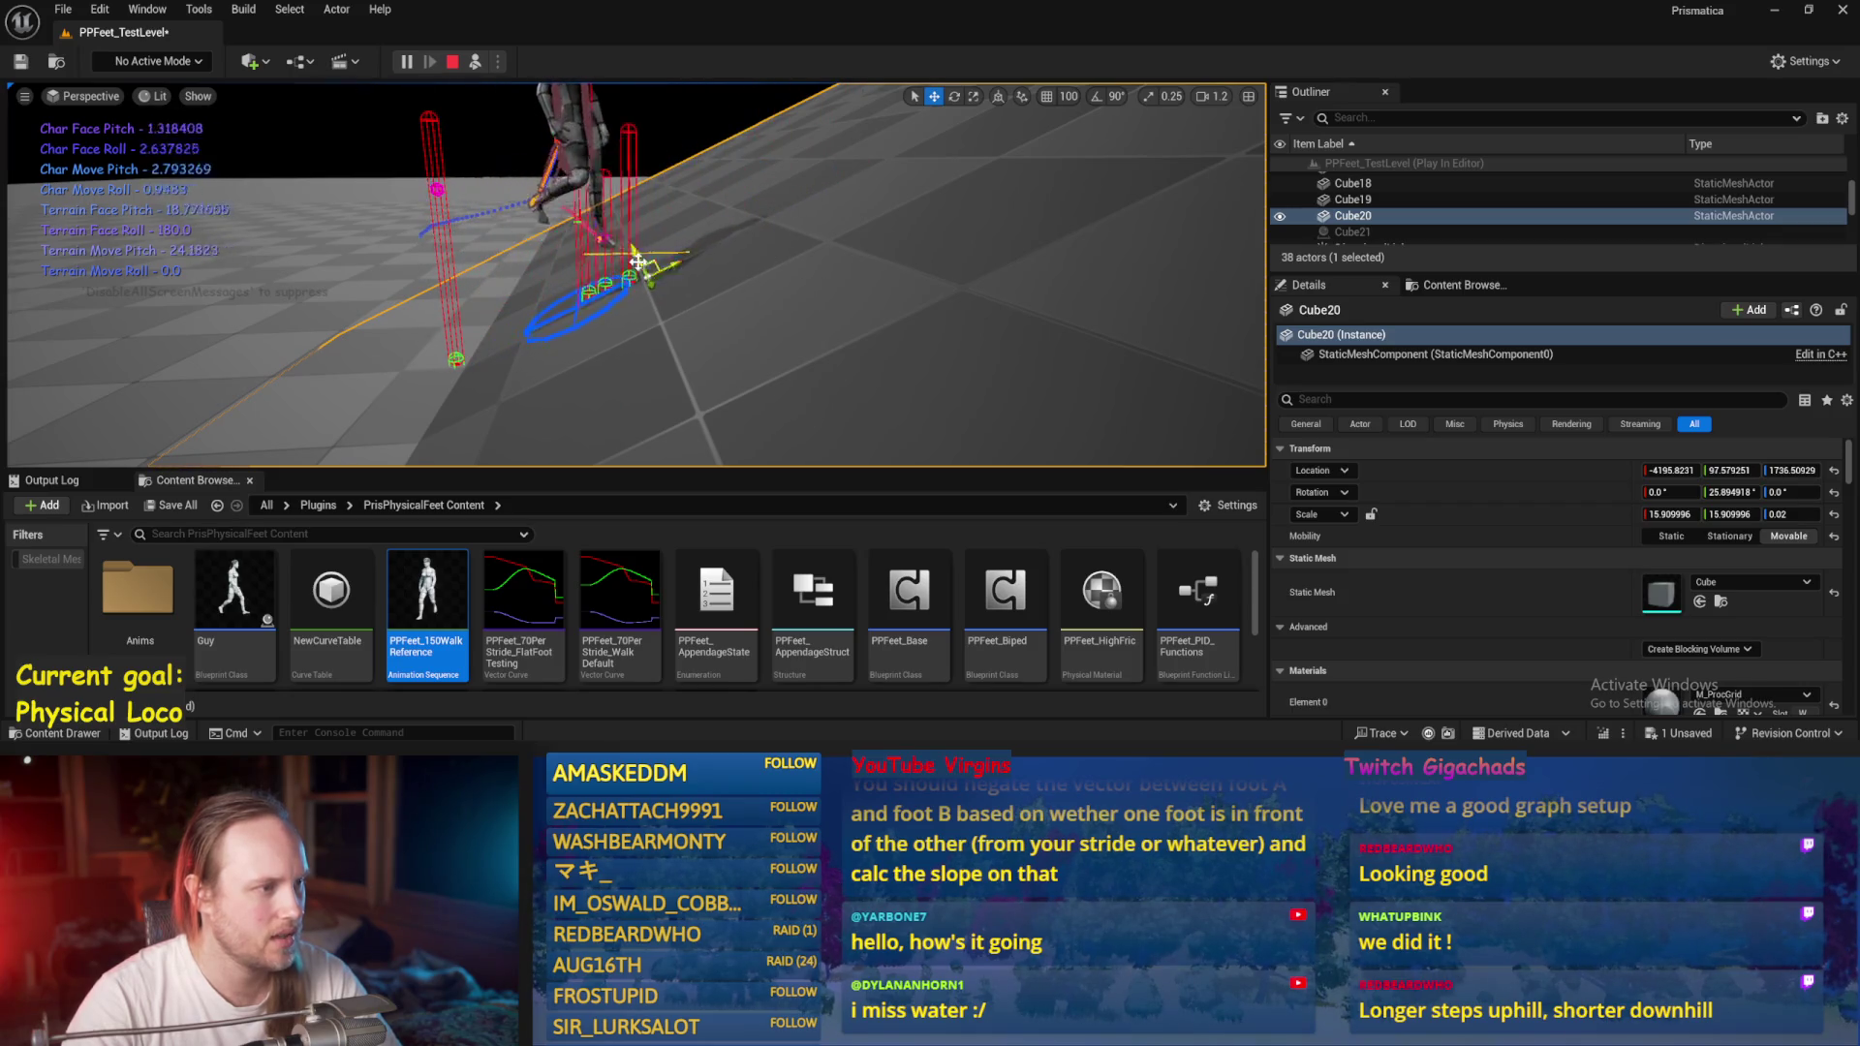
left_click_drag(637, 261, 628, 308)
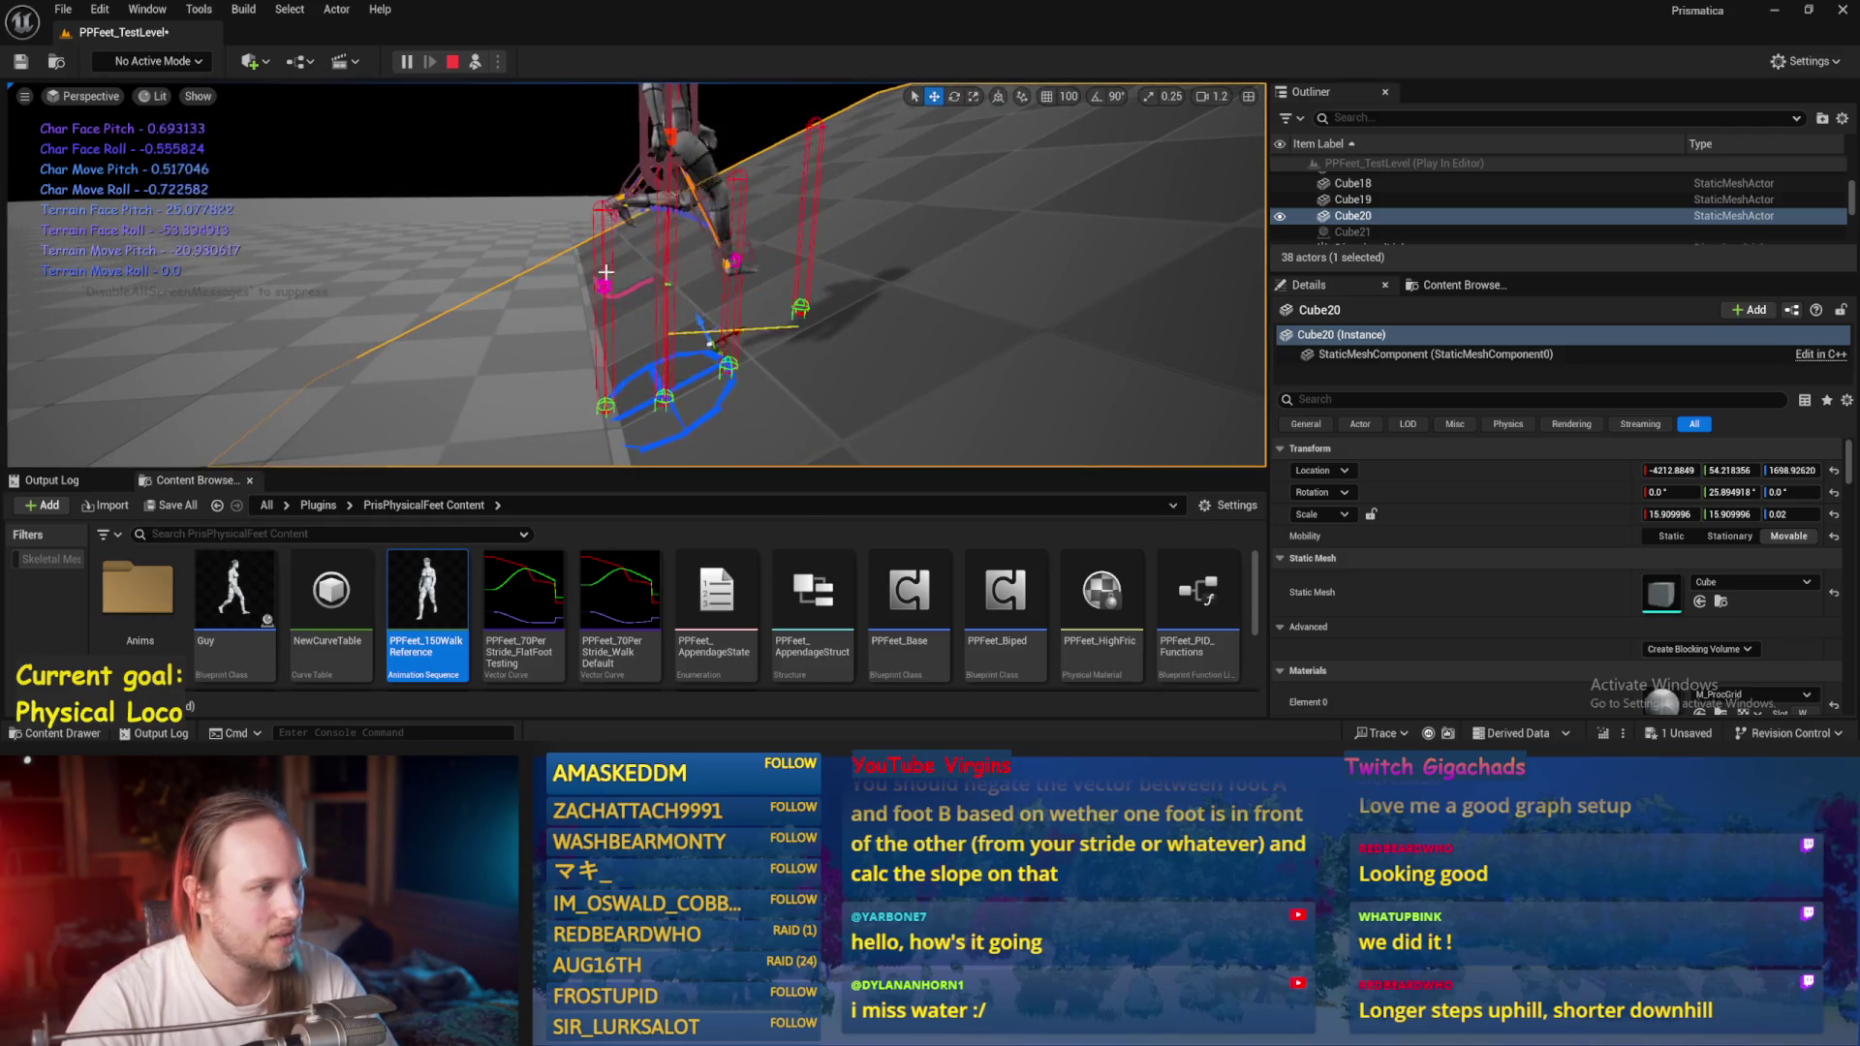
key("Escape")
double_click(909, 591)
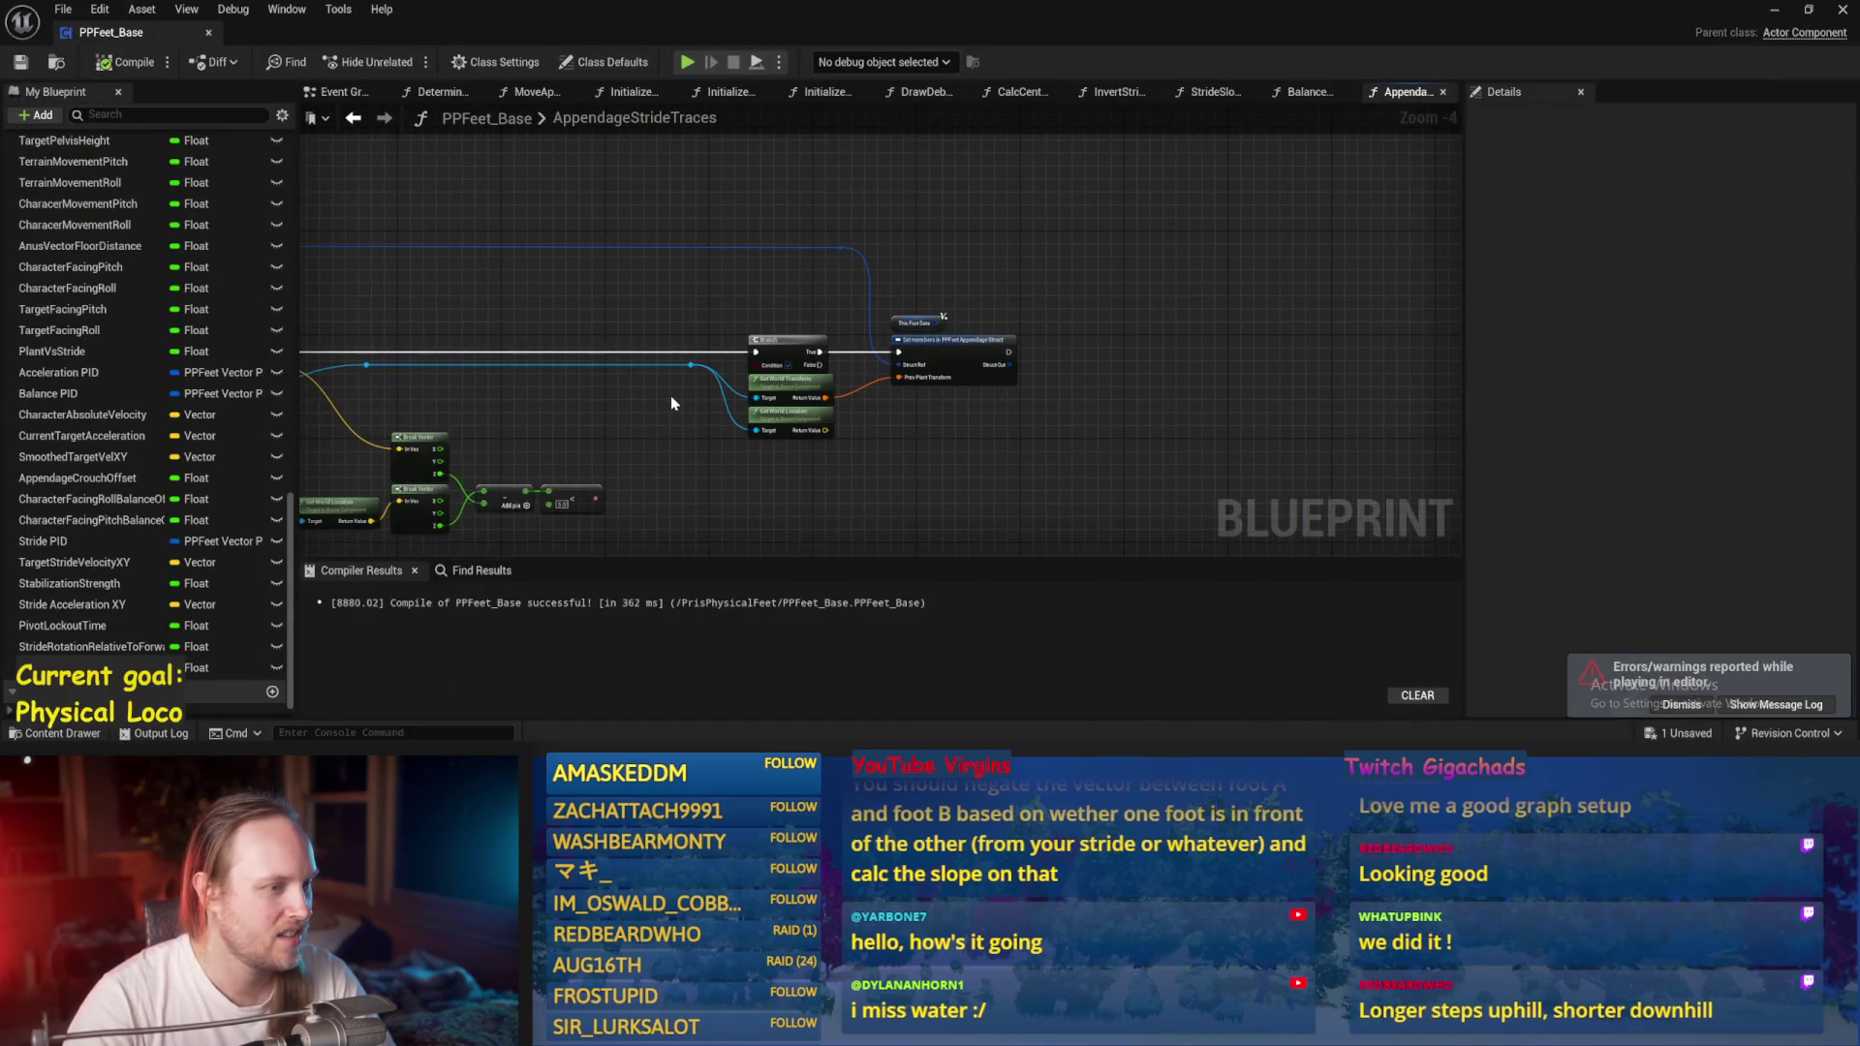
Wire the SET Foot Trace Location pin into a new node, then compile and save PPFeet_Base.
scroll(671, 403, "up", 3)
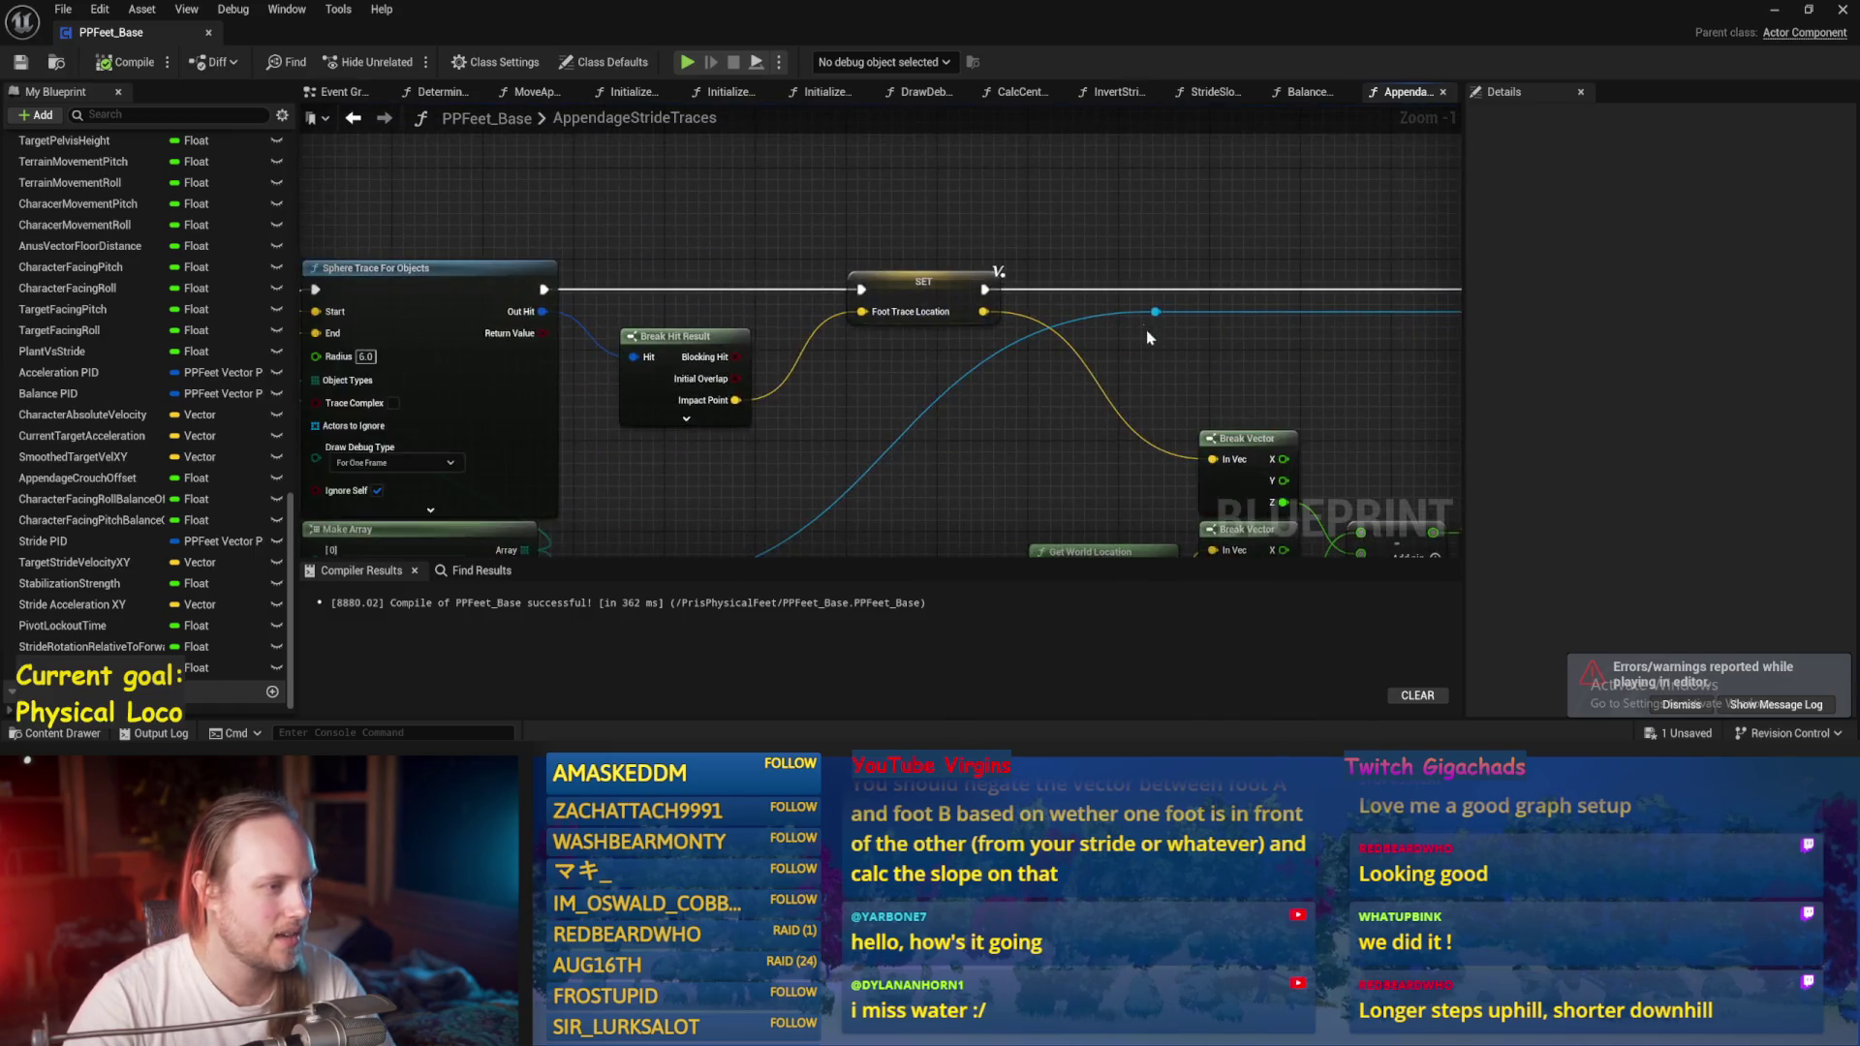
scroll(872, 194, "down", 1)
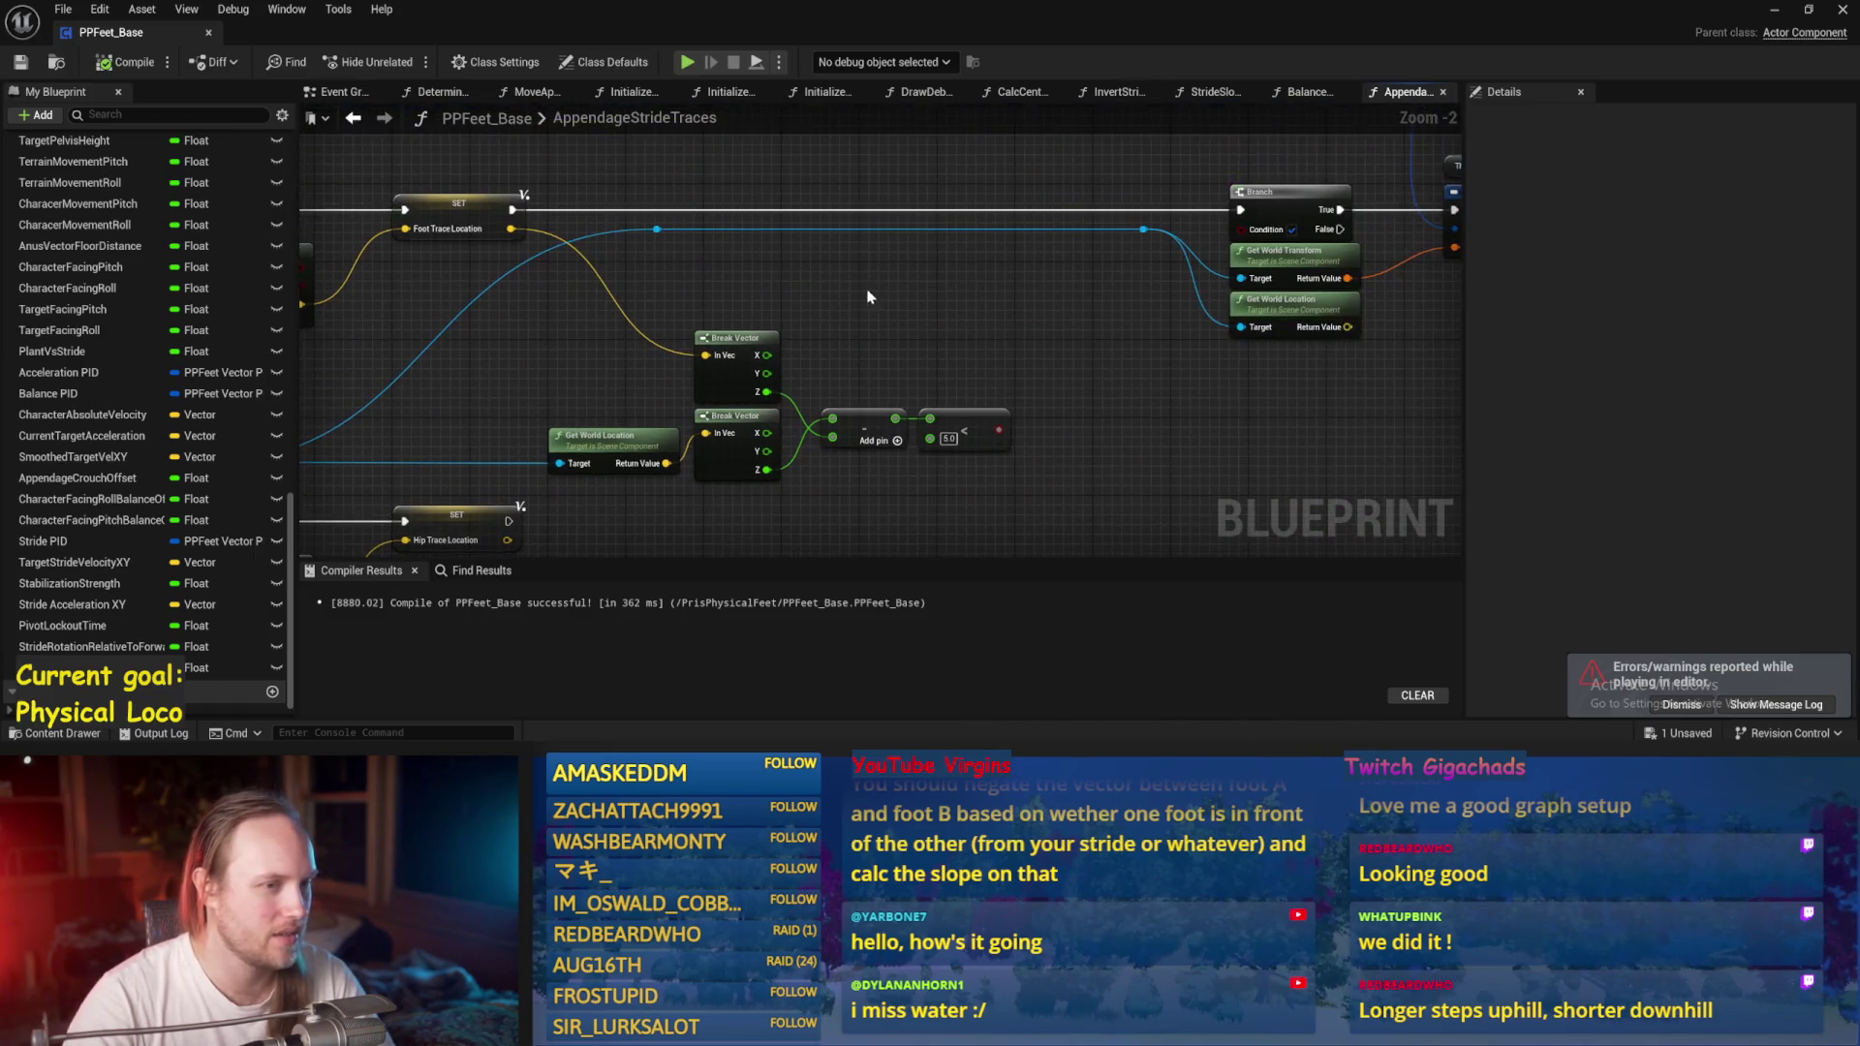
mouse_move(510, 229)
left_mouse_down()
mouse_move(1254, 293)
mouse_move(1269, 248)
left_mouse_up()
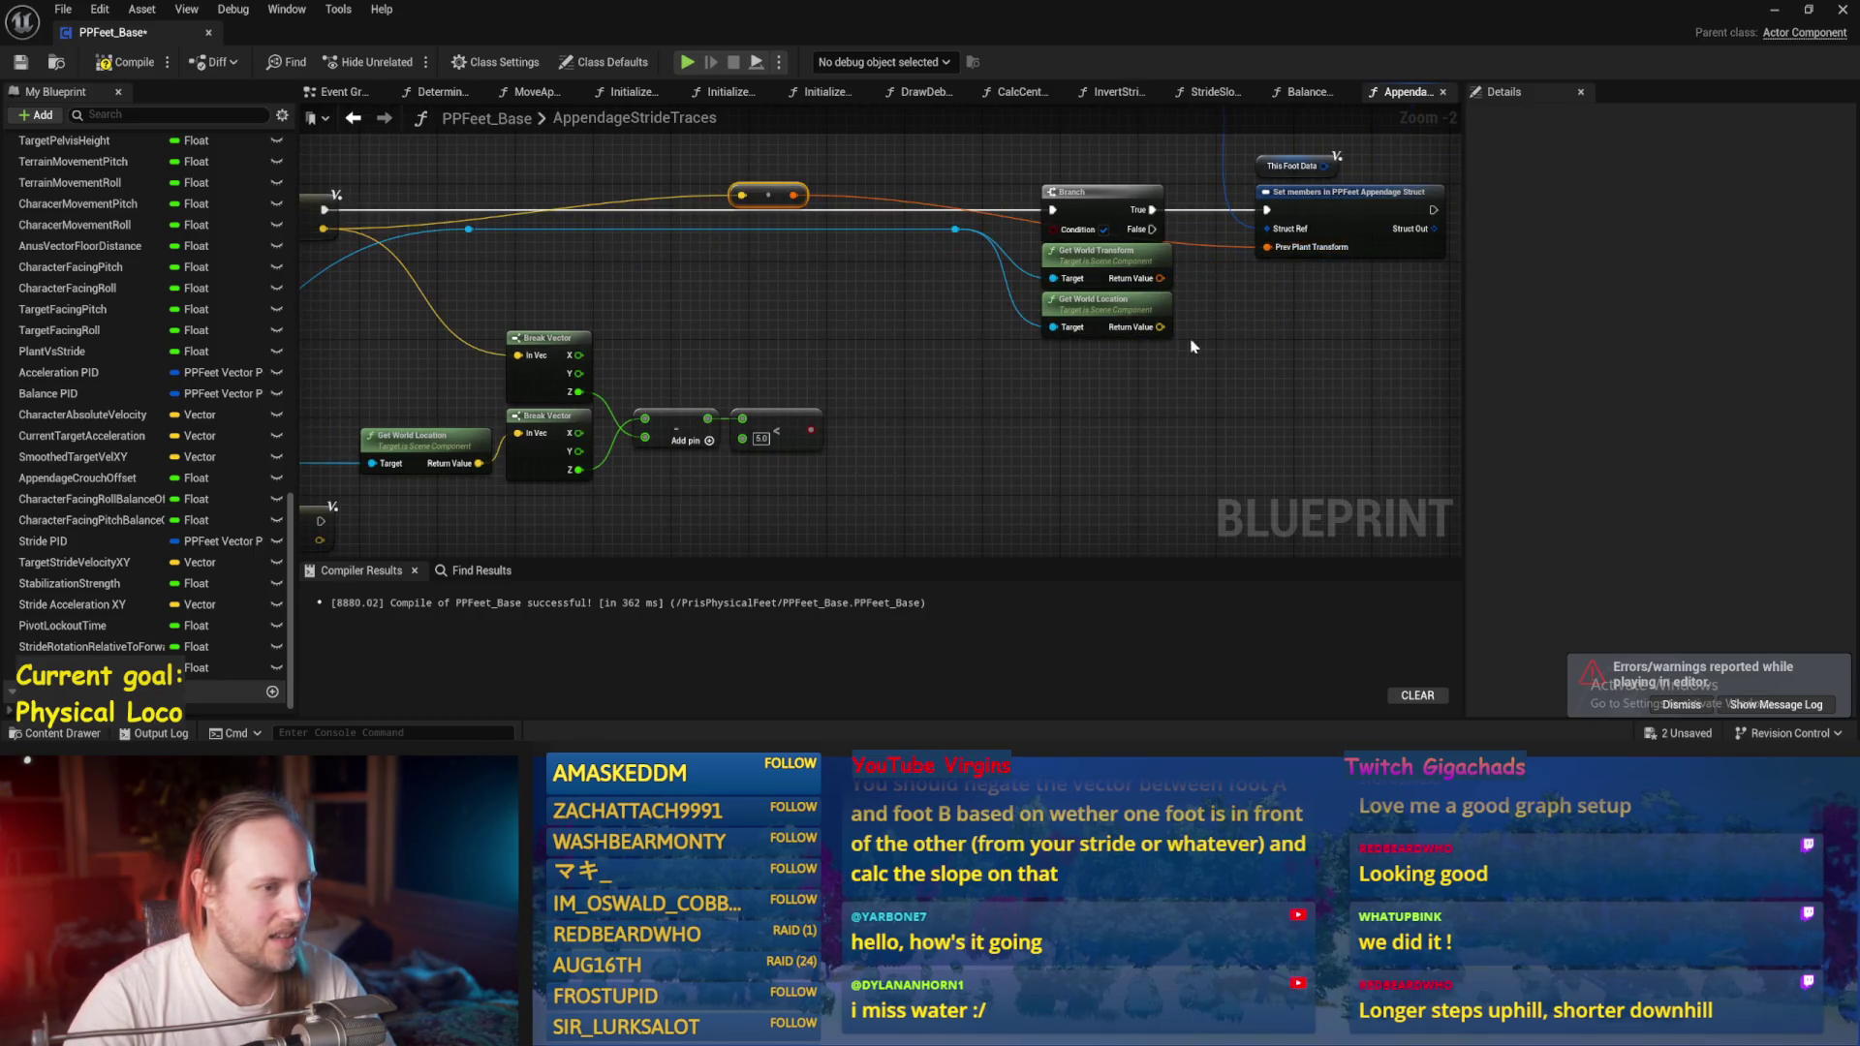
left_click_drag(786, 227, 1259, 189)
key("ctrl+s")
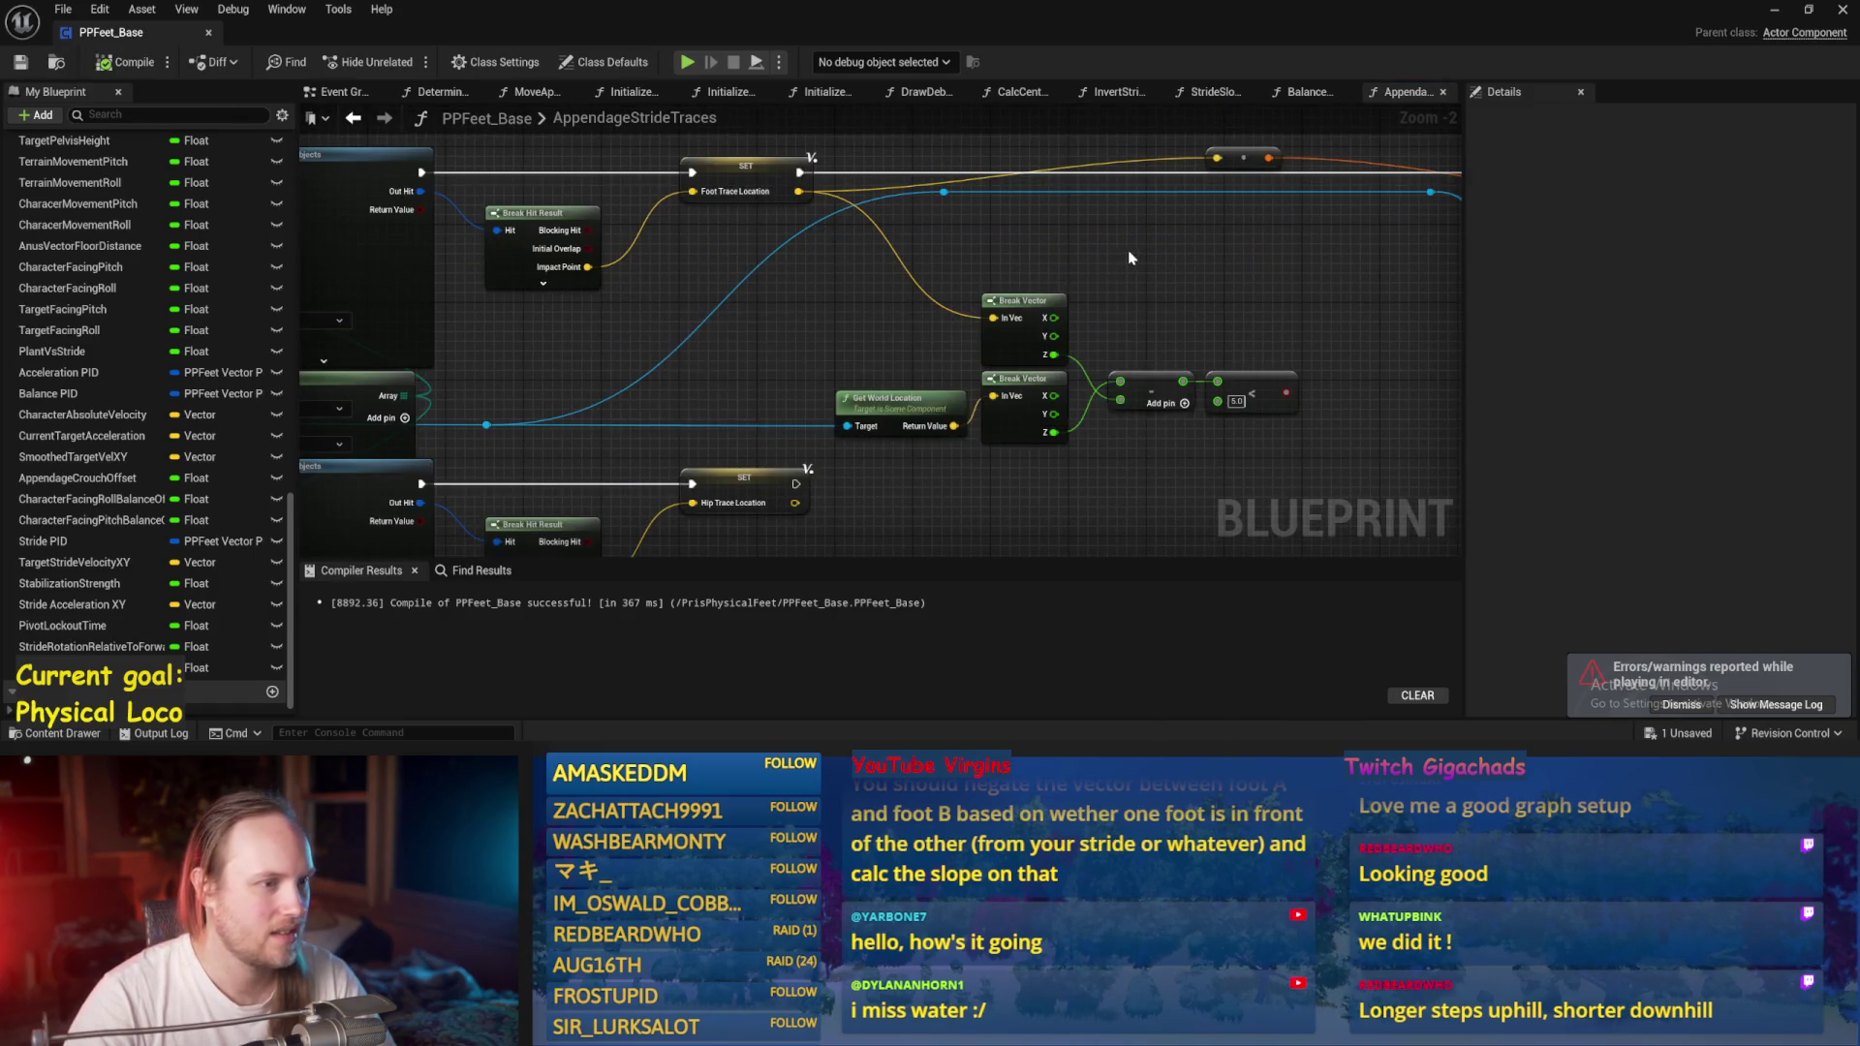
left_click_drag(1285, 235, 1720, 64)
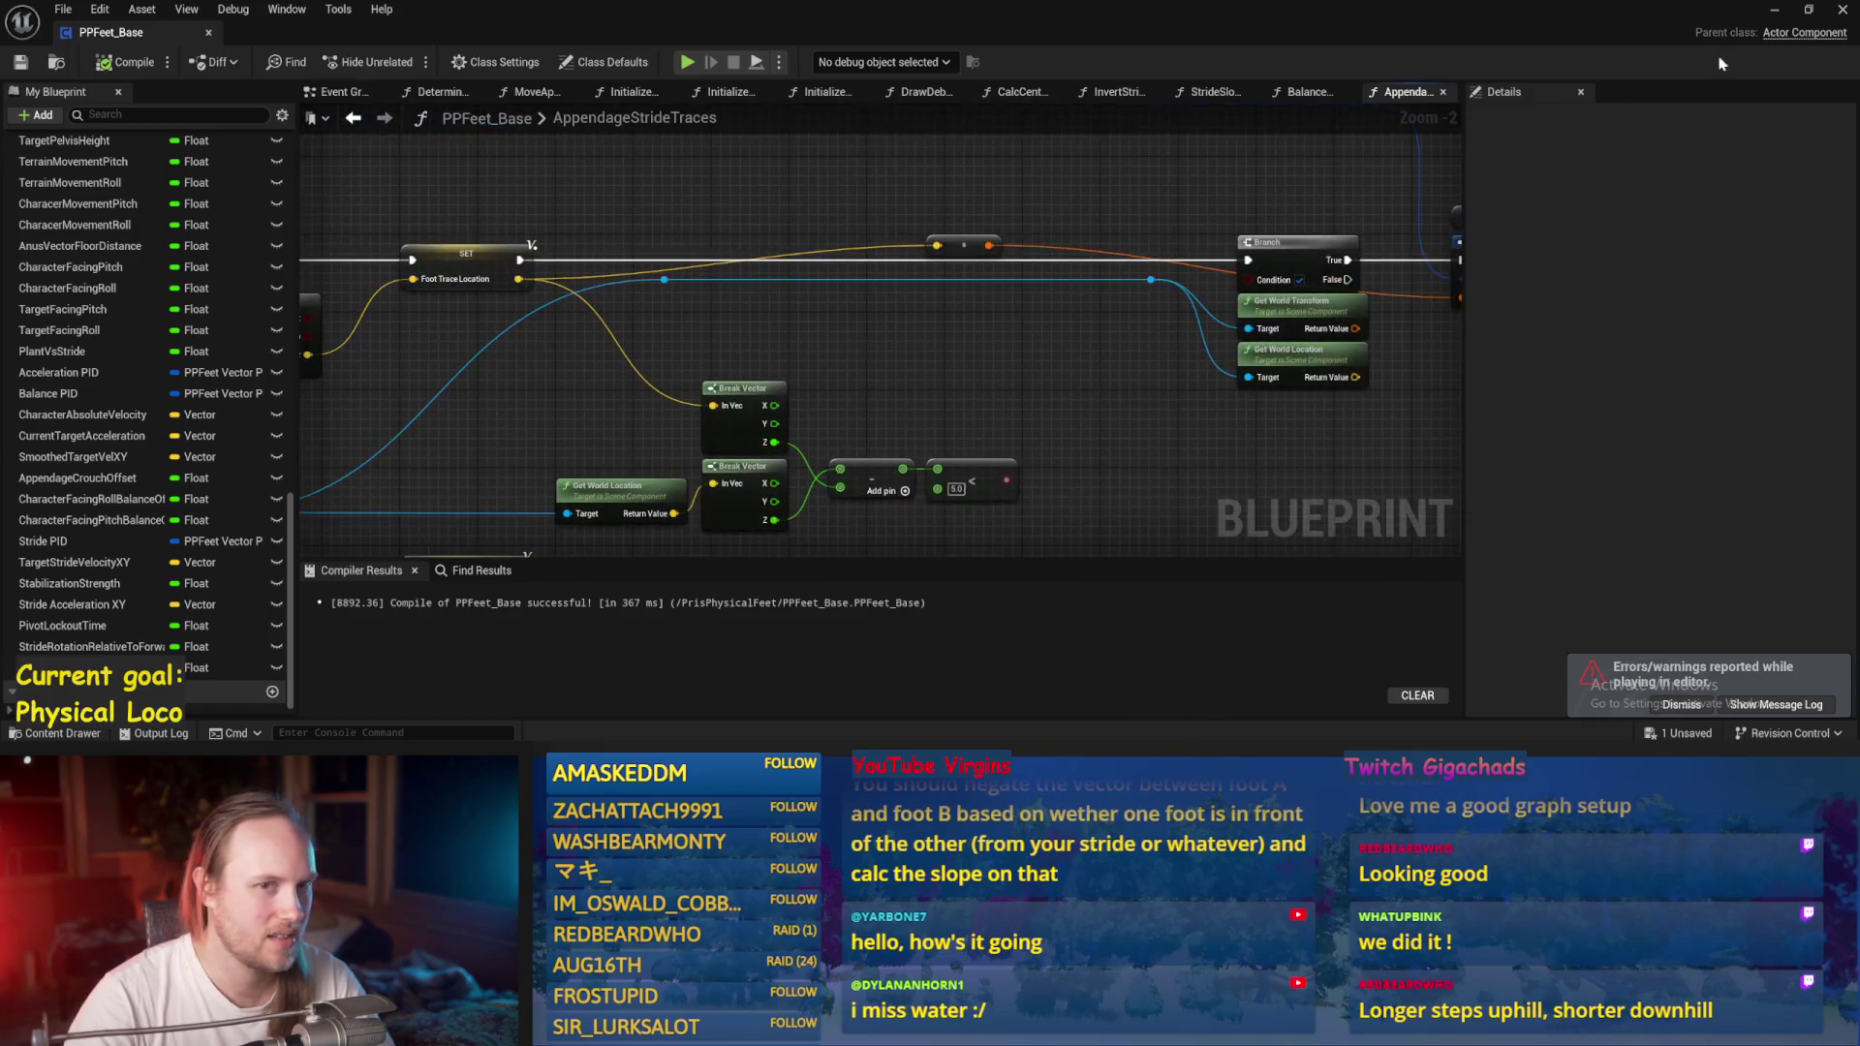
left_click(1774, 12)
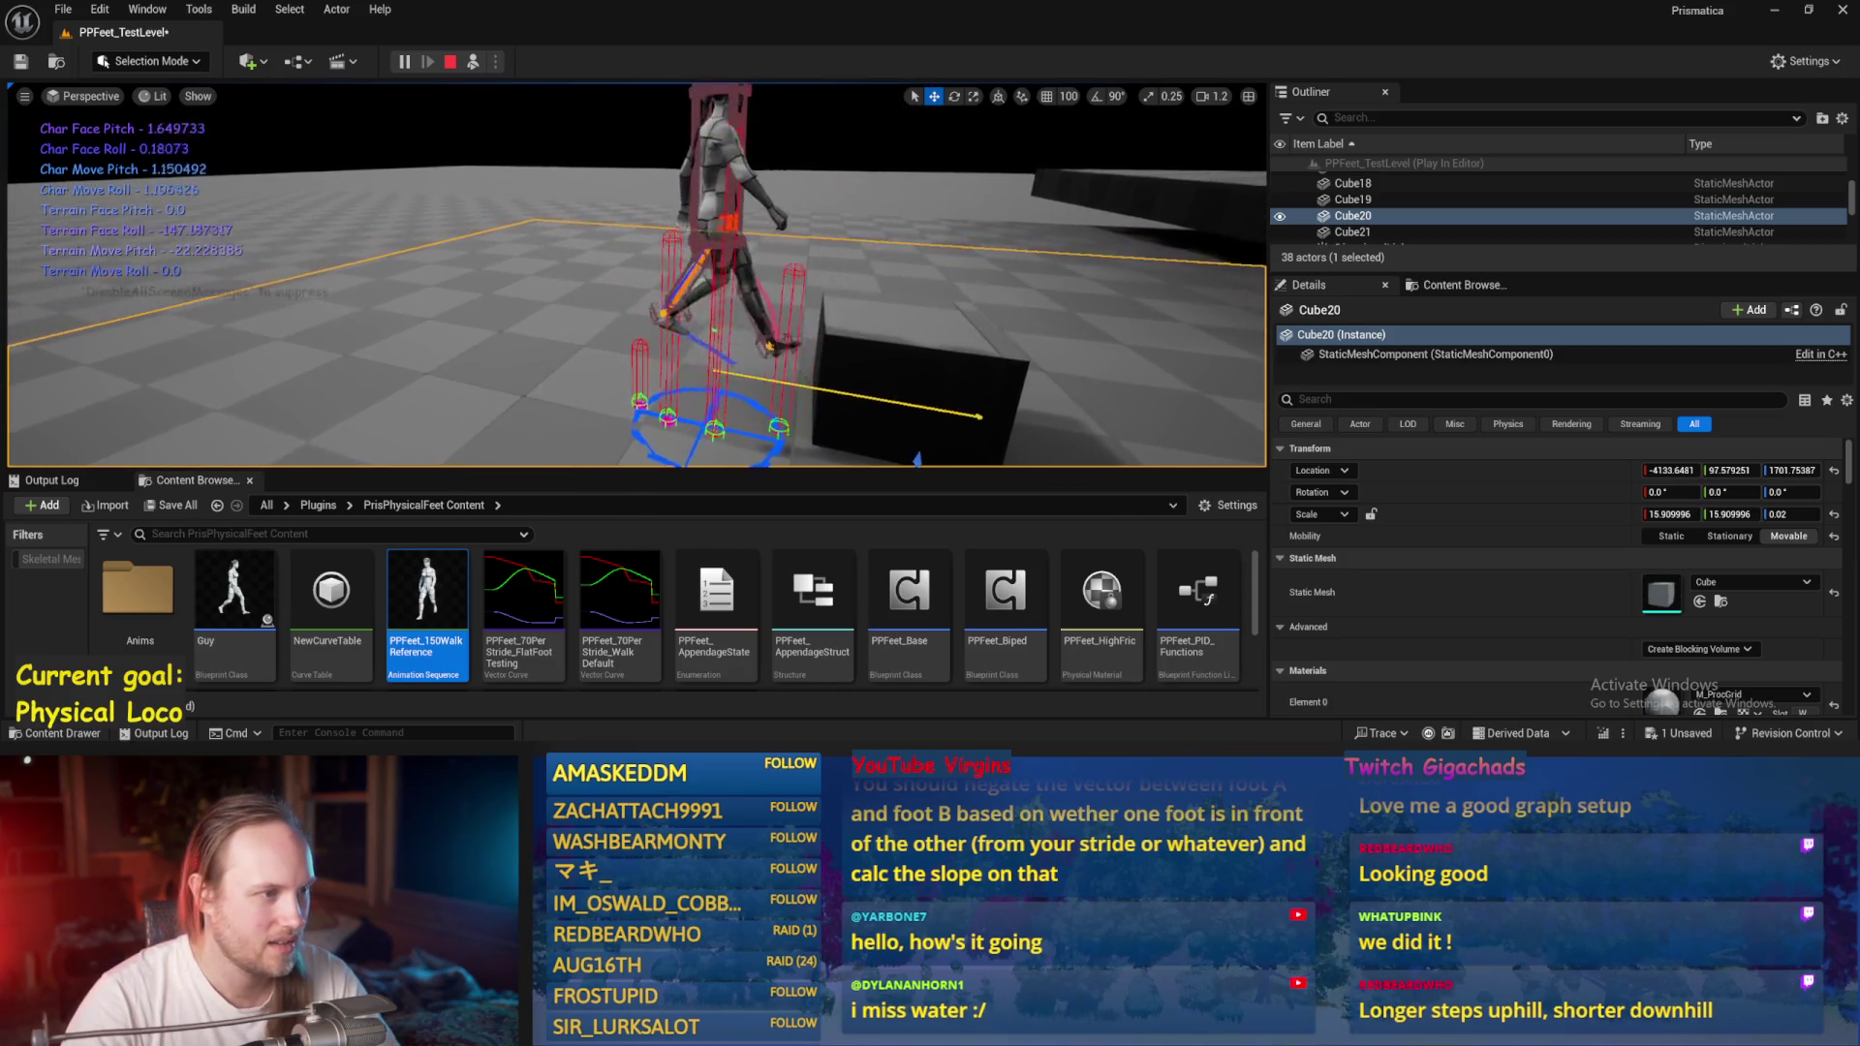
Inspect Cube21, Cube20 and PPFeet_TestPlayer in the play test, then stop and return to the Blueprint.
left_click(775, 397)
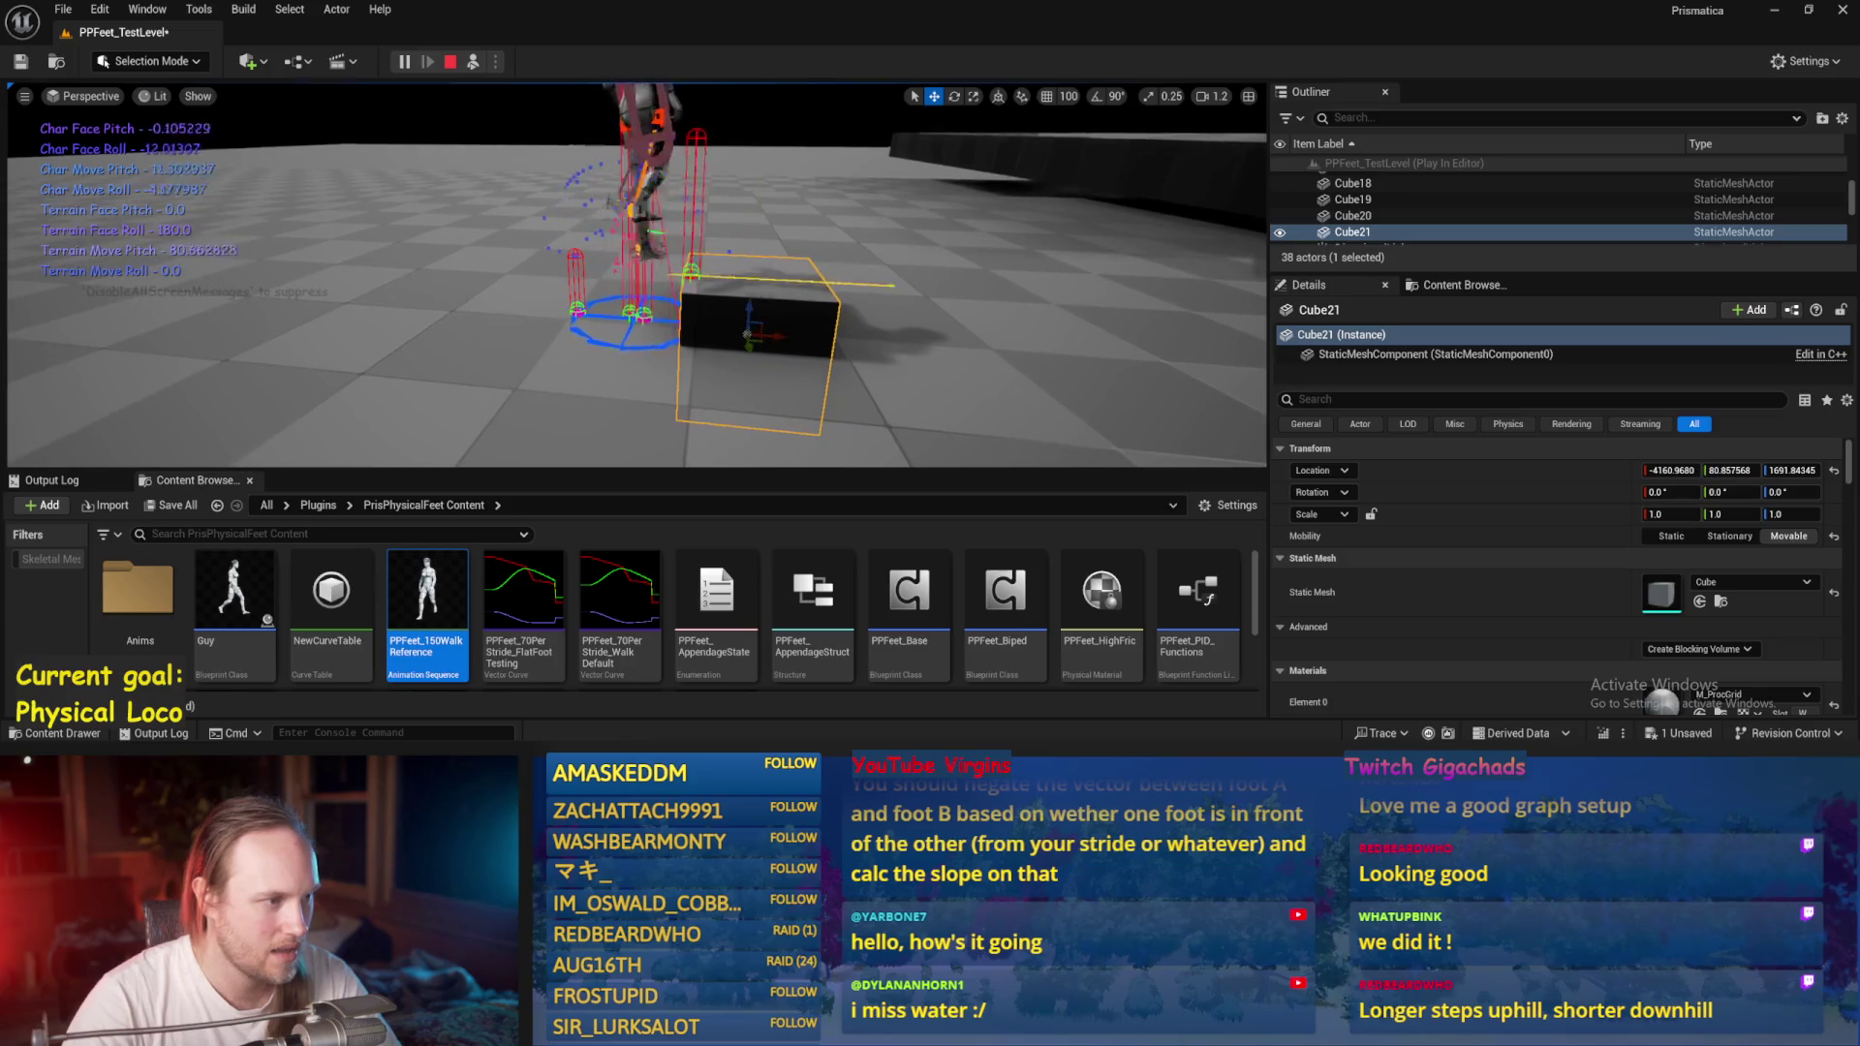
left_click(539, 339)
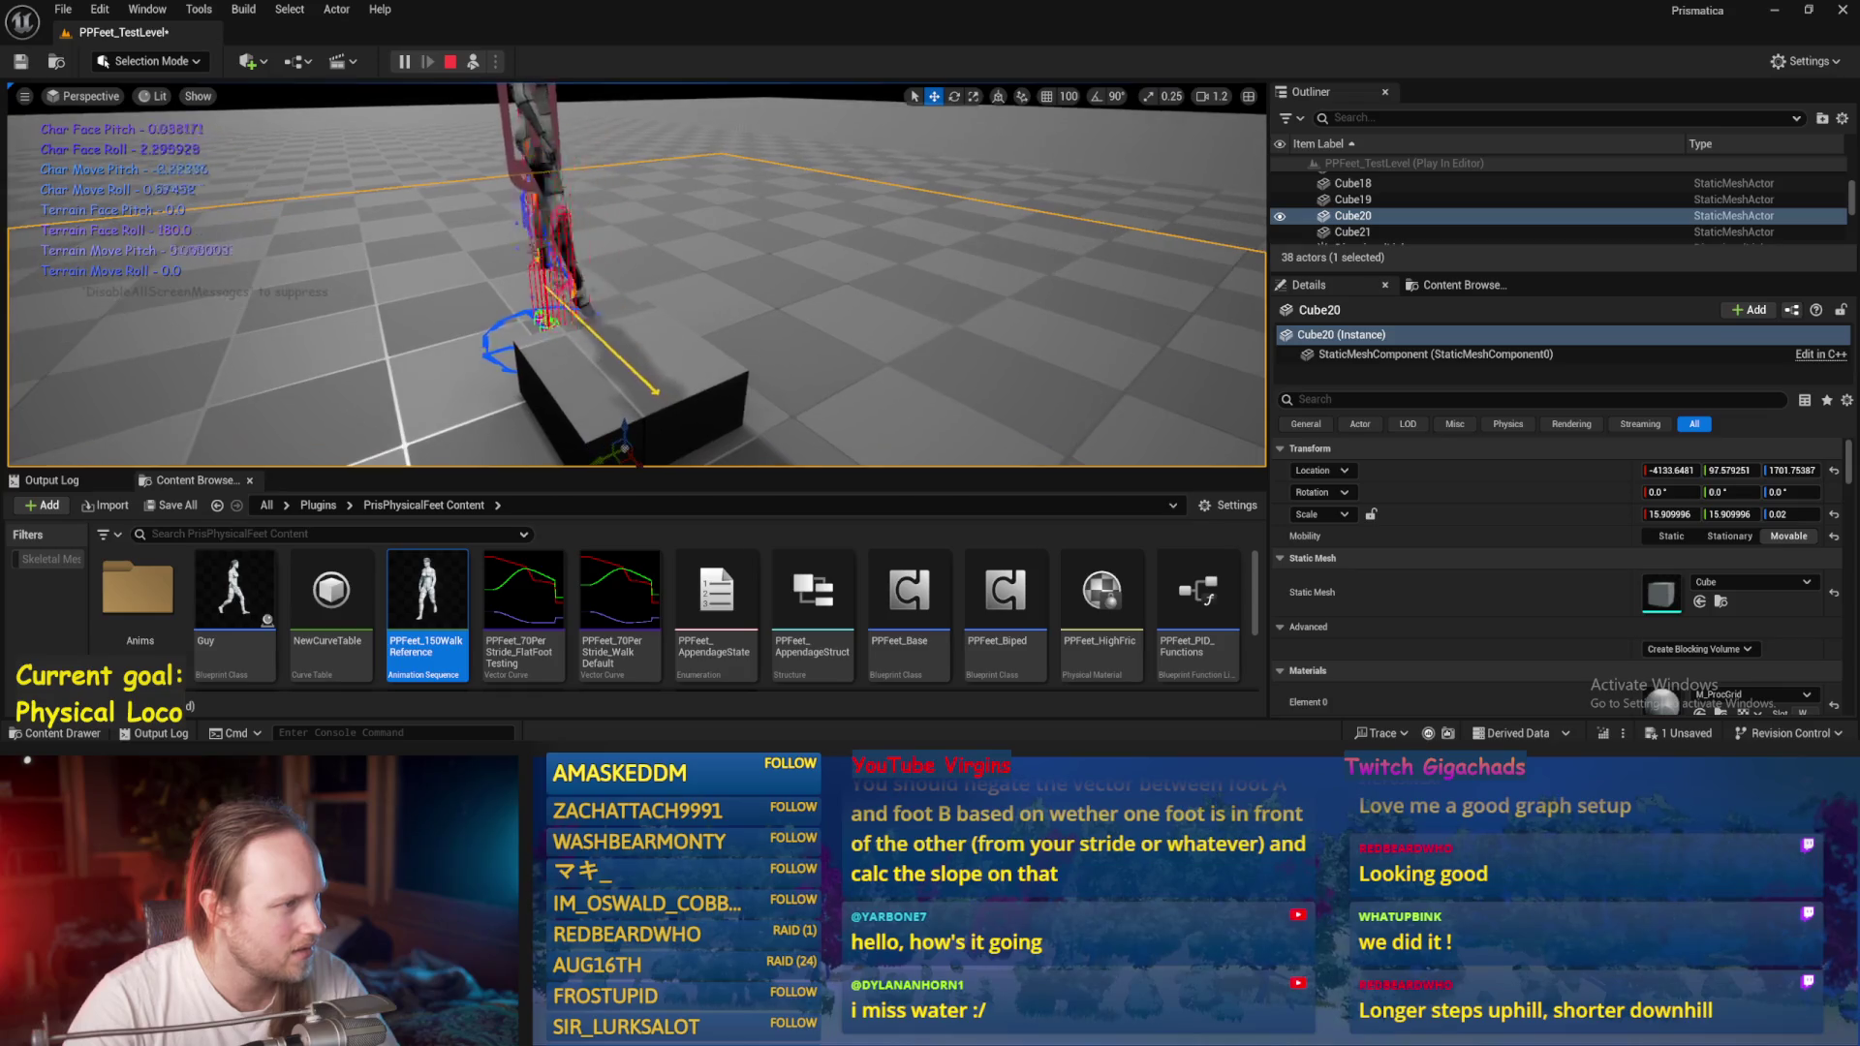
left_click(648, 198)
key("e")
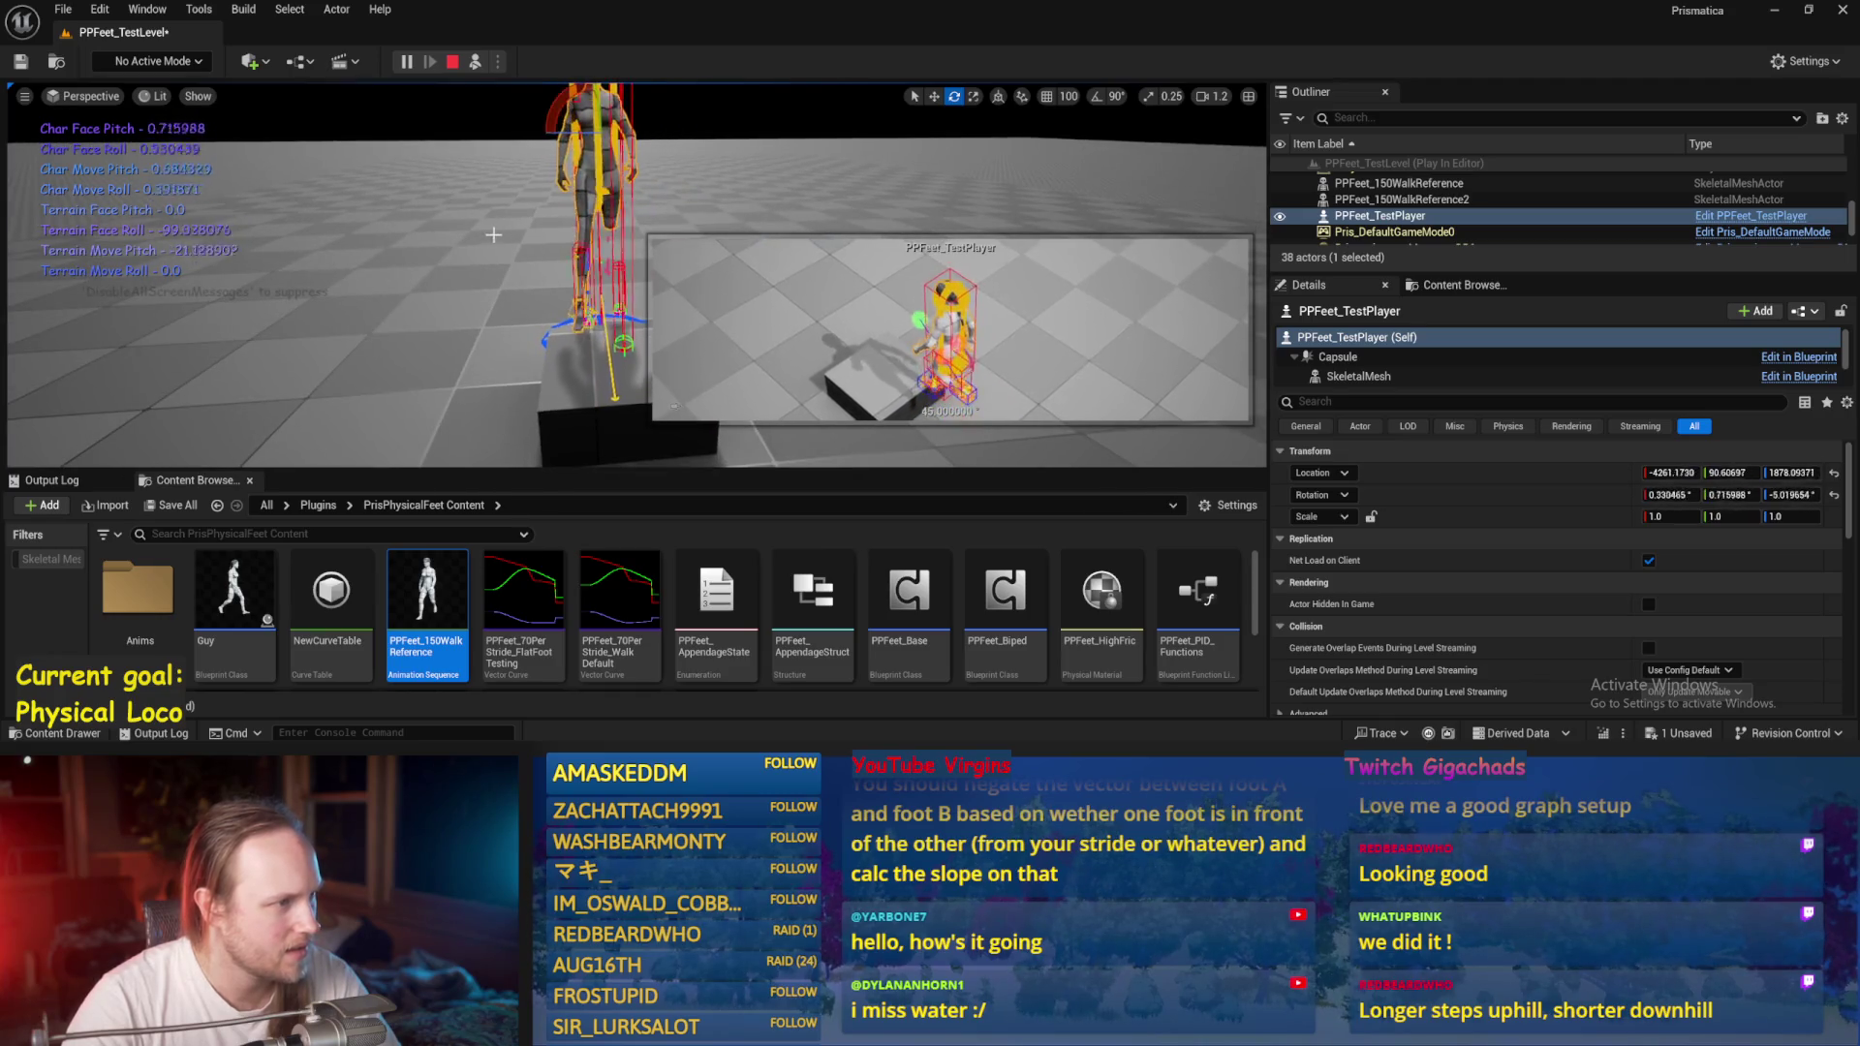
left_click(458, 287)
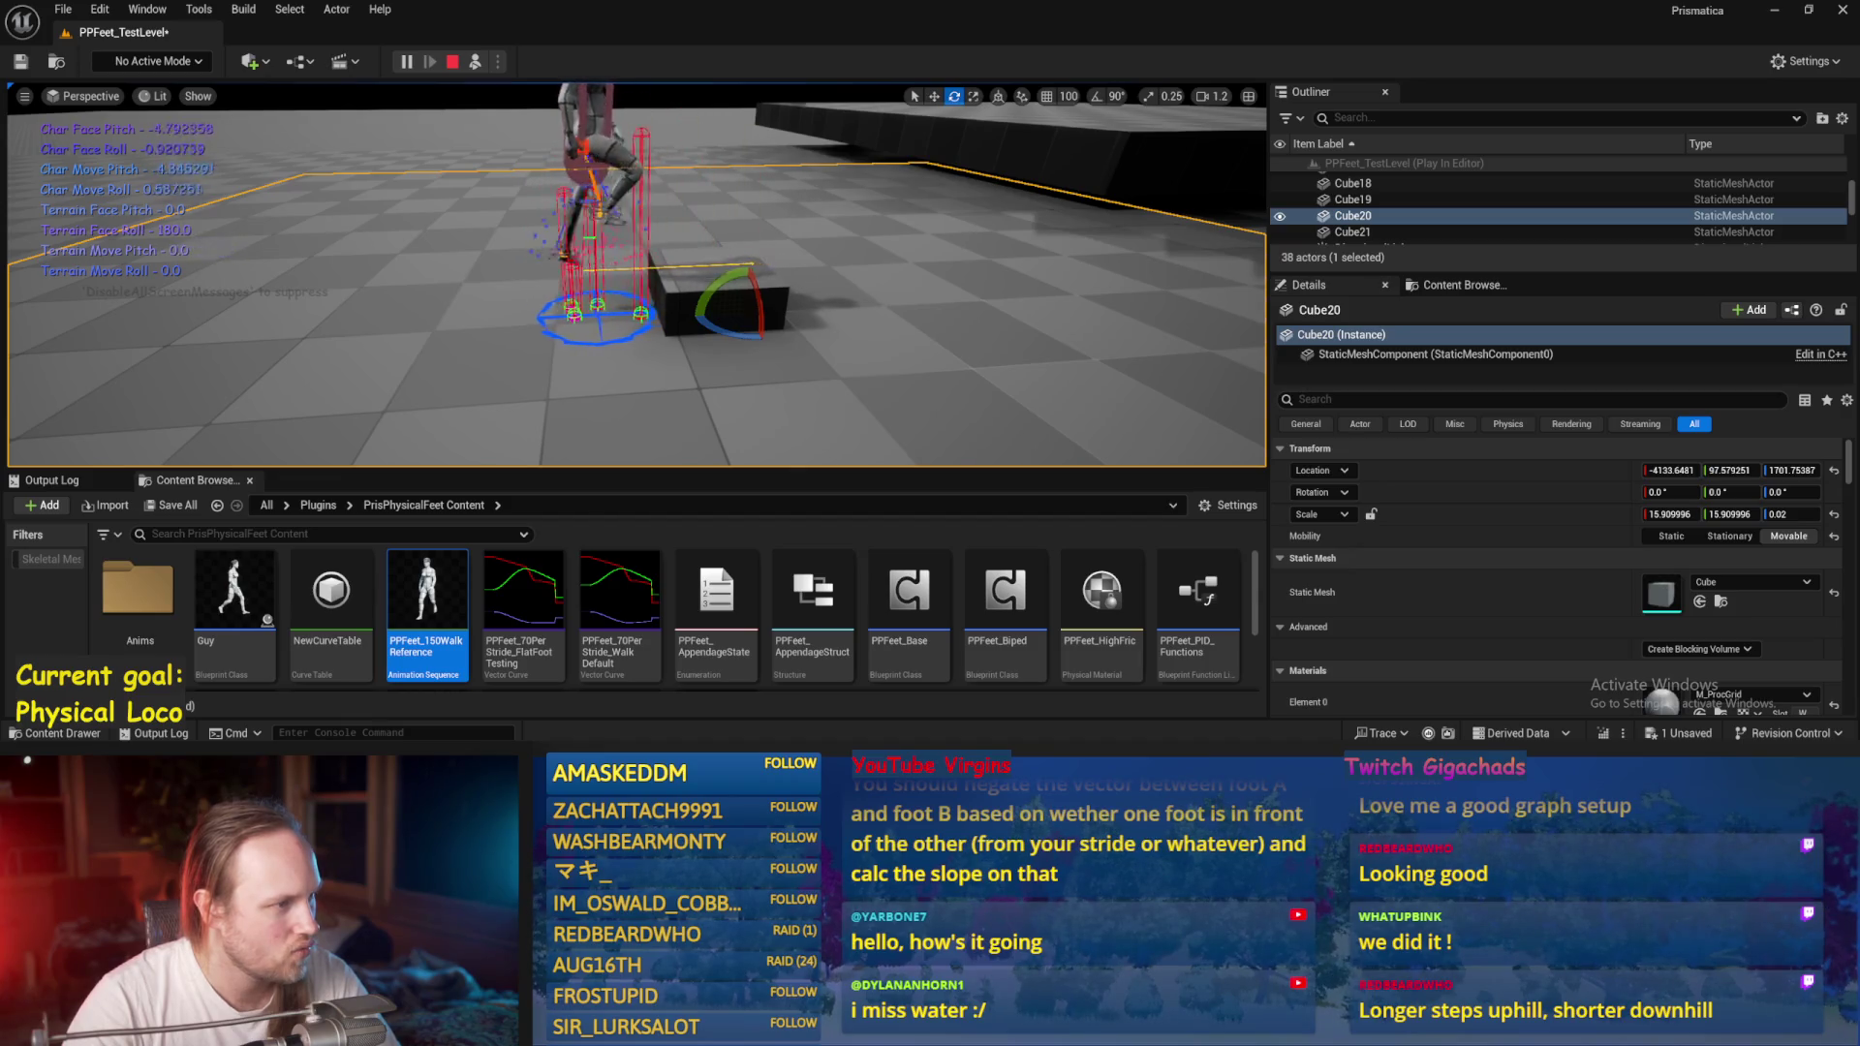
key("Escape")
key("alt+Tab")
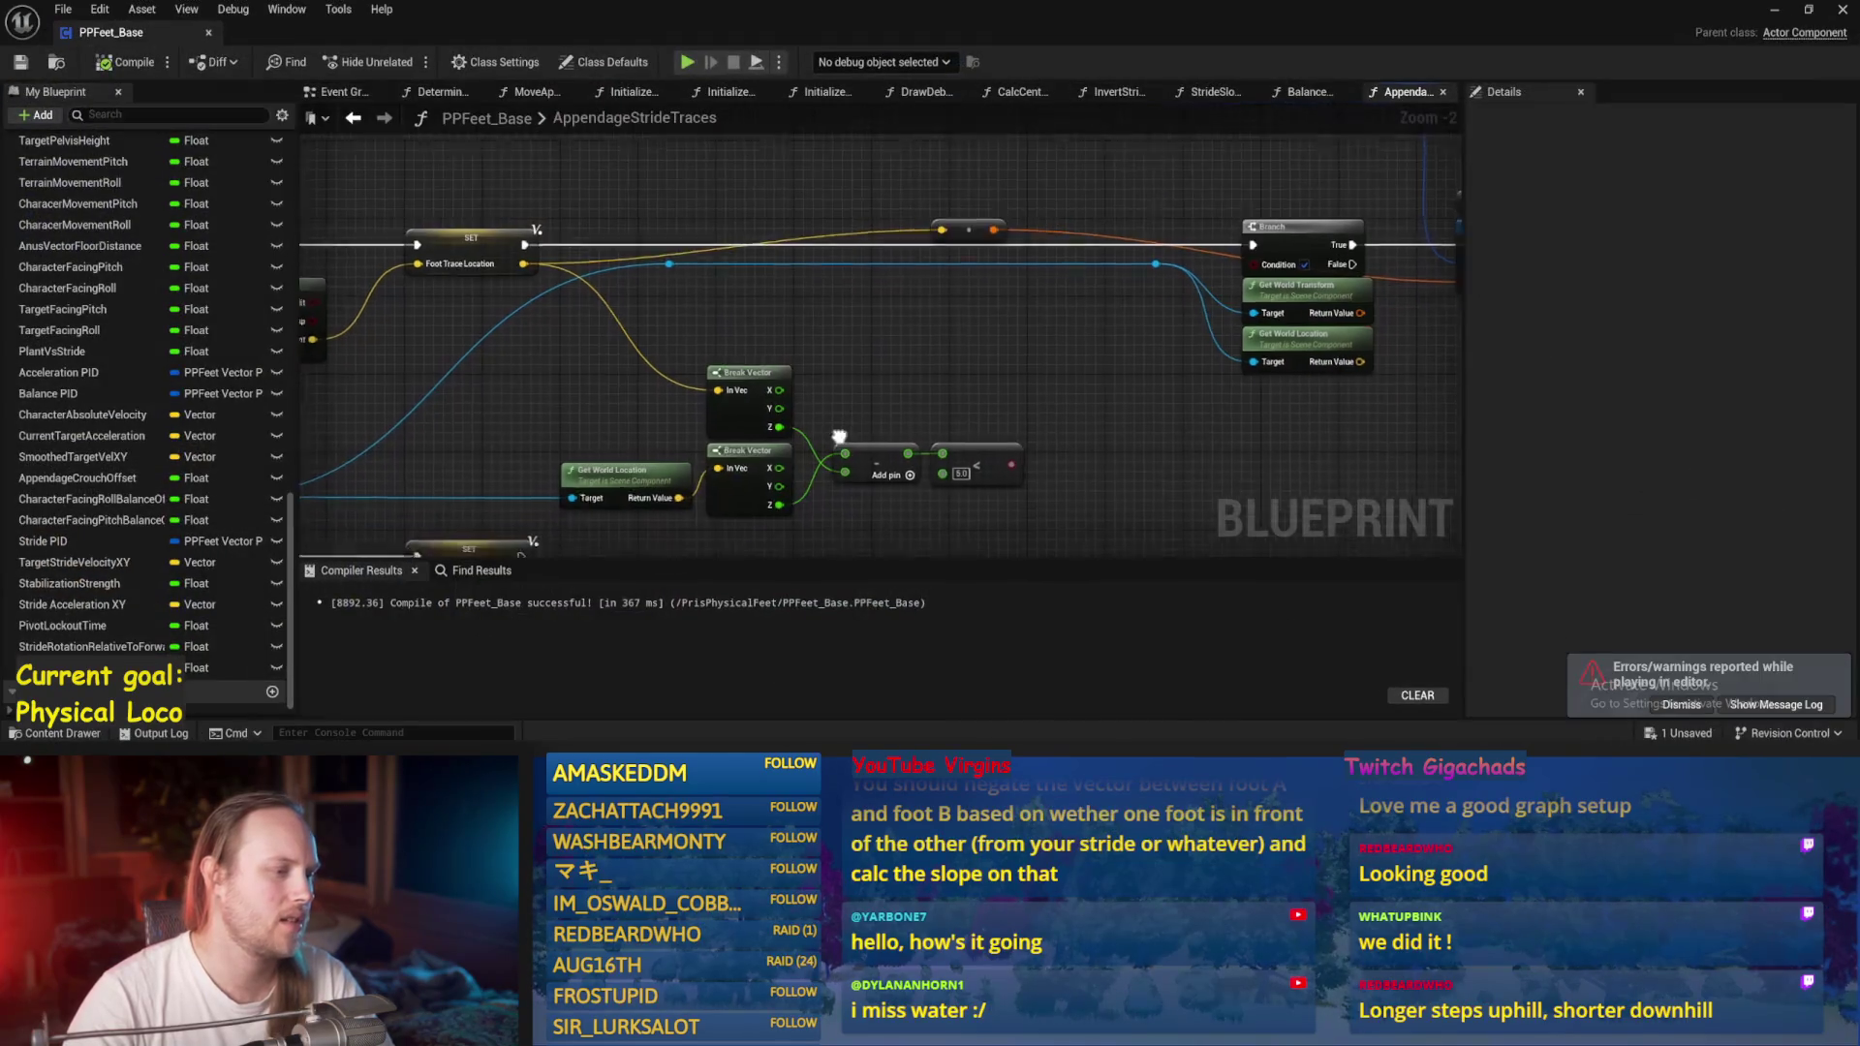
Recompile PPFeet_Base and locate the Character Absolute Velocity setter in the Event Graph.
left_click(113, 68)
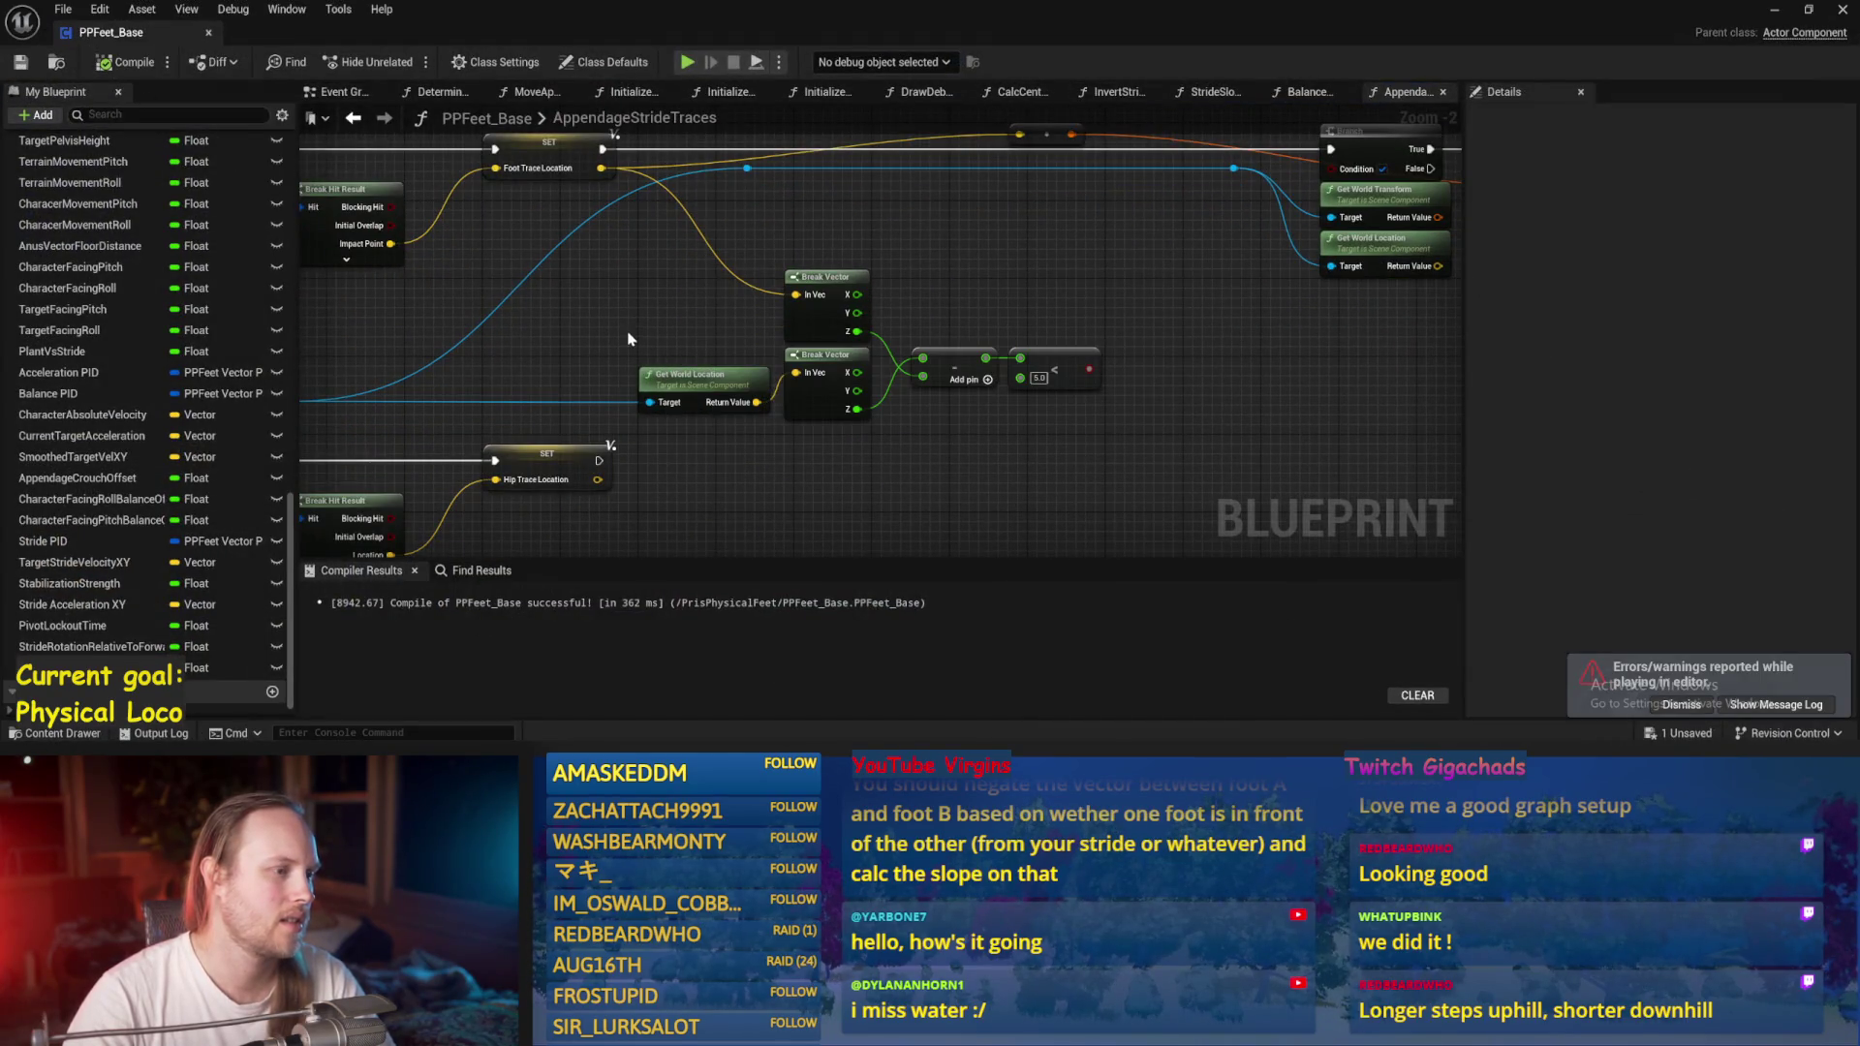
scroll(628, 338, "down", 2)
left_click_drag(1088, 261, 789, 408)
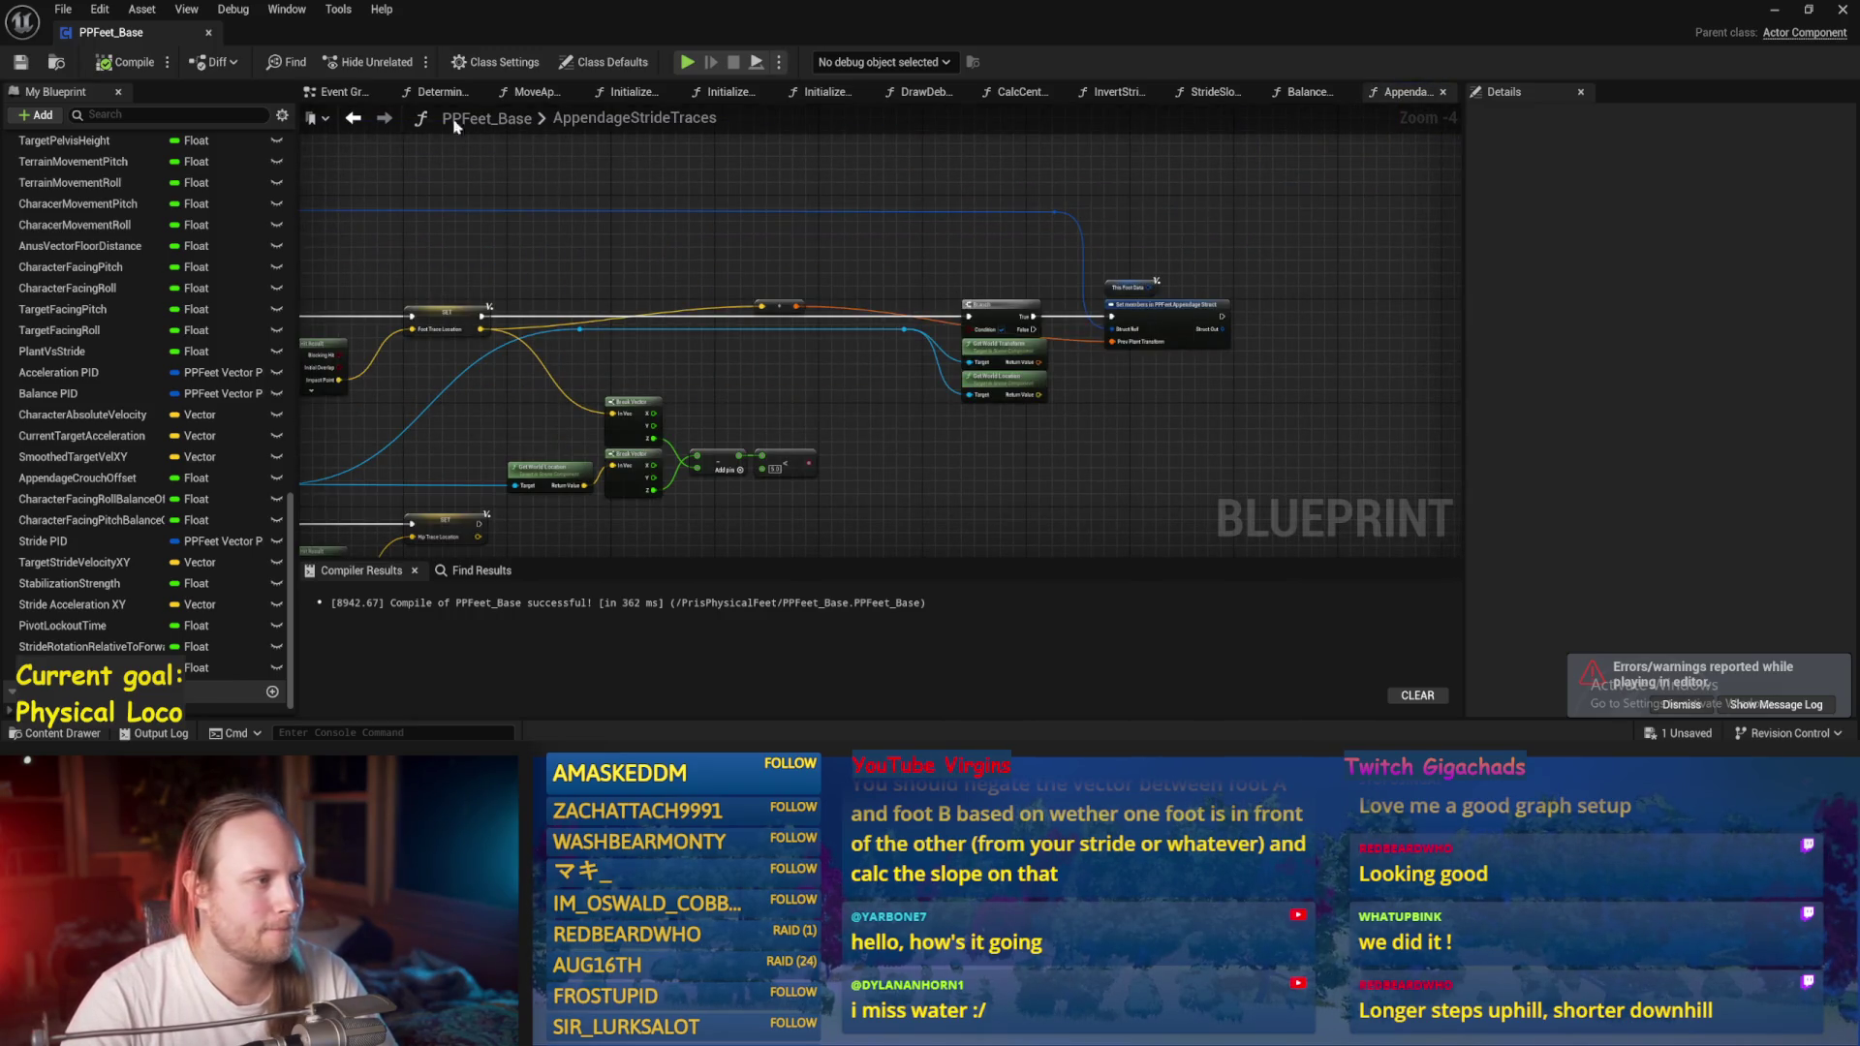
left_click(357, 117)
mouse_move(1233, 320)
left_mouse_down()
mouse_move(804, 440)
mouse_move(1145, 290)
mouse_move(1046, 532)
mouse_move(477, 407)
mouse_move(732, 332)
mouse_move(869, 183)
mouse_move(893, 260)
left_mouse_up()
scroll(893, 260, "up", 1)
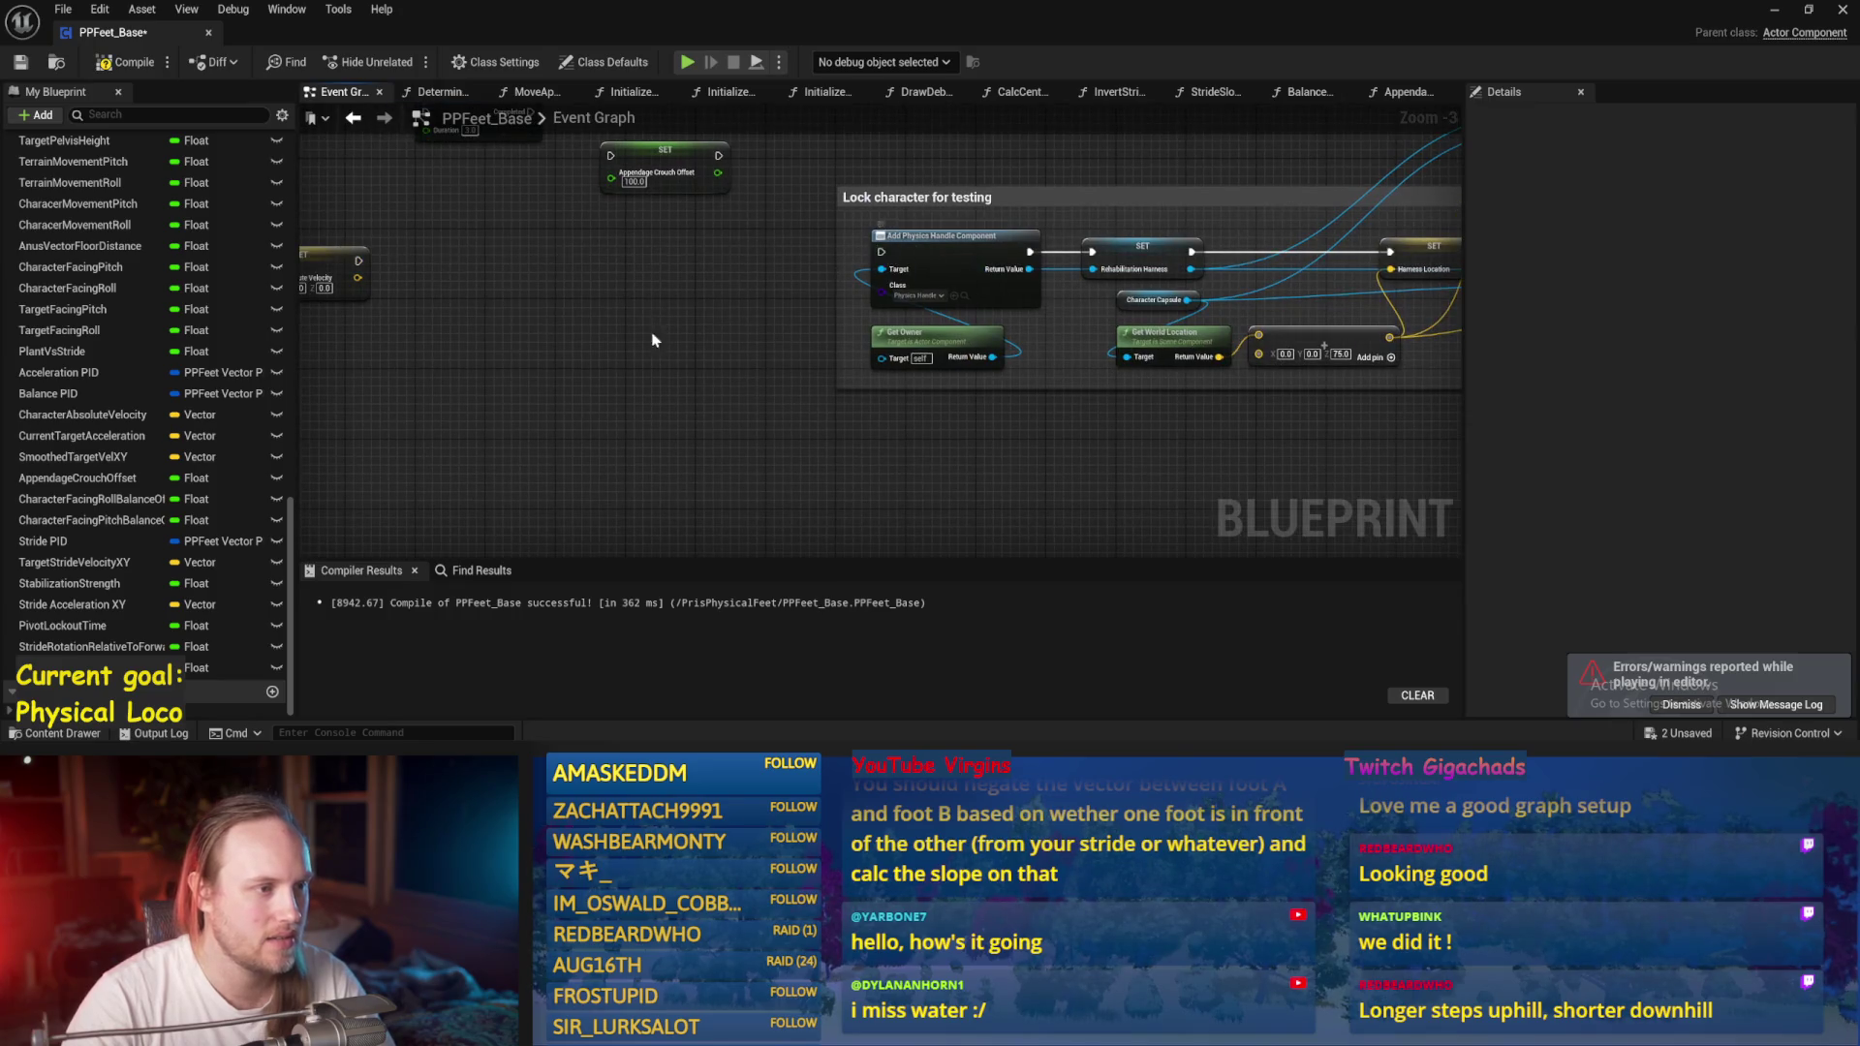
left_click_drag(652, 340, 756, 324)
left_click(404, 257)
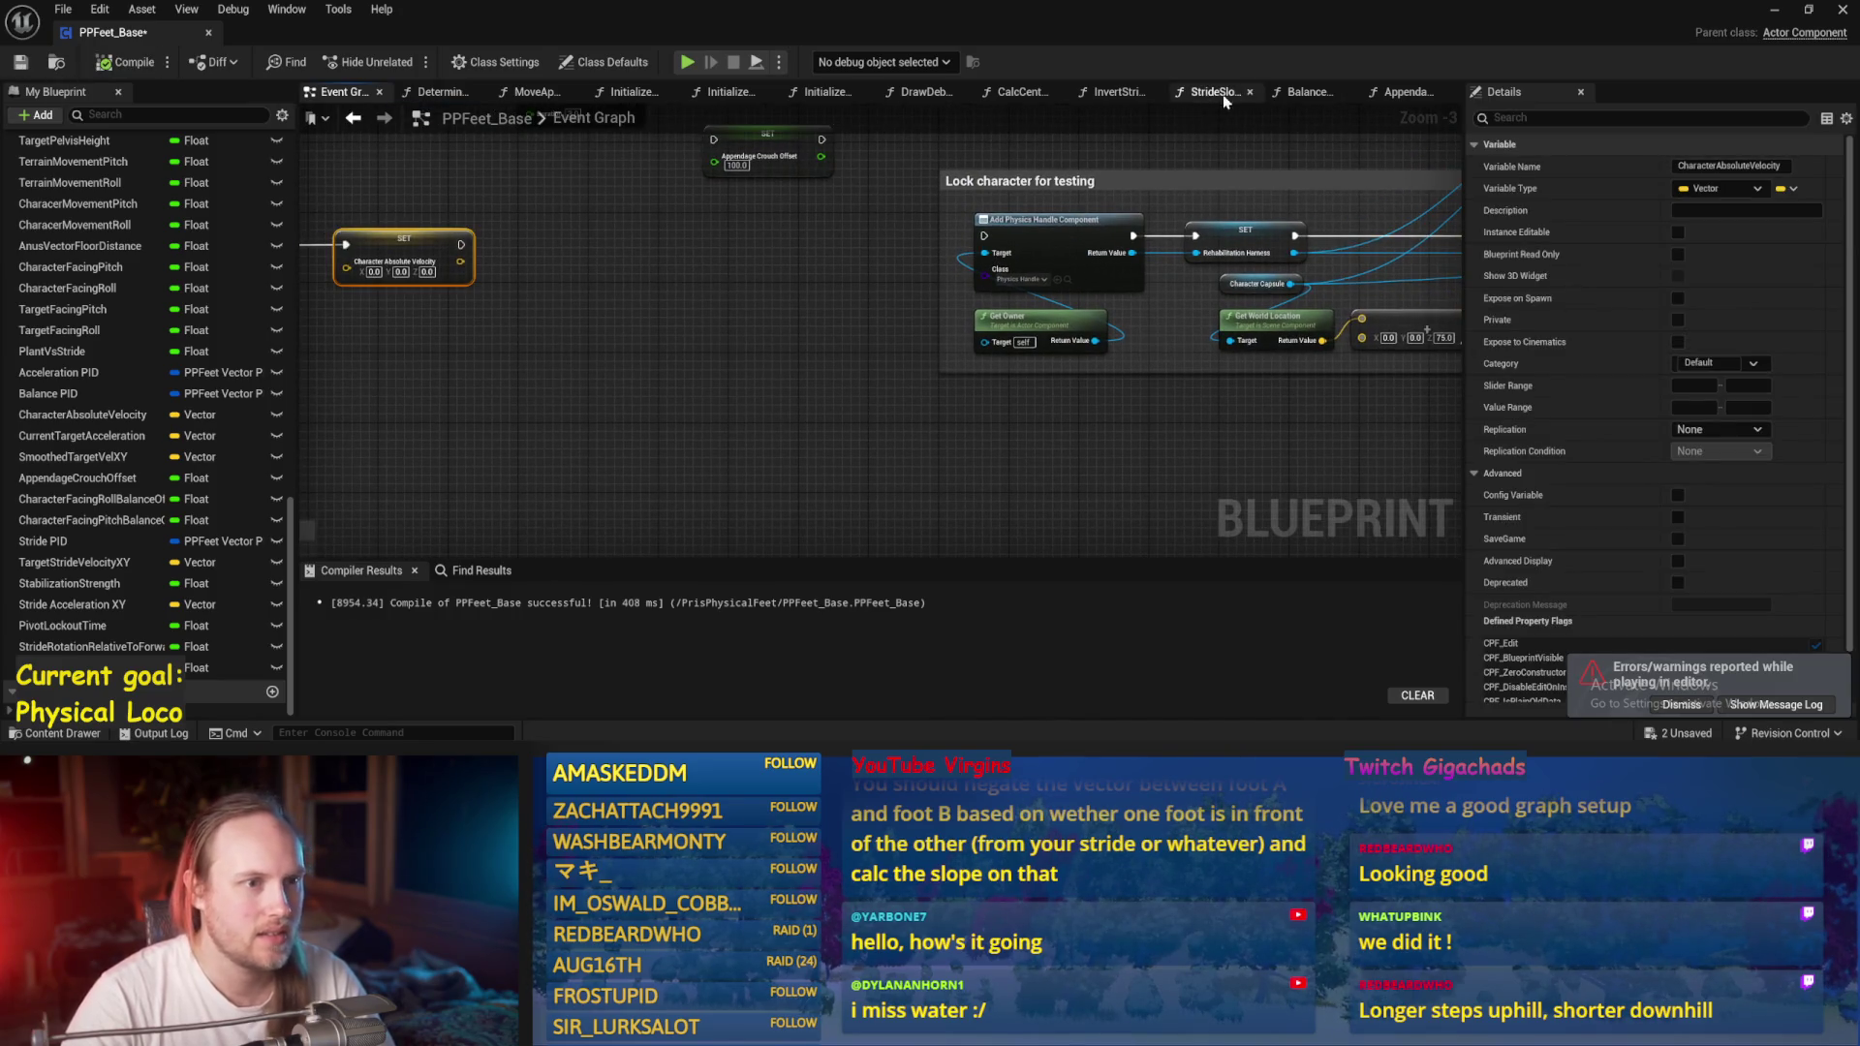
In Balance Maybe, connect VInterp To's Return Value into SET Target Stride Velocity XY.
left_click(1307, 92)
scroll(840, 310, "up", 3)
left_click_drag(840, 310, 947, 286)
scroll(1034, 187, "down", 1)
mouse_move(1033, 187)
left_mouse_down()
mouse_move(978, 355)
mouse_move(1037, 388)
left_mouse_up()
mouse_move(1177, 323)
left_mouse_down()
mouse_move(1030, 225)
mouse_move(1061, 253)
mouse_move(835, 363)
mouse_move(848, 345)
mouse_move(656, 308)
left_mouse_up()
scroll(897, 351, "down", 1)
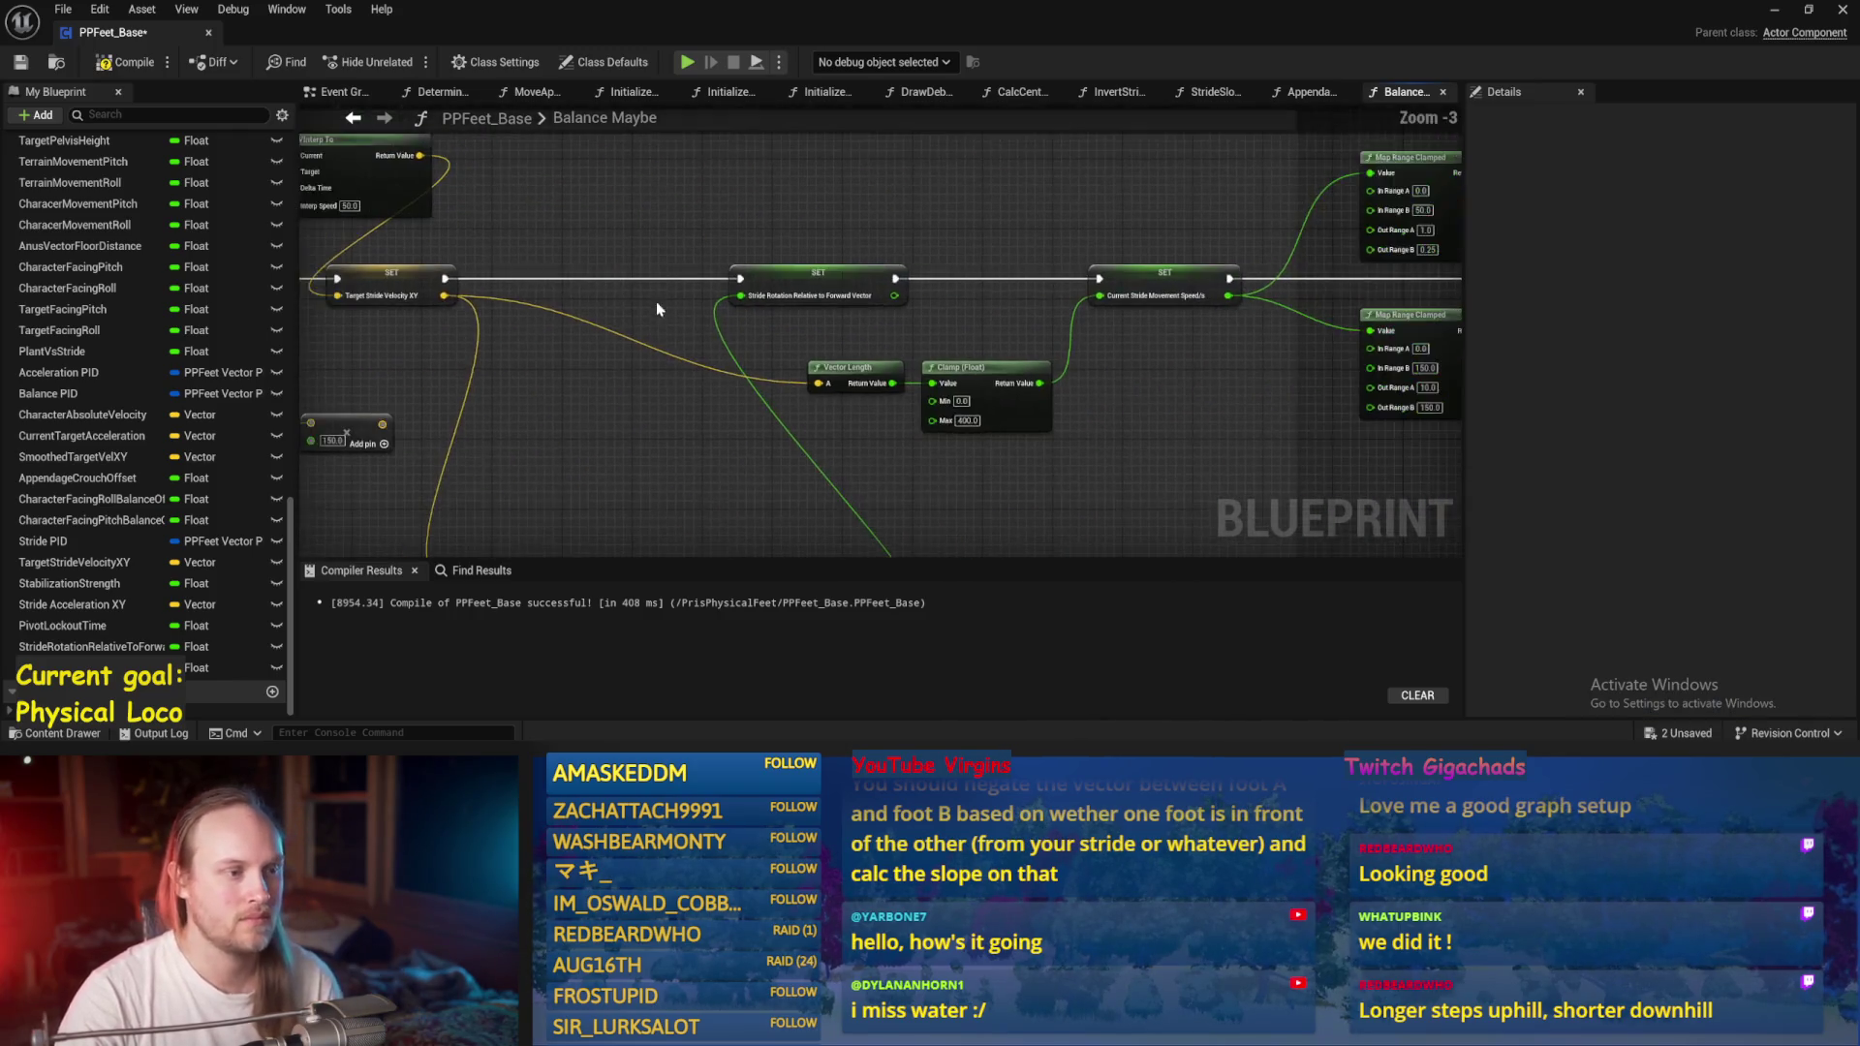
Set the Current Step Length Map Range Clamped Out Range B to 80, then return to the level.
scroll(1141, 394, "up", 3)
left_click(868, 322)
type("80")
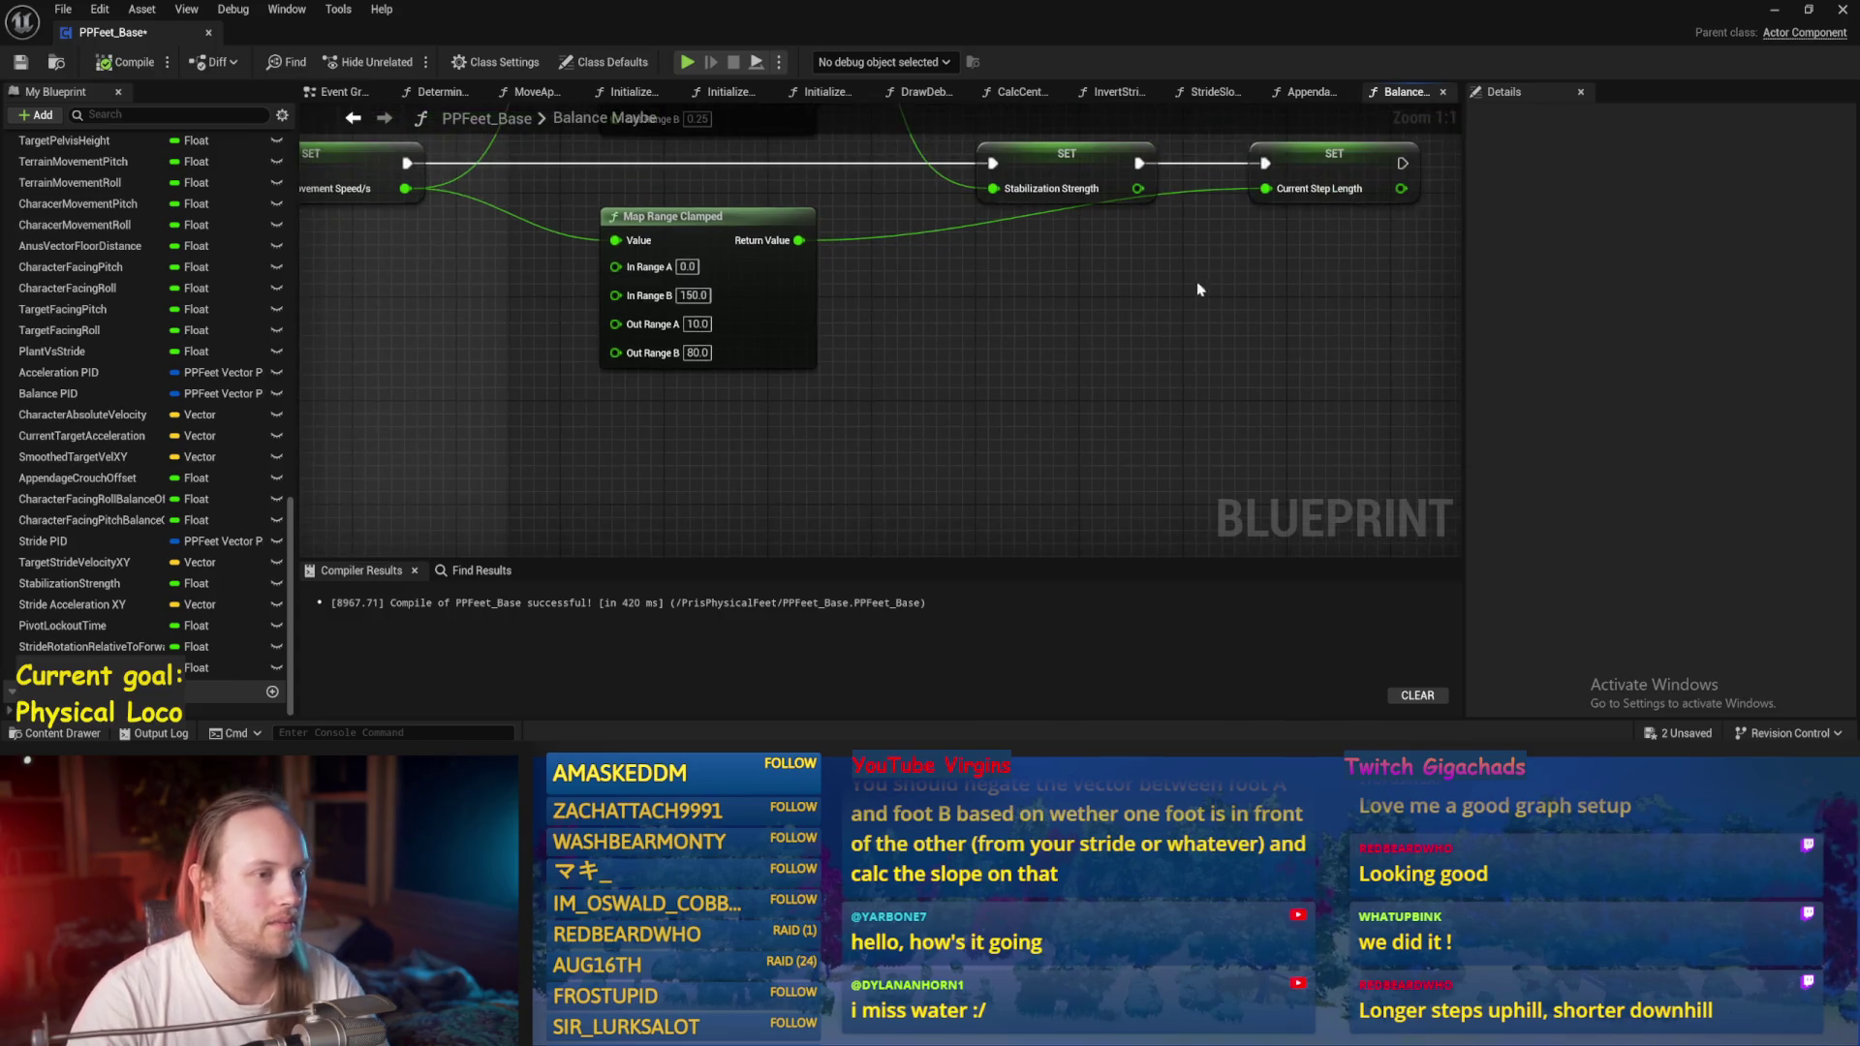
left_click(1774, 9)
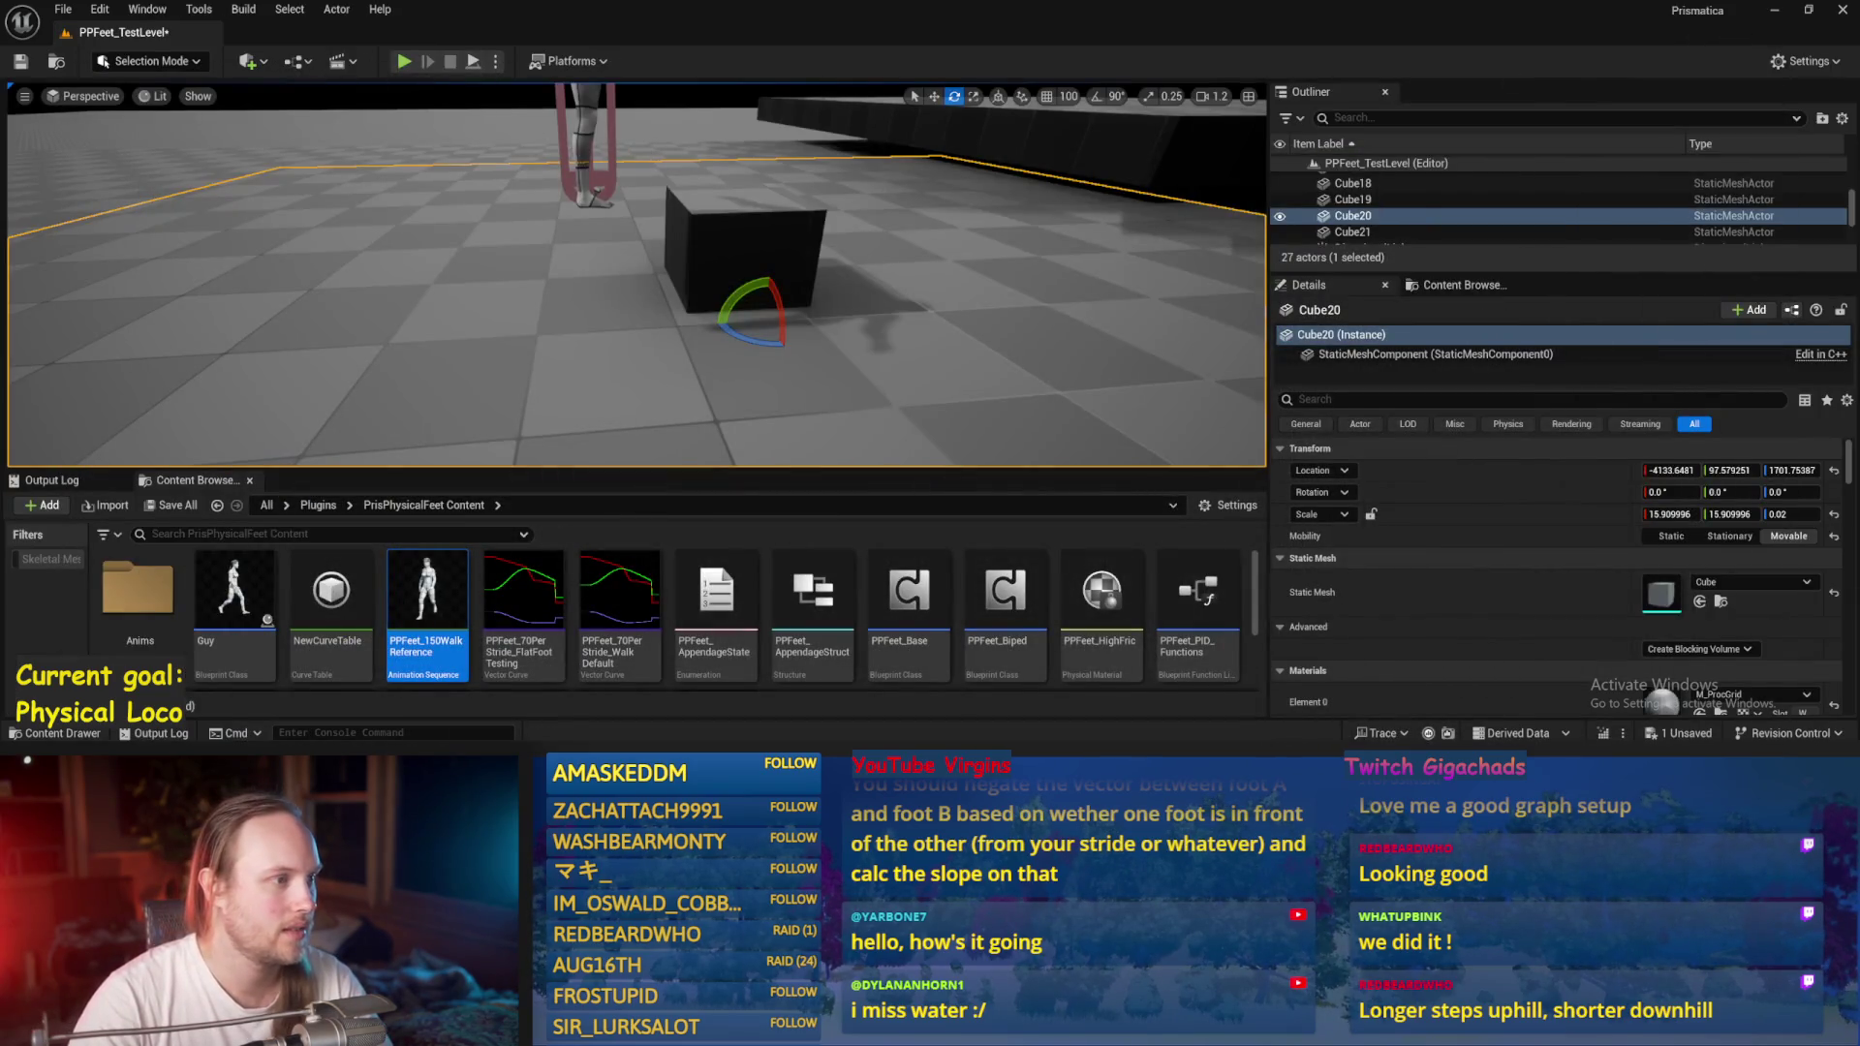
Move PPFeet_TestPlayer to a new starting spot with the translate gizmo.
left_click(586, 155)
key("w")
mouse_move(585, 155)
left_mouse_down()
mouse_move(623, 165)
mouse_move(215, 190)
left_mouse_up()
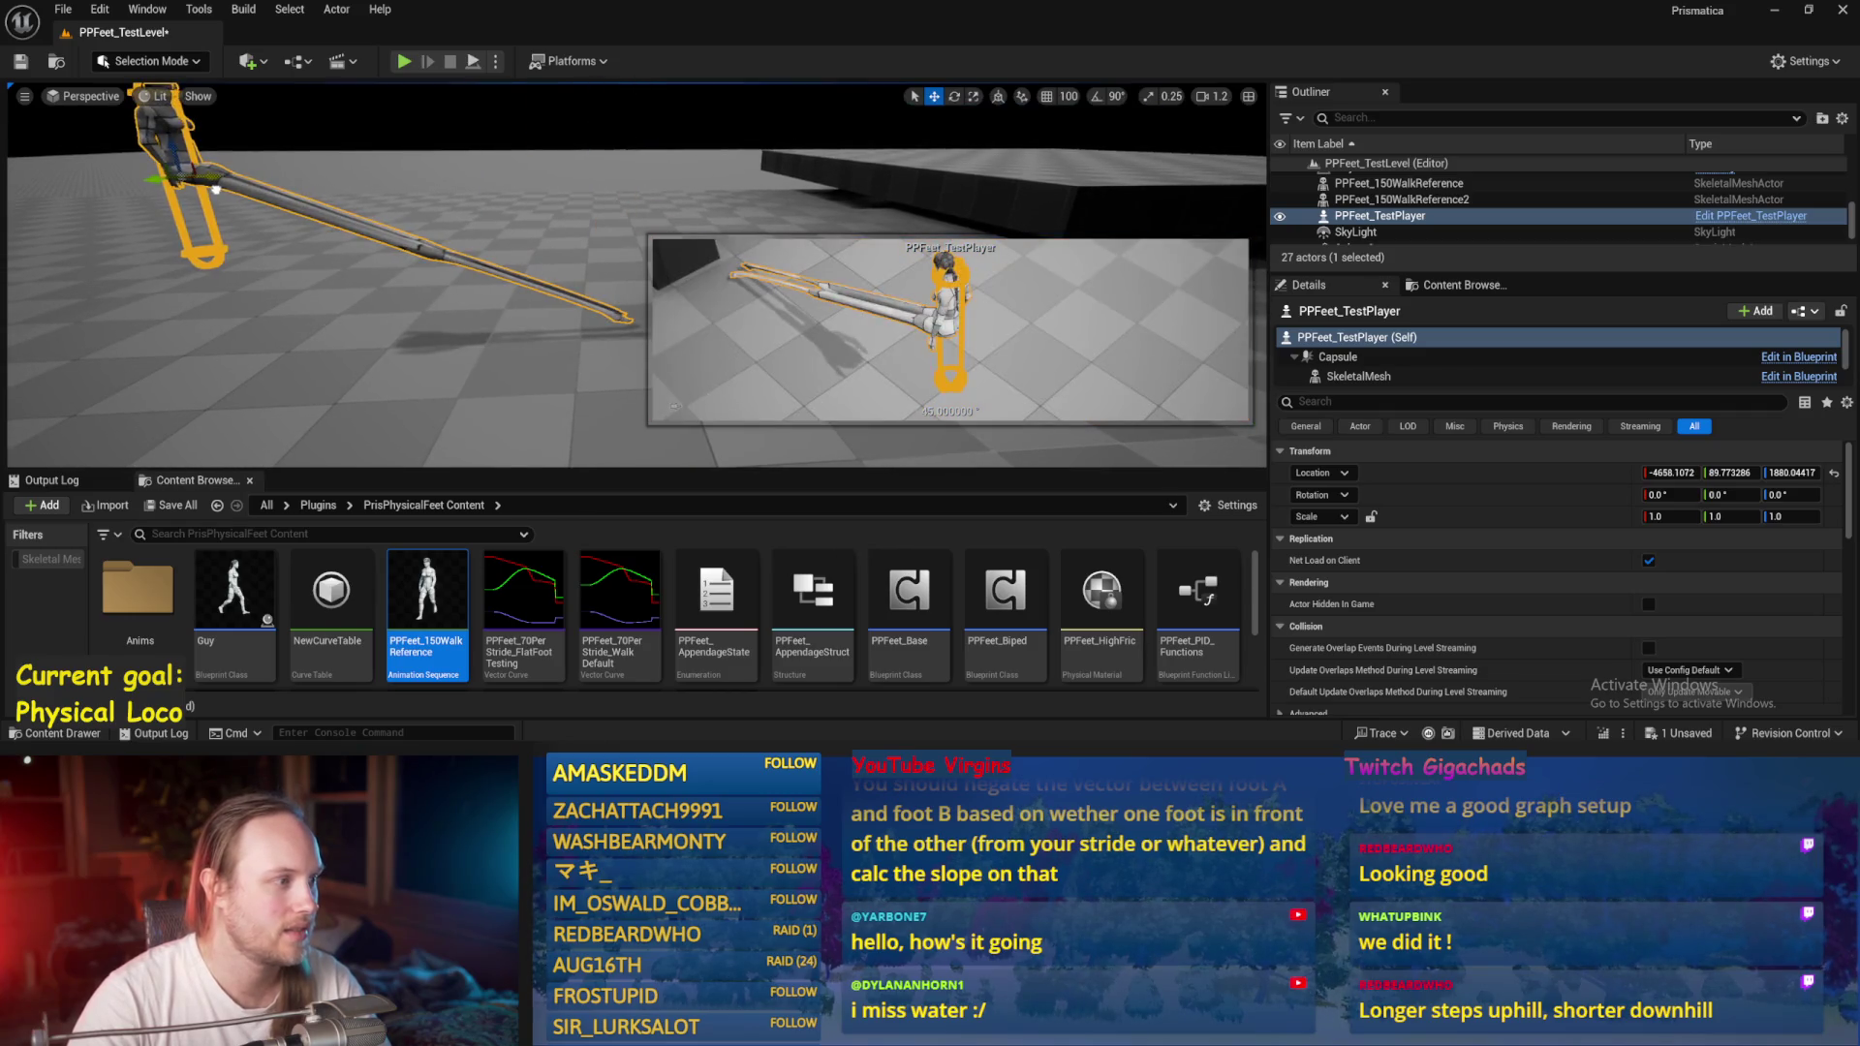
Run several play tests from the new start, stopping each one with Esc.
left_click(471, 62)
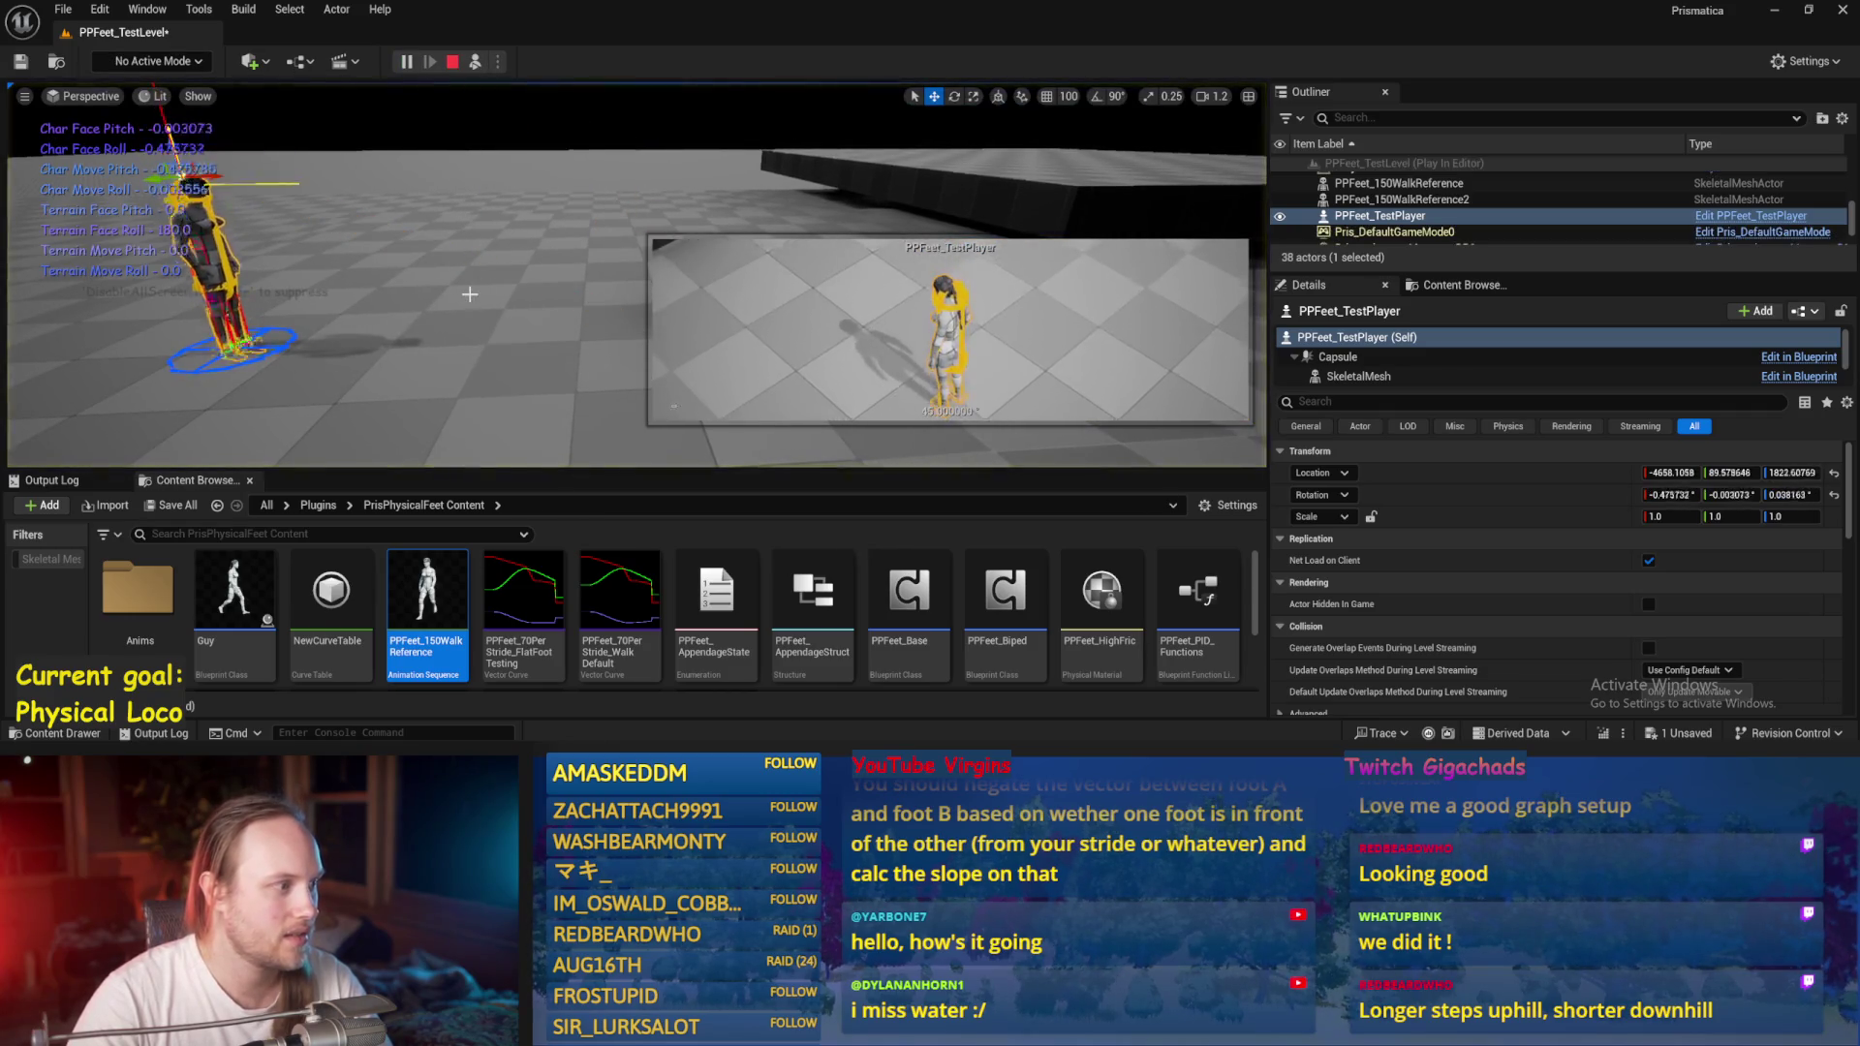
left_click(871, 339)
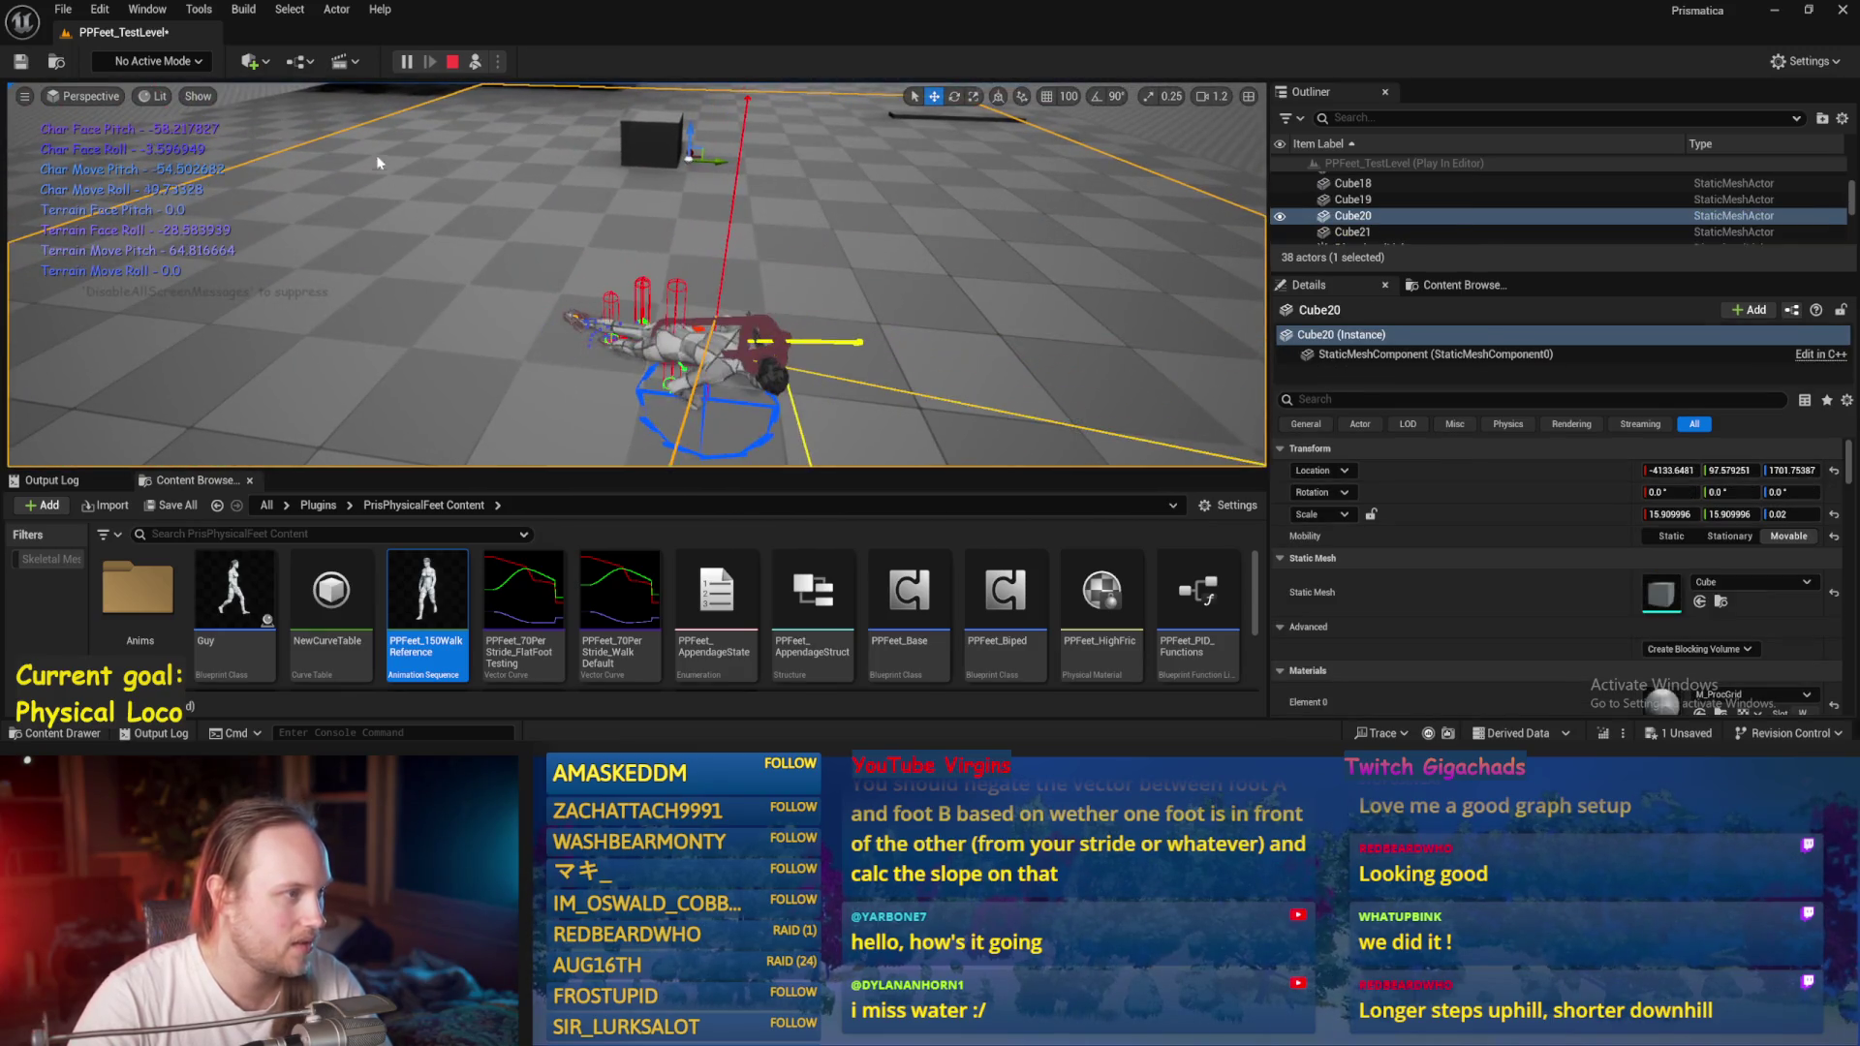
key("Escape")
key("alt+p")
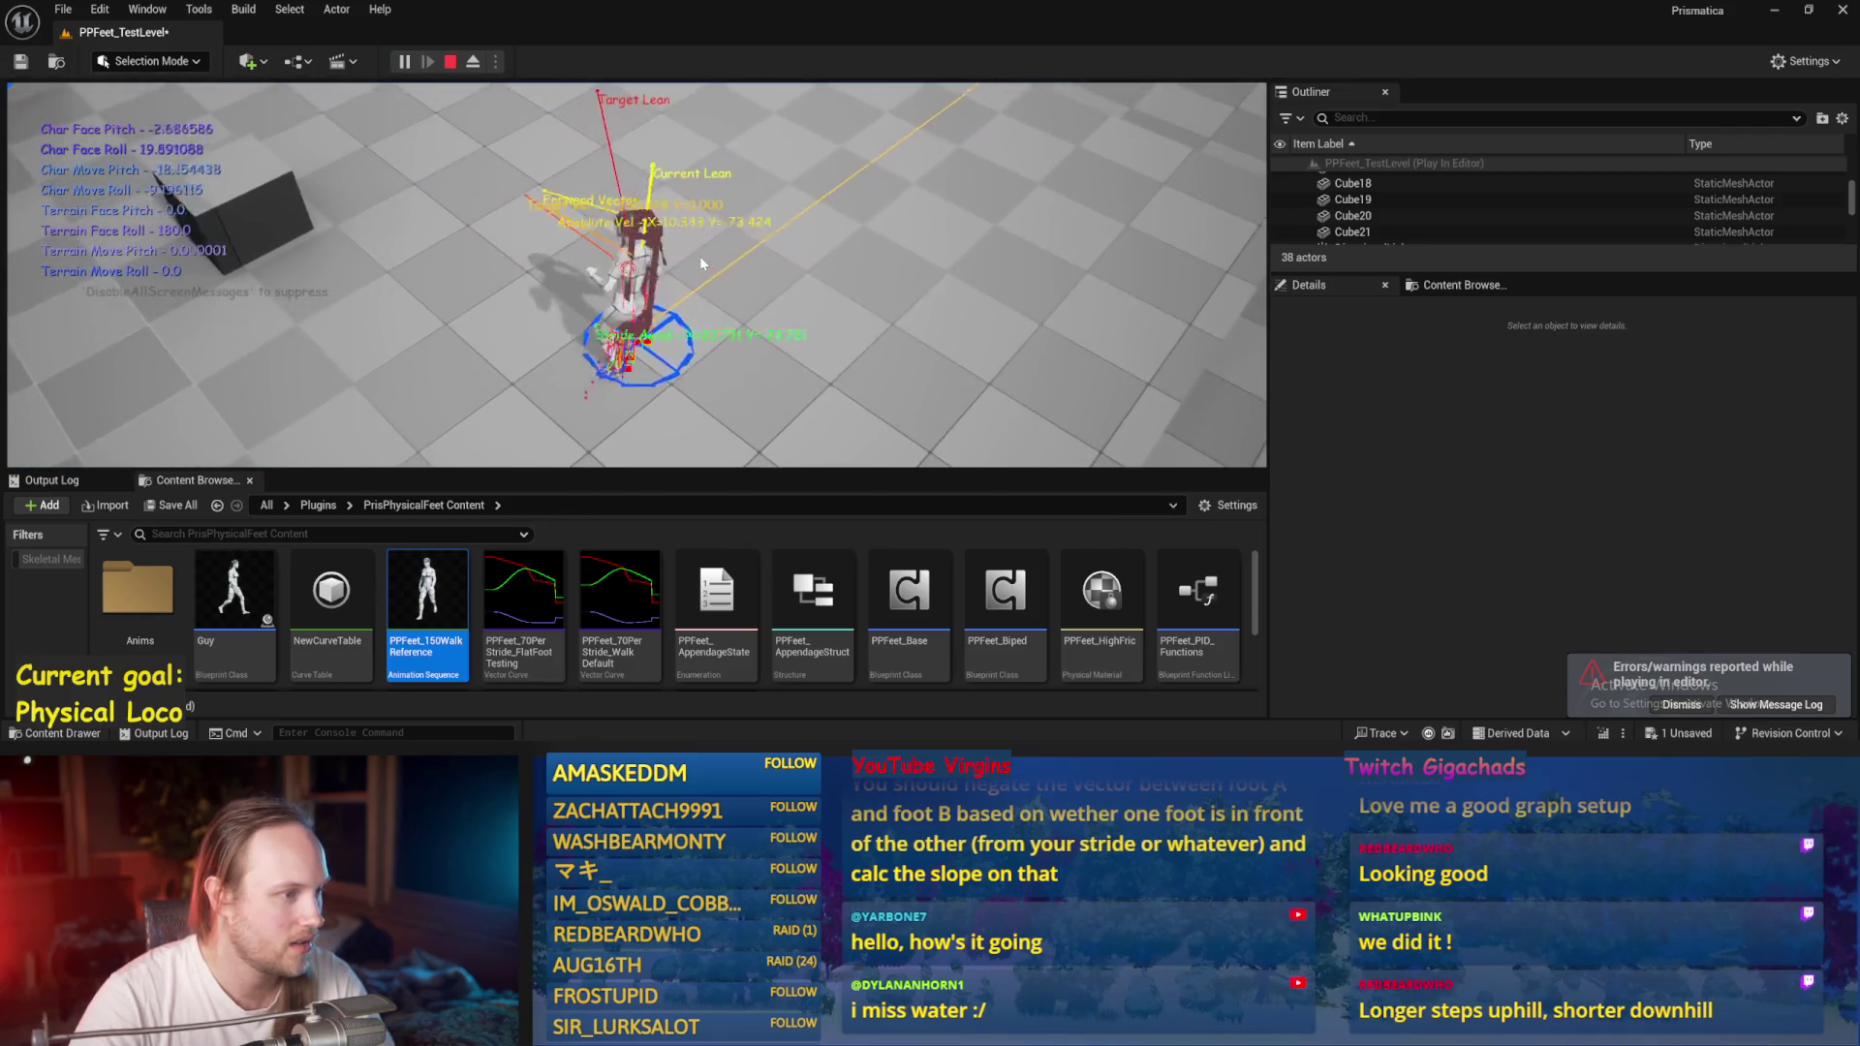
key("Escape")
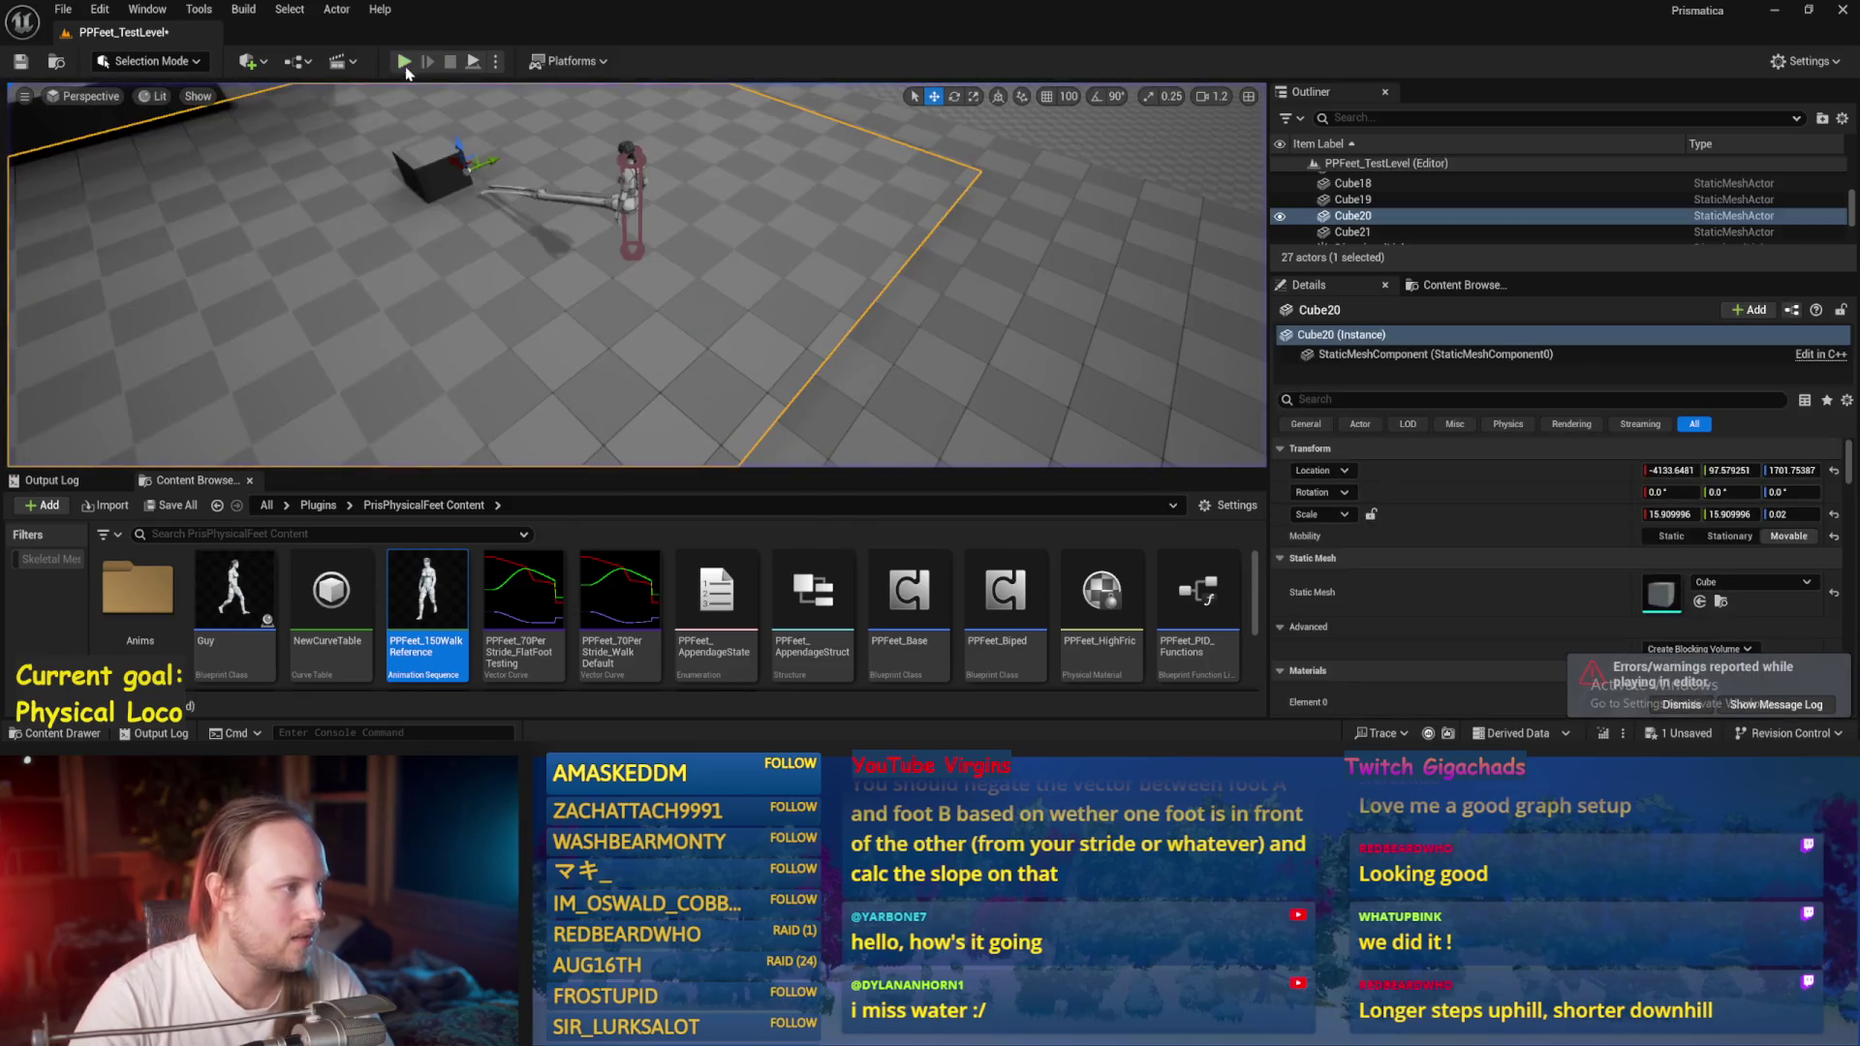
key("alt+p")
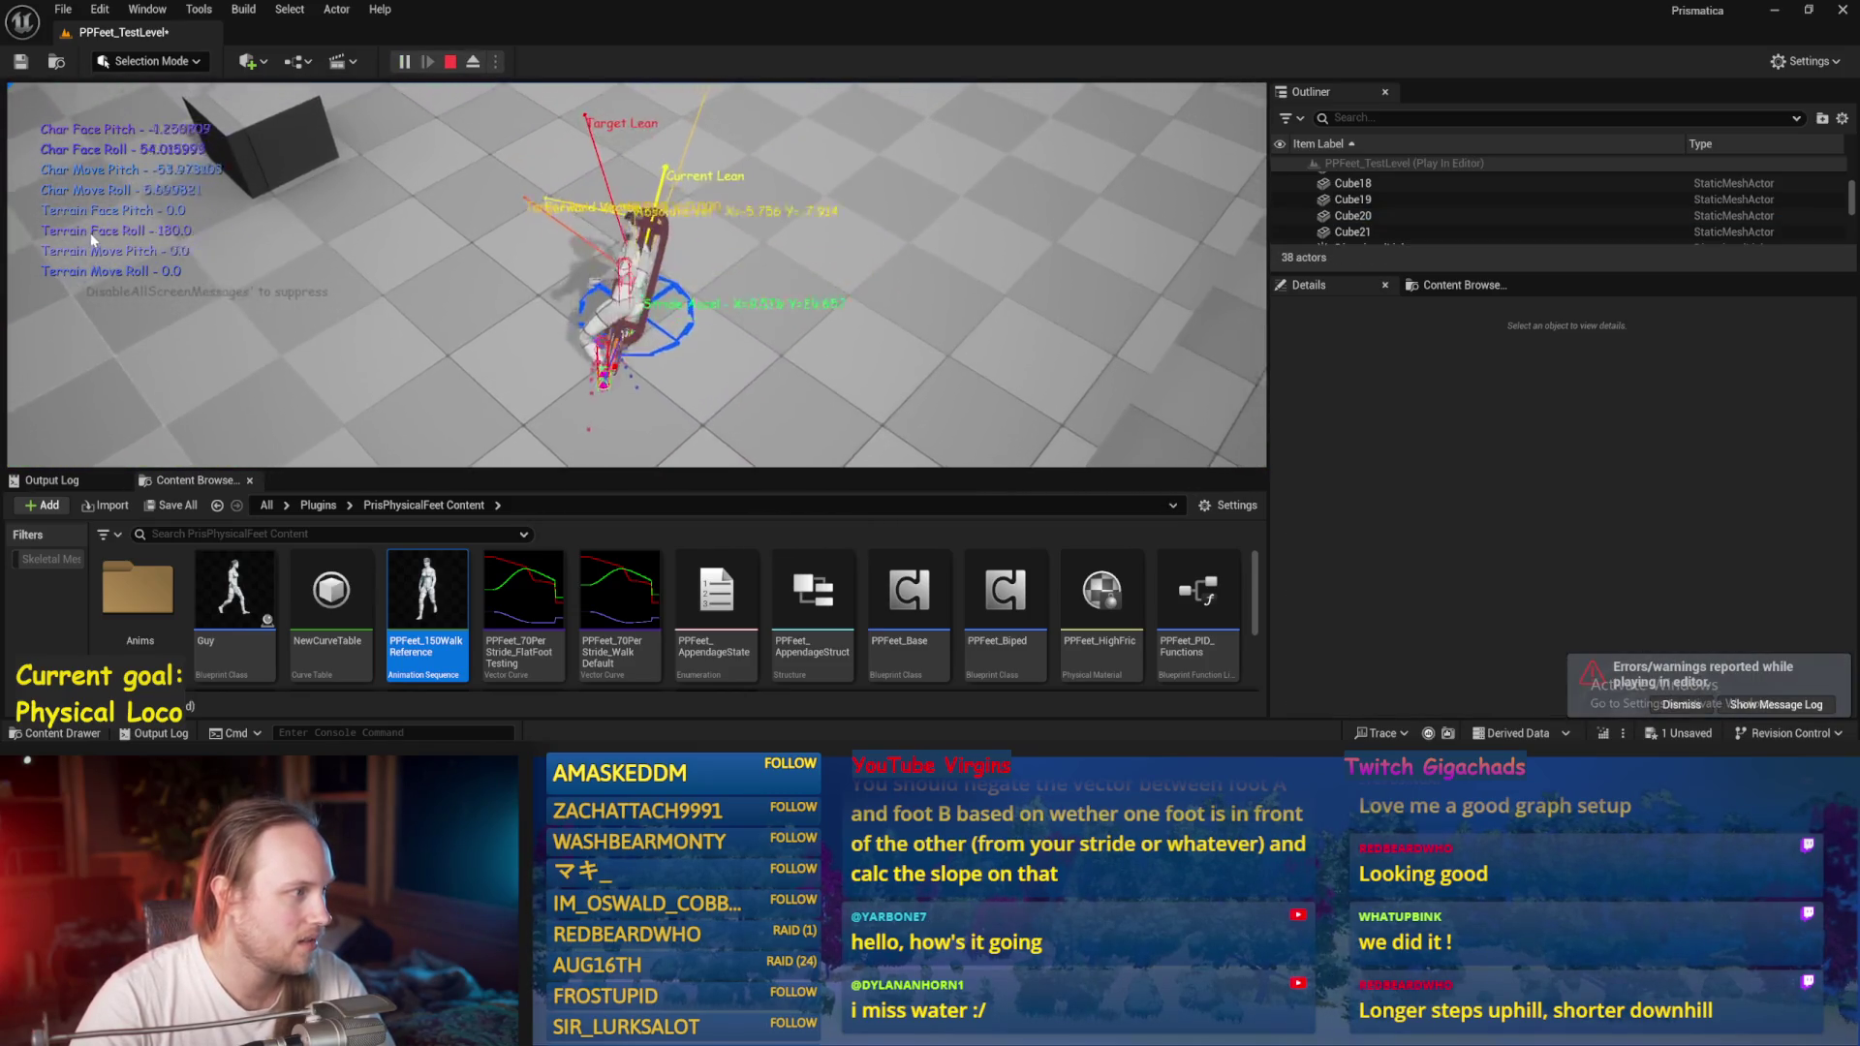
left_click(450, 61)
right_click(562, 166)
right_click(581, 187)
left_click(639, 300)
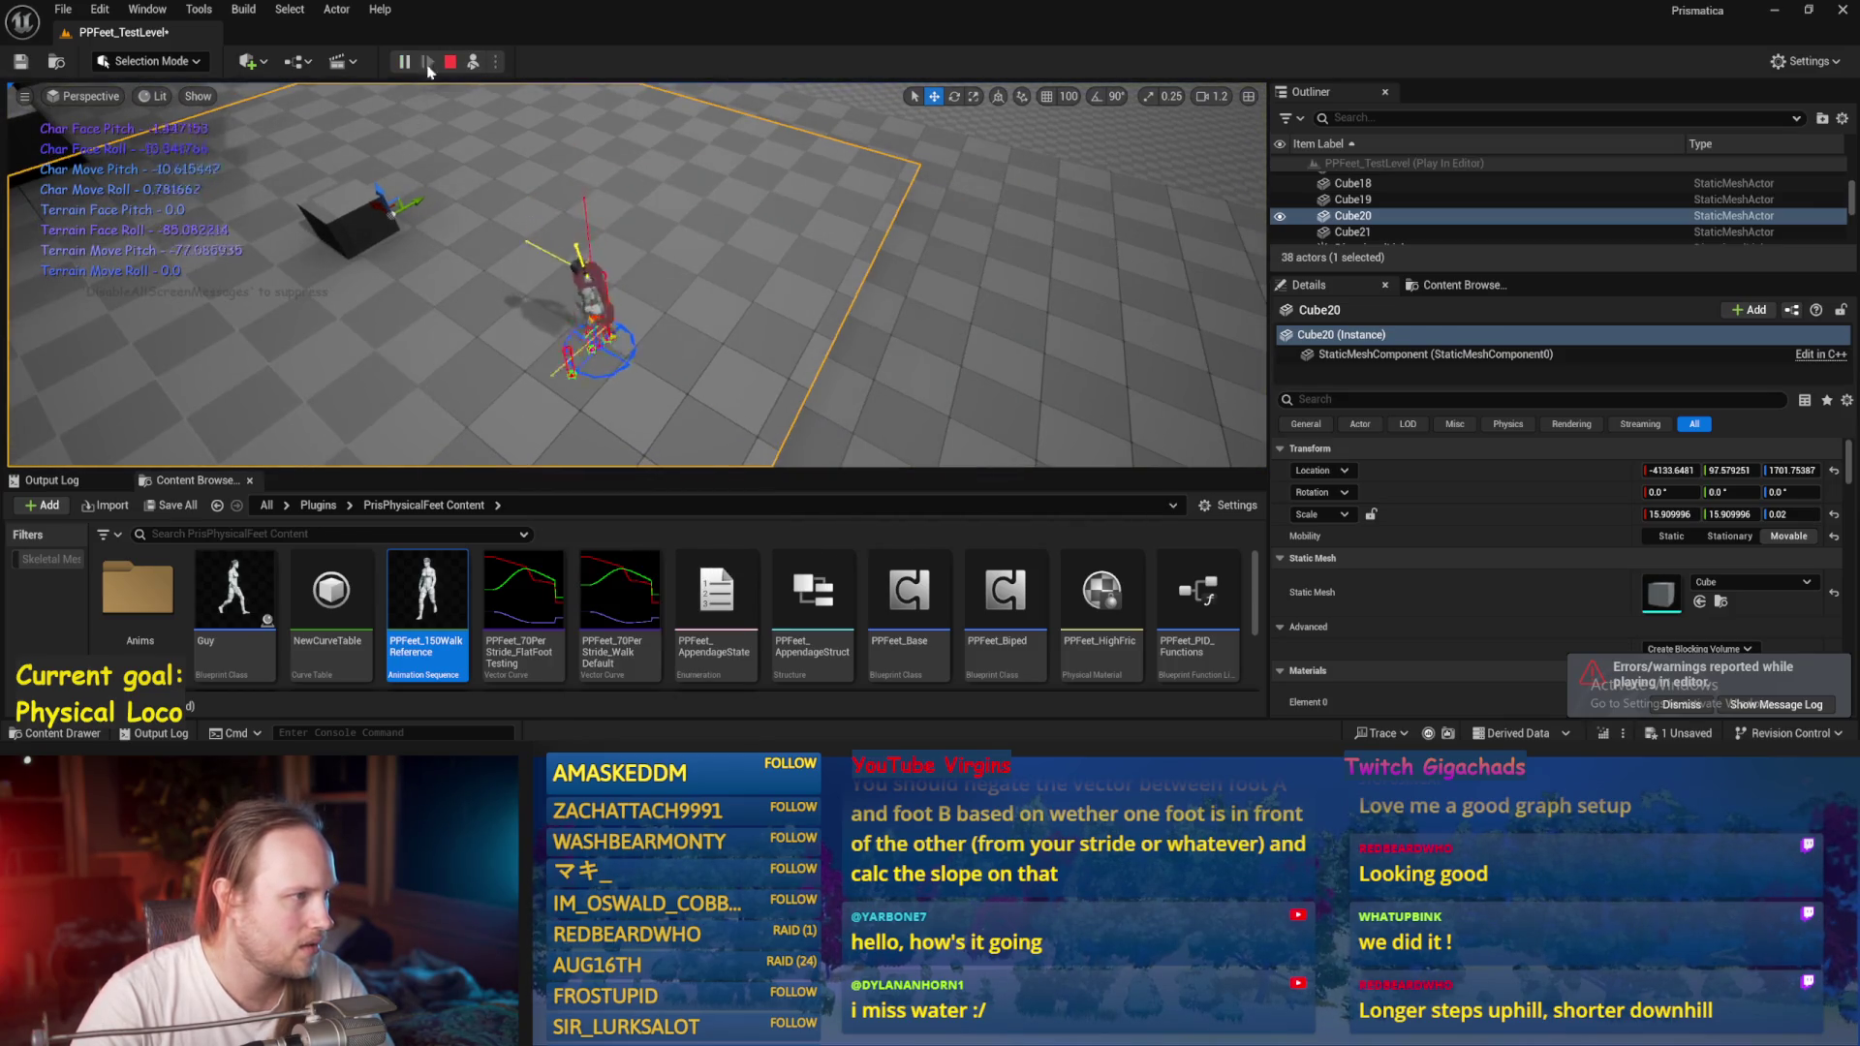
key("Escape")
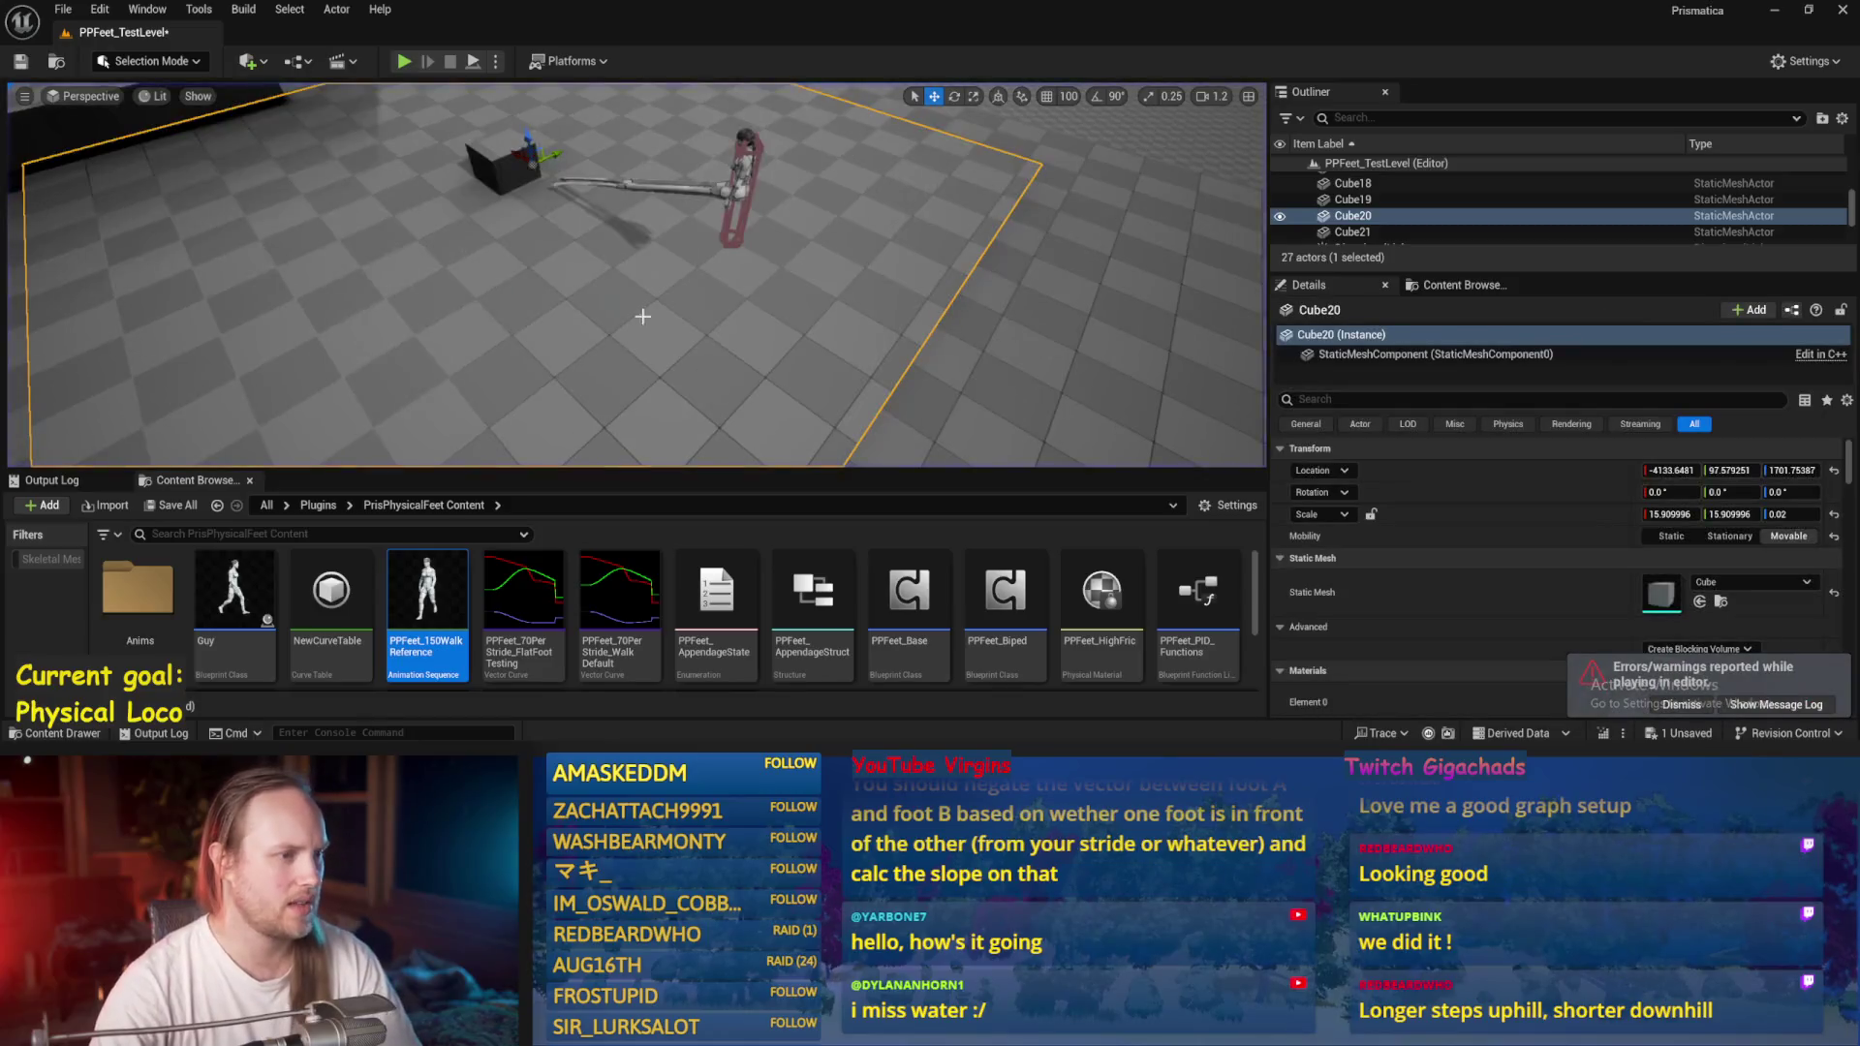
Scale Cube20 to Z 1.287726, play-test the thicker slab, and return to PPFeet_Base.
key("e")
key("w")
key("ctrl+z")
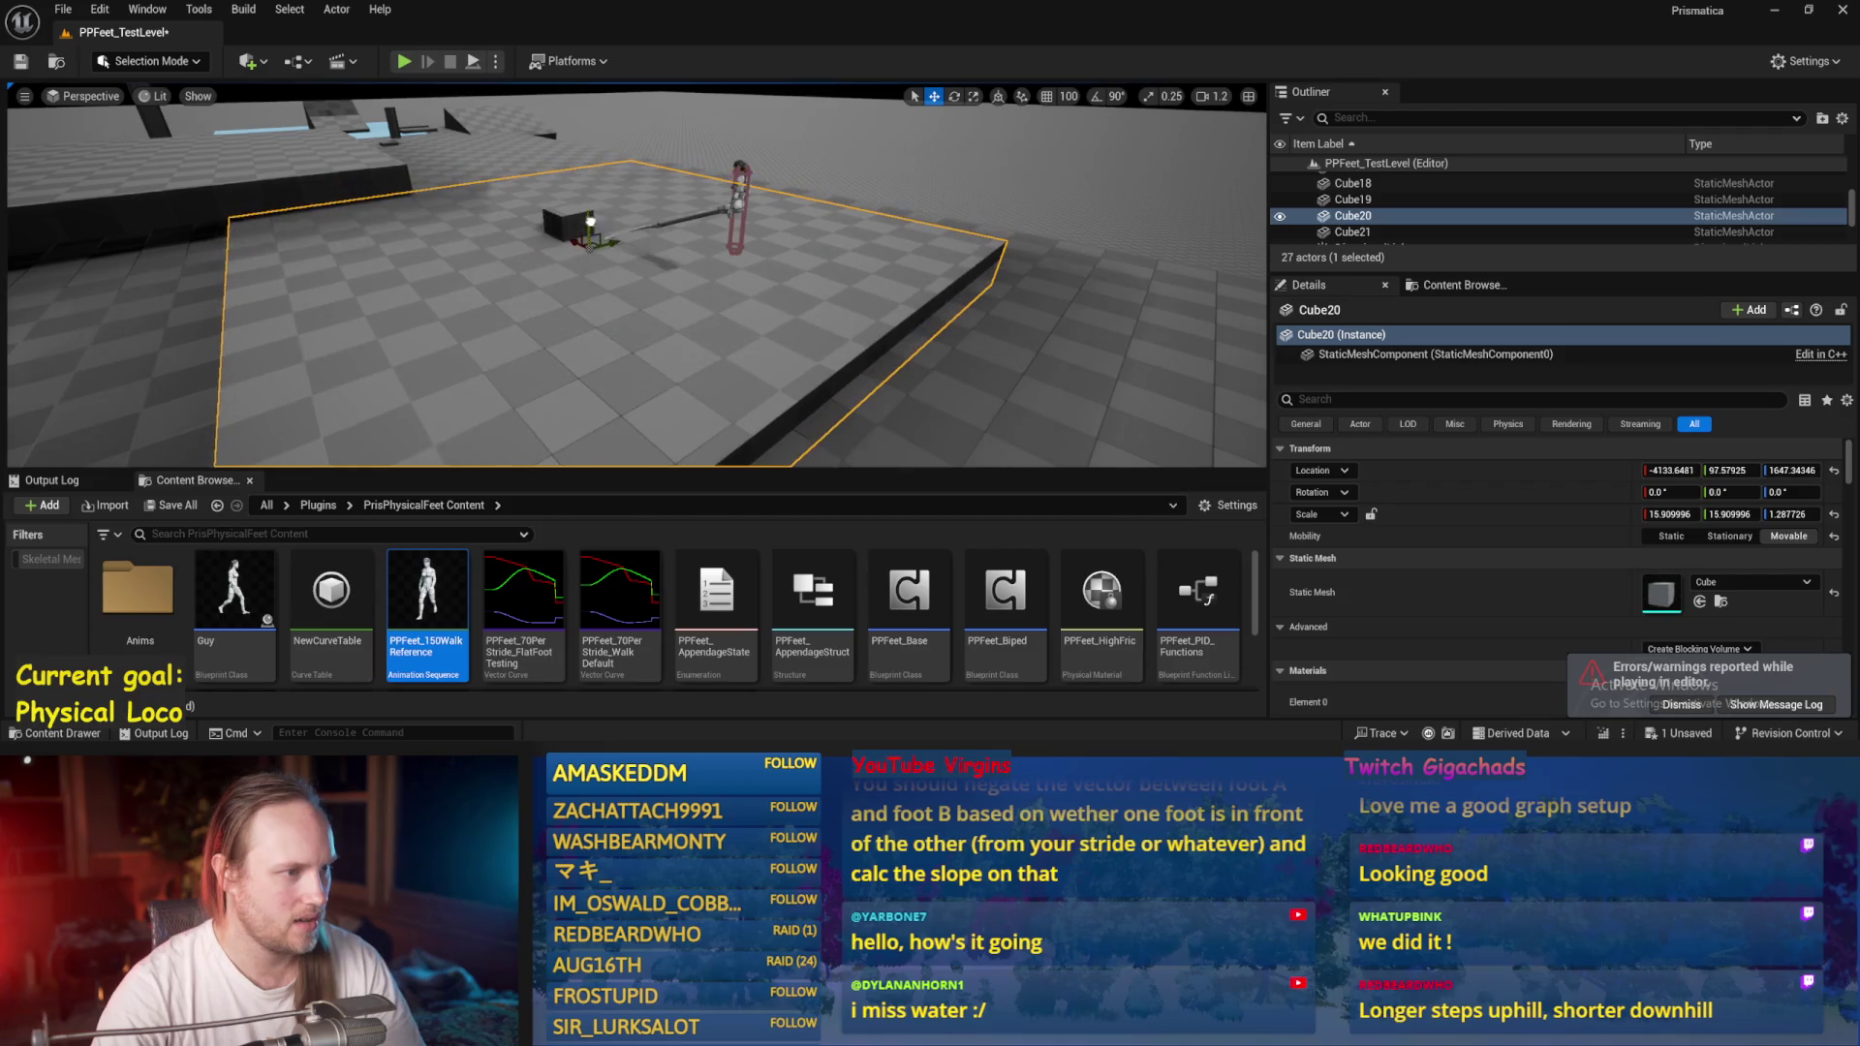
key("alt+p")
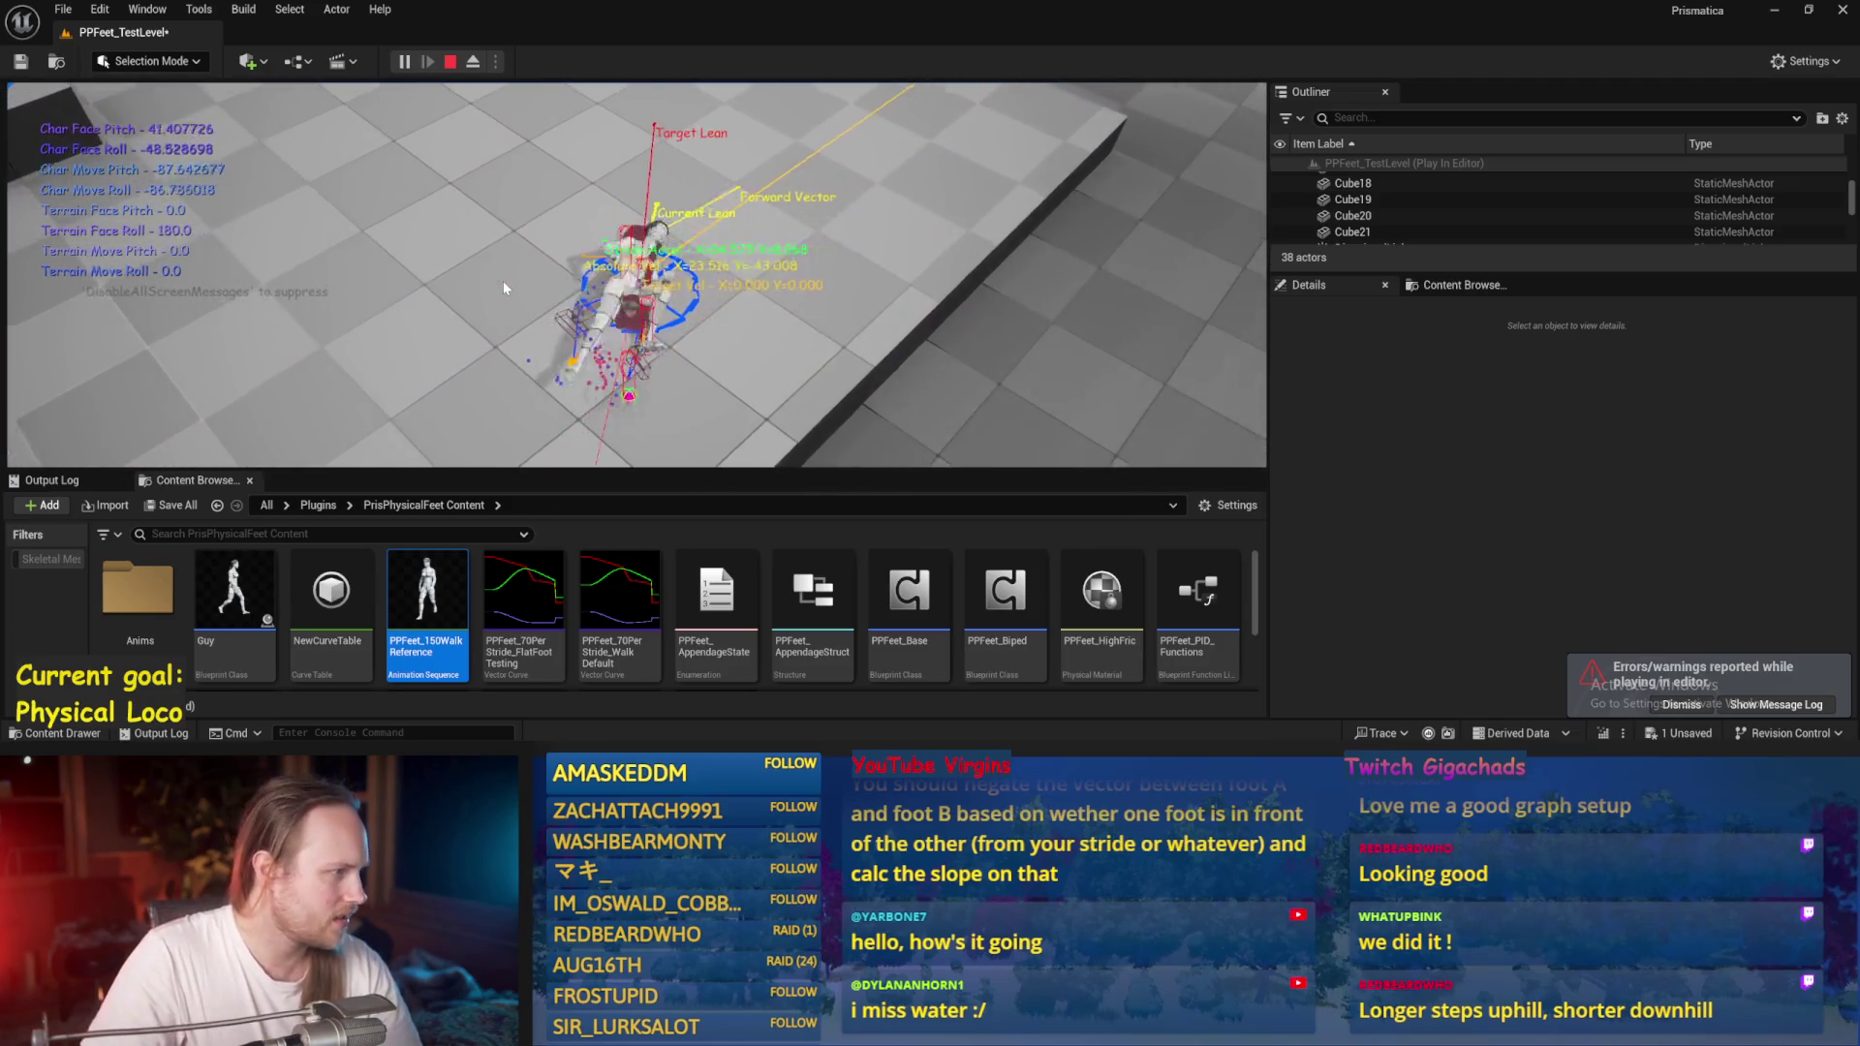
key("Escape")
left_click(502, 281)
key("alt+p")
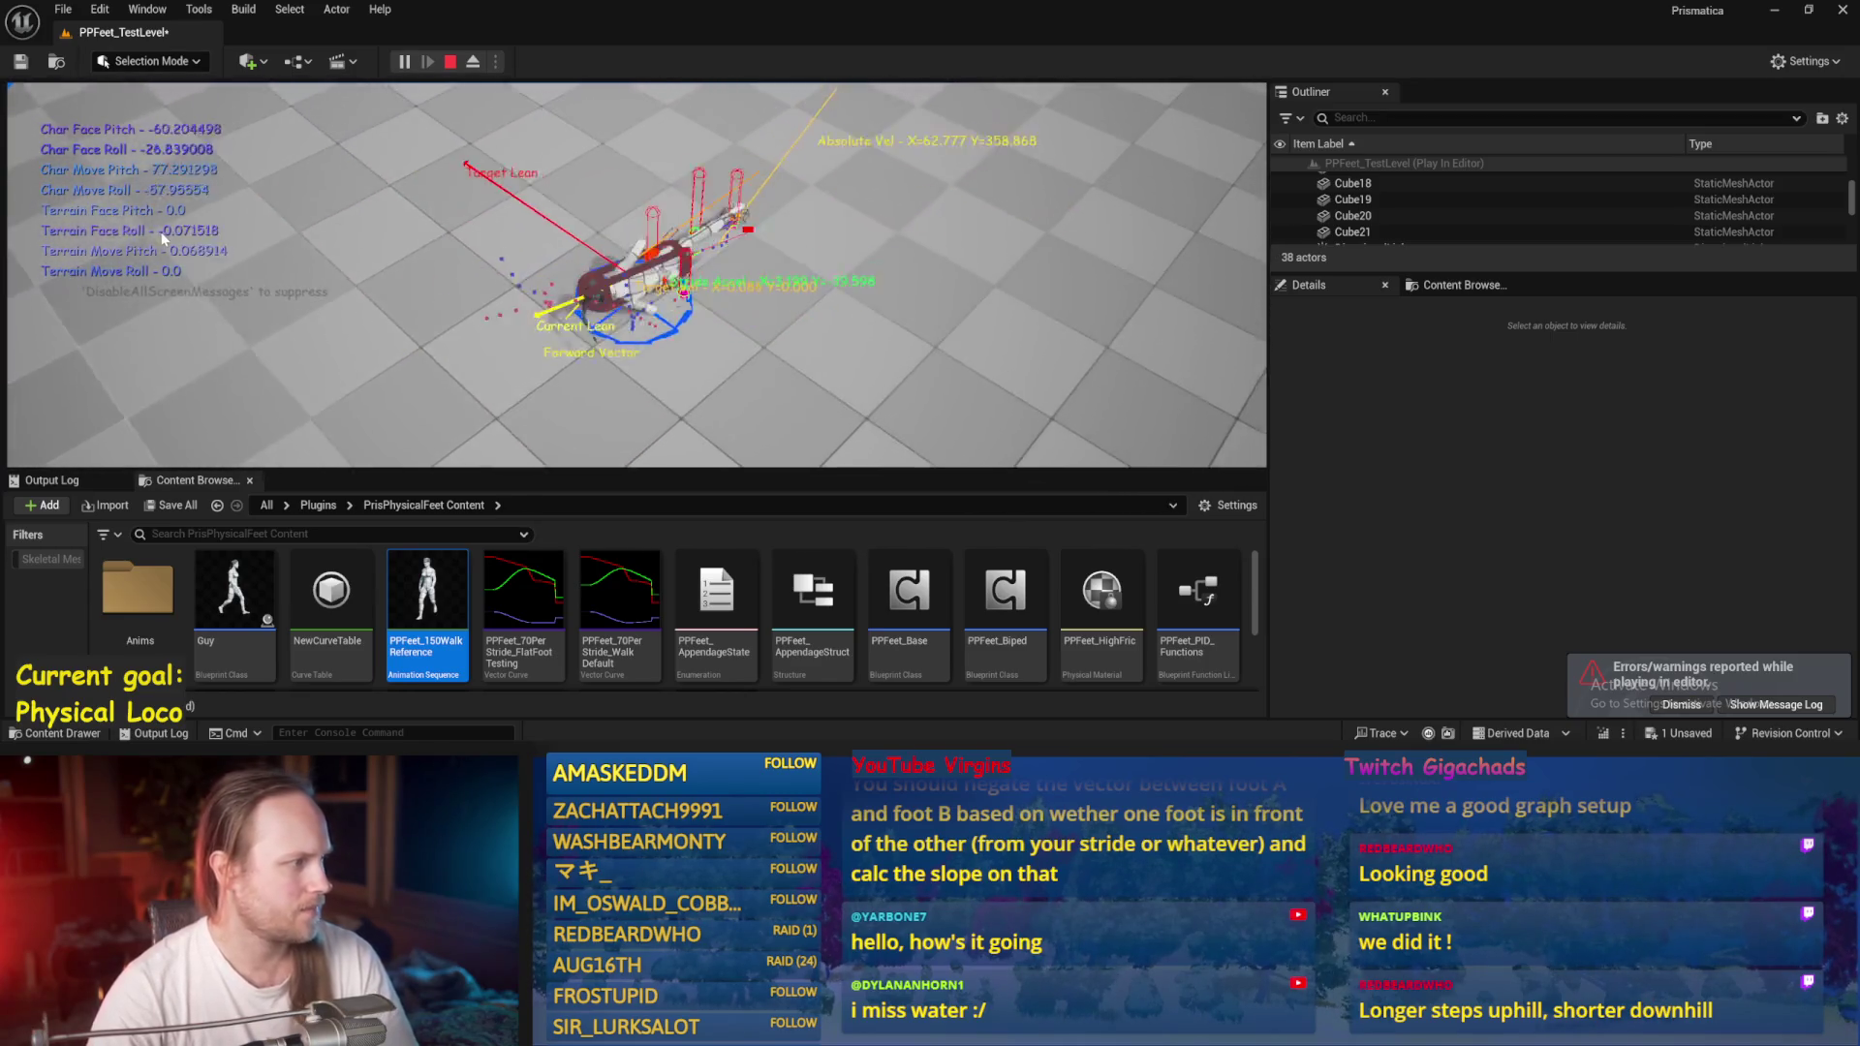
key("Escape")
left_click(869, 712)
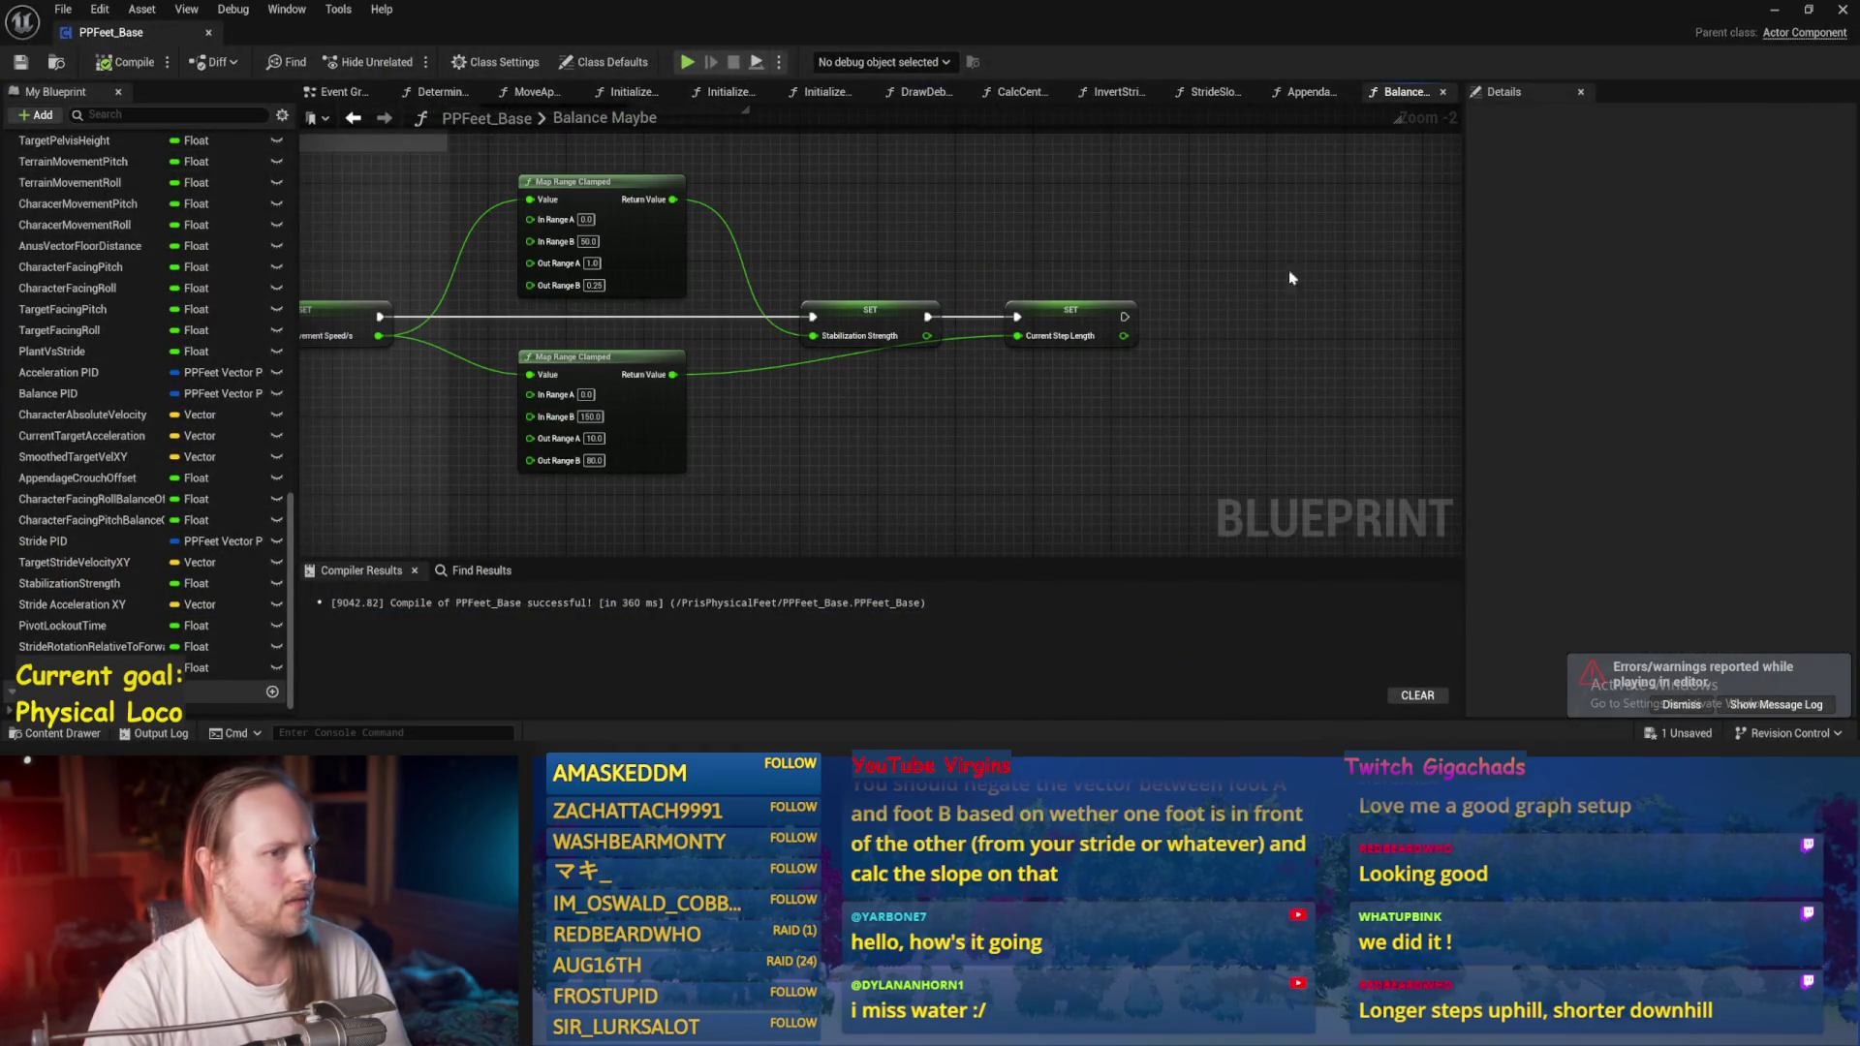
Survey the Event Graph's main execution row and open the StrideSlopeCalculations function.
left_click_drag(1289, 278, 991, 265)
left_click(330, 90)
mouse_move(809, 332)
left_mouse_down()
mouse_move(1071, 381)
mouse_move(783, 253)
left_mouse_up()
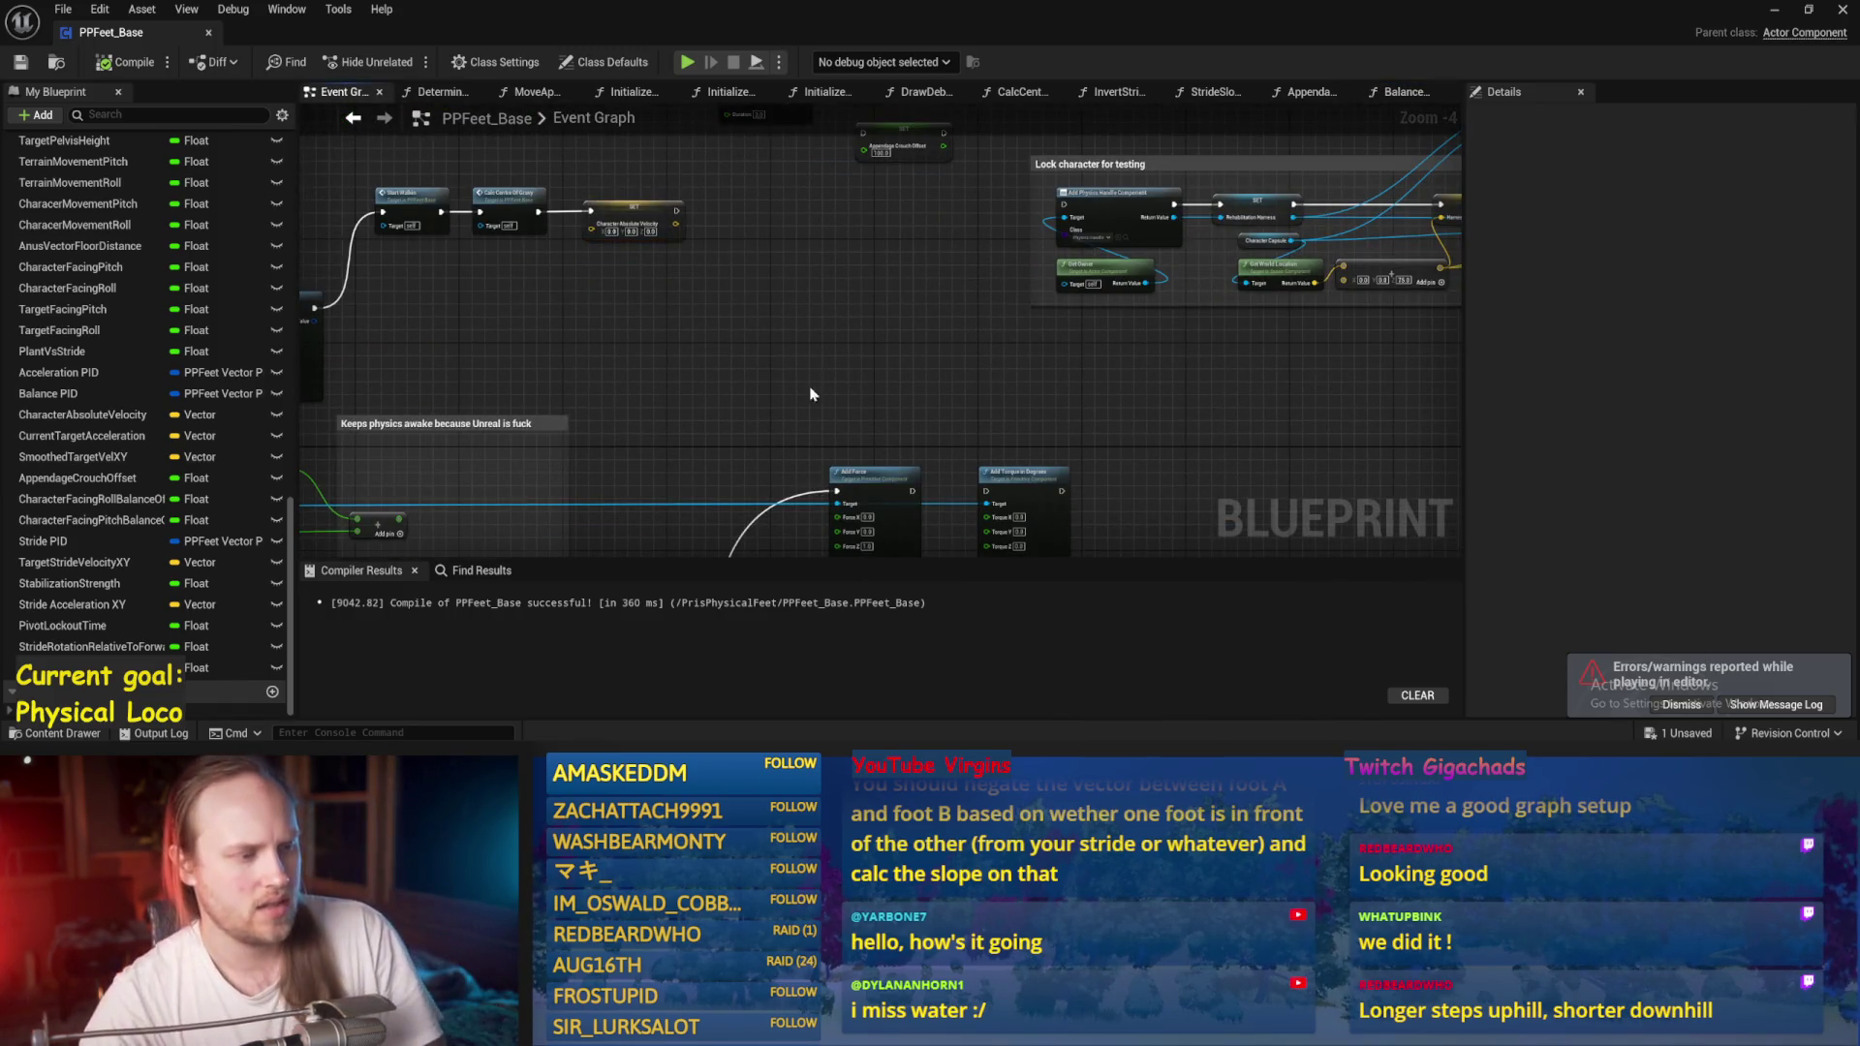
mouse_move(922, 341)
left_mouse_down()
mouse_move(847, 349)
mouse_move(585, 465)
mouse_move(727, 150)
mouse_move(668, 192)
mouse_move(801, 232)
mouse_move(1046, 212)
mouse_move(872, 261)
mouse_move(985, 315)
left_mouse_up()
mouse_move(412, 552)
left_mouse_down()
mouse_move(895, 390)
mouse_move(862, 407)
left_mouse_up()
left_click_drag(1075, 469, 736, 434)
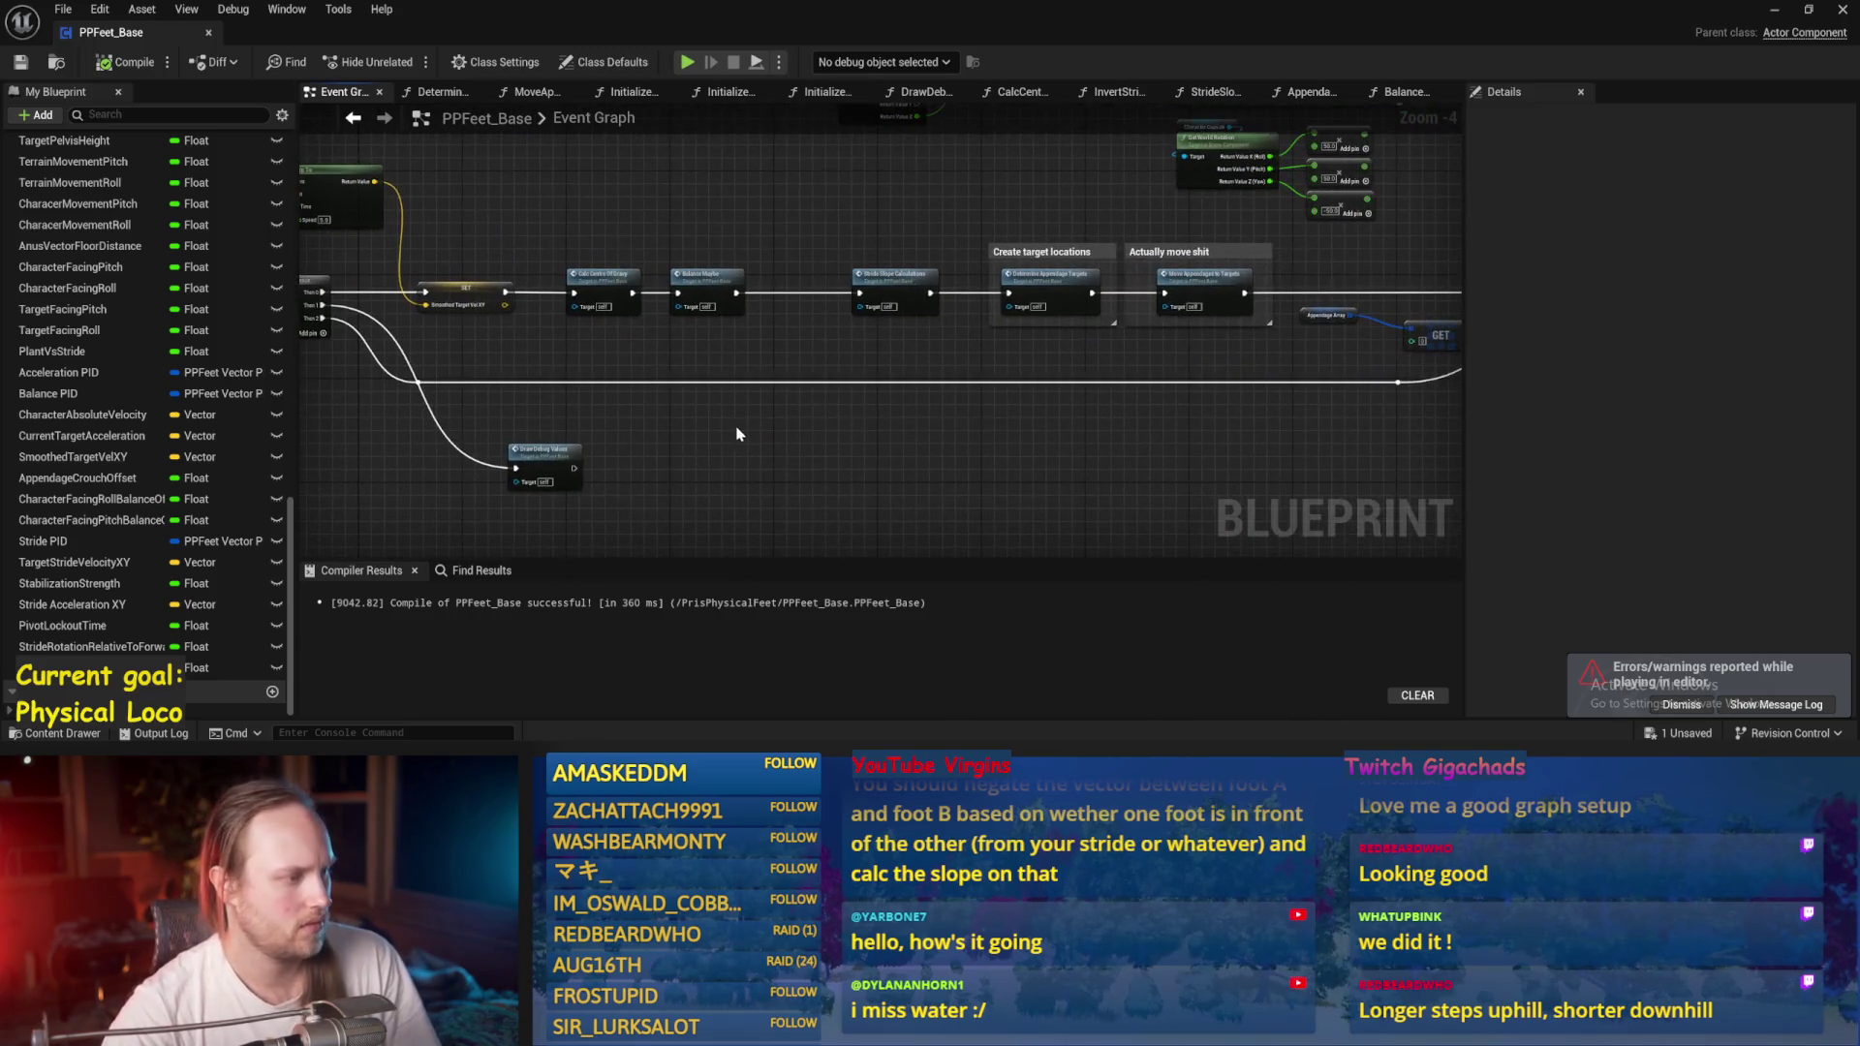
double_click(897, 283)
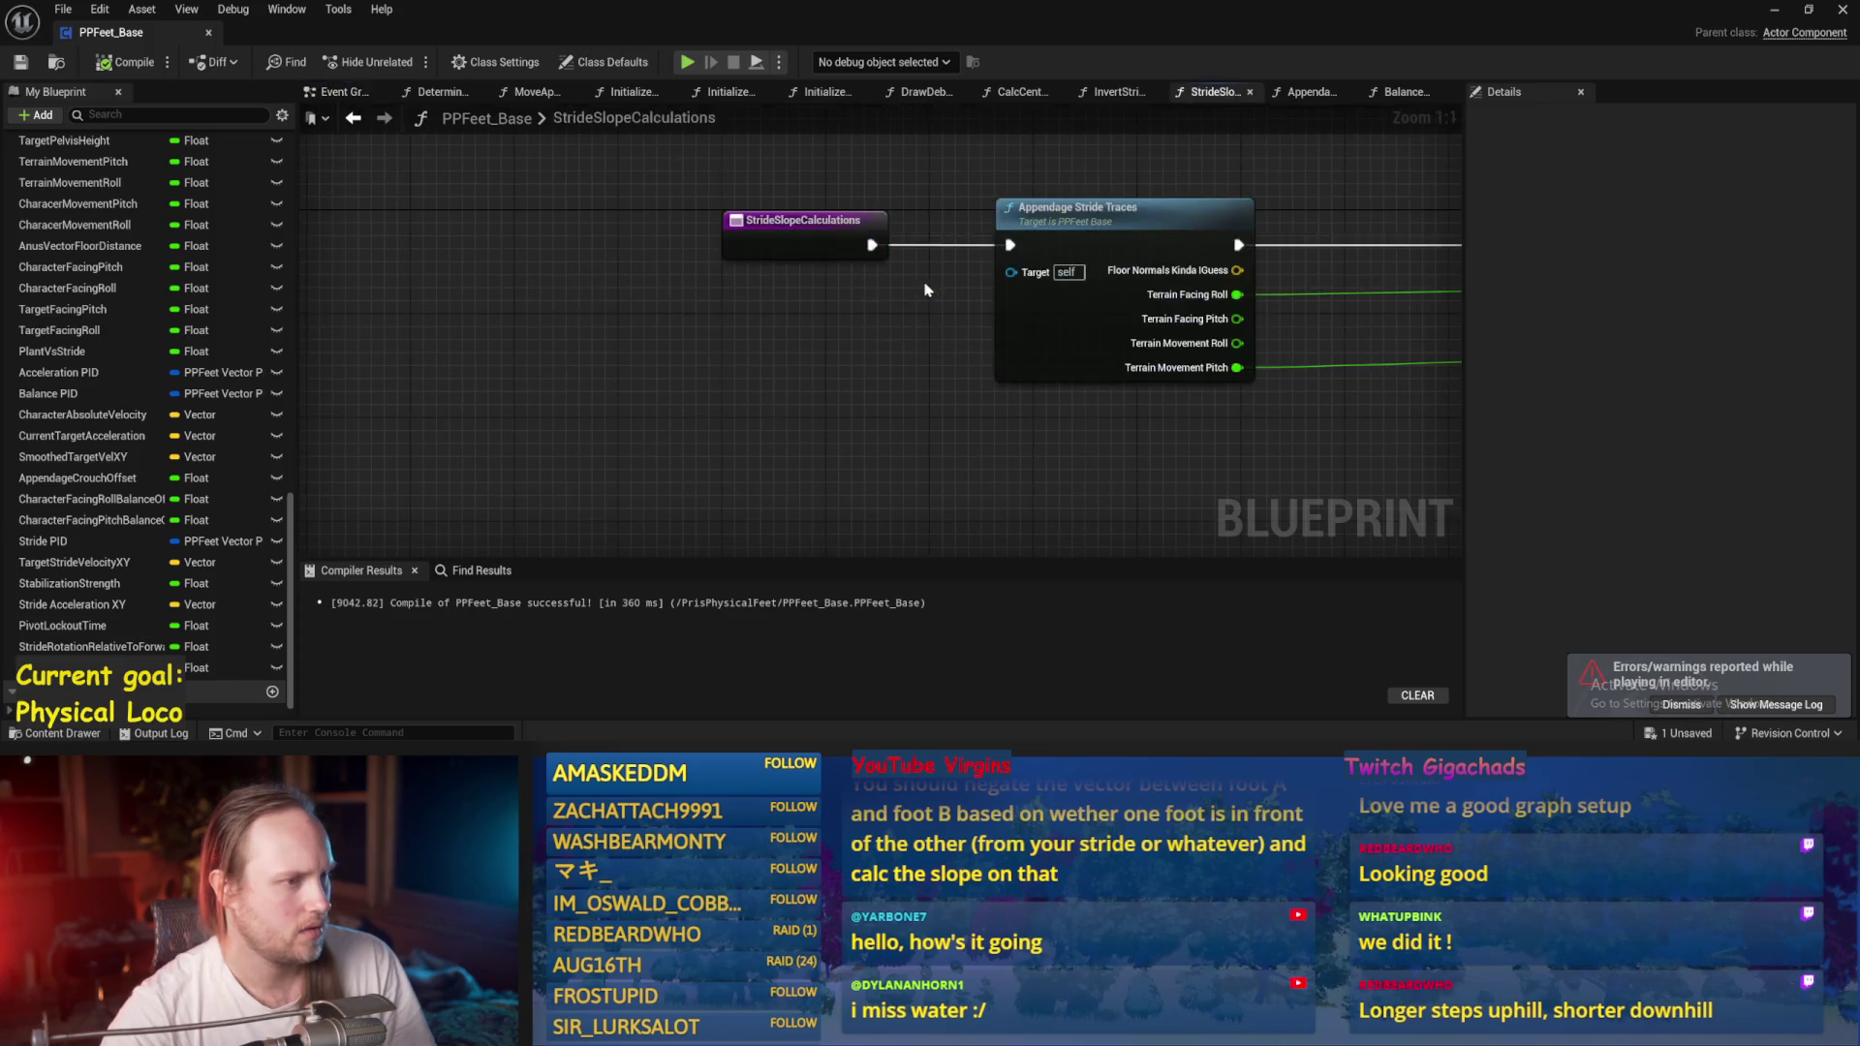
Review the slope calculation nodes and open Appendage Stride Traces from StrideSlopeCalculations.
scroll(1095, 361, "down", 1)
left_click_drag(1095, 361, 339, 145)
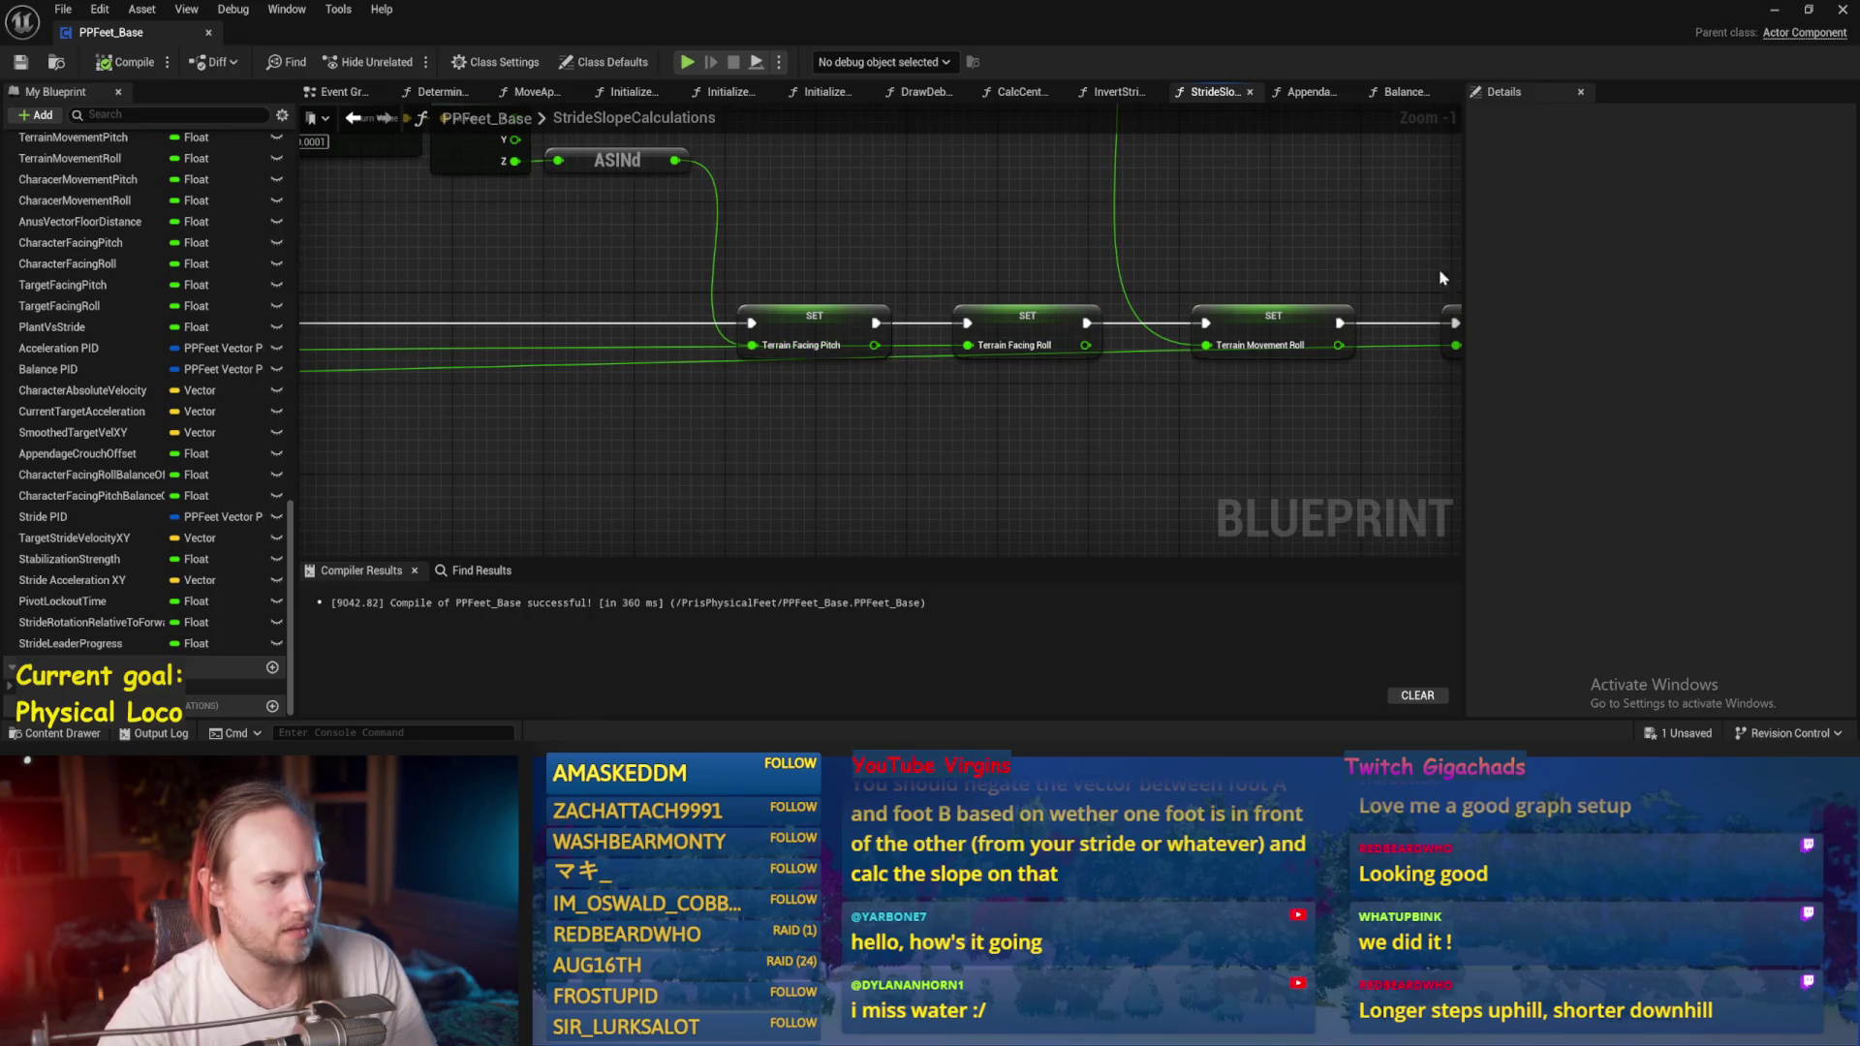
mouse_move(519, 282)
left_mouse_down()
mouse_move(768, 282)
mouse_move(863, 303)
mouse_move(559, 359)
left_mouse_up()
double_click(620, 325)
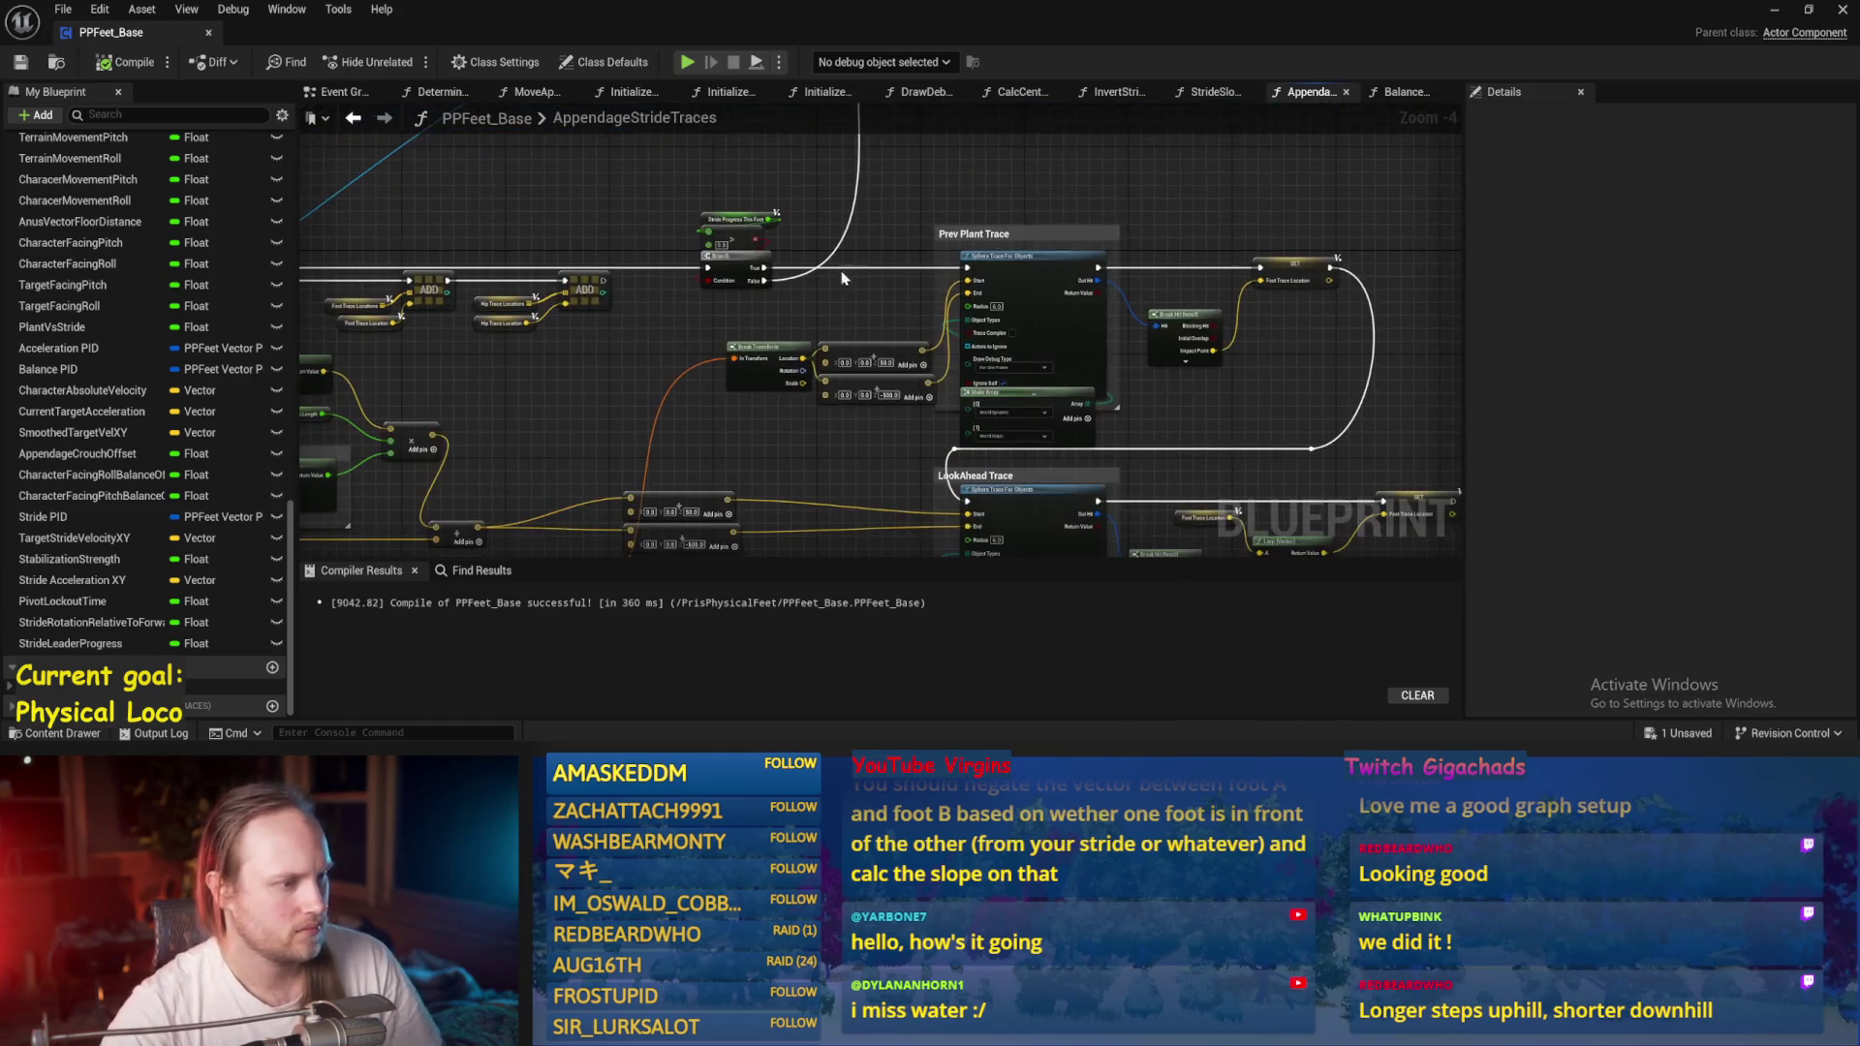
Pan through AppendageStrideTraces from the LookAhead Trace section to the angle clamp chain and function end.
left_click_drag(830, 332, 969, 233)
left_click_drag(693, 352, 823, 242)
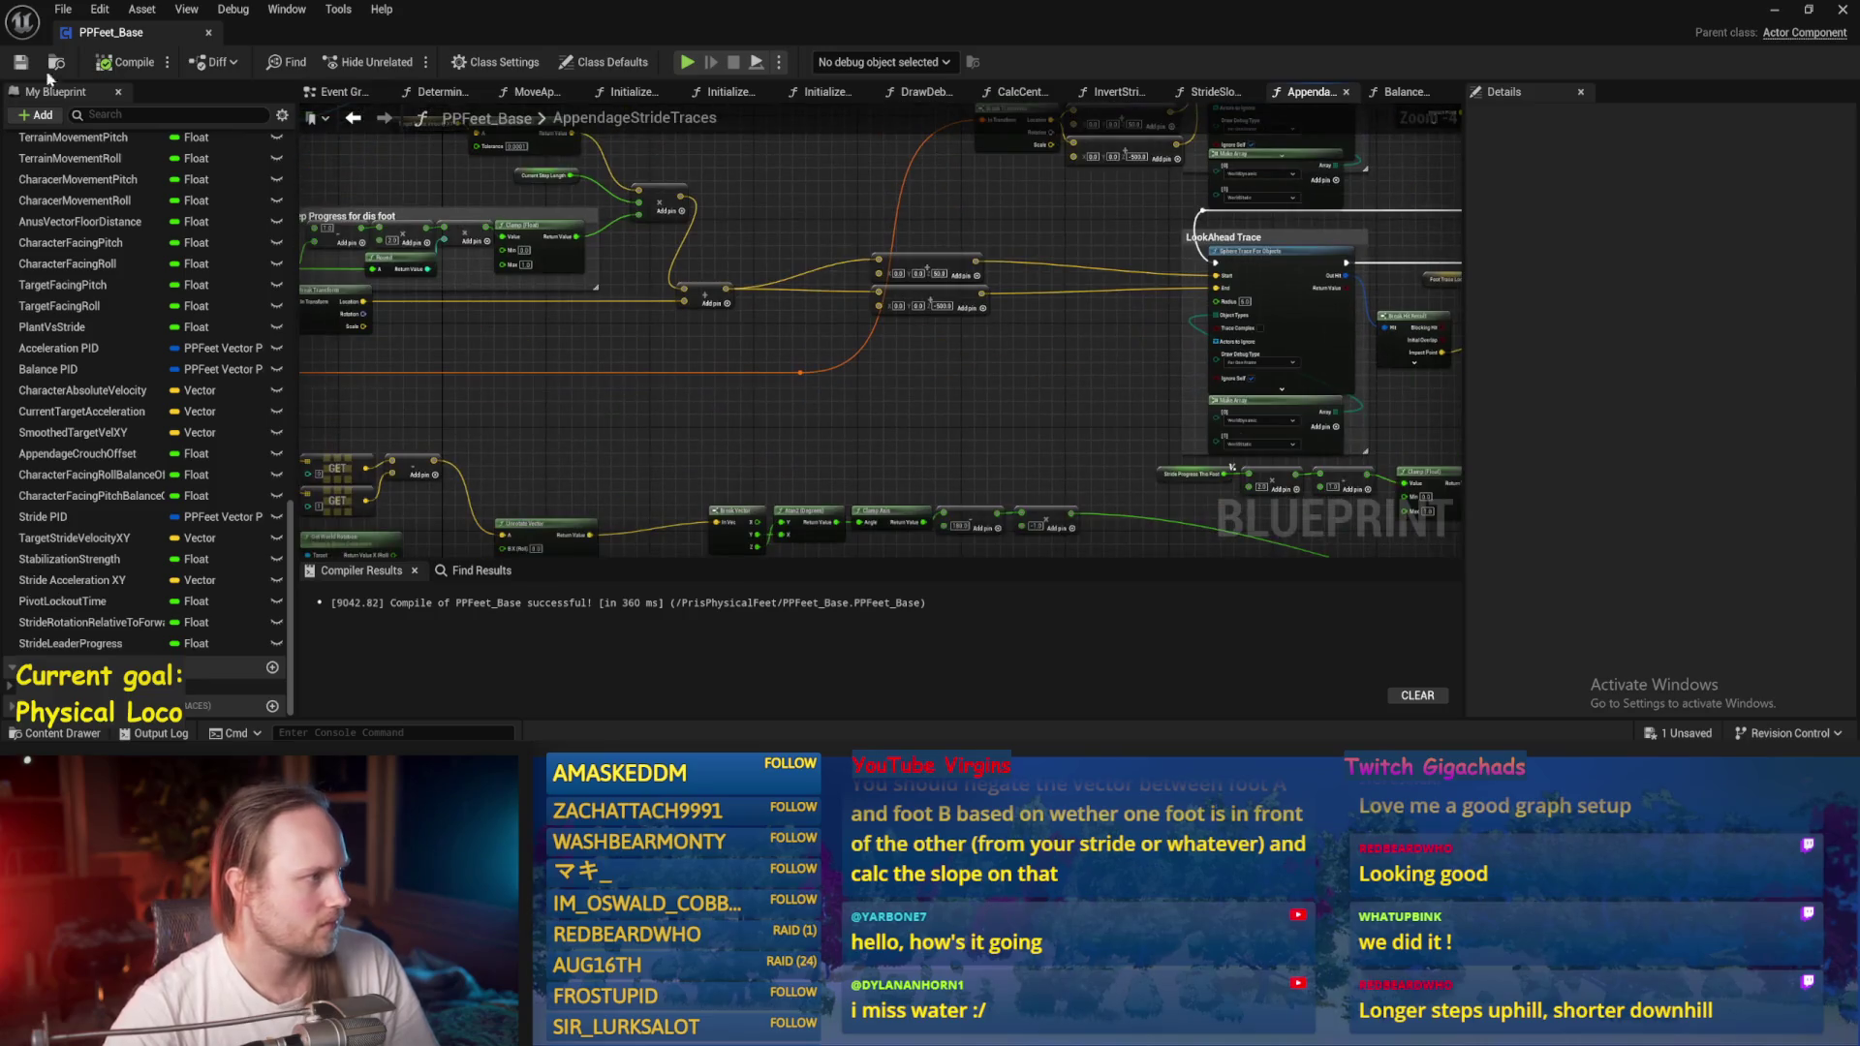
mouse_move(796, 352)
left_mouse_down()
mouse_move(676, 391)
mouse_move(825, 270)
left_mouse_up()
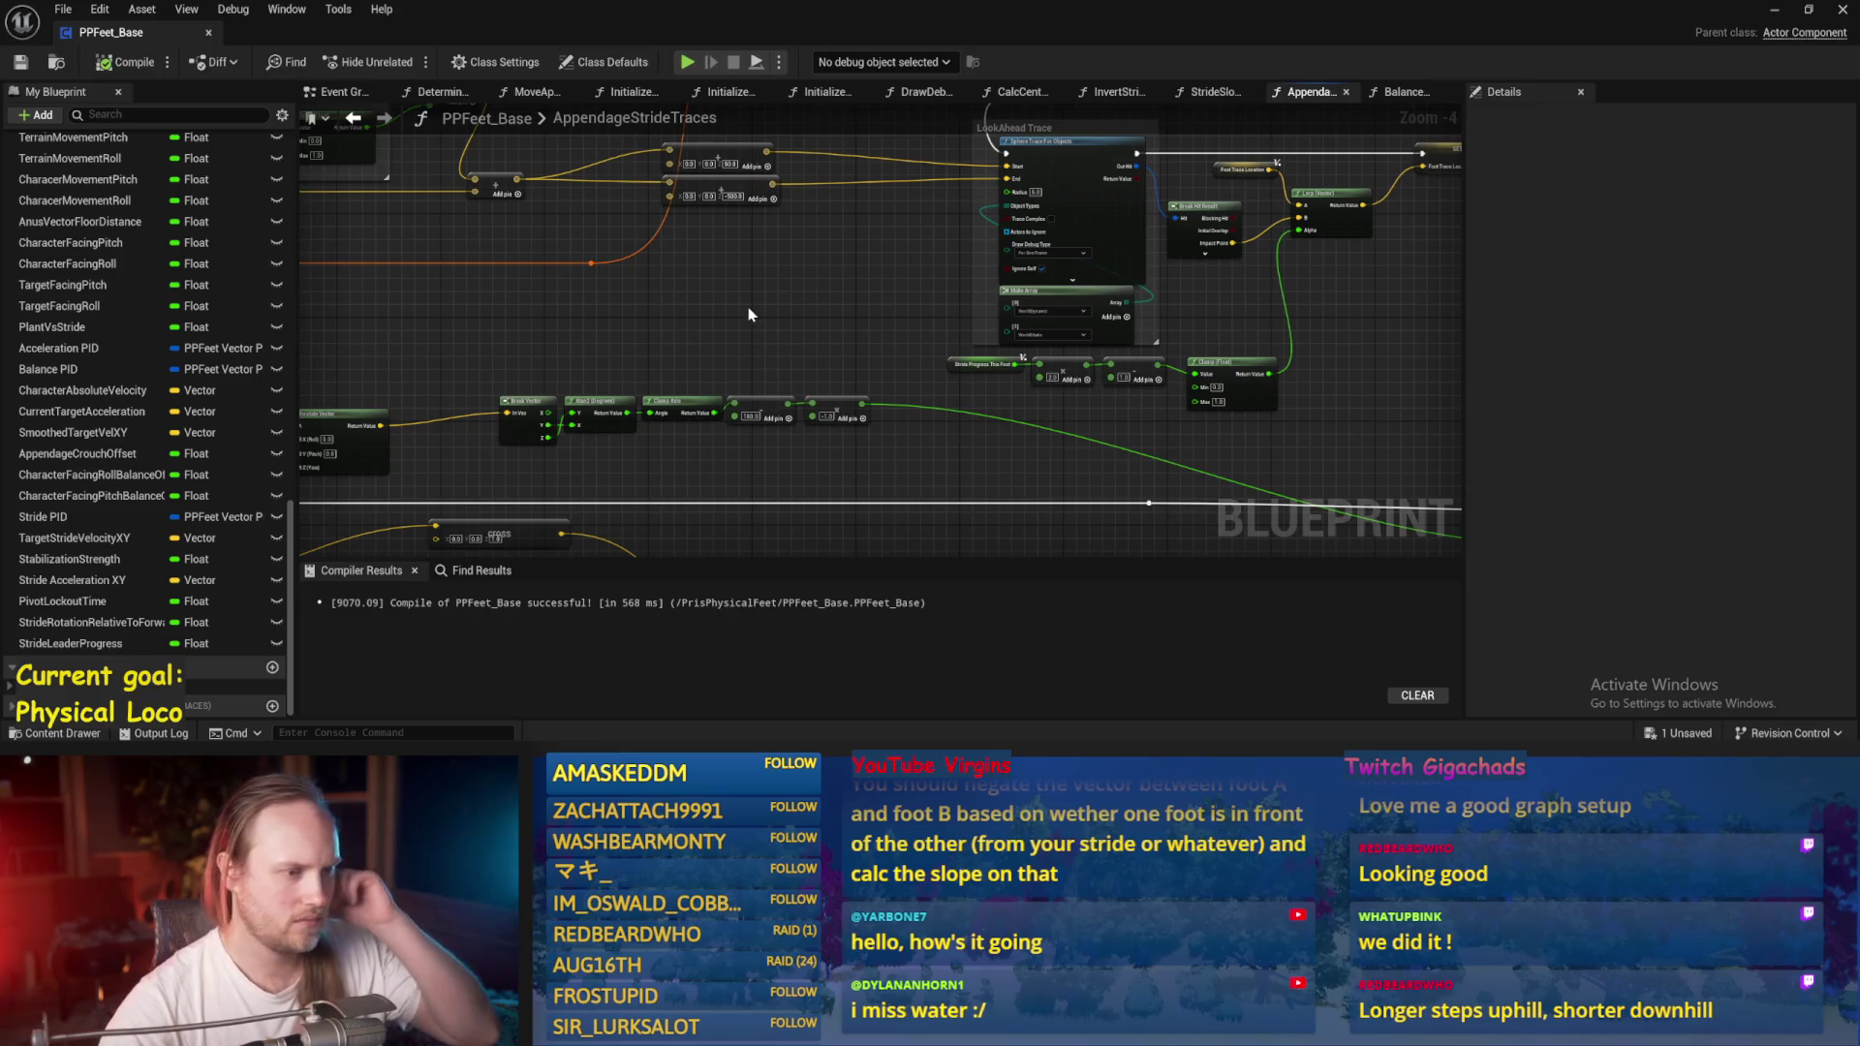
mouse_move(746, 333)
left_mouse_down()
mouse_move(843, 295)
mouse_move(465, 348)
mouse_move(622, 382)
mouse_move(1287, 430)
left_mouse_up()
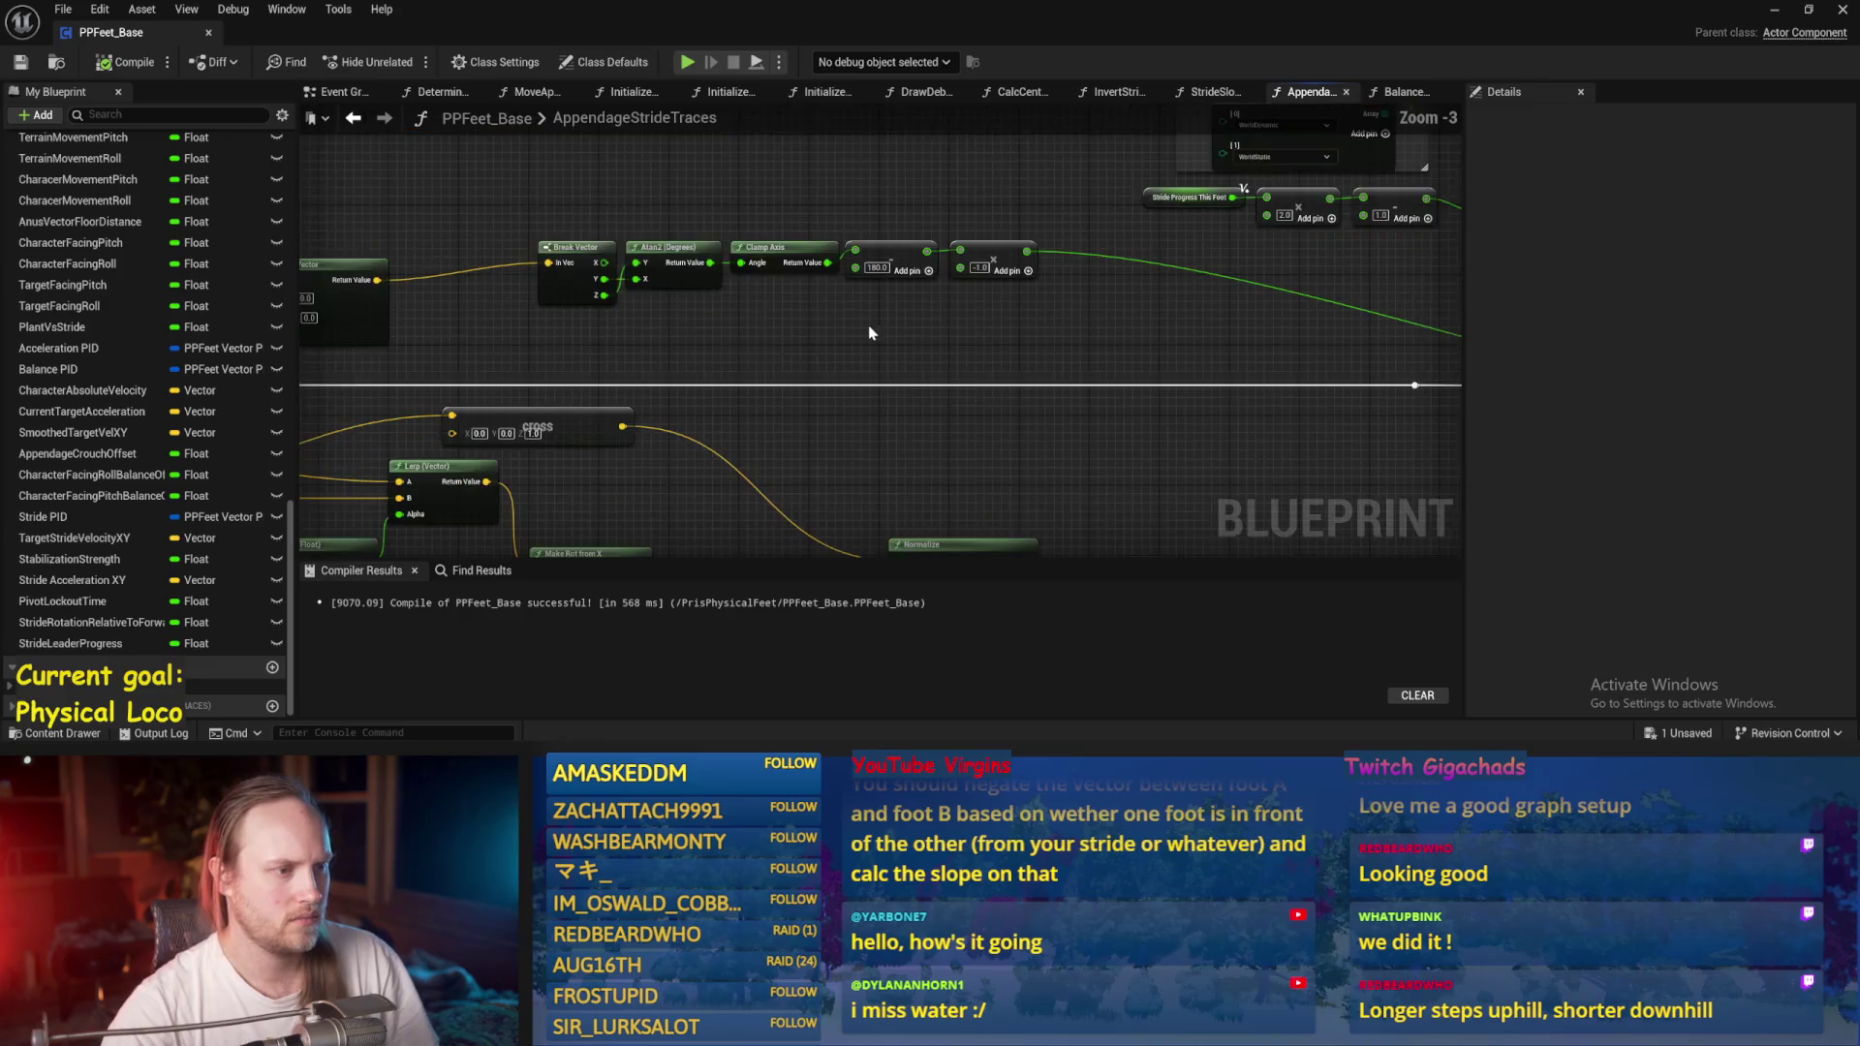
scroll(892, 351, "up", 1)
scroll(889, 354, "down", 1)
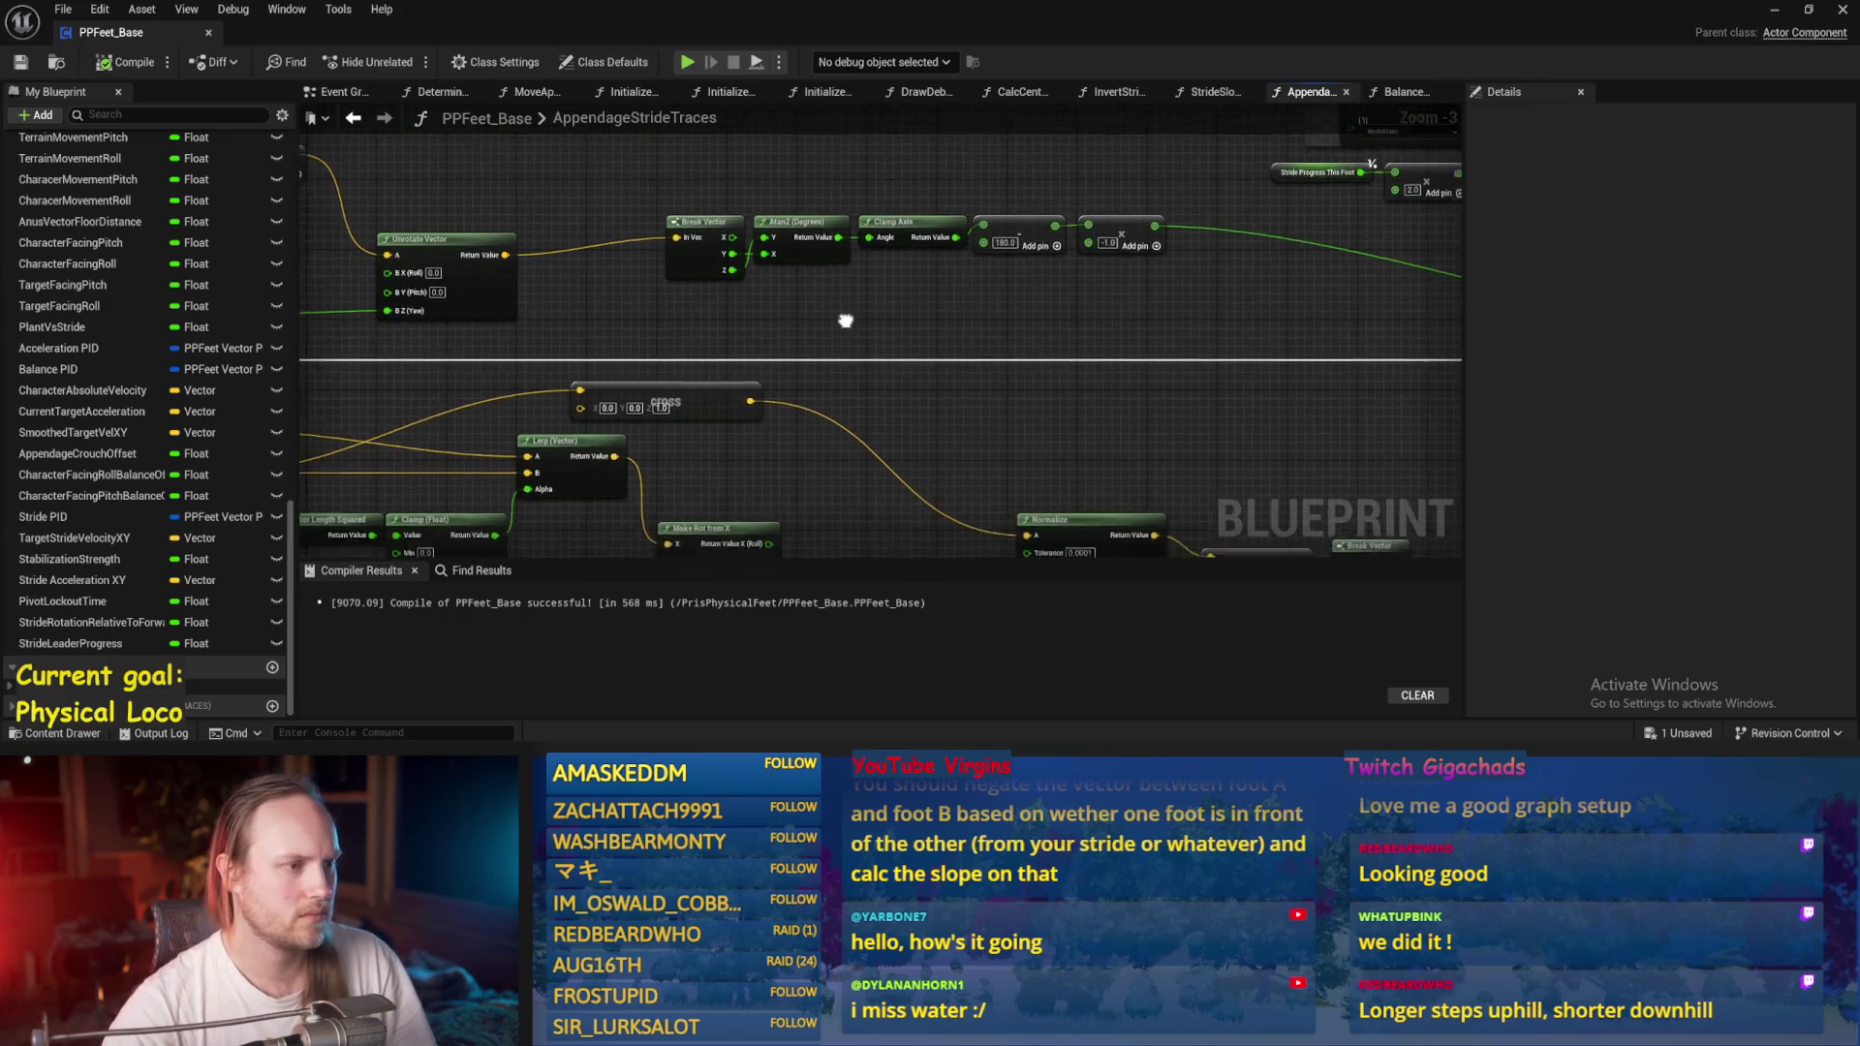
left_click_drag(705, 352, 1004, 308)
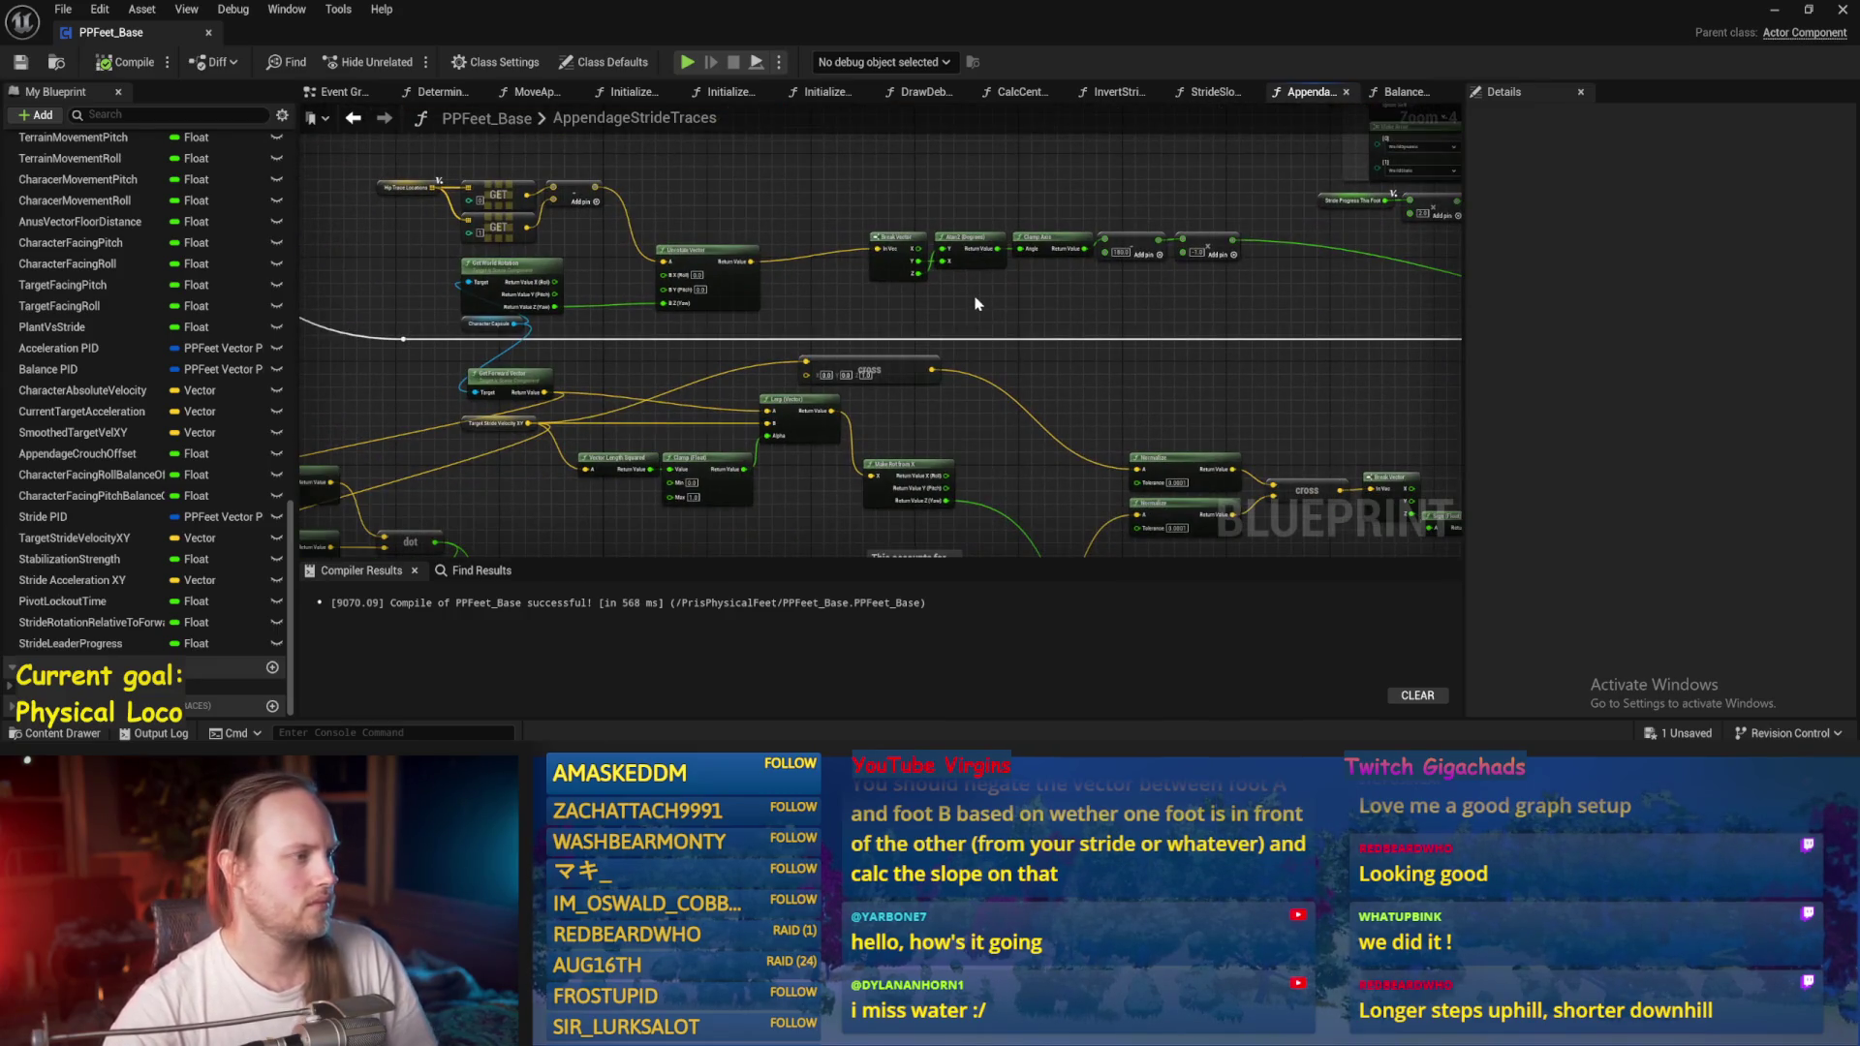
mouse_move(853, 205)
left_mouse_down()
mouse_move(724, 268)
mouse_move(842, 220)
mouse_move(839, 340)
left_mouse_up()
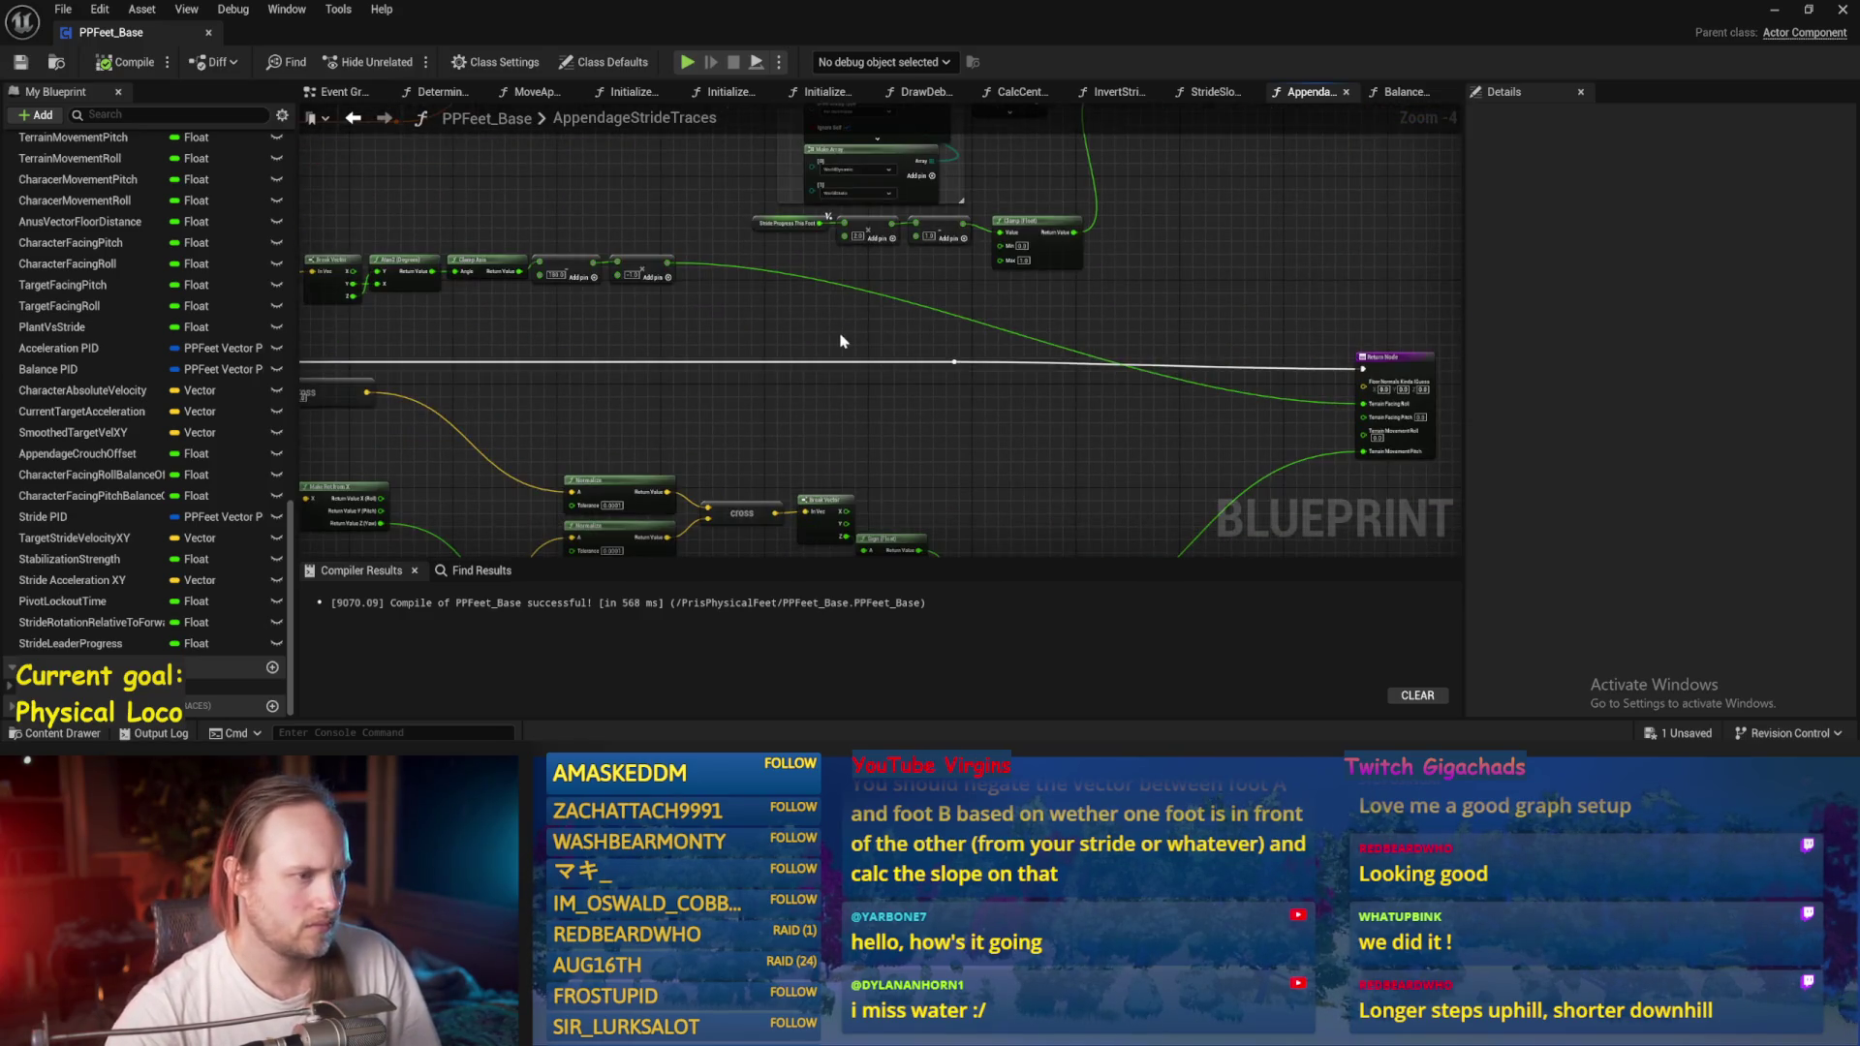
Add a Print String node on the exec wire just before the Return Node.
right_click(841, 341)
type("prin")
key("Return")
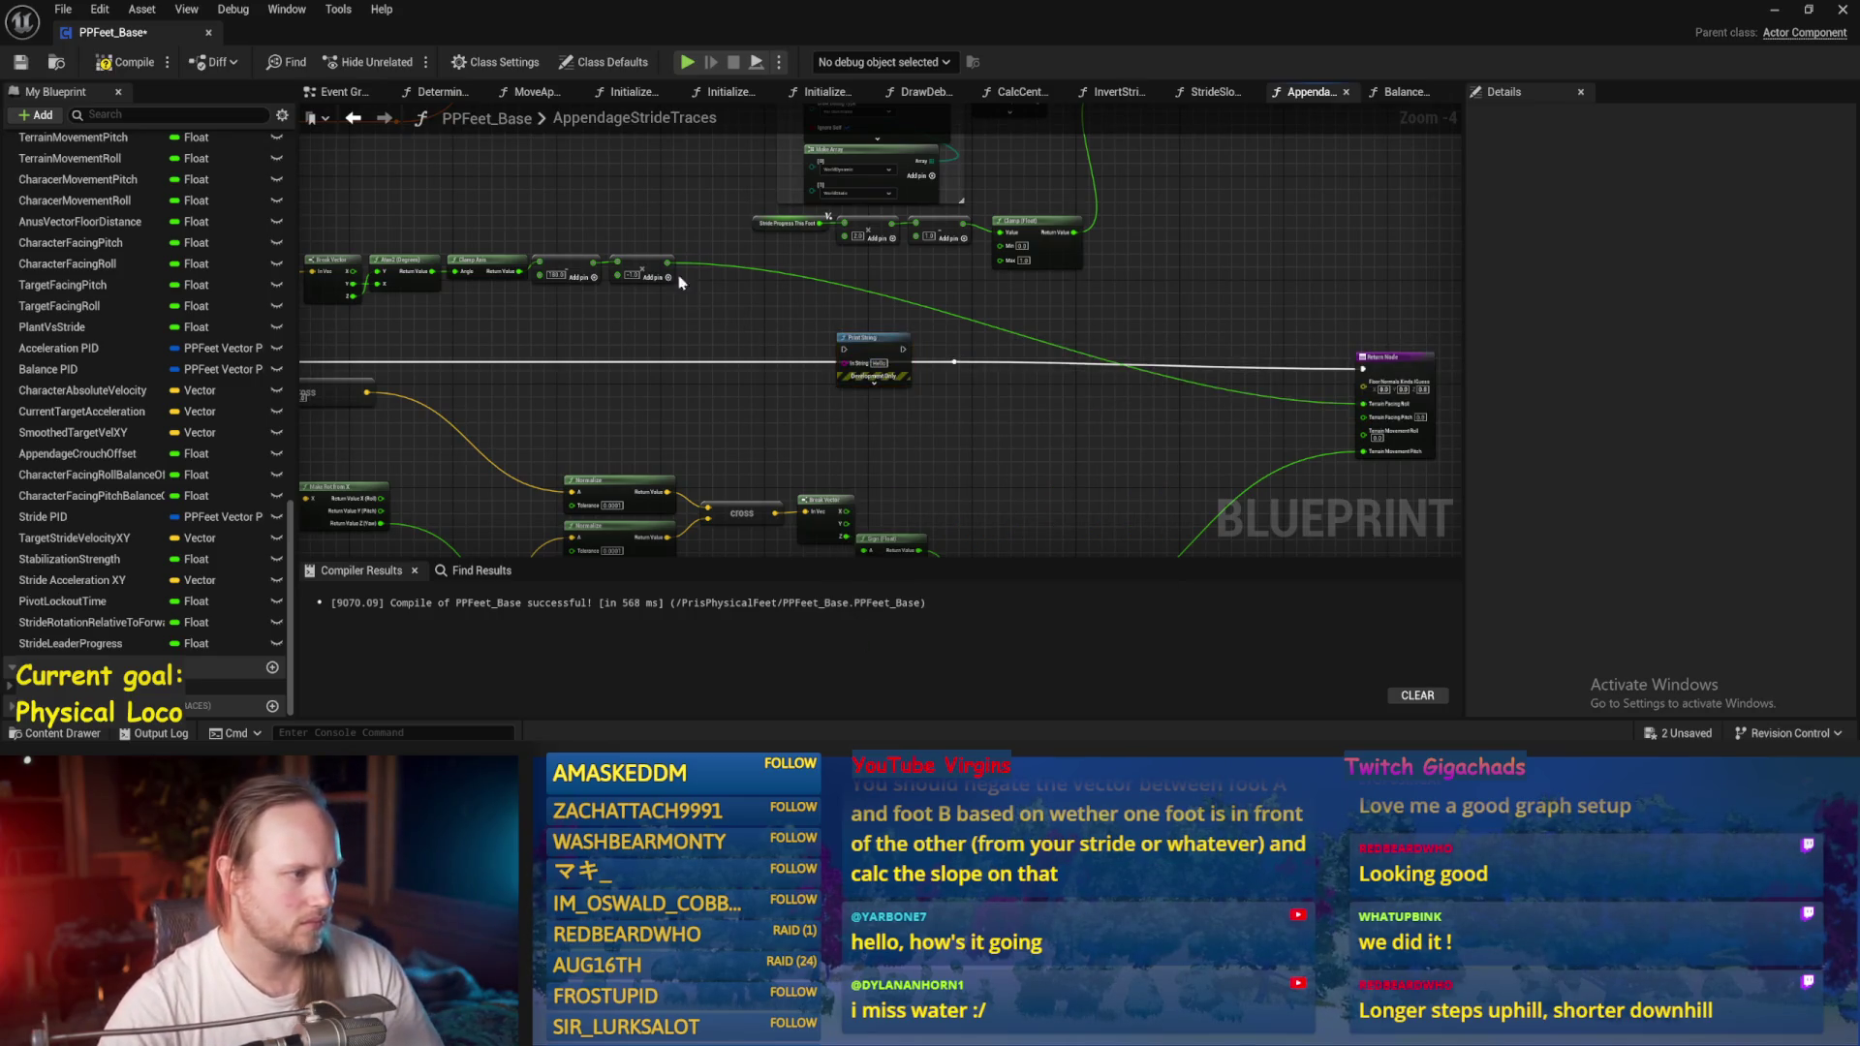
left_click_drag(857, 347, 1178, 360)
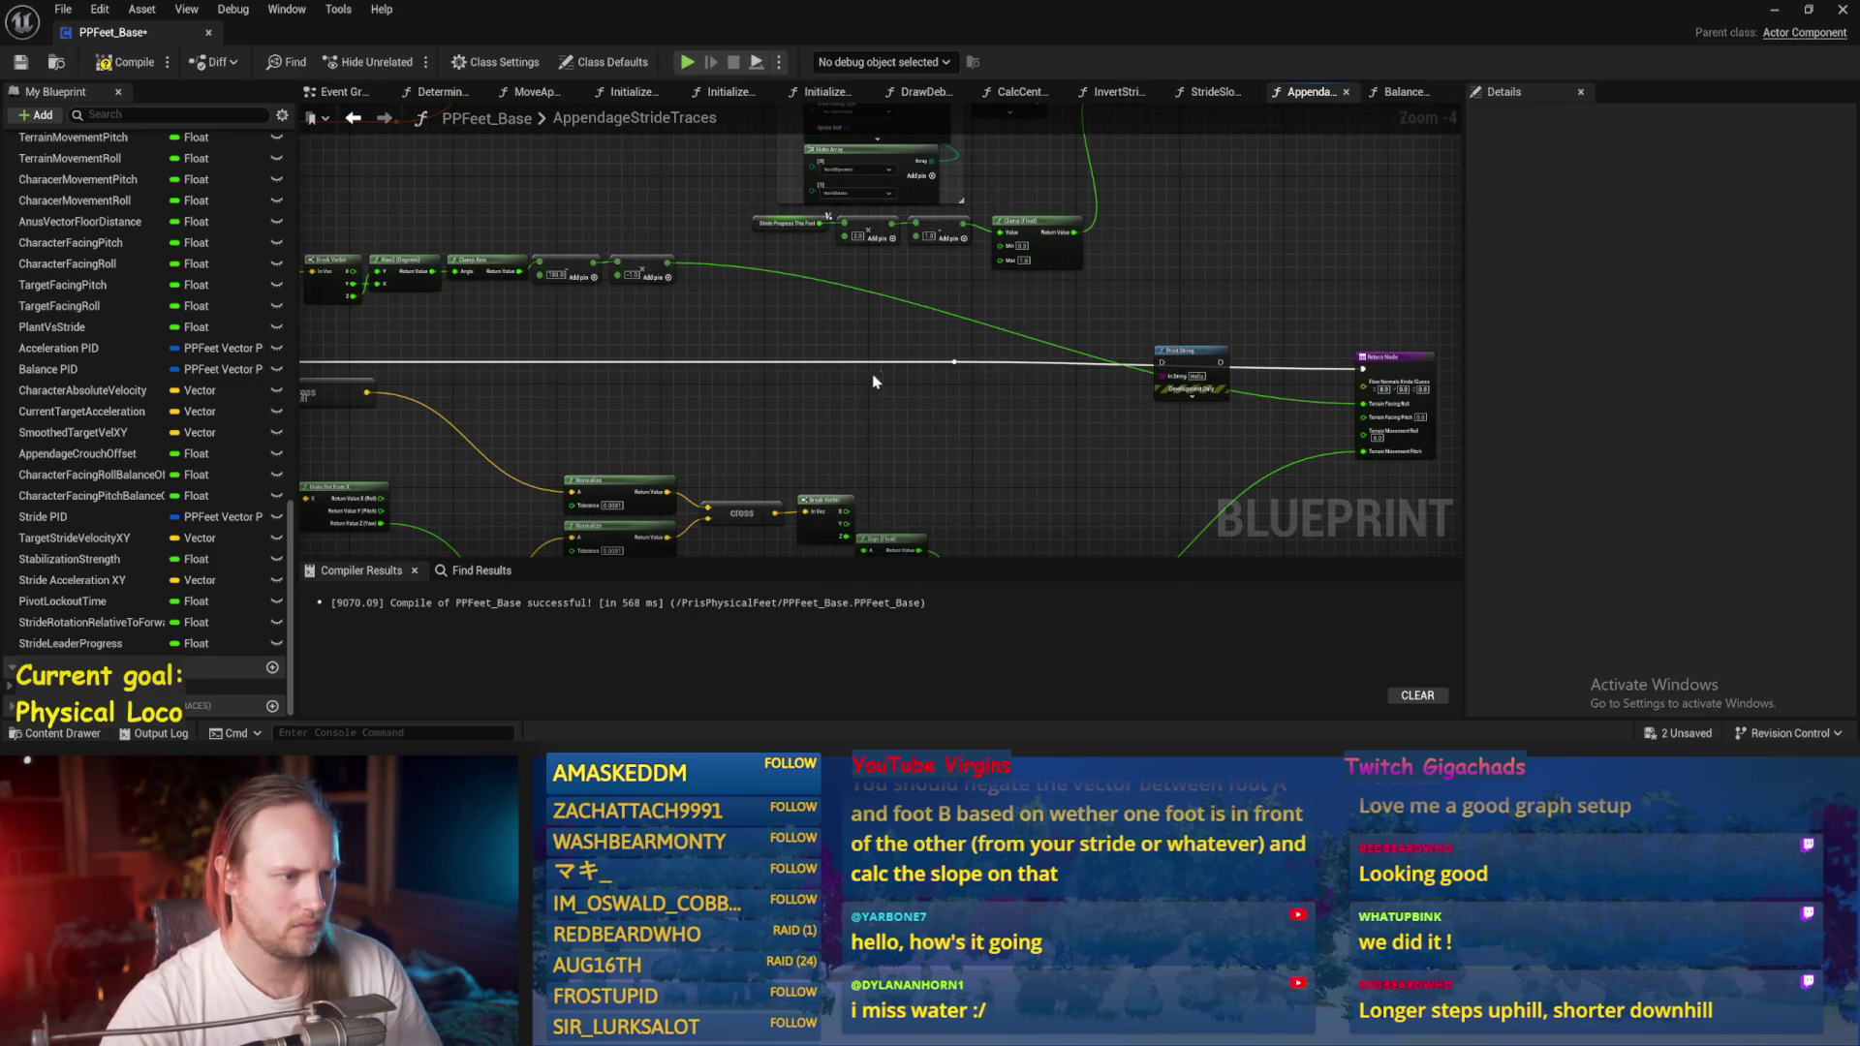
left_click_drag(1223, 363, 1362, 370)
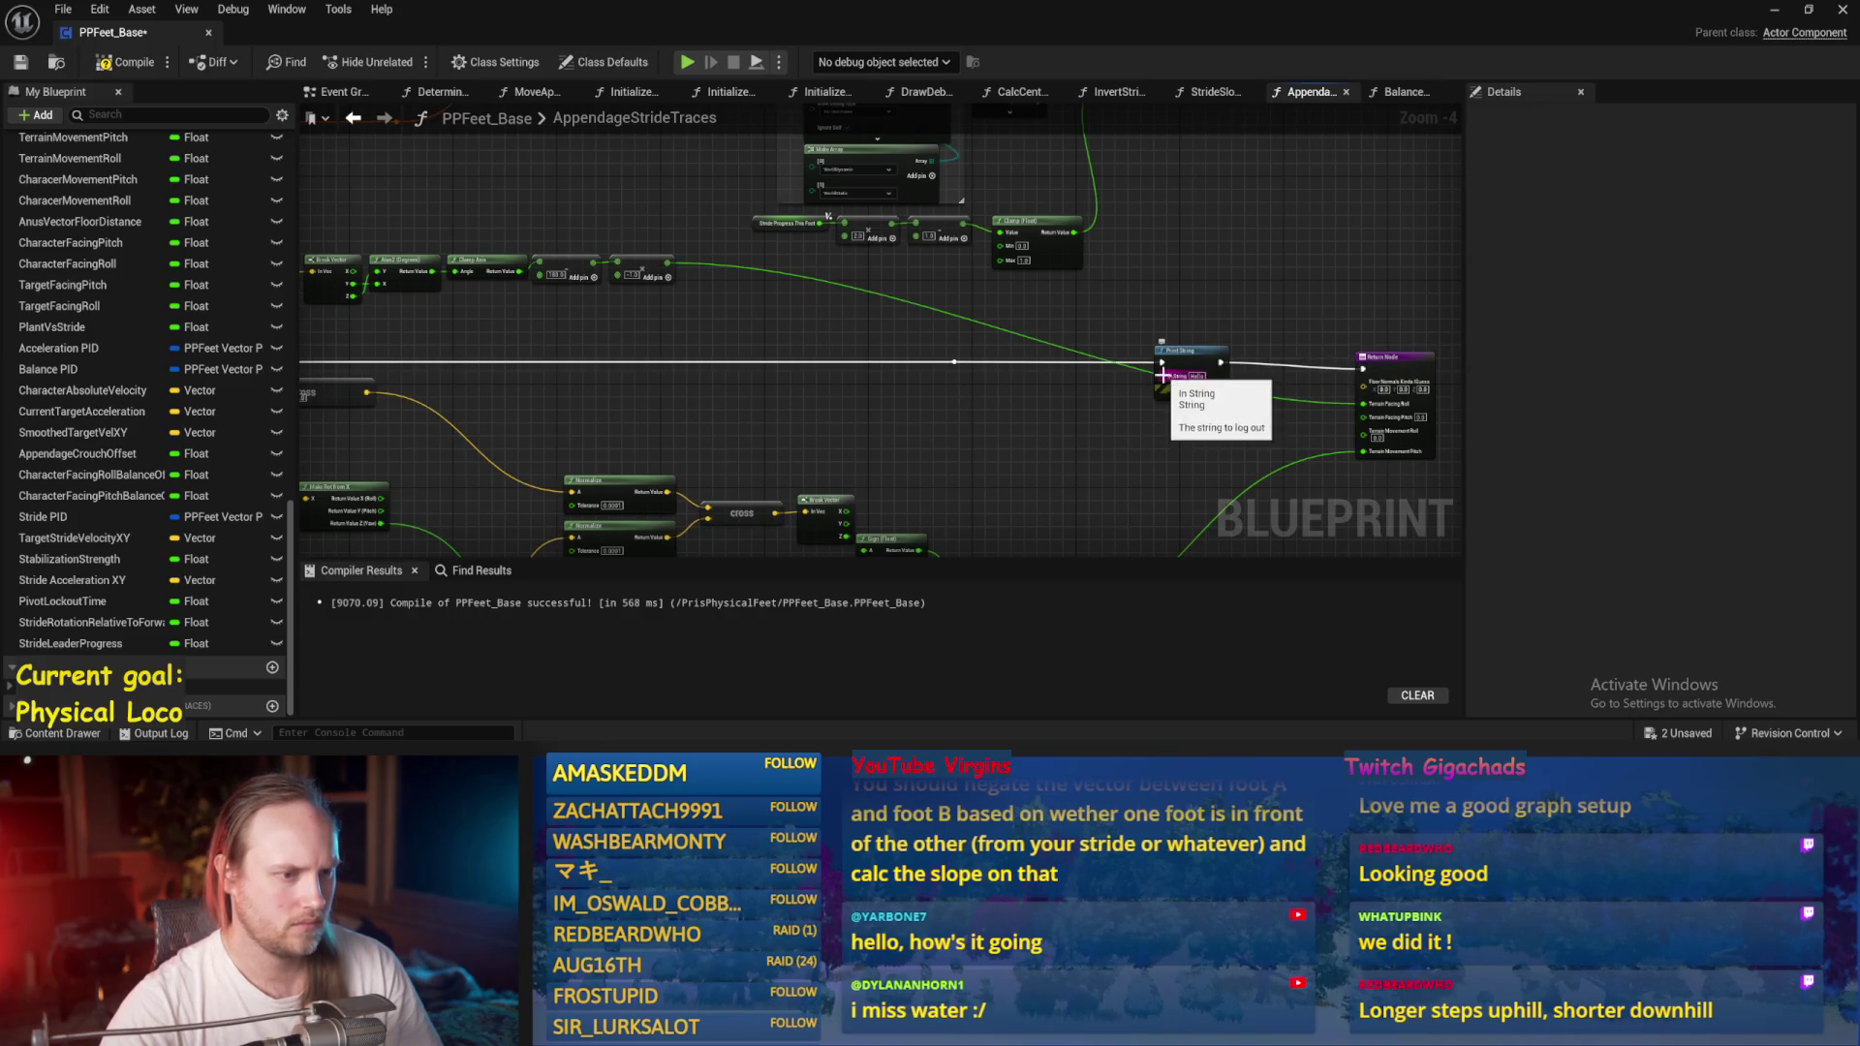
left_click_drag(1041, 463, 943, 366)
Feed the final angle multiply result into Print String's In String and compile PPFeet_Base.
mouse_move(571, 169)
left_mouse_down()
mouse_move(668, 208)
mouse_move(1067, 280)
left_mouse_up()
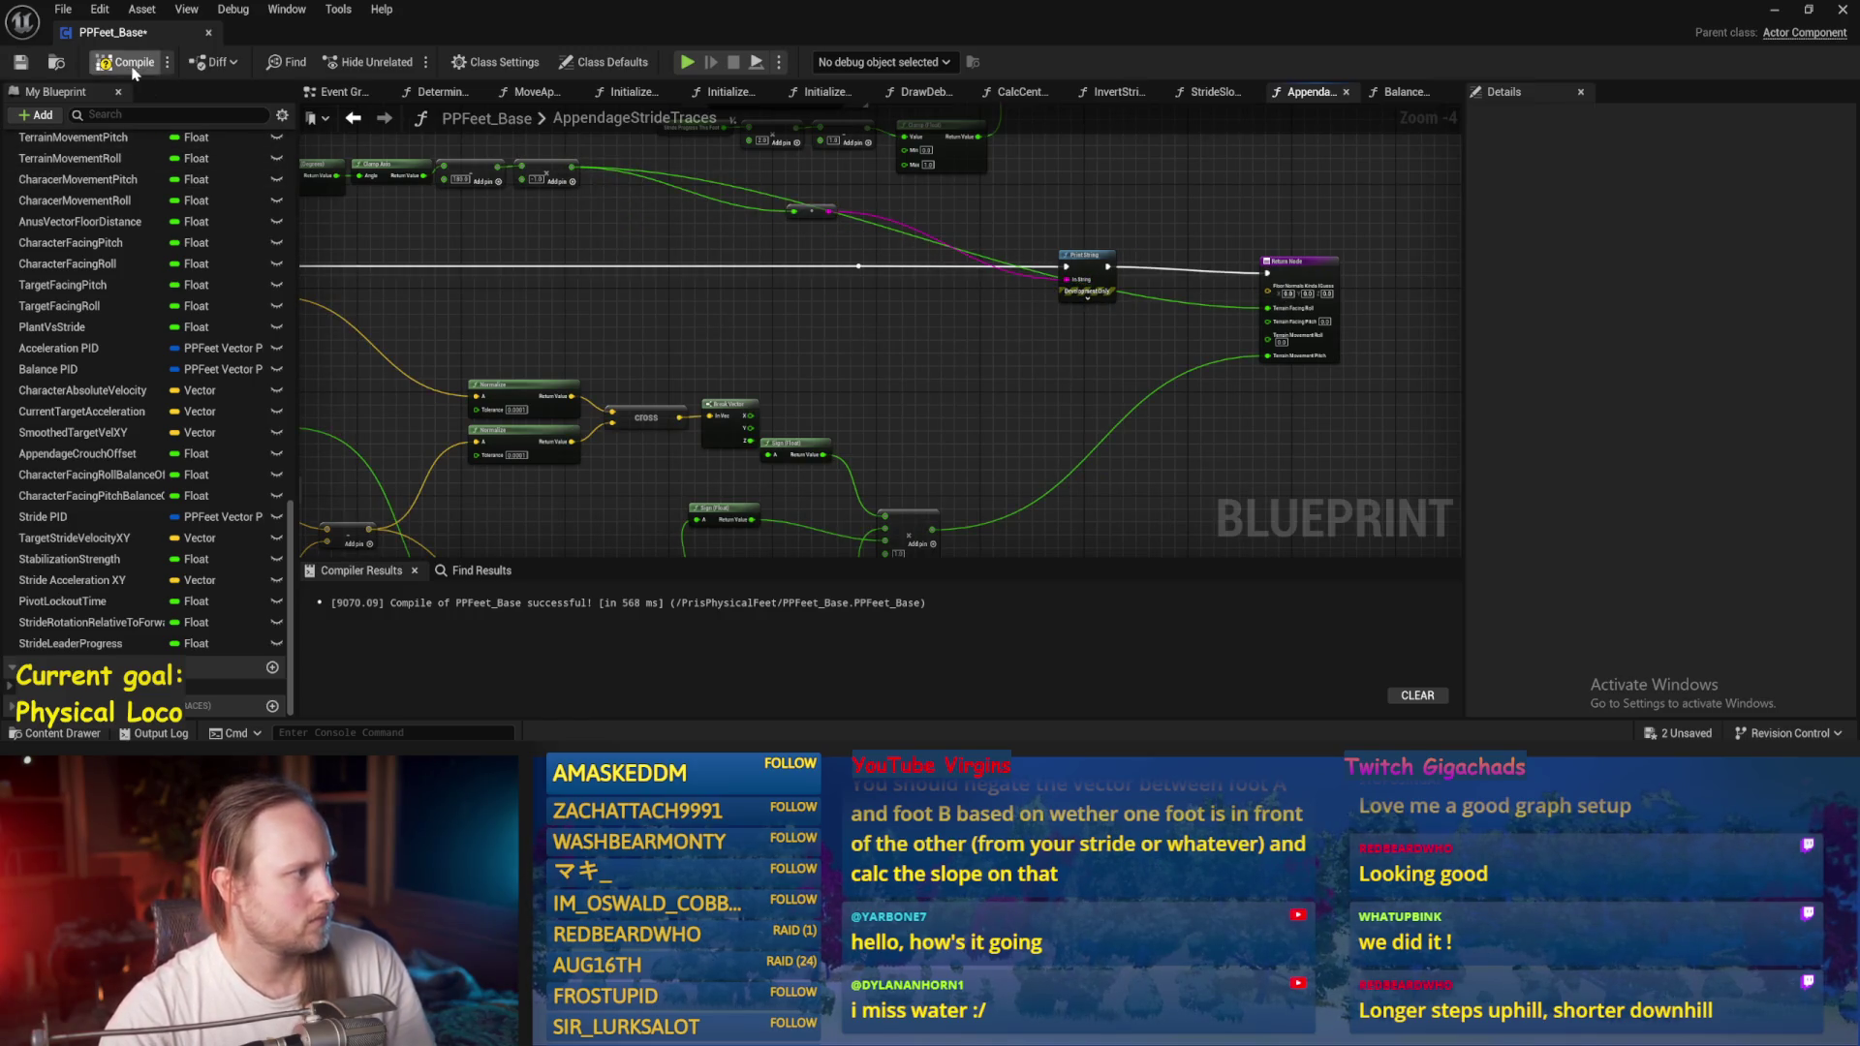
left_click(126, 62)
mouse_move(1075, 233)
left_mouse_down()
mouse_move(1070, 291)
mouse_move(1079, 236)
left_mouse_up()
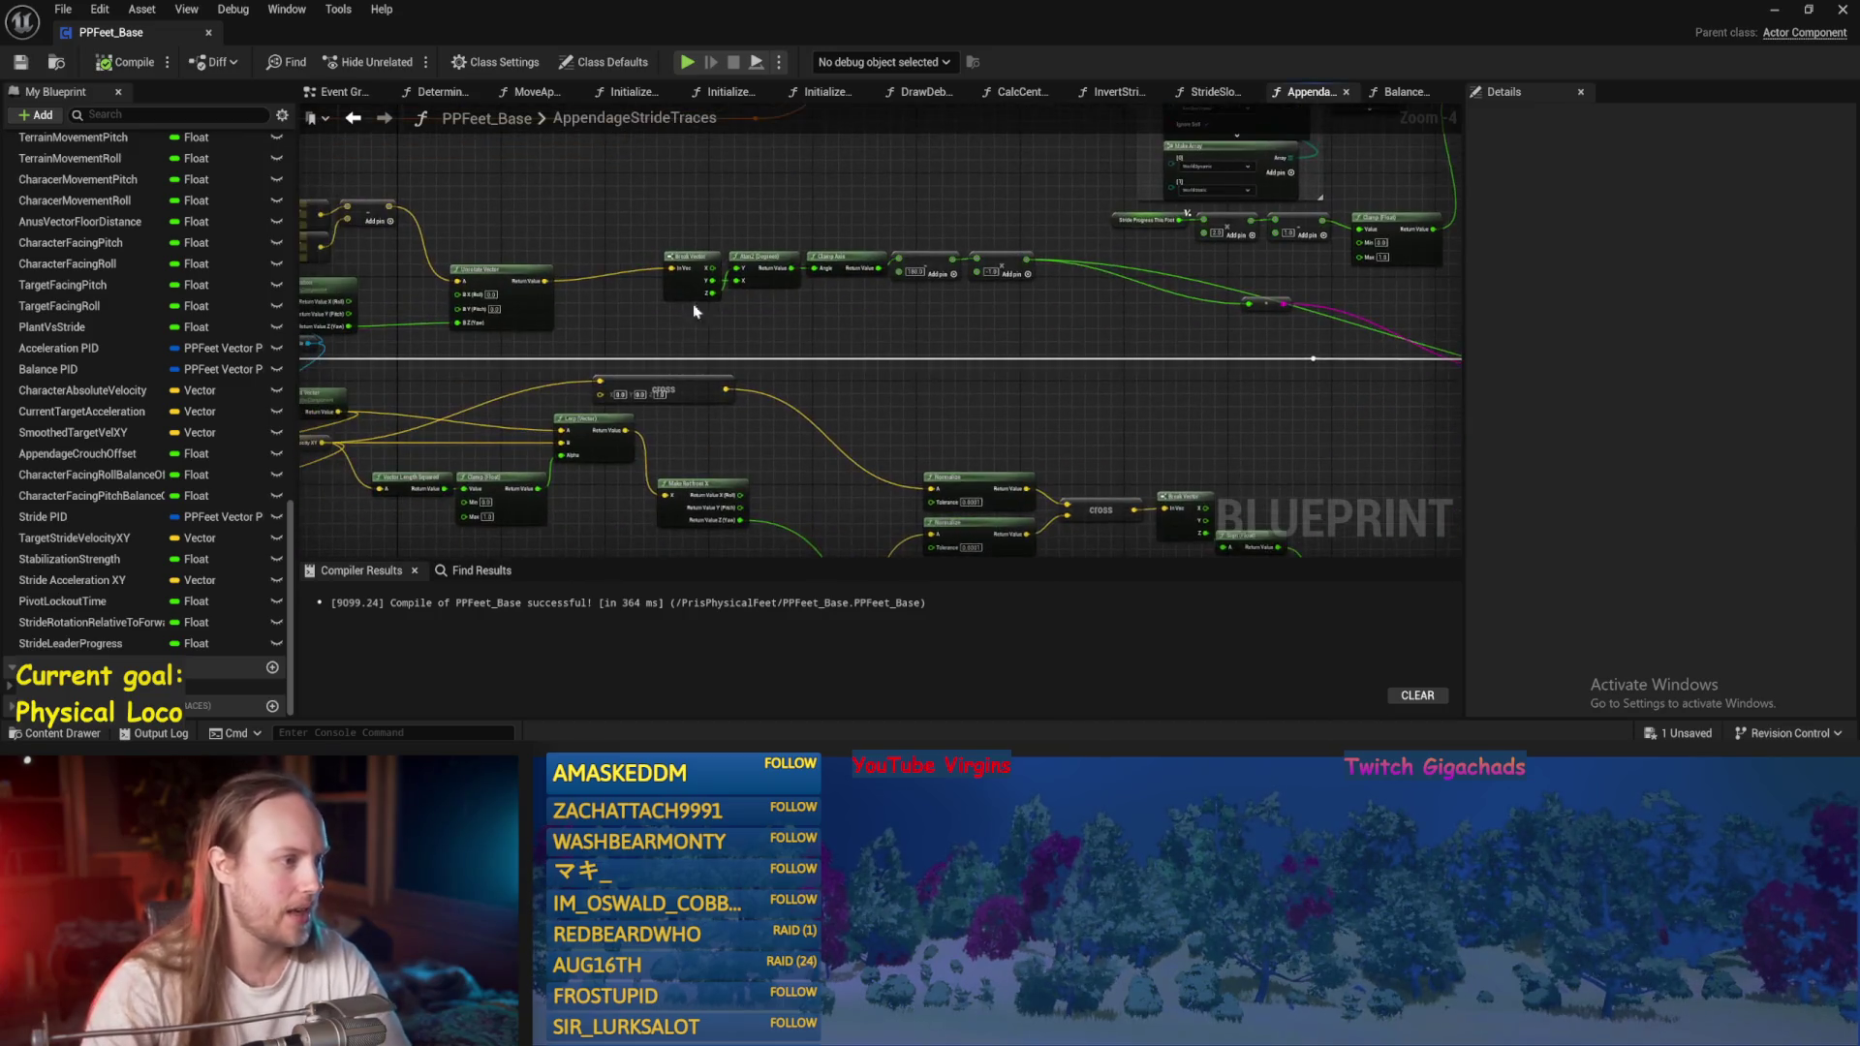
Review the GET and Unrotate nodes, then save and recompile PPFeet_Base.
mouse_move(459, 251)
left_mouse_down()
mouse_move(934, 415)
mouse_move(801, 394)
left_mouse_up()
scroll(911, 397, "up", 2)
left_click(765, 426)
key("ctrl+s")
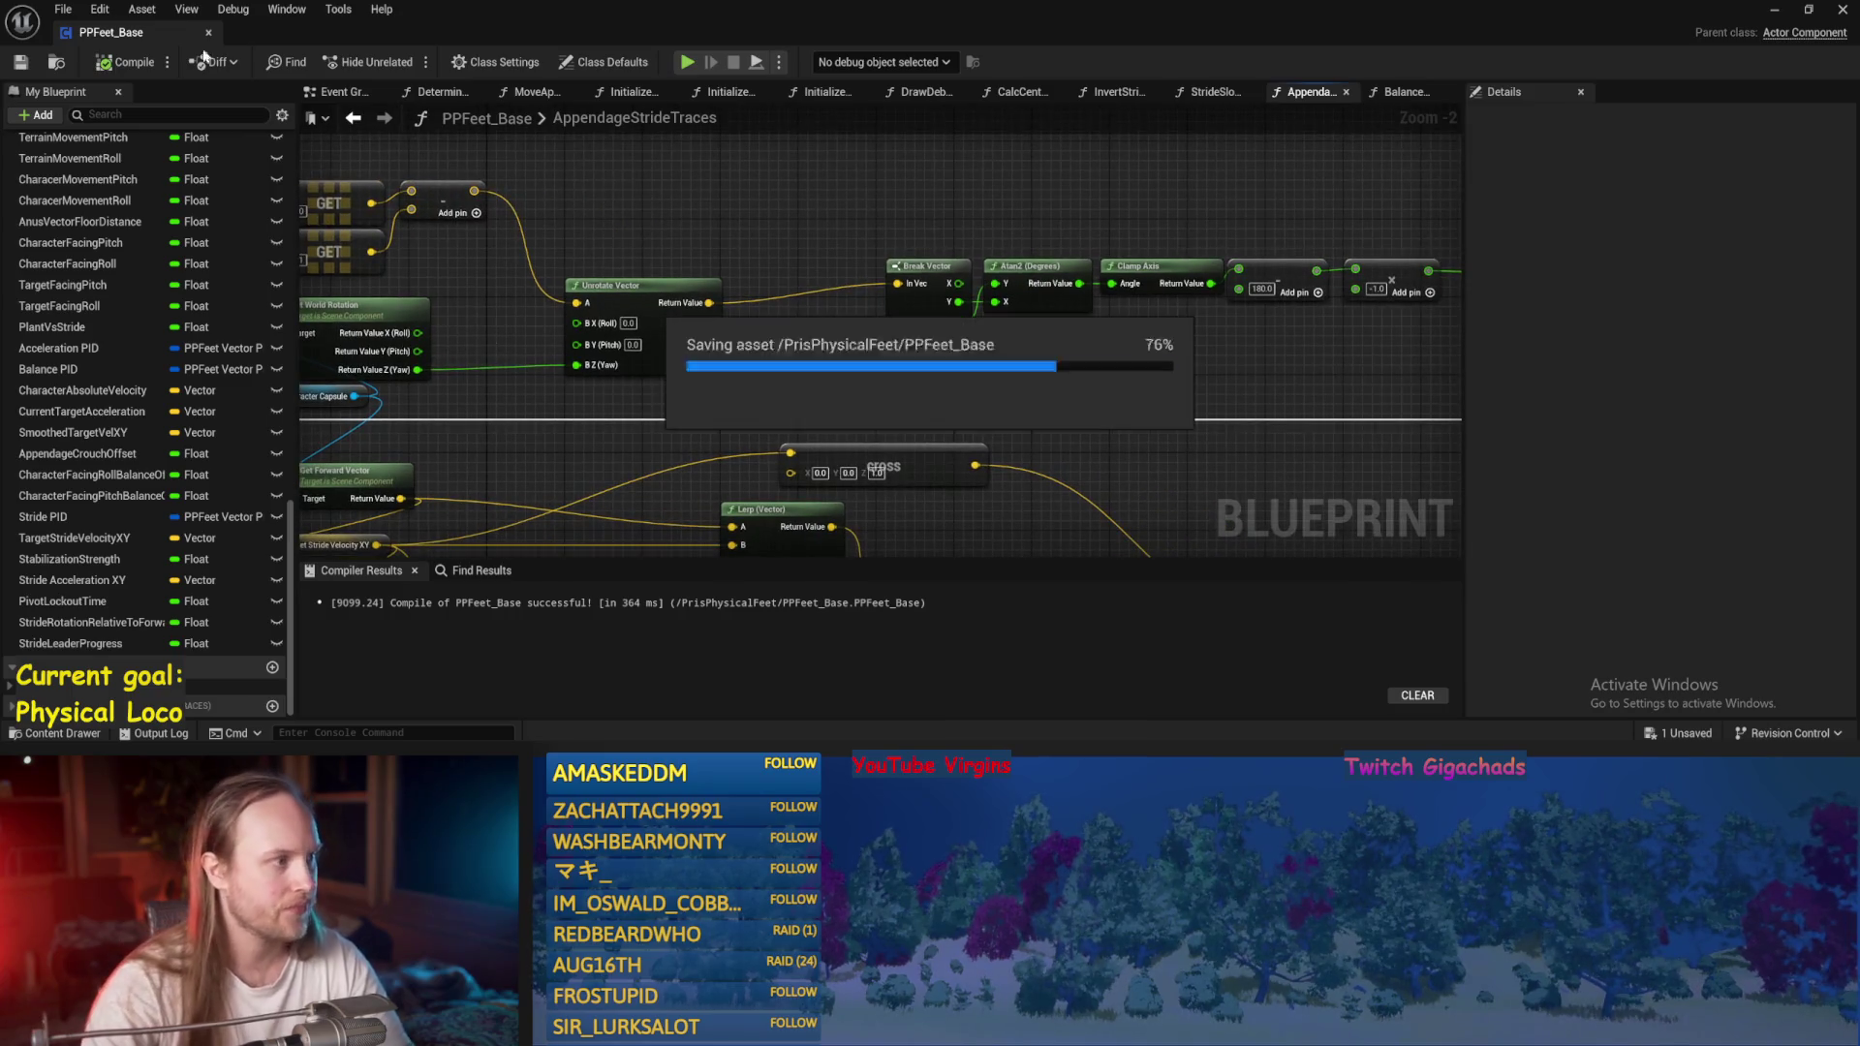
left_click(28, 61)
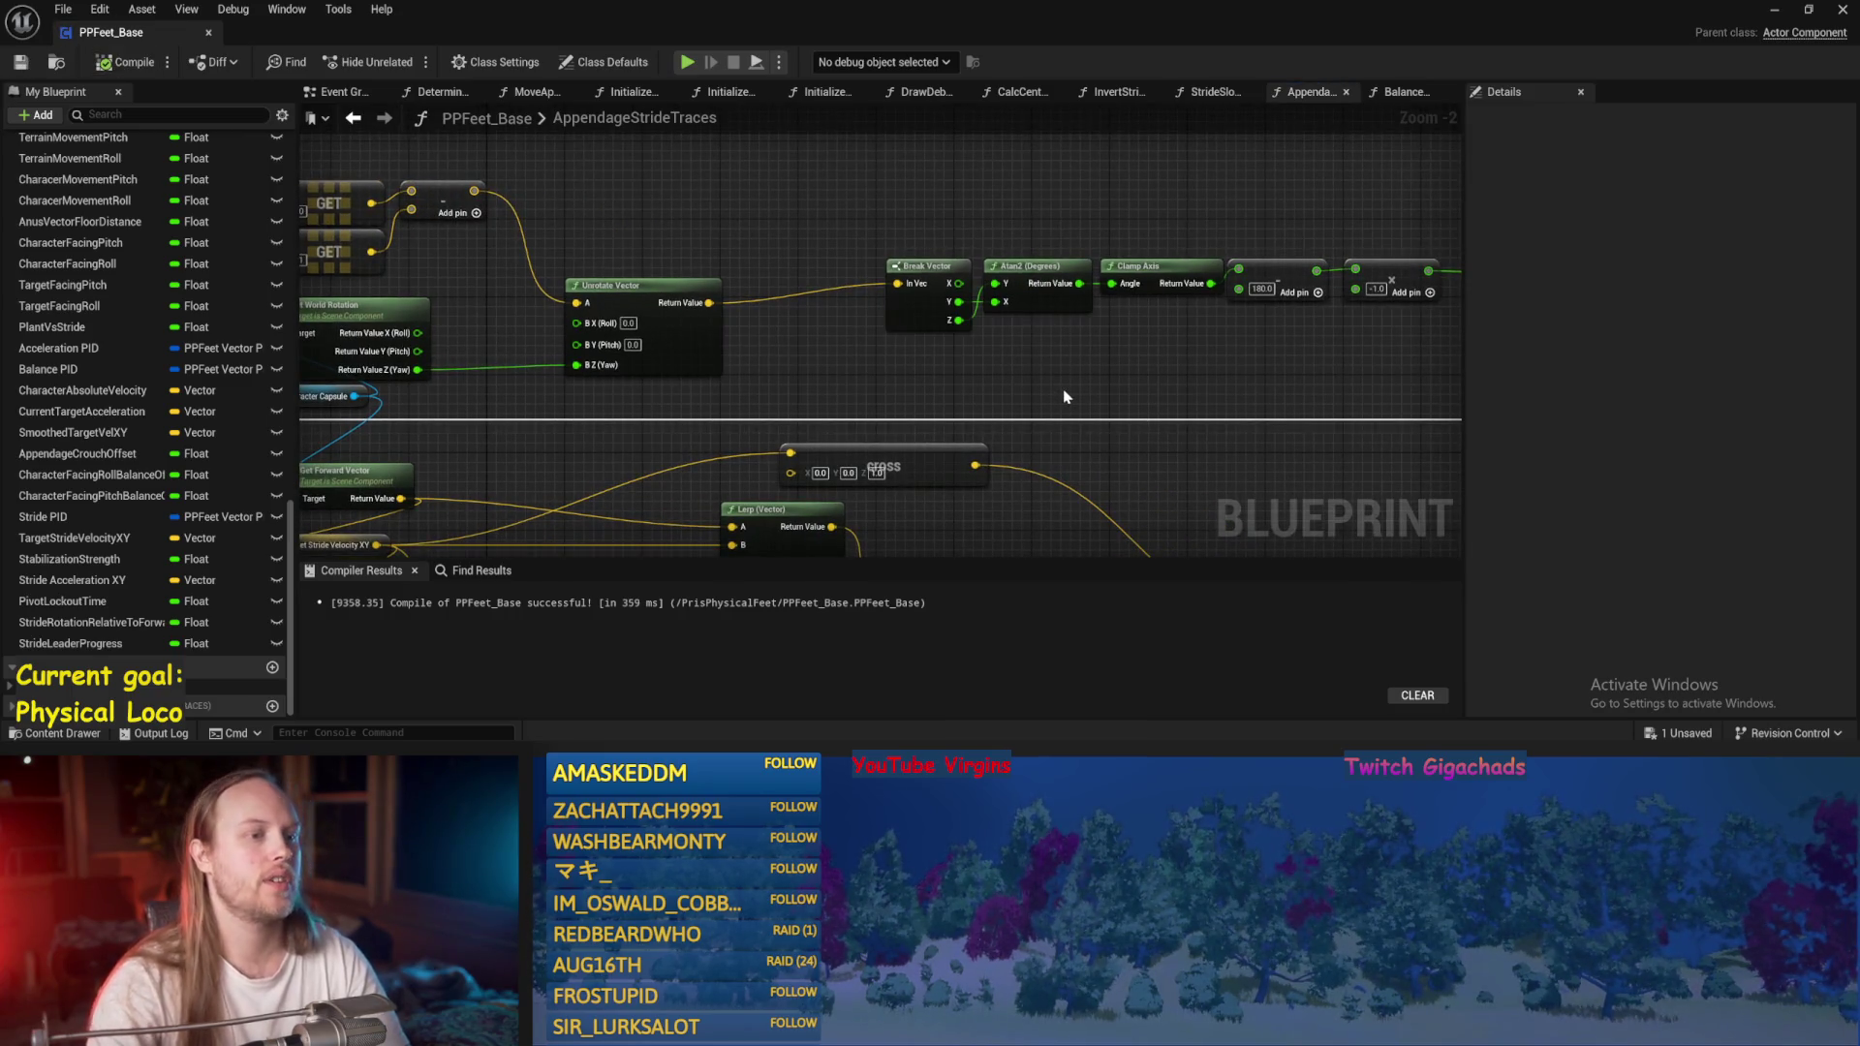
Save PPFeet_Base again and launch a Play In Editor test of PPFeet_TestLevel.
left_click_drag(1168, 364, 1014, 374)
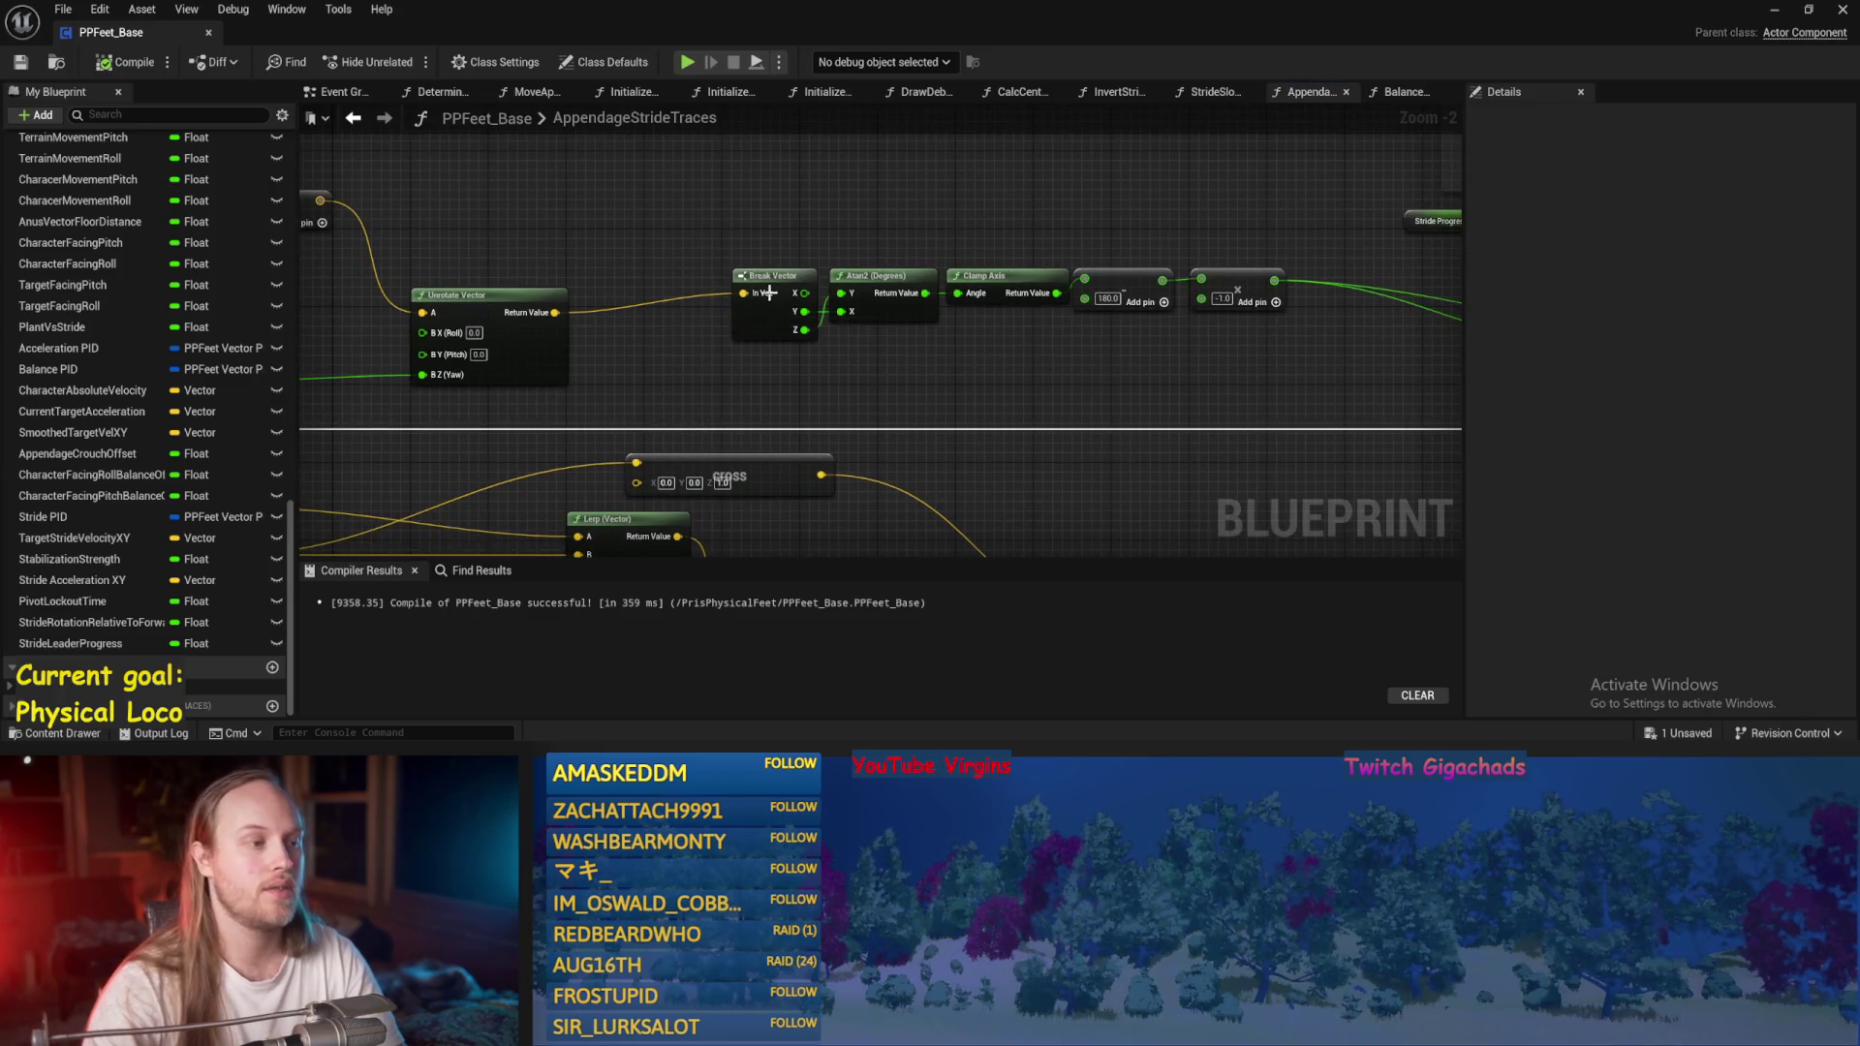
left_click_drag(1258, 399, 677, 340)
key("ctrl+s")
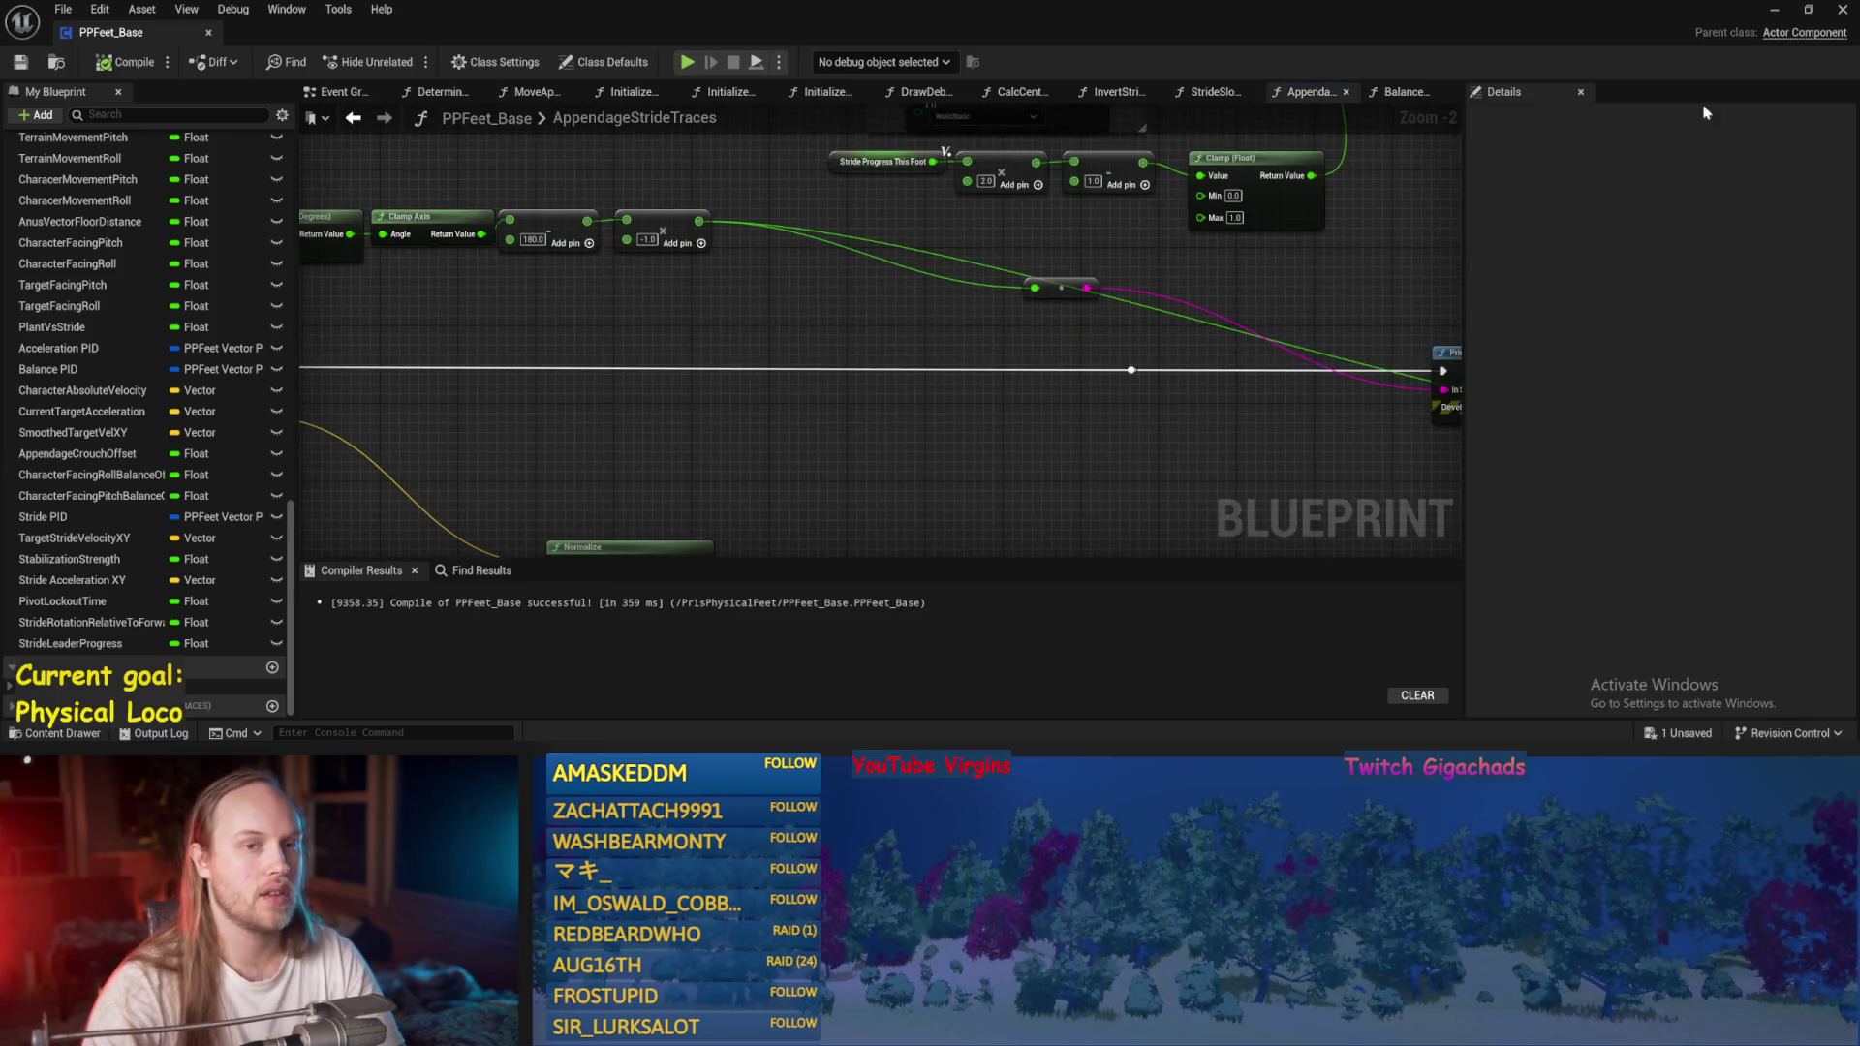
left_click(1776, 12)
key("alt+p")
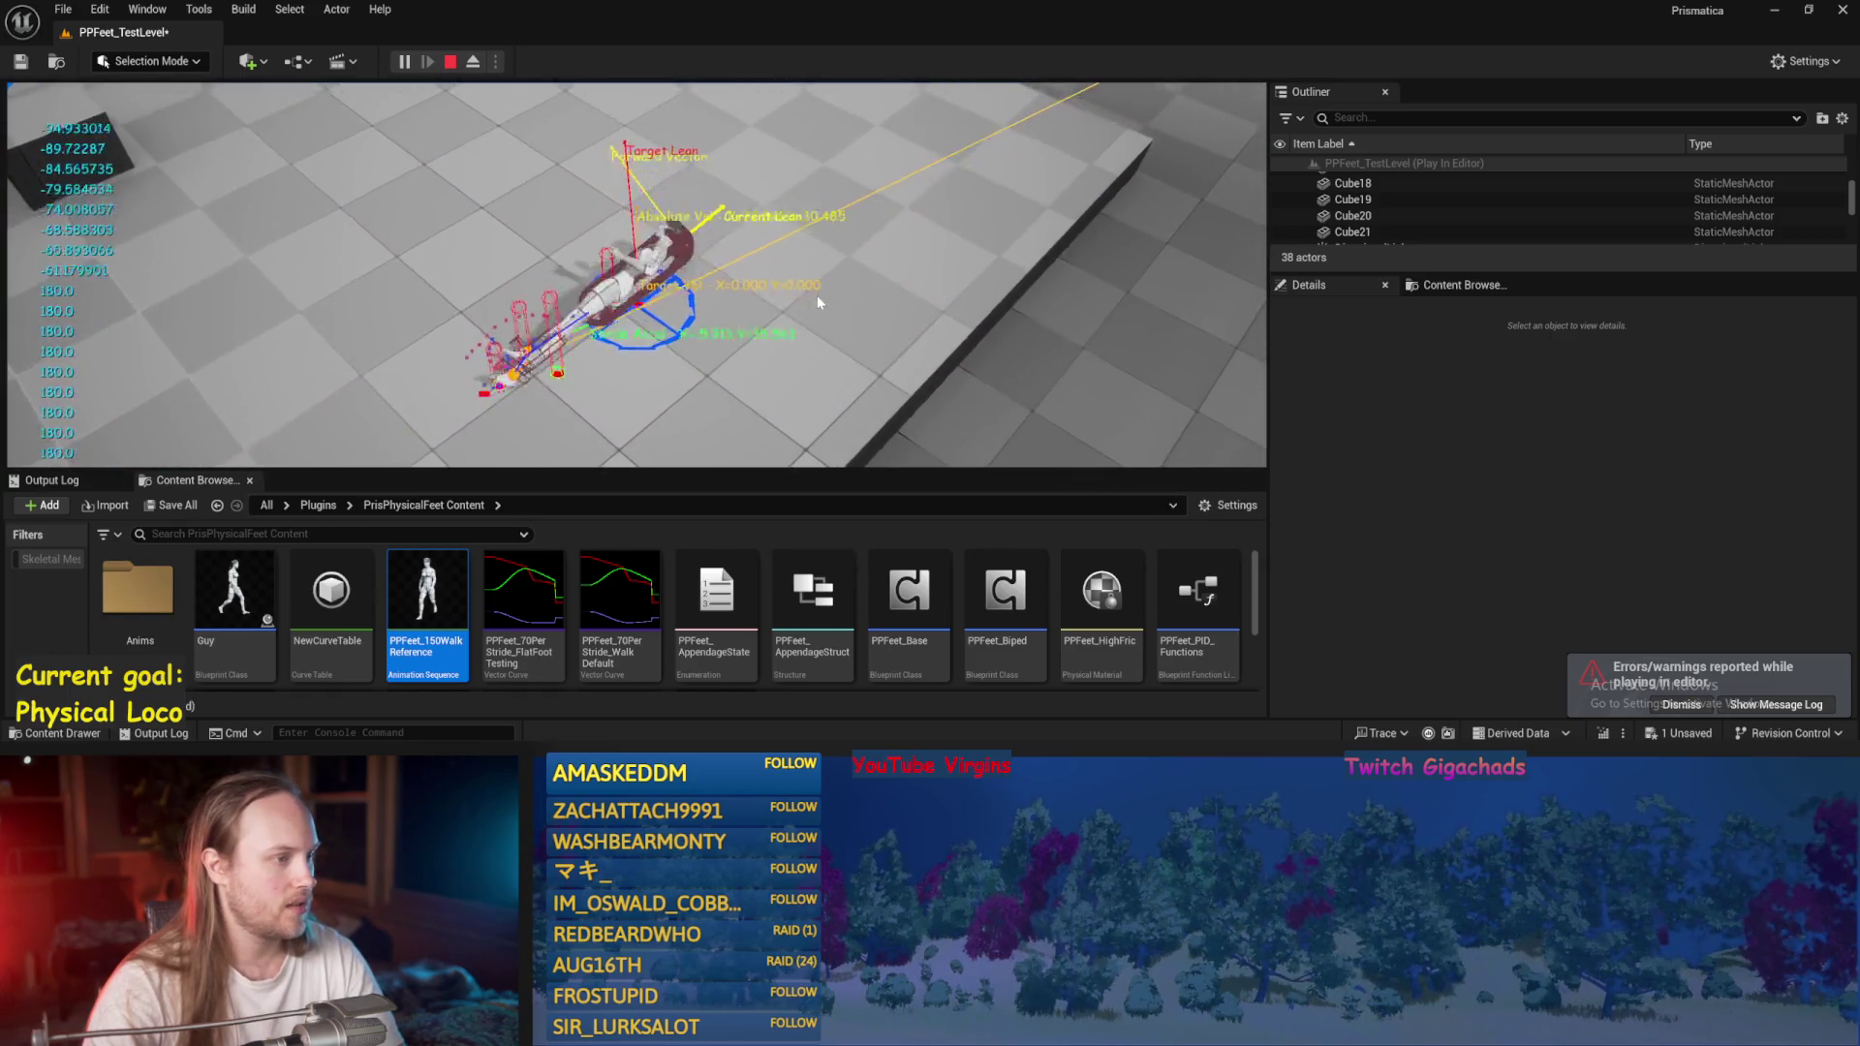
Stop the test play, select the floor and test character, and return to PPFeet_Base's Event Graph.
key("Escape")
left_click(657, 369)
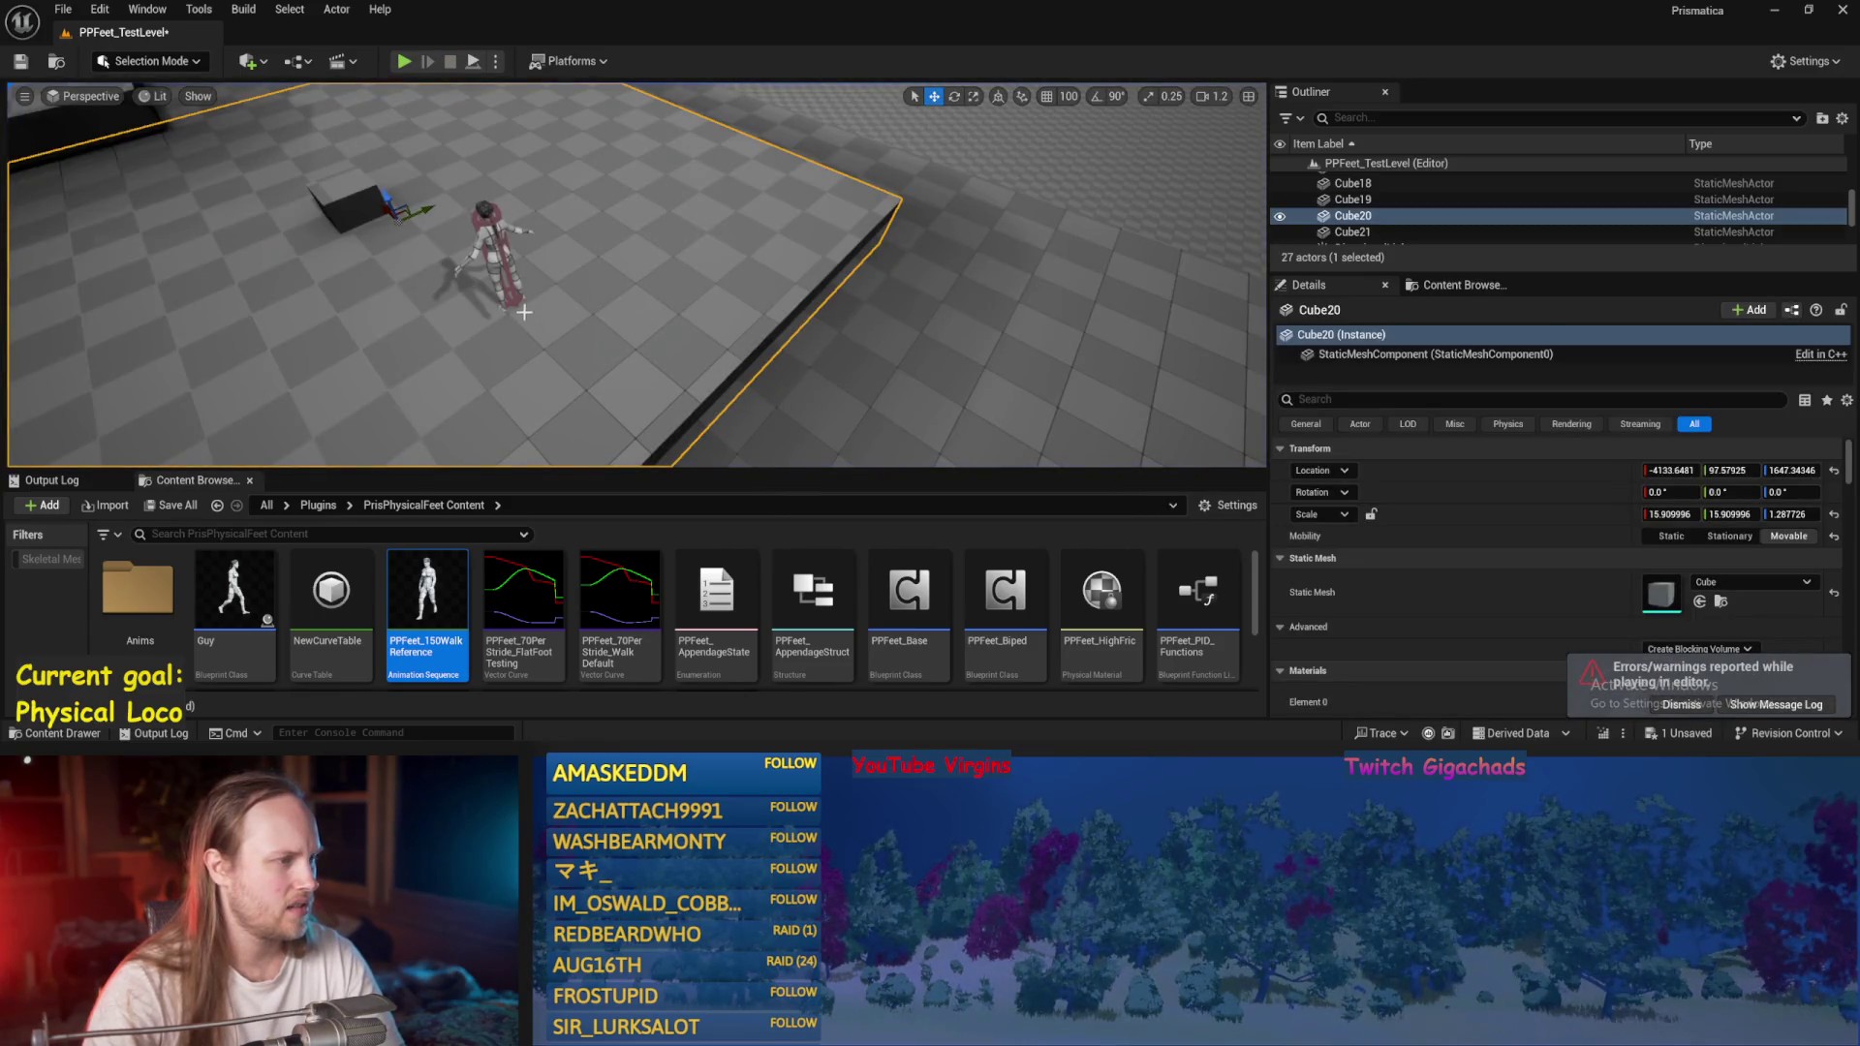
left_click(492, 245)
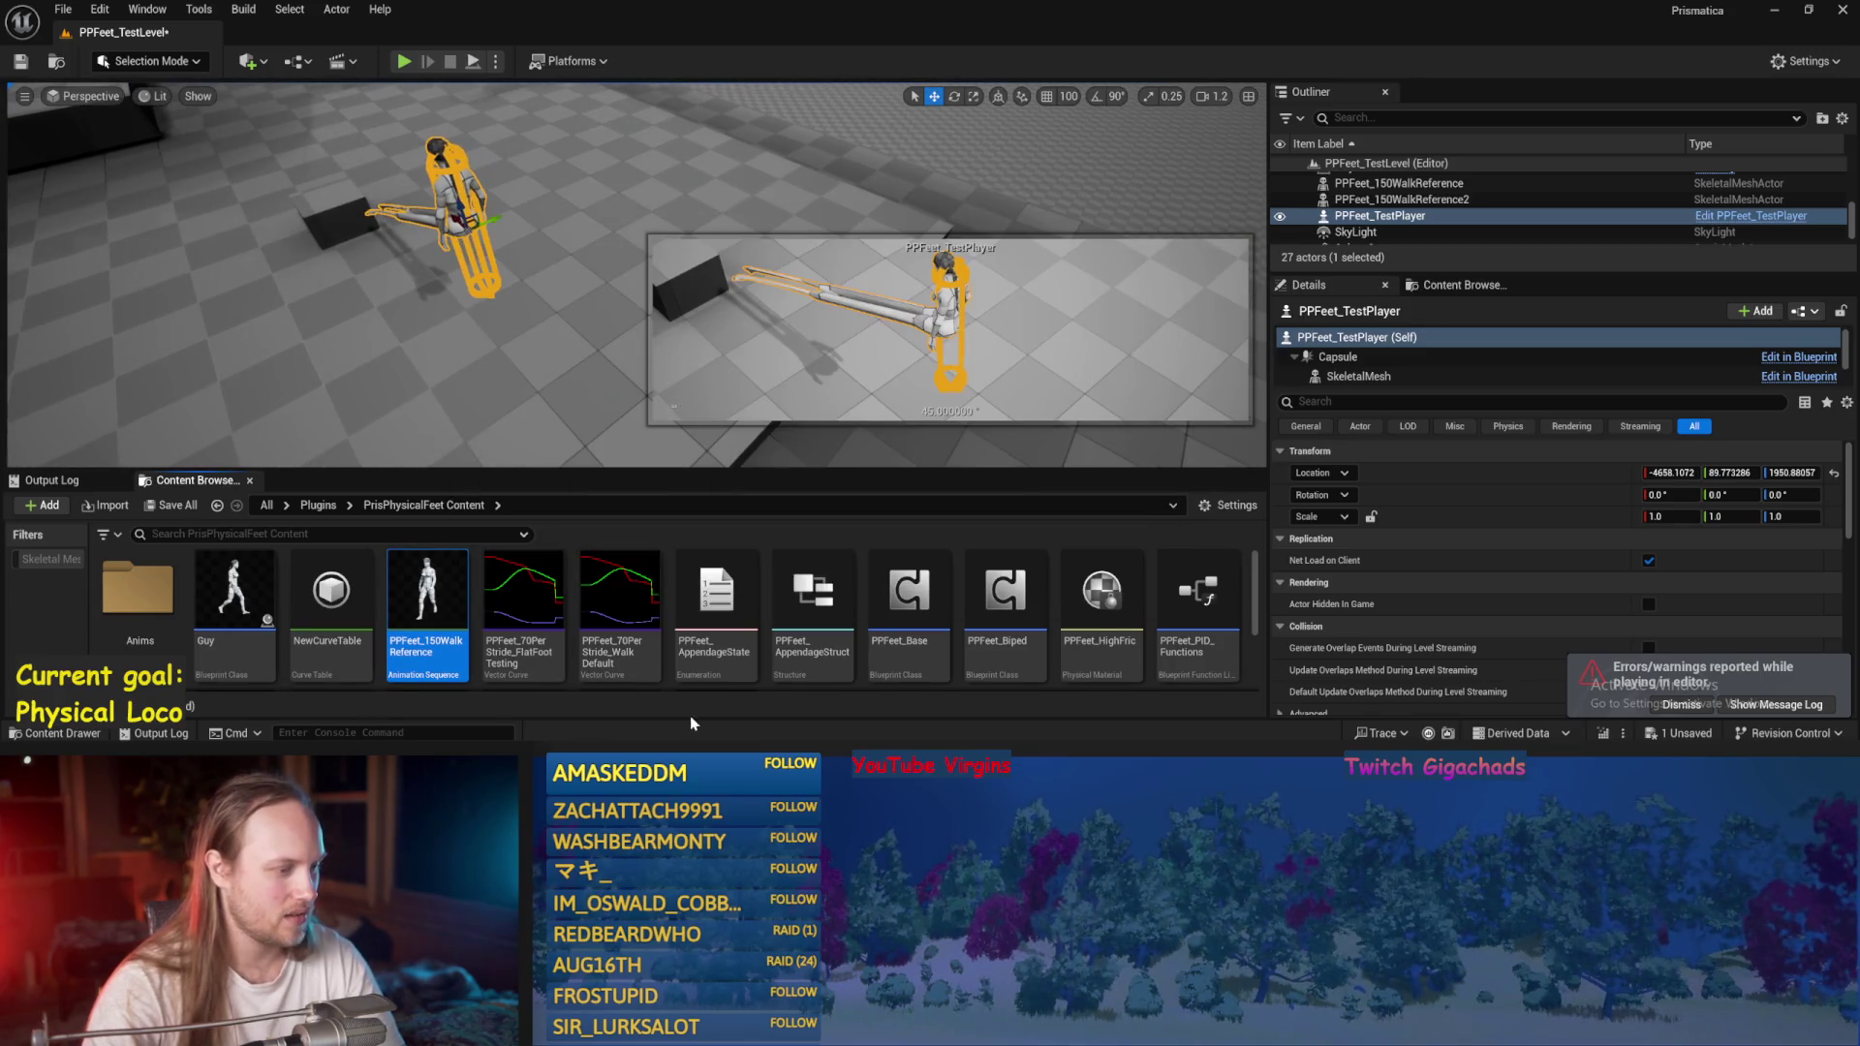
key("alt+Tab")
left_click(334, 92)
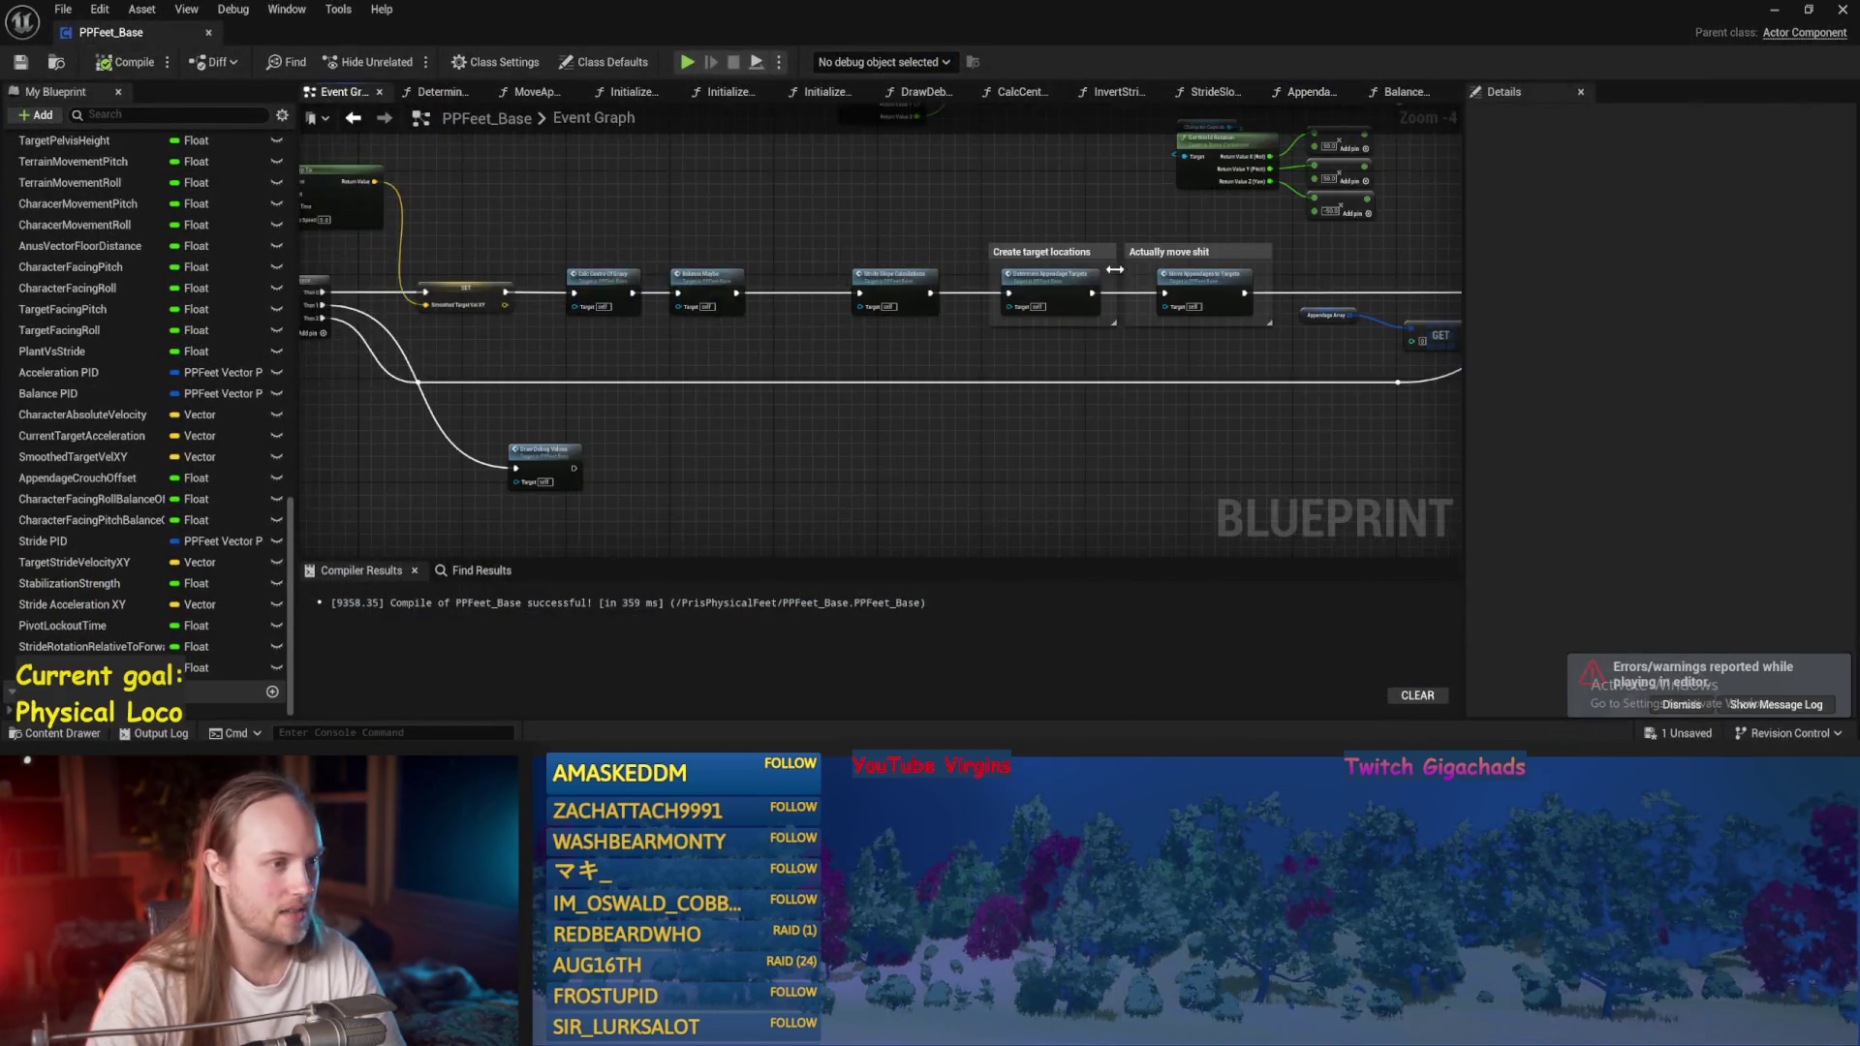
Connect the Character Absolute Velocity SET node's exec output to the Lock character for testing nodes.
scroll(780, 352, "down", 2)
scroll(710, 328, "up", 4)
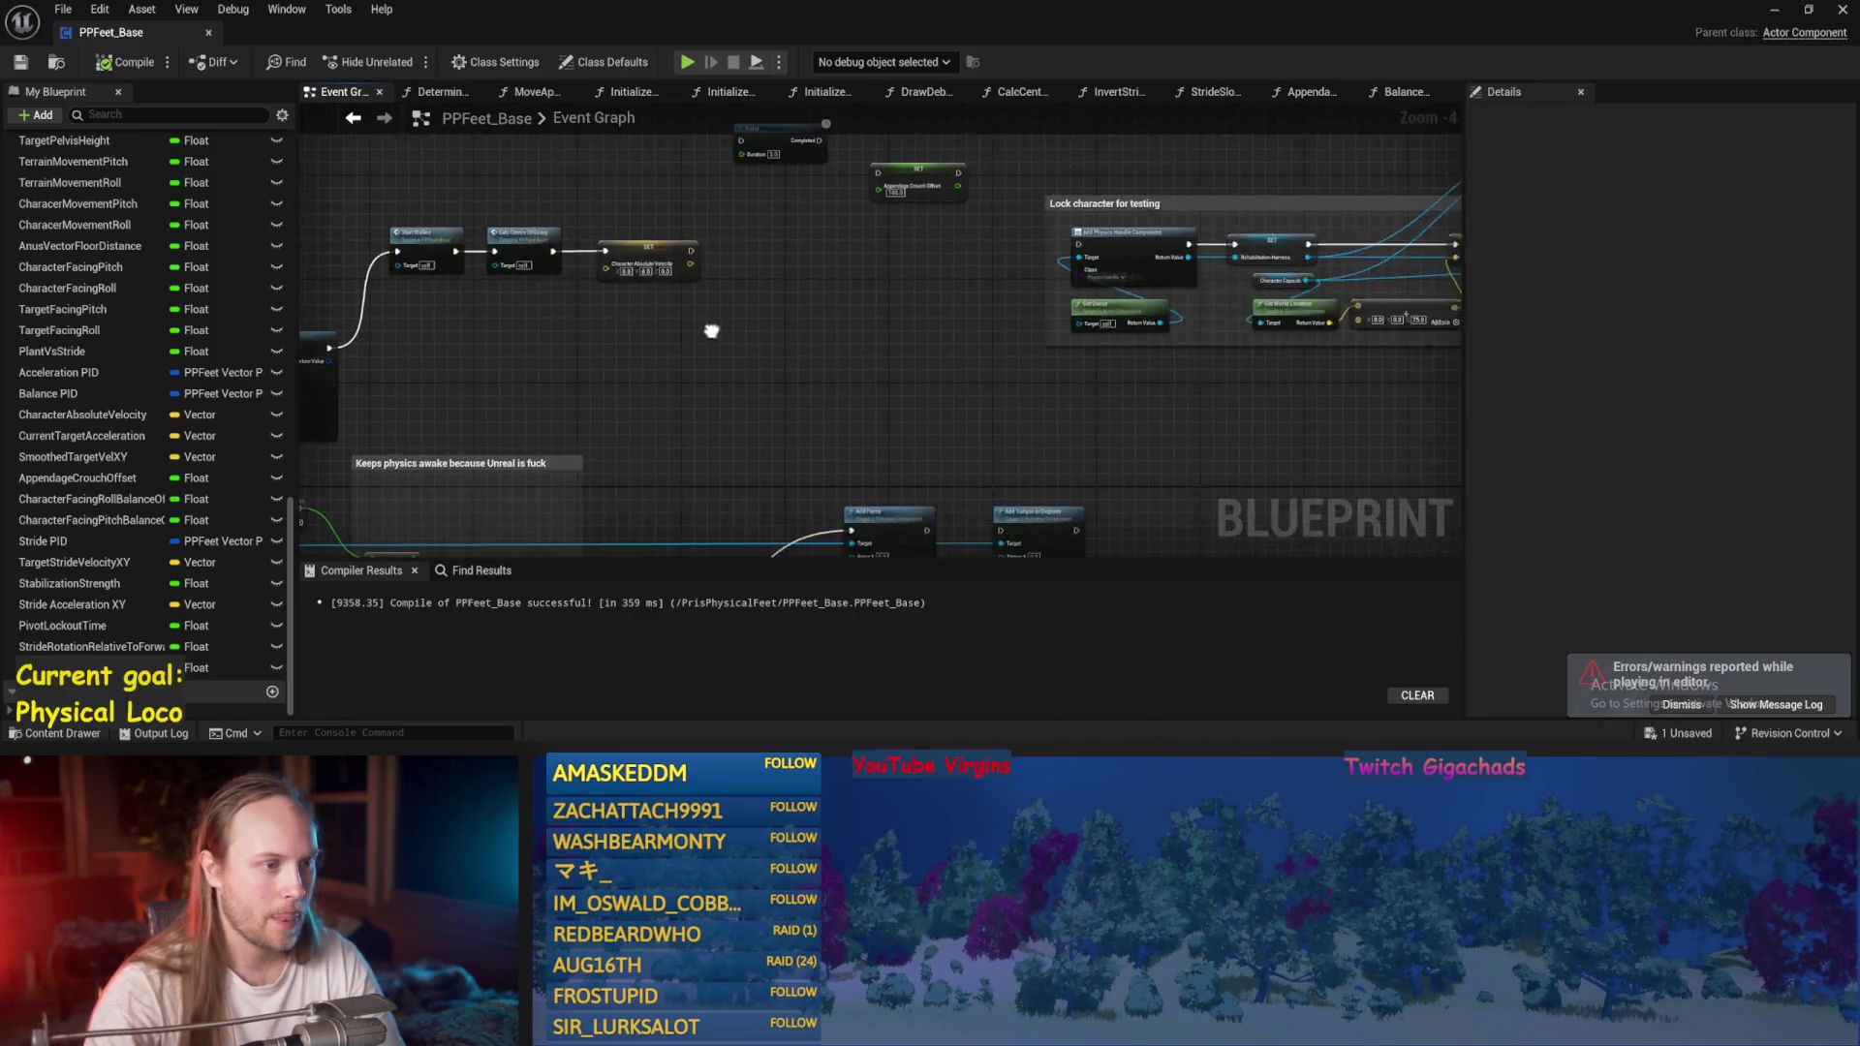
left_click_drag(765, 215, 1278, 205)
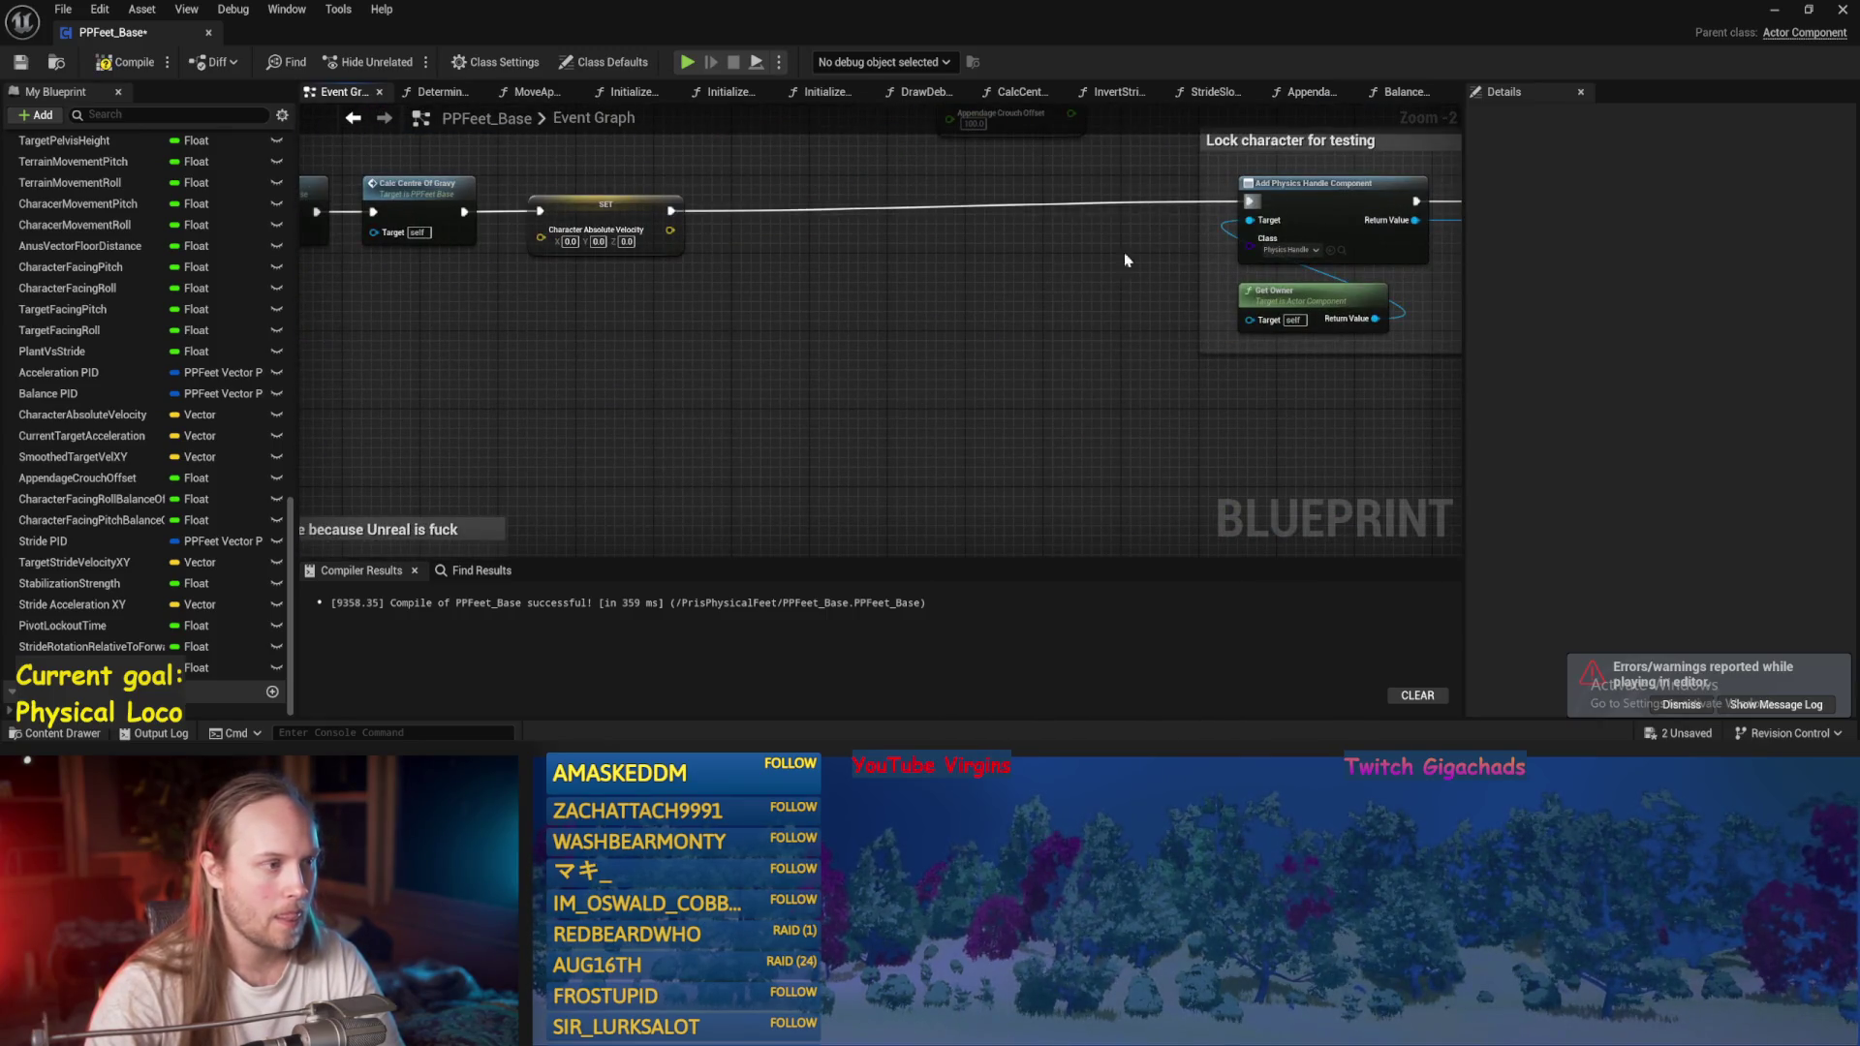
Save PPFeet_Base and start a play test of PPFeet_TestLevel.
left_click(32, 66)
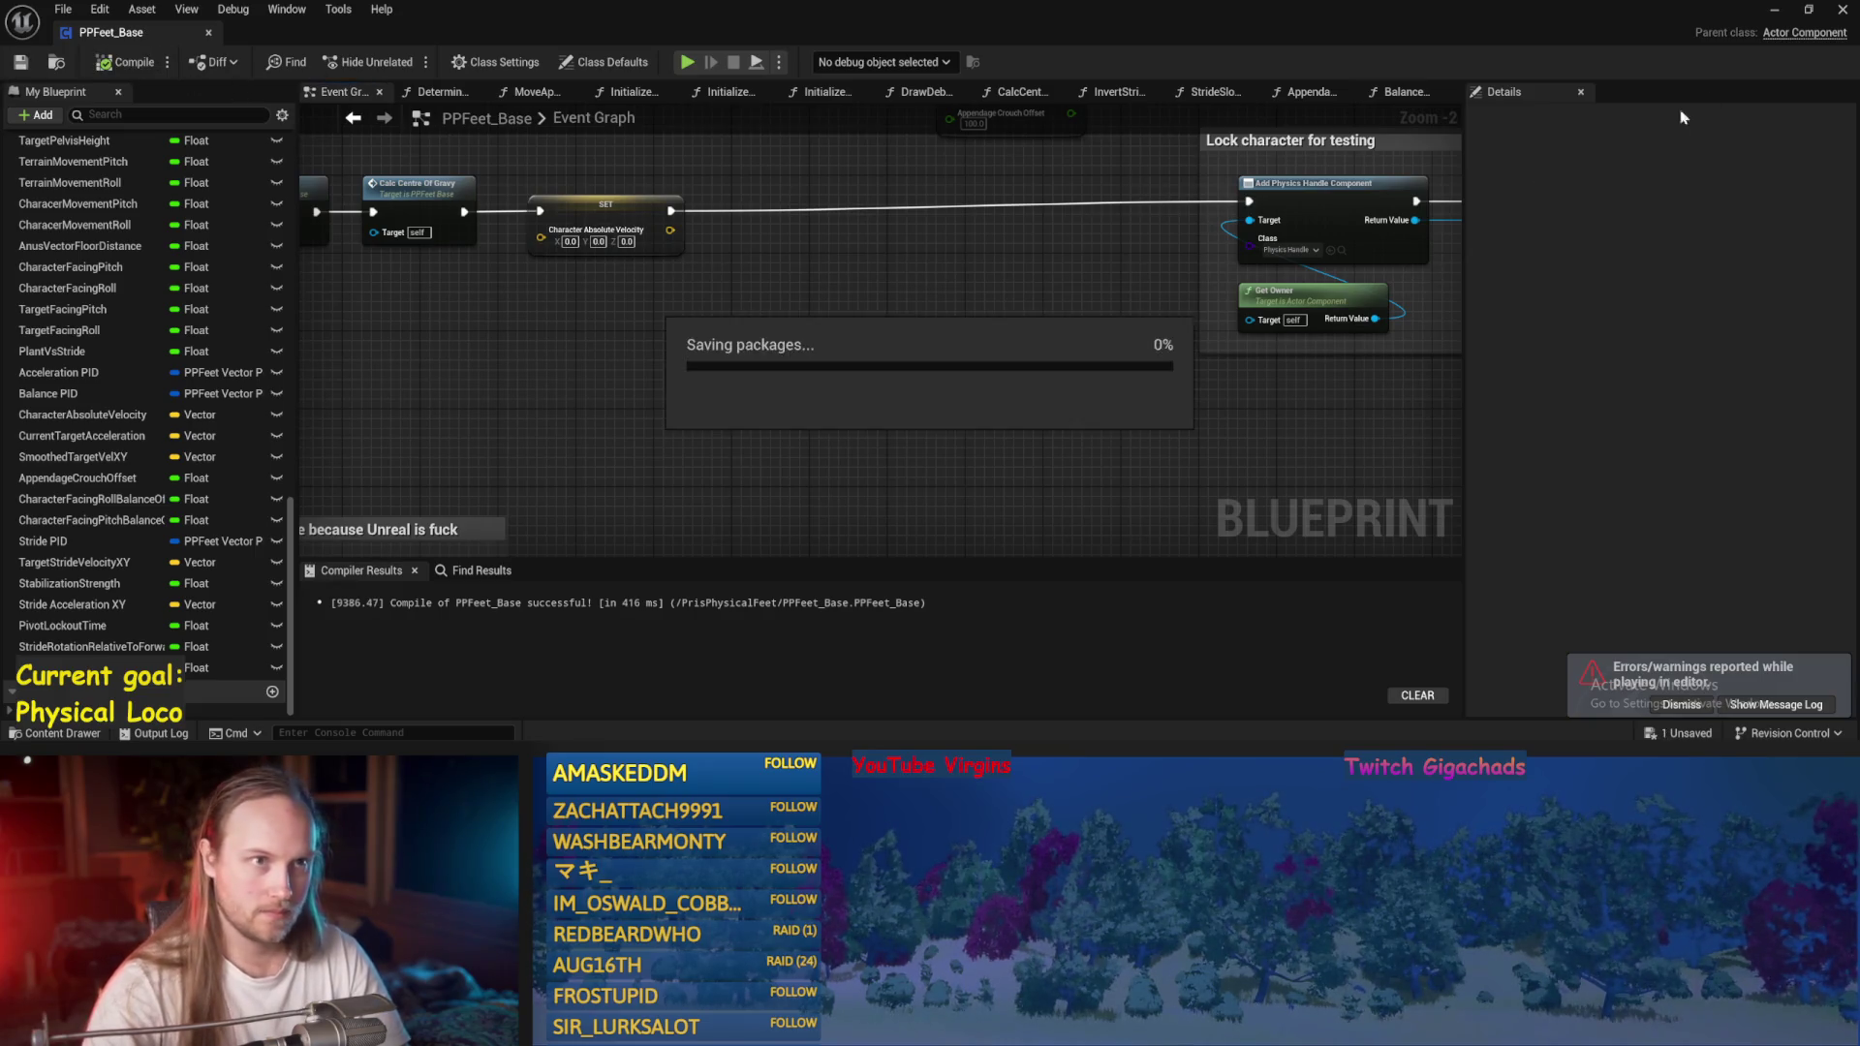
key("alt+Tab")
left_click(472, 62)
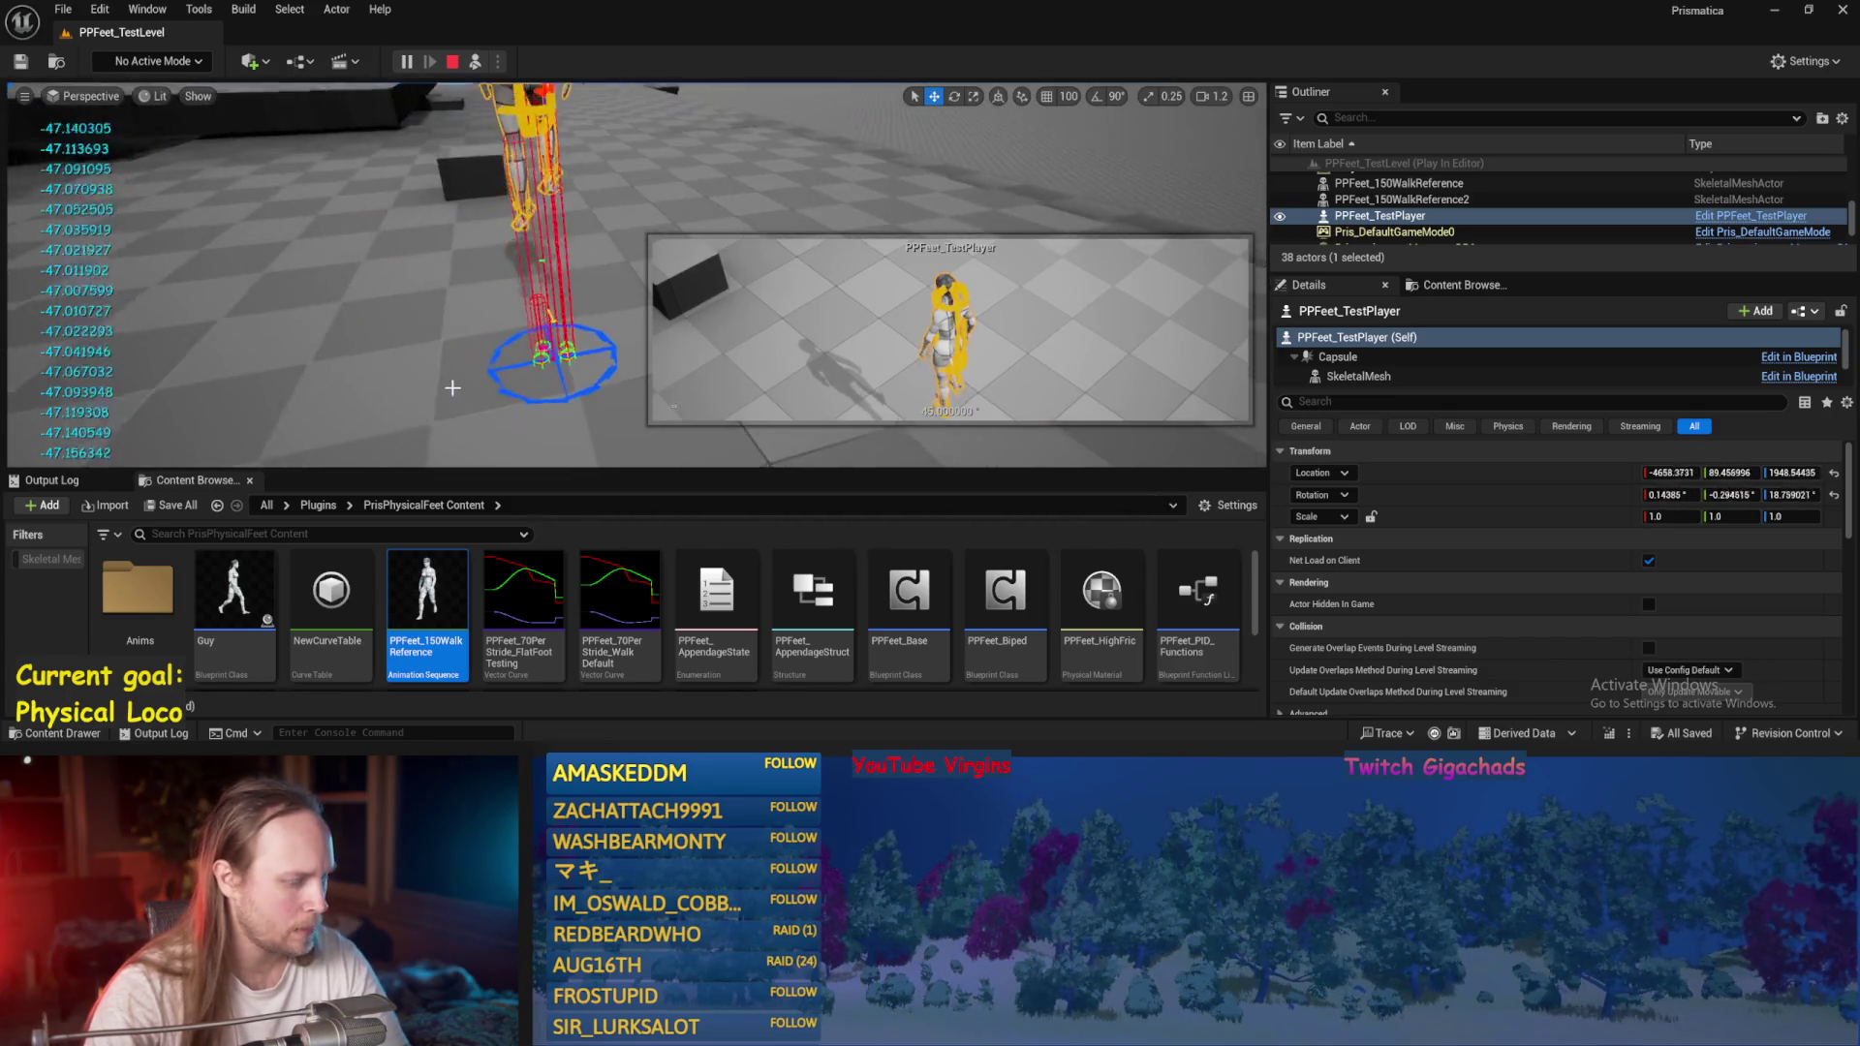
Orbit the play view around the character and its debug ring on the floor block.
left_click(445, 382)
scroll(446, 393, "down", 2)
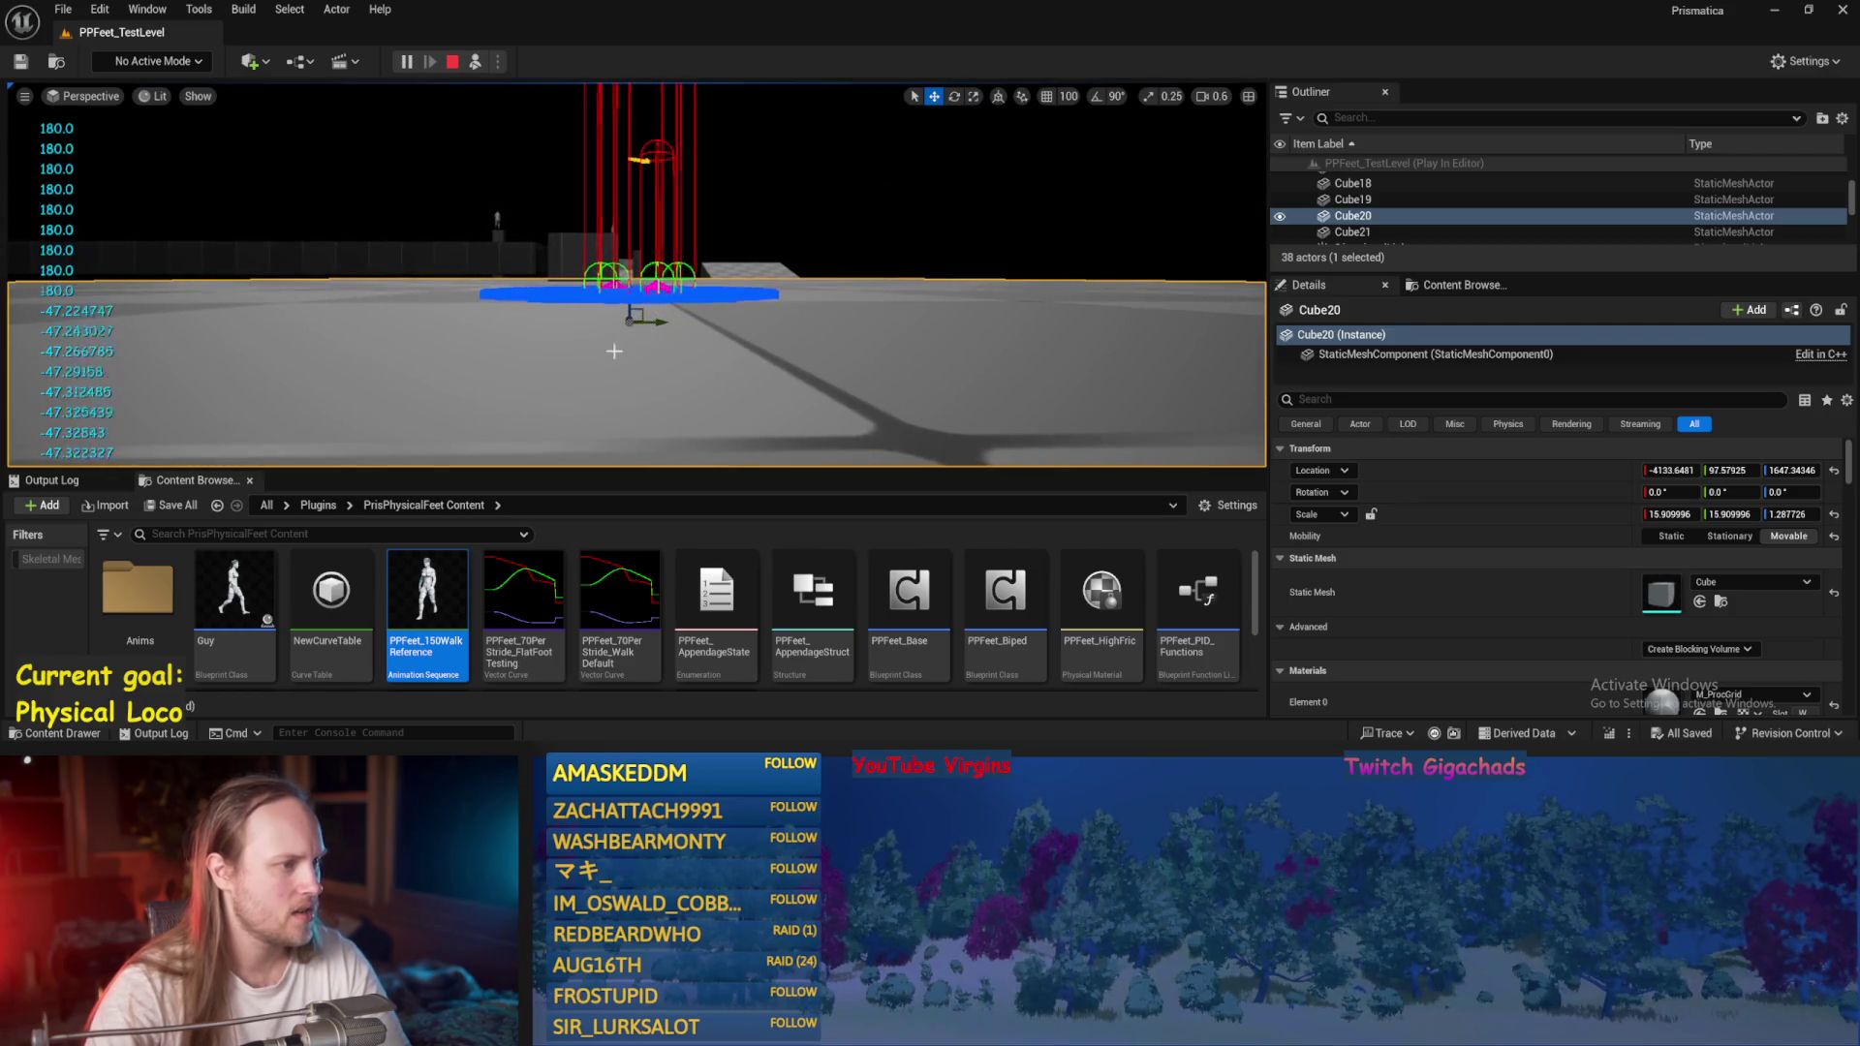
scroll(447, 394, "up", 2)
scroll(637, 274, "down", 3)
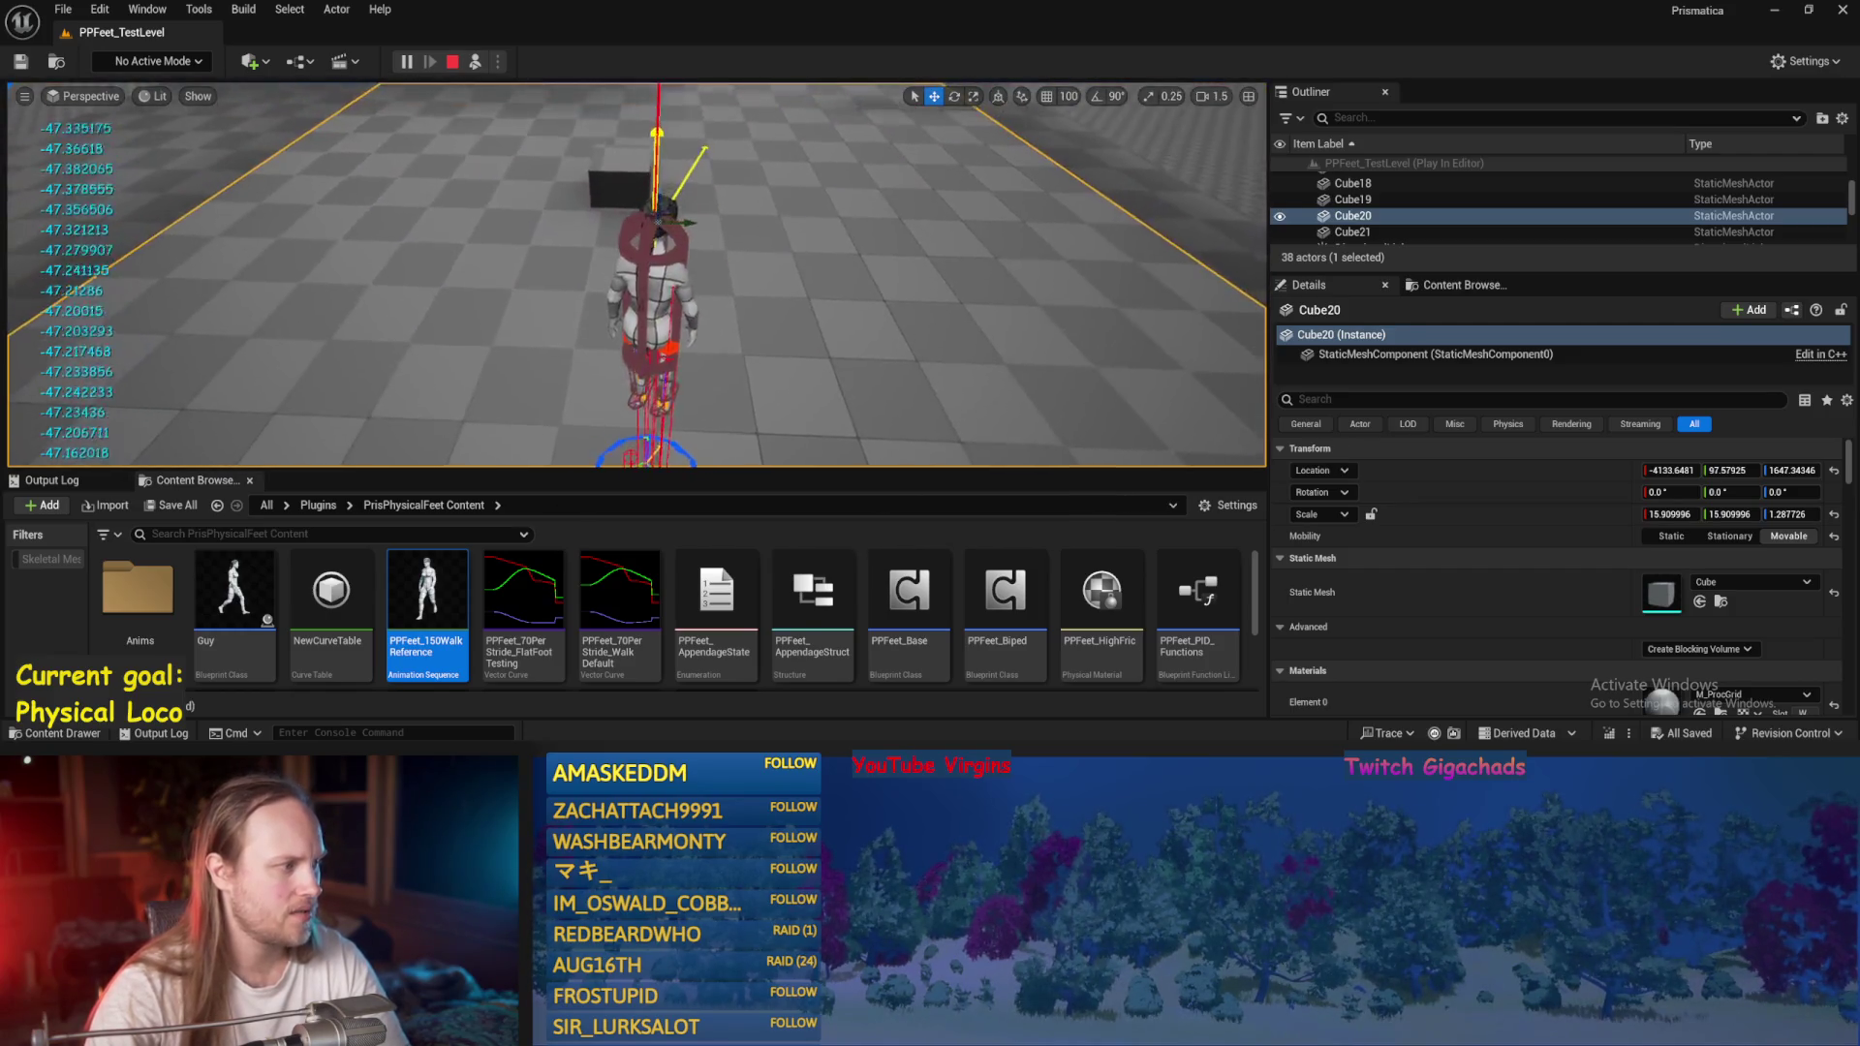
scroll(637, 274, "down", 2)
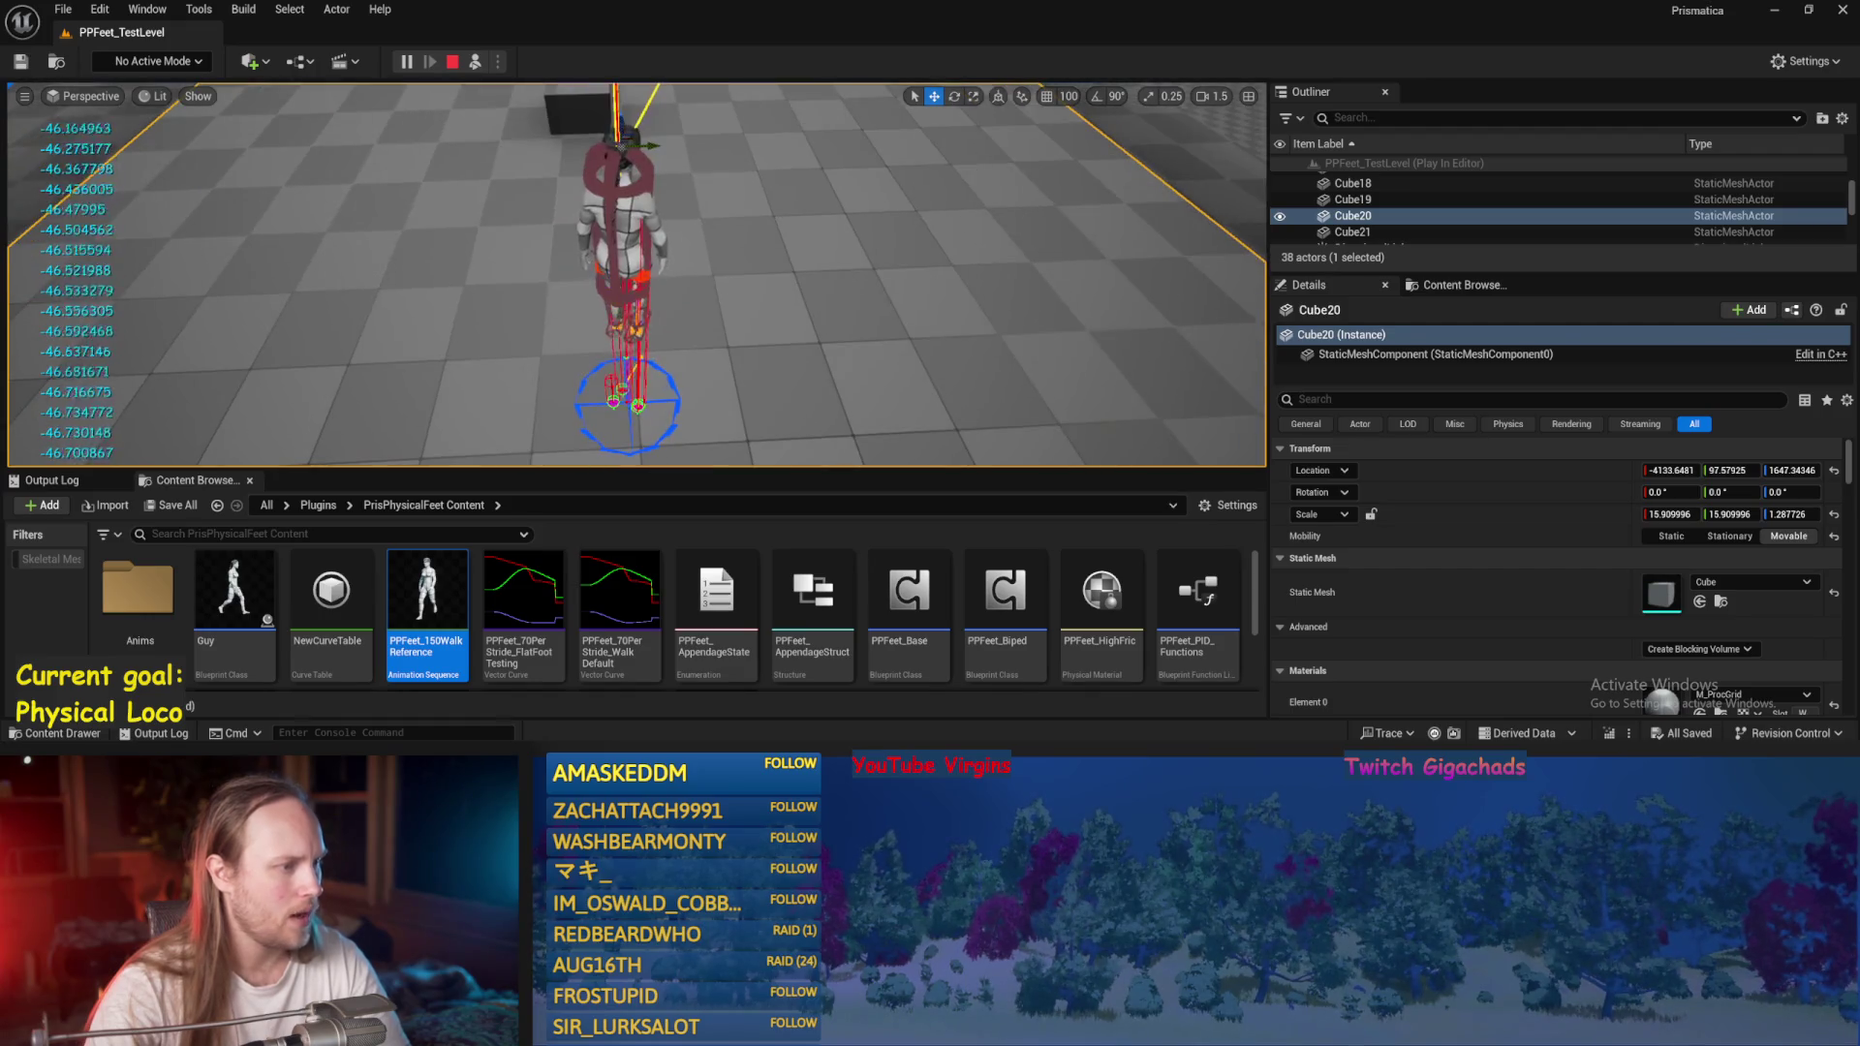
scroll(637, 274, "up", 3)
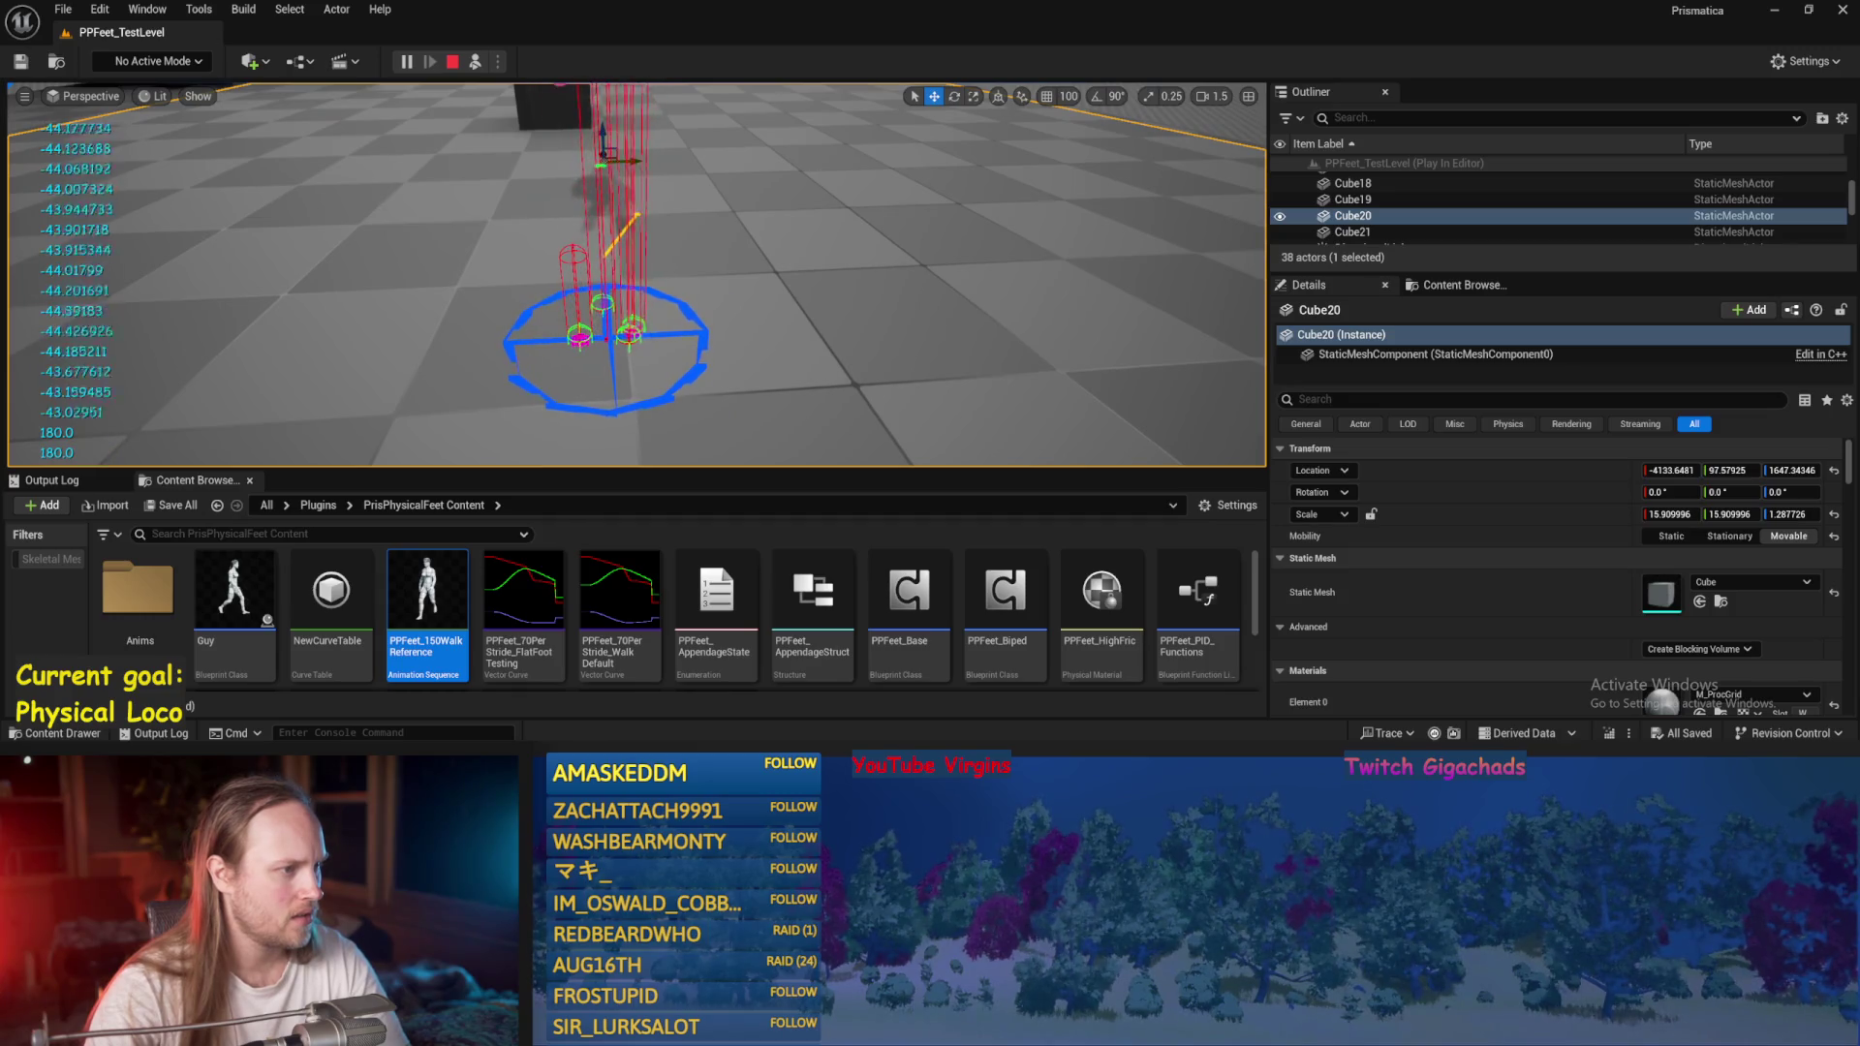
left_click_drag(670, 329, 670, 351)
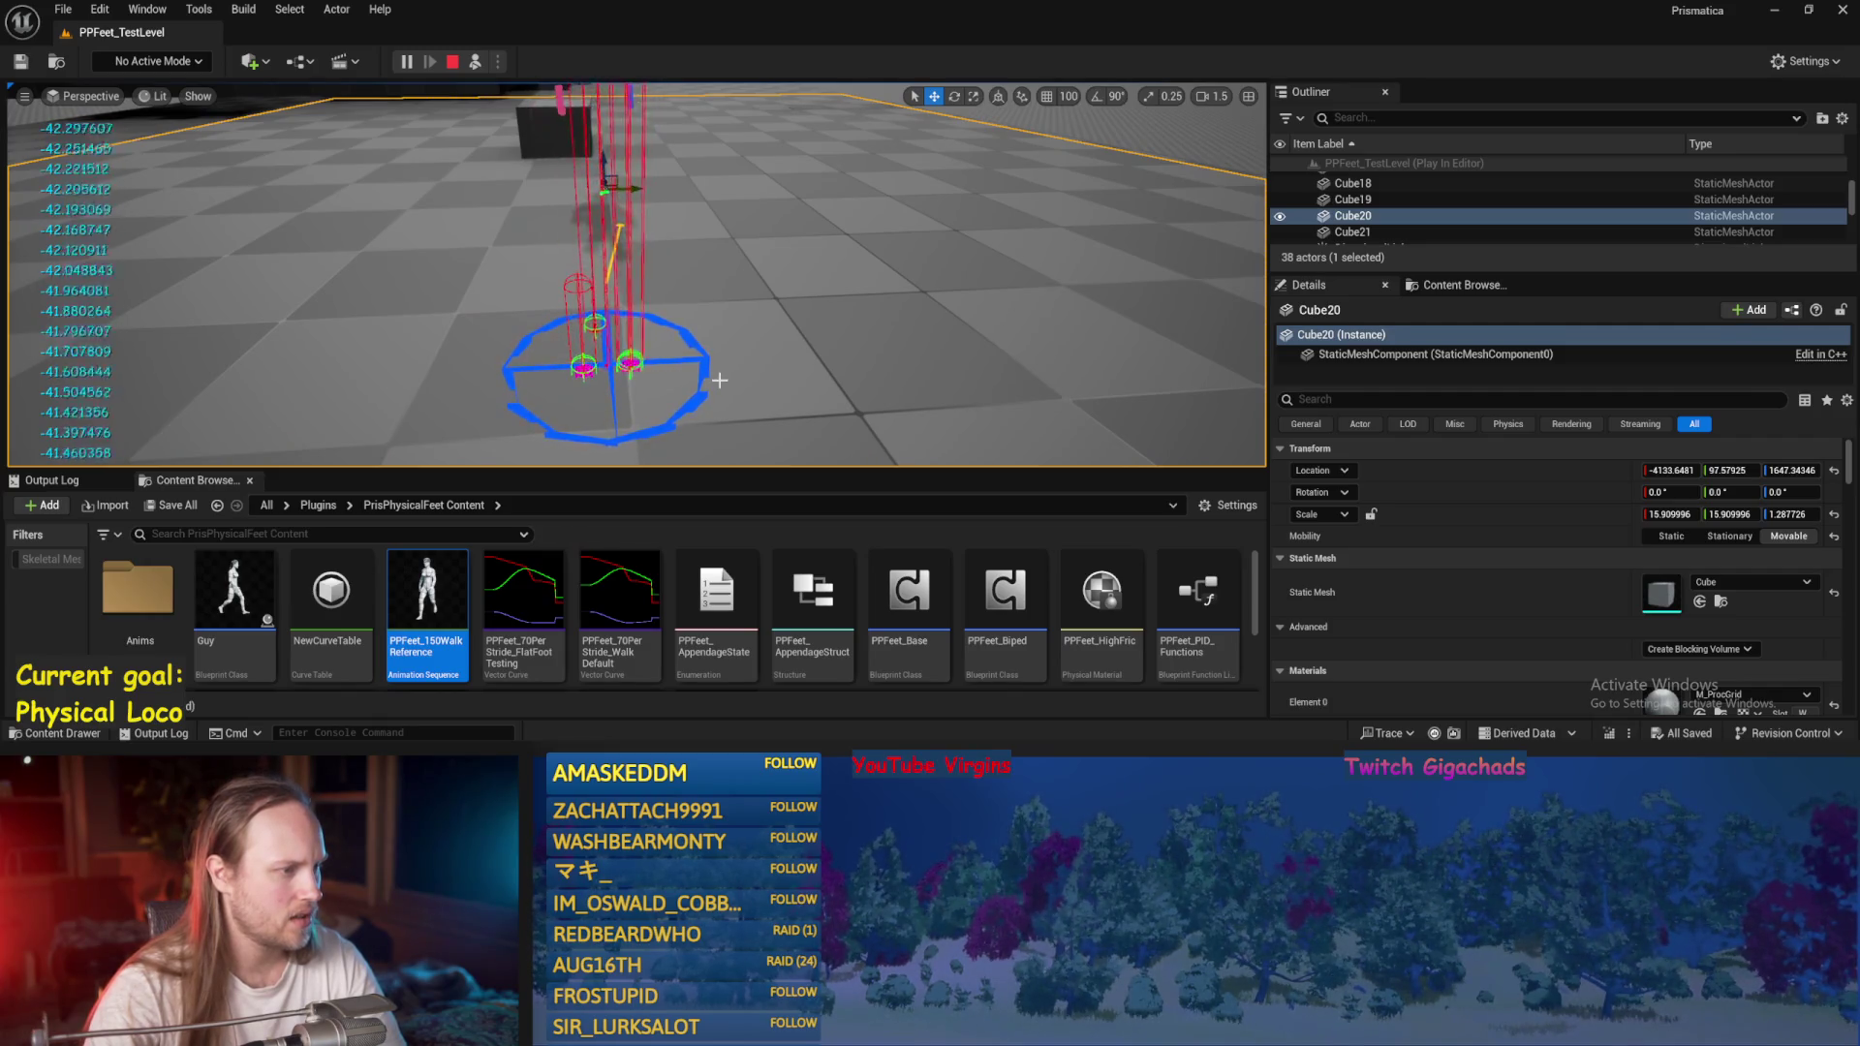
left_click_drag(721, 379, 721, 339)
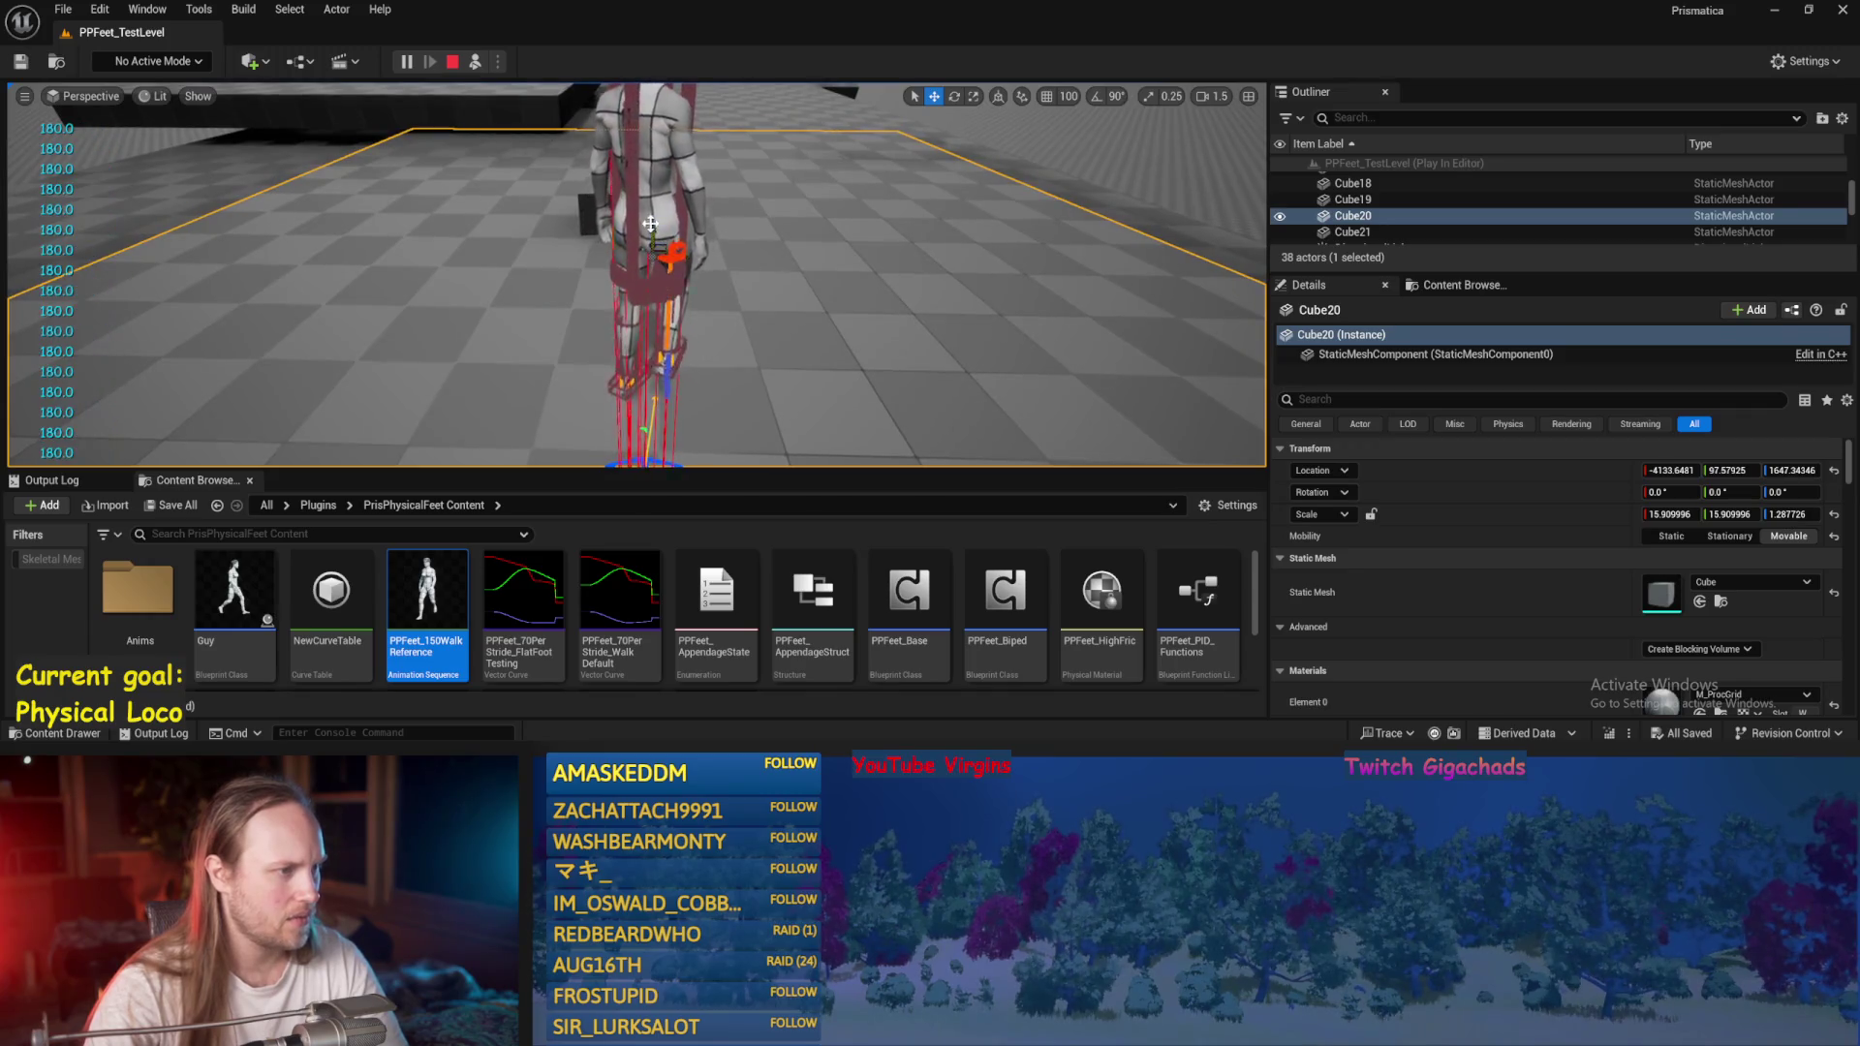
Select PPFeet_TestPlayer in rotate mode, then stop the play session.
left_click(650, 224)
key("e")
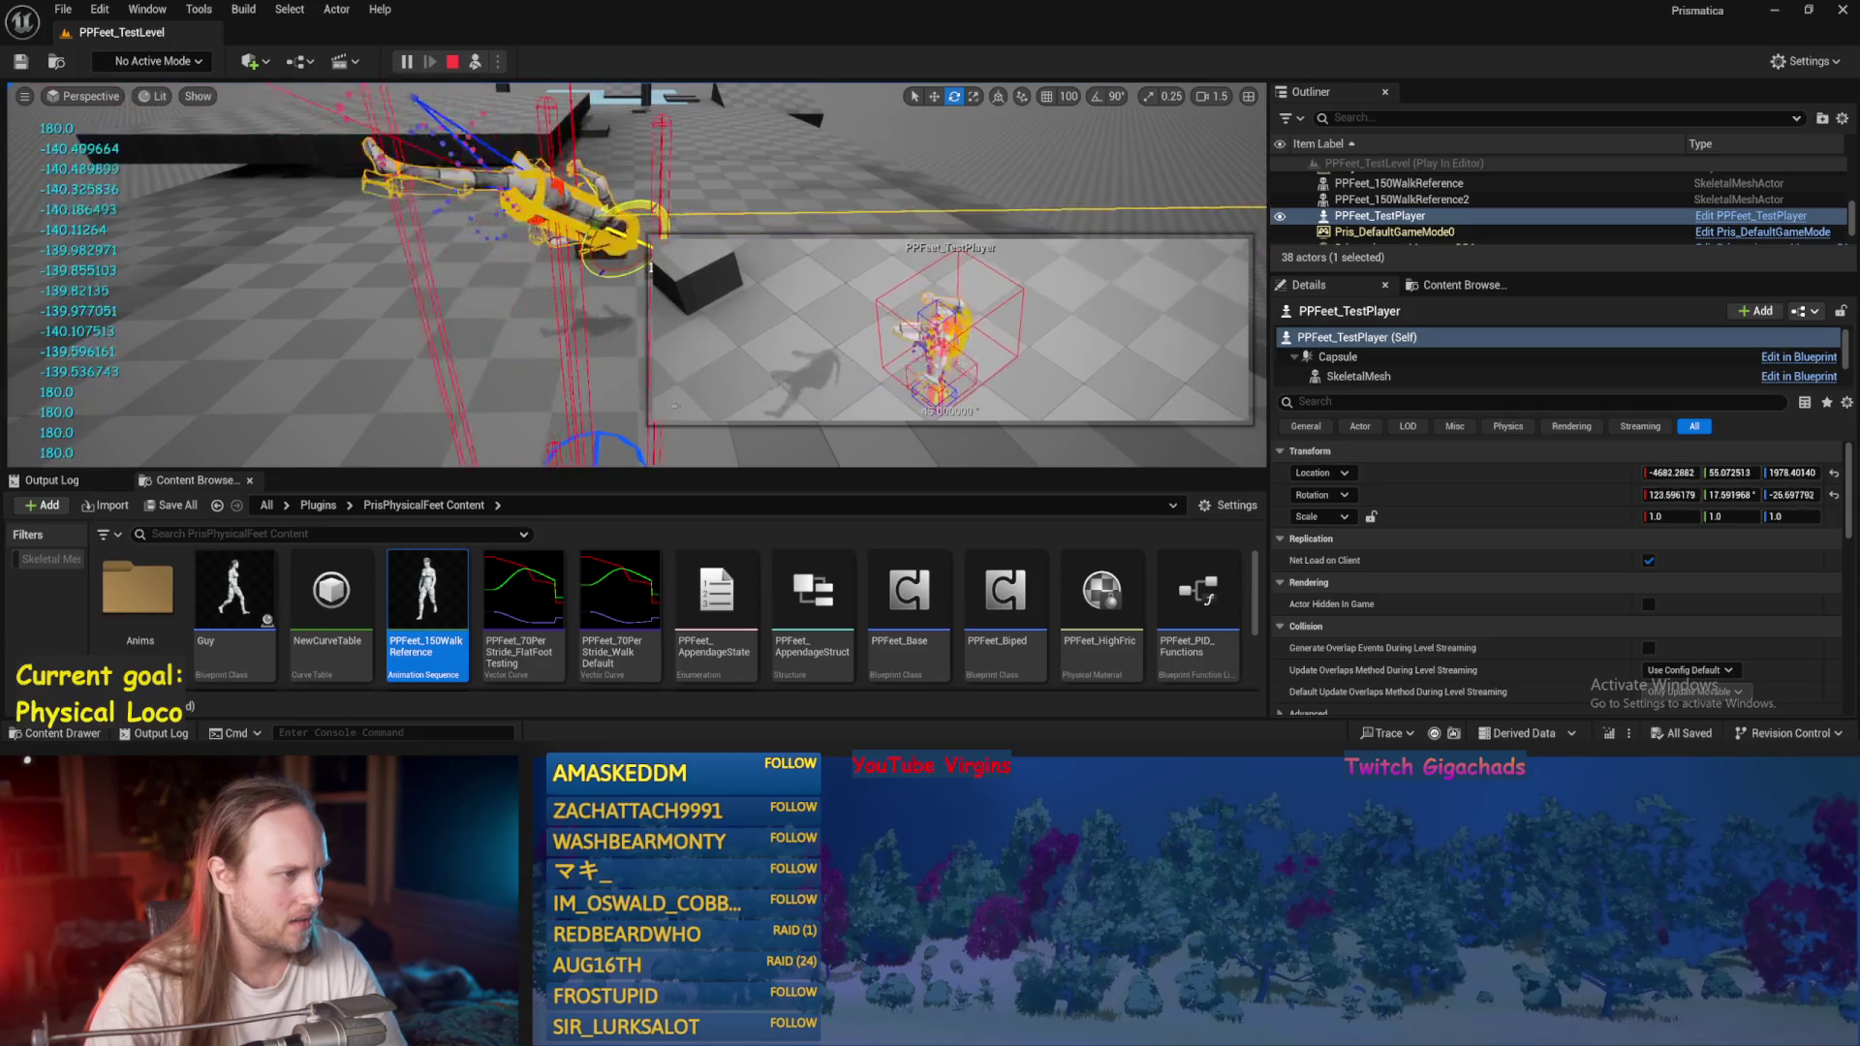
key("Escape")
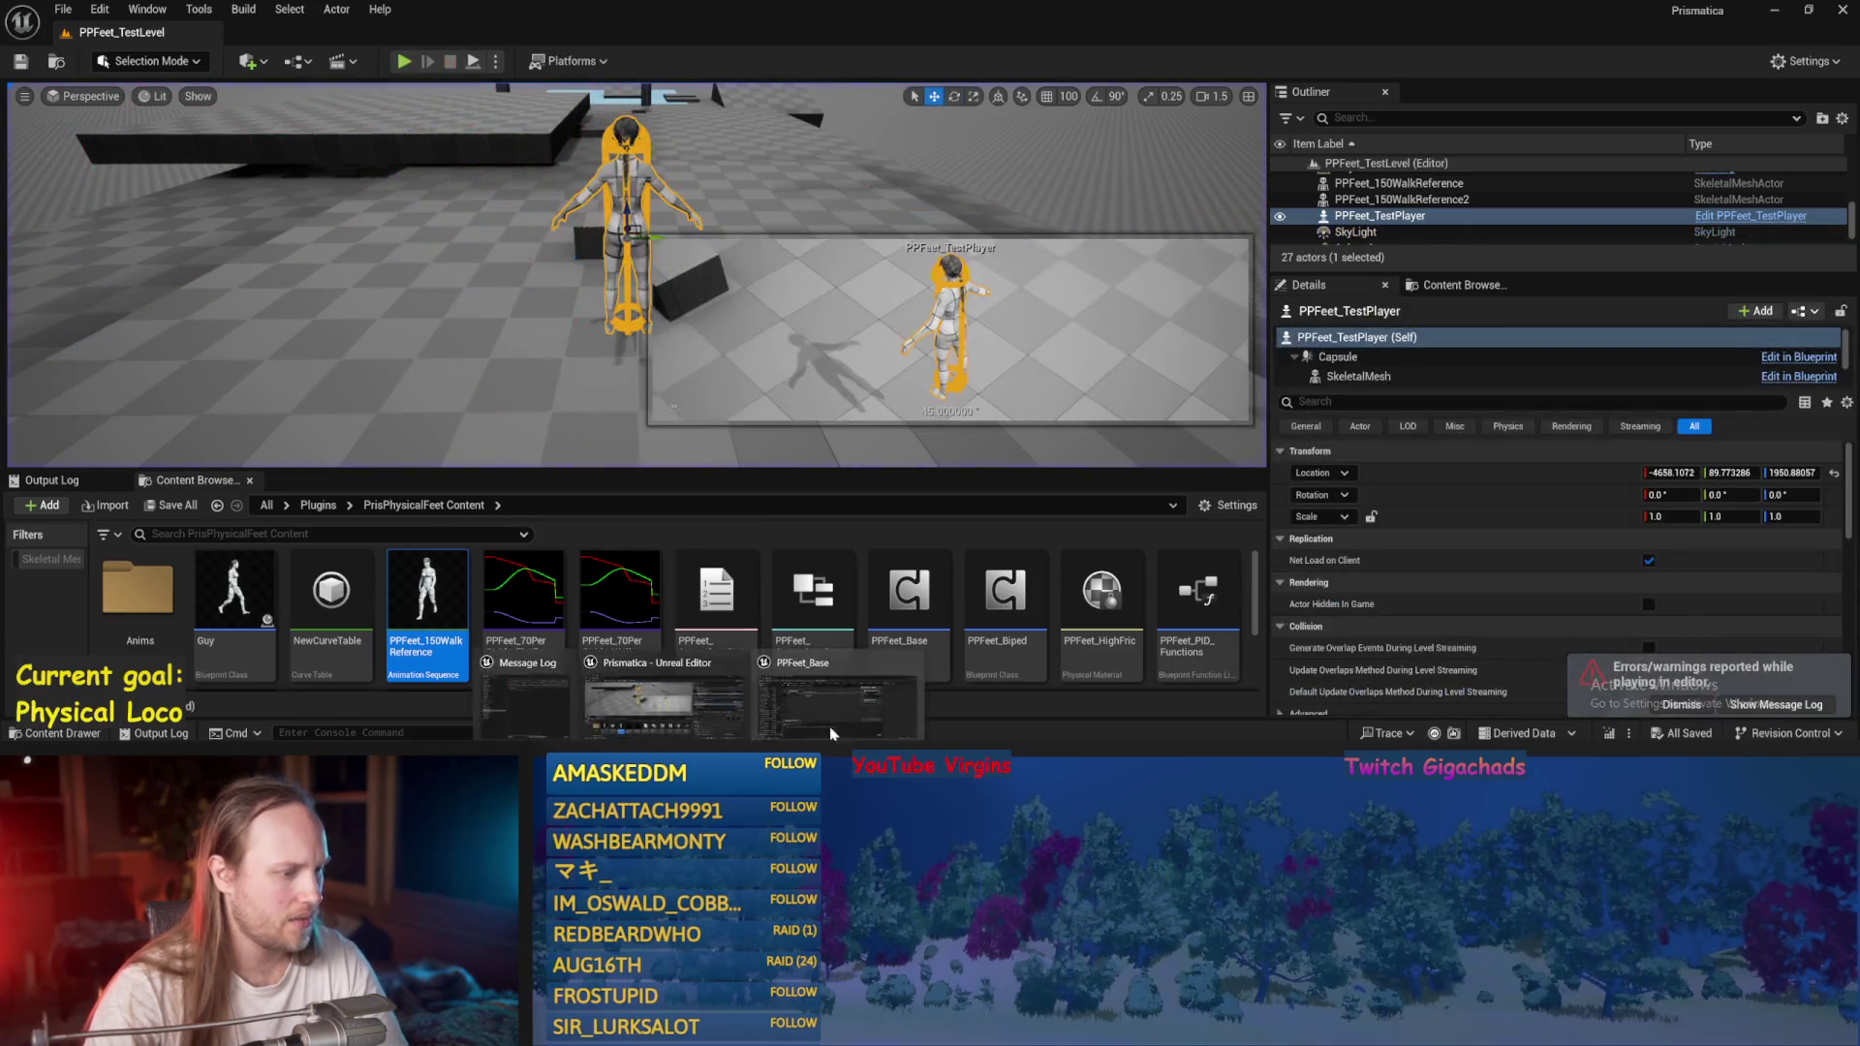
Open the AppendageStrideTraces function graph from the Event Graph and save PPFeet_Base.
left_click(384, 117)
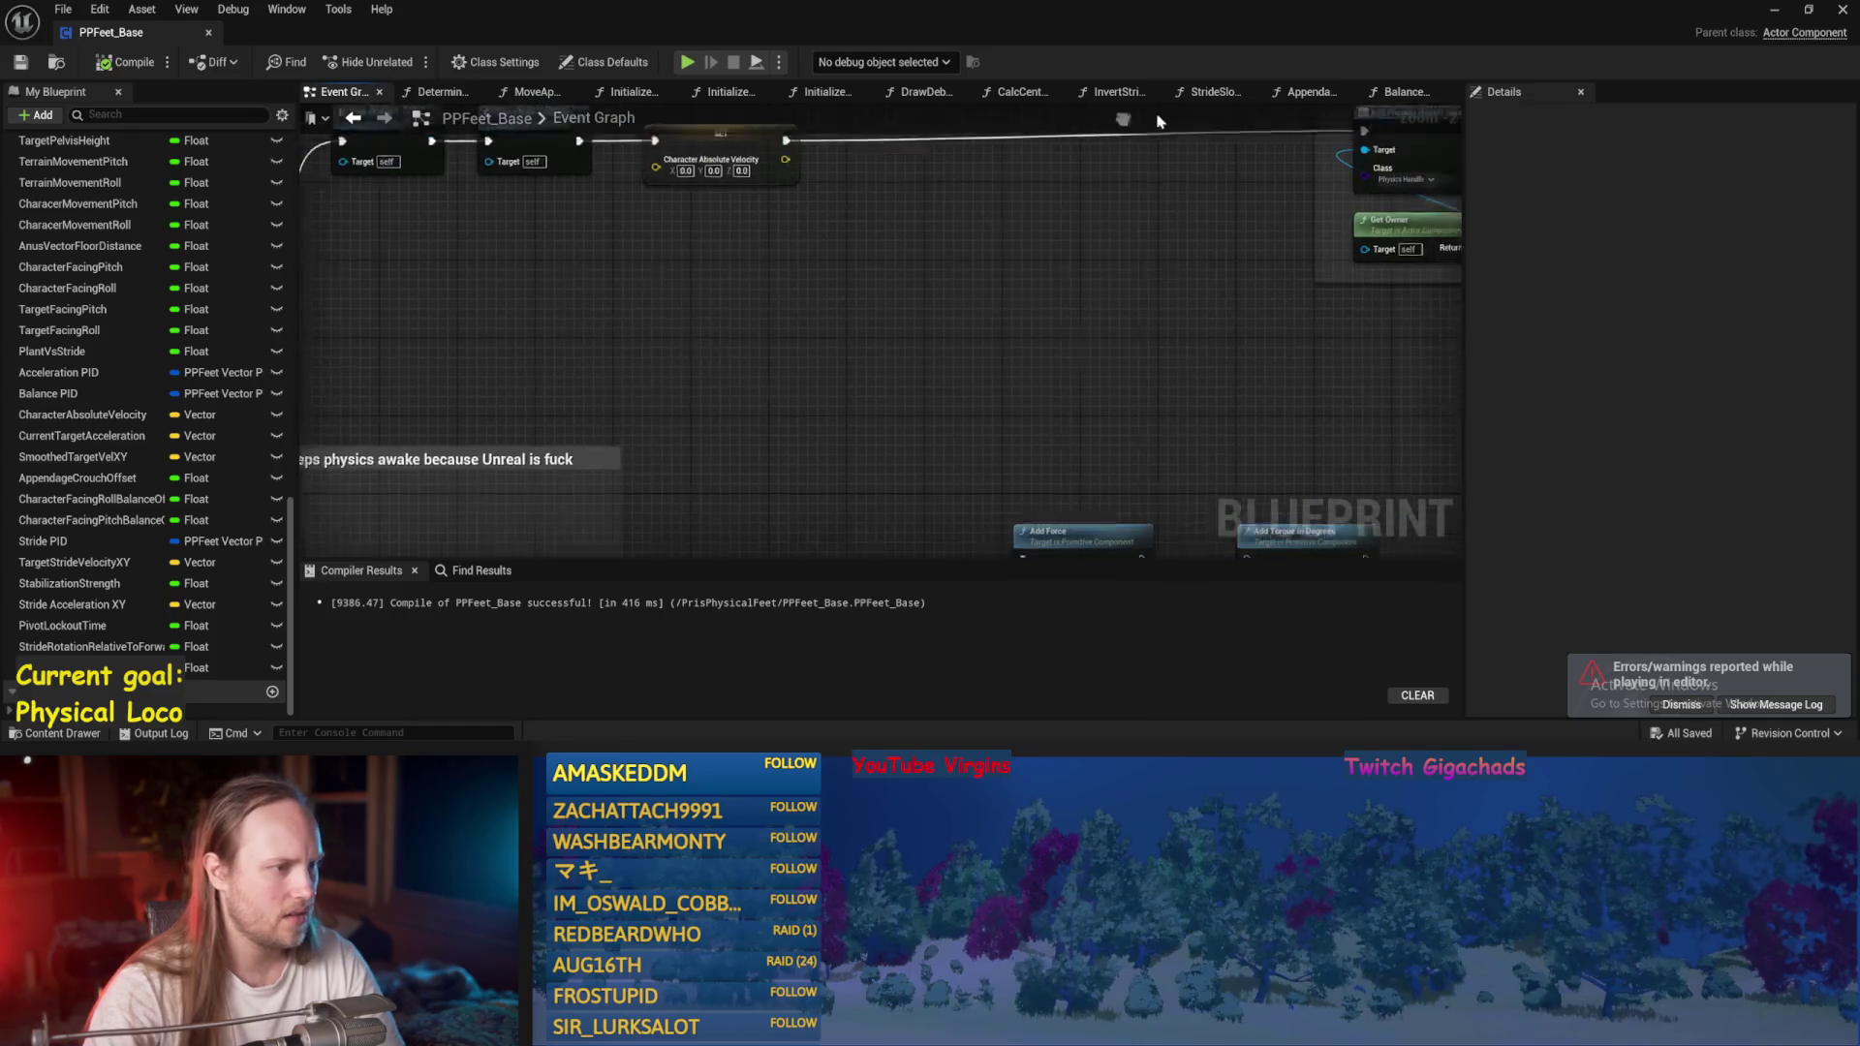
scroll(755, 333, "down", 3)
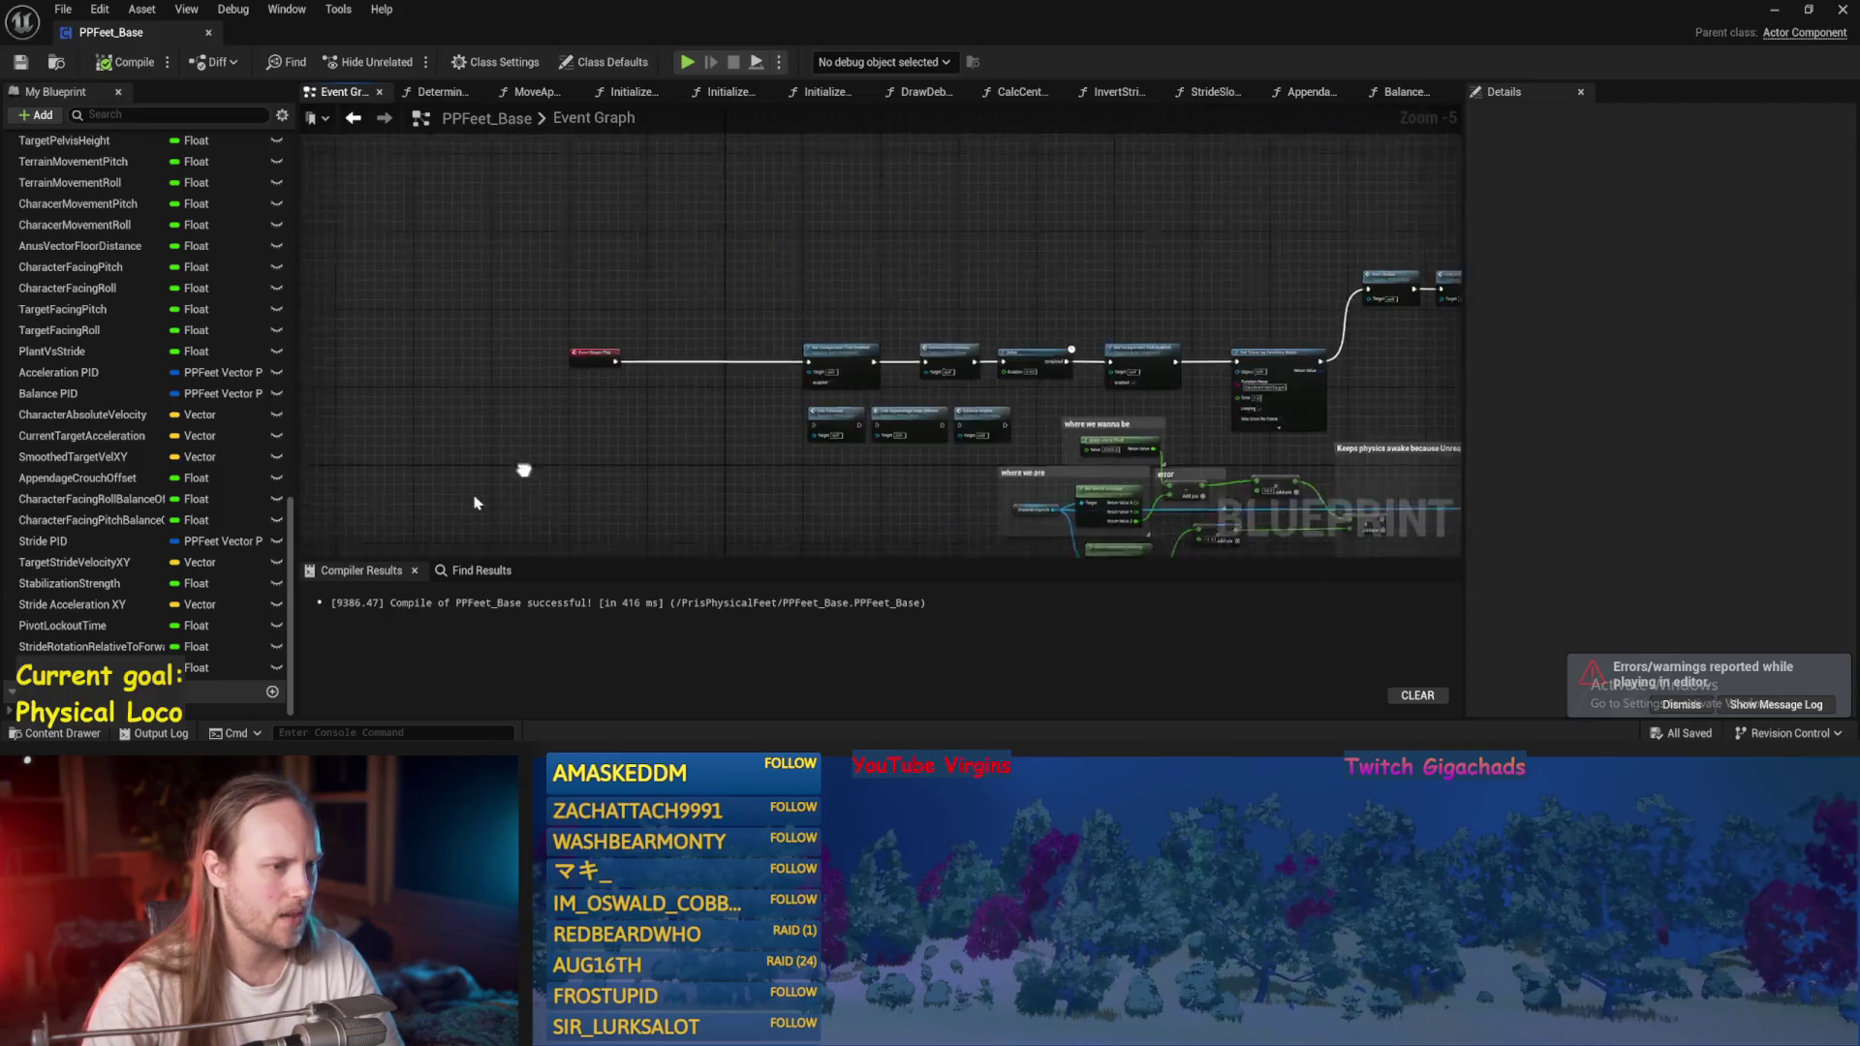
scroll(419, 365, "up", 4)
left_click_drag(775, 407, 768, 376)
left_click_drag(1141, 343, 765, 342)
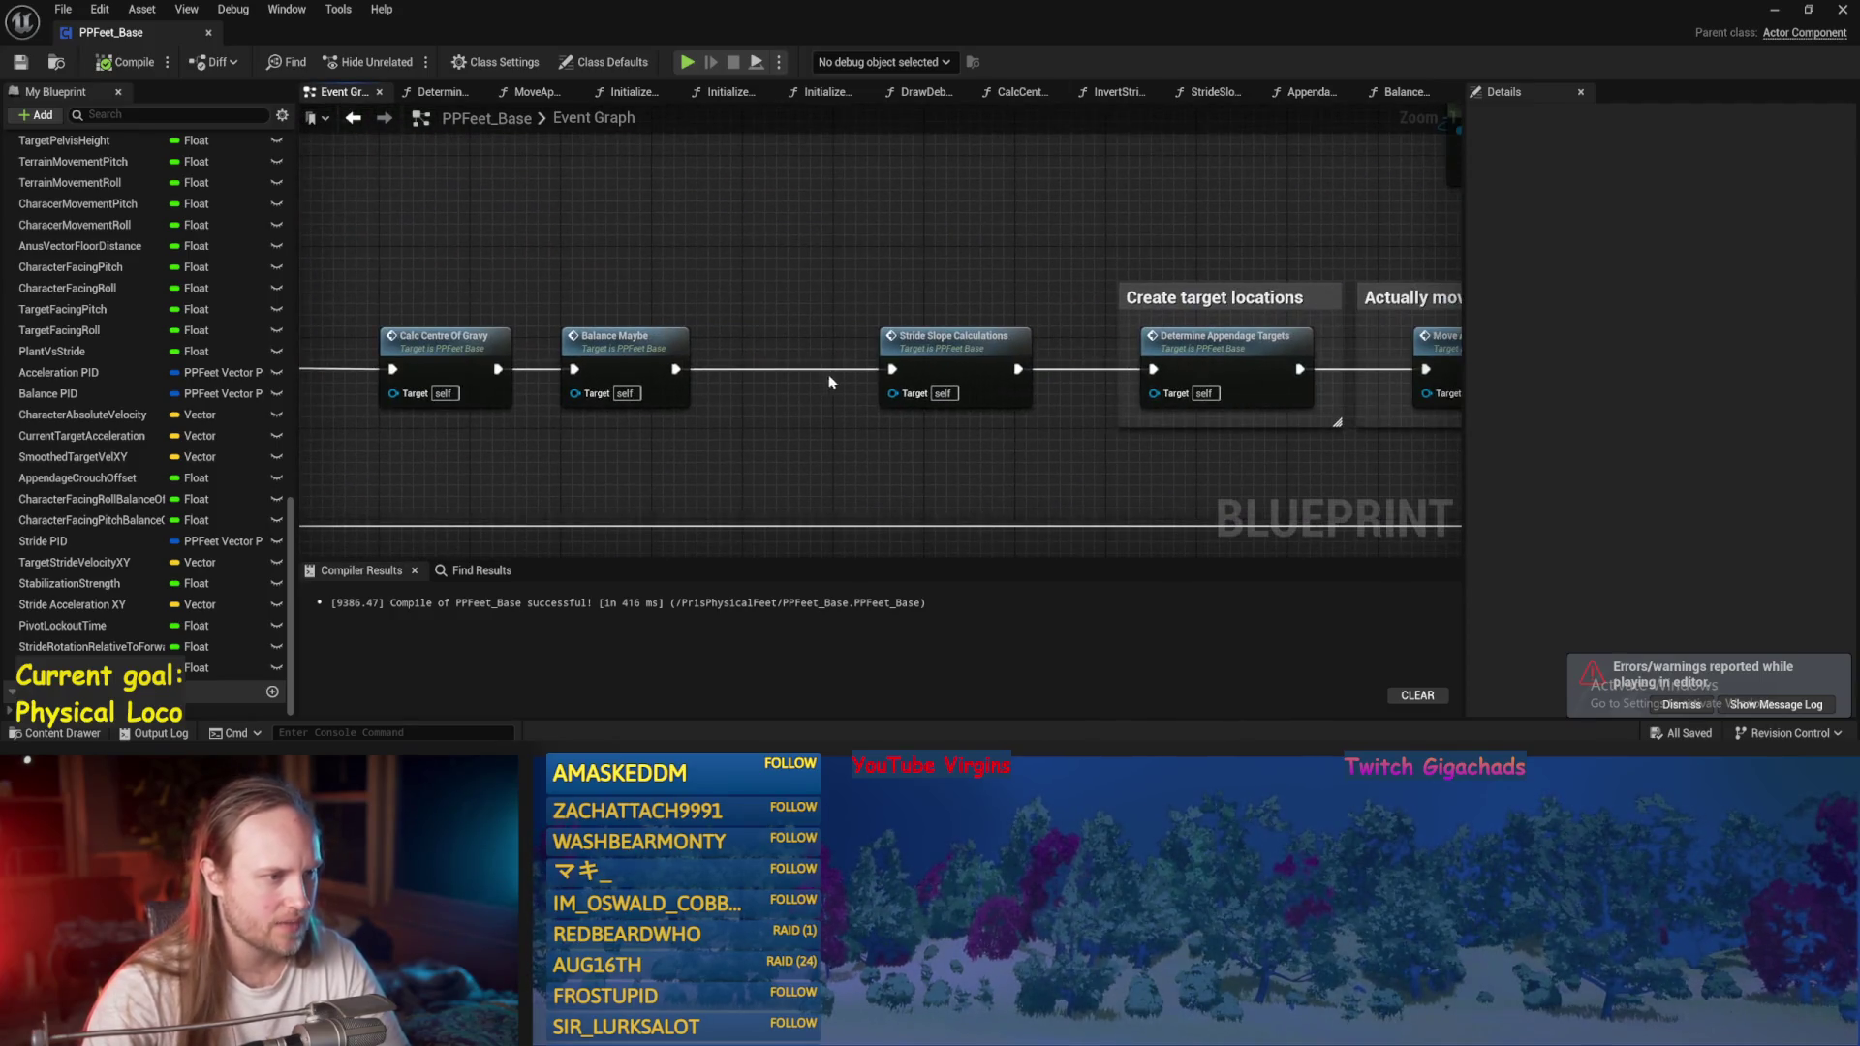
double_click(959, 344)
left_click(653, 274)
double_click(653, 274)
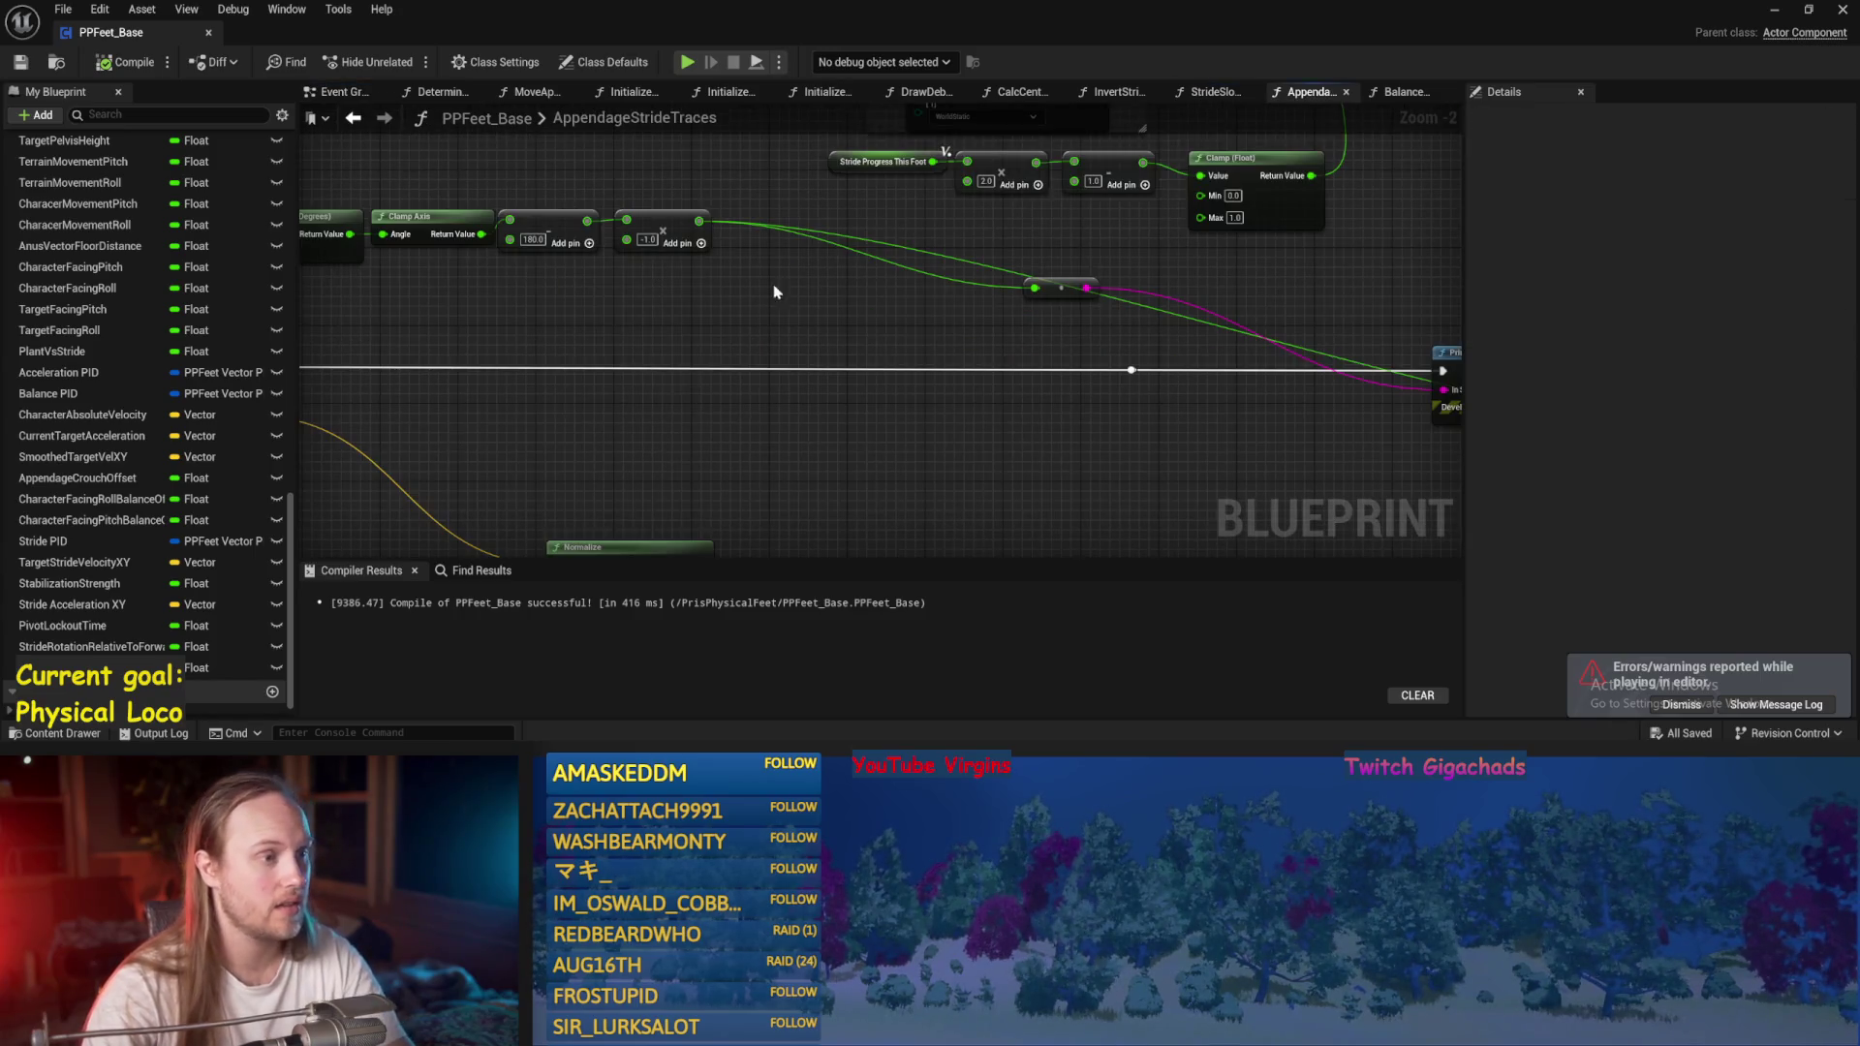
key("ctrl+s")
Look over the foot, Prev Plant and LookAhead trace nodes in AppendageStrideTraces.
left_click_drag(668, 340, 675, 398)
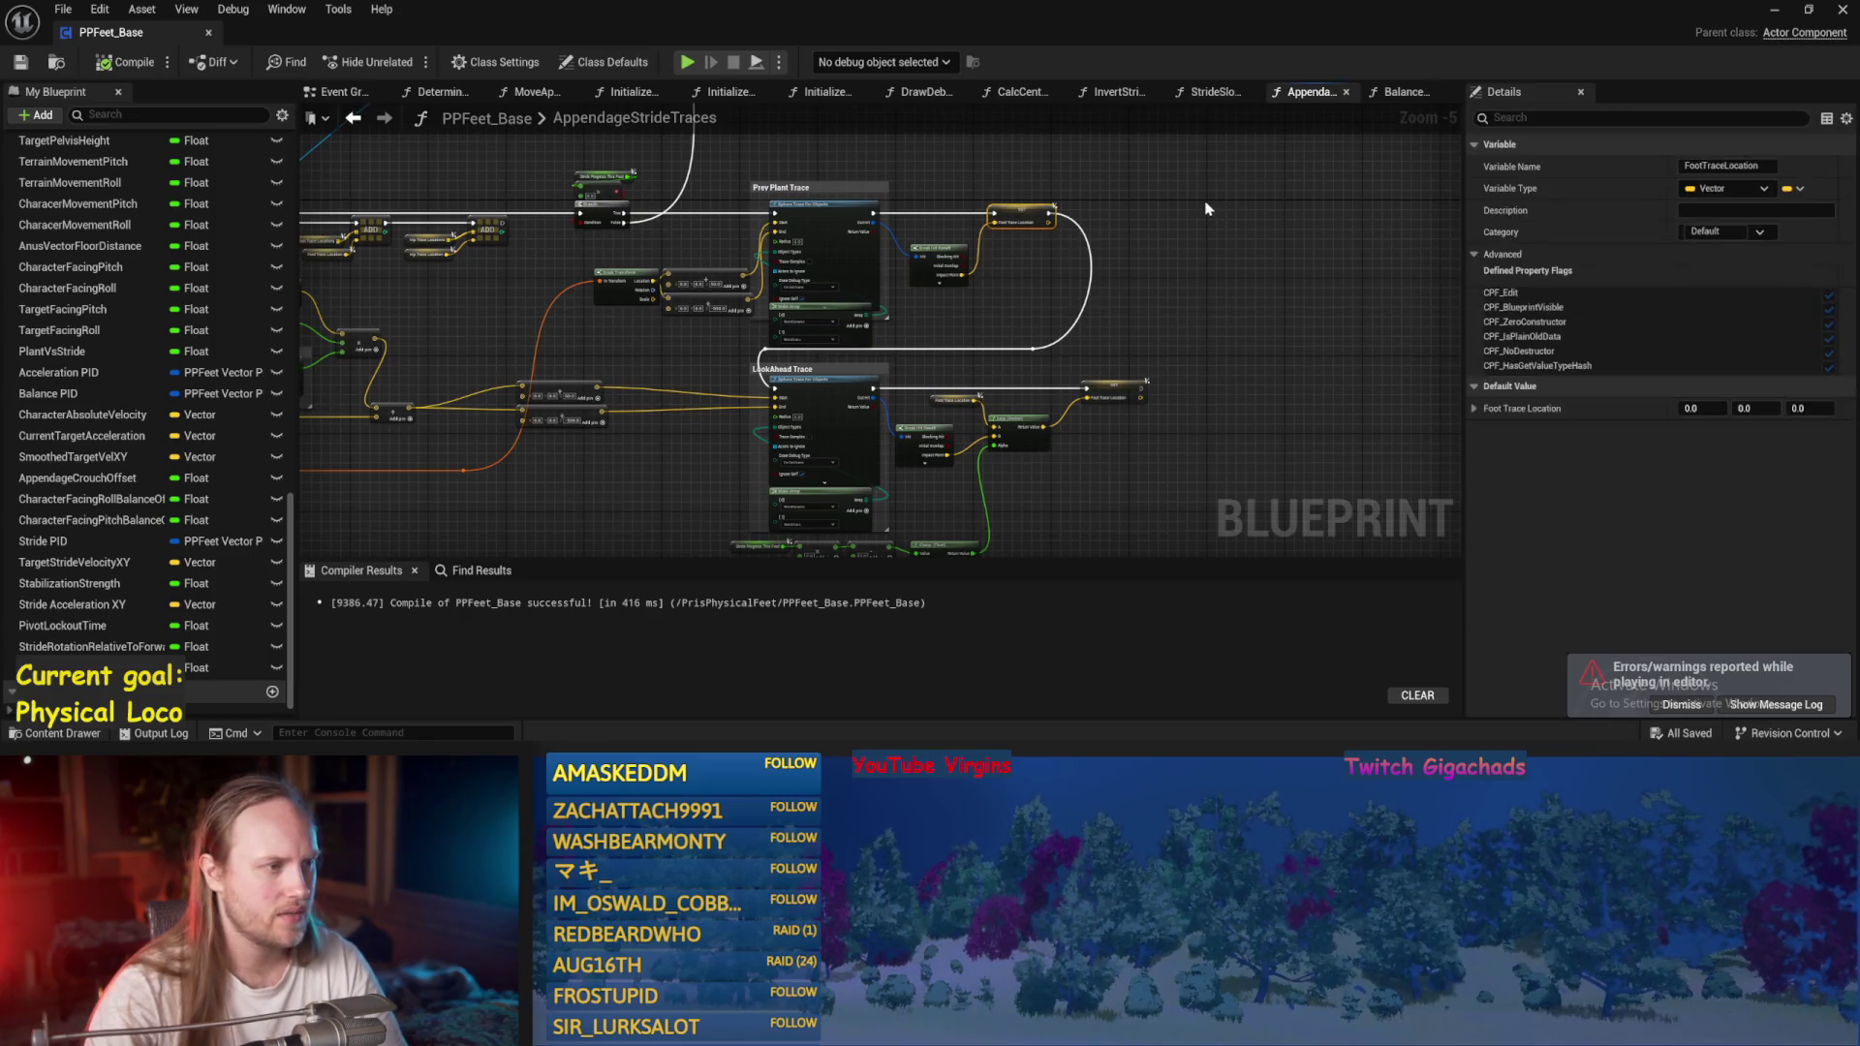
scroll(1150, 448, "up", 1)
mouse_move(1150, 449)
left_mouse_down()
mouse_move(988, 410)
mouse_move(1009, 345)
mouse_move(980, 436)
left_mouse_up()
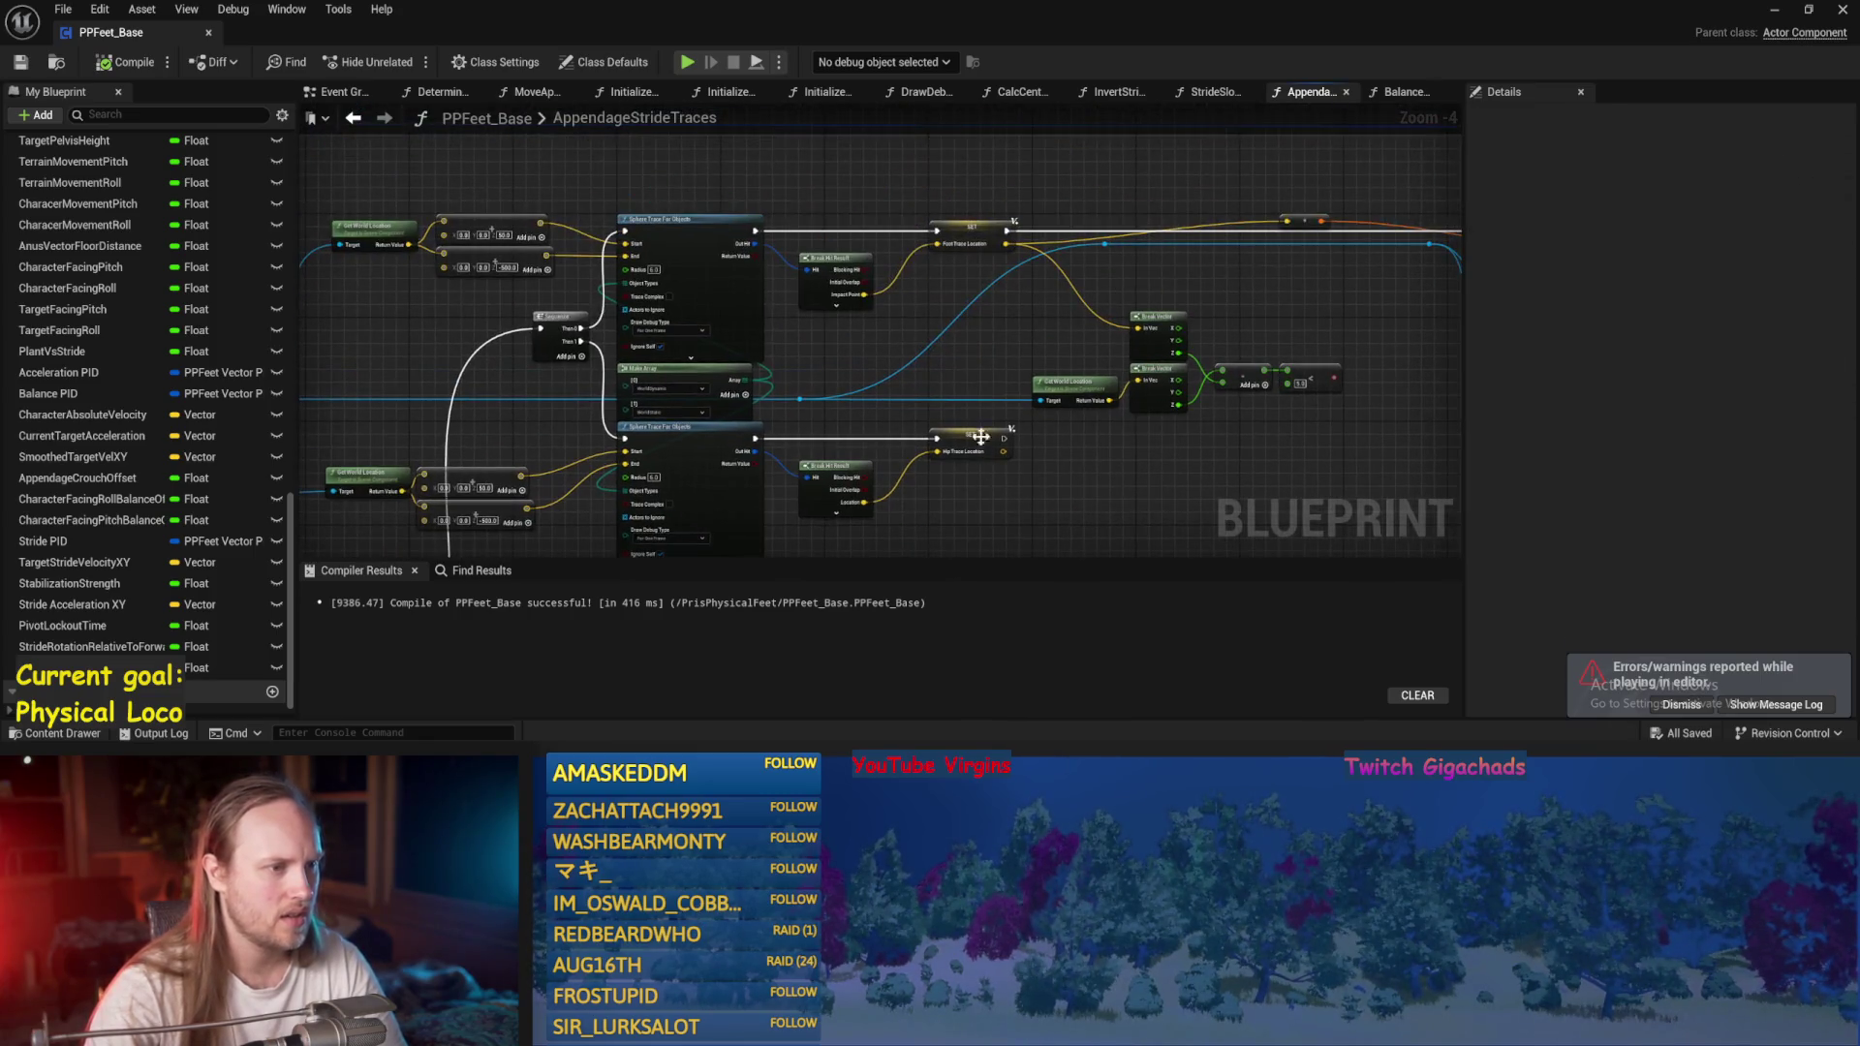
mouse_move(1007, 518)
left_mouse_down()
mouse_move(1058, 388)
mouse_move(921, 479)
left_mouse_up()
key("ctrl+s")
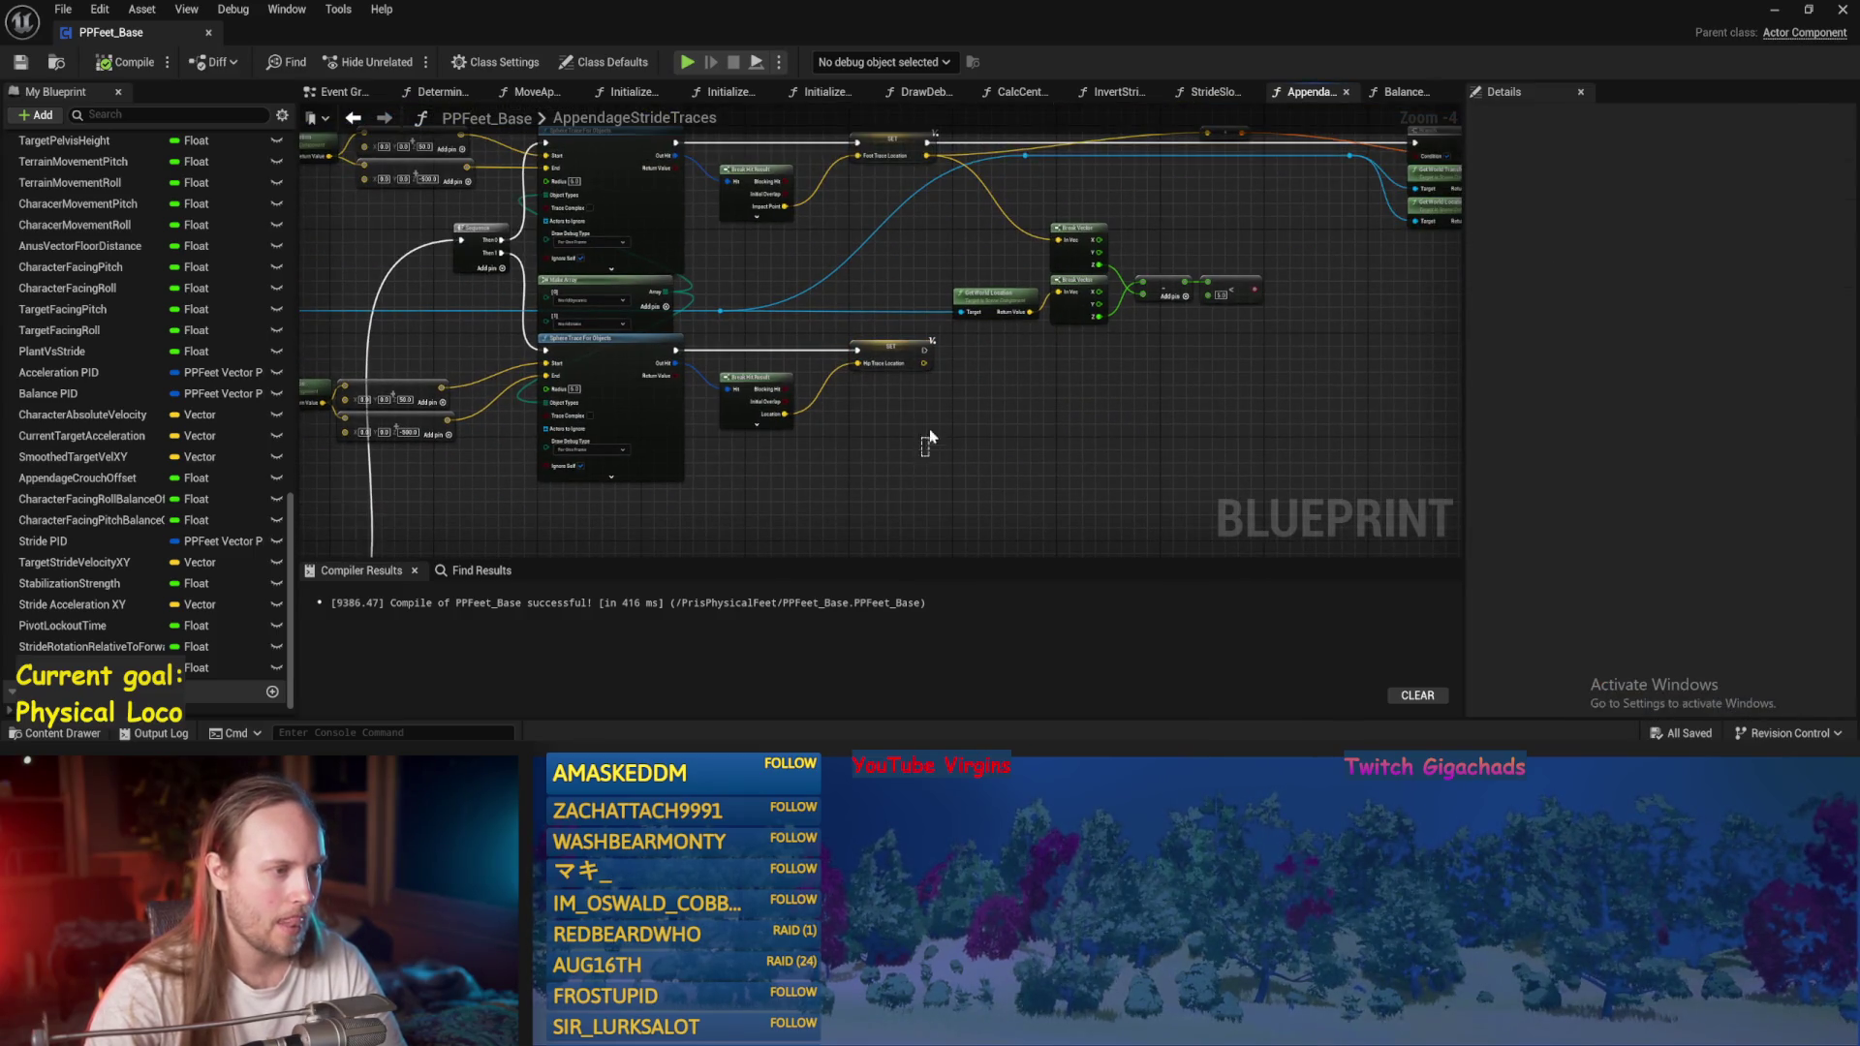
left_click_drag(756, 440, 937, 502)
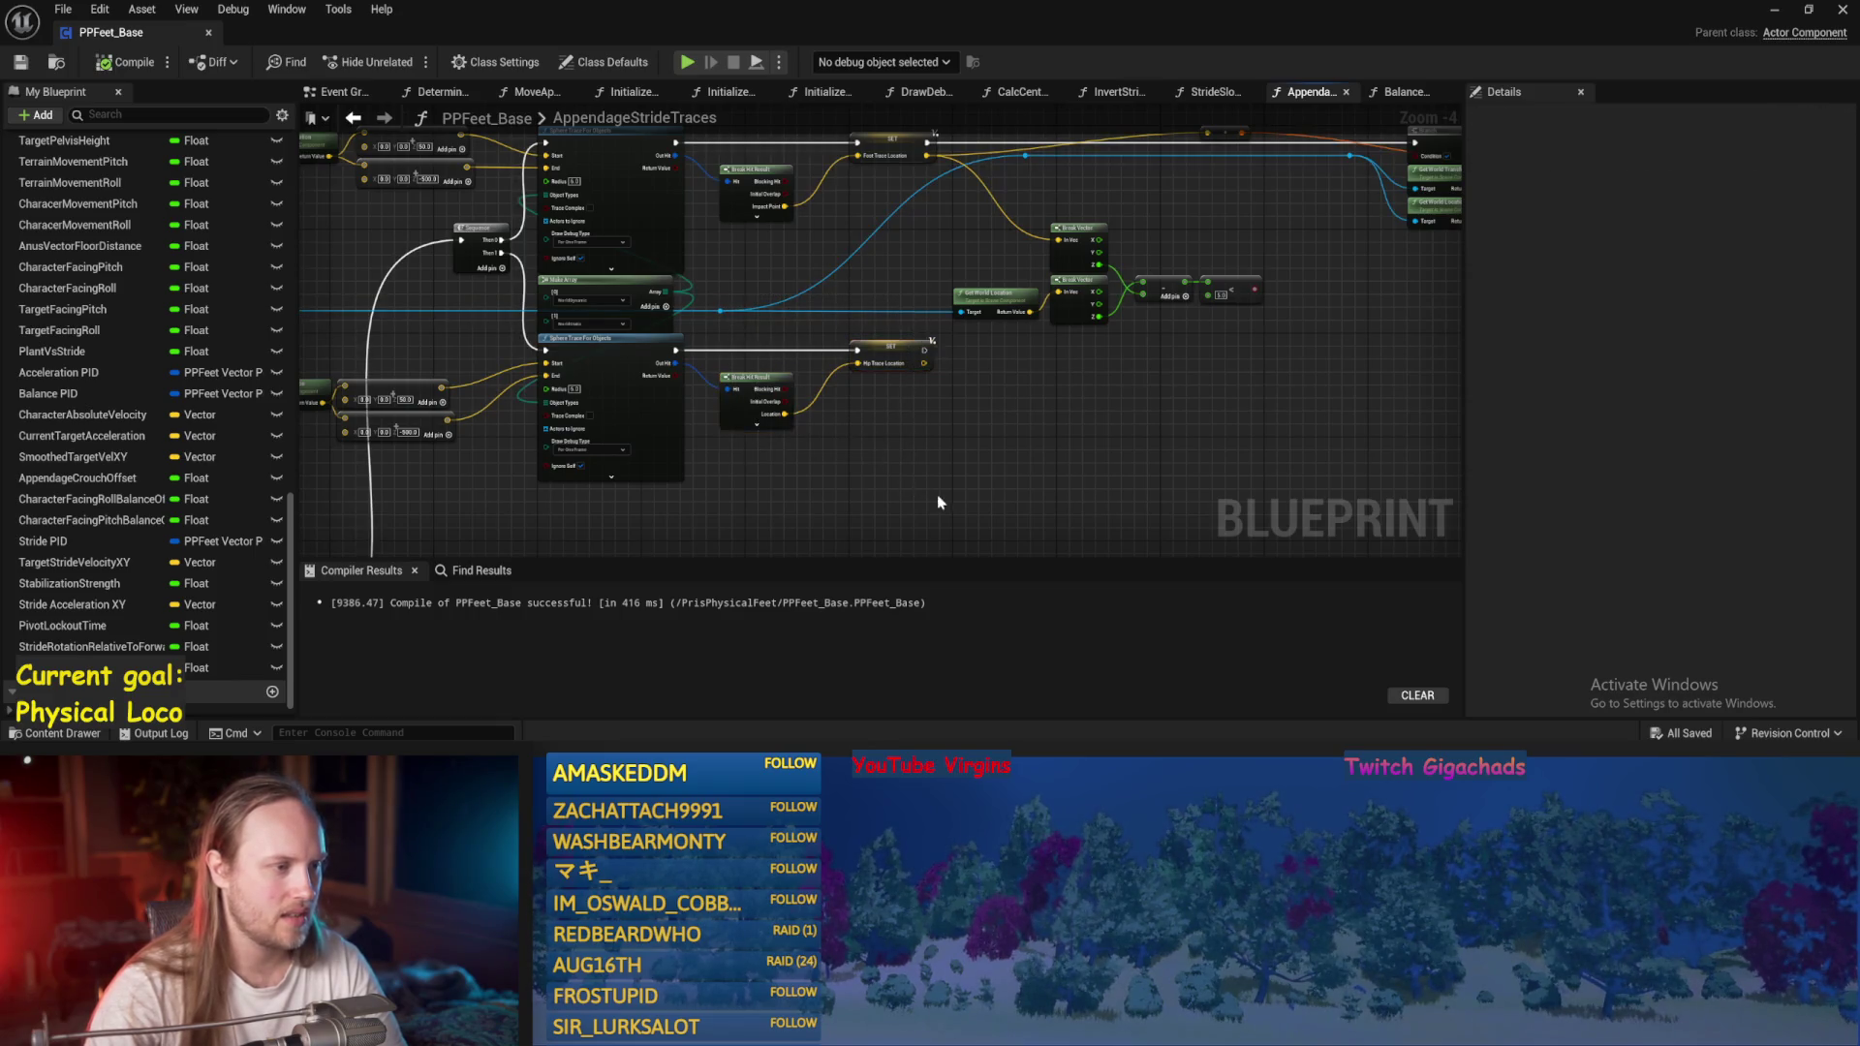
left_click_drag(542, 351, 860, 221)
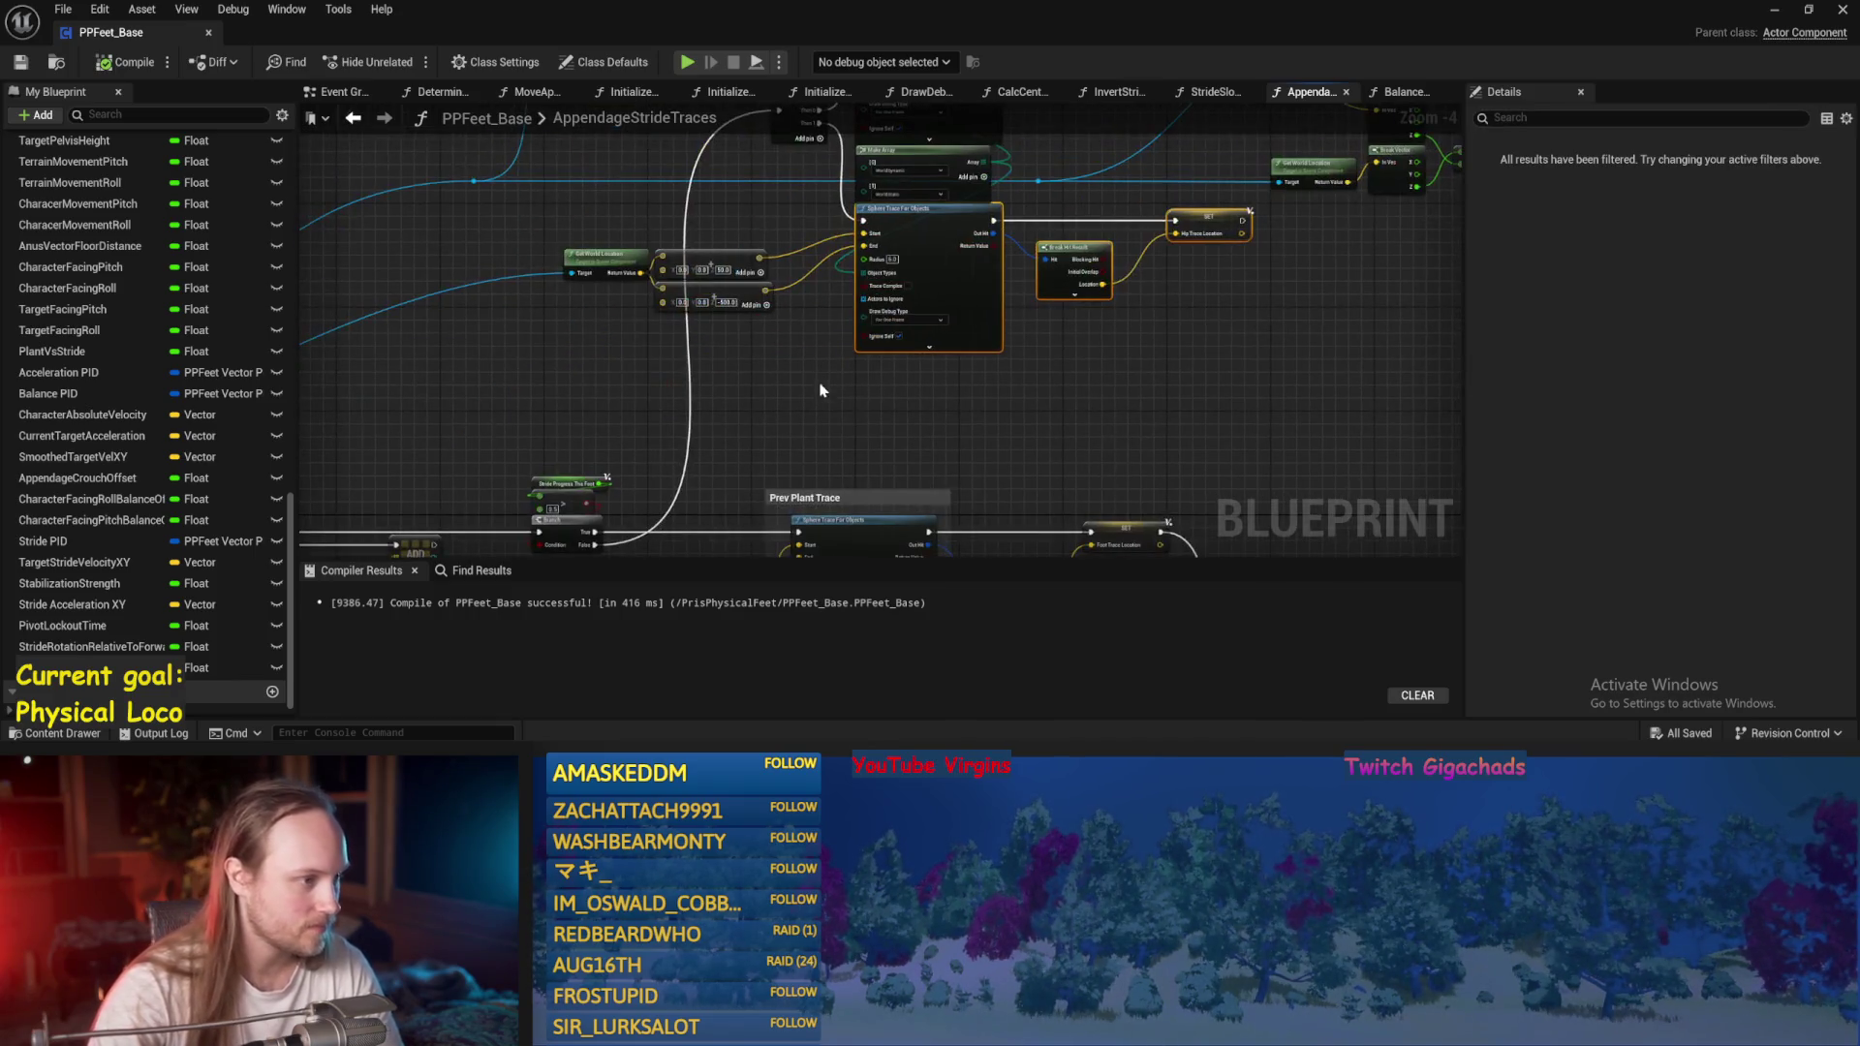
left_click_drag(879, 449, 868, 189)
mouse_move(1263, 506)
left_mouse_down()
mouse_move(1192, 386)
mouse_move(1201, 228)
left_mouse_up()
scroll(1201, 228, "down", 1)
mouse_move(1177, 520)
left_mouse_down()
mouse_move(1067, 311)
mouse_move(966, 470)
left_mouse_up()
scroll(1058, 365, "down", 1)
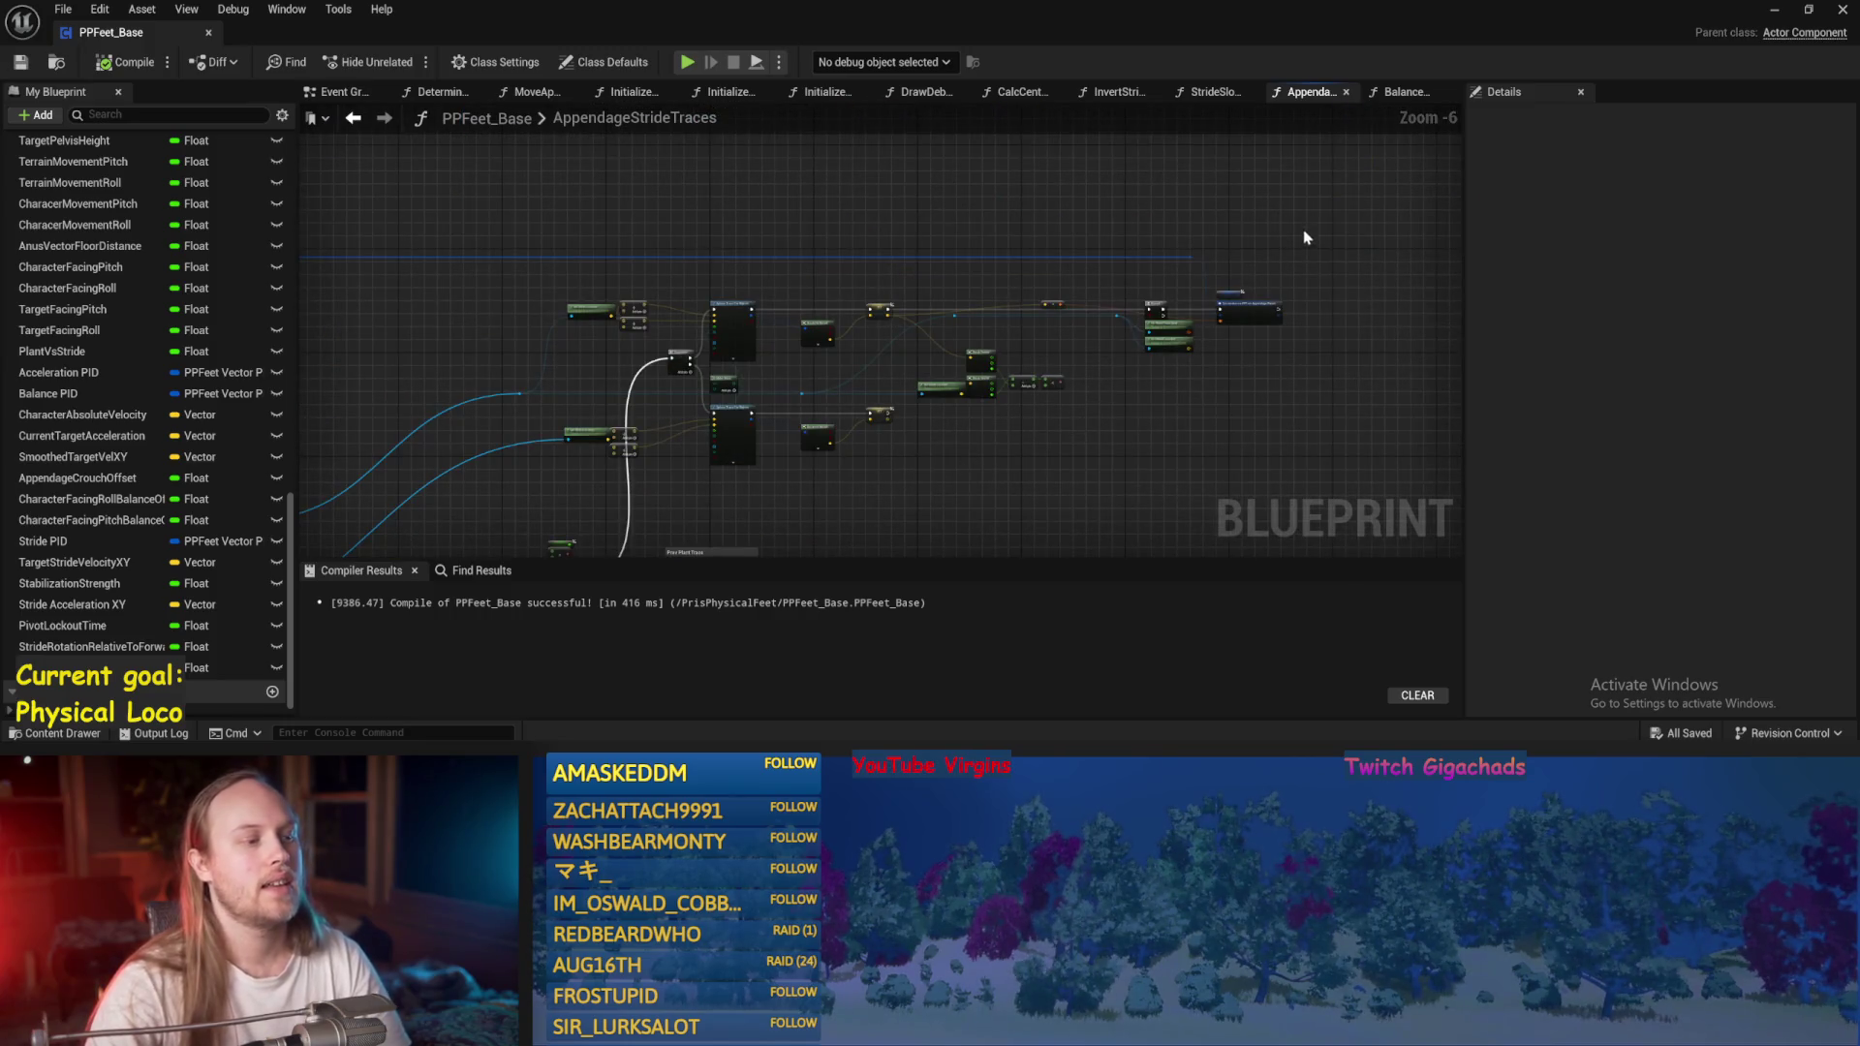
Select the trace nodes and move them down and to the right.
left_click_drag(1304, 237, 523, 465)
scroll(875, 426, "up", 4)
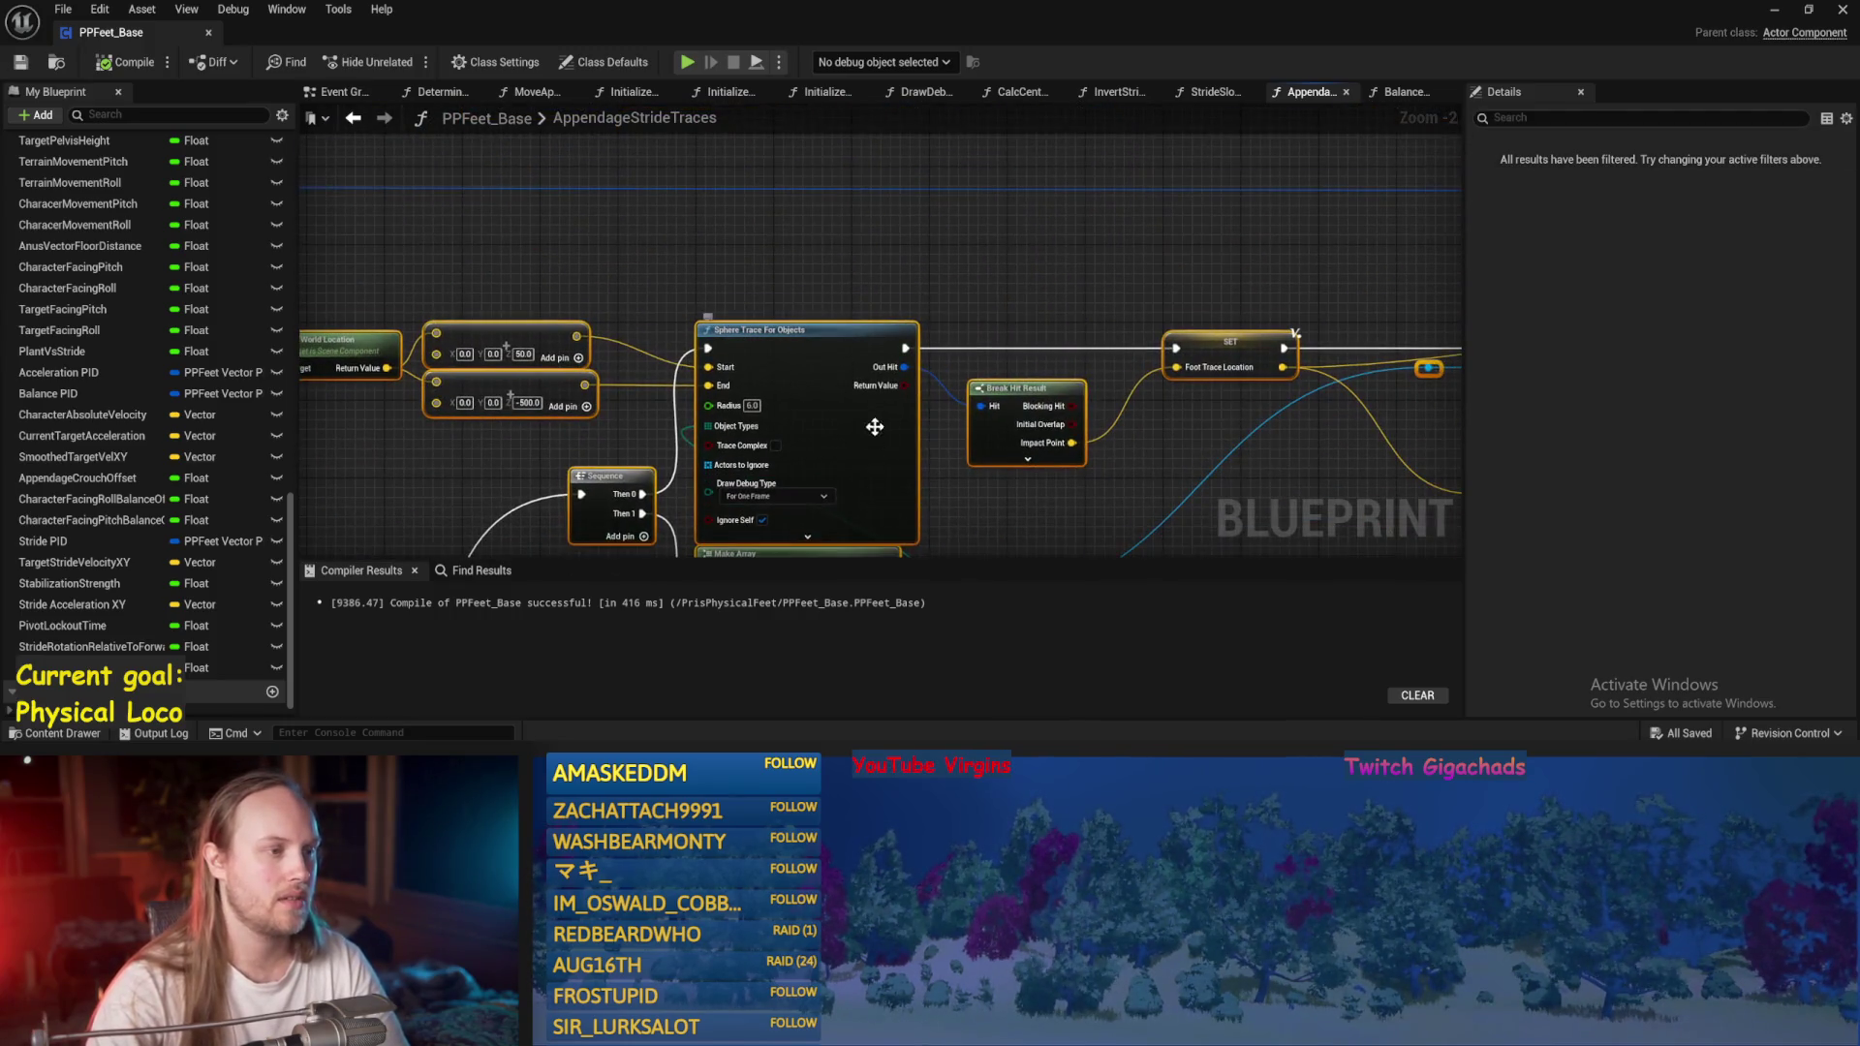
scroll(875, 426, "down", 3)
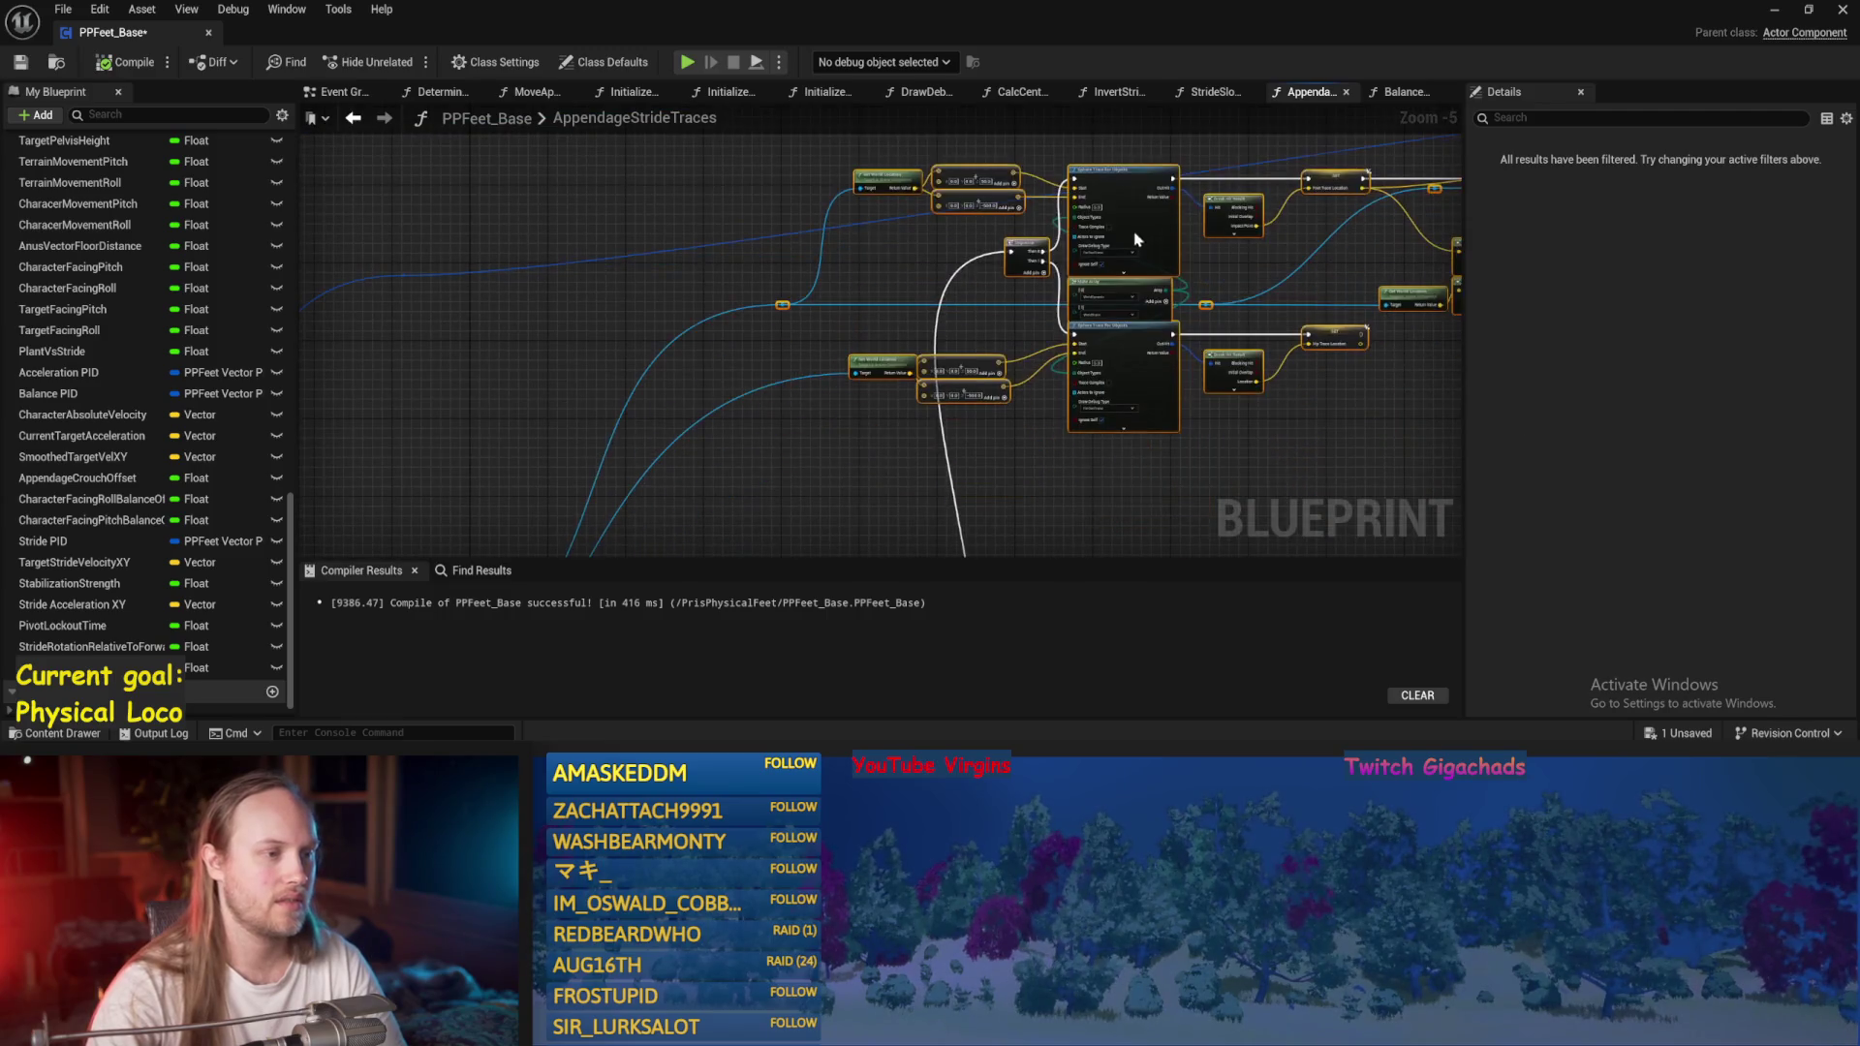
left_click(448, 231)
scroll(1100, 236, "up", 3)
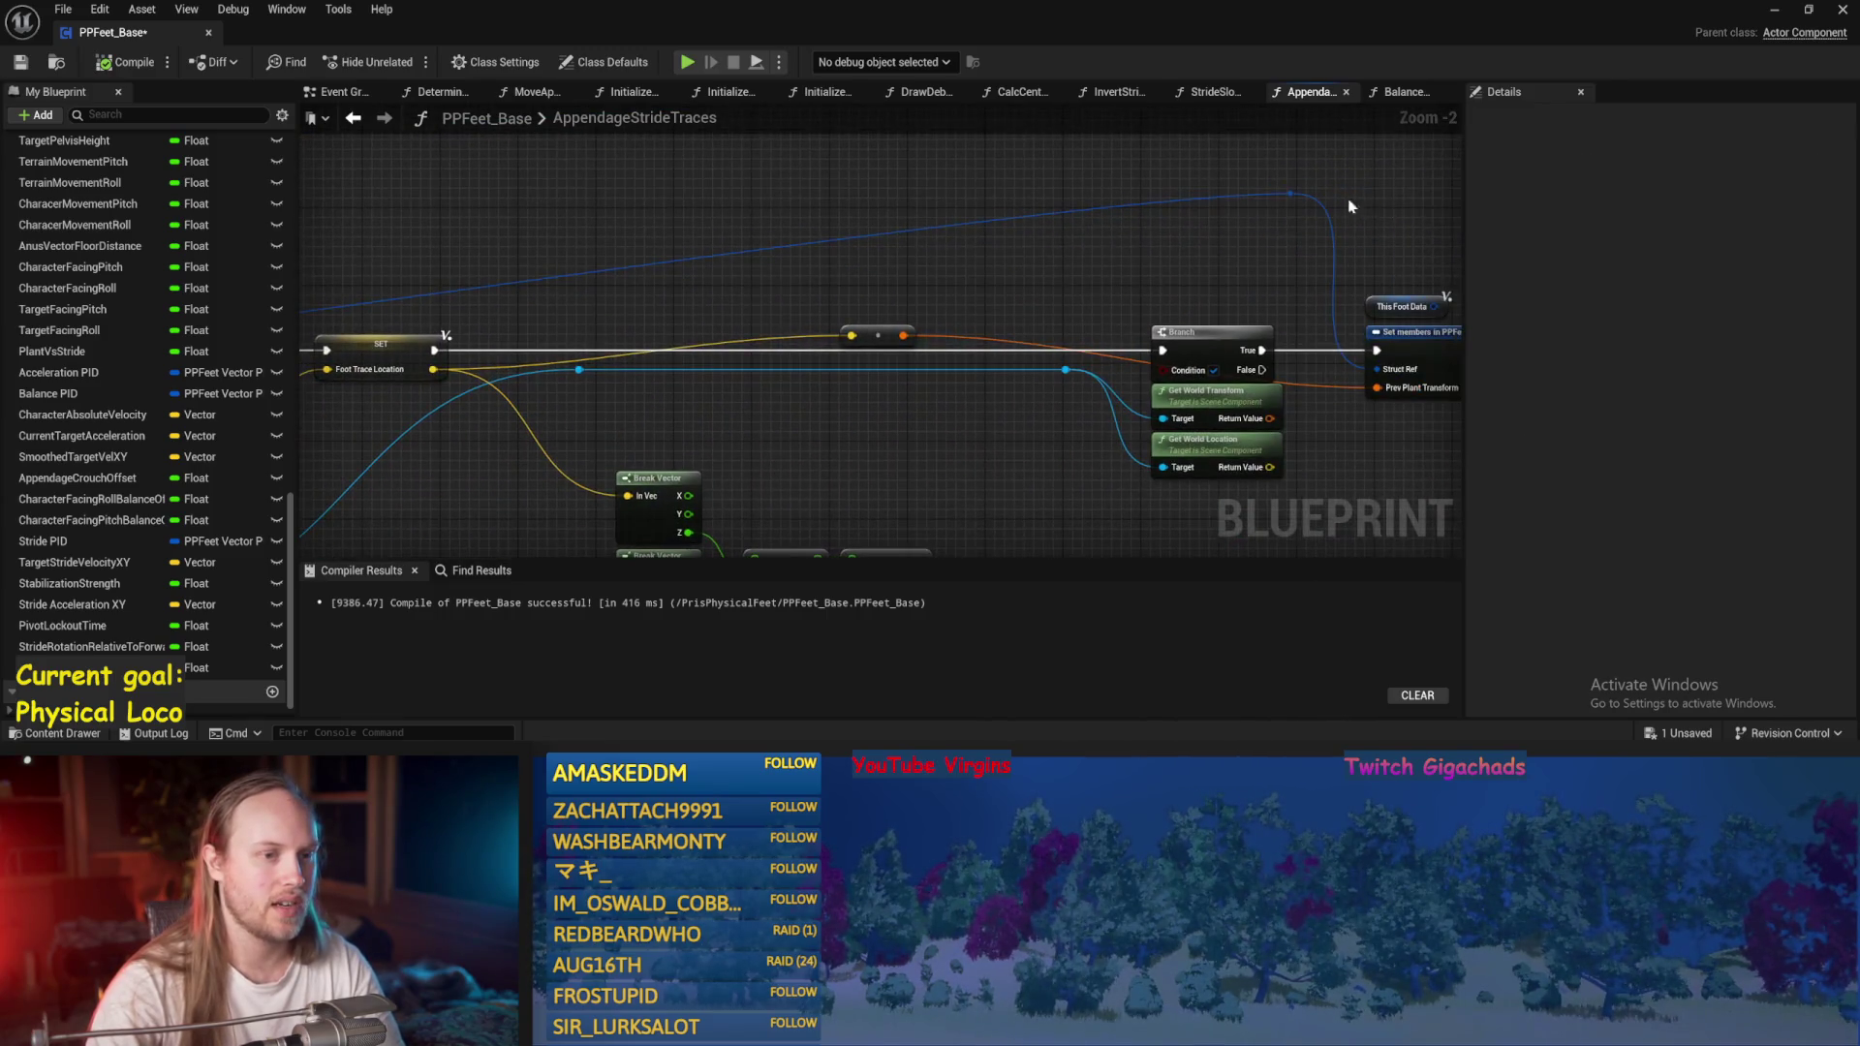
left_click(1288, 198)
scroll(1210, 272, "down", 3)
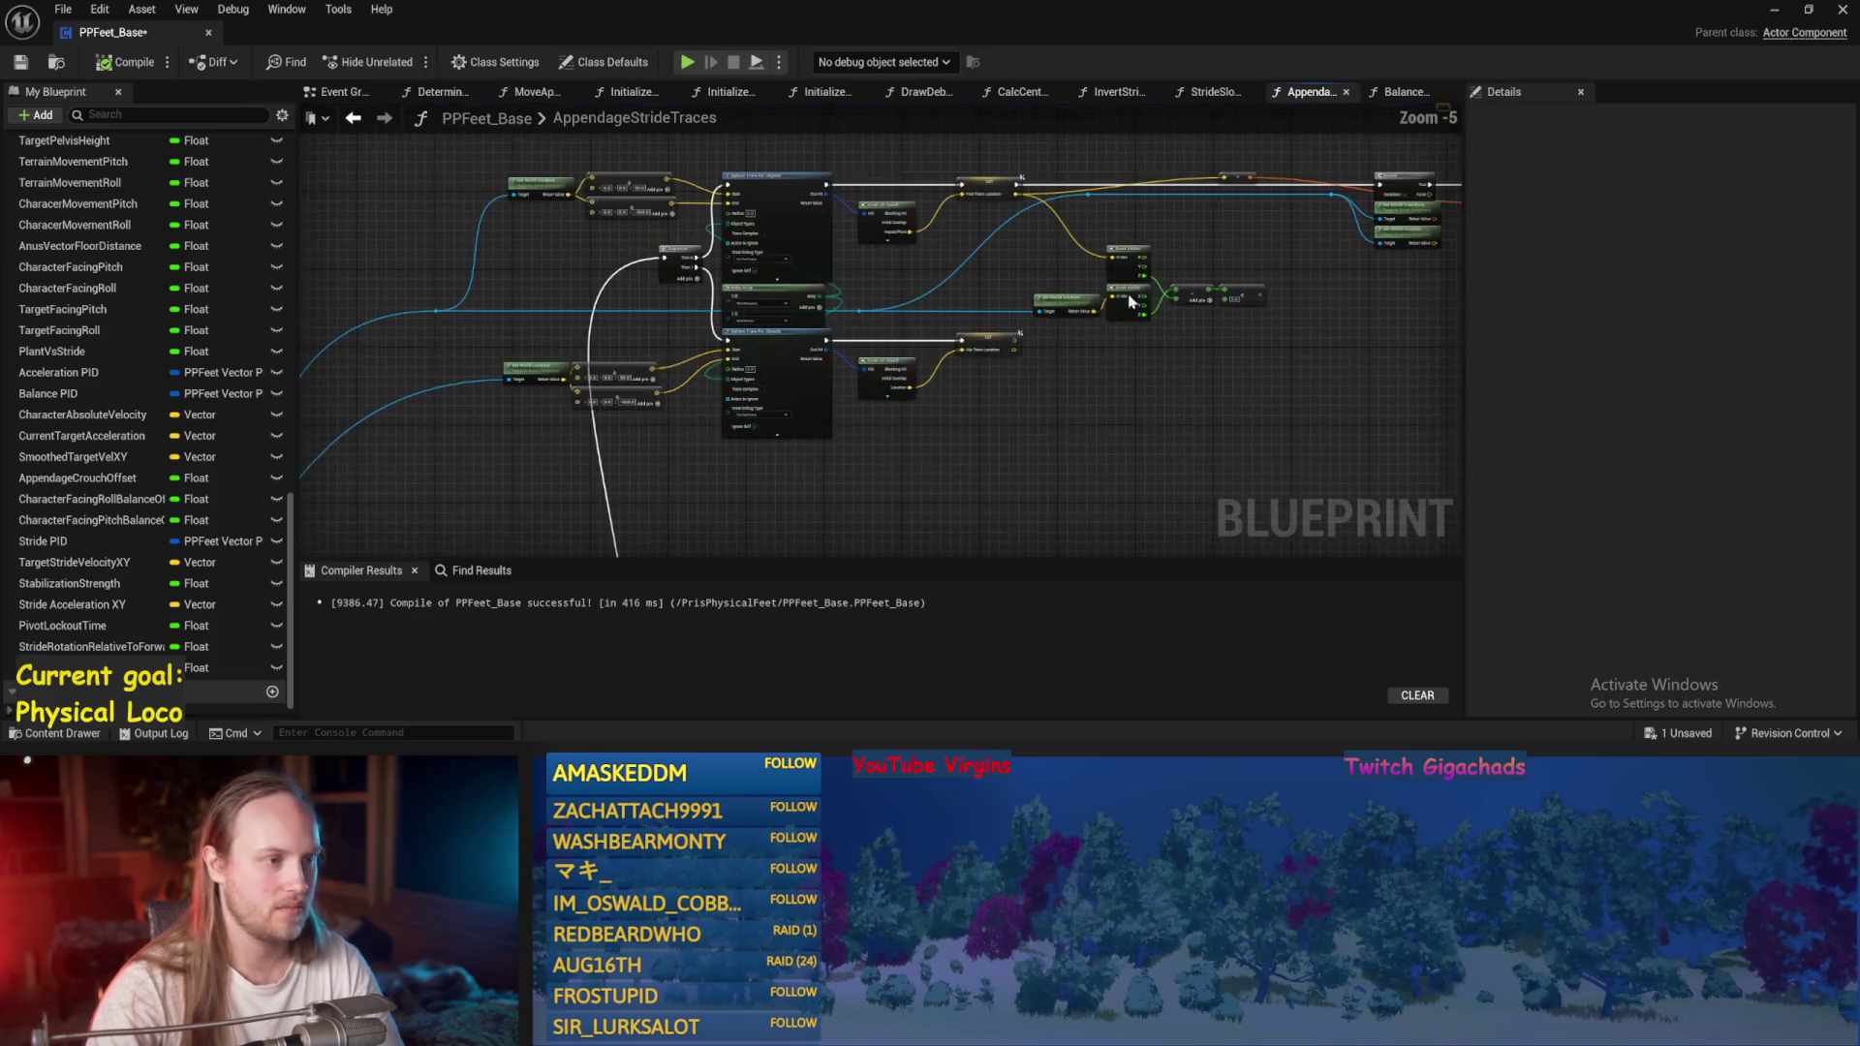
left_click_drag(939, 333, 881, 190)
mouse_move(746, 189)
left_mouse_down()
mouse_move(1189, 478)
mouse_move(1207, 458)
left_mouse_up()
left_click(1065, 397)
Shift the hip Sphere Trace, Break Hit Result and SET nodes further right.
scroll(1066, 394, "up", 4)
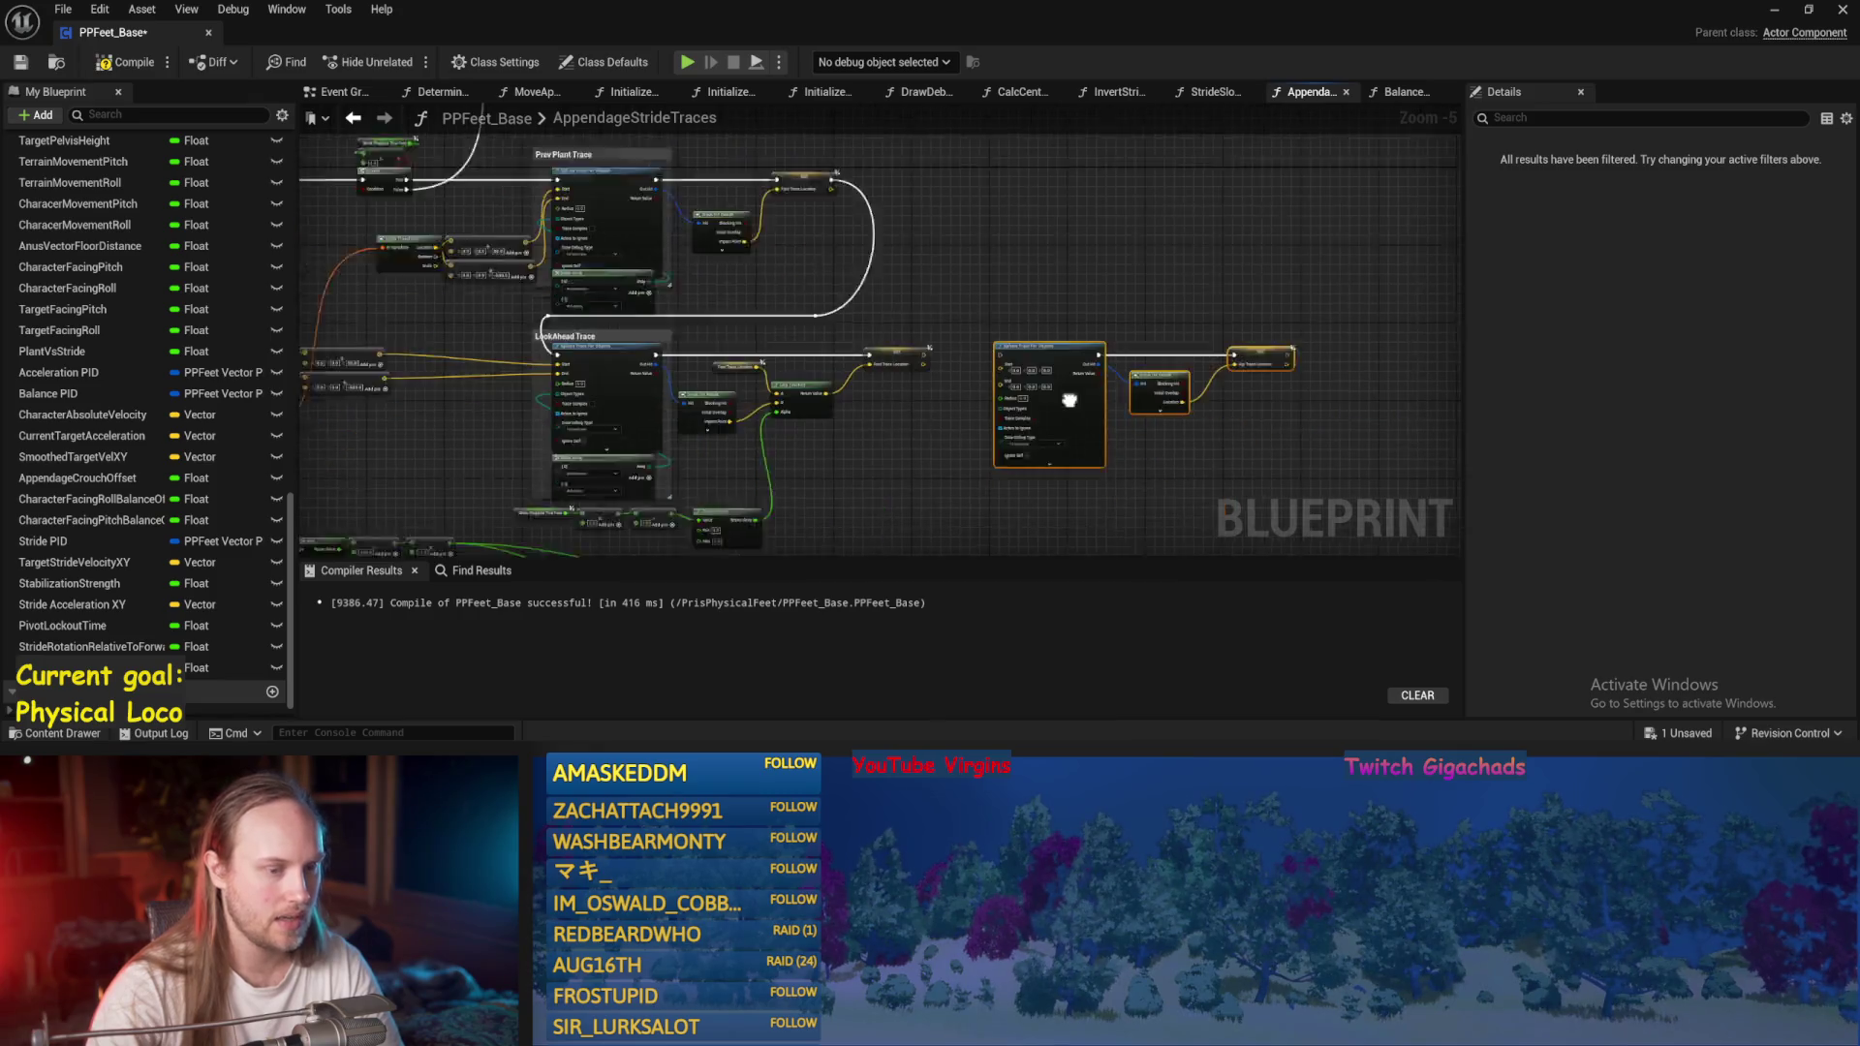
scroll(1124, 162, "down", 4)
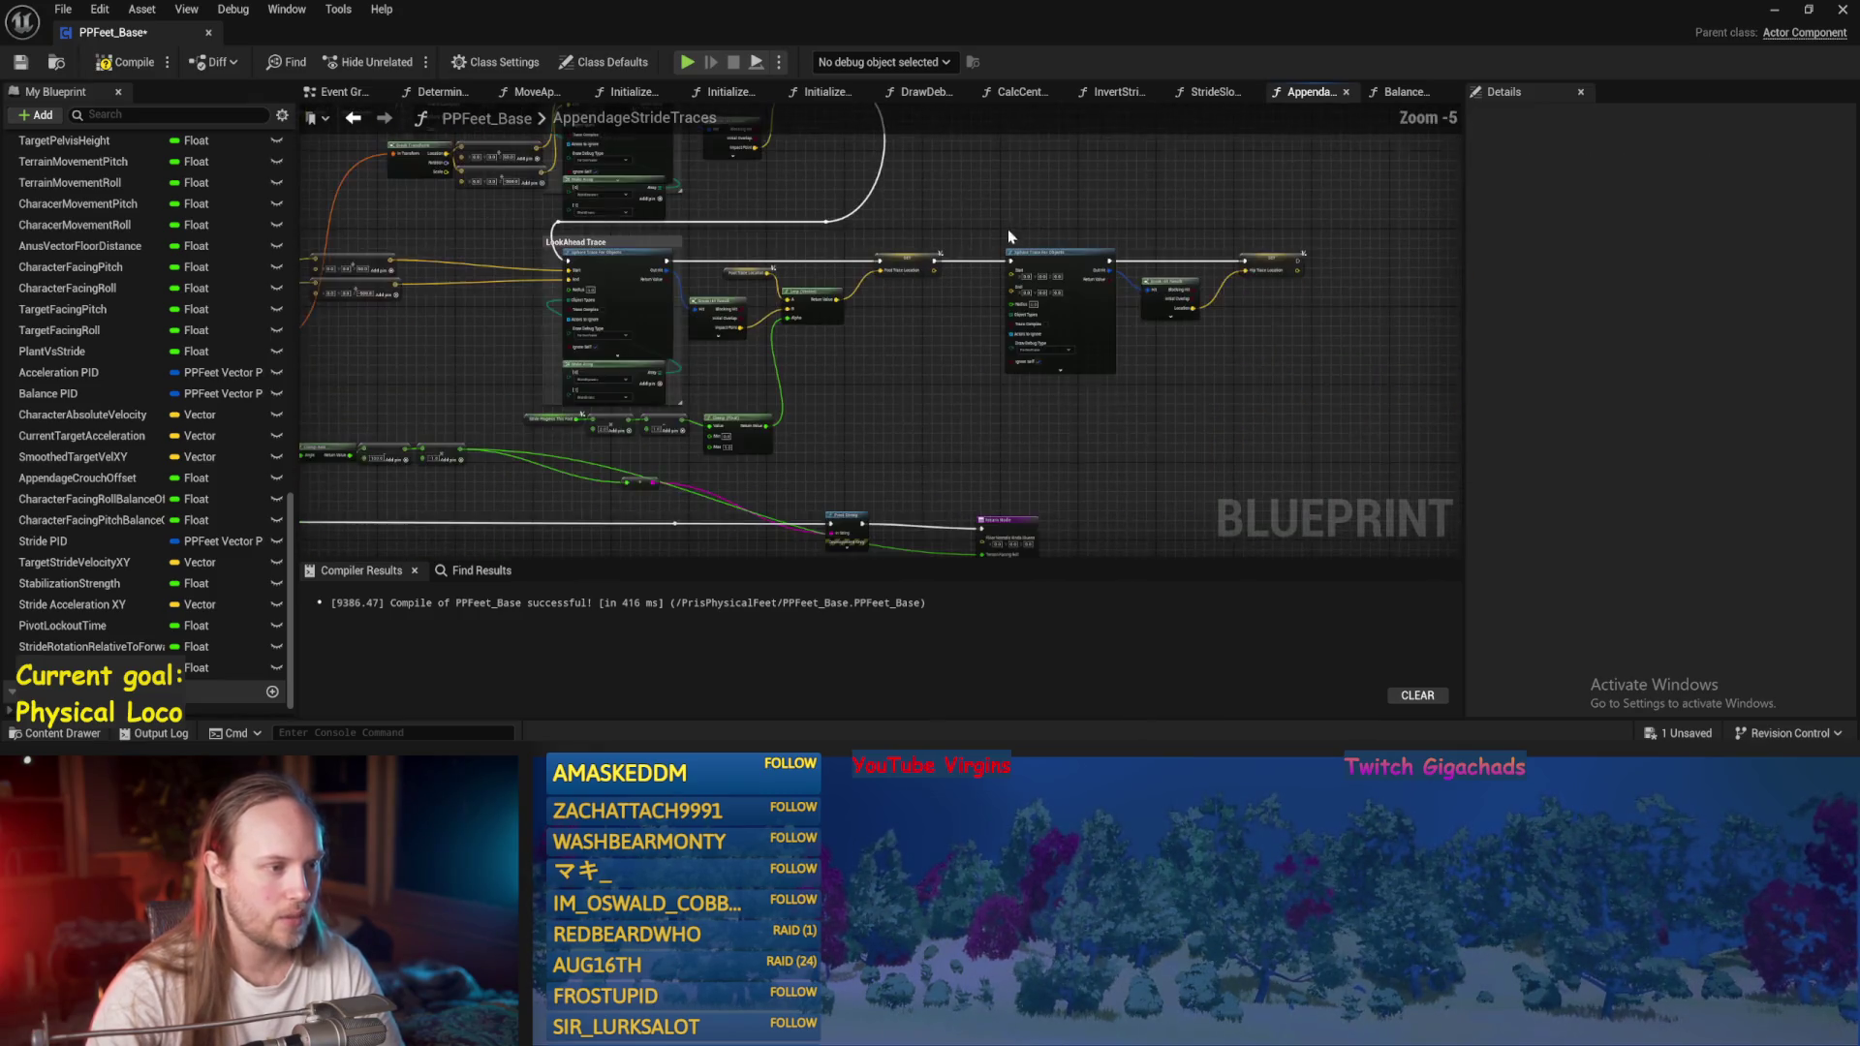
scroll(969, 407, "up", 2)
left_click_drag(1077, 467, 843, 405)
scroll(842, 404, "down", 1)
mouse_move(1246, 419)
left_mouse_down()
mouse_move(871, 320)
mouse_move(981, 354)
mouse_move(958, 344)
left_mouse_up()
left_click(986, 288)
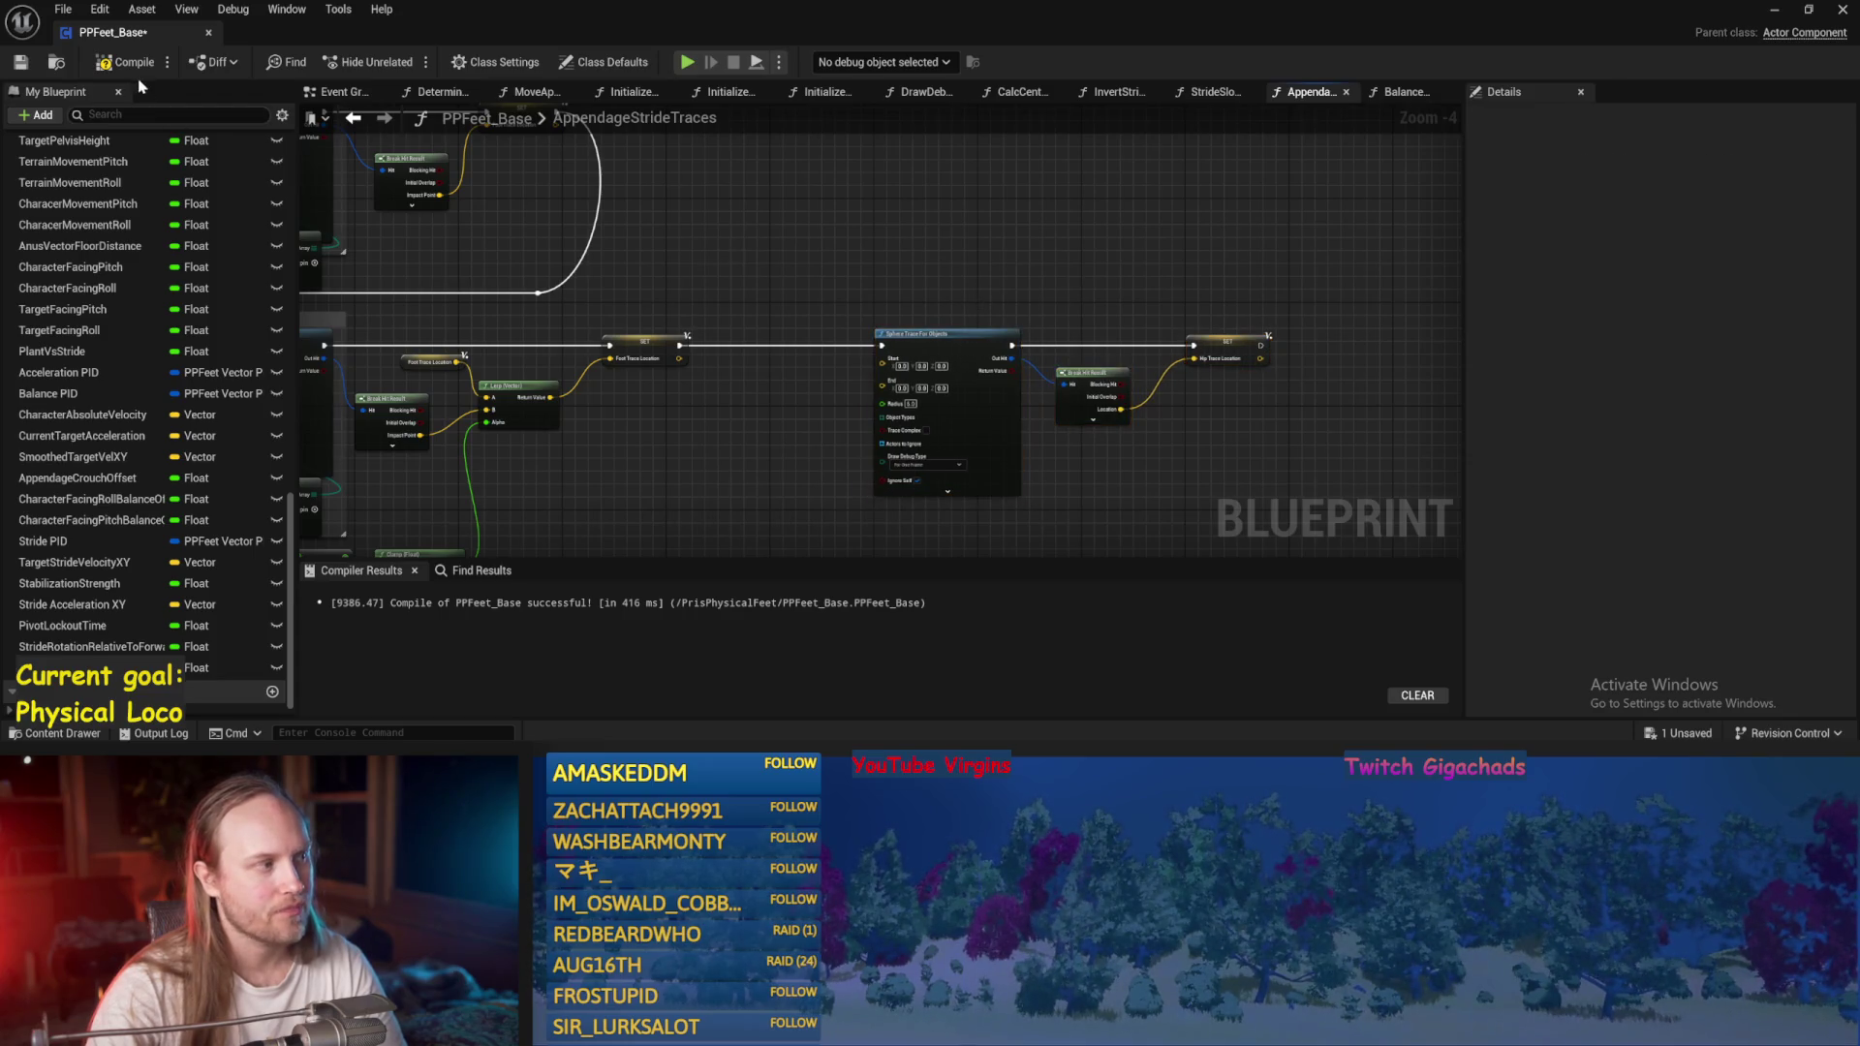
Compile and save PPFeet_Base, then rearrange the Get World Location and Add nodes by the erroring sphere trace.
left_click(20, 64)
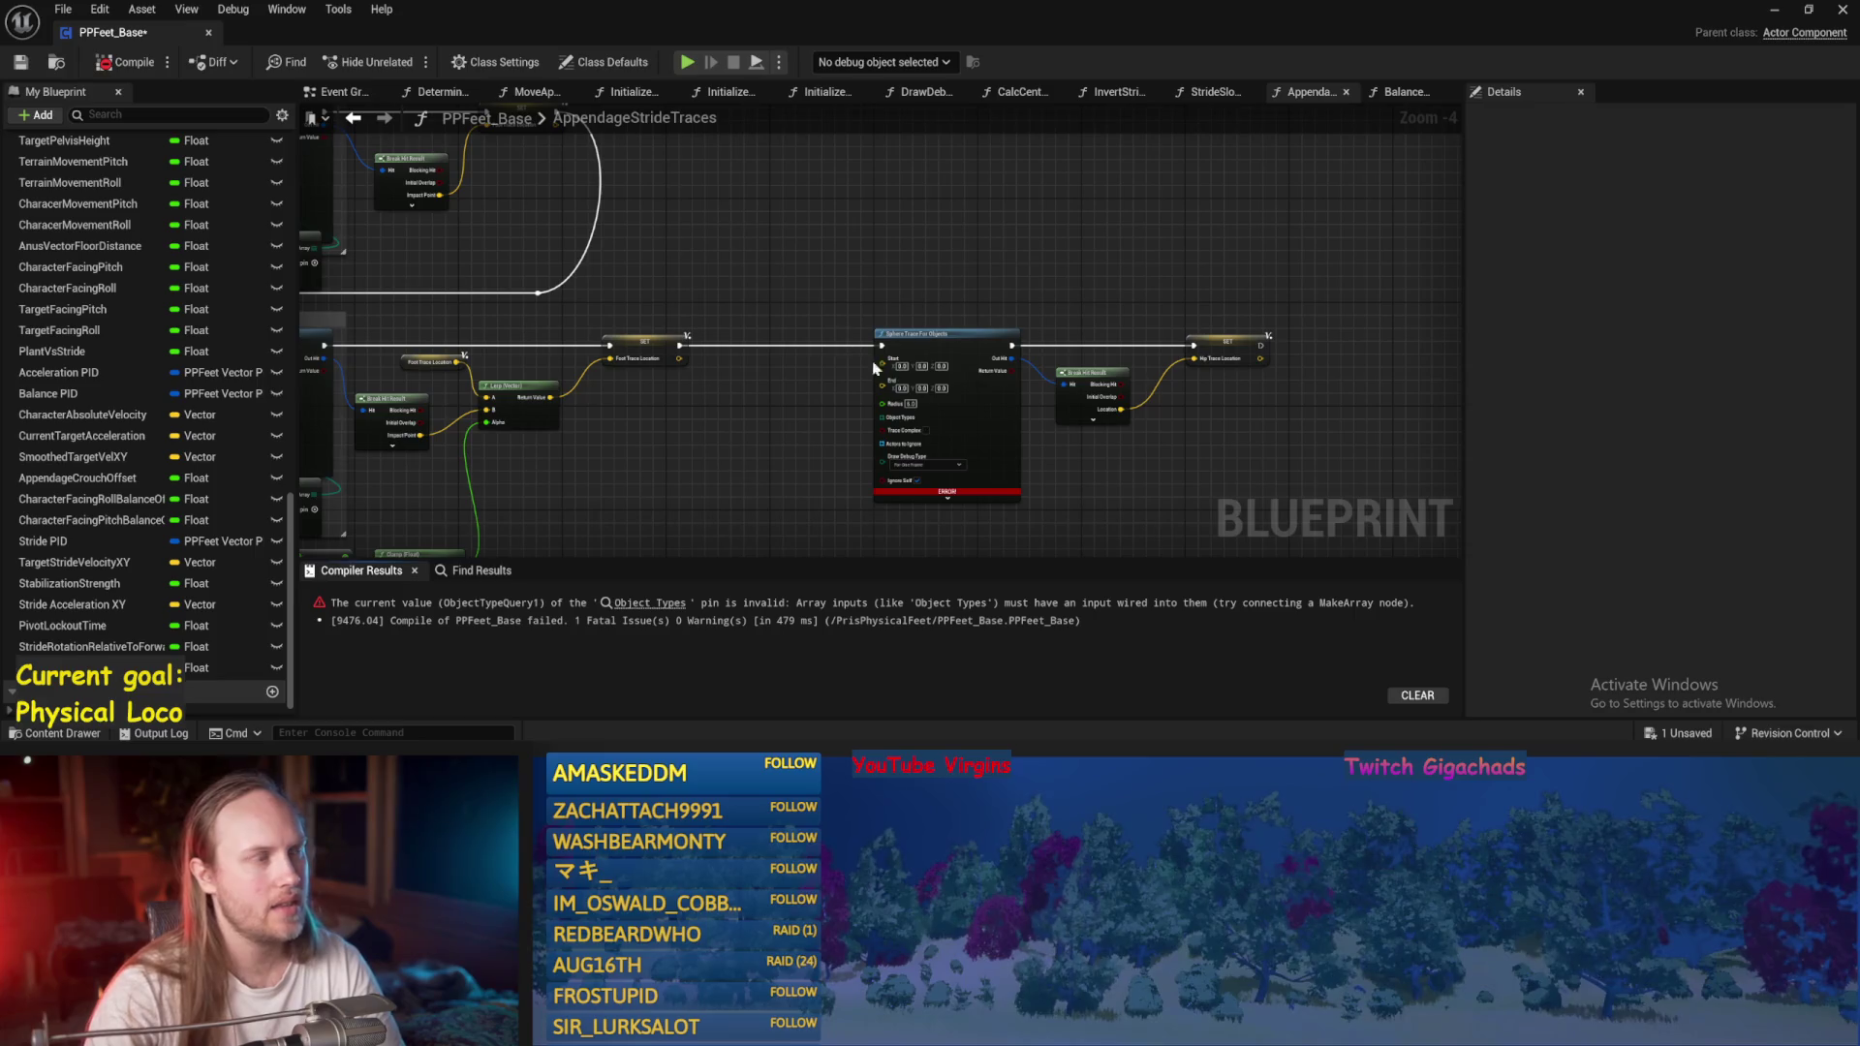
key("ctrl+s")
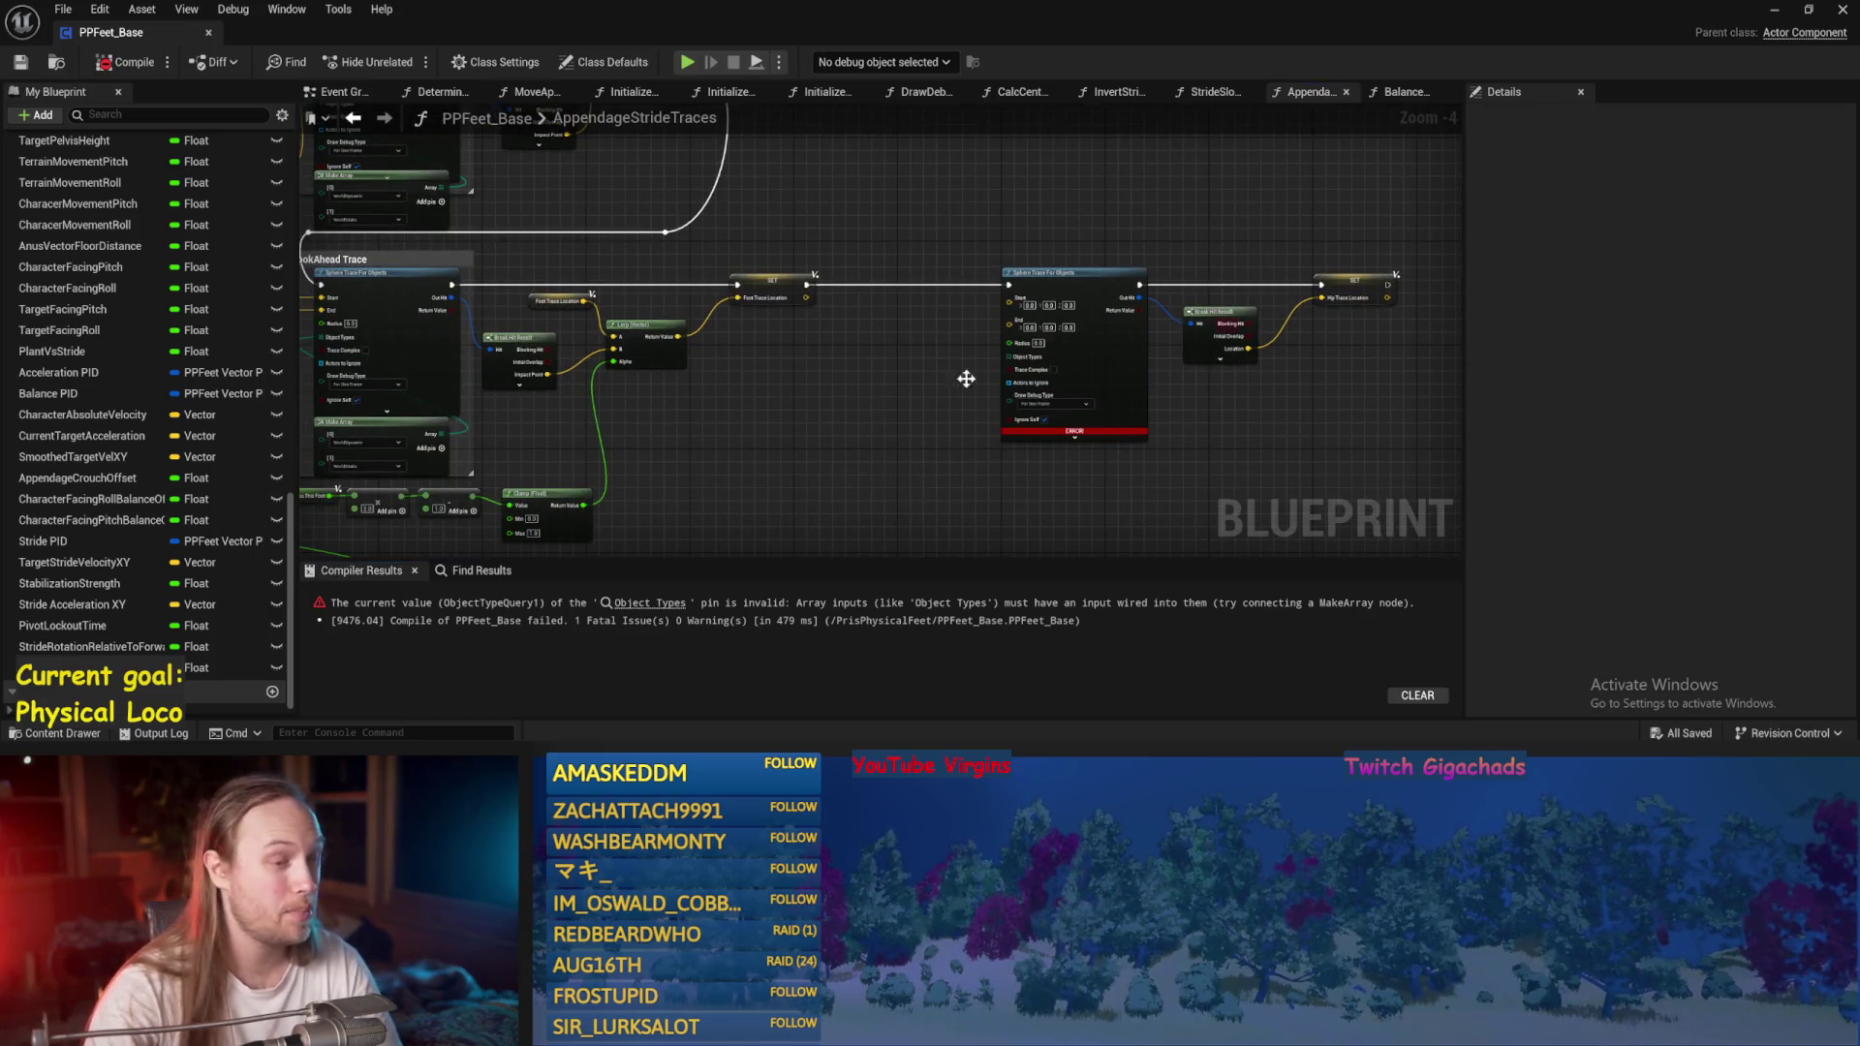
mouse_move(813, 419)
left_mouse_down()
mouse_move(923, 340)
mouse_move(859, 346)
mouse_move(860, 561)
mouse_move(756, 231)
left_mouse_up()
mouse_move(610, 215)
left_mouse_down()
mouse_move(684, 282)
mouse_move(513, 250)
mouse_move(678, 484)
mouse_move(1444, 652)
mouse_move(1079, 365)
mouse_move(1017, 350)
mouse_move(901, 271)
mouse_move(722, 274)
mouse_move(714, 395)
mouse_move(706, 347)
left_mouse_up()
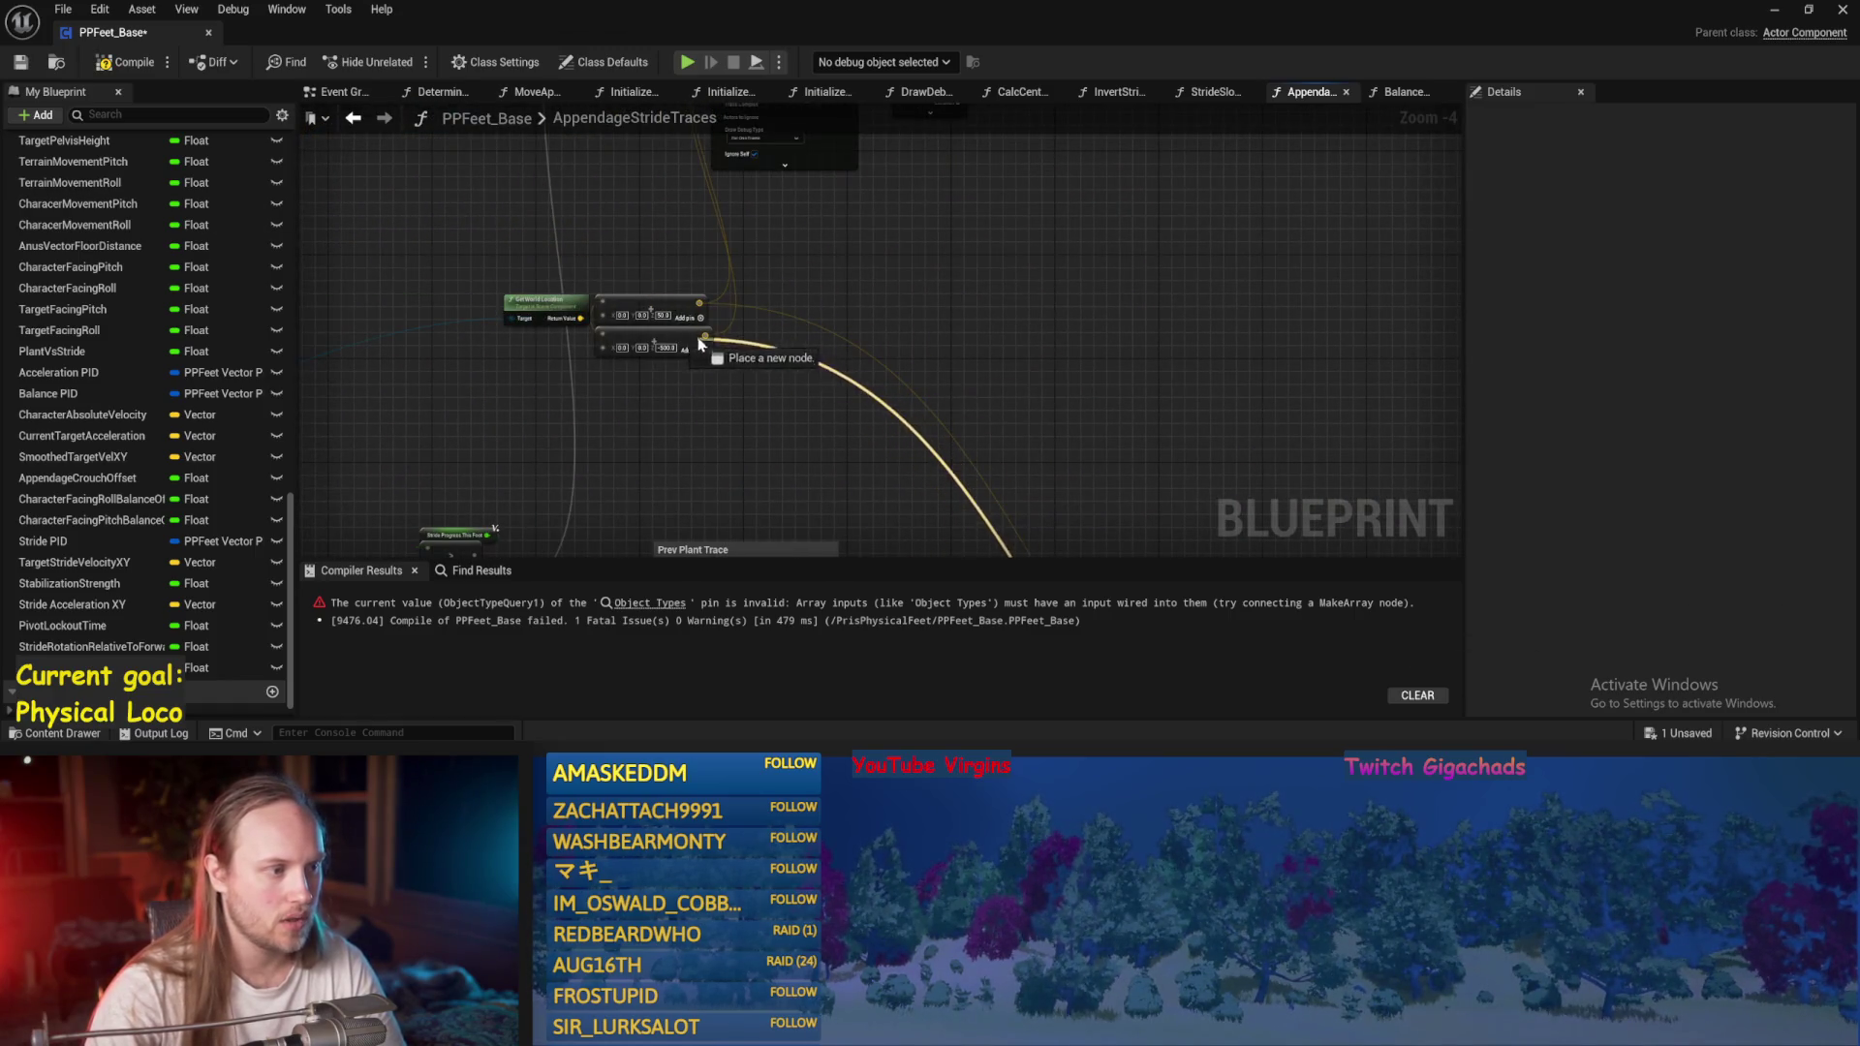
Wire the hip sphere trace's Object Types from Make Array, then recompile with F7 and save.
mouse_move(865, 170)
left_mouse_down()
mouse_move(827, 245)
mouse_move(678, 223)
mouse_move(699, 269)
mouse_move(1250, 394)
left_mouse_up()
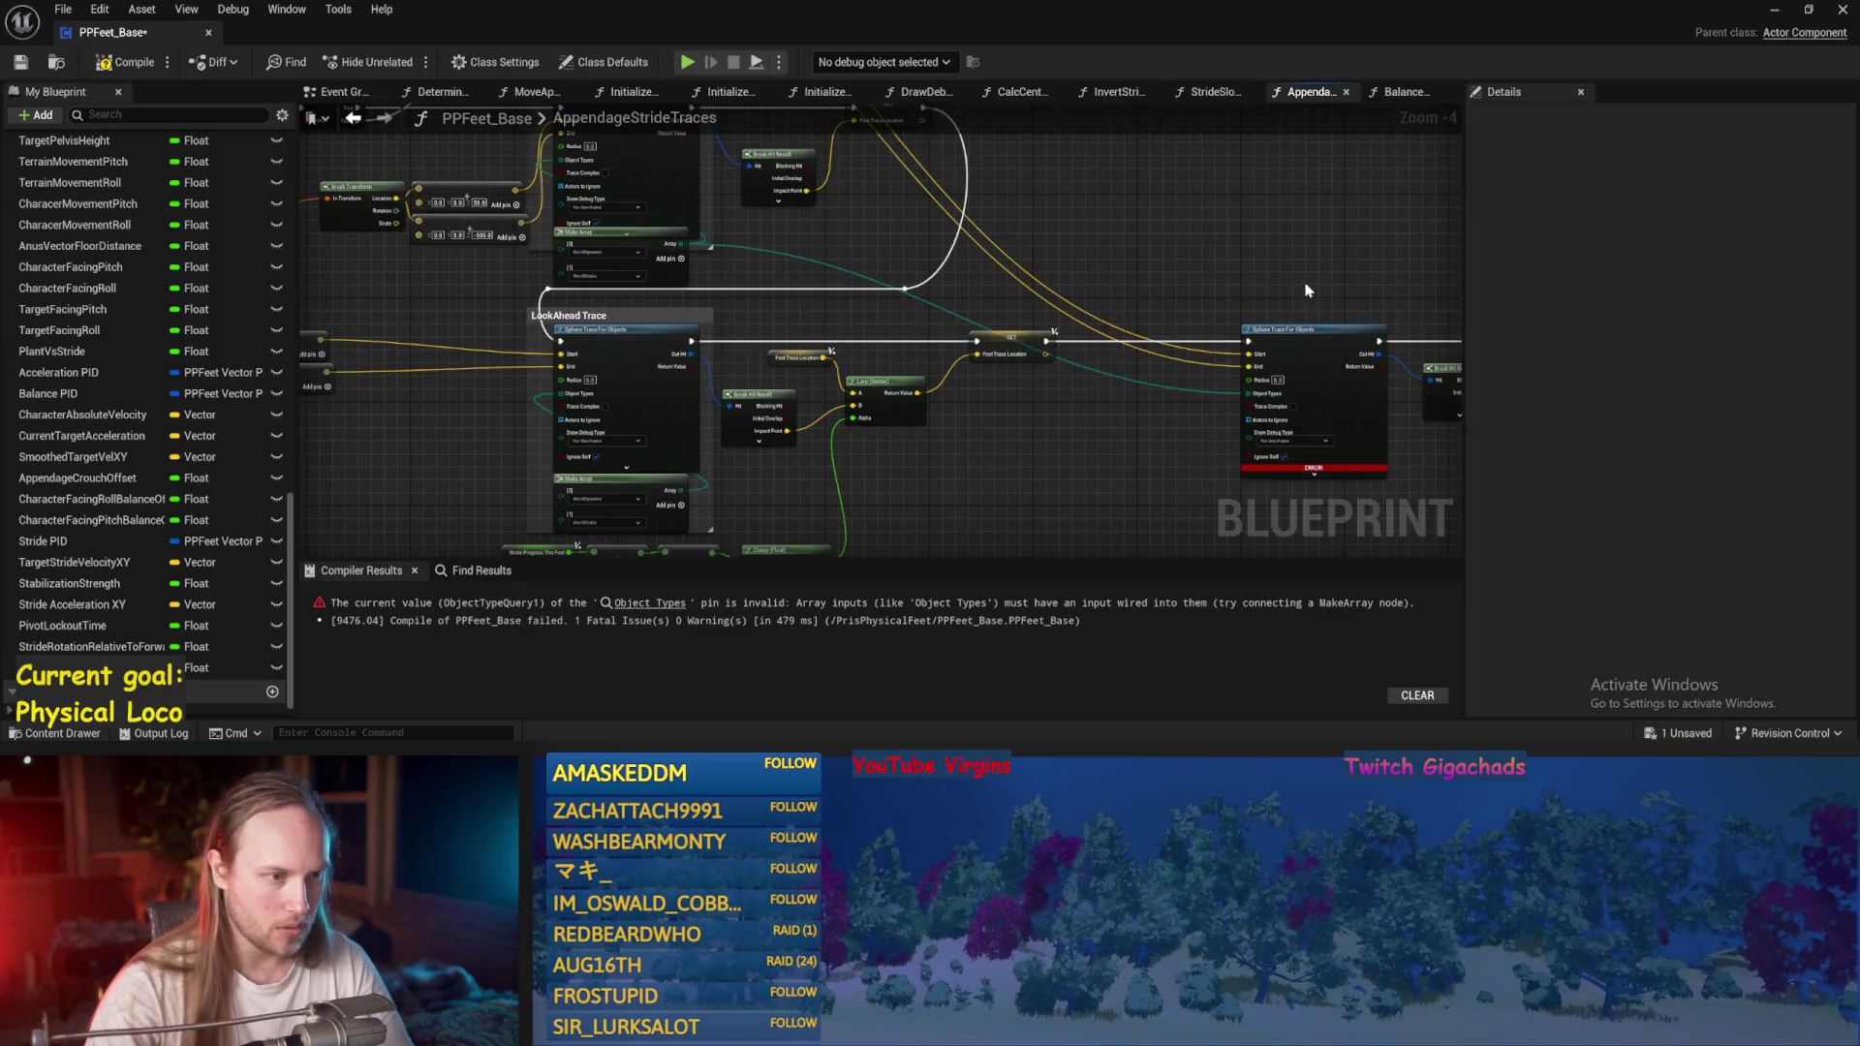
left_click_drag(1305, 290, 961, 281)
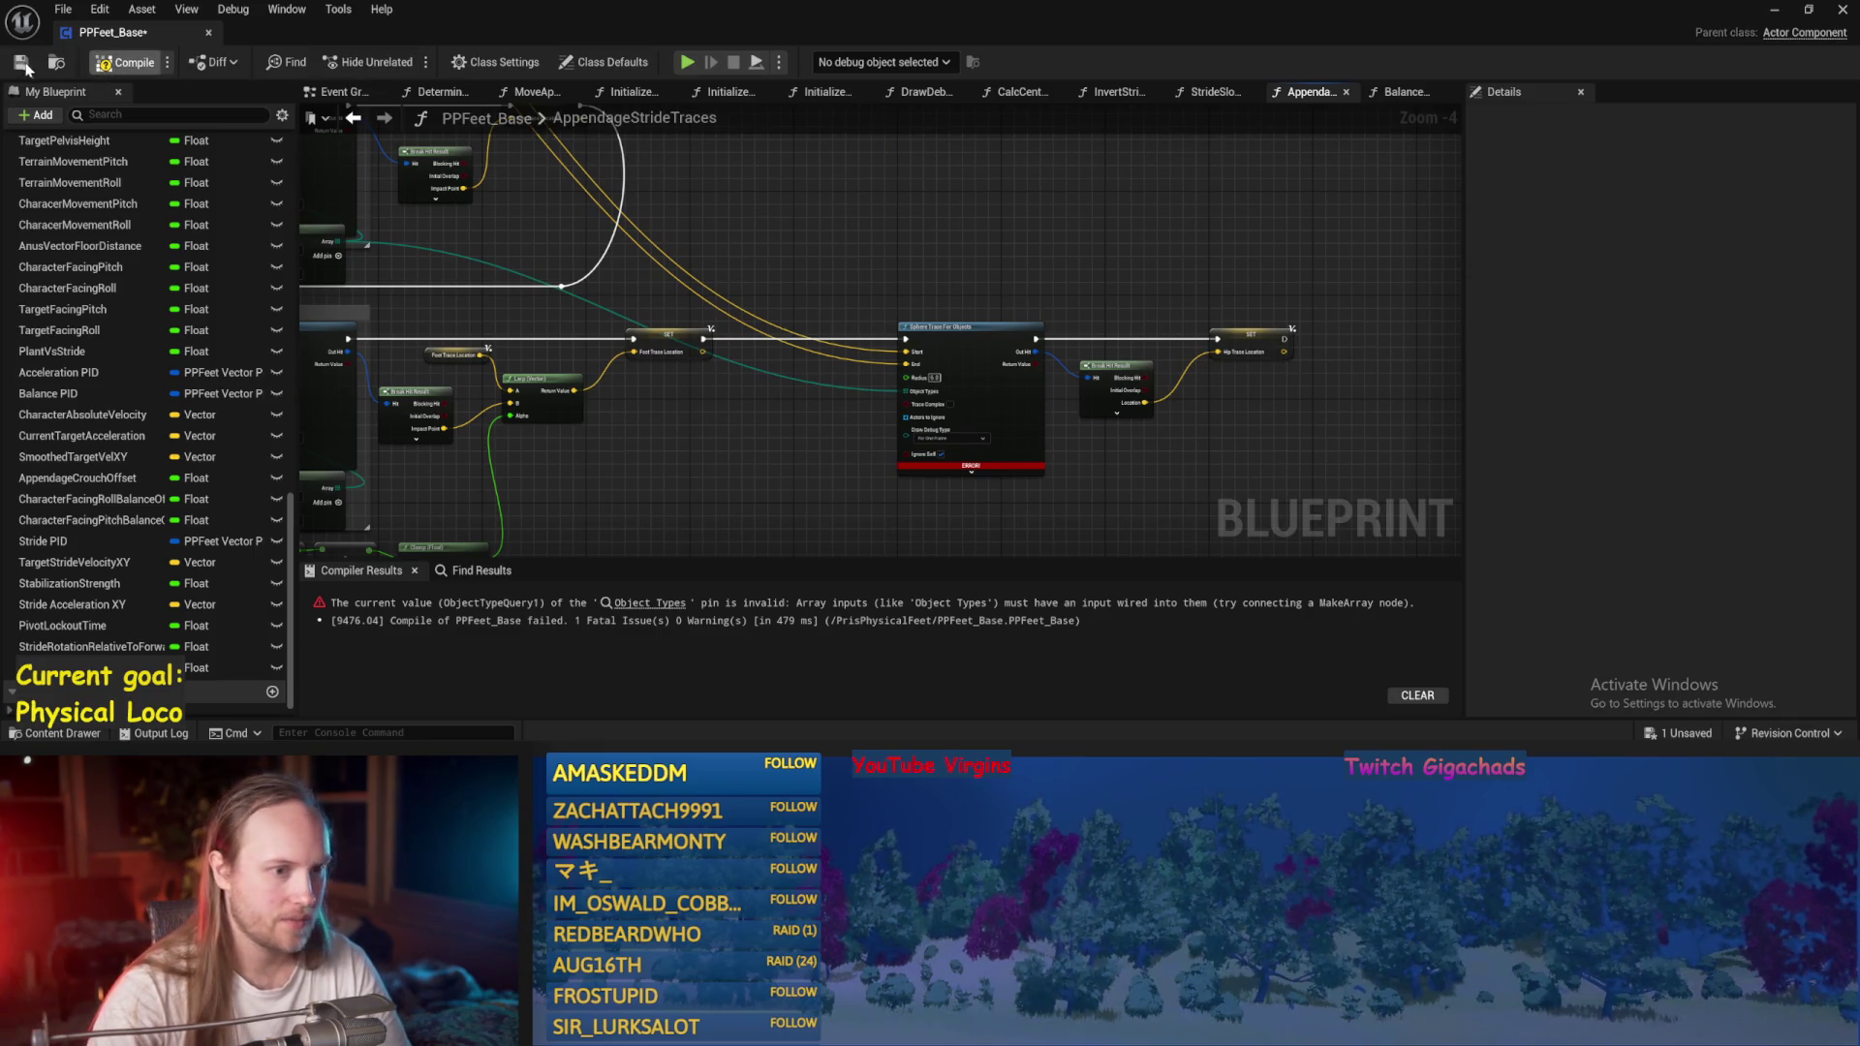
key("F7")
key("ctrl+s")
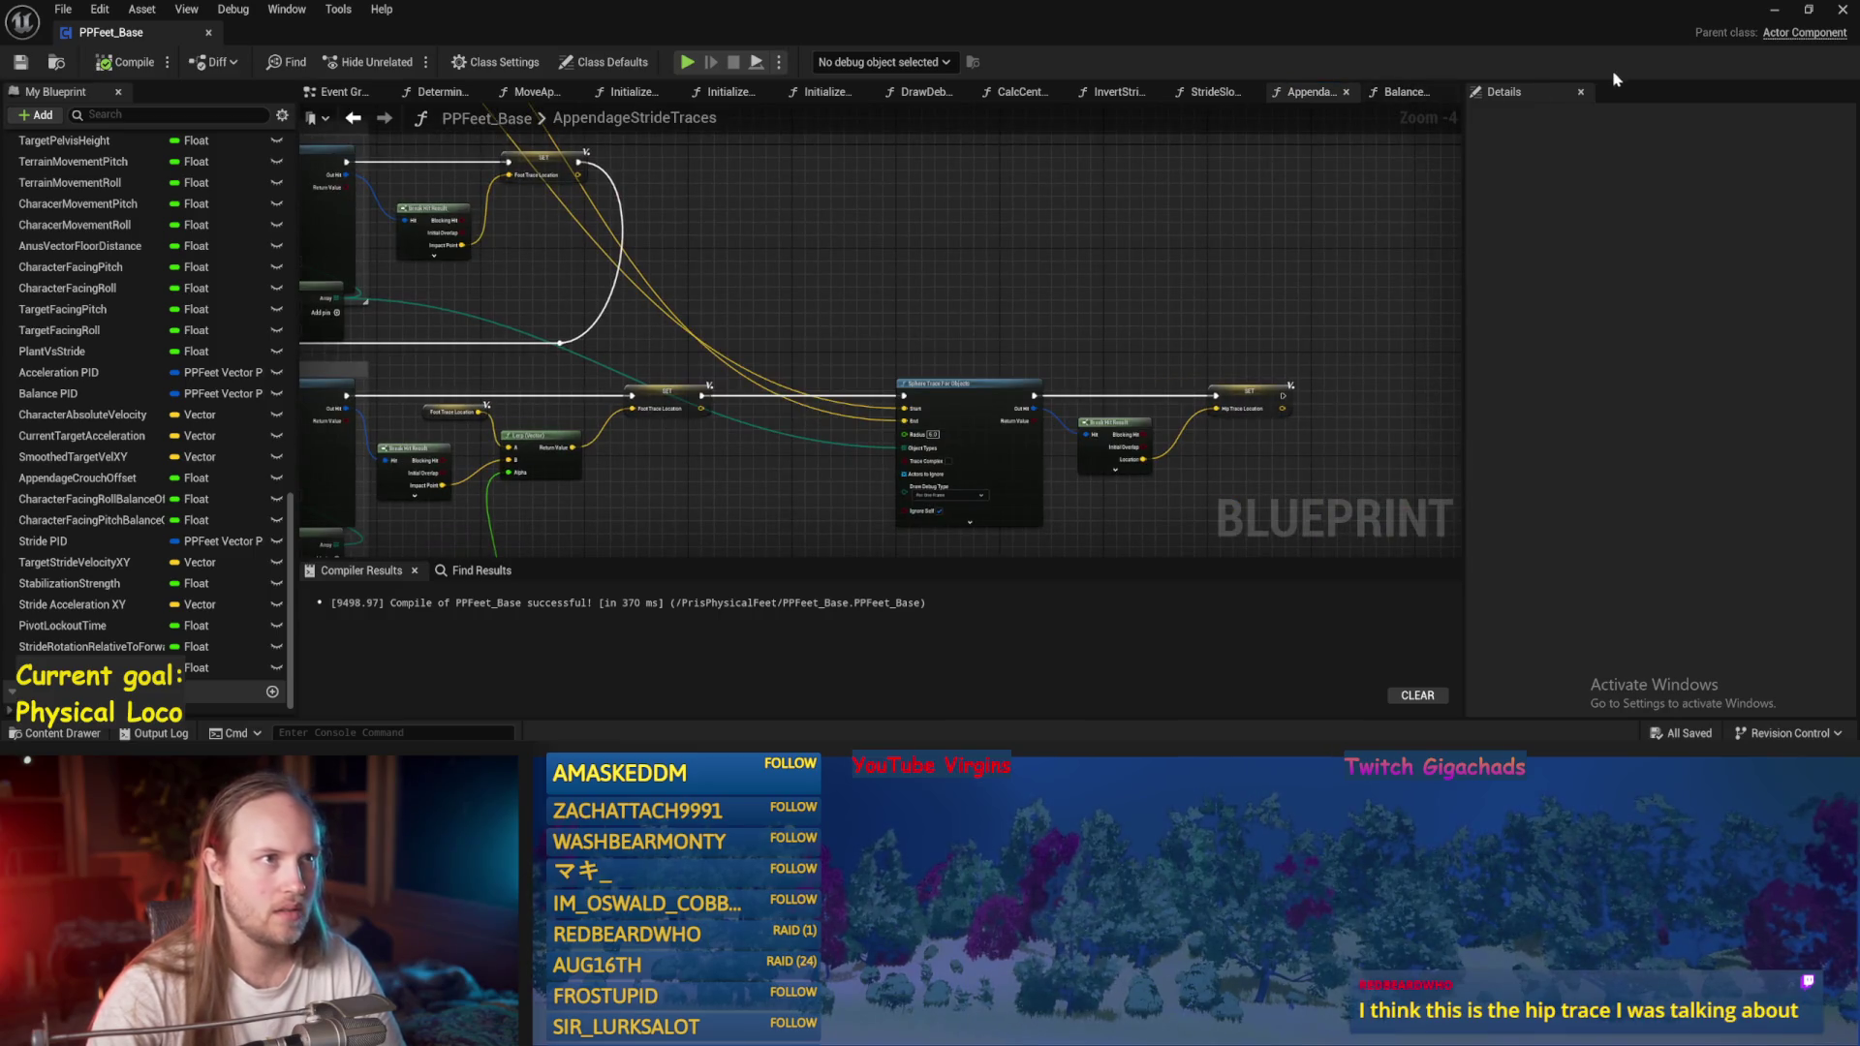
left_click(1771, 11)
During a play test, free the camera with F8 and rotate Cube20 about 96° under the character, then stop.
left_click(403, 61)
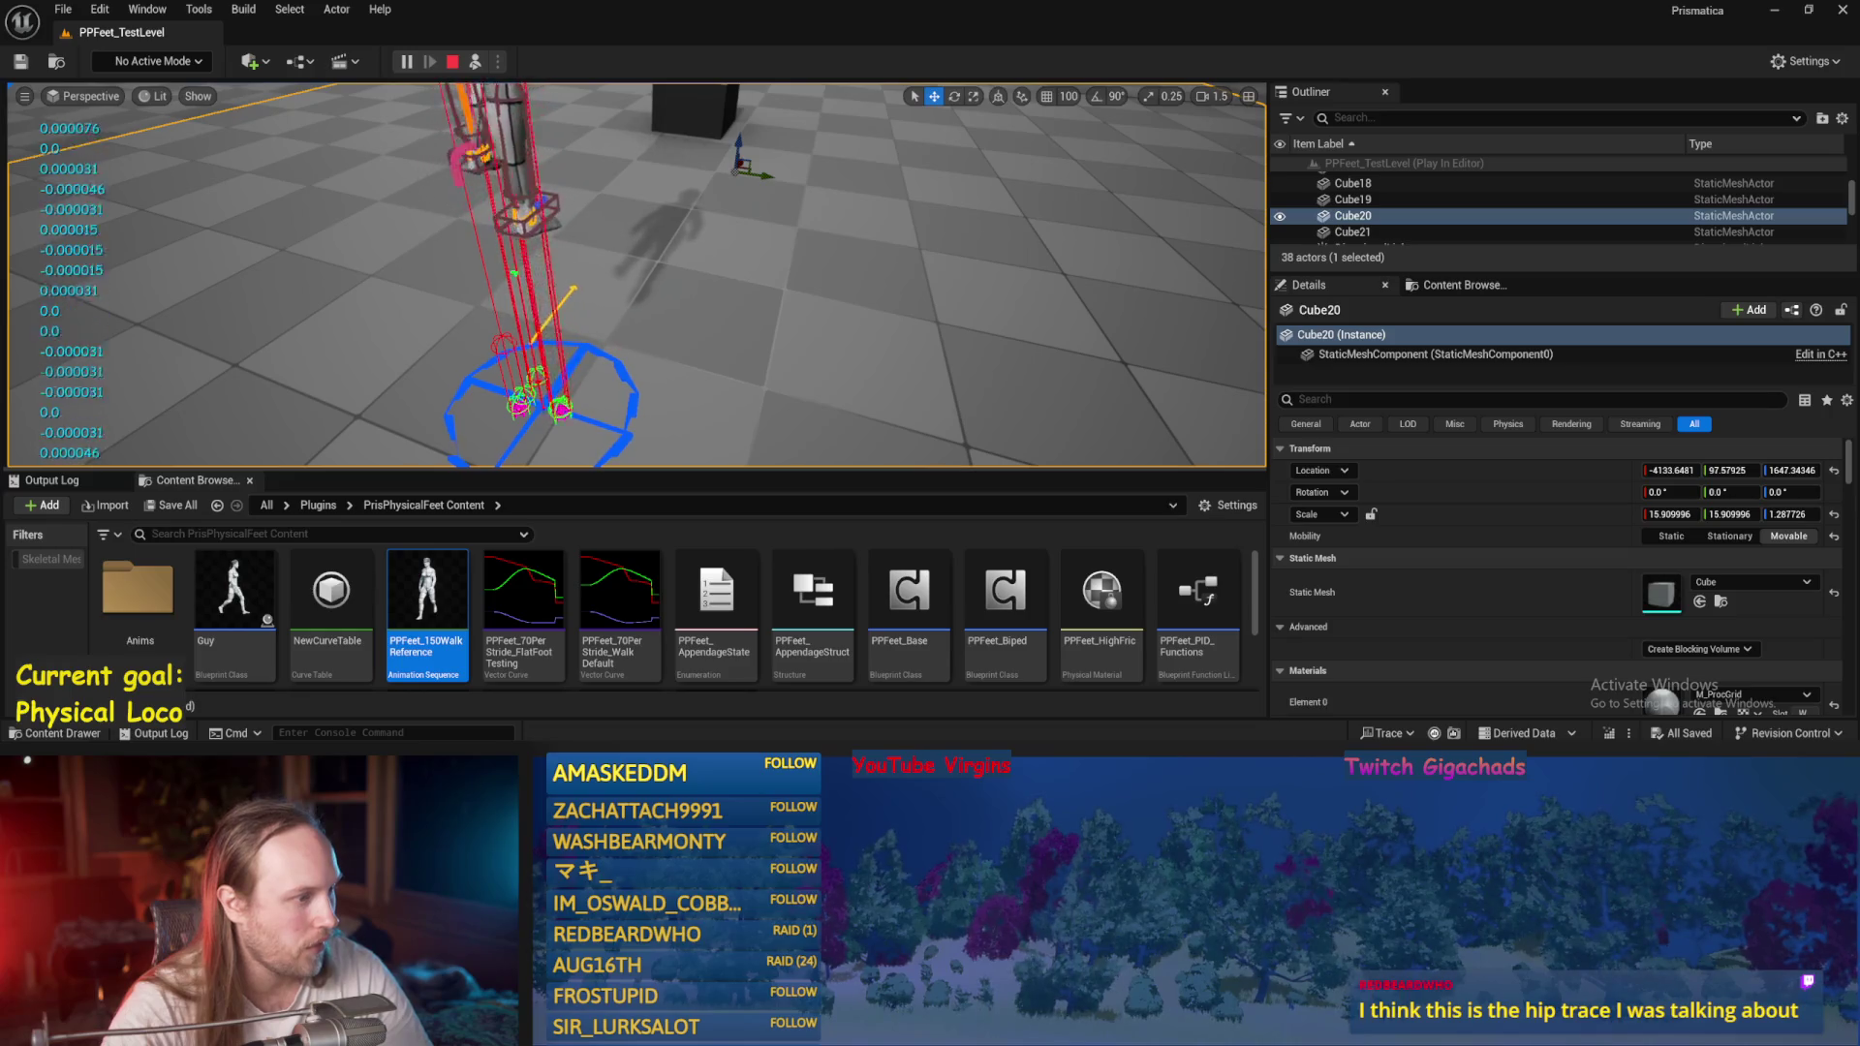
key("F8")
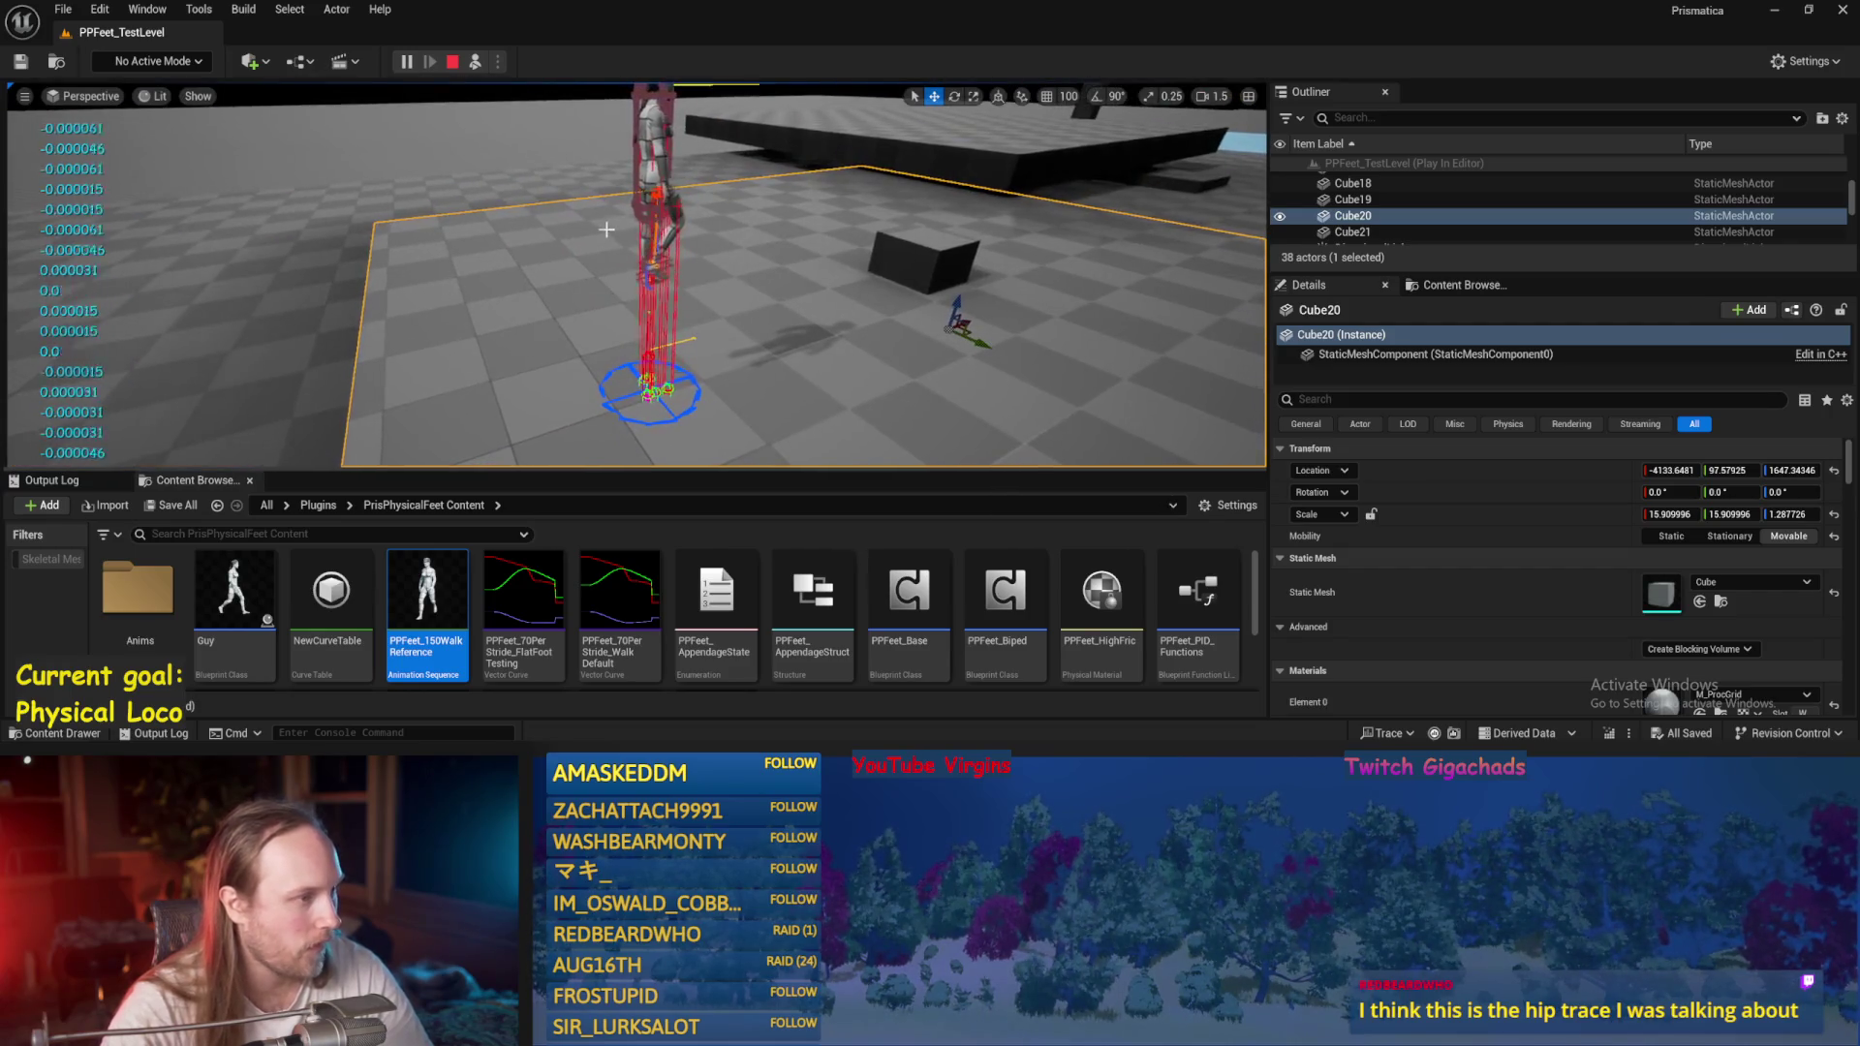
key("e")
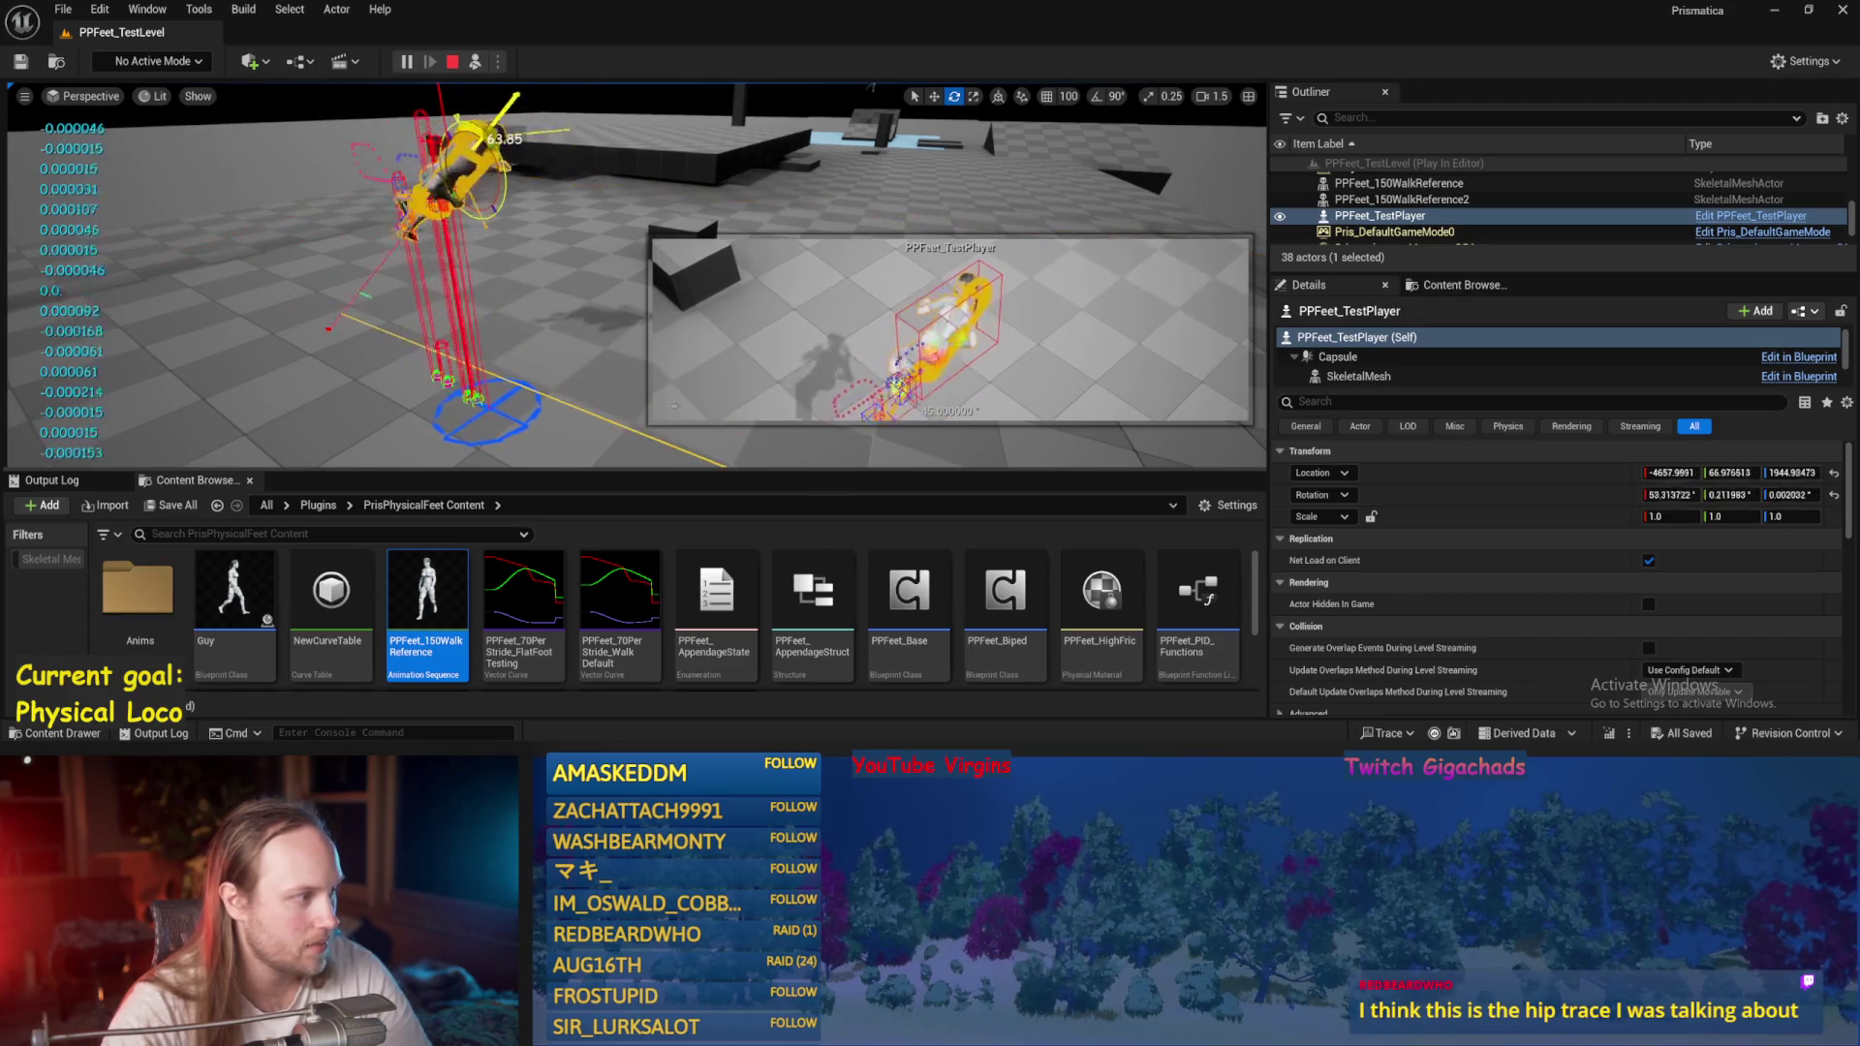
left_click(315, 328)
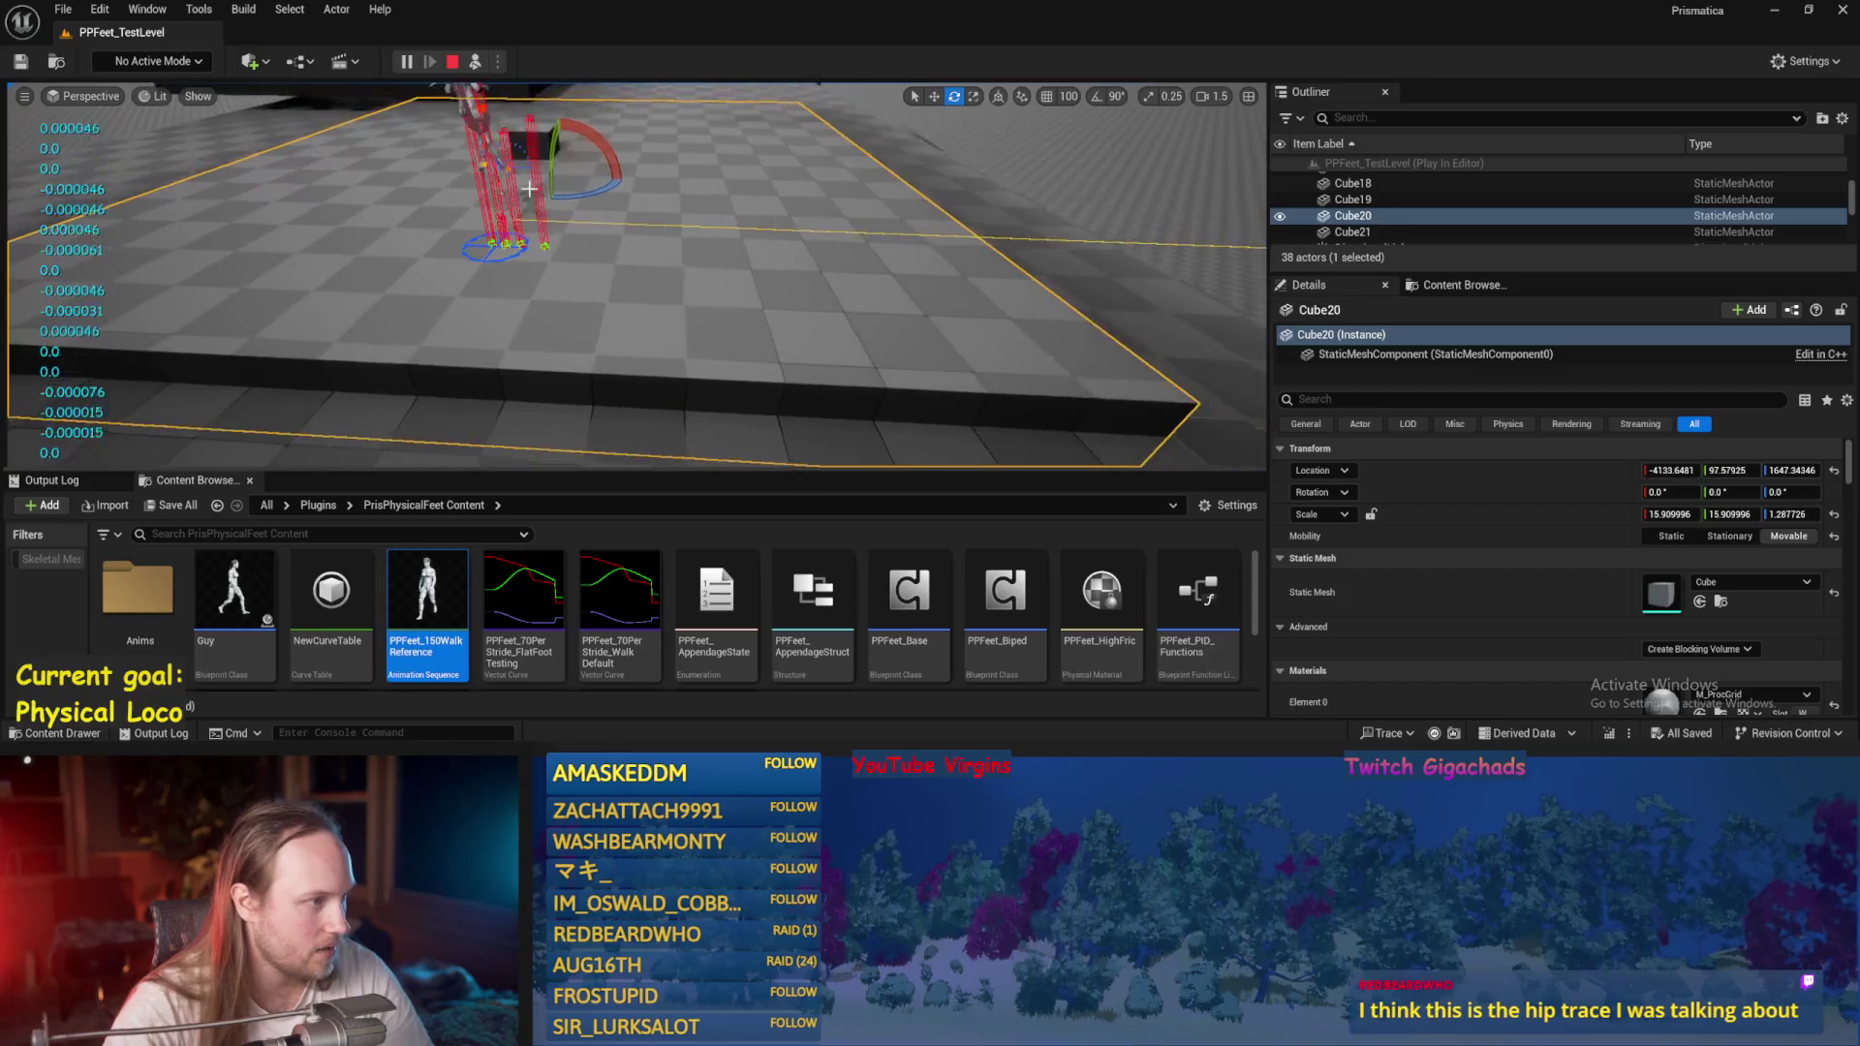
mouse_move(591, 138)
left_mouse_down()
mouse_move(562, 205)
mouse_move(596, 145)
left_mouse_up()
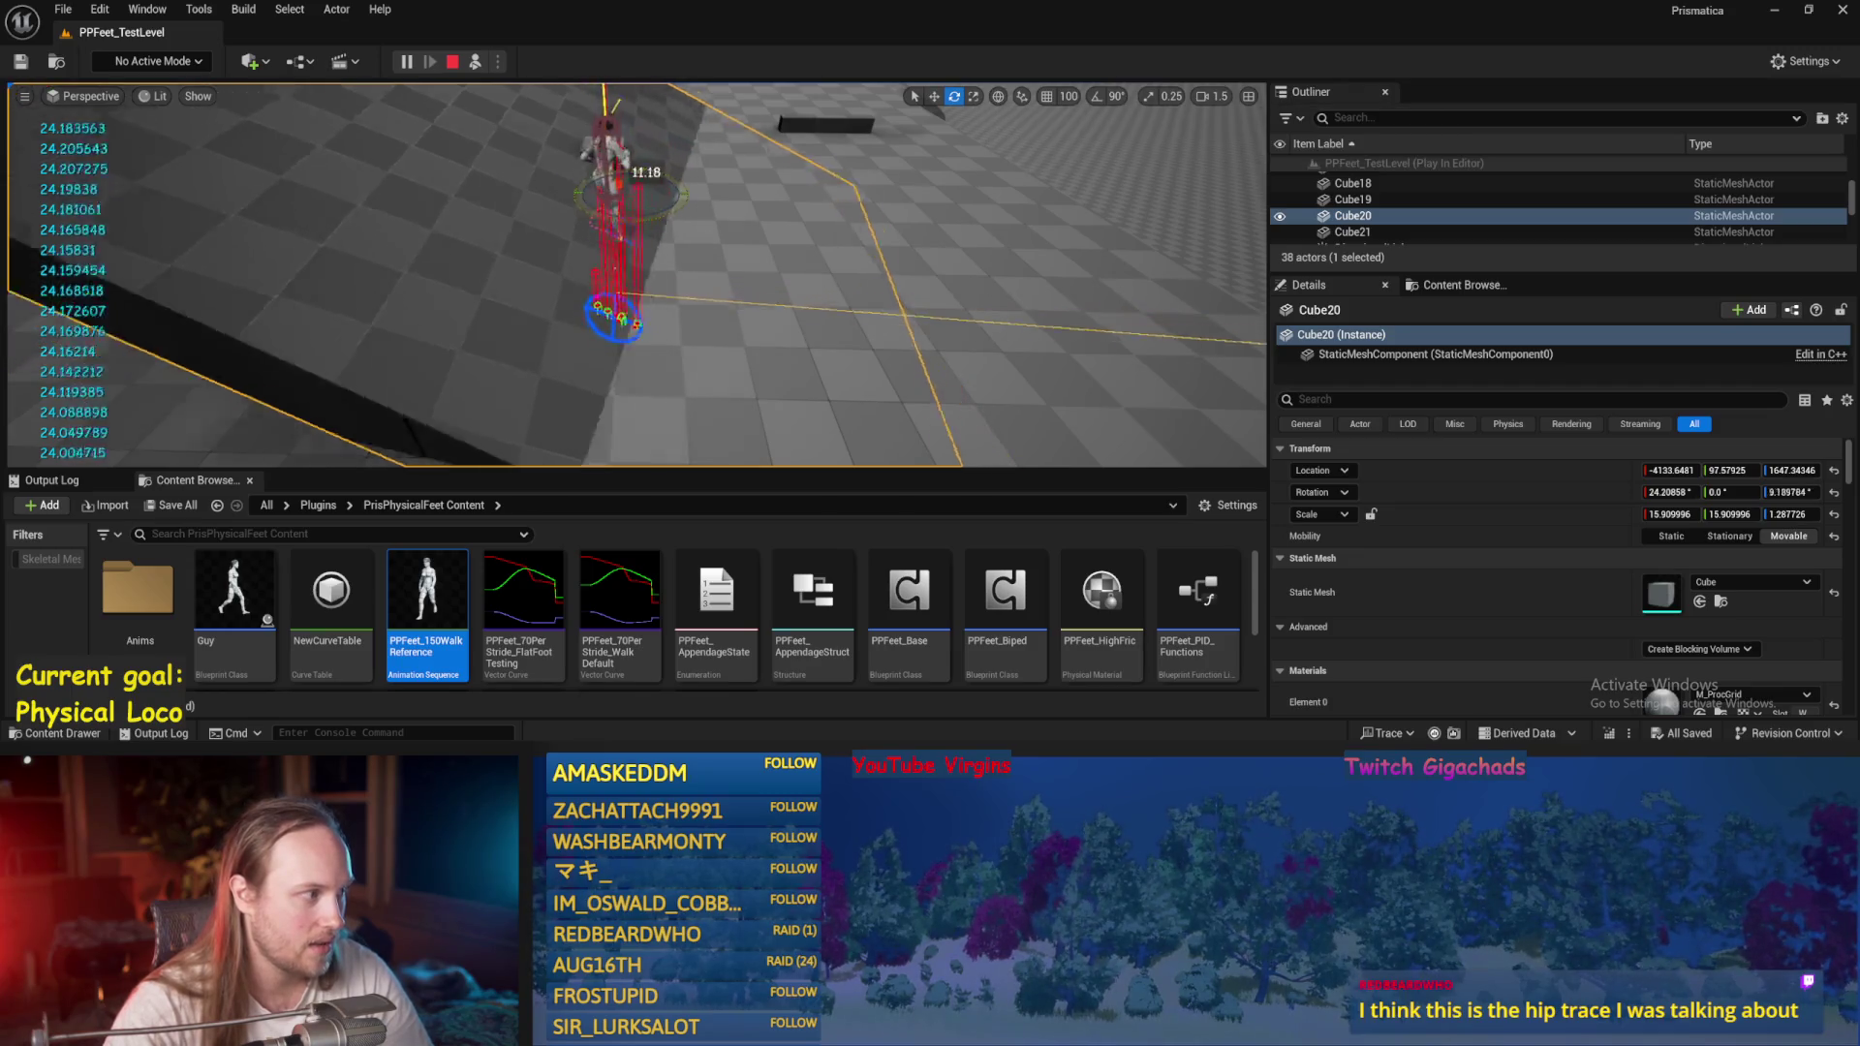
mouse_move(668, 216)
left_mouse_down()
mouse_move(635, 341)
mouse_move(644, 316)
mouse_move(702, 342)
mouse_move(683, 385)
mouse_move(746, 353)
mouse_move(764, 382)
left_mouse_up()
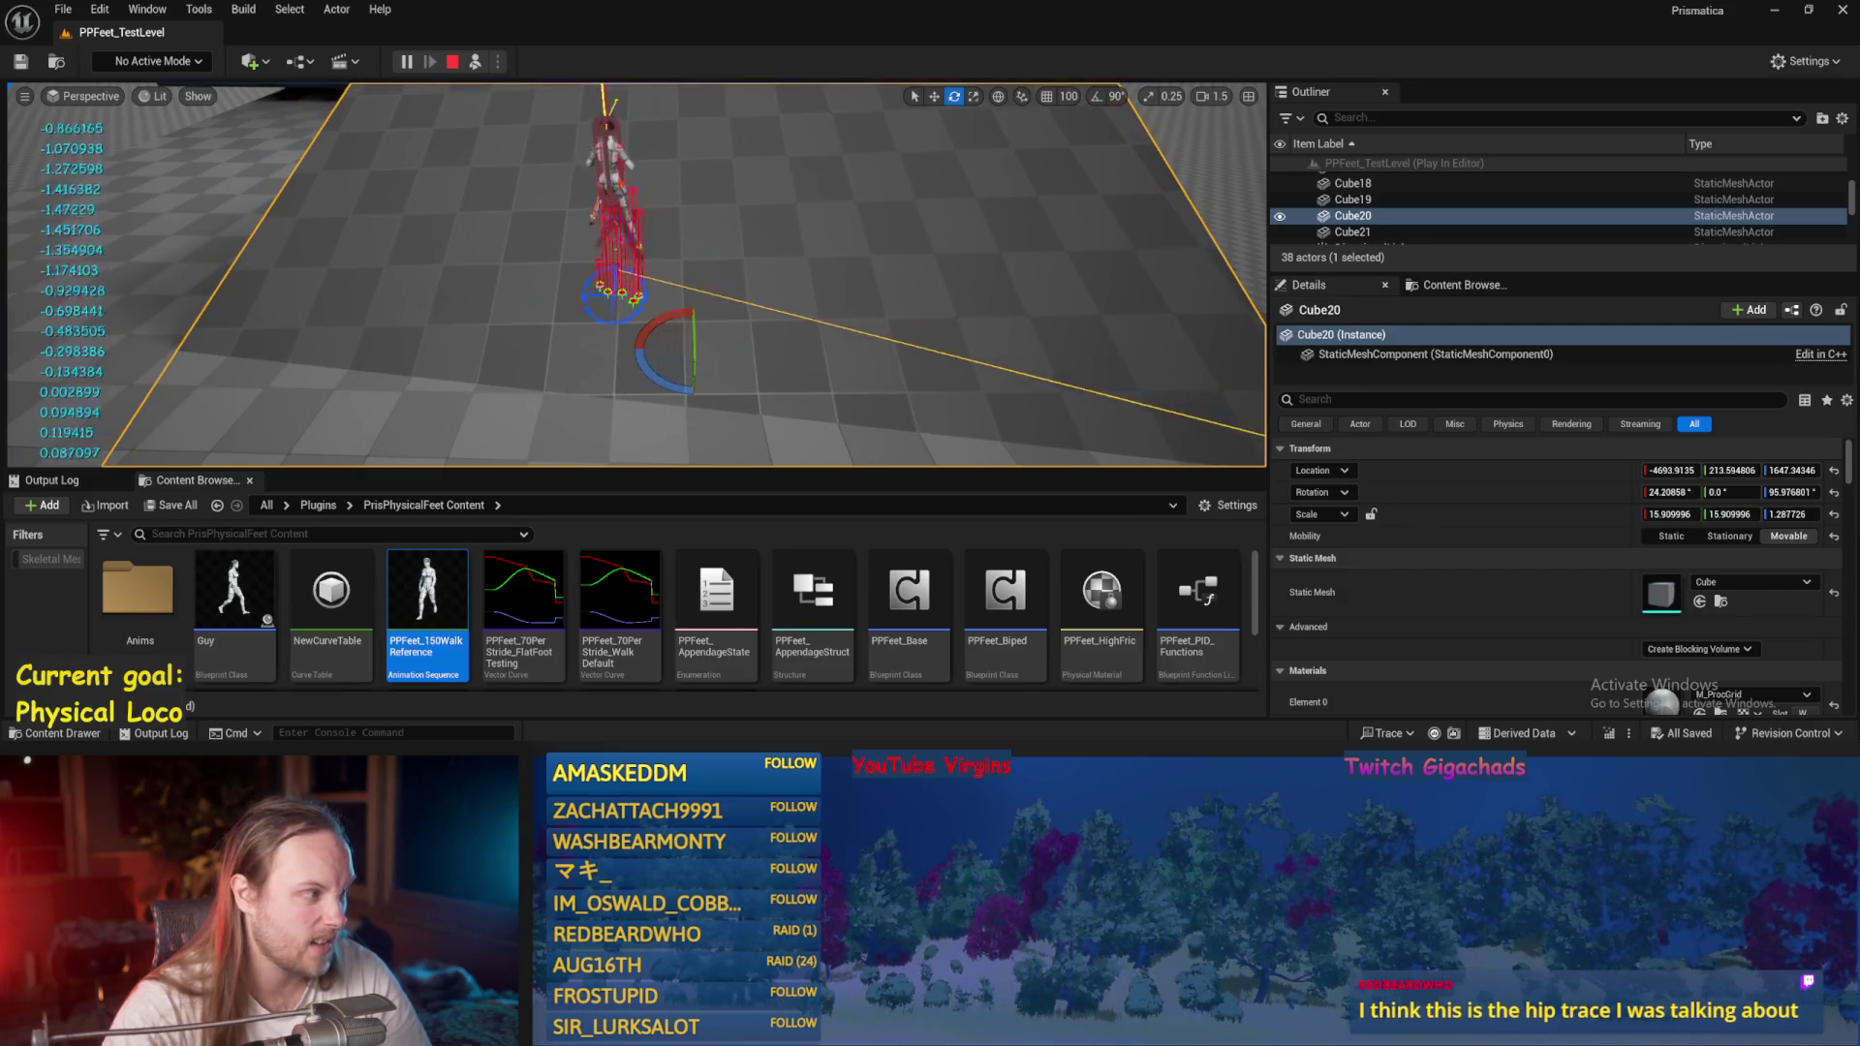
key("Escape")
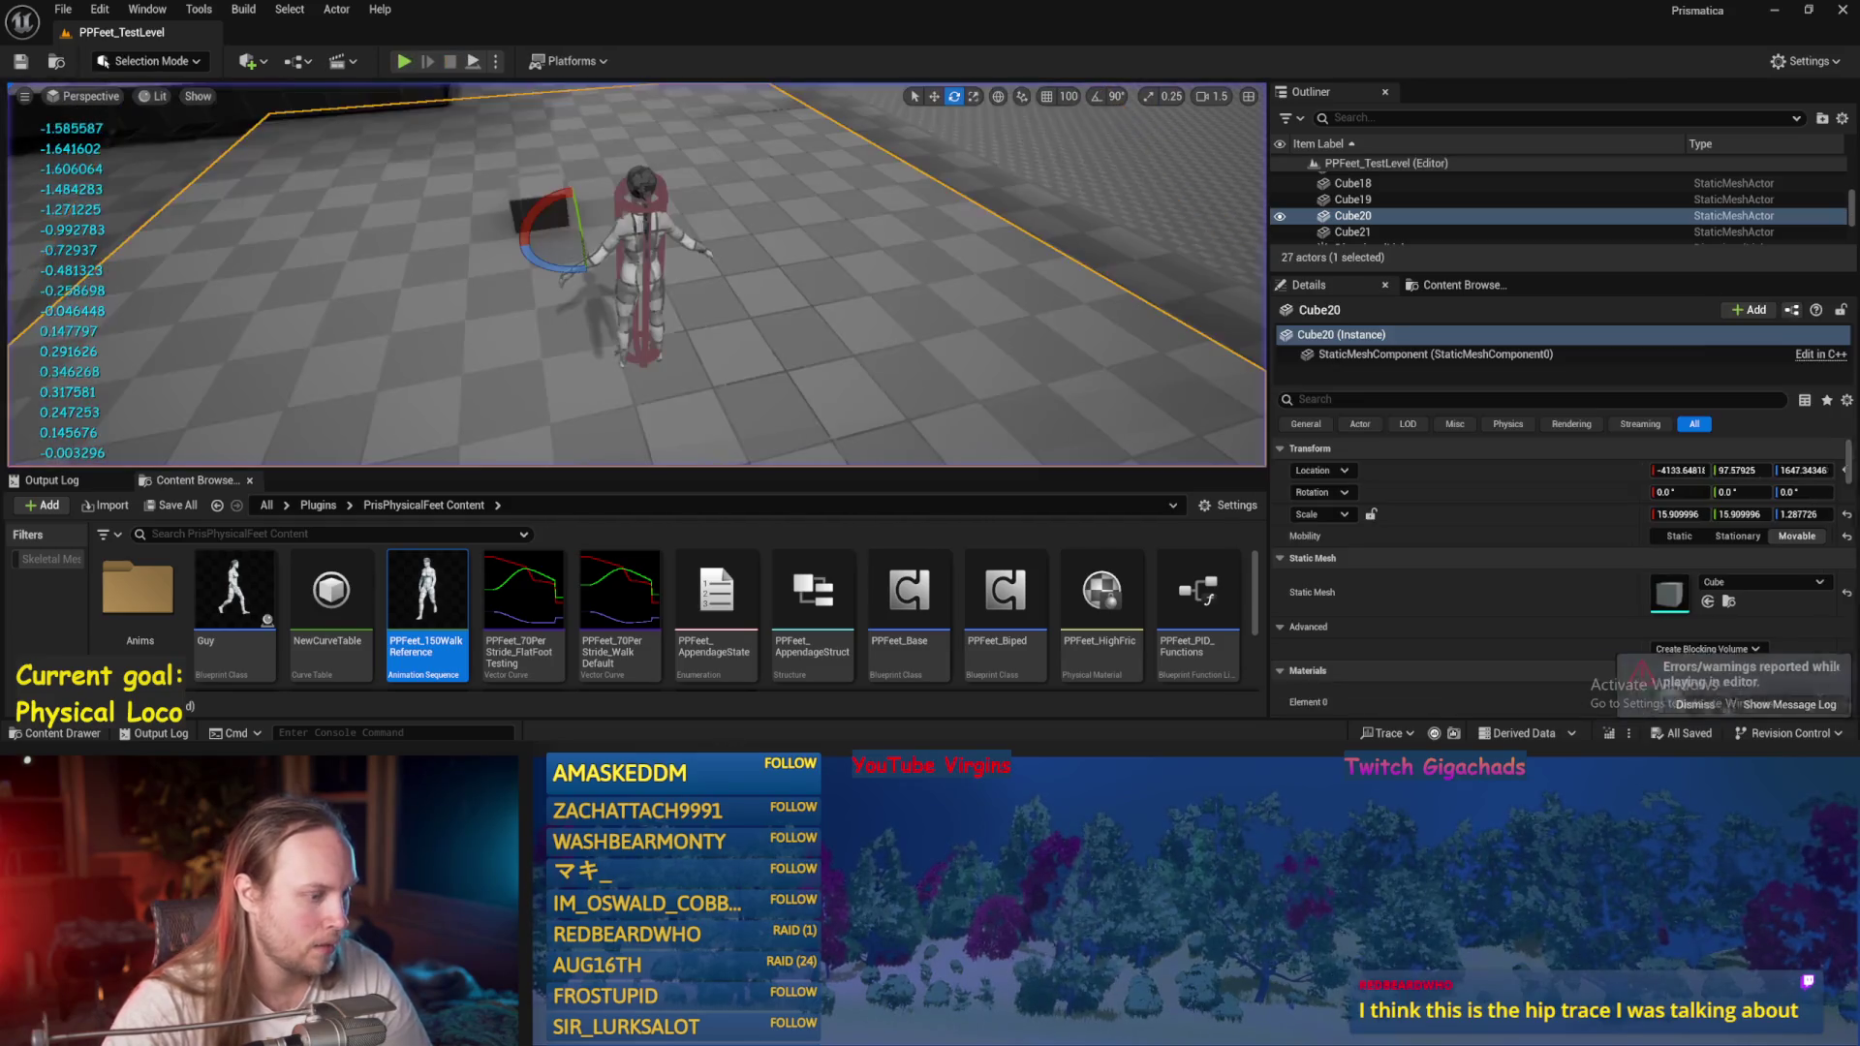
double_click(909, 591)
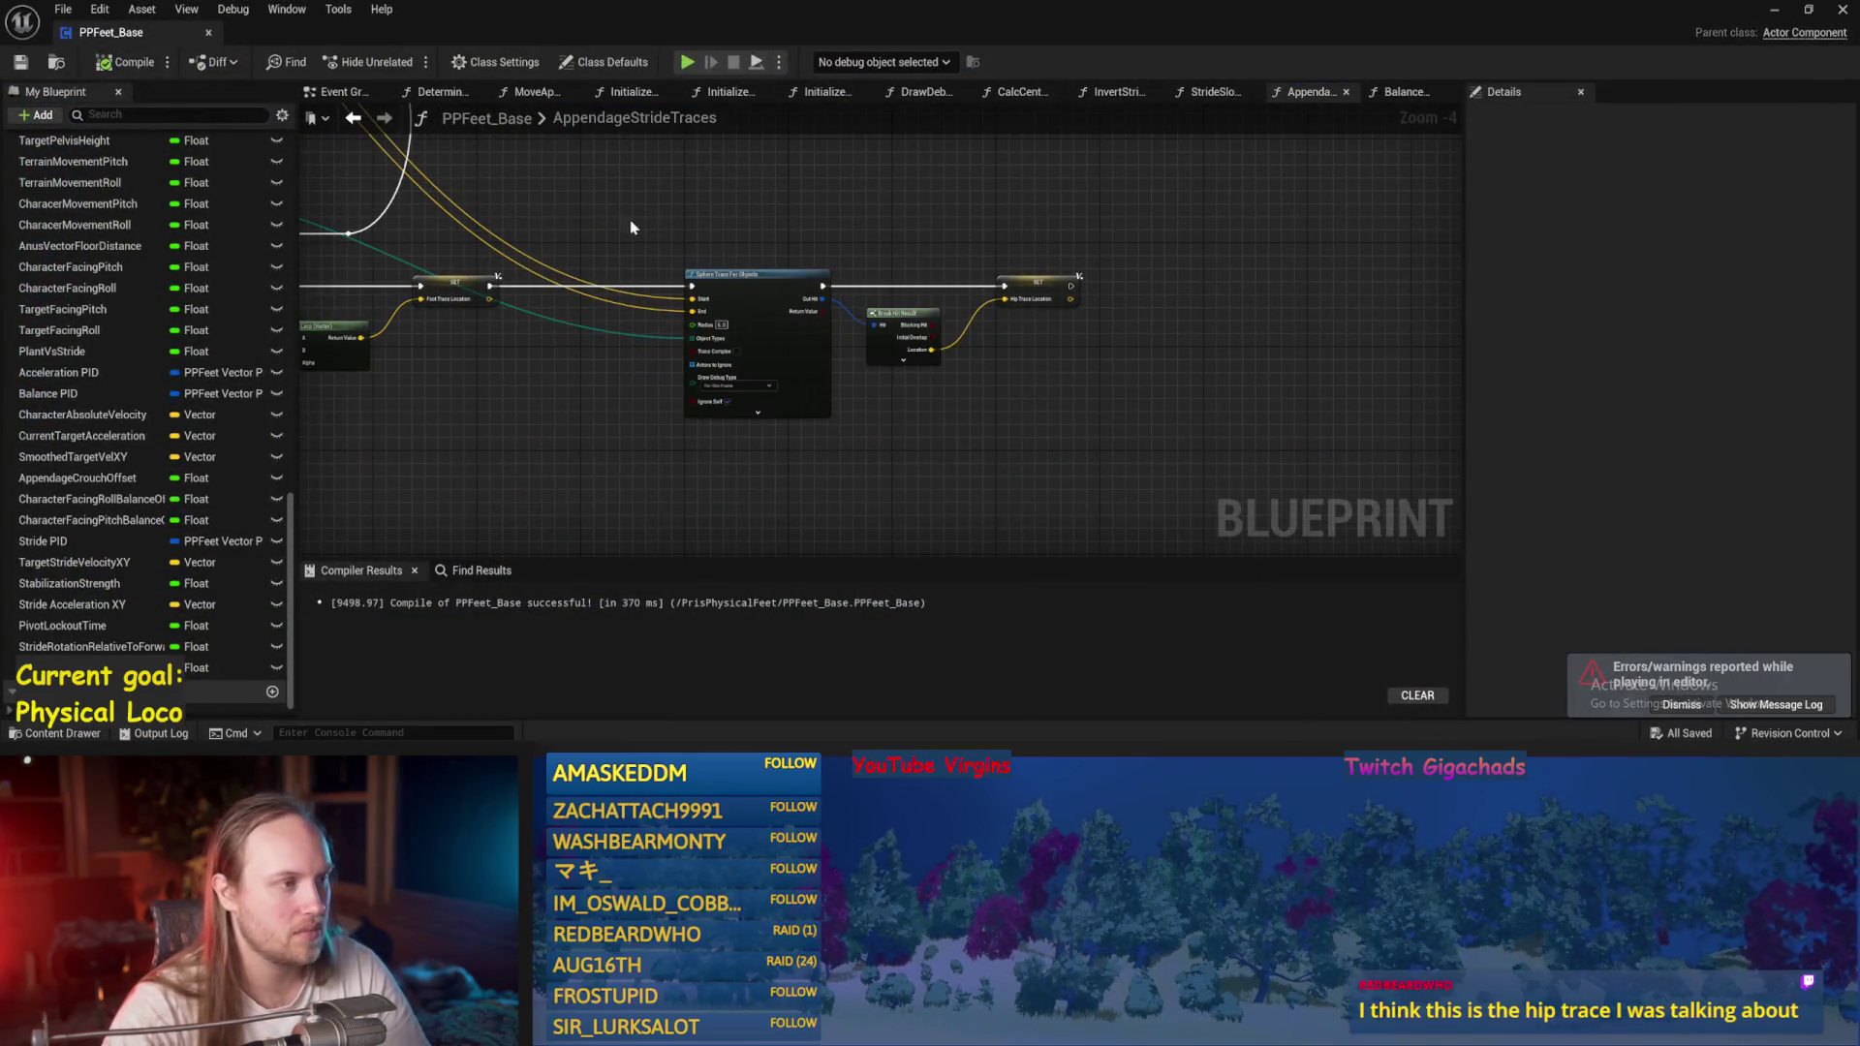
Review the AppendageStrideTraces stride trace nodes, then compile and save PPFeet_Base.
scroll(630, 228, "down", 2)
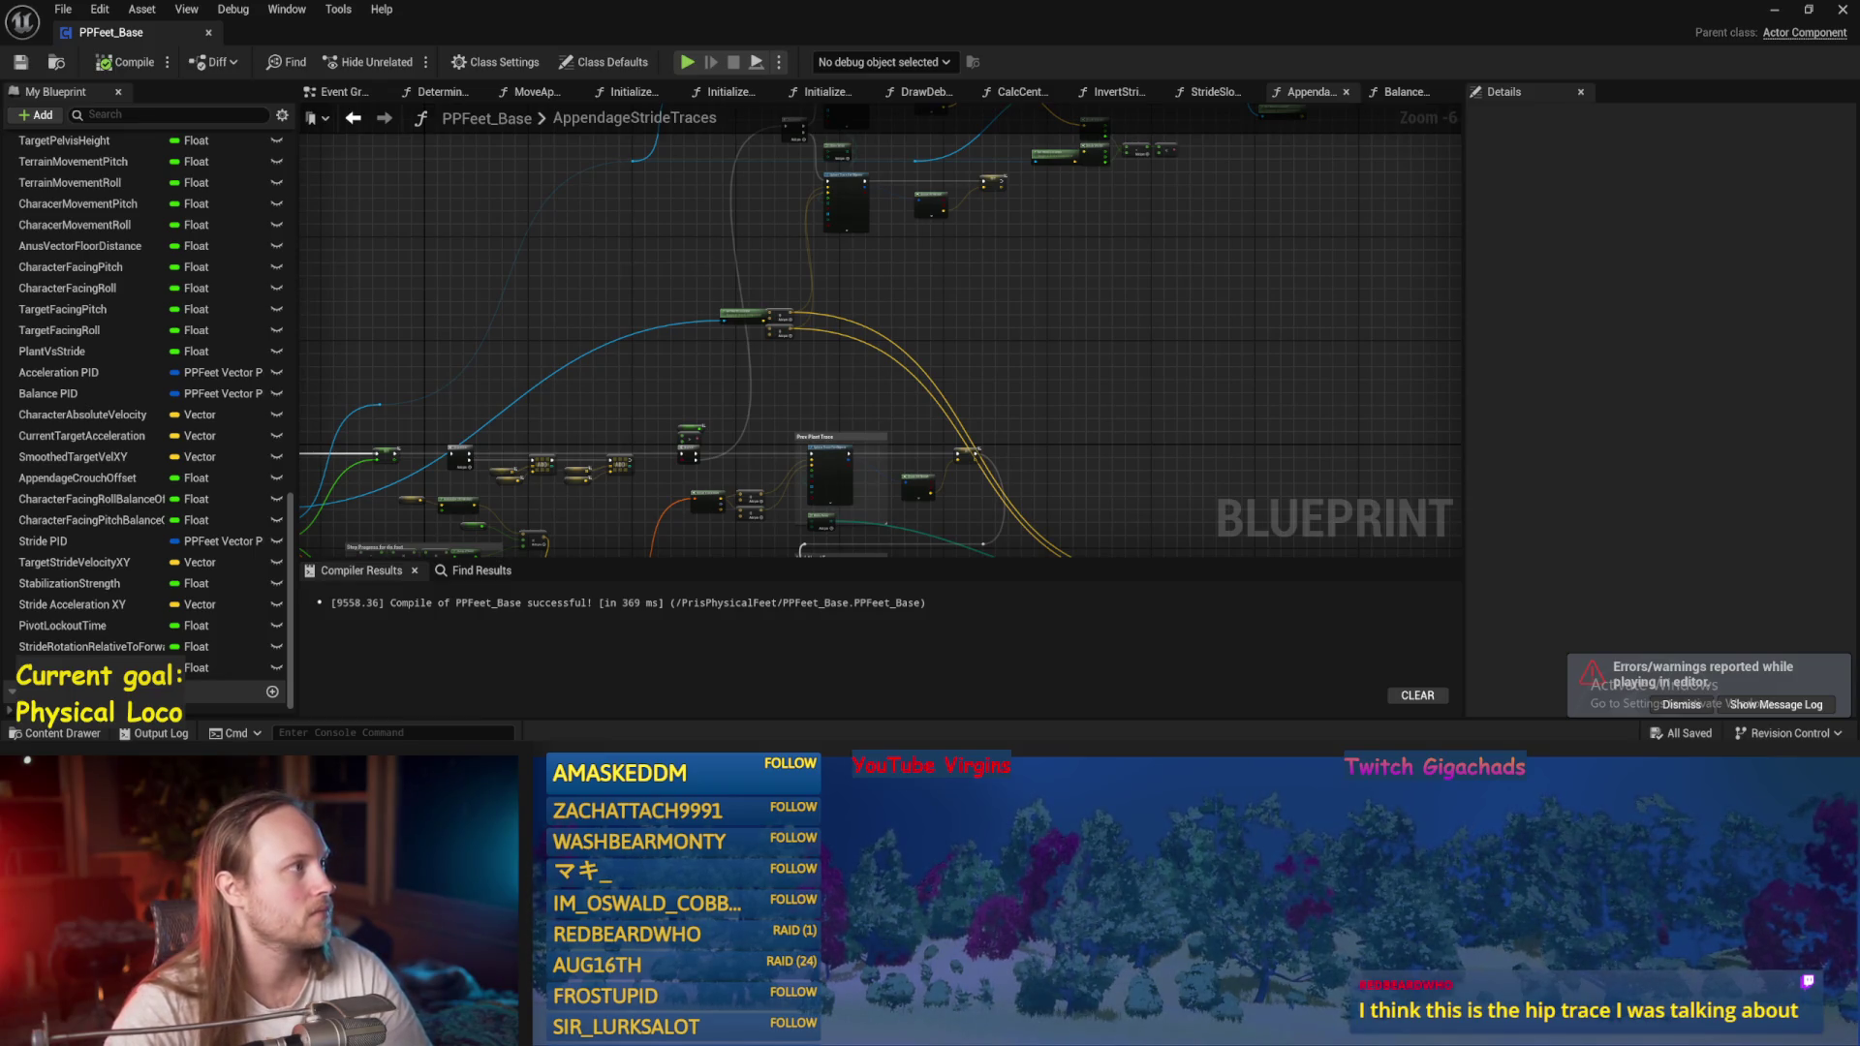
mouse_move(1253, 487)
left_mouse_down()
mouse_move(1184, 351)
mouse_move(1066, 260)
left_mouse_up()
key("ctrl+s")
scroll(988, 315, "up", 5)
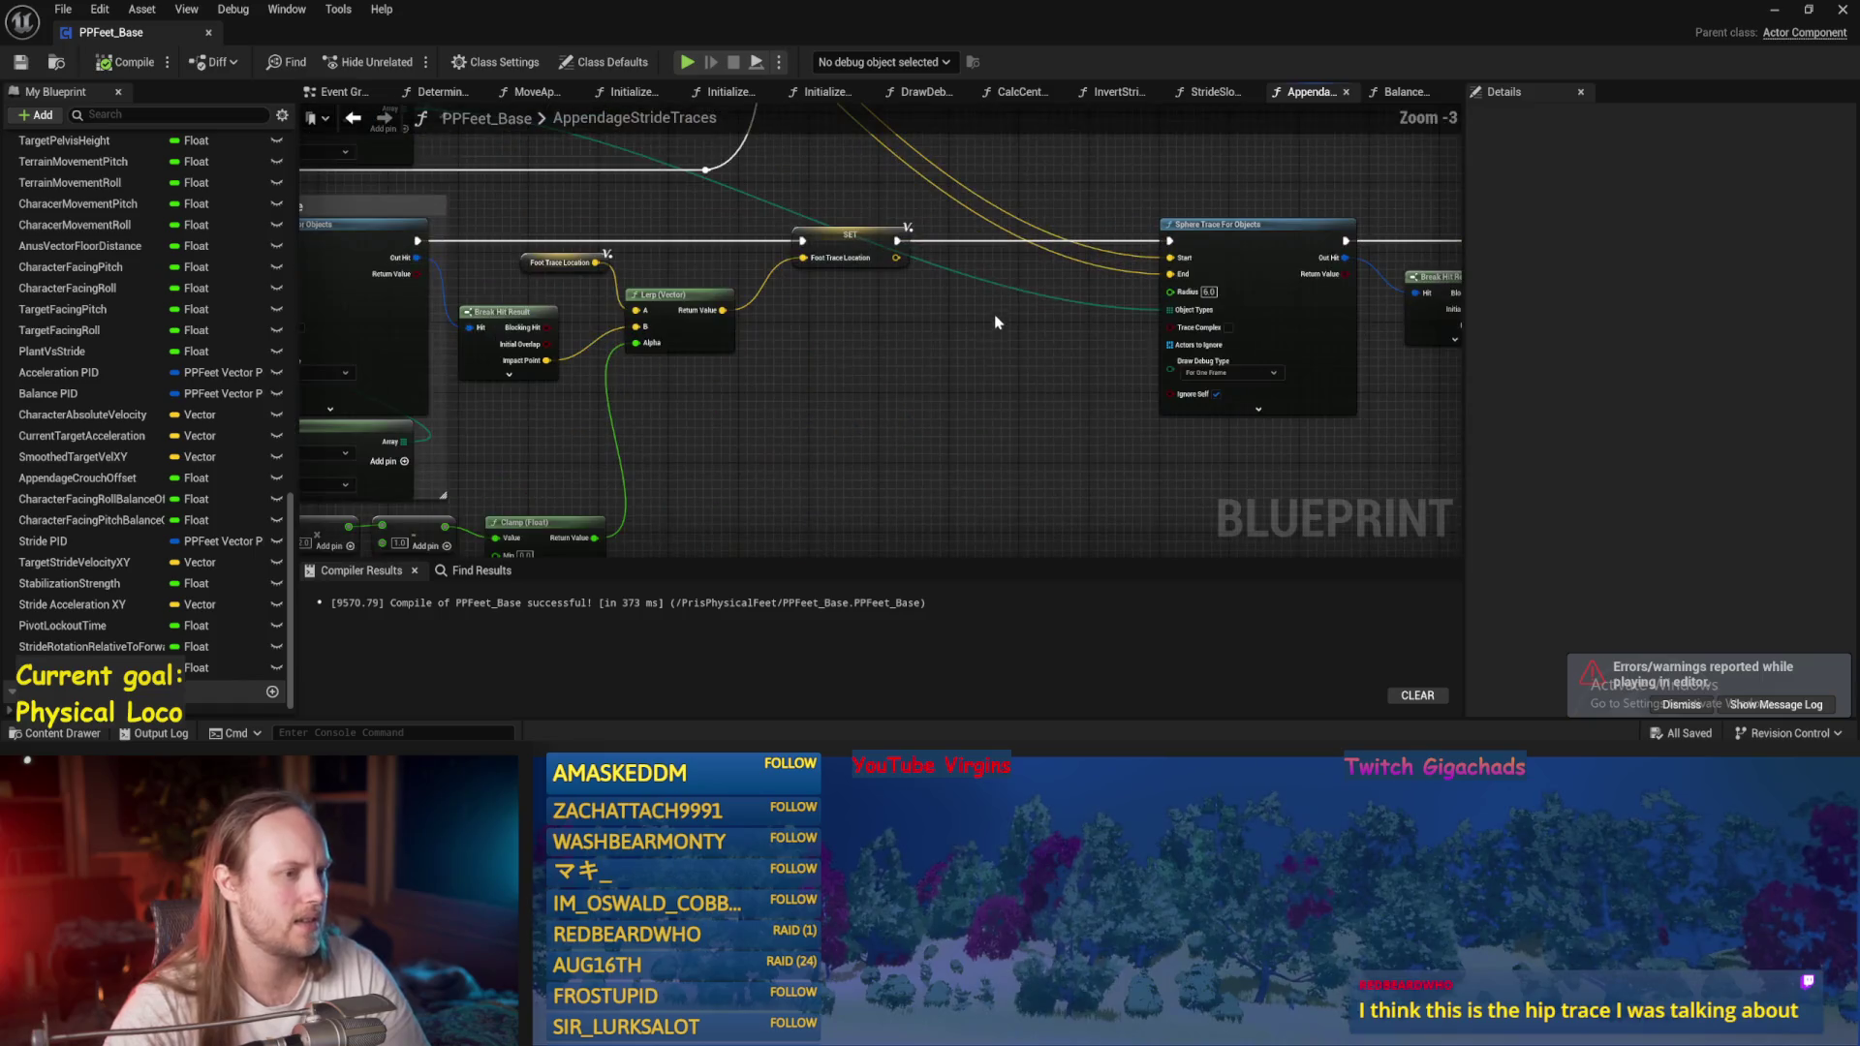
left_click(1774, 8)
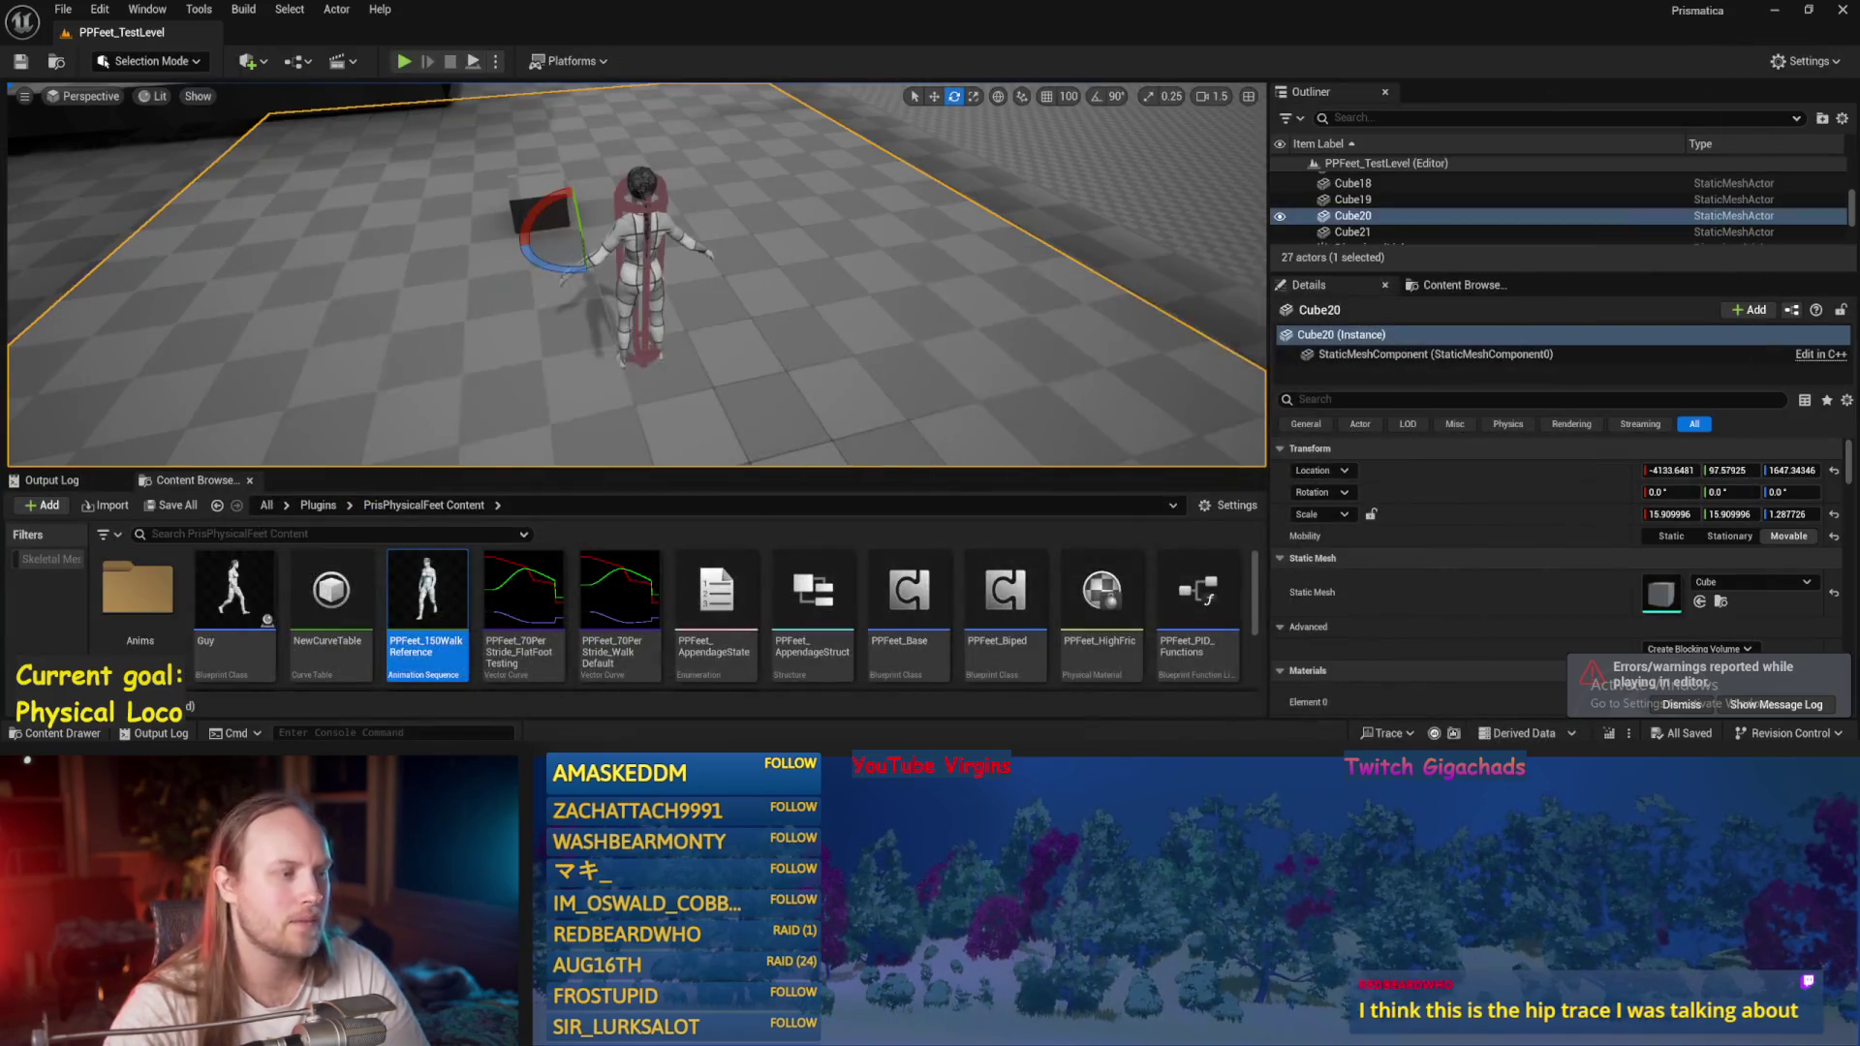
Run a brief Play In Editor test of PPFeet_TestLevel and stop it.
scroll(614, 236, "up", 3)
key("alt+p")
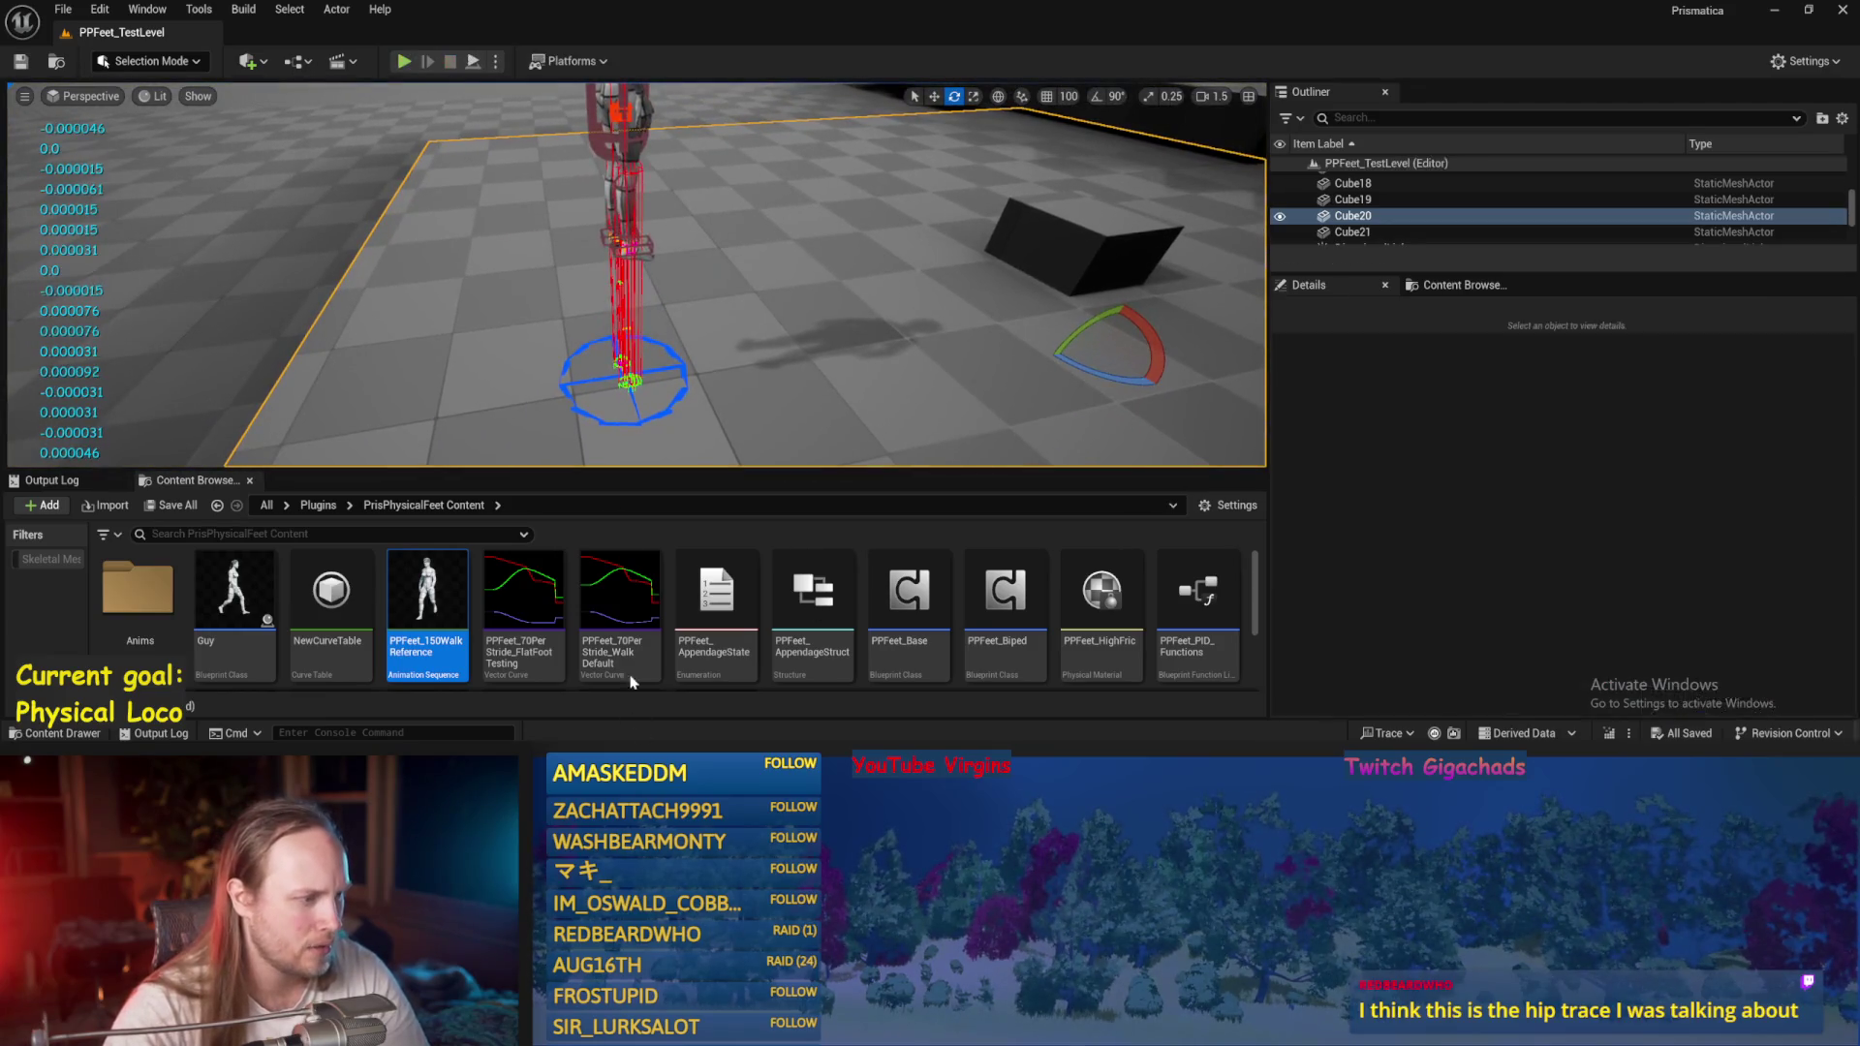
key("Escape")
Fly the viewport close to inspect the black cube's top face, then return to PPFeet_Base.
mouse_move(557, 275)
left_mouse_down()
mouse_move(567, 237)
mouse_move(567, 288)
left_mouse_up()
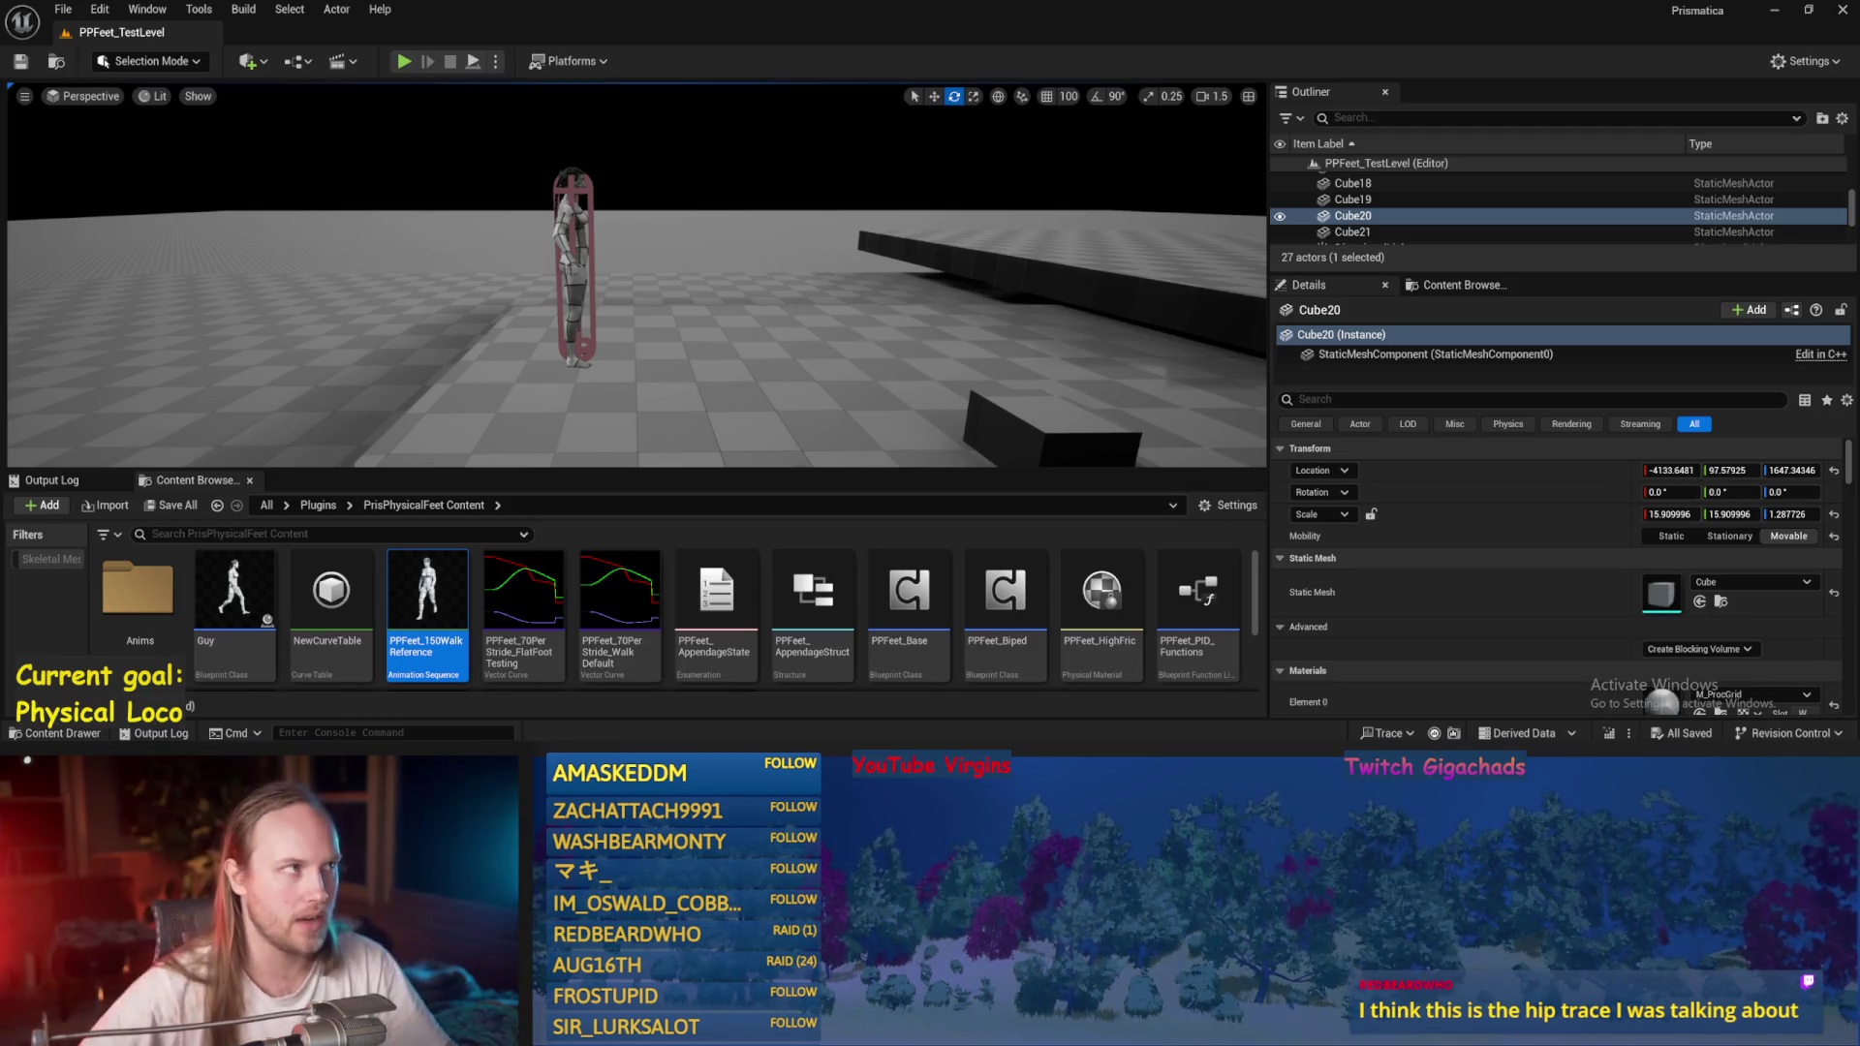
left_click_drag(624, 401, 625, 402)
left_click_drag(799, 236, 805, 260)
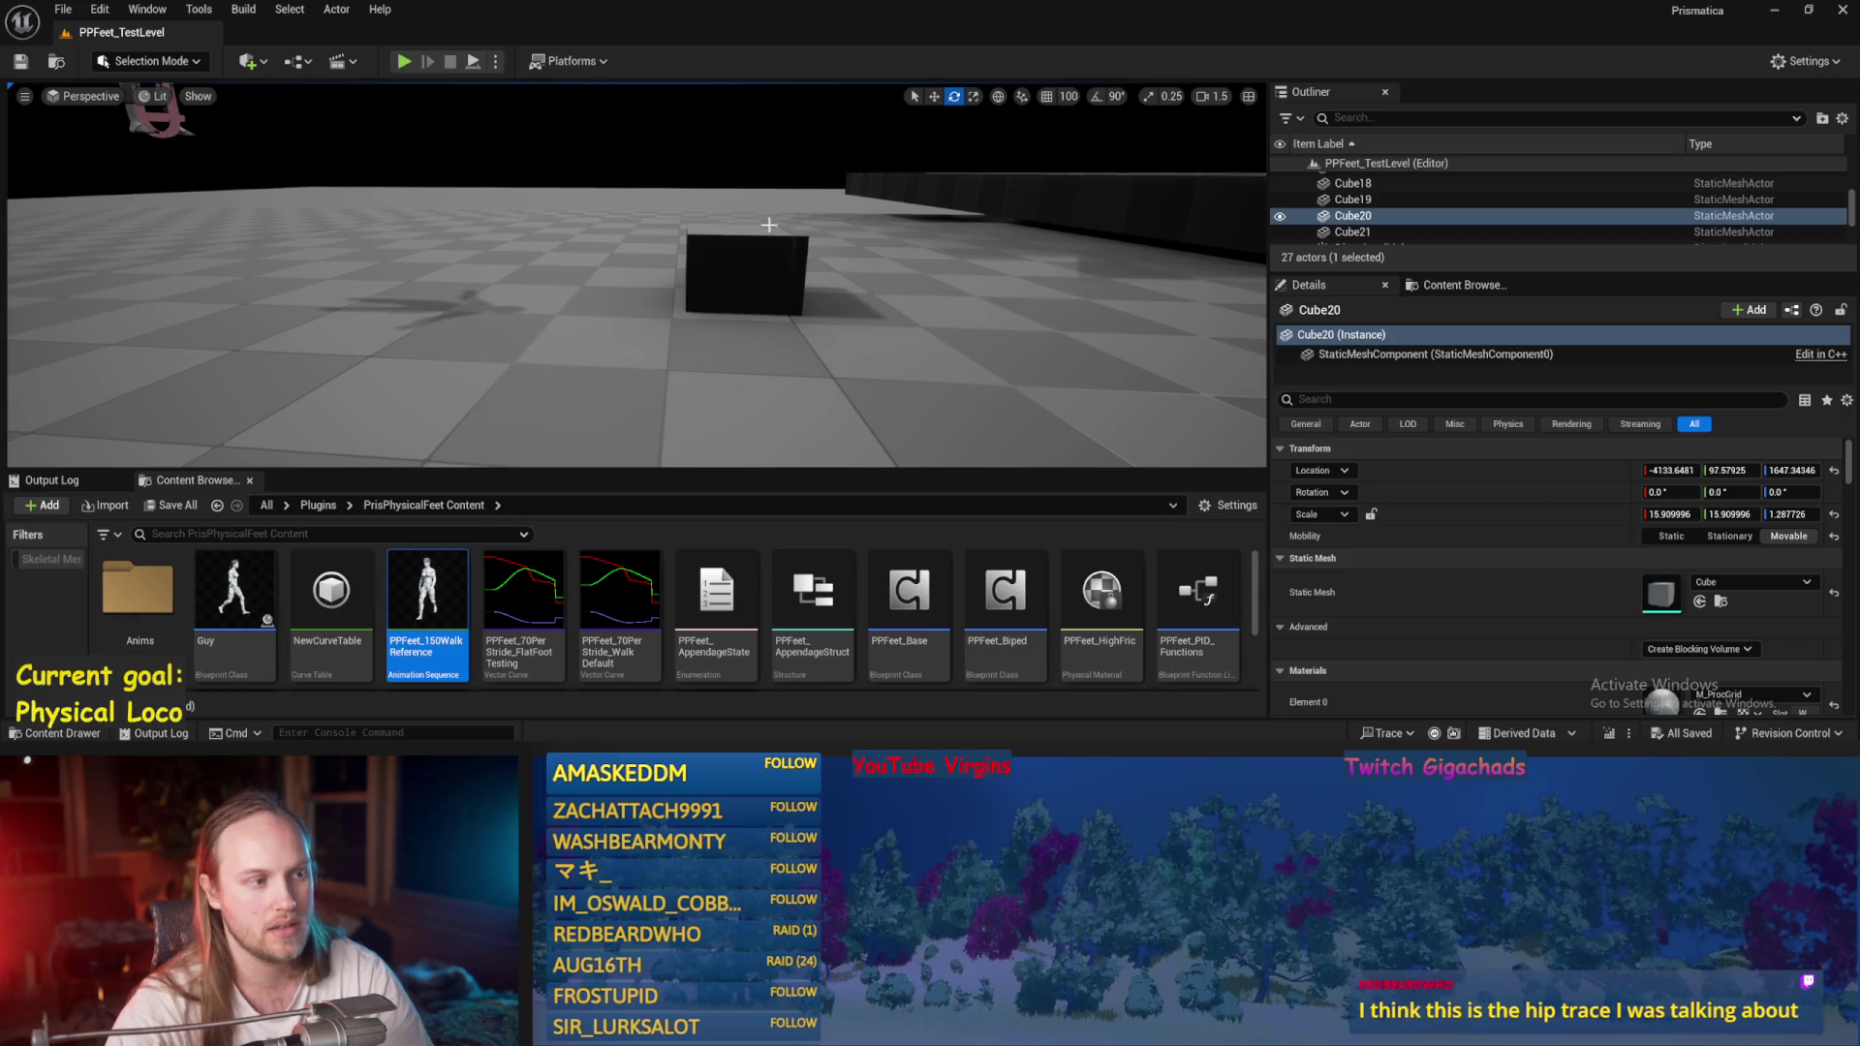
key("w")
left_click_drag(531, 249, 531, 249)
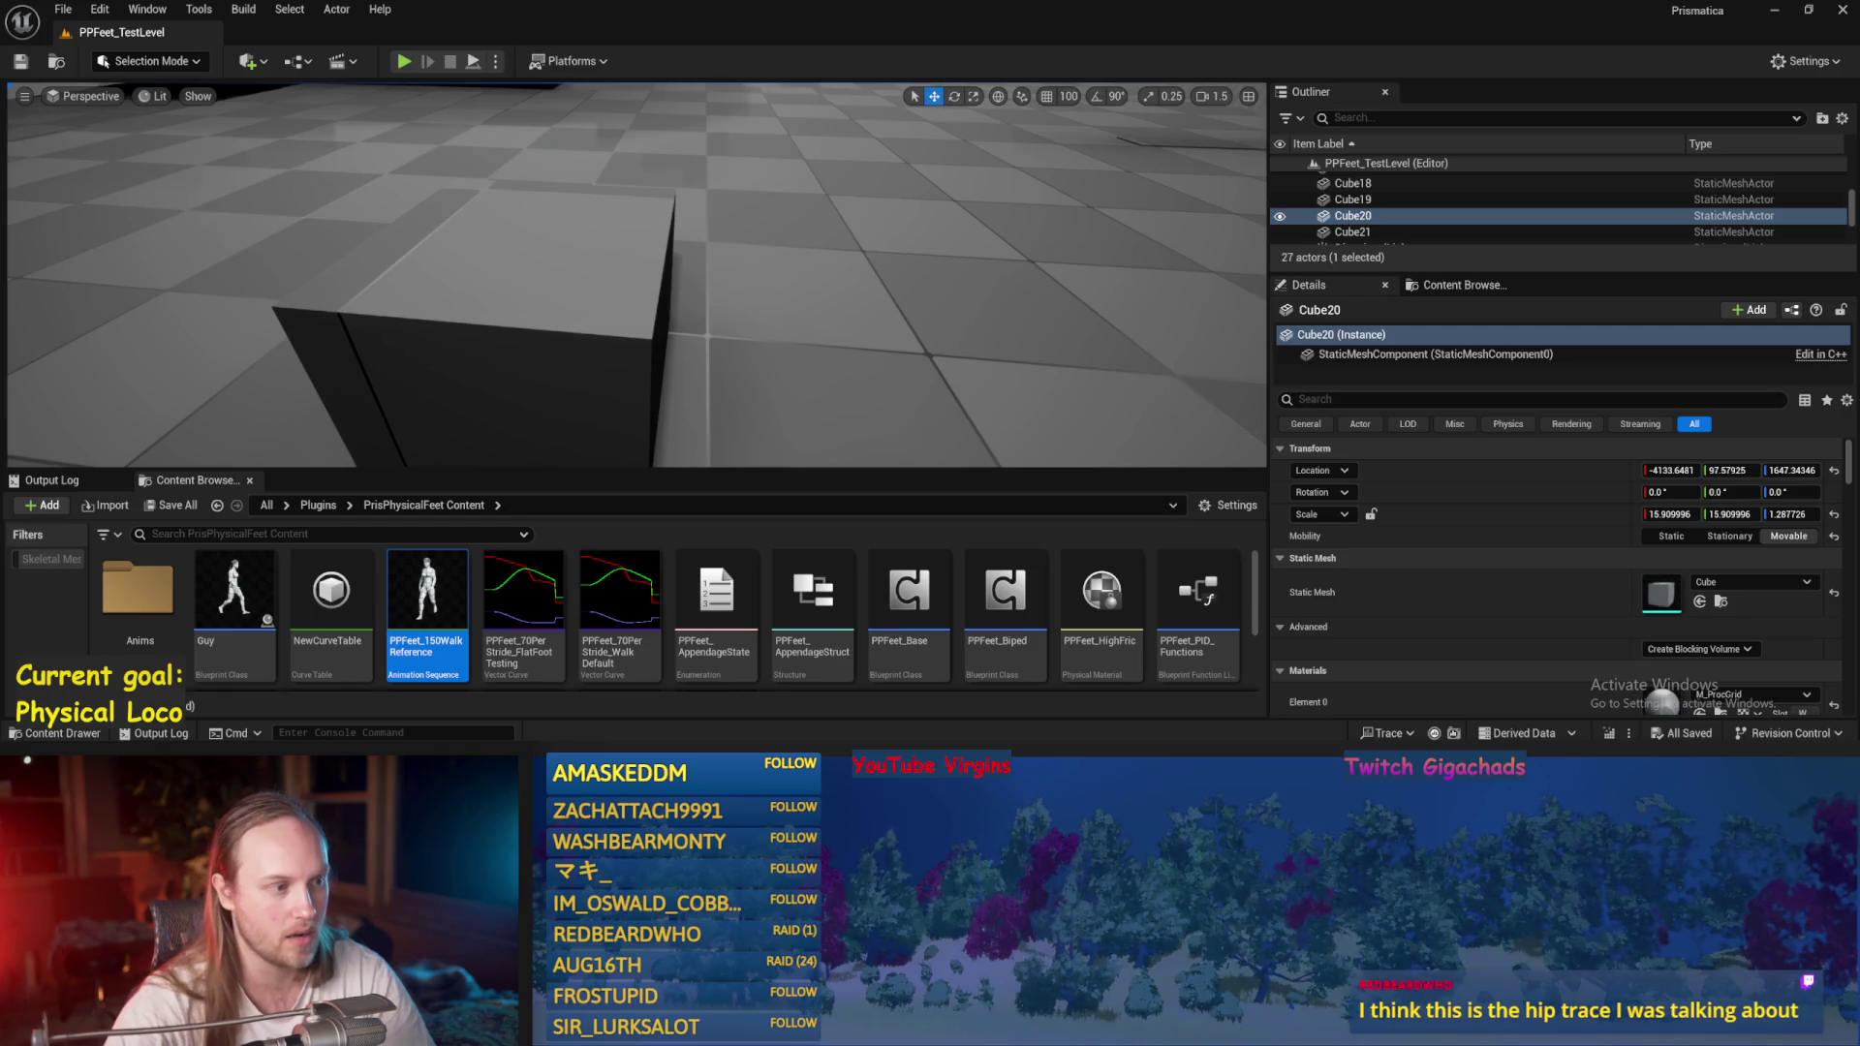
left_click_drag(756, 361, 757, 362)
left_click_drag(552, 319, 603, 333)
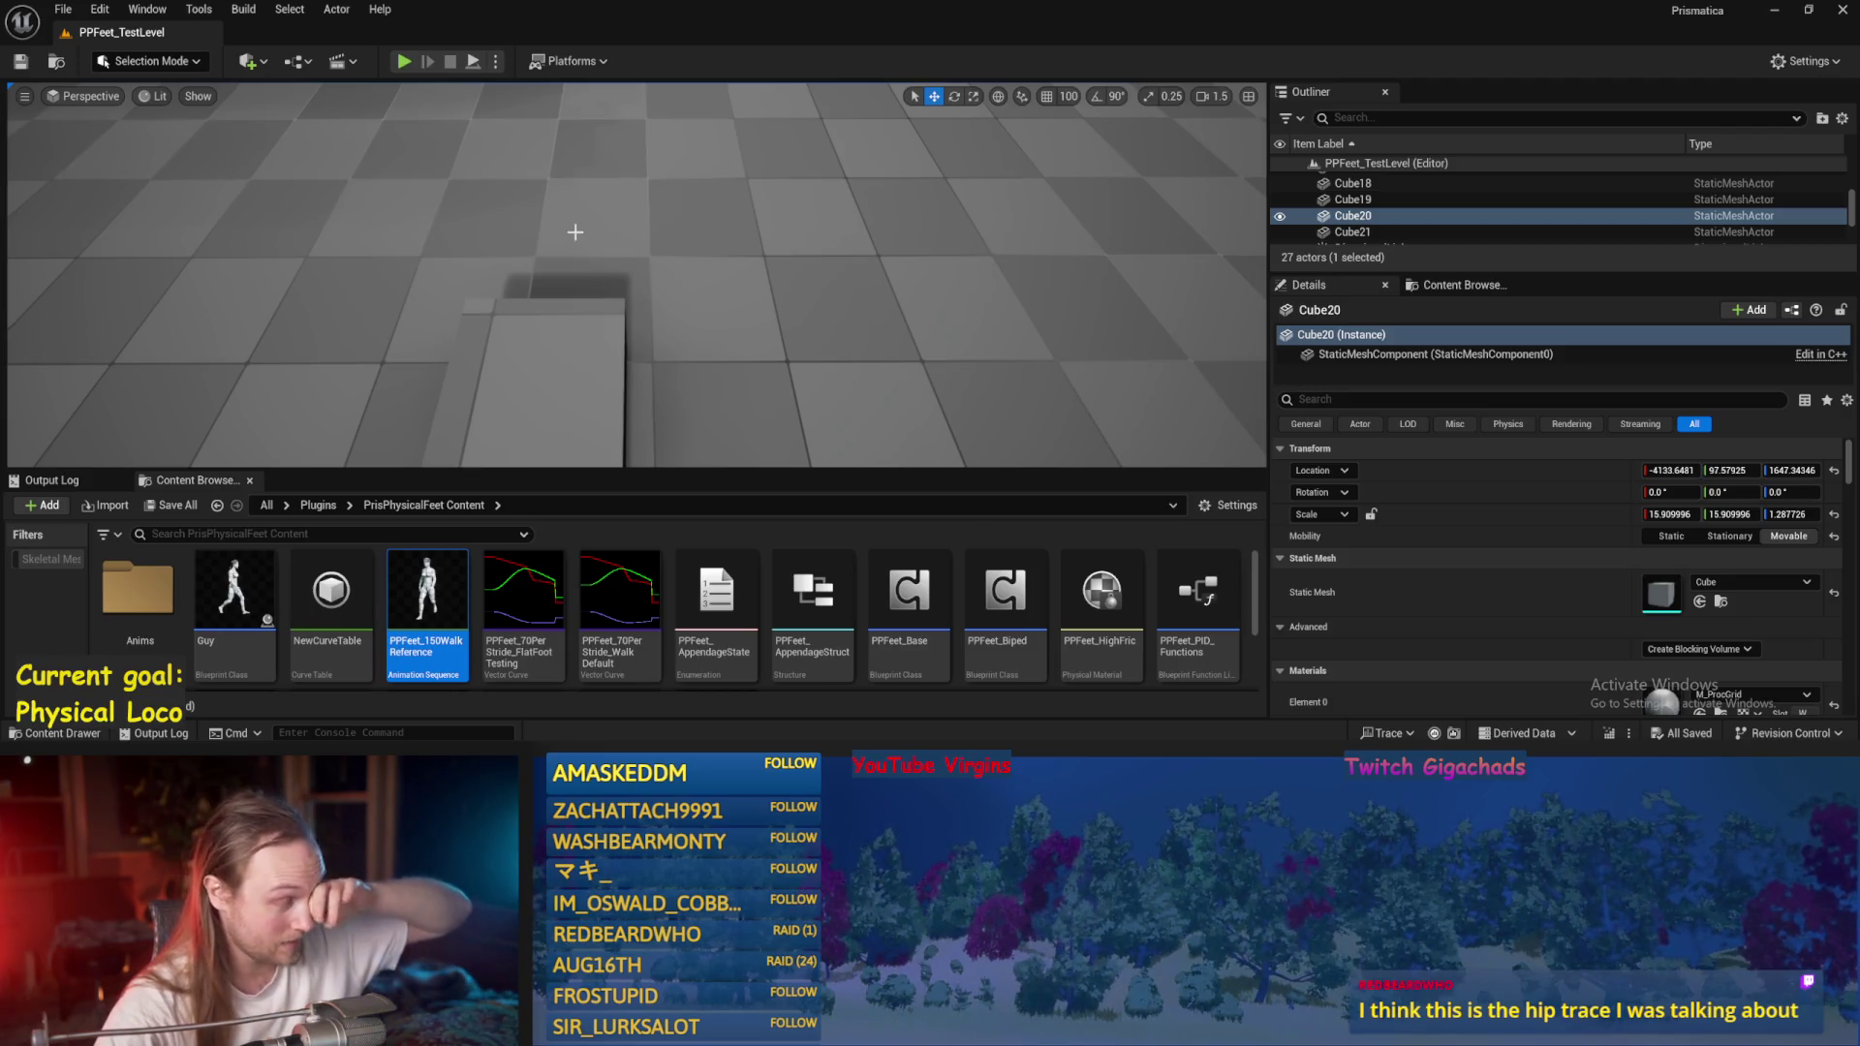
left_click_drag(627, 336, 594, 363)
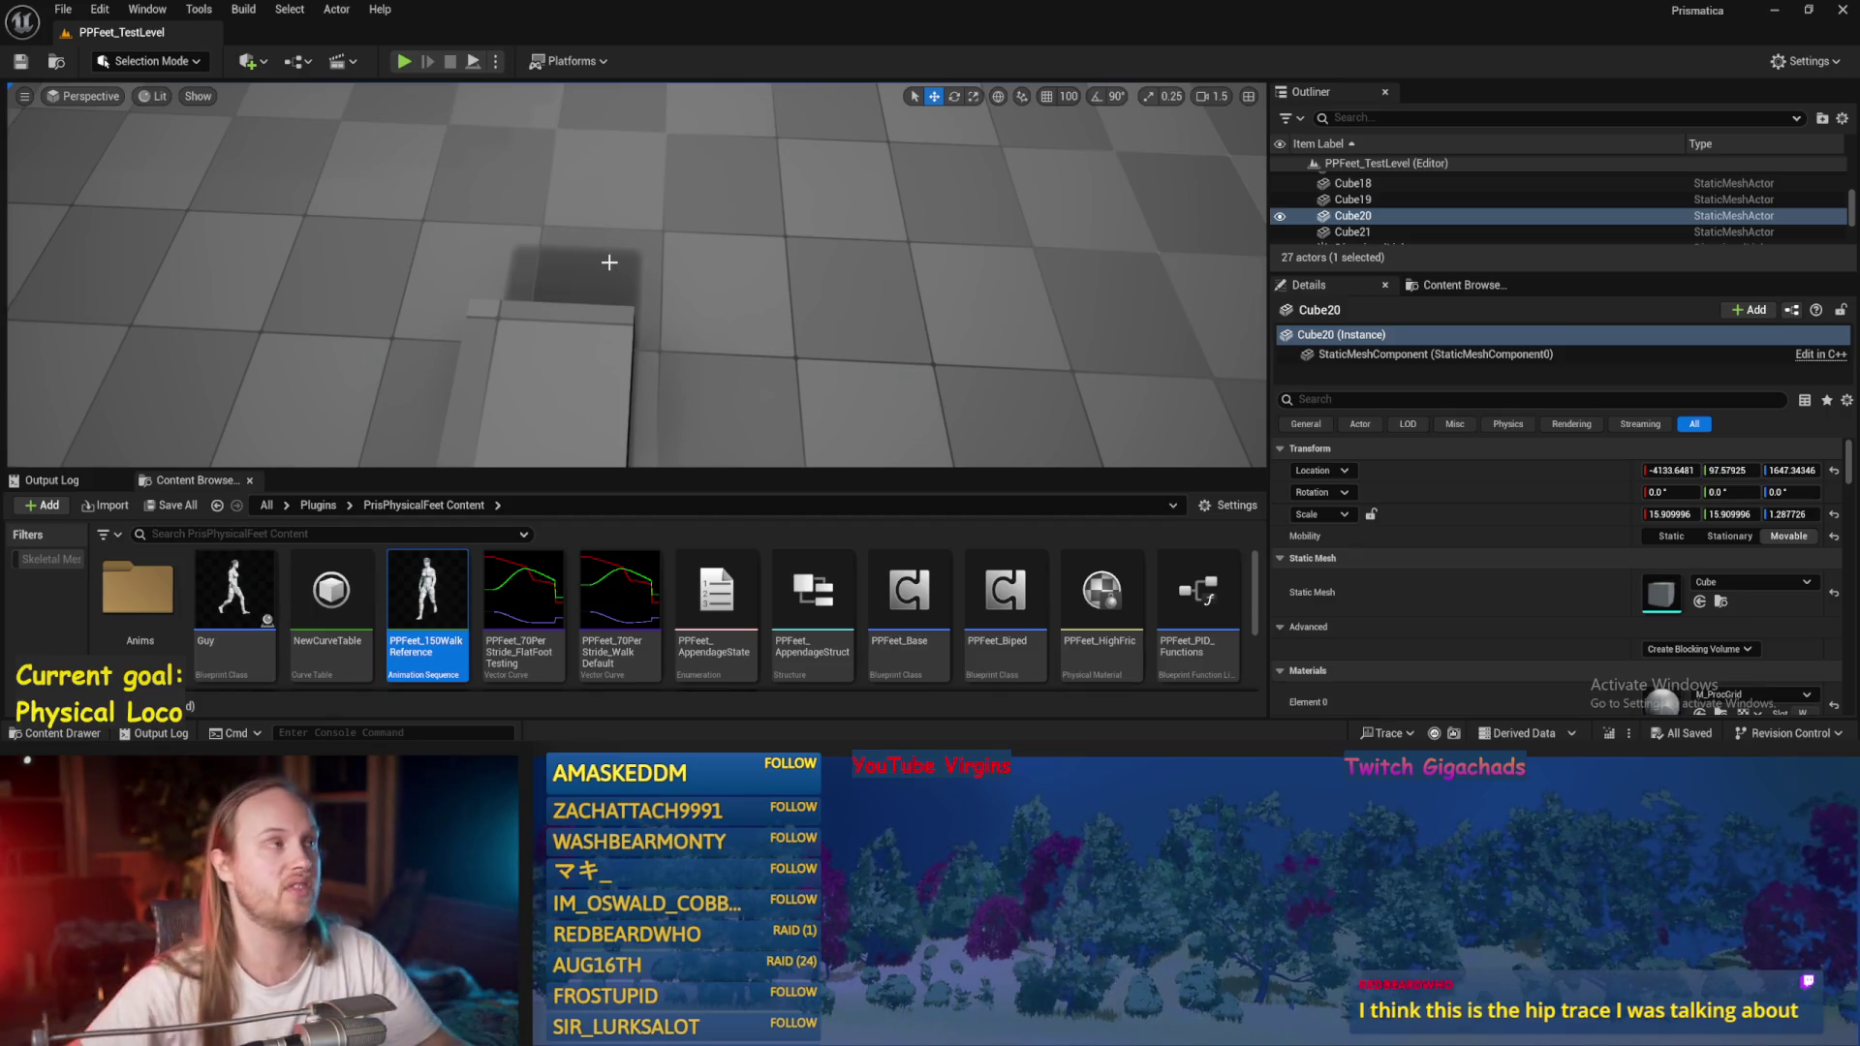
left_click_drag(868, 357, 869, 405)
key("alt+Tab")
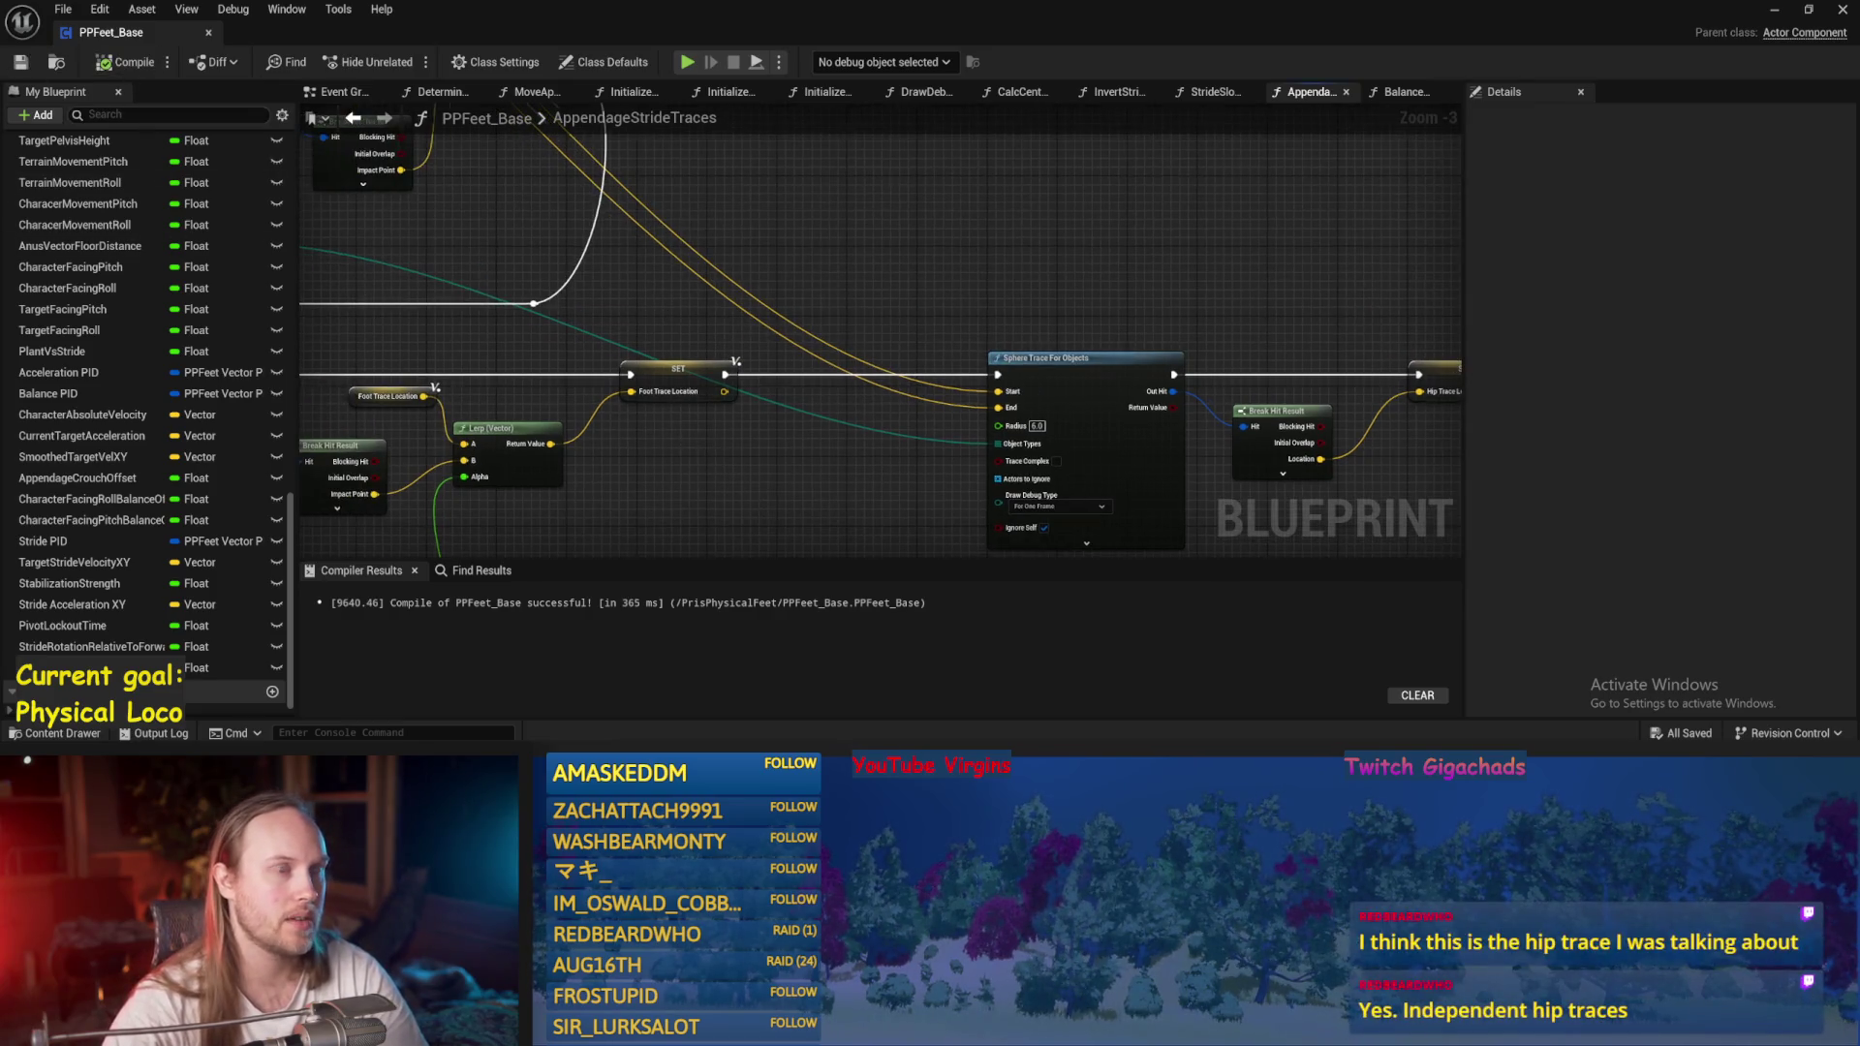
Pan the AppendageStrideTraces graph over to the LookAhead Trace nodes.
scroll(871, 436, "down", 1)
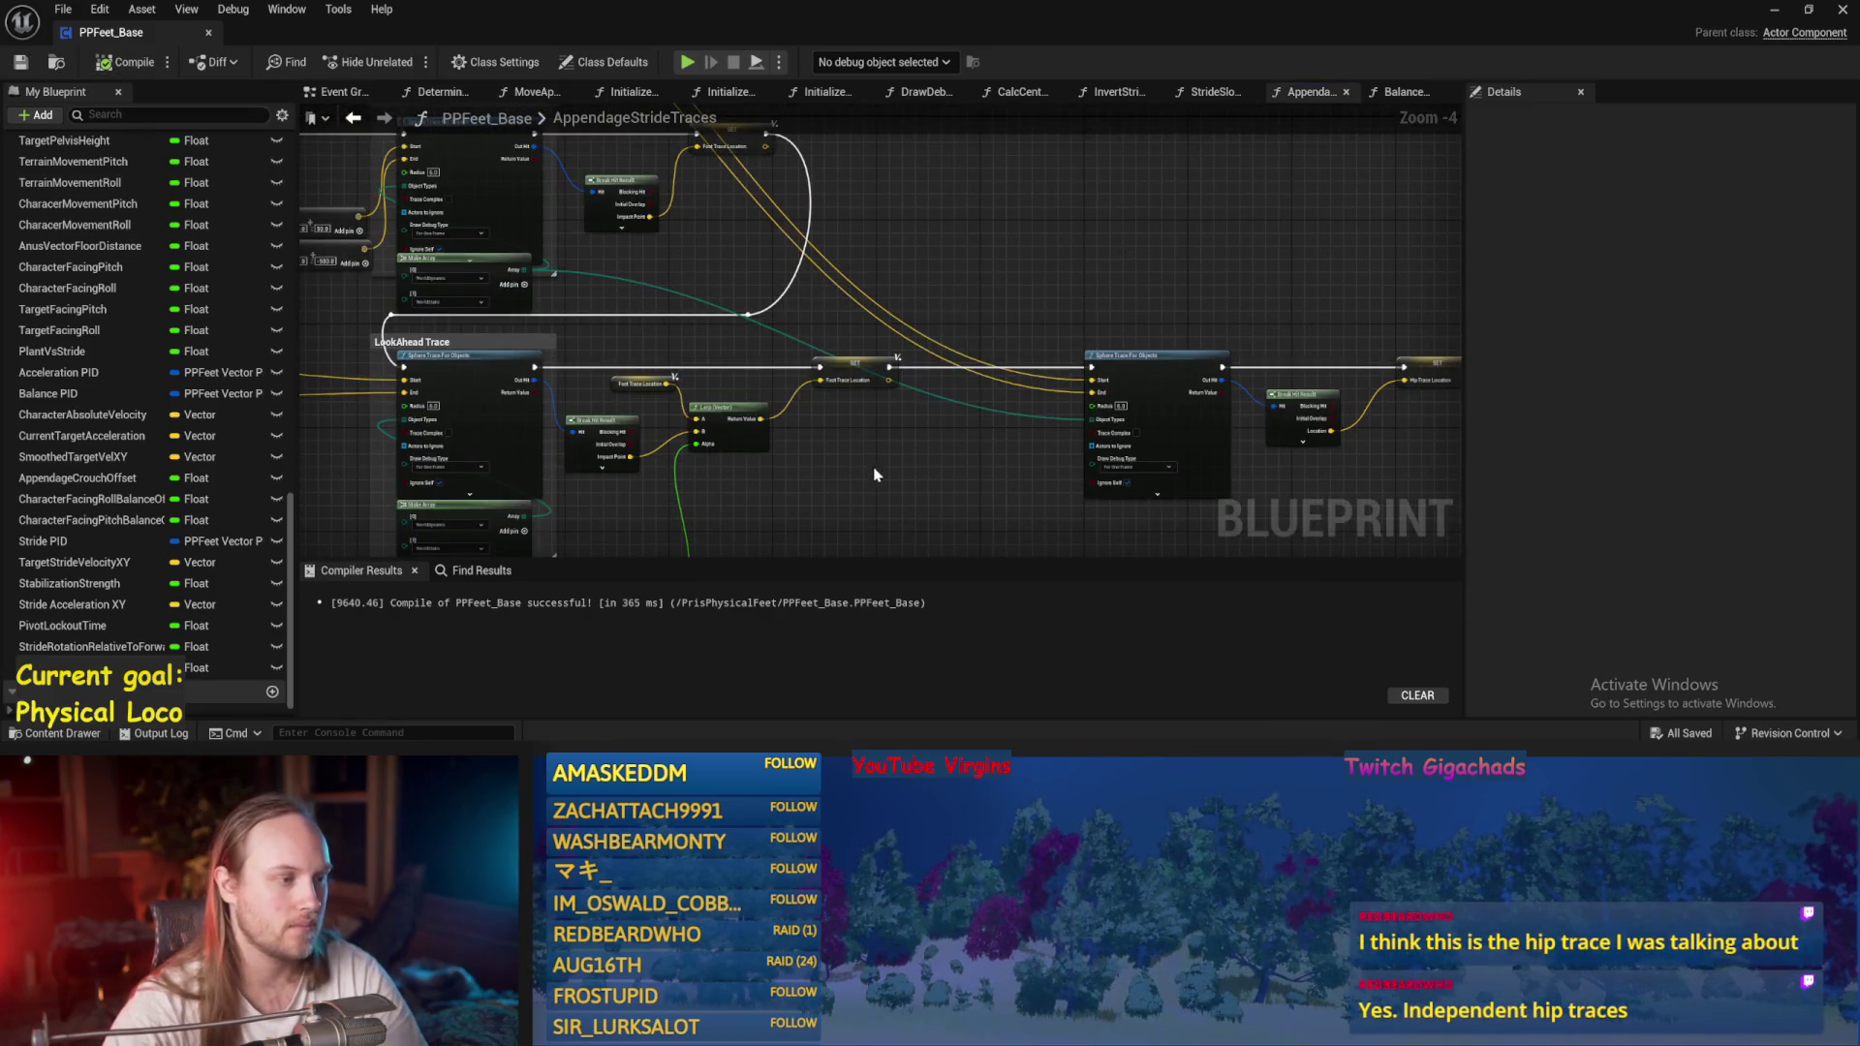
left_click_drag(922, 403, 947, 376)
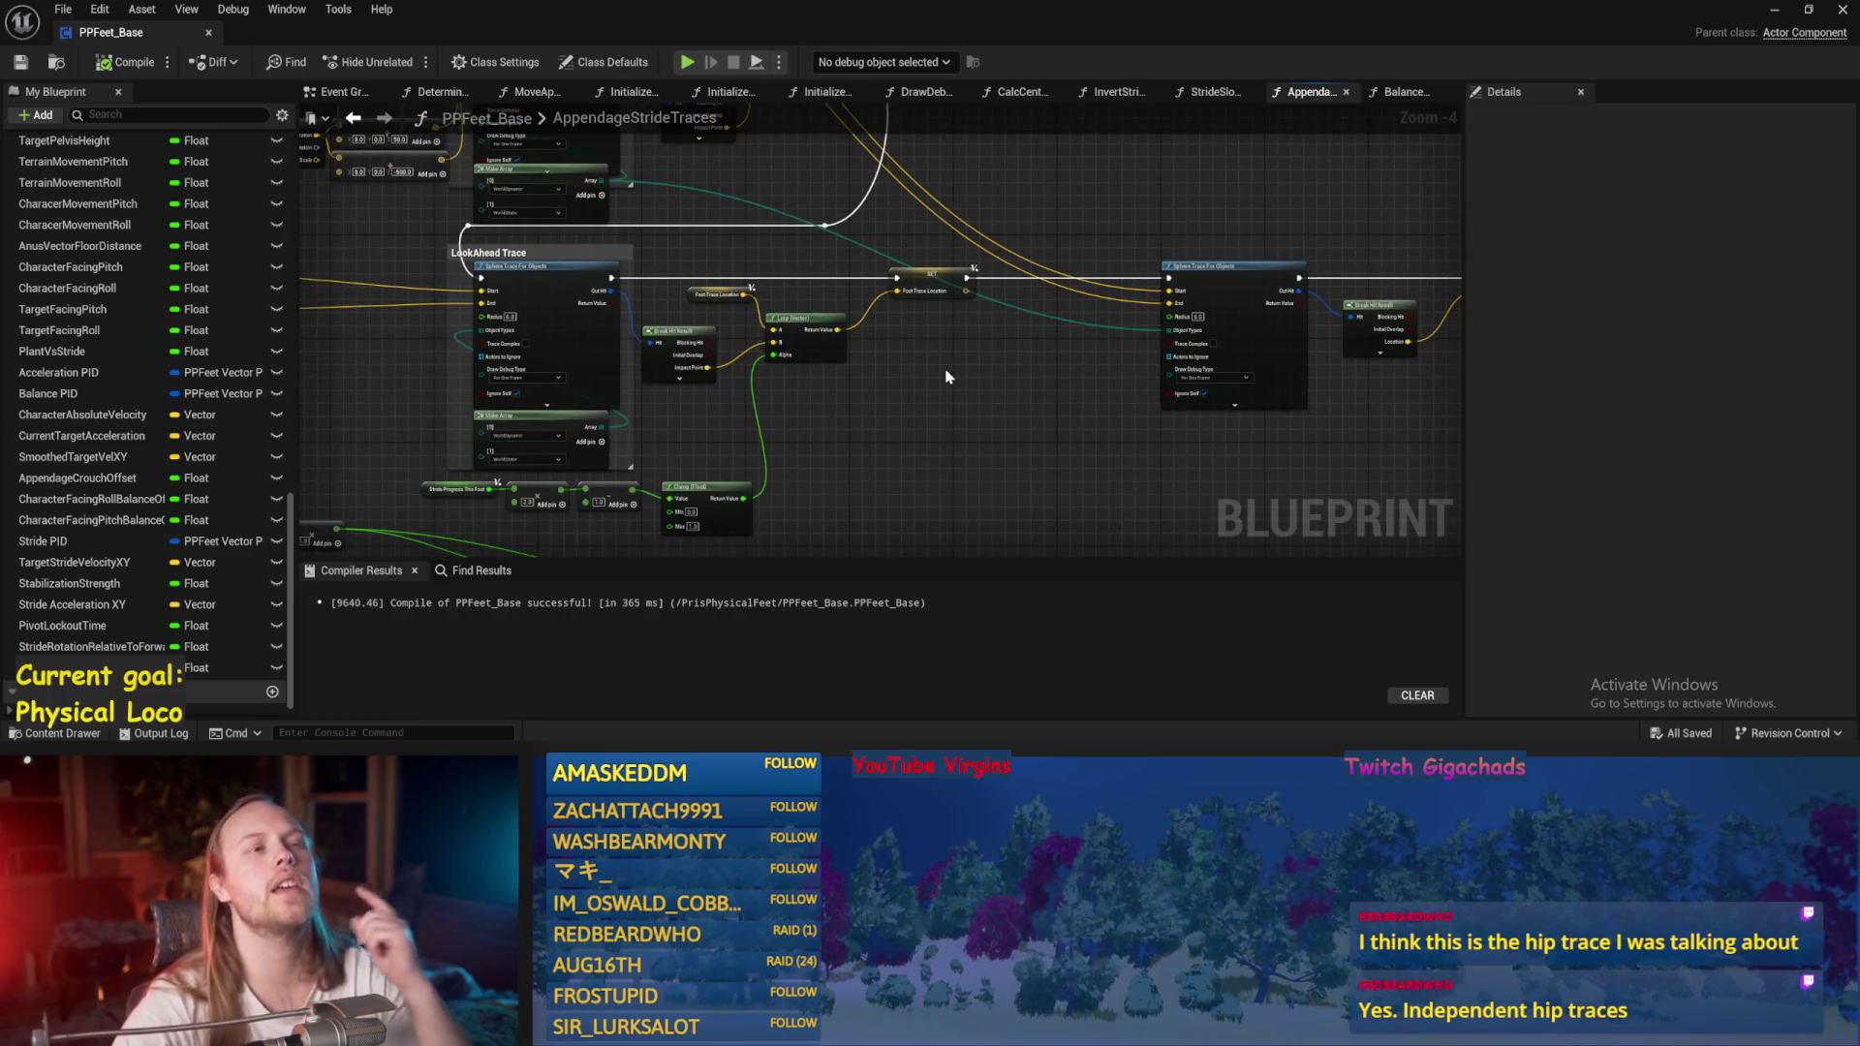
left_click(1778, 12)
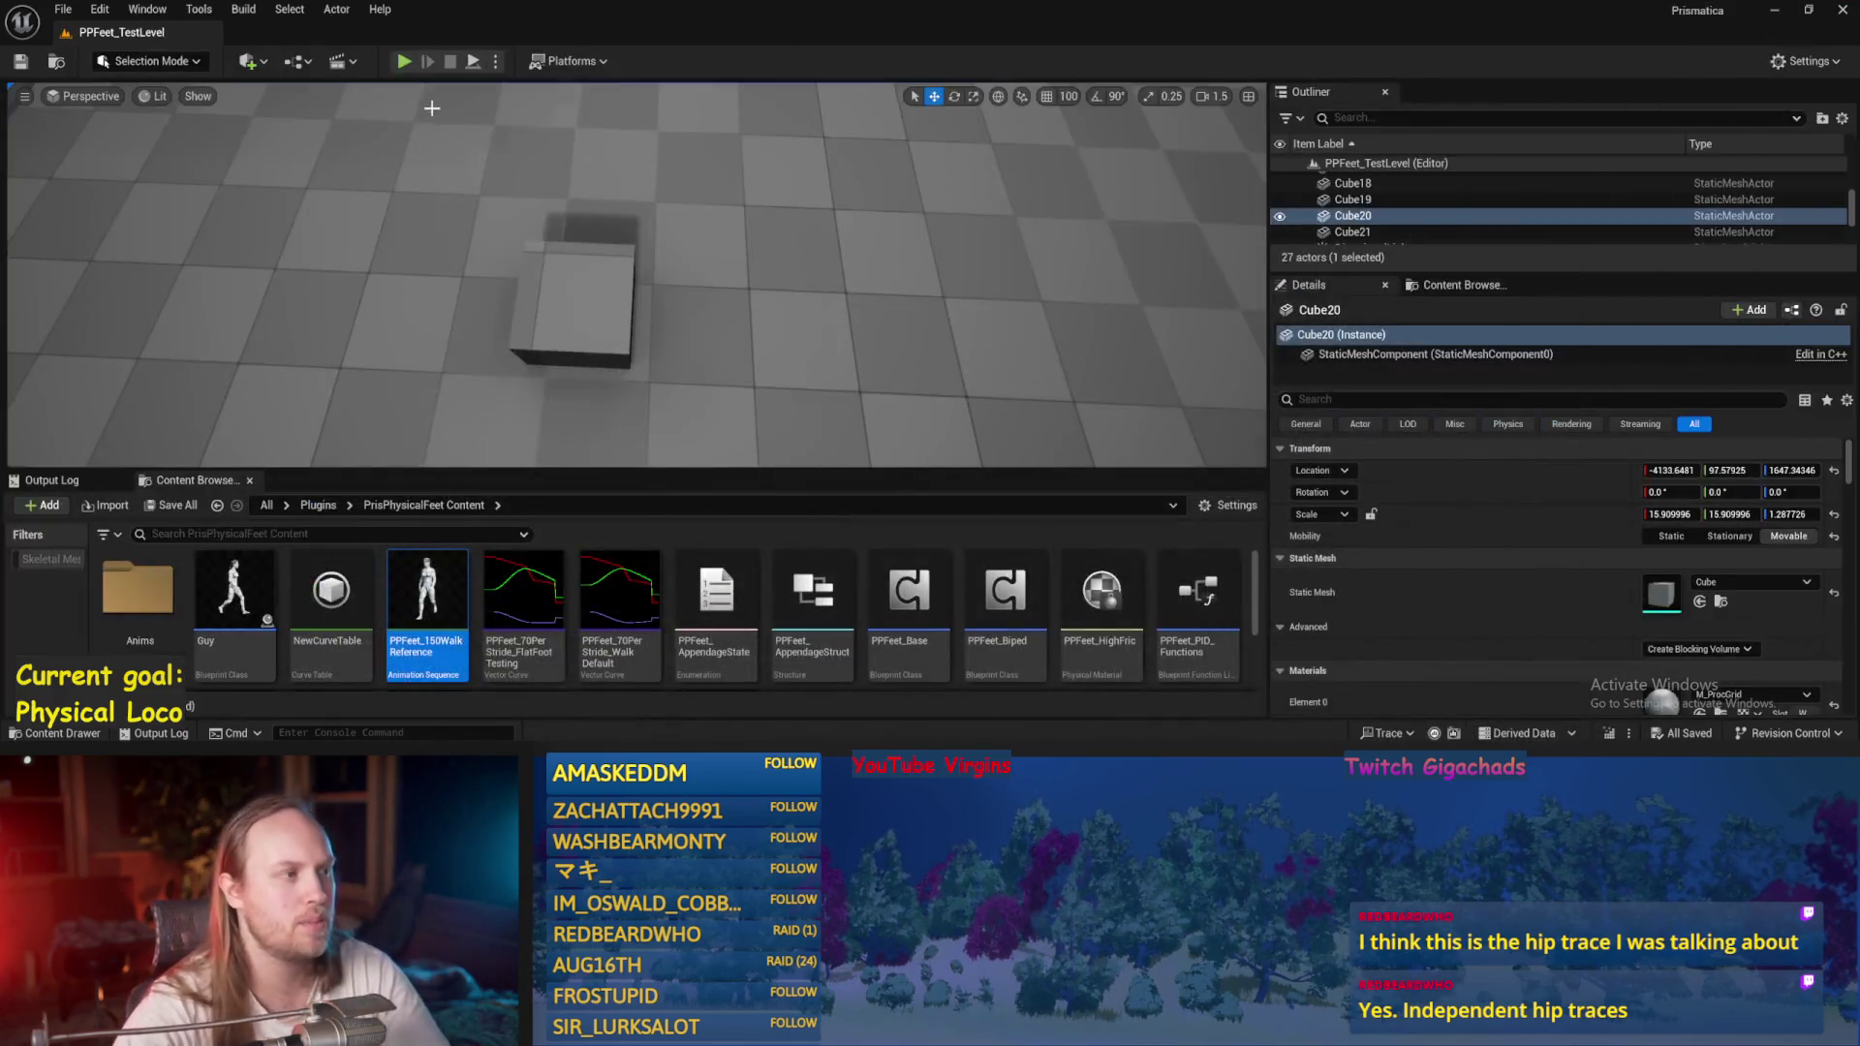
Run a short play test of the level, stop it, and reopen PPFeet_Base.
key("alt+p")
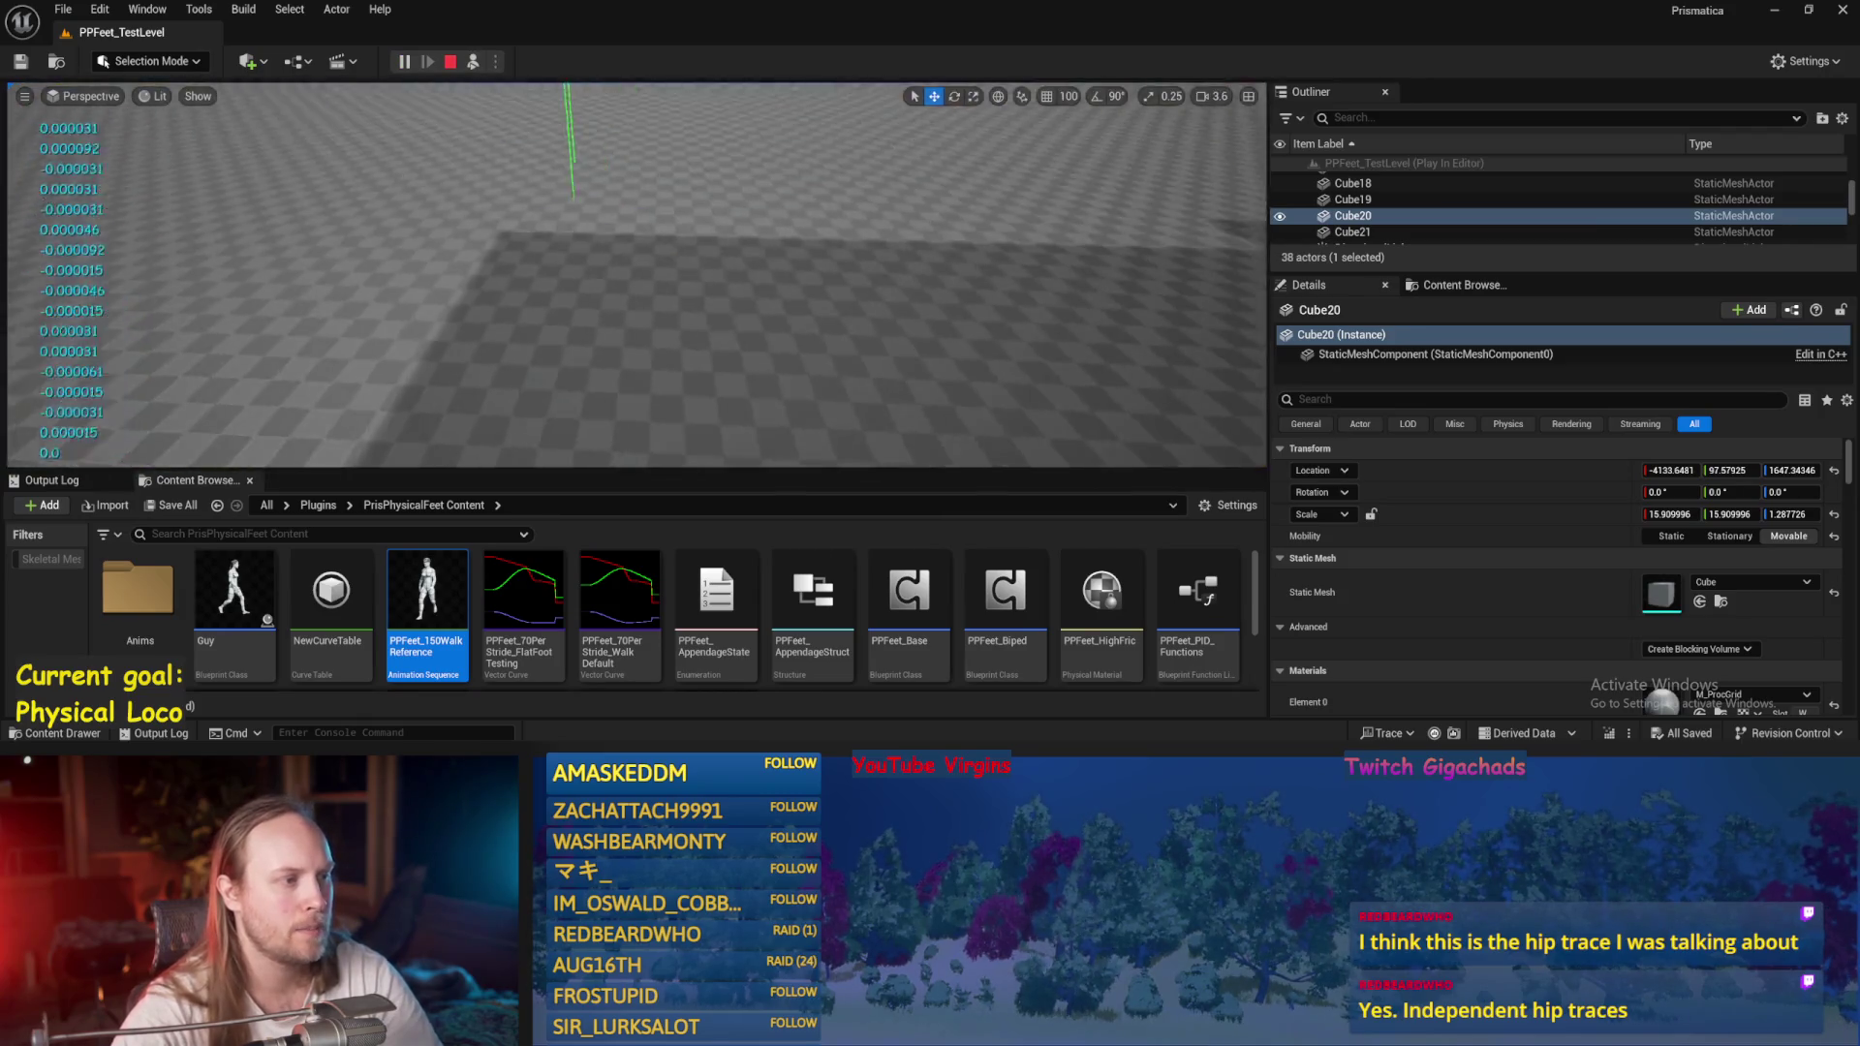
scroll(518, 150, "down", 1)
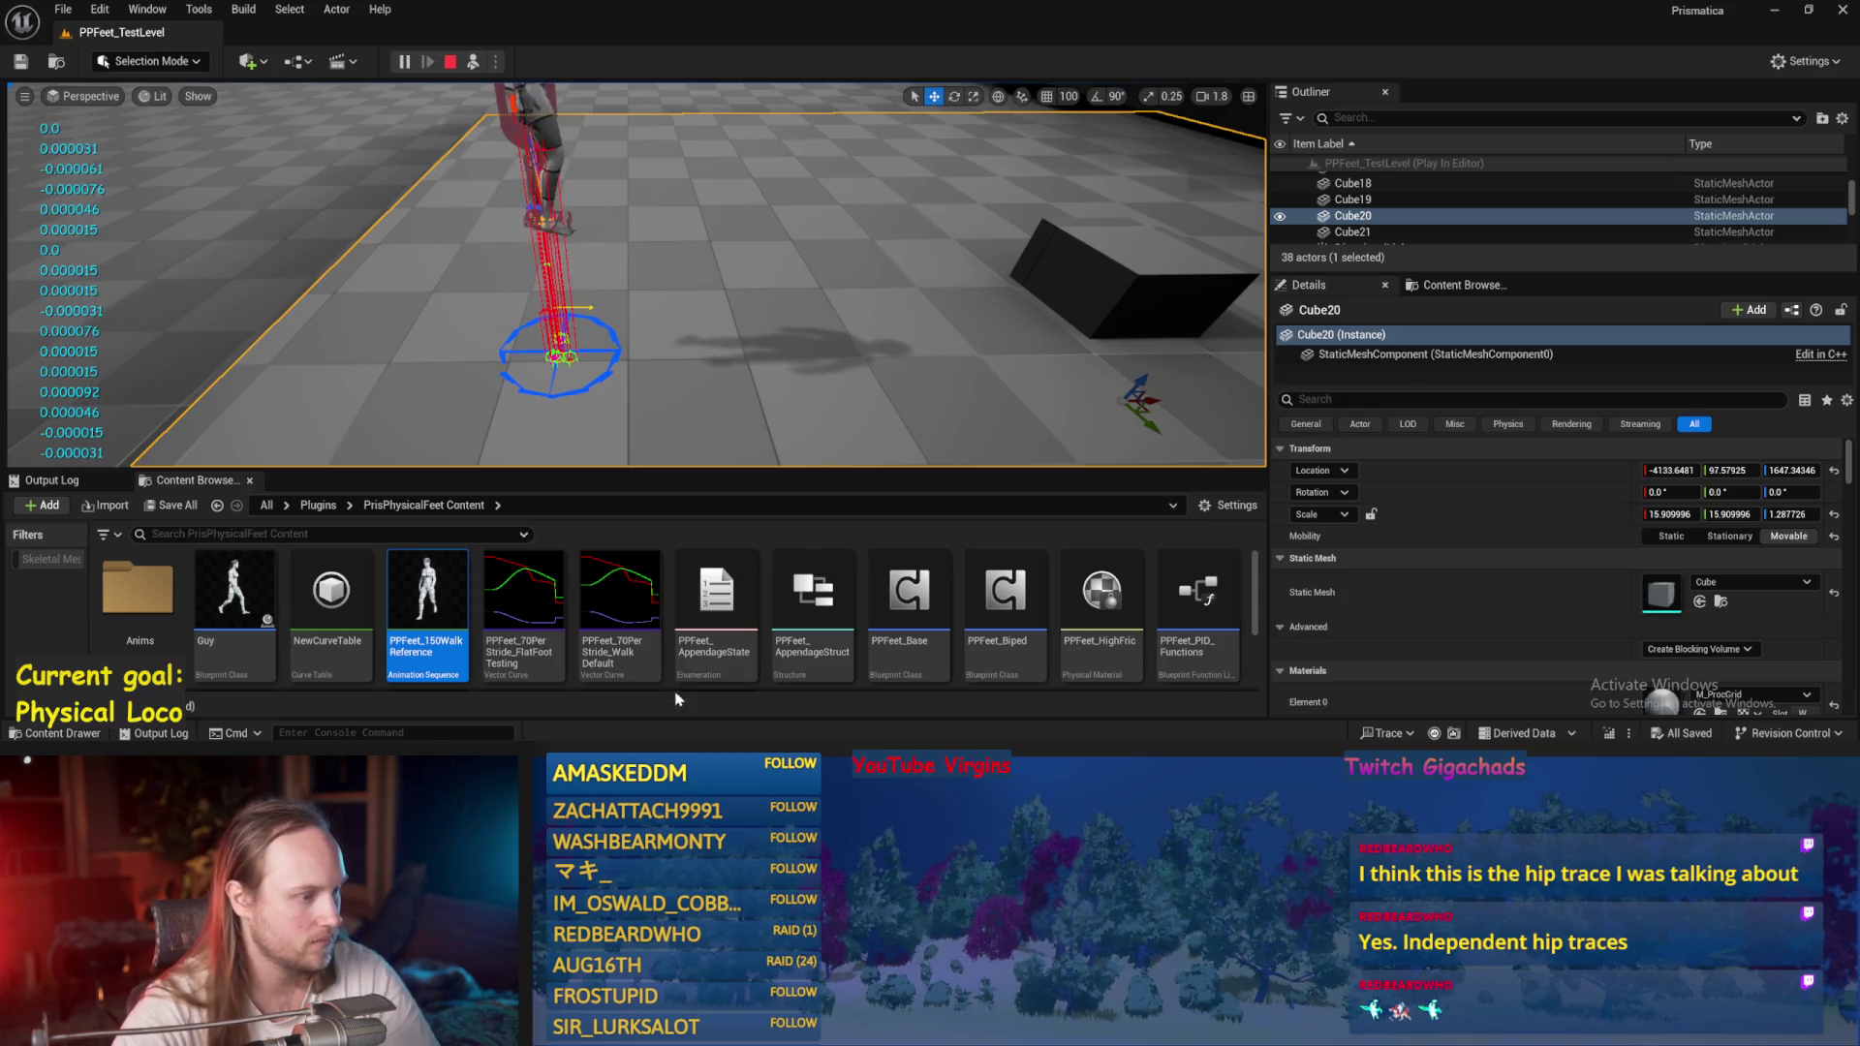
key("Escape")
double_click(909, 596)
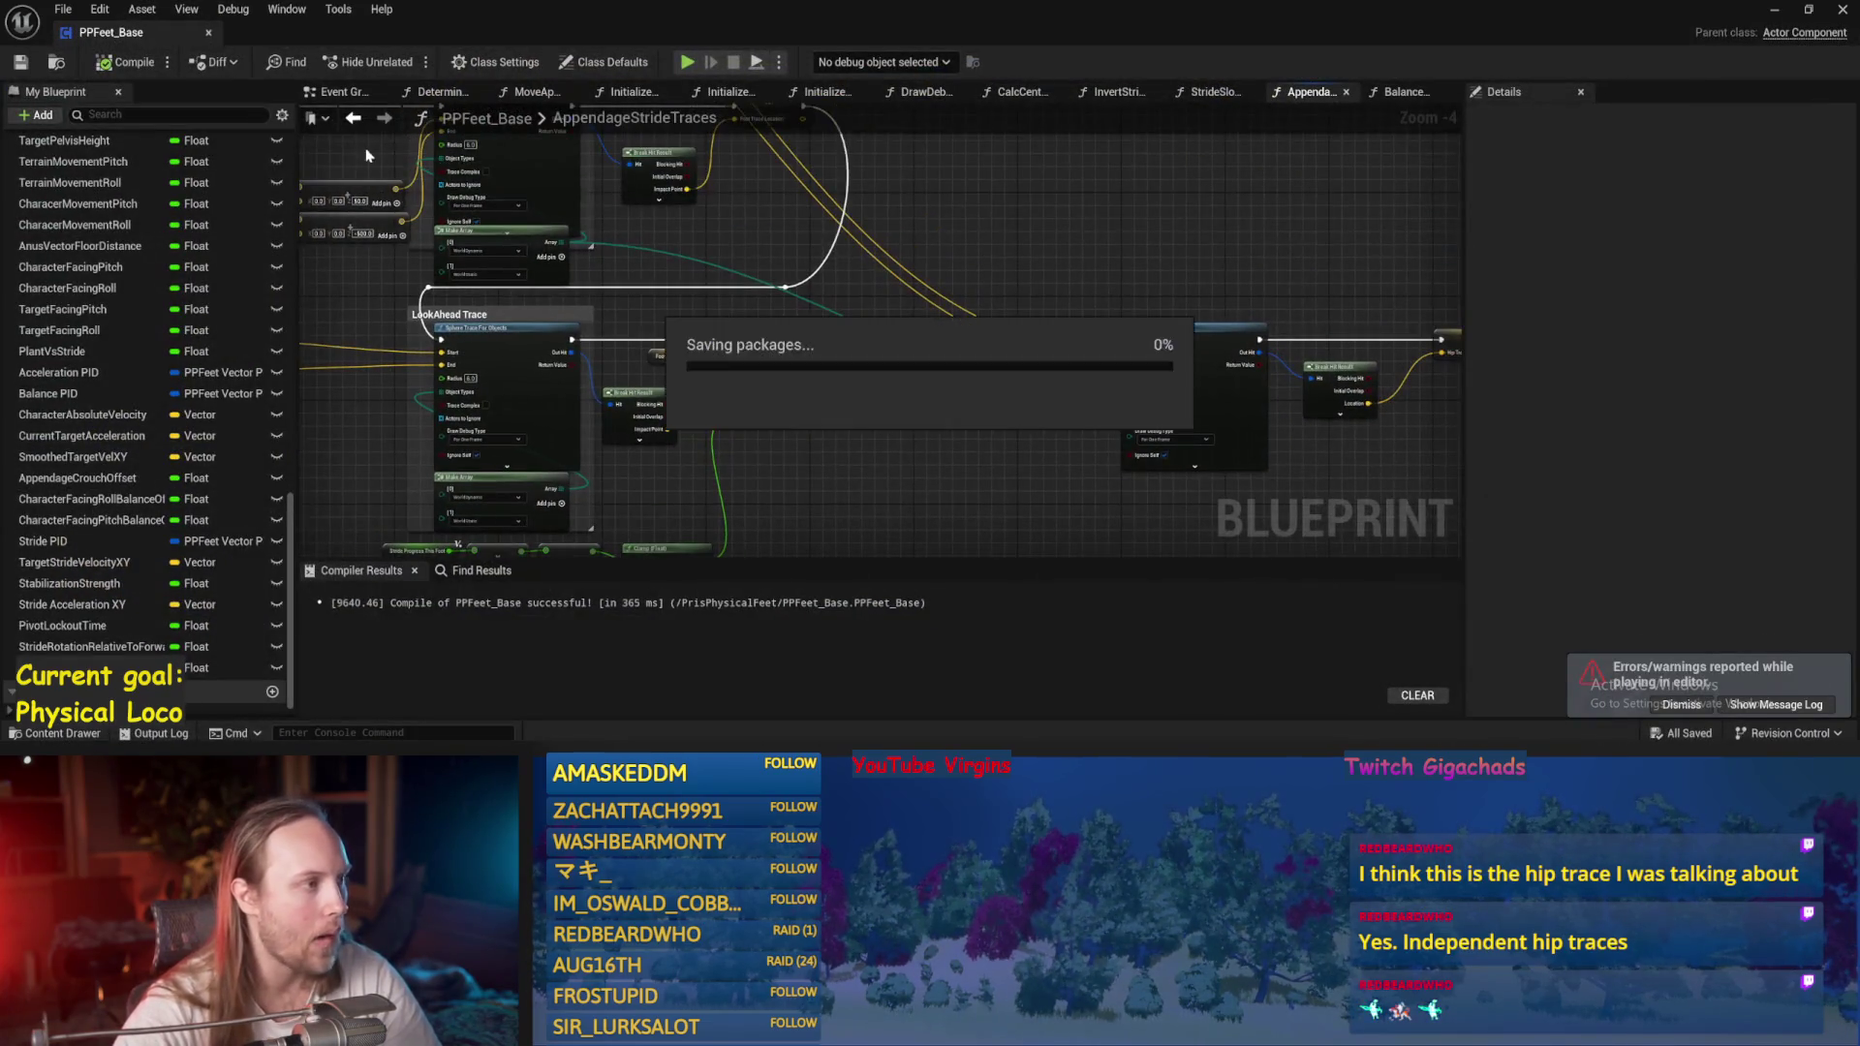
Open the Balance Maybe function from the Event Graph and bring its Target Stride Velocity XY nodes into view.
left_click(344, 94)
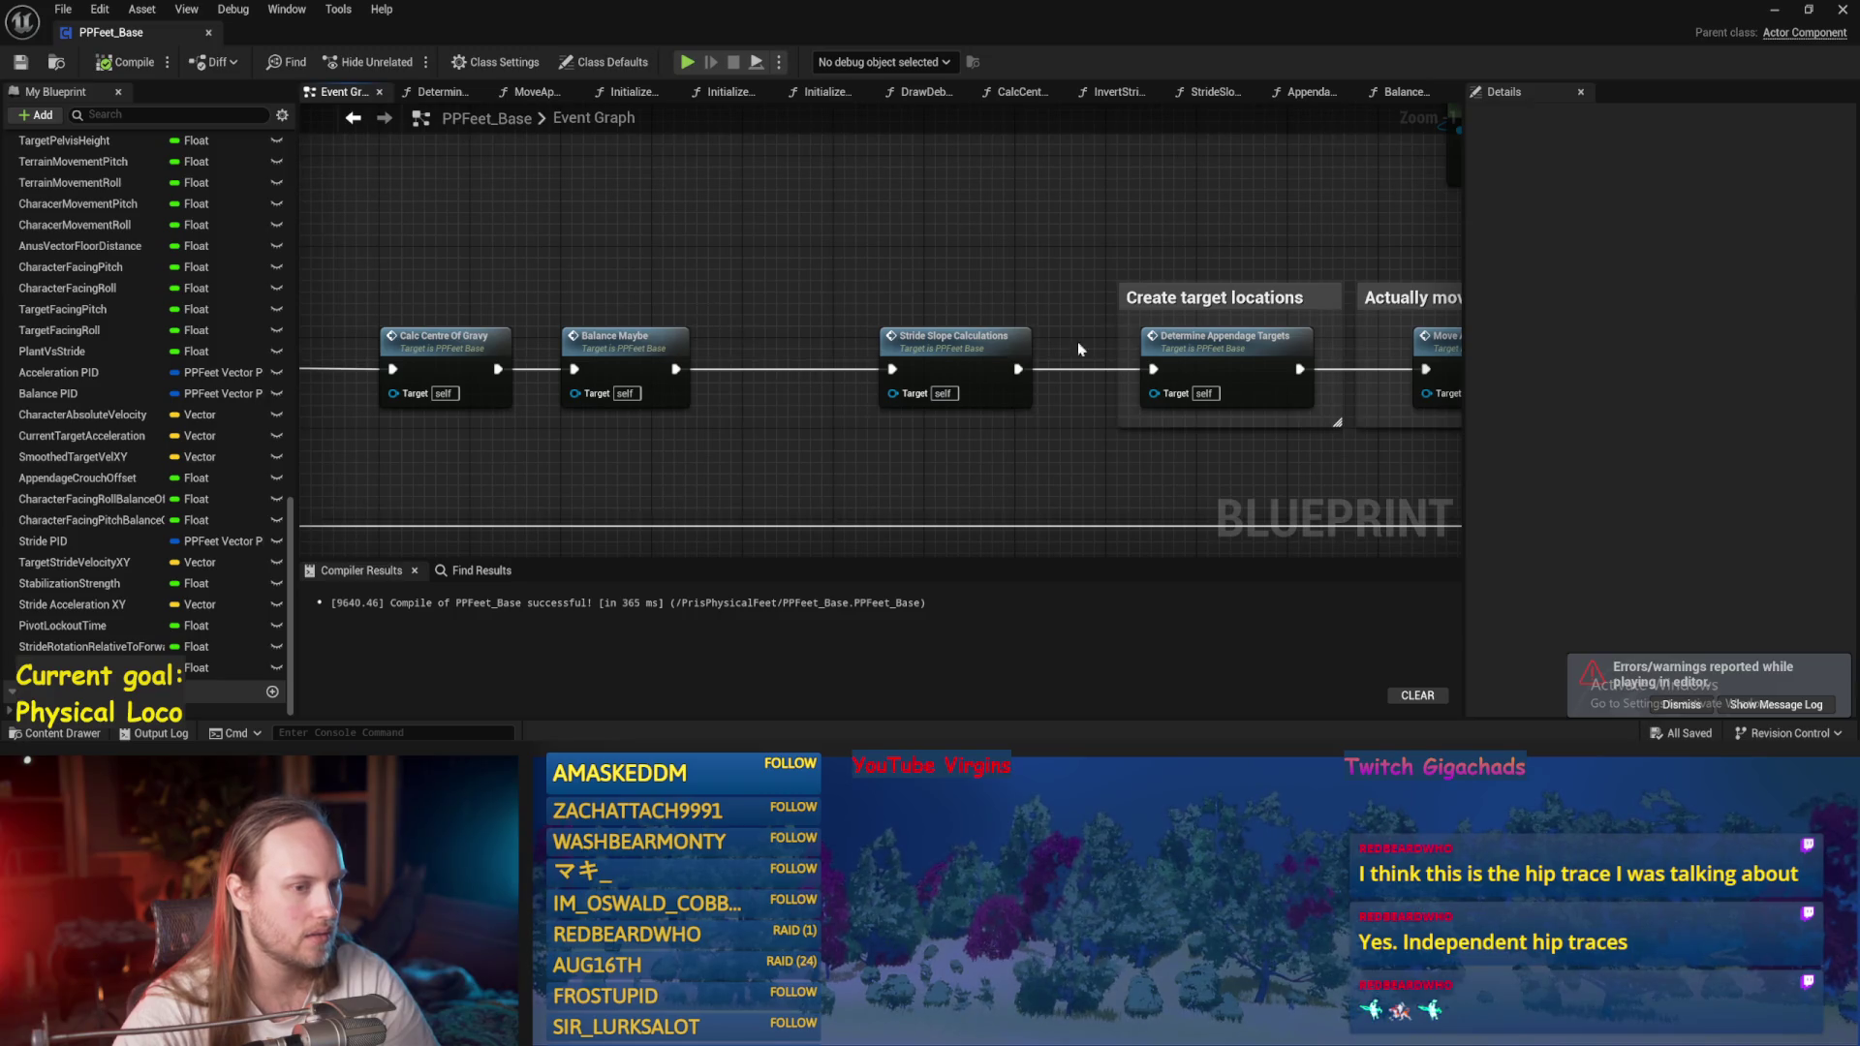
double_click(588, 339)
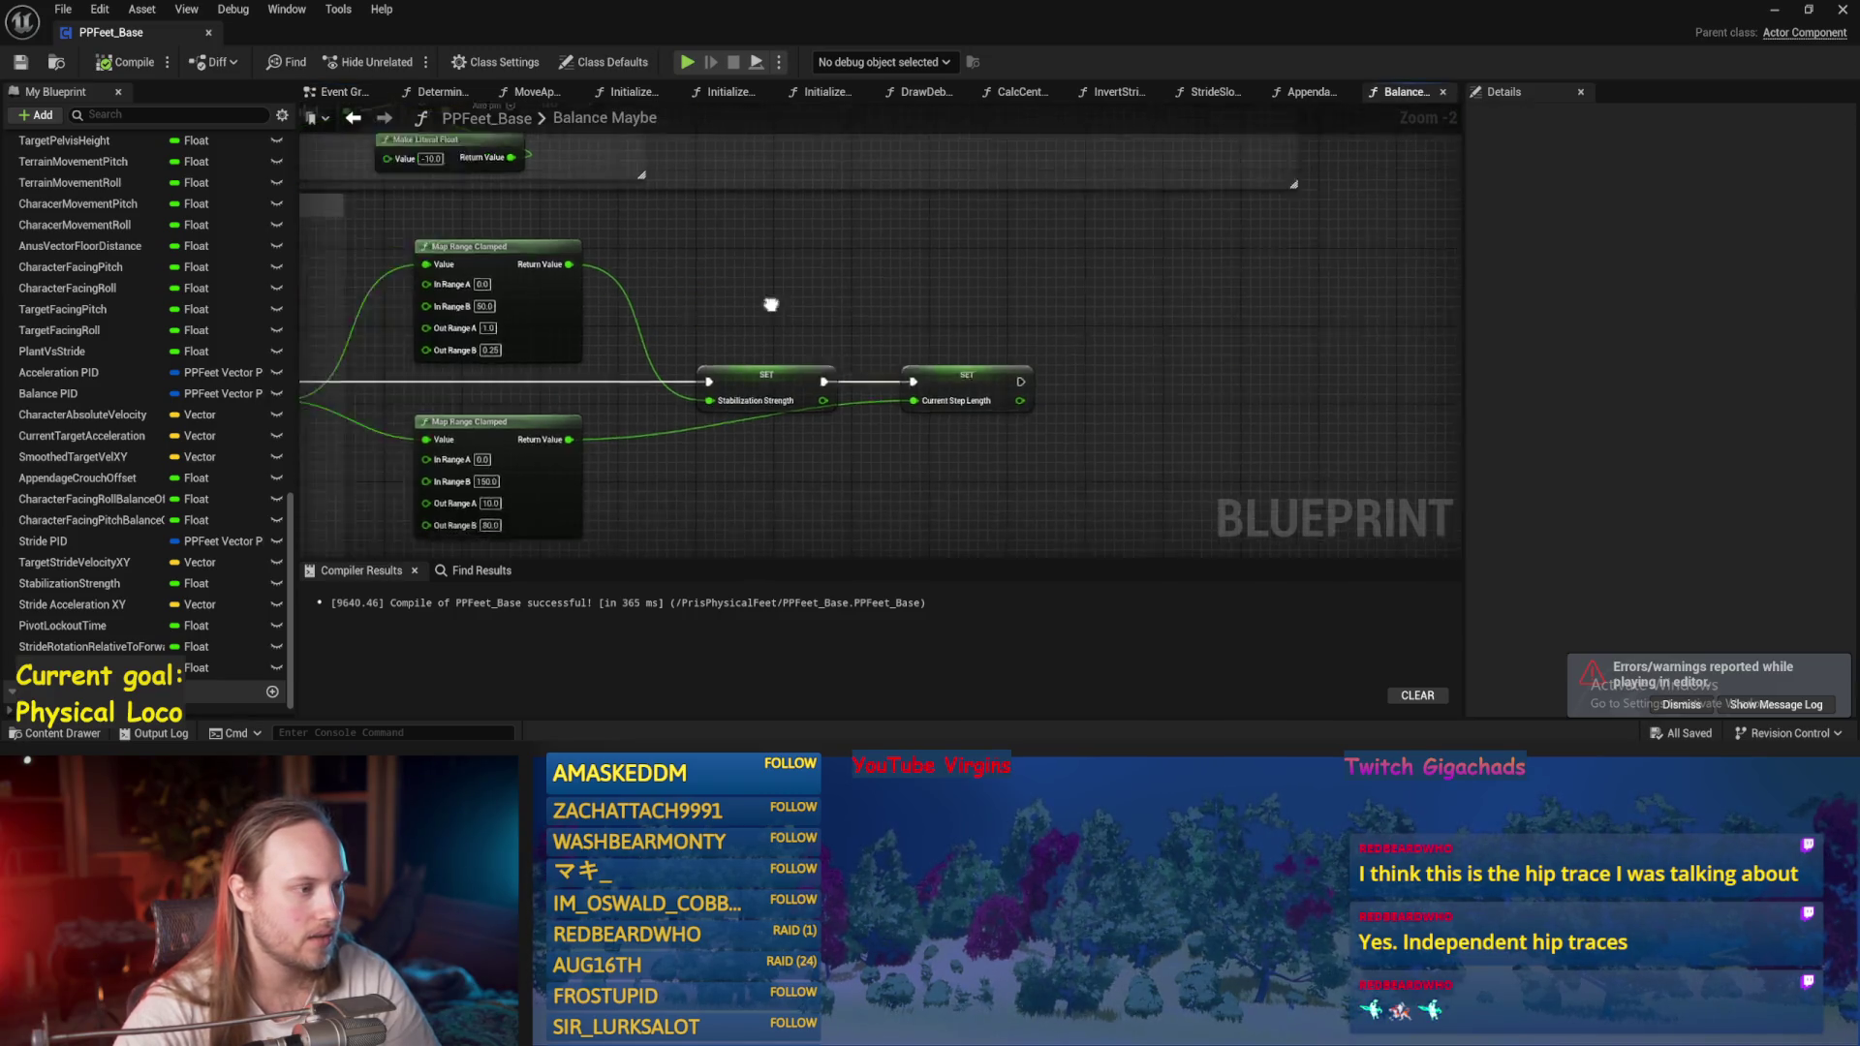
left_click_drag(818, 528, 1116, 390)
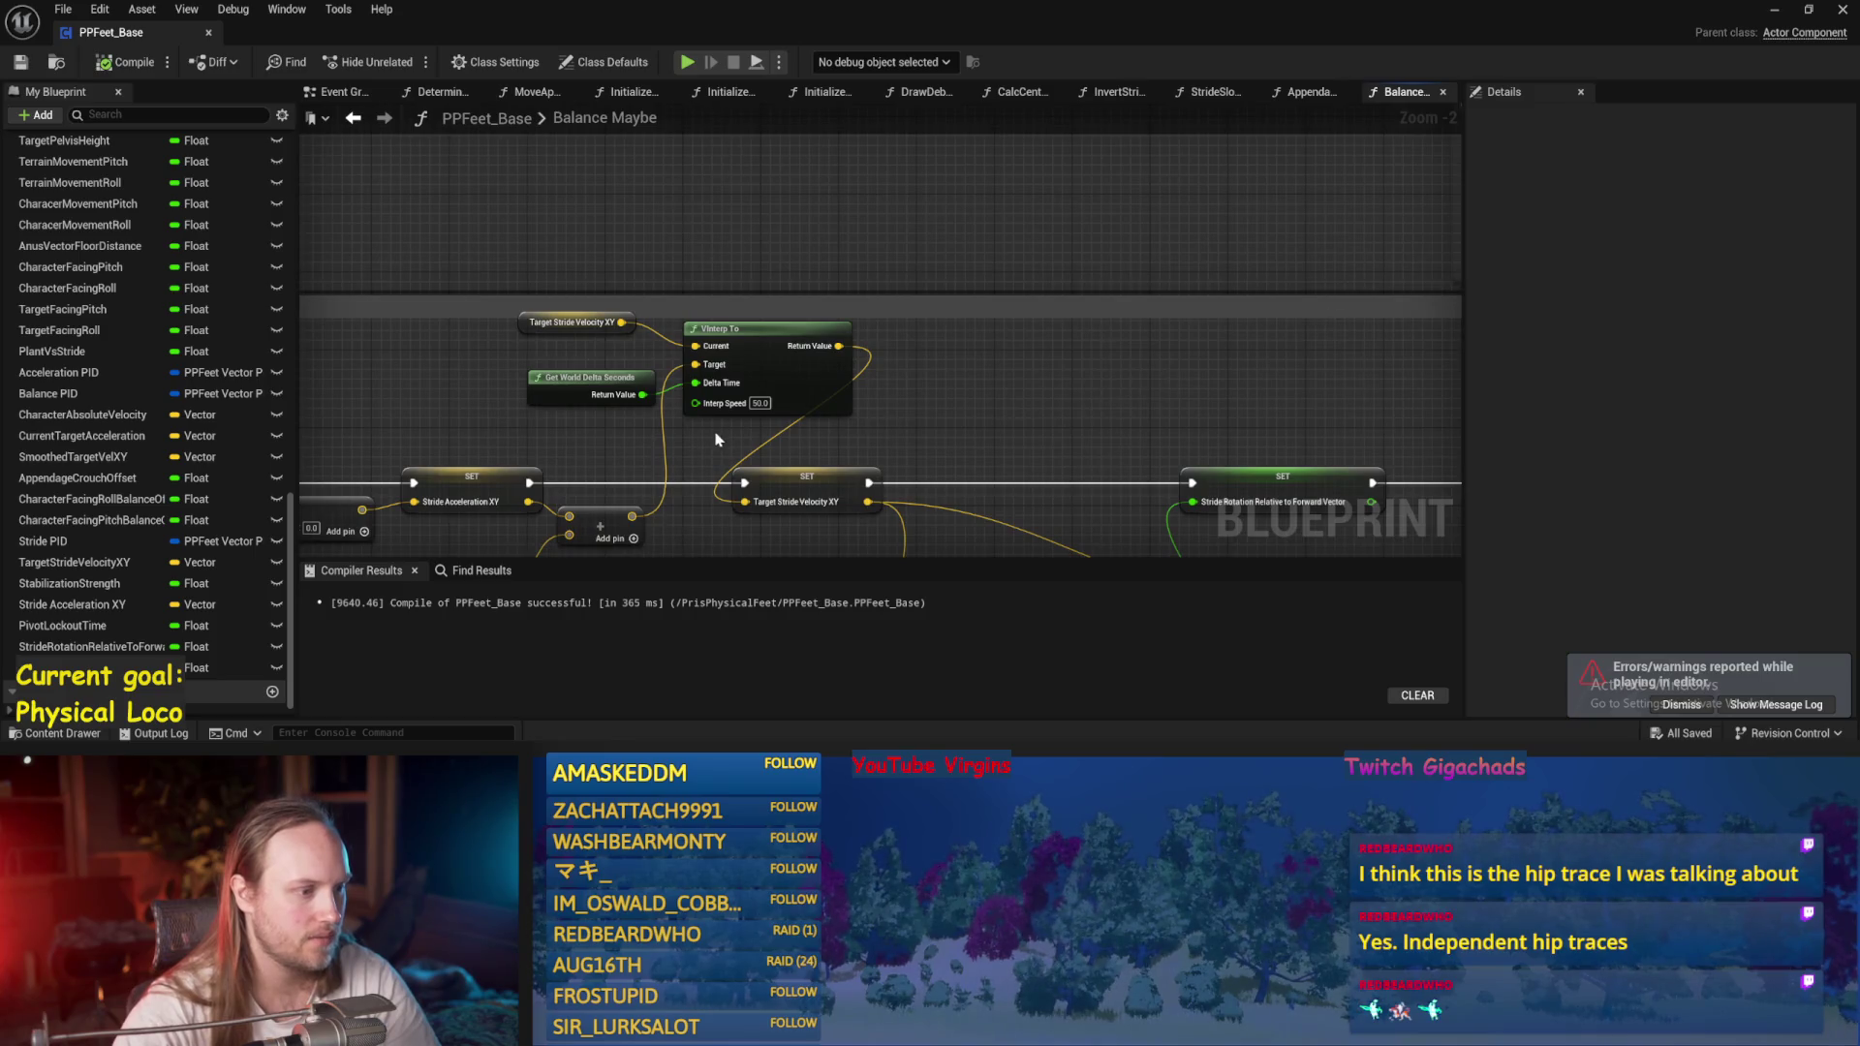
scroll(715, 439, "up", 2)
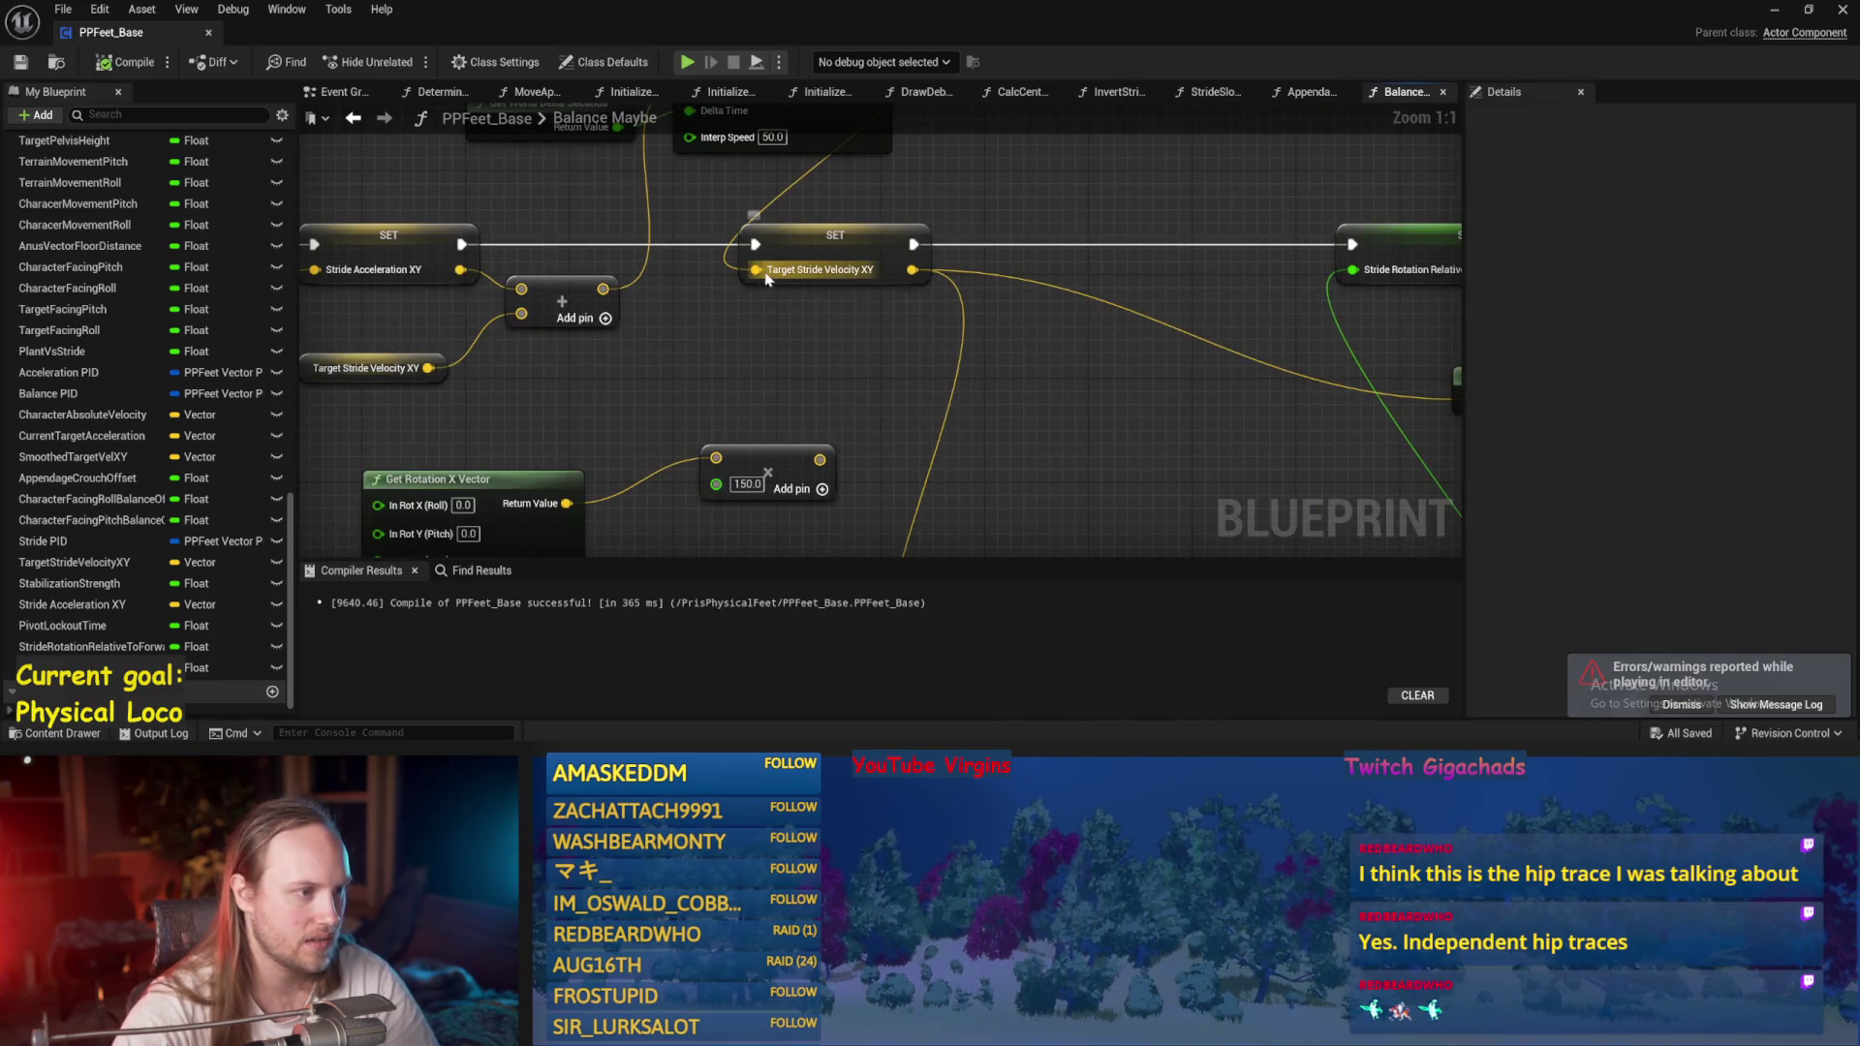
Unhook Target Stride Velocity XY from VInterp To and fix its X at 150, then return to the test level.
left_click(766, 275, "alt")
type("50")
key("Return")
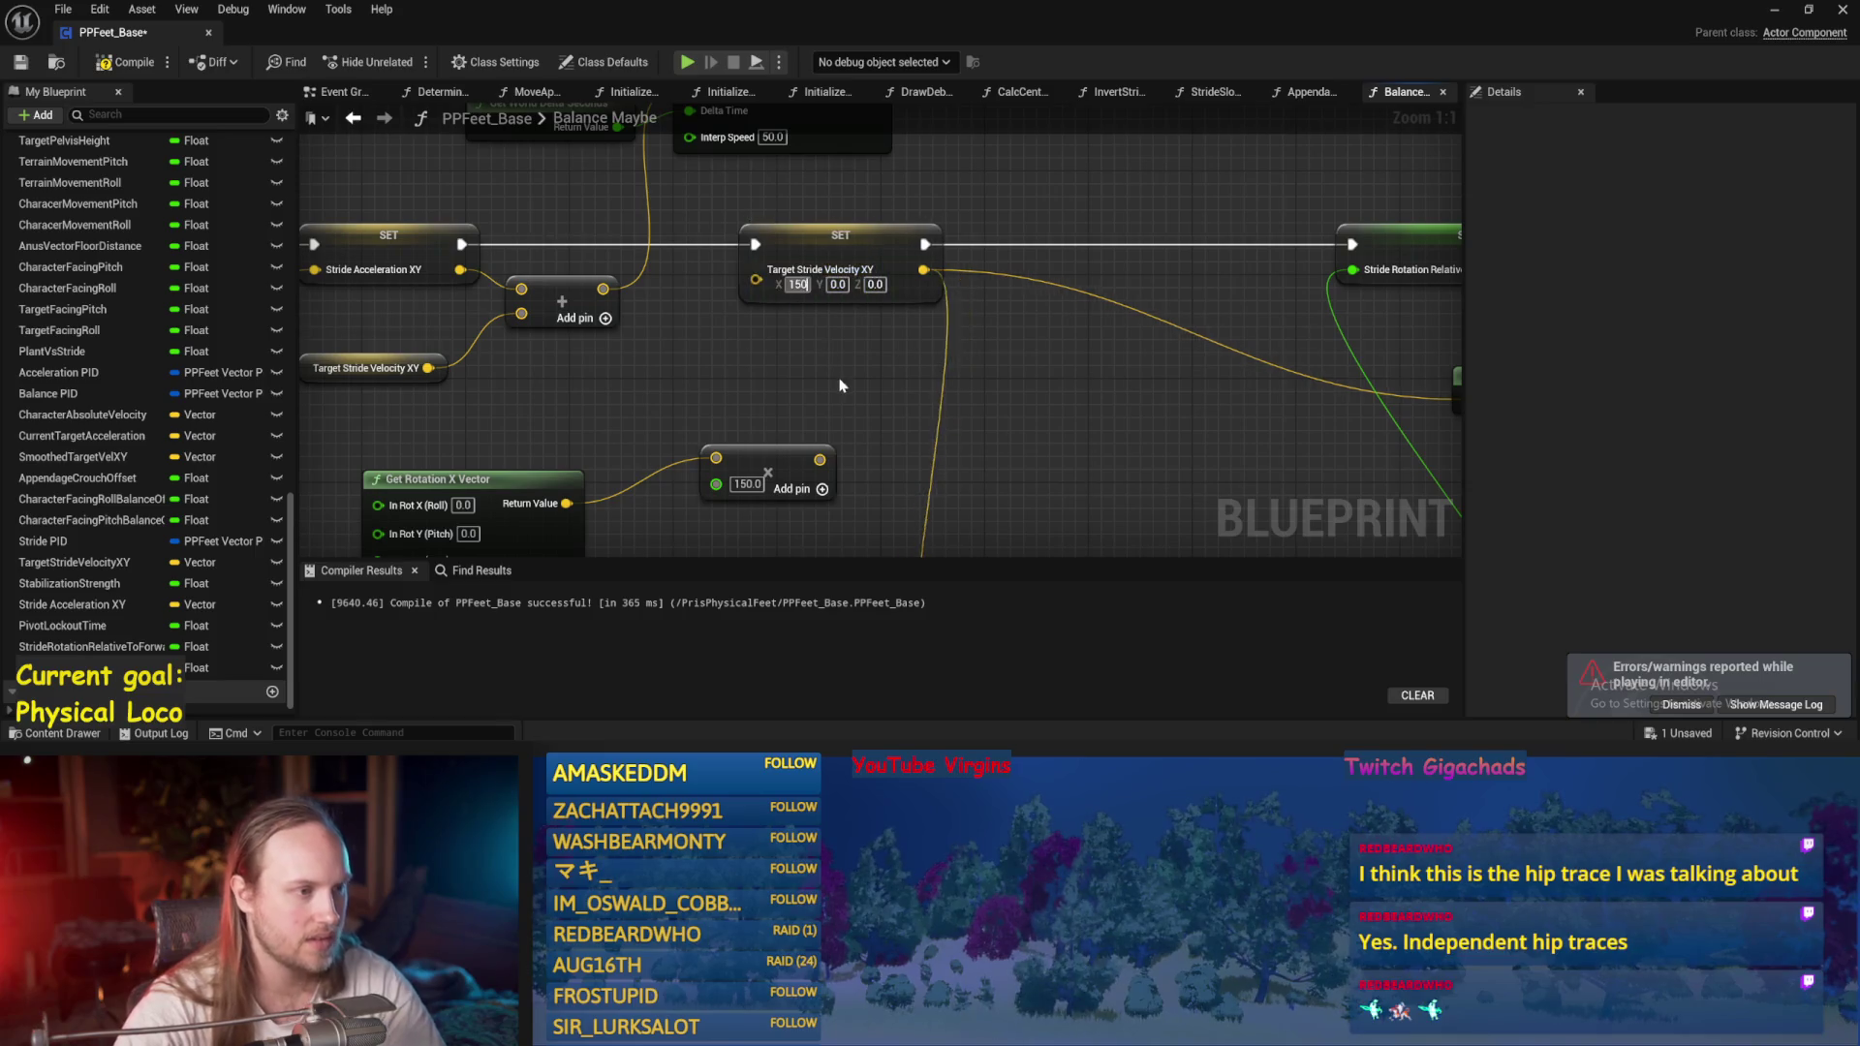
scroll(842, 381, "down", 3)
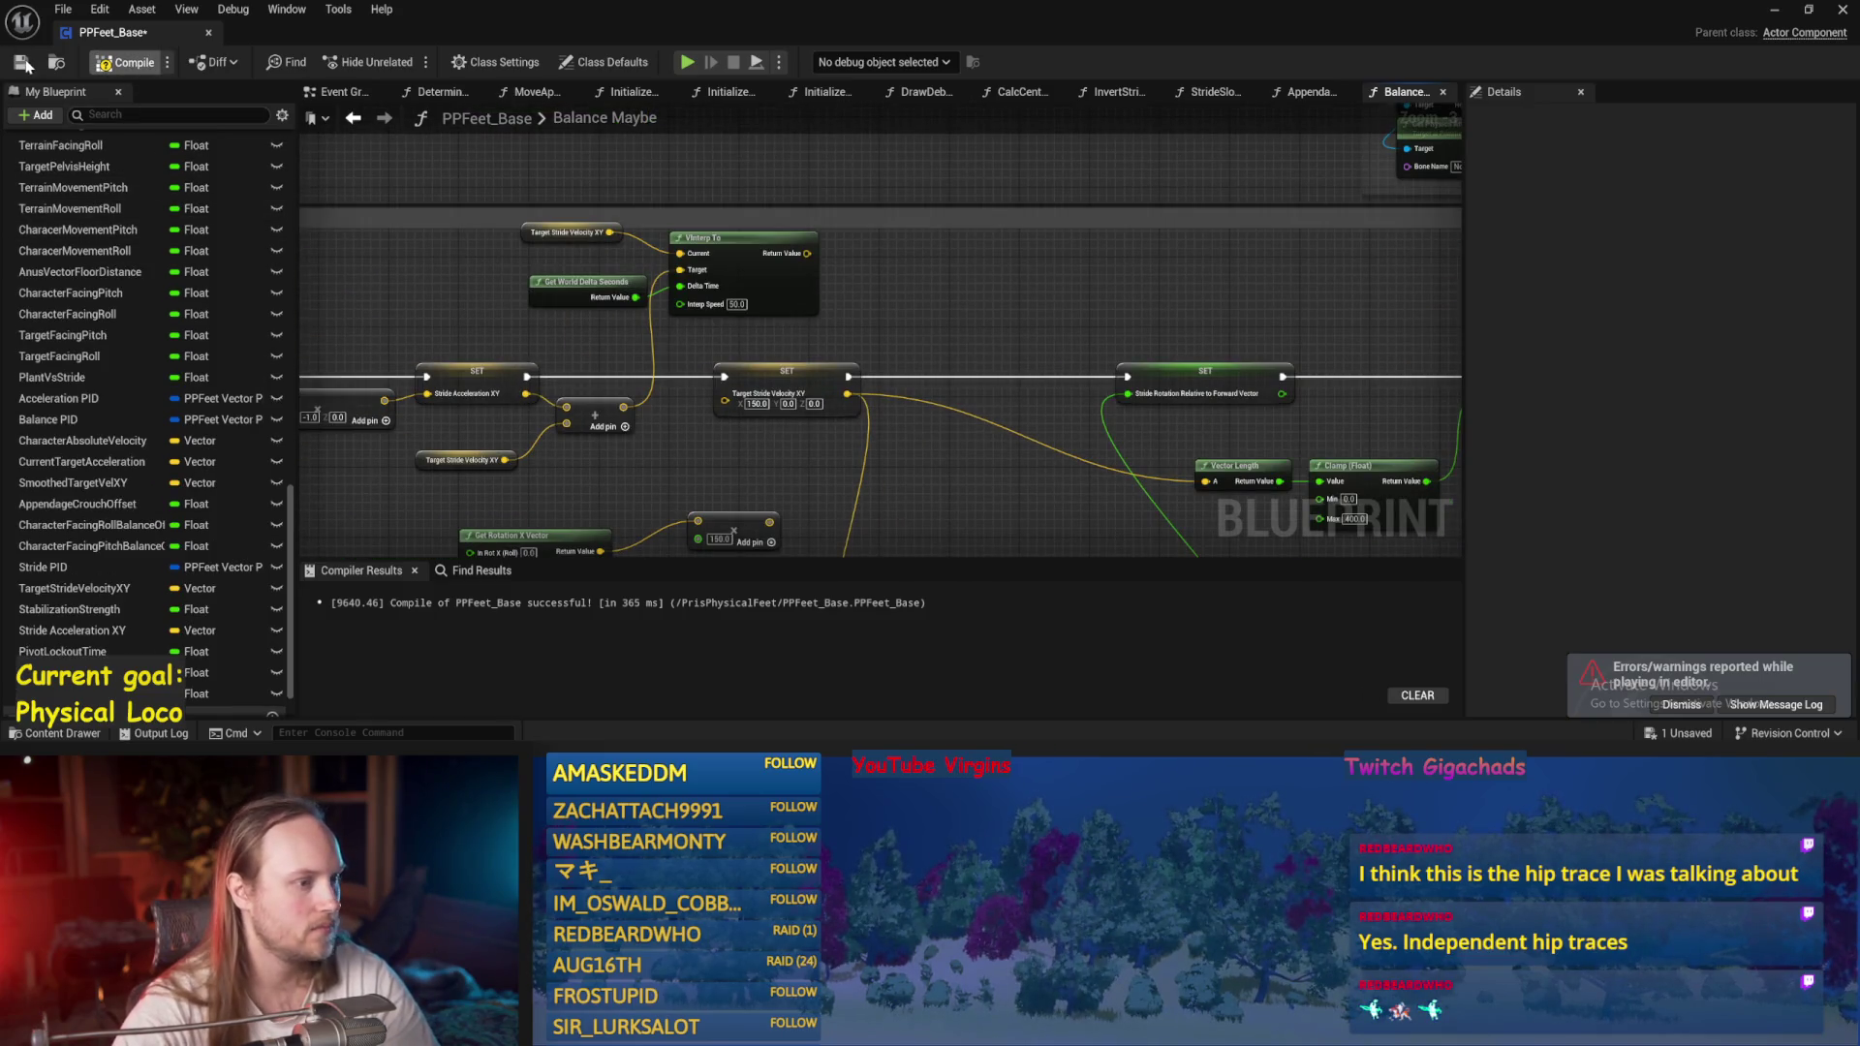
key("alt+Tab")
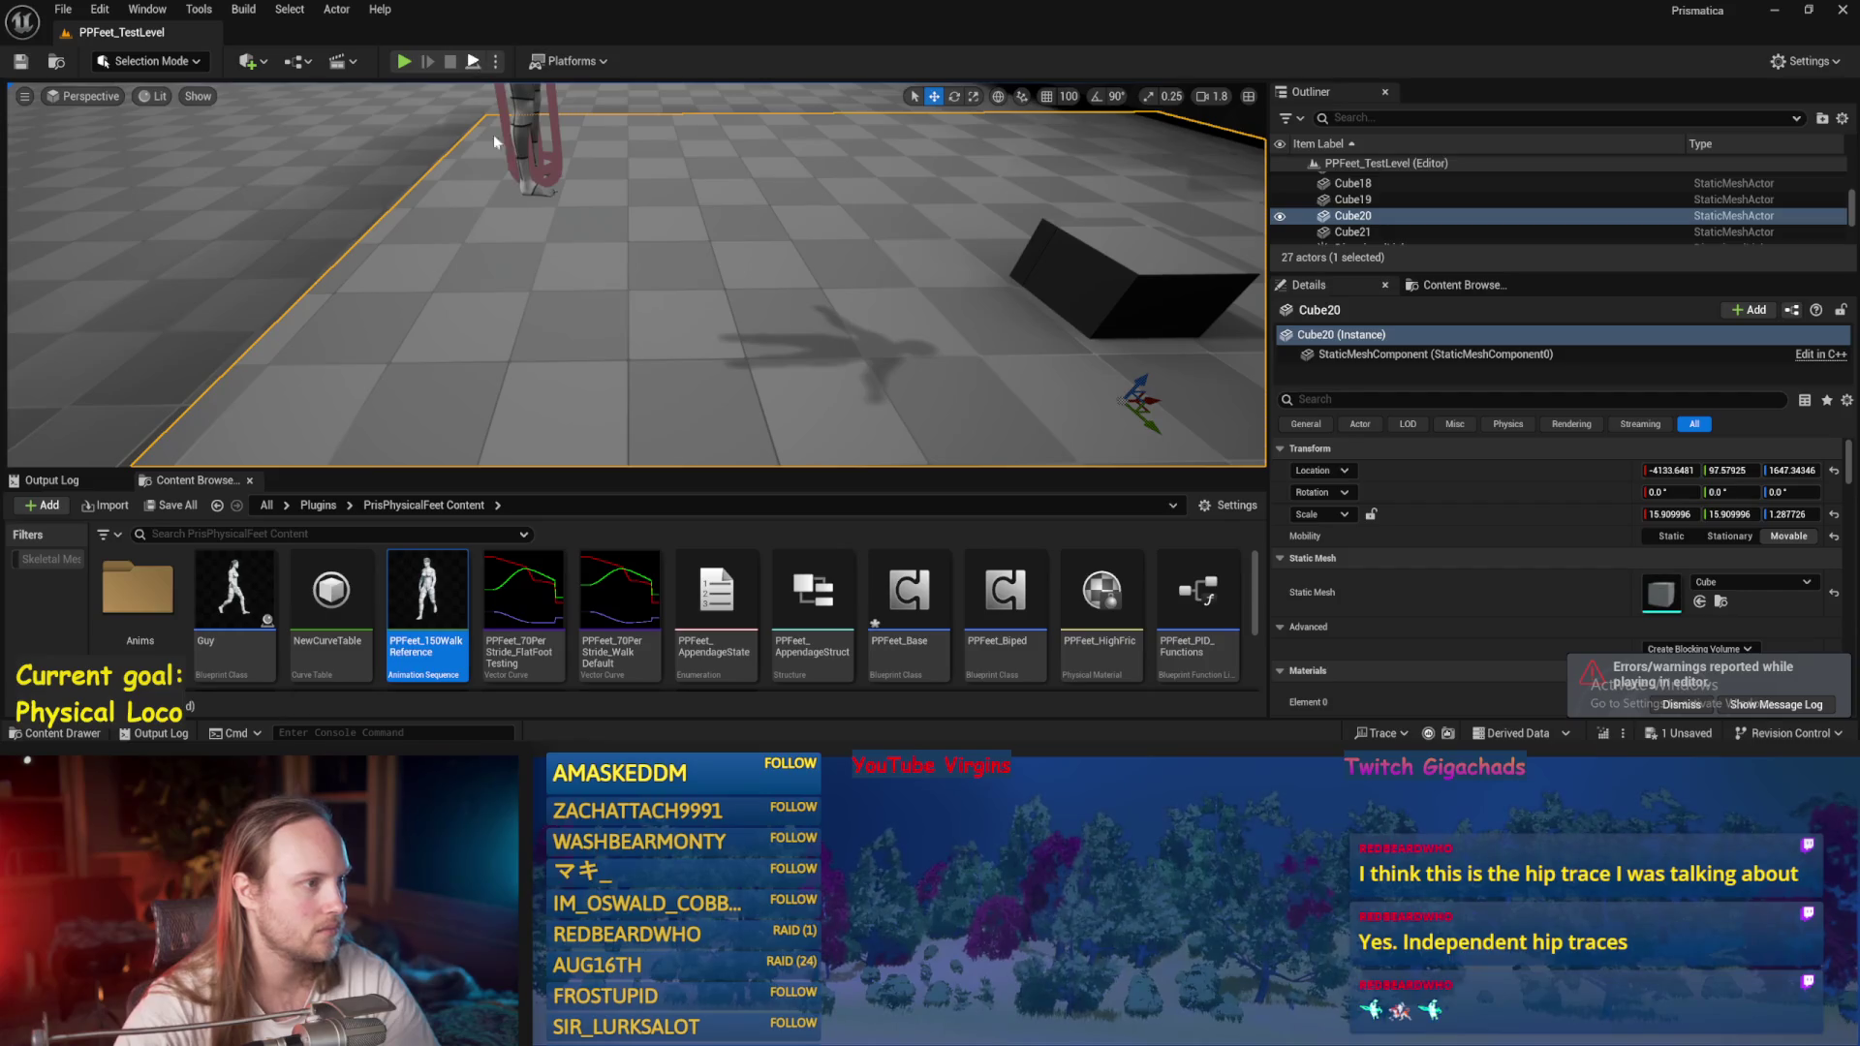
Play the test level and drag Cube21 beside the character's feet, around -4572, 93, 1731.
key("alt+p")
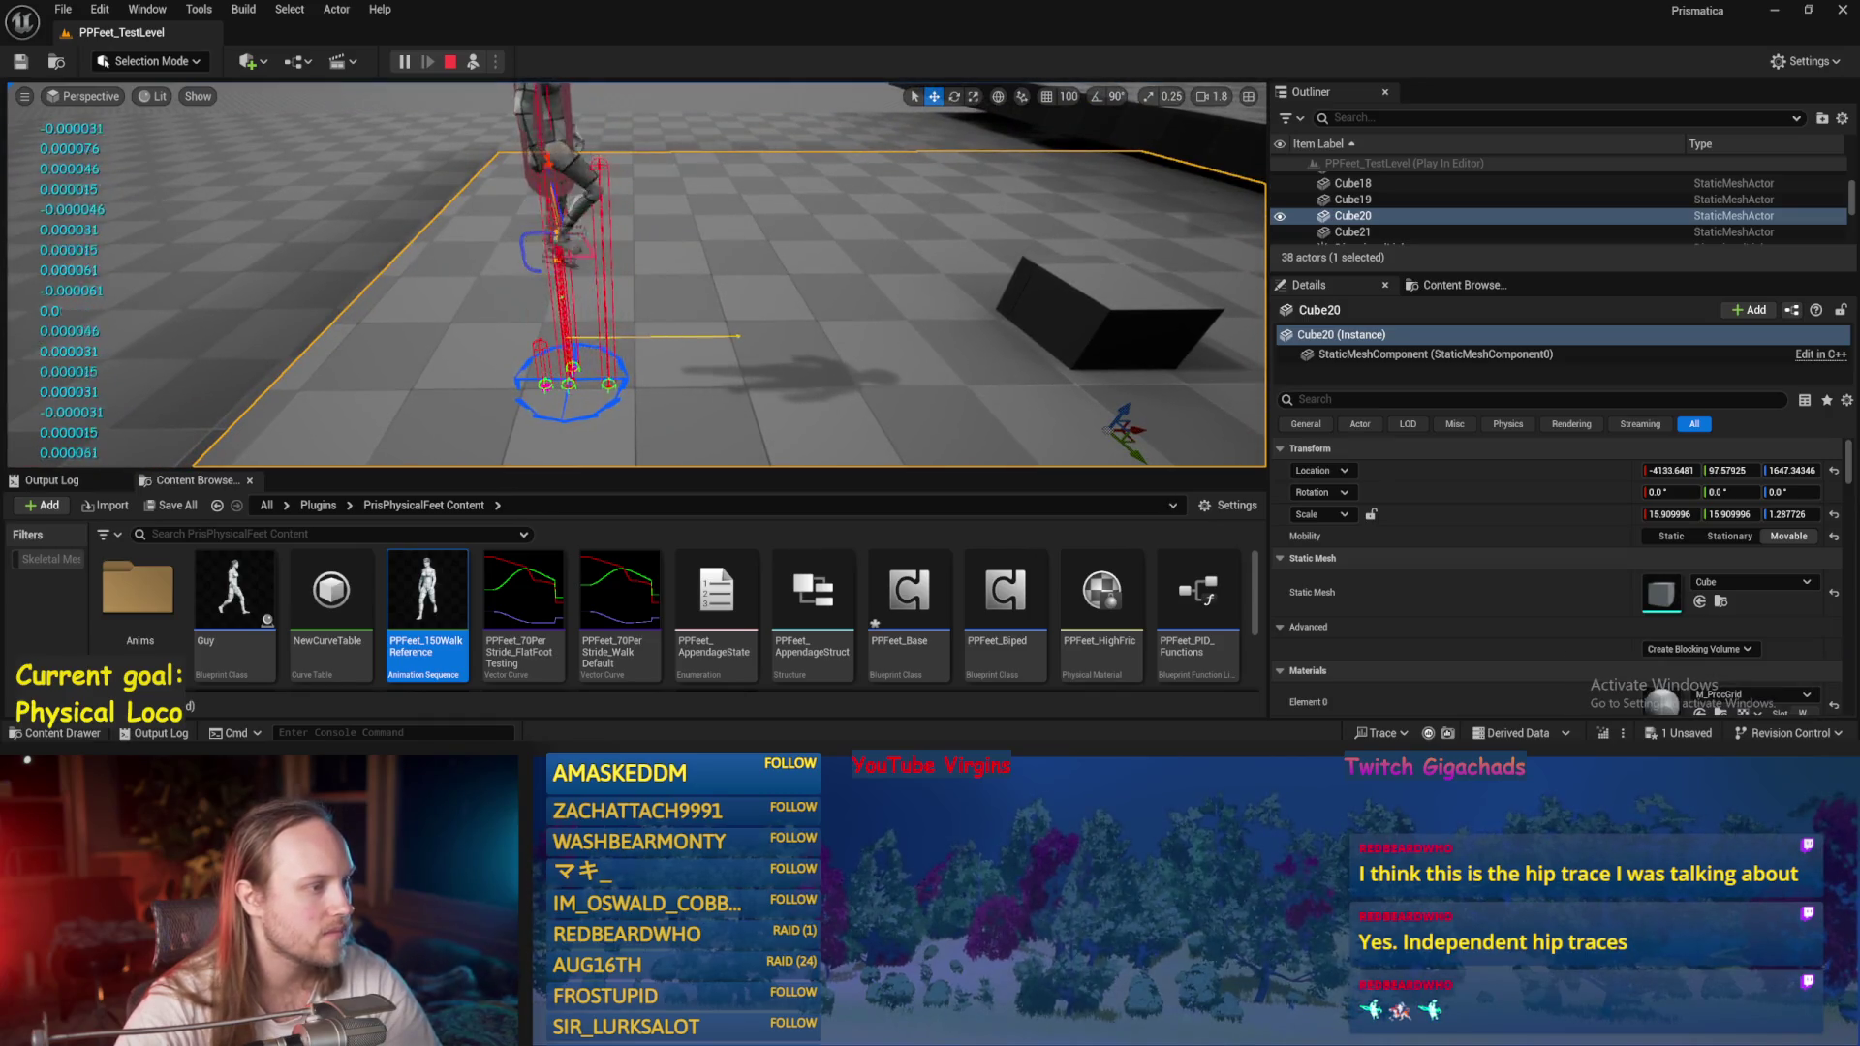
left_click(1111, 328)
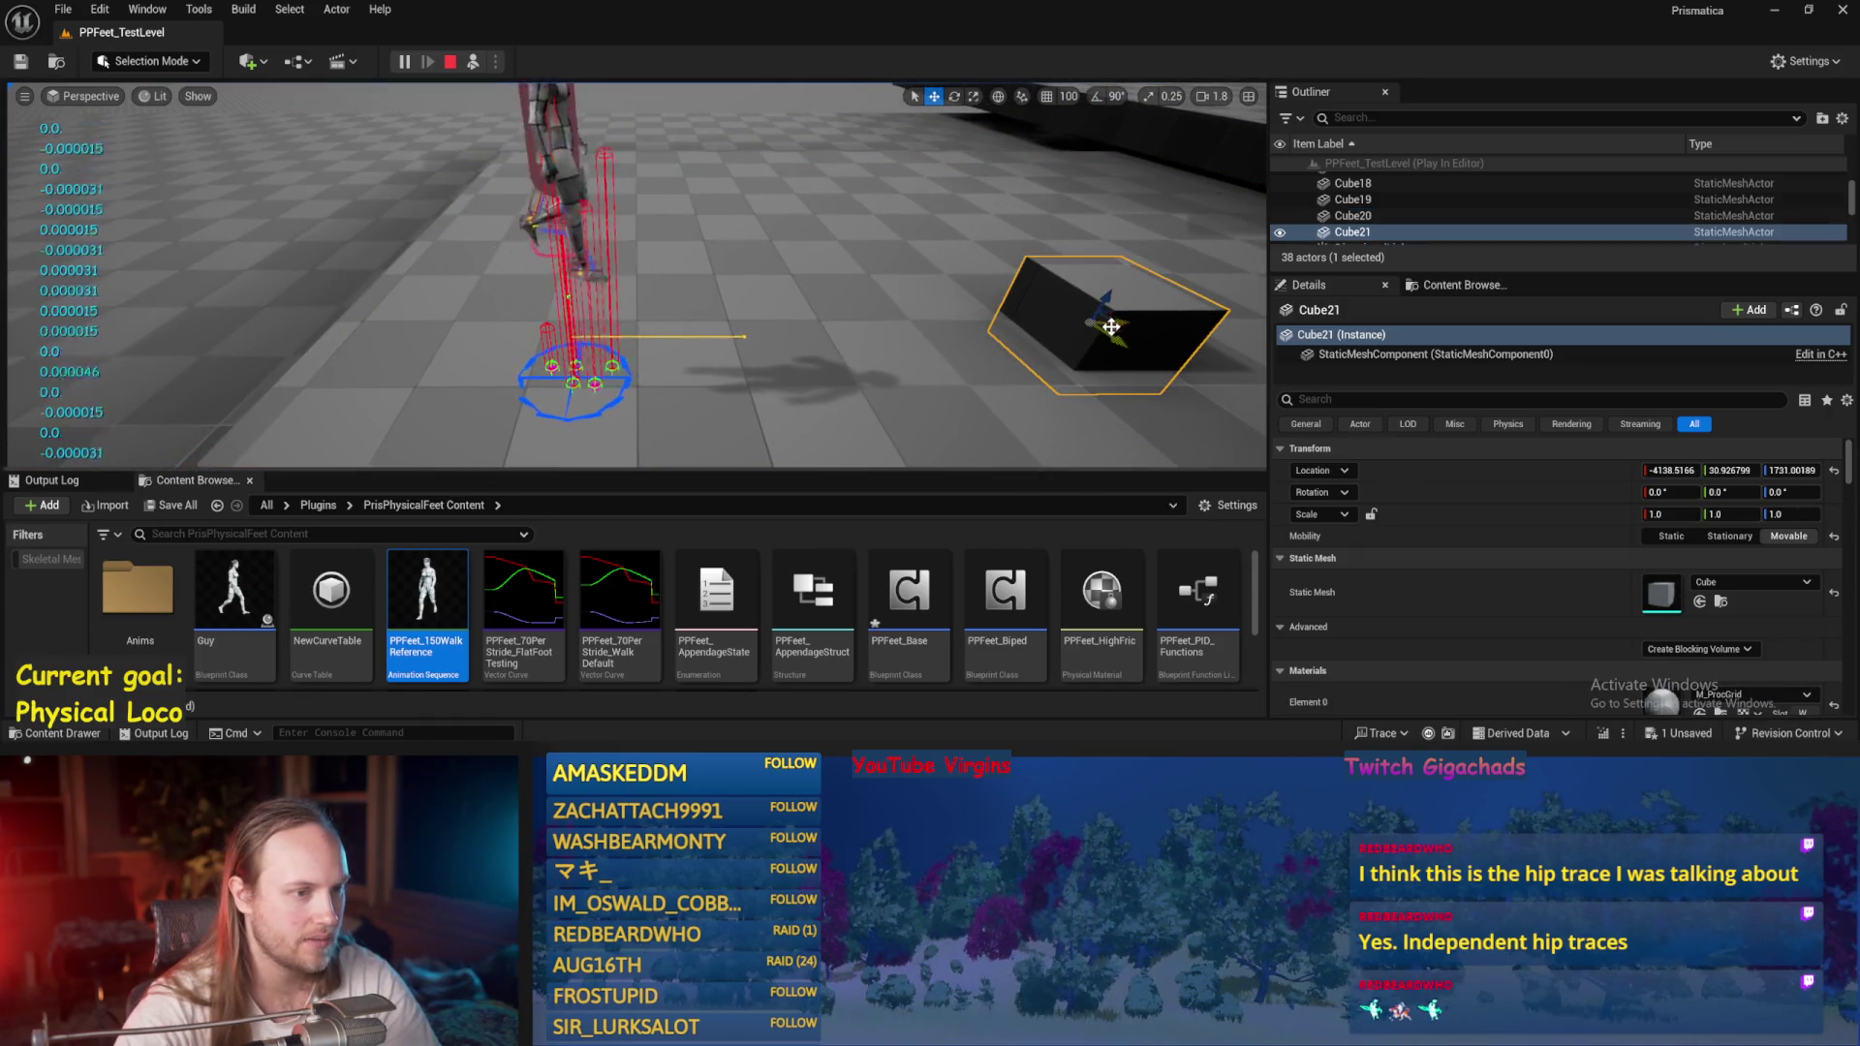
mouse_move(1111, 328)
left_mouse_down()
mouse_move(818, 384)
mouse_move(682, 374)
left_mouse_up()
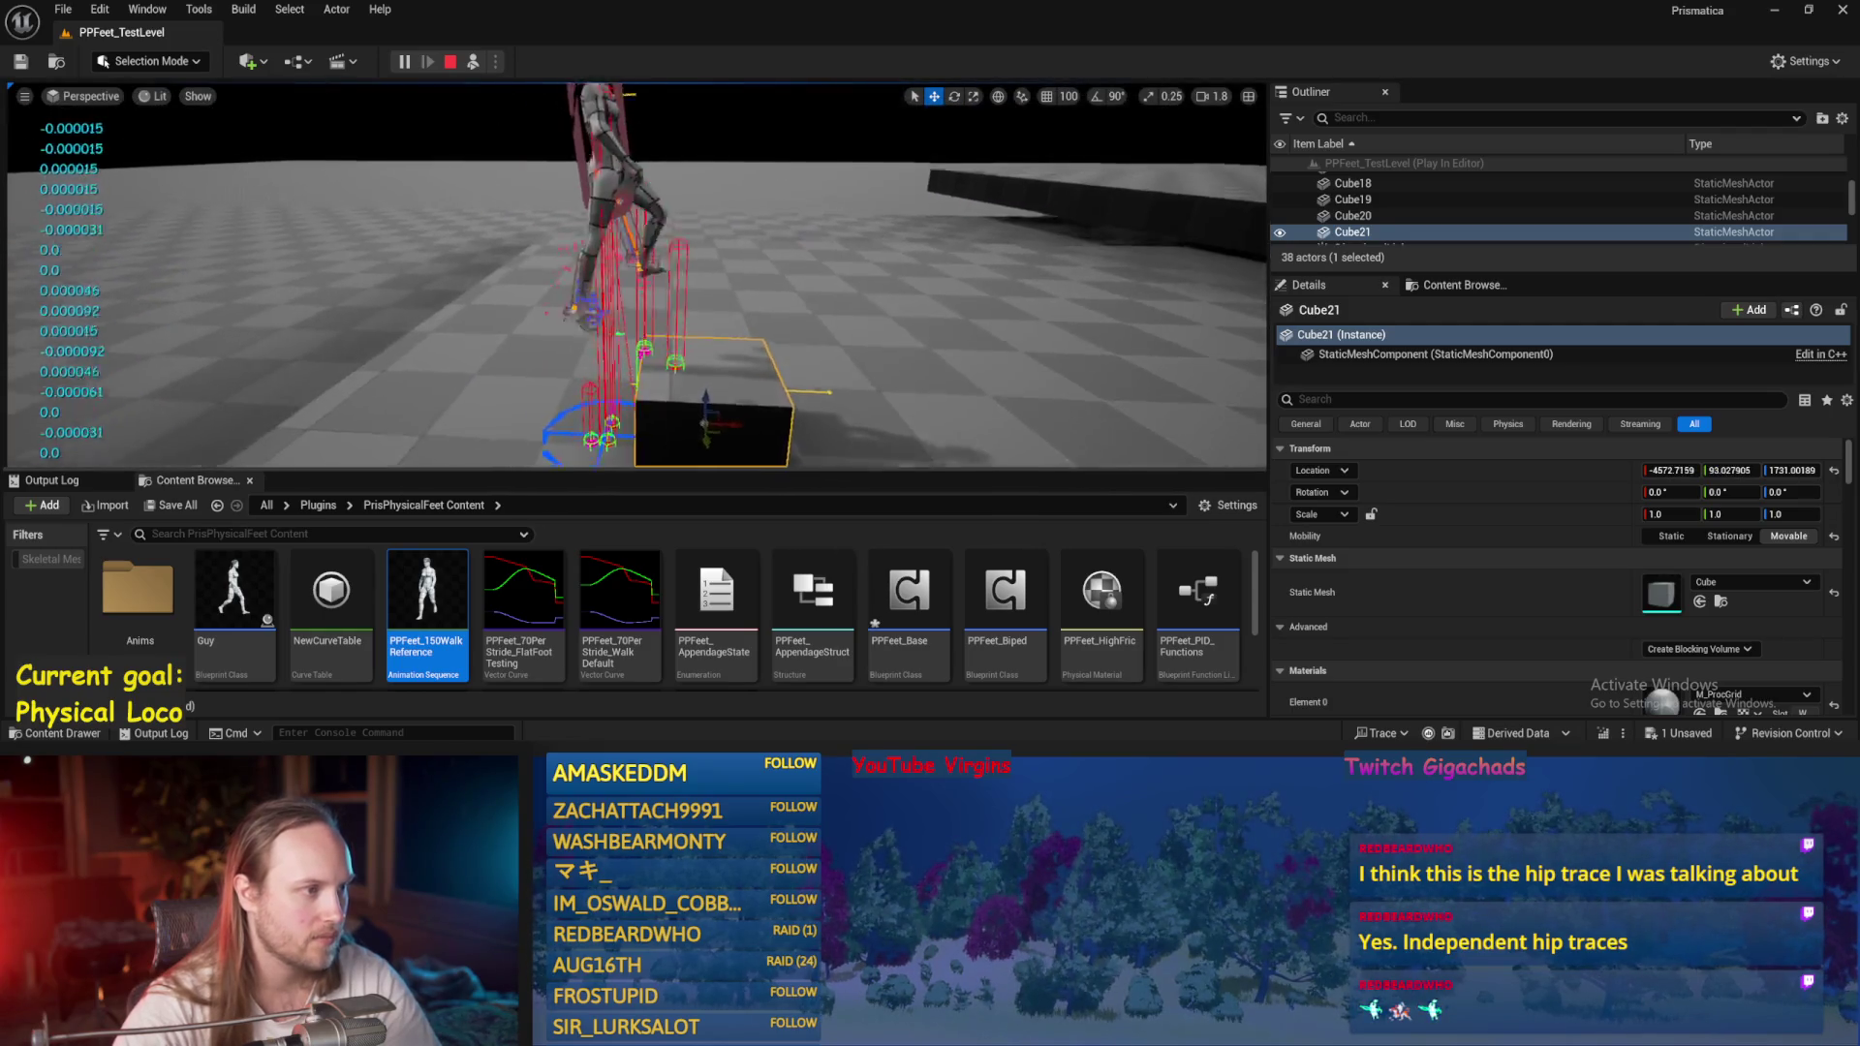
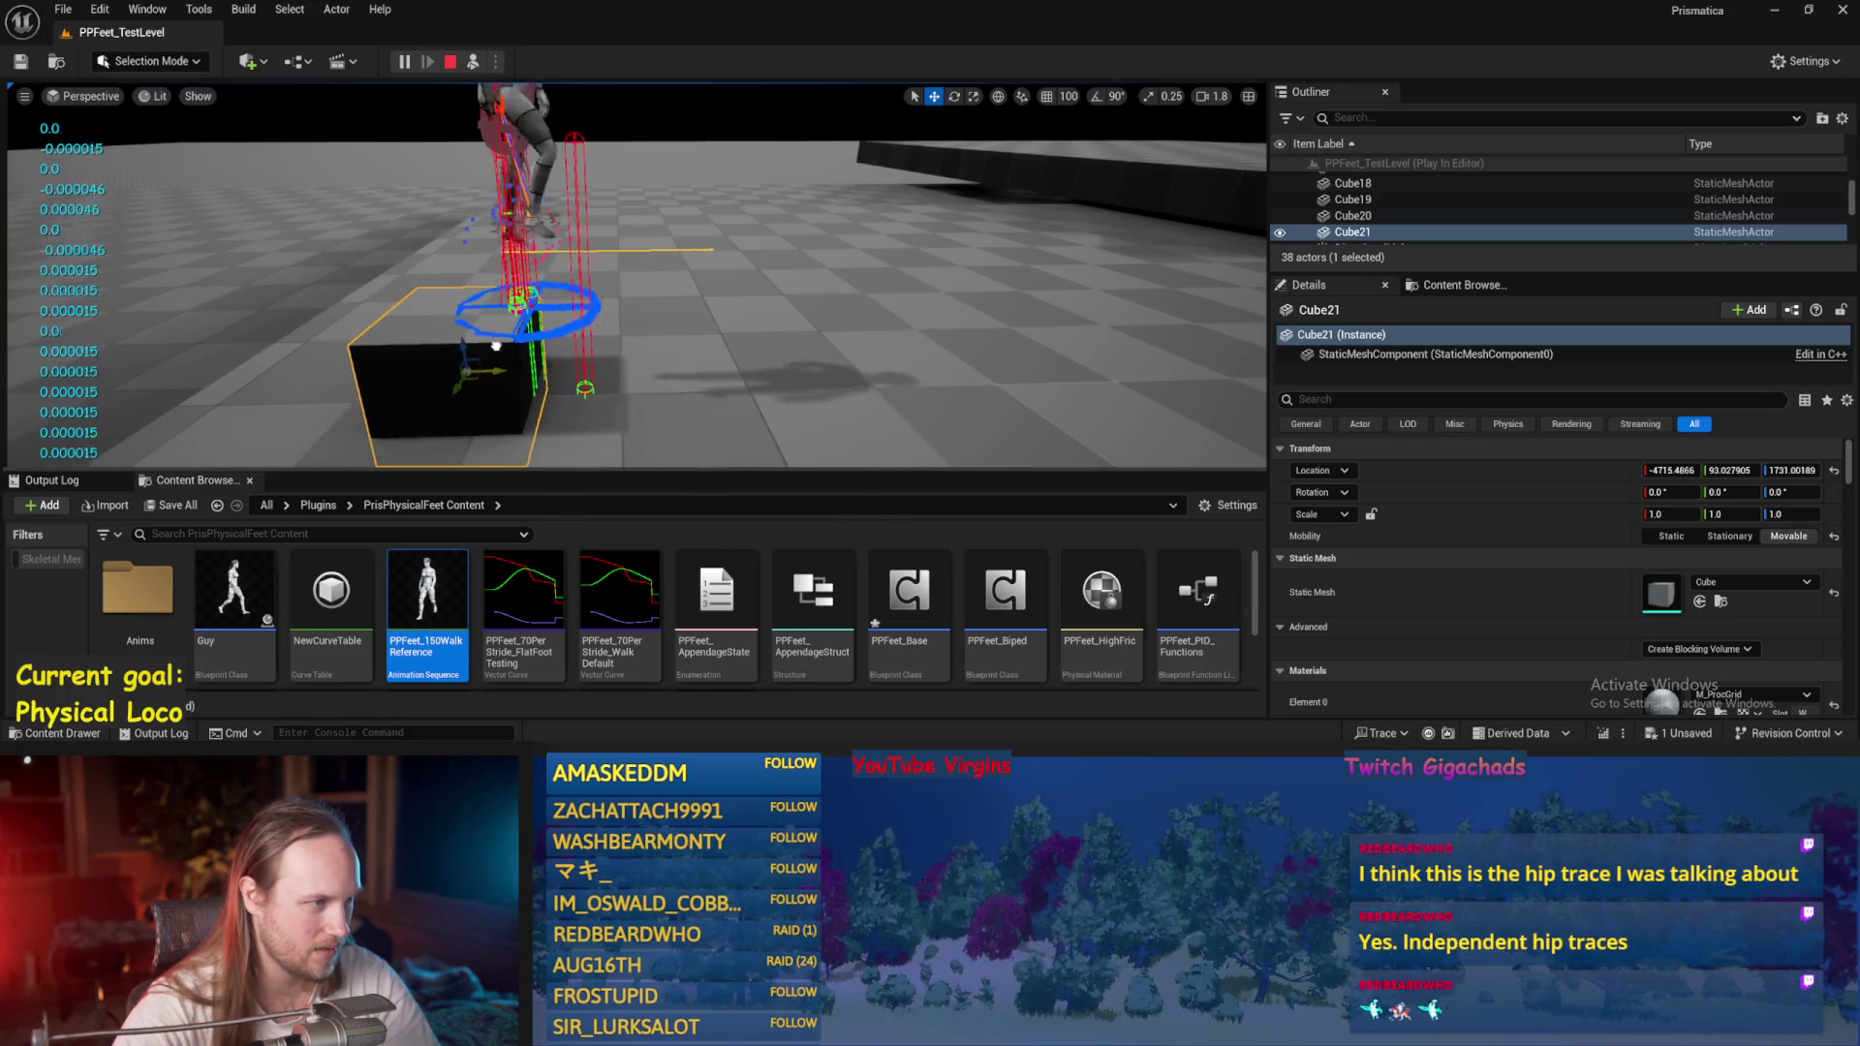
Move Cube21 further right, open PPFeet_Base, and stop the running simulation.
left_click_drag(489, 343, 887, 385)
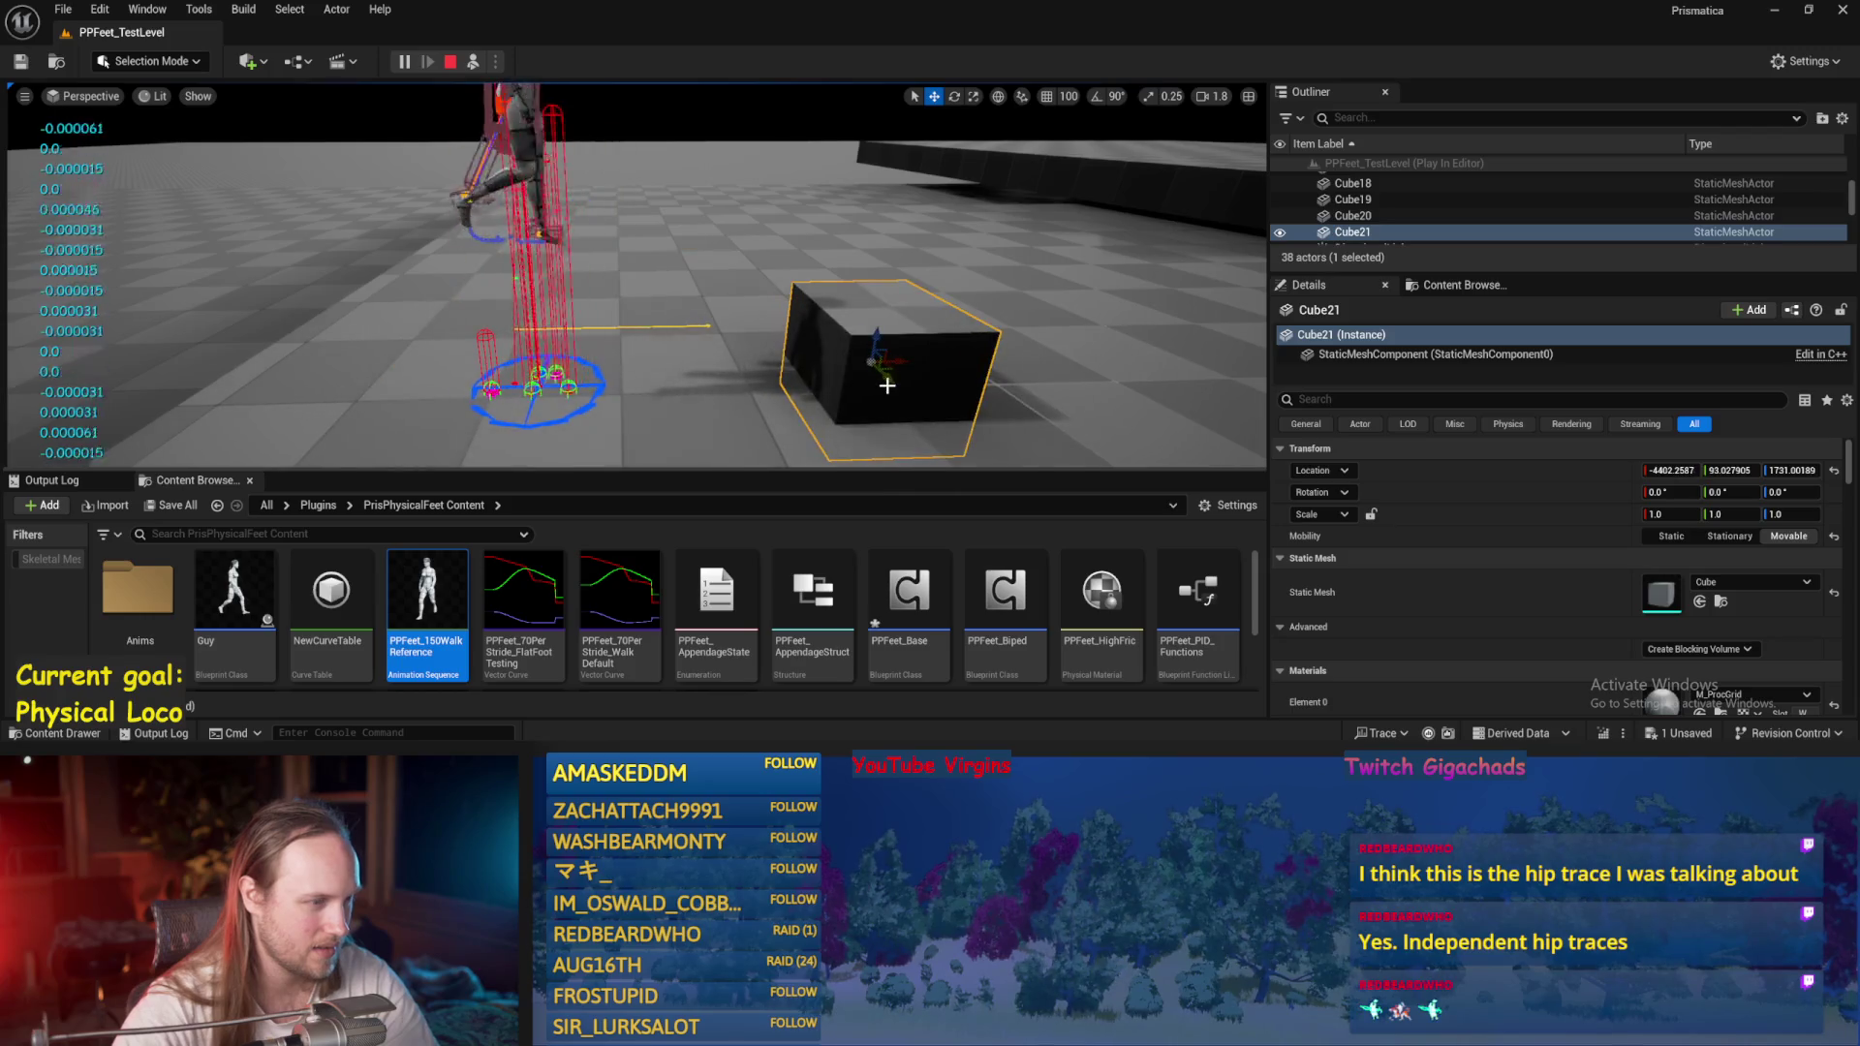
double_click(909, 591)
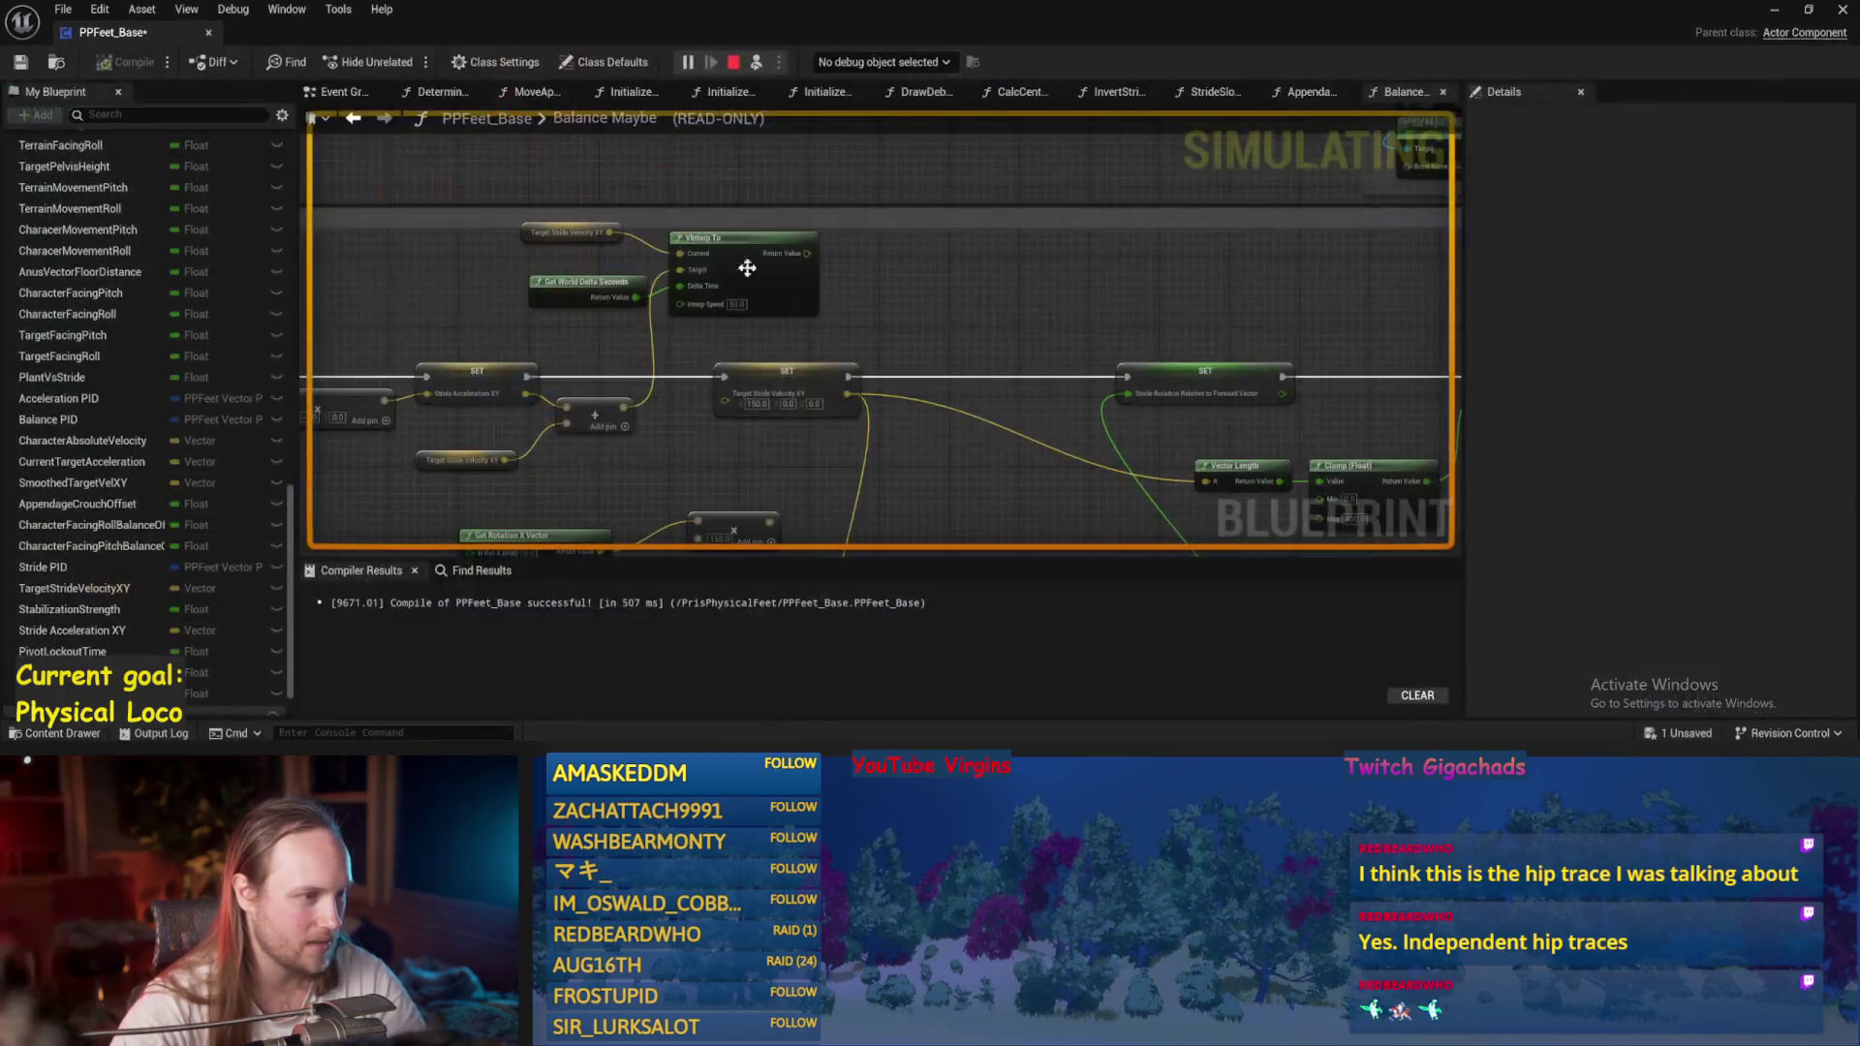
key("Escape")
Wire the VInterp result into Target Stride Velocity and check the Delay node in the Event Graph.
mouse_move(806, 253)
left_mouse_down()
mouse_move(818, 315)
mouse_move(731, 402)
left_mouse_up()
scroll(865, 329, "down", 6)
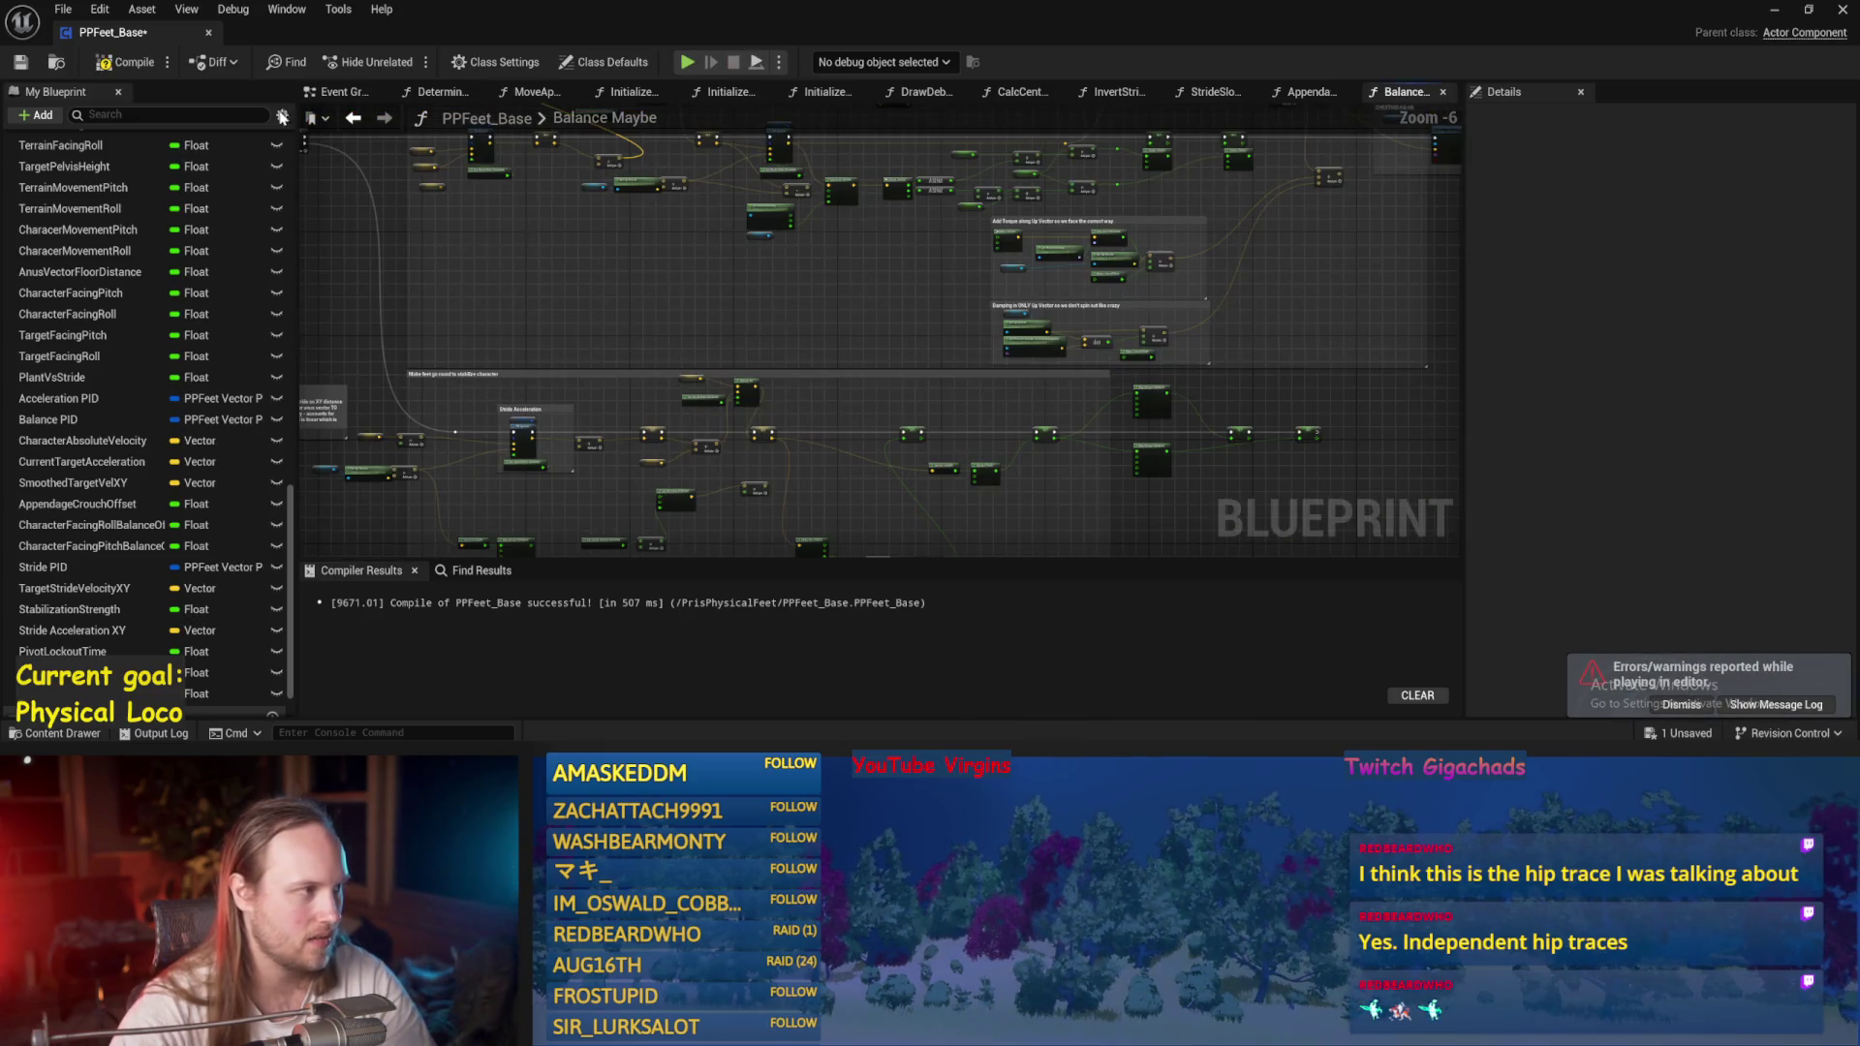
left_click(334, 94)
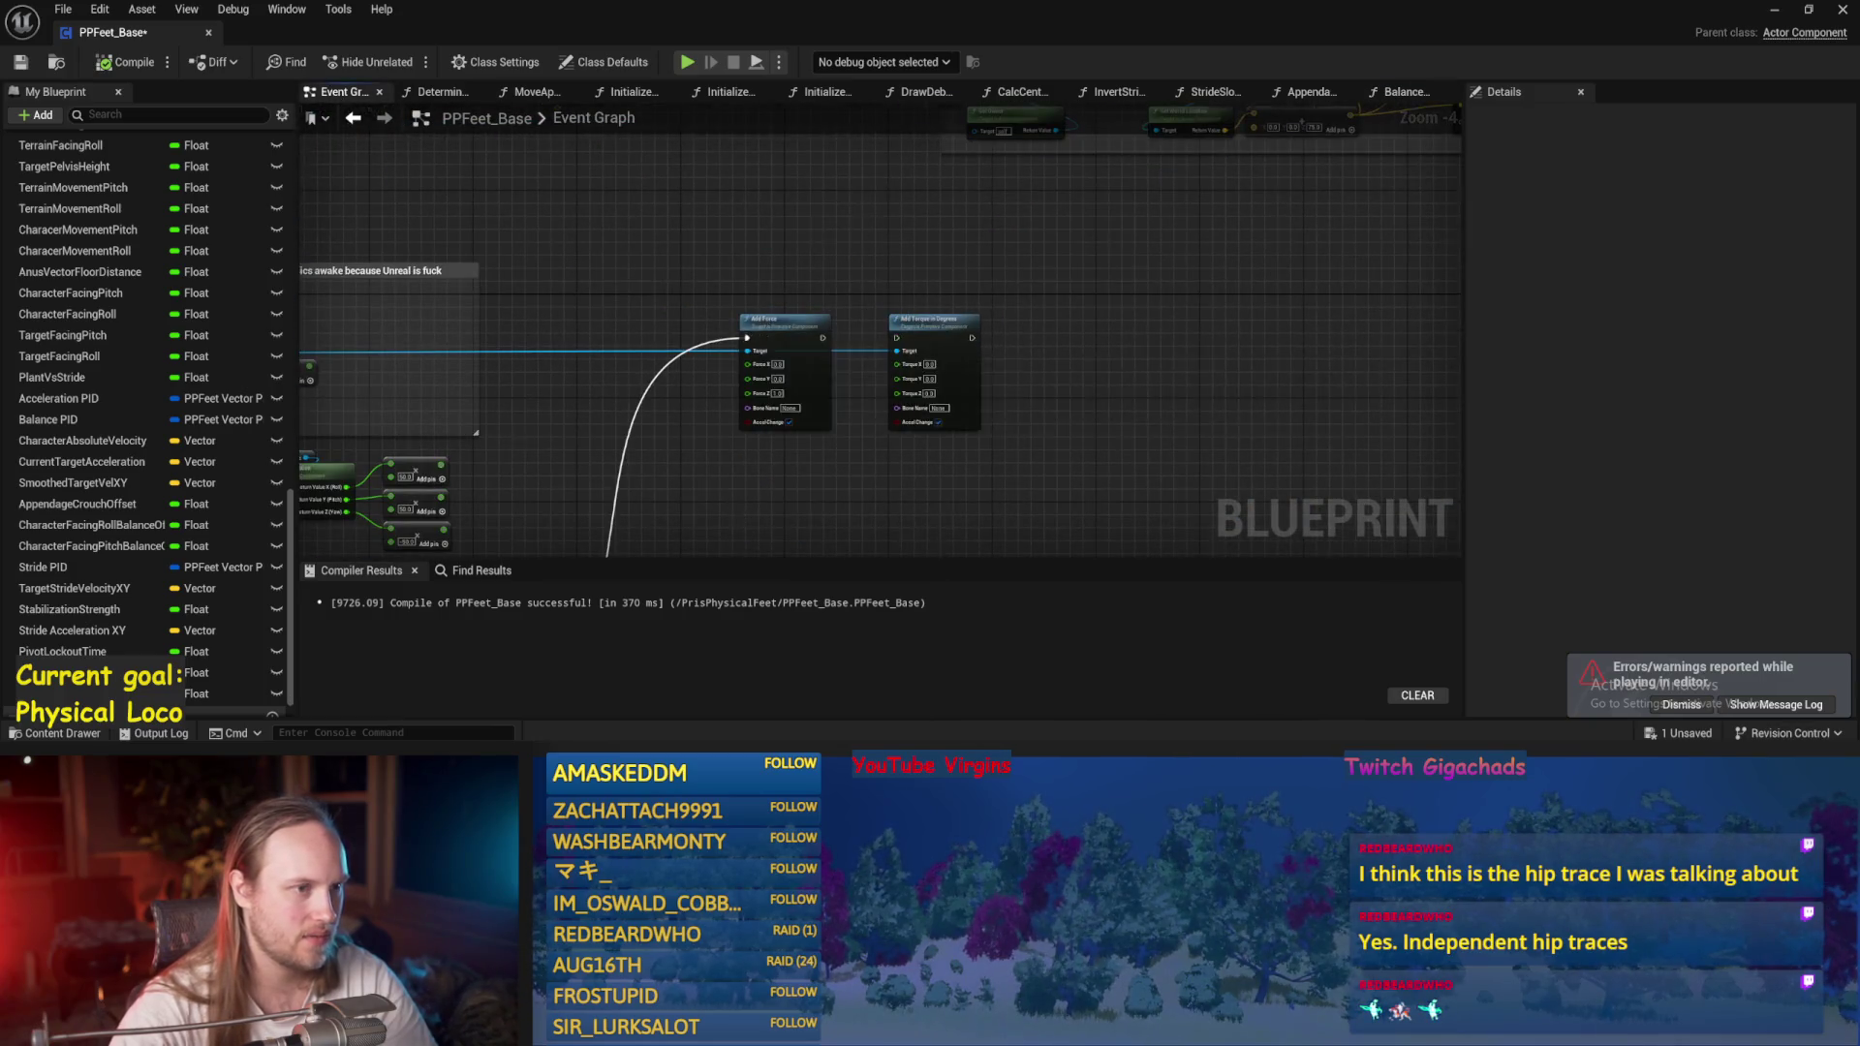
scroll(1023, 299, "up", 2)
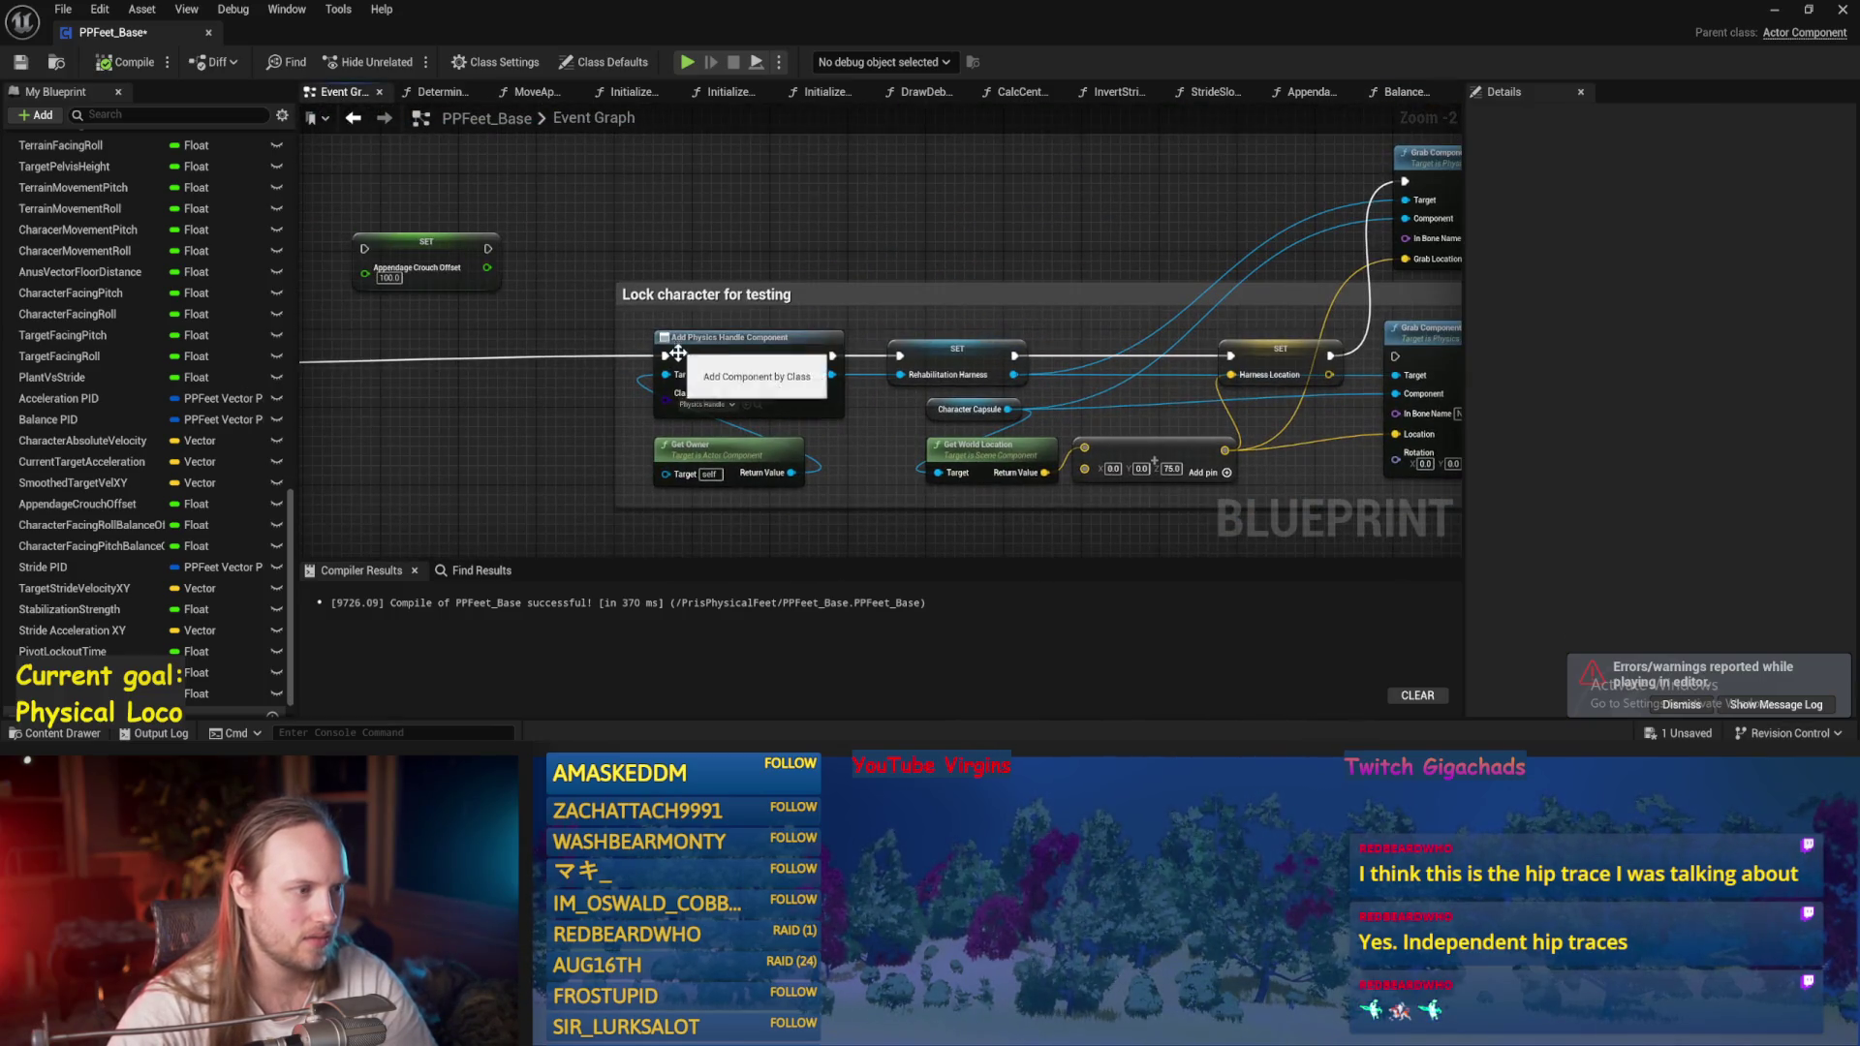
left_click_drag(691, 241, 851, 207)
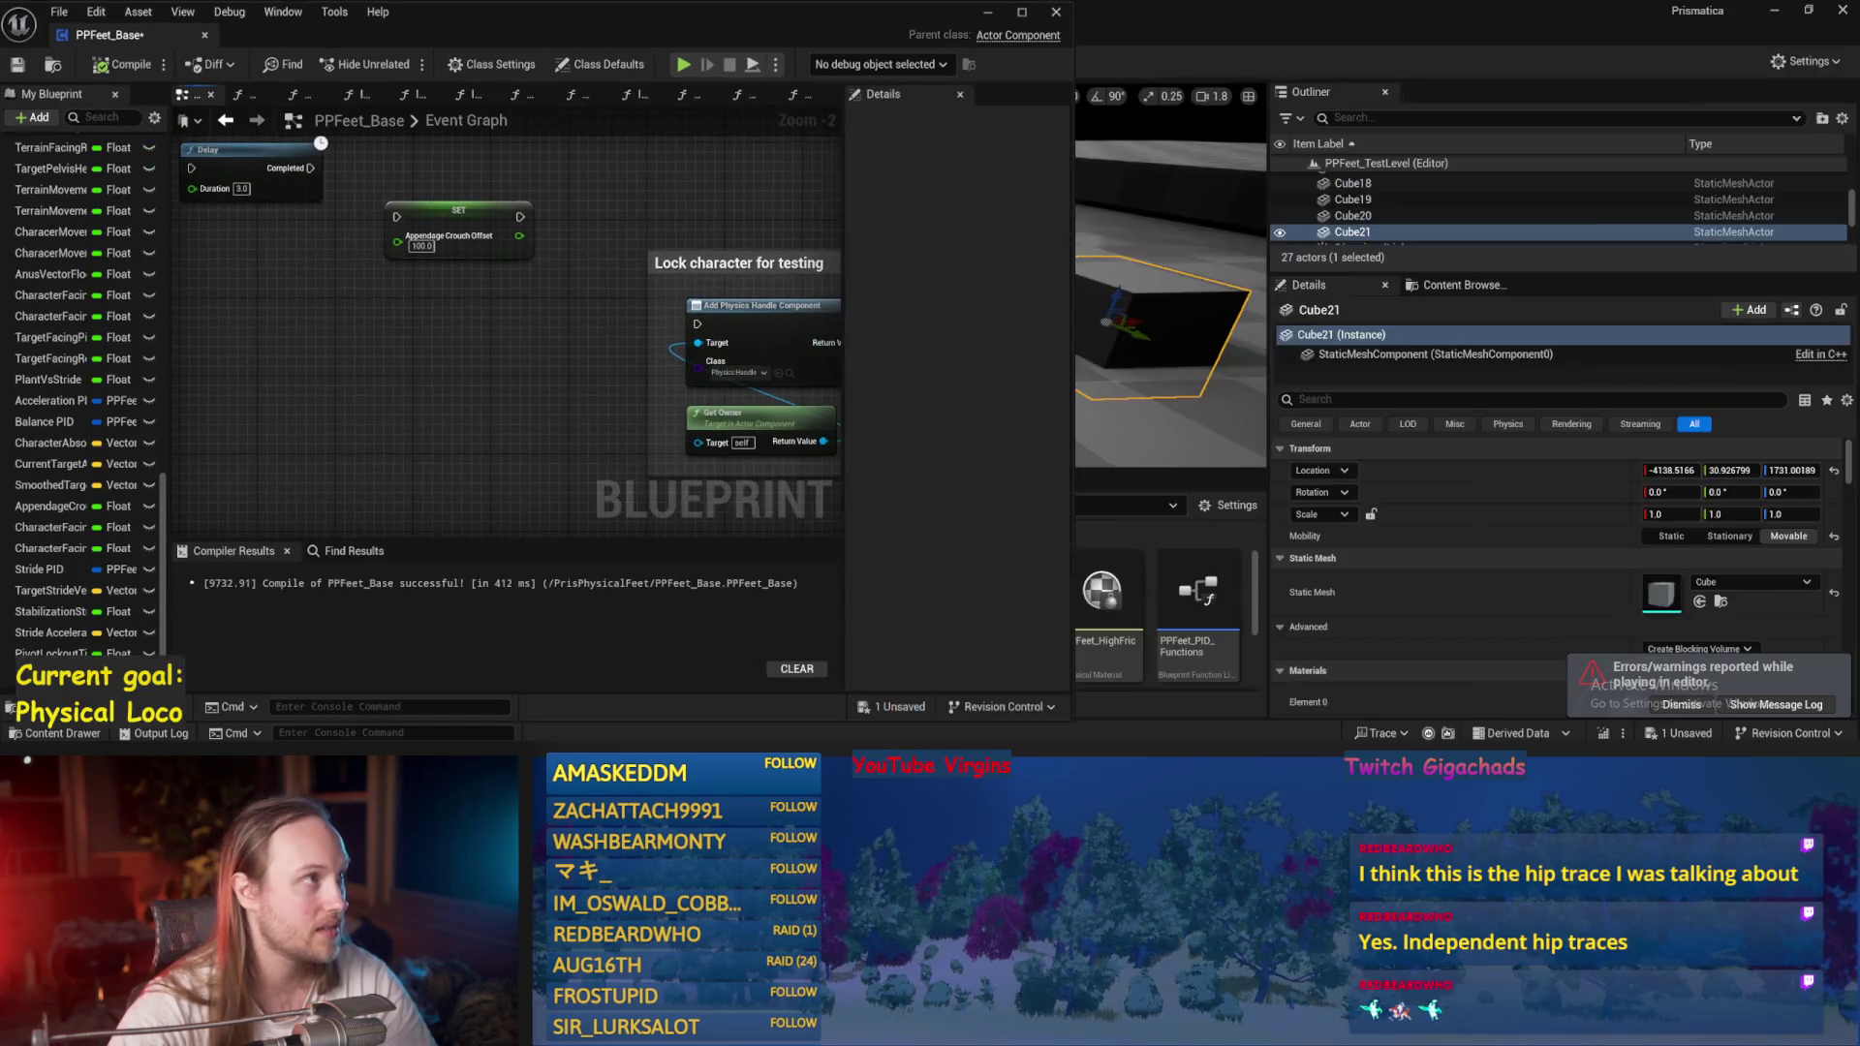
left_click(986, 14)
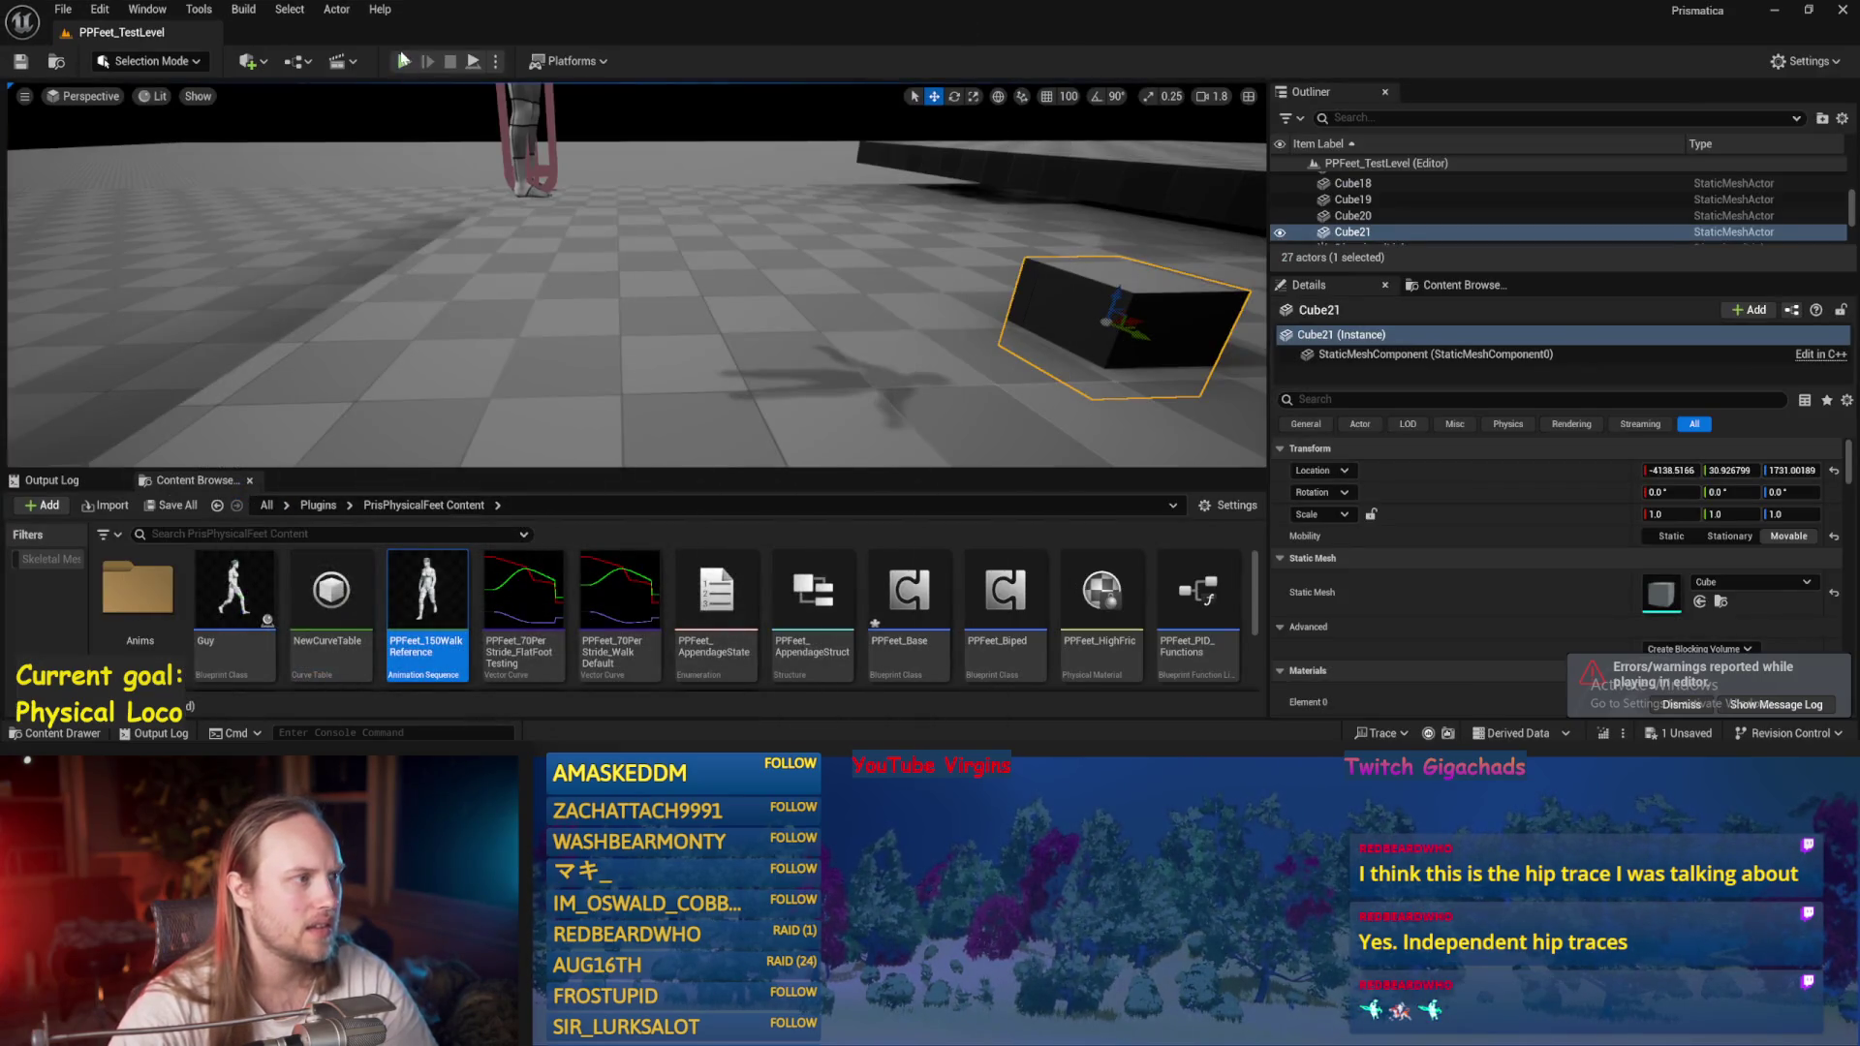
Play-test the level full-screen, then end the session.
left_click(404, 62)
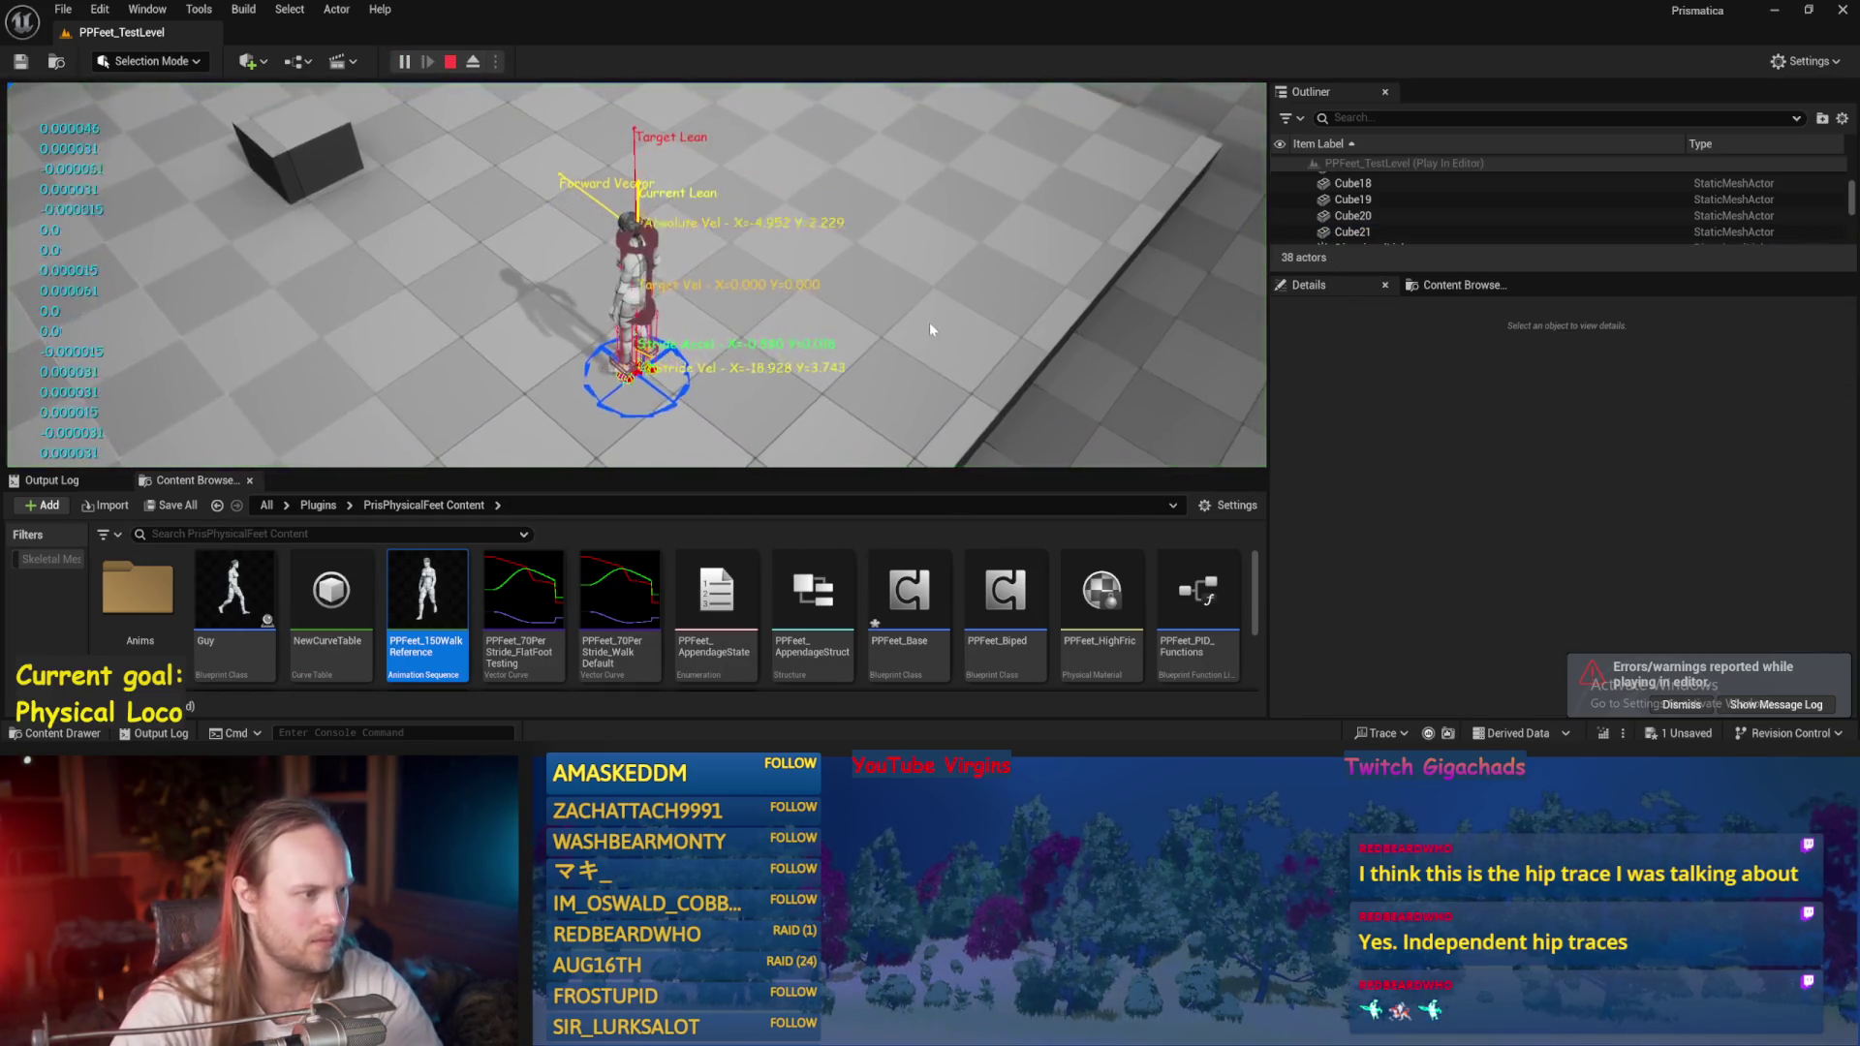
key("F11")
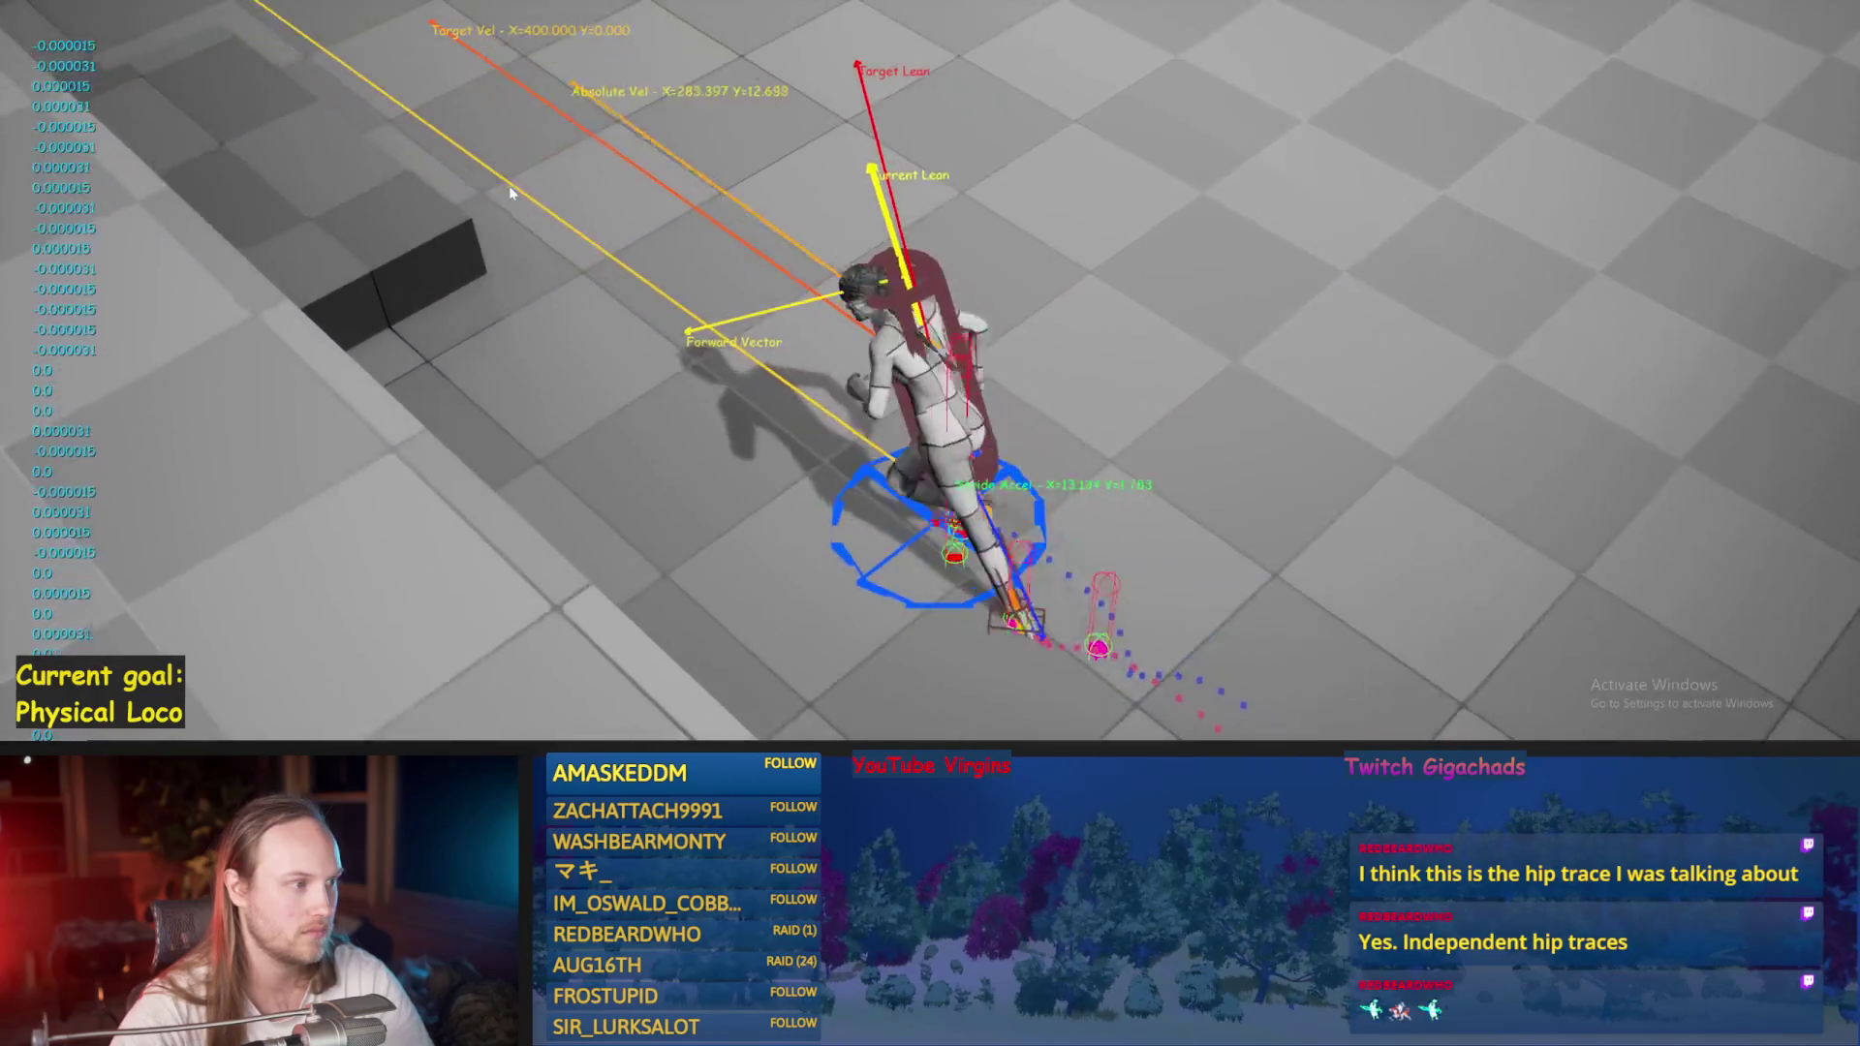
key("Escape")
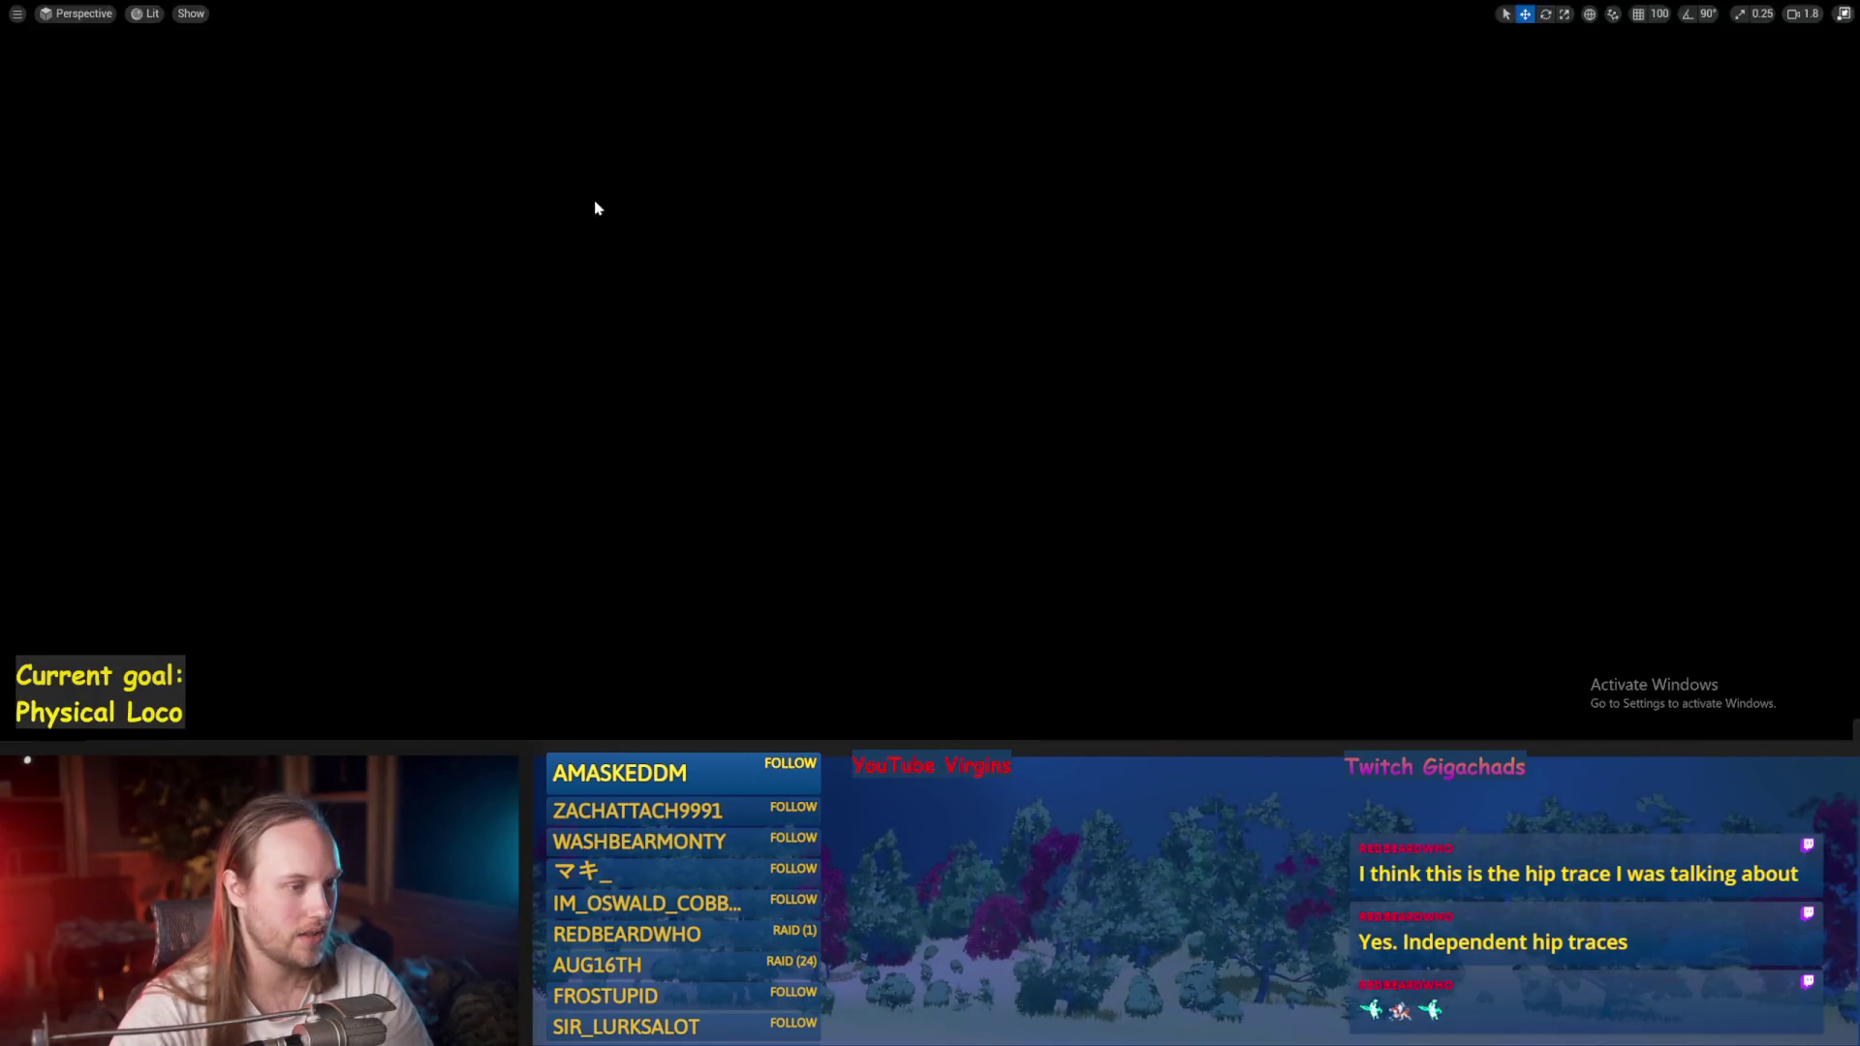
Move the platform to the left, play-test again, and maximize the Blueprint editor.
scroll(729, 365, "up", 5)
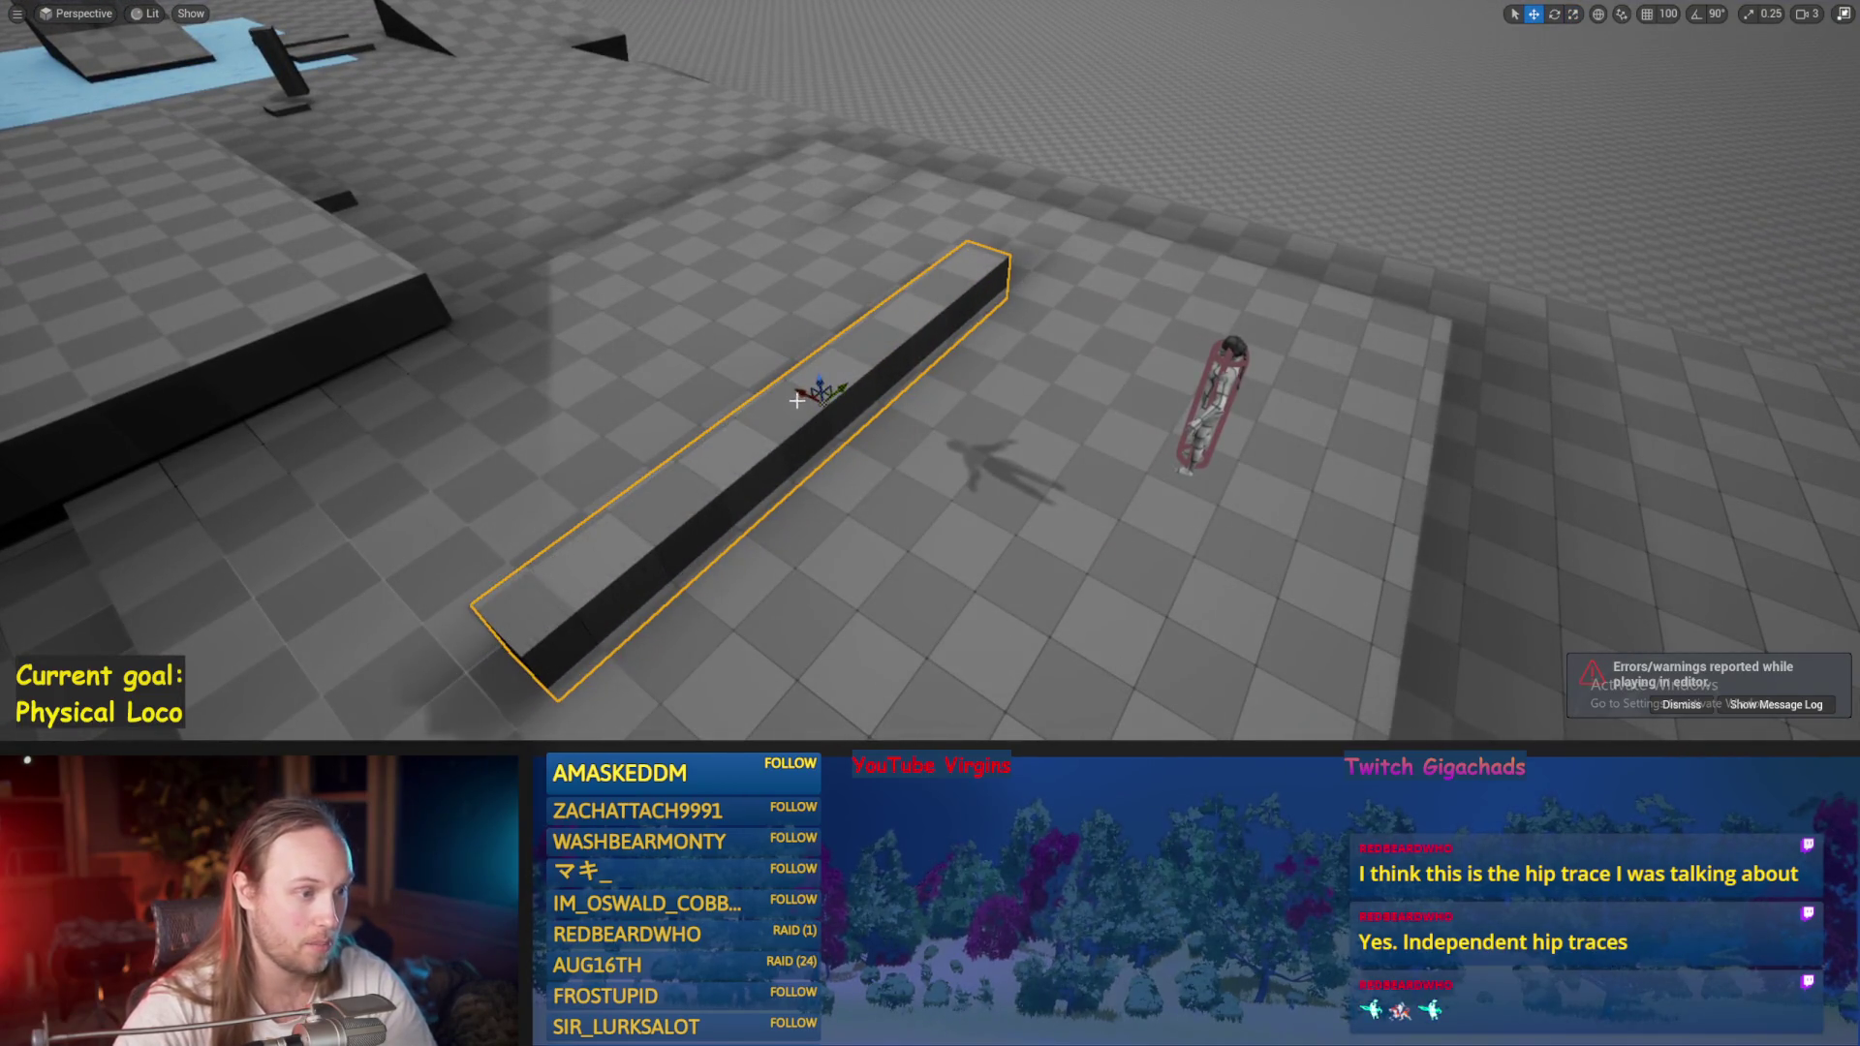
left_click_drag(817, 401, 817, 339)
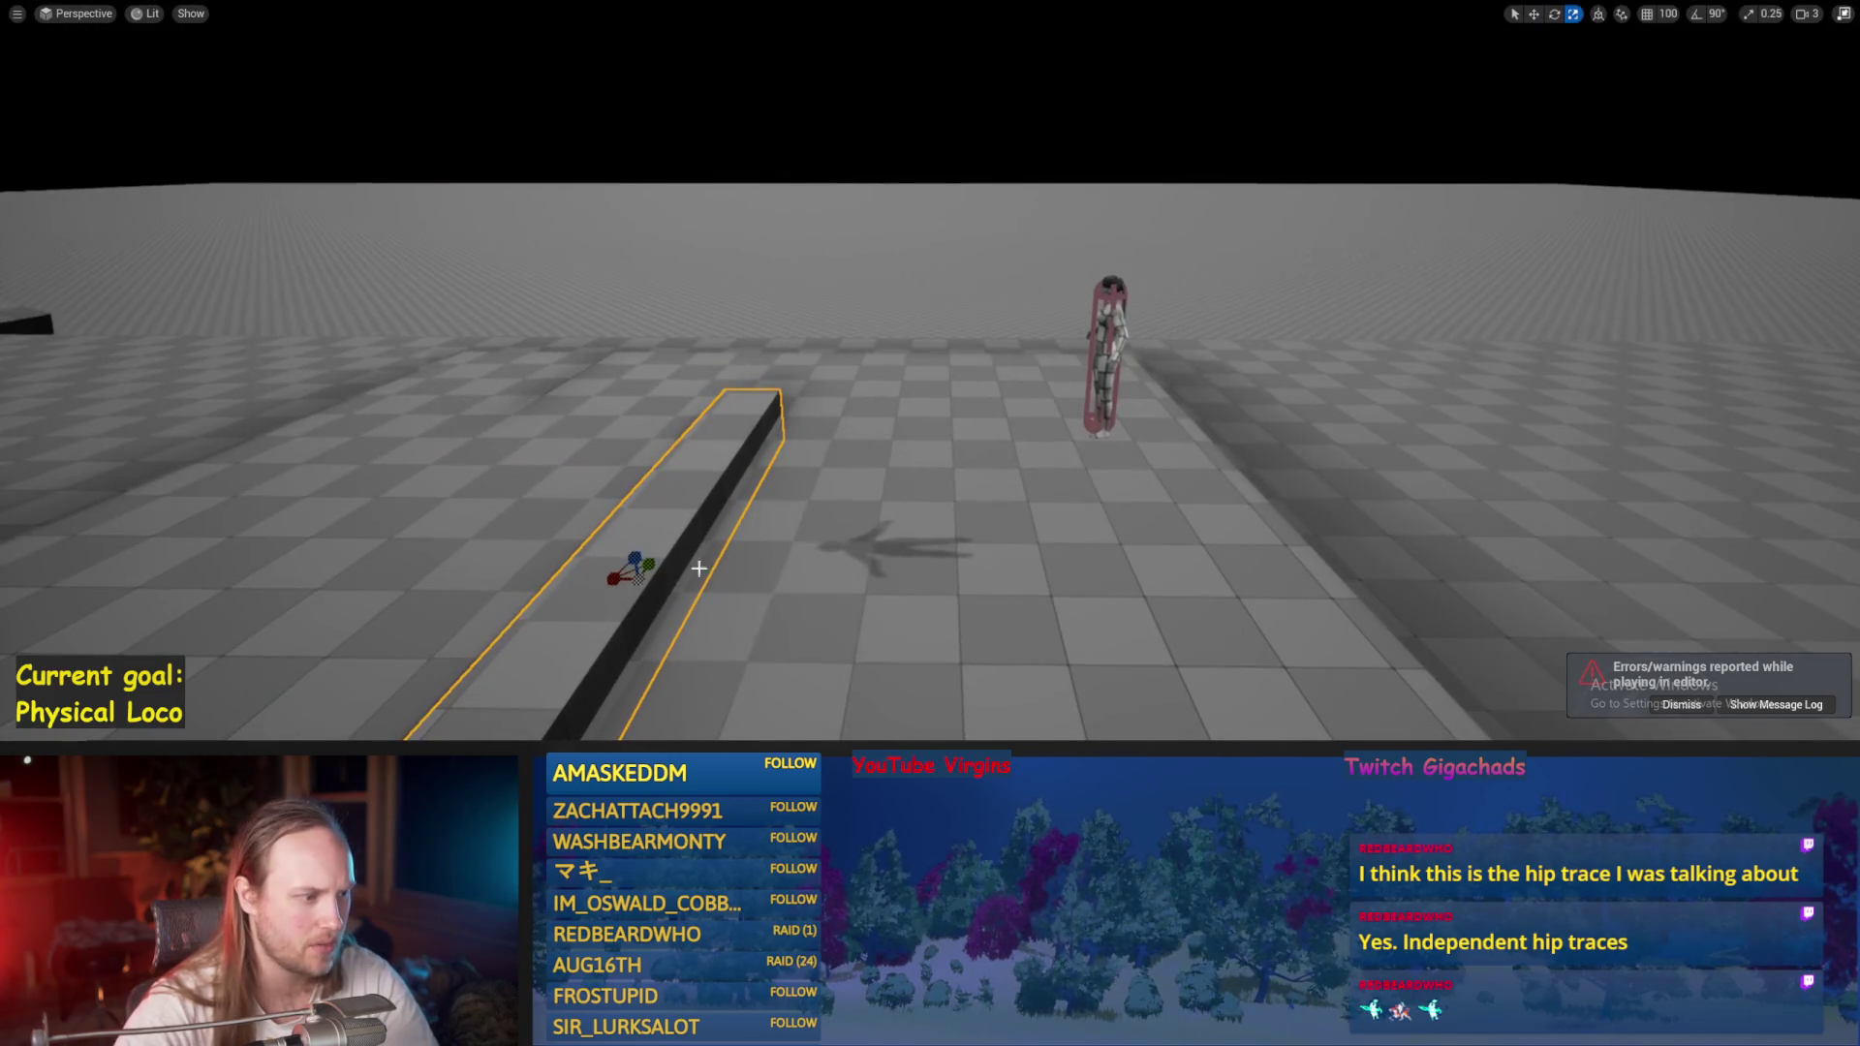
left_click_drag(624, 577, 322, 549)
key("F8")
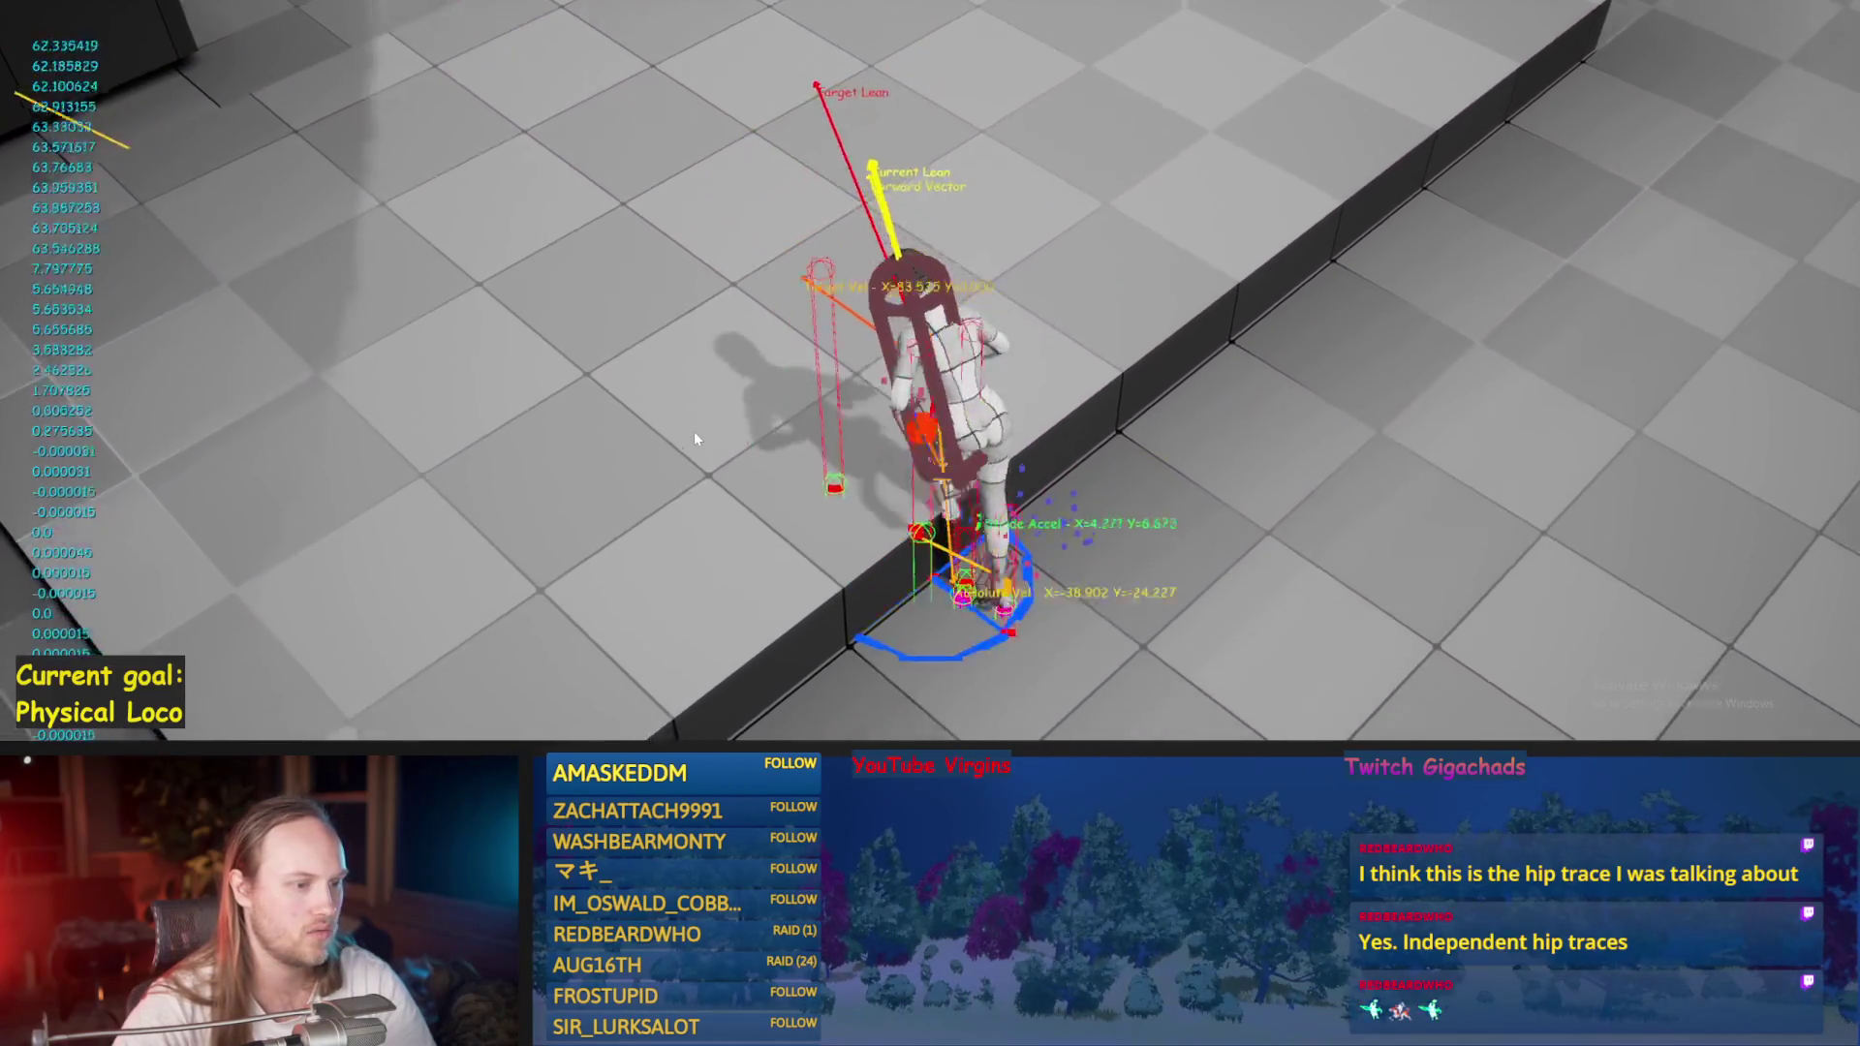
key("Escape")
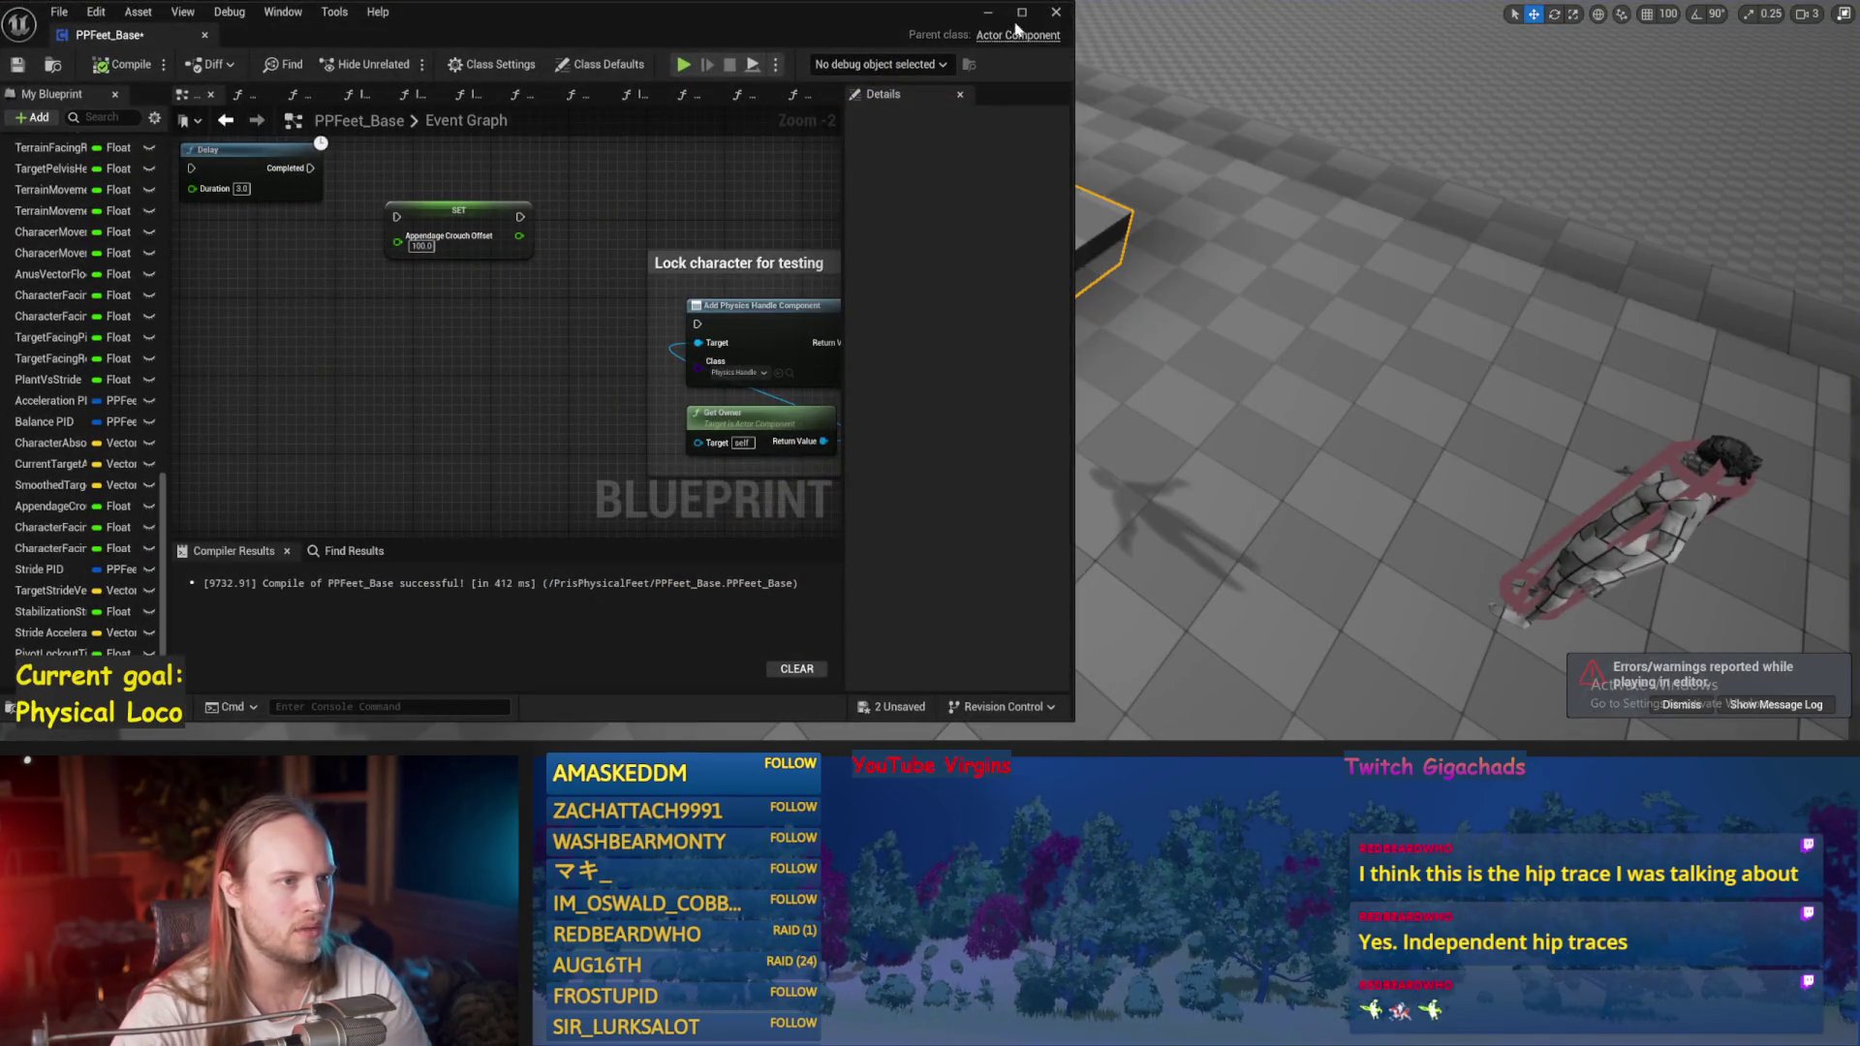
left_click(1021, 13)
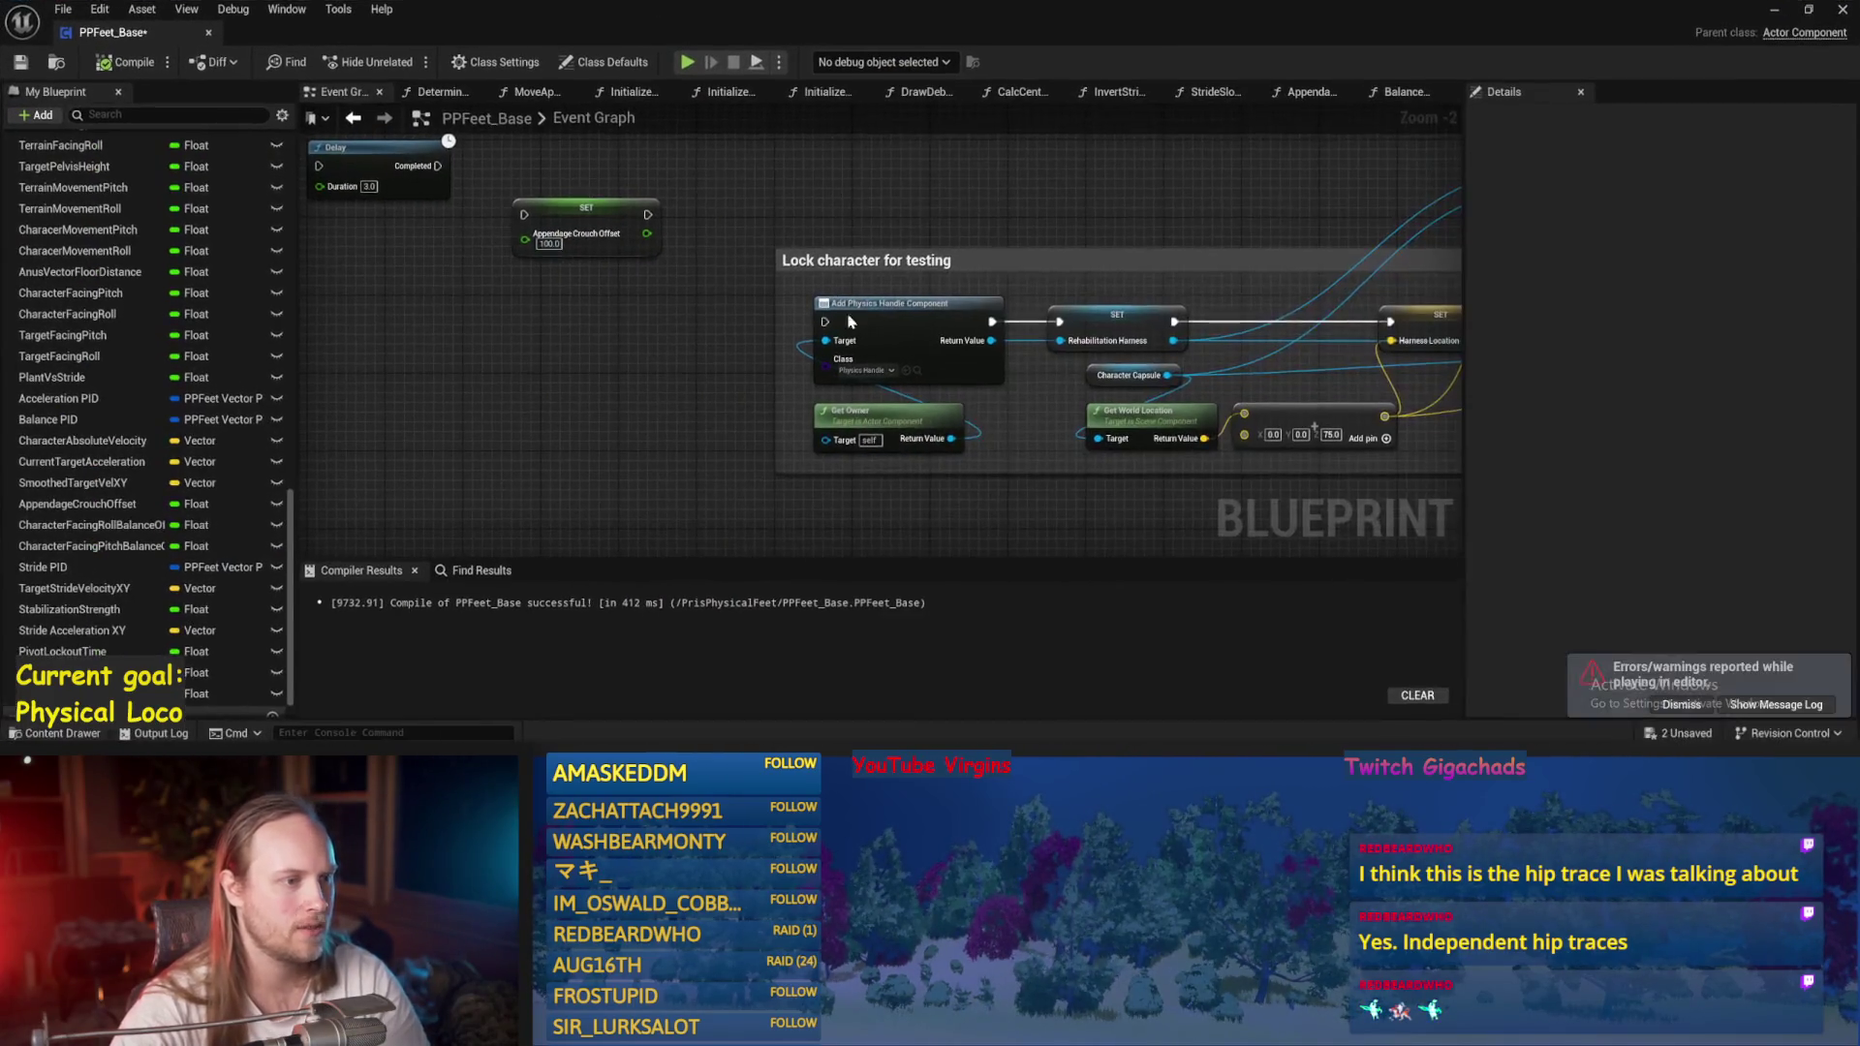
Save PPFeet_Base and switch to its Balance Maybe function graph.
key("ctrl+s")
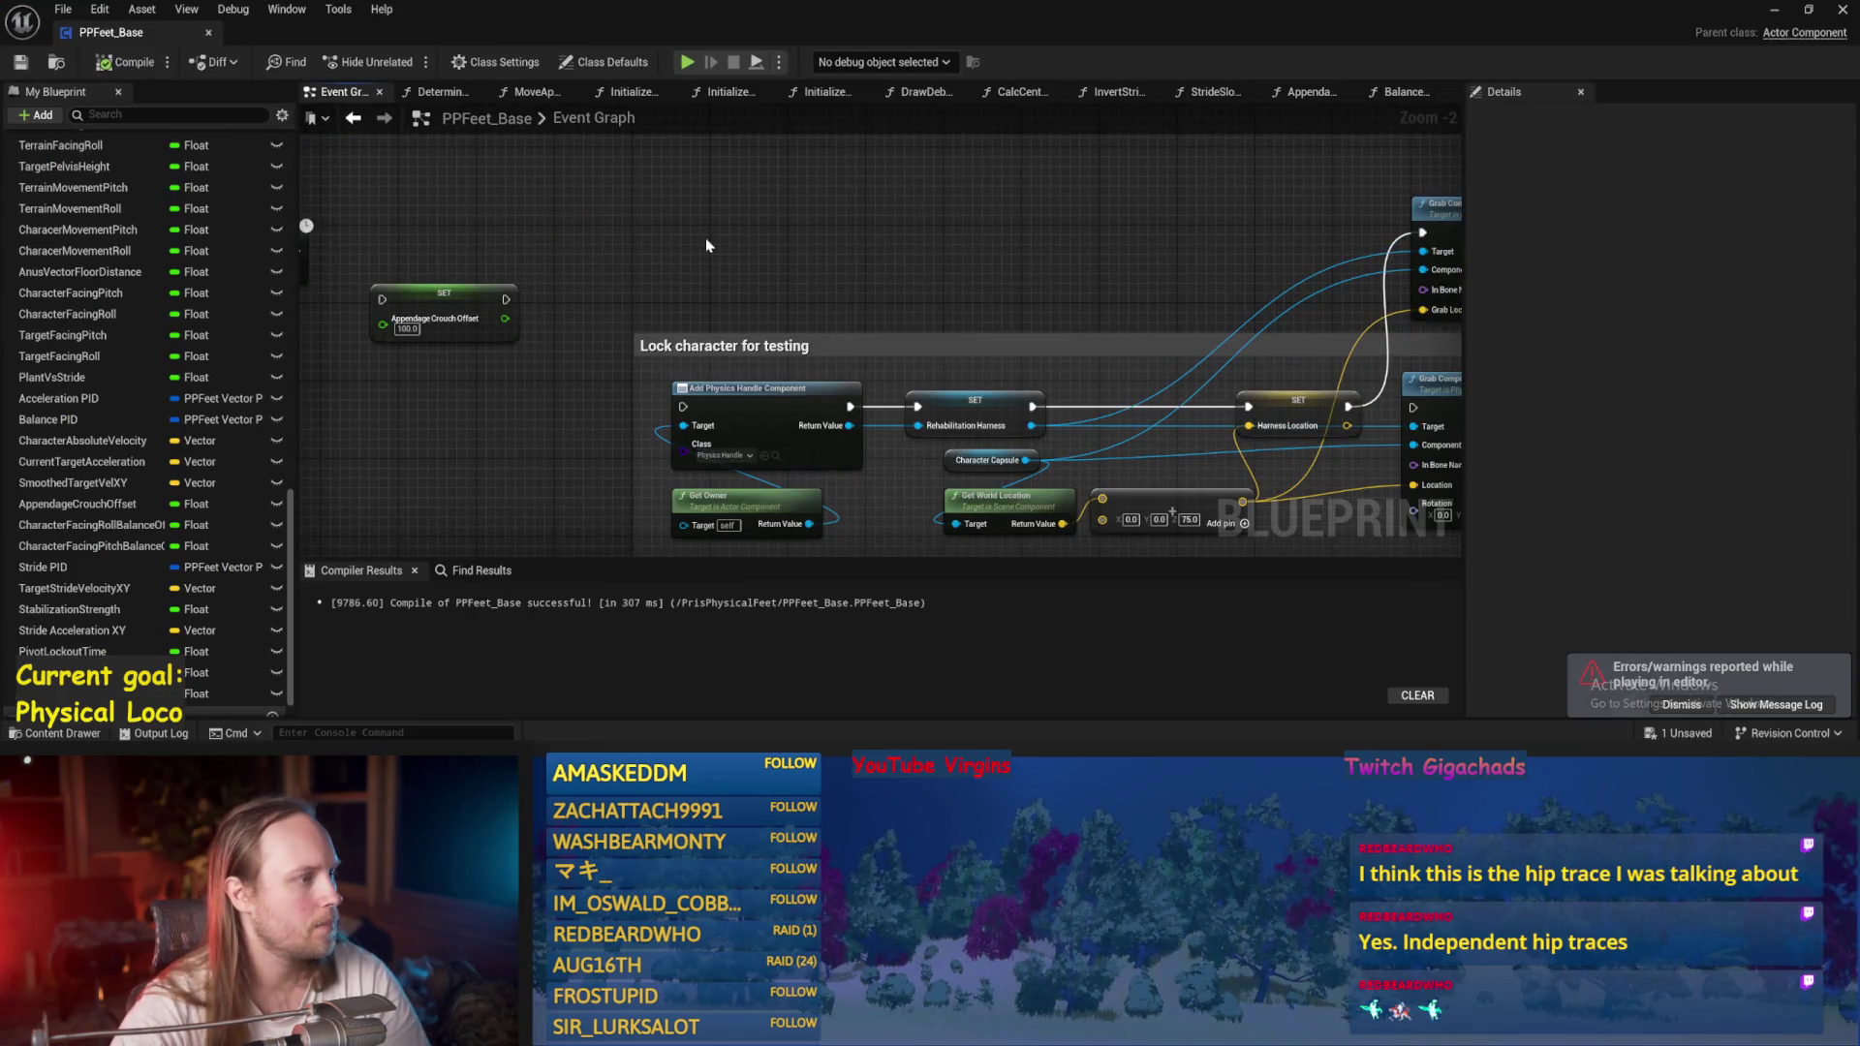
scroll(706, 240, "down", 2)
scroll(553, 263, "down", 2)
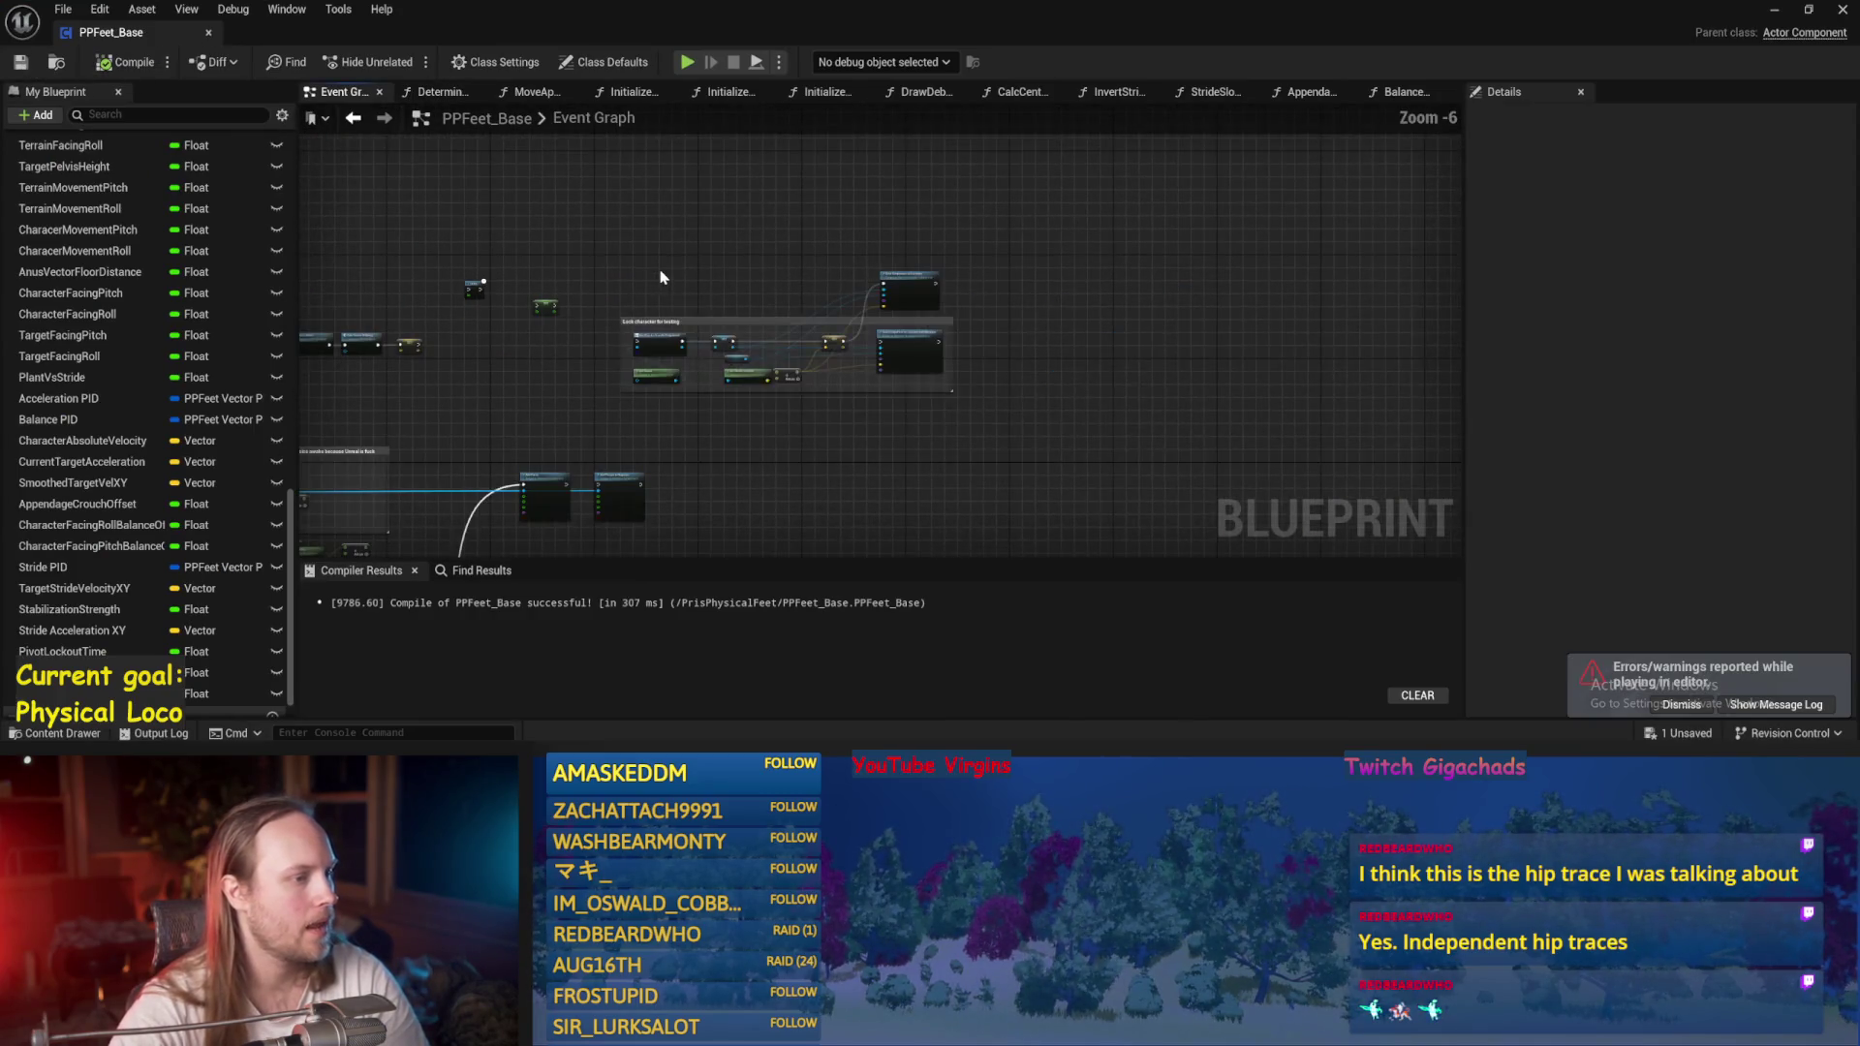
mouse_move(1049, 401)
left_mouse_down()
mouse_move(1112, 291)
mouse_move(1768, 59)
left_mouse_up()
left_click(1399, 91)
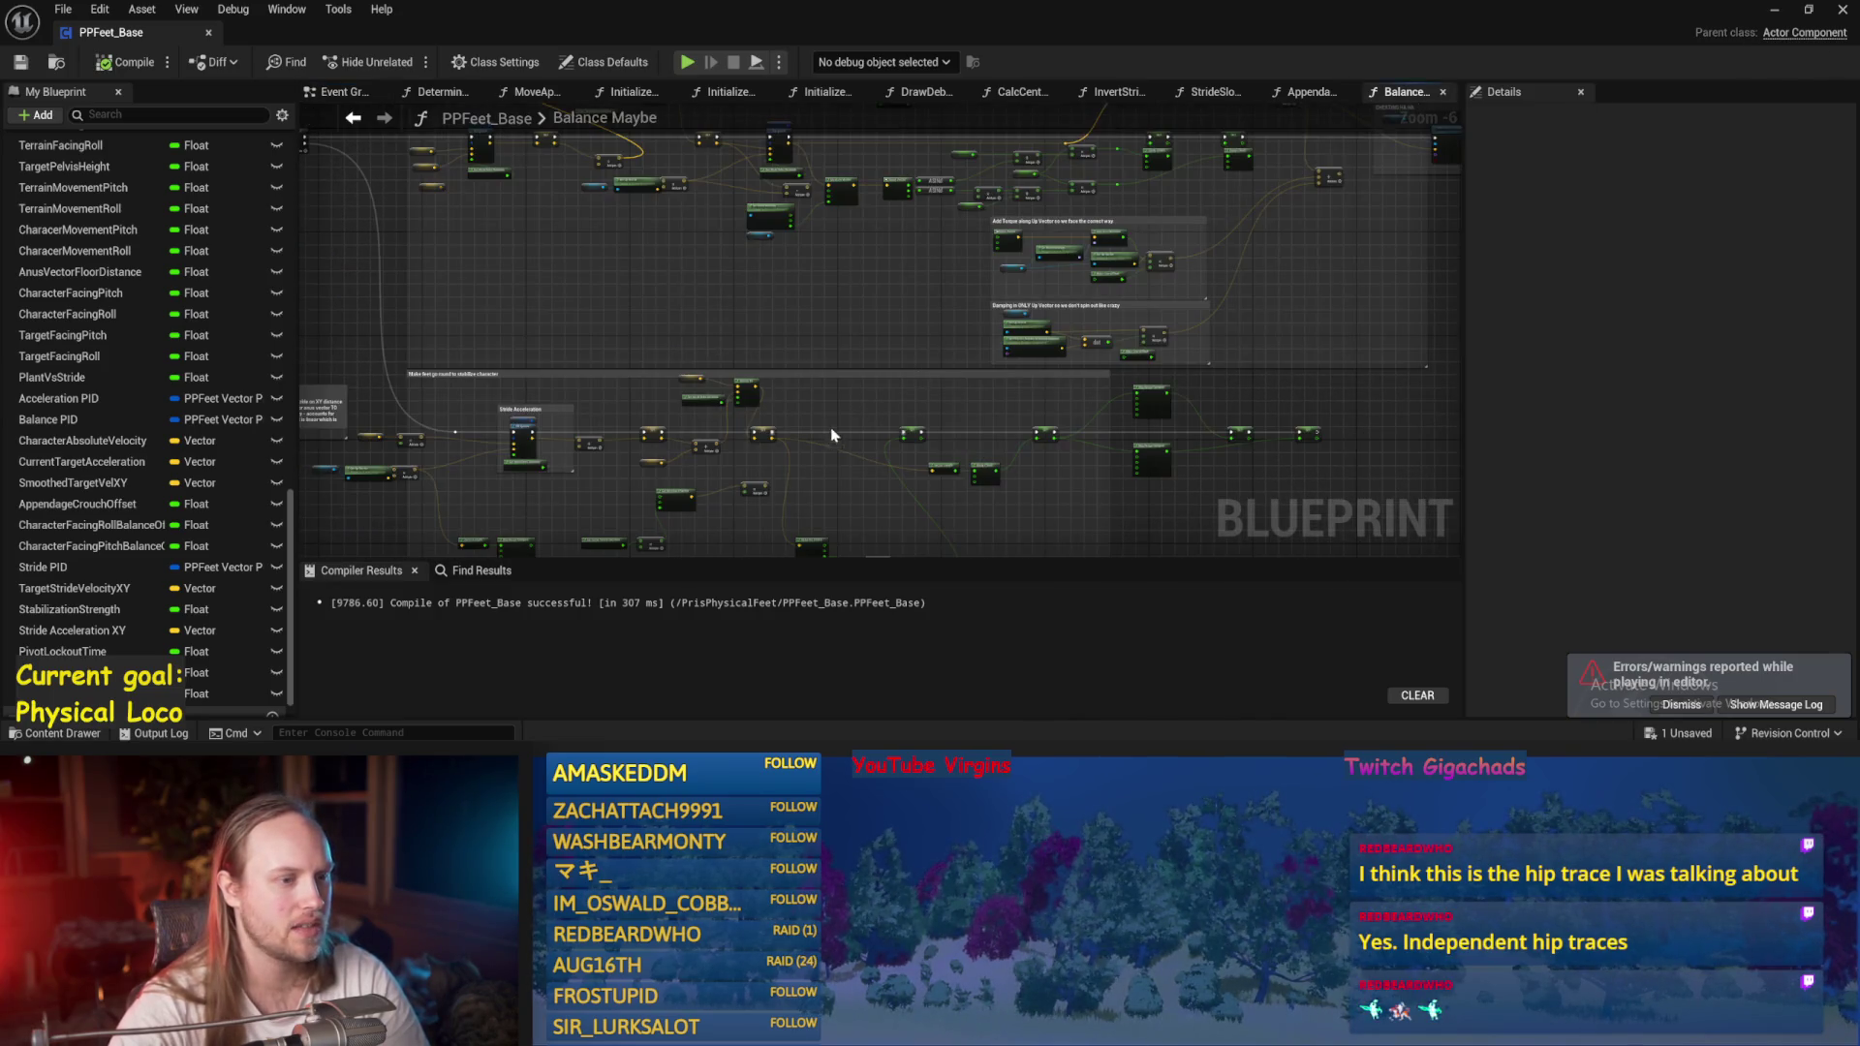
left_click(1774, 14)
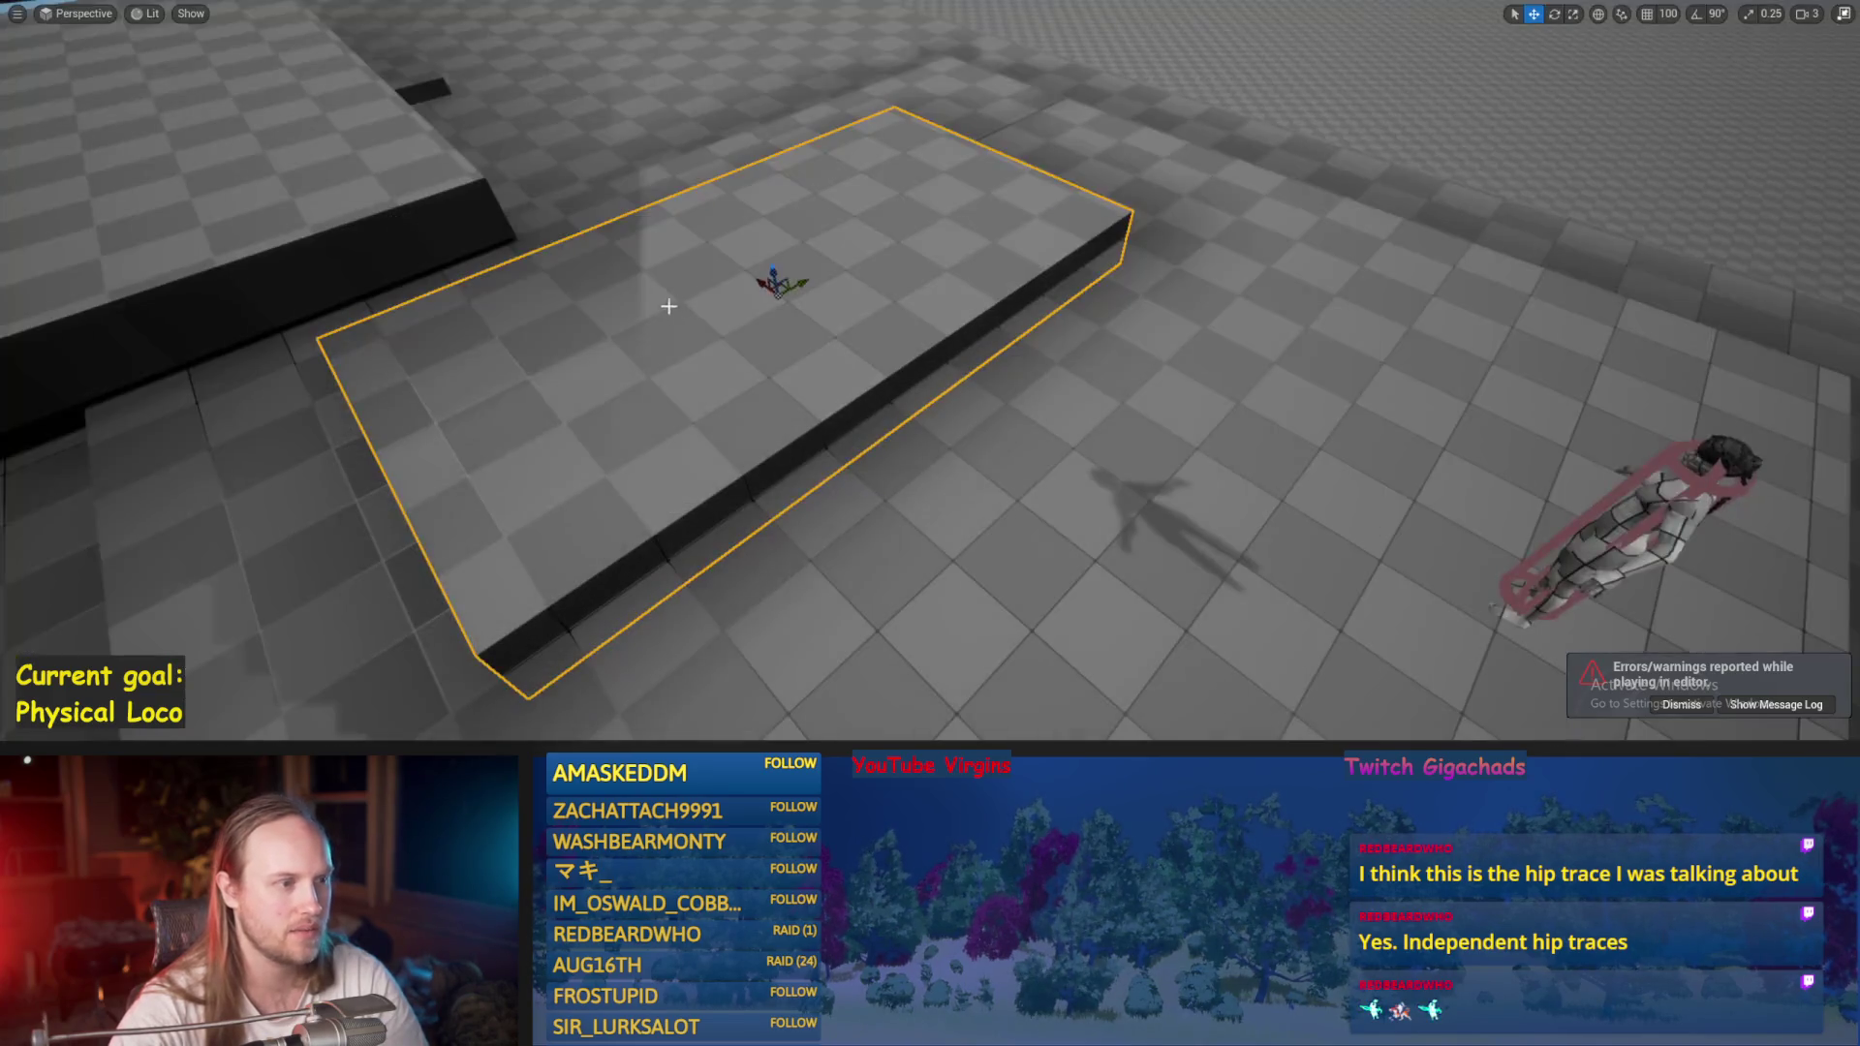
Play-test the character on the platform three times in a row with Alt+P.
key("alt+p")
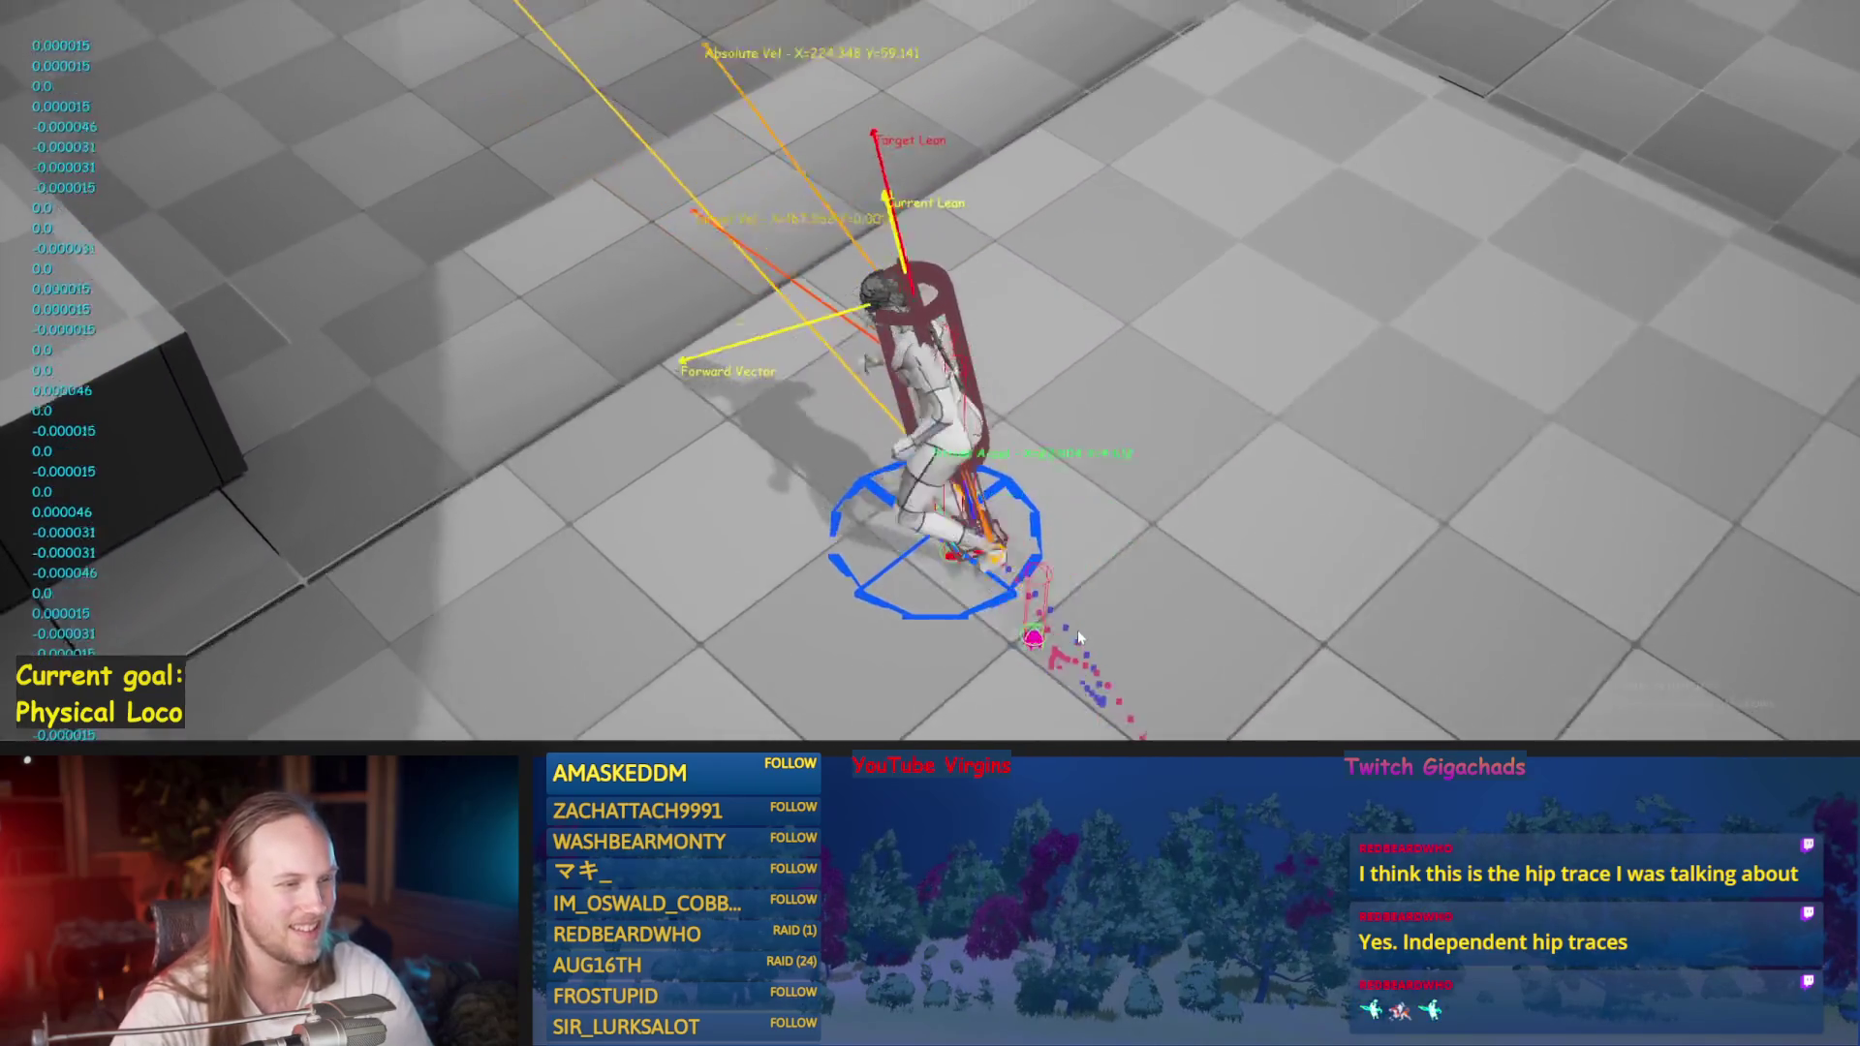
key("Escape")
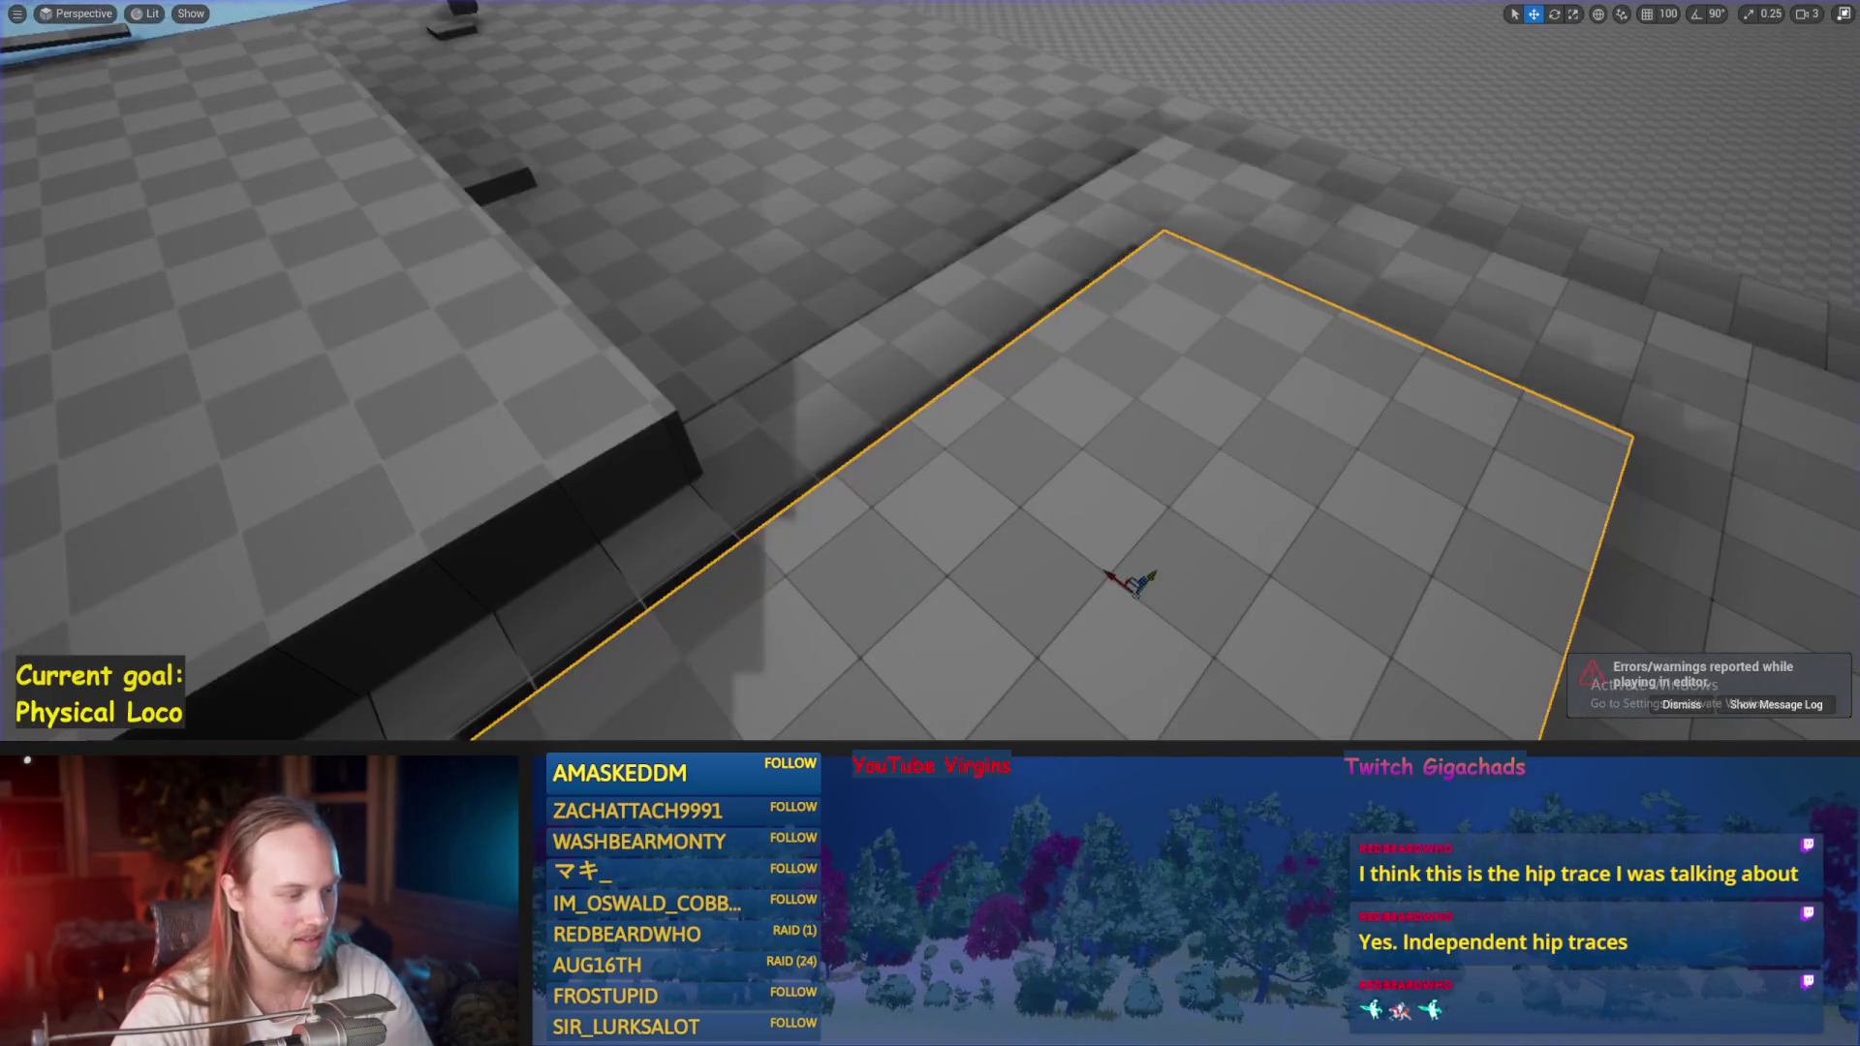
key("alt+p")
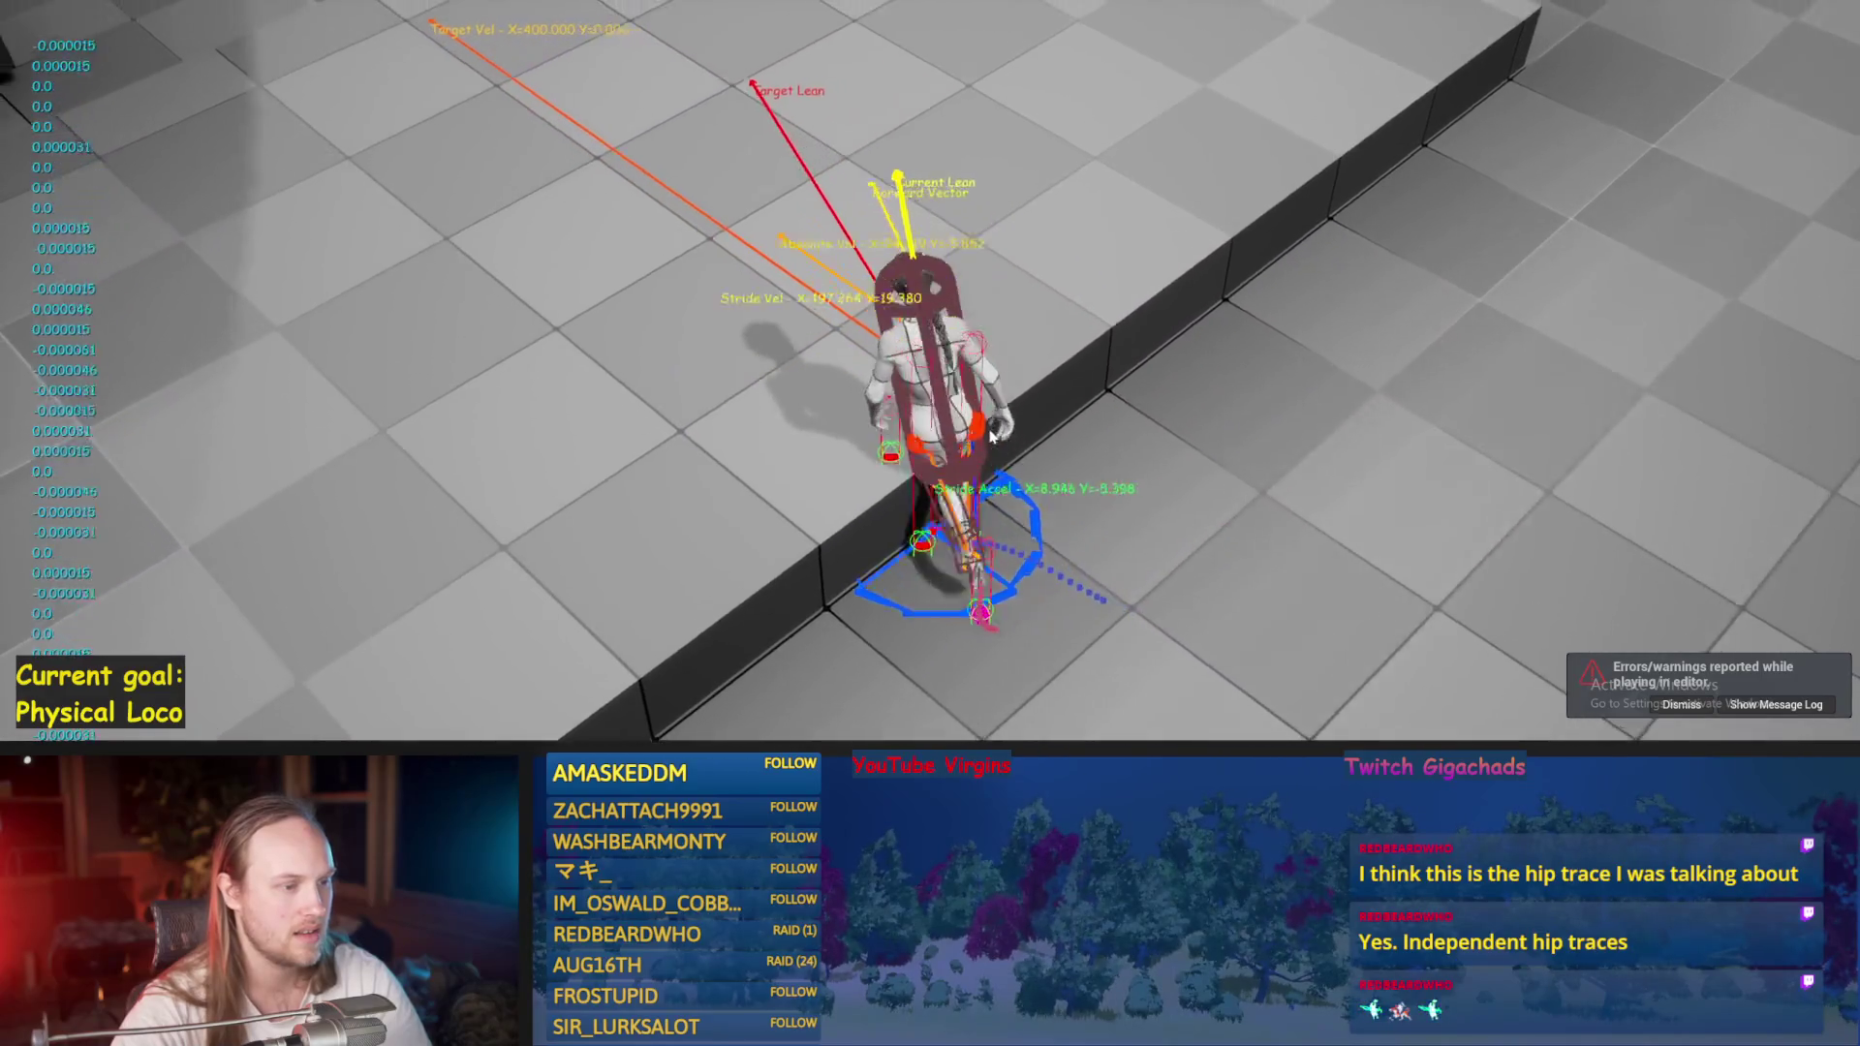
key("Escape")
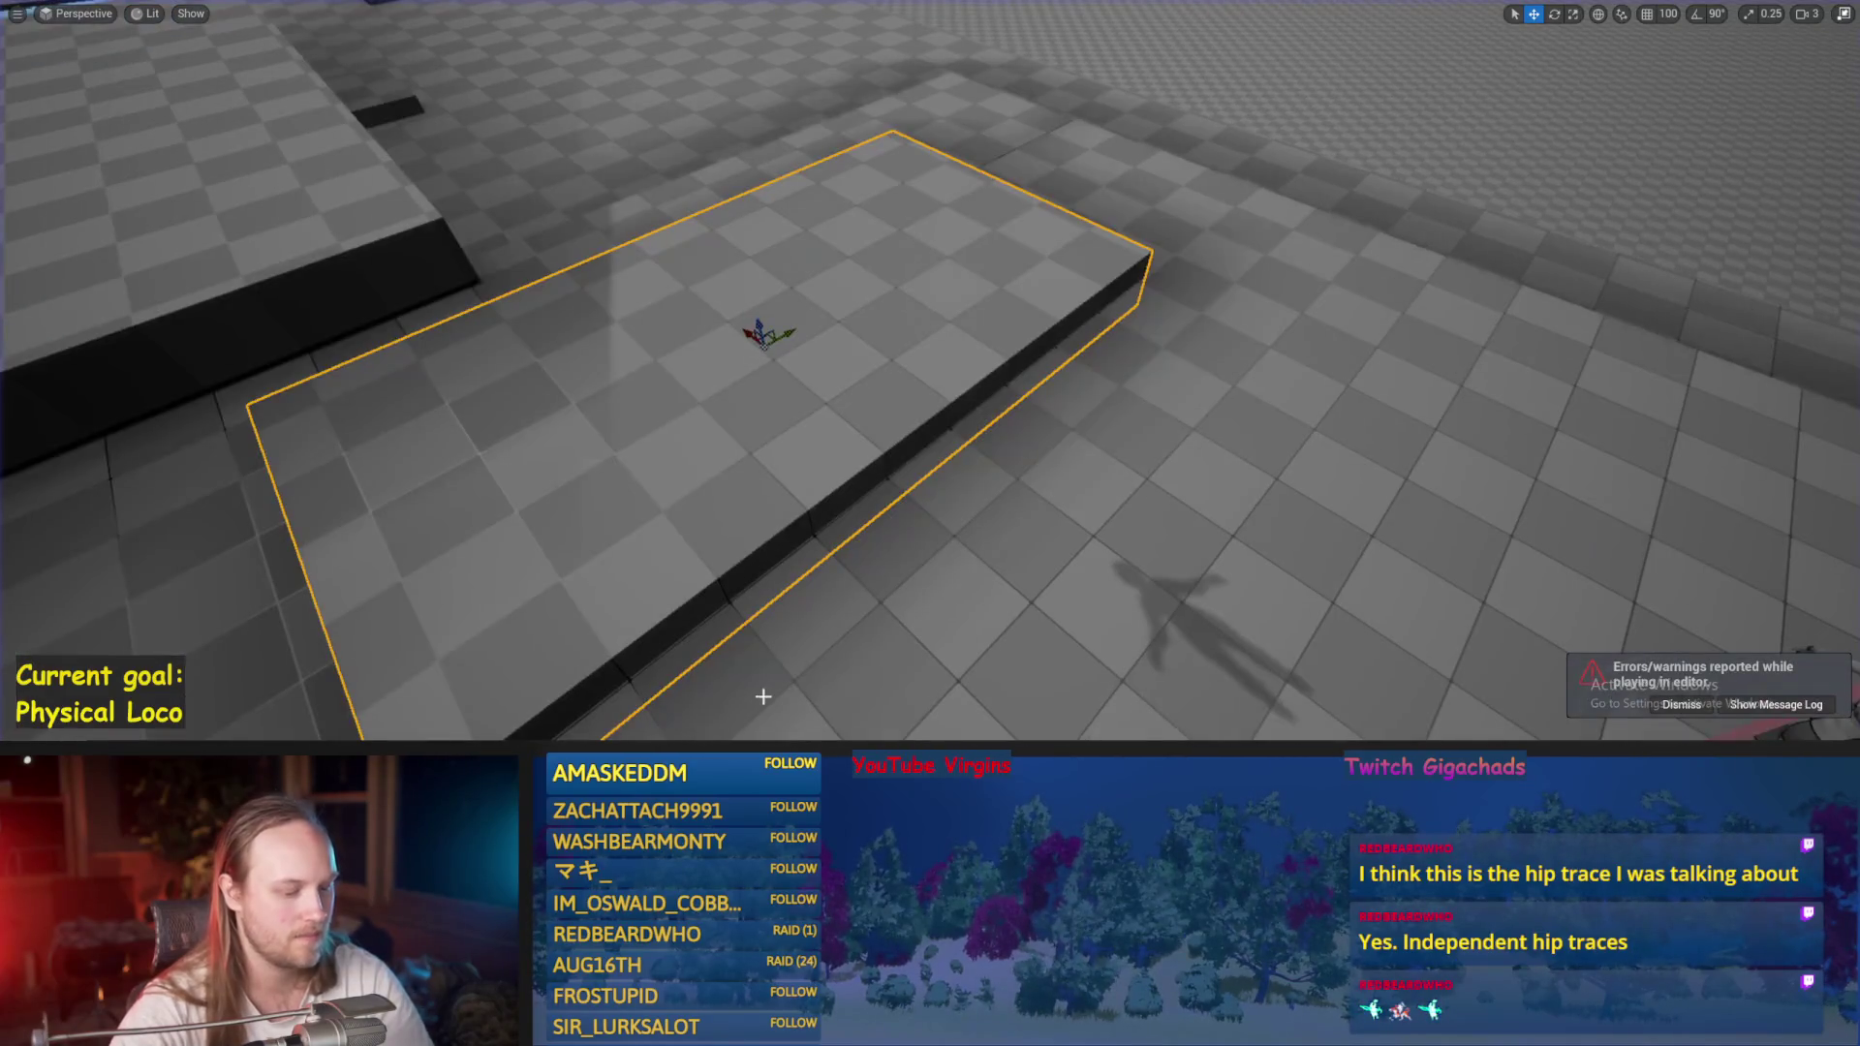
key("alt+p")
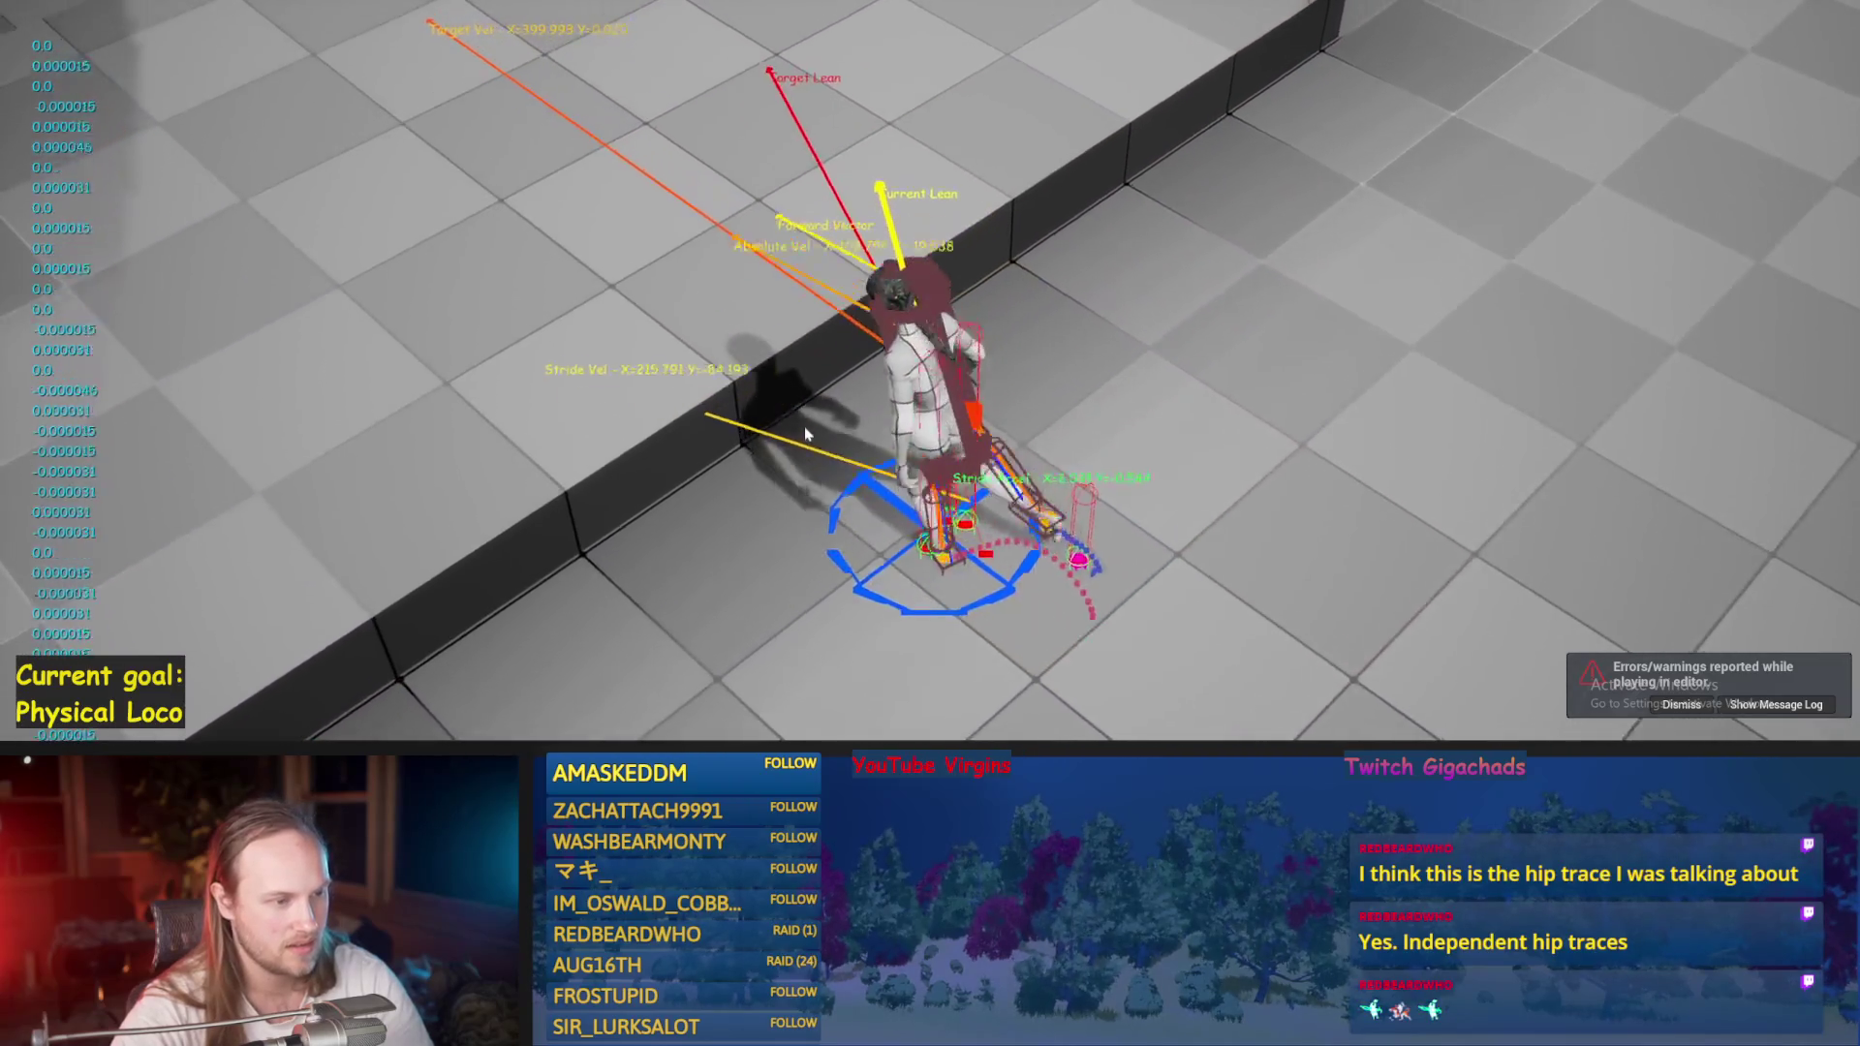
key("Escape")
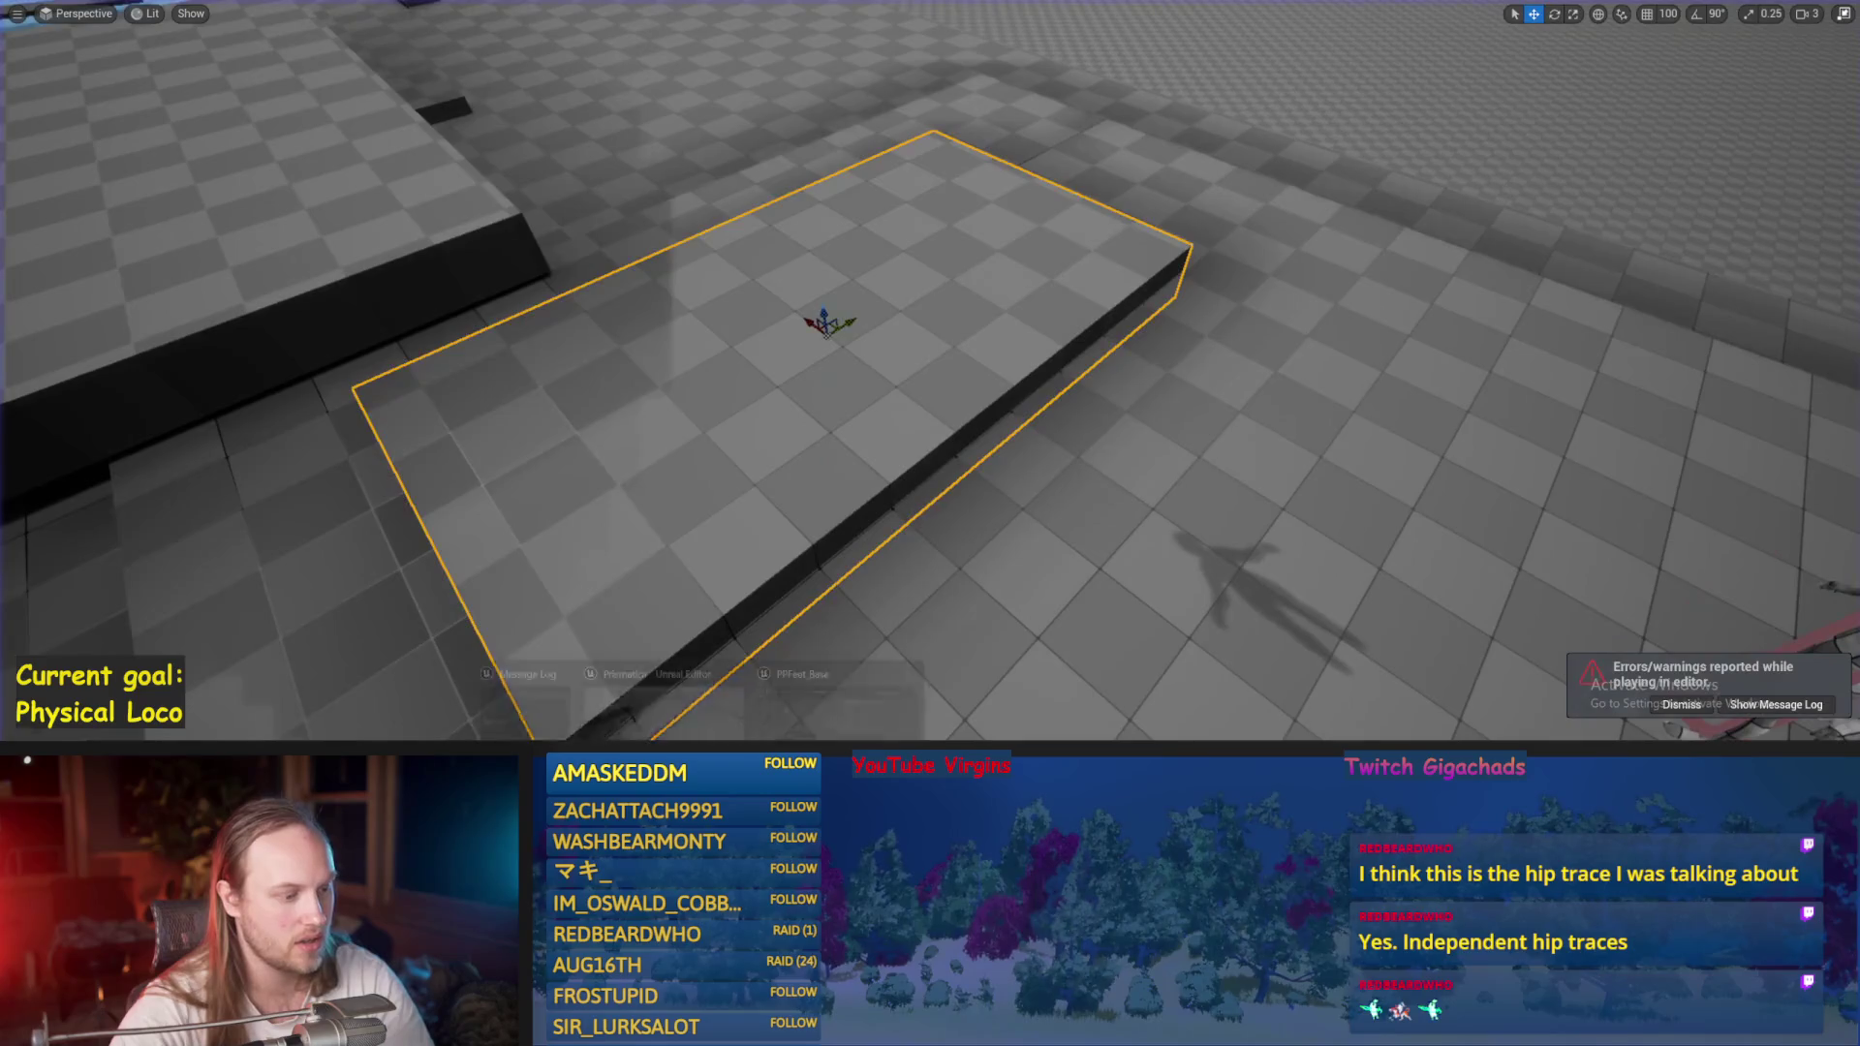
scroll(914, 414, "up", 3)
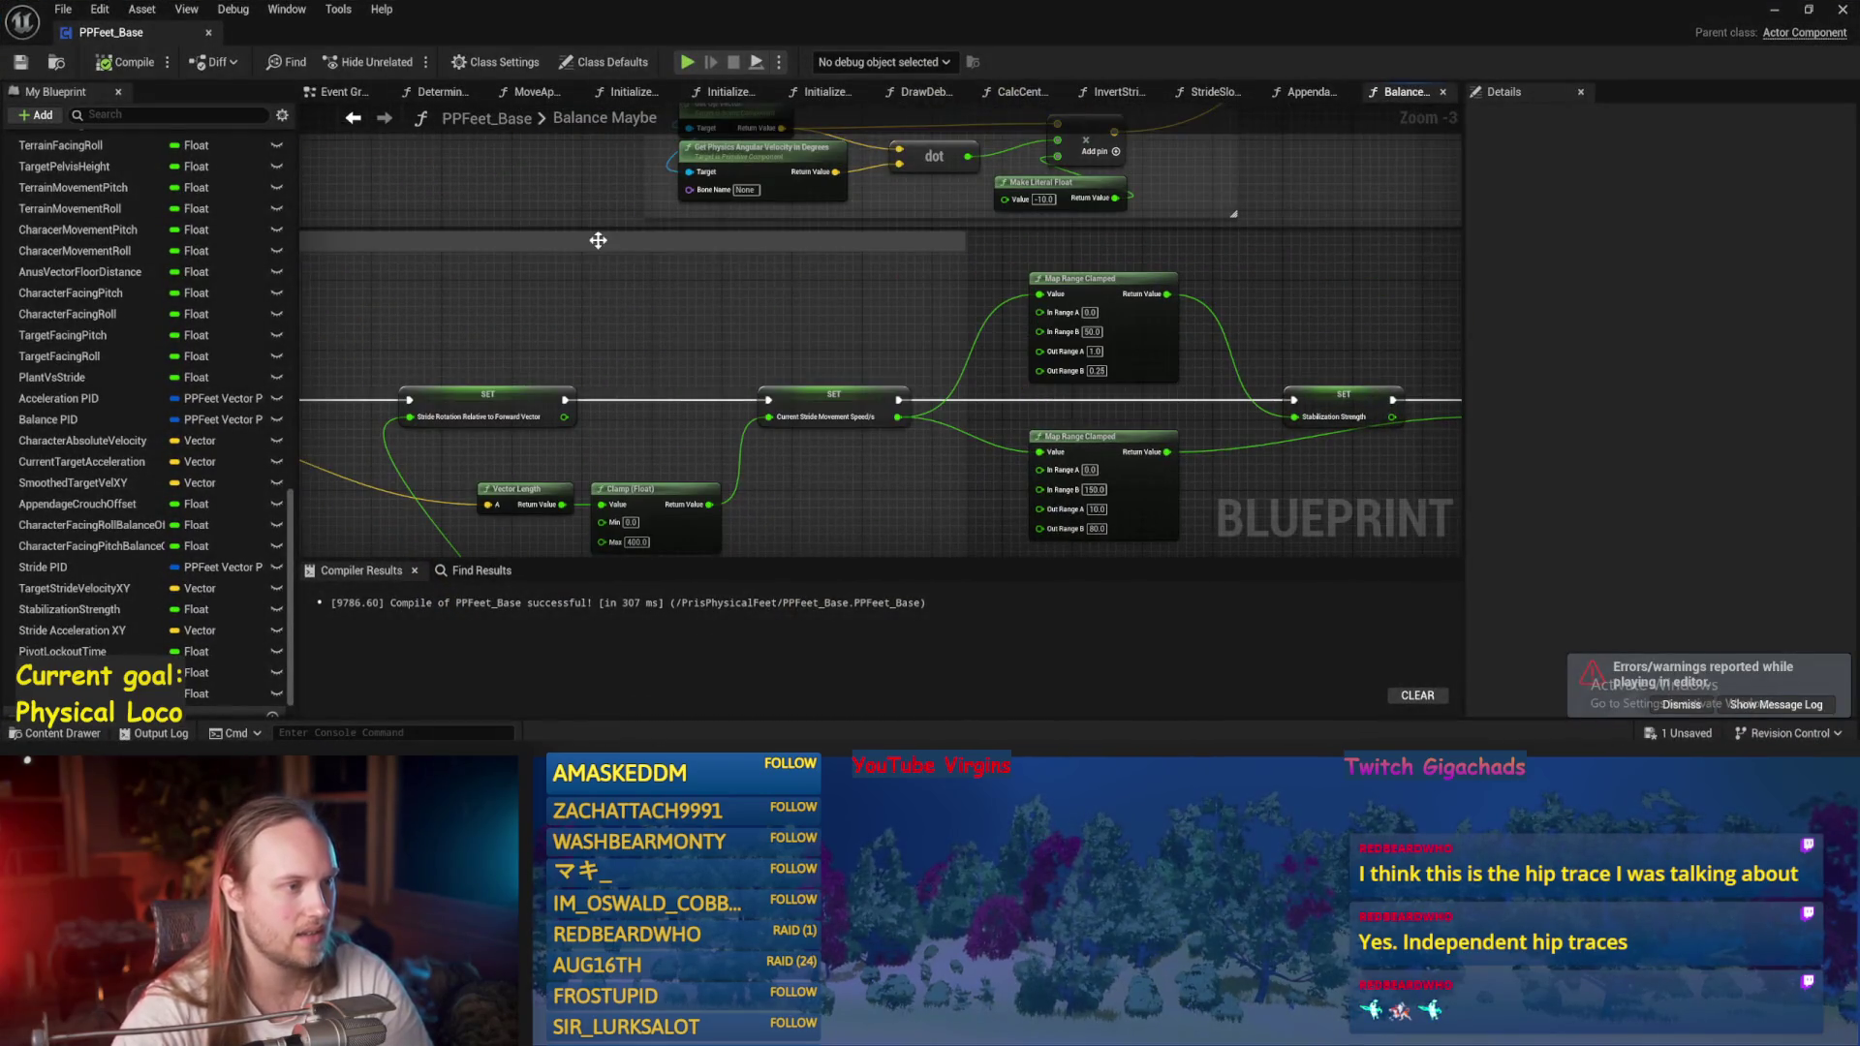
Return to the Event Graph and open the DrawDebugValues function graph.
left_click(333, 94)
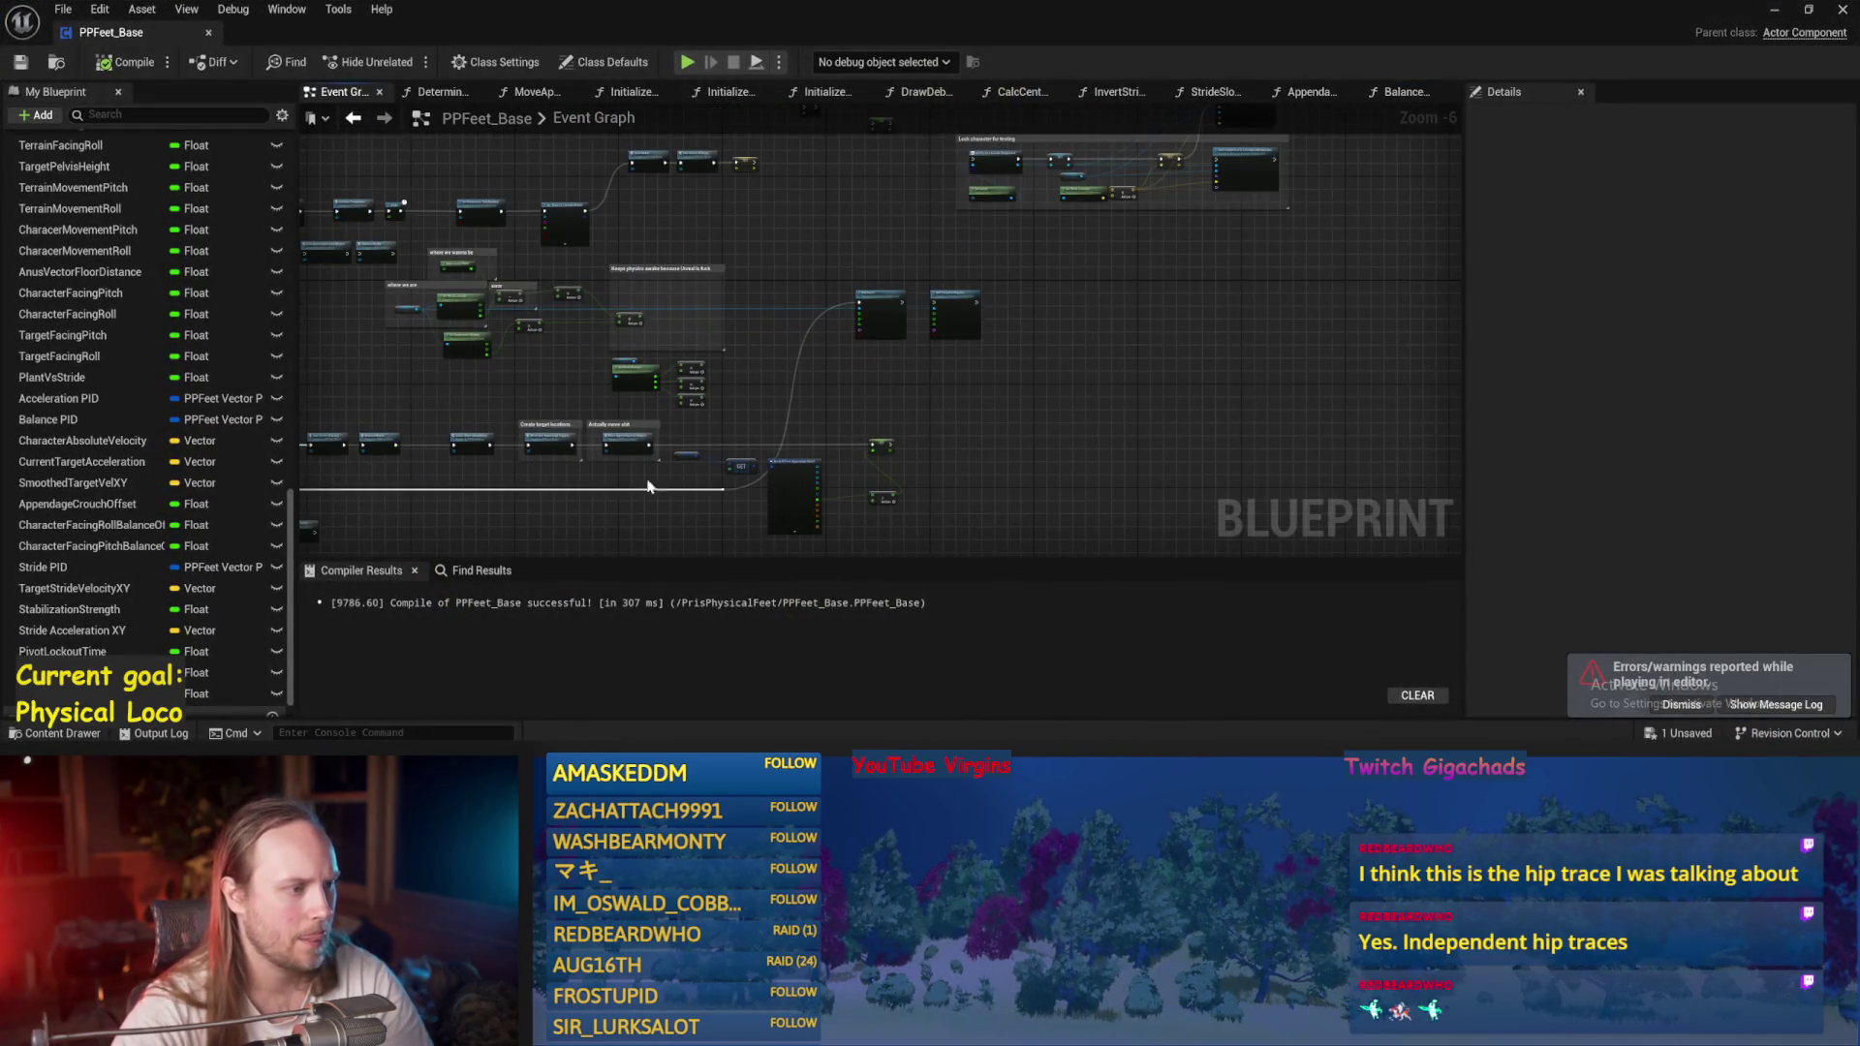
scroll(1099, 344, "up", 1)
scroll(124, 578, "down", 1)
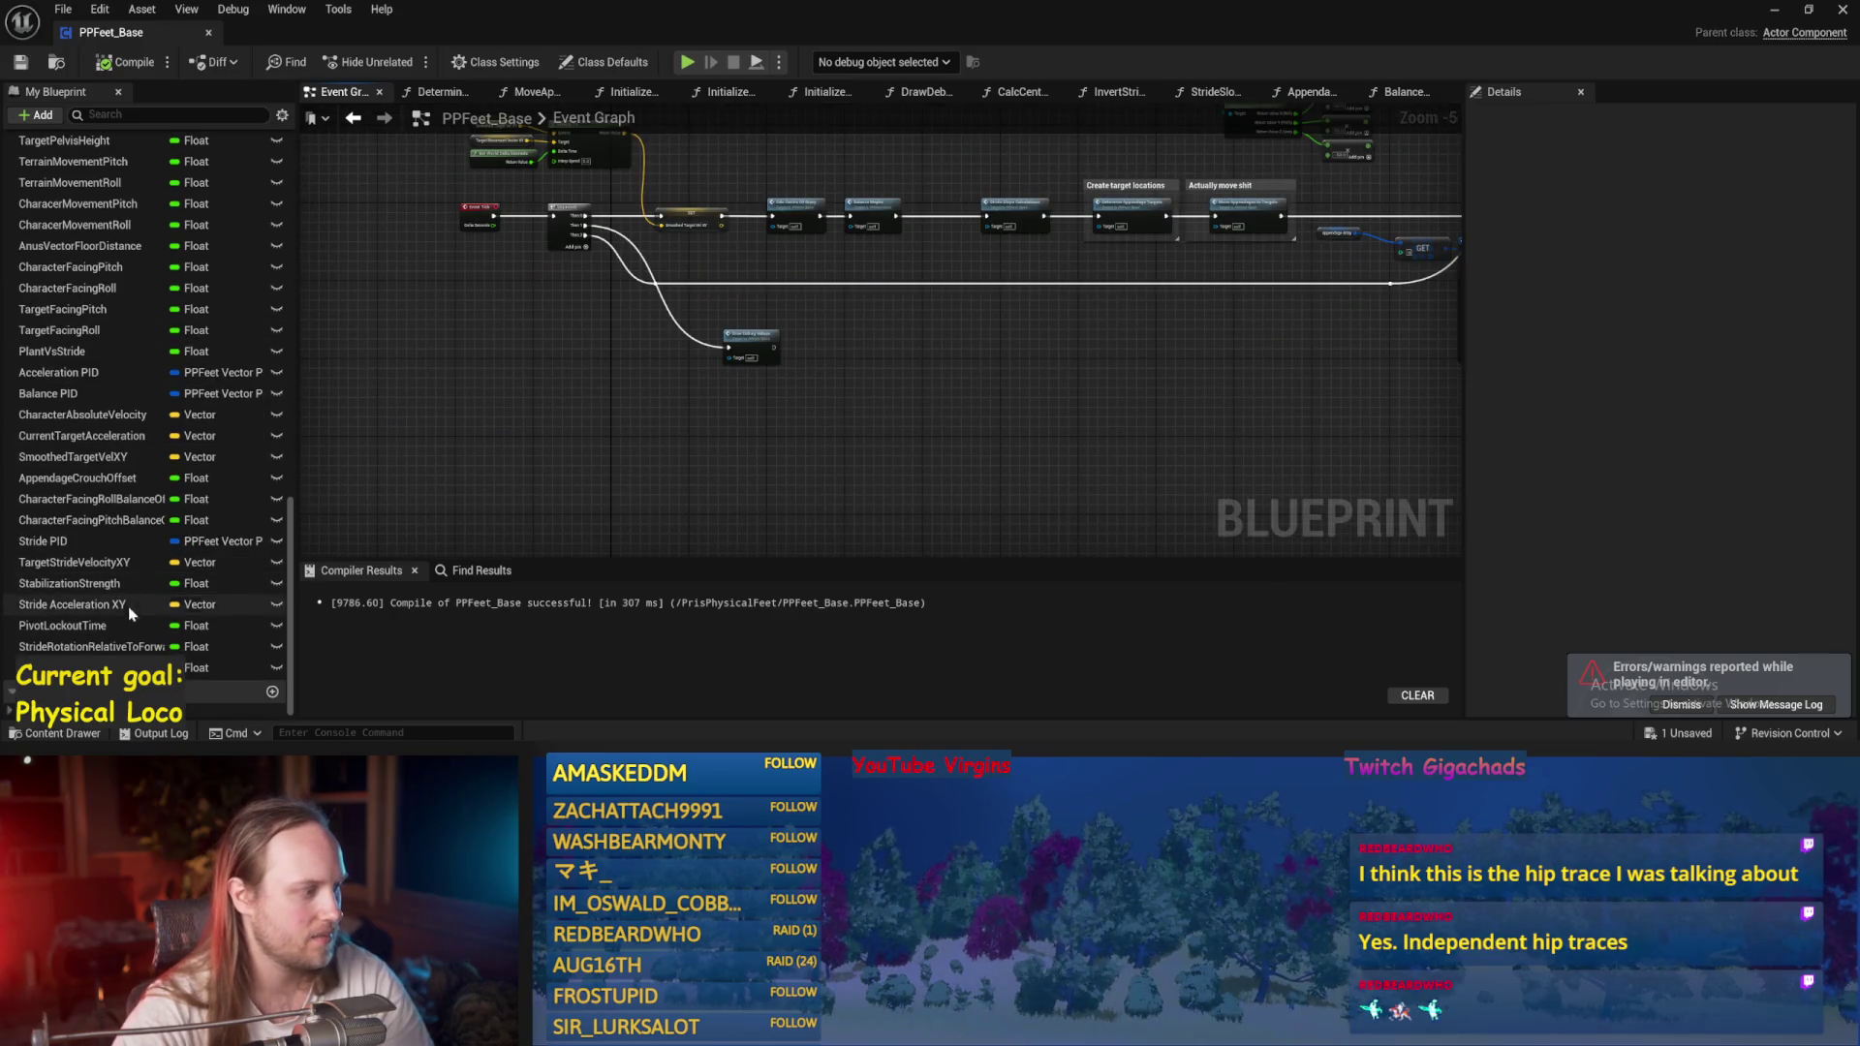
scroll(97, 484, "up", 15)
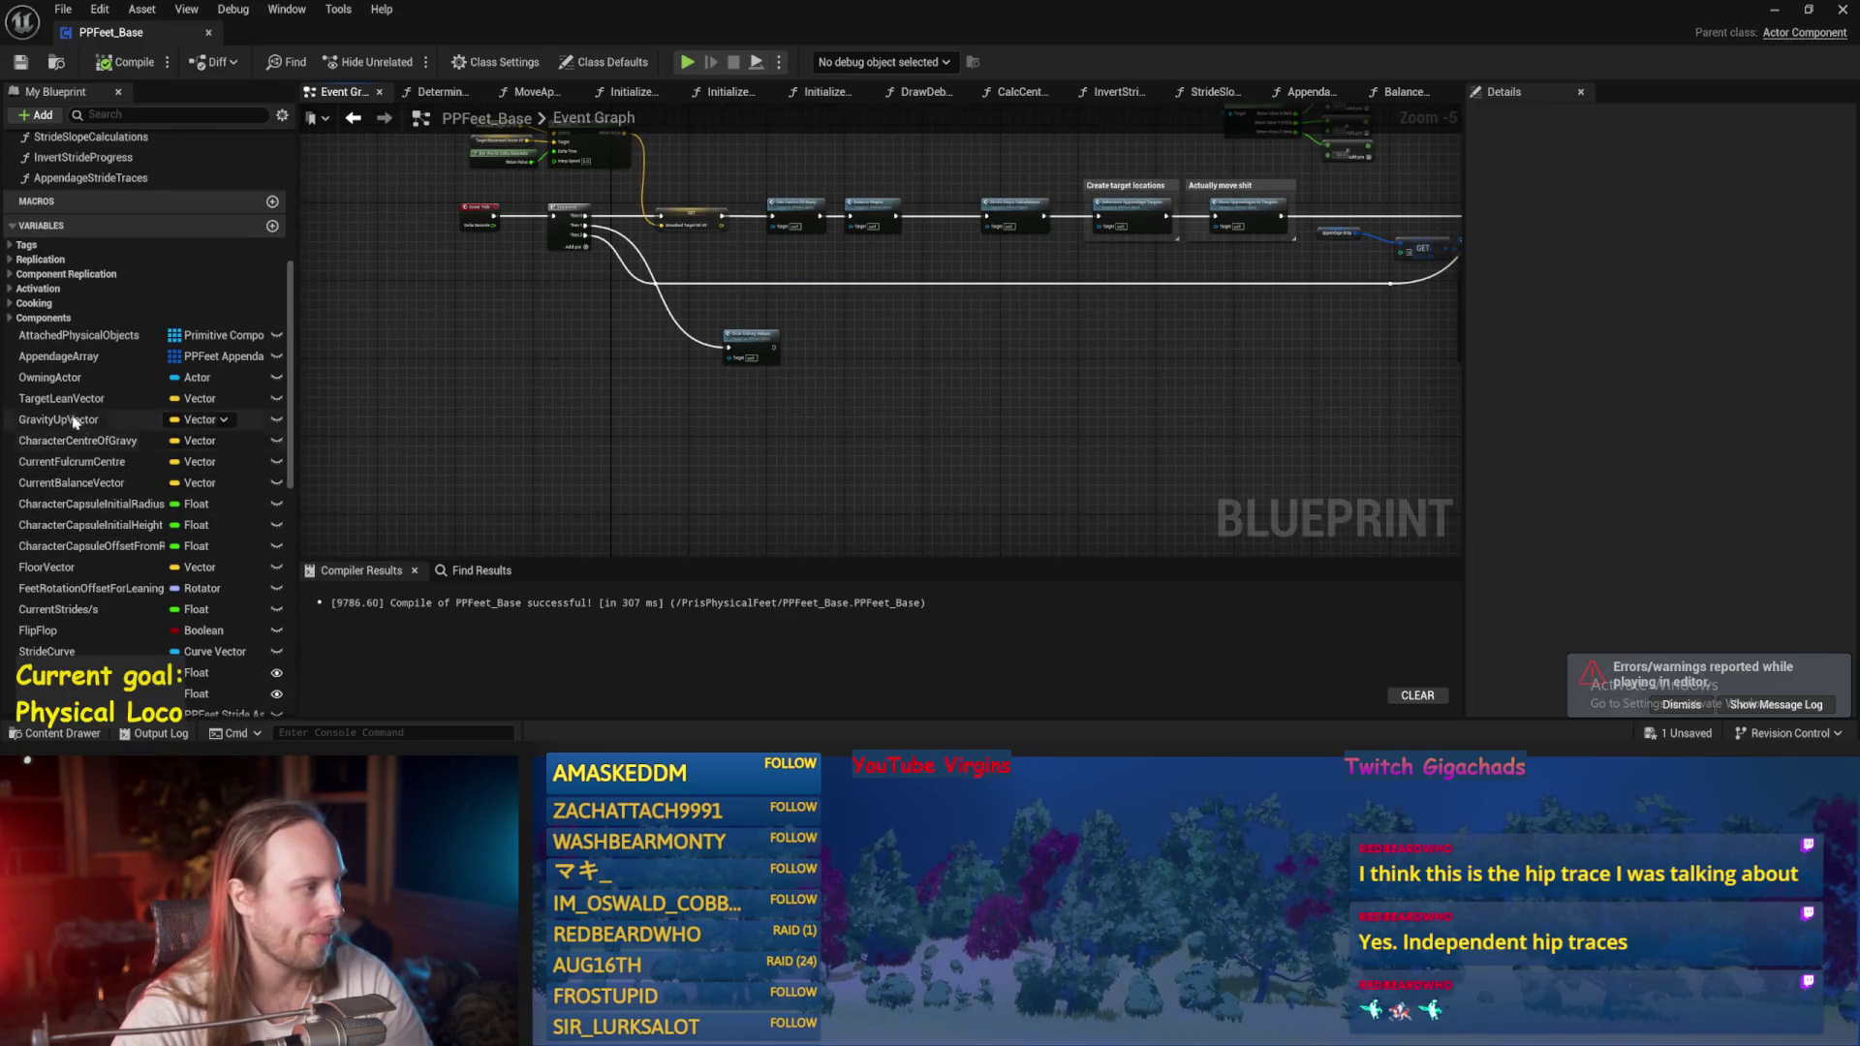
scroll(708, 398, "up", 1)
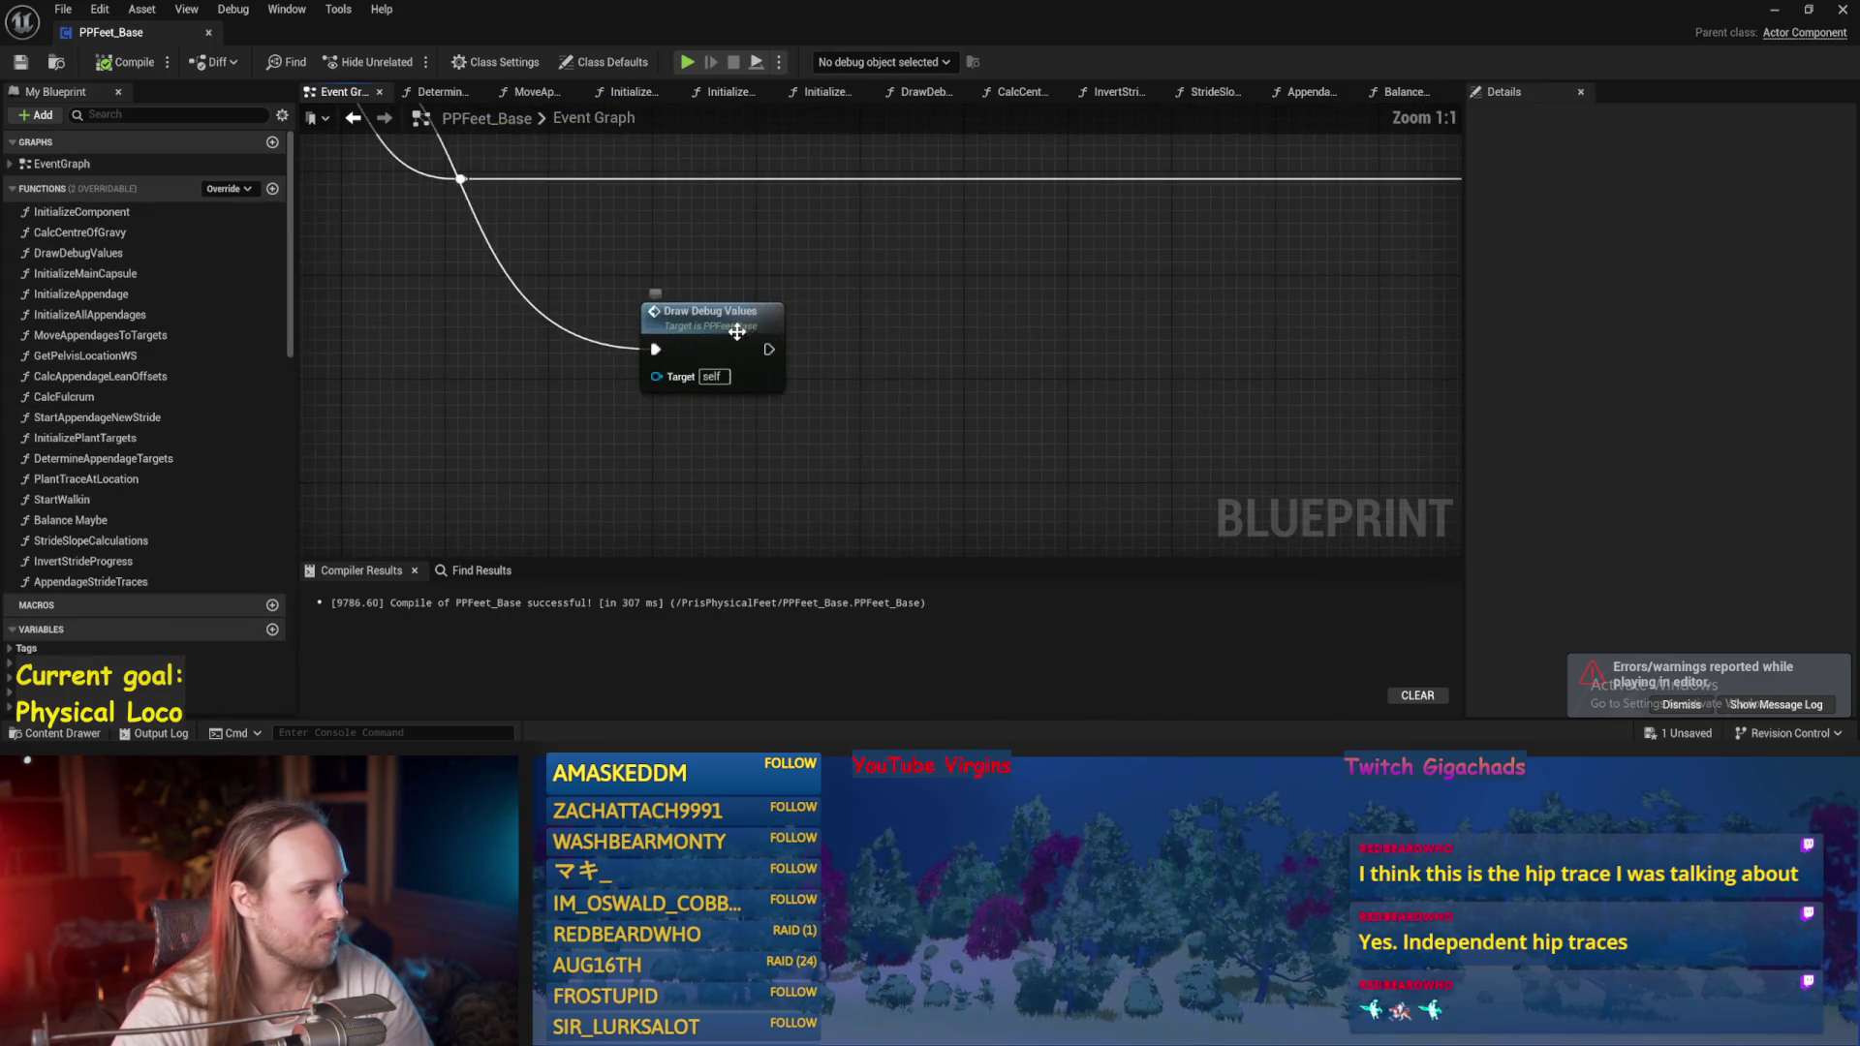
double_click(736, 334)
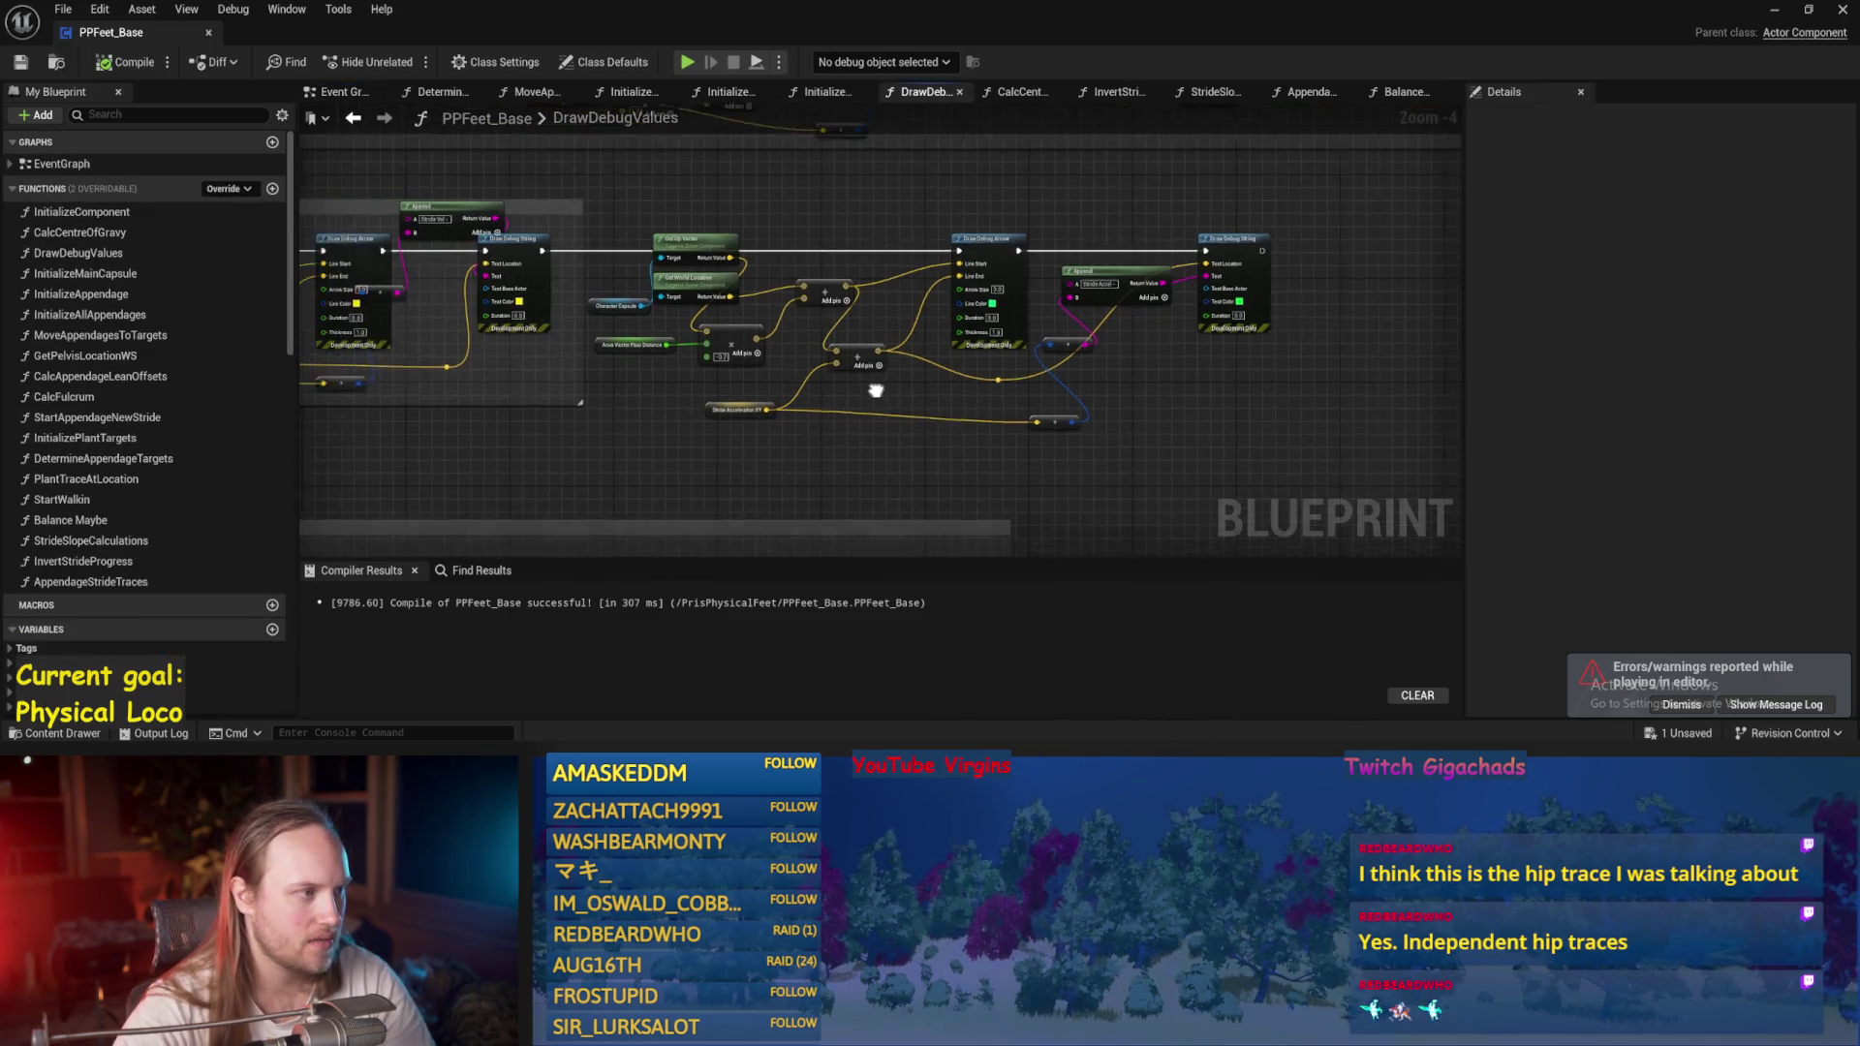
Find the DrawDebugCircle in StrideSlopeCalculations, move it off the exec line, and save.
left_click(476, 571)
type("debug circ")
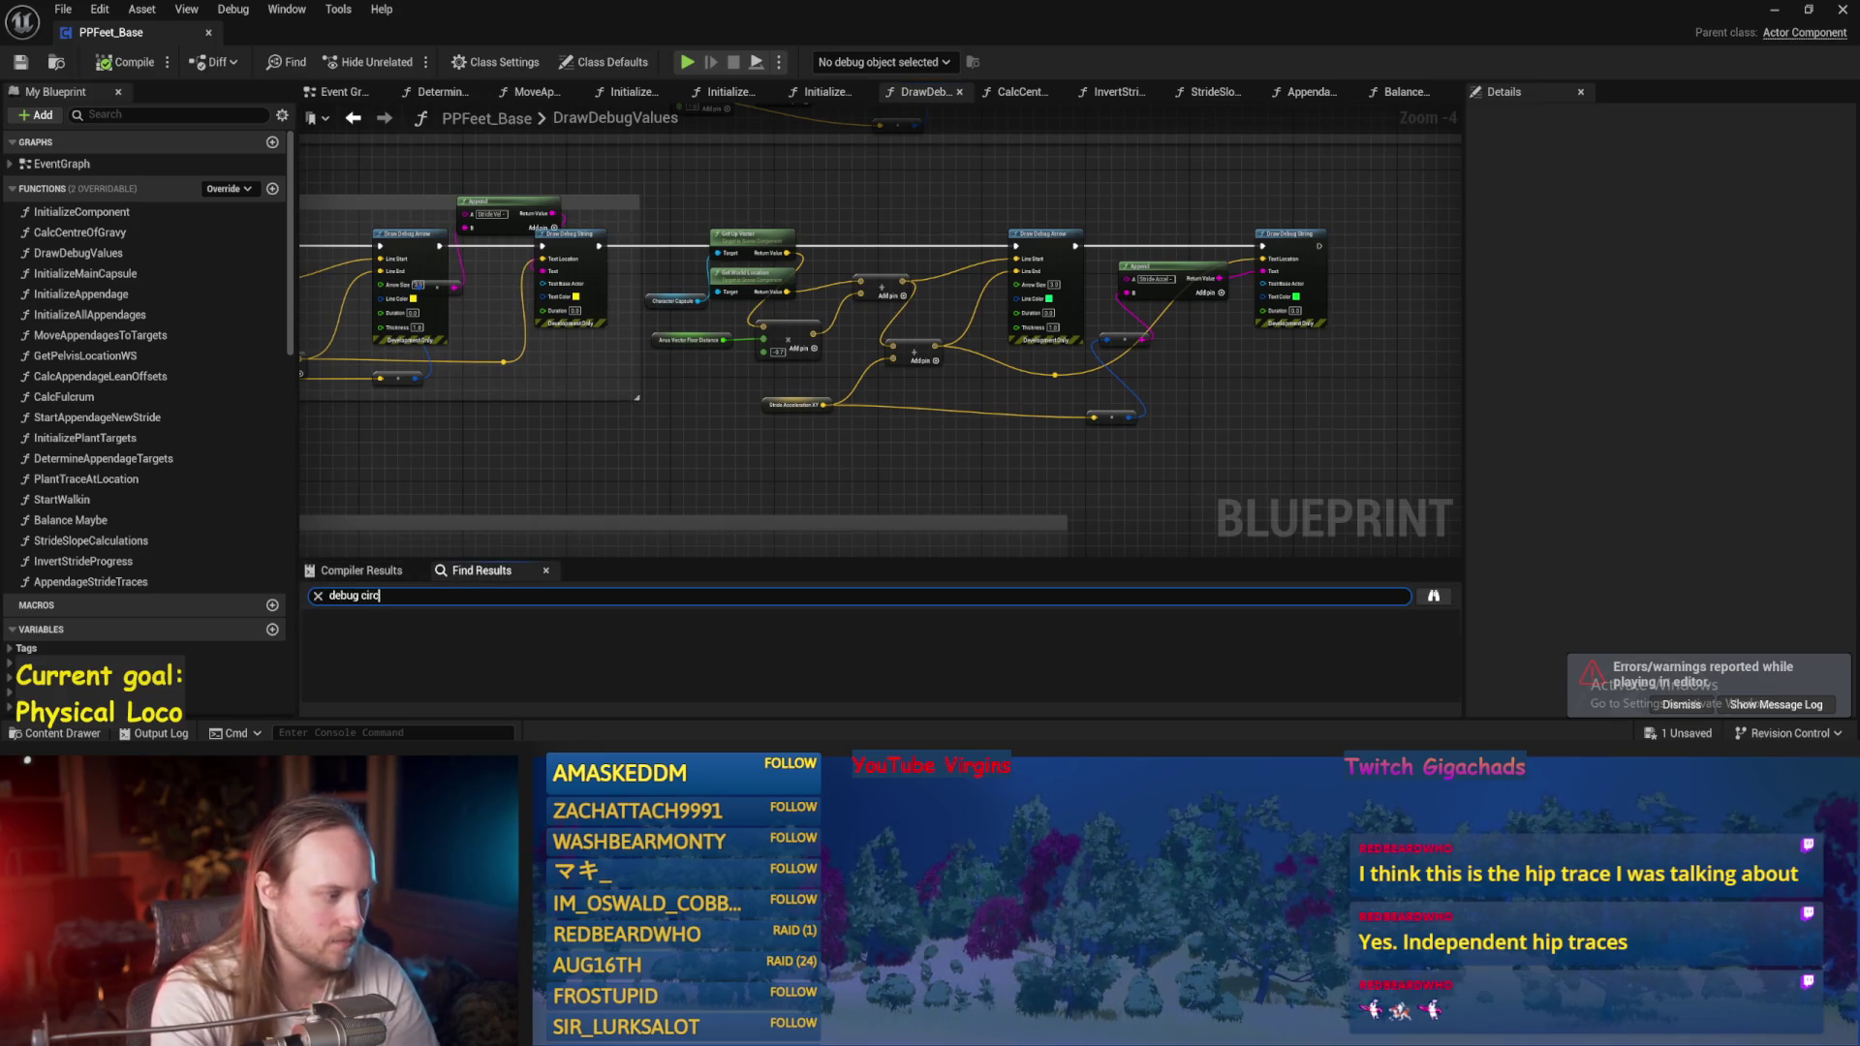
key("Return")
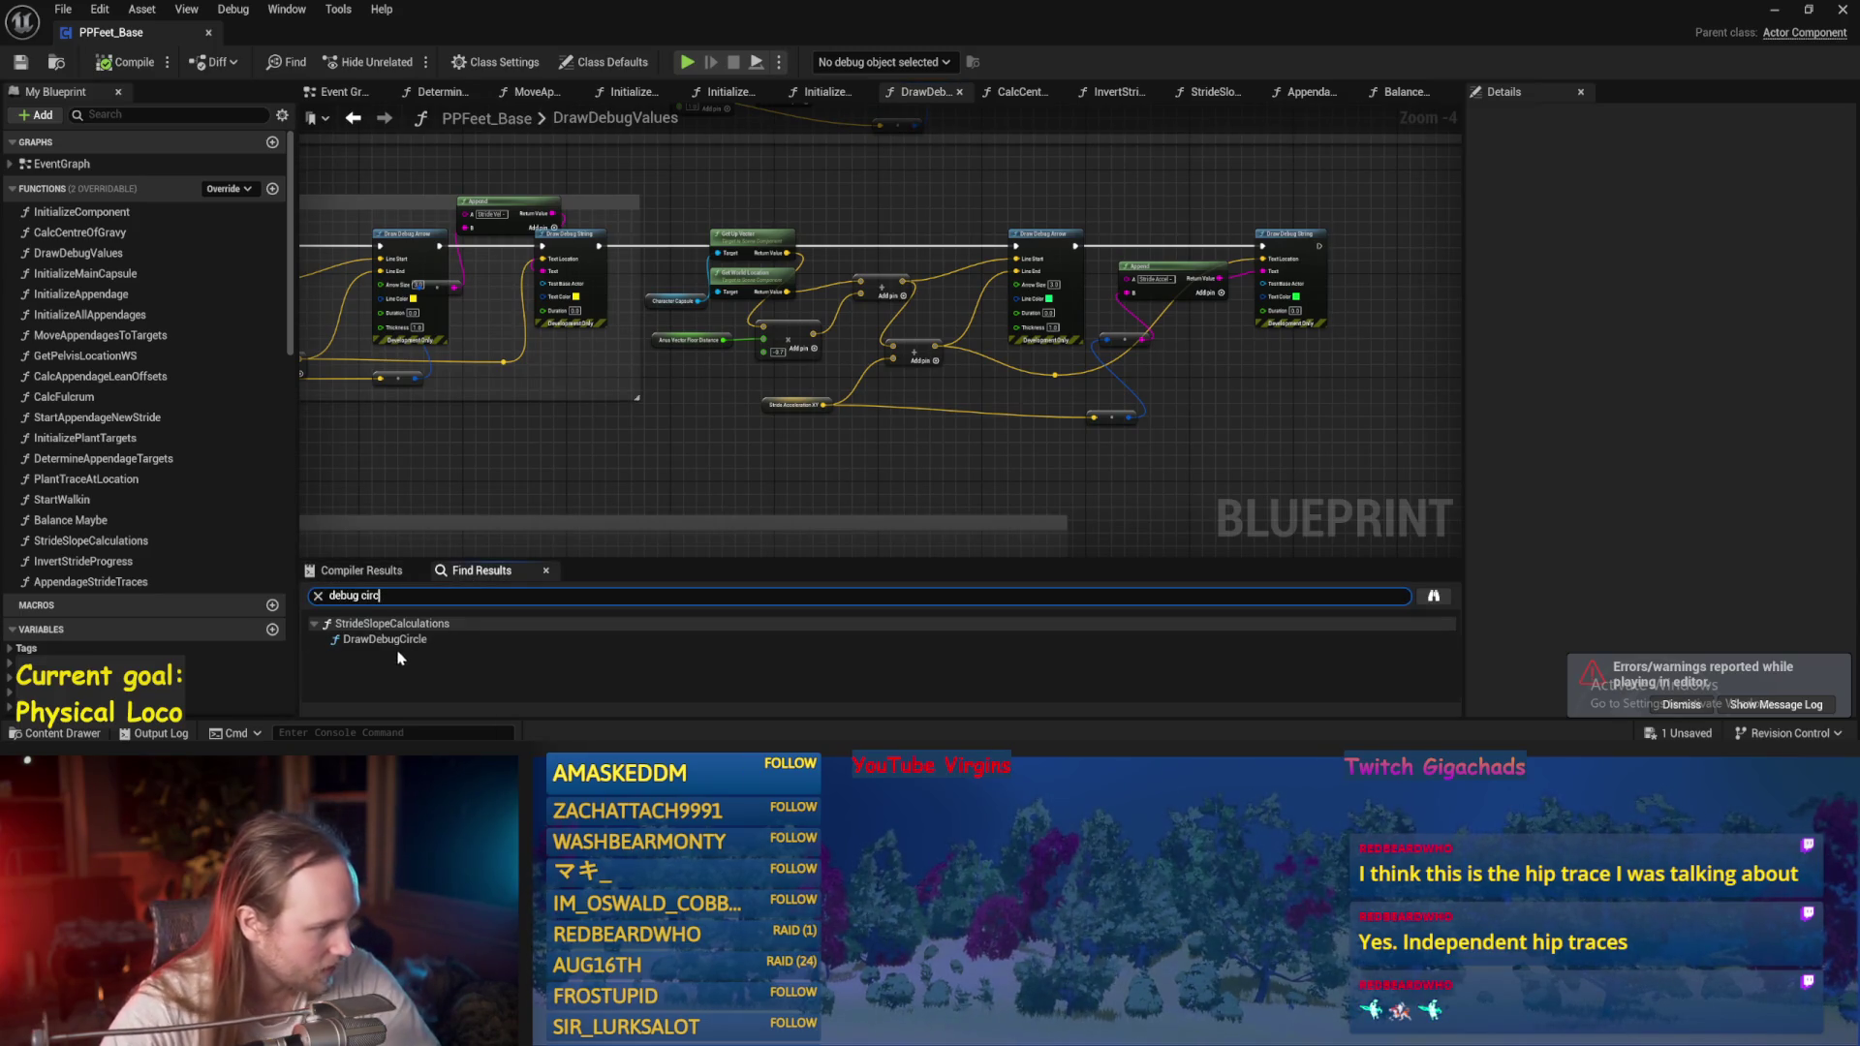
double_click(392, 640)
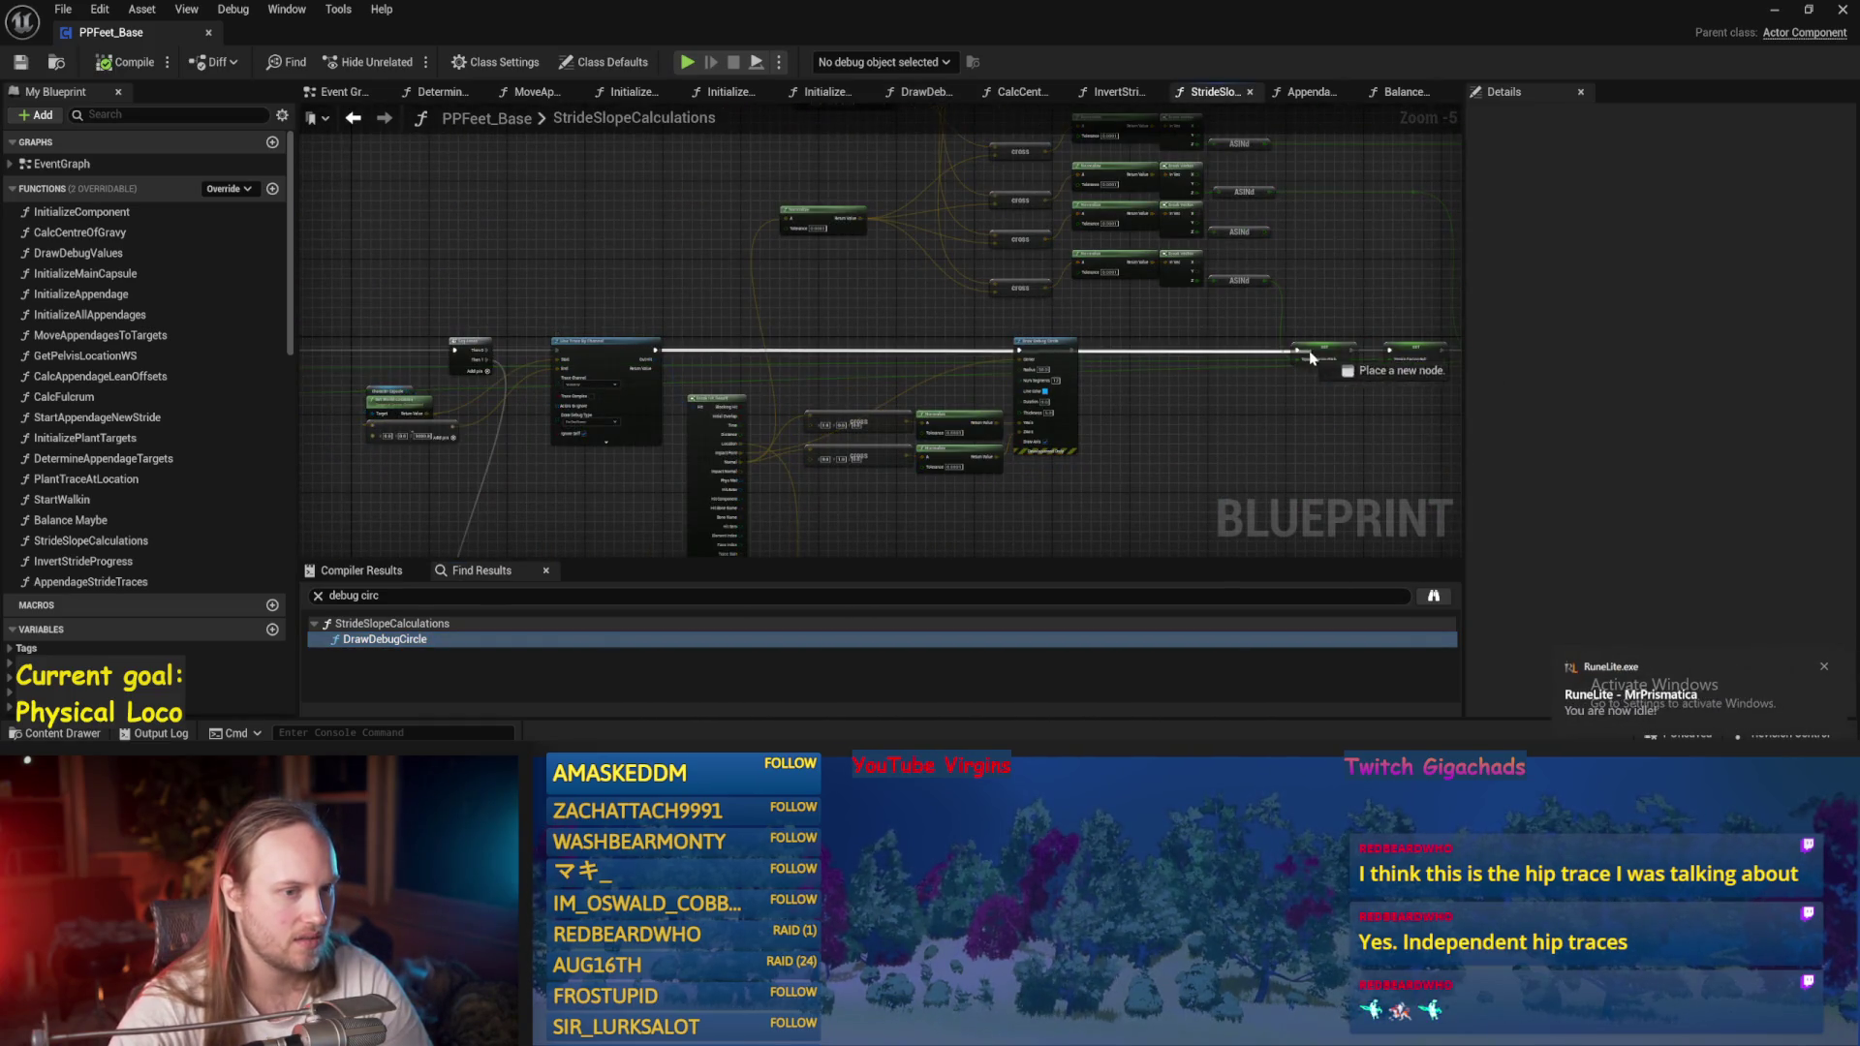
left_click_drag(1029, 356, 1068, 410)
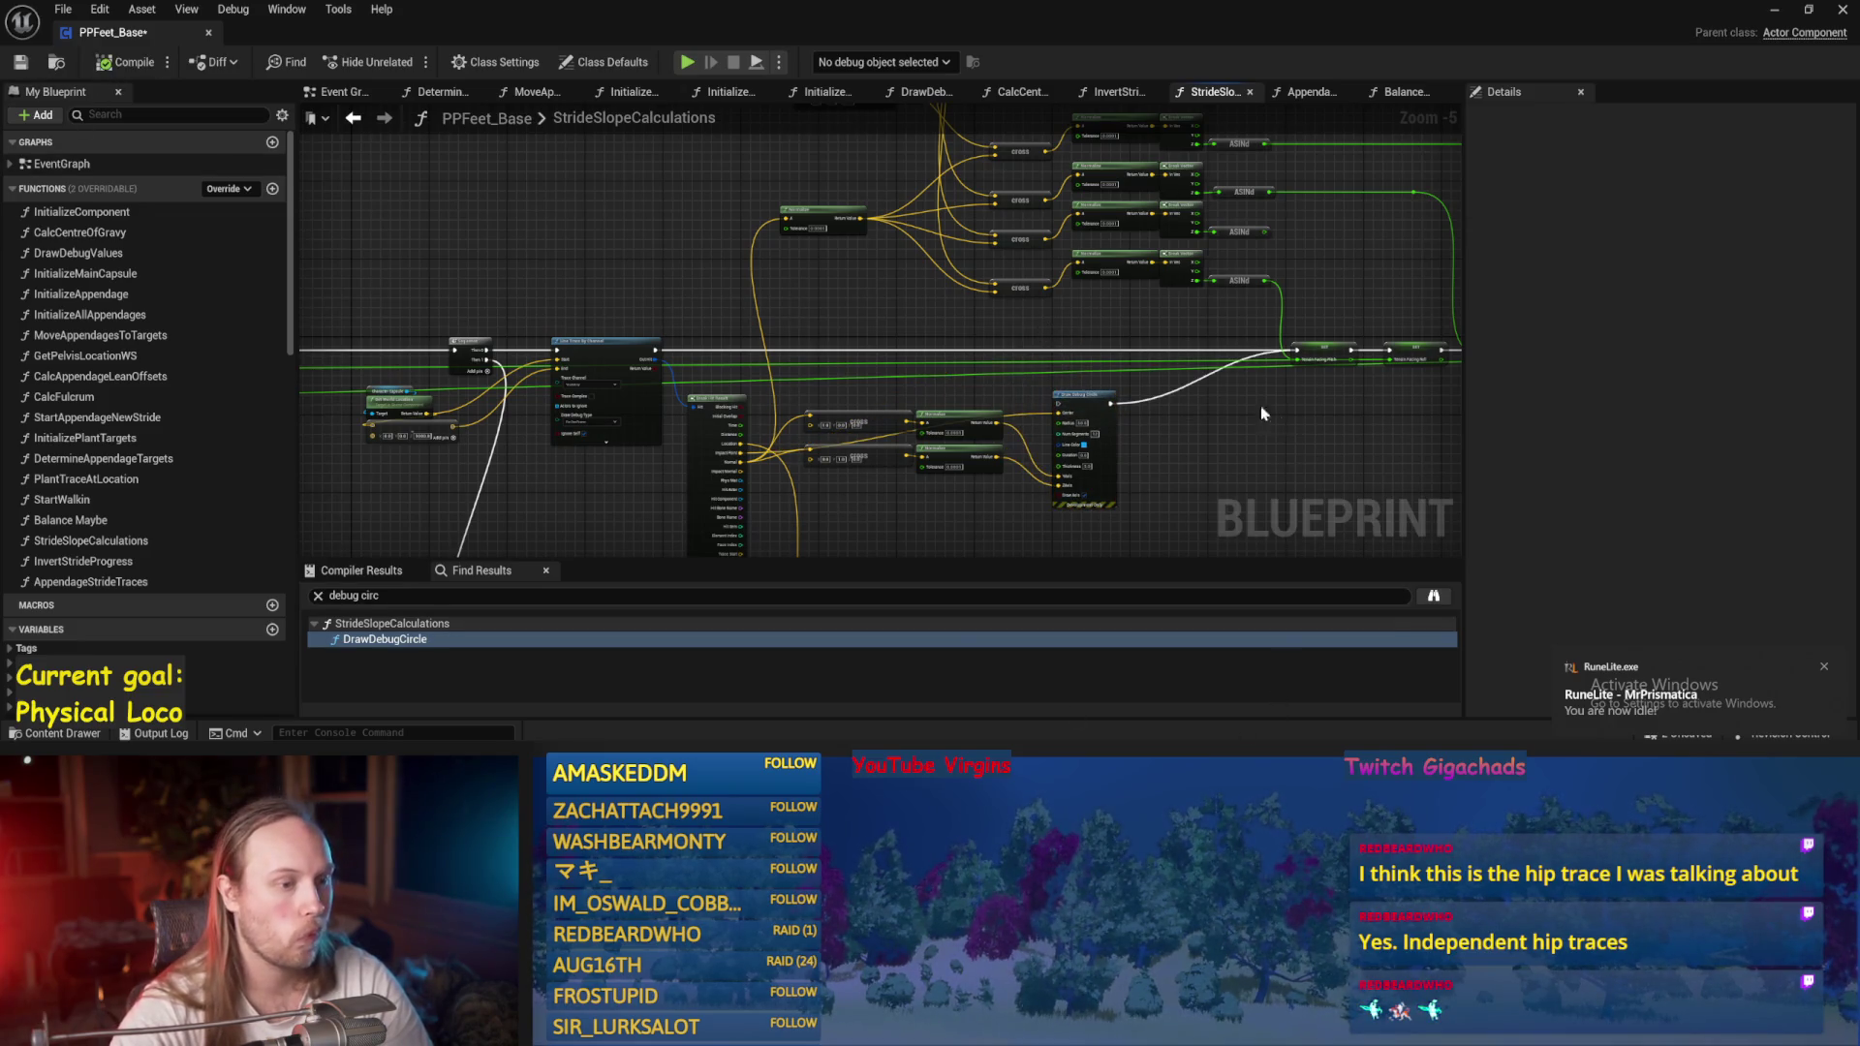
scroll(1065, 407, "up", 3)
key("ctrl+s")
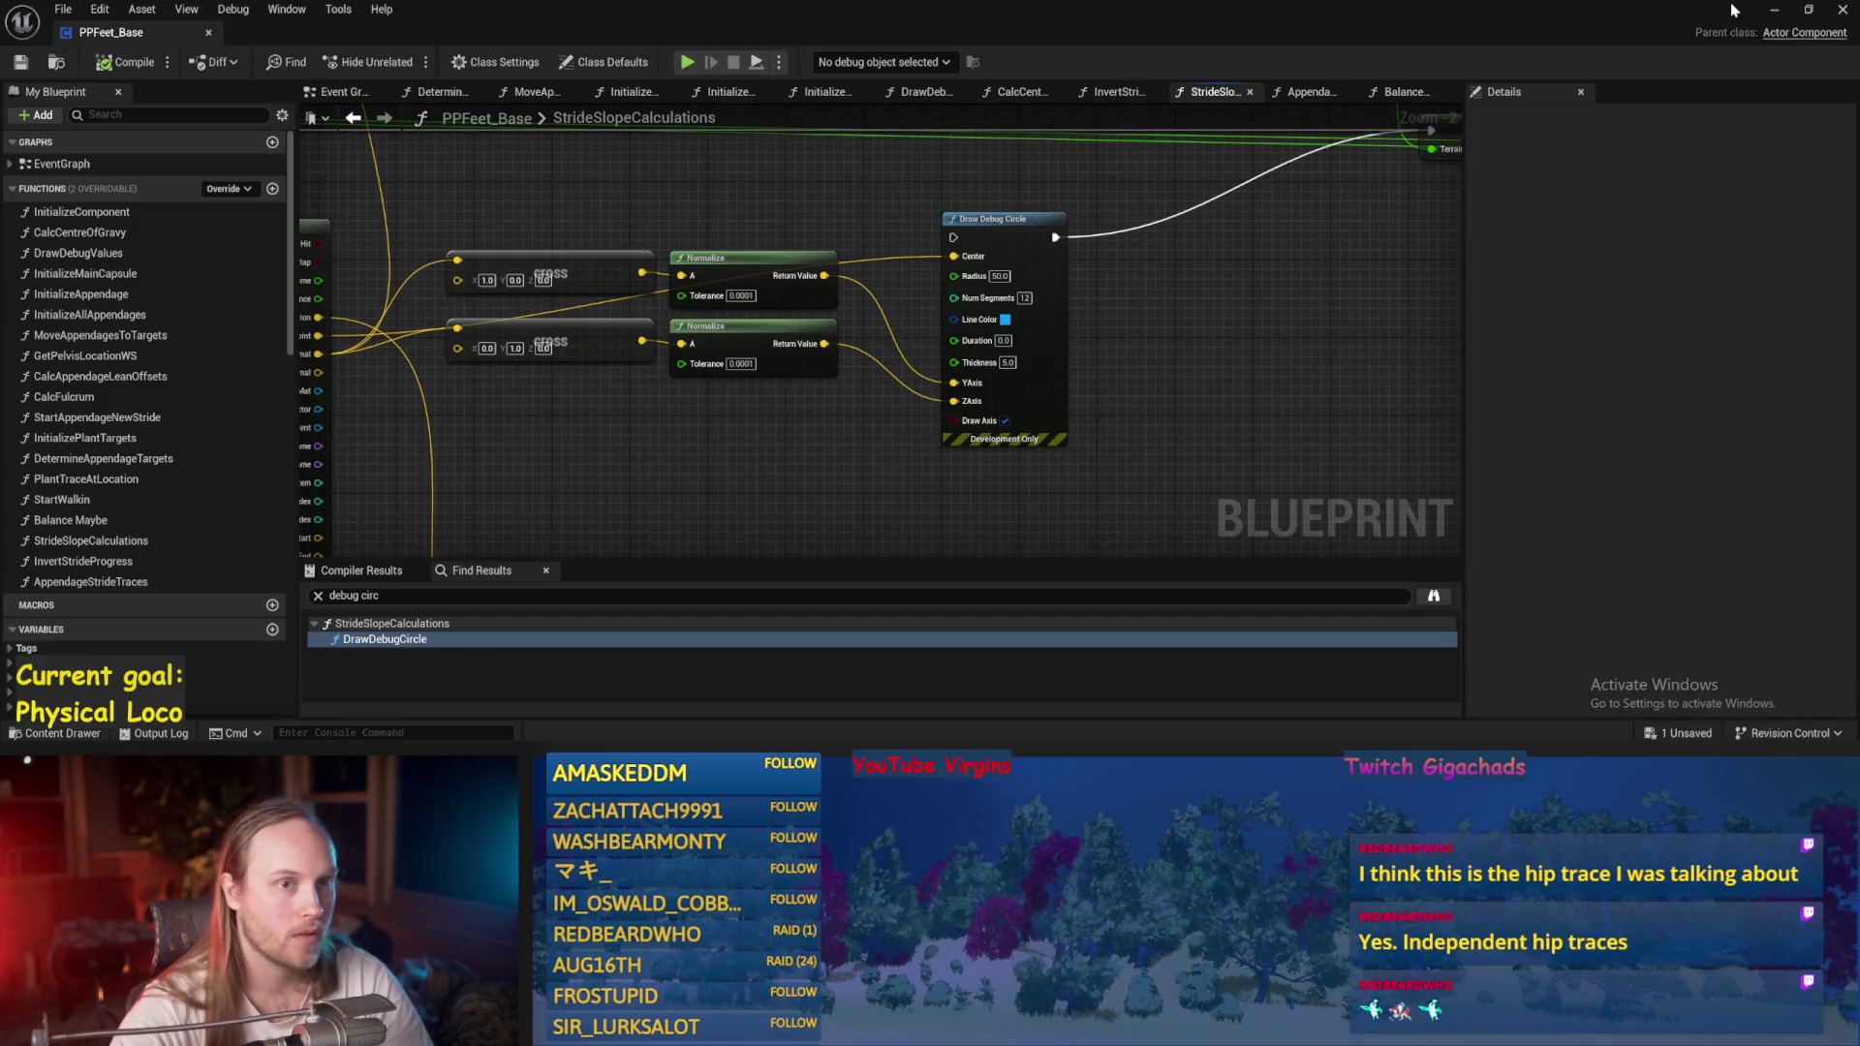
Inspect the Break Hit Result node, then save from the Event Graph.
left_click_drag(570, 355, 725, 409)
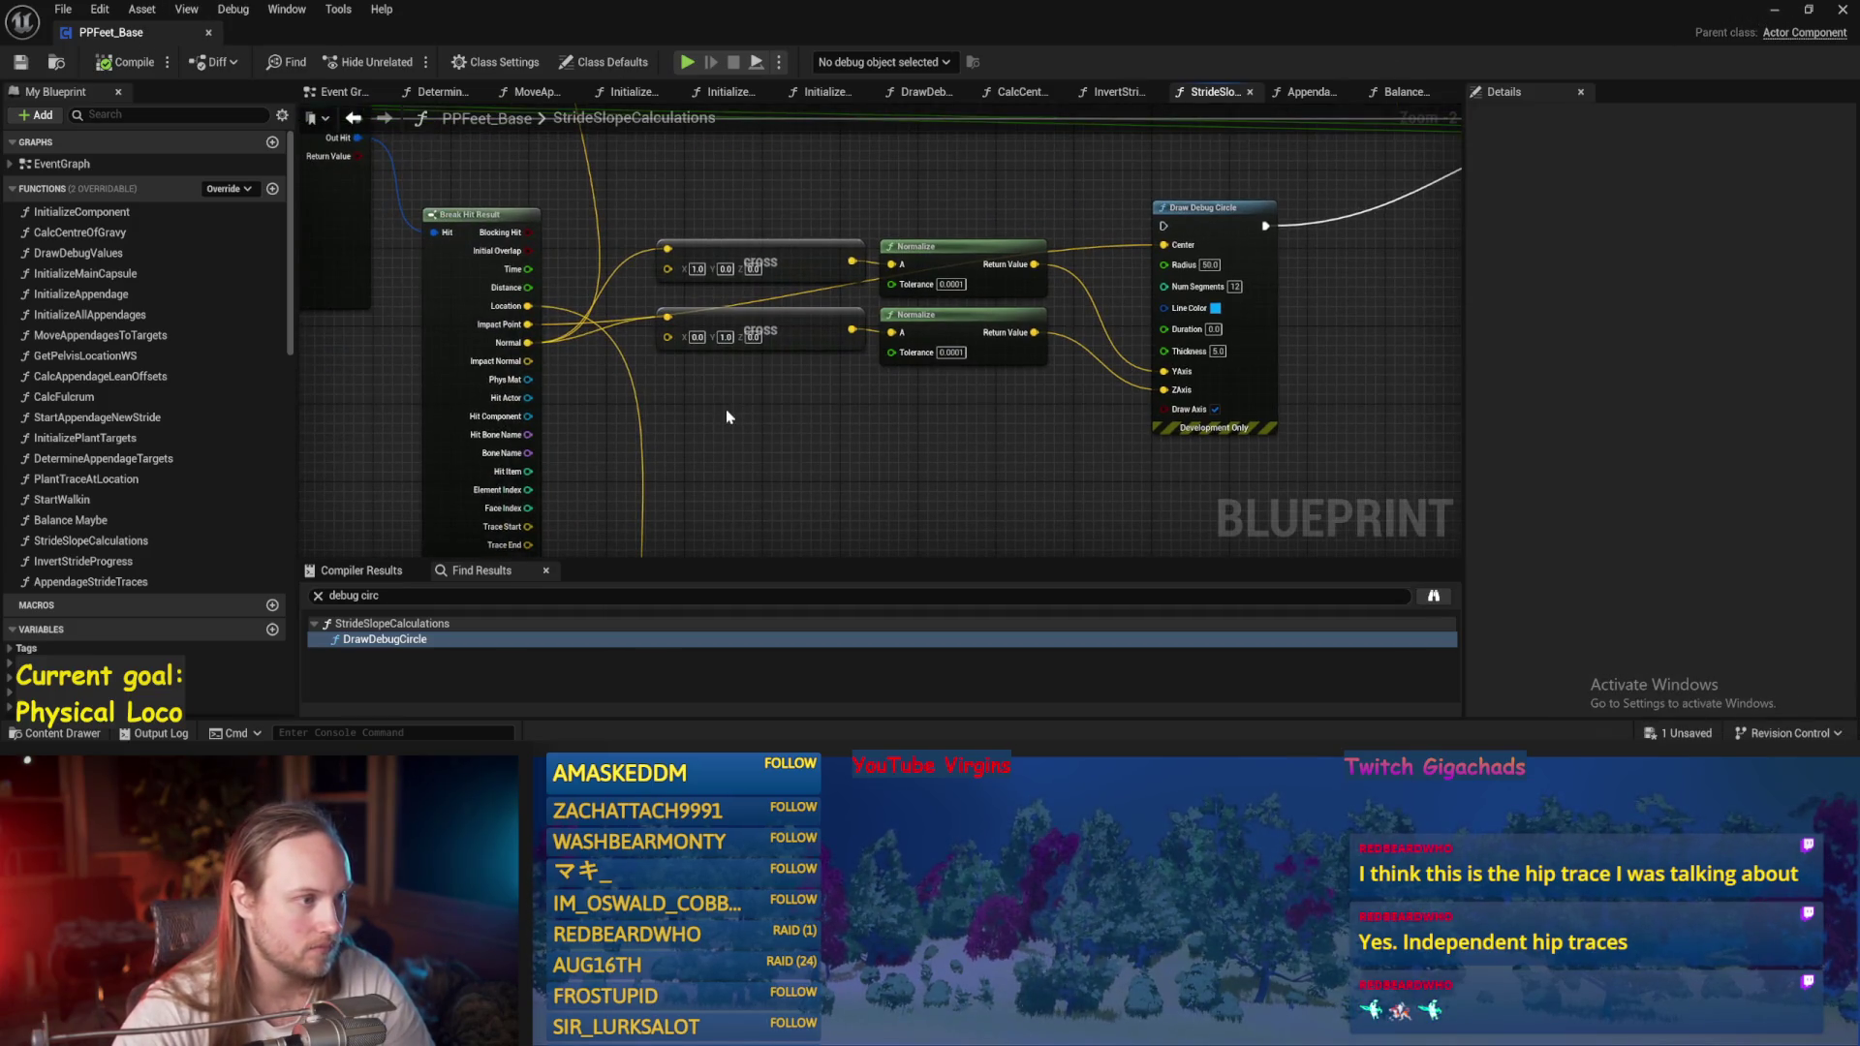
left_click_drag(886, 184, 935, 262)
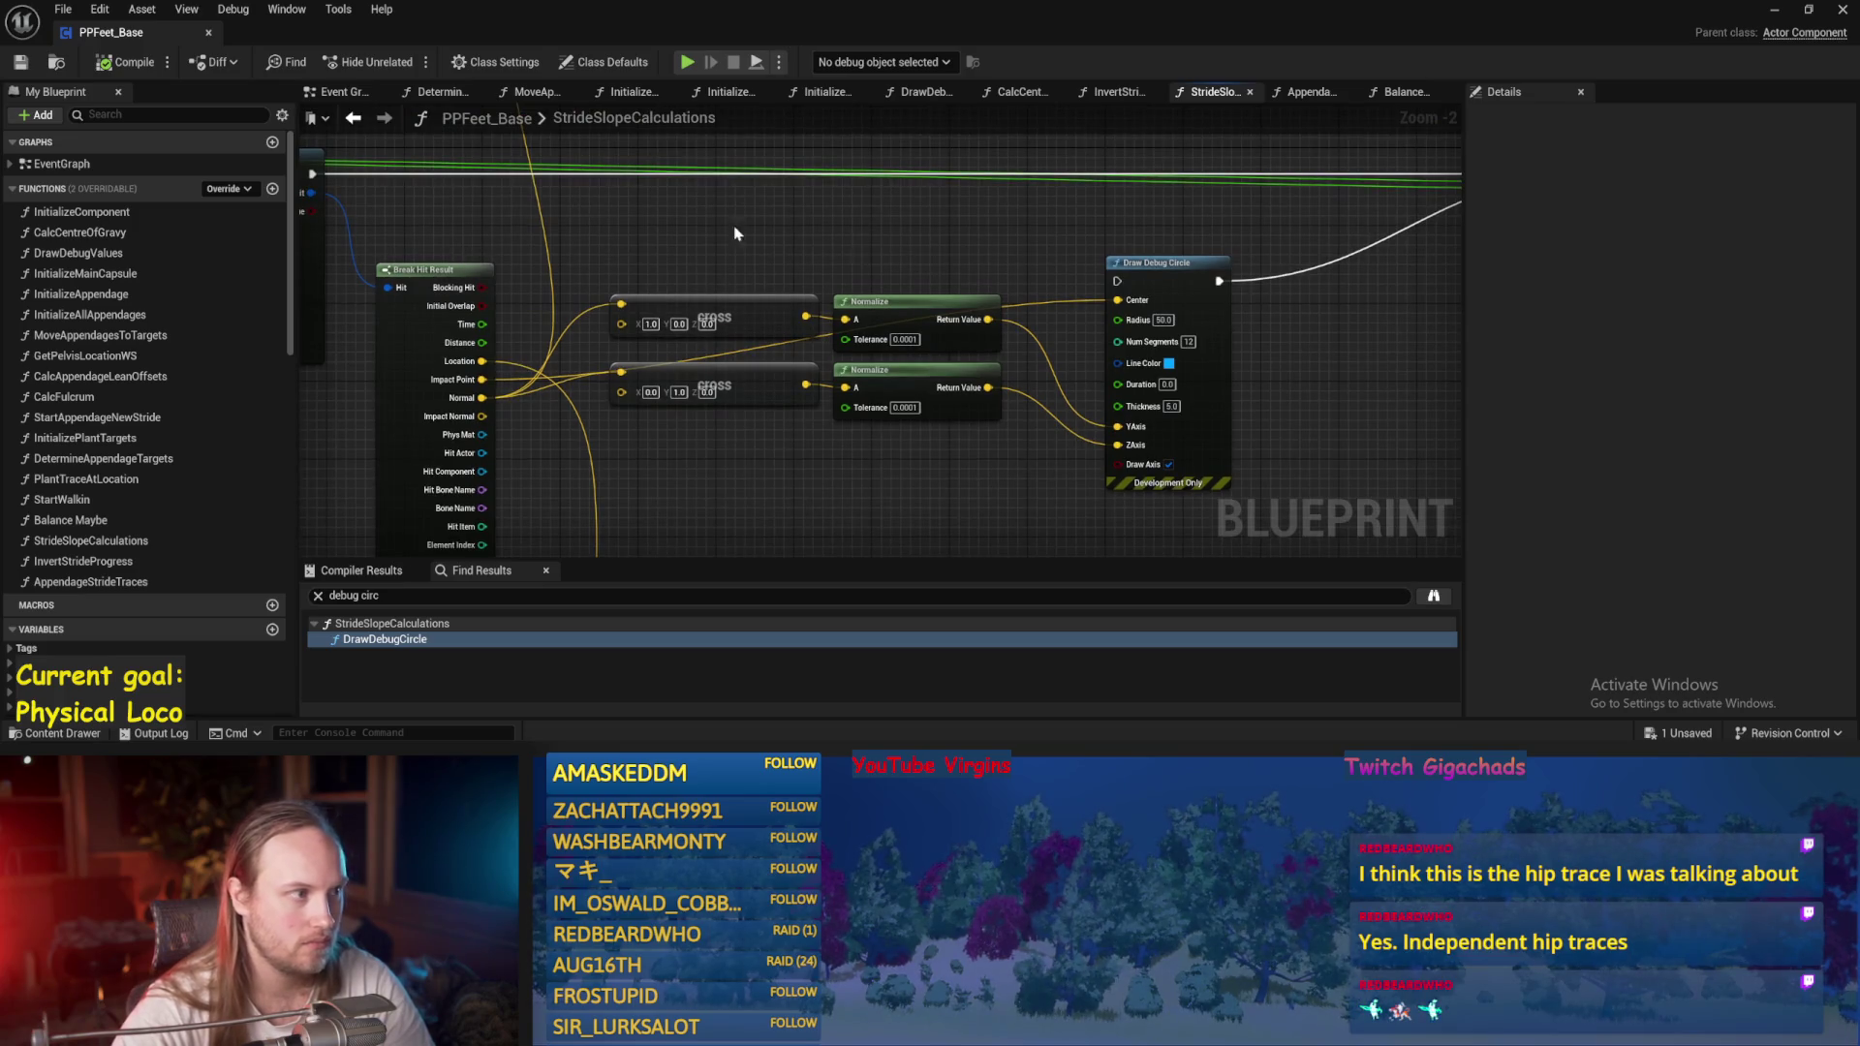
left_click(334, 91)
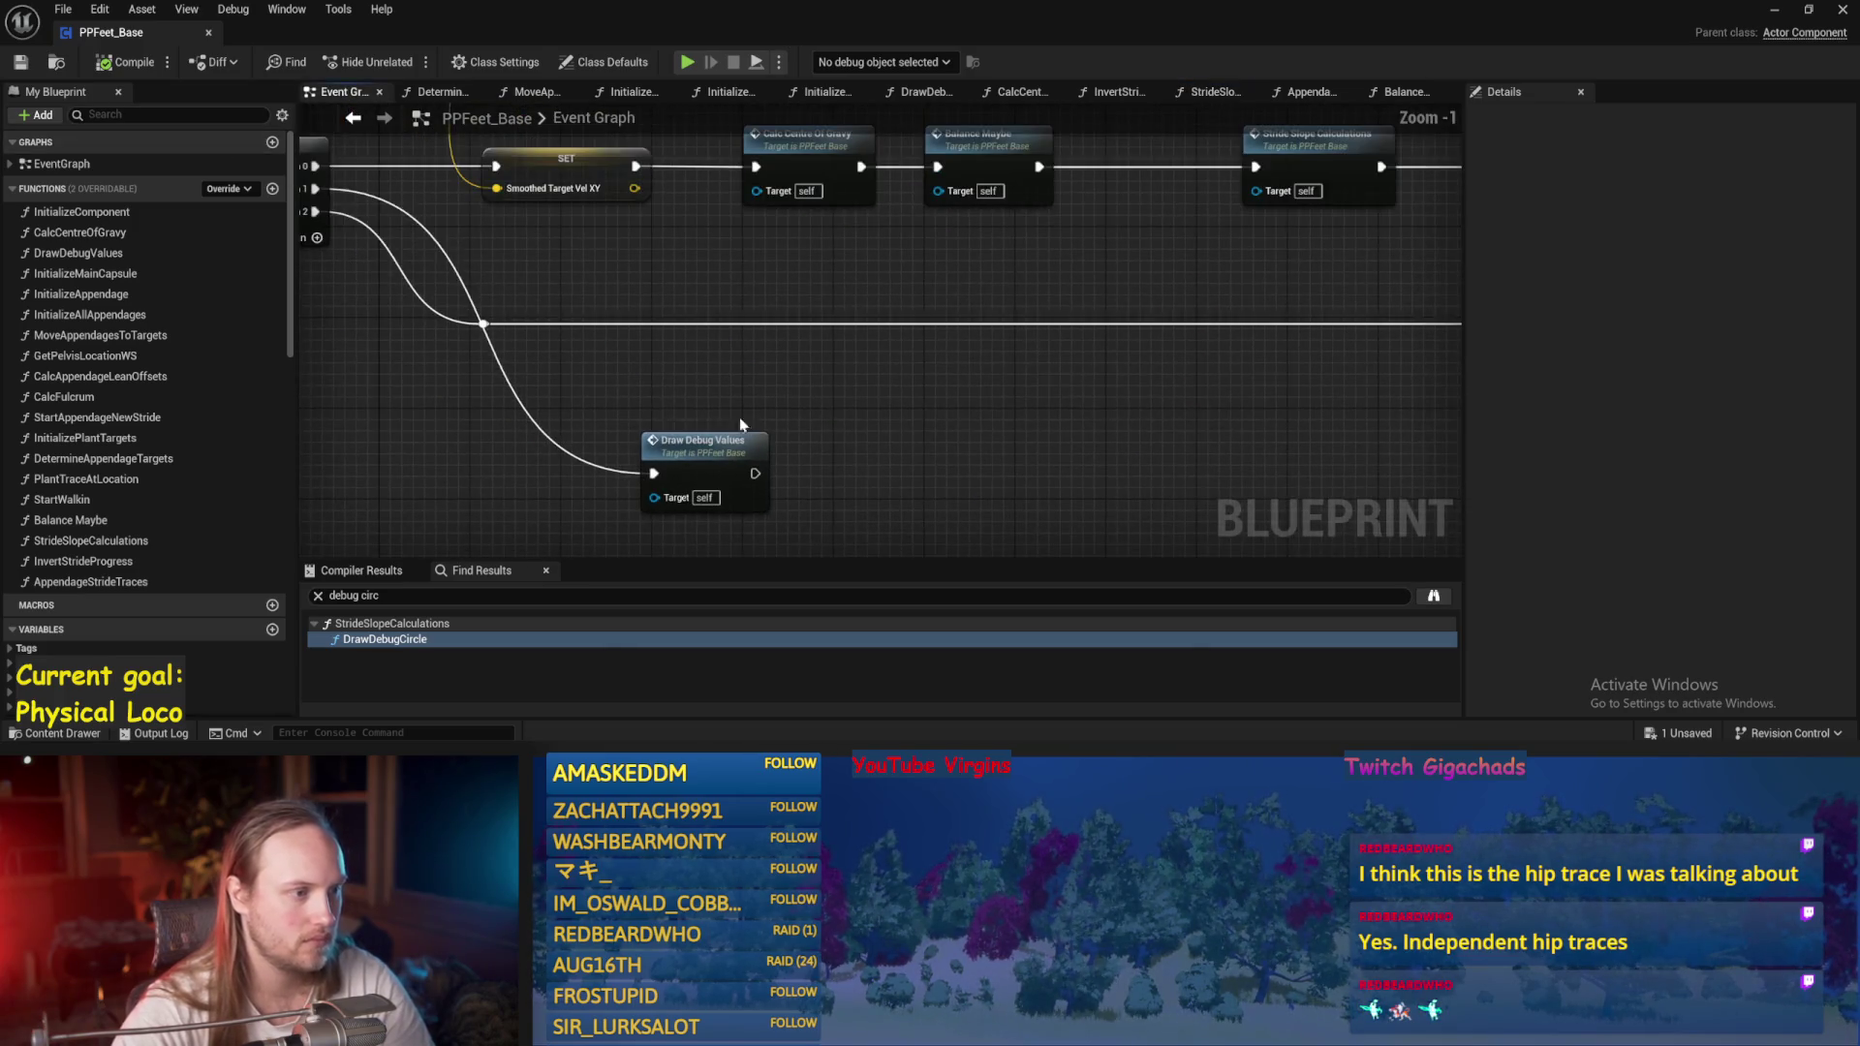
key("ctrl+s")
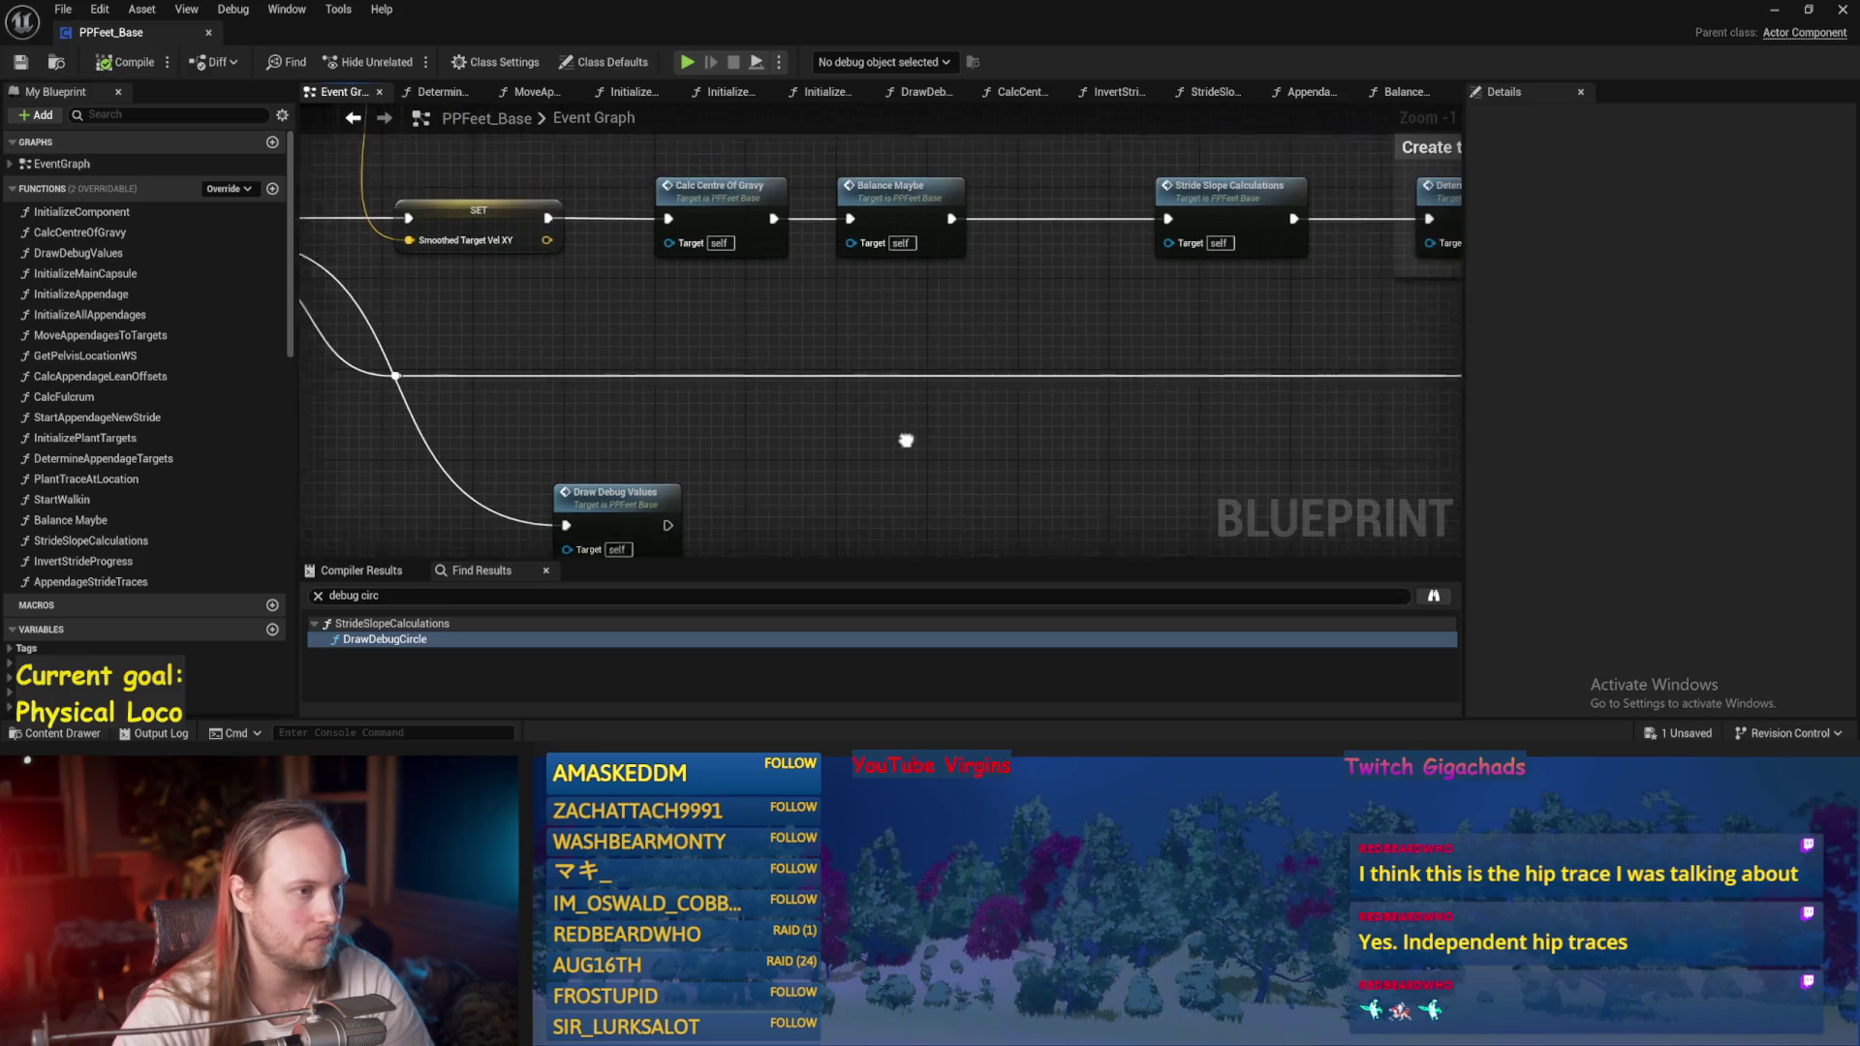
Reopen DrawDebugValues and add an extra Then output to its Sequence node.
mouse_move(1174, 237)
left_mouse_down()
mouse_move(1102, 290)
mouse_move(905, 311)
mouse_move(1126, 187)
left_mouse_up()
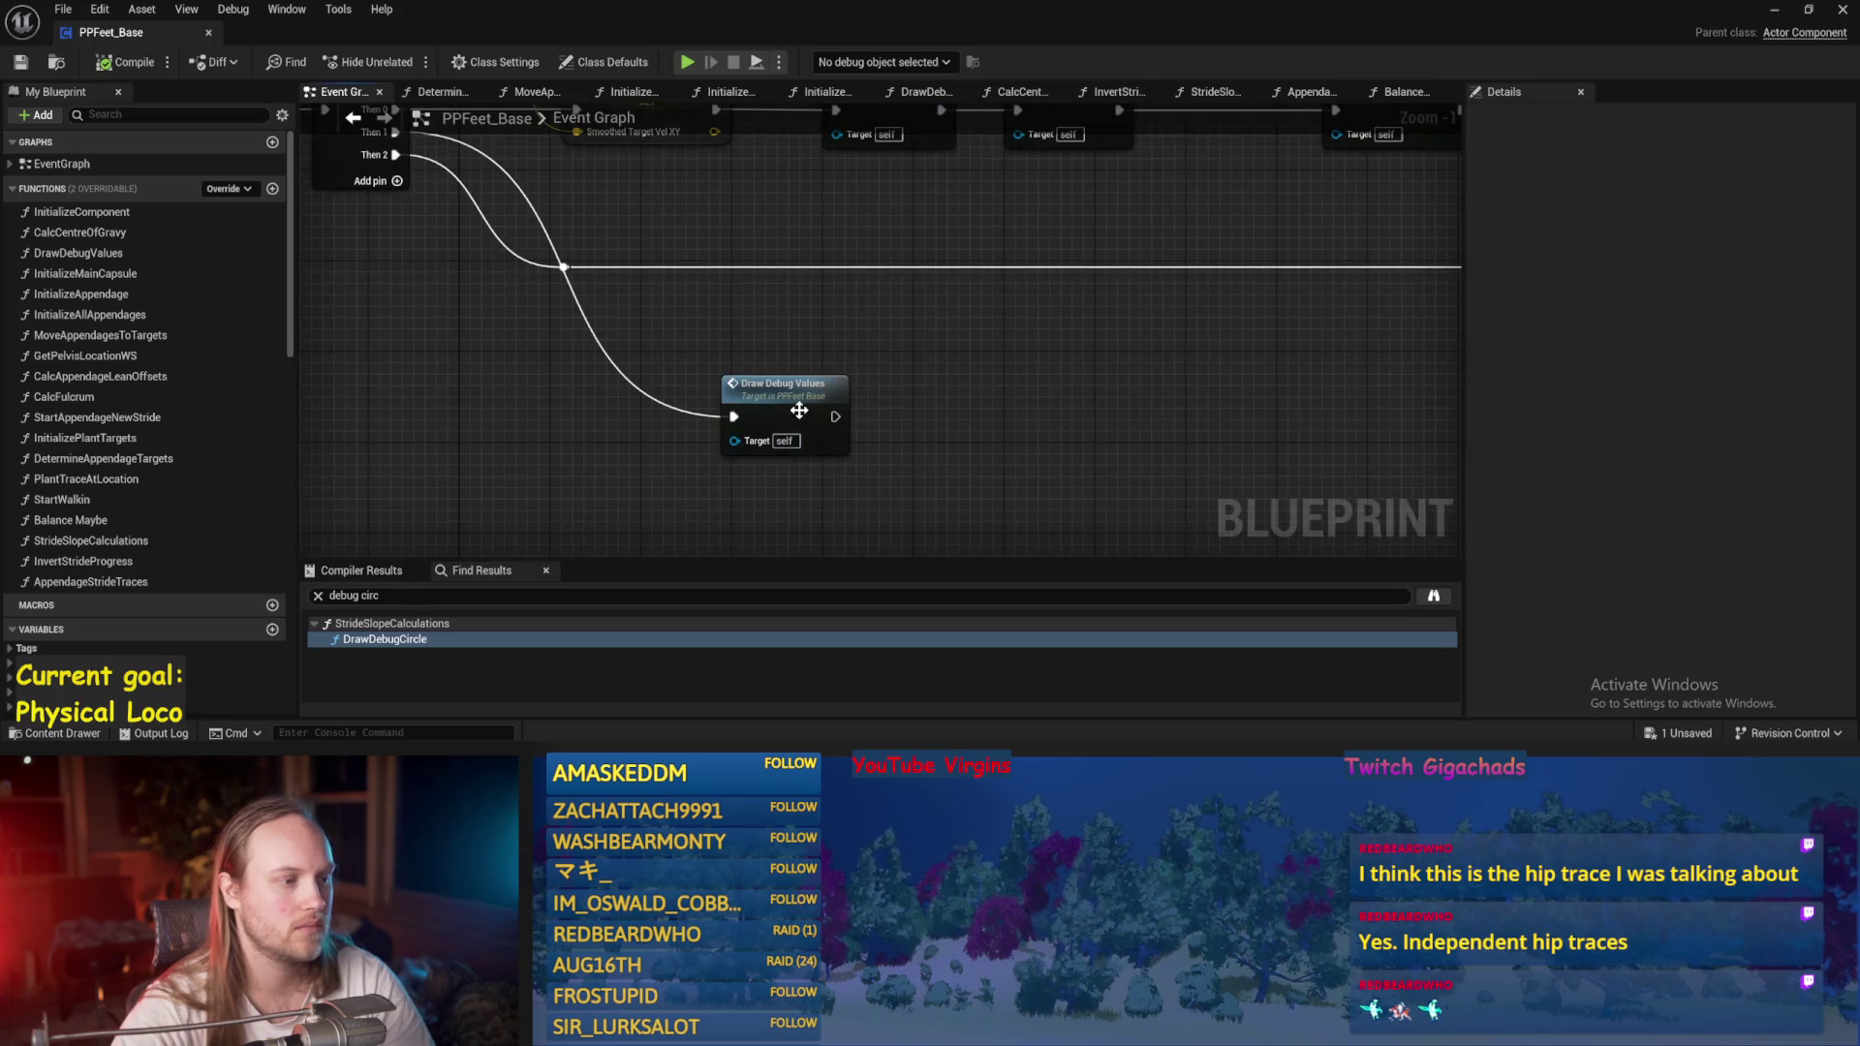
double_click(798, 411)
scroll(871, 416, "up", 3)
mouse_move(745, 469)
left_mouse_down()
mouse_move(1113, 540)
mouse_move(1287, 362)
mouse_move(1327, 363)
mouse_move(694, 291)
mouse_move(543, 403)
mouse_move(464, 306)
mouse_move(722, 514)
mouse_move(702, 432)
left_mouse_up()
scroll(678, 441, "down", 3)
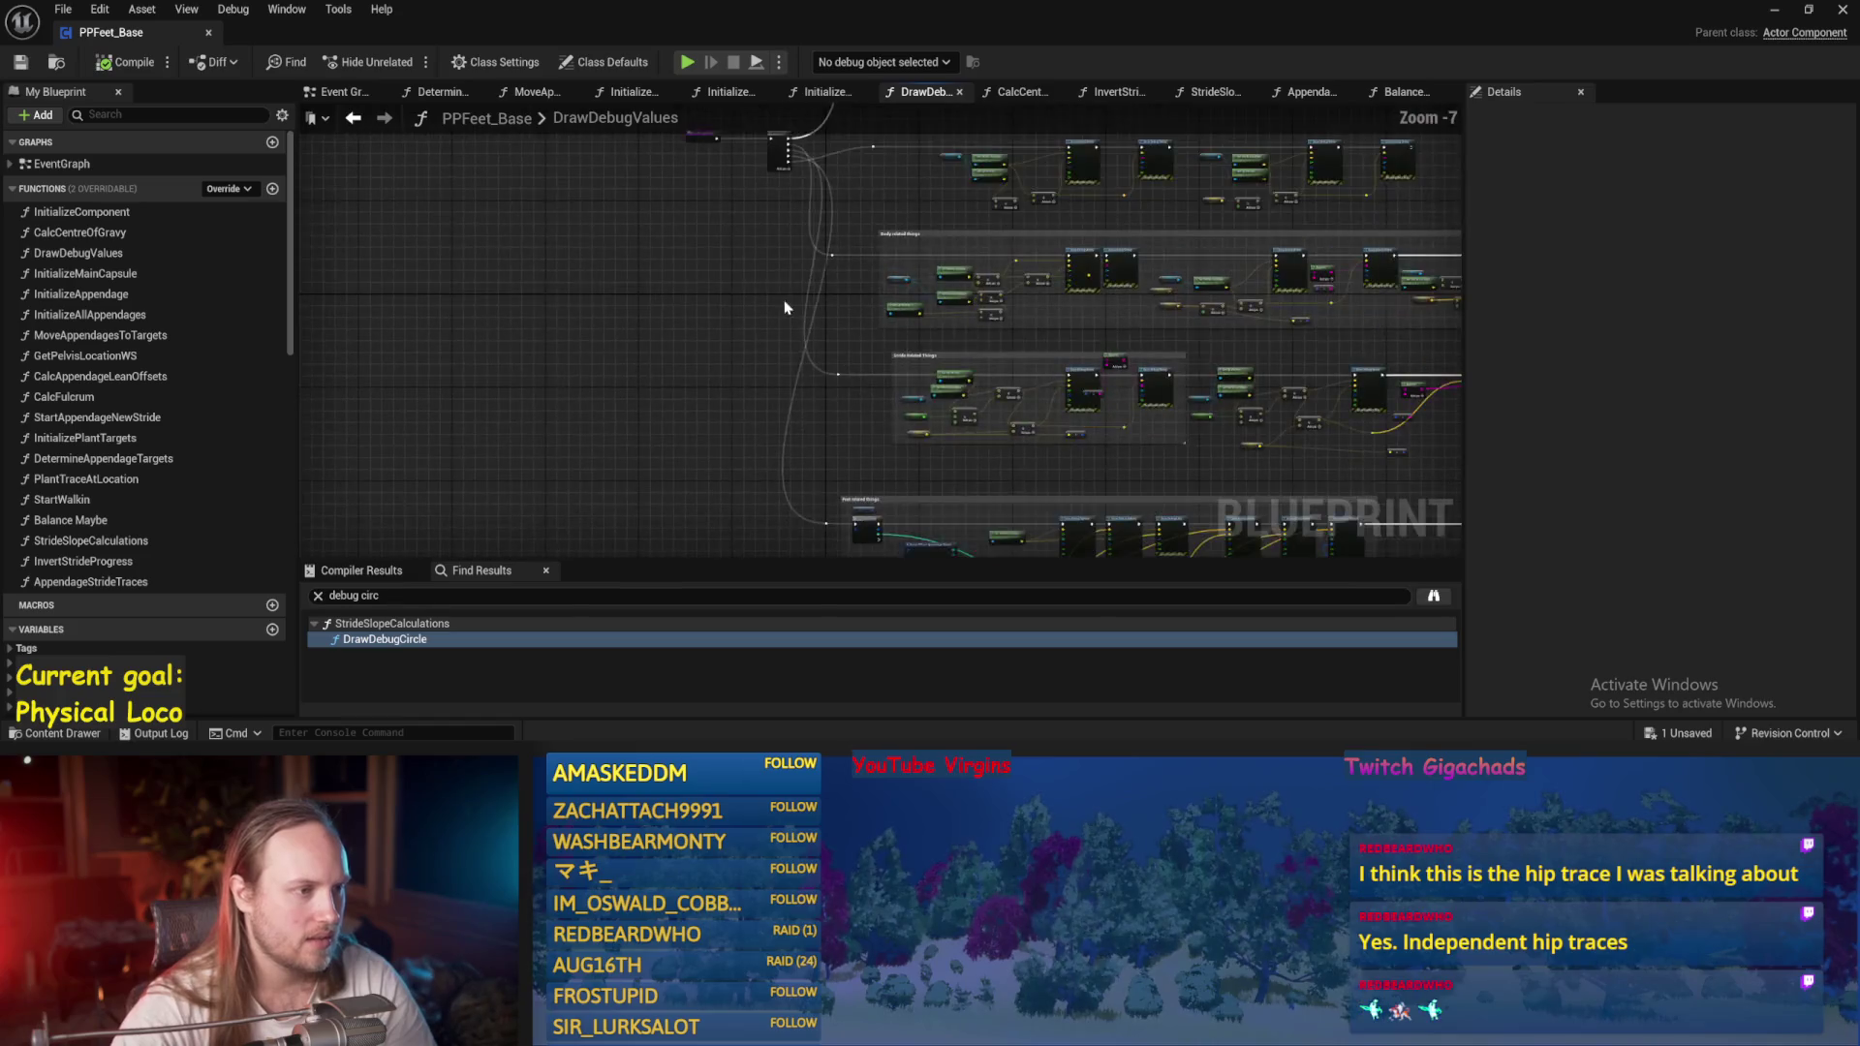
scroll(784, 308, "up", 2)
left_click(821, 278)
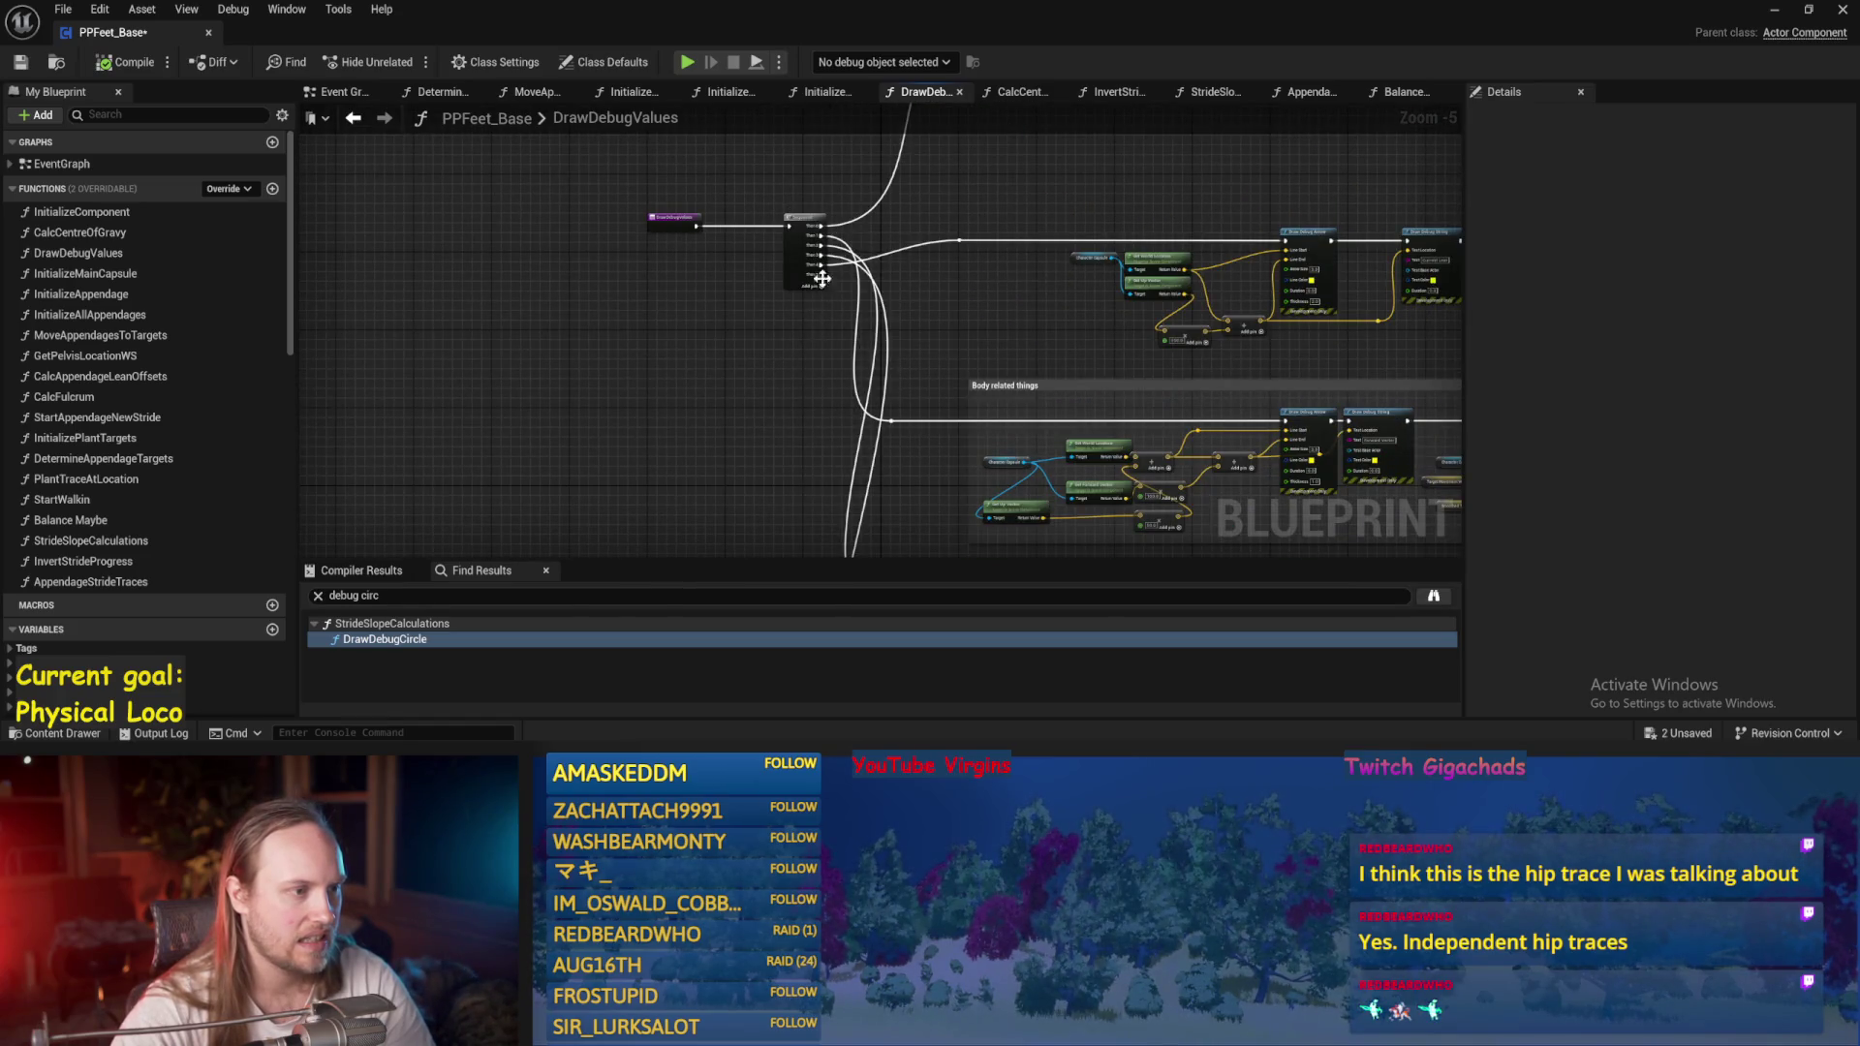
Add a Draw Debug Circle node from the Sequence node's Then 5 output.
mouse_move(822, 278)
left_mouse_down()
mouse_move(922, 329)
mouse_move(953, 282)
mouse_move(910, 249)
mouse_move(775, 360)
mouse_move(777, 334)
left_mouse_up()
scroll(775, 361, "up", 3)
type("de")
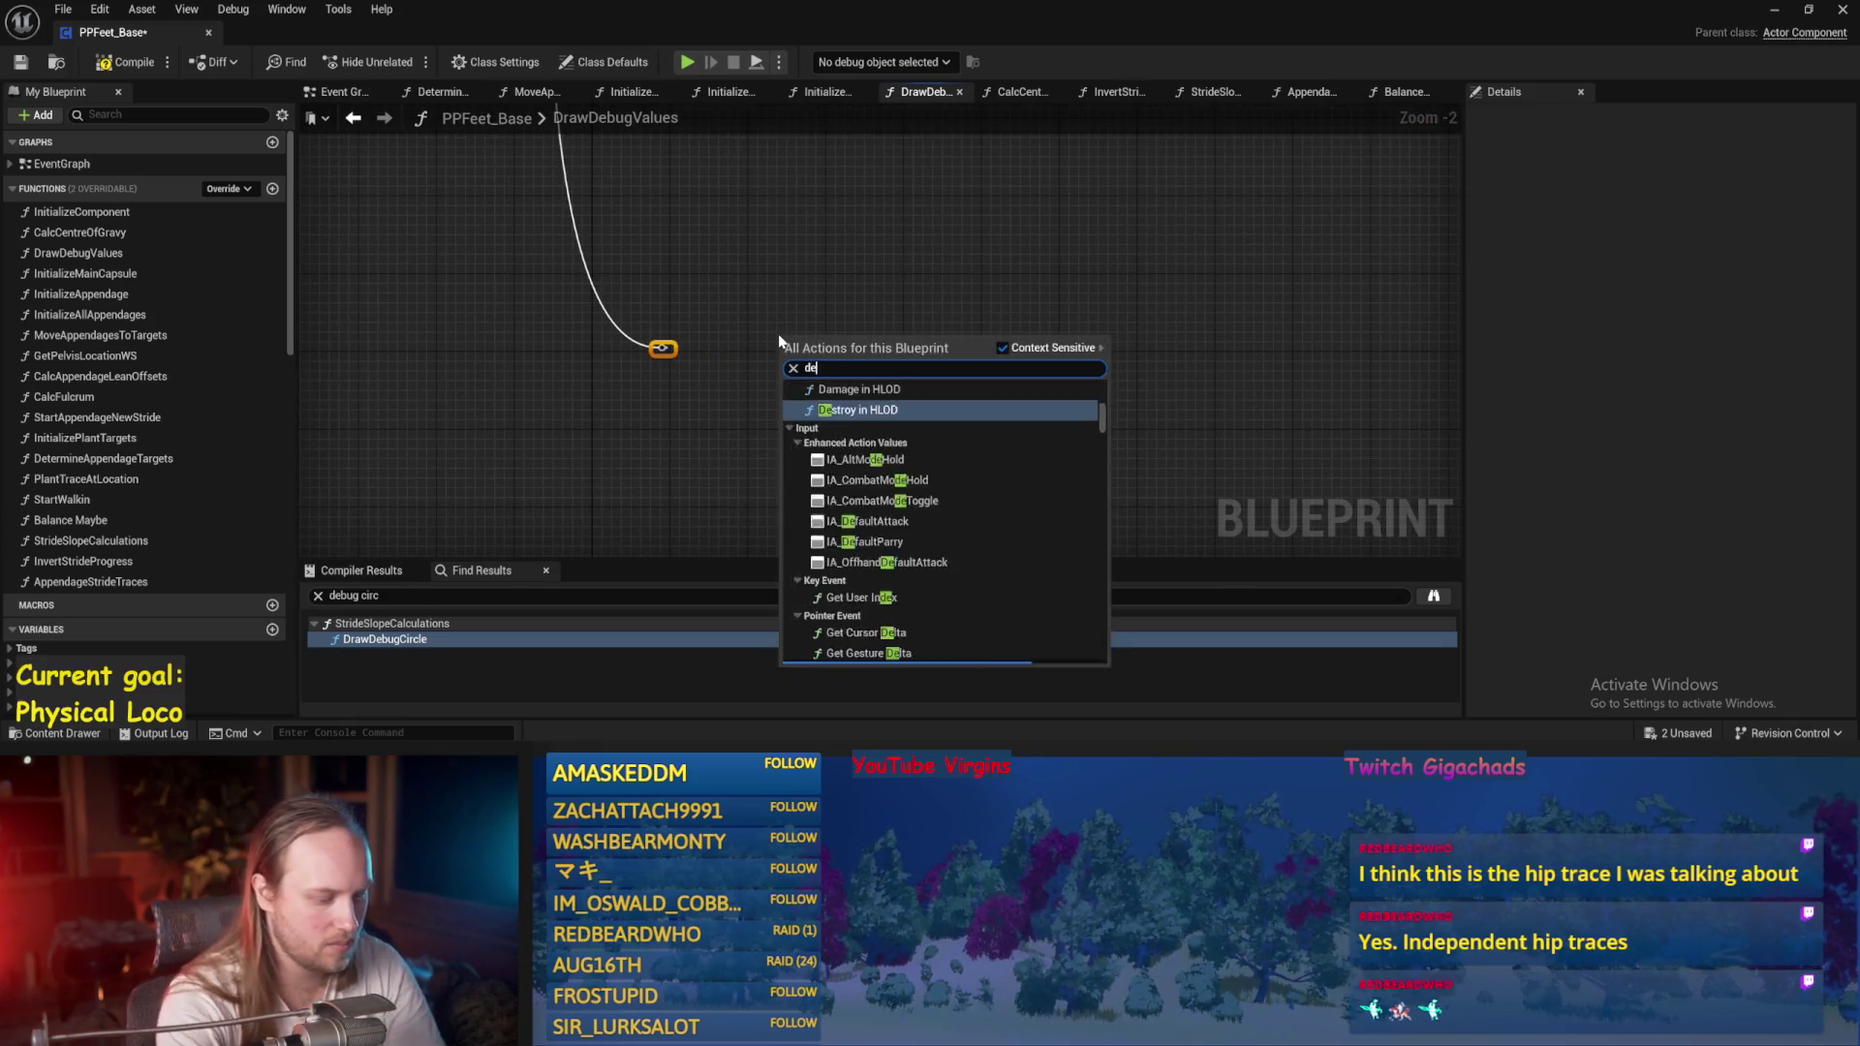
type("bug arrow")
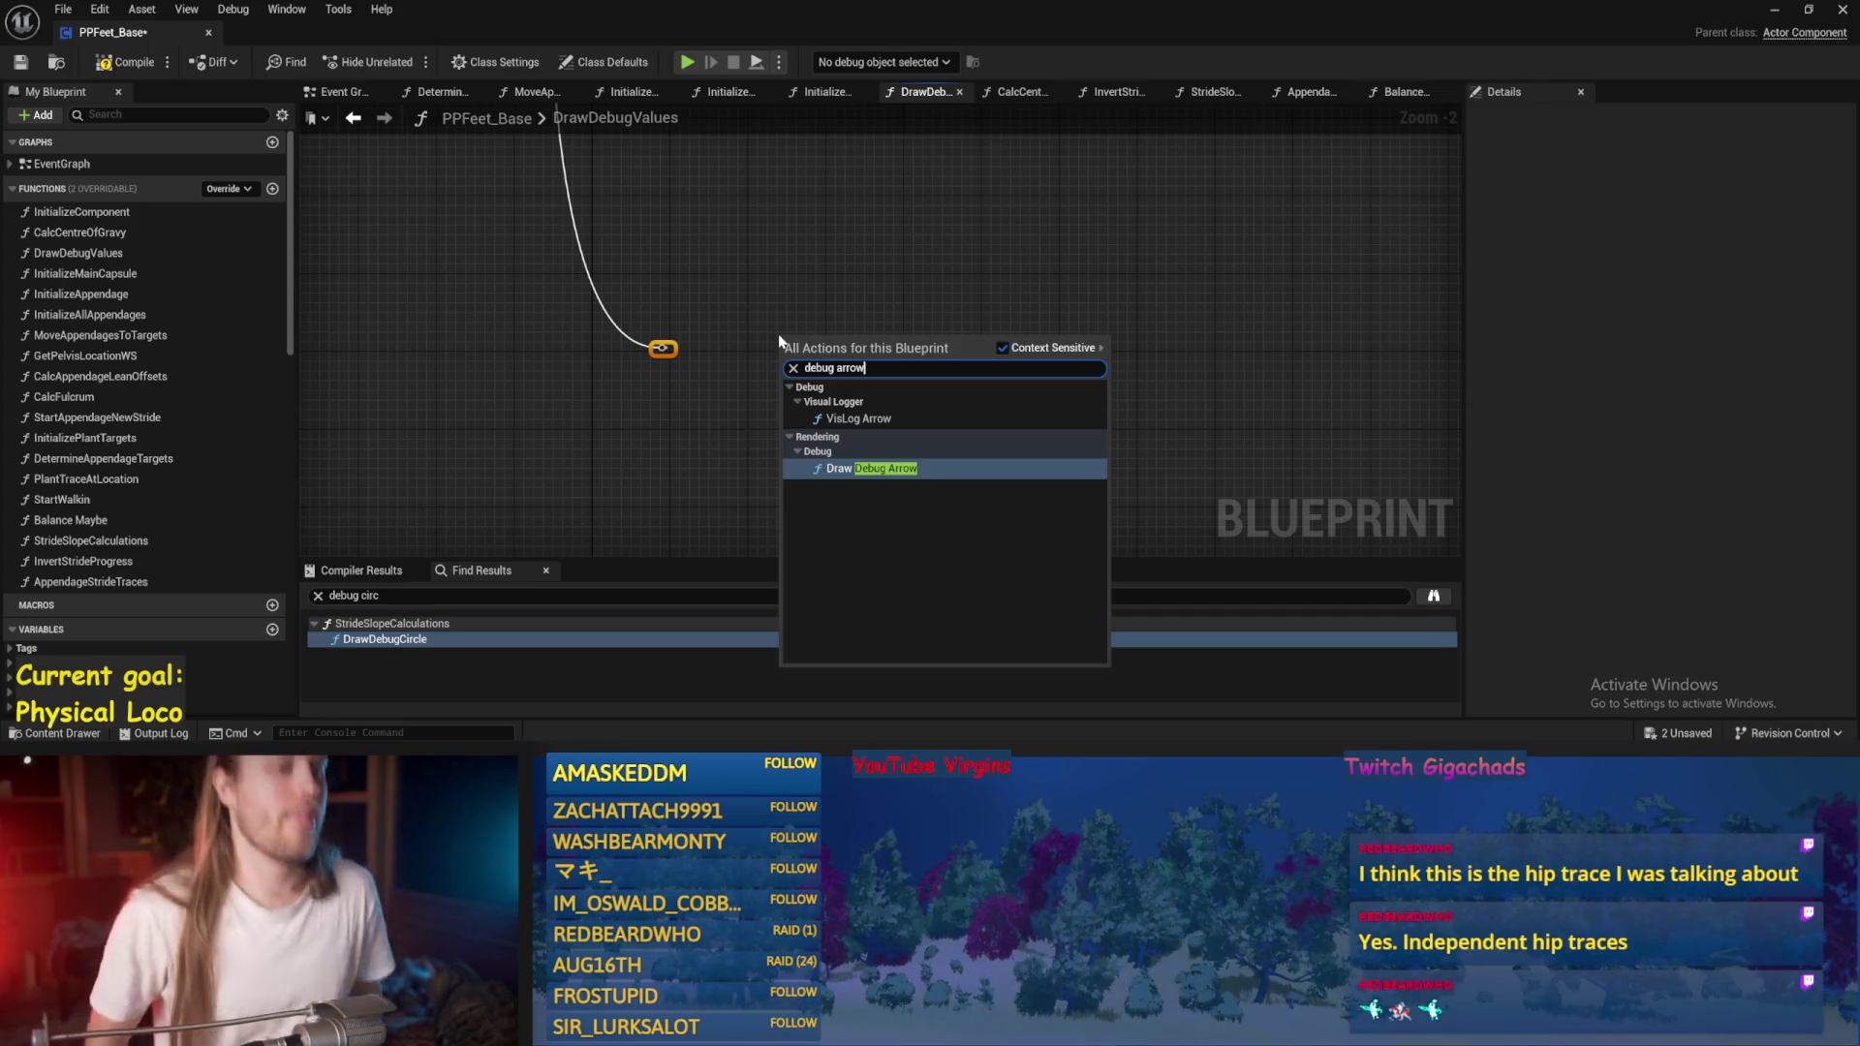
key("BackSpace")
key("BackSpace")
key("BackSpace")
type("circ")
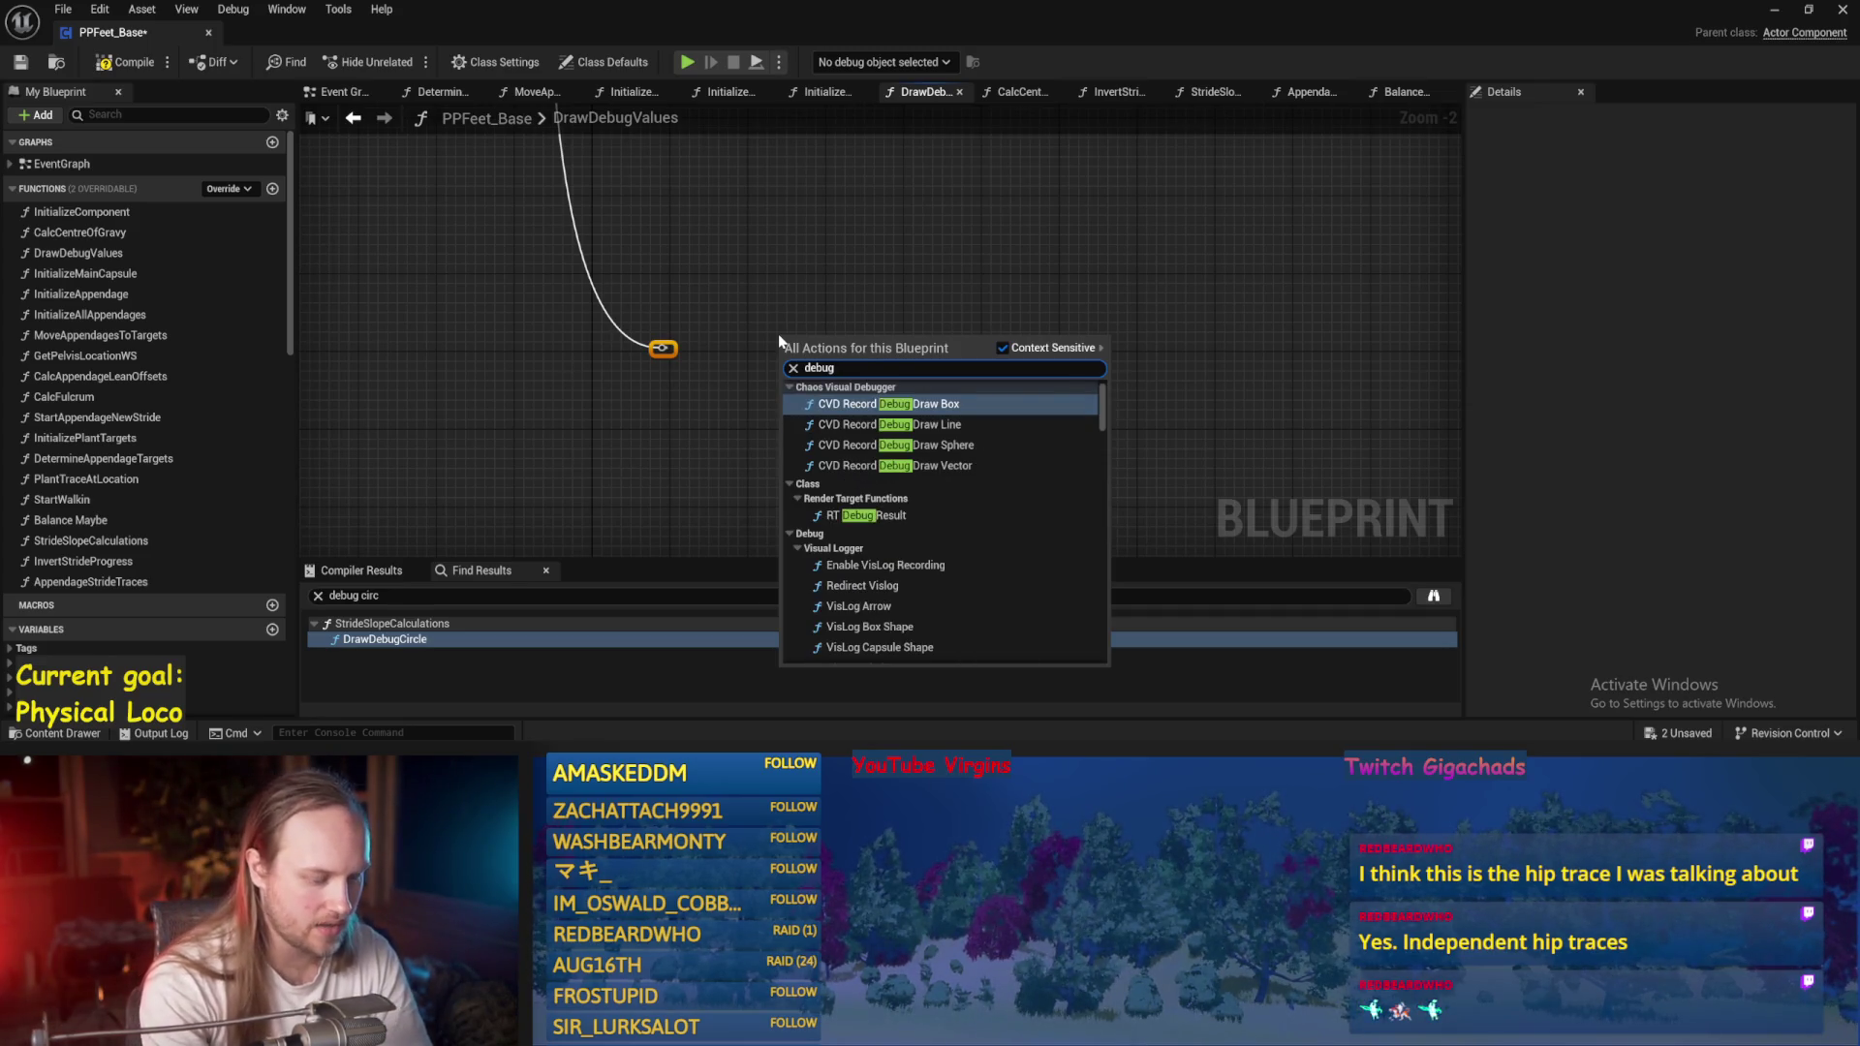
key("Return")
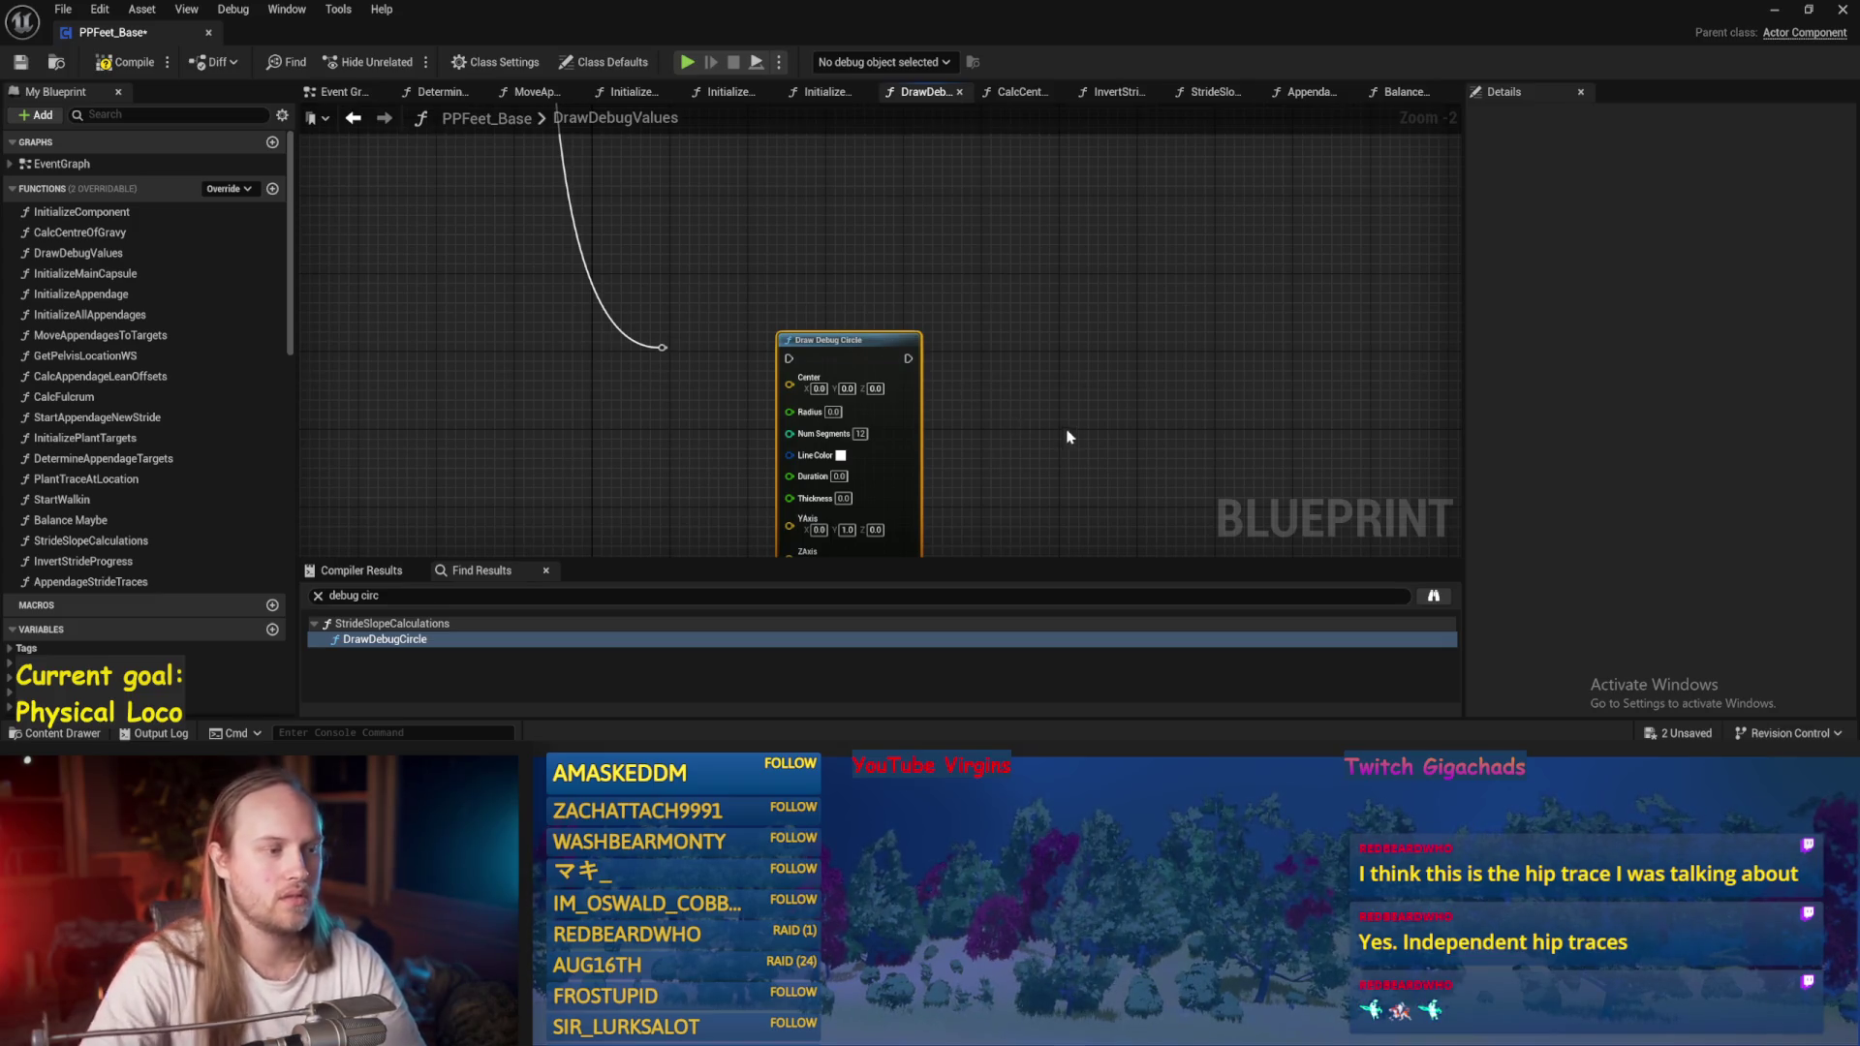
Position the Draw Debug Circle node beside the Sequence wire and save PPFeet_Base.
left_click_drag(1068, 437, 1056, 335)
left_click_drag(875, 442, 885, 374)
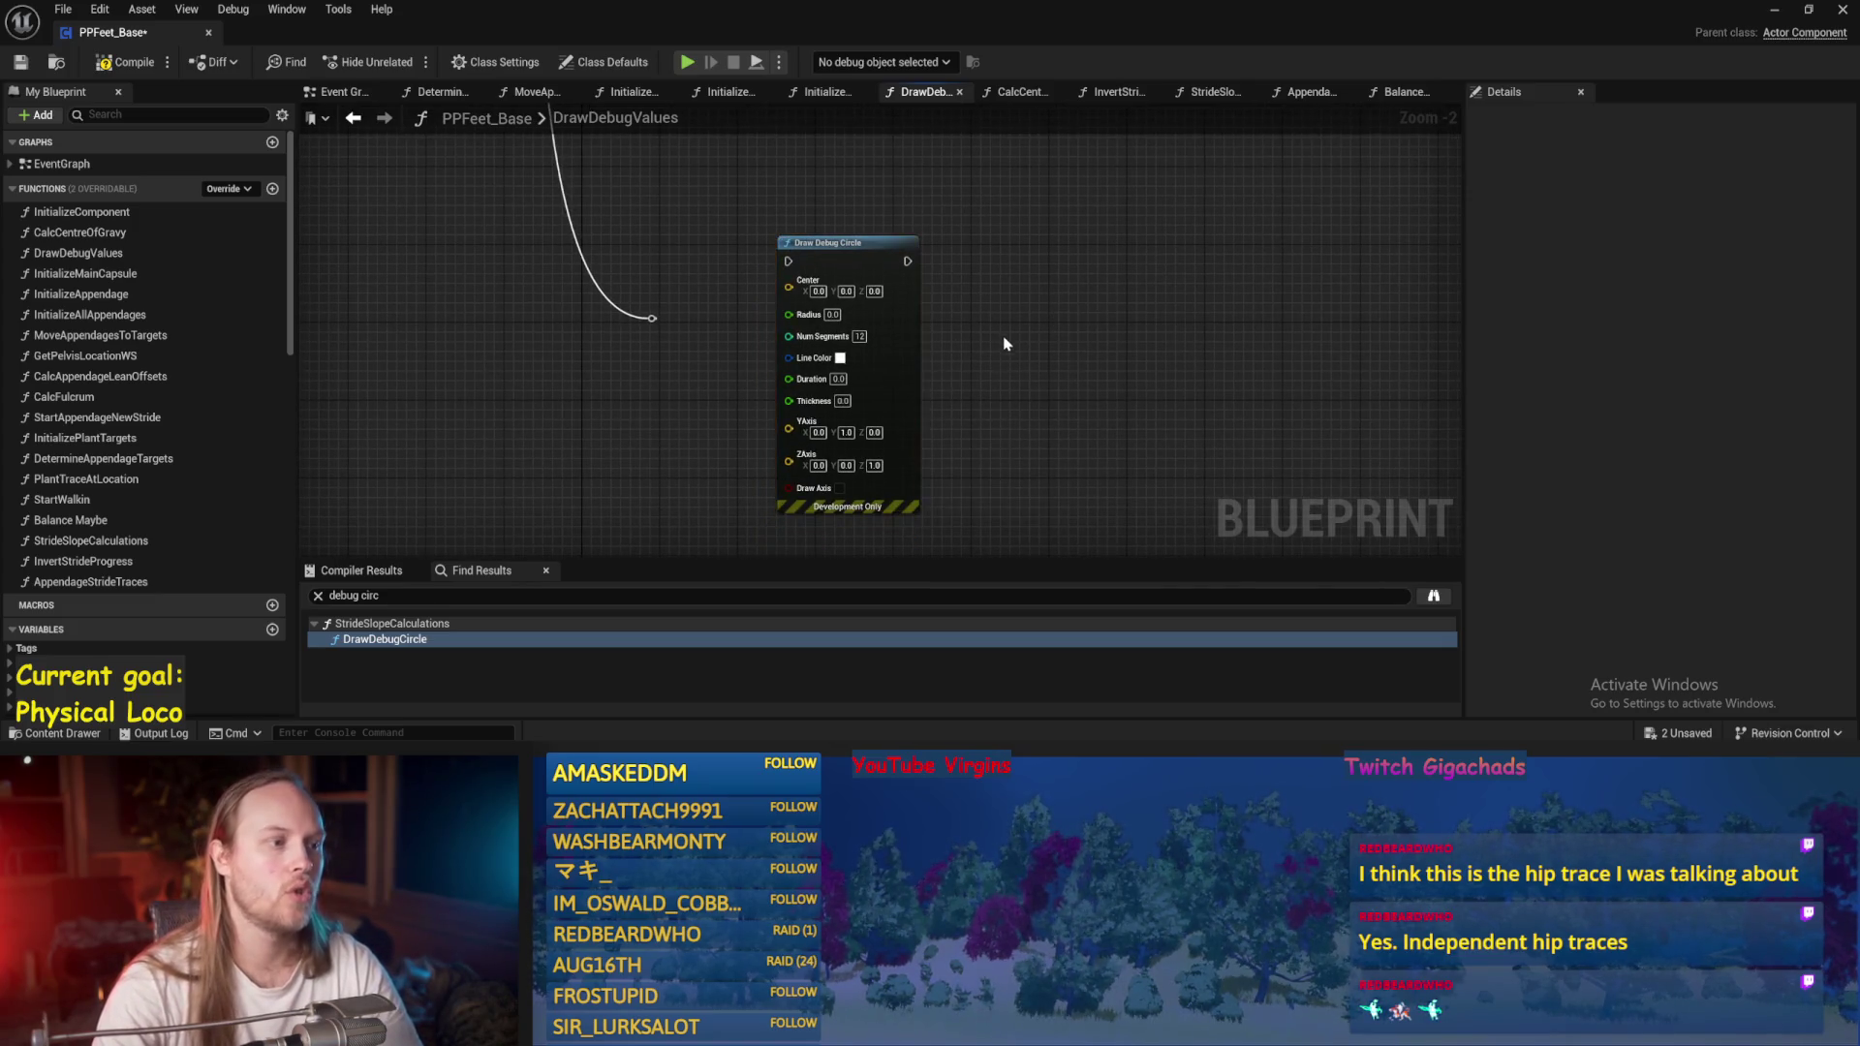
left_click_drag(1004, 344, 991, 398)
mouse_move(836, 291)
left_mouse_down()
mouse_move(953, 320)
mouse_move(850, 329)
left_mouse_up()
left_click_drag(729, 377, 756, 278)
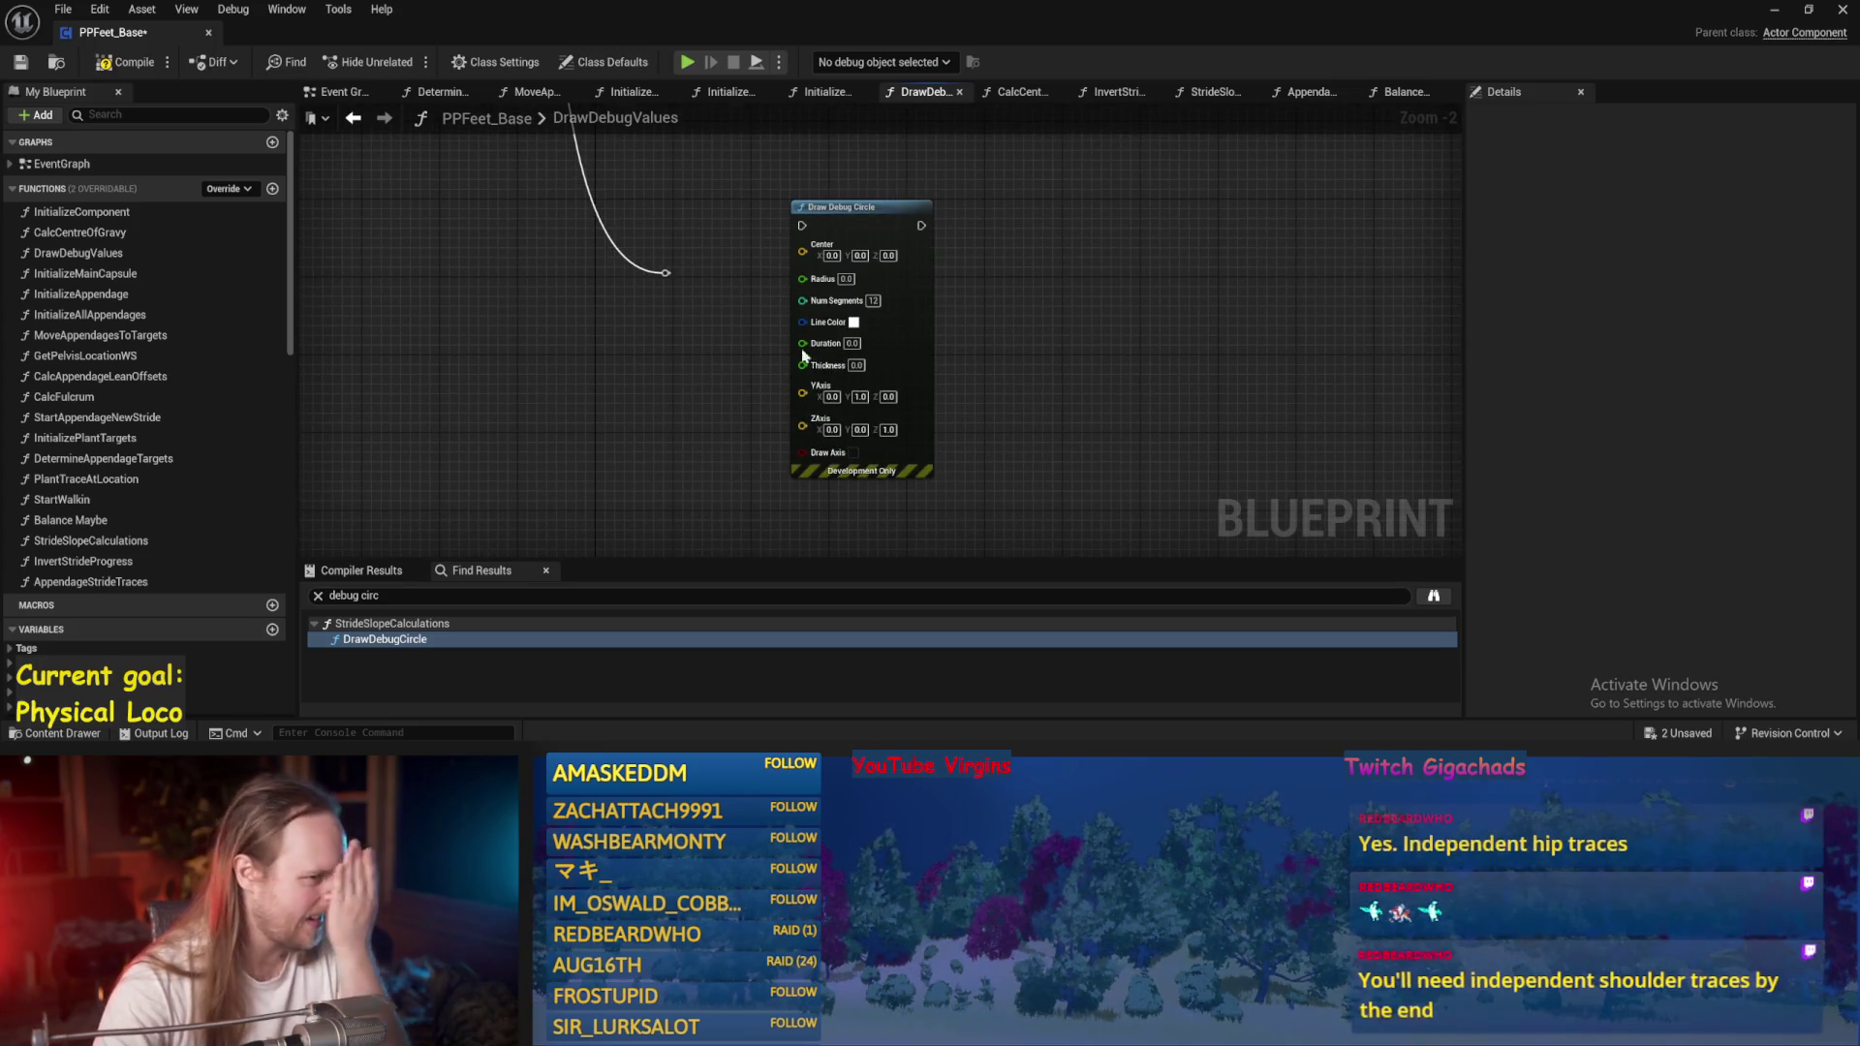
mouse_move(924, 364)
left_mouse_down()
mouse_move(1056, 340)
mouse_move(1037, 358)
left_mouse_up()
scroll(872, 291, "up", 1)
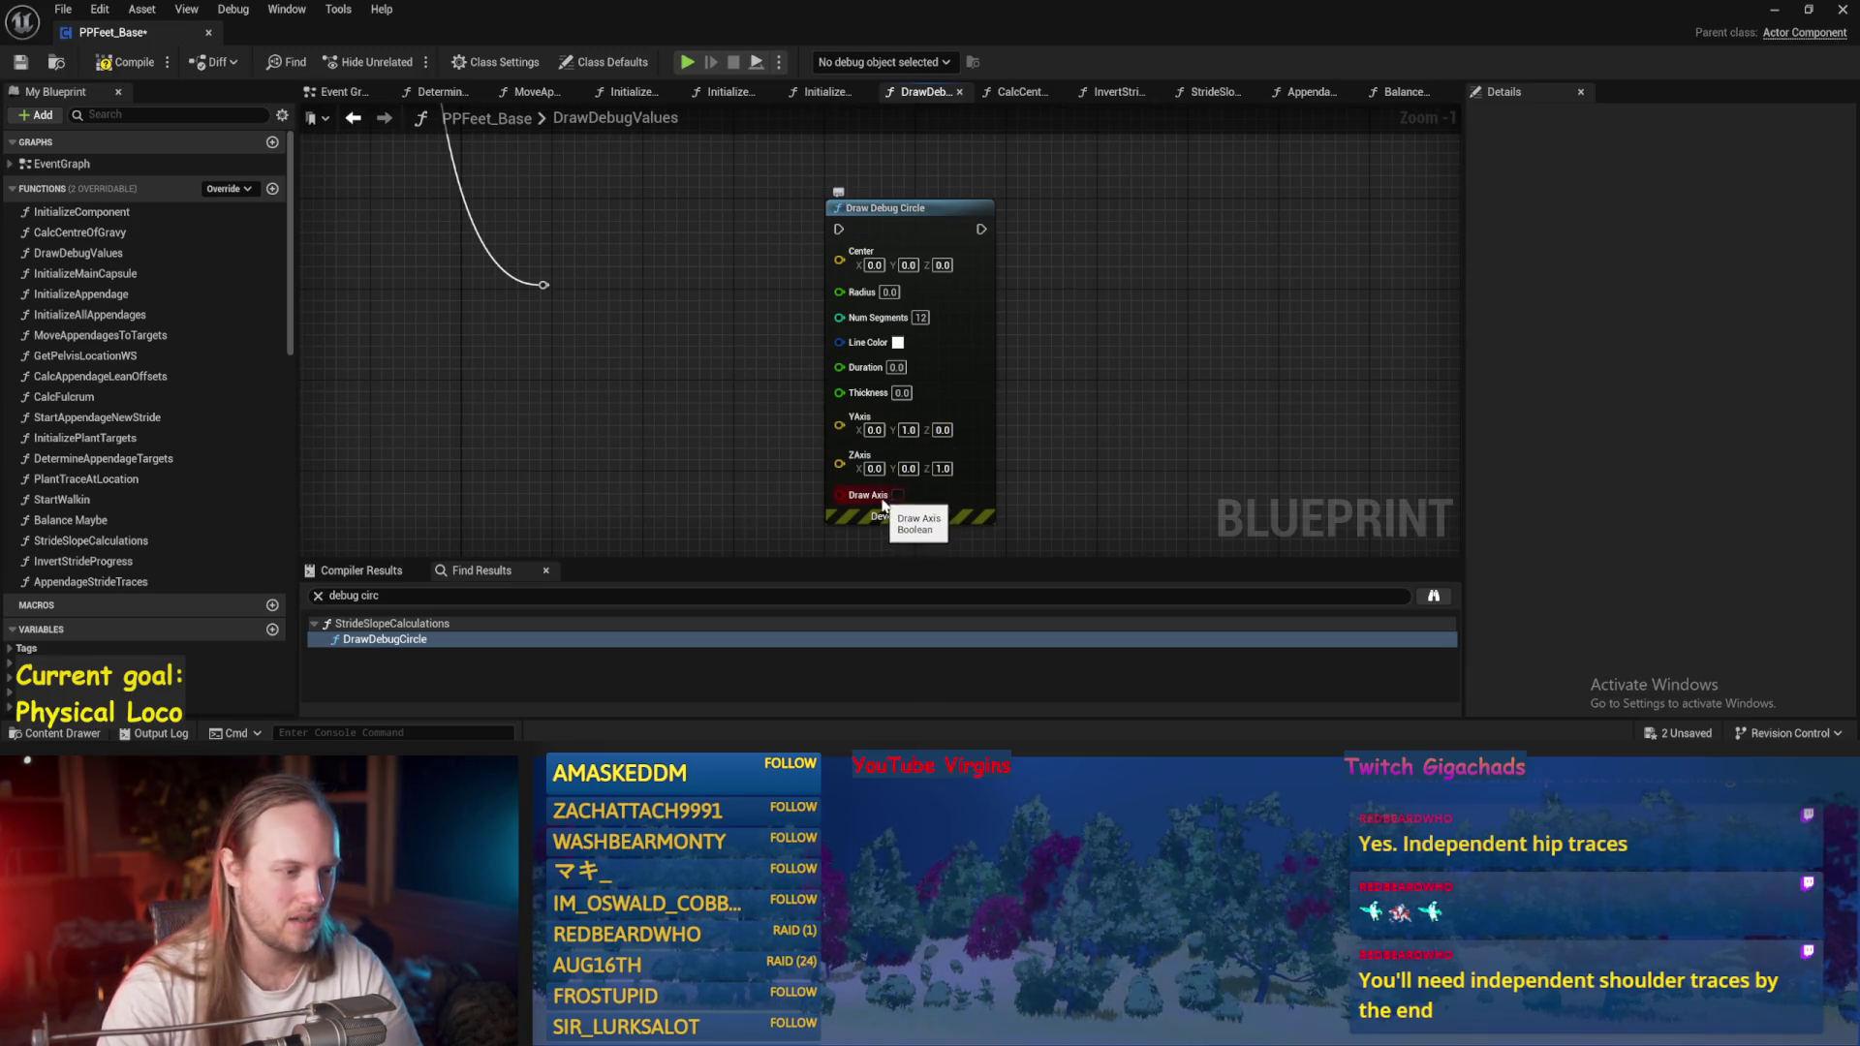
scroll(106, 496, "down", 5)
left_click_drag(770, 381, 701, 396)
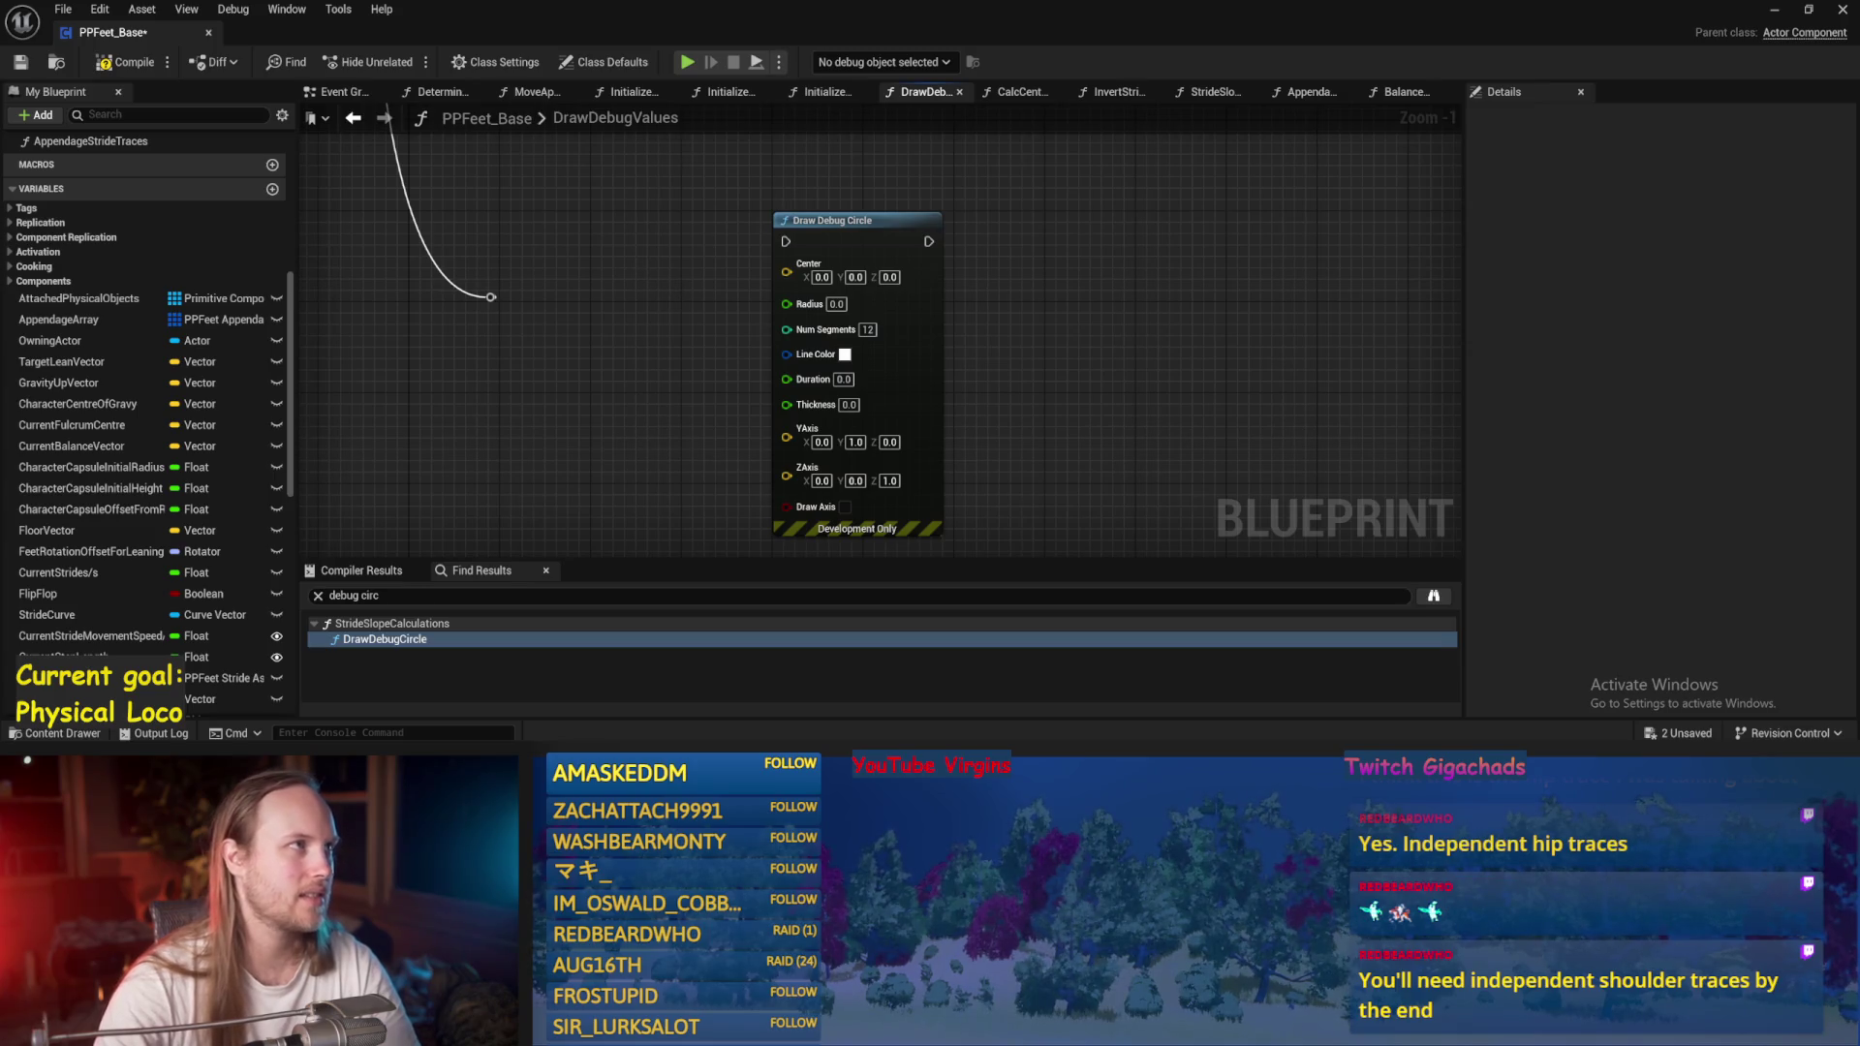
left_click_drag(1132, 249, 1133, 267)
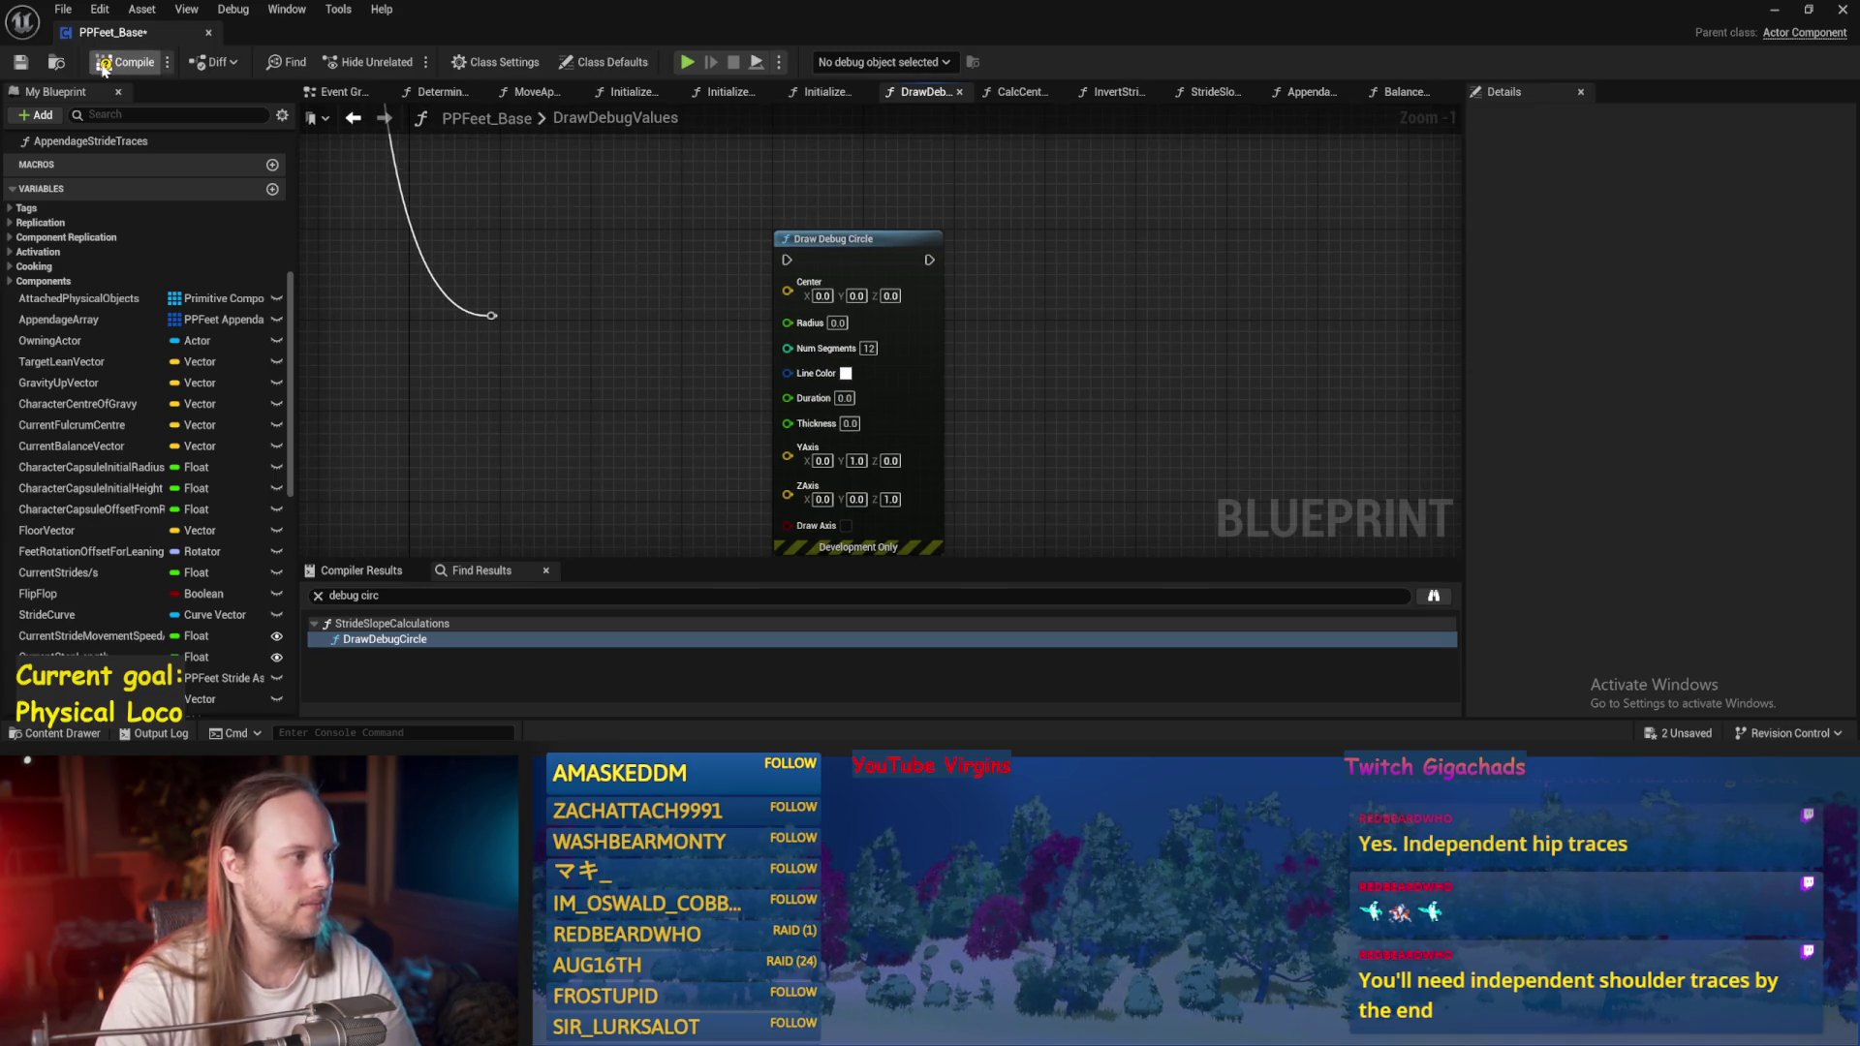
left_click(15, 63)
Pan the graph, then minimize the Blueprint editor to return to the test level viewport.
left_click_drag(594, 374, 624, 331)
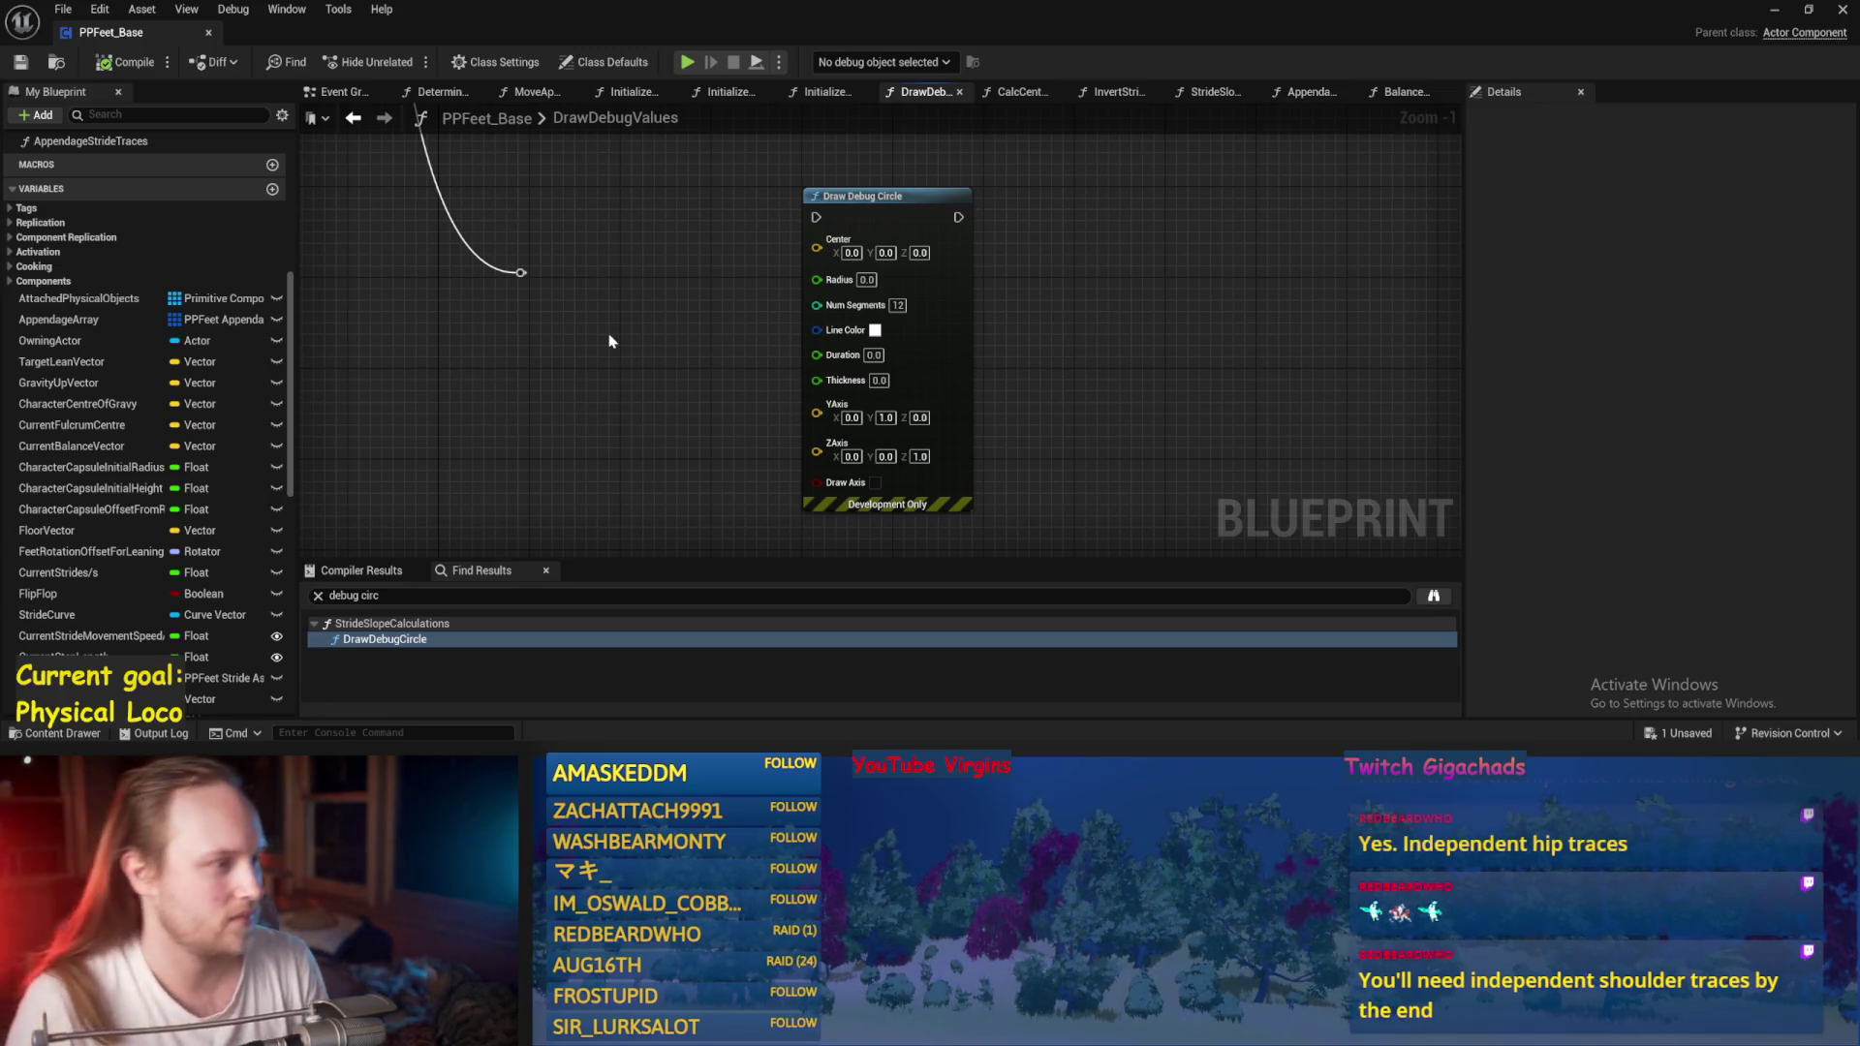
left_click(1777, 13)
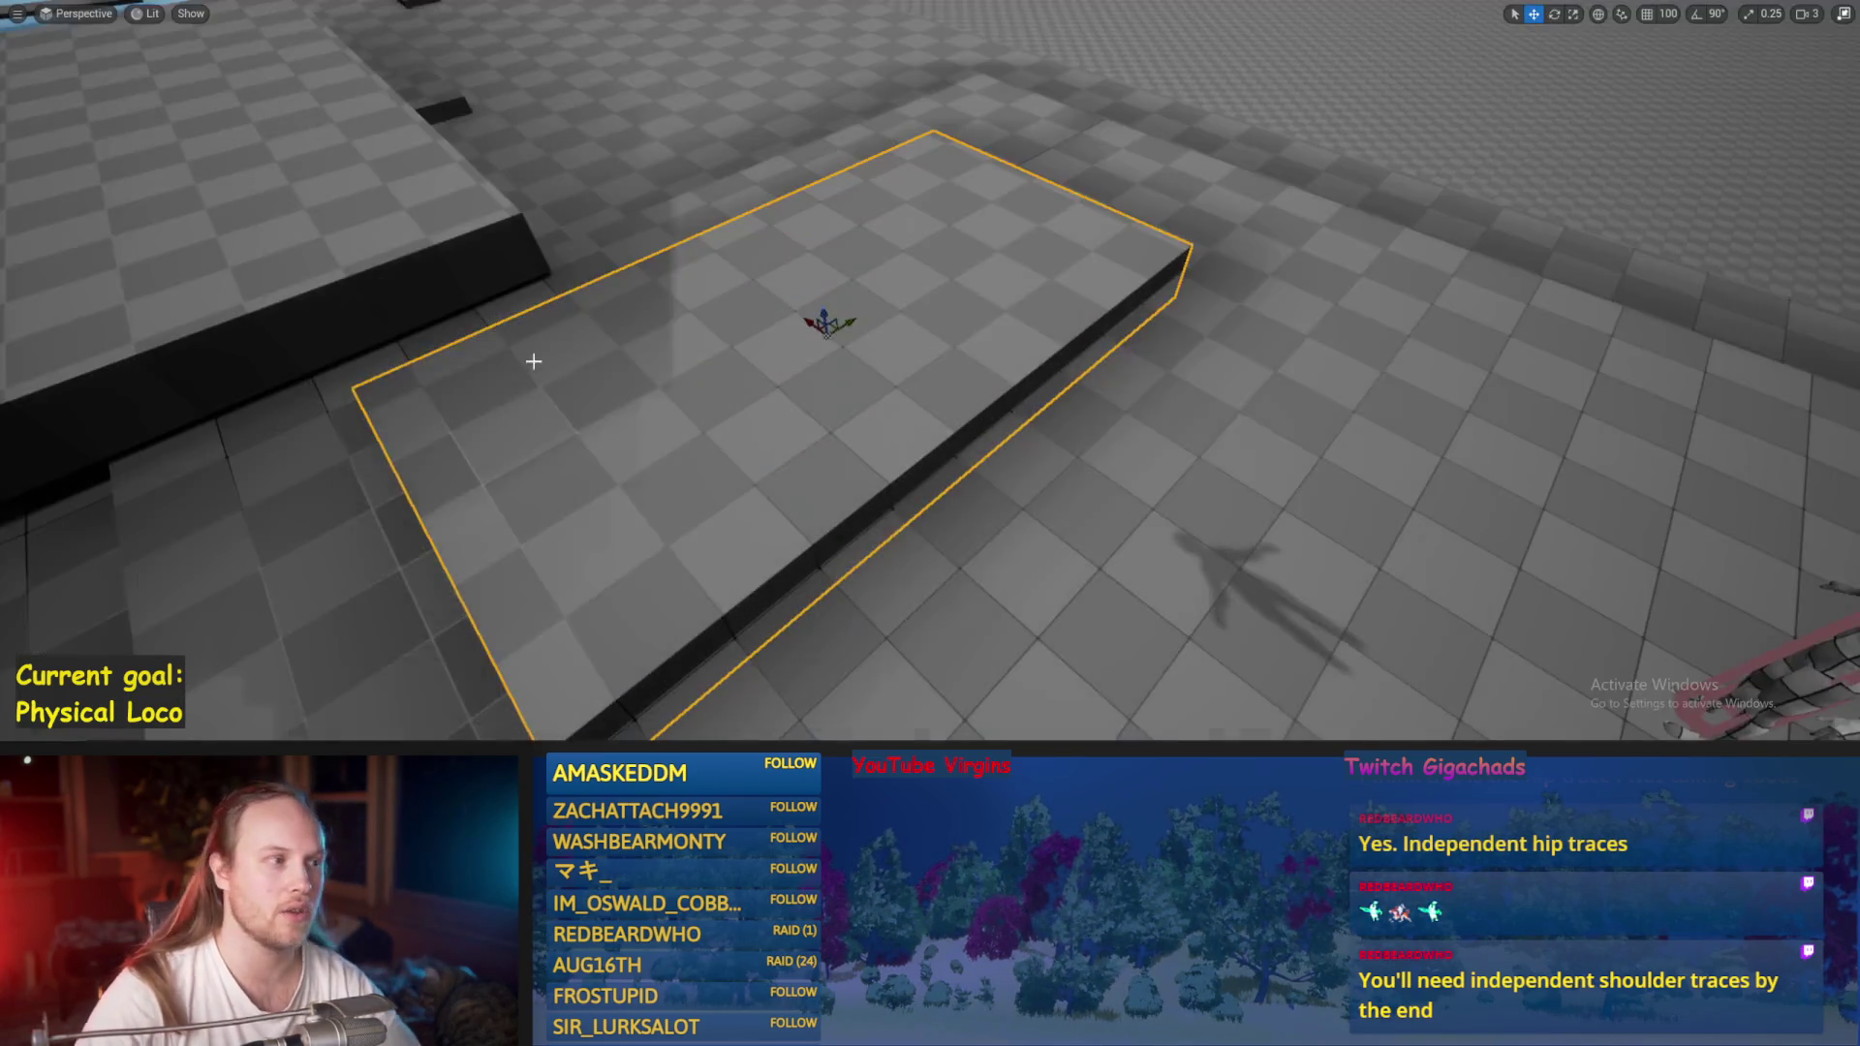
Play-test the level, walking the character toward the wall with W and D, then stop.
key("Left")
key("Down")
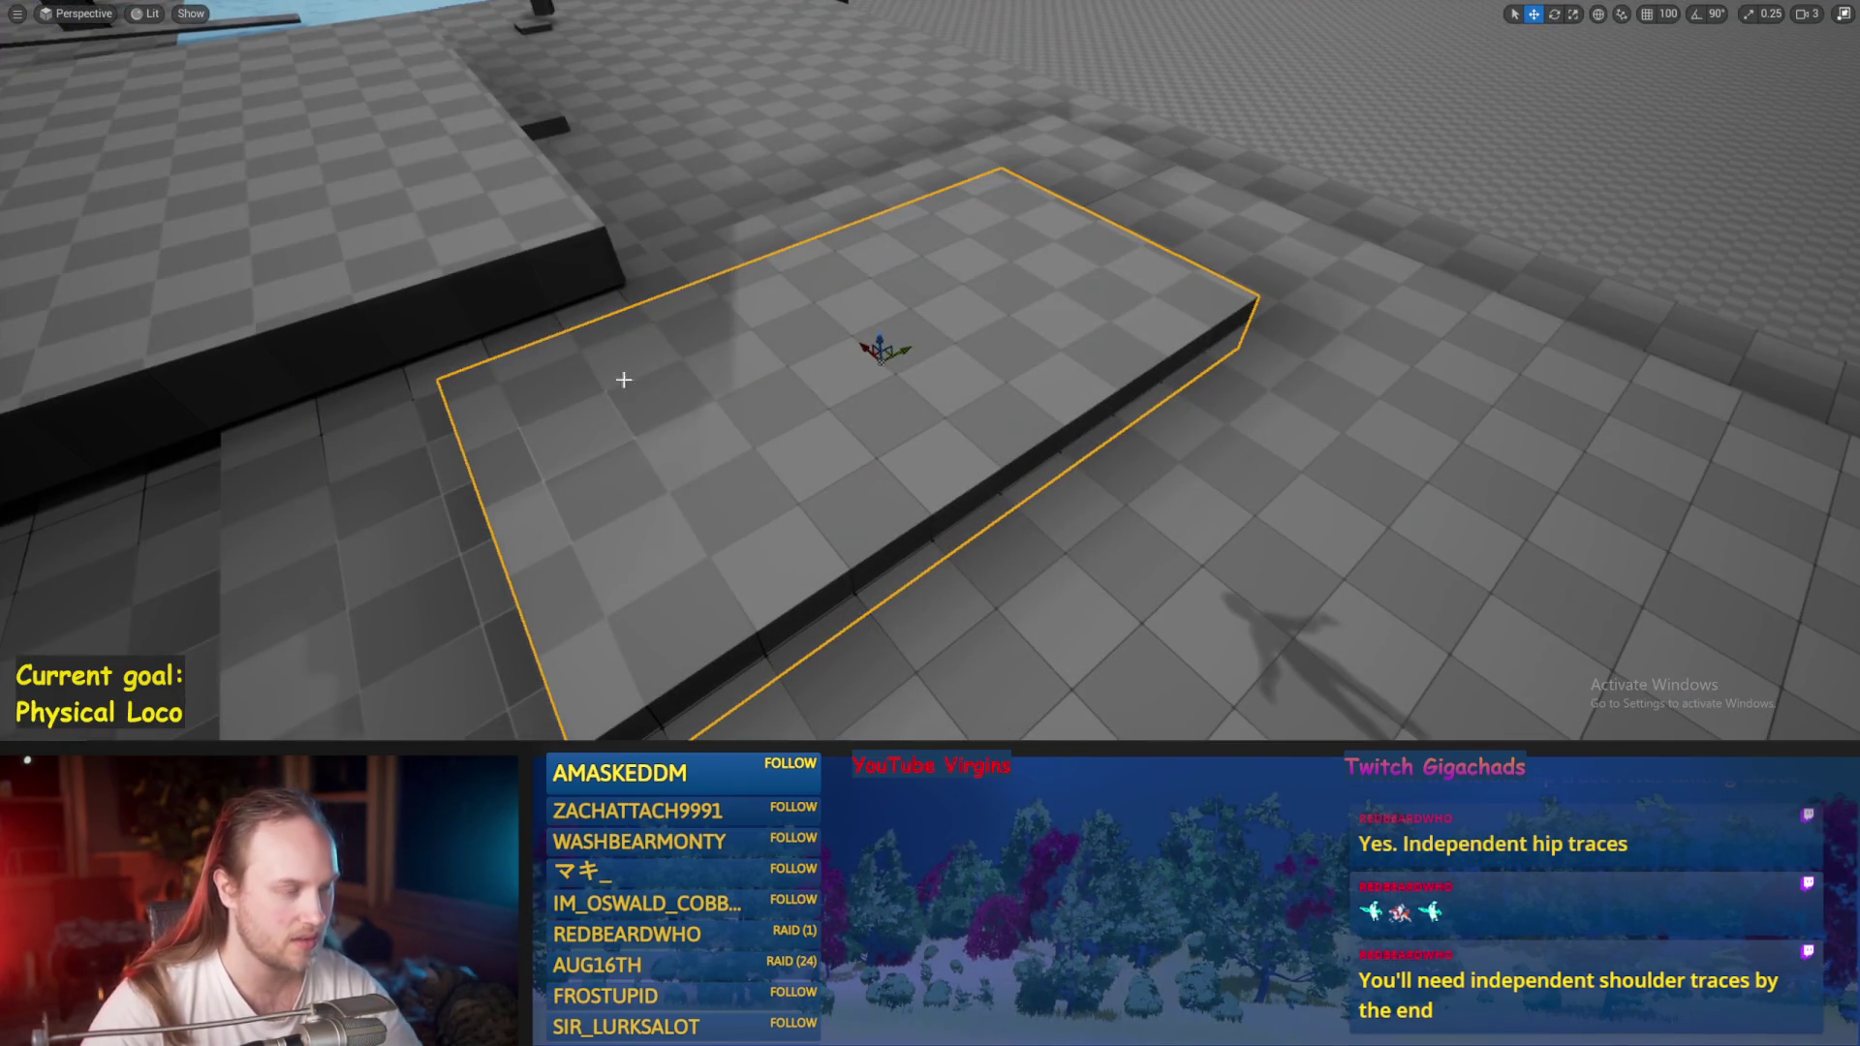
key("alt+p")
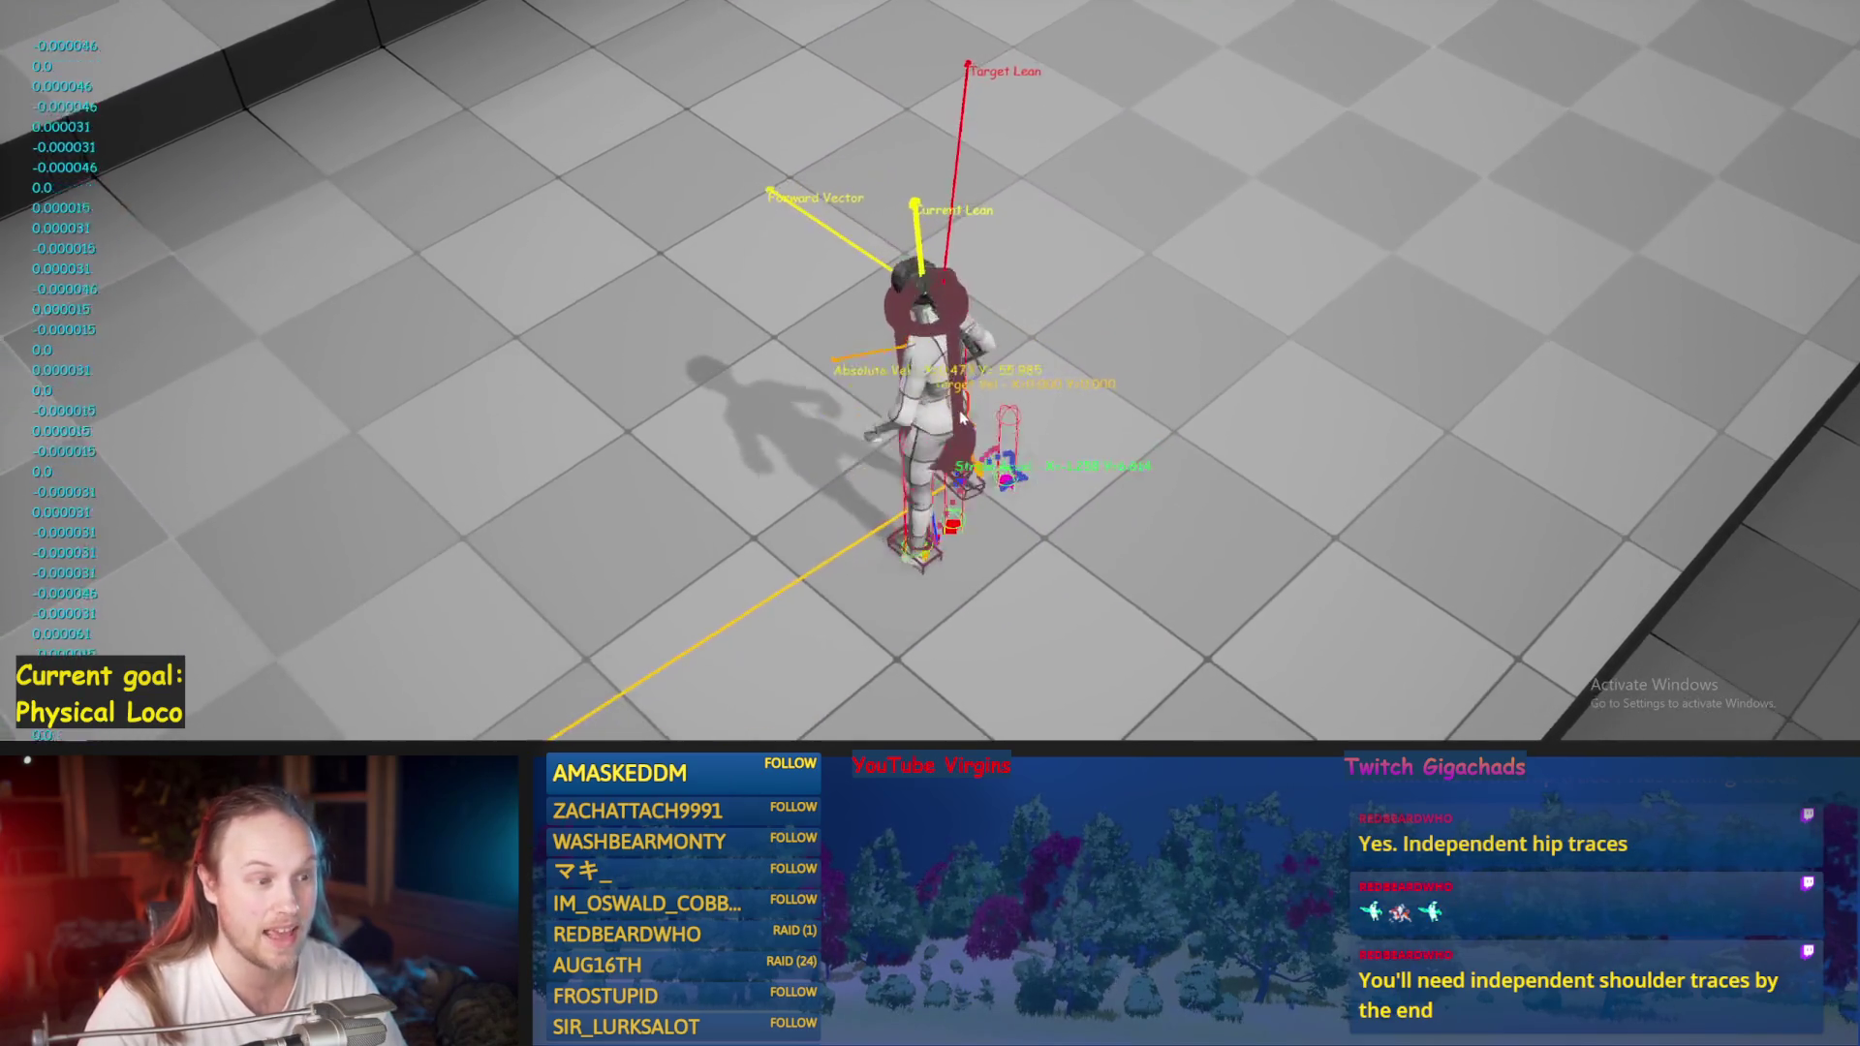
key("w")
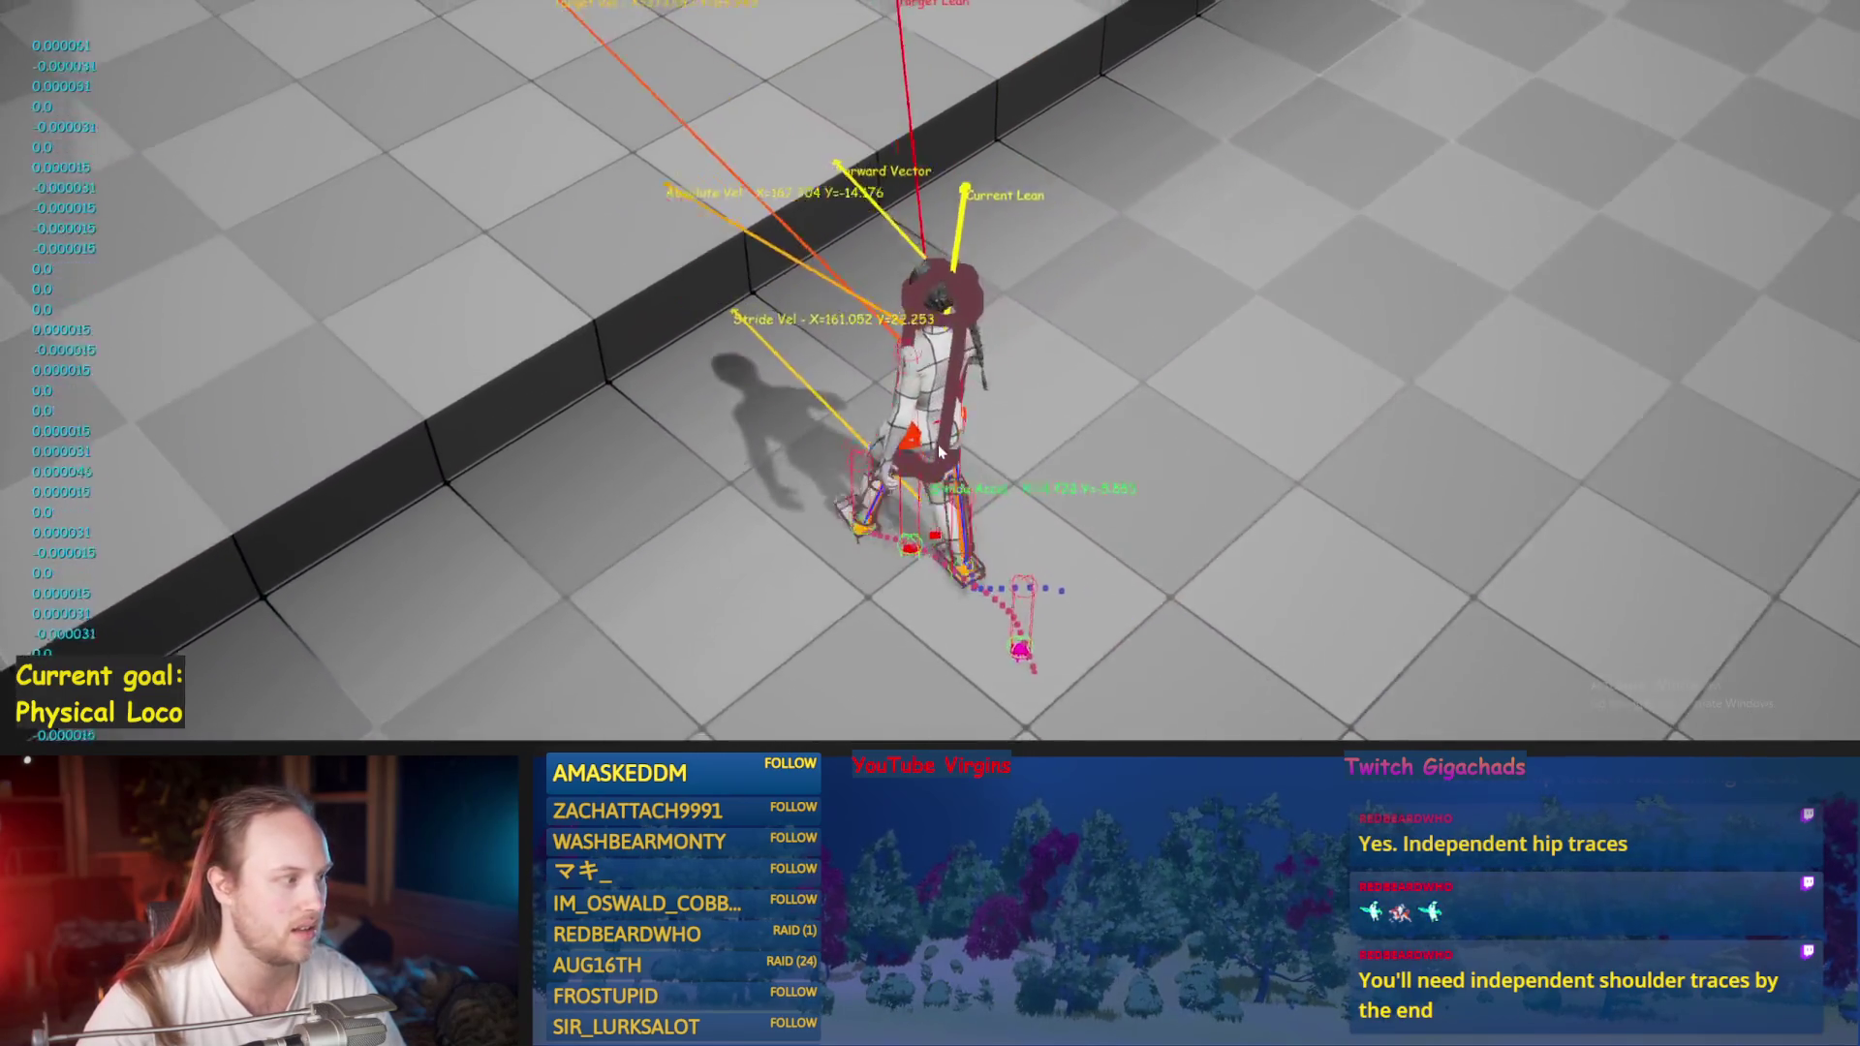
key("d")
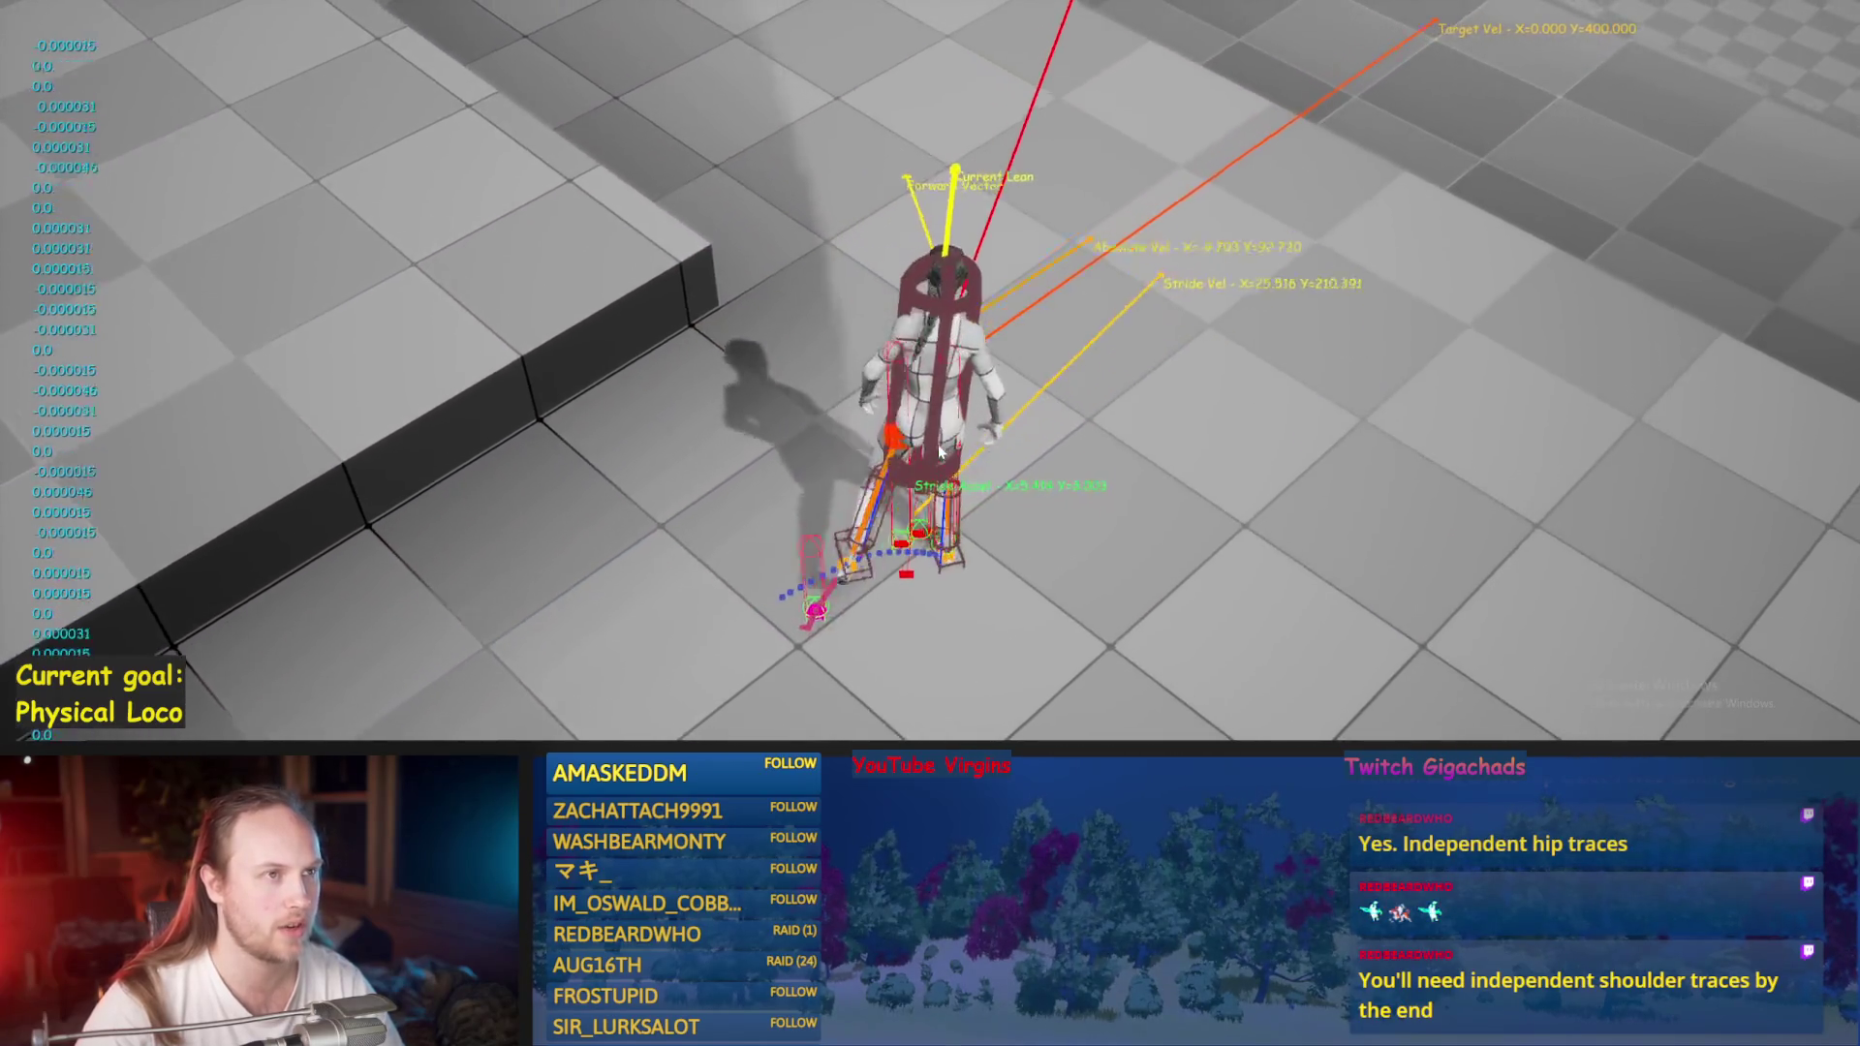
key("w")
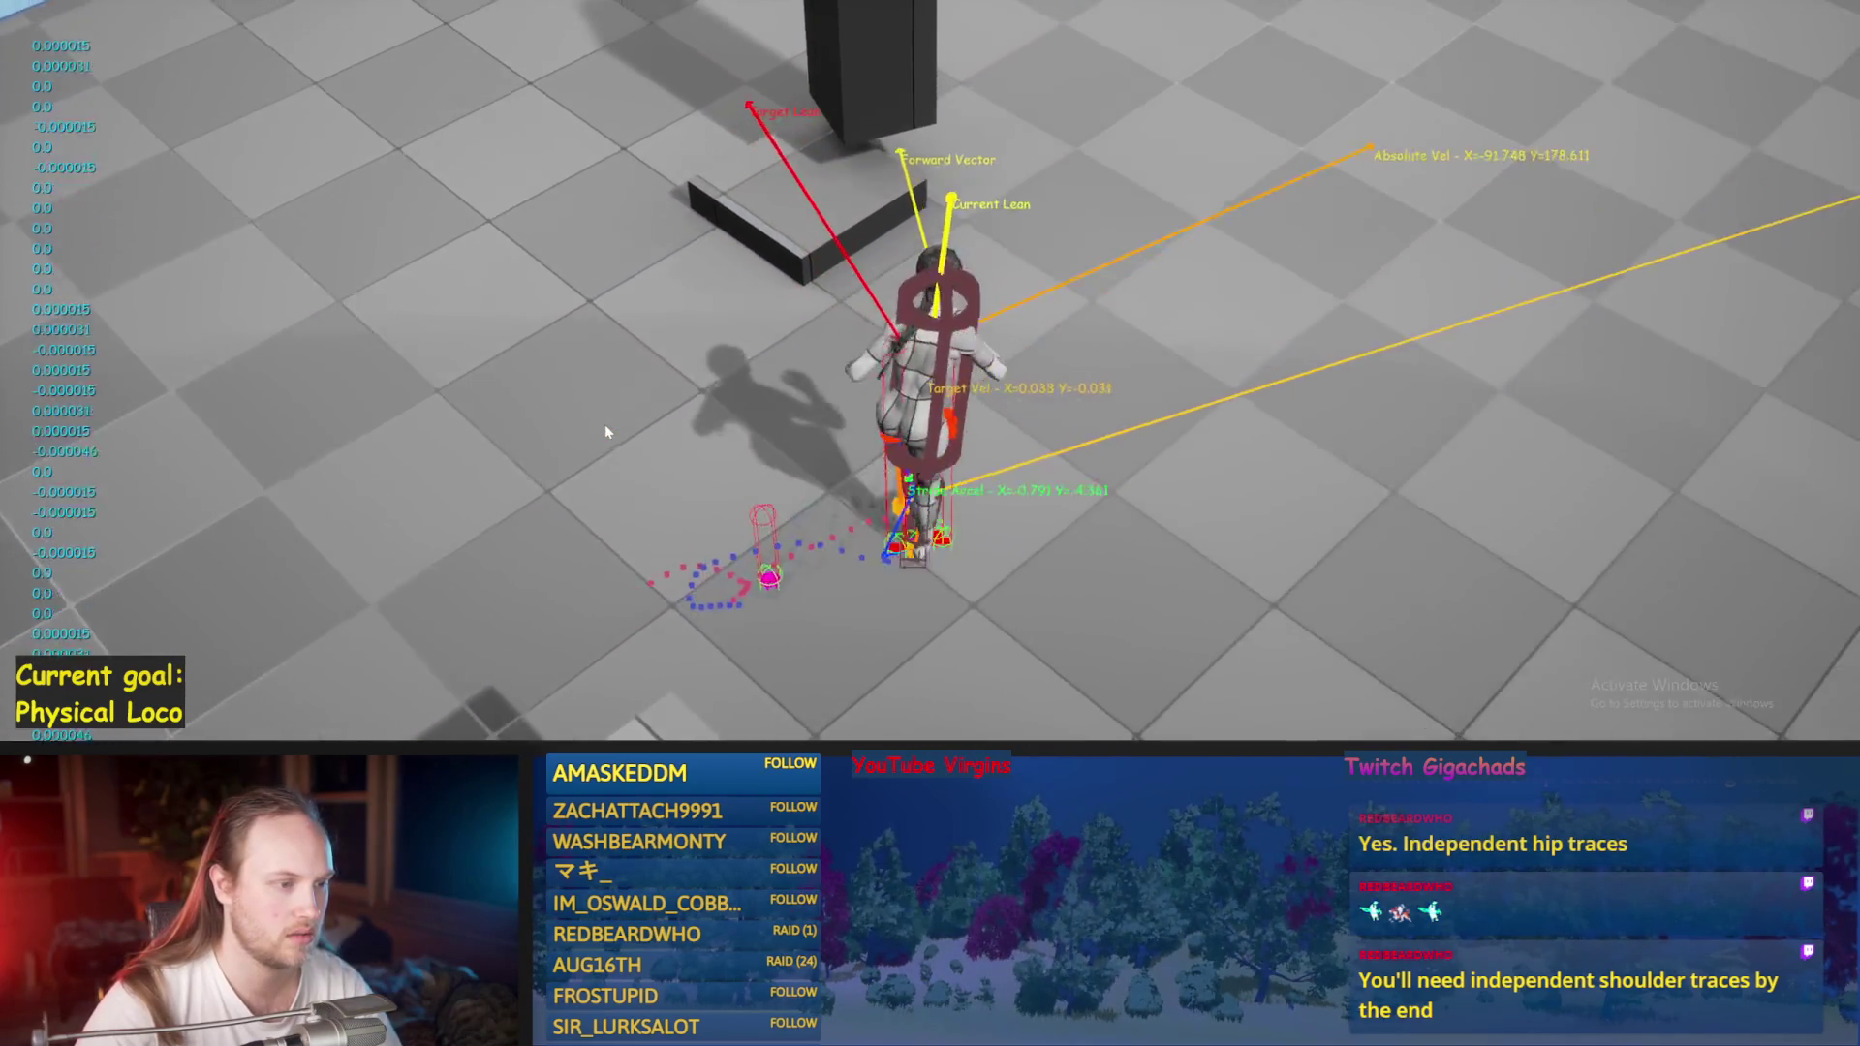
key("Escape")
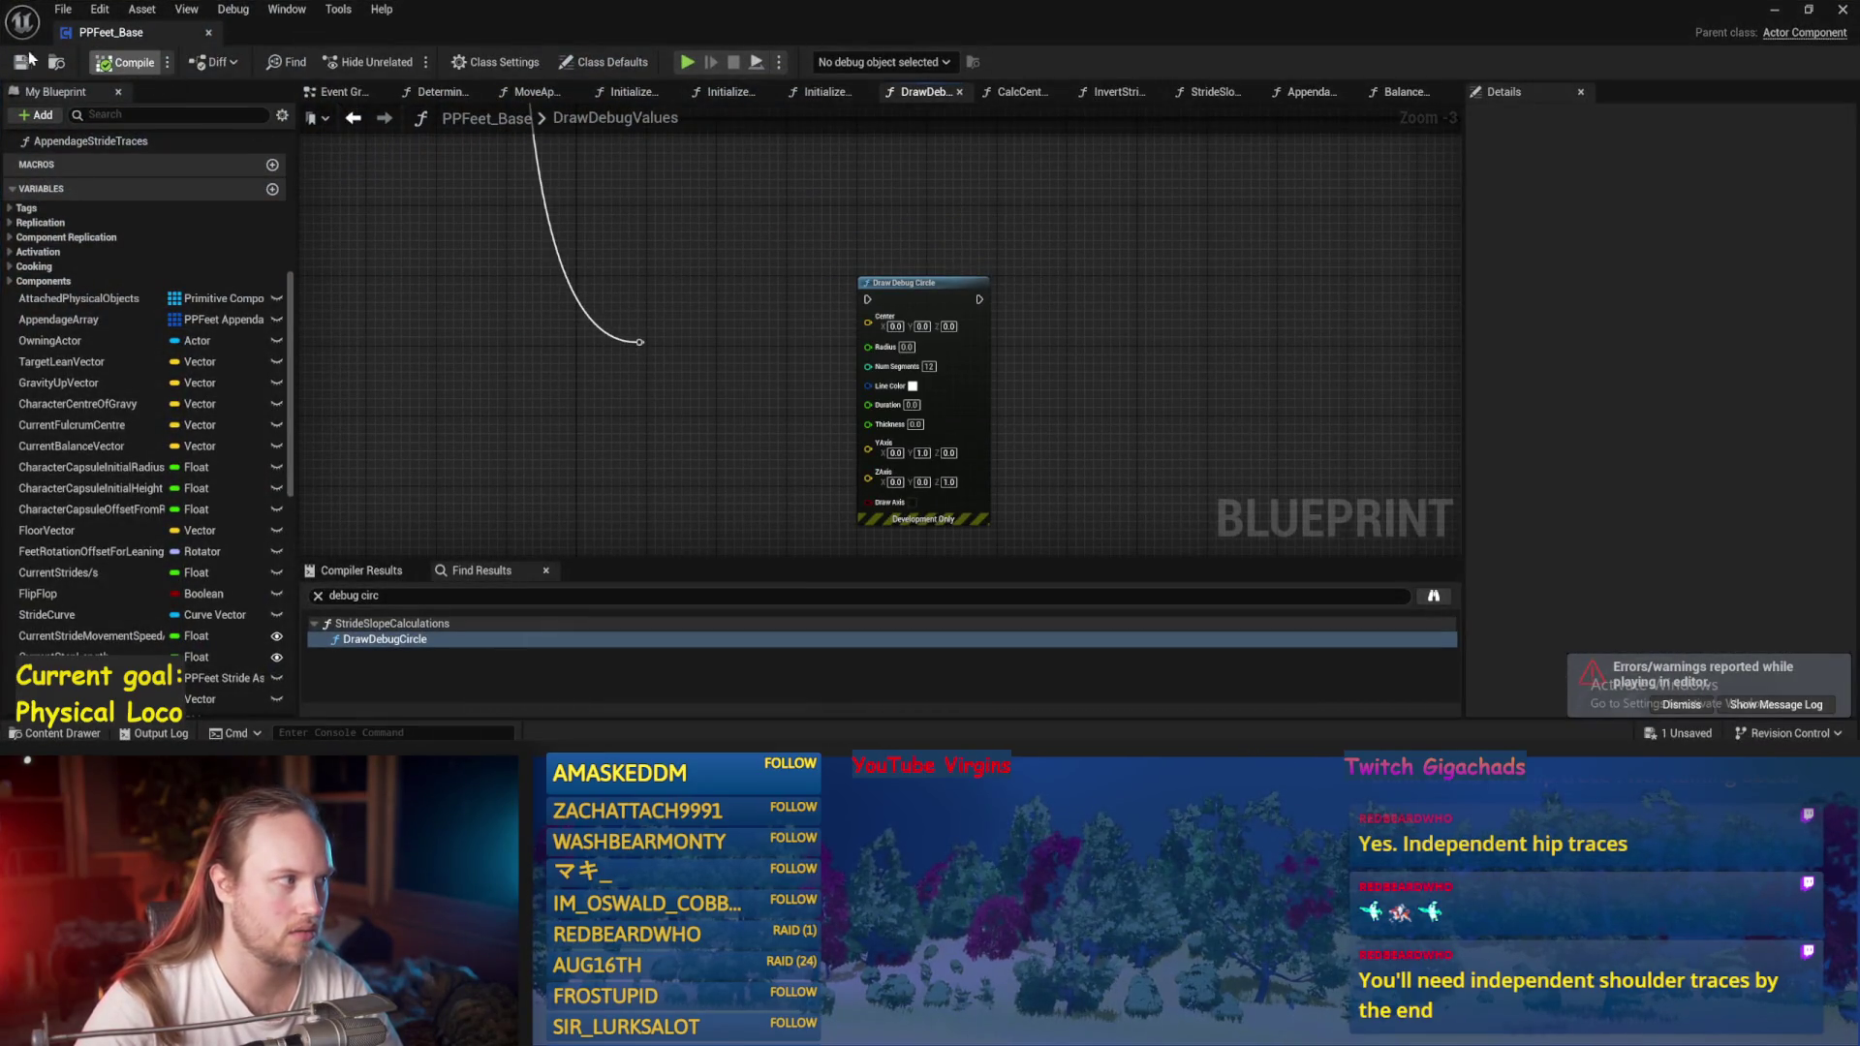
Delete the Draw Debug Circle node from DrawDebugValues and recompile PPFeet_Base.
scroll(676, 296, "down", 1)
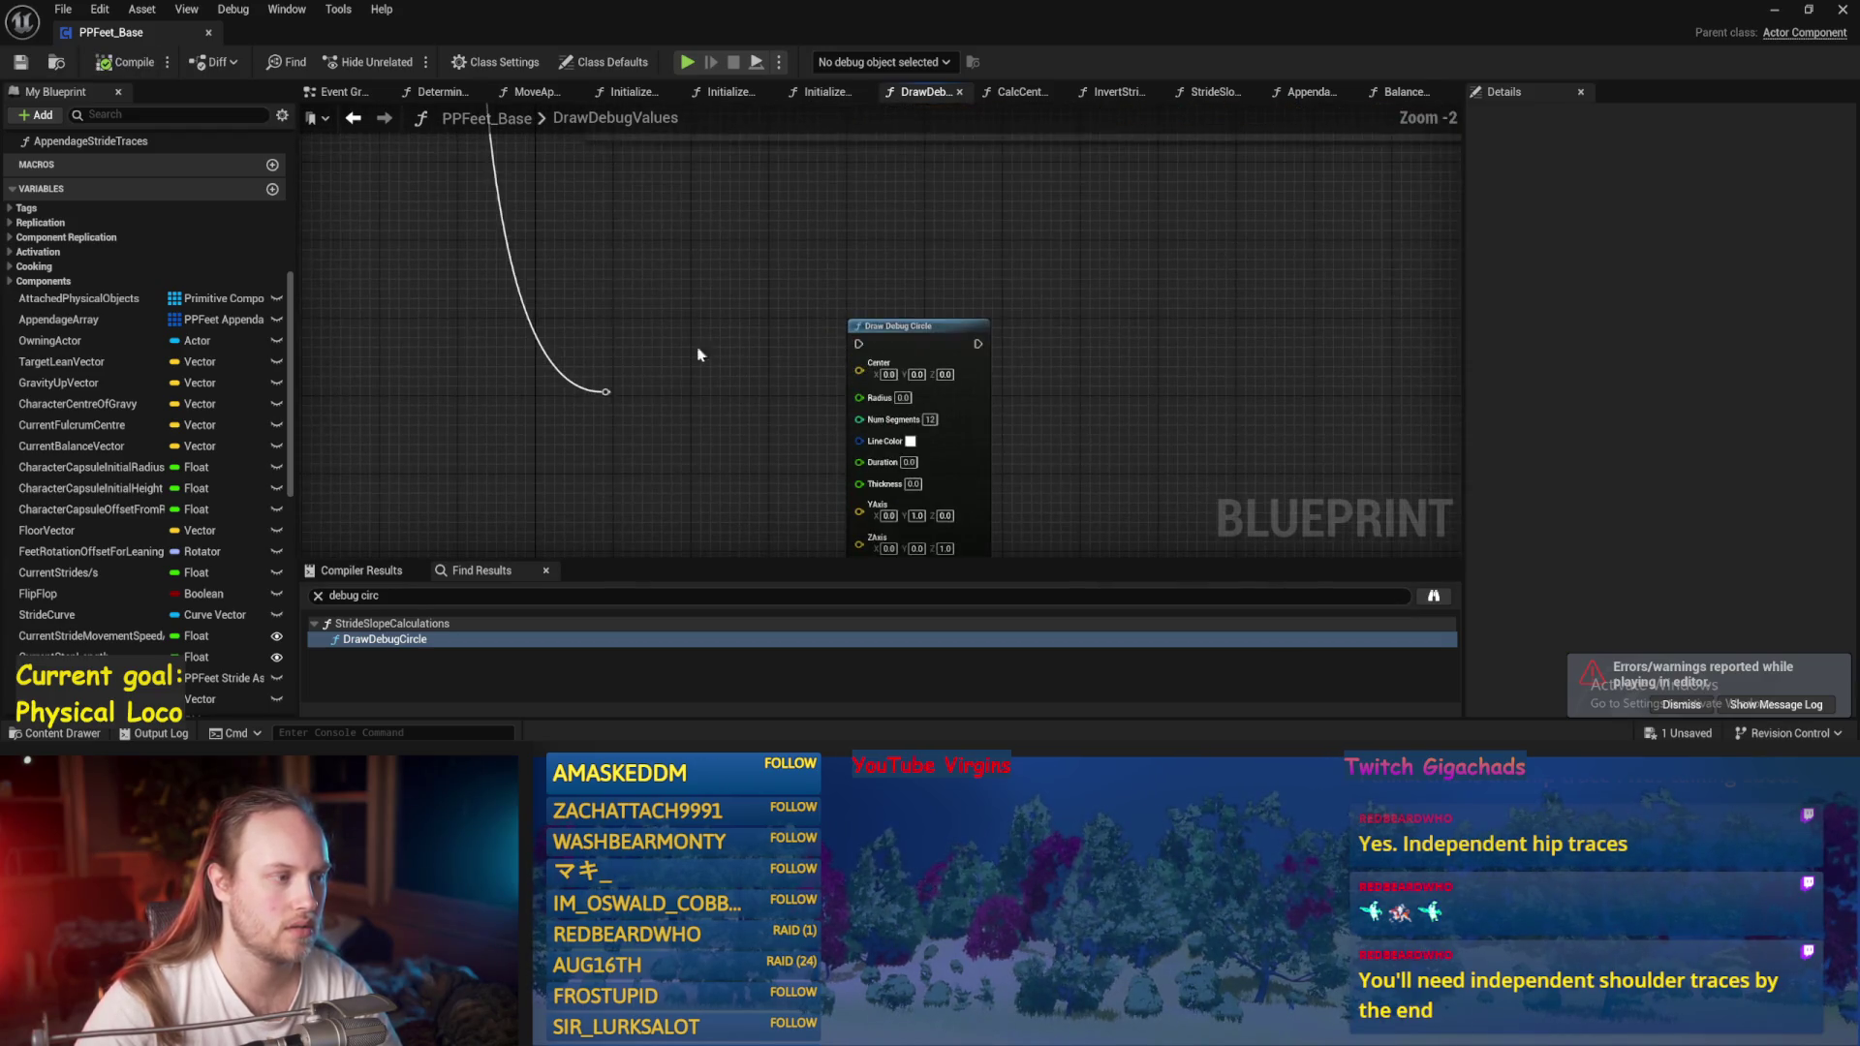
scroll(717, 369, "down", 2)
scroll(925, 389, "up", 3)
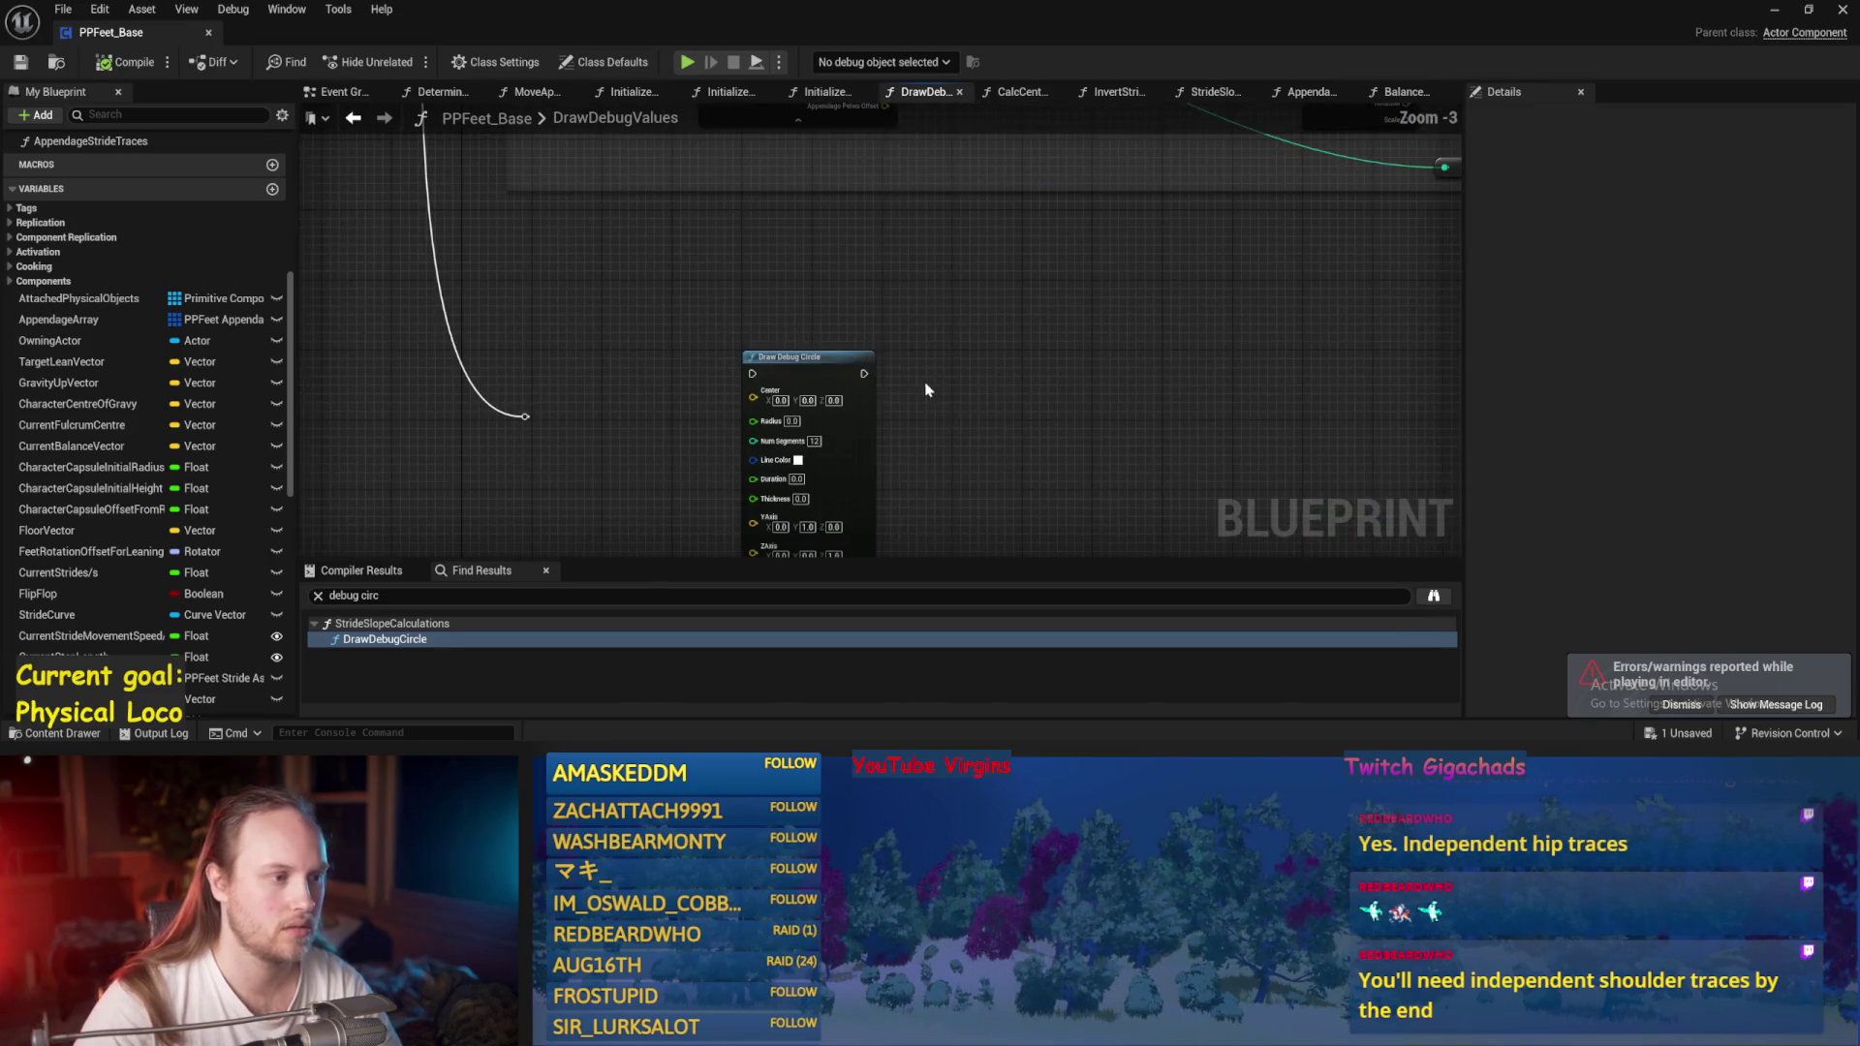
left_click(949, 315)
scroll(823, 241, "up", 1)
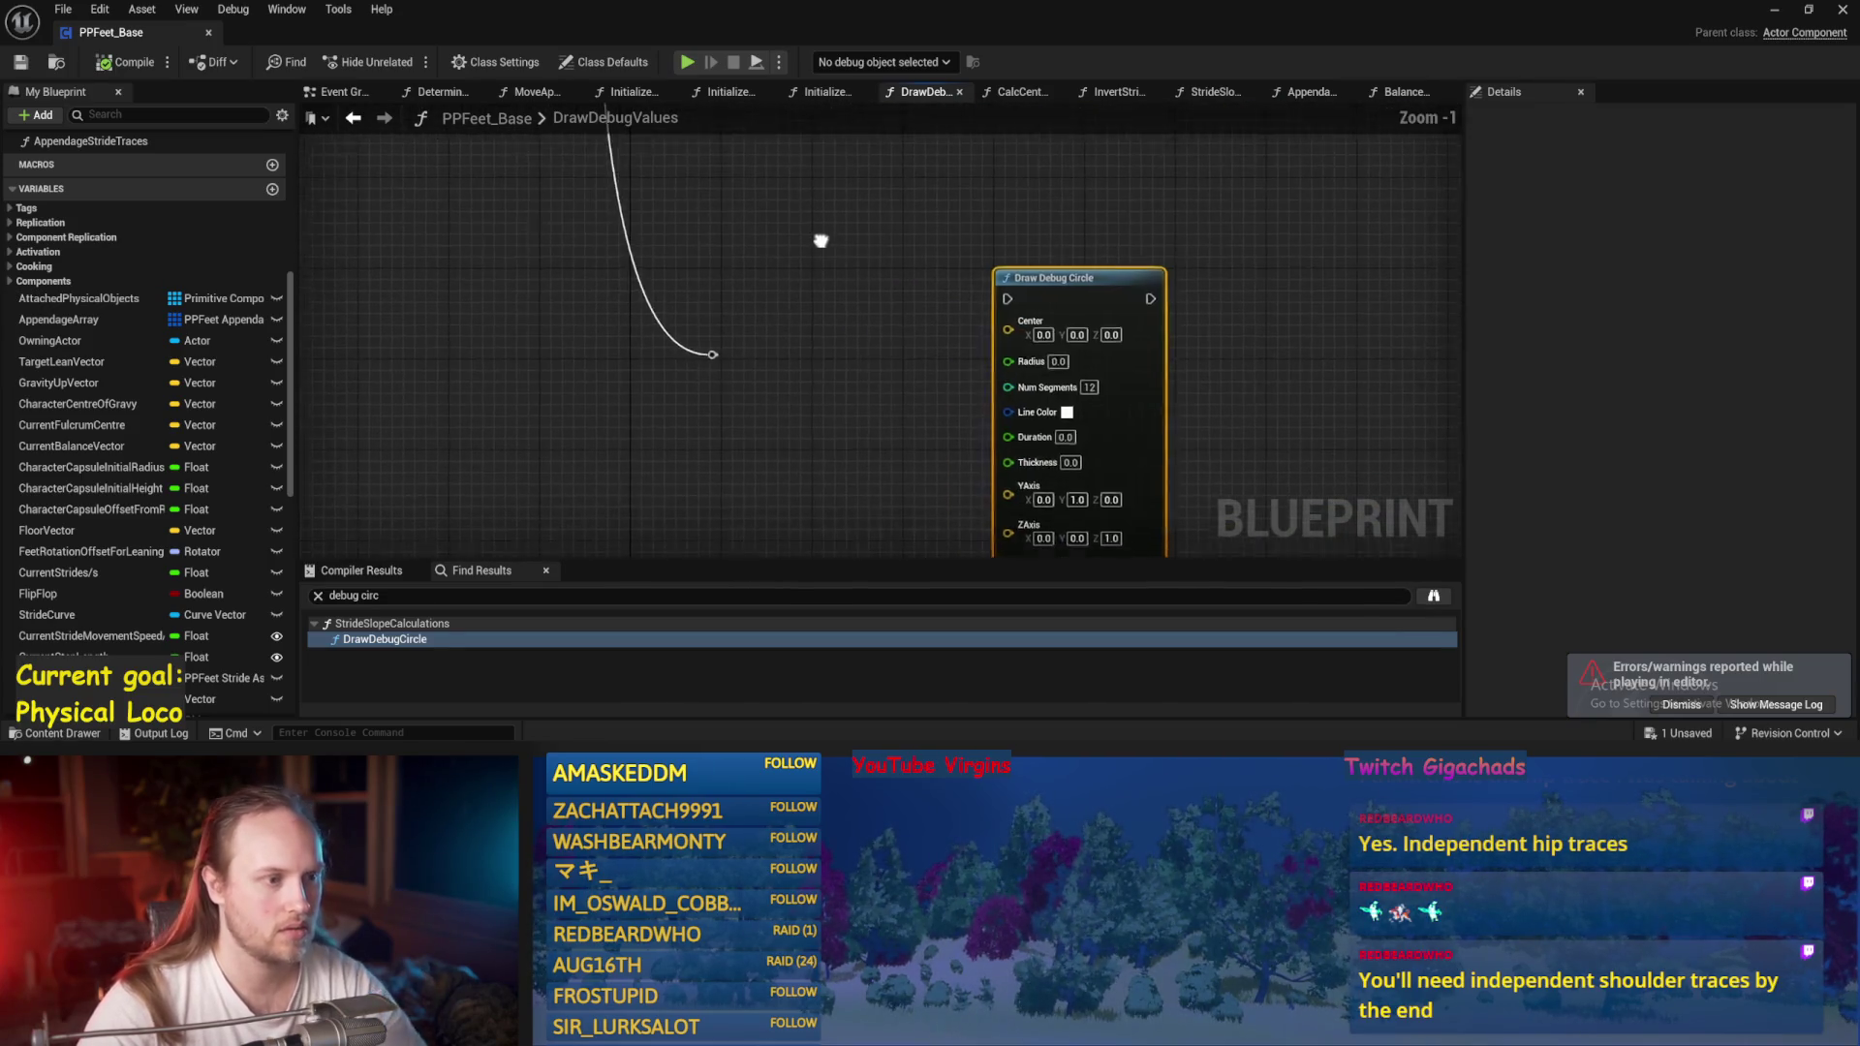
key("Delete")
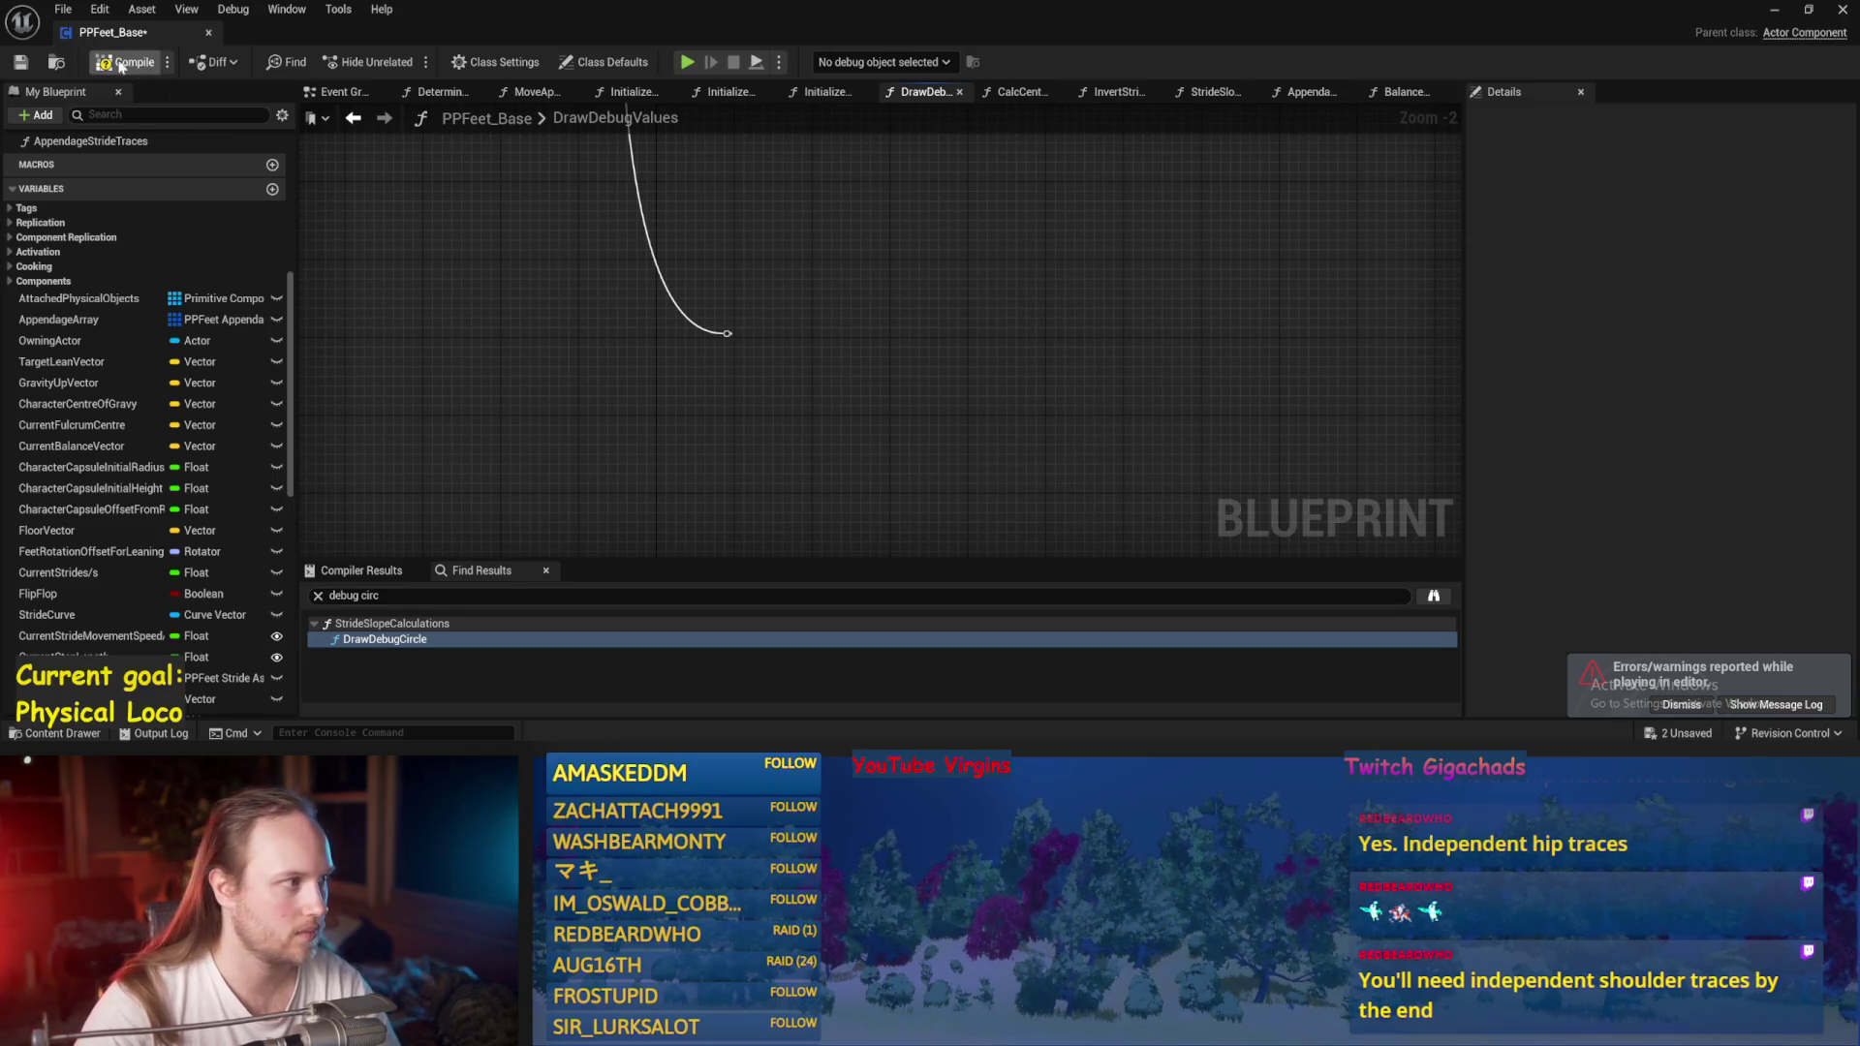
key("ctrl+s")
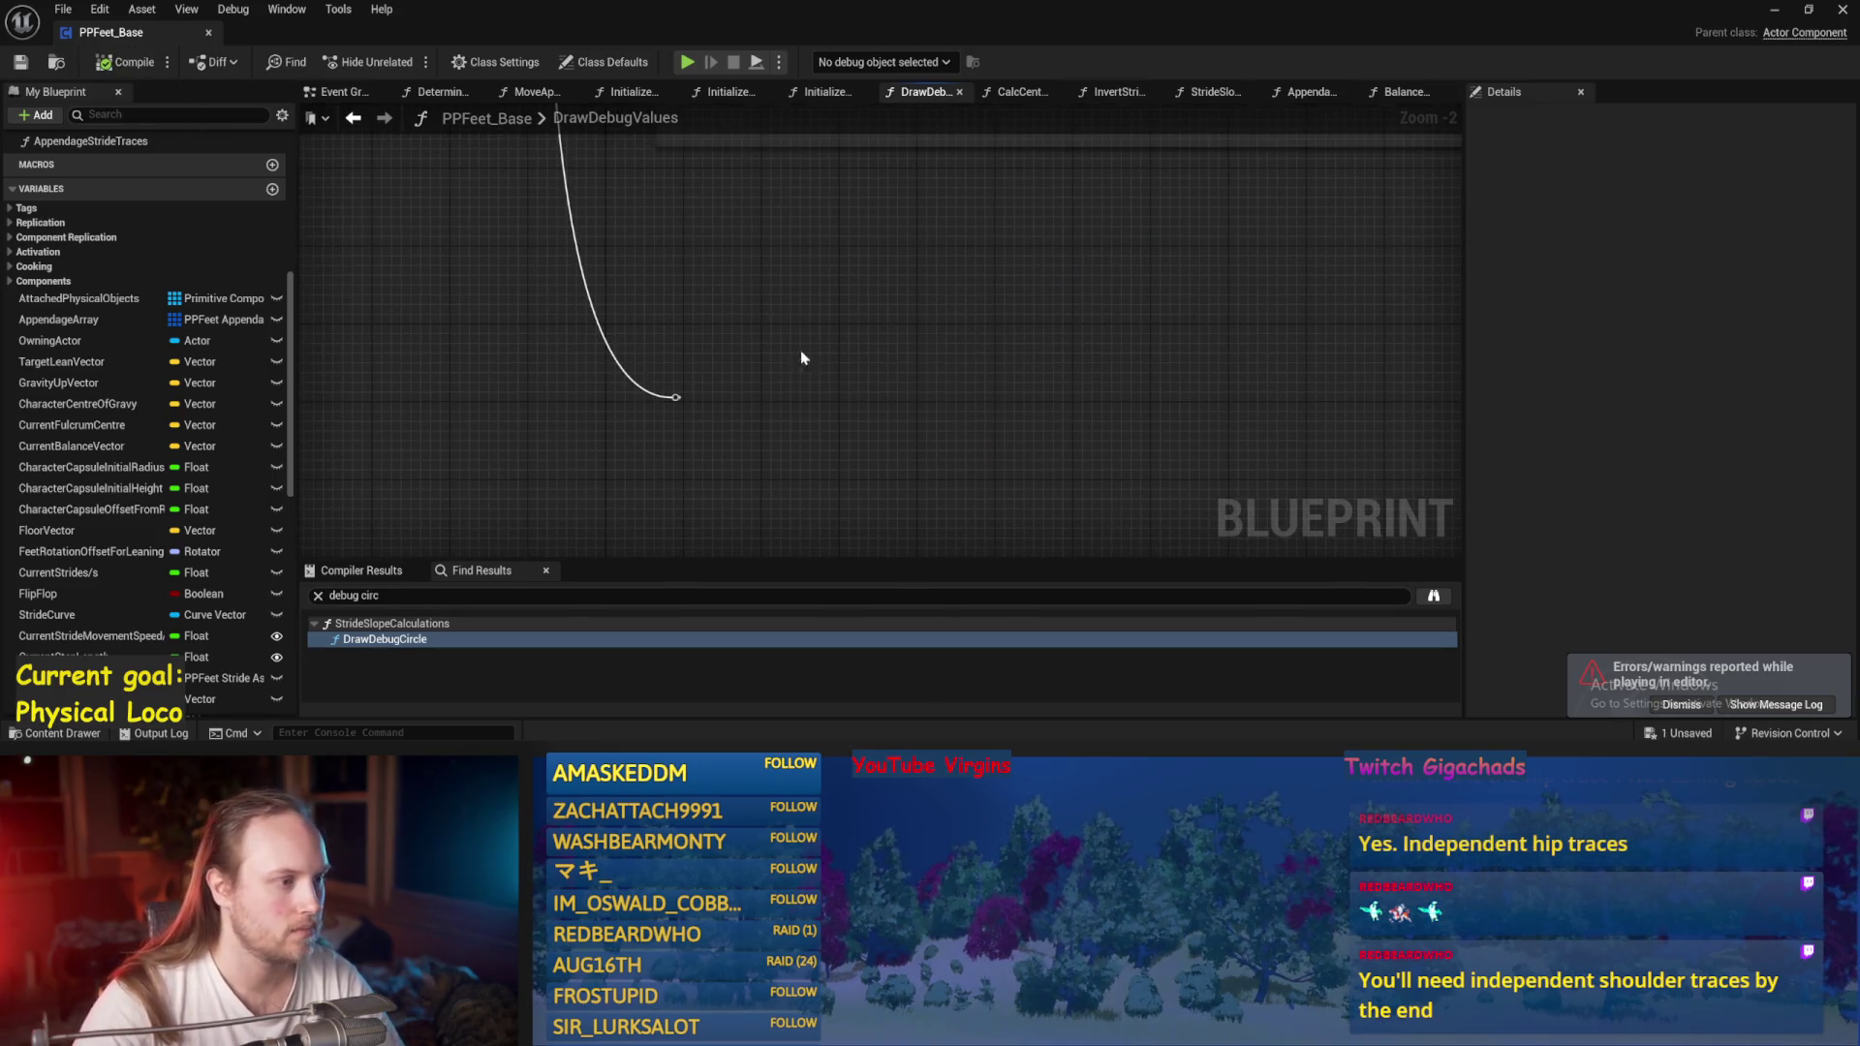
scroll(830, 333, "up", 1)
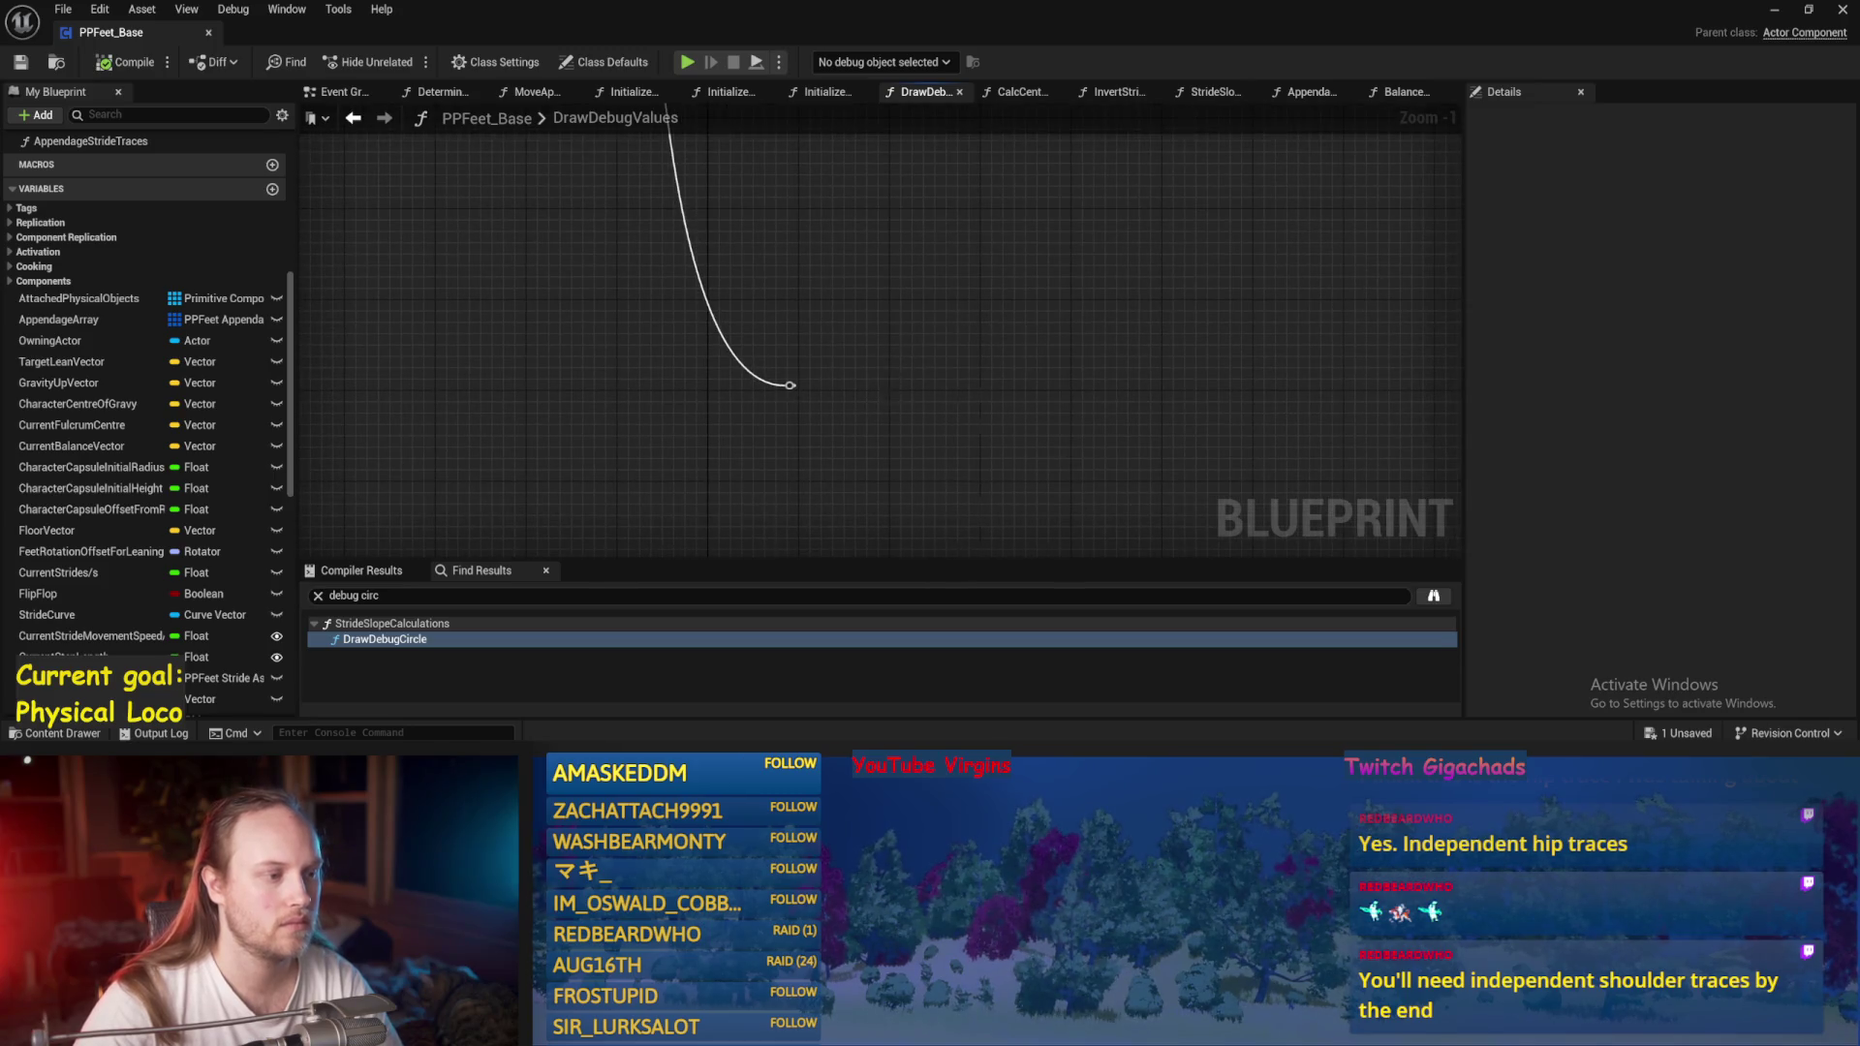
right_click(777, 374)
Add a Draw Debug Arrow node and move it further right.
type("debuf")
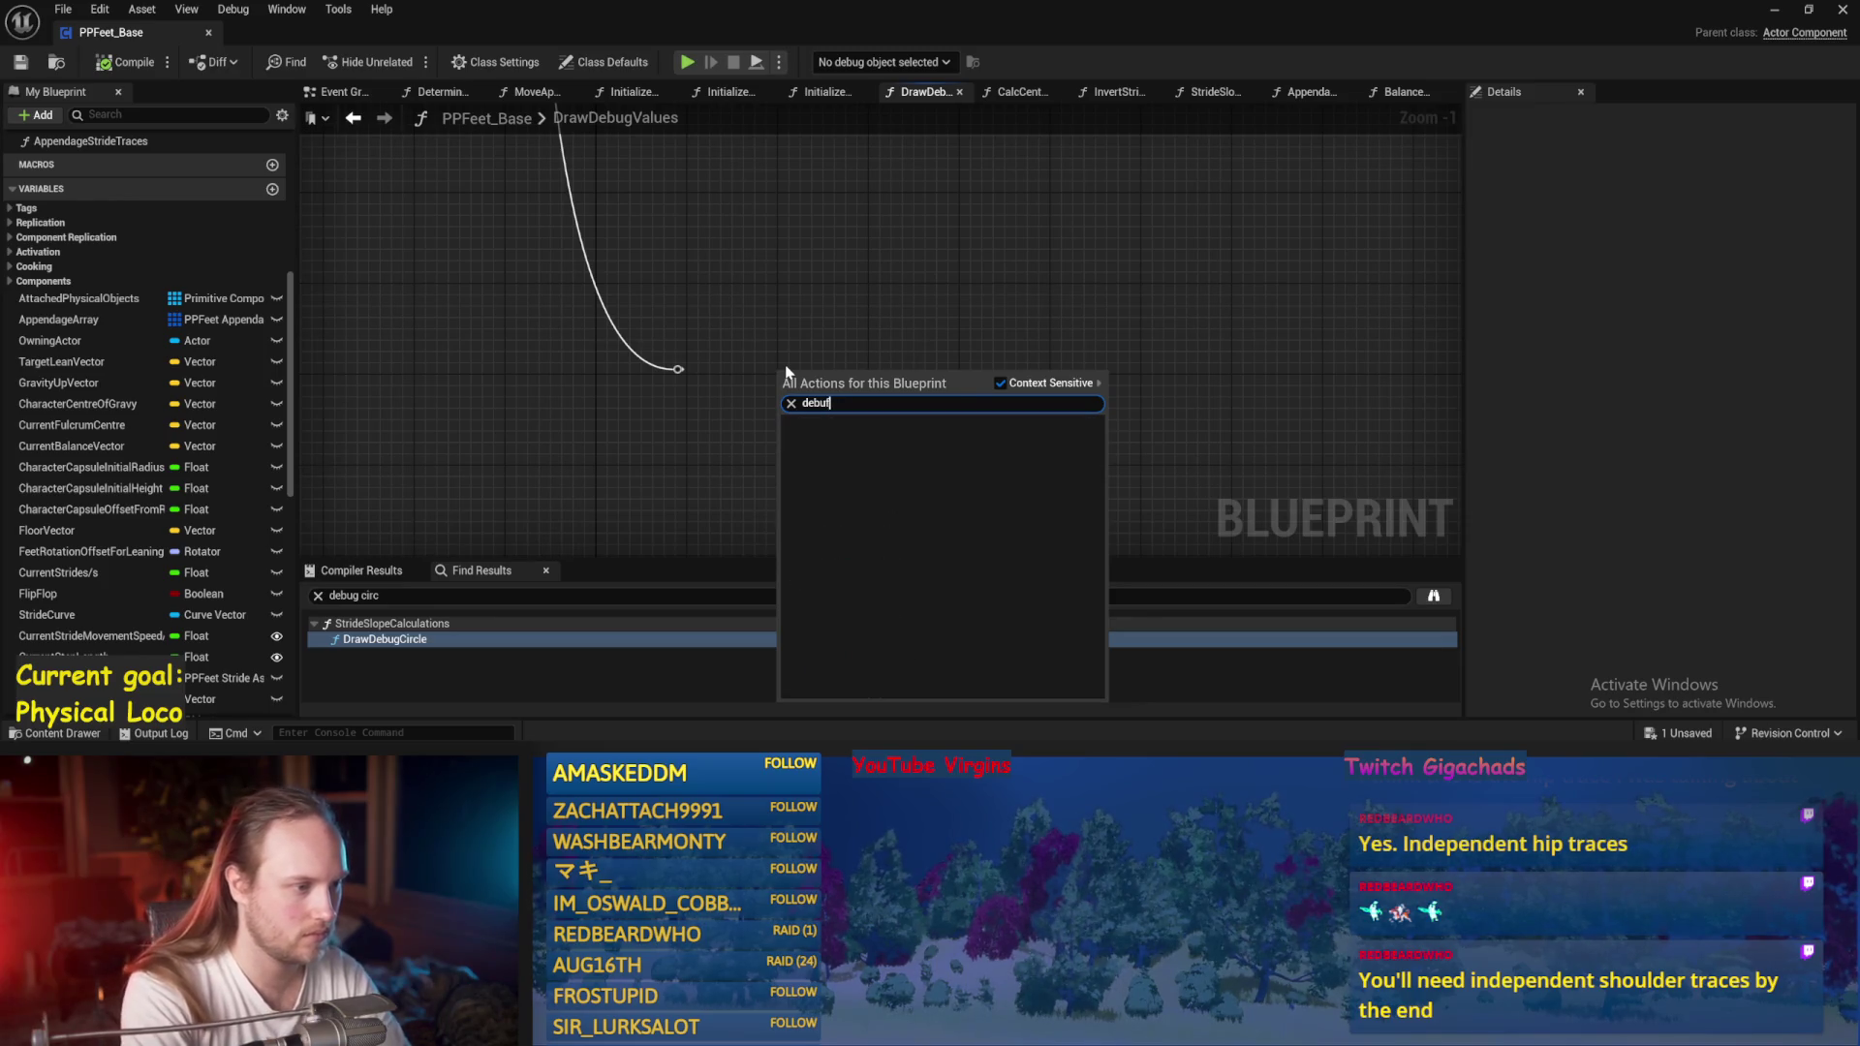
key("BackSpace")
type("g arrow")
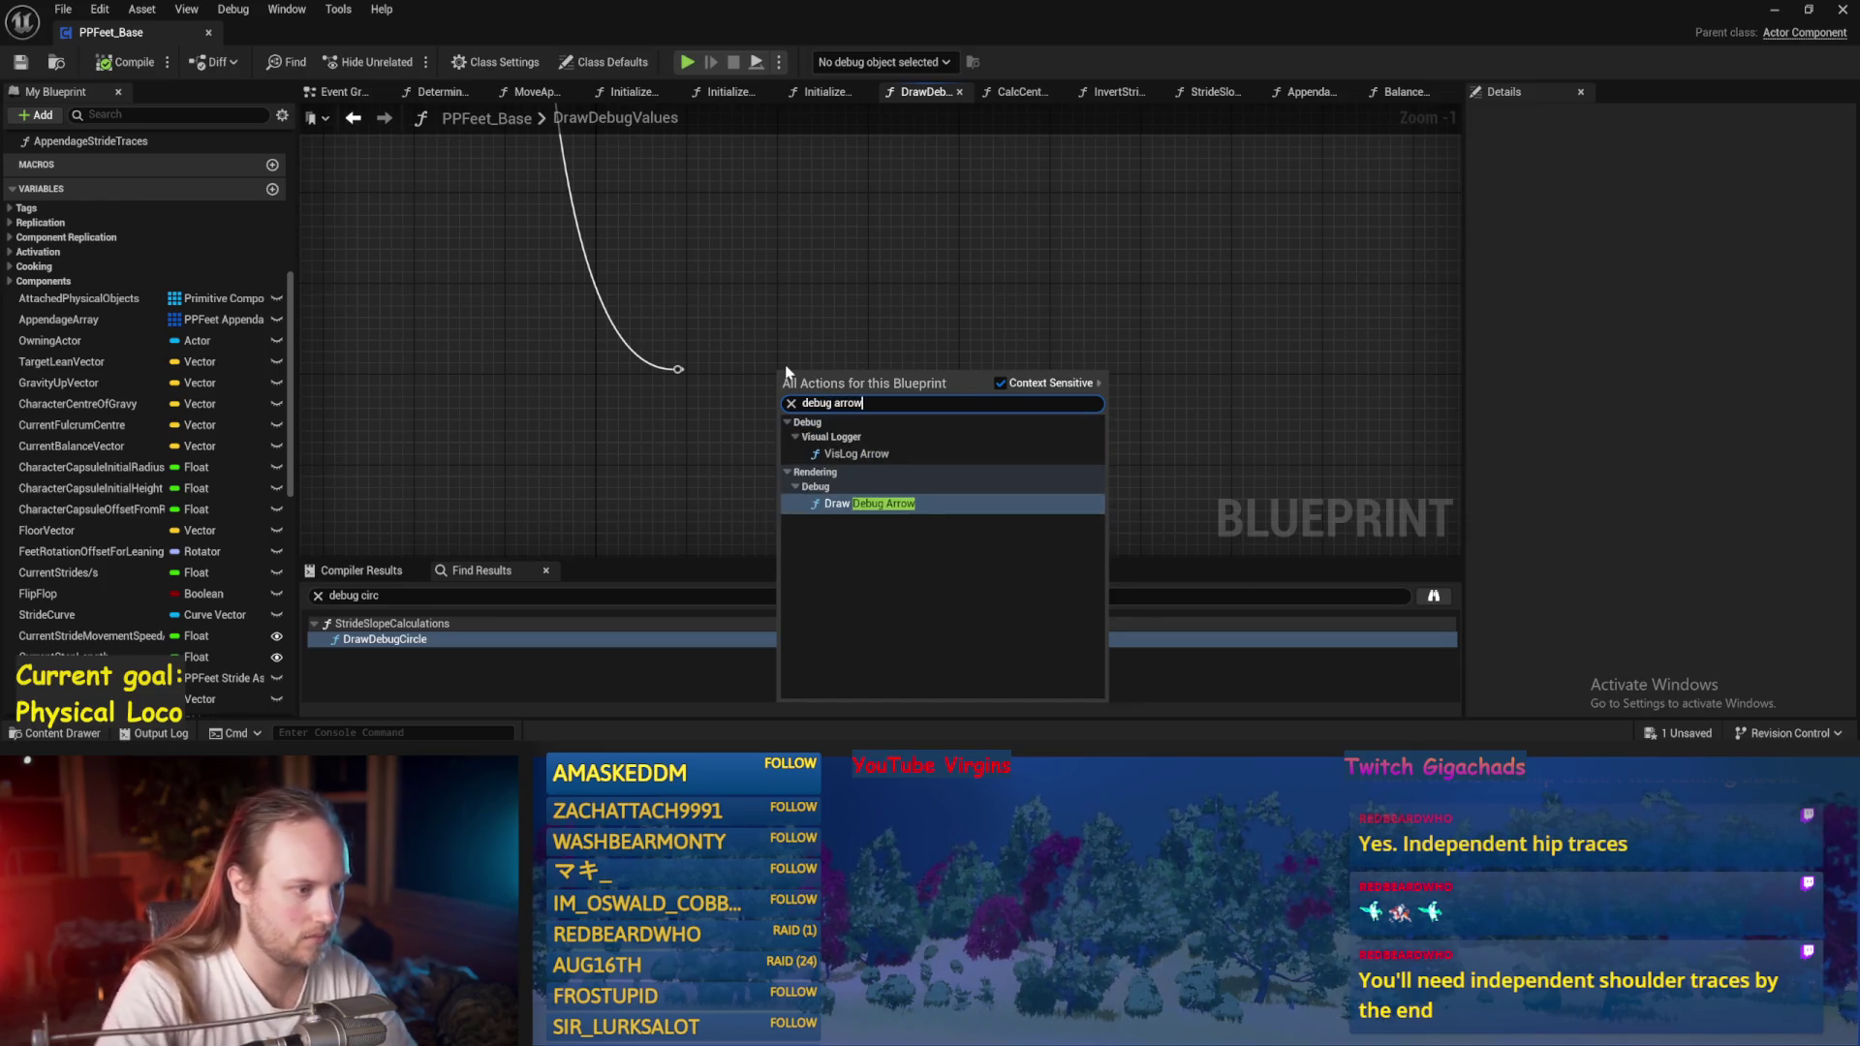
left_click(839, 505)
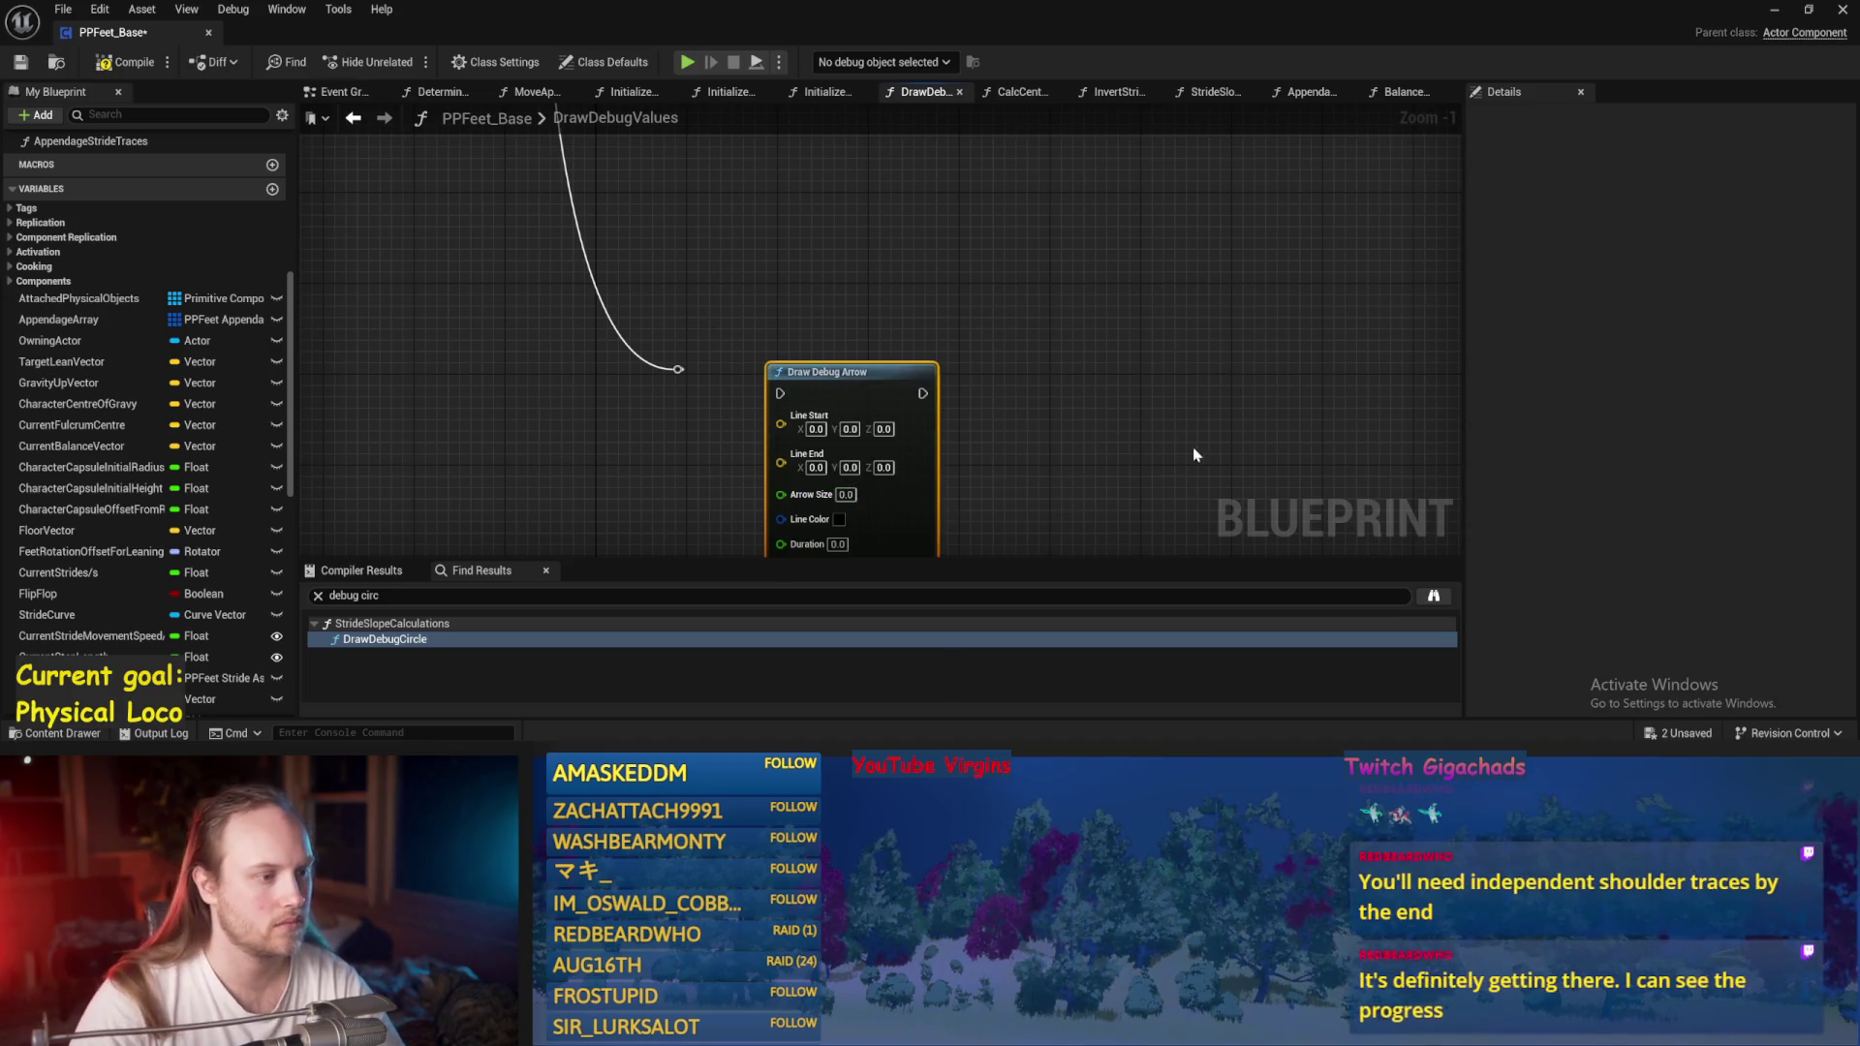
left_click_drag(775, 324, 1013, 302)
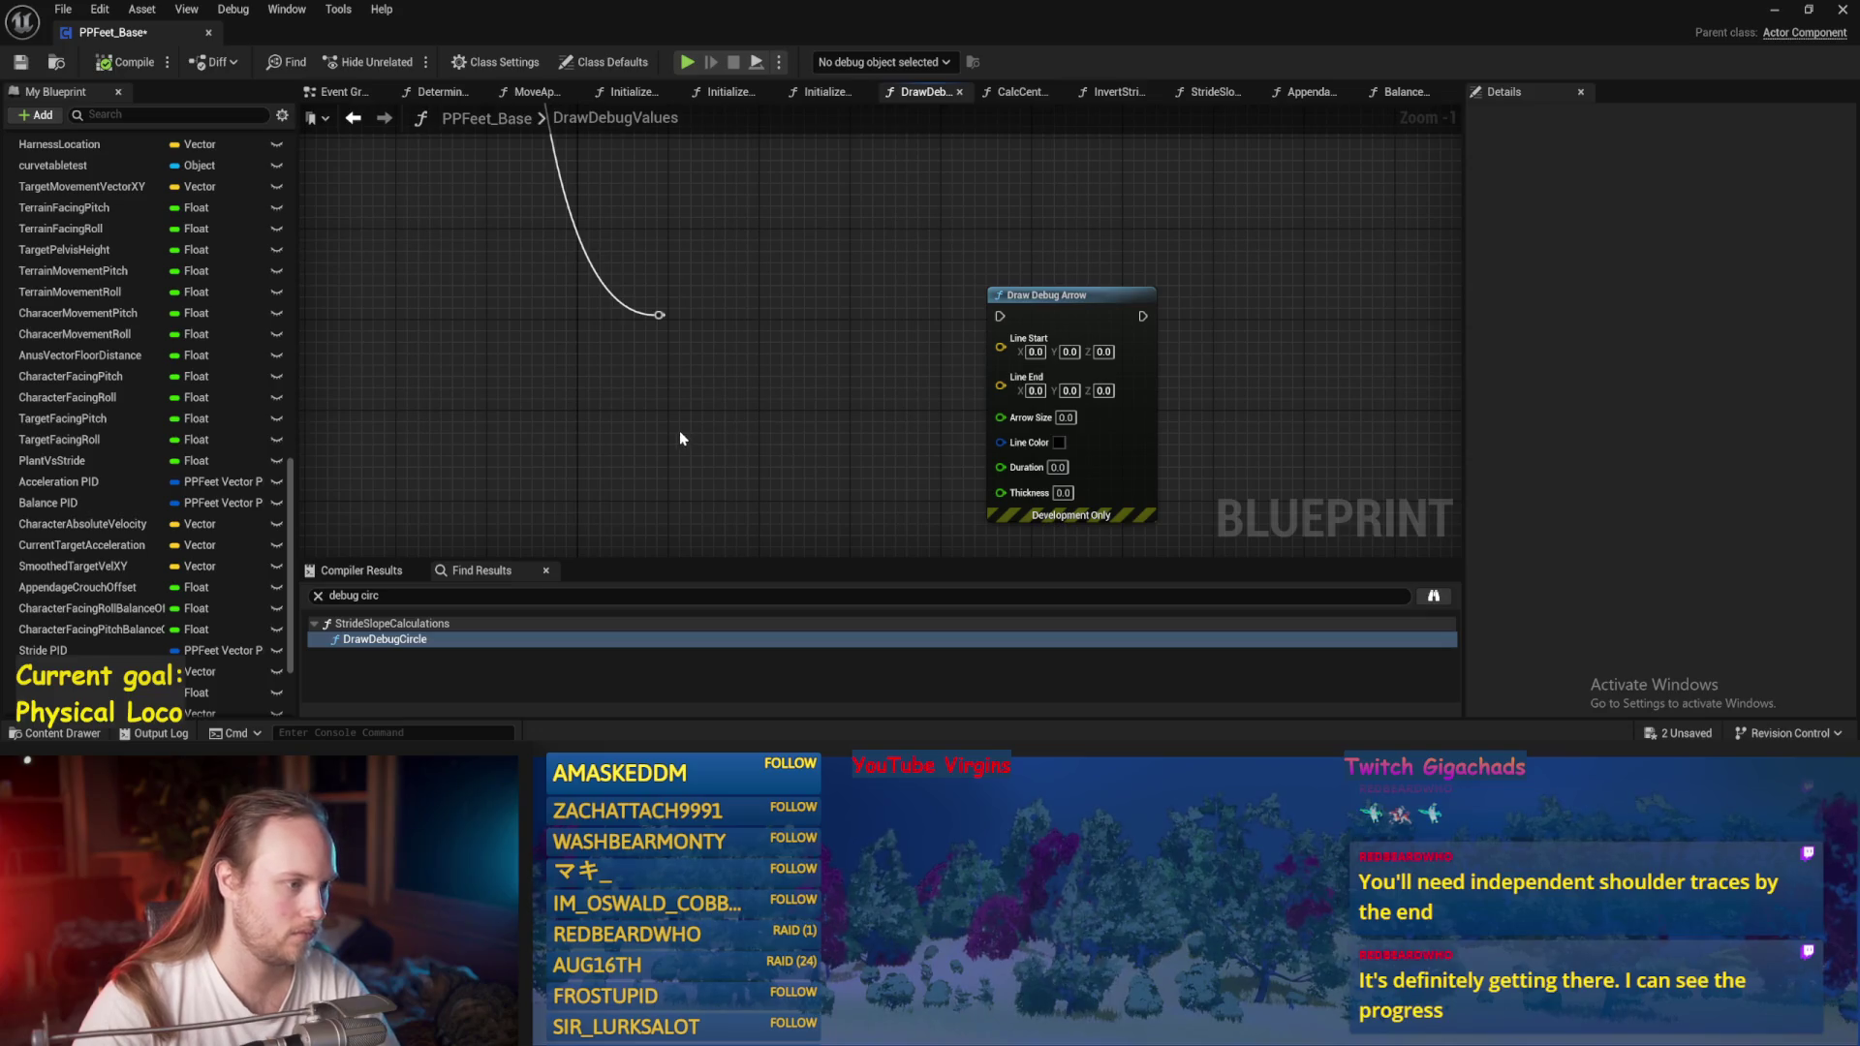
Add Terrain Facing Roll and Terrain Movement Pitch getters, placing Terrain Facing Roll lower.
right_click(600, 415)
type("terrain")
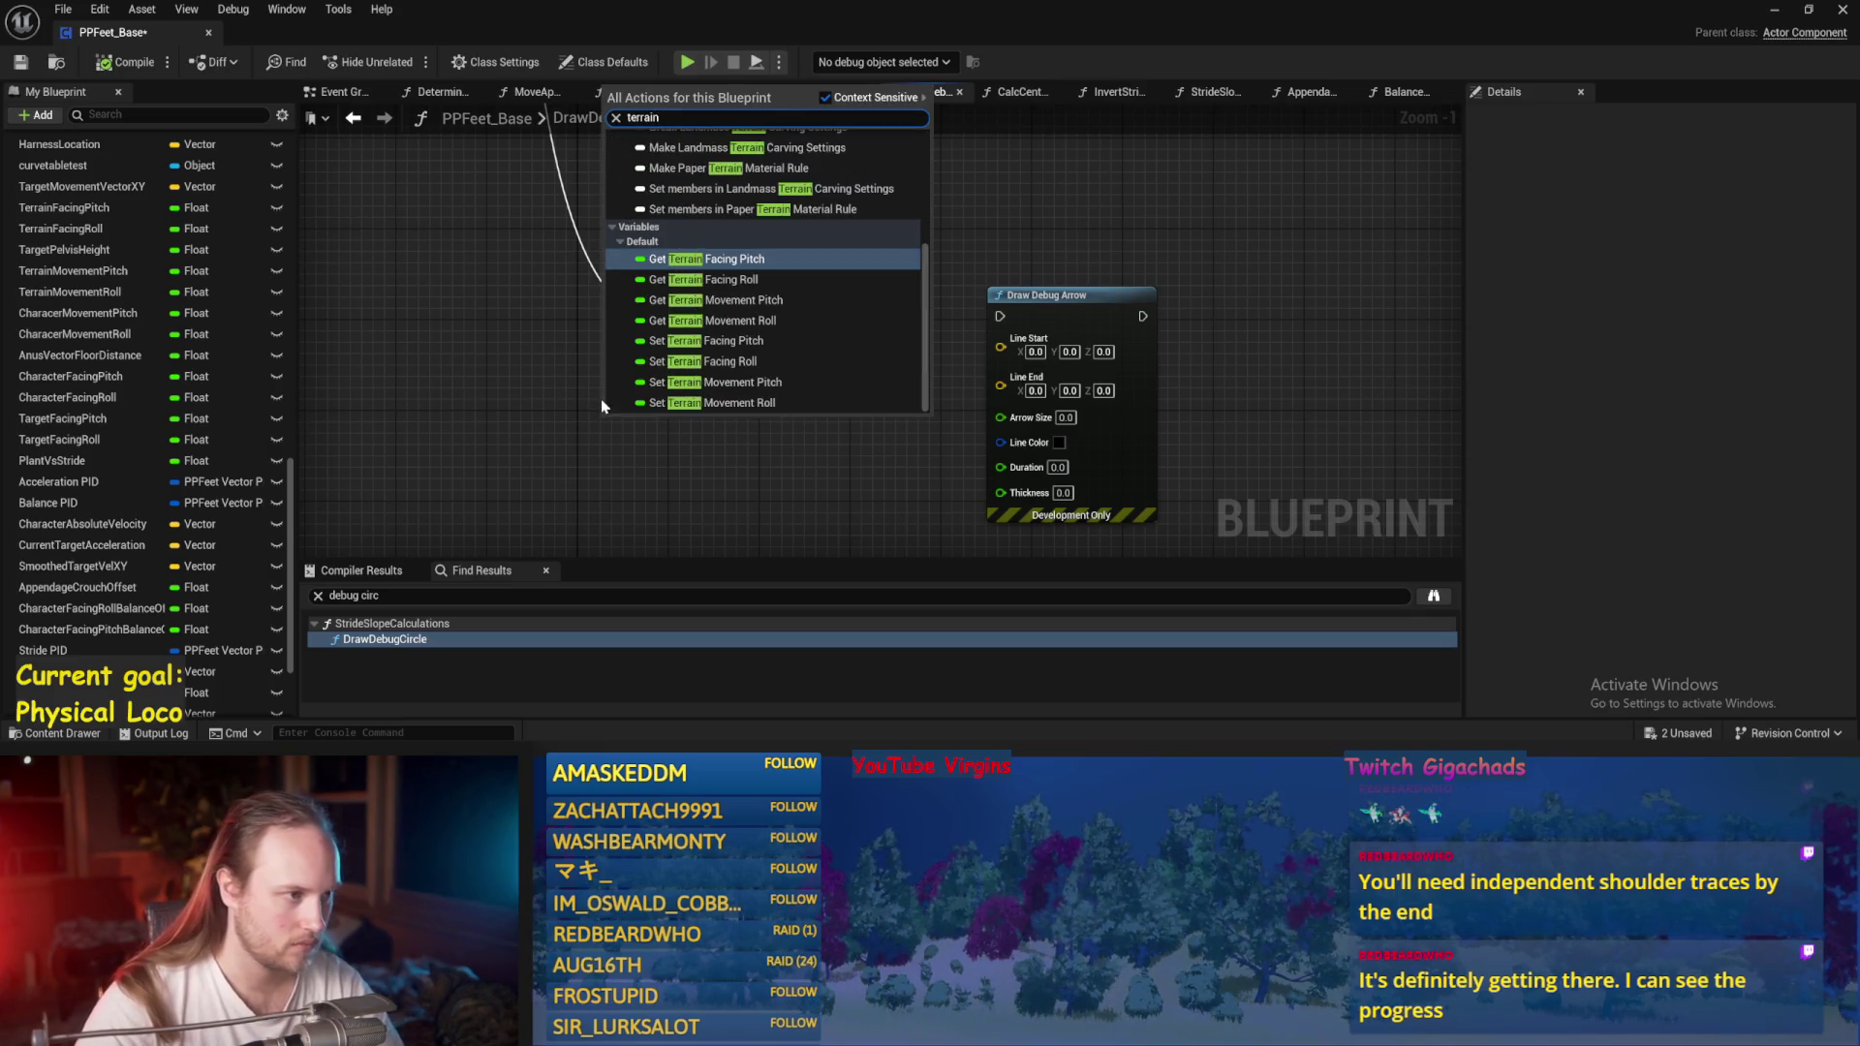
left_click(717, 278)
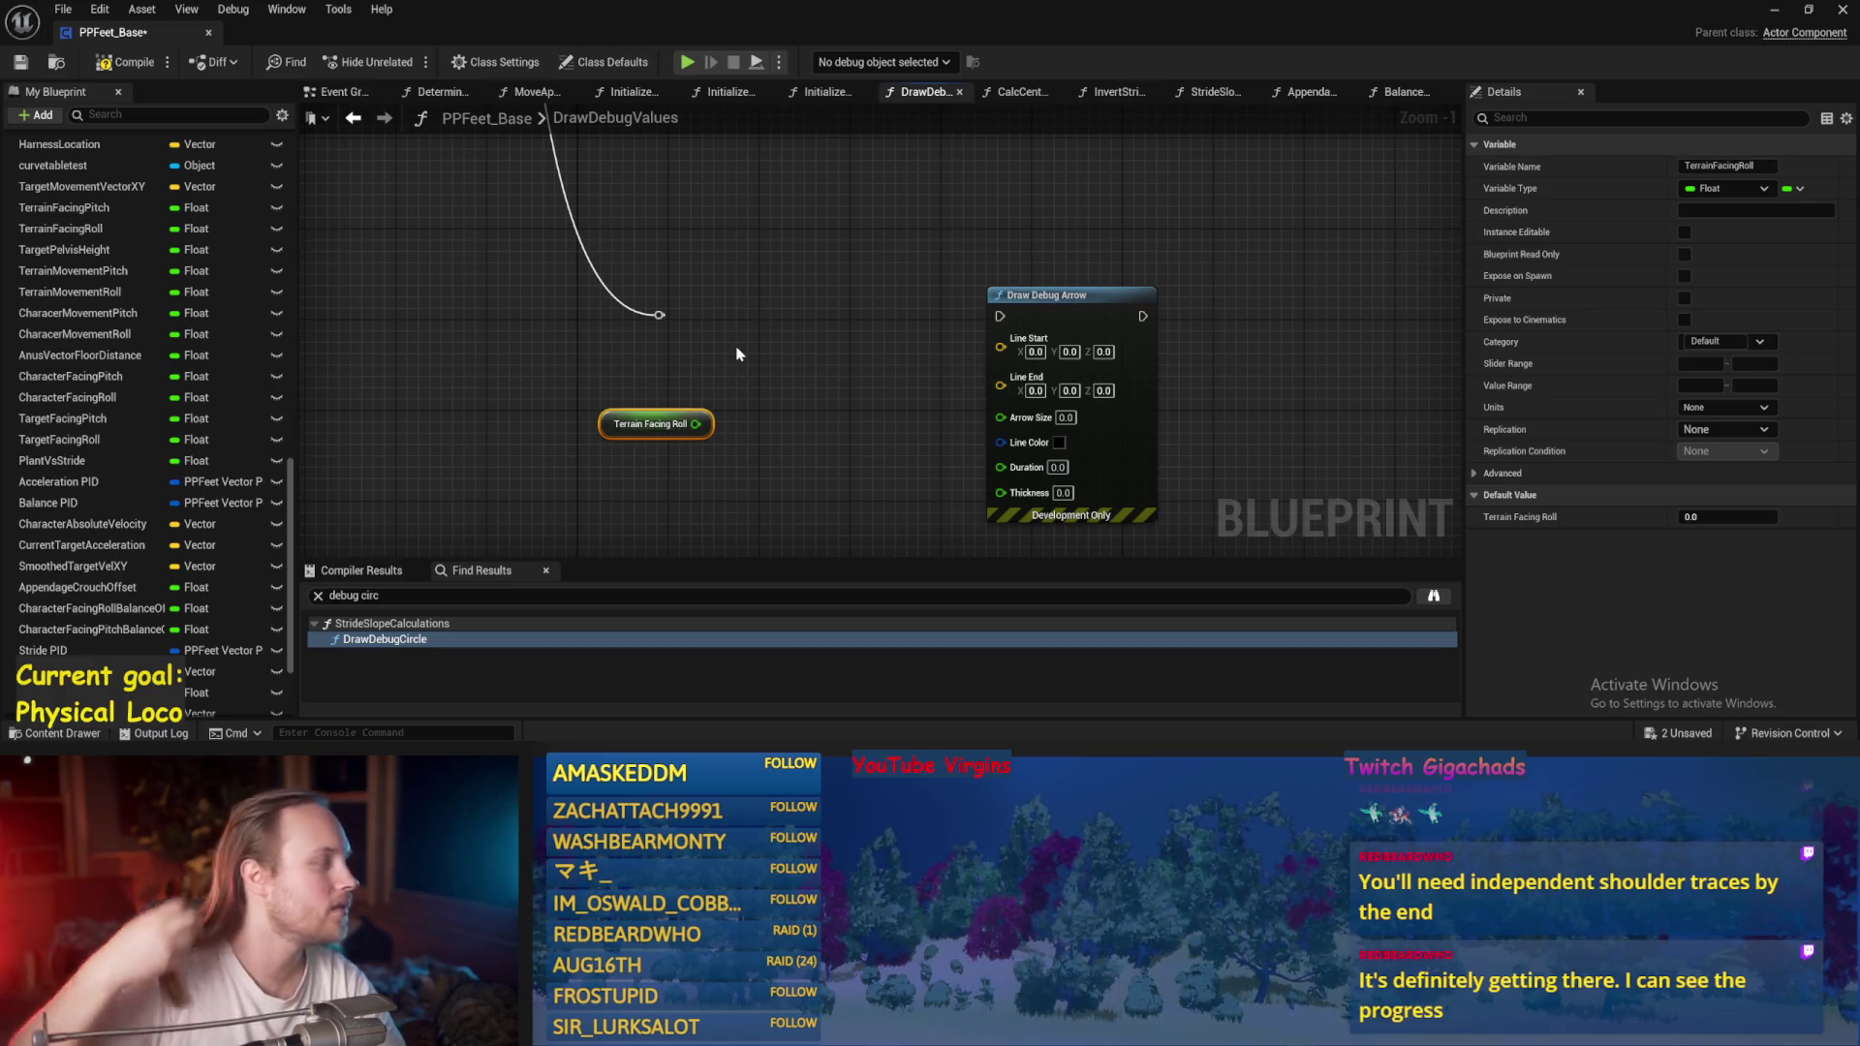
right_click(670, 370)
type("te")
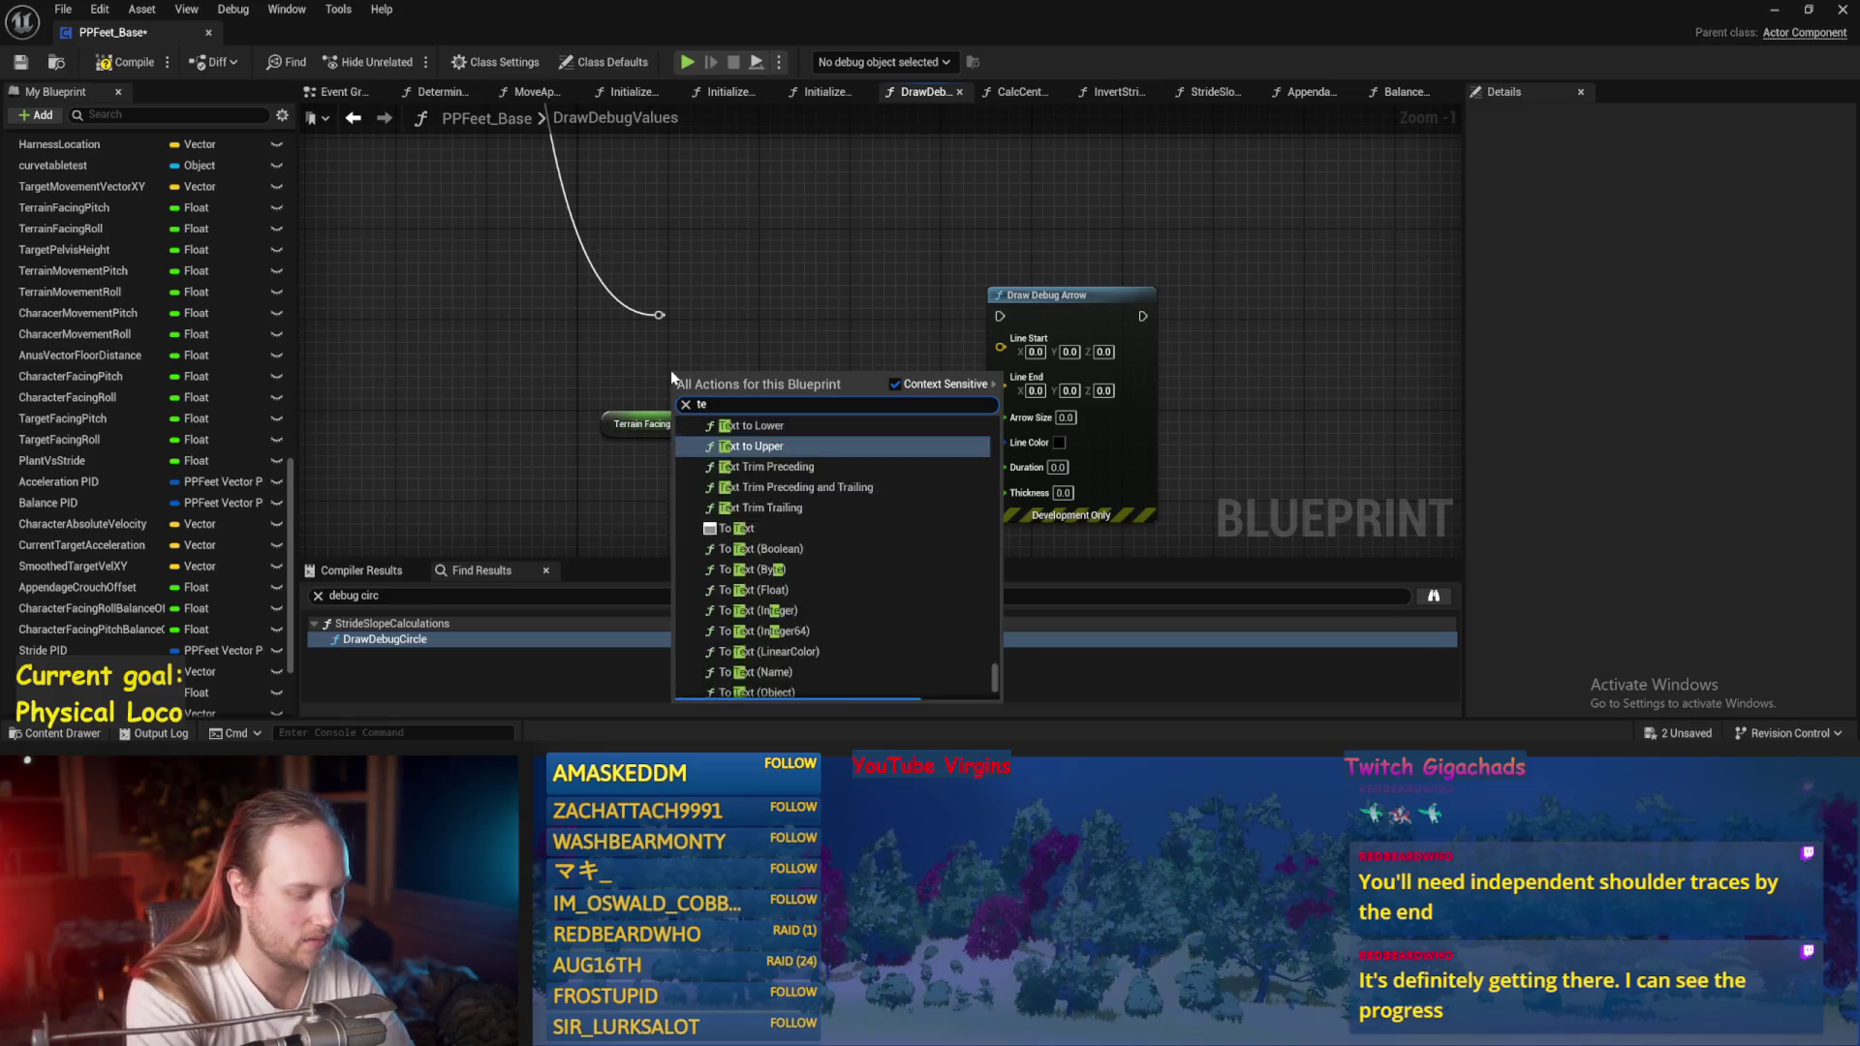
type("rrain facing")
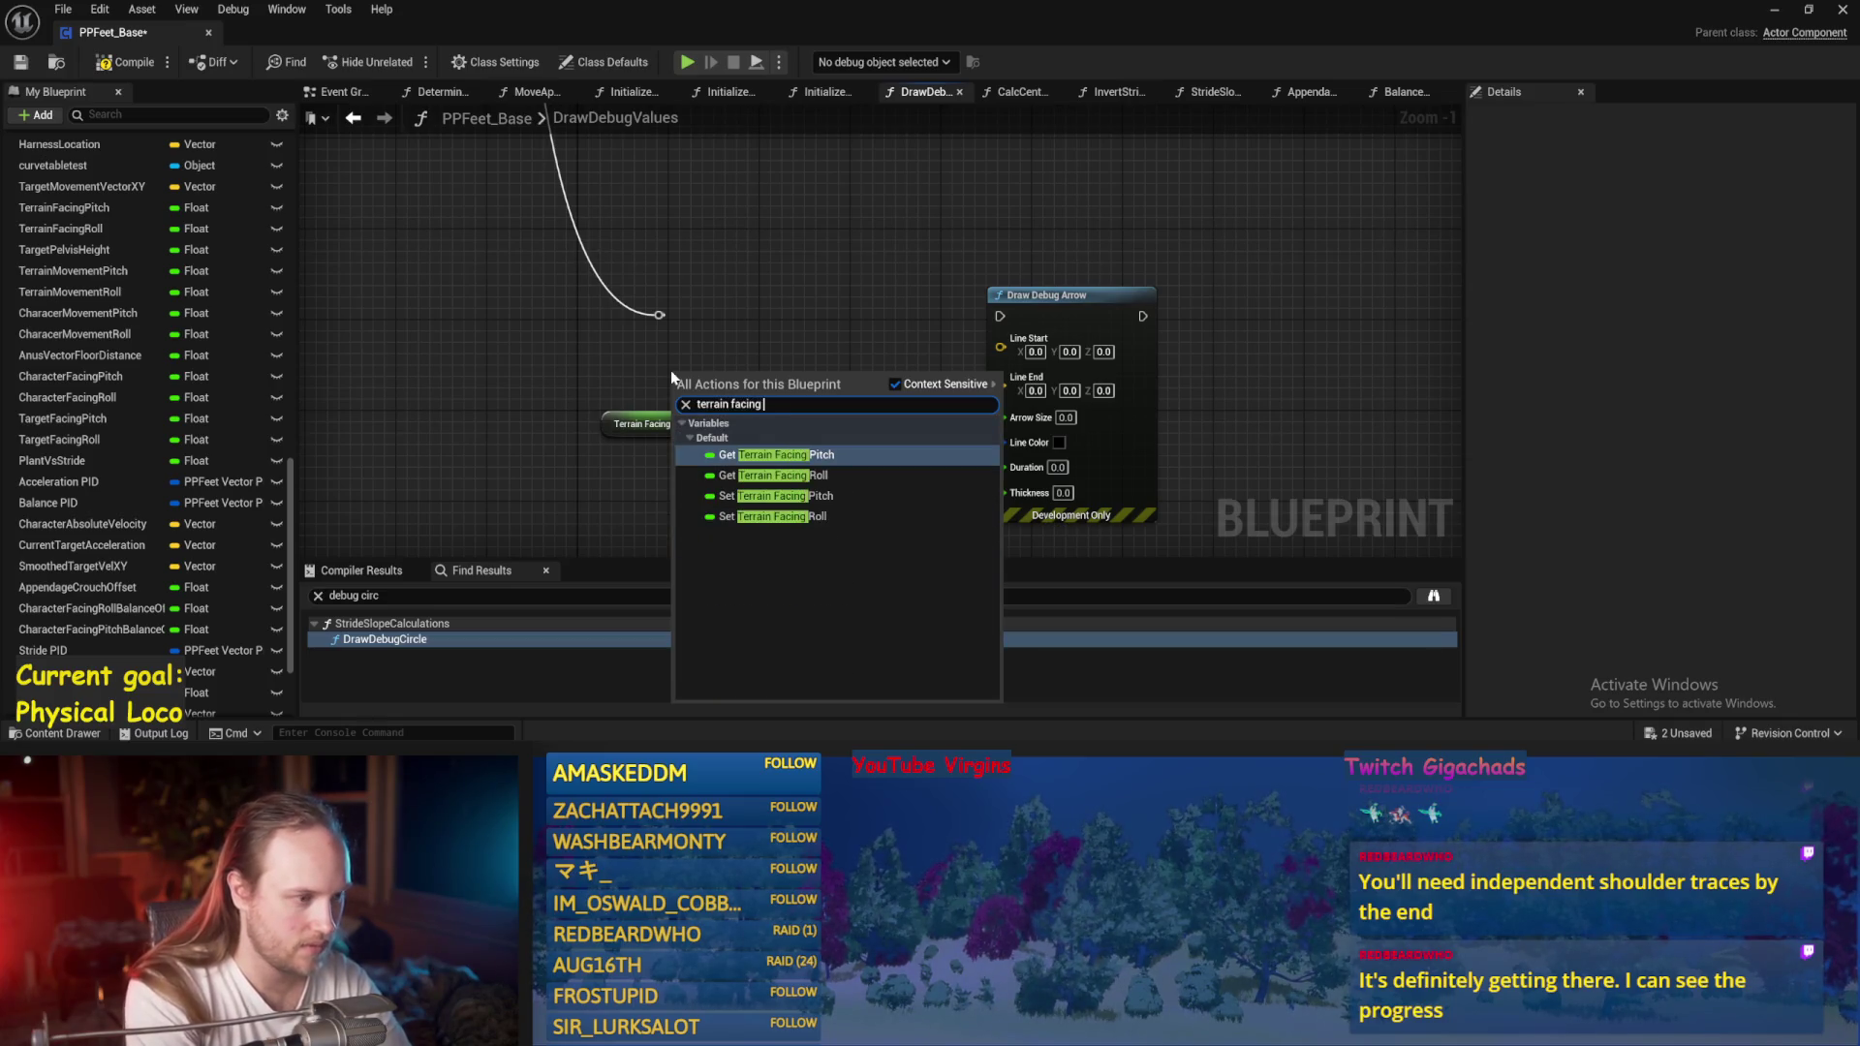
key("BackSpace")
key("BackSpace")
key("BackSpace")
type("m")
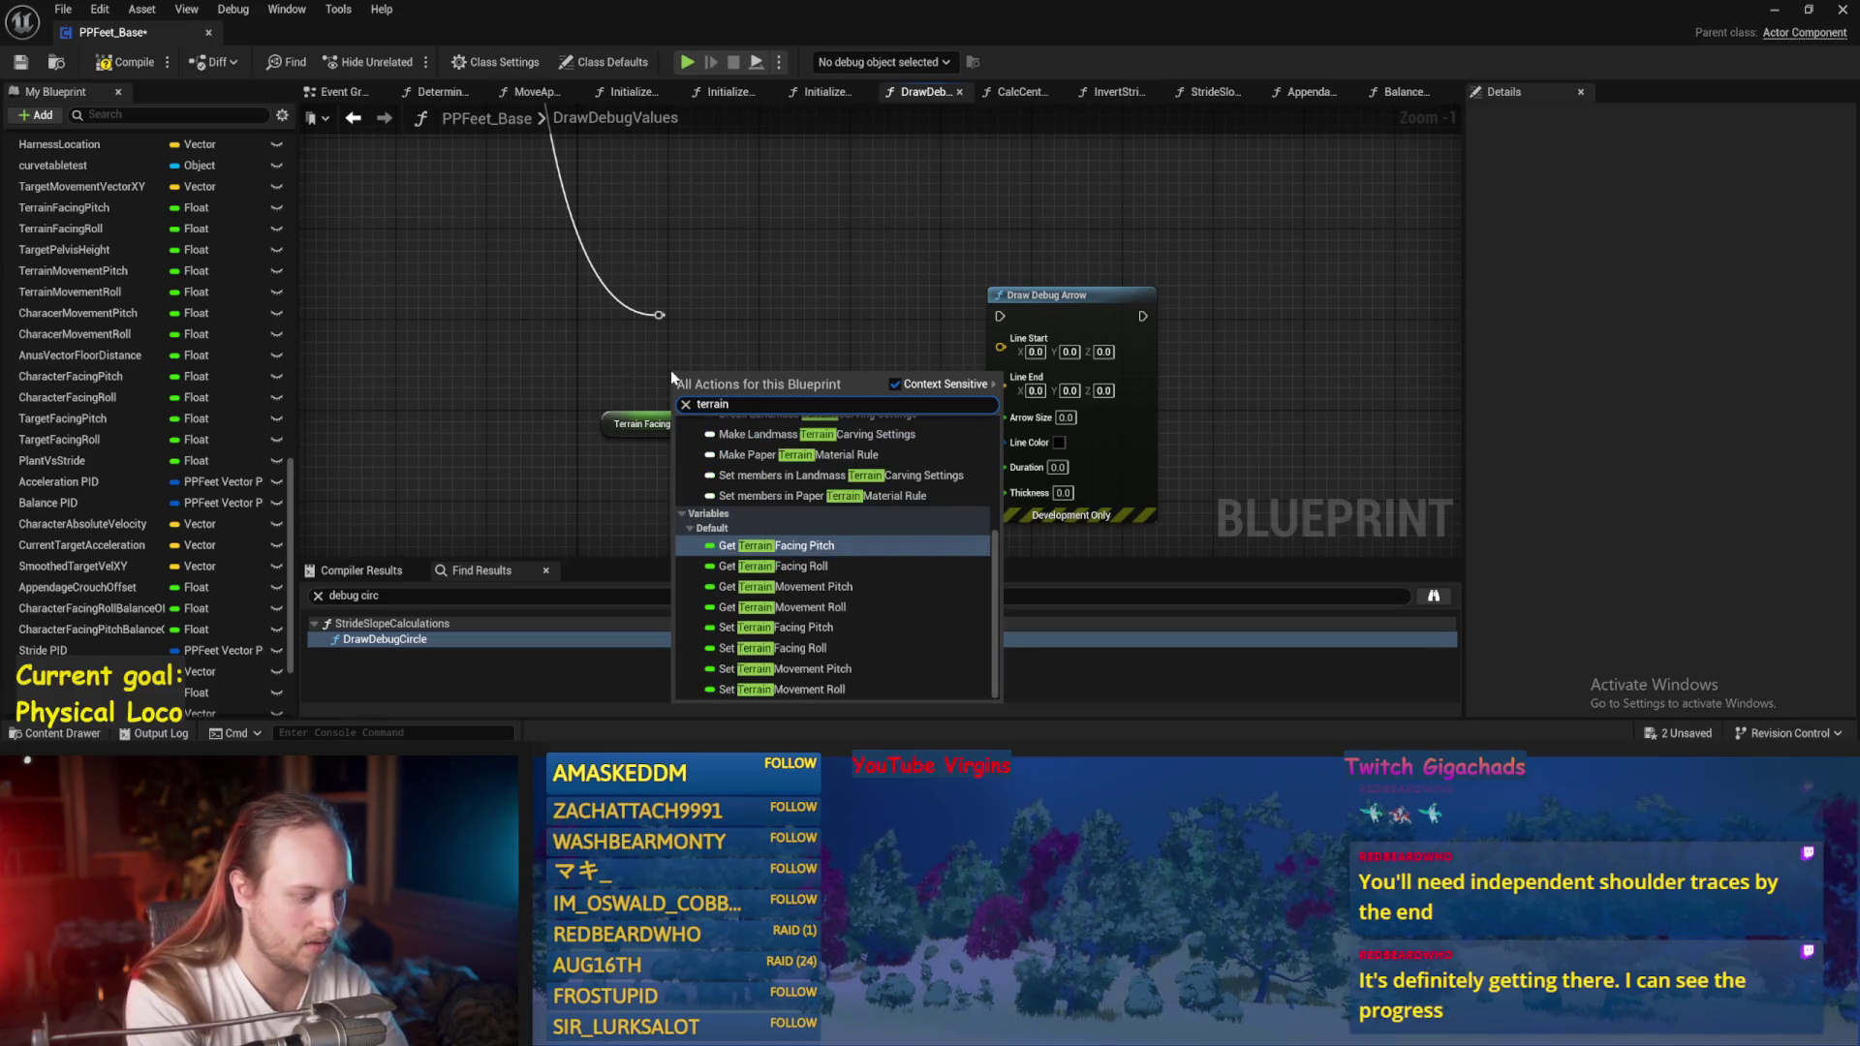
type("ove")
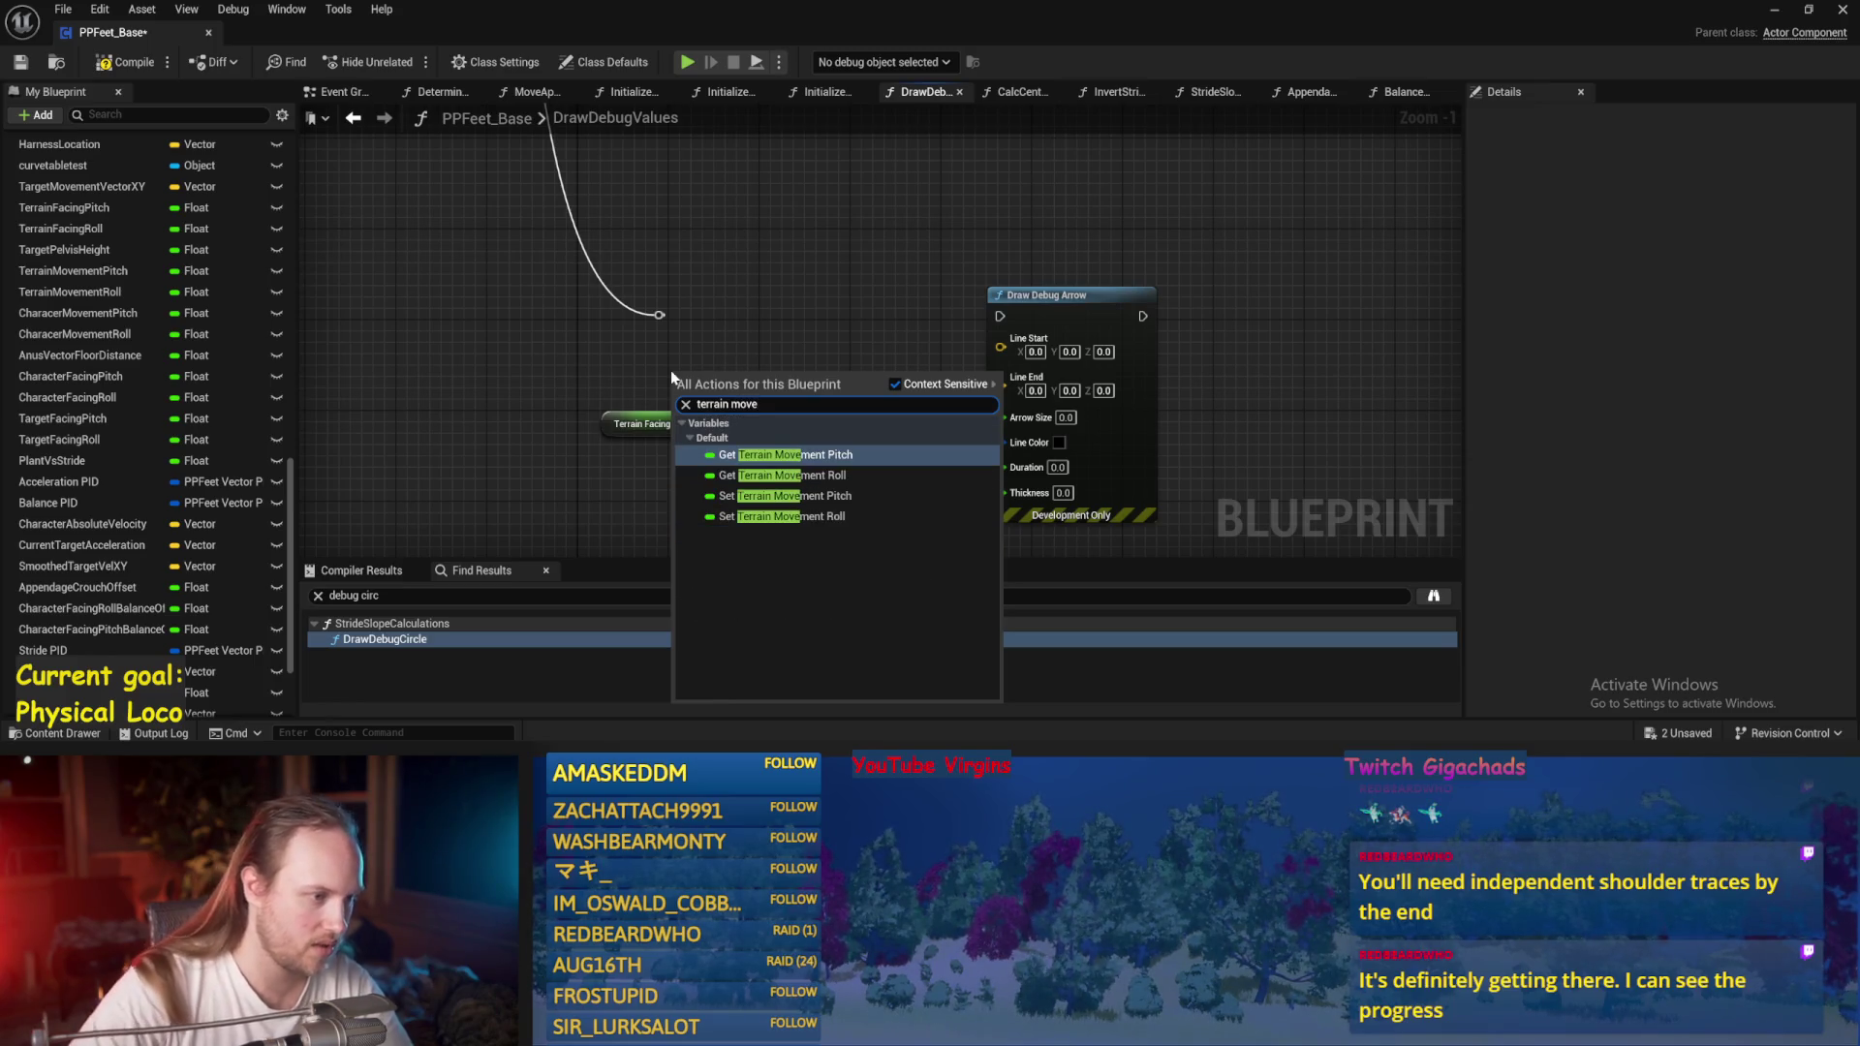
left_click(772, 463)
mouse_move(627, 424)
left_mouse_down()
mouse_move(693, 436)
mouse_move(694, 493)
left_mouse_up()
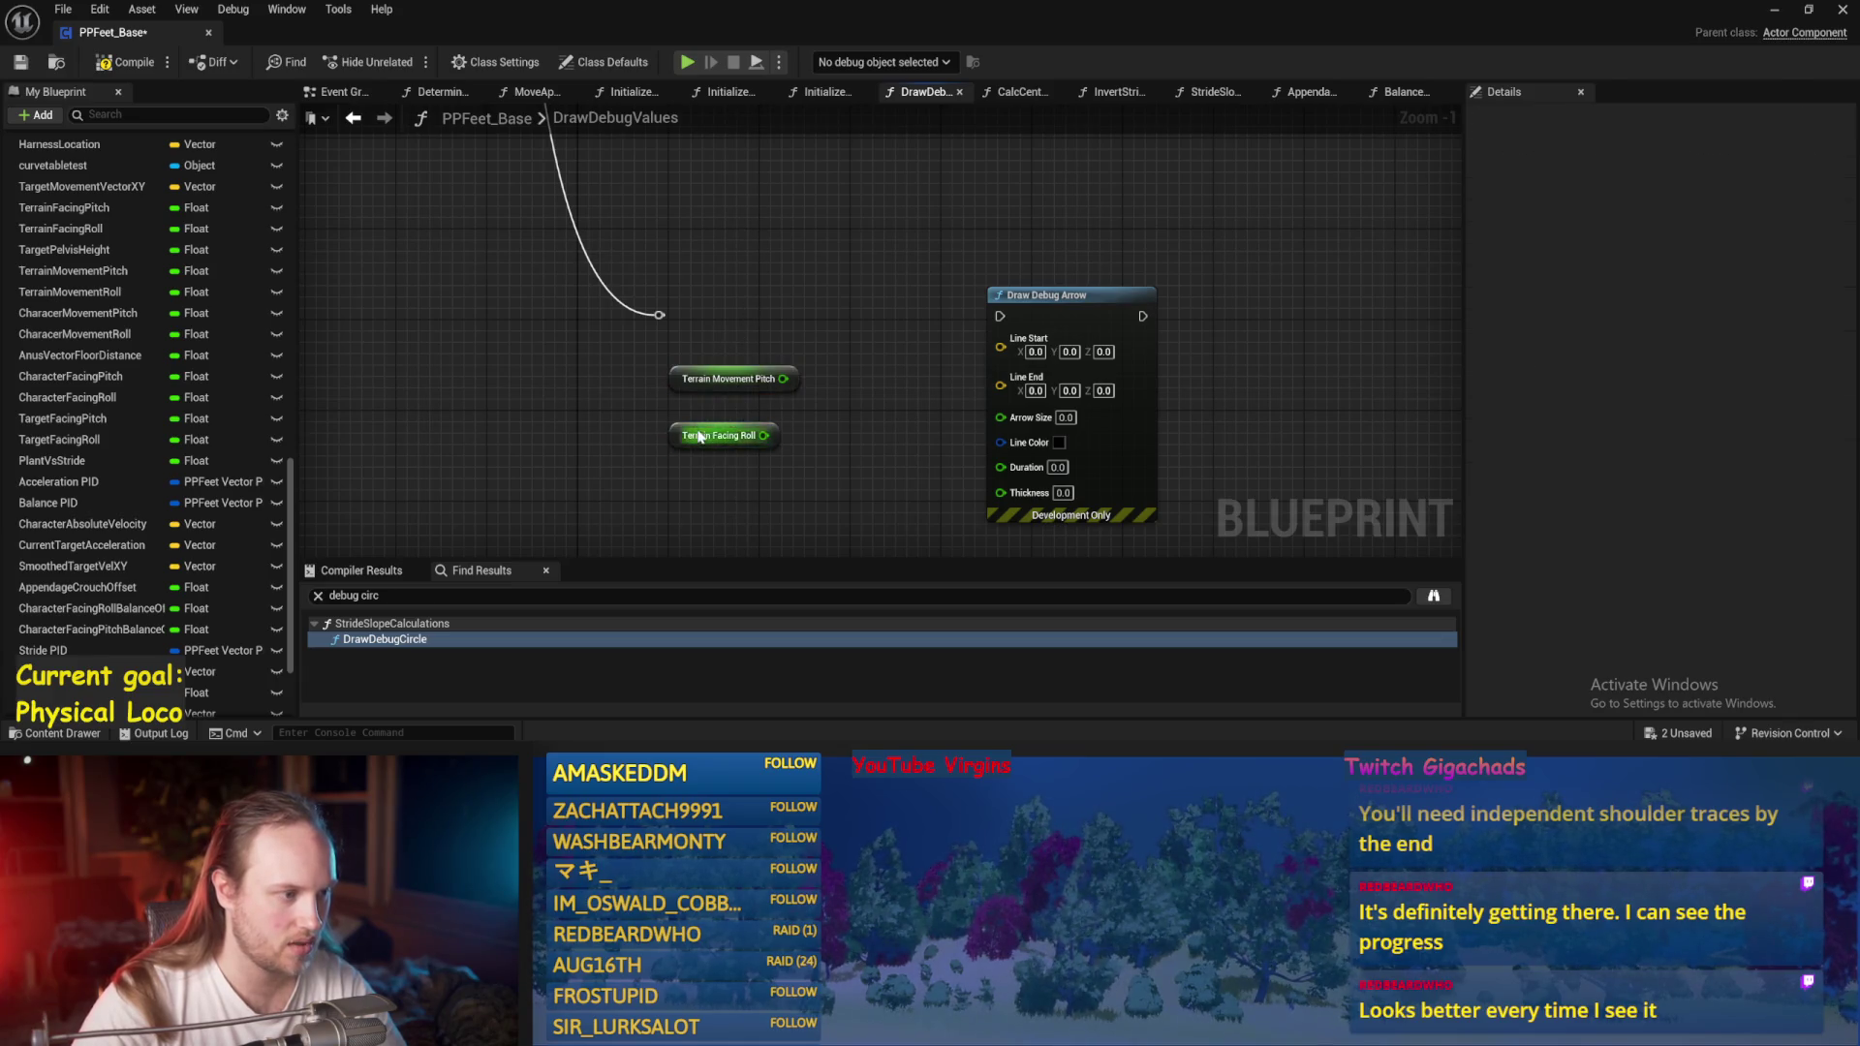
left_click(690, 421)
right_click(683, 422)
Add a Target Stride Velocity XY getter above Terrain Movement Pitch.
type("movemeny xy")
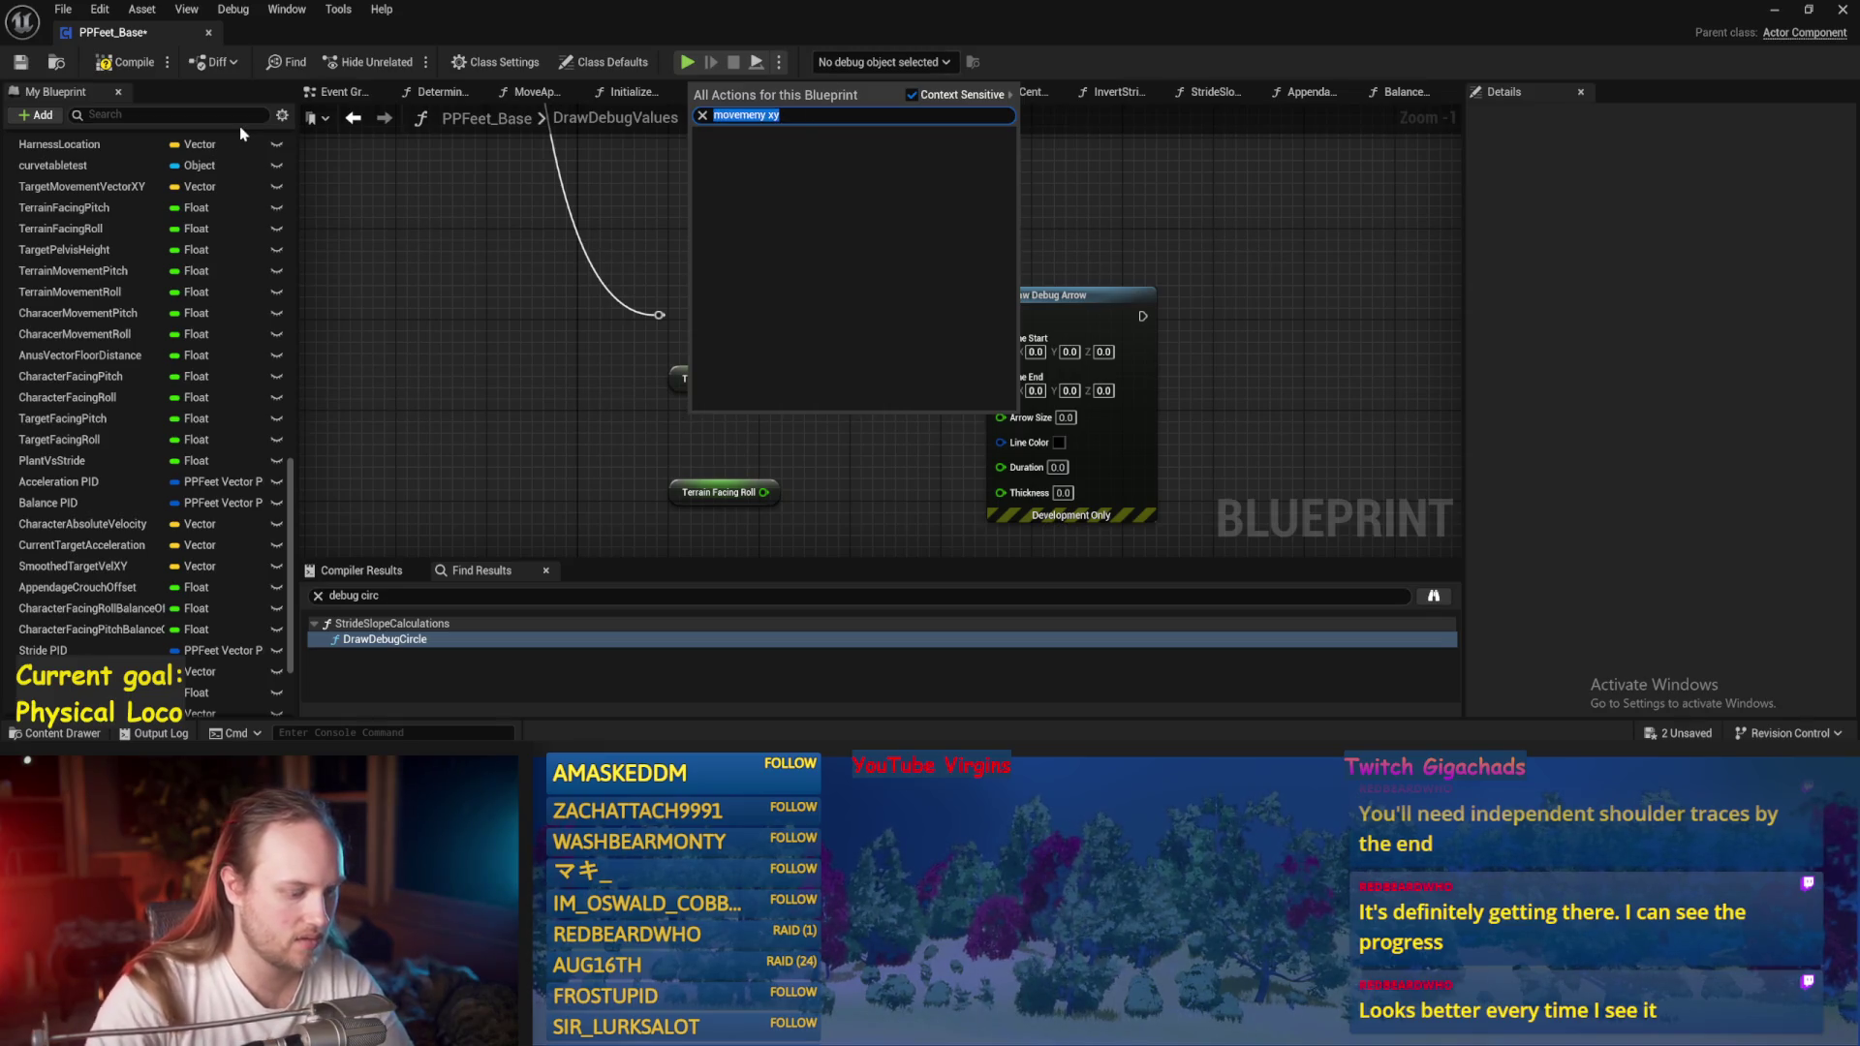
type("stride xy")
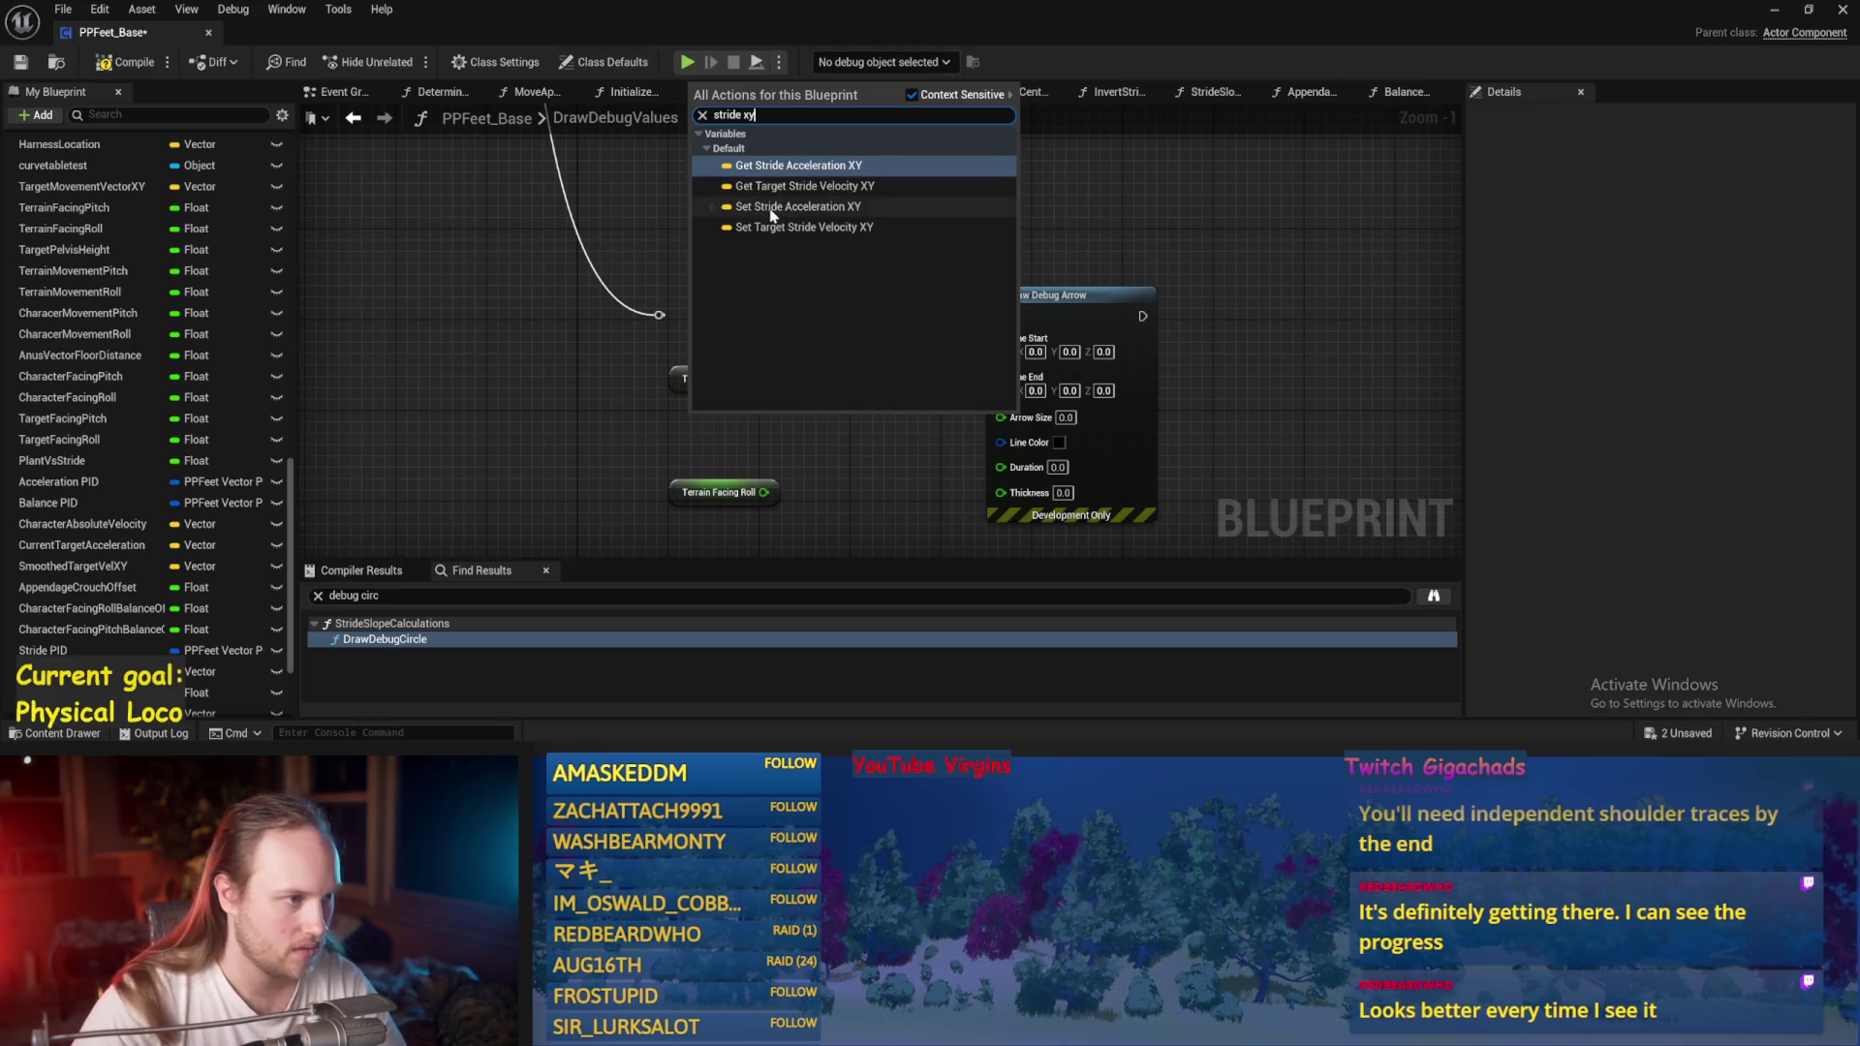
left_click(775, 186)
left_click_drag(691, 426, 668, 359)
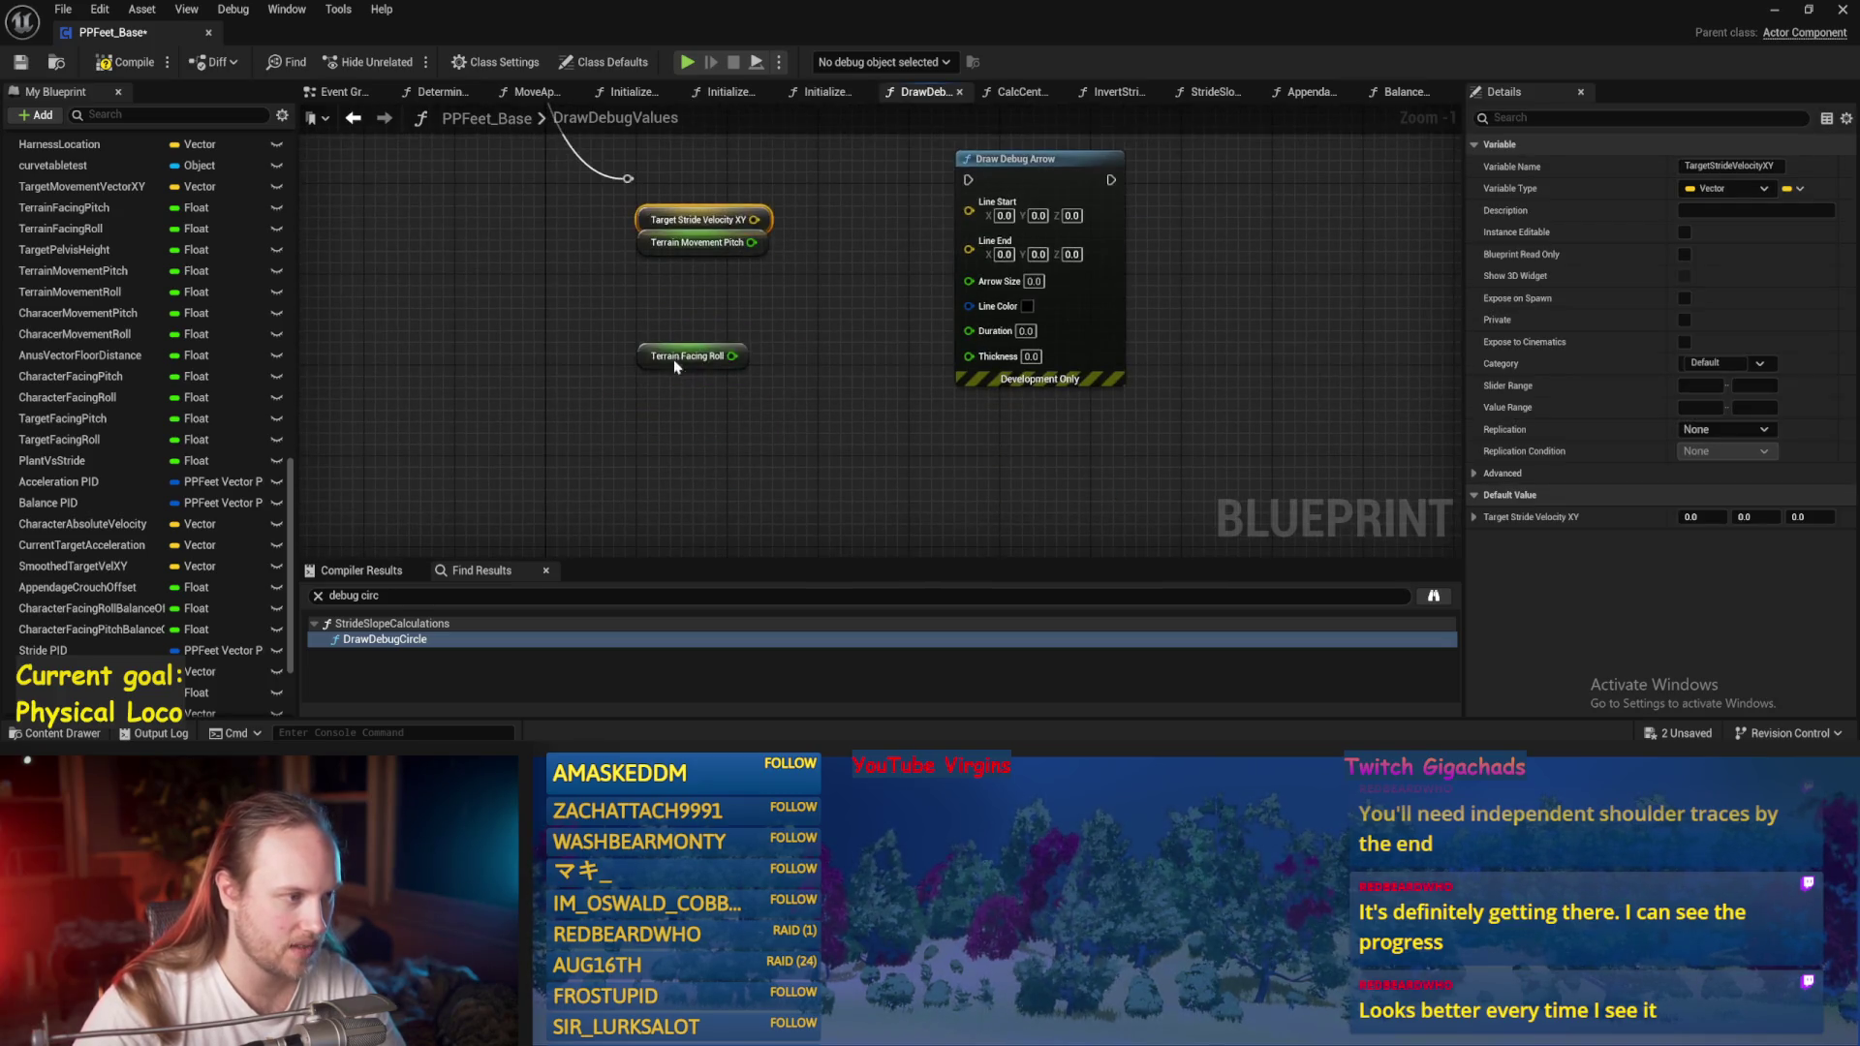
left_click(634, 370)
Add a Character Capsule getter feeding Get Forward Vector, move both left, and shift Draw Debug Arrow right.
right_click(632, 365)
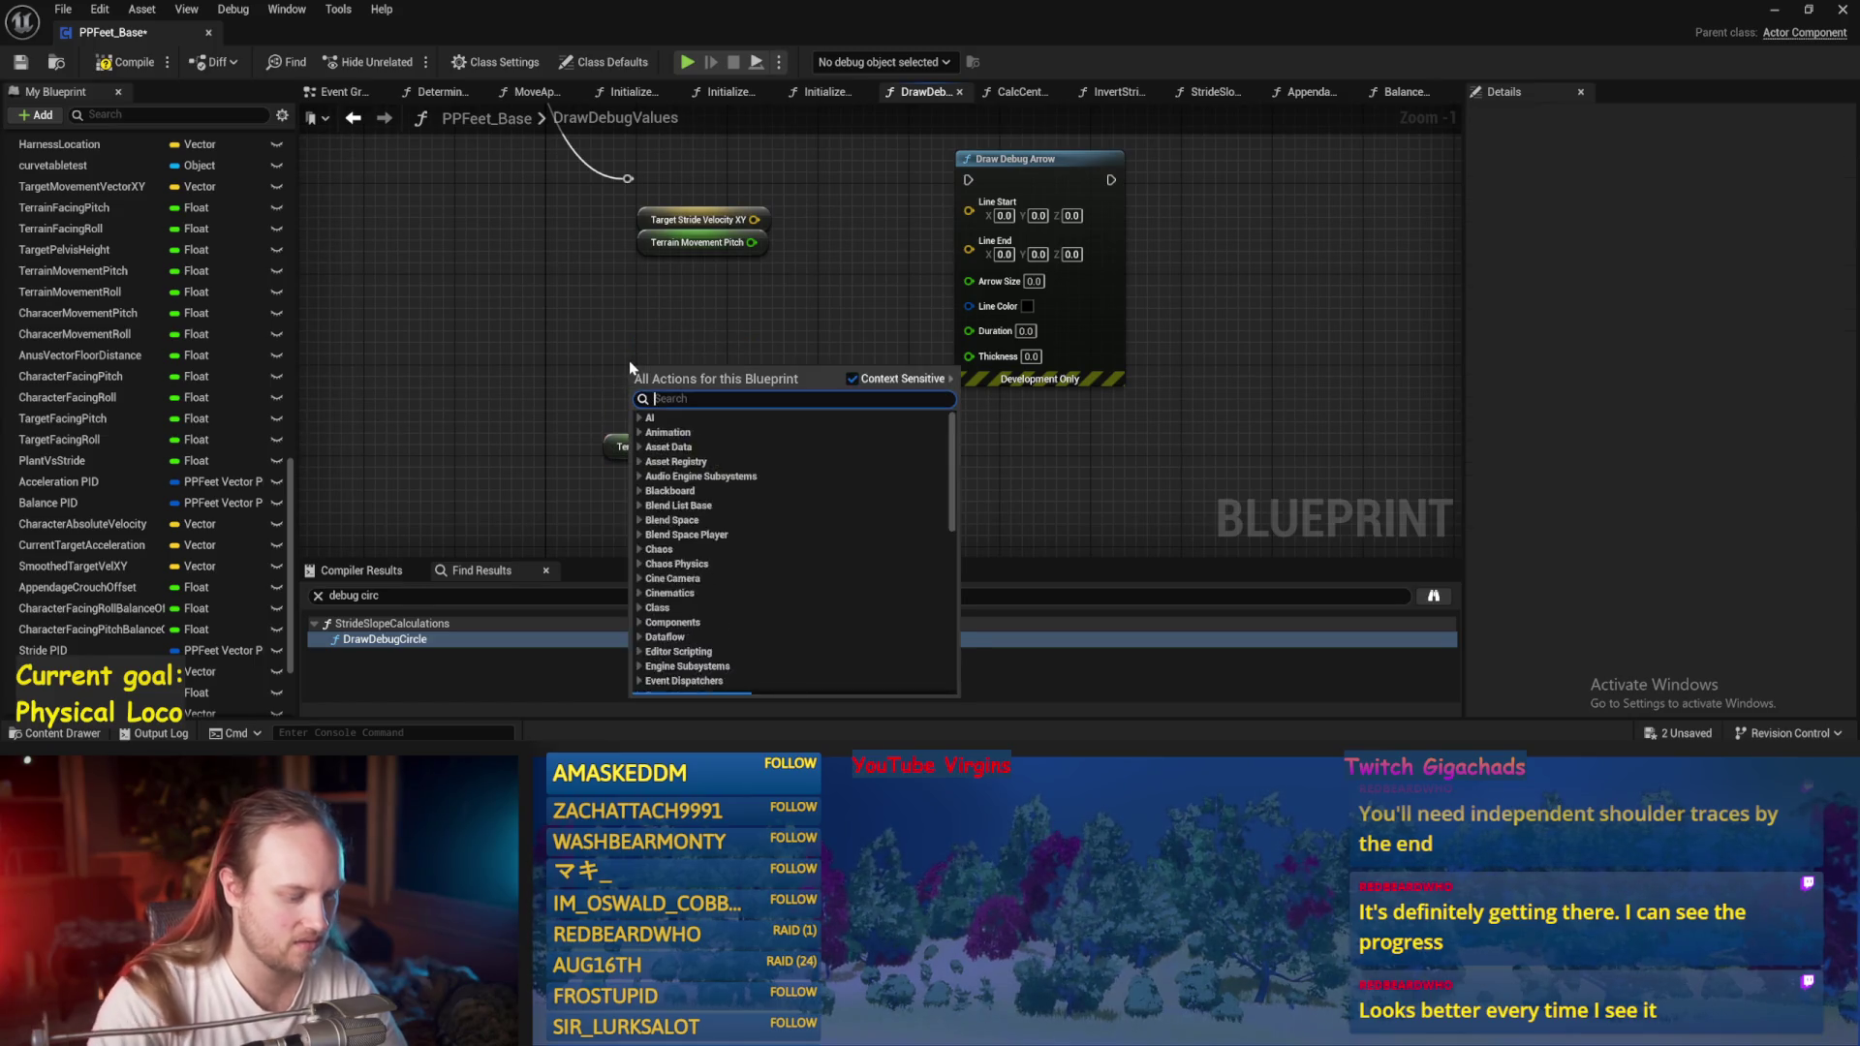
type("capsule")
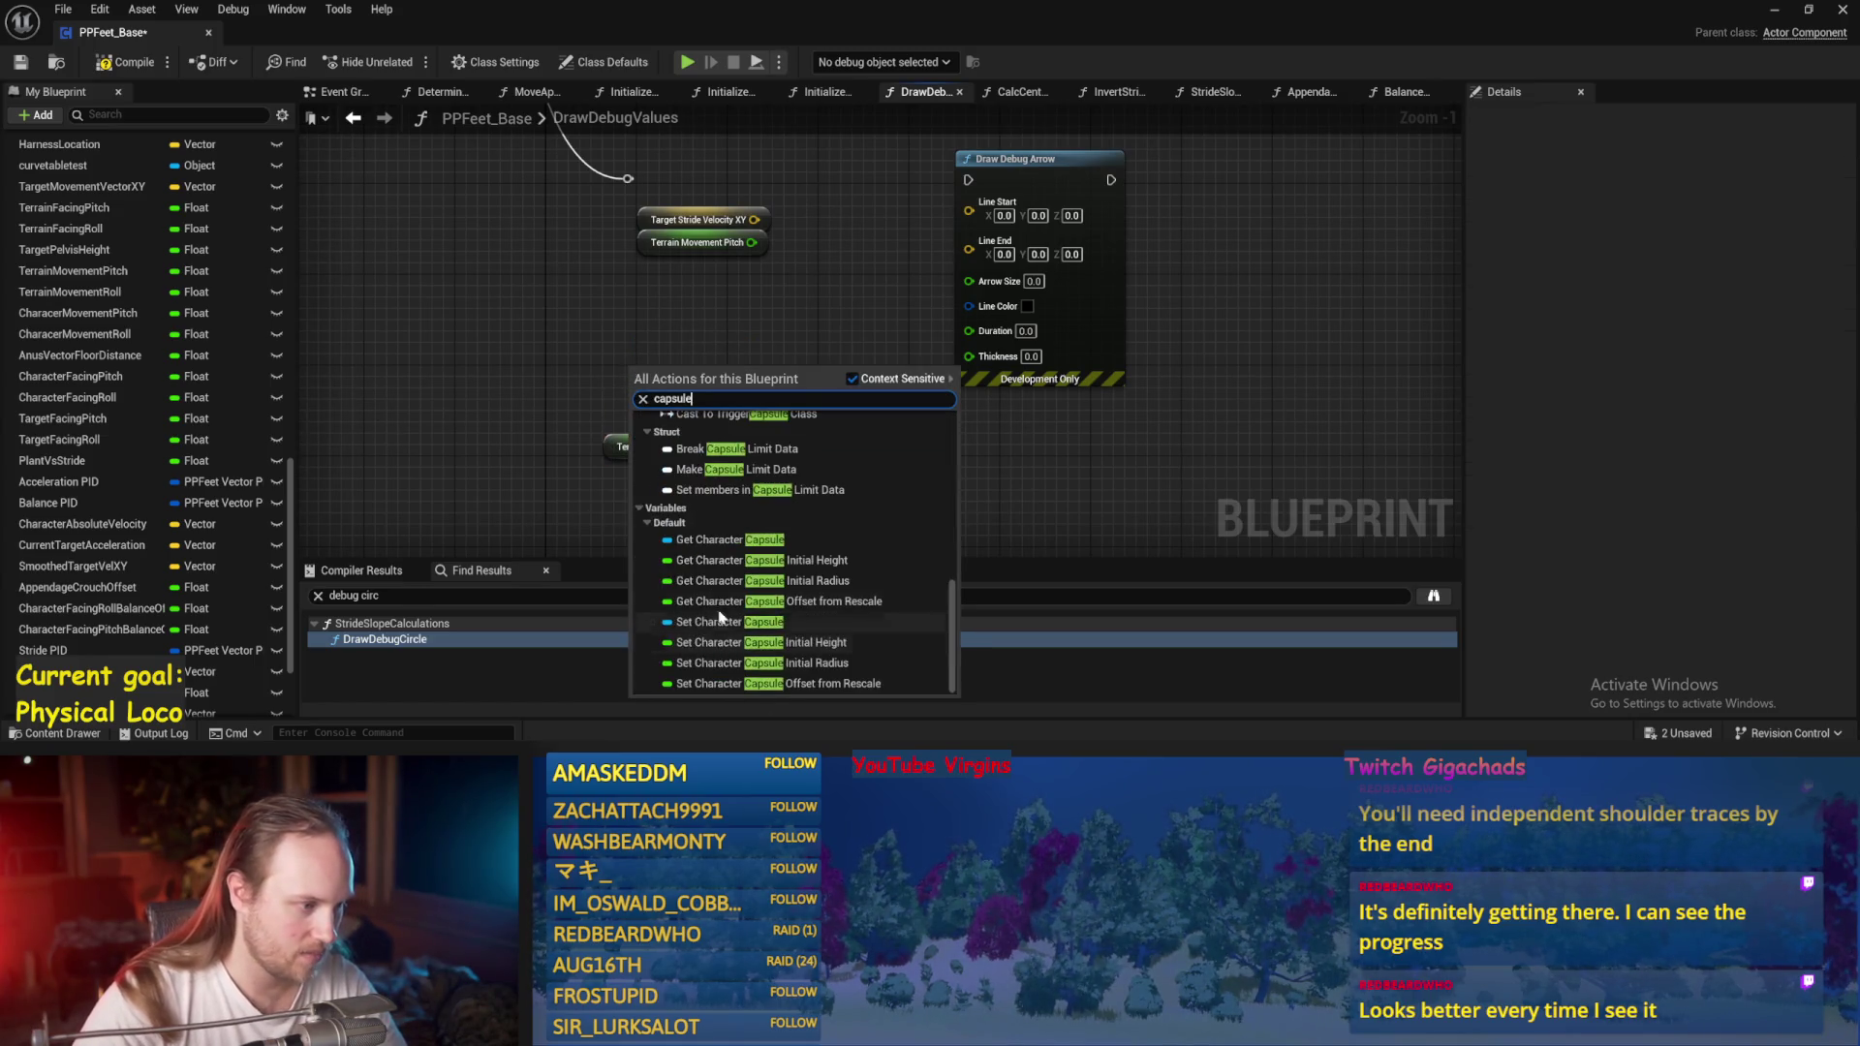
left_click(823, 540)
left_click_drag(717, 379, 771, 397)
type("forward vecot")
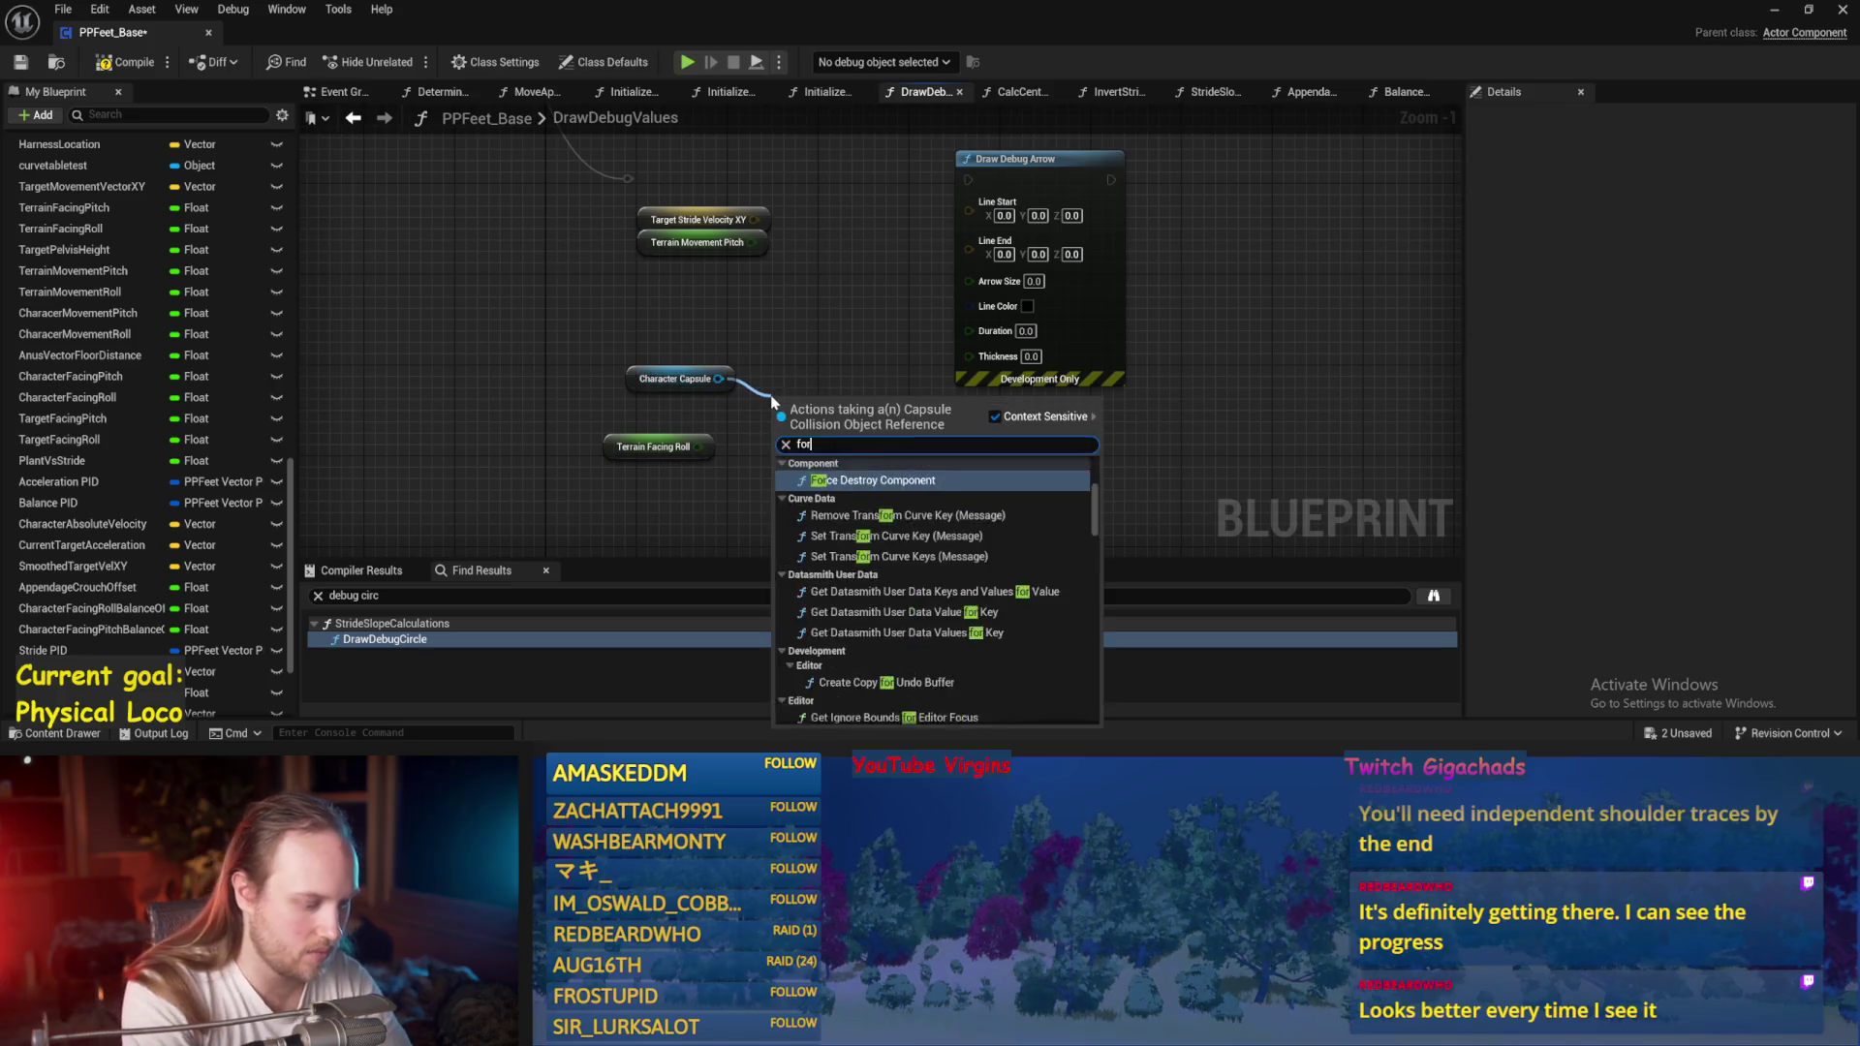
key("BackSpace")
key("BackSpace")
key("BackSpace")
type("tor")
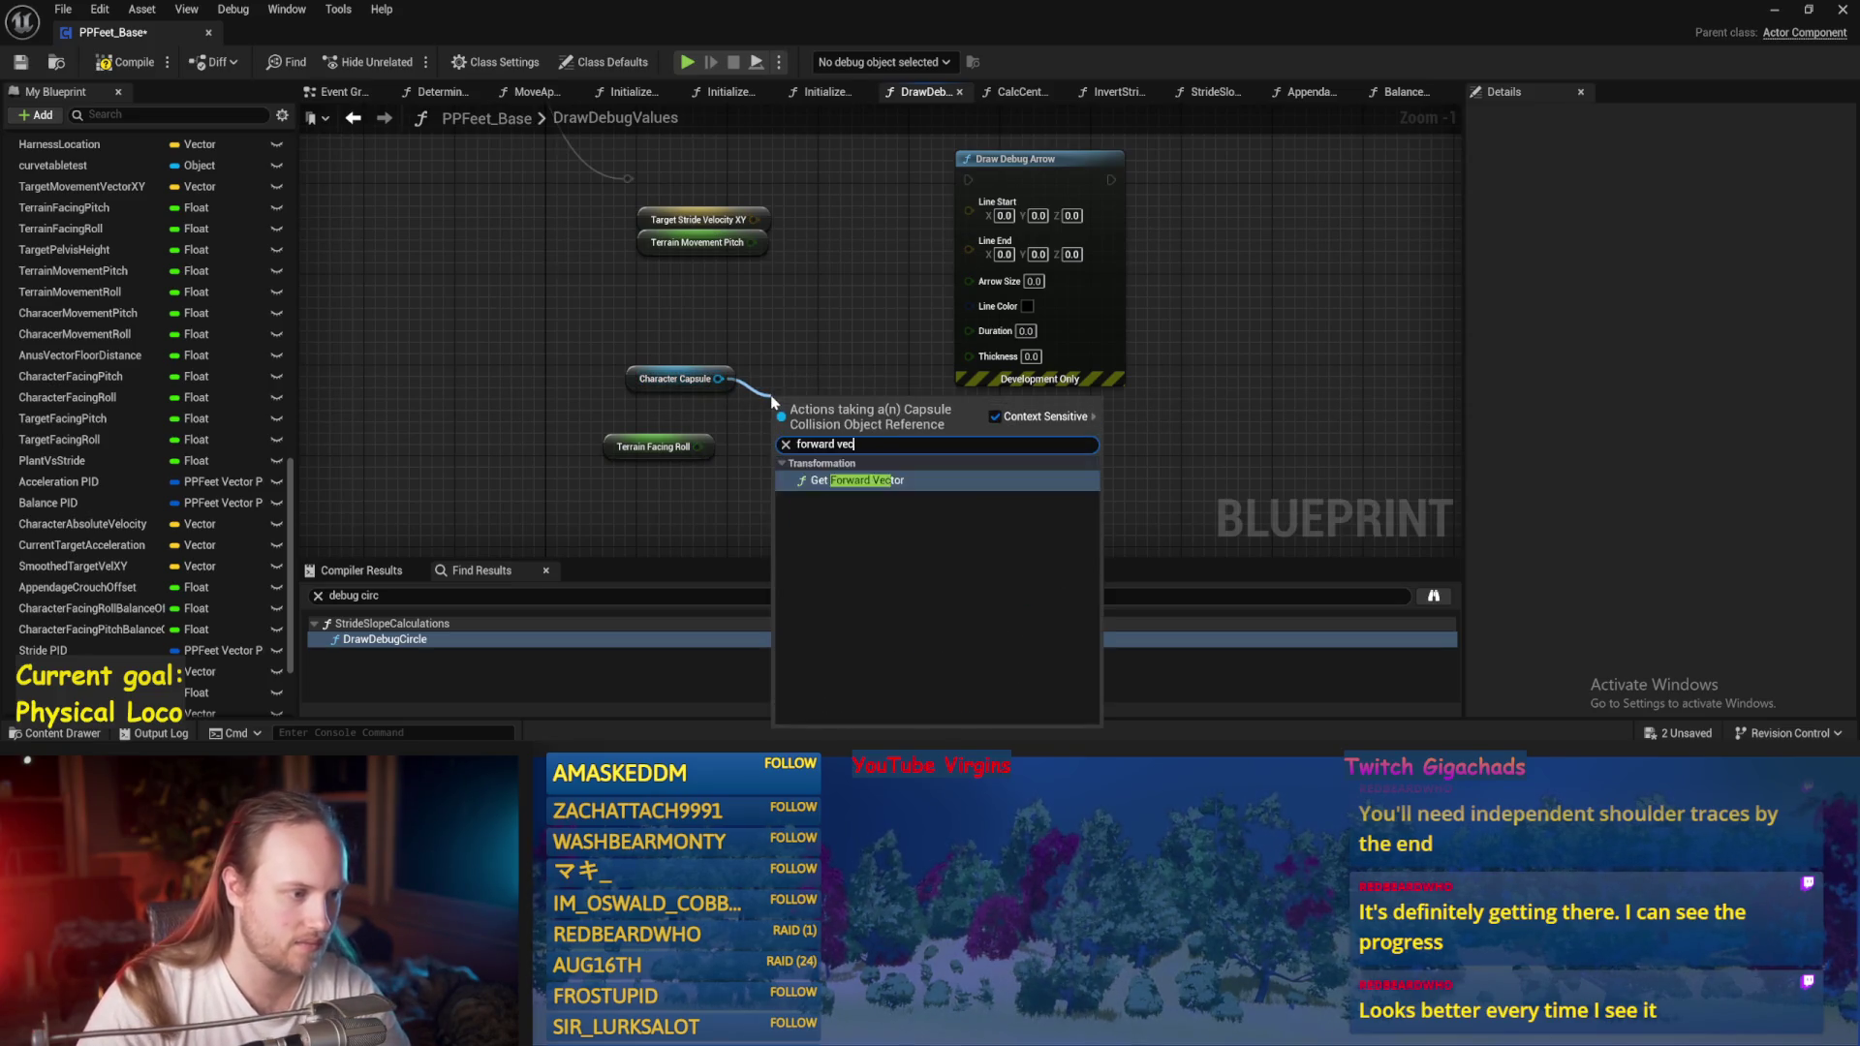
key("Return")
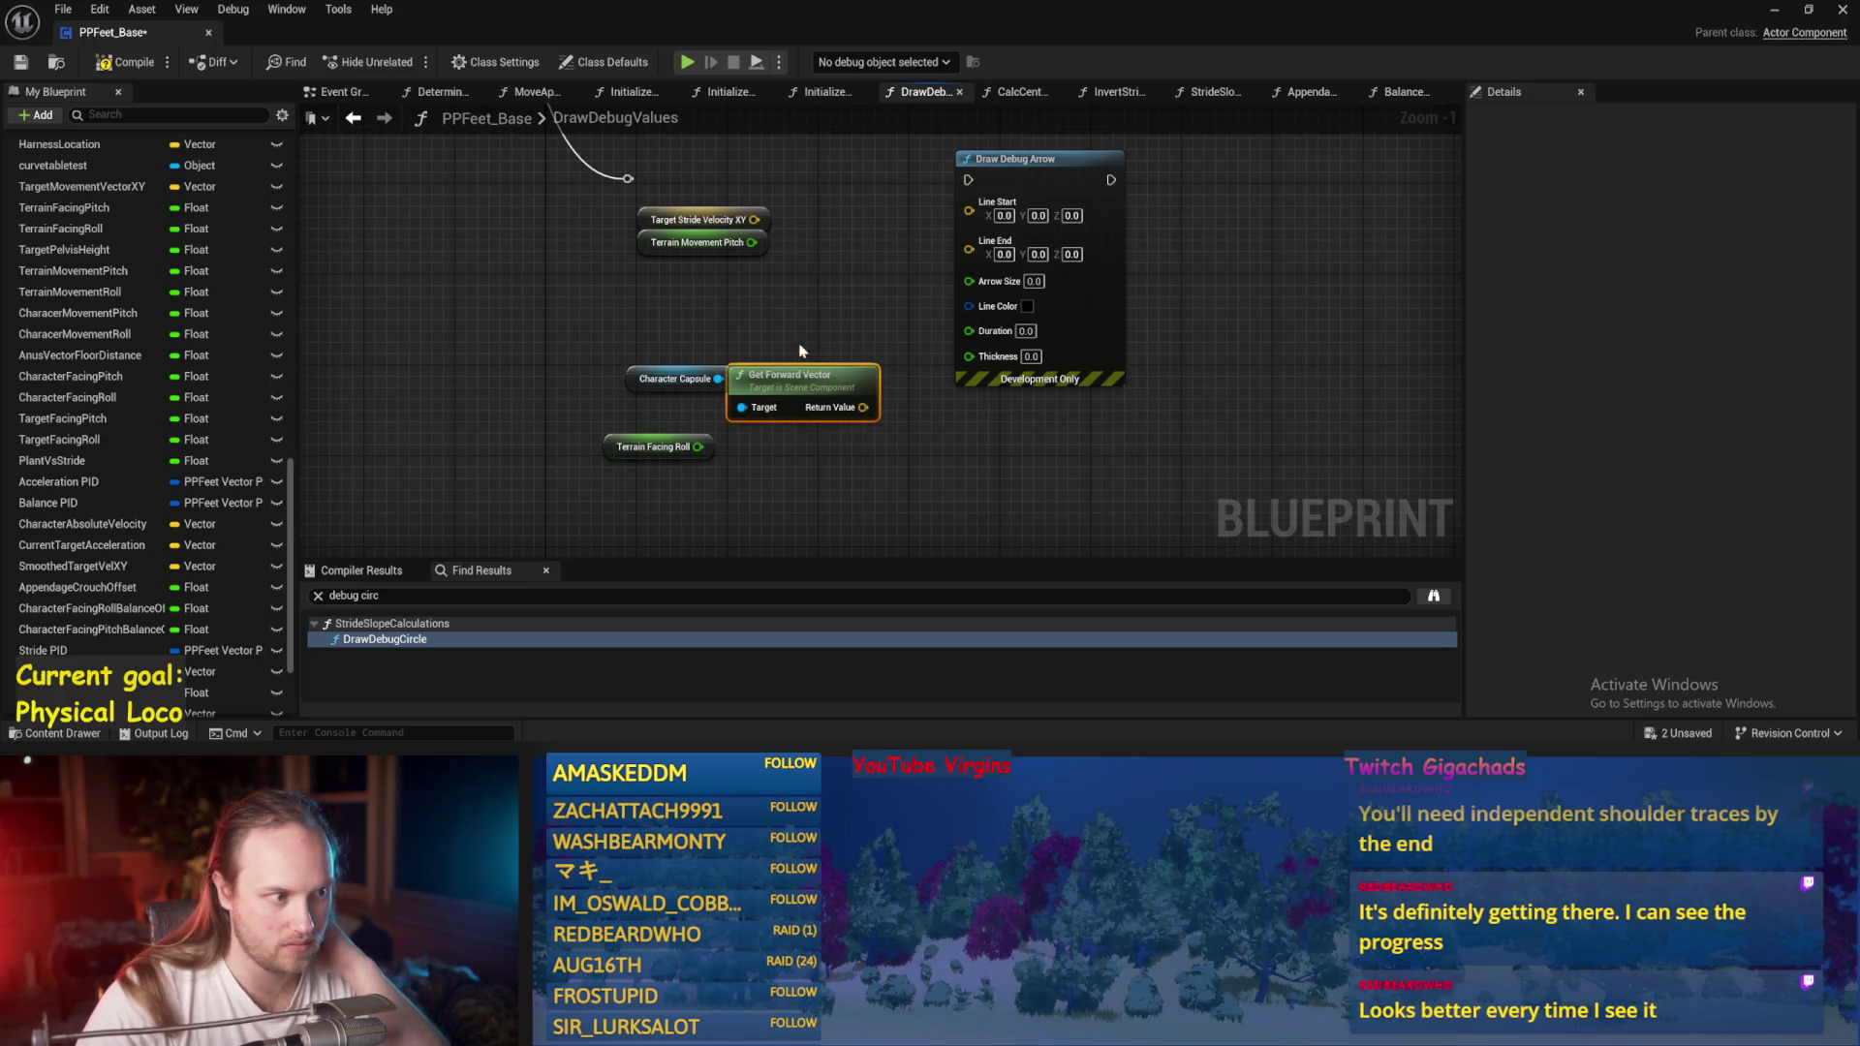
left_click(675, 378, "shift")
left_click_drag(675, 379, 515, 379)
left_click(781, 366)
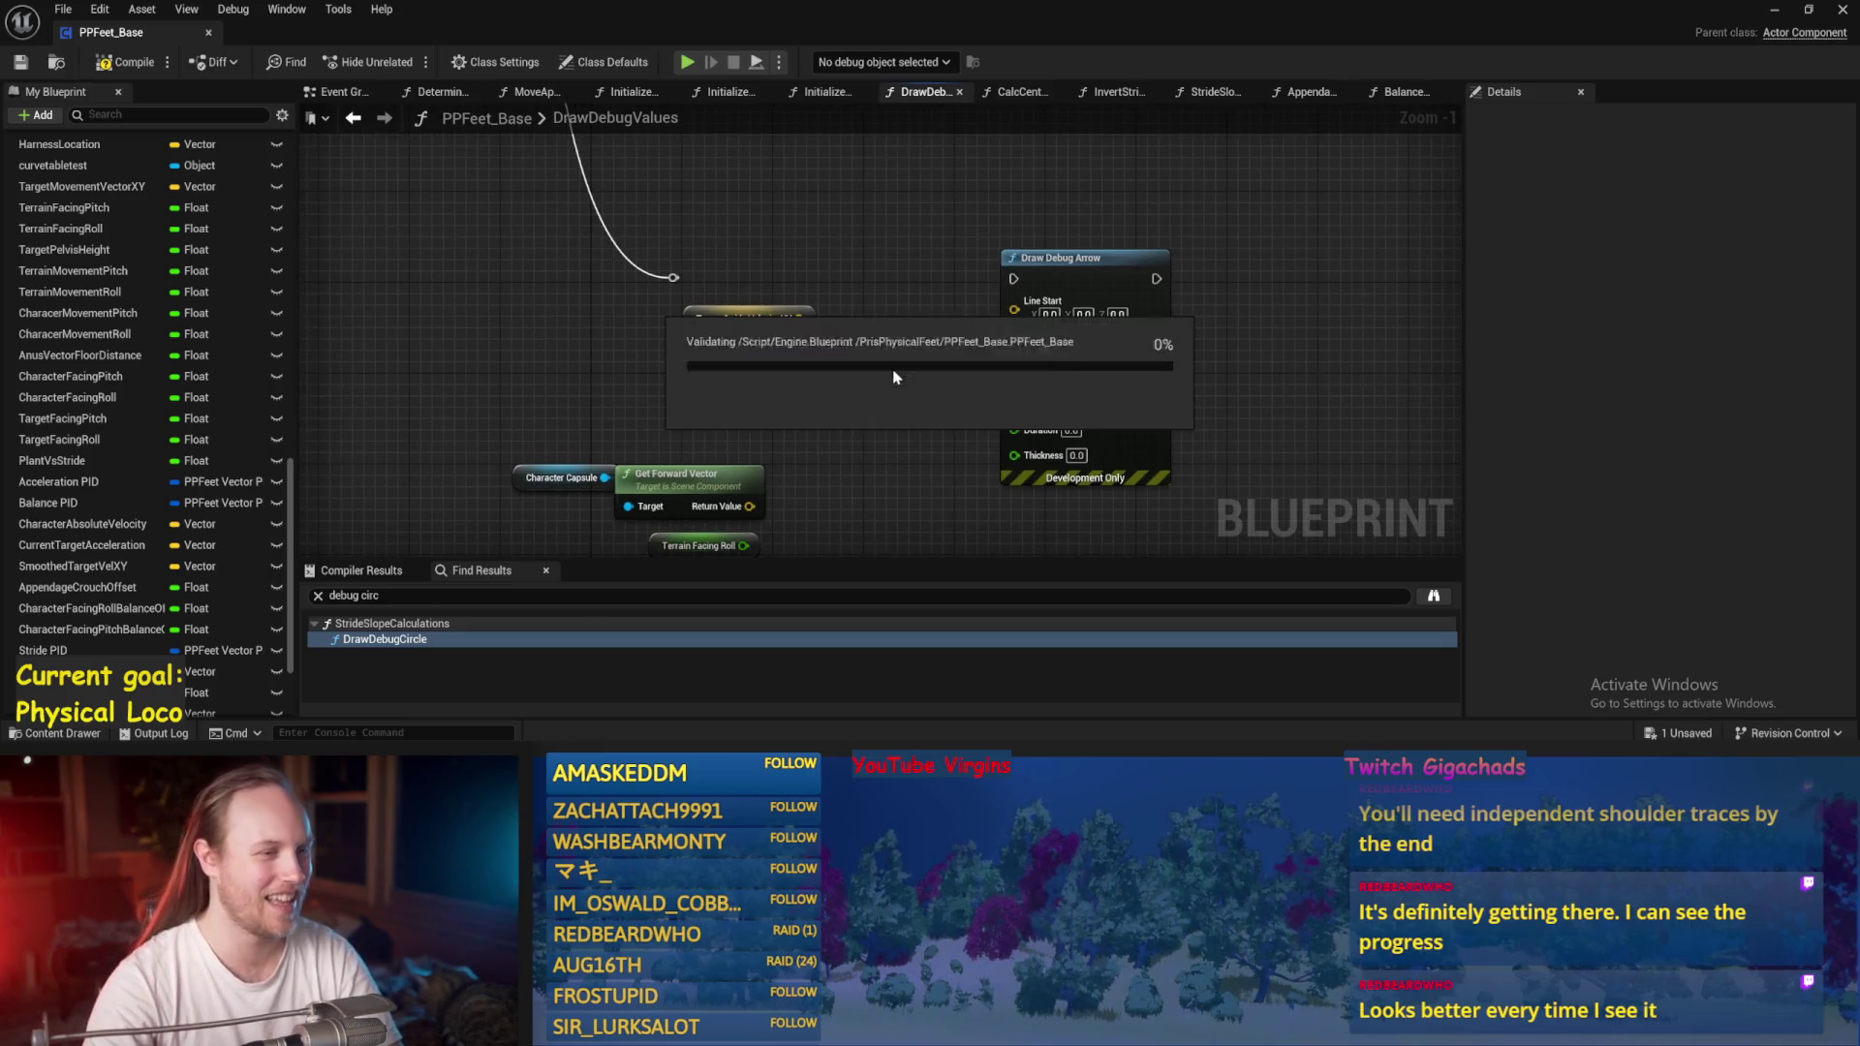
left_click(807, 352)
left_click_drag(833, 253, 933, 224)
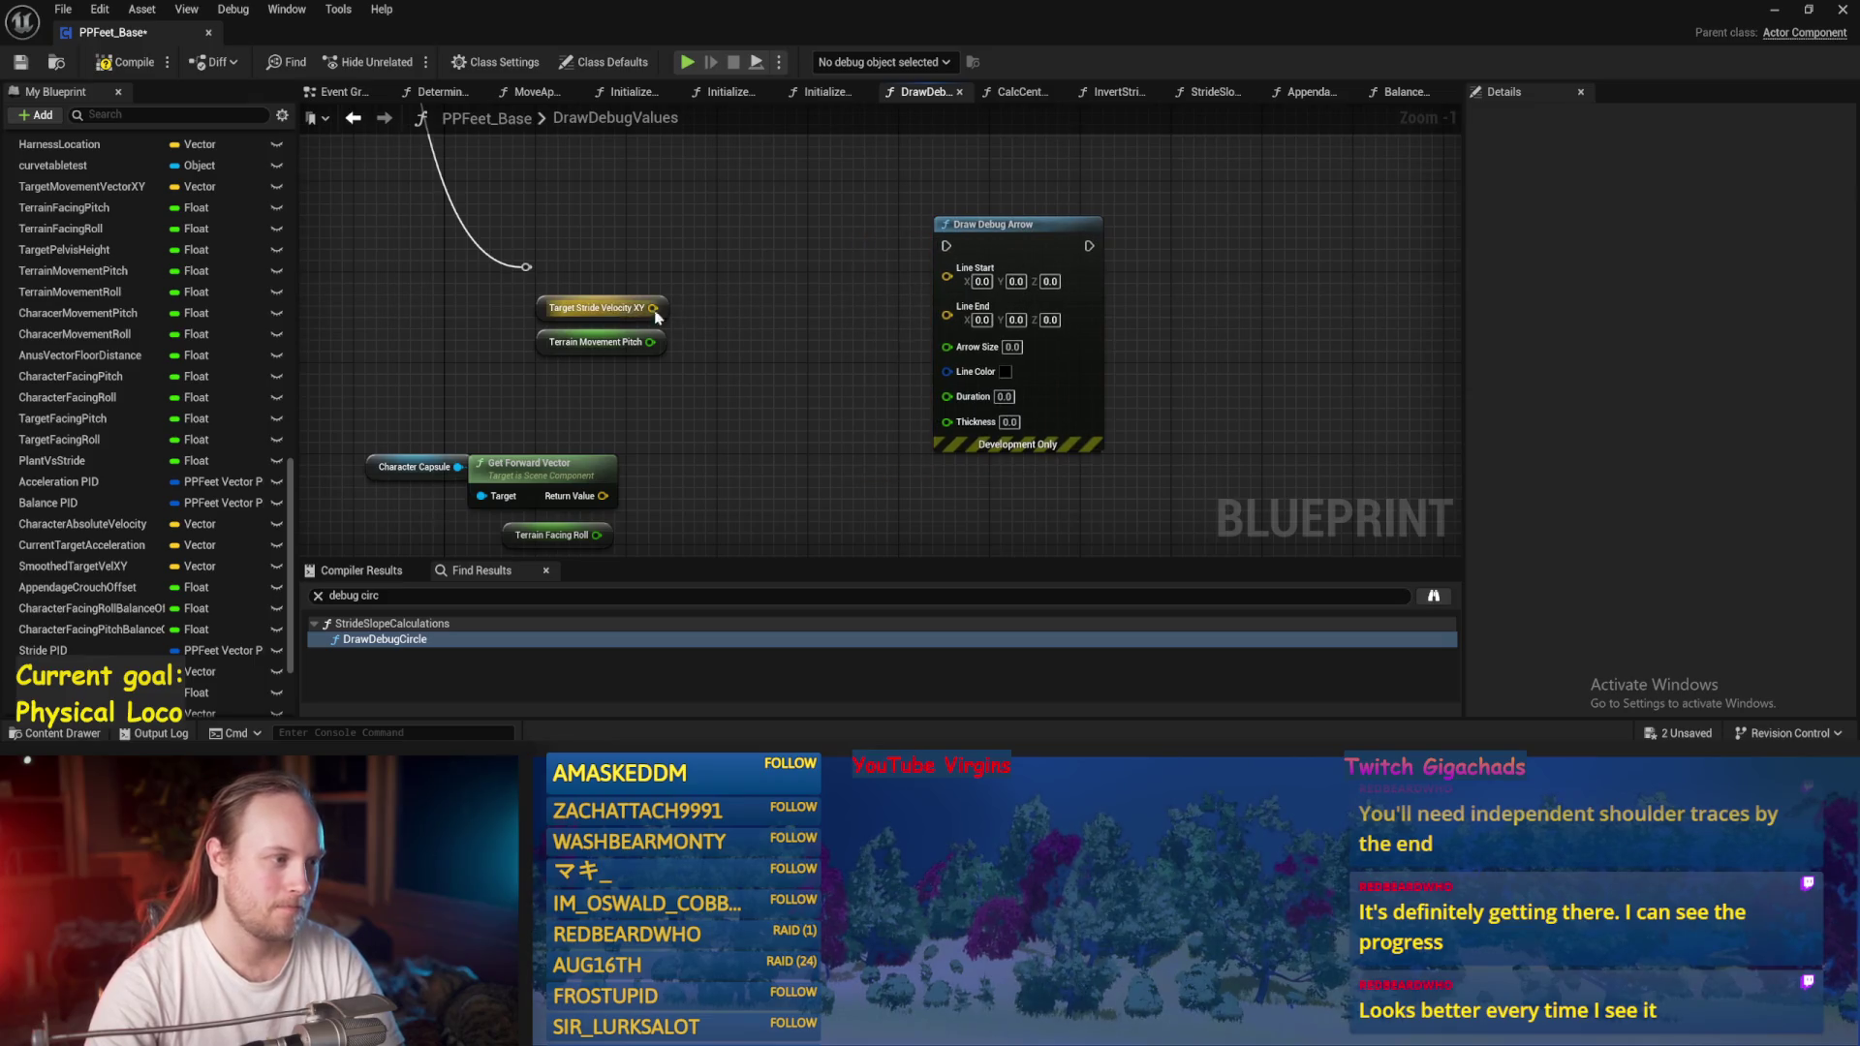
Search the blueprint actions for 'rotate vector', then close the list without adding a node.
right_click(740, 345)
type("rotate")
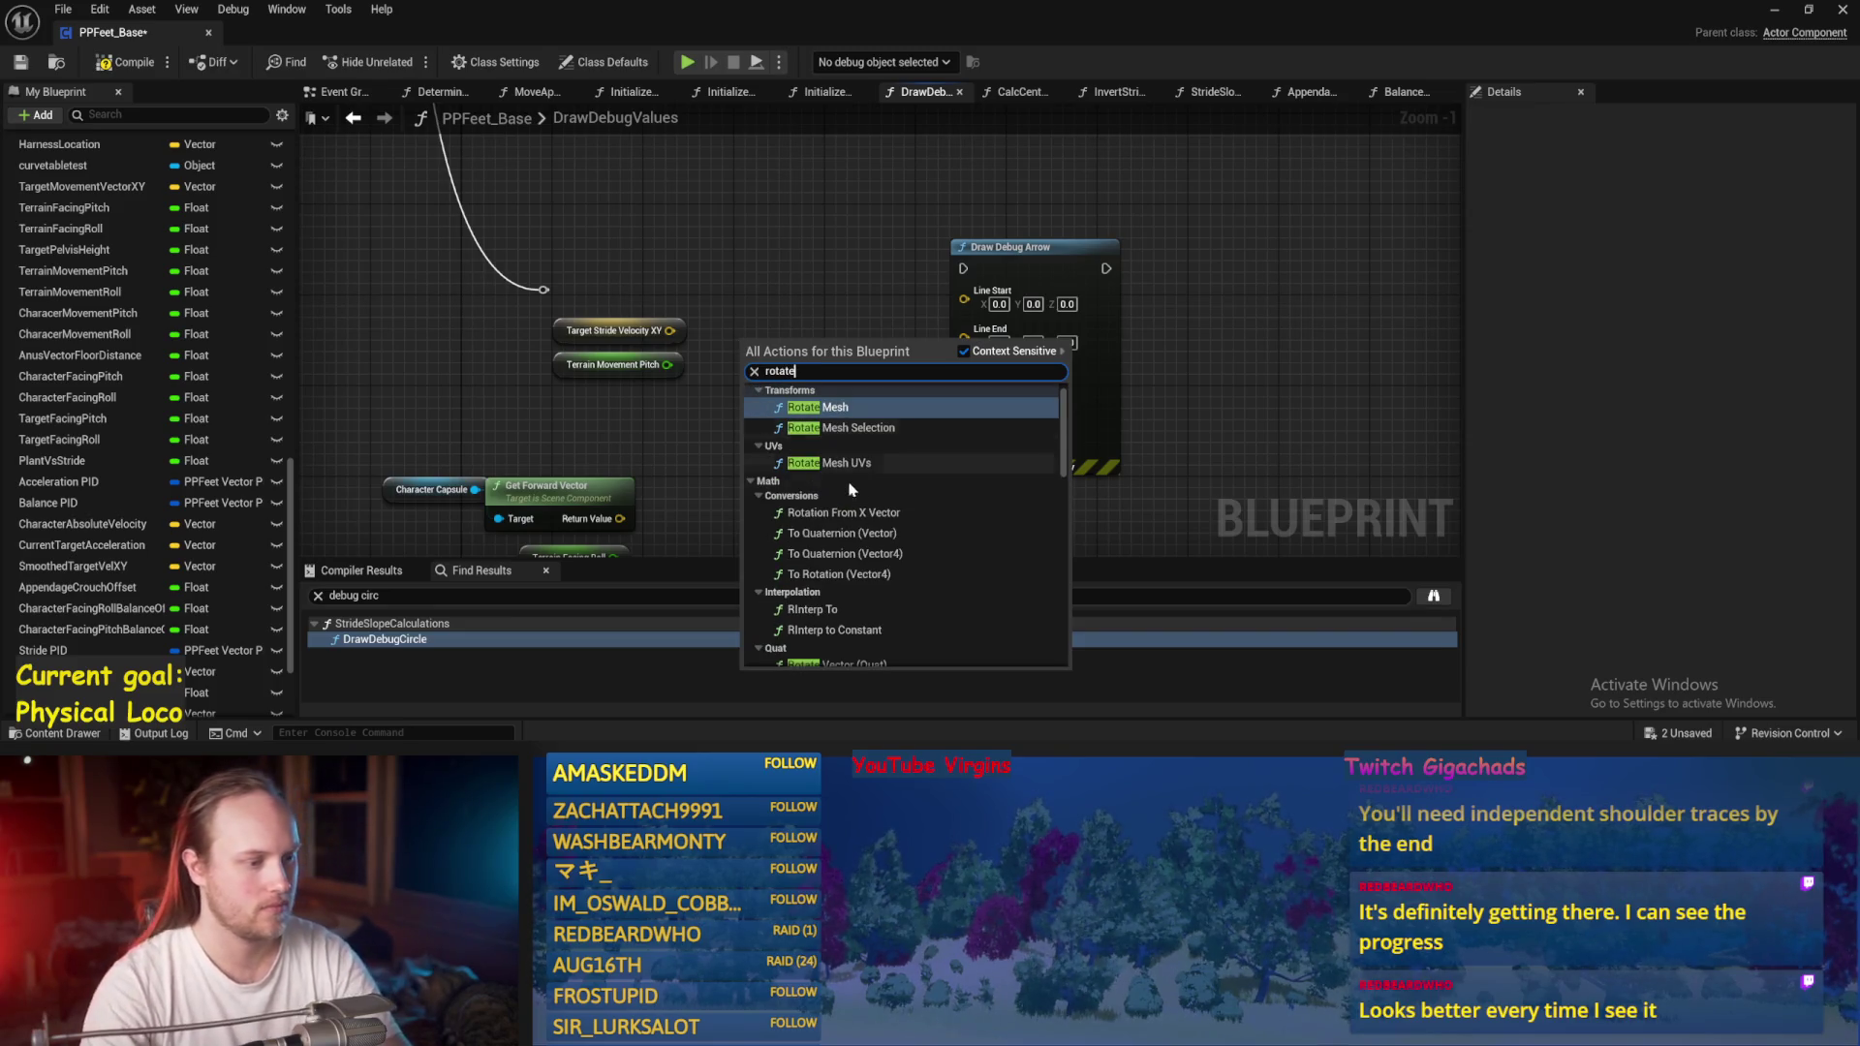
type(" e")
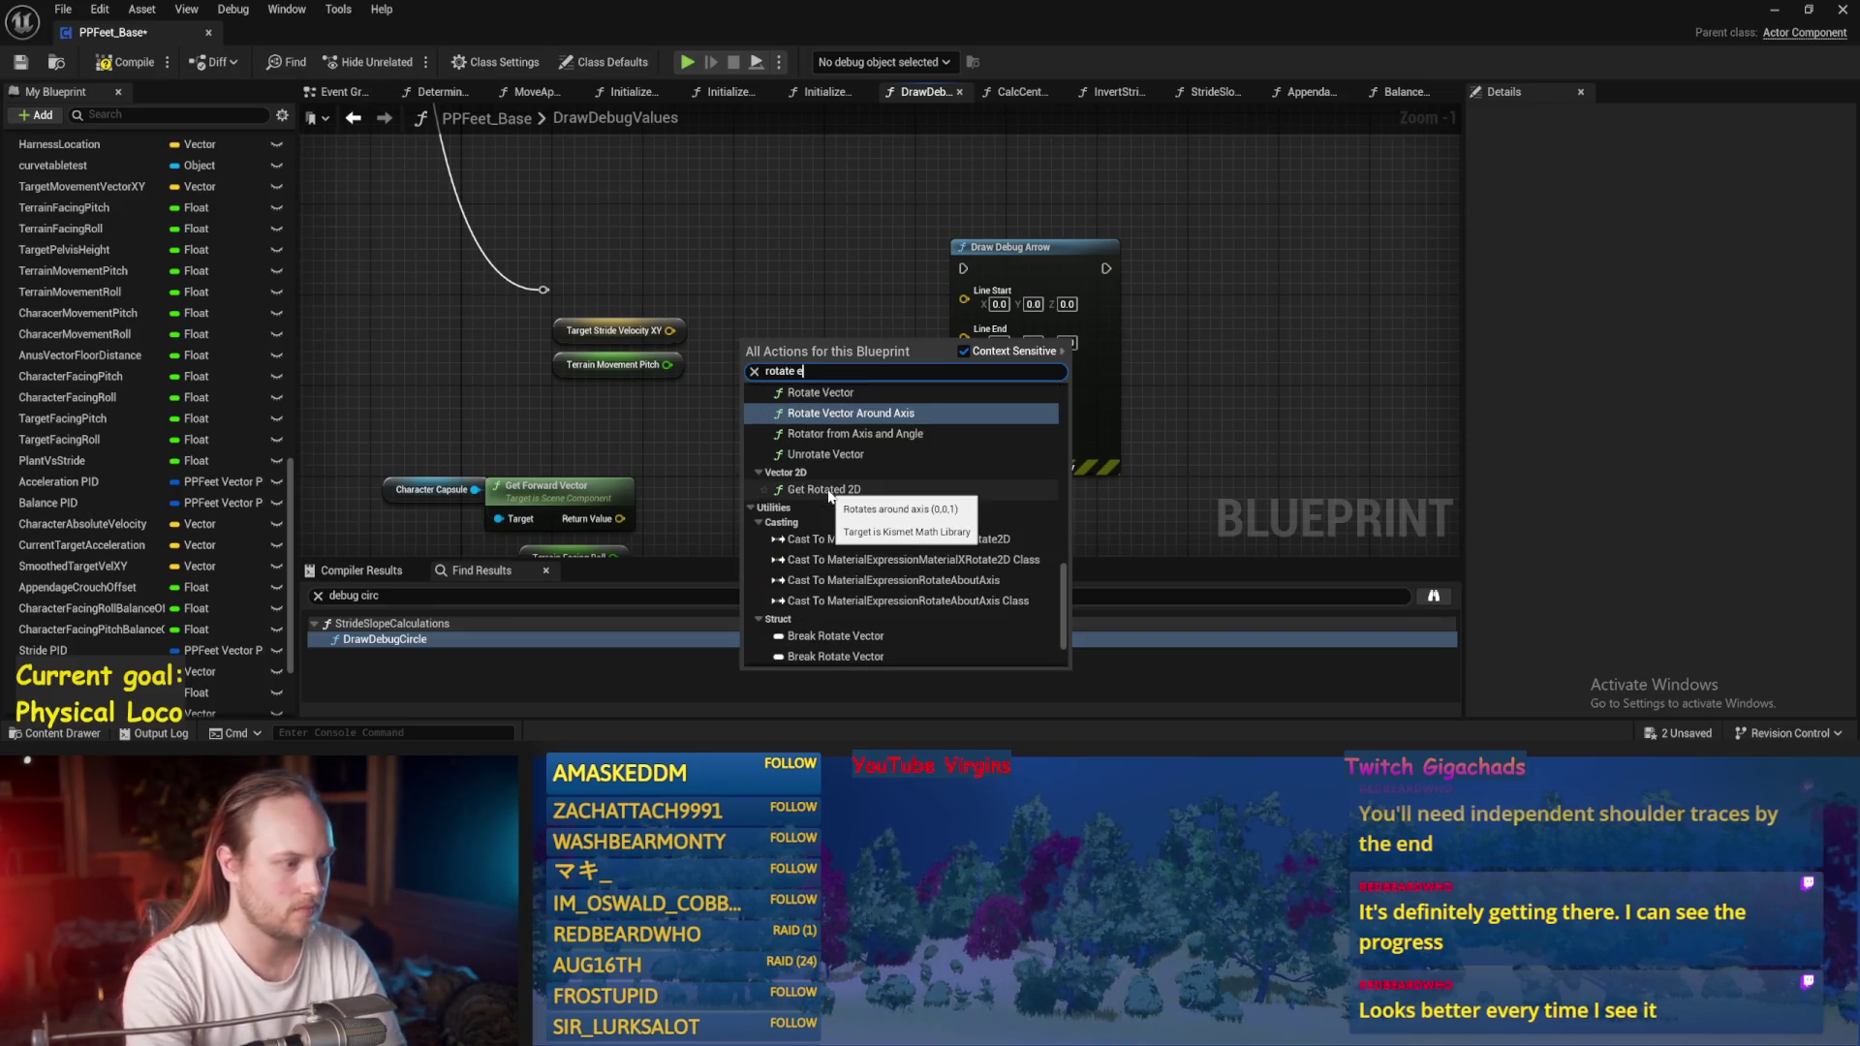
key("BackSpace")
type("vector")
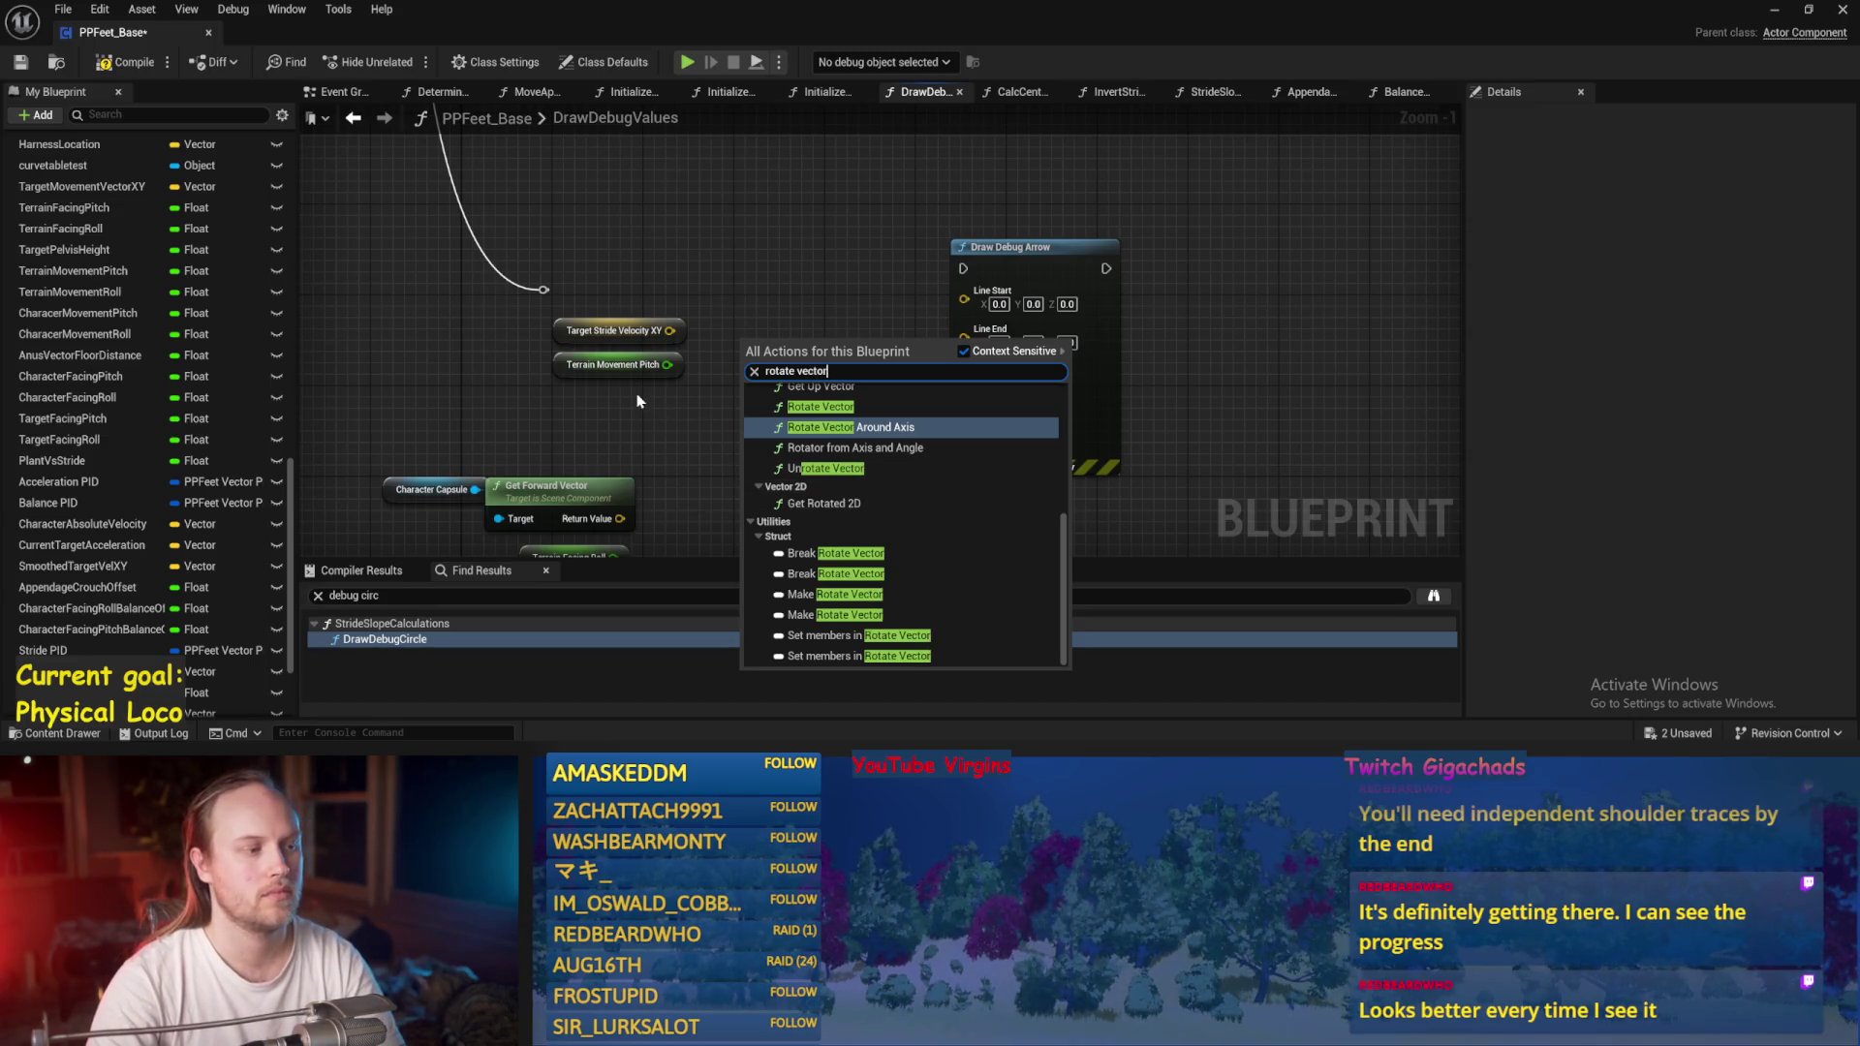
scroll(752, 455, "up", 2)
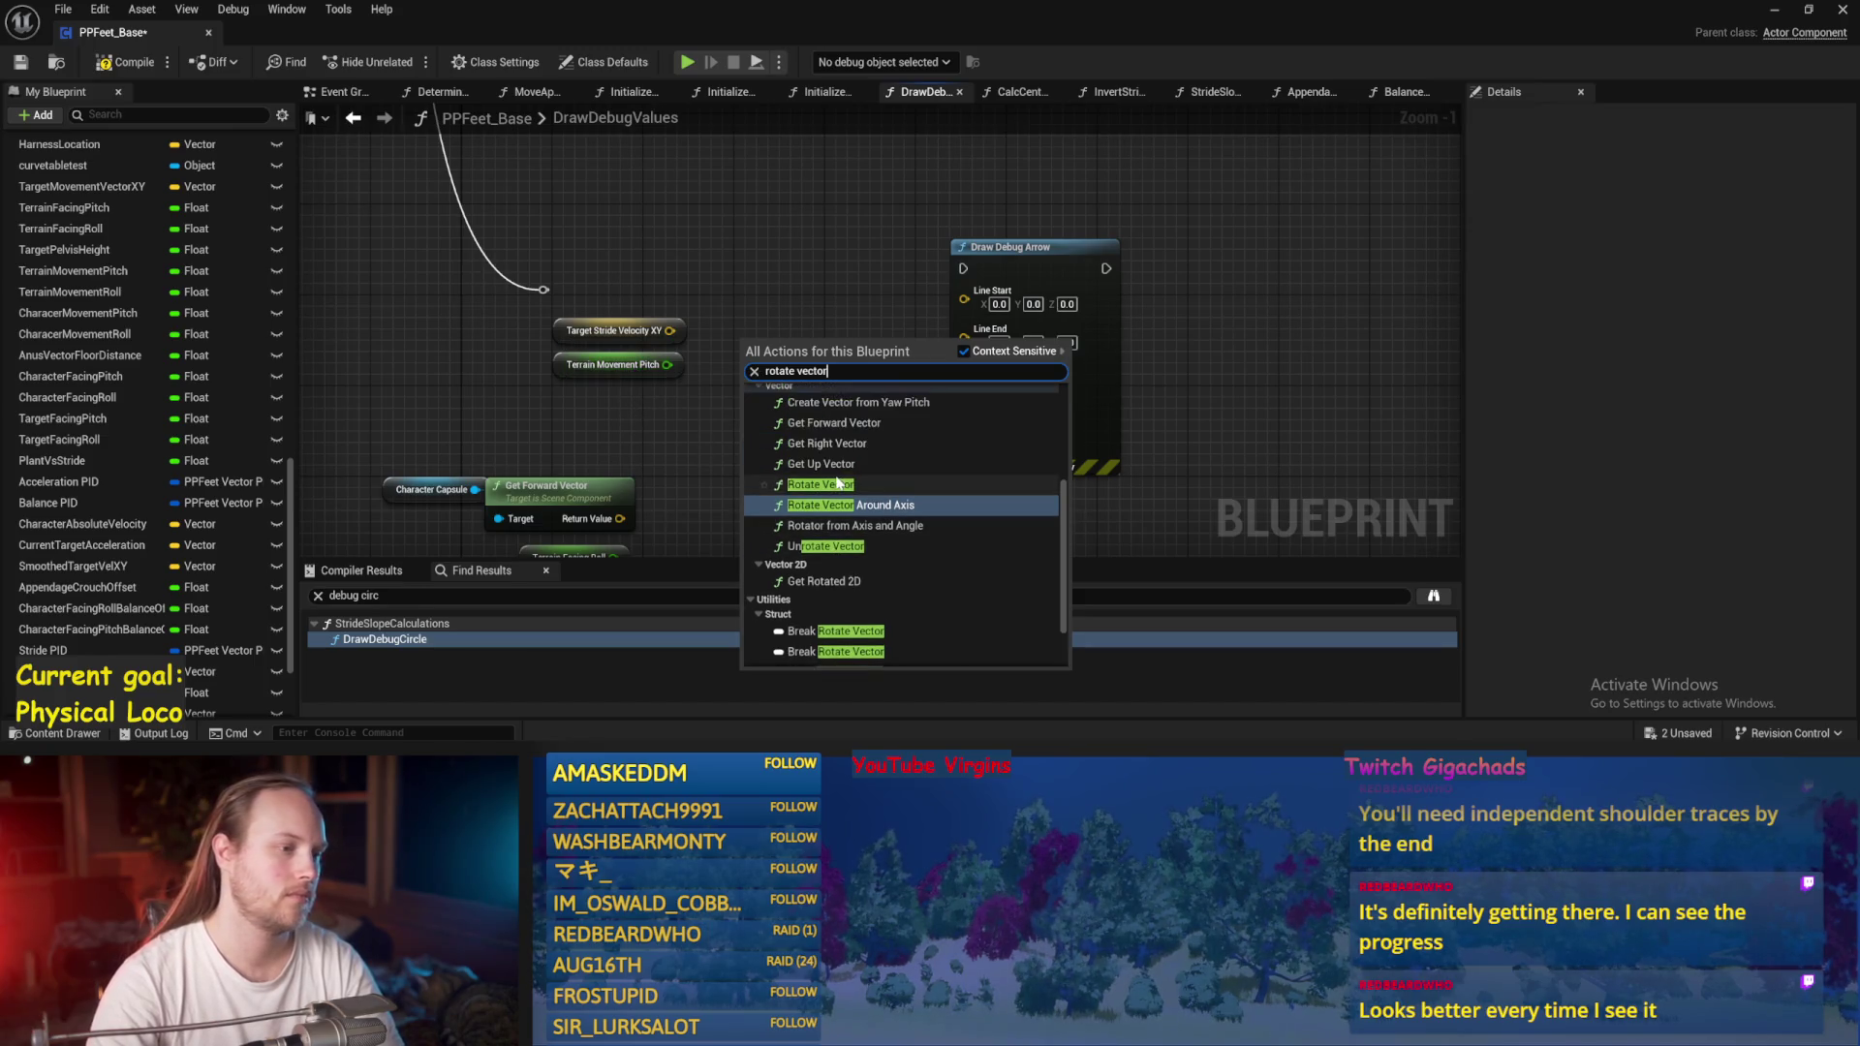
left_click(652, 461)
Add a trial Draw Debug Plane node from the 'draw debug' search, then delete it.
right_click(811, 270)
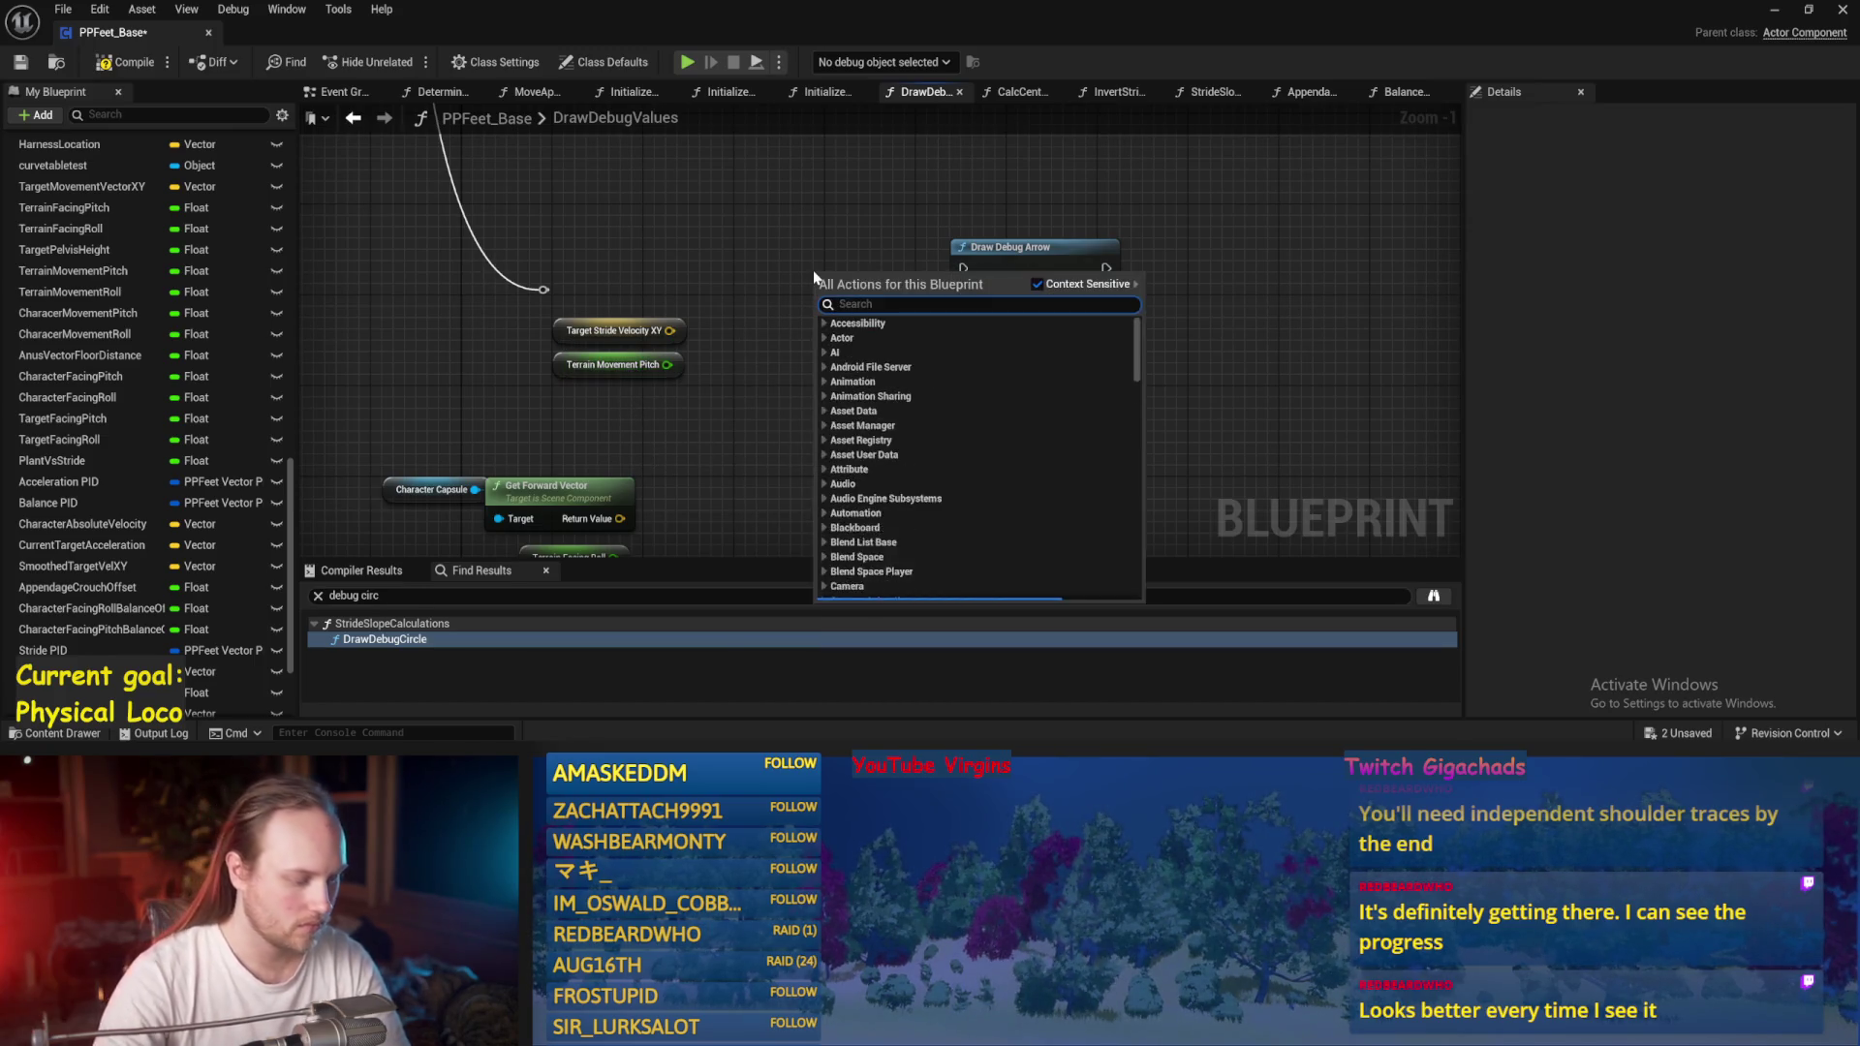
type("debug an")
key("BackSpace")
key("BackSpace")
key("BackSpace")
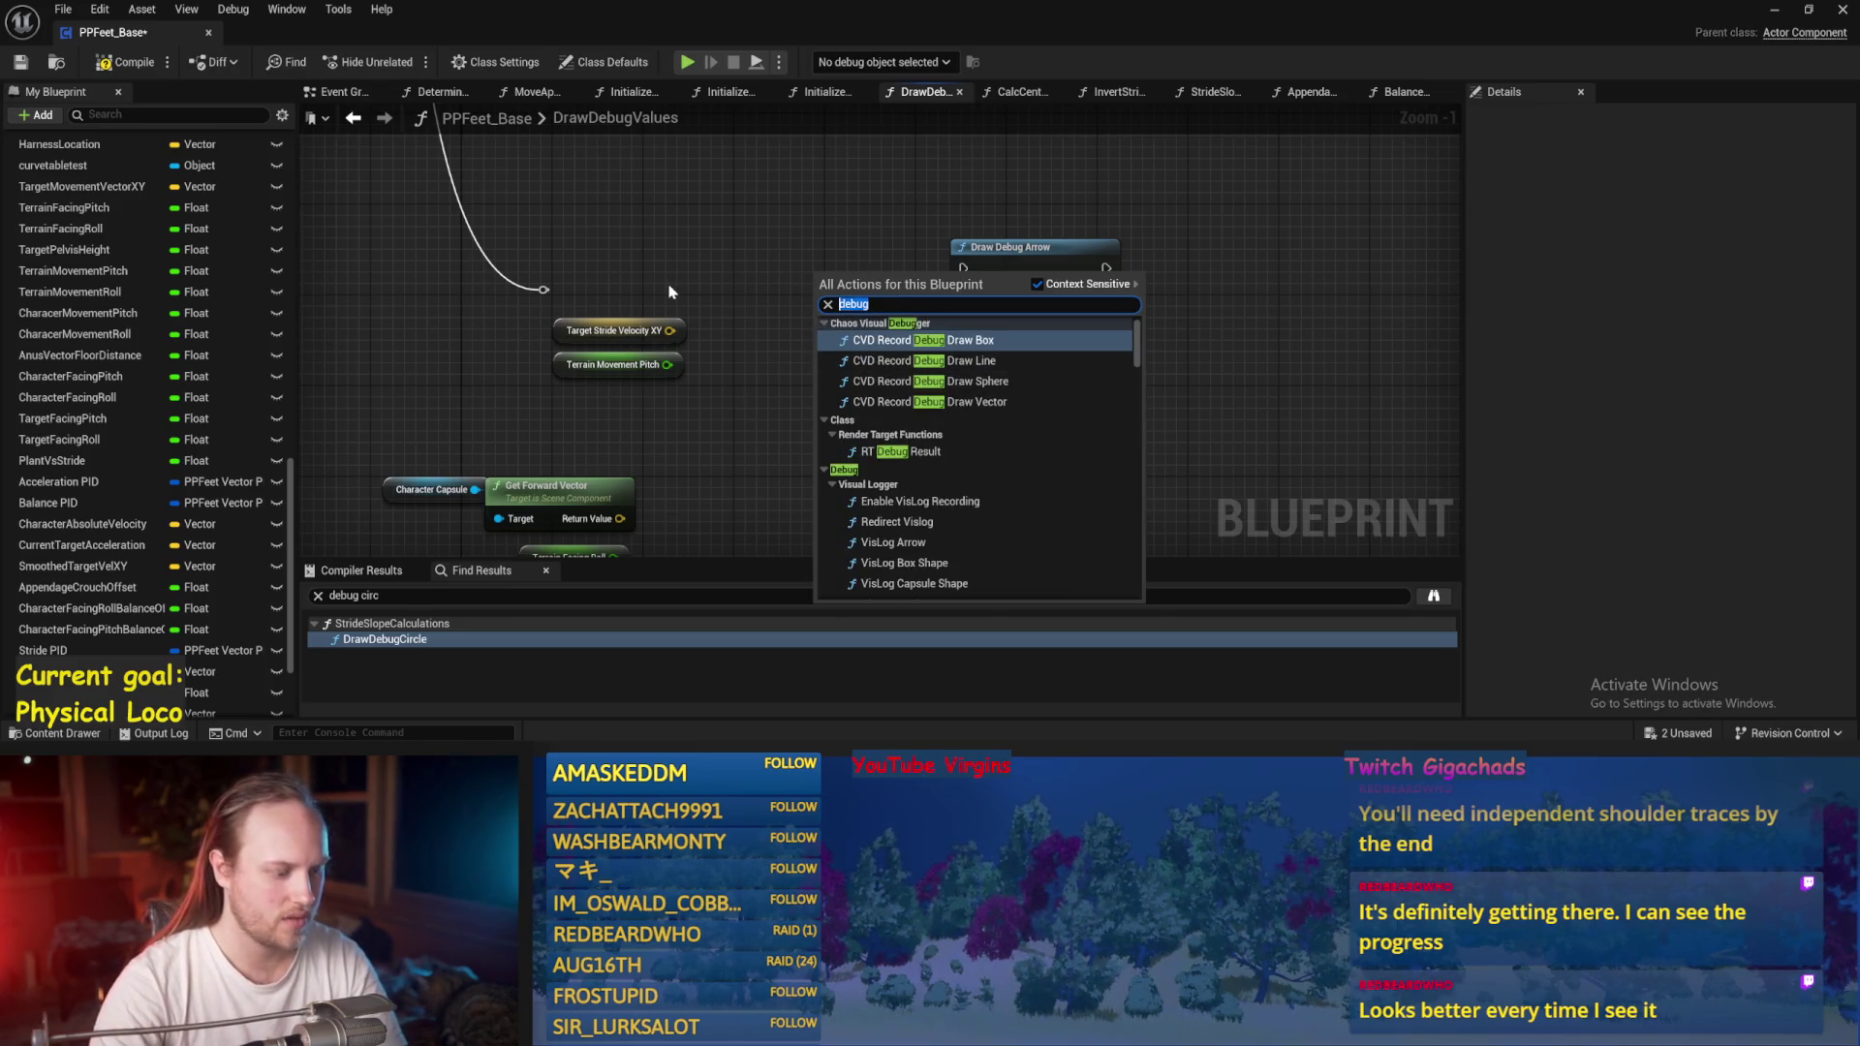
type("draw debu")
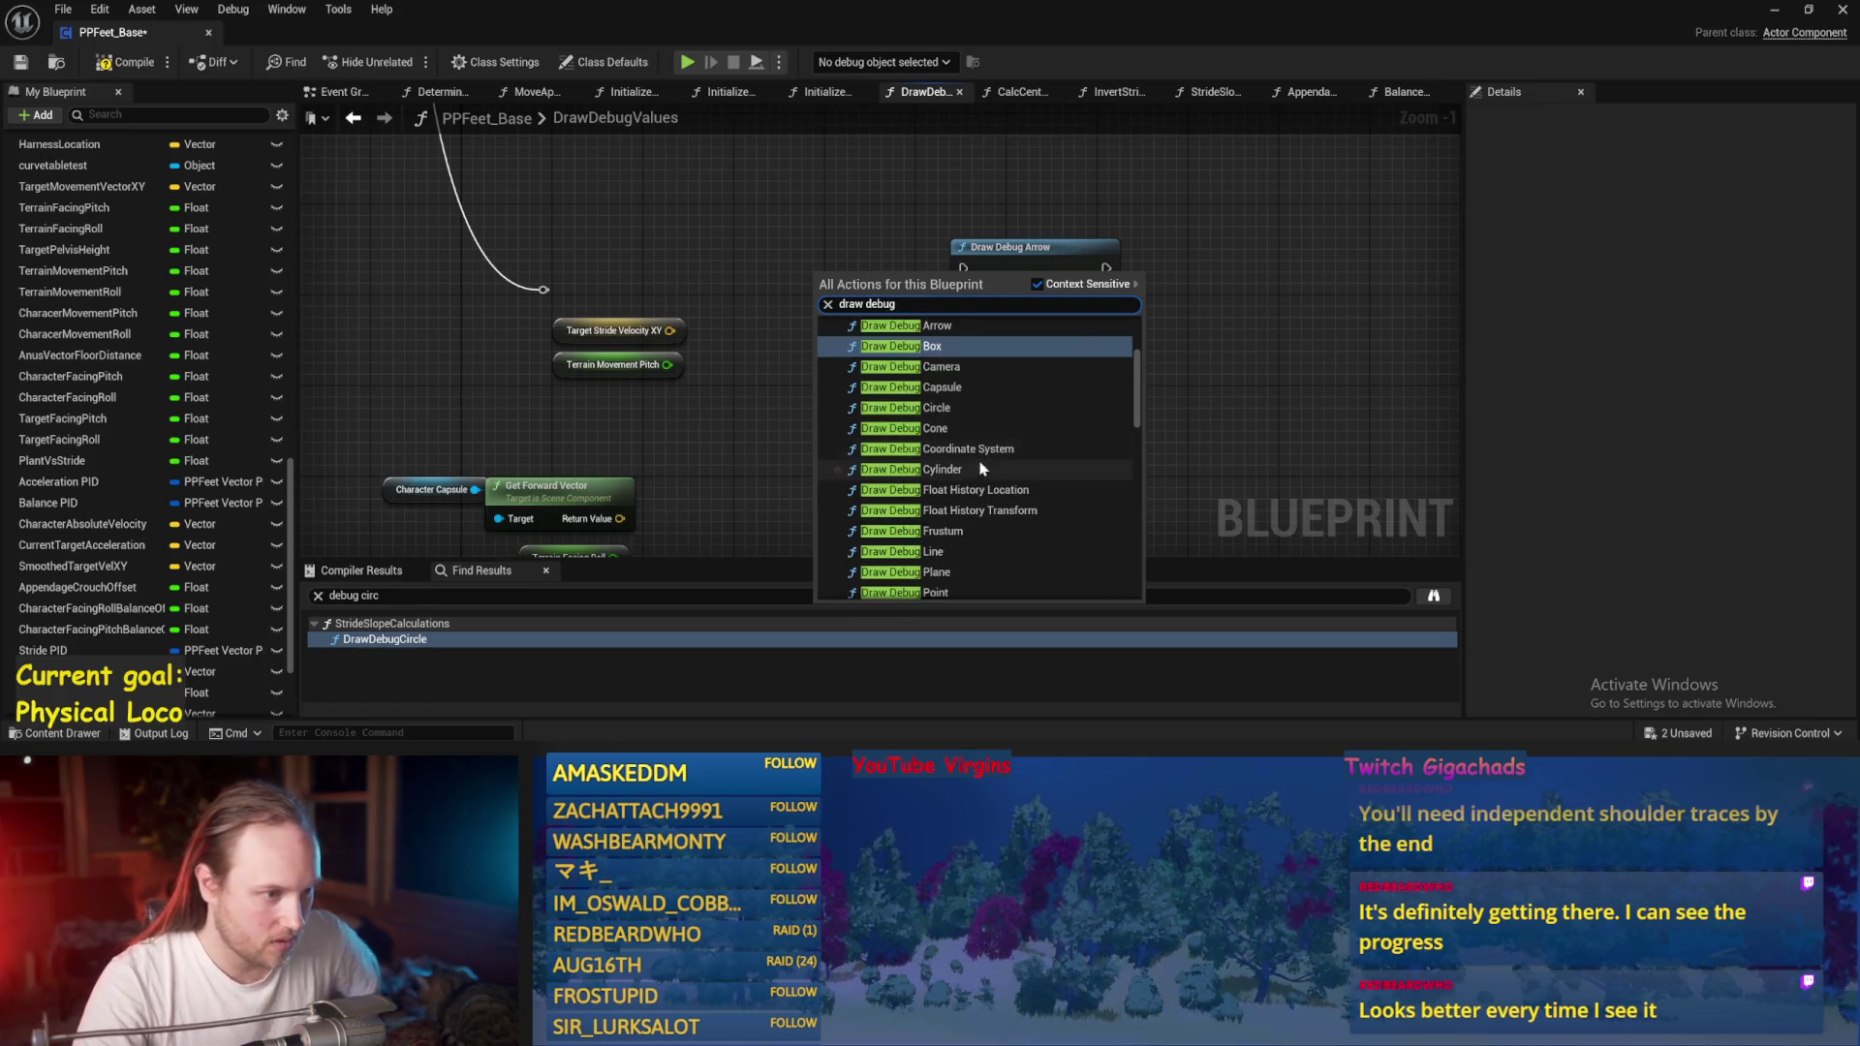
scroll(968, 488, "down", 1)
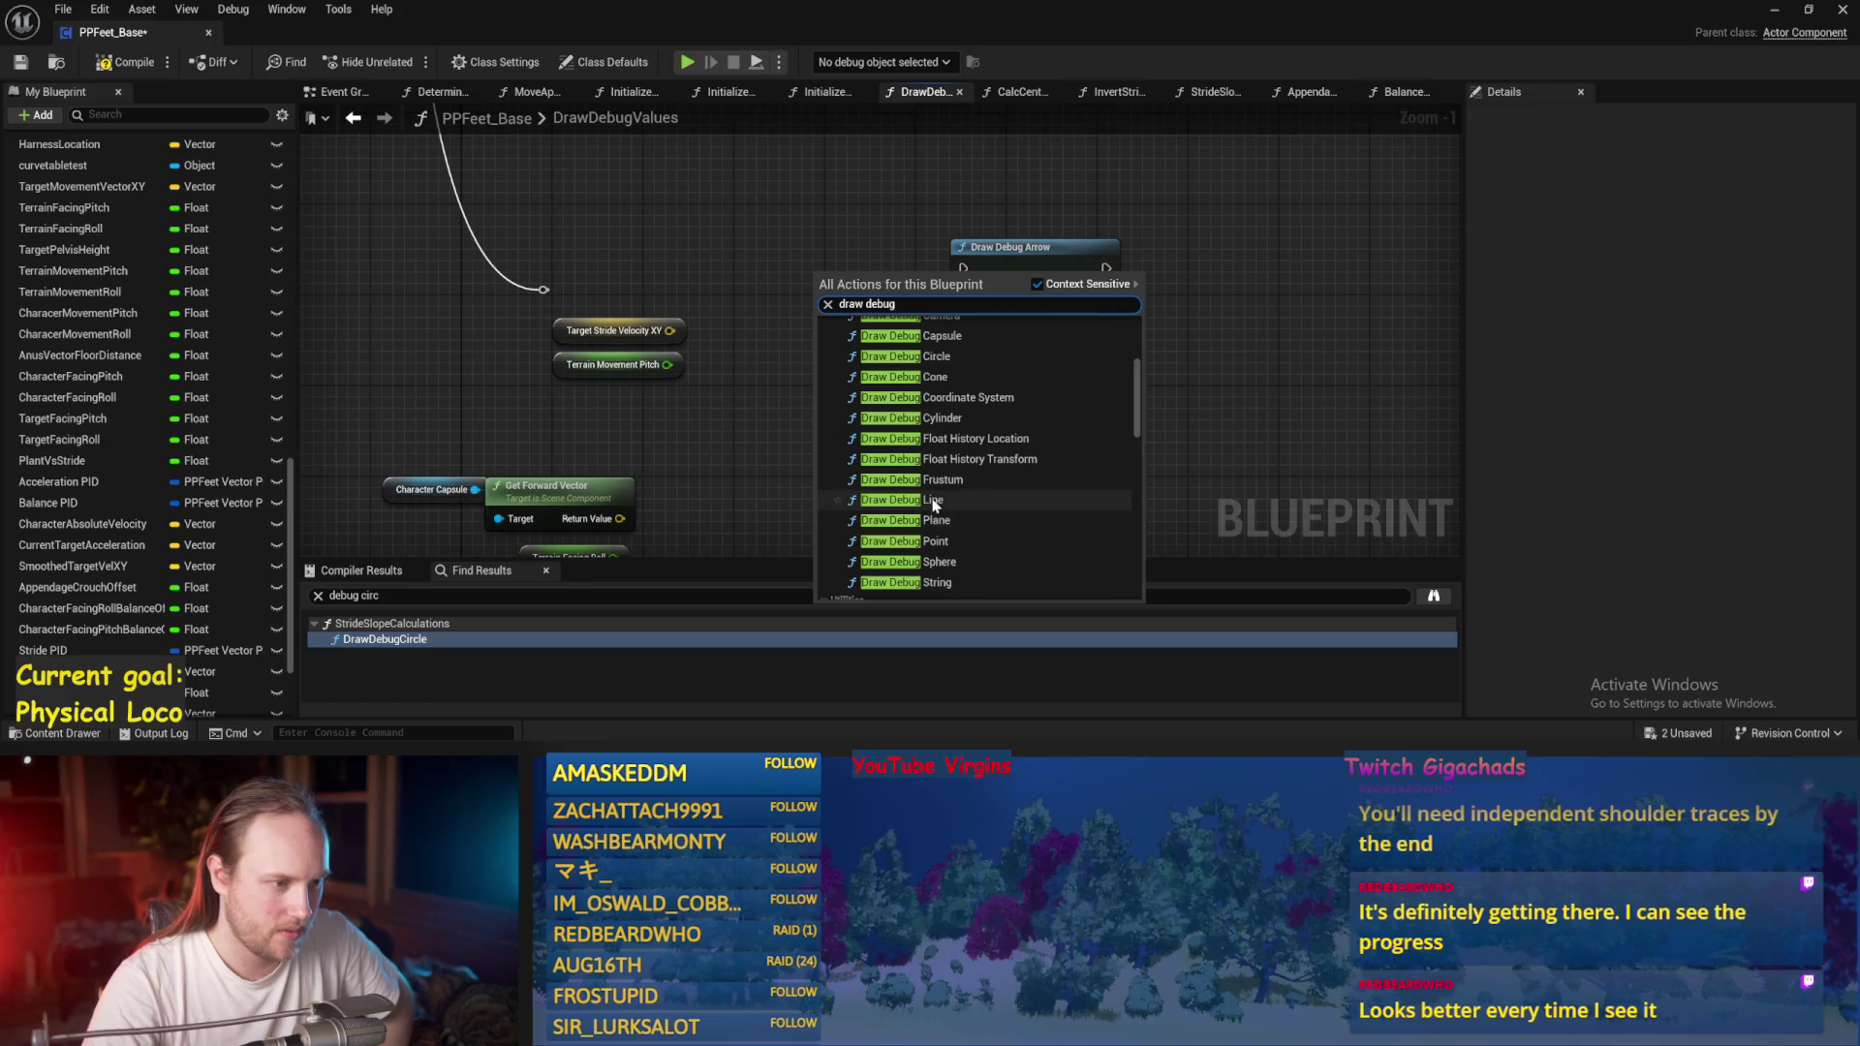
scroll(944, 503, "down", 1)
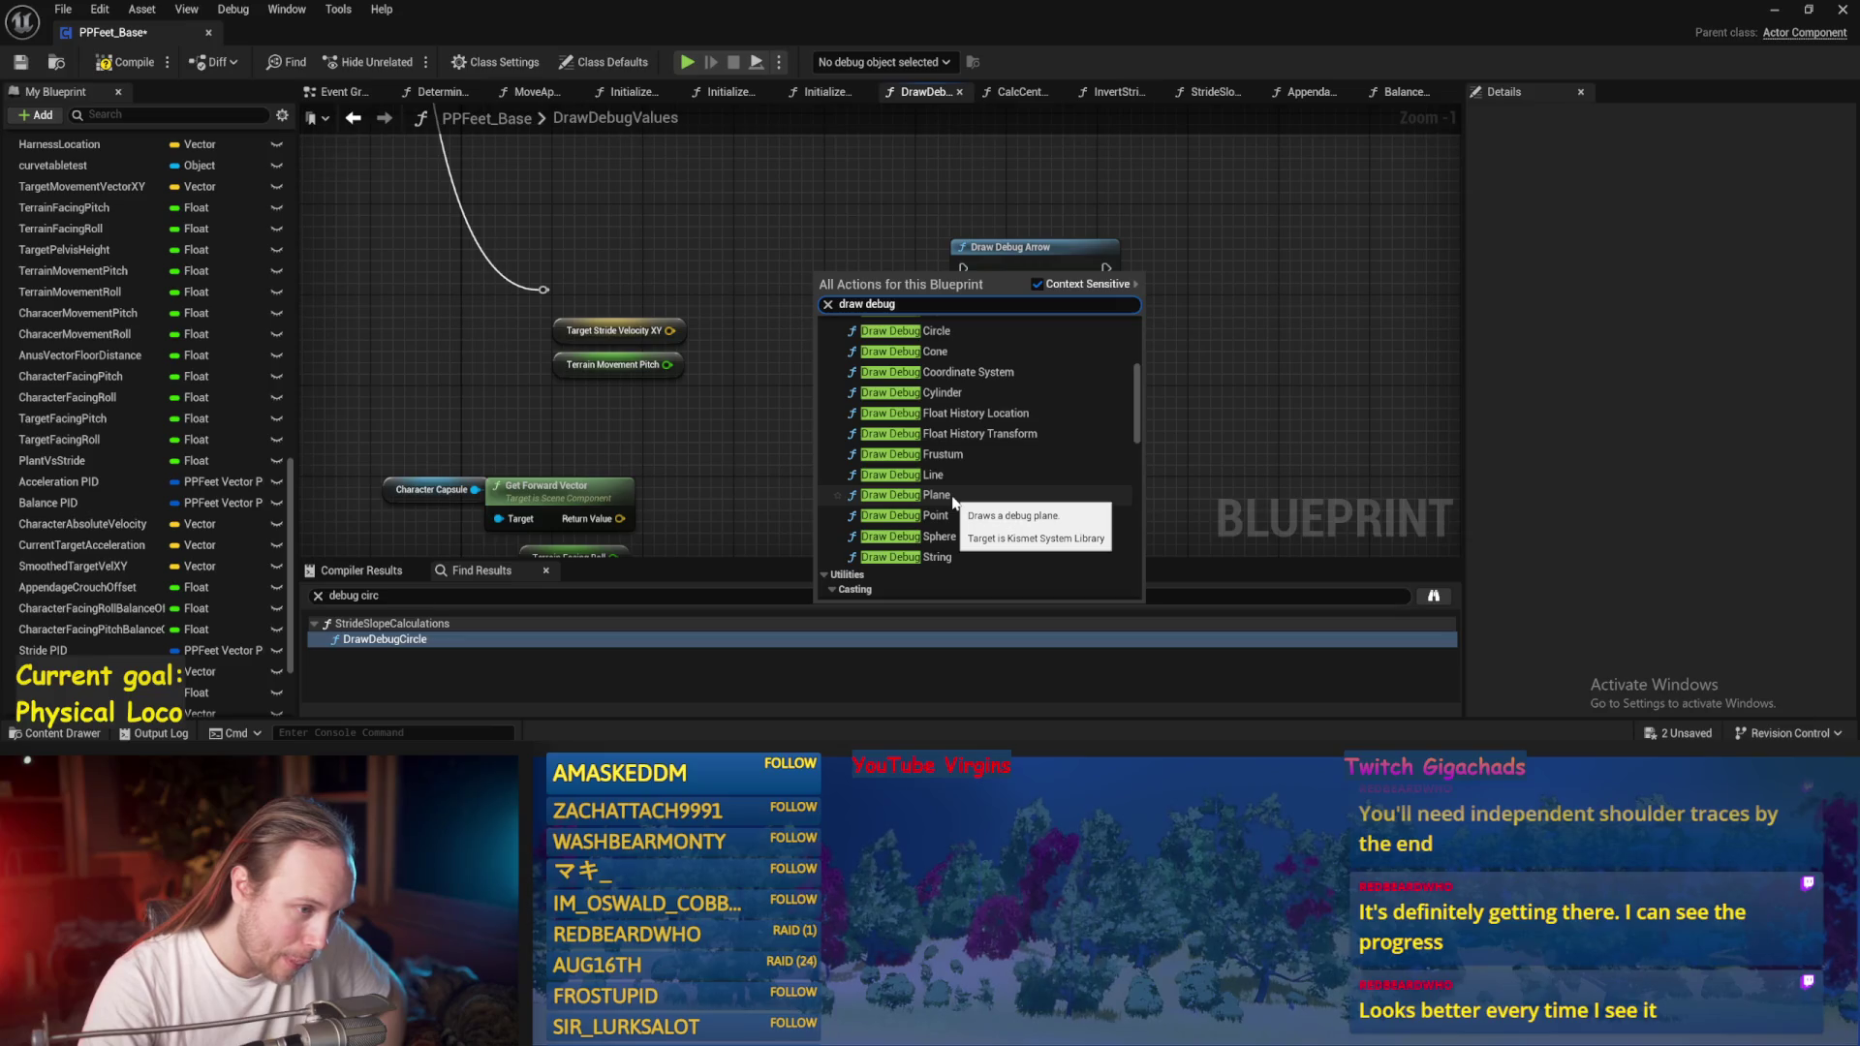
left_click(936, 495)
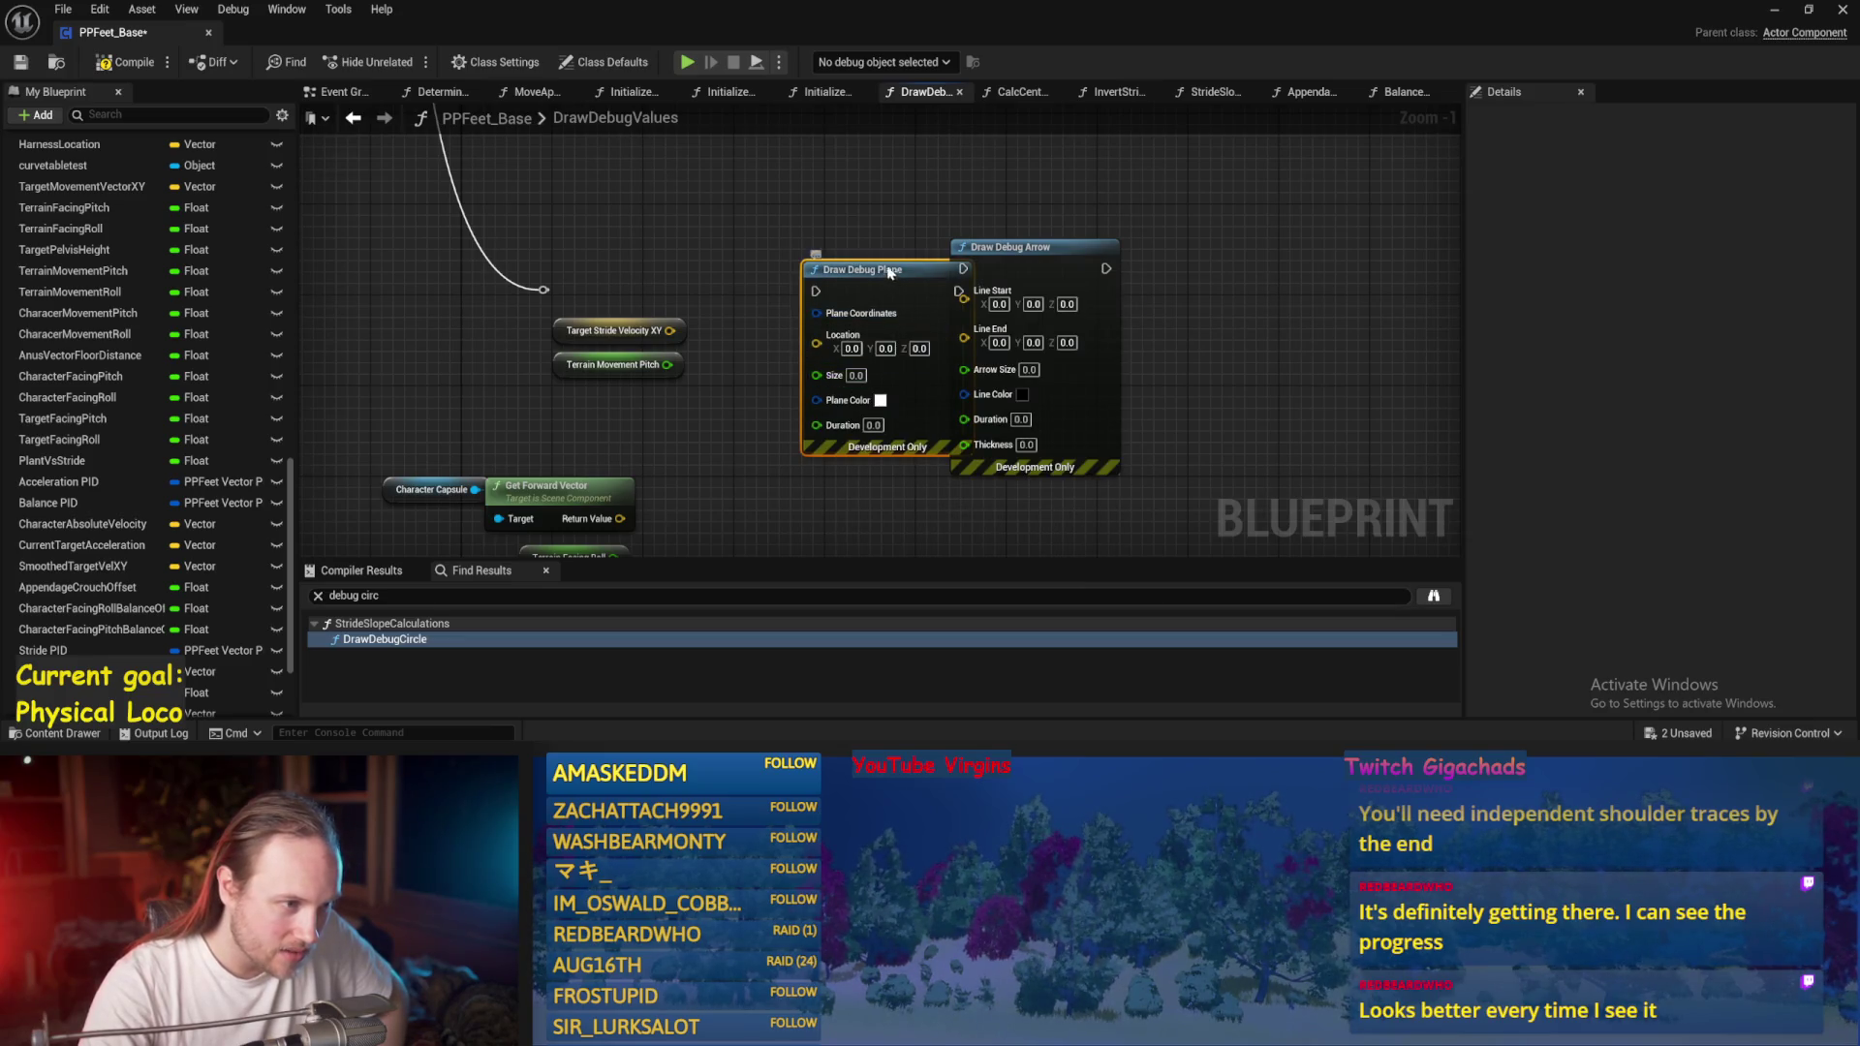
left_click_drag(886, 271, 841, 226)
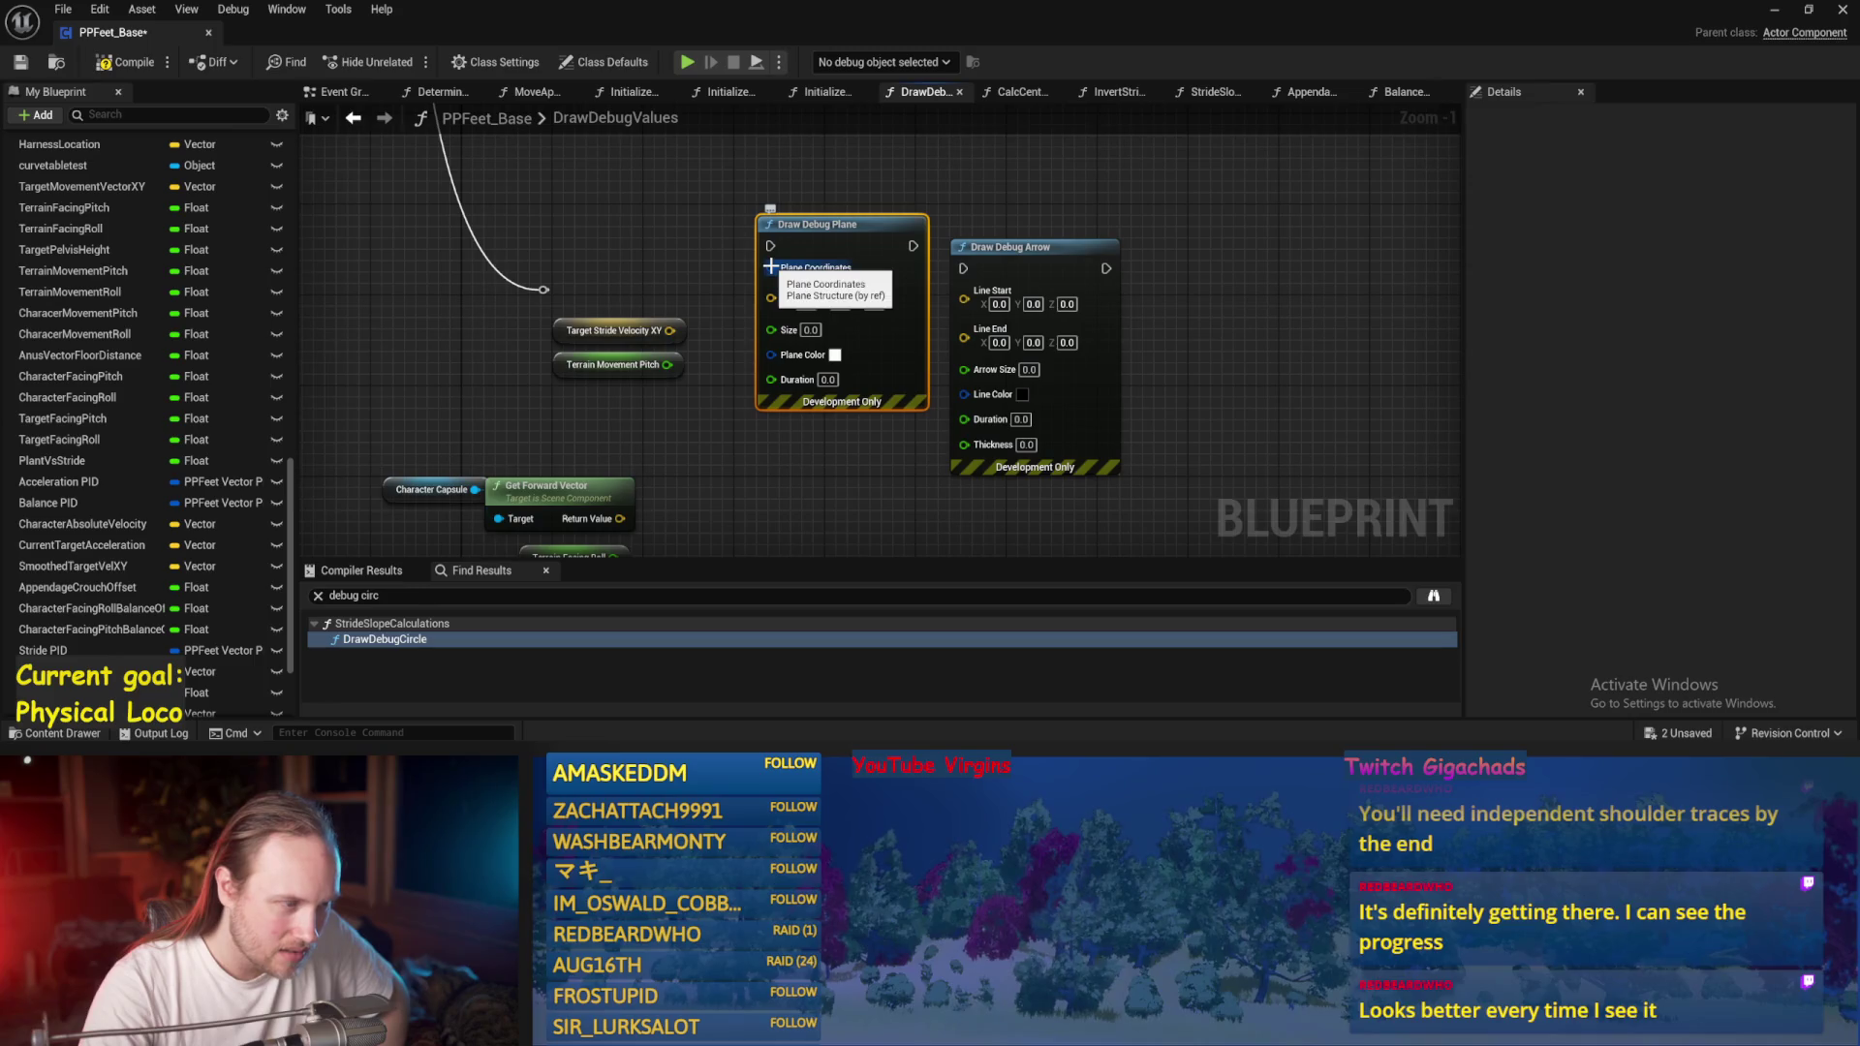
left_click_drag(798, 237, 785, 214)
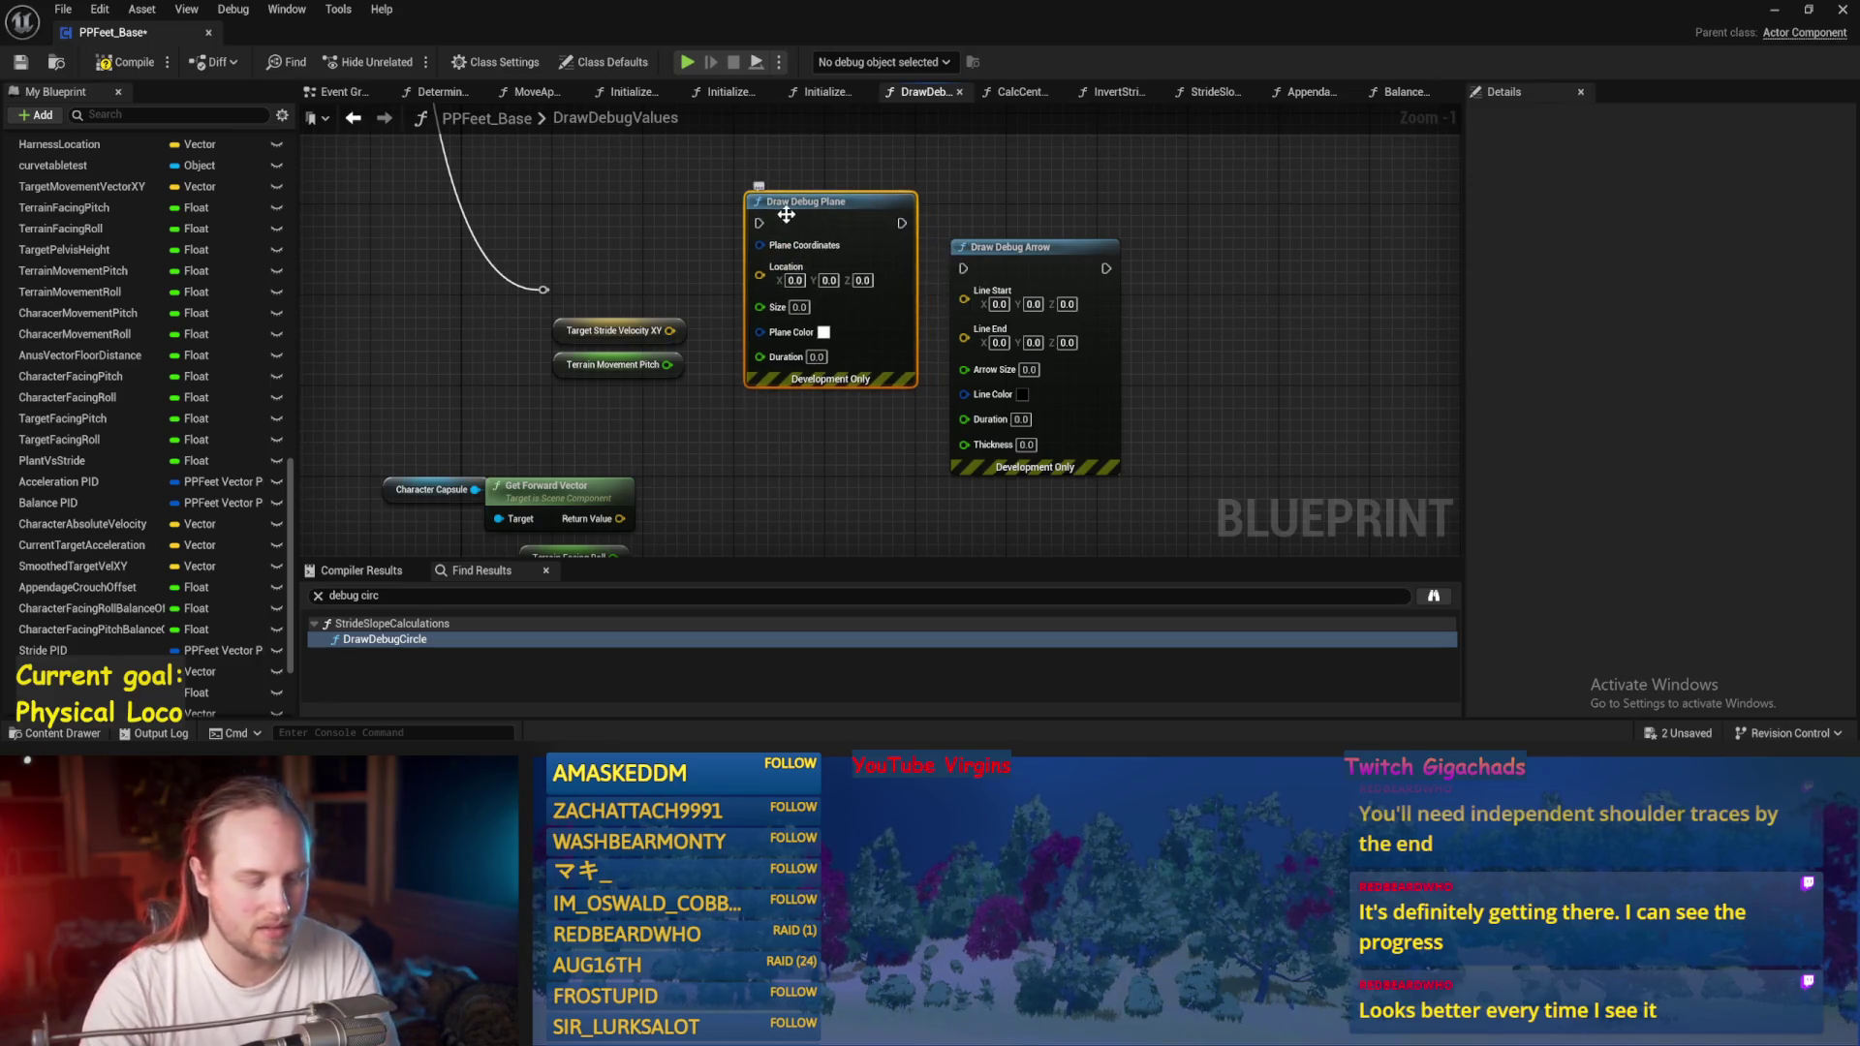
key("Delete")
Add a trial Draw Debug Cone node, inspect it, then delete it.
right_click(775, 369)
type("dr")
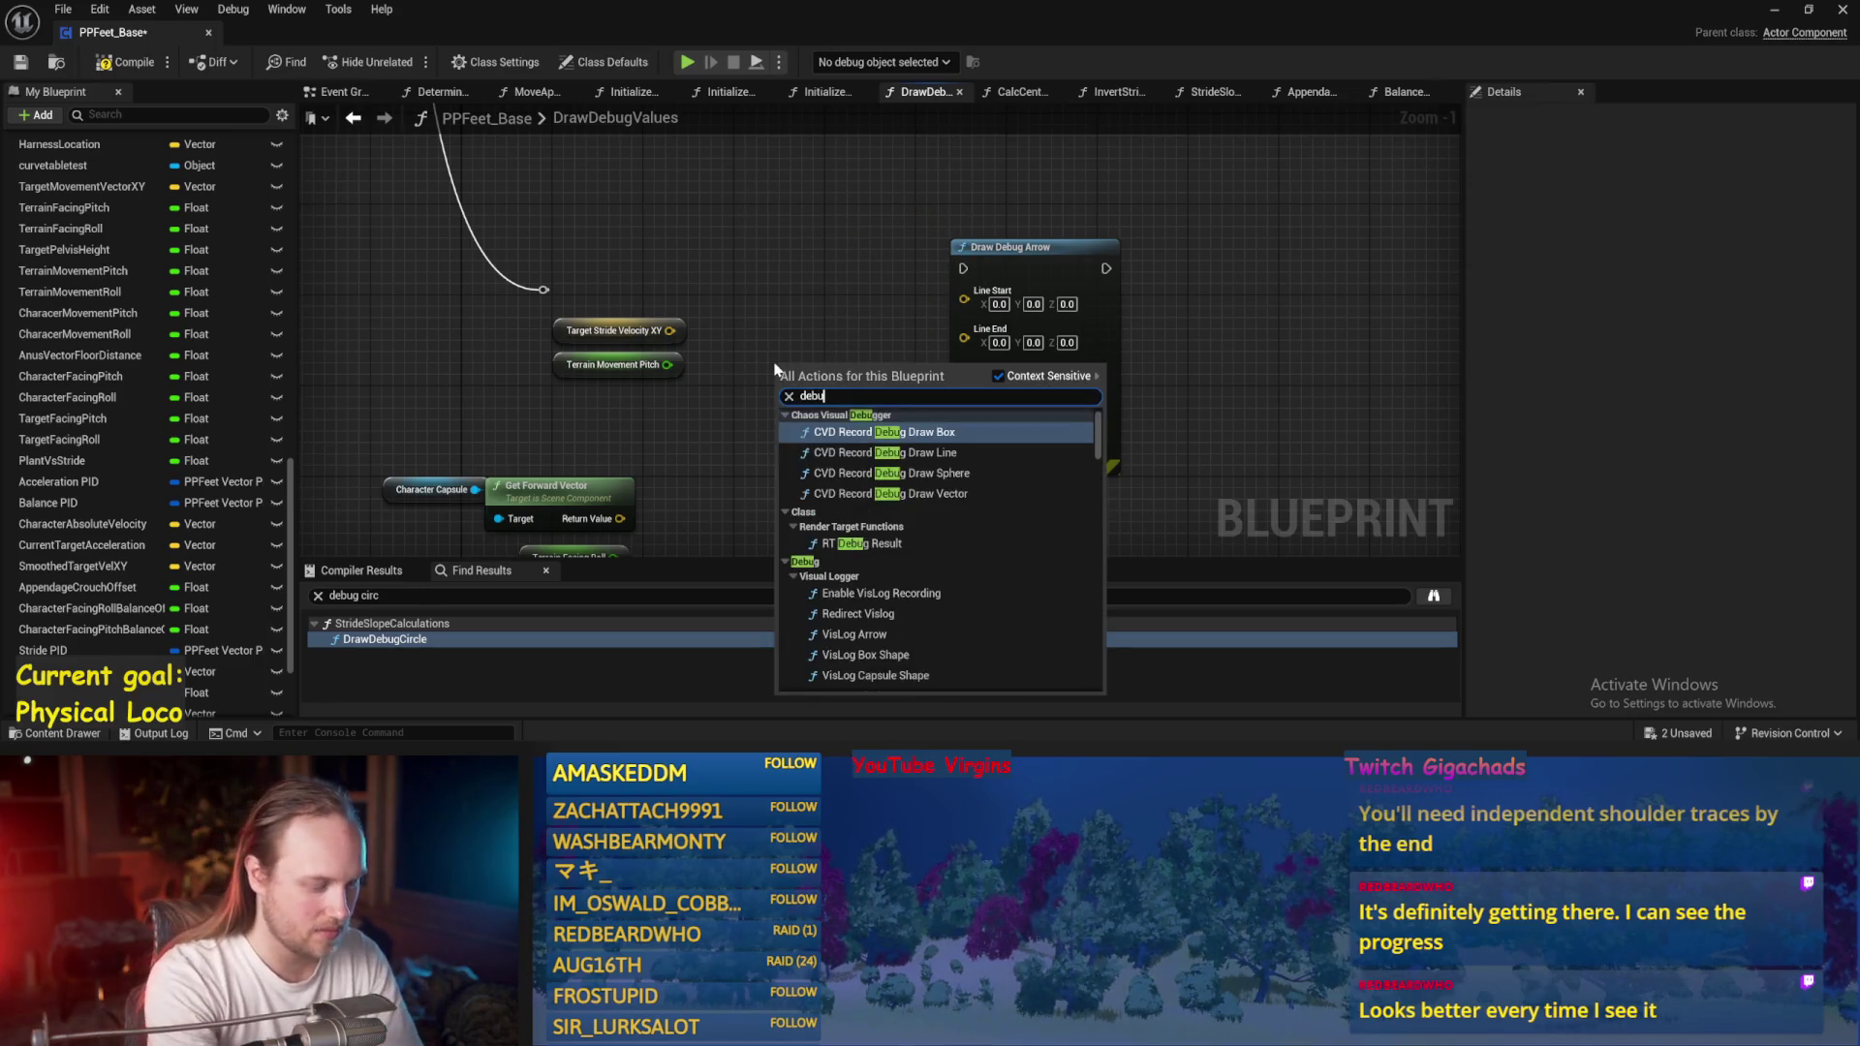
type("aw debug")
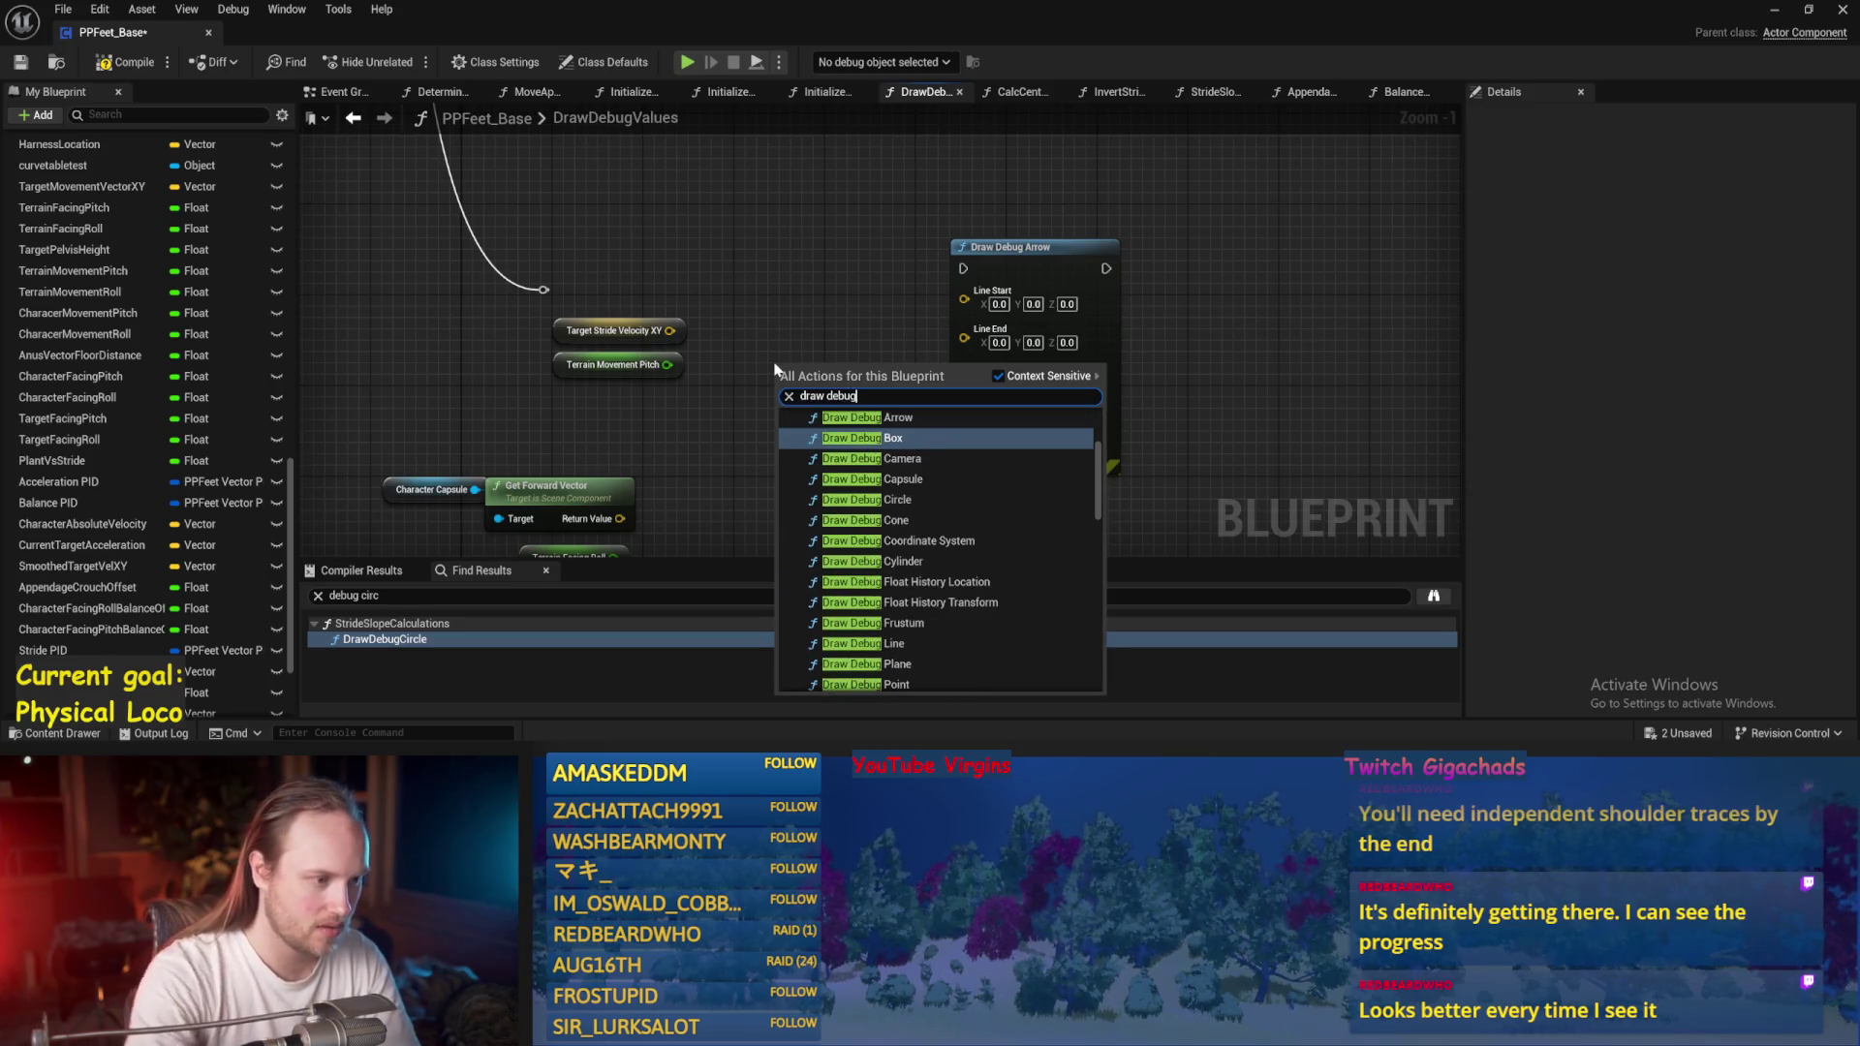
scroll(935, 513, "down", 1)
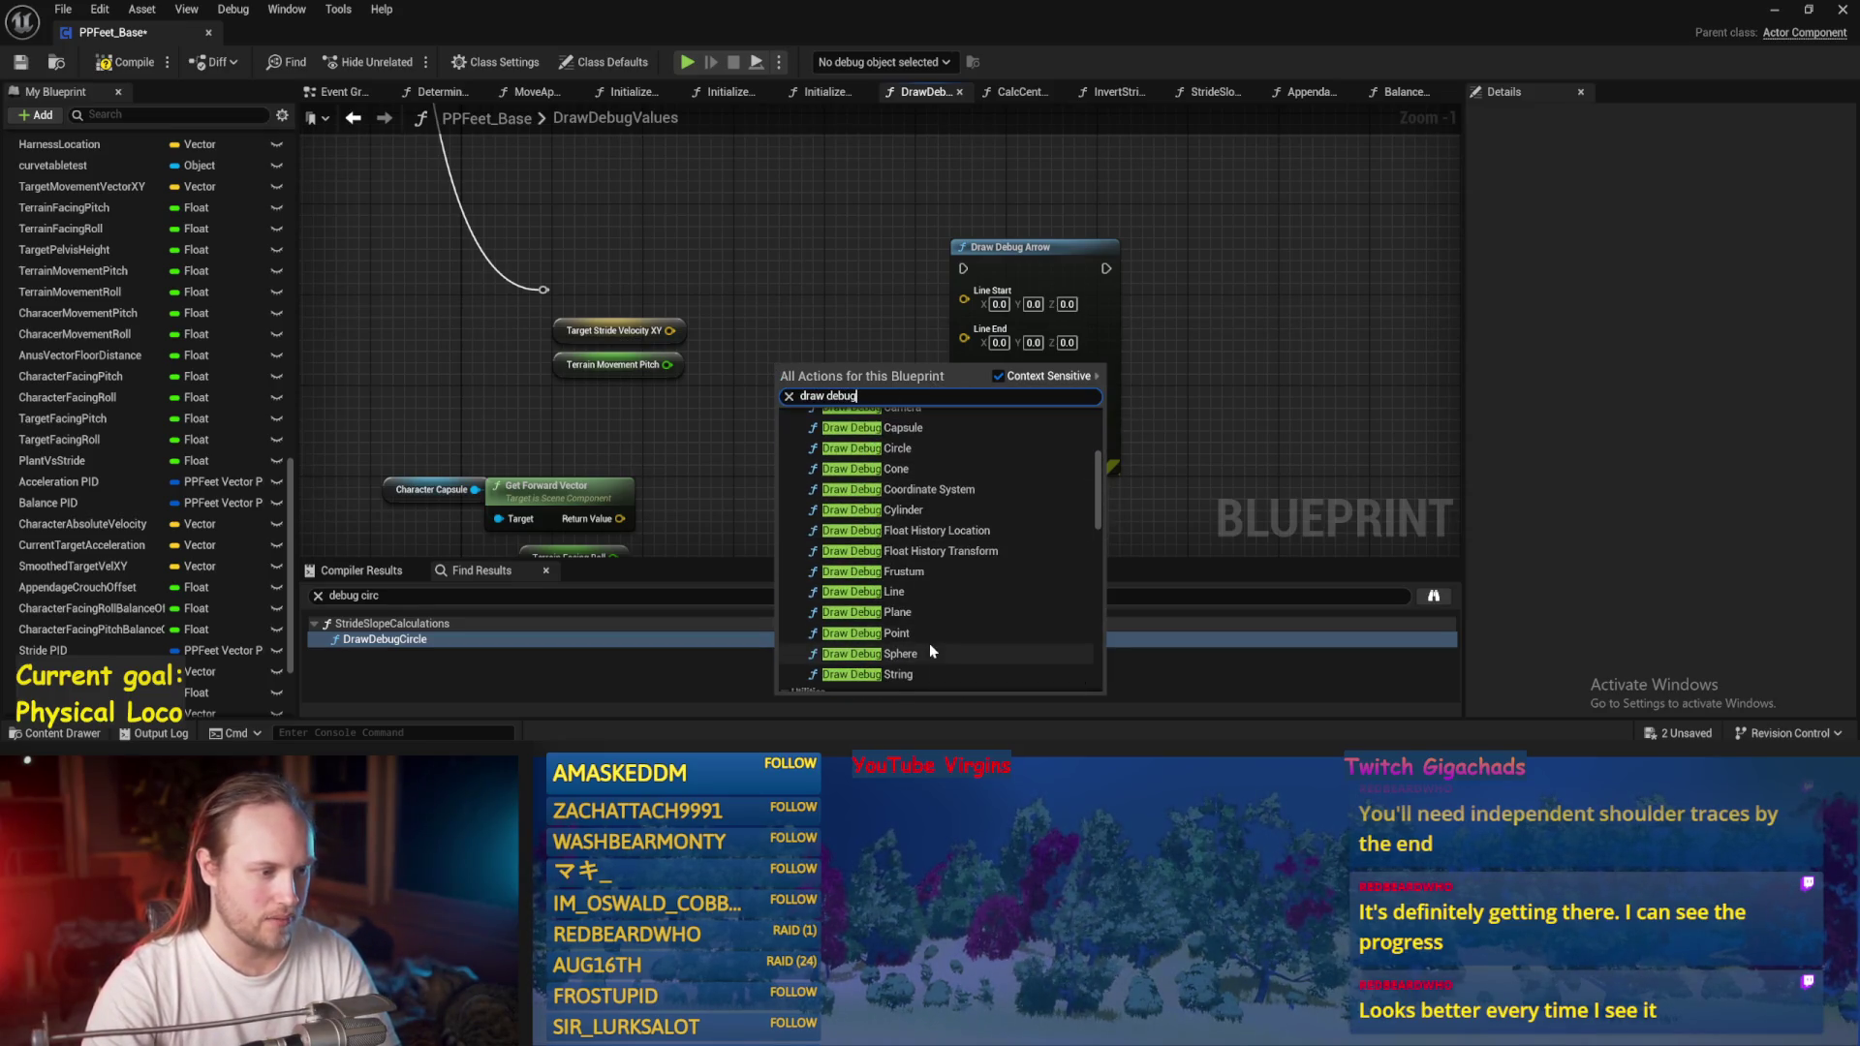
scroll(906, 640, "down", 1)
scroll(903, 635, "up", 2)
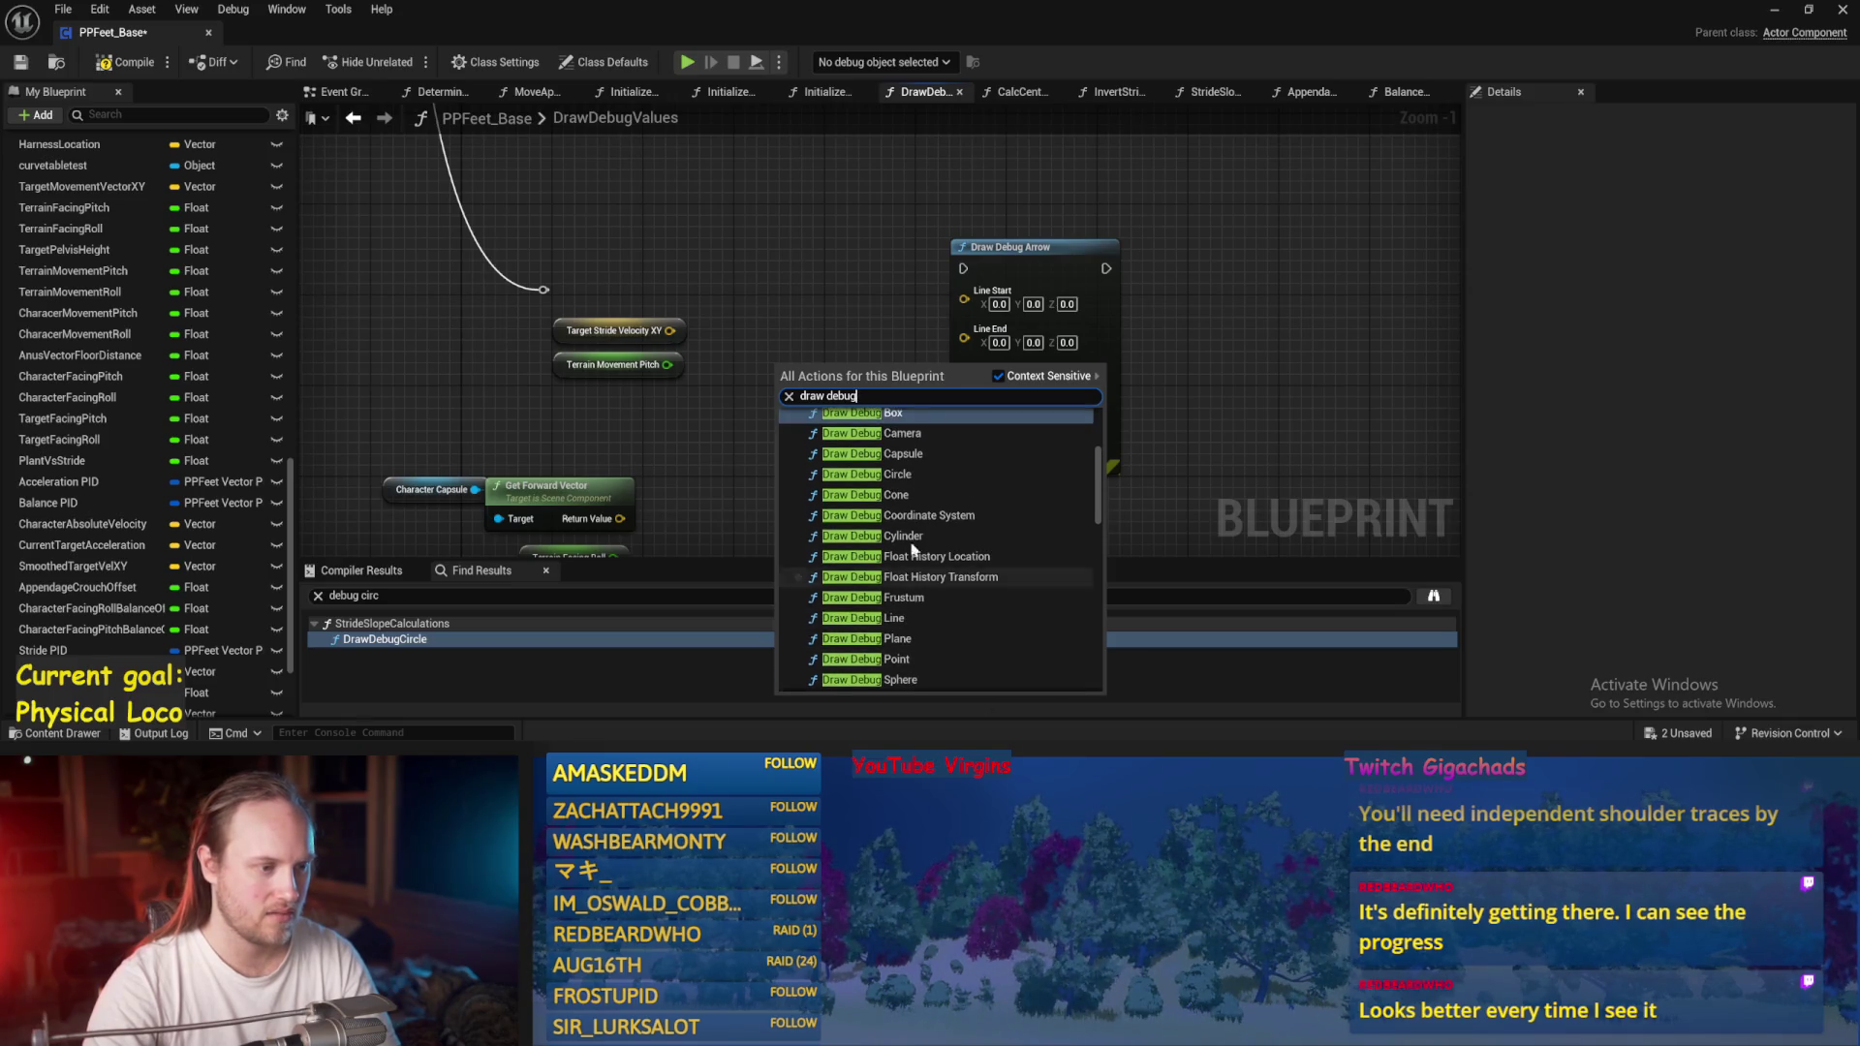
scroll(893, 460, "up", 1)
scroll(893, 455, "up", 1)
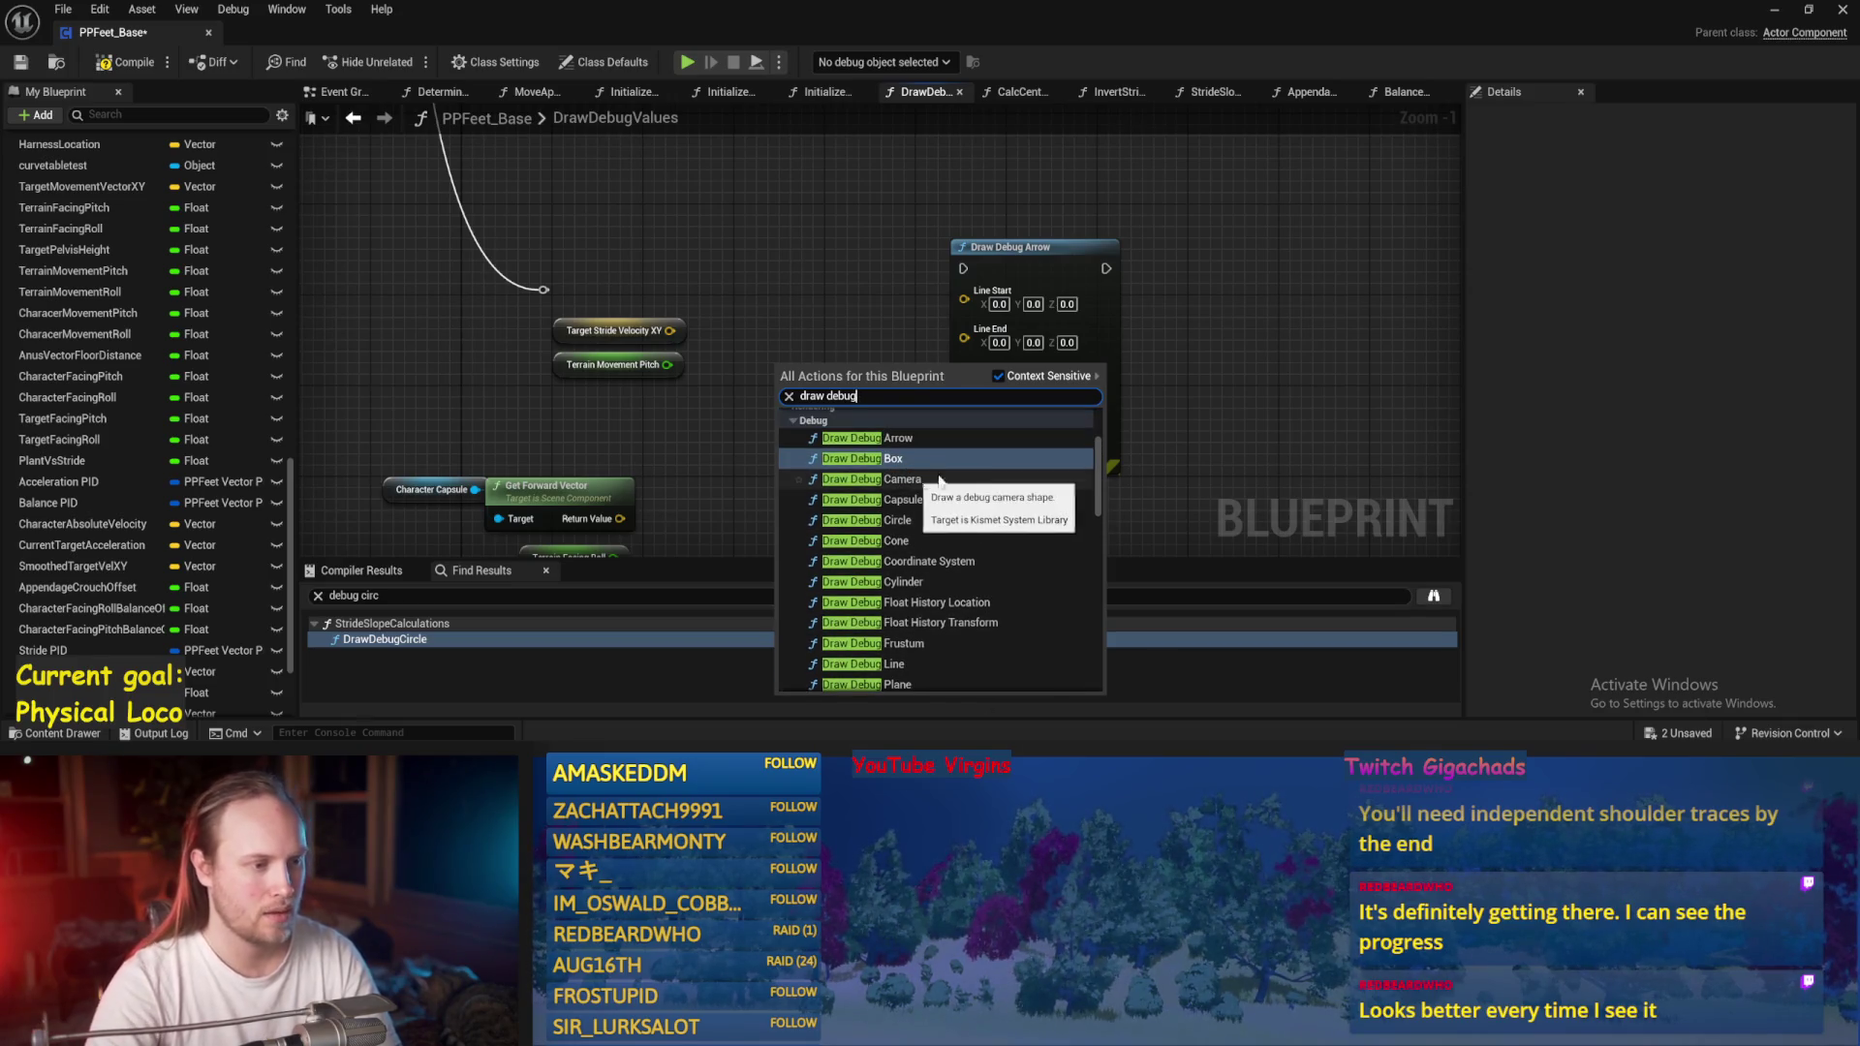
left_click(895, 541)
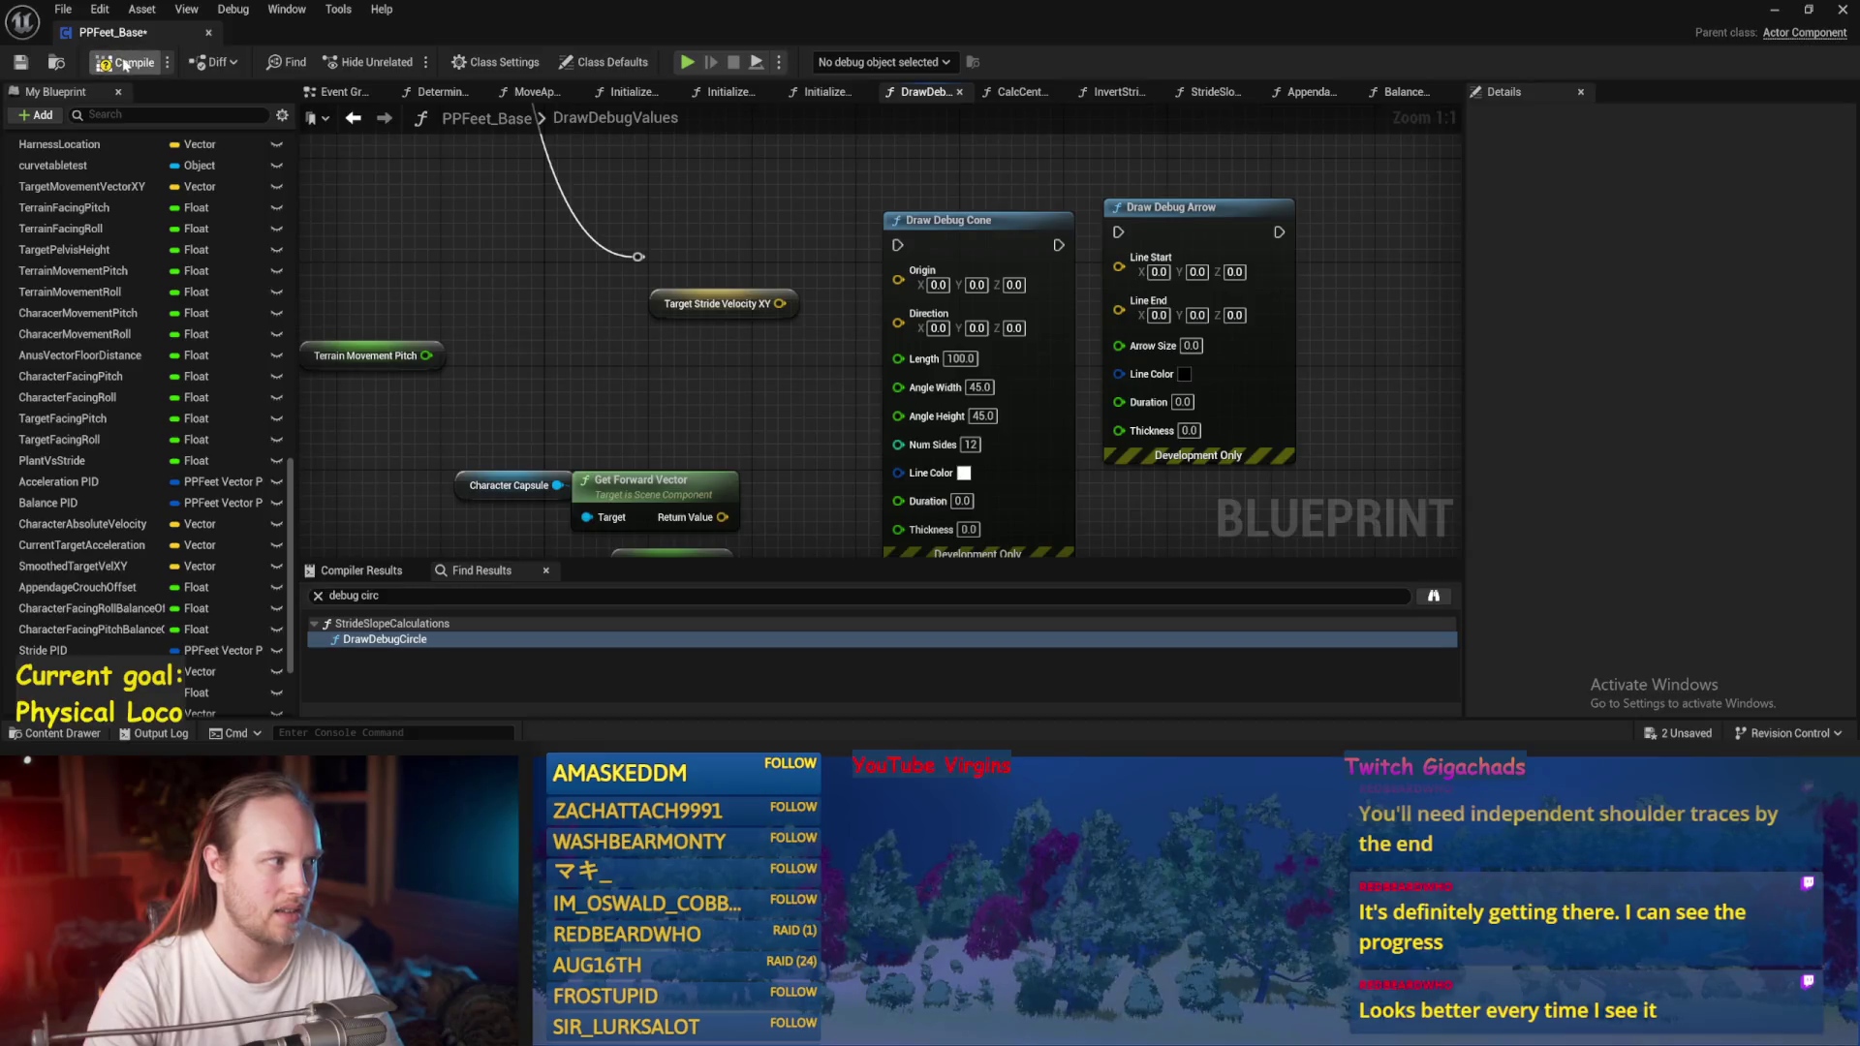
left_click_drag(662, 281, 798, 255)
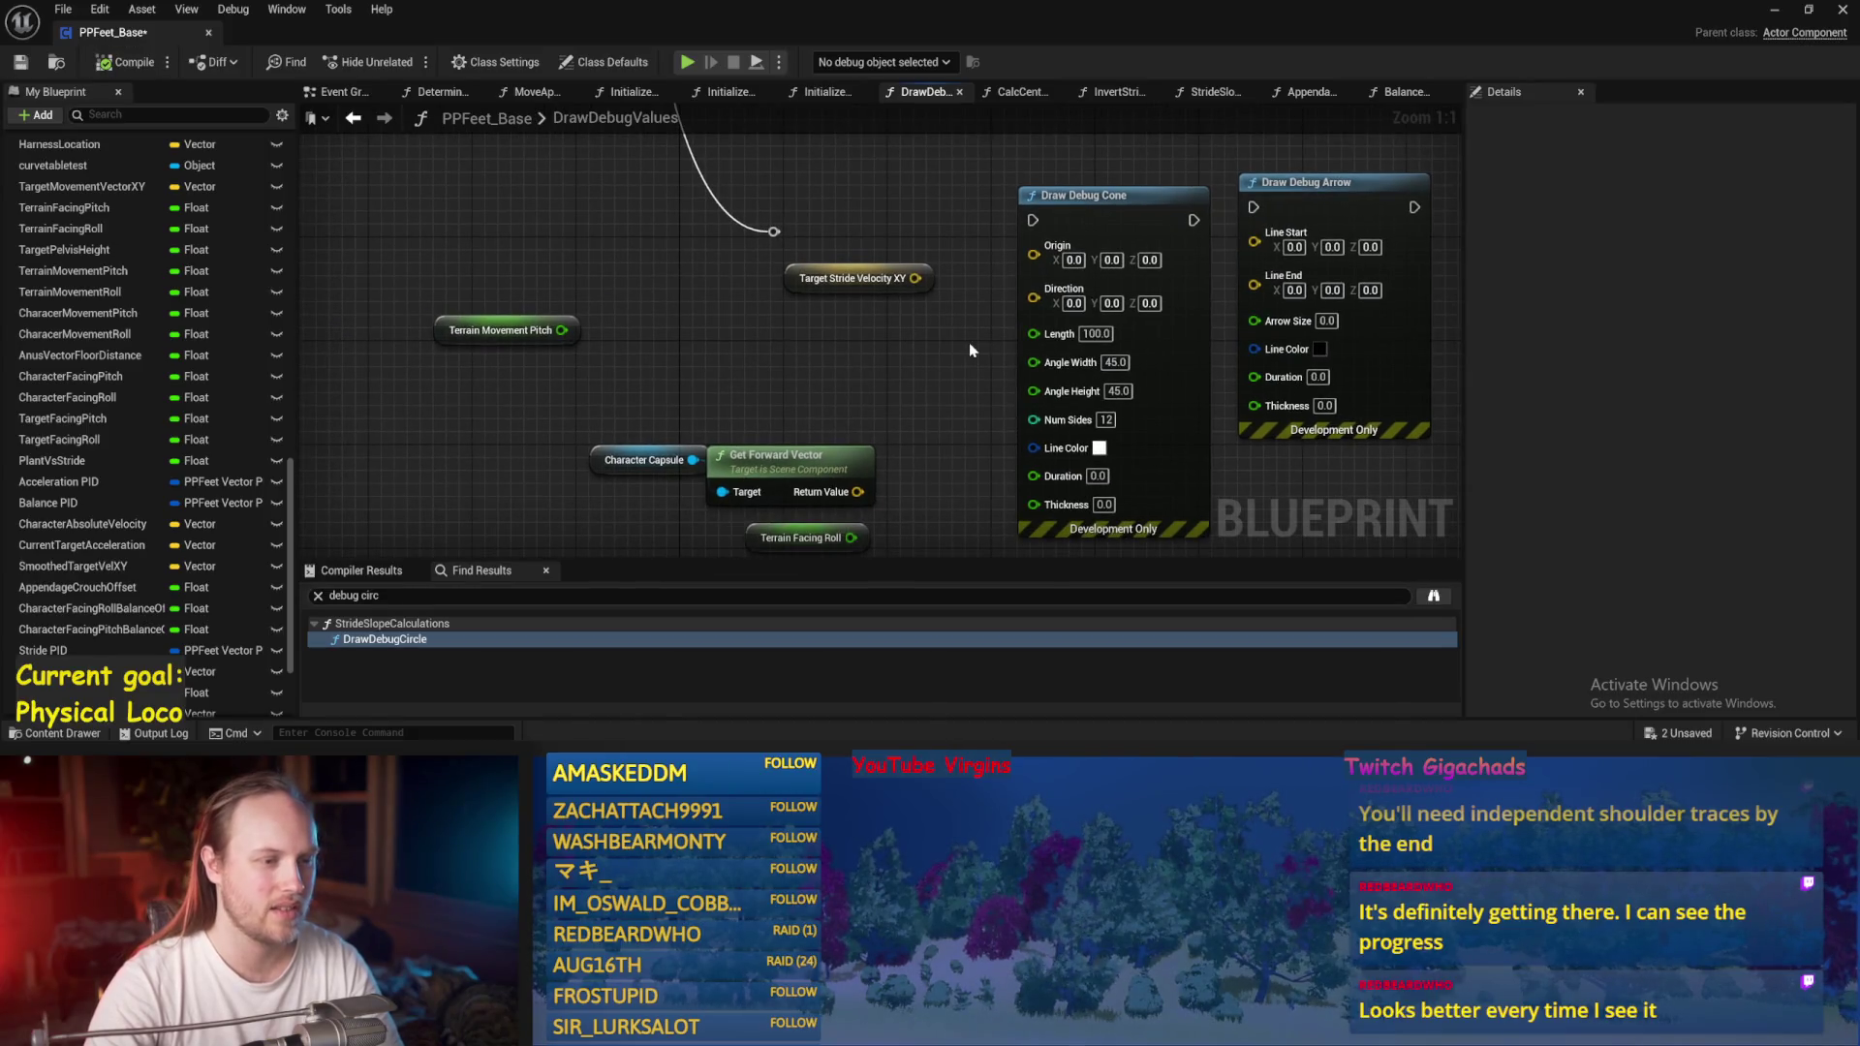
left_click_drag(988, 401, 822, 432)
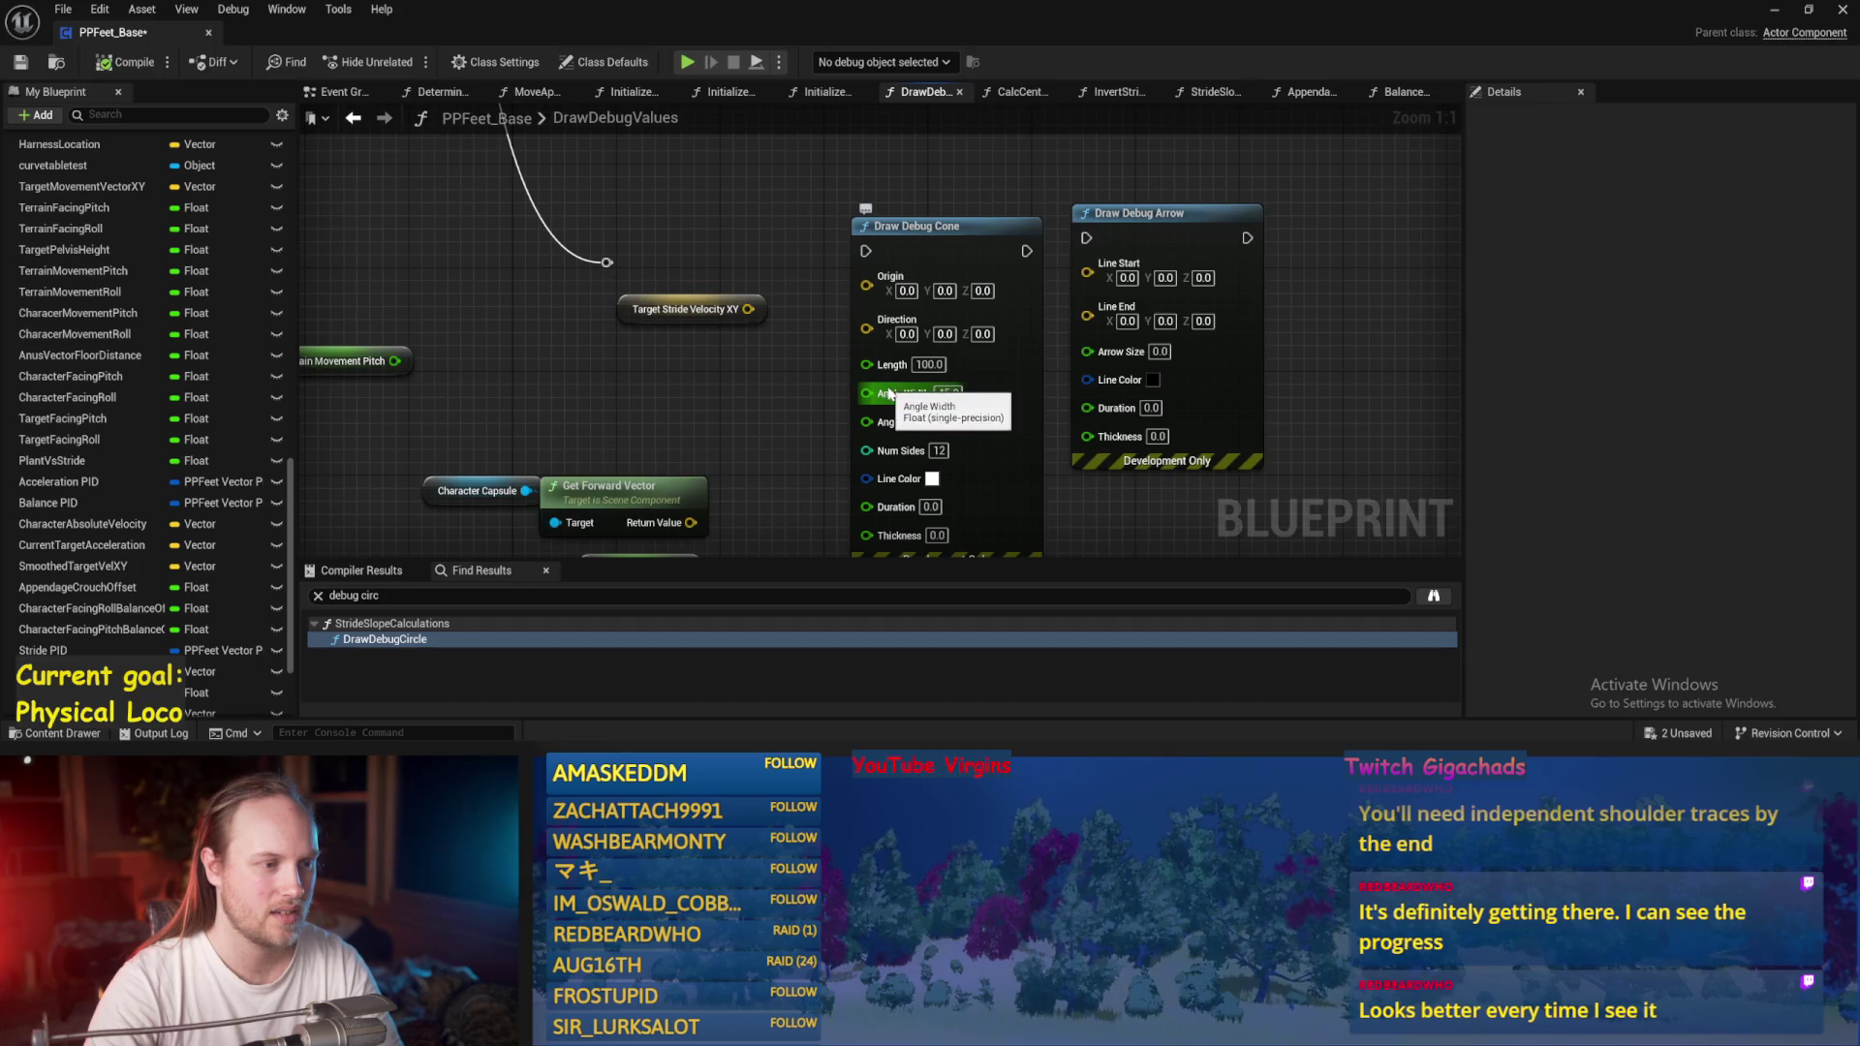
left_click(948, 242)
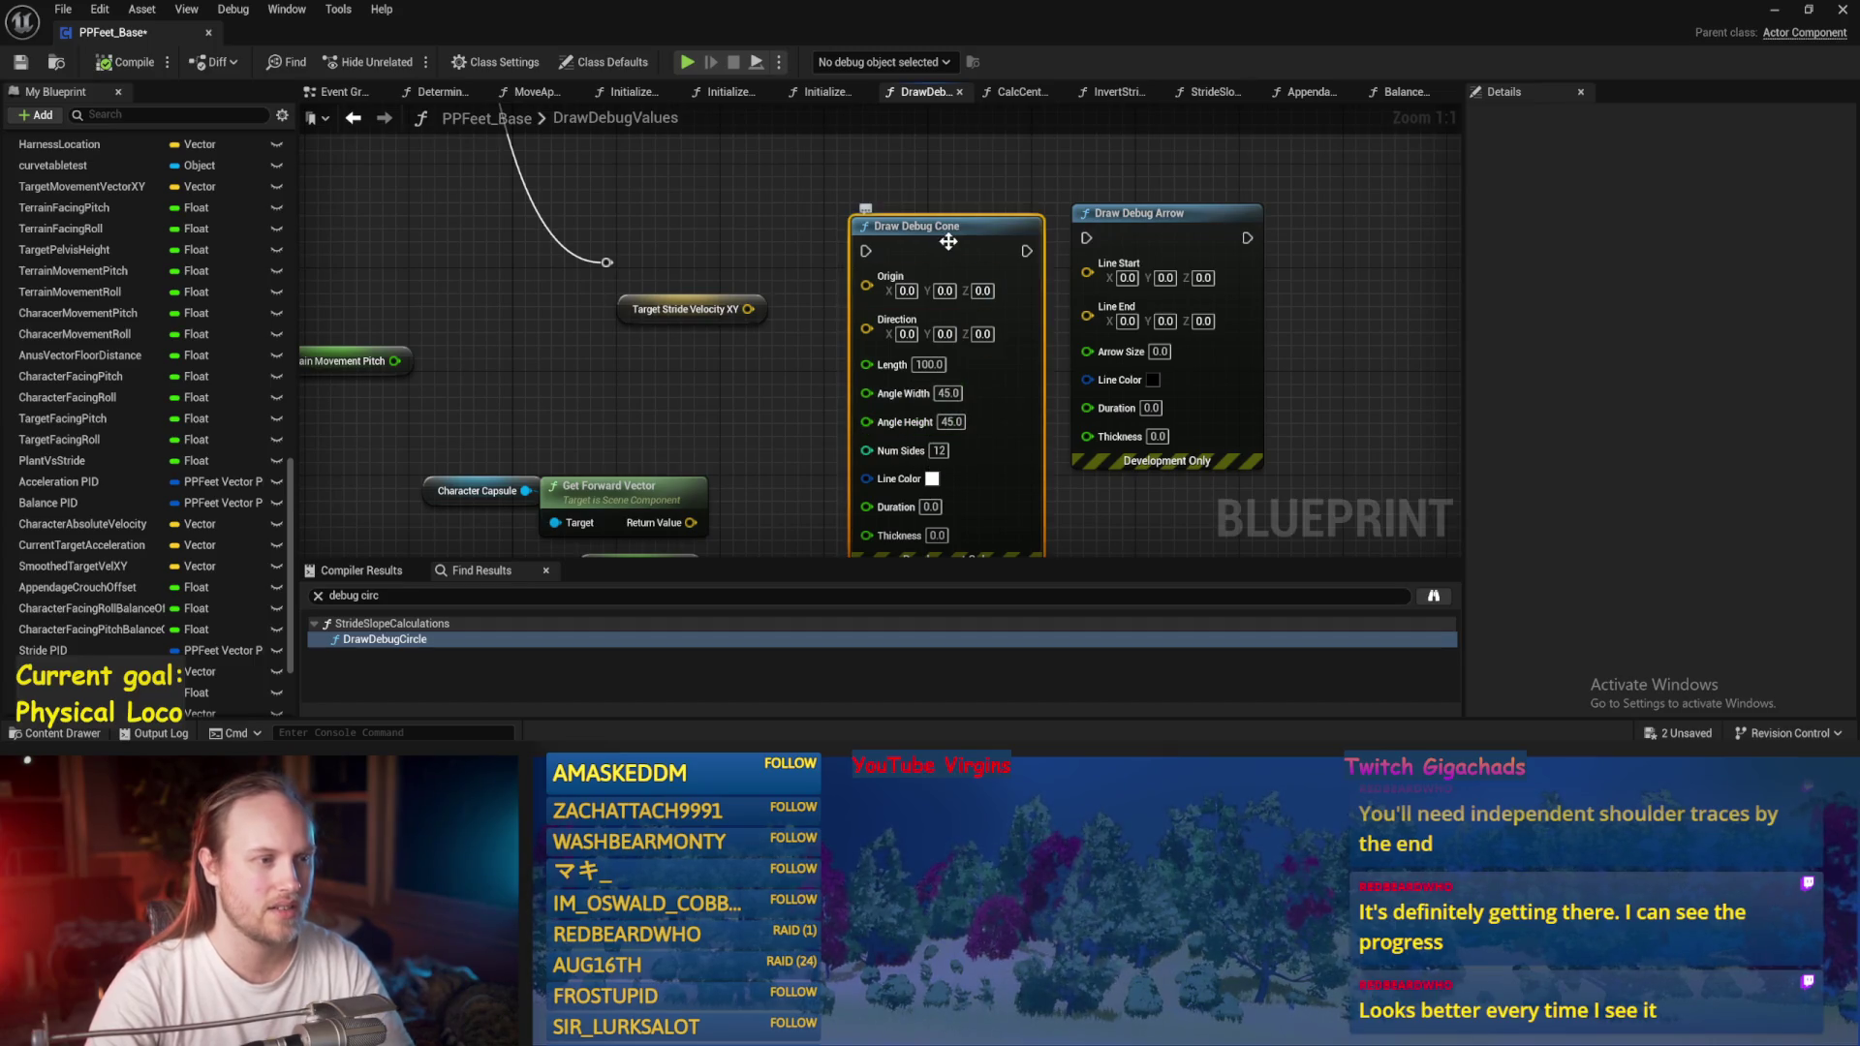
key("Delete")
Place a Draw Debug Cylinder node via 'debug cylinder' and shift Target Stride Velocity XY down-left.
right_click(886, 248)
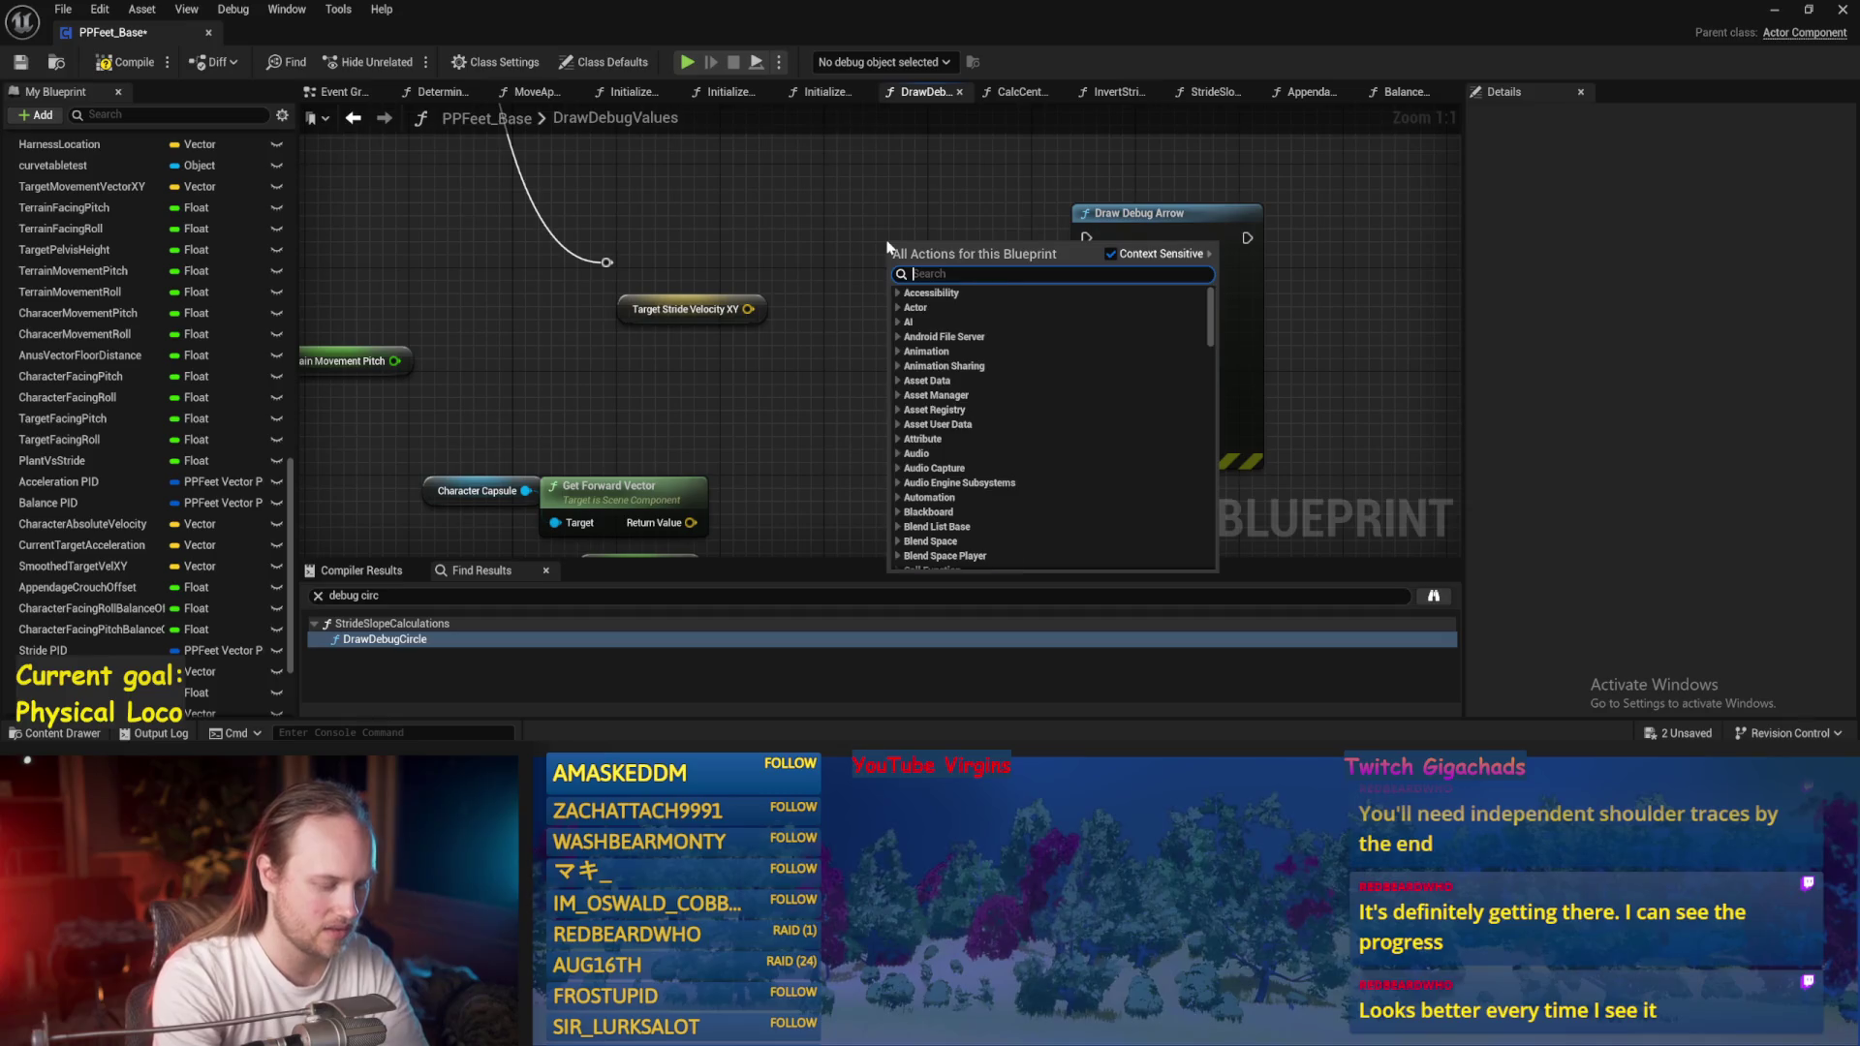
type("debug cylinder")
key("Return")
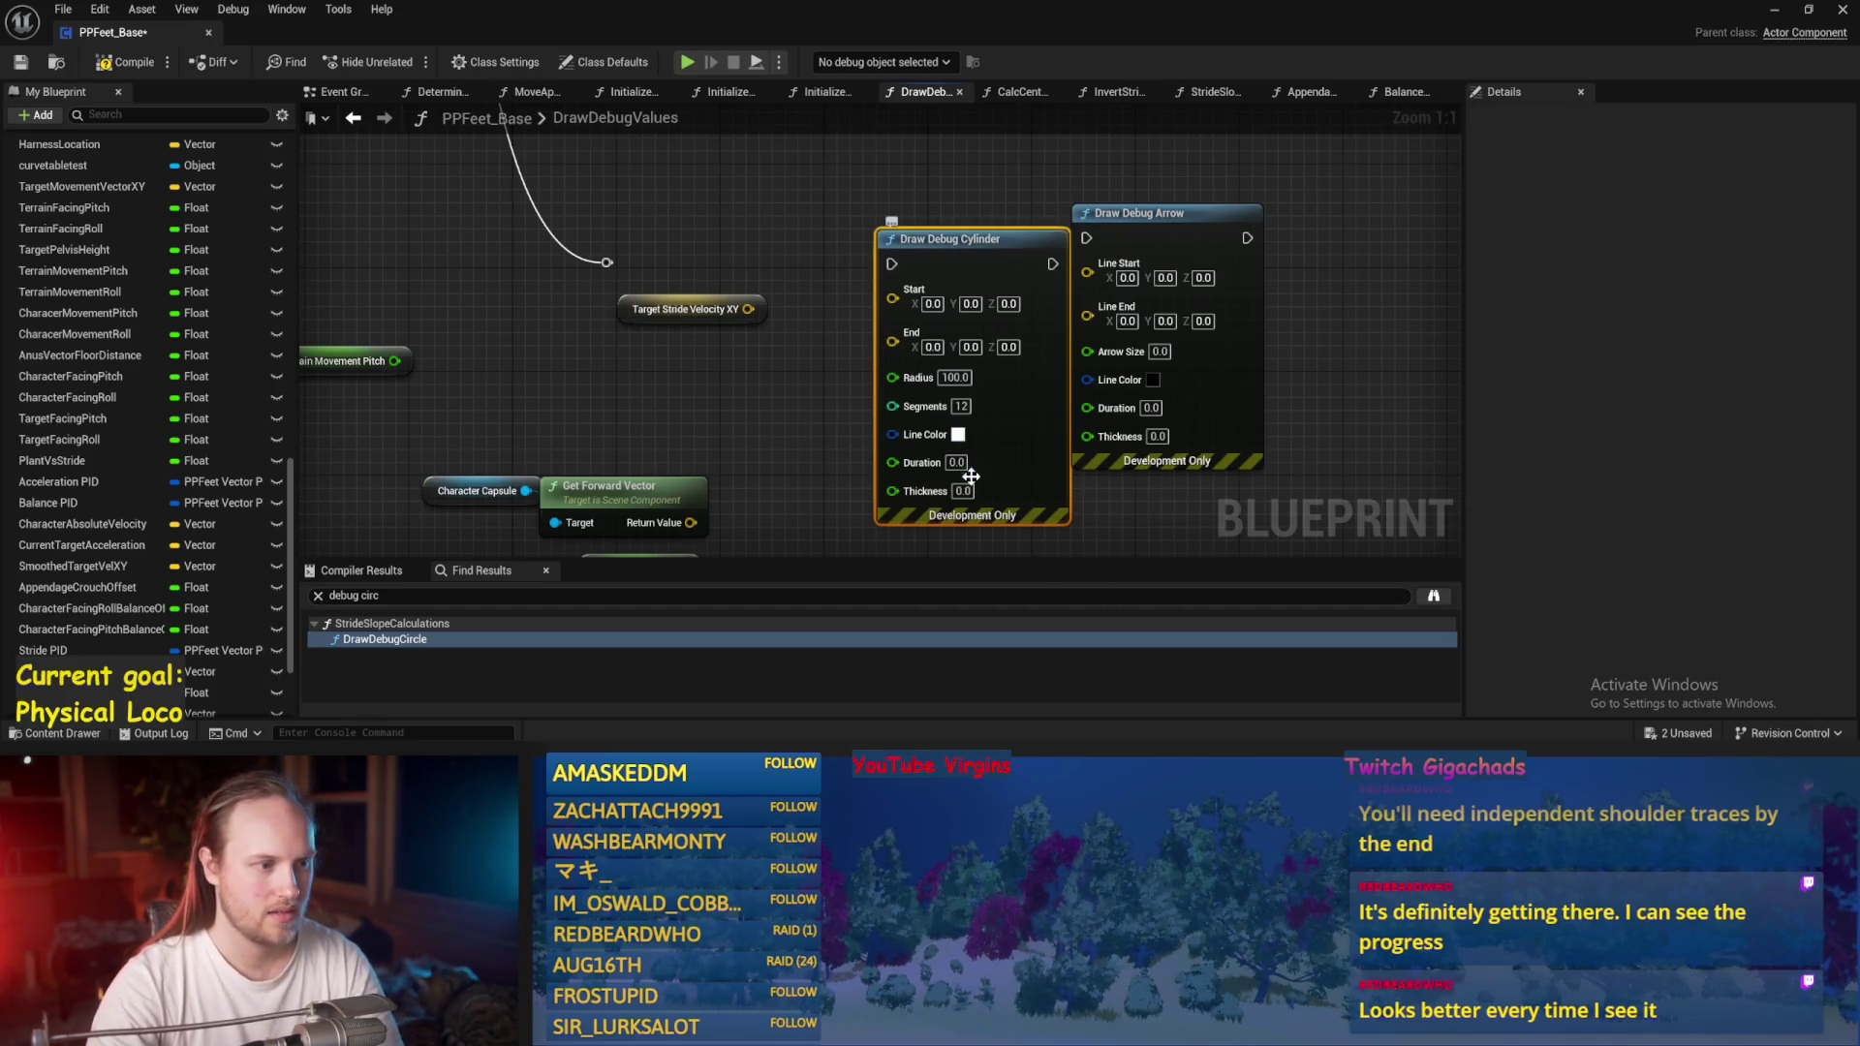
left_click_drag(971, 475, 958, 463)
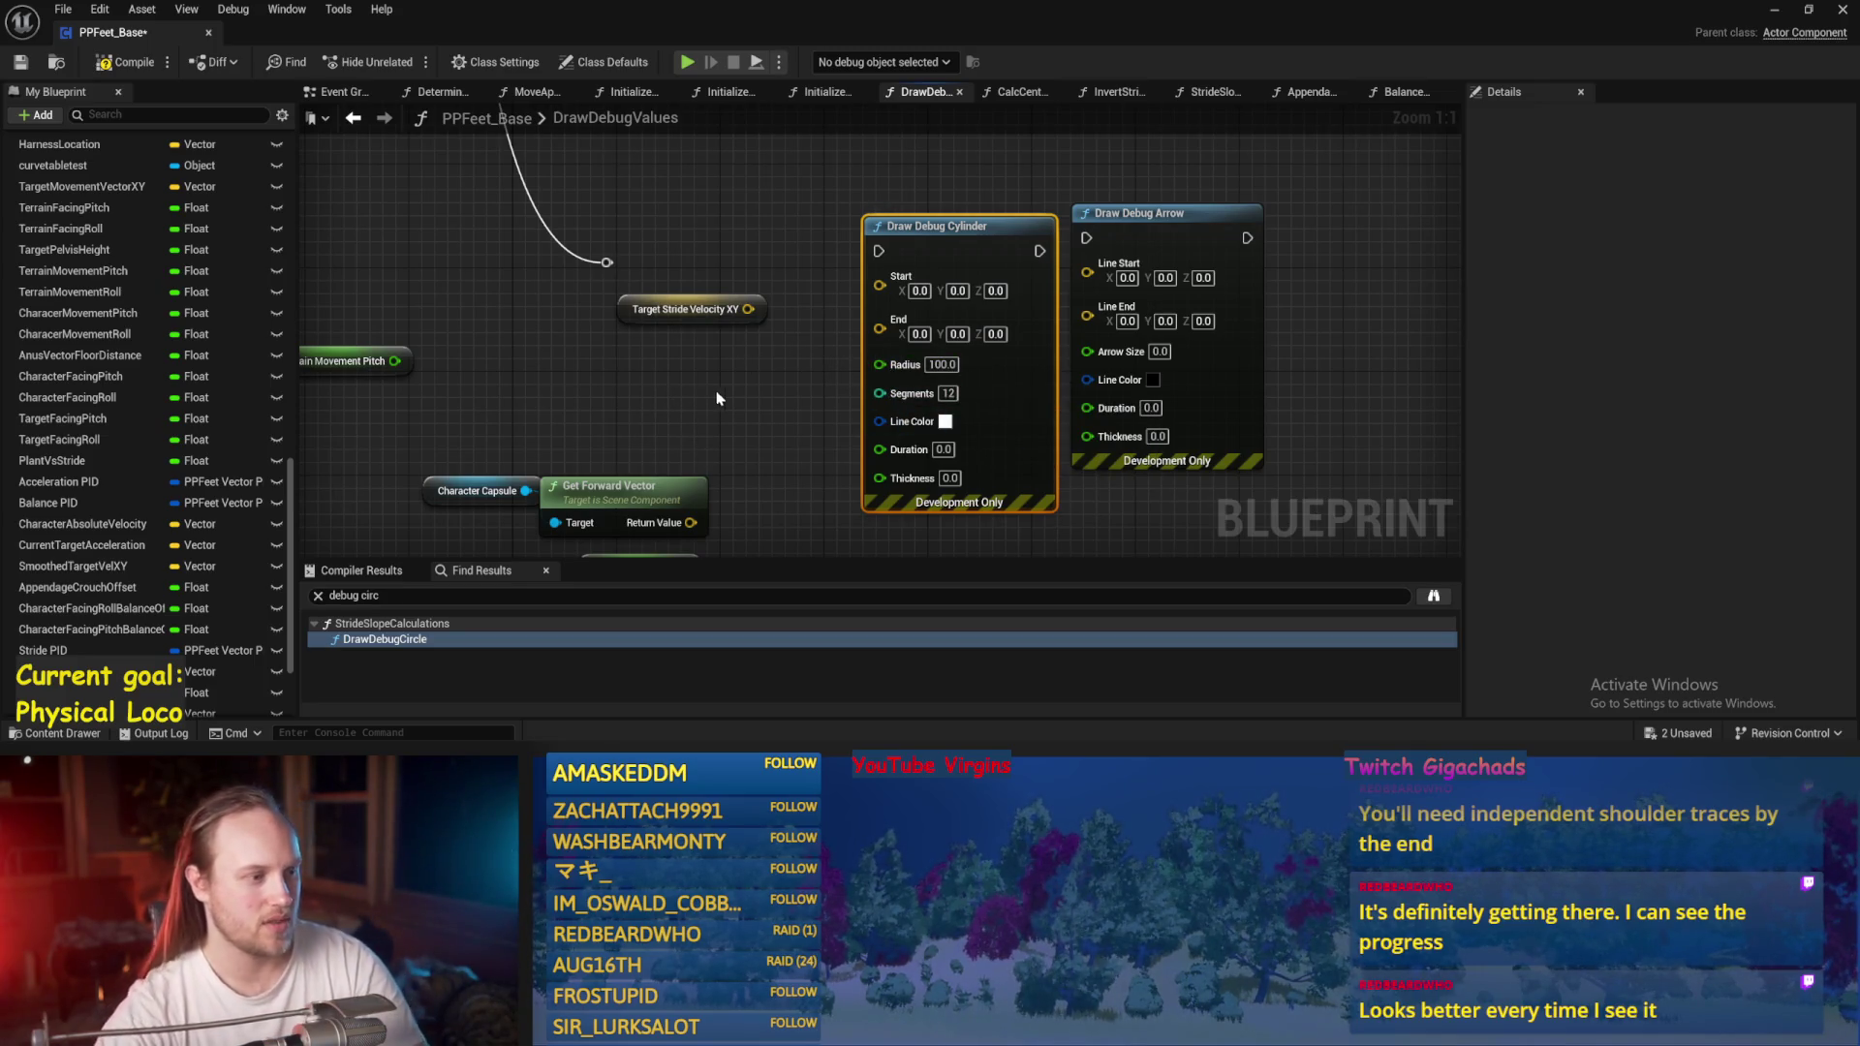
scroll(194, 494, "down", 3)
scroll(647, 423, "down", 2)
left_click_drag(711, 357, 662, 406)
left_click(765, 378)
Move Draw Debug Arrow away from the Cylinder, compile and save, and shift the capsule nodes left.
mouse_move(886, 295)
left_mouse_down()
mouse_move(896, 276)
mouse_move(1099, 232)
left_mouse_up()
left_click(1071, 218)
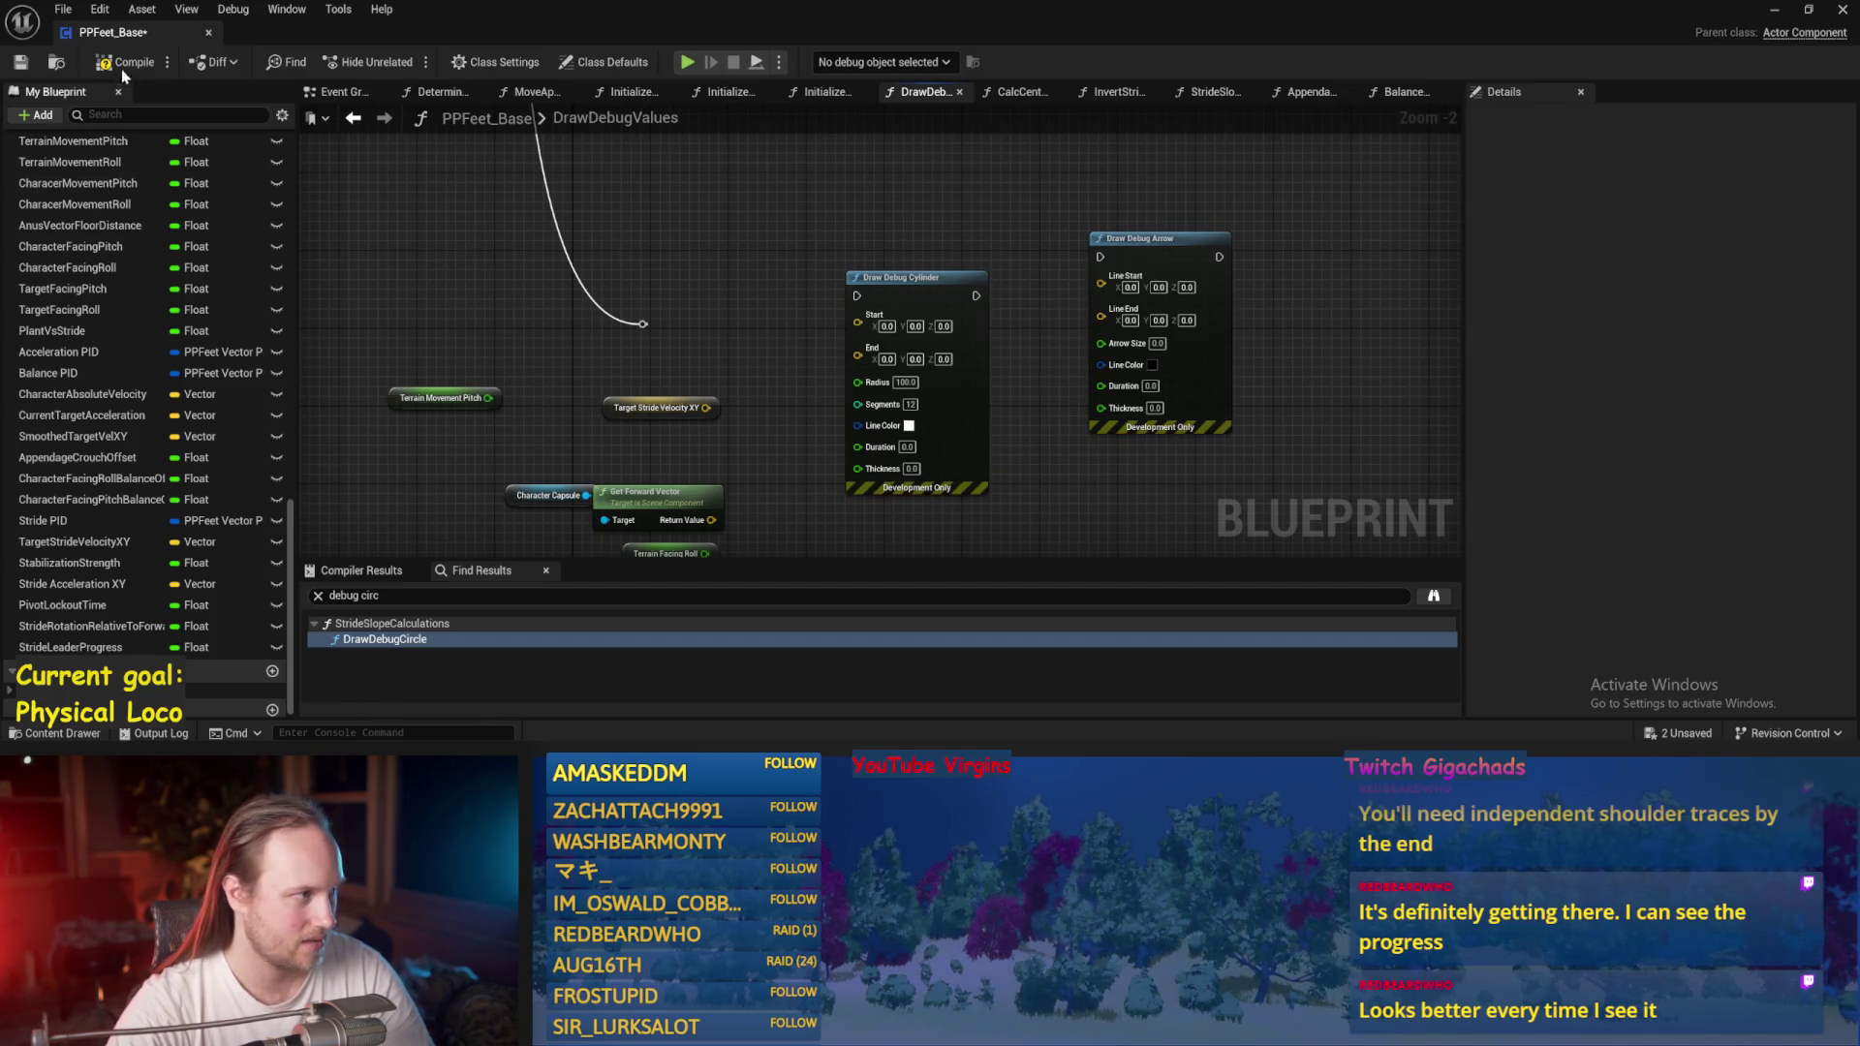
left_click(17, 64)
scroll(697, 398, "up", 1)
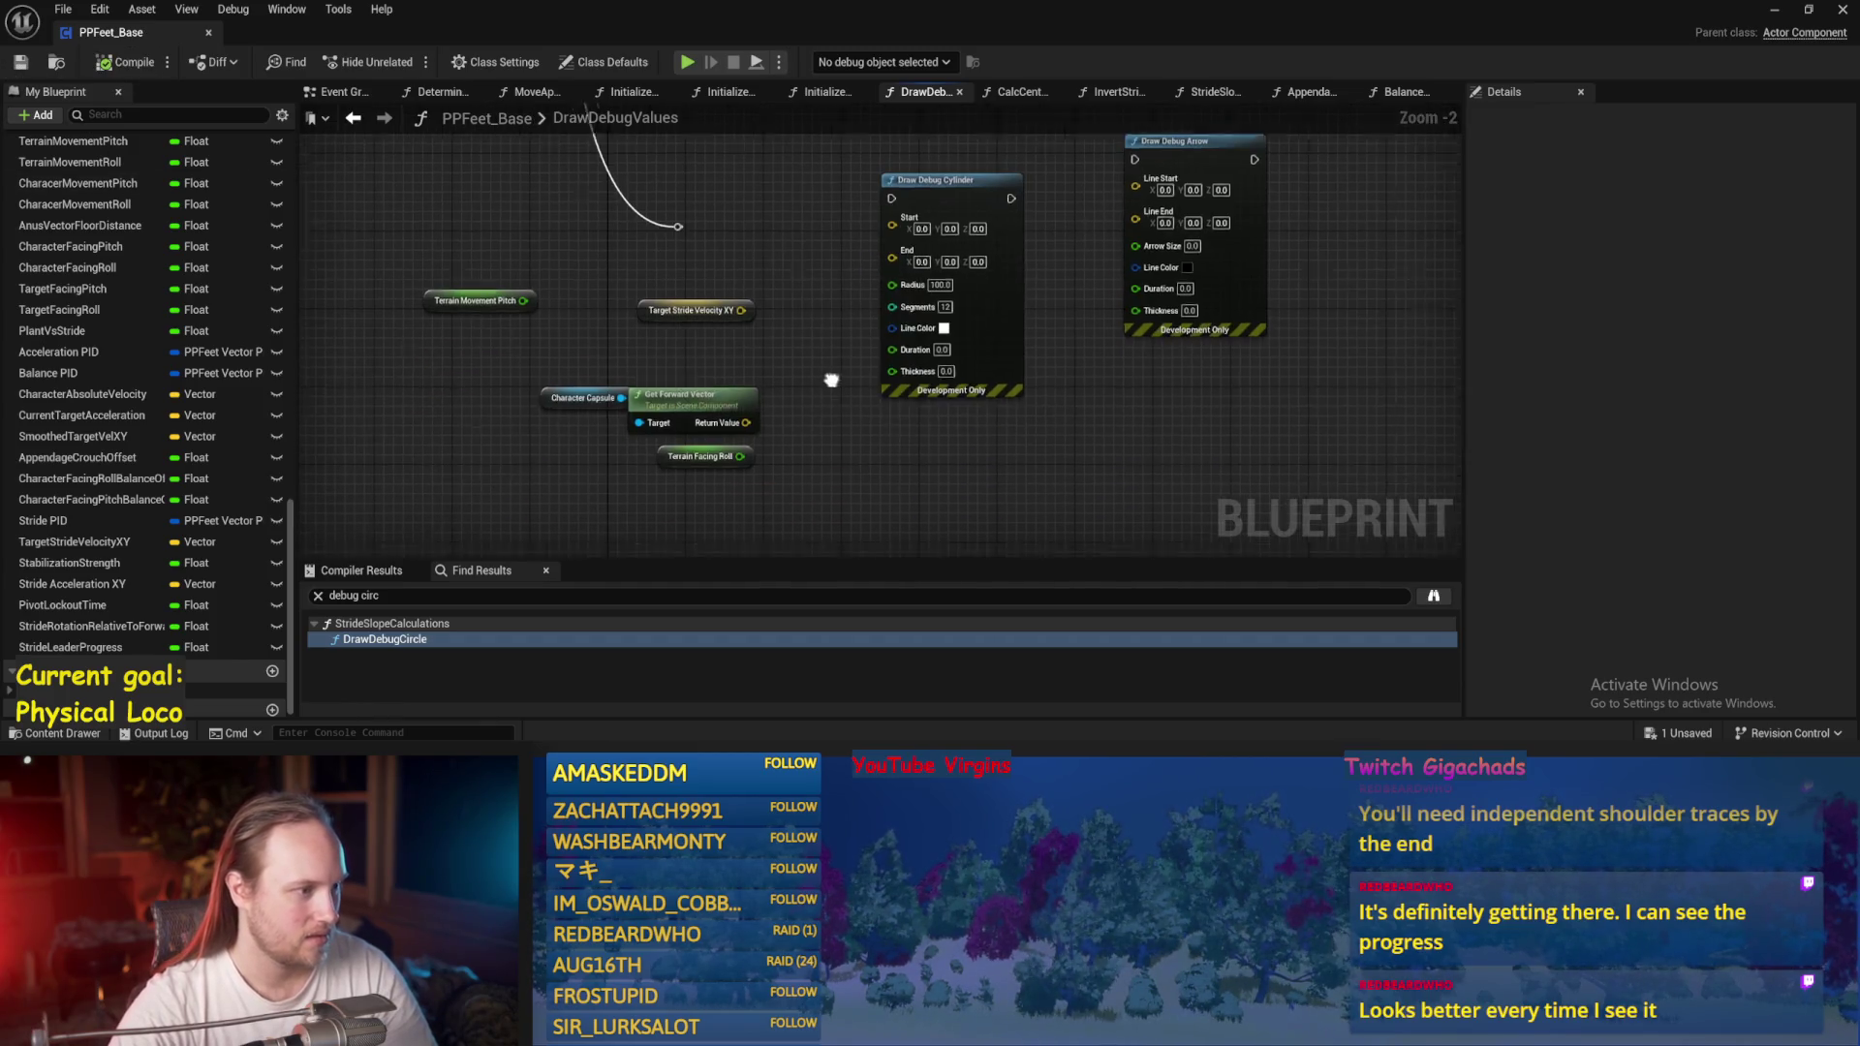
left_click_drag(628, 392, 649, 393)
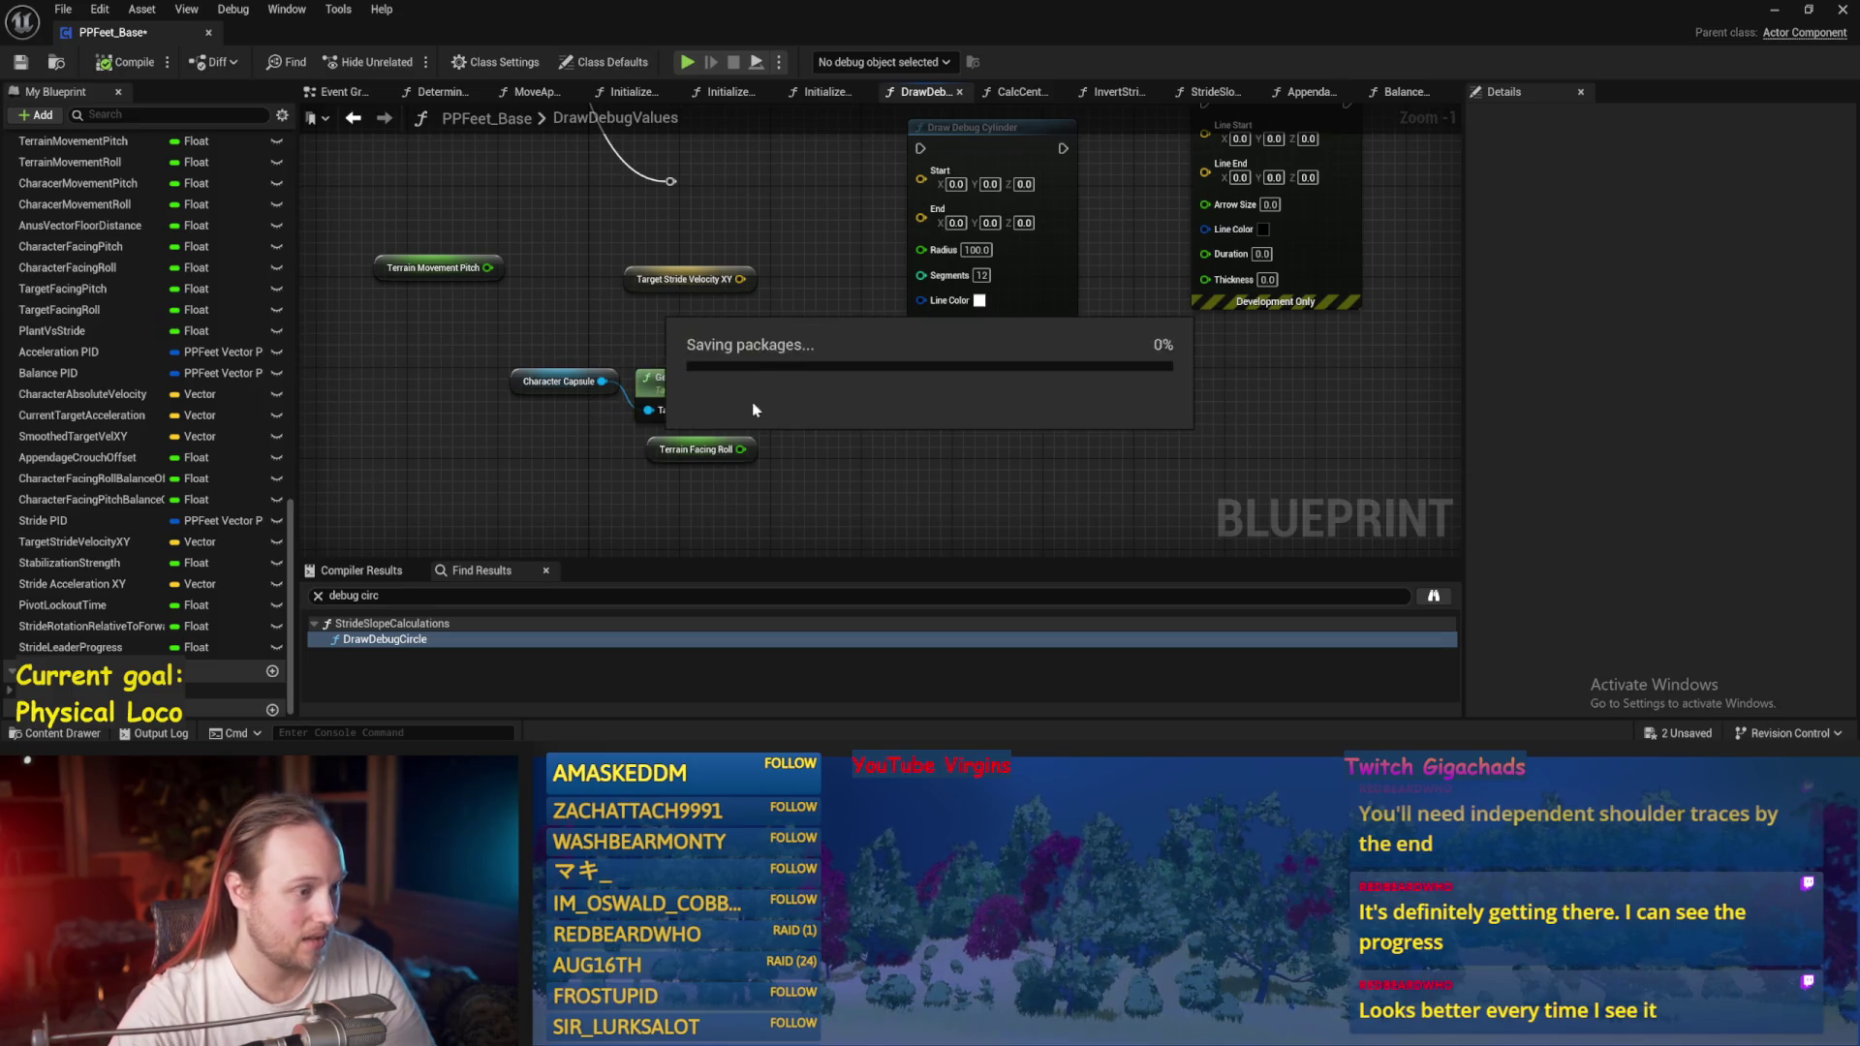
mouse_move(742, 507)
left_mouse_down()
mouse_move(875, 508)
mouse_move(682, 479)
left_mouse_up()
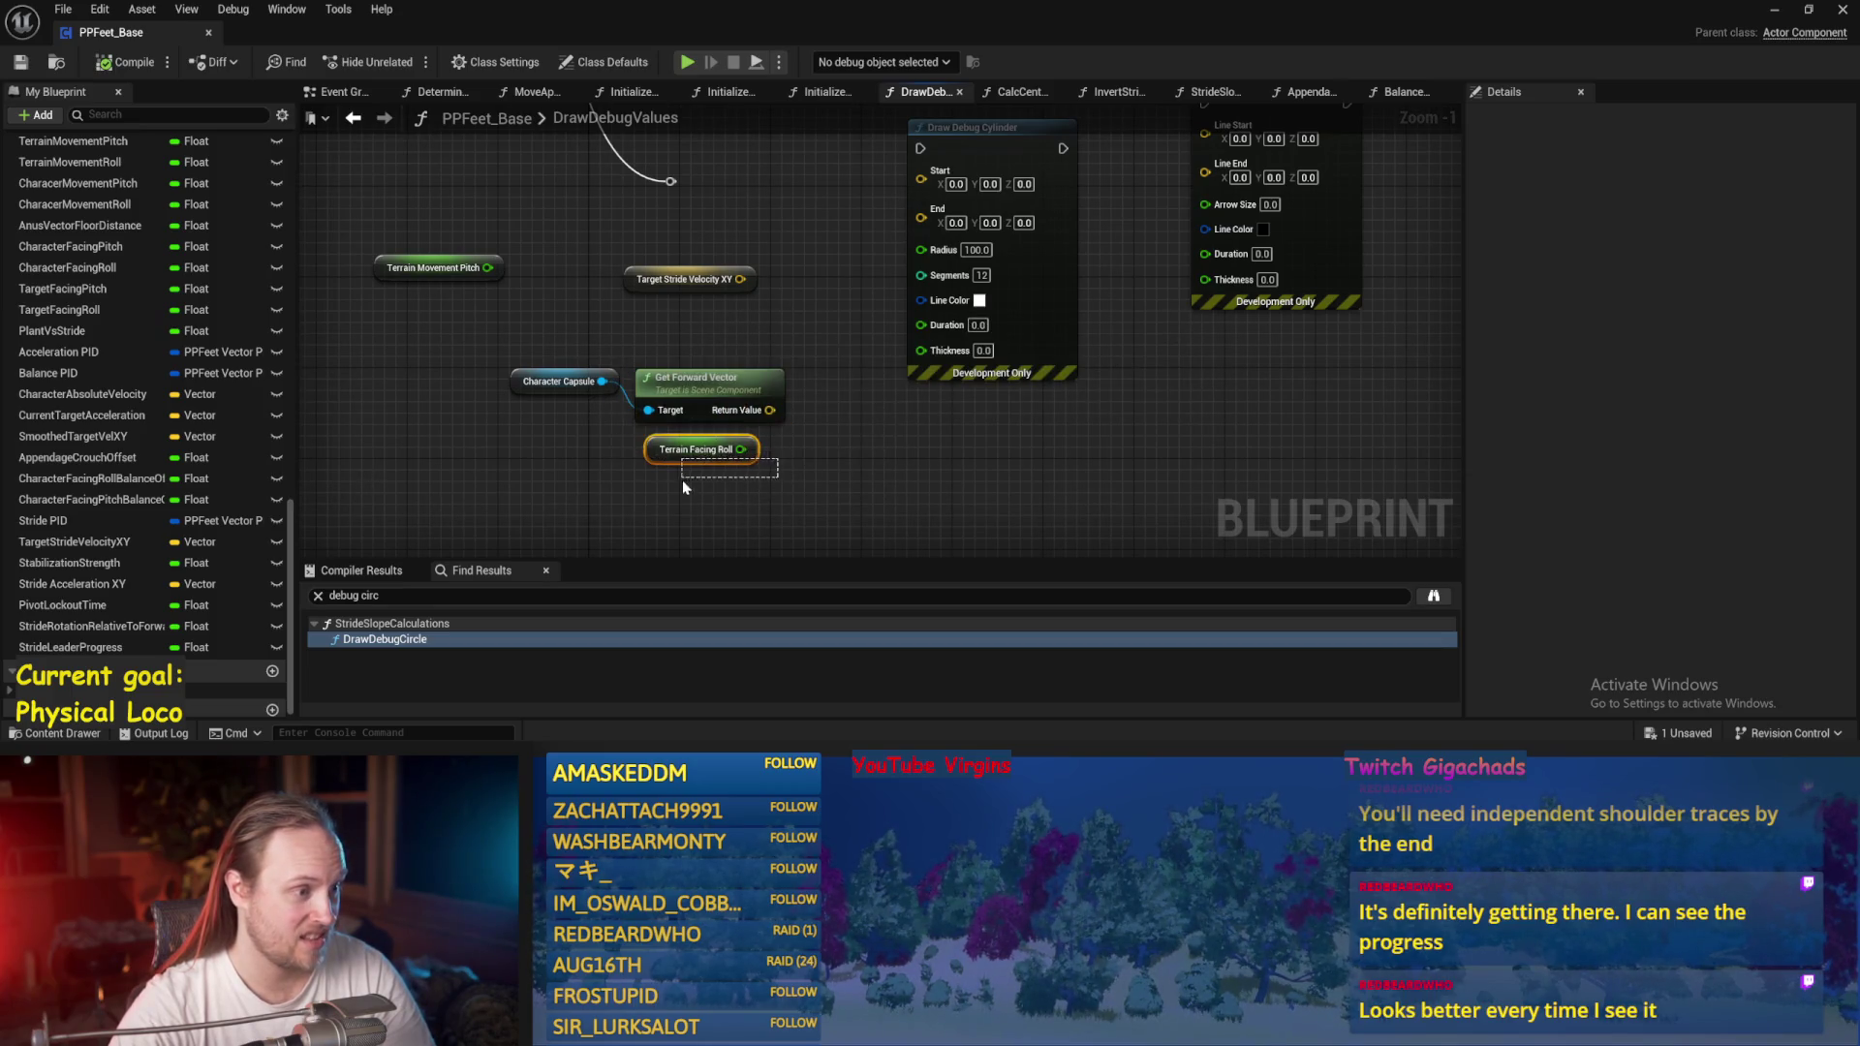
left_click_drag(712, 379, 543, 378)
key("ctrl+s")
Wire Character Capsule into Get Forward Vector's Target, undo the stray SET node, and regroup nodes.
left_click_drag(614, 312, 600, 364)
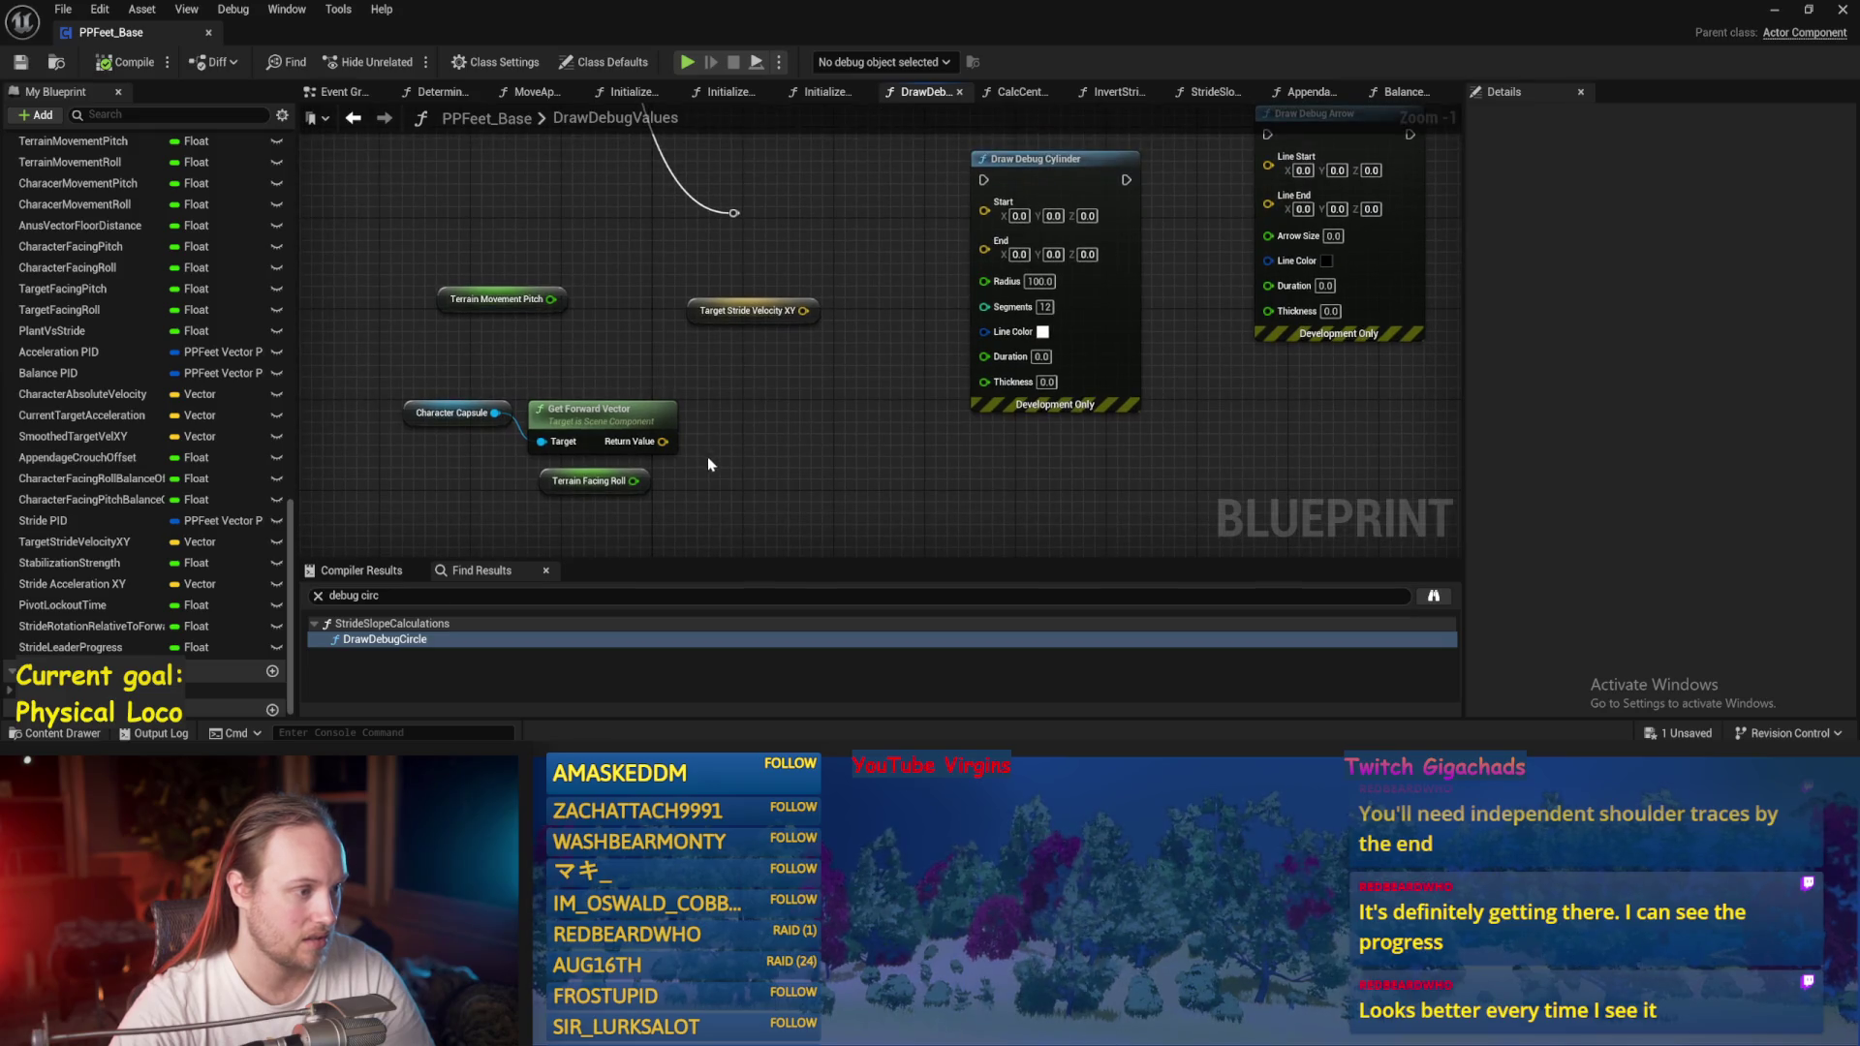
left_click_drag(739, 439, 784, 425)
left_click_drag(736, 339, 463, 376)
left_click(641, 362)
mouse_move(572, 363)
left_mouse_down()
mouse_move(653, 353)
mouse_move(587, 469)
left_mouse_up()
left_click(587, 469)
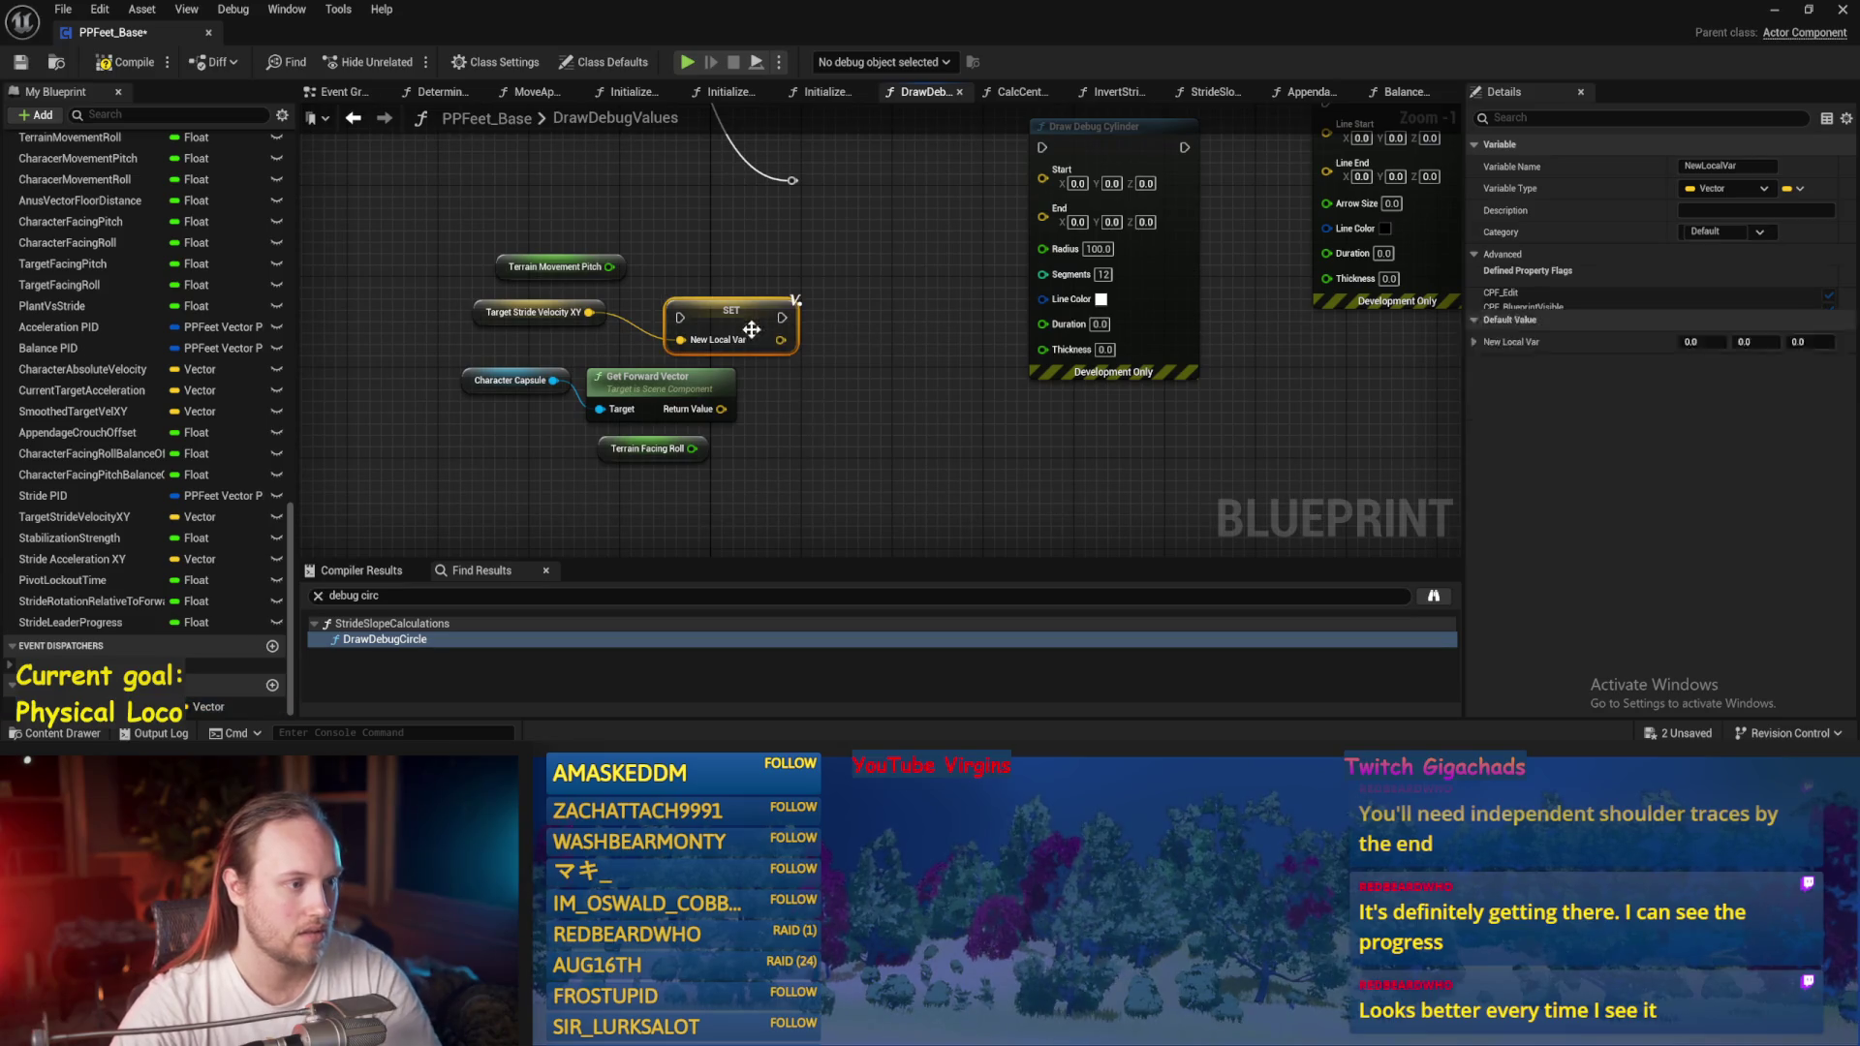
key("ctrl+z")
left_click_drag(760, 484, 455, 358)
left_click_drag(747, 270, 542, 431)
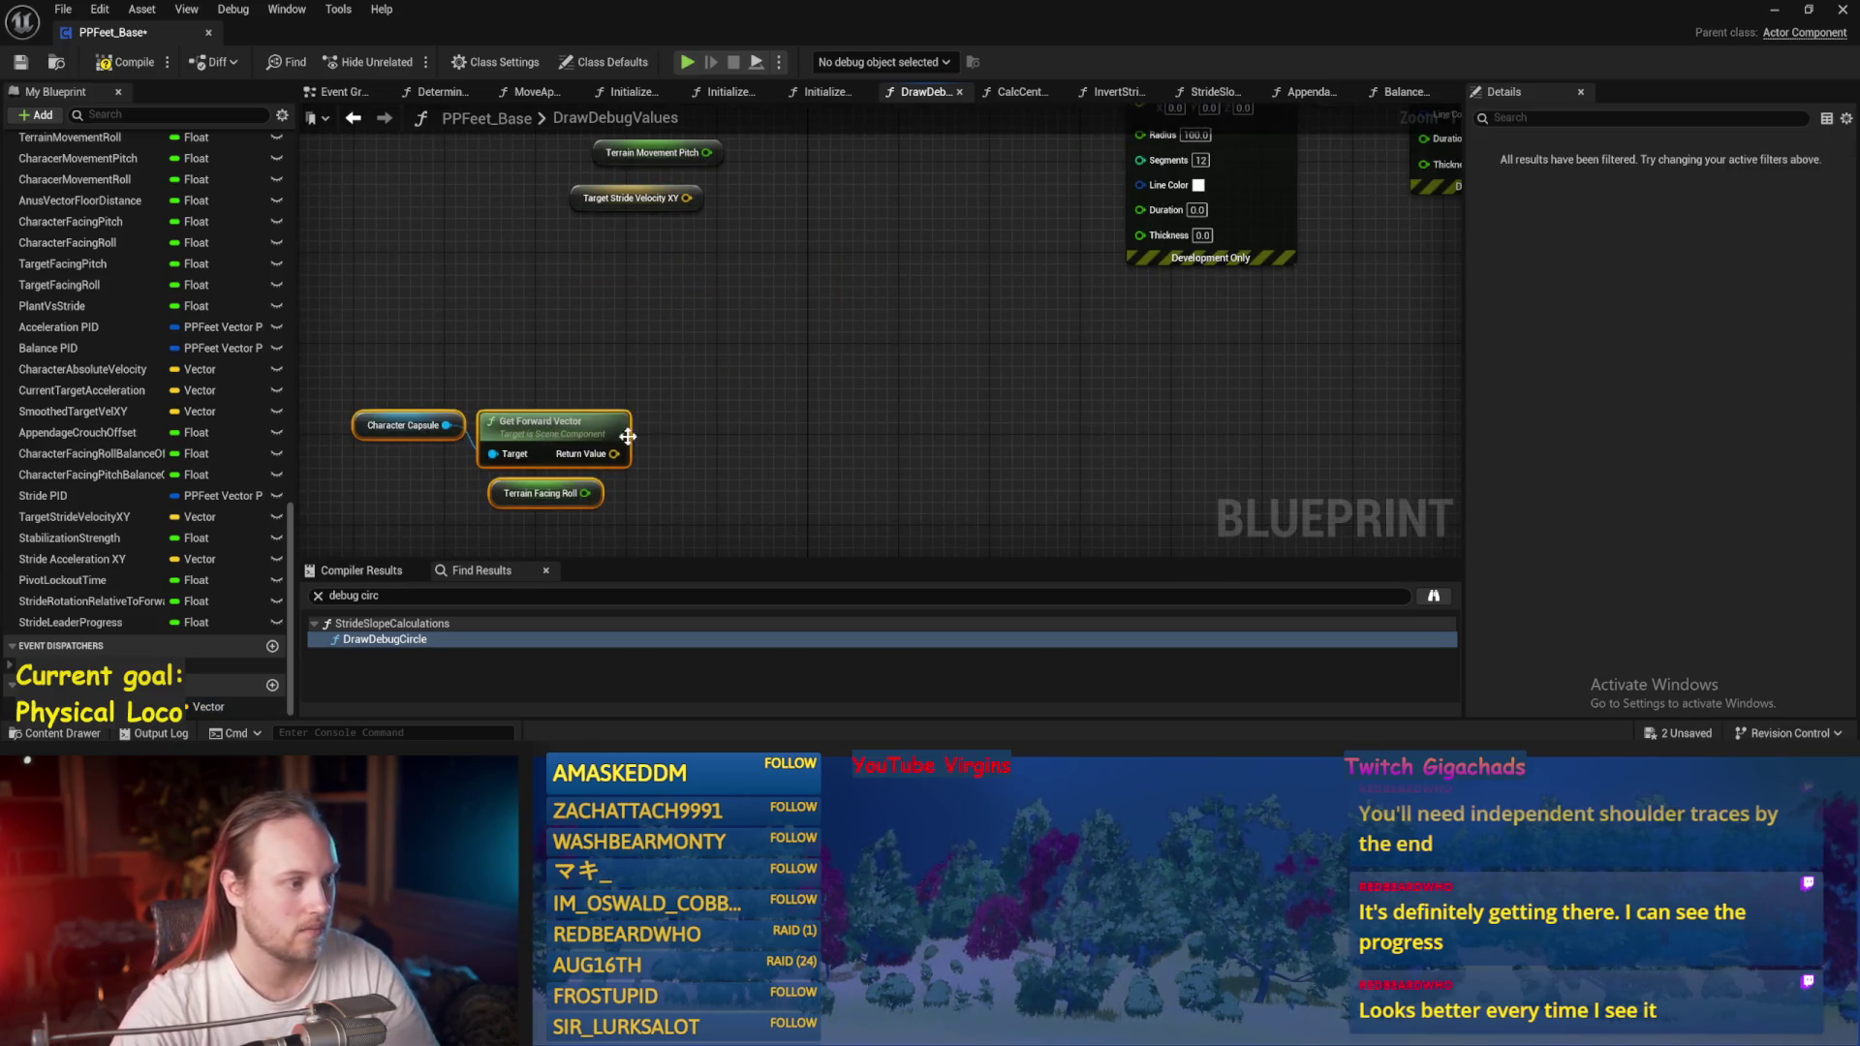
left_click(730, 395)
left_click(588, 400)
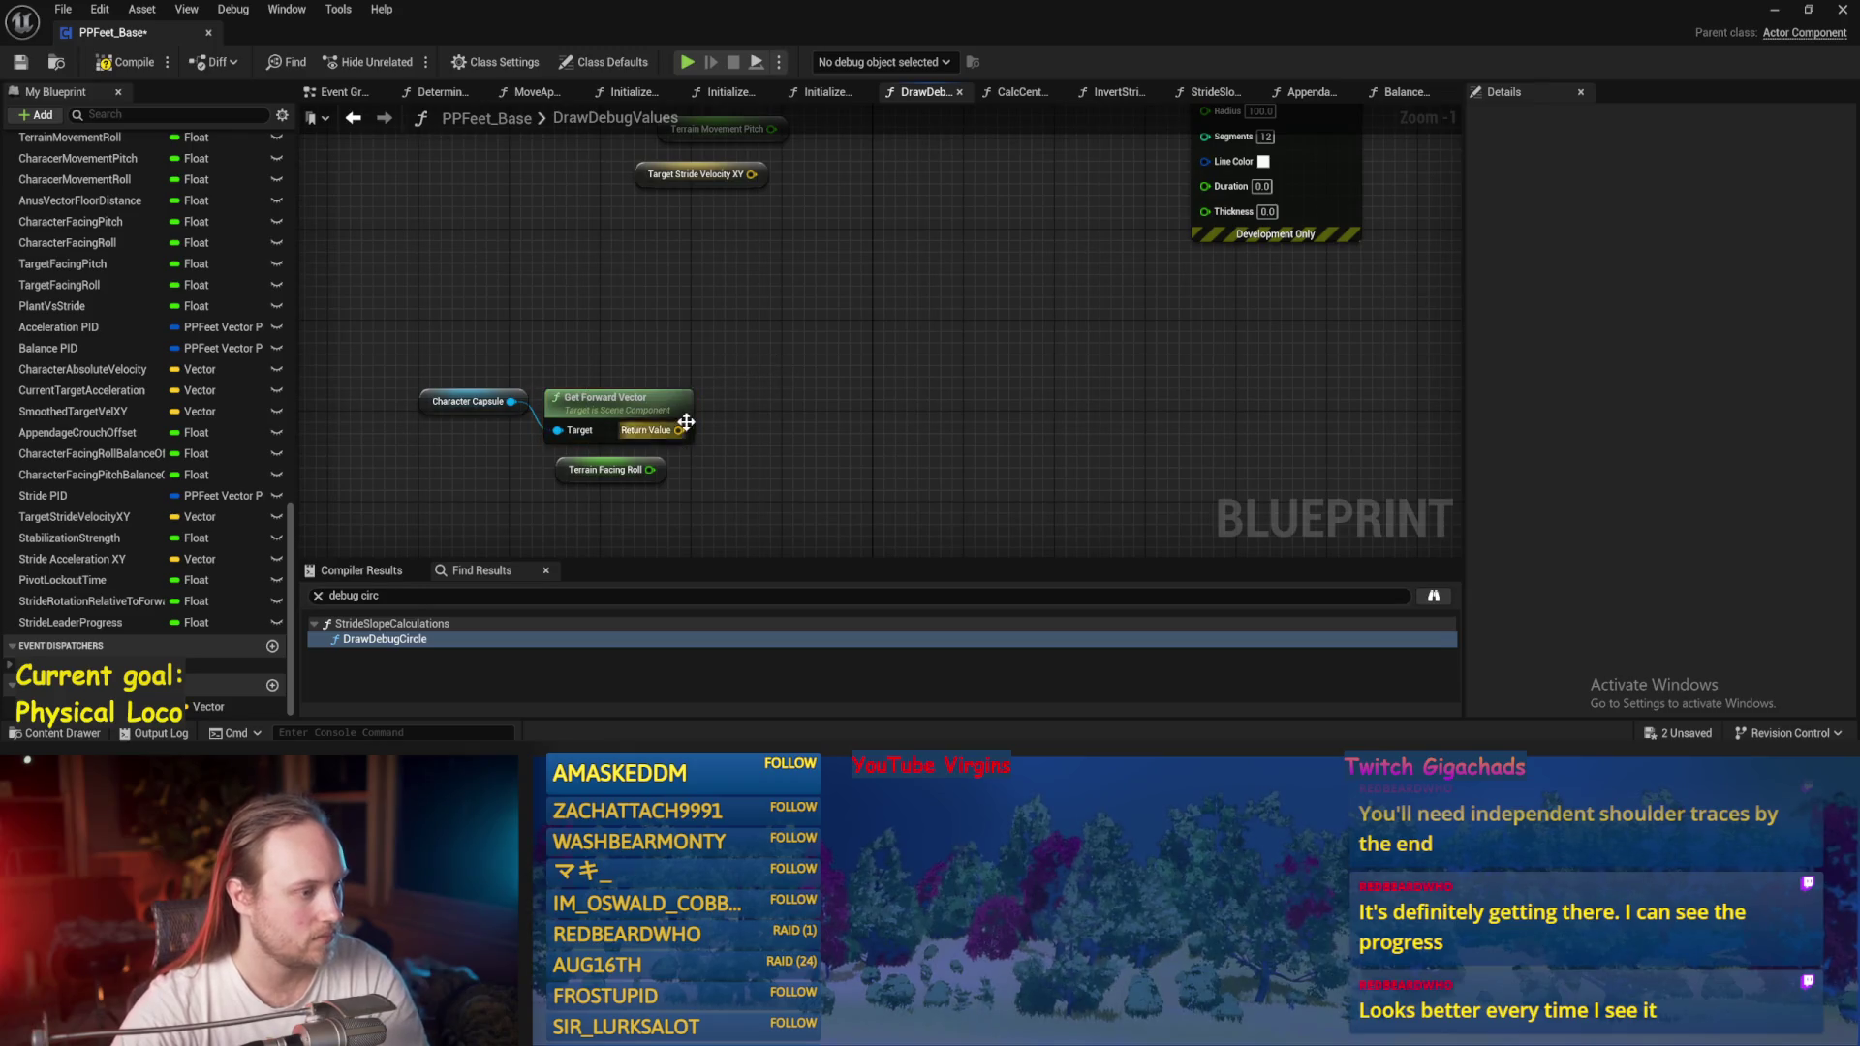
left_click_drag(679, 430, 741, 426)
Add Normalize 2D after Get Forward Vector and a second copy fed by Target Stride Velocity XY, then save.
type("normalize 2d")
key("Return")
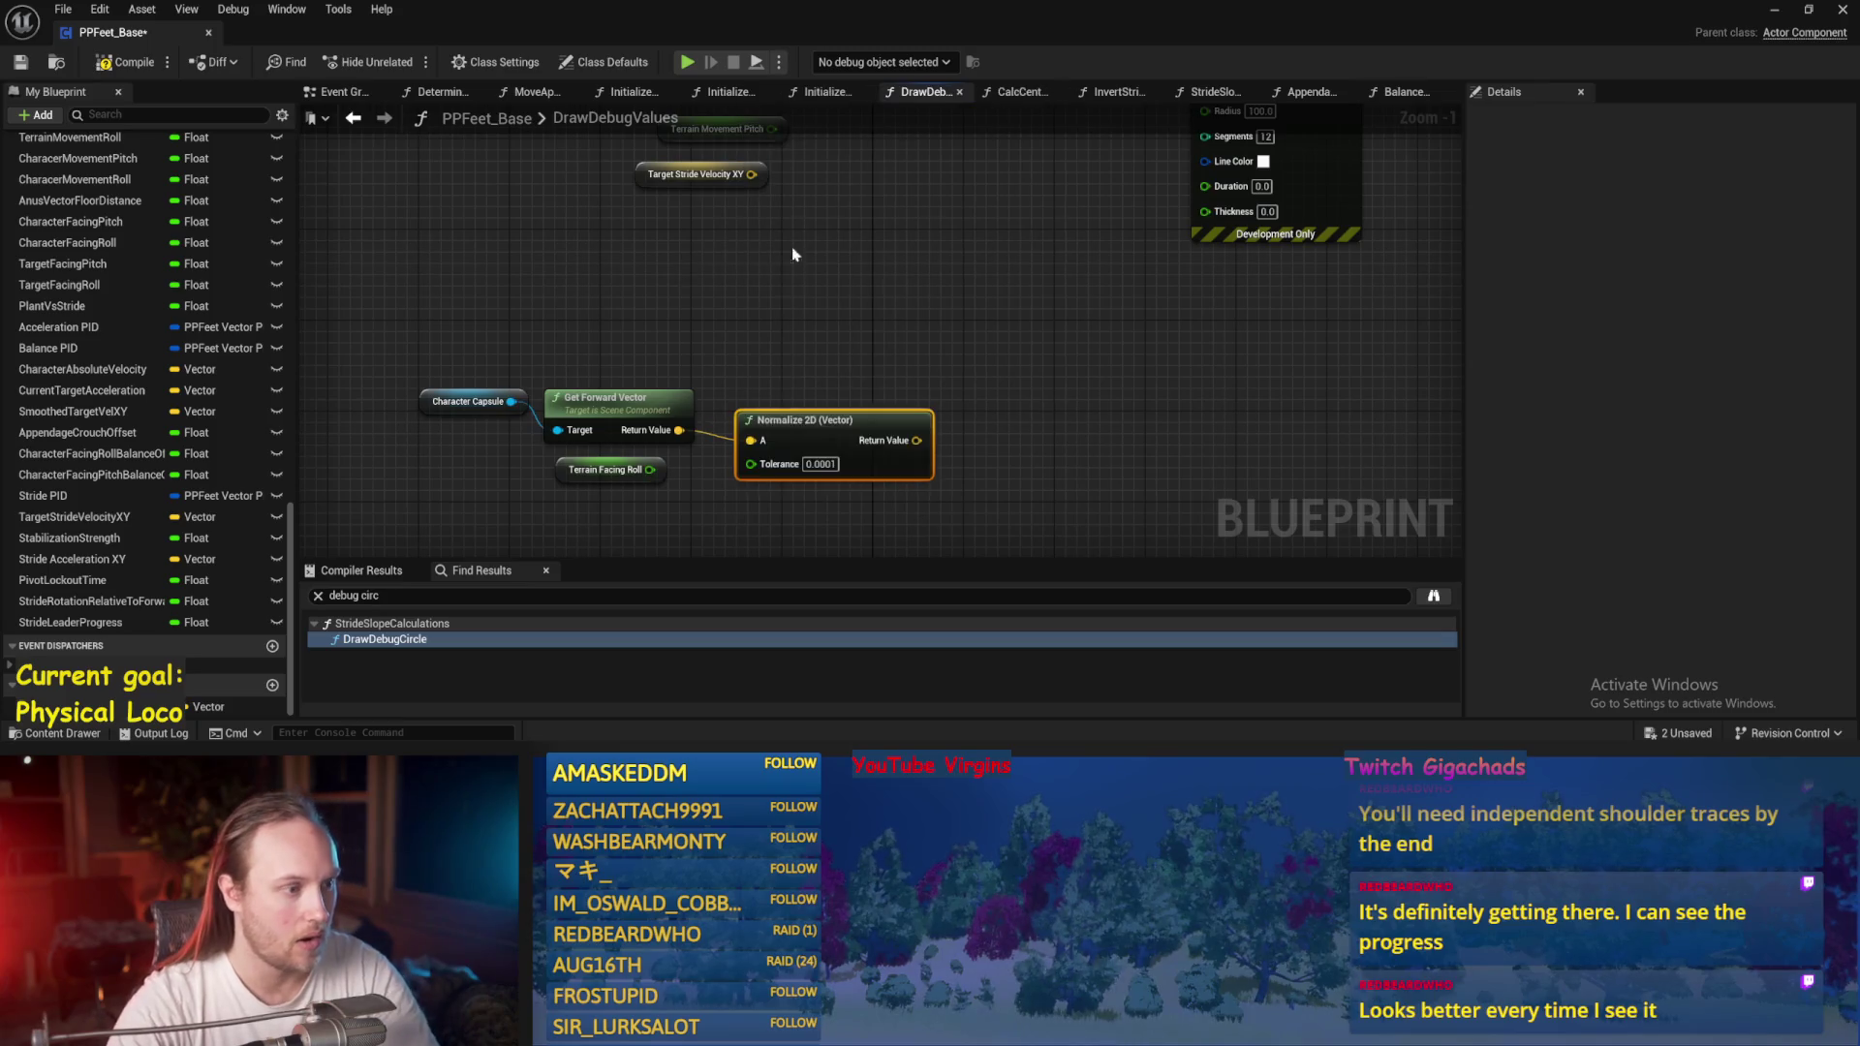
left_click_drag(792, 437, 757, 415)
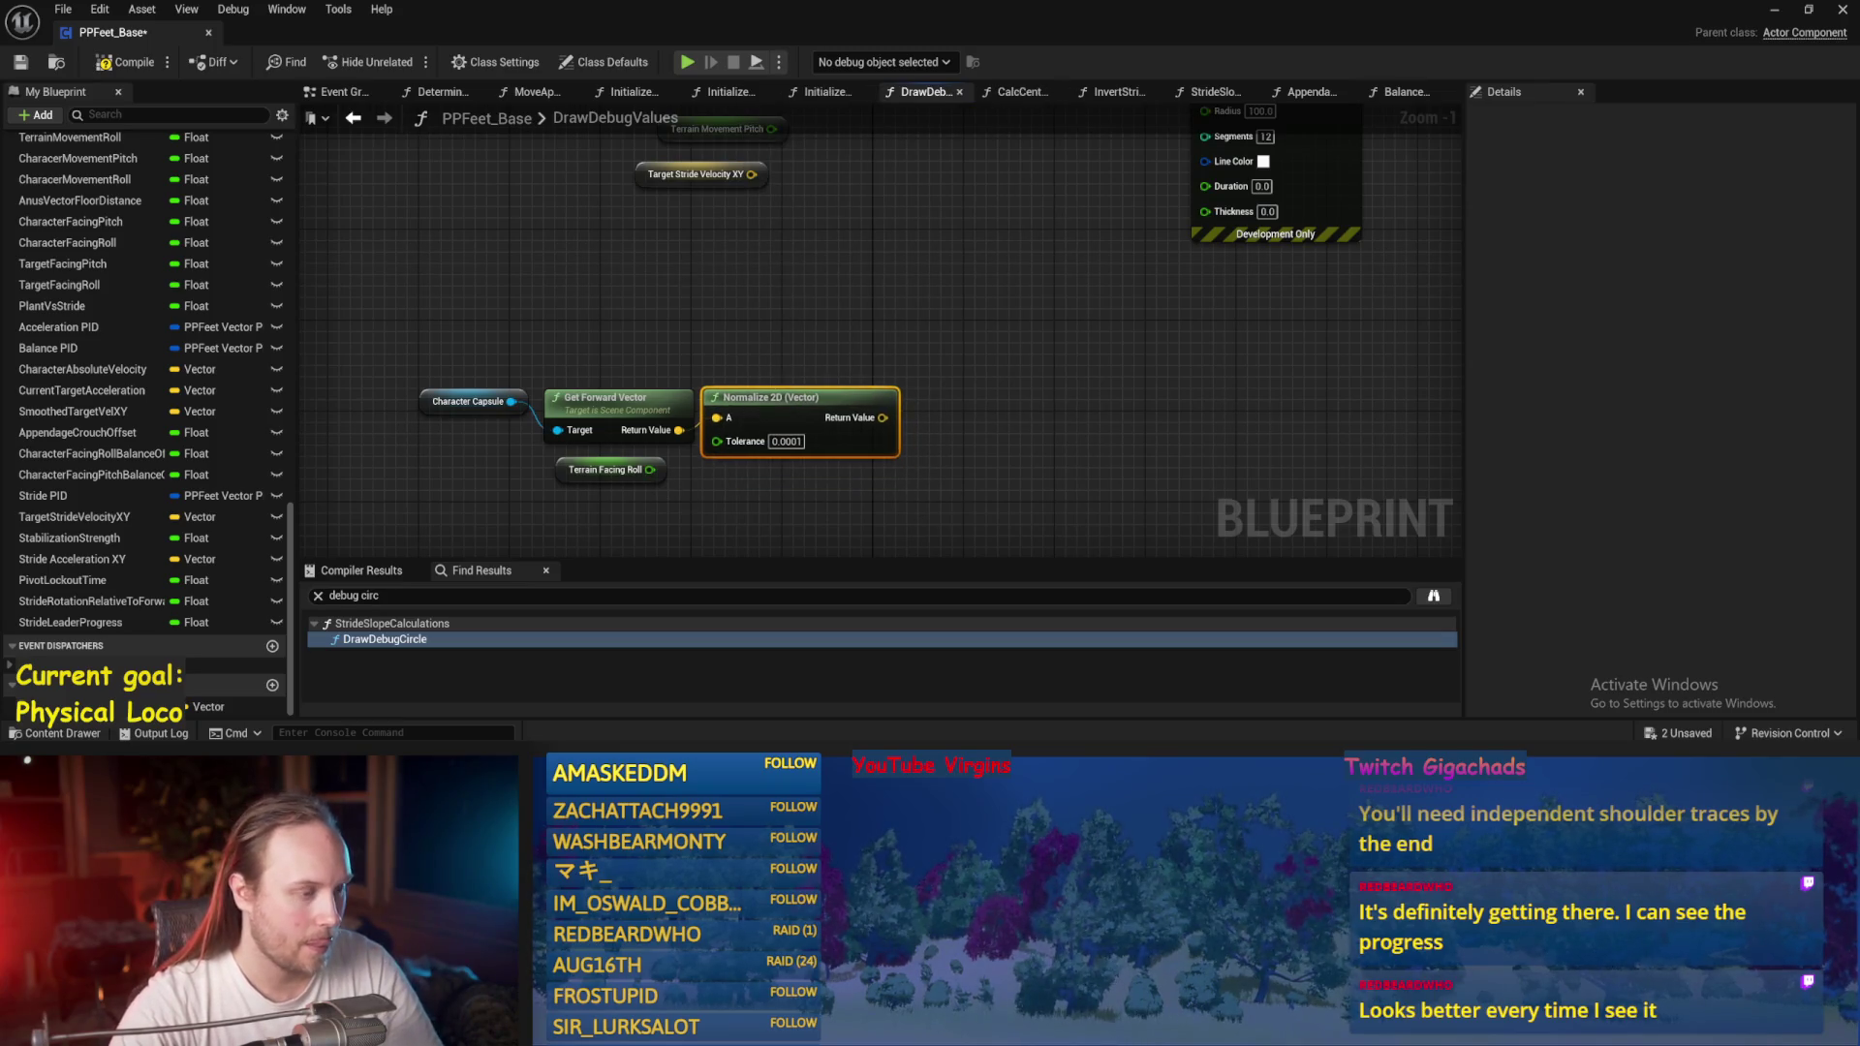
key("ctrl+c")
key("ctrl+v")
mouse_move(716, 253)
left_mouse_down()
mouse_move(772, 281)
mouse_move(747, 345)
left_mouse_up()
left_click(797, 268)
left_click(663, 252, "ctrl")
key("ctrl+s")
Add a Rotate Vector node driven by the second Normalize 2D output.
left_click(508, 369)
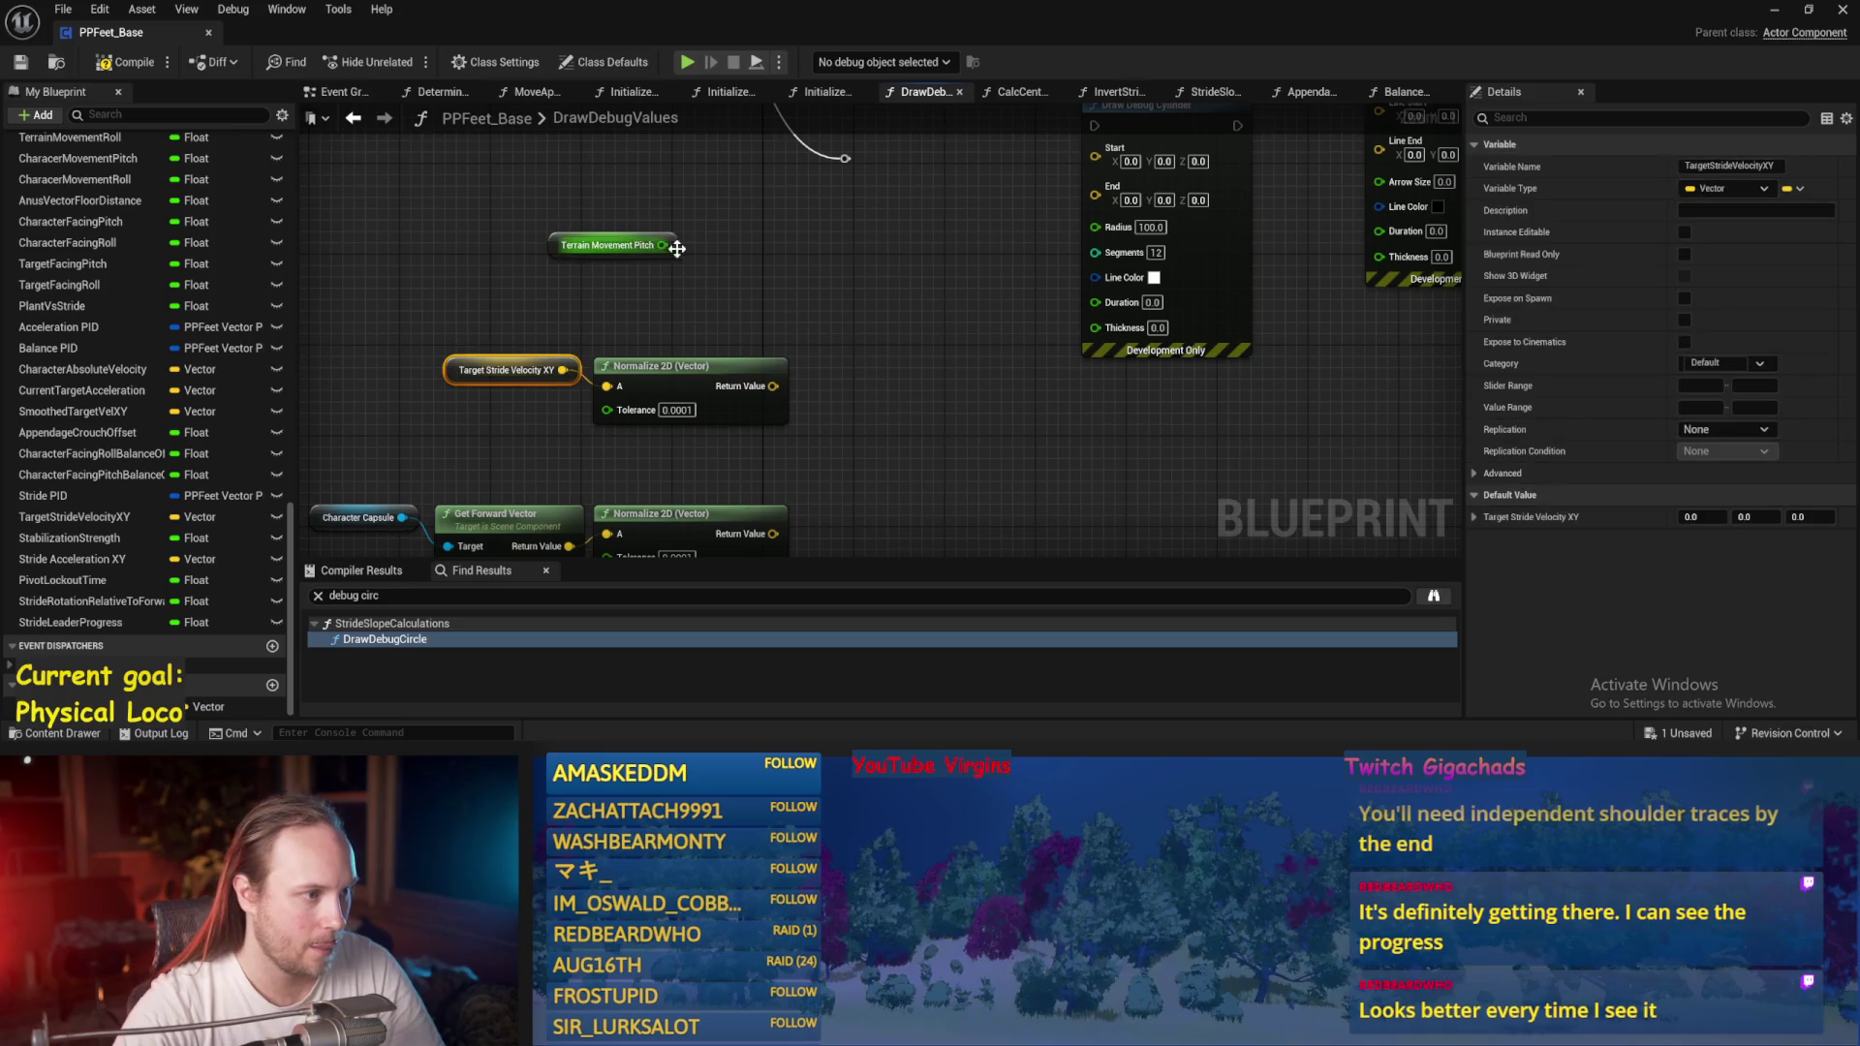
left_click_drag(772, 386, 857, 352)
type("rotate v")
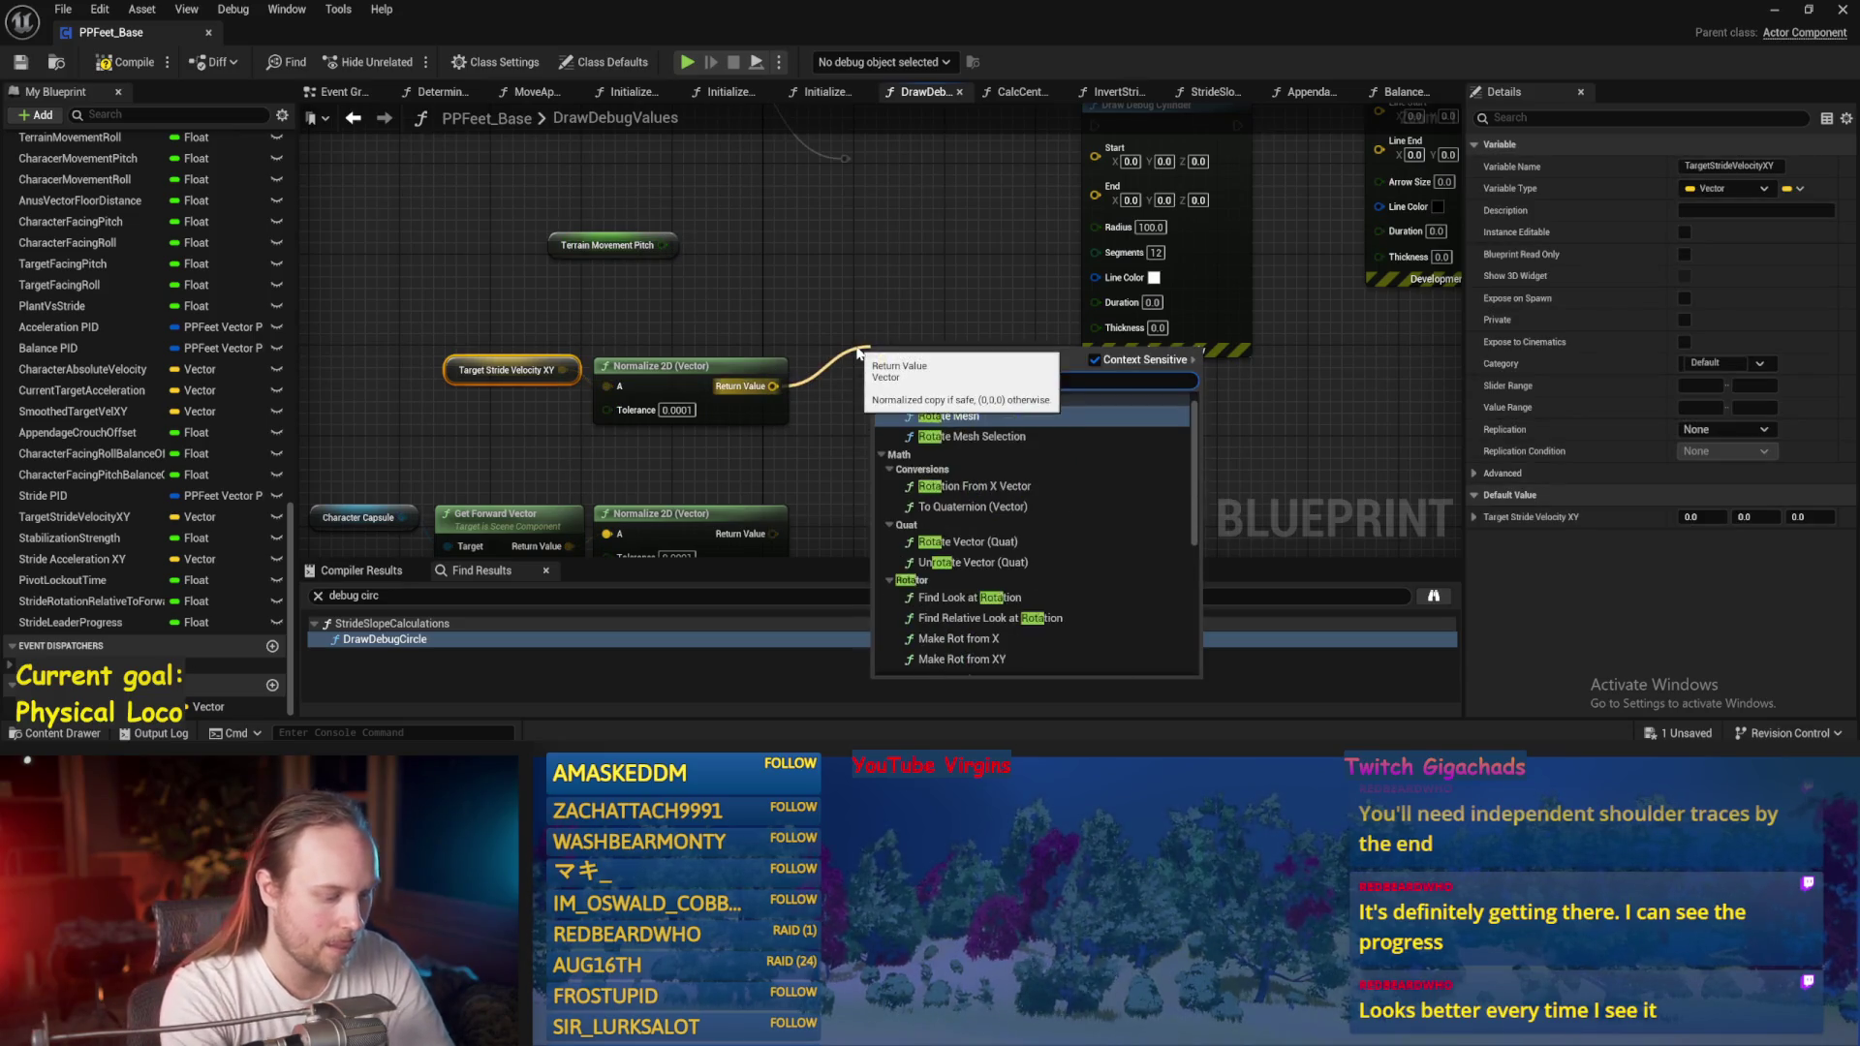
type("ector")
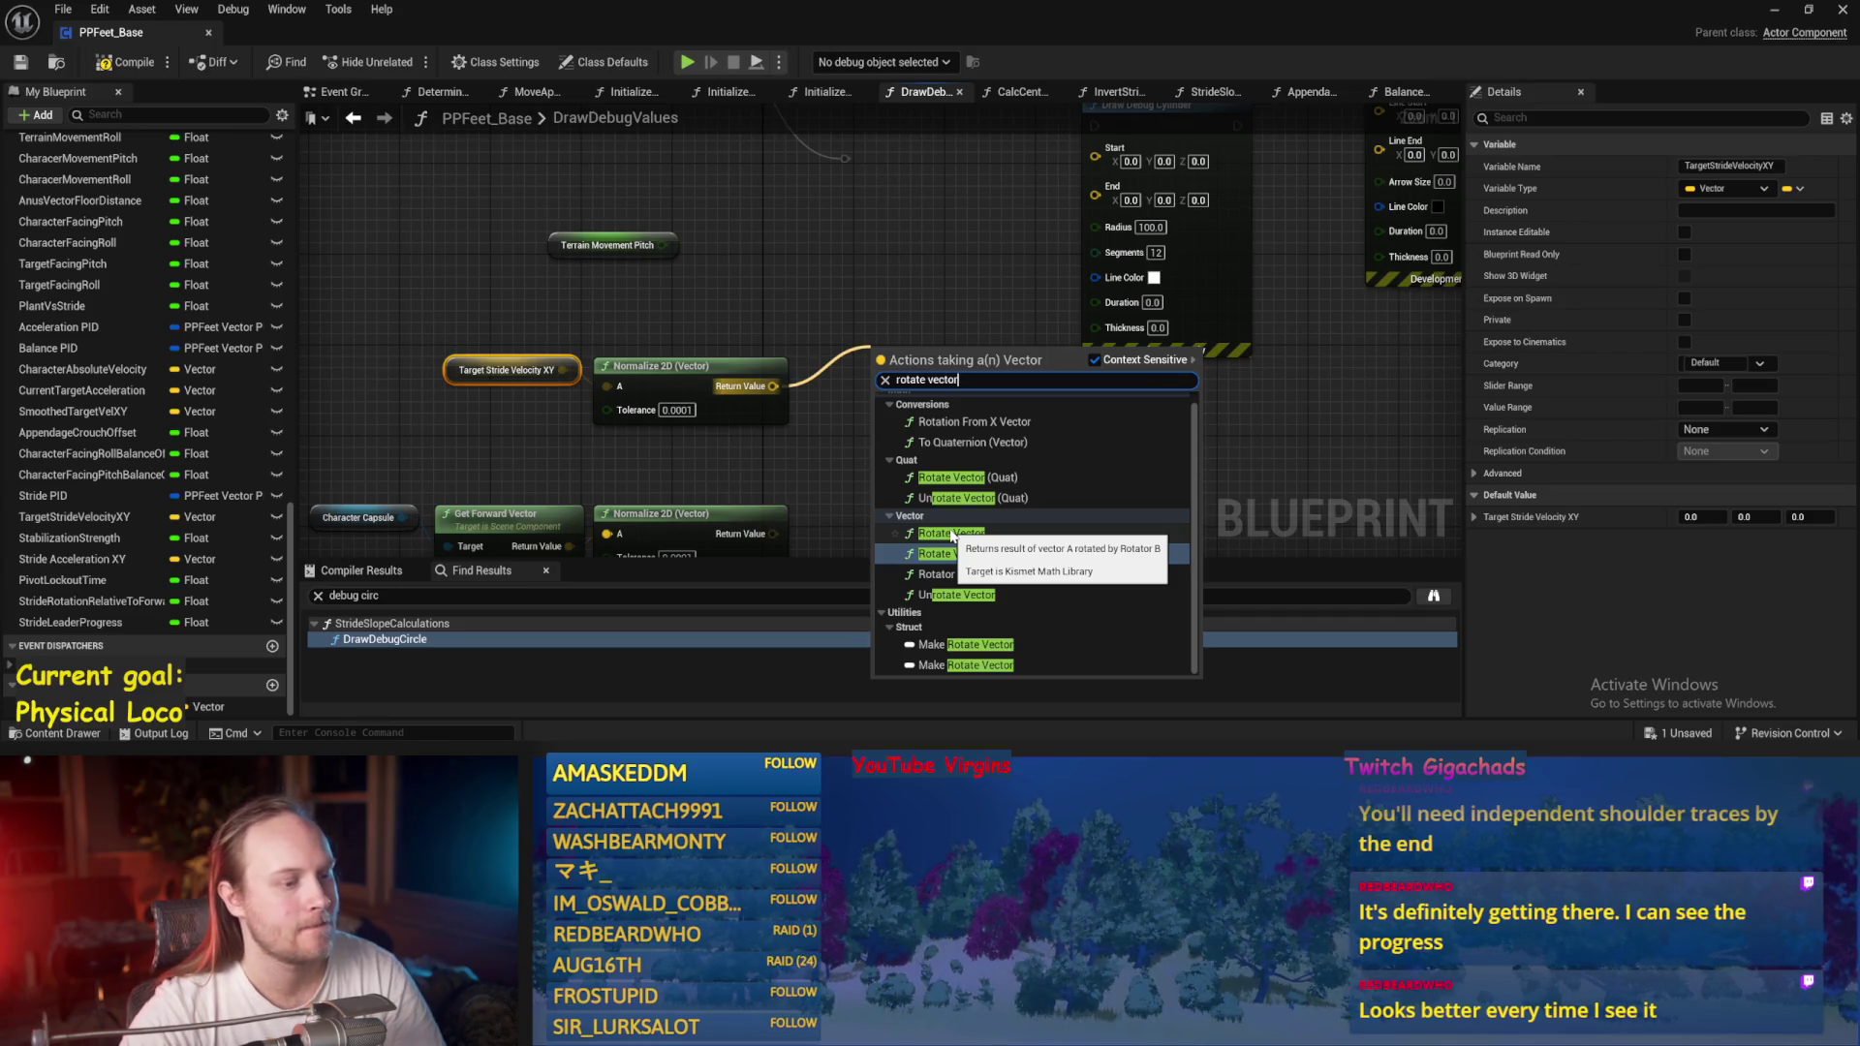
left_click(951, 534)
left_click_drag(940, 366, 903, 380)
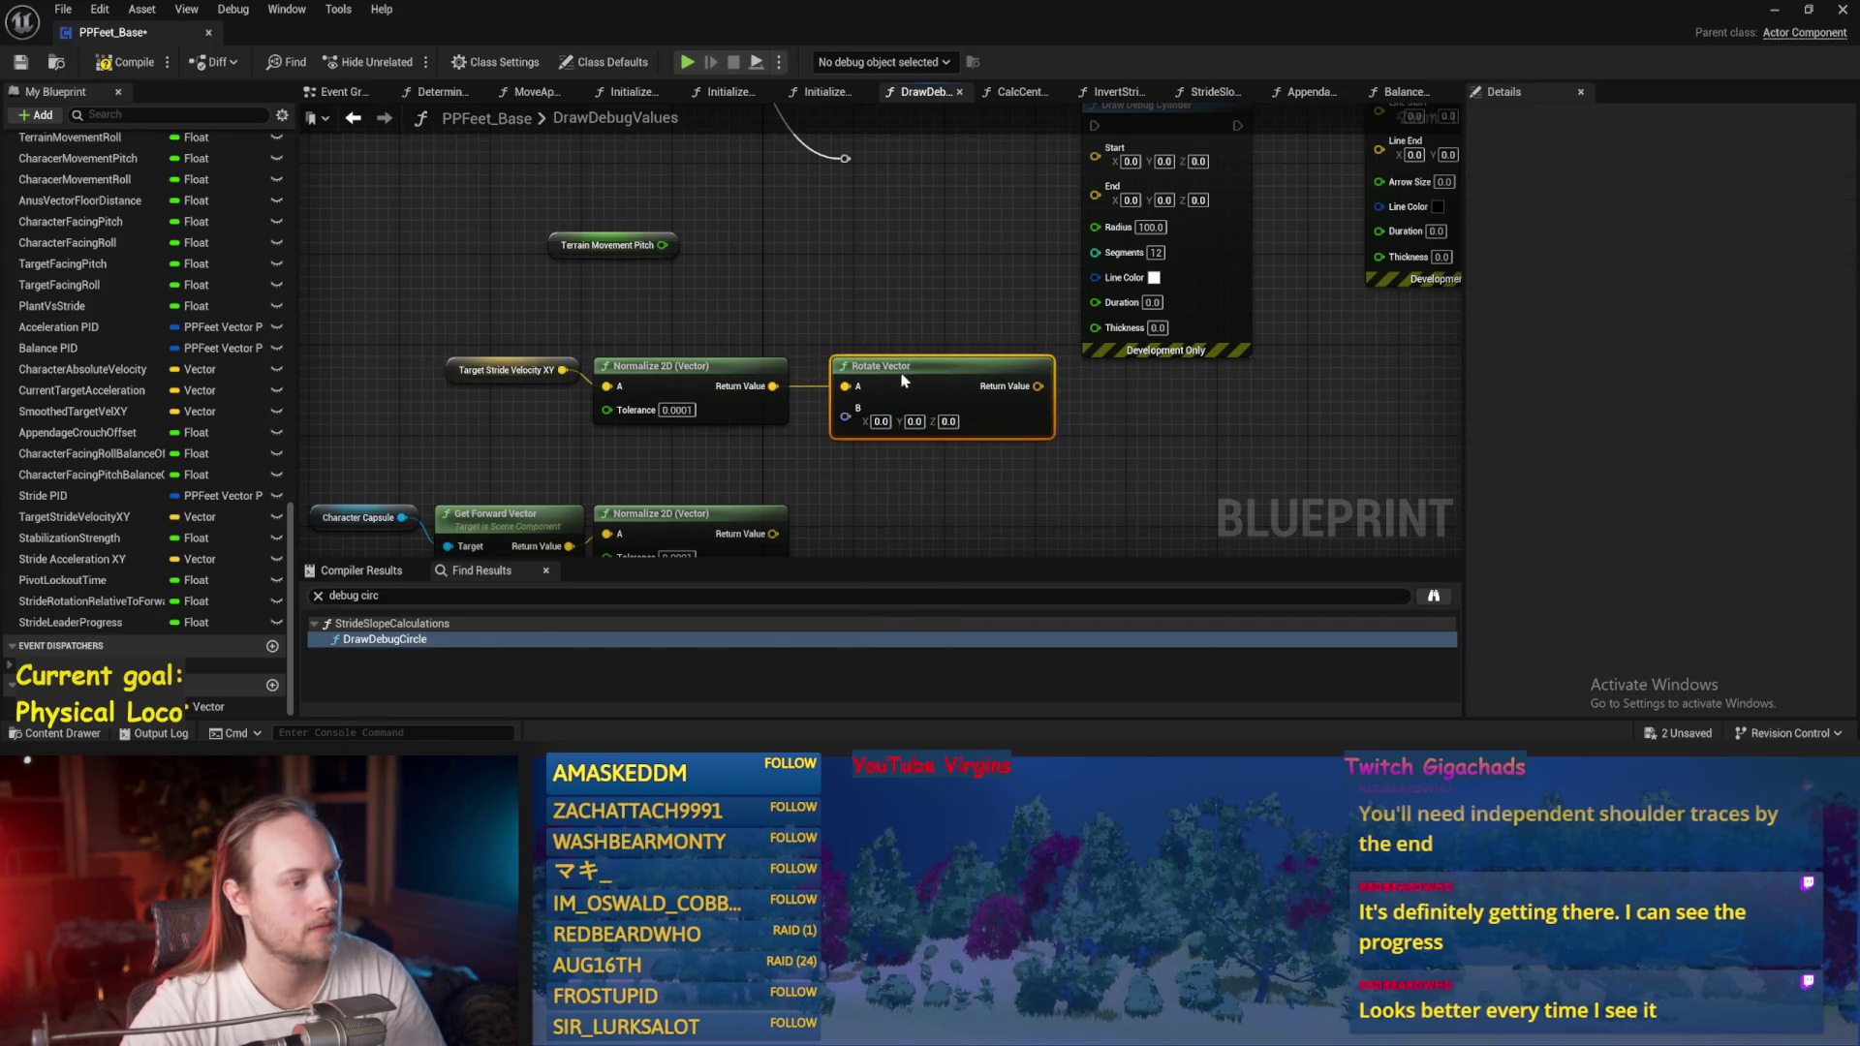
left_click_drag(701, 469, 751, 424)
left_click(751, 424)
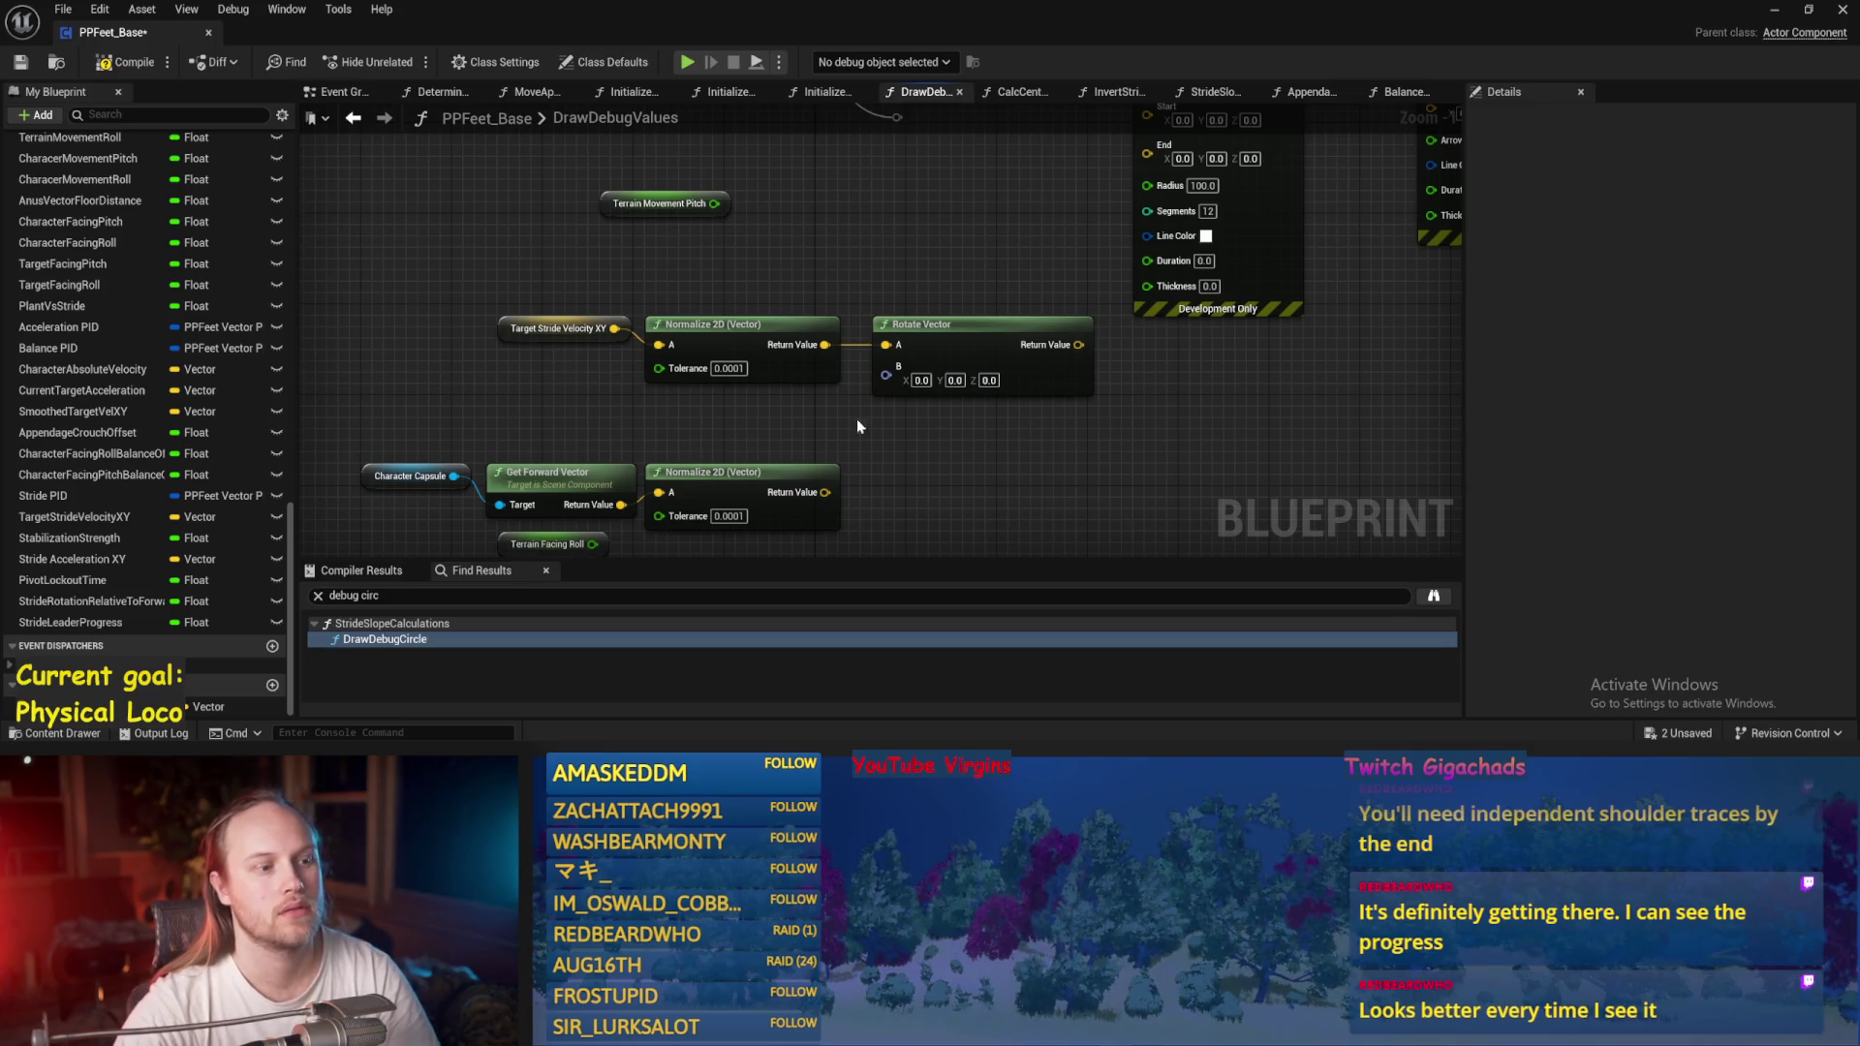
left_click_drag(969, 454, 896, 467)
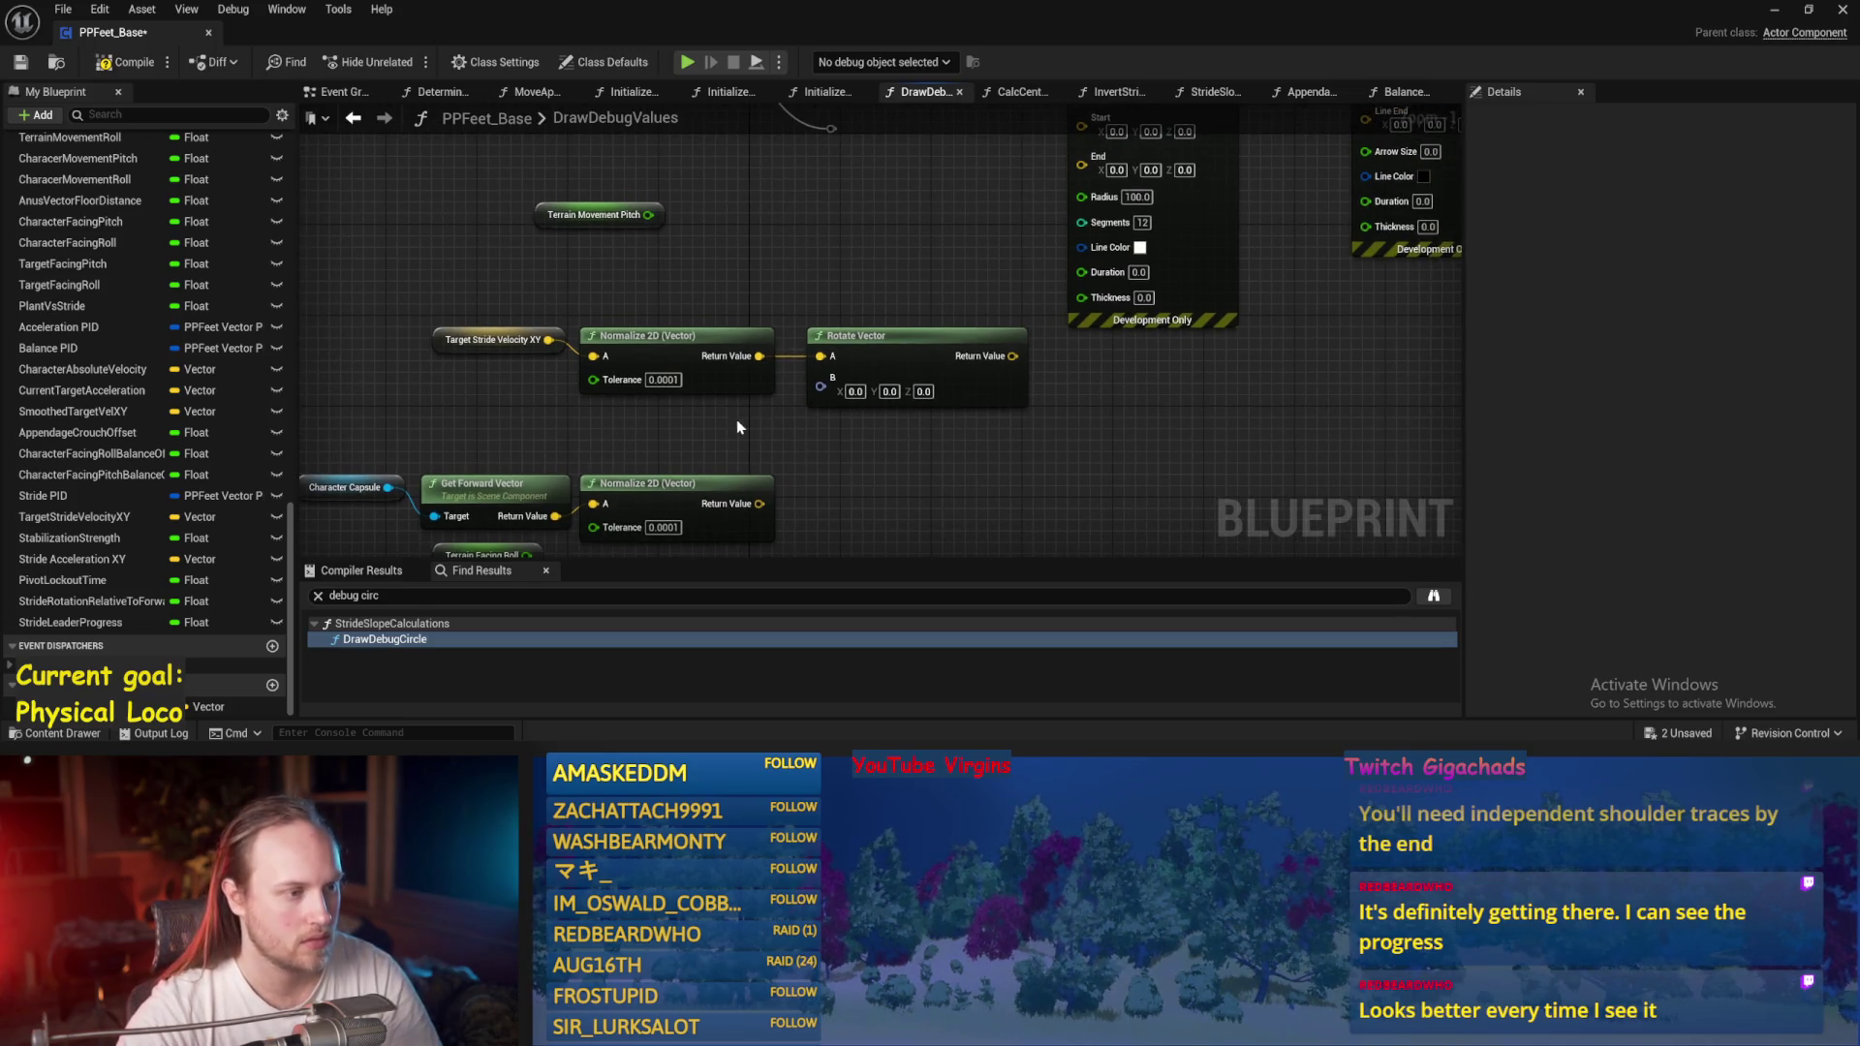
left_click(651, 212)
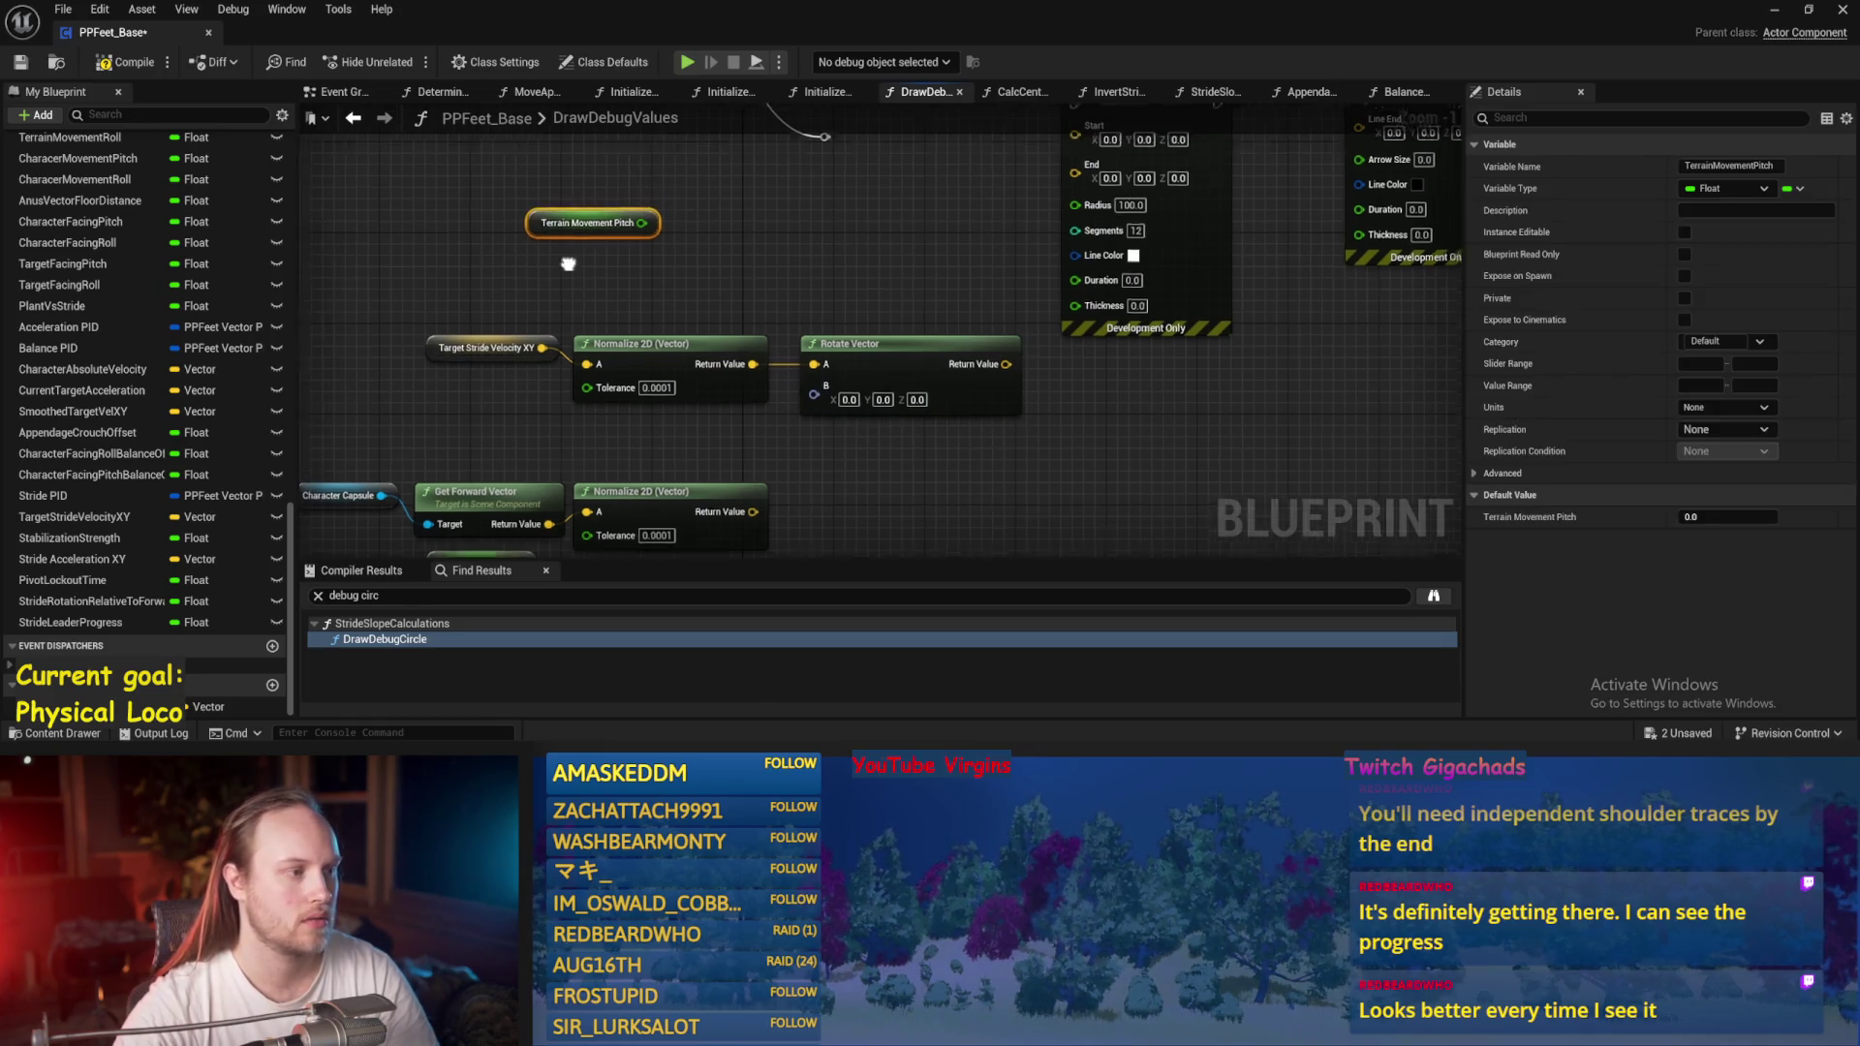
left_click(663, 310)
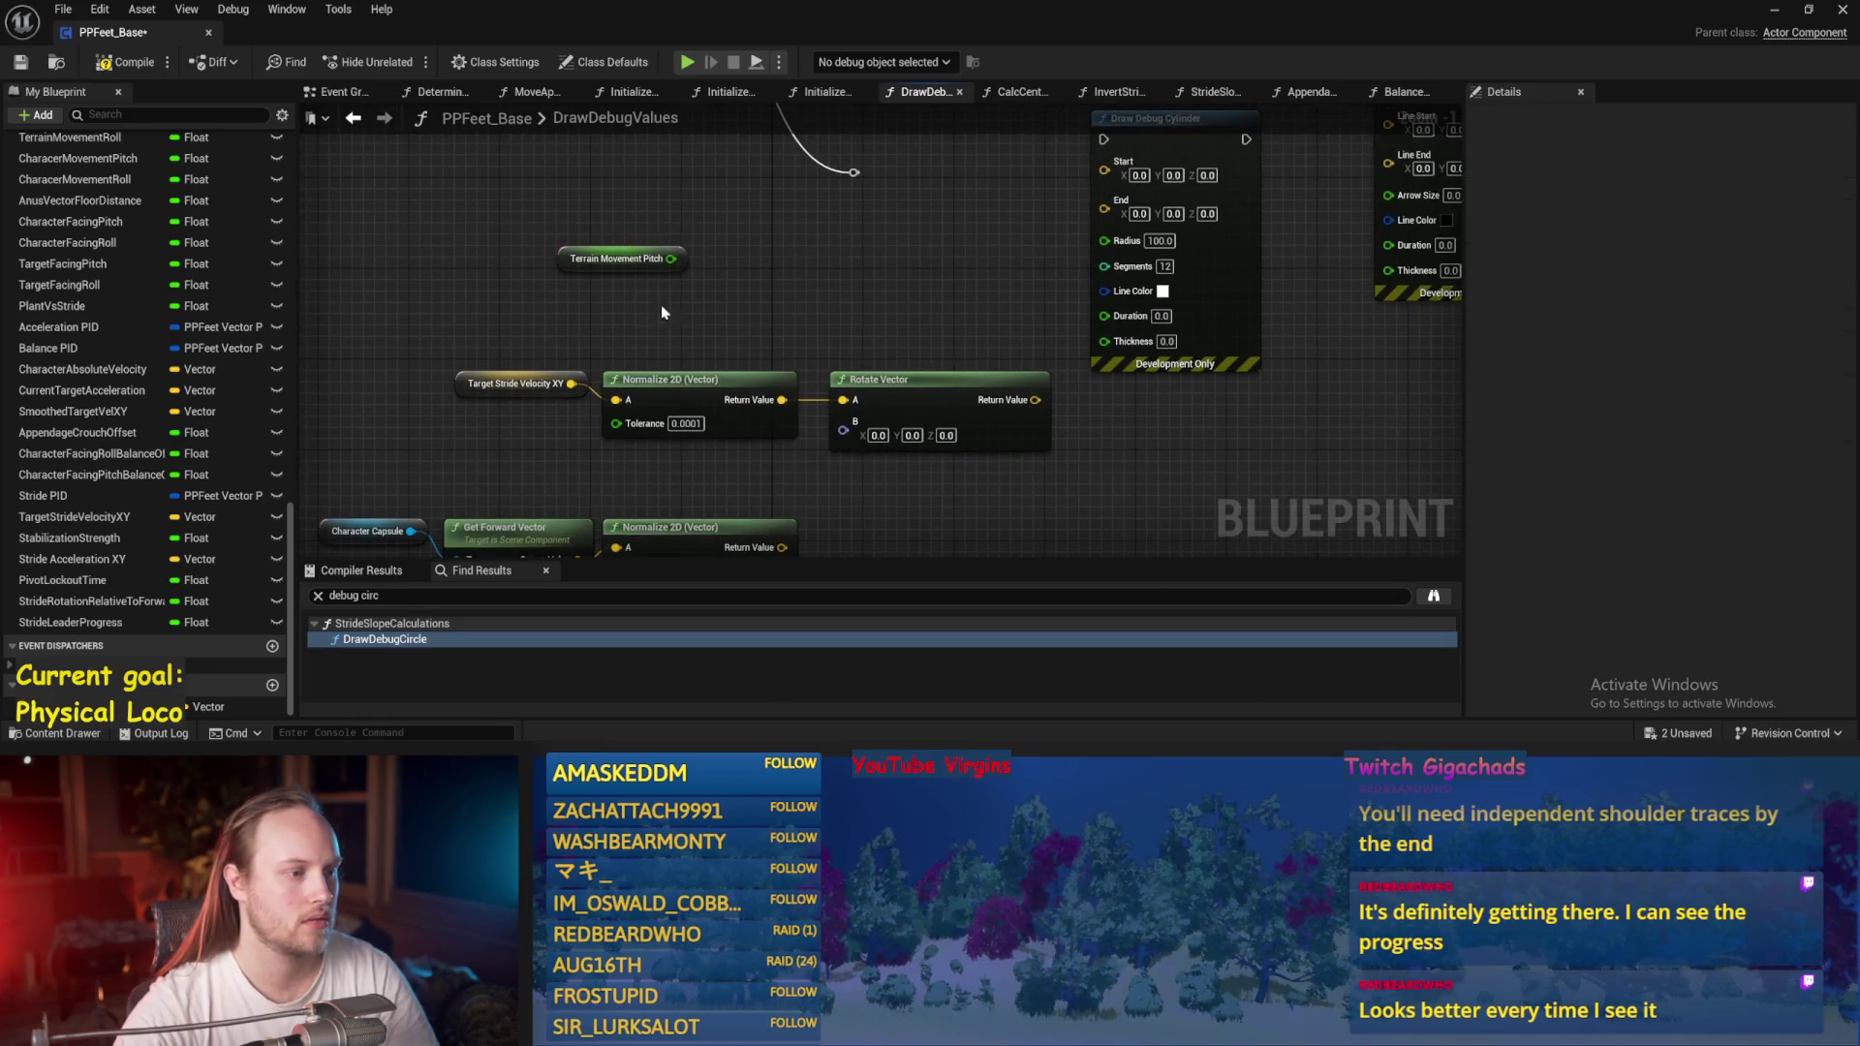
Split Rotate Vector's rotation pin into Roll, Pitch and Yaw, and try wiring Terrain Movement Pitch.
right_click(844, 441)
left_click(901, 516)
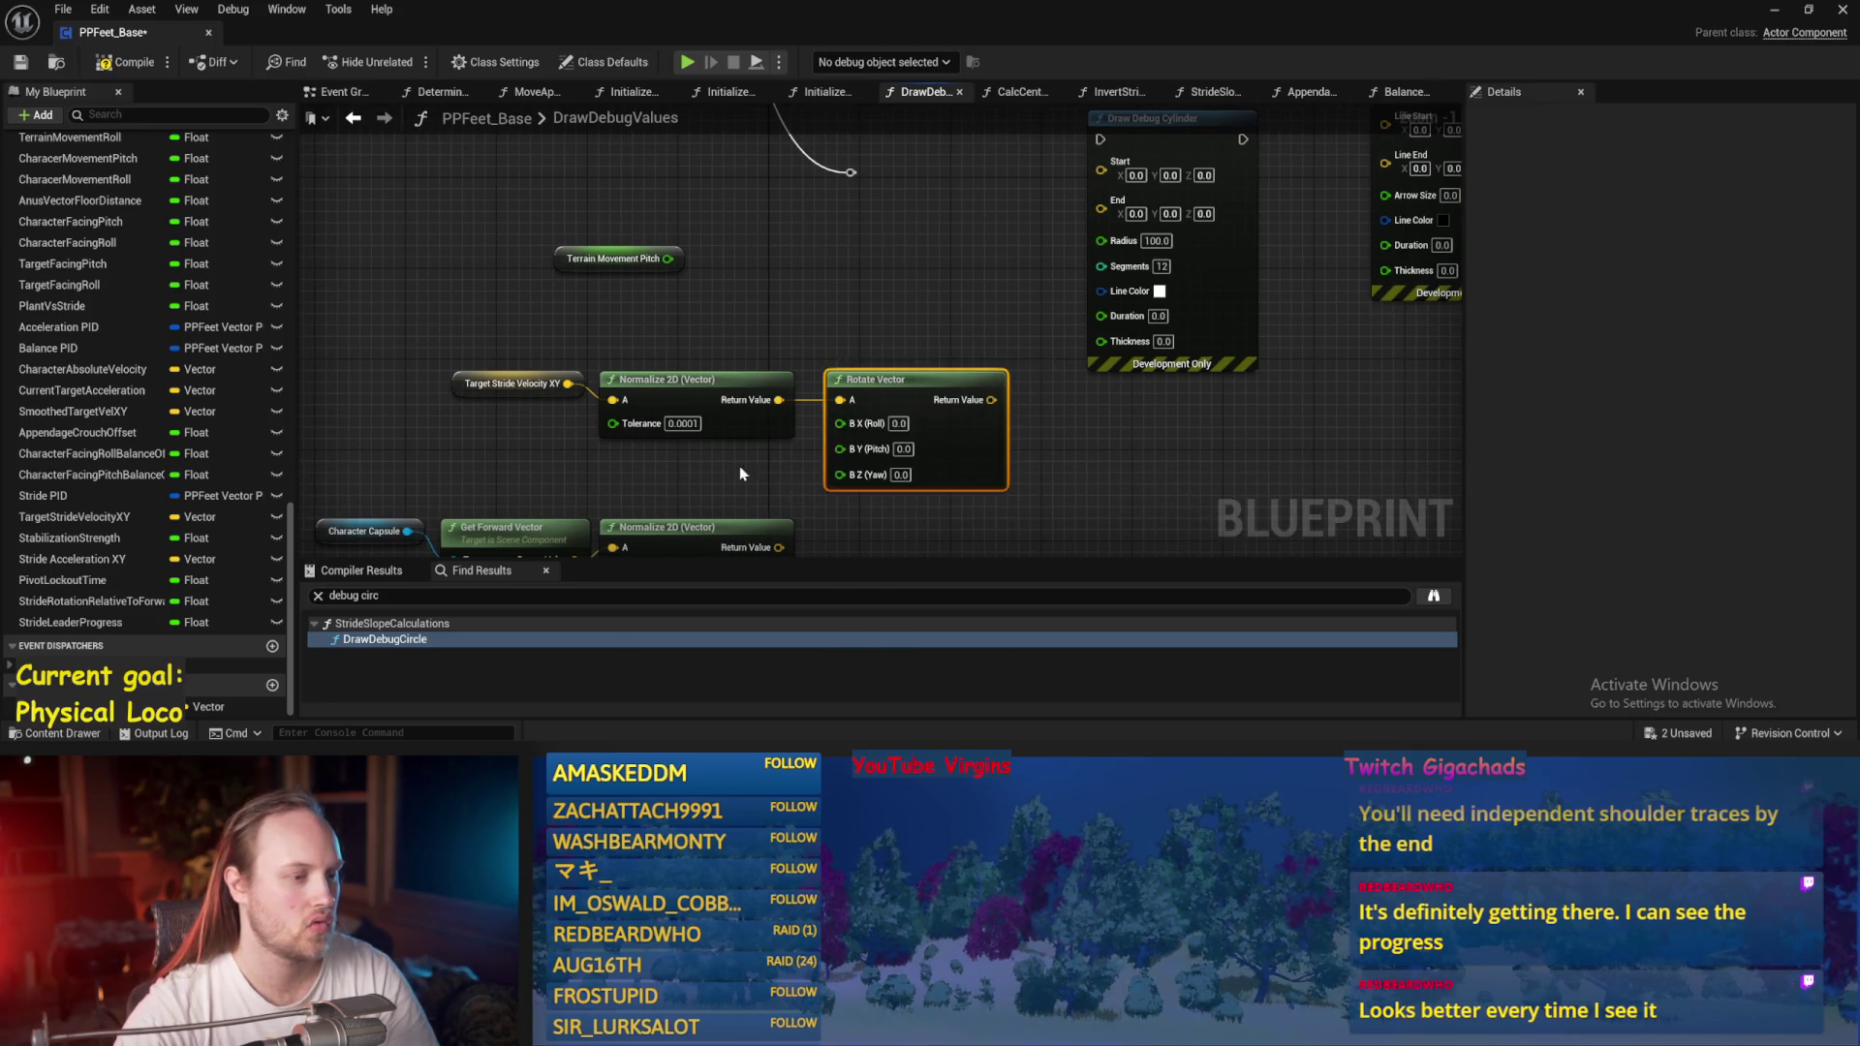
left_click_drag(740, 466, 757, 390)
mouse_move(686, 181)
left_mouse_down()
mouse_move(694, 281)
mouse_move(874, 378)
mouse_move(920, 203)
left_mouse_up()
left_click(800, 236)
left_click_drag(709, 155, 717, 222)
left_click(678, 249)
left_click(844, 339)
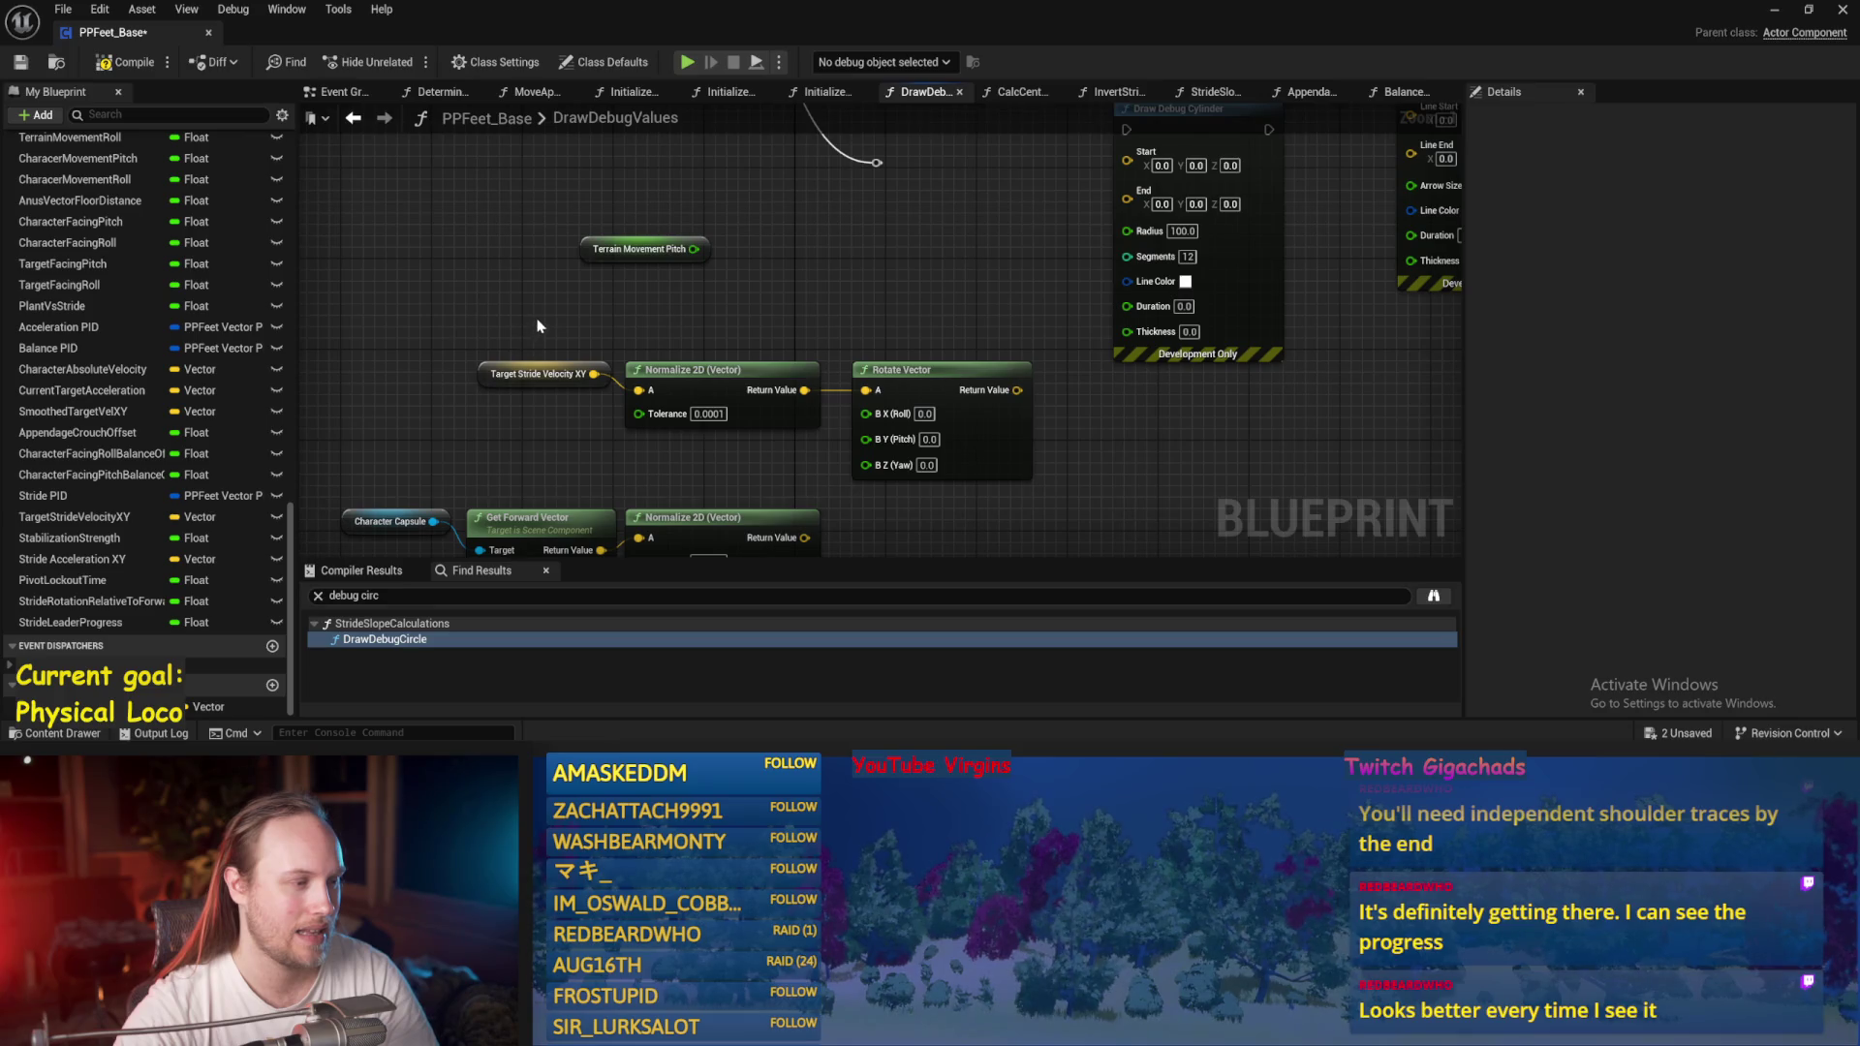
Box-select the velocity, Normalize 2D and Rotate Vector nodes and move them left.
left_click(542, 374)
left_click(551, 445)
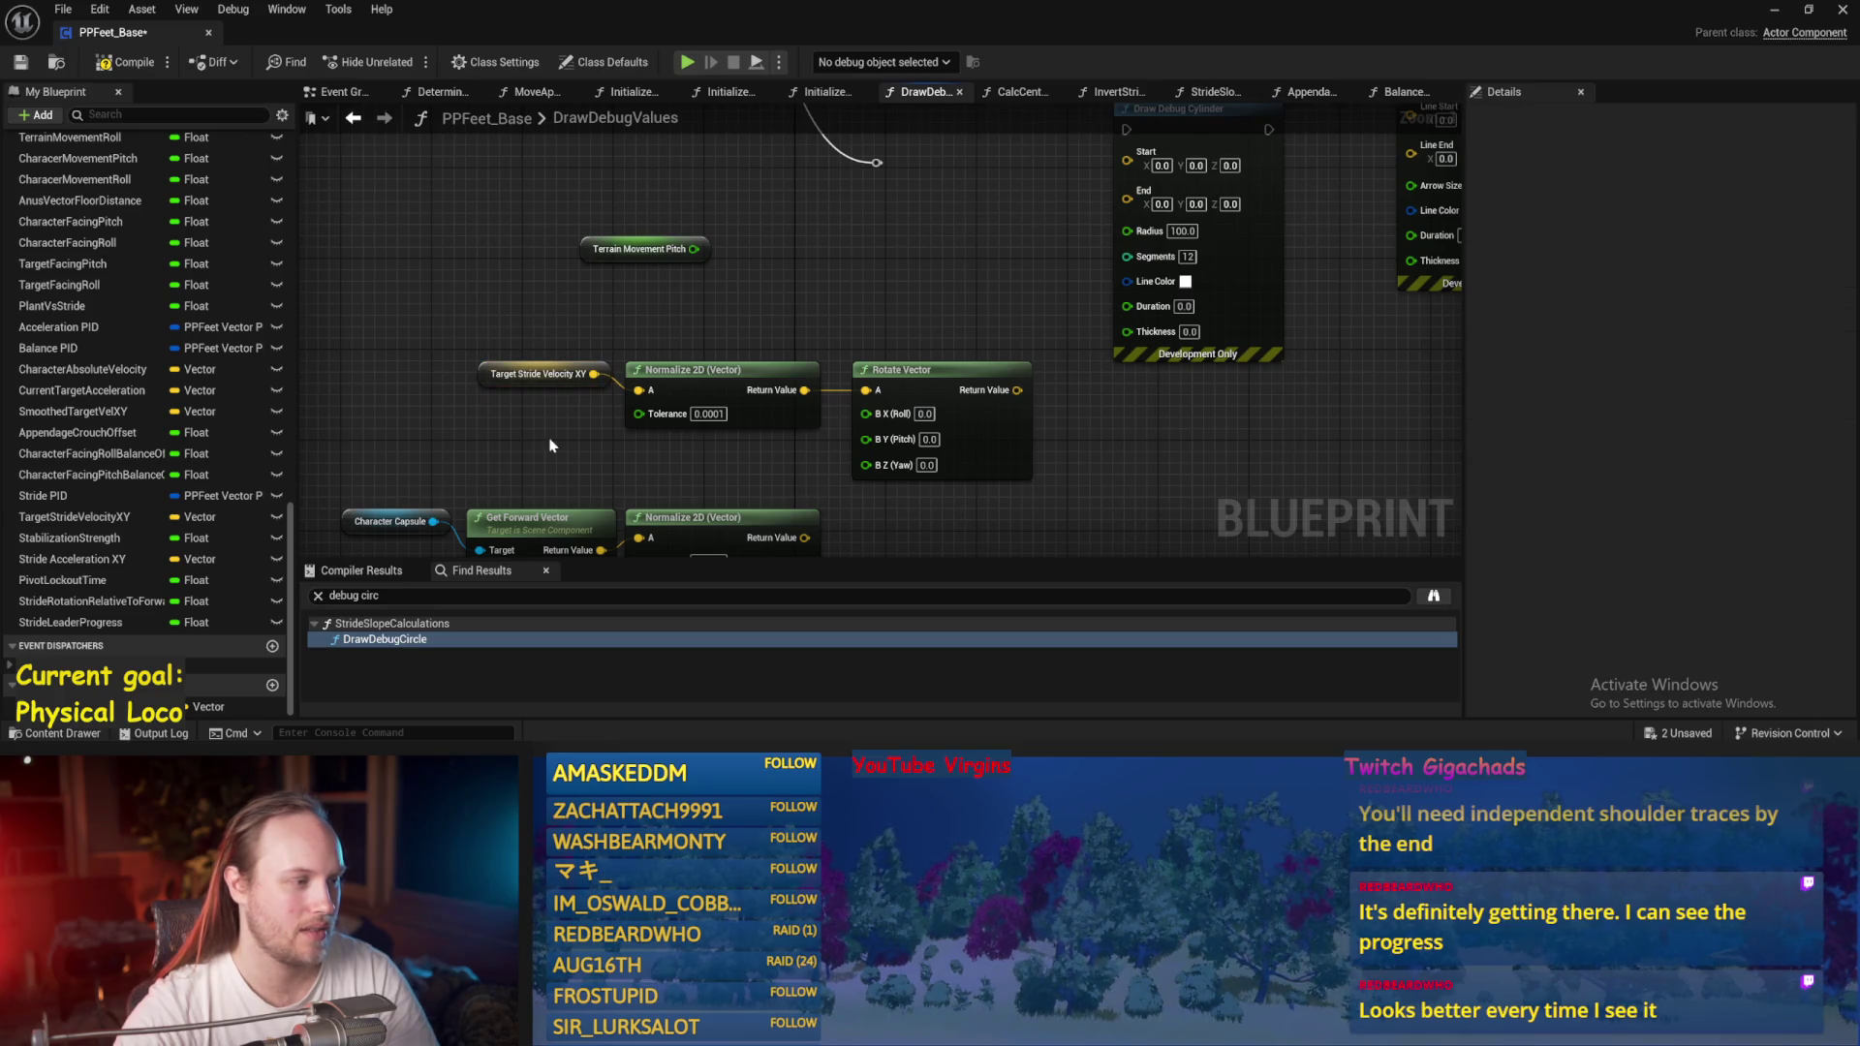
left_click(541, 374)
left_click(755, 303)
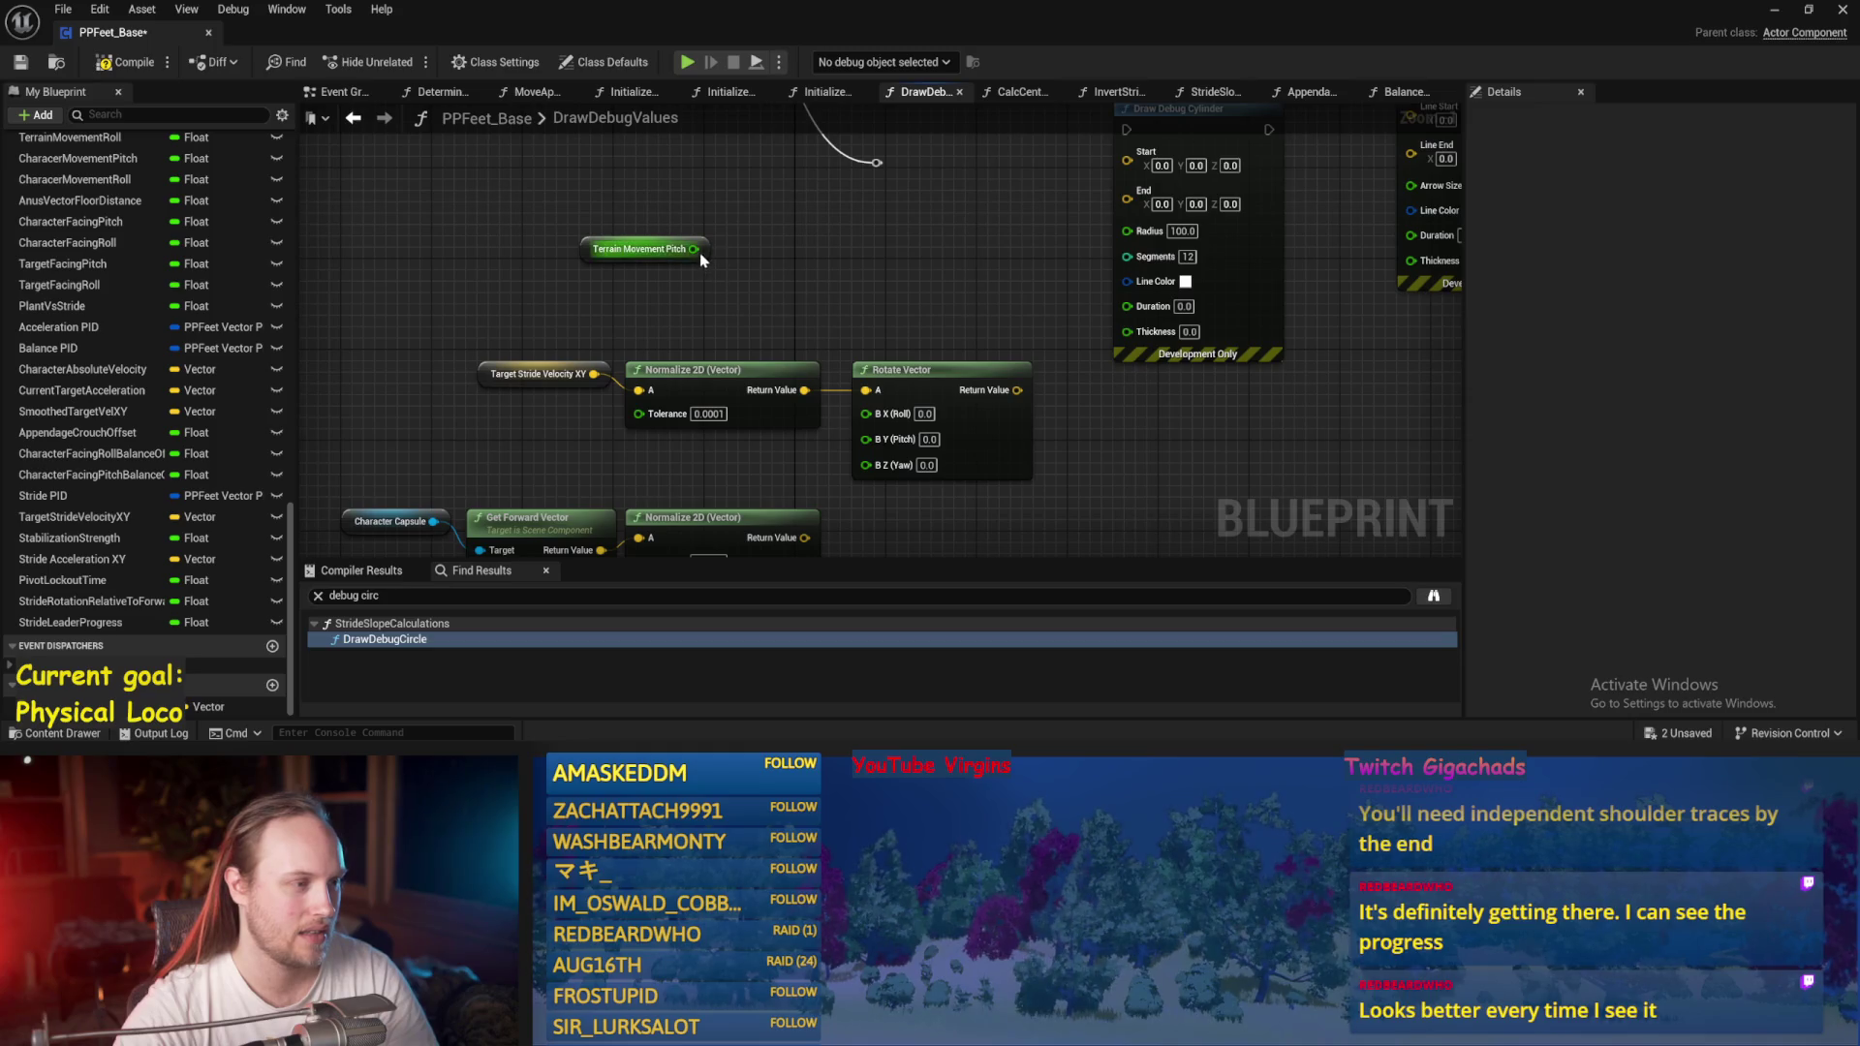
mouse_move(924, 358)
left_mouse_down()
mouse_move(553, 440)
mouse_move(452, 433)
left_mouse_up()
mouse_move(724, 387)
left_mouse_down()
mouse_move(487, 358)
mouse_move(600, 370)
left_mouse_up()
left_click(586, 322)
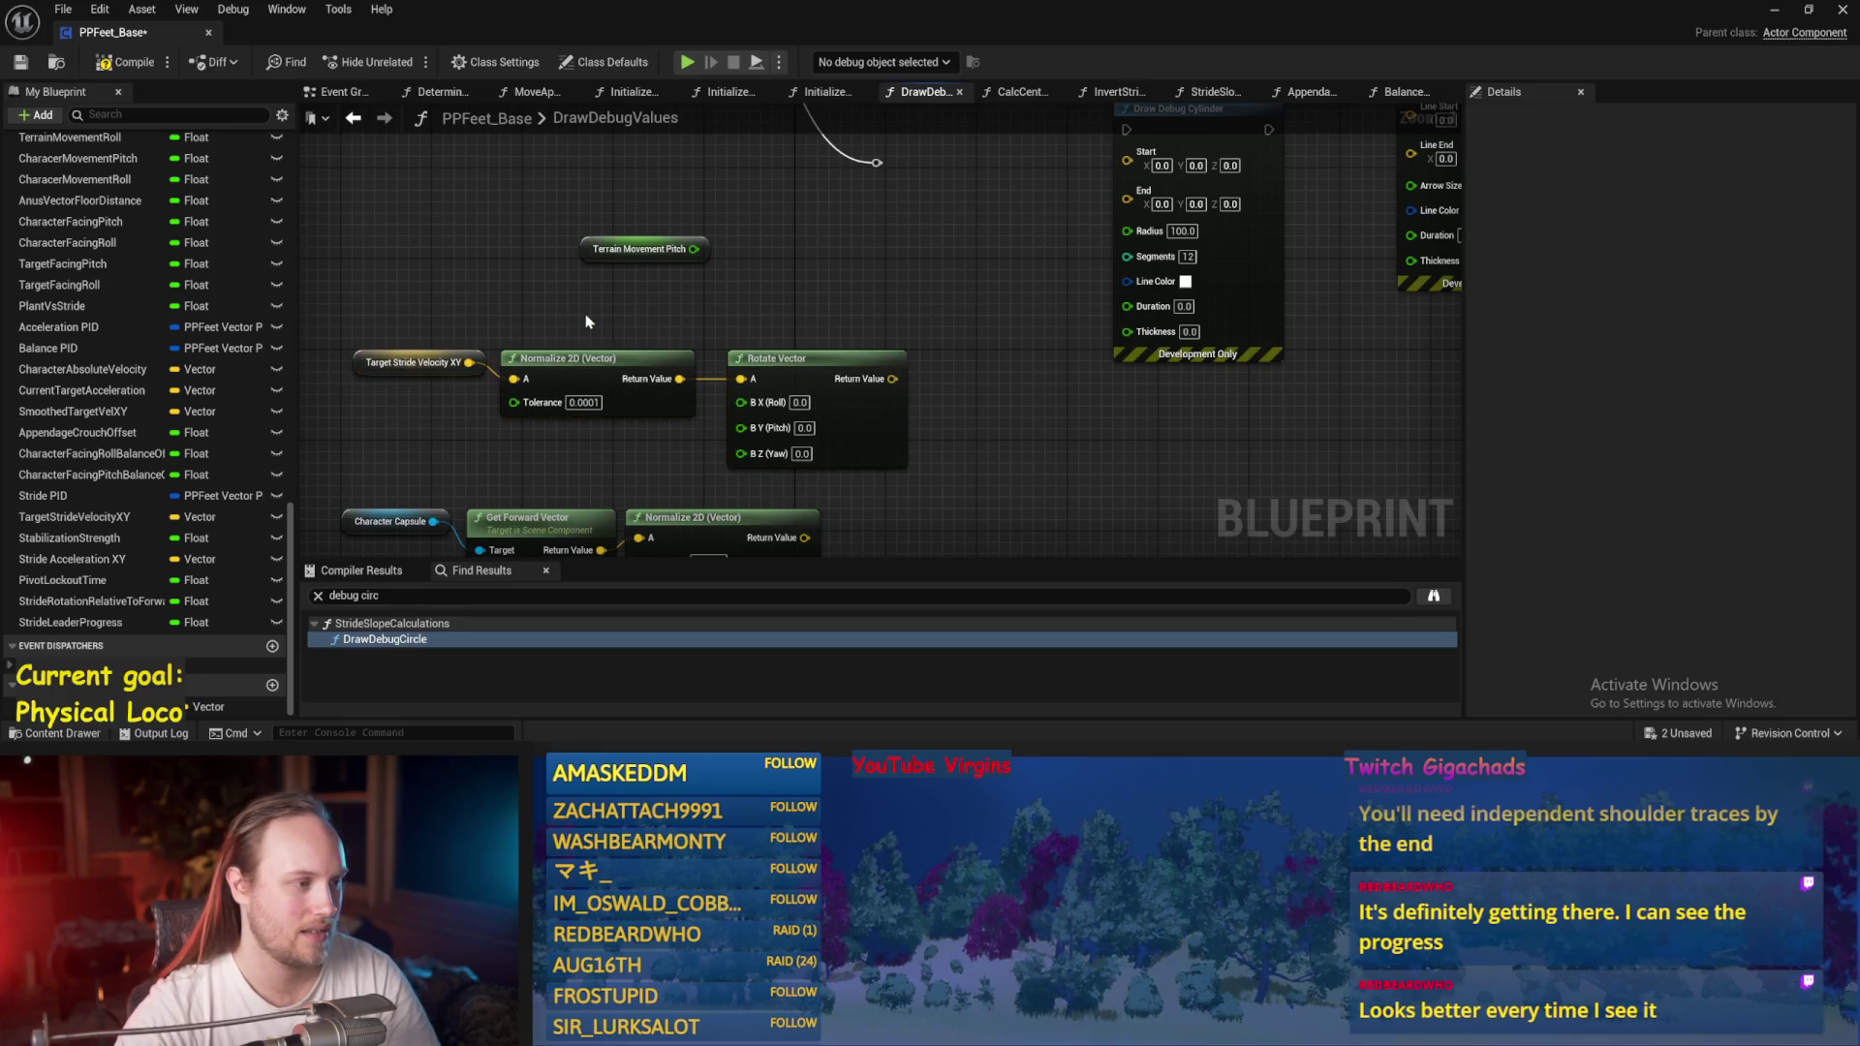
left_click(480, 357)
left_click_drag(811, 288, 924, 302)
Move the Terrain Movement Pitch getter left and save PPFeet_Base.
left_click(706, 302)
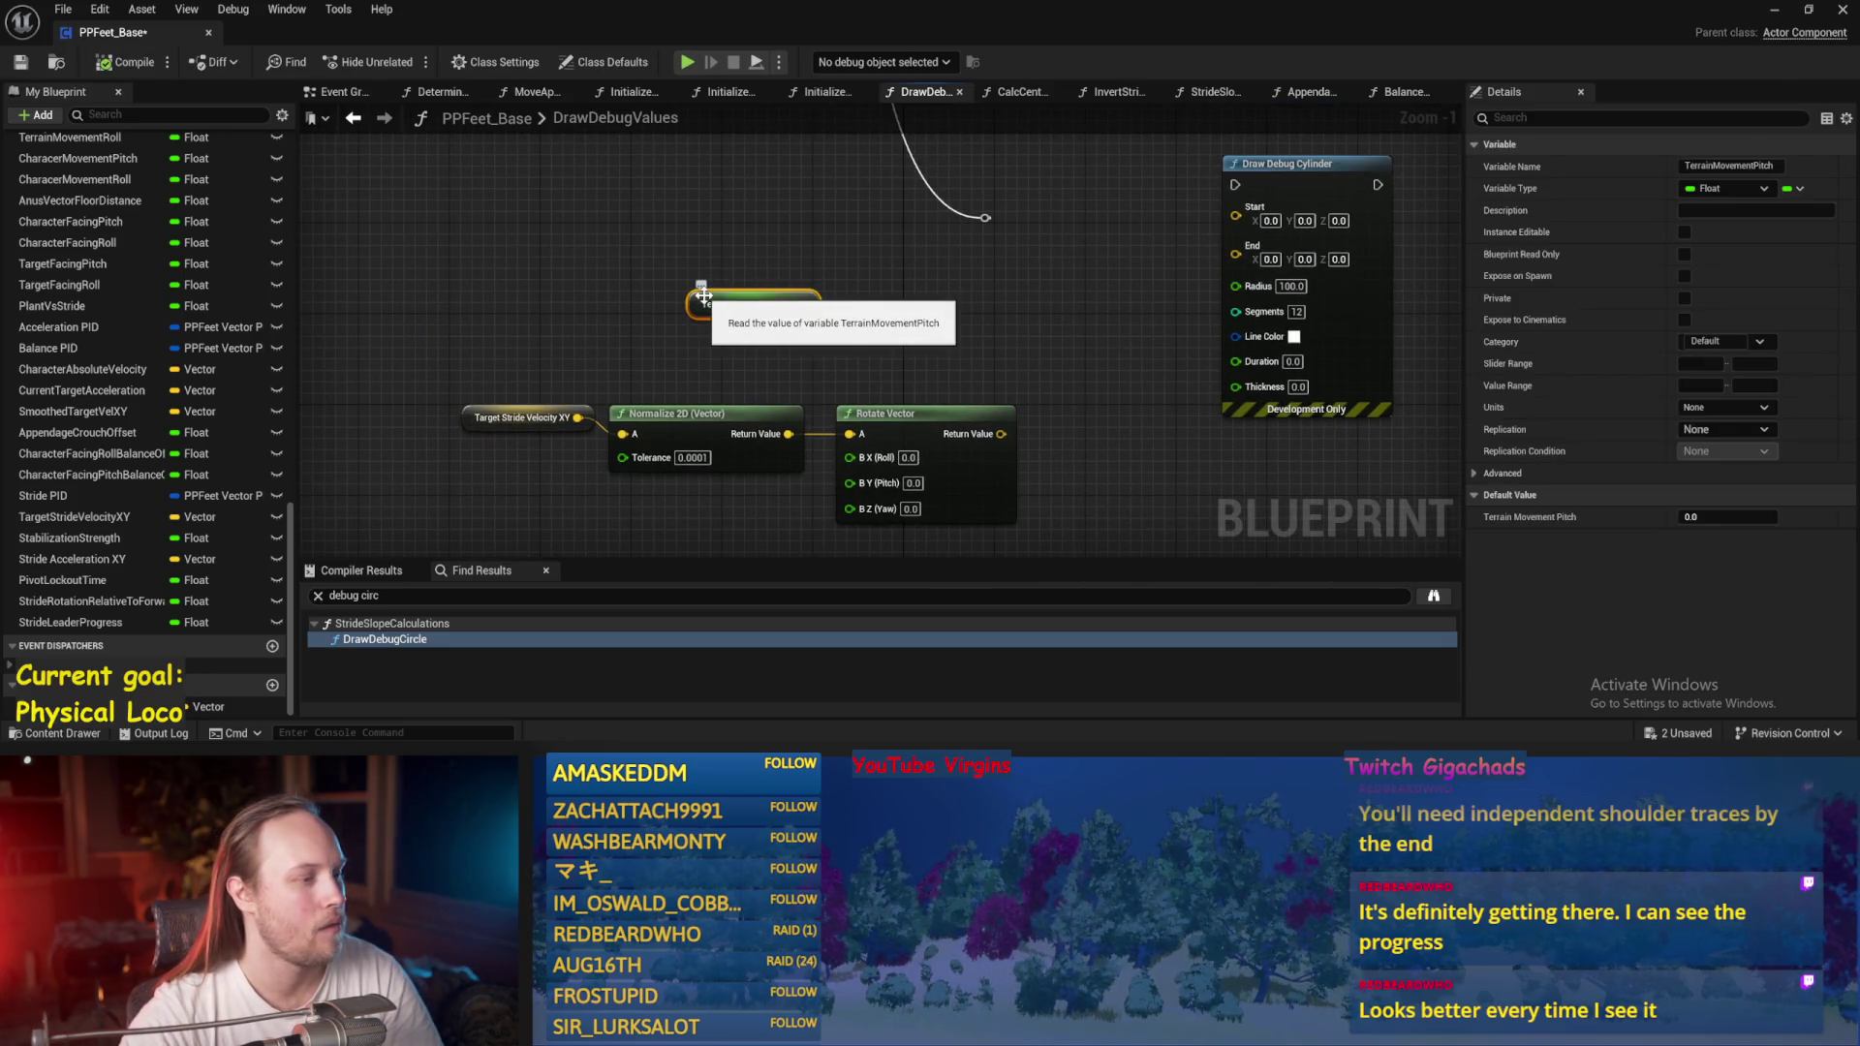
mouse_move(706, 302)
left_mouse_down()
mouse_move(630, 320)
mouse_move(764, 415)
mouse_move(759, 217)
mouse_move(684, 302)
mouse_move(475, 300)
left_mouse_up()
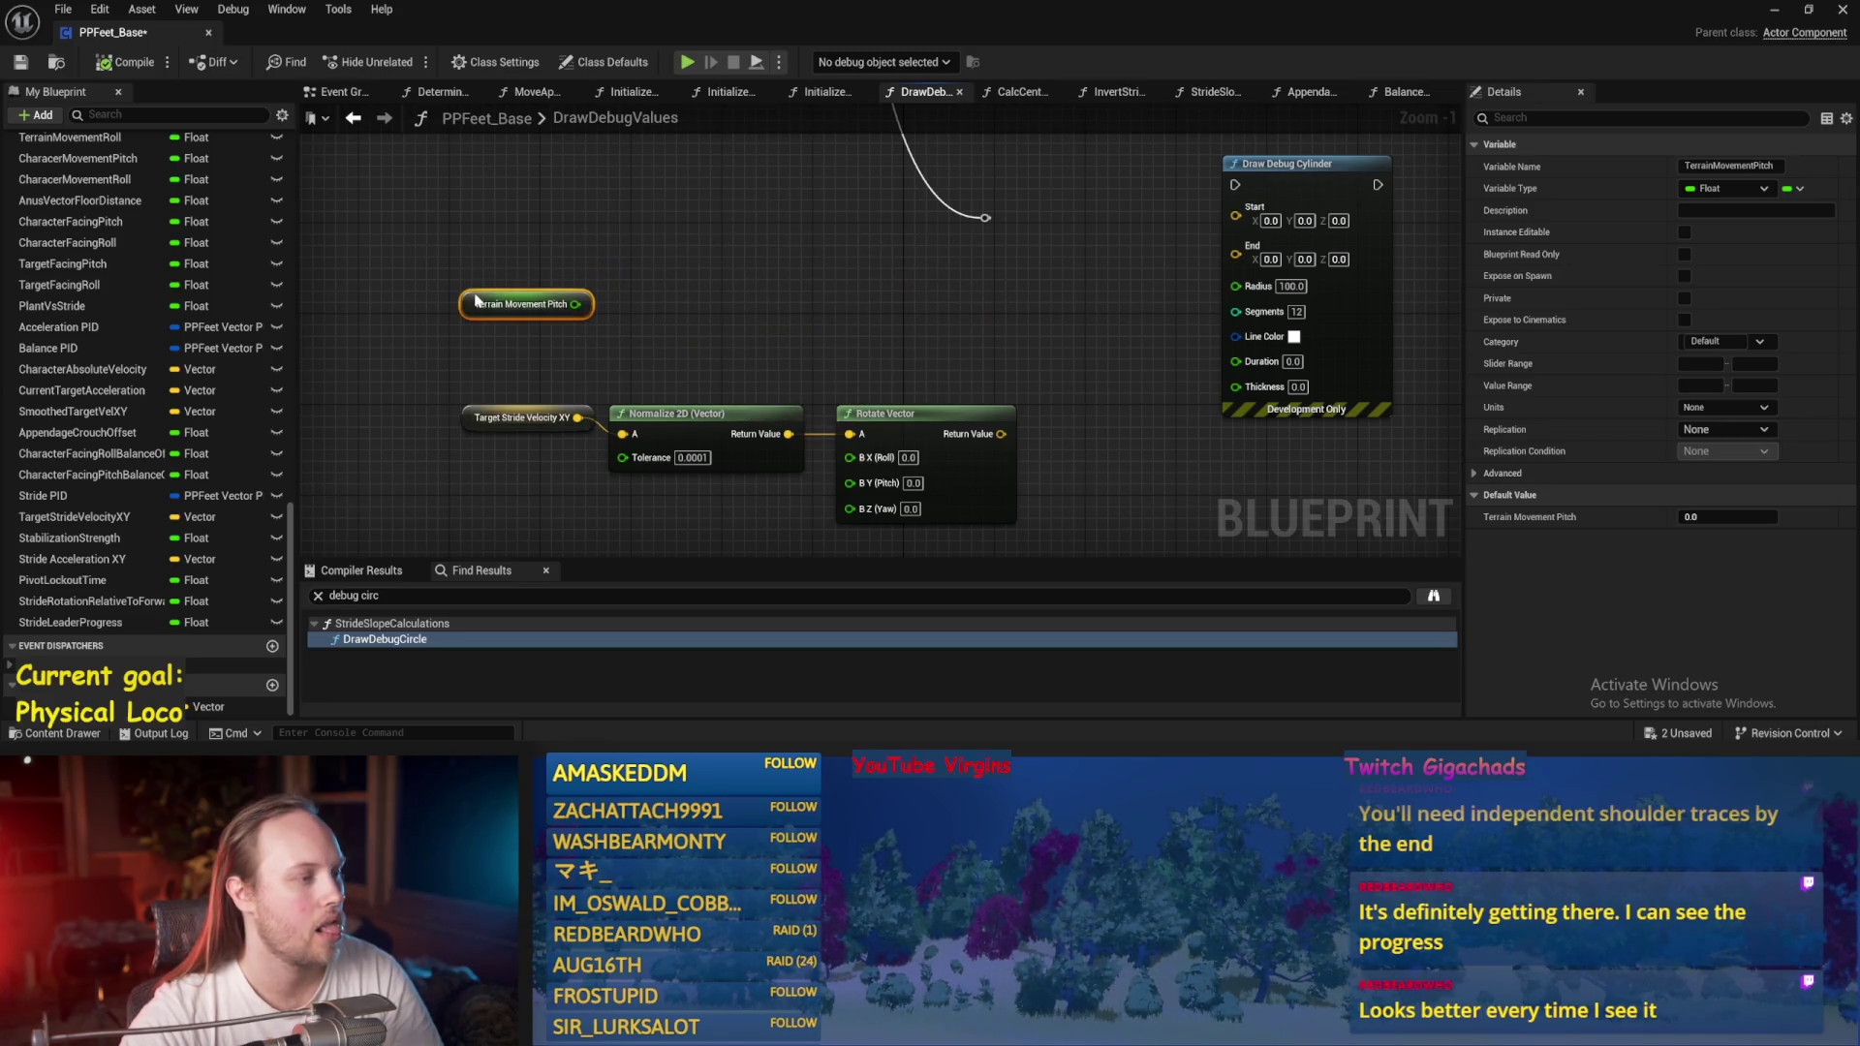
left_click(698, 339)
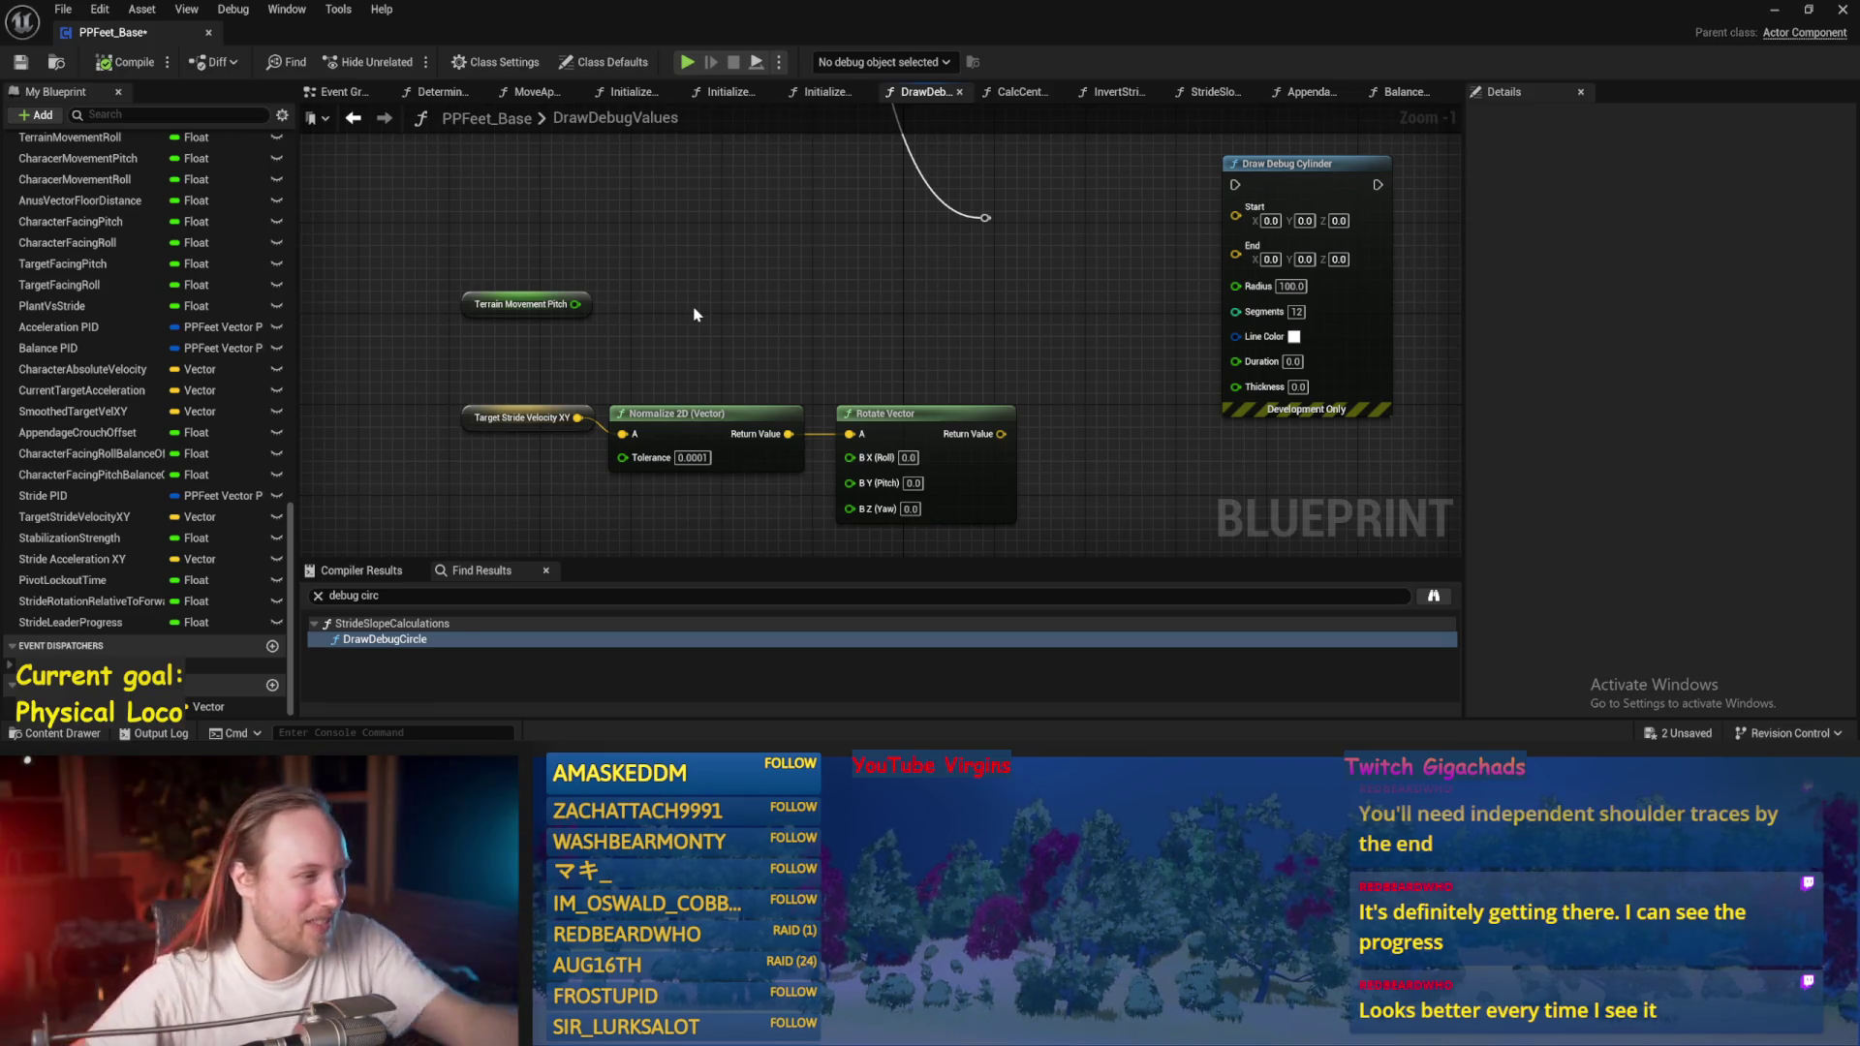
mouse_move(716, 288)
left_mouse_down()
mouse_move(697, 352)
mouse_move(812, 358)
left_mouse_up()
key("ctrl+s")
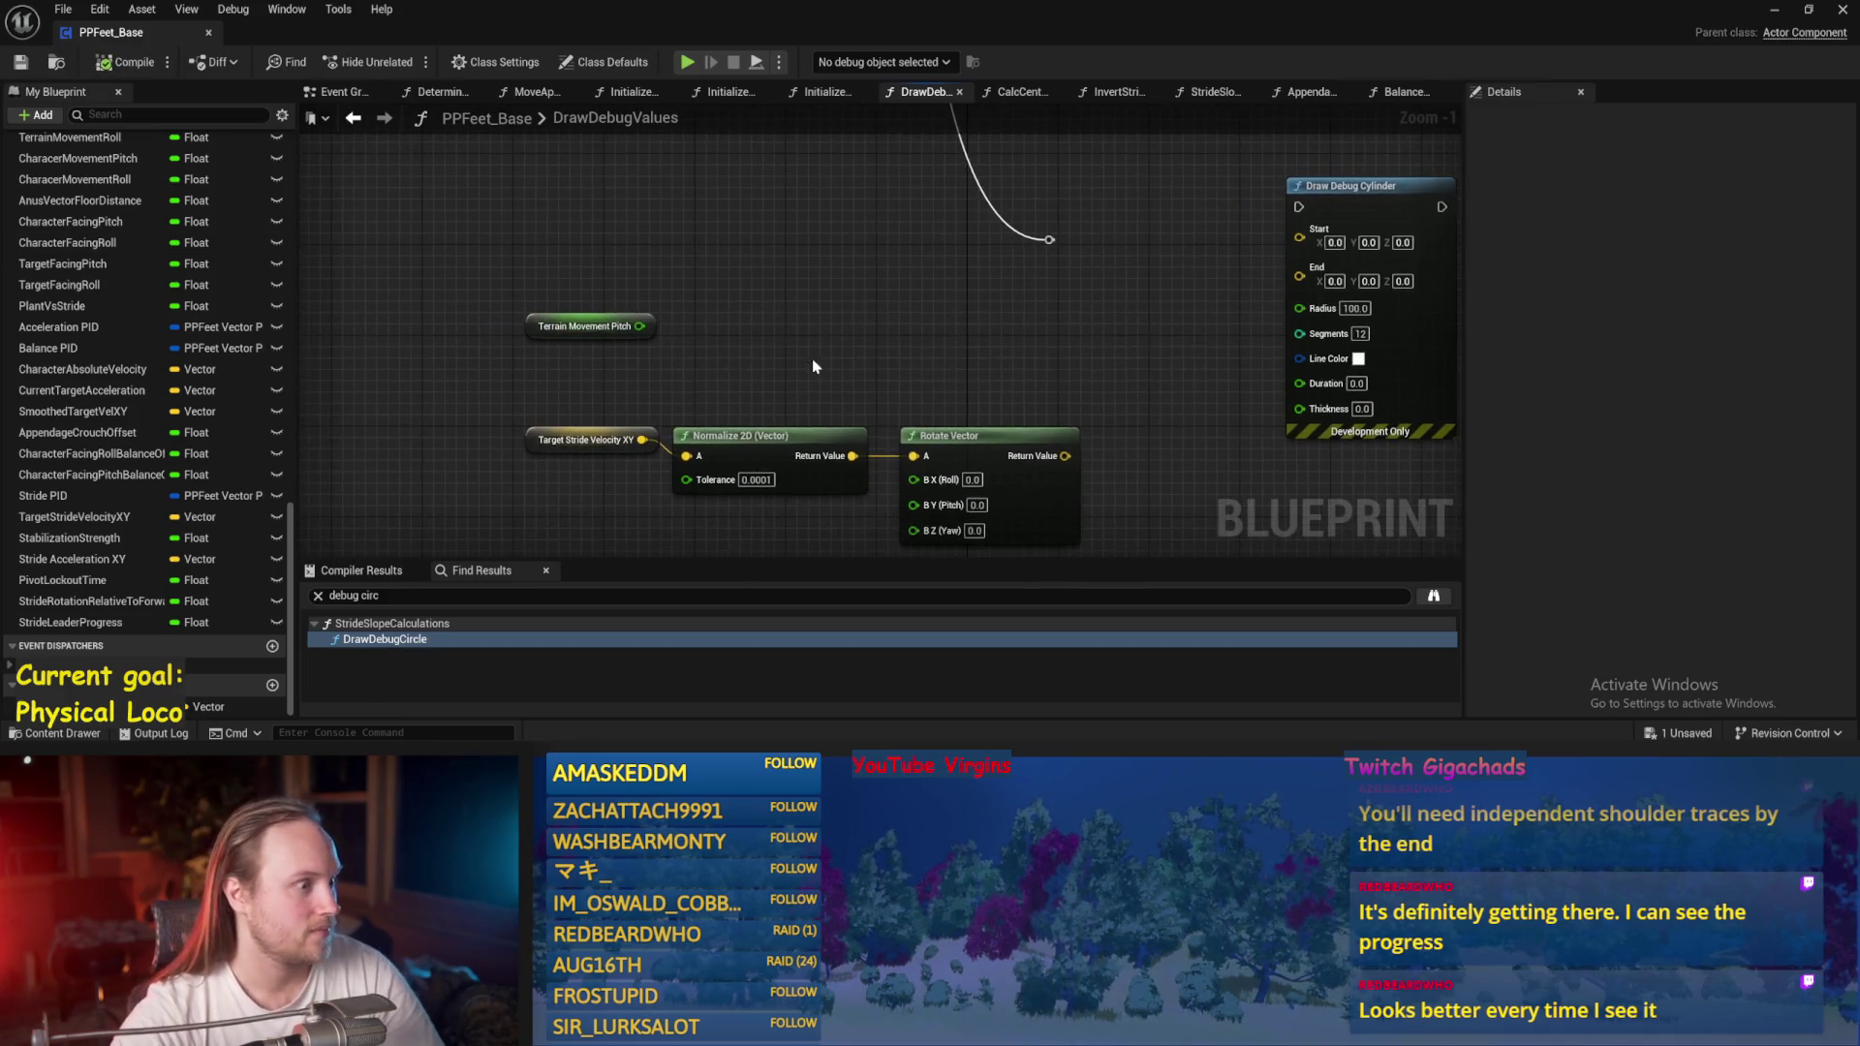
Play the slope level with Alt+P, walk the character to check the debug vectors, then stop.
left_click(1774, 10)
key("alt+p")
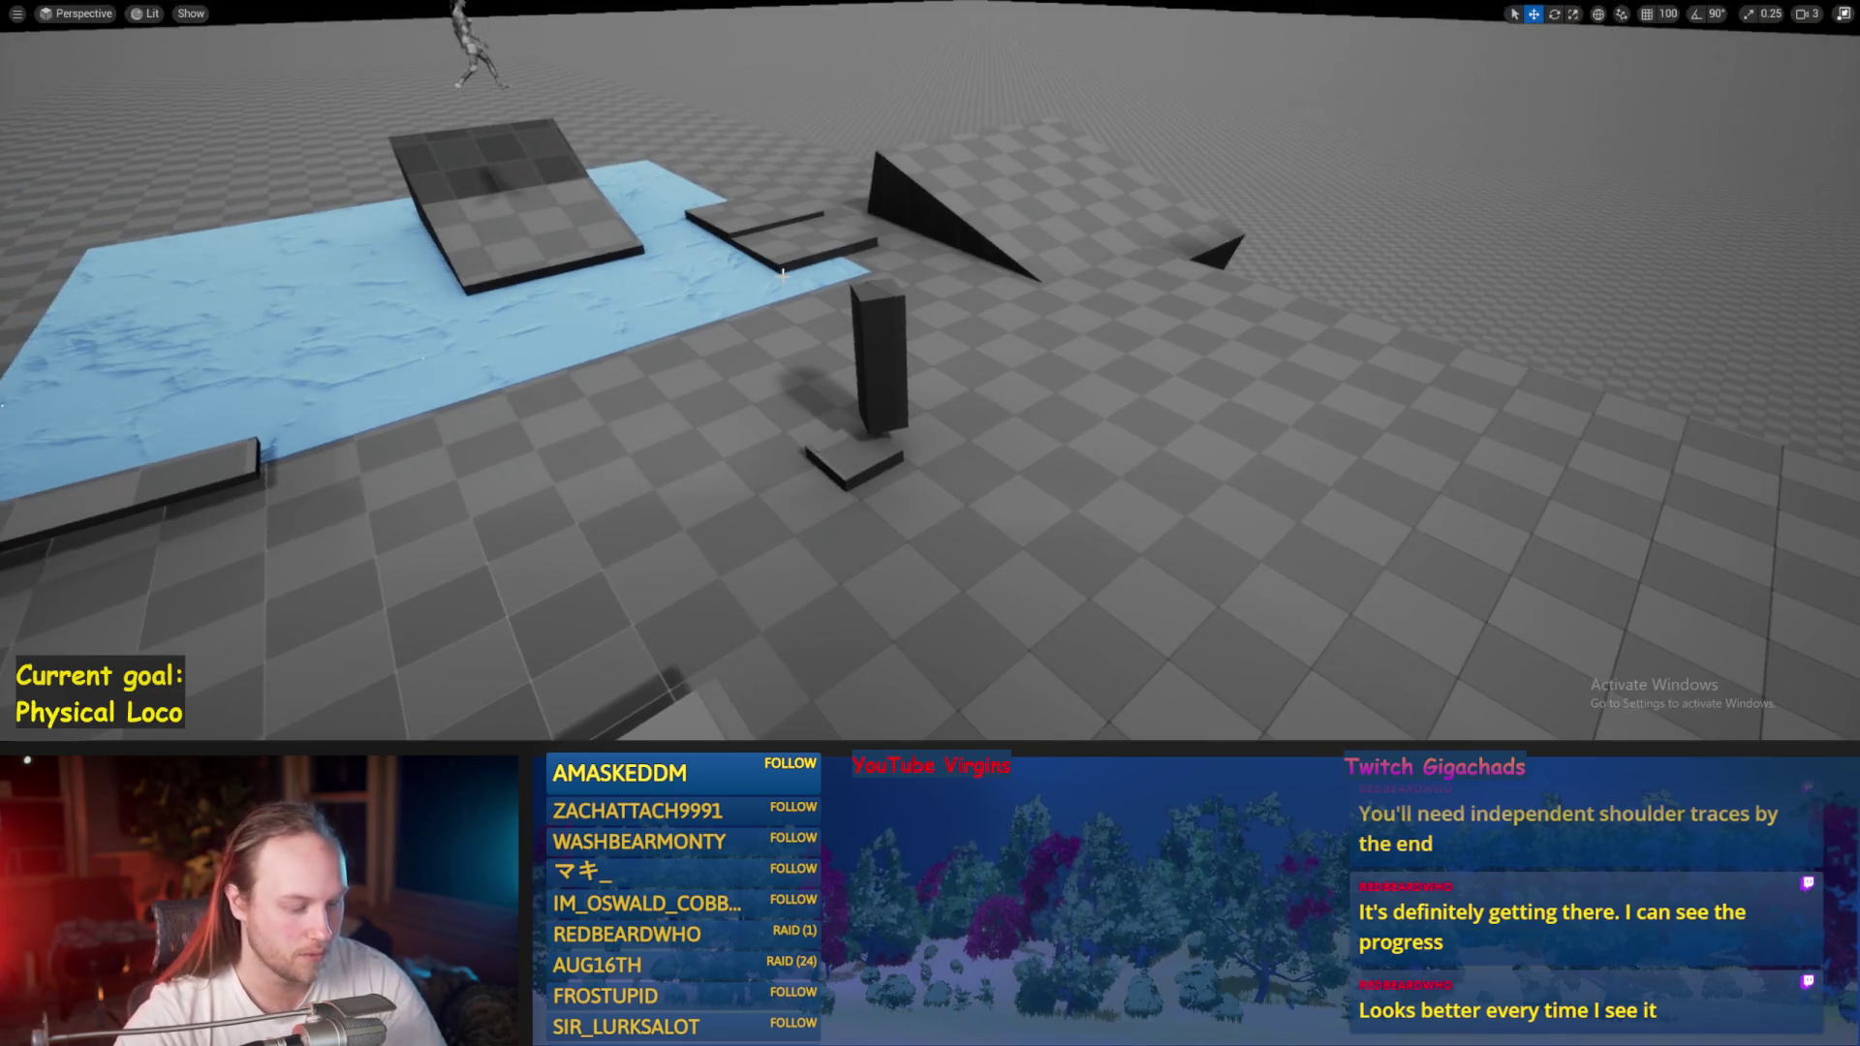
key("w")
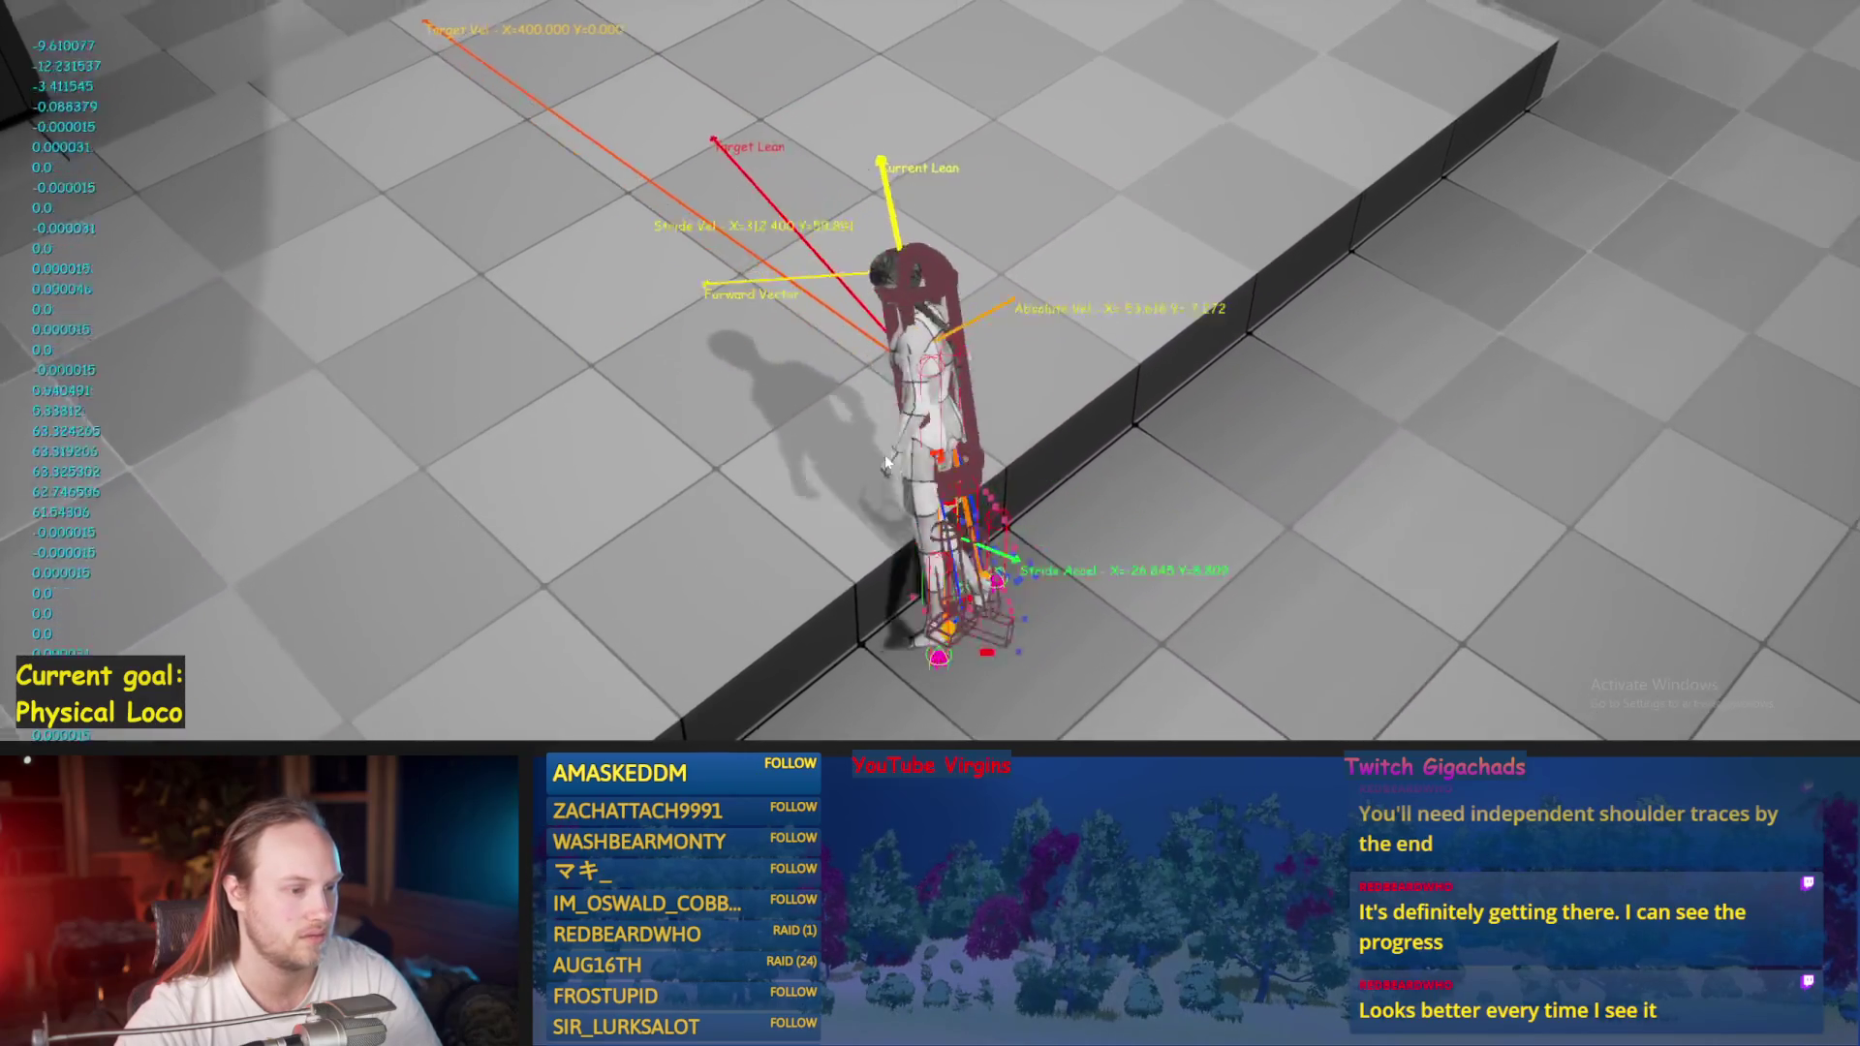
key("Escape")
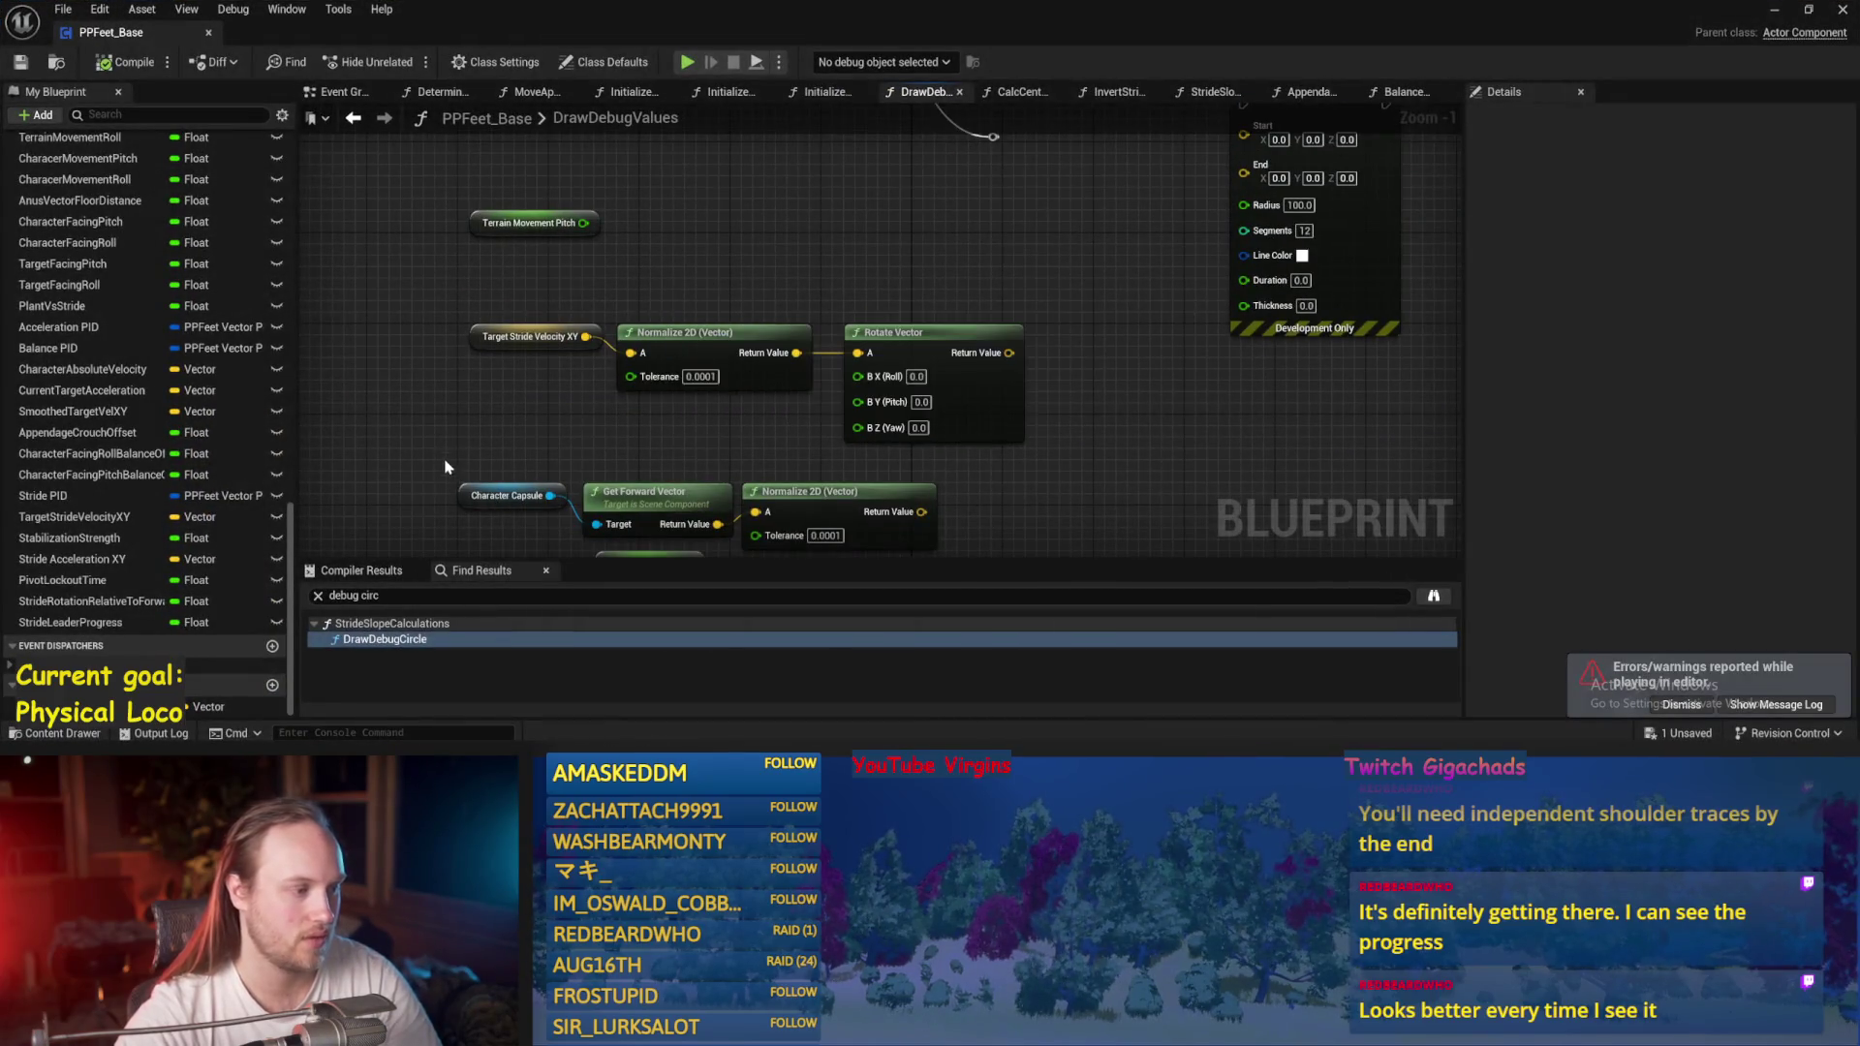
Save PPFeet_Base, pan to the Capsule and Draw Debug Cylinder nodes, and bring up All Actions.
left_click_drag(450, 468, 339, 256)
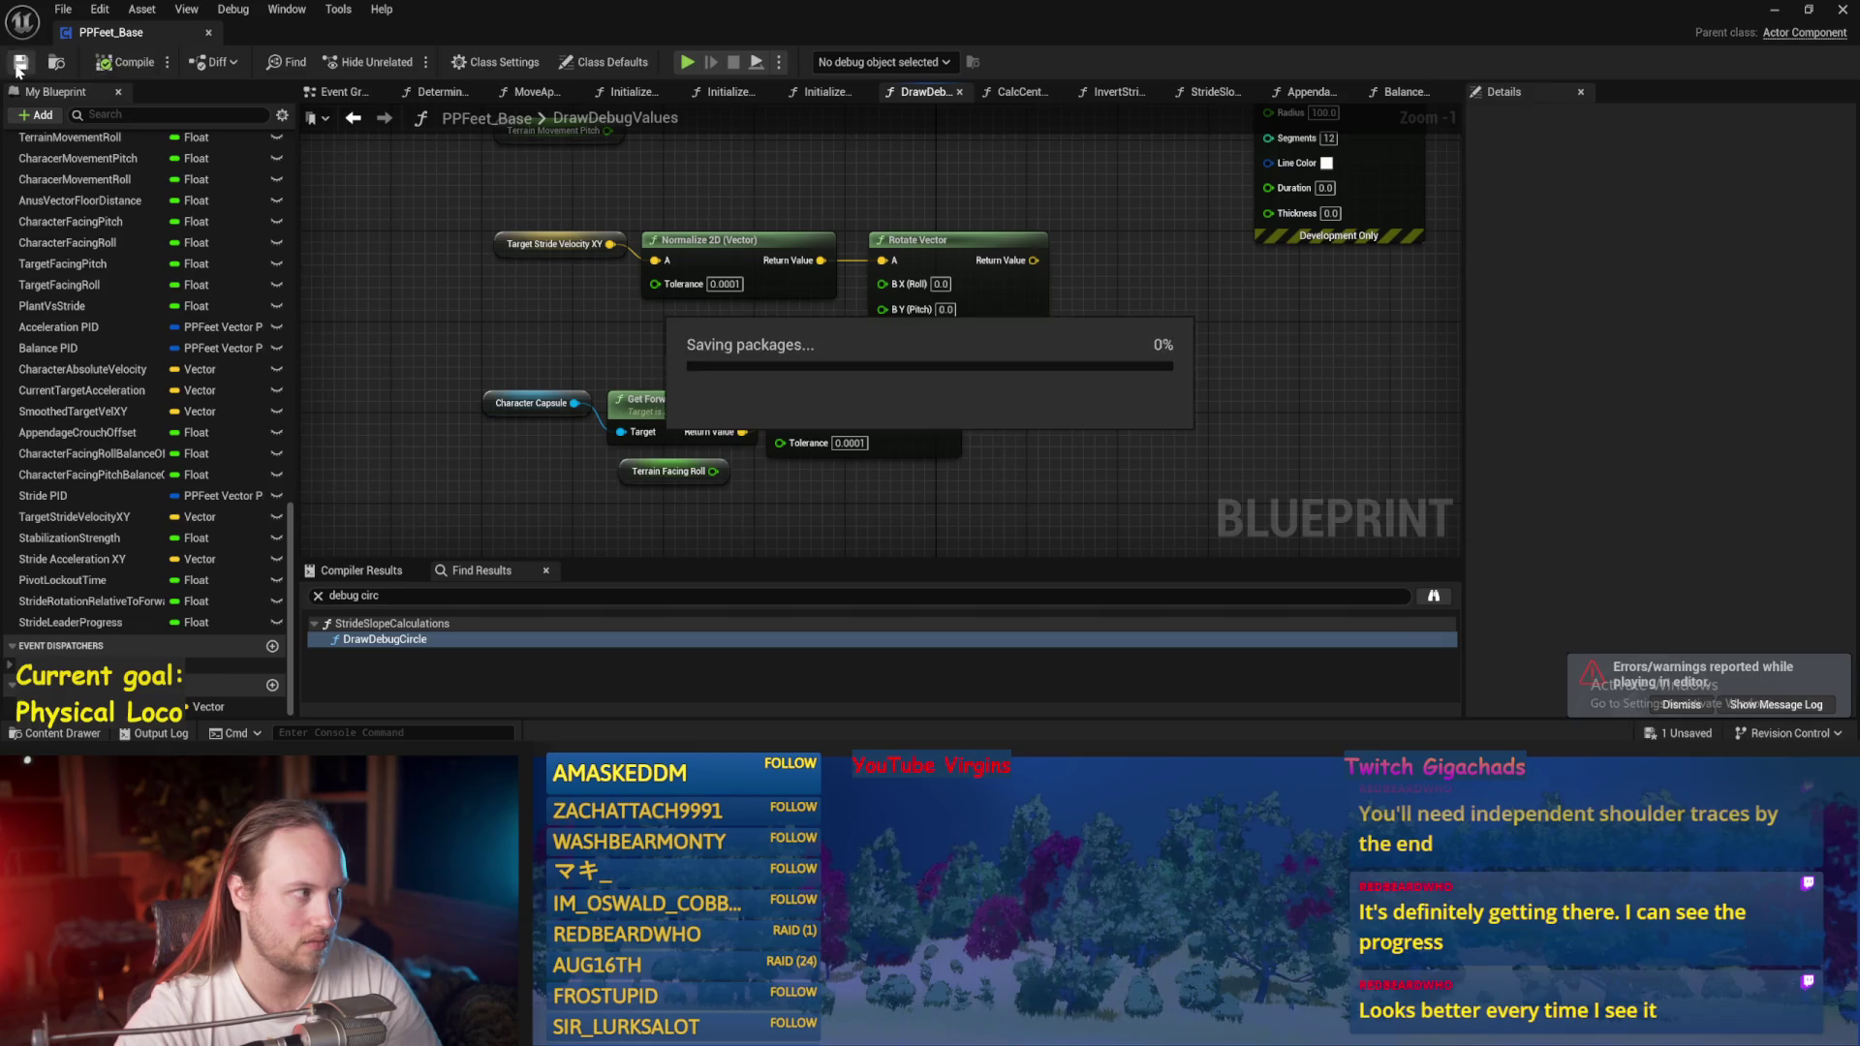
left_click_drag(1028, 418, 1002, 487)
mouse_move(396, 303)
left_mouse_down()
mouse_move(494, 367)
mouse_move(1098, 455)
mouse_move(986, 453)
left_mouse_up()
key("ctrl+s")
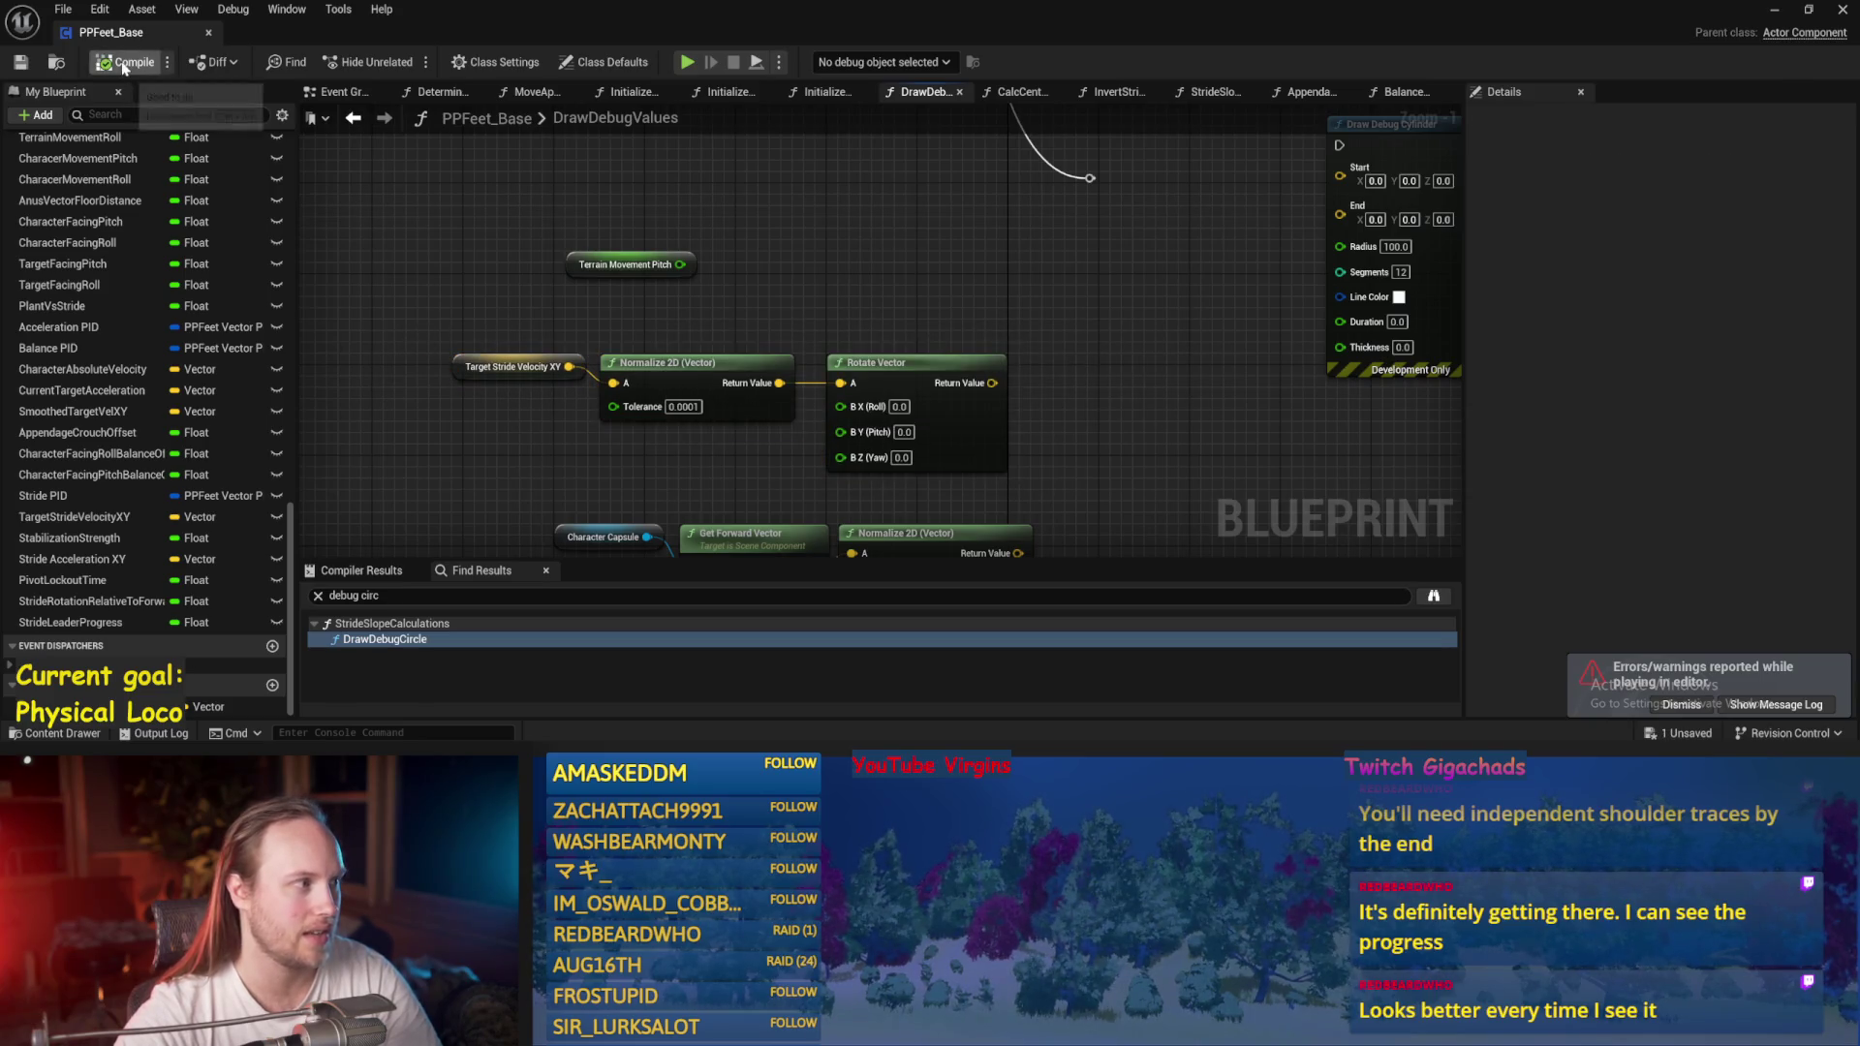
mouse_move(788, 315)
left_mouse_down()
mouse_move(825, 376)
mouse_move(859, 340)
left_mouse_up()
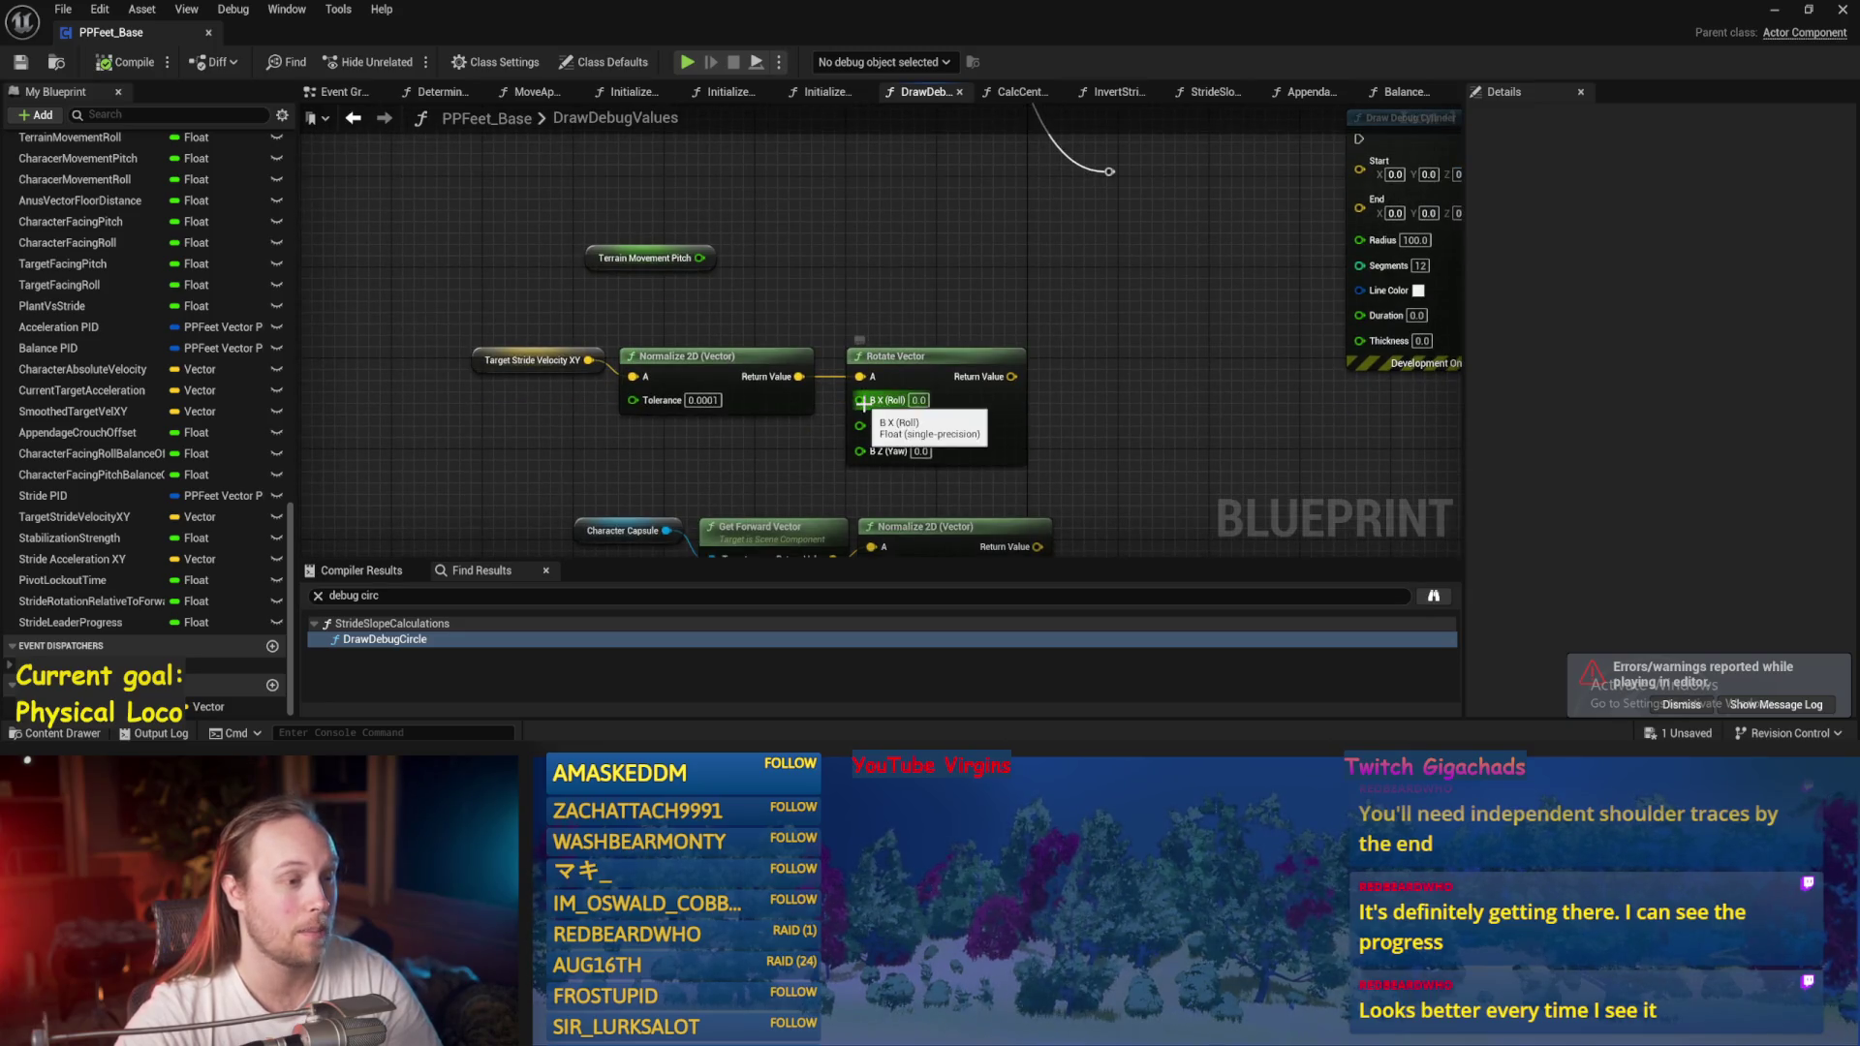
left_click_drag(1120, 405, 1058, 427)
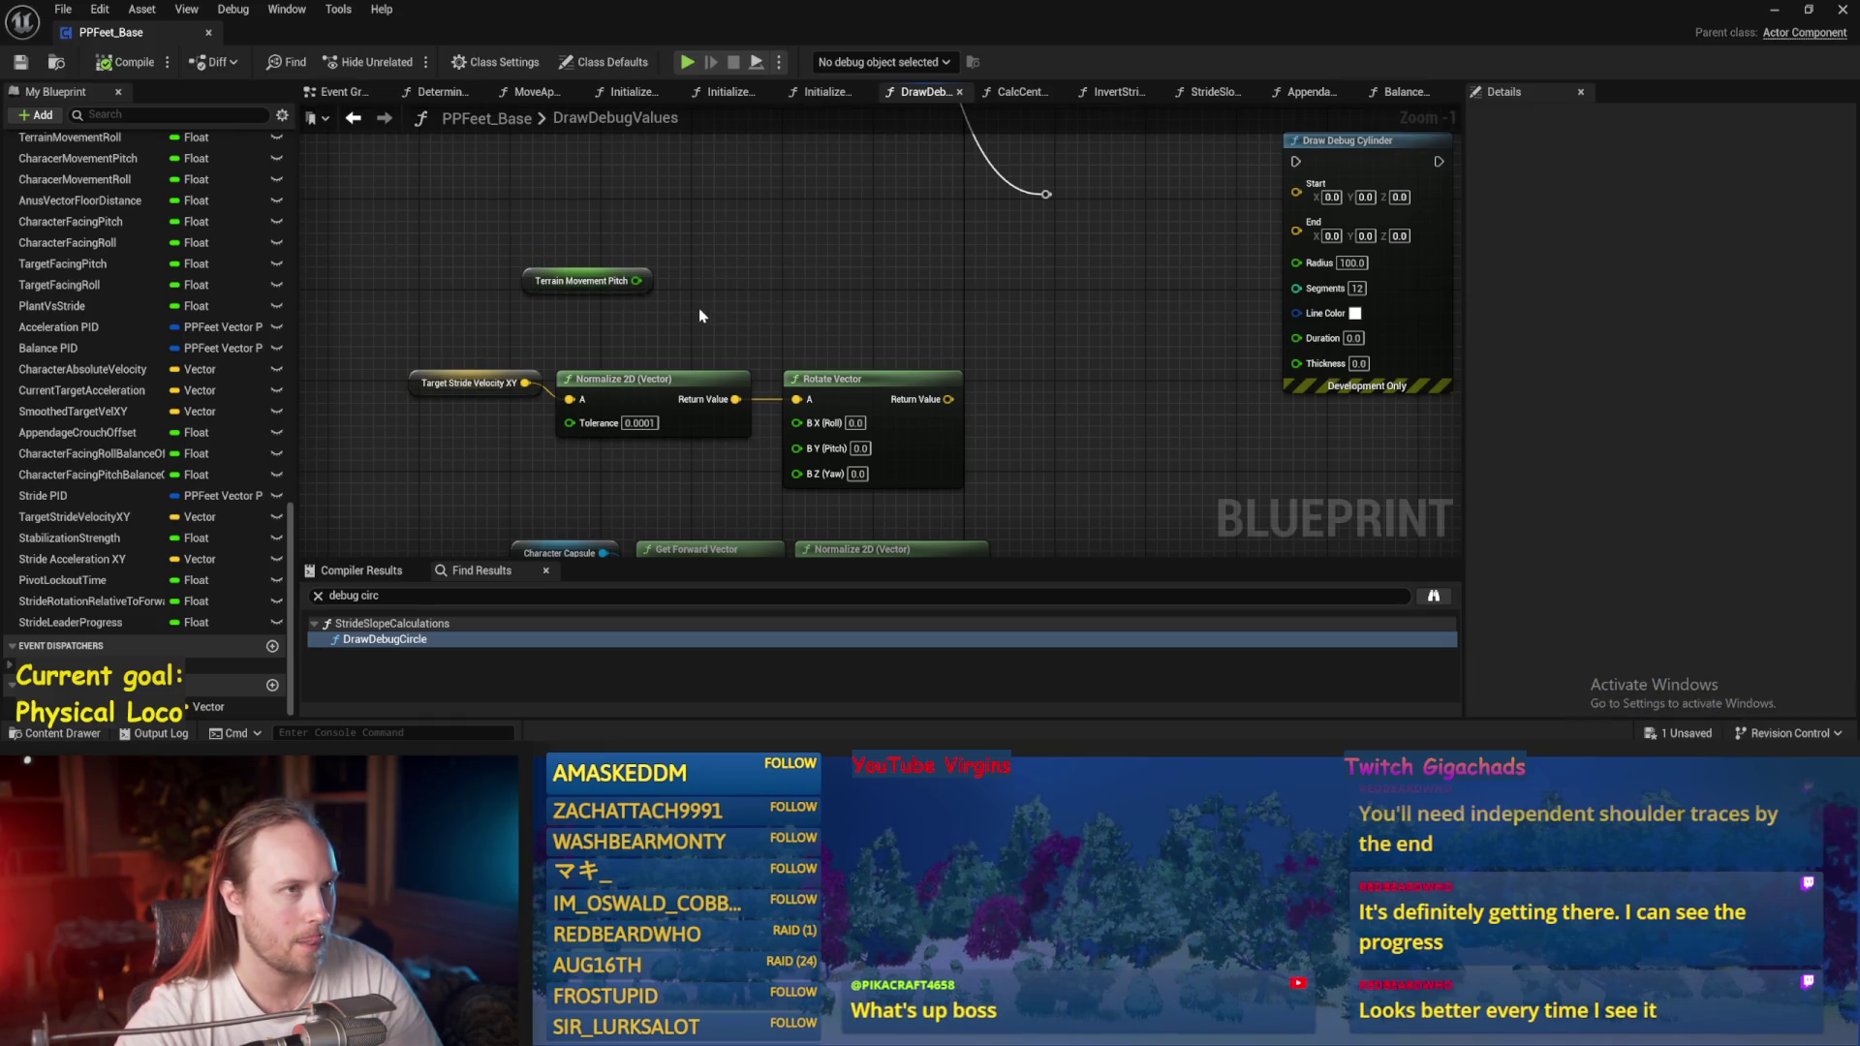
mouse_move(701, 315)
left_mouse_down()
mouse_move(734, 319)
mouse_move(664, 219)
left_mouse_up()
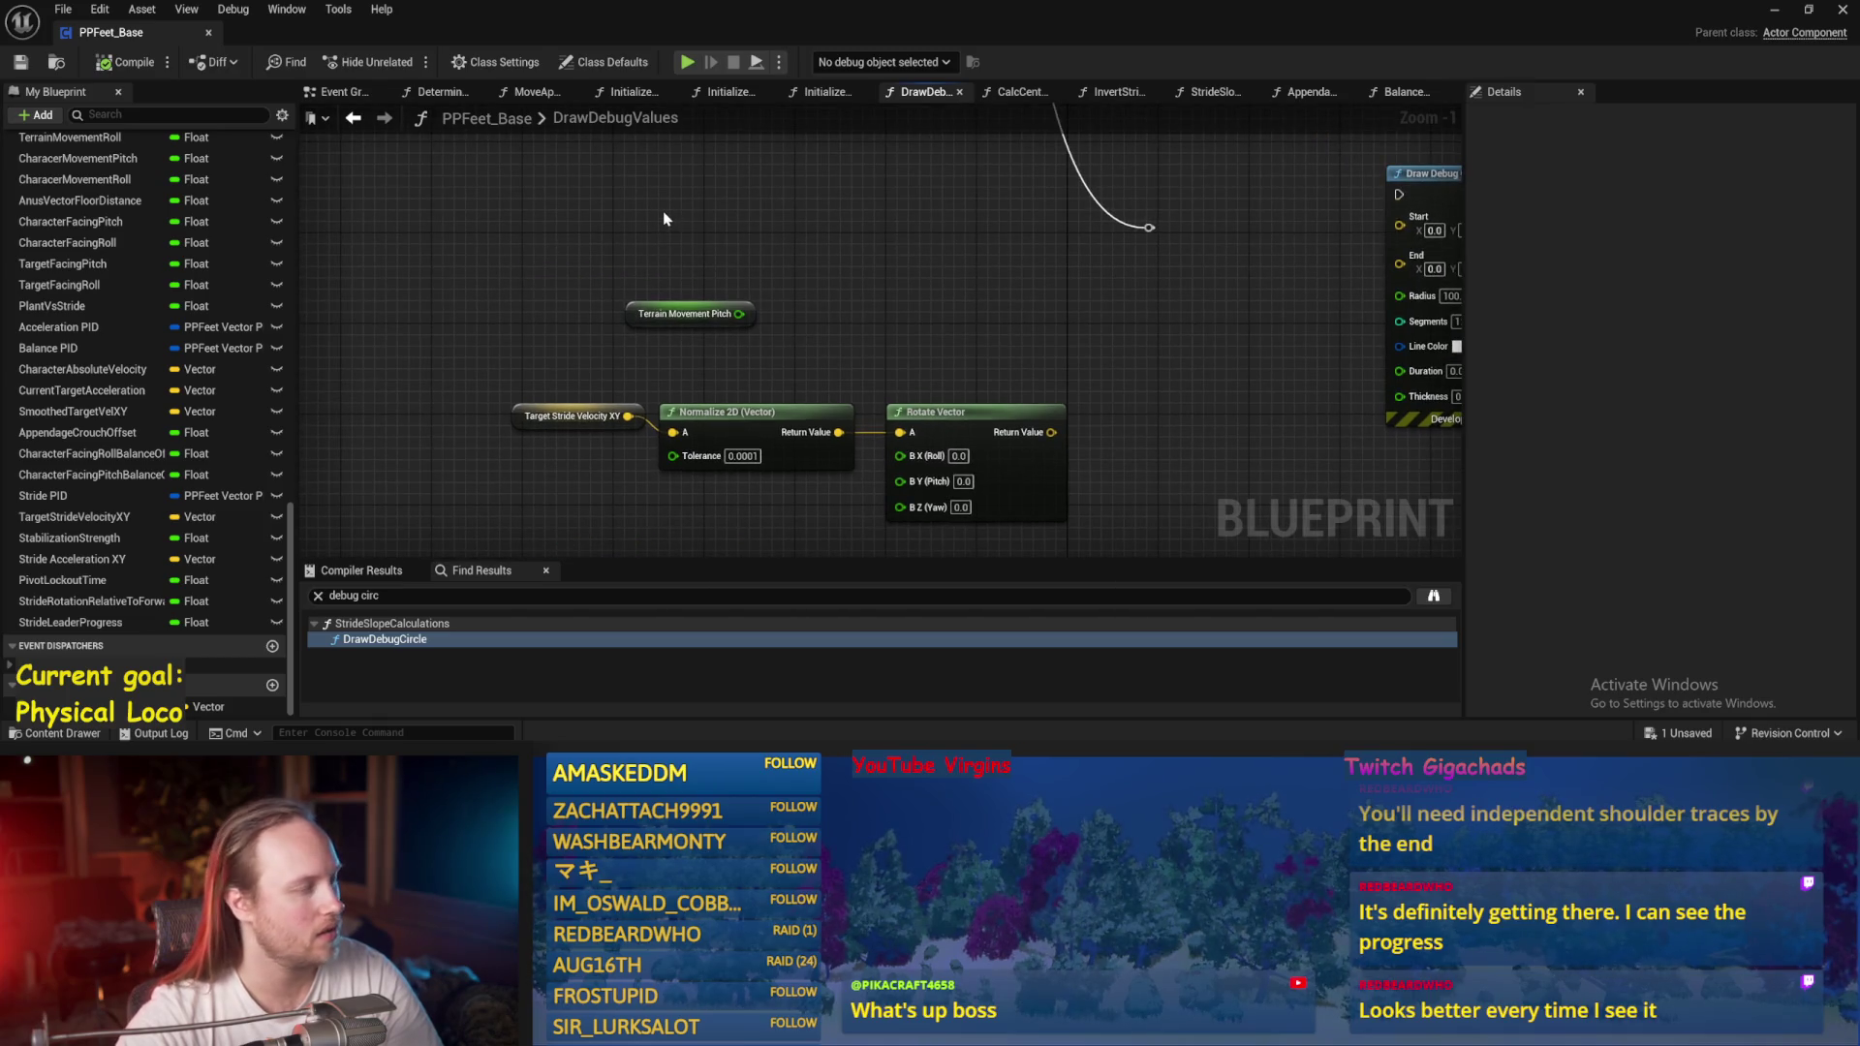
right_click(664, 219)
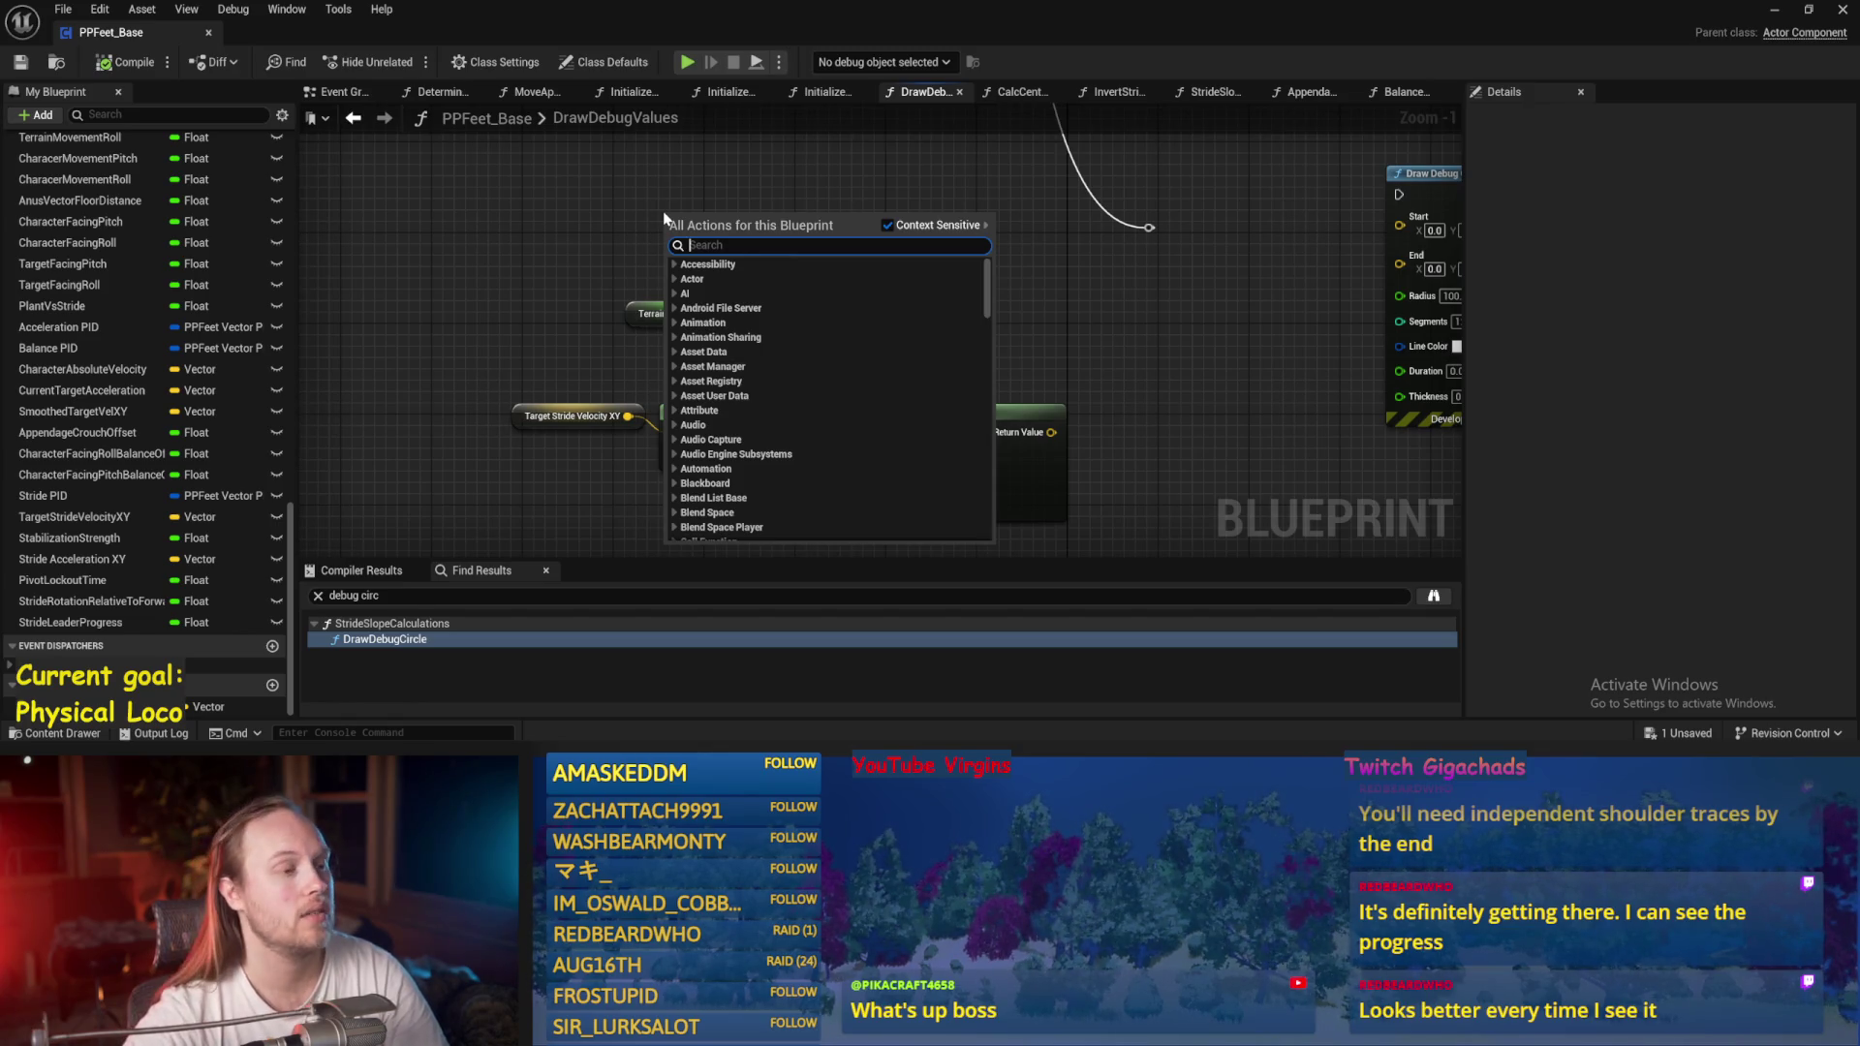
Rearrange Terrain Movement Pitch, Target Stride Velocity XY, Normalize 2D and Rotate Vector nodes.
left_click(567, 321)
left_click_drag(589, 444, 589, 385)
mouse_move(678, 254)
left_mouse_down()
mouse_move(352, 385)
mouse_move(899, 291)
mouse_move(879, 233)
left_mouse_up()
mouse_move(534, 310)
left_mouse_down()
mouse_move(1216, 402)
mouse_move(936, 253)
mouse_move(1065, 387)
left_mouse_up()
left_click_drag(910, 334, 980, 358)
left_click(979, 327)
left_click_drag(711, 346, 632, 312)
left_click(641, 323)
mouse_move(891, 313)
left_mouse_down()
mouse_move(801, 315)
mouse_move(910, 248)
mouse_move(765, 303)
left_mouse_up()
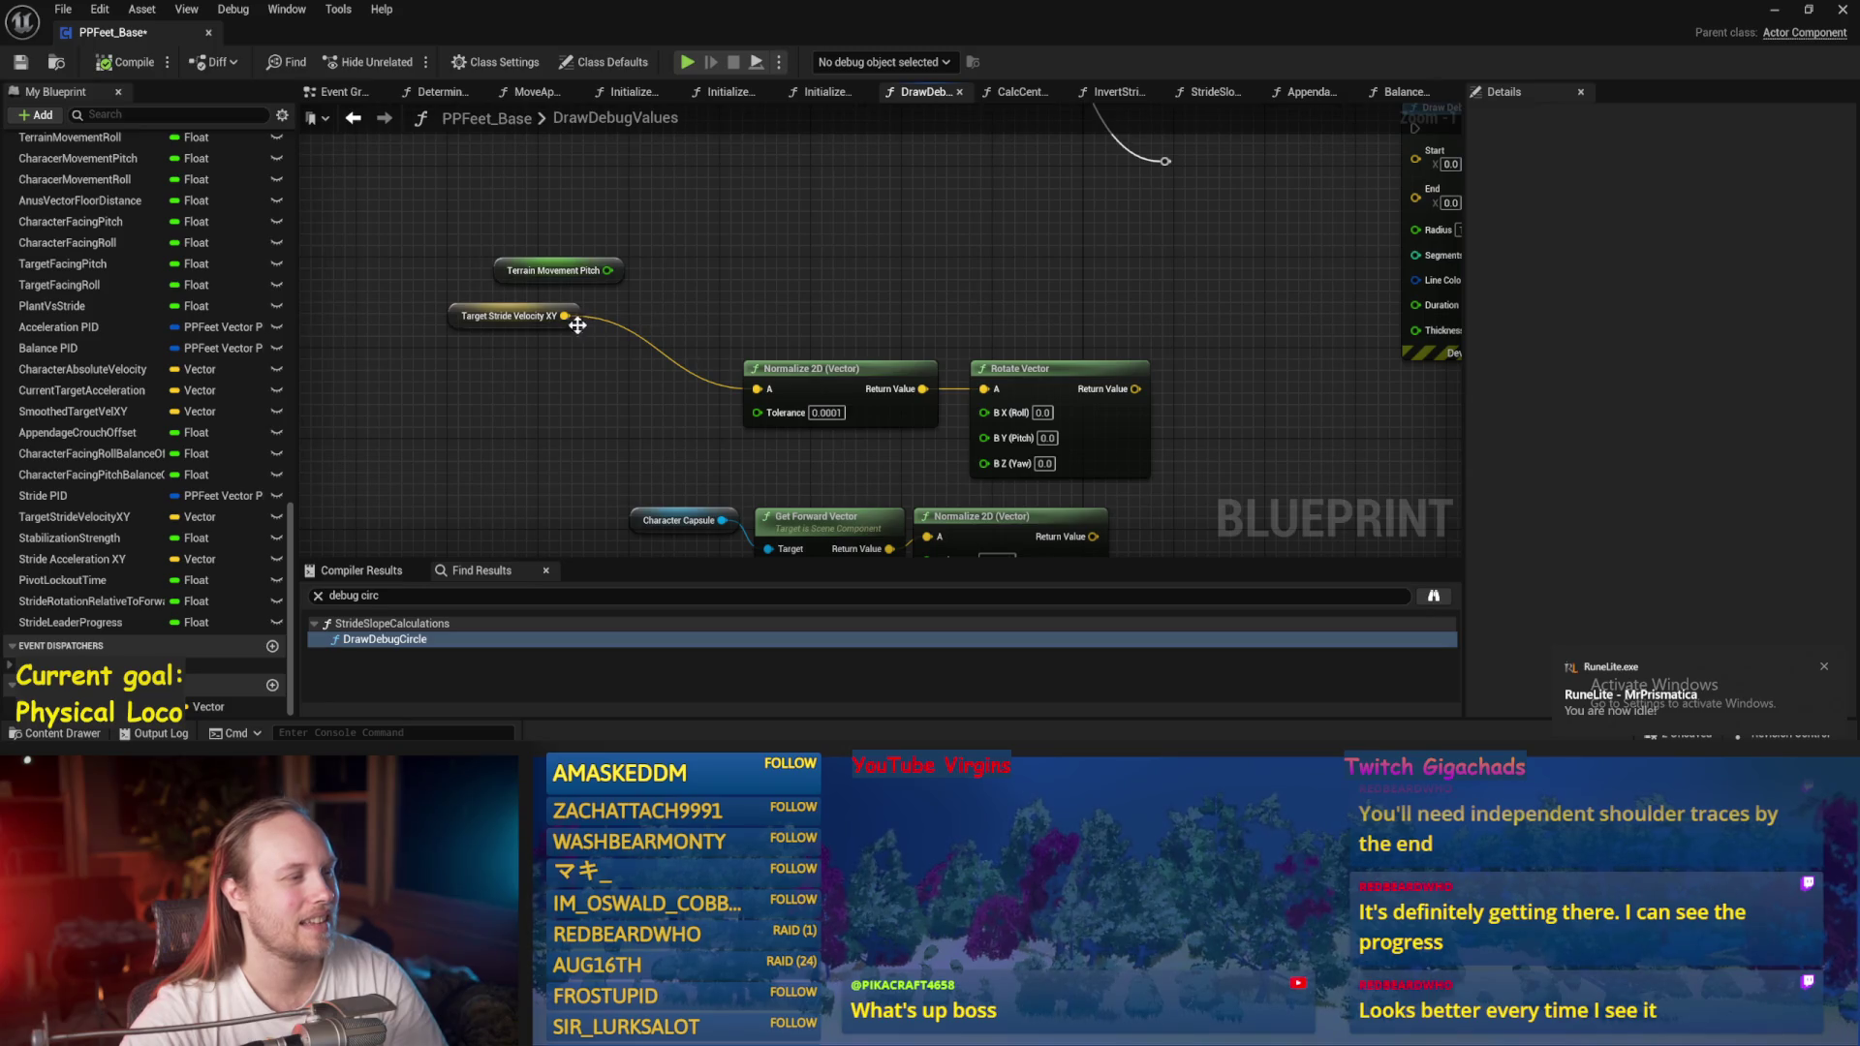
Add a Cross node fed by Target Stride Velocity XY with B set to 0,0,1.
mouse_move(564, 315)
left_mouse_down()
mouse_move(780, 282)
mouse_move(772, 266)
left_mouse_up()
type("cro")
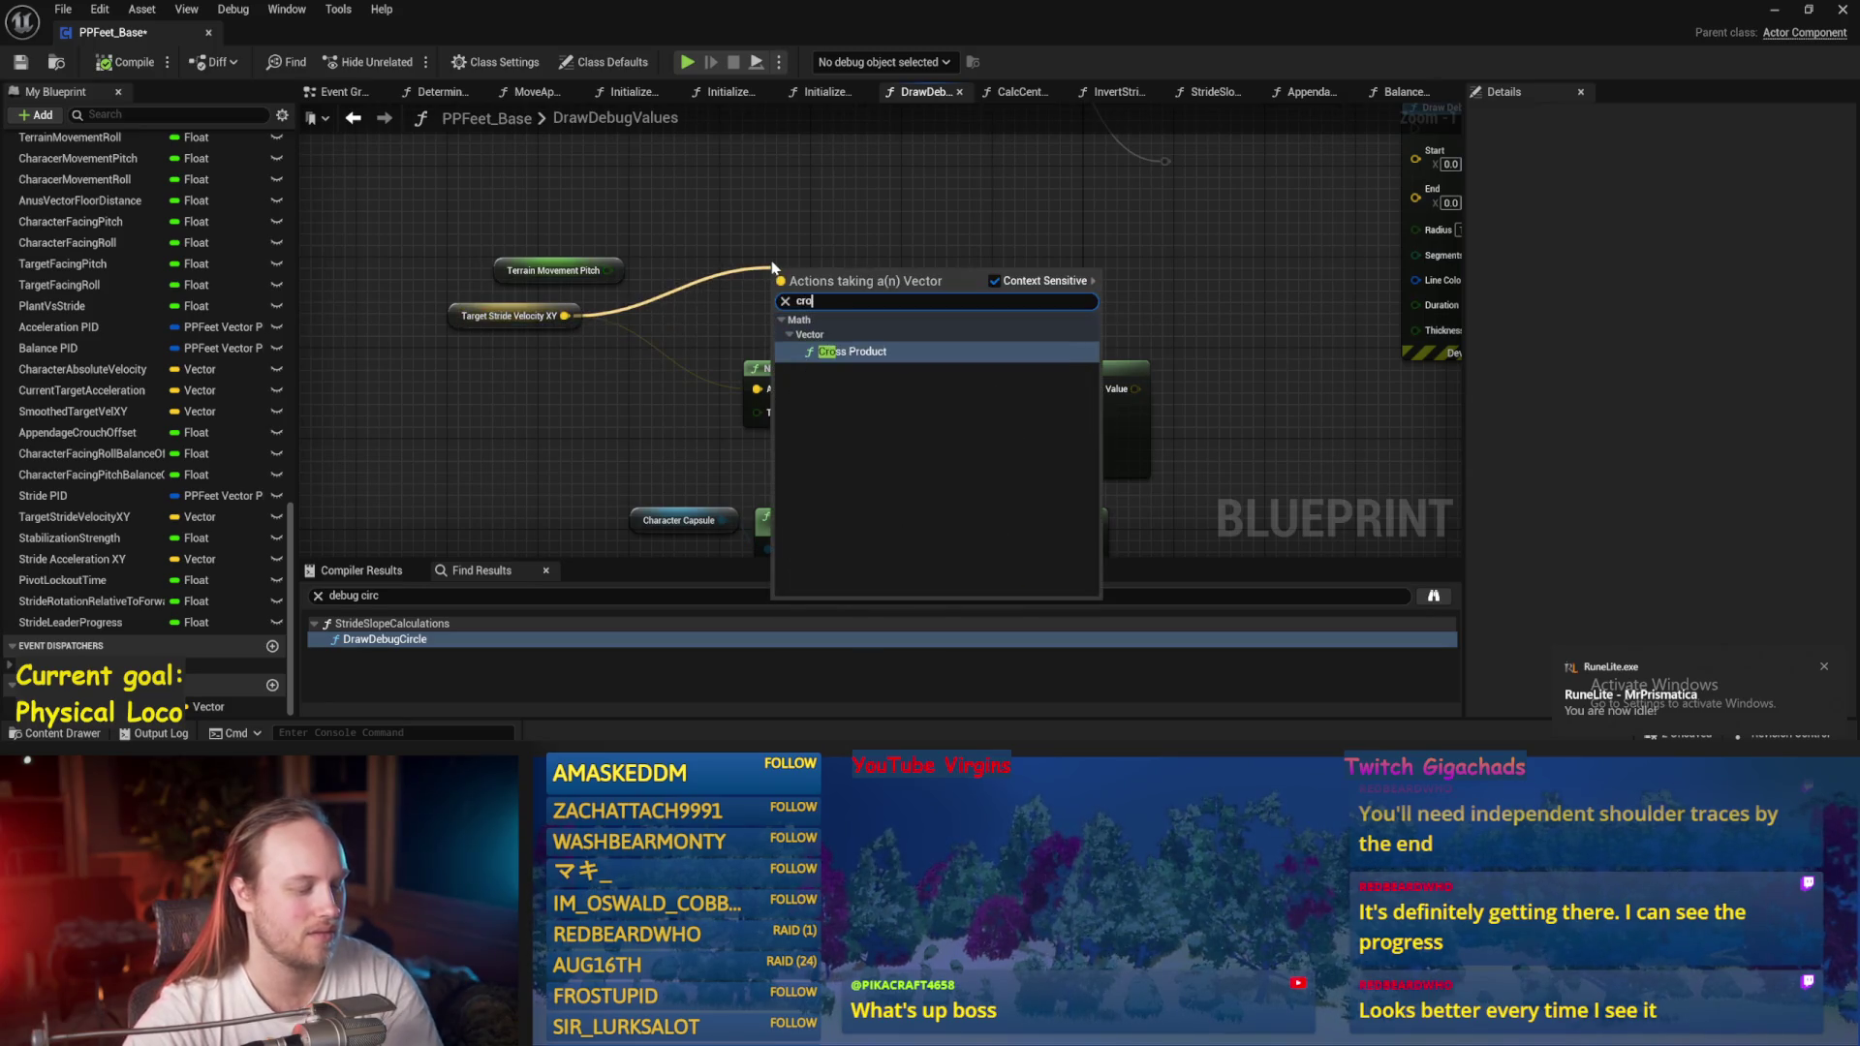
key("Return")
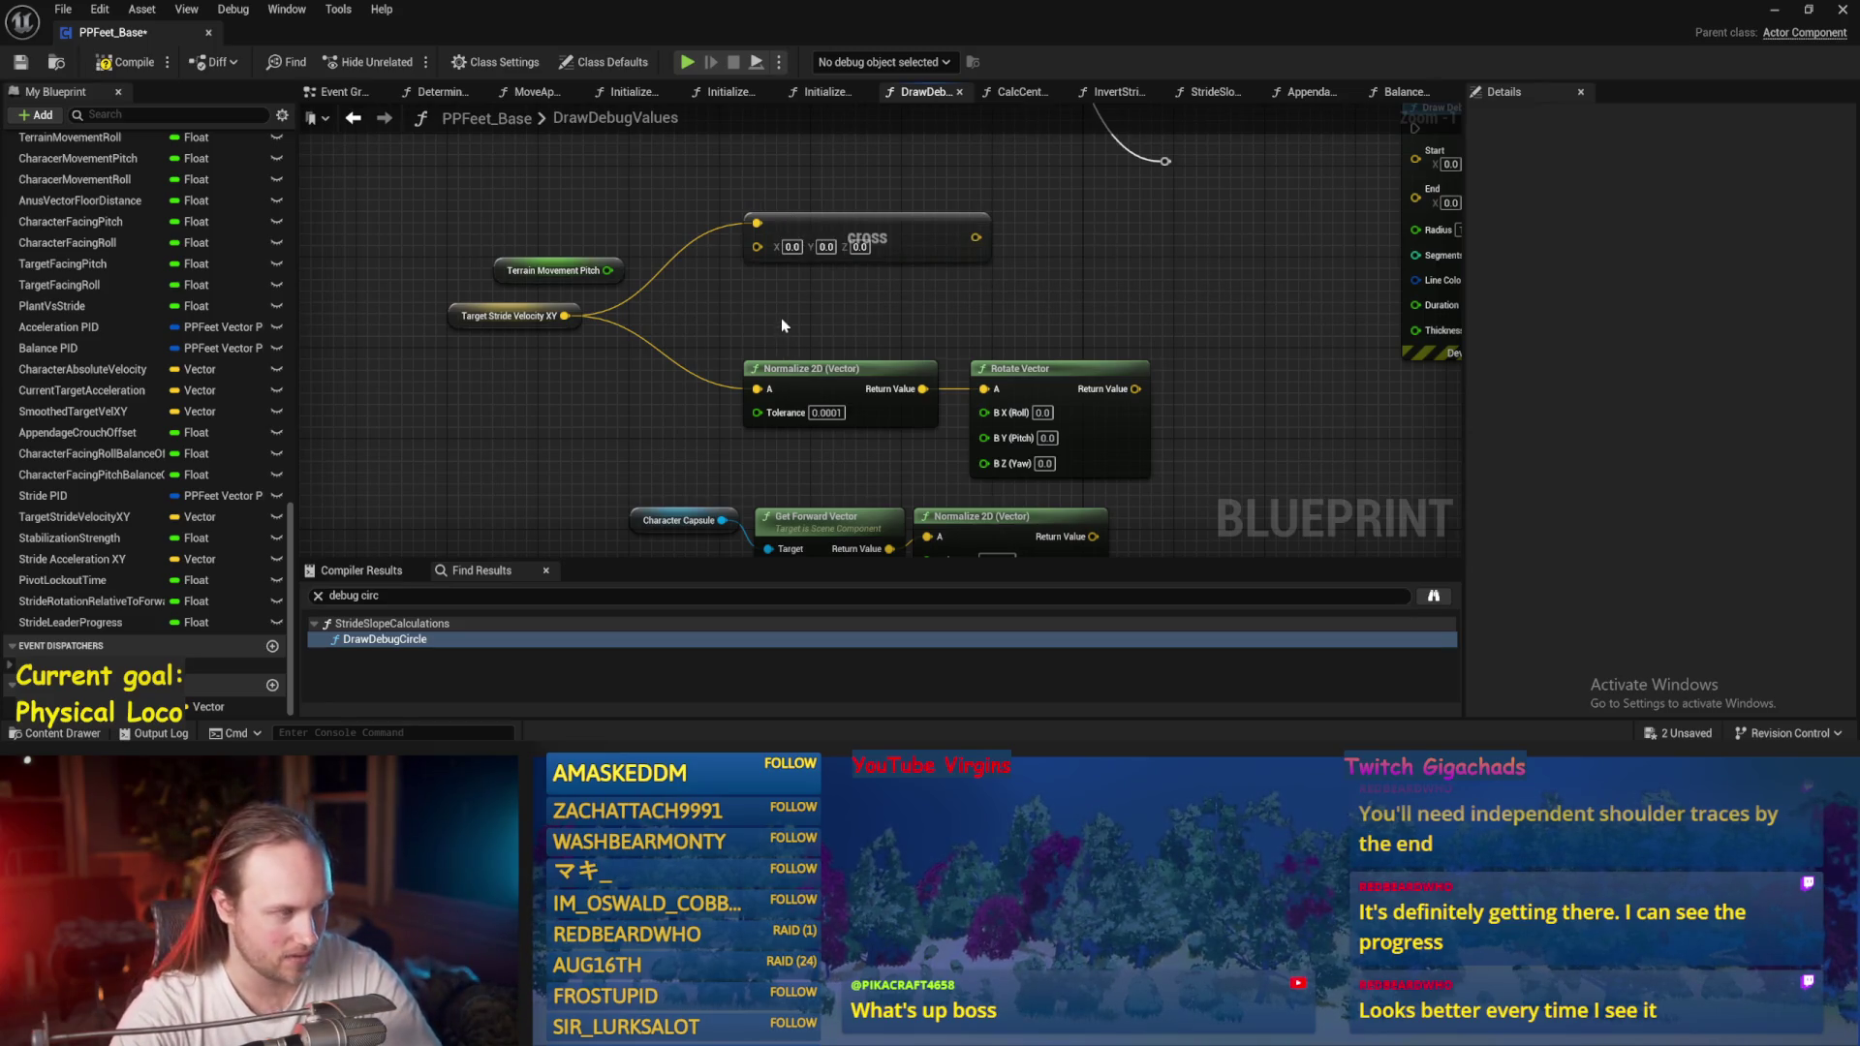
left_click_drag(781, 318, 755, 358)
left_click(834, 301)
type("1")
key("Return")
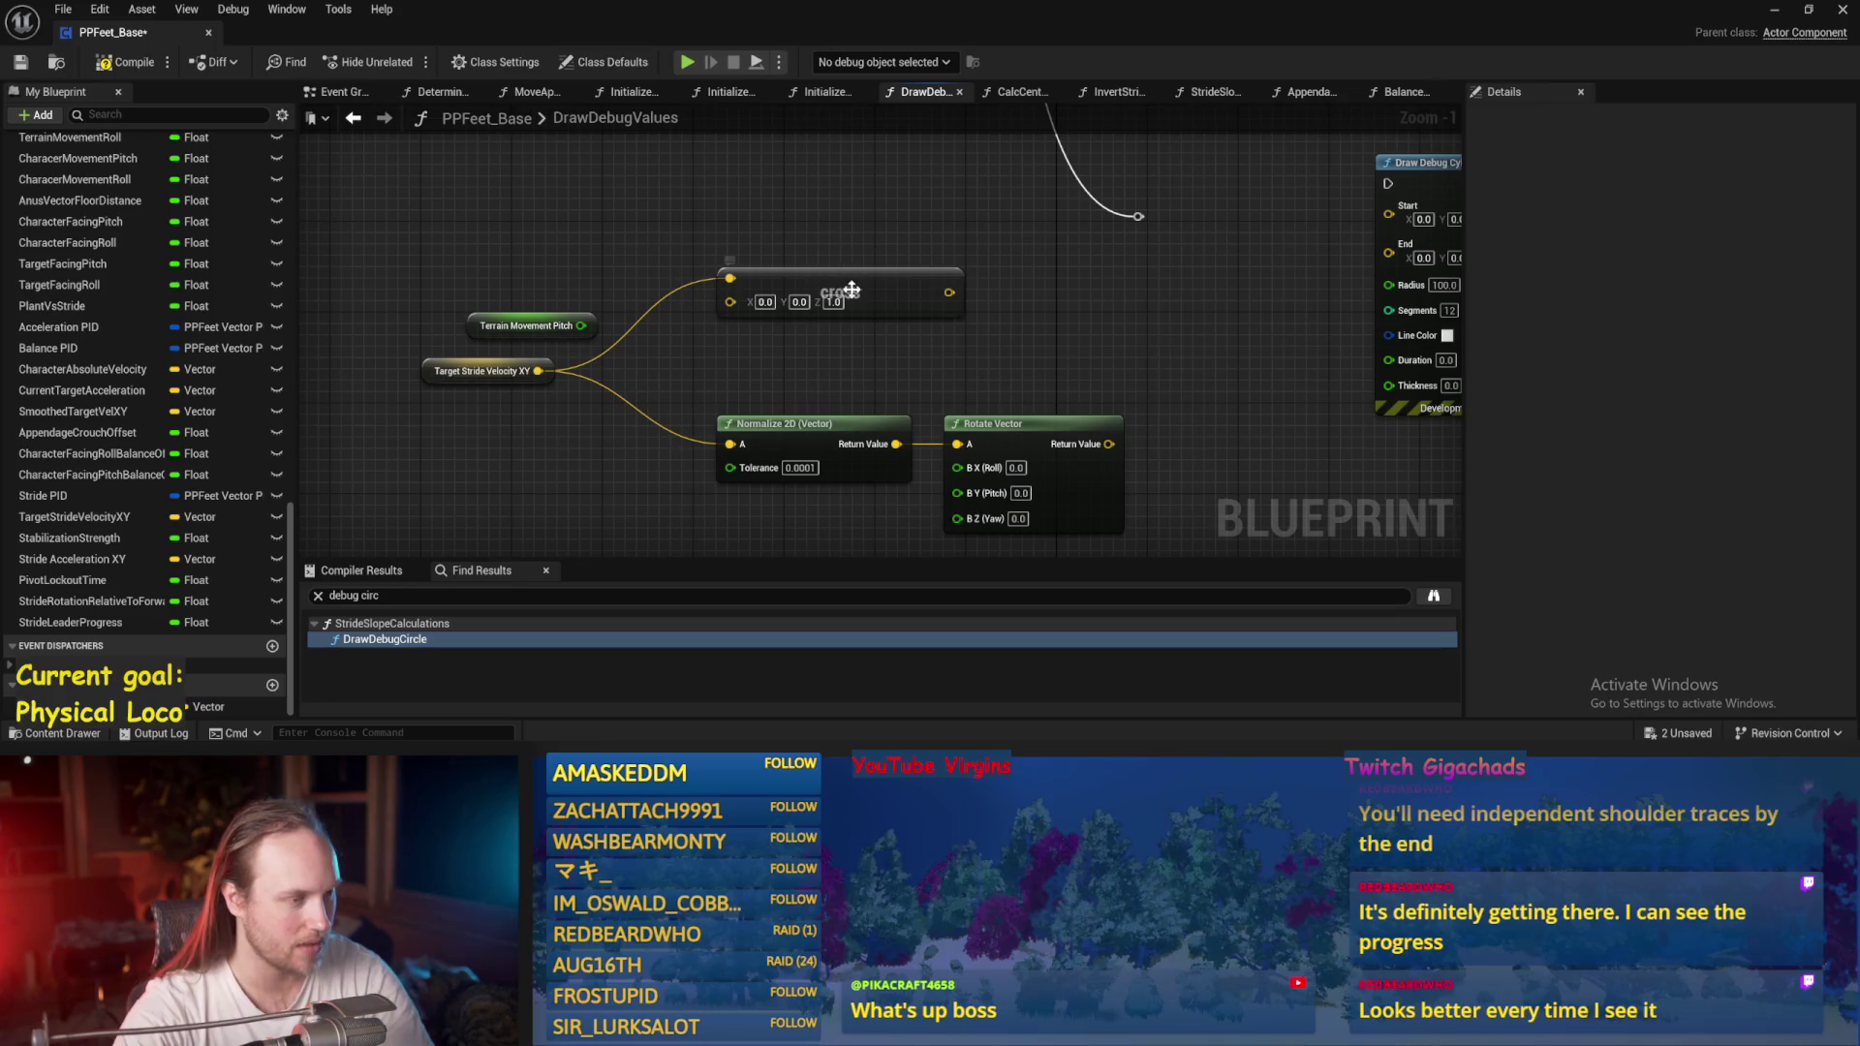
left_click_drag(851, 289, 828, 233)
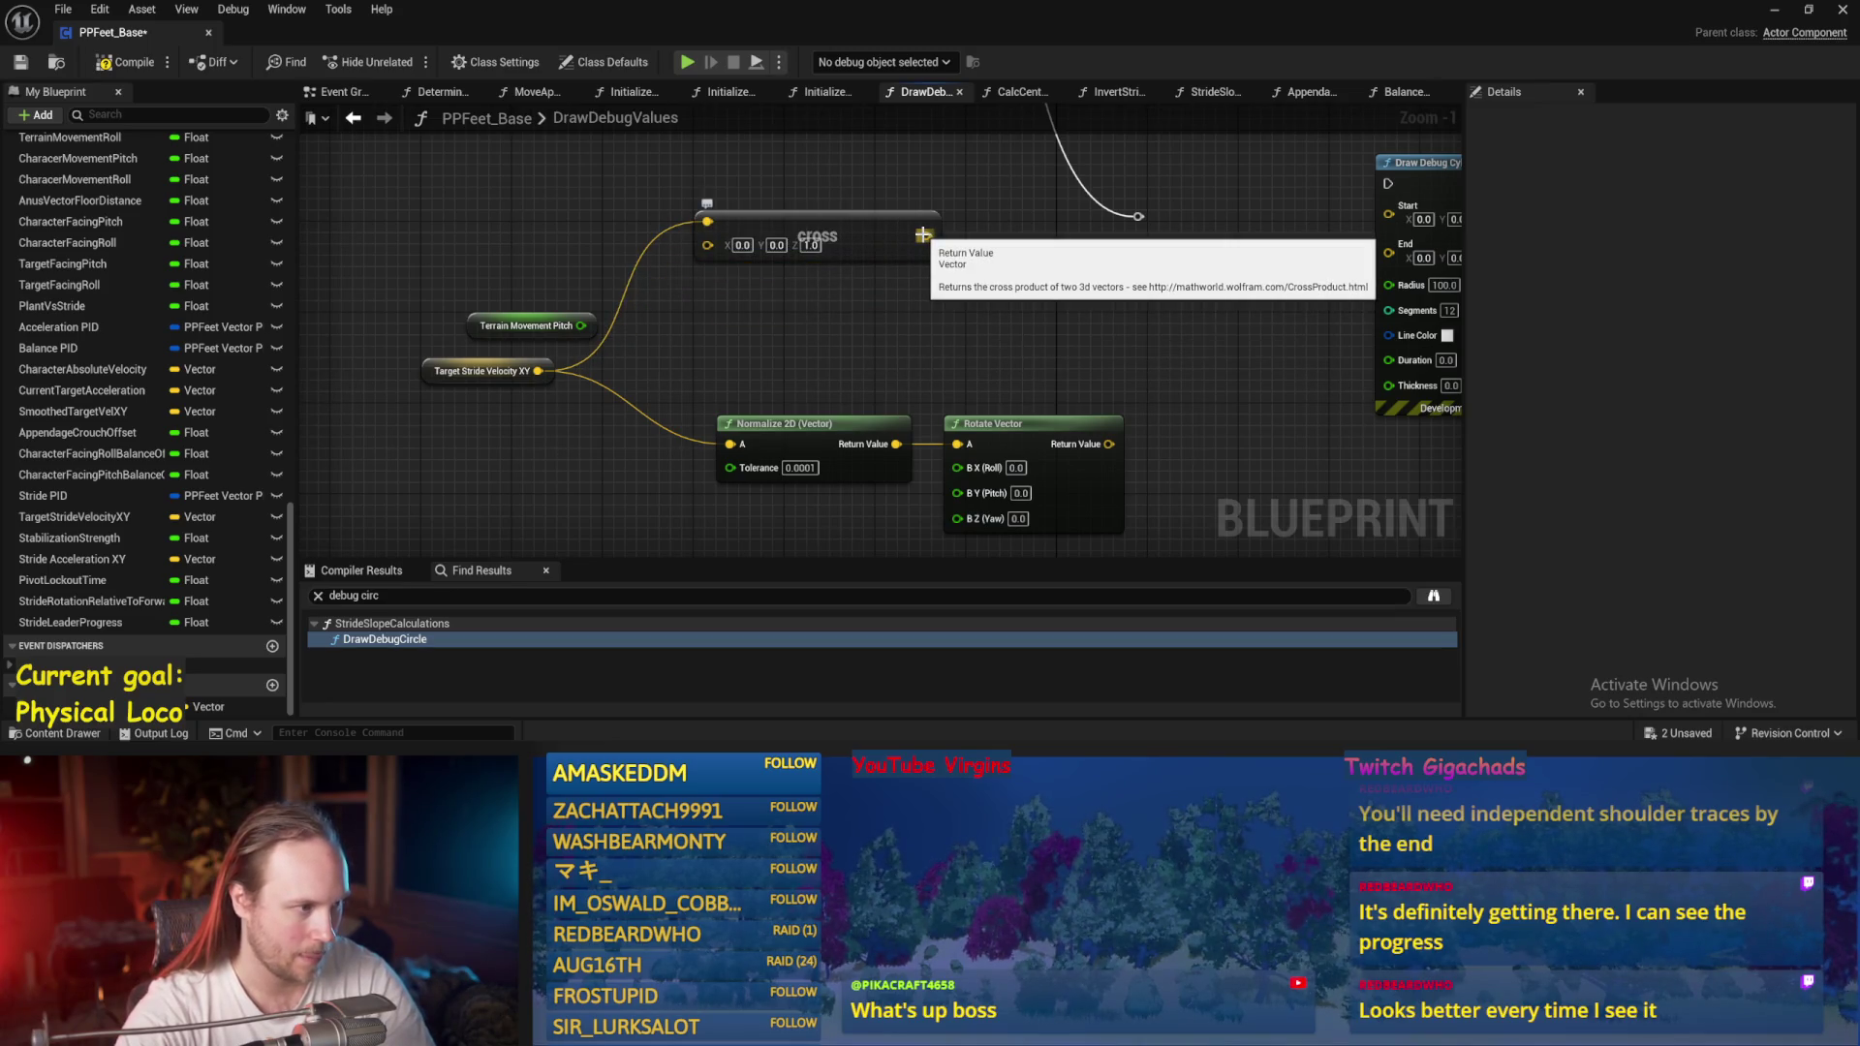
Delete the Rotate Vector node and search 'rotate aro' from Normalize 2D's output.
left_click(1002, 427)
key("Delete")
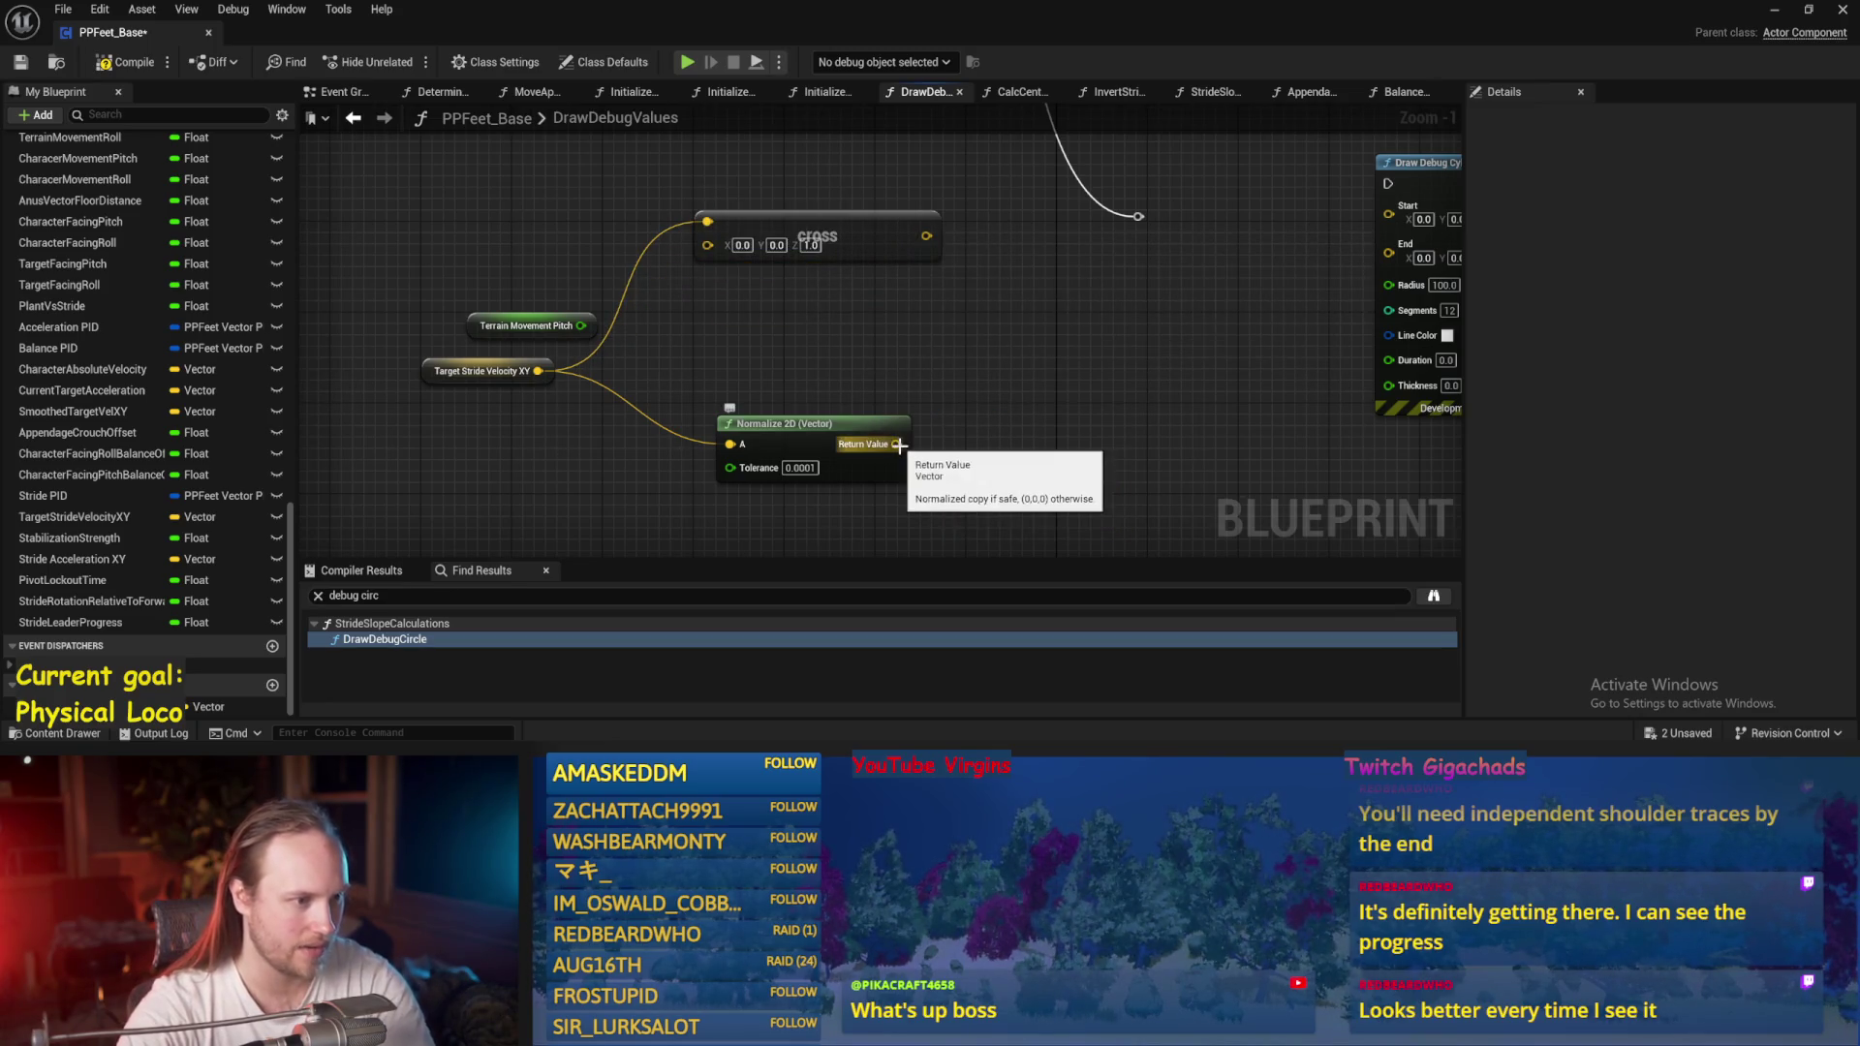
left_click_drag(896, 444, 1009, 390)
type("rotate")
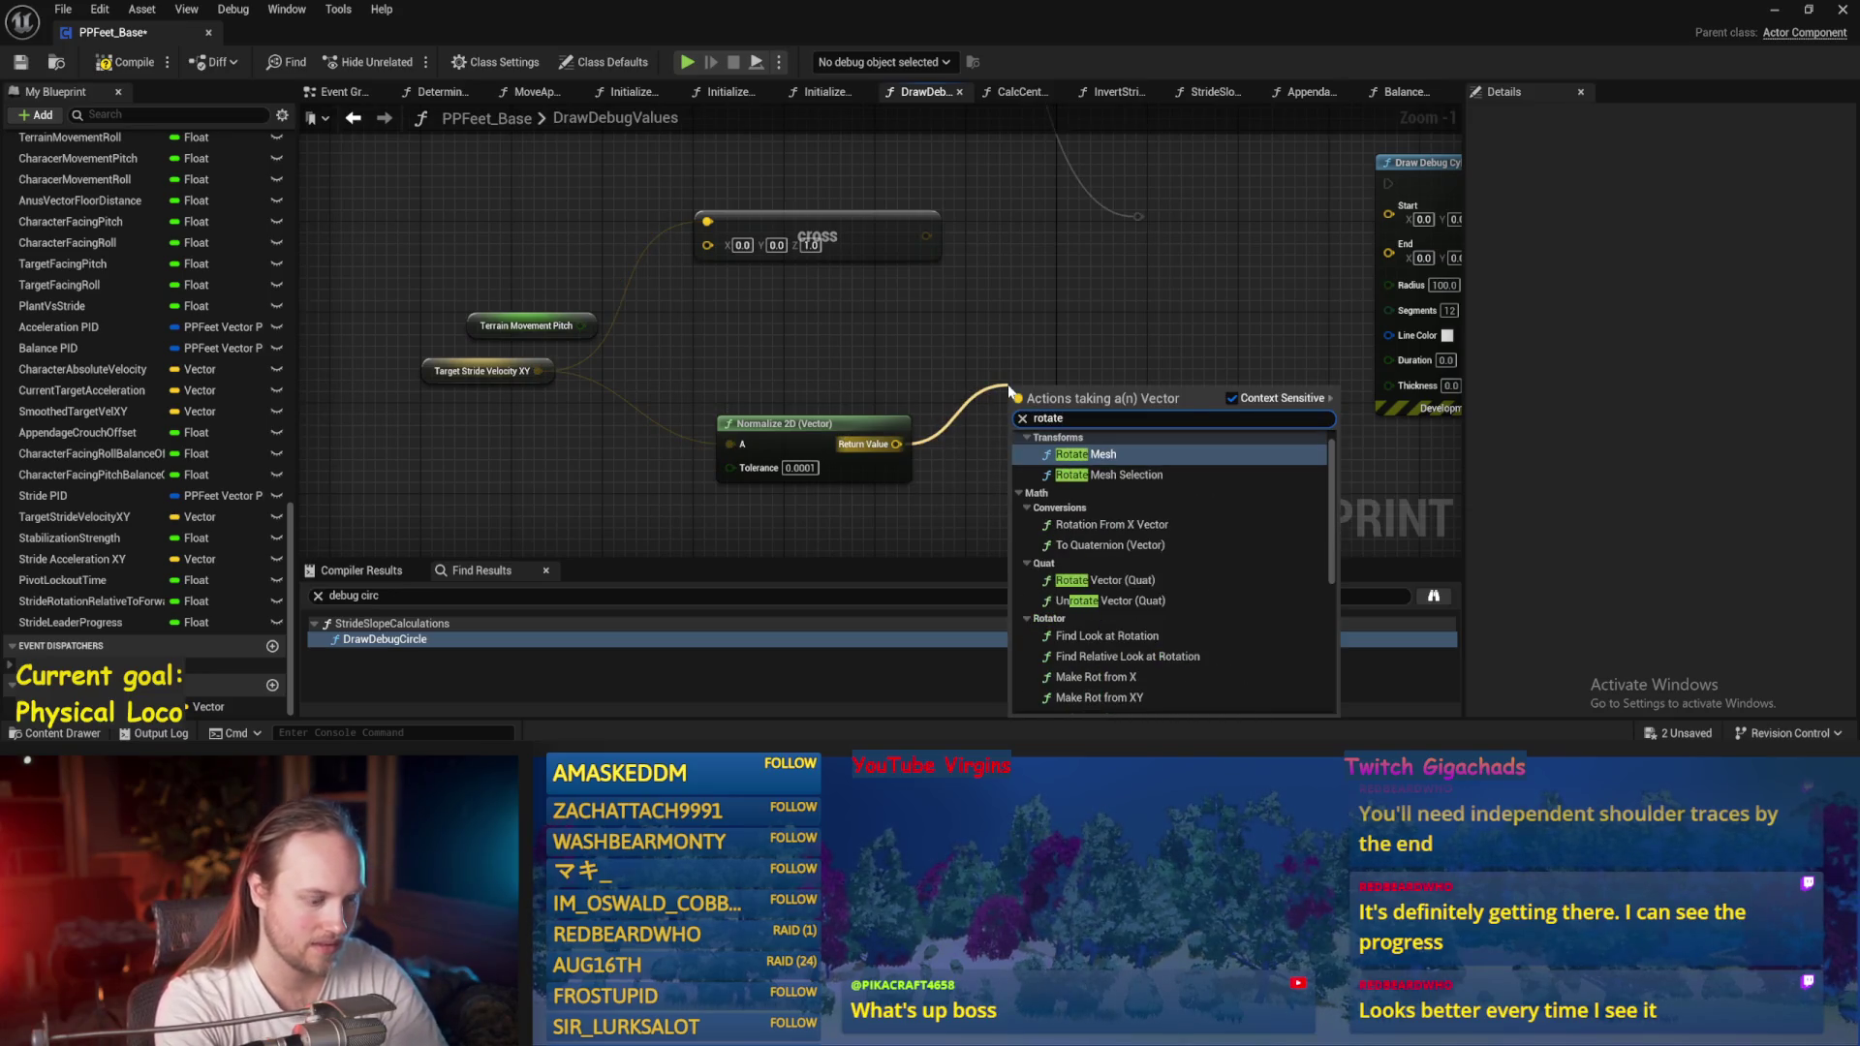
type(" around axi")
Add a Rotate Vector Around Axis node and a Normalize node fed by the Cross result.
key("Return")
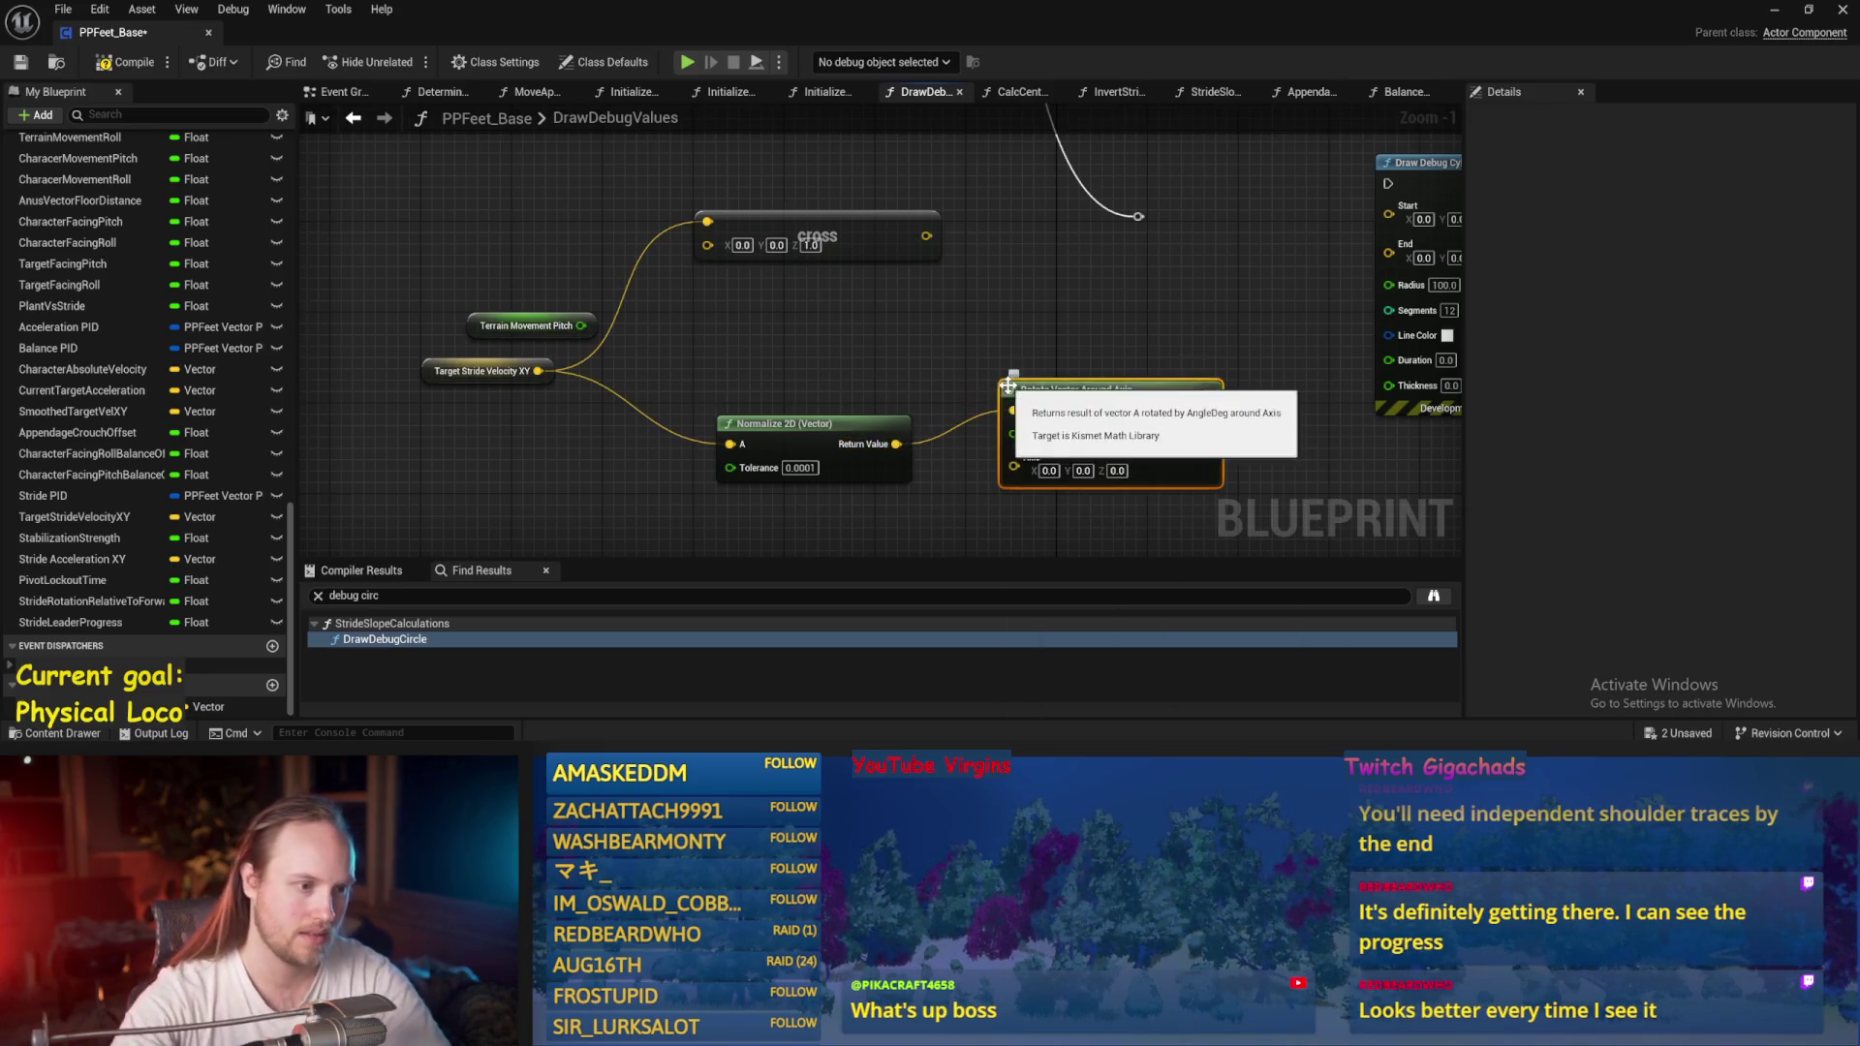
left_click_drag(824, 204, 898, 211)
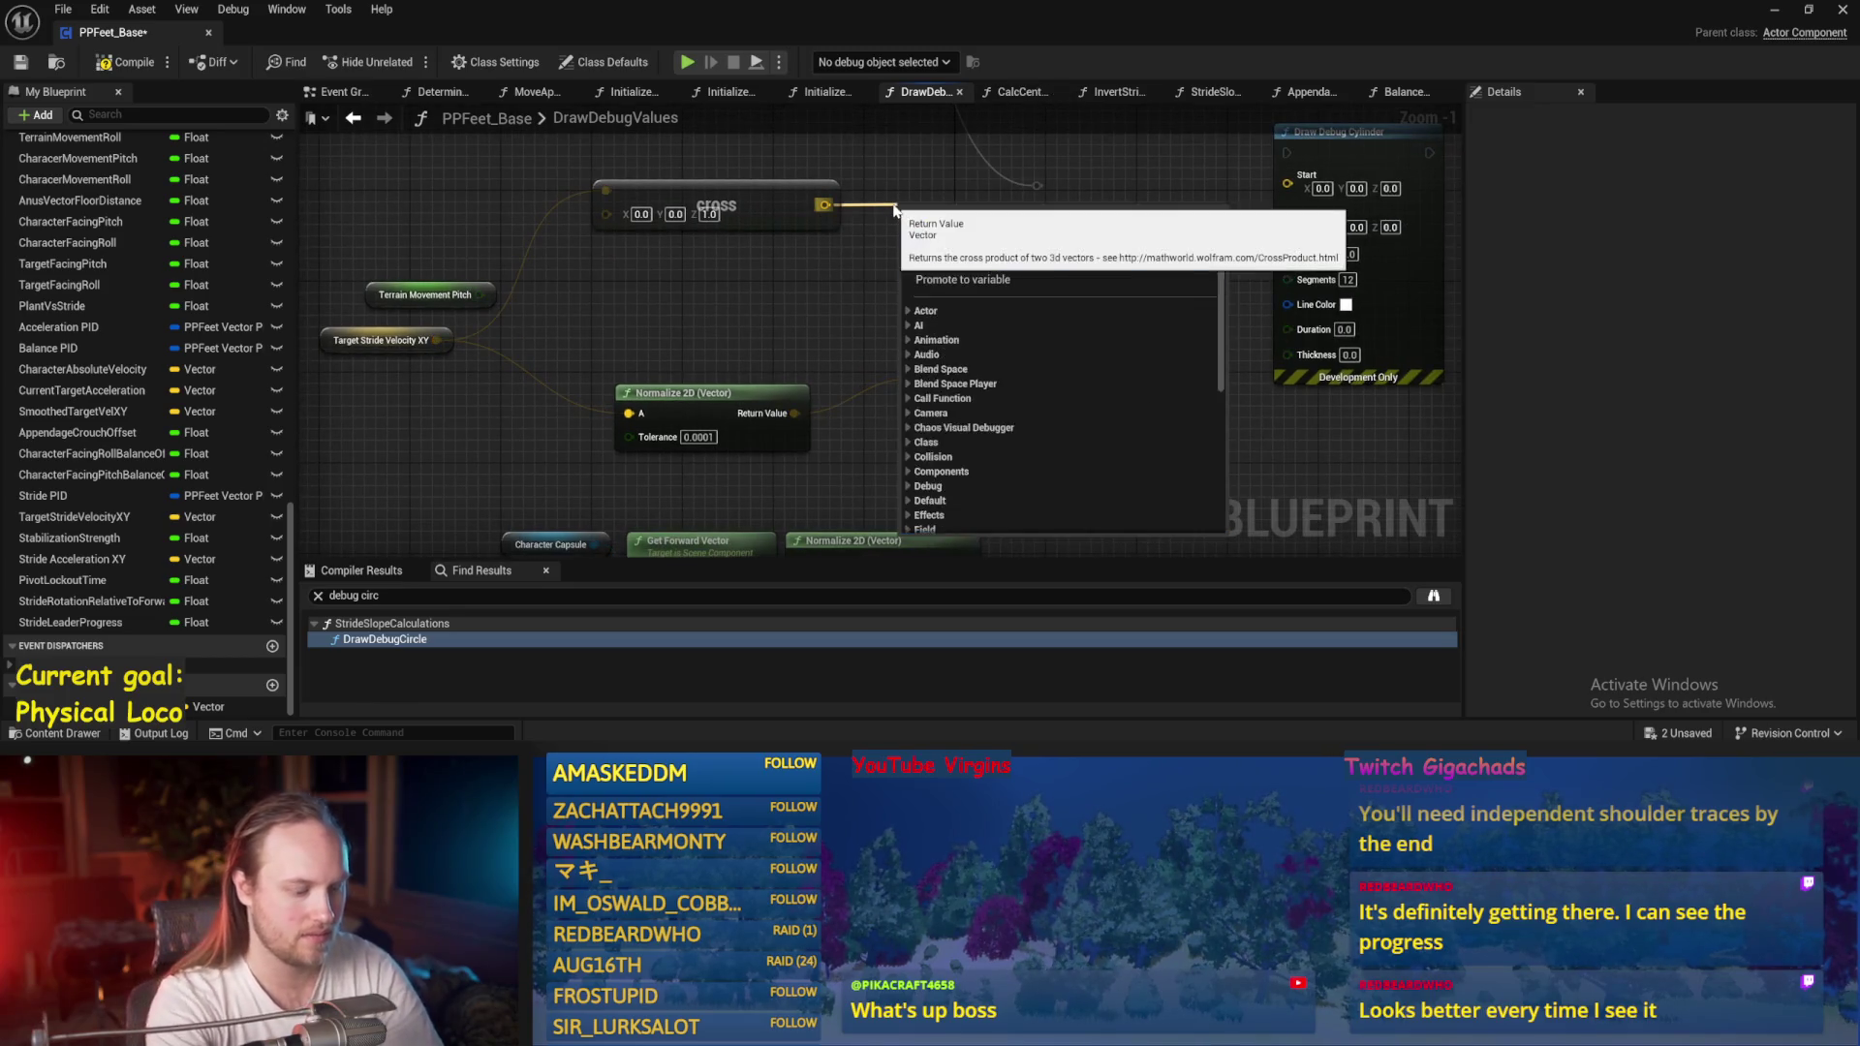
type("normalize")
key("Return")
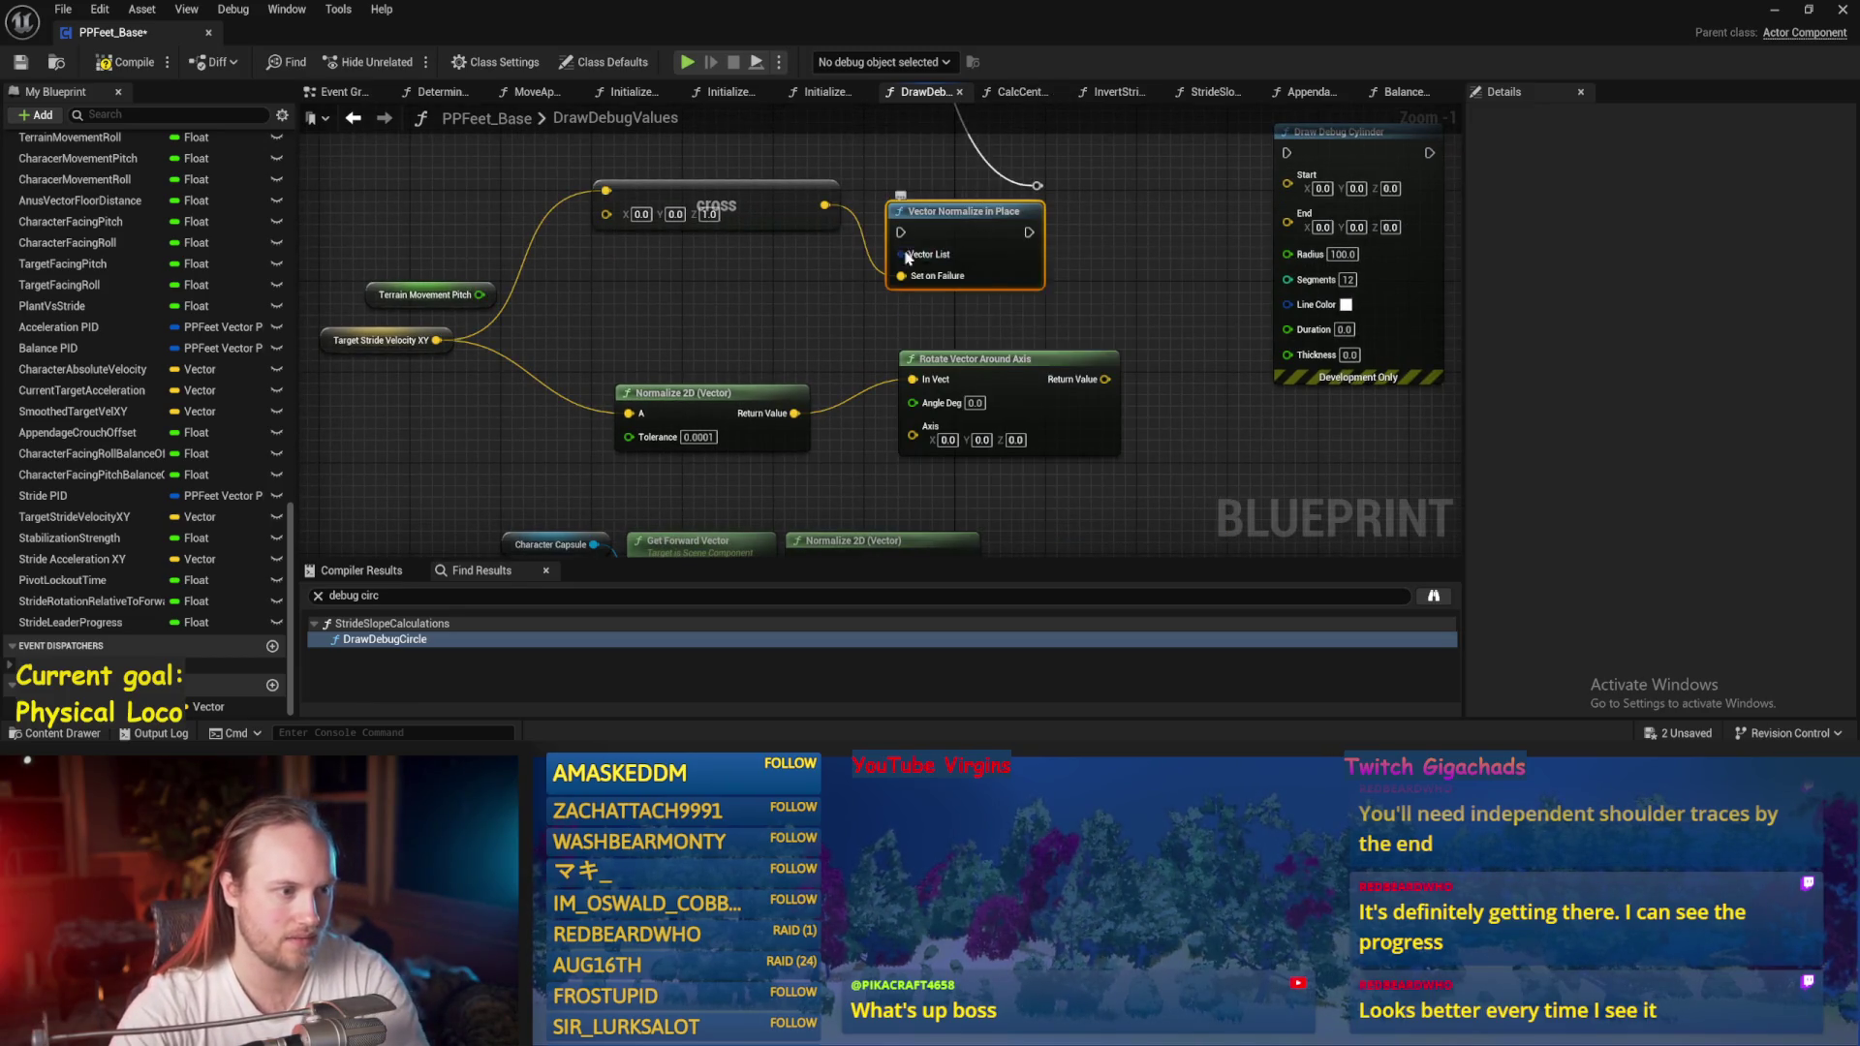
key("Delete")
mouse_move(787, 184)
left_mouse_down()
mouse_move(808, 198)
mouse_move(835, 180)
mouse_move(830, 226)
mouse_move(786, 173)
mouse_move(784, 227)
mouse_move(854, 253)
left_mouse_up()
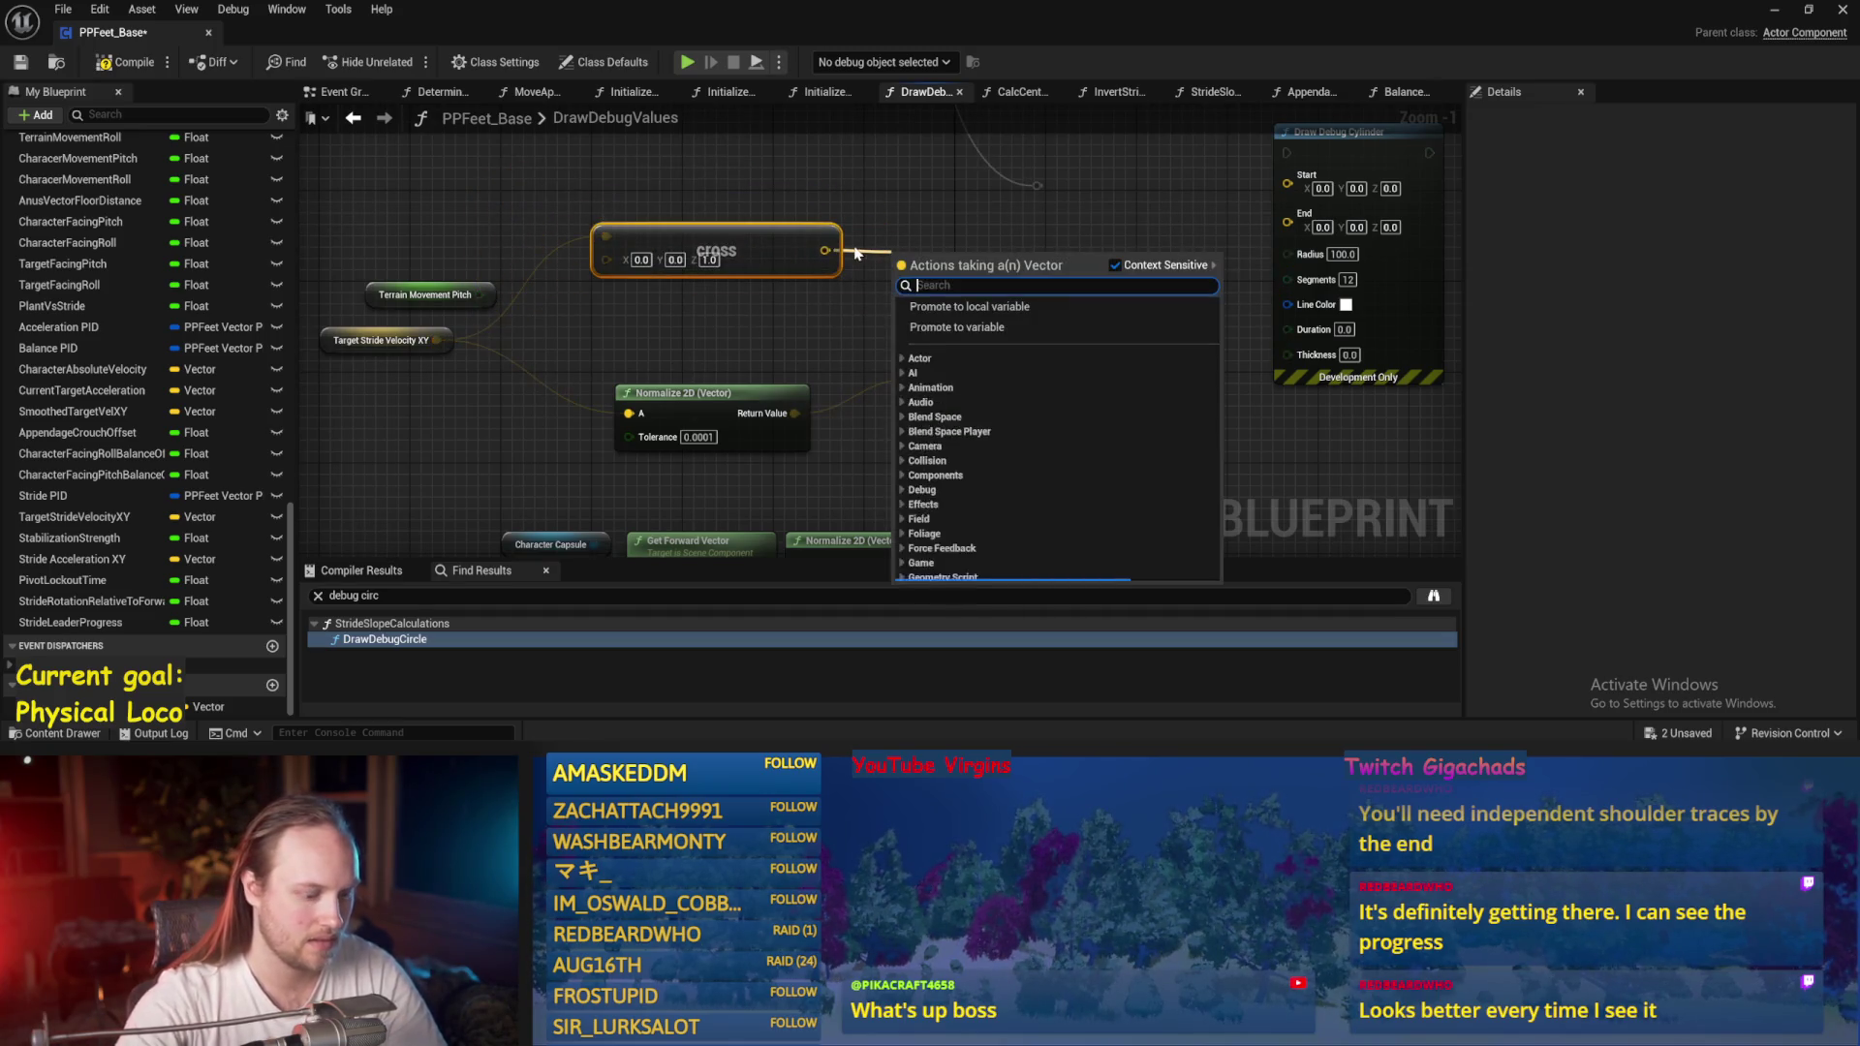
type("normalize")
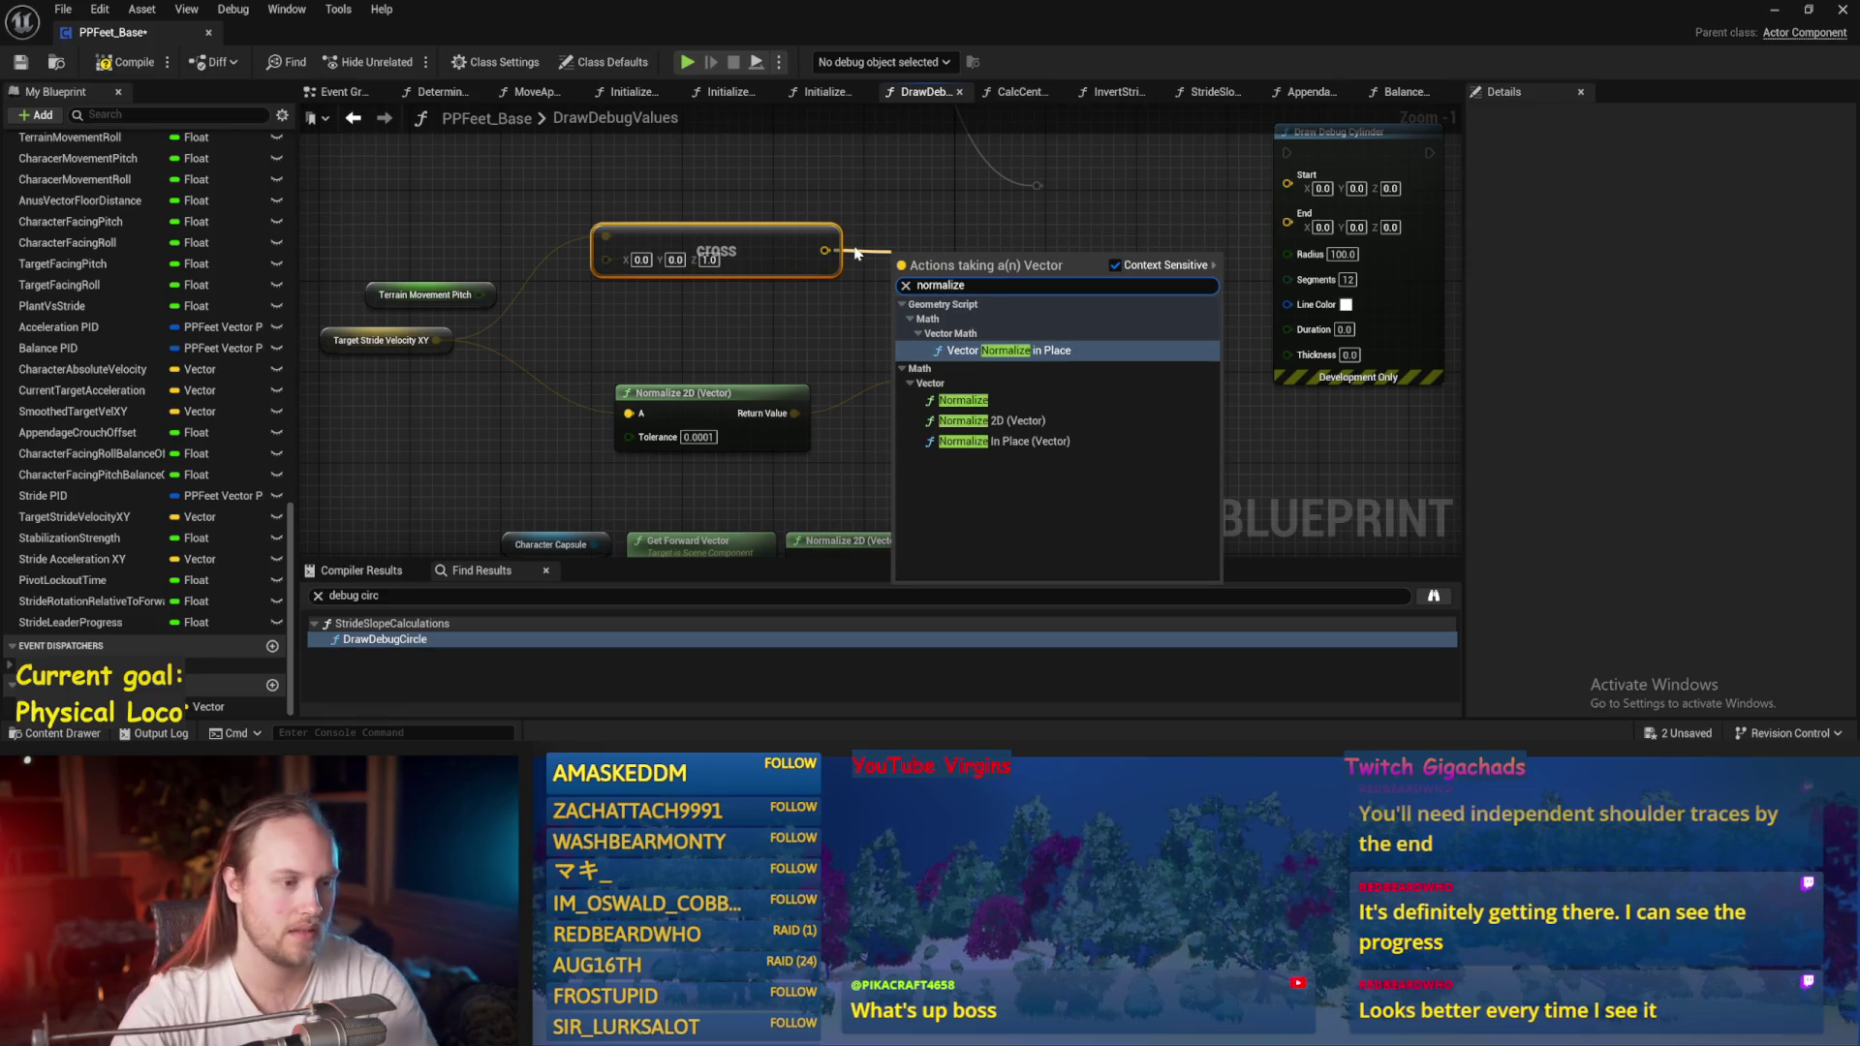
key("Down")
key("Return")
Wire the normalized Cross into the rotation axis and Terrain Movement Pitch into Angle Deg.
mouse_move(1066, 280)
left_mouse_down()
mouse_move(930, 457)
mouse_move(911, 441)
left_mouse_up()
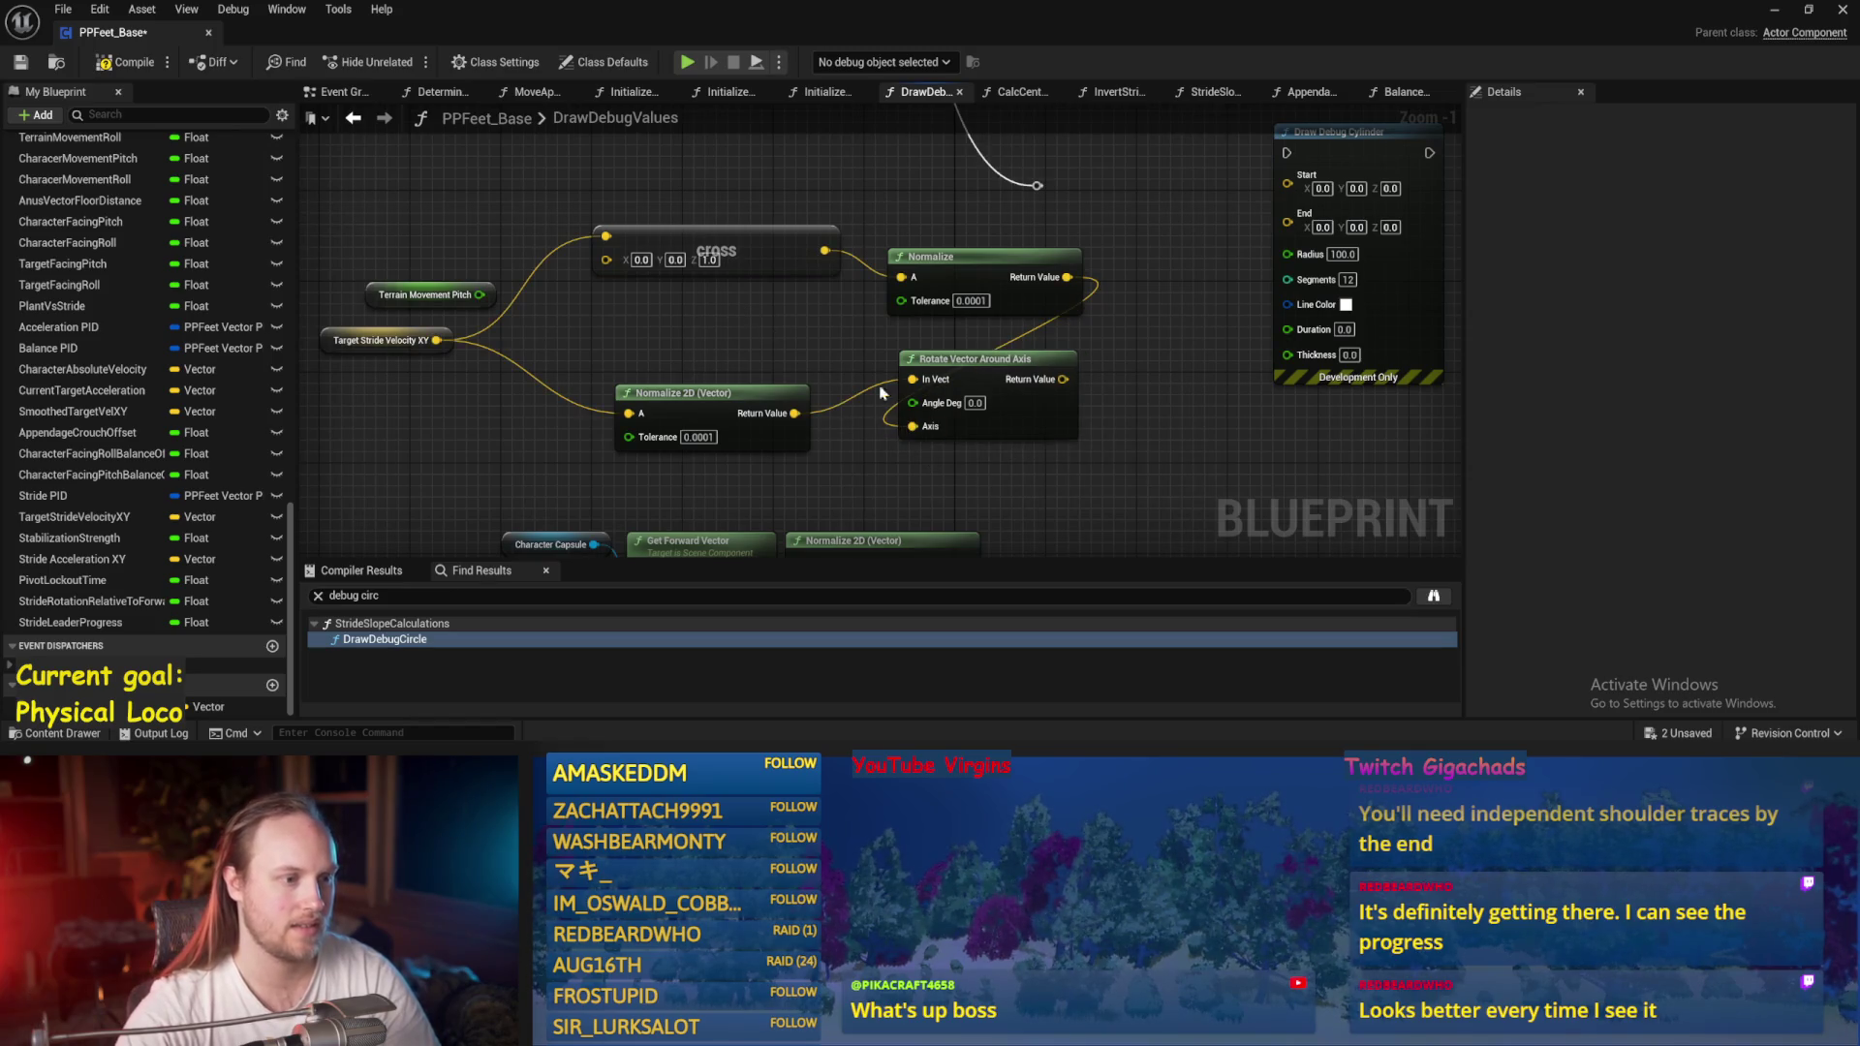
left_click_drag(497, 312, 479, 294)
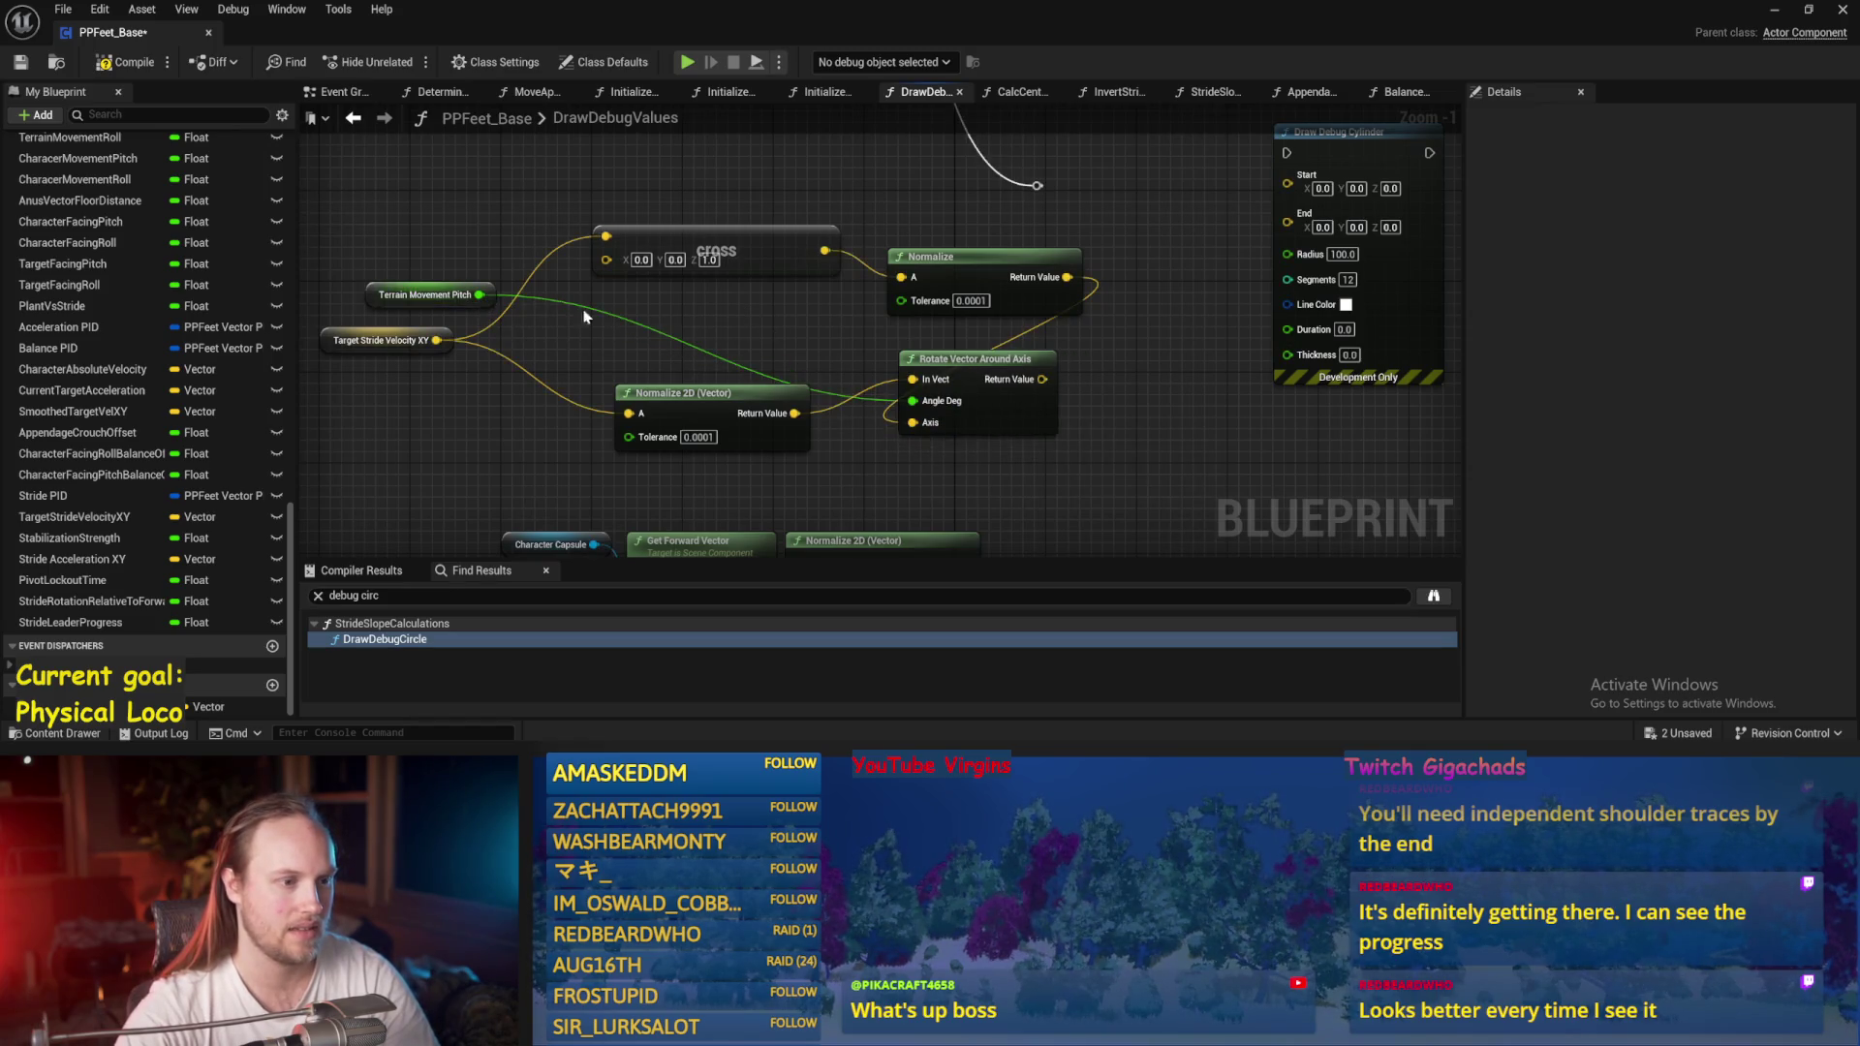
left_click_drag(1139, 349, 873, 421)
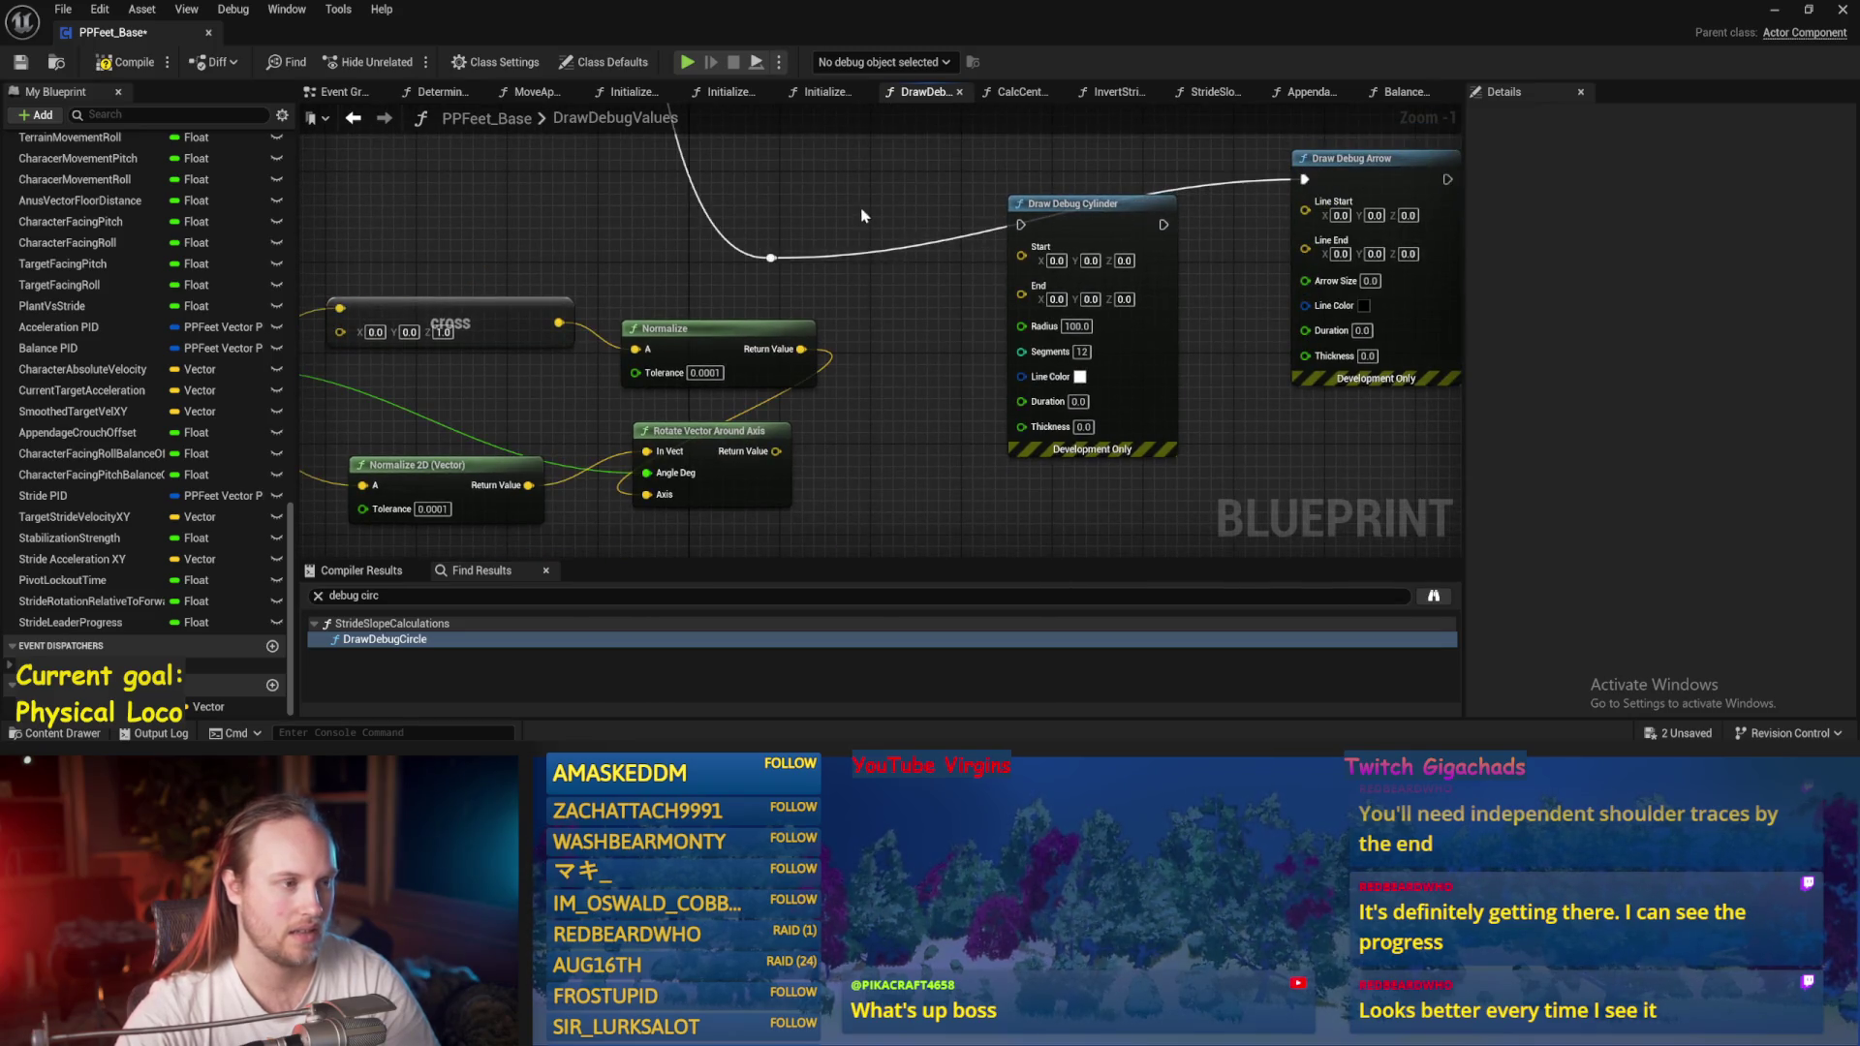
Move the Draw Debug Cylinder node aside and place a vector Add node off a wire.
mouse_move(604, 189)
left_mouse_down()
mouse_move(759, 274)
mouse_move(557, 168)
left_mouse_up()
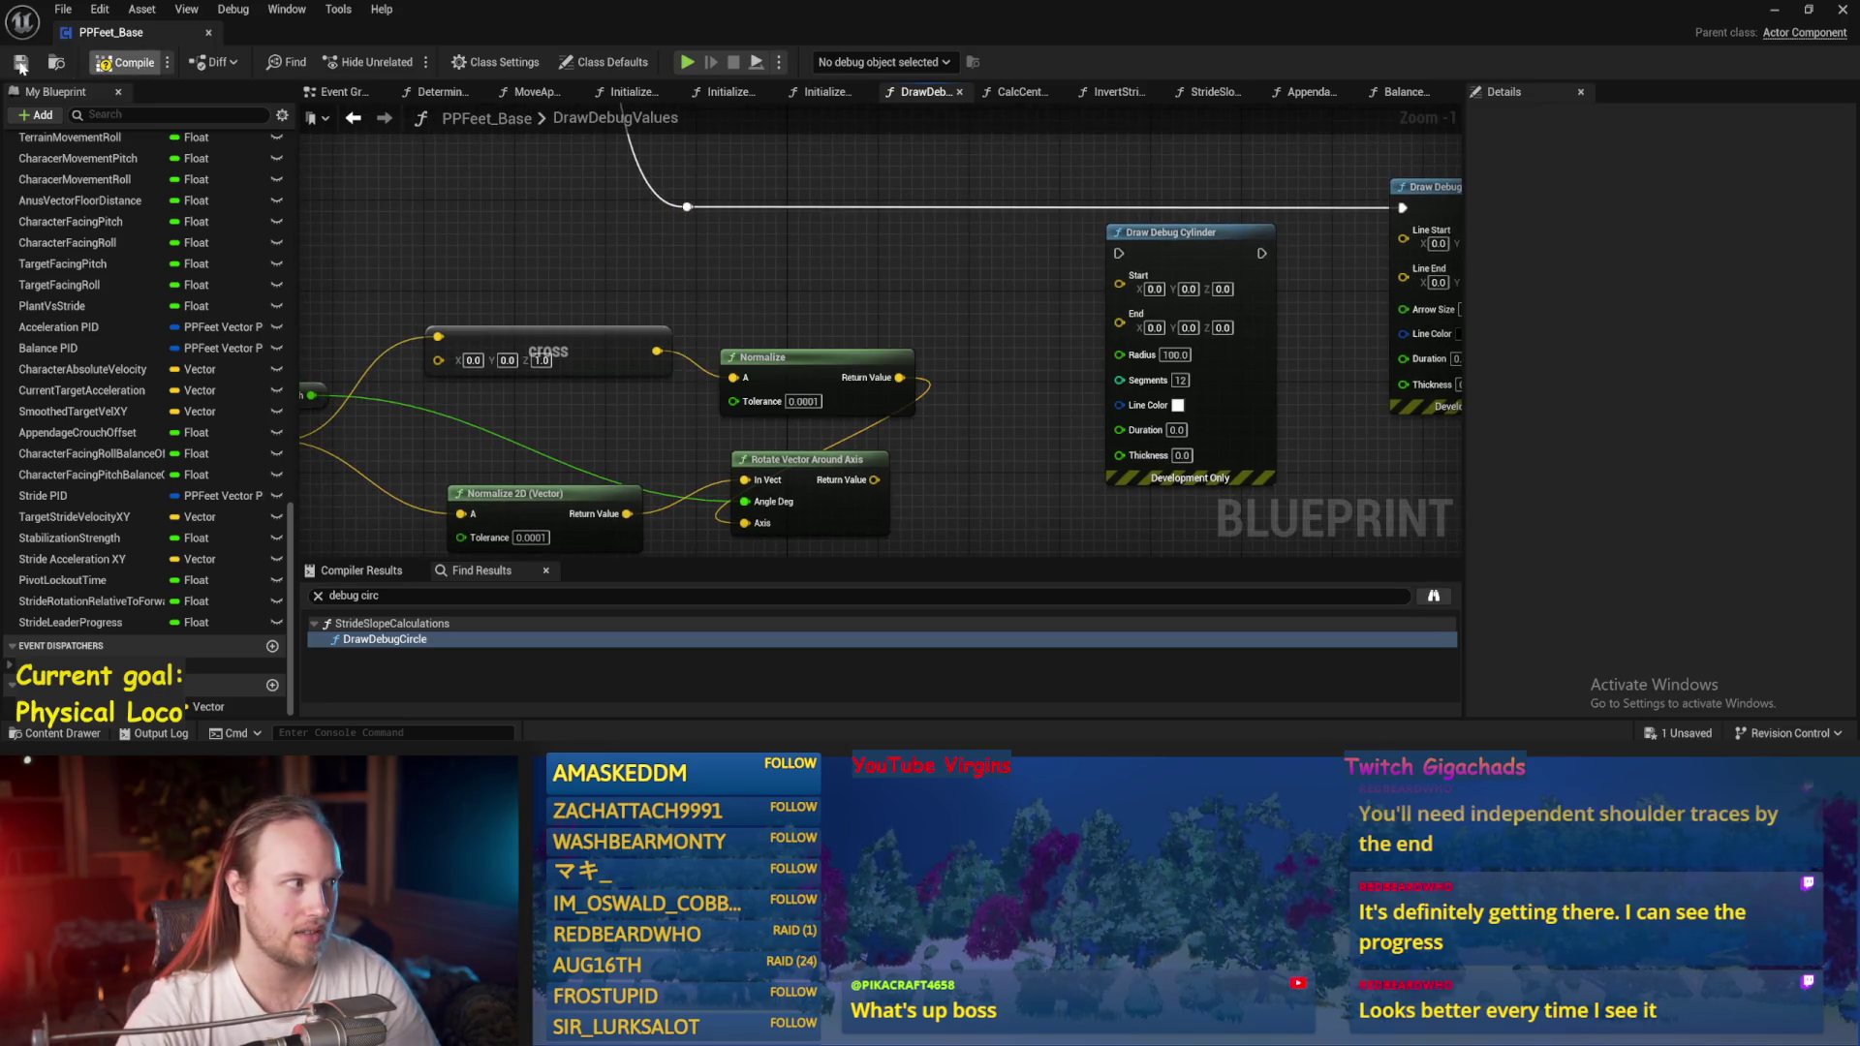
left_click_drag(722, 145, 653, 157)
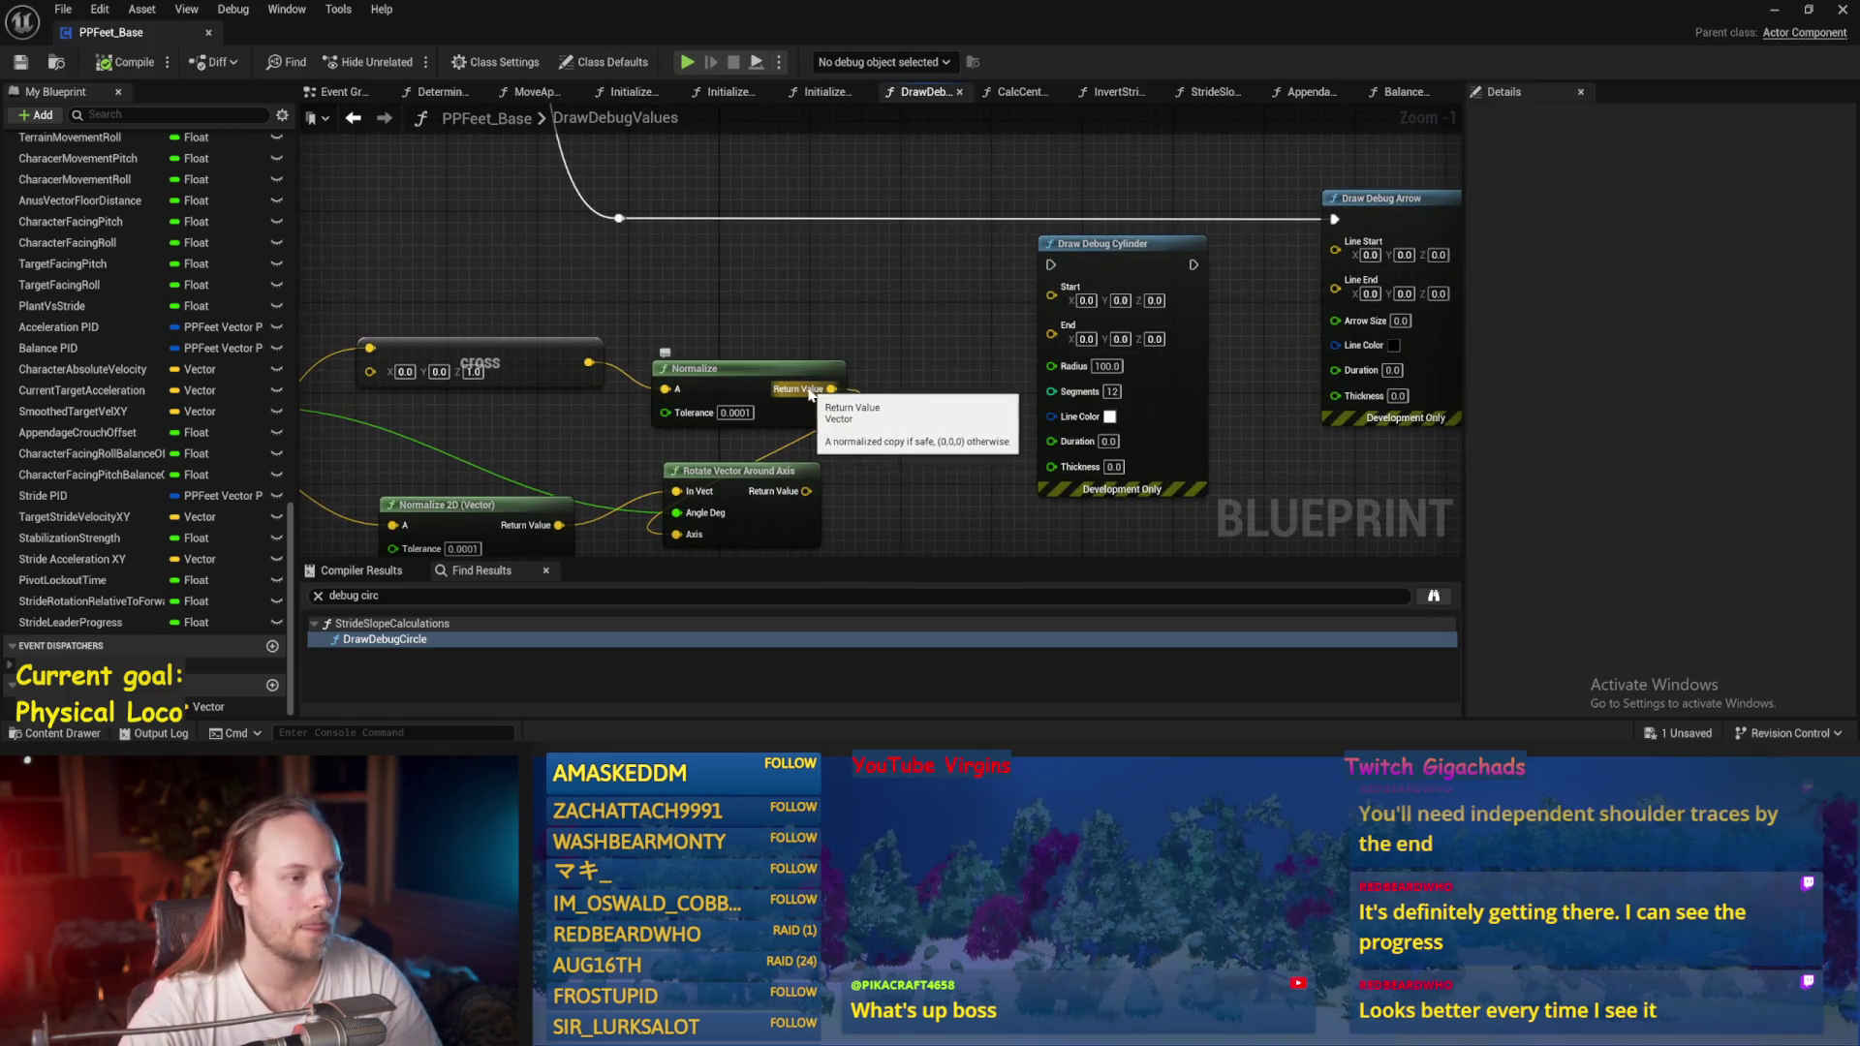
mouse_move(920, 413)
left_mouse_down()
mouse_move(1029, 327)
mouse_move(829, 341)
left_mouse_up()
scroll(992, 372, "down", 2)
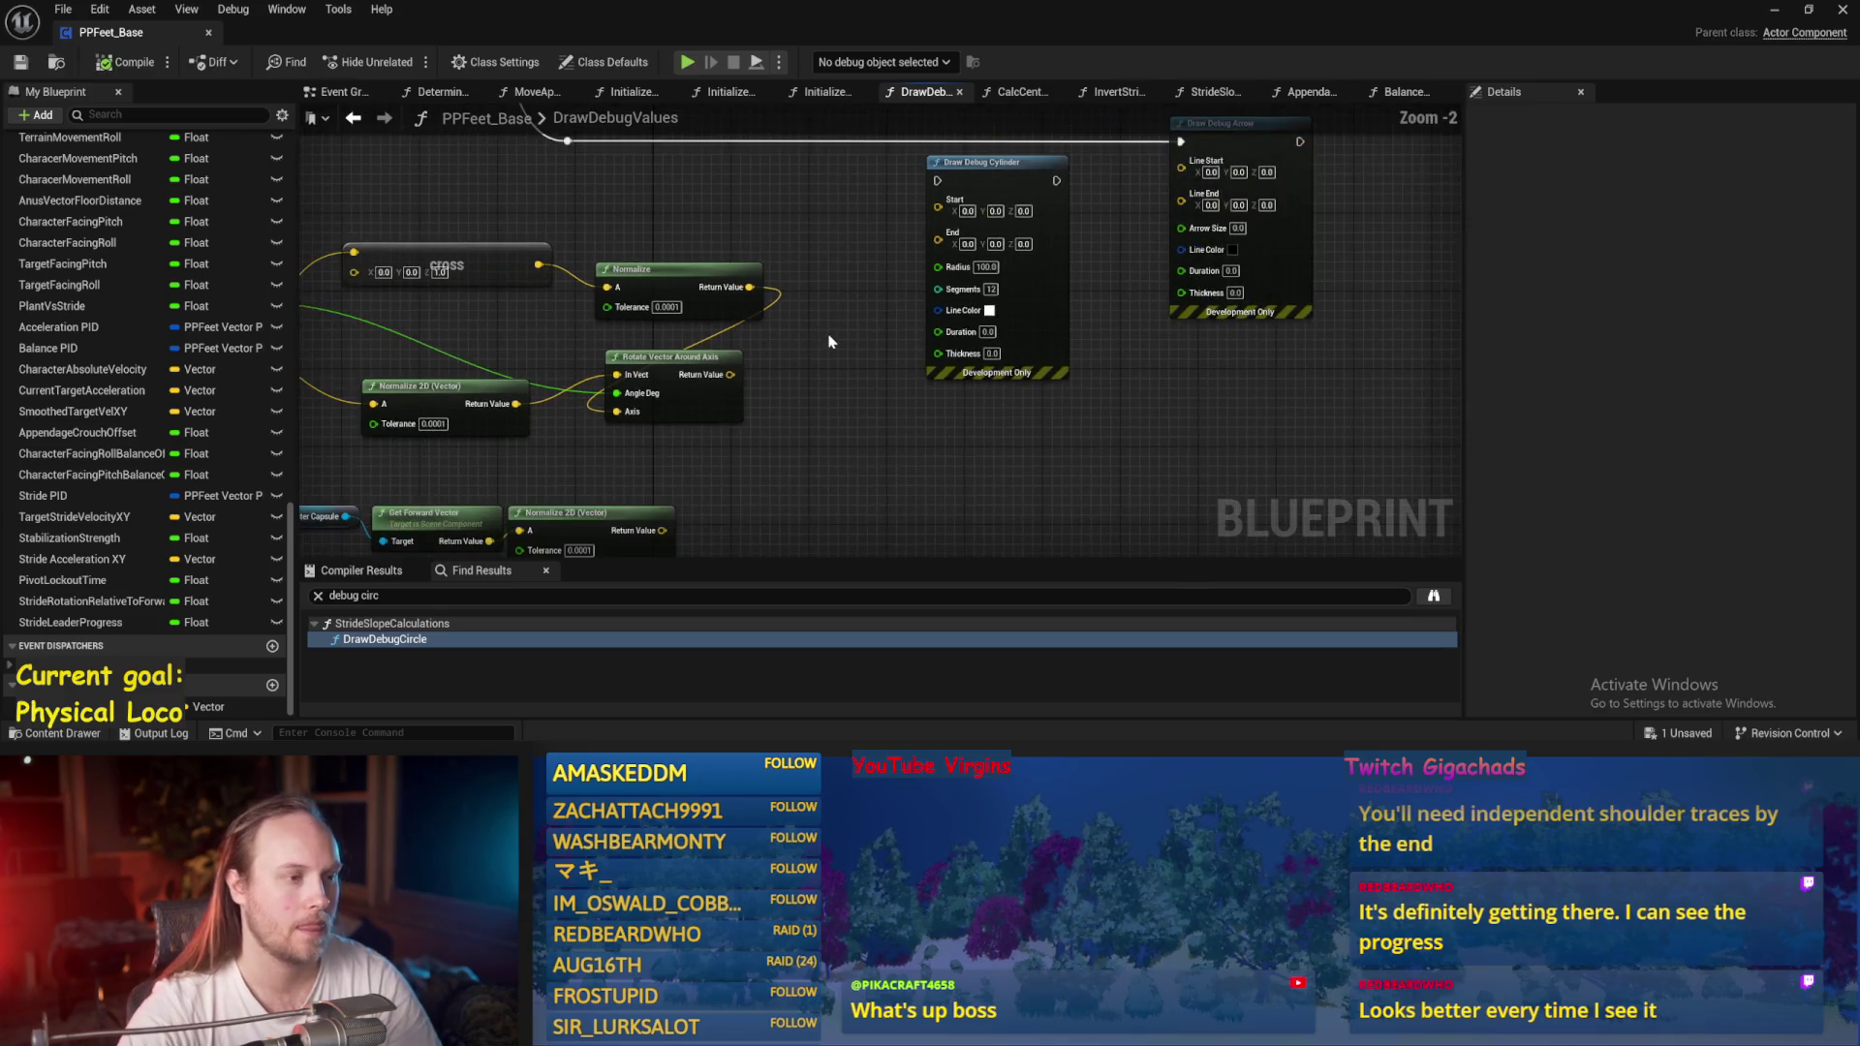
mouse_move(986, 169)
left_mouse_down()
mouse_move(943, 237)
mouse_move(1041, 374)
left_mouse_up()
left_click_drag(922, 310, 922, 310)
left_click(993, 326)
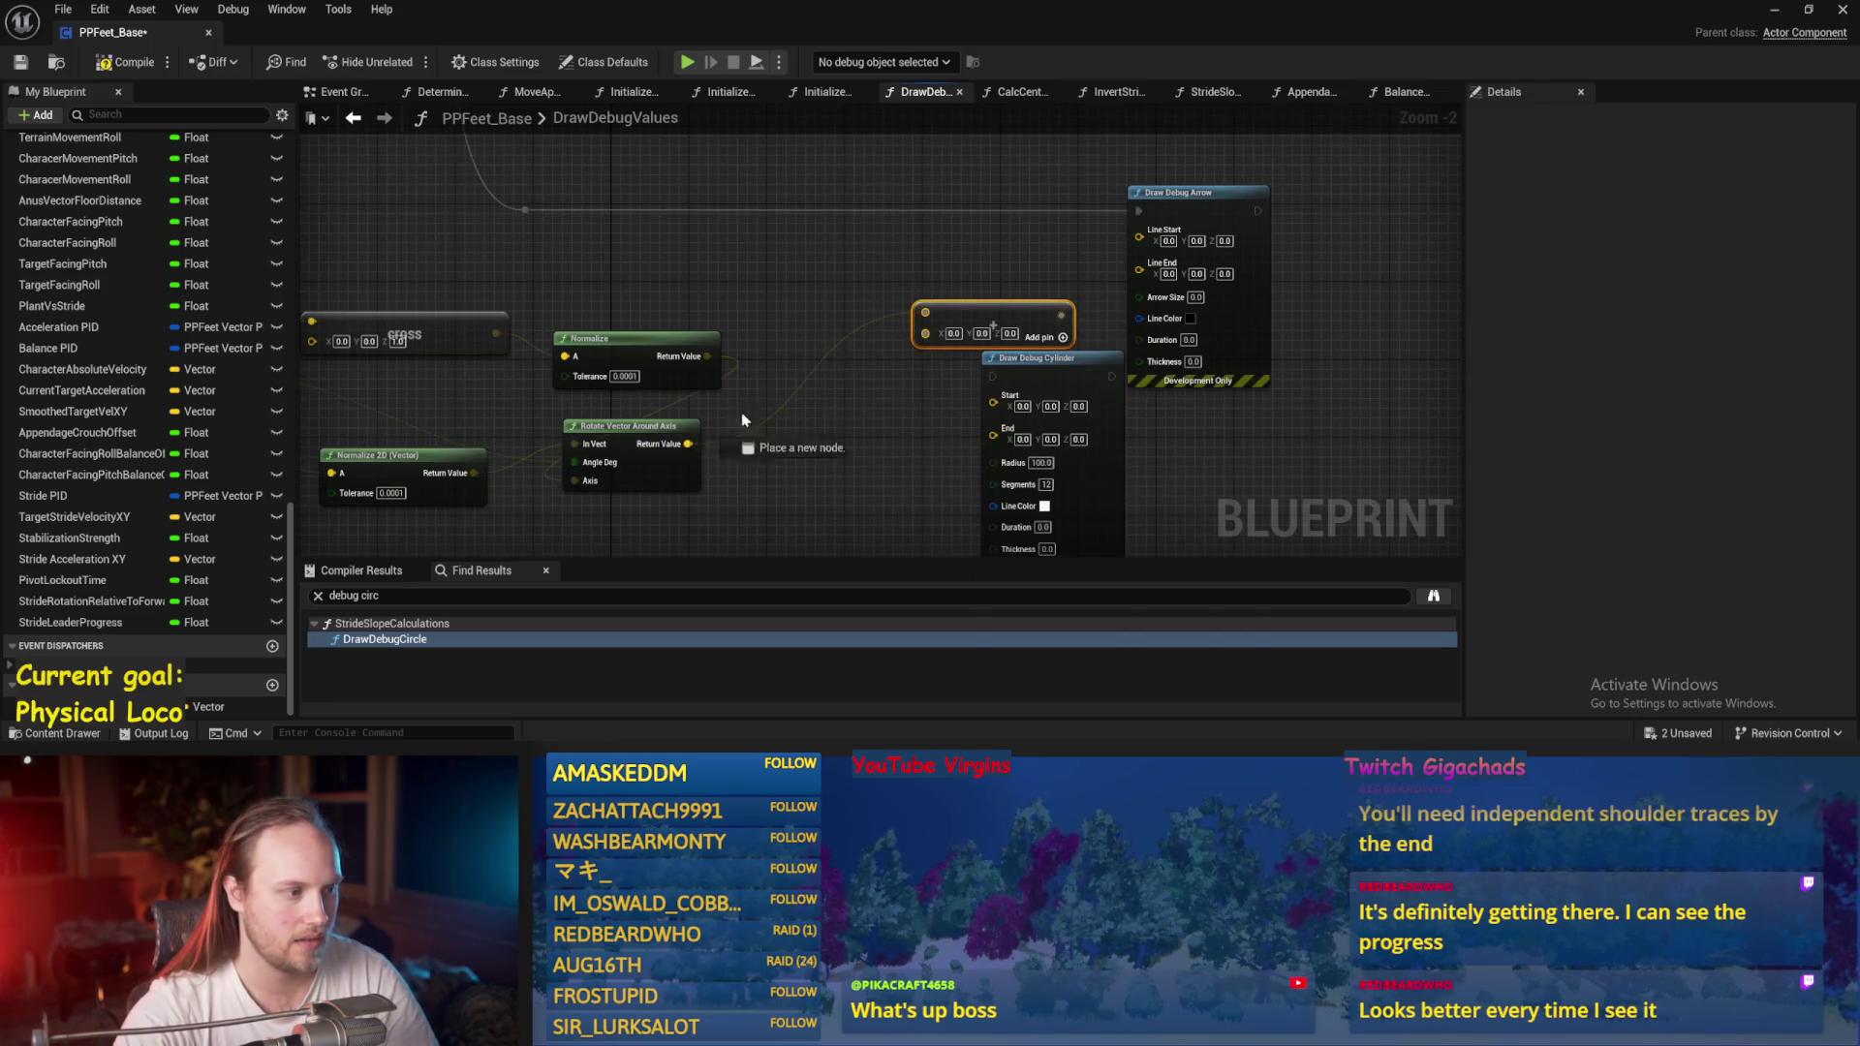
Multiply the rotated vector by a float 200 and feed the result into the Add node.
left_click_drag(743, 419, 833, 351)
key("Return")
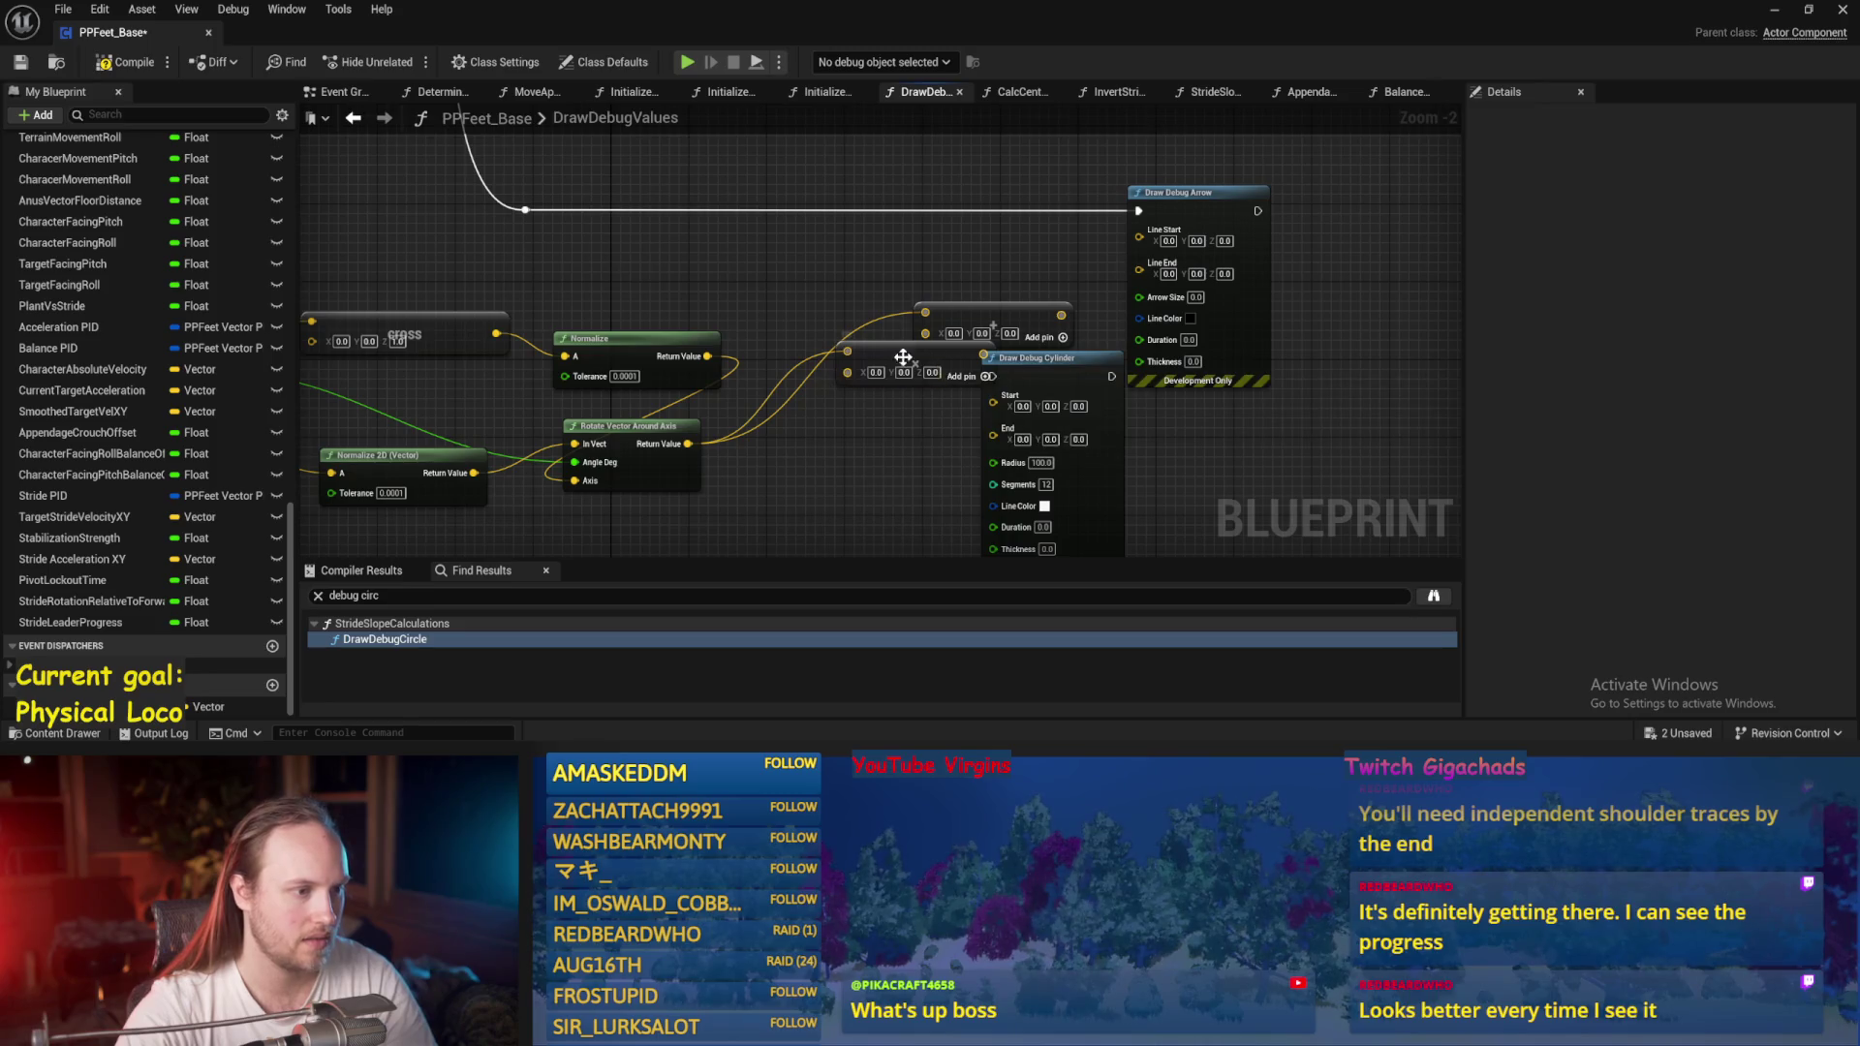
right_click(778, 422)
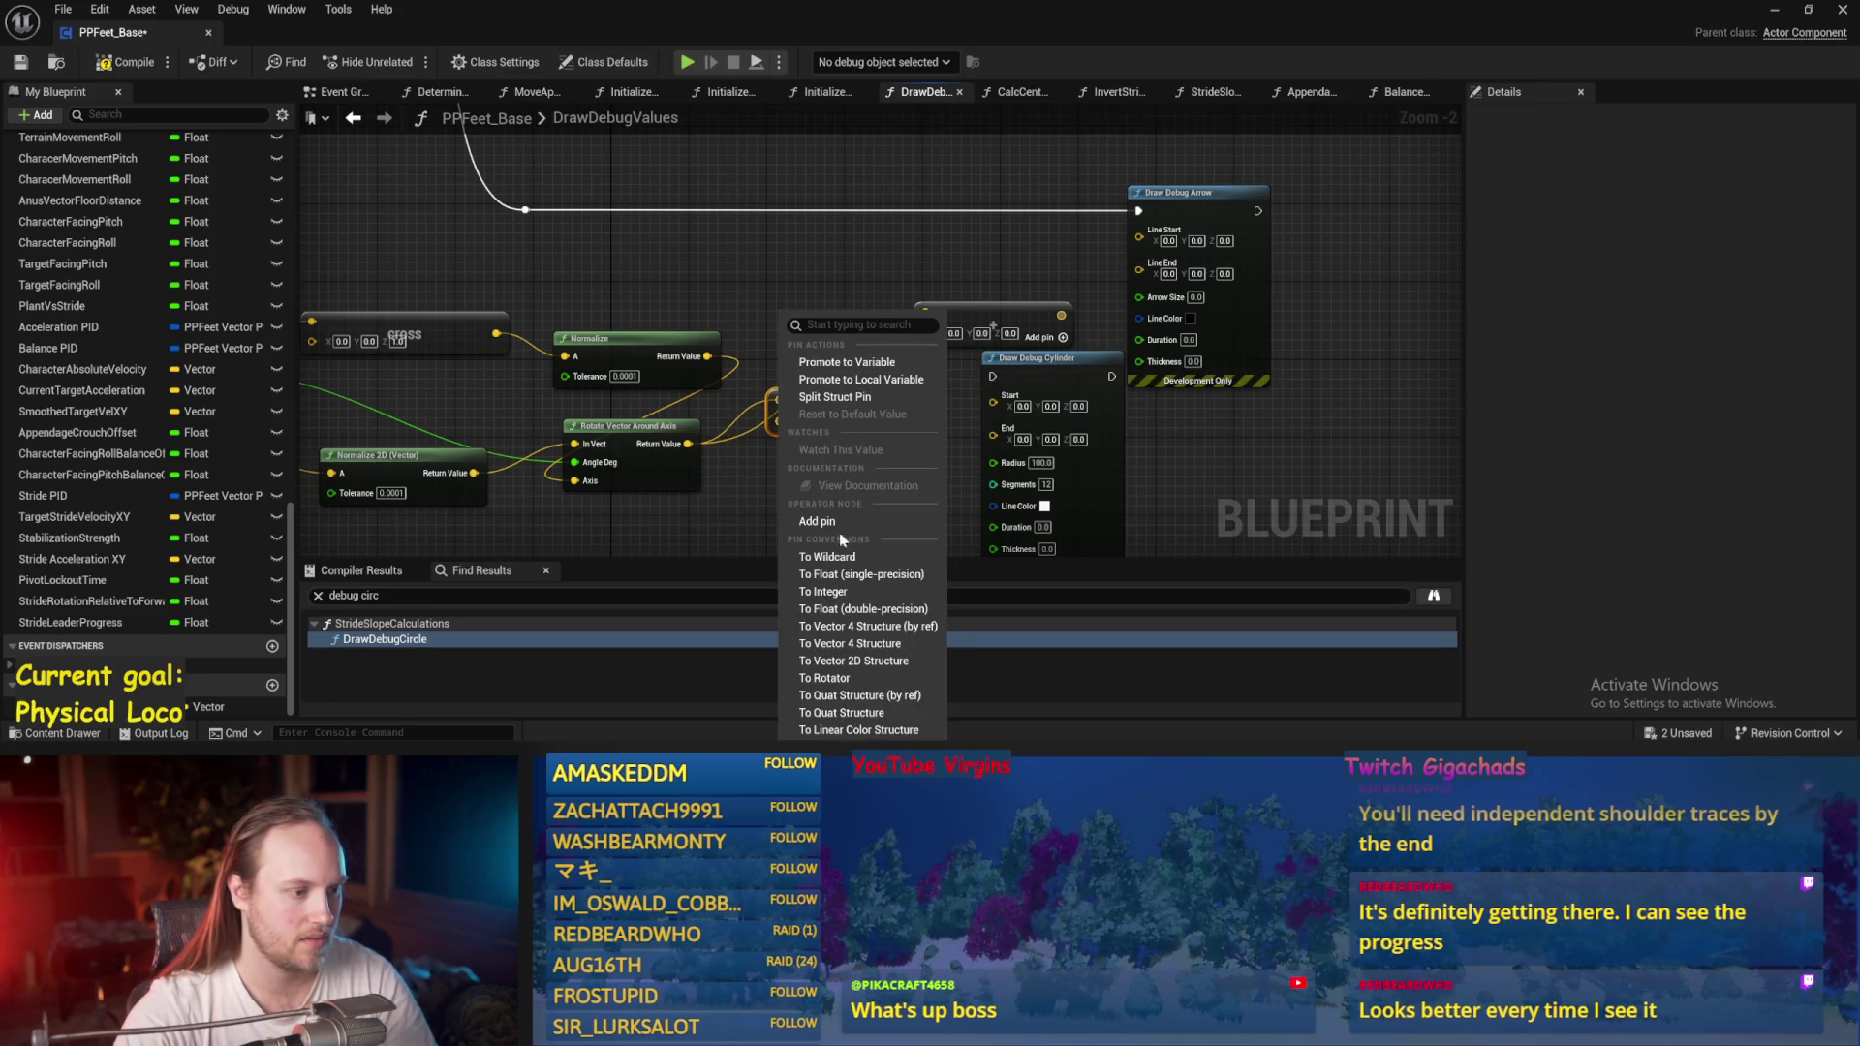
key("Escape")
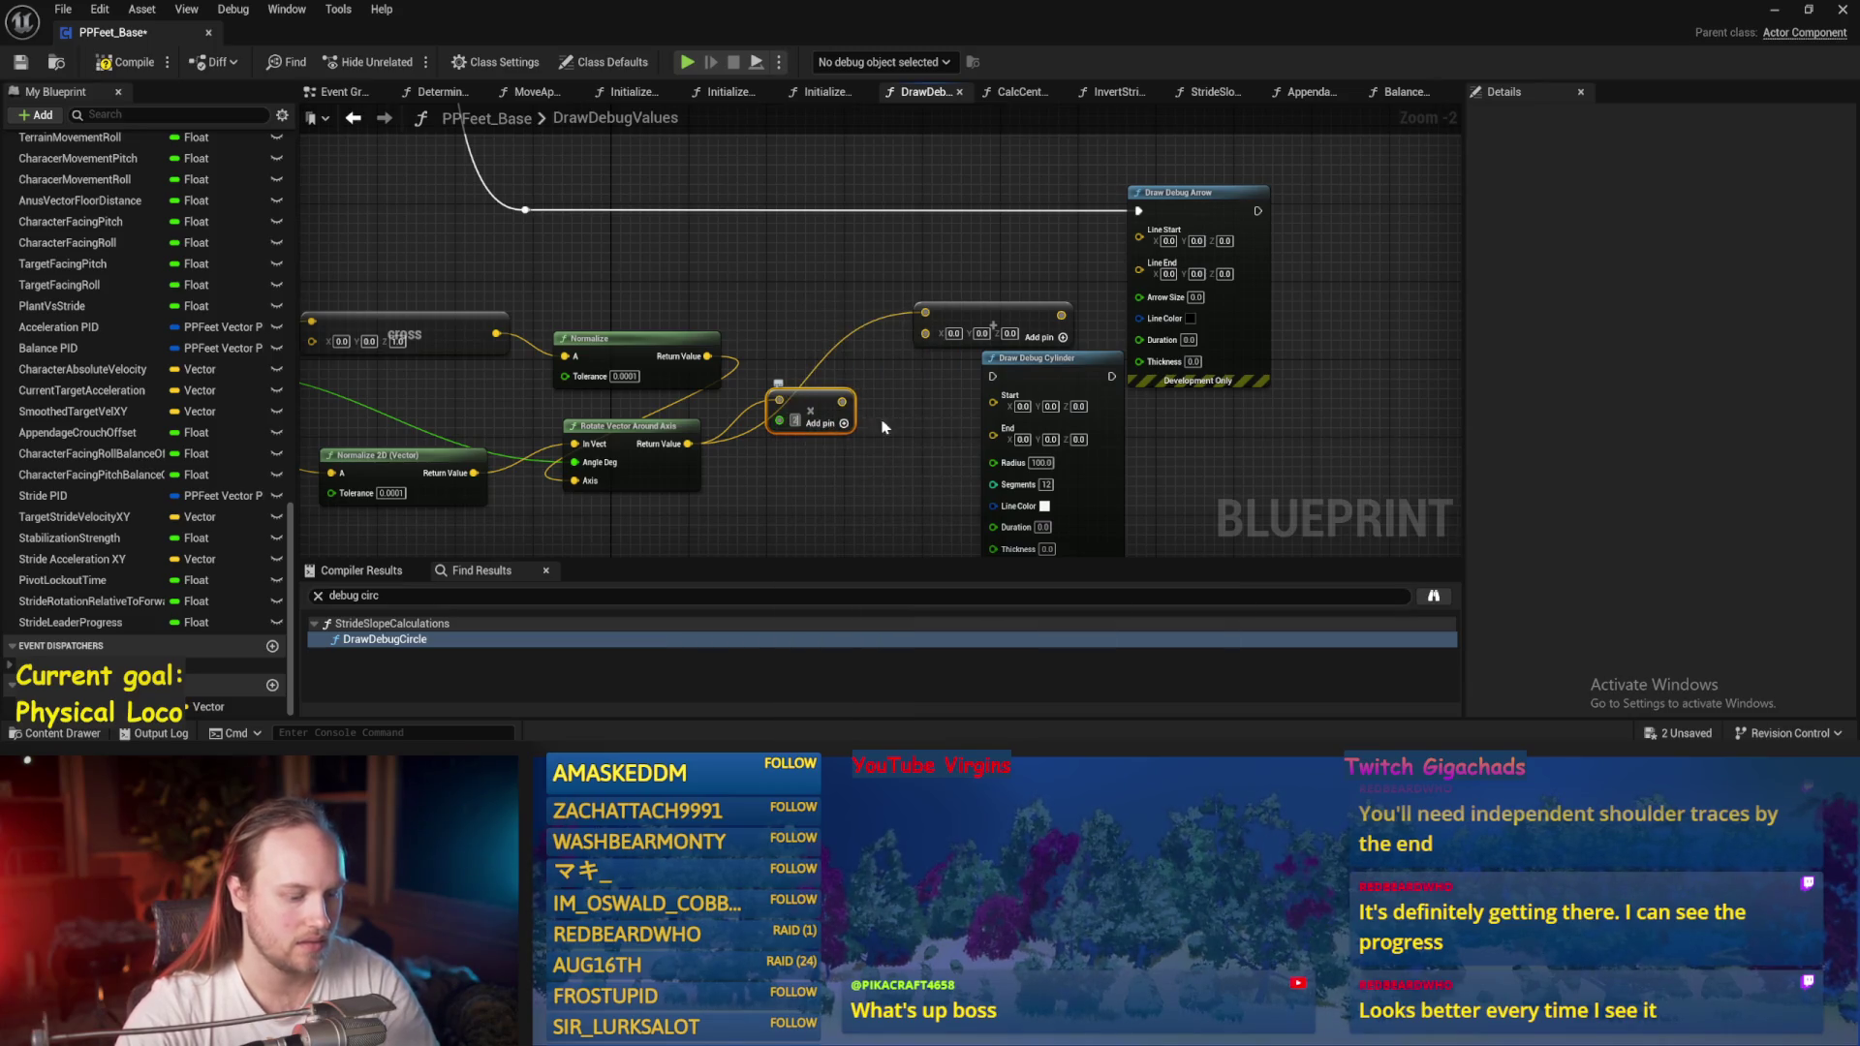
left_click_drag(856, 401, 856, 402)
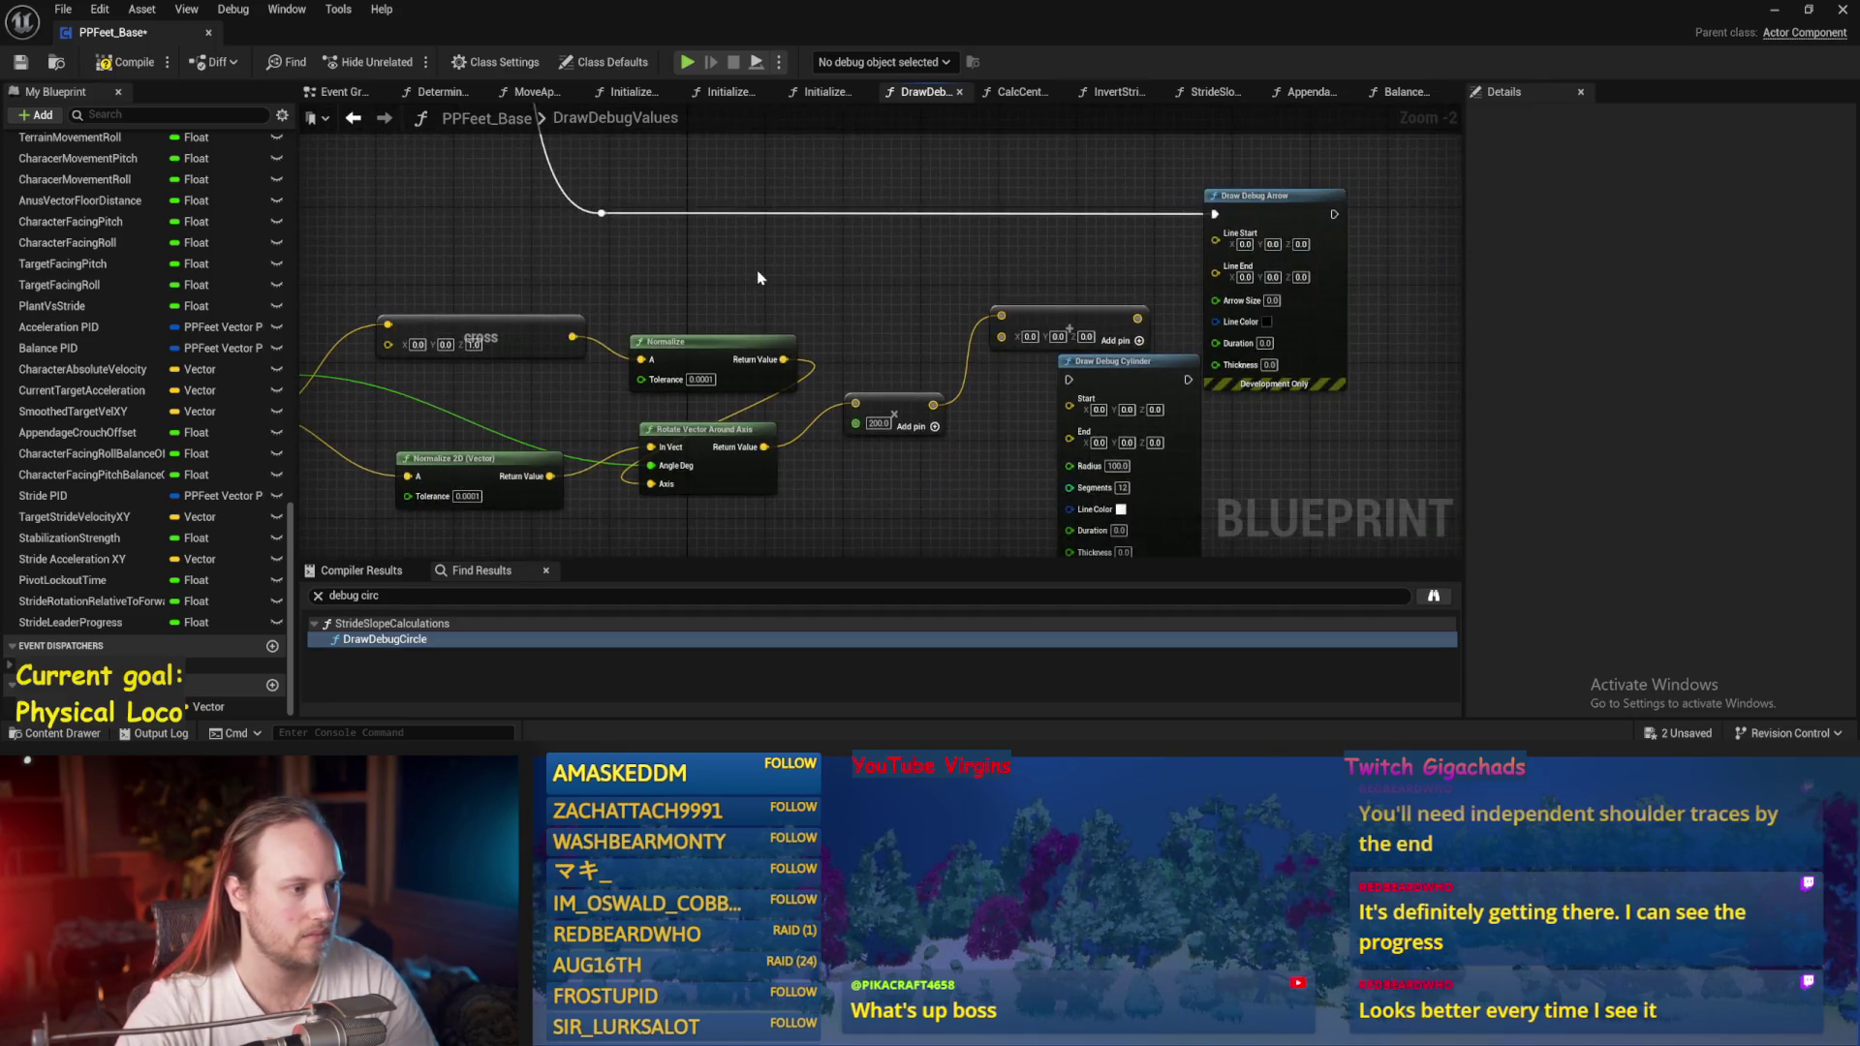
right_click(759, 279)
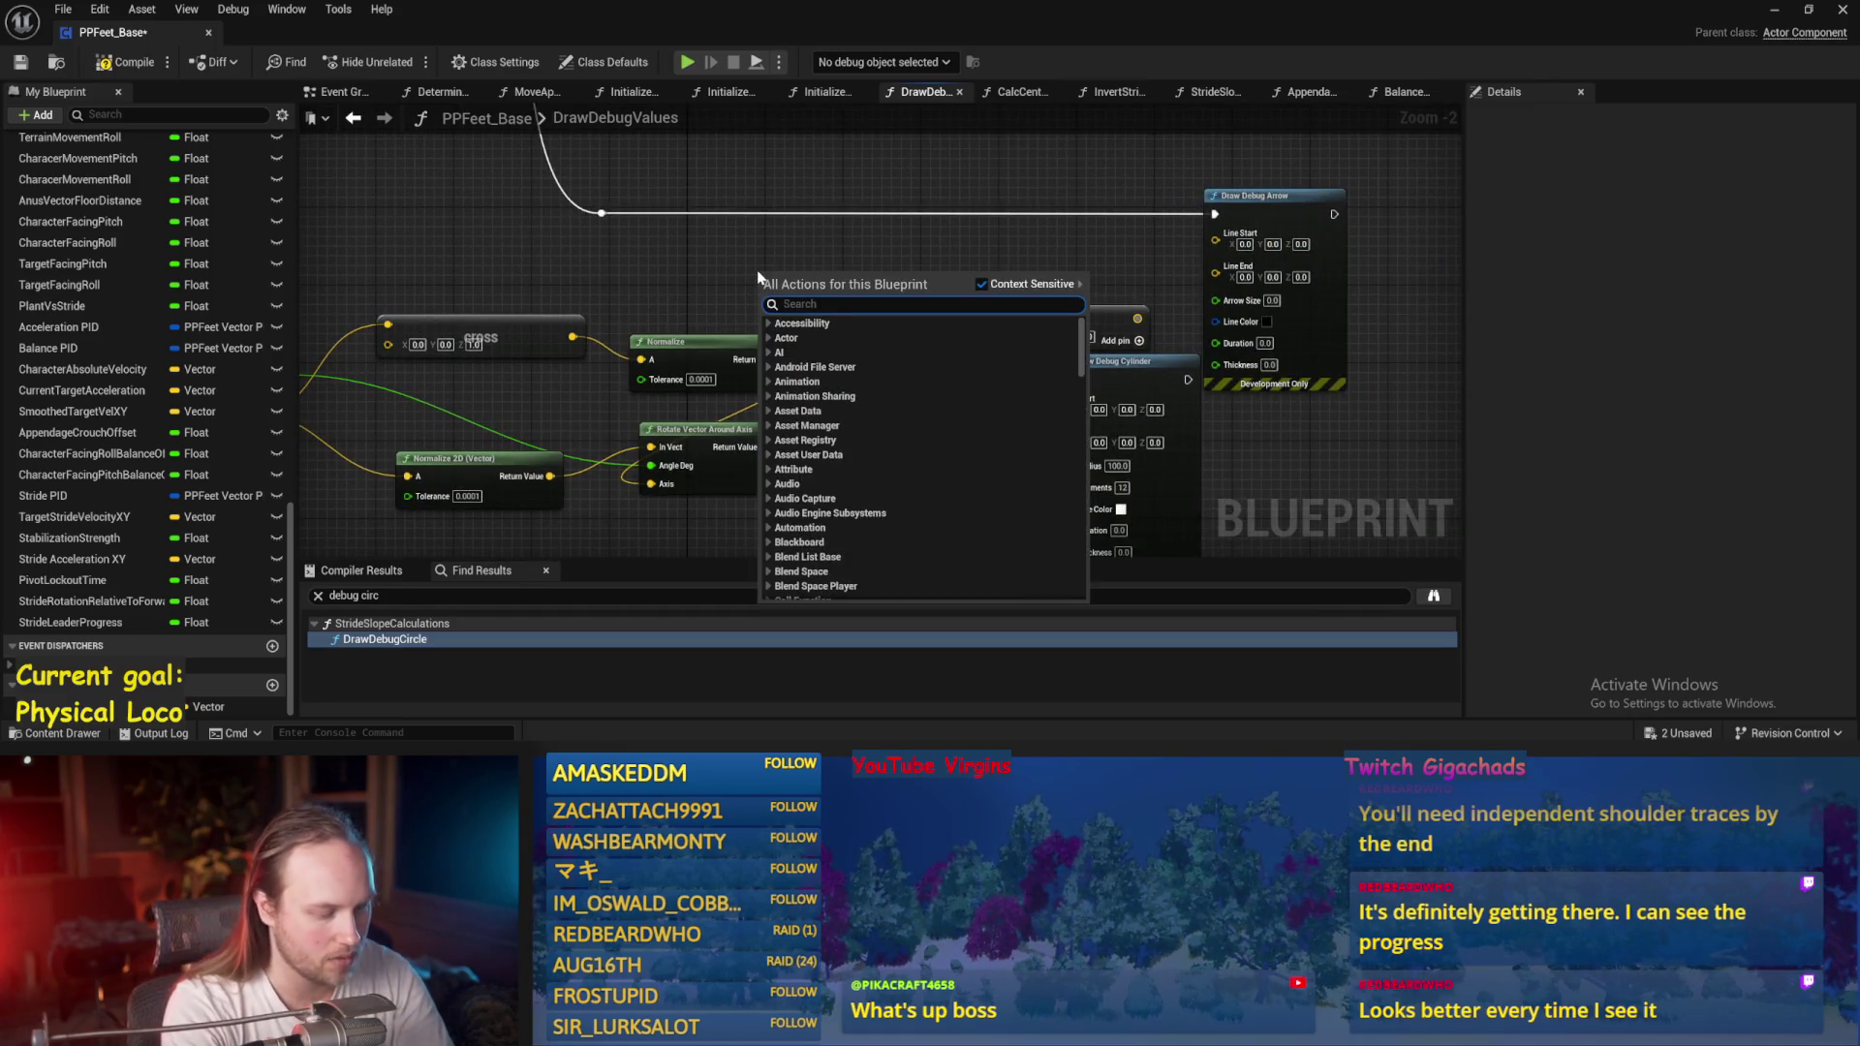
Add a Get Pelvis Location WS node after searching for capsule and hip nodes.
type("capsul")
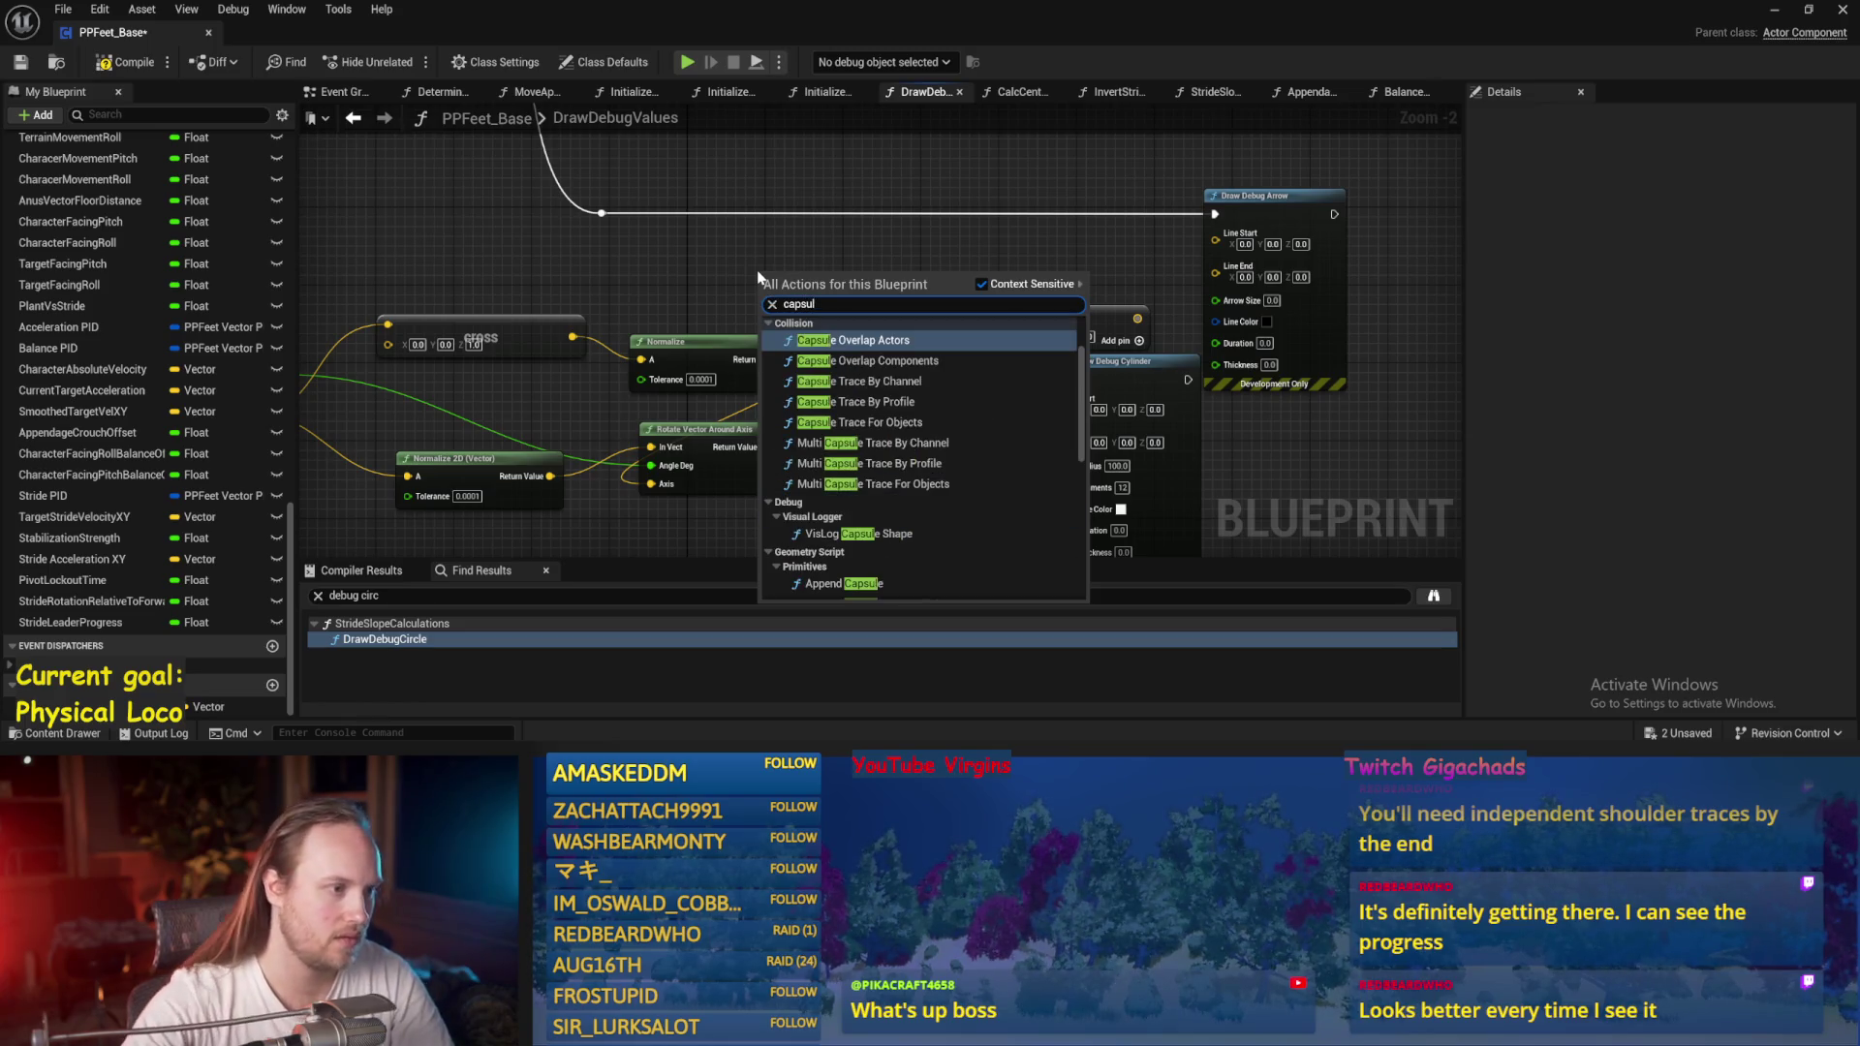
right_click(704, 279)
type("hip lo")
right_click(696, 255)
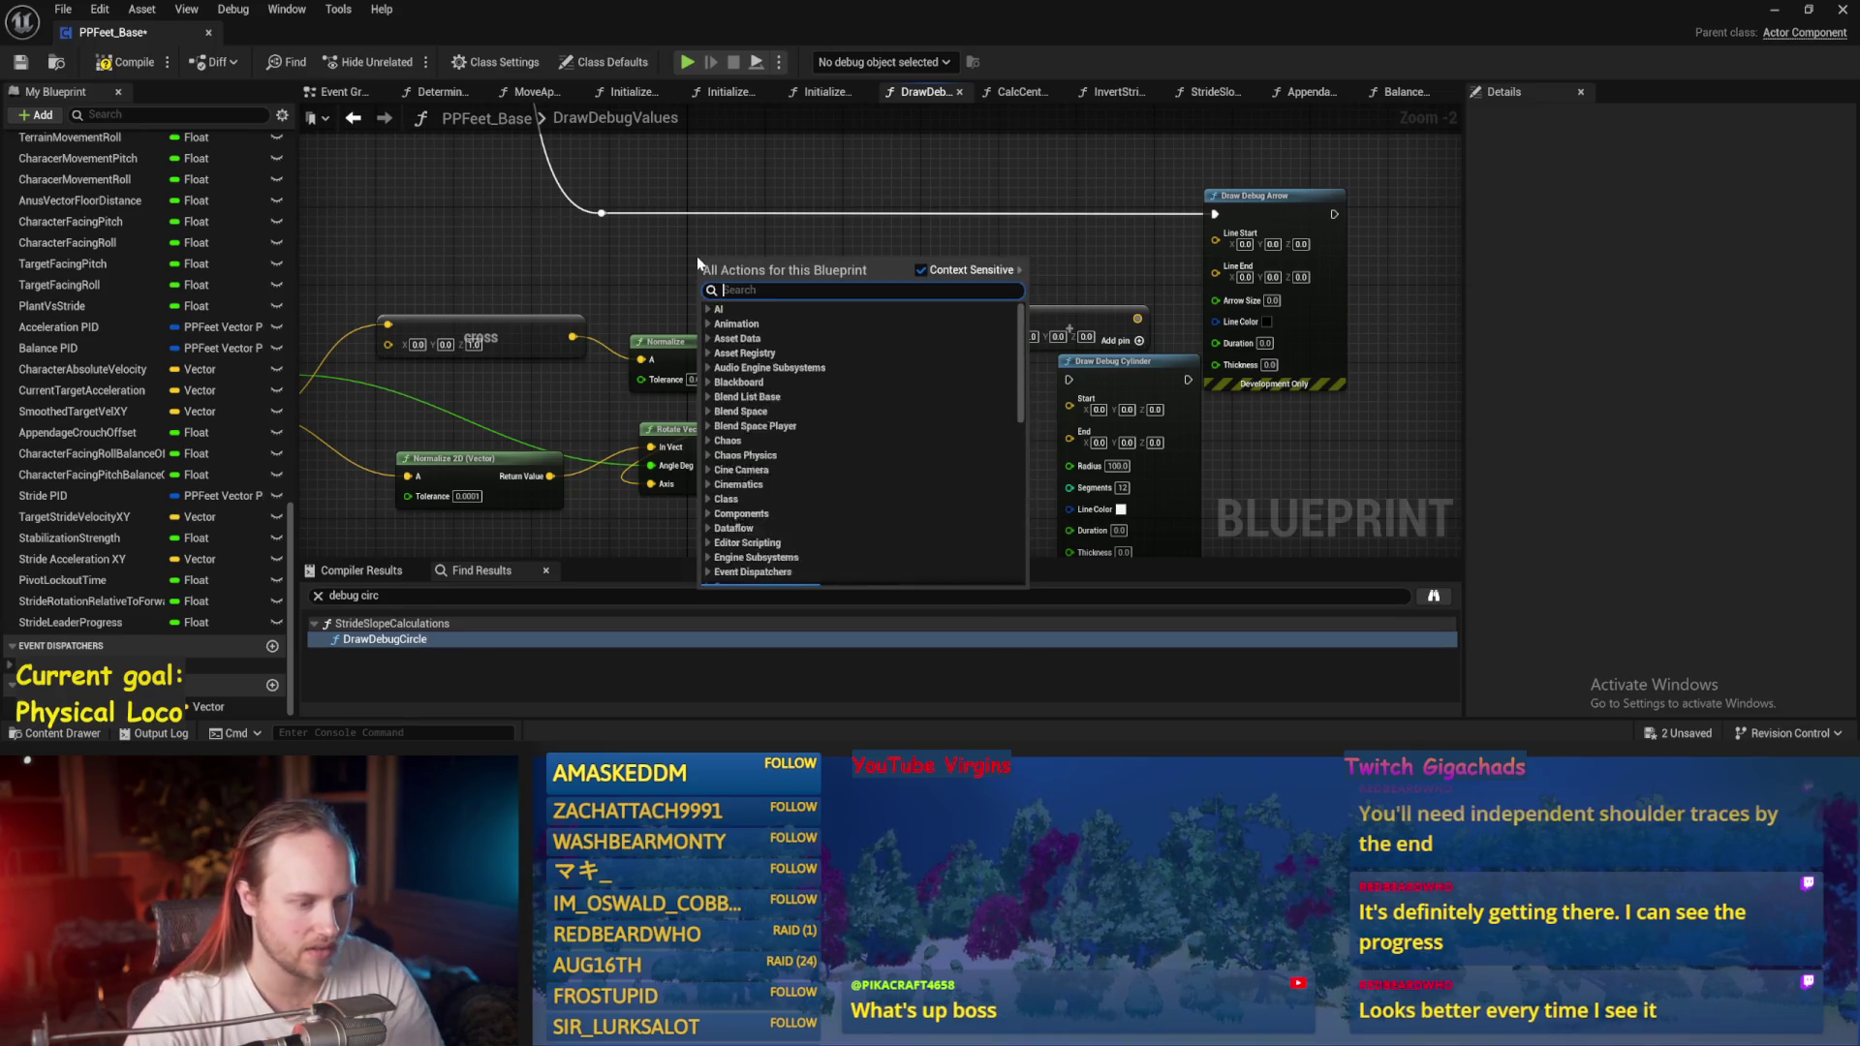
type("pelvi")
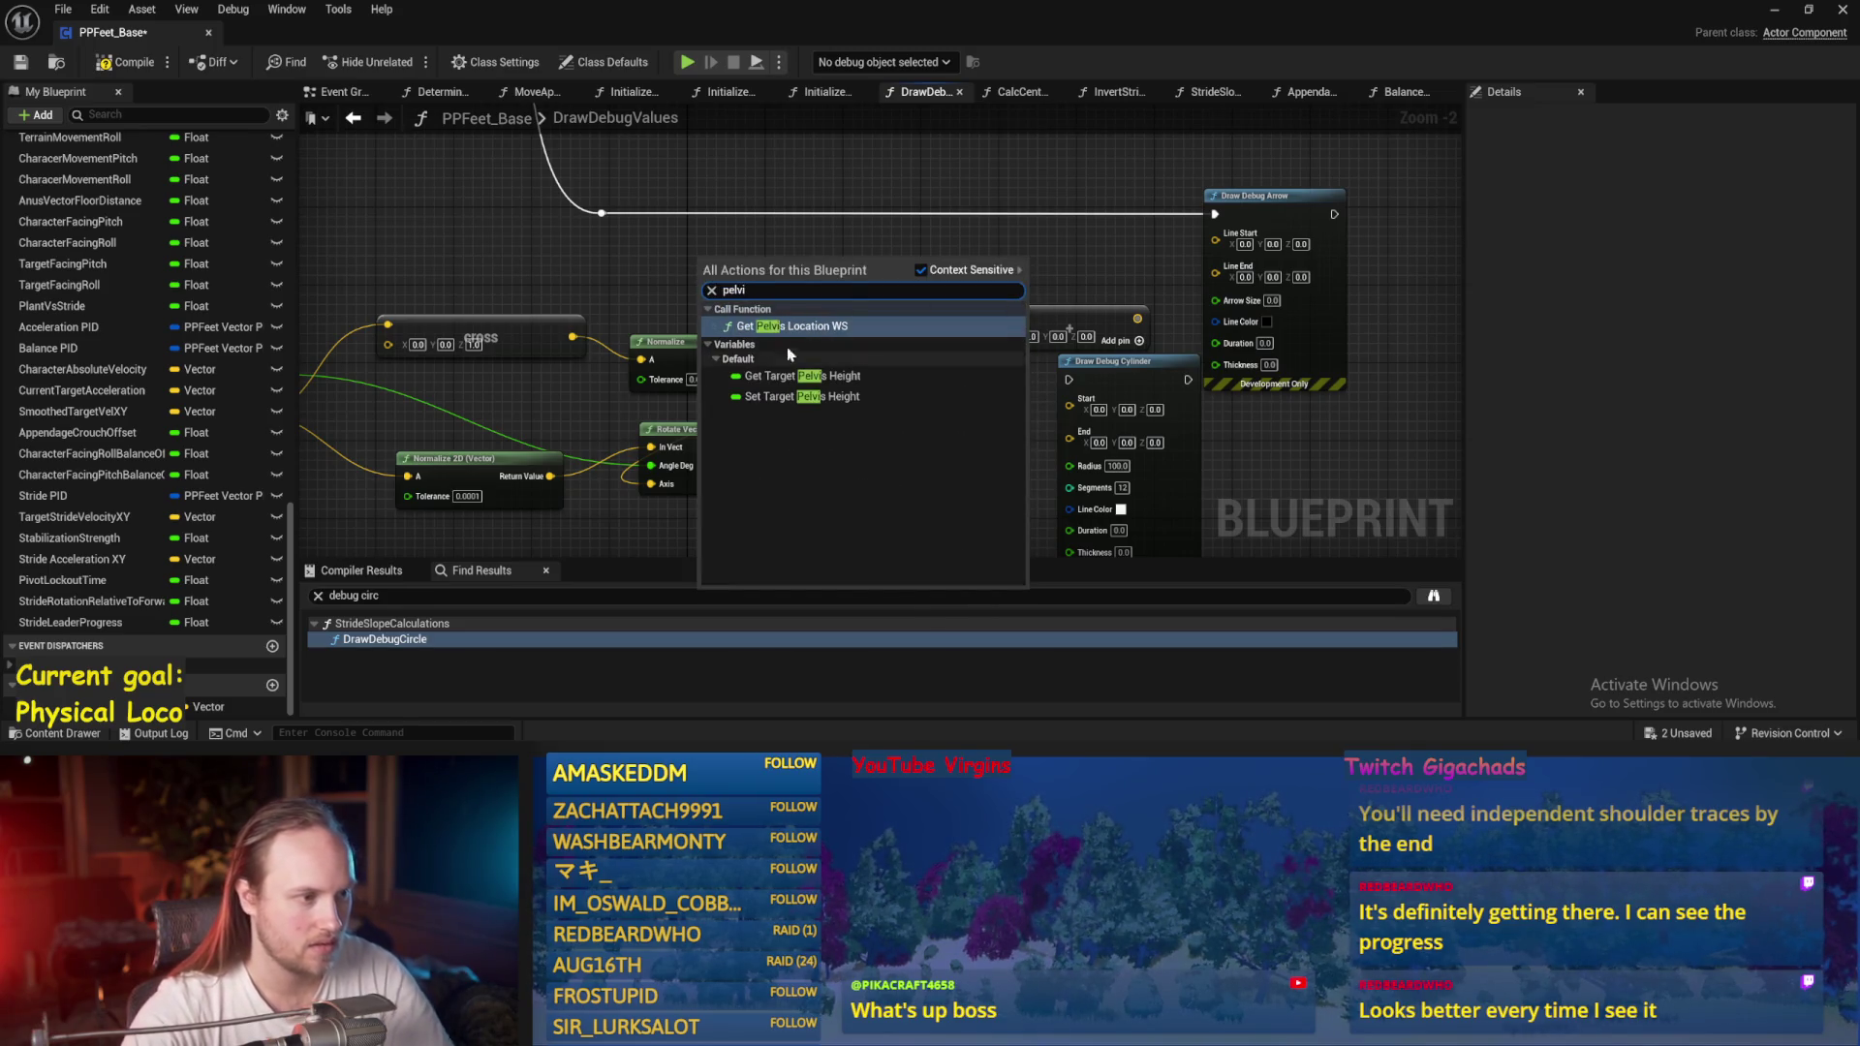
left_click(765, 327)
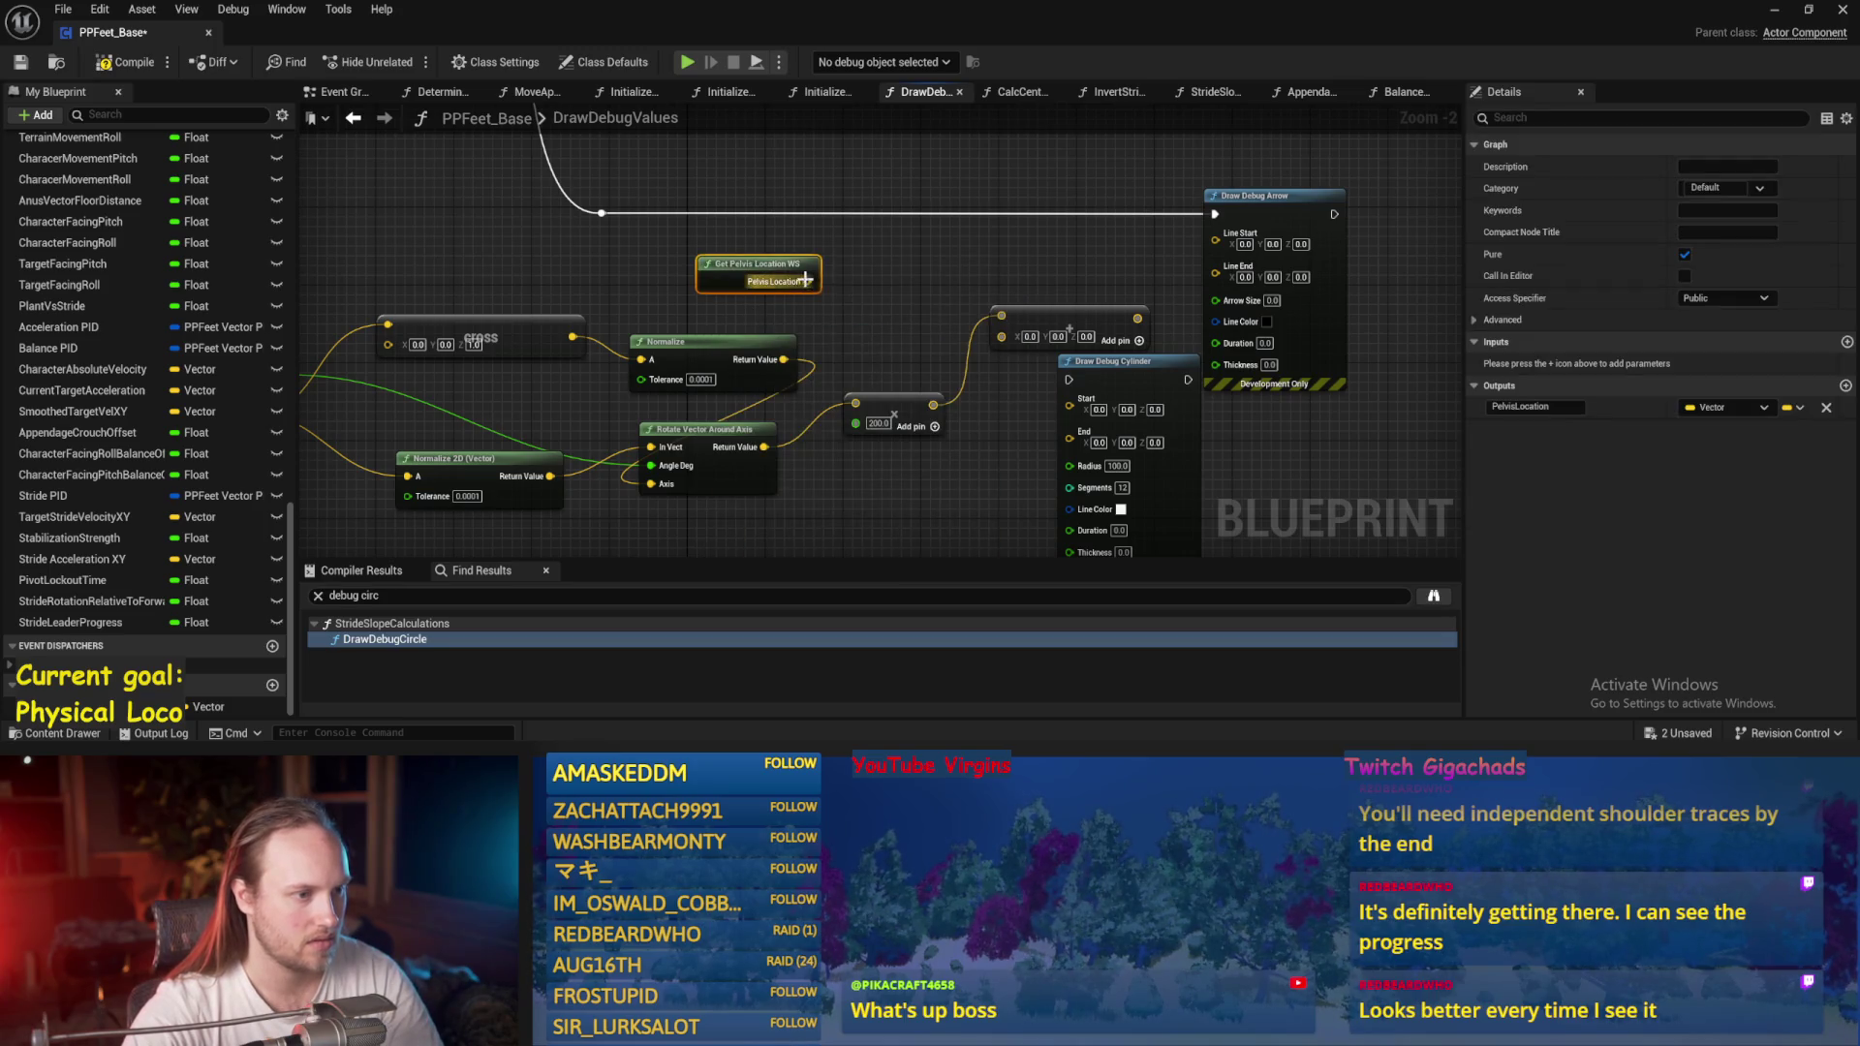
Wire pelvis location into Add and Line Start, Add into Line End, and color the arrow green.
left_click_drag(993, 339, 1099, 303)
left_click_drag(1222, 276, 1214, 234)
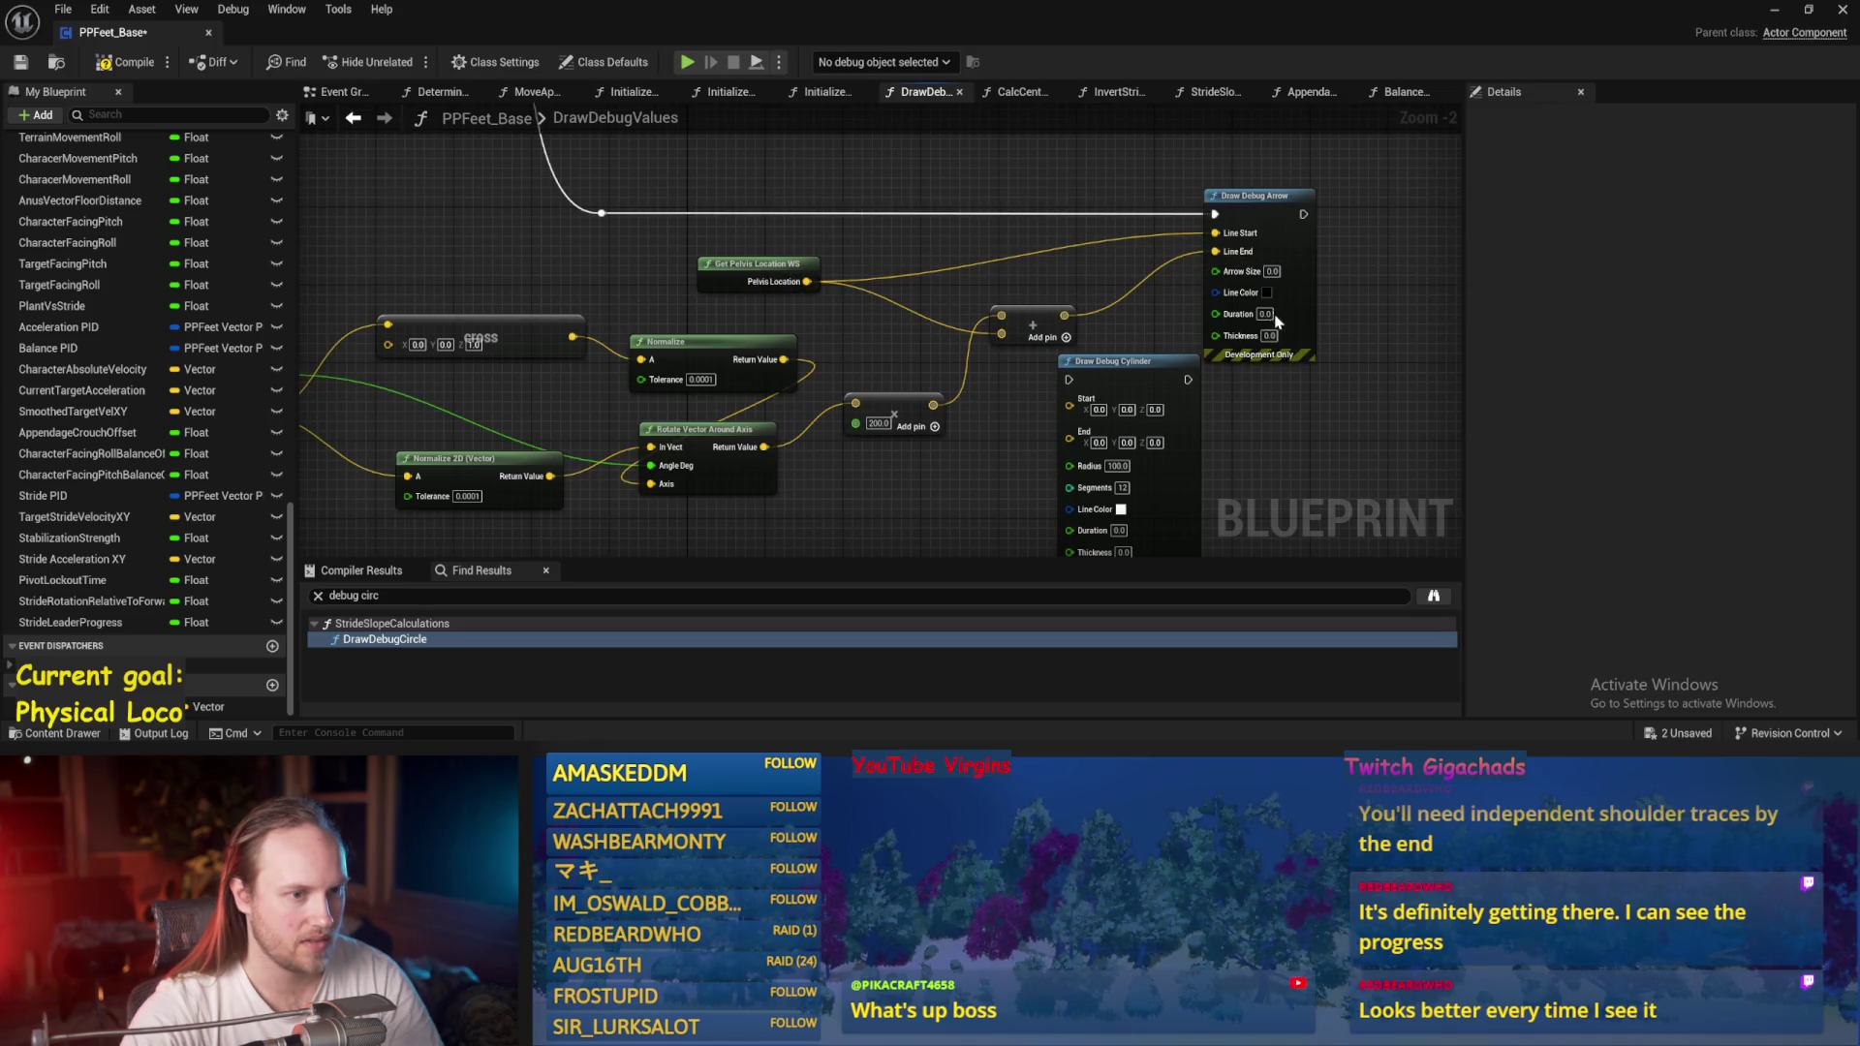
left_click(1266, 293)
mouse_move(1352, 441)
left_mouse_down()
mouse_move(1318, 431)
mouse_move(1352, 443)
mouse_move(1303, 489)
left_mouse_up()
left_click(1487, 697)
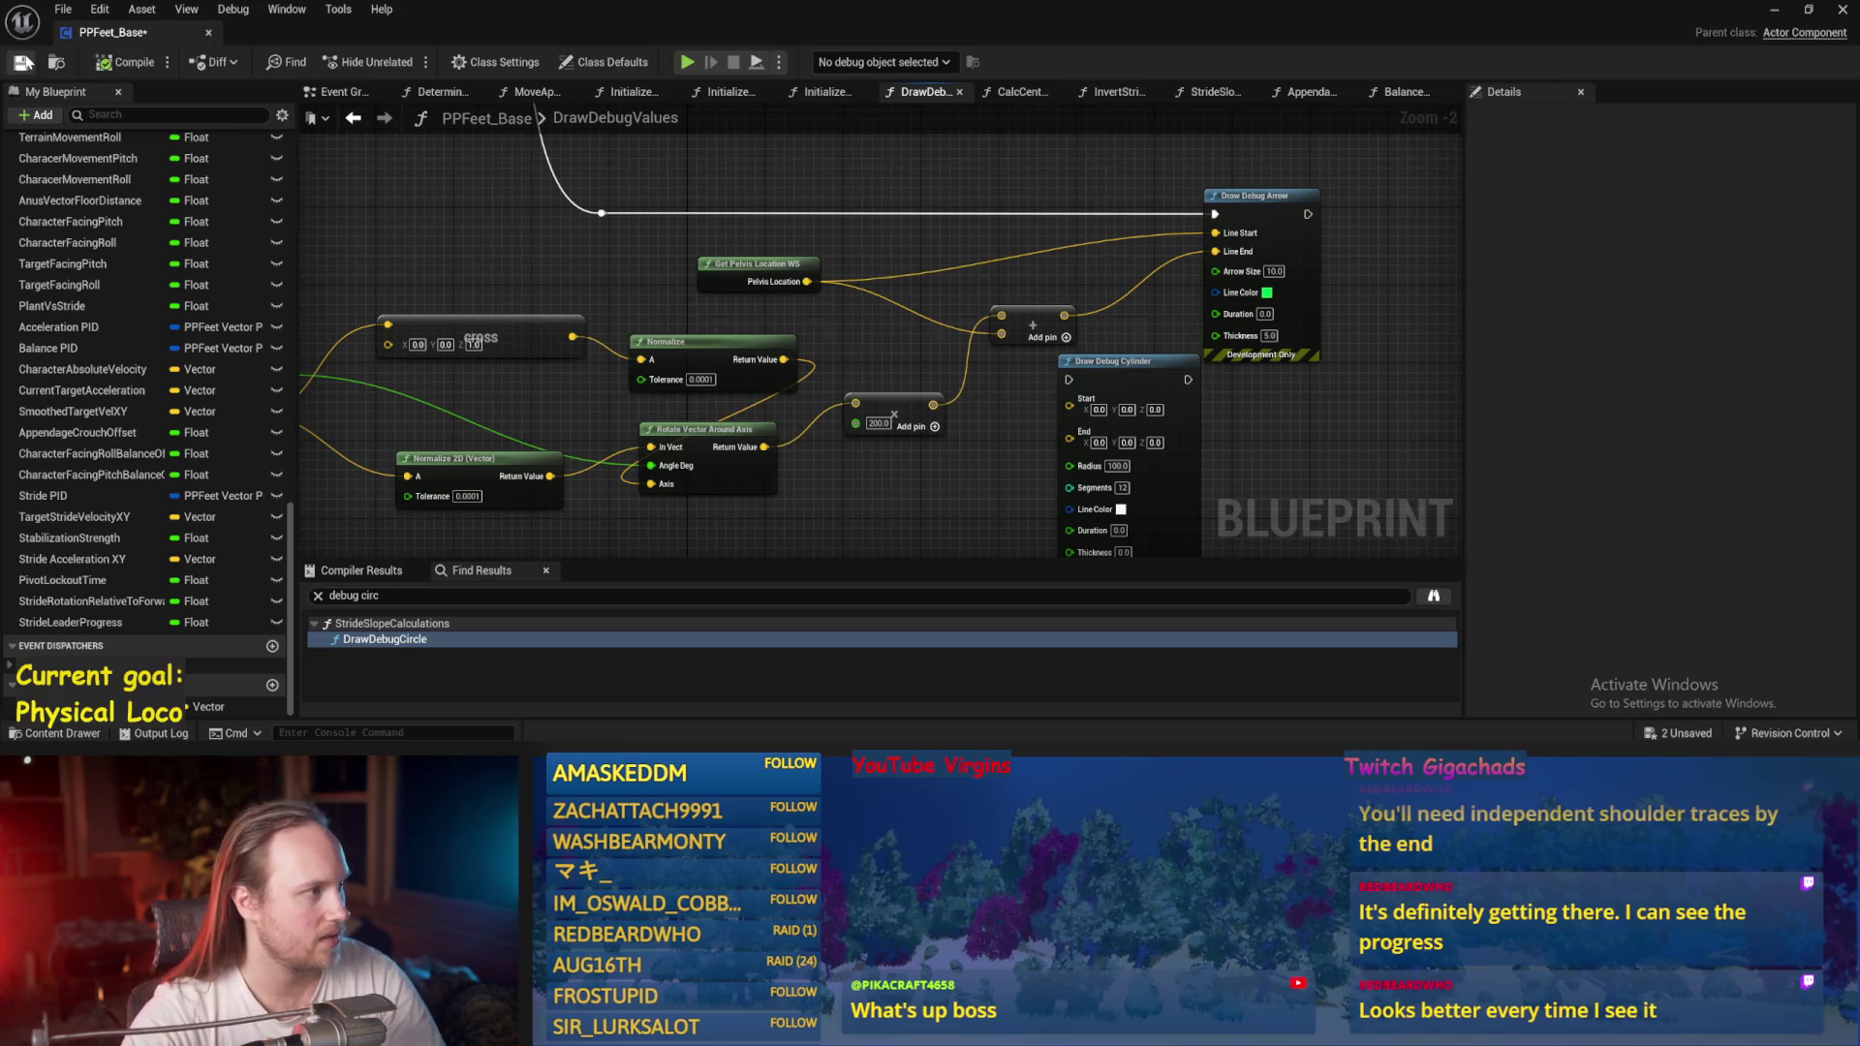
left_click(1773, 10)
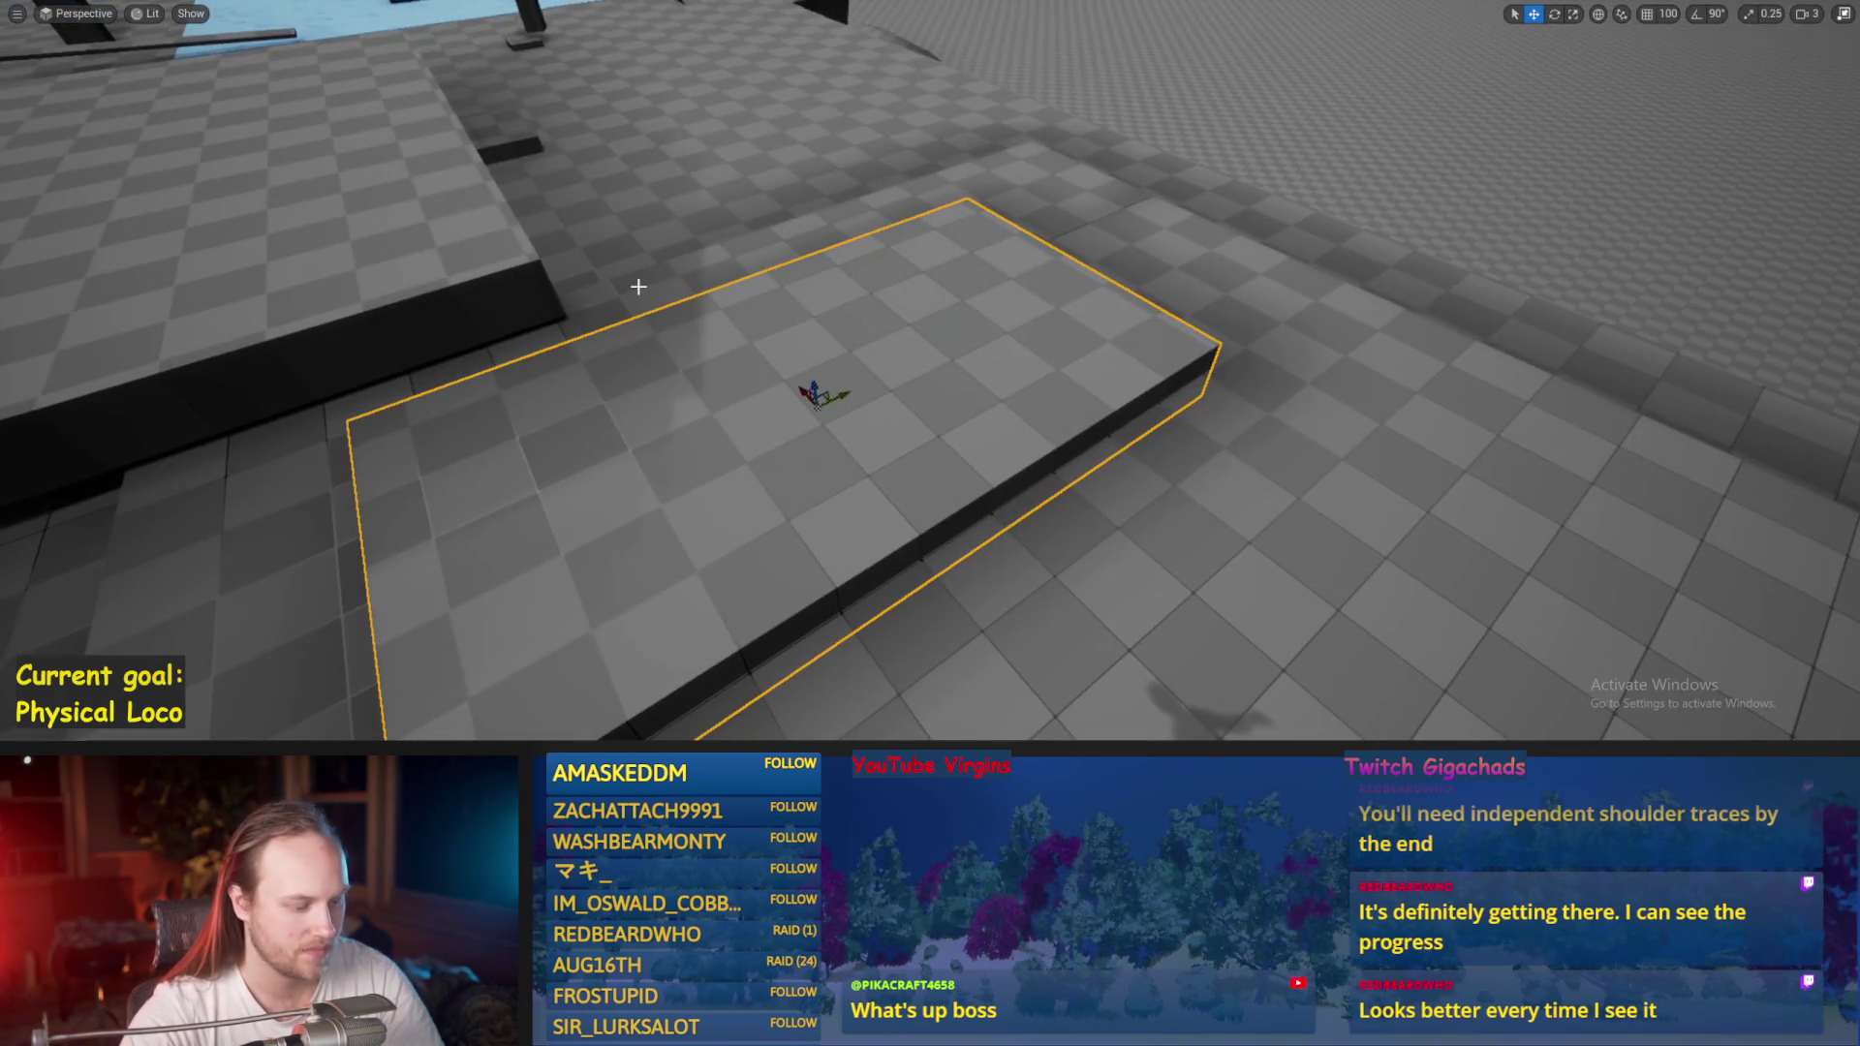
Play-test the level, tilt the platform into a ramp, and play-test again.
key("alt+p")
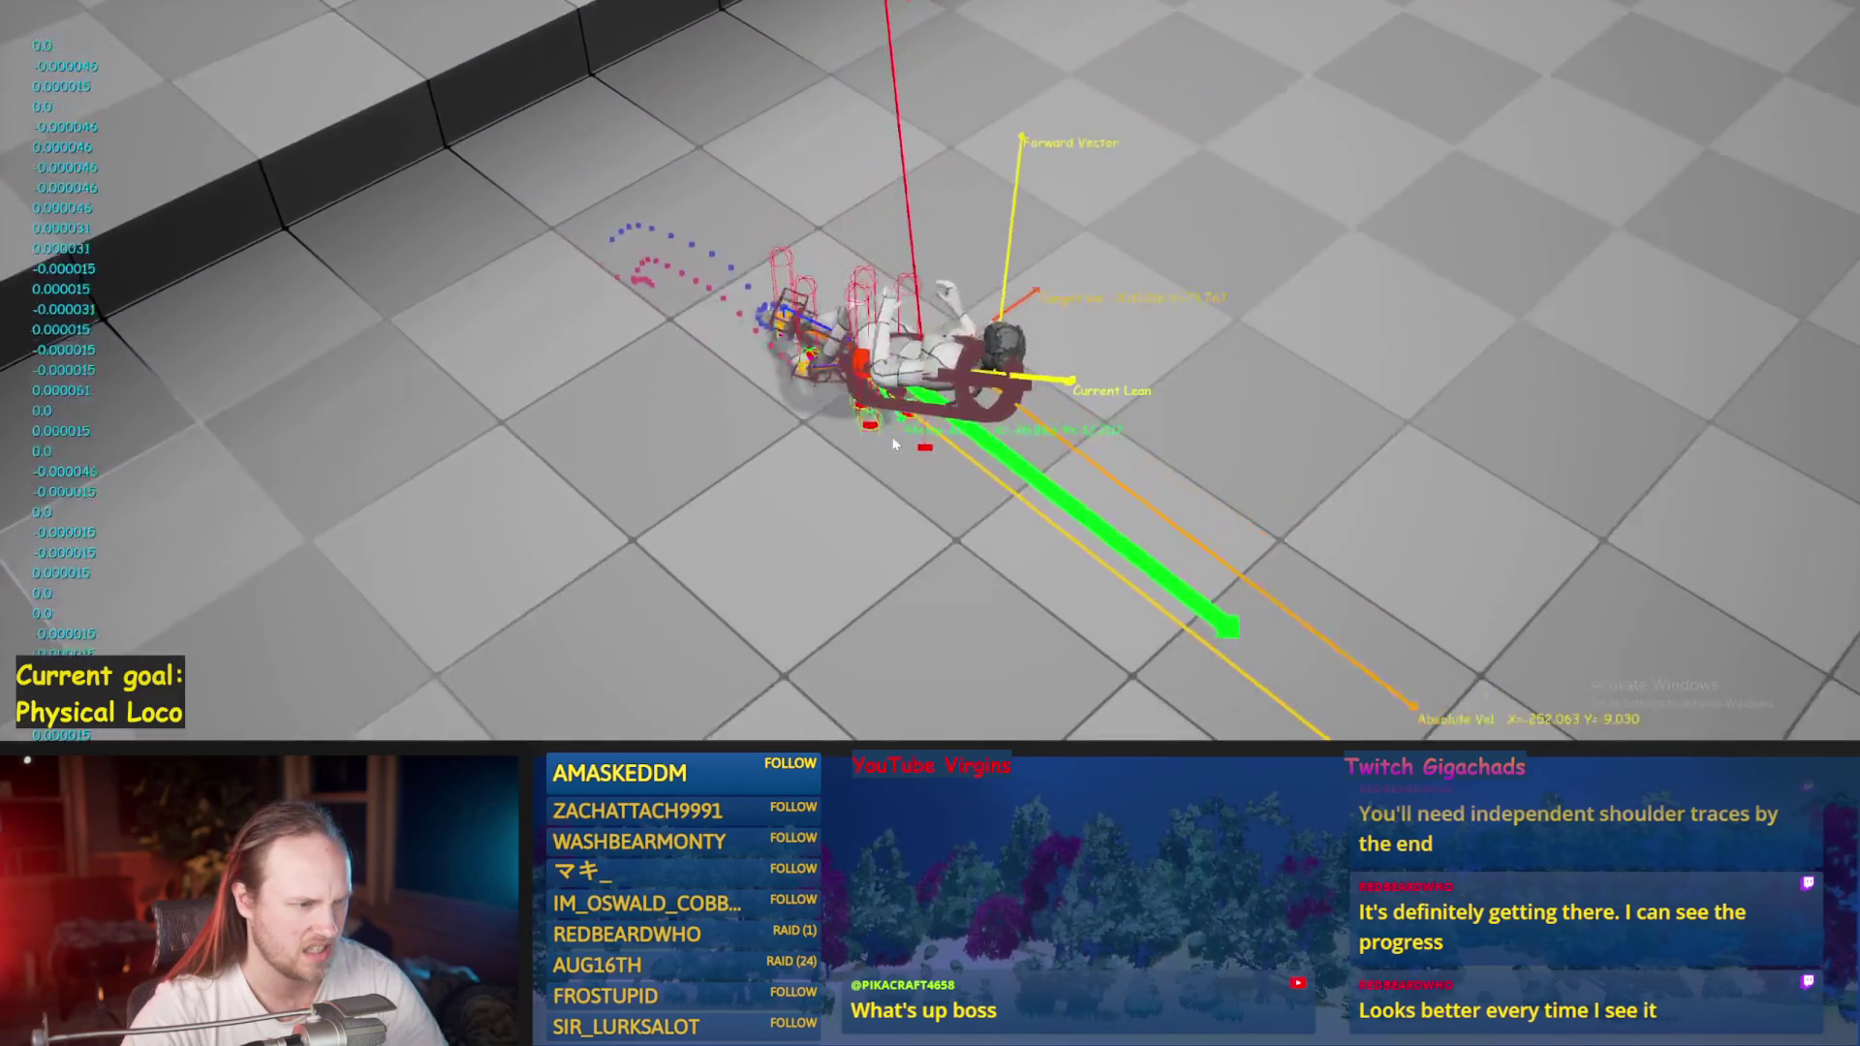
key("Escape")
scroll(947, 466, "up", 1)
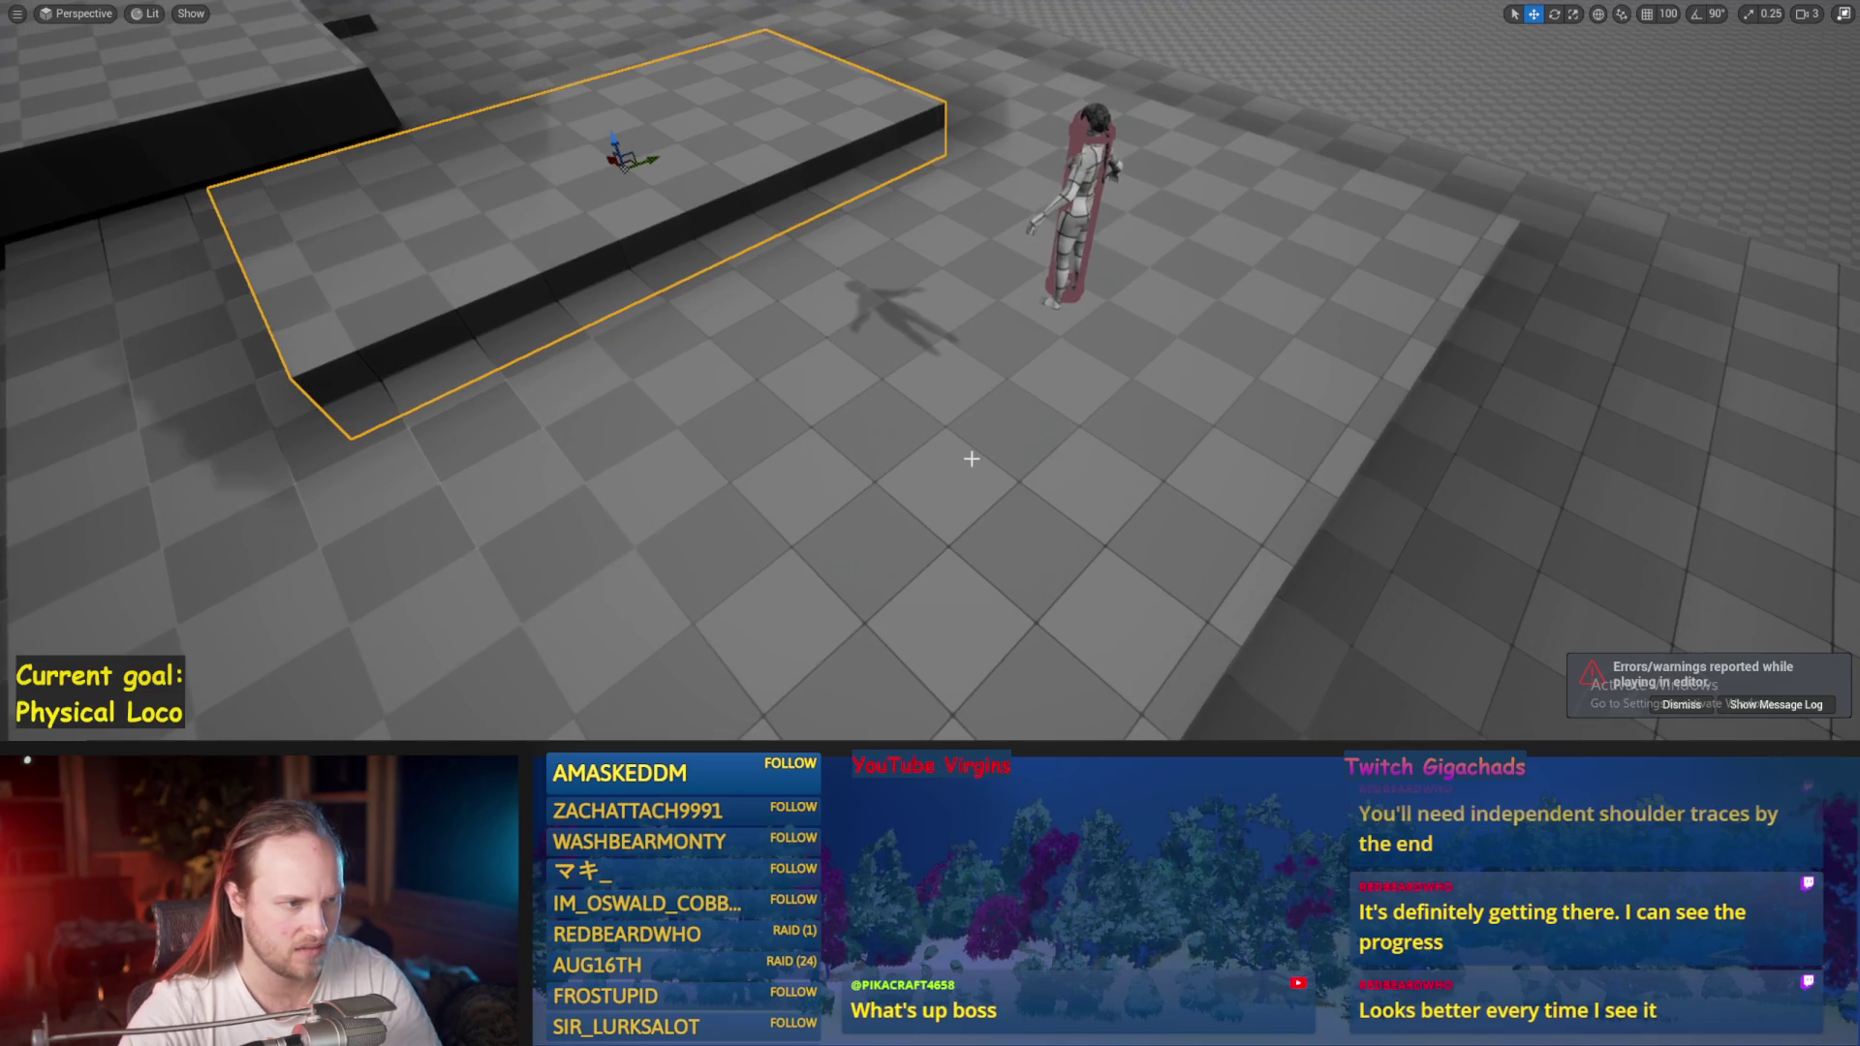
scroll(959, 422, "down", 3)
left_click_drag(800, 280, 804, 279)
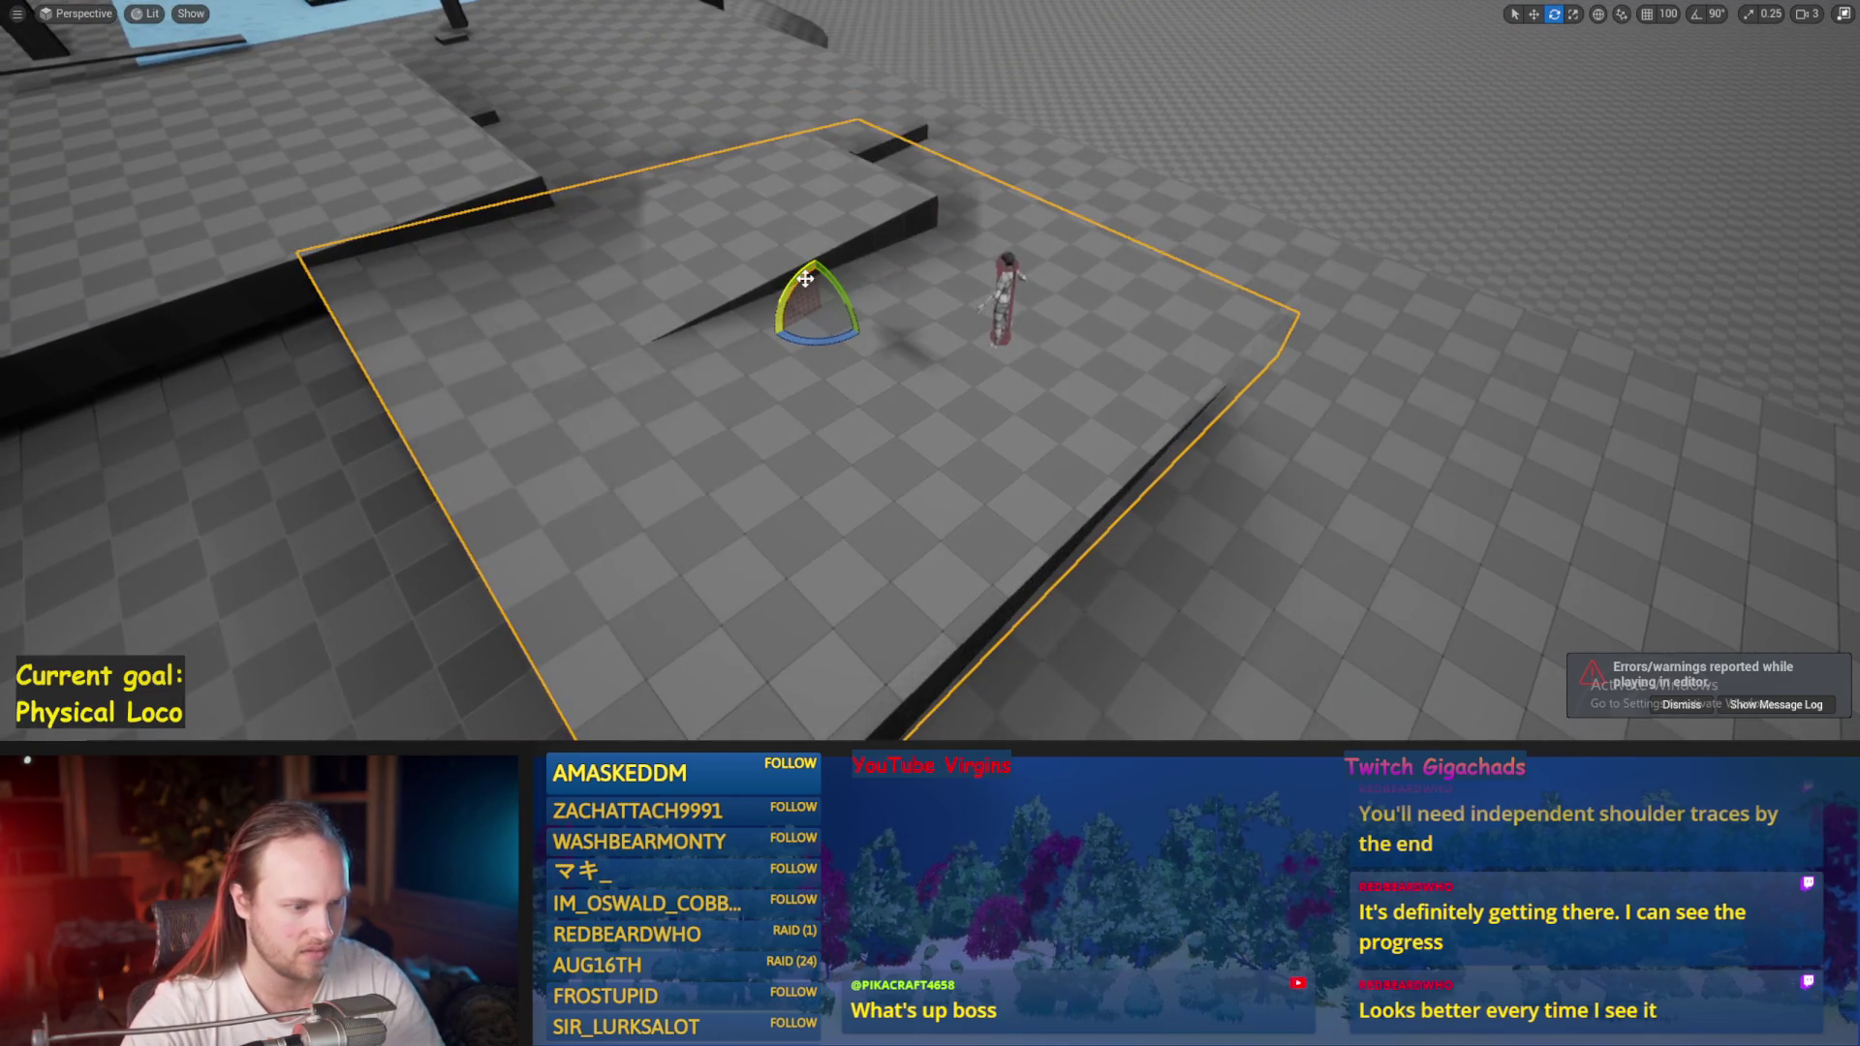
key("alt+p")
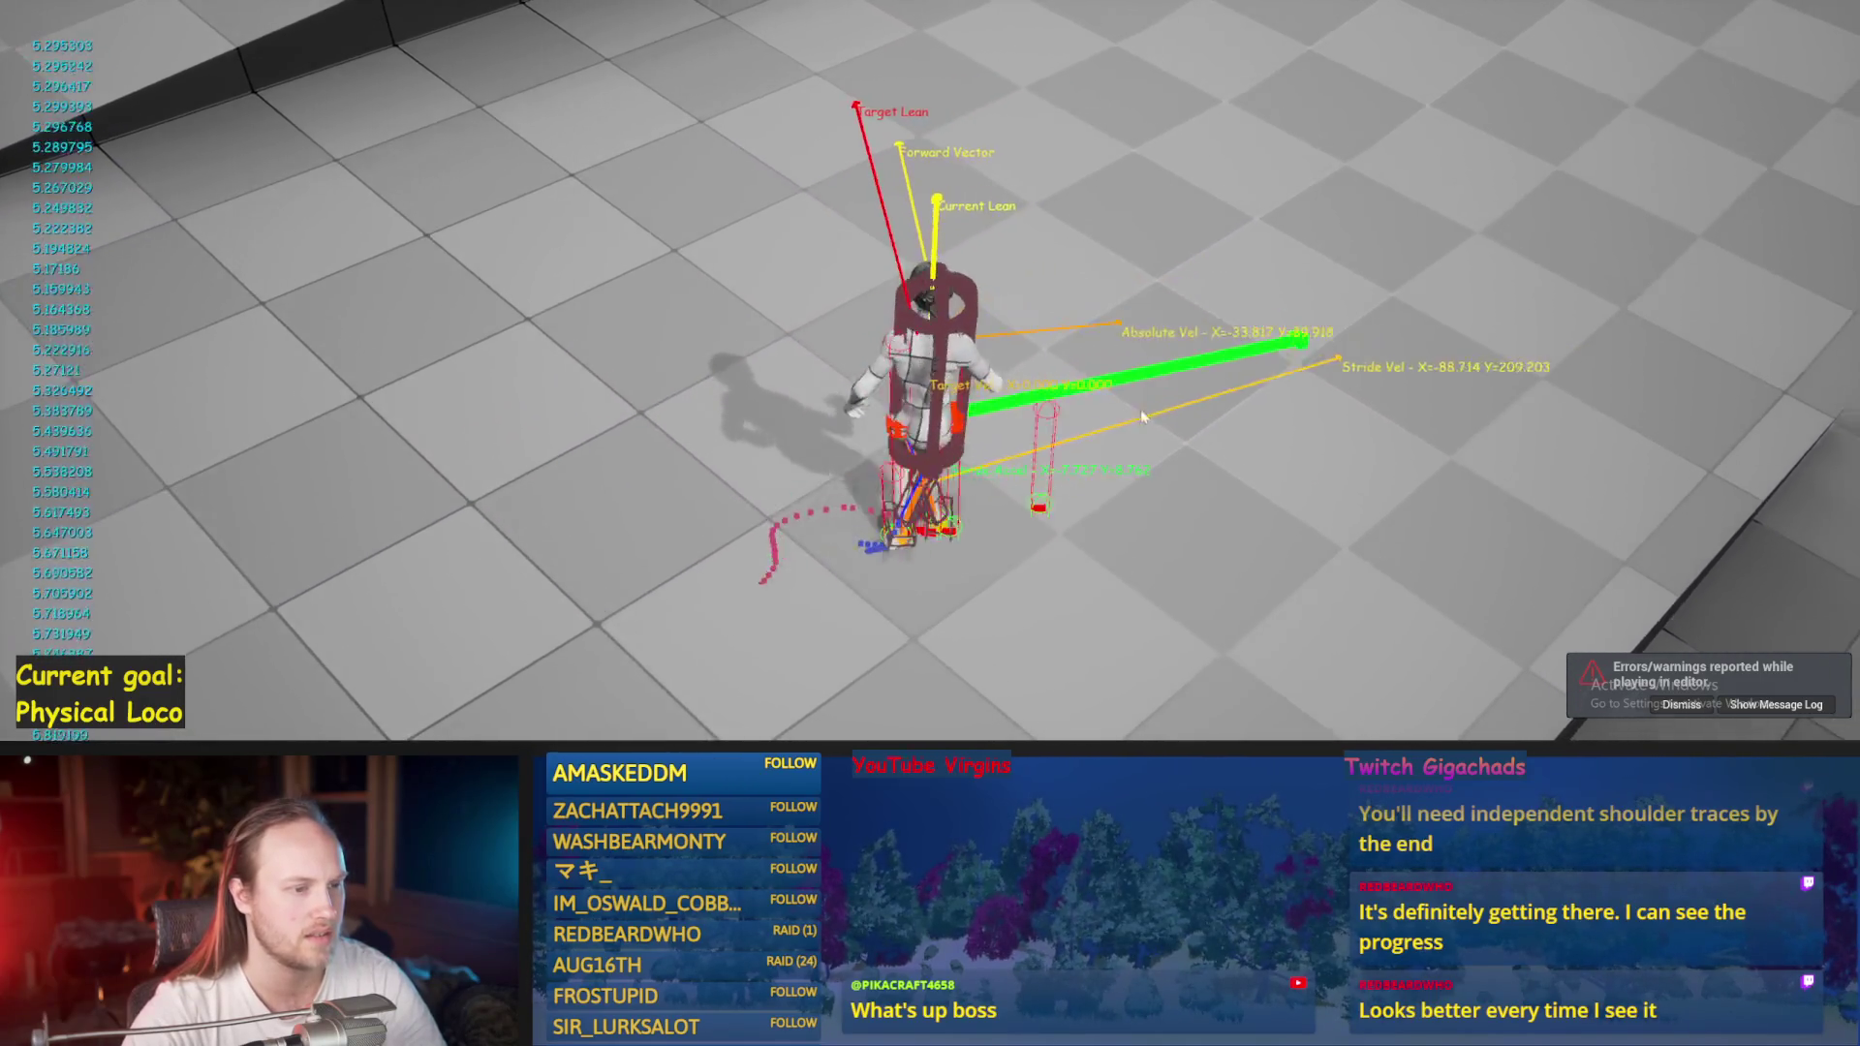
key("F8")
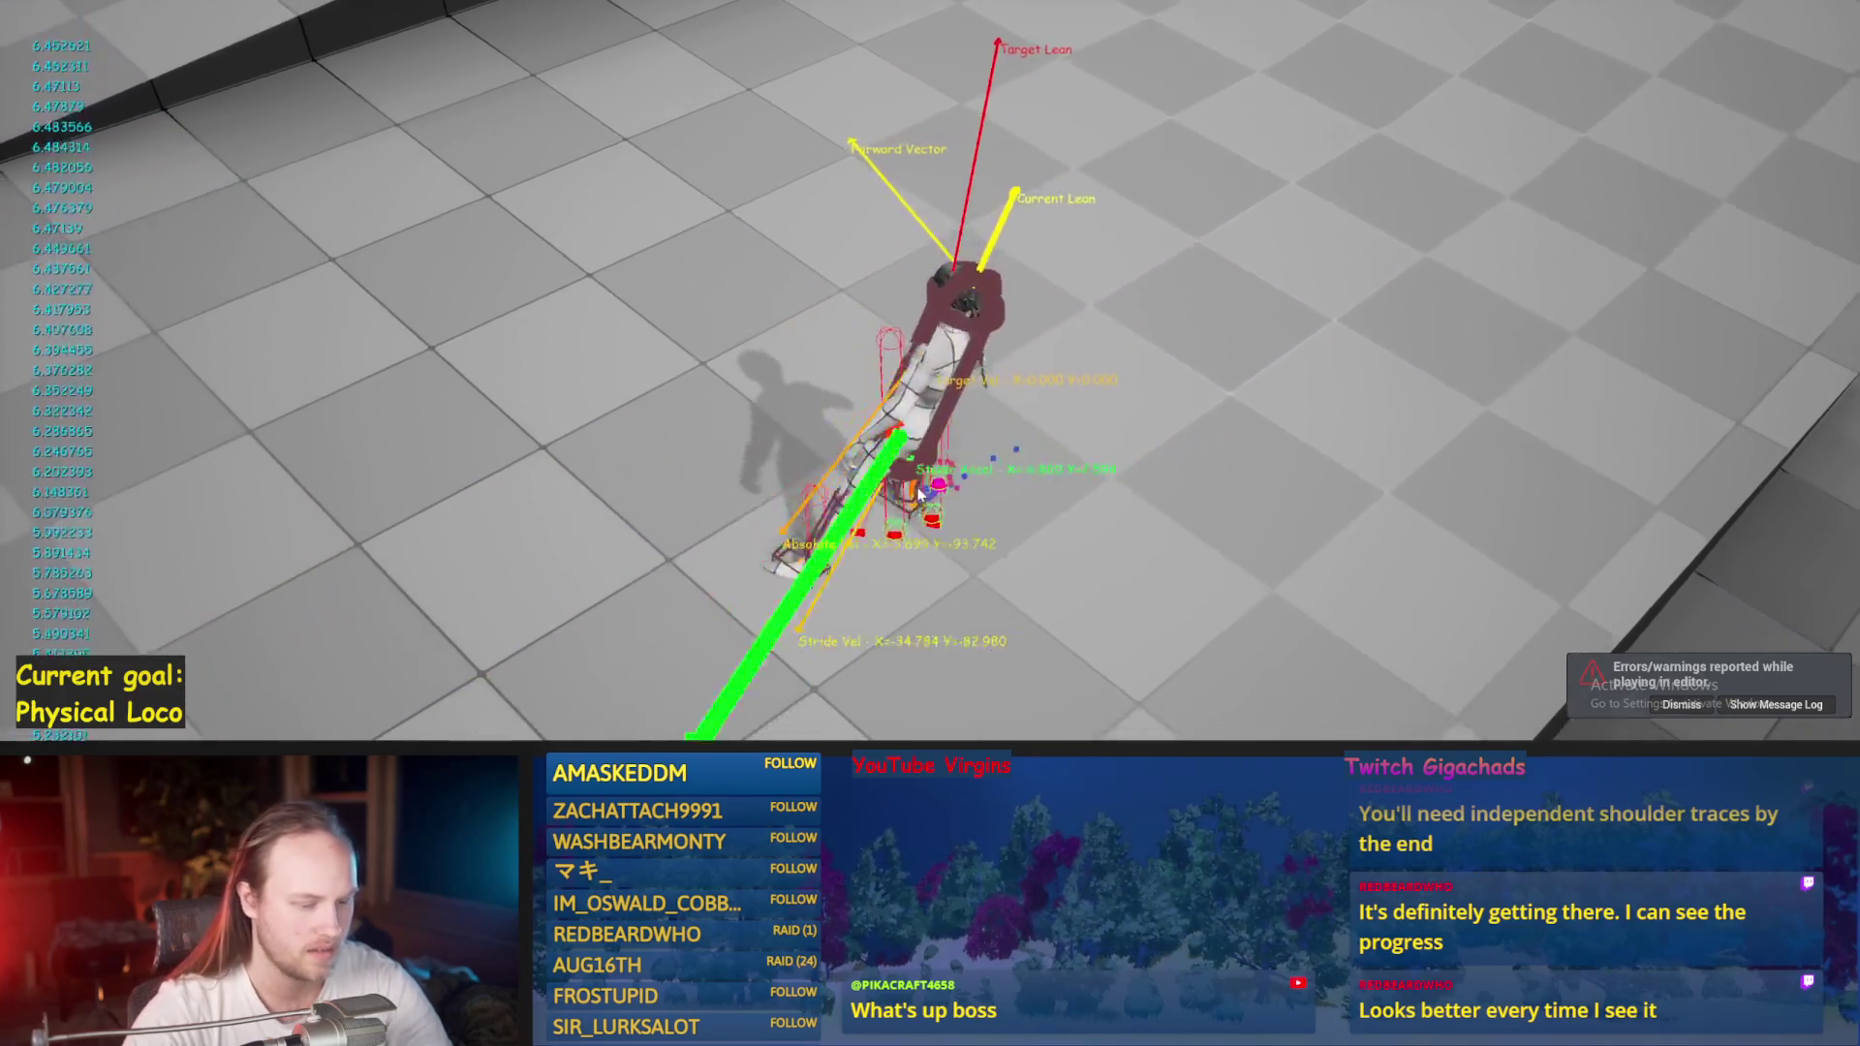
Tilt the floor slab into a steep ramp and run another play test.
scroll(930, 368, "down", 1)
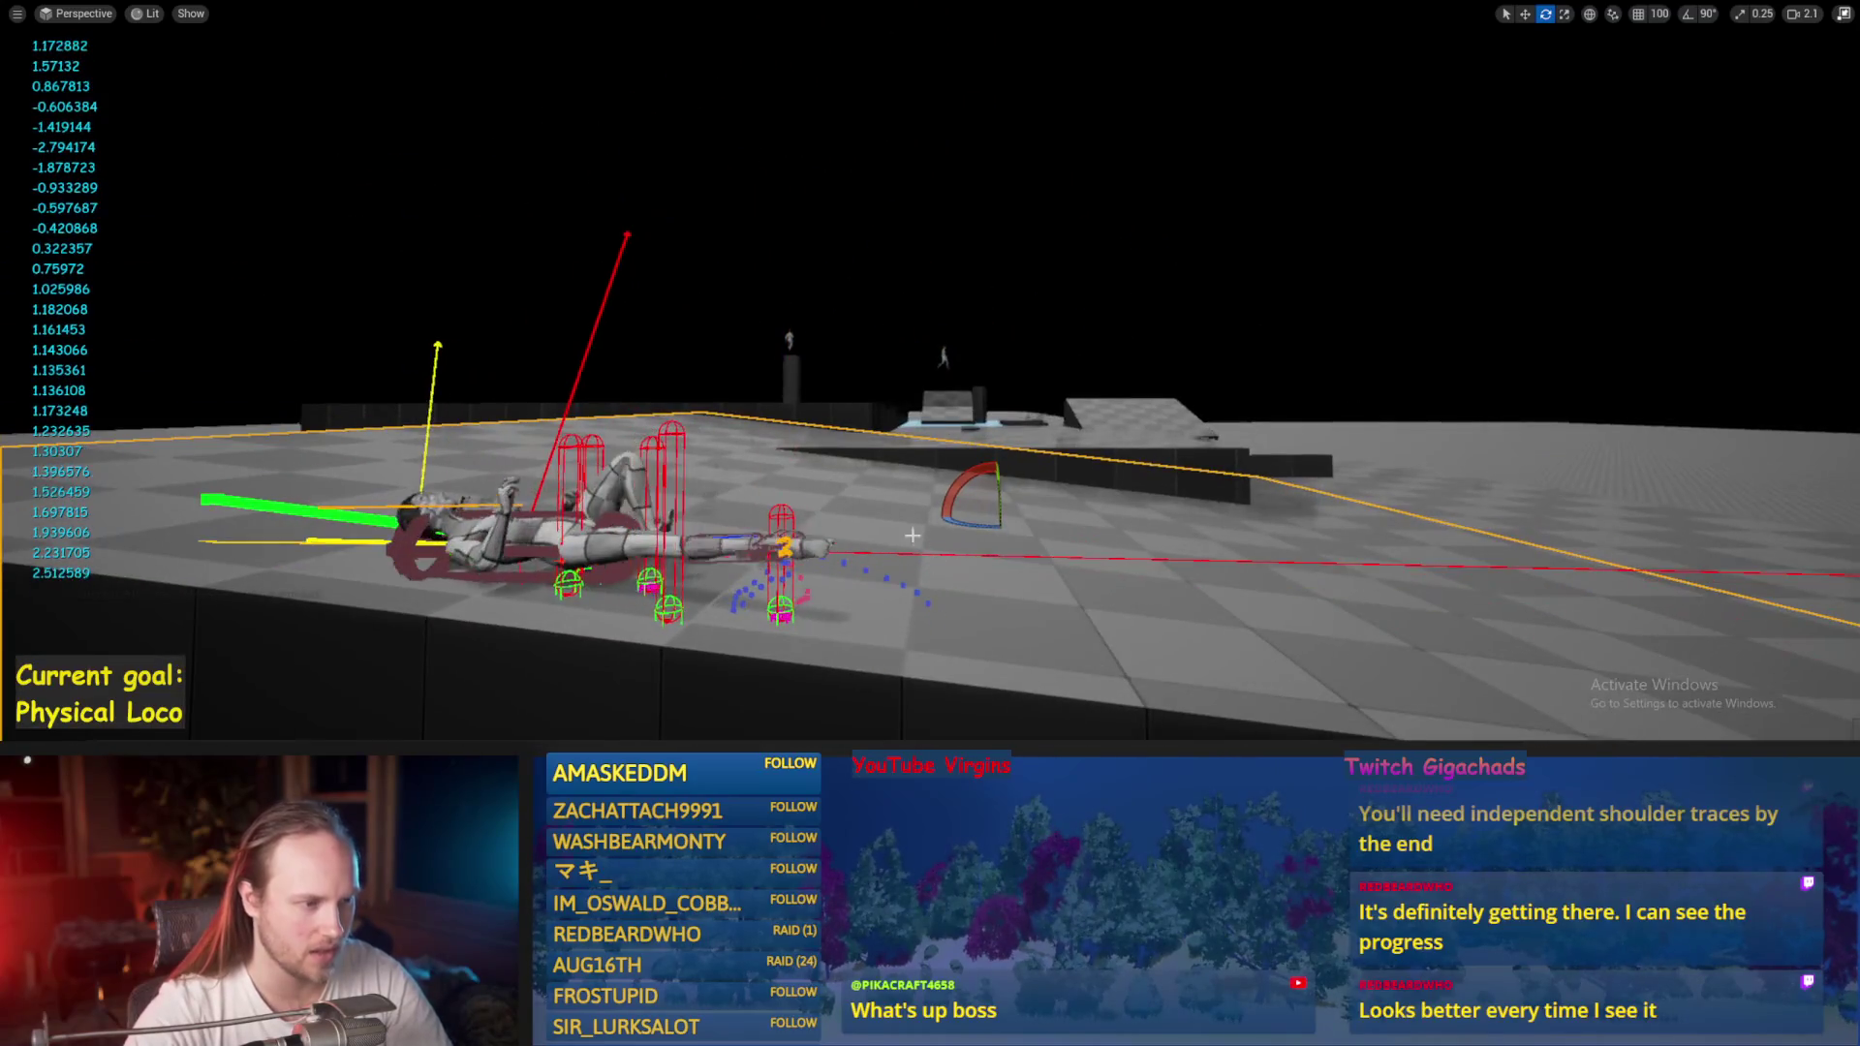
key("Escape")
left_click_drag(944, 431, 949, 375)
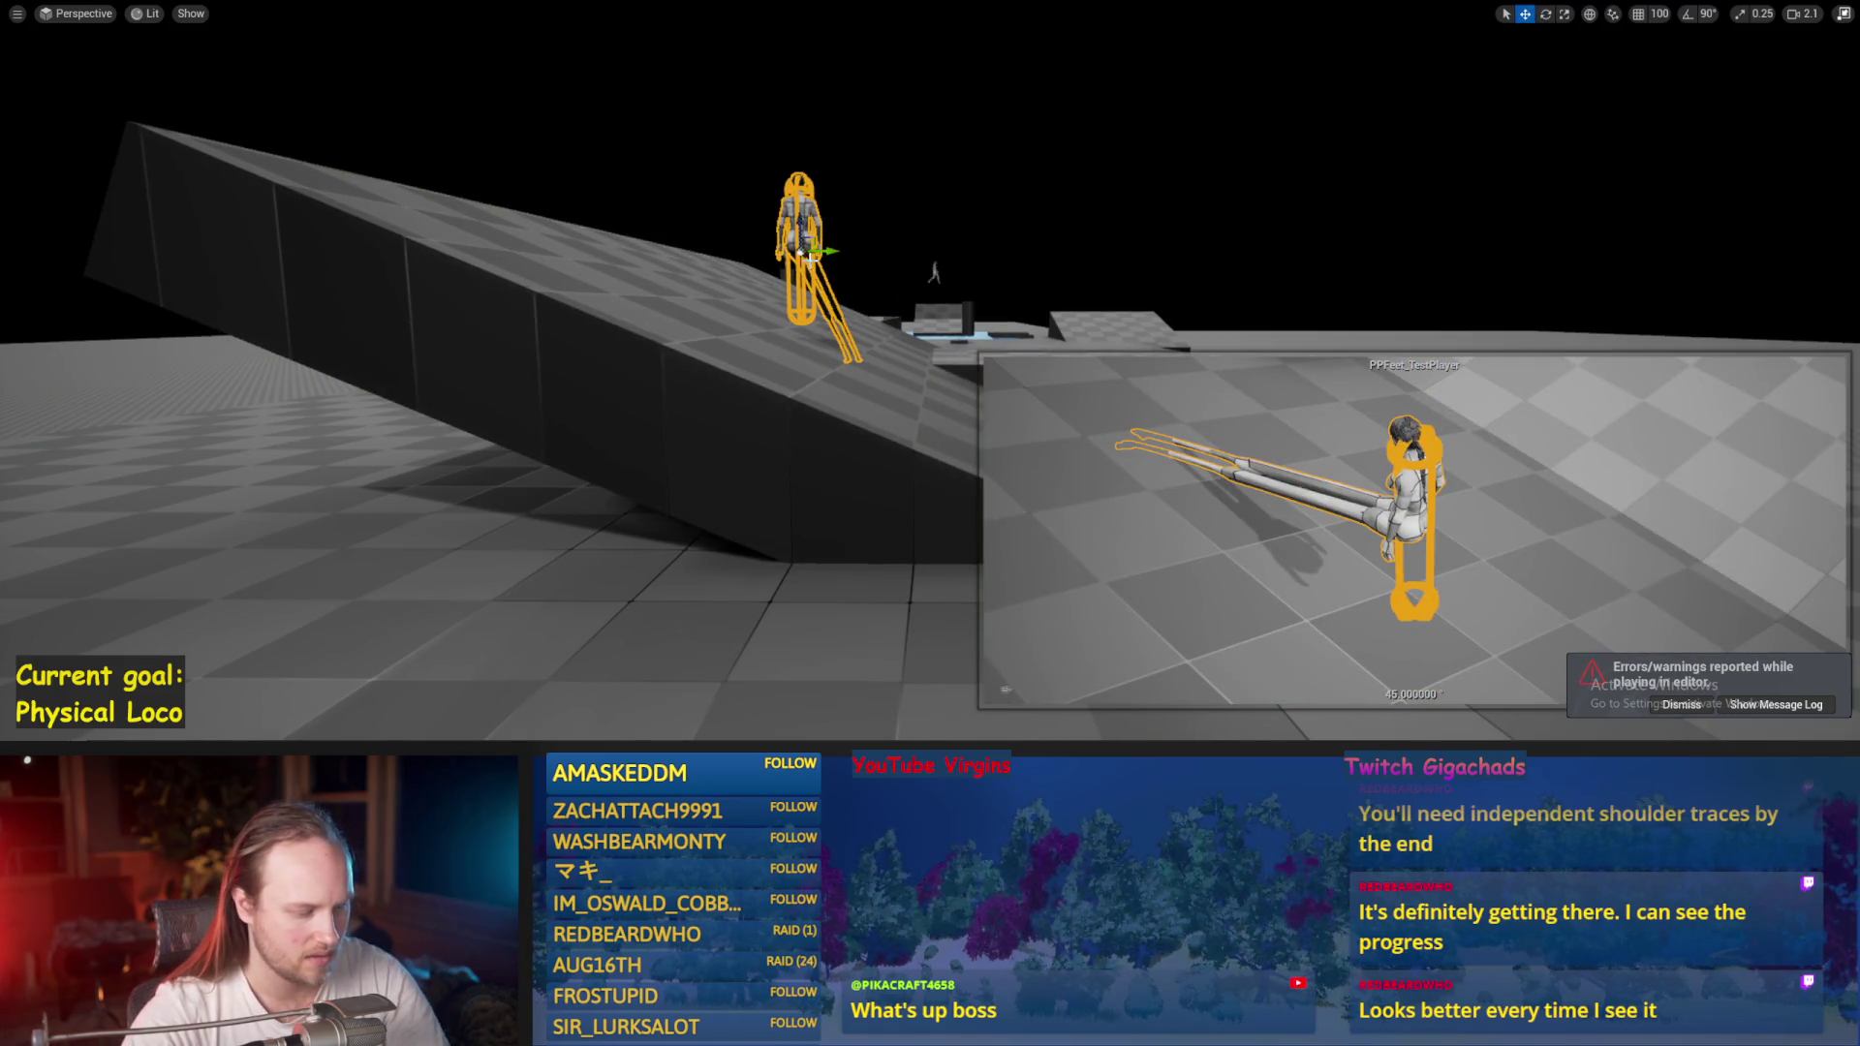
key("alt+p")
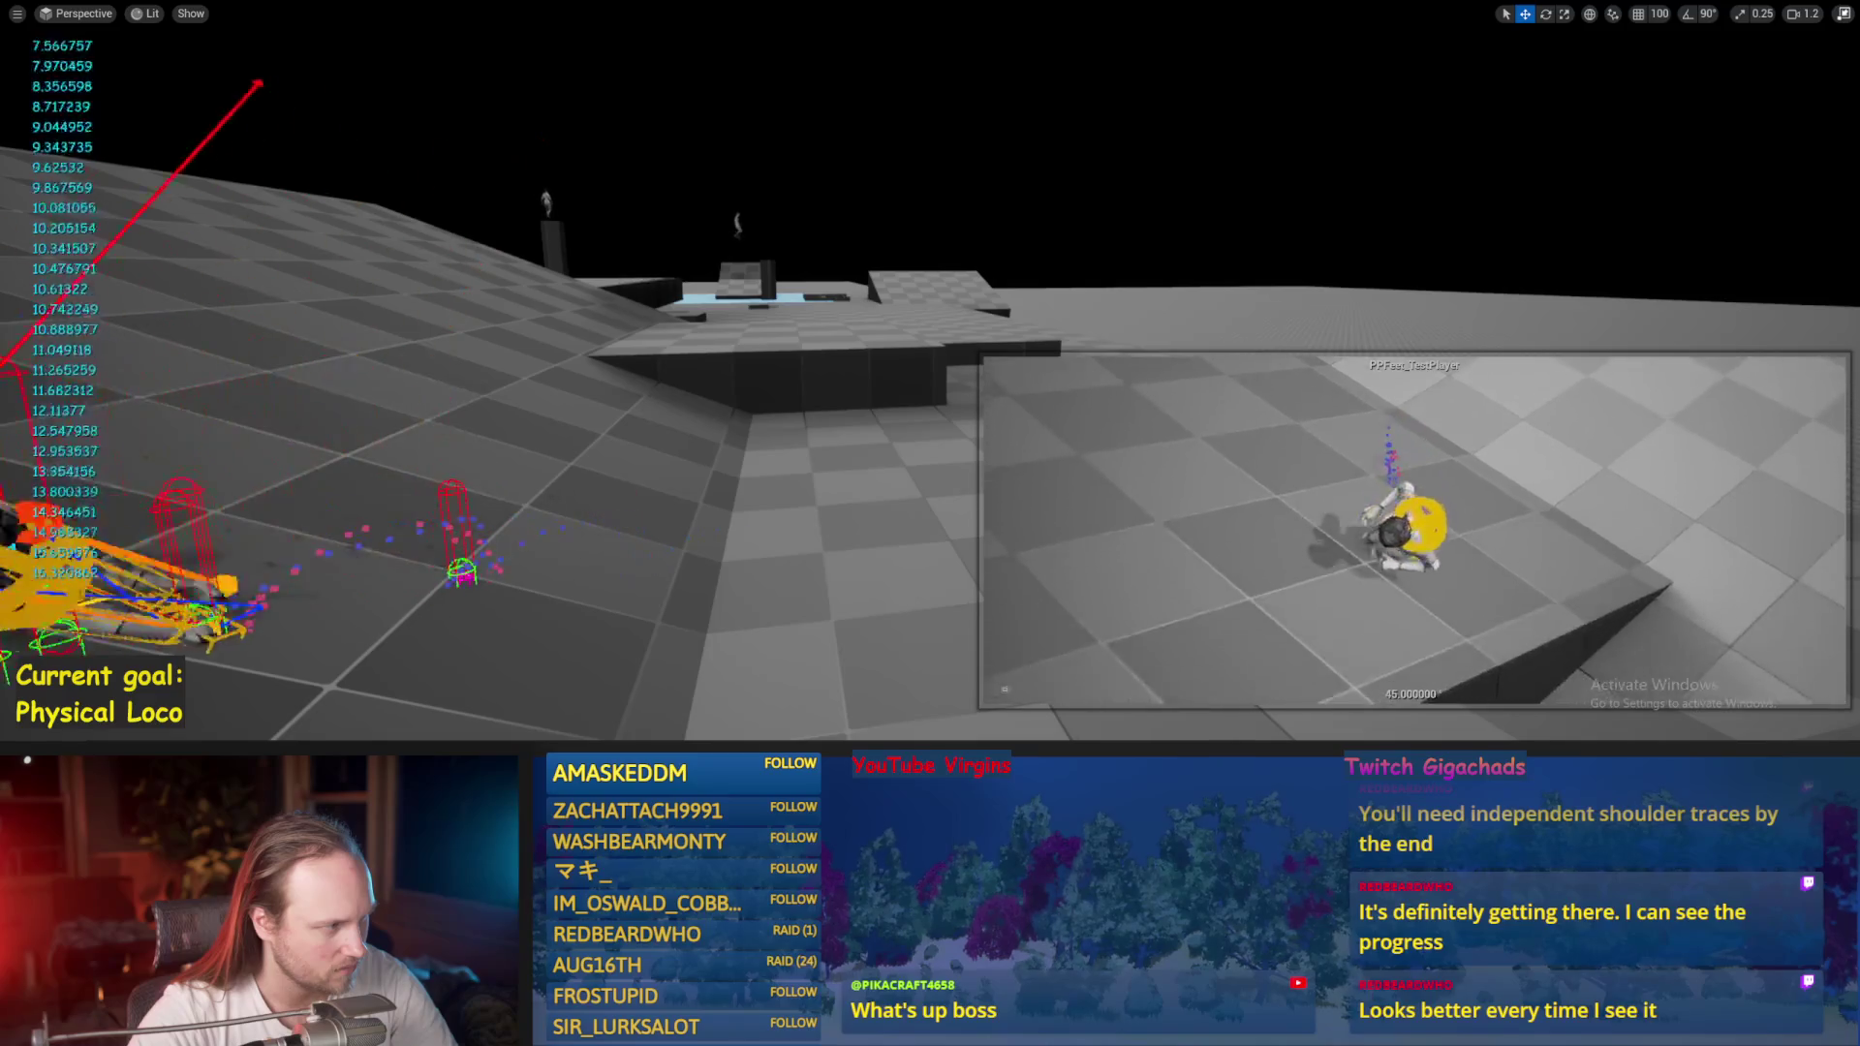
key("Escape")
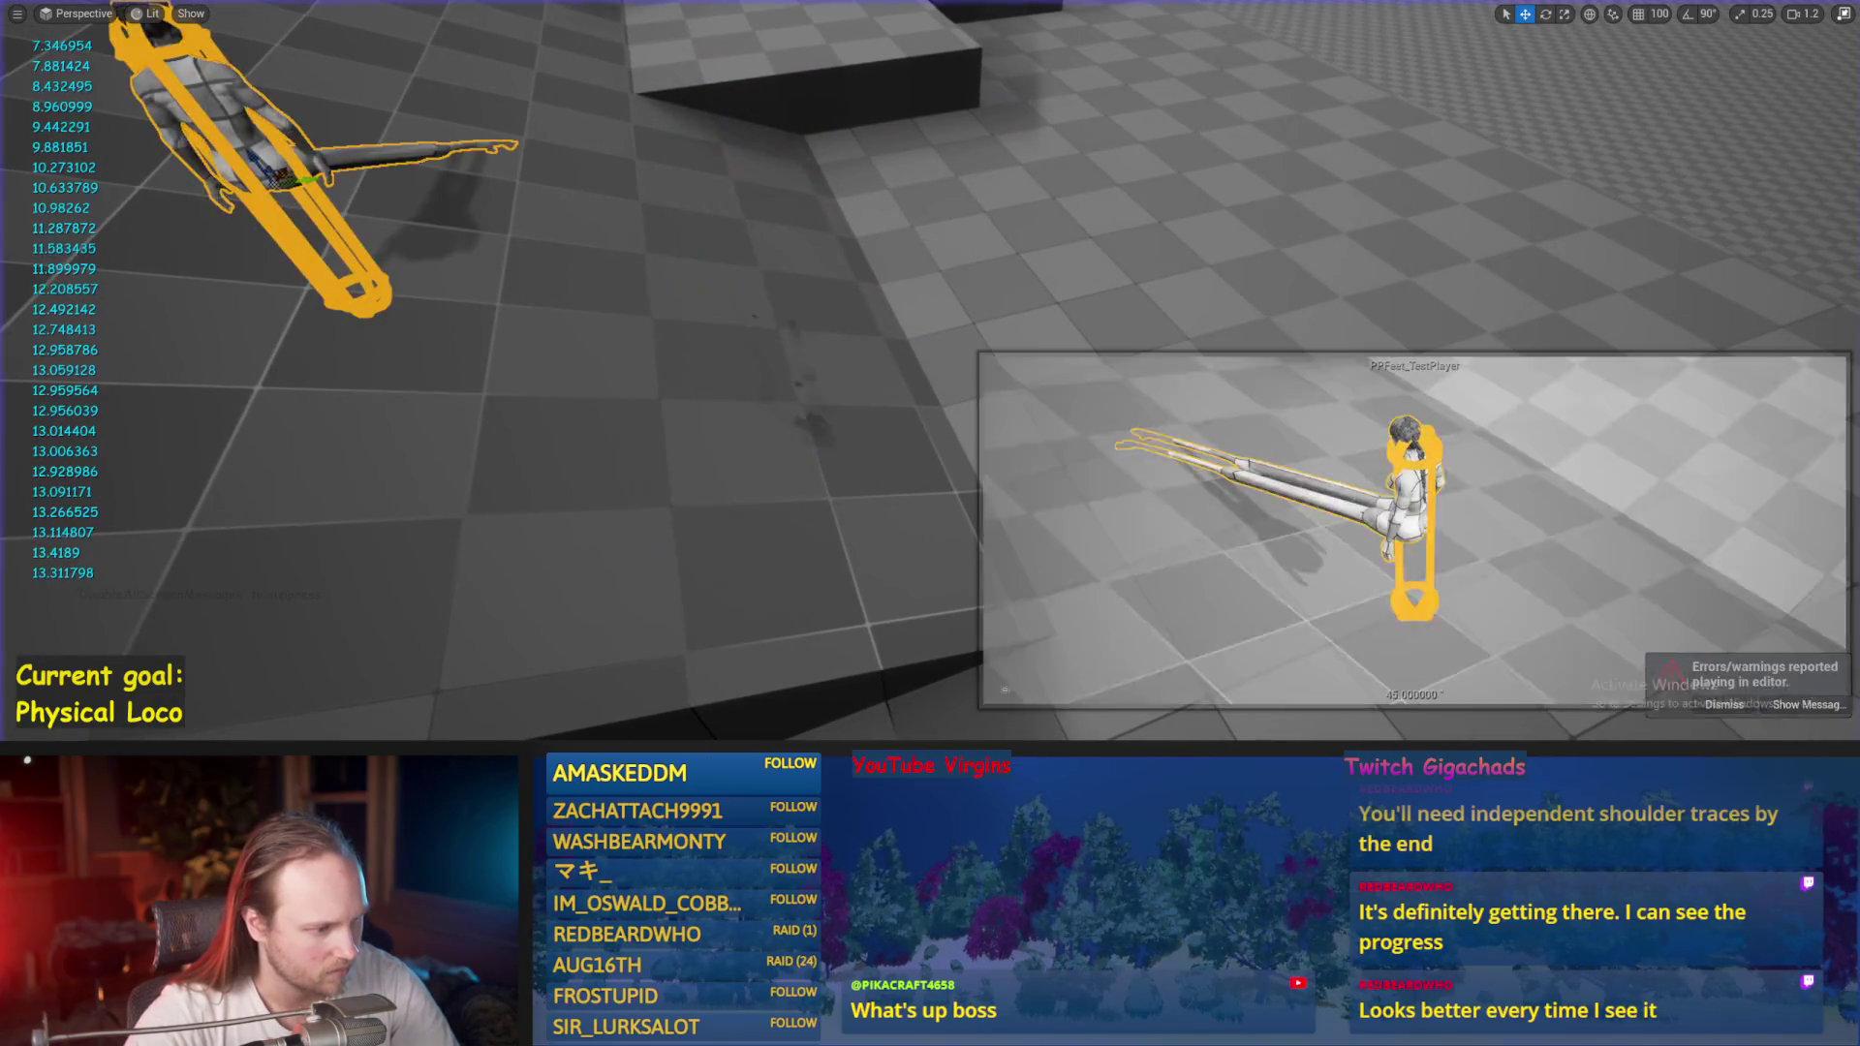
key("Escape")
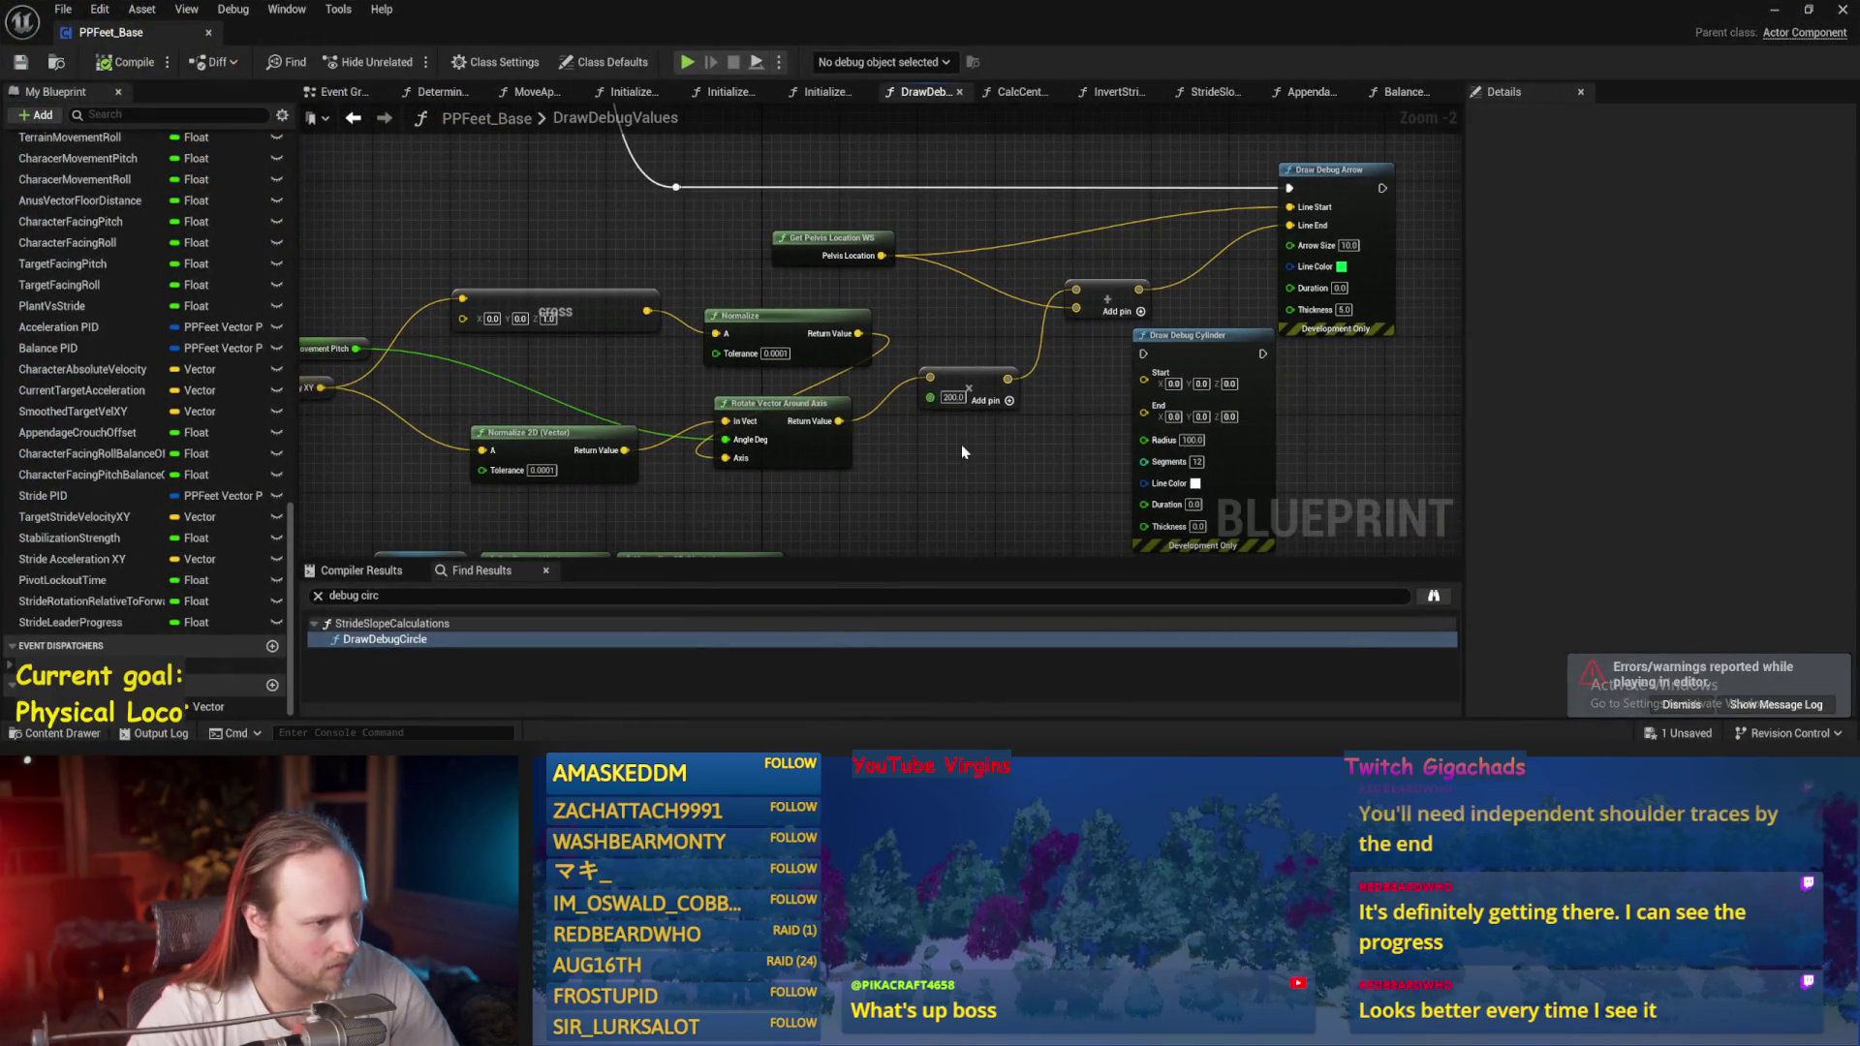
Pan the Event Graph, then inspect the AppendageStrideTraces and Balance Maybe function graphs.
left_click_drag(961, 450, 1142, 413)
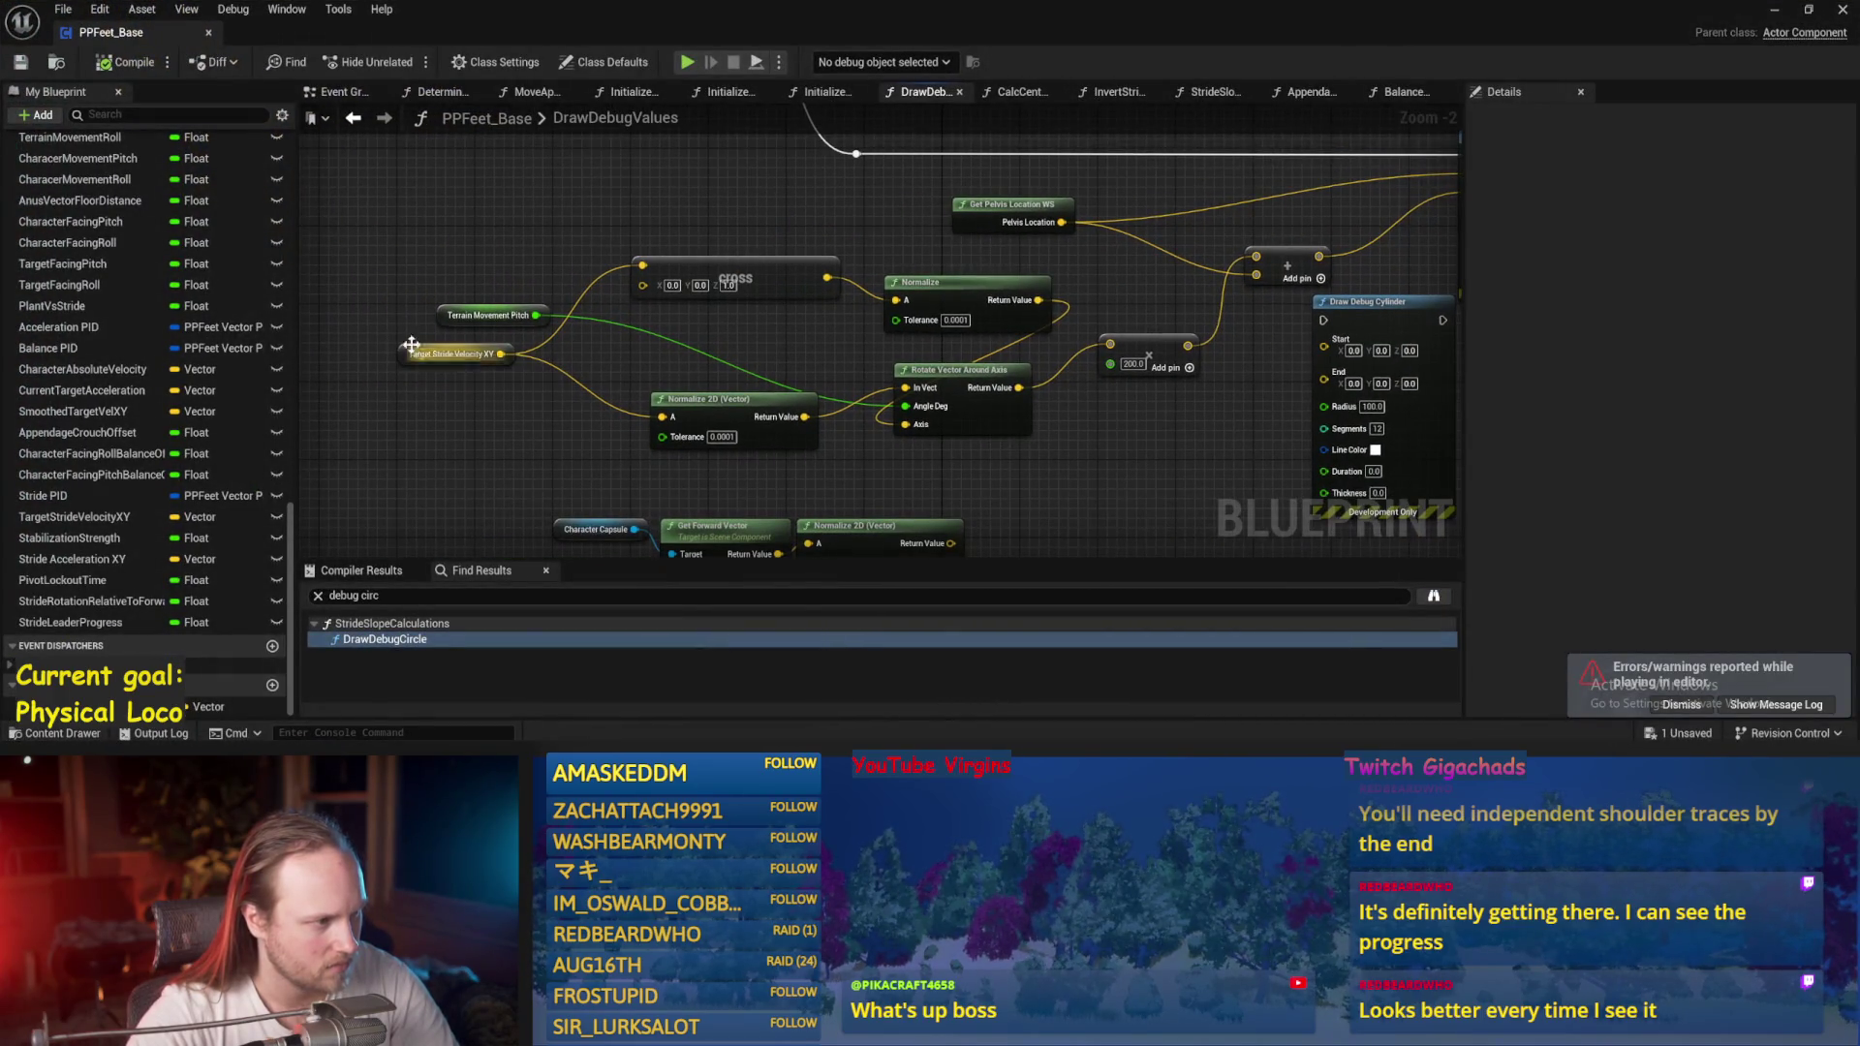
scroll(386, 332, "down", 1)
mouse_move(387, 332)
left_mouse_down()
mouse_move(693, 382)
mouse_move(884, 316)
mouse_move(667, 543)
mouse_move(759, 171)
mouse_move(623, 377)
mouse_move(983, 278)
mouse_move(889, 363)
mouse_move(963, 353)
mouse_move(1212, 184)
mouse_move(1215, 239)
mouse_move(1090, 247)
mouse_move(1123, 198)
left_mouse_up()
scroll(666, 543, "up", 1)
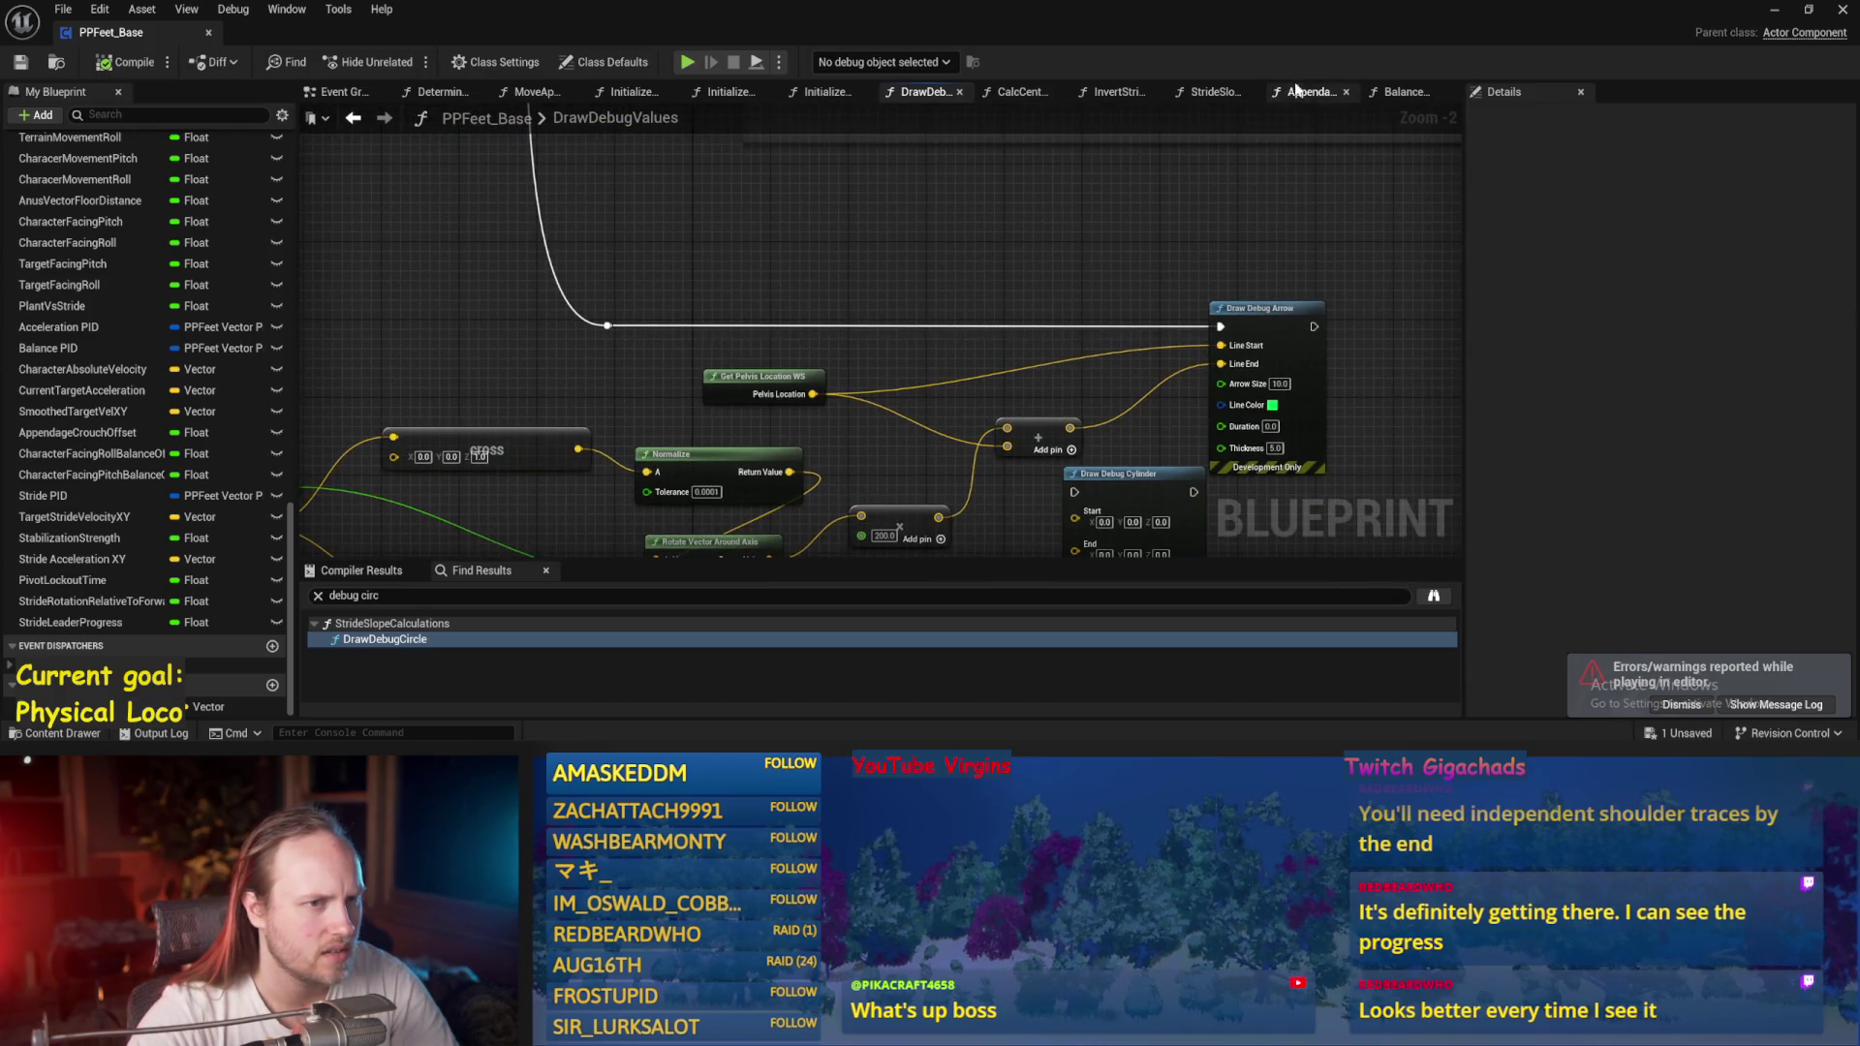
left_click(1295, 90)
left_click(1403, 92)
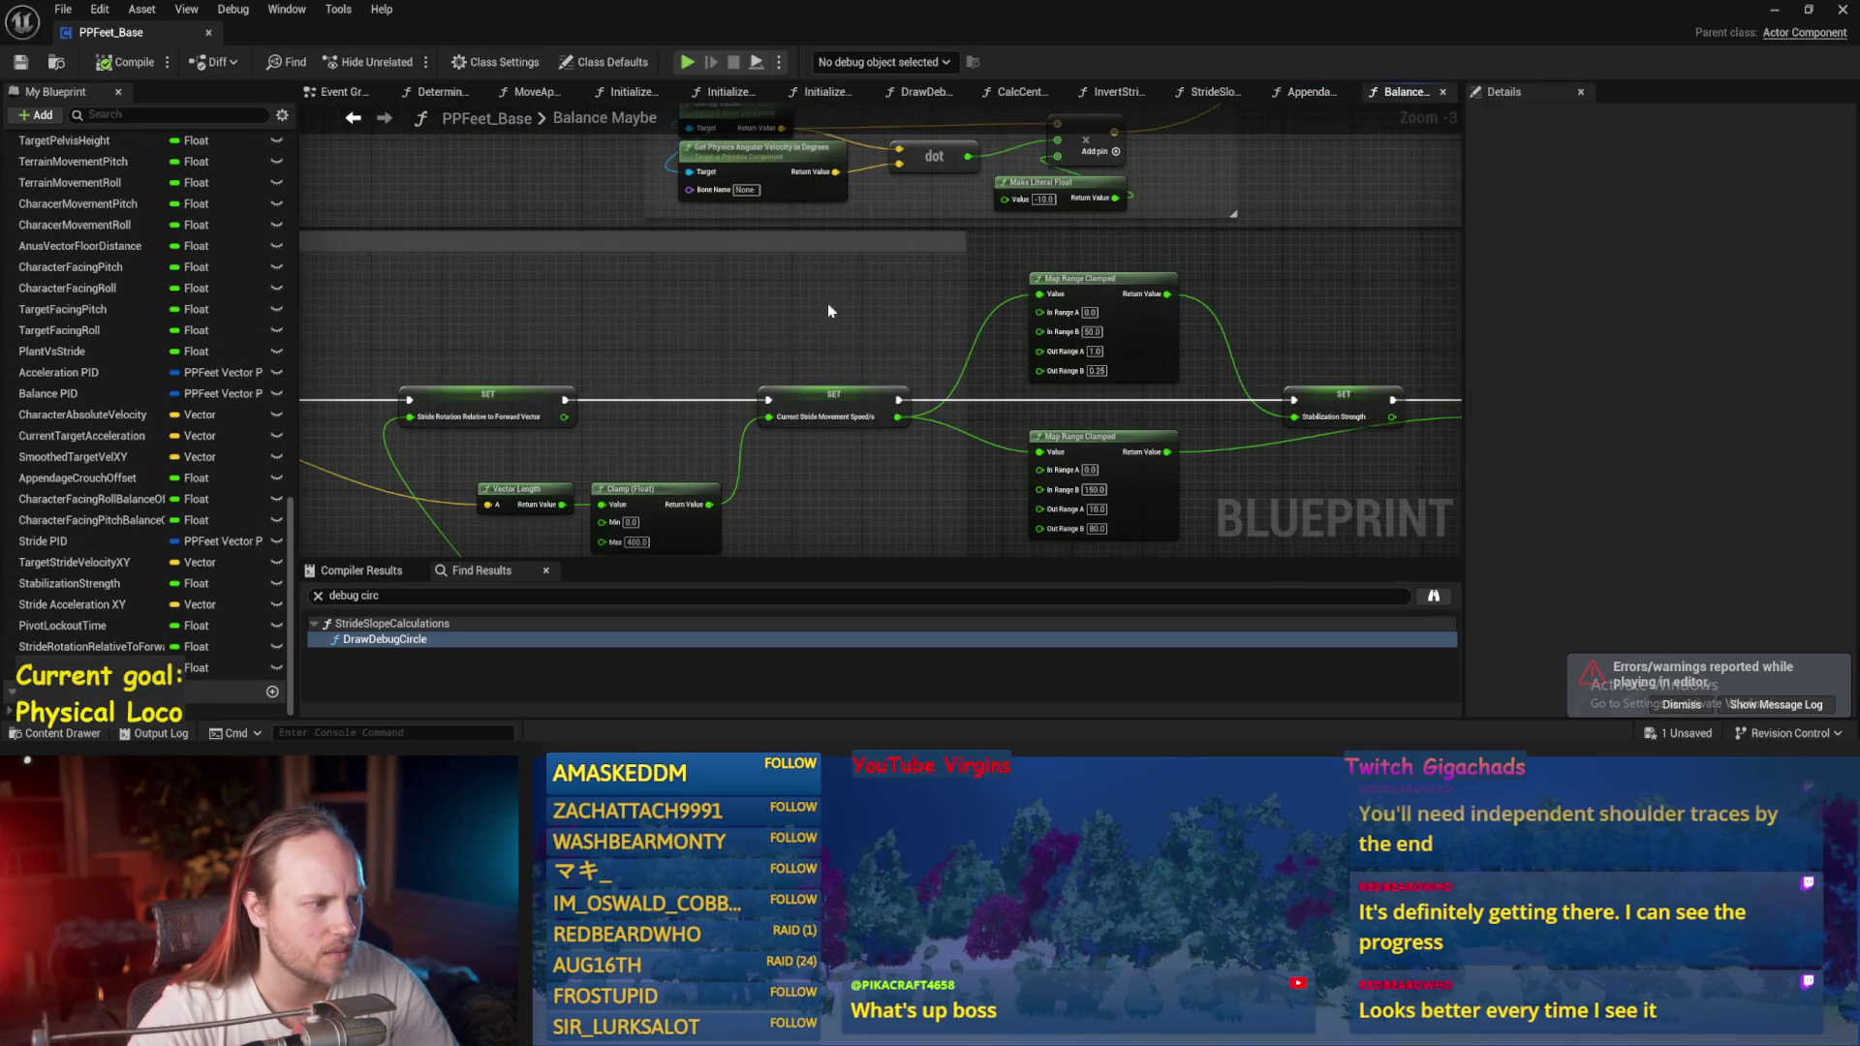
left_click_drag(828, 310, 1136, 354)
left_click_drag(616, 397, 865, 403)
scroll(865, 402, "up", 1)
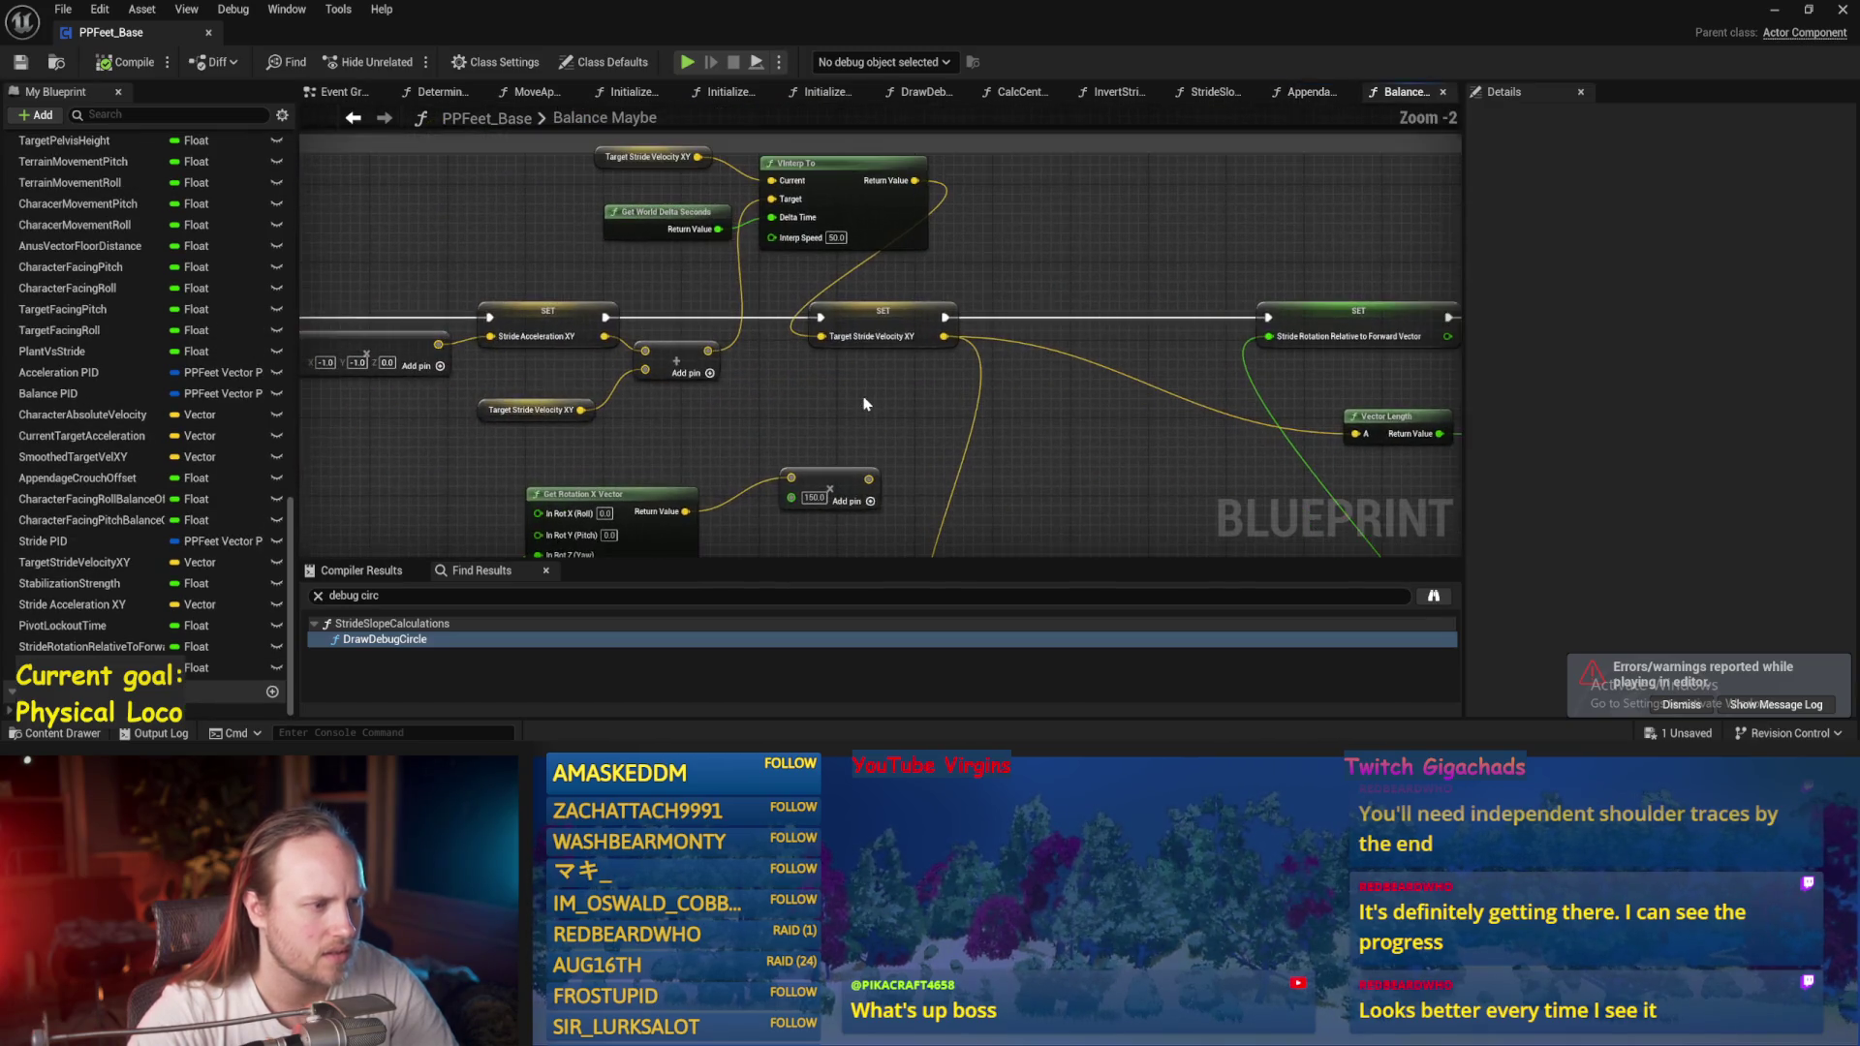
left_click(897, 378)
mouse_move(1127, 334)
left_mouse_down()
mouse_move(627, 261)
mouse_move(851, 137)
mouse_move(804, 431)
left_mouse_up()
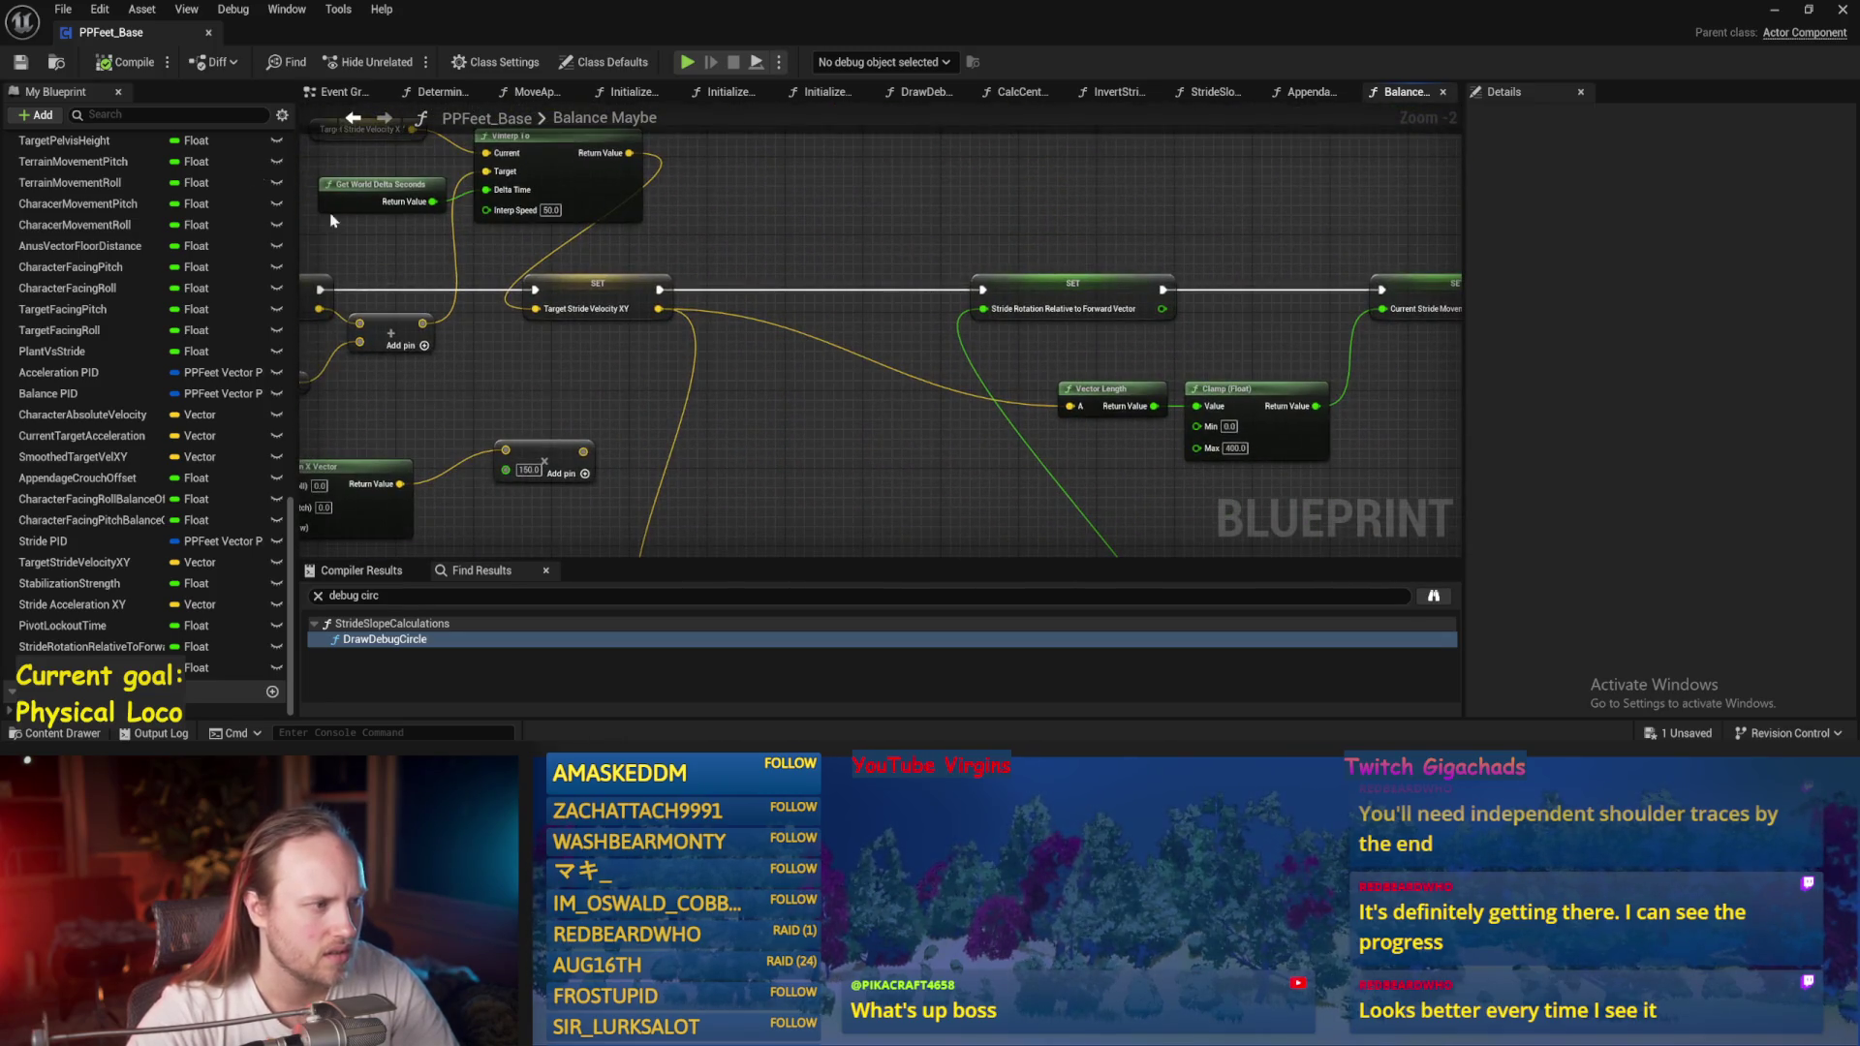
Revisit Event Graph, AppendageStrideTraces and Balance Maybe, then open the DrawDebugValues graph.
left_click(321, 94)
mouse_move(899, 369)
left_mouse_down()
mouse_move(918, 364)
mouse_move(871, 464)
mouse_move(957, 252)
mouse_move(589, 229)
left_mouse_up()
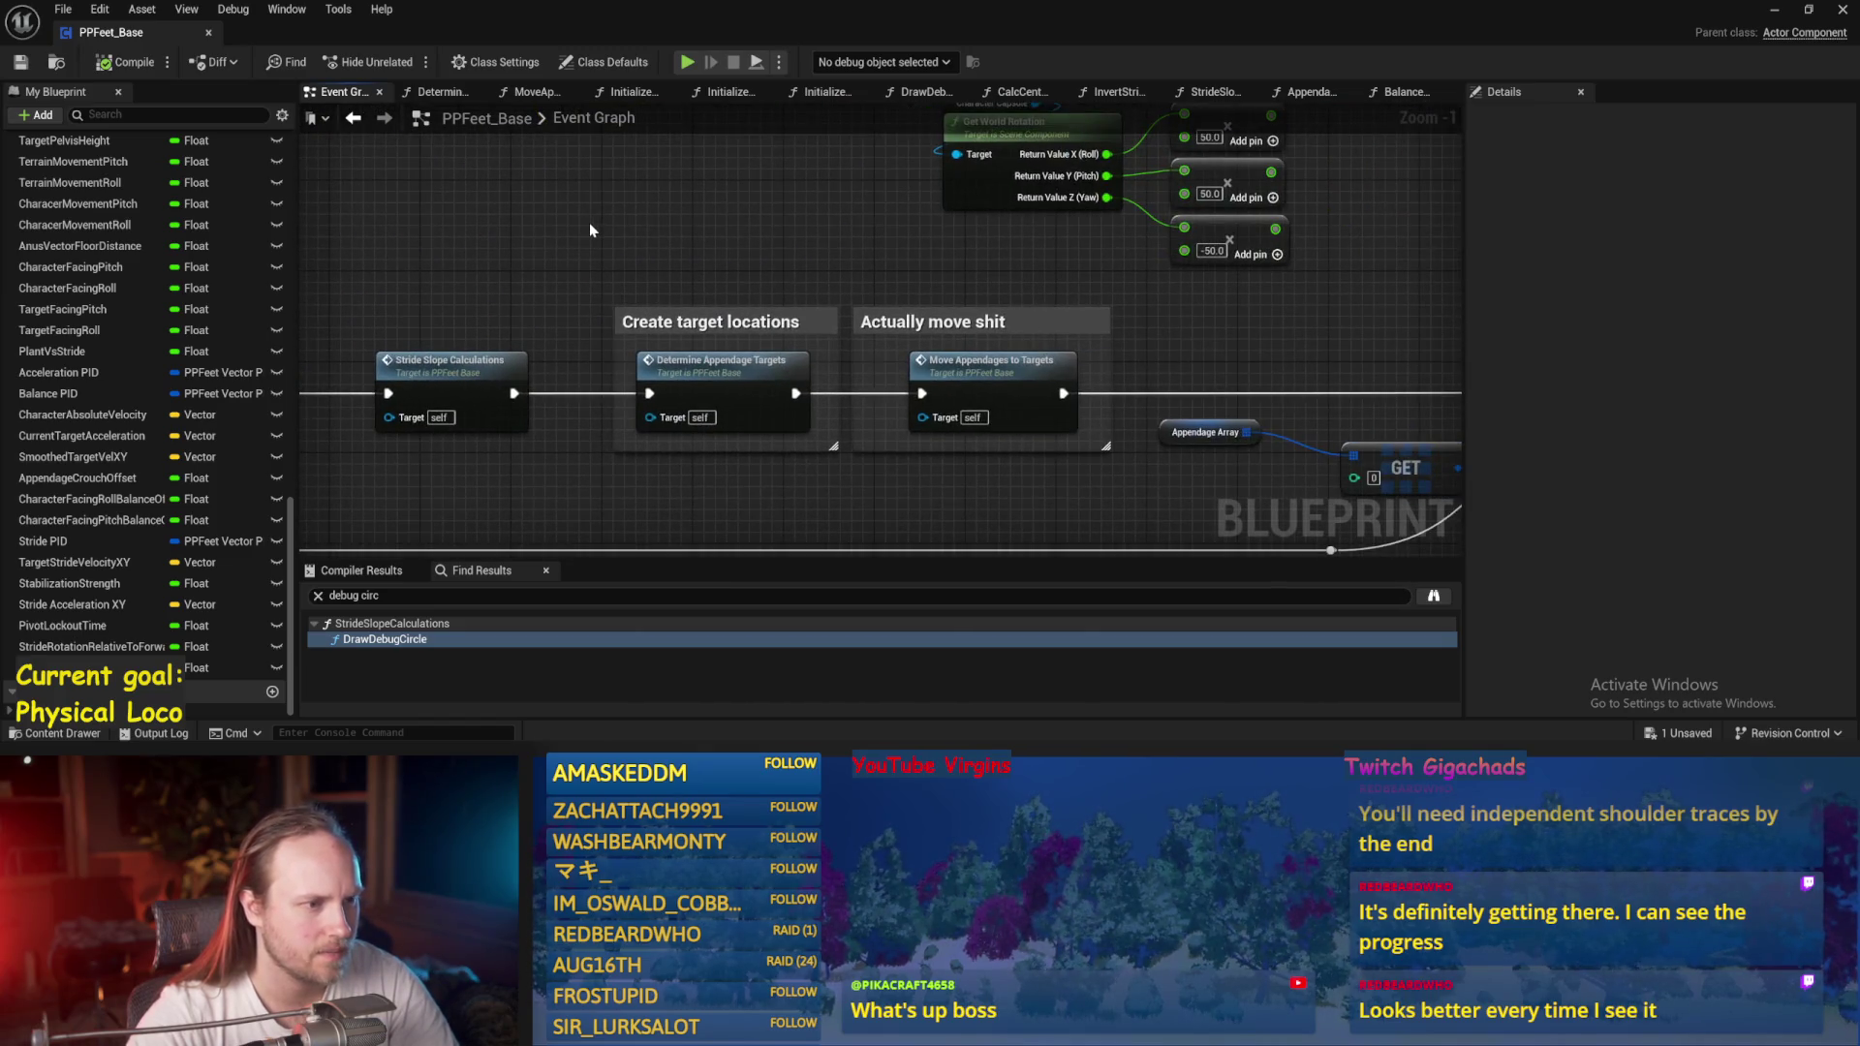
left_click(1294, 94)
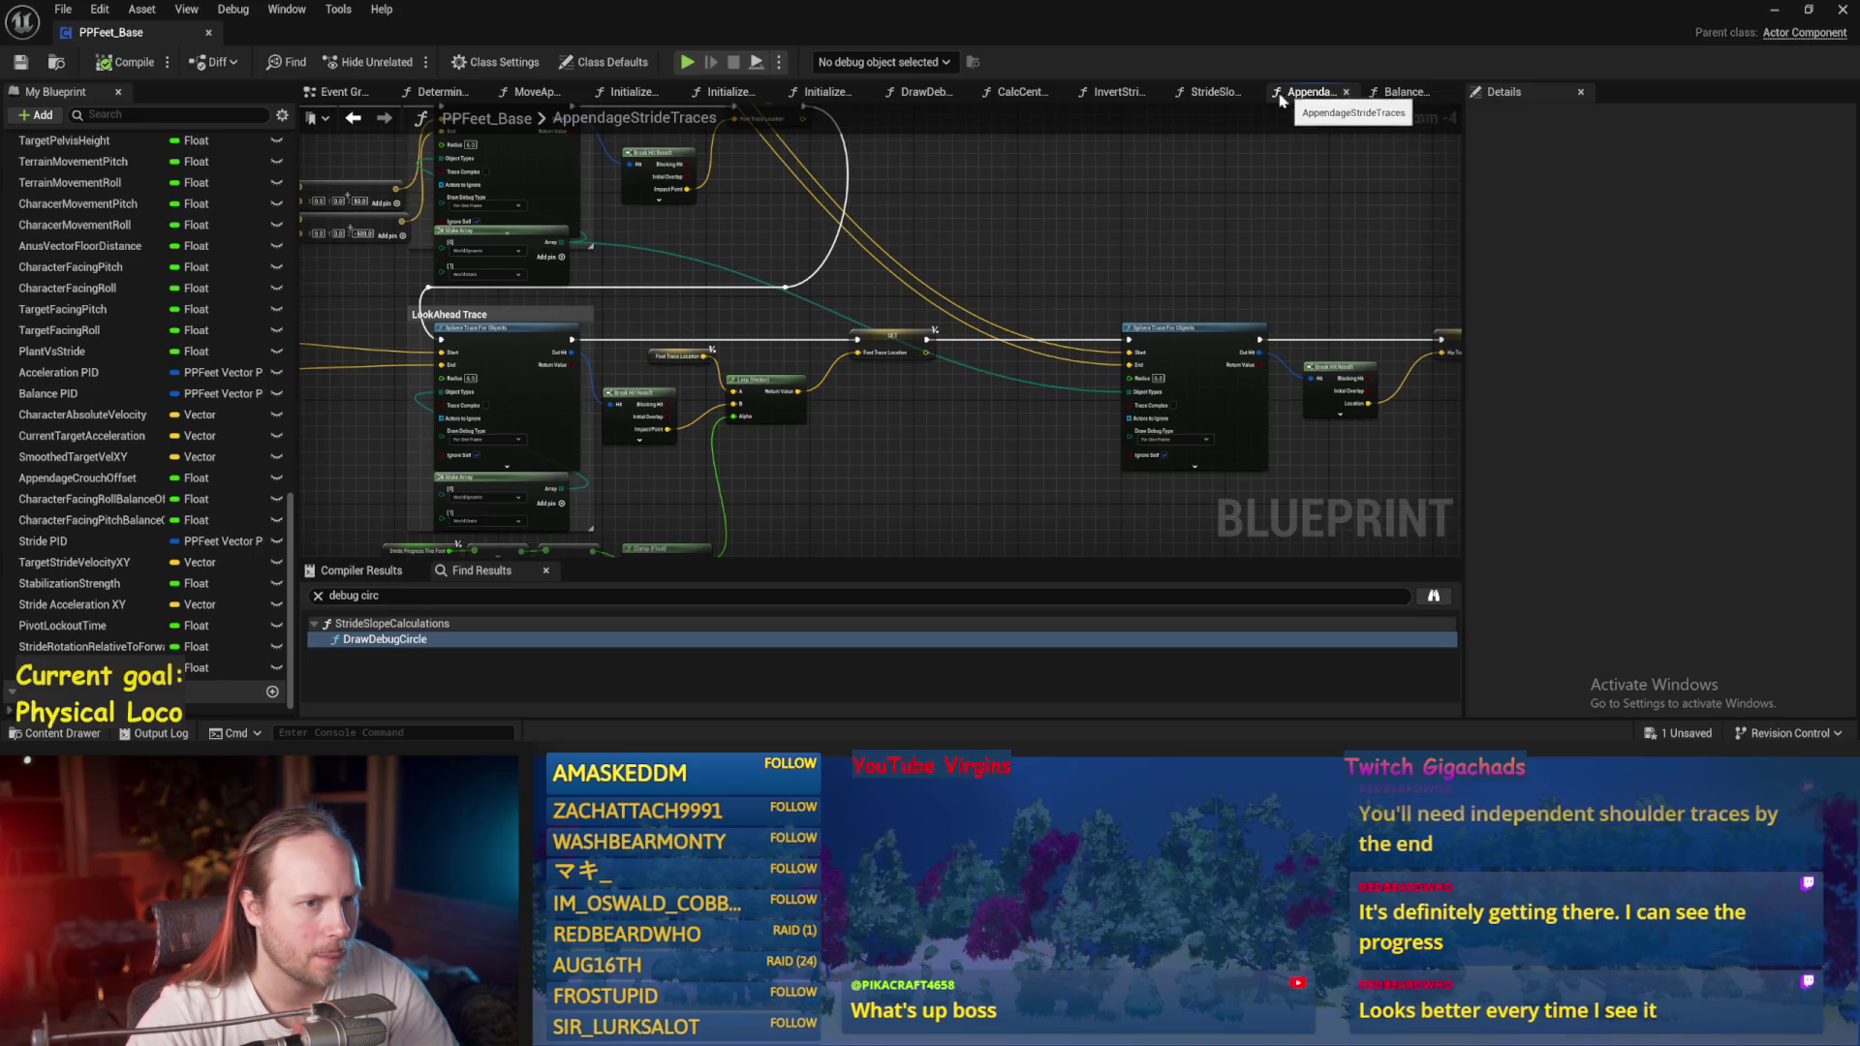
left_click(1403, 93)
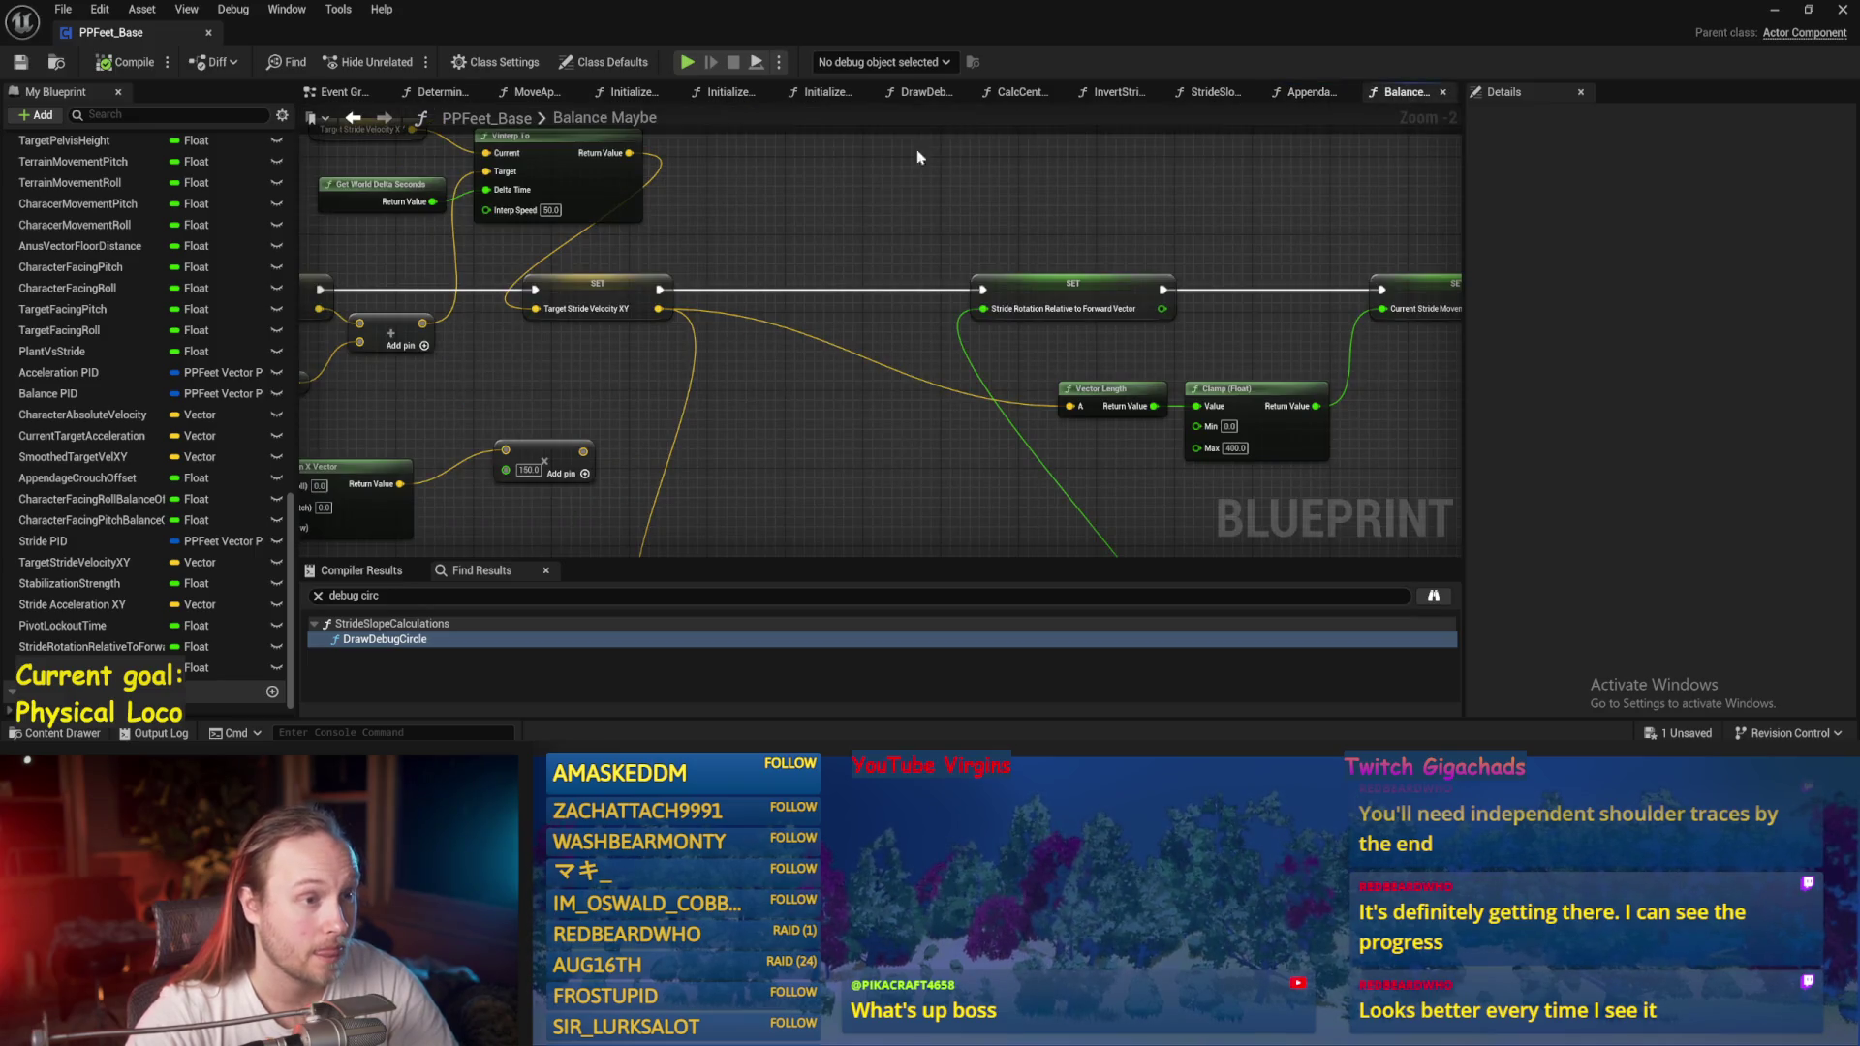
left_click_drag(919, 156, 1146, 113)
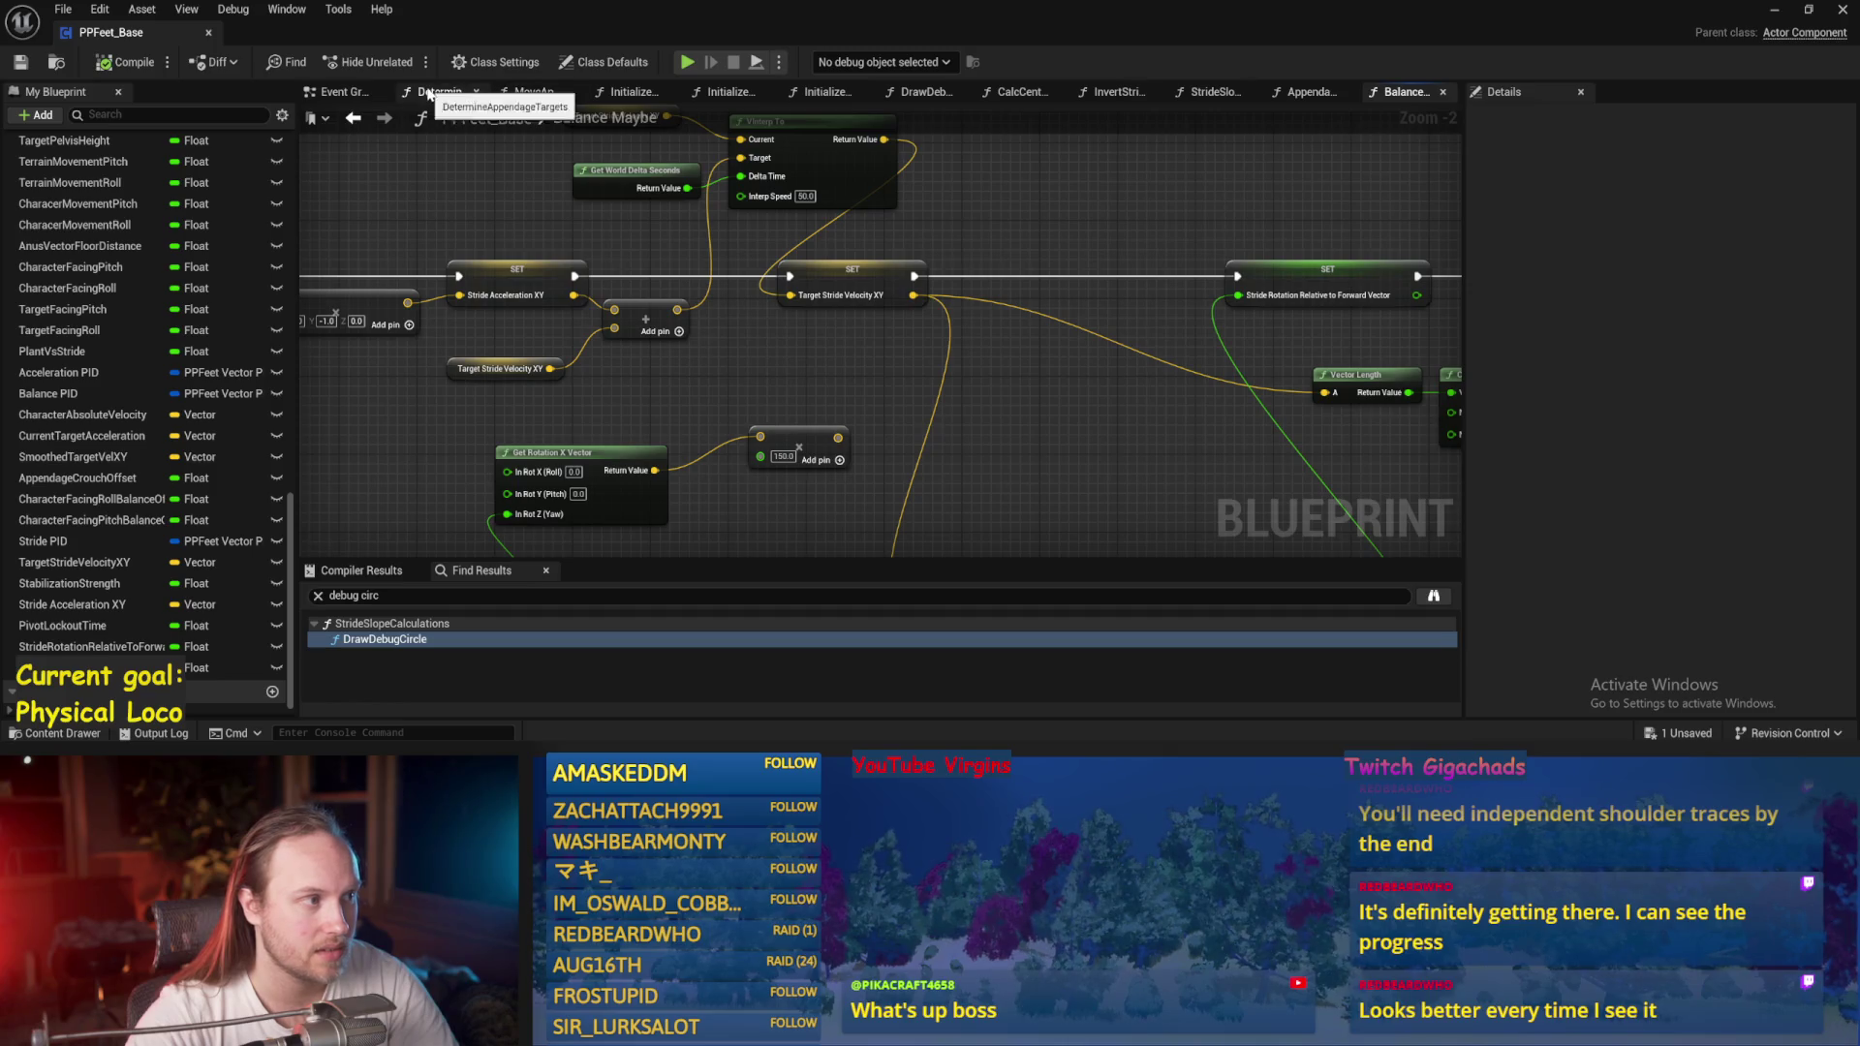
left_click(427, 94)
left_click(925, 93)
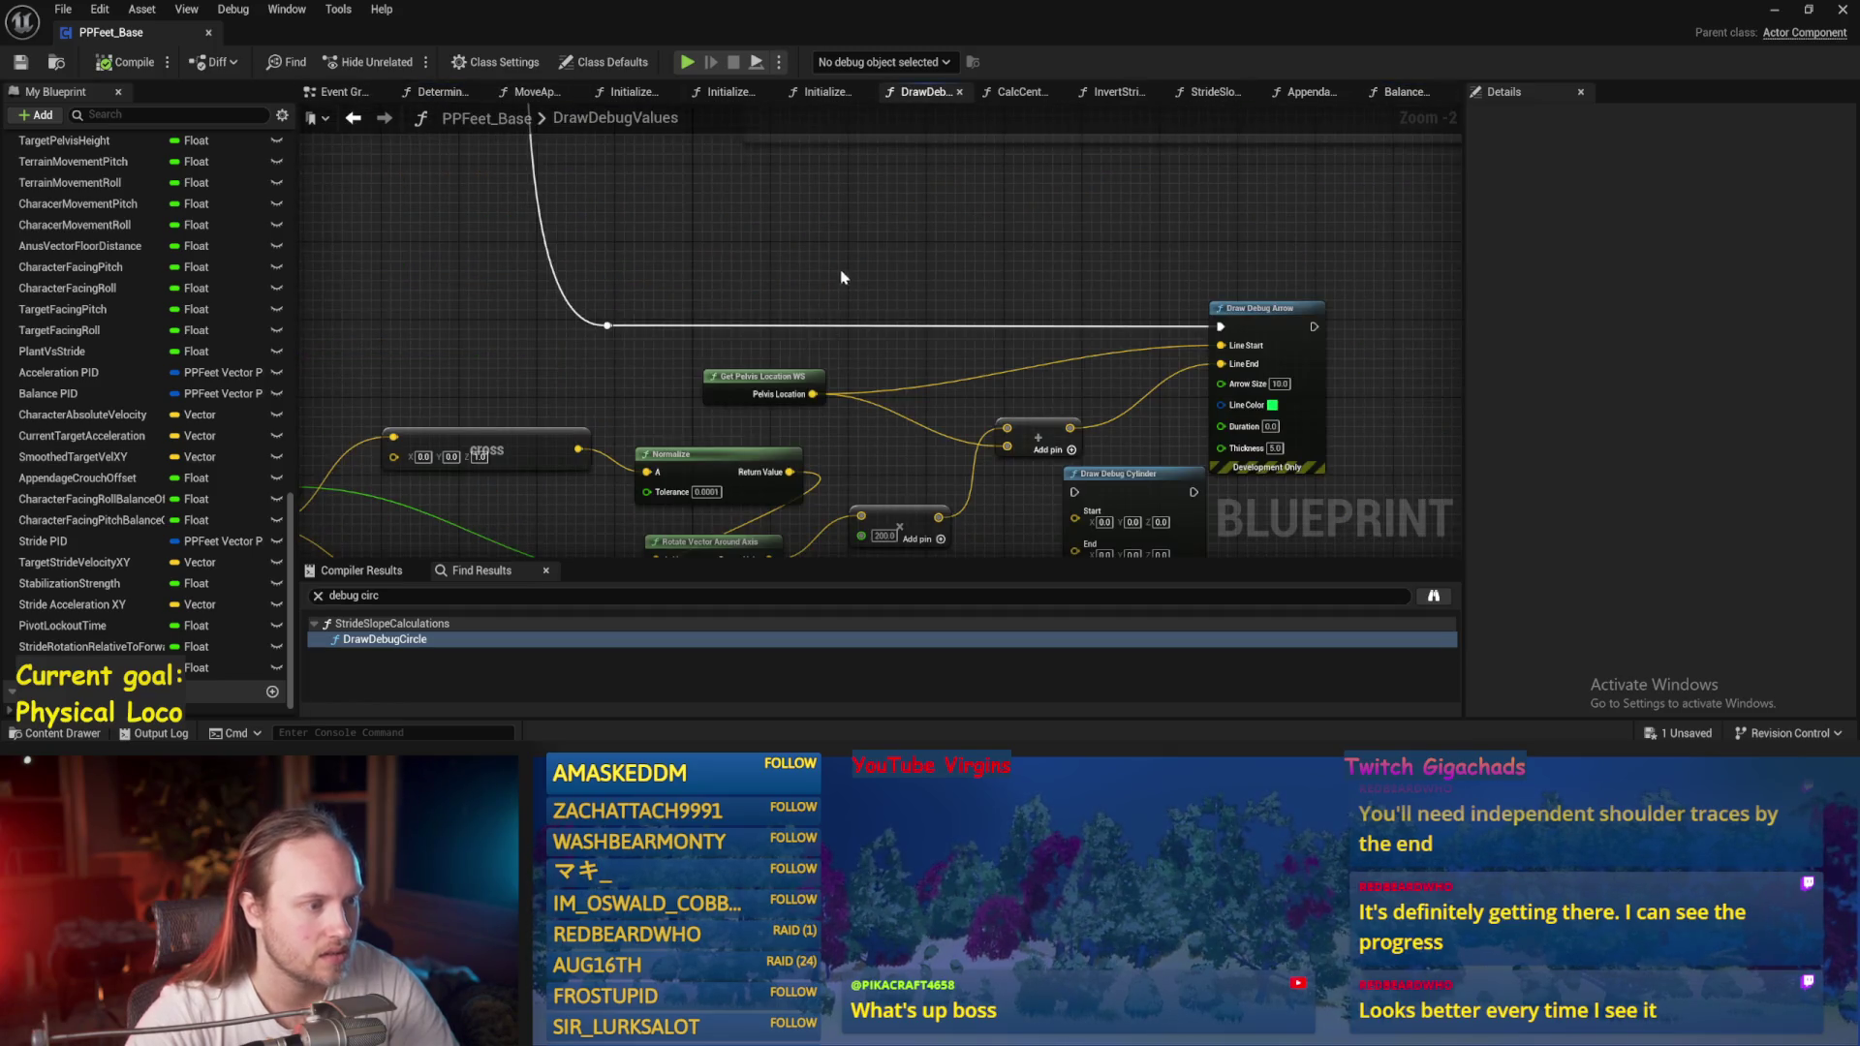
scroll(840, 278, "down", 2)
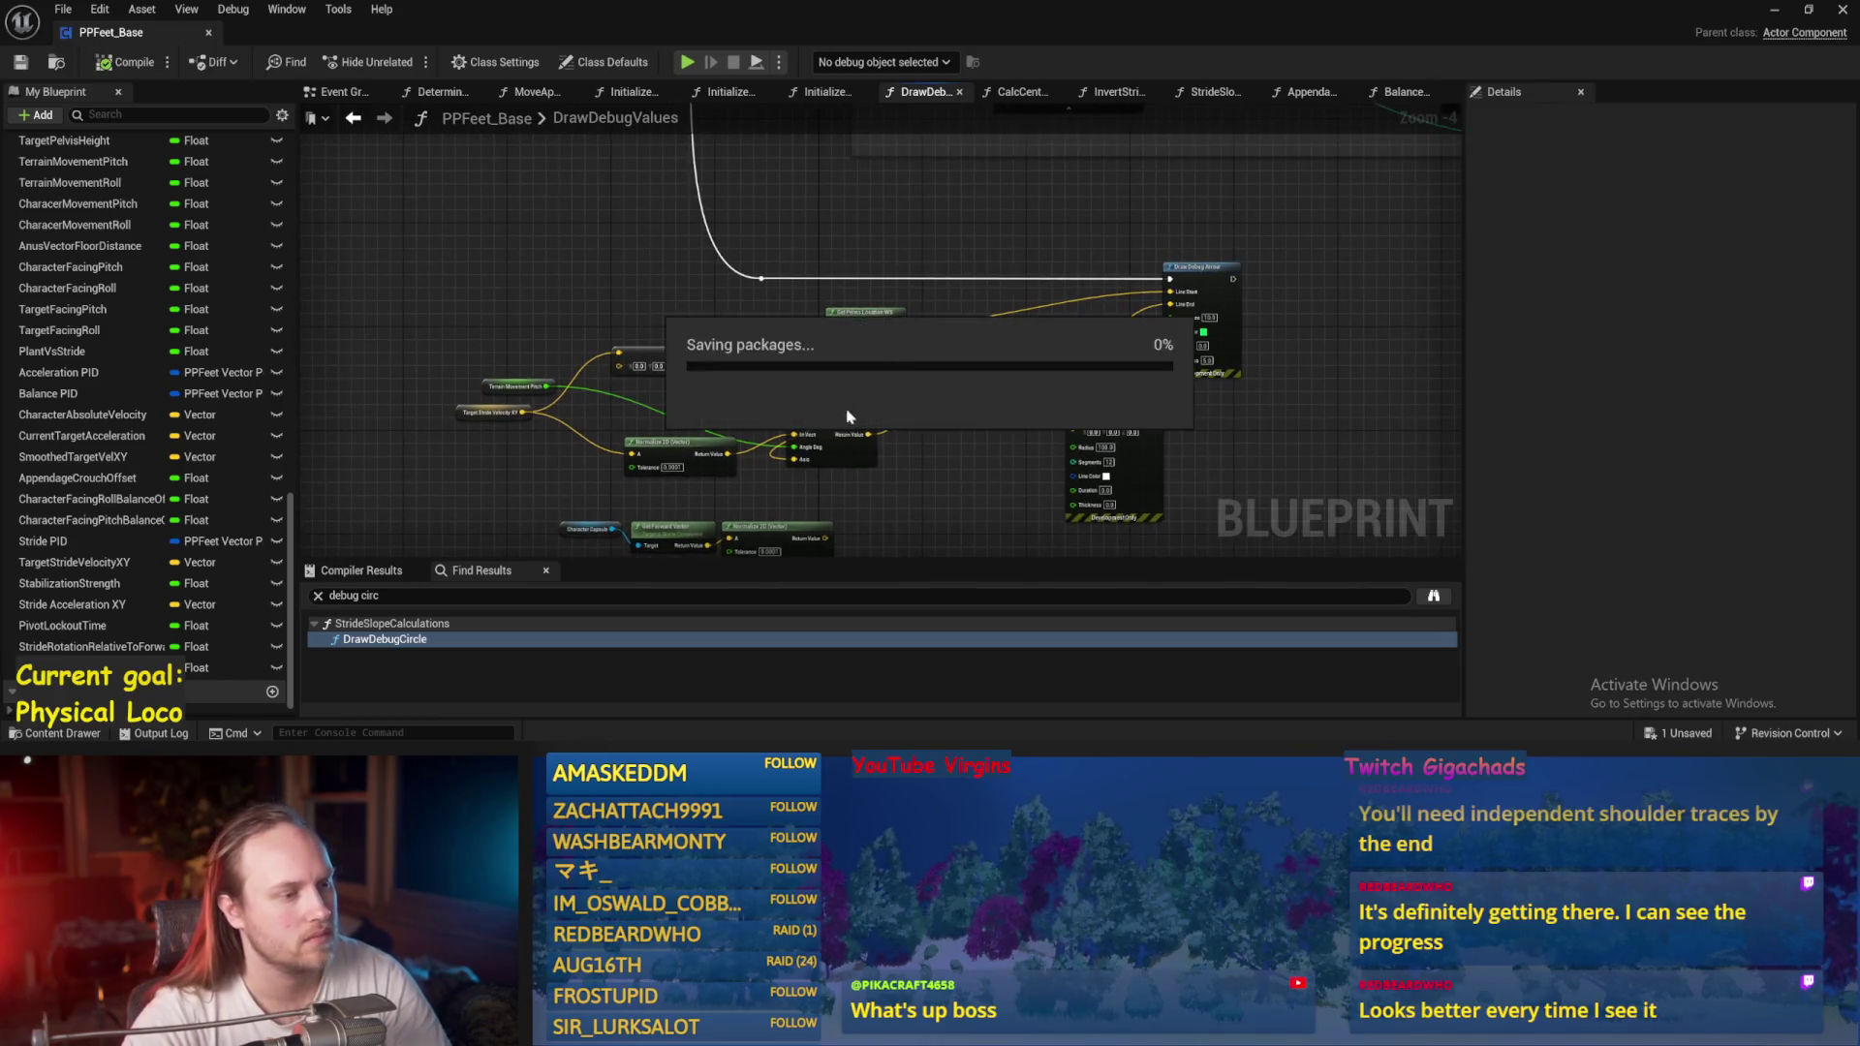
Wire Target Stride Velocity XY into the Normalize node's A input, then hide the editor.
scroll(666, 270, "up", 1)
left_click_drag(706, 284, 631, 209)
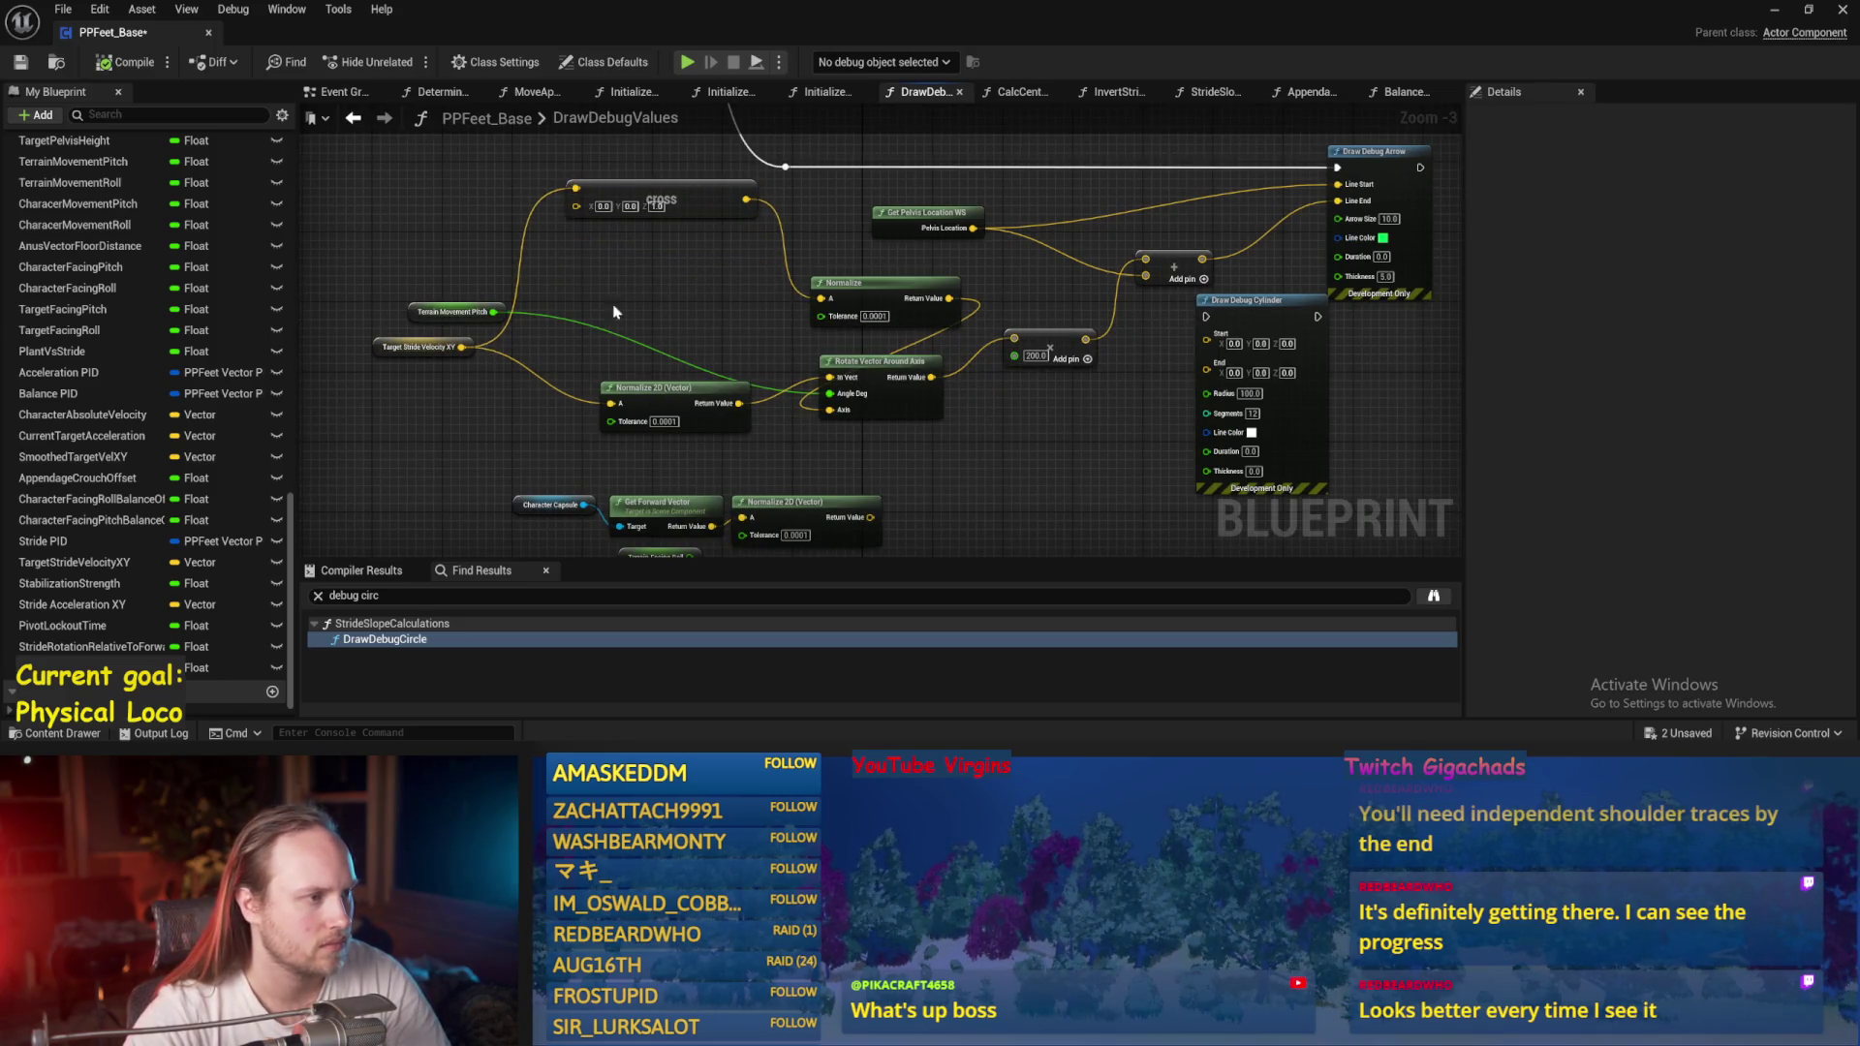
scroll(613, 312, "up", 2)
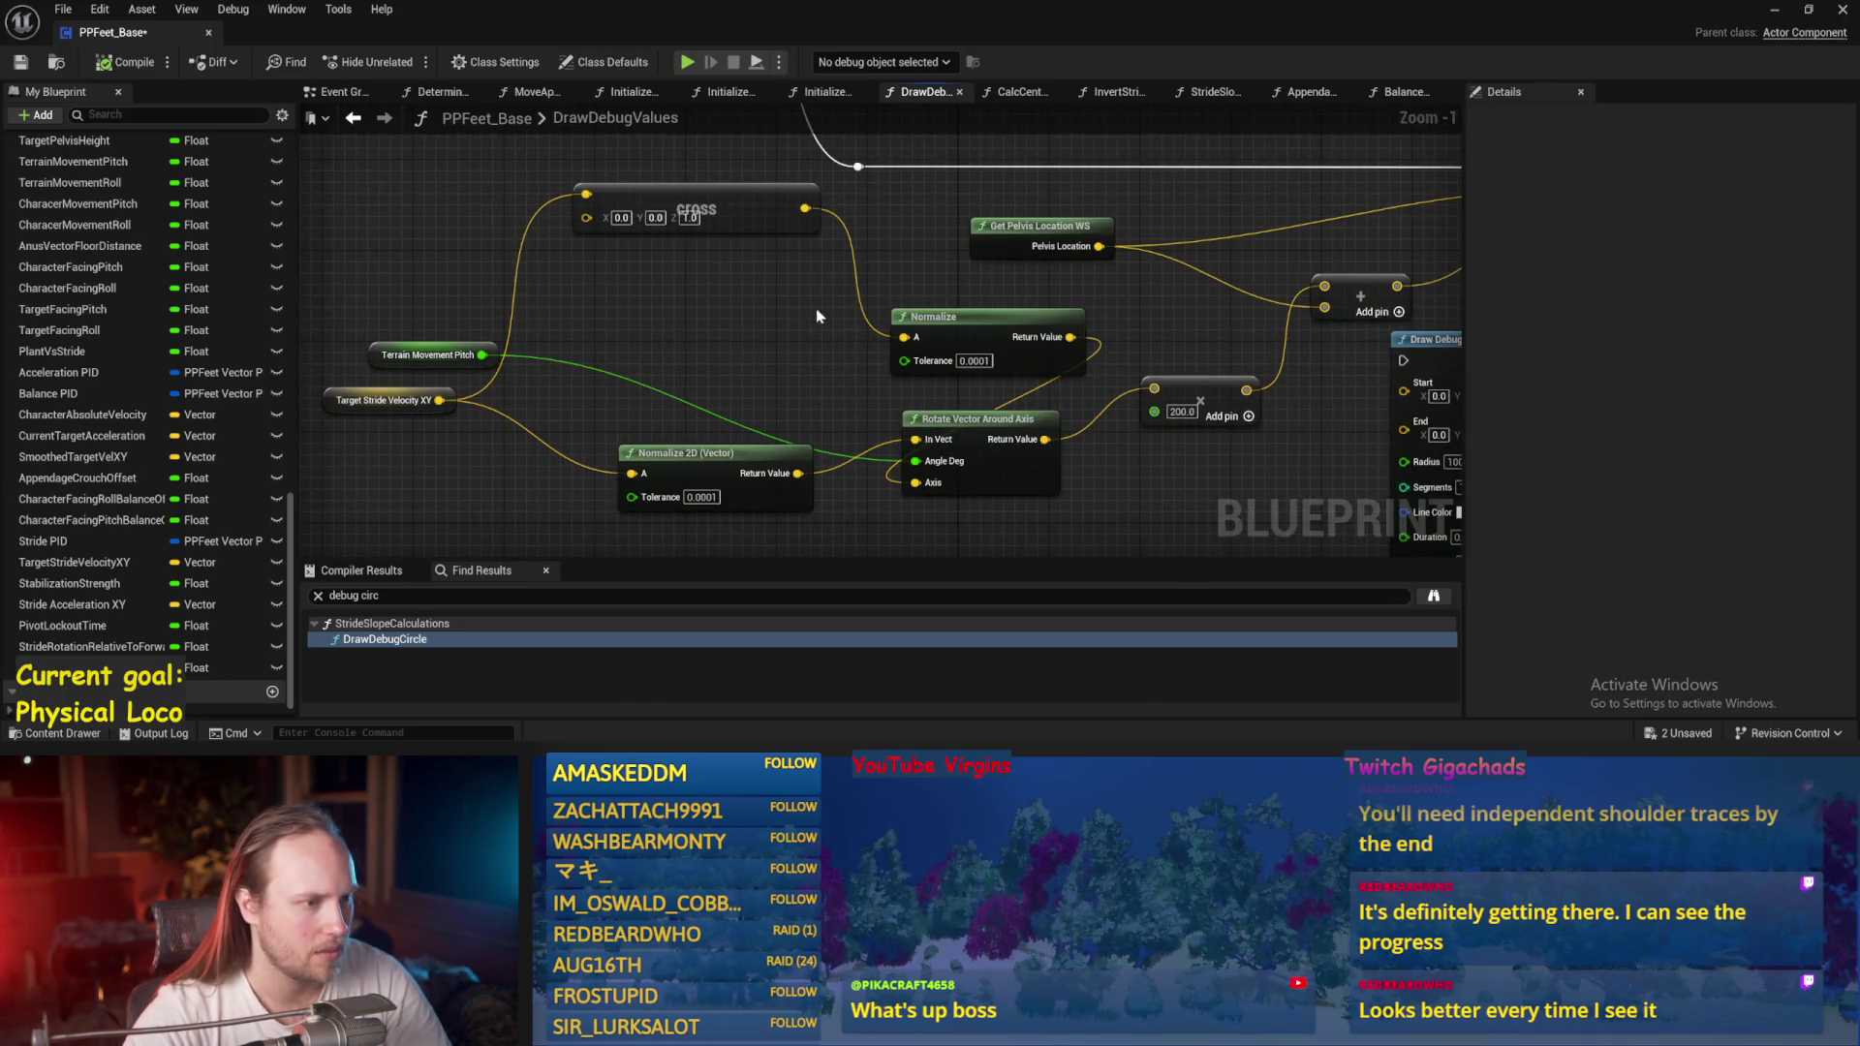
left_click_drag(438, 400, 495, 253)
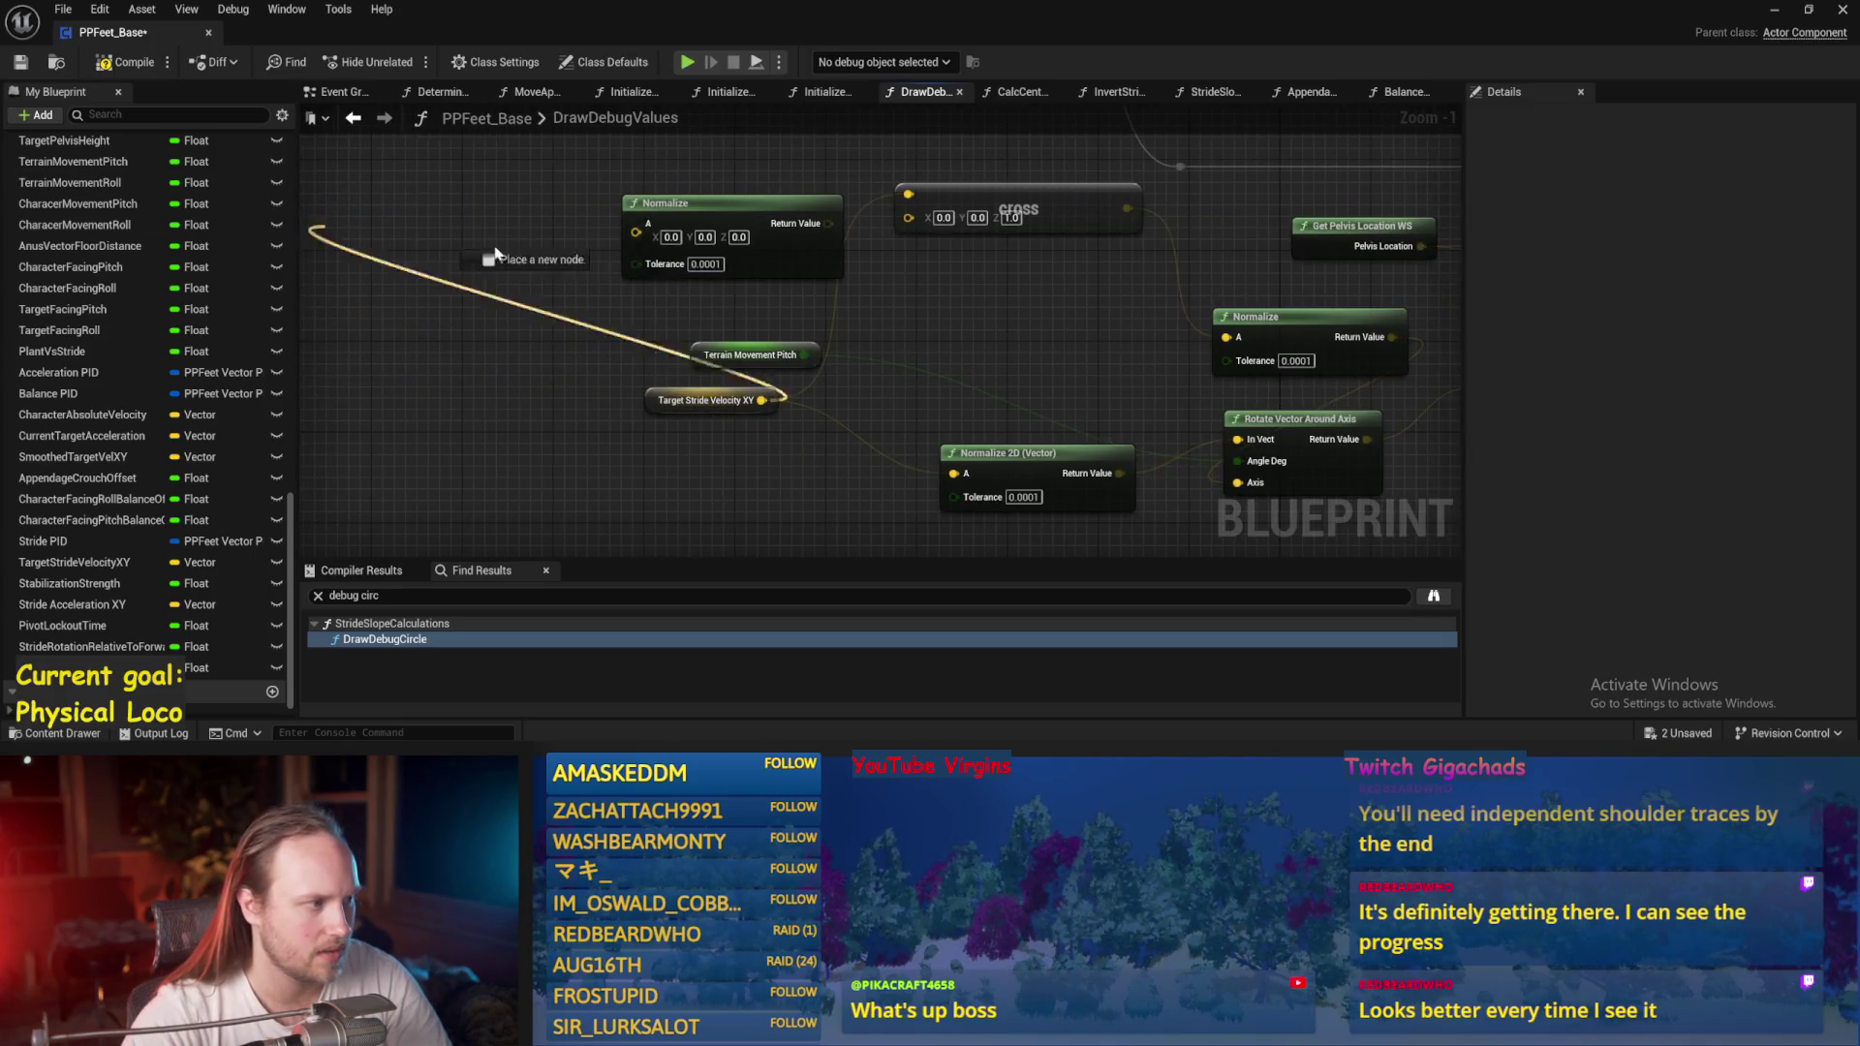
left_click_drag(639, 225, 636, 227)
mouse_move(802, 223)
left_mouse_down()
mouse_move(865, 223)
mouse_move(908, 195)
left_mouse_up()
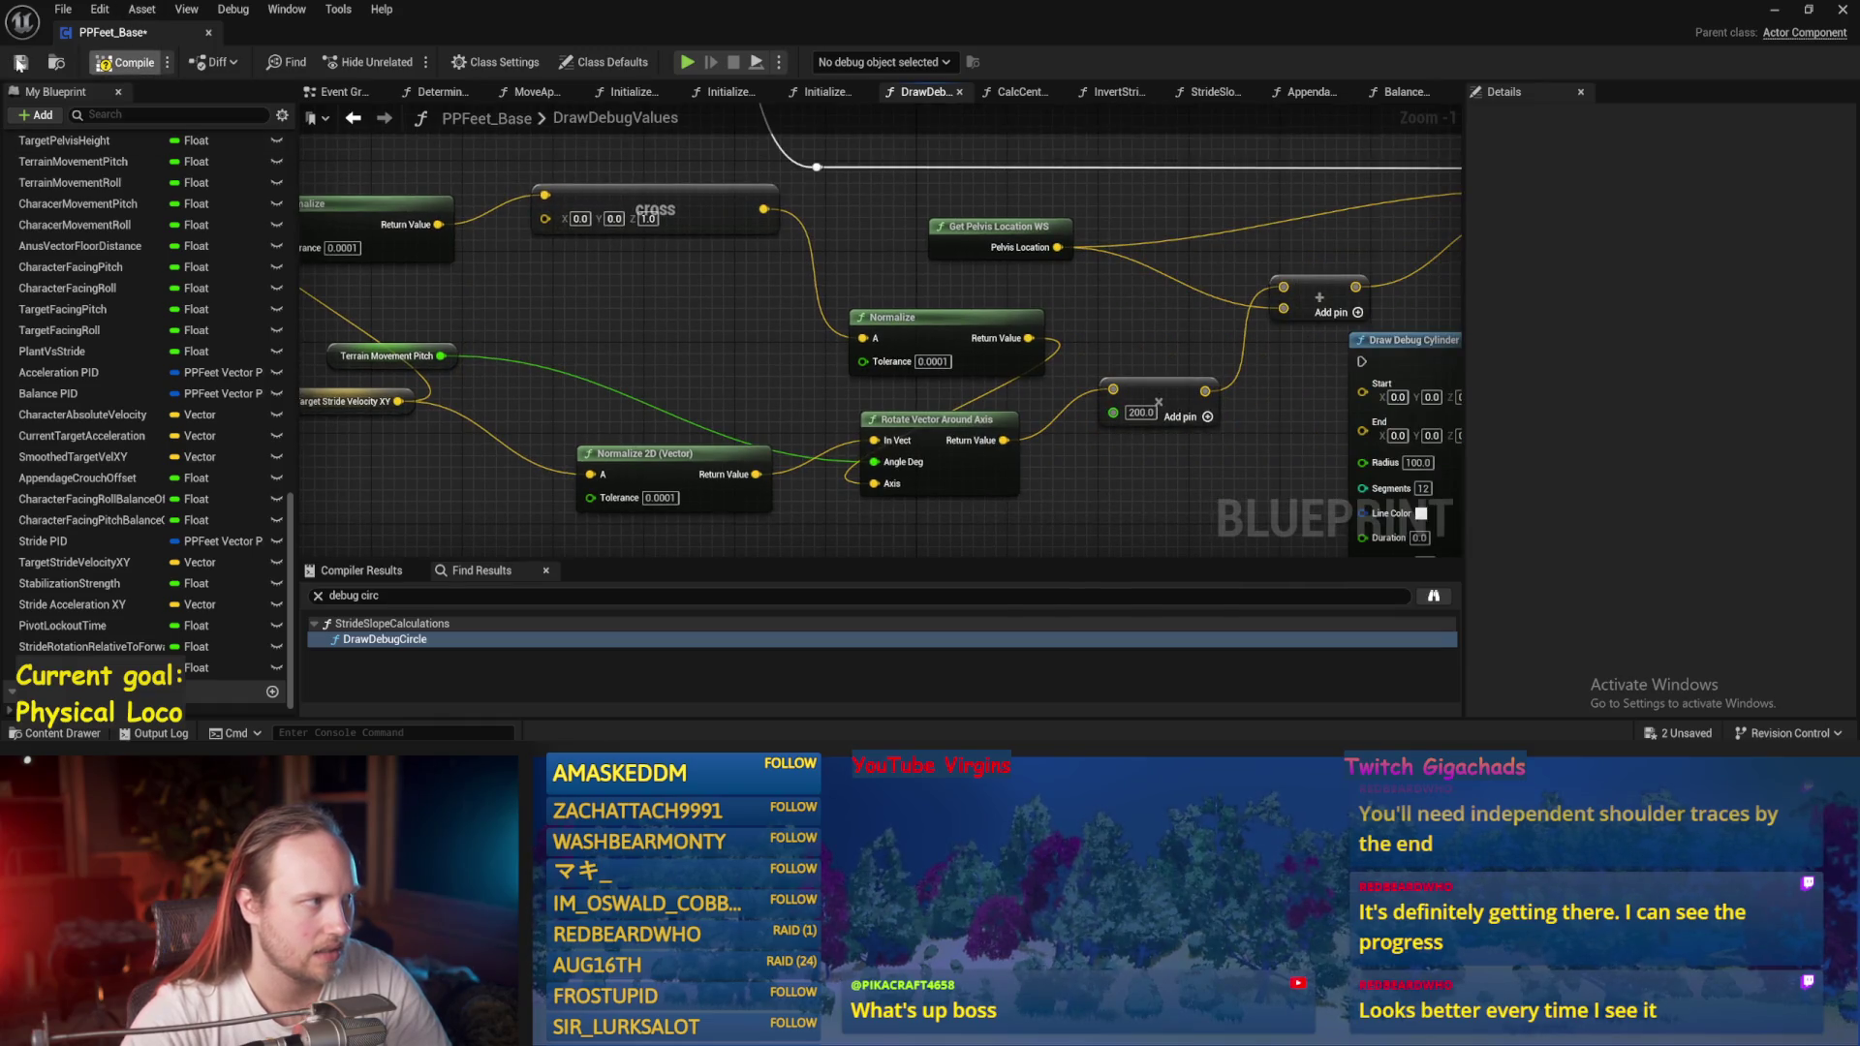
left_click(1774, 10)
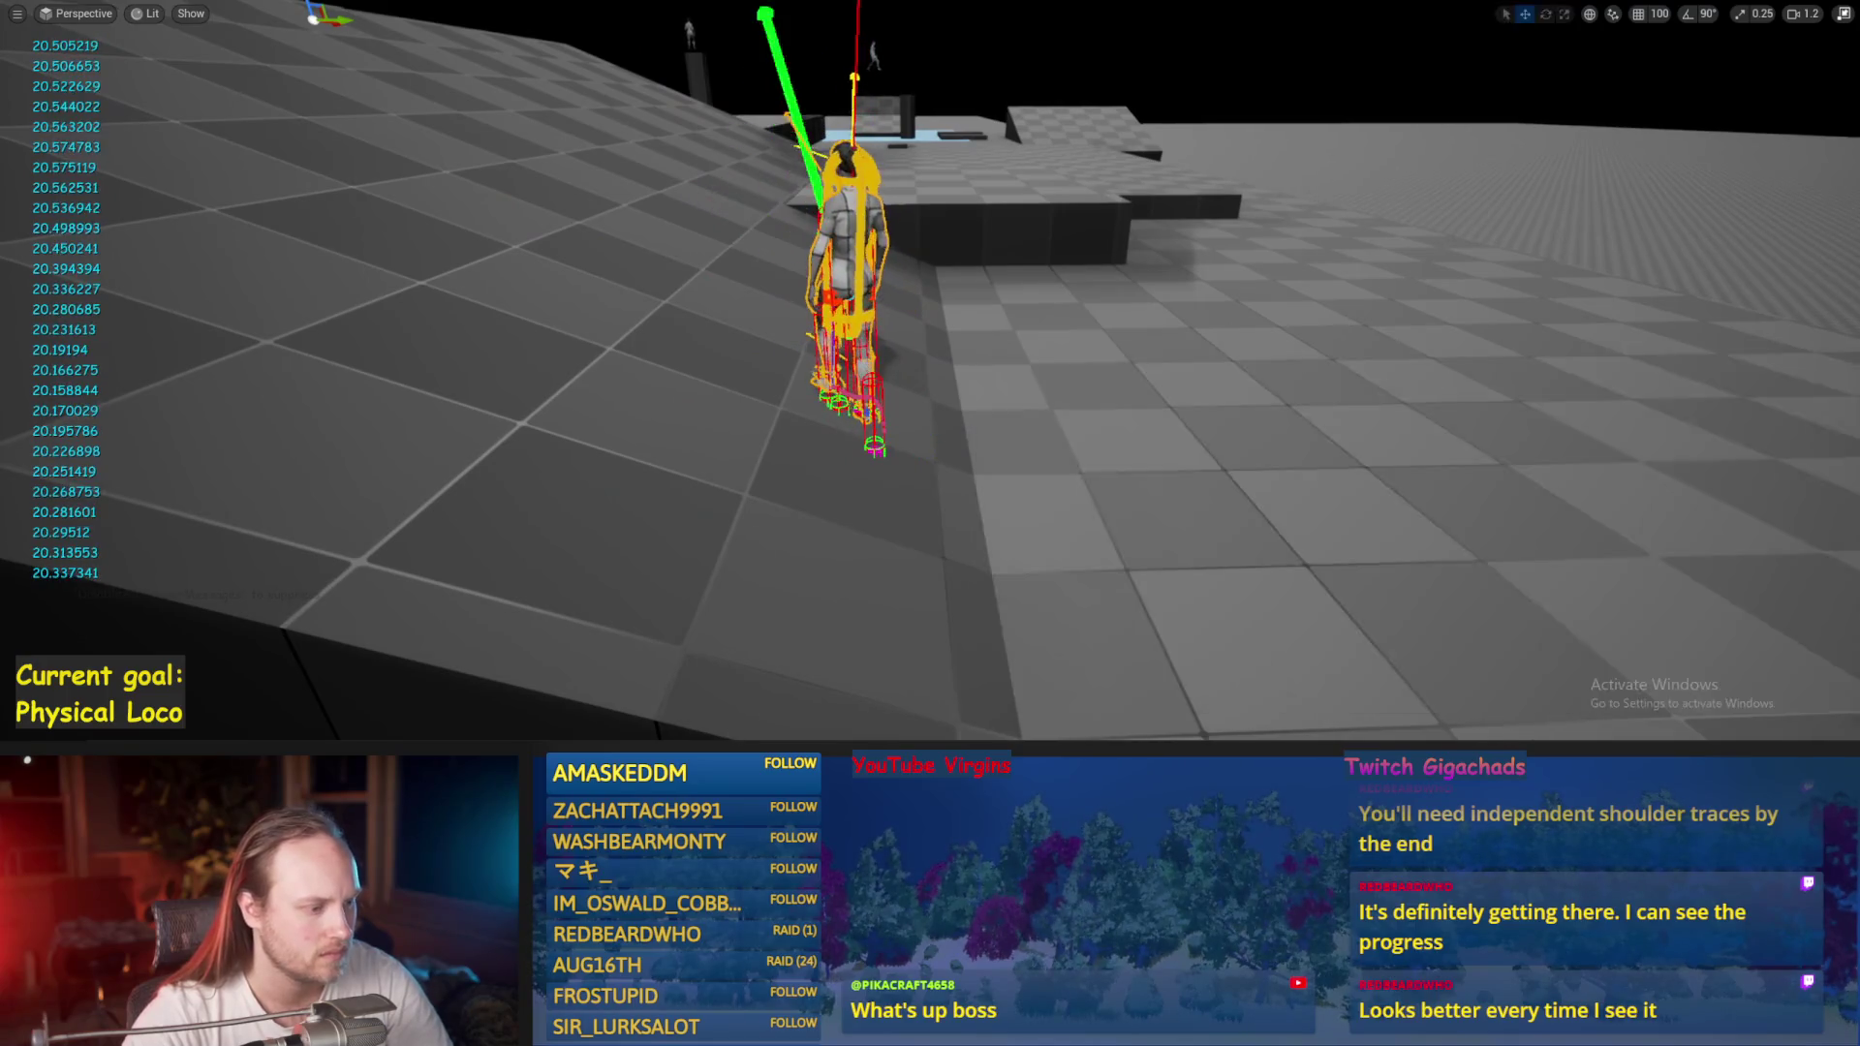
Stop the play session and bring the PPFeet_Base DrawDebugValues graph back.
key("Escape")
left_click(807, 707)
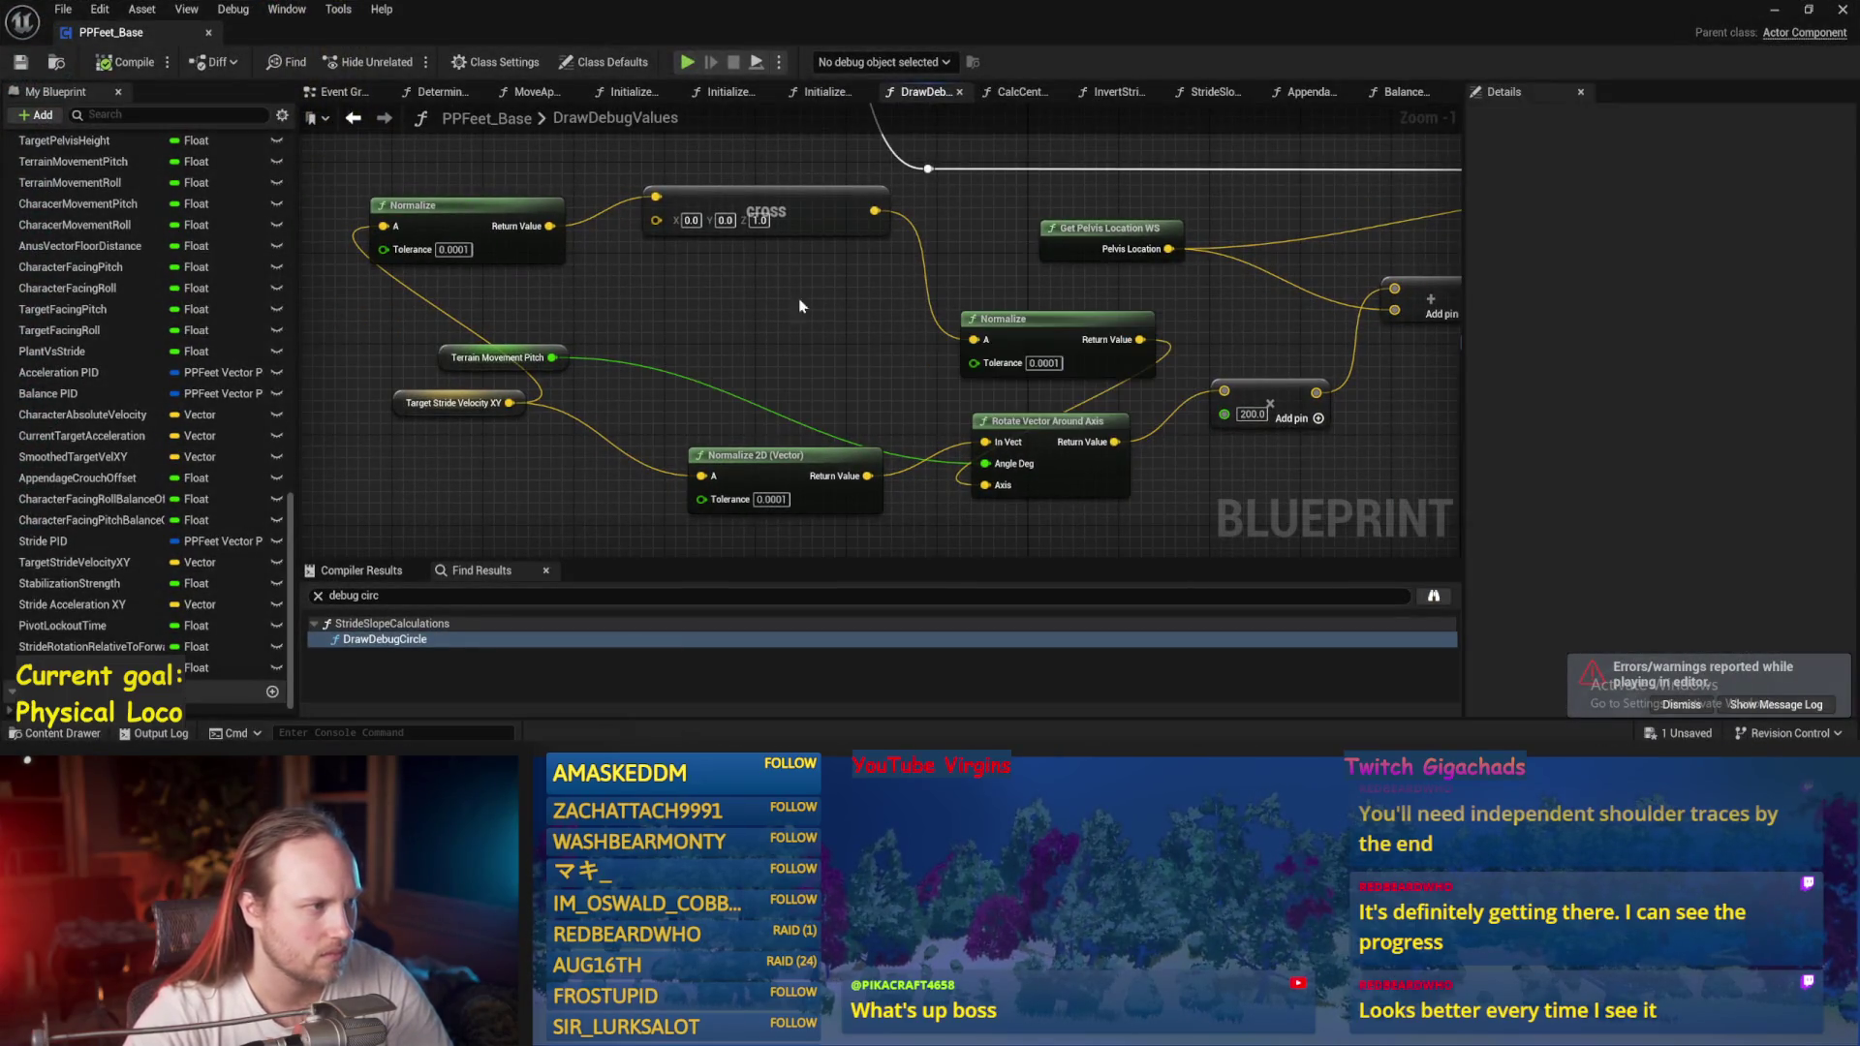
Reposition the Normalize and Normalize 2D nodes and save the blueprint.
left_click_drag(797, 213, 765, 212)
mouse_move(1053, 334)
left_mouse_down()
mouse_move(924, 224)
mouse_move(788, 289)
left_mouse_up()
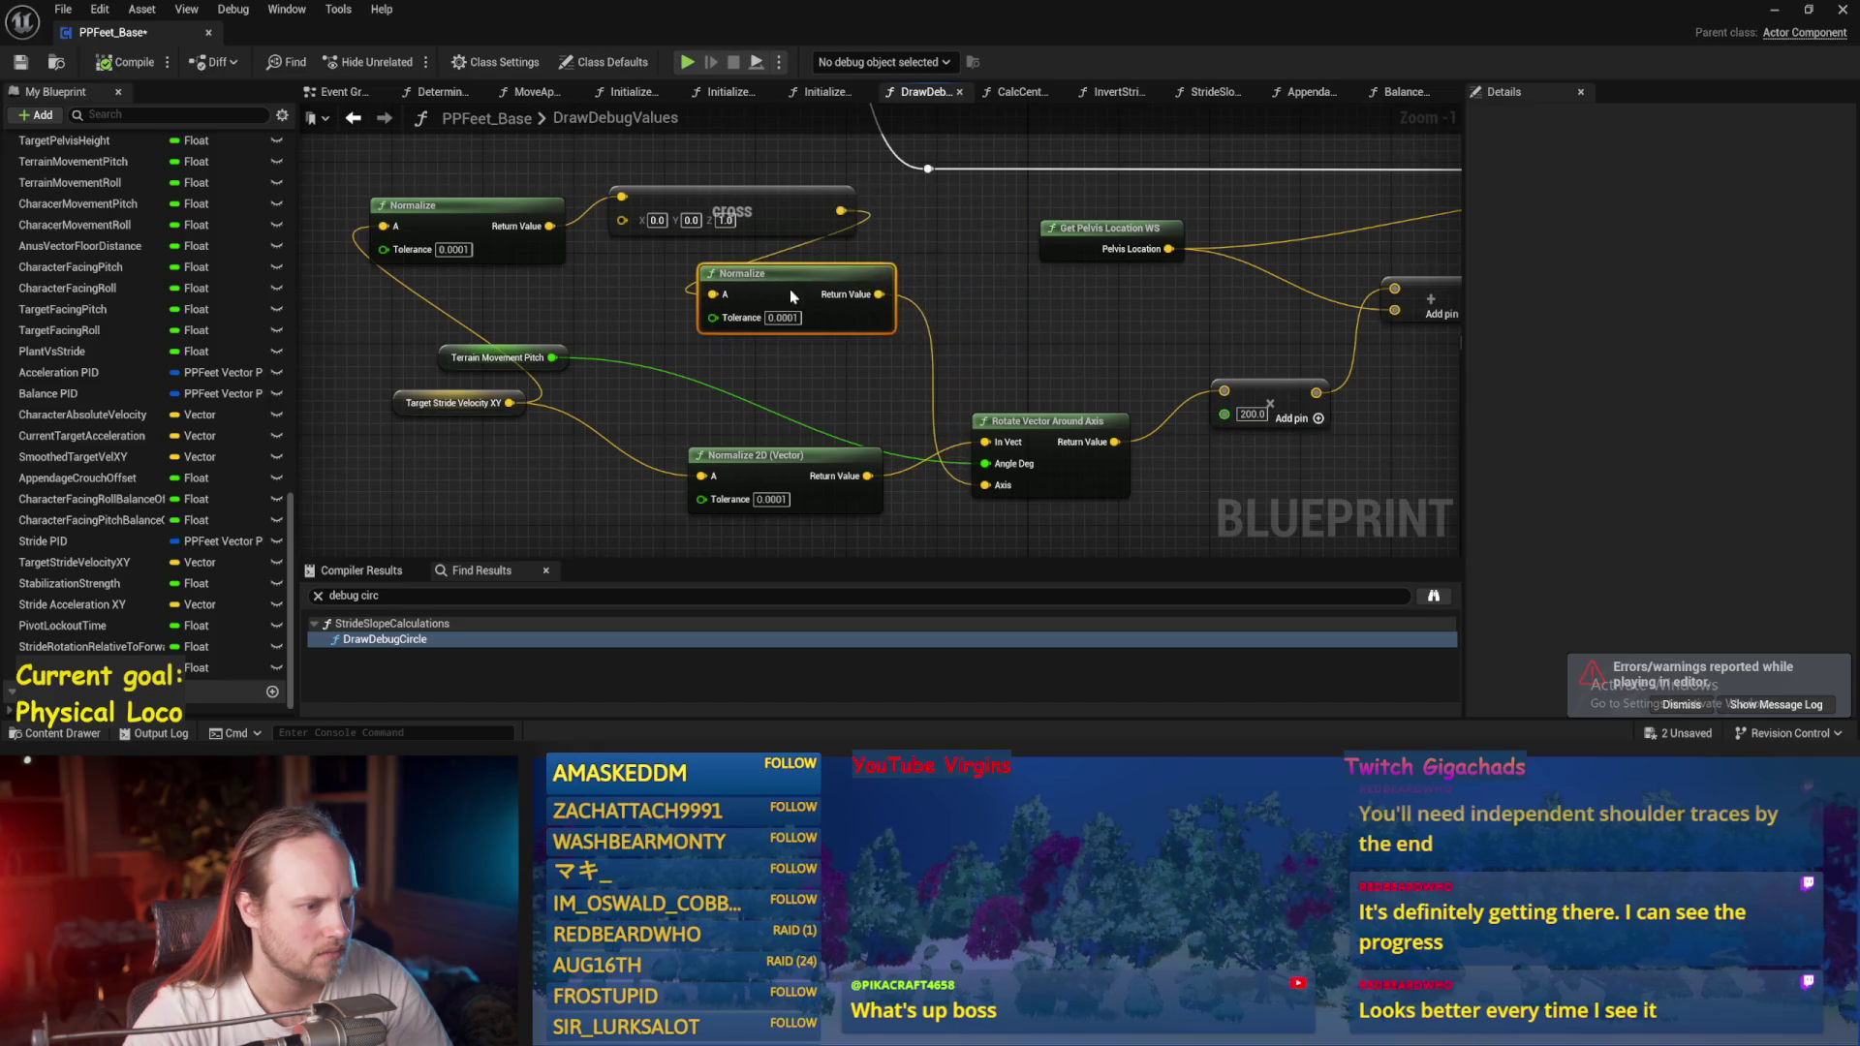
key("ctrl+s")
mouse_move(706, 405)
left_mouse_down()
mouse_move(659, 334)
mouse_move(678, 329)
mouse_move(636, 336)
mouse_move(626, 407)
left_mouse_up()
key("ctrl+s")
Tidy the graph, moving the Character Capsule and forward-vector nodes down-left.
left_click(448, 359)
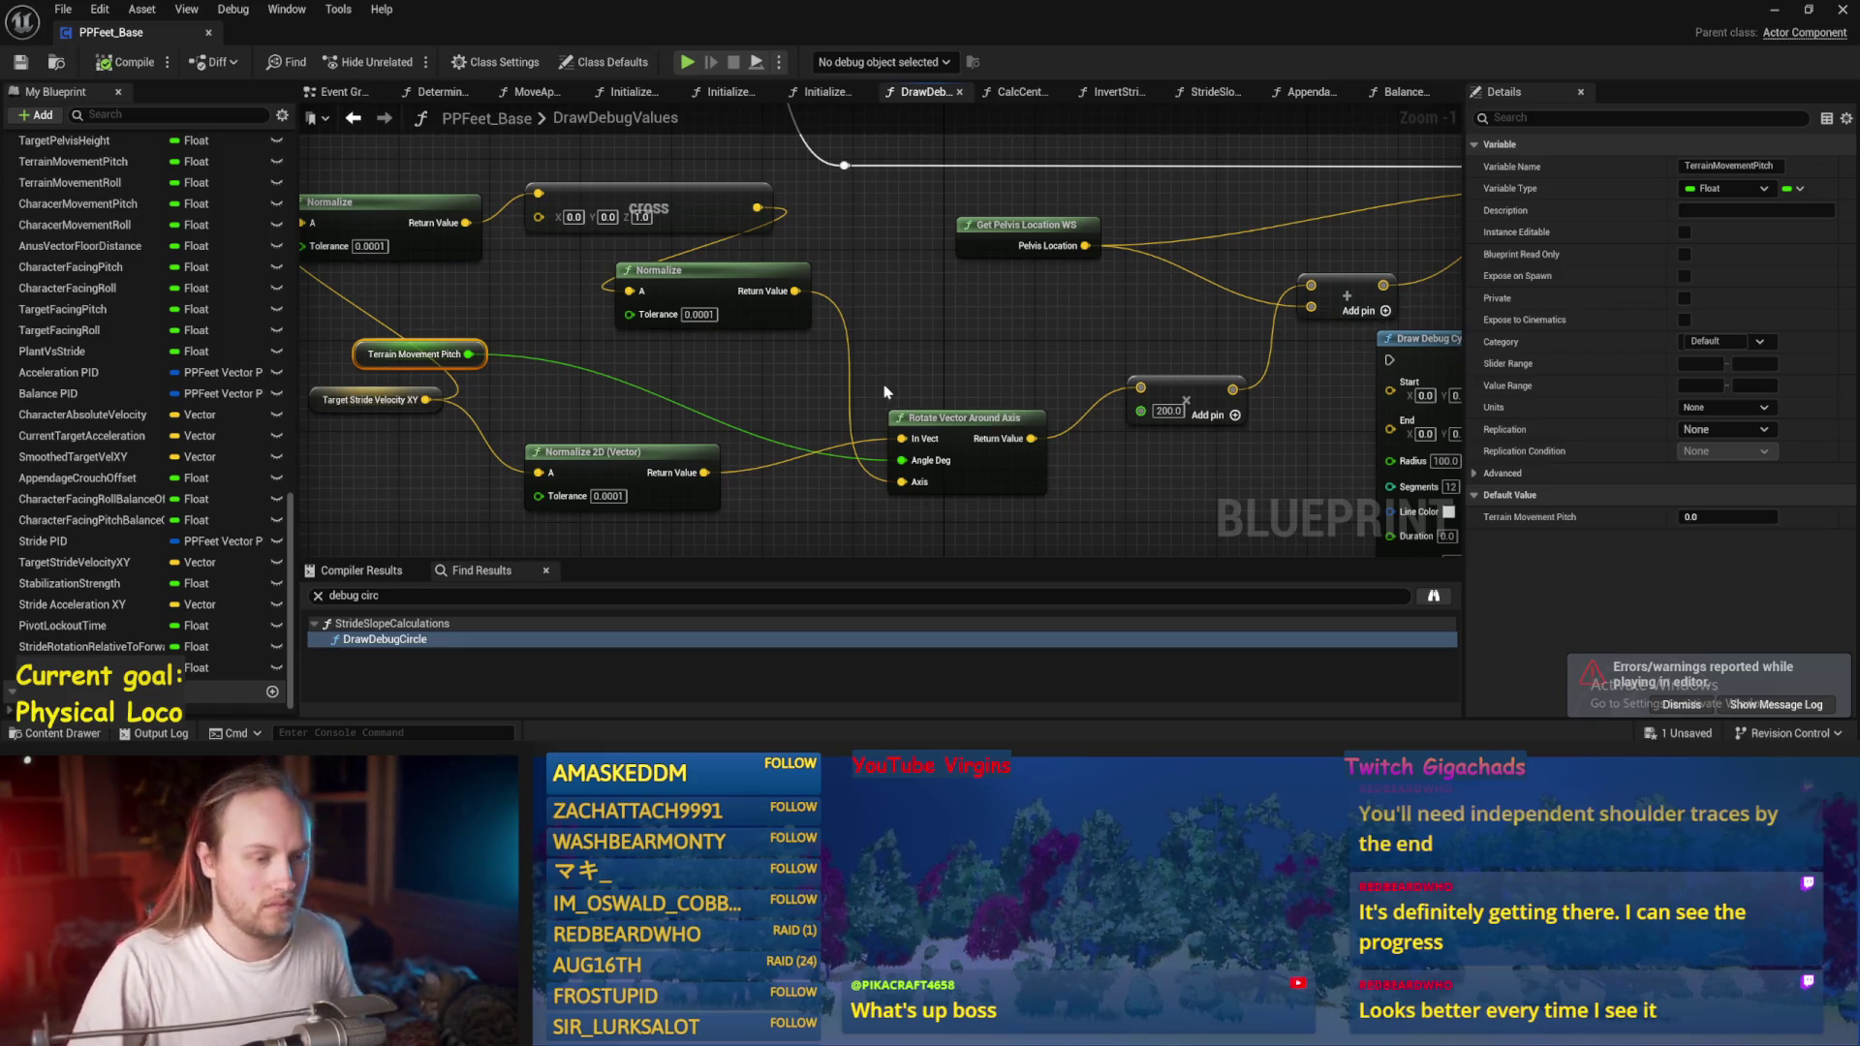
left_click(1125, 344)
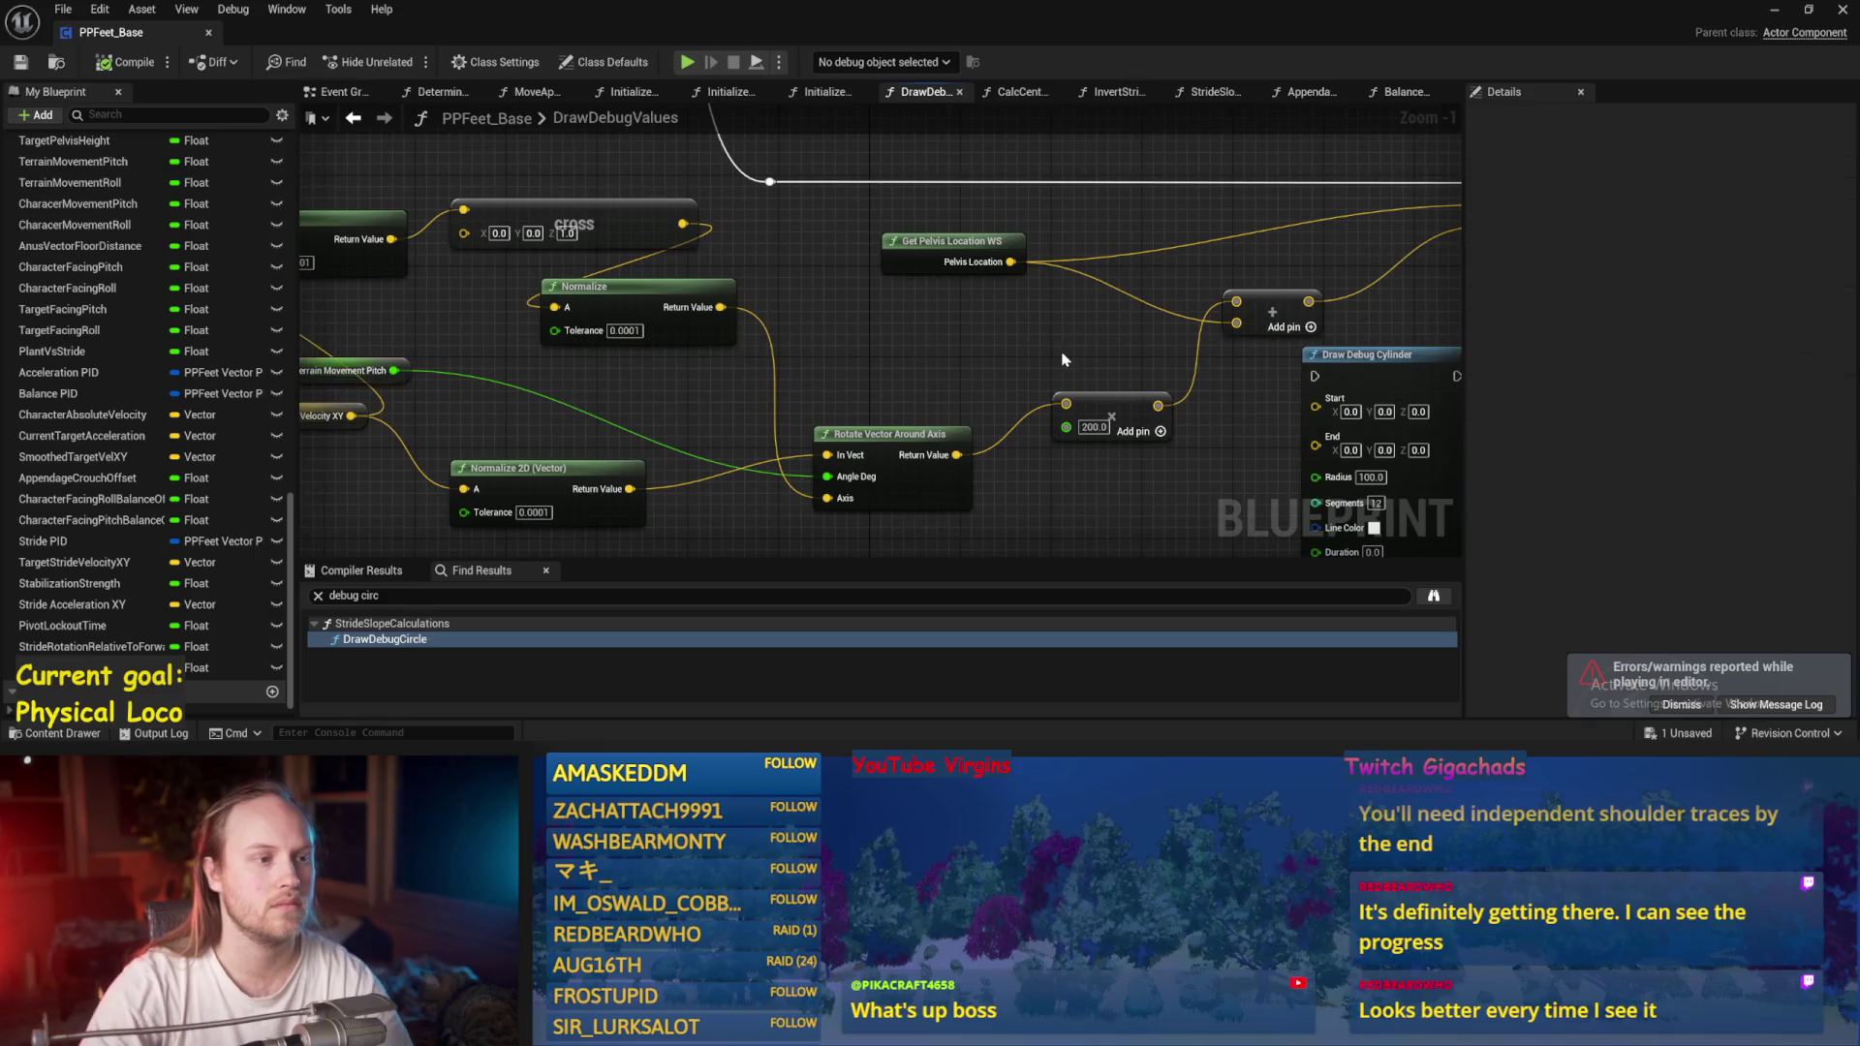
scroll(997, 323, "down", 1)
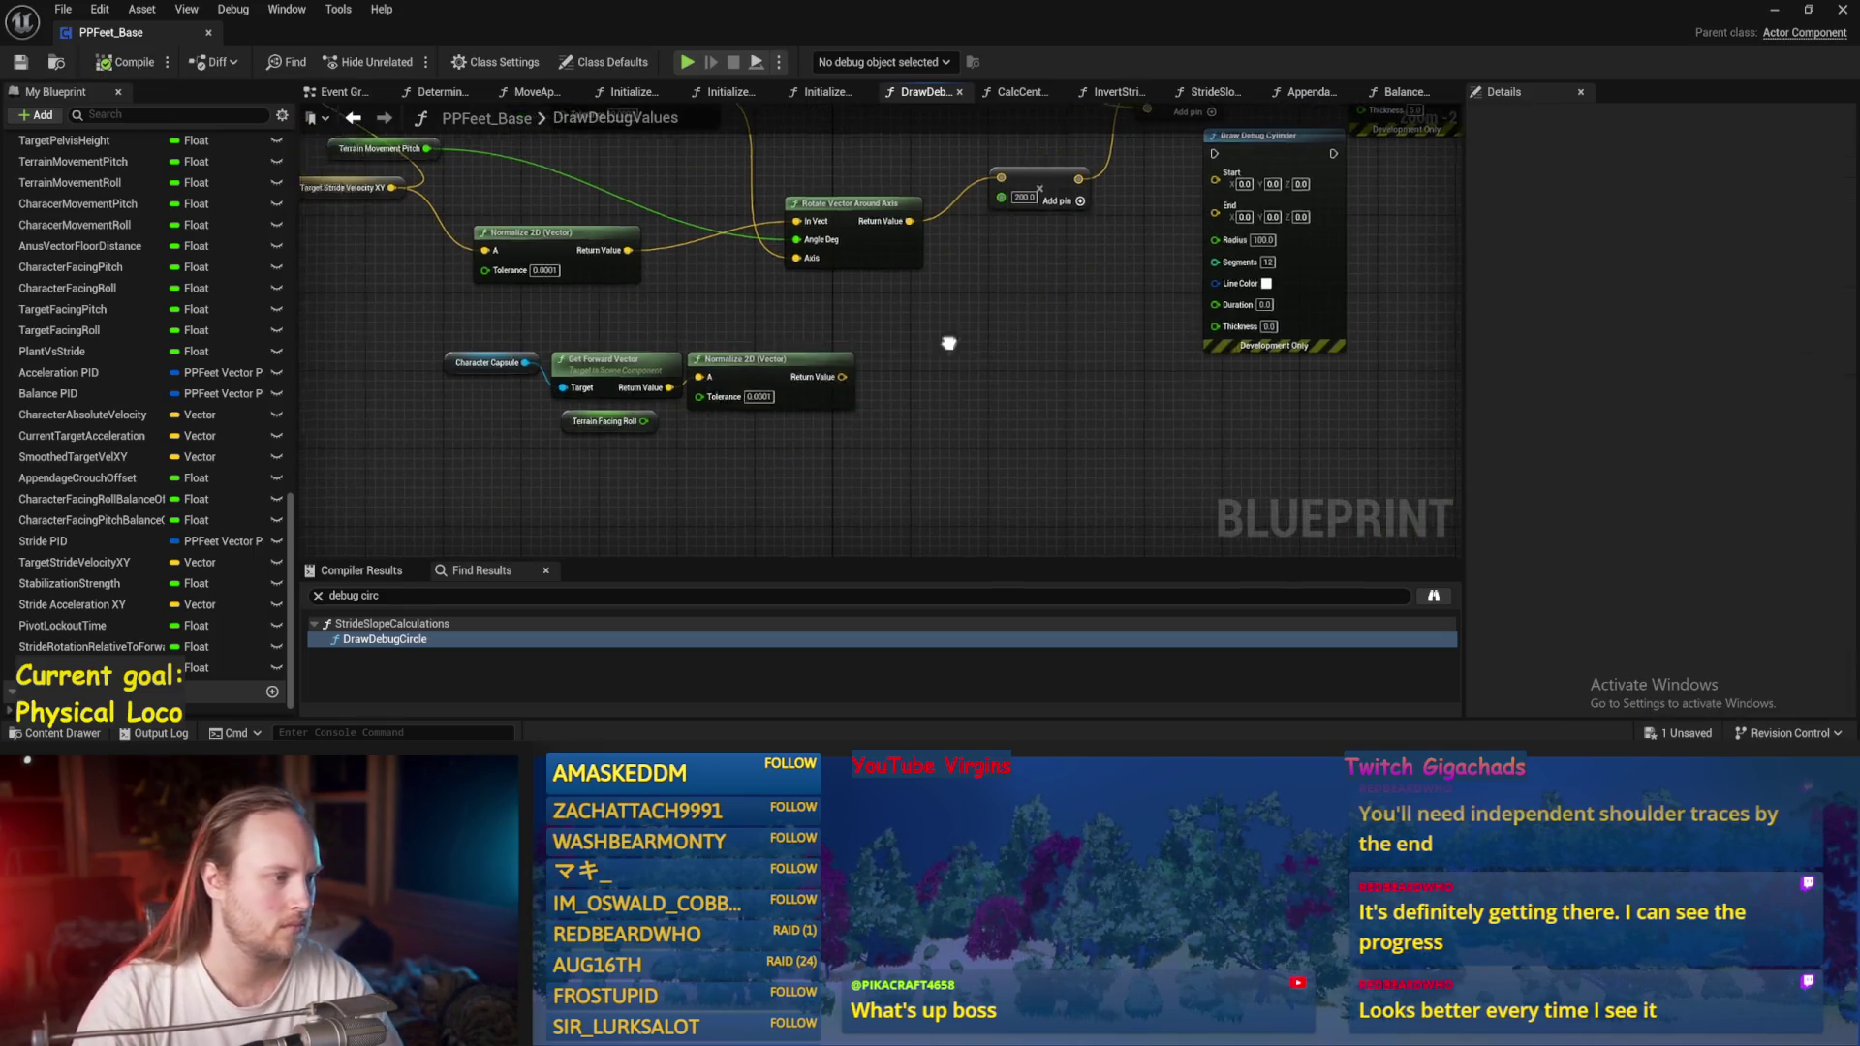
left_click_drag(1065, 320, 615, 426)
left_click_drag(764, 359, 614, 393)
left_click(983, 365)
left_click_drag(962, 457, 1054, 407)
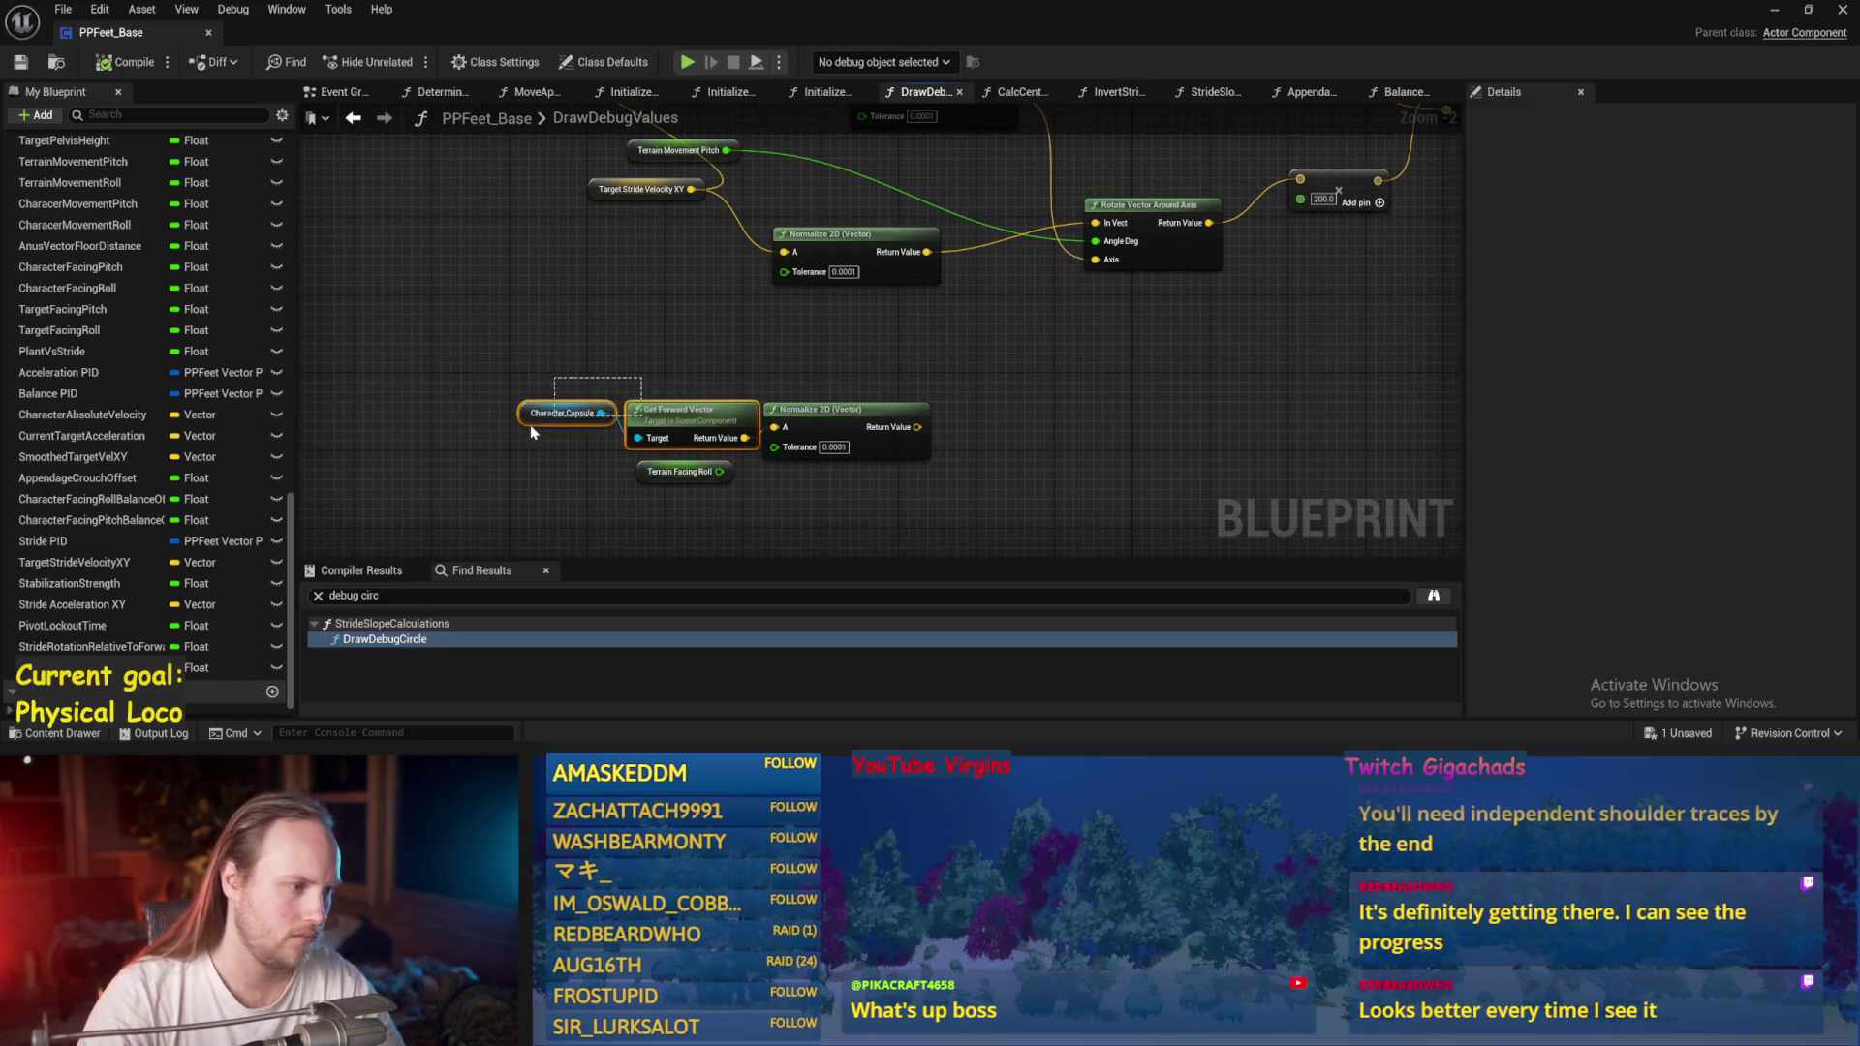
left_click(685, 383)
mouse_move(810, 413)
left_mouse_down()
mouse_move(910, 414)
mouse_move(820, 419)
left_mouse_up()
left_click_drag(938, 354, 838, 468)
left_click_drag(588, 331, 580, 392)
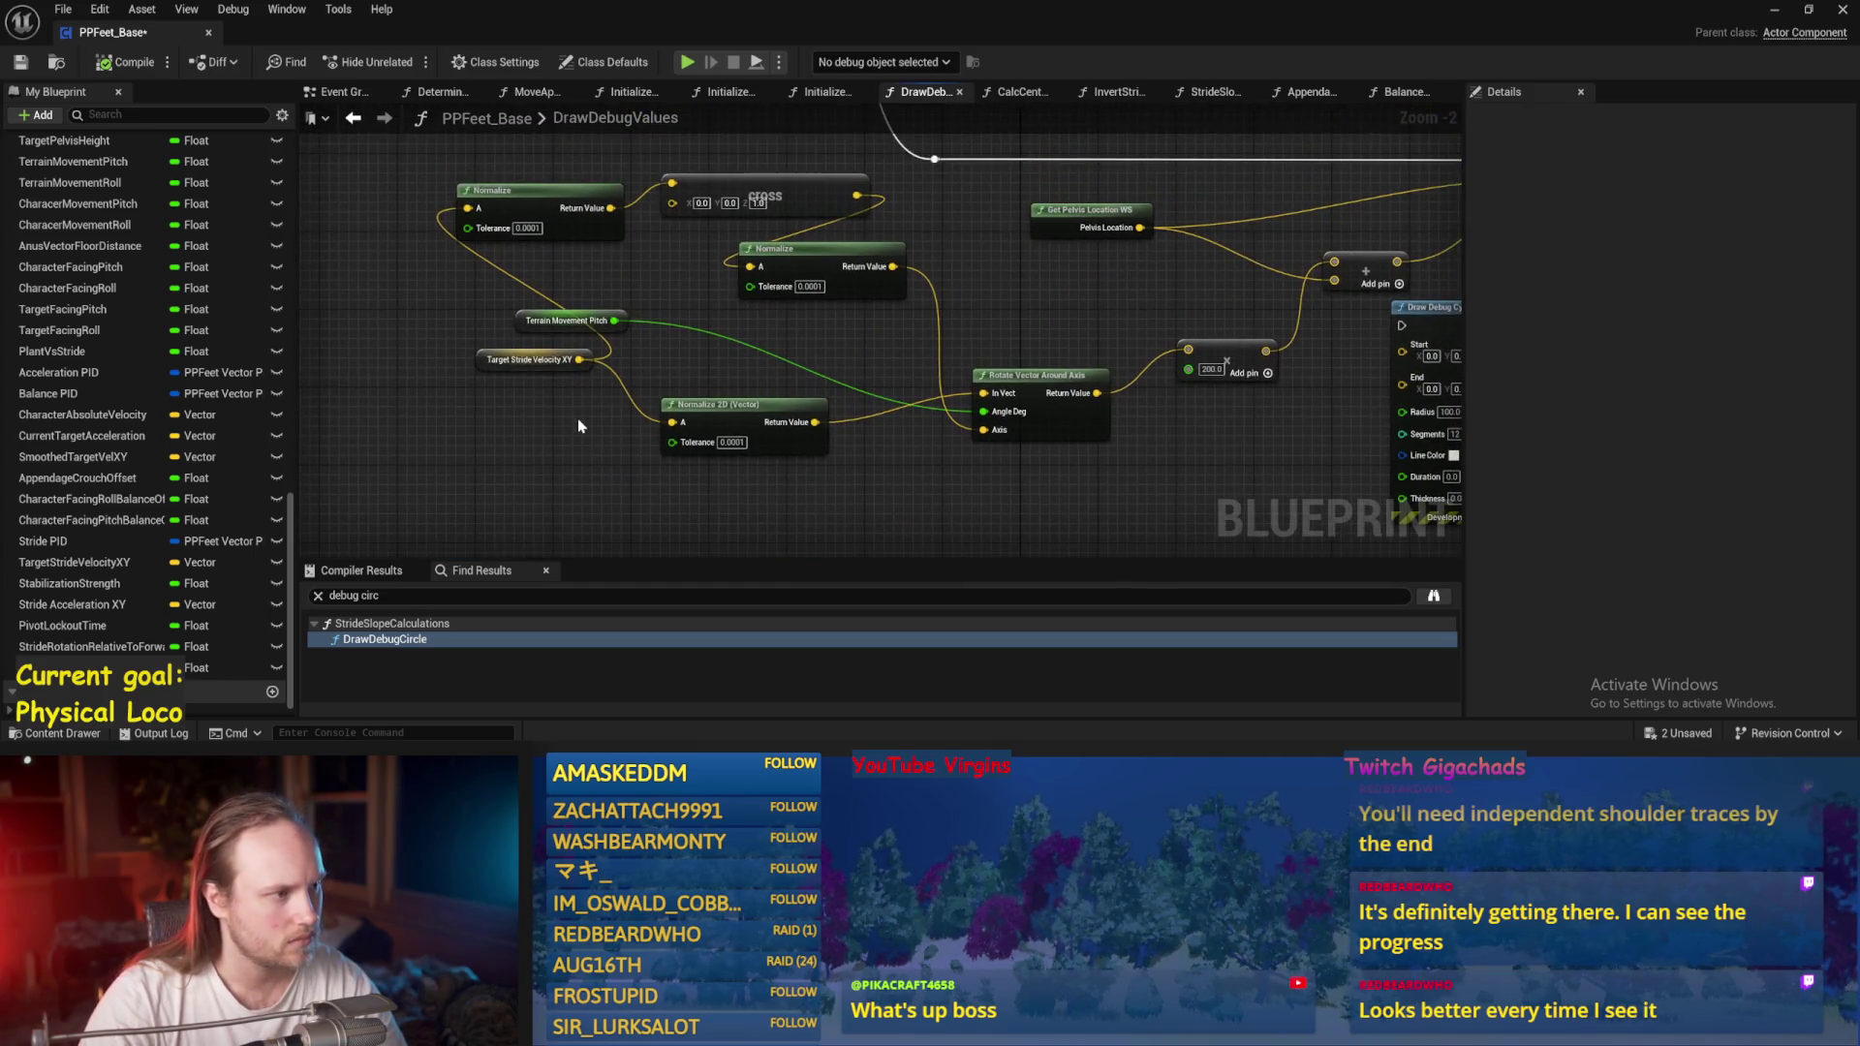
Wire the Normalize 2D result into the cross node, delete the spare Normalize, and save.
mouse_move(814, 422)
left_mouse_down()
mouse_move(640, 157)
mouse_move(676, 186)
left_mouse_up()
key("Delete")
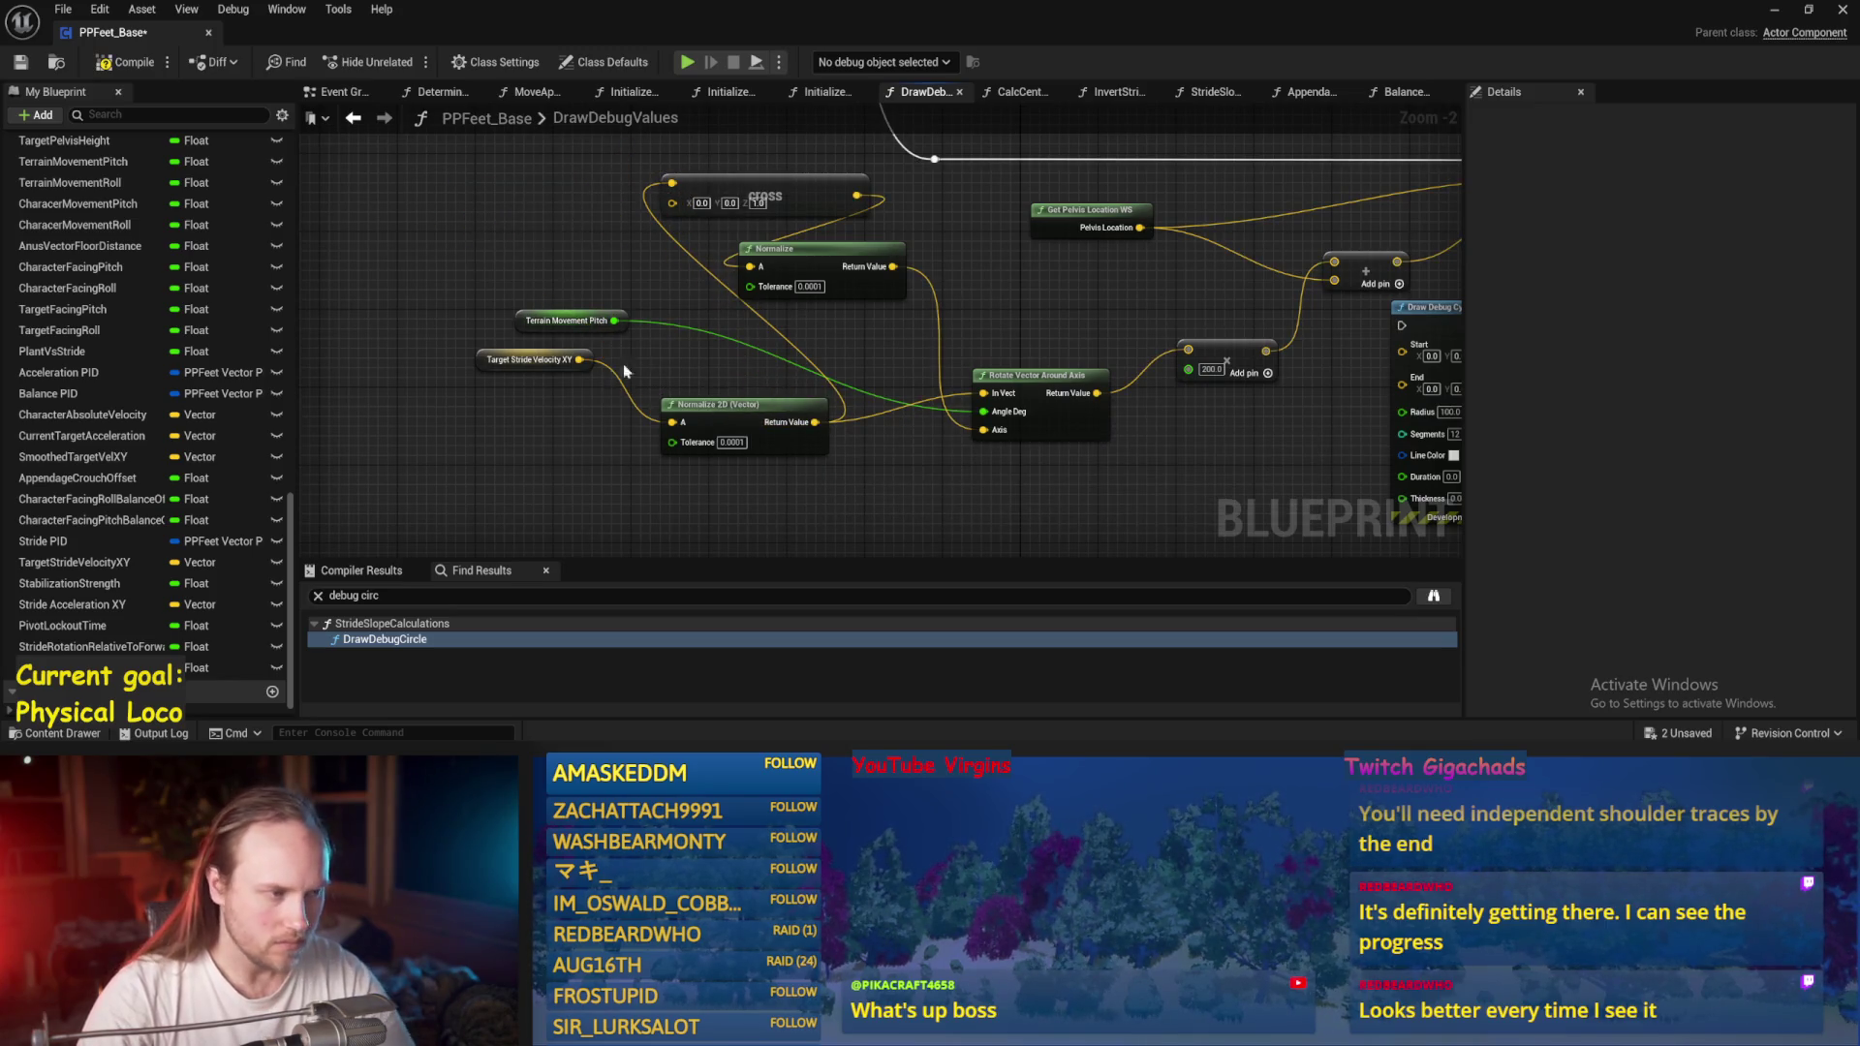
left_click_drag(838, 272, 945, 279)
left_click_drag(994, 219, 878, 211)
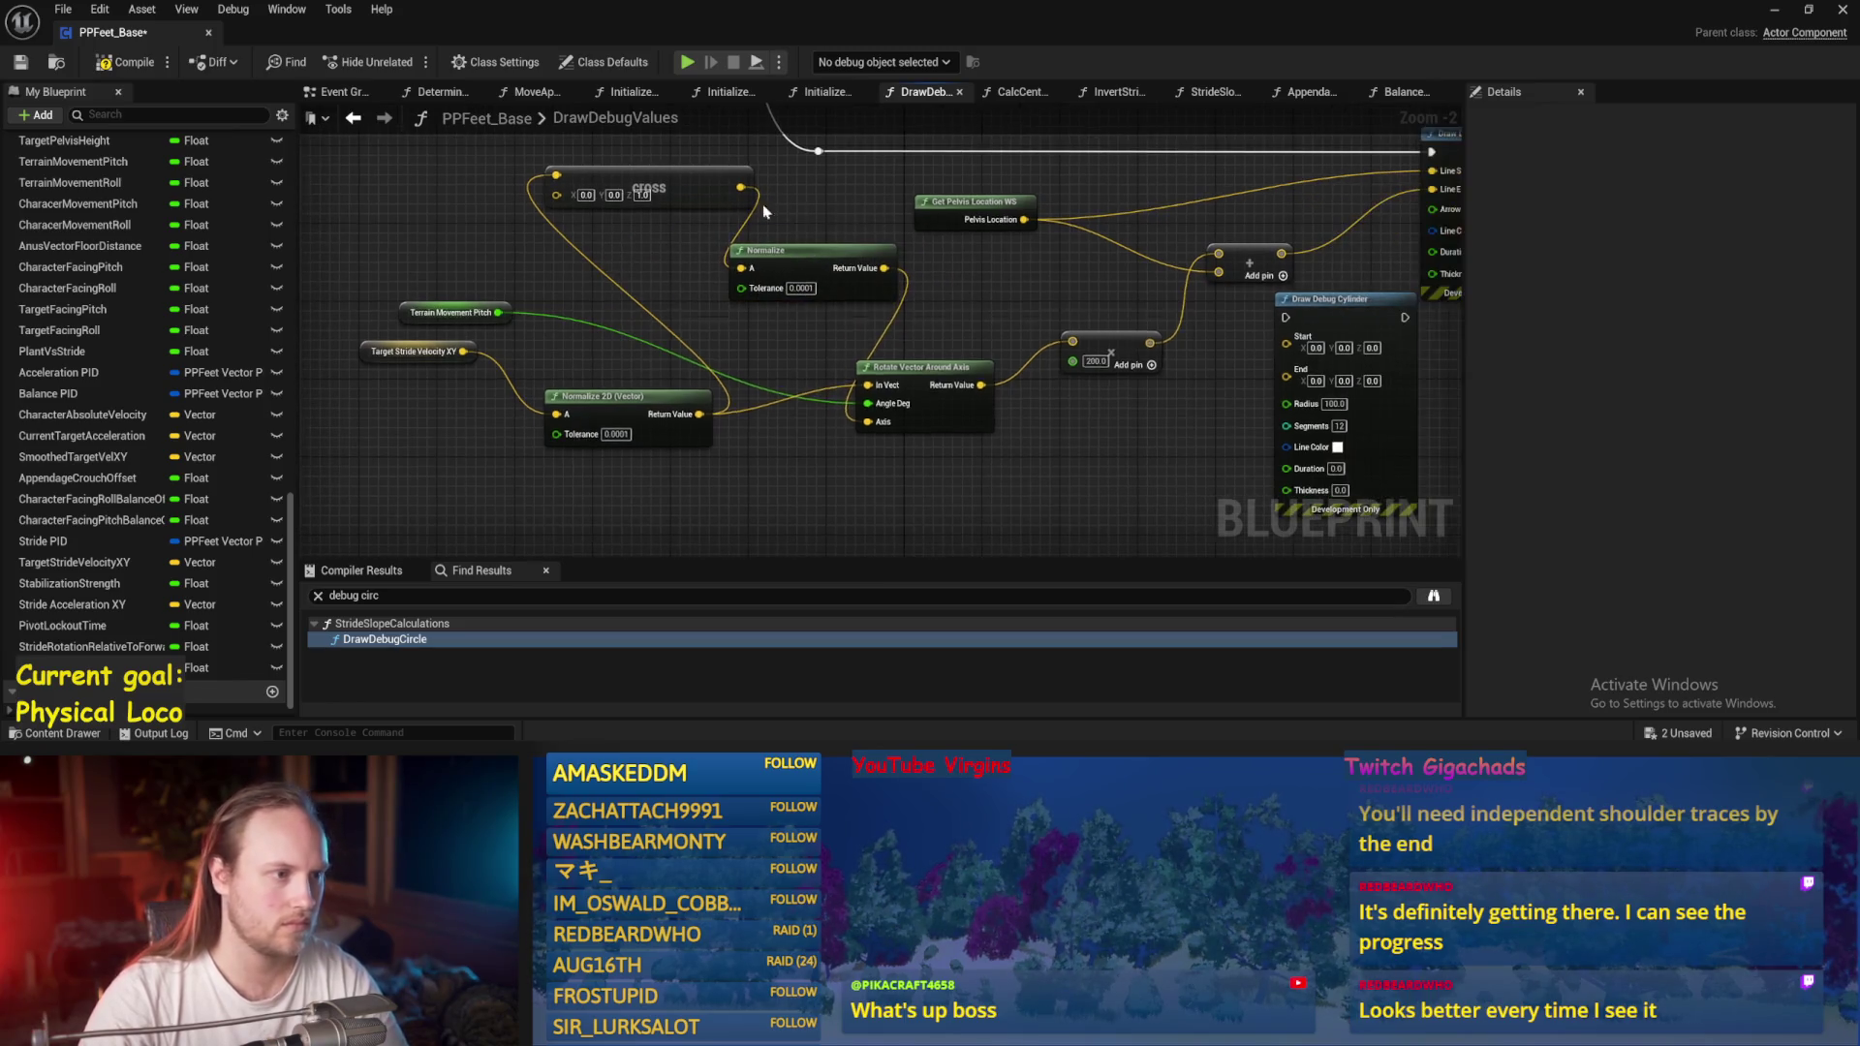
key("ctrl+s")
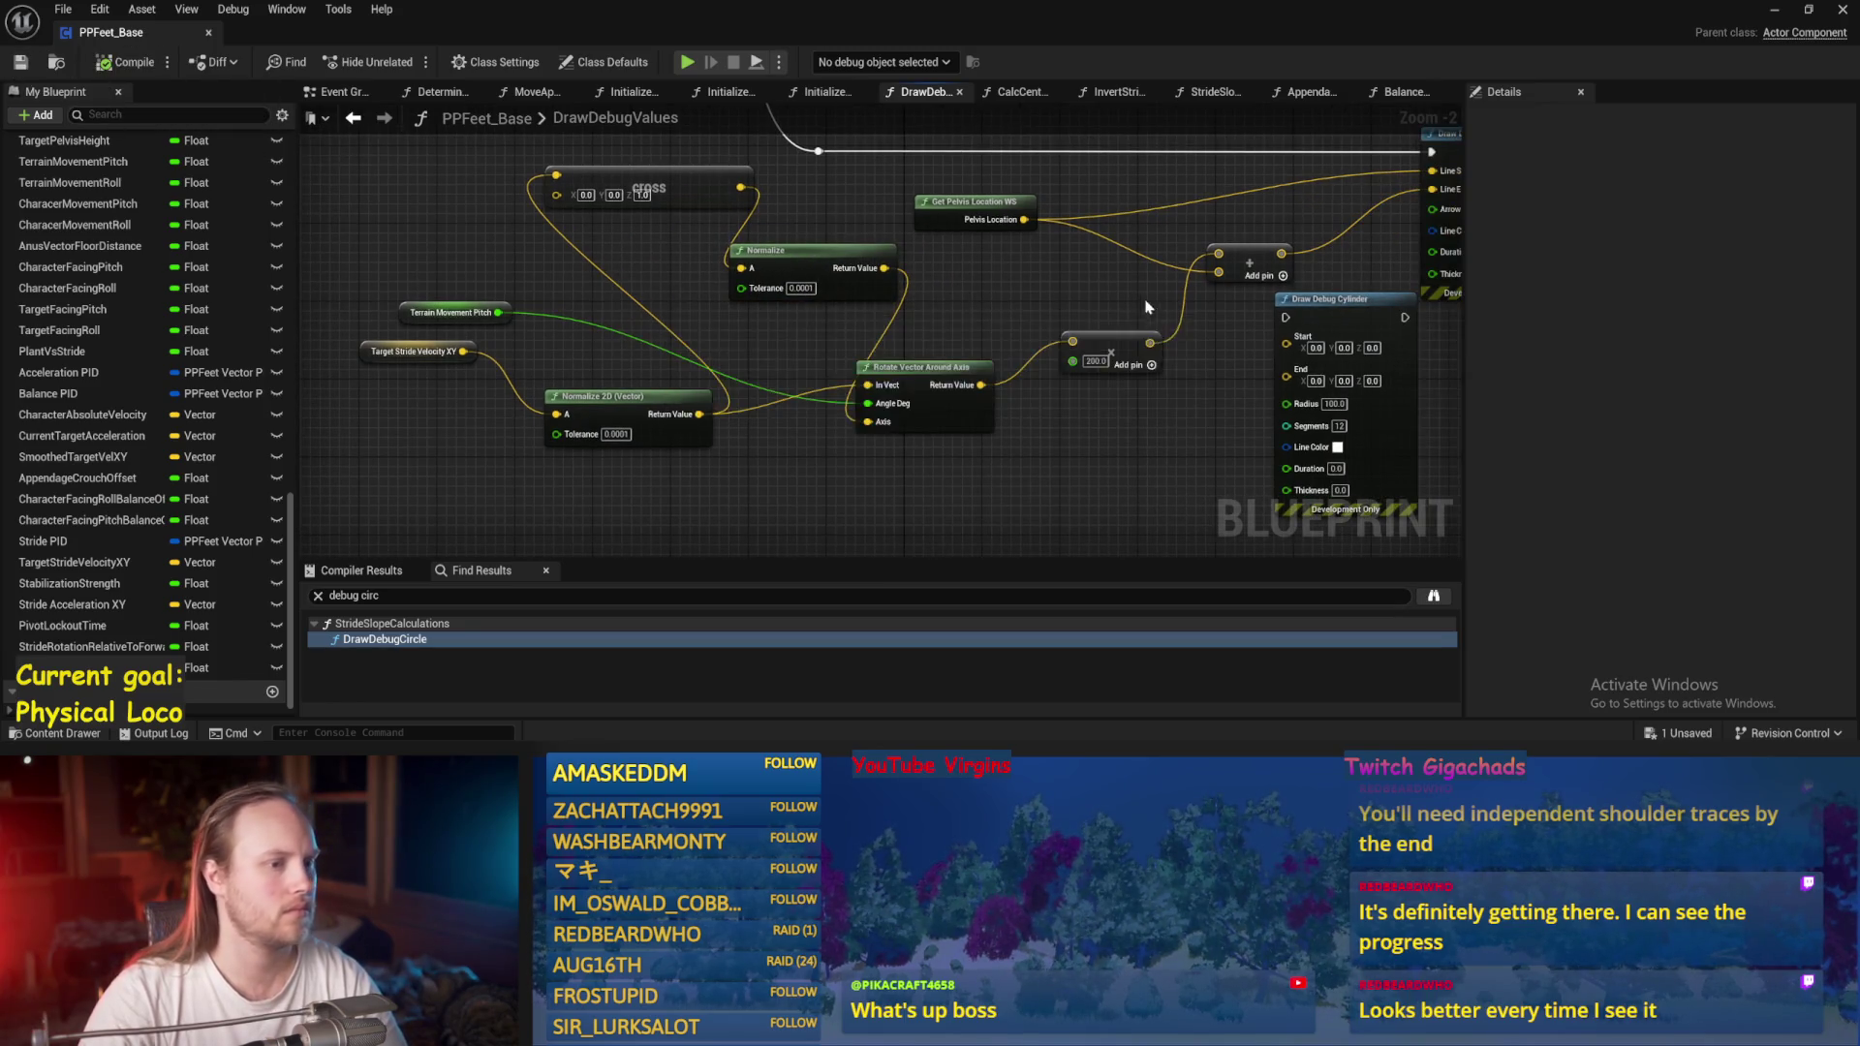
Check the level with the editor hidden, then bring PPFeet_Base back.
left_click(1773, 11)
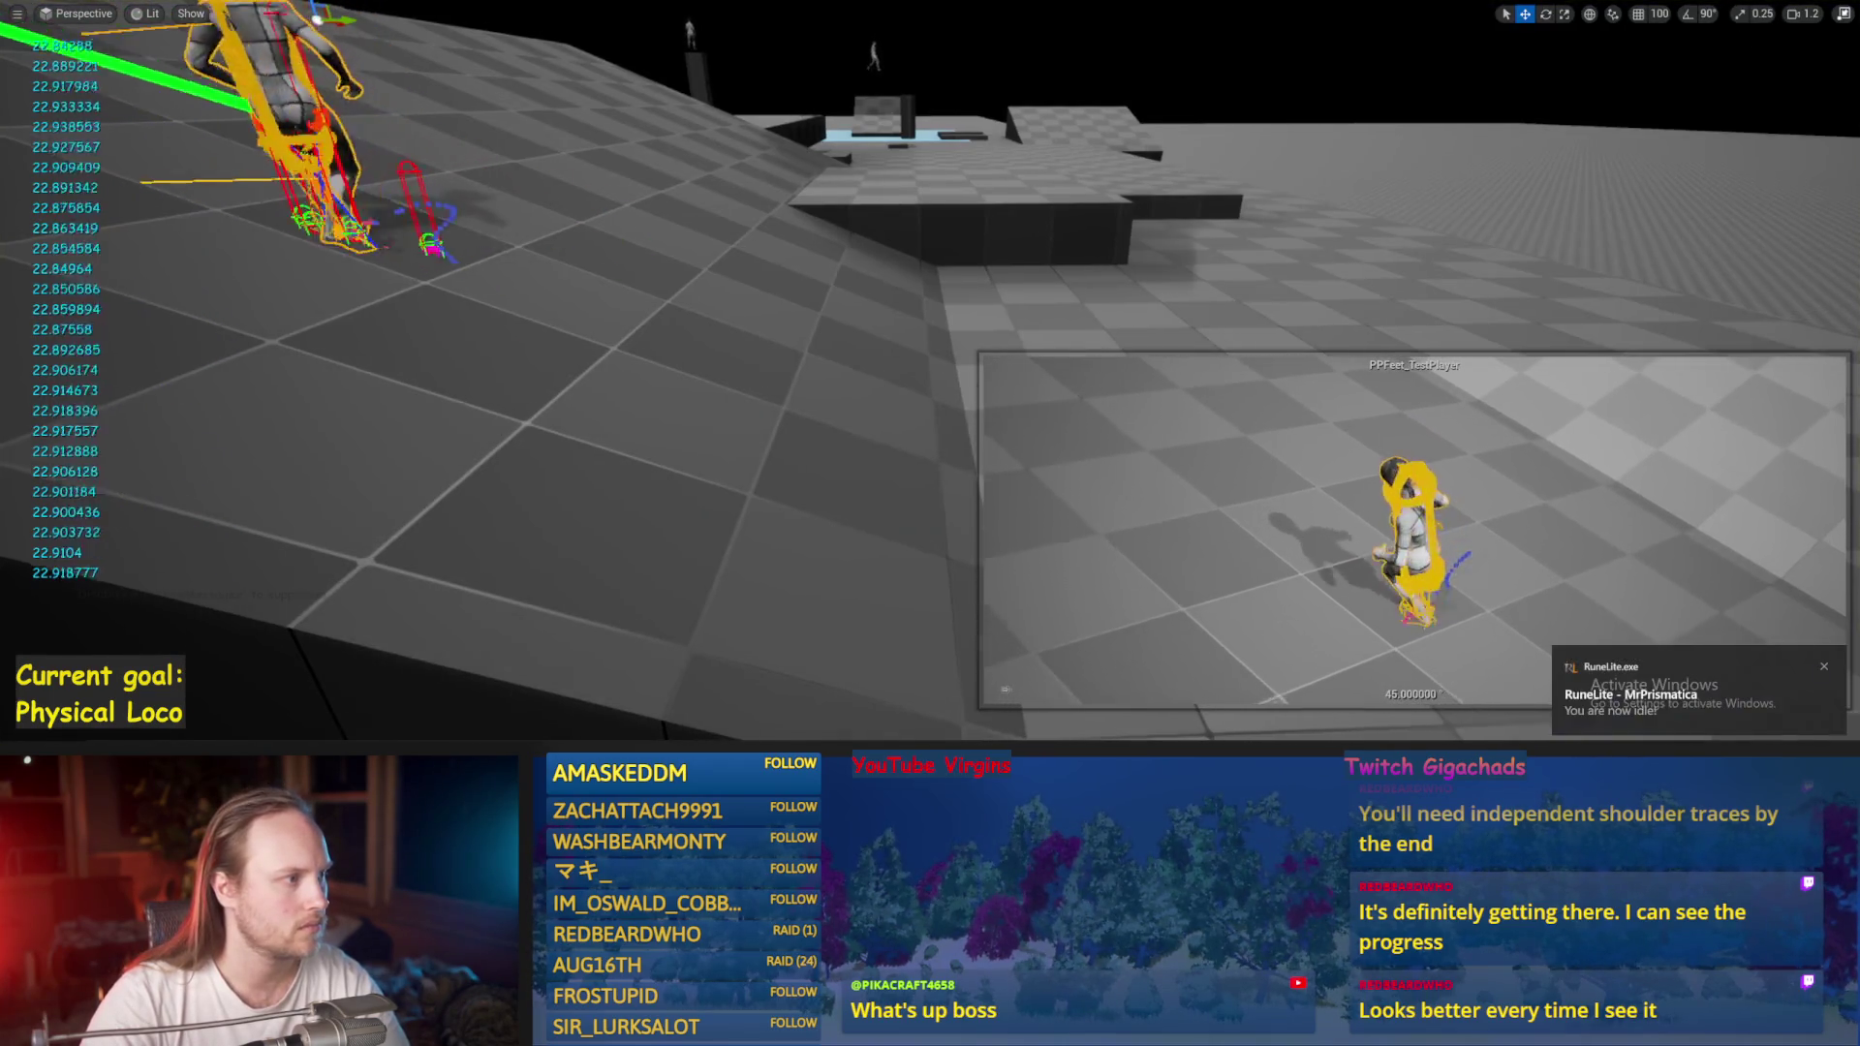
scroll(530, 413, "up", 3)
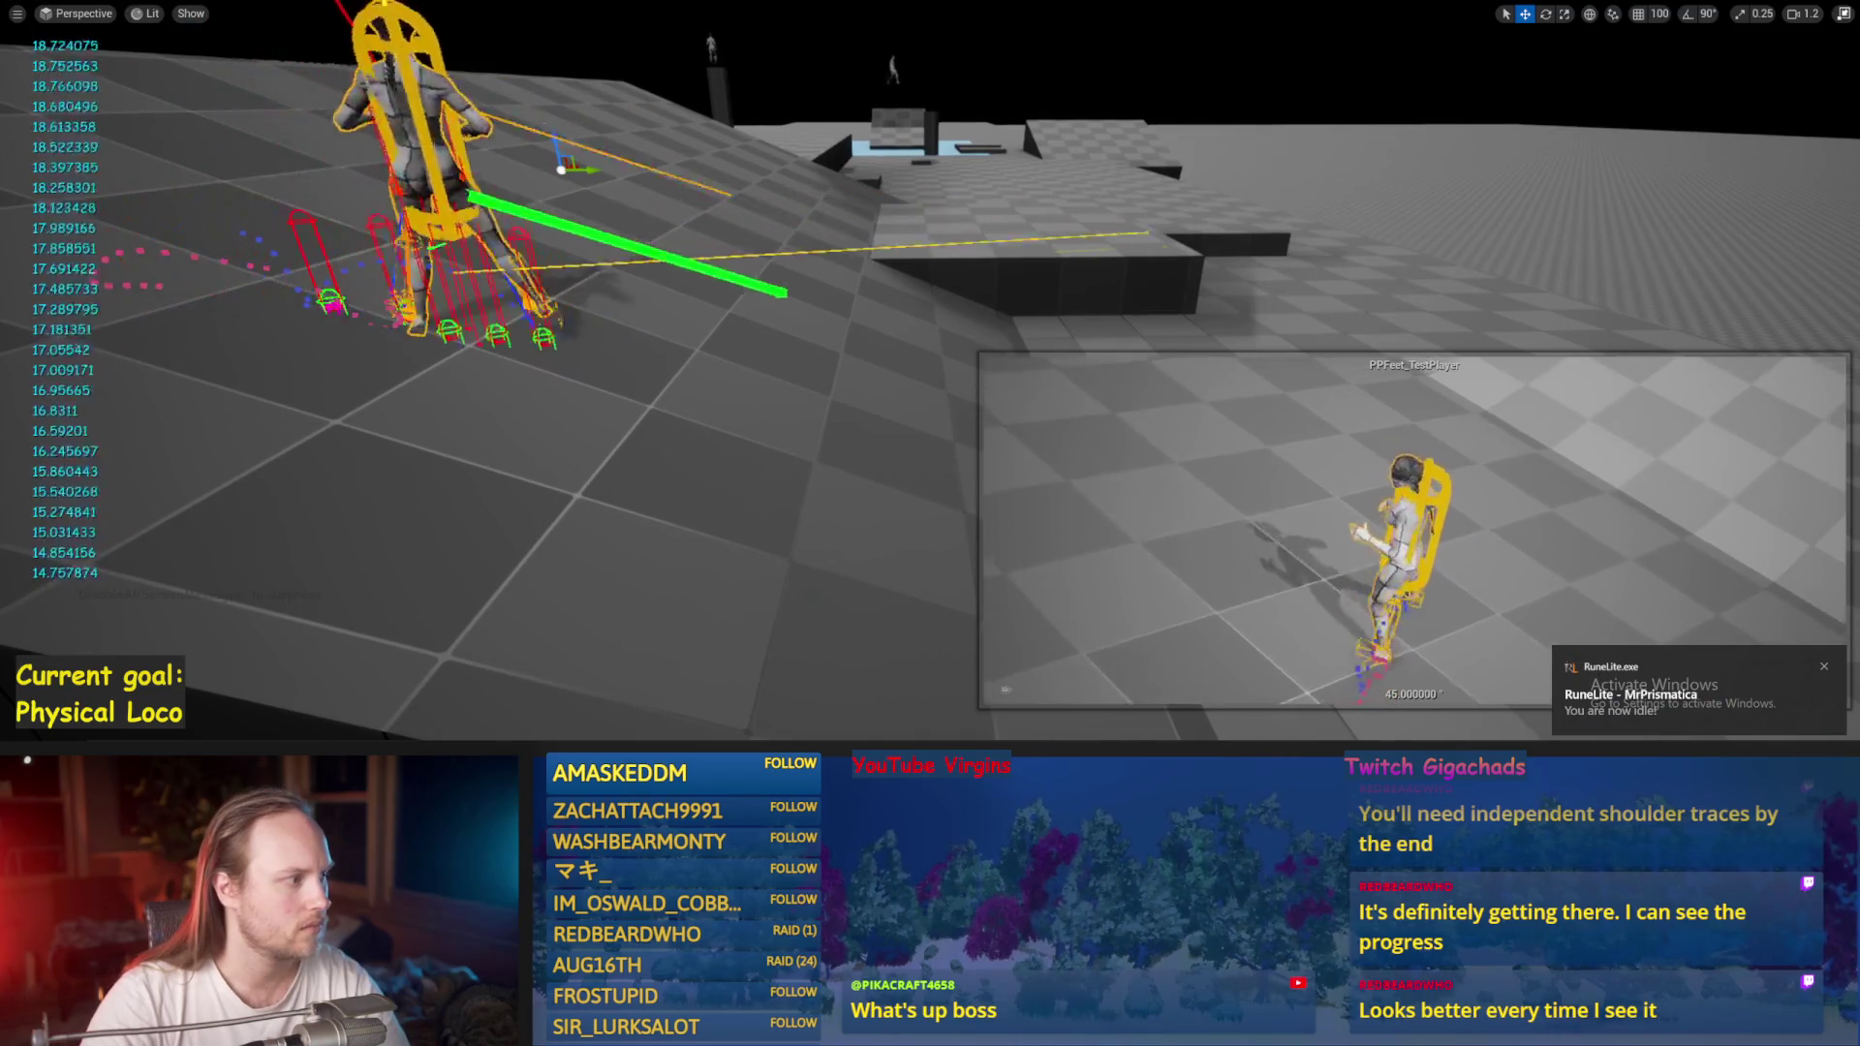
left_click(846, 712)
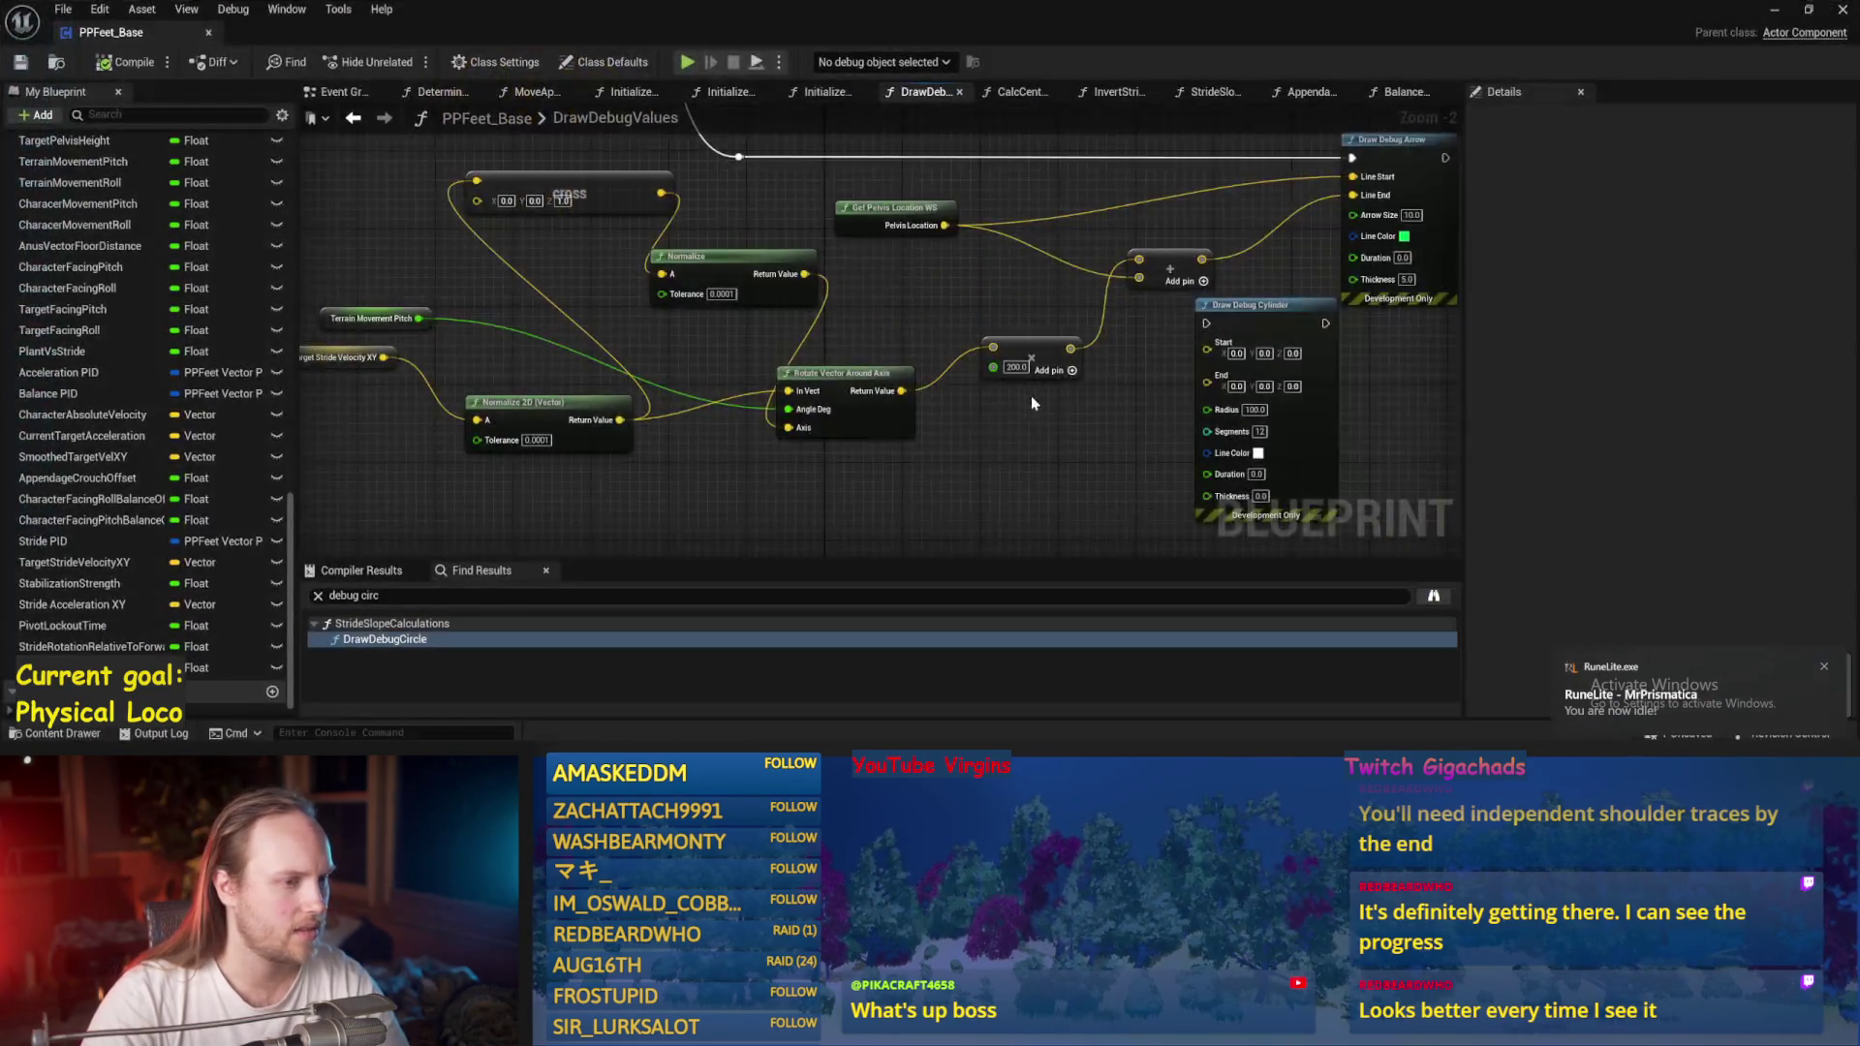
Open StrideSlopeCalculations, then AppendageStrideTraces, and wire the Add result into Print String.
left_click(344, 94)
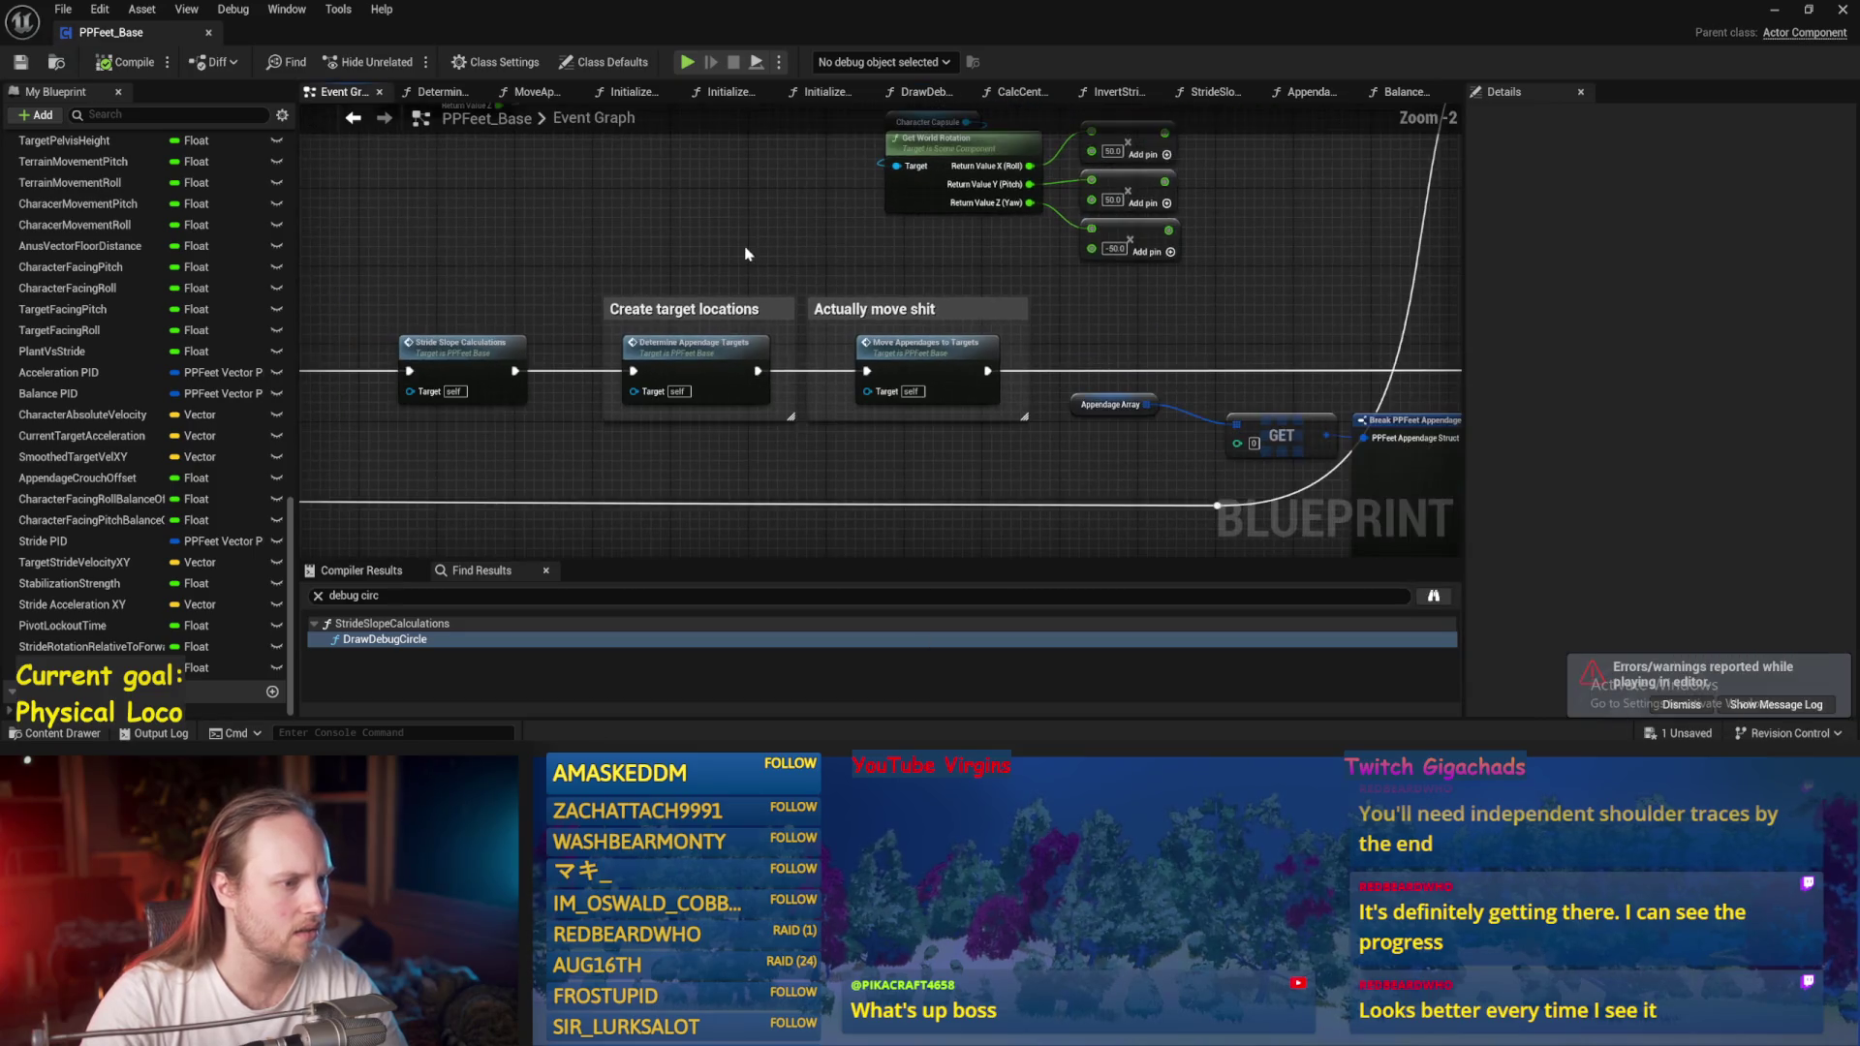
mouse_move(699, 349)
left_mouse_down()
mouse_move(1206, 360)
mouse_move(1326, 316)
left_mouse_up()
left_click(1082, 310)
double_click(1082, 309)
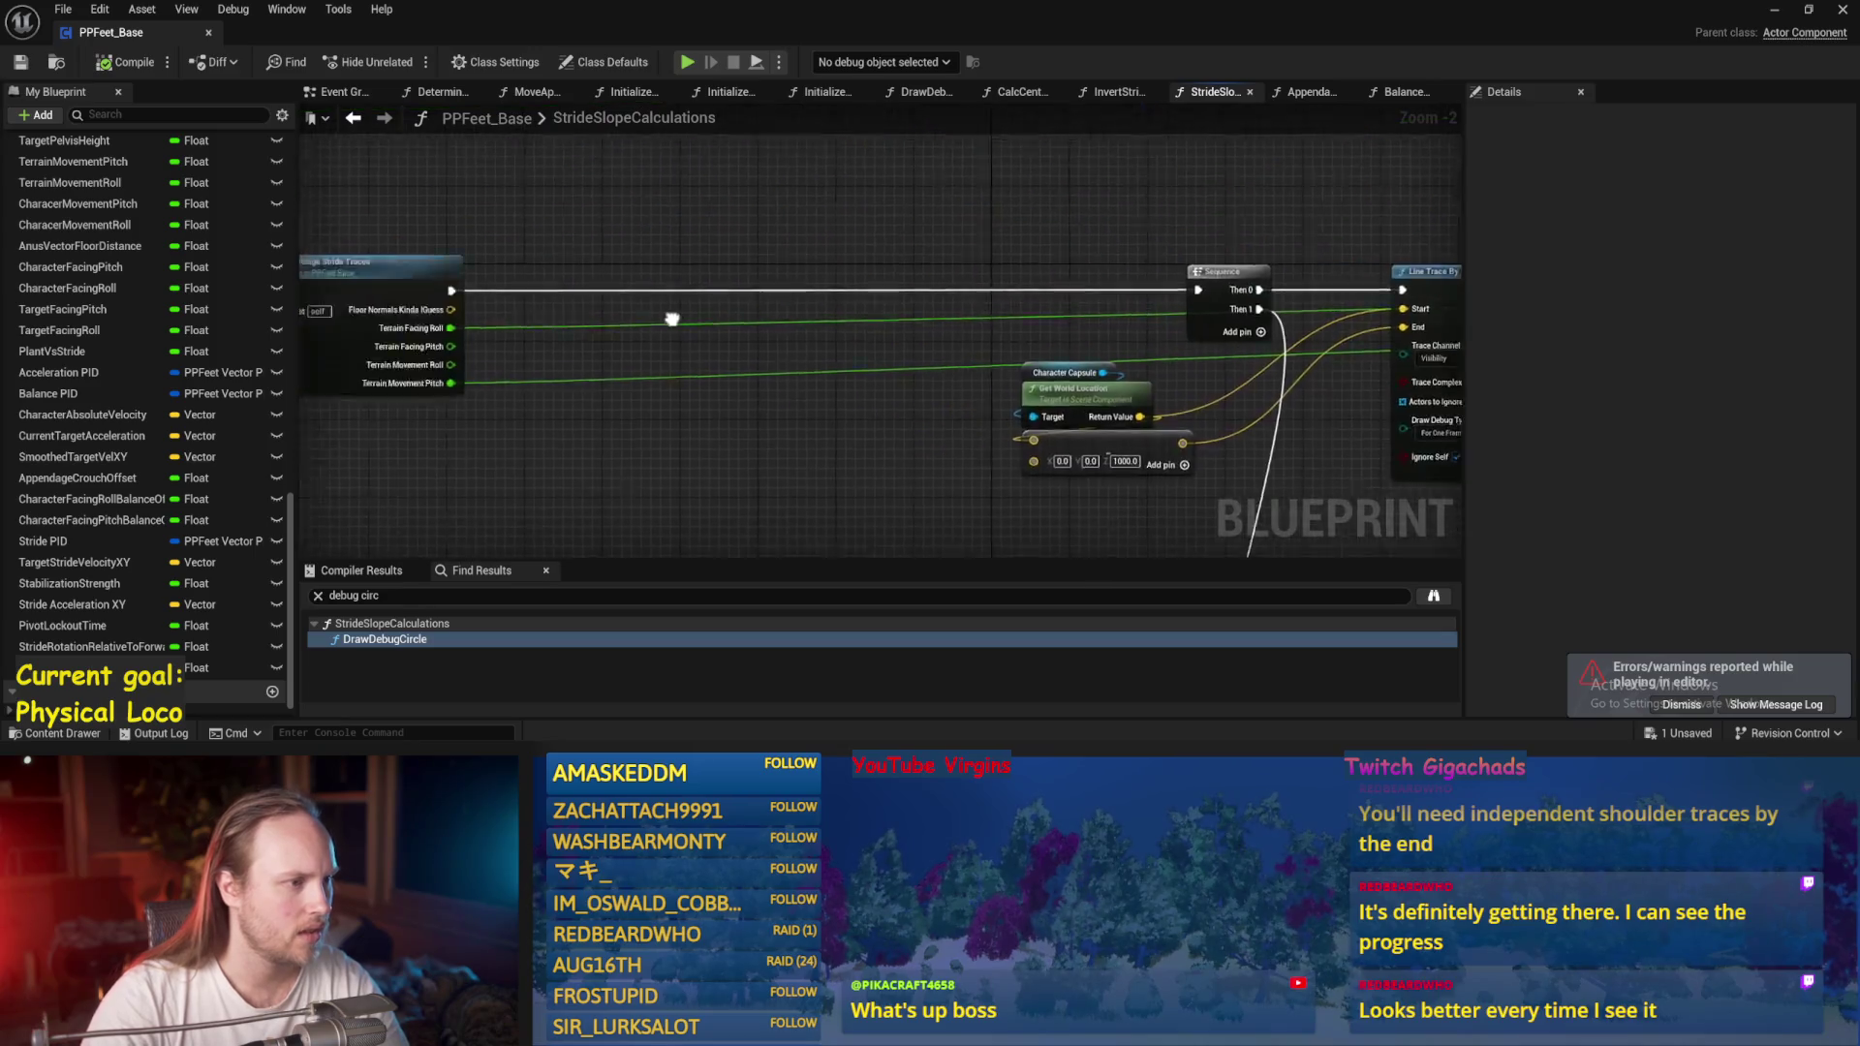
double_click(967, 327)
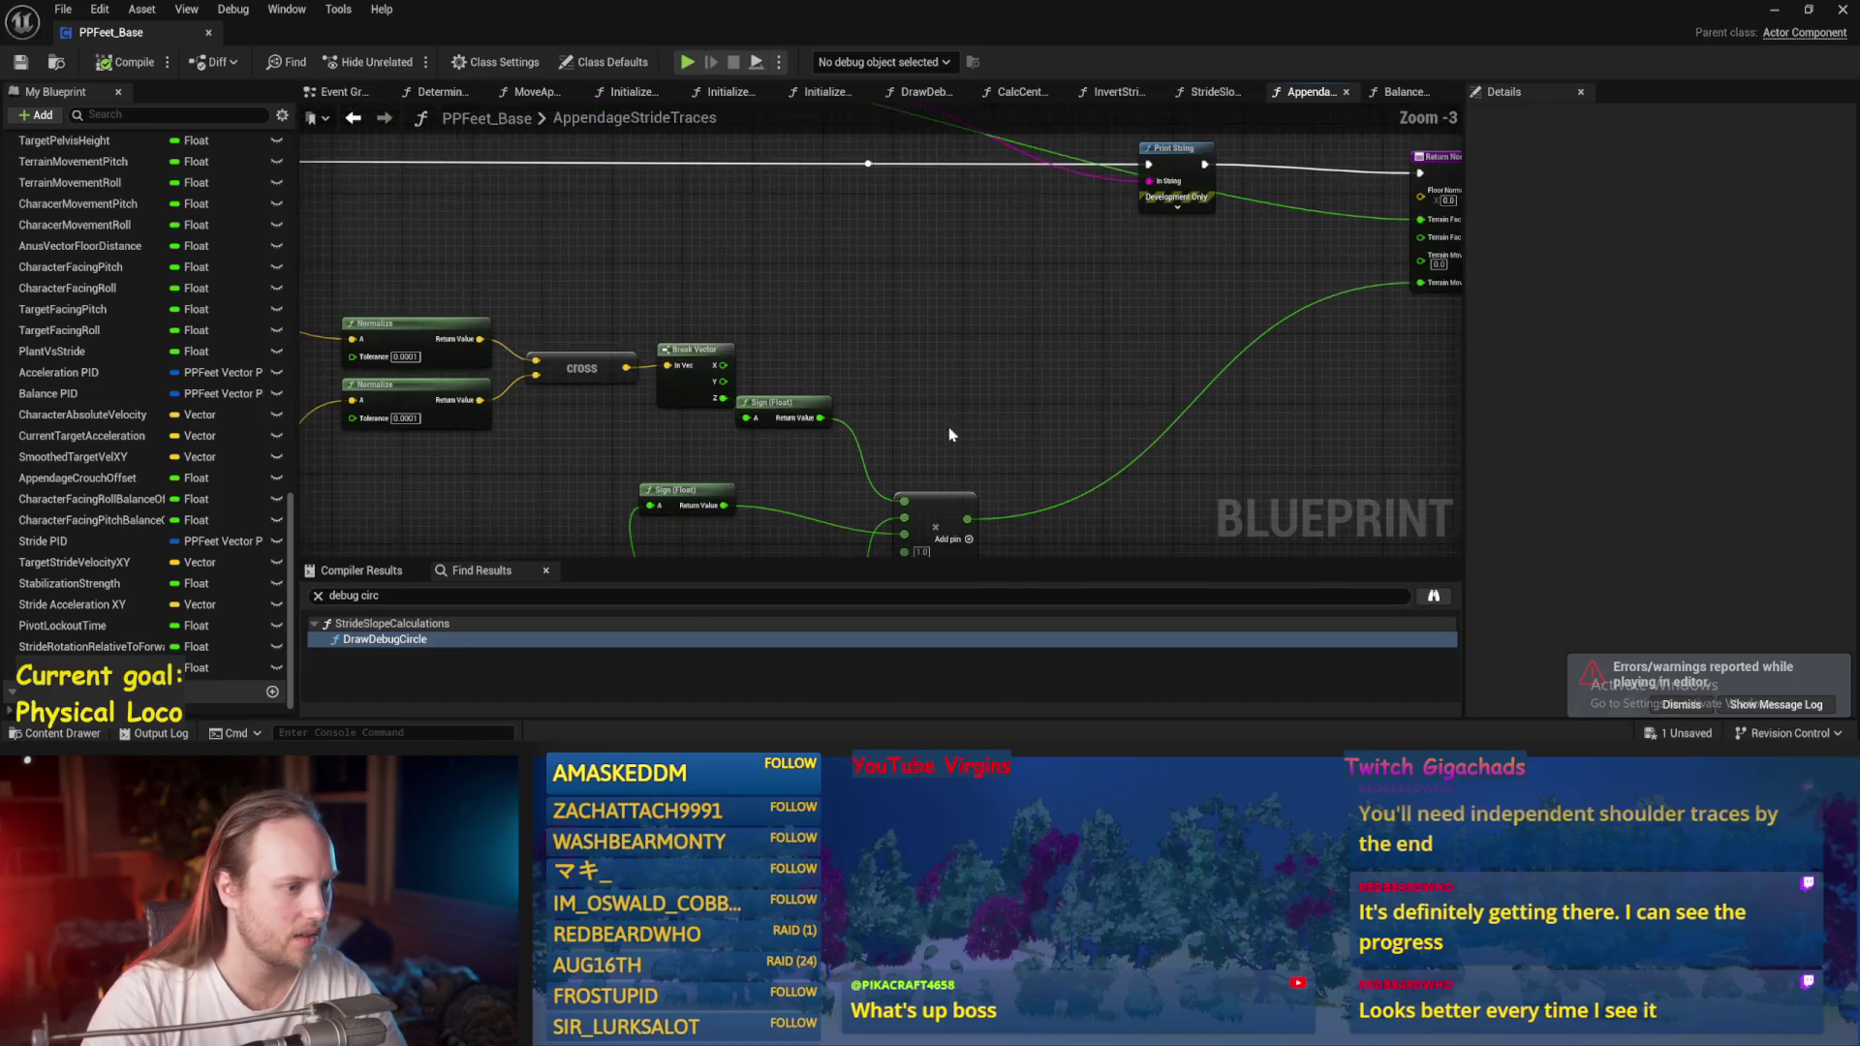
mouse_move(845, 465)
left_mouse_down()
mouse_move(1013, 290)
mouse_move(1027, 200)
left_mouse_up()
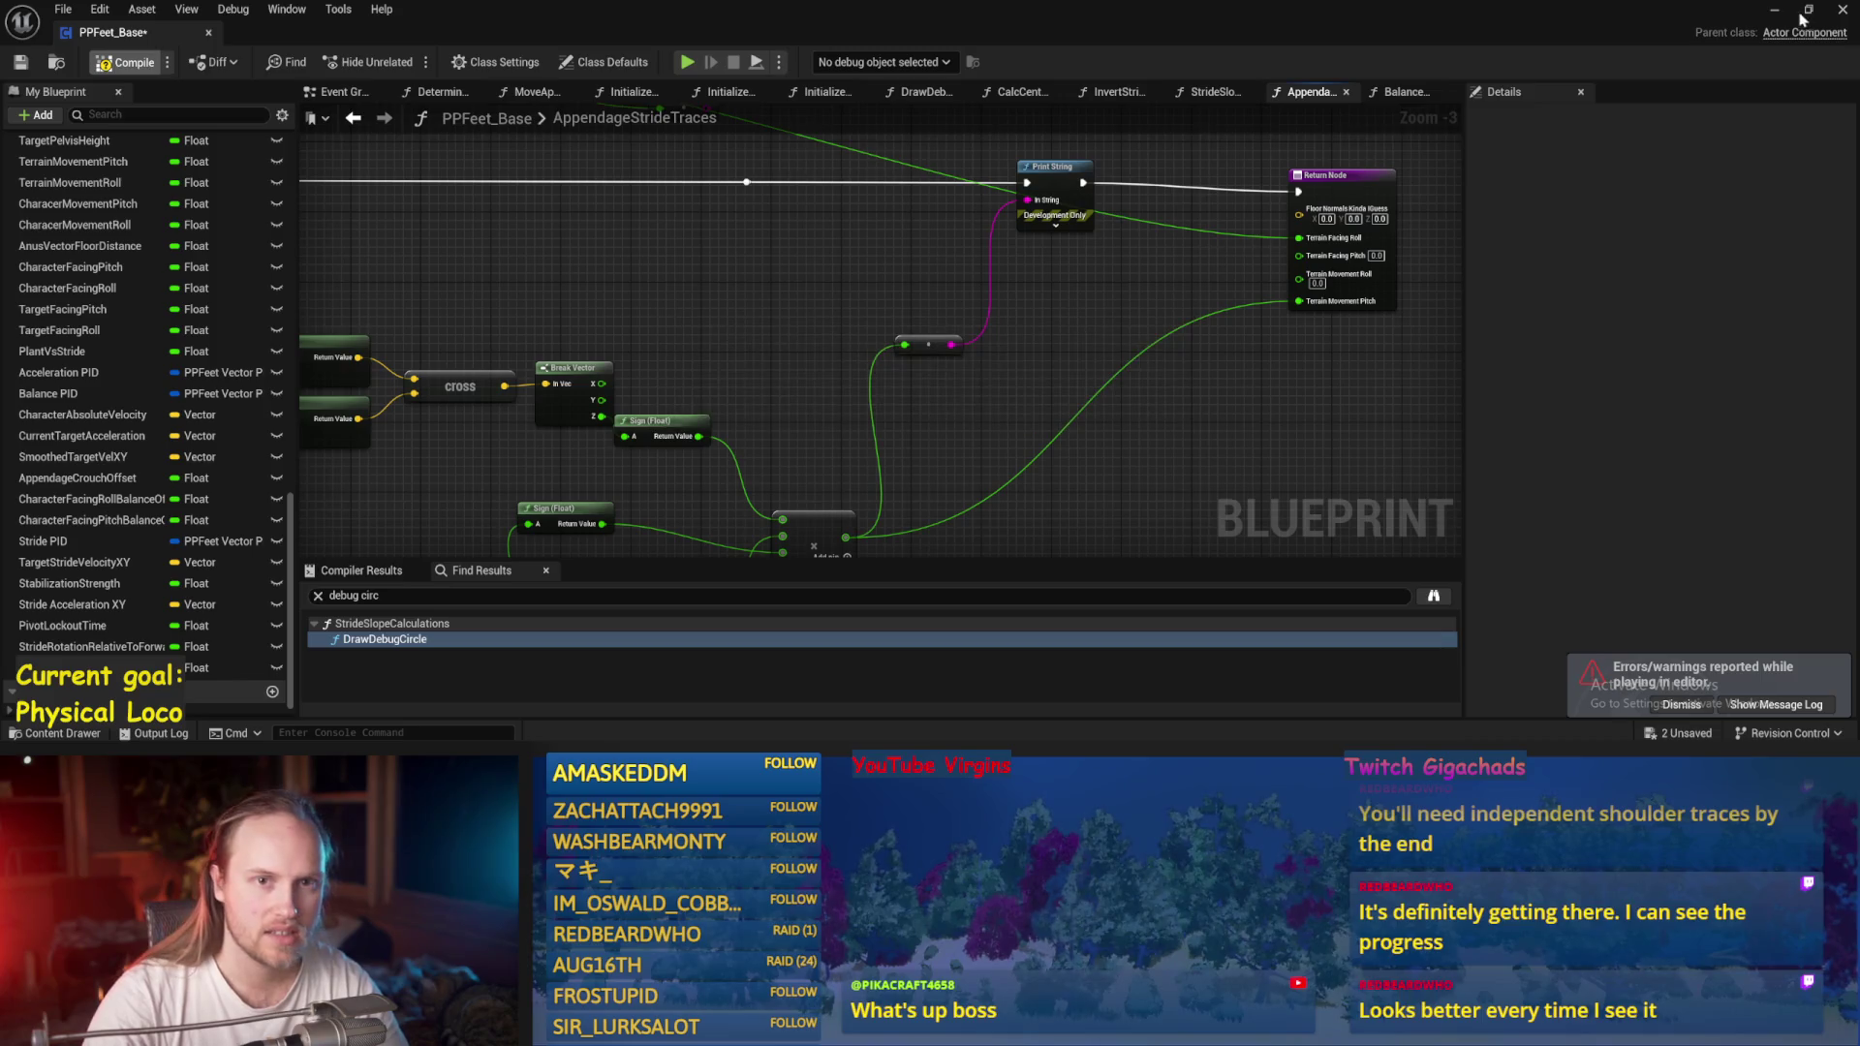
Simulate the level to see the printed values, then stop and return to PPFeet_Base.
key("alt+Tab")
key("alt+s")
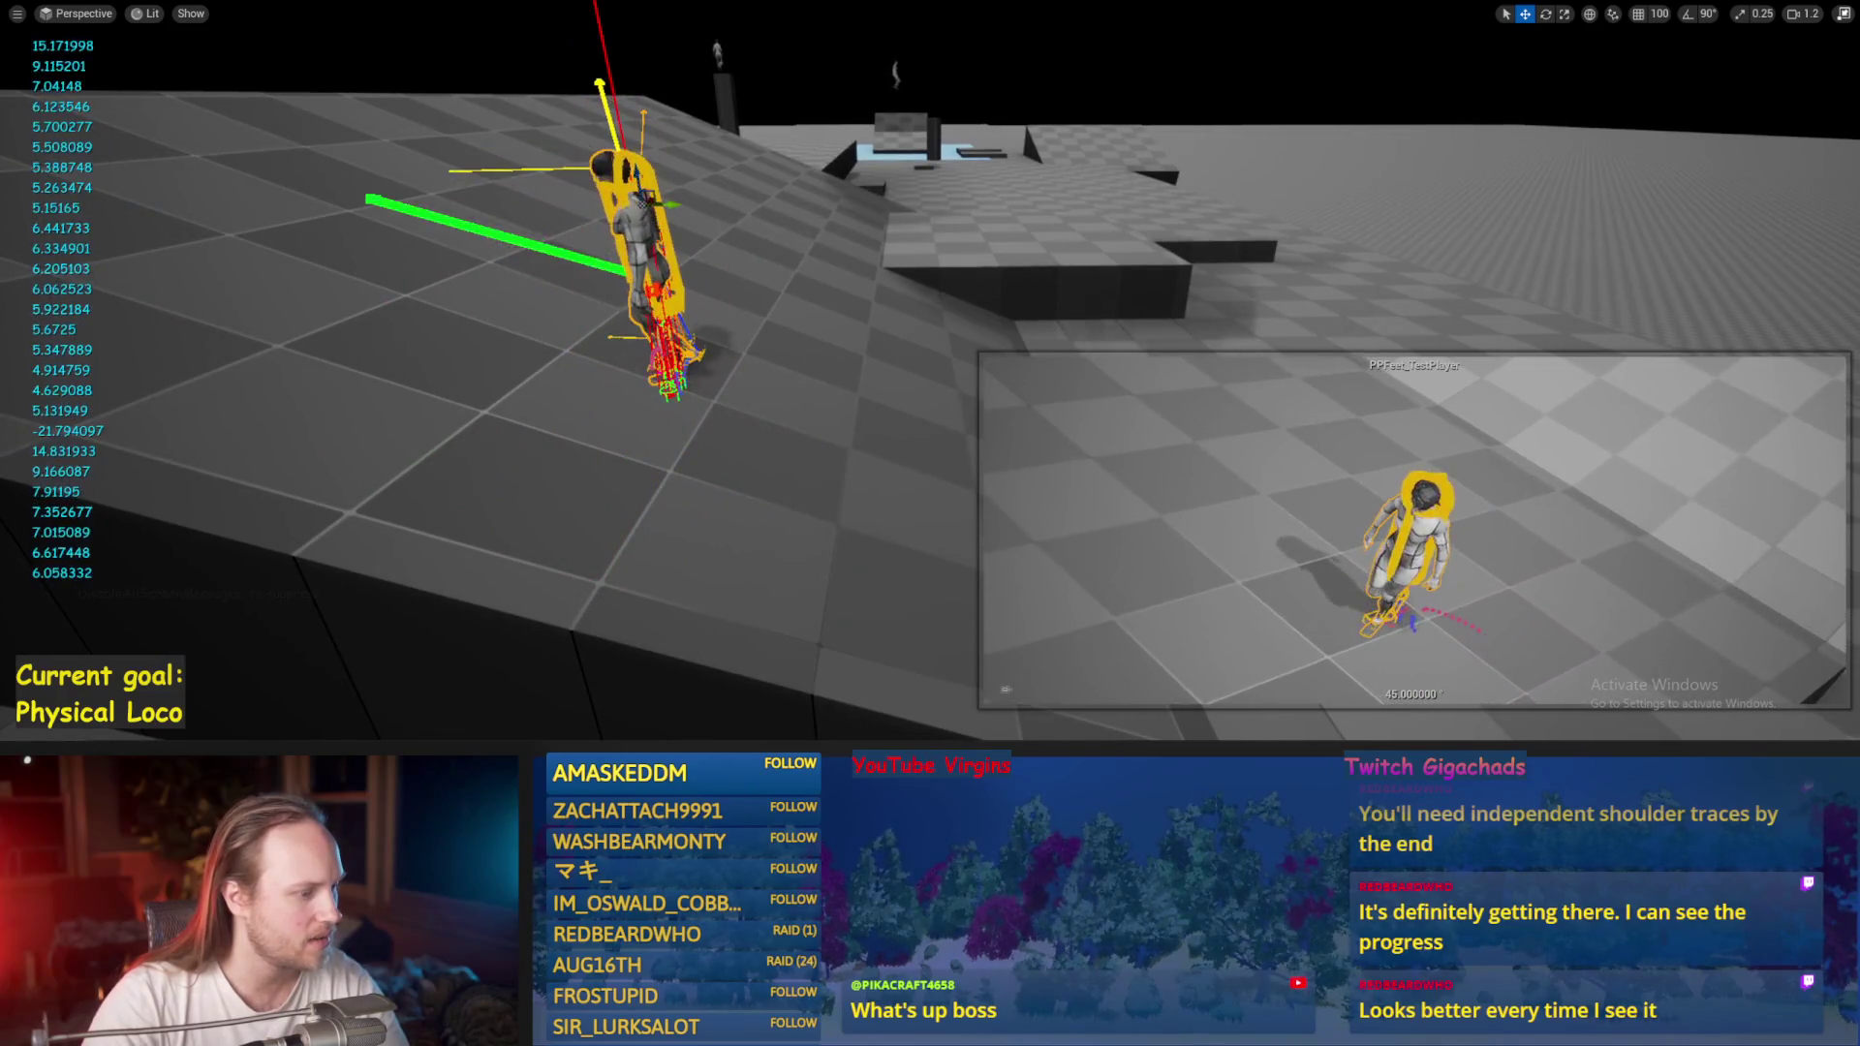
key("Escape")
left_click(901, 716)
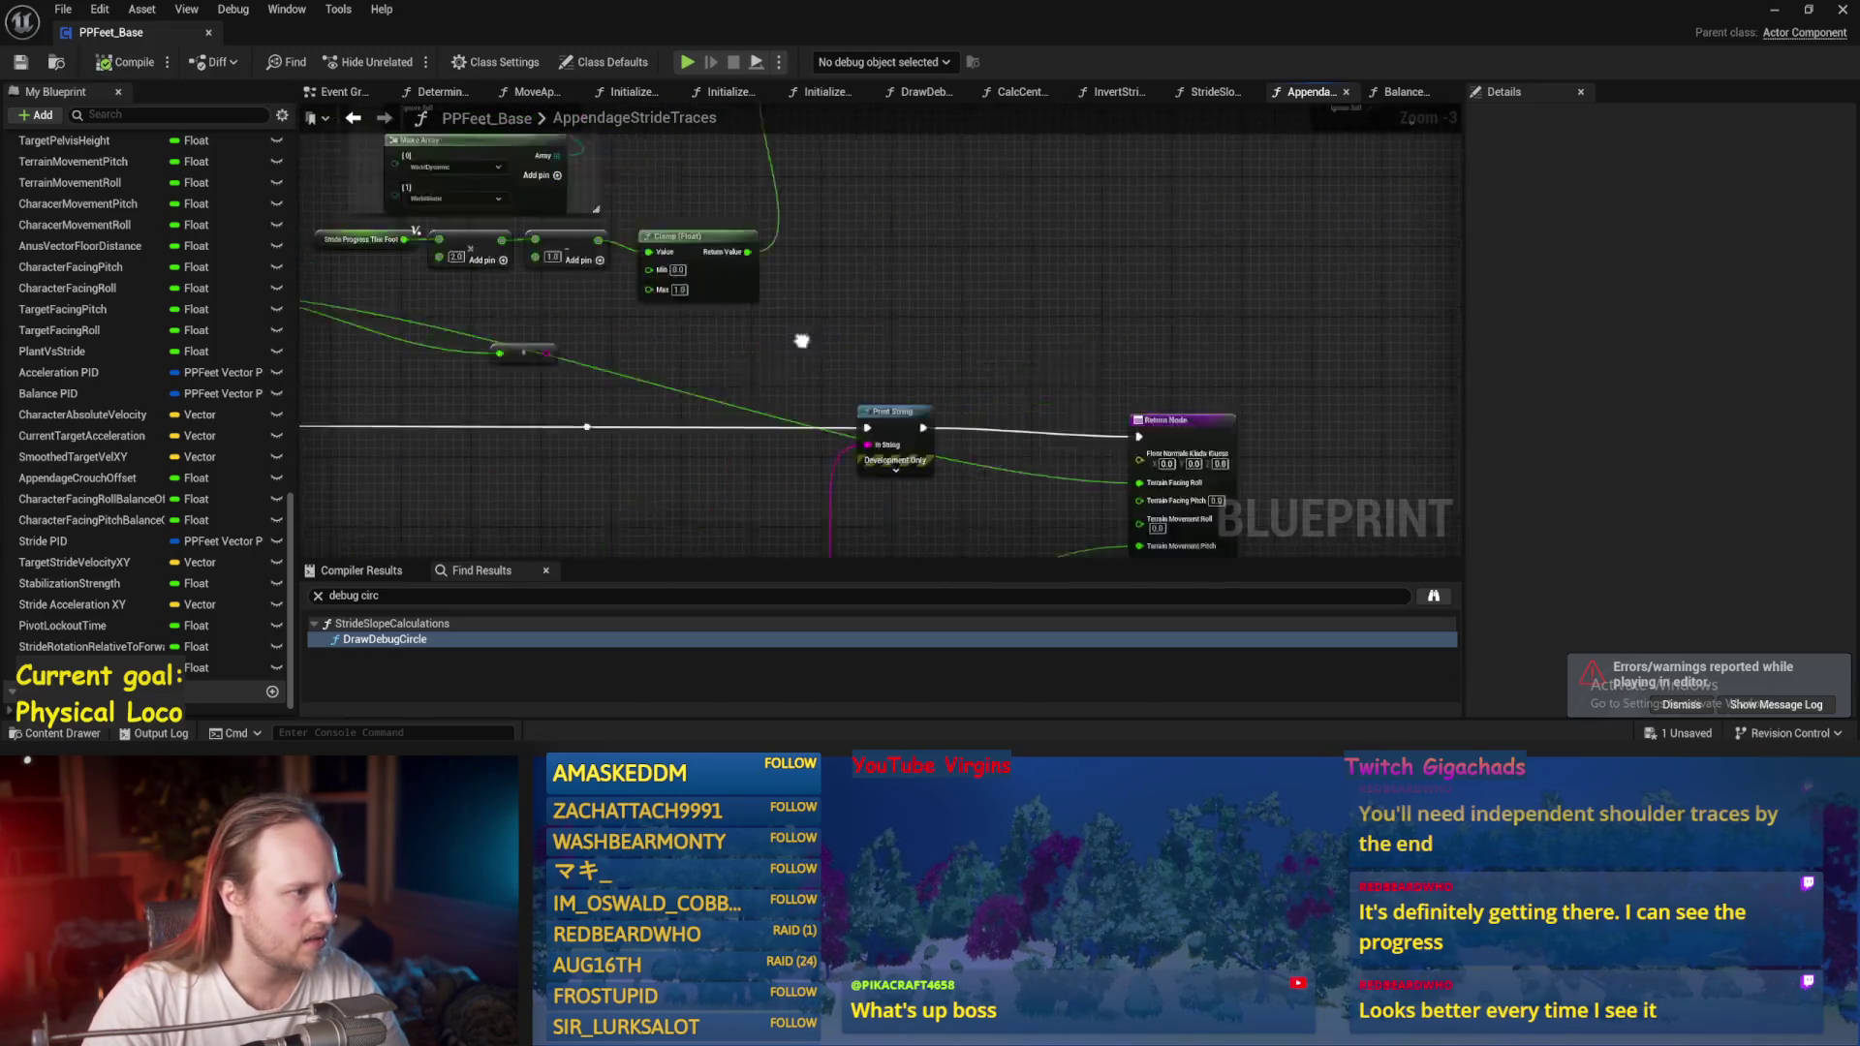
Survey the Sphere Trace For Objects, SET and Break Vector nodes, then minimize the editor.
scroll(1175, 271, "down", 1)
mouse_move(1175, 270)
left_mouse_down()
mouse_move(980, 262)
mouse_move(1025, 324)
mouse_move(1411, 299)
mouse_move(878, 436)
left_mouse_up()
scroll(881, 417, "up", 2)
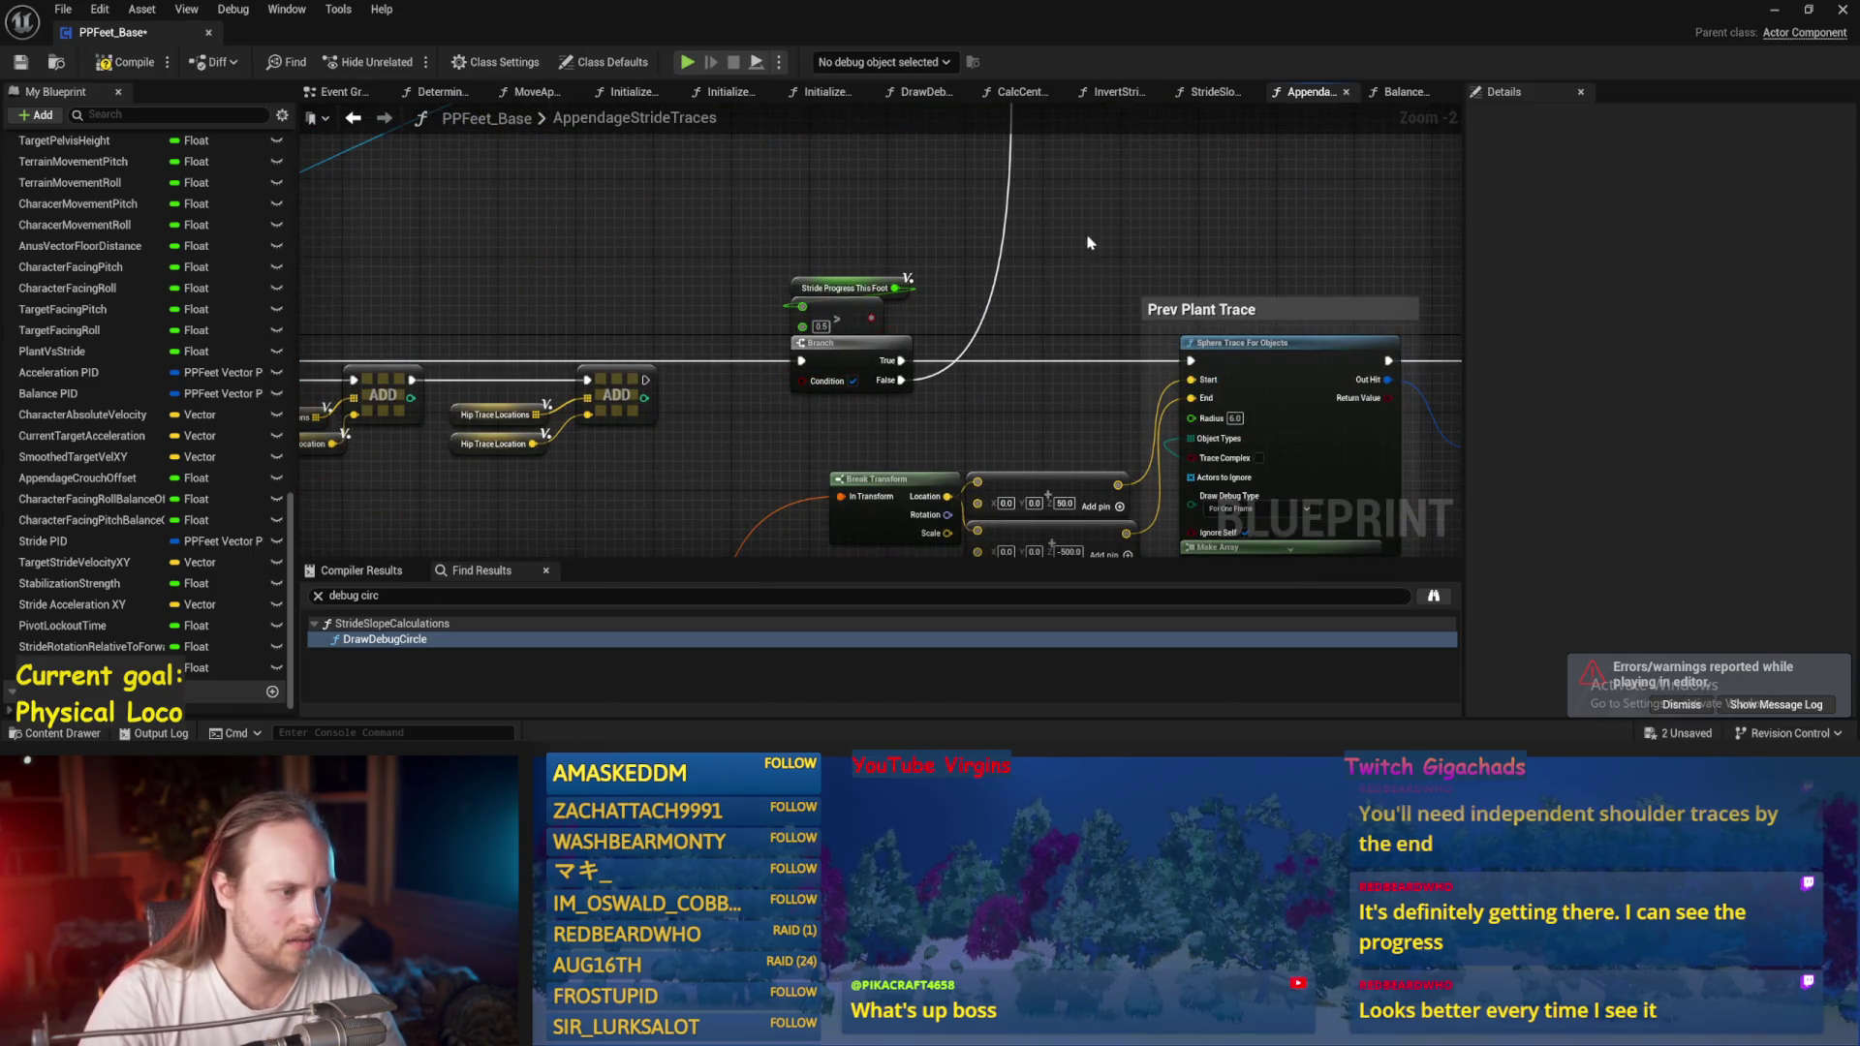
scroll(1088, 242, "down", 1)
left_click_drag(1089, 242, 784, 493)
mouse_move(1157, 360)
left_mouse_down()
mouse_move(1113, 432)
mouse_move(1178, 365)
mouse_move(501, 344)
mouse_move(495, 382)
left_mouse_up()
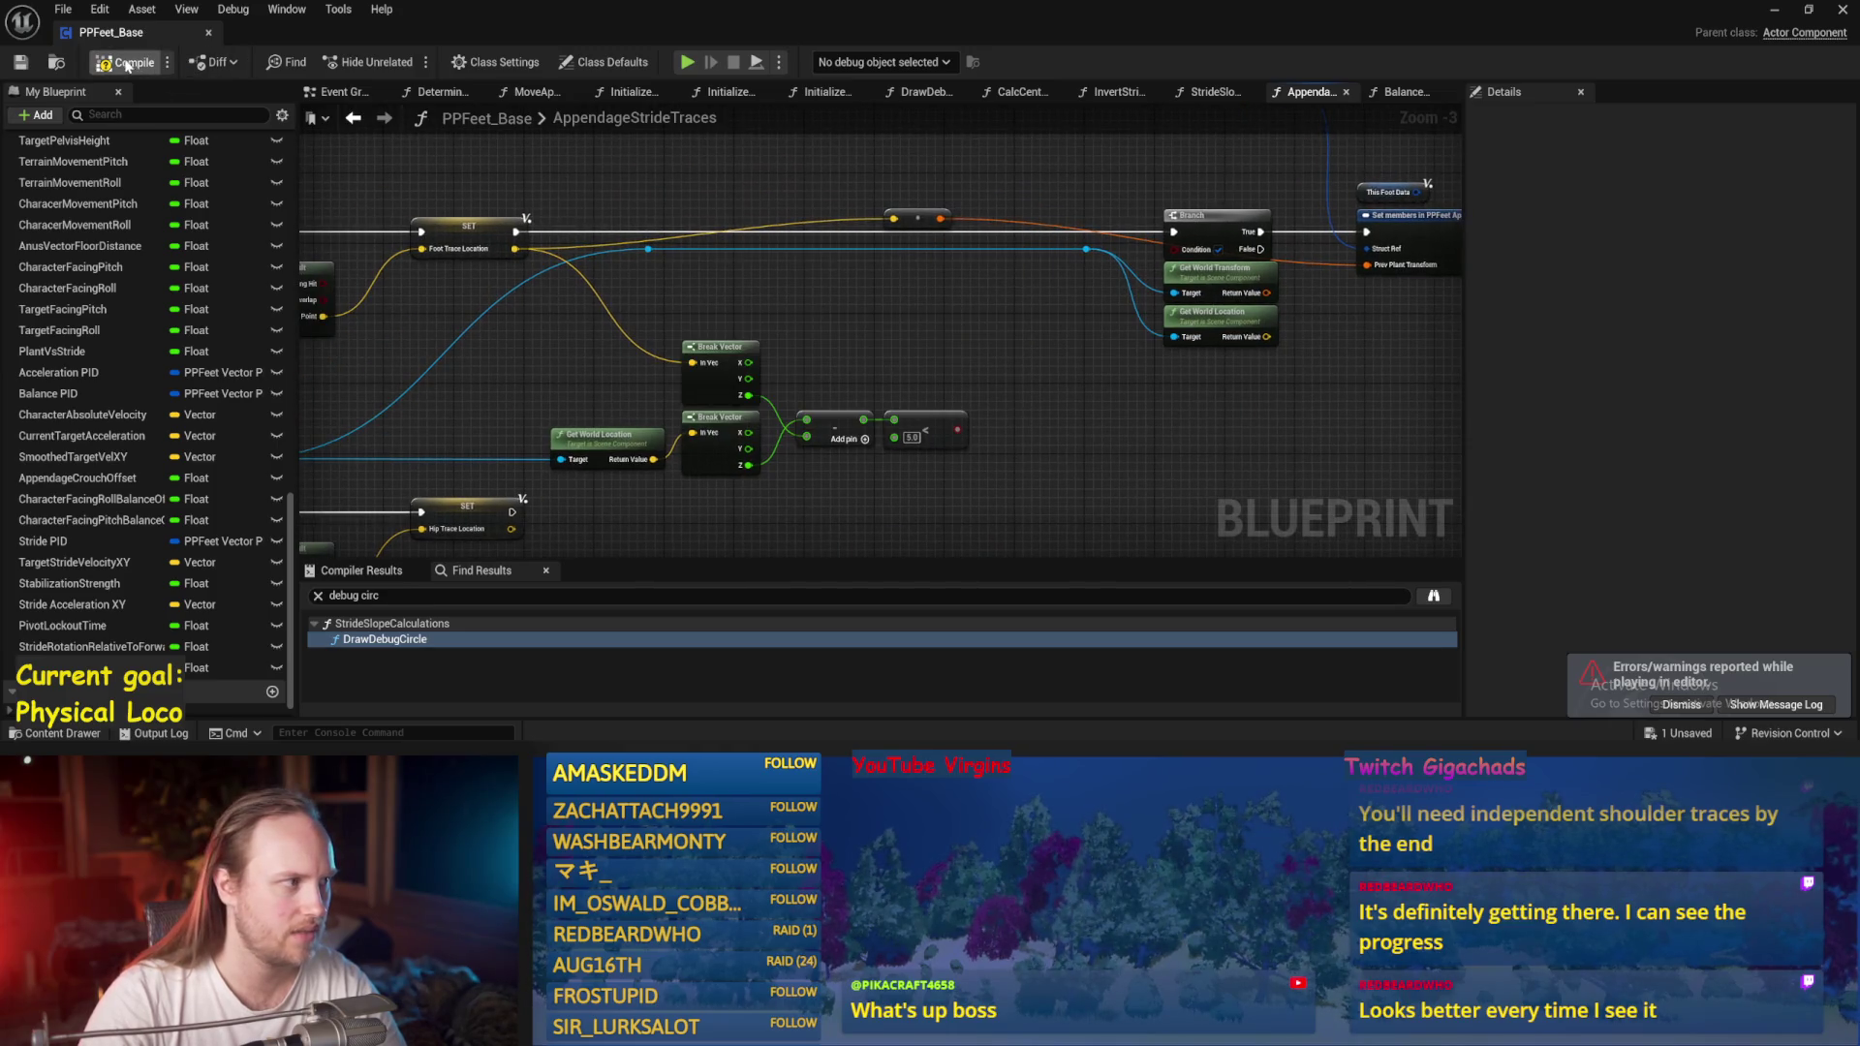
left_click(1780, 16)
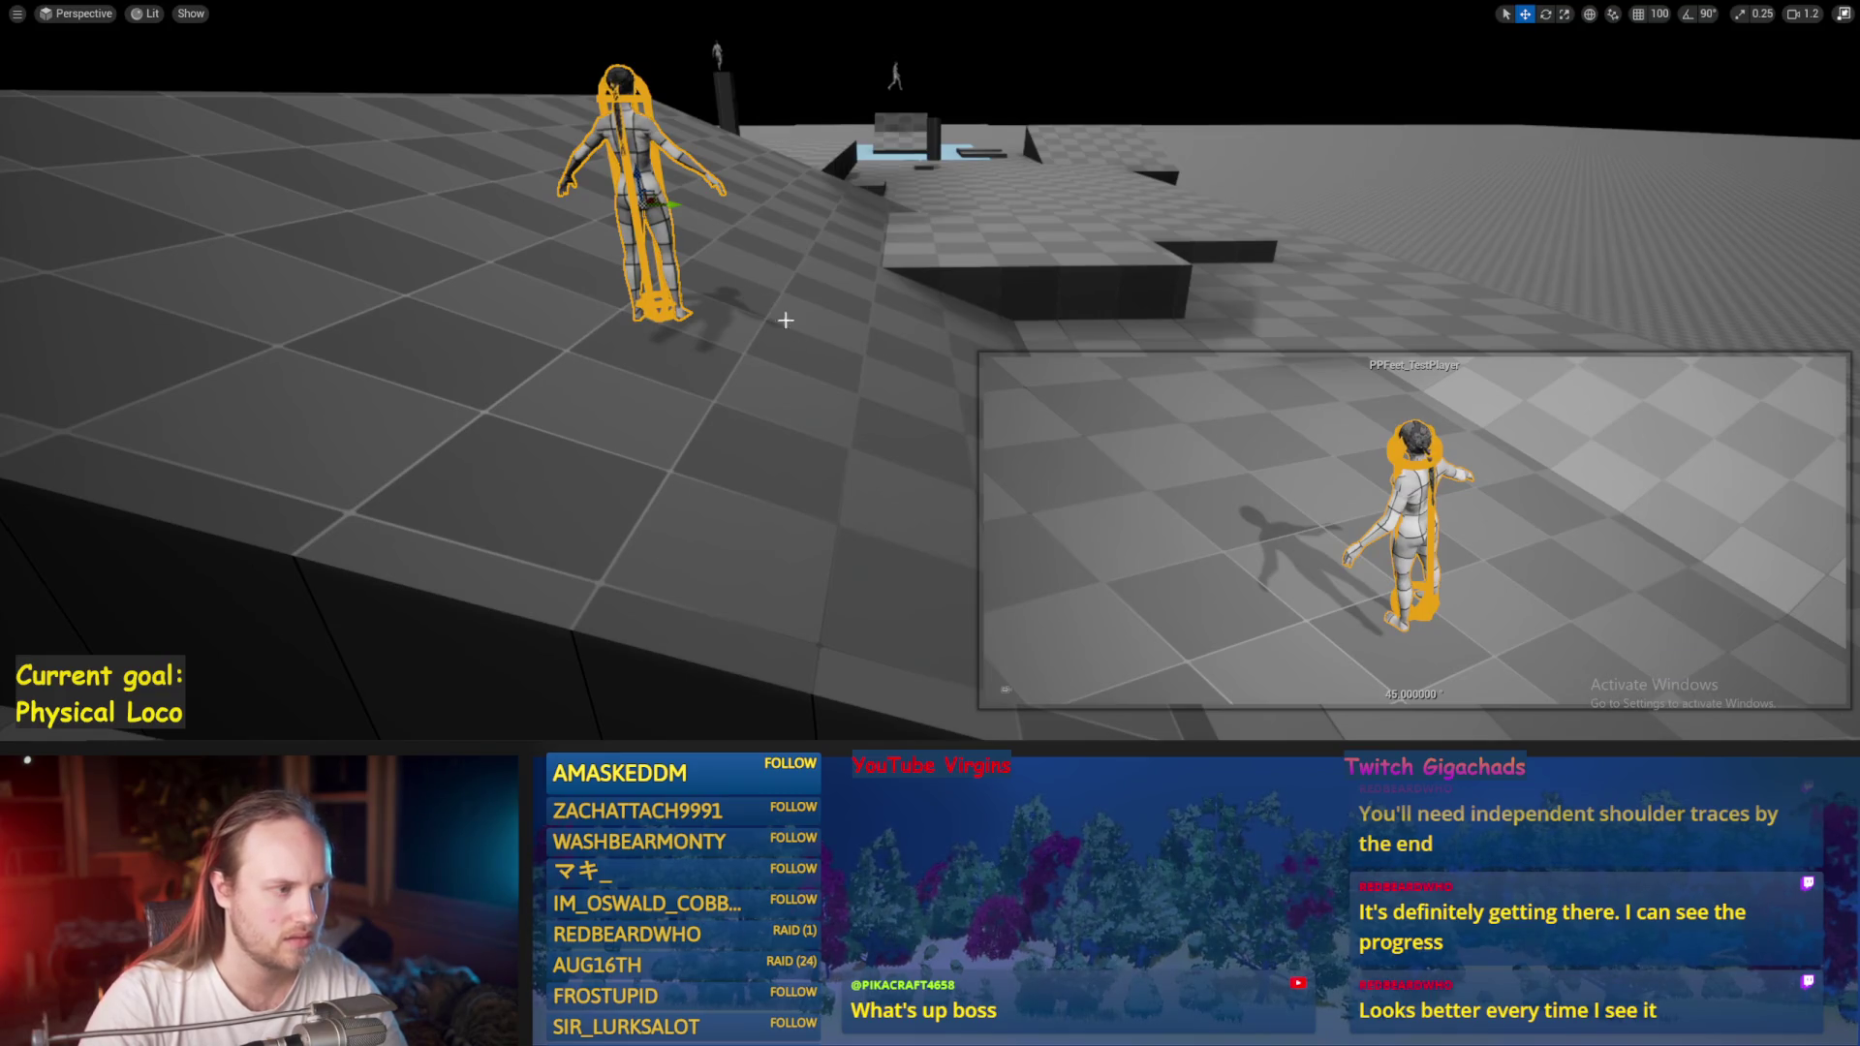
Simulate the slope test level and move the camera closer to the character.
key("alt+s")
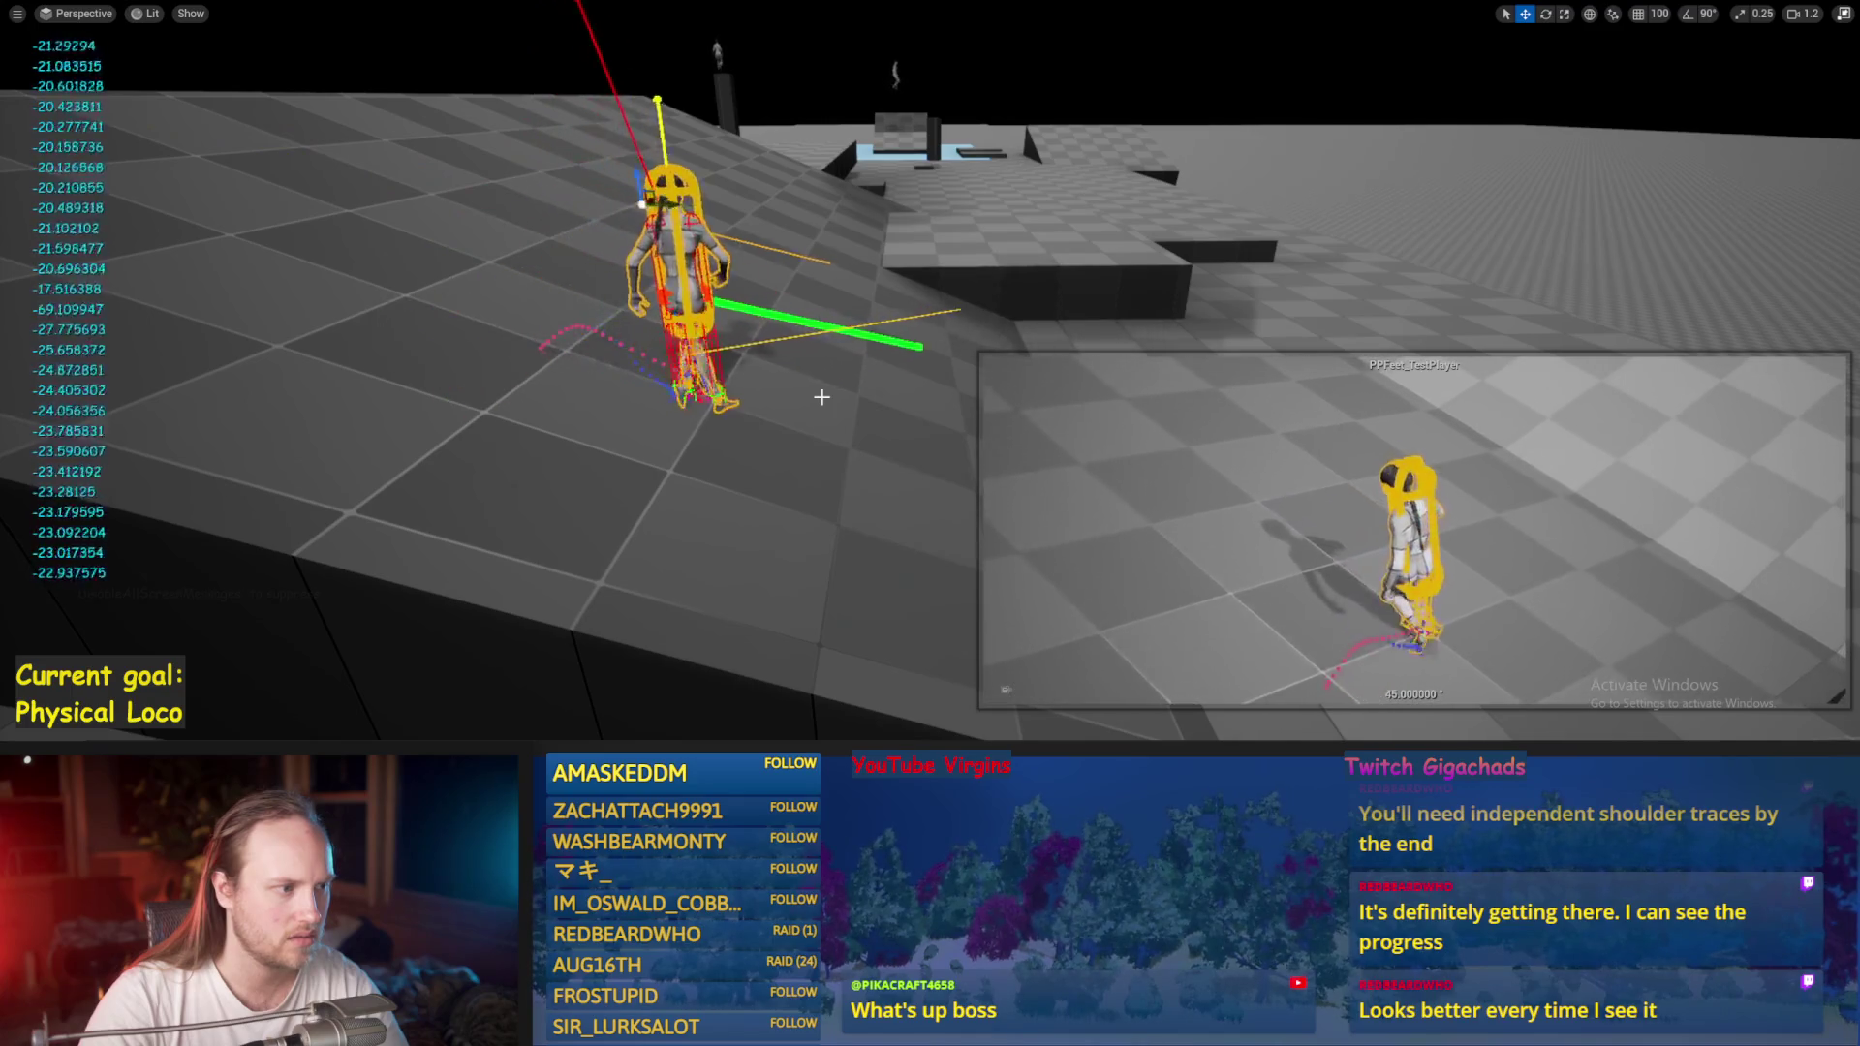
left_click_drag(821, 397, 729, 625)
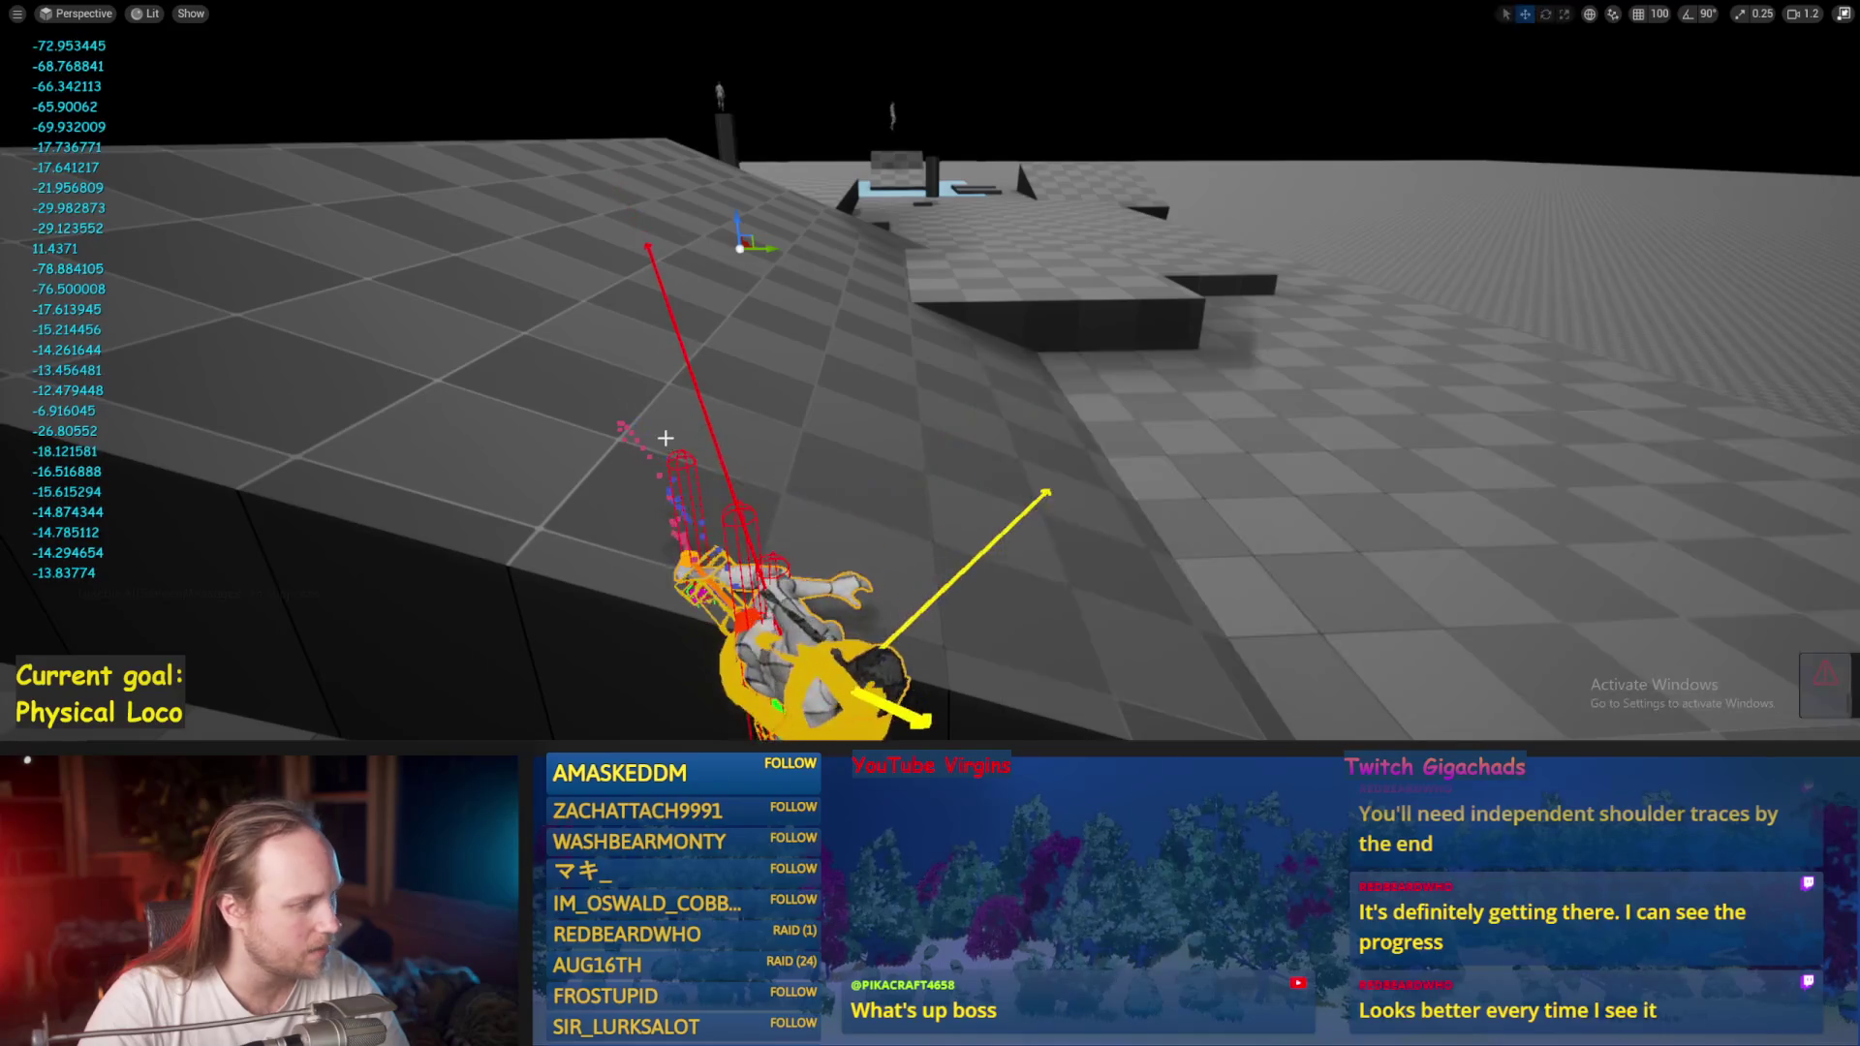
key("Escape")
Run three play sessions with Alt+P, then return to the PPFeet_Base graph.
key("alt+p")
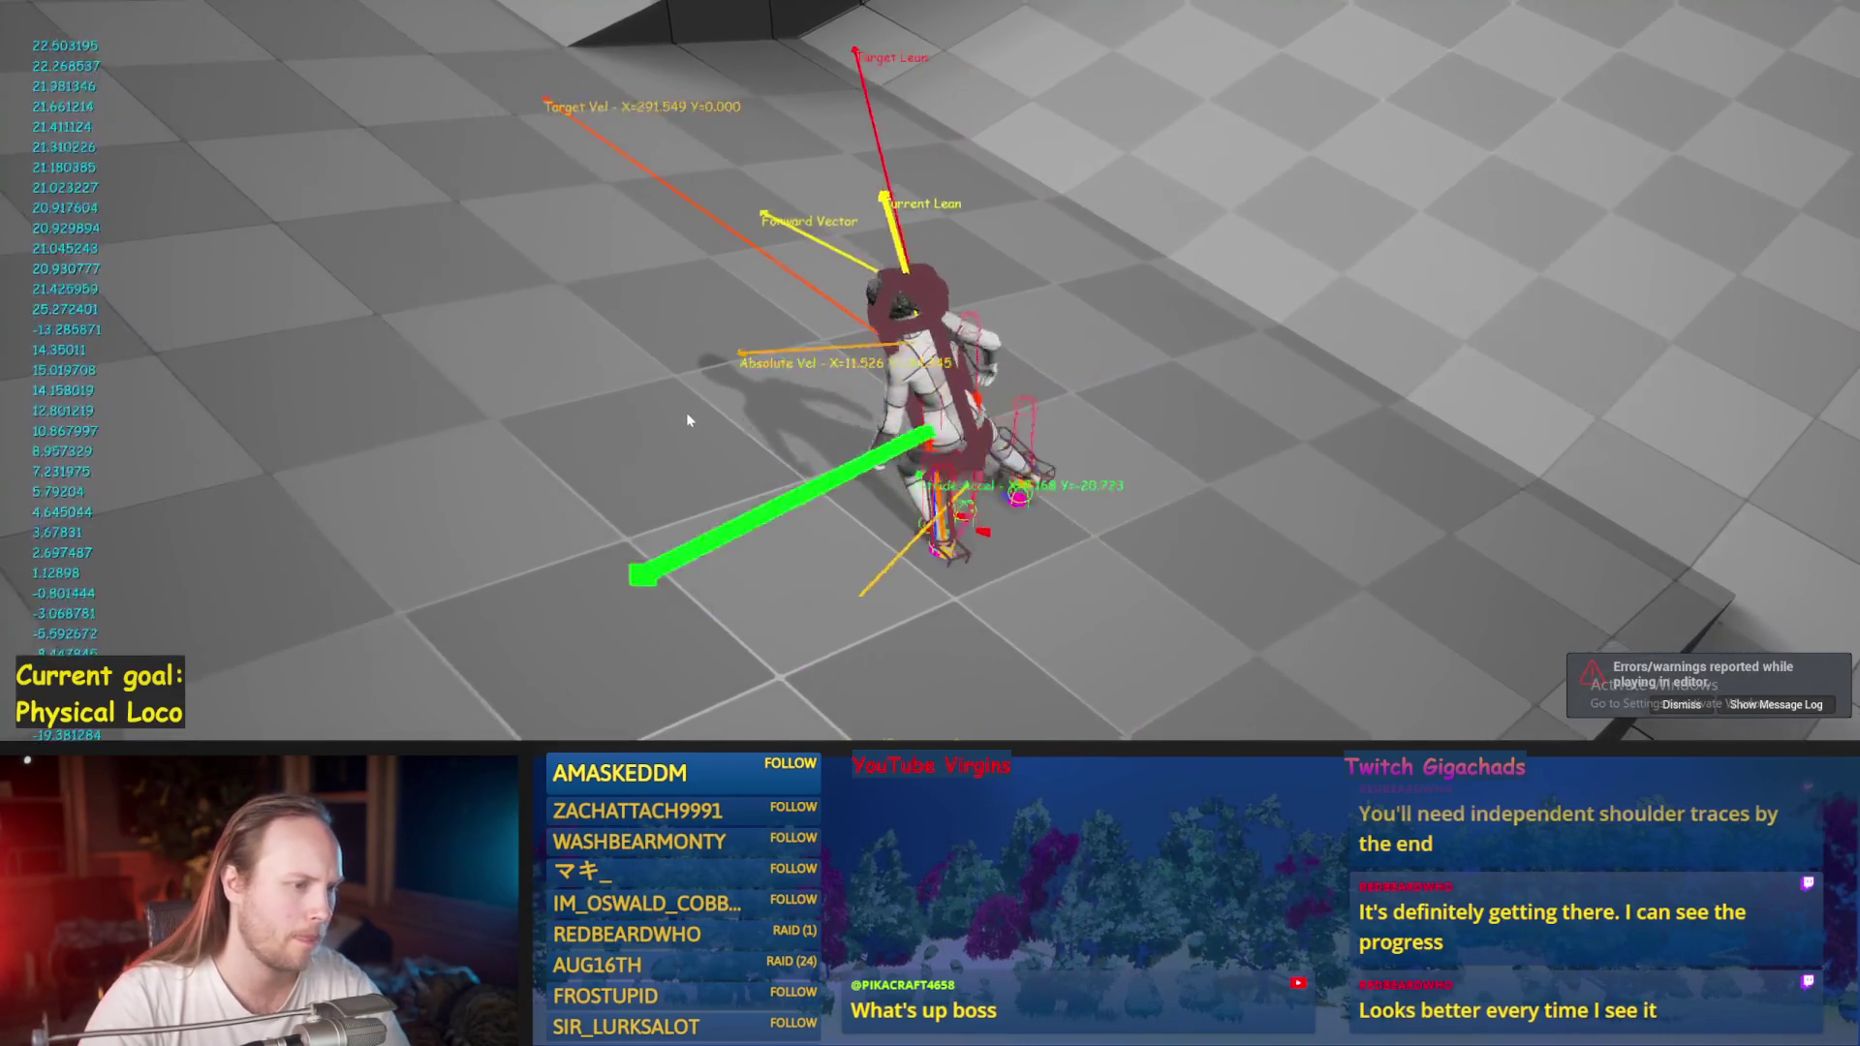
key("Escape")
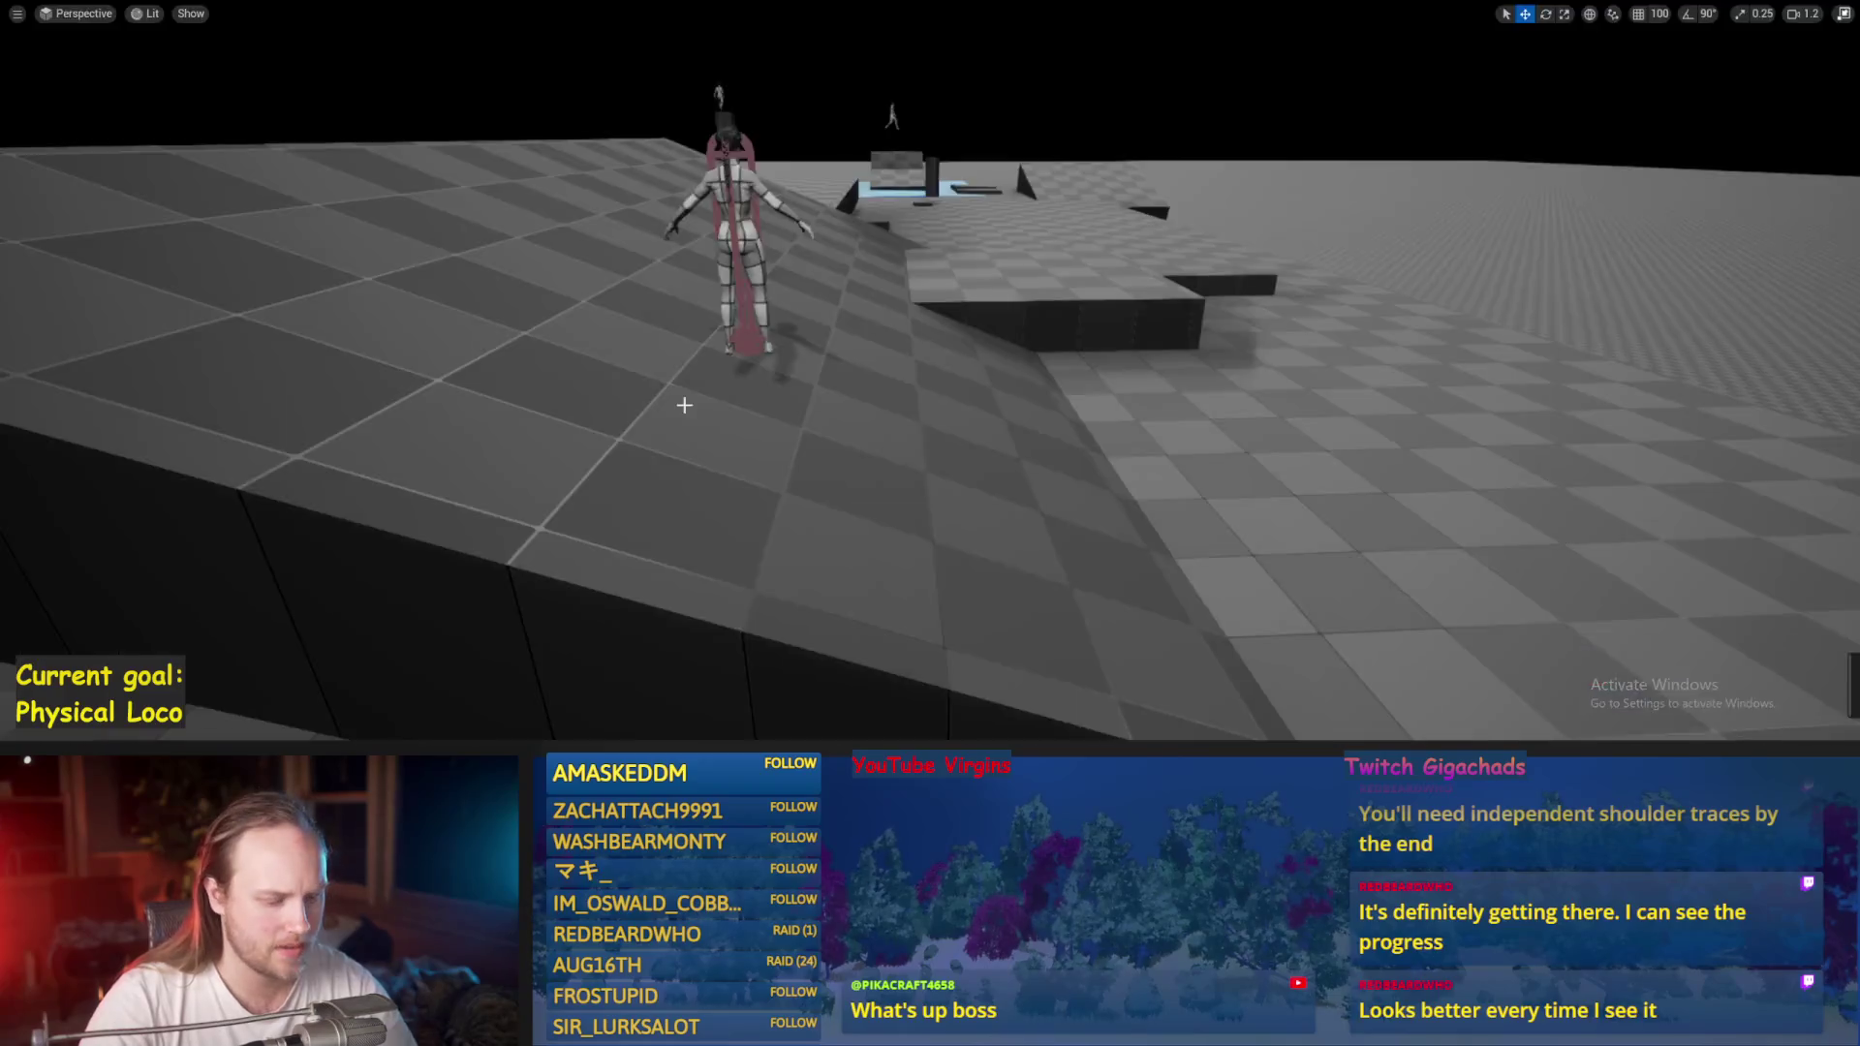
key("alt+p")
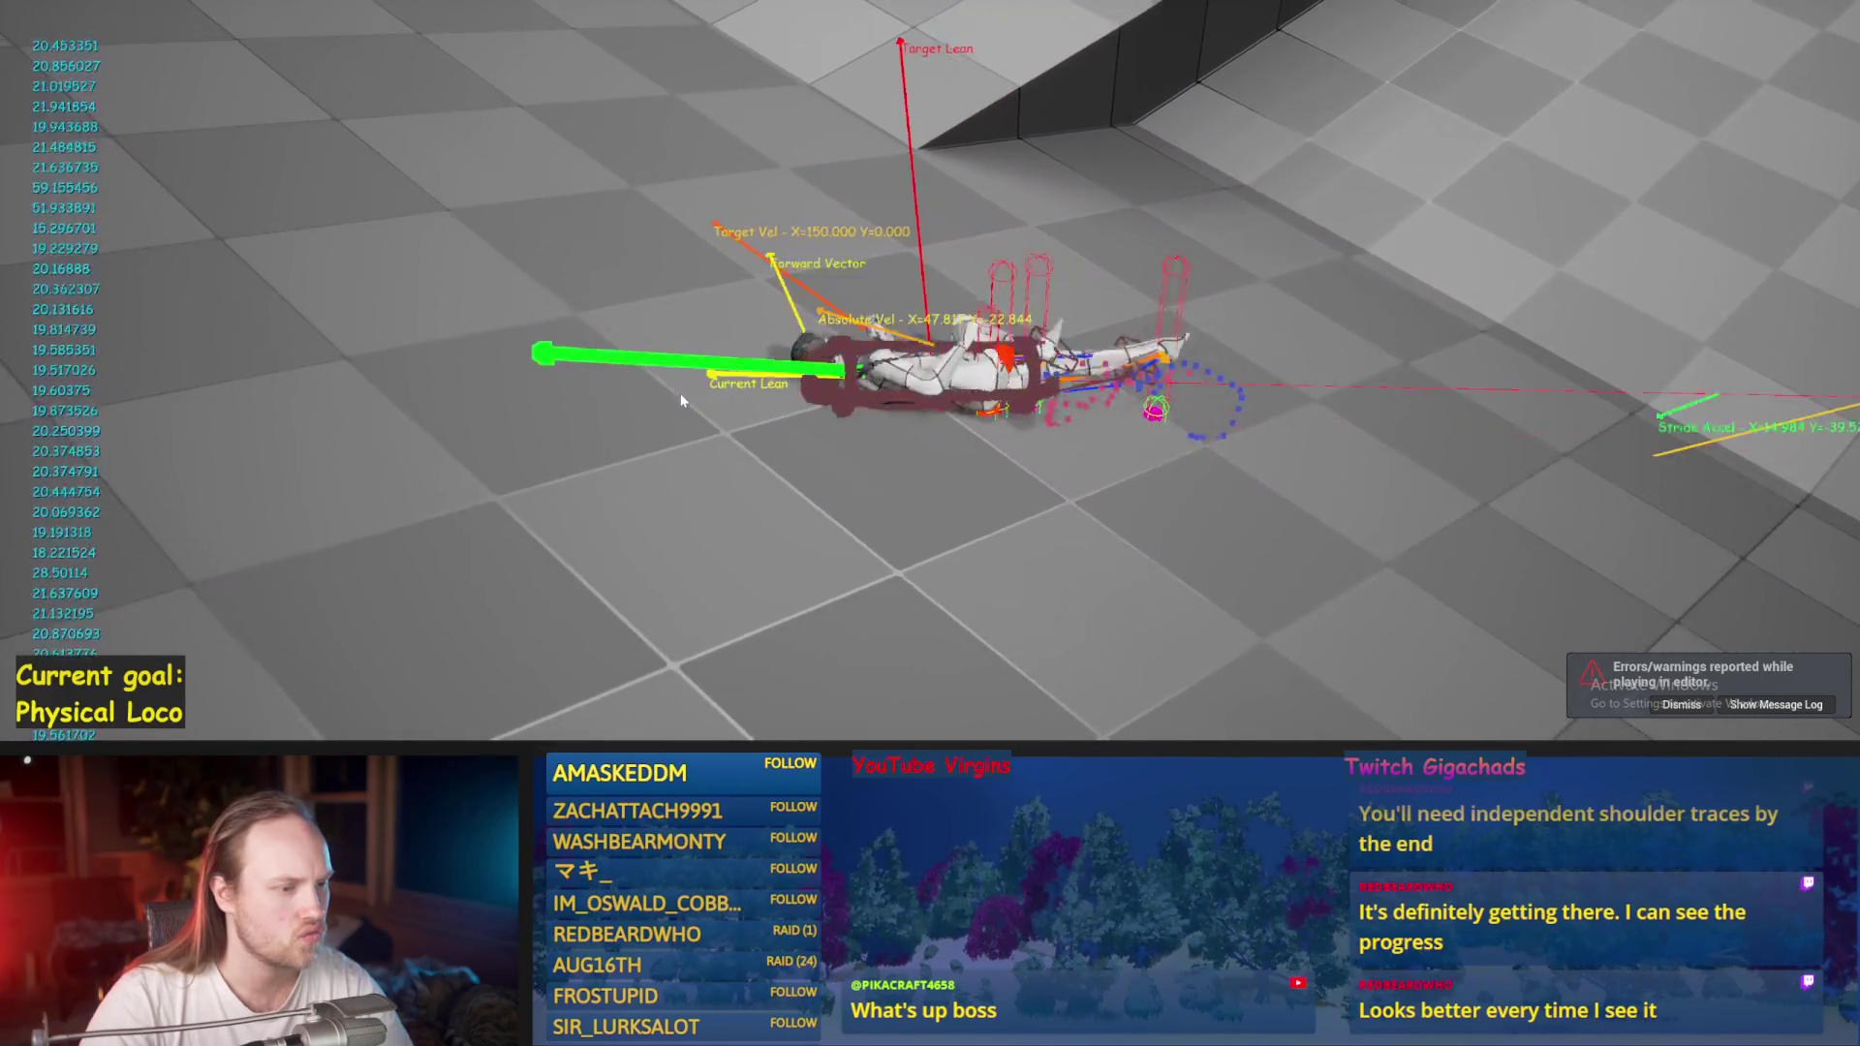
key("Escape")
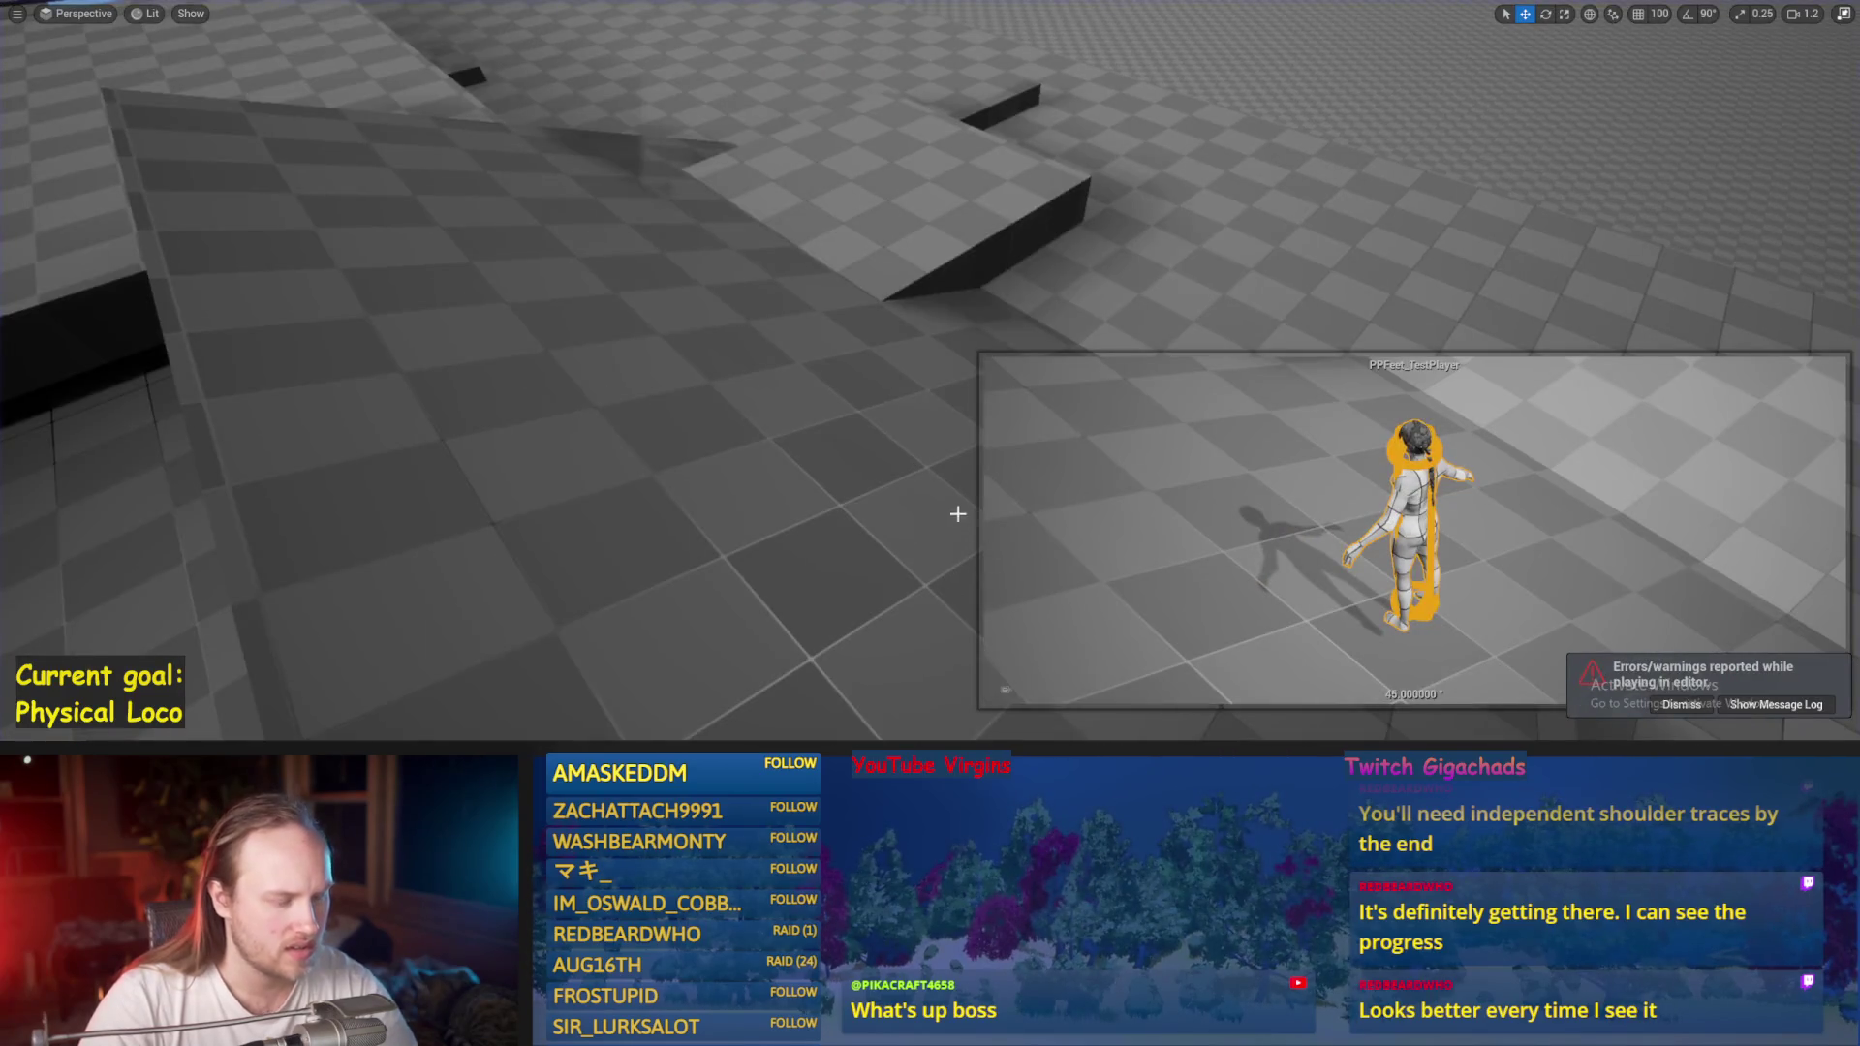
key("alt+p")
key("Escape")
key("Escape")
key("alt+Tab")
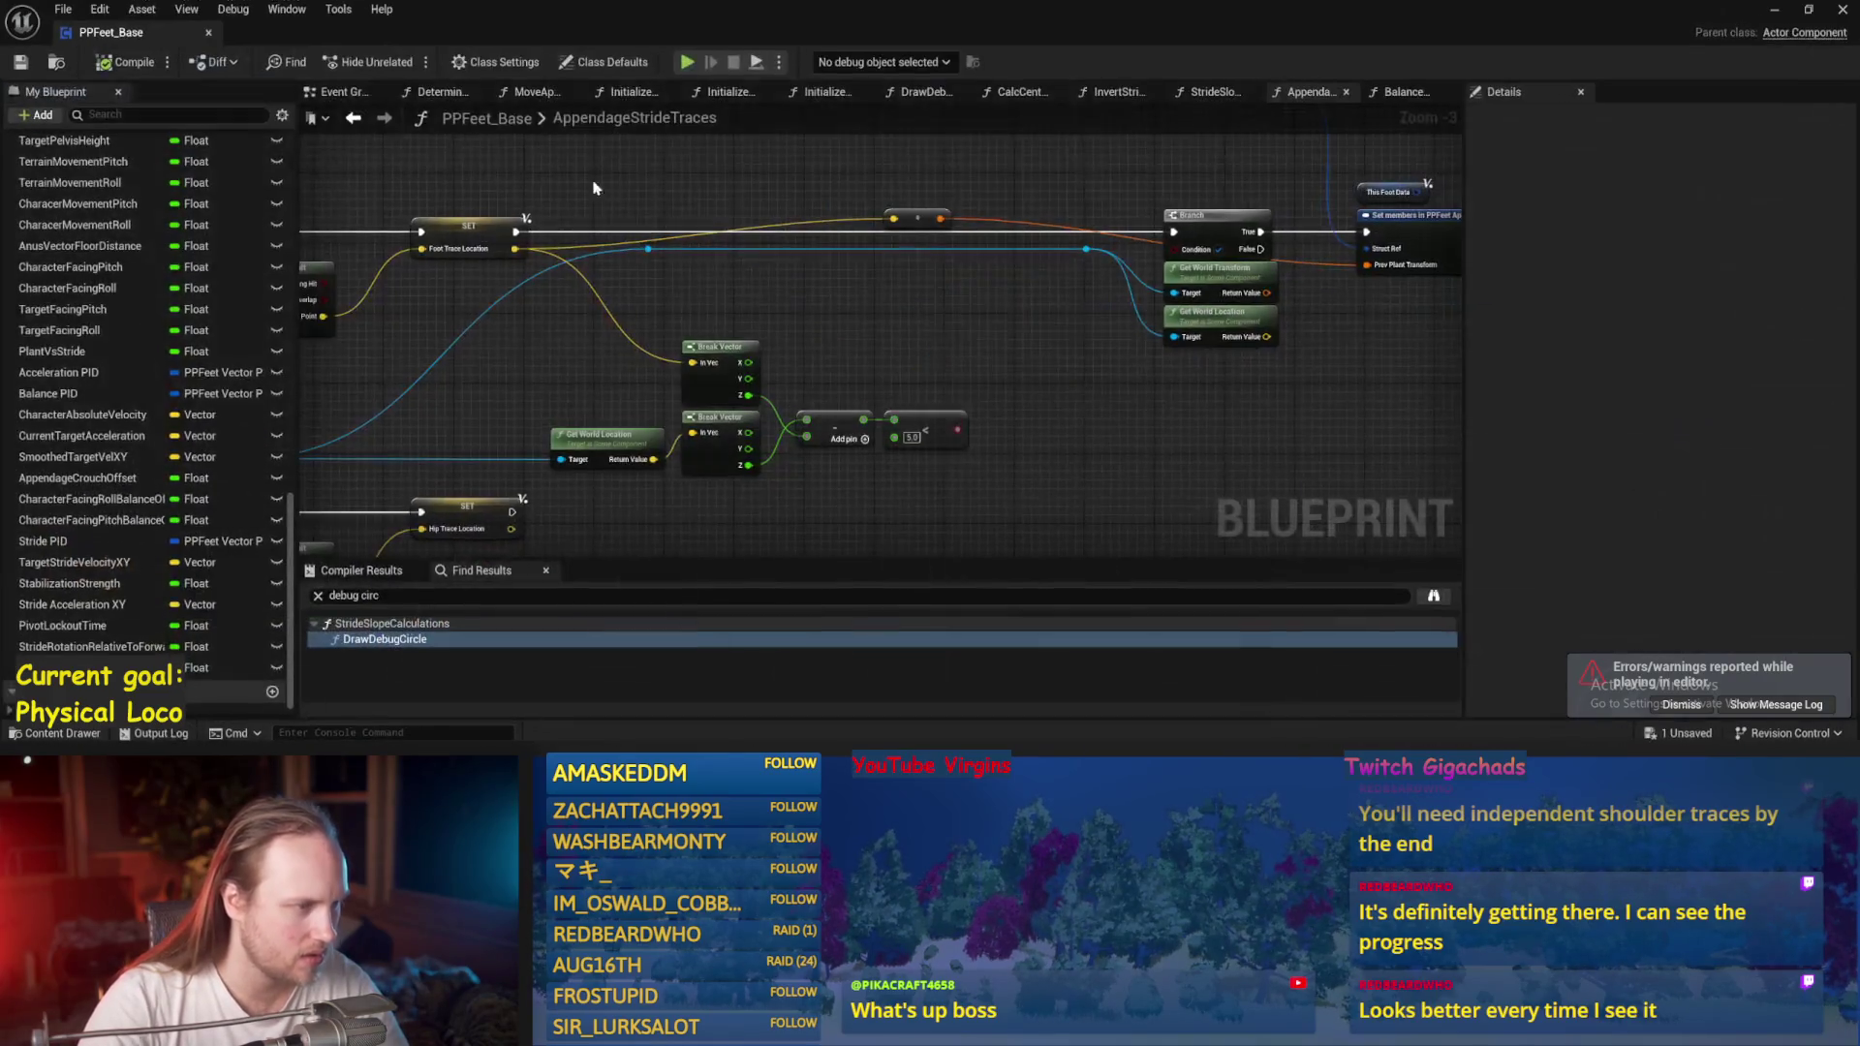
Zoom in on the Event Graph's Lock character for testing area, then return to the test level.
left_click(329, 94)
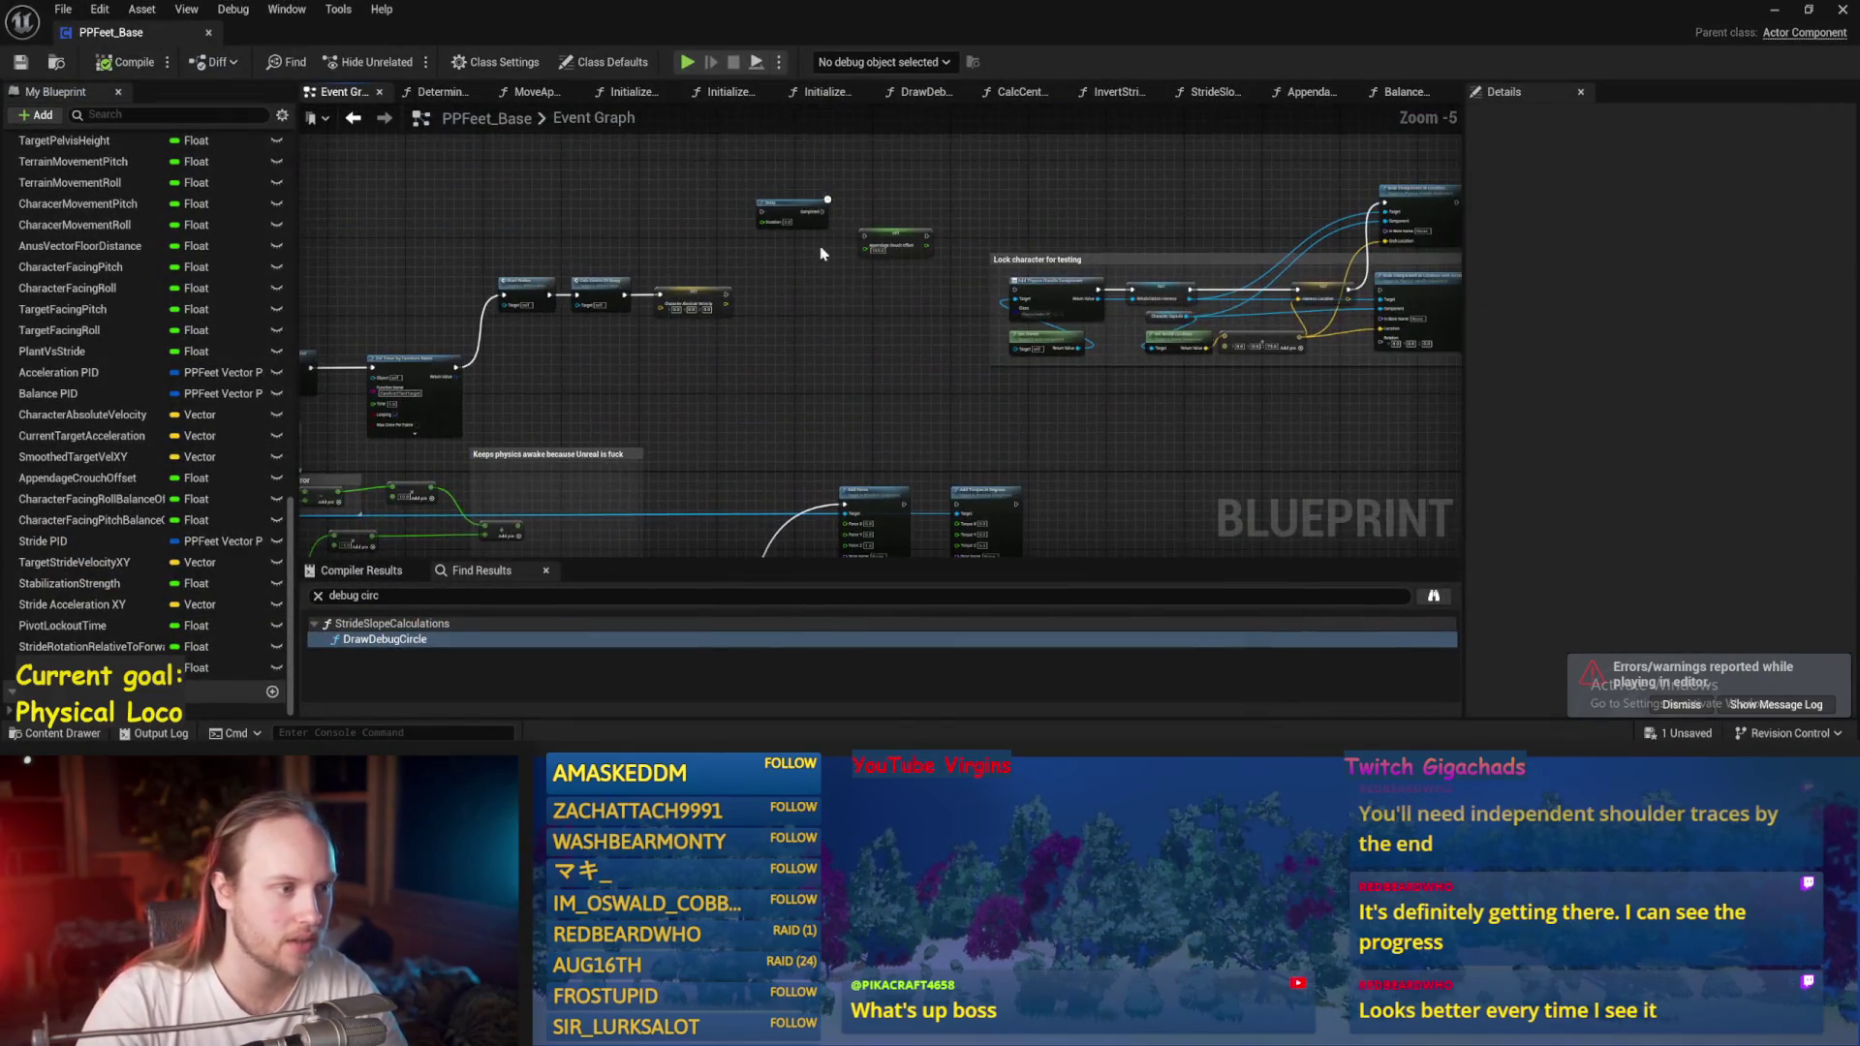
scroll(675, 262, "up", 2)
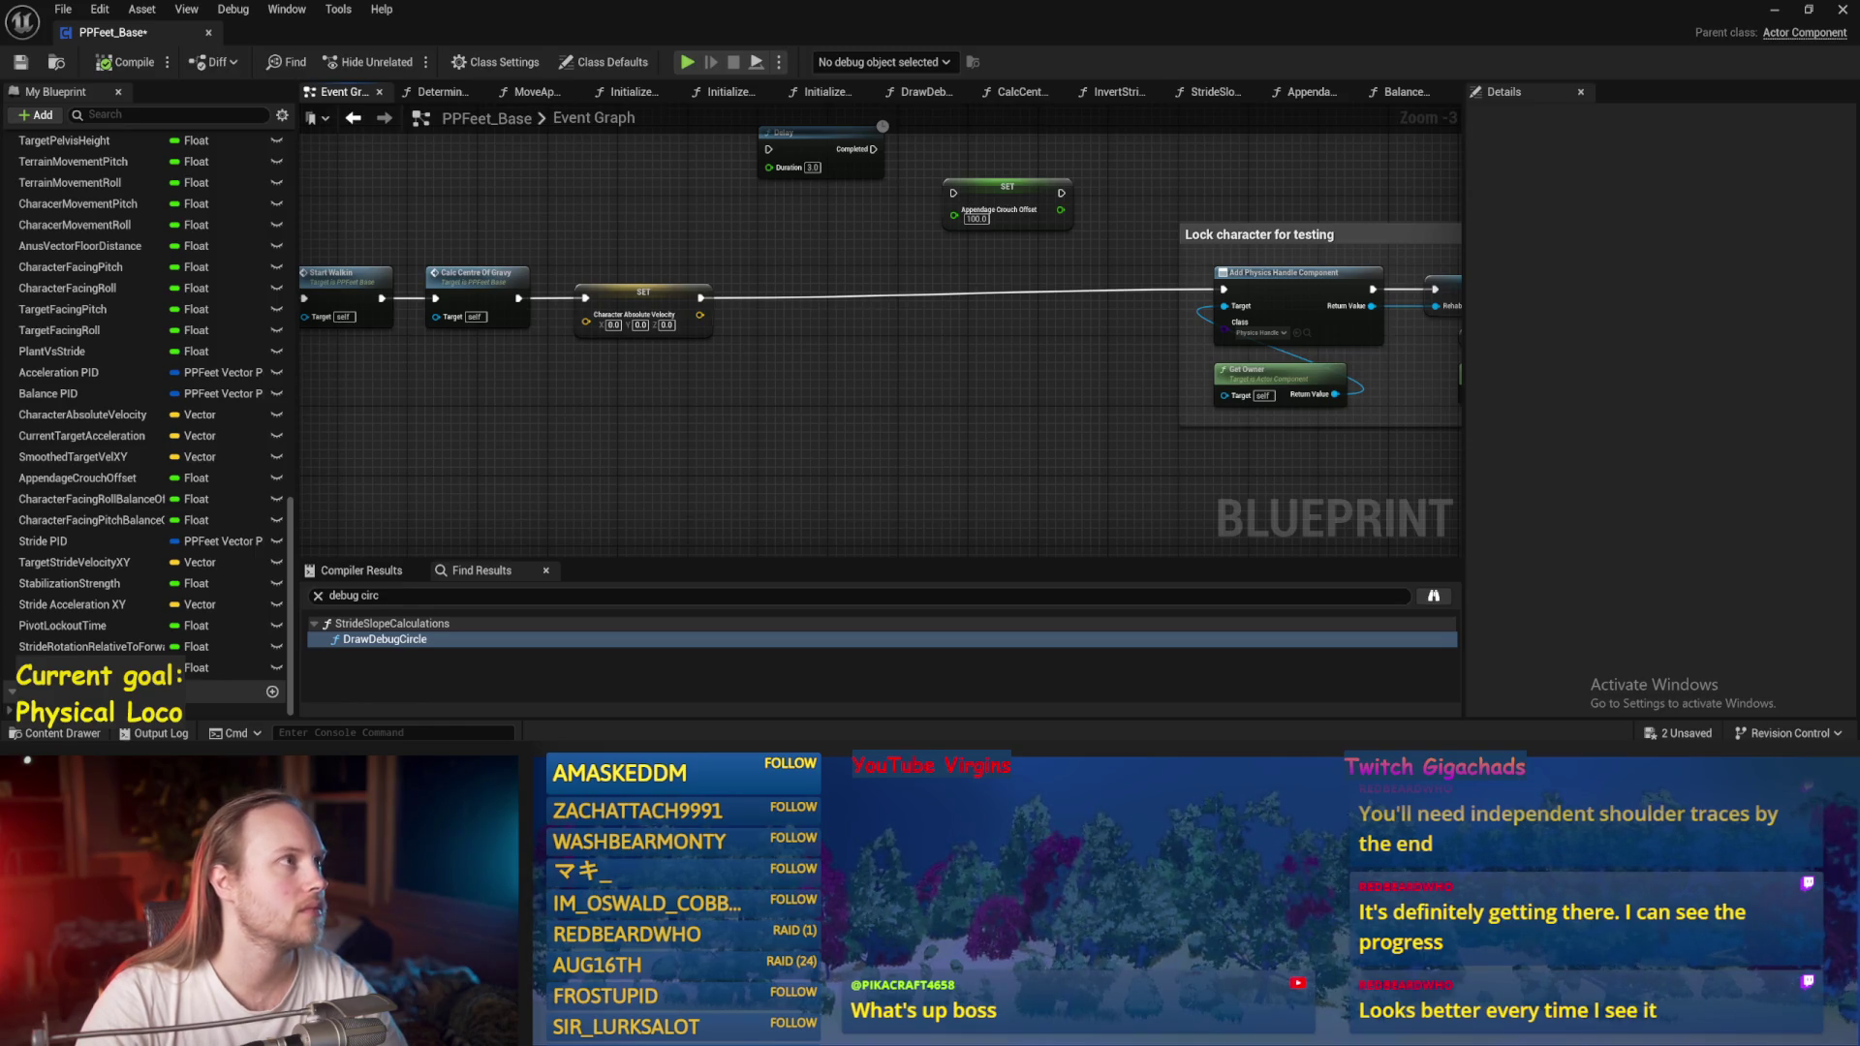
key("alt+Tab")
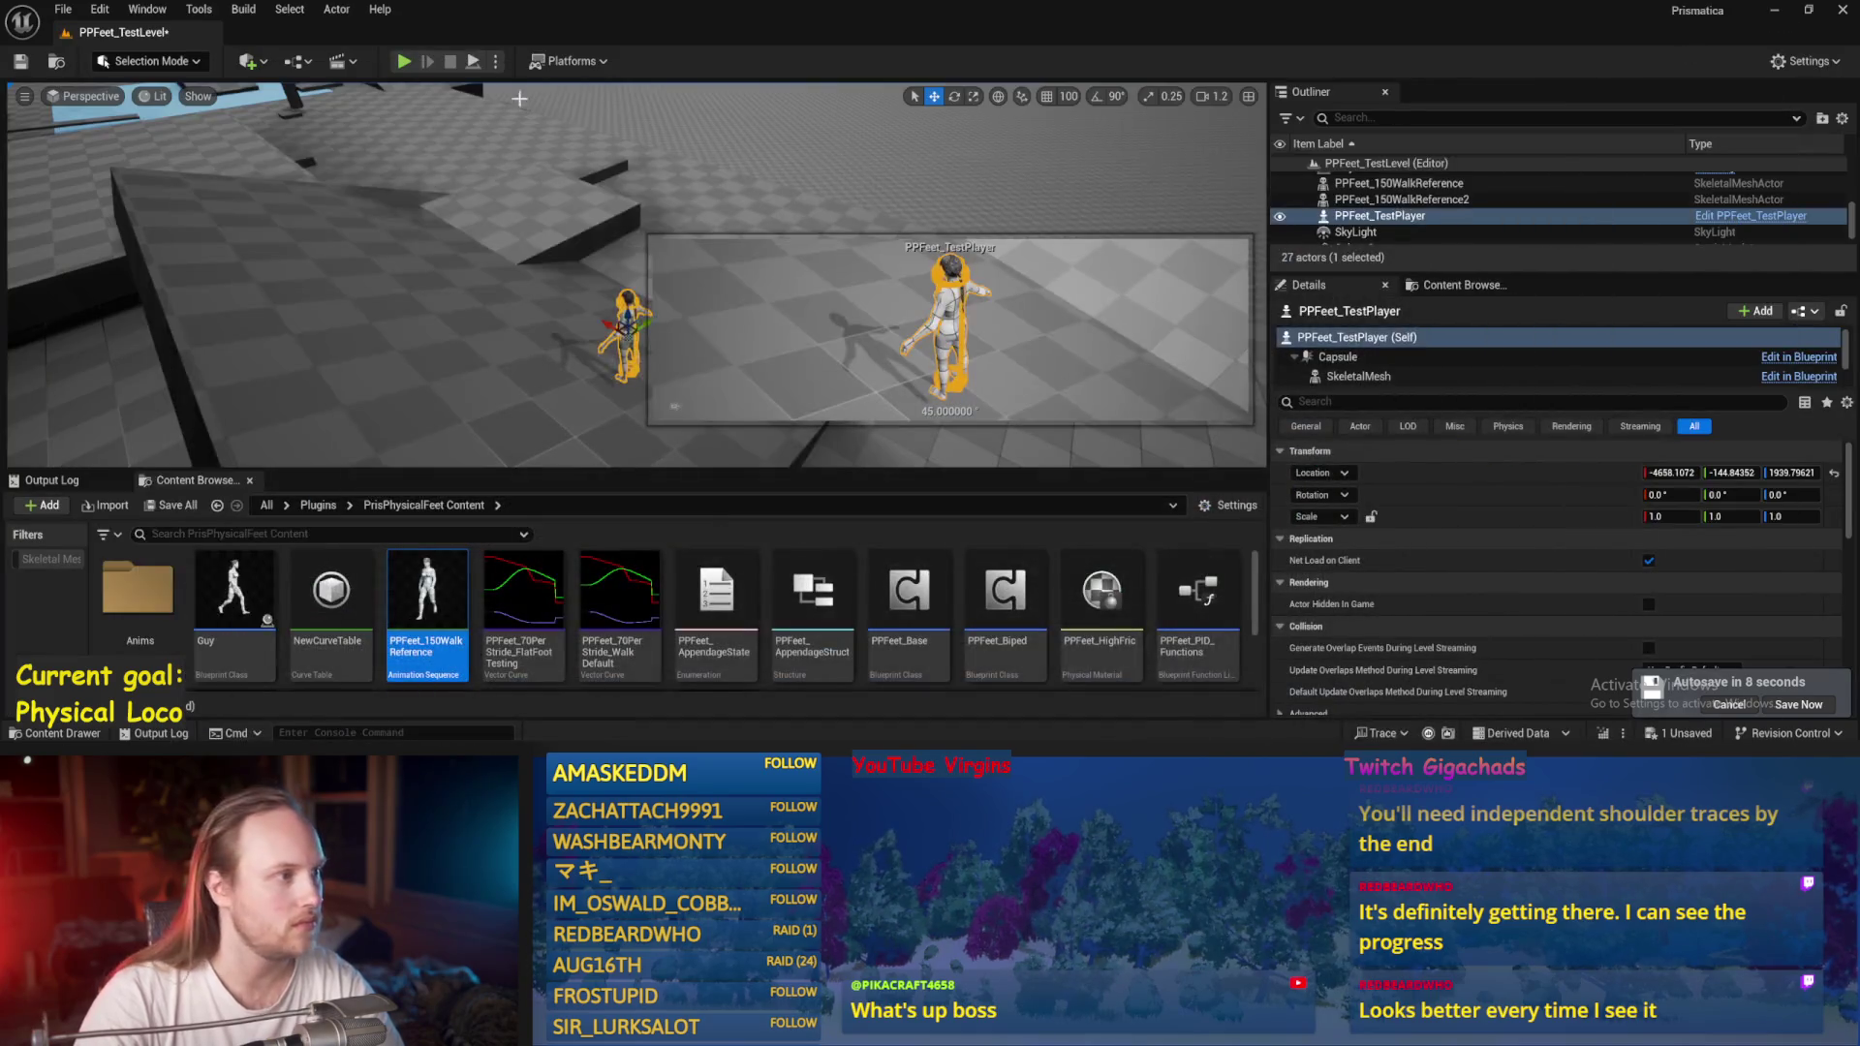
Run simulations, drop the character with End and undo it, and select floor cube Cube20.
left_click(473, 61)
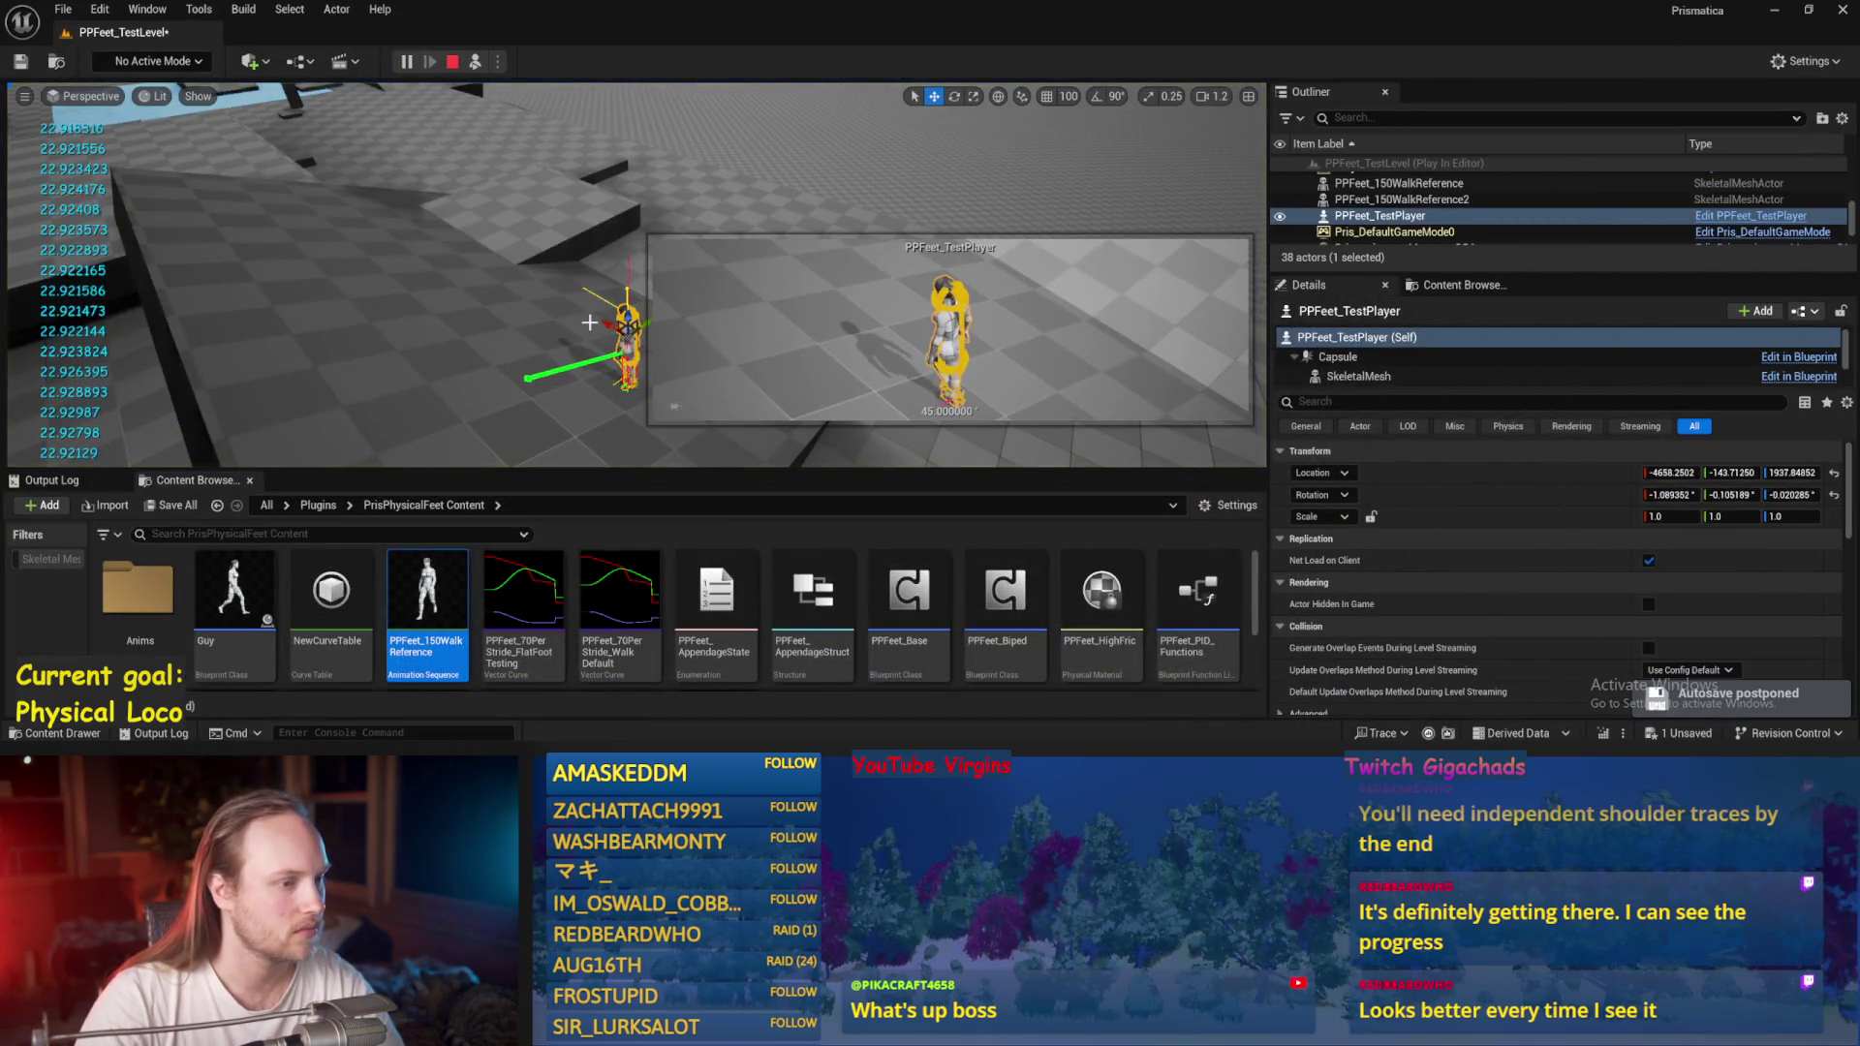
key("Escape")
key("End")
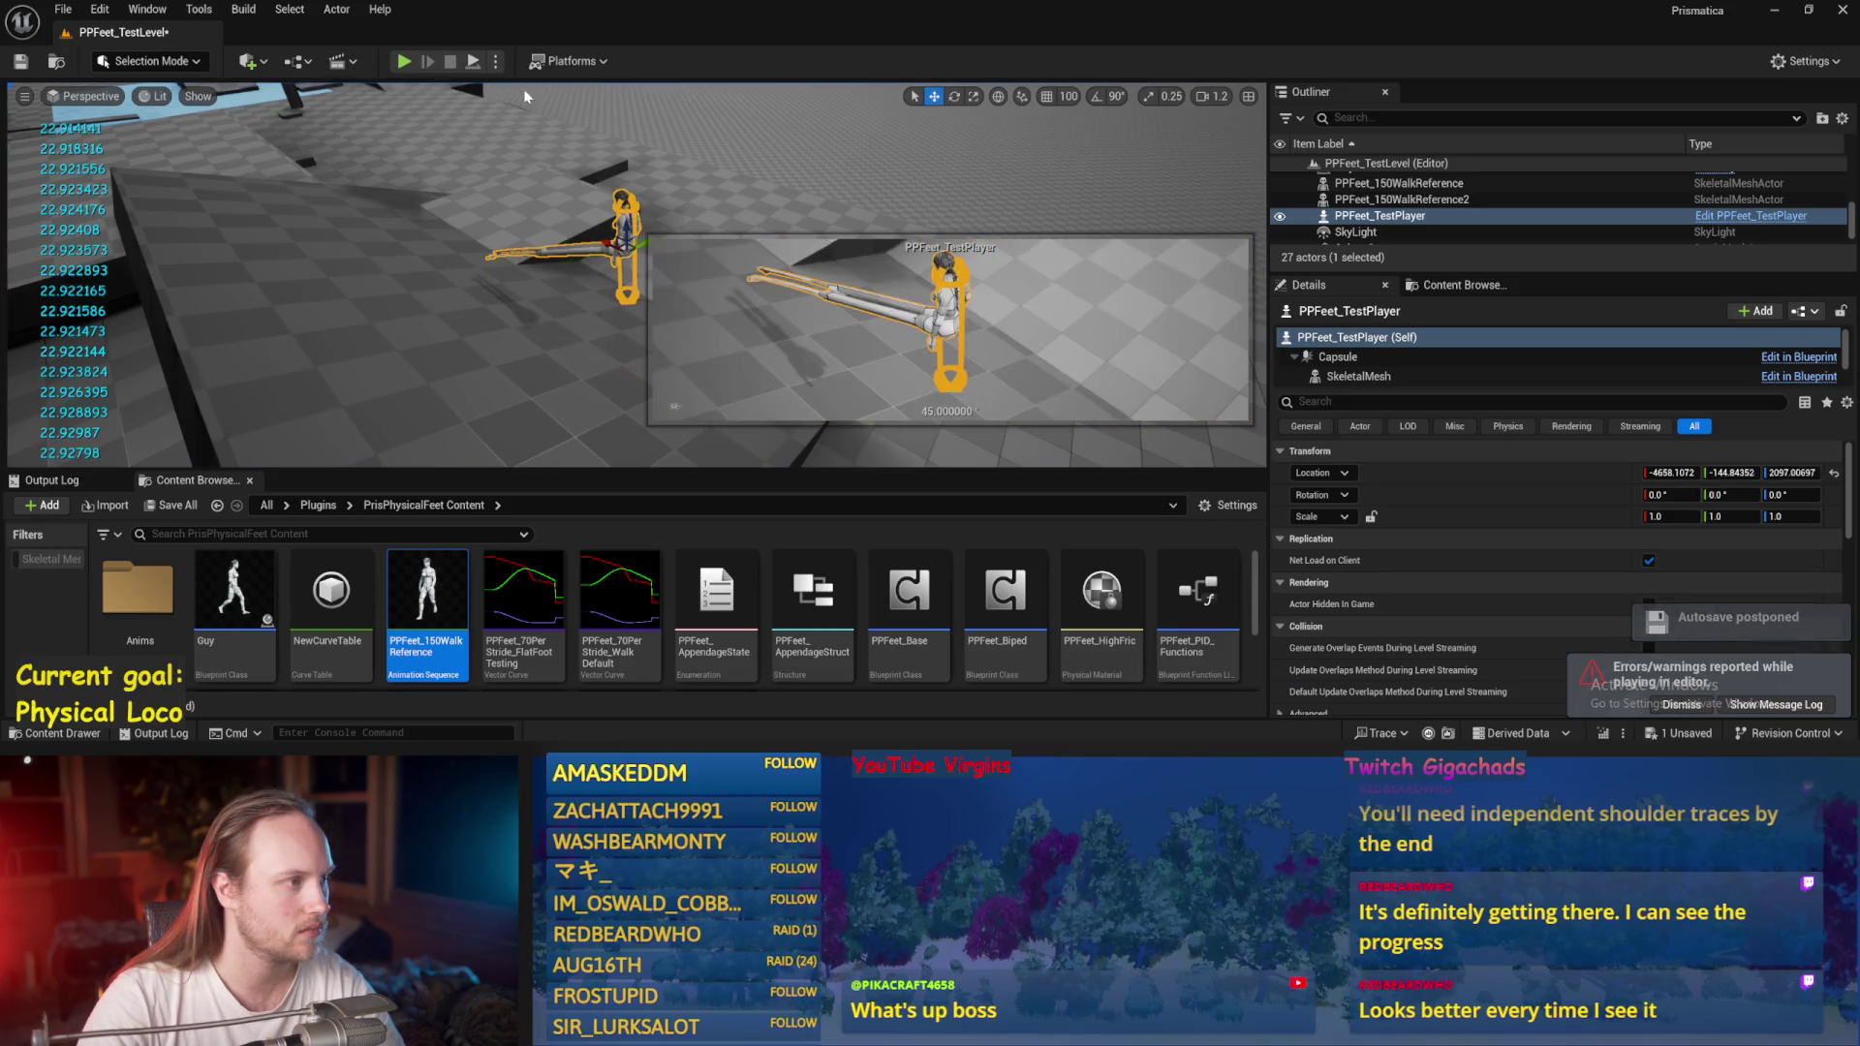
key("ctrl+z")
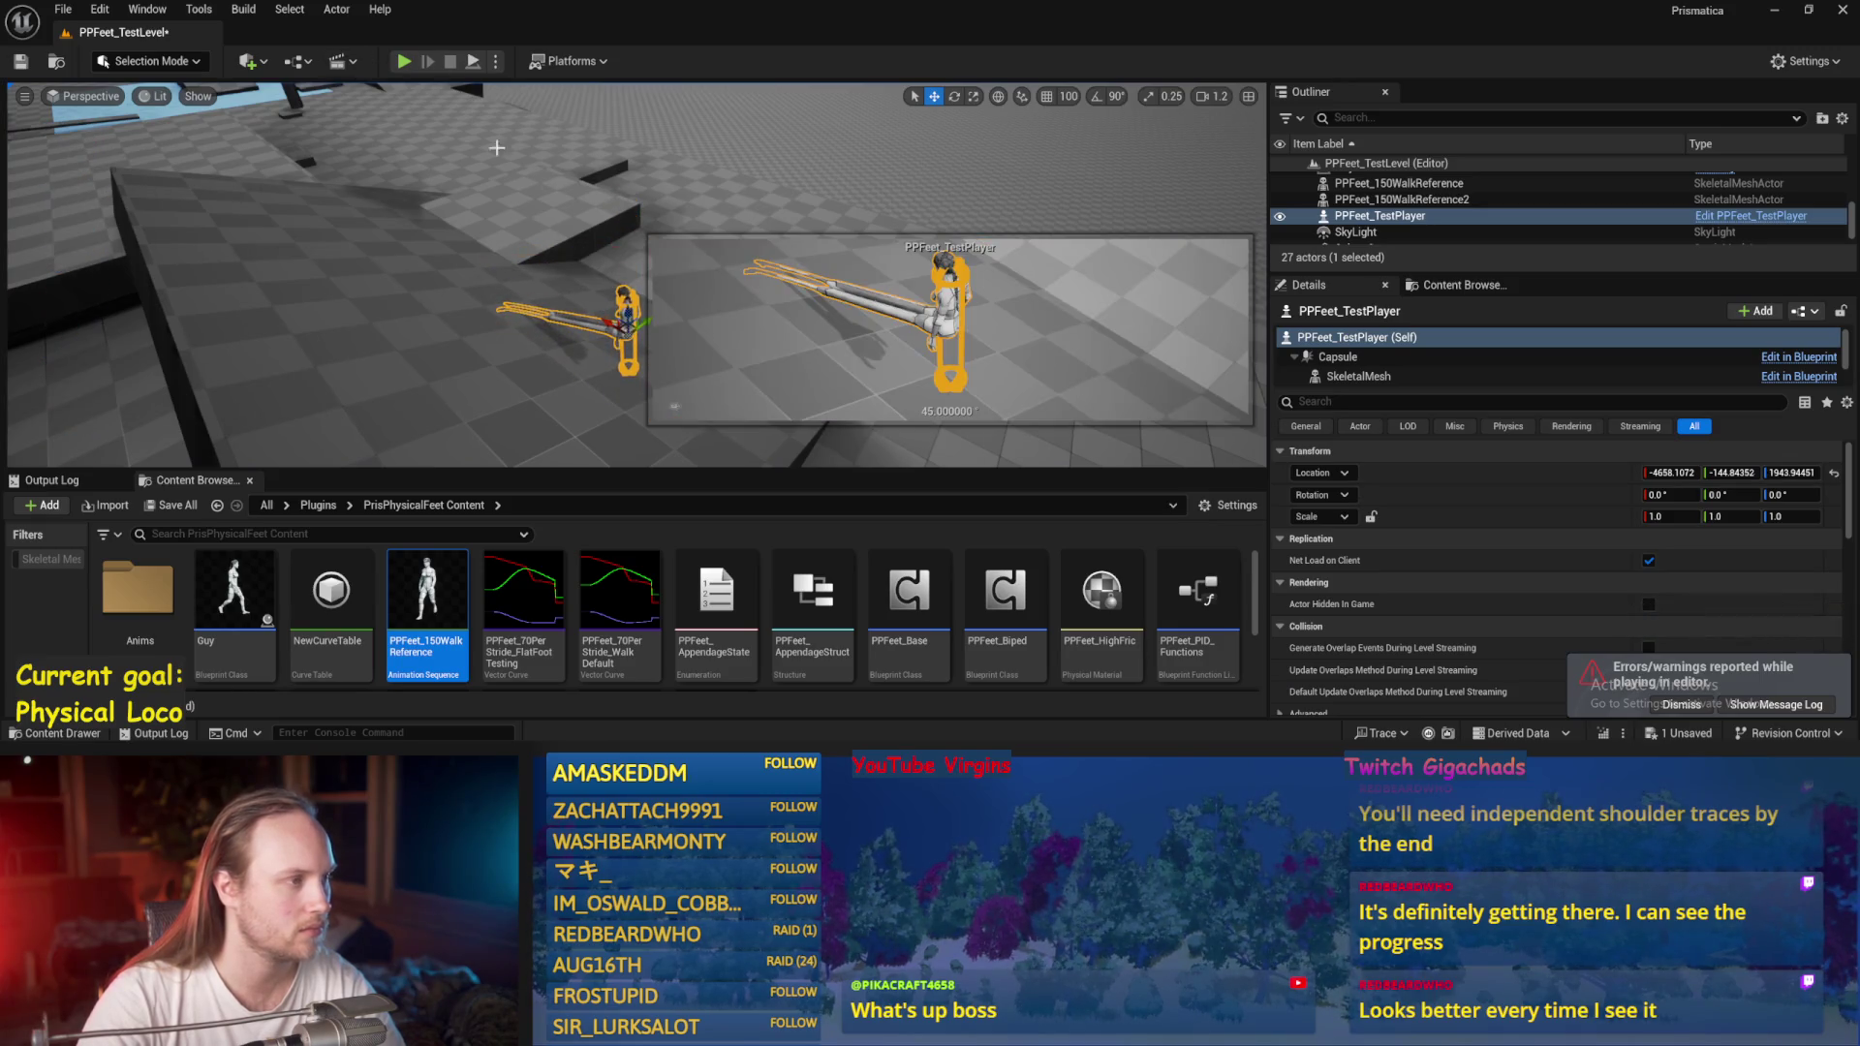
left_click(476, 68)
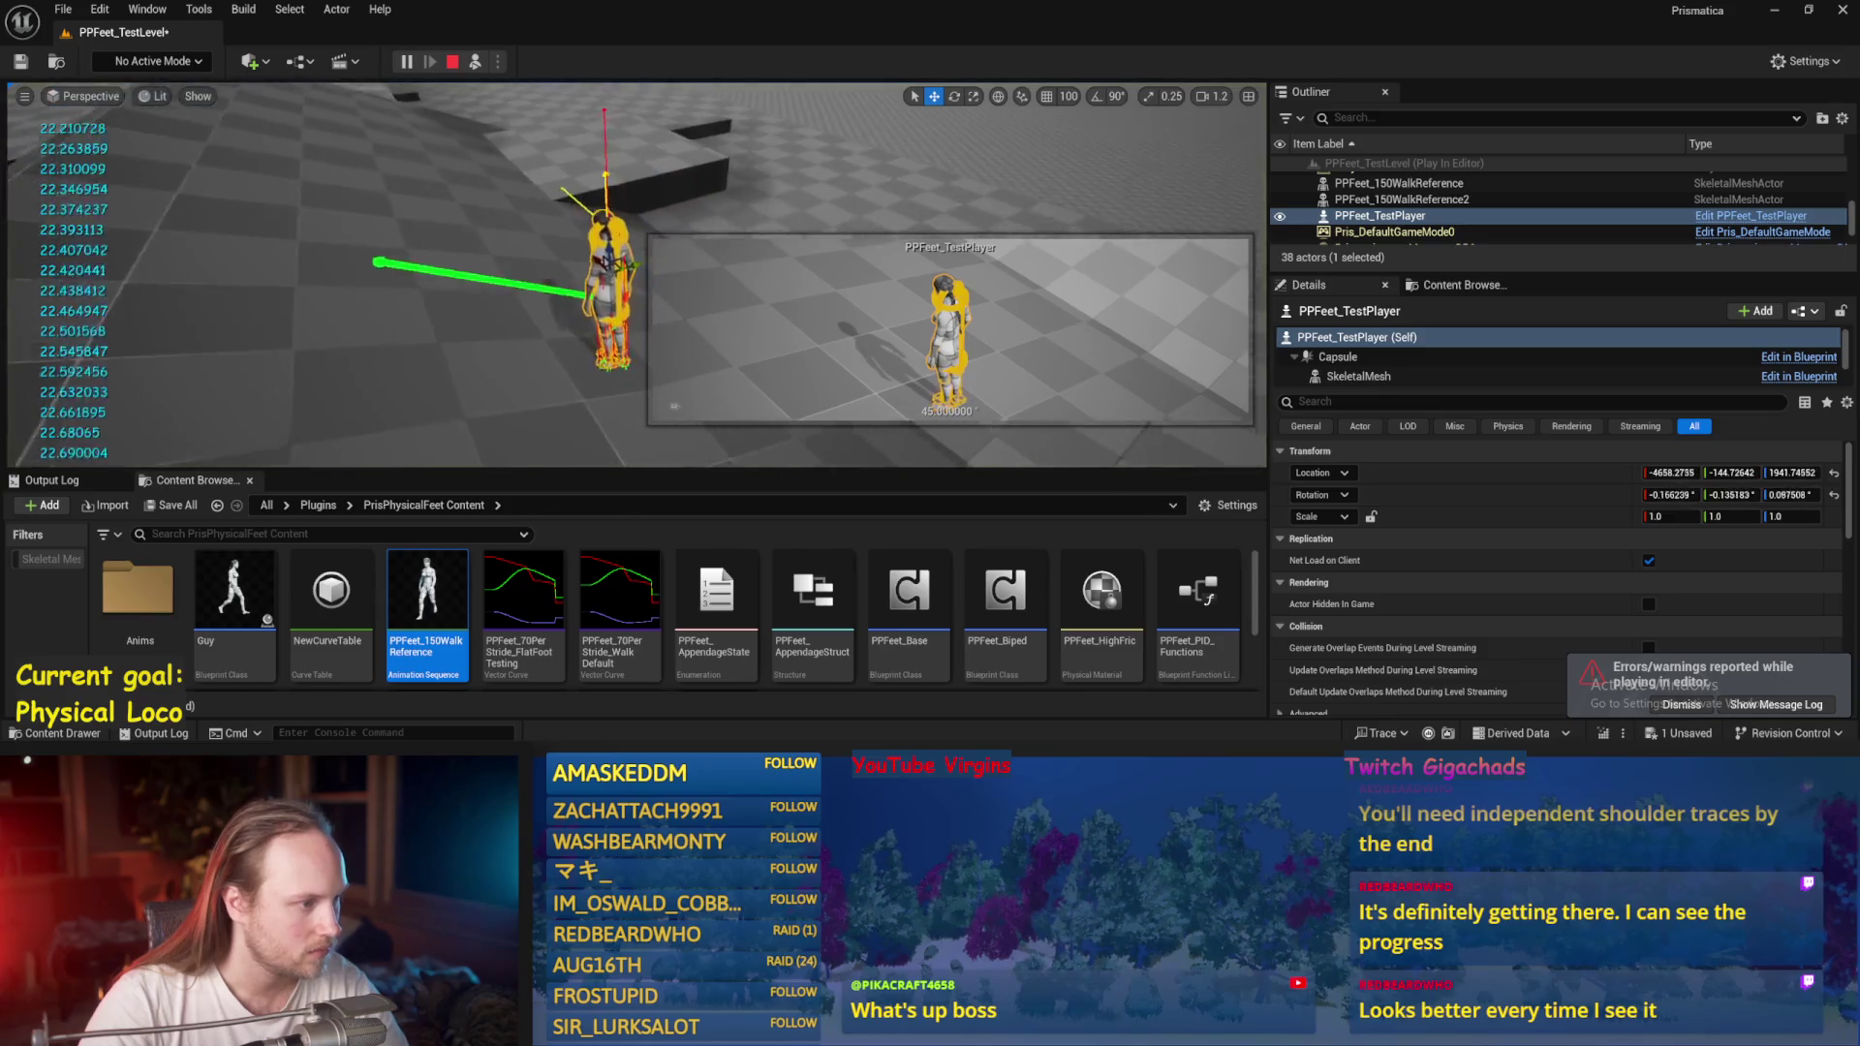
left_click(452, 61)
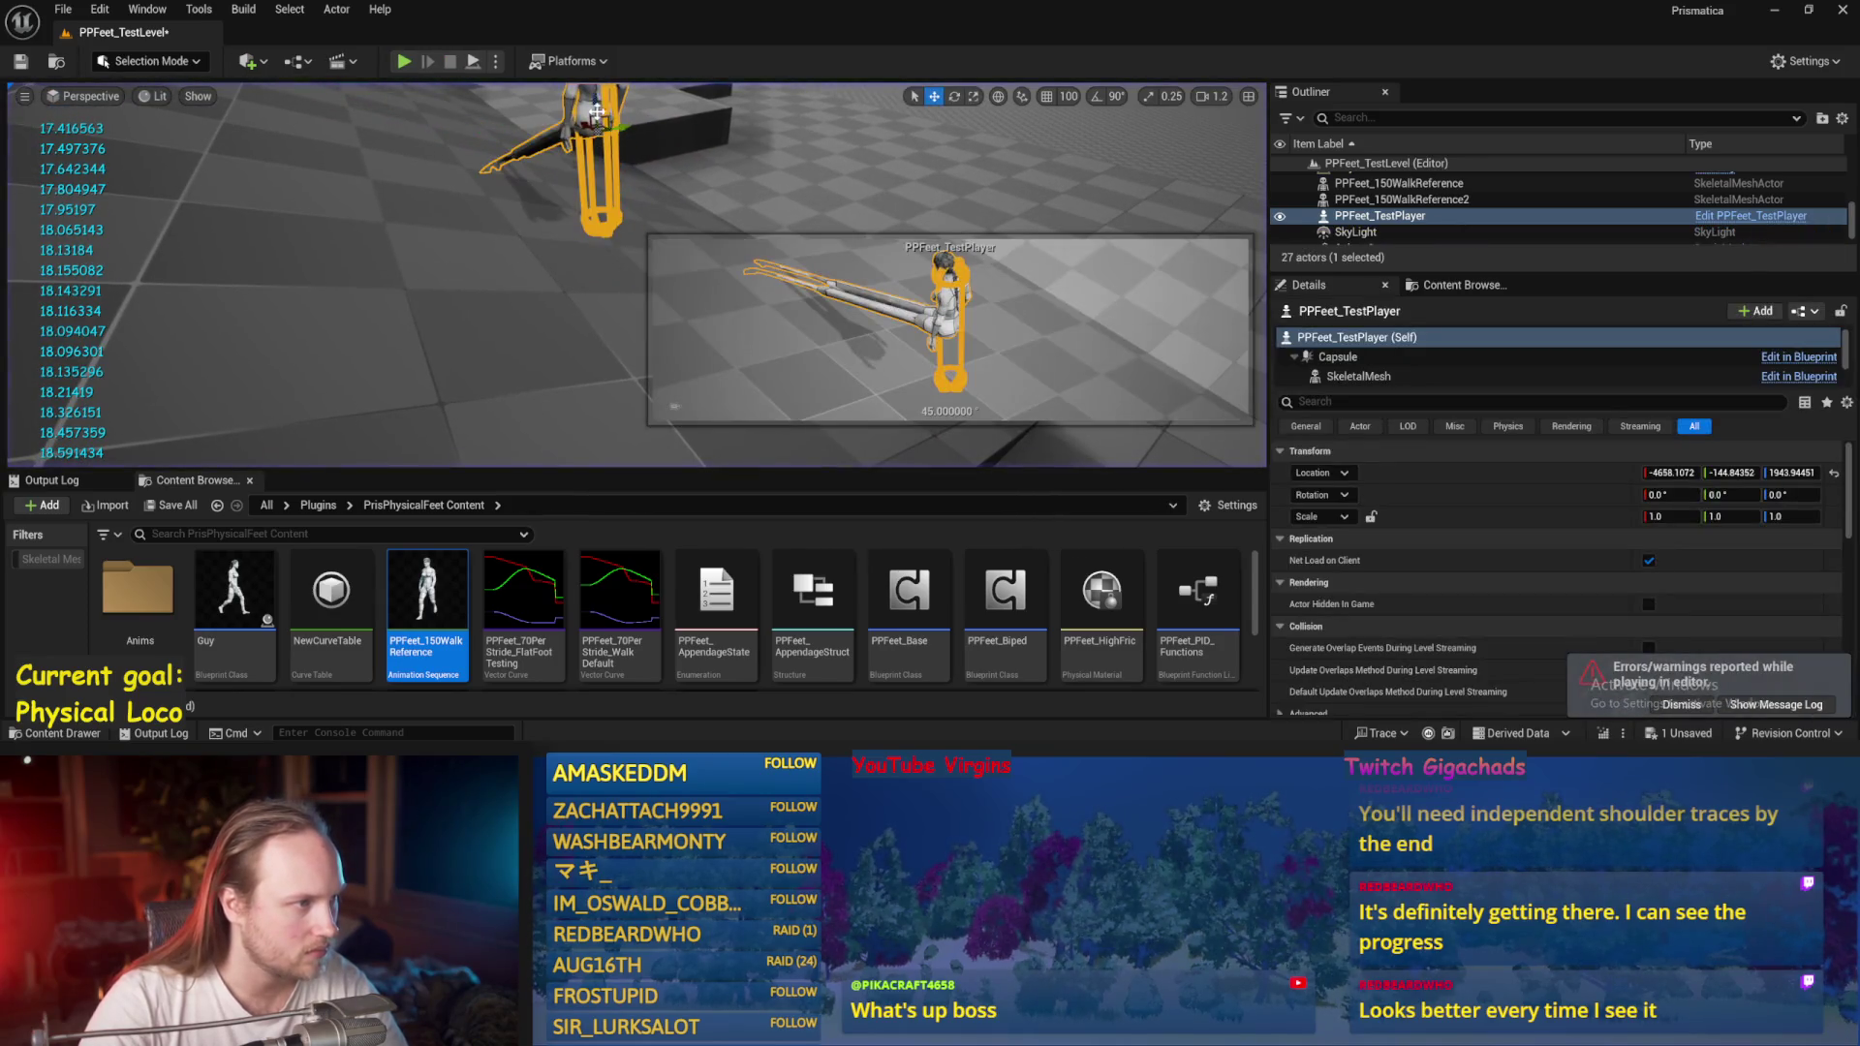
left_click(473, 61)
left_click(386, 291)
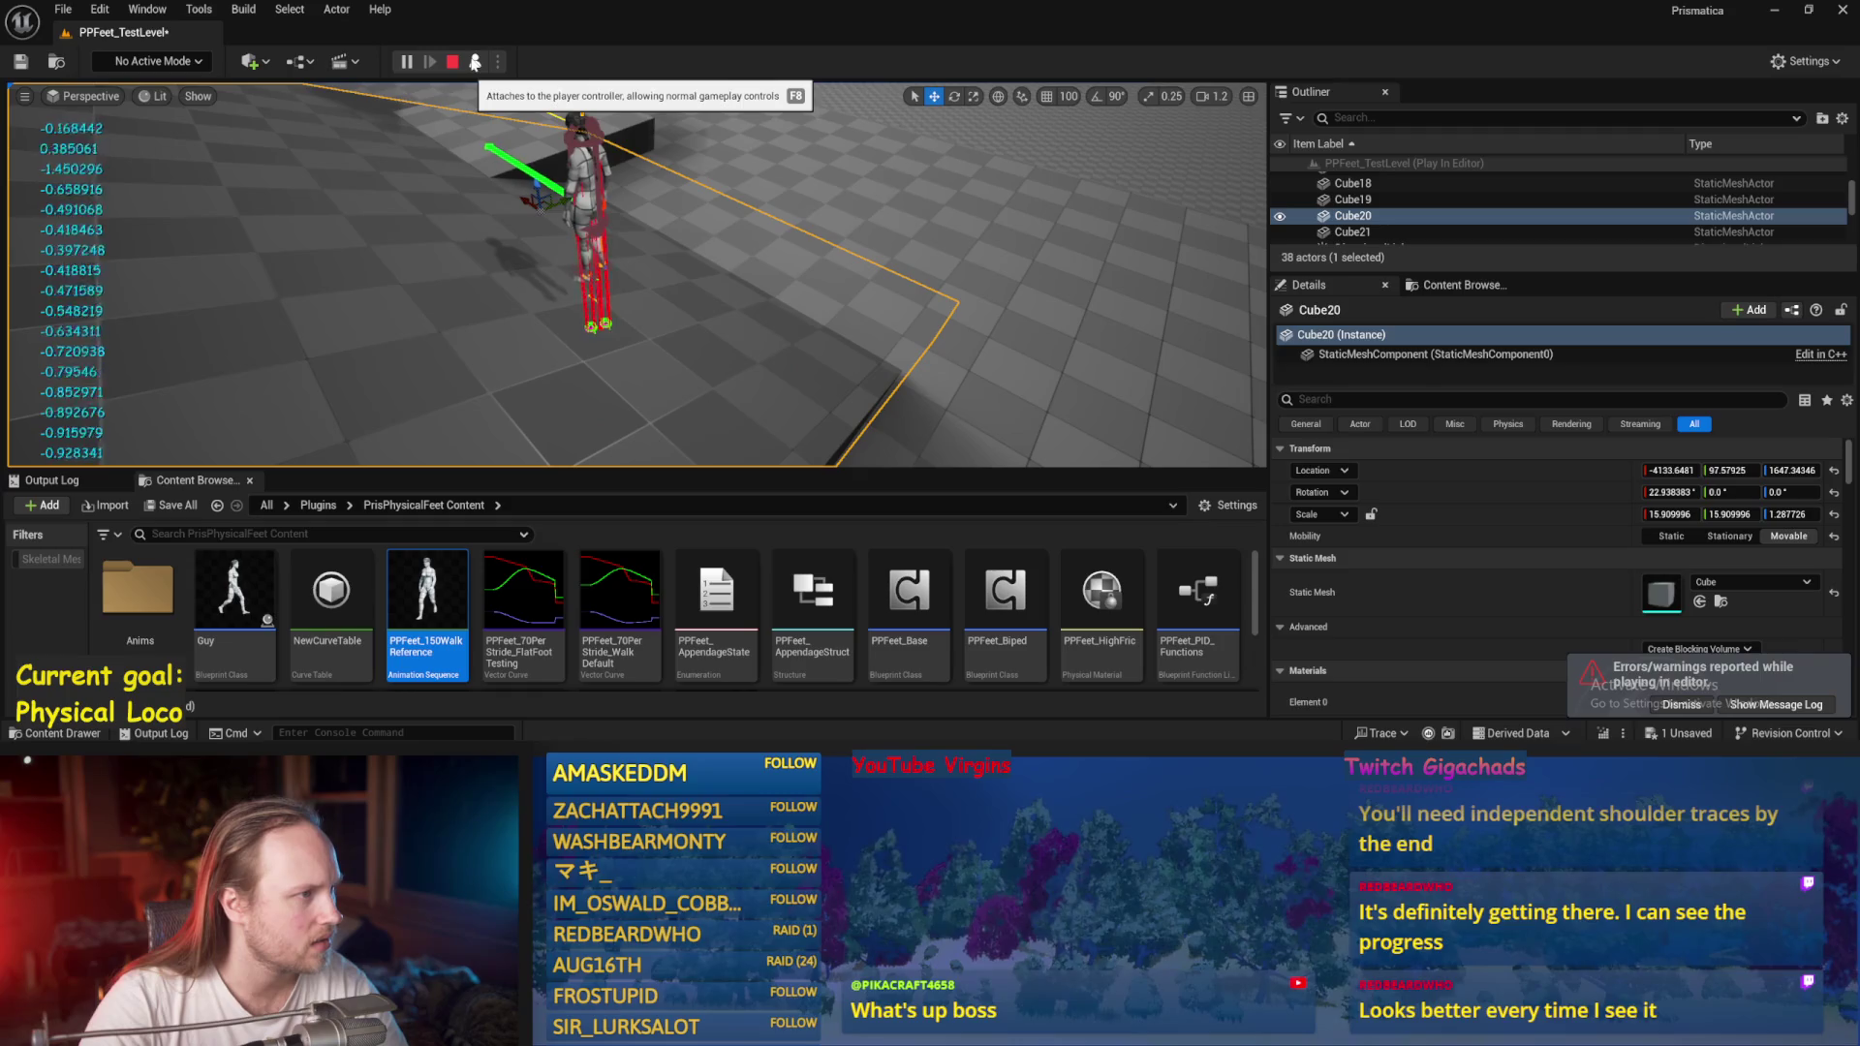
Possess the character, compile PPFeet_Base near the Start Walkin node, and start a fresh play session.
left_click(475, 62)
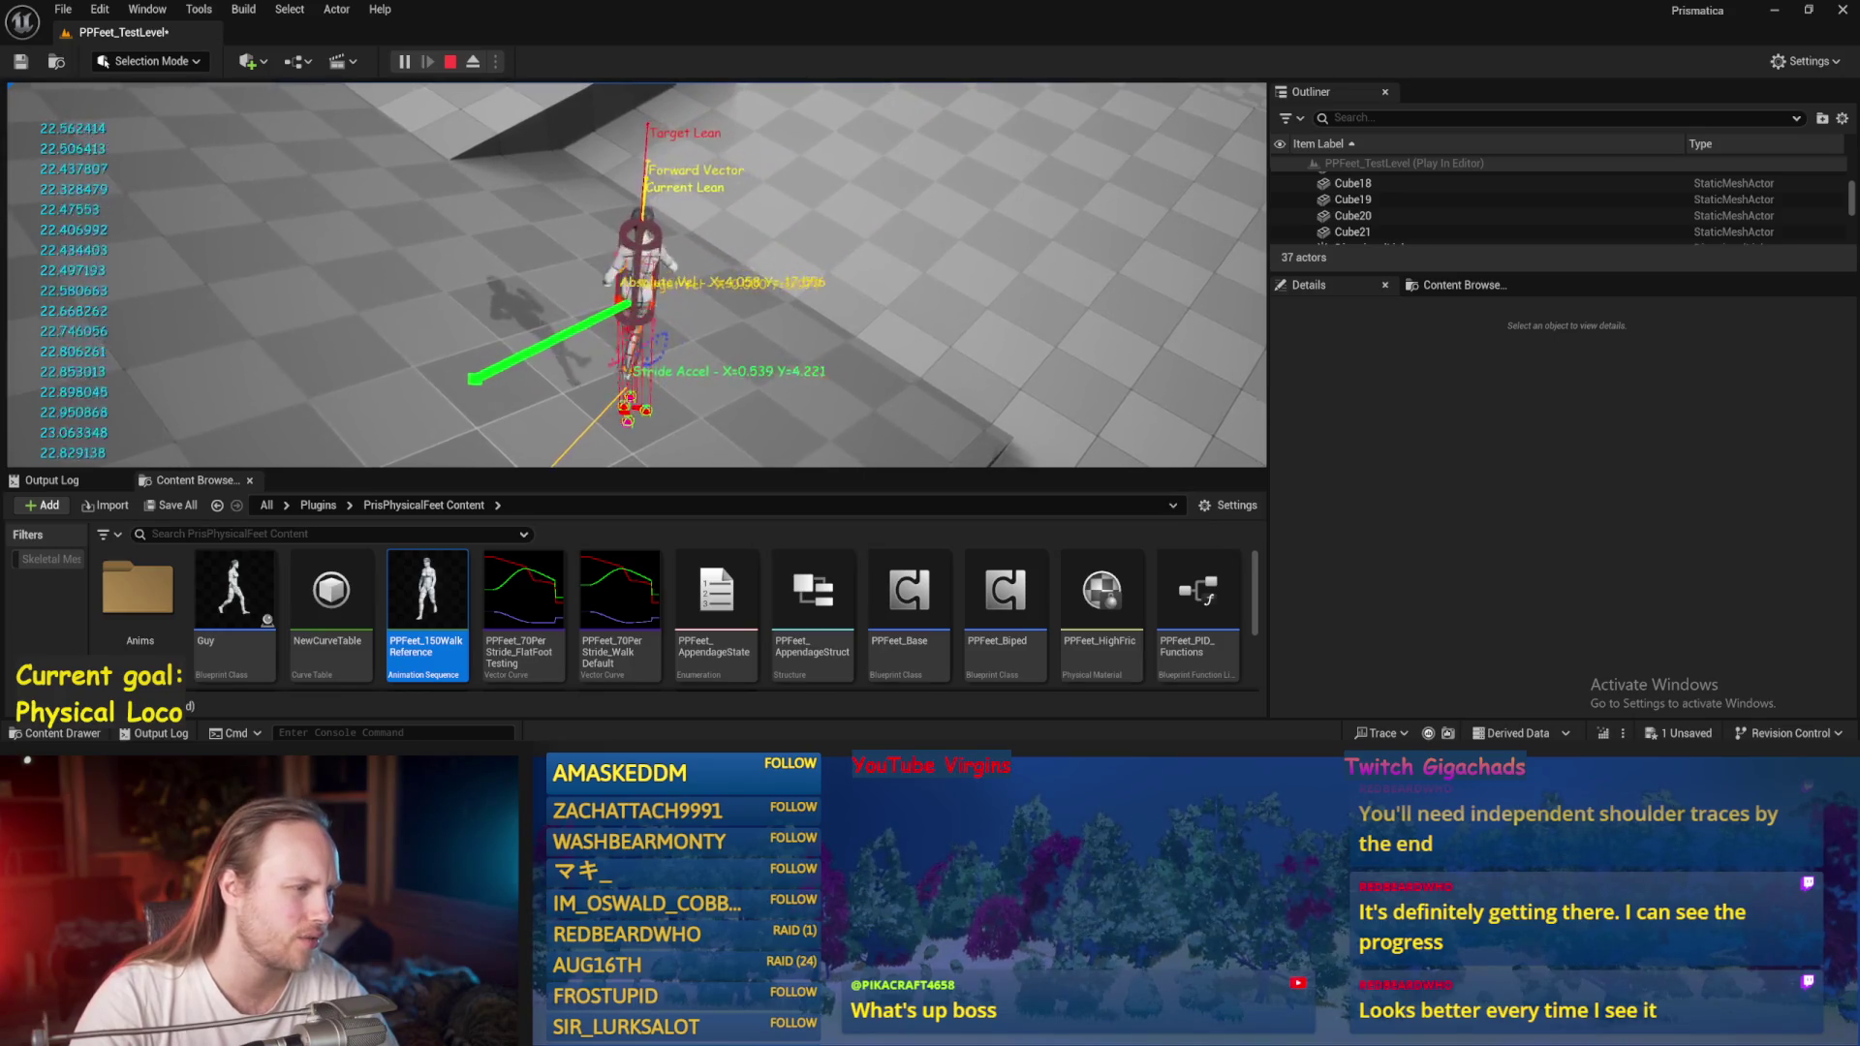
key("Escape")
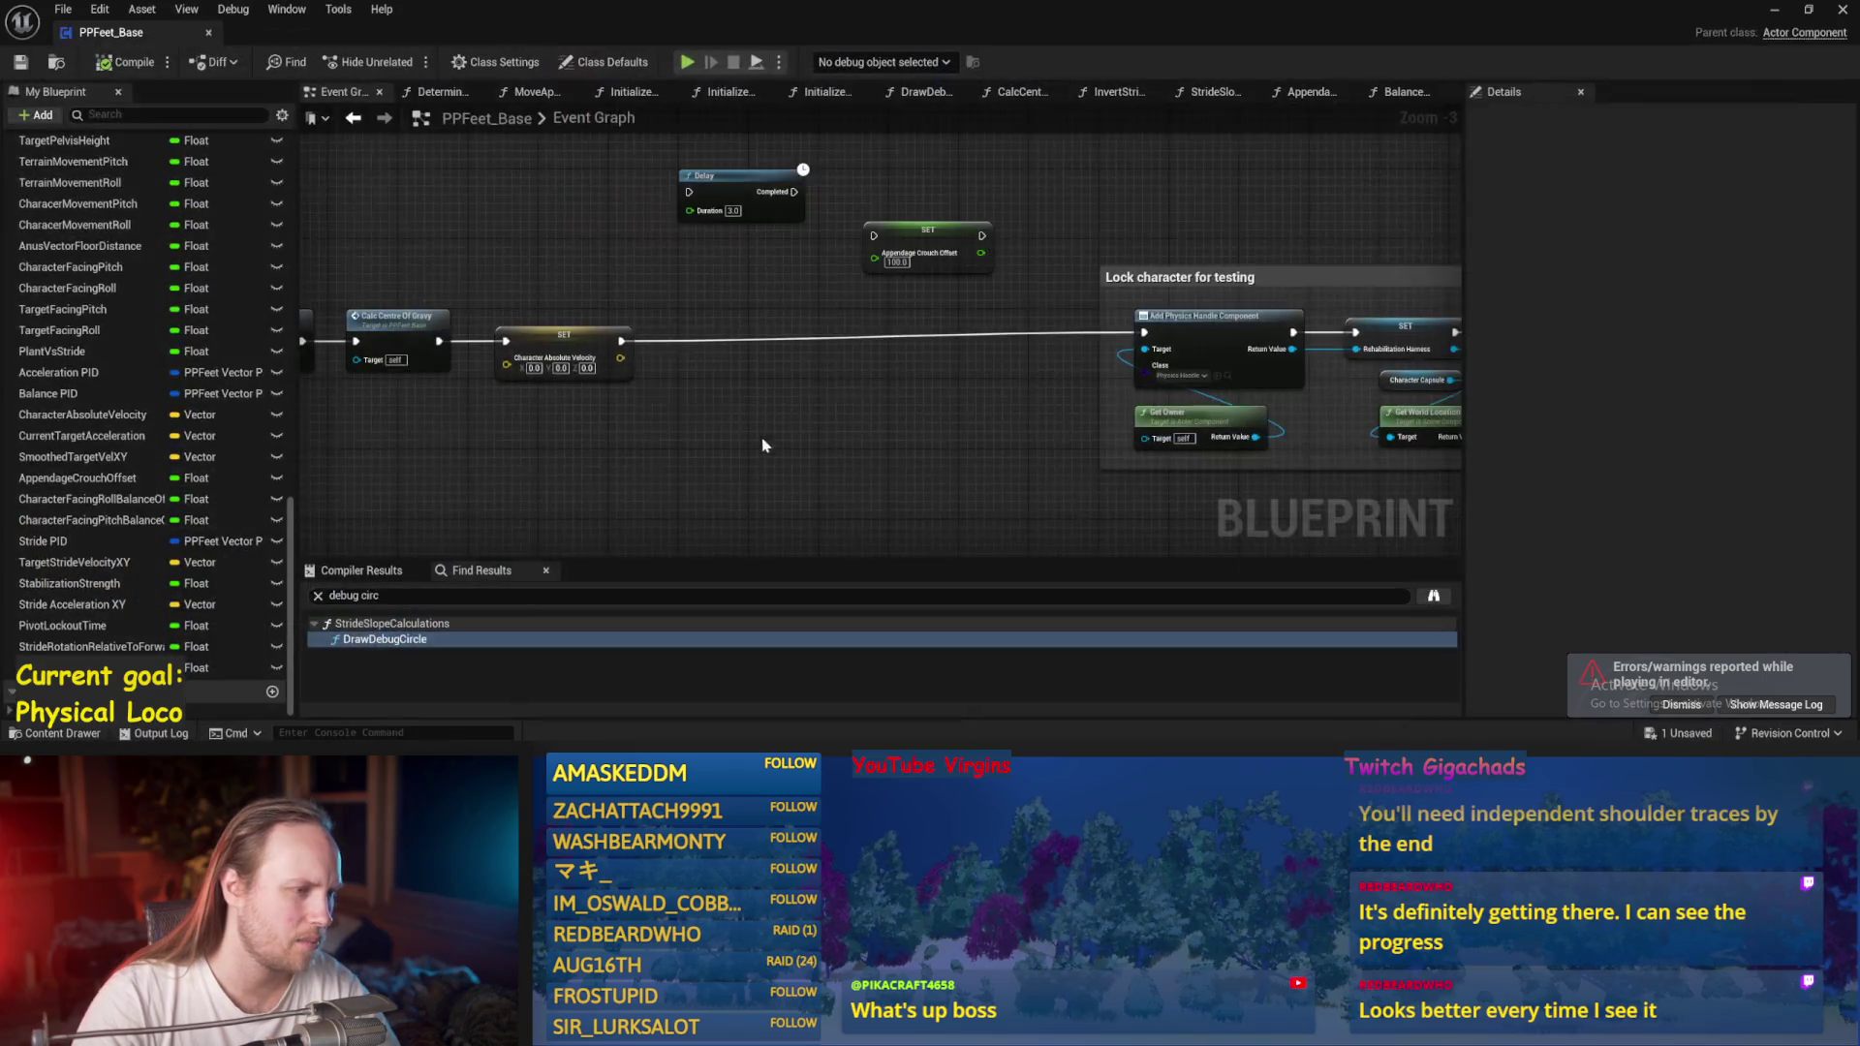
left_click_drag(763, 446, 933, 372)
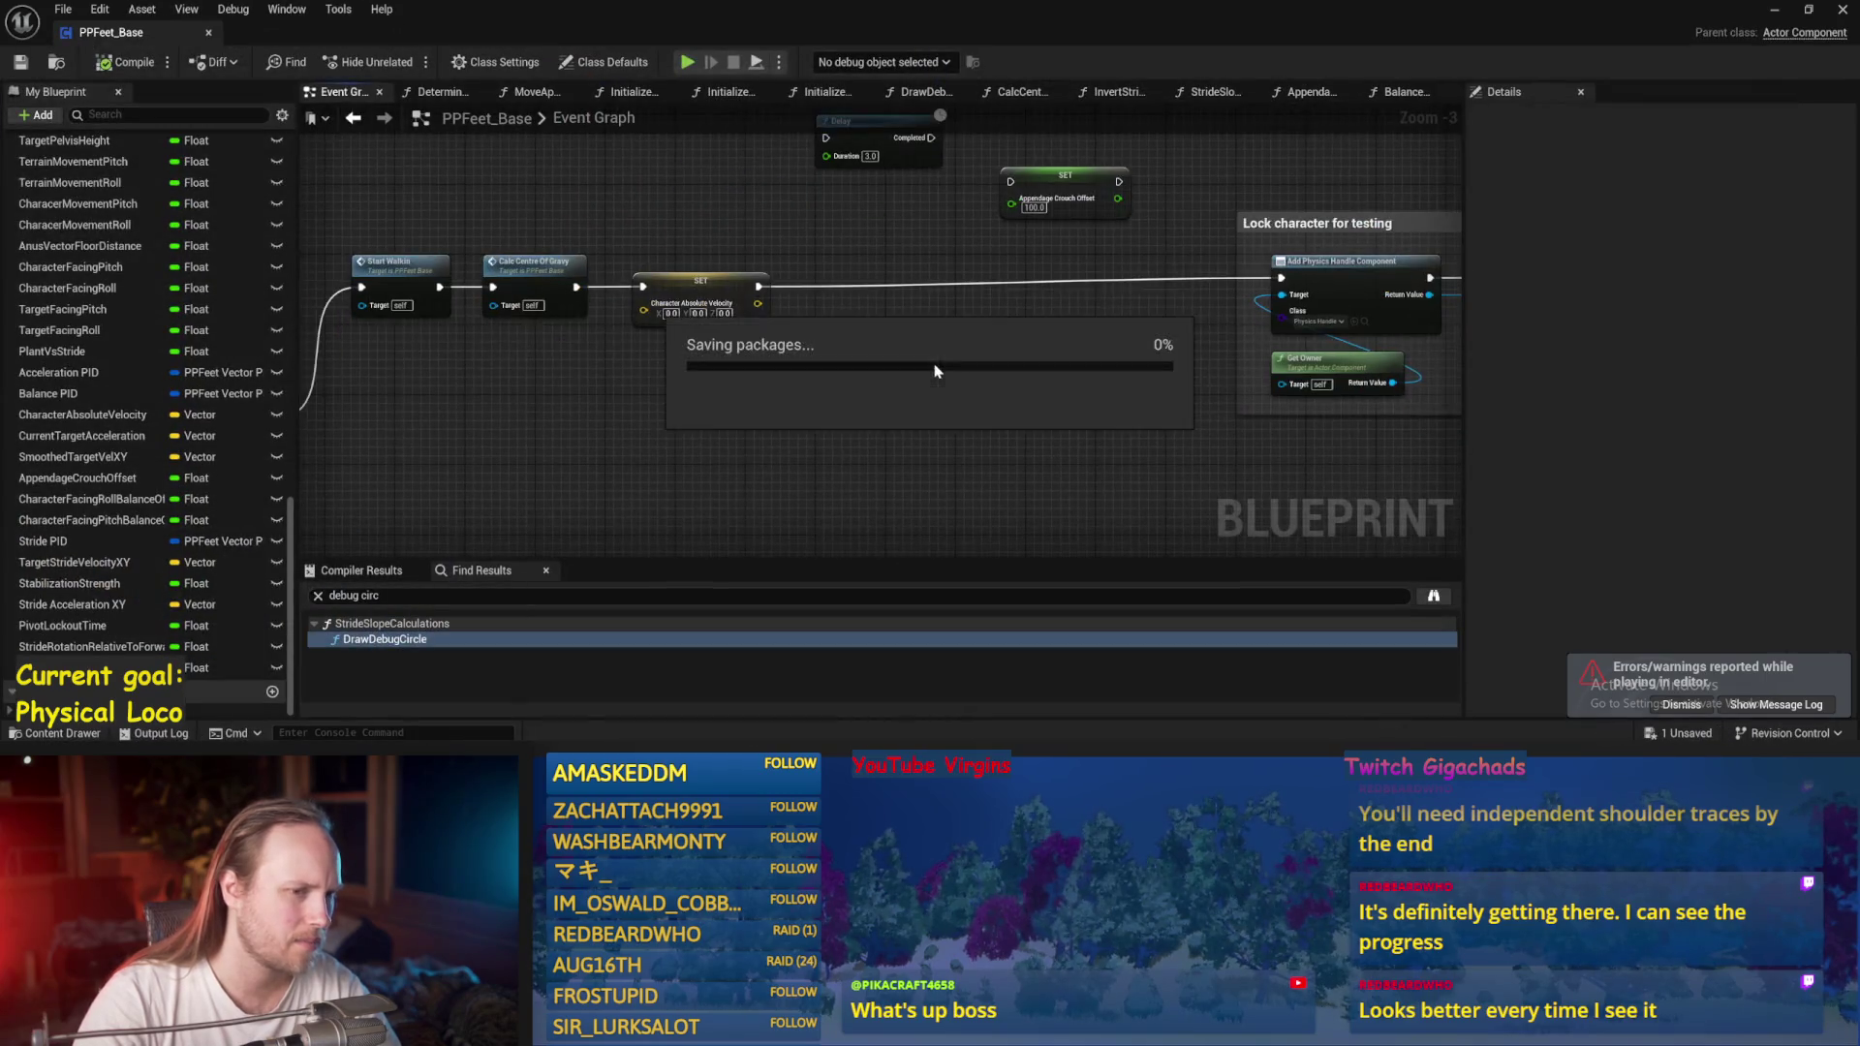
left_click(126, 62)
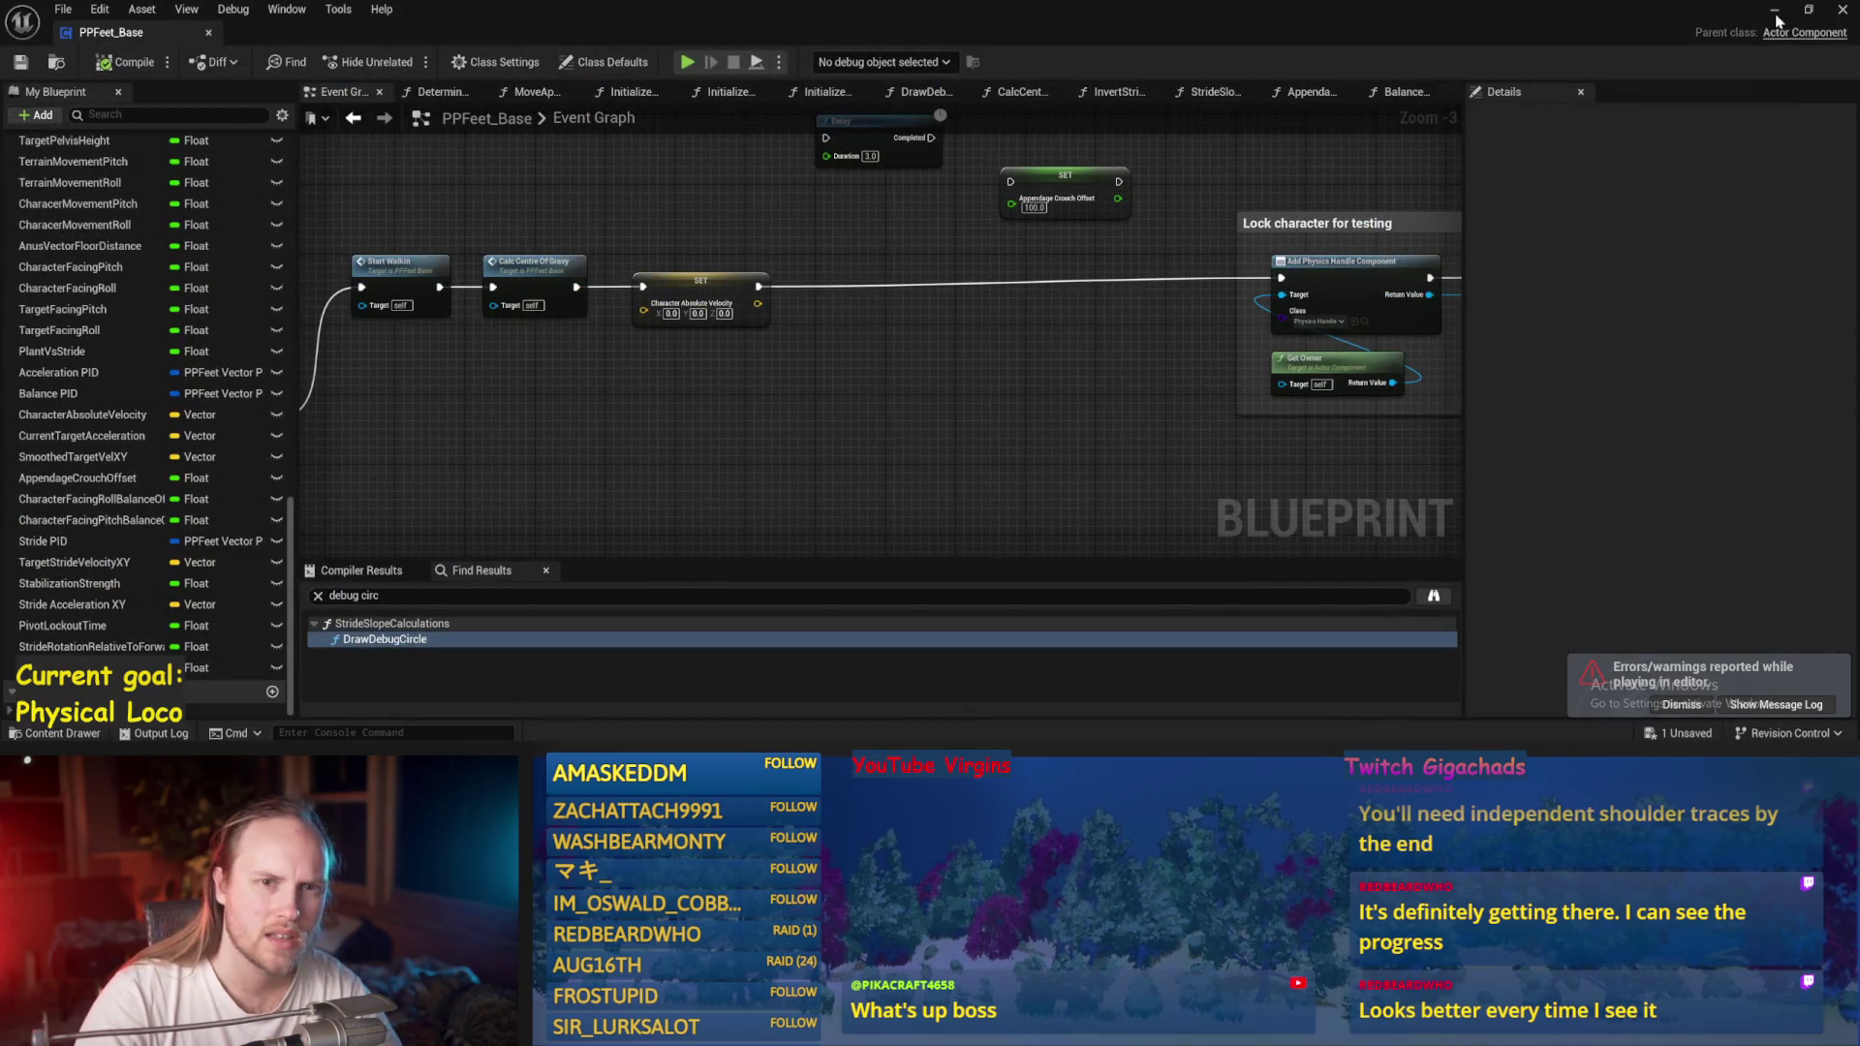
left_click(1779, 19)
left_click(403, 61)
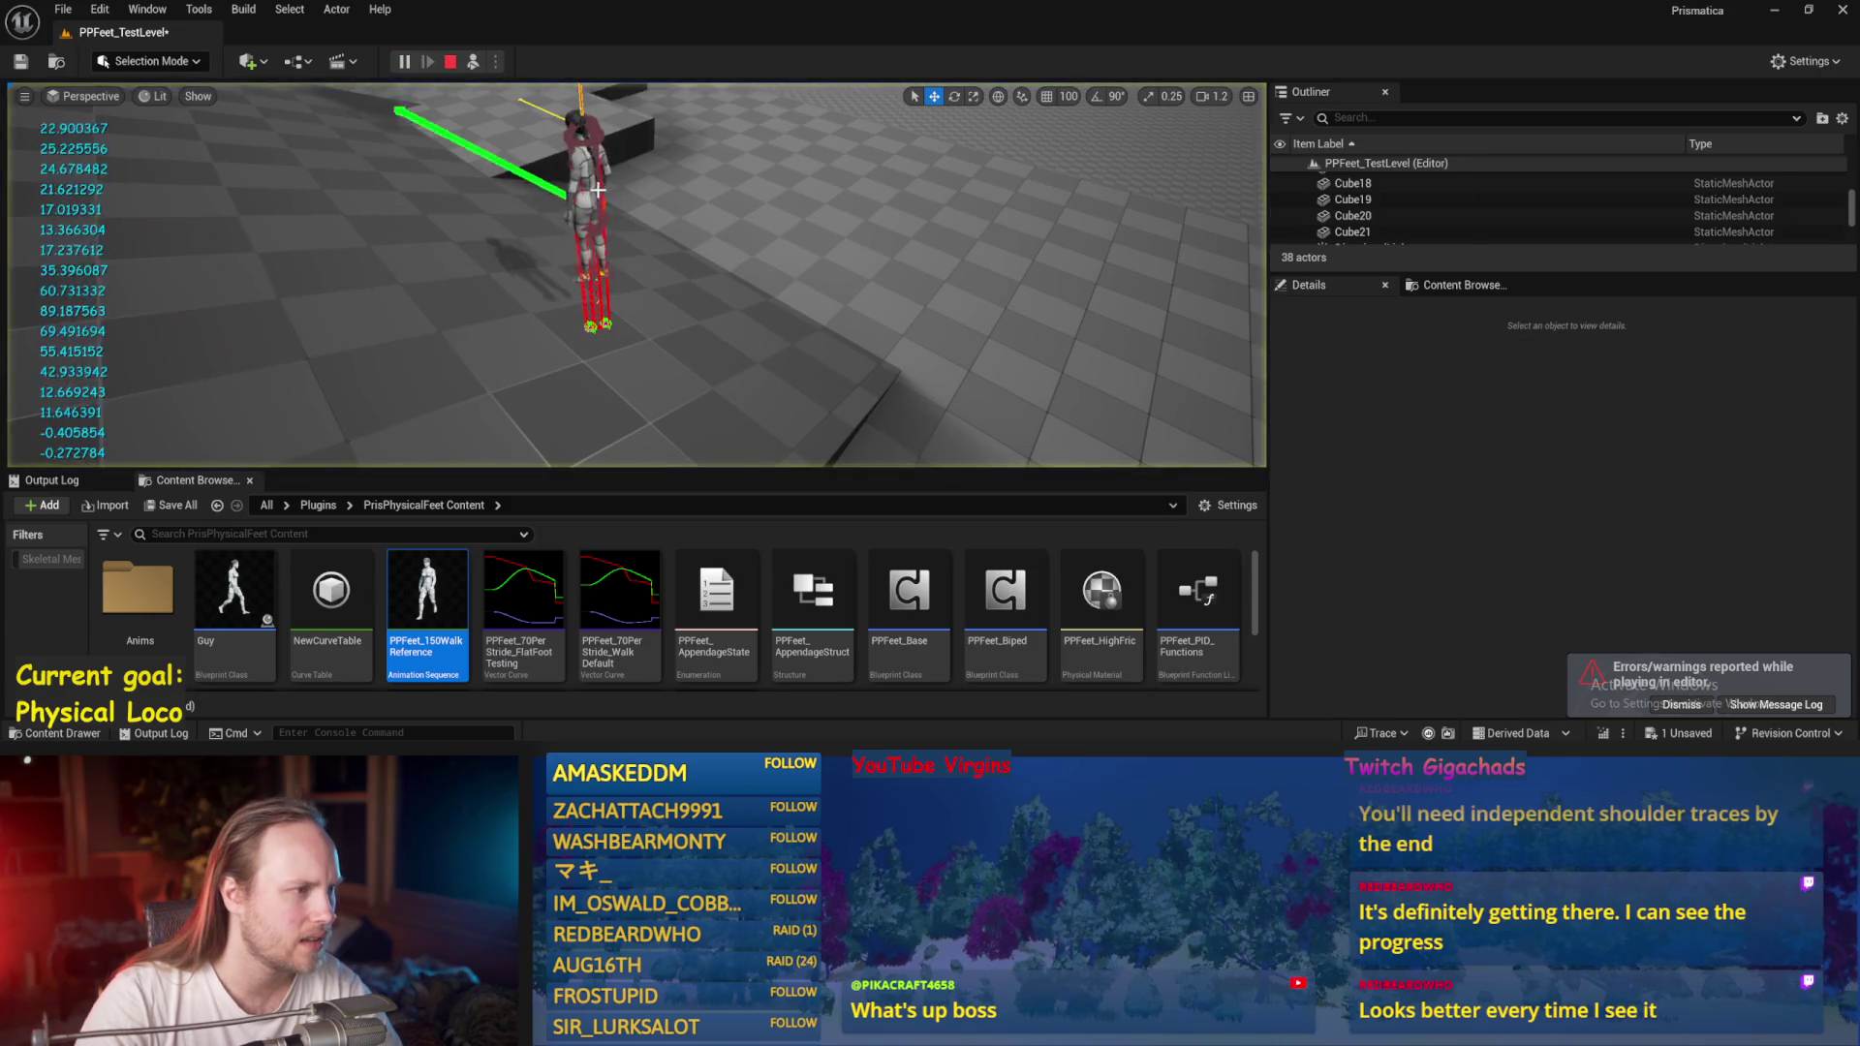
Select the player character in the Outliner, then possess and eject it.
left_click(599, 189)
key("e")
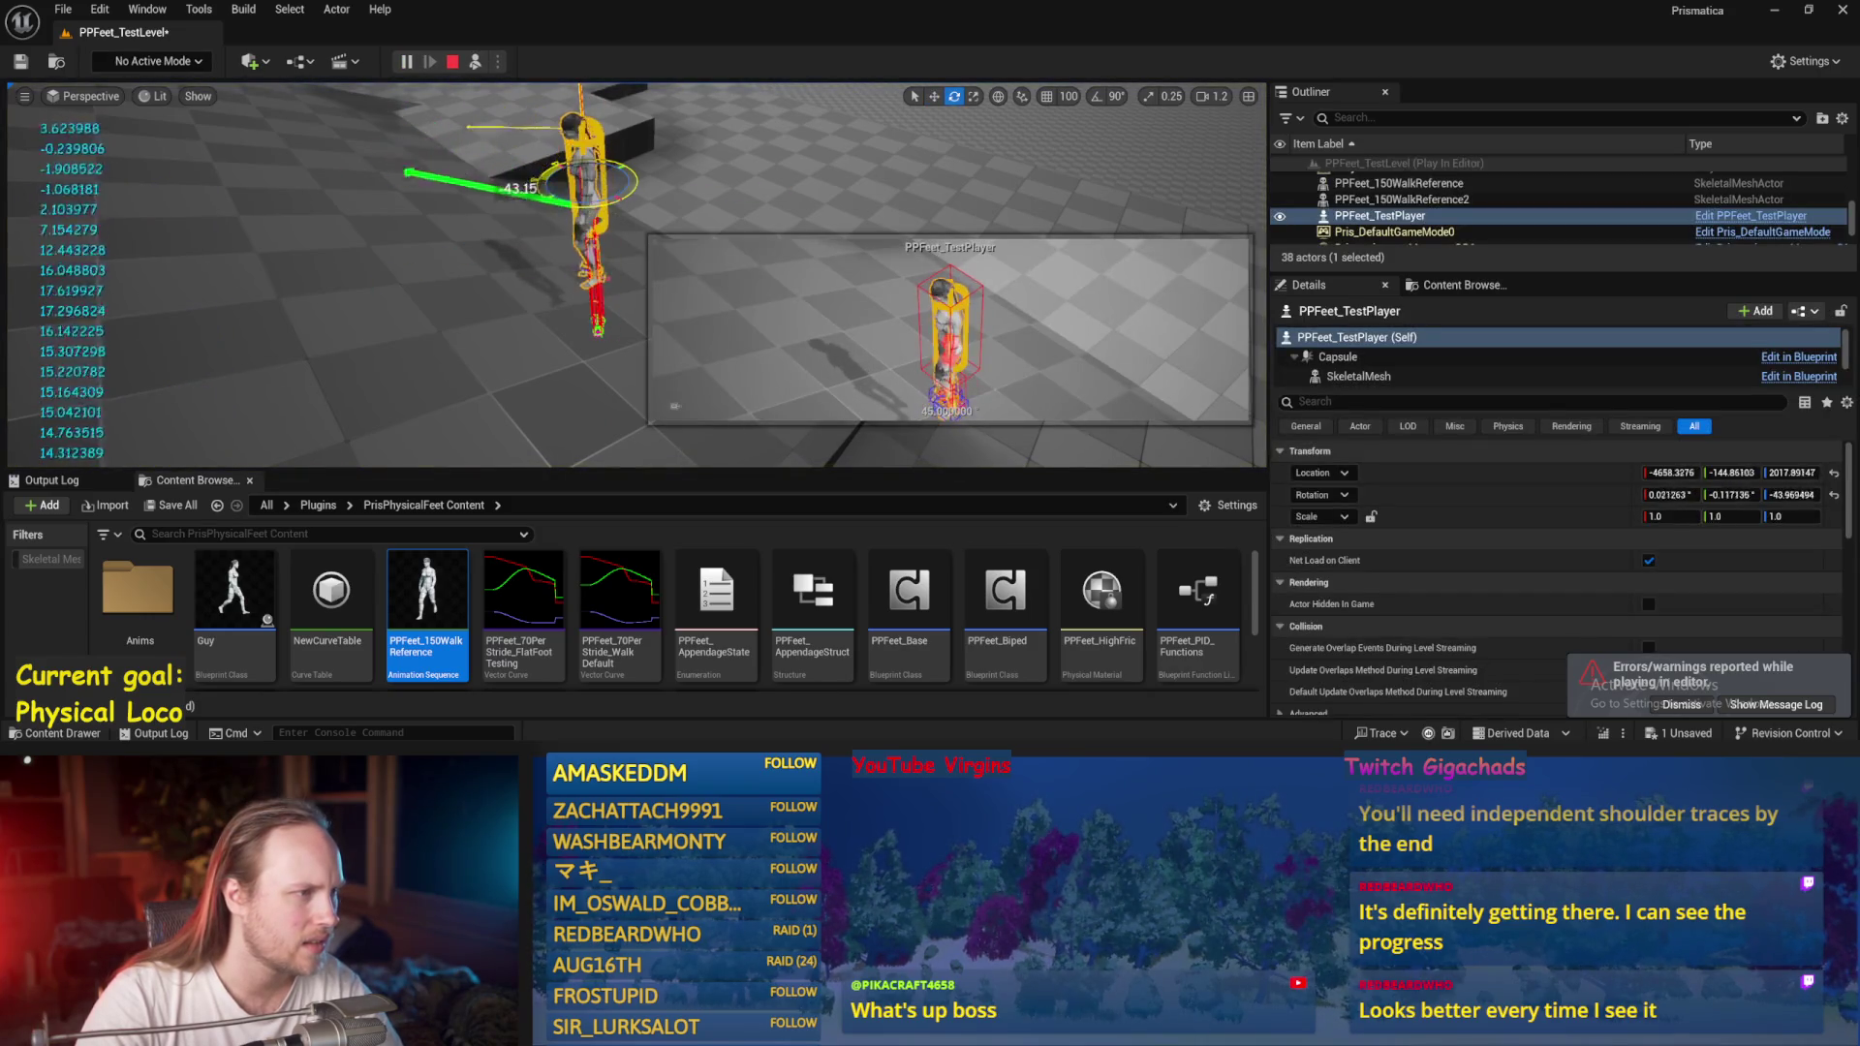
left_click(474, 62)
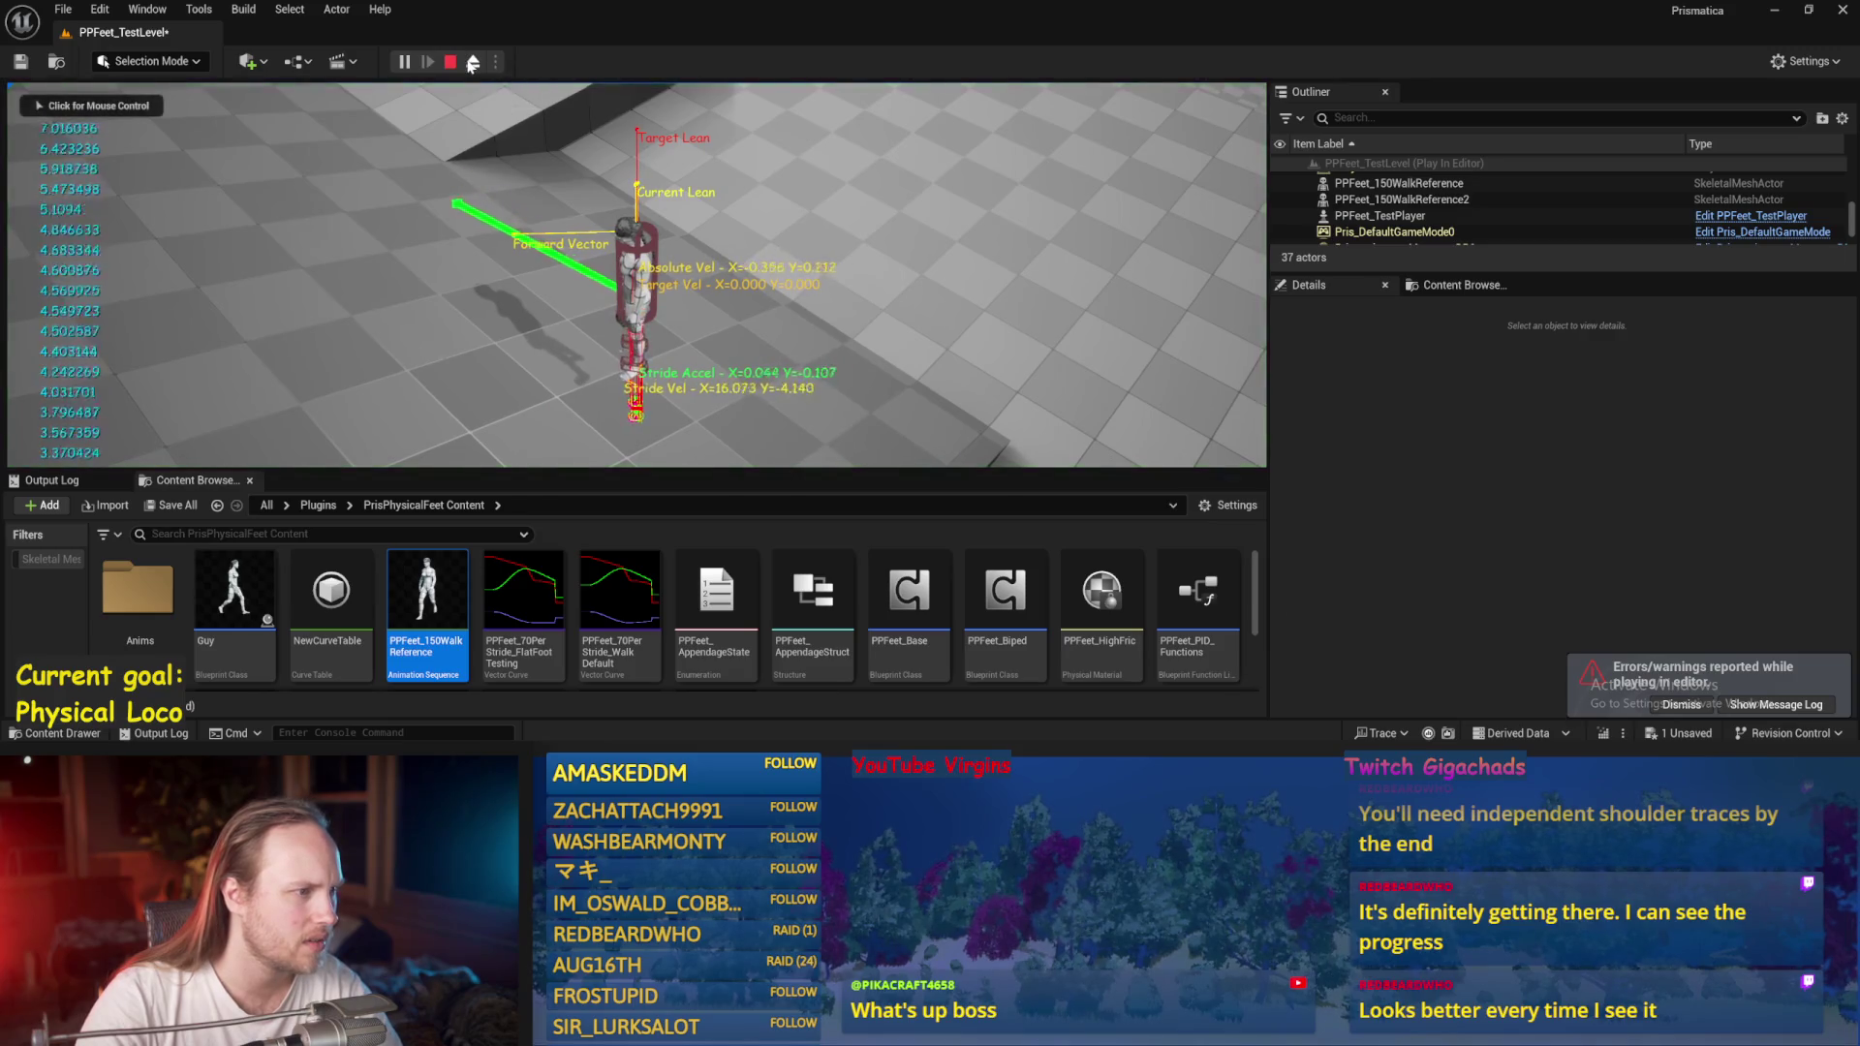
left_click(471, 62)
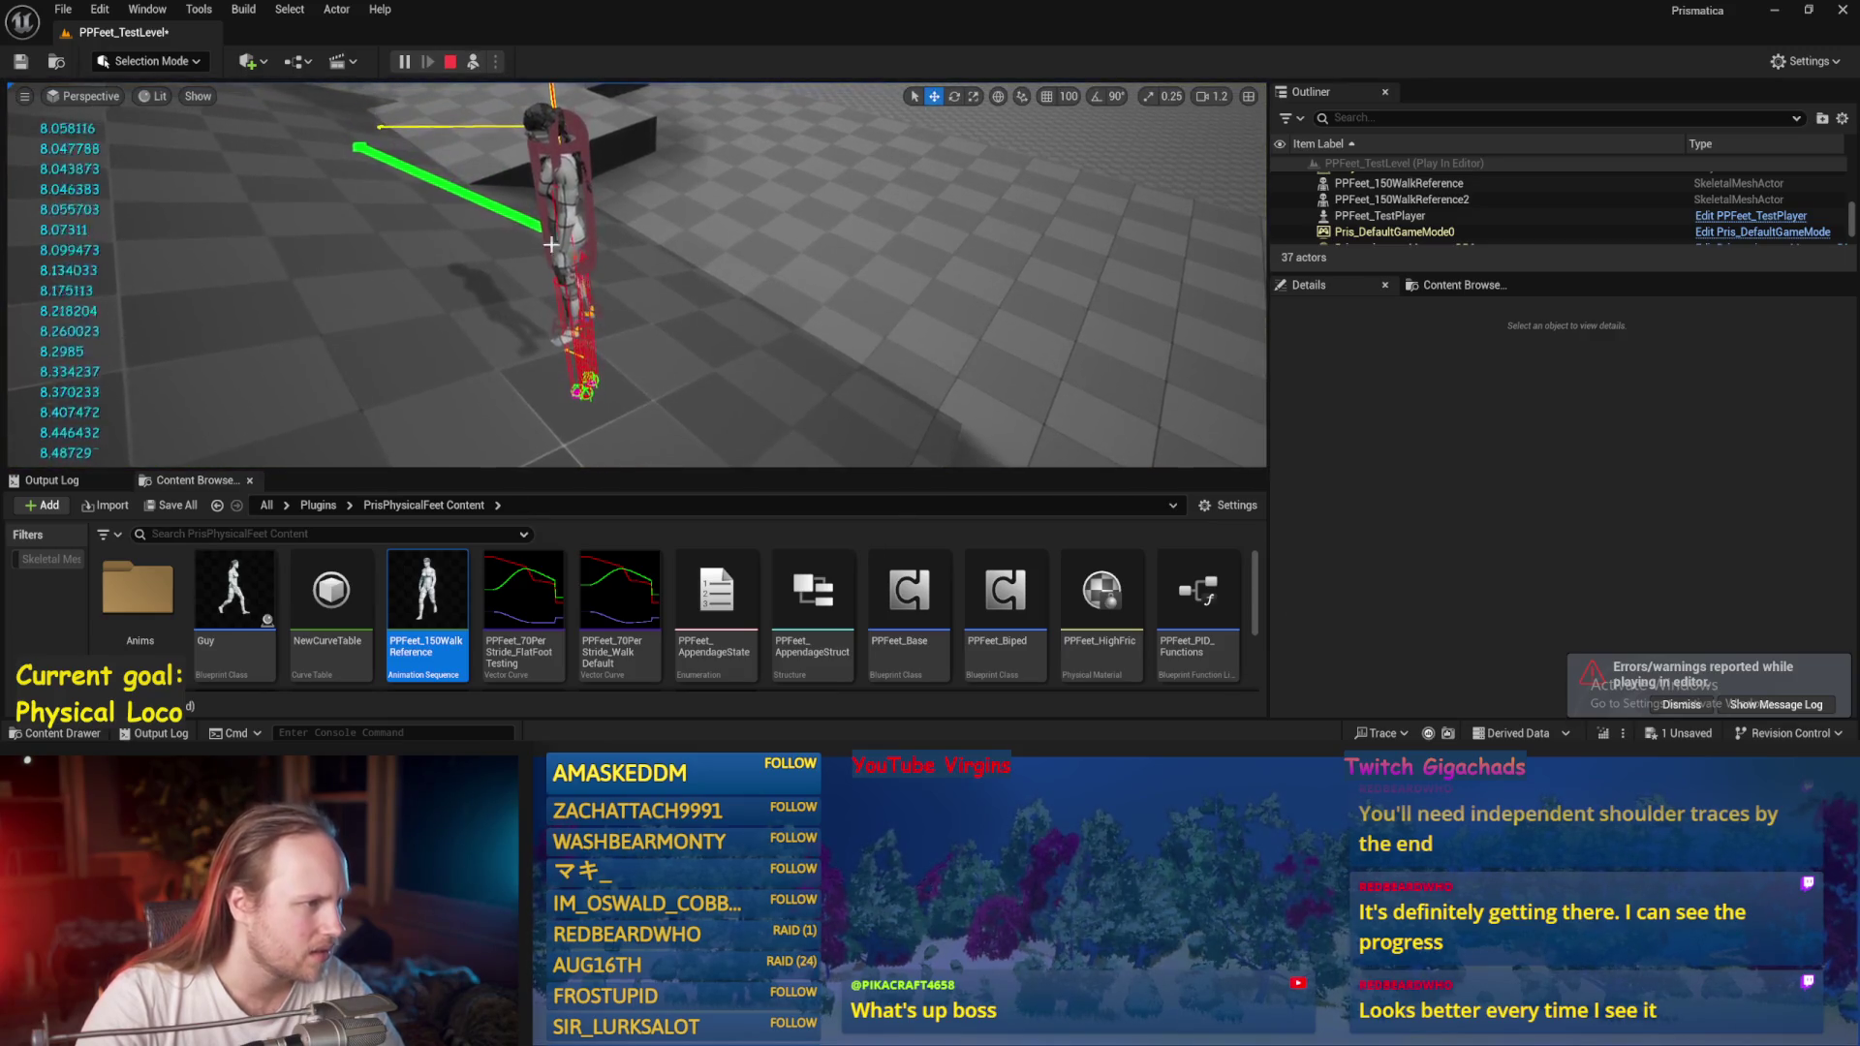
Rotate PPFeet_TestPlayer about its vertical axis to roughly -22° yaw.
left_click(550, 245)
left_click(559, 198)
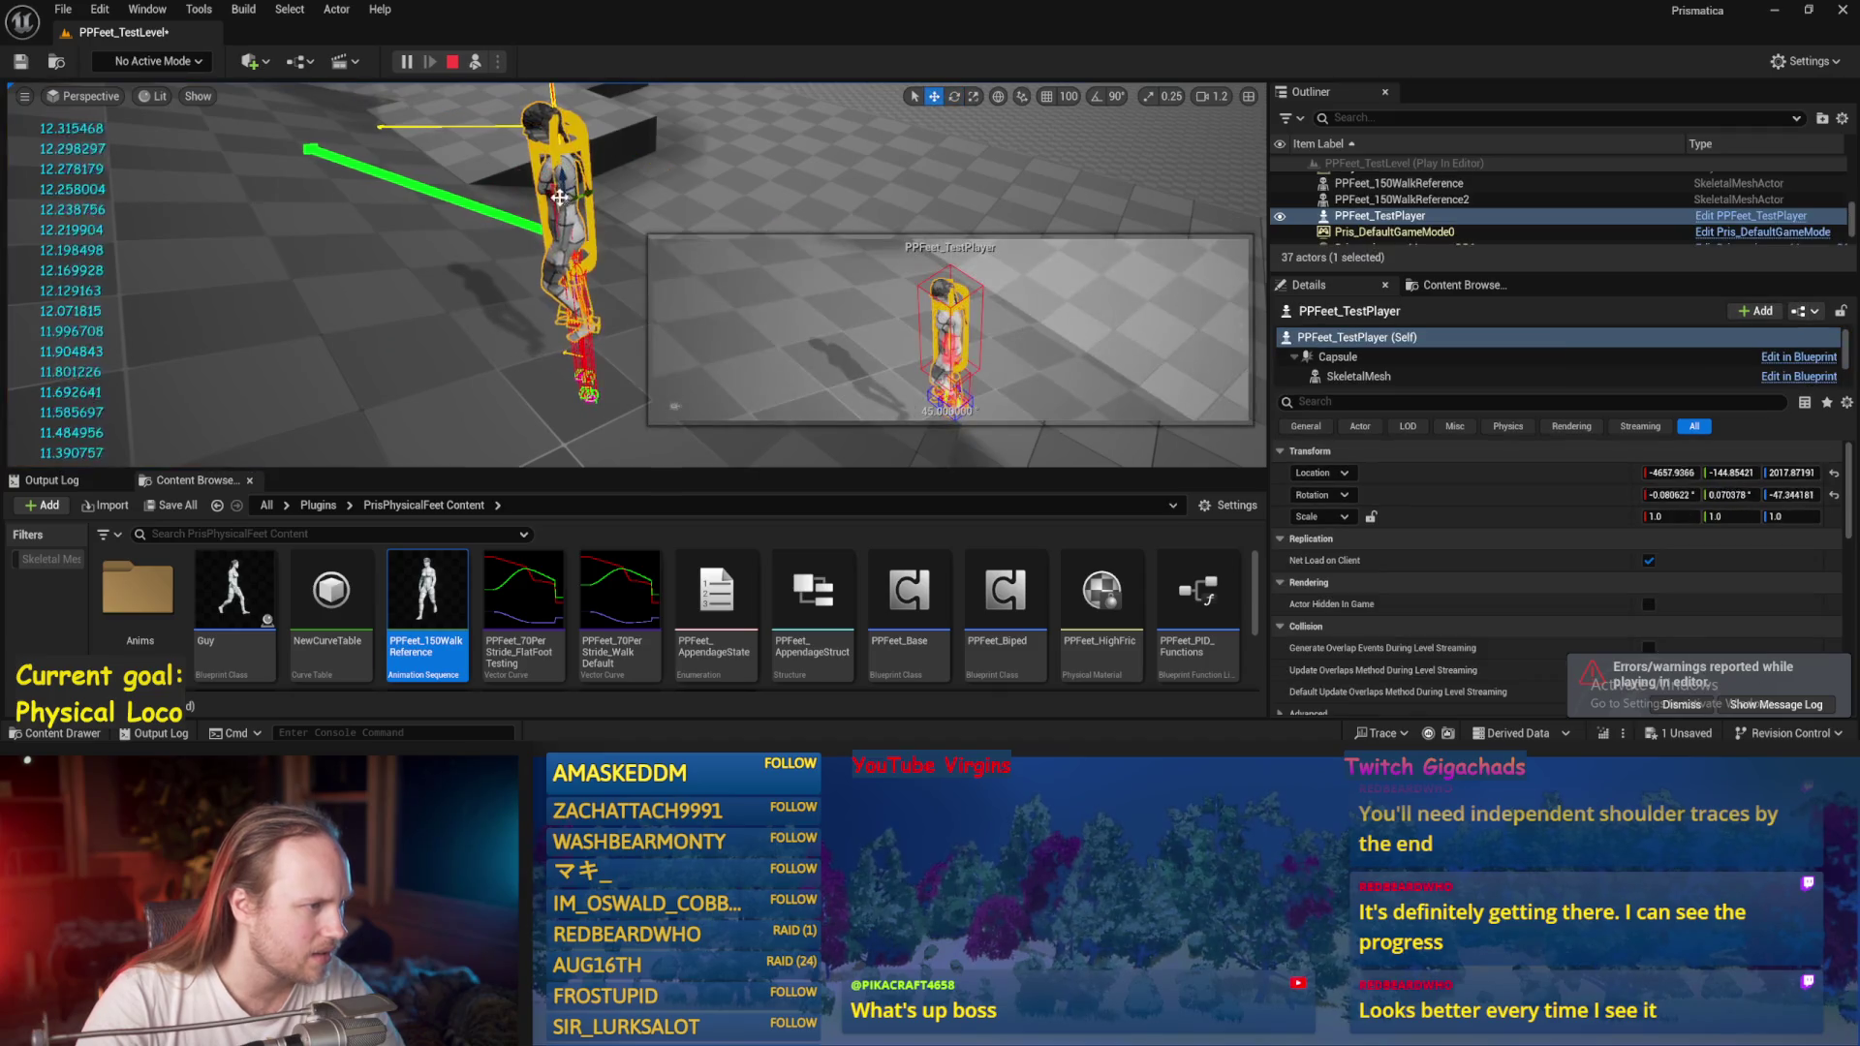
key("e")
left_click_drag(596, 215, 557, 232)
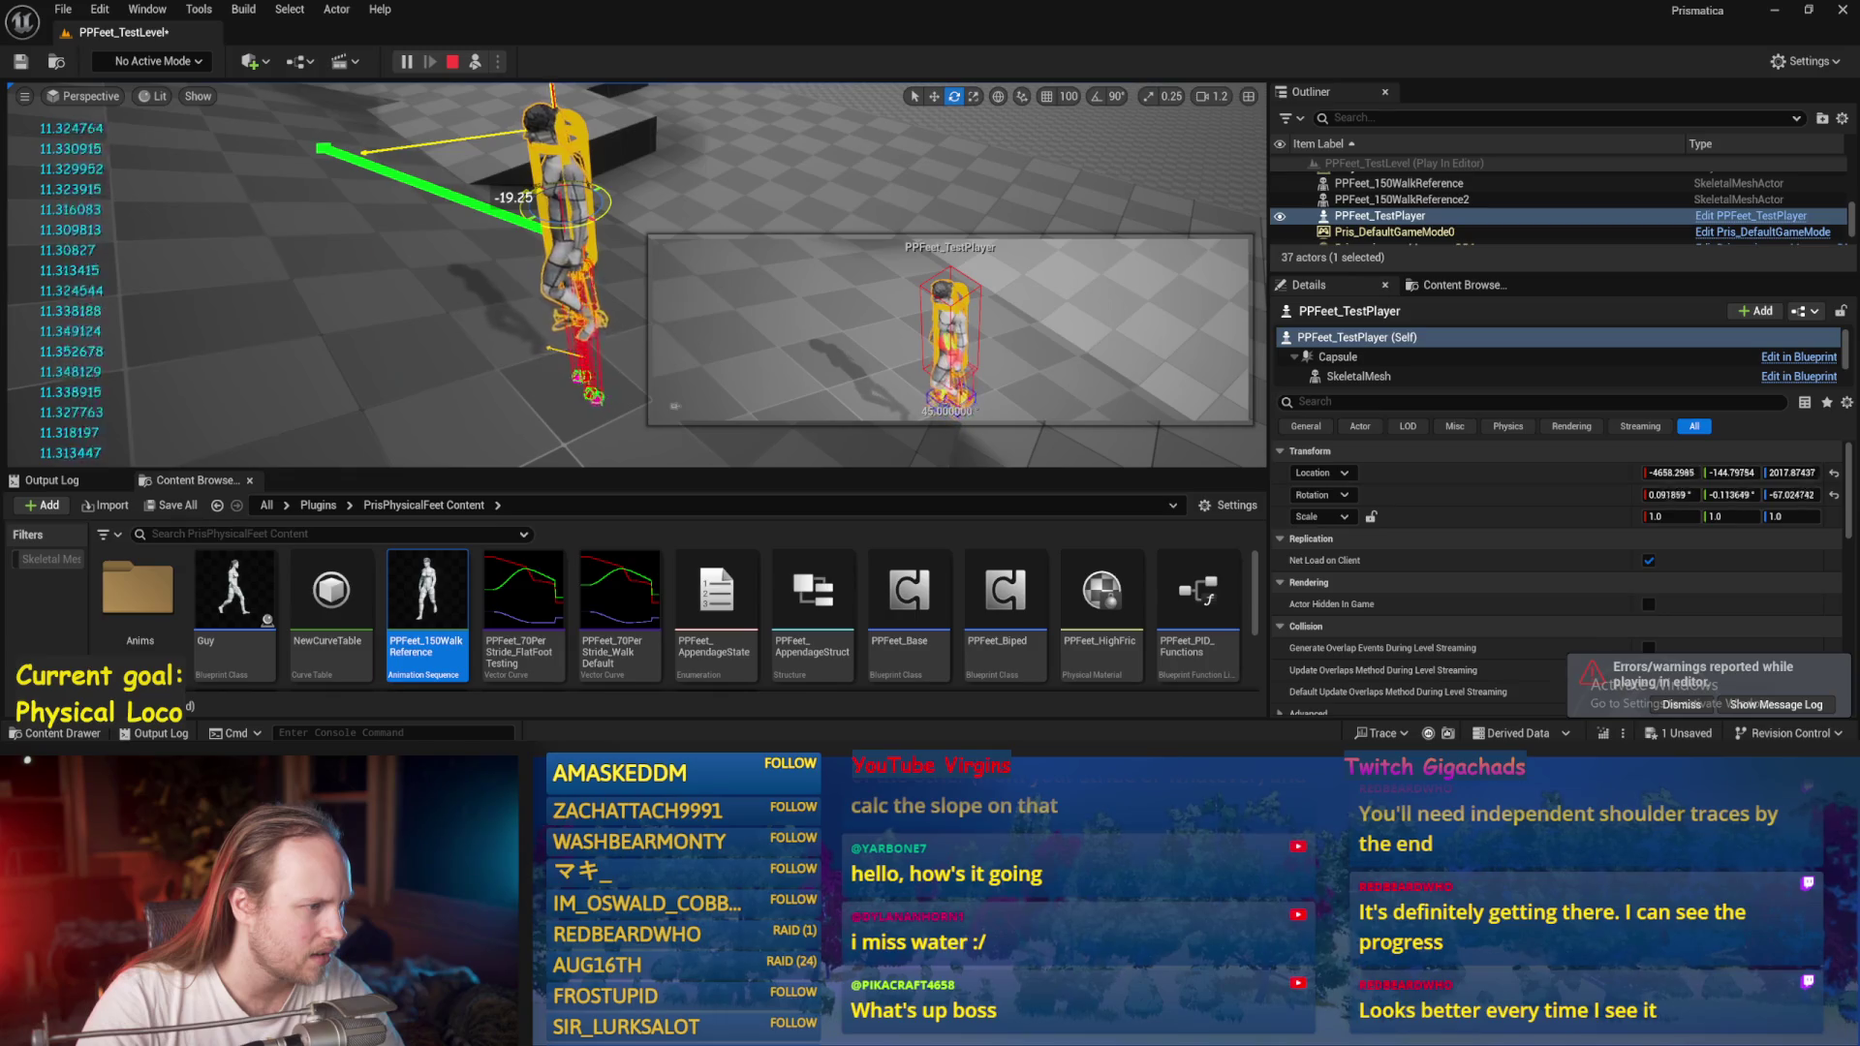
left_click_drag(557, 232, 642, 205)
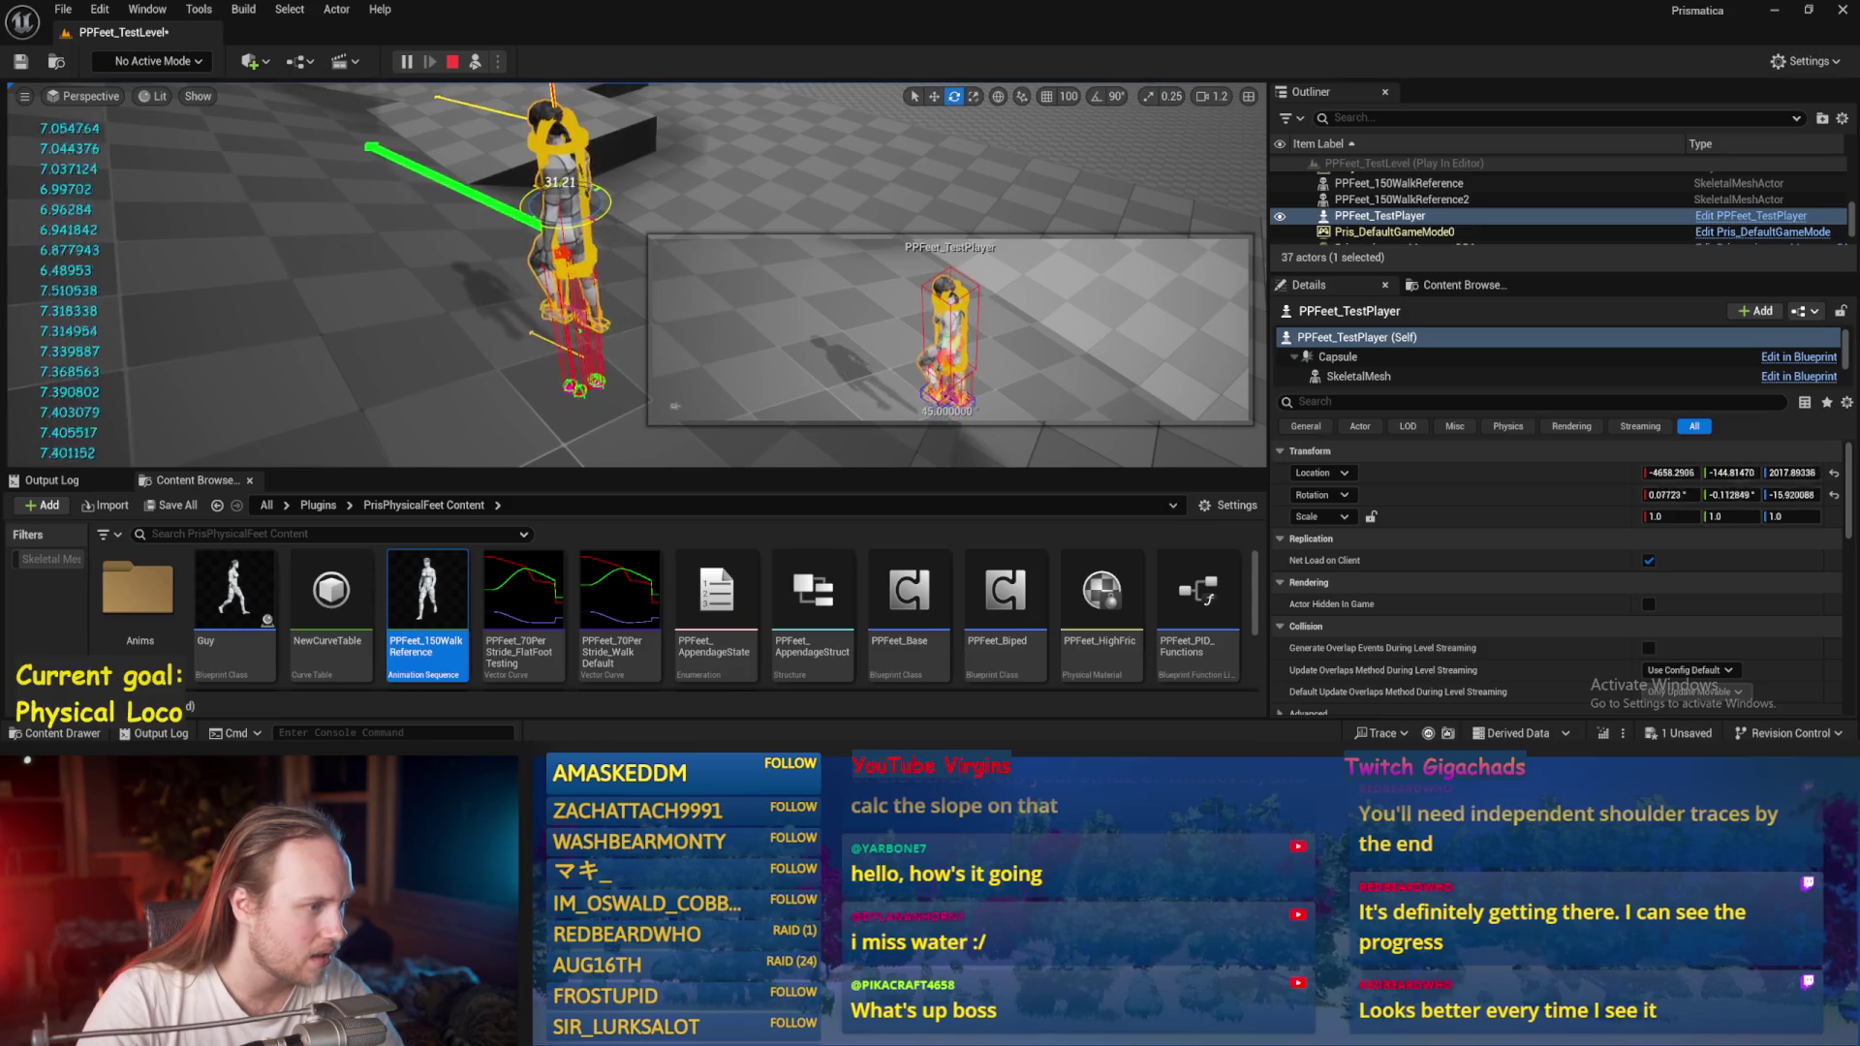
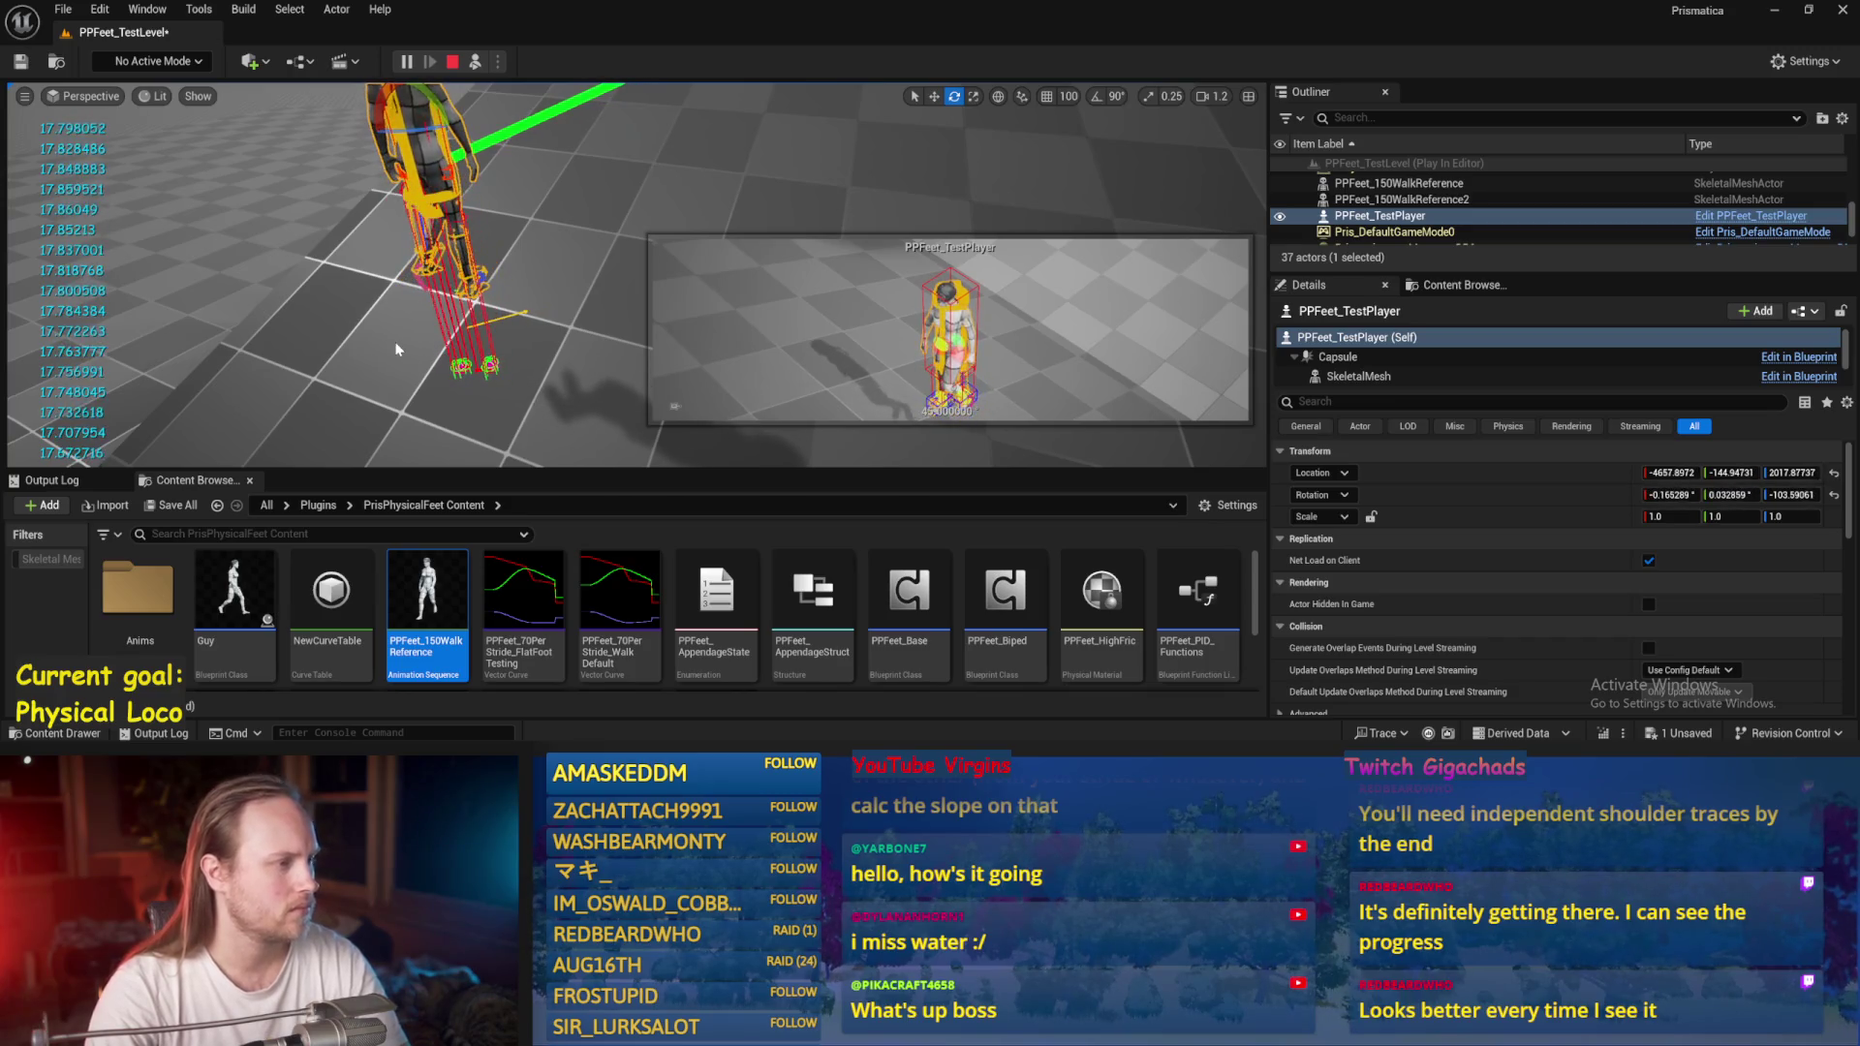
Stop the play session and save the current level.
key("Escape")
left_click(63, 9)
left_click(104, 241)
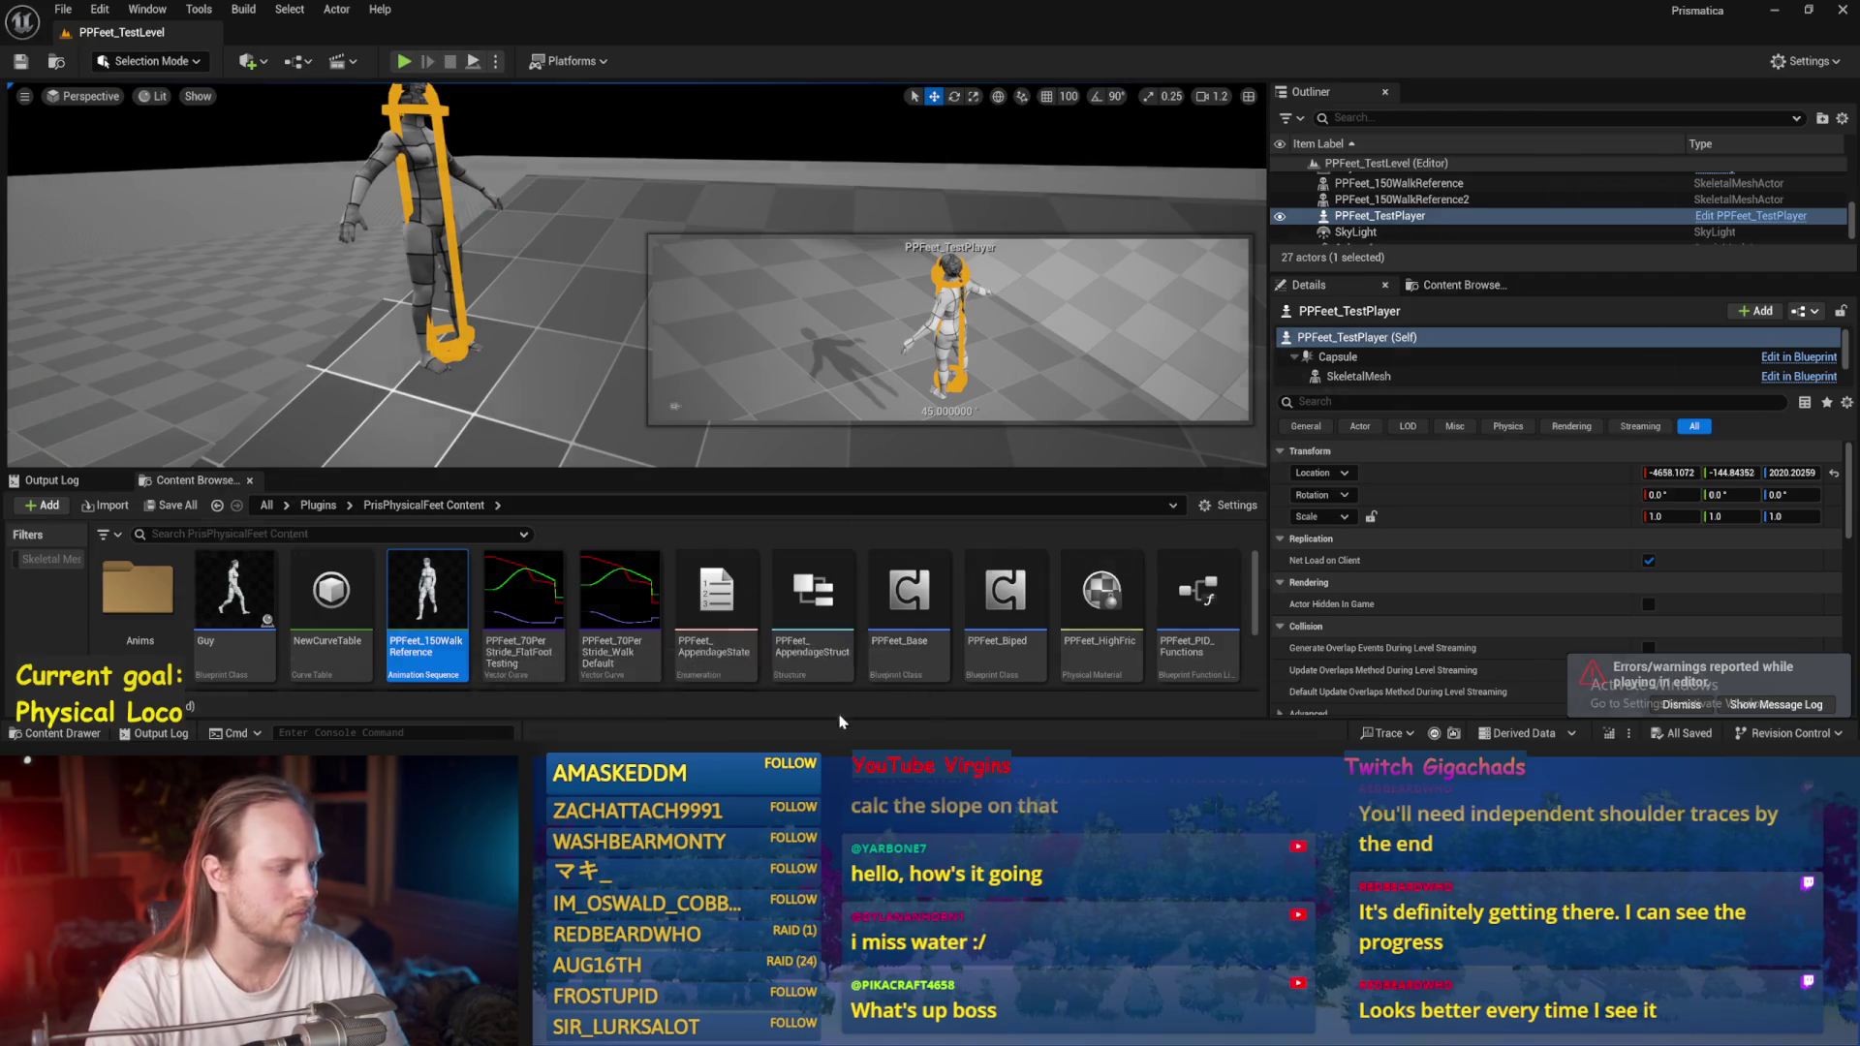
Return to the PPFeet_Base Blueprint and pan around its Event Graph.
key("alt+Tab")
scroll(949, 420, "down", 1)
mouse_move(949, 421)
left_mouse_down()
mouse_move(956, 173)
mouse_move(912, 225)
mouse_move(641, 274)
left_mouse_up()
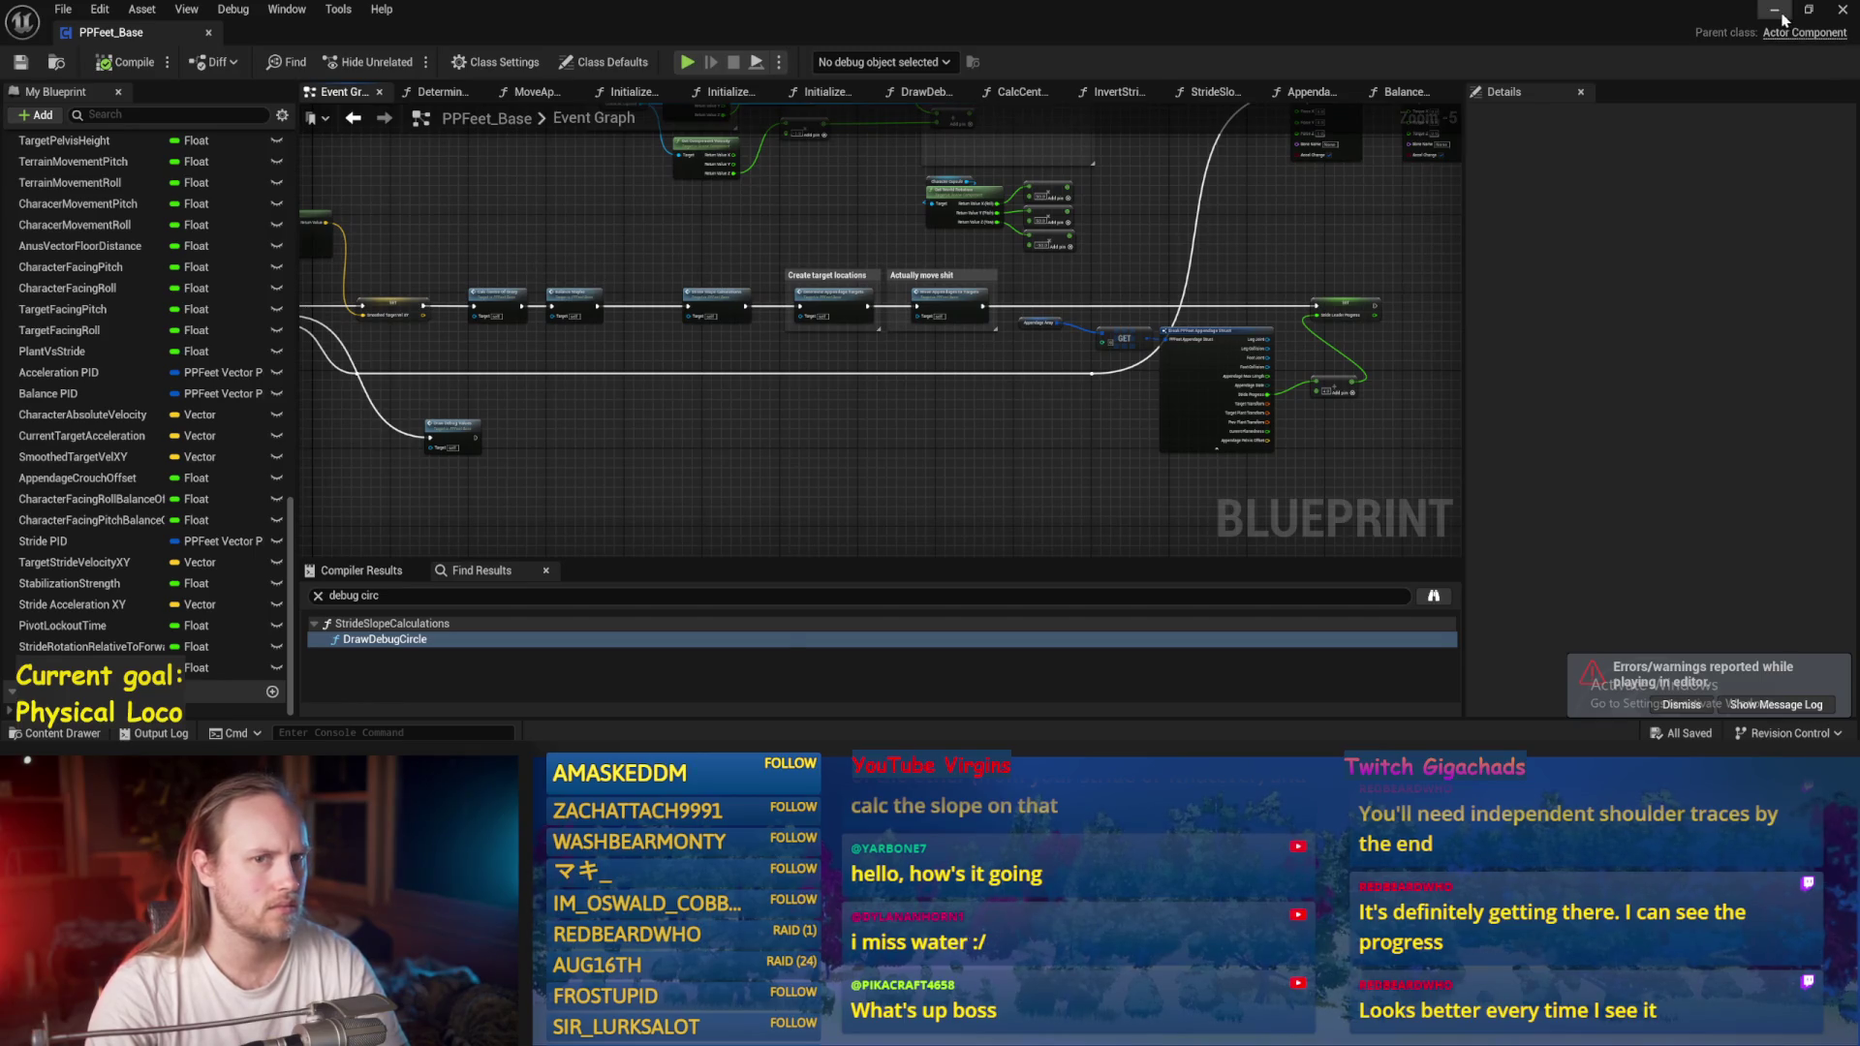
left_click(1774, 9)
double_click(426, 649)
mouse_move(854, 292)
left_mouse_down()
mouse_move(772, 402)
mouse_move(626, 323)
left_mouse_up()
left_click_drag(759, 278, 410, 127)
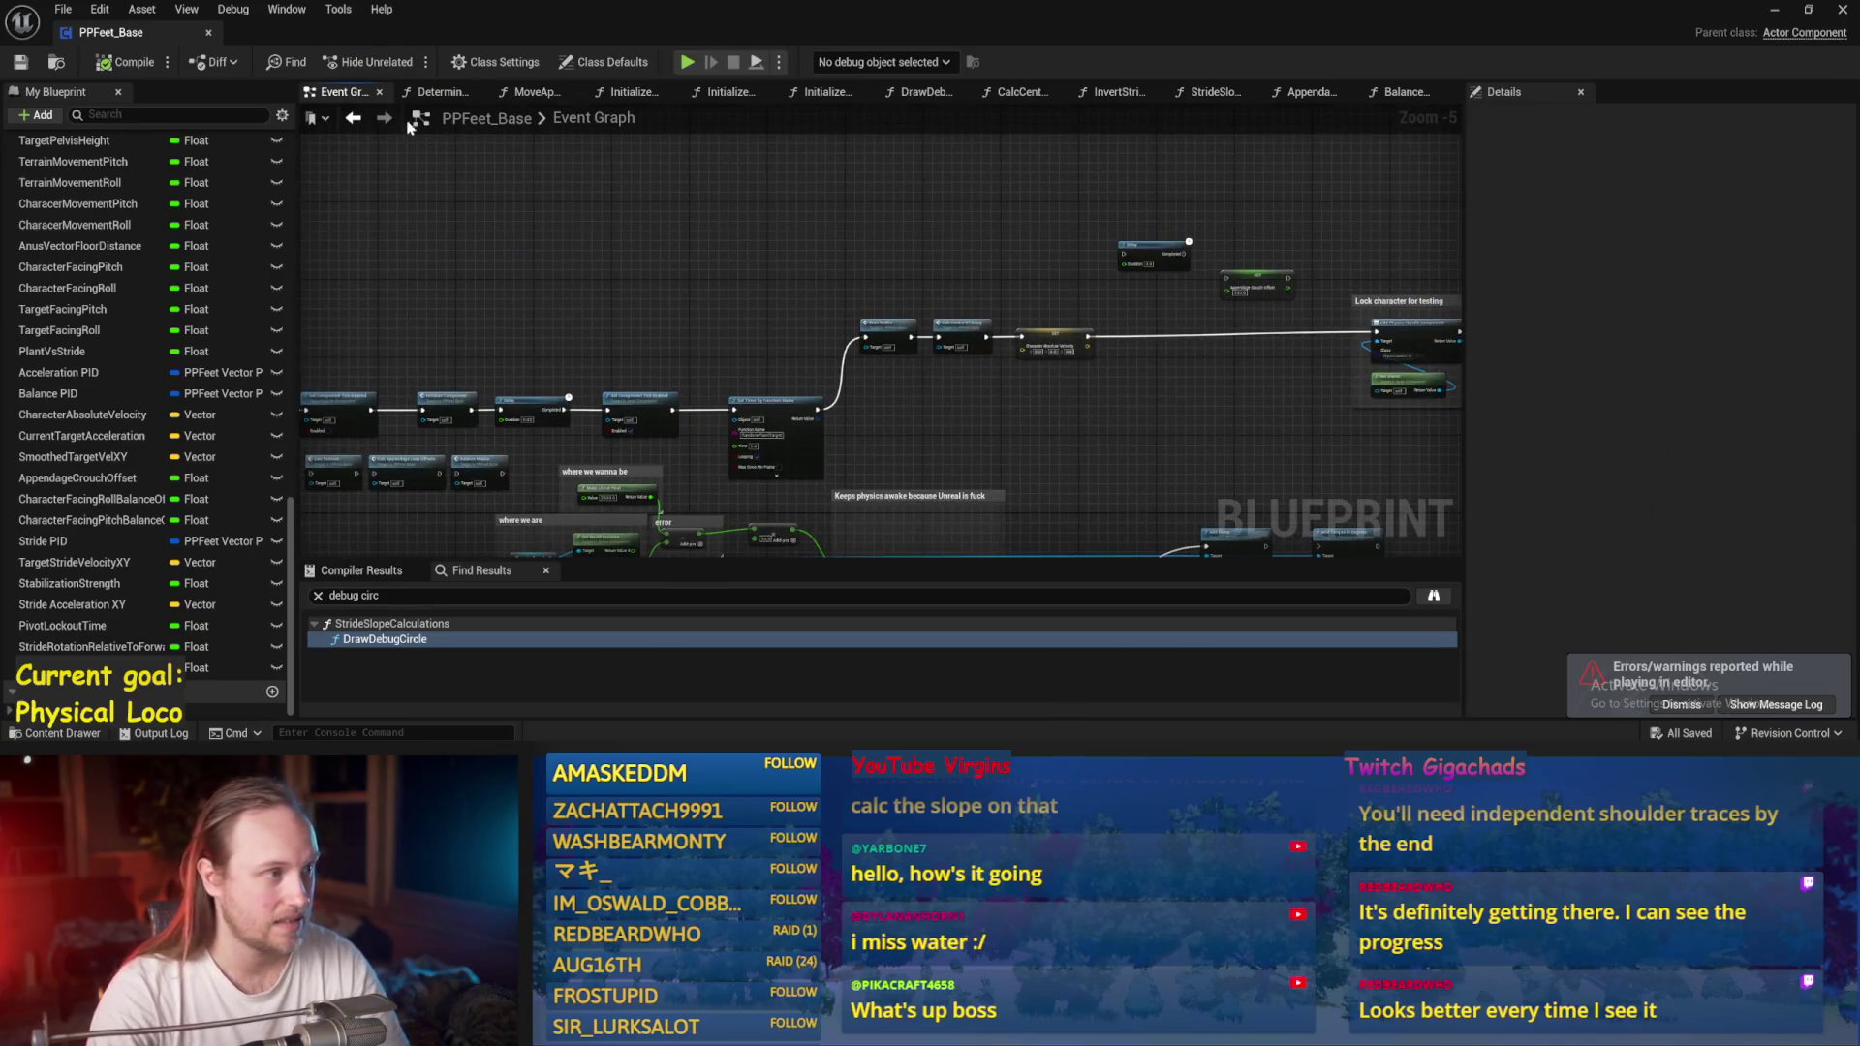
Step through the function graphs to reach StrideSlopeCalculations.
left_click(563, 93)
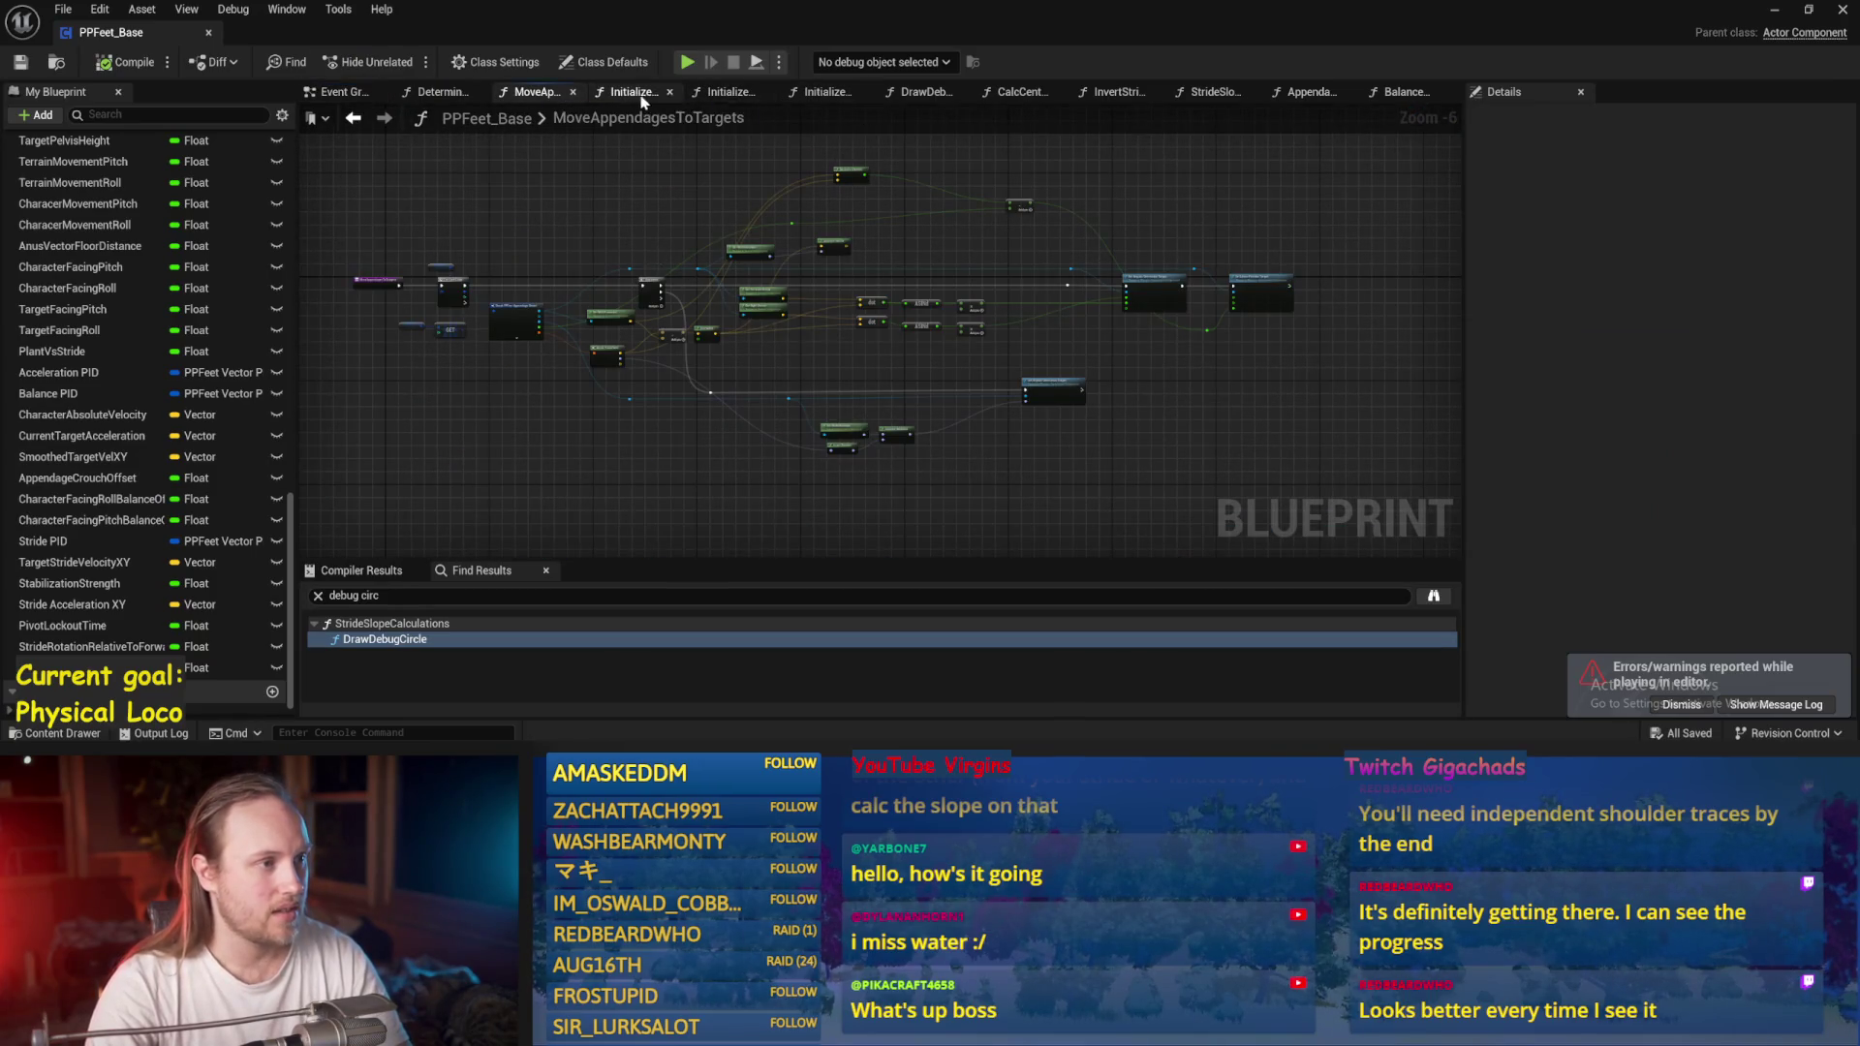
left_click(634, 93)
left_click(725, 93)
scroll(1000, 237, "up", 2)
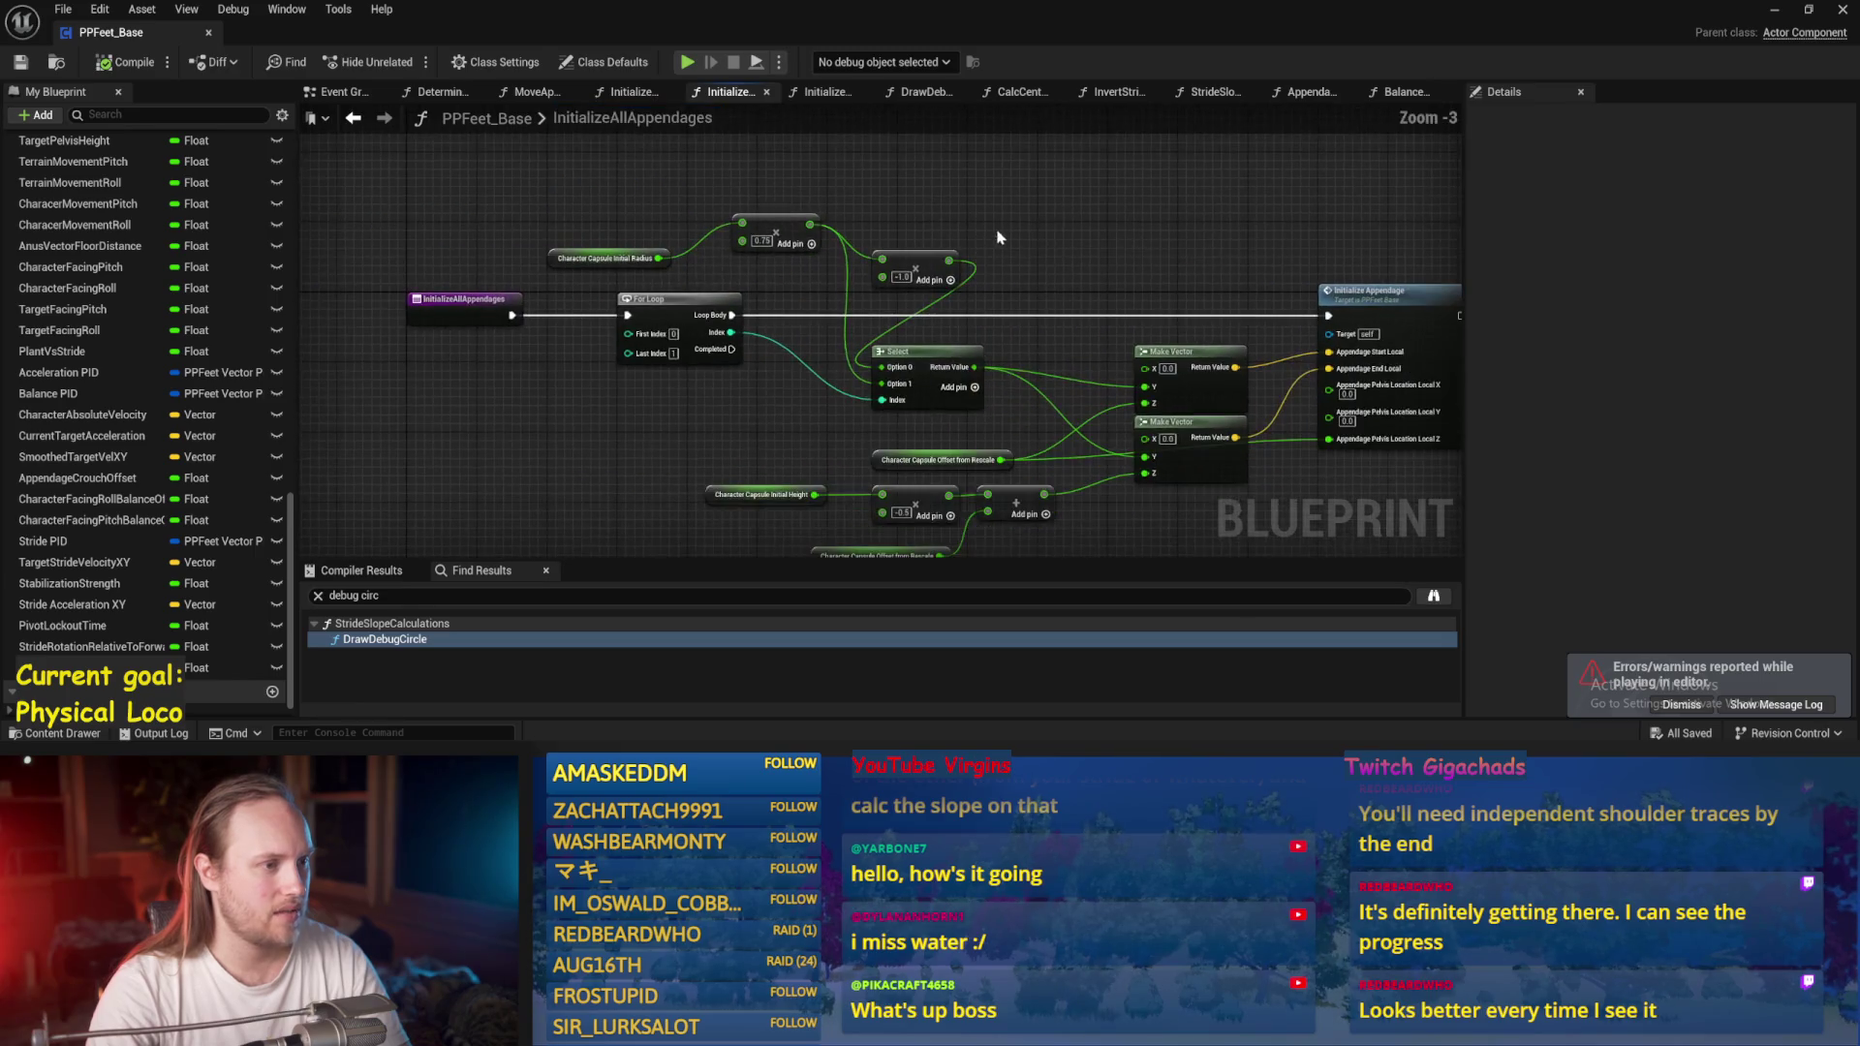
left_click(824, 92)
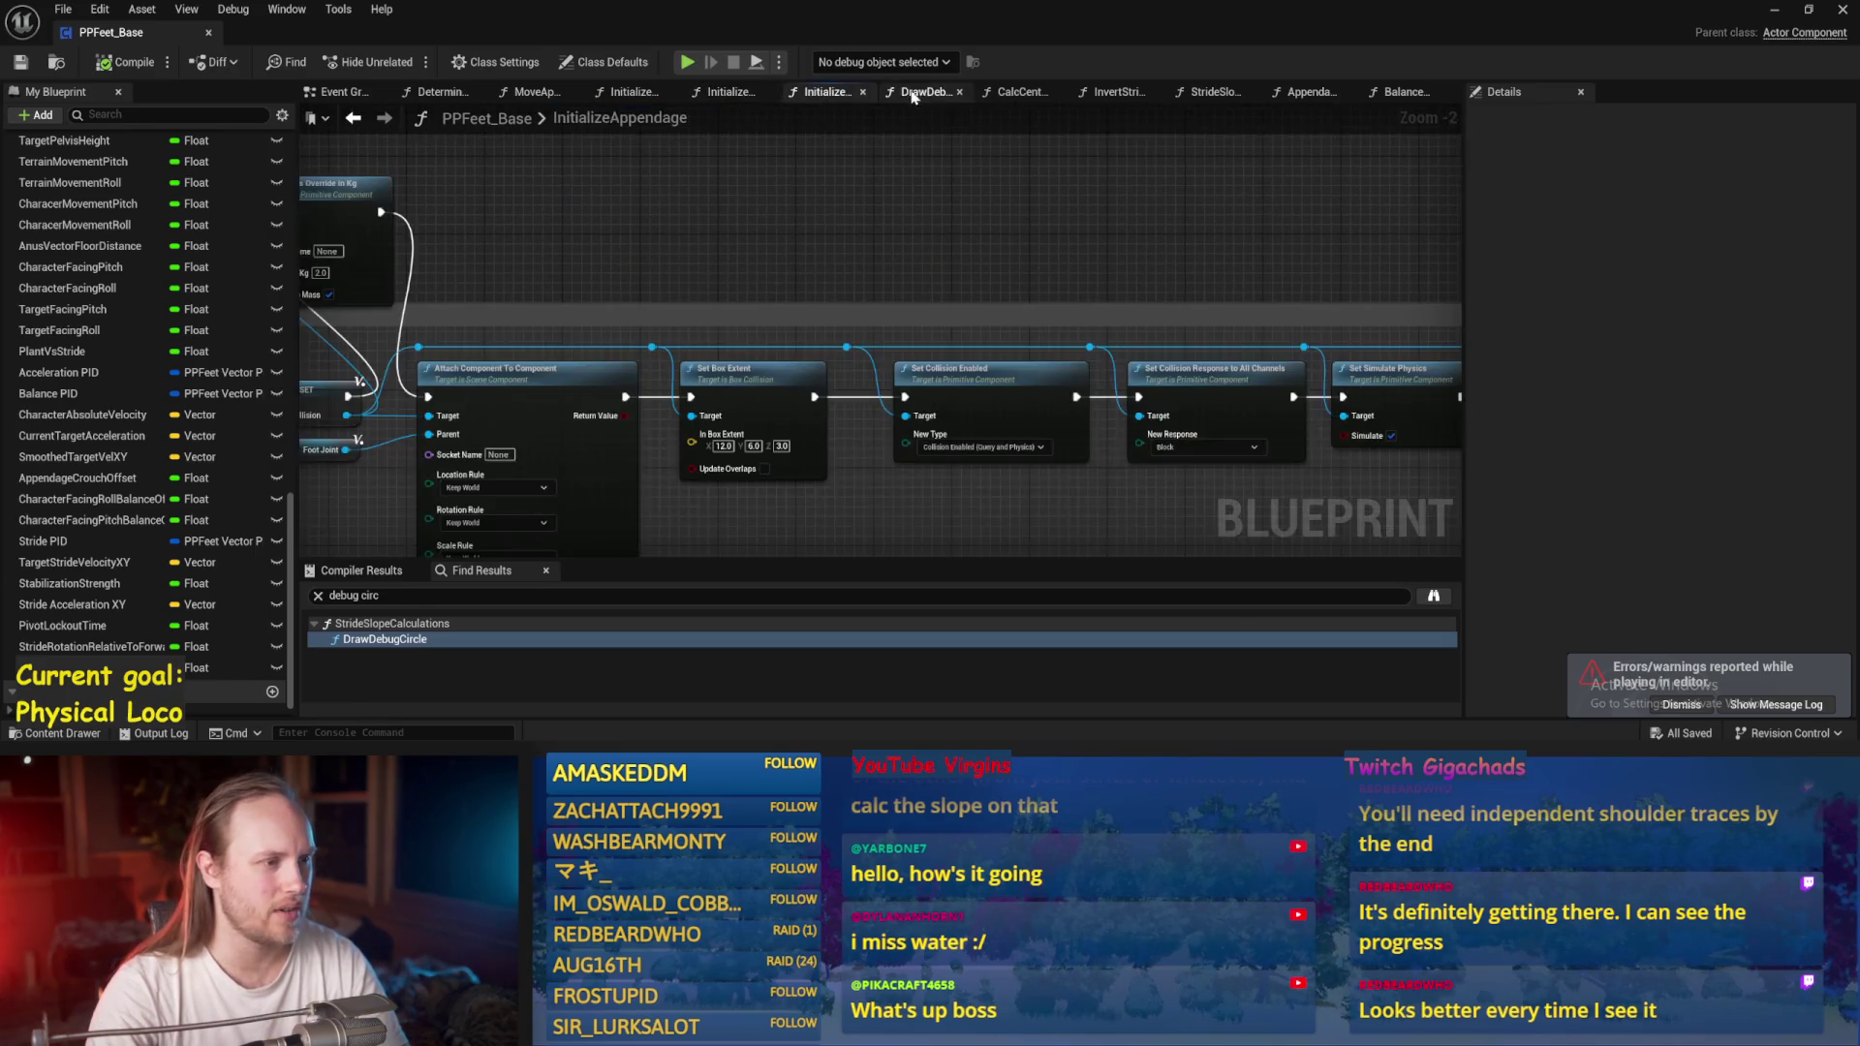
left_click(920, 92)
left_click(1018, 92)
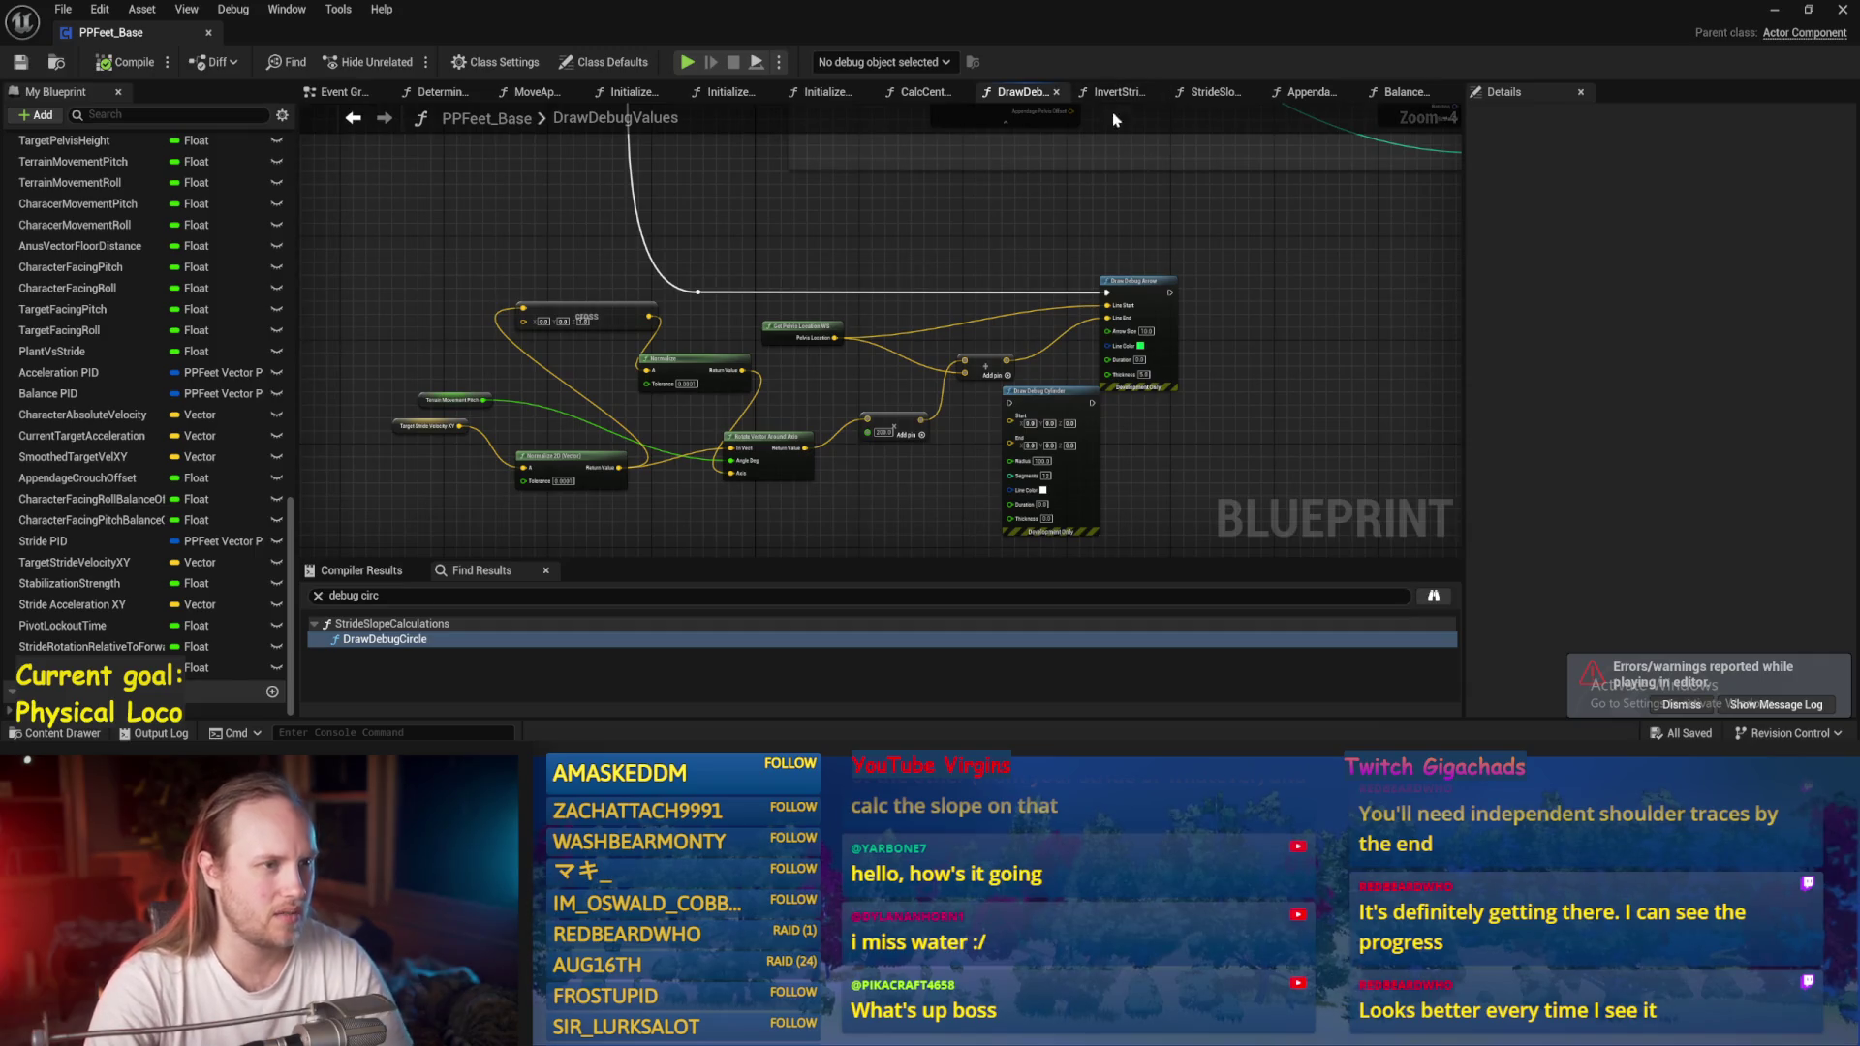
left_click(1195, 98)
Raise the SET Terrain Facing Roll node in the setter chain.
mouse_move(826, 335)
left_mouse_down()
mouse_move(739, 386)
mouse_move(693, 345)
mouse_move(797, 432)
mouse_move(718, 398)
left_mouse_up()
scroll(718, 398, "up", 1)
left_click_drag(845, 260, 869, 192)
scroll(1001, 354, "down", 2)
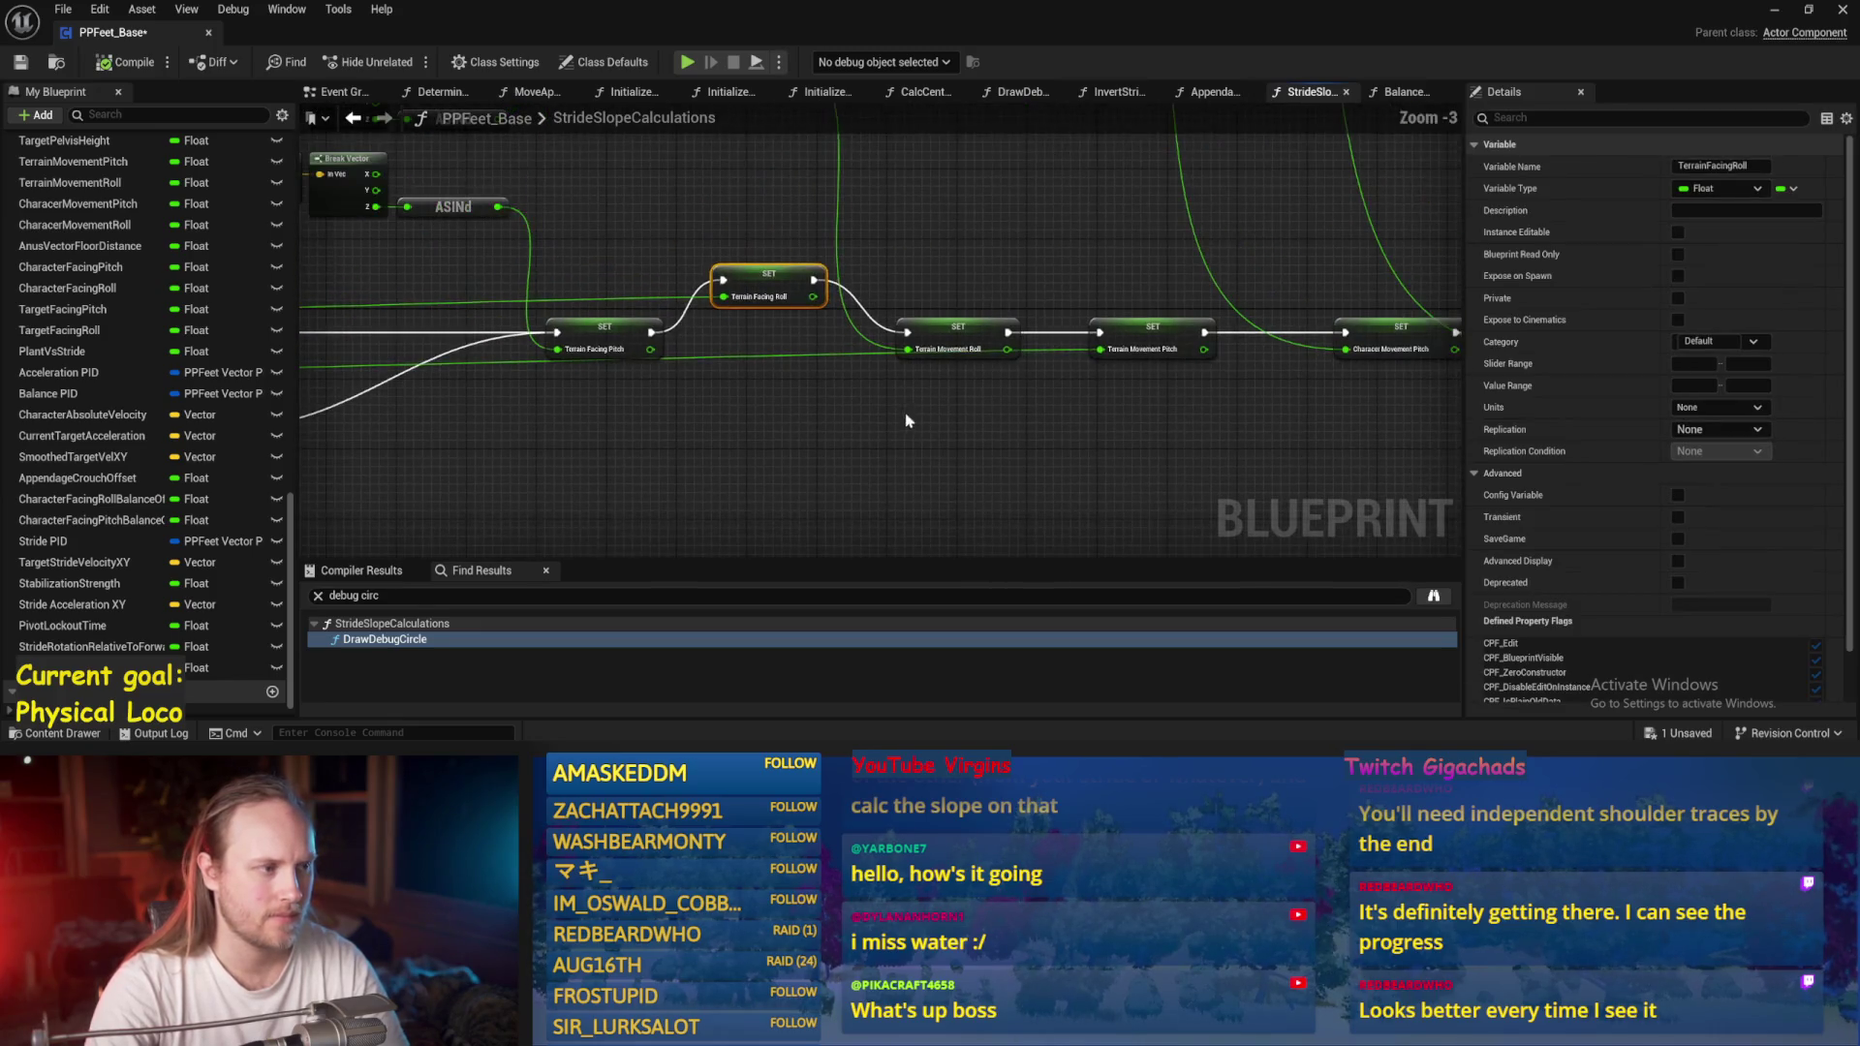
Lower the Terrain Movement Pitch setter and add a Terrain Facing Roll getter.
left_click_drag(1150, 331, 1131, 382)
left_click(700, 428)
right_click(748, 472)
type("facing roll")
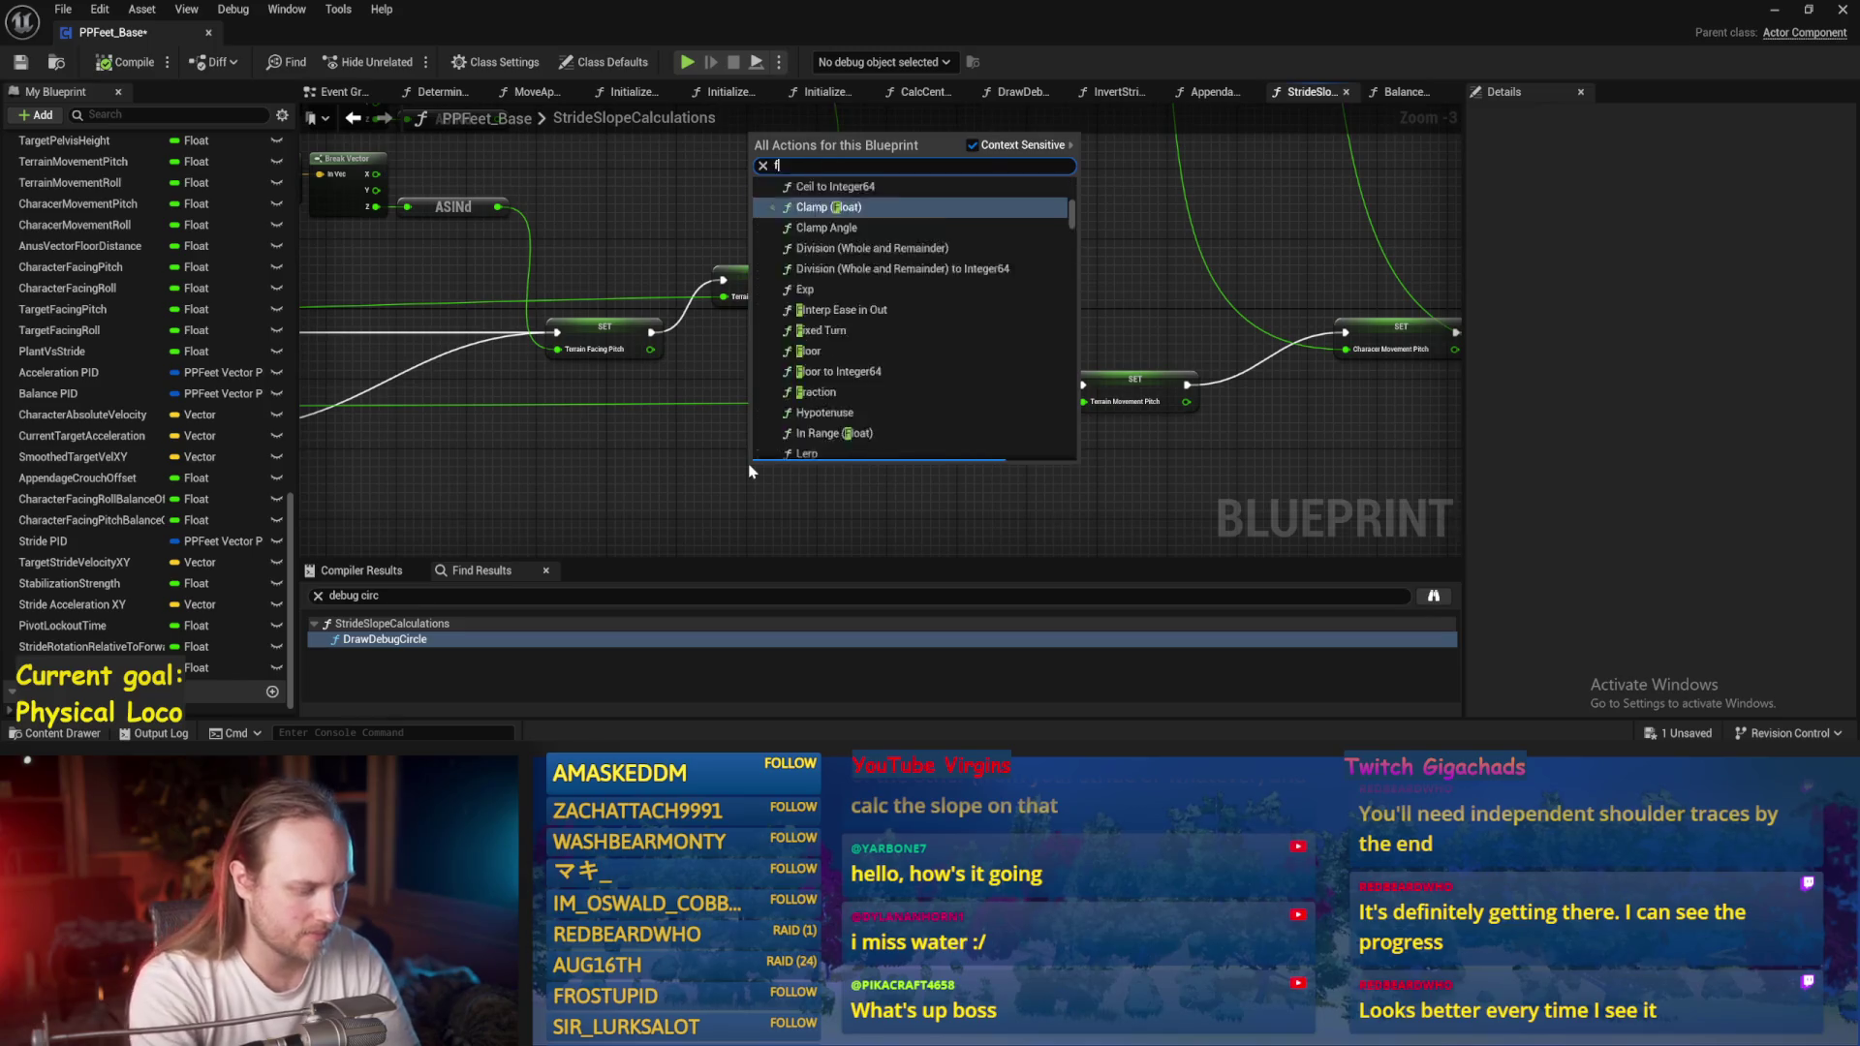
left_click(828, 278)
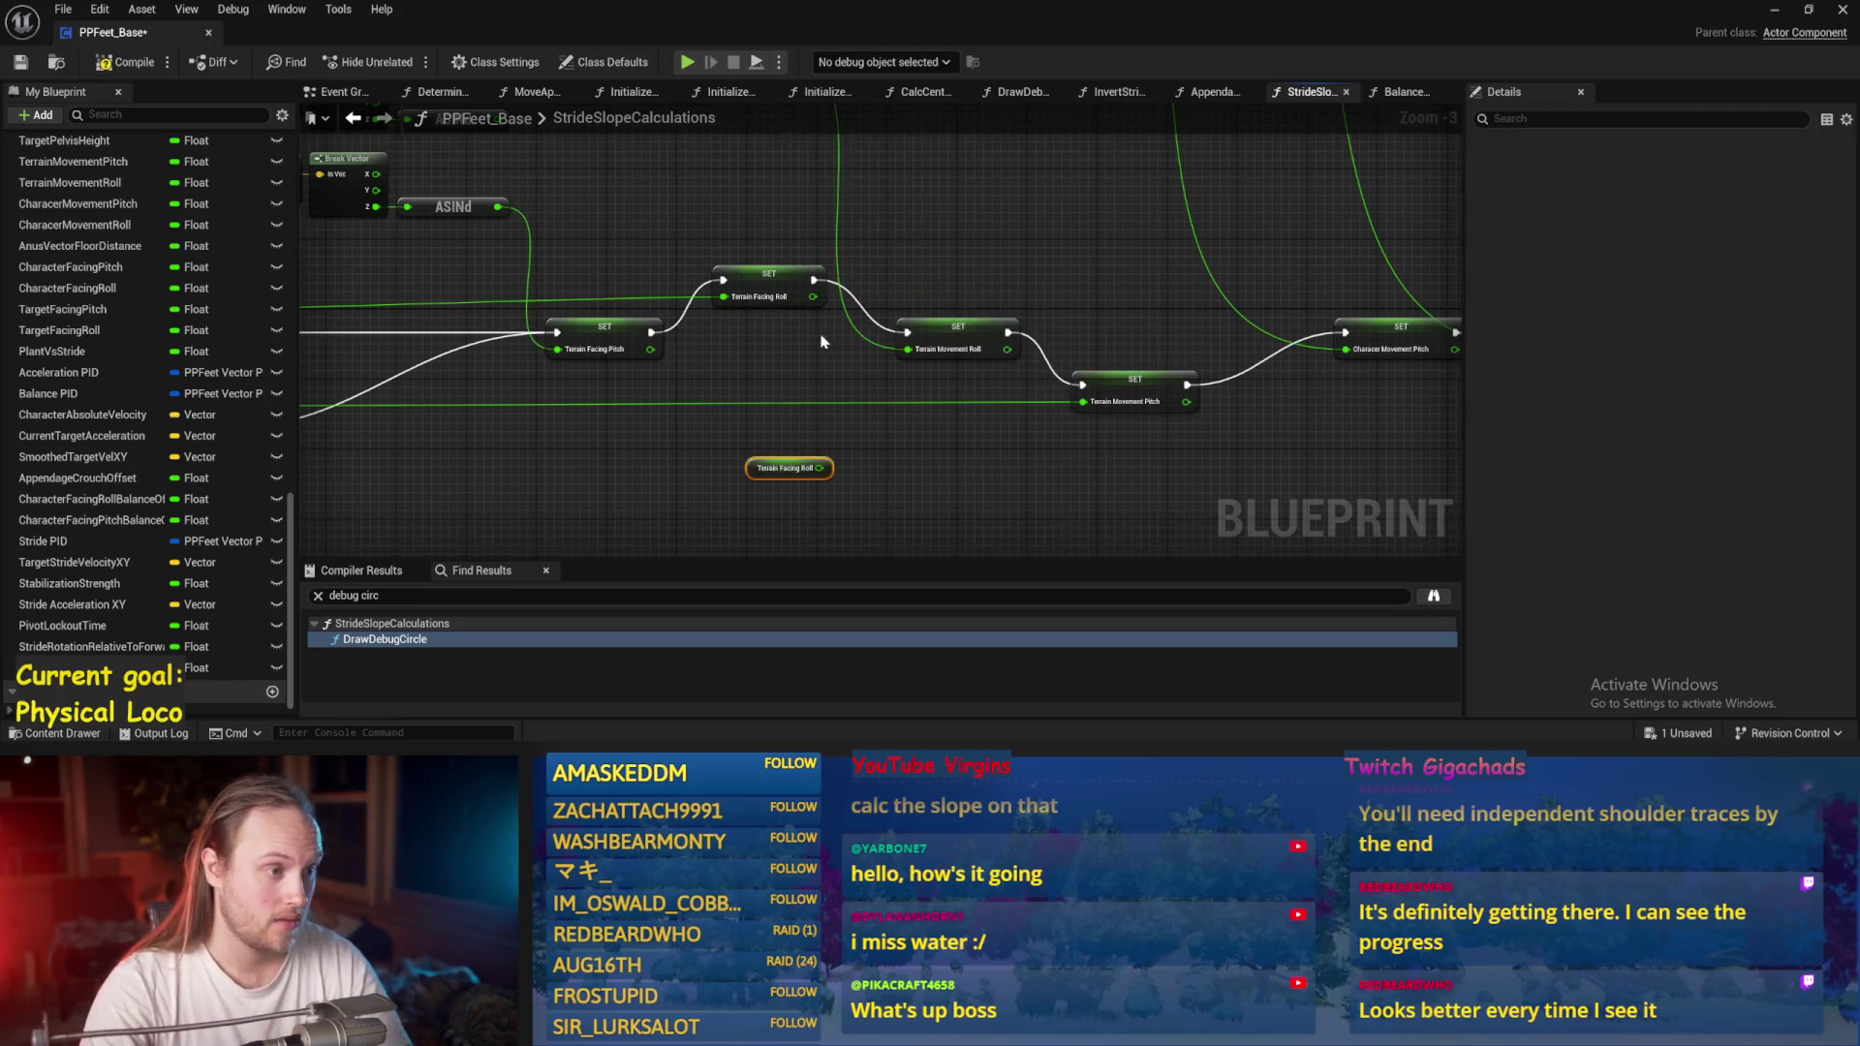
left_click_drag(750, 454, 887, 385)
Add an FInterp To node with Get World Delta Seconds feeding its Delta Time.
right_click(707, 377)
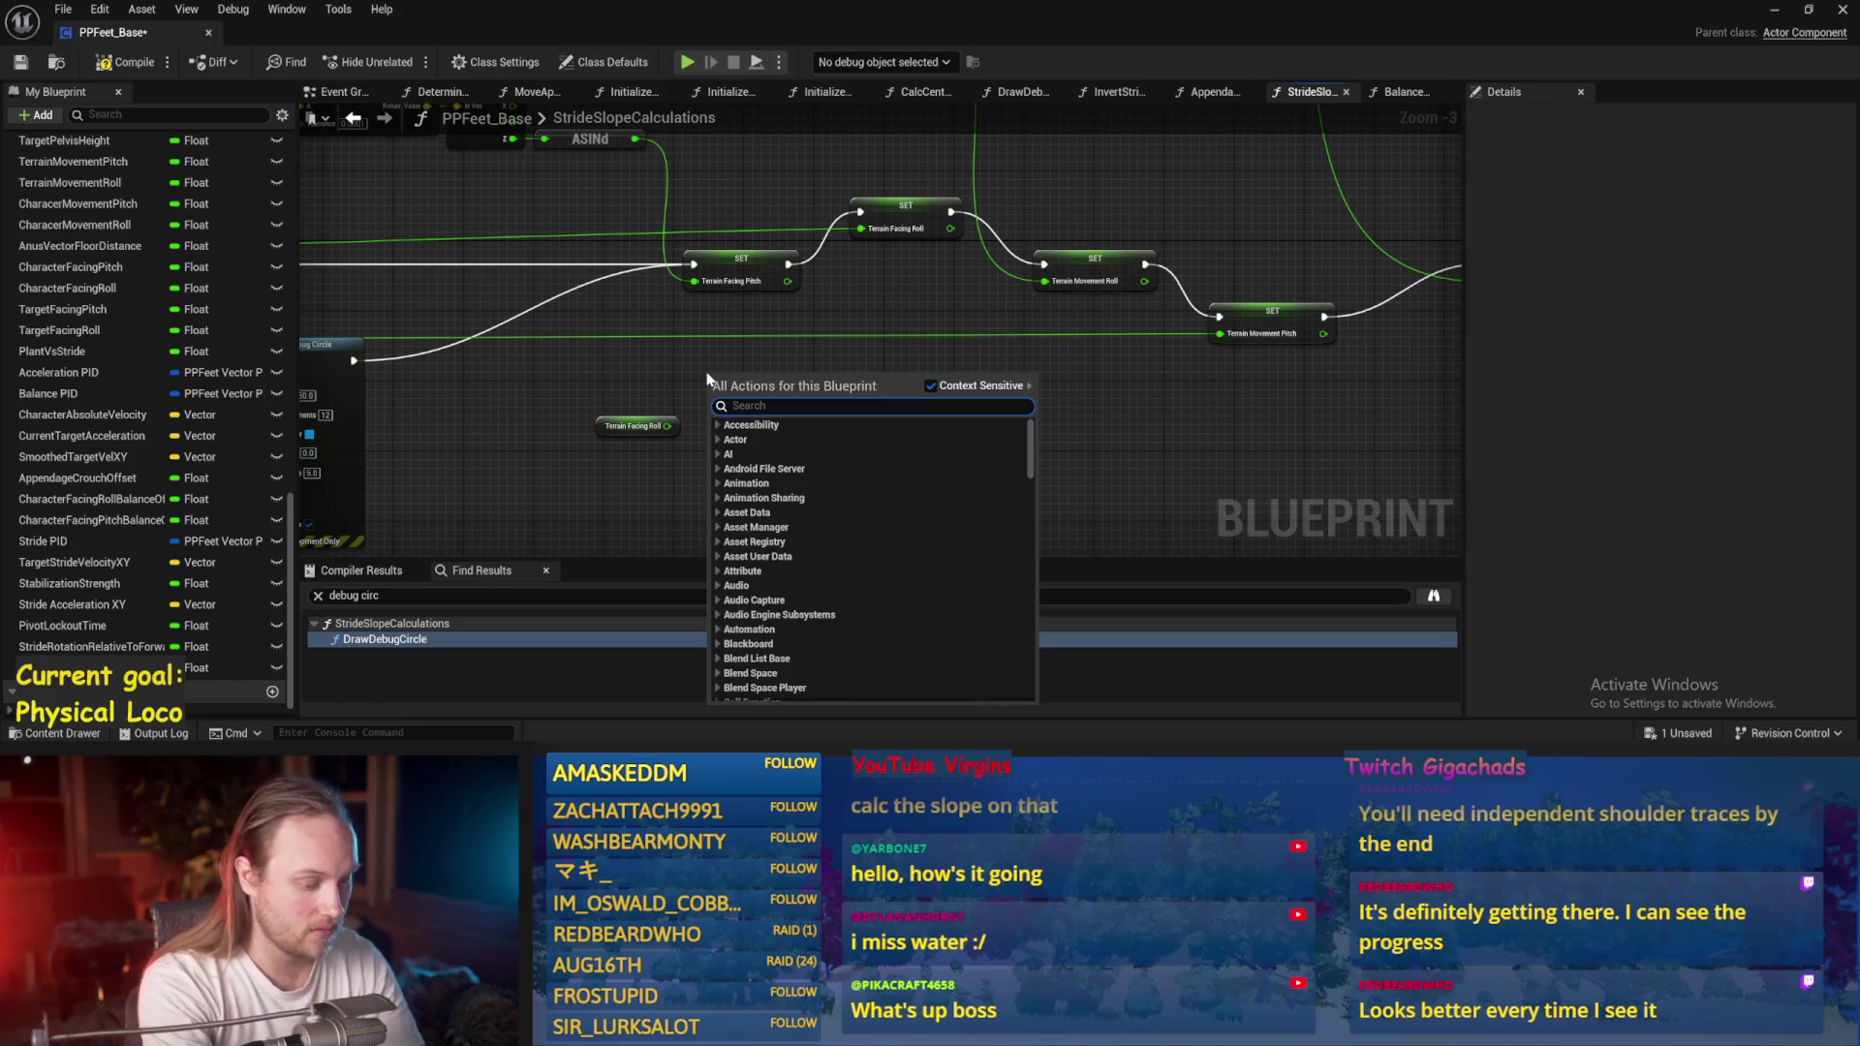
type("fint")
key("Return")
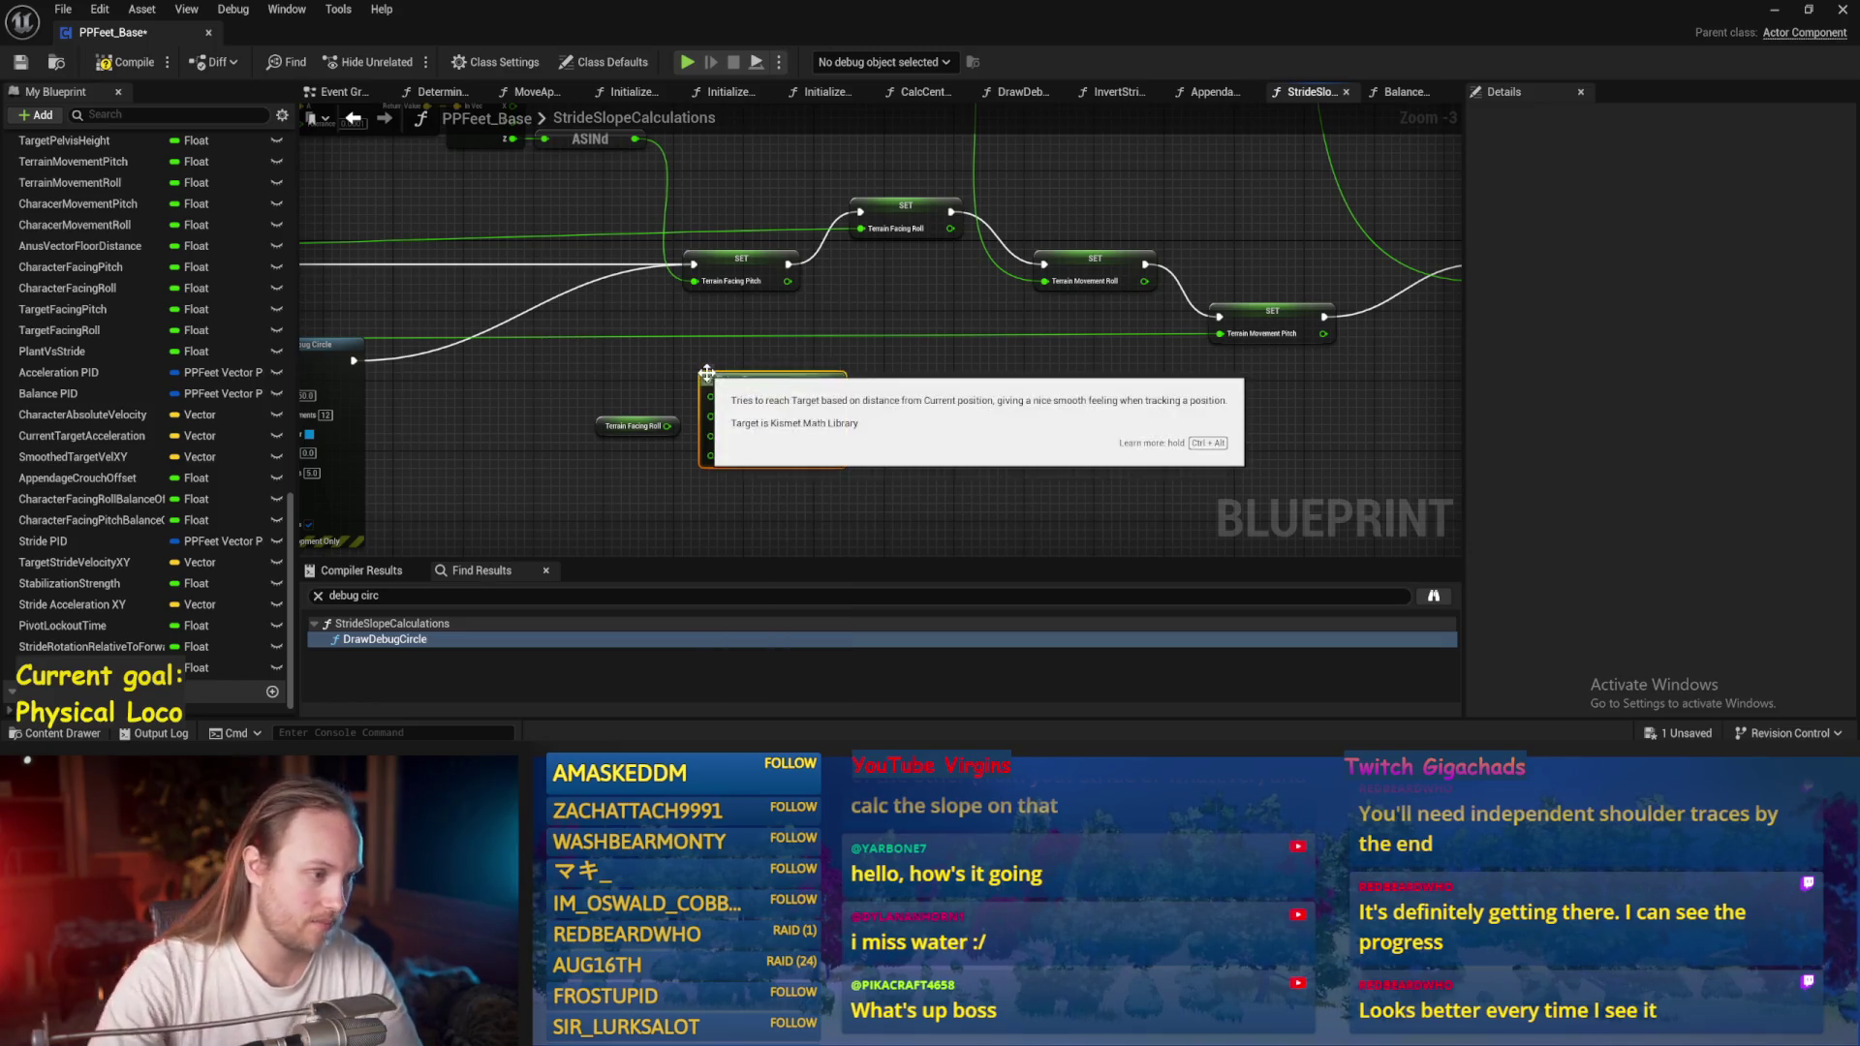
scroll(597, 480, "up", 2)
right_click(596, 485)
type("delta seconds")
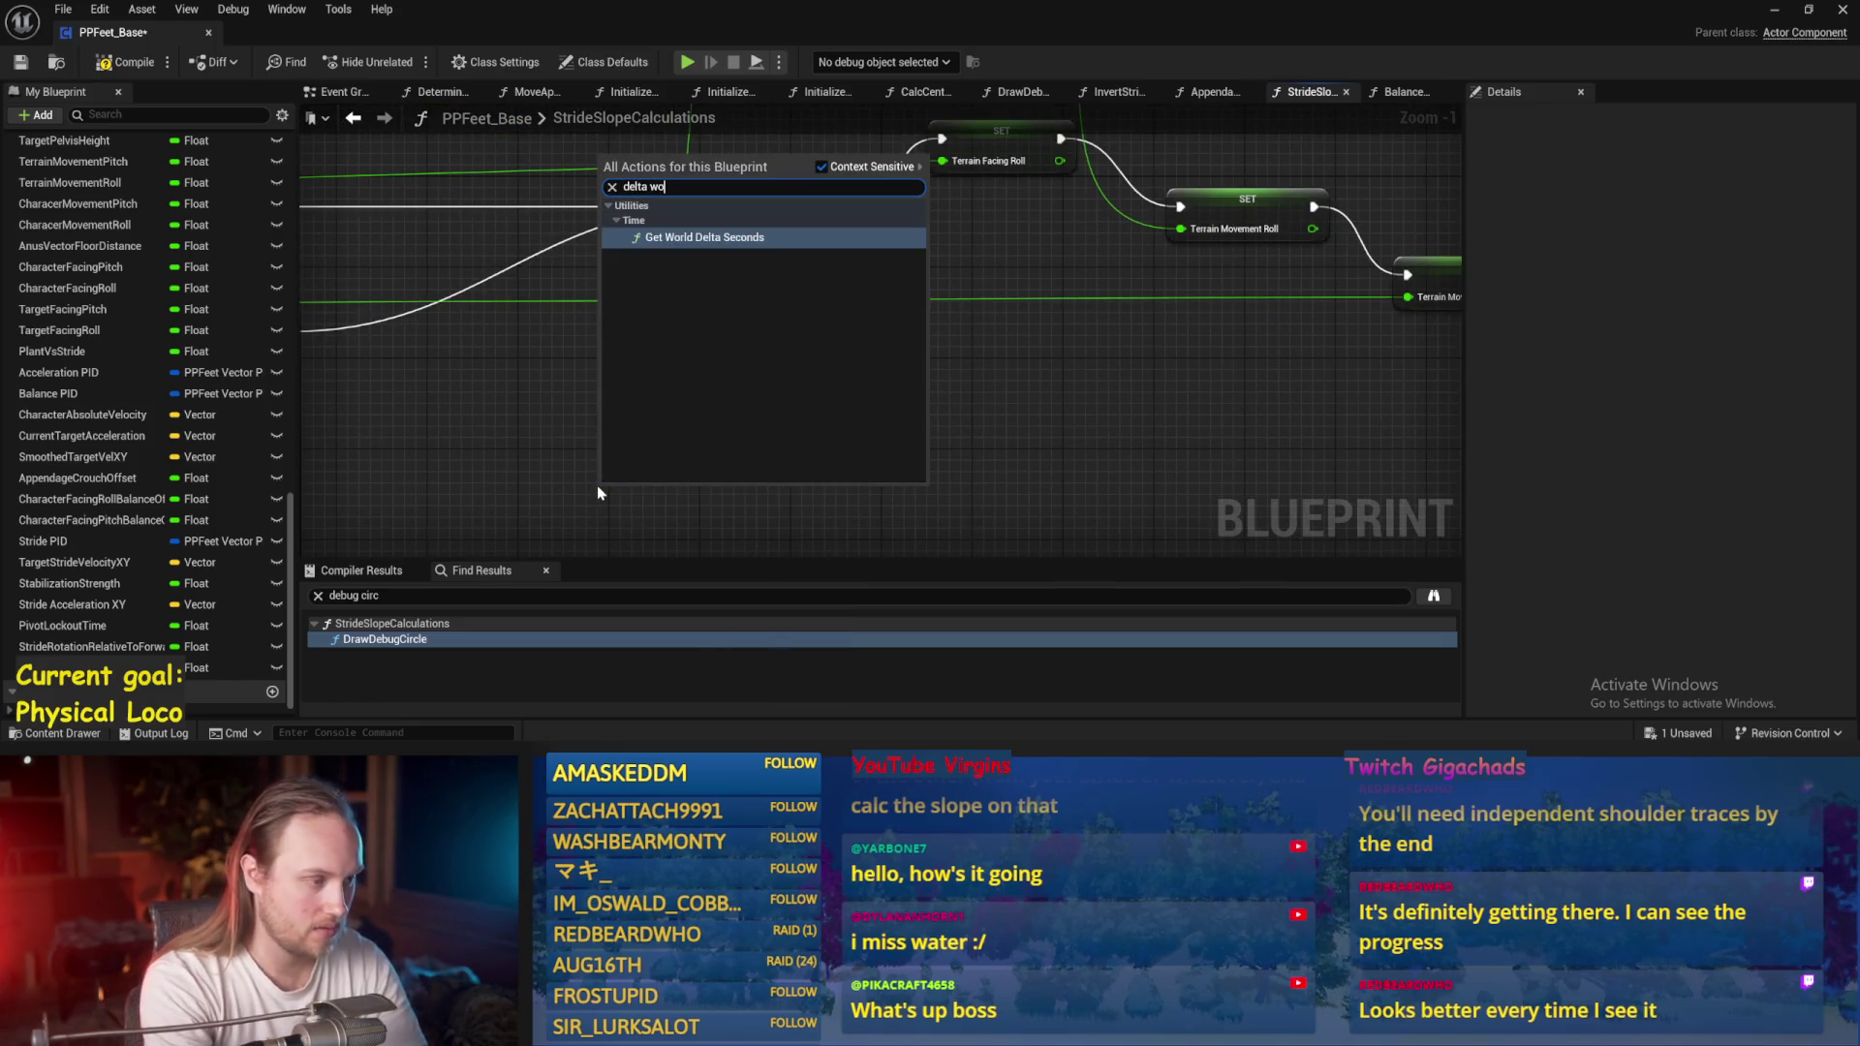
key("Return")
scroll(823, 534, "up", 1)
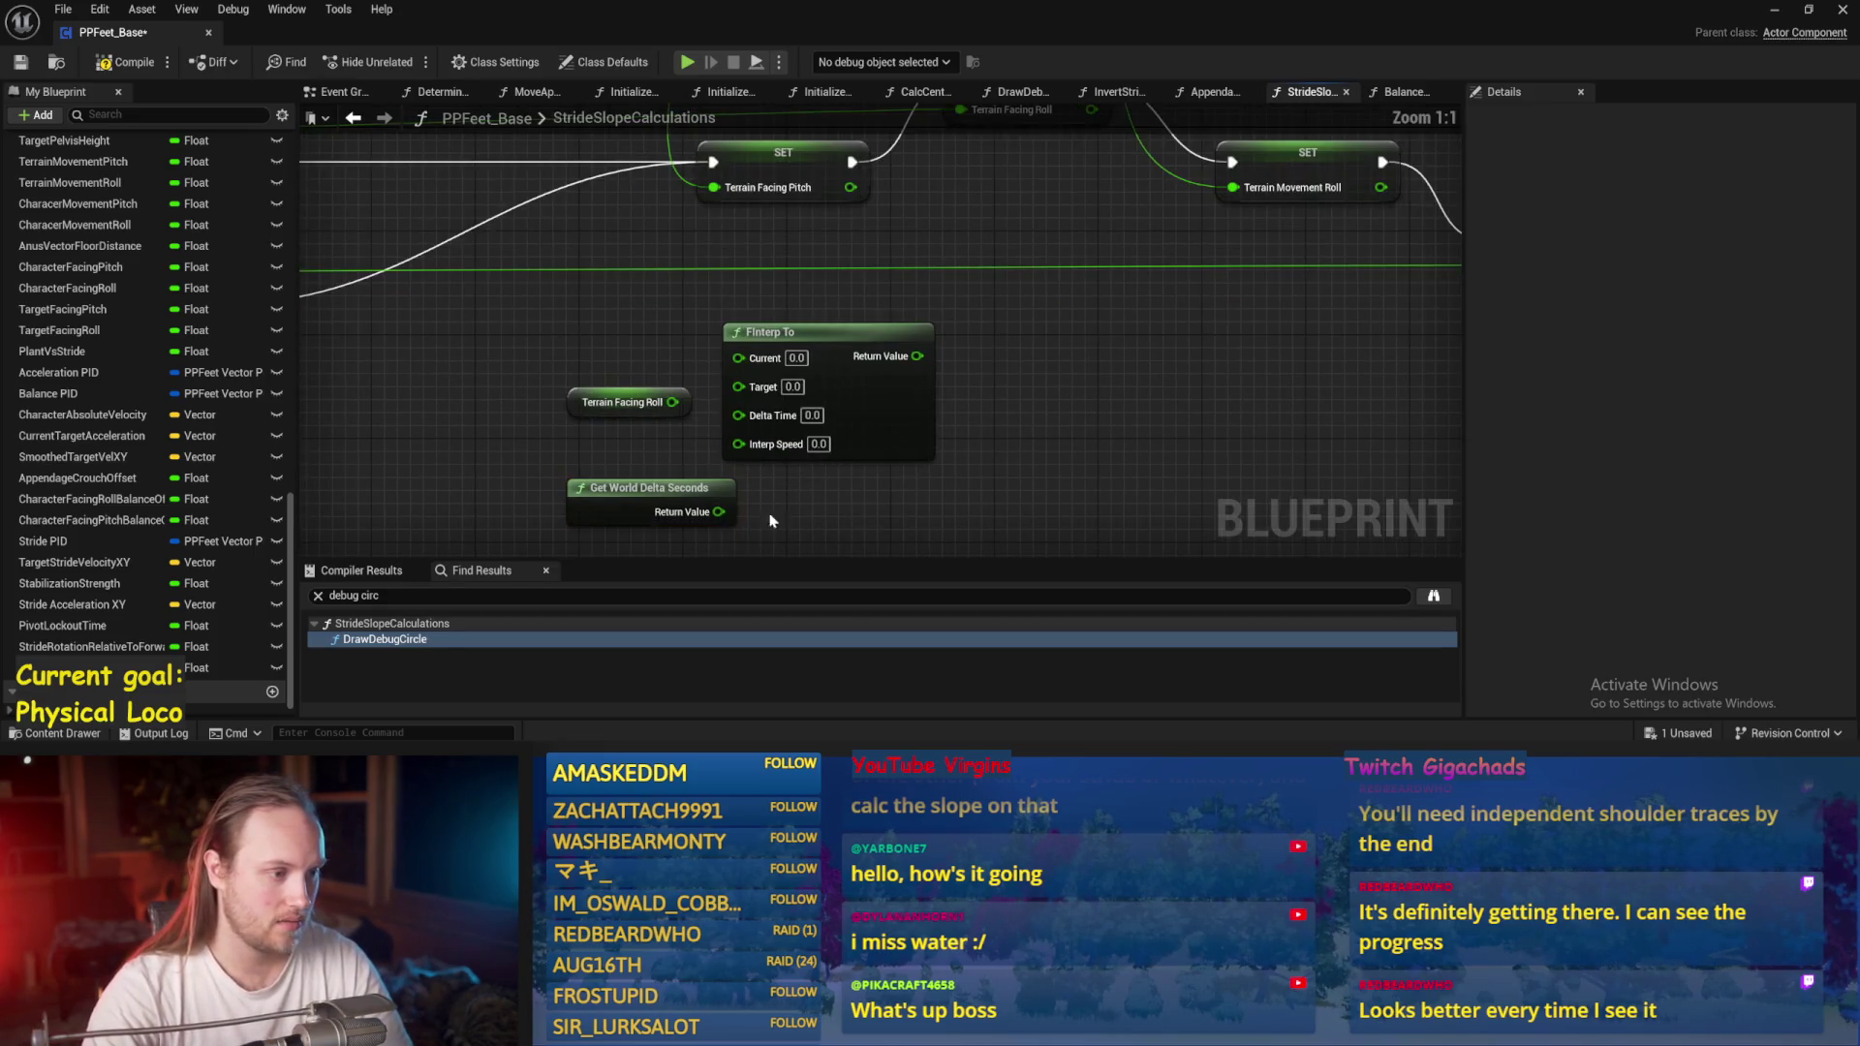
mouse_move(718, 511)
left_mouse_down()
mouse_move(736, 363)
mouse_move(738, 387)
left_mouse_up()
Route Terrain Facing Roll through FInterp To's Current and into the Terrain Facing Roll setter.
scroll(608, 416, "down", 2)
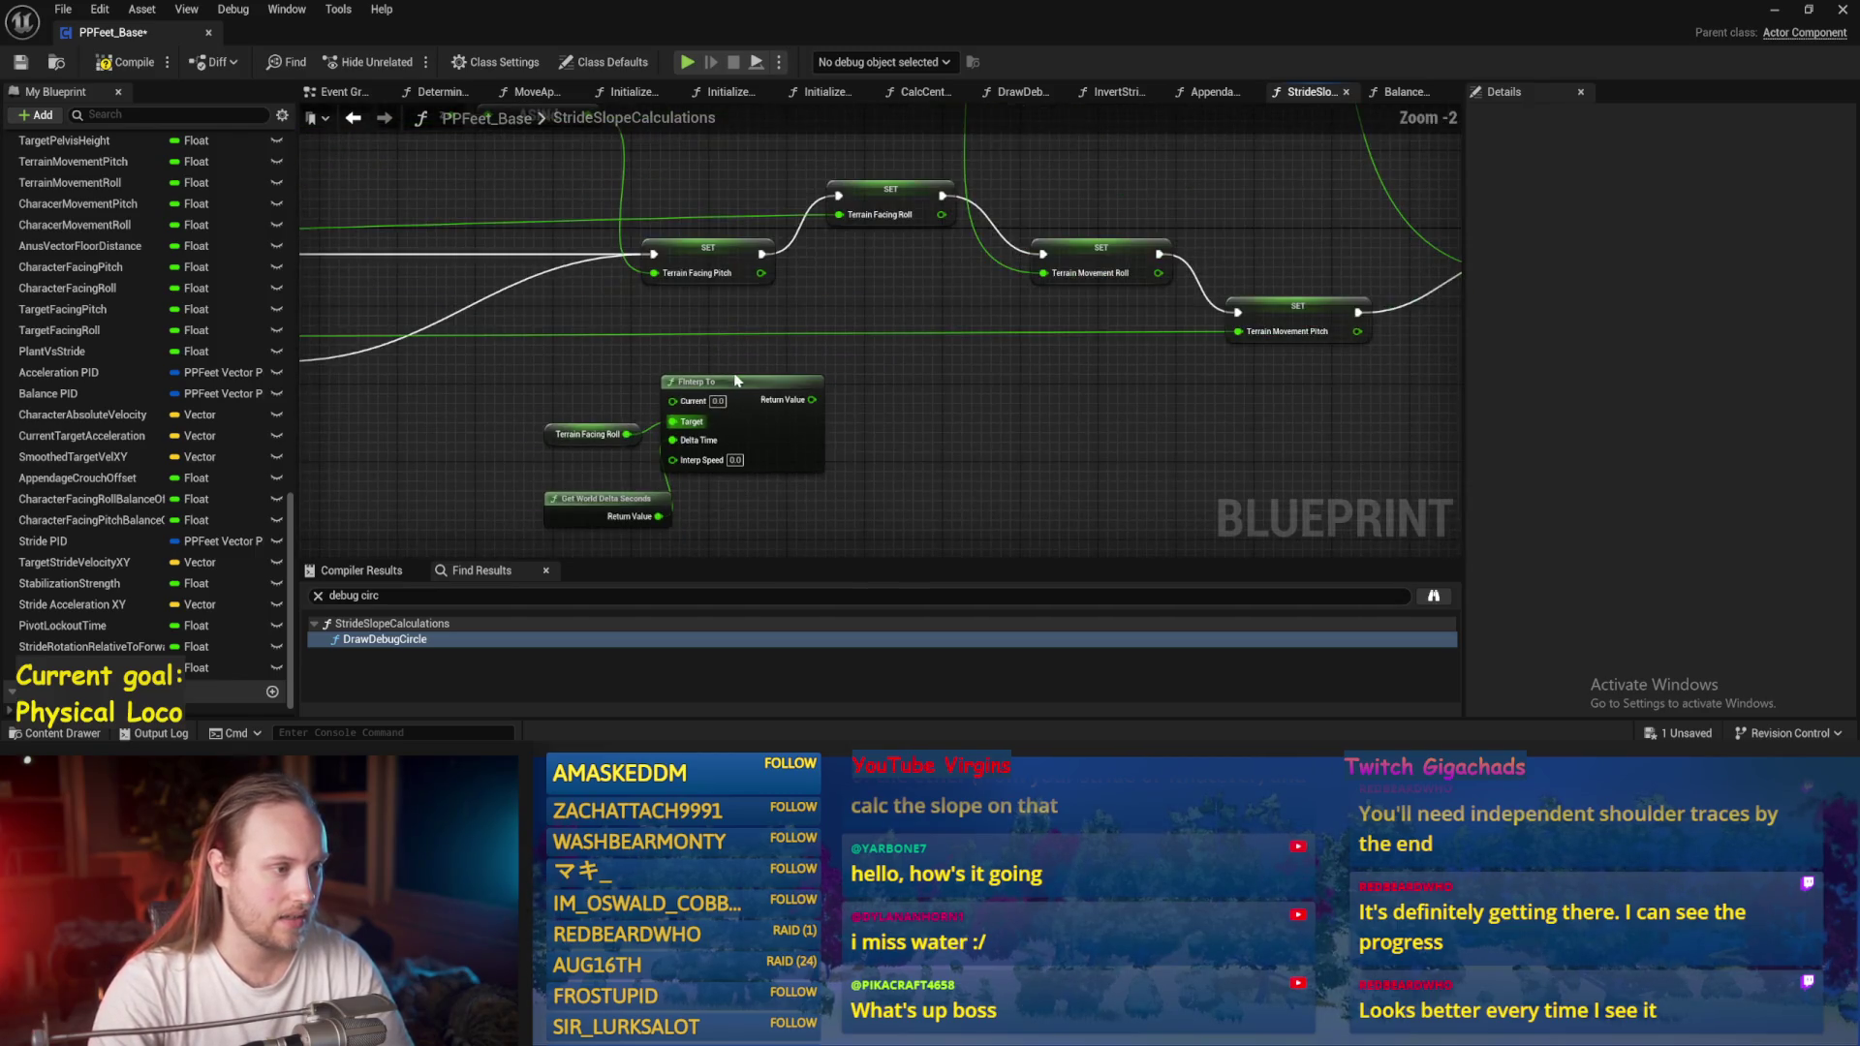
left_click_drag(627, 434, 673, 400)
mouse_move(762, 254)
left_mouse_down()
mouse_move(761, 204)
mouse_move(697, 392)
mouse_move(736, 407)
mouse_move(839, 225)
left_mouse_up()
mouse_move(906, 456)
left_mouse_down()
mouse_move(657, 474)
mouse_move(542, 540)
left_mouse_up()
Set Interp Speed 10, then duplicate the interpolation and wire Terrain Movement Pitch through the copy.
key("ctrl+d")
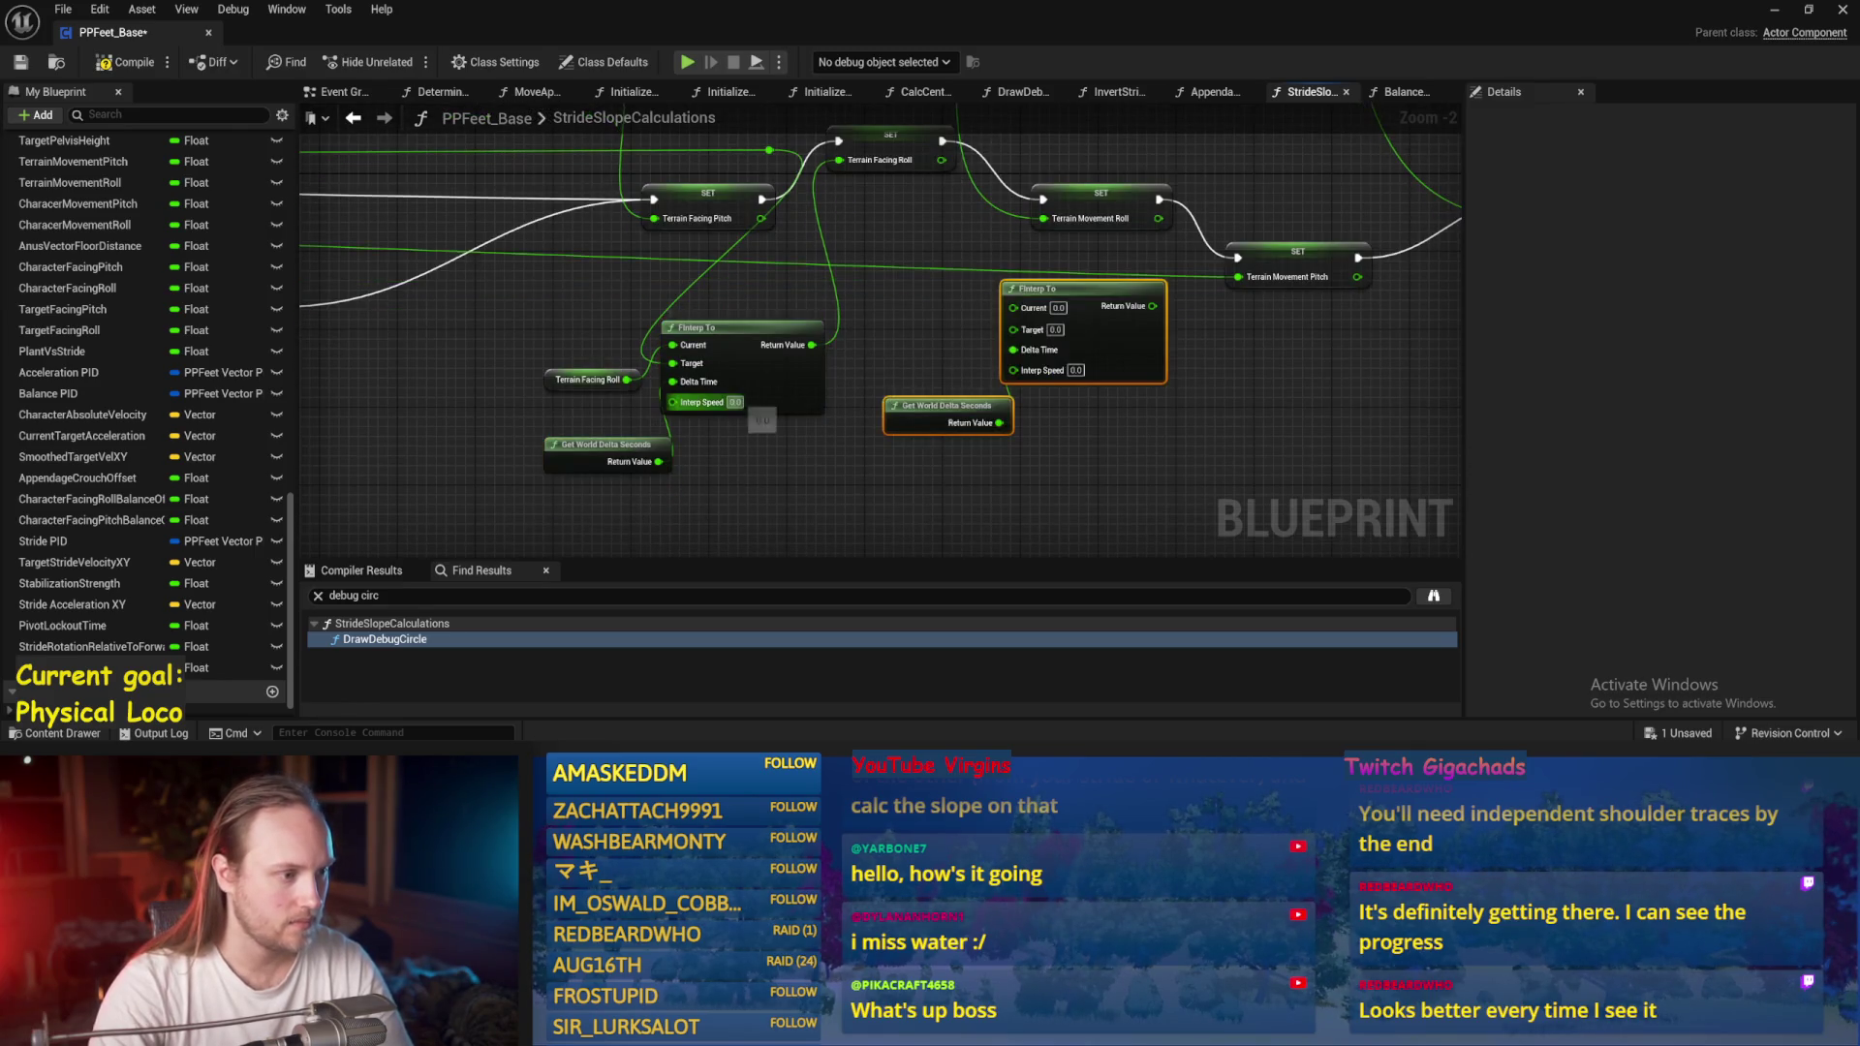
type("10")
left_click(875, 481)
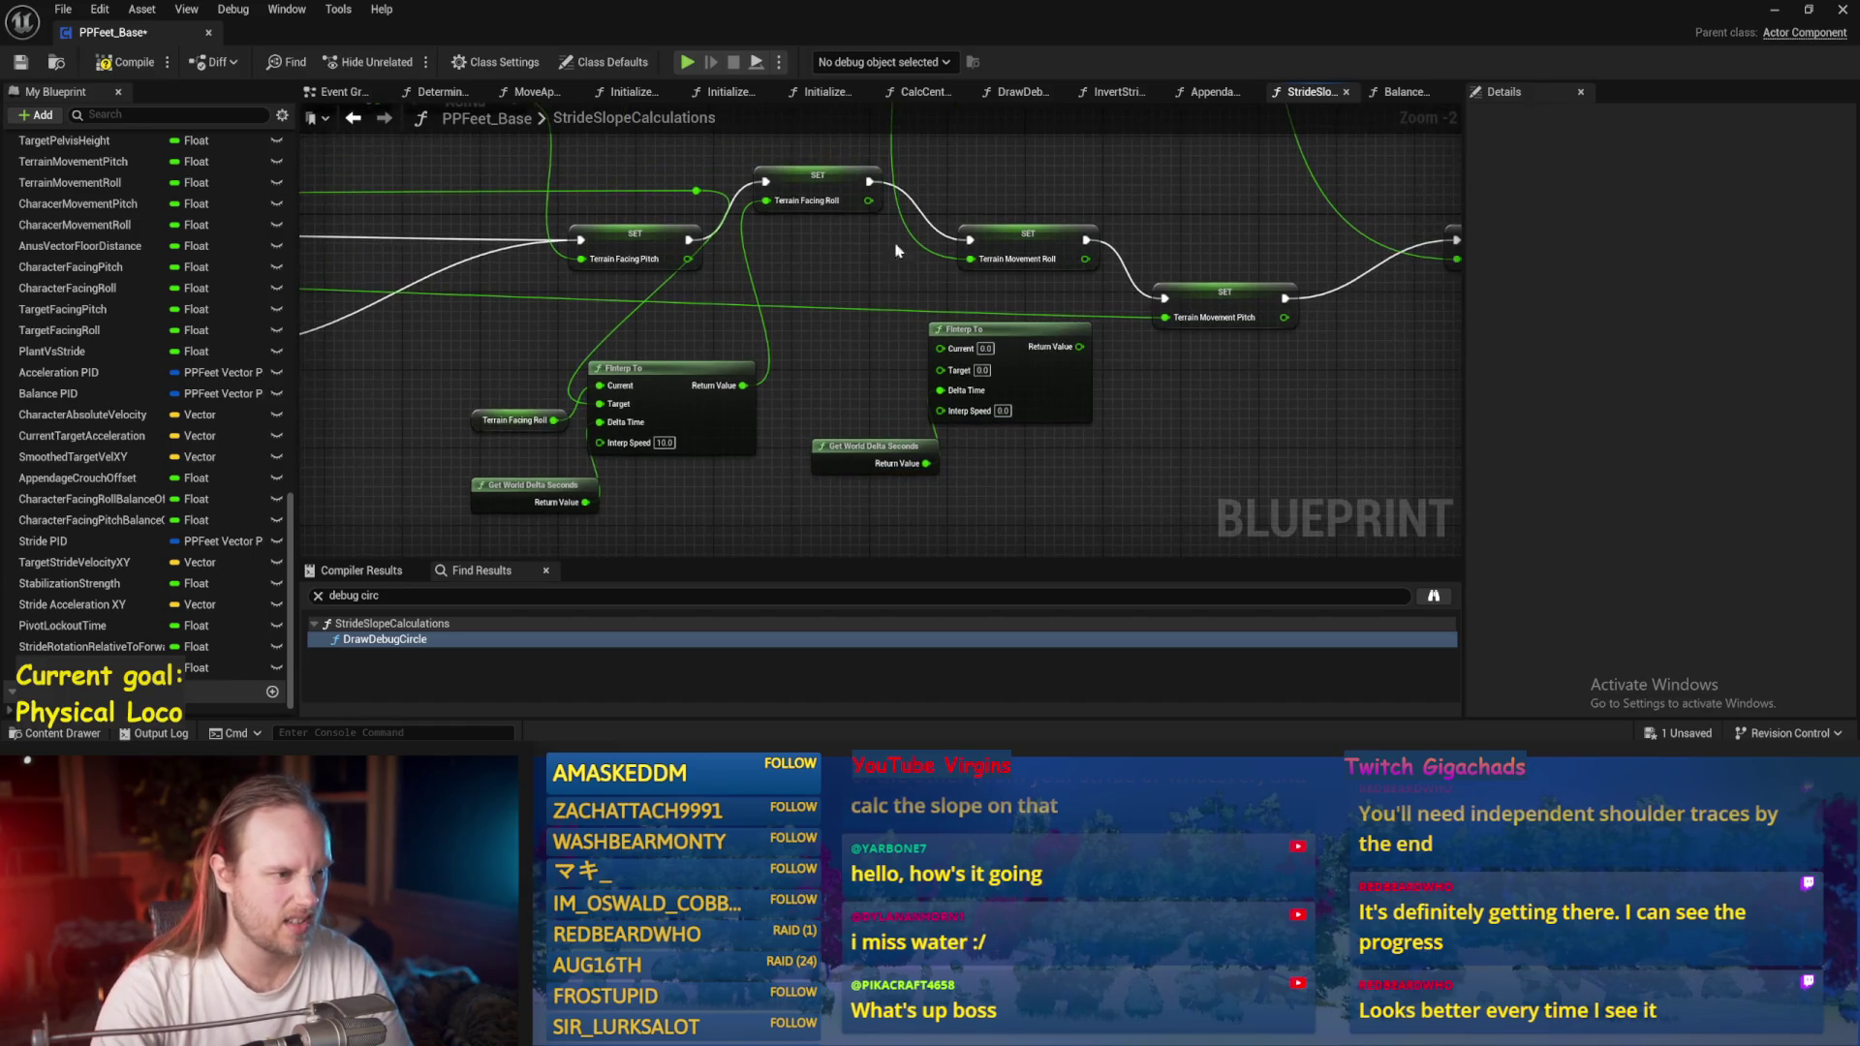
mouse_move(1123, 335)
left_mouse_down()
mouse_move(851, 386)
mouse_move(897, 389)
left_mouse_up()
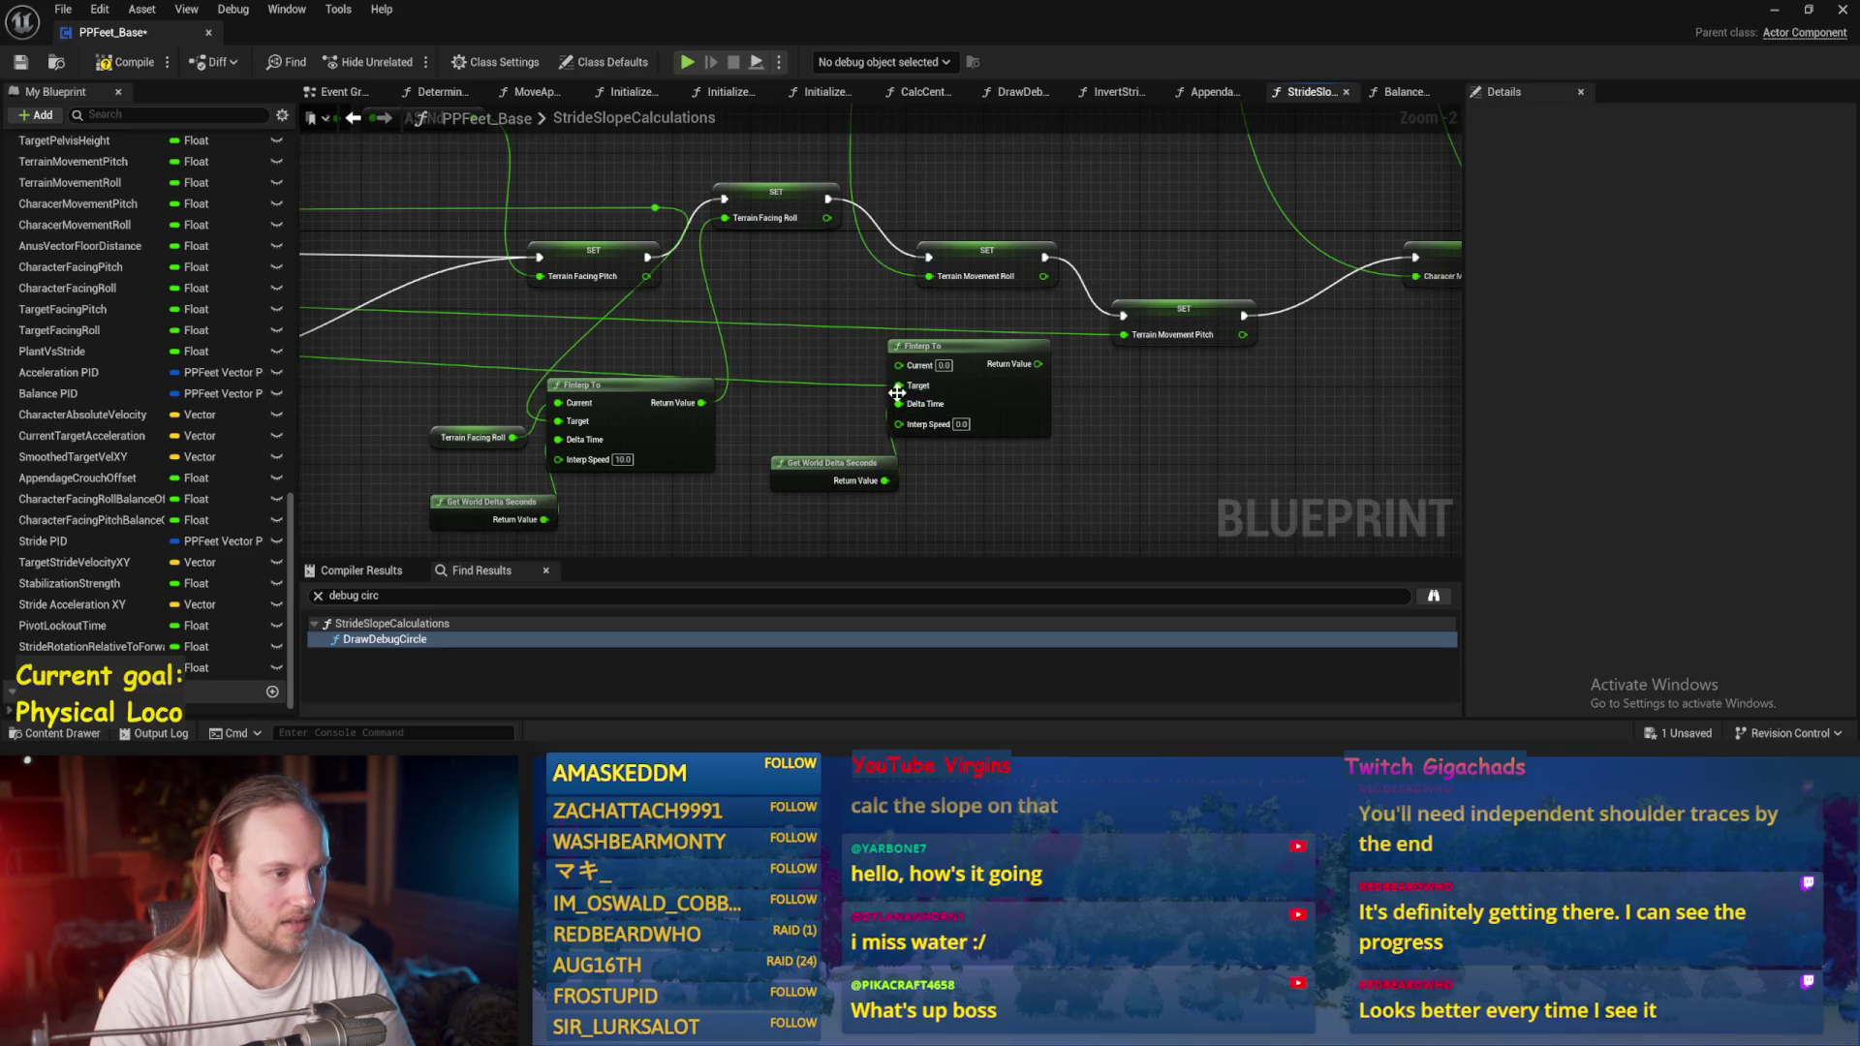
right_click(800, 356)
type("pitc")
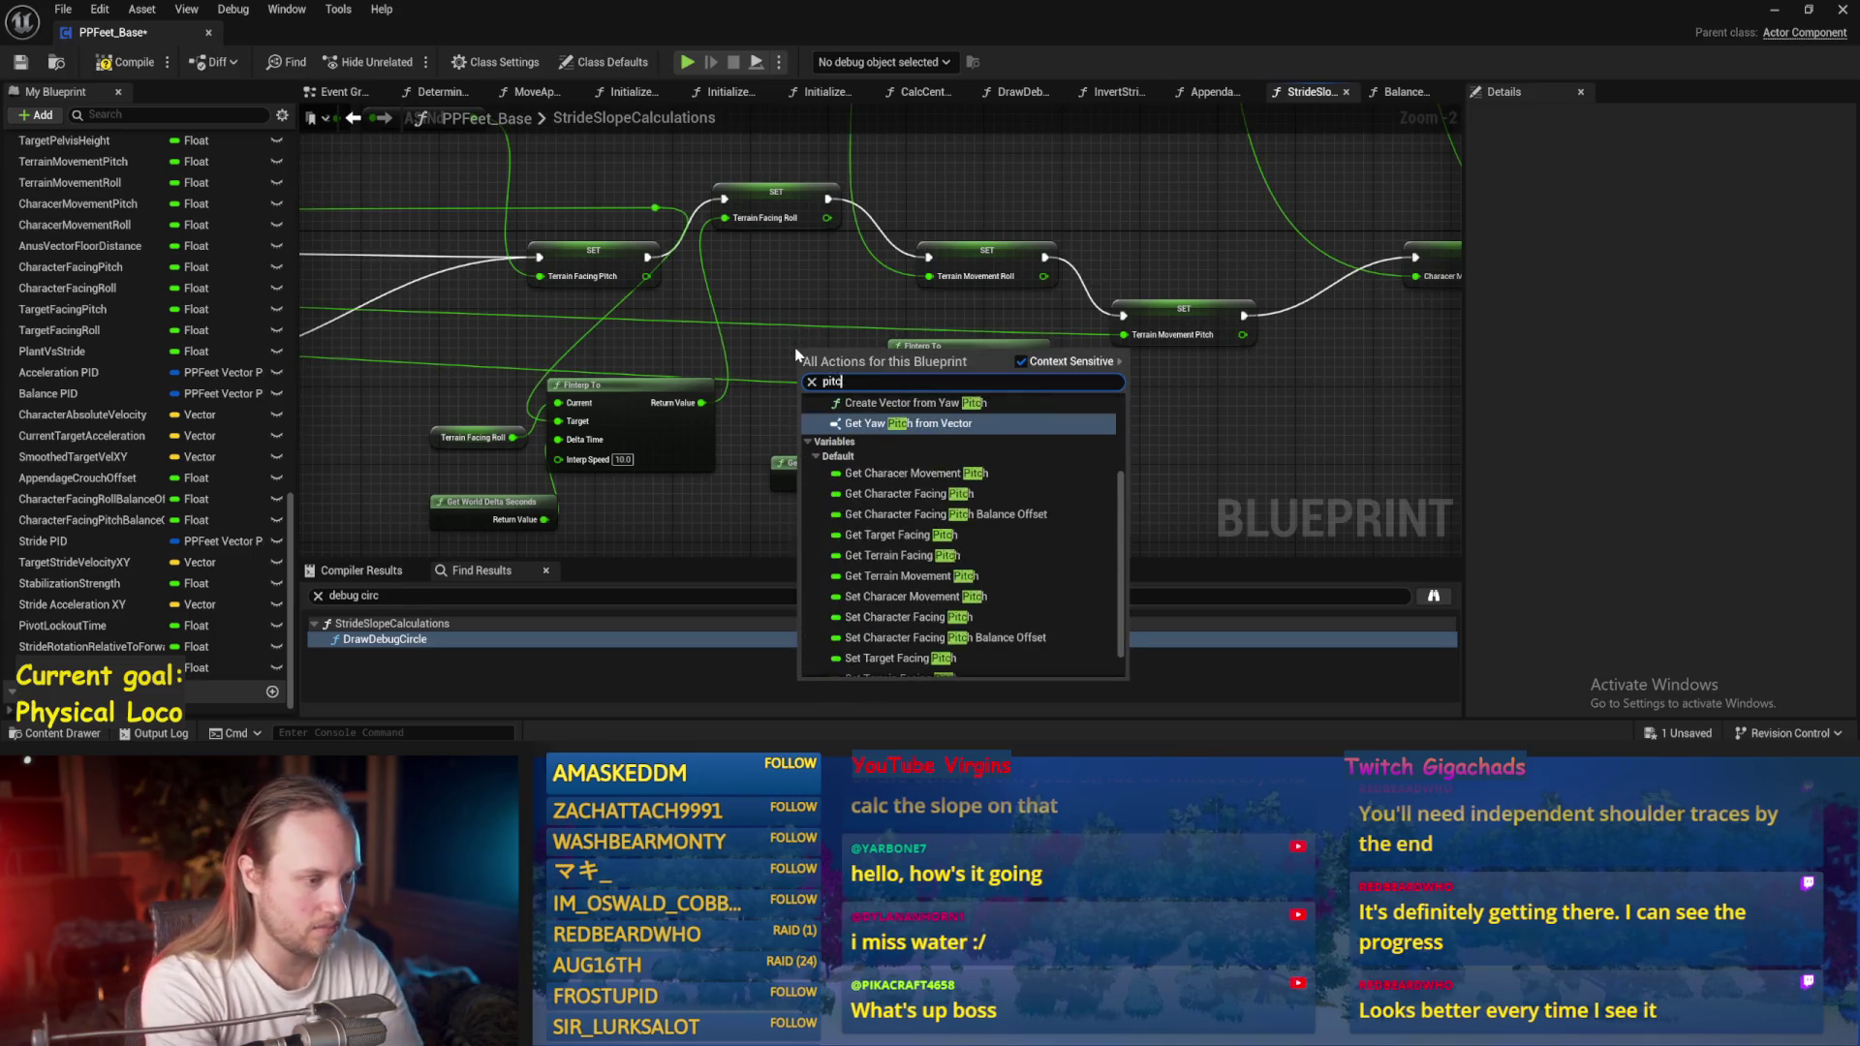
left_click(920, 577)
mouse_move(804, 366)
left_mouse_down()
mouse_move(765, 375)
mouse_move(899, 364)
left_mouse_up()
left_click_drag(1029, 365, 1124, 335)
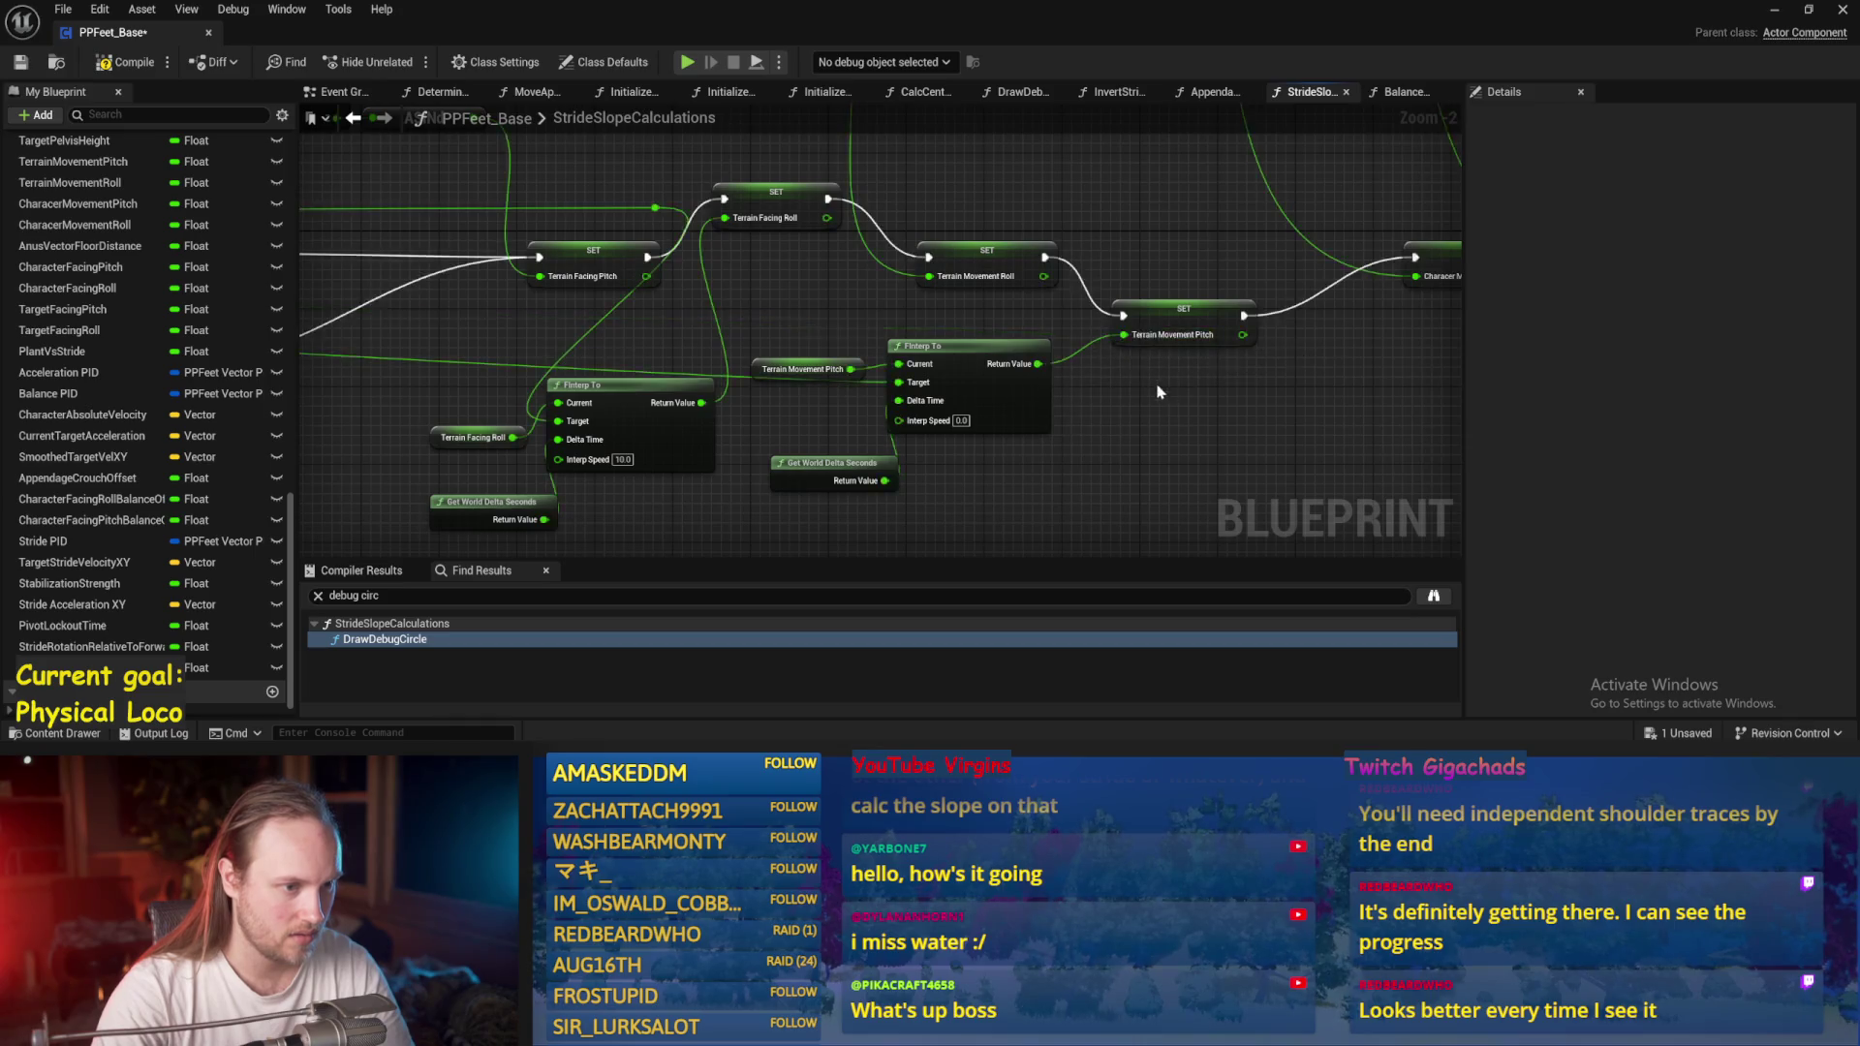
Give the second FInterp To Interp Speed 10, compile and save, and return to the level.
scroll(1048, 429, "down", 1)
left_click(20, 66)
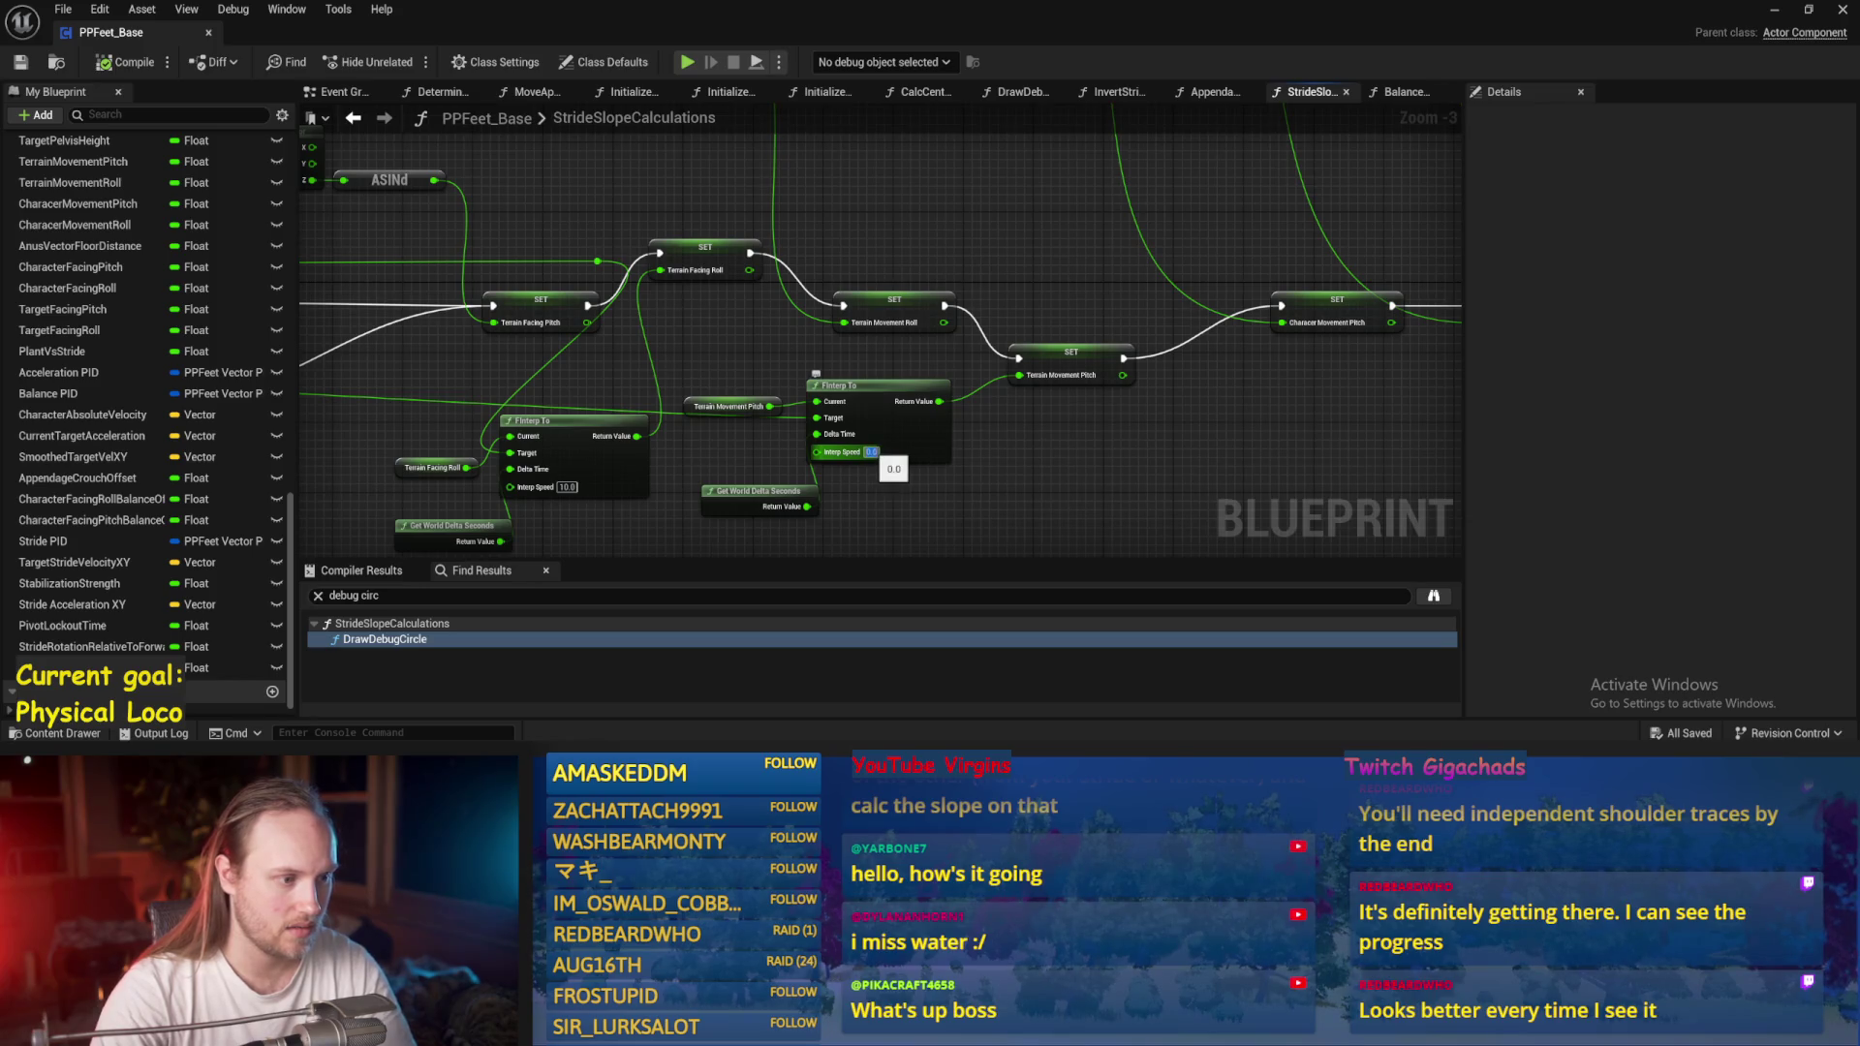
type("10")
key("Return")
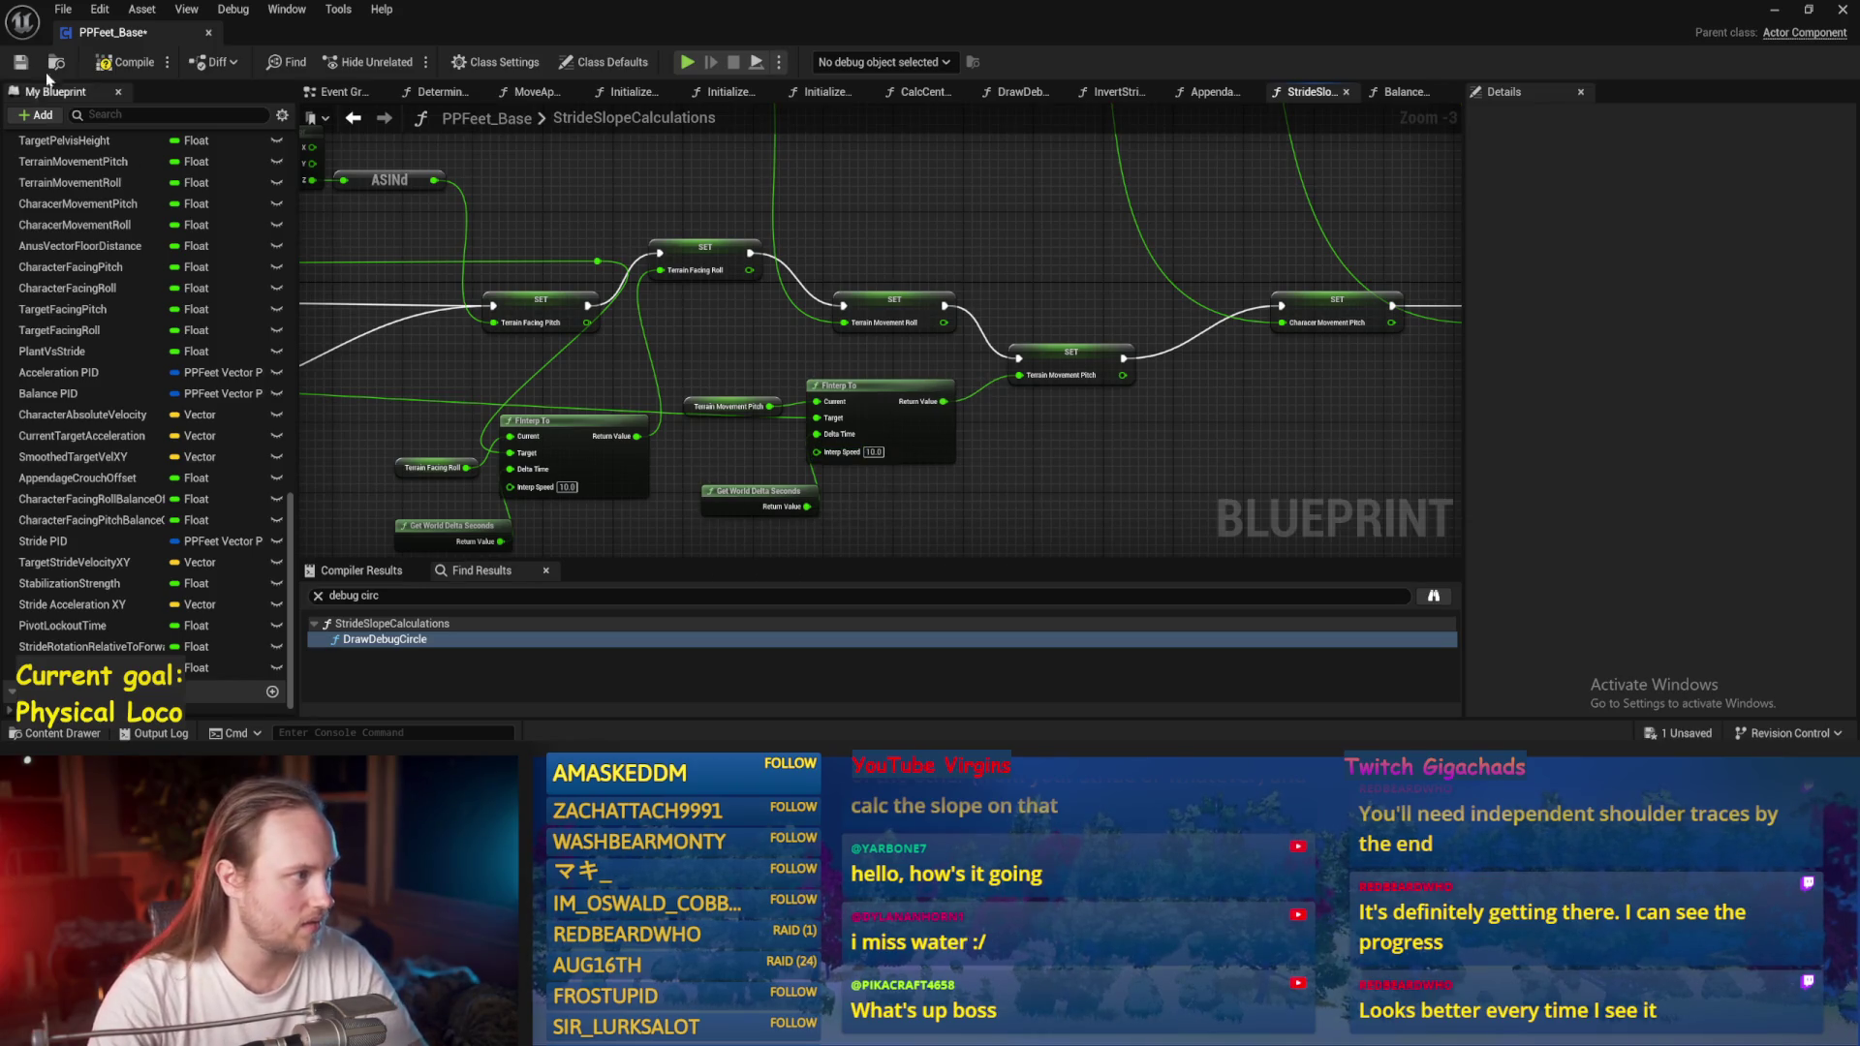
left_click(1773, 12)
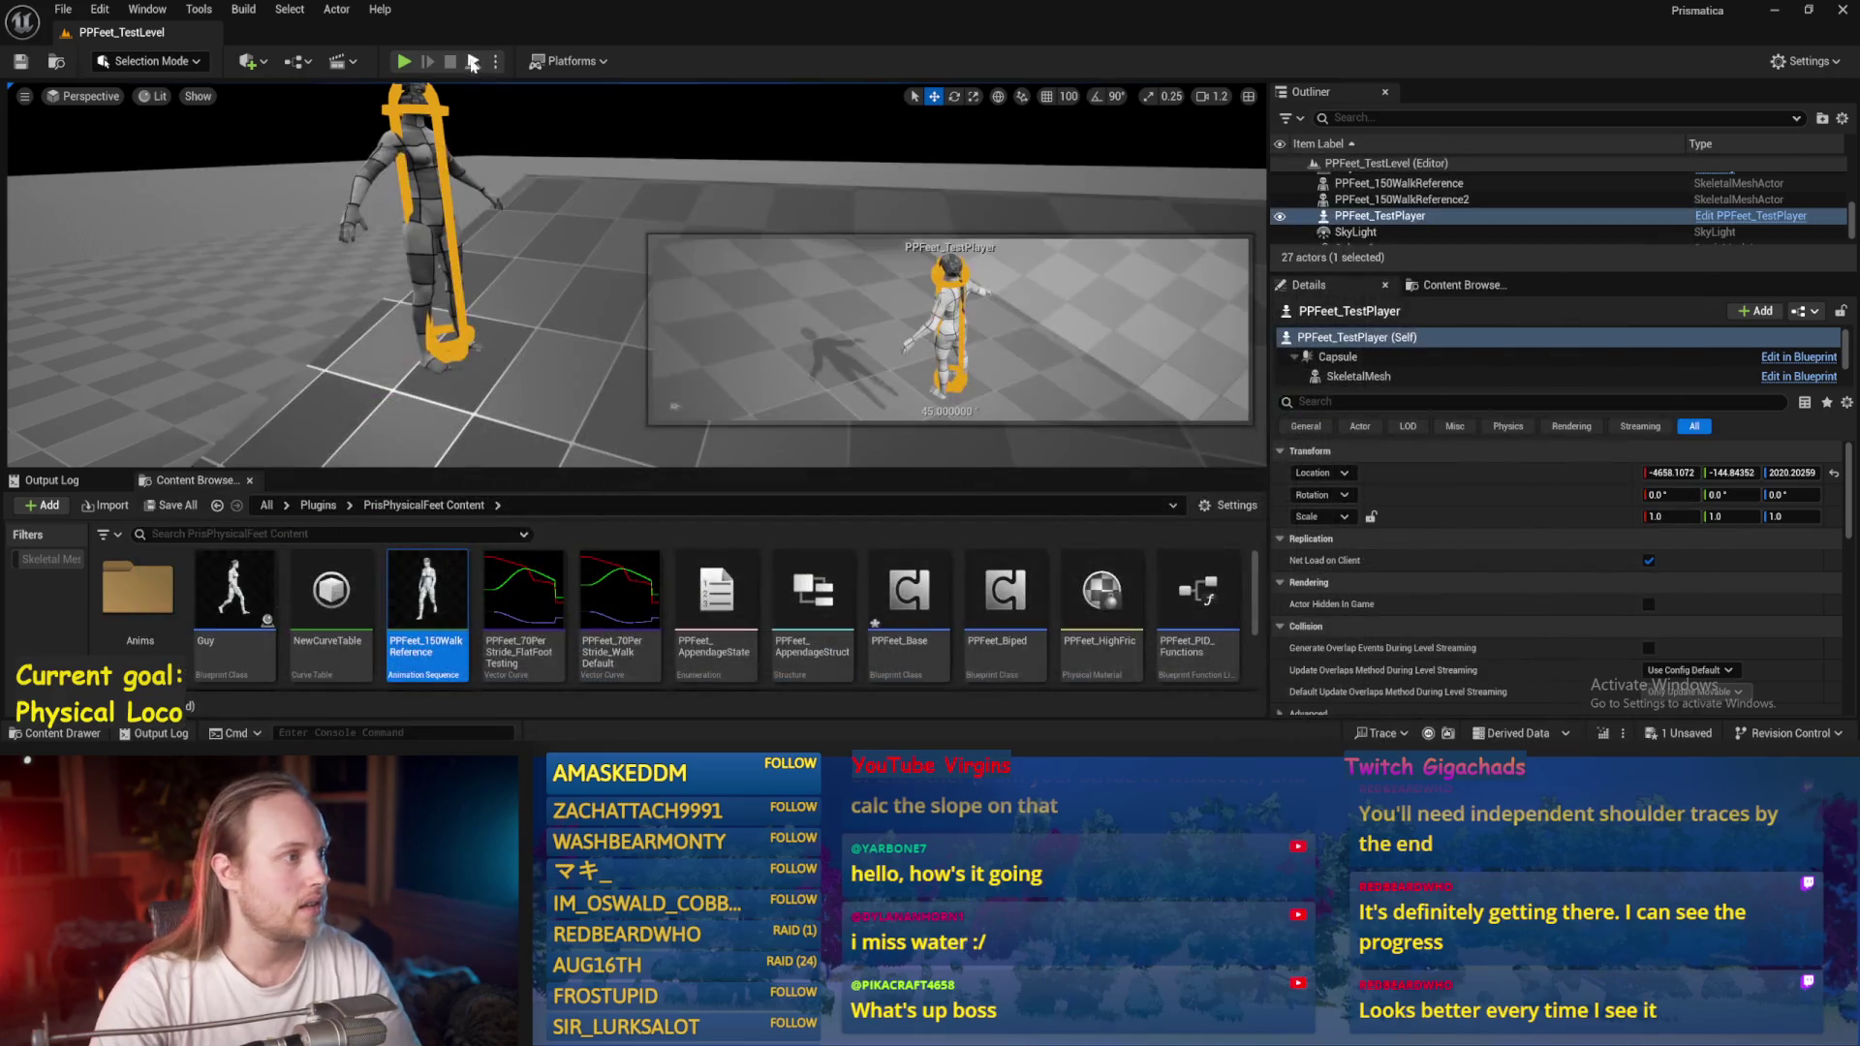
Play-test by possessing the character and walking with W, then stop and return to the Blueprint.
key("alt+p")
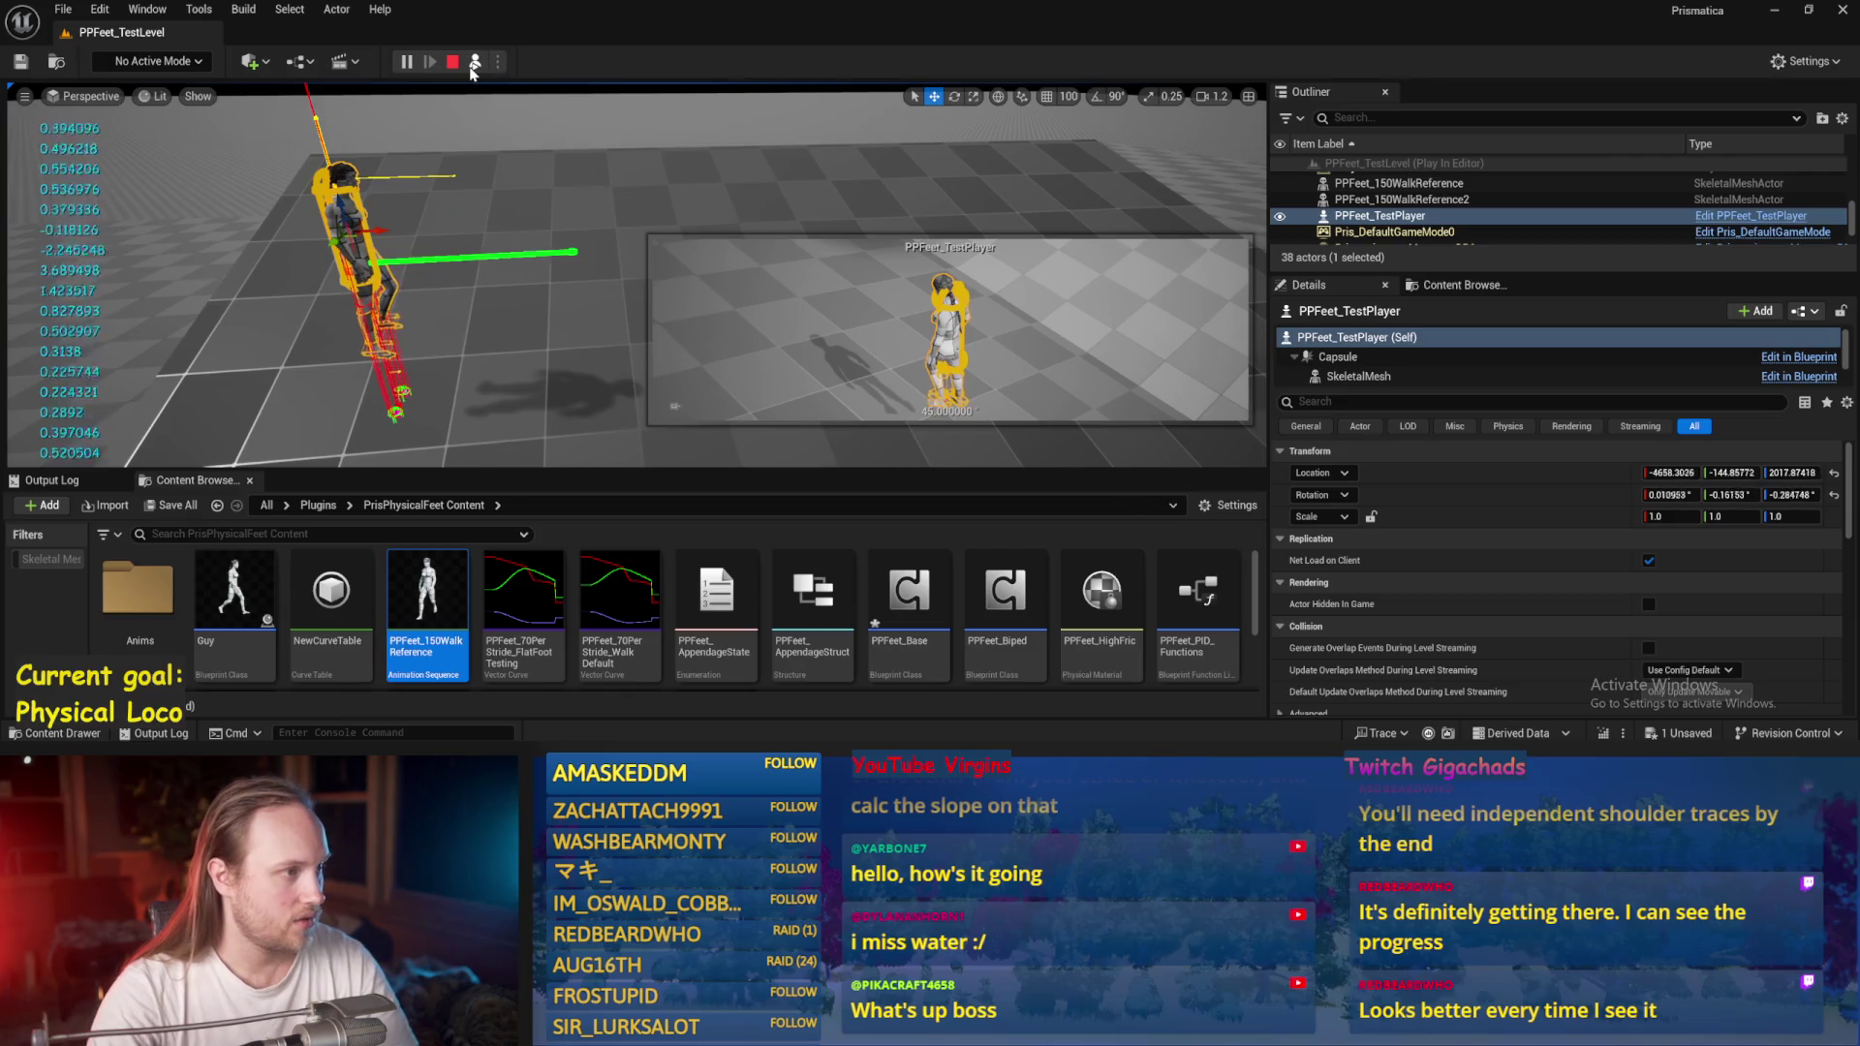
left_click(474, 64)
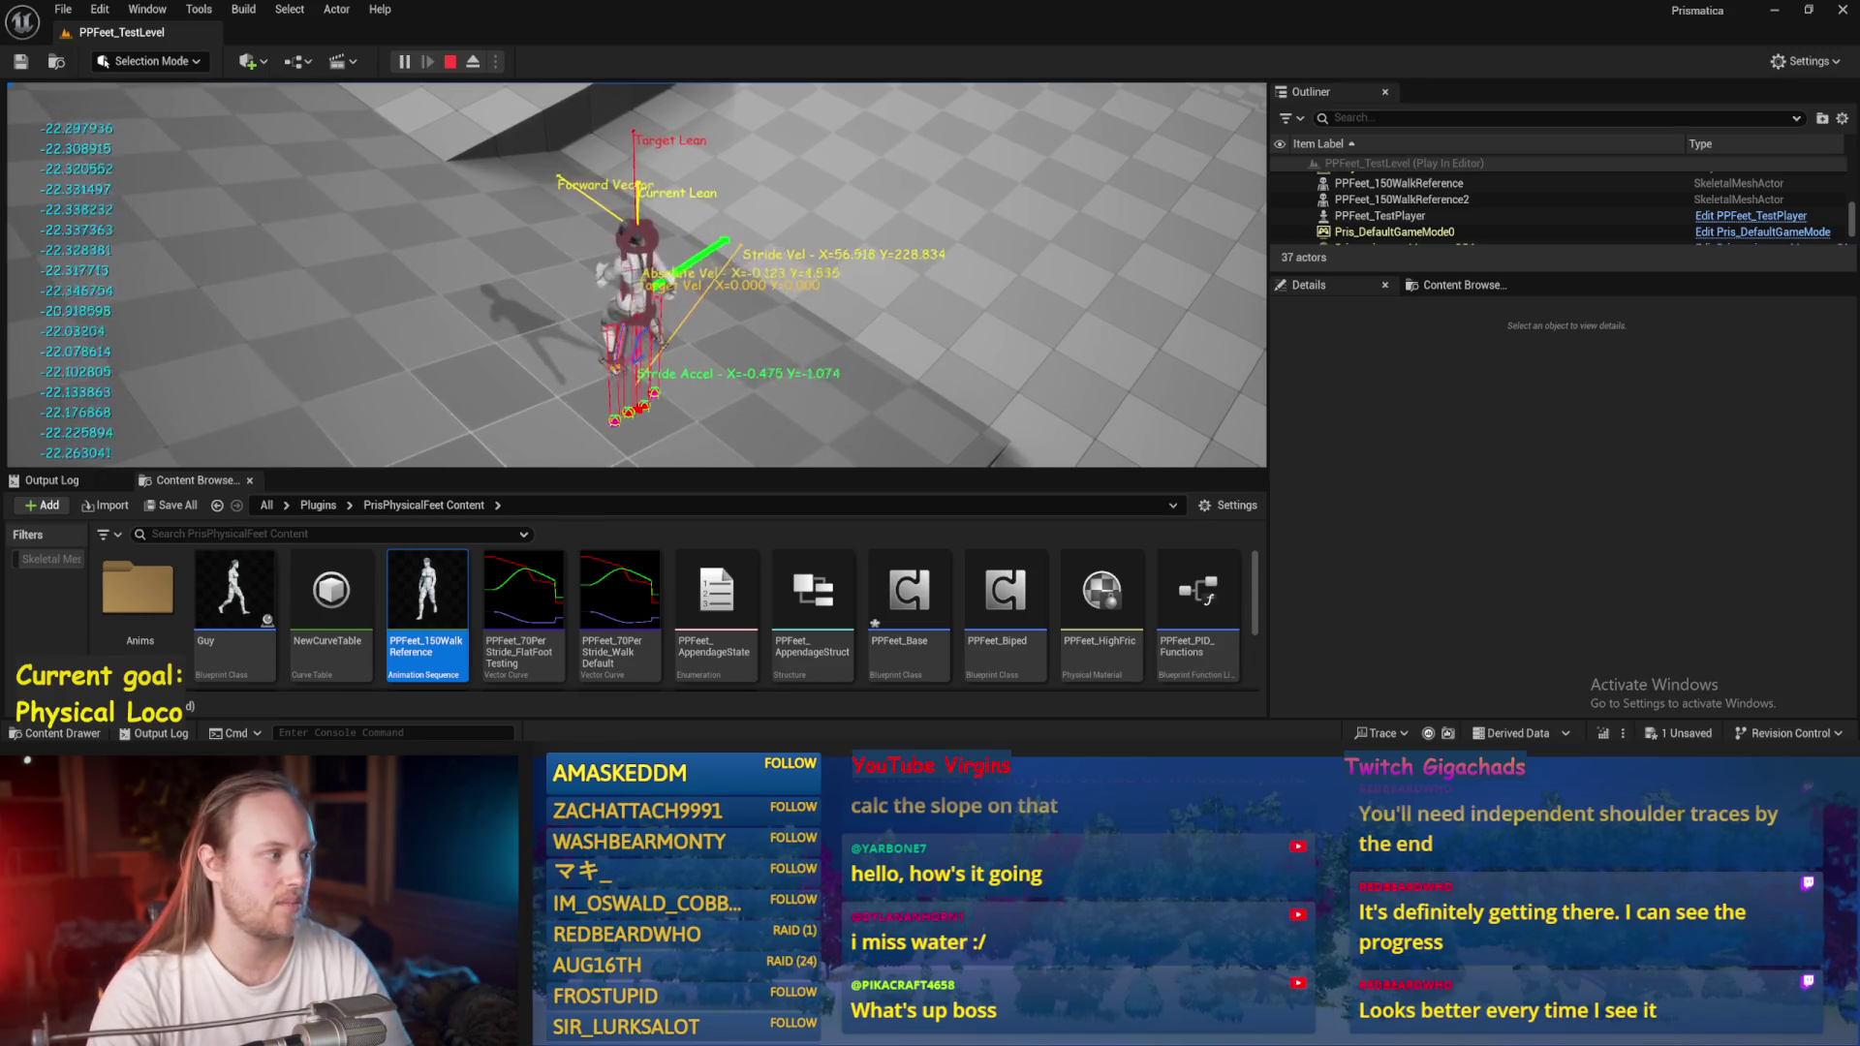
key("w")
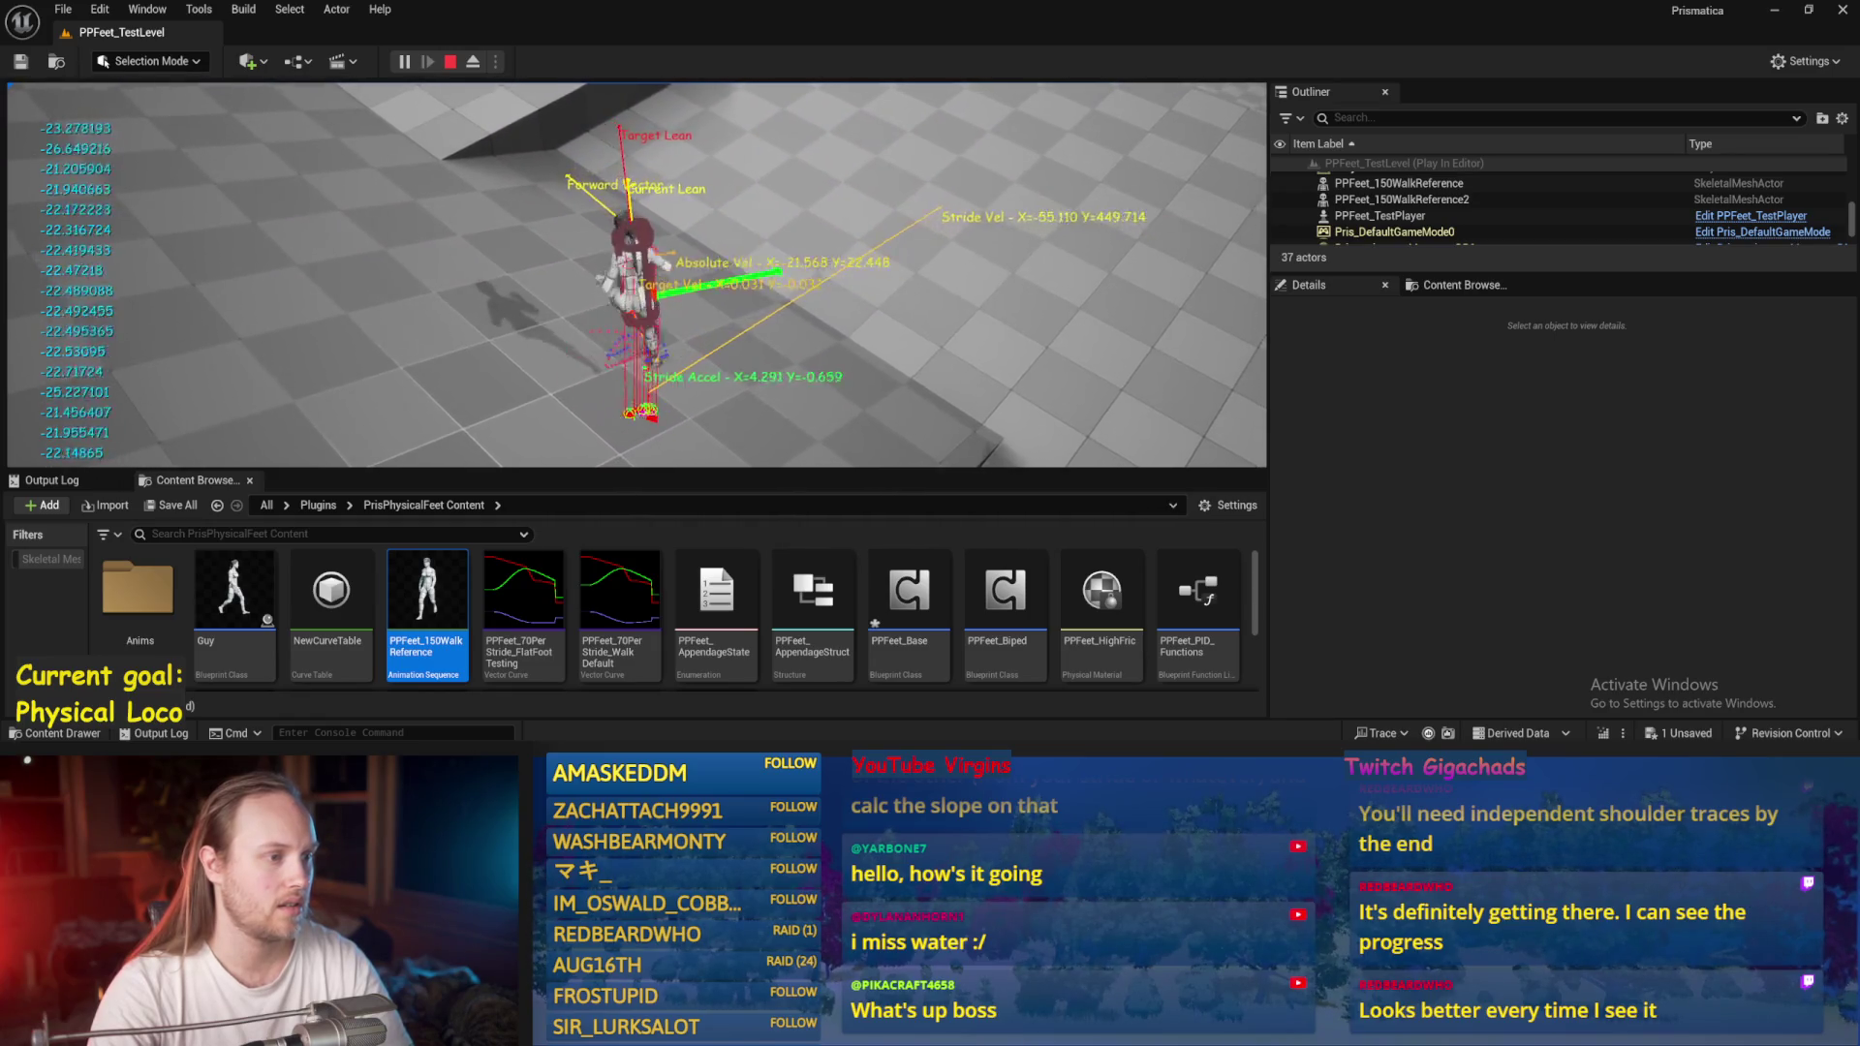
key("Escape")
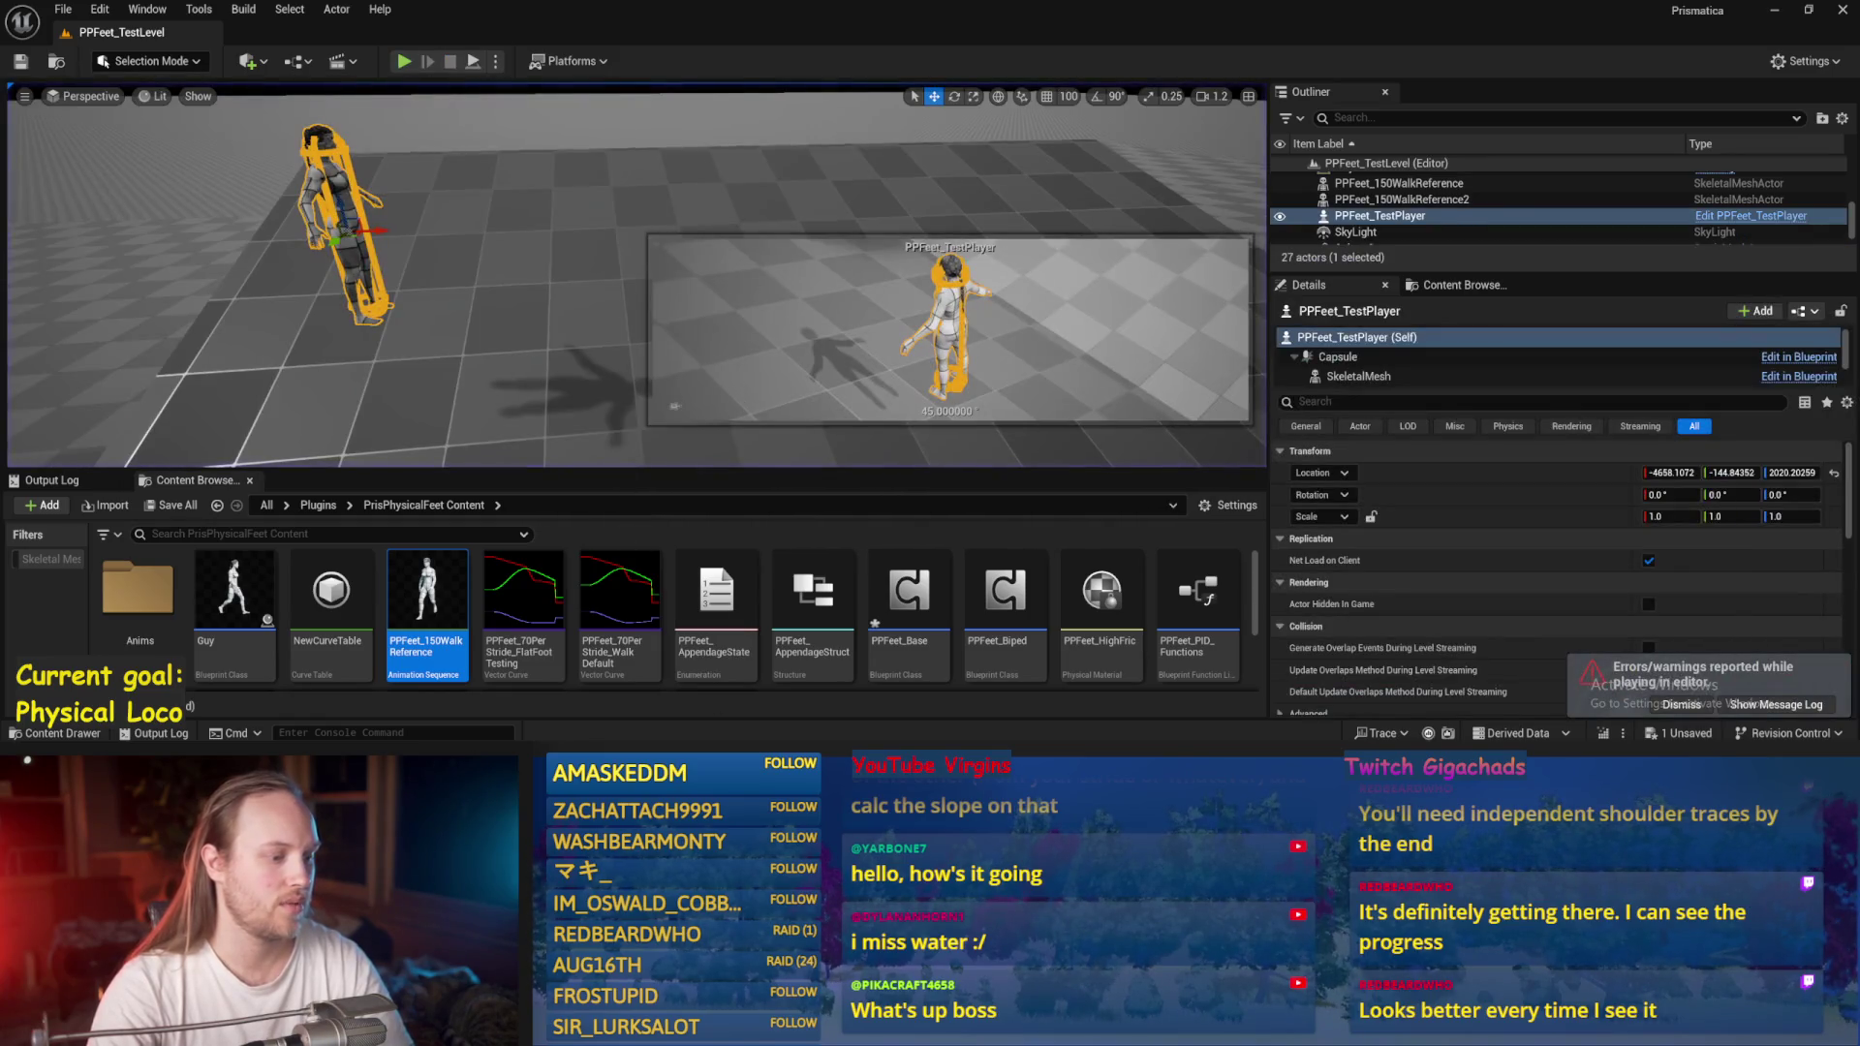
key("alt+Tab")
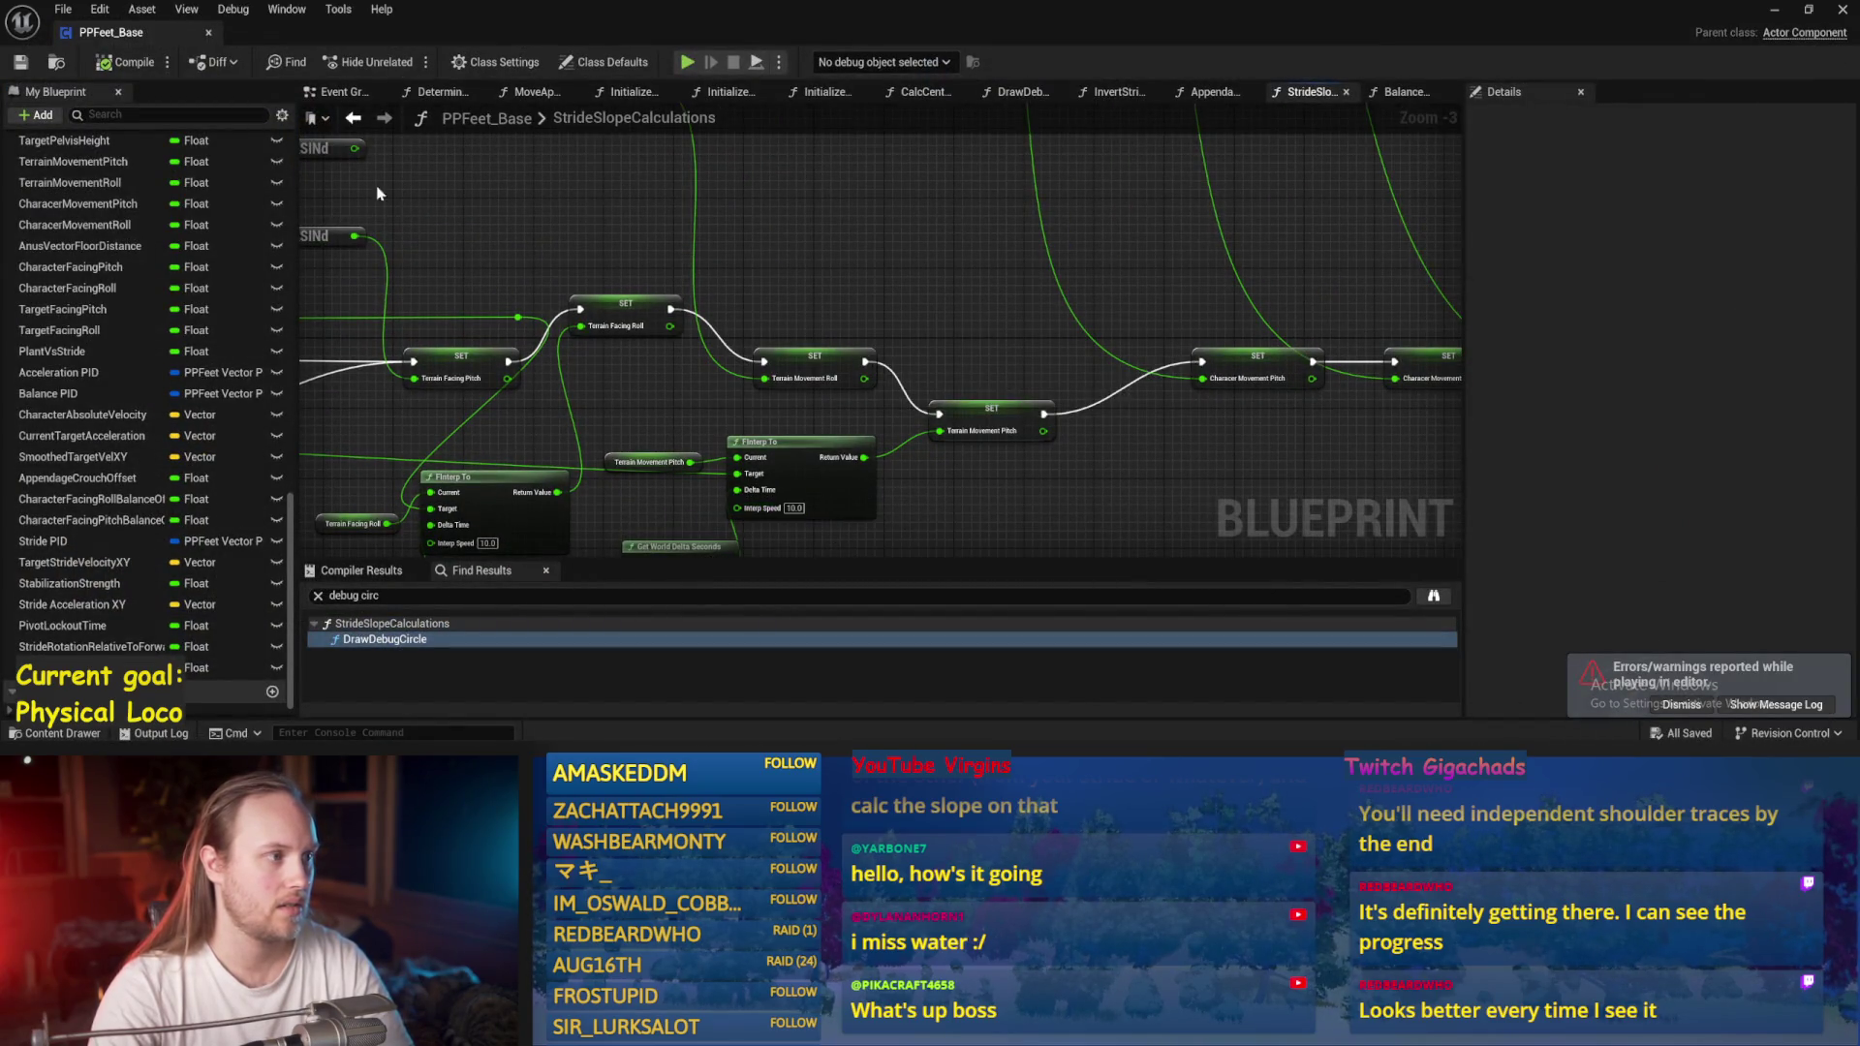
Open the Event Graph, save PPFeet_Base, and return to the PPFeet_TestLevel editor.
left_click(333, 93)
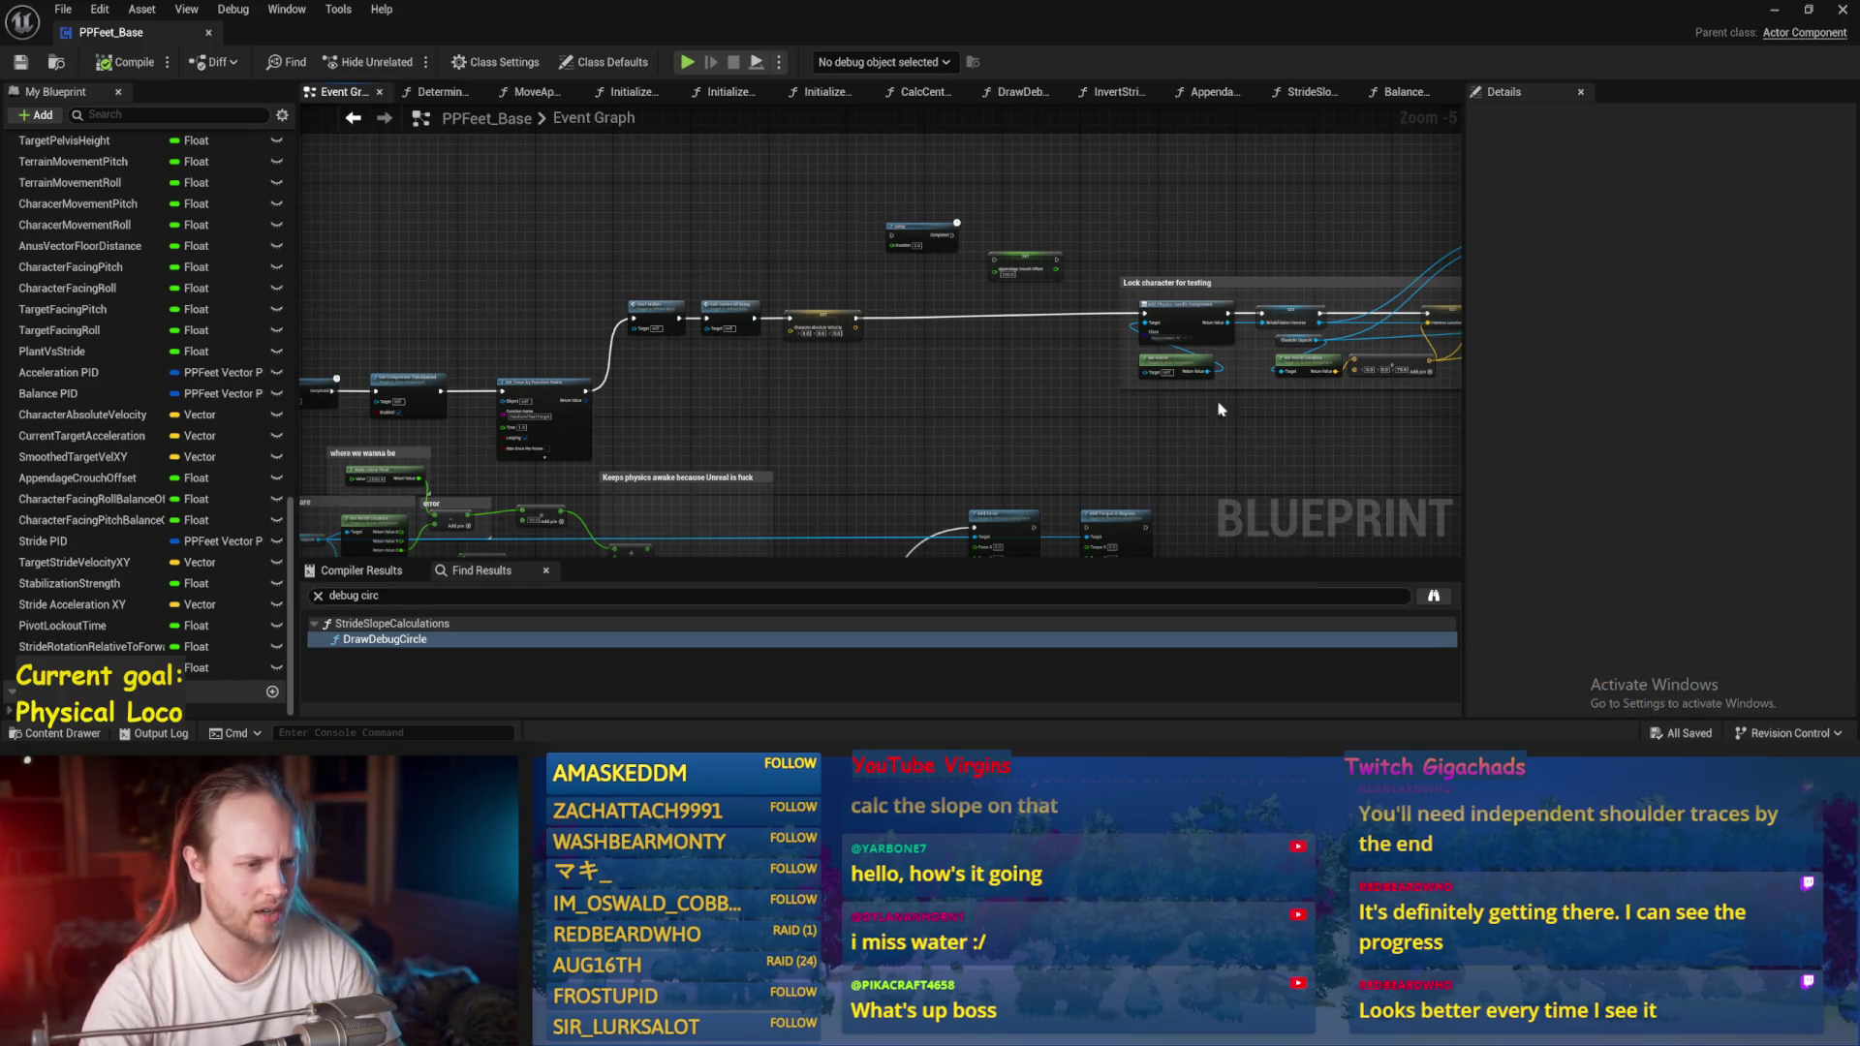
left_click_drag(1219, 409, 921, 382)
key("ctrl+s")
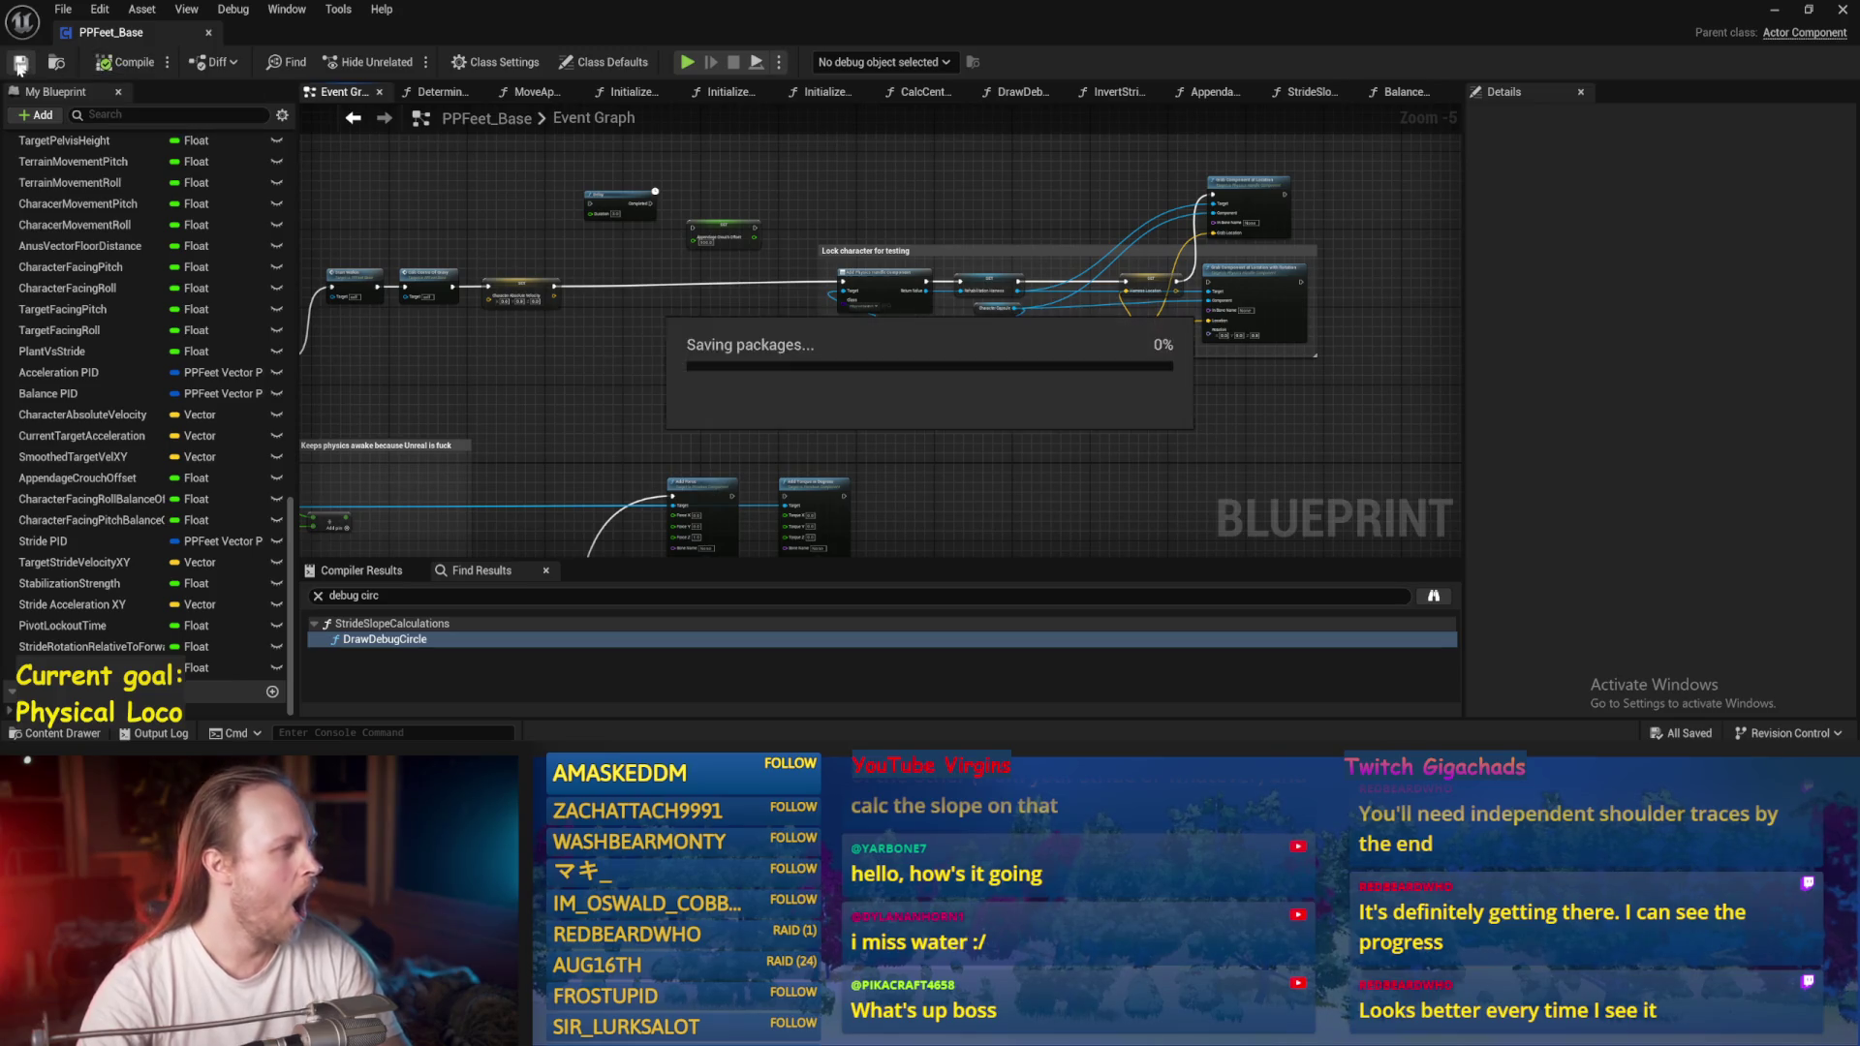
scroll(909, 438, "up", 1)
scroll(806, 355, "up", 1)
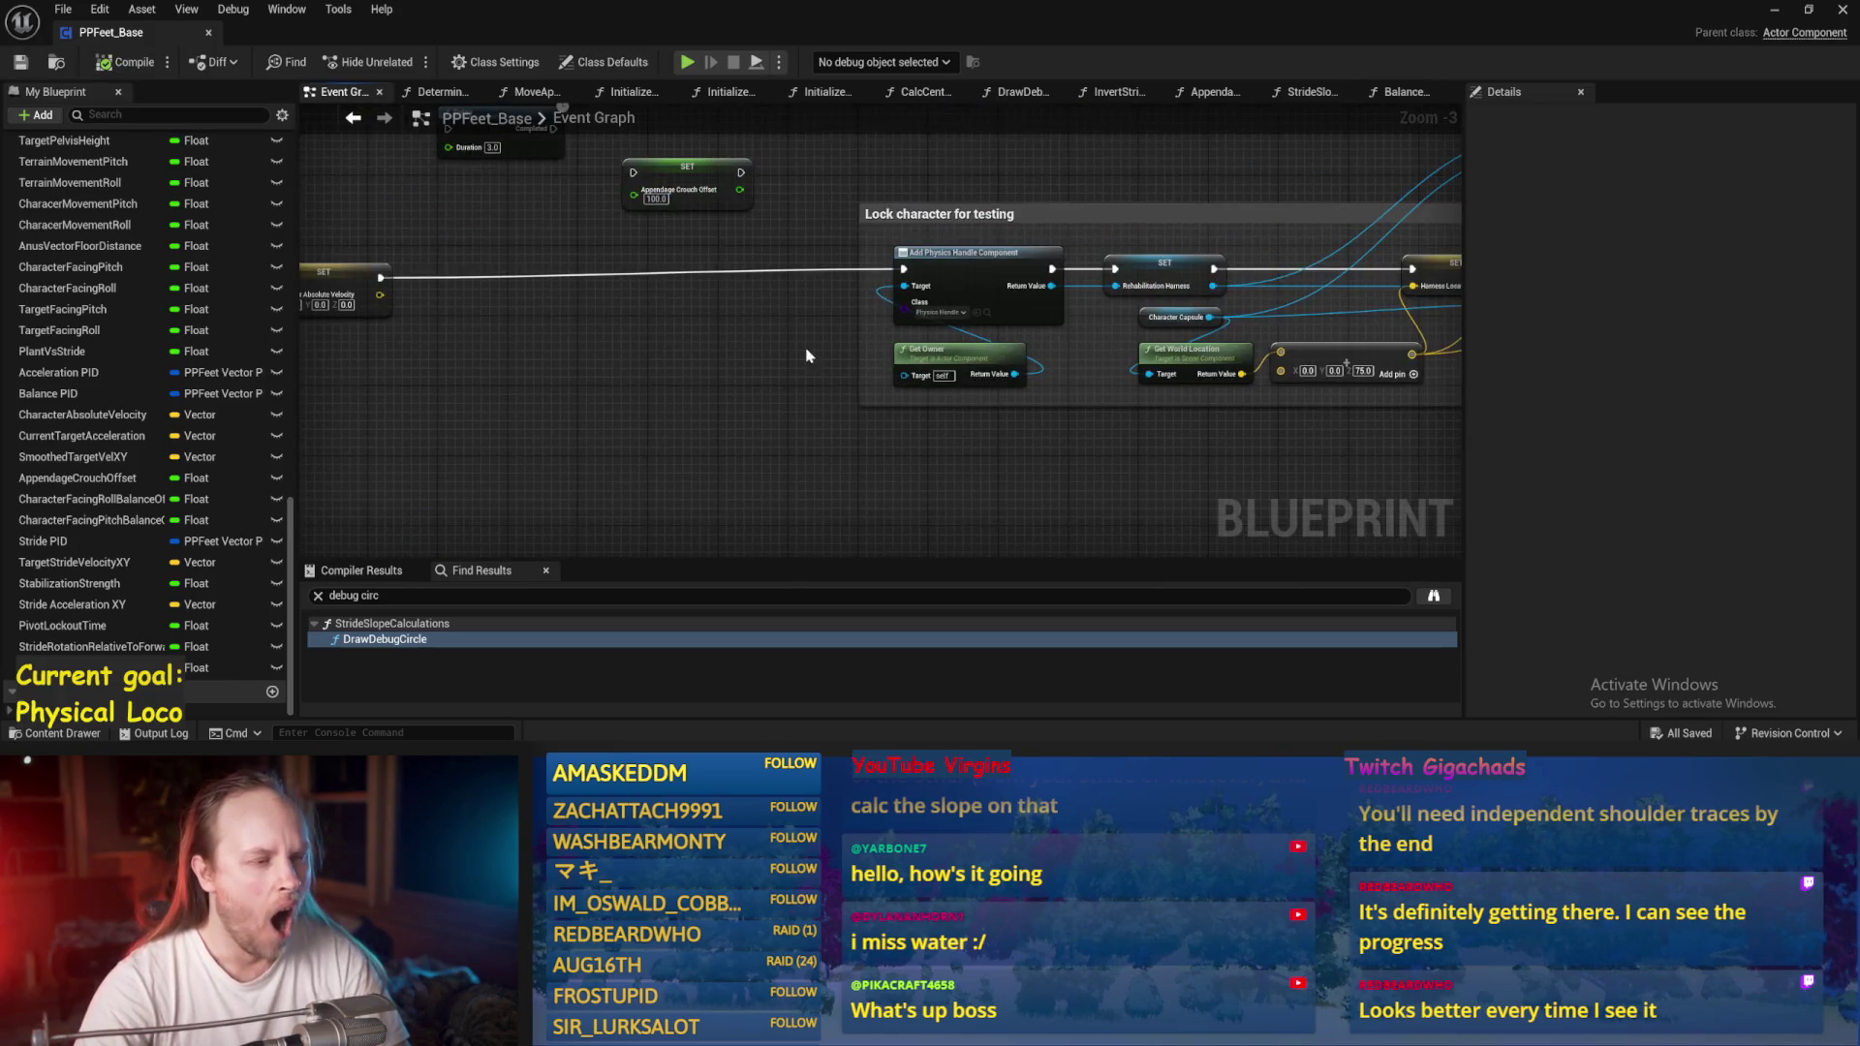
left_click_drag(600, 332, 751, 365)
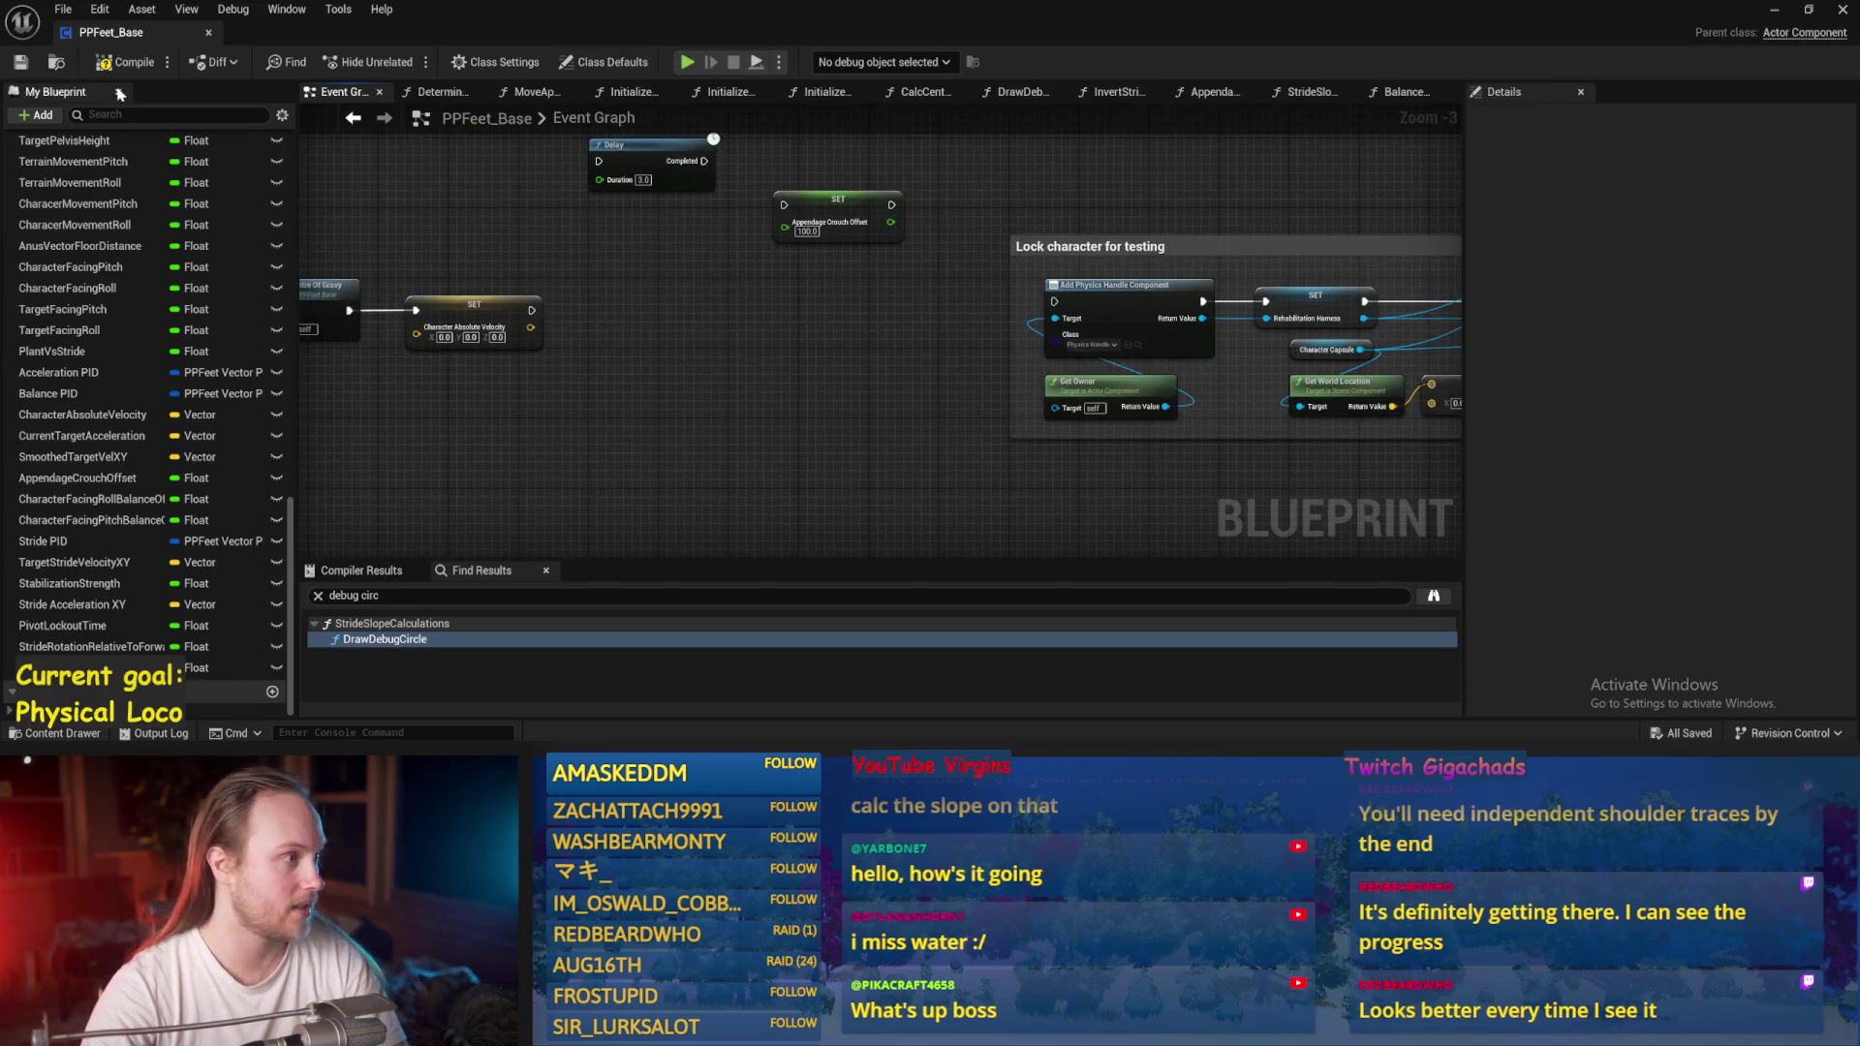
left_click(34, 64)
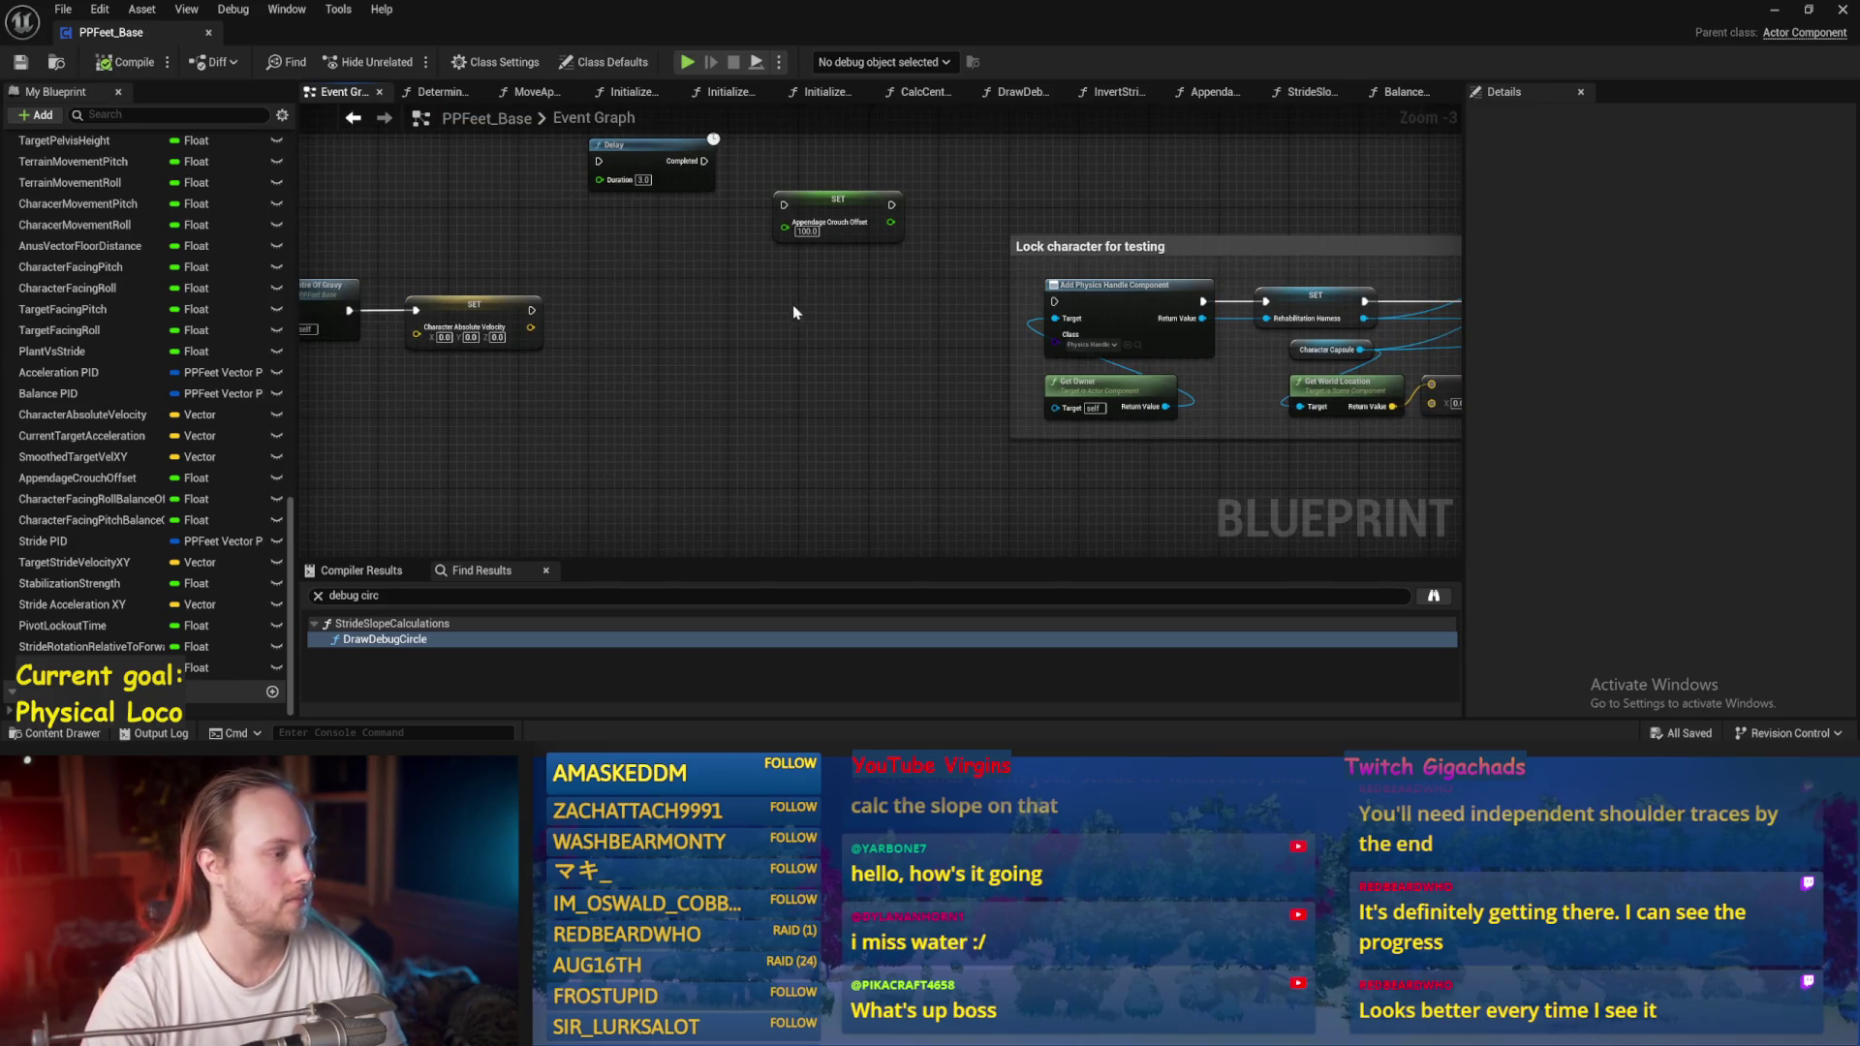
left_click_drag(792, 312, 877, 306)
left_click(1774, 10)
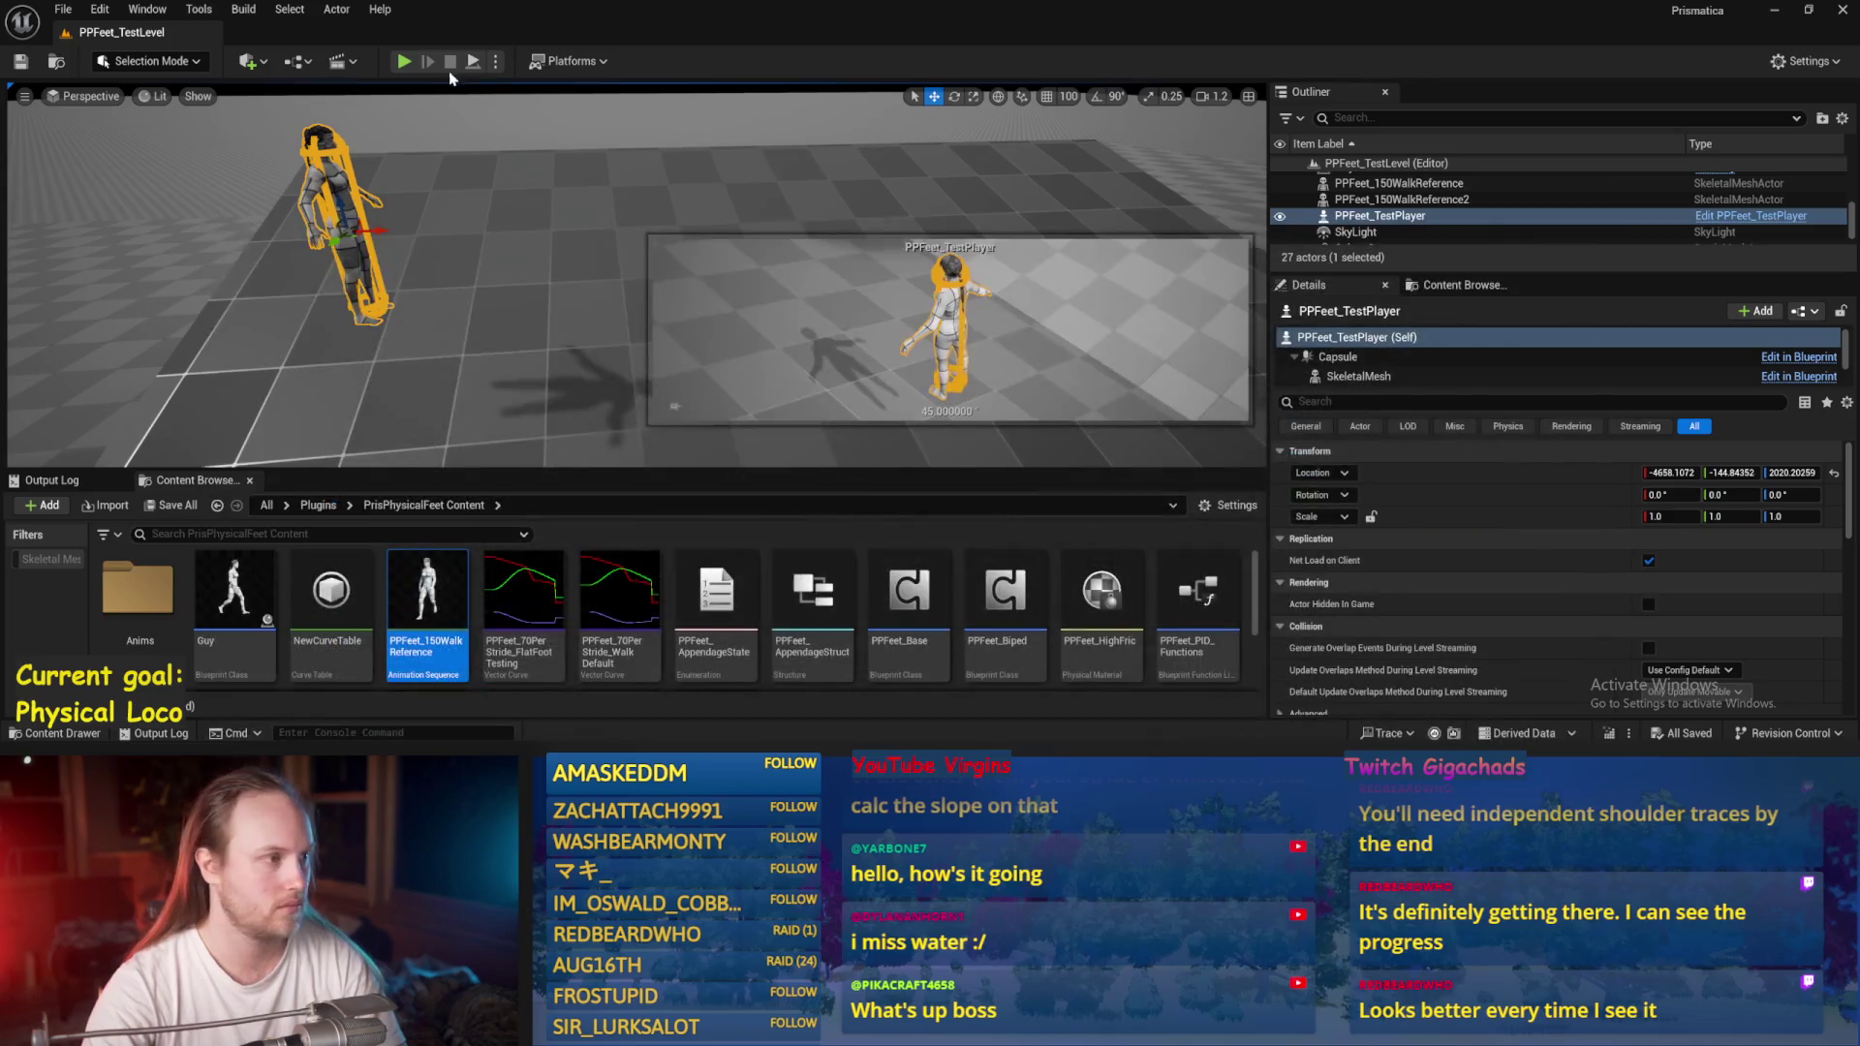
Run a play test in fullscreen with F11, restart it, then end the session.
left_click(404, 62)
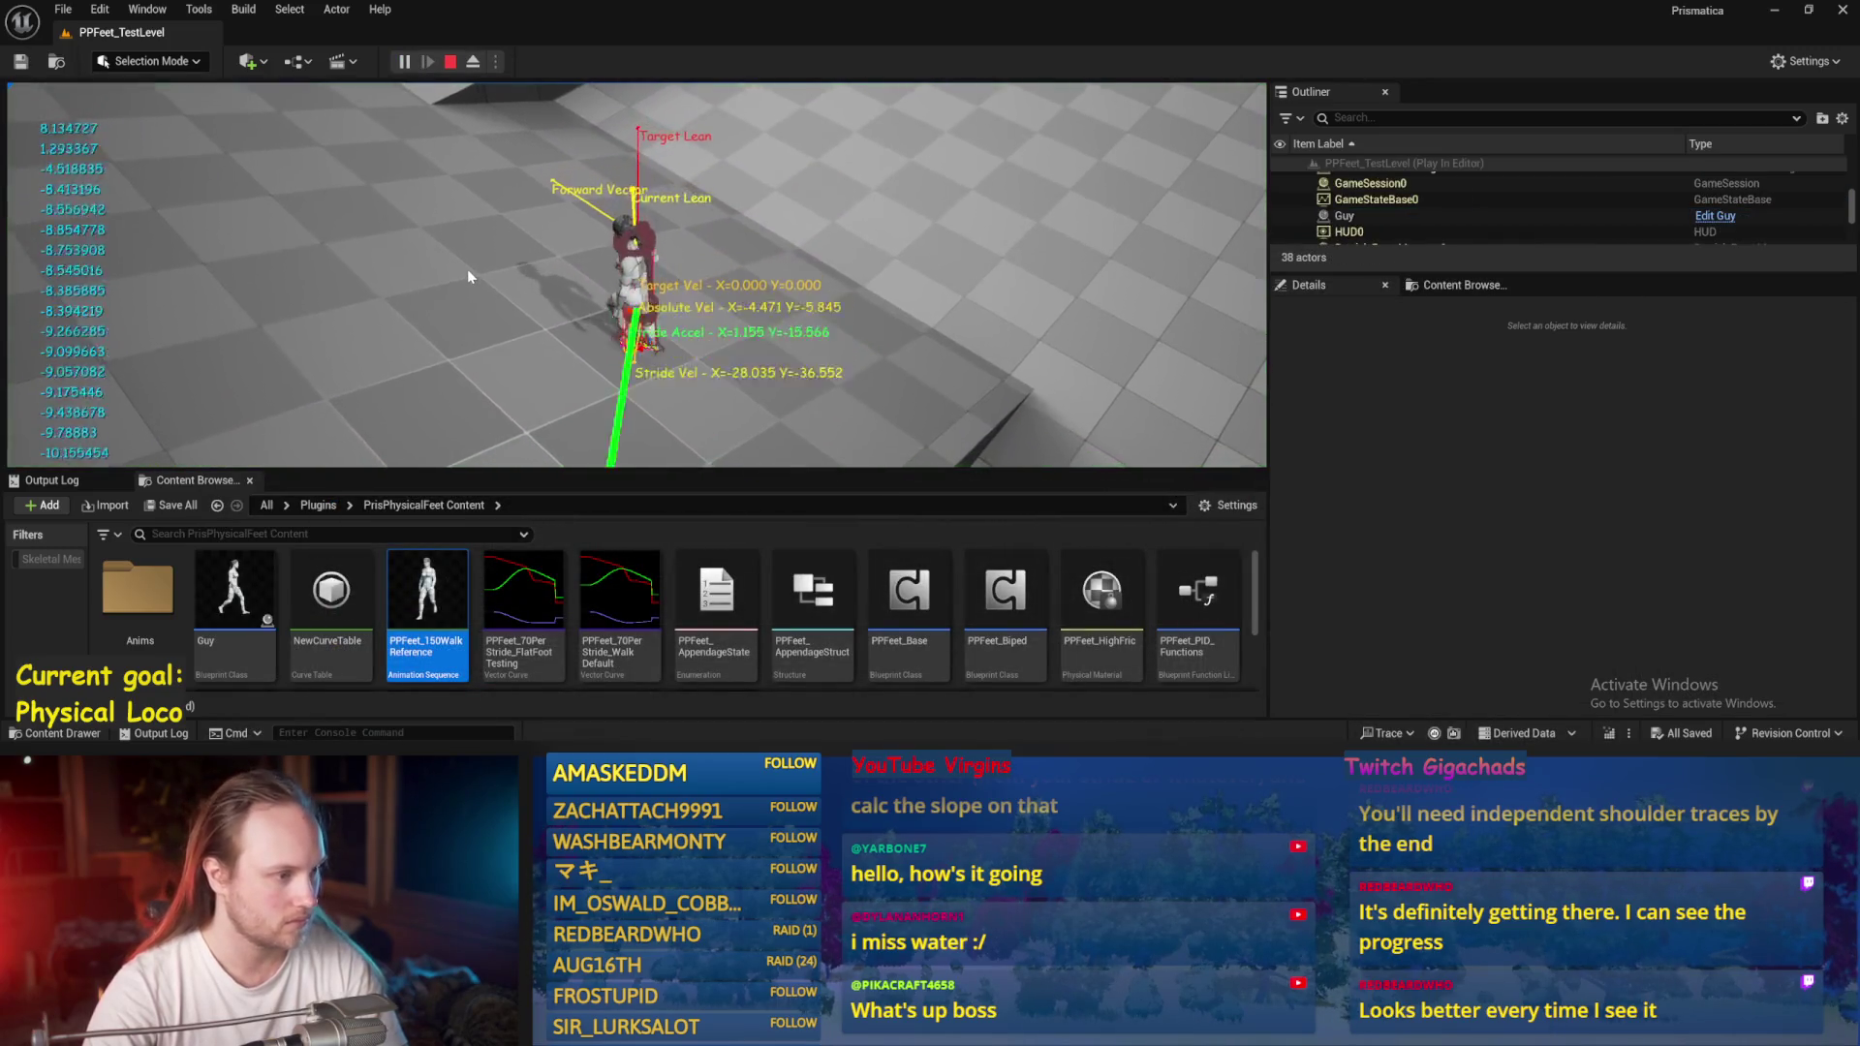
key("F11")
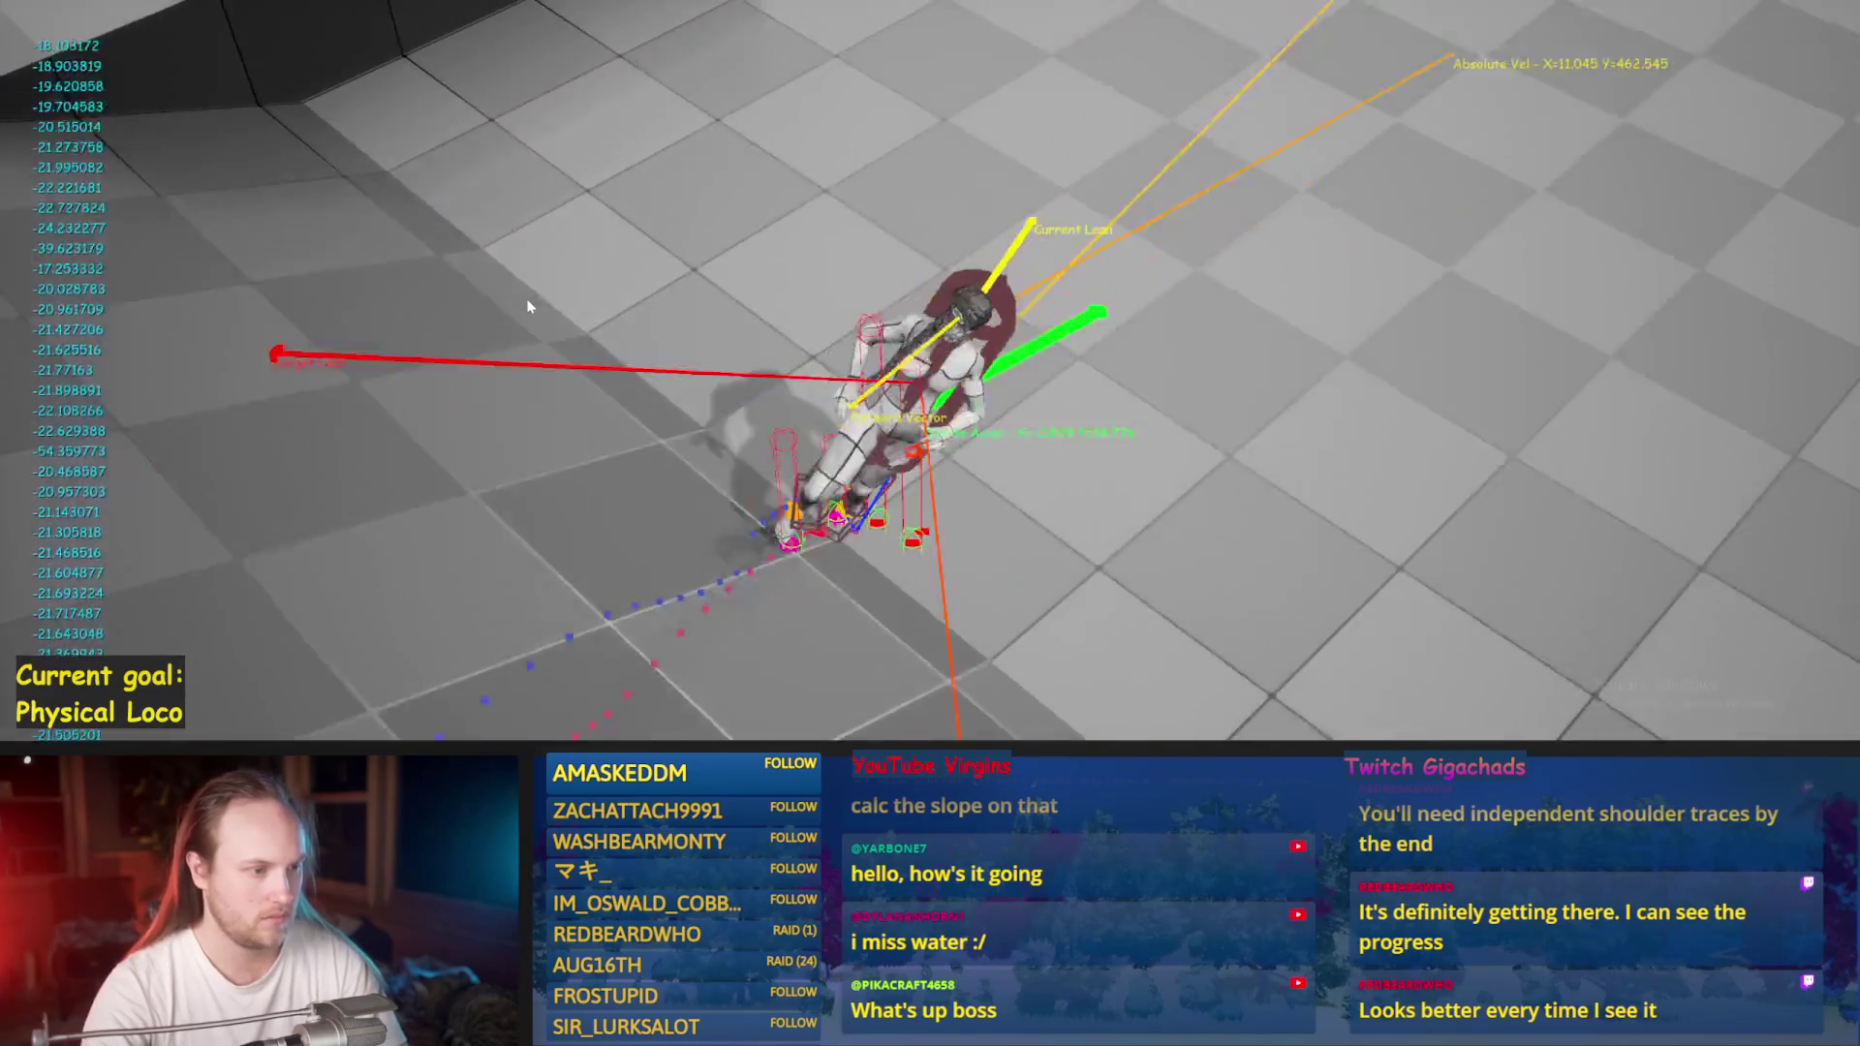
key("Escape")
key("alt+p")
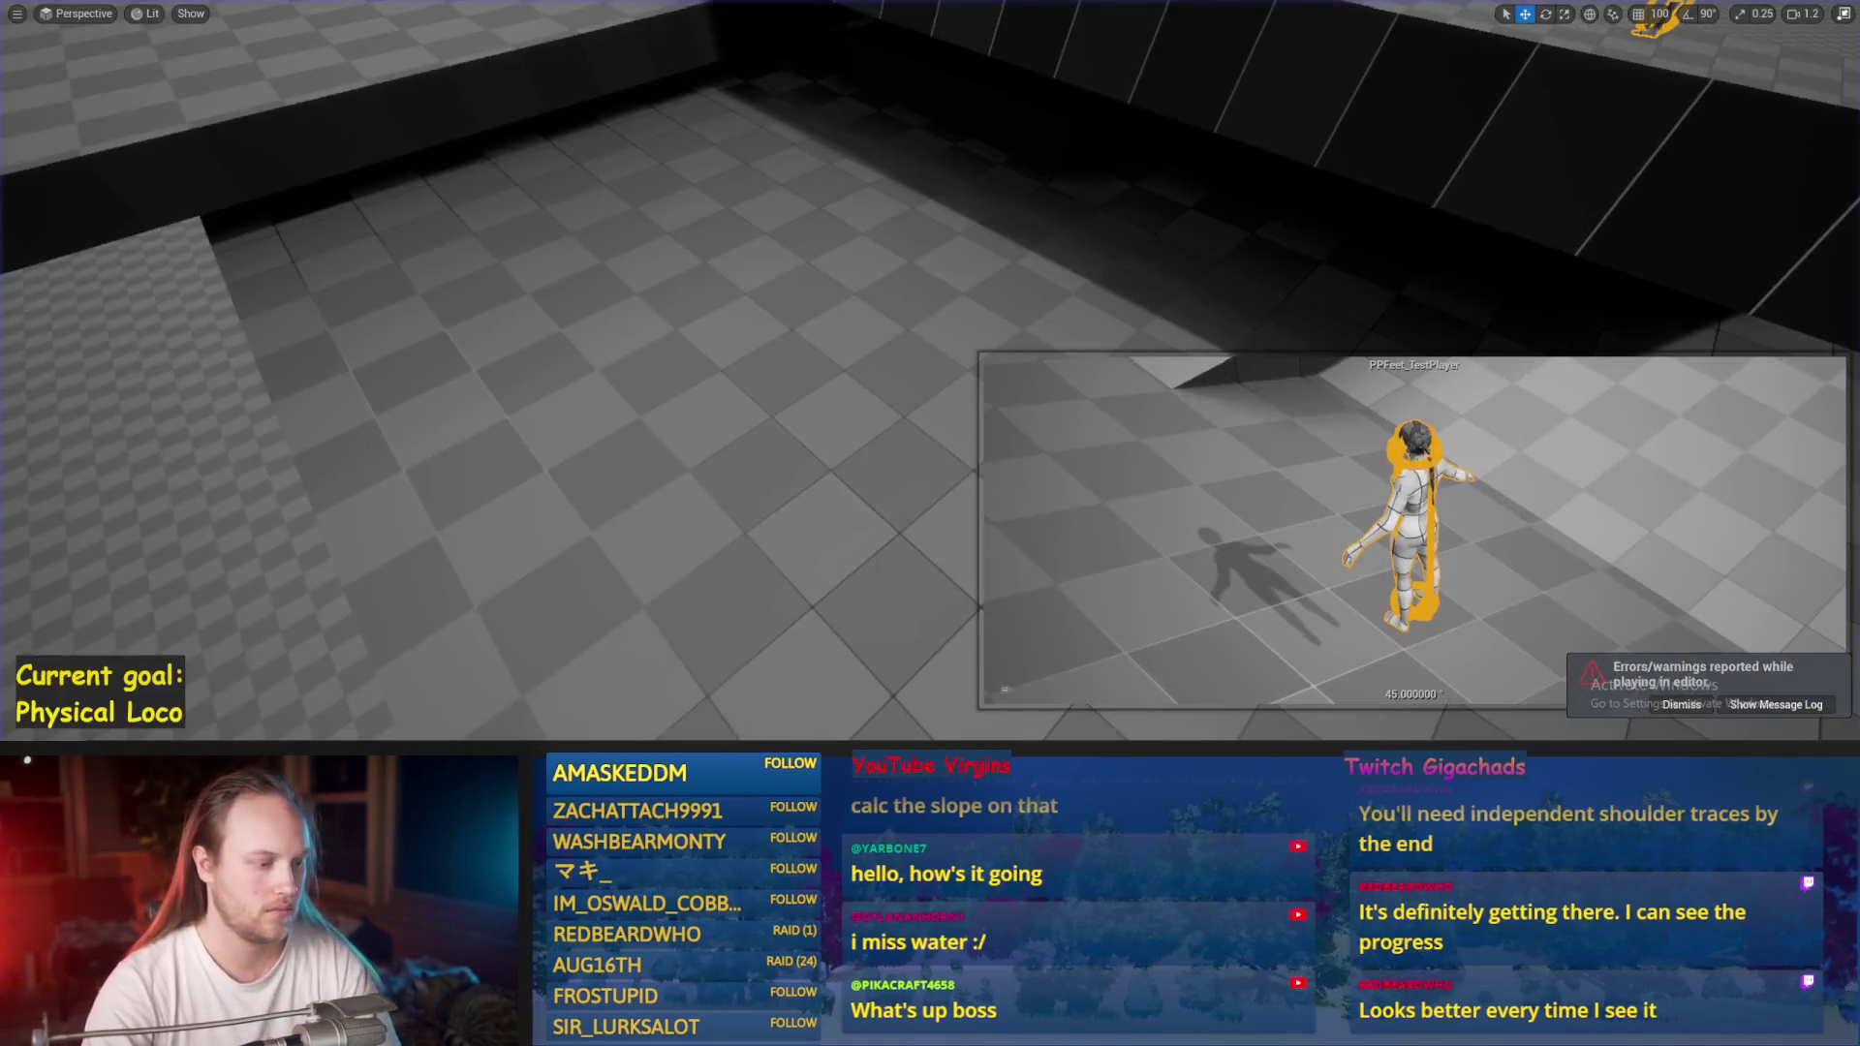
key("alt+Tab")
key("alt+Tab")
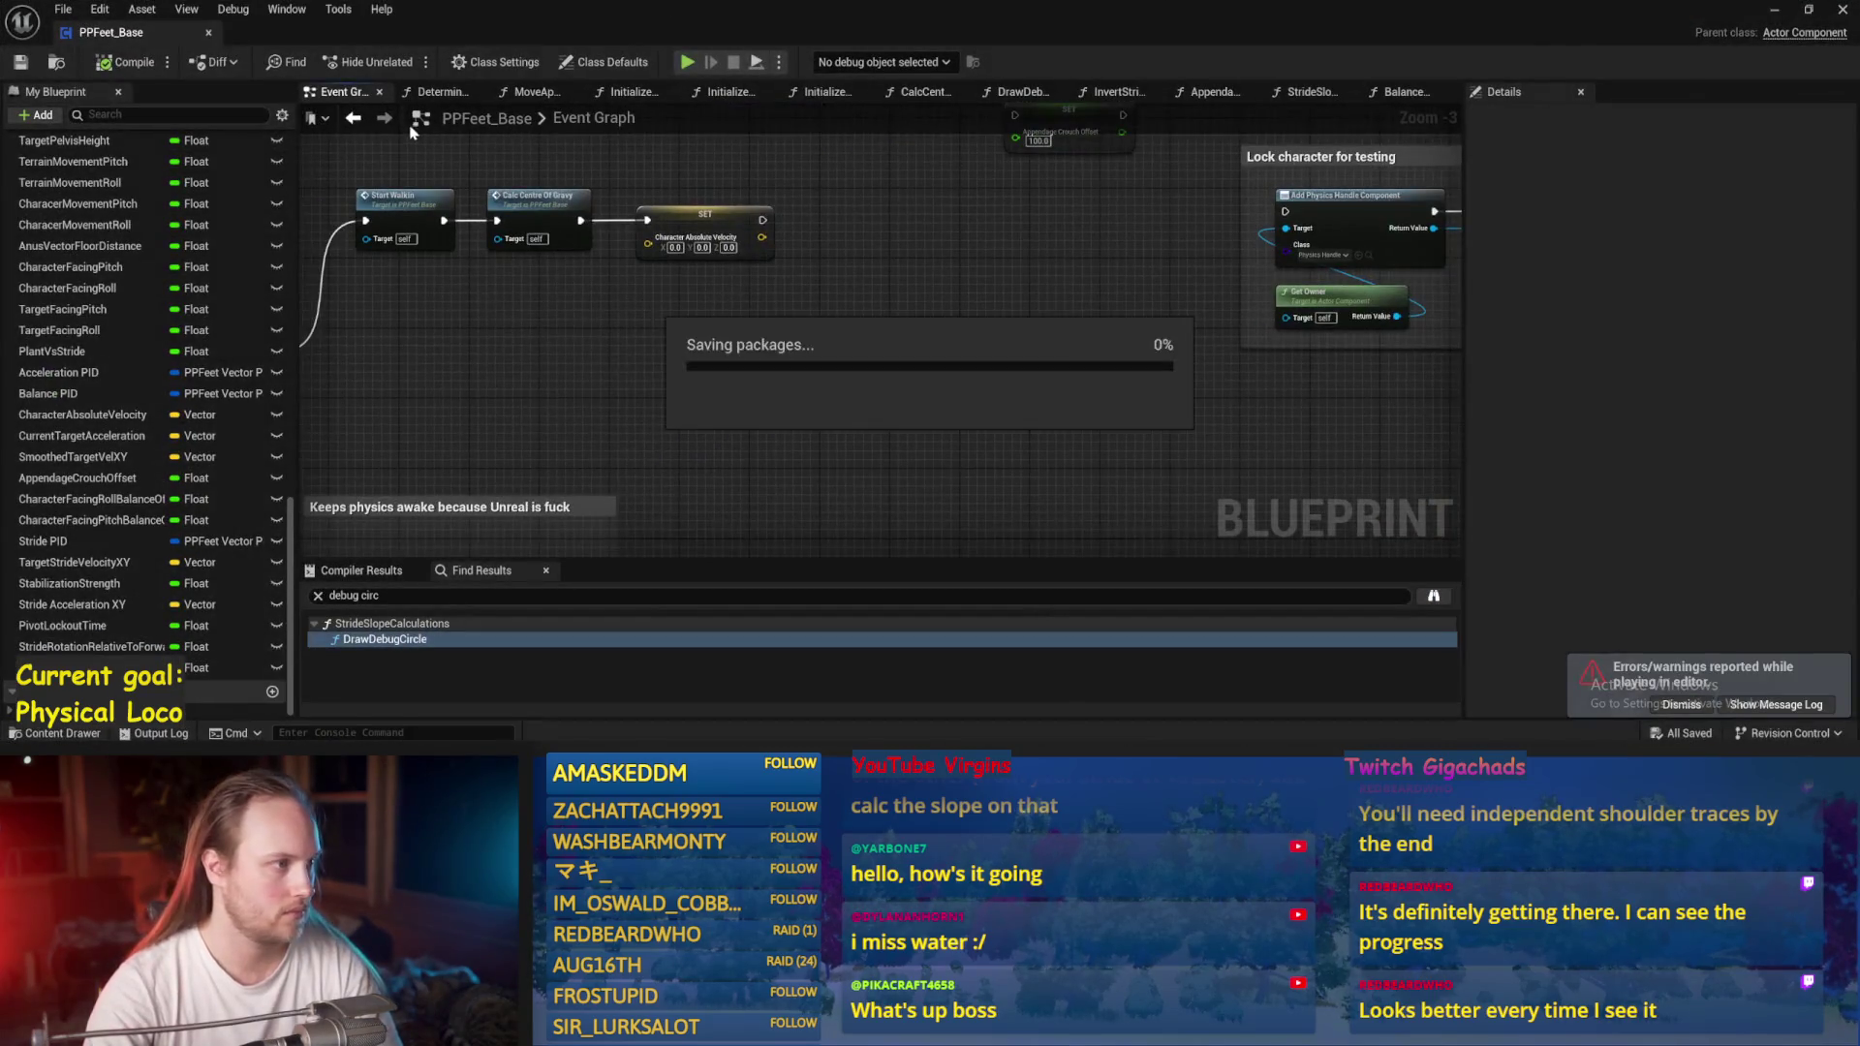
In DrawDebugValues, reposition the Draw Debug Cylinder node and save.
left_click(1394, 92)
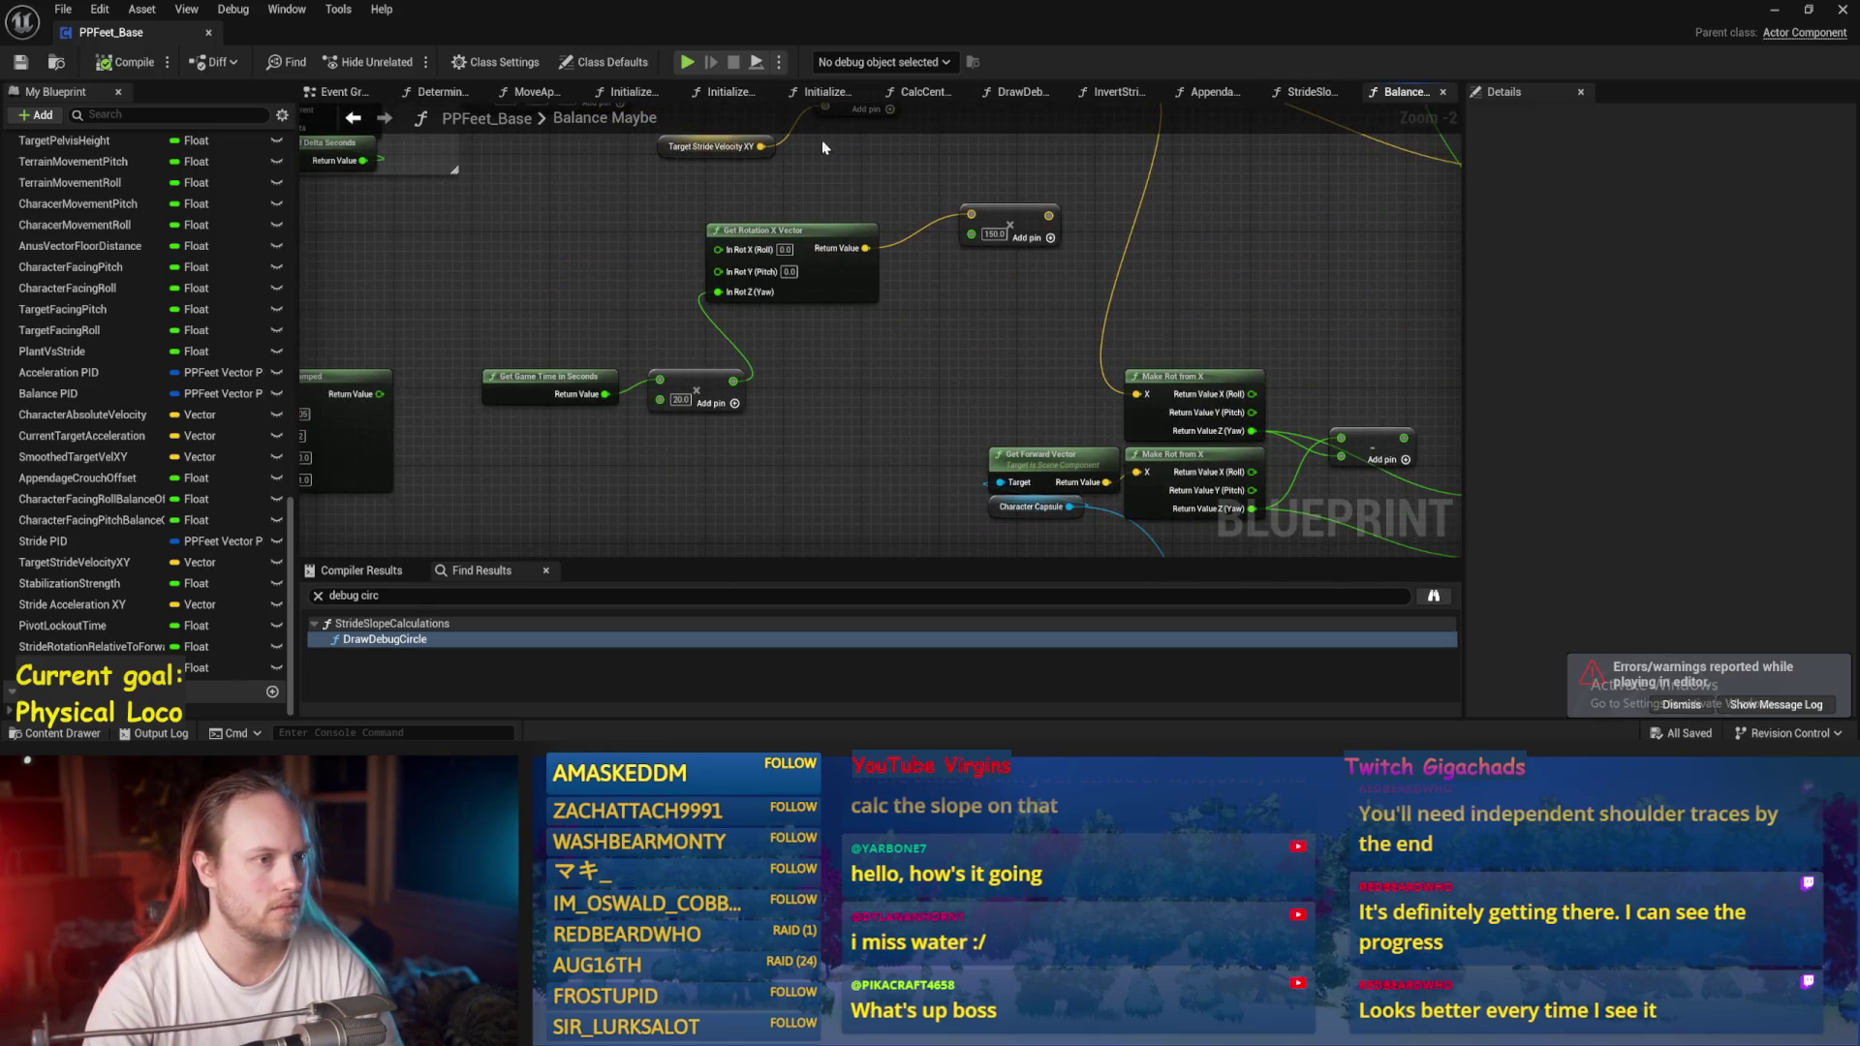
left_click(1022, 92)
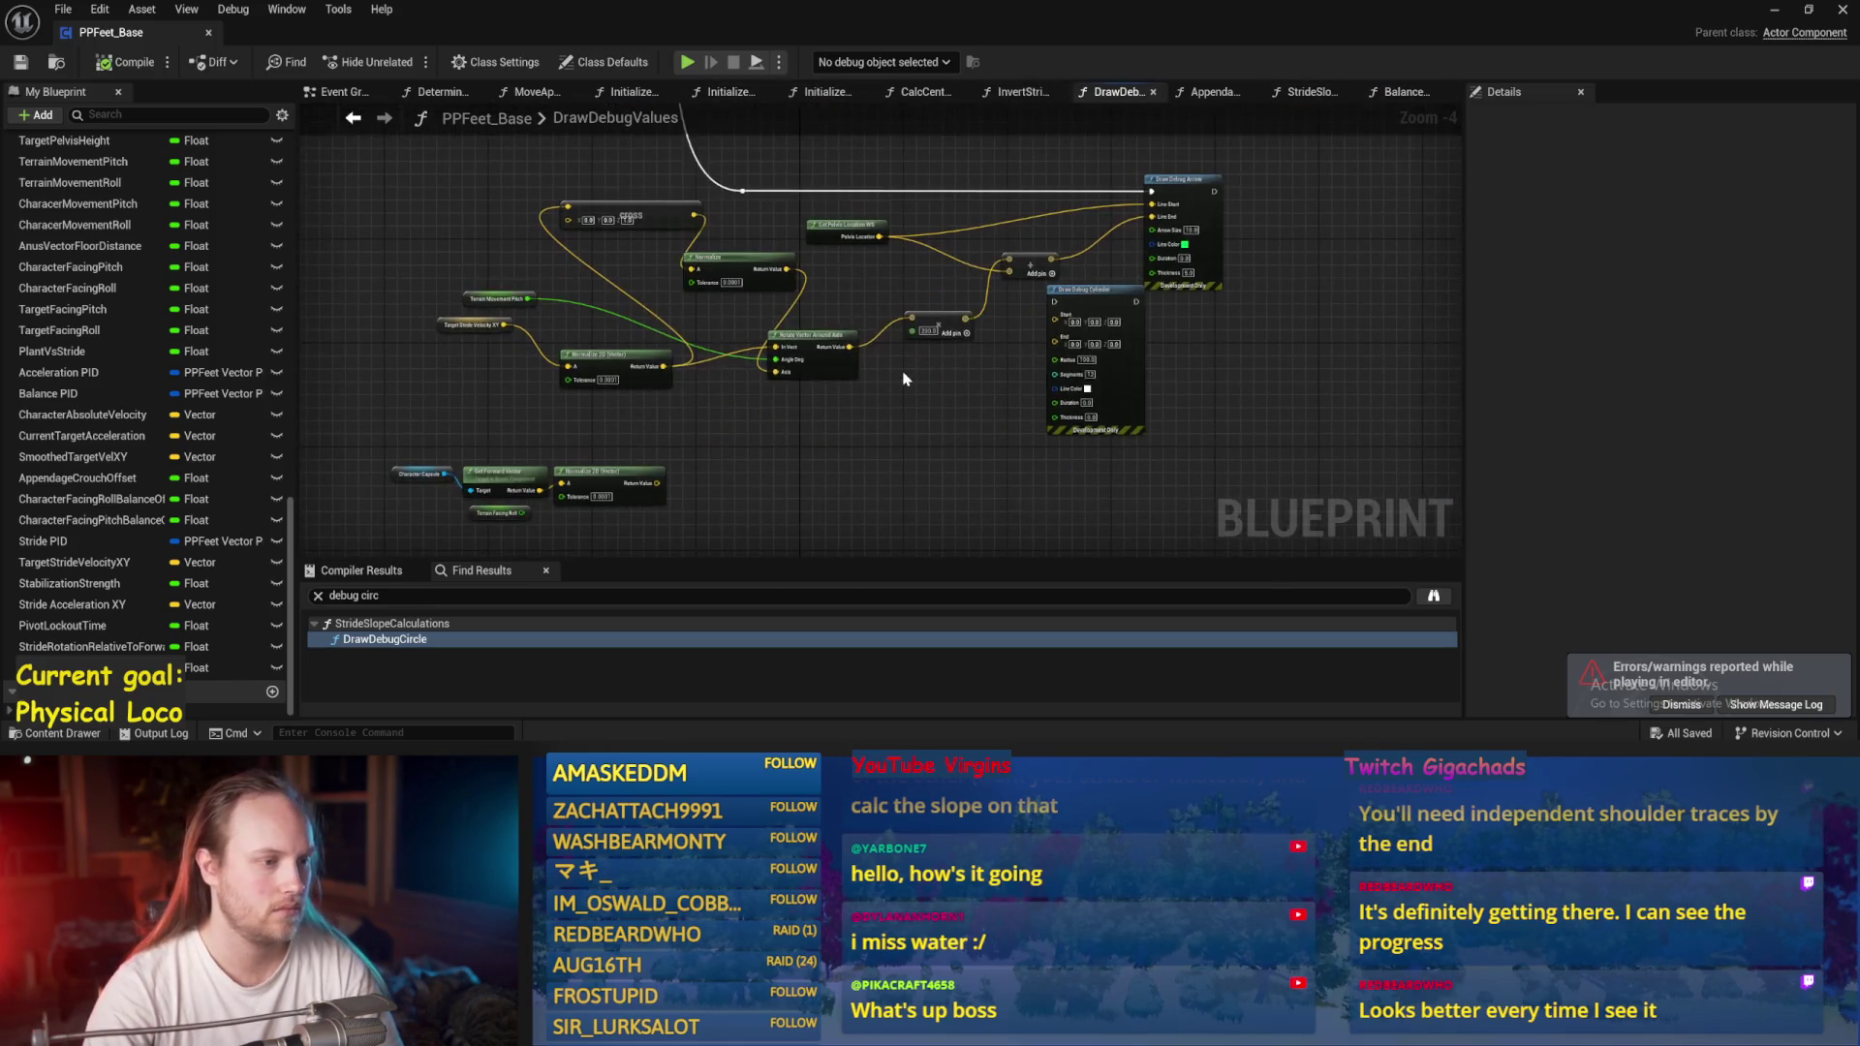
left_click_drag(1009, 348, 1121, 460)
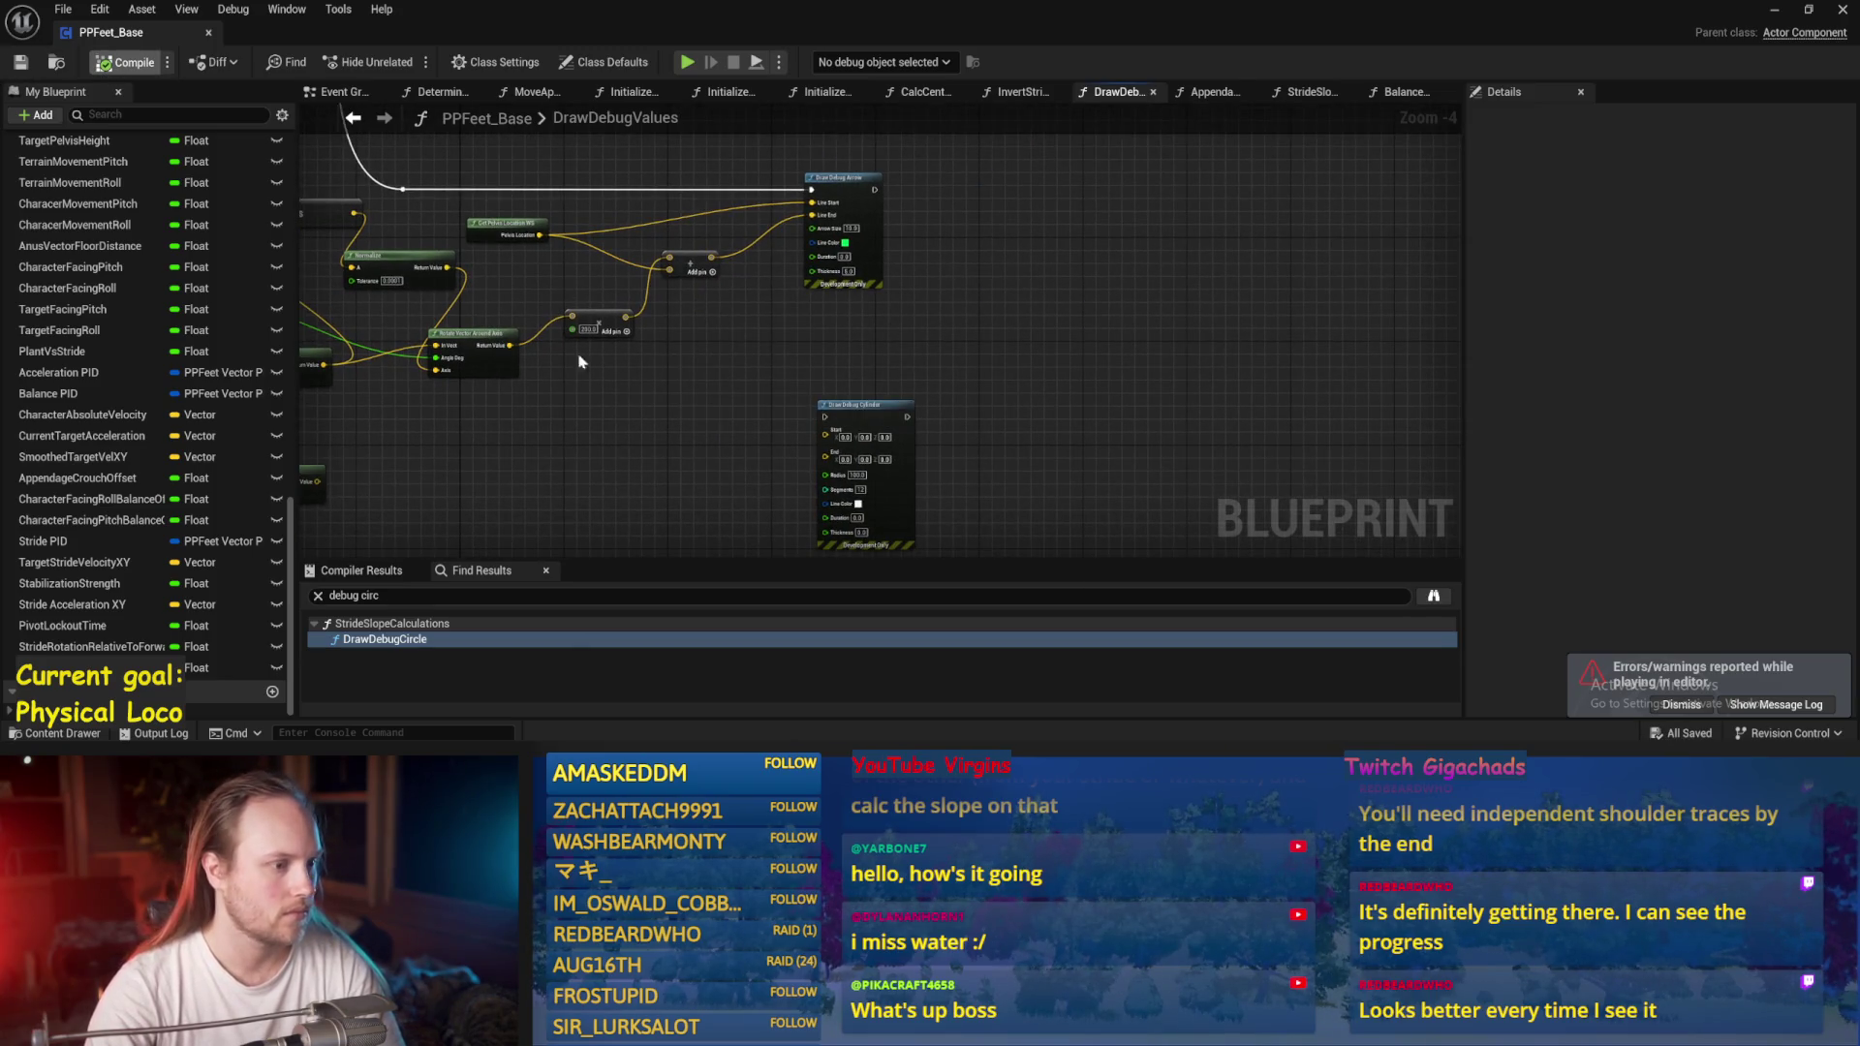
scroll(579, 361, "up", 2)
scroll(783, 410, "down", 1)
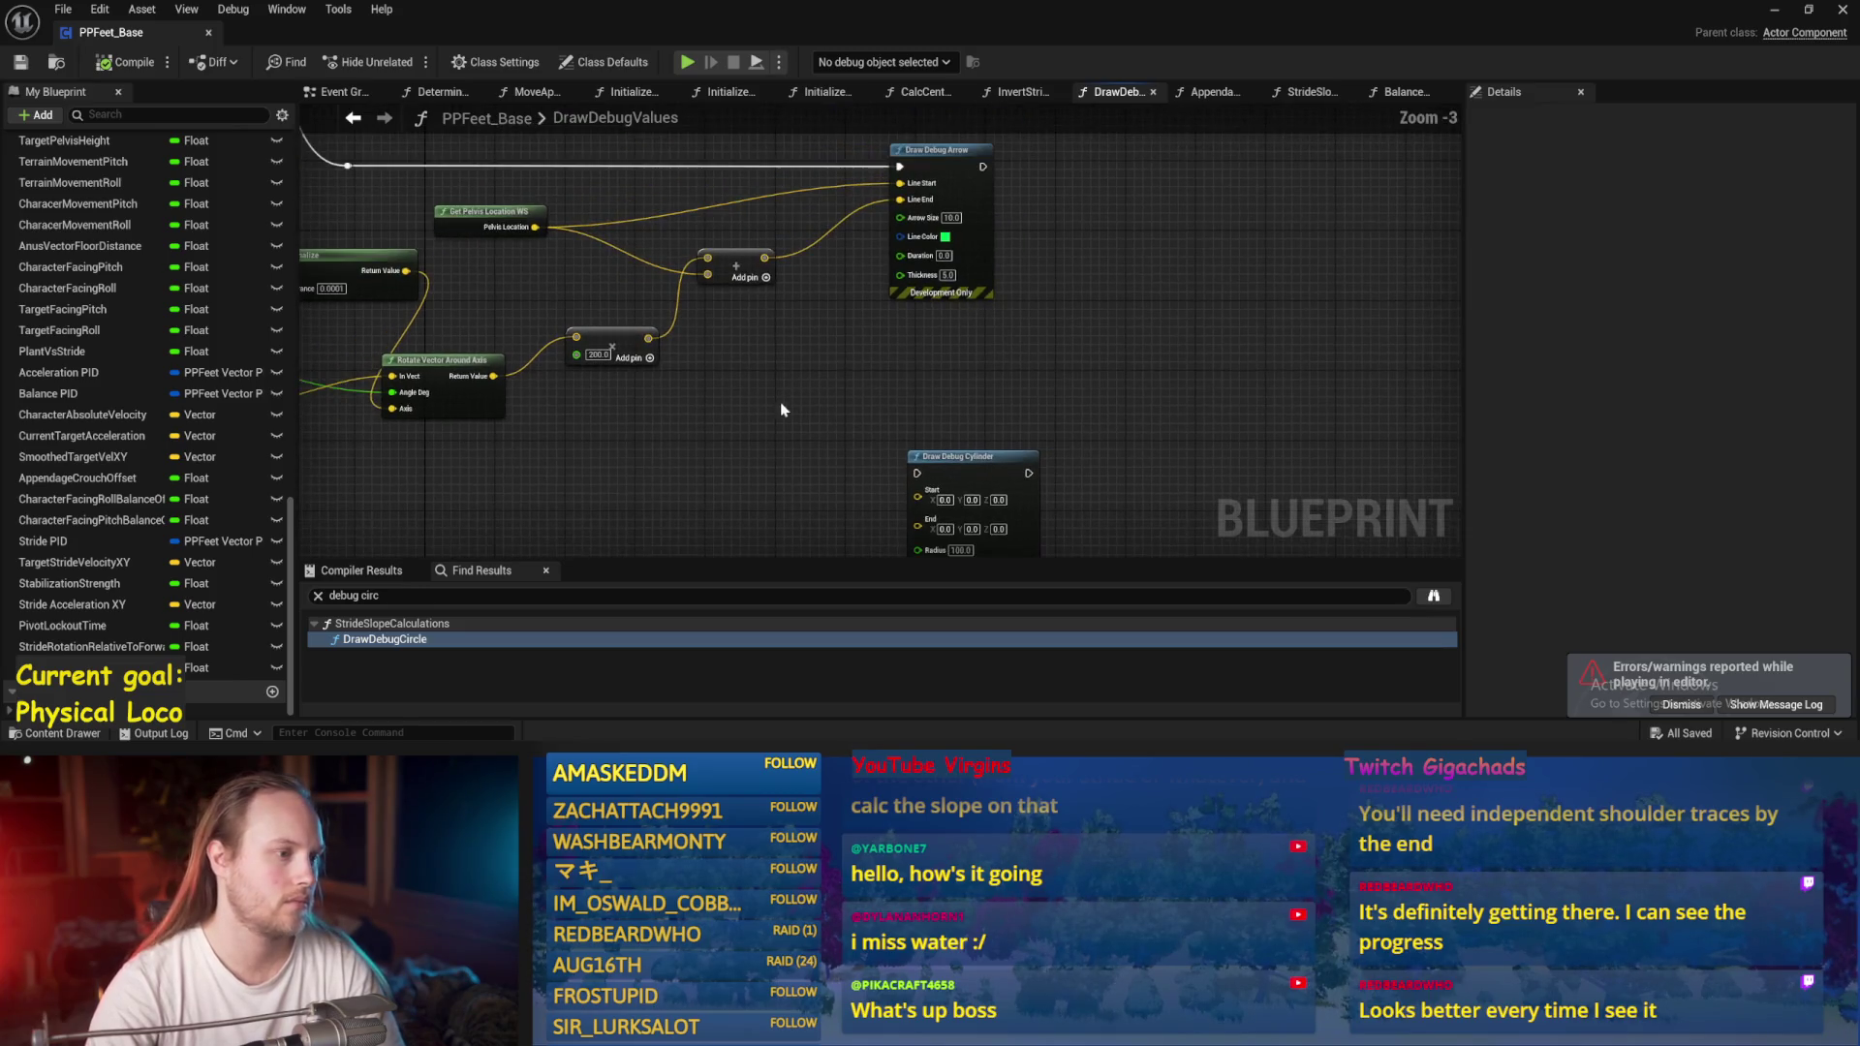
left_click_drag(783, 409, 891, 355)
mouse_move(1147, 385)
left_mouse_down()
mouse_move(1229, 349)
mouse_move(1241, 373)
mouse_move(1239, 330)
mouse_move(1036, 376)
mouse_move(1078, 372)
left_mouse_up()
scroll(969, 407, "down", 1)
key("ctrl+s")
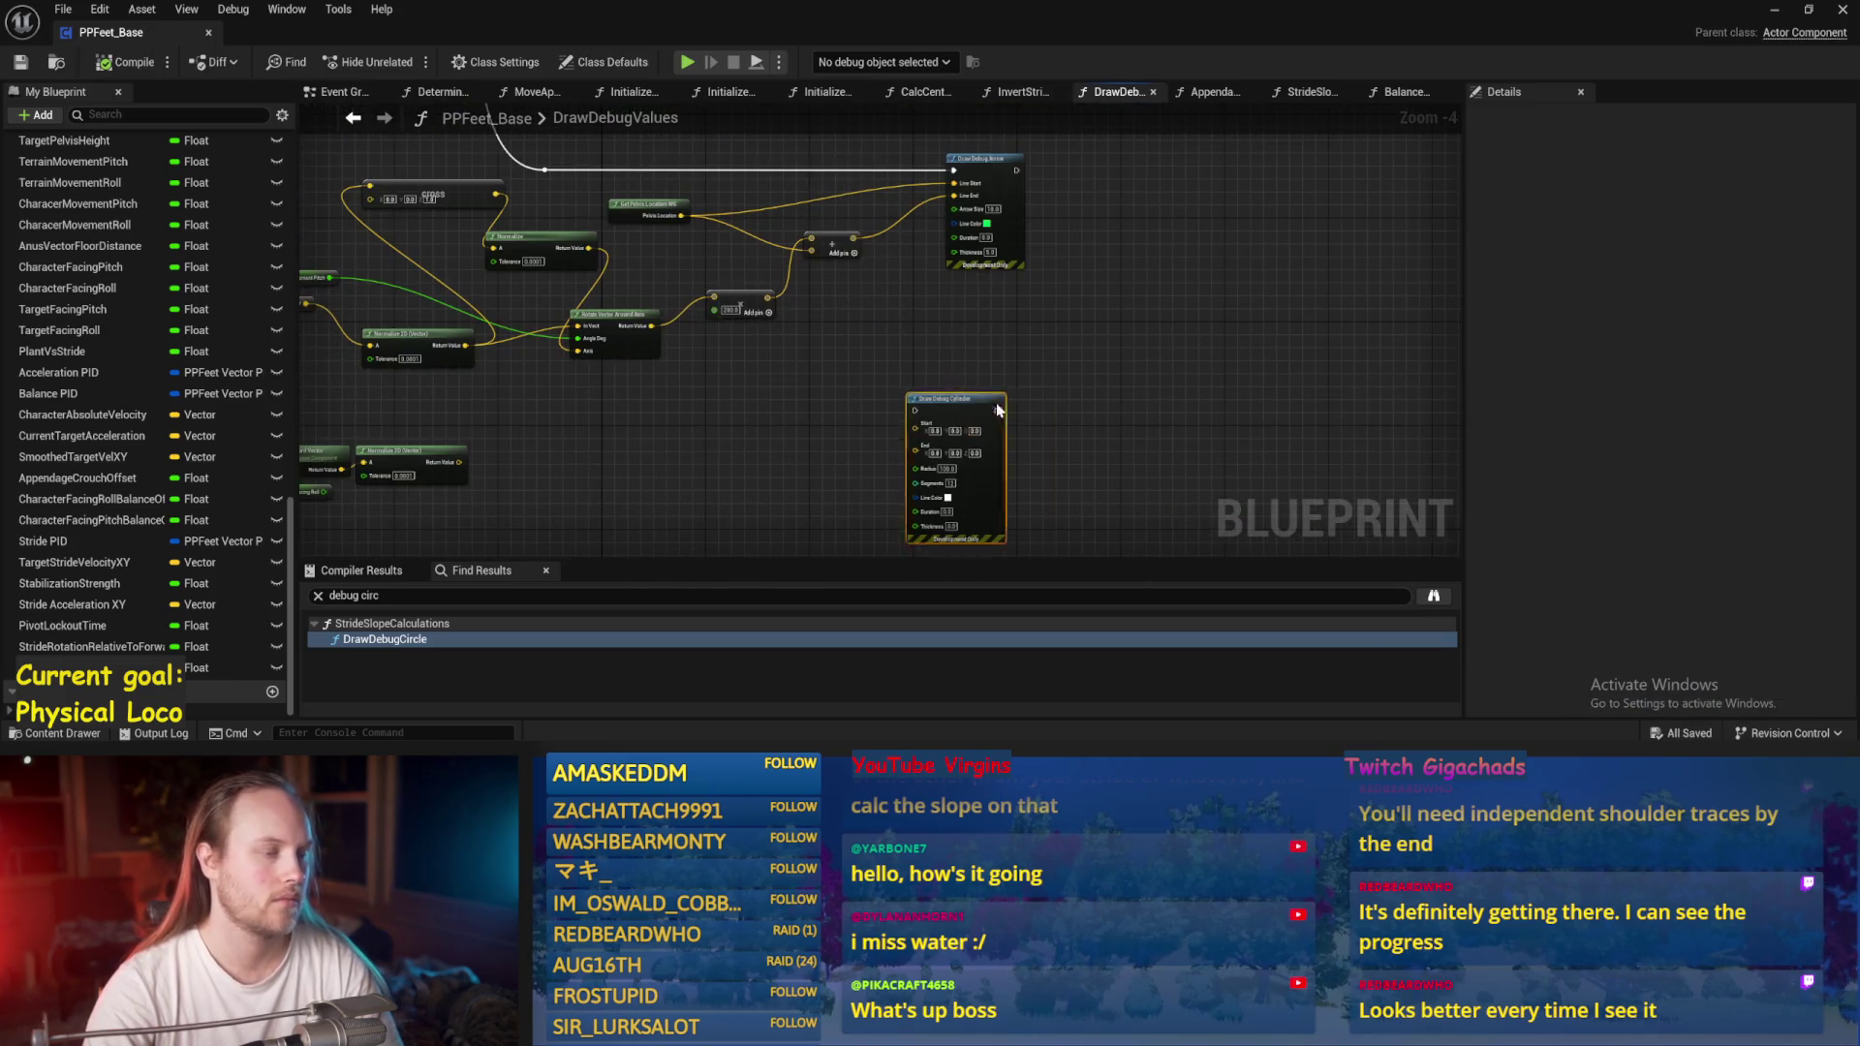
Add a Draw Debug Circle node with Pelvis Location feeding its Center.
right_click(846, 405)
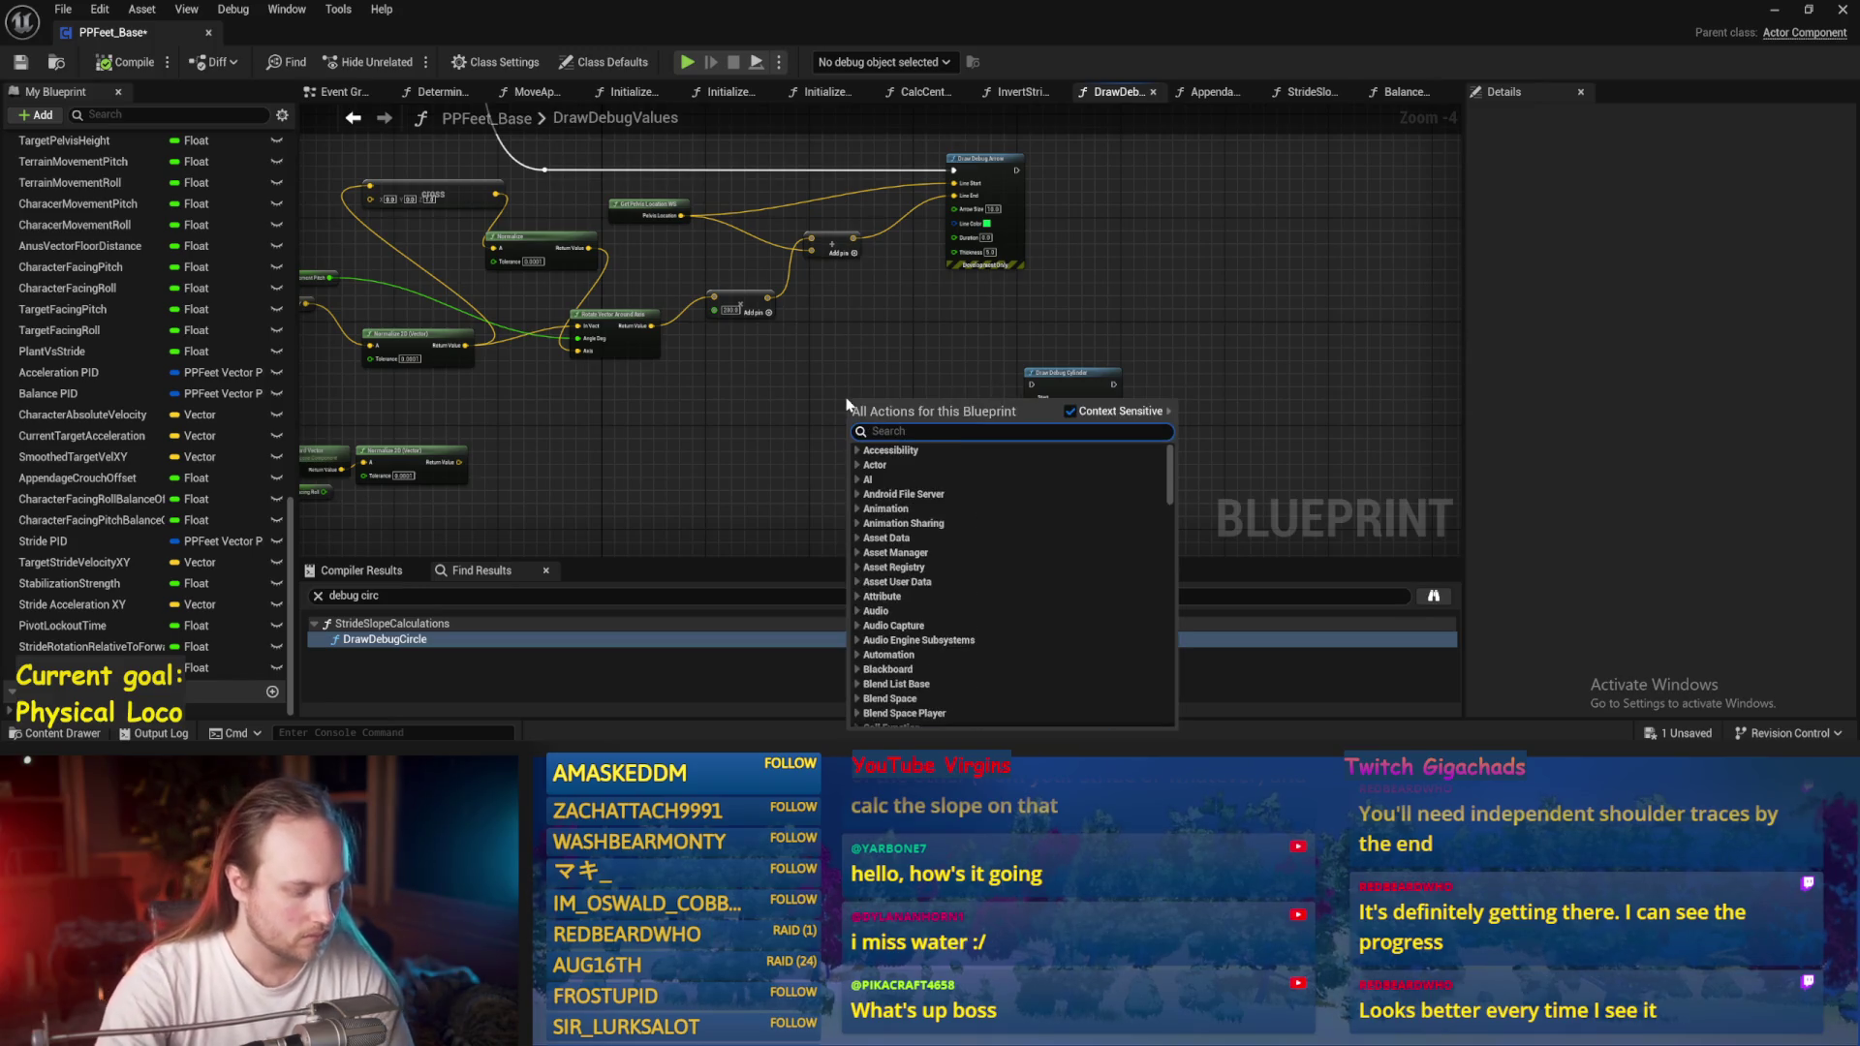
type("debug ci")
key("Return")
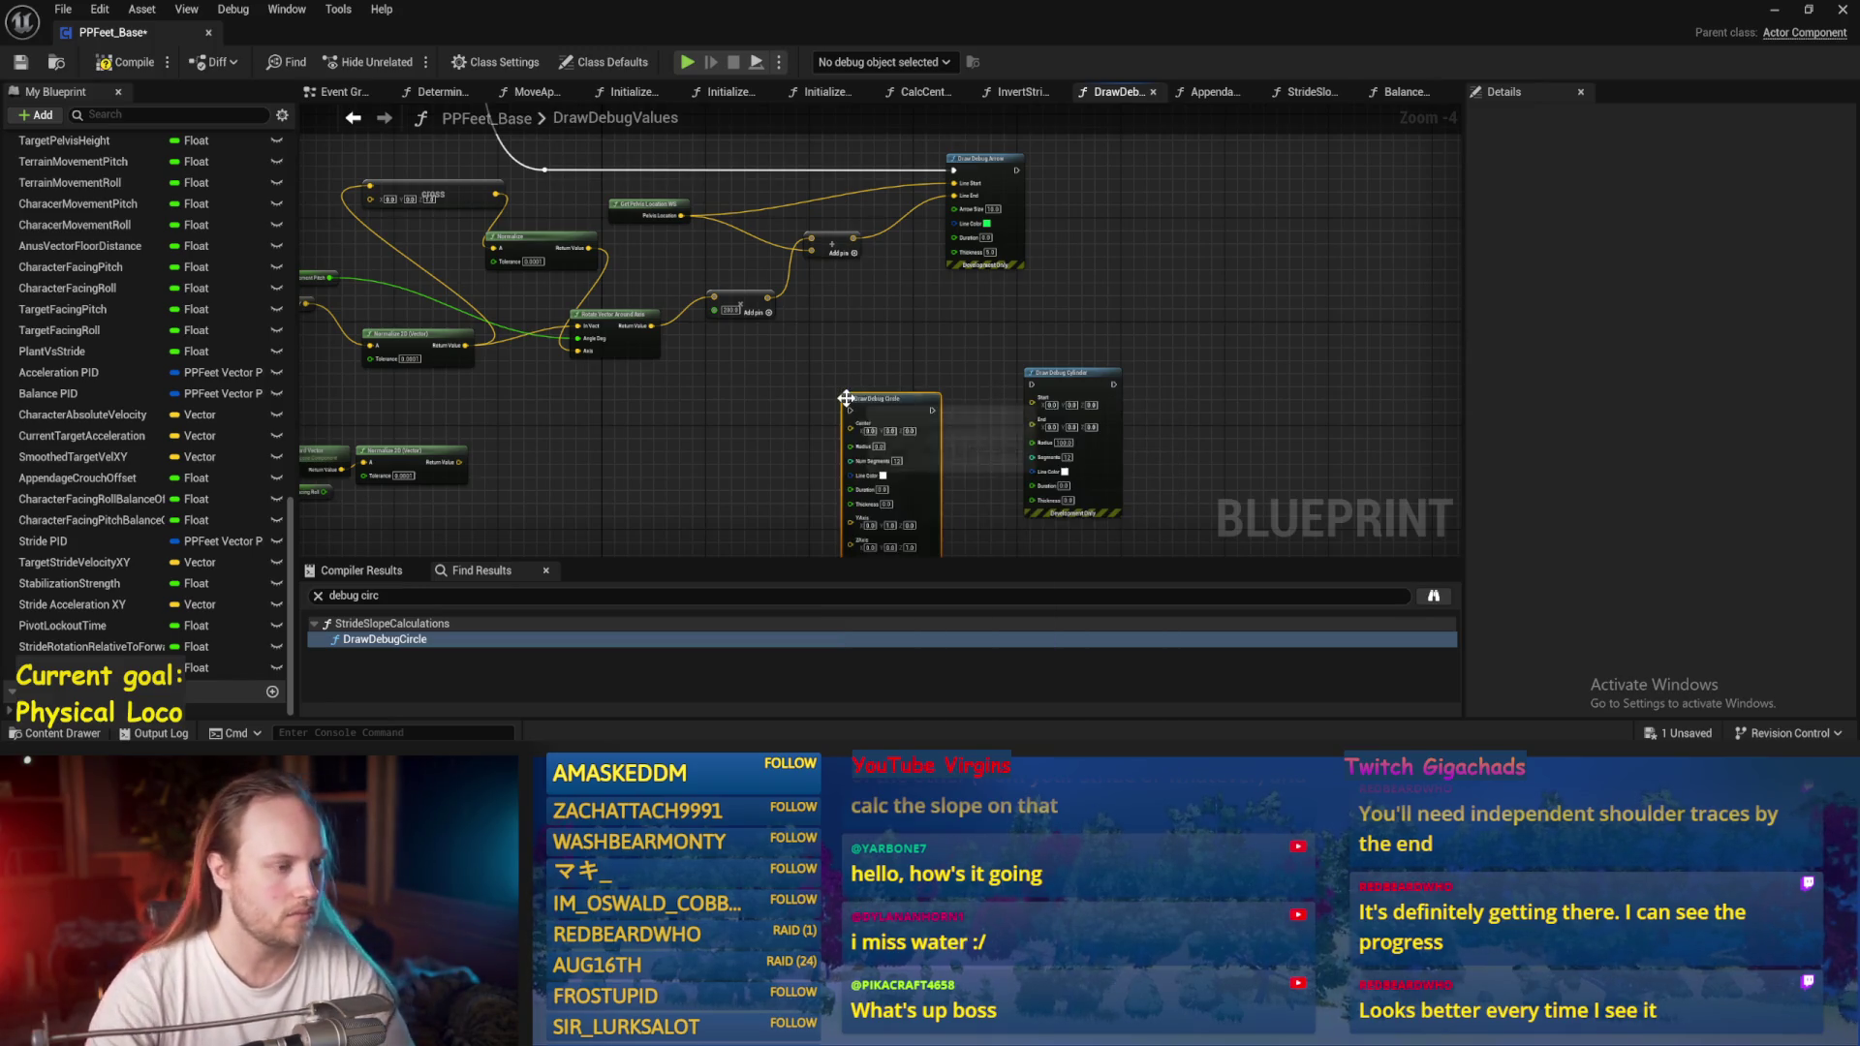
scroll(901, 358, "up", 1)
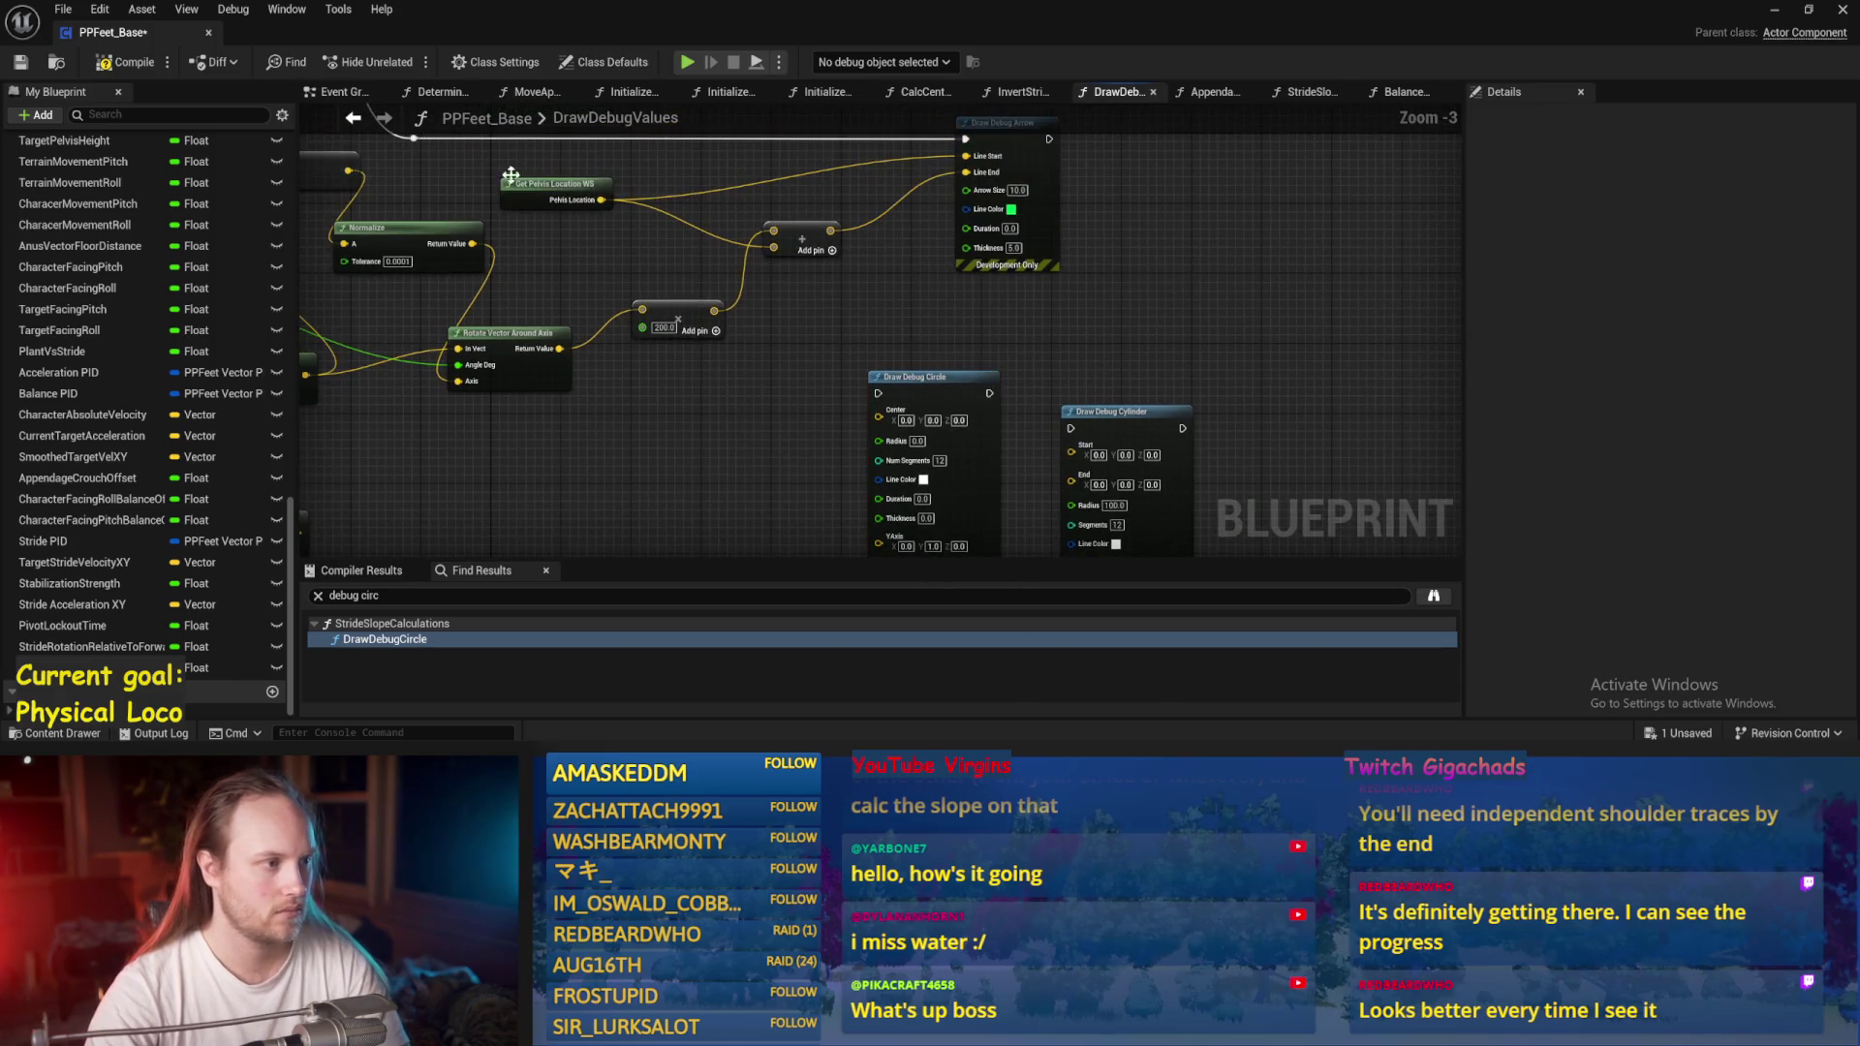
left_click_drag(605, 201, 879, 419)
left_click_drag(669, 404, 1110, 344)
Save and tidy the graph by nudging three selected nodes.
key("ctrl+s")
left_click_drag(671, 538, 757, 468)
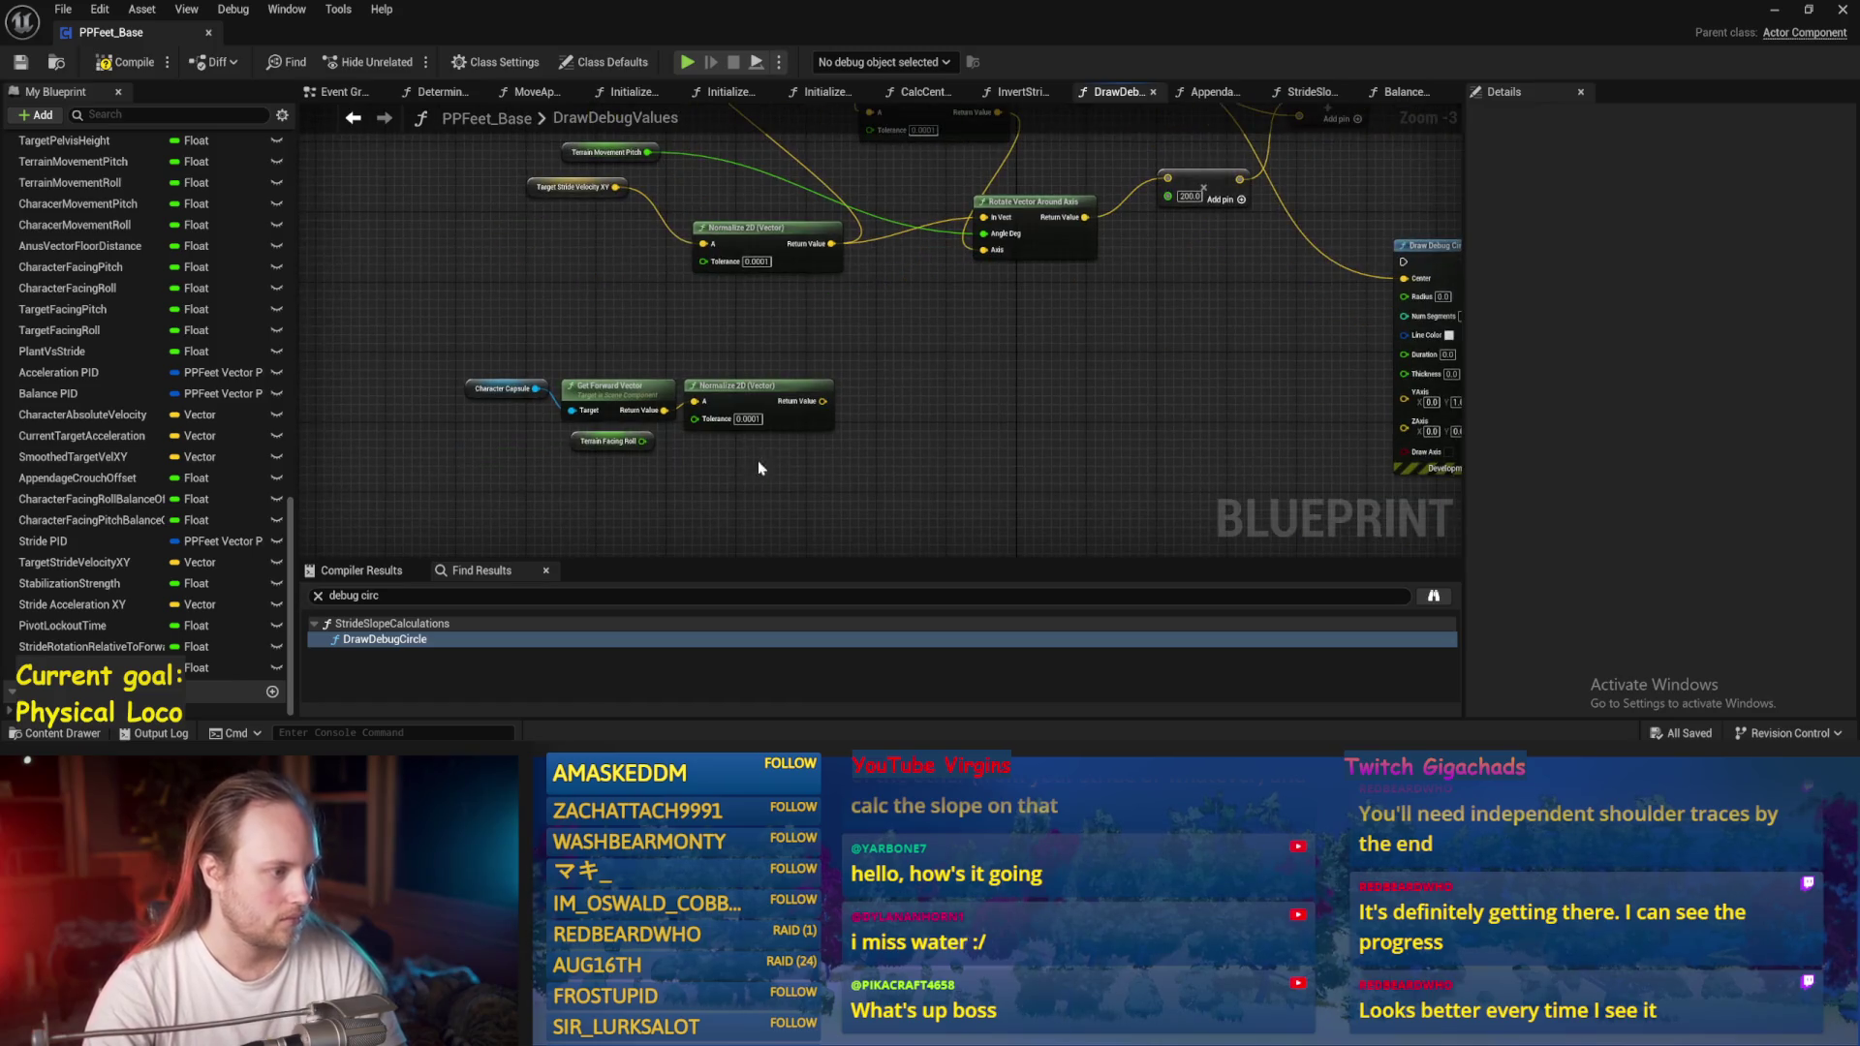
mouse_move(932, 339)
left_mouse_down()
mouse_move(879, 394)
mouse_move(436, 471)
left_mouse_up()
left_click_drag(592, 429, 600, 420)
left_click(631, 387)
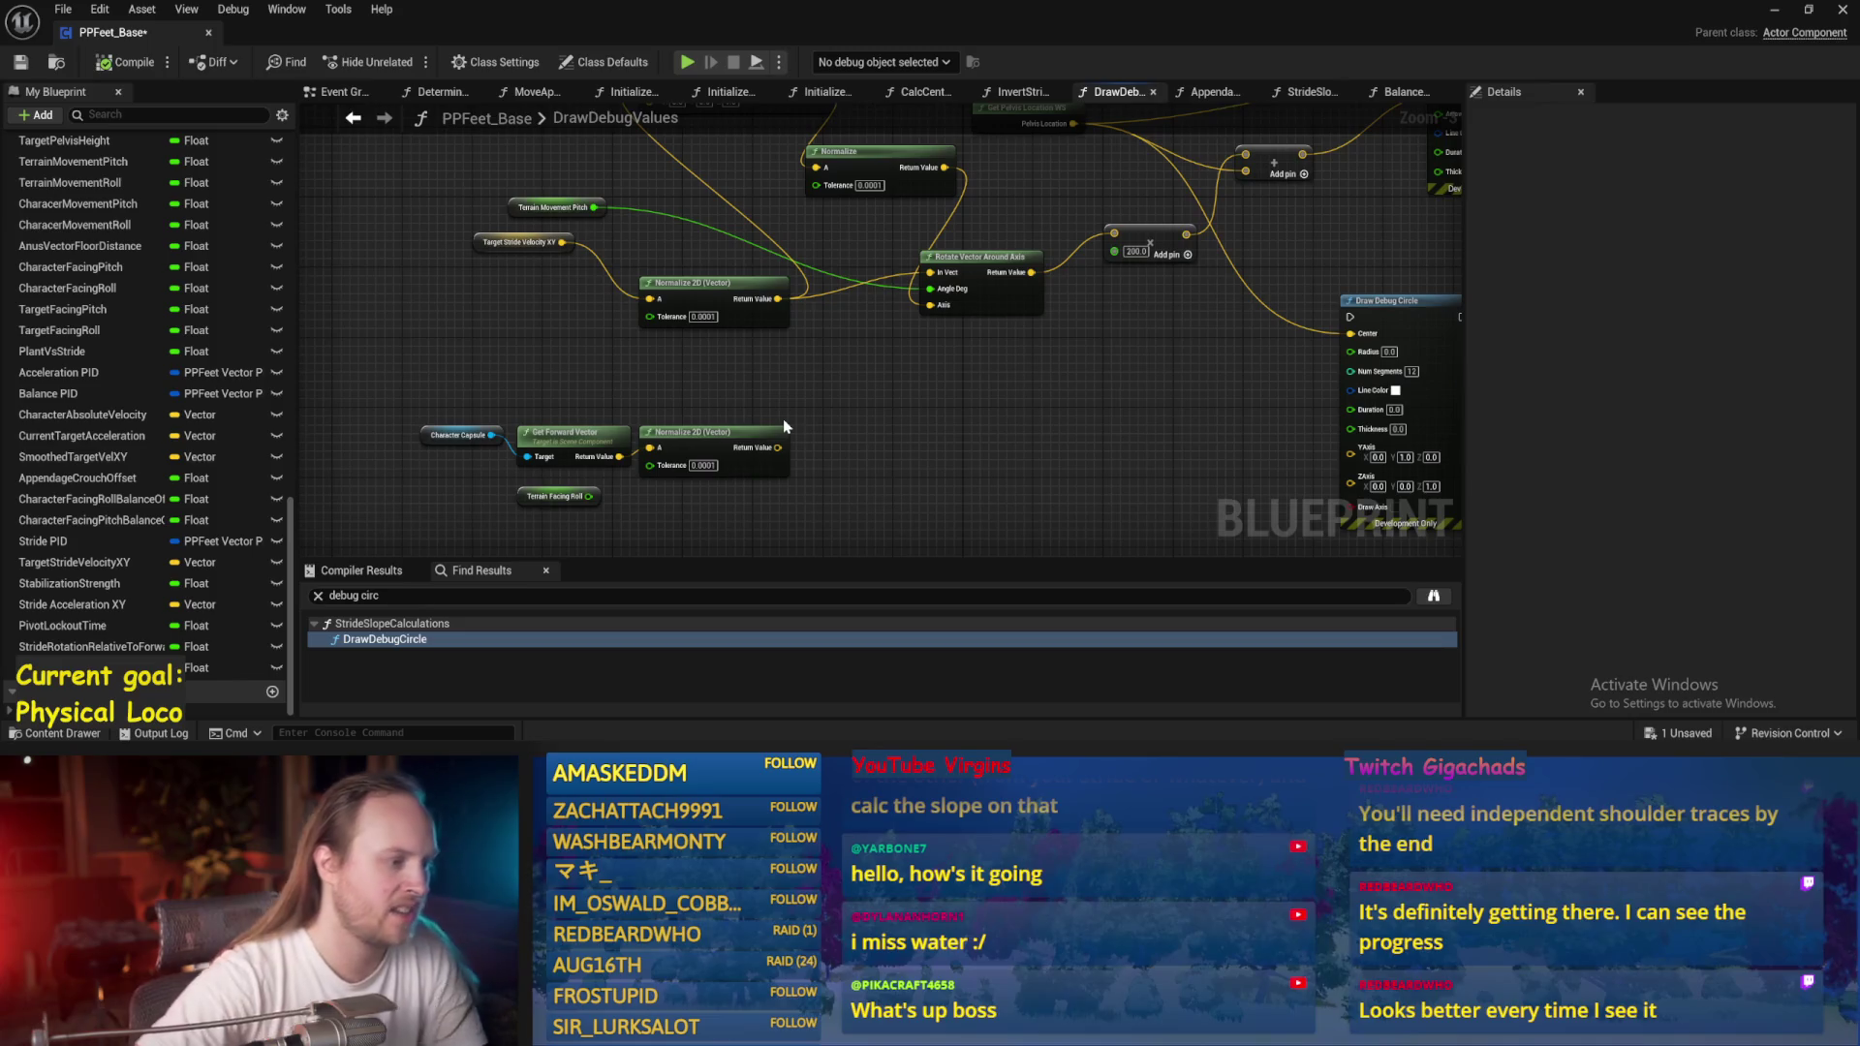
mouse_move(826, 461)
left_mouse_down()
mouse_move(815, 423)
mouse_move(837, 384)
left_mouse_up()
scroll(815, 423, "up", 1)
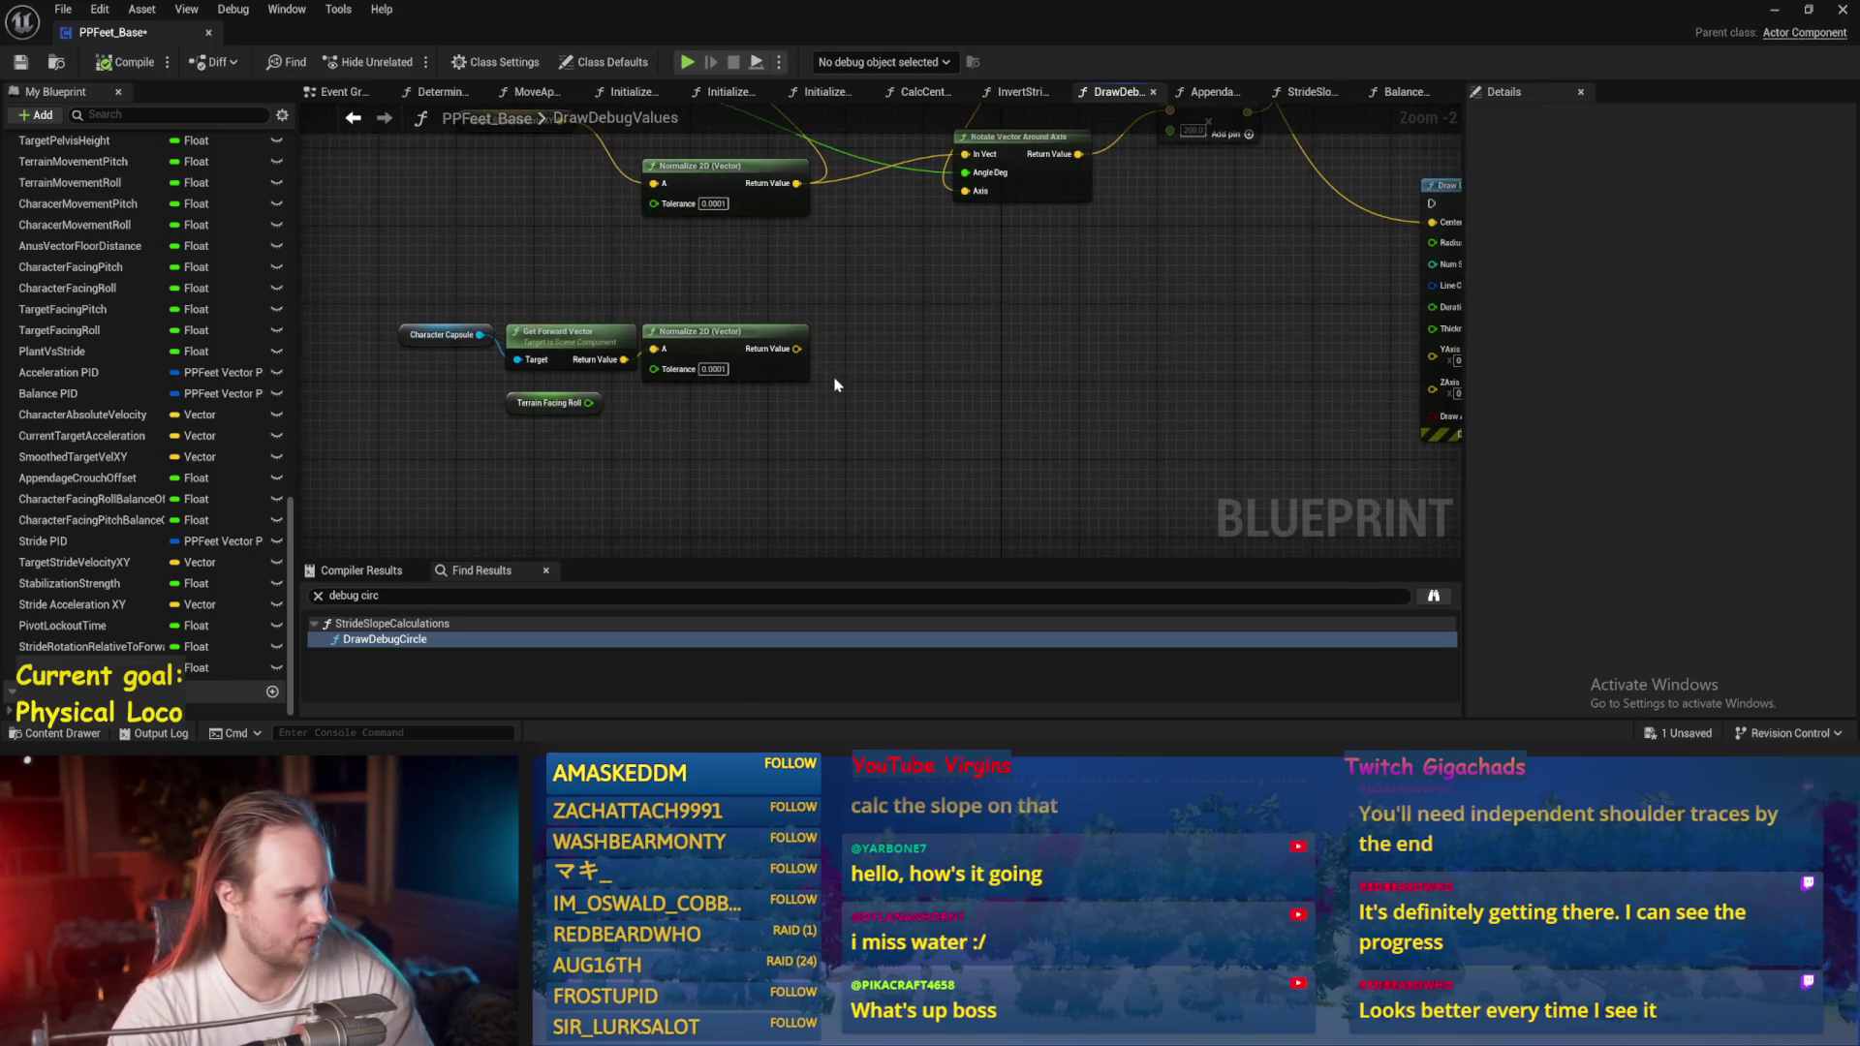
Add a Get Right Vector node fed by Character Capsule.
right_click(699, 451)
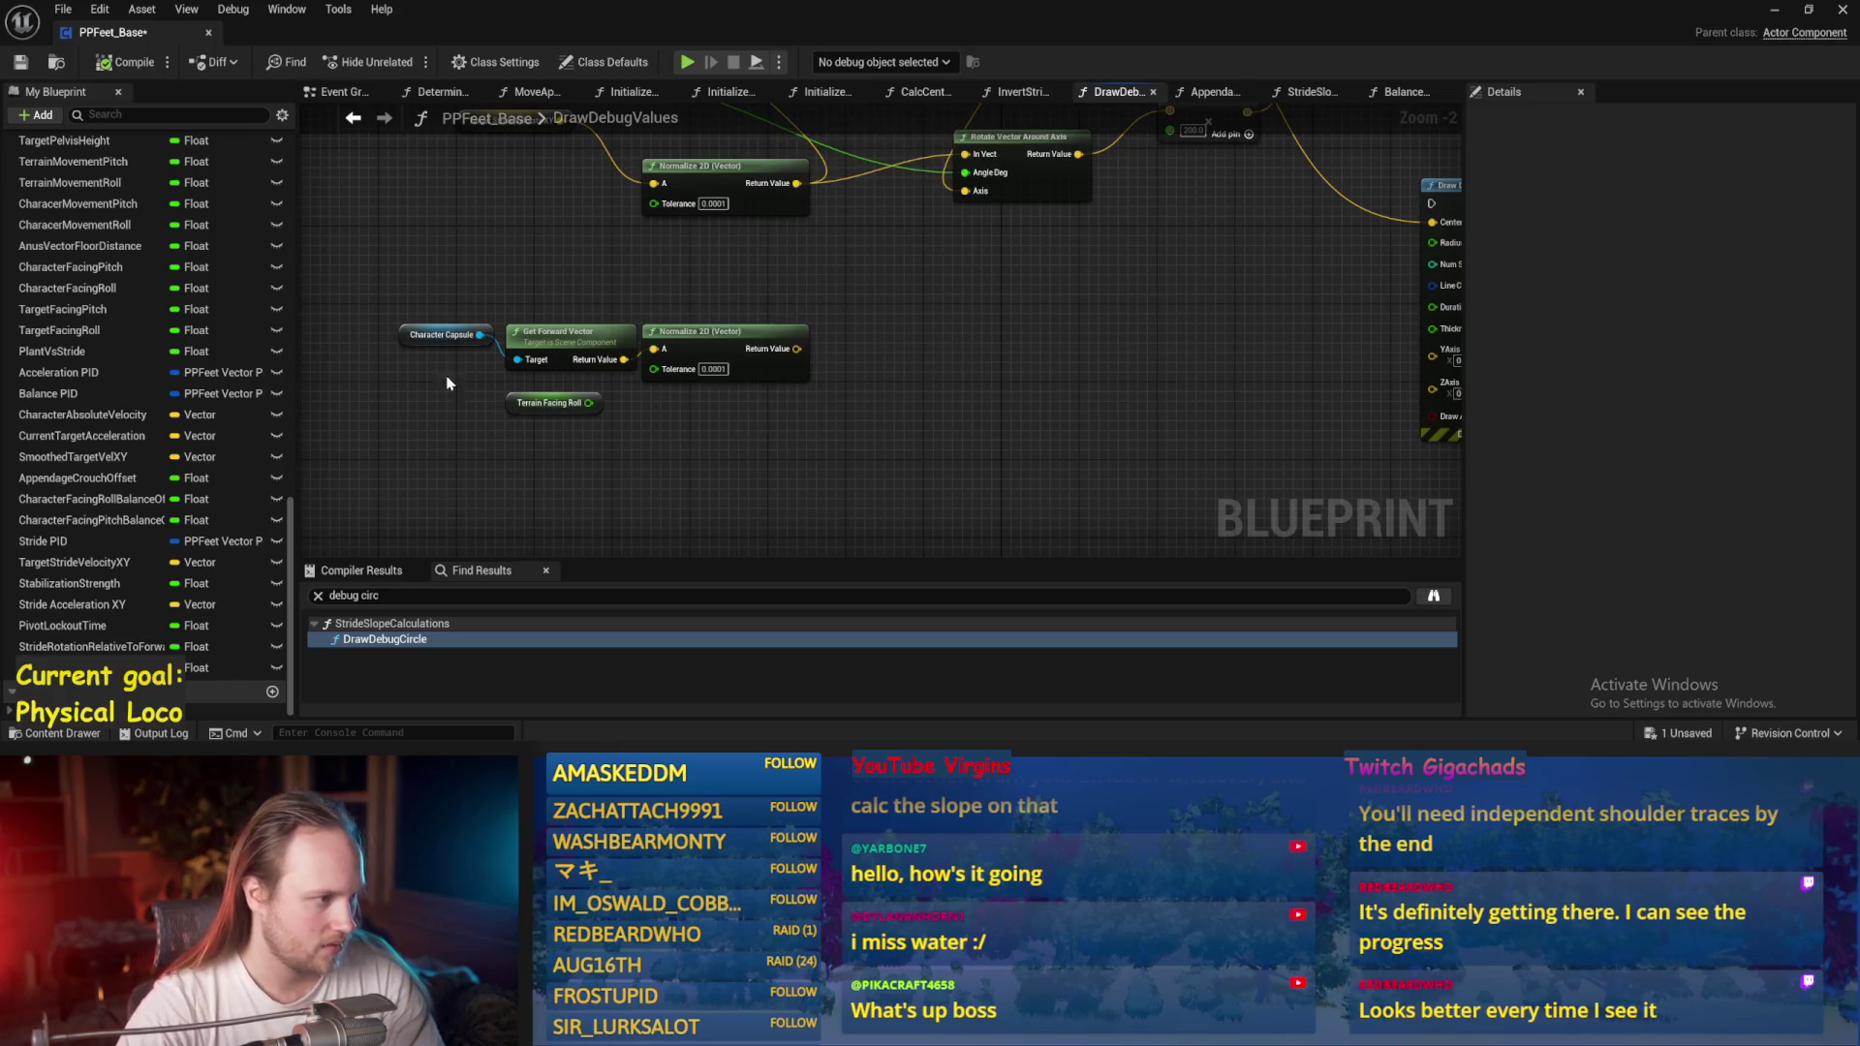
mouse_move(478, 334)
left_mouse_down()
mouse_move(663, 495)
mouse_move(646, 499)
left_mouse_up()
type("get right vec")
key("Return")
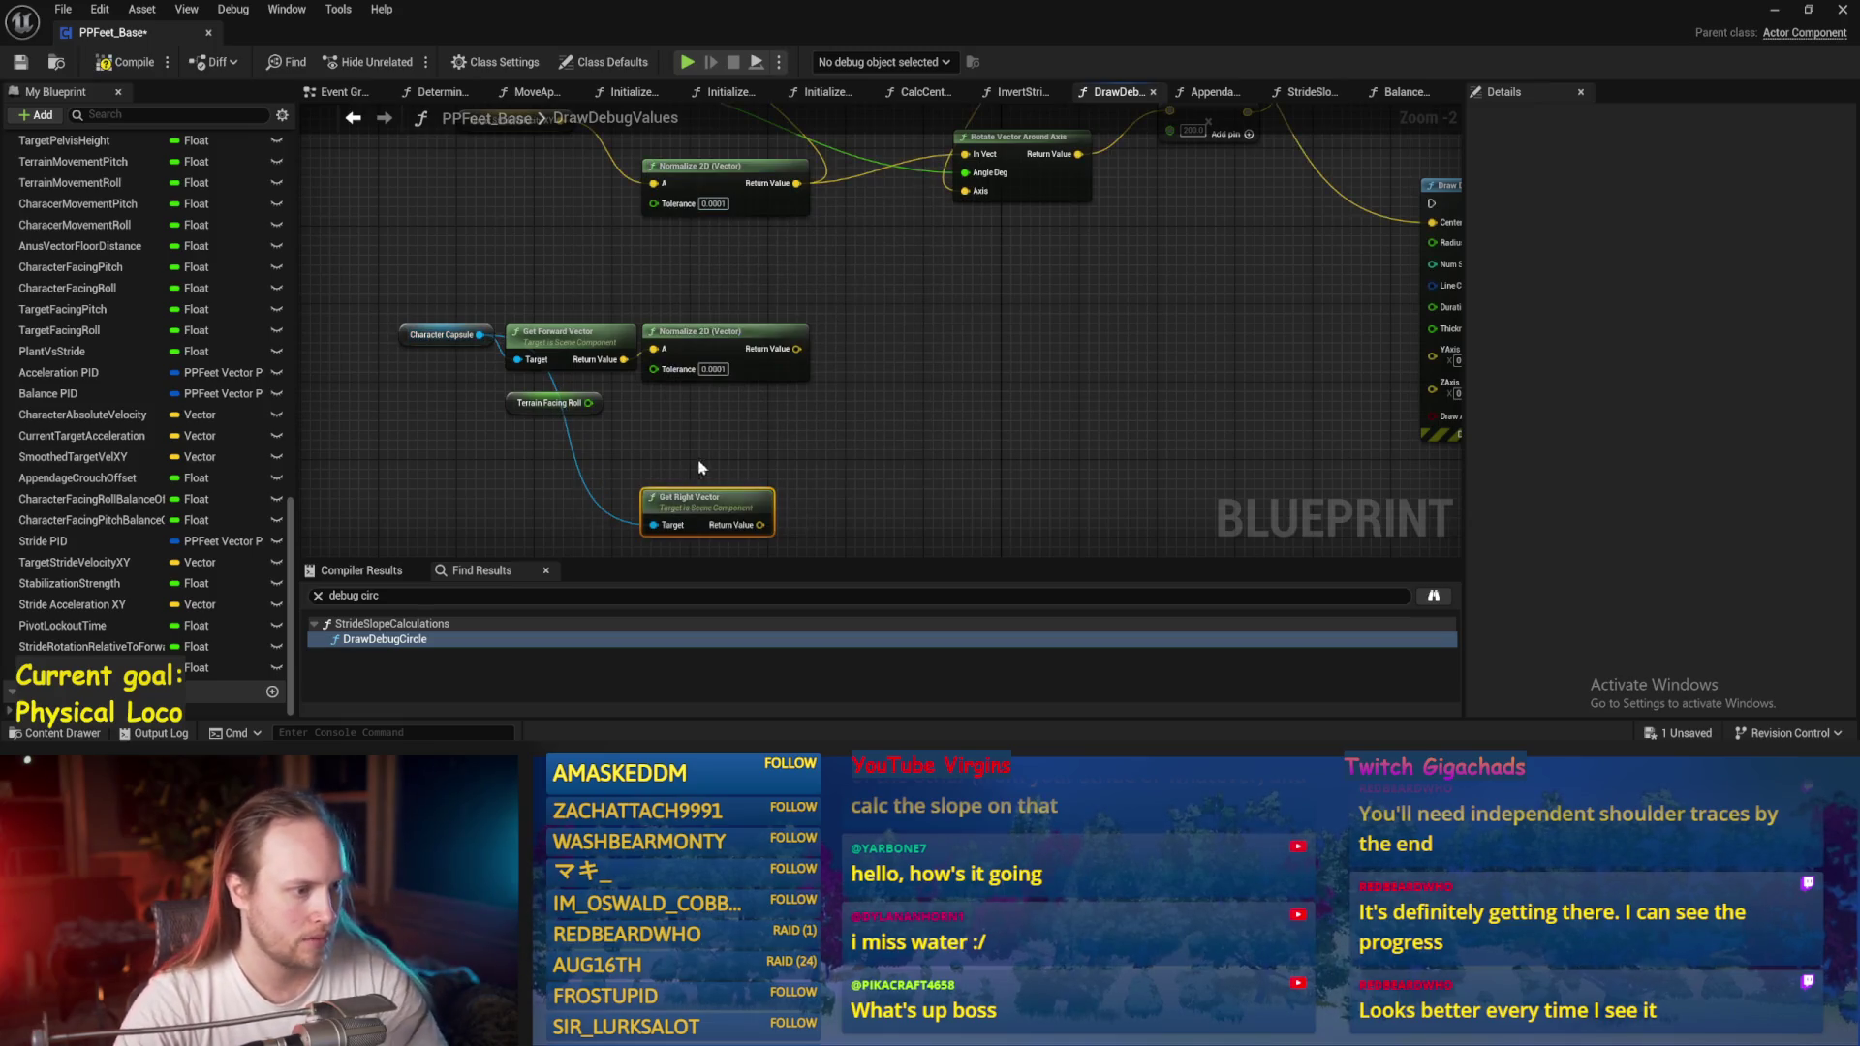
left_click_drag(790, 402, 725, 430)
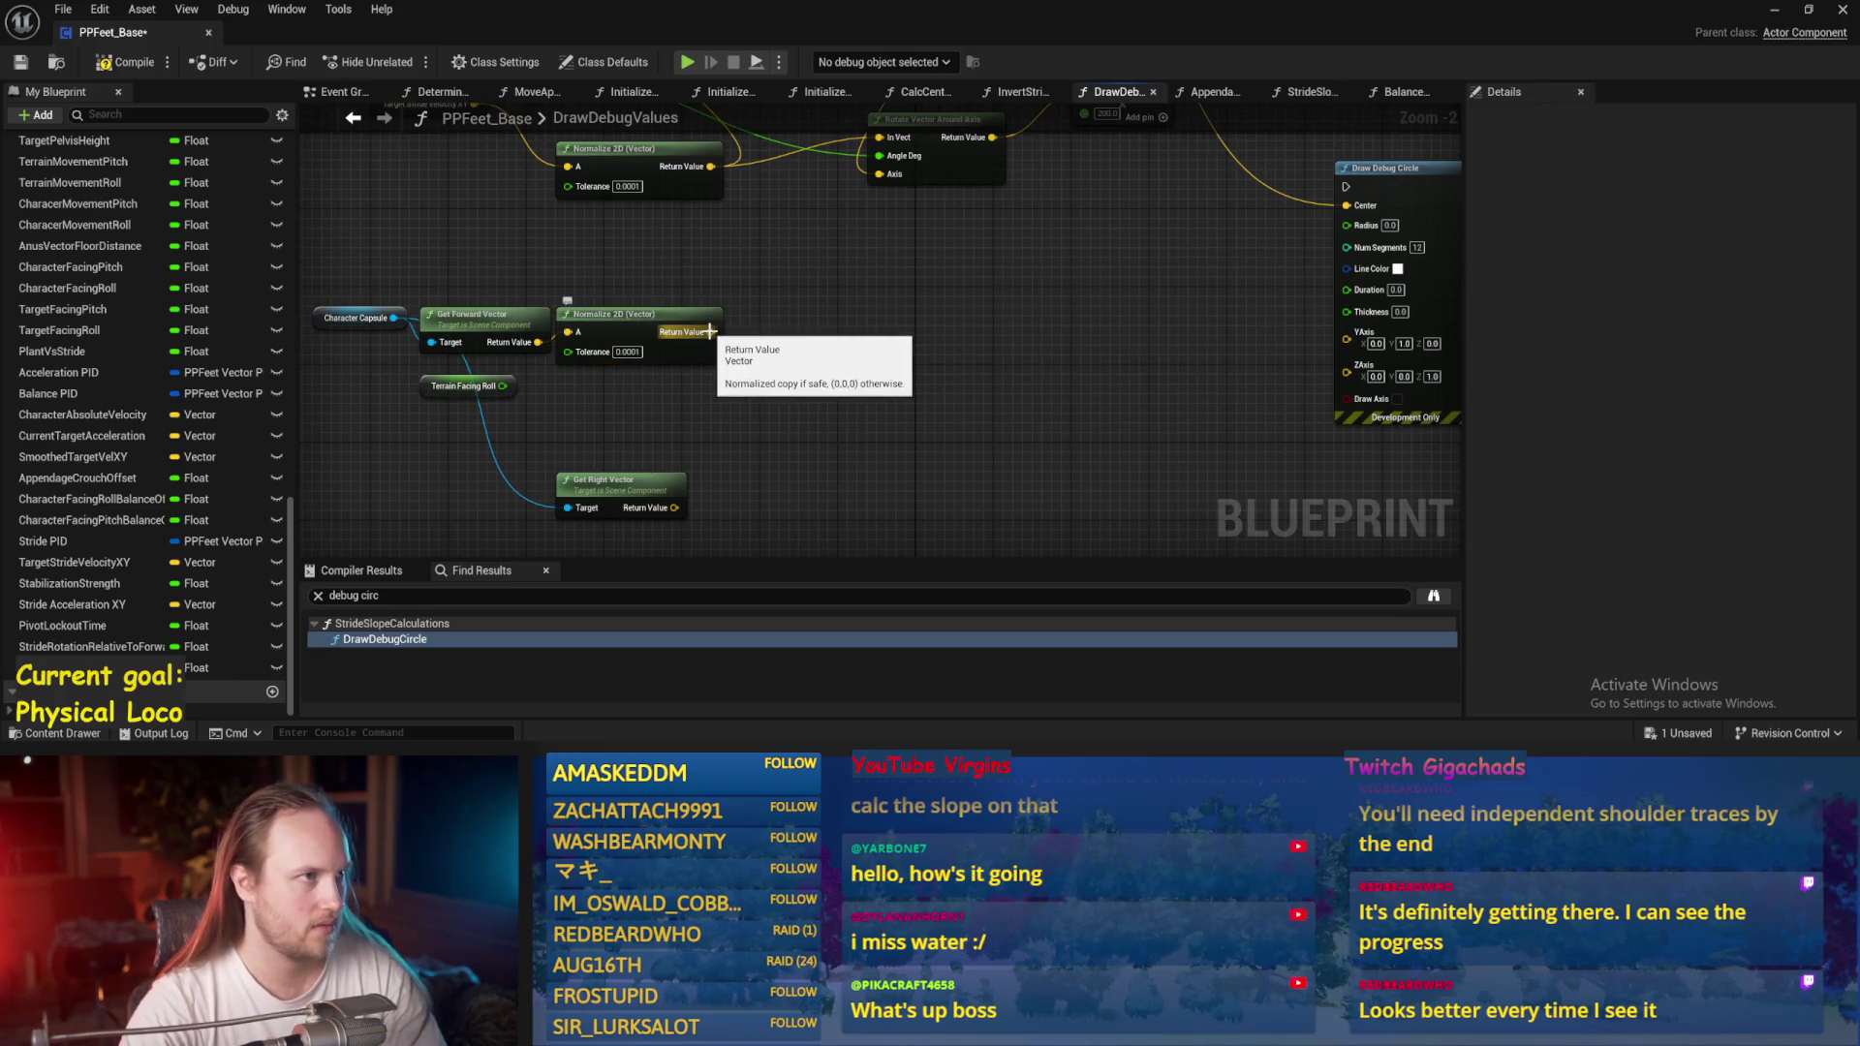
left_click_drag(644, 505, 596, 495)
Move the existing Normalize 2D node and add a Normalize 2D for the right vector.
left_click_drag(620, 396, 652, 368)
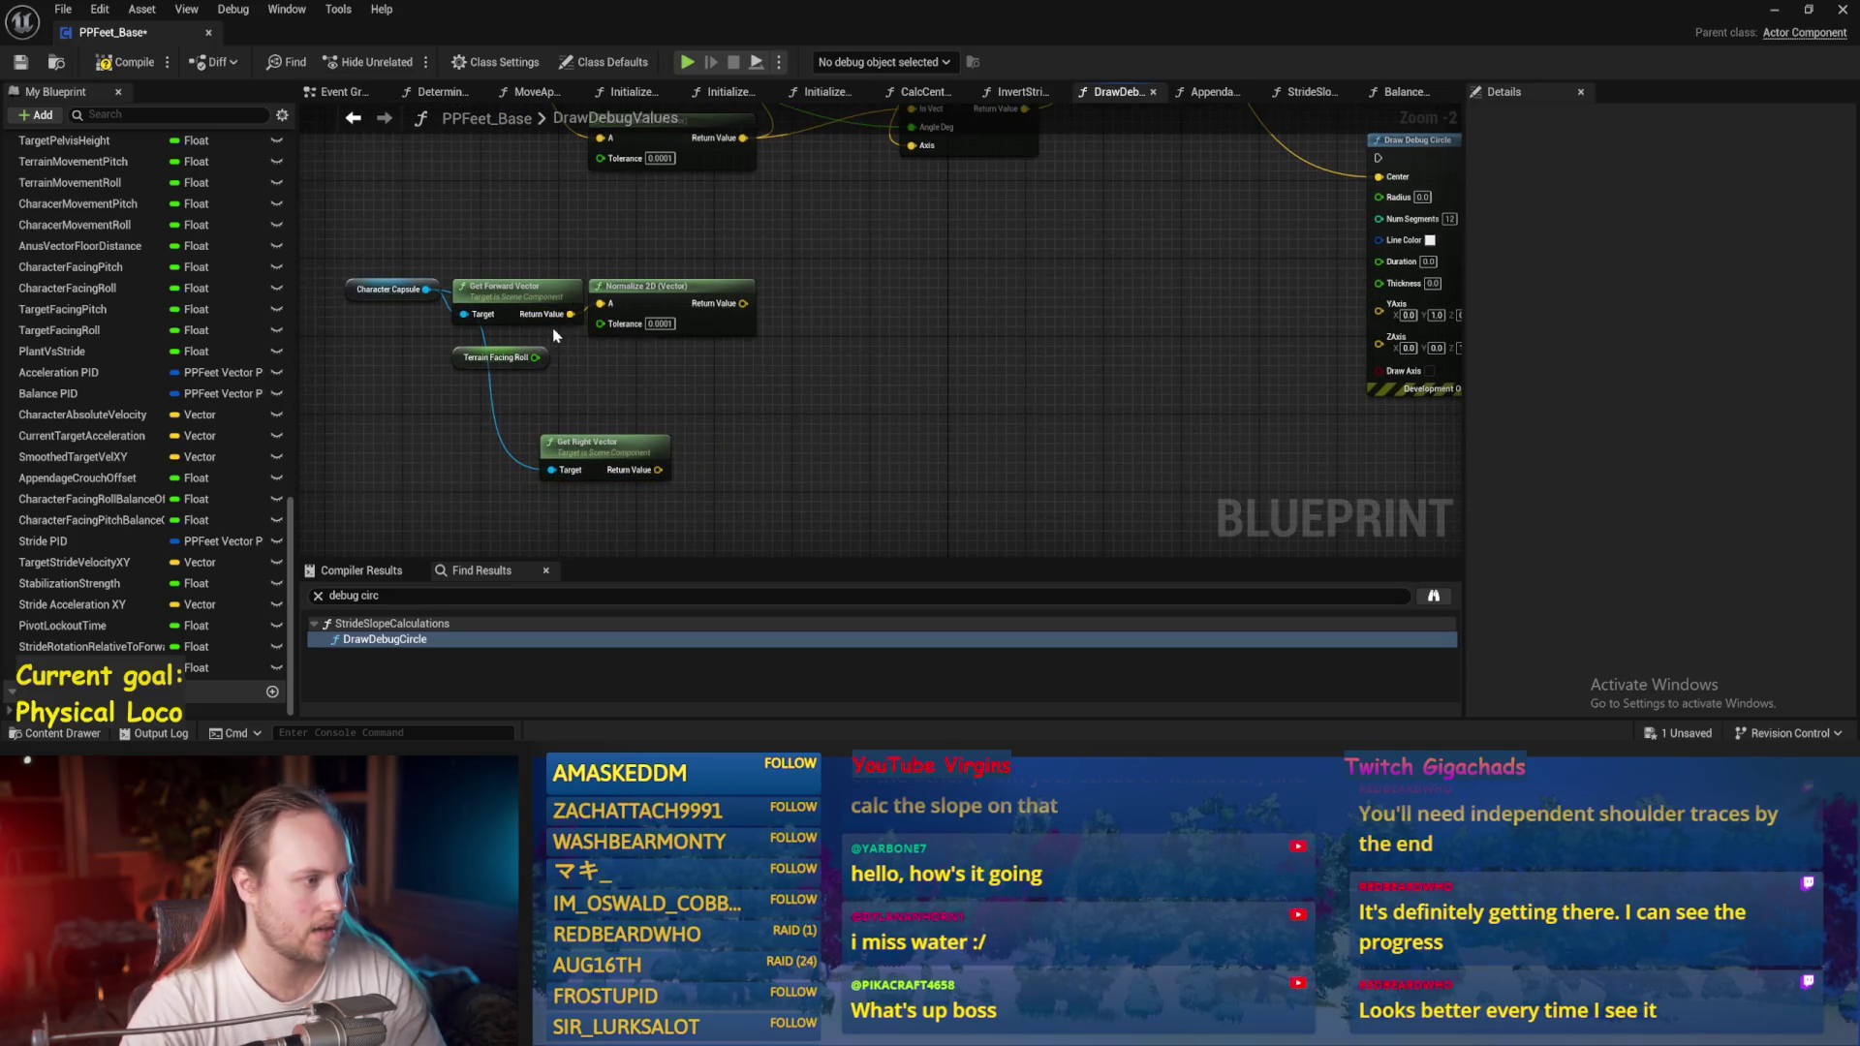
left_click(649, 306)
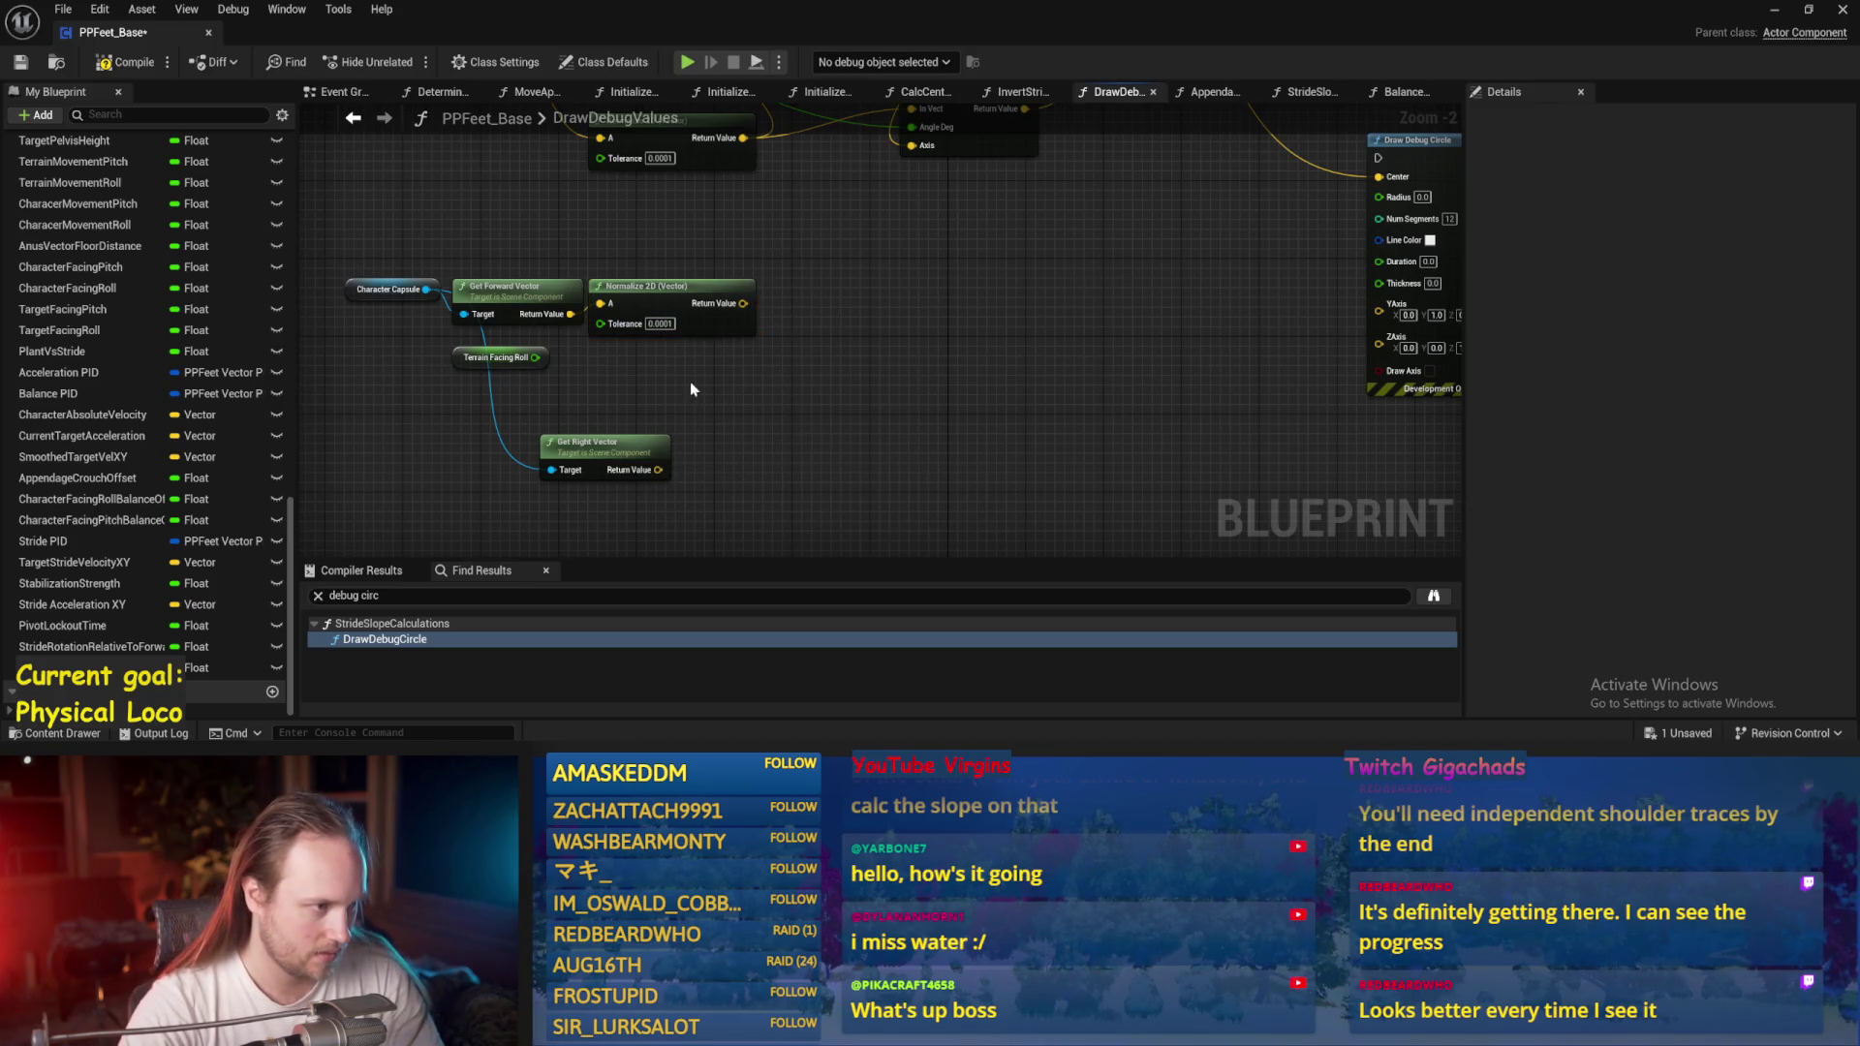
left_click_drag(712, 318, 790, 288)
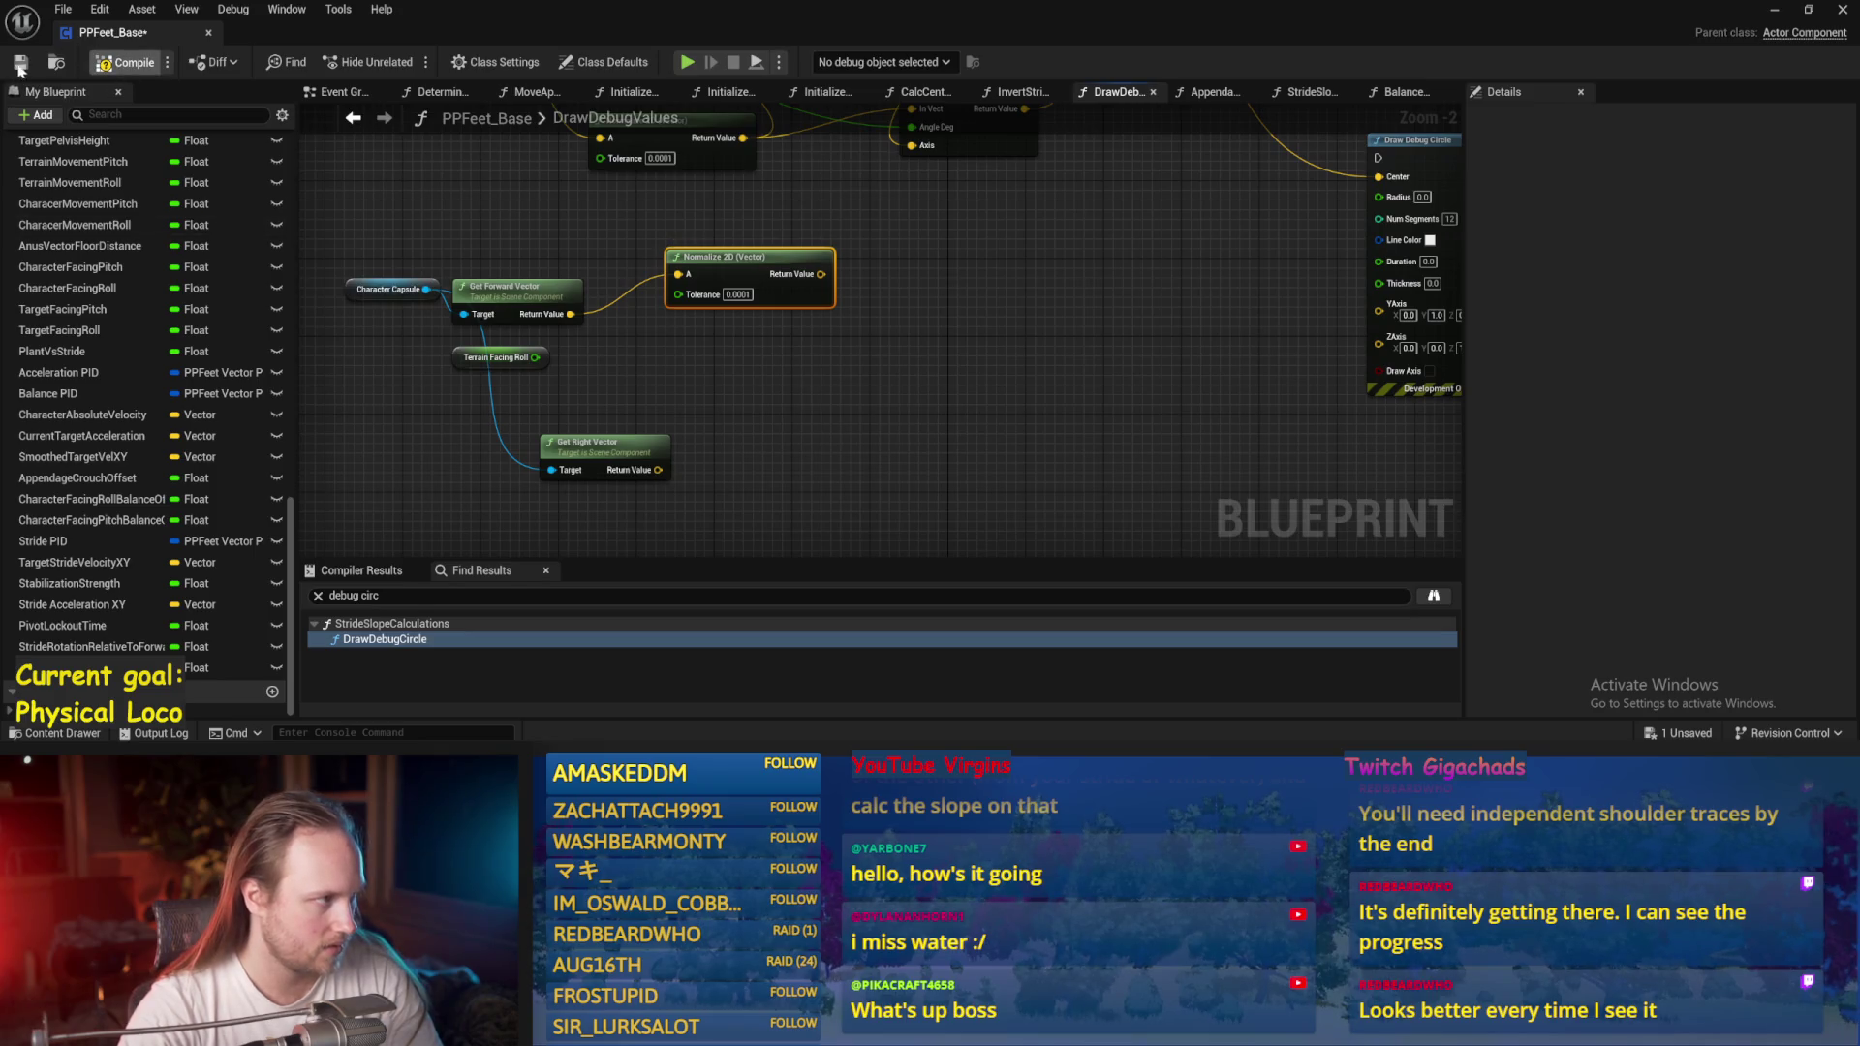
mouse_move(658, 471)
left_mouse_down()
mouse_move(804, 441)
mouse_move(731, 443)
left_mouse_up()
type("2d normal")
key("Return")
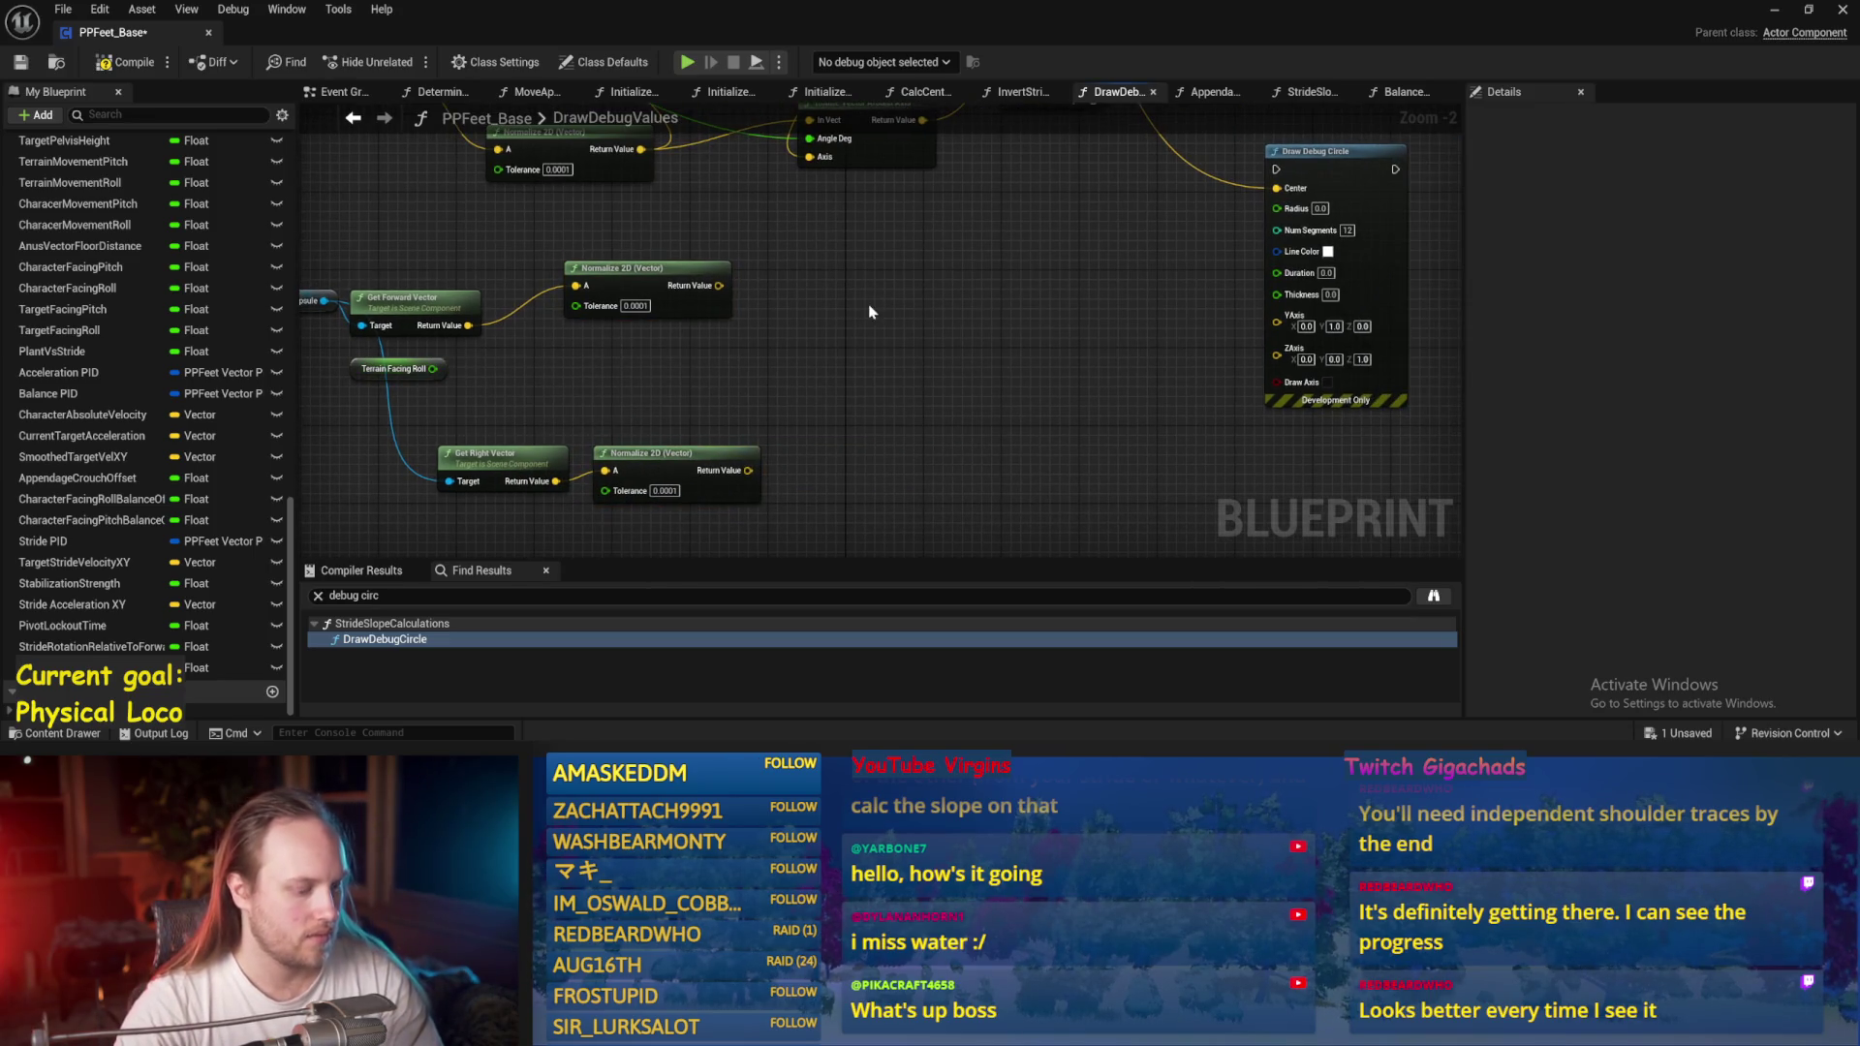
Add Rotate Vector Around Axis with Terrain Facing Roll as angle and normalised vectors as In Vect and Axis, then save.
right_click(857, 360)
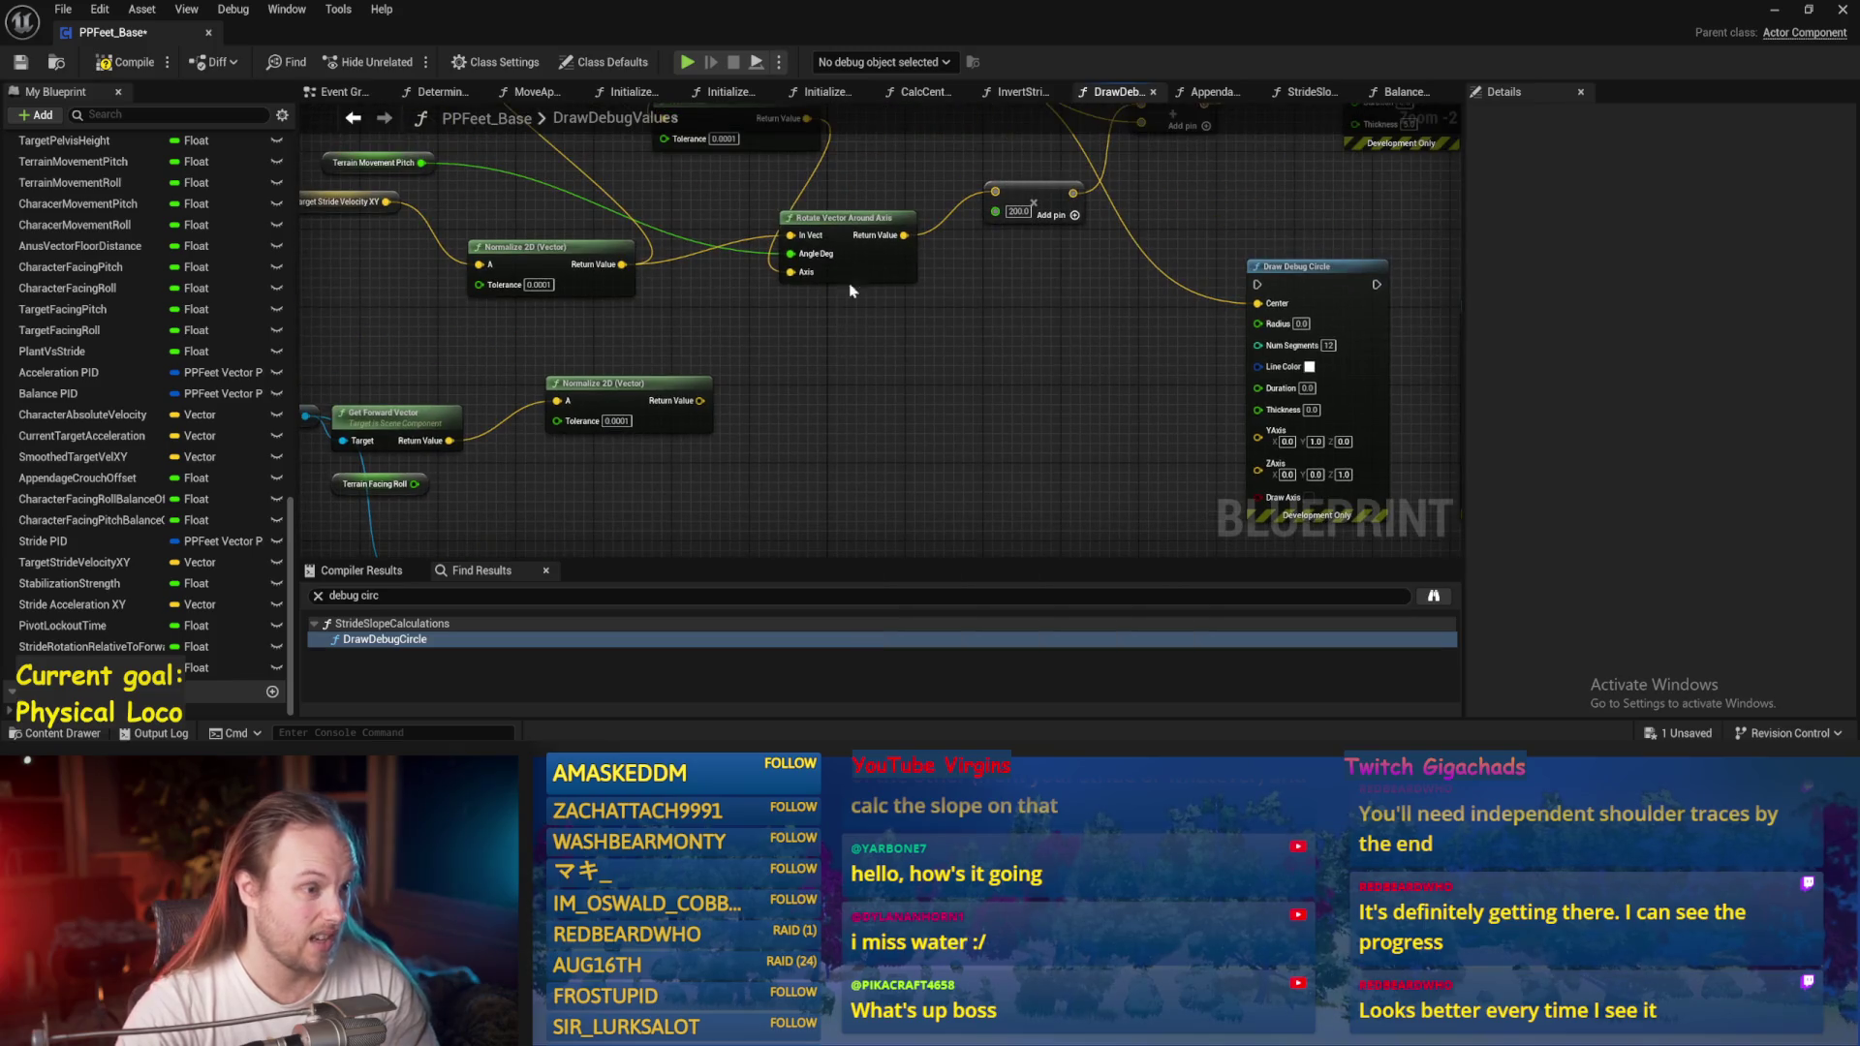
left_click(850, 281)
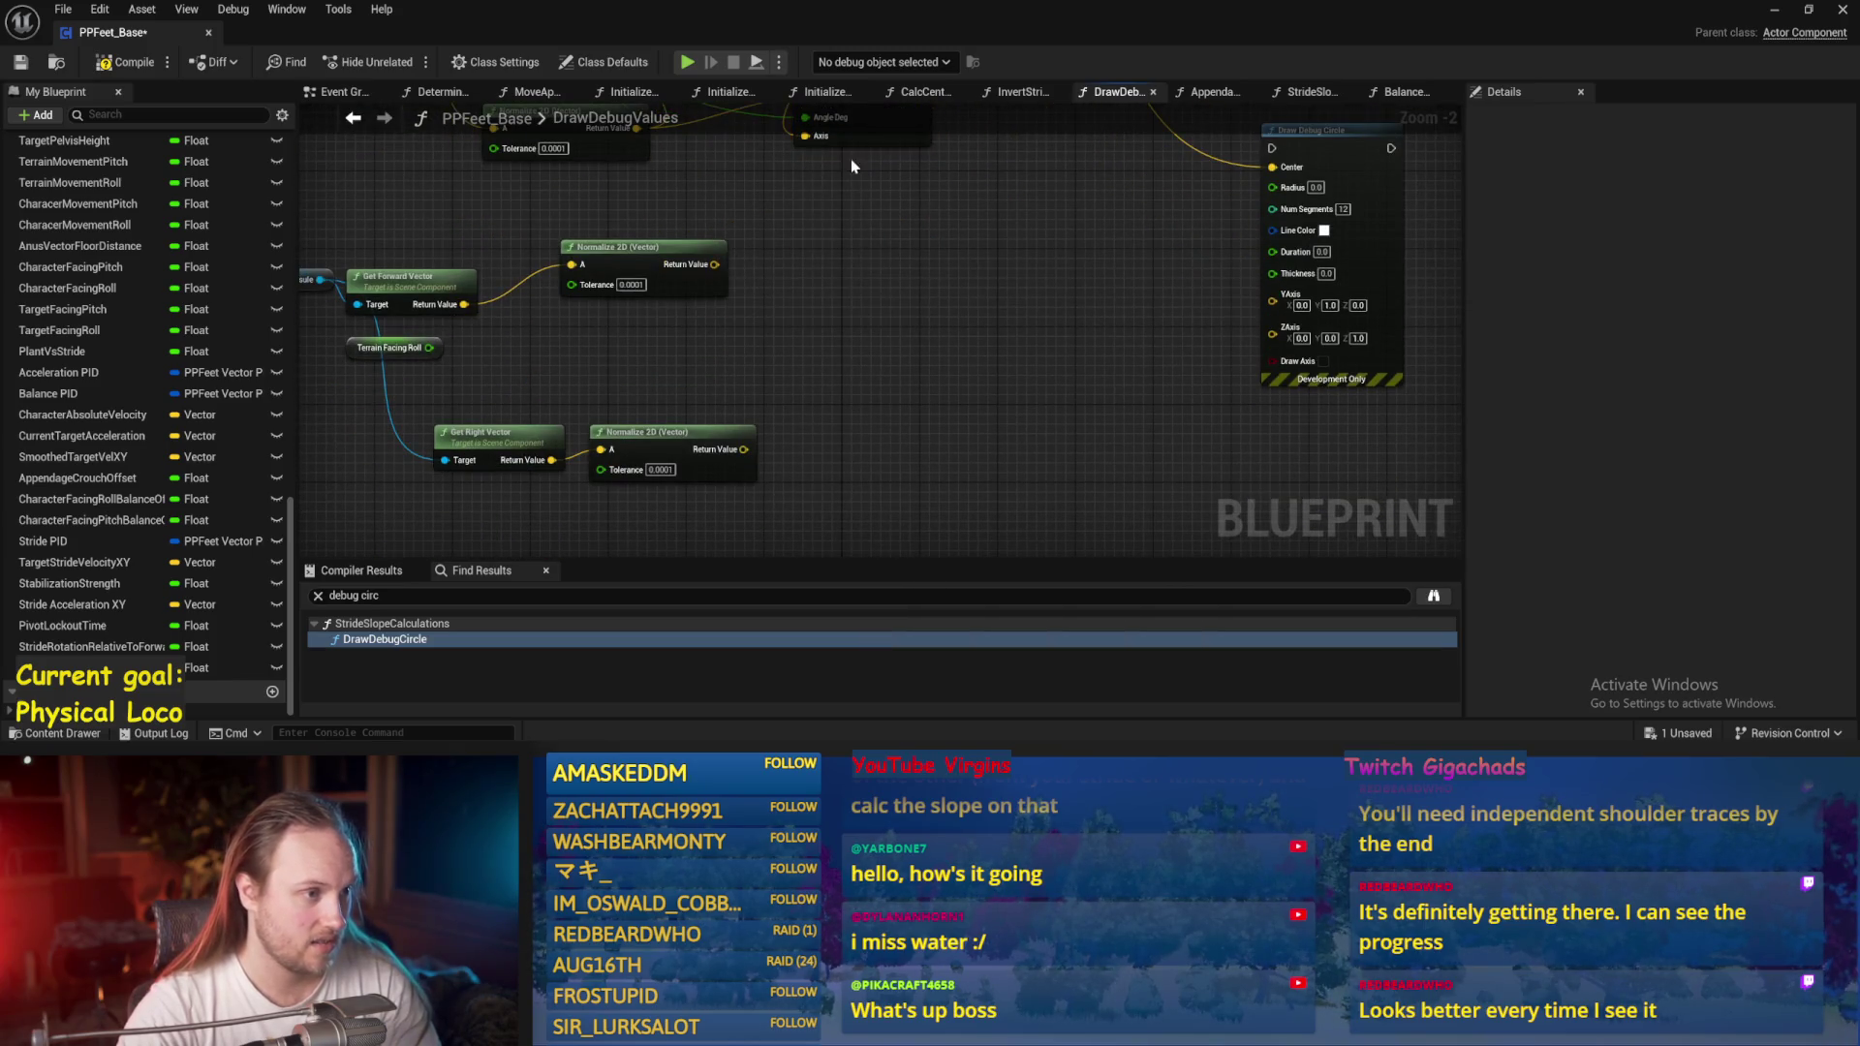
right_click(837, 372)
type("rotate axis")
key("Return")
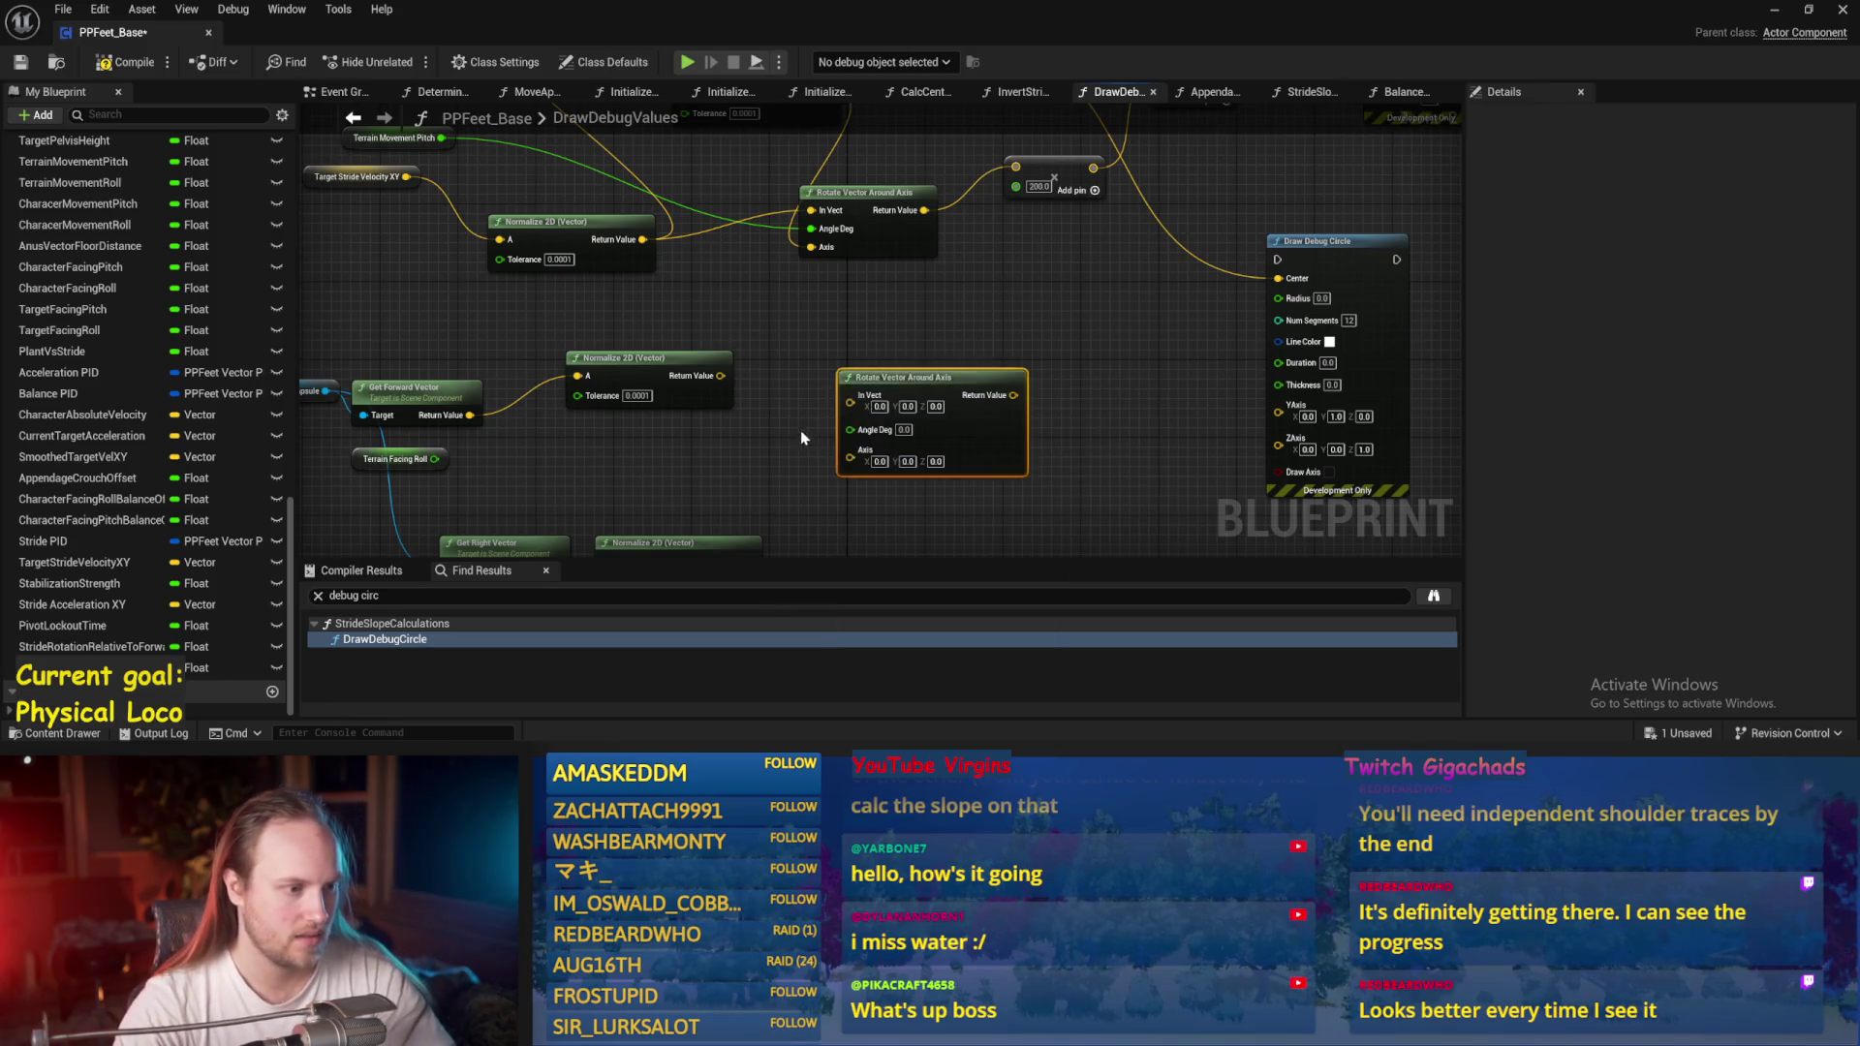
left_click_drag(461, 358, 814, 328)
mouse_move(691, 281)
left_mouse_down()
mouse_move(798, 318)
mouse_move(812, 368)
left_mouse_up()
left_click_drag(713, 459, 719, 446)
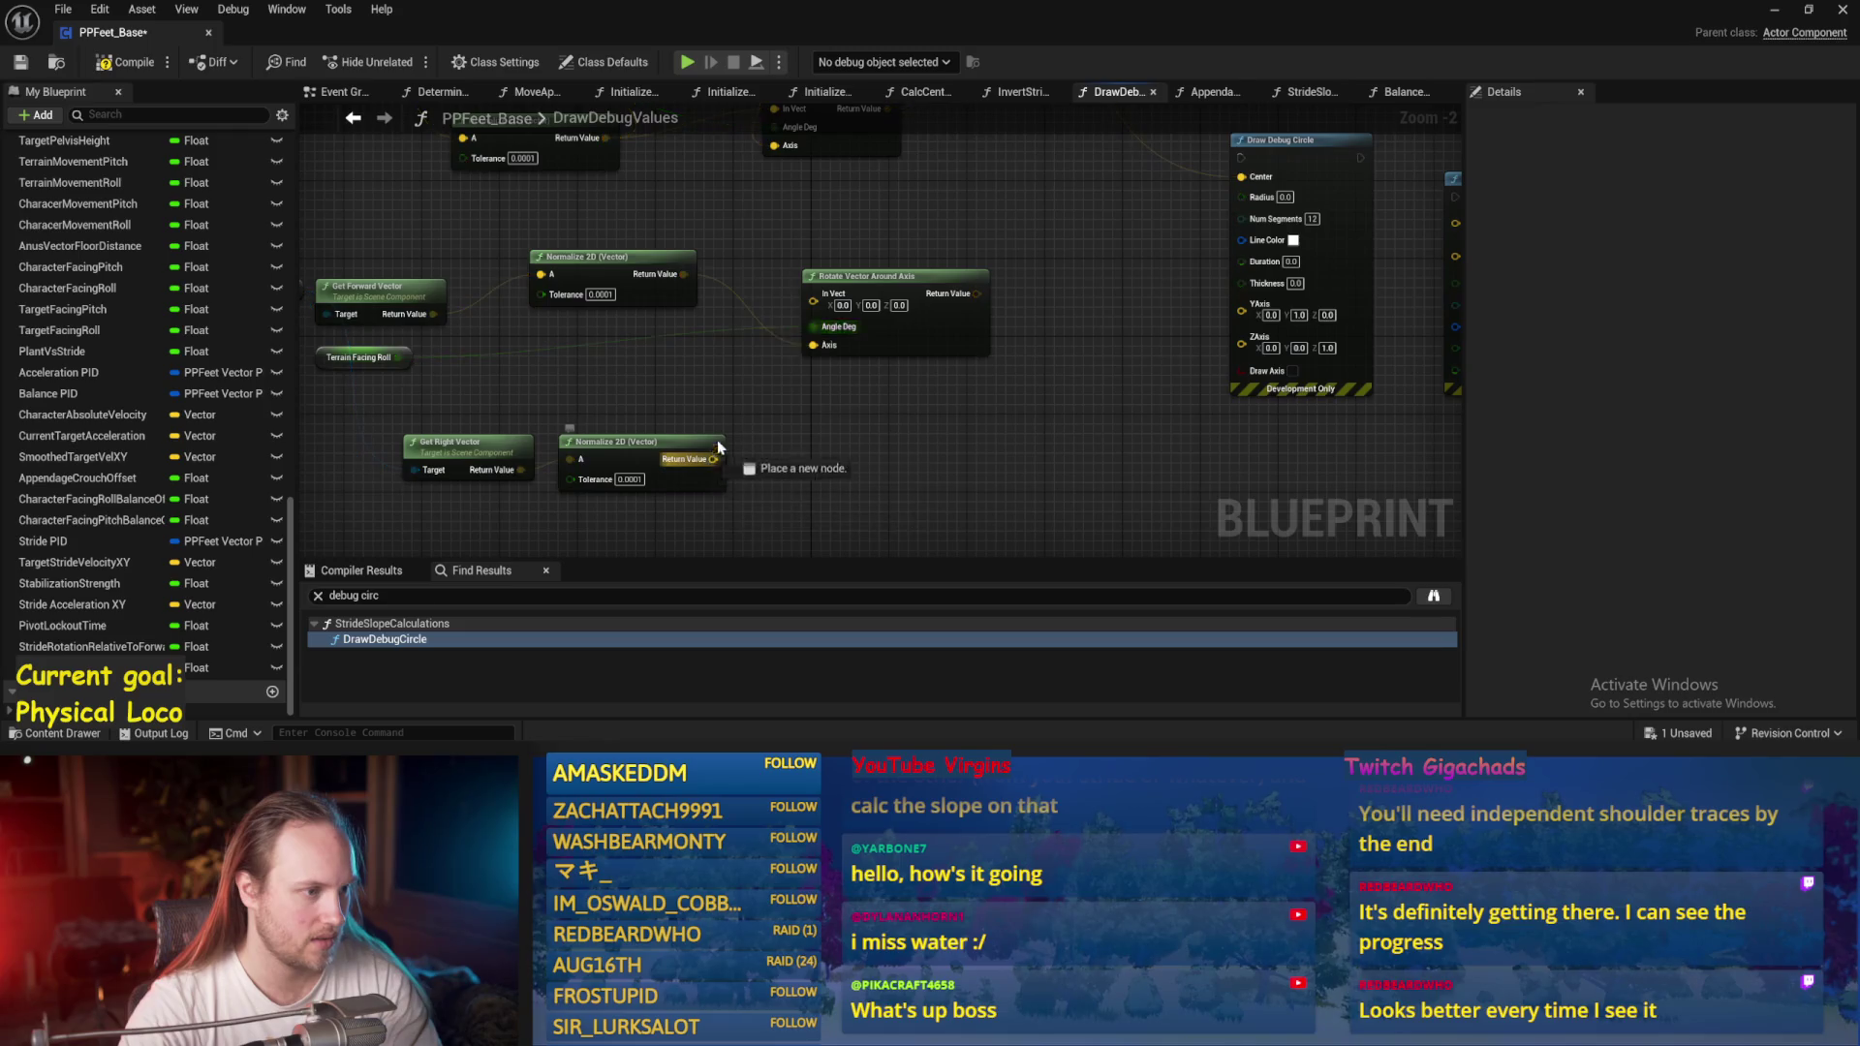
left_click_drag(811, 304, 812, 304)
mouse_move(713, 352)
left_mouse_down()
mouse_move(1025, 236)
mouse_move(1038, 416)
mouse_move(1129, 174)
mouse_move(867, 319)
mouse_move(765, 335)
left_mouse_up()
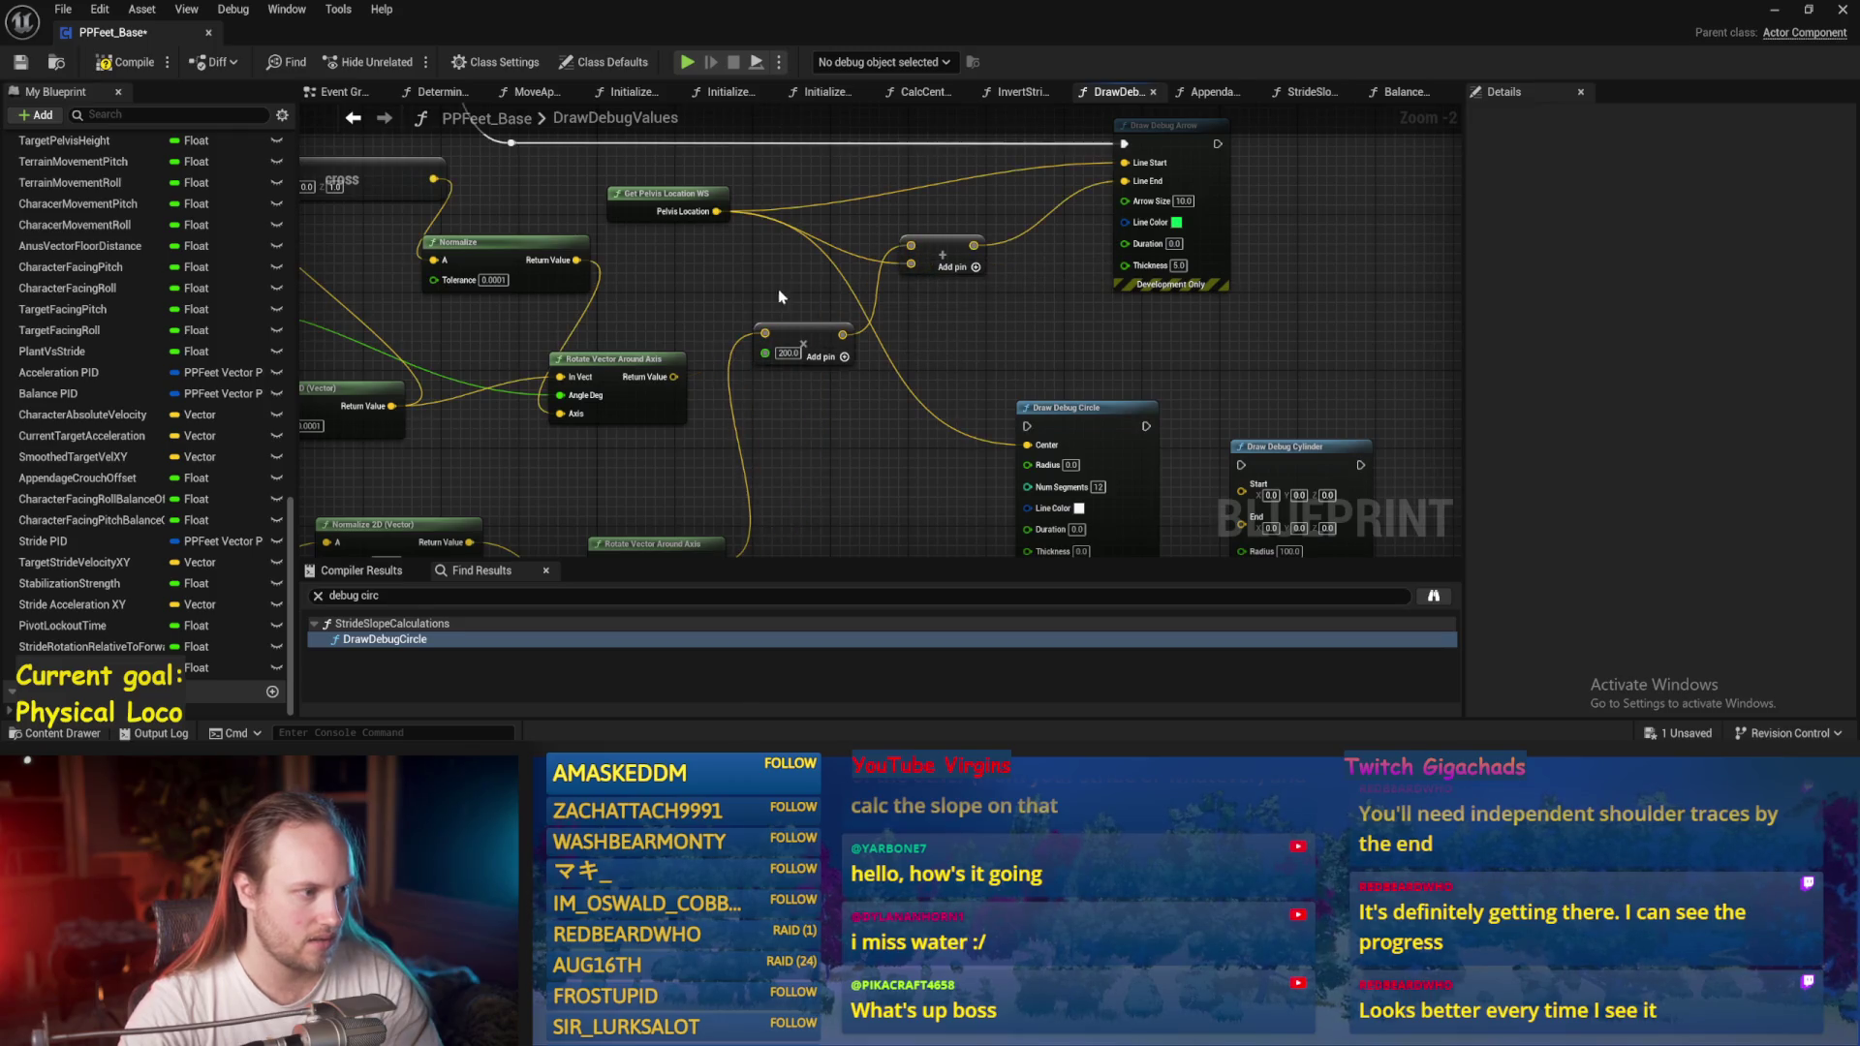
left_click(20, 62)
Test with Simulate and Play, then back in the Blueprint pull a wire from Terrain Facing Roll.
left_click(1774, 14)
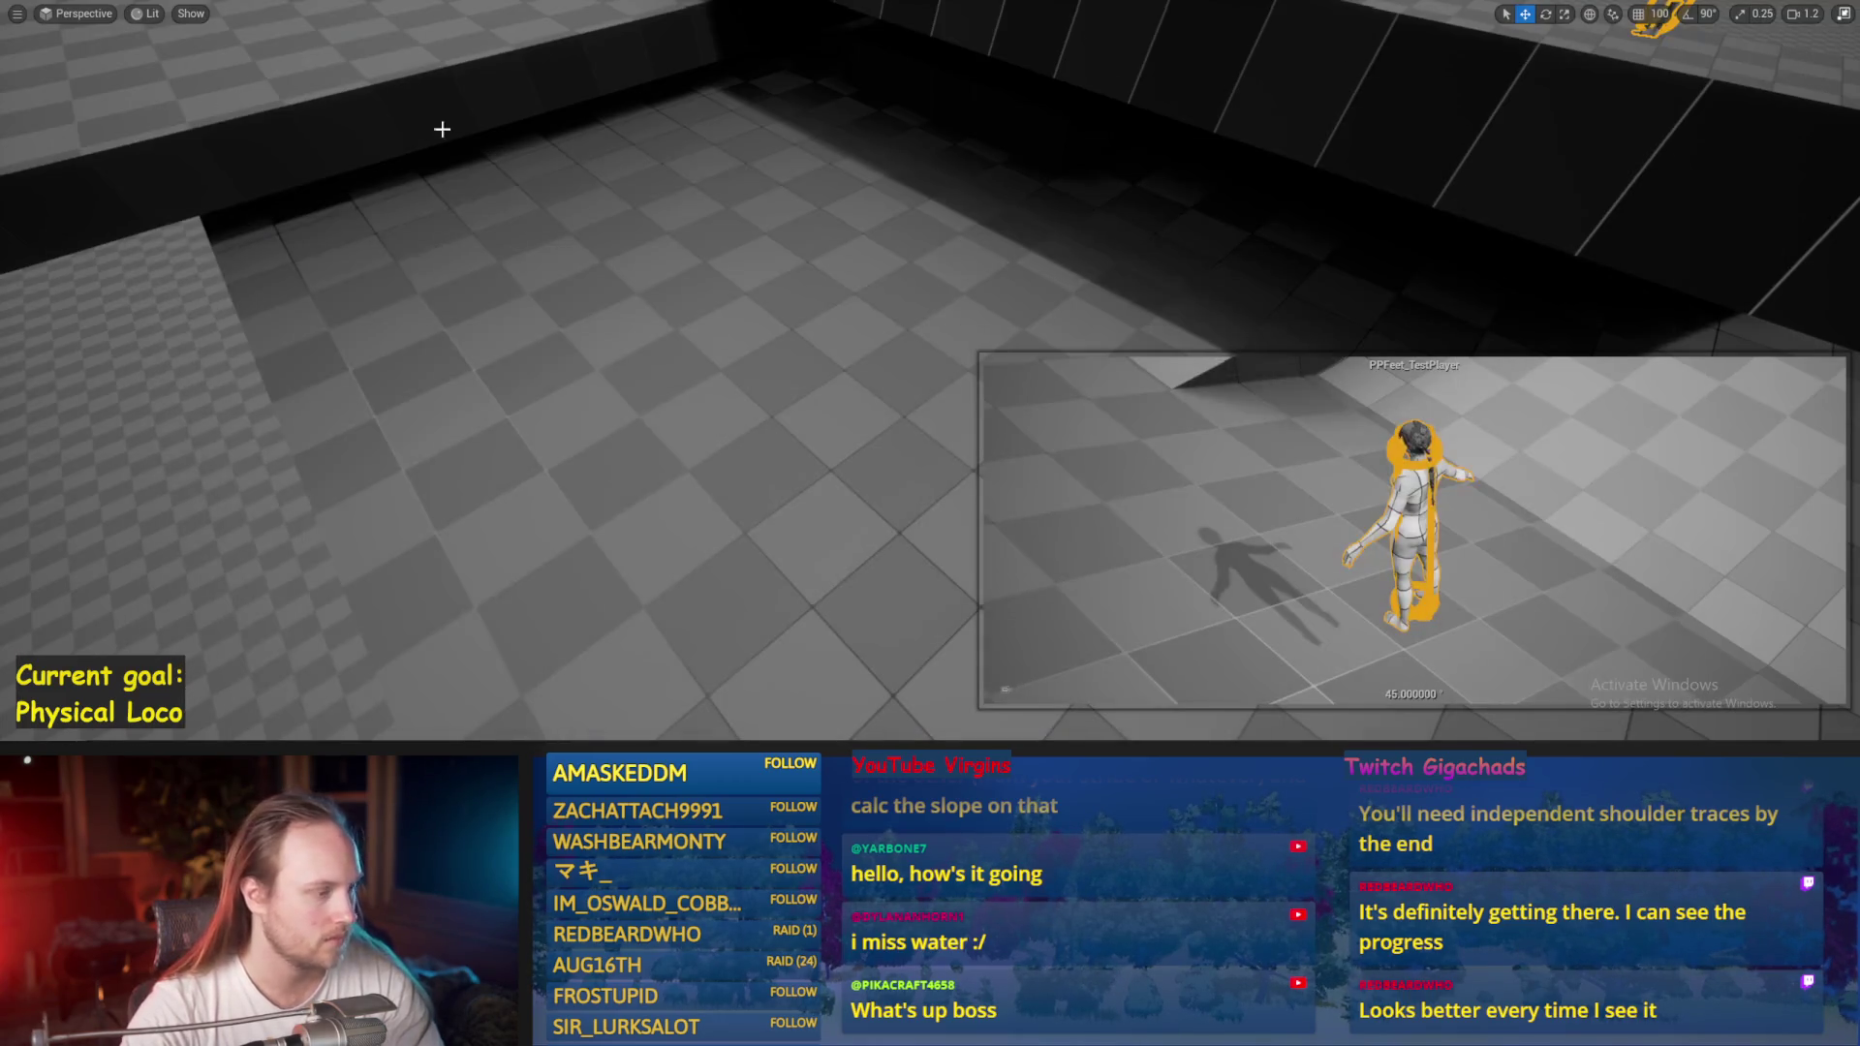
key("alt+s")
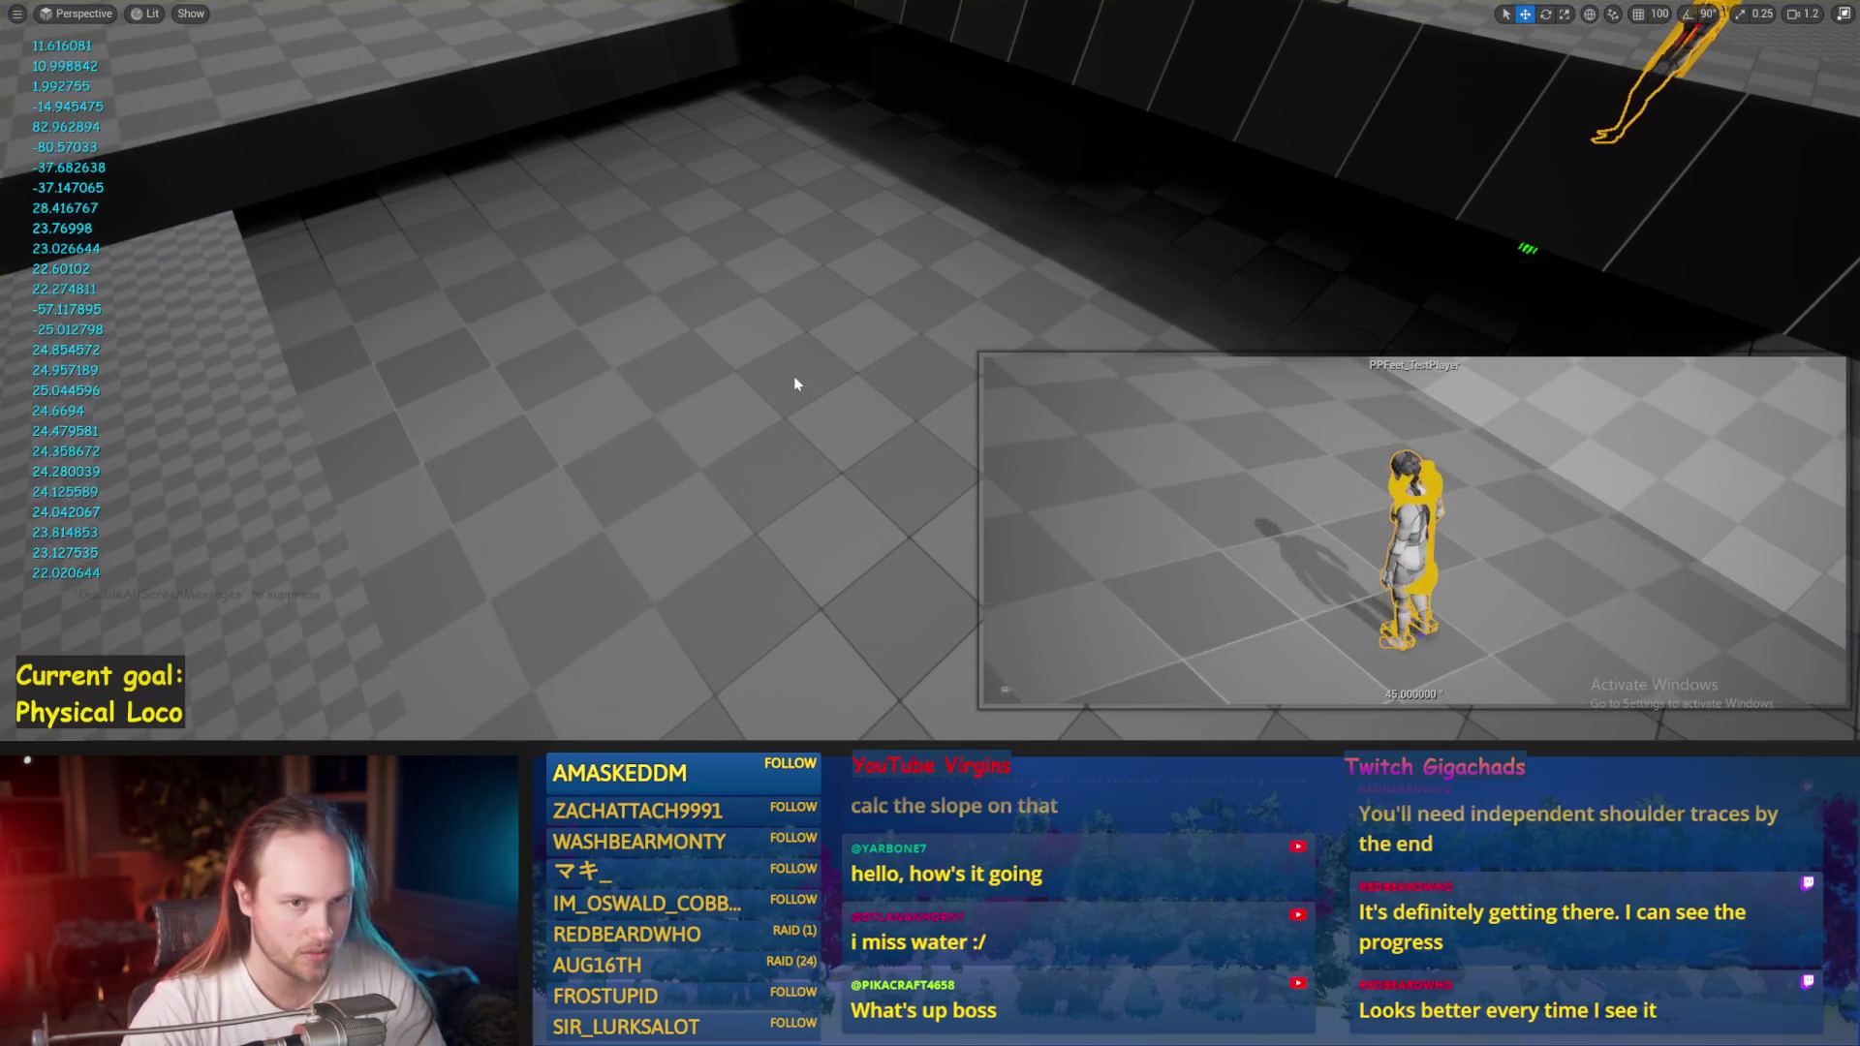
key("Escape")
key("alt+p")
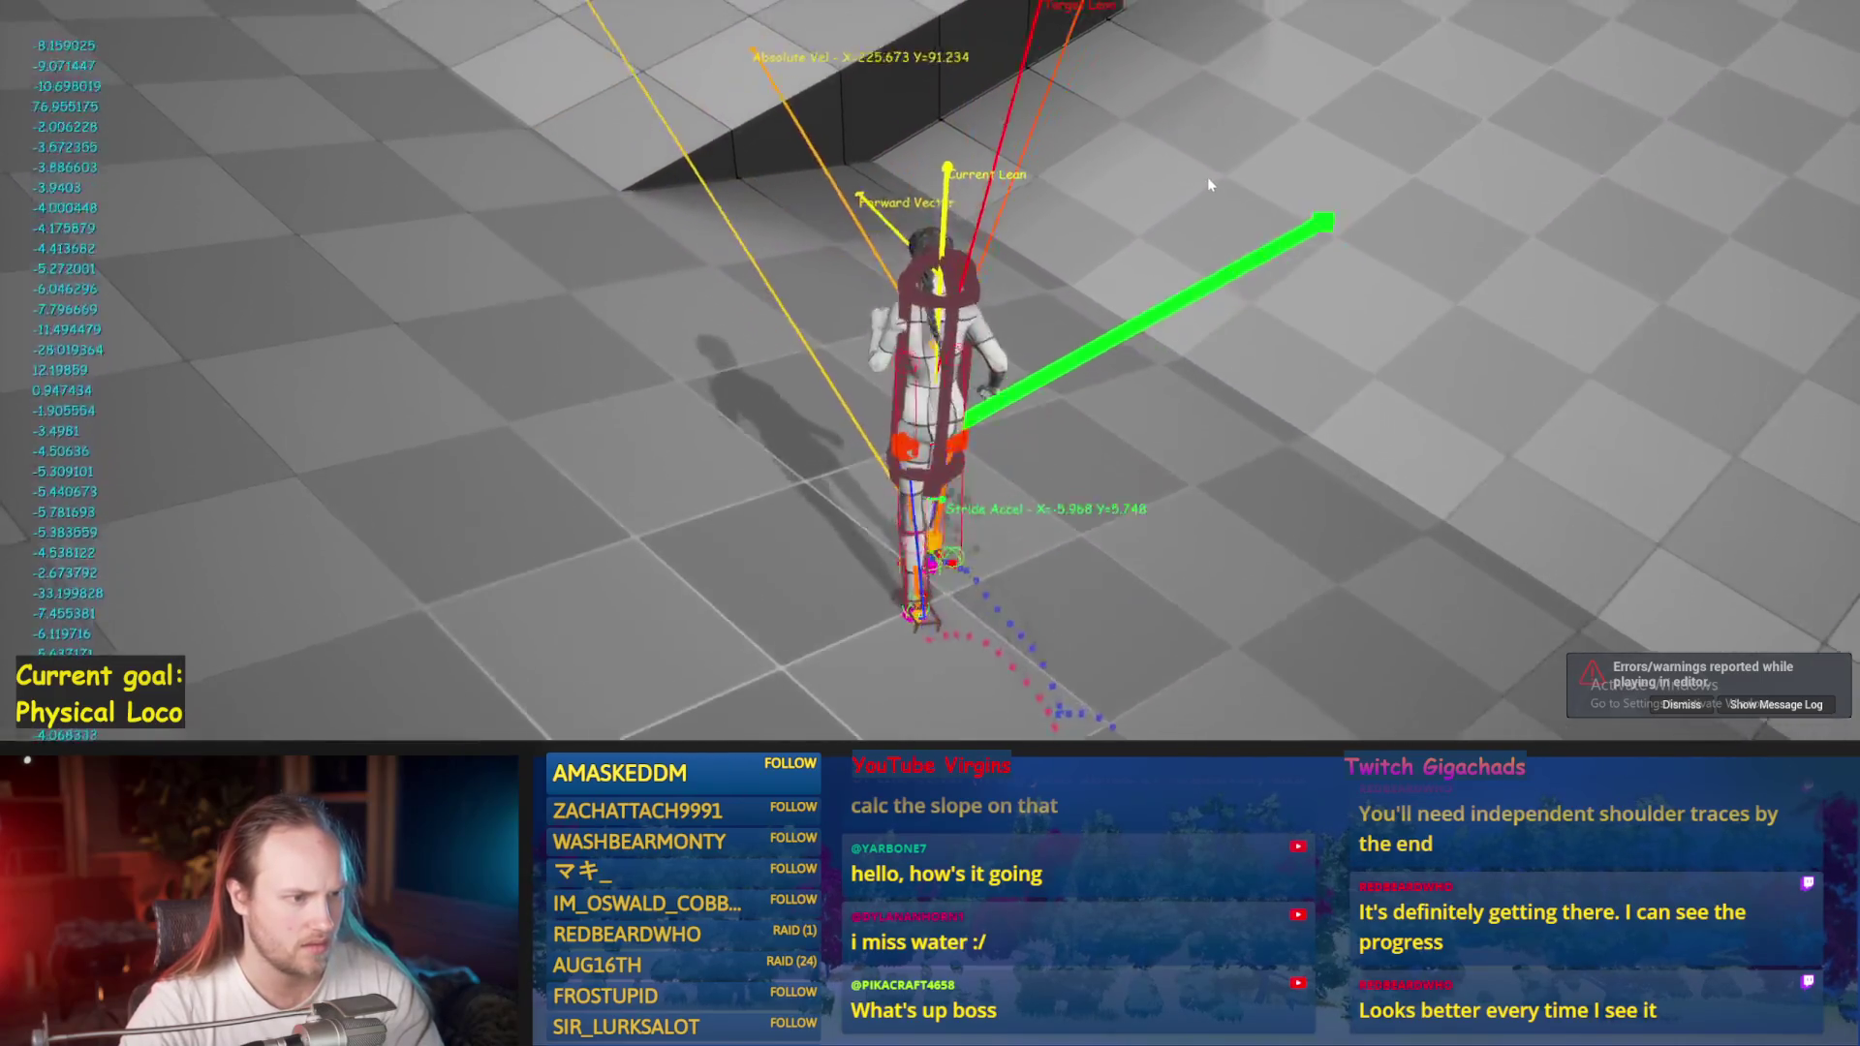
key("Escape")
key("alt+Tab")
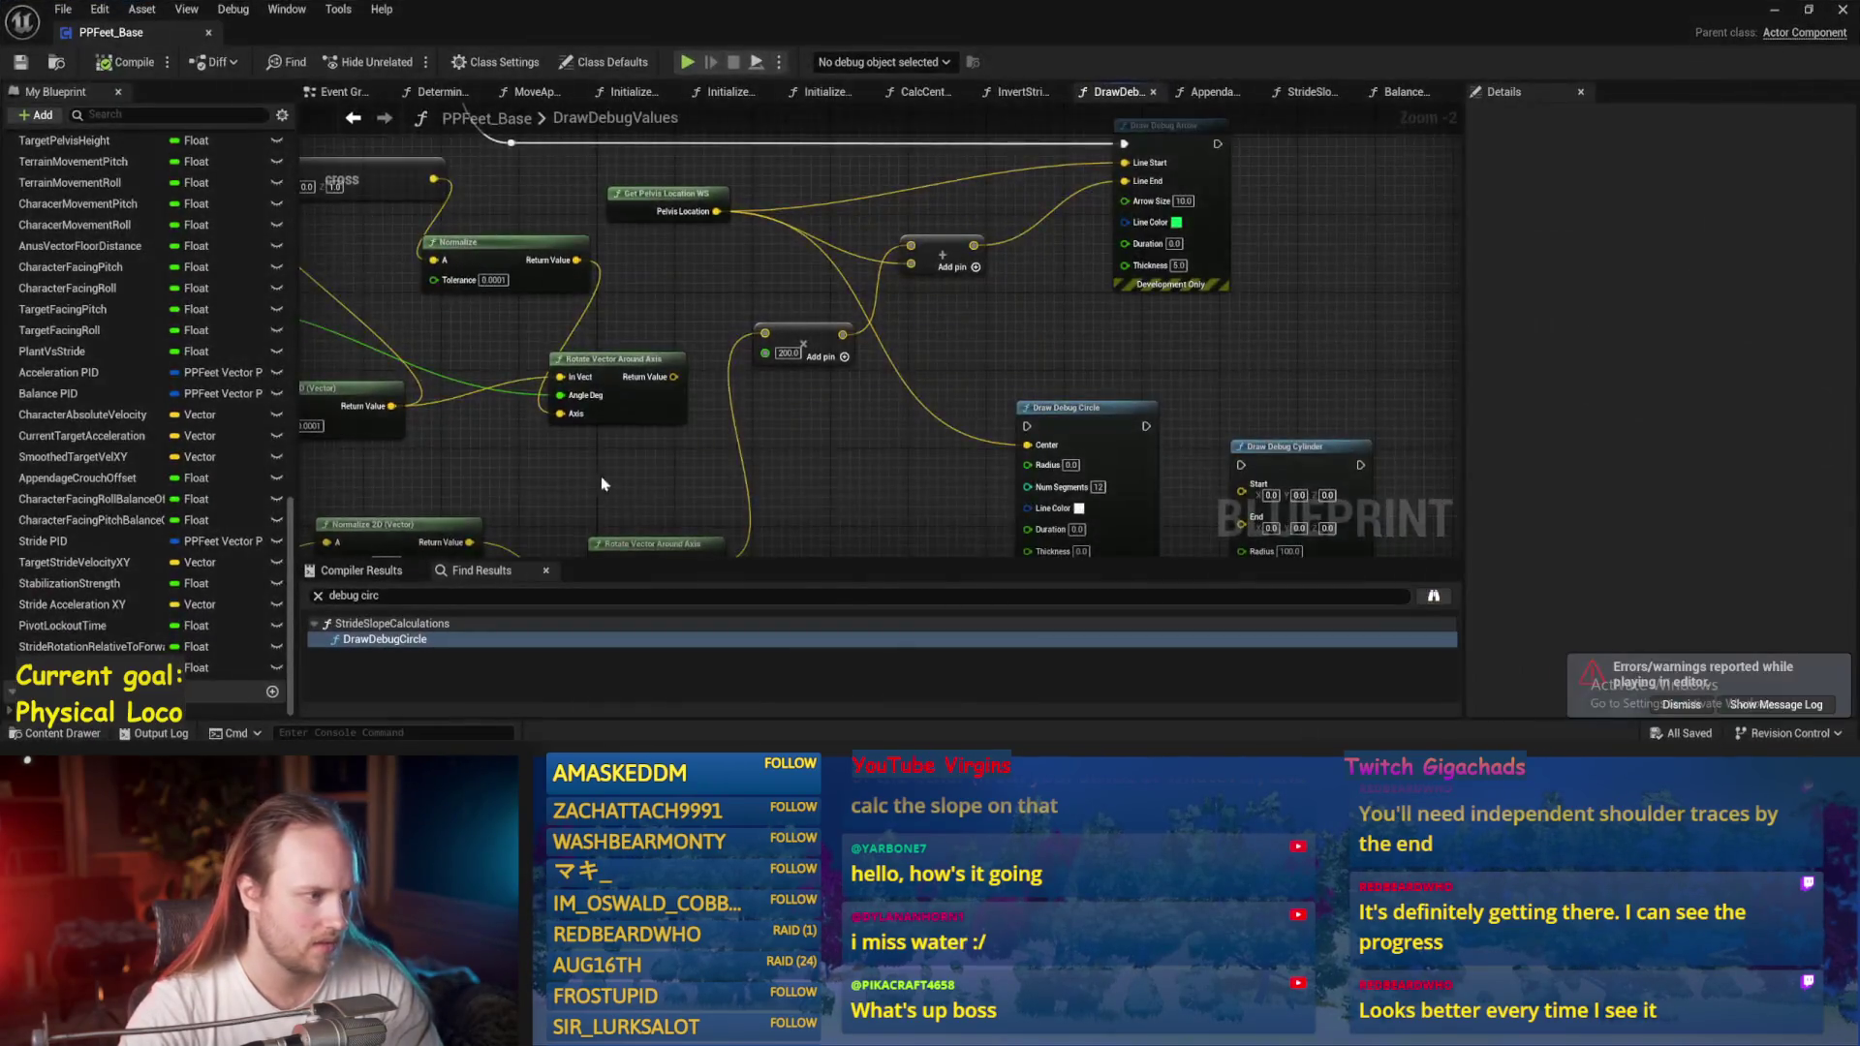
left_click_drag(503, 446, 590, 474)
Add a + node from Terrain Facing Roll feeding the lower rotation's Angle Deg.
type("+")
key("Return")
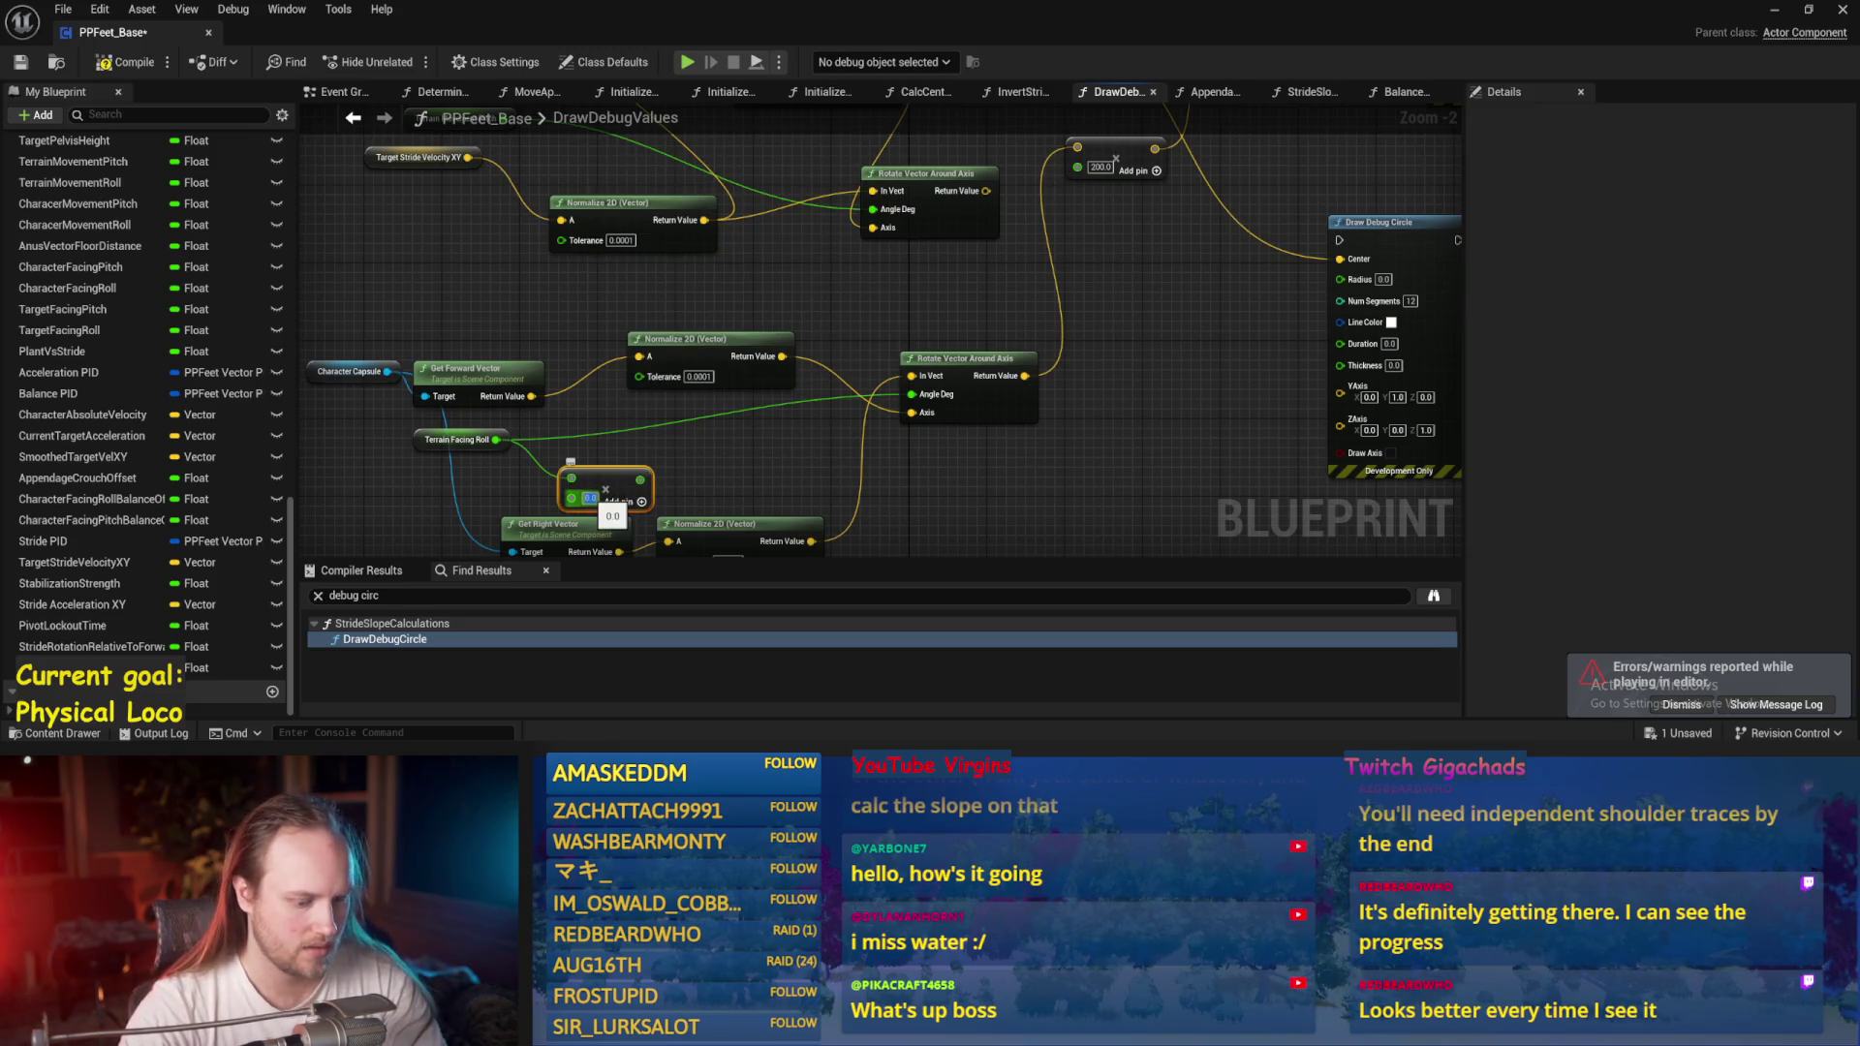
left_click_drag(643, 480, 911, 394)
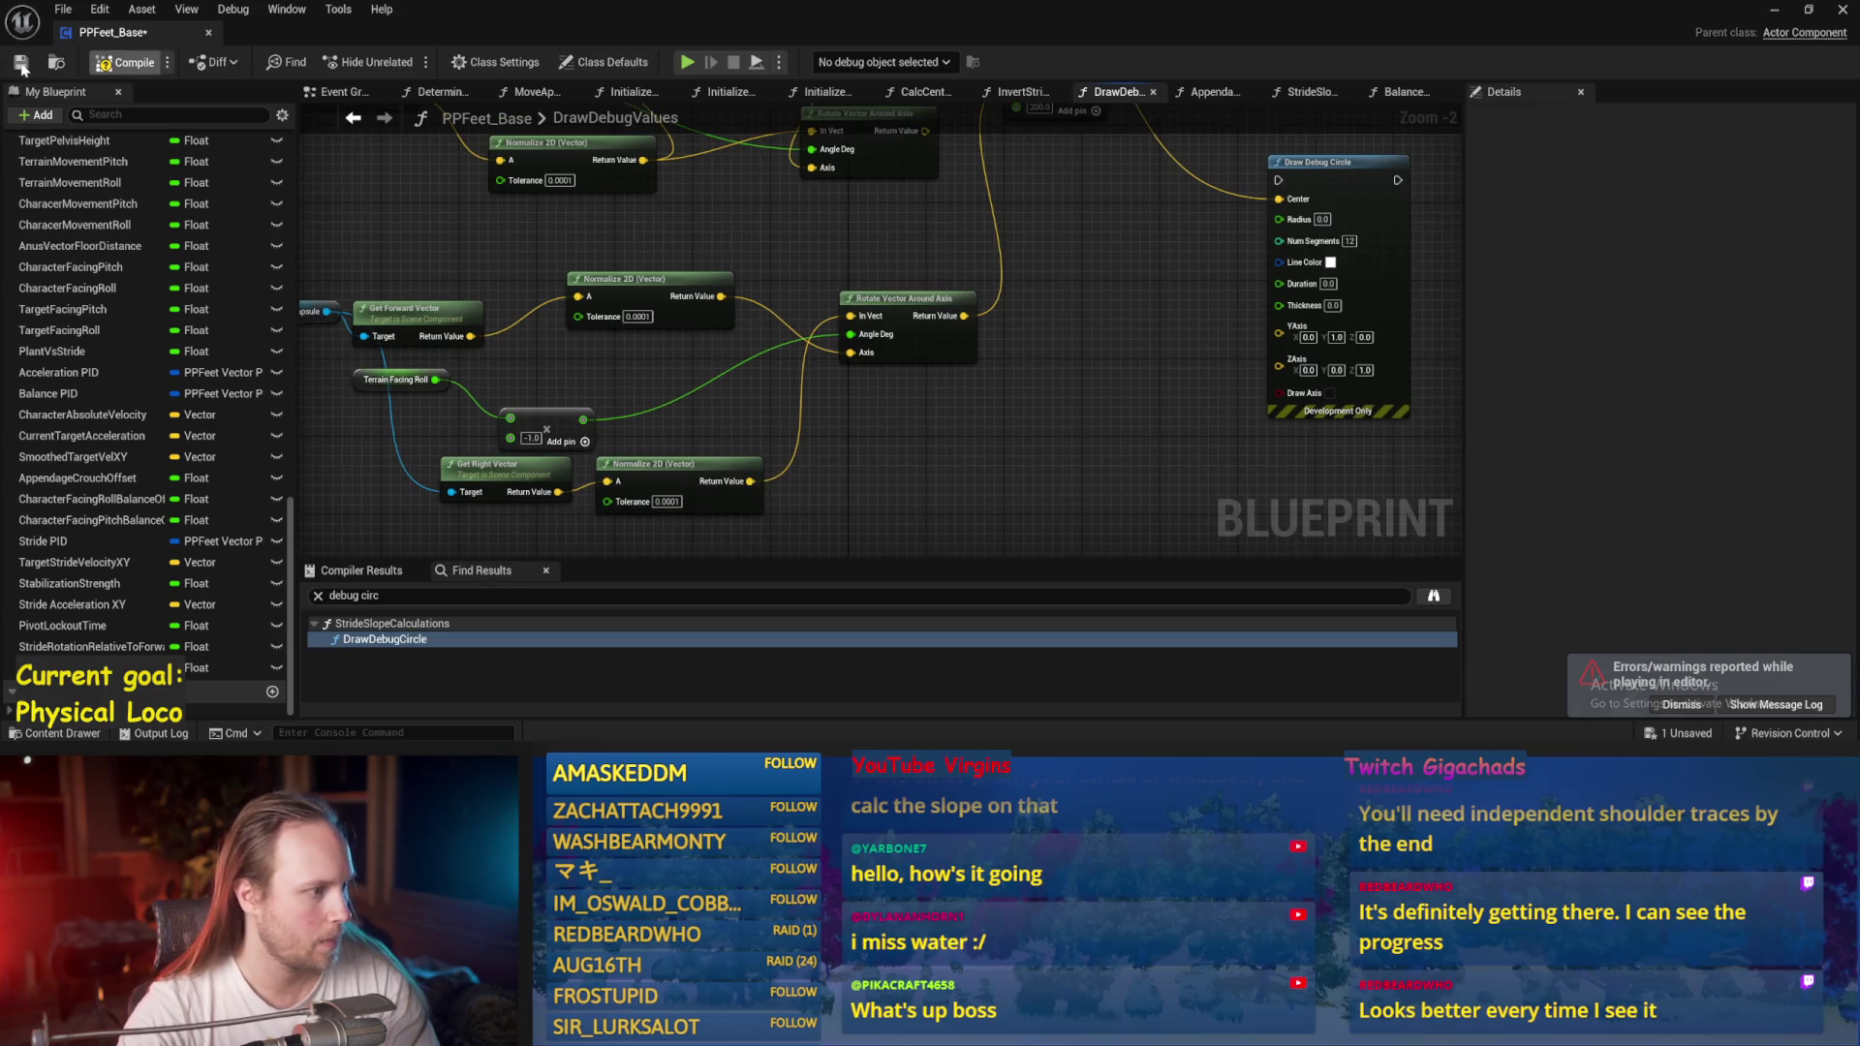
Play-test walking with W, eject with F8 to inspect the character, then stop and view the debug nodes.
key("alt+p")
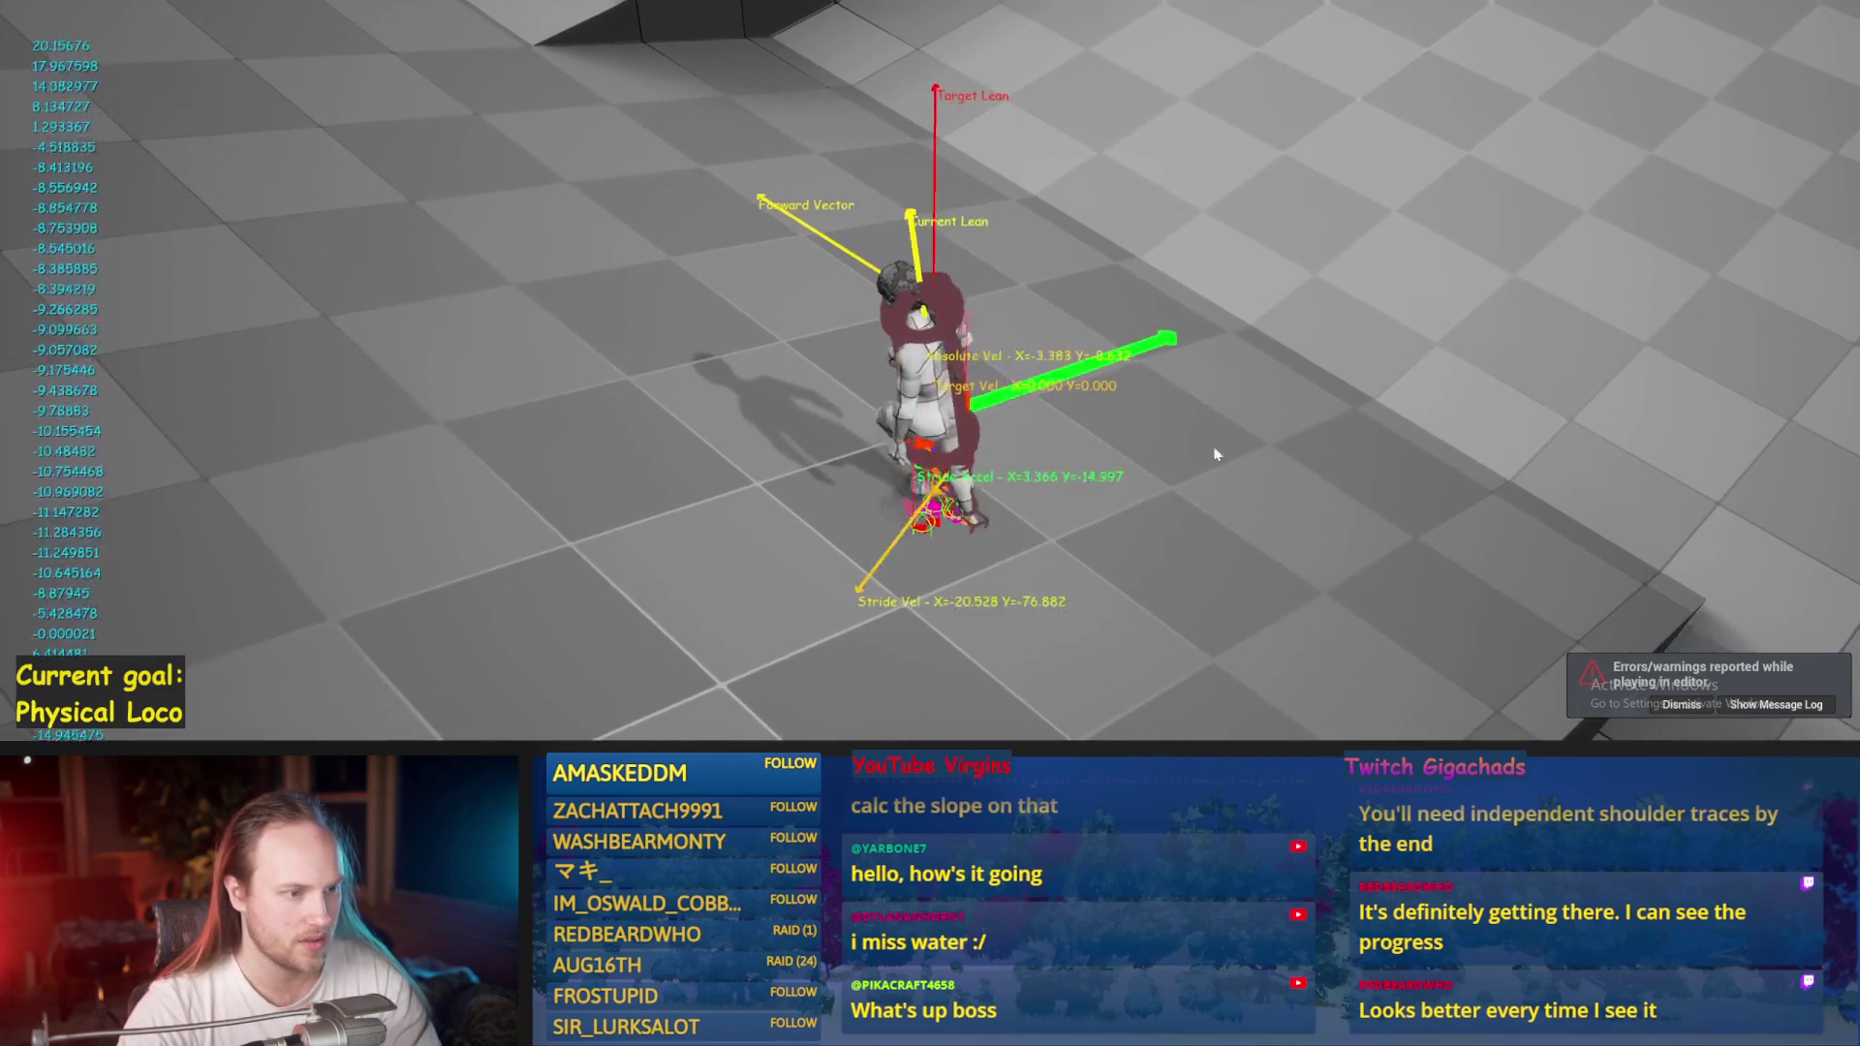
key("w")
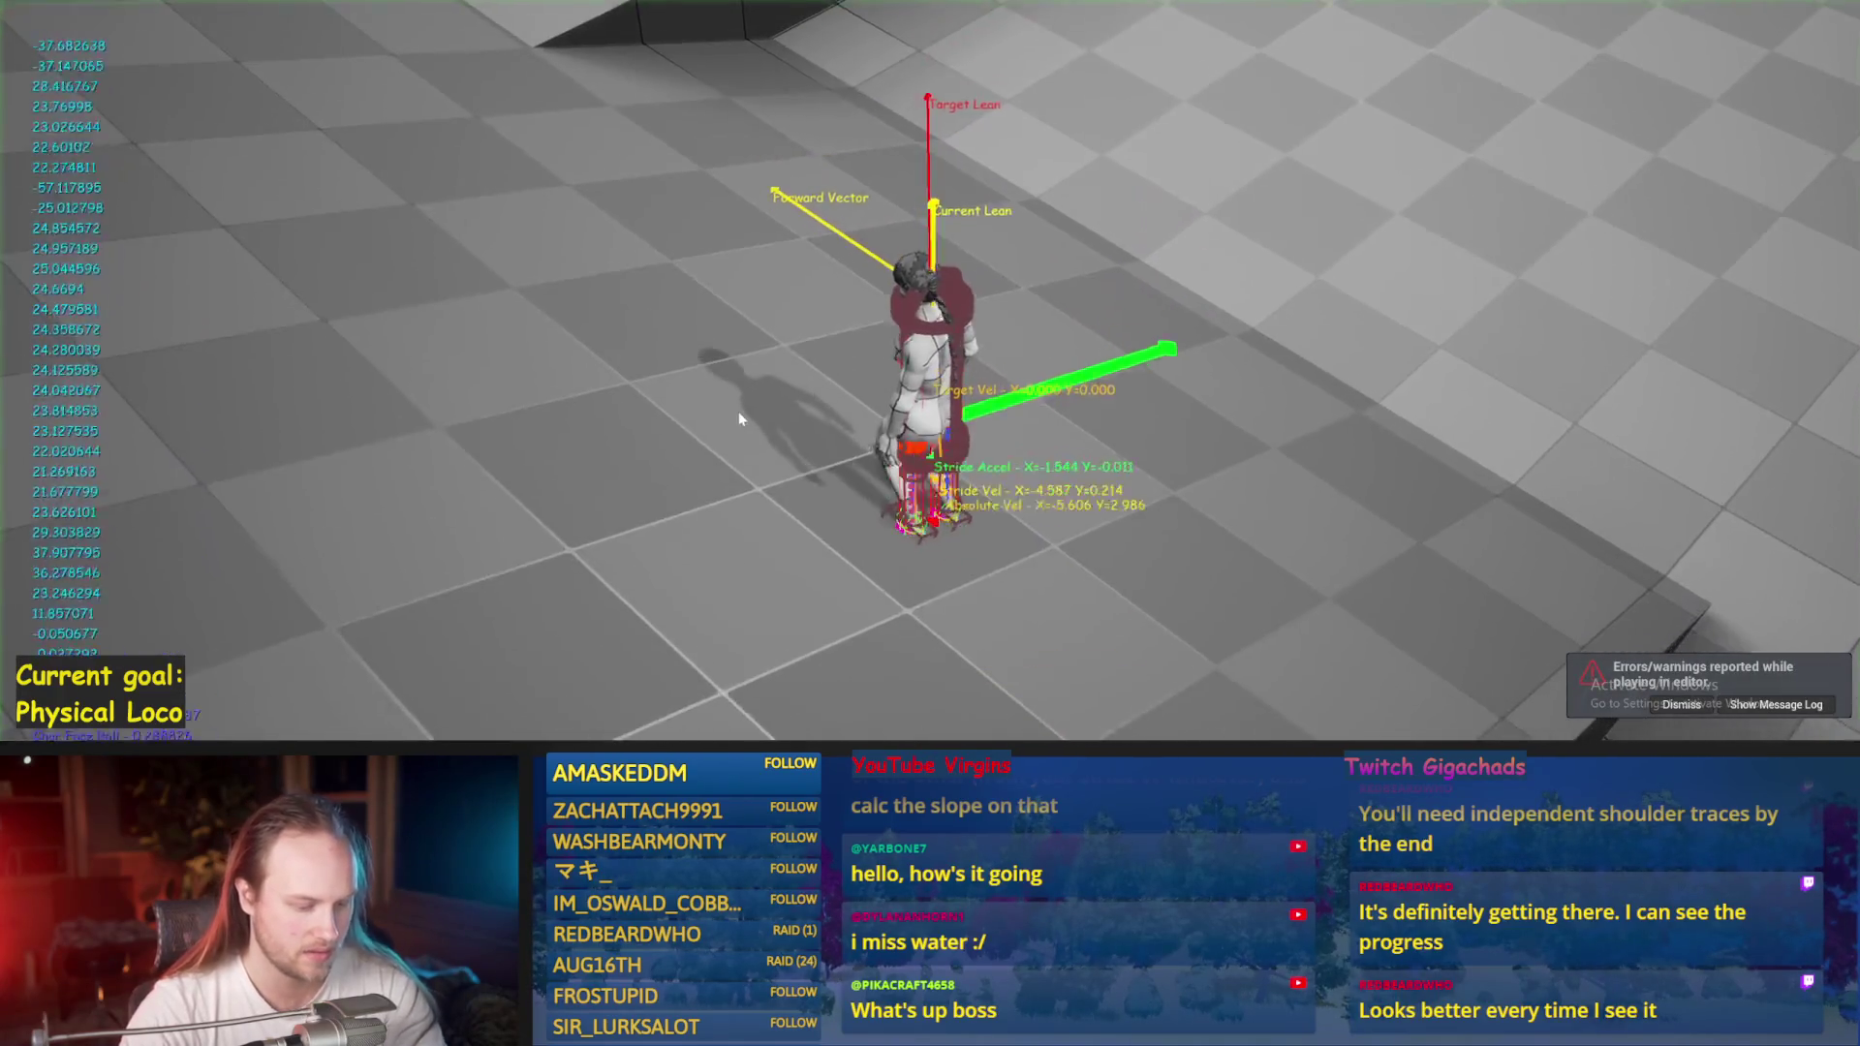
key("F11")
key("F8")
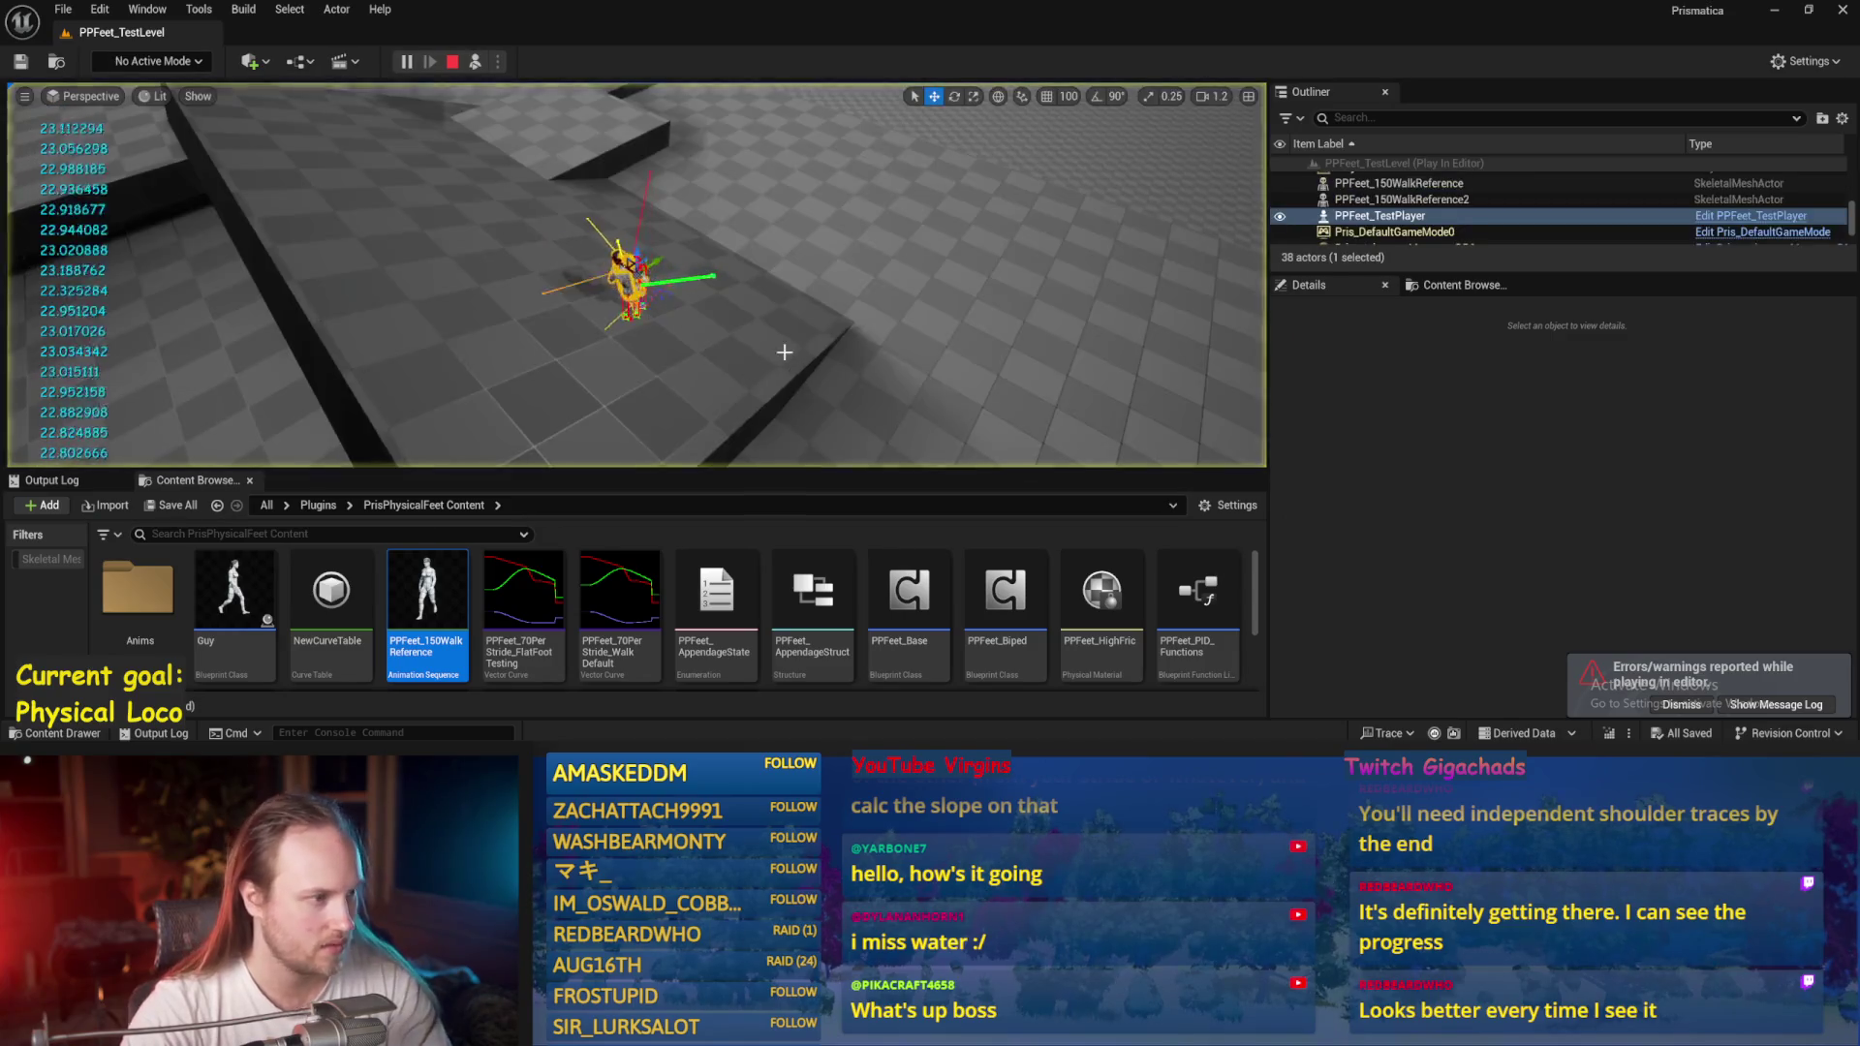
key("f")
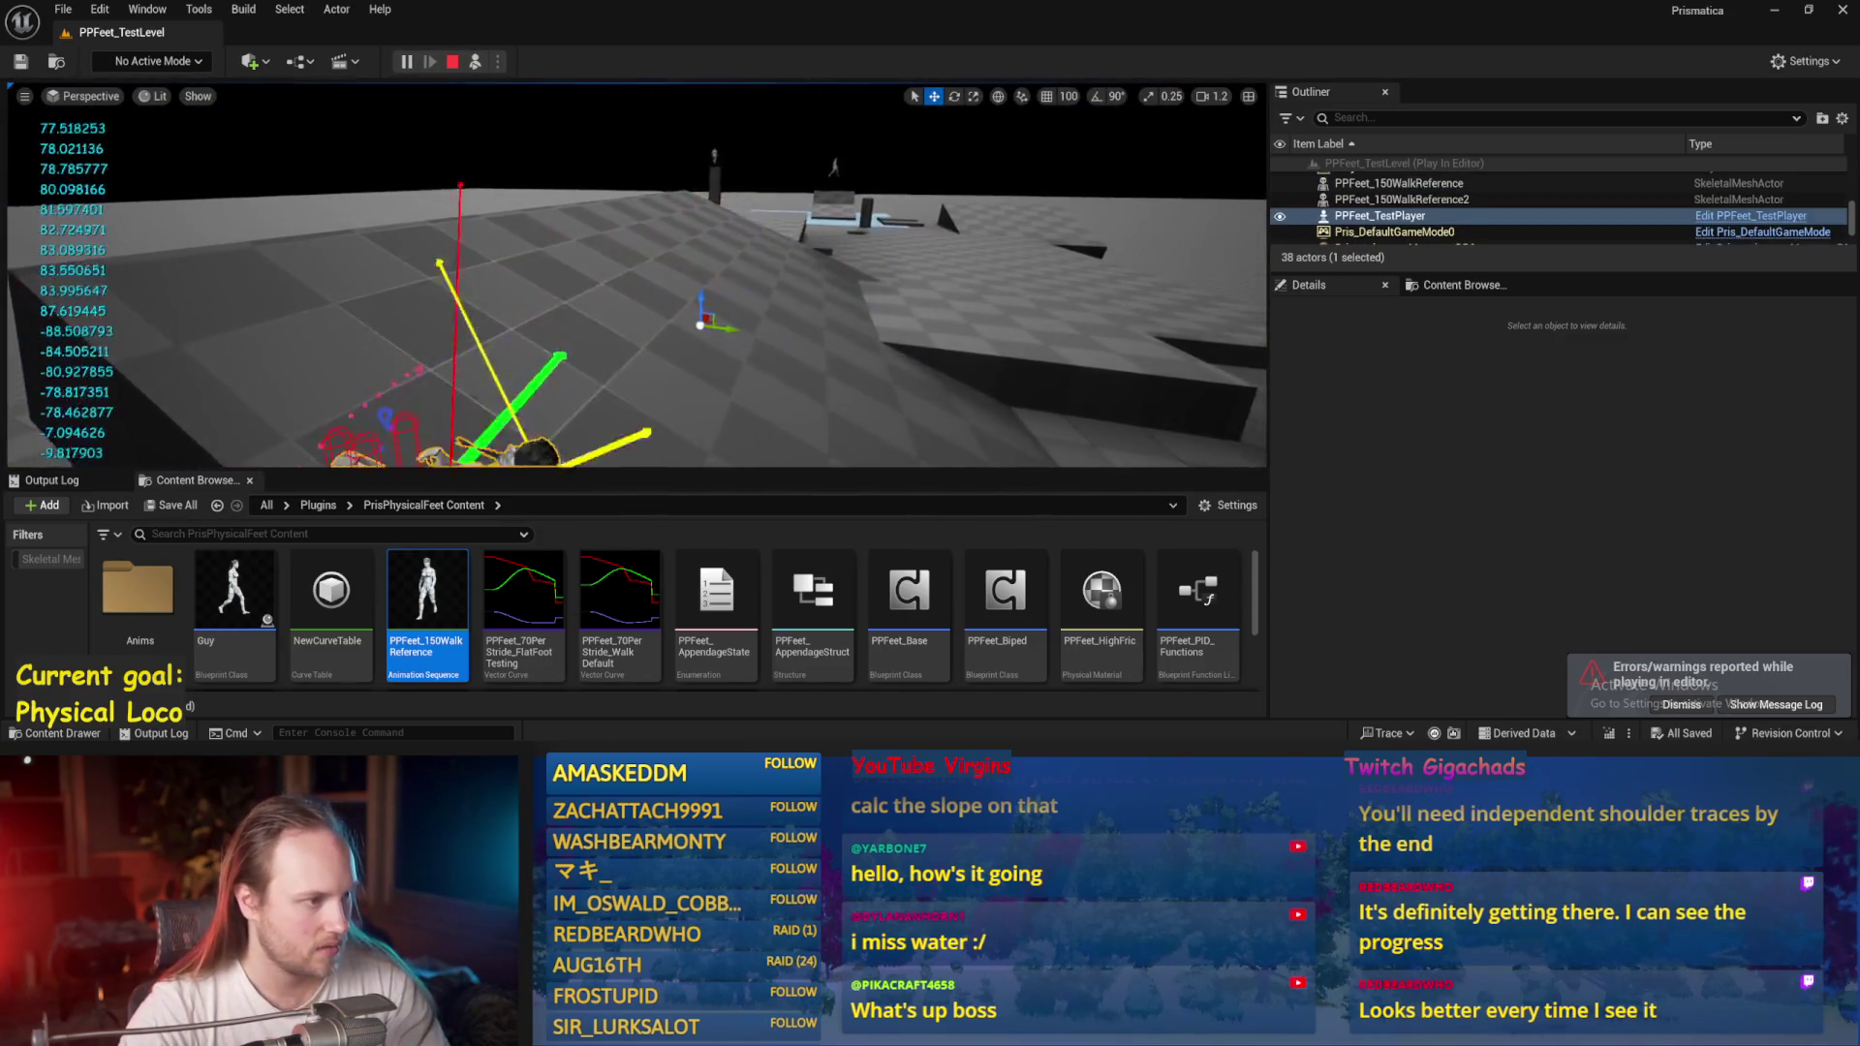
key("Escape")
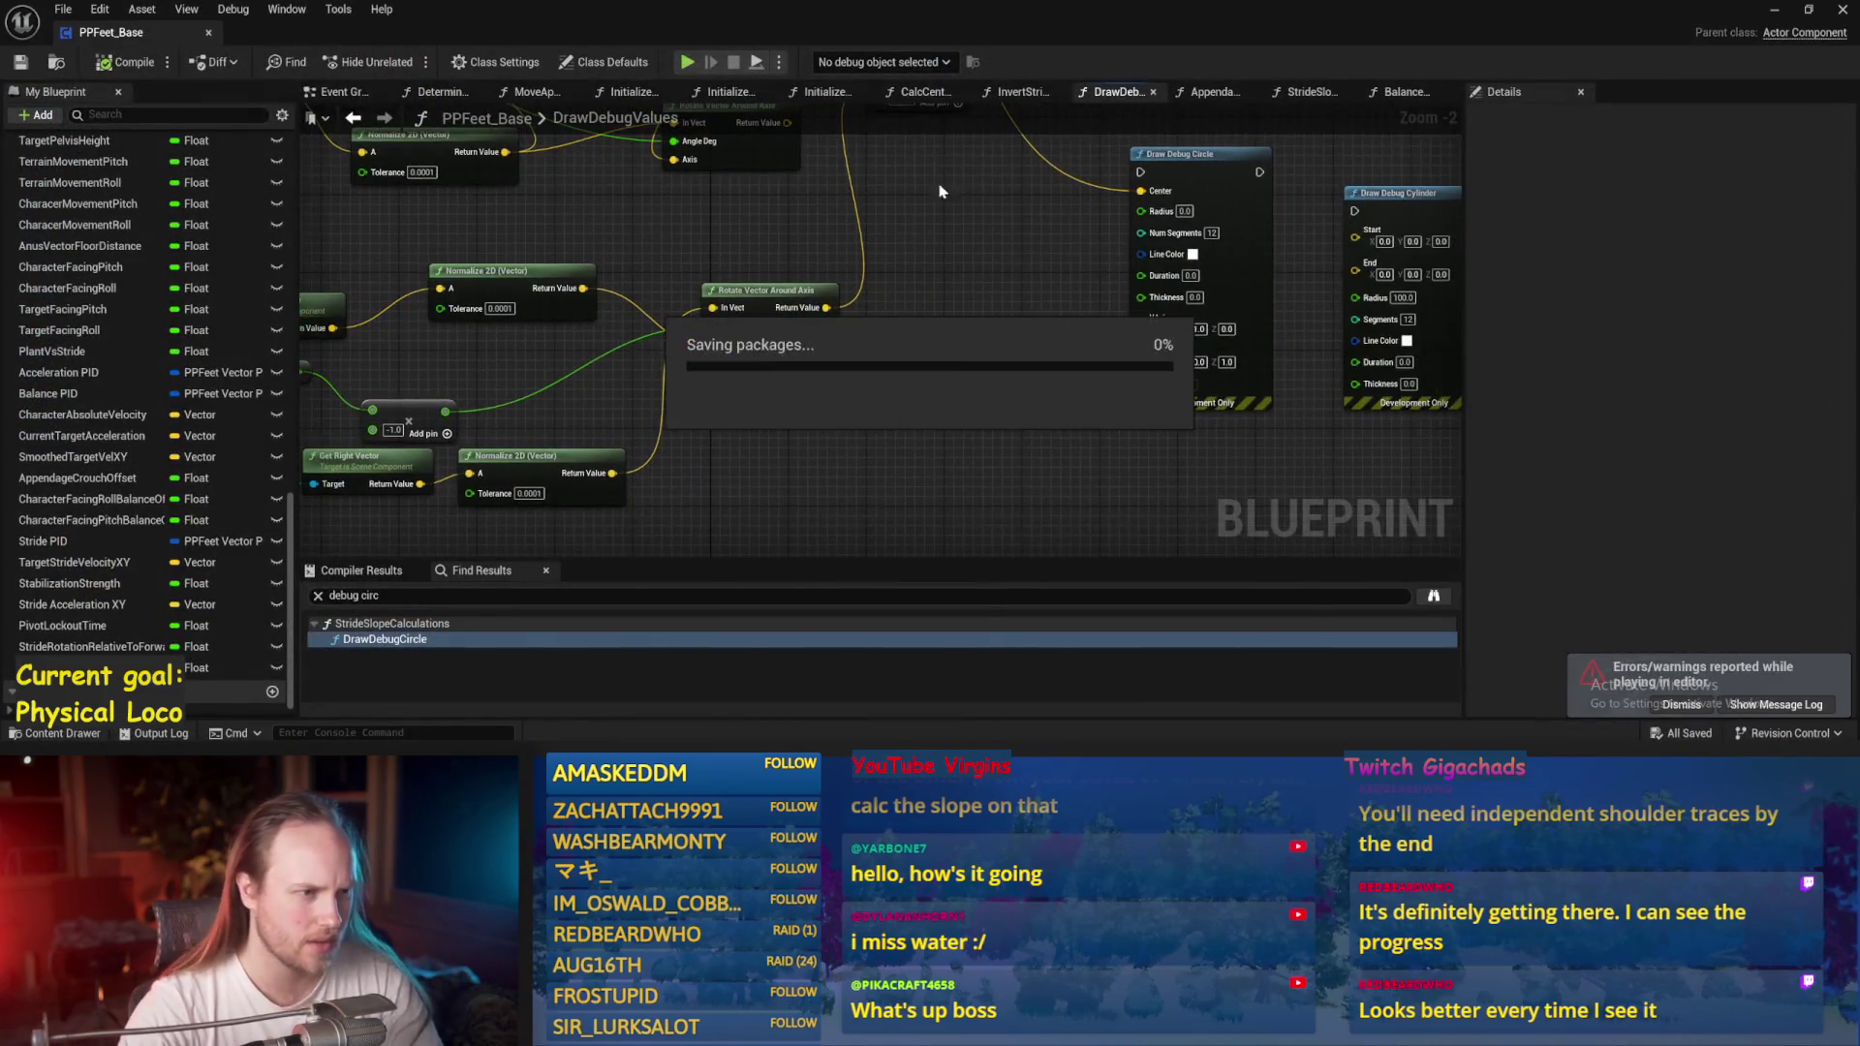
left_click_drag(1042, 281, 769, 423)
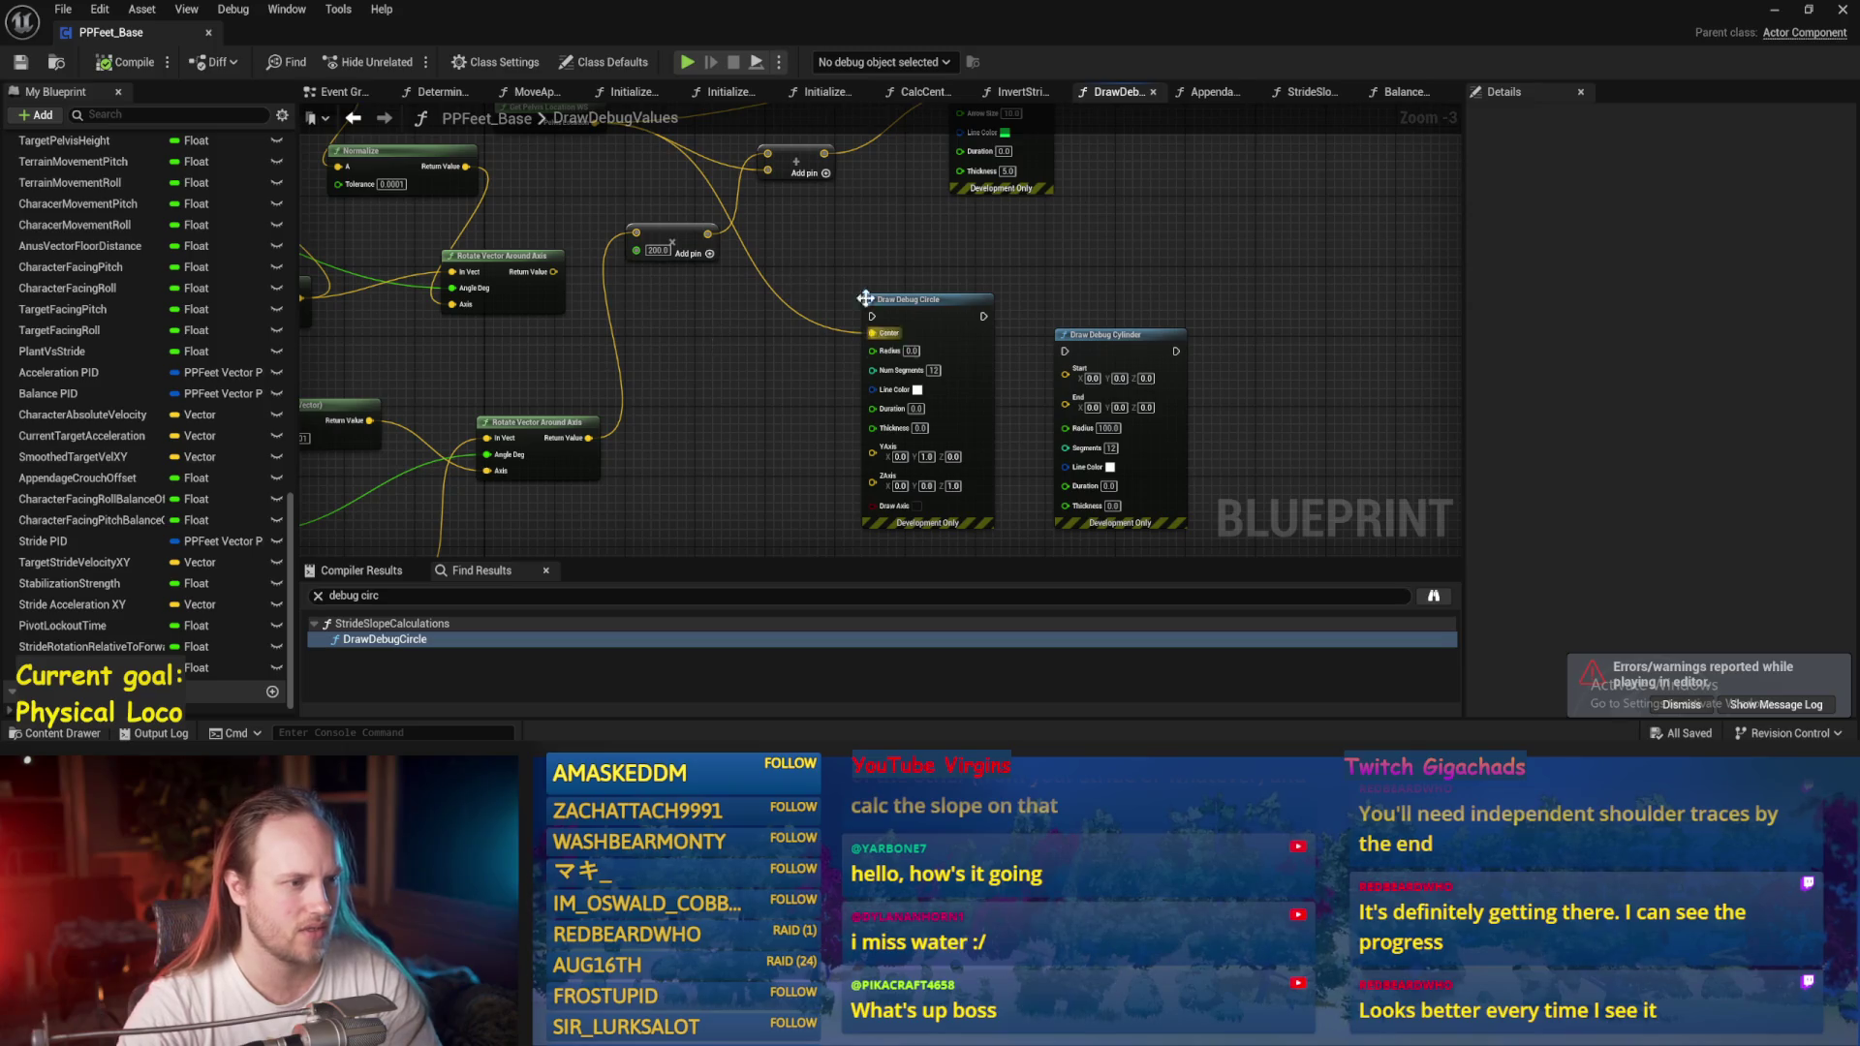
Place Draw Debug Circle just before Draw Debug Arrow in the chain and save.
scroll(806, 352, "down", 2)
scroll(806, 352, "up", 1)
left_click_drag(885, 241, 1075, 244)
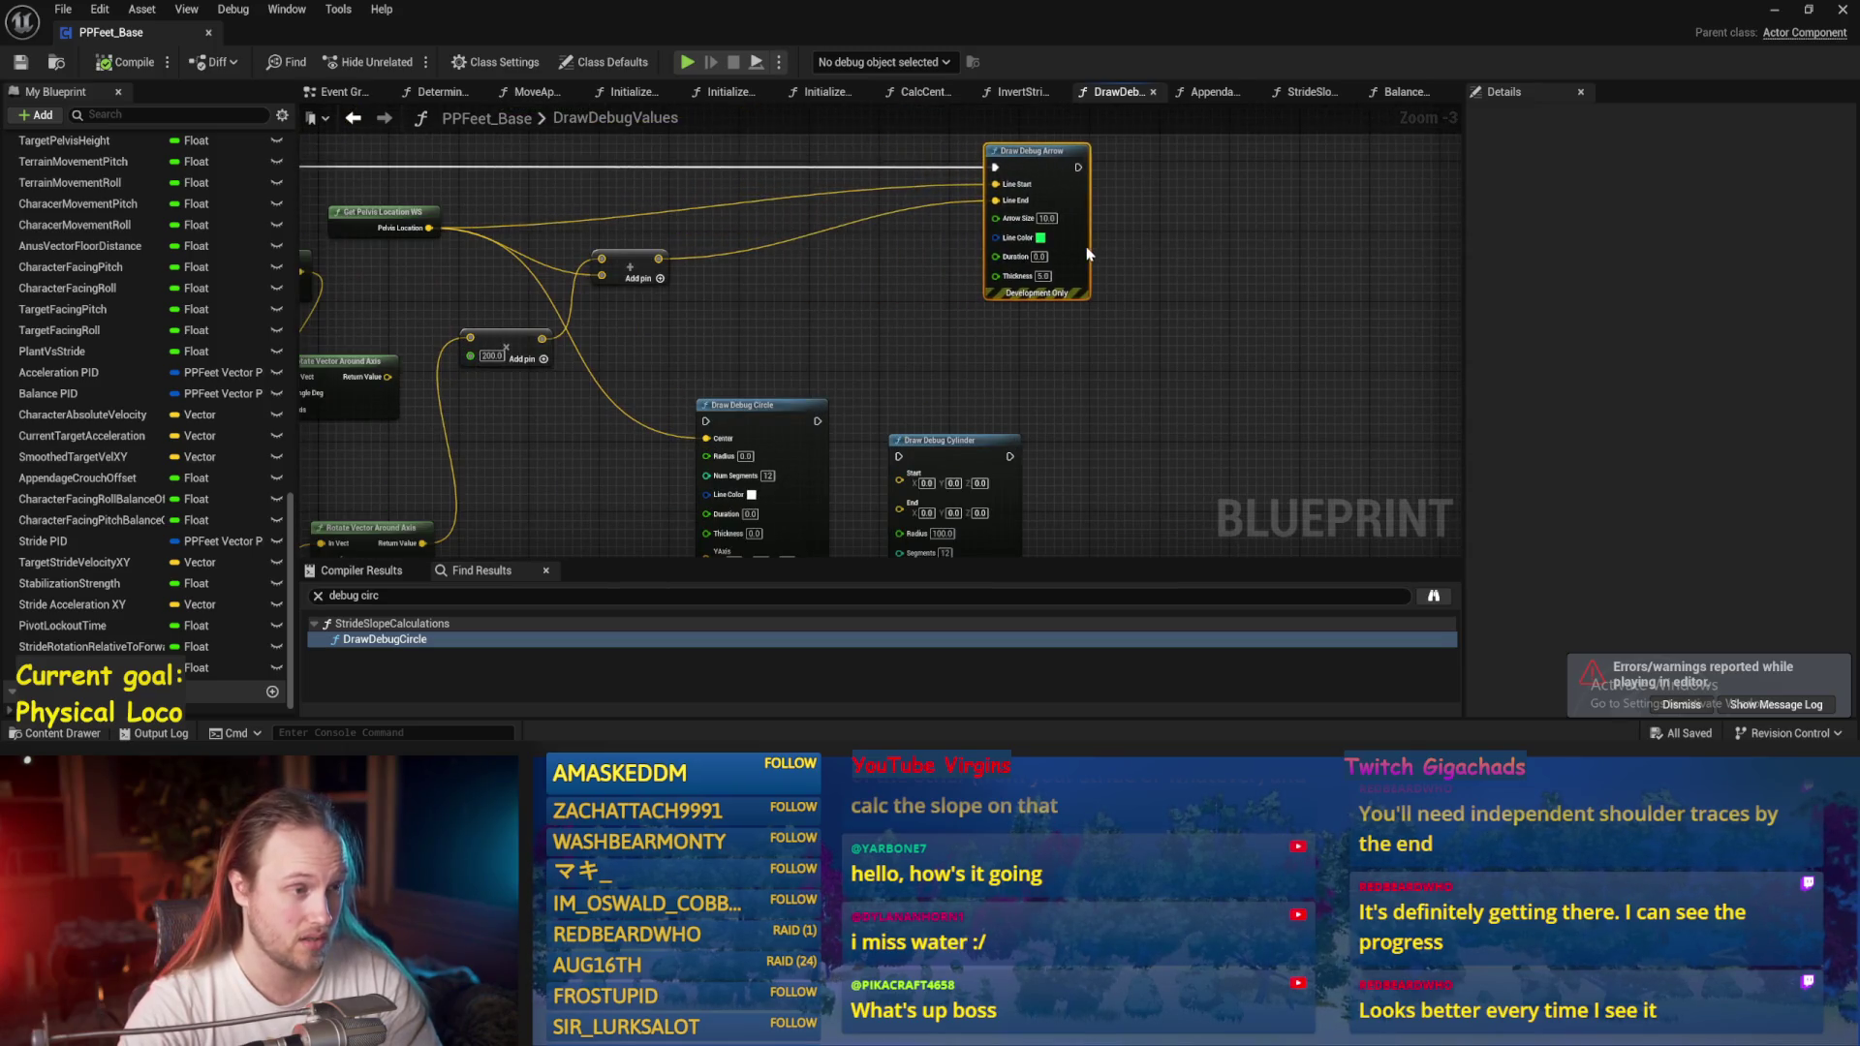
left_click_drag(839, 270, 935, 302)
mouse_move(854, 443)
left_mouse_down()
mouse_move(882, 188)
mouse_move(1036, 221)
mouse_move(902, 258)
mouse_move(1123, 259)
left_mouse_up()
key("ctrl+s")
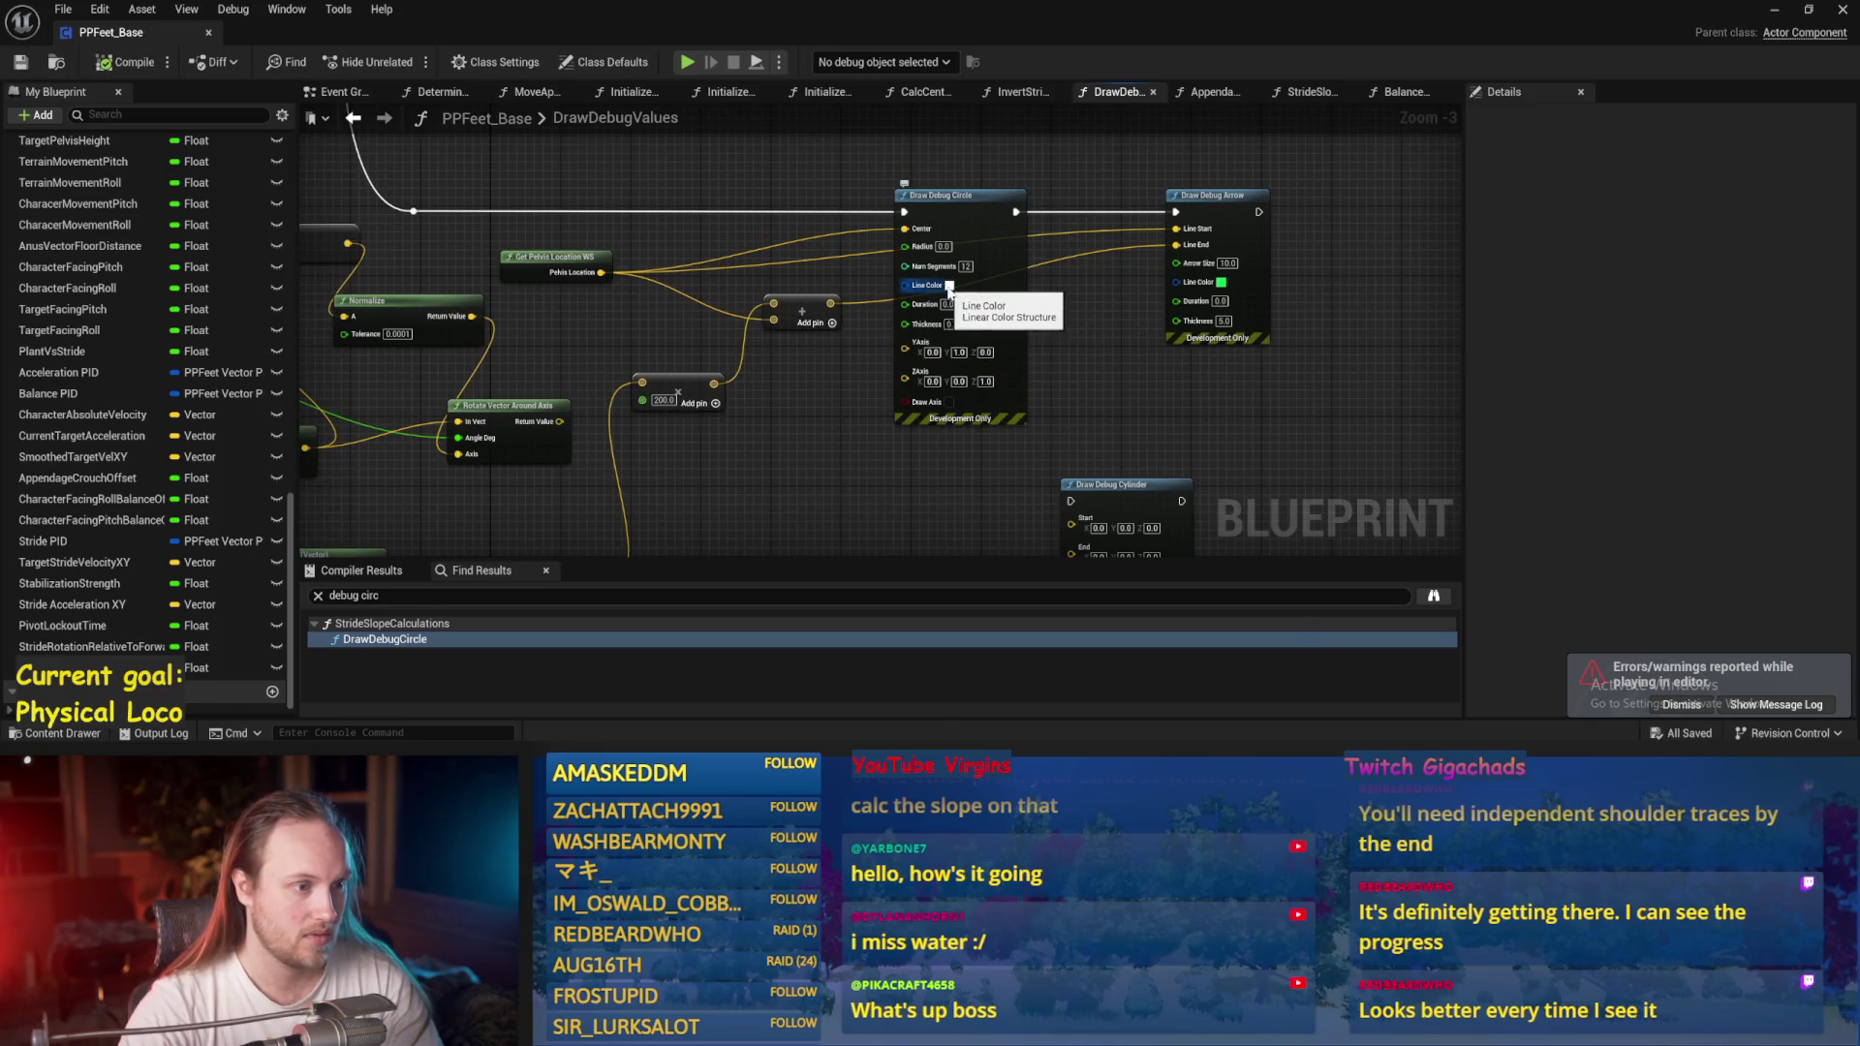
Give the Draw Debug Circle a red line colour and a radius of 100.
left_click(949, 287)
left_click(1106, 428)
left_click(1170, 693)
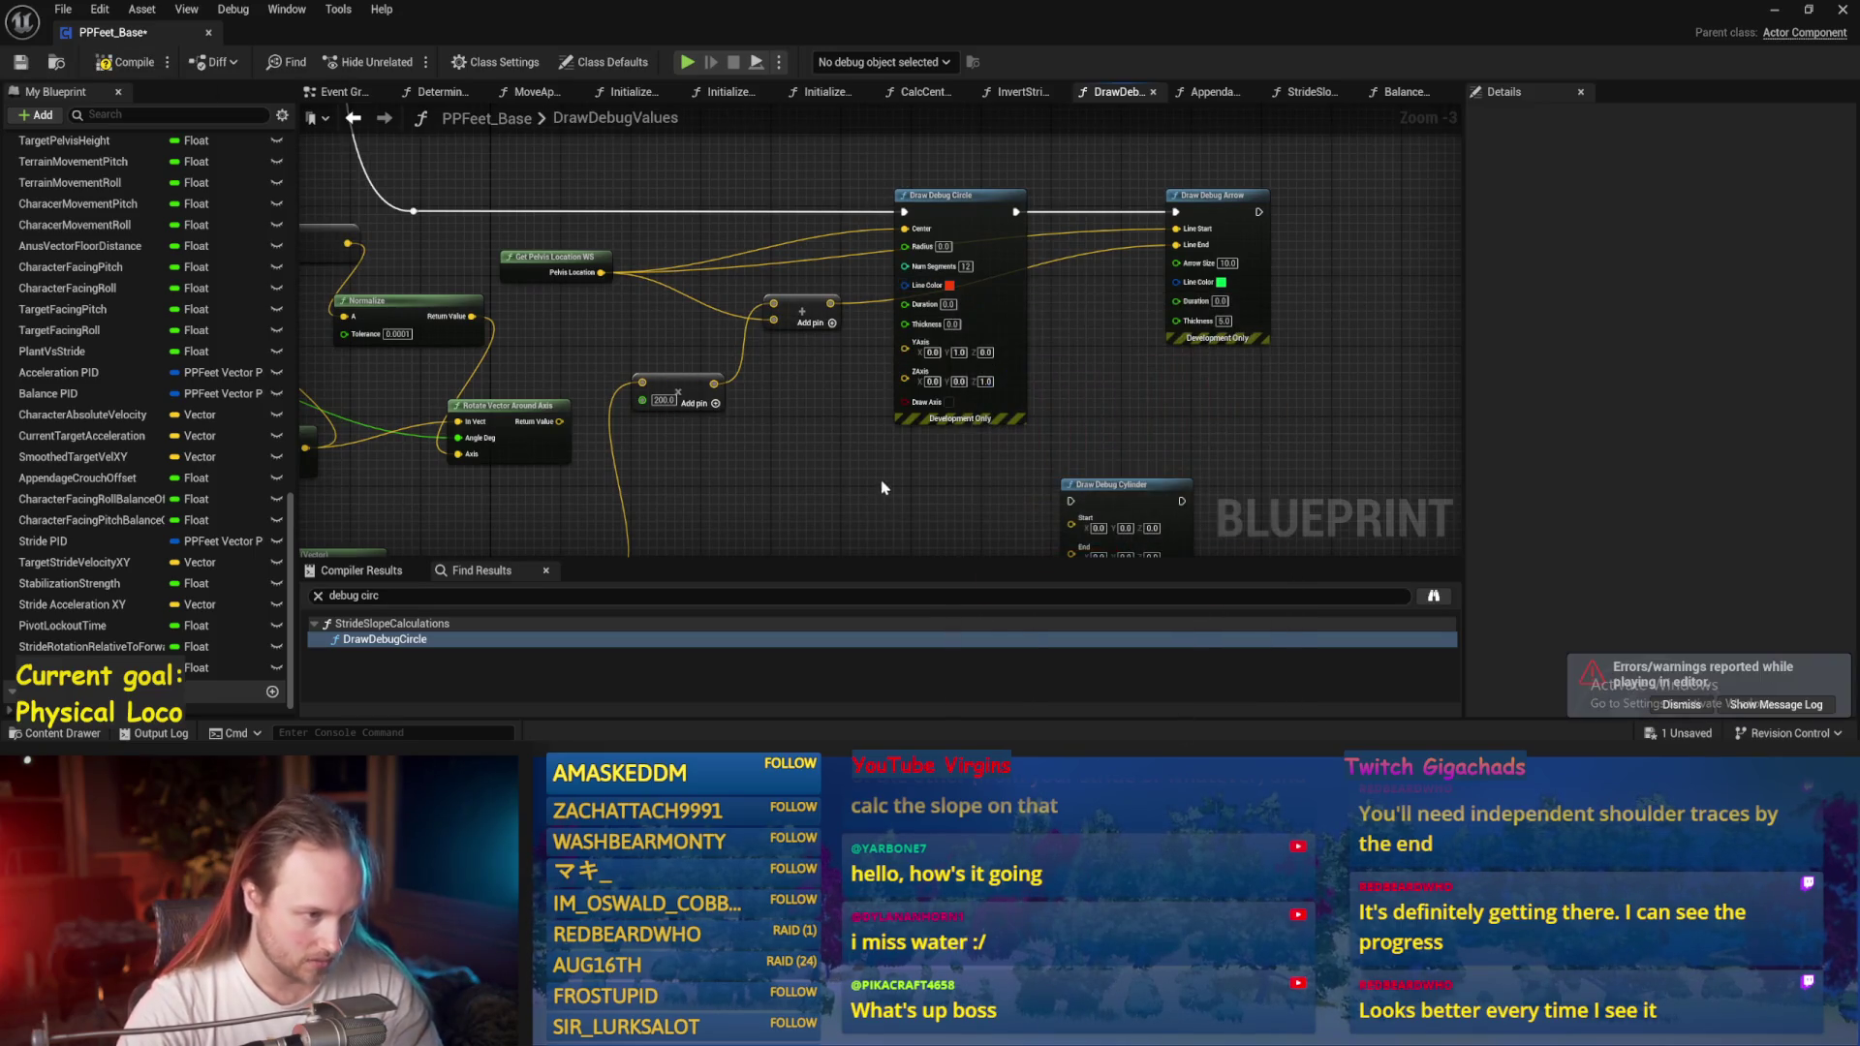
left_click_drag(616, 253, 666, 228)
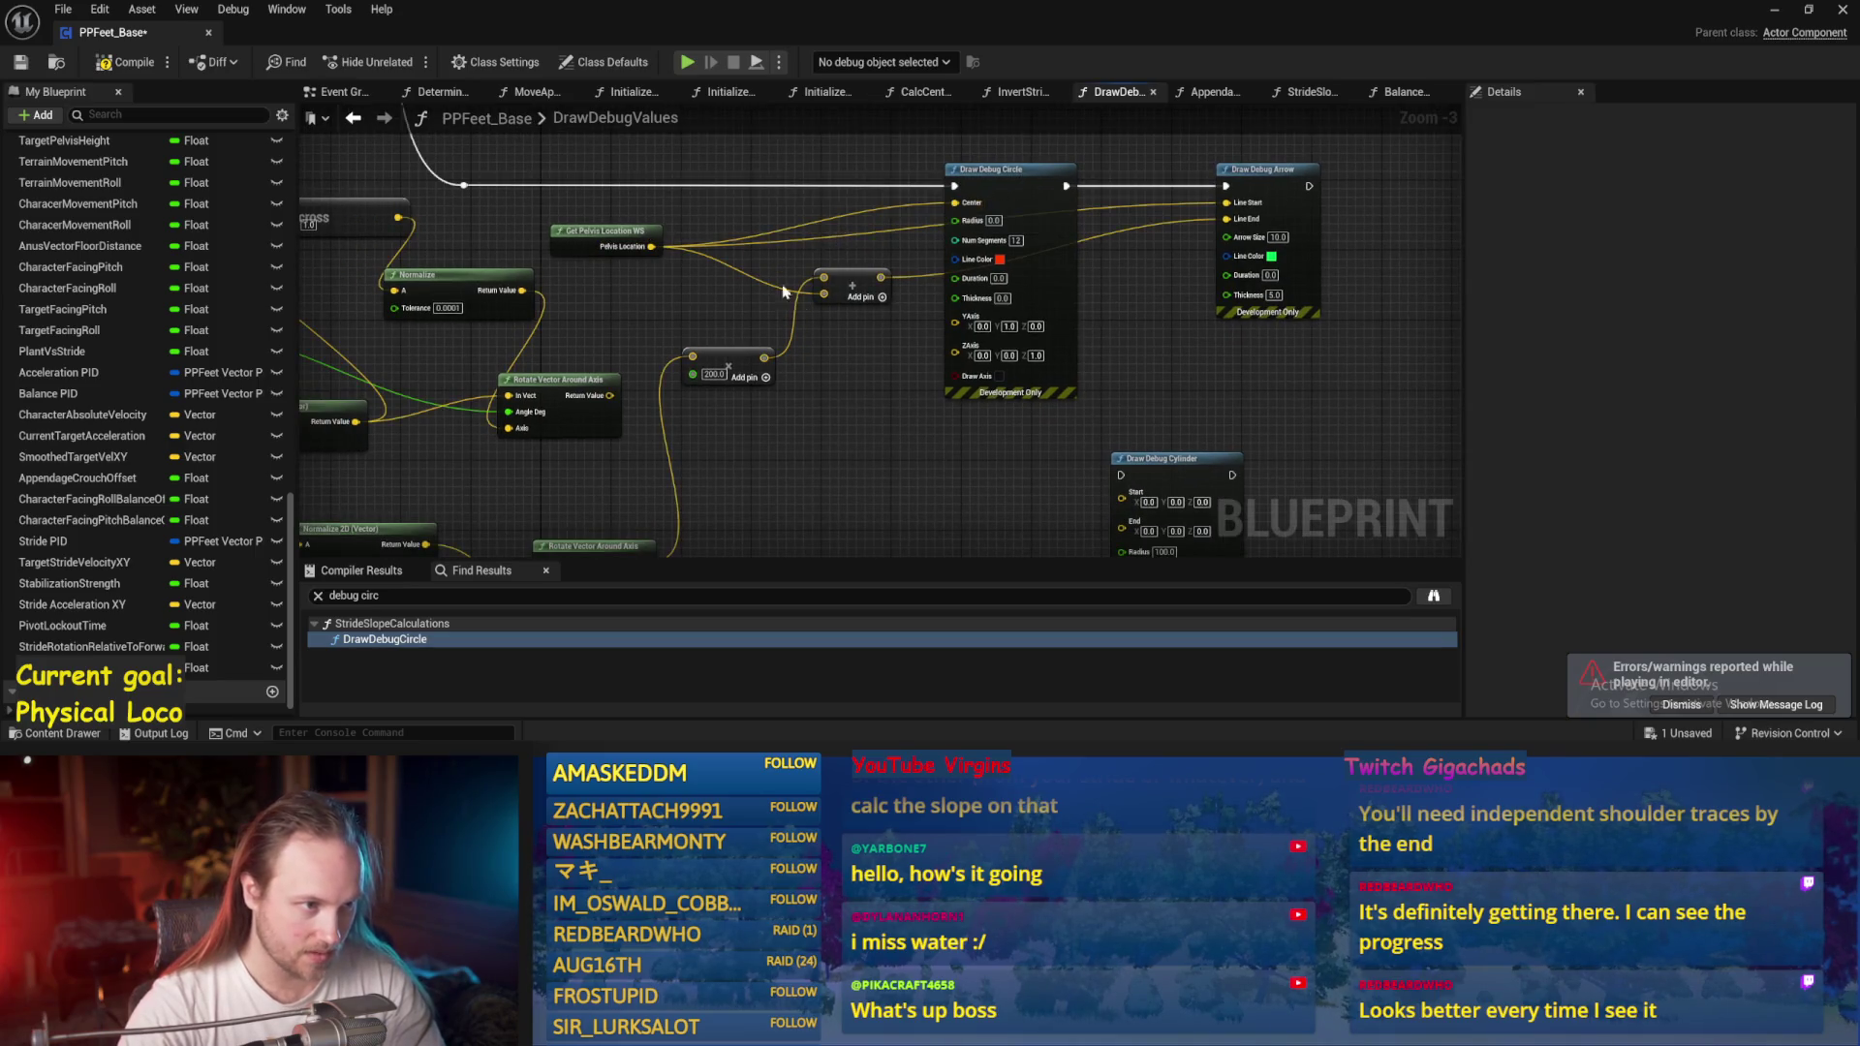
type("10")
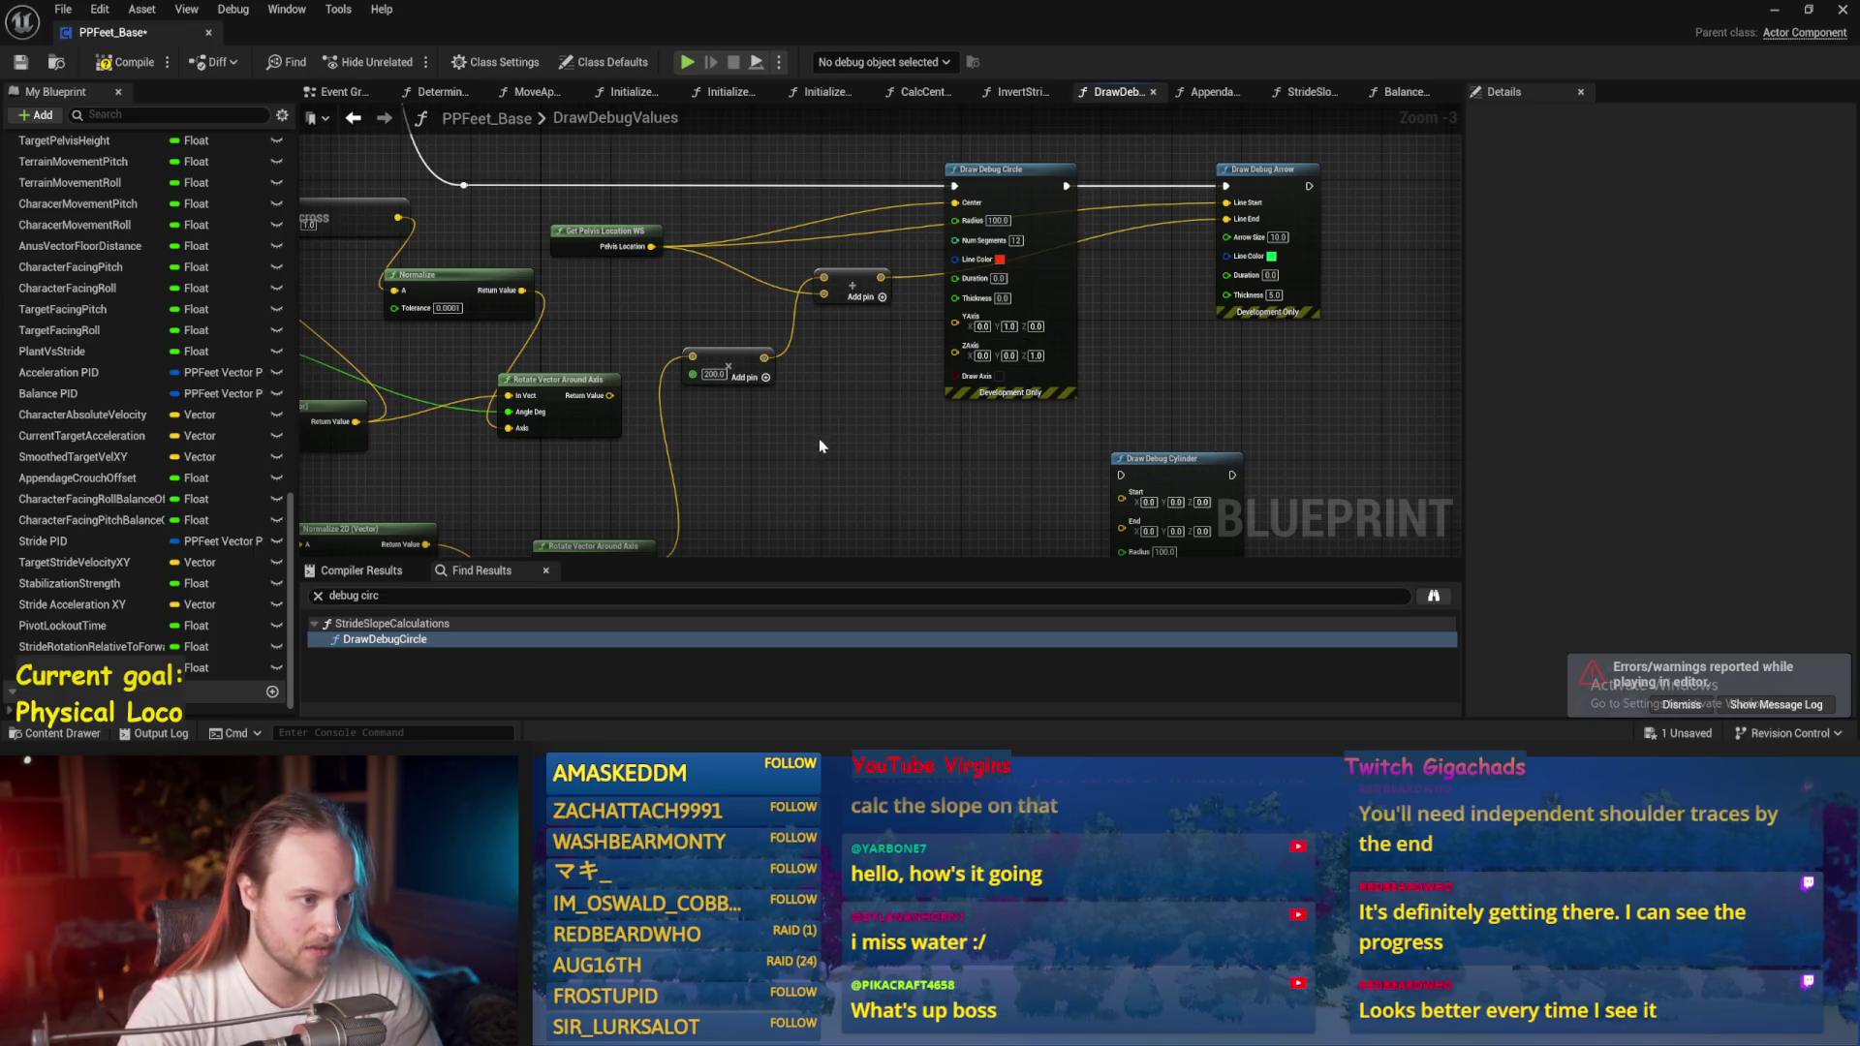
Feed rotated vectors into the circle's YAxis and ZAxis inputs and save the blueprint.
left_click_drag(819, 445, 923, 412)
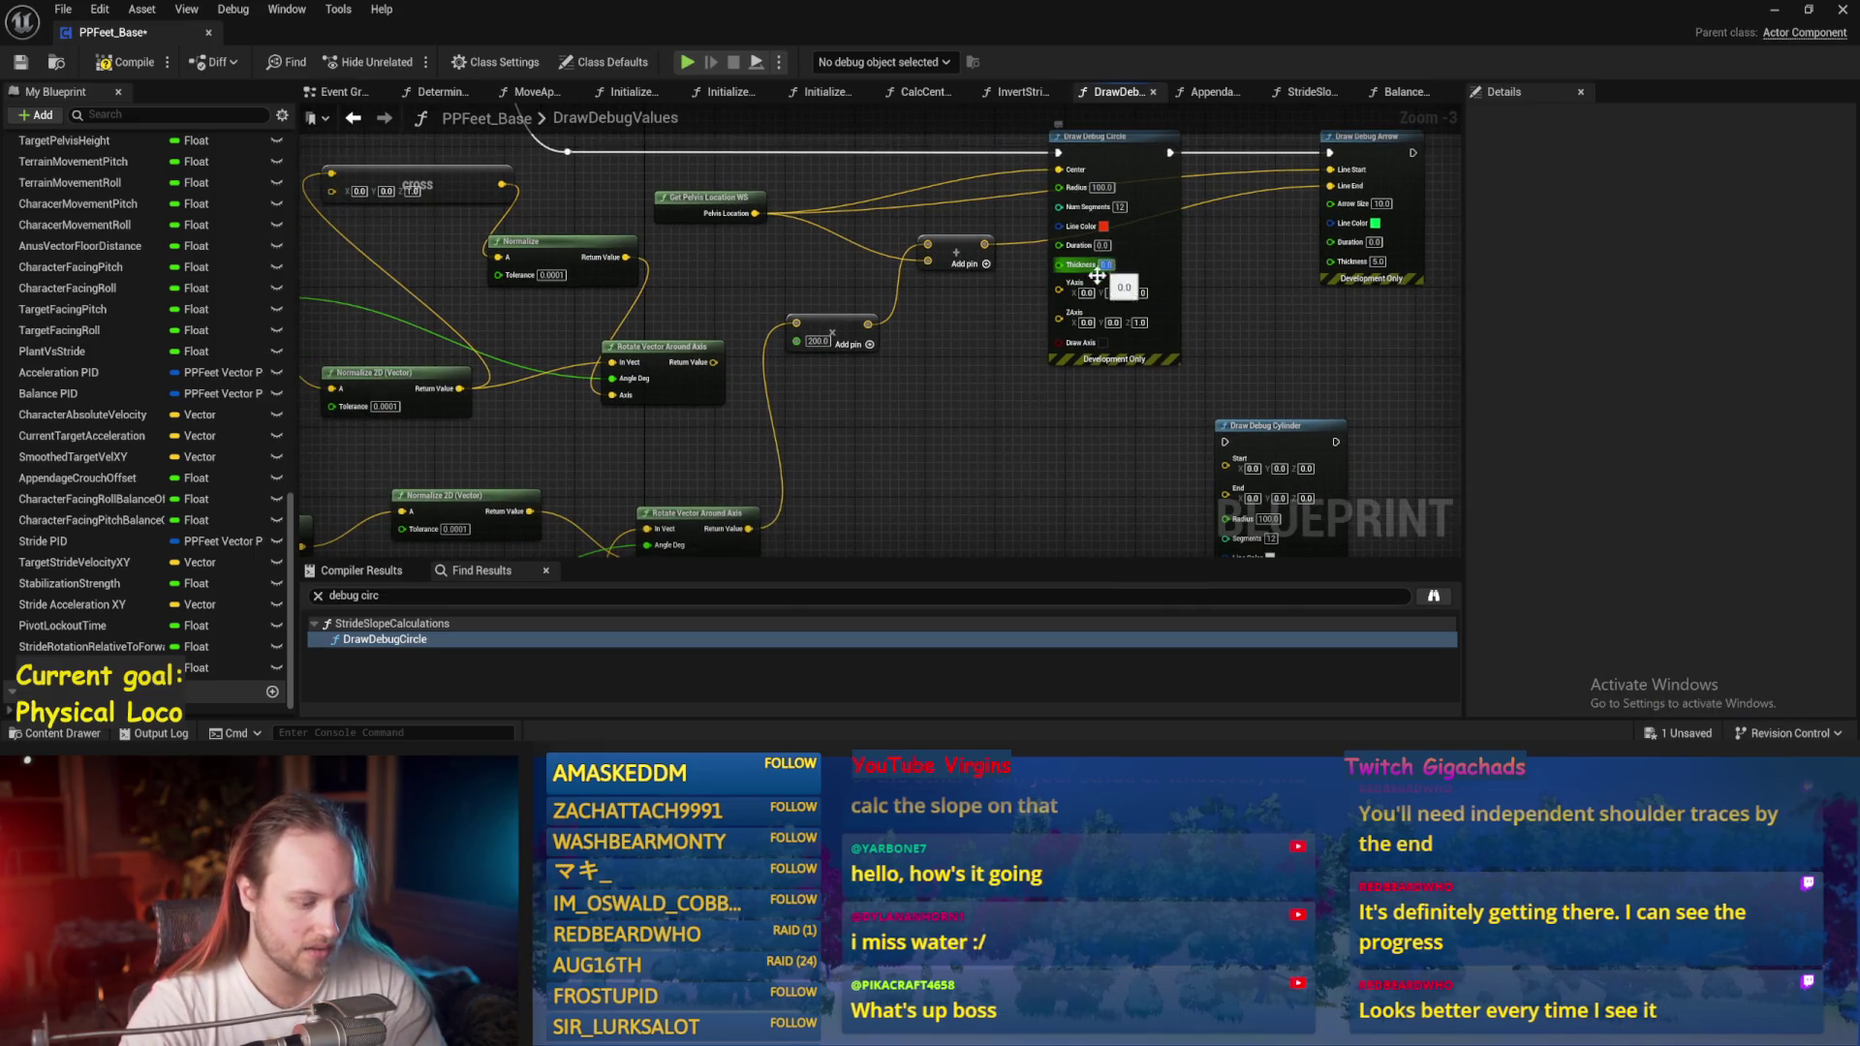
mouse_move(1007, 356)
left_mouse_down()
mouse_move(979, 384)
mouse_move(886, 344)
left_mouse_up()
mouse_move(665, 337)
left_mouse_down()
mouse_move(1011, 259)
mouse_move(815, 452)
left_mouse_up()
left_click_drag(701, 514, 699, 504)
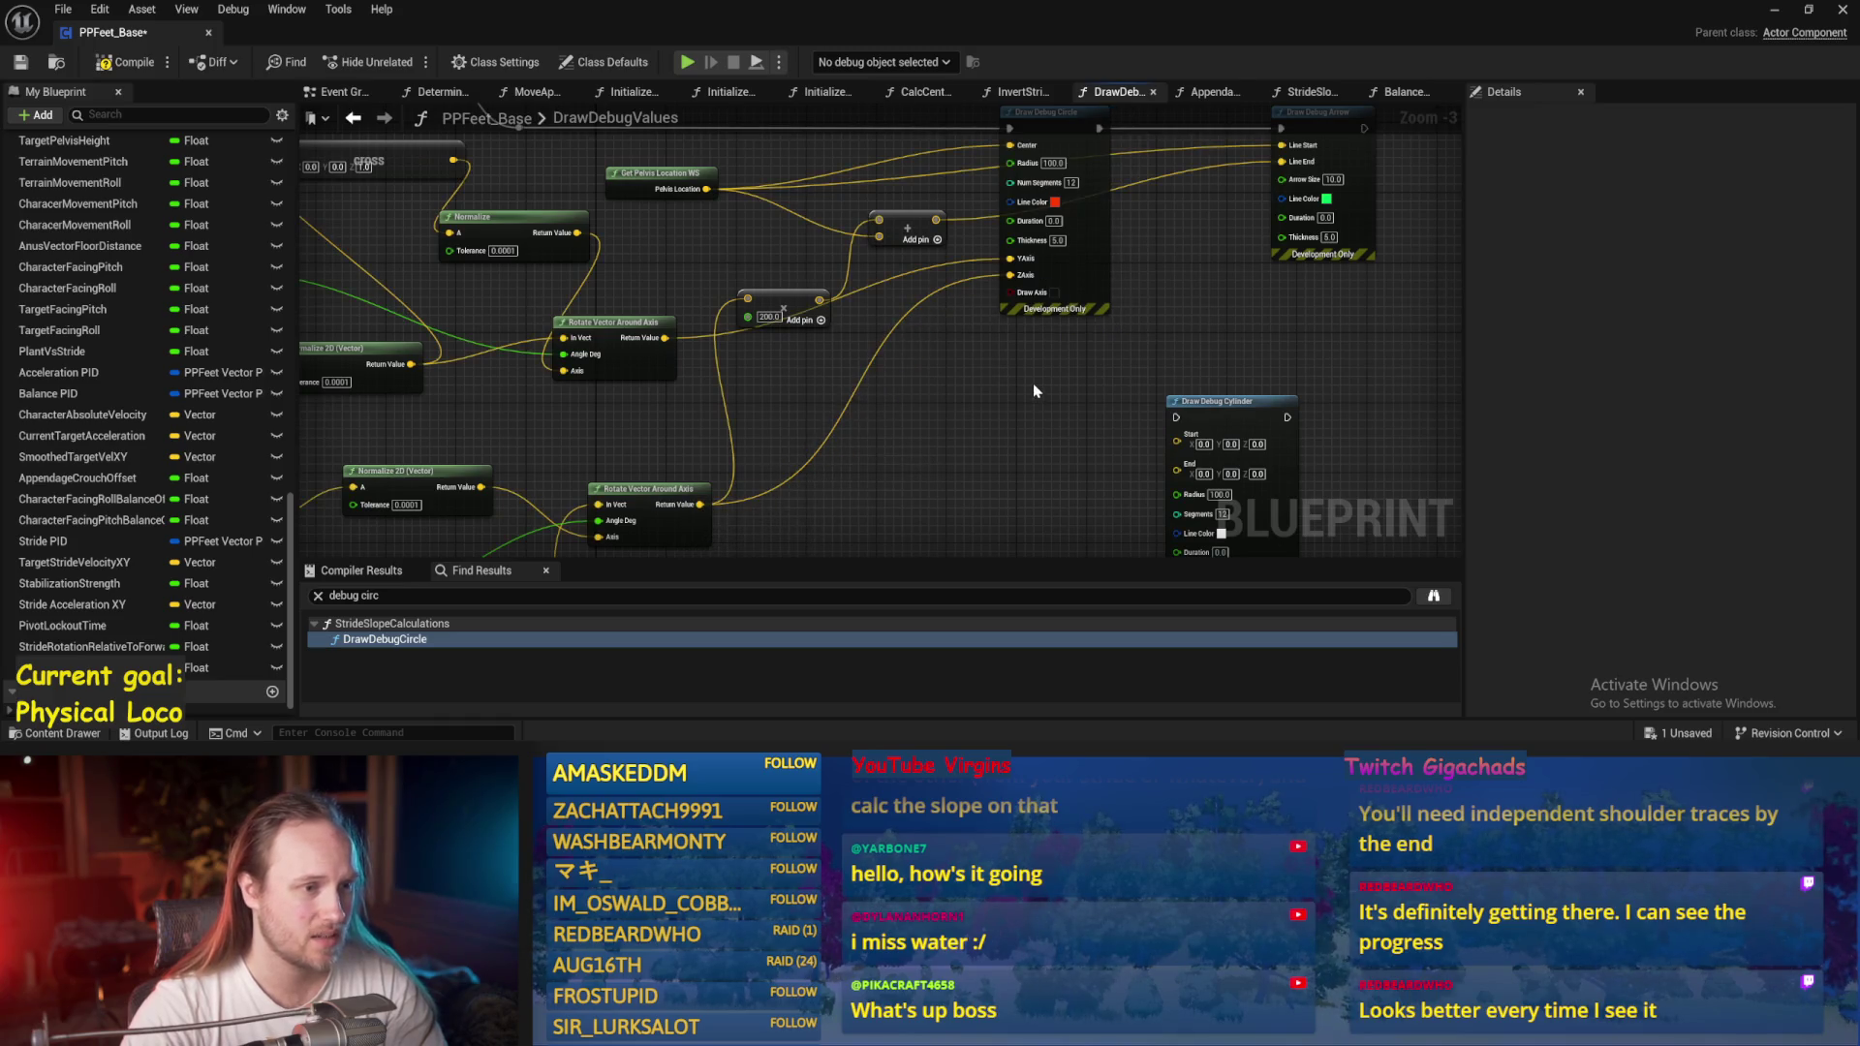
left_click_drag(1033, 382, 816, 485)
left_click(14, 64)
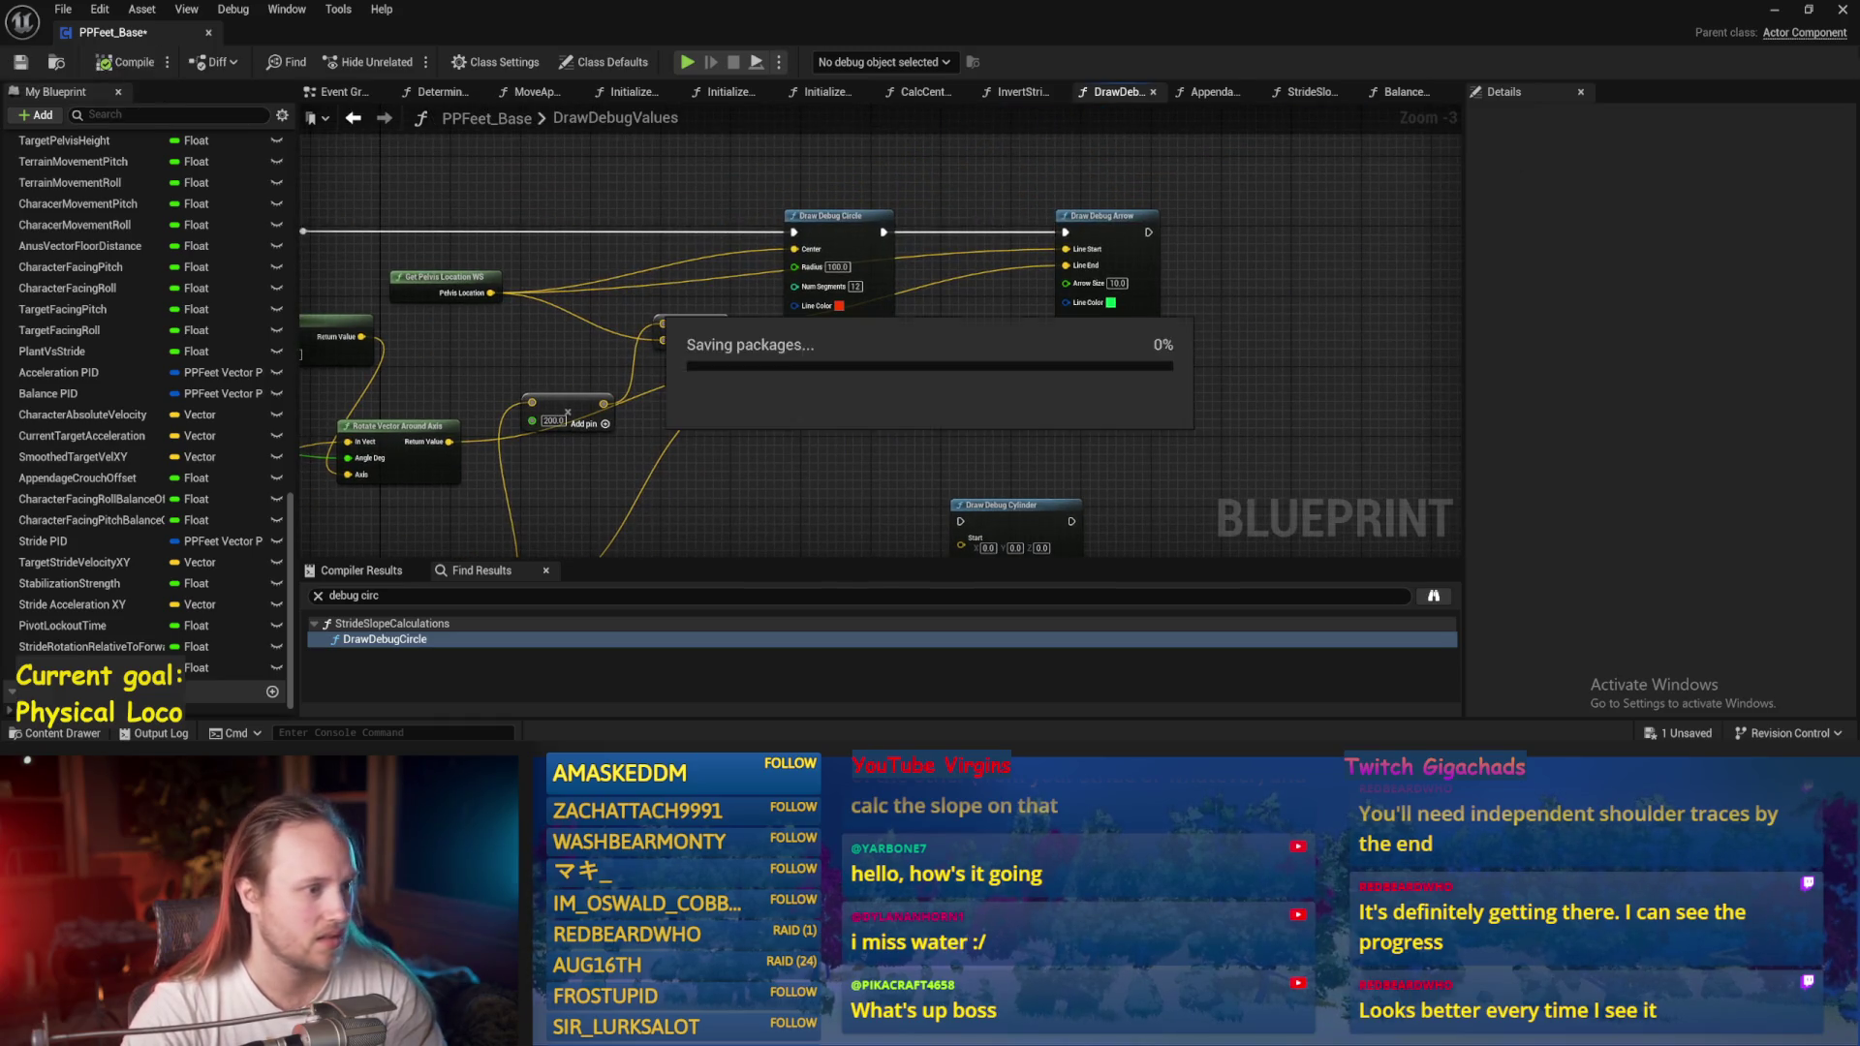
left_click(1772, 16)
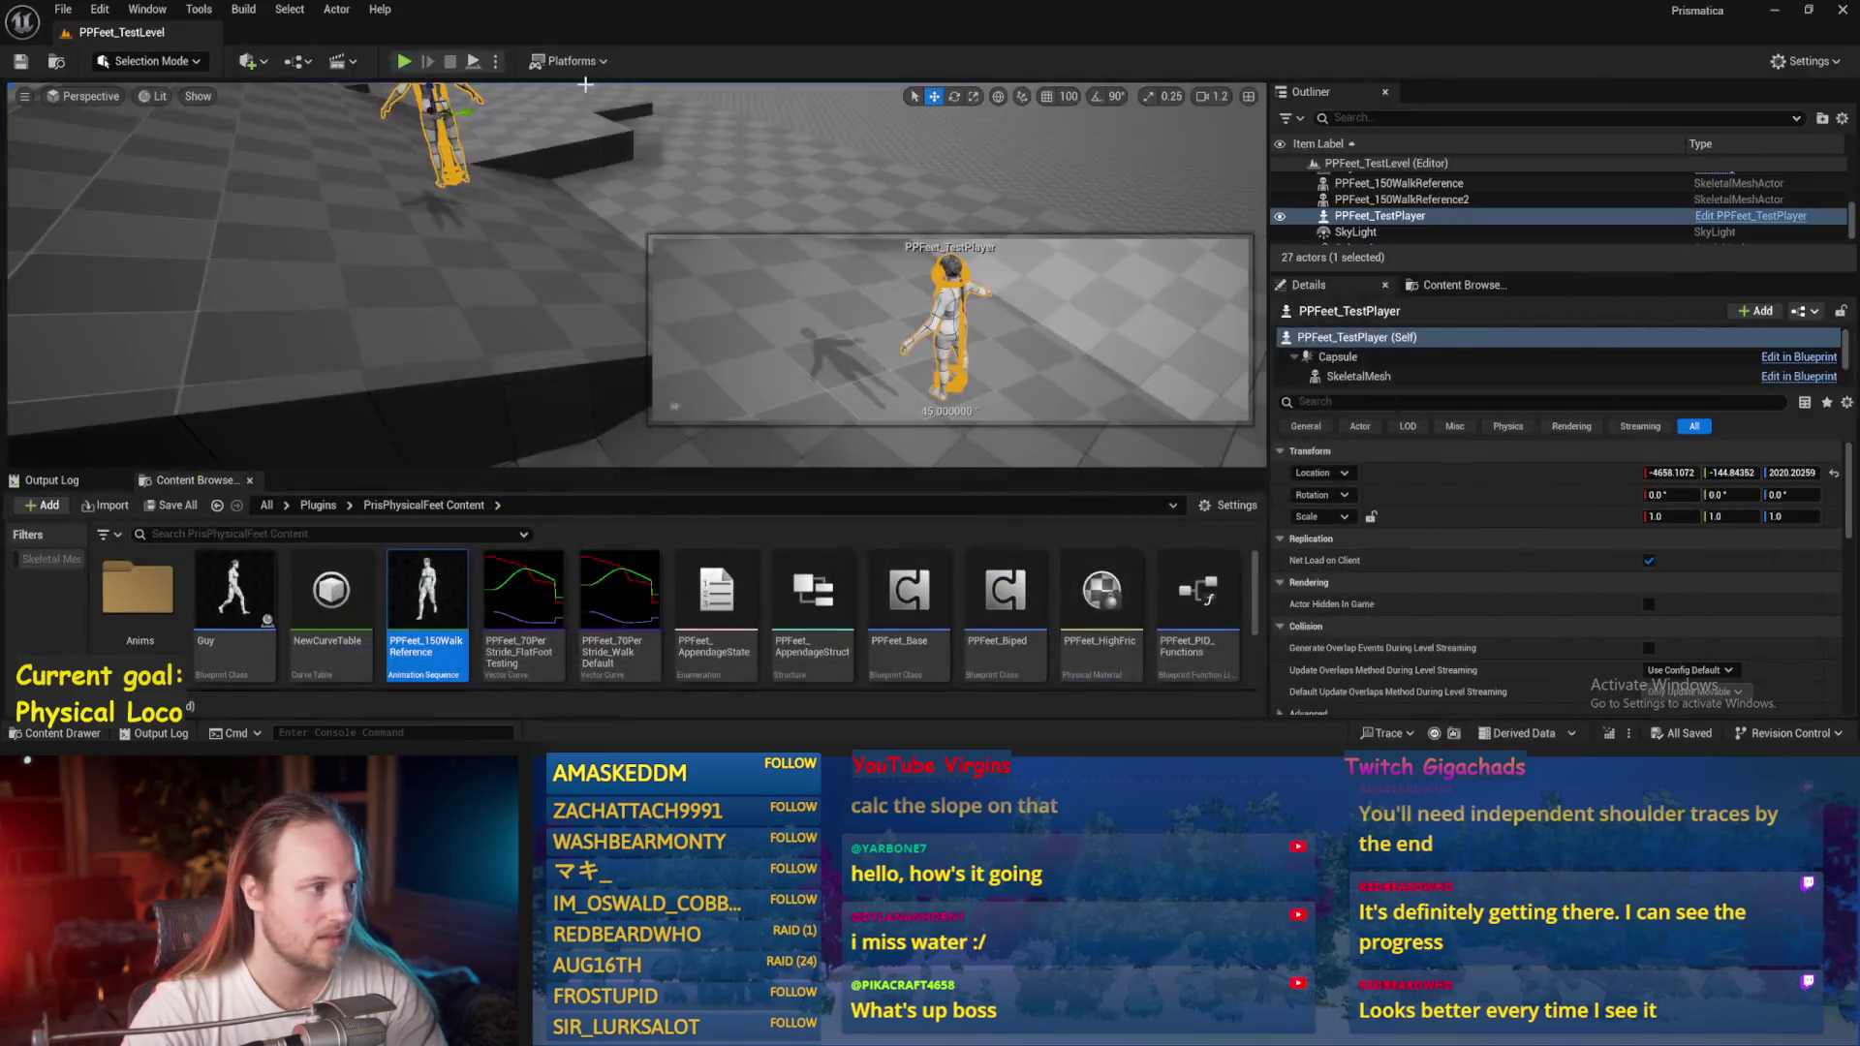
After a quick test, drive the circle's ZAxis from the upper Rotate Vector Return Value.
key("w")
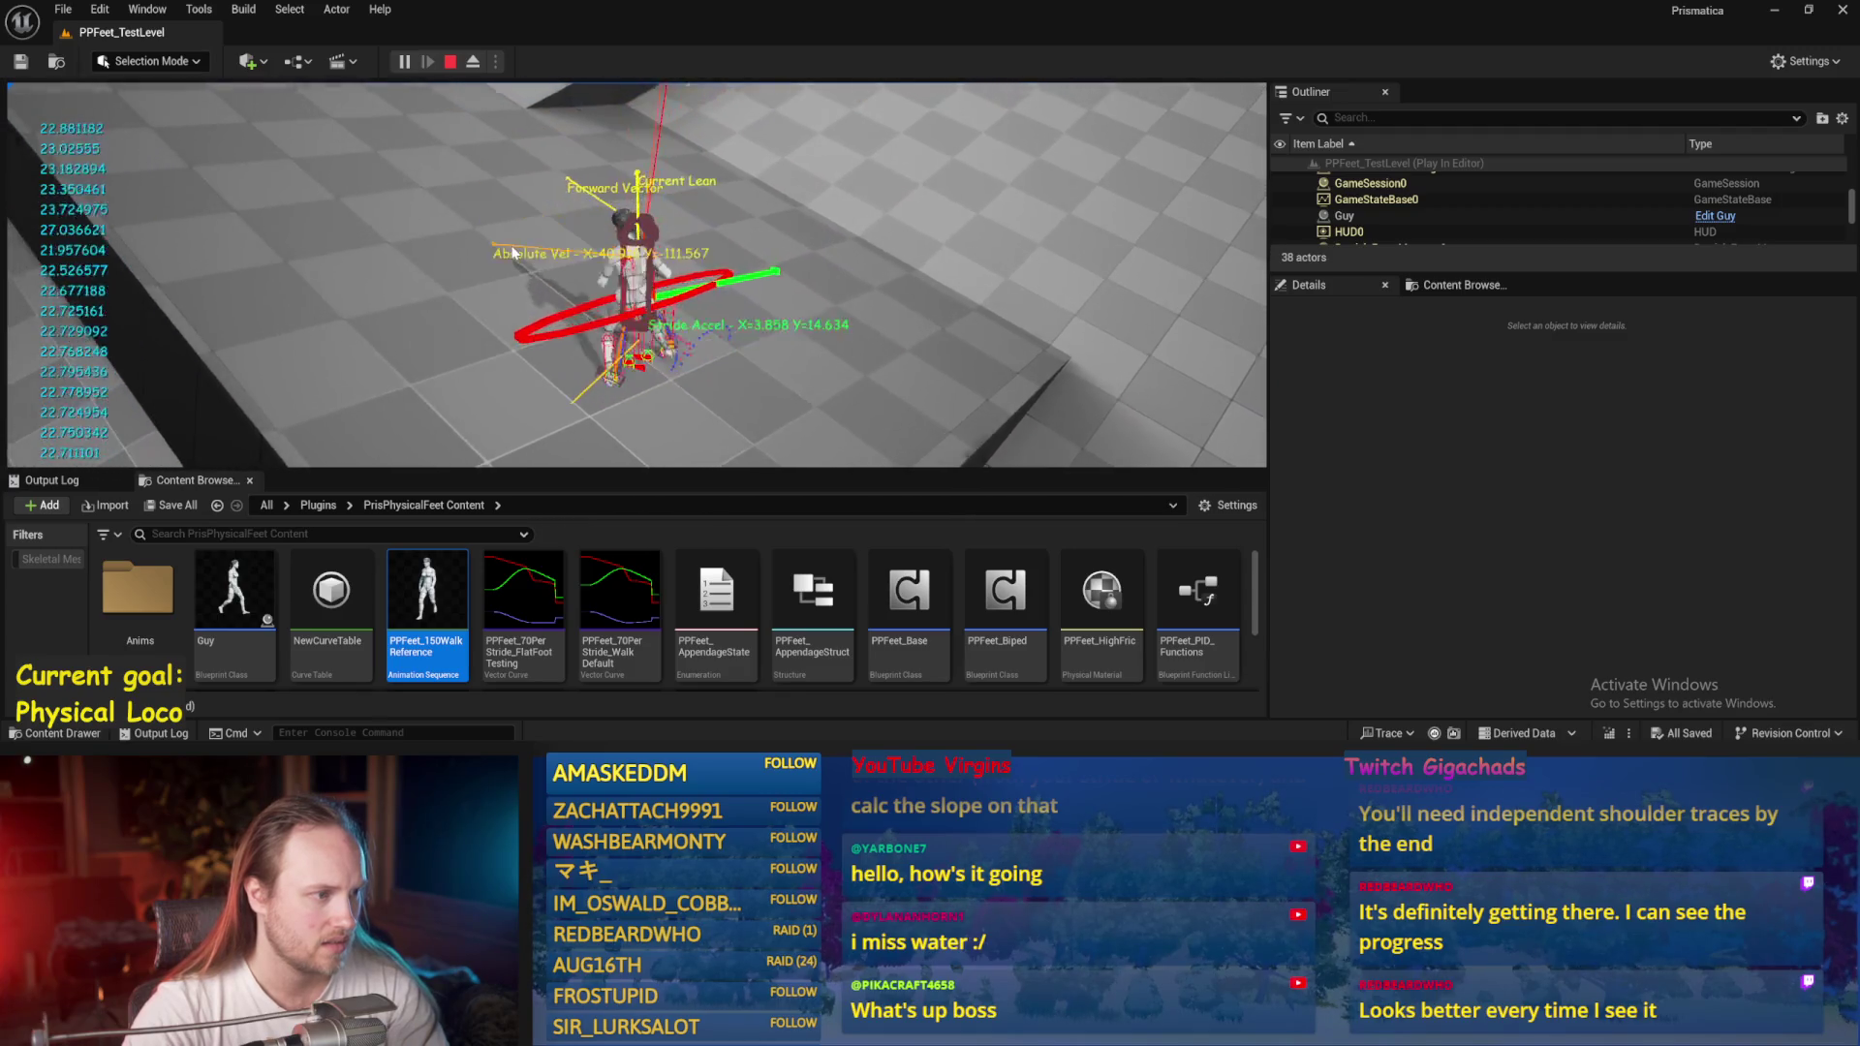
key("Escape")
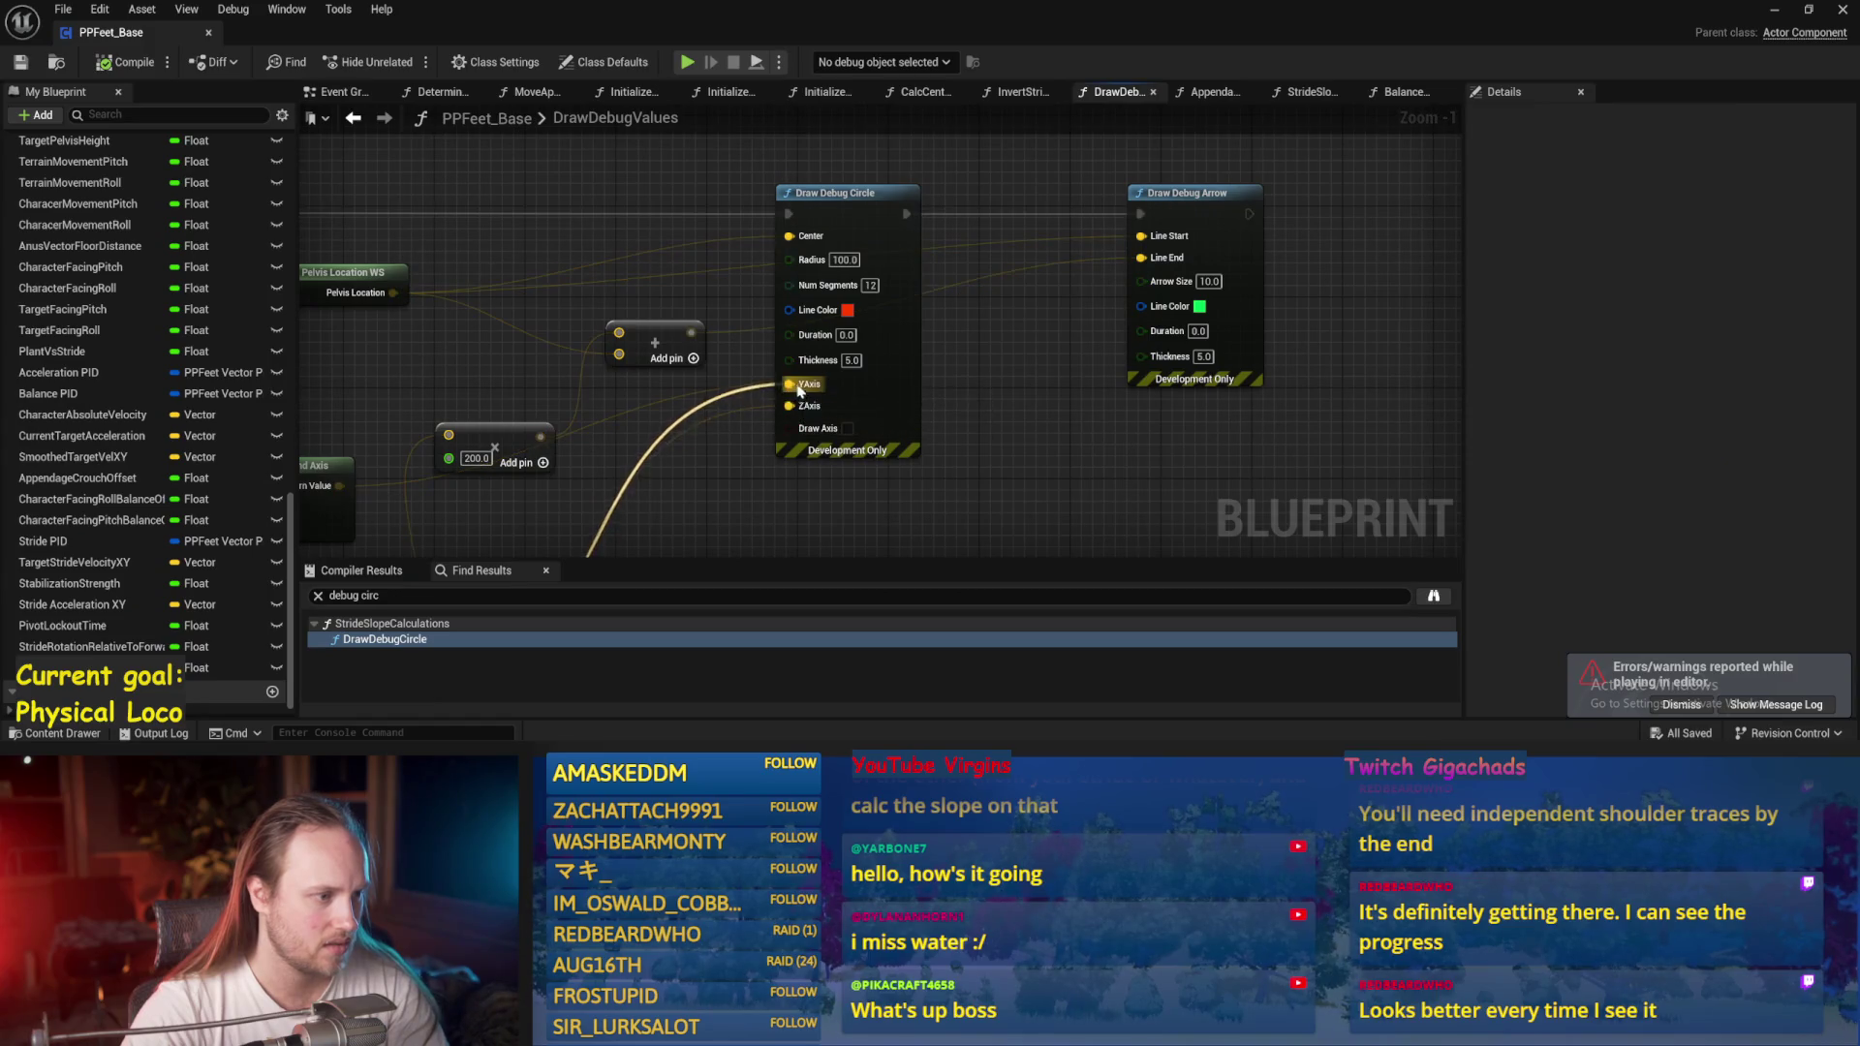
scroll(765, 323, "down", 1)
left_click_drag(504, 361, 879, 291)
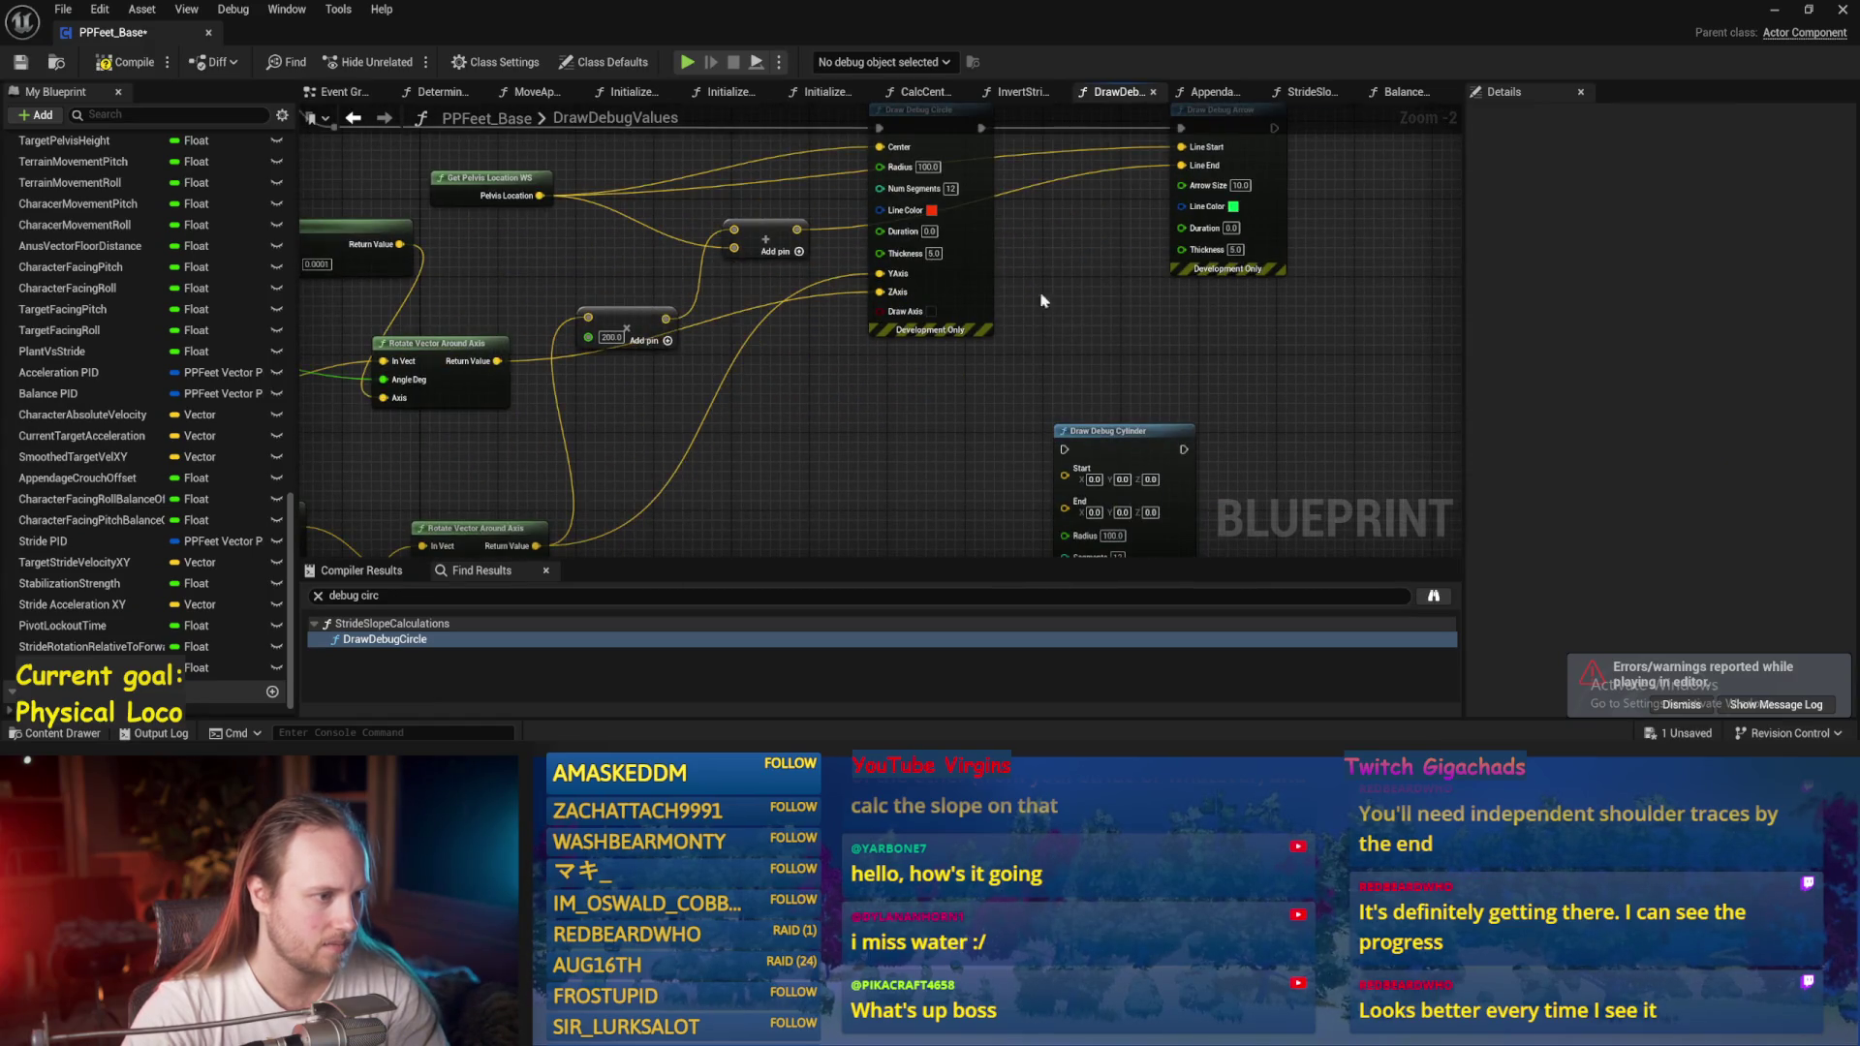
left_click(1774, 10)
Play the level, ejecting with F8 to view the red ring around the character.
left_click(403, 62)
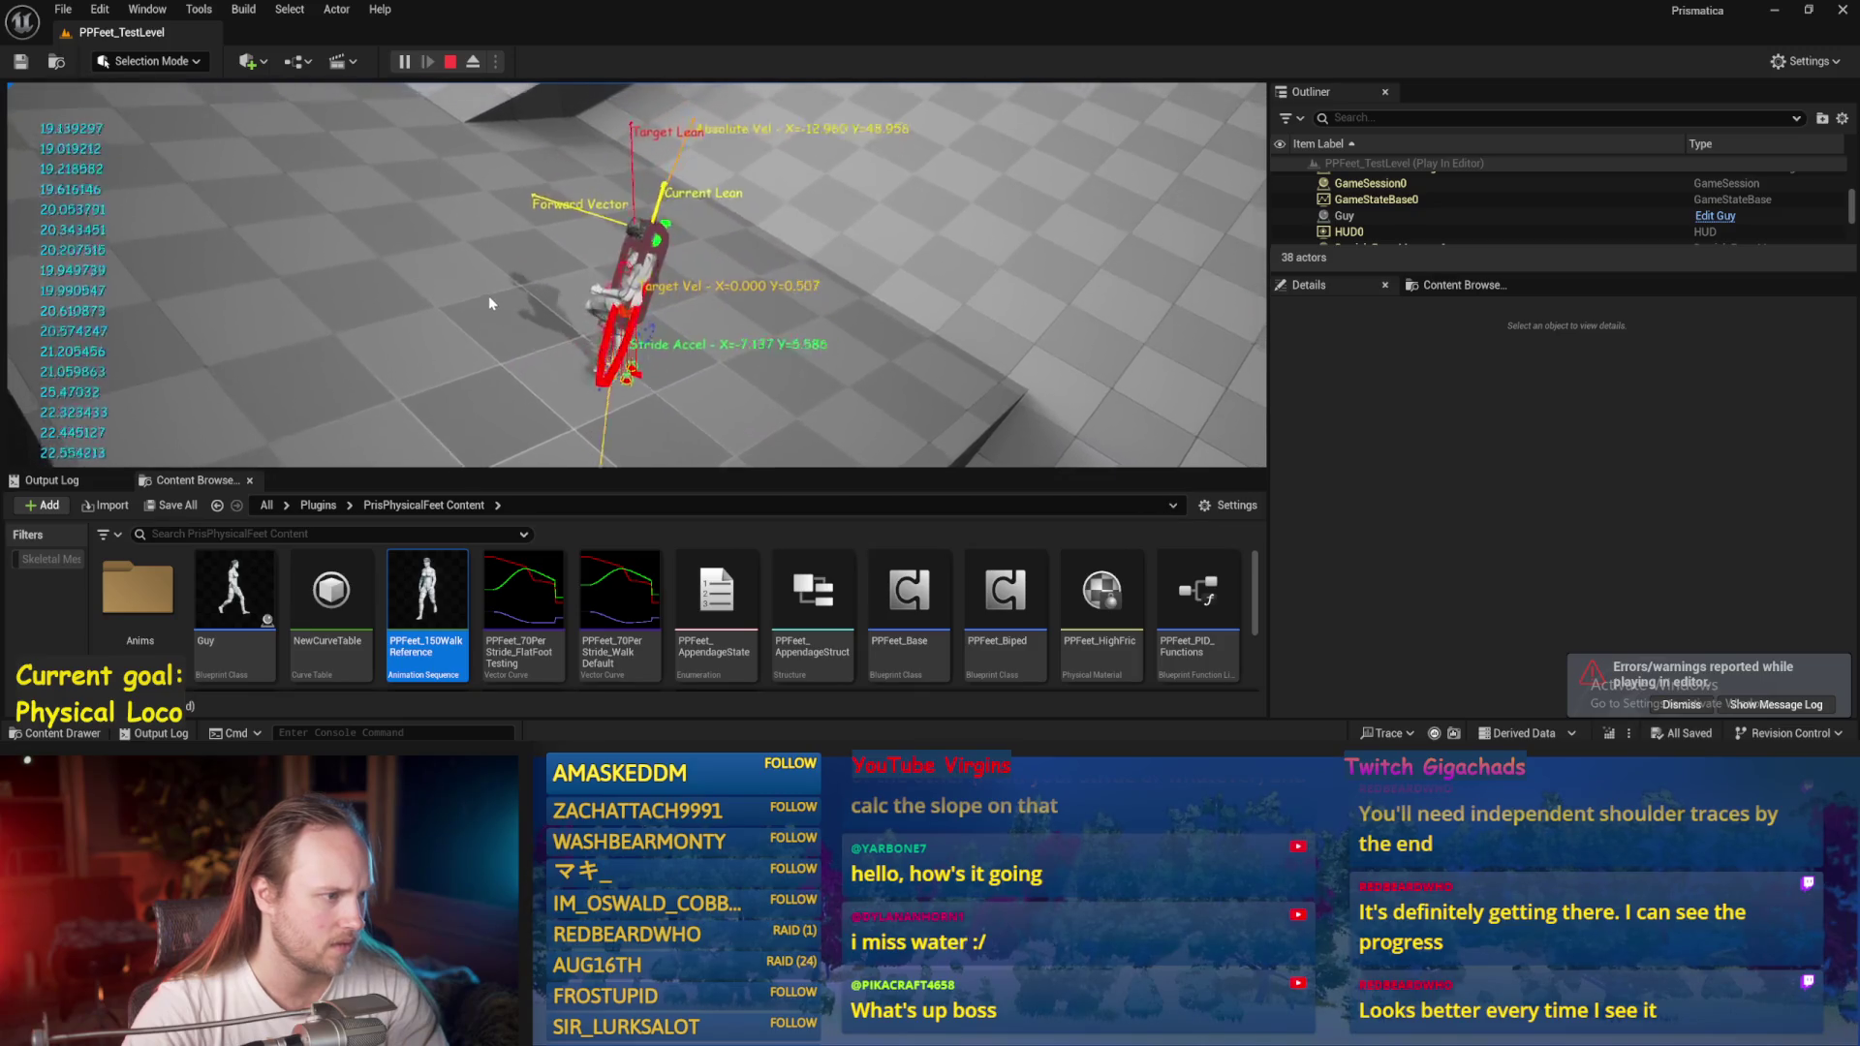
key("F8")
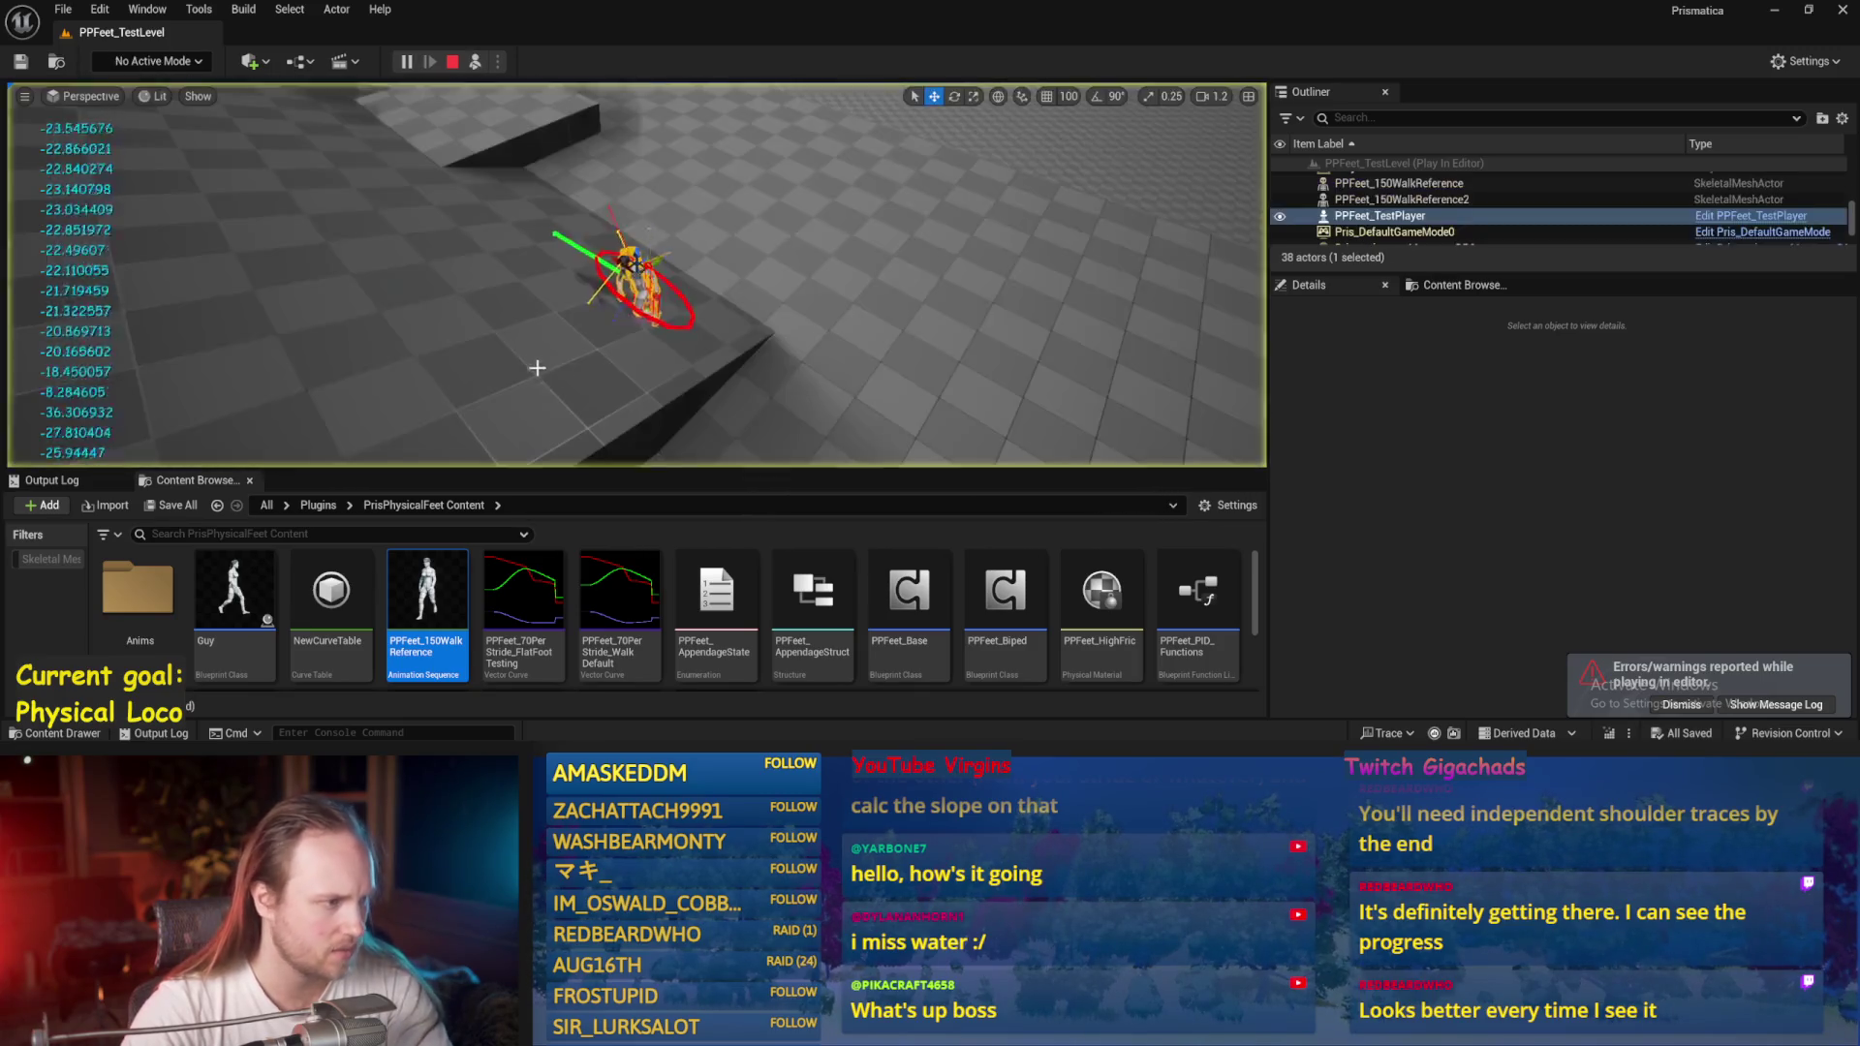
key("f")
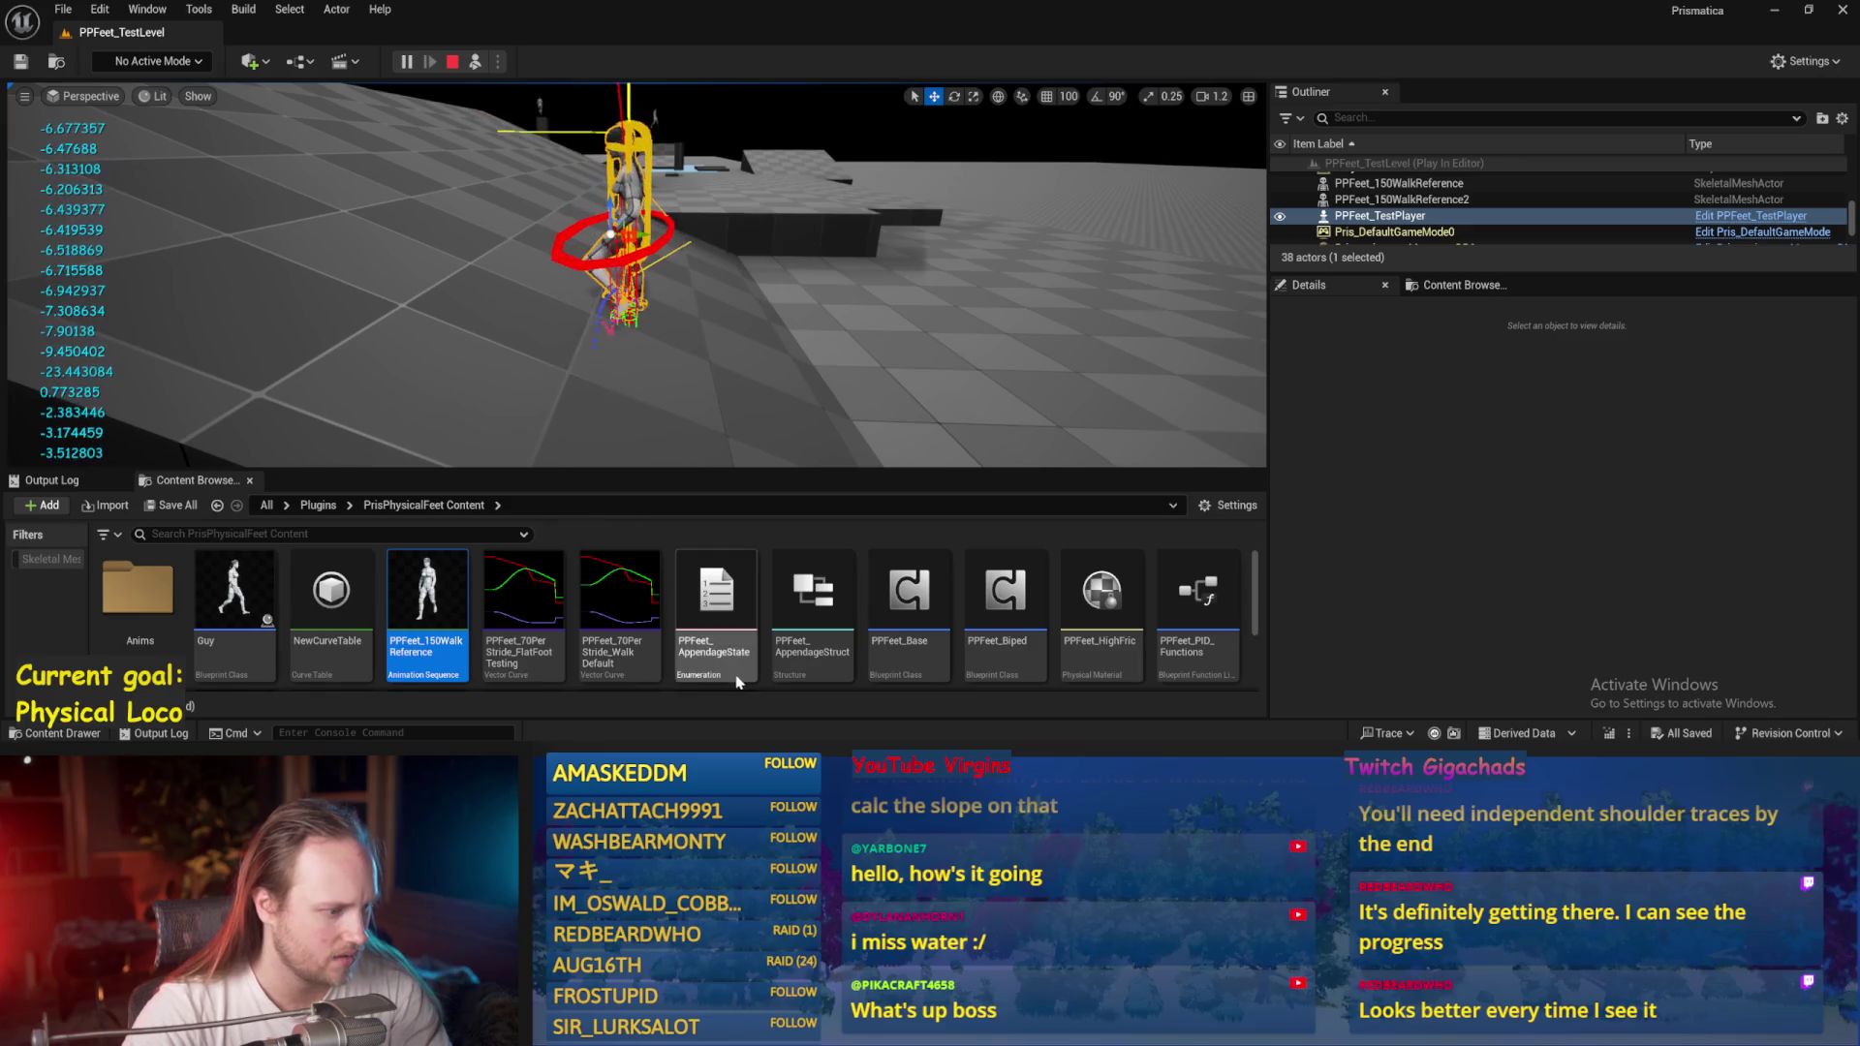
key("Escape")
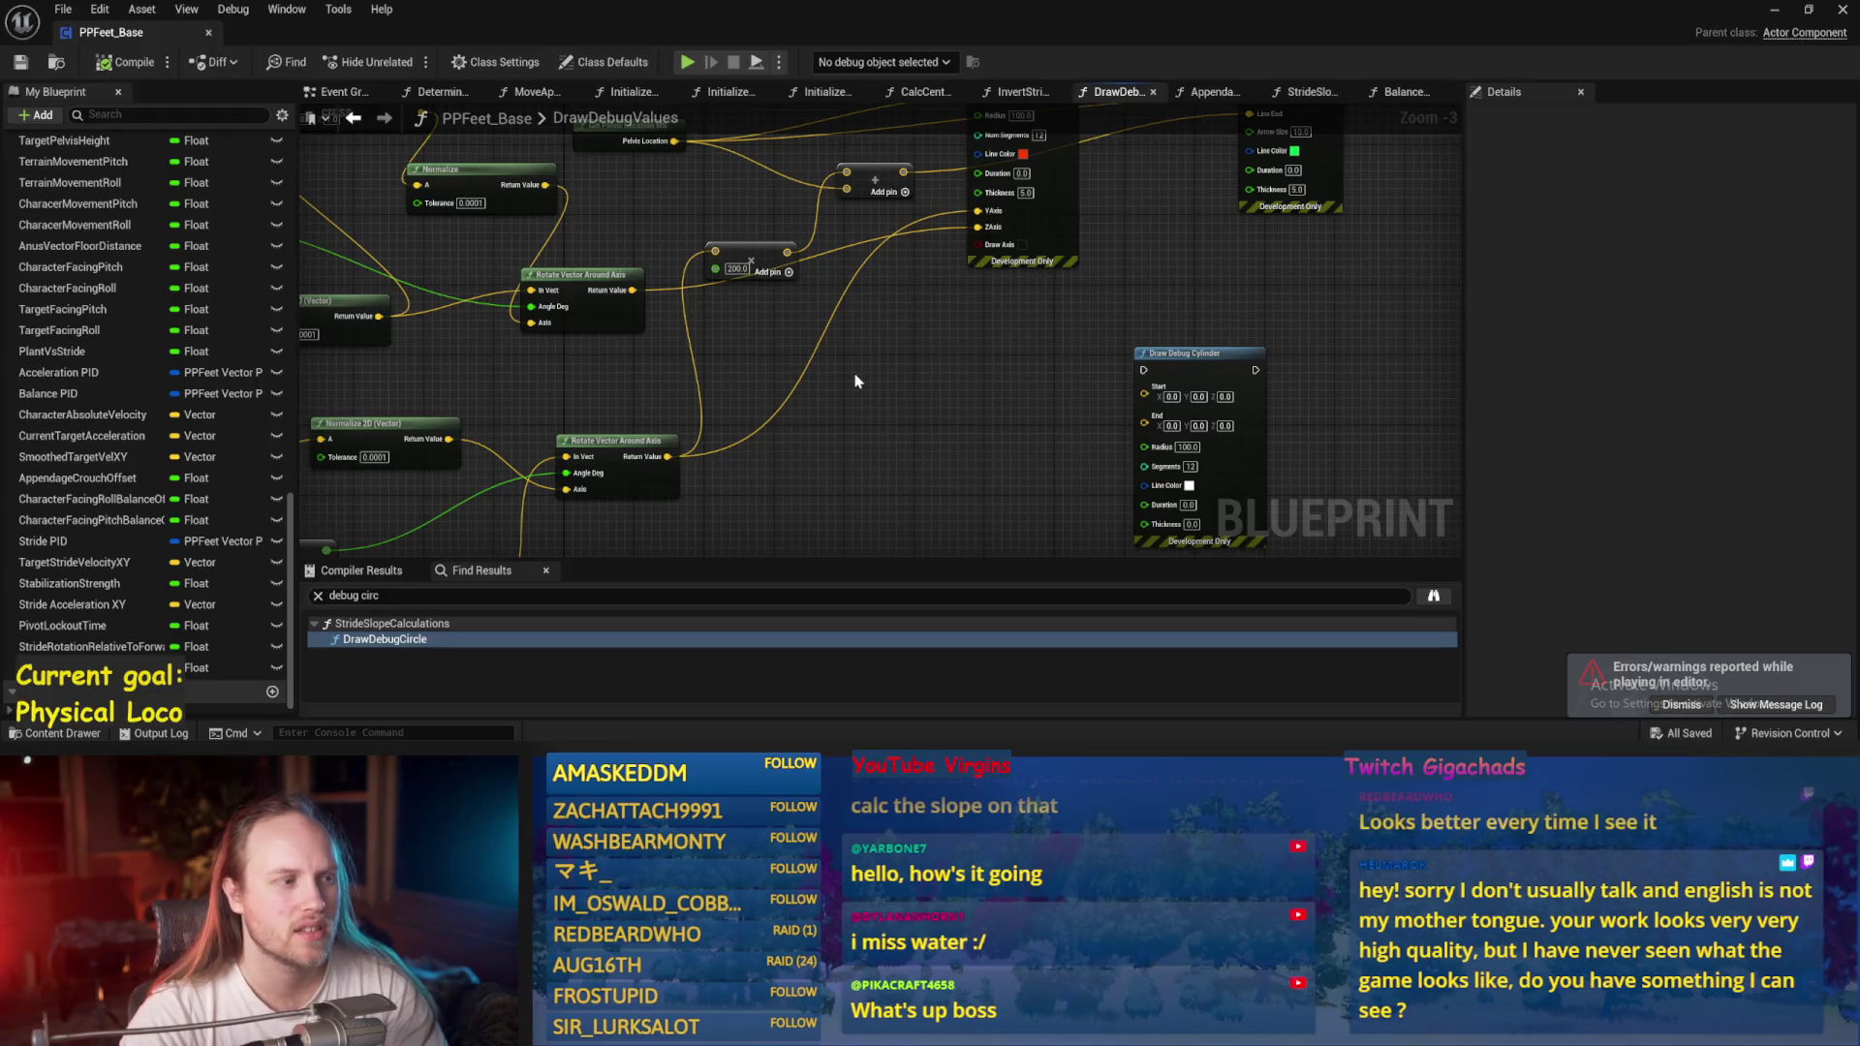
Add a Cross Product of the two rotated vectors and route its result to the Add node.
left_click_drag(657, 320, 852, 389)
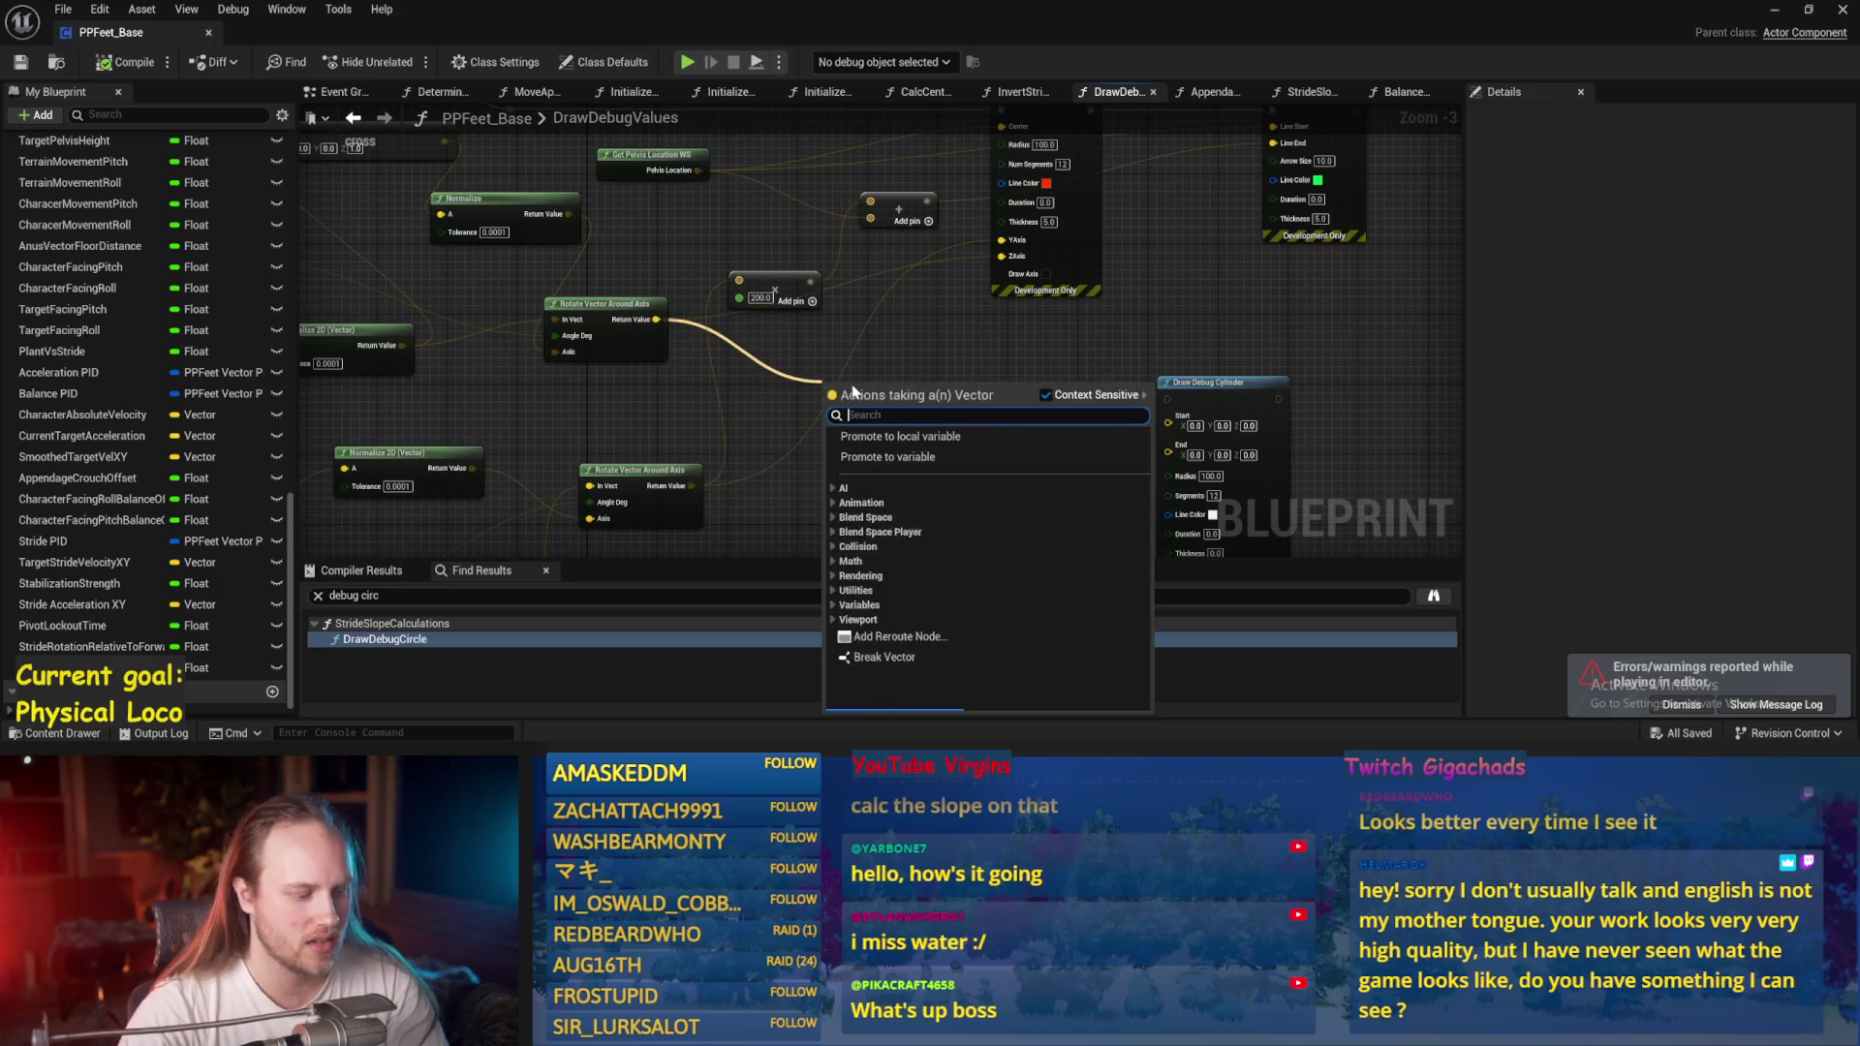
type("cross")
key("Return")
left_click_drag(691, 485, 825, 403)
mouse_move(846, 469)
left_mouse_down()
mouse_move(926, 331)
mouse_move(1204, 189)
mouse_move(794, 351)
mouse_move(673, 373)
left_mouse_up()
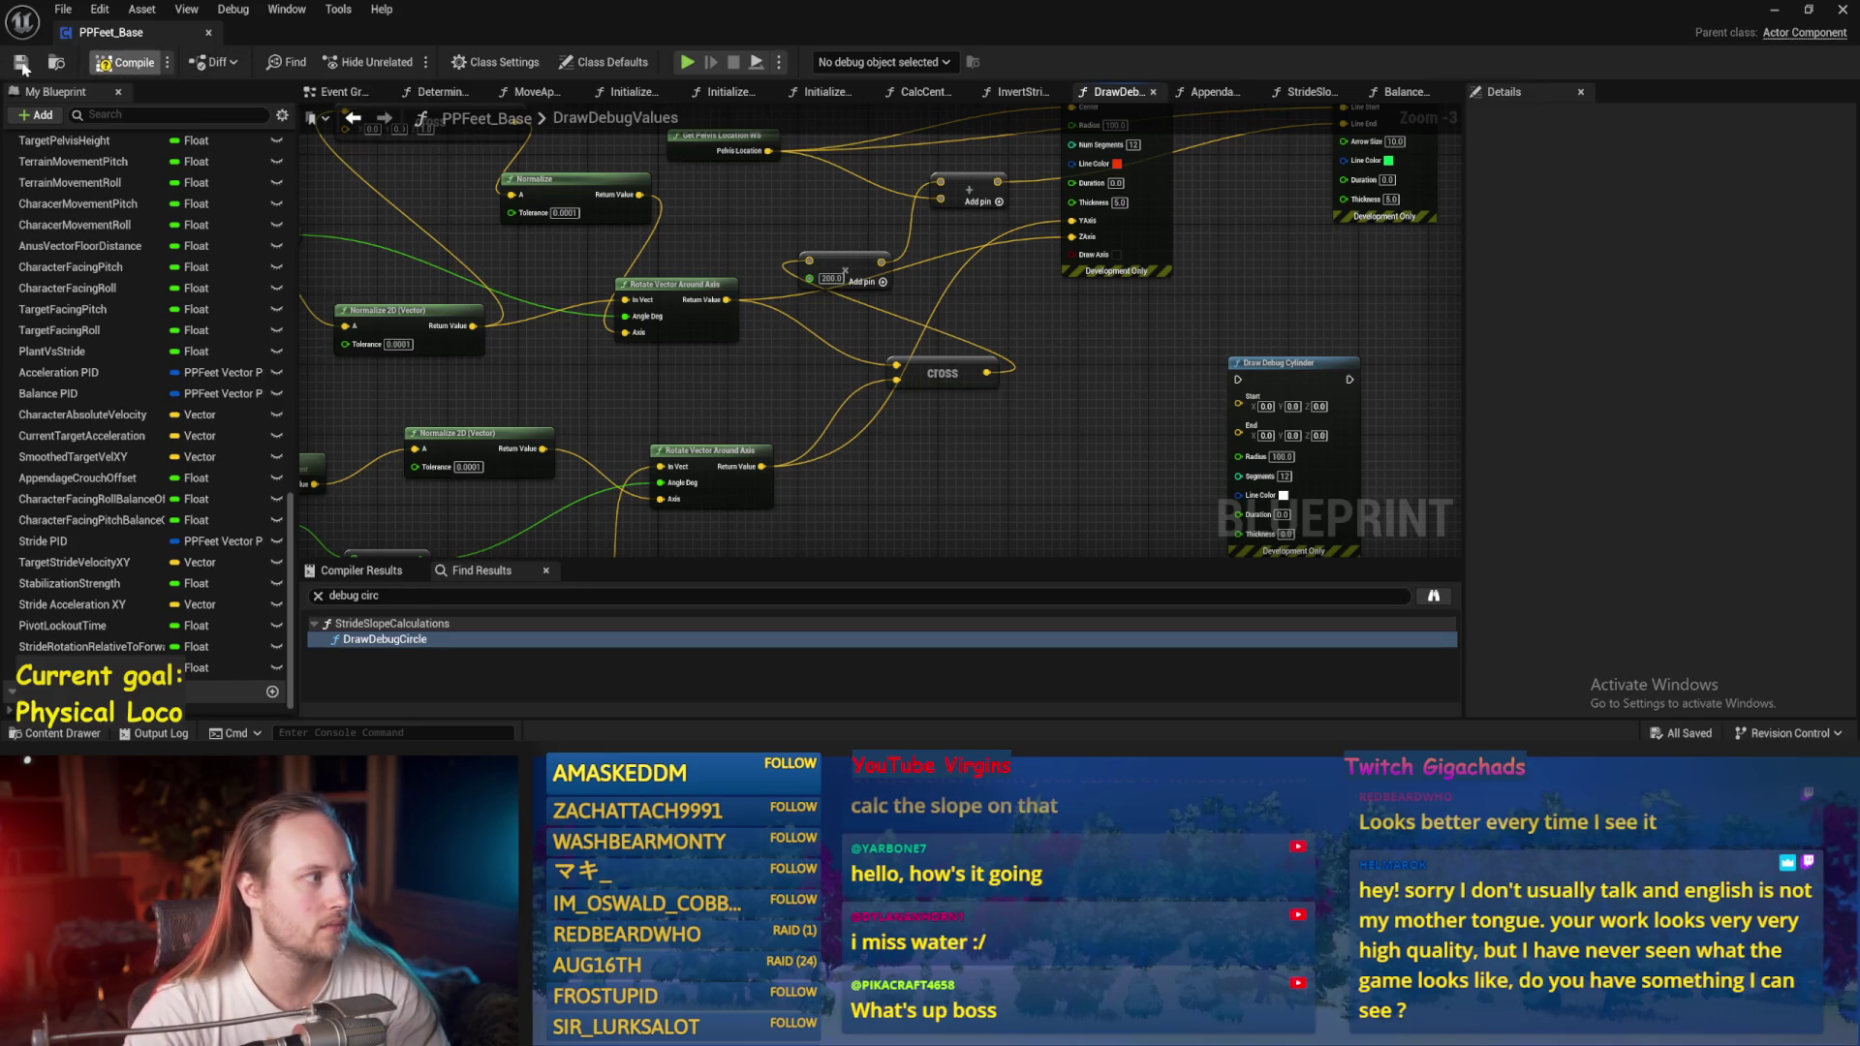
Play-test the level, walking the character forward to watch the debug lines.
left_click(1774, 12)
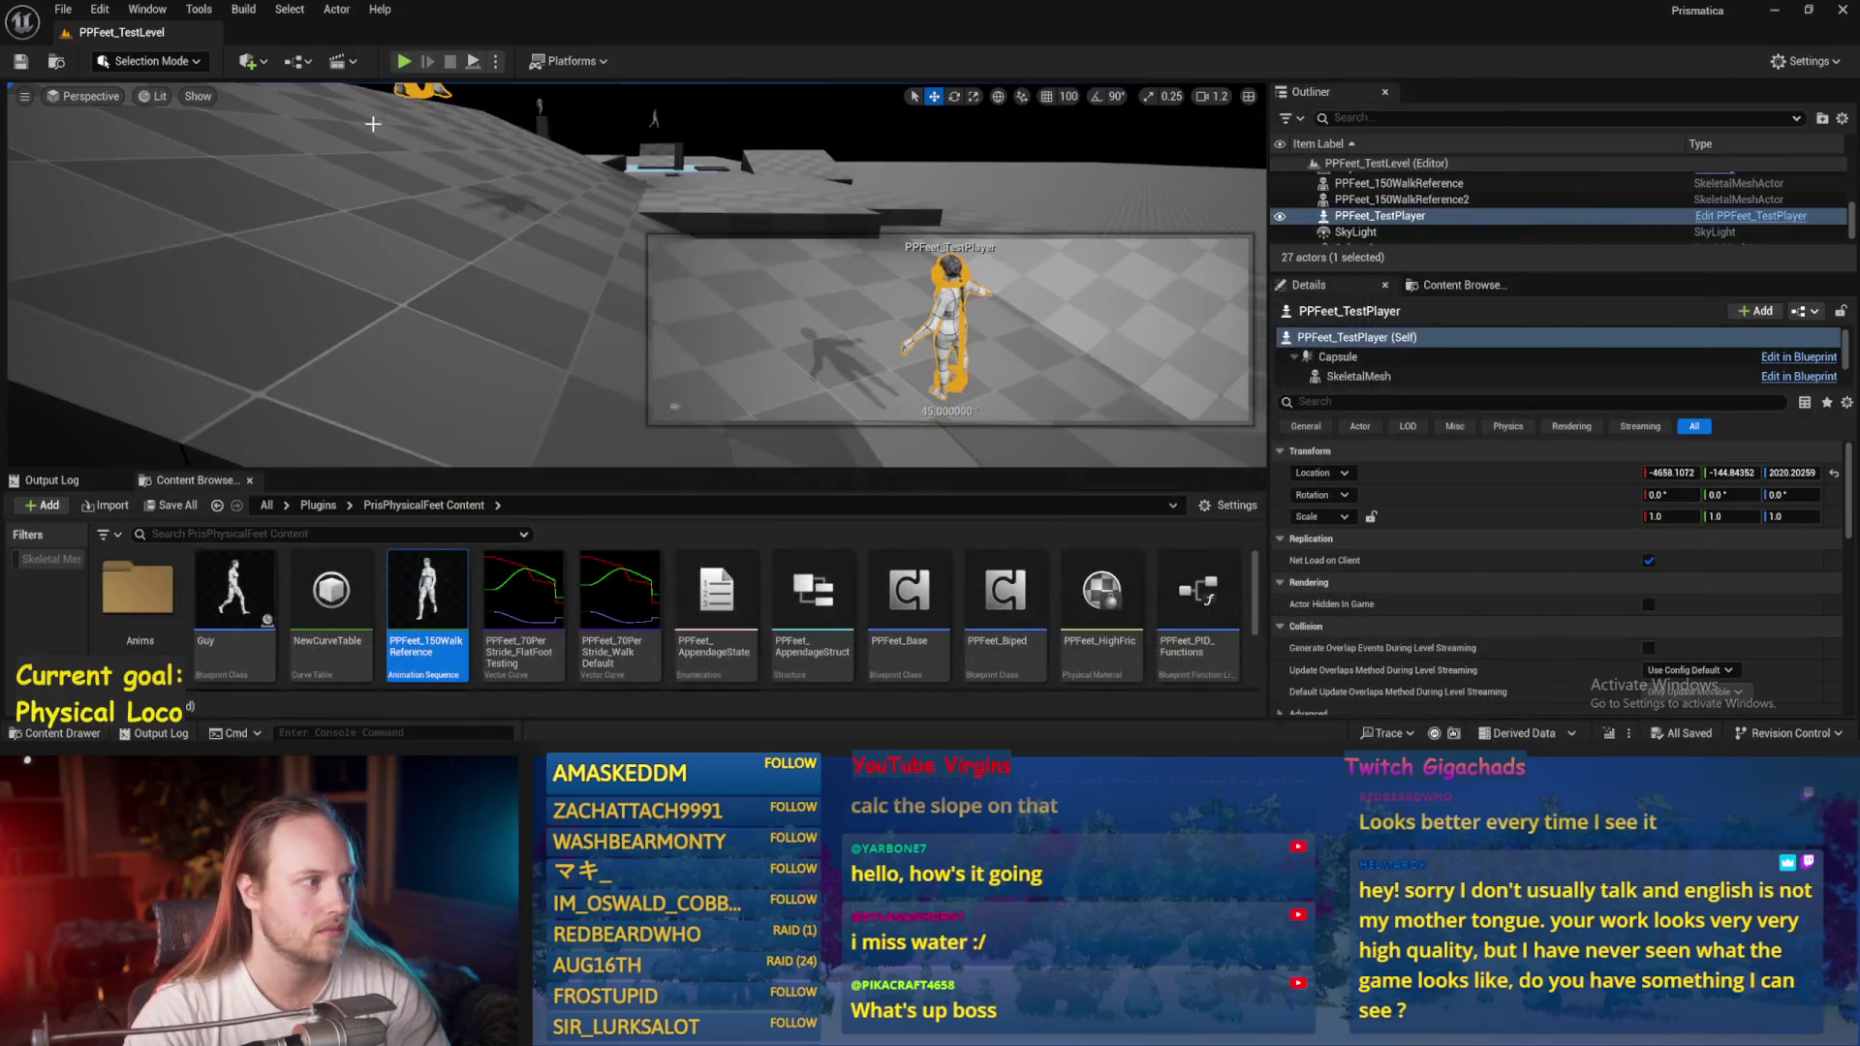
left_click(400, 61)
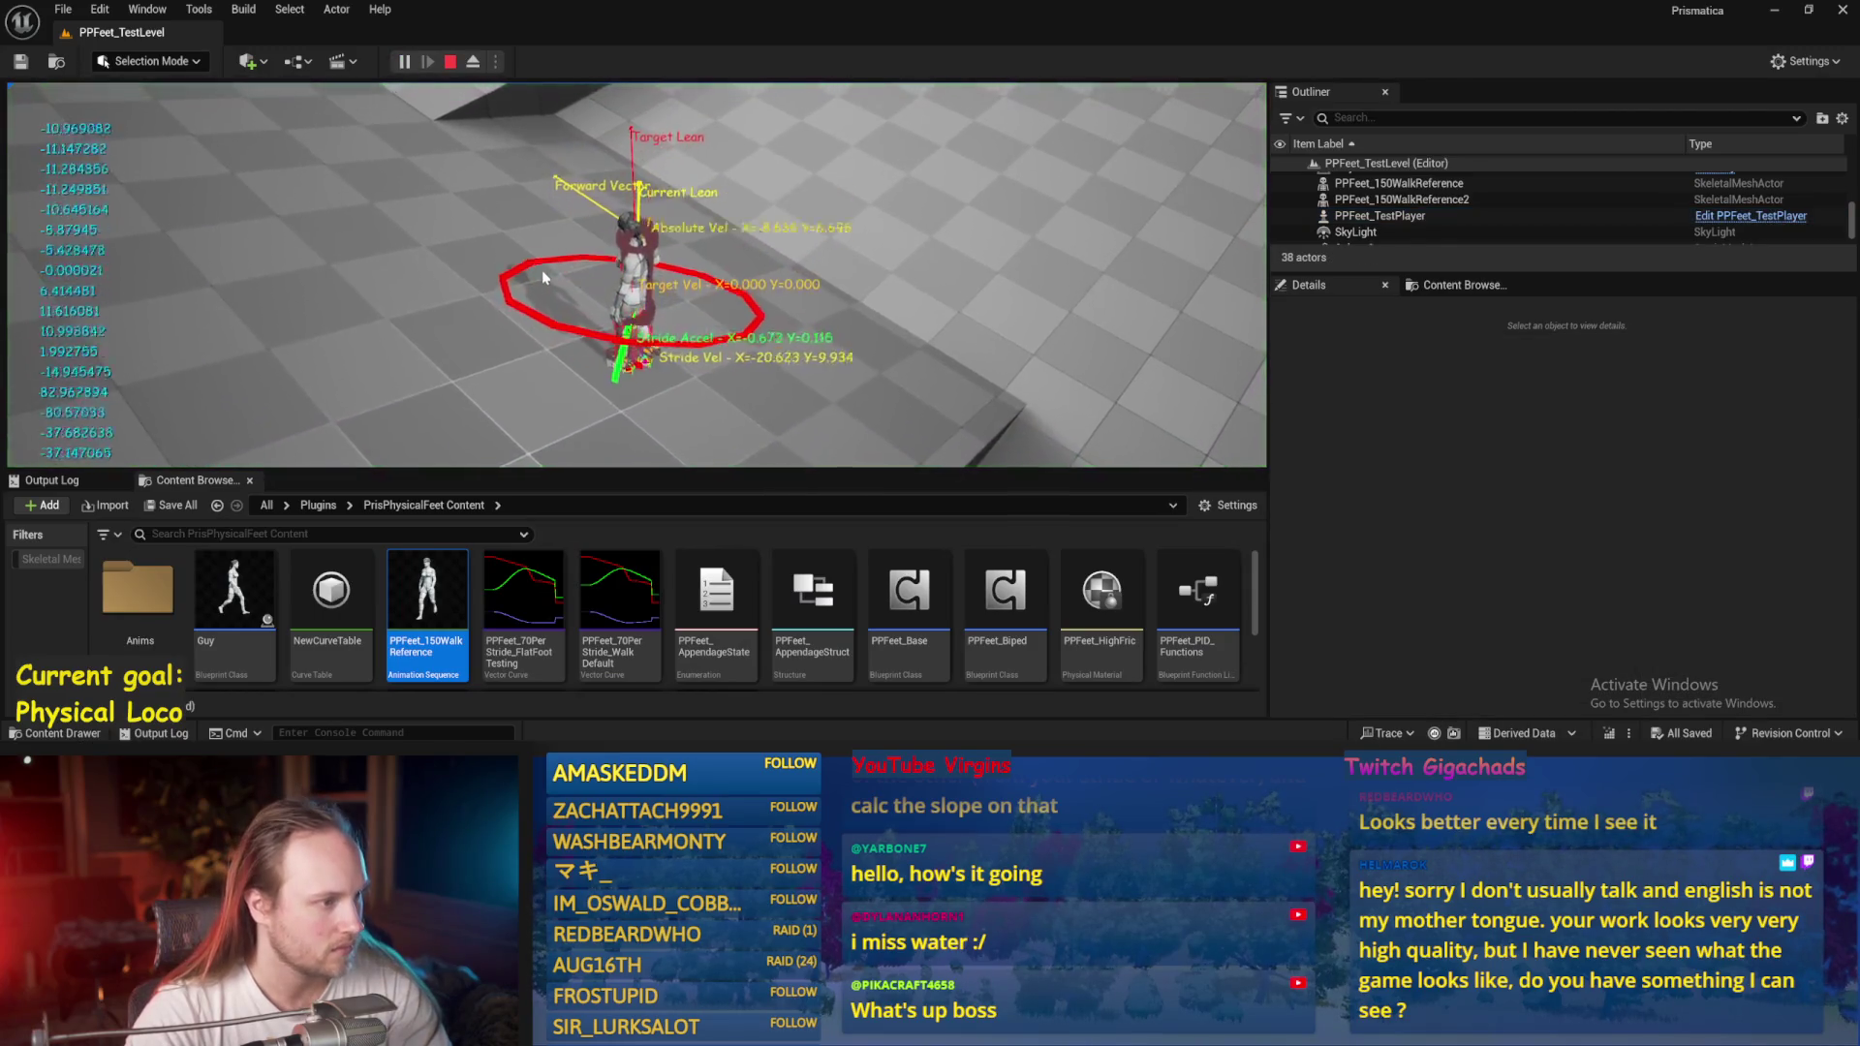
key("w")
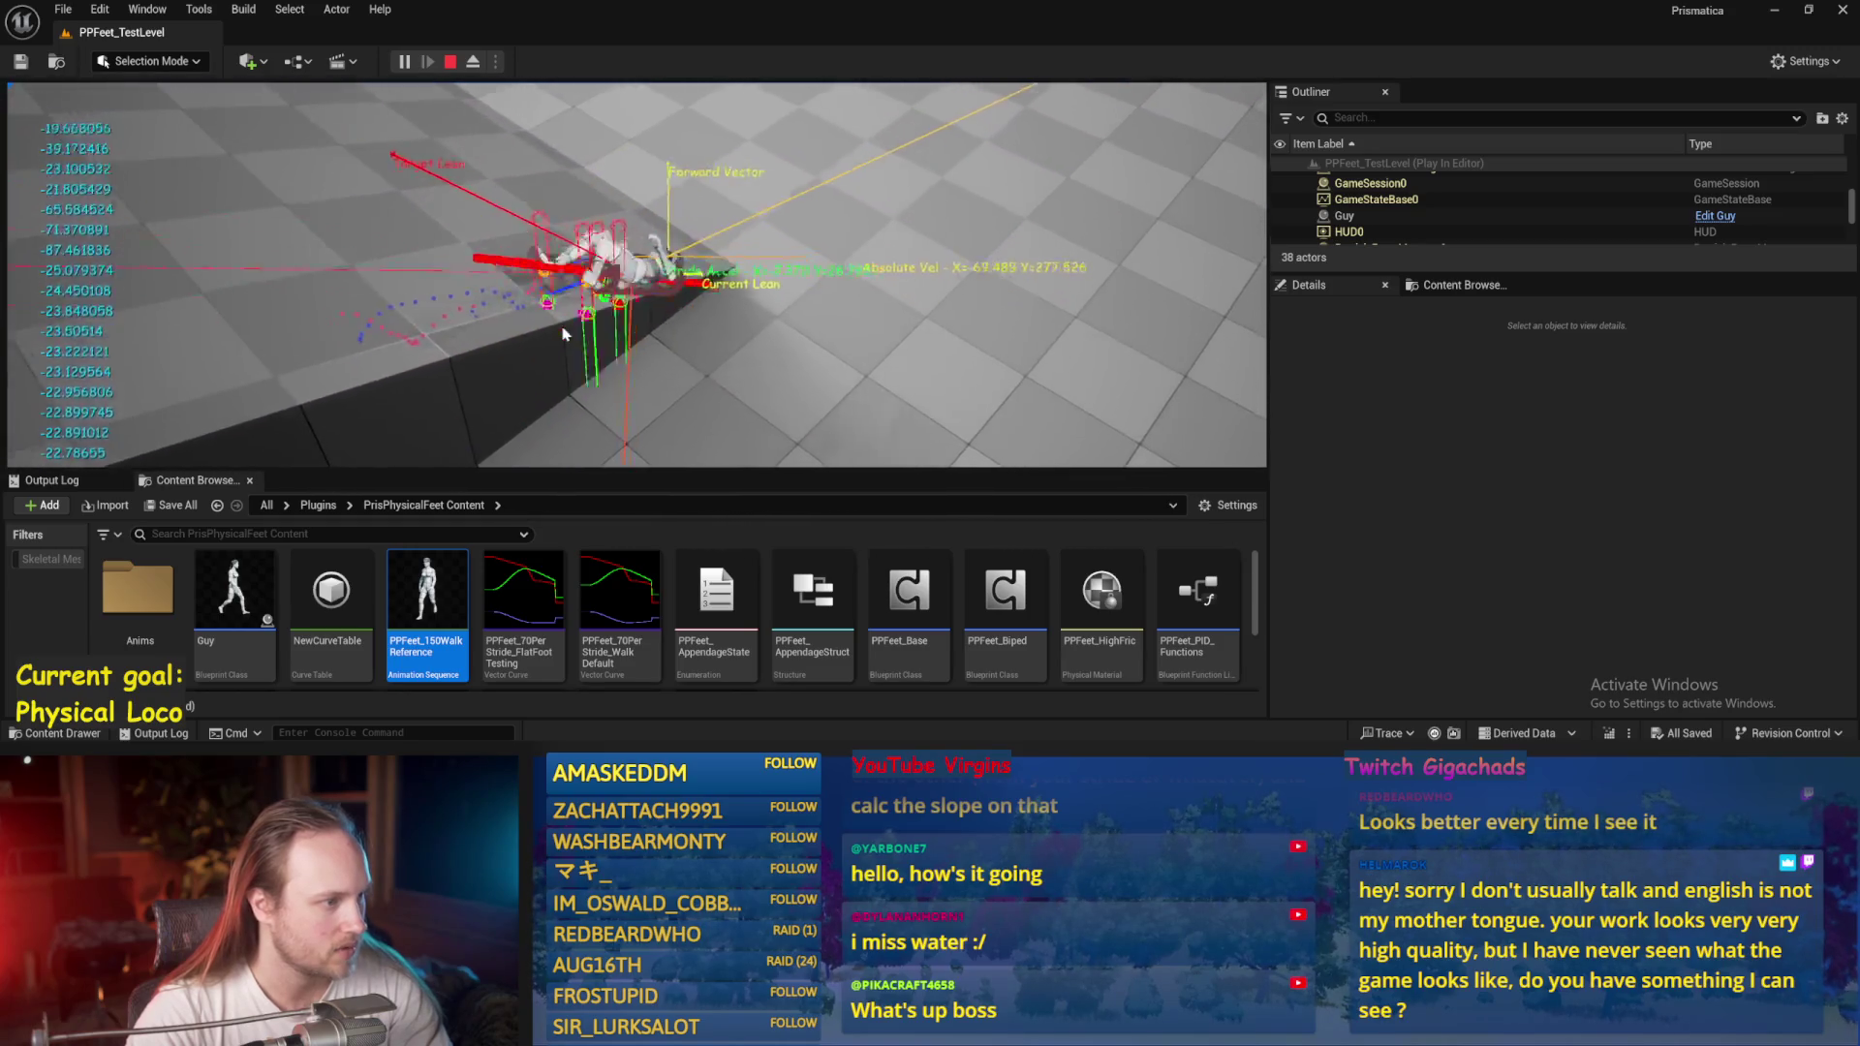
key("Escape")
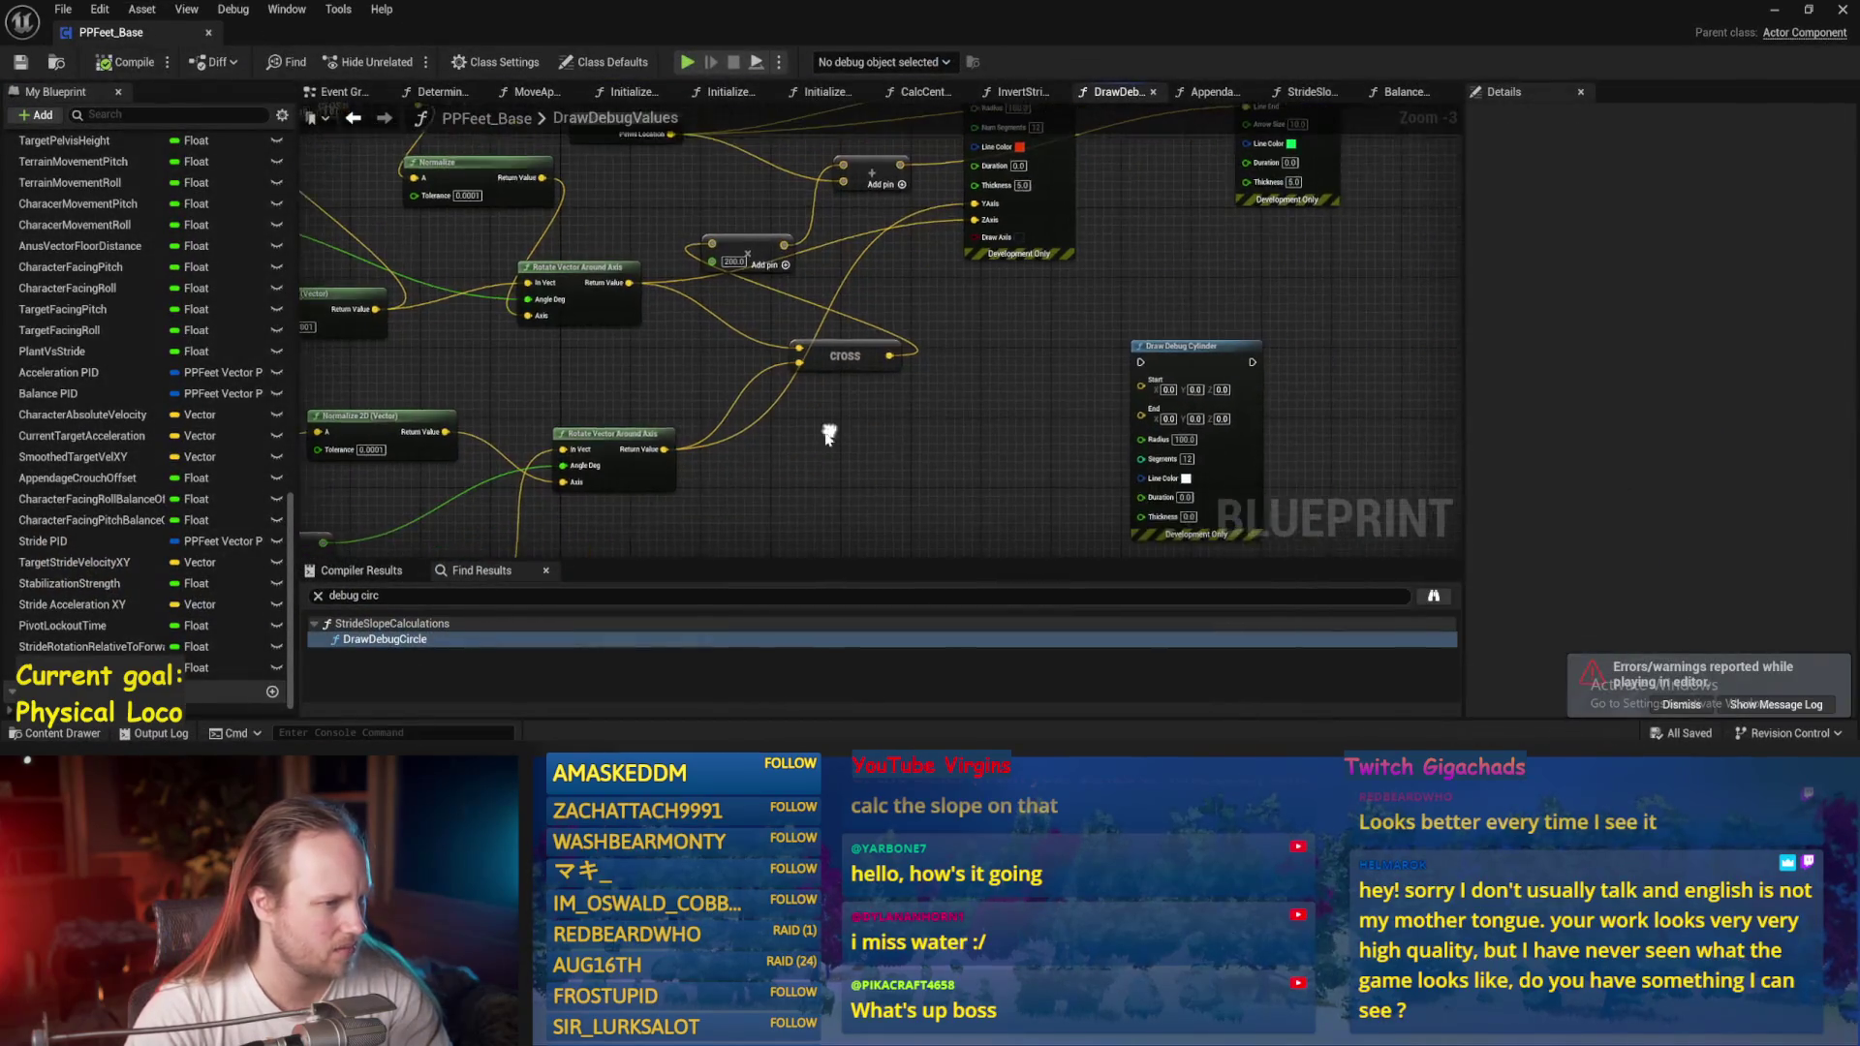
Nudge the Cross node left and play-test again in full screen.
left_click_drag(766, 375, 713, 375)
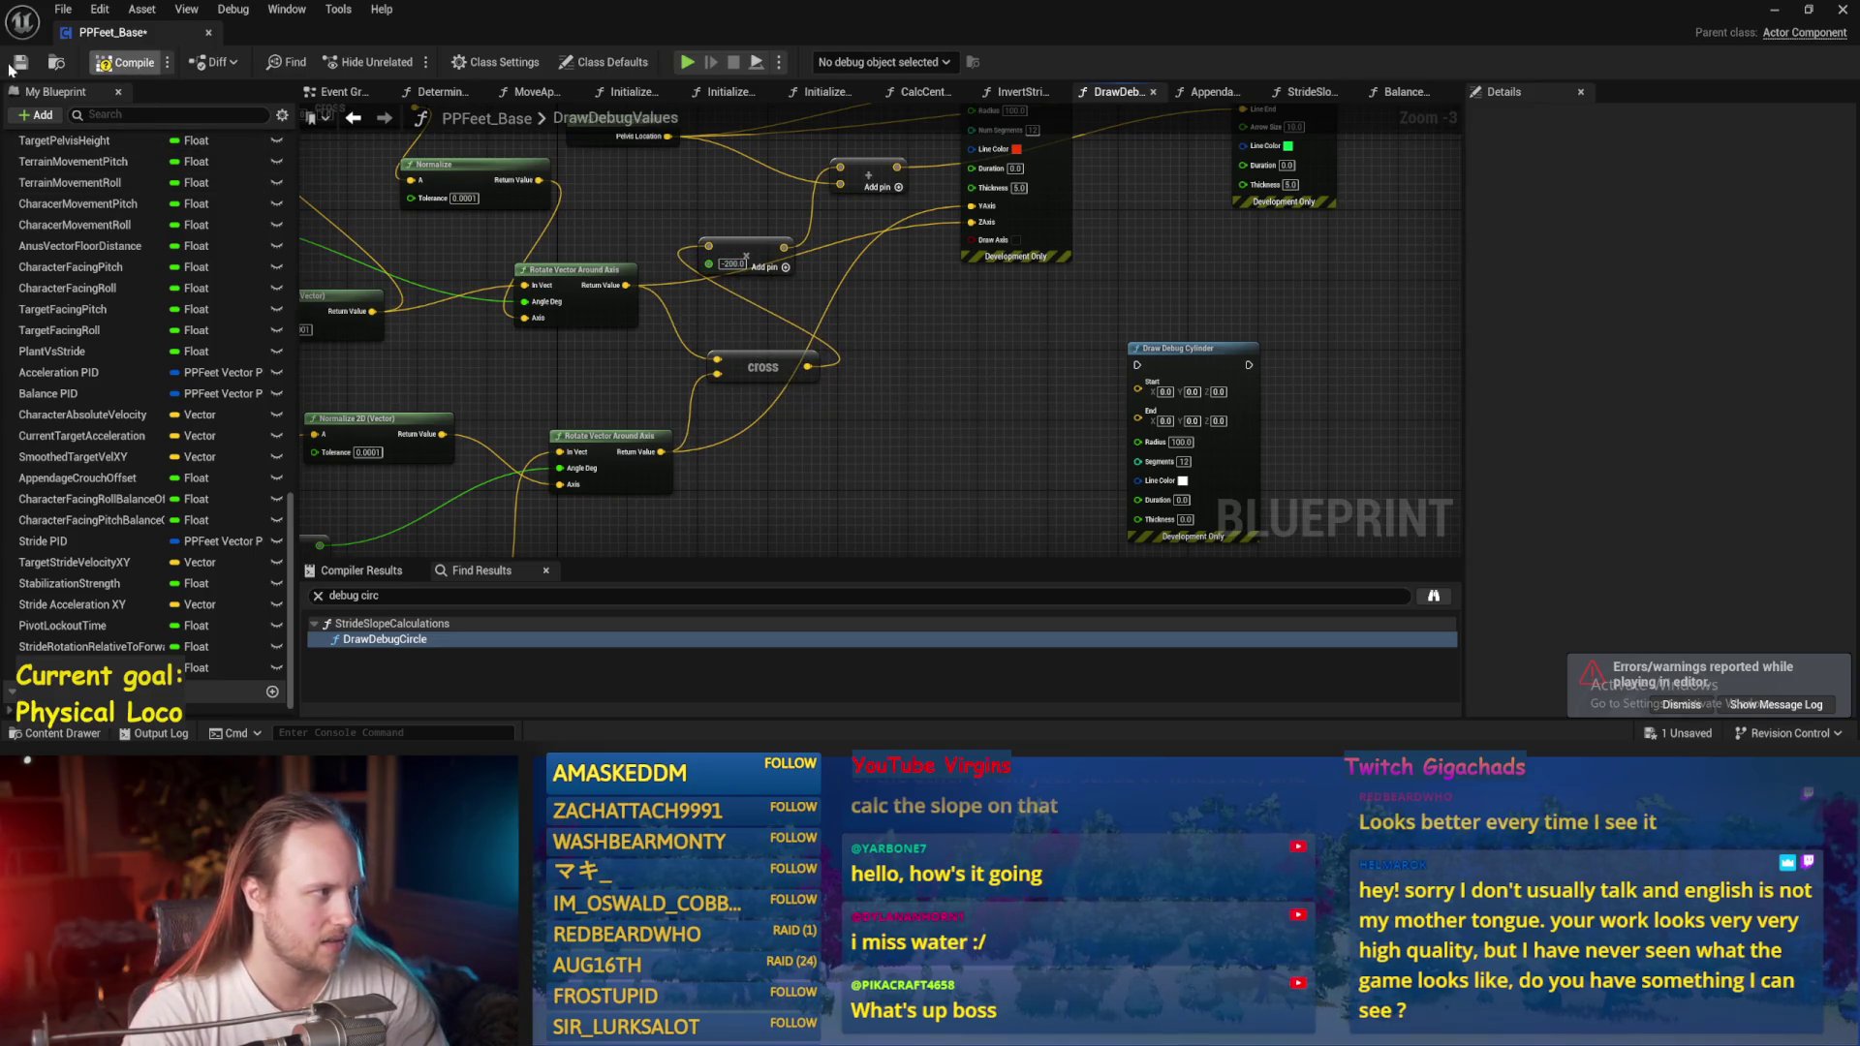
left_click(1775, 10)
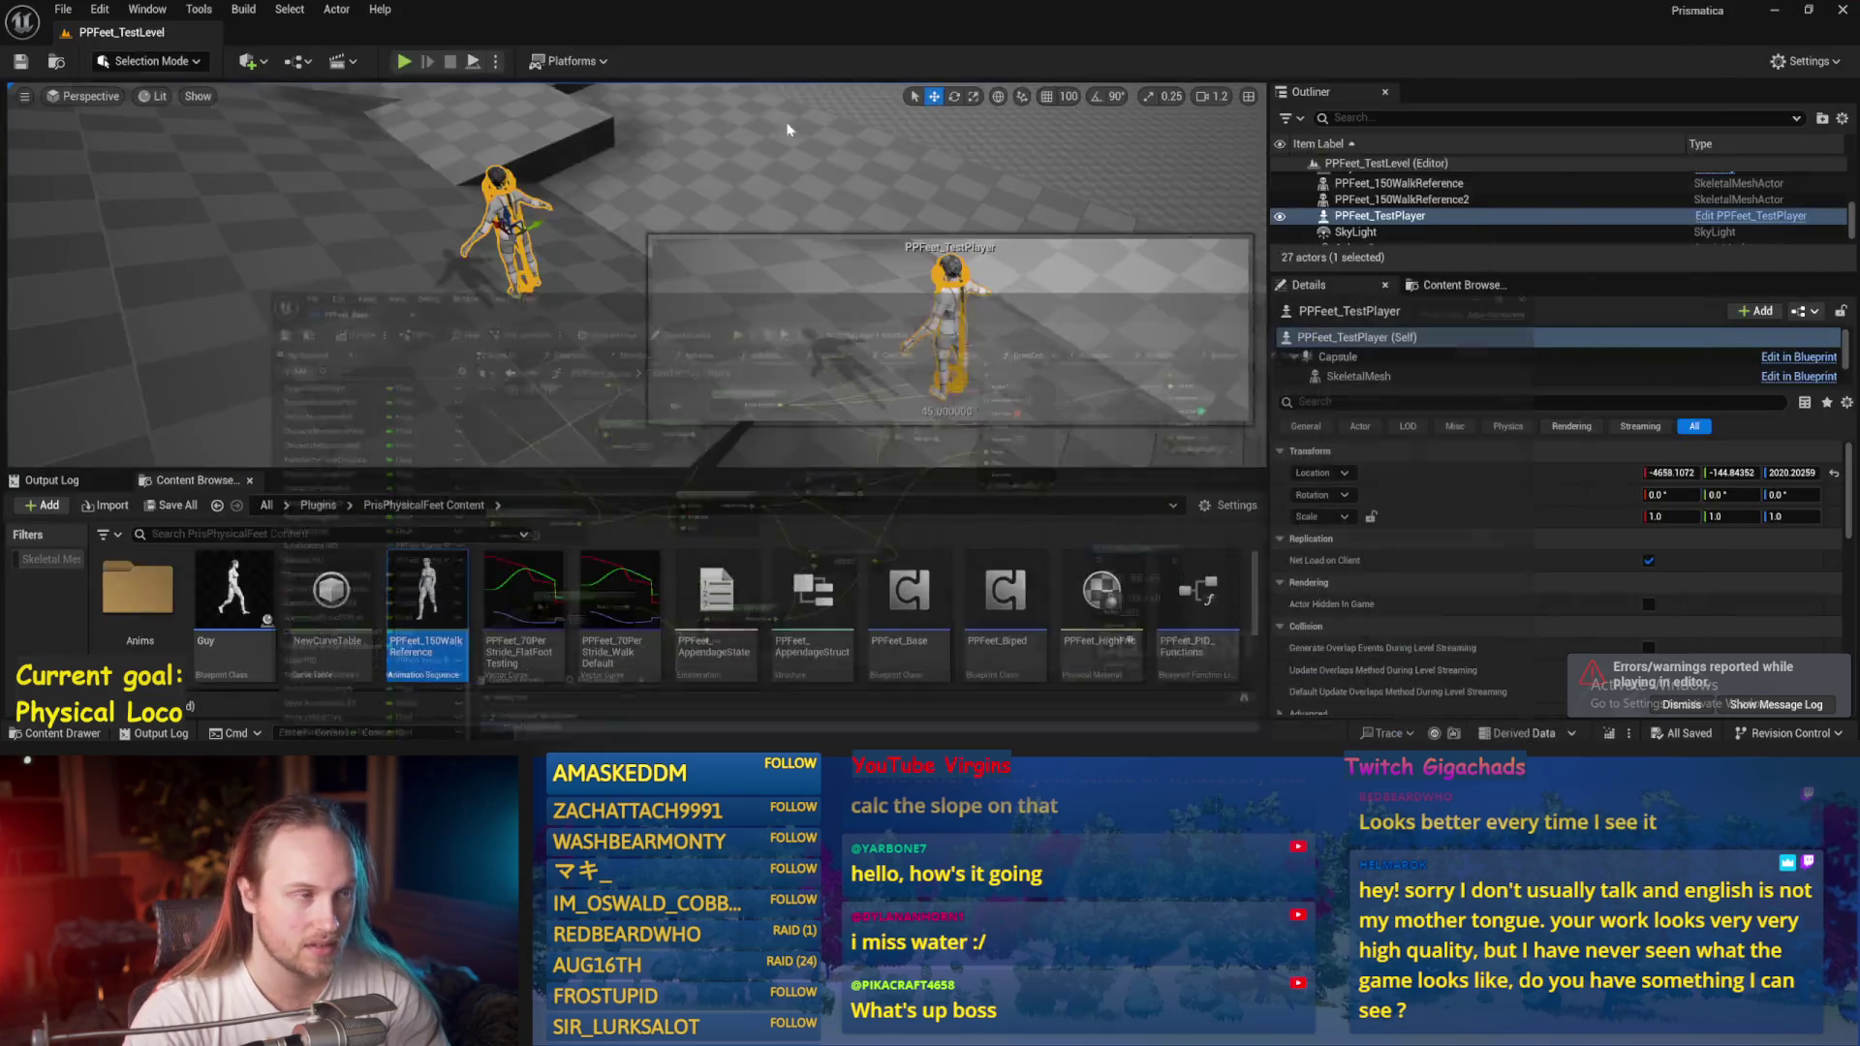
key("alt+s")
key("F11")
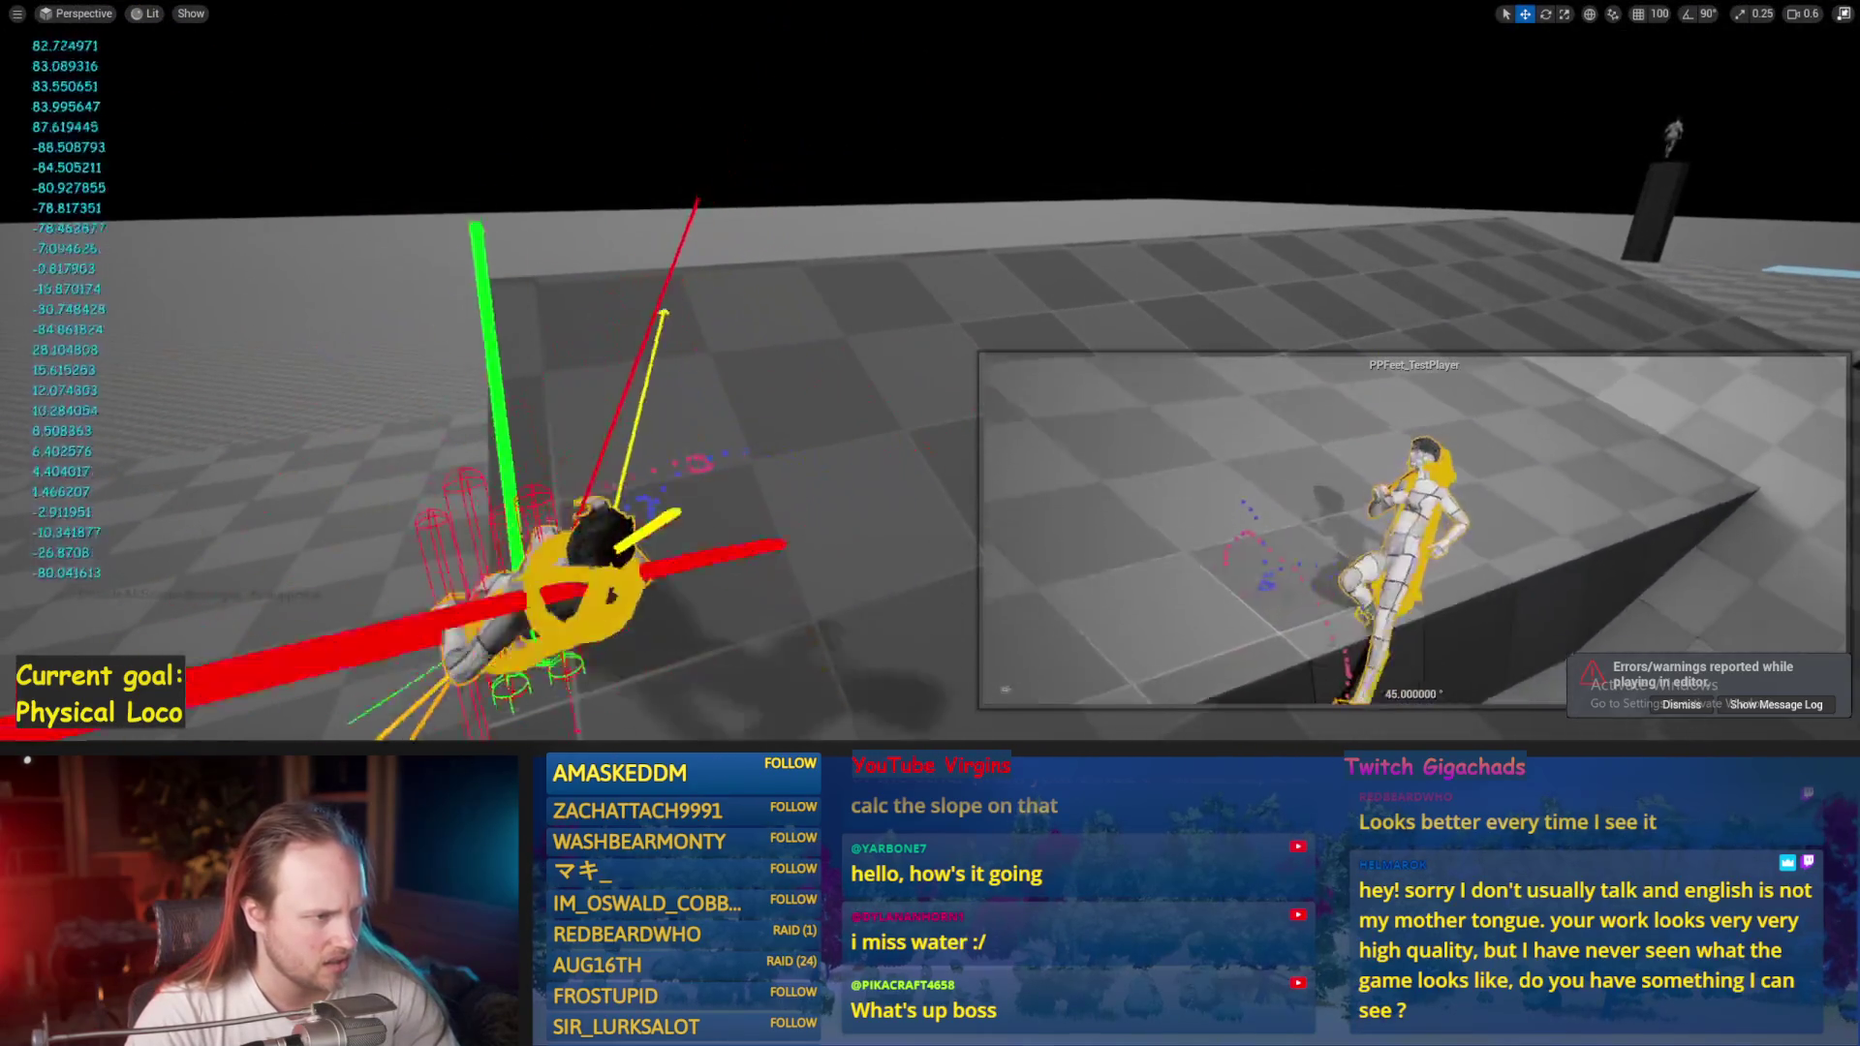
key("Escape")
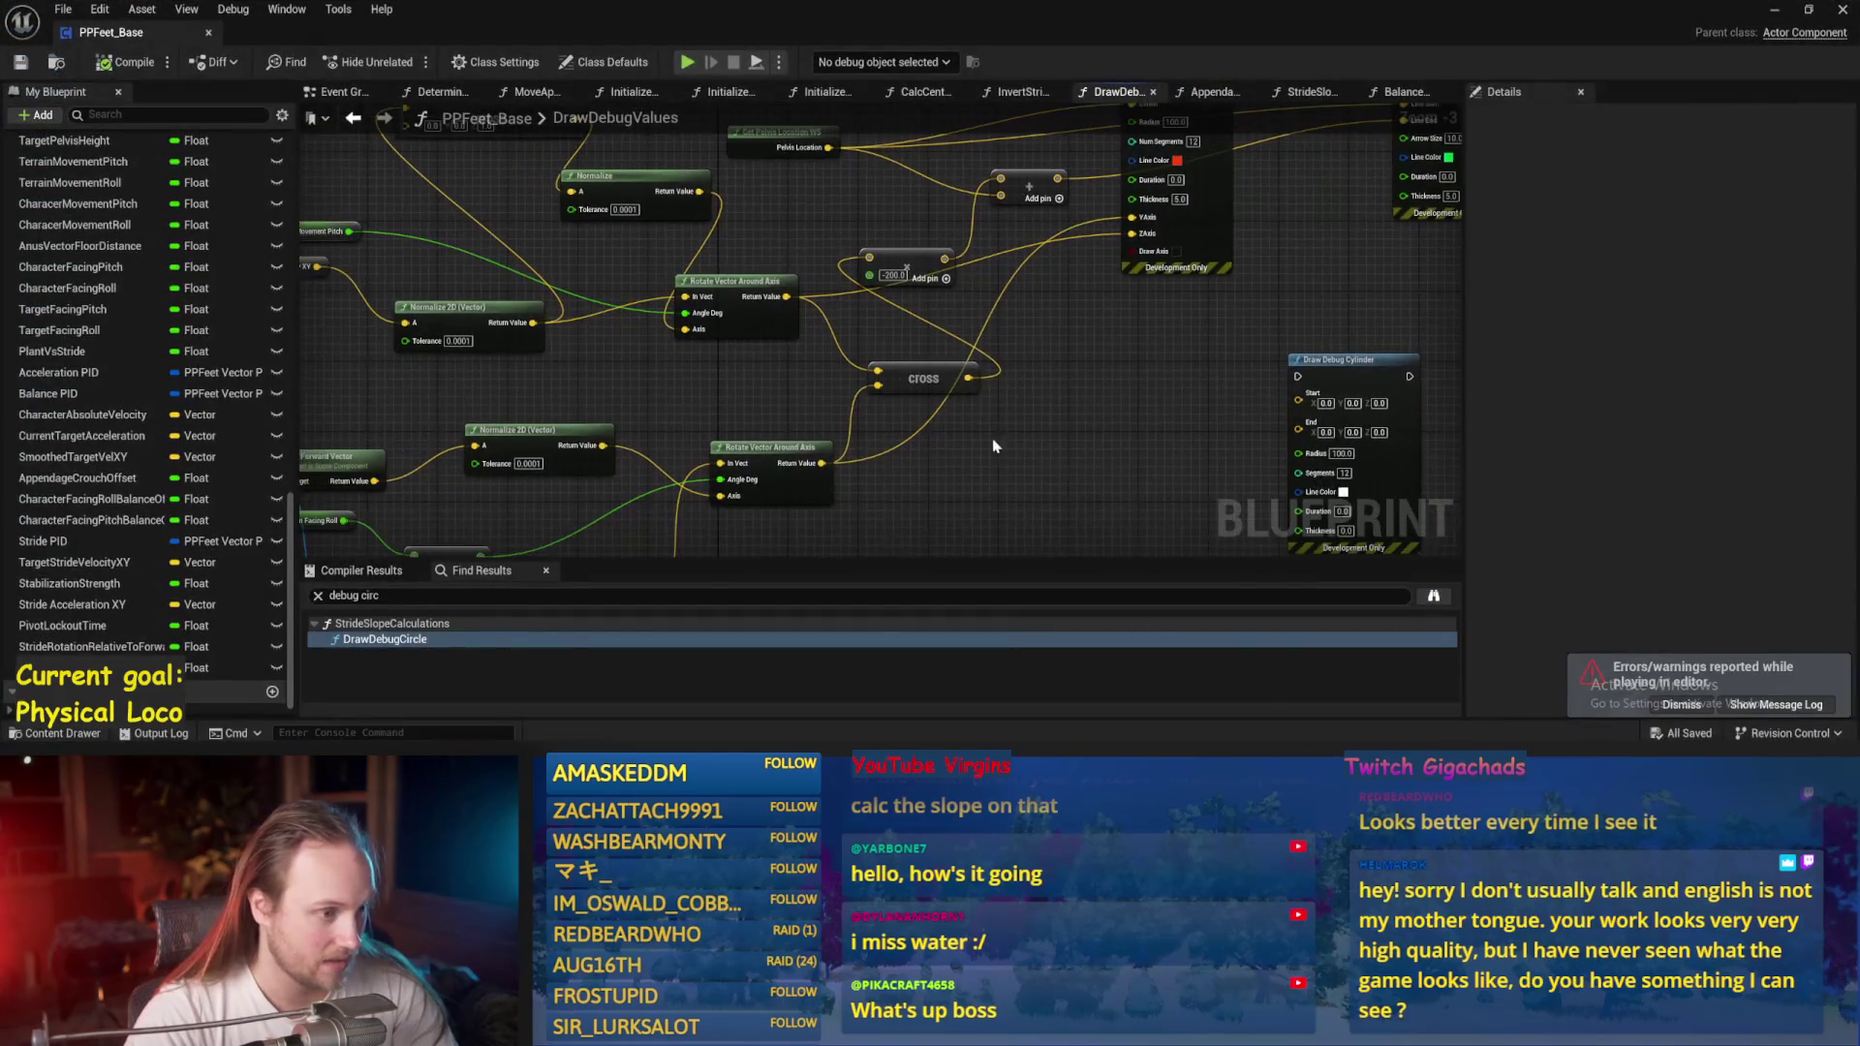
Run the Cross result through a new Normalize node into the Add node, and save.
left_click_drag(968, 379, 1053, 355)
type("norma")
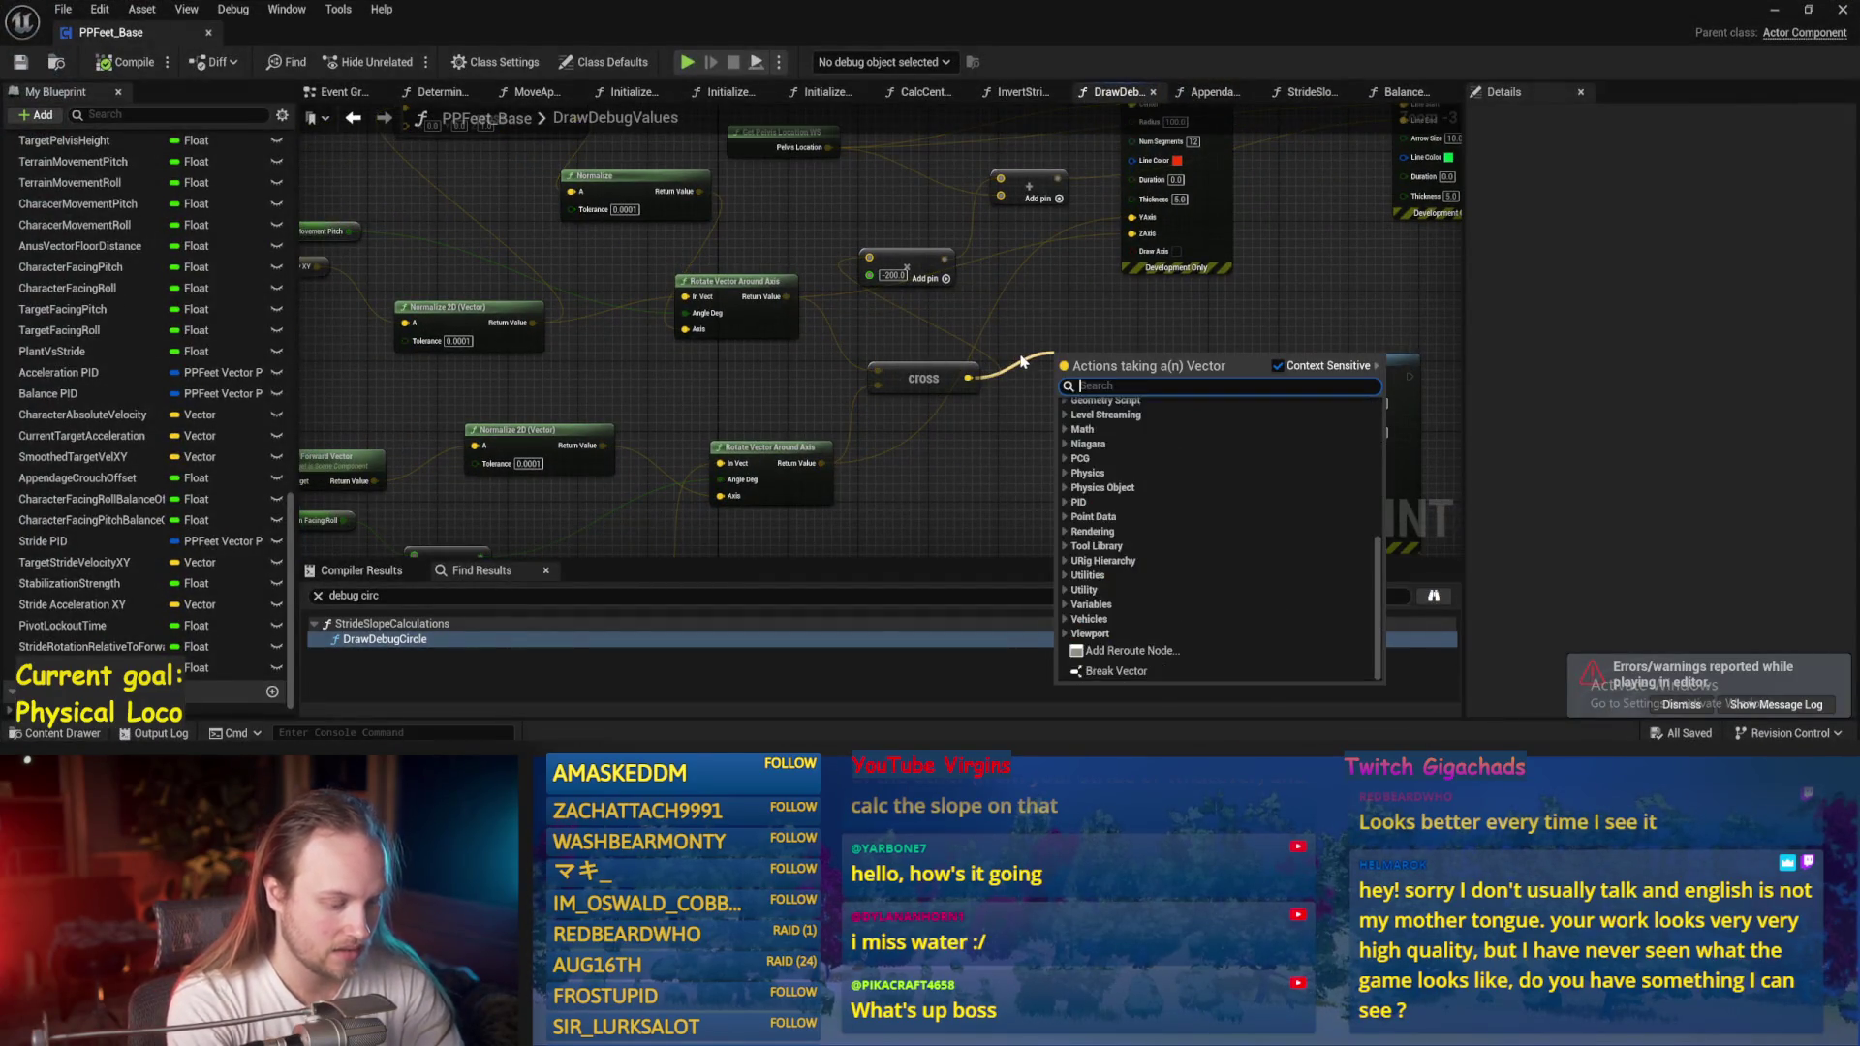
type("lize")
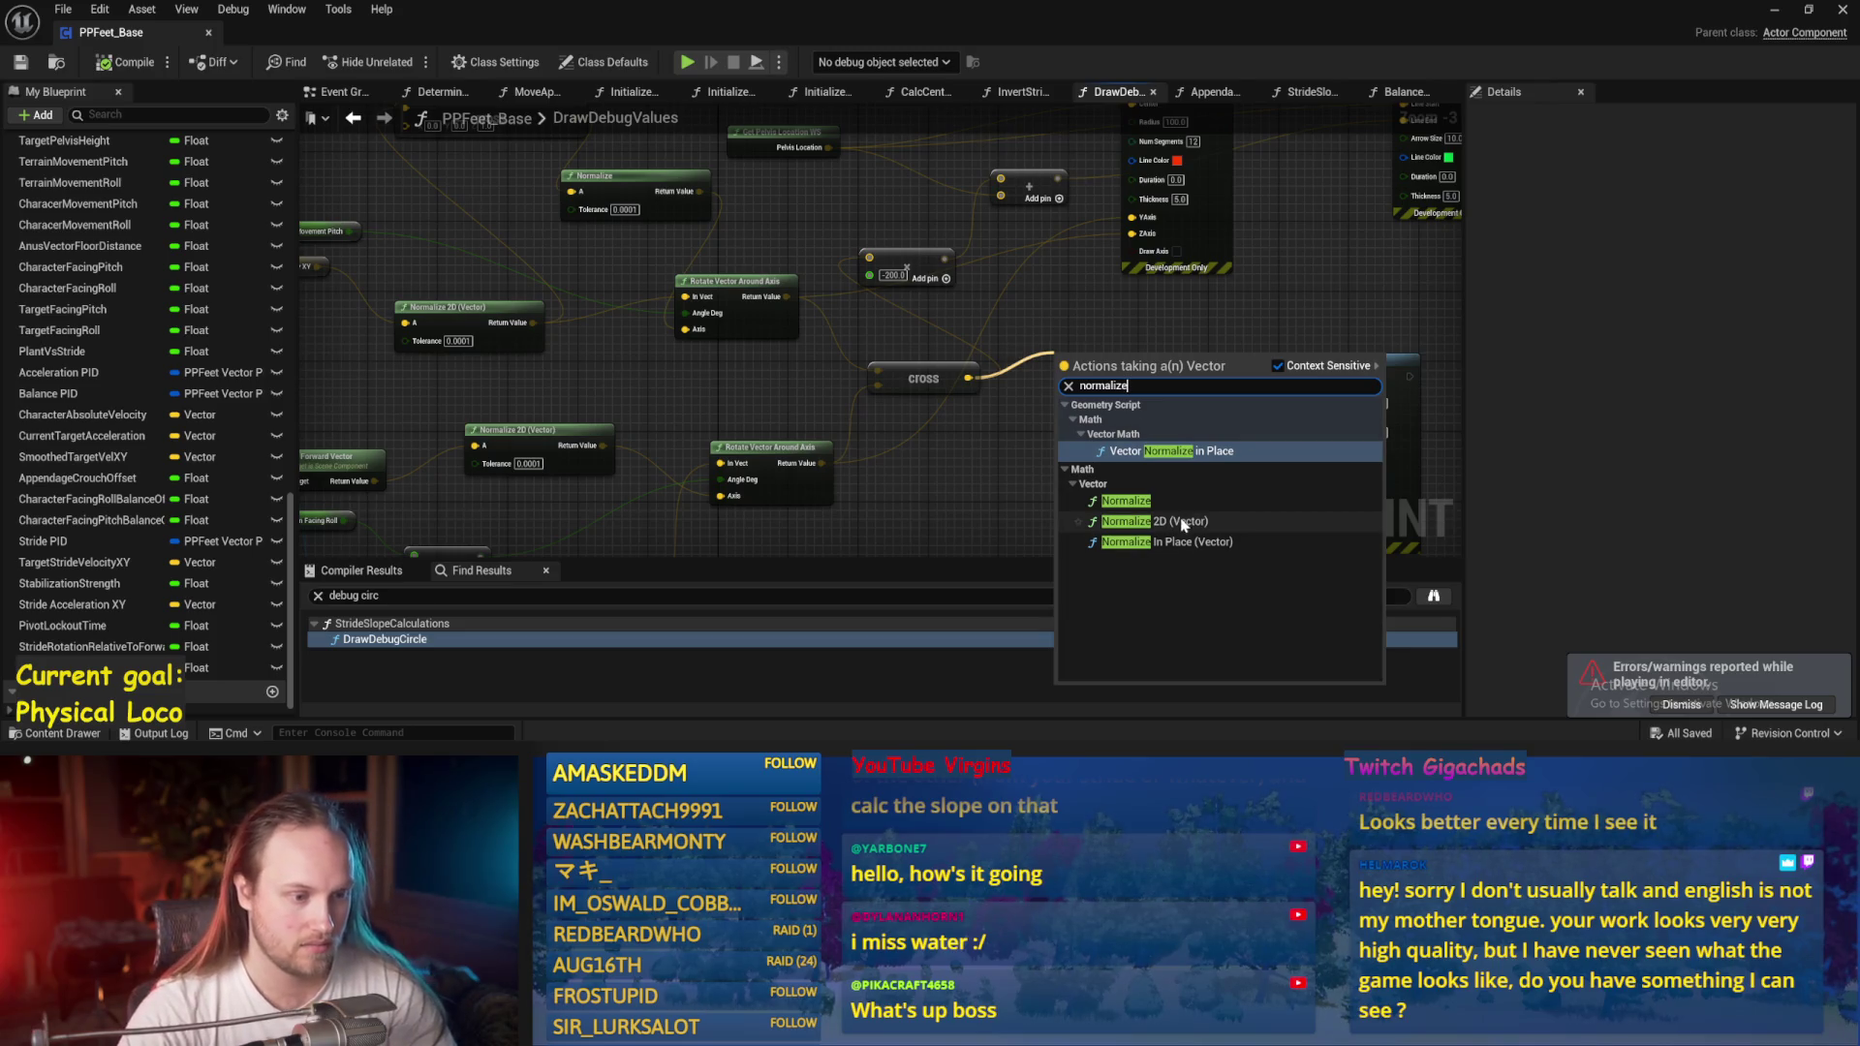
left_click(1125, 501)
mouse_move(1190, 366)
left_mouse_down()
mouse_move(799, 252)
mouse_move(869, 257)
left_mouse_up()
key("ctrl+s")
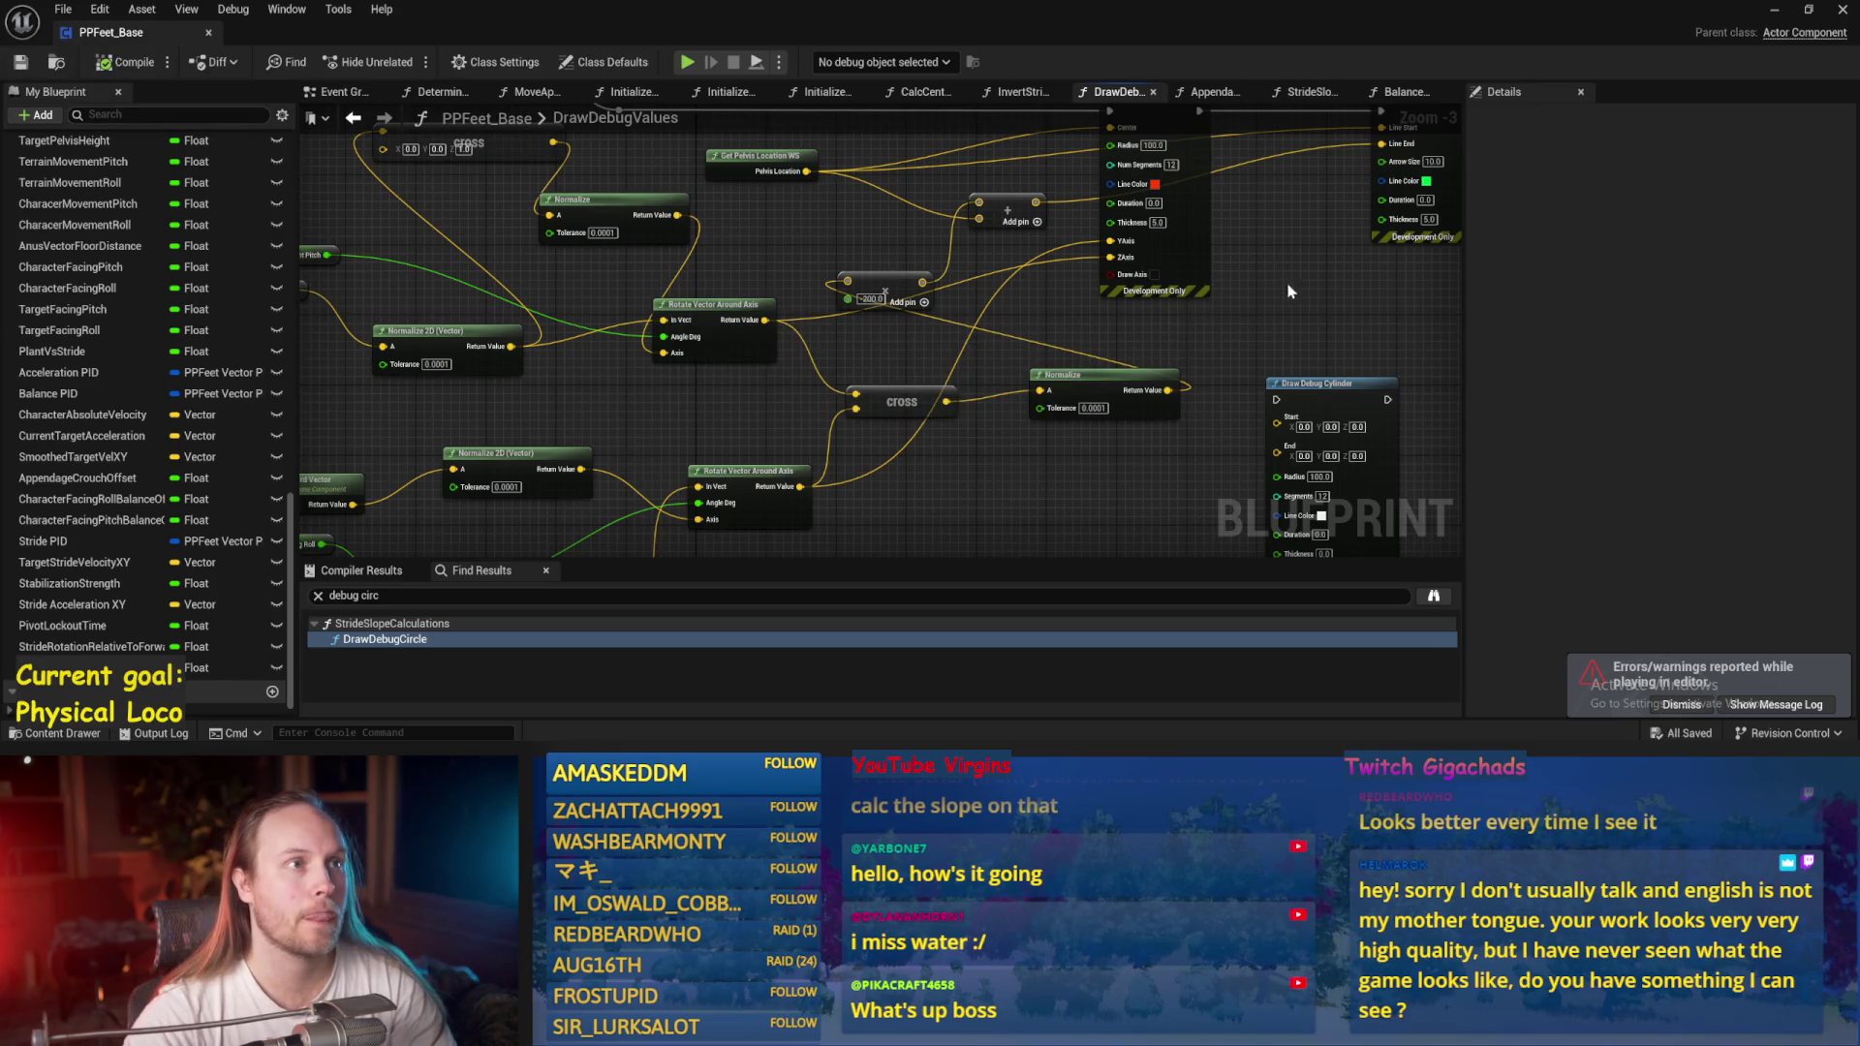
left_click_drag(1288, 291, 1061, 320)
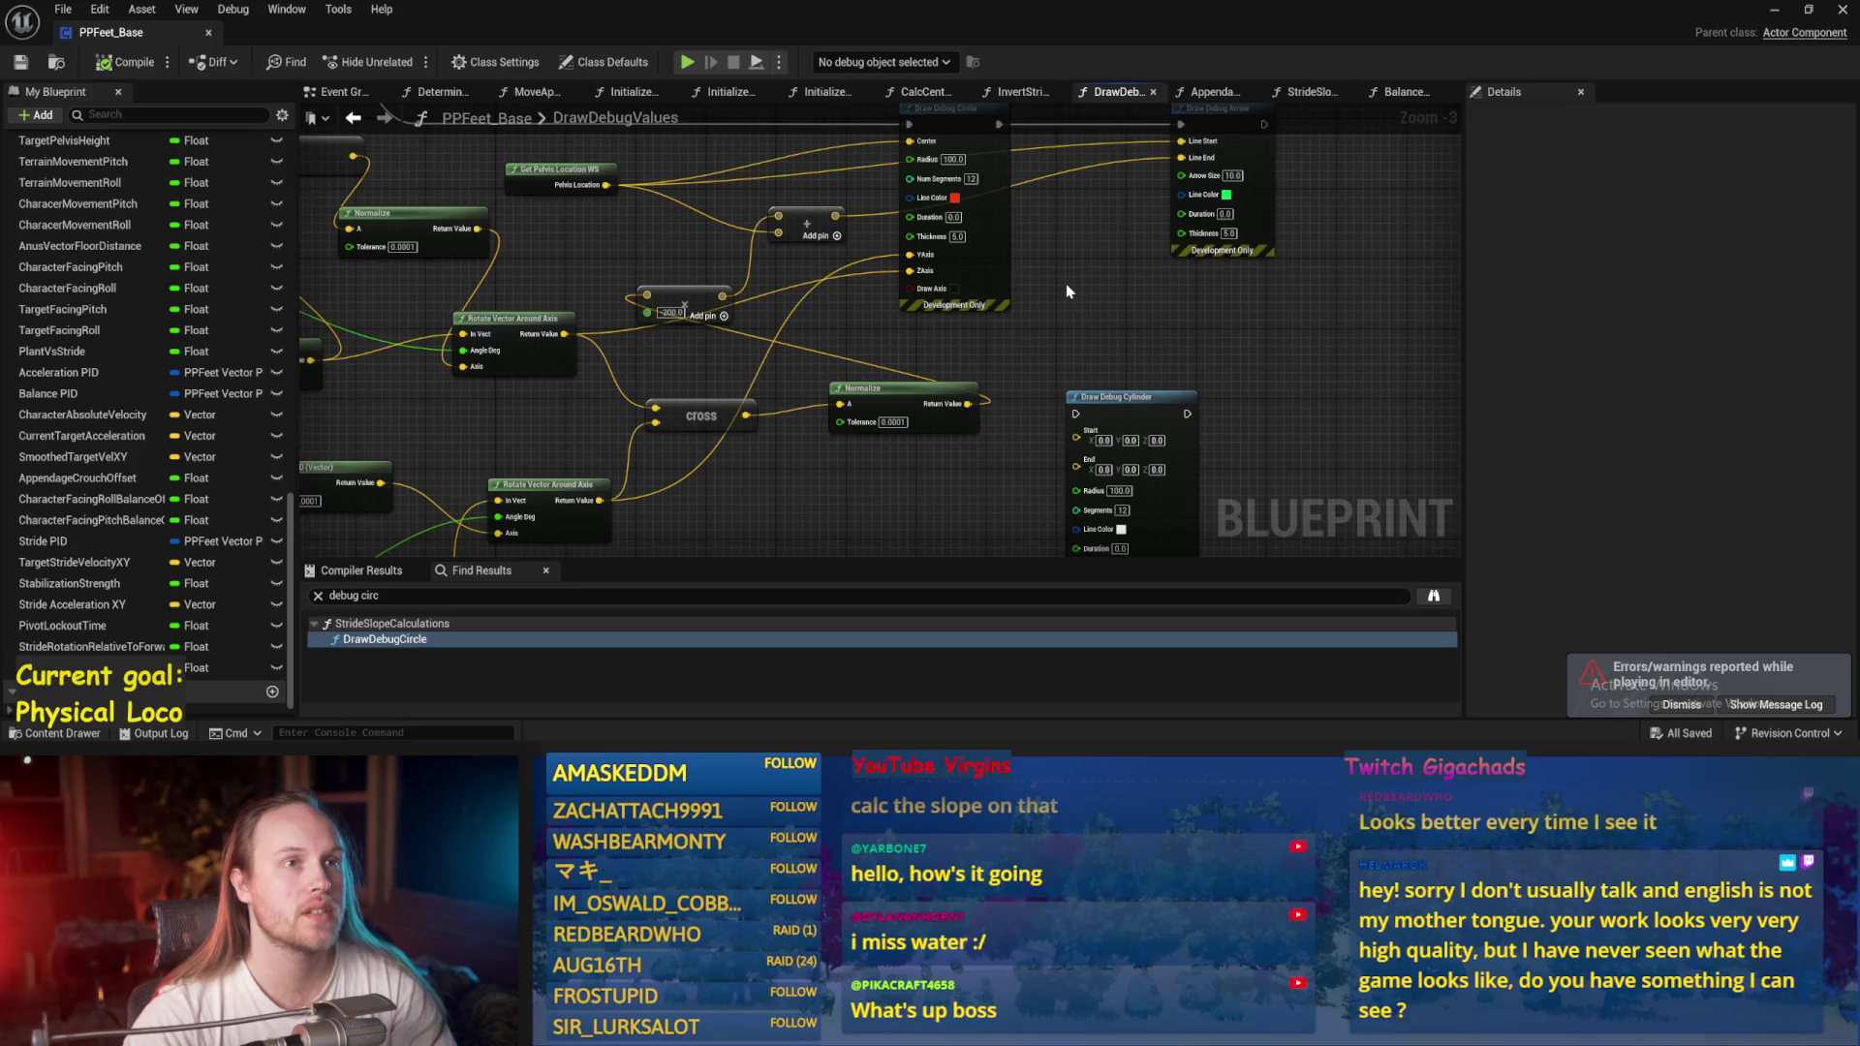
left_click_drag(1068, 291, 996, 332)
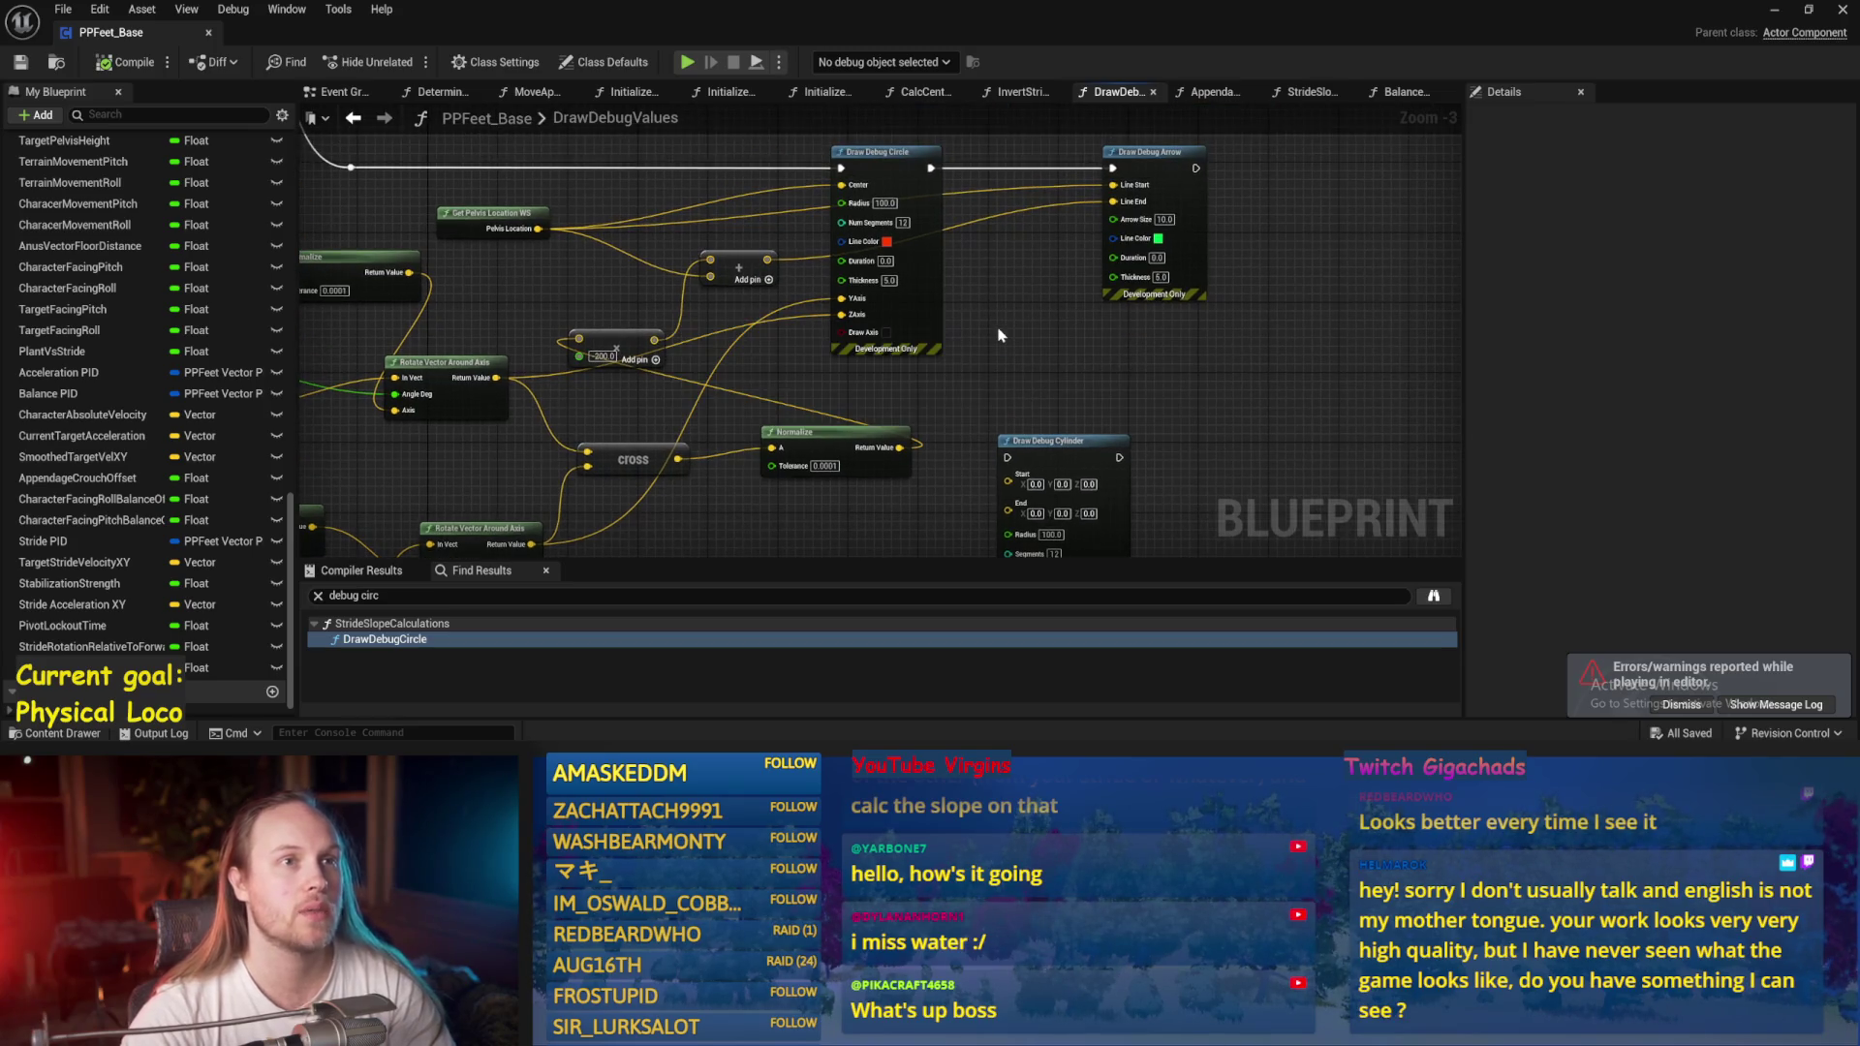
left_click(1776, 9)
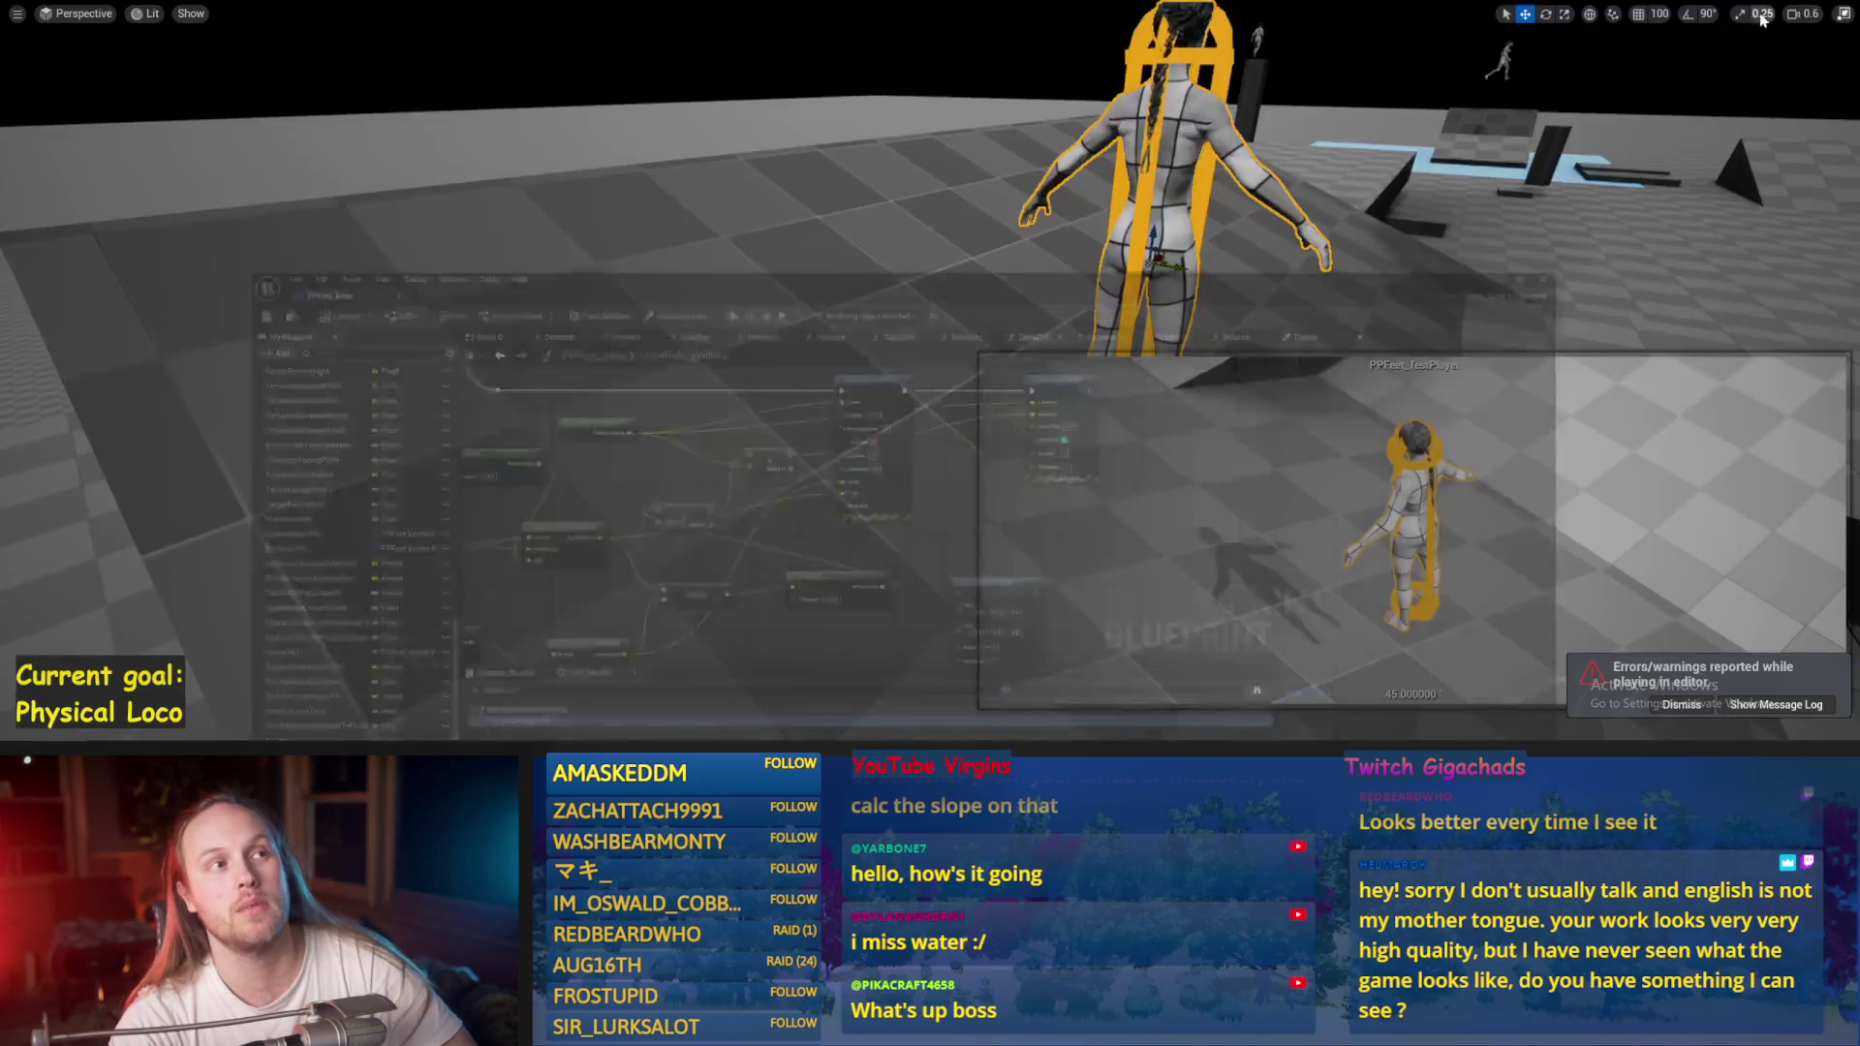
Save all and run two play tests of the debug circle on the slope.
left_click(699, 290)
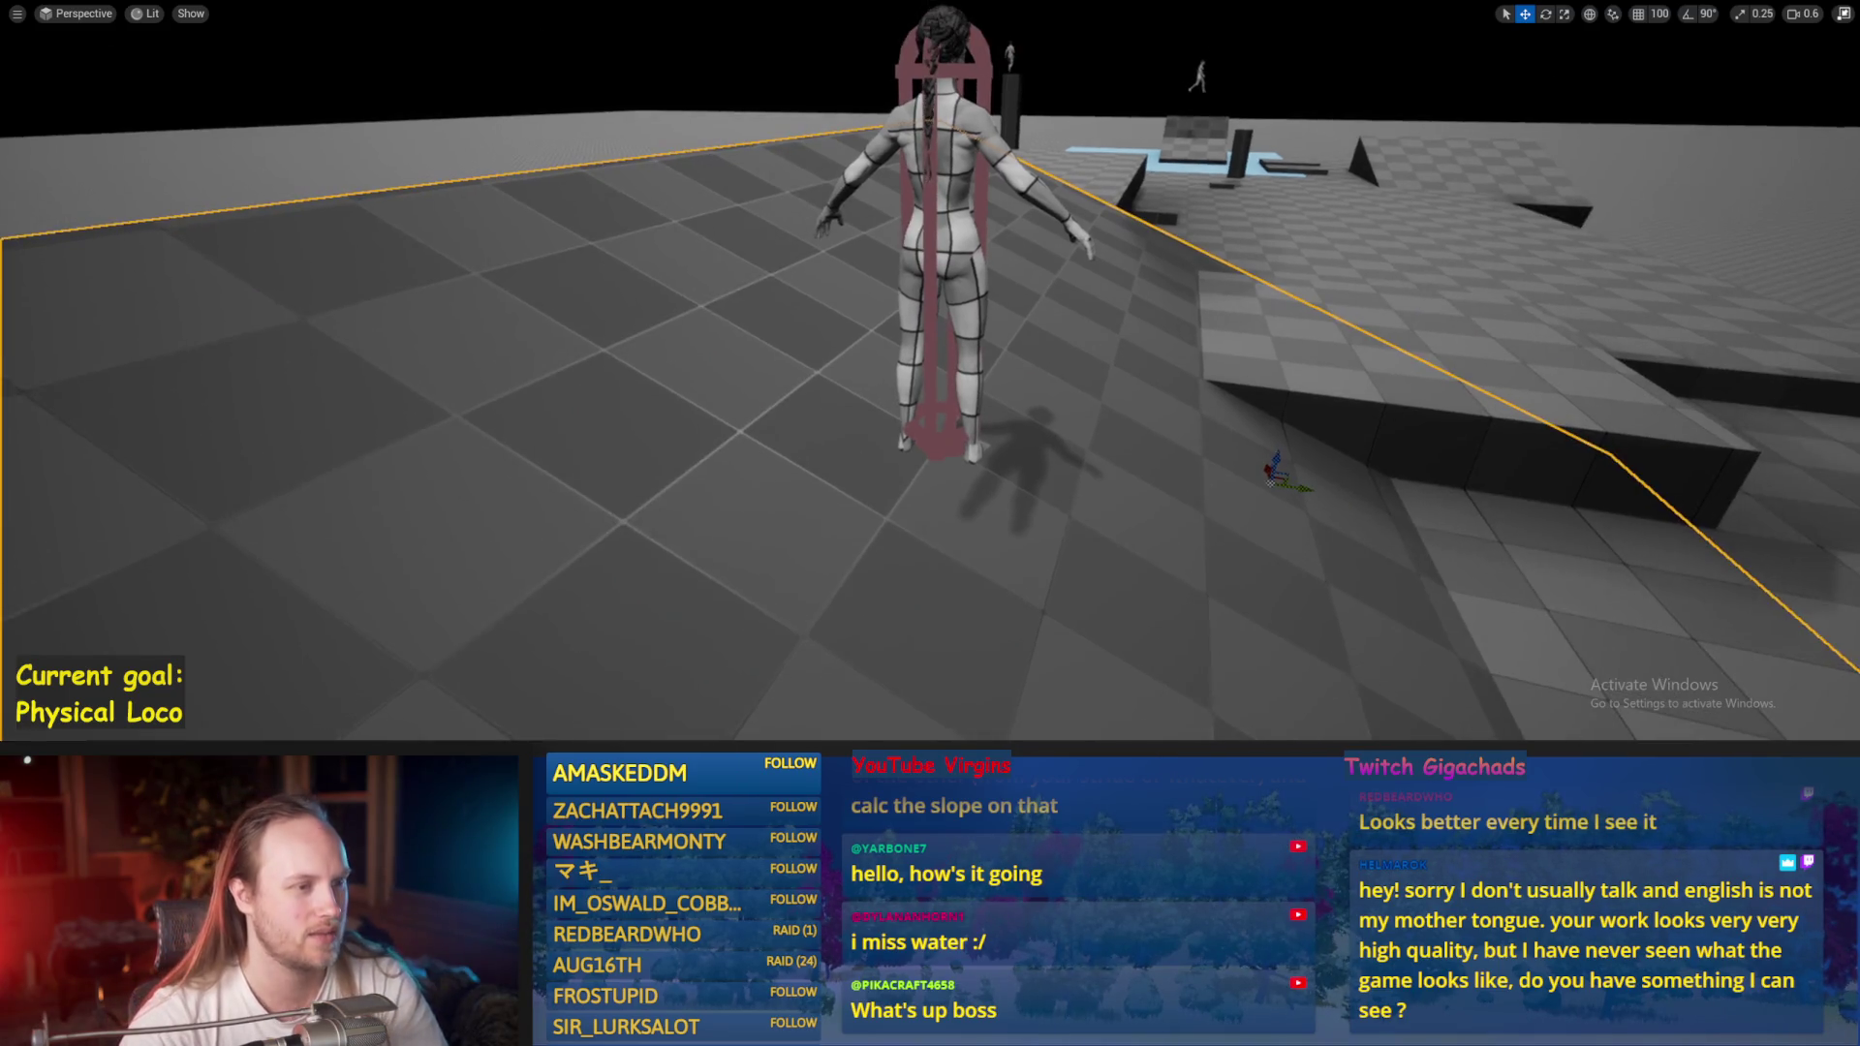
key("ctrl+s")
key("alt+p")
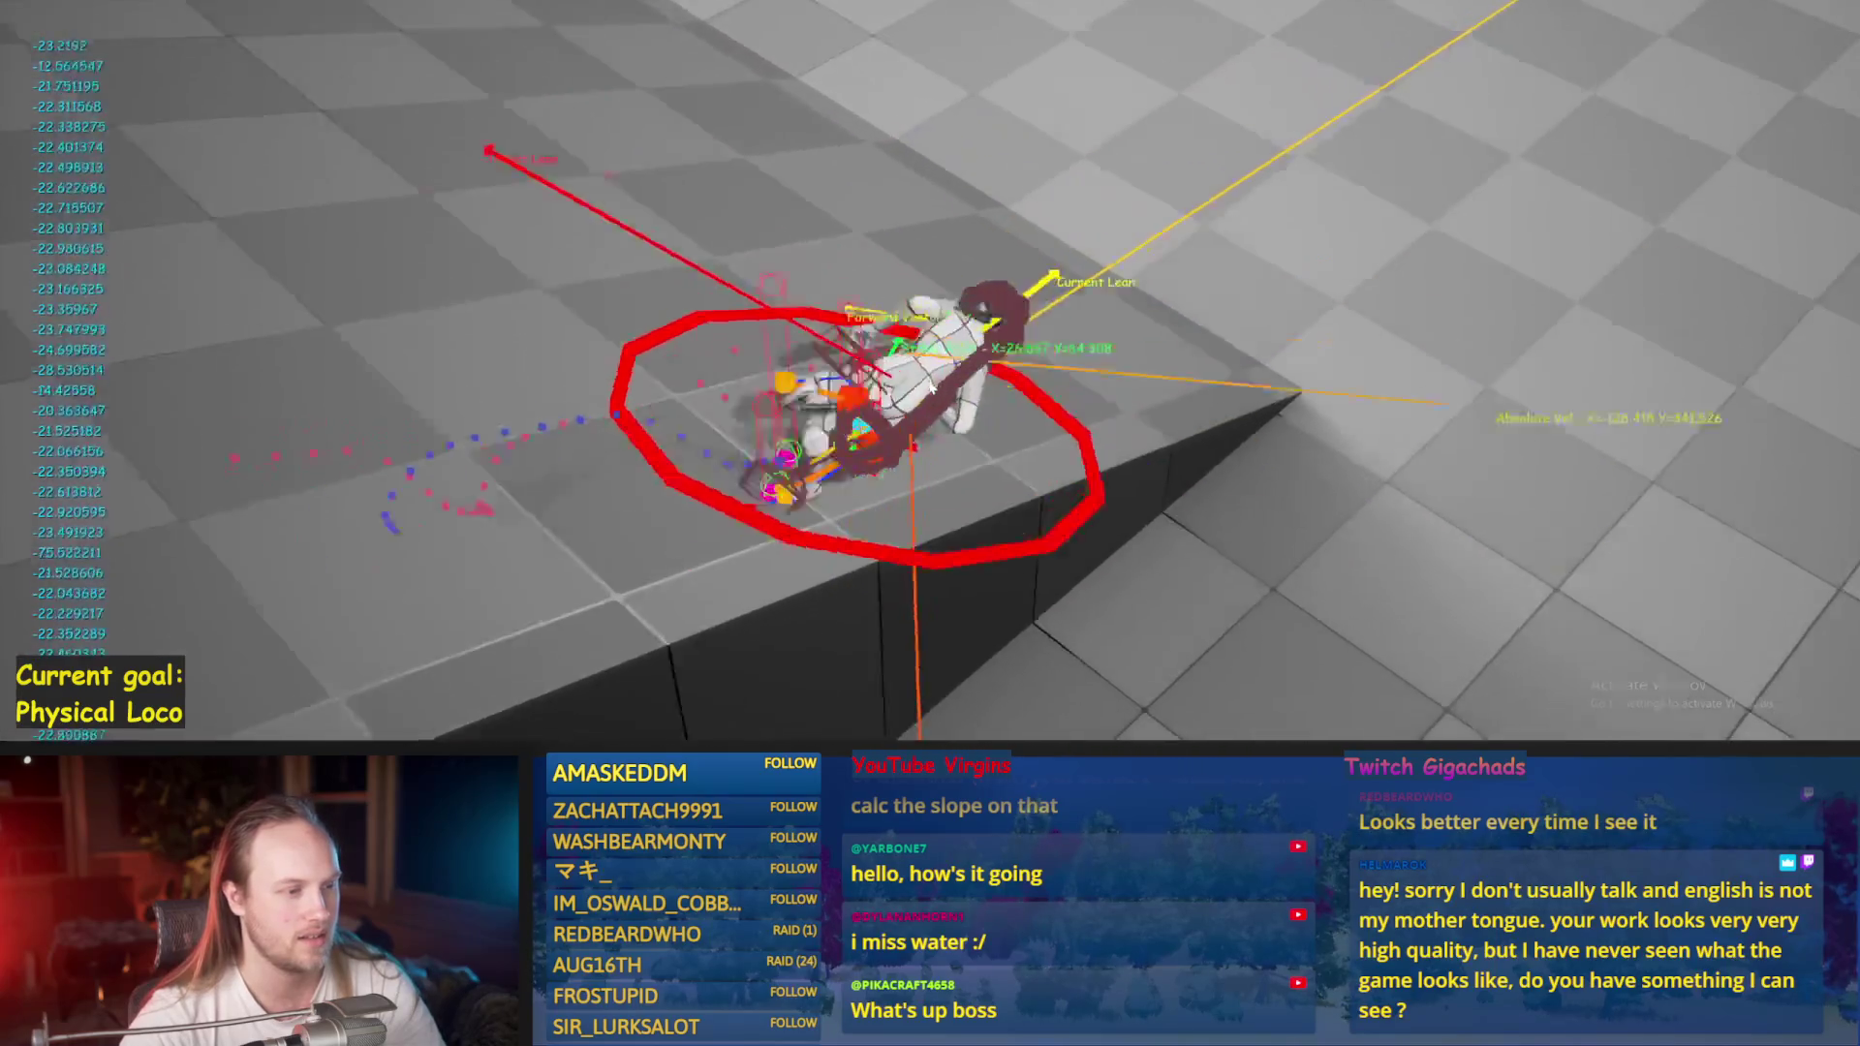
key("Escape")
key("alt+p")
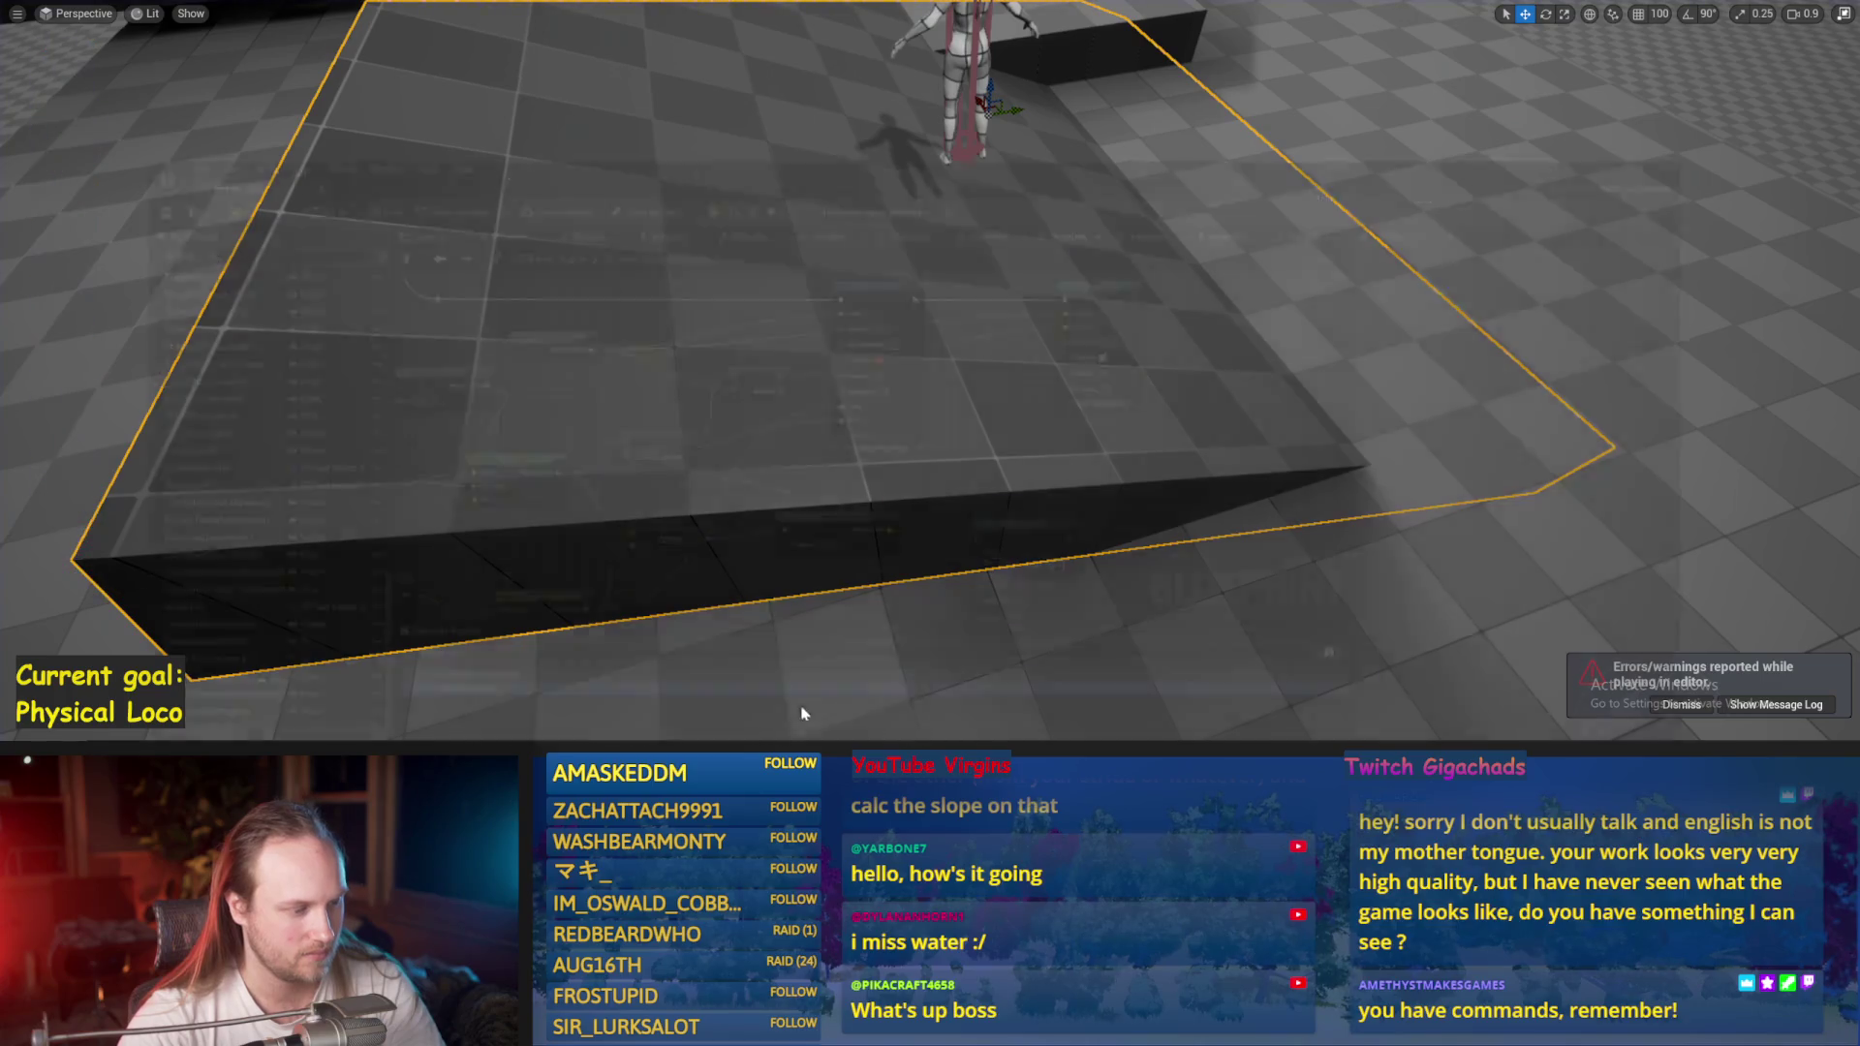
key("Escape")
left_click_drag(947, 453, 1226, 289)
left_click(973, 469)
Replace an existing input with a Rotate Vector Around Axis result, near the Draw Debug Circle node.
mouse_move(972, 468)
left_mouse_down()
mouse_move(1111, 411)
mouse_move(1111, 349)
left_mouse_up()
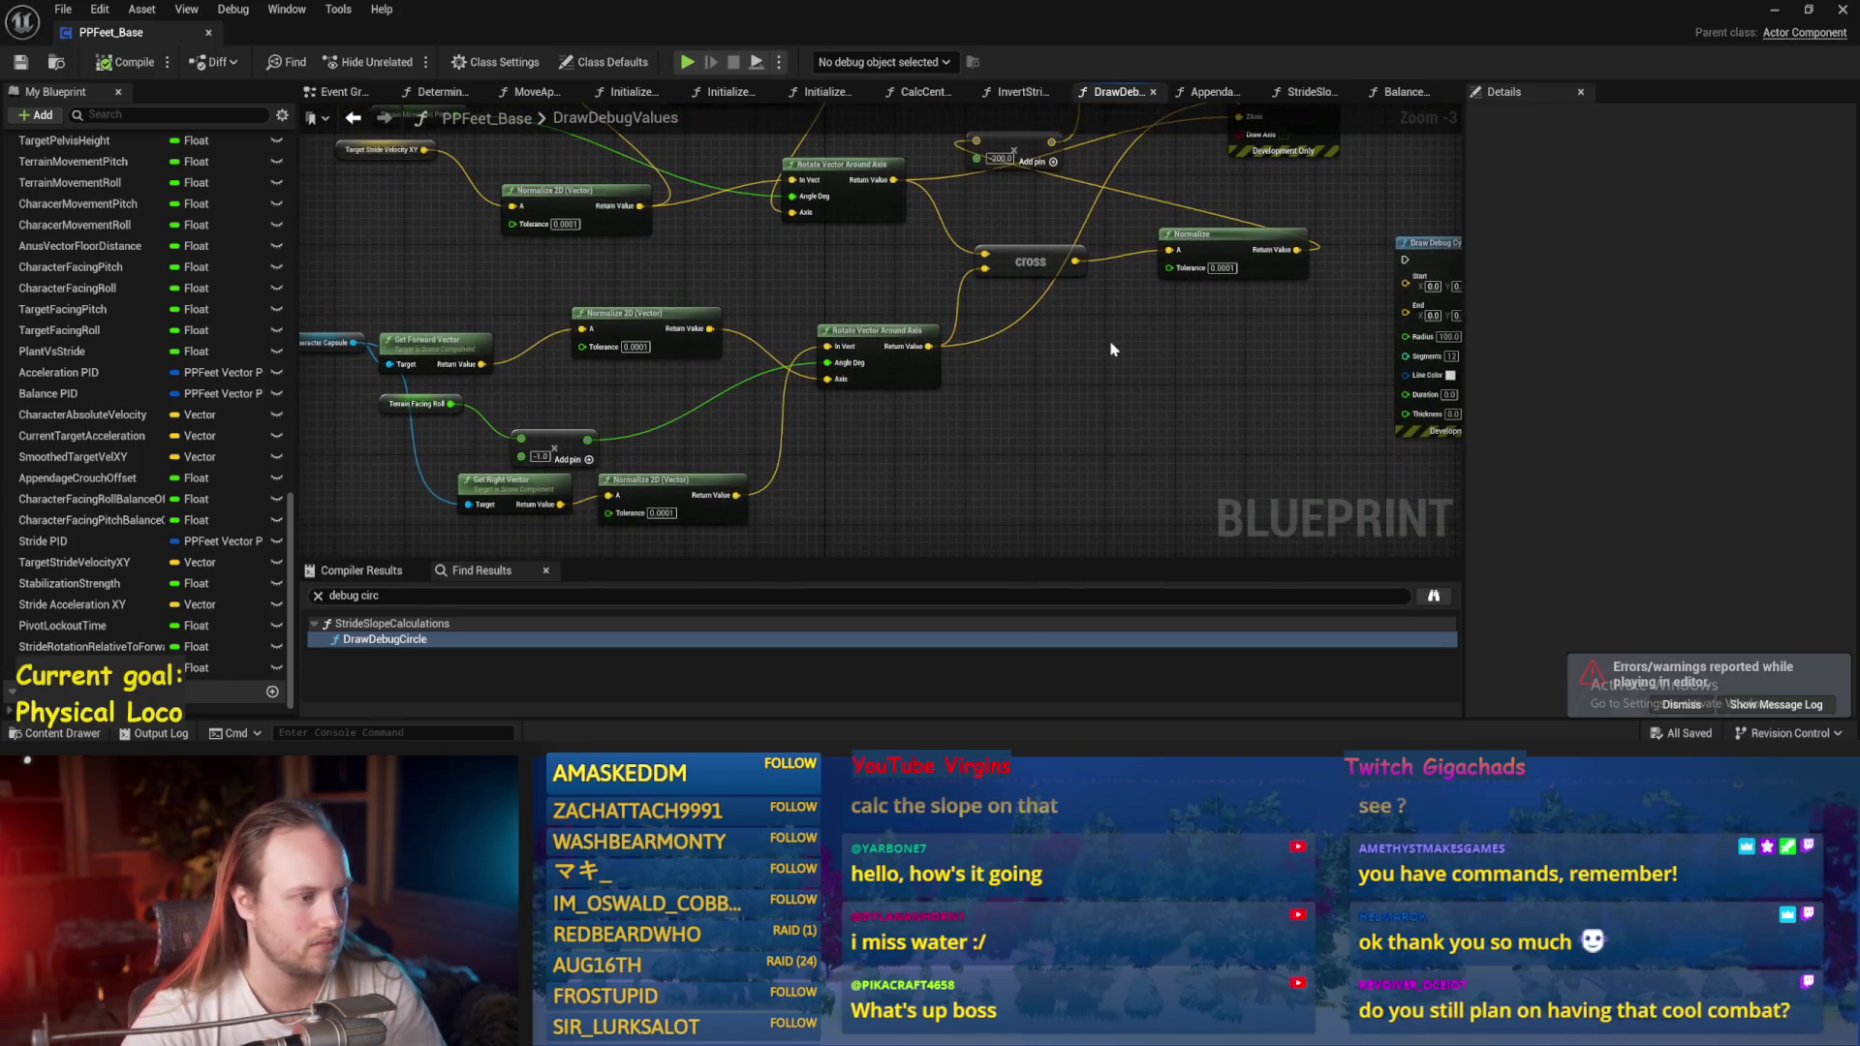
mouse_move(841, 261)
left_mouse_down()
mouse_move(850, 448)
mouse_move(677, 405)
left_mouse_up()
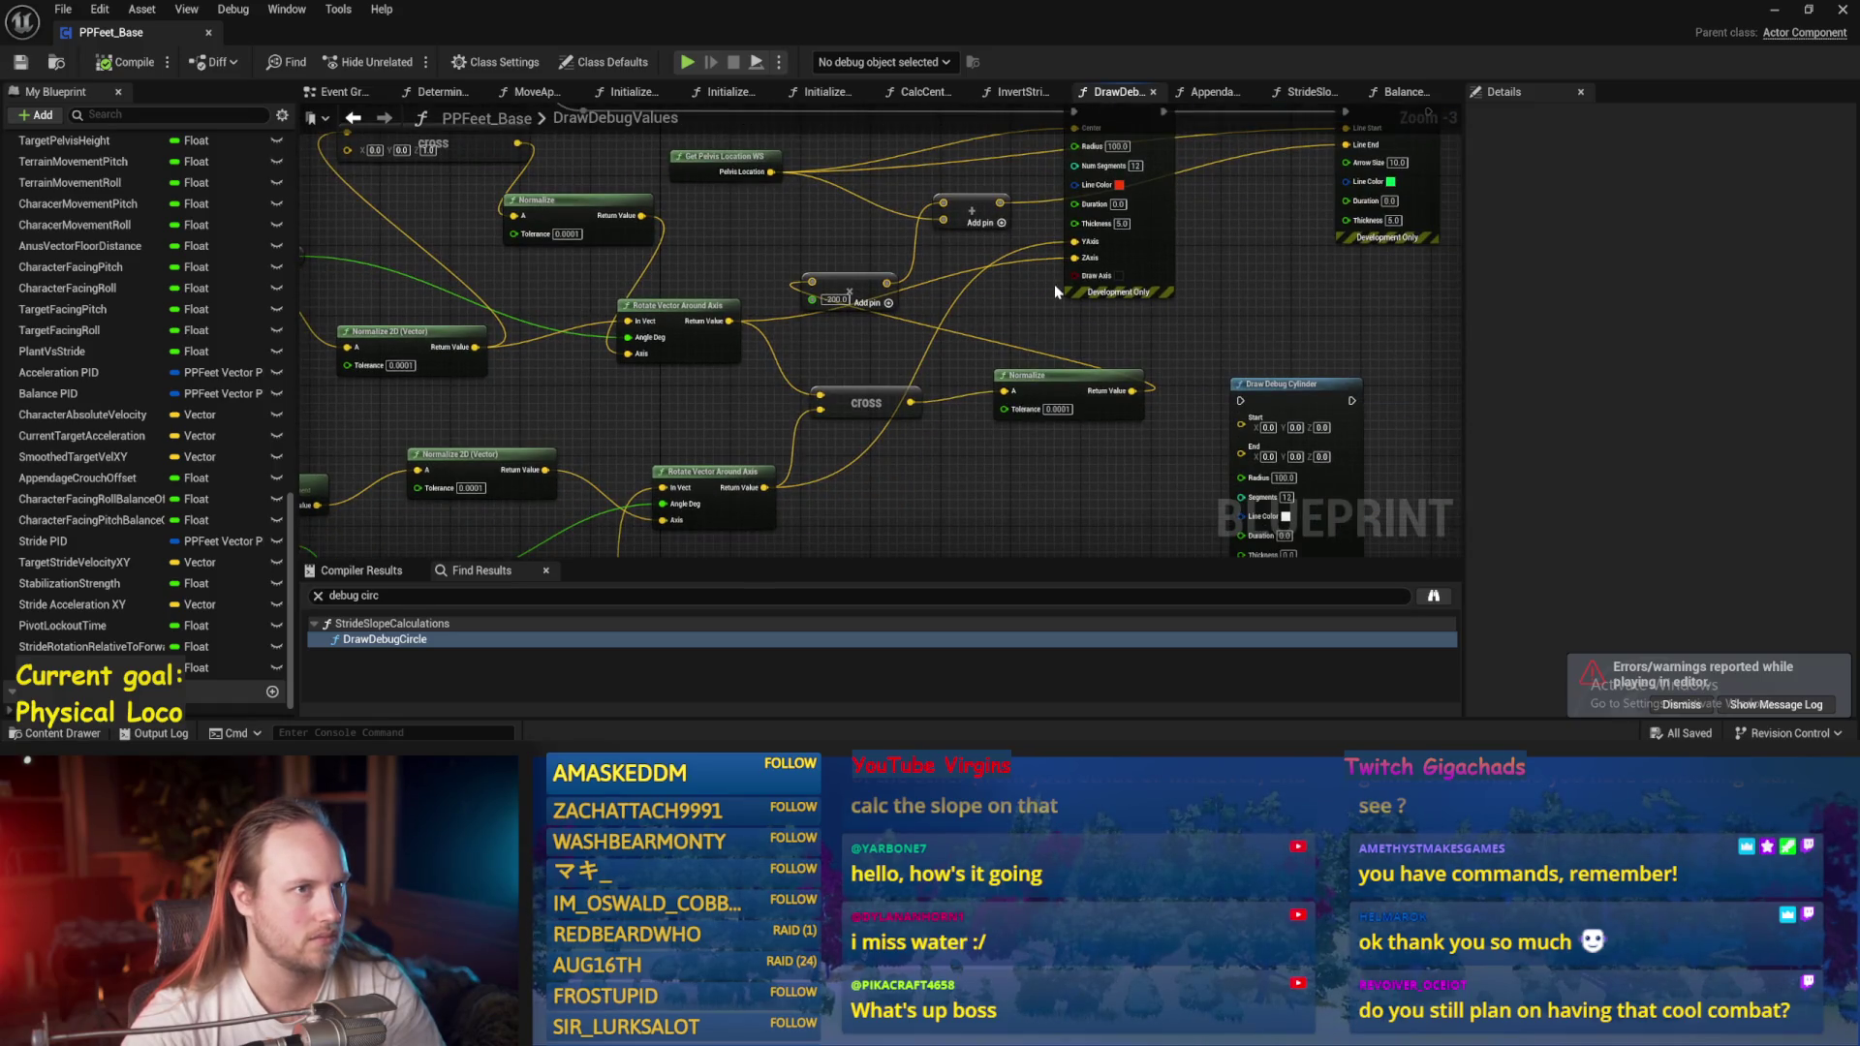
scroll(1056, 290, "up", 2)
left_click_drag(783, 271, 748, 330)
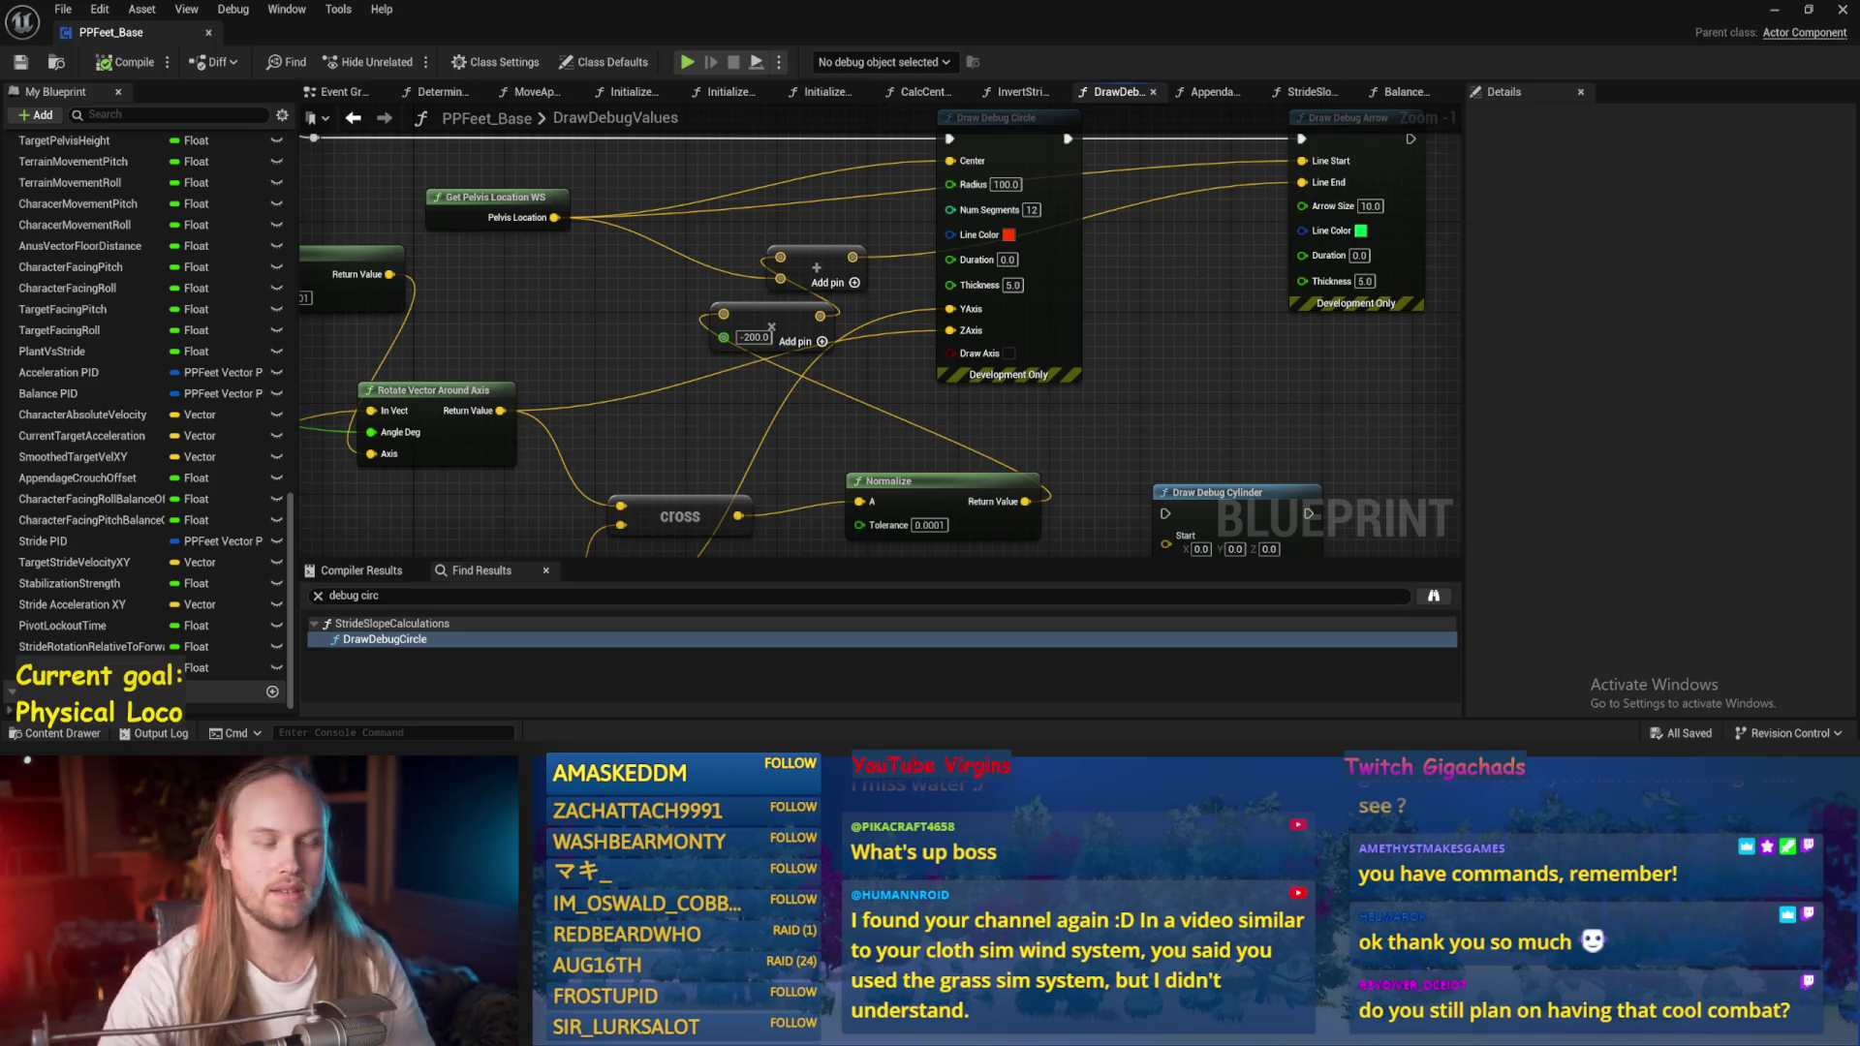
scroll(1157, 407, "down", 2)
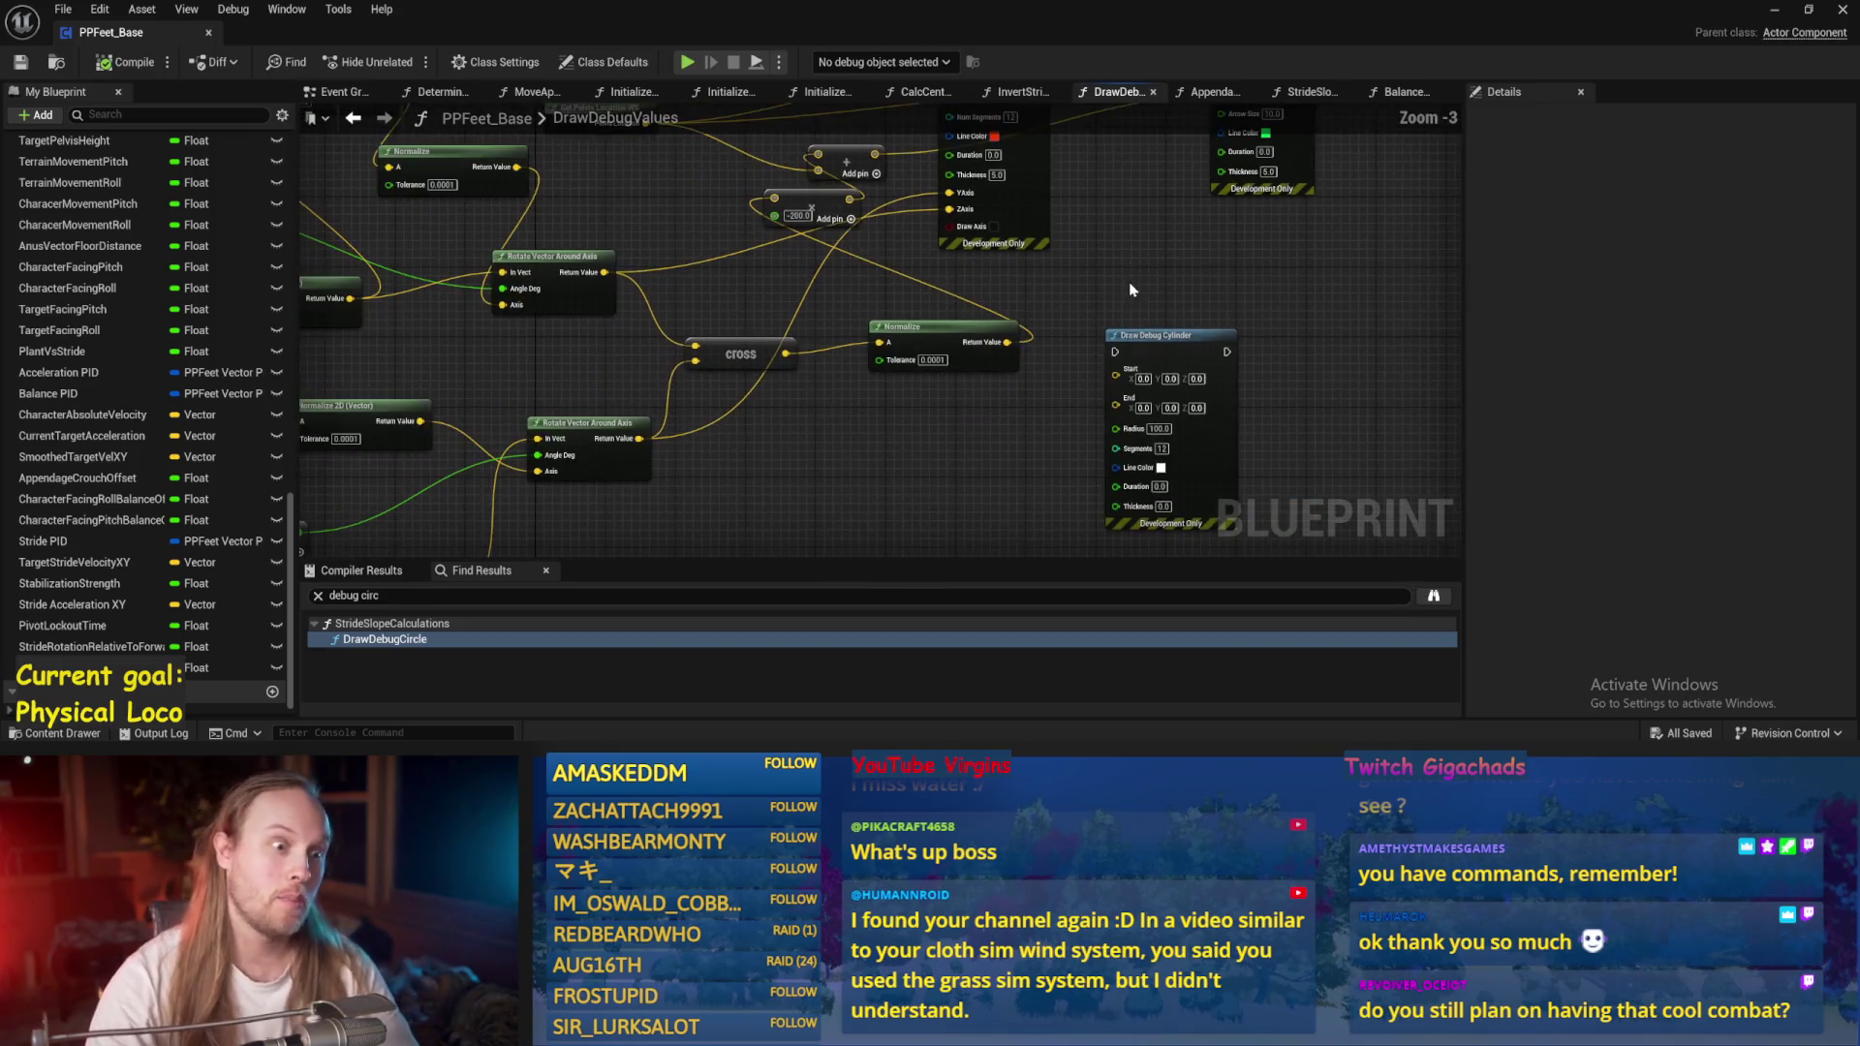
left_click_drag(1017, 257, 948, 255)
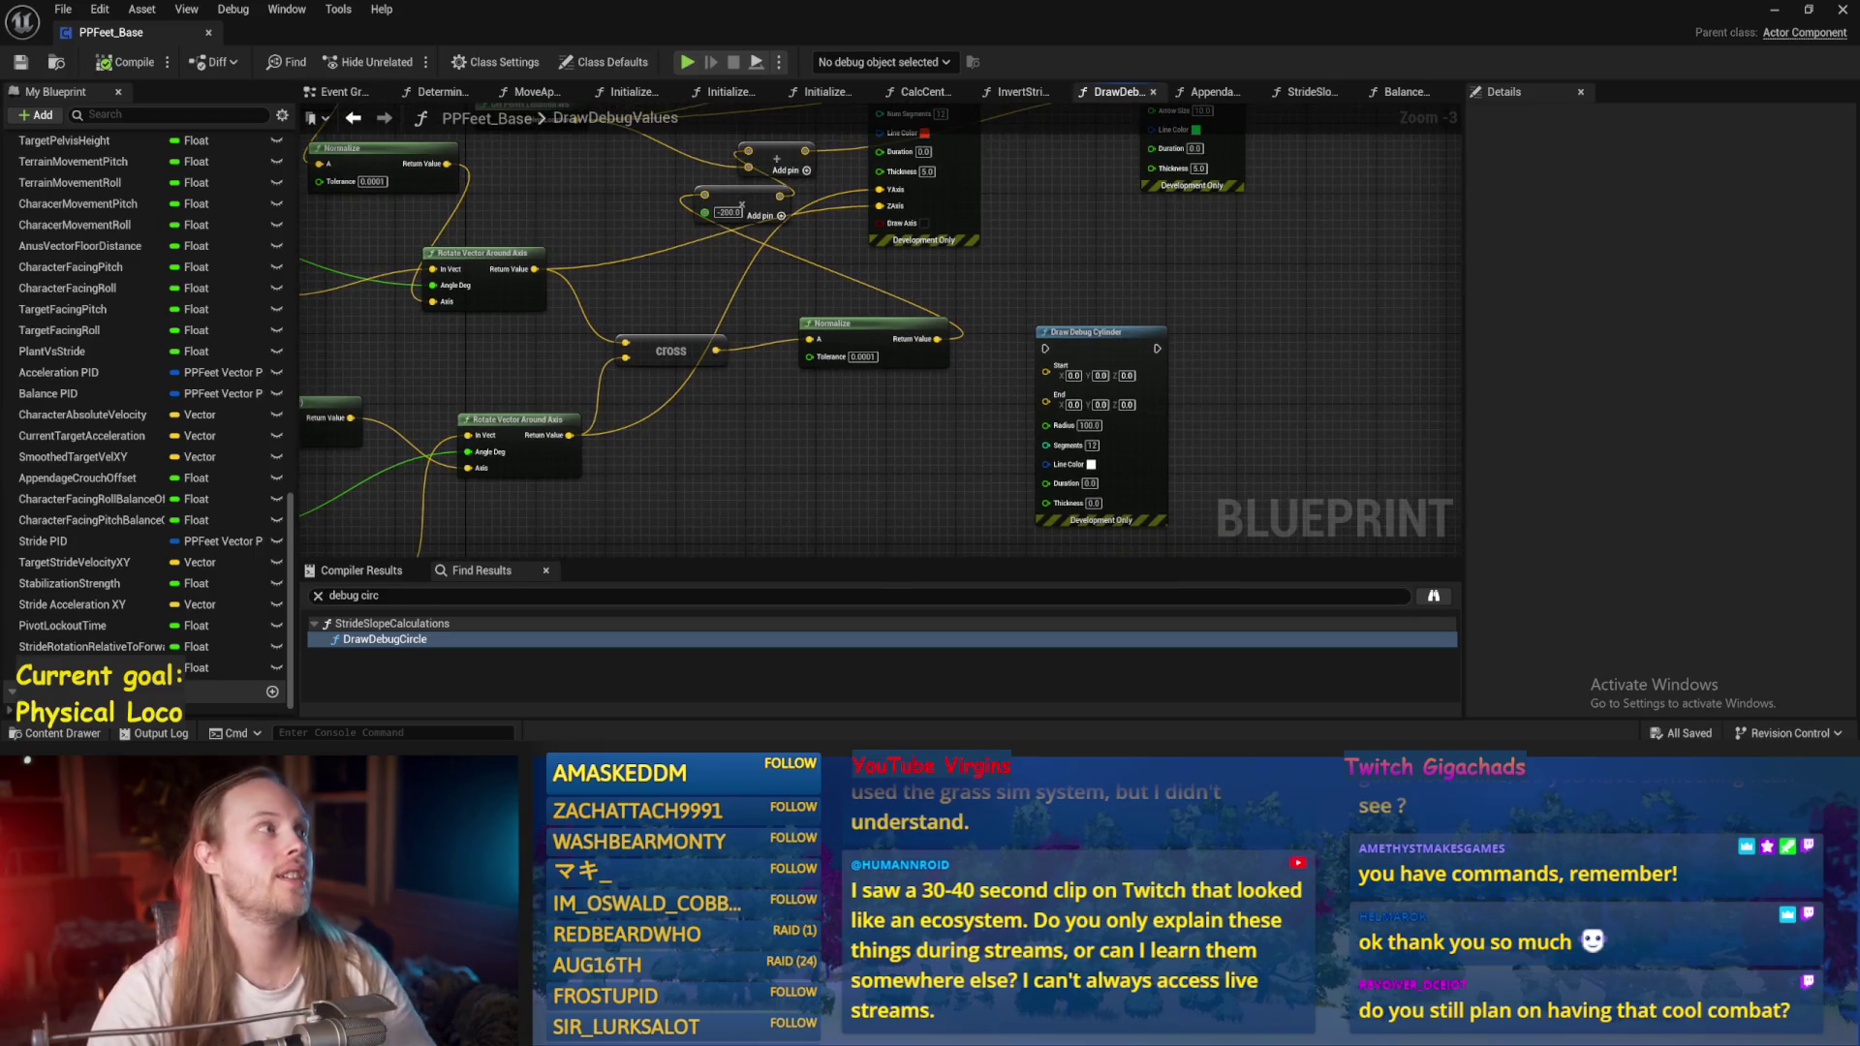
mouse_move(1172, 287)
left_mouse_down()
mouse_move(1117, 331)
mouse_move(1051, 340)
mouse_move(1102, 292)
mouse_move(1121, 187)
mouse_move(1100, 345)
mouse_move(912, 308)
mouse_move(1024, 312)
mouse_move(1197, 229)
left_mouse_up()
left_click_drag(963, 362, 1166, 303)
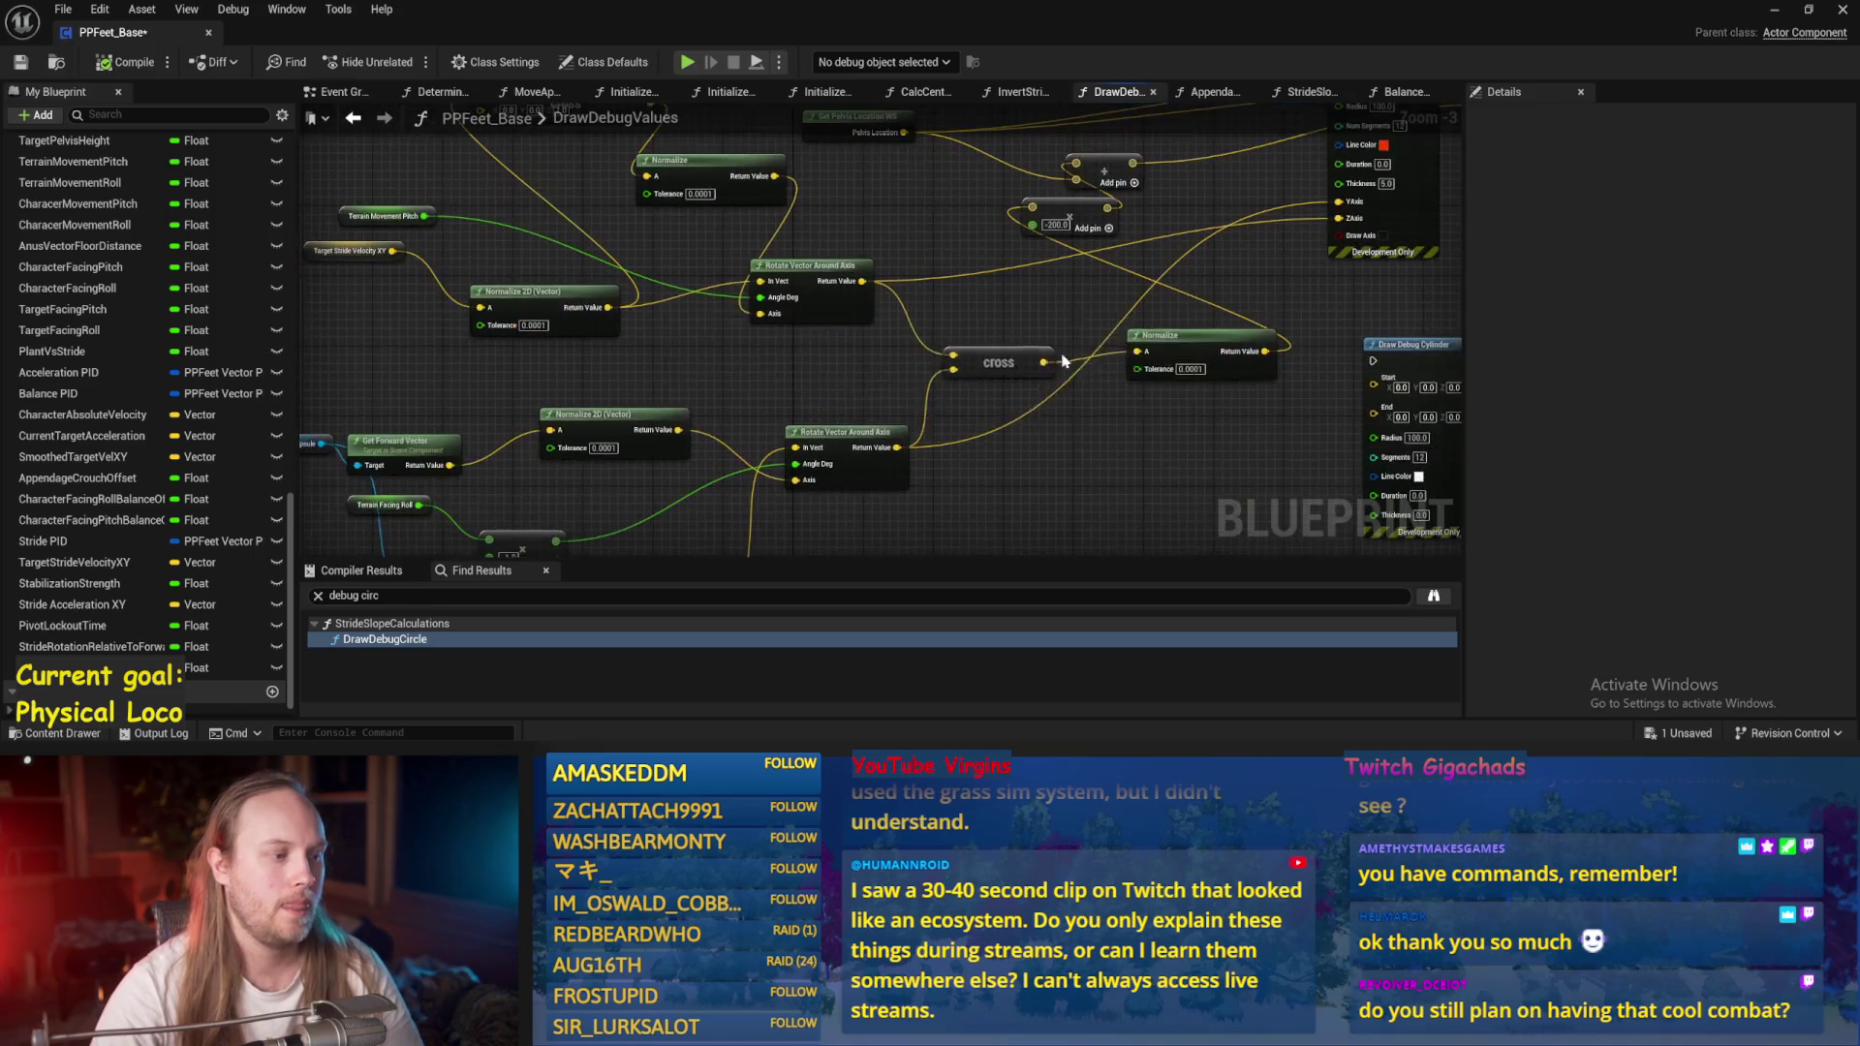
mouse_move(1092, 491)
left_mouse_down()
mouse_move(959, 415)
mouse_move(788, 465)
left_mouse_up()
left_click_drag(670, 442, 808, 202)
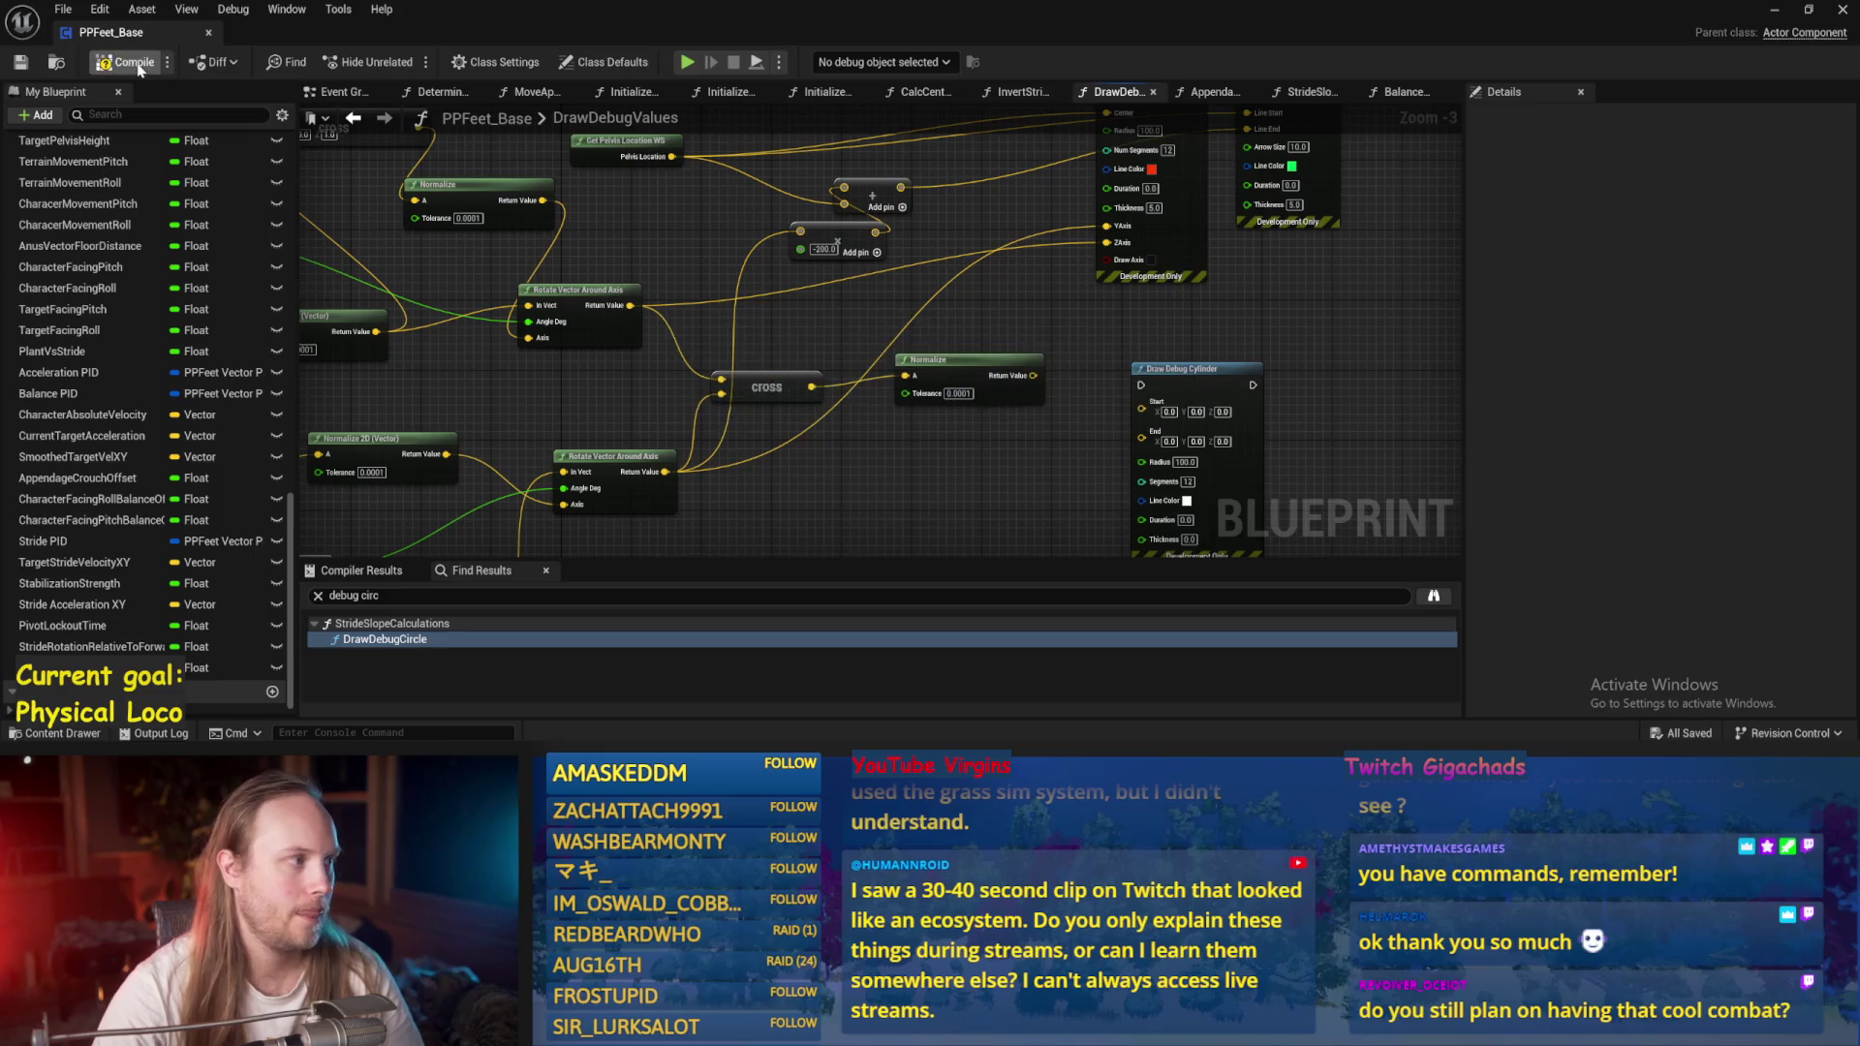
Play-test the debug shapes, then wire the rotated vector into the -200 Add node.
left_click_drag(1146, 356, 1058, 393)
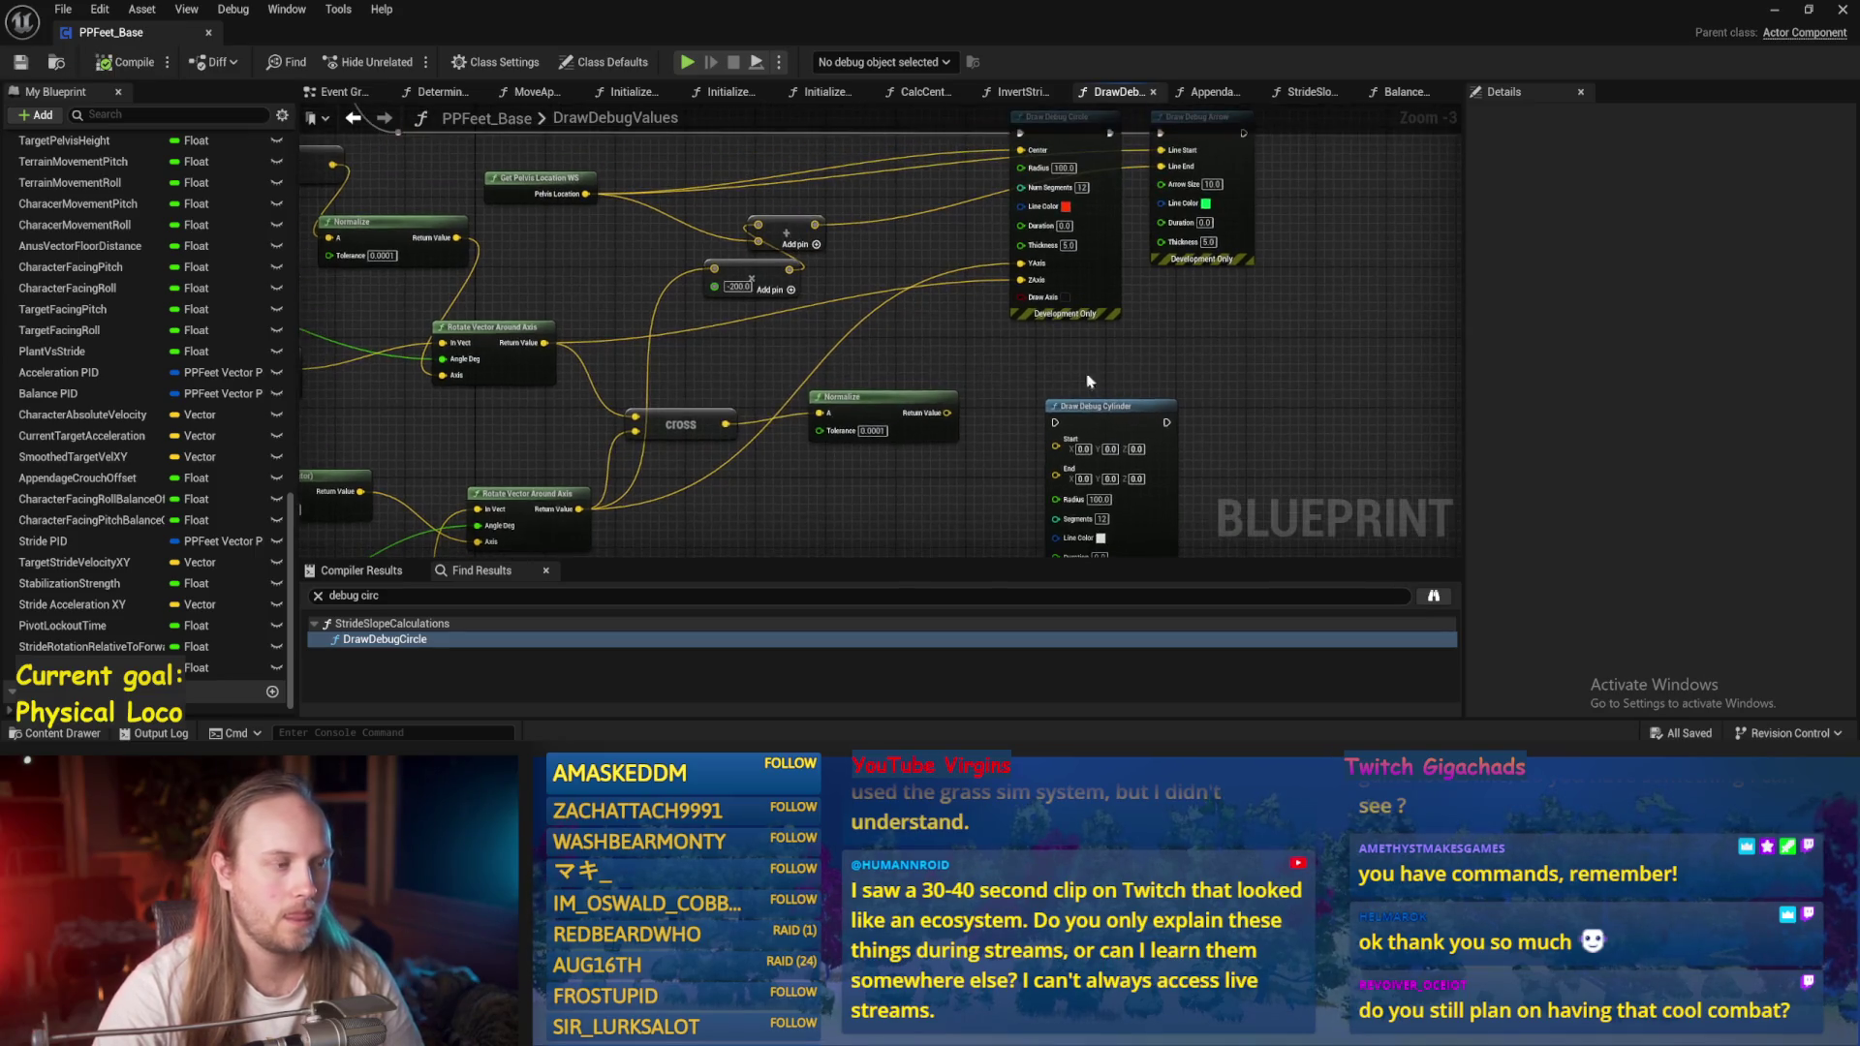
left_click(1772, 11)
key("alt+p")
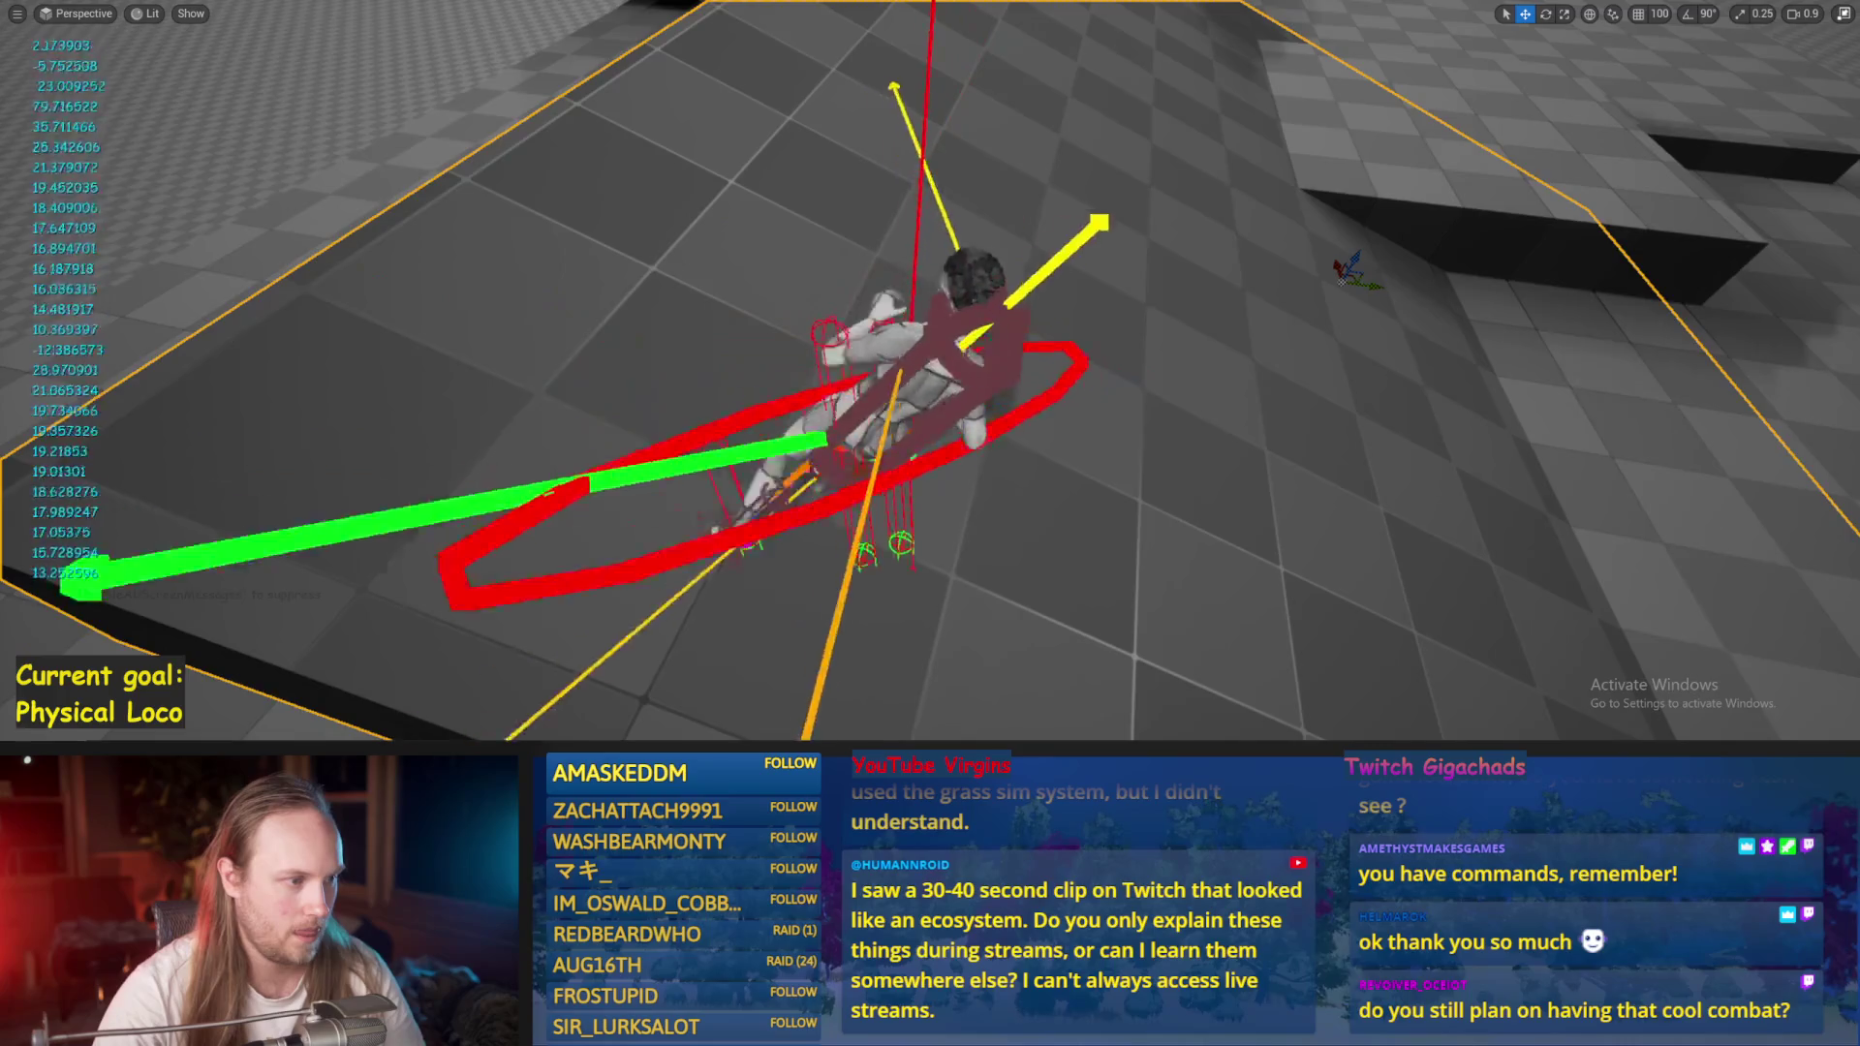
key("Escape")
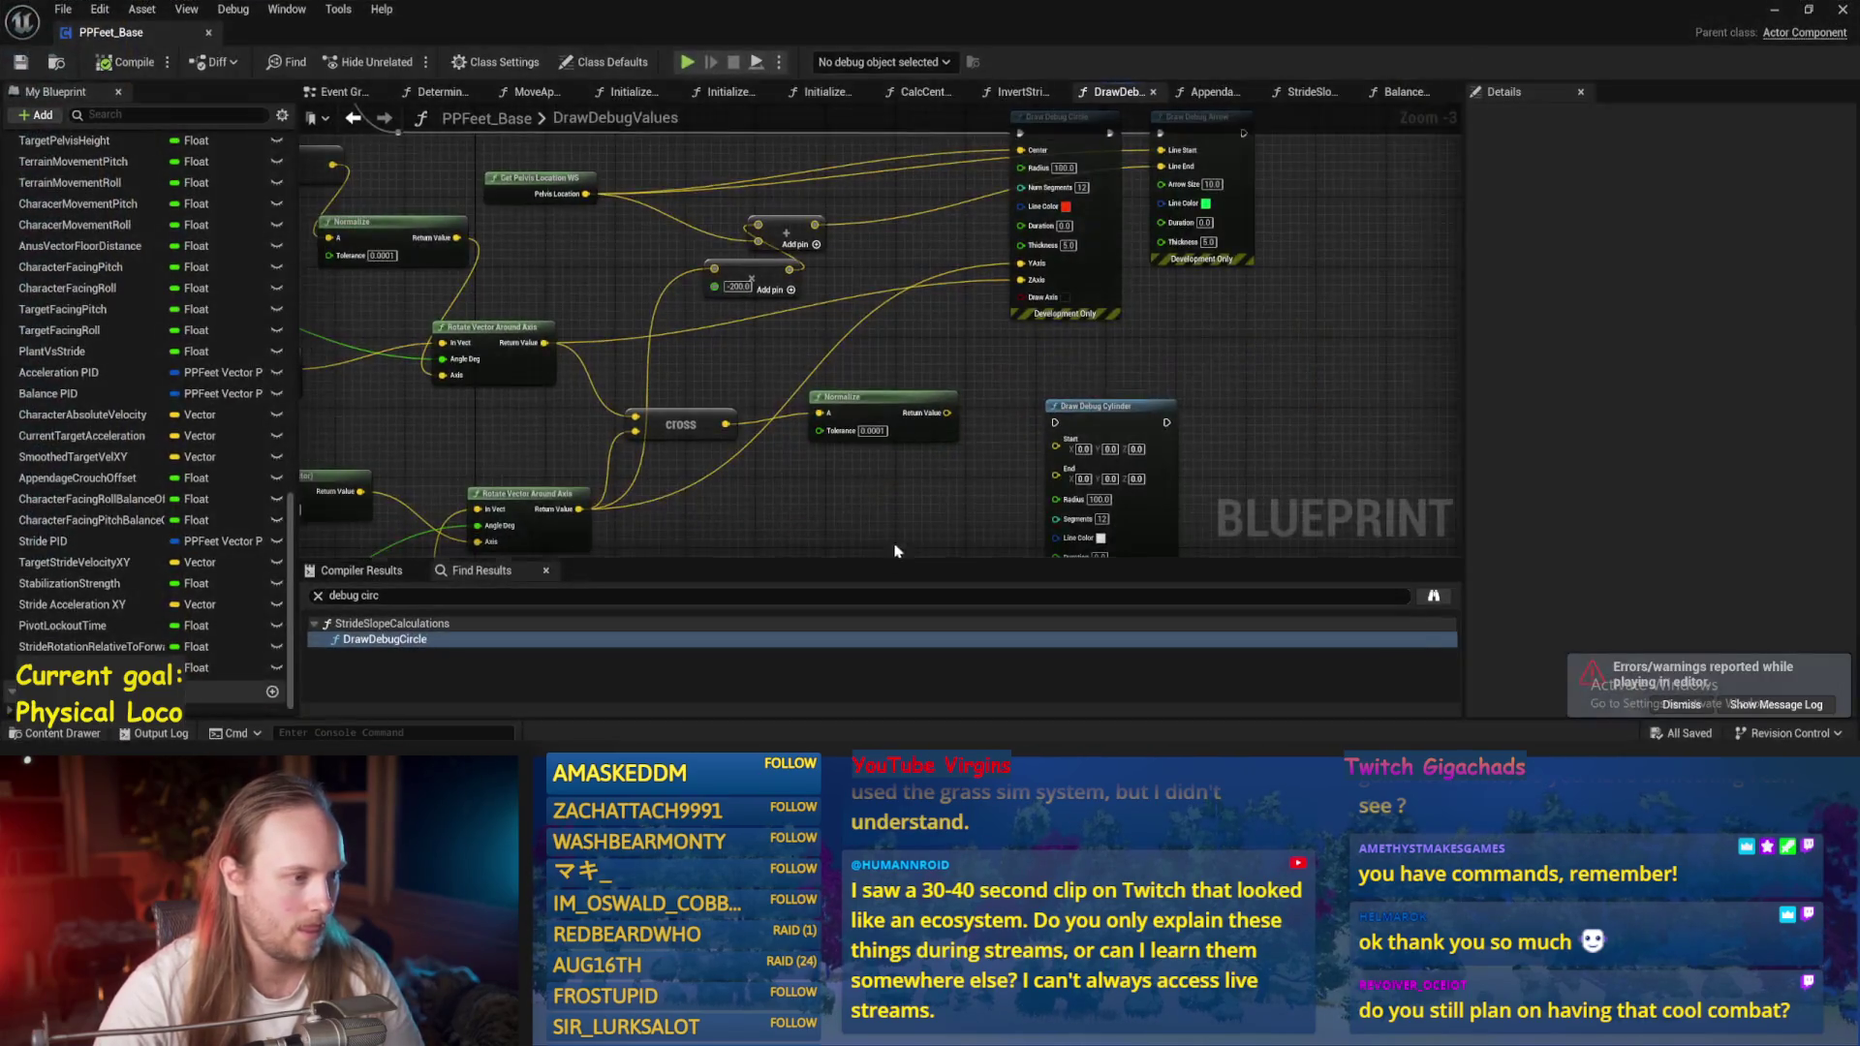
mouse_move(853, 242)
left_mouse_down()
mouse_move(884, 400)
mouse_move(973, 319)
left_mouse_up()
left_click_drag(629, 310, 814, 247)
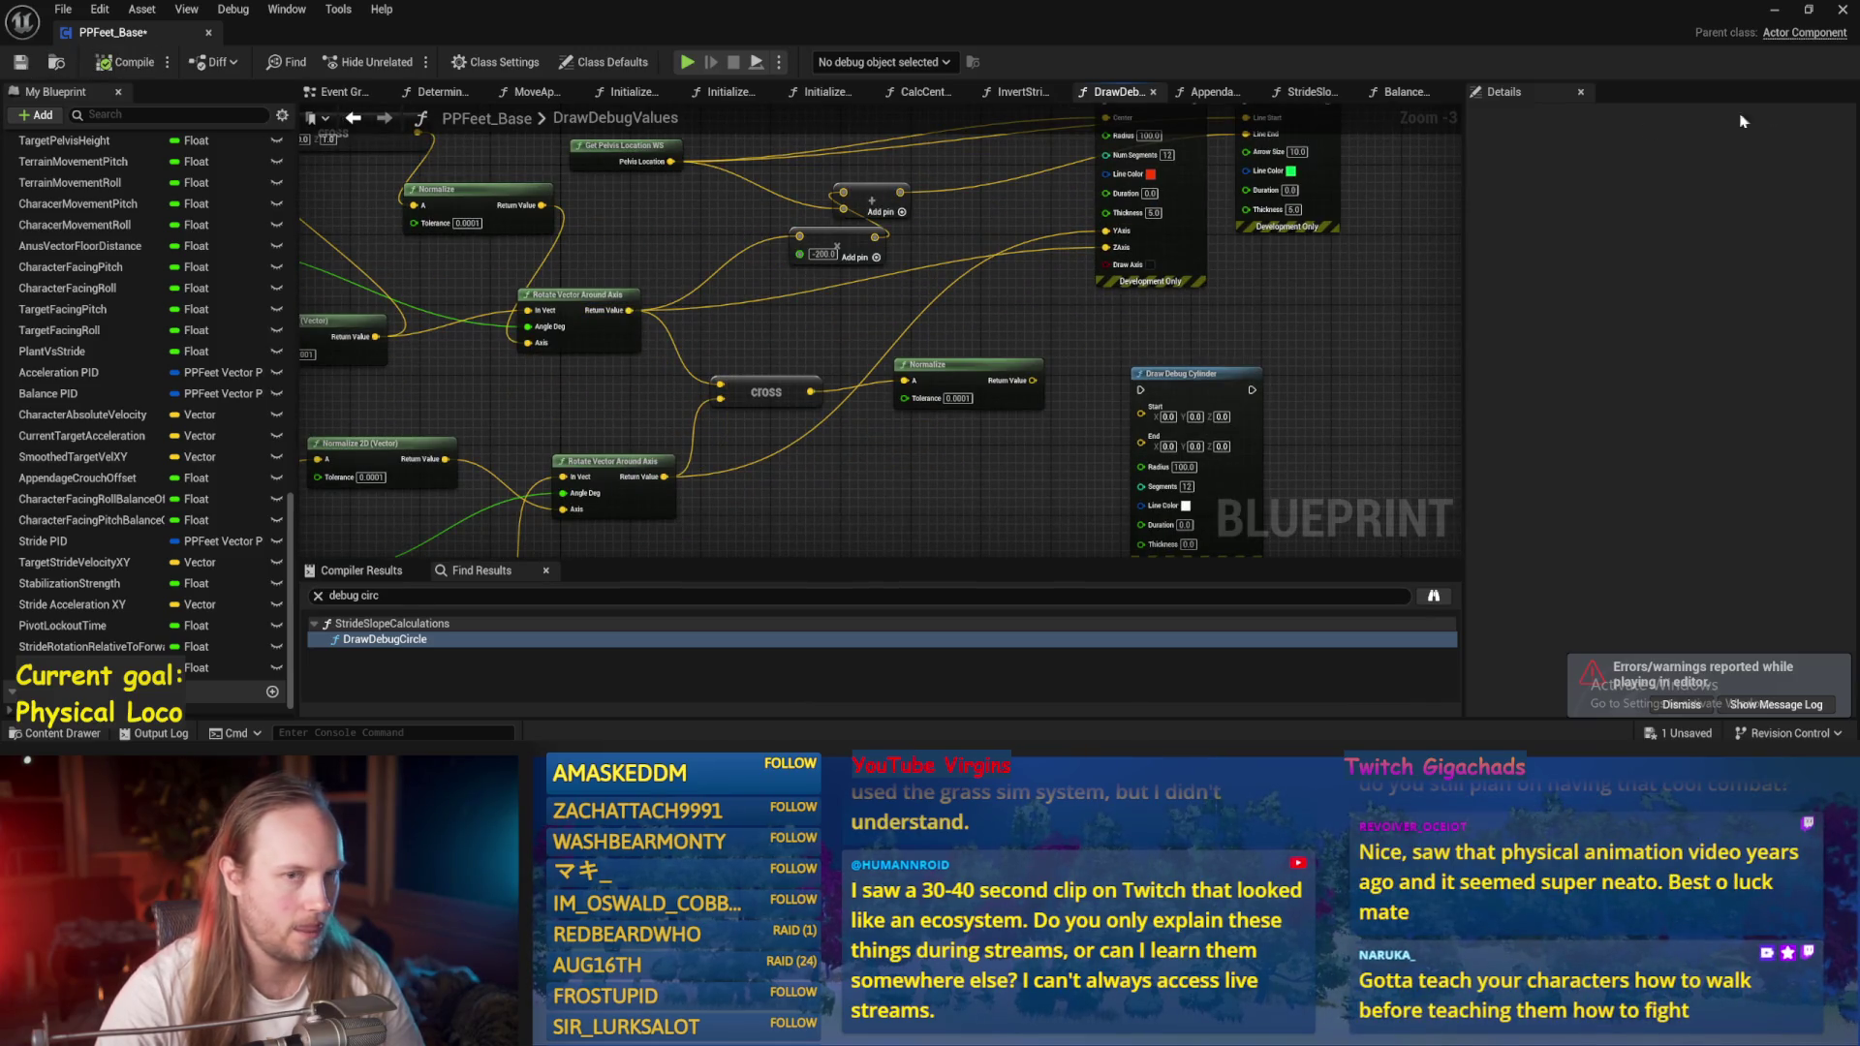
Play-test twice, walking the character so the red circle and green arrow follow it.
left_click(1776, 14)
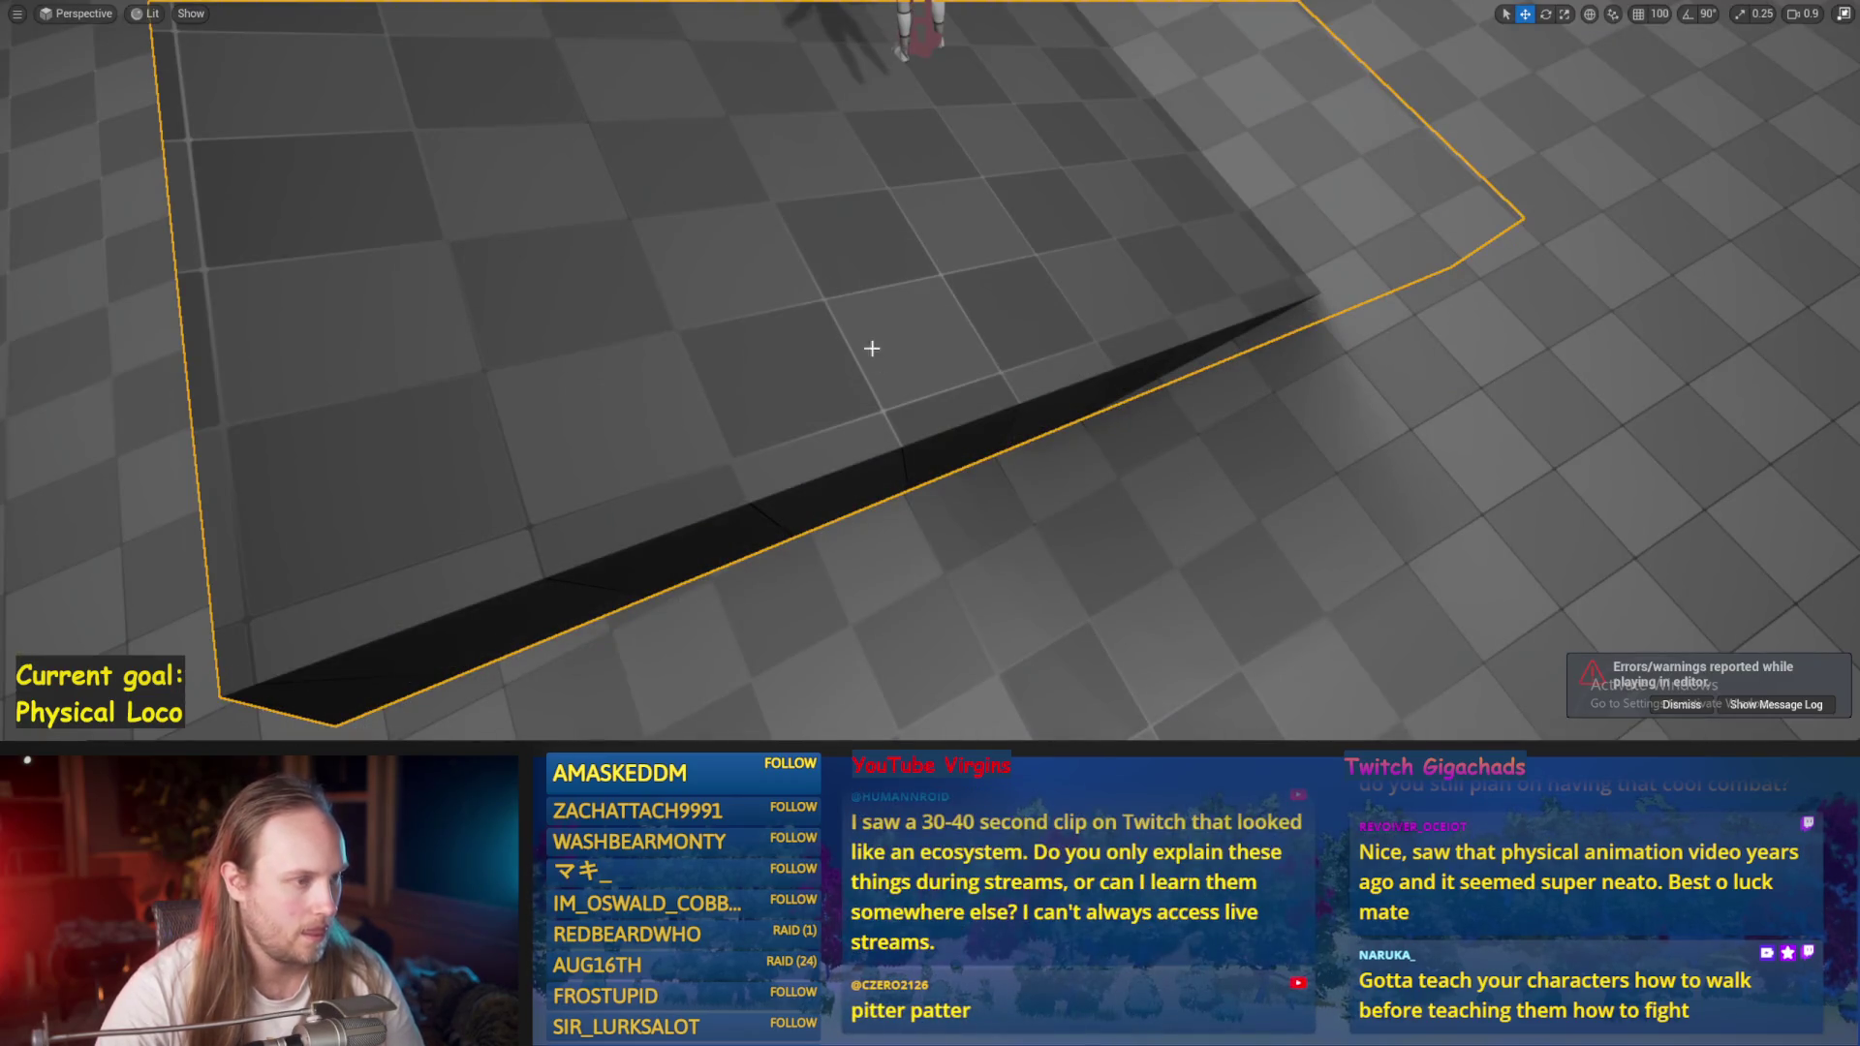
key("alt+p")
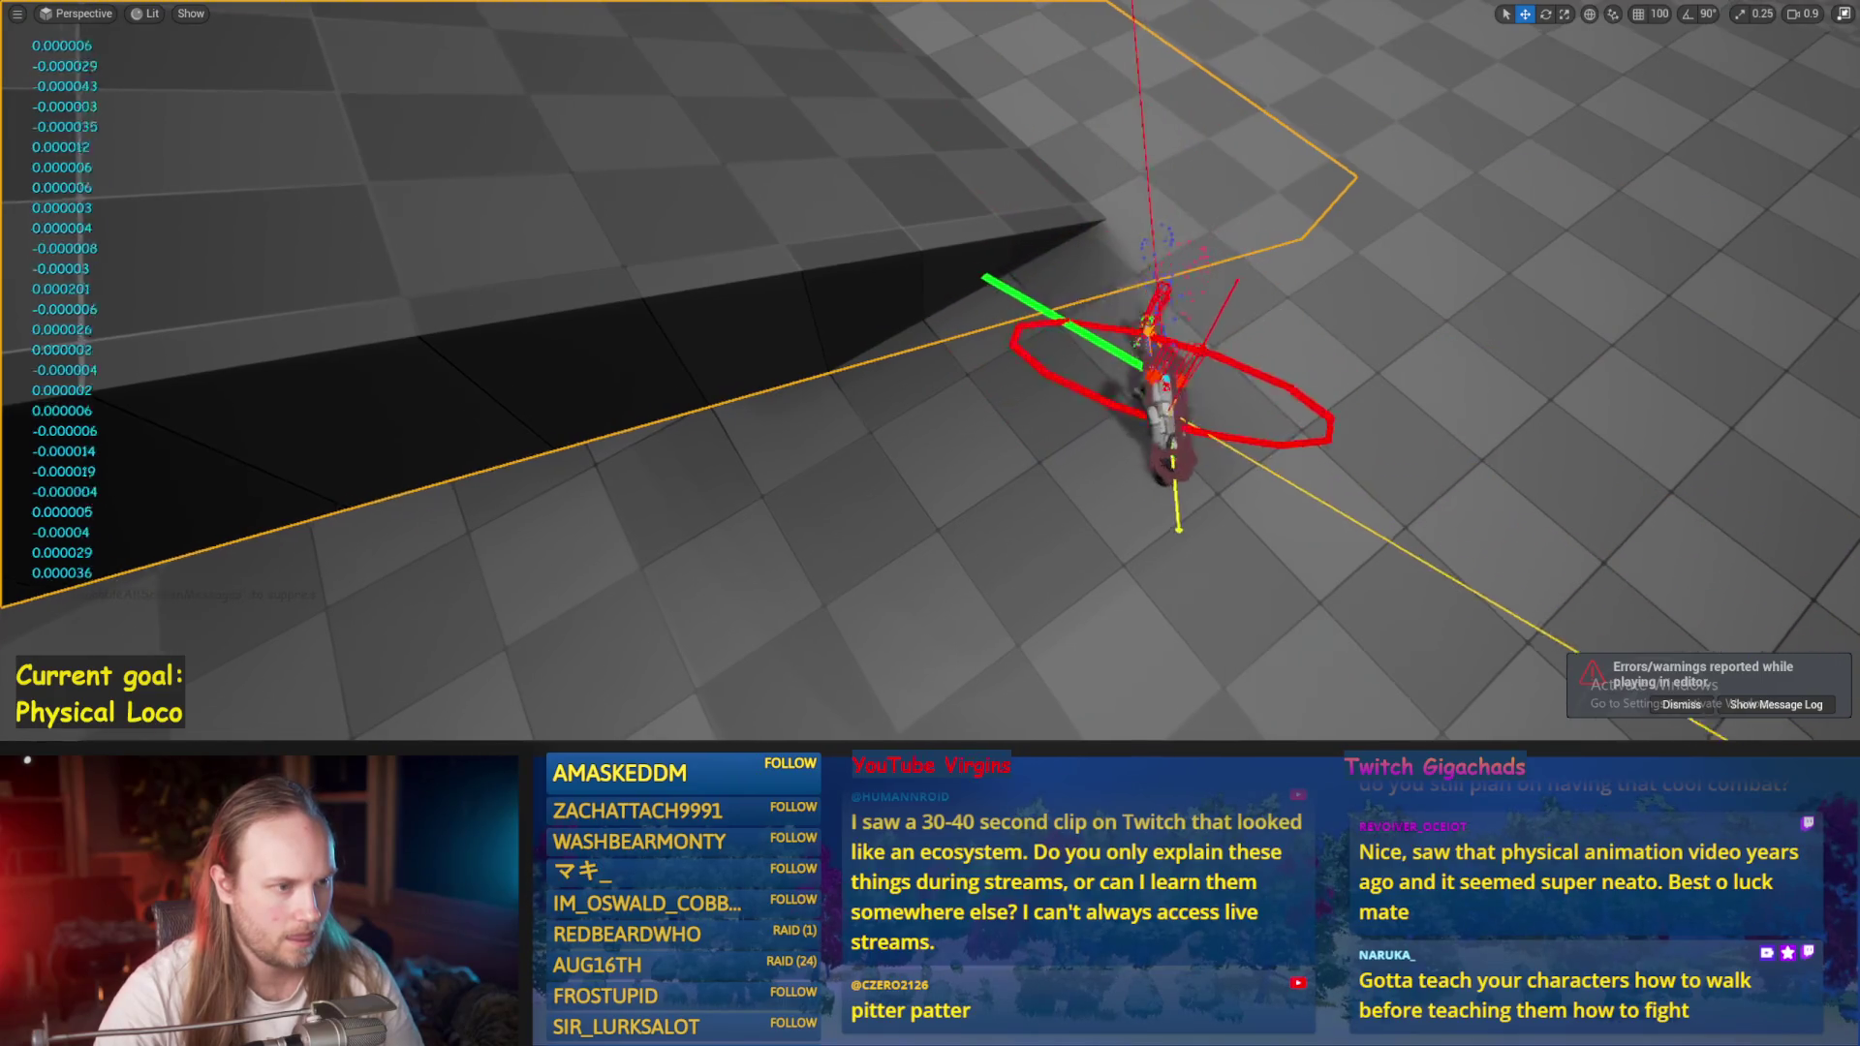
key("Escape")
key("alt+p")
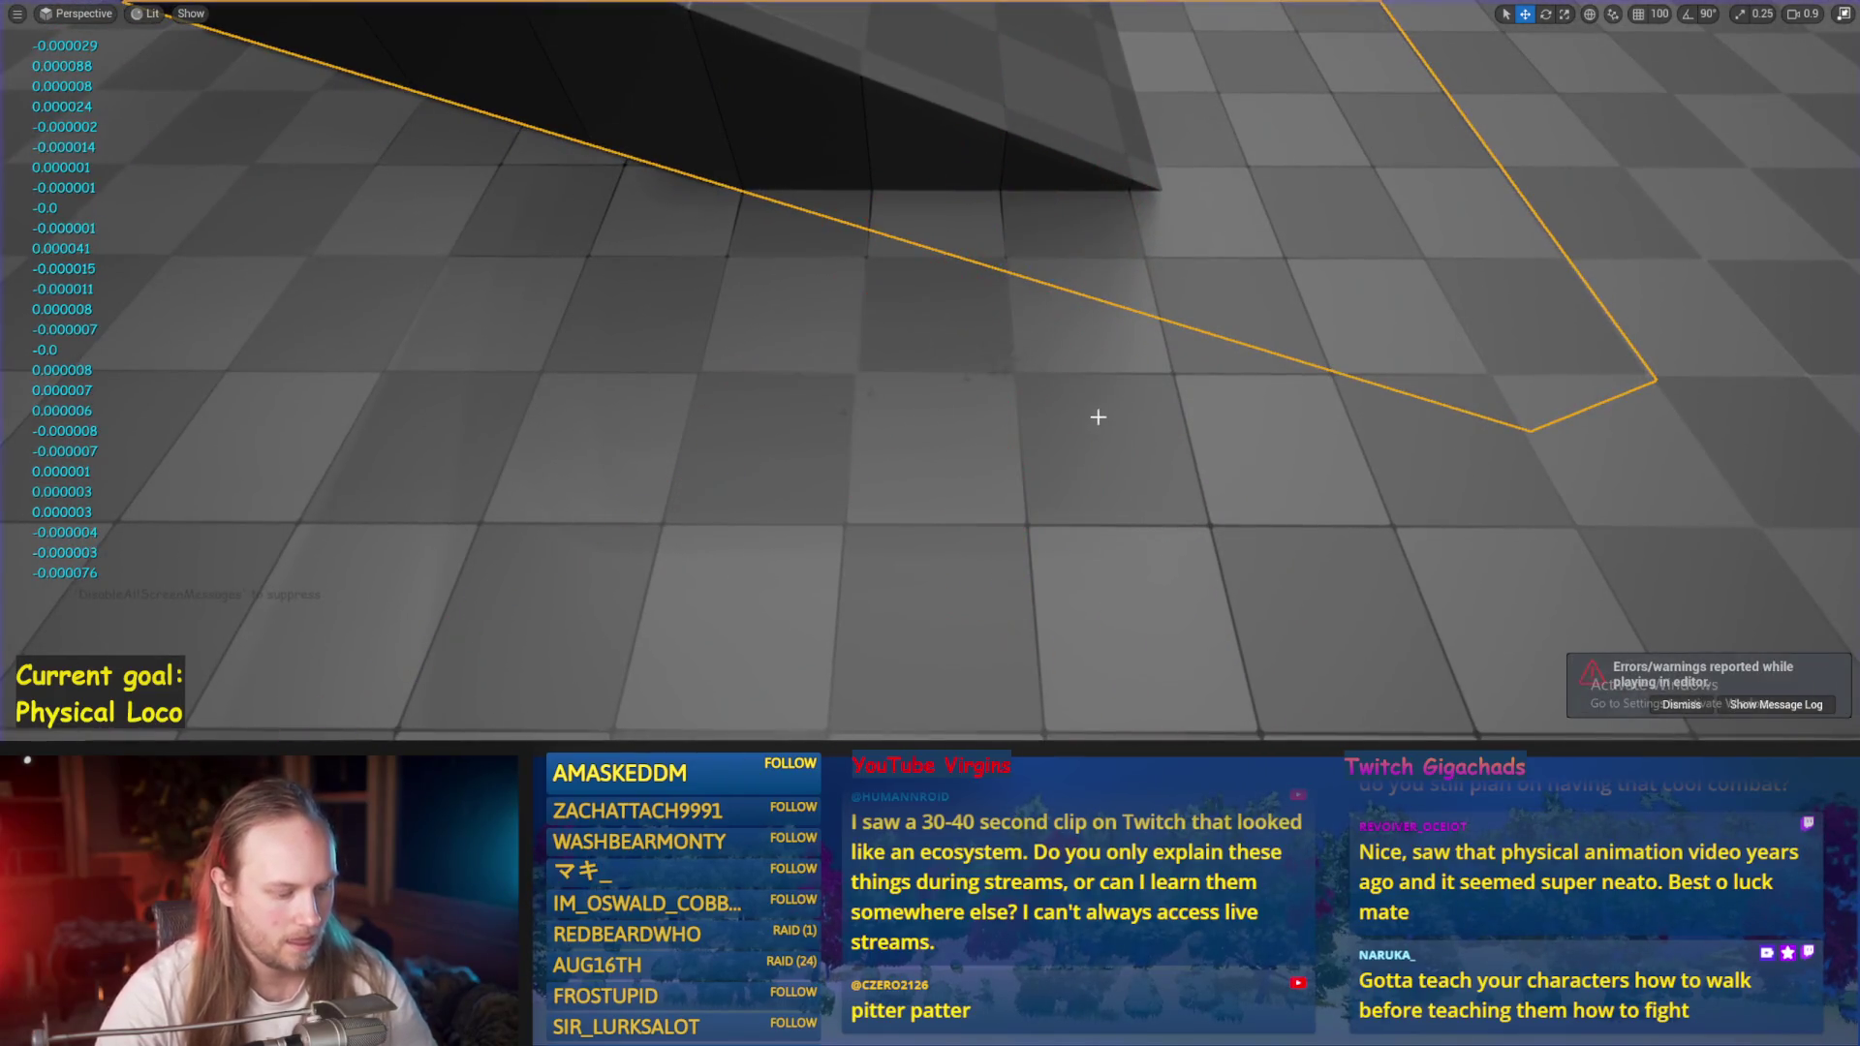
key("w")
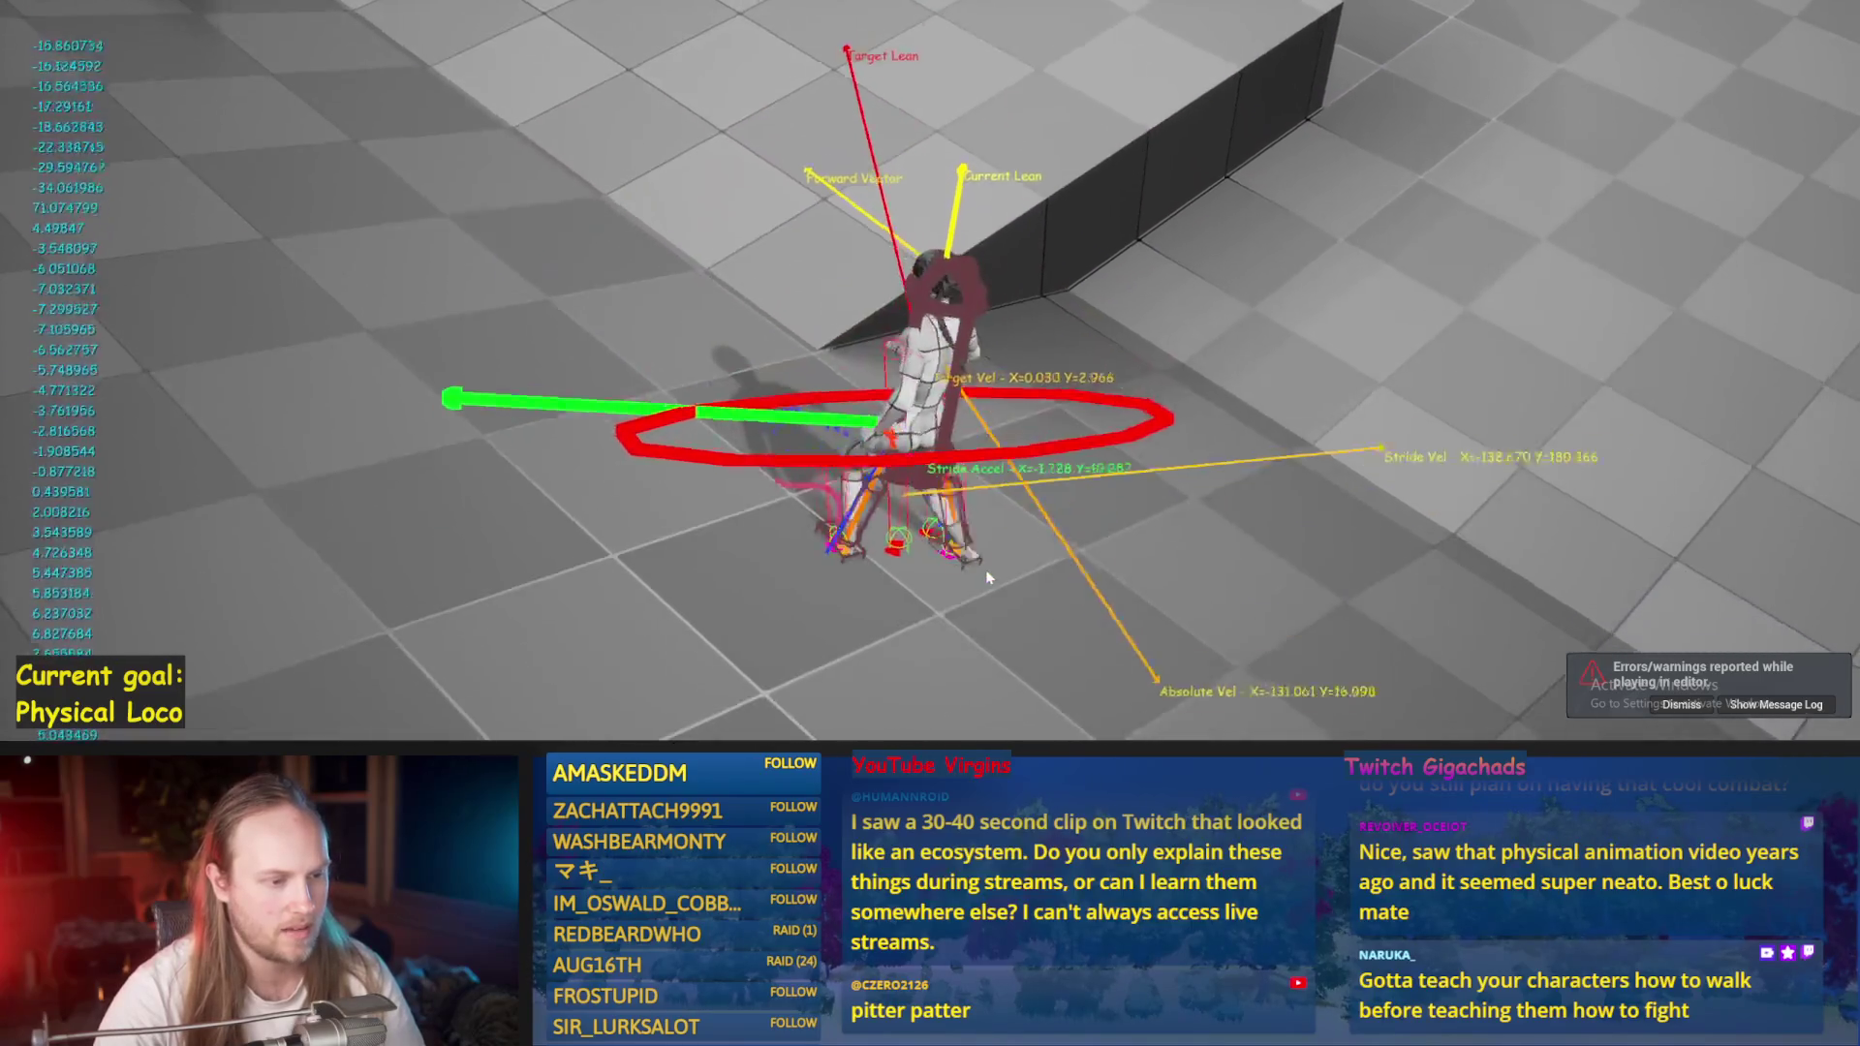
key("Escape")
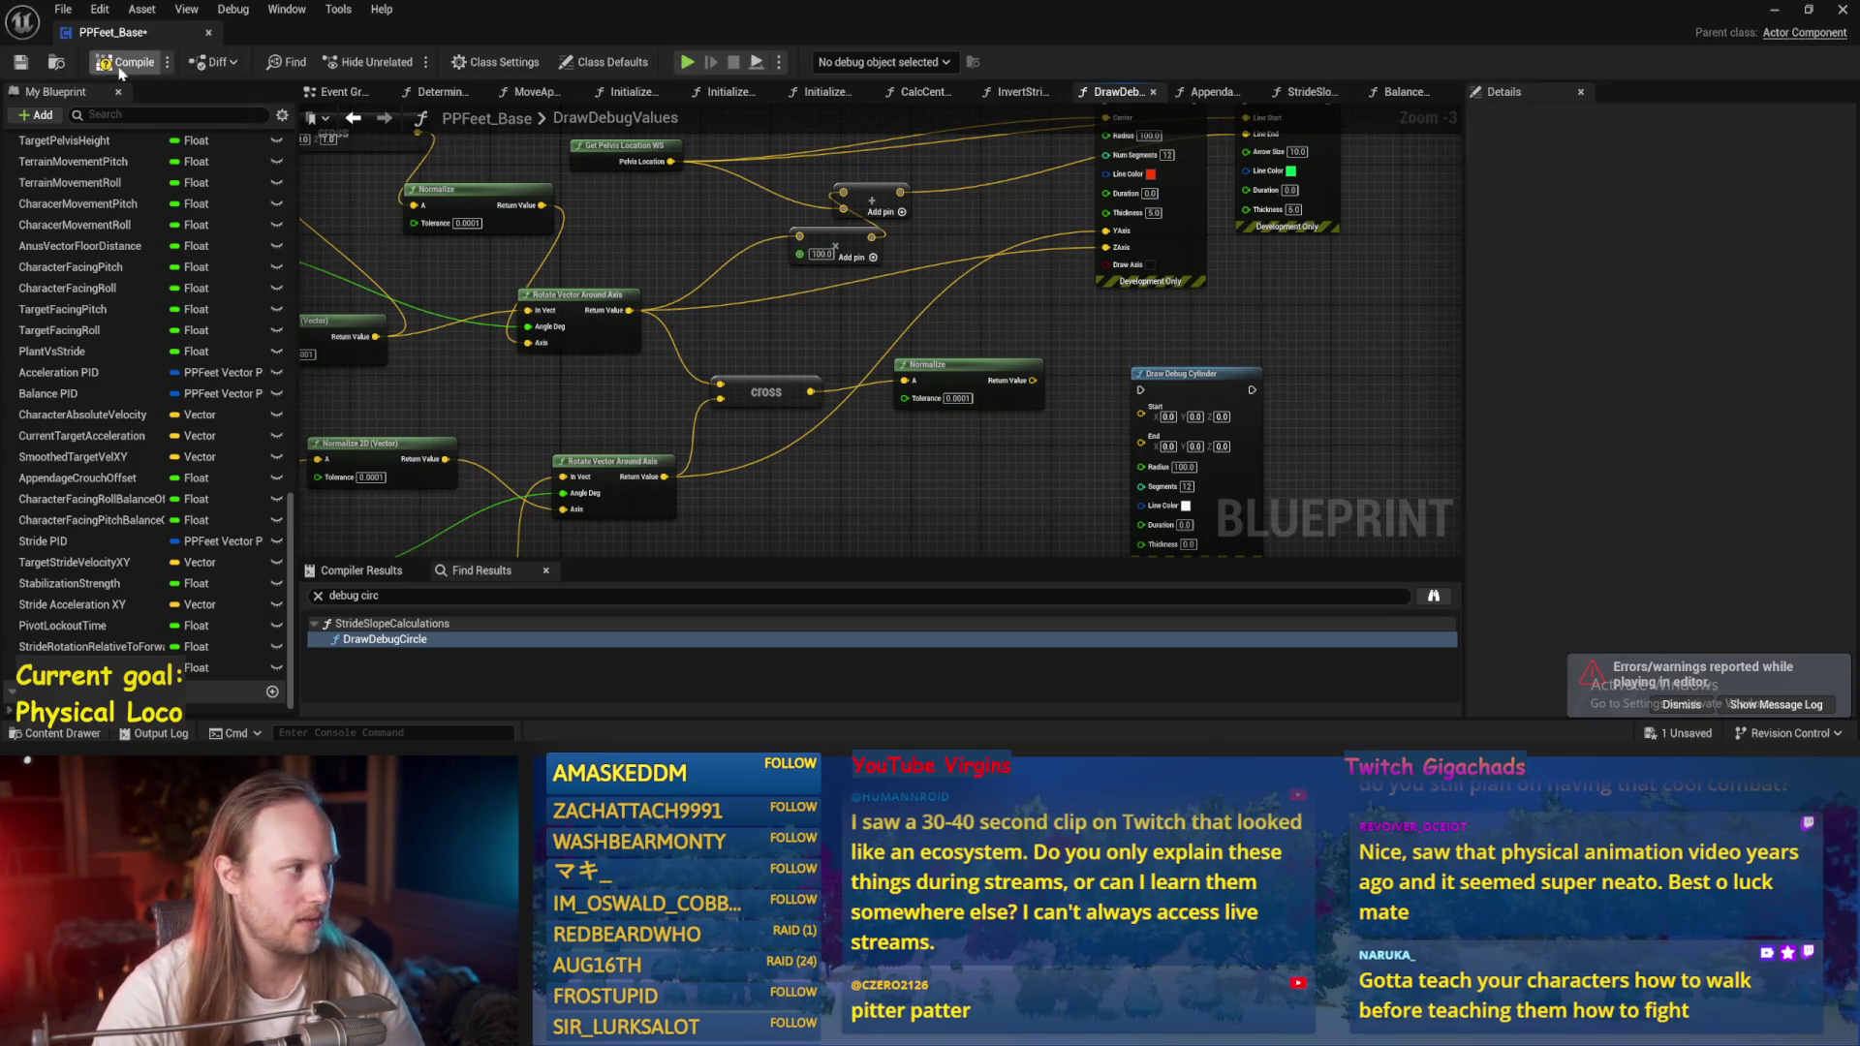
left_click(1777, 14)
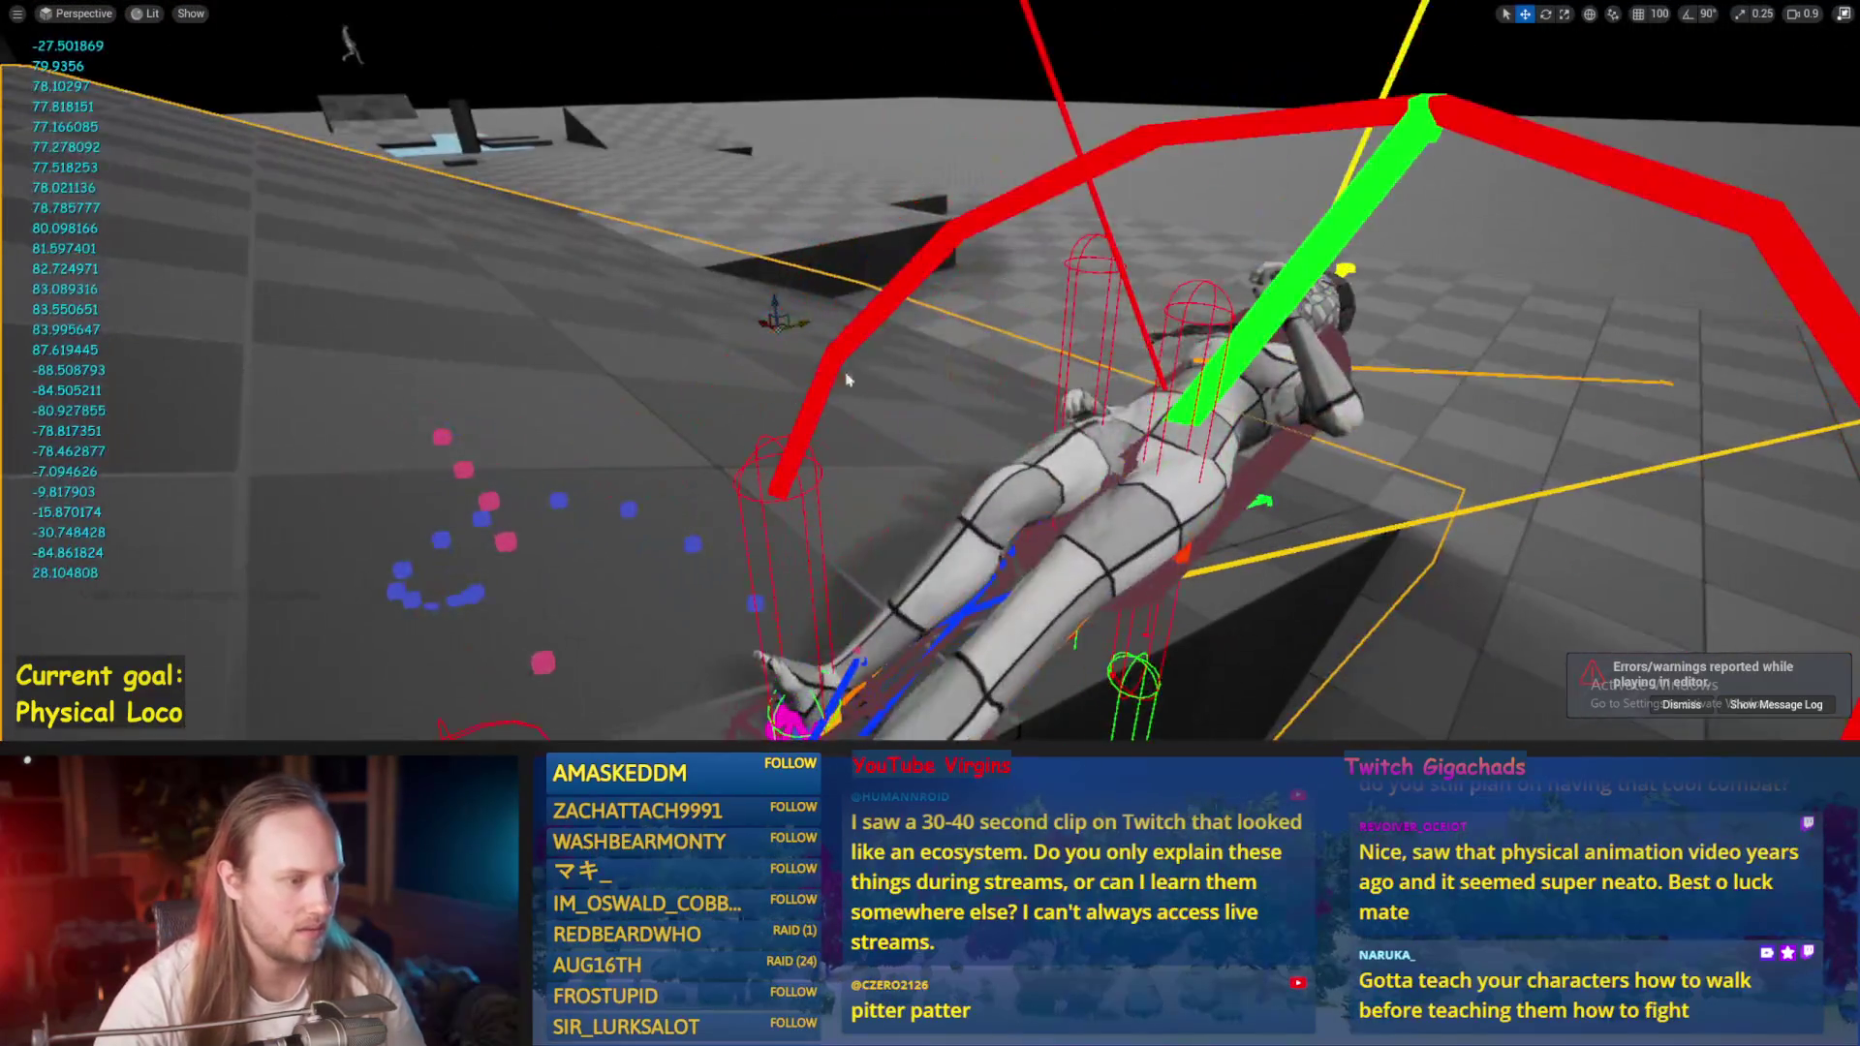
key("Escape")
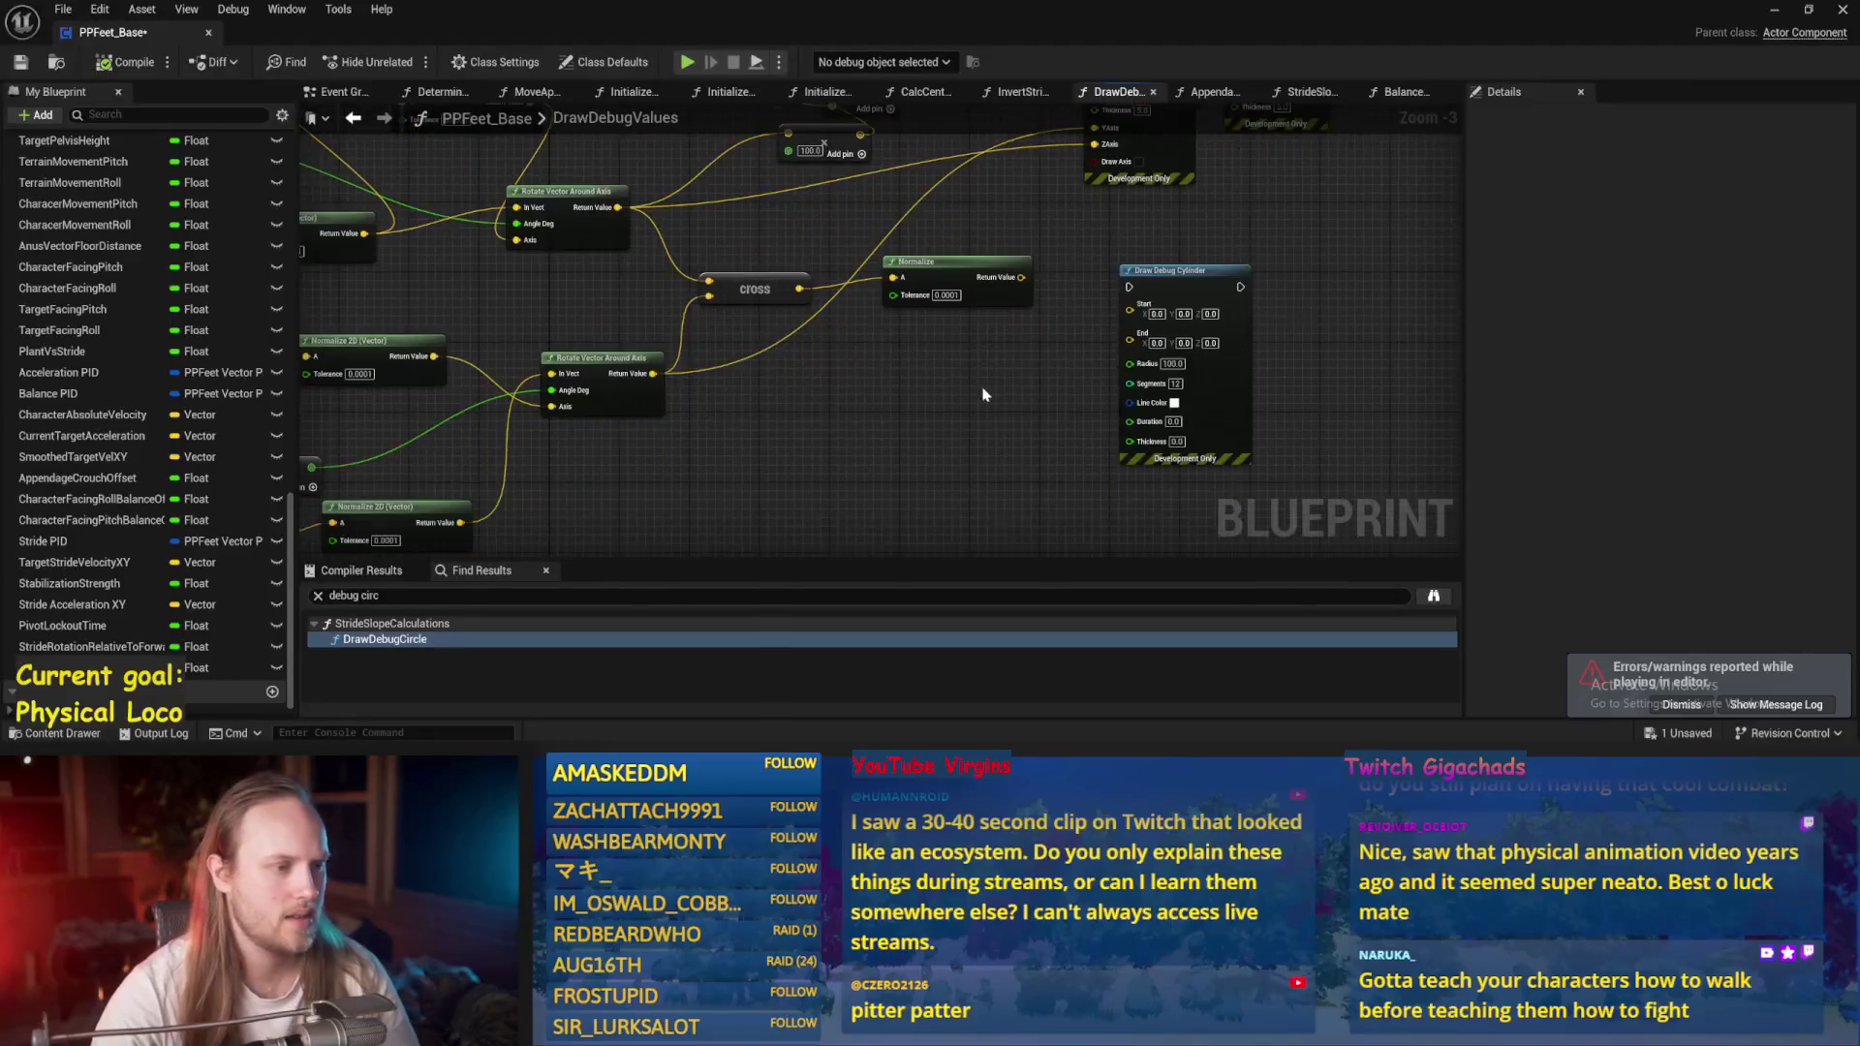
scroll(950, 421, "down", 1)
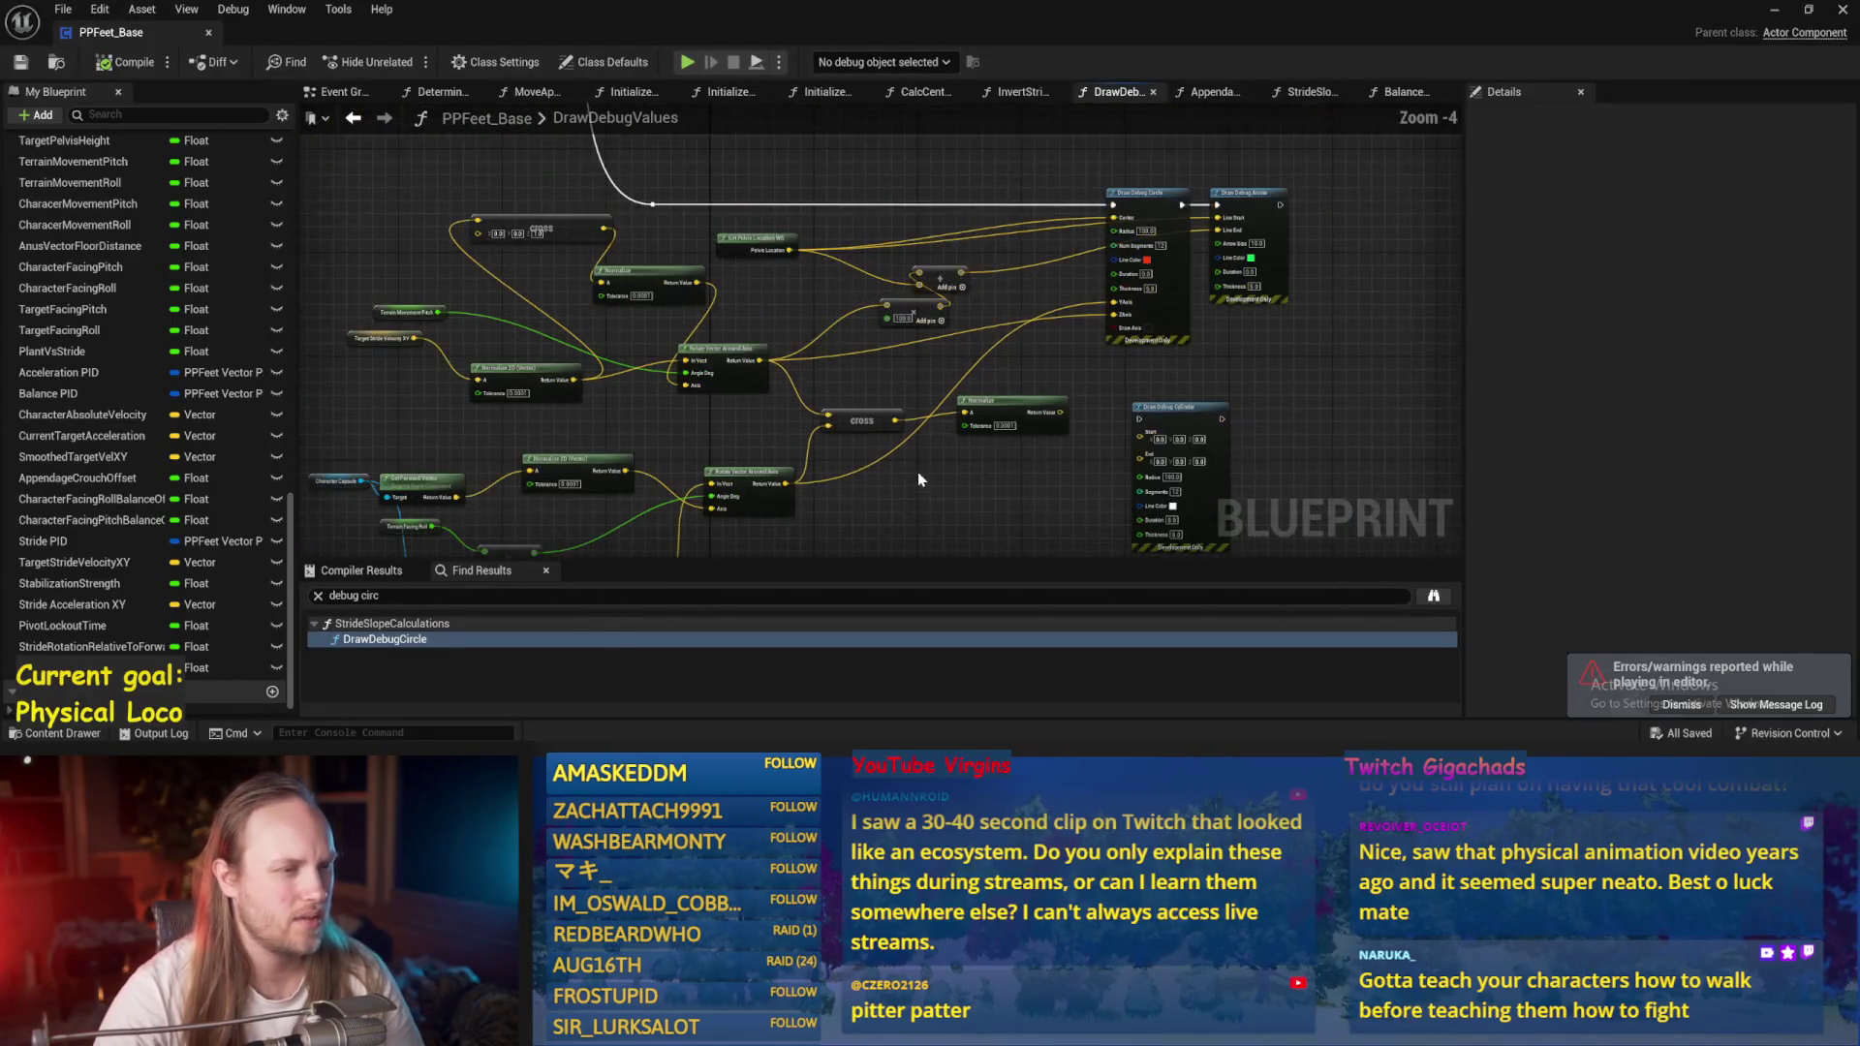
Save, then reposition the Normalize node below Draw Debug Circle.
left_click(21, 62)
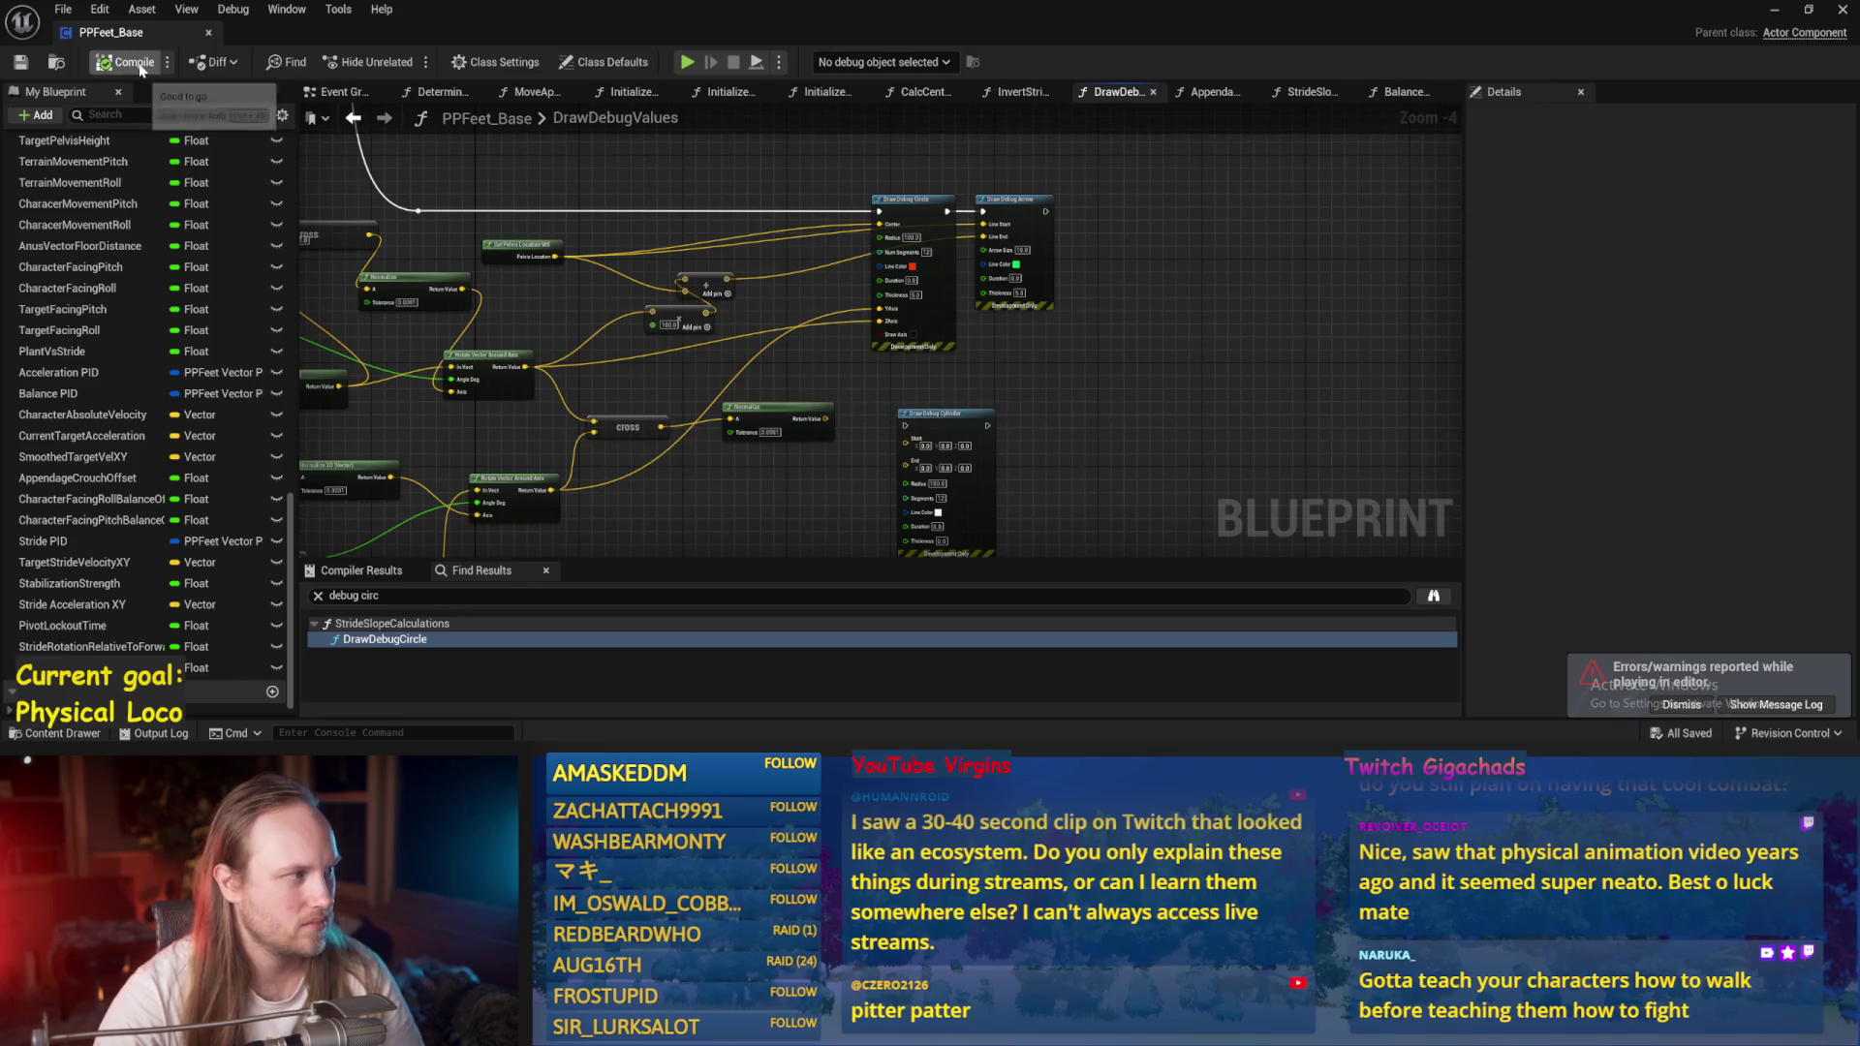
right_click(803, 426)
left_click_drag(704, 495, 801, 403)
mouse_move(874, 334)
left_mouse_down()
mouse_move(1017, 291)
mouse_move(1146, 291)
left_mouse_up()
left_click_drag(1032, 348, 1046, 407)
mouse_move(842, 356)
left_mouse_down()
mouse_move(810, 514)
mouse_move(927, 477)
mouse_move(844, 485)
left_mouse_up()
scroll(845, 485, "up", 1)
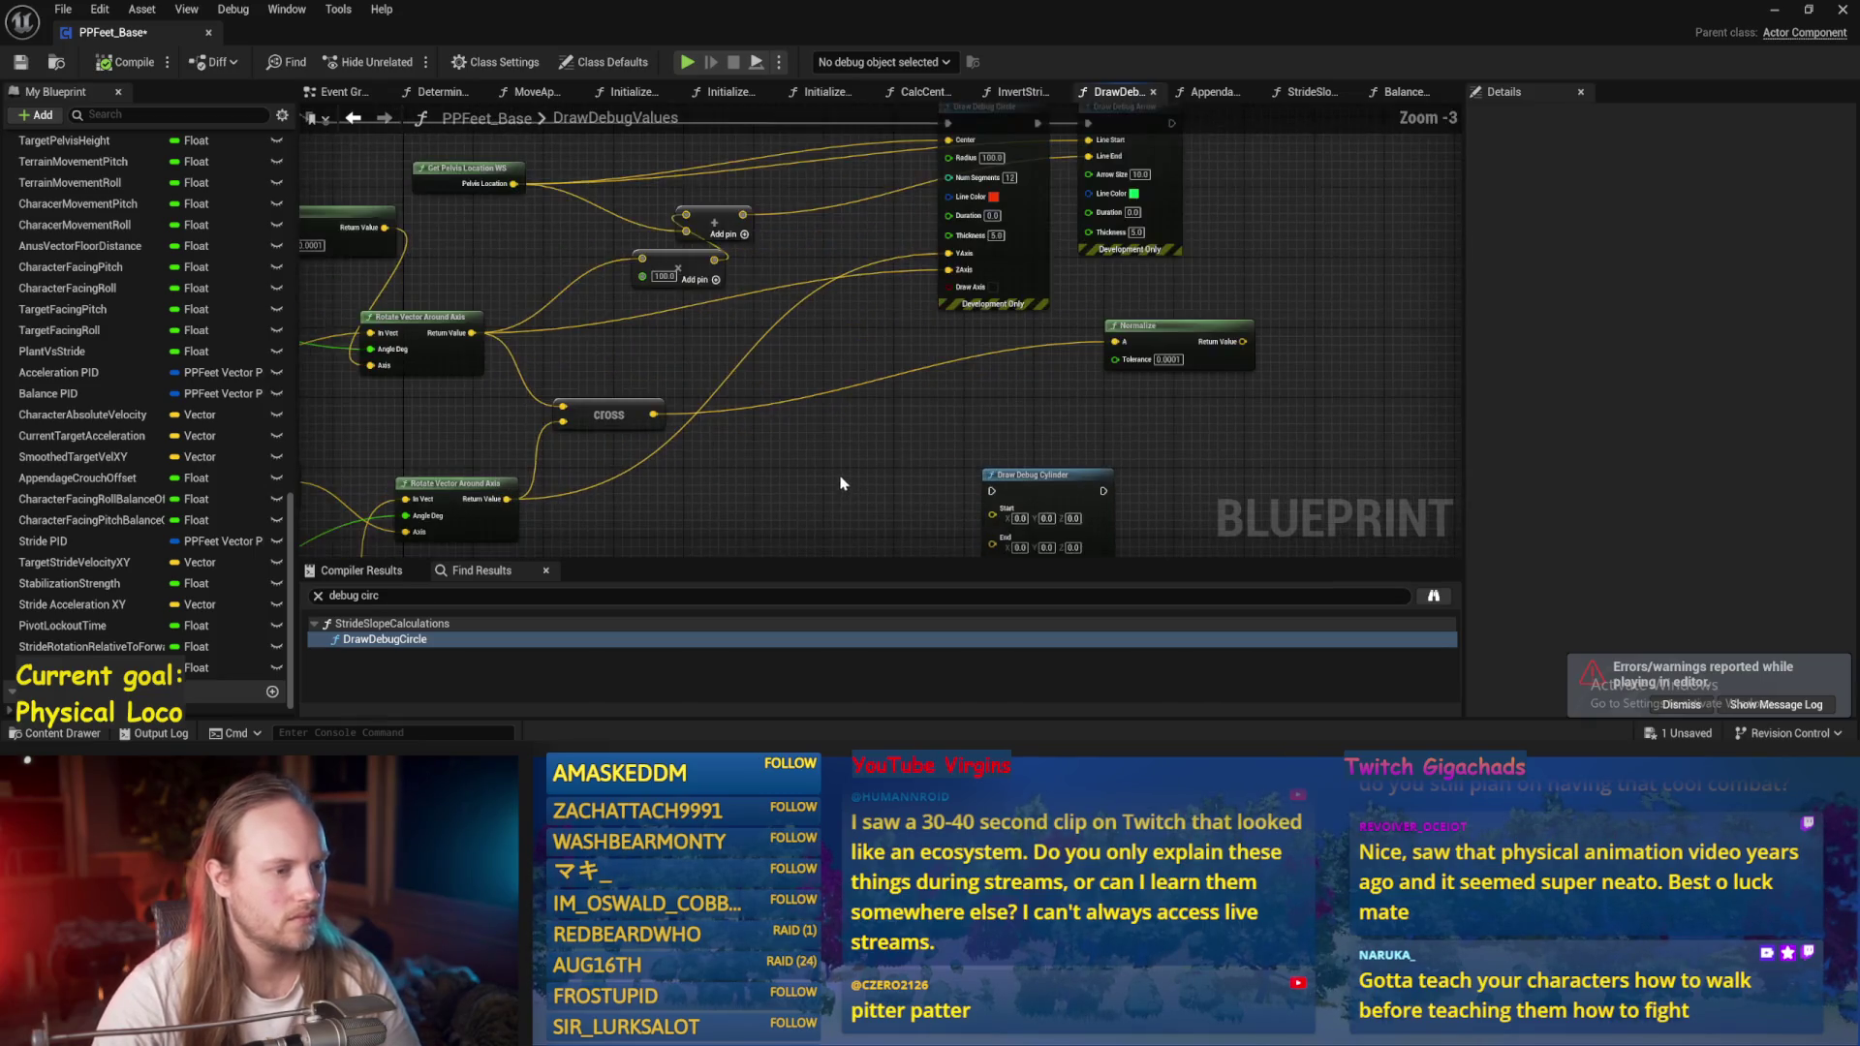
mouse_move(1085, 368)
left_mouse_down()
mouse_move(944, 383)
mouse_move(799, 447)
left_mouse_up()
left_click_drag(593, 558, 780, 432)
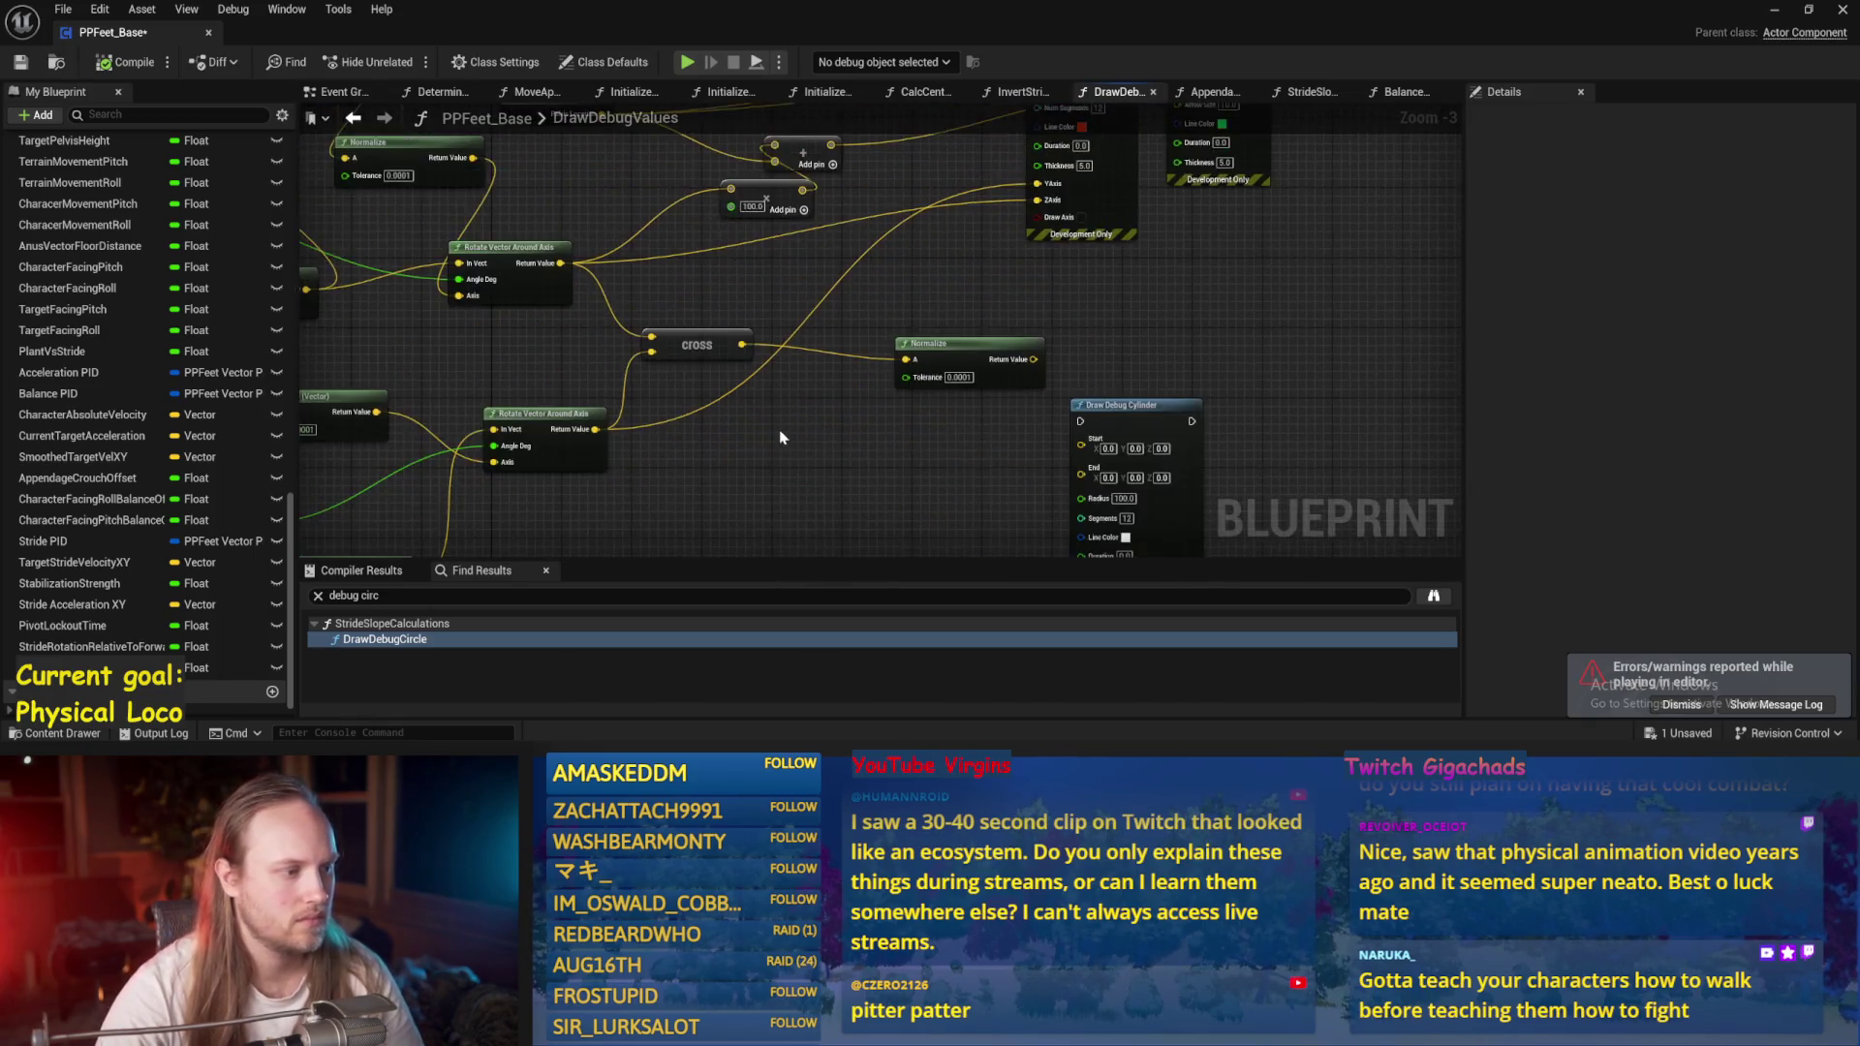
scroll(806, 452, "down", 1)
scroll(800, 431, "up", 1)
Wire the Cross input to the rotated vector and Normalize into the multiply node, then save.
mouse_move(653, 458)
left_mouse_down()
mouse_move(673, 426)
mouse_move(512, 377)
left_mouse_up()
left_click_drag(988, 473, 1116, 284)
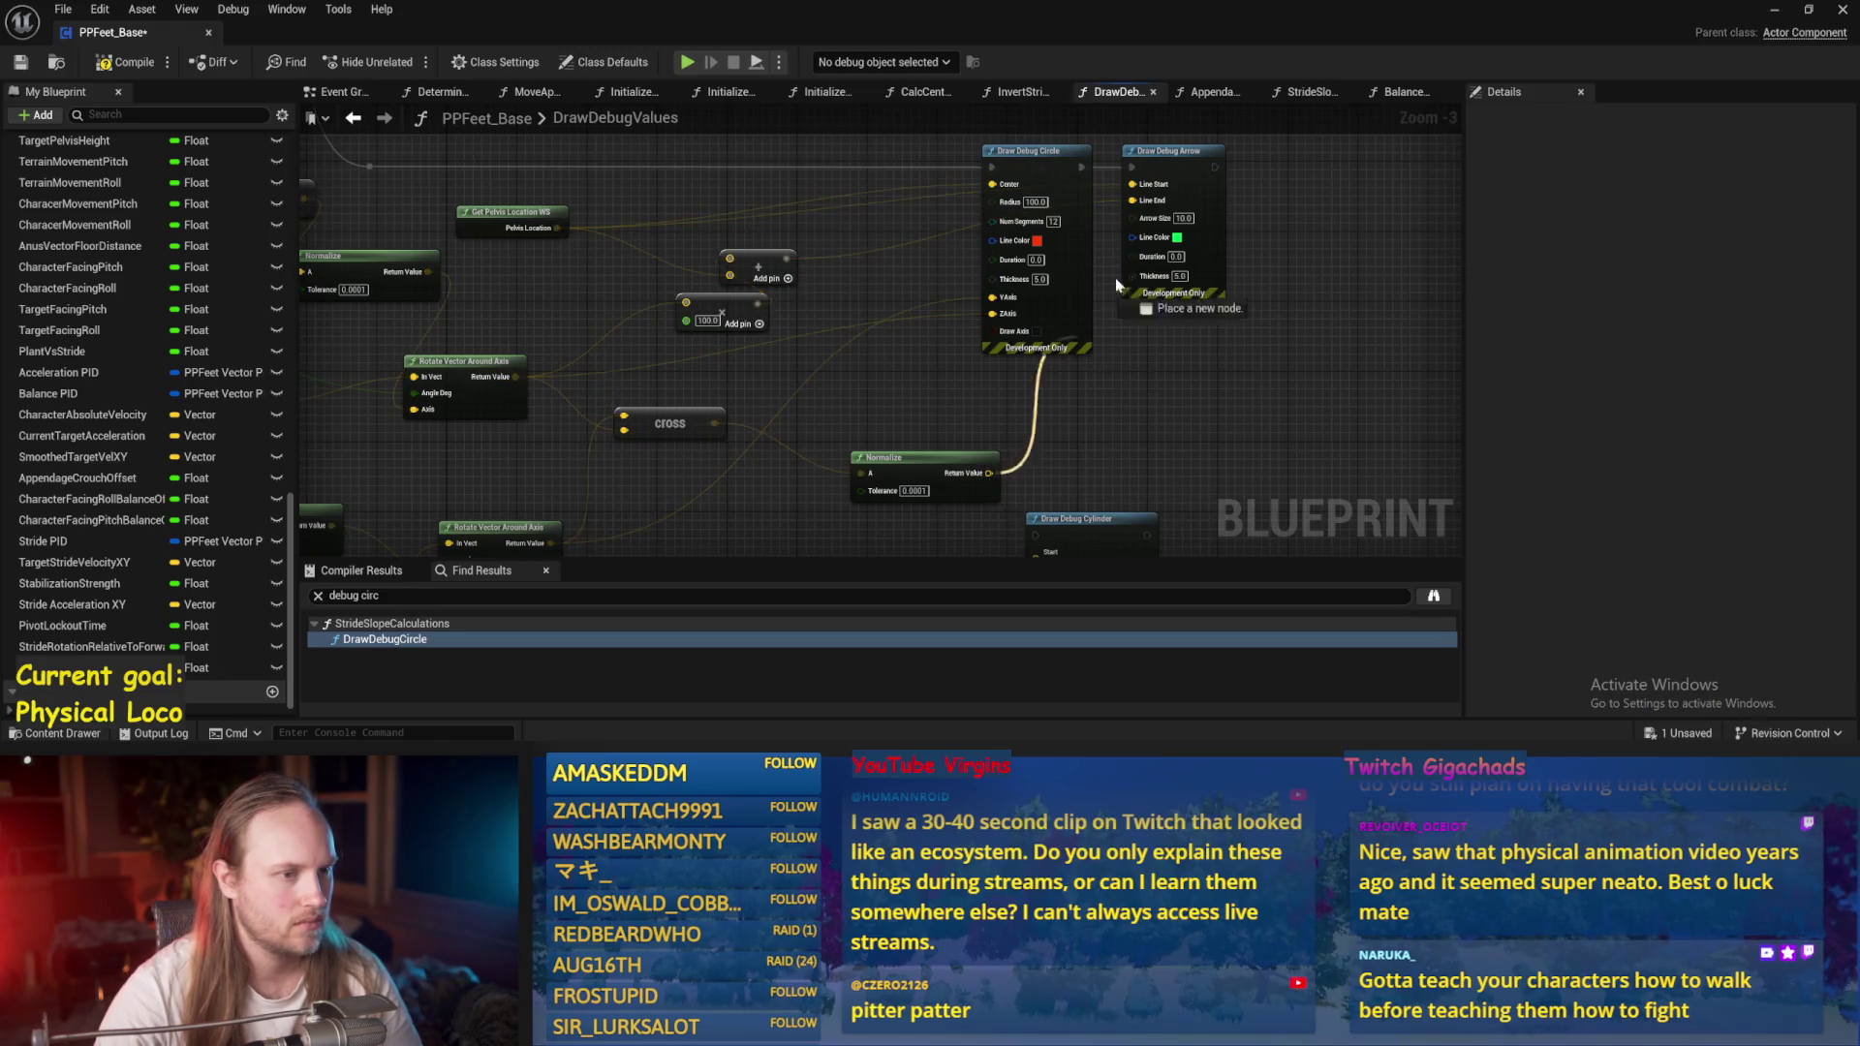
left_click_drag(685, 365, 685, 303)
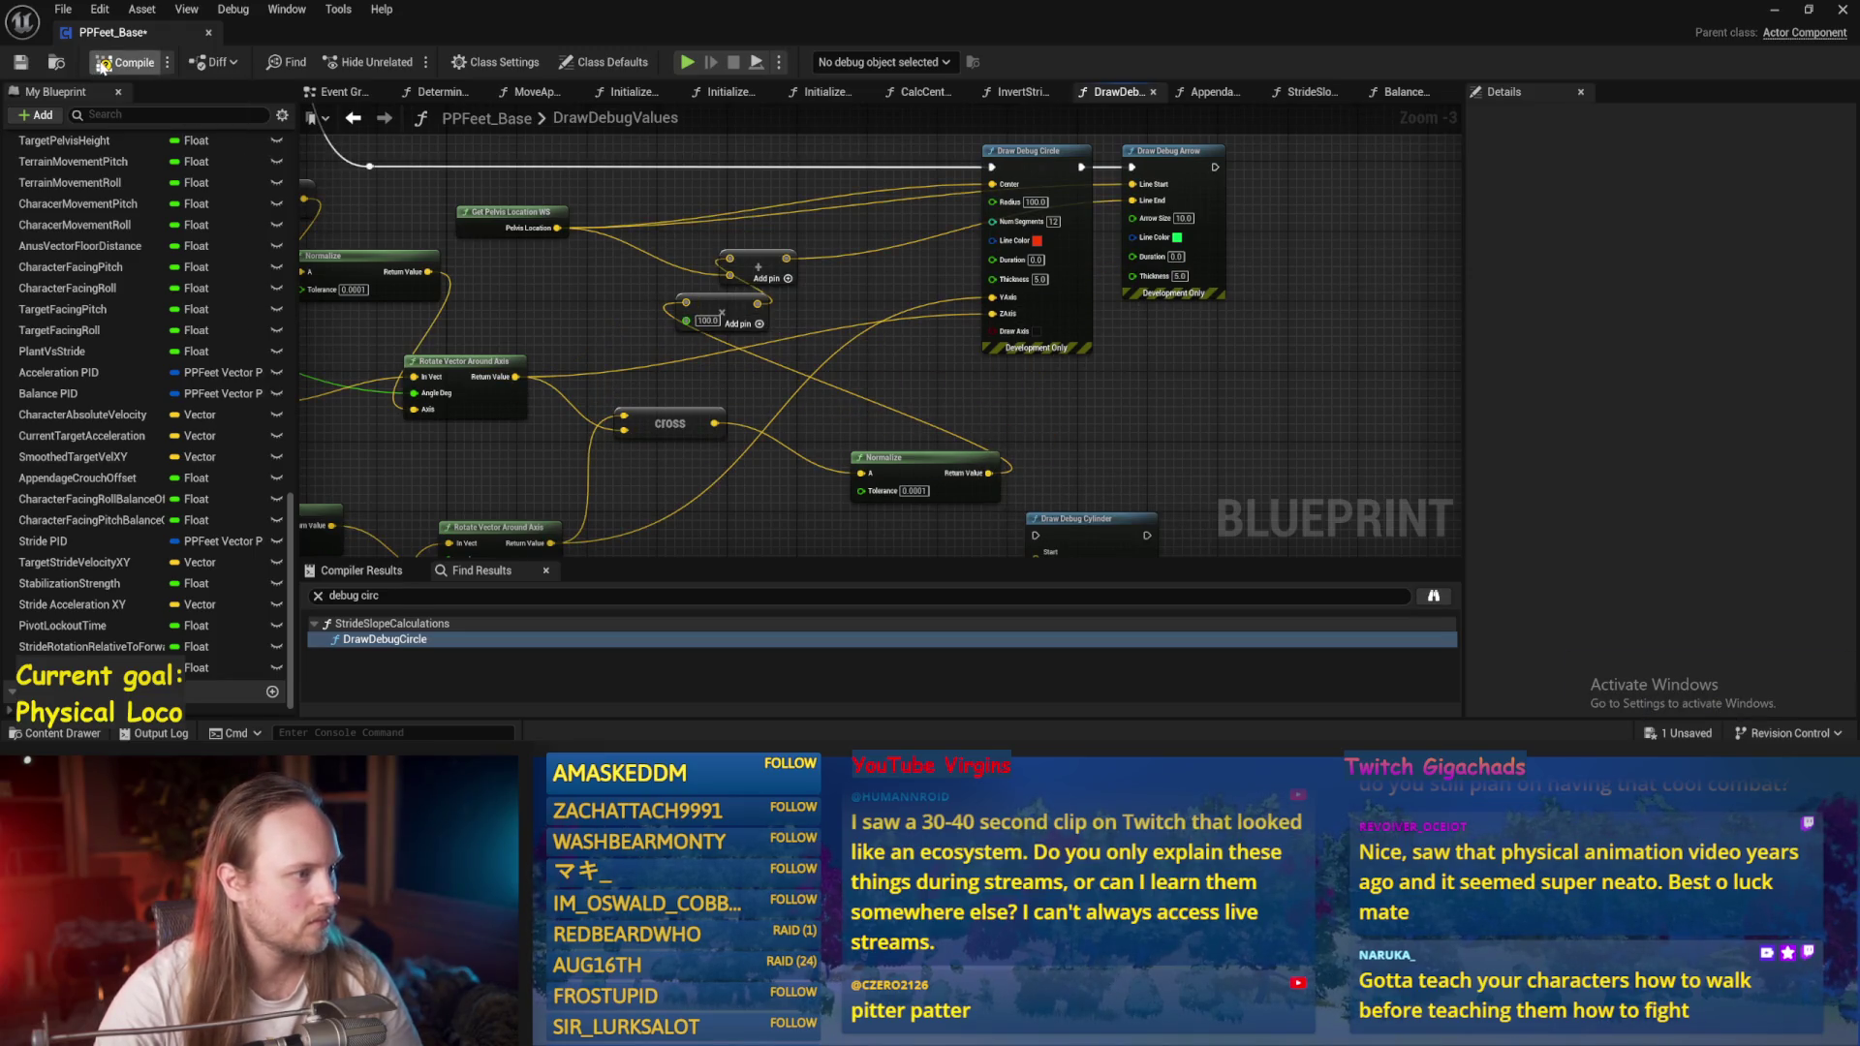
left_click(23, 64)
Play-test the level to see the red circle around the walking character.
left_click(1774, 10)
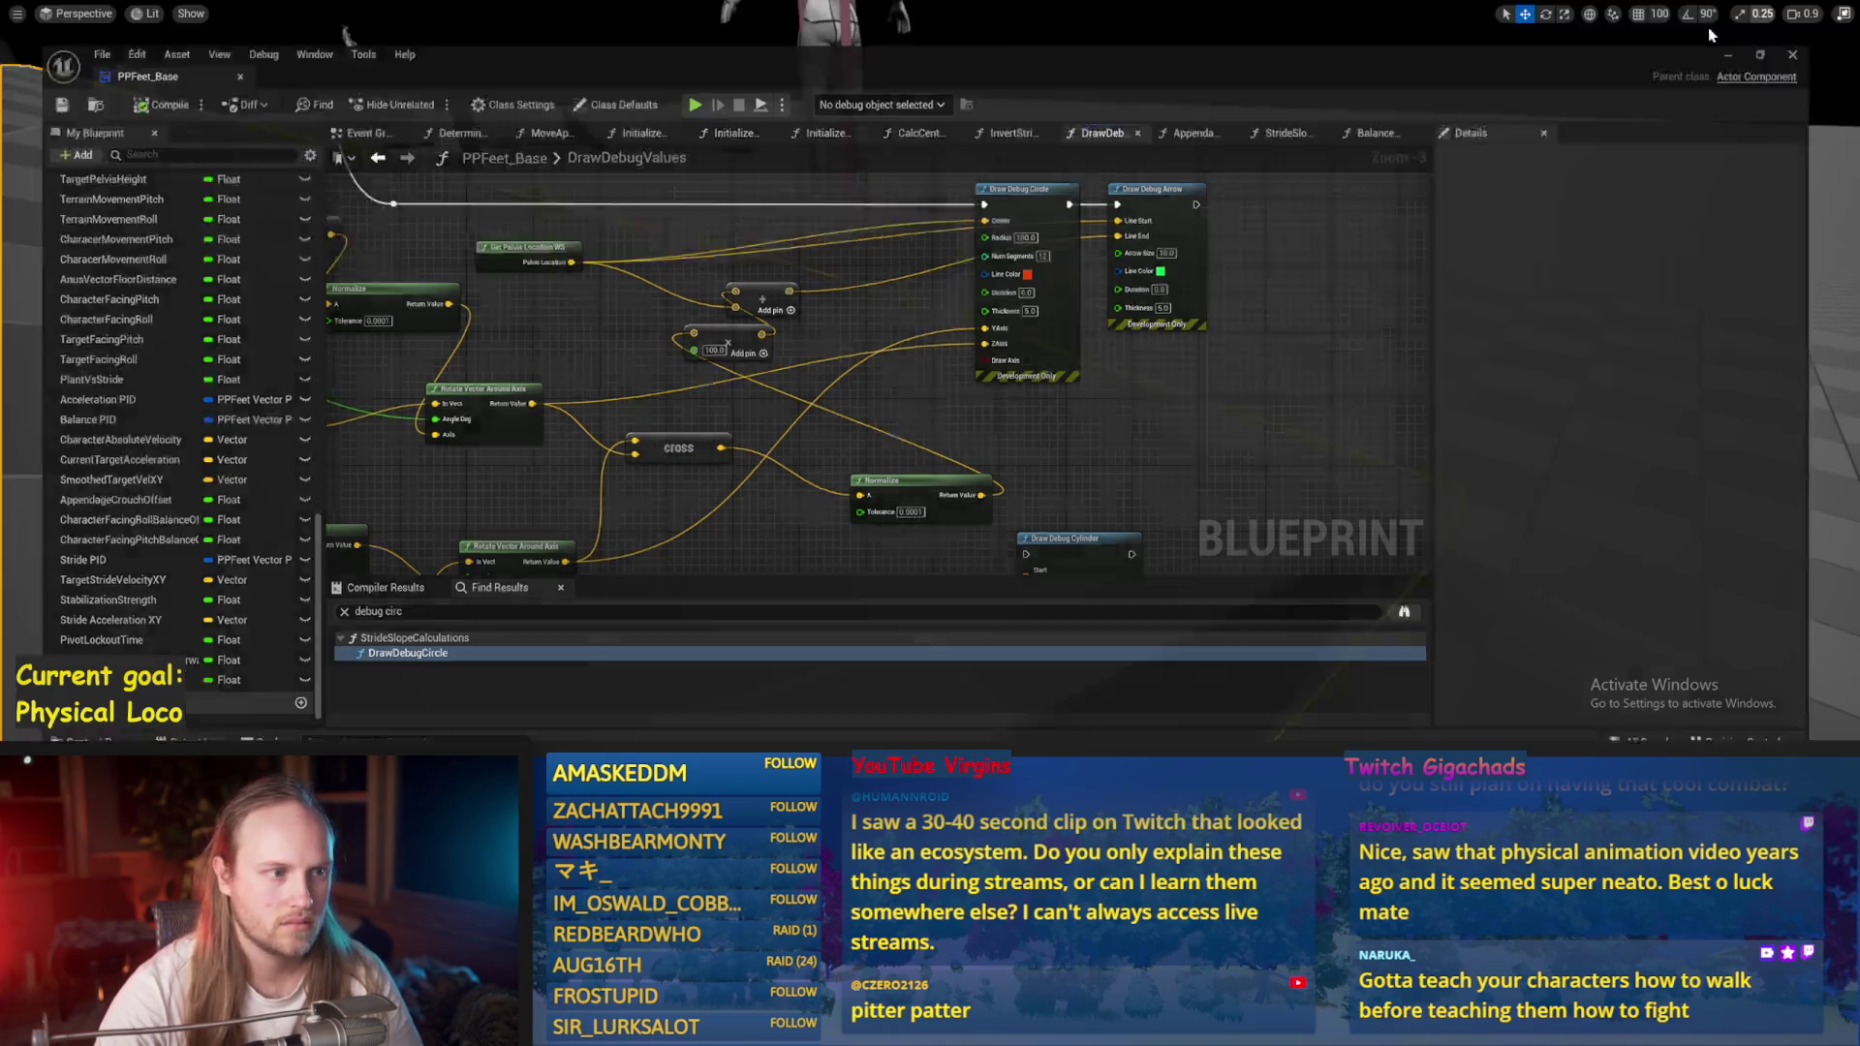
key("alt+p")
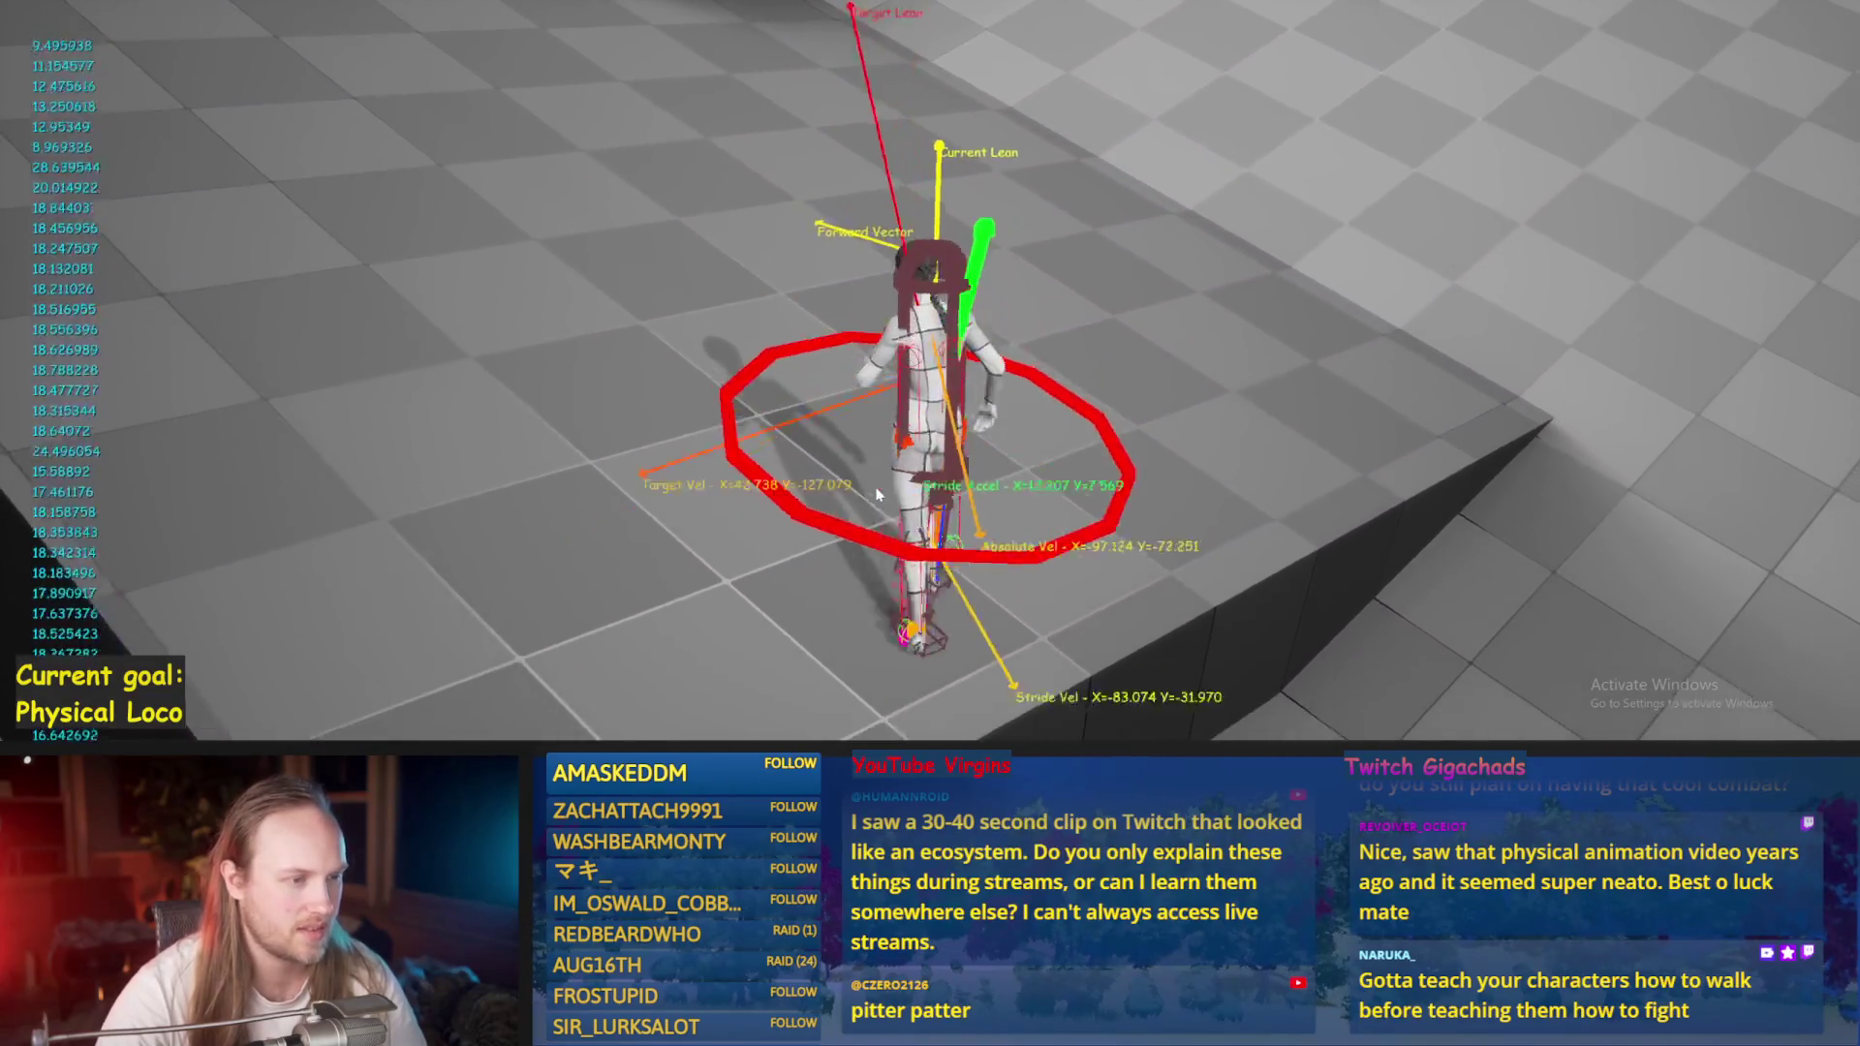
key("Escape")
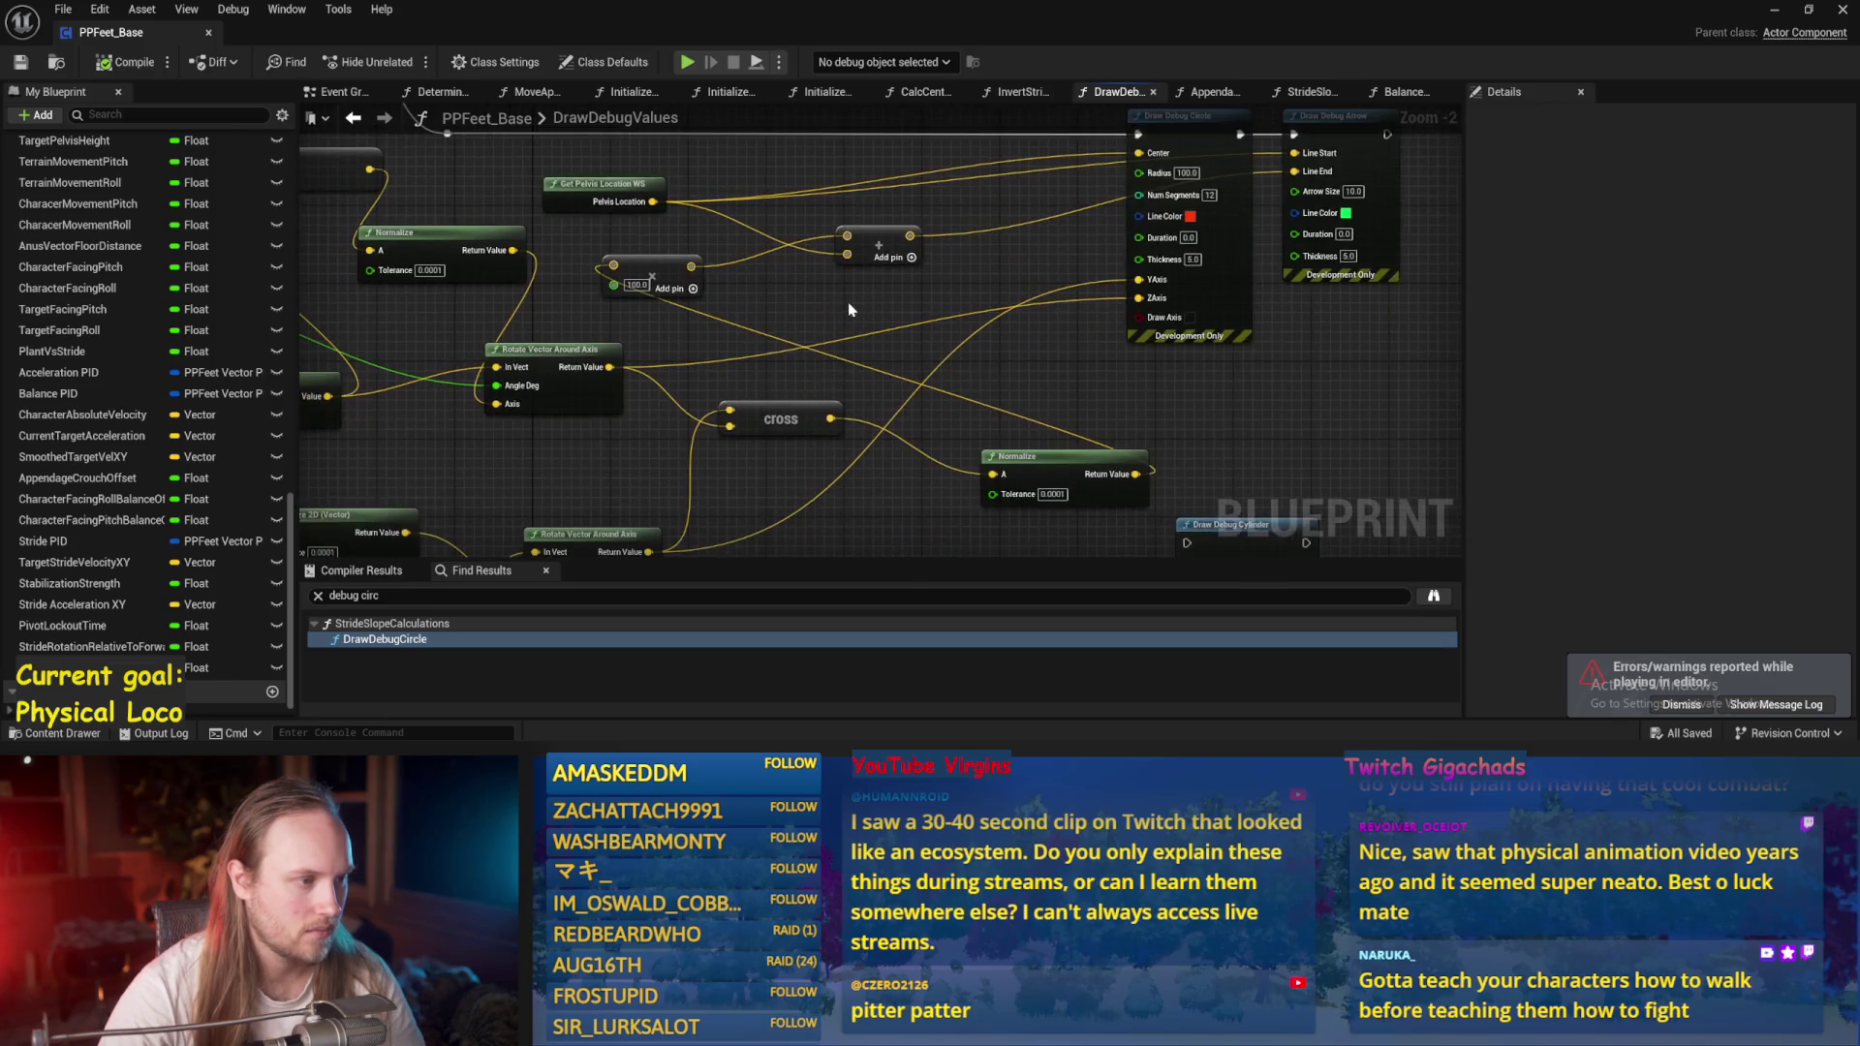
Move the Cross node slightly lower in the graph.
left_click_drag(781, 412, 780, 430)
scroll(858, 381, "down", 3)
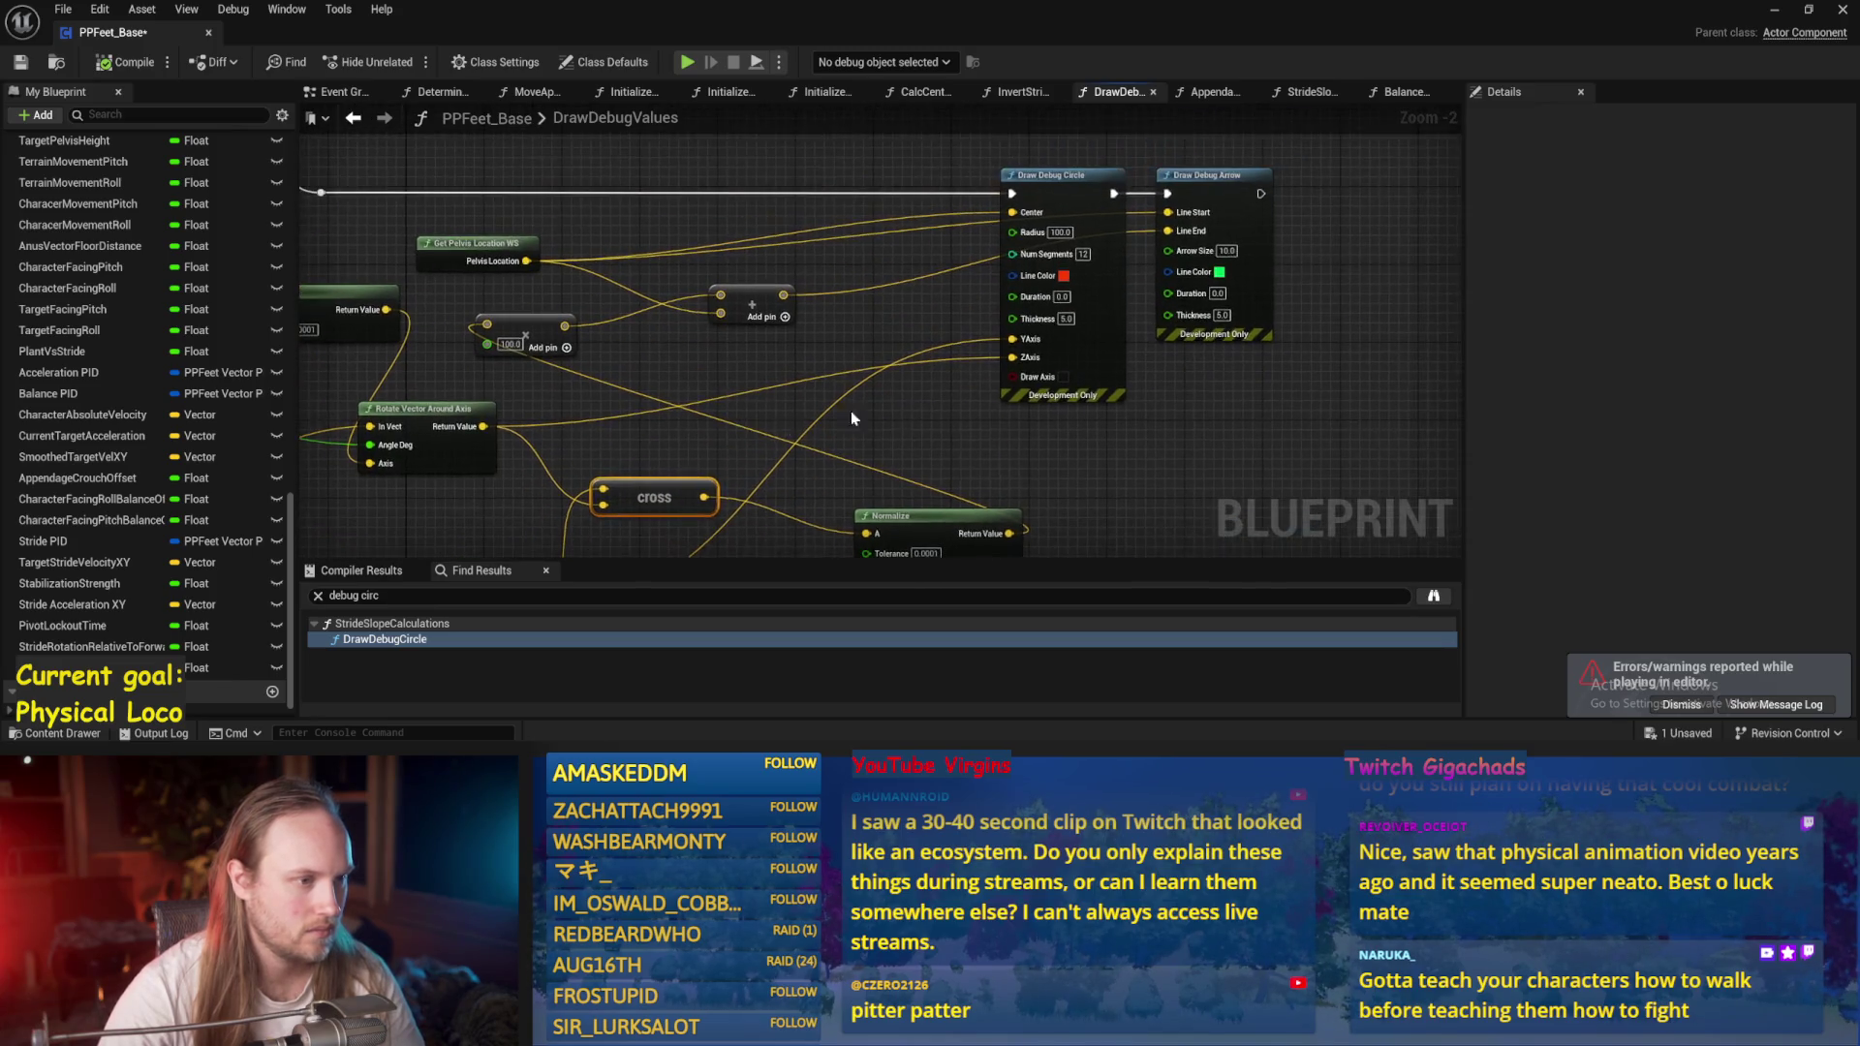
scroll(984, 328, "up", 2)
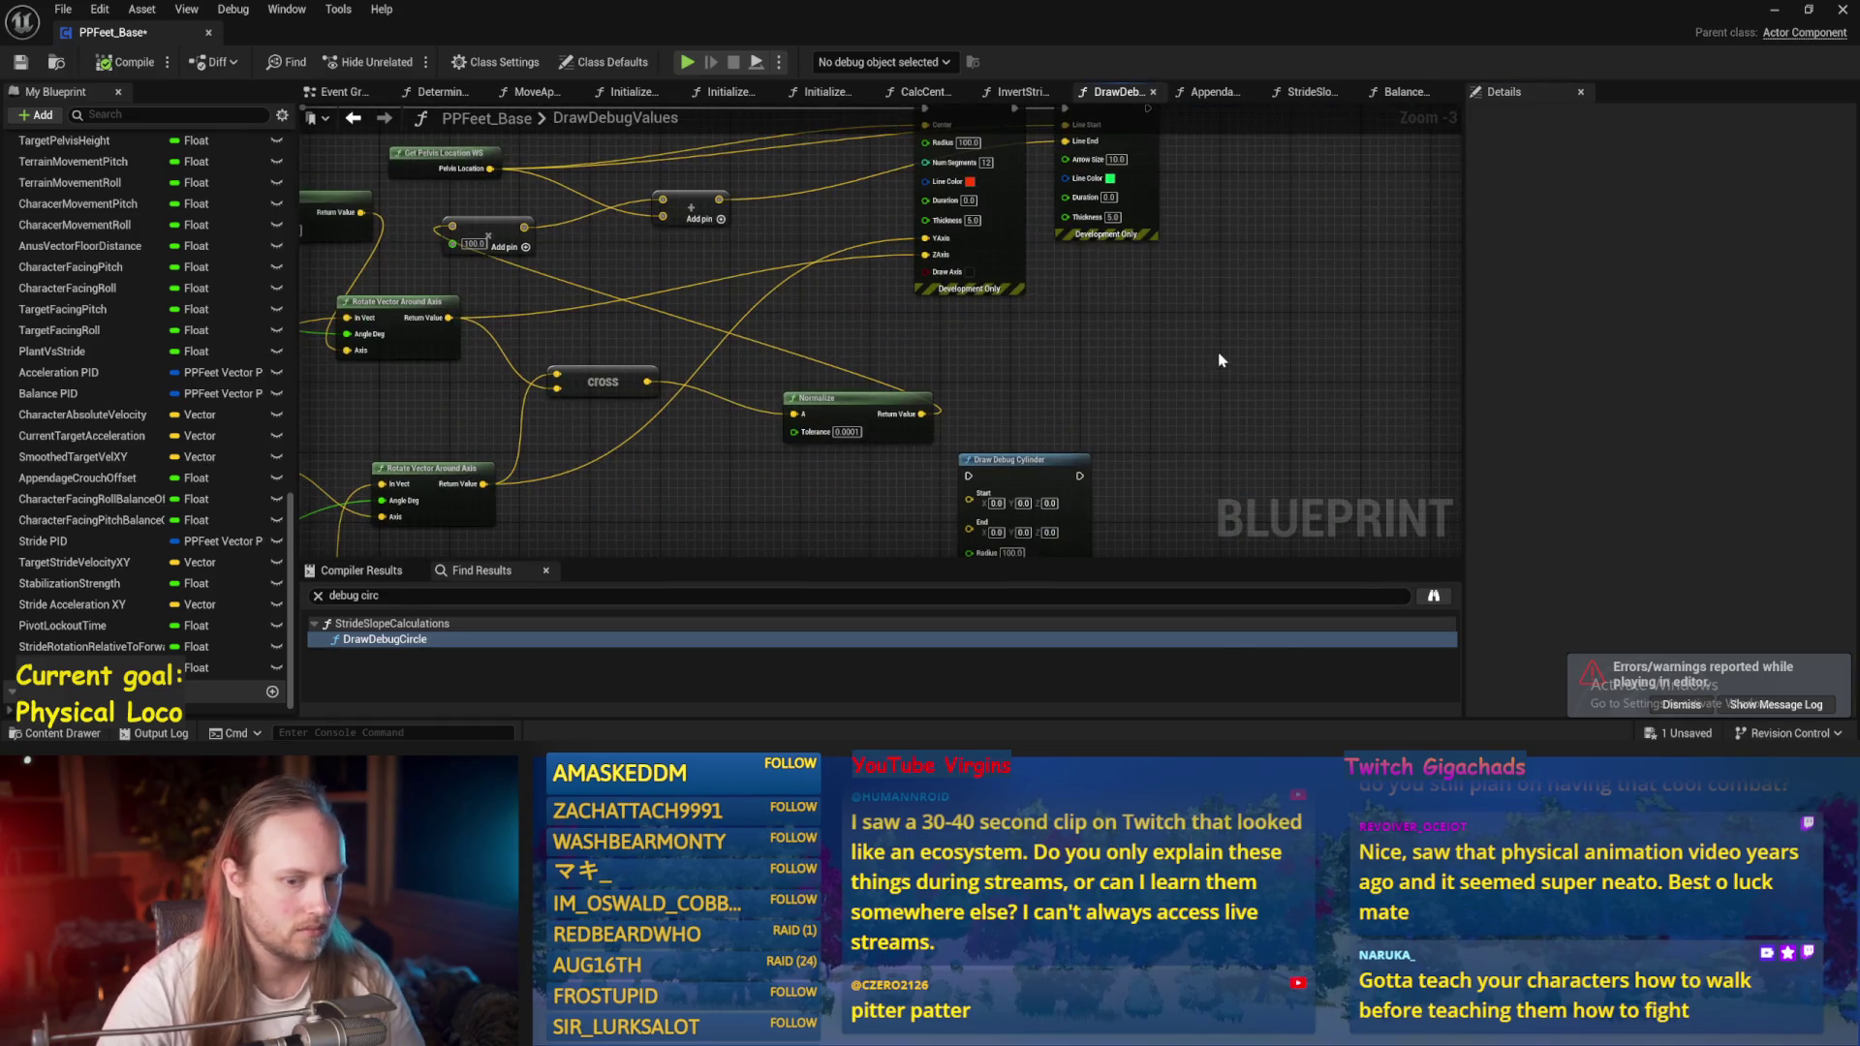
Search the blueprint actions for 'normals from', then clear the search text.
right_click(1220, 358)
type("norm")
type("i")
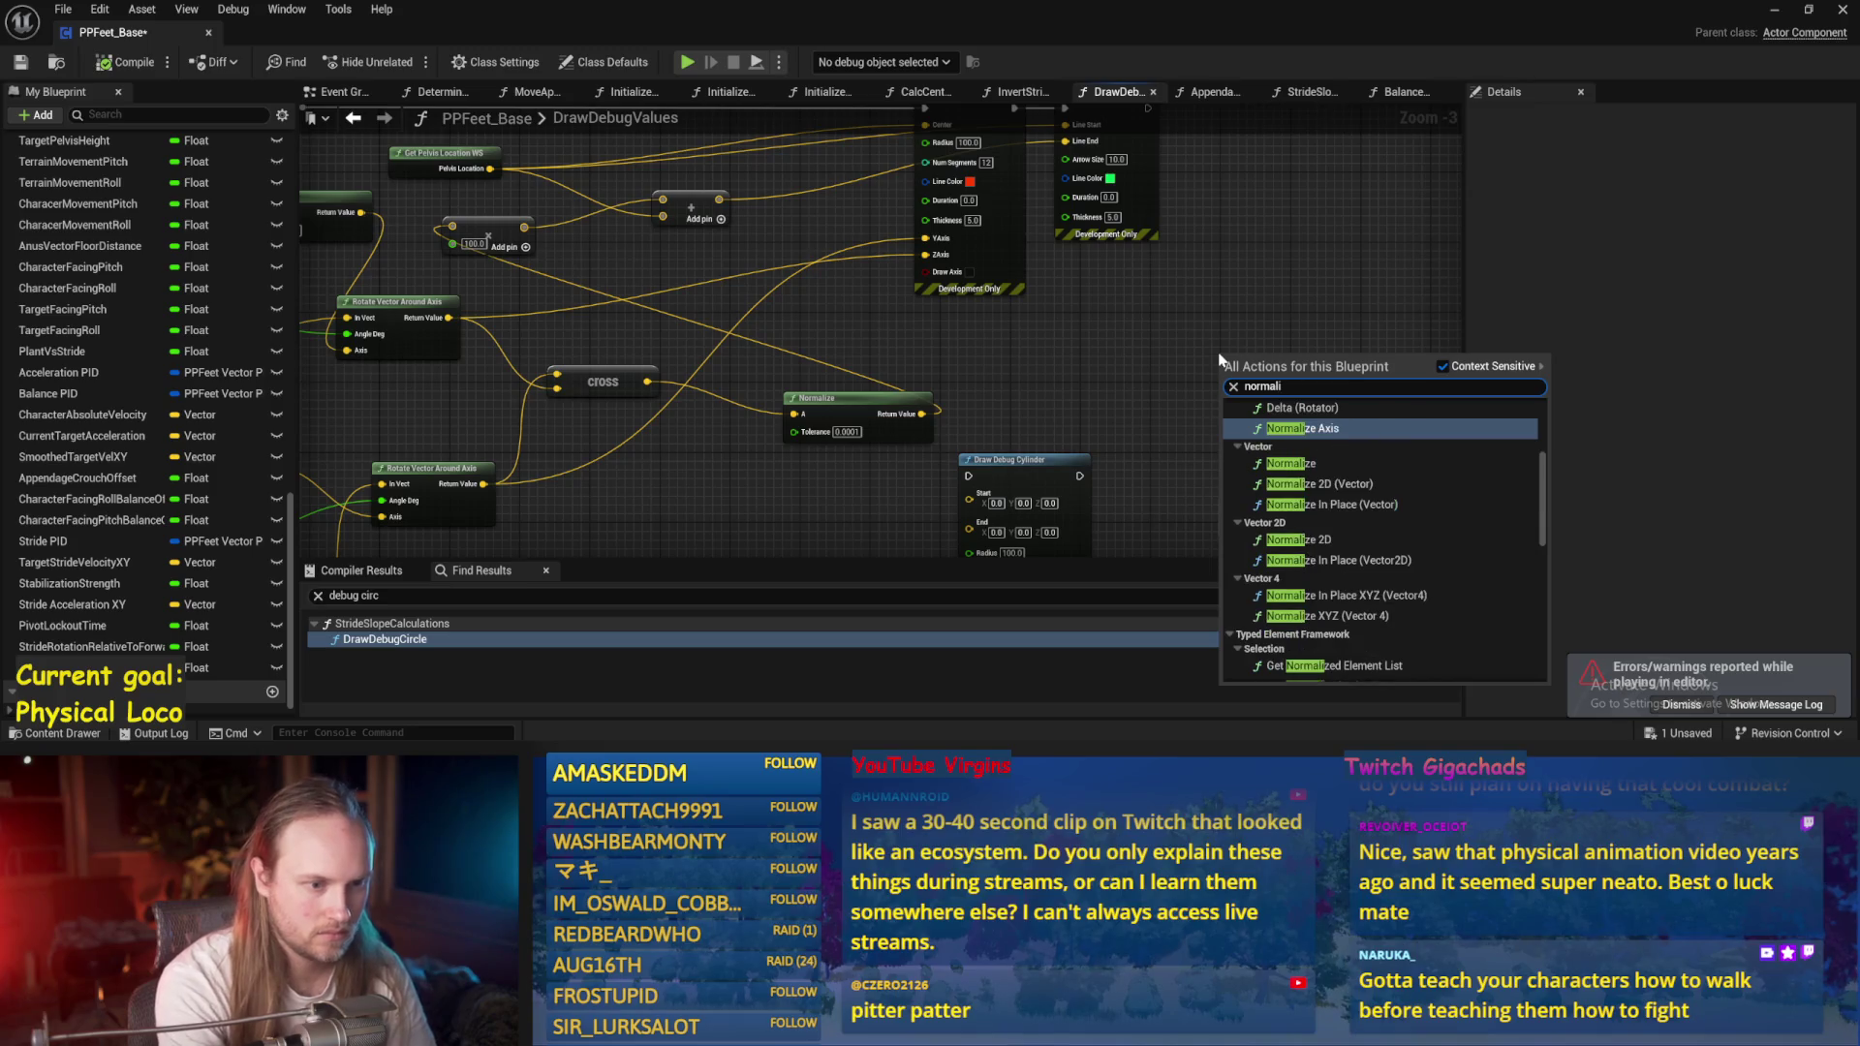
type("s")
key("BackSpace")
key("BackSpace")
type("s")
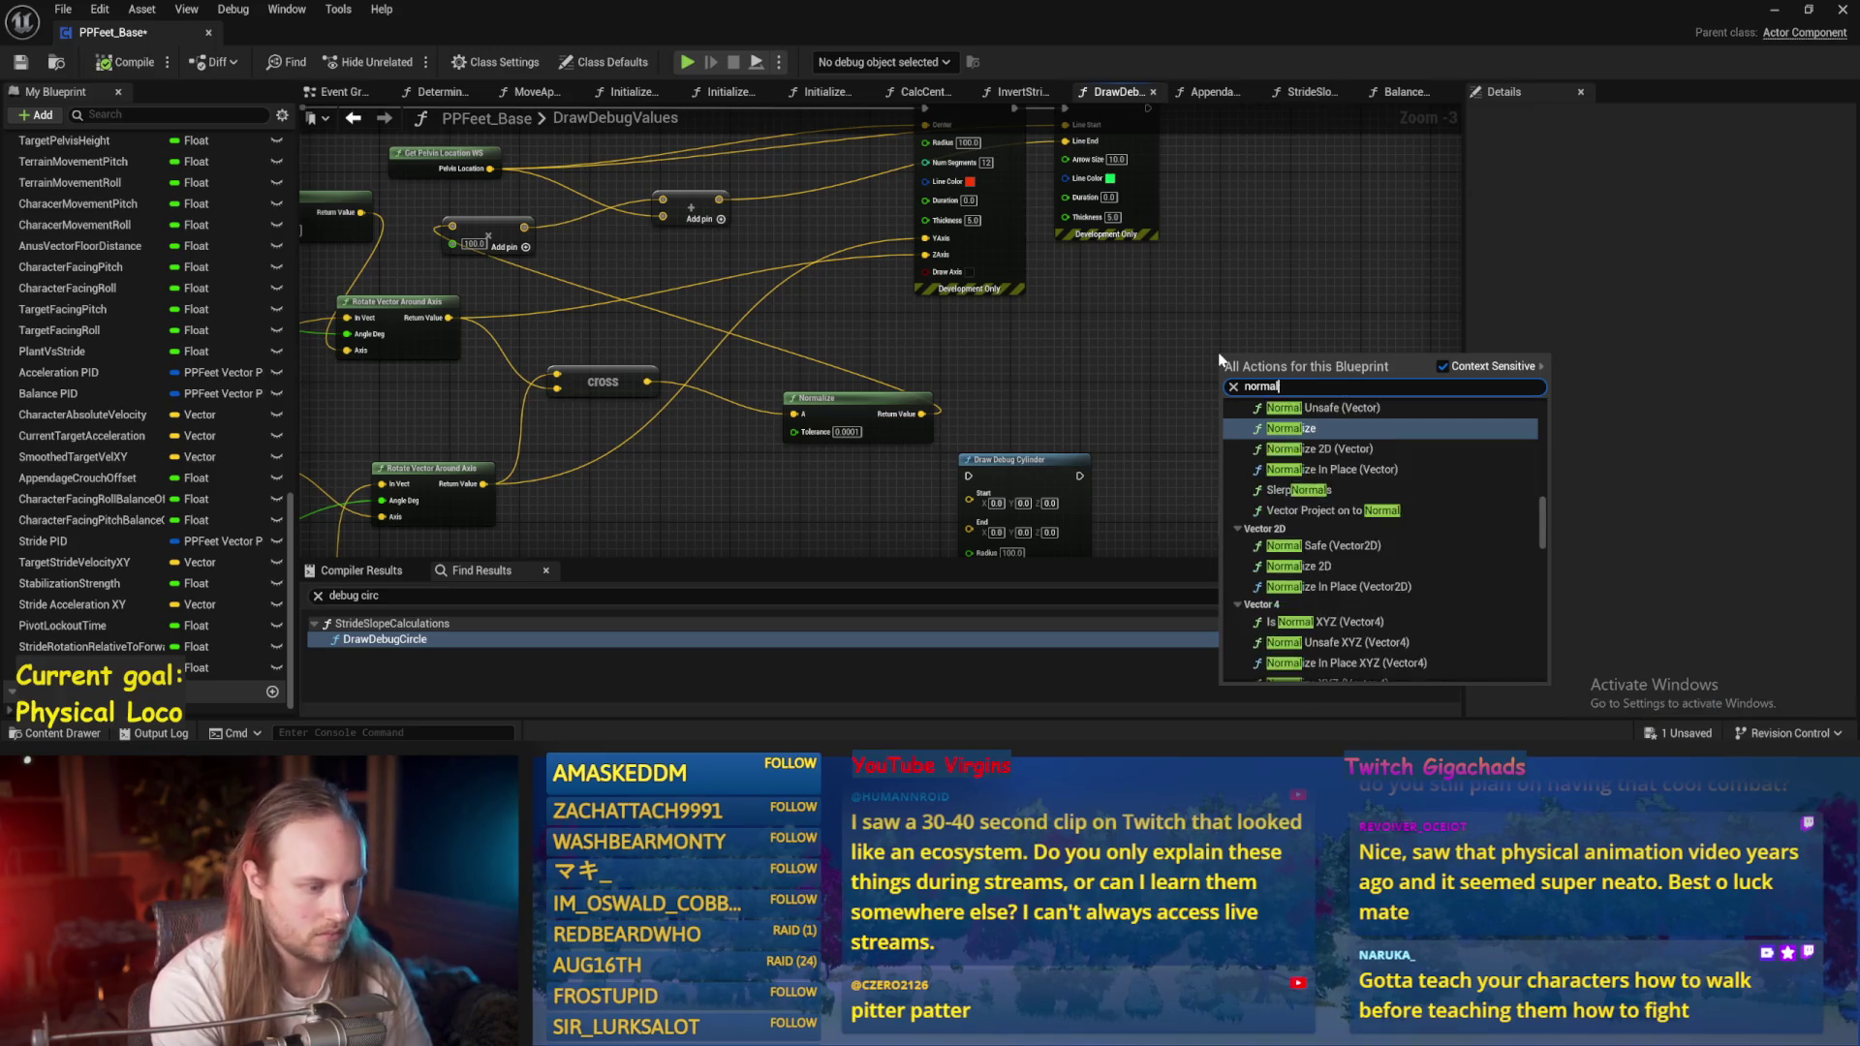
type(" from")
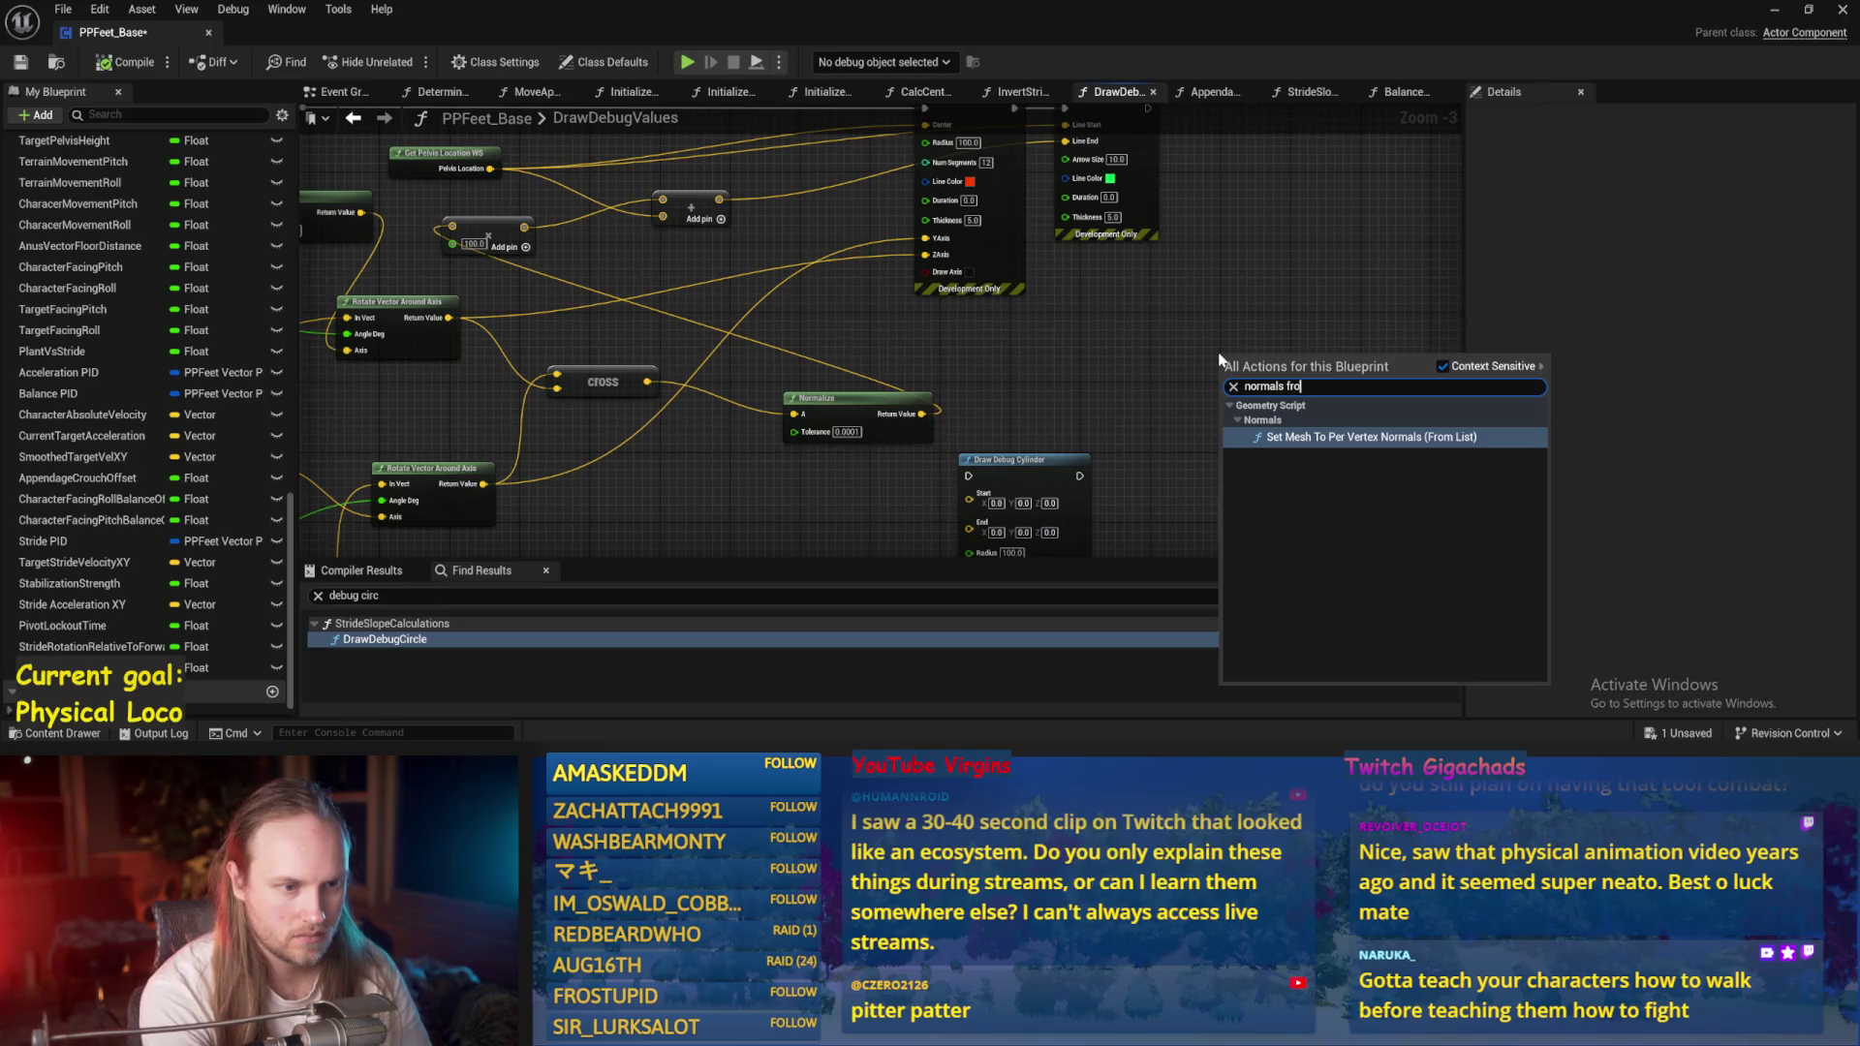
key("ctrl+a")
key("BackSpace")
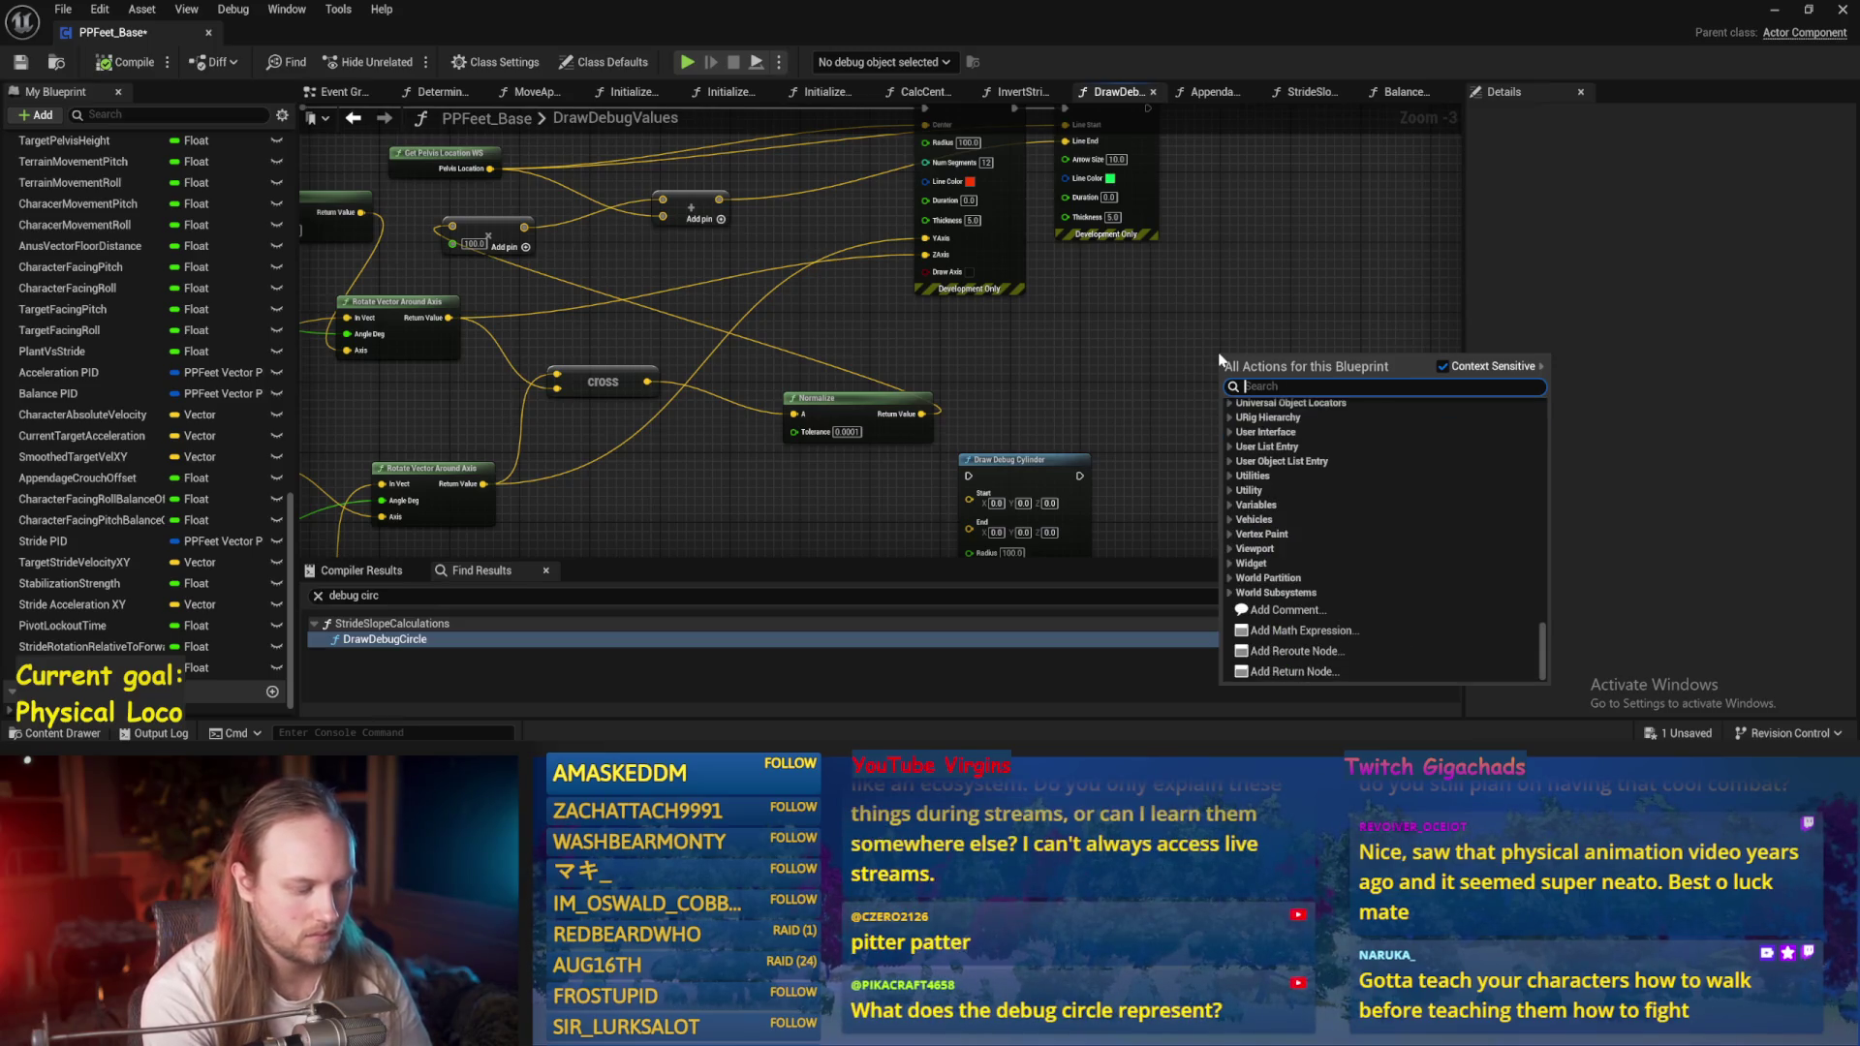
Save PPFeet_Base and run a brief Play in Editor test from the viewport's context menu.
key("ctrl+s")
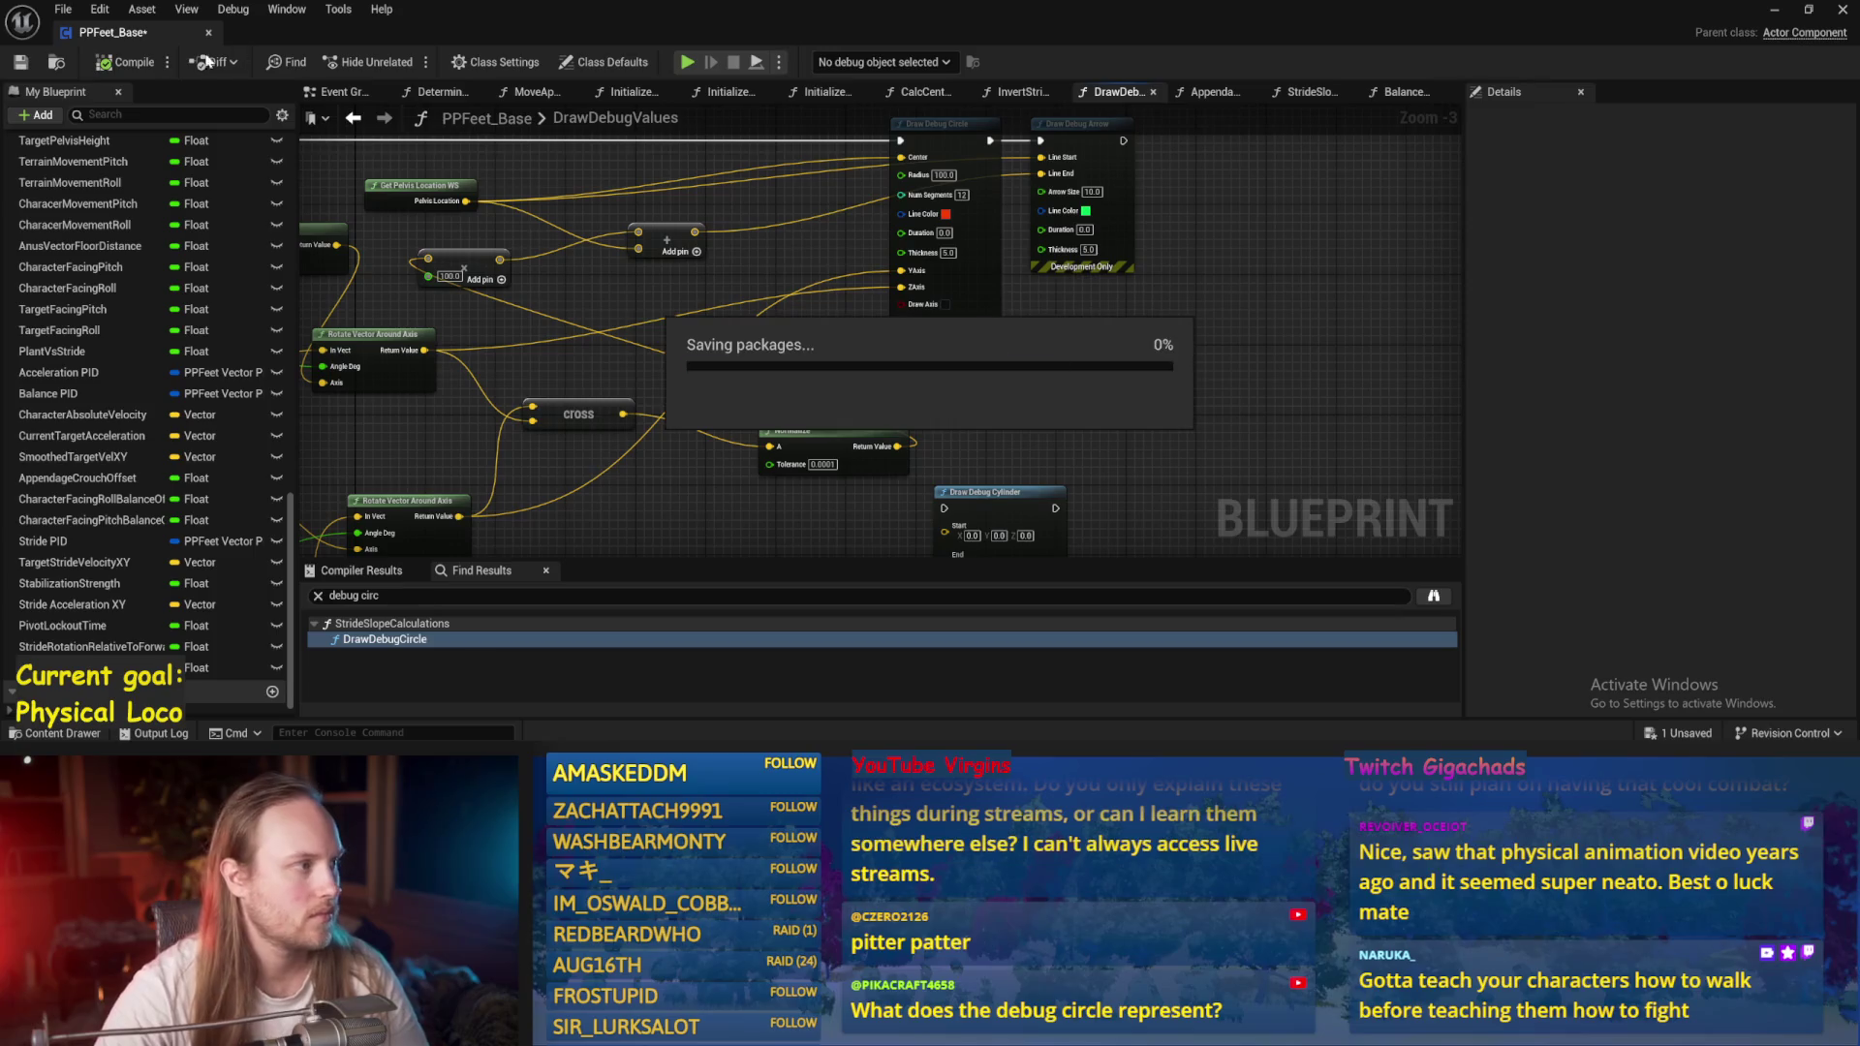
left_click_drag(1276, 316, 1085, 373)
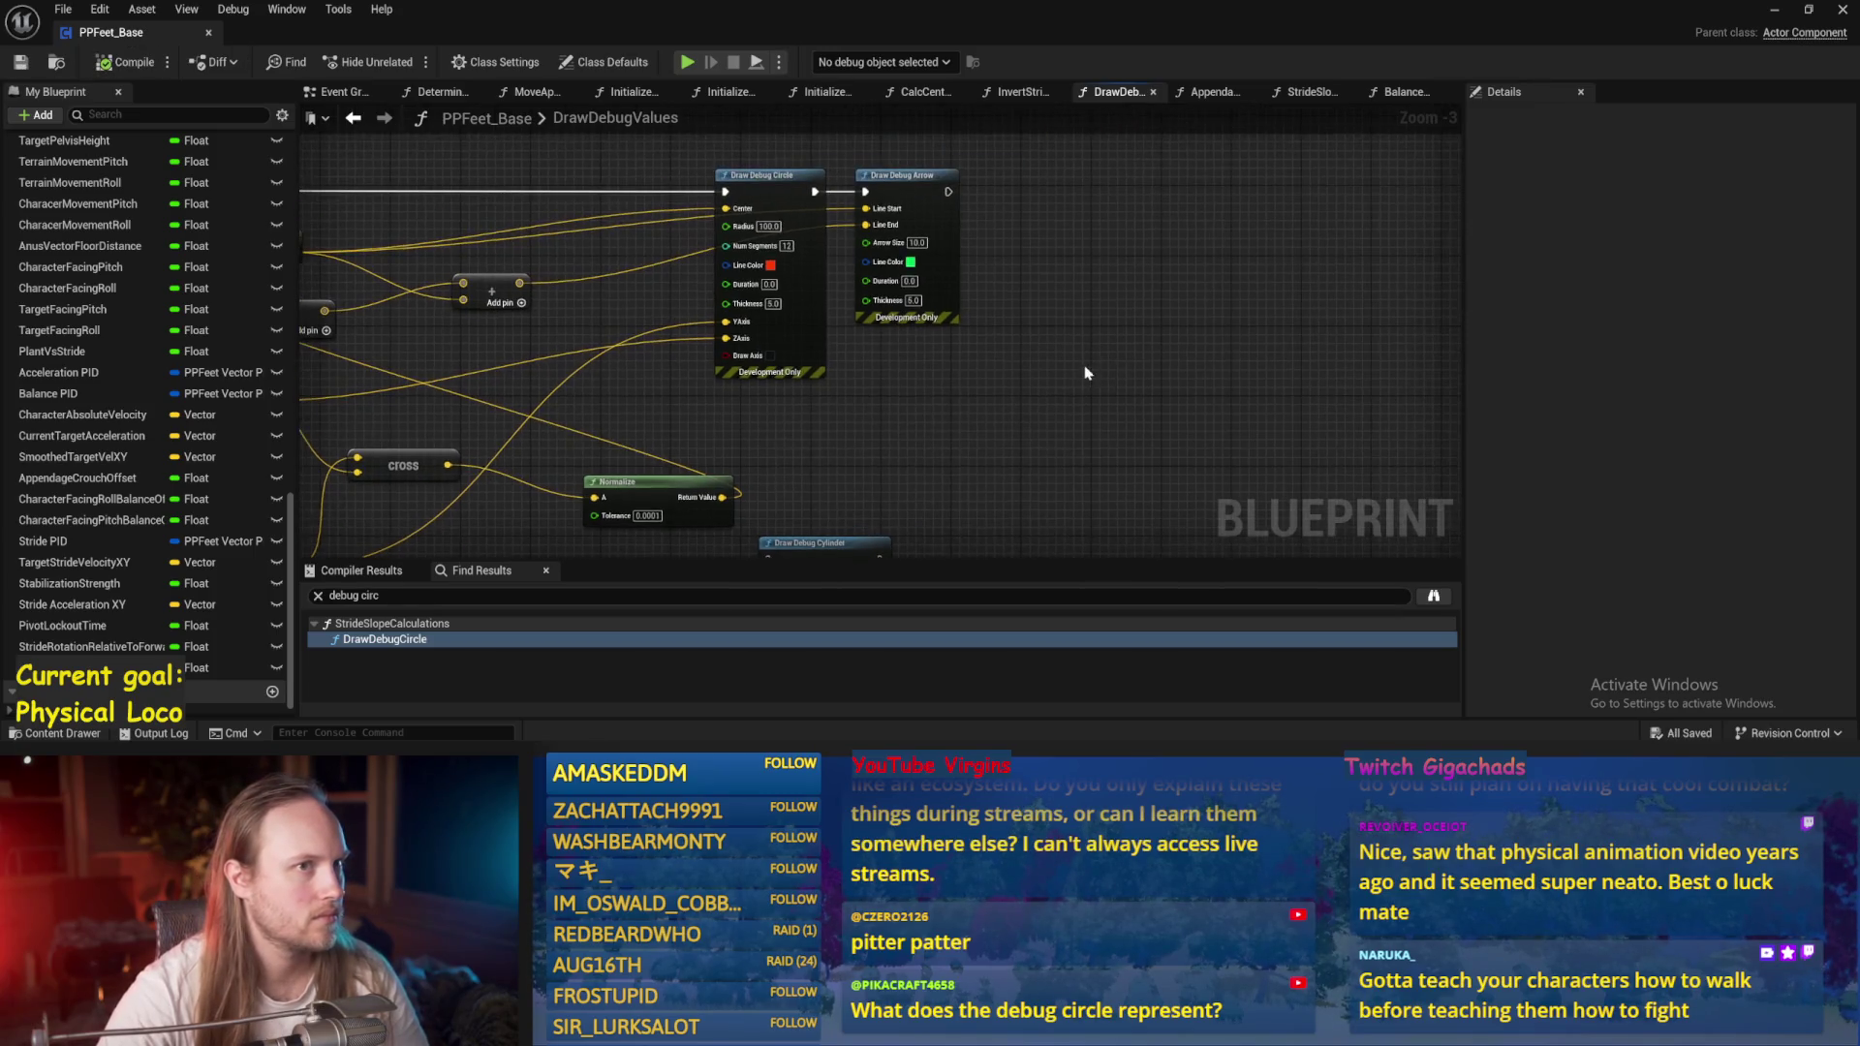
left_click(1772, 14)
right_click(1013, 375)
left_click(1036, 427)
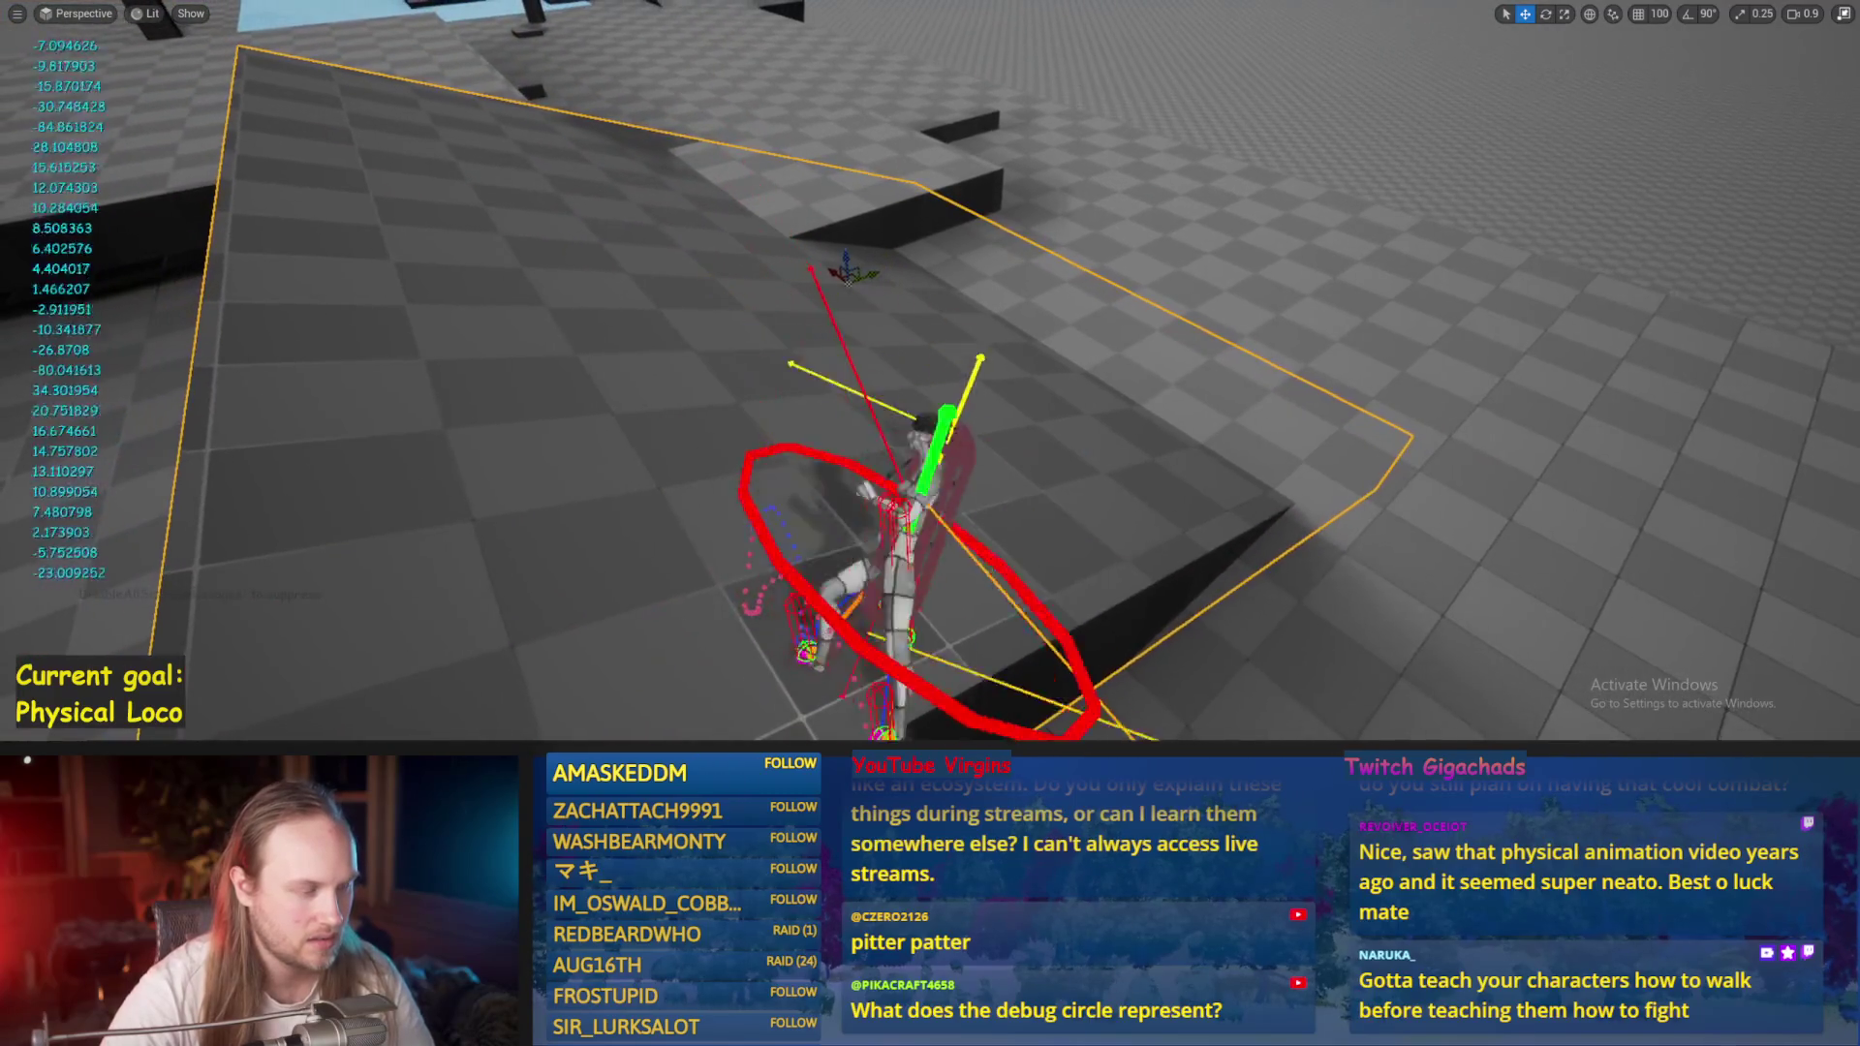
key("Escape")
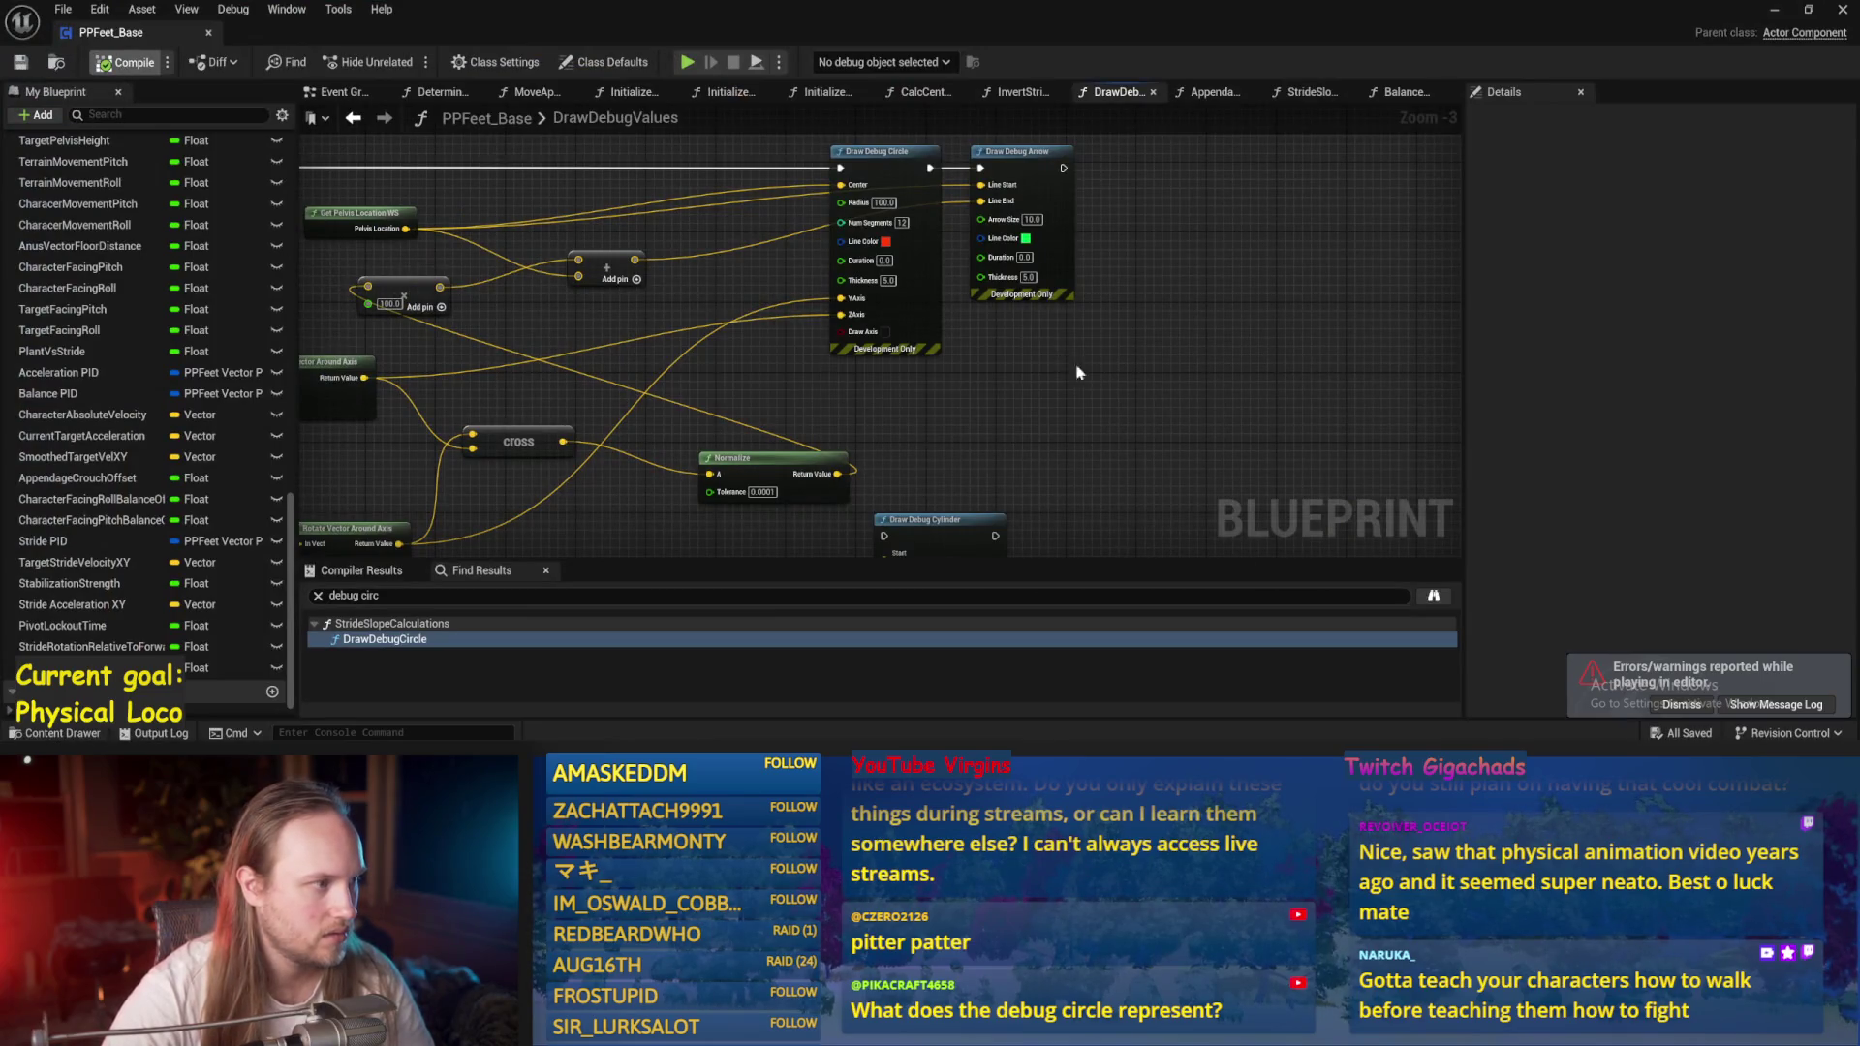
Search the DrawDebugValues graph's actions for 'anus', then dismiss the search list.
left_click_drag(602, 113, 850, 206)
right_click(665, 187)
type("anus")
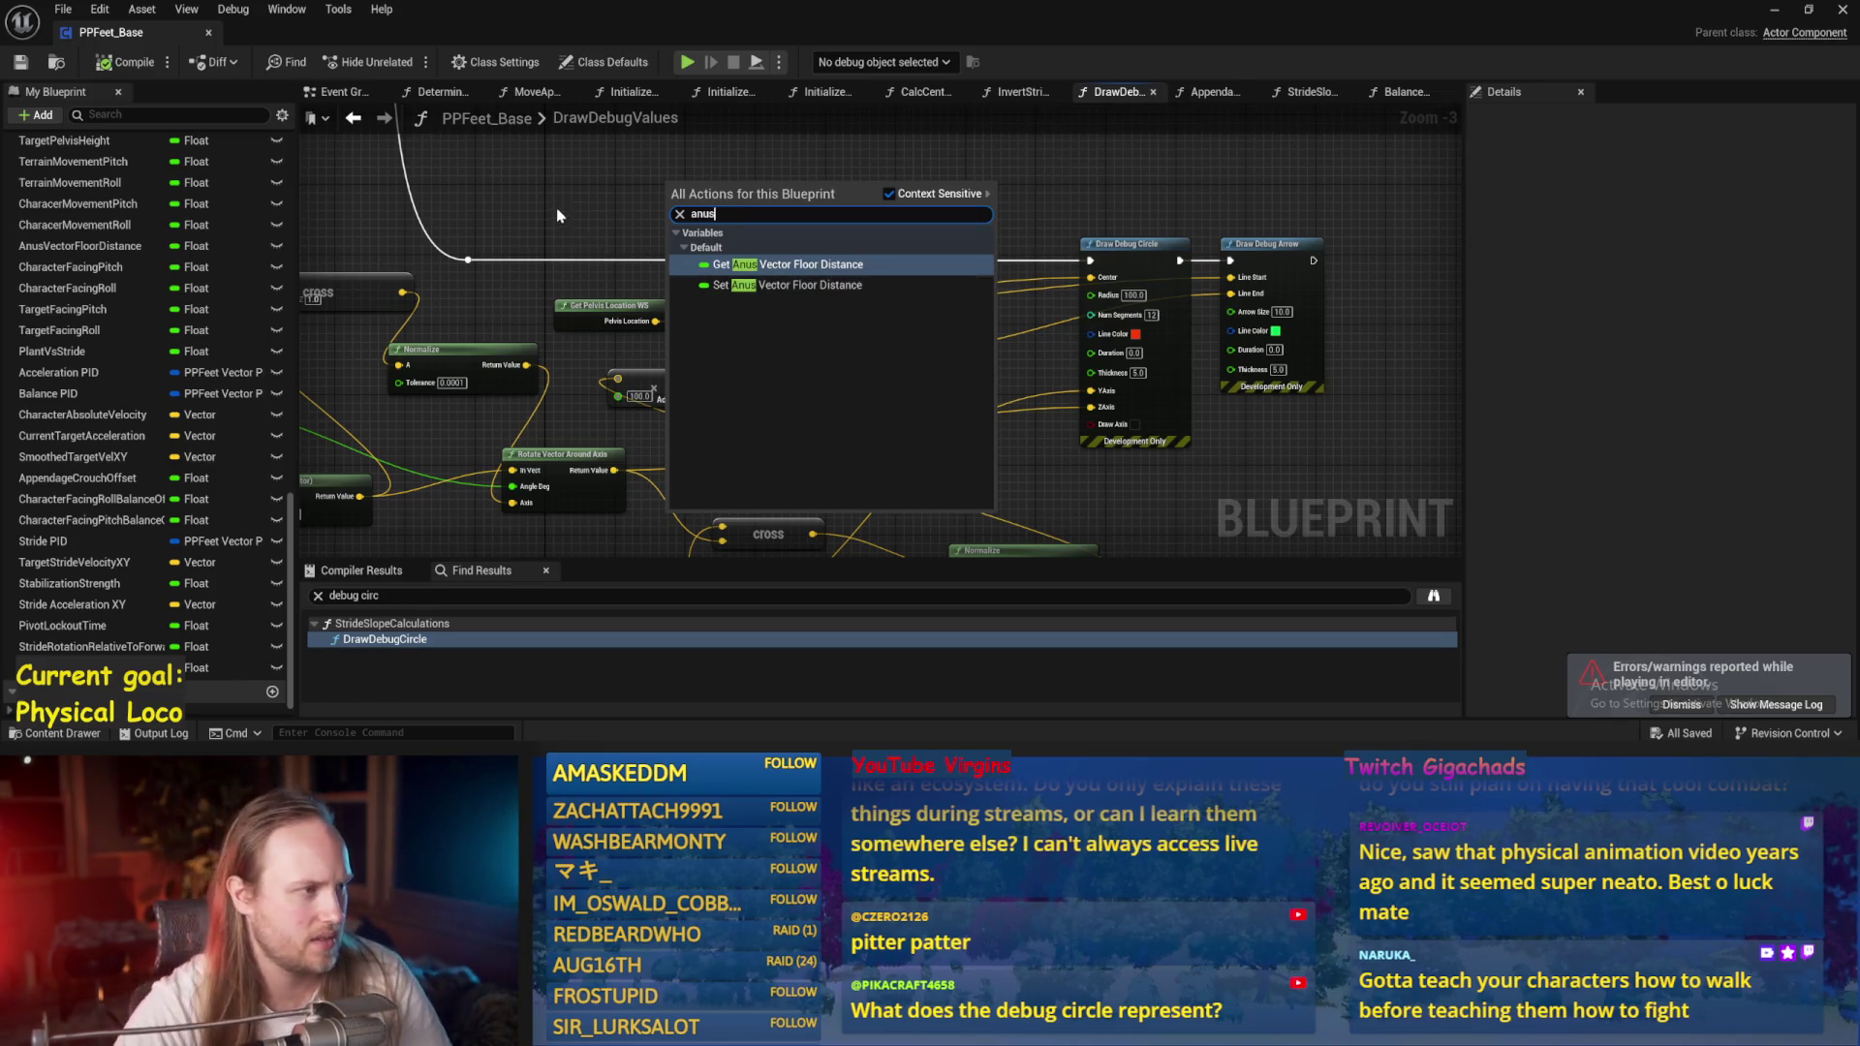
left_click_drag(559, 215, 657, 314)
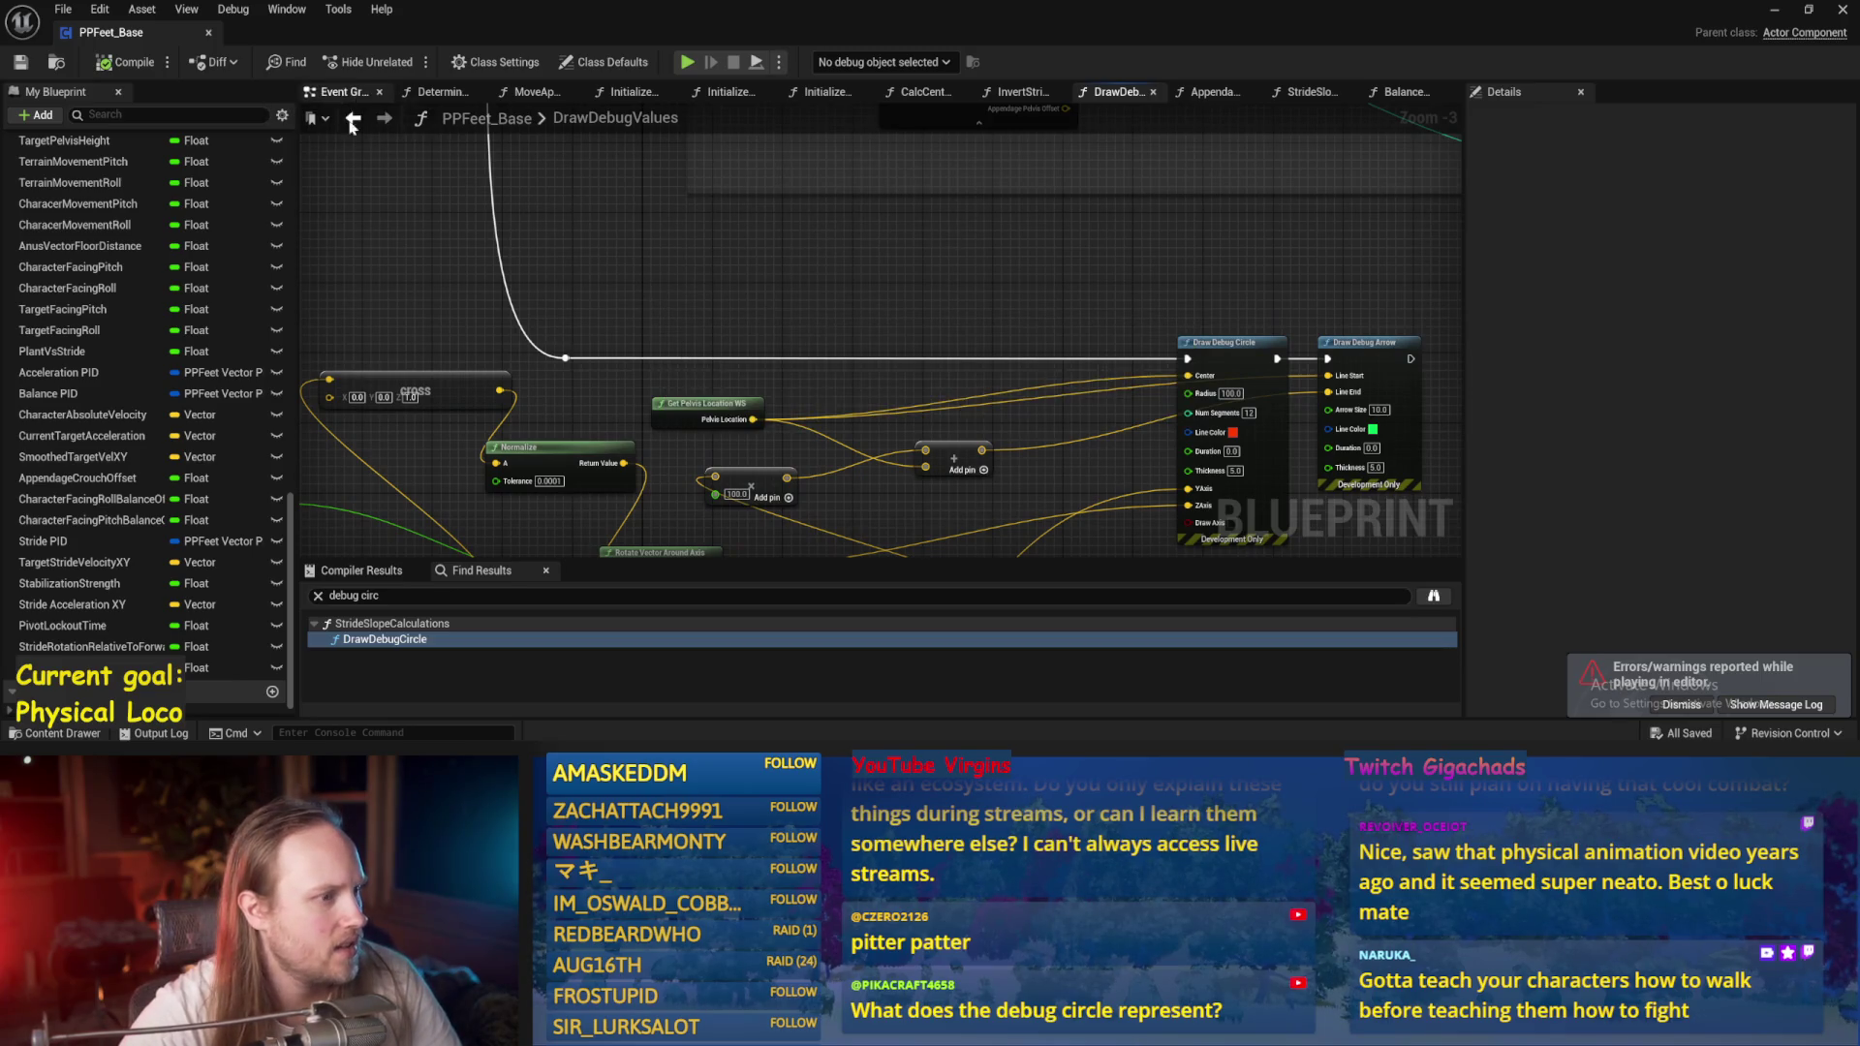
Inspect the CalcCentreOfGravy function graph from the Event Graph's Event Tick chain.
left_click(353, 119)
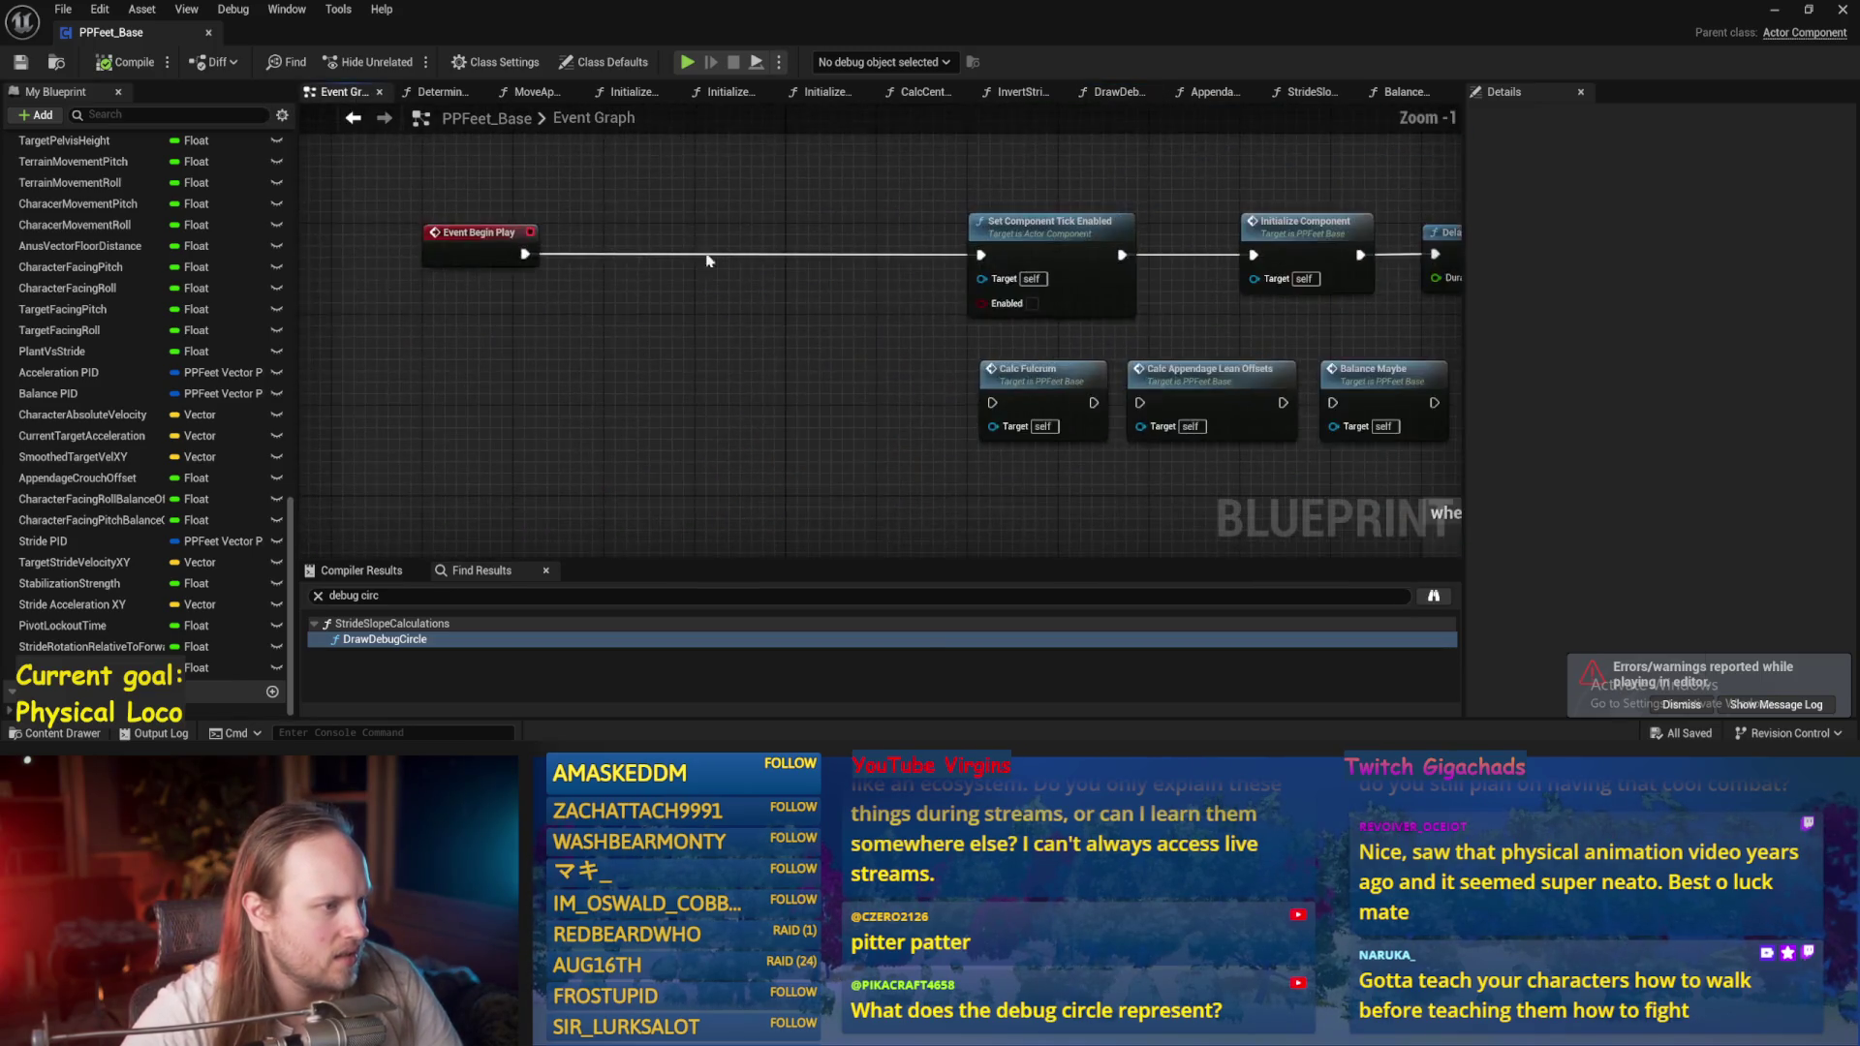
scroll(707, 259, "down", 3)
left_click_drag(884, 291, 824, 406)
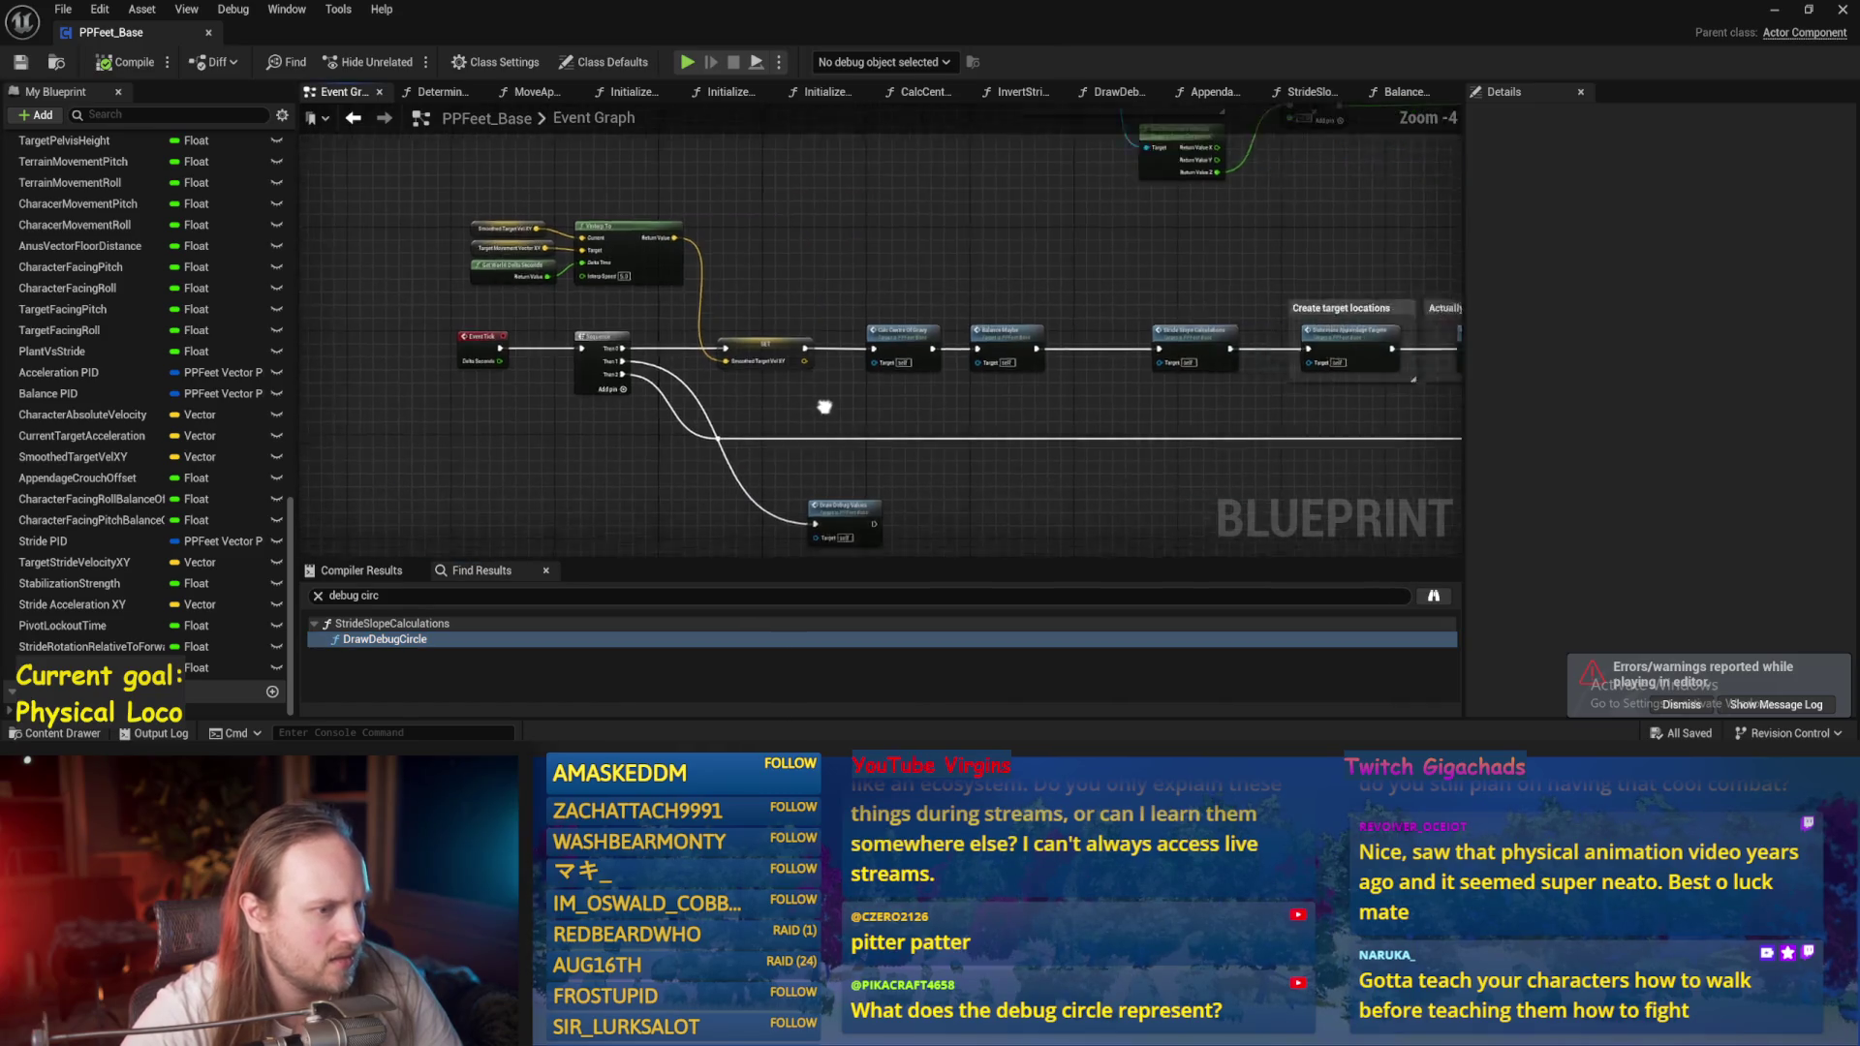
scroll(907, 281, "up", 2)
double_click(897, 287)
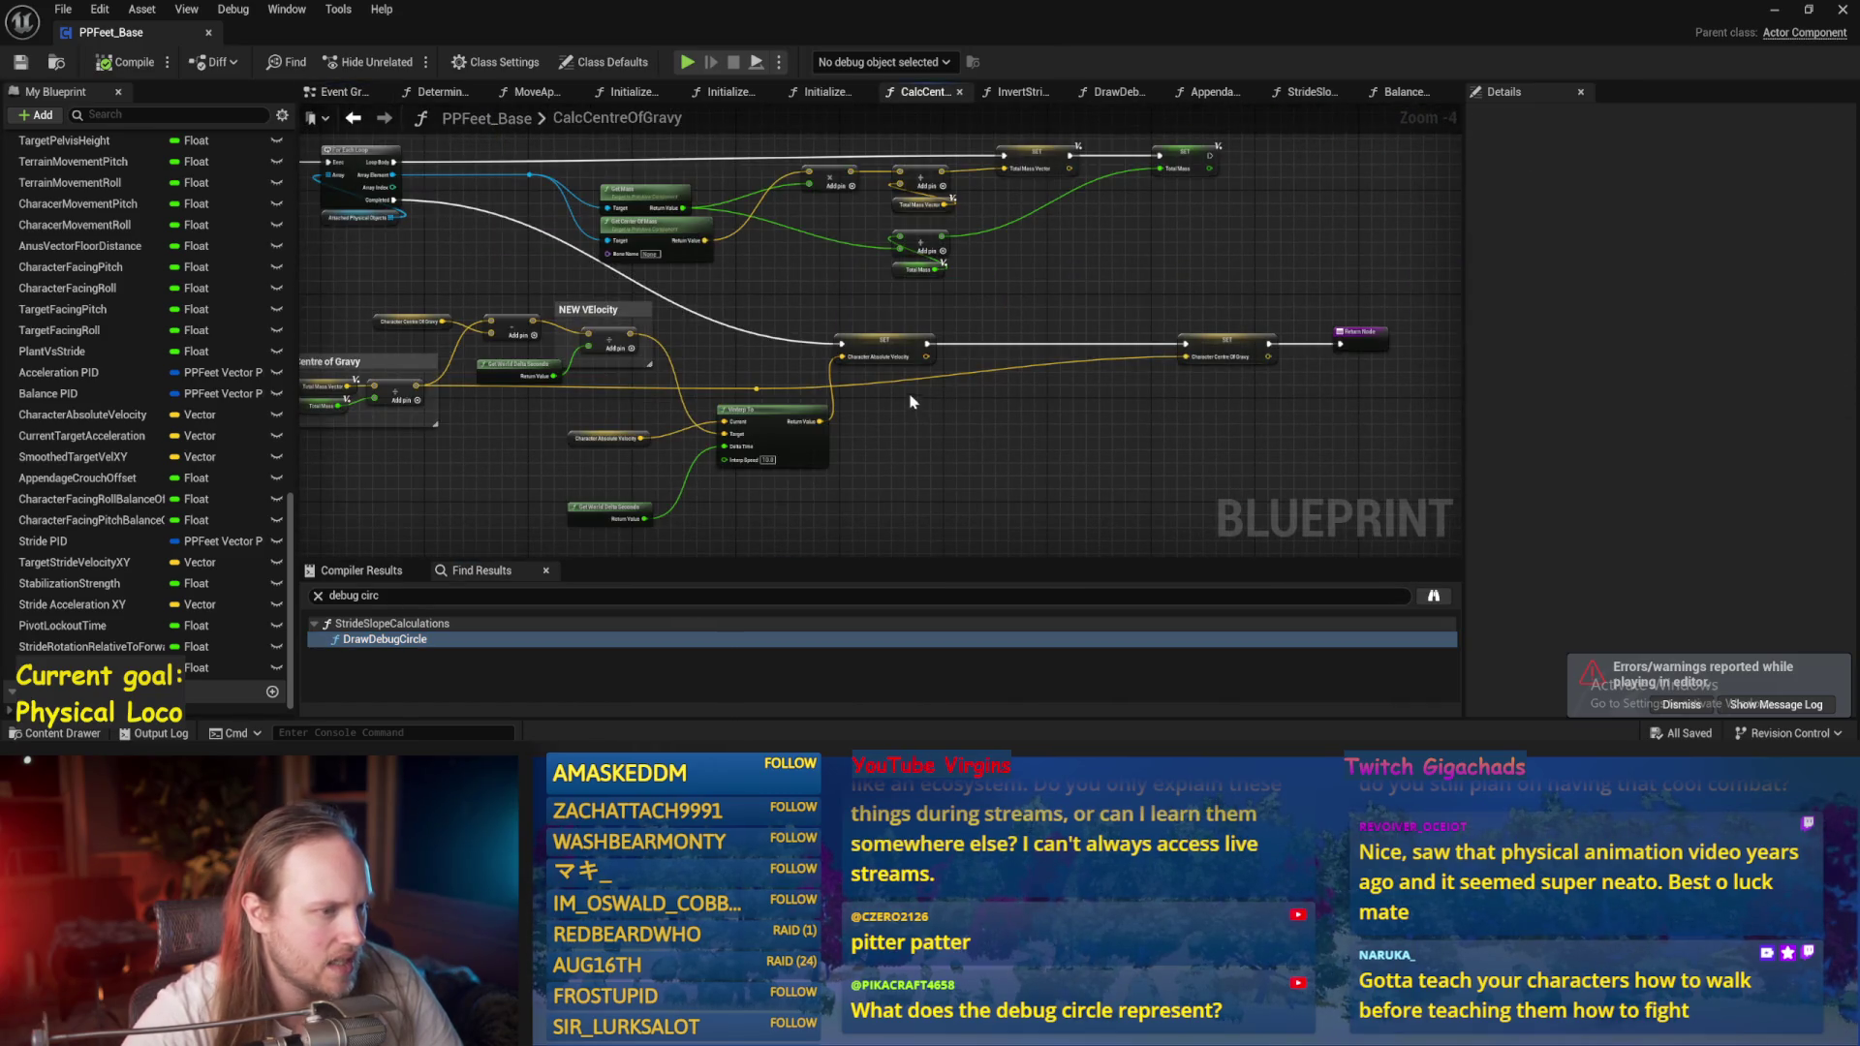
mouse_move(910, 401)
left_mouse_down()
mouse_move(1038, 428)
mouse_move(765, 359)
mouse_move(419, 225)
left_mouse_up()
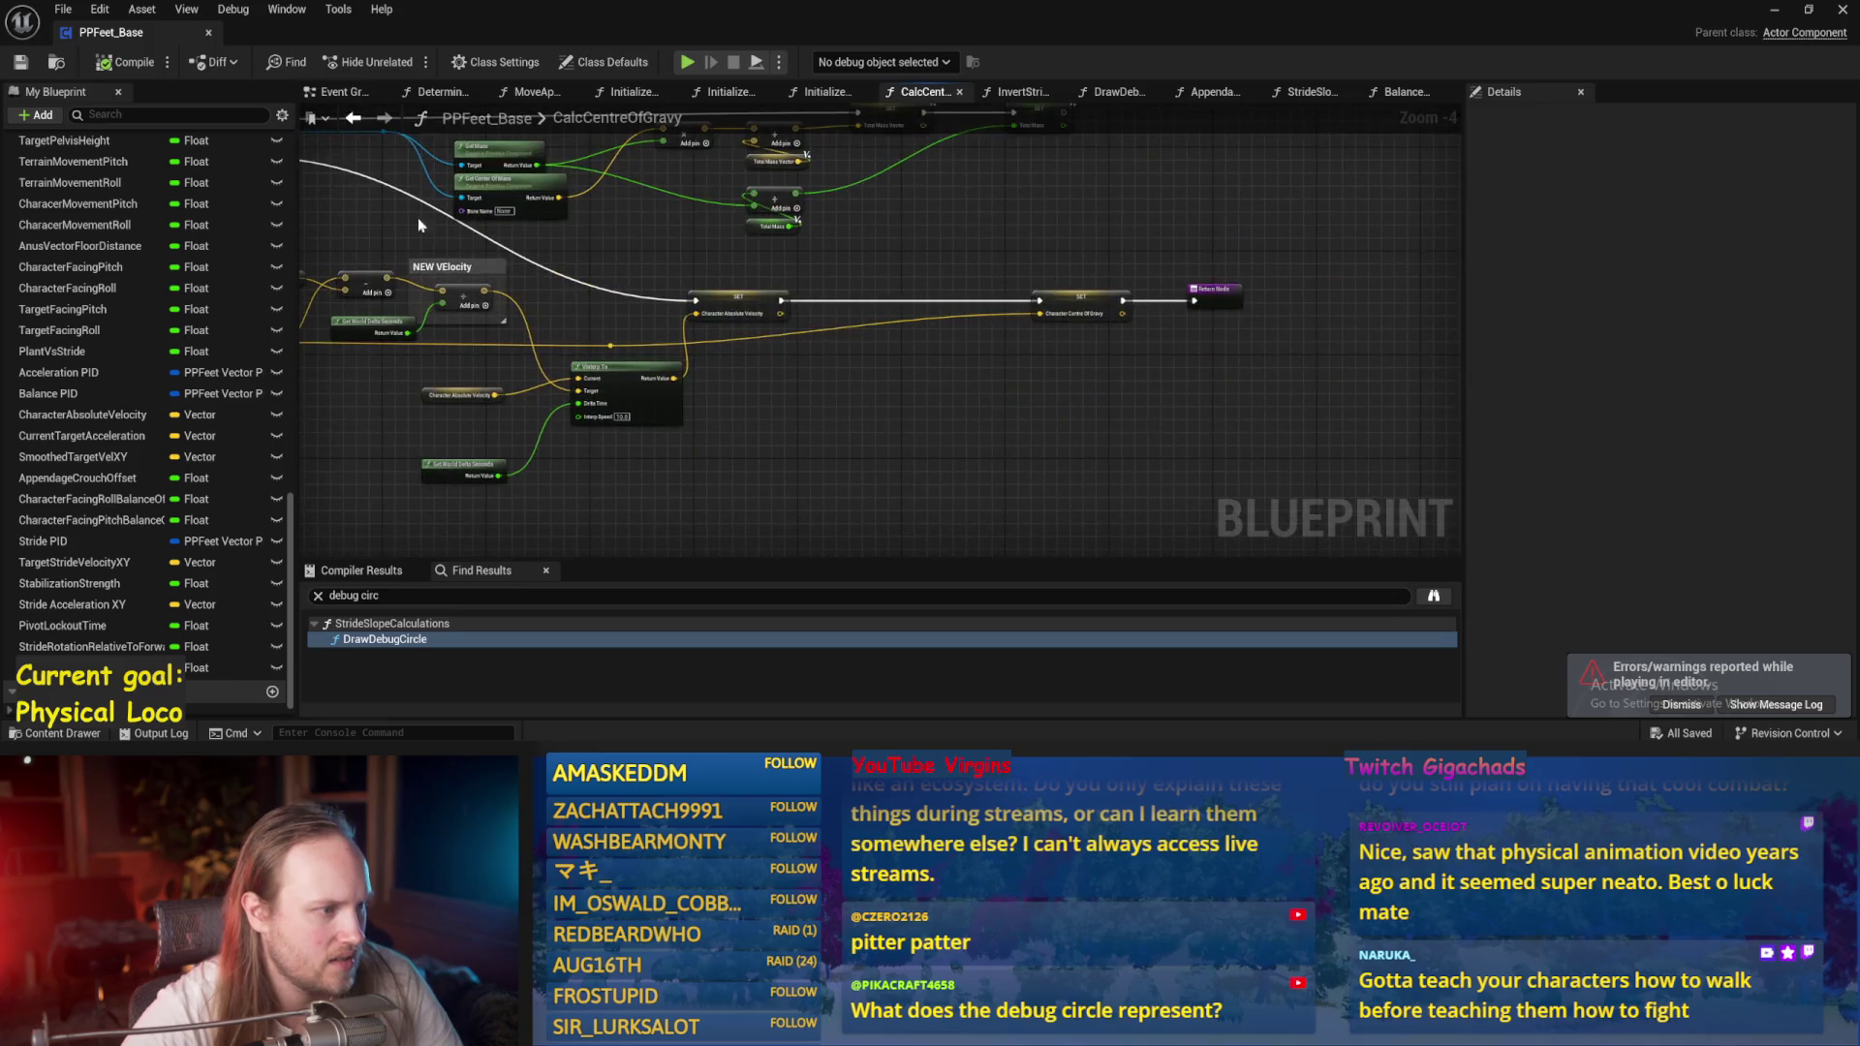
Open the Balance Maybe function graph and view its feet-stabilizing section.
left_click(354, 118)
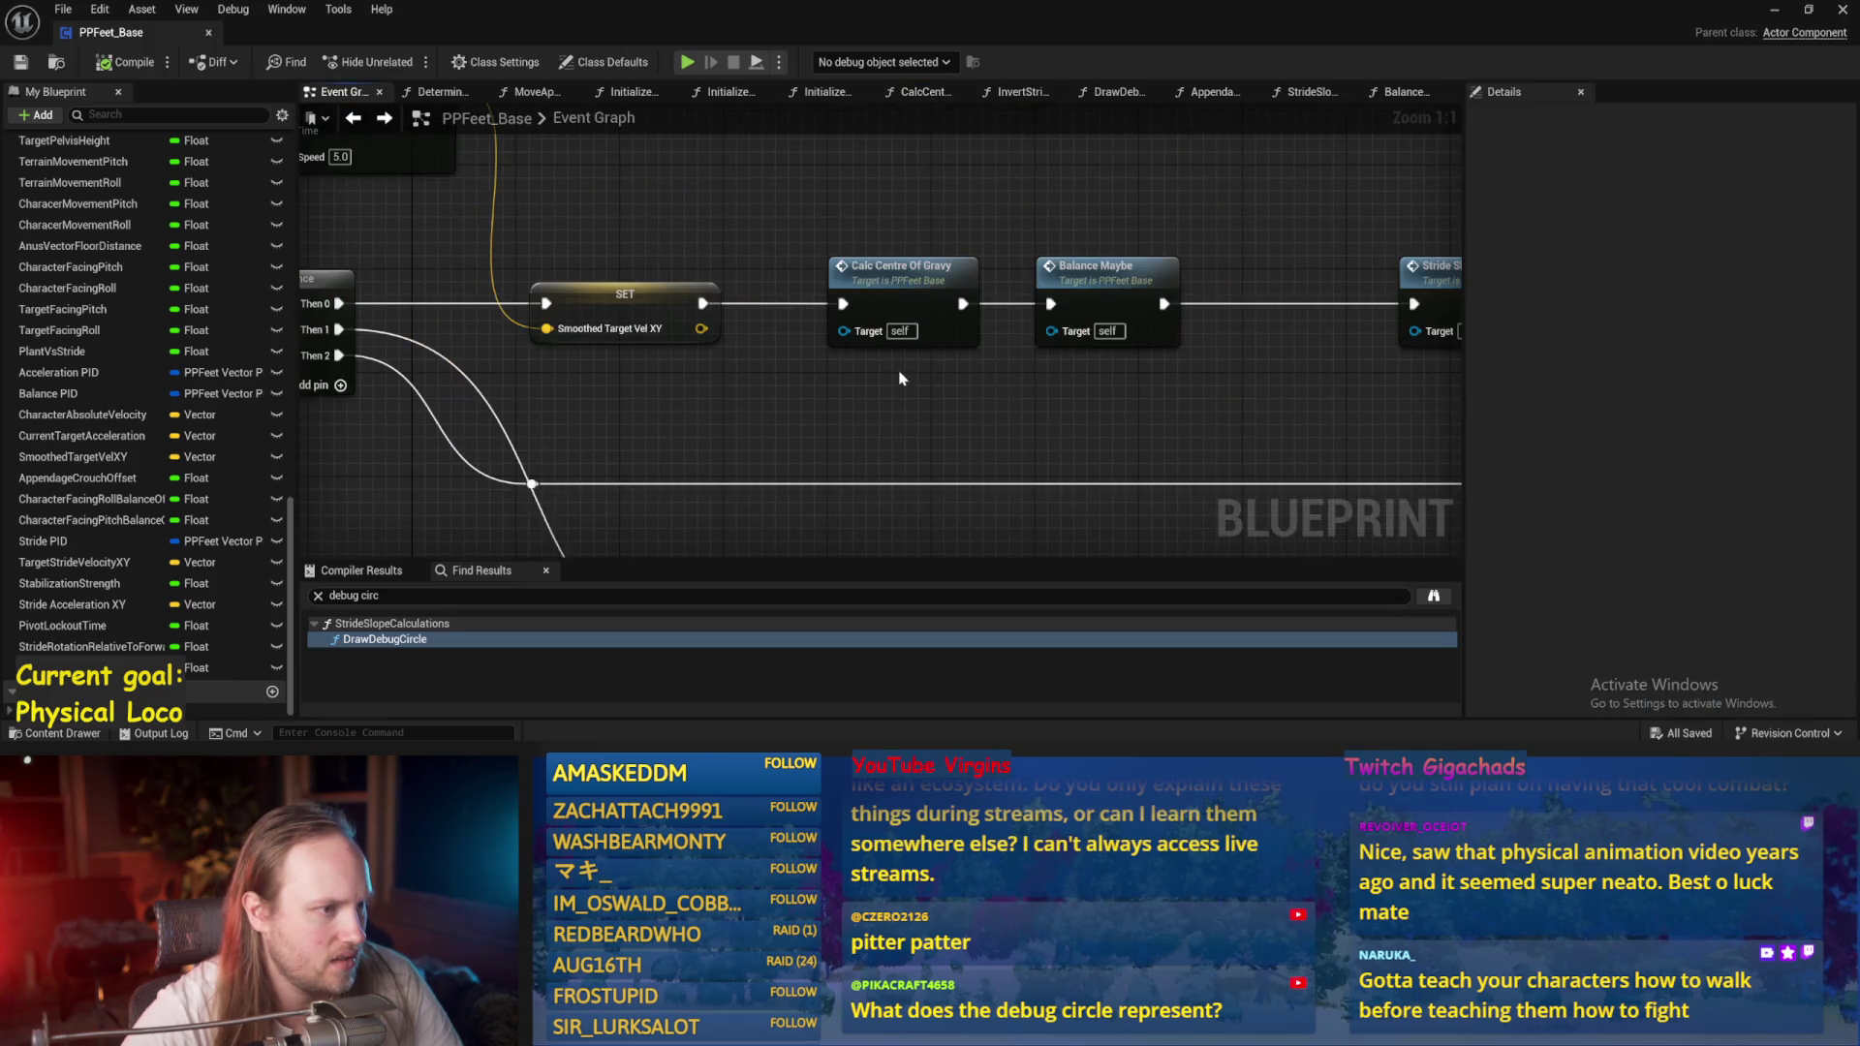
double_click(1172, 268)
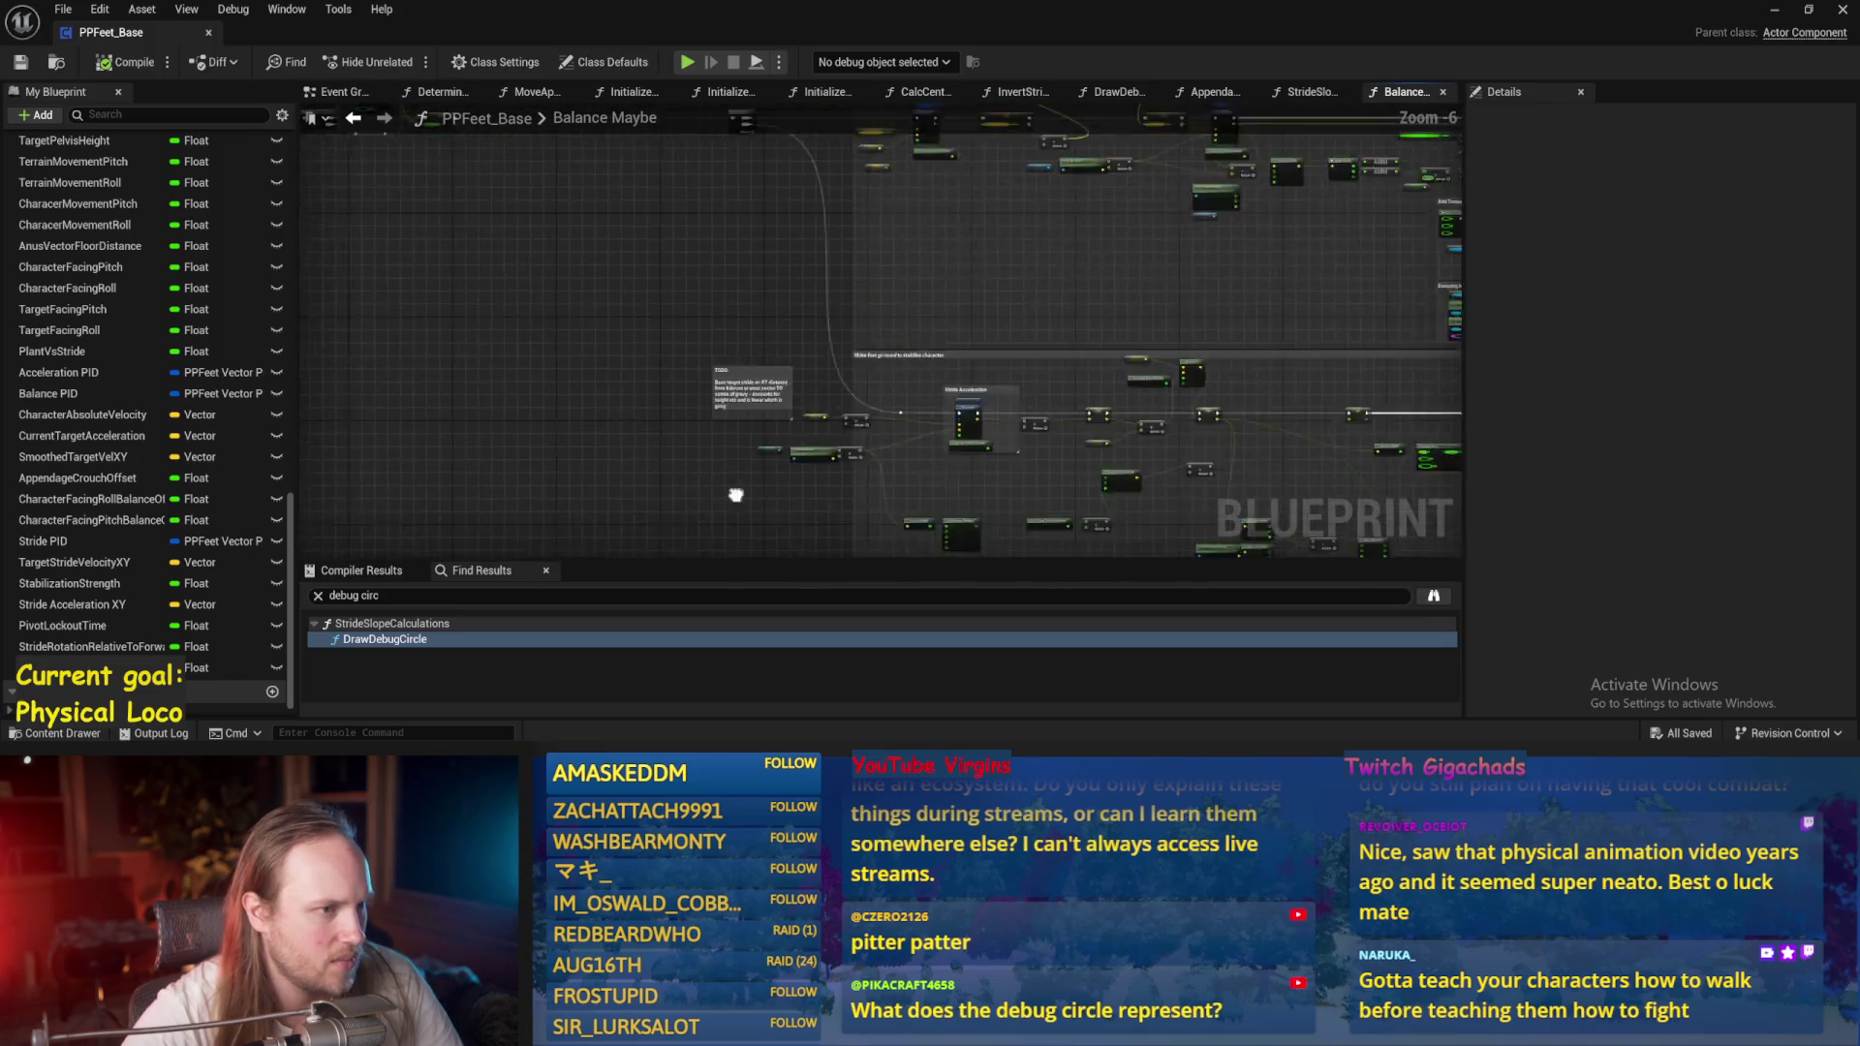
scroll(879, 414, "up", 2)
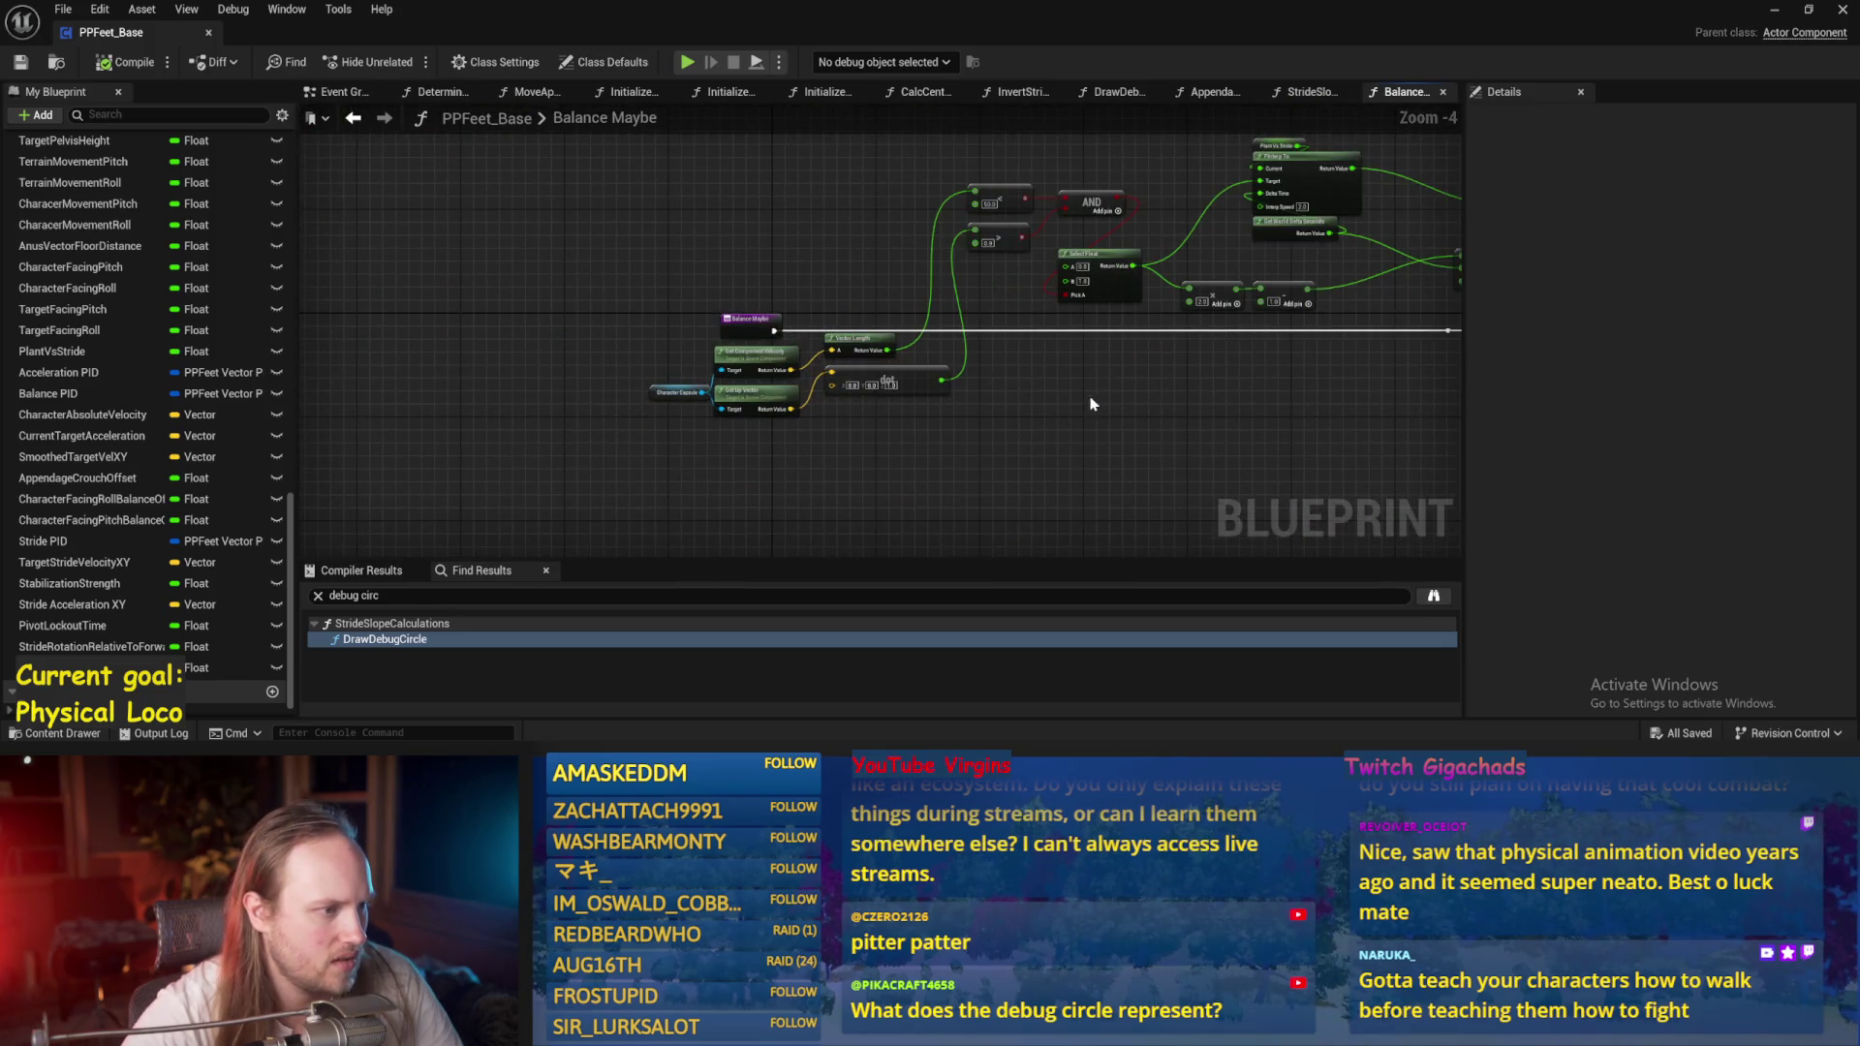
scroll(809, 403, "down", 1)
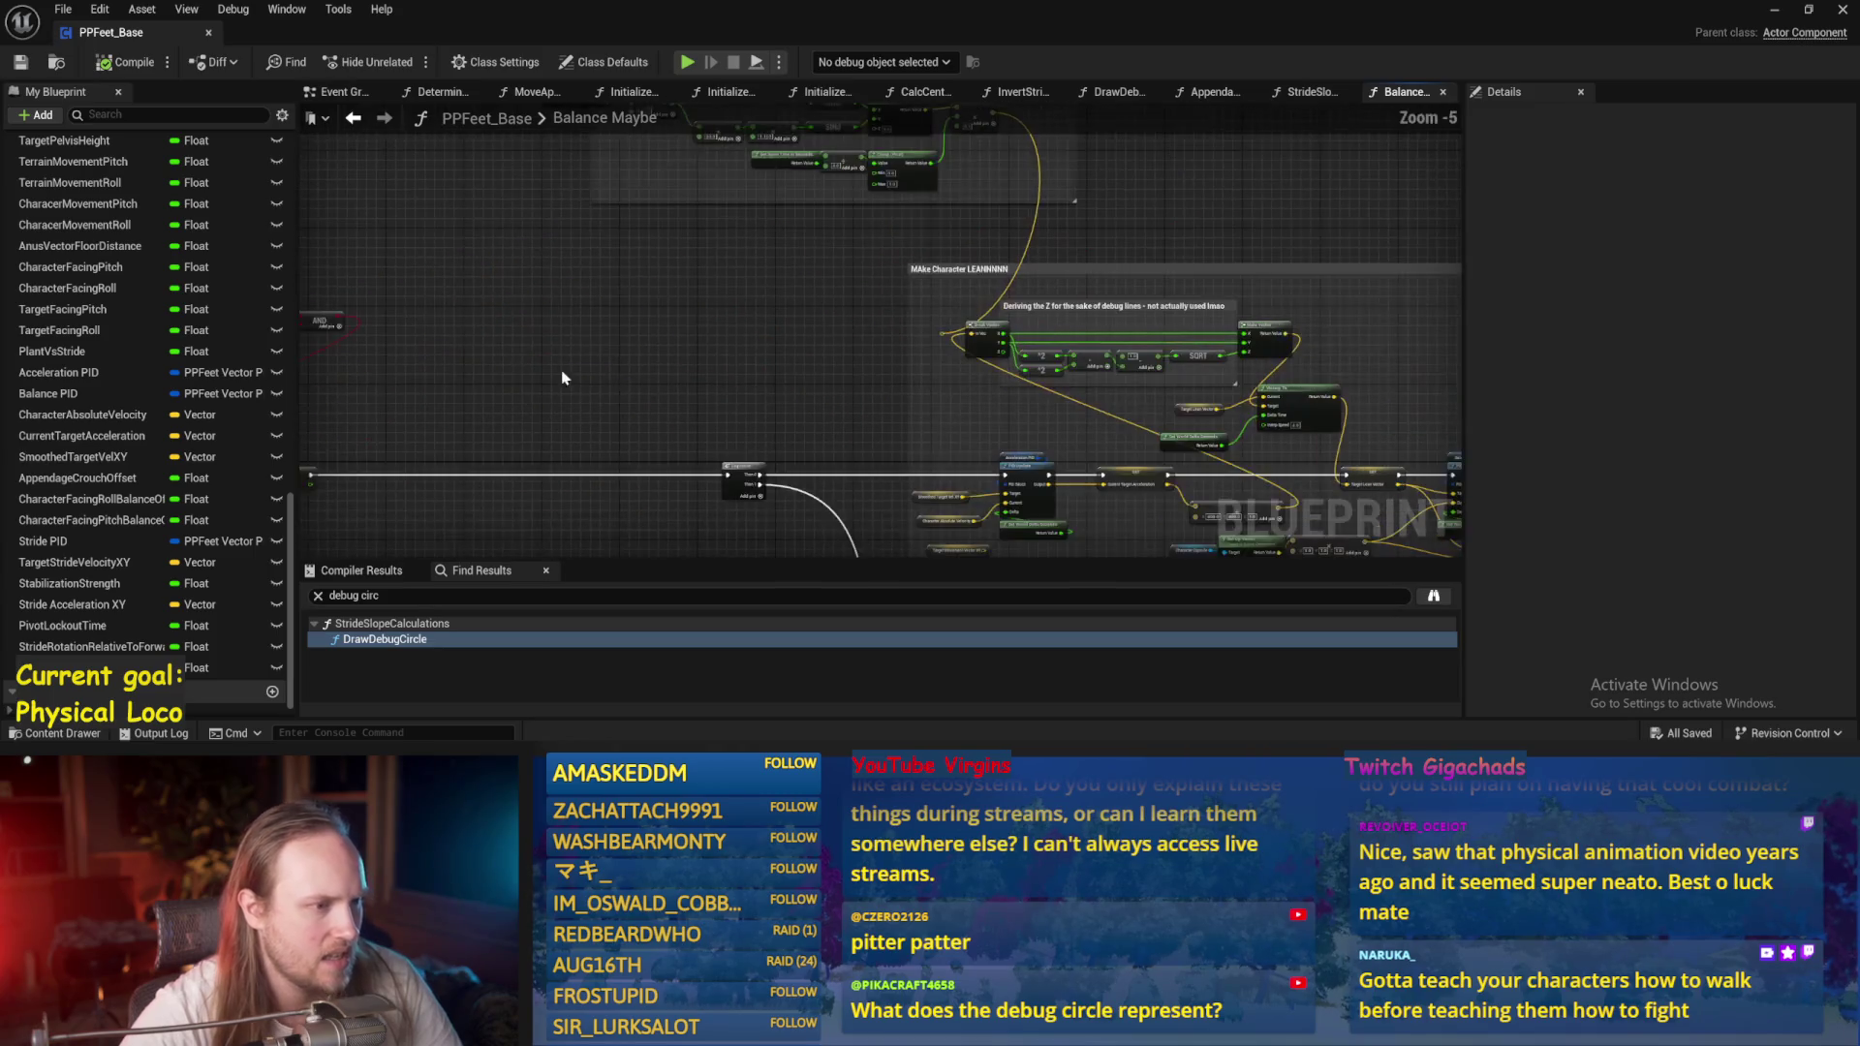
left_click_drag(750, 371, 572, 146)
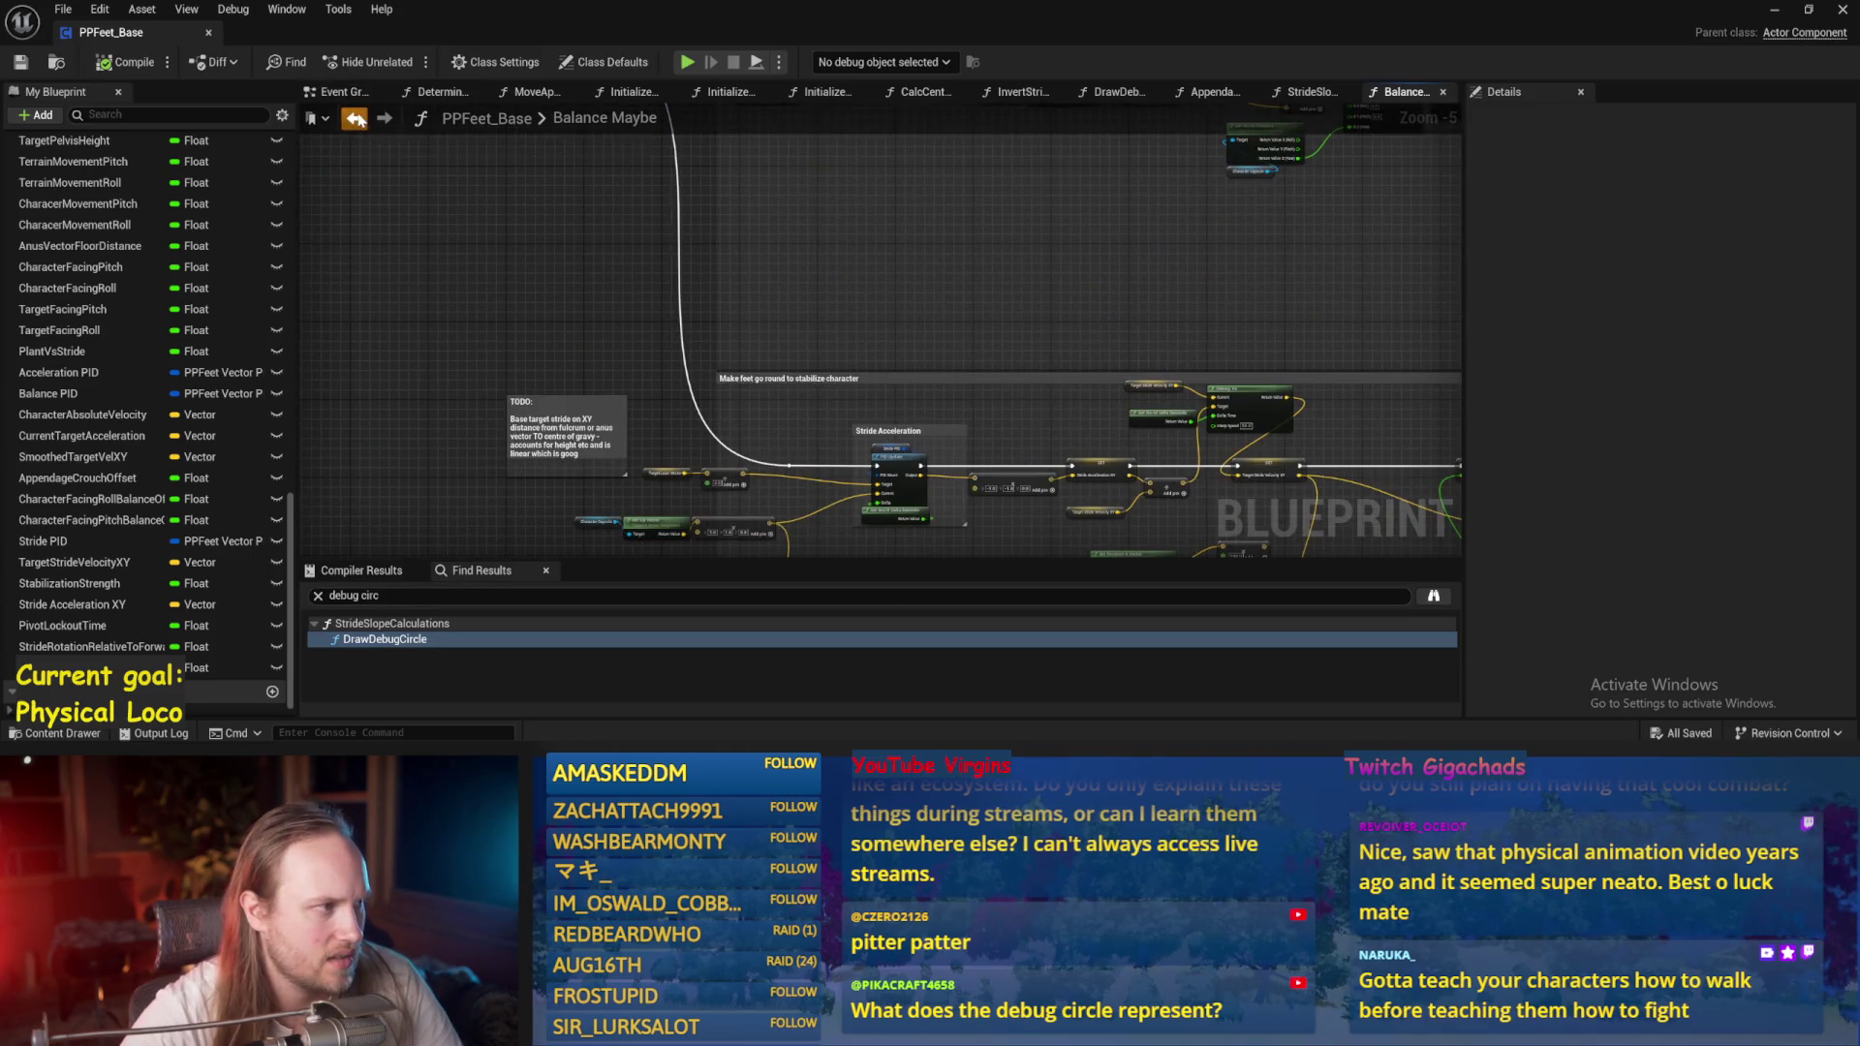
Return to StrideSlopeCalculations and open the options for the line trace's Impact Point pin.
left_click(355, 119)
left_click(355, 118)
left_click(354, 118)
scroll(918, 361, "down", 2)
mouse_move(918, 362)
left_mouse_down()
mouse_move(902, 443)
mouse_move(801, 400)
mouse_move(945, 417)
mouse_move(932, 438)
left_mouse_up()
scroll(871, 417, "up", 1)
scroll(801, 400, "up", 2)
right_click(772, 367)
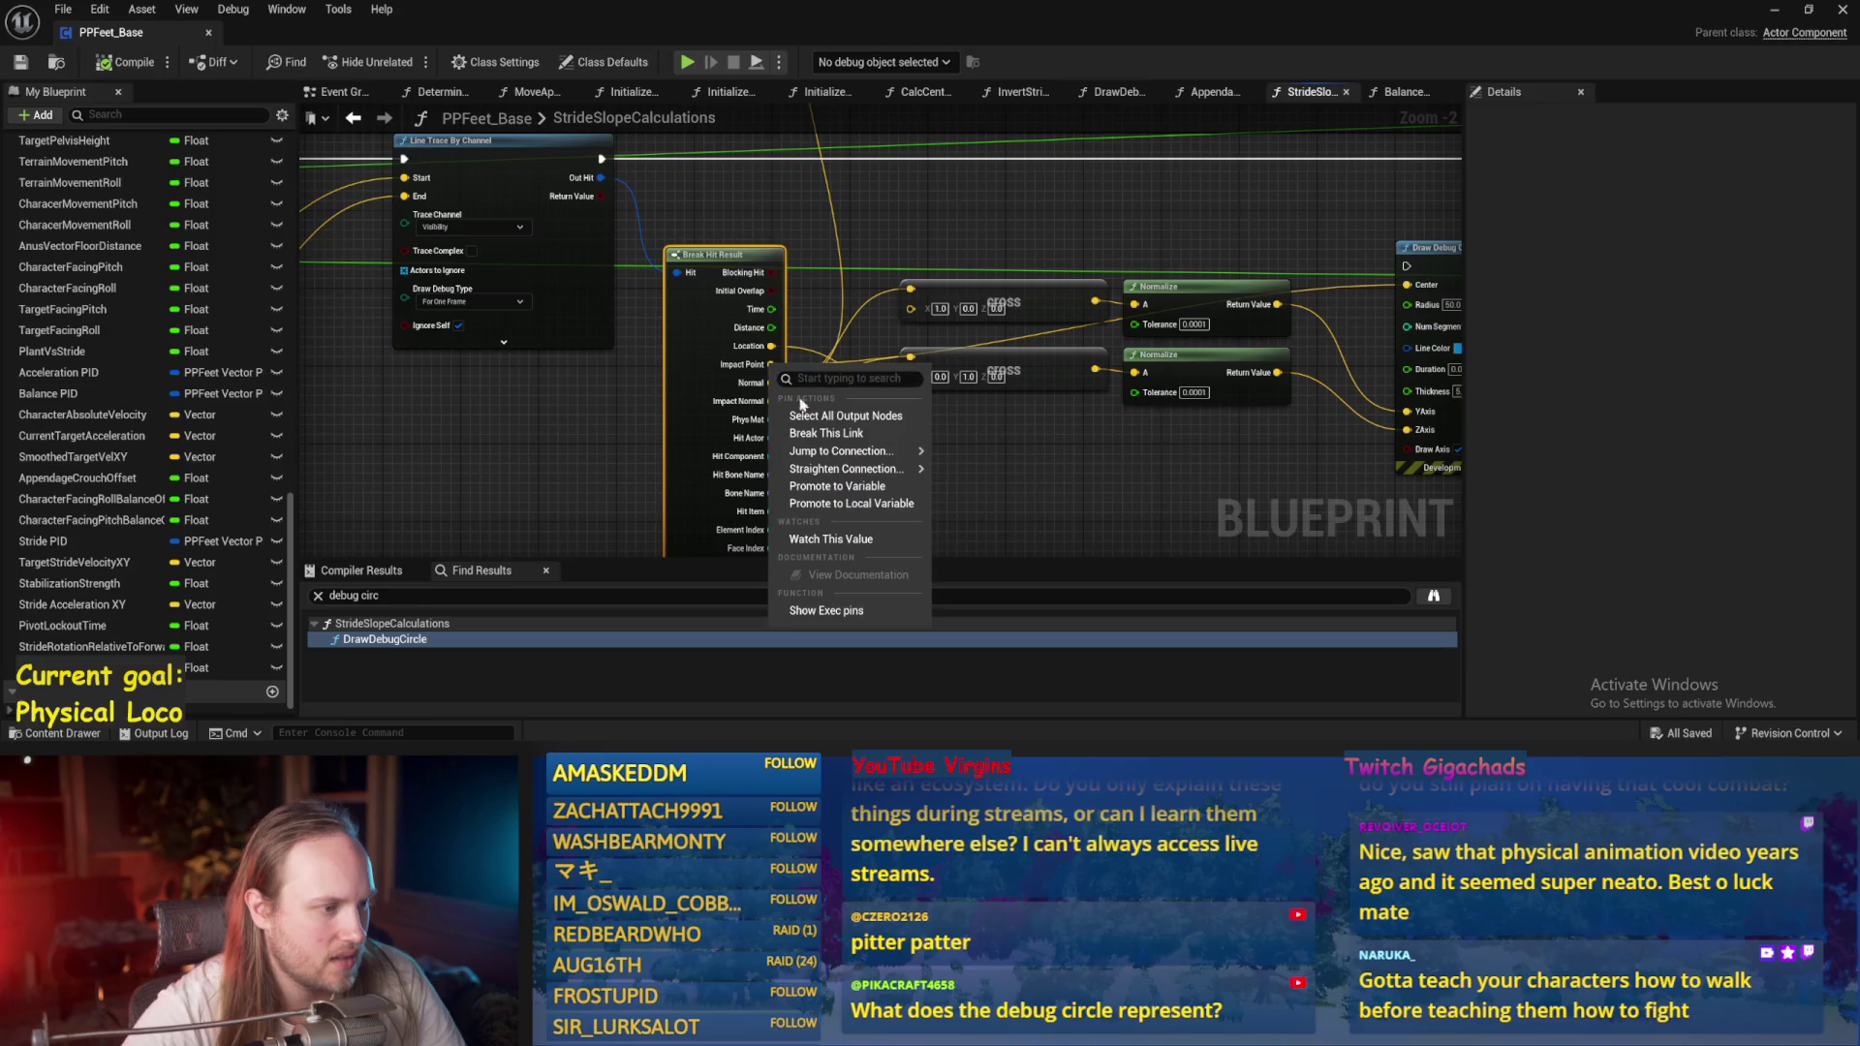
Browse the AppendageStrideTraces and Balance Maybe graphs, ending on the DrawDebugValues graph.
left_click(806, 503)
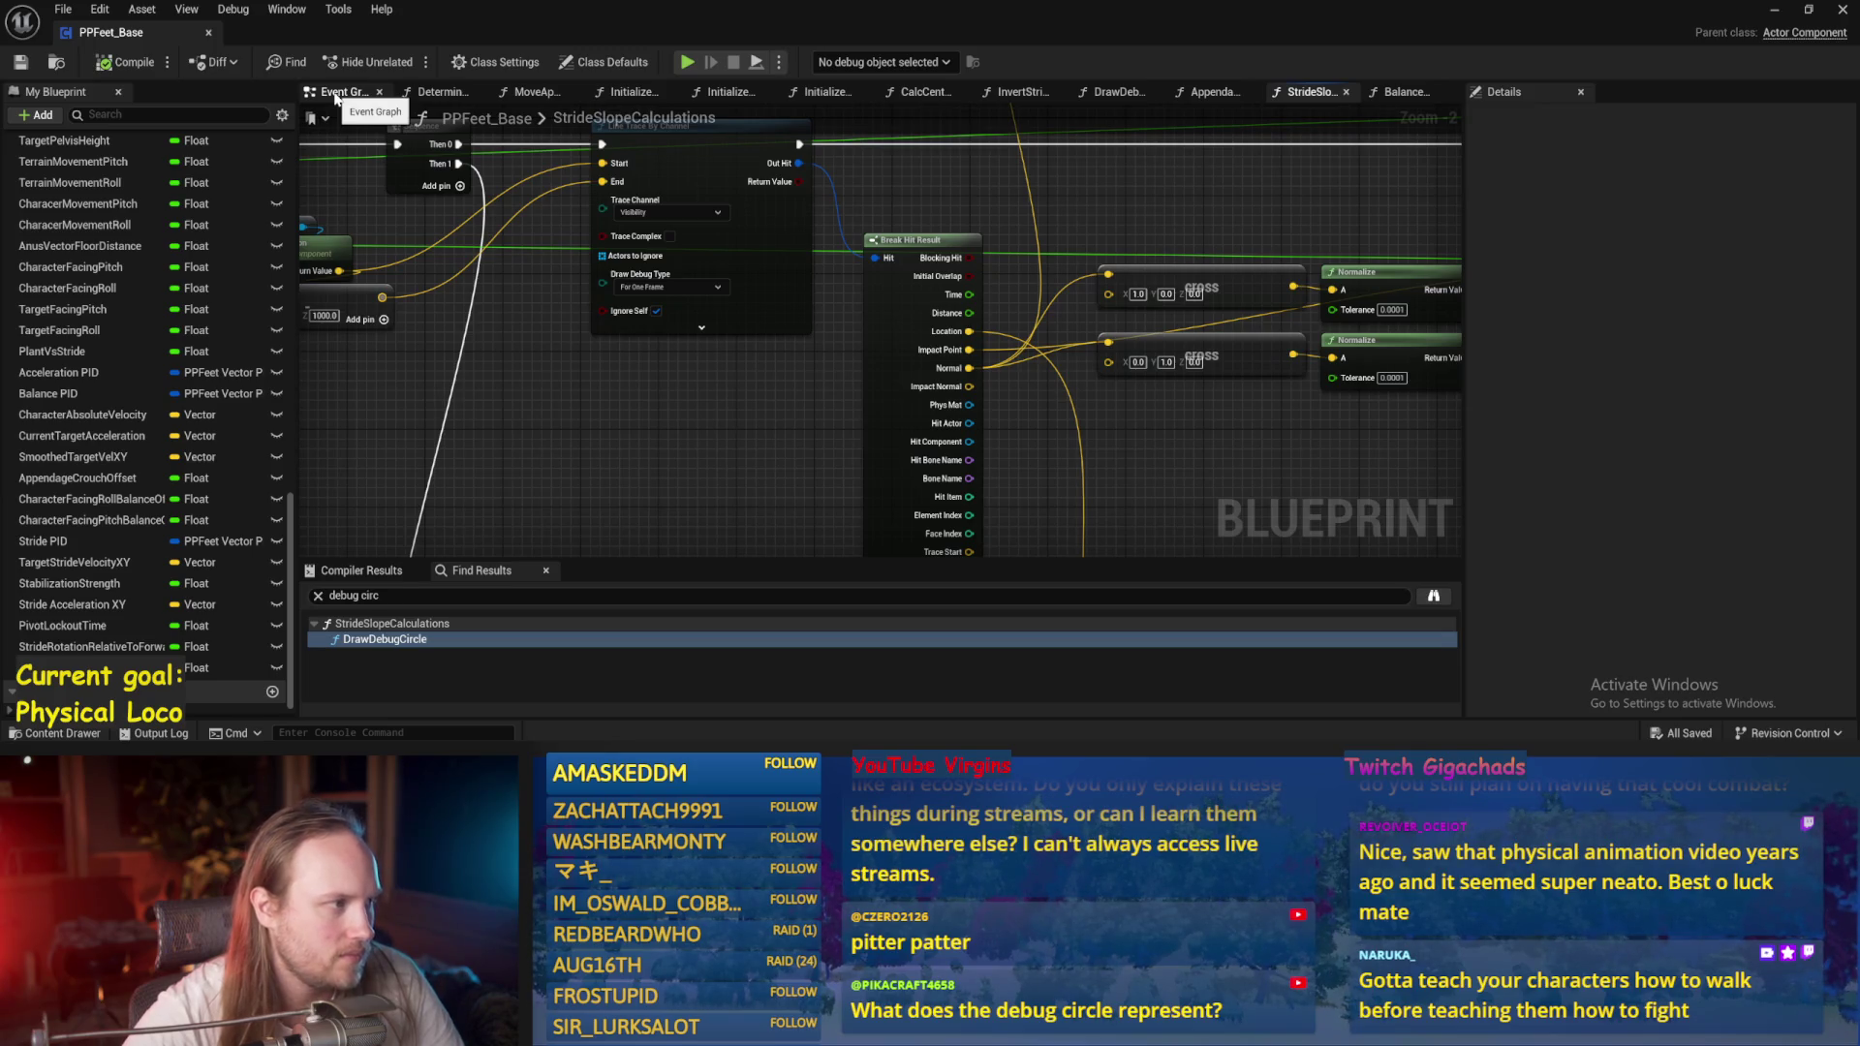
left_click(1213, 92)
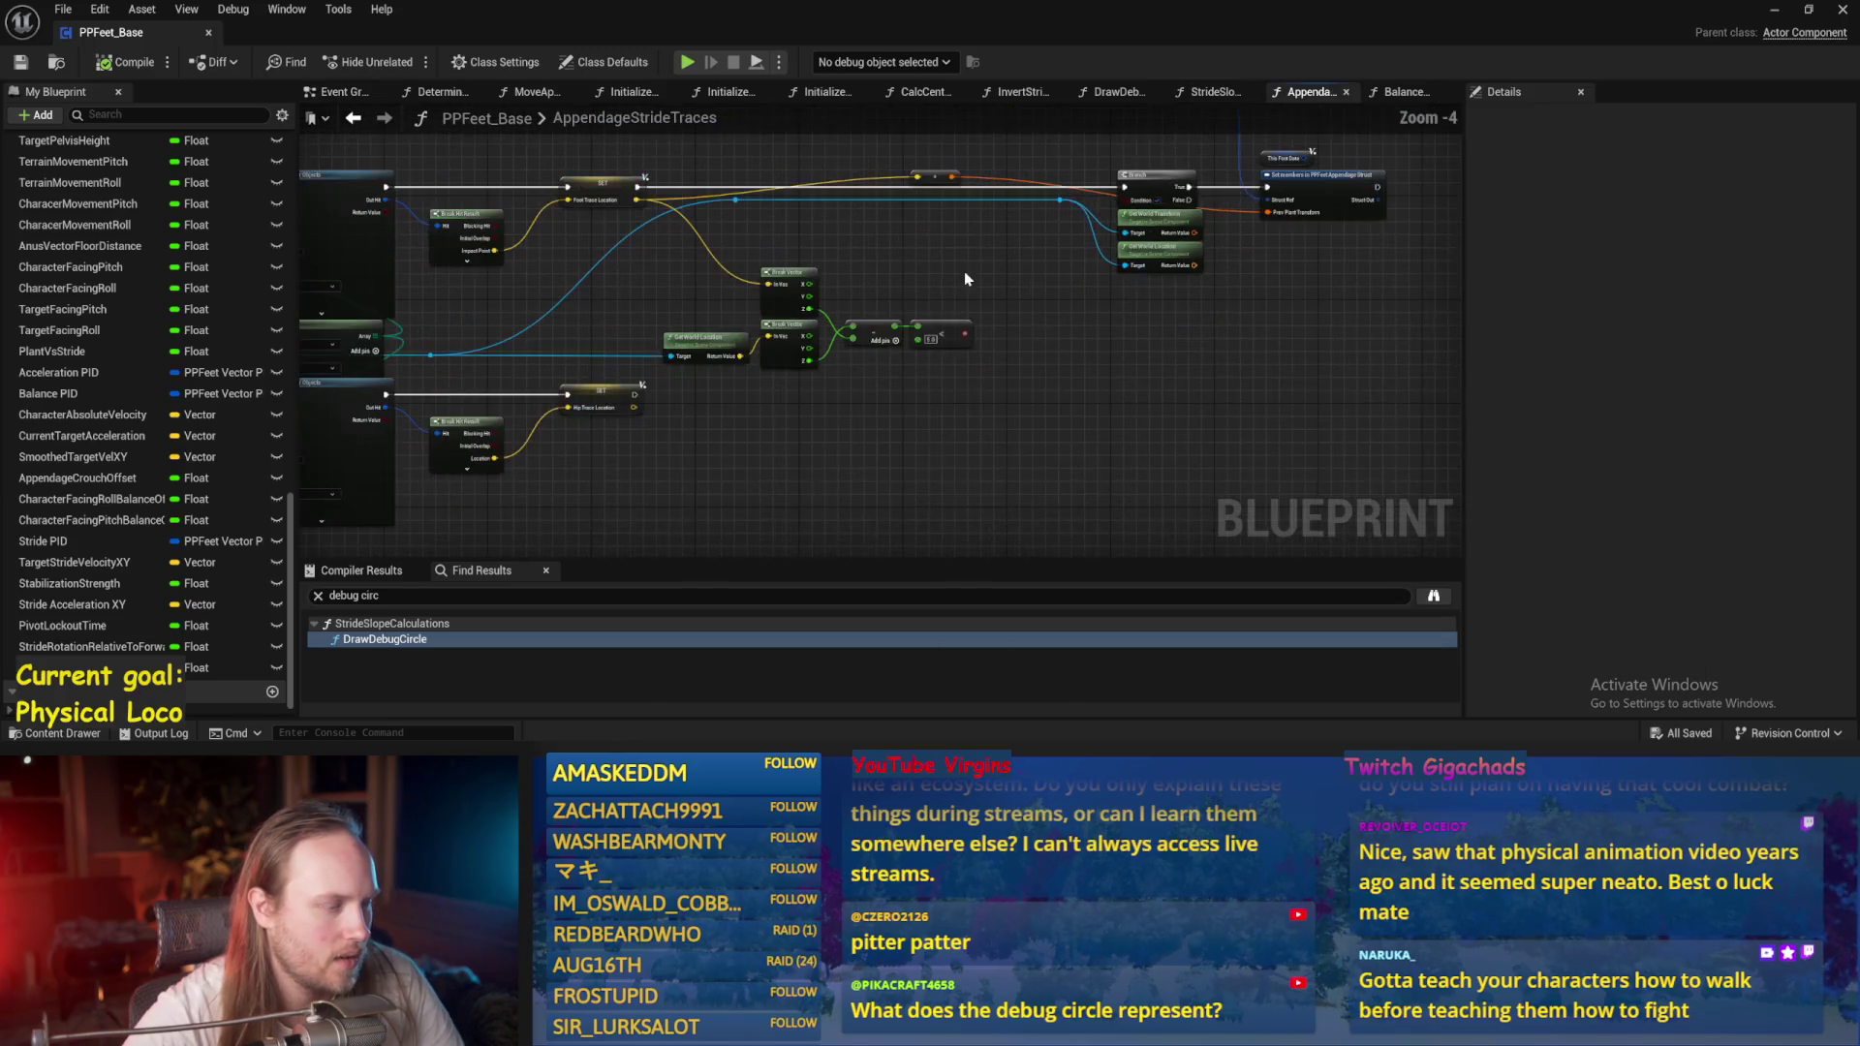
left_click(1399, 92)
left_click_drag(1028, 310, 778, 442)
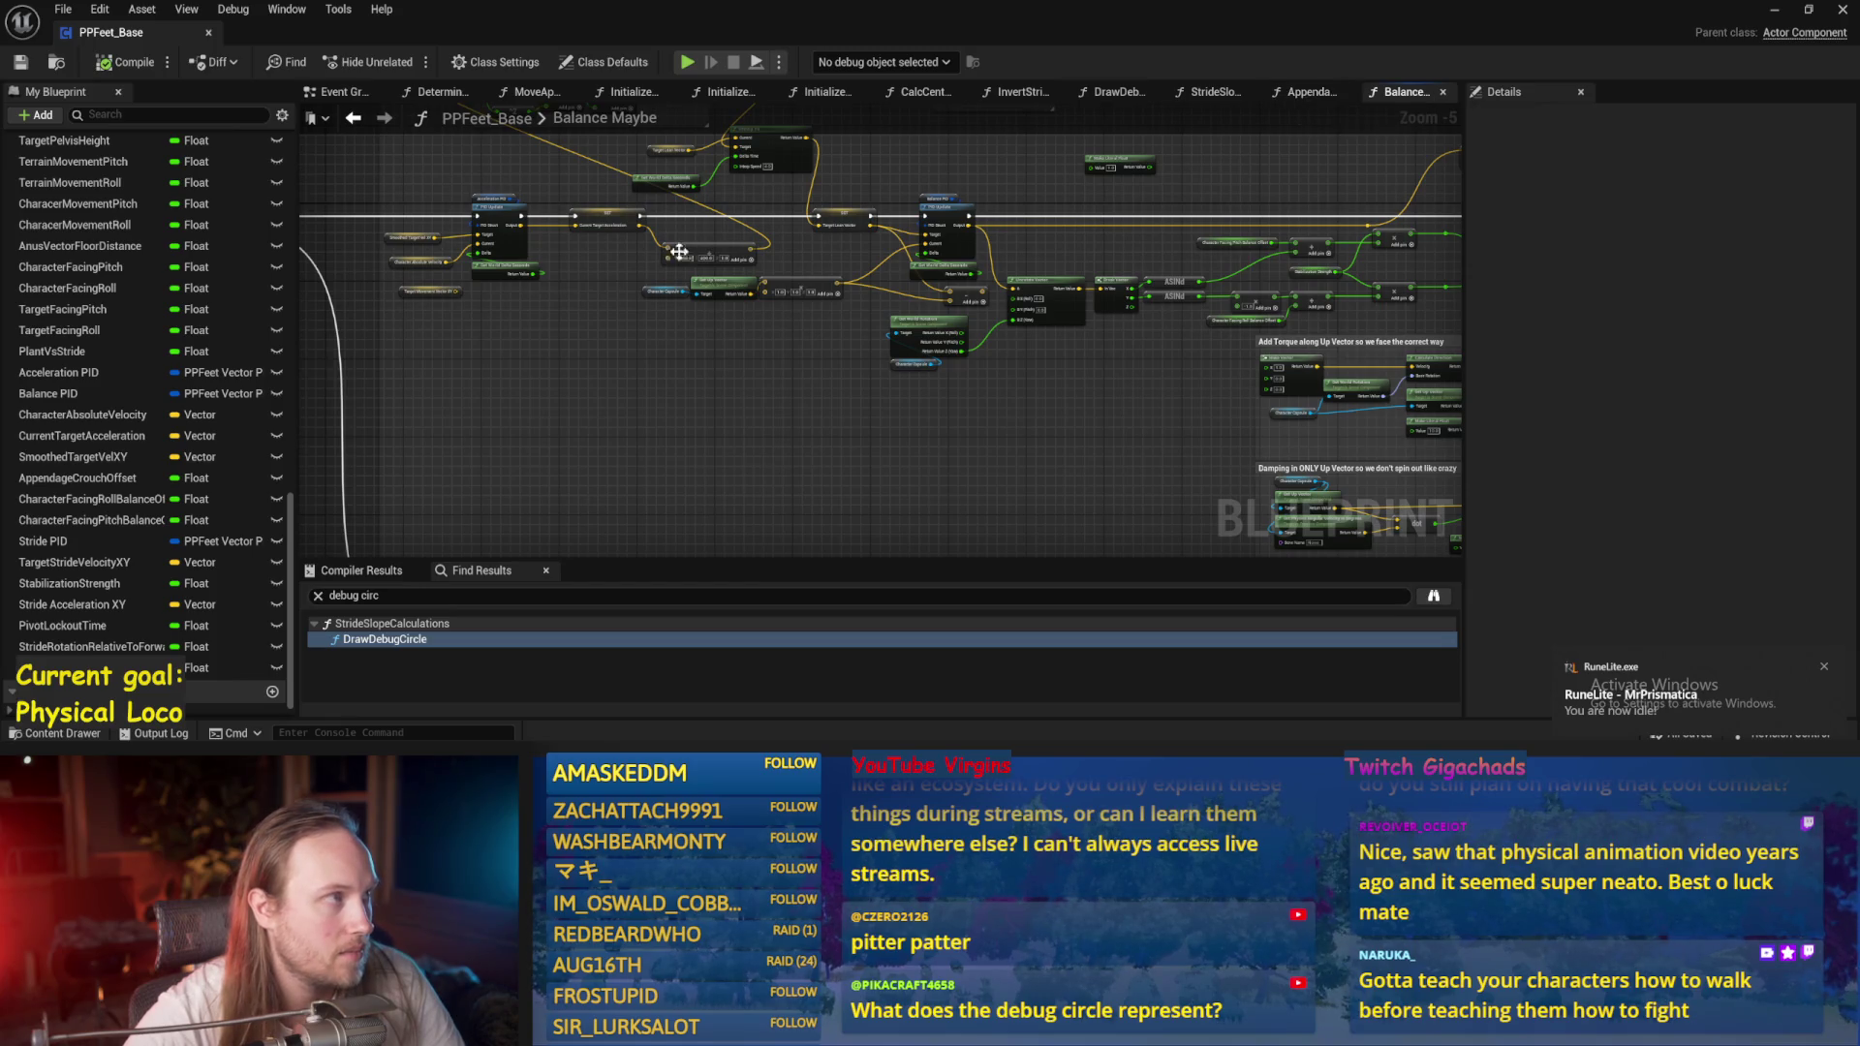
scroll(888, 265, "down", 1)
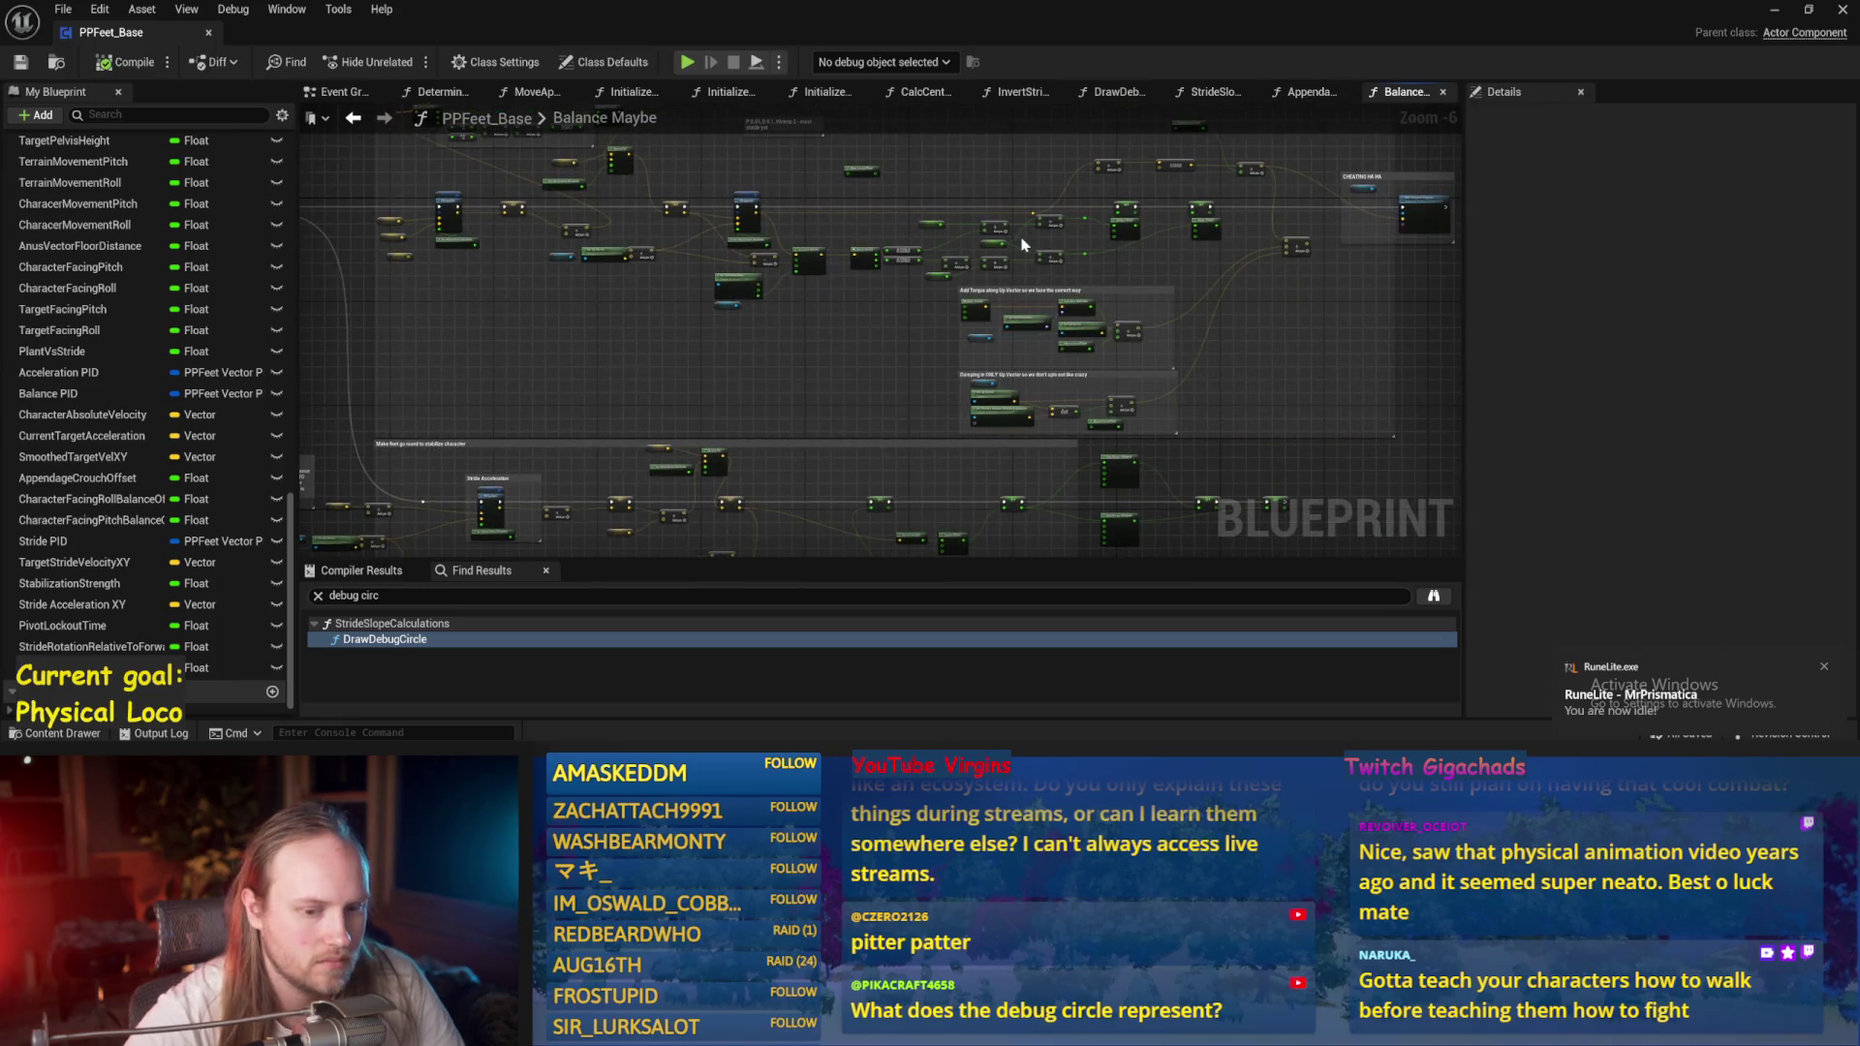
left_click(1302, 94)
mouse_move(890, 439)
left_mouse_down()
mouse_move(1105, 446)
mouse_move(1269, 340)
left_mouse_up()
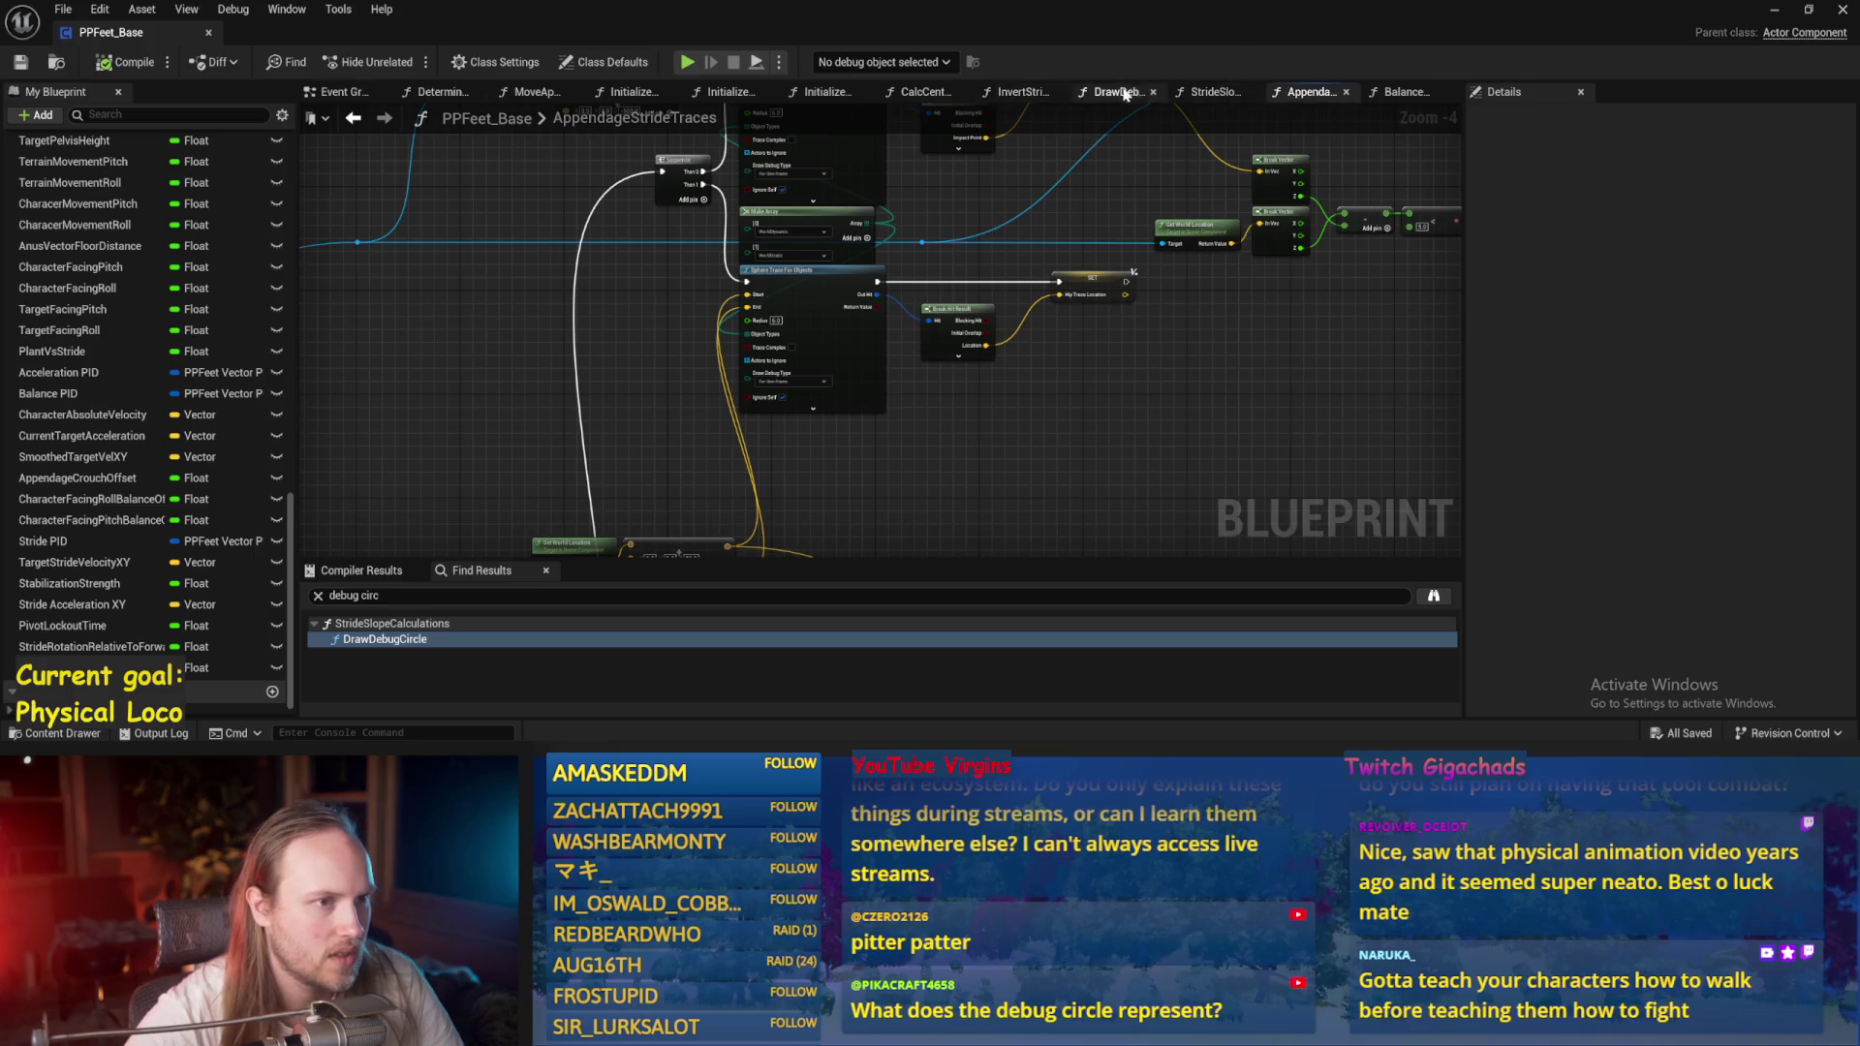
left_click(1118, 92)
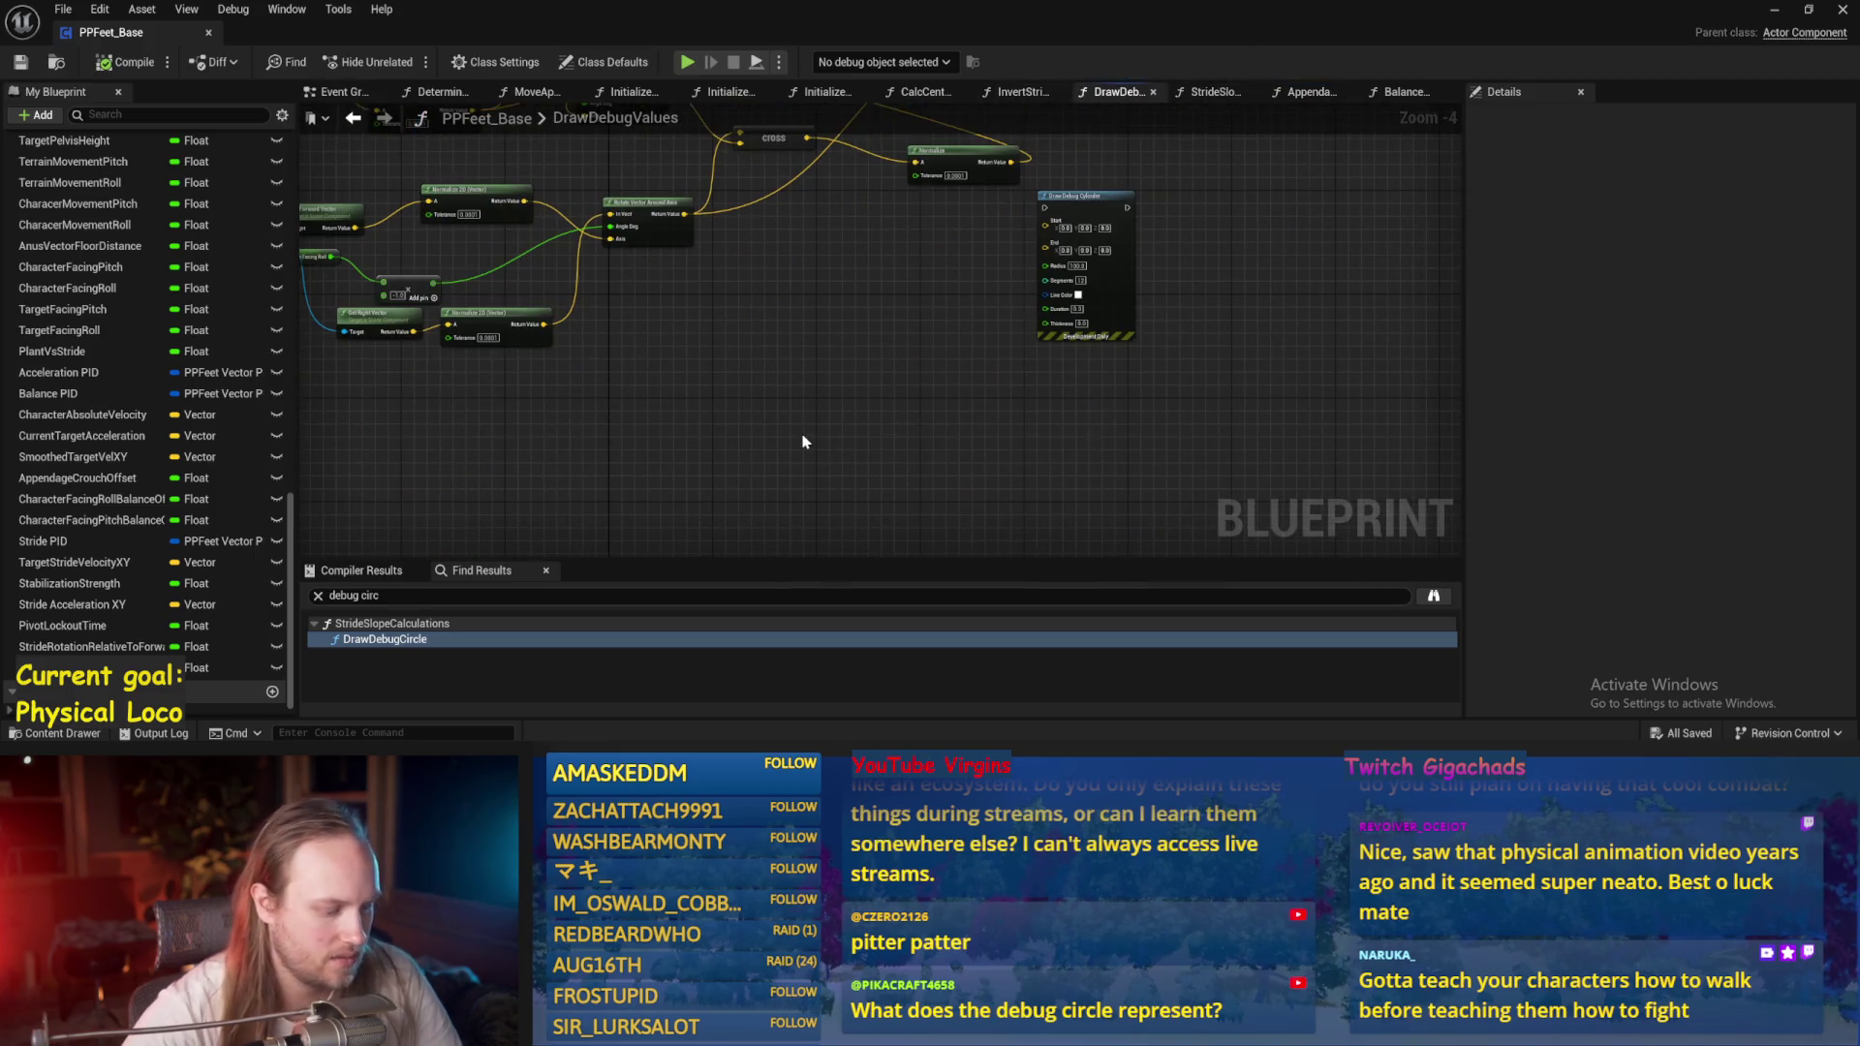
Reposition Character Capsule and add a Get Up Vector node from it.
left_click_drag(822, 448, 1094, 460)
left_click_drag(477, 247, 623, 262)
left_click(644, 274)
left_click_drag(601, 375, 578, 455)
scroll(706, 399, "up", 3)
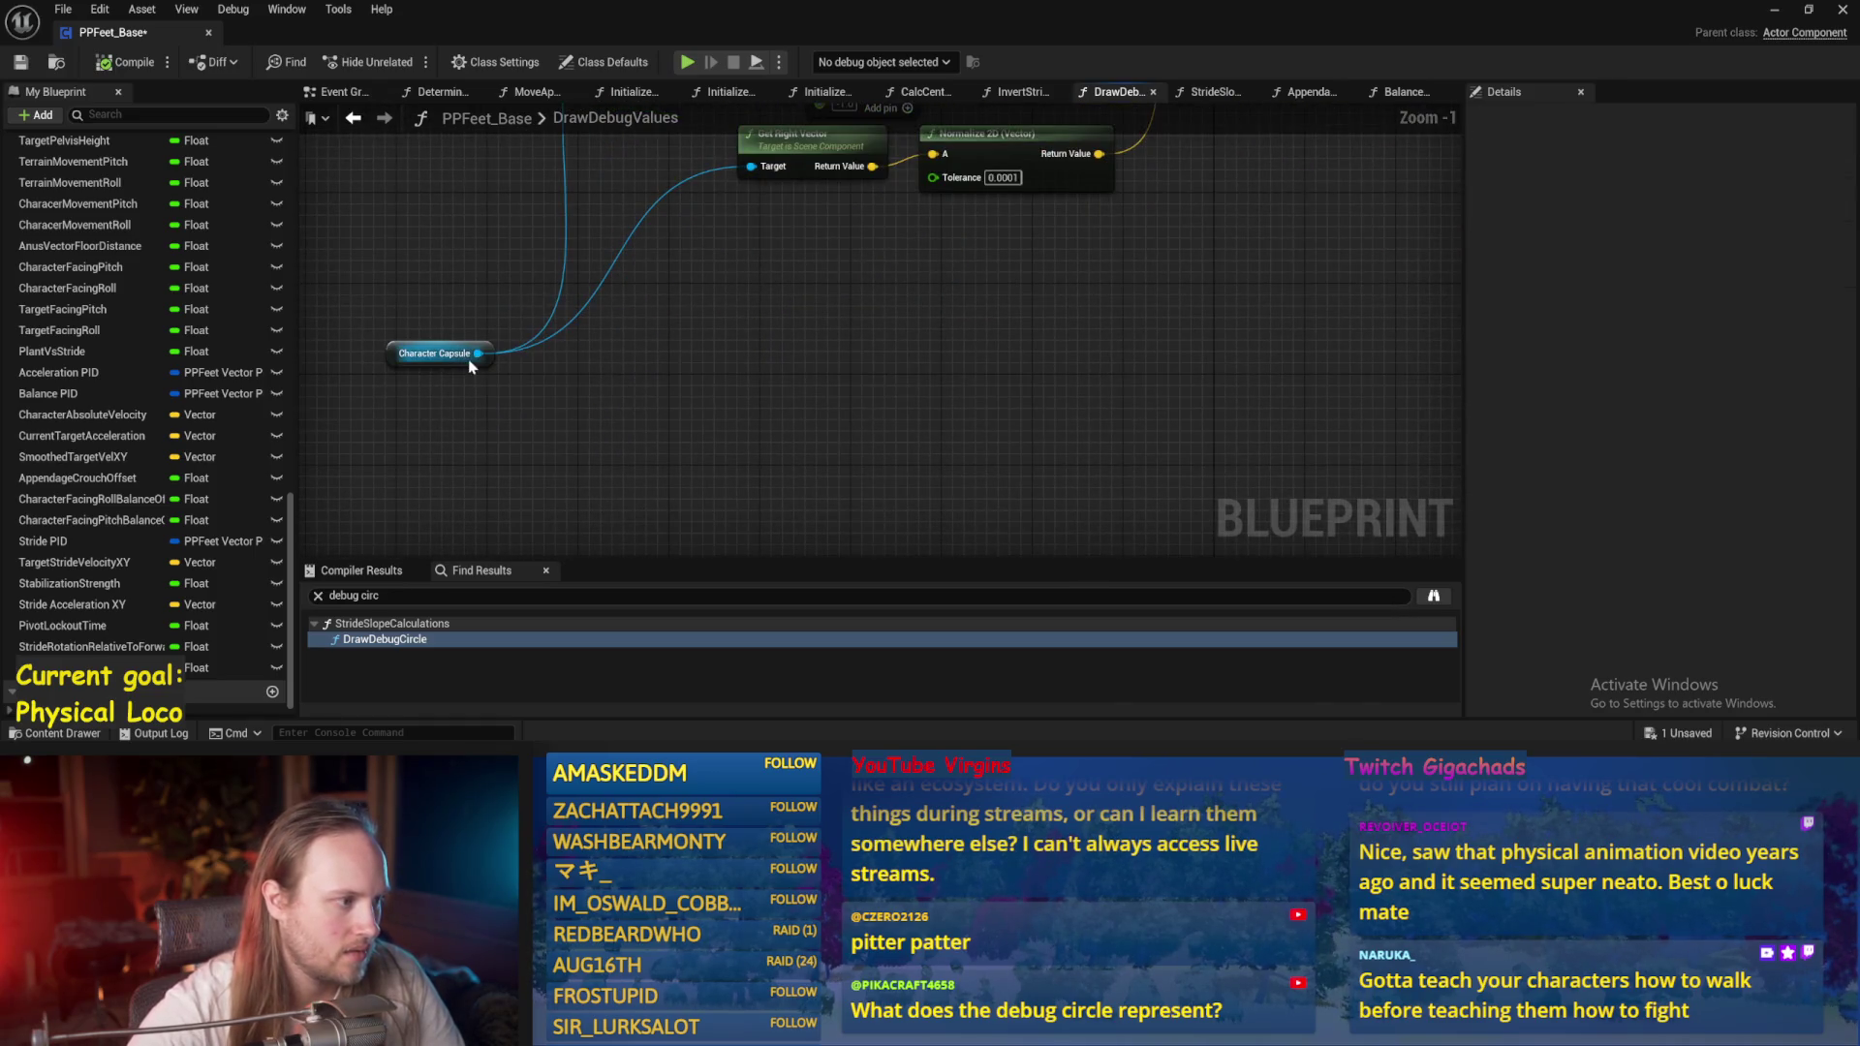
left_click_drag(678, 368, 678, 363)
type("get up vector")
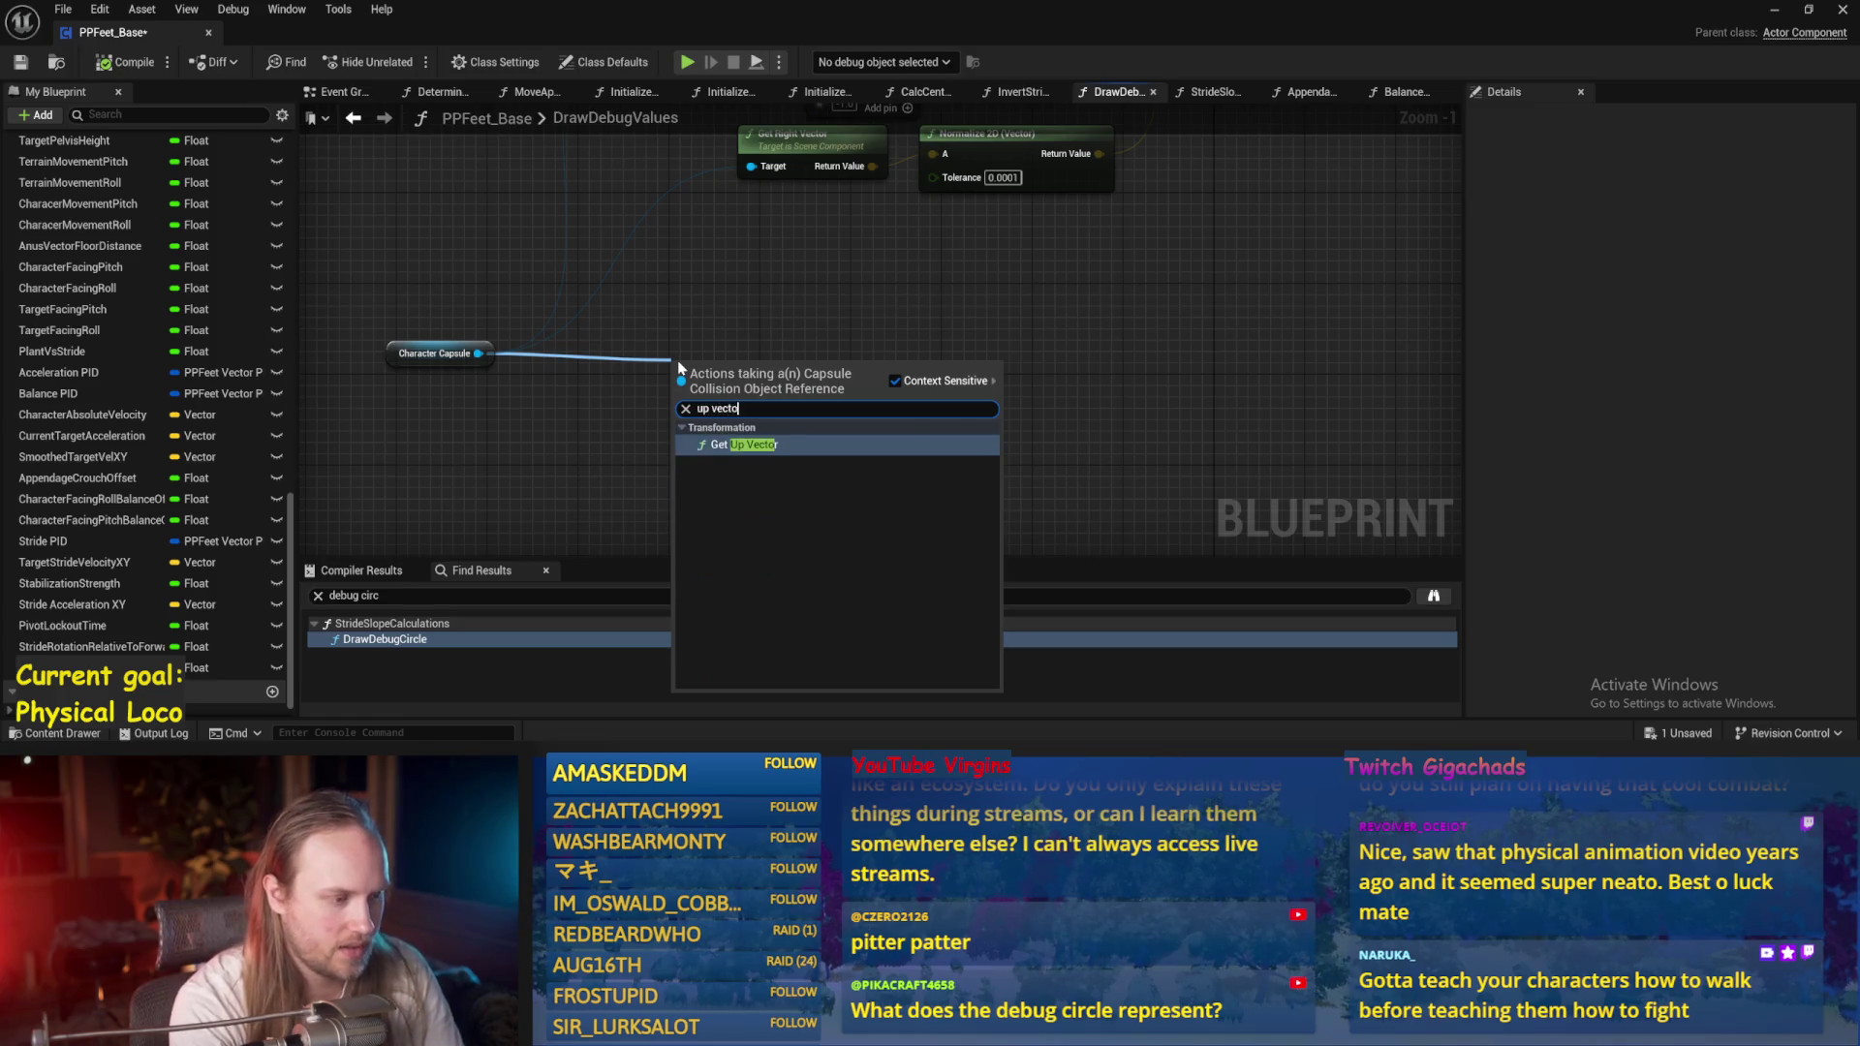
key("Return")
left_click_drag(804, 393, 689, 401)
key("Escape")
Add an Appendage Crouch Offset getter and a Subtract node computing 85.0 minus the offset.
left_click_drag(863, 398, 920, 324)
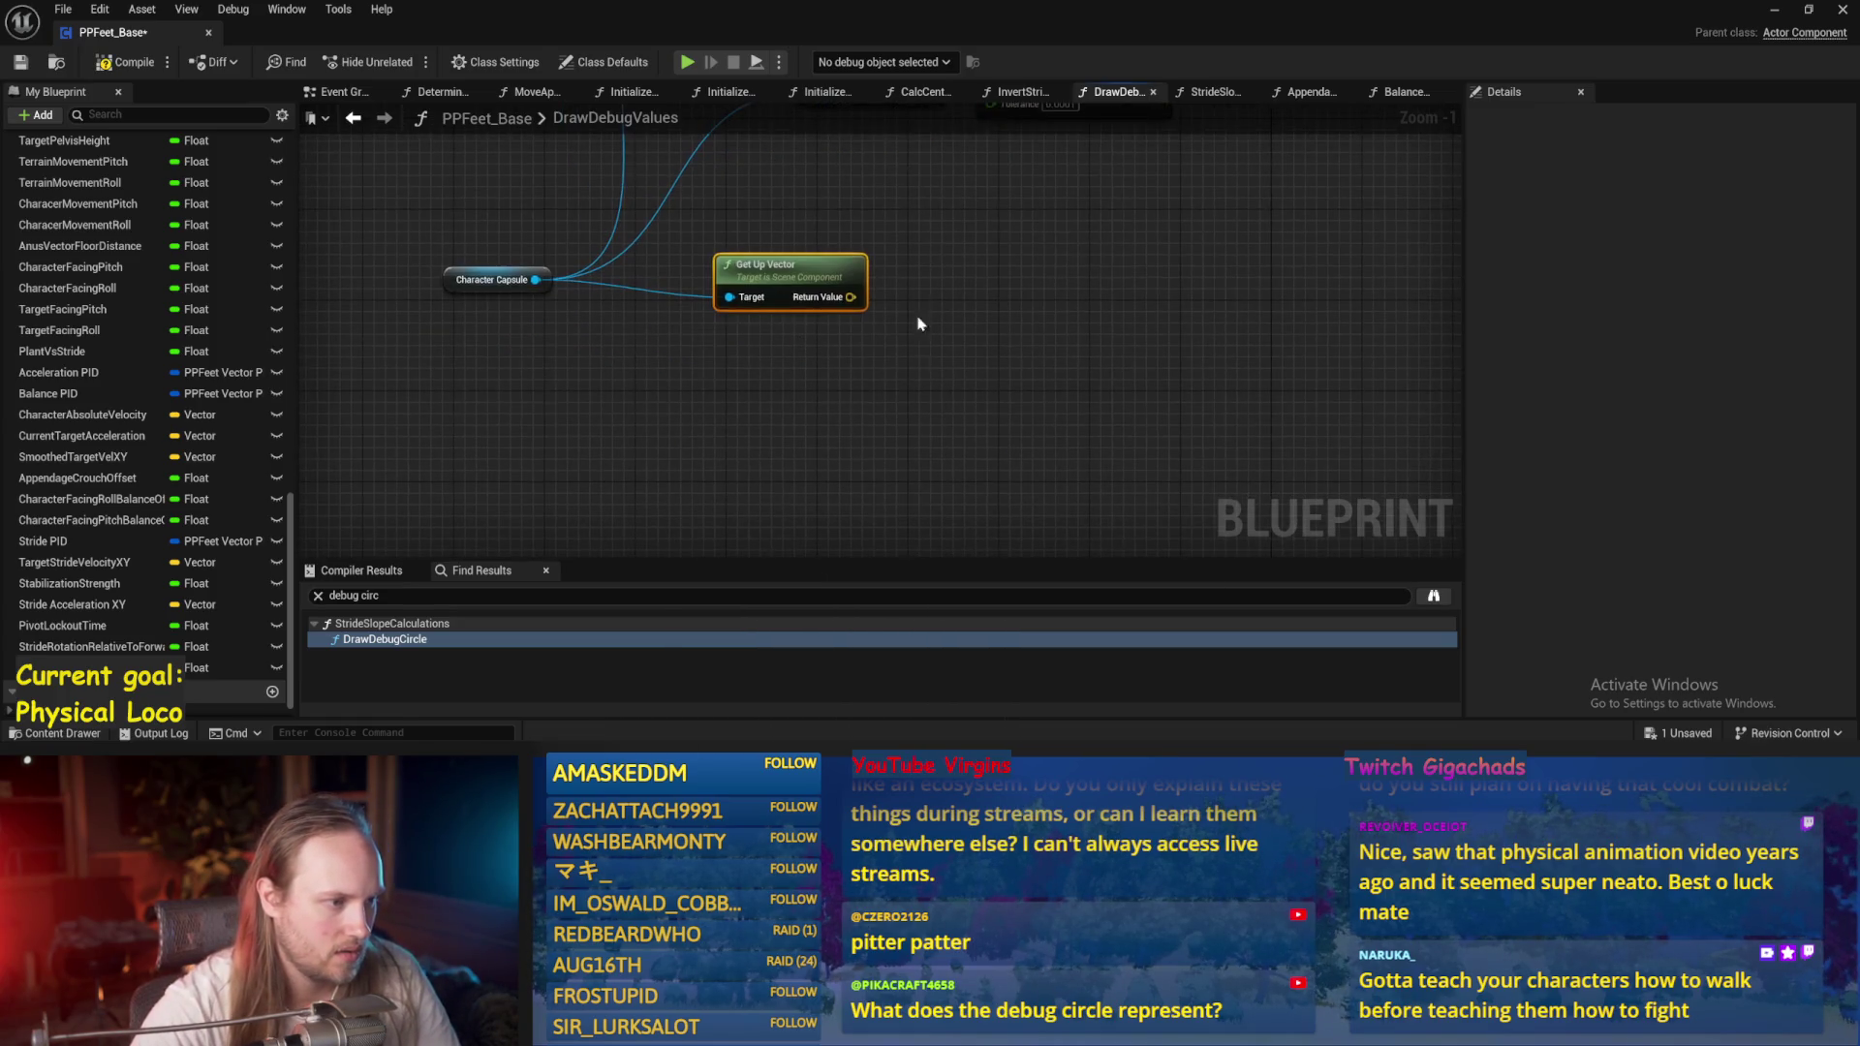
right_click(655, 381)
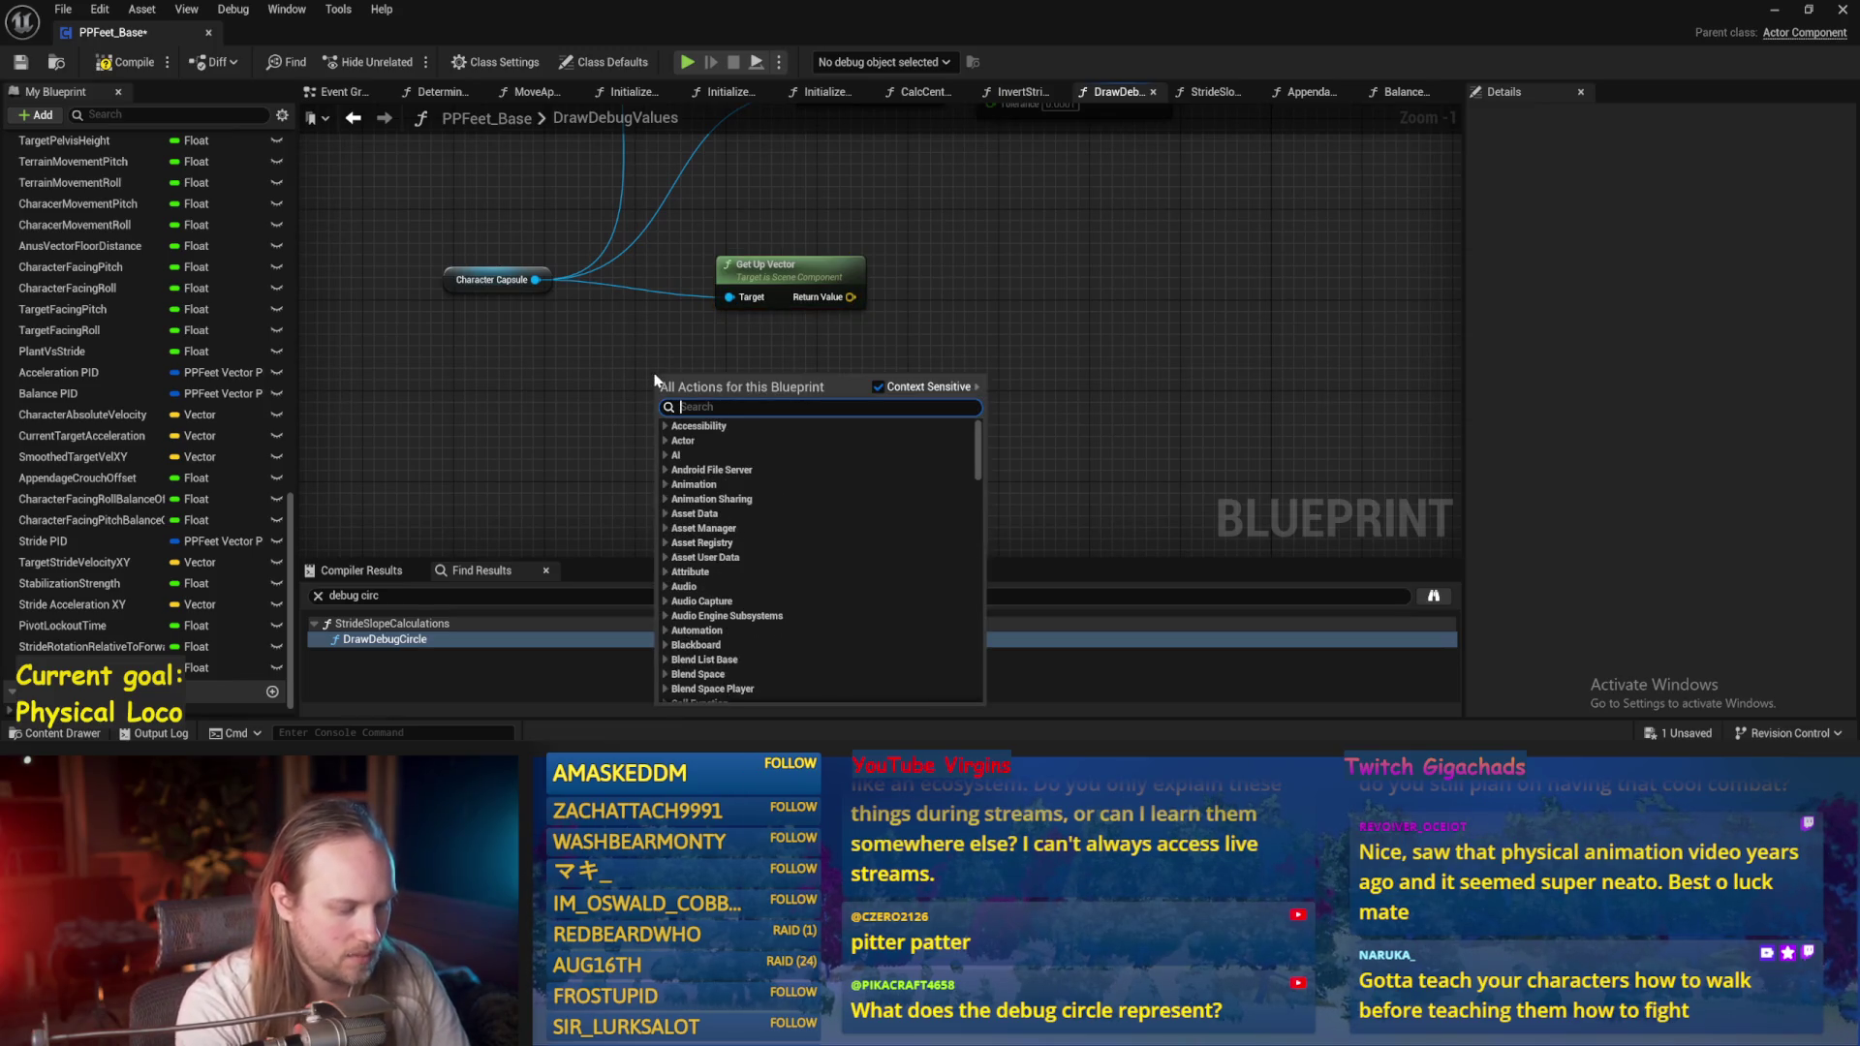
type("appendage")
scroll(780, 476, "down", 5)
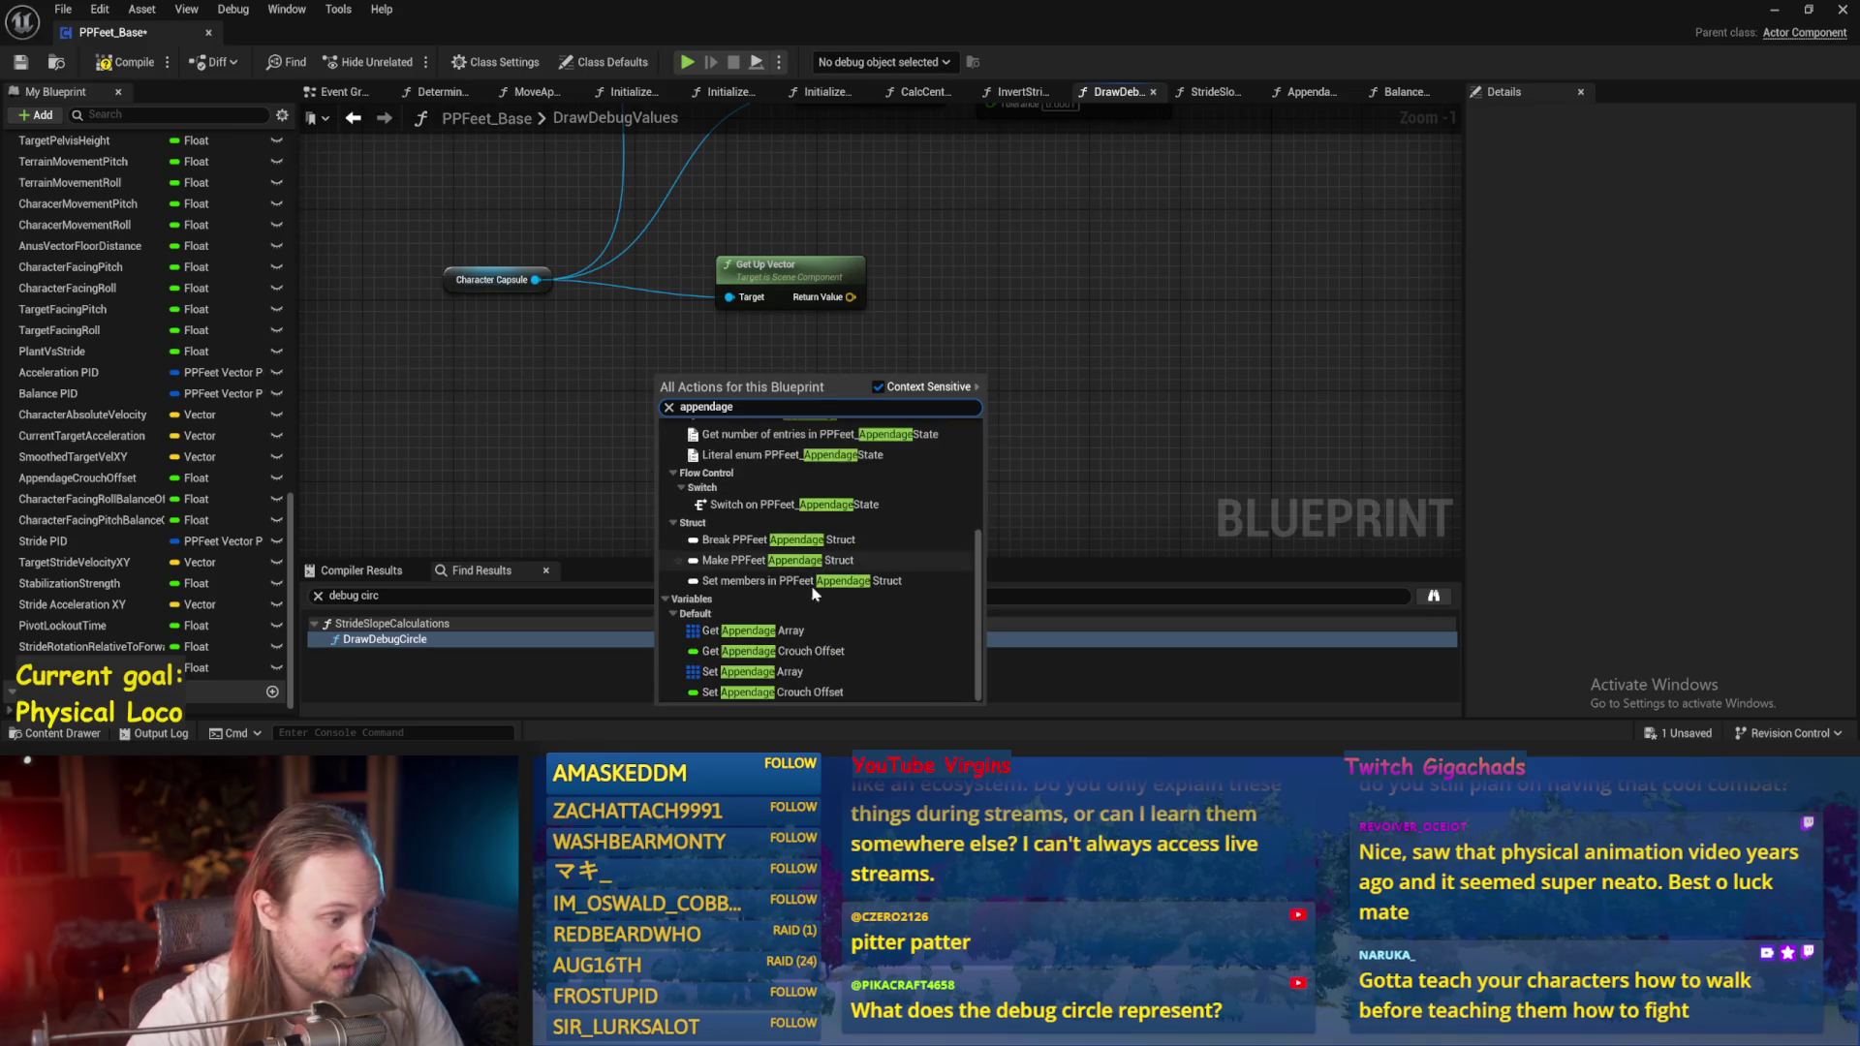
left_click(785, 650)
left_click_drag(648, 389, 534, 446)
left_click(586, 388)
mouse_move(662, 443)
left_mouse_down()
mouse_move(776, 415)
mouse_move(741, 412)
mouse_move(753, 438)
left_mouse_up()
type("-")
key("Return")
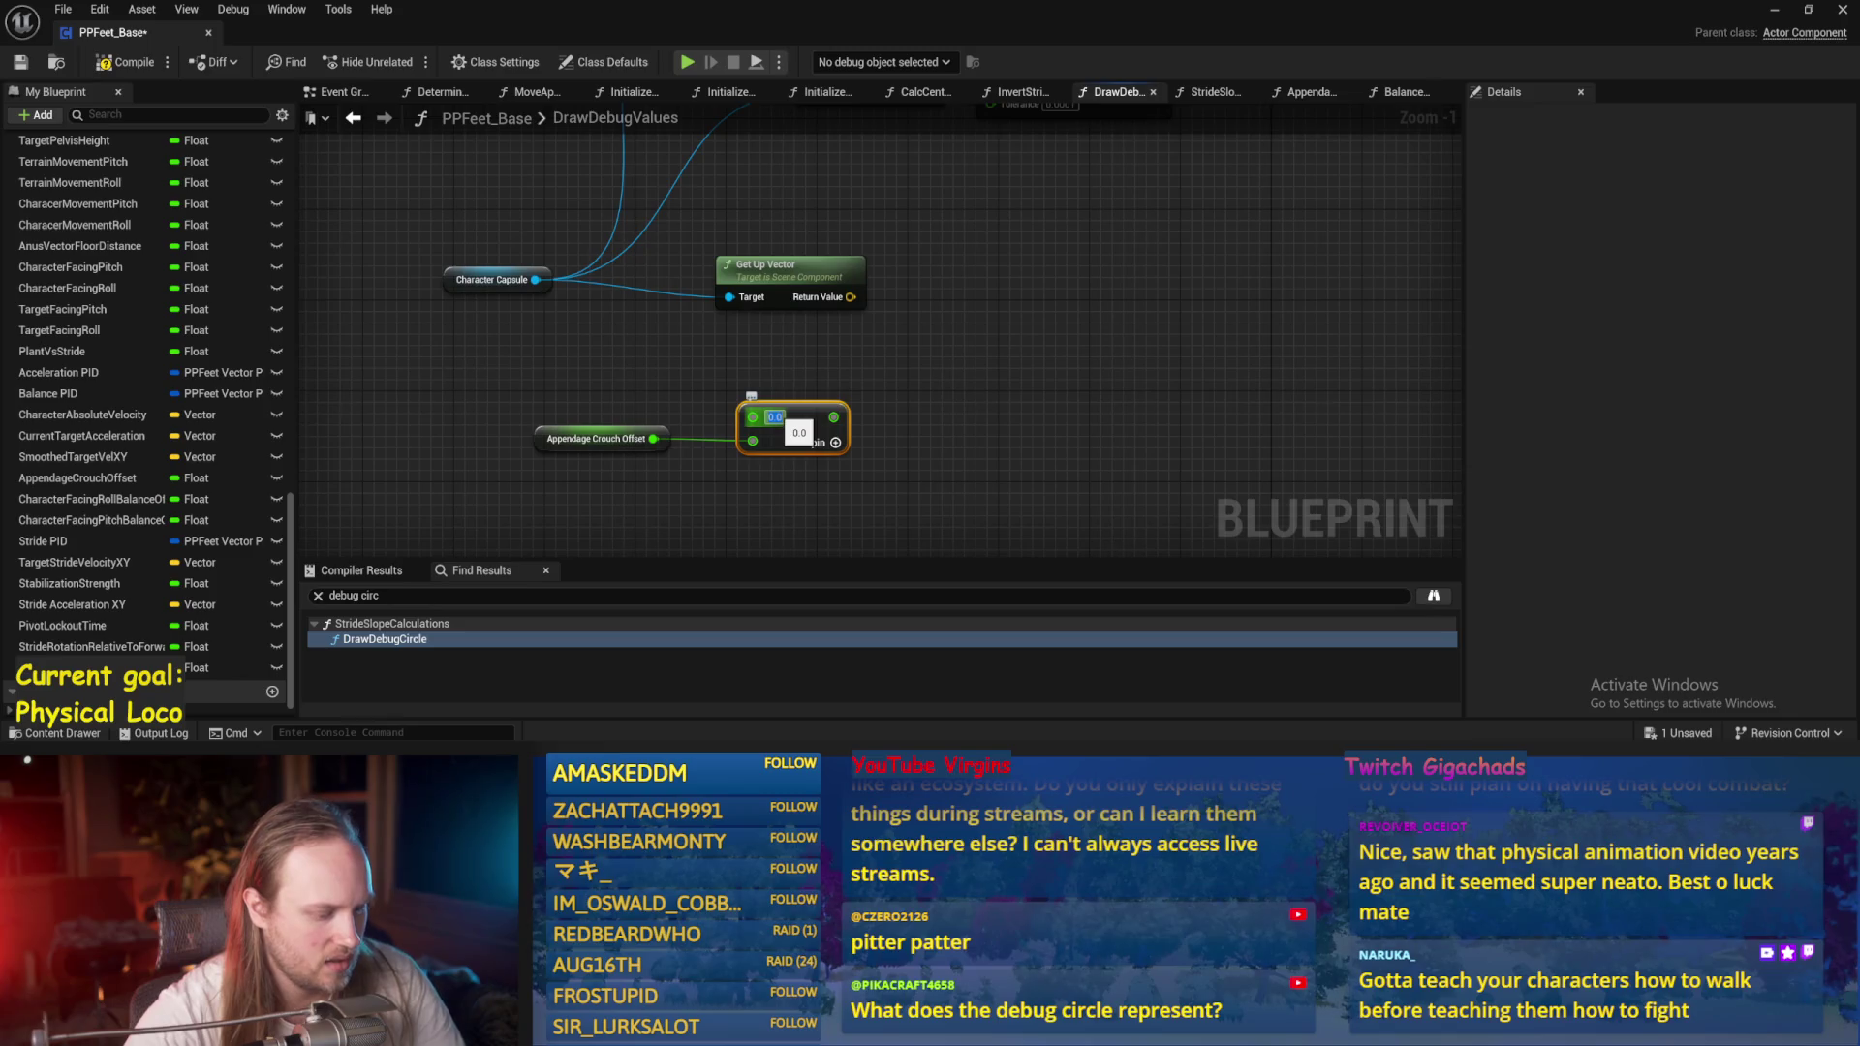
left_click_drag(814, 426, 805, 392)
Add a Multiply node on the up vector, undoing a trial connection from the subtract result.
mouse_move(845, 297)
left_mouse_down()
mouse_move(800, 284)
mouse_move(892, 289)
left_mouse_up()
type("*")
key("Return")
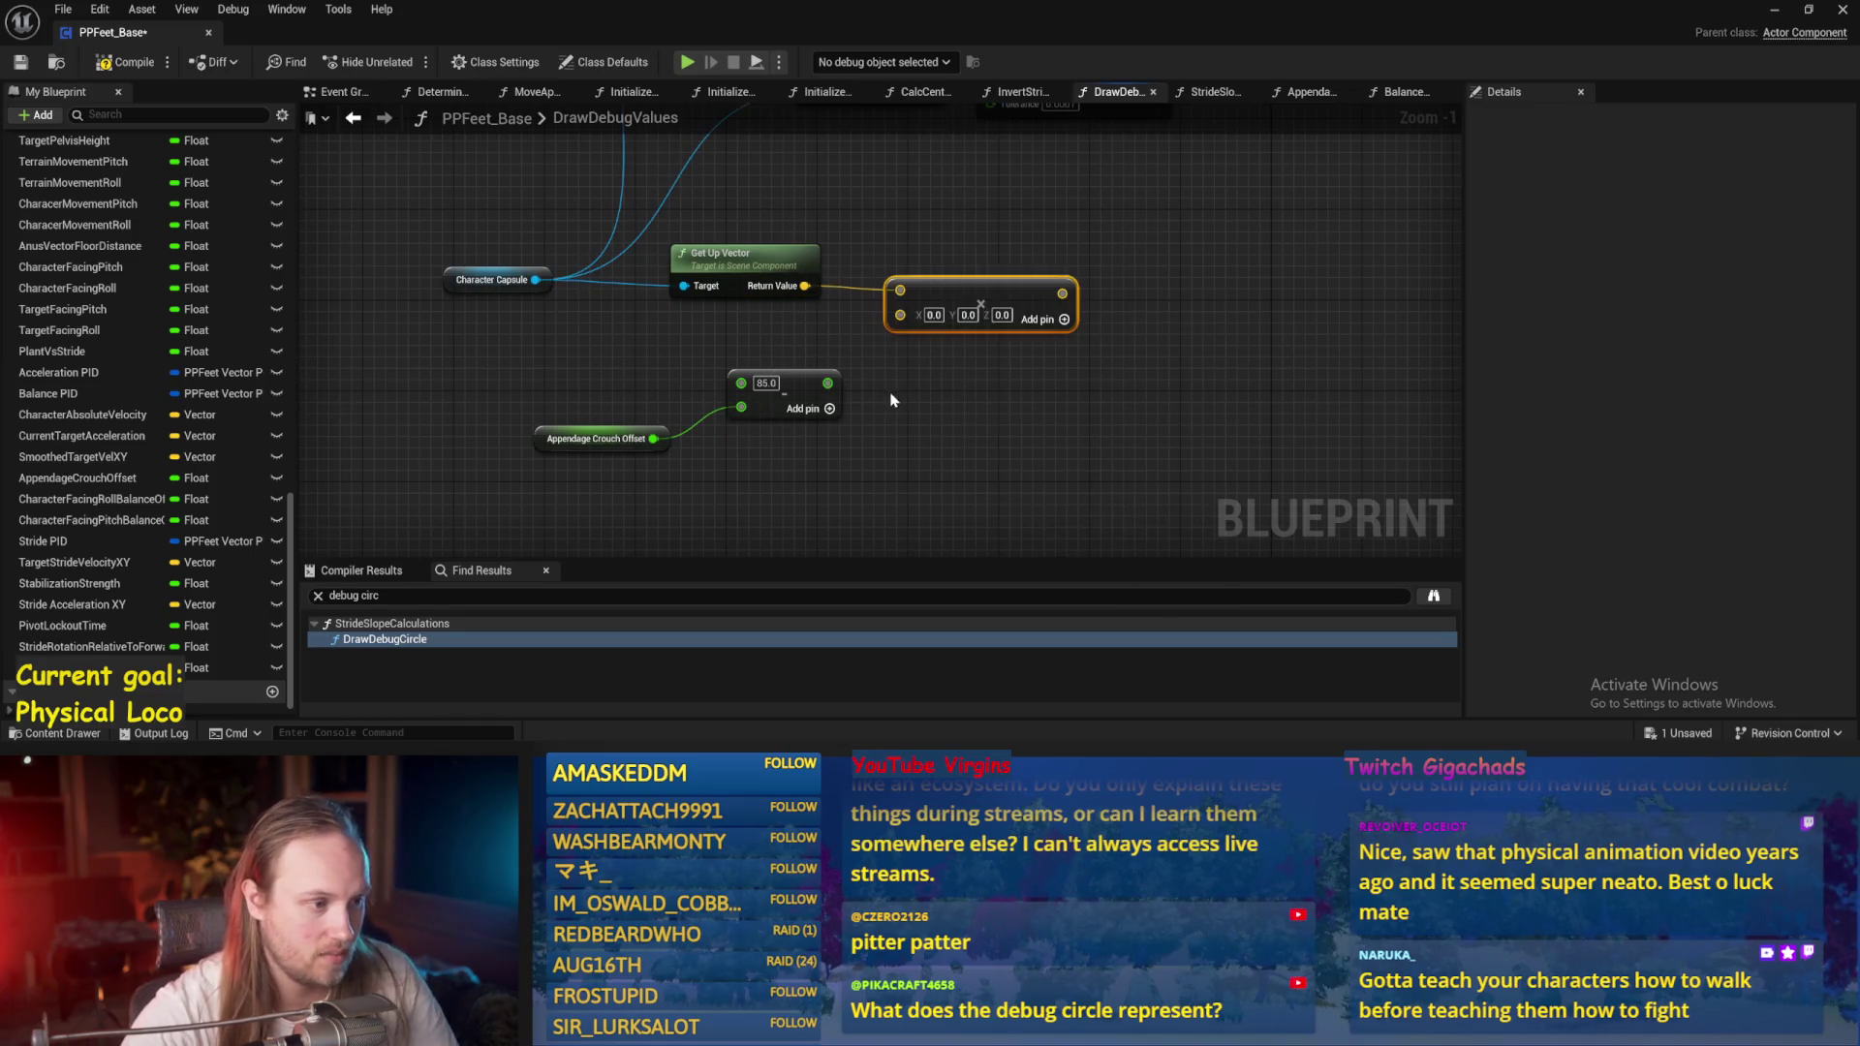
left_click_drag(828, 382, 899, 314)
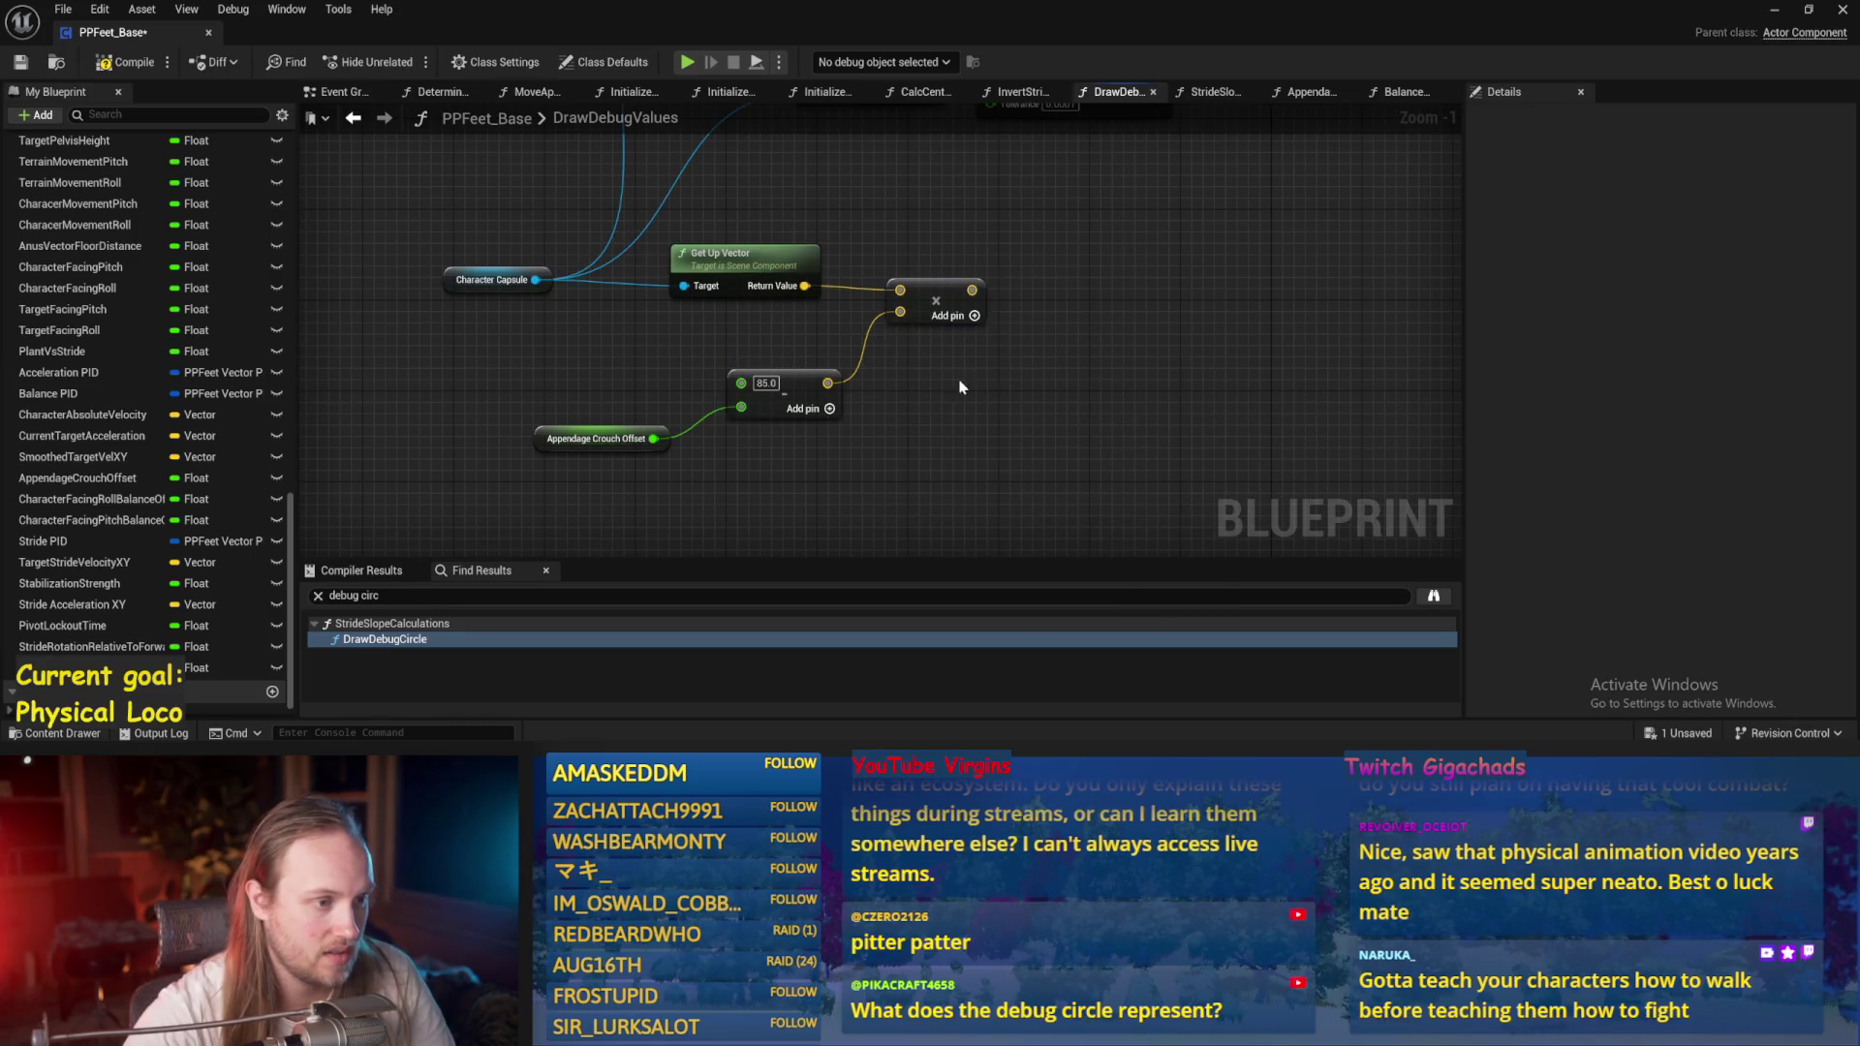
key("ctrl+z")
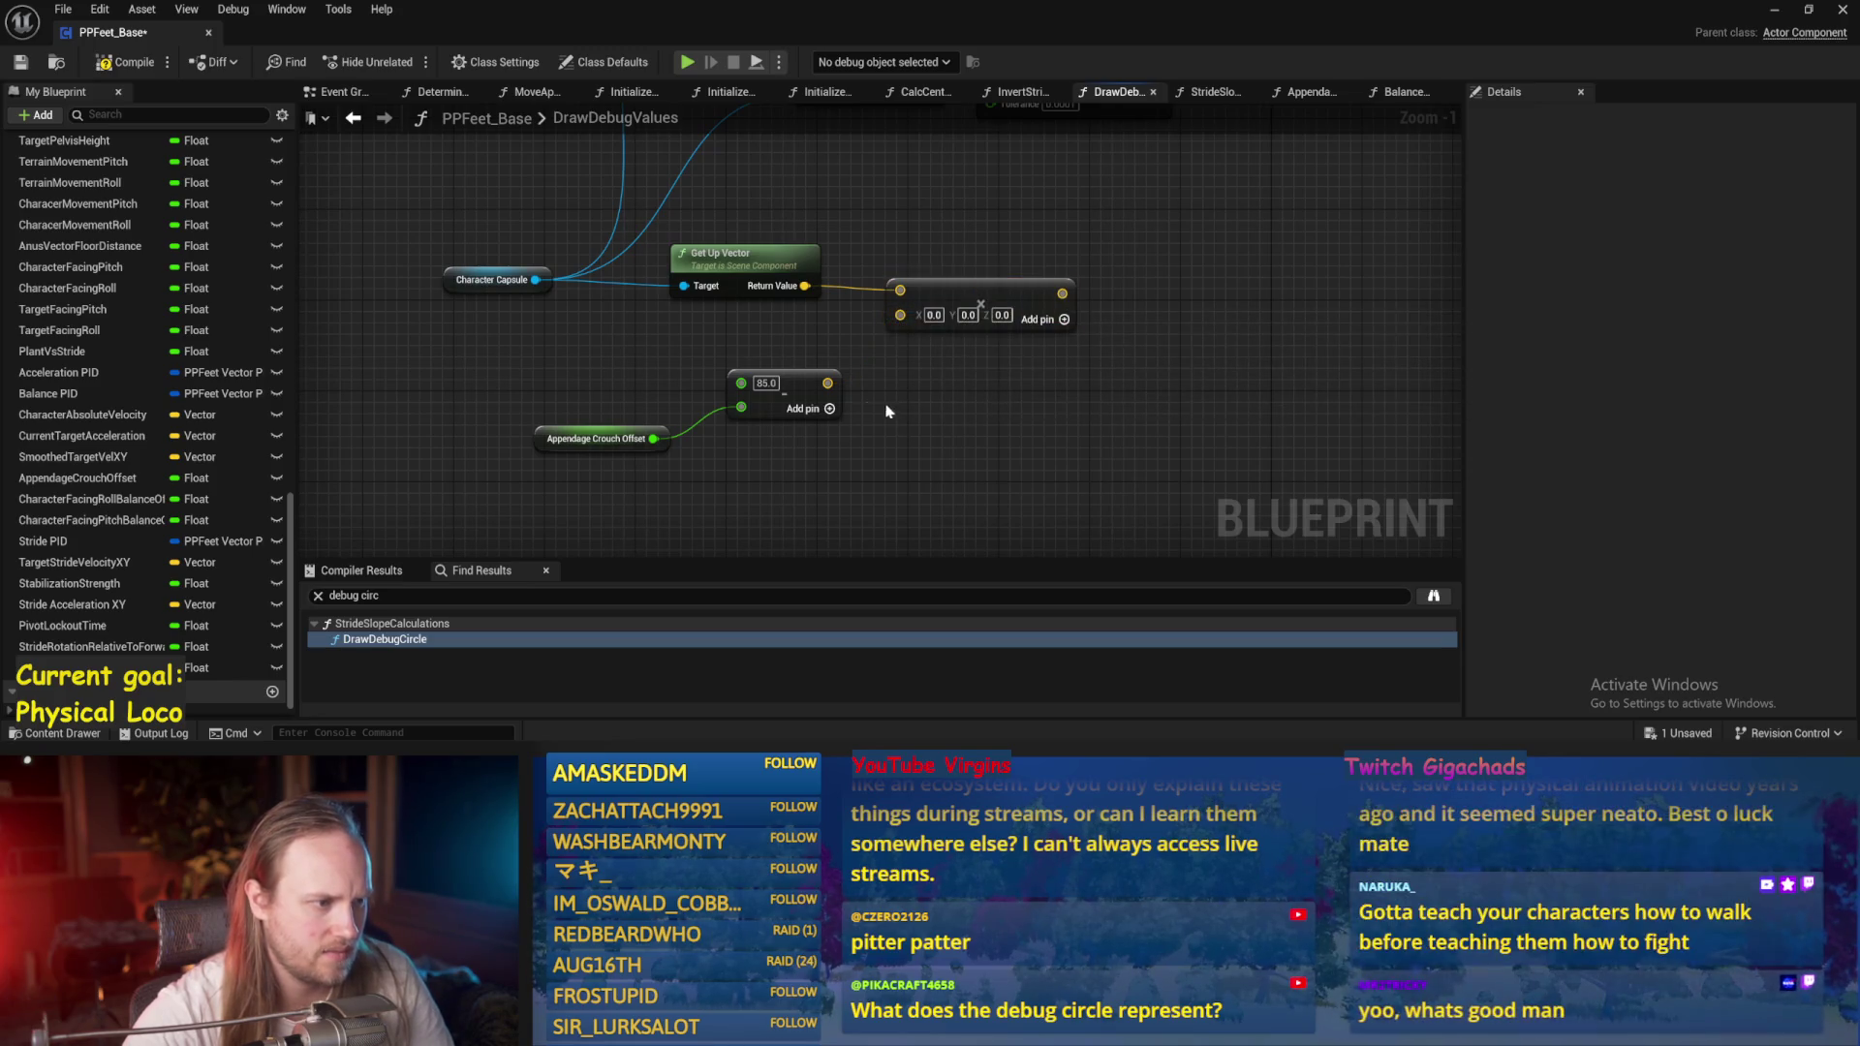
right_click(832, 386)
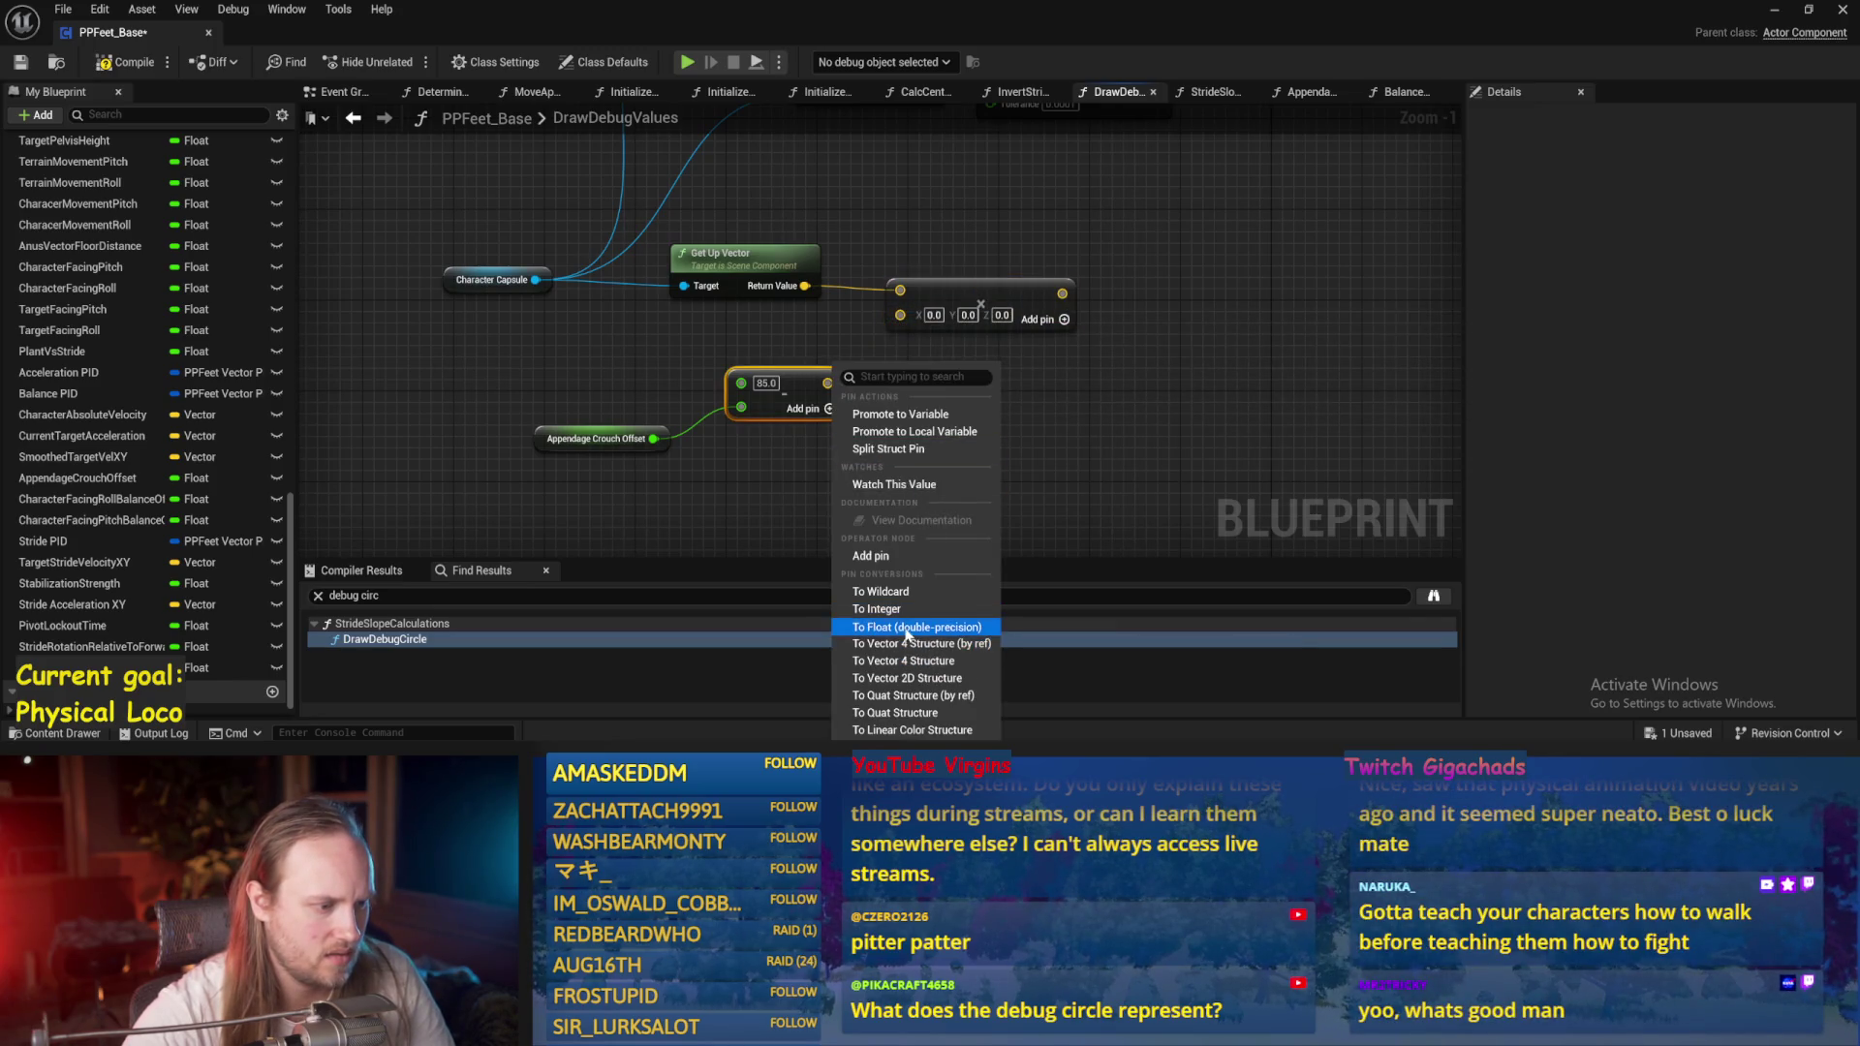
Wire the subtract result into the Multiply's second input, converted to a float.
key("Escape")
left_click_drag(828, 383, 899, 312)
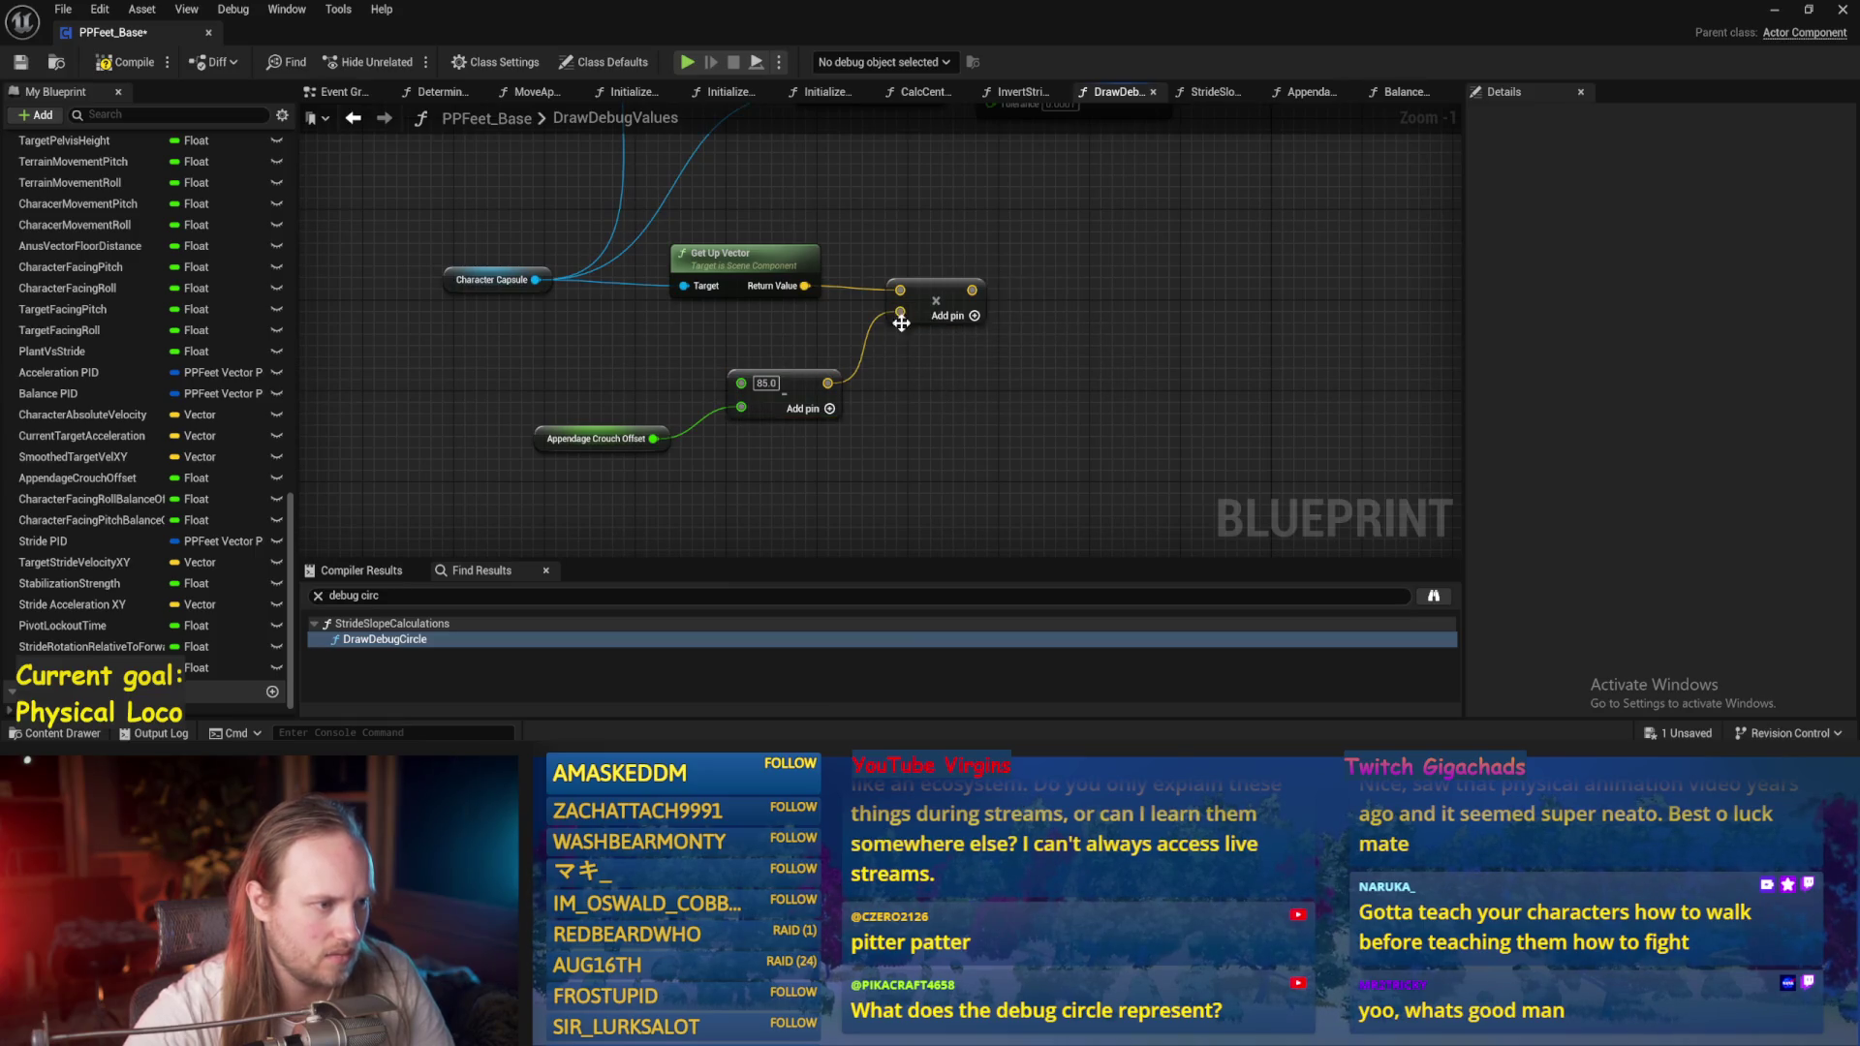
right_click(901, 315)
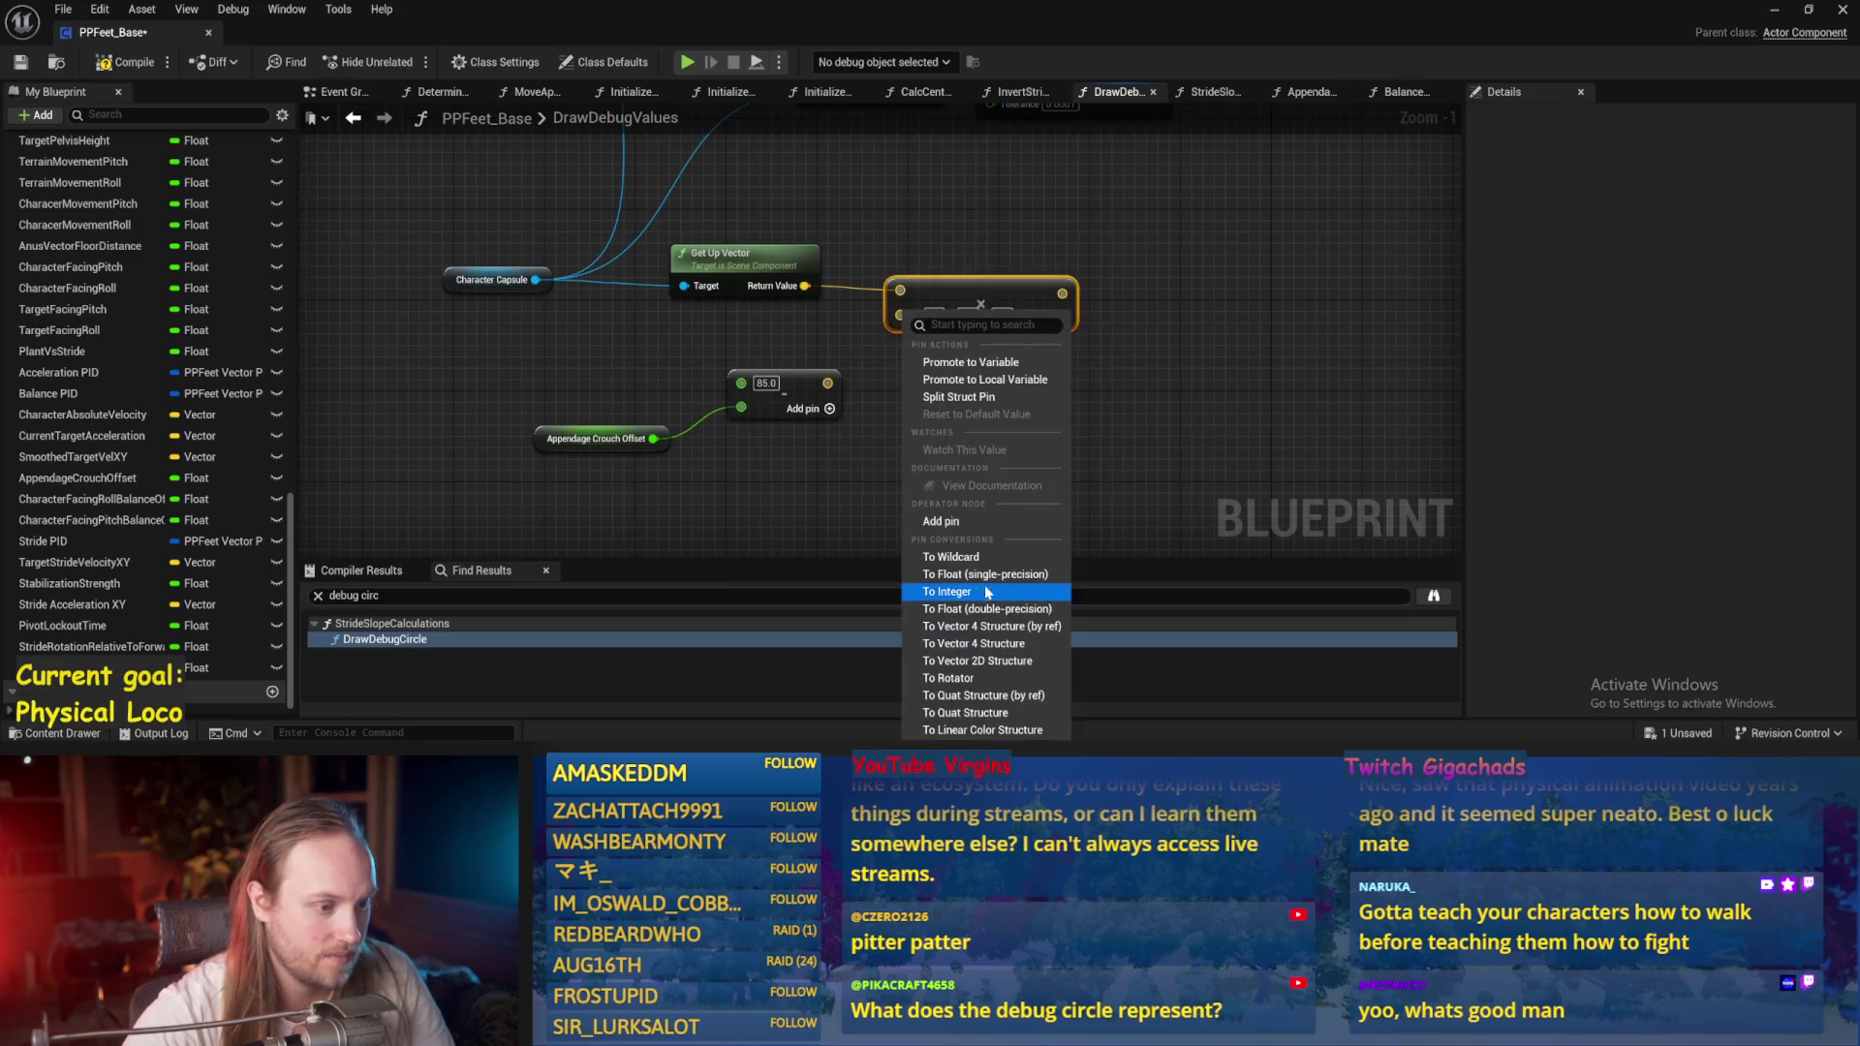
left_click(987, 609)
right_click(826, 383)
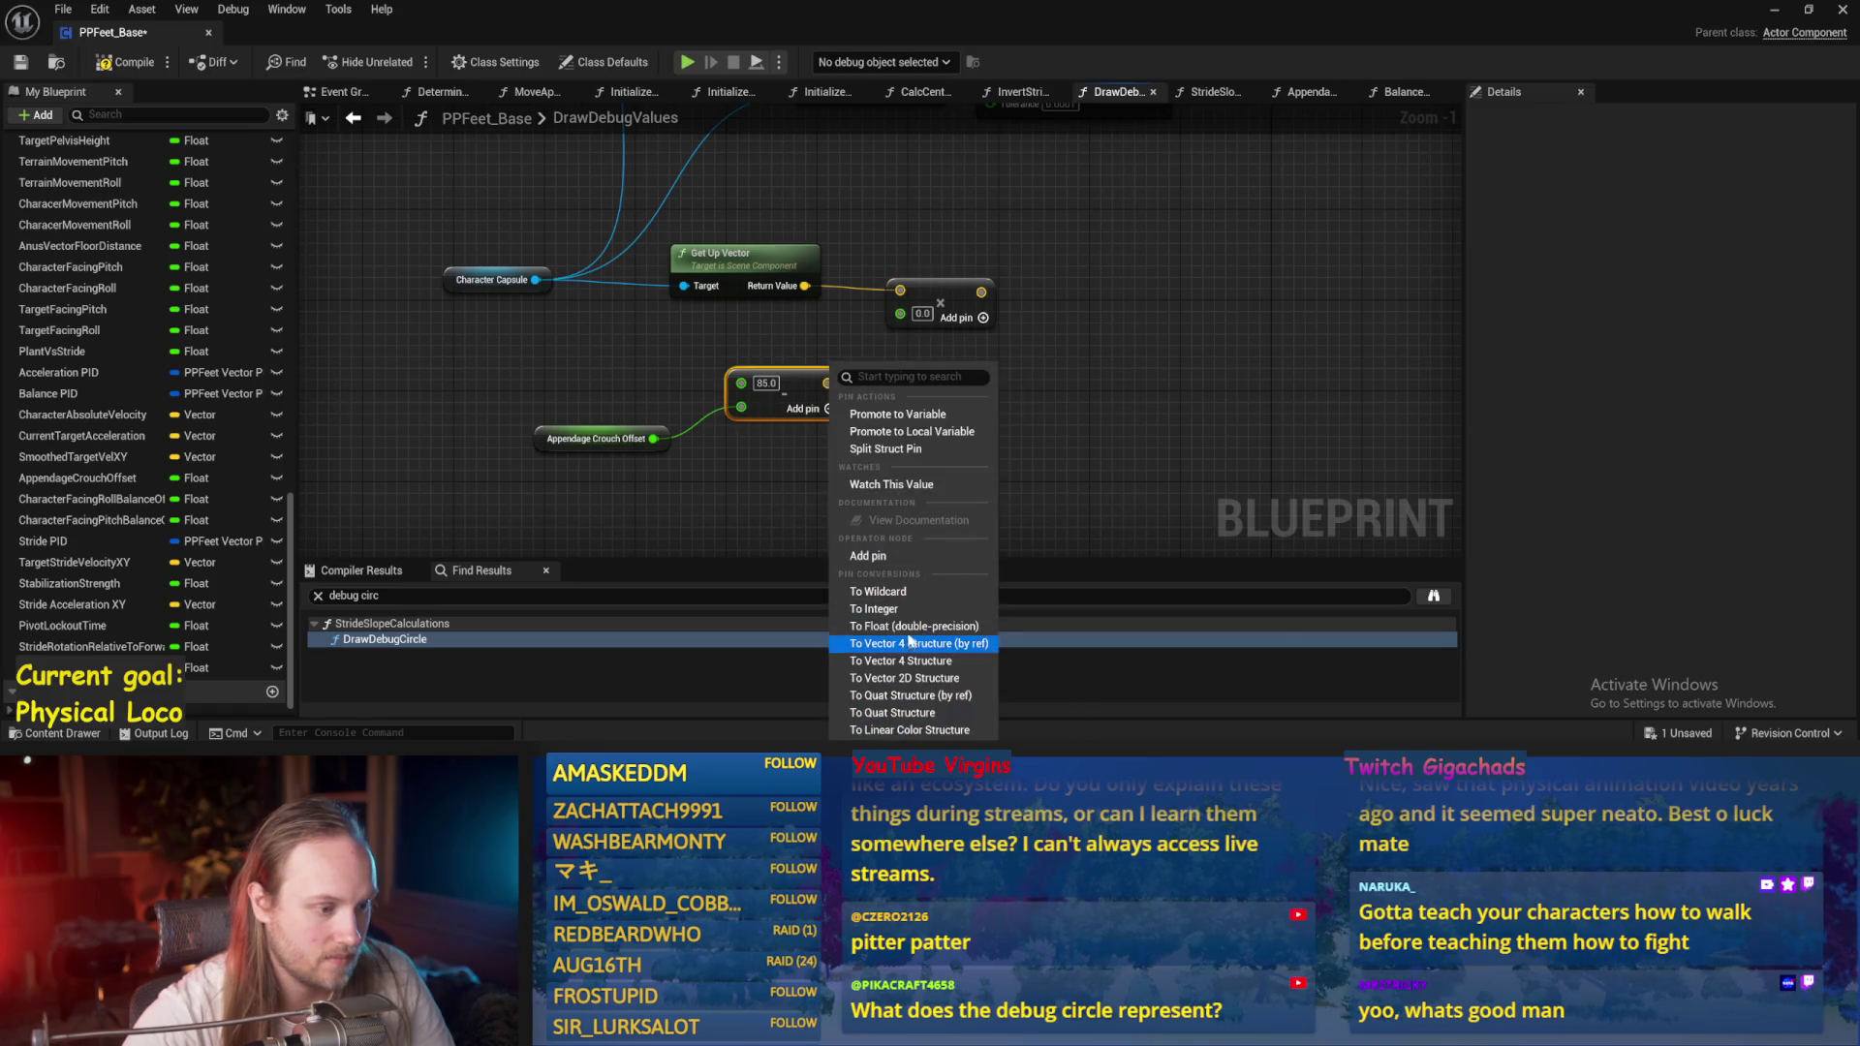
left_click(829, 380)
Add a third input to the Multiply node and make it a single float.
mouse_move(917, 324)
left_mouse_down()
mouse_move(873, 391)
mouse_move(896, 320)
left_mouse_up()
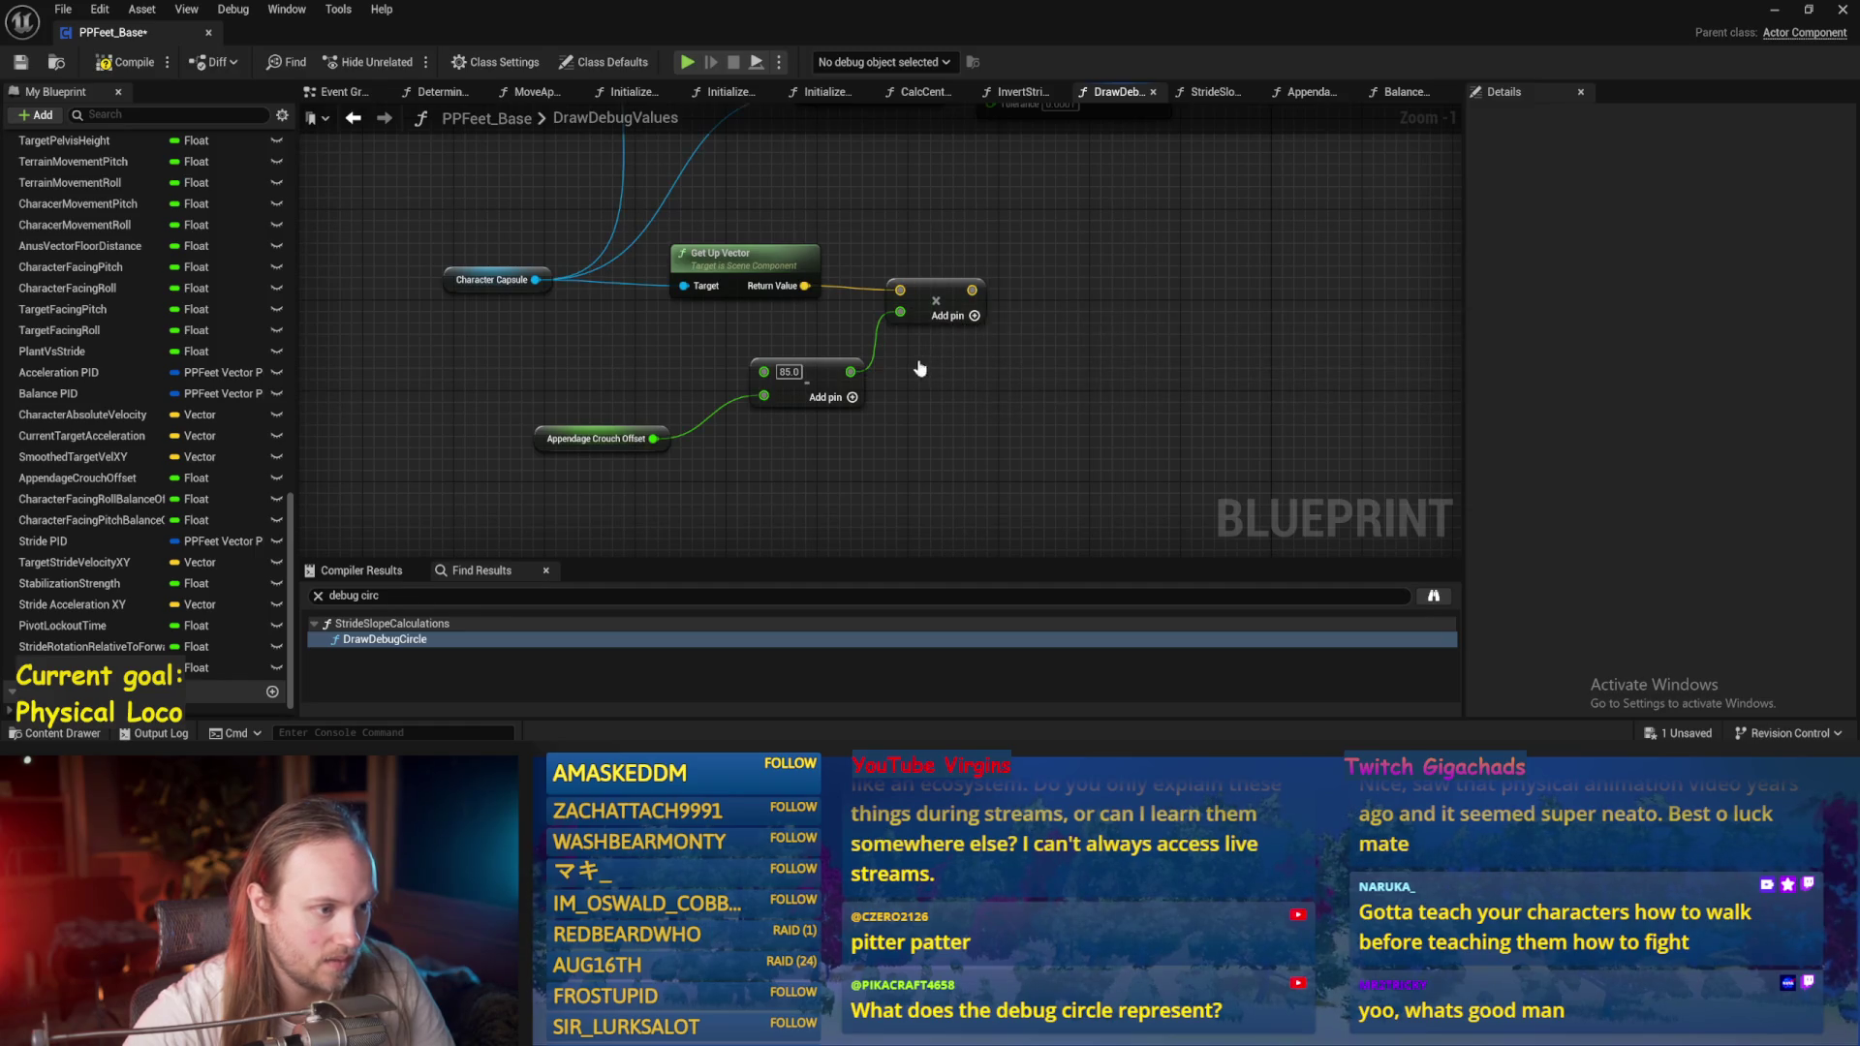
left_click(975, 316)
right_click(888, 336)
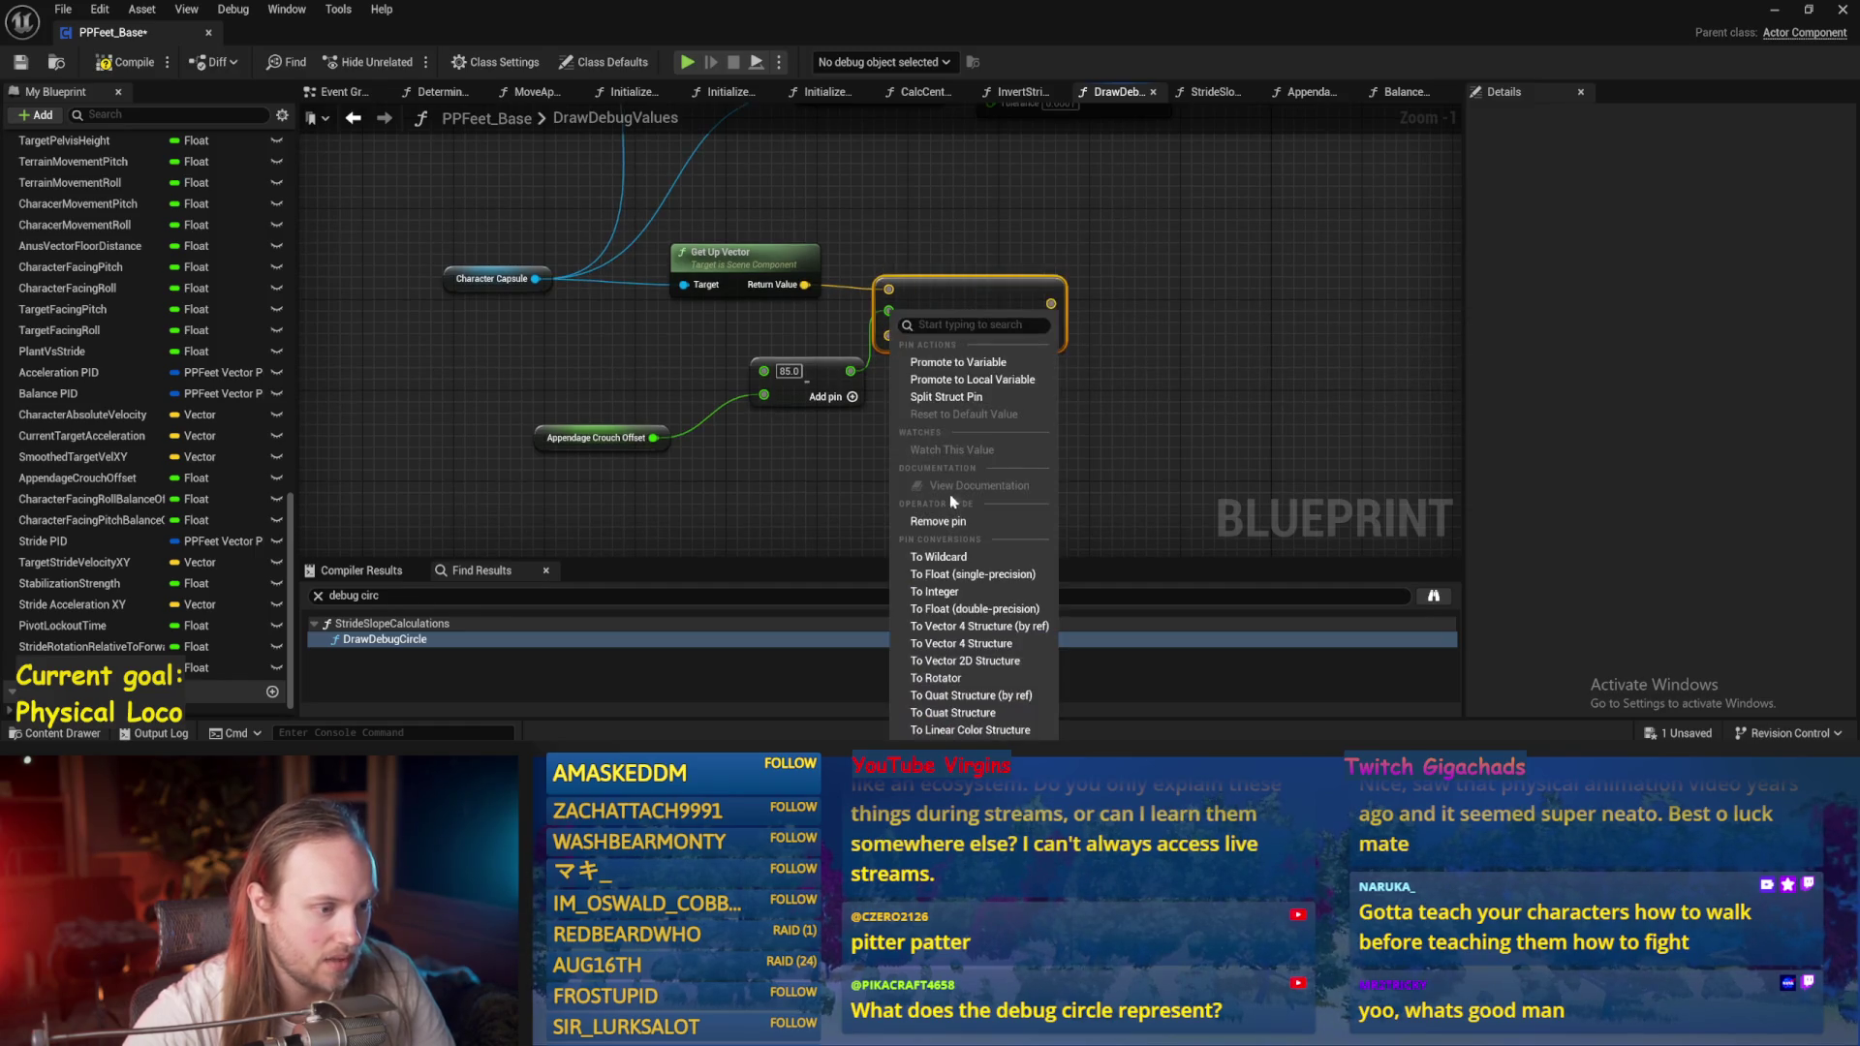
left_click(956, 610)
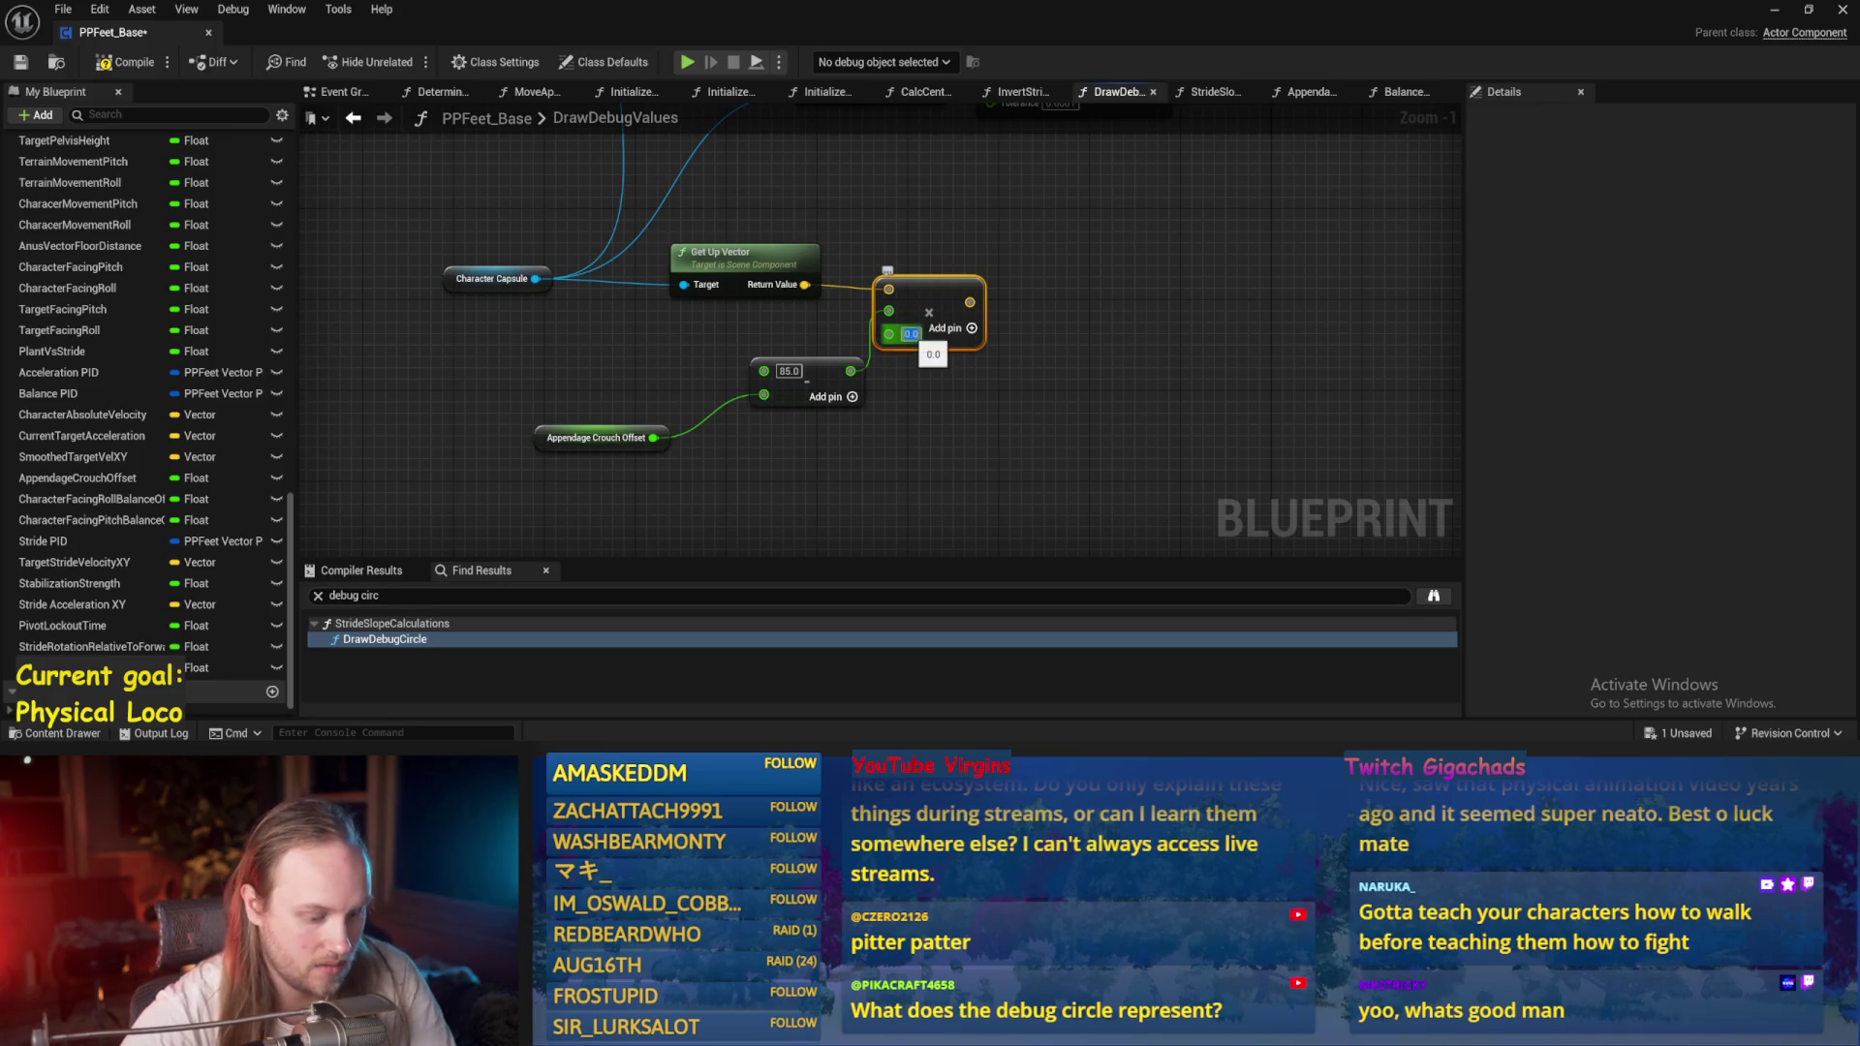
mouse_move(1042, 361)
left_mouse_down()
mouse_move(824, 352)
mouse_move(1433, 208)
mouse_move(975, 249)
mouse_move(983, 287)
left_mouse_up()
scroll(788, 406, "down", 3)
scroll(1433, 209, "up", 2)
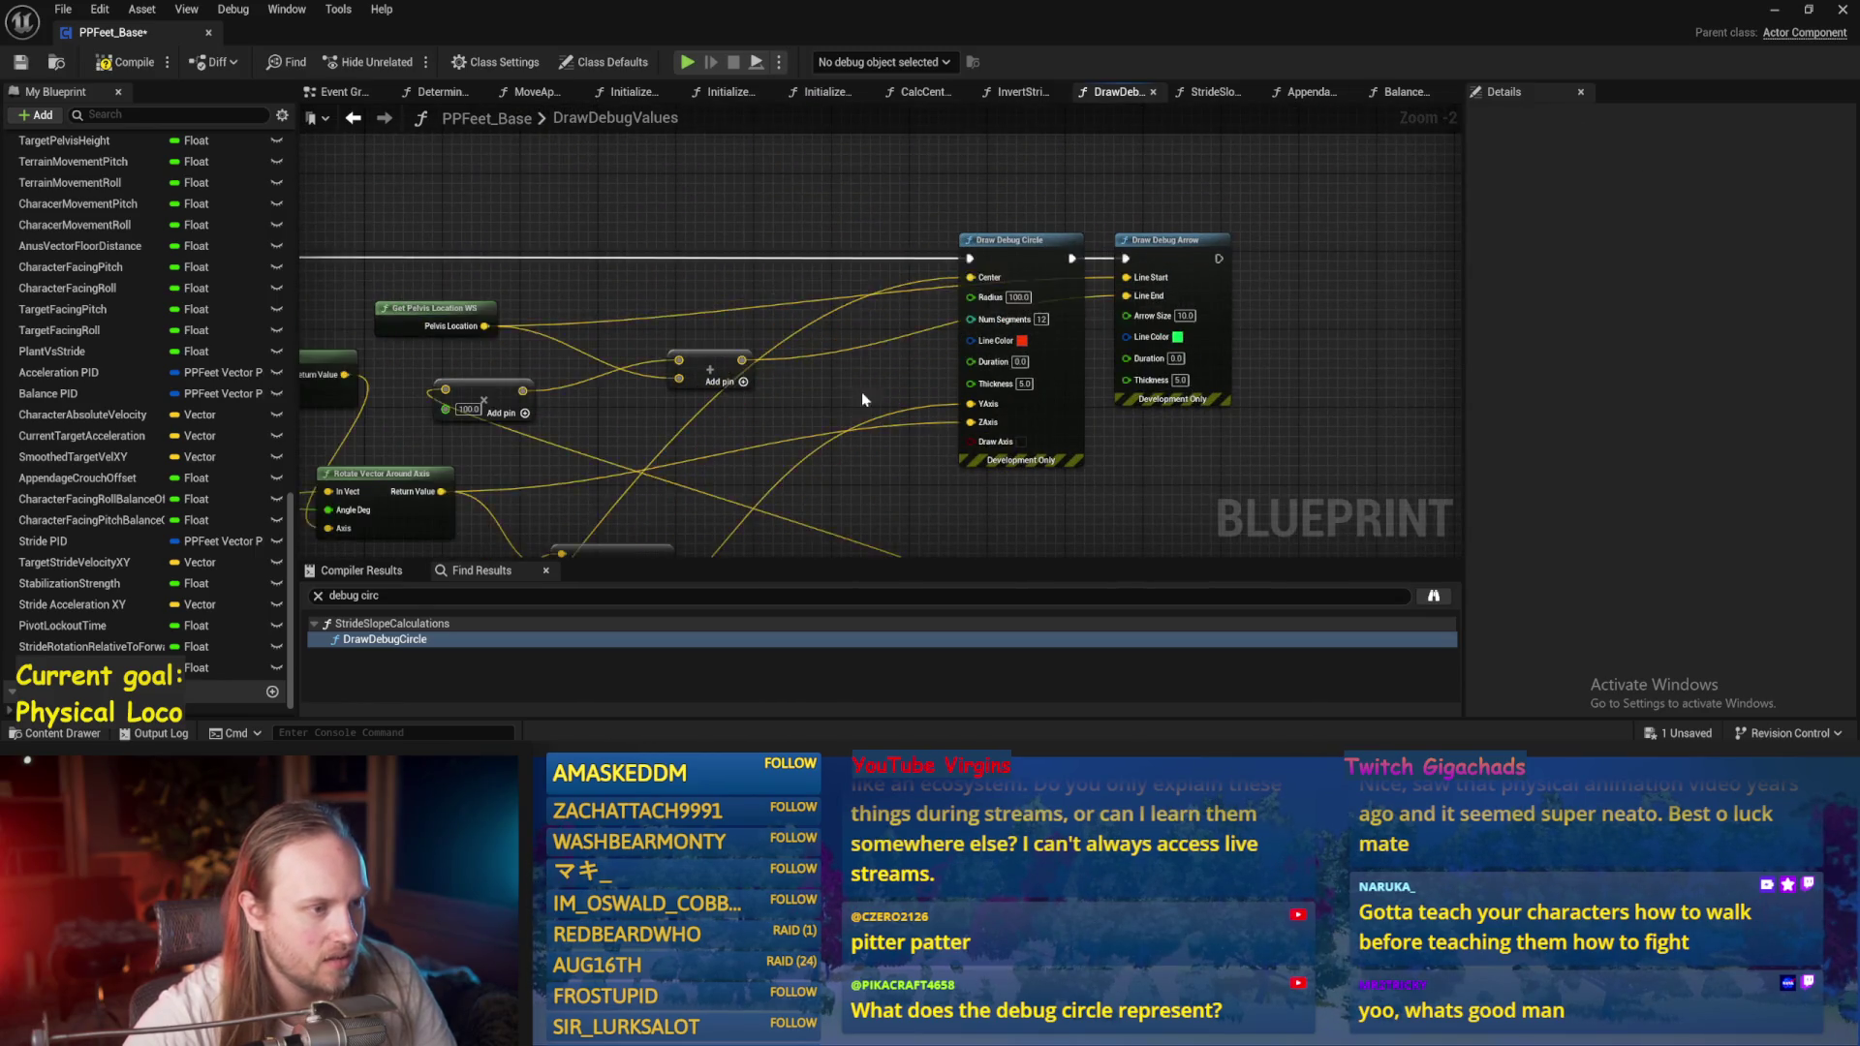
Wire the Multiply output to Draw Debug Circle's Center and Draw Debug Arrow's Line Start, then play-test.
scroll(859, 394, "down", 1)
mouse_move(921, 402)
left_mouse_down()
mouse_move(1038, 403)
mouse_move(815, 453)
mouse_move(1246, 229)
mouse_move(935, 360)
mouse_move(765, 308)
mouse_move(797, 293)
left_mouse_up()
left_click(588, 639)
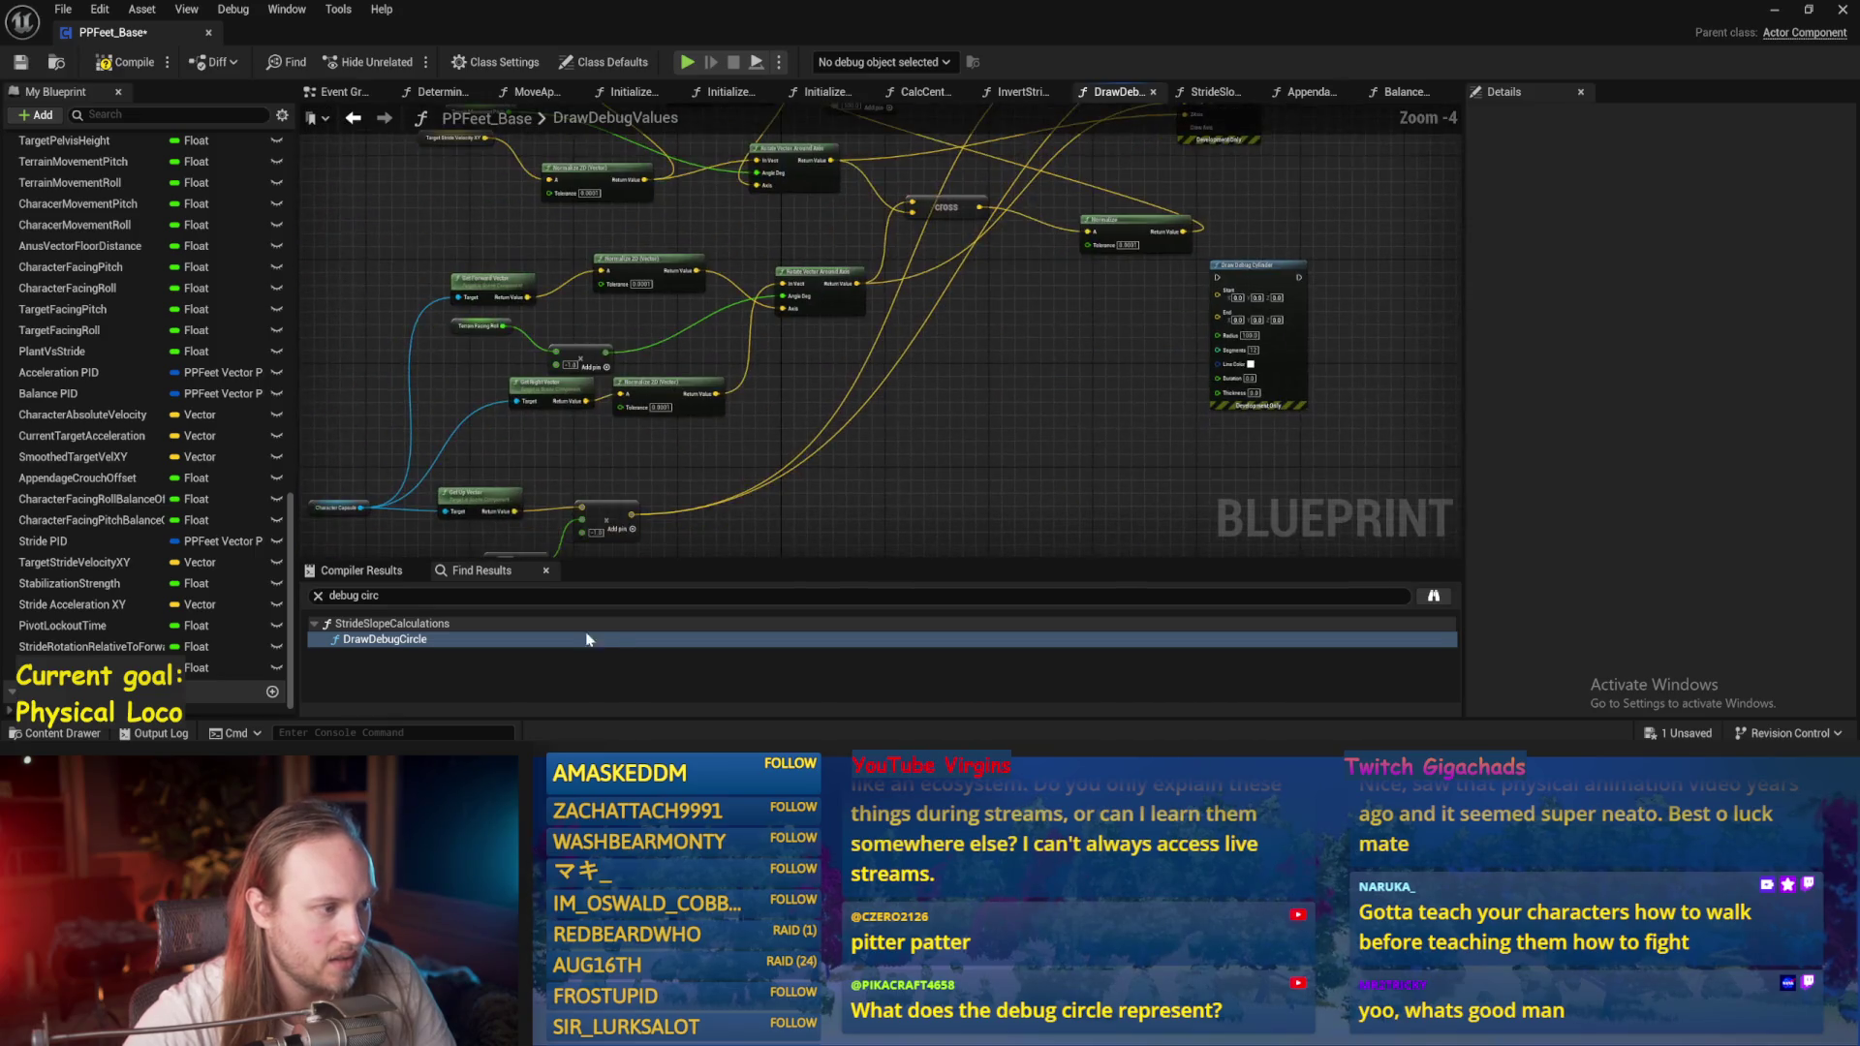
mouse_move(628, 521)
left_mouse_down()
mouse_move(871, 330)
mouse_move(1077, 318)
left_mouse_up()
scroll(629, 521, "up", 1)
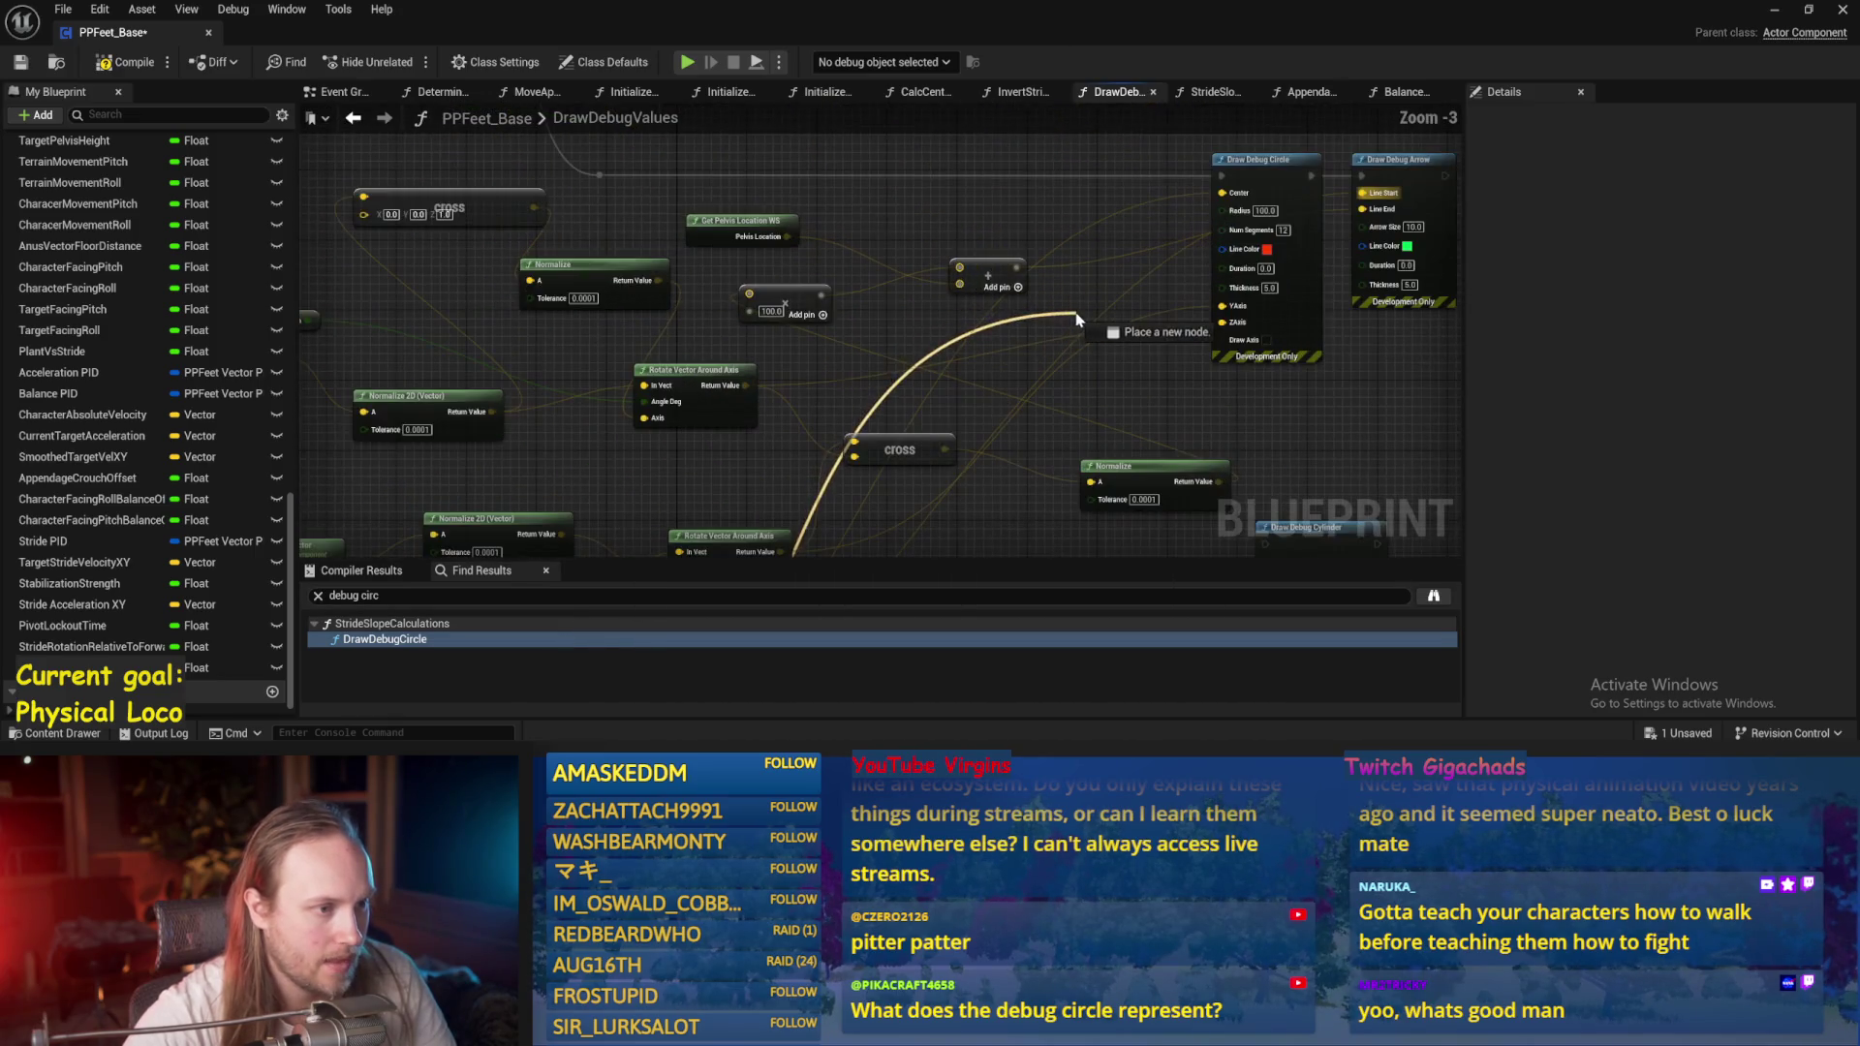
mouse_move(964, 297)
left_mouse_down()
mouse_move(872, 417)
mouse_move(533, 264)
left_mouse_up()
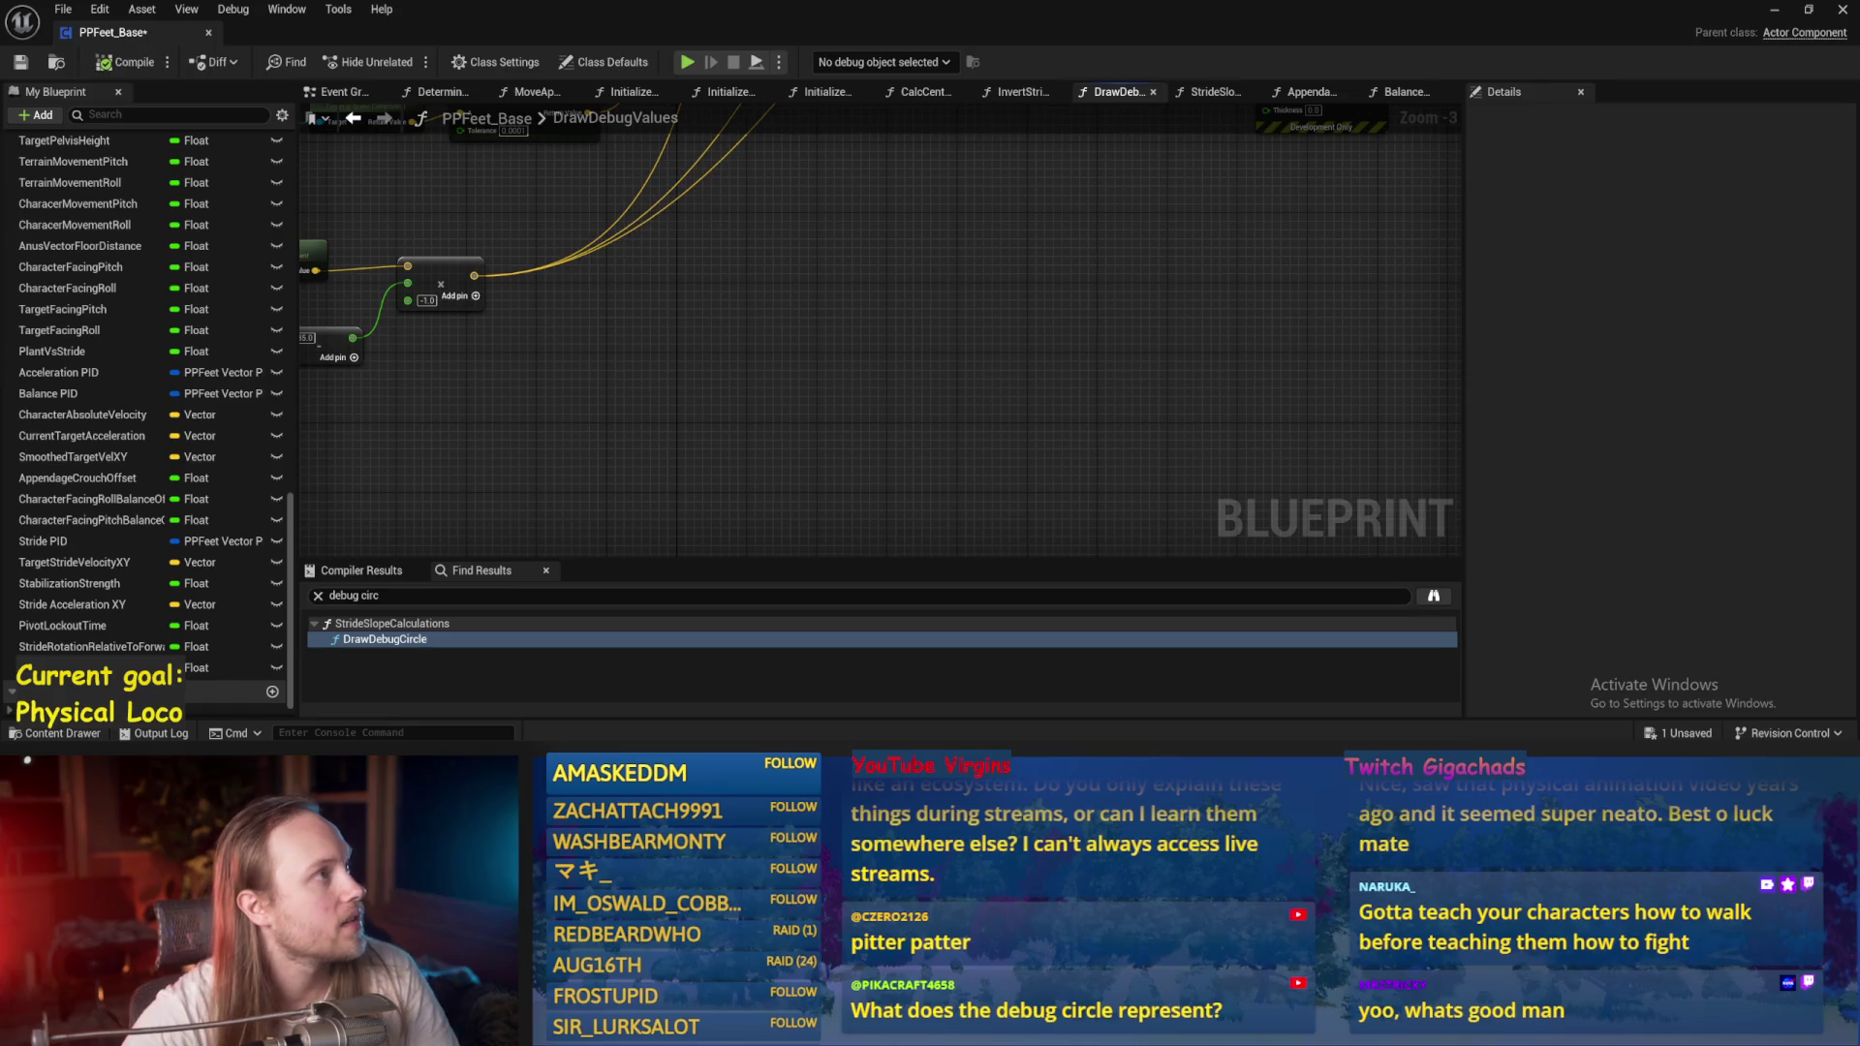
left_click(1771, 12)
key("alt+p")
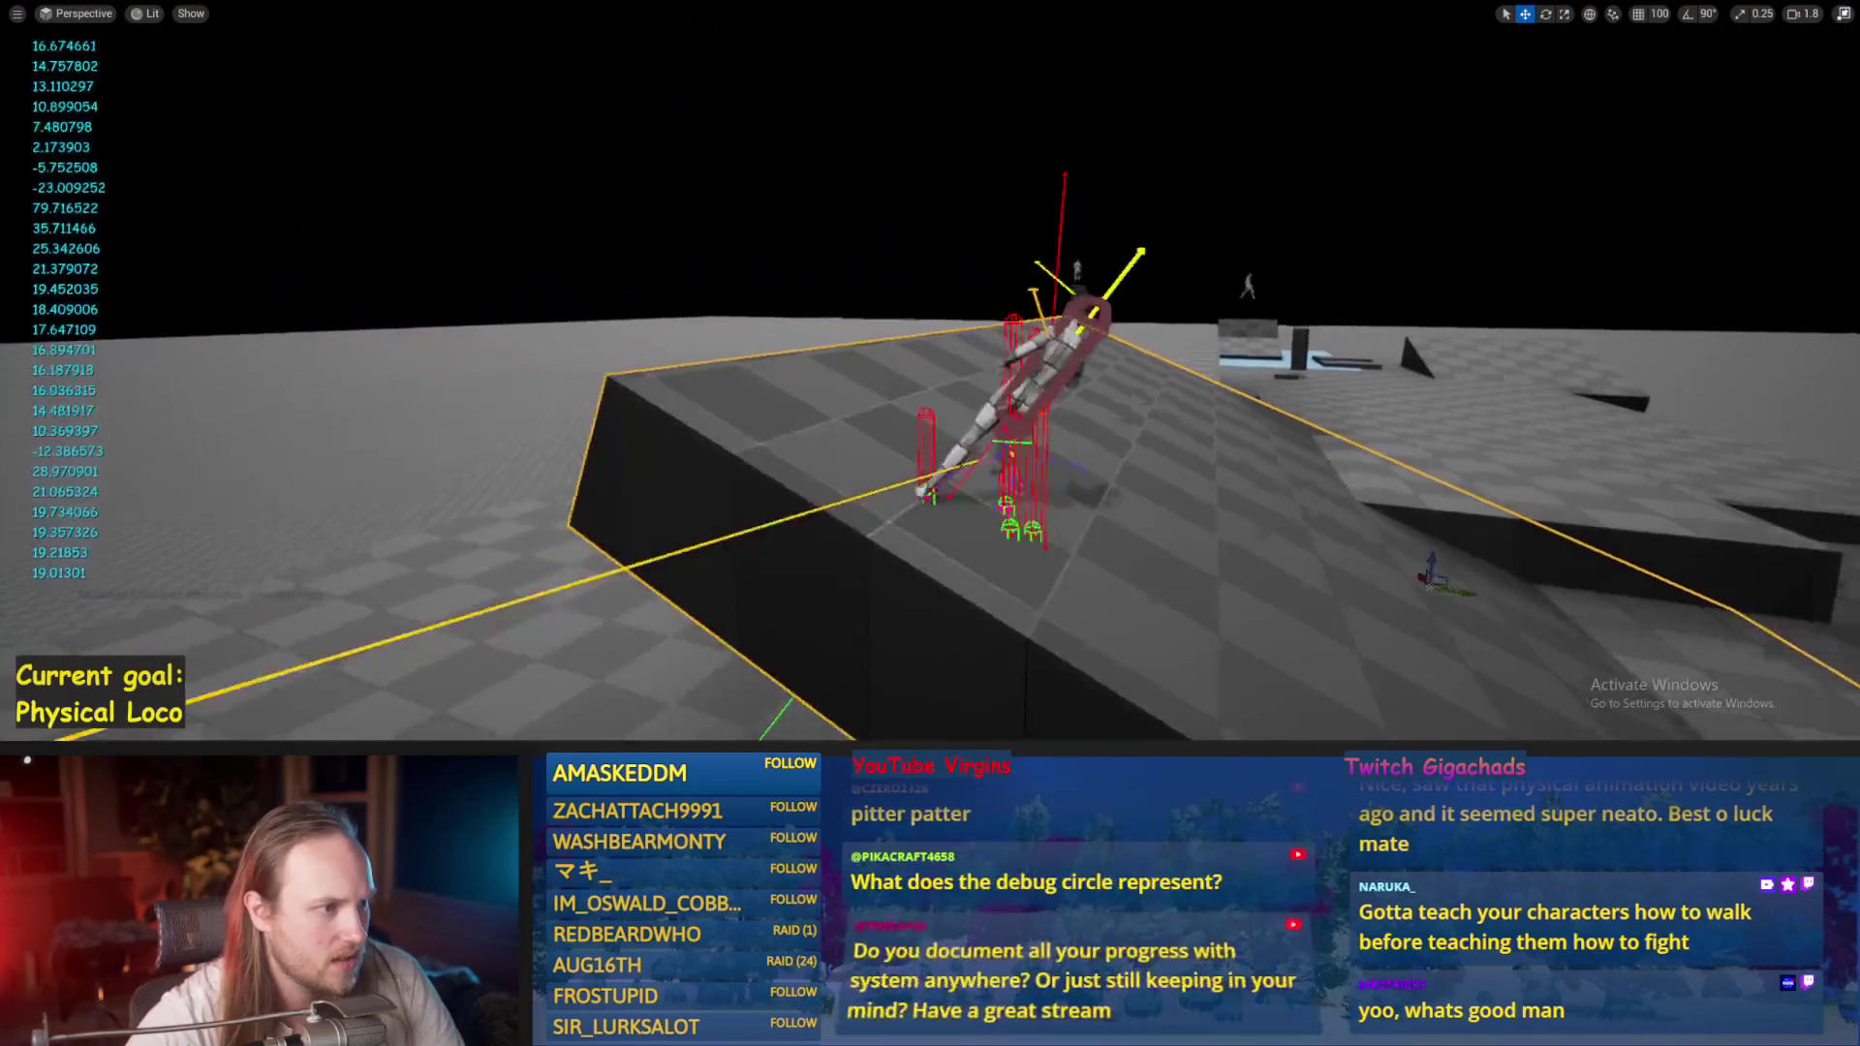
Restart the play test to check the labelled Target Lean and Forward Vector arrows, then stop it.
key("Escape")
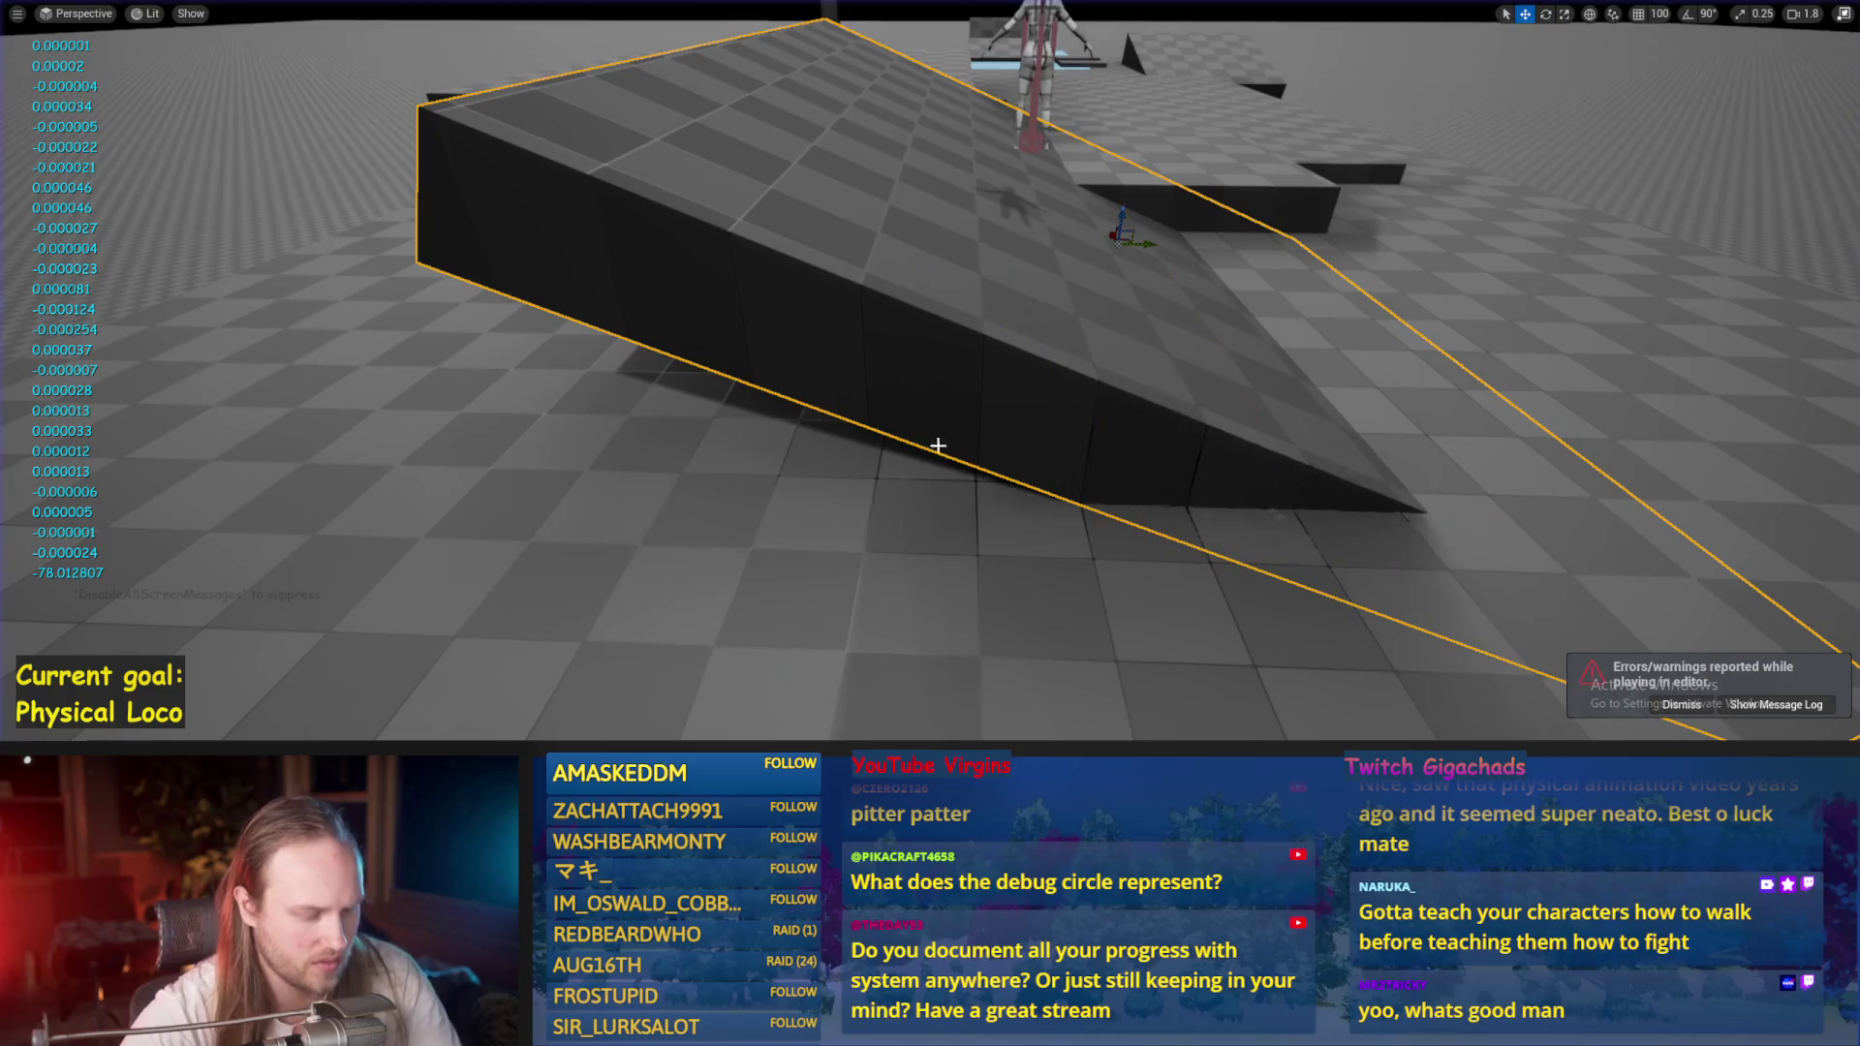
key("alt+p")
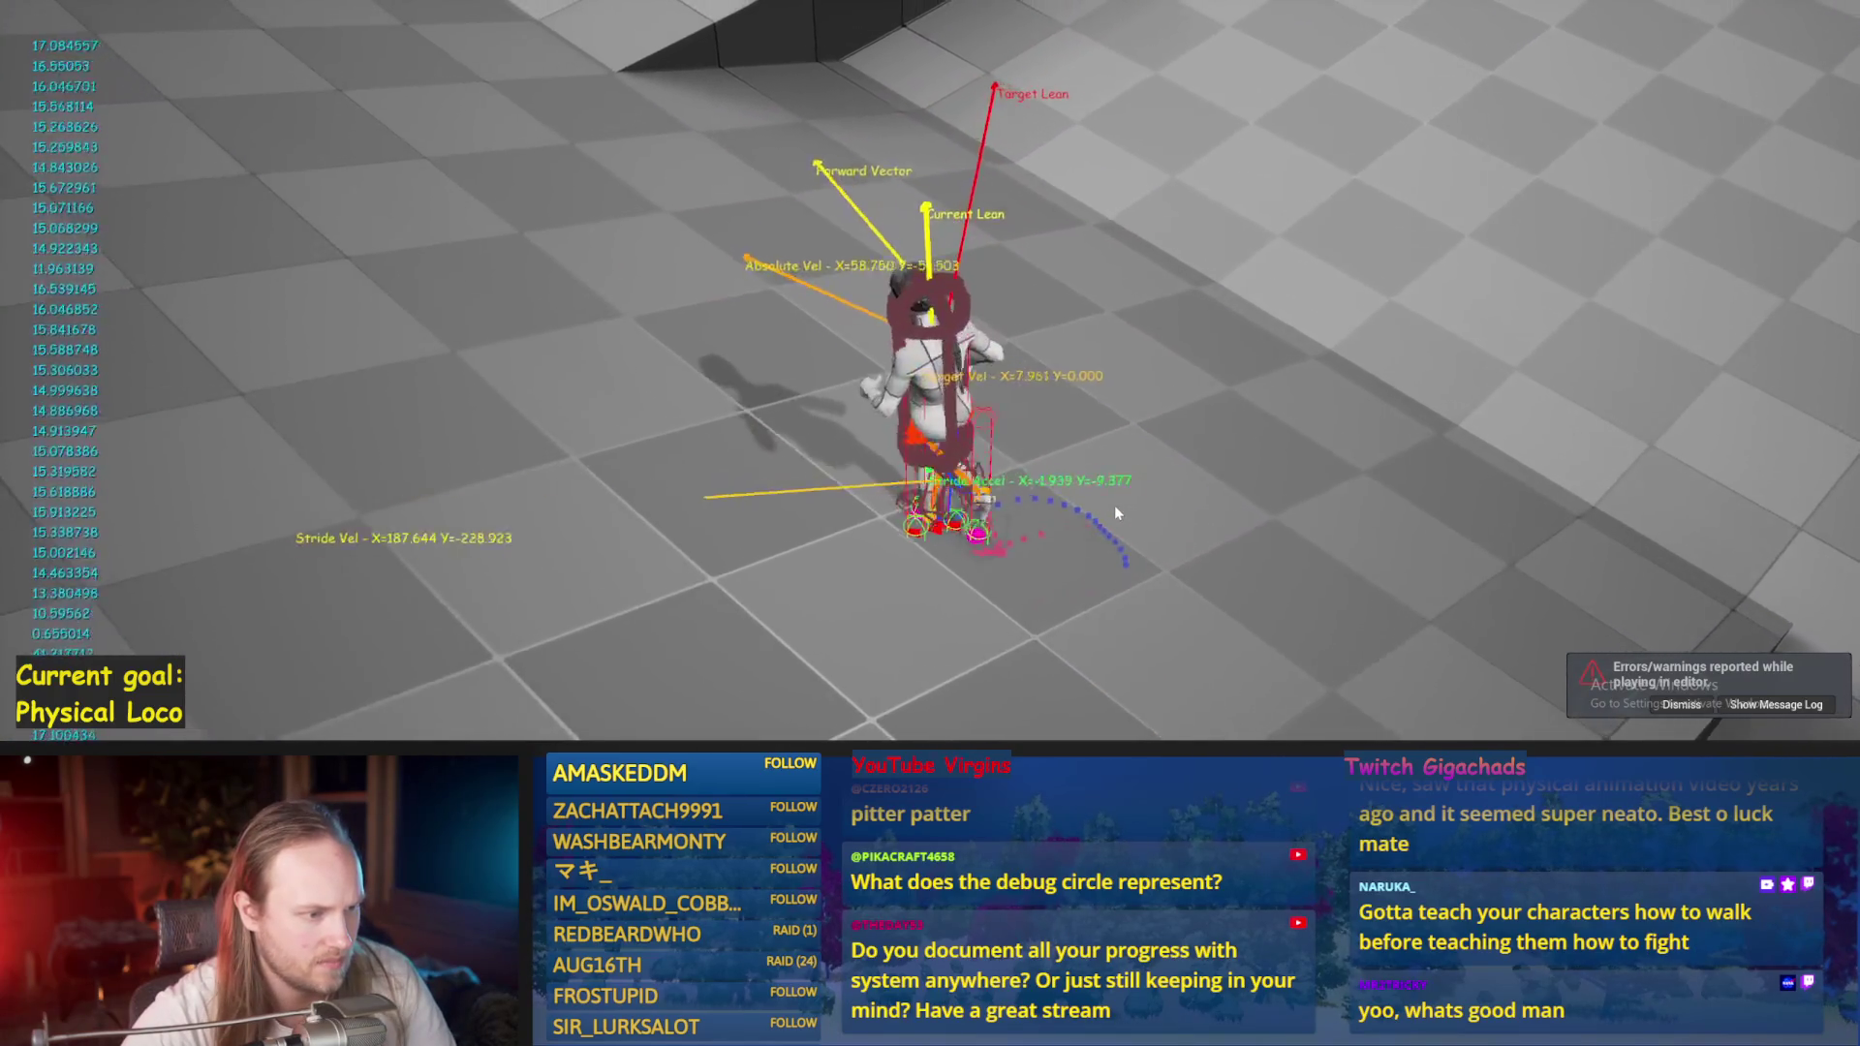
left_click(1032, 532)
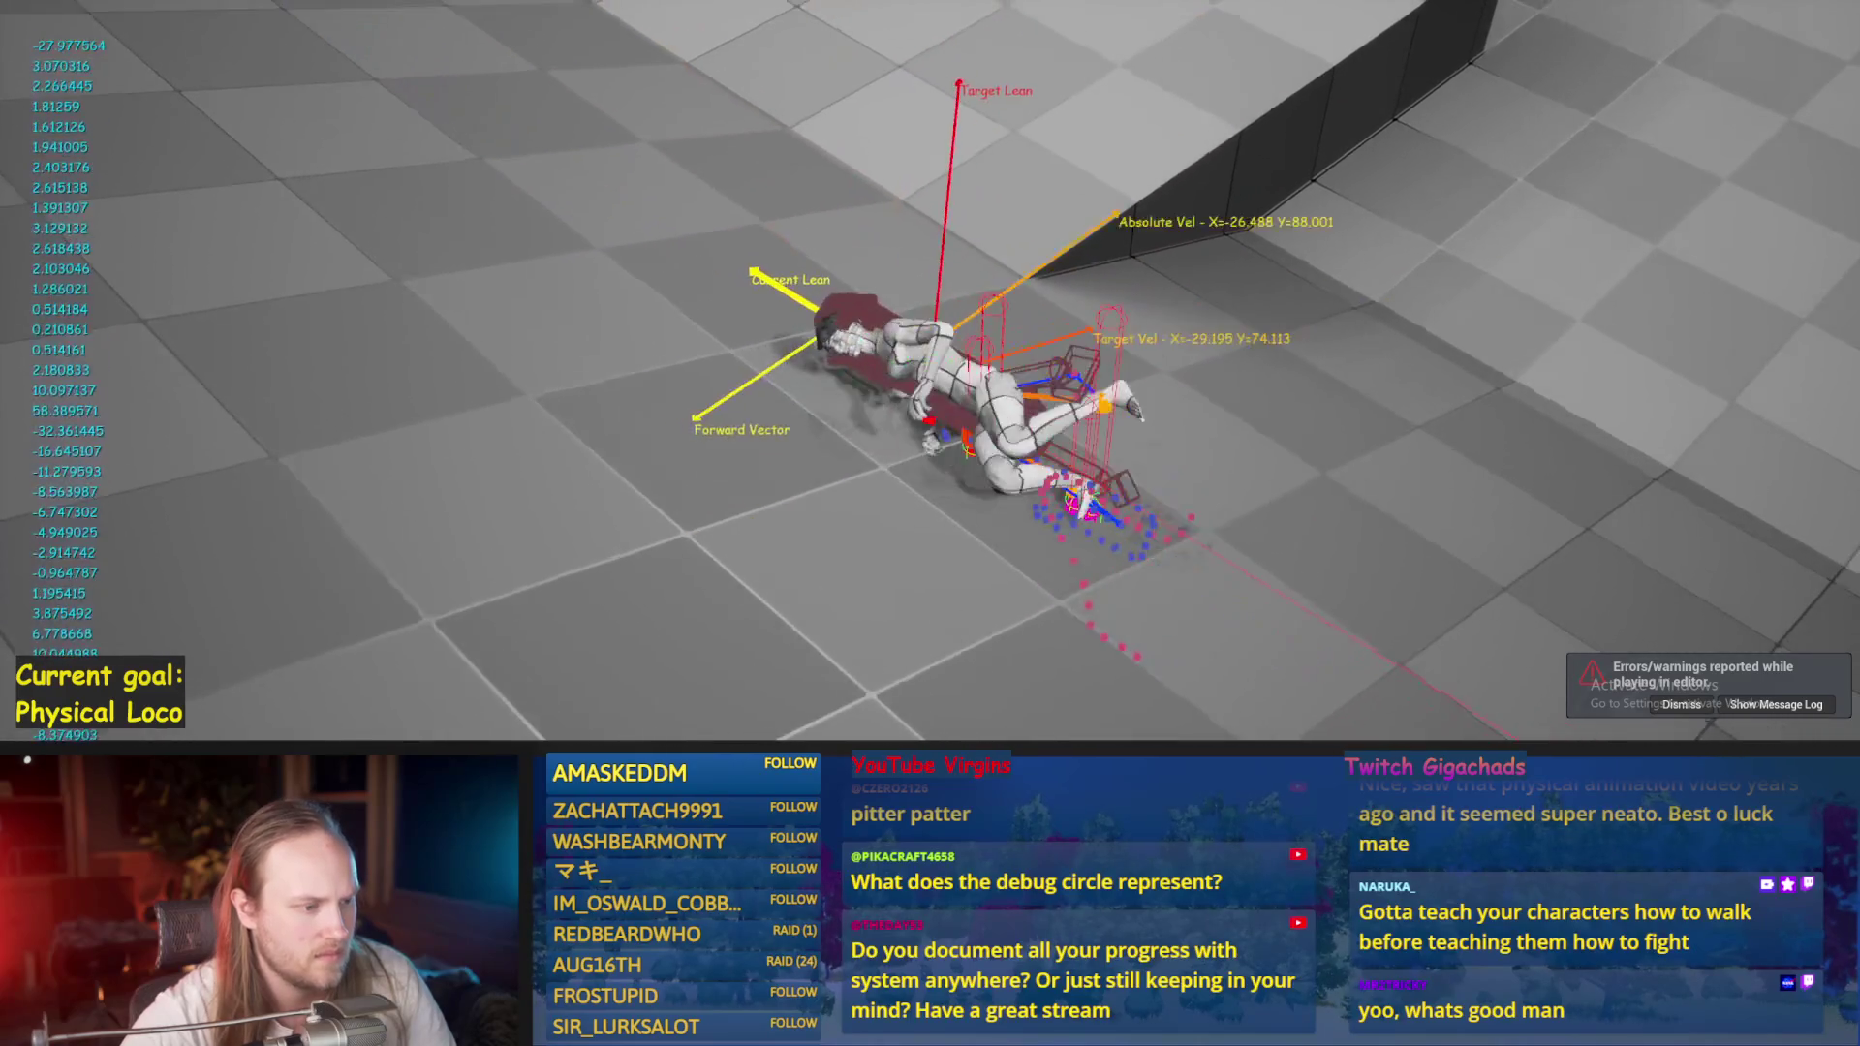
key("Escape")
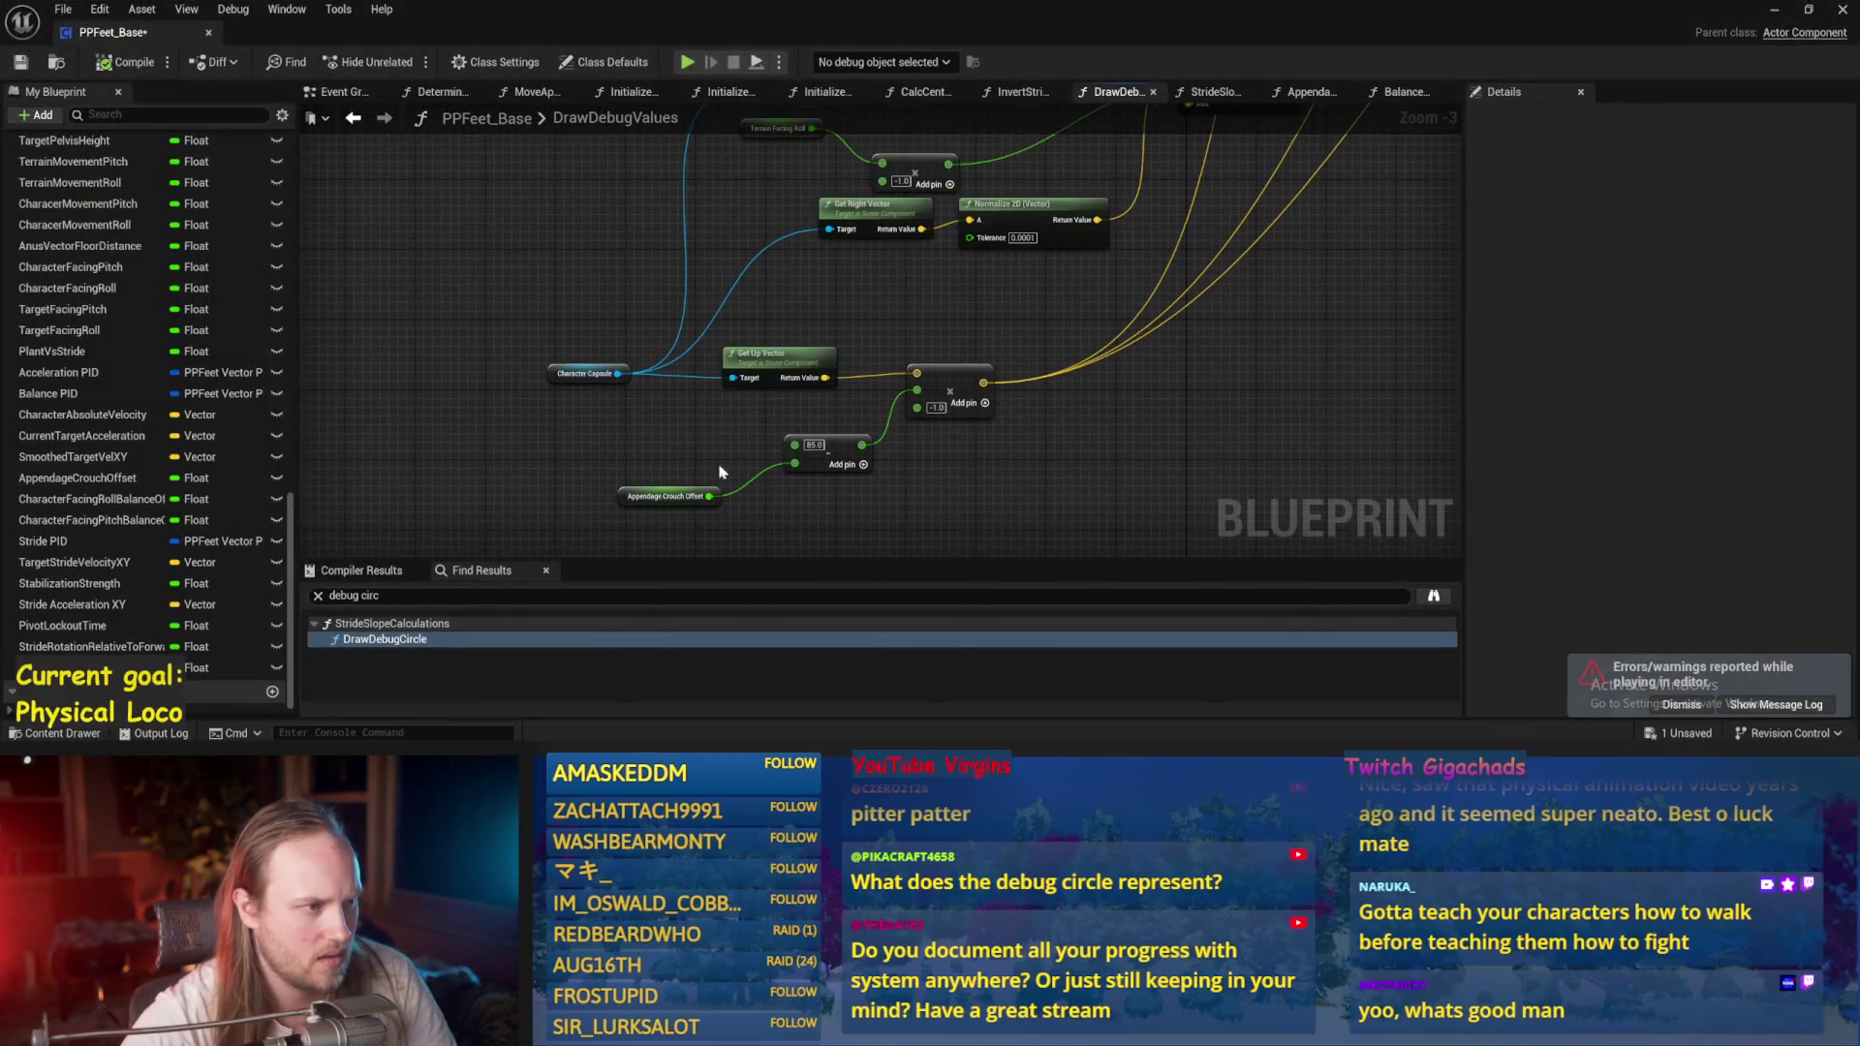
Save, then centre the draw inputs on capsule world location plus the scaled up-vector offset.
left_click(586, 374)
key("ctrl+s")
left_click(831, 282)
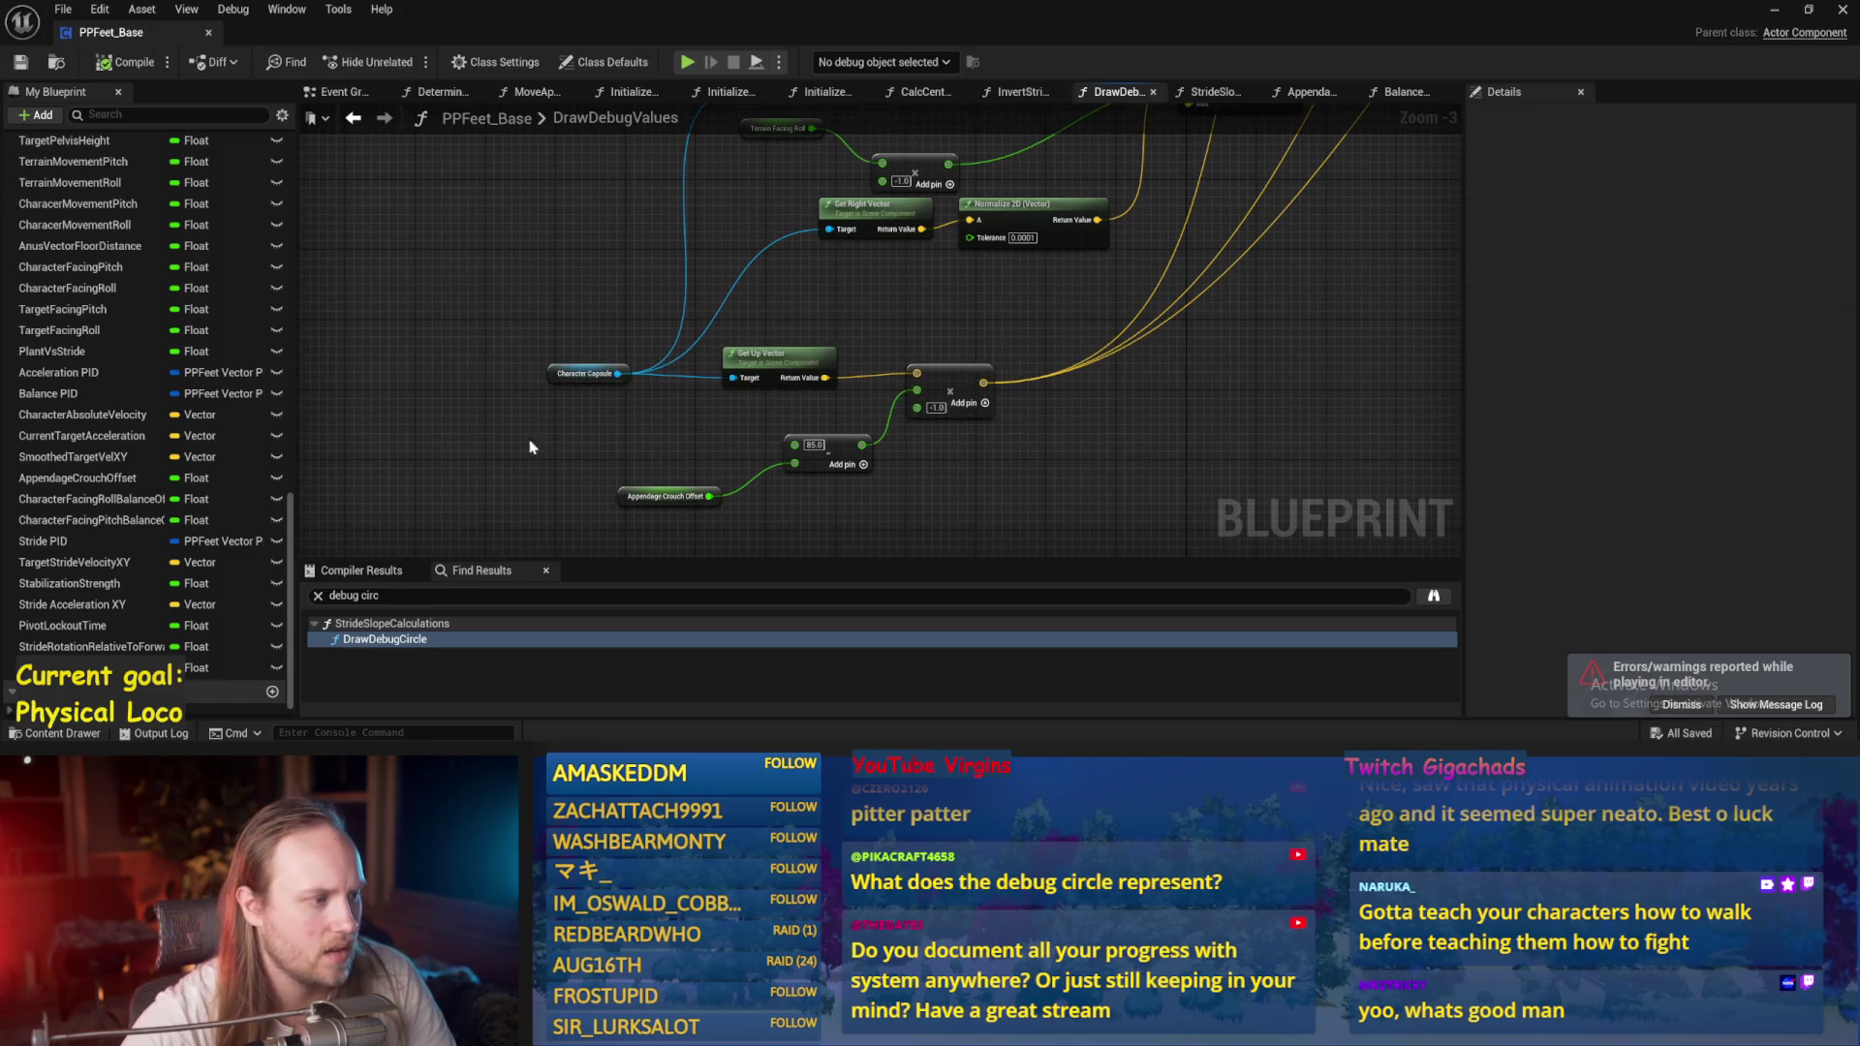
left_click_drag(792, 302, 791, 303)
type("loca")
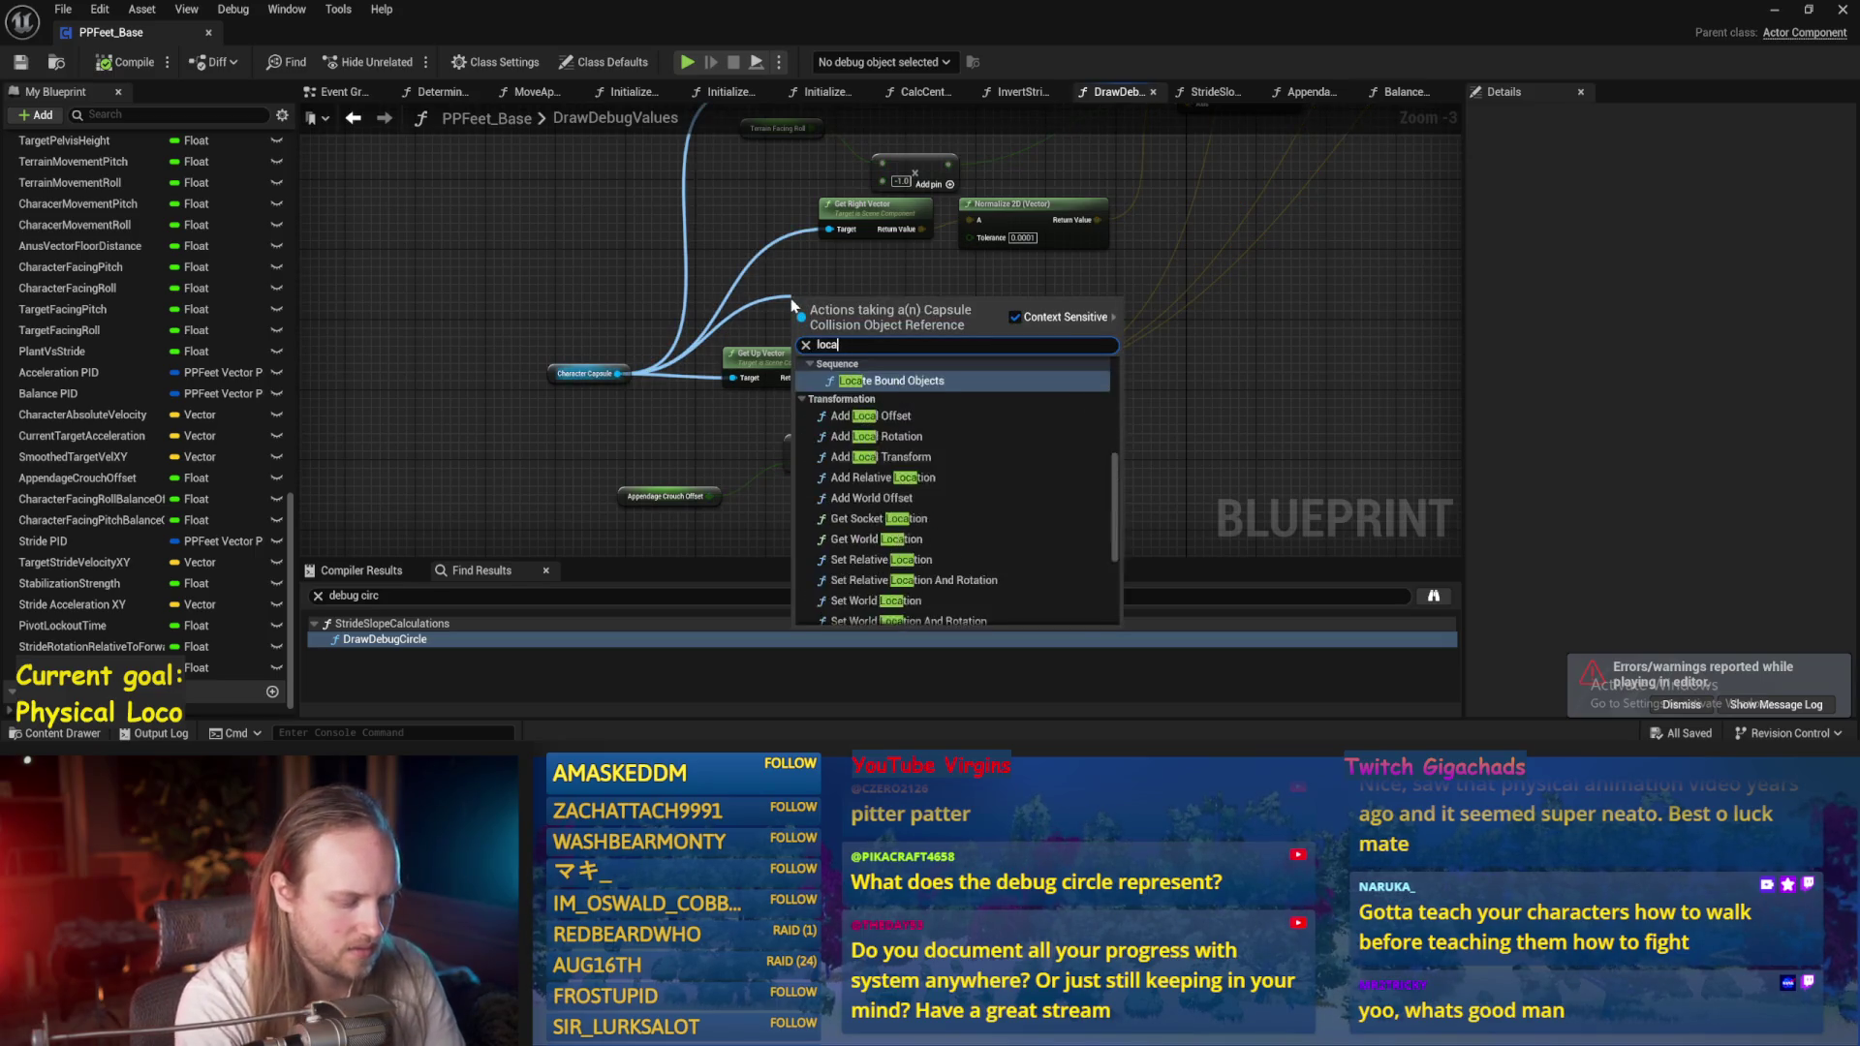
type("tion world")
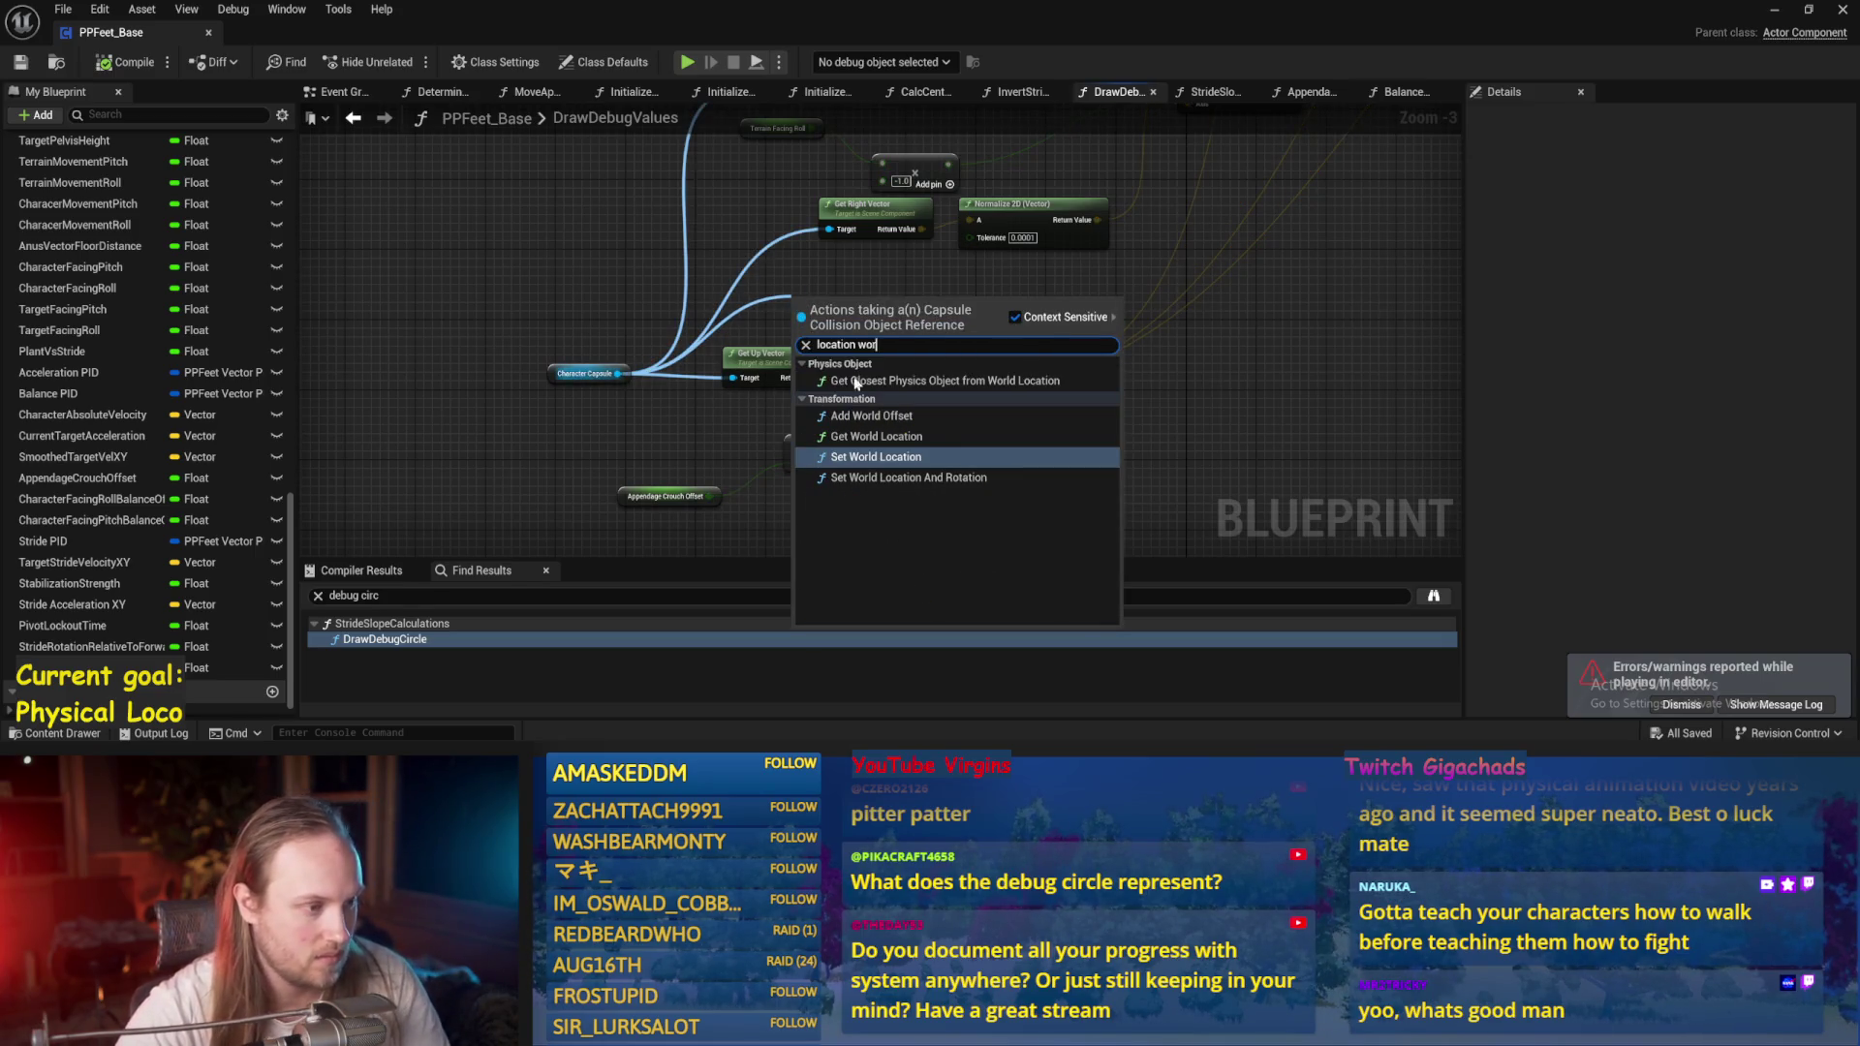
left_click(871, 436)
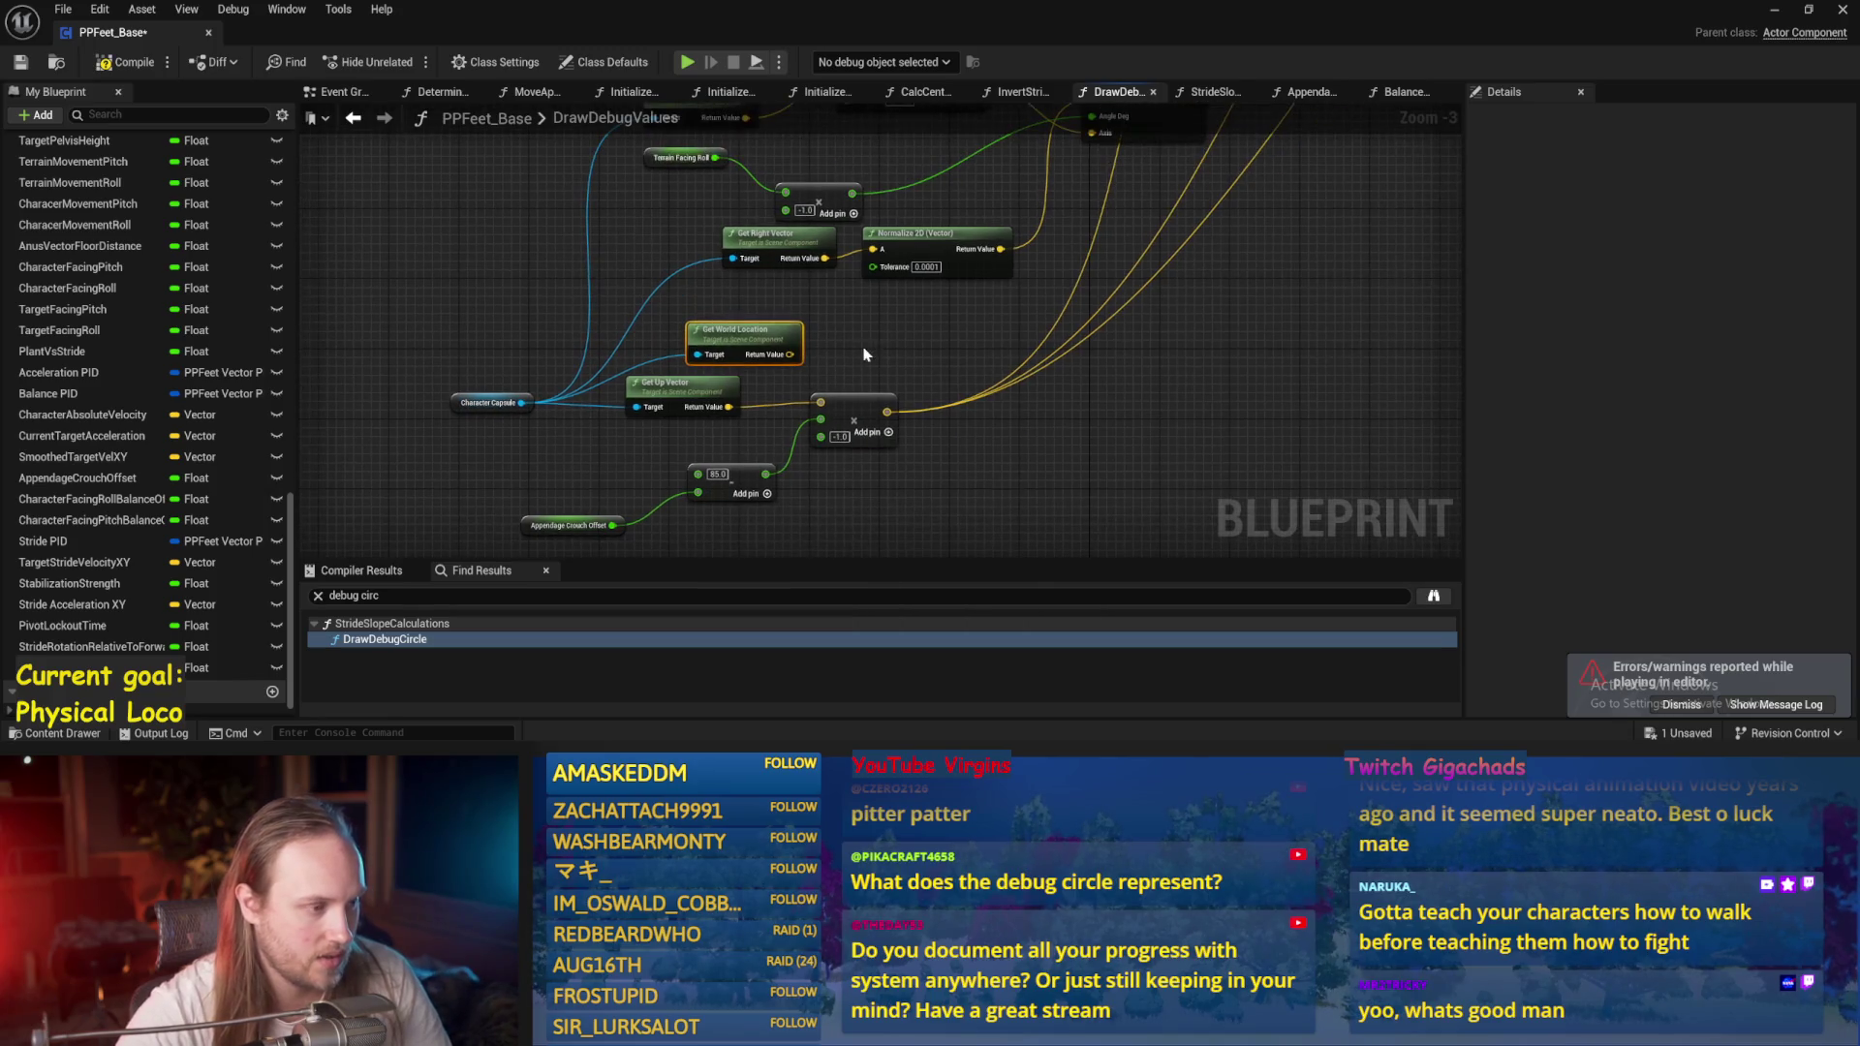
mouse_move(741, 329)
left_mouse_down()
mouse_move(802, 295)
mouse_move(979, 327)
mouse_move(944, 321)
left_mouse_up()
type("-")
key("Return")
left_click_drag(887, 412, 1078, 327)
left_click_drag(950, 341, 883, 416)
mouse_move(852, 320)
left_mouse_down()
mouse_move(920, 360)
mouse_move(924, 385)
left_mouse_up()
left_click(952, 457)
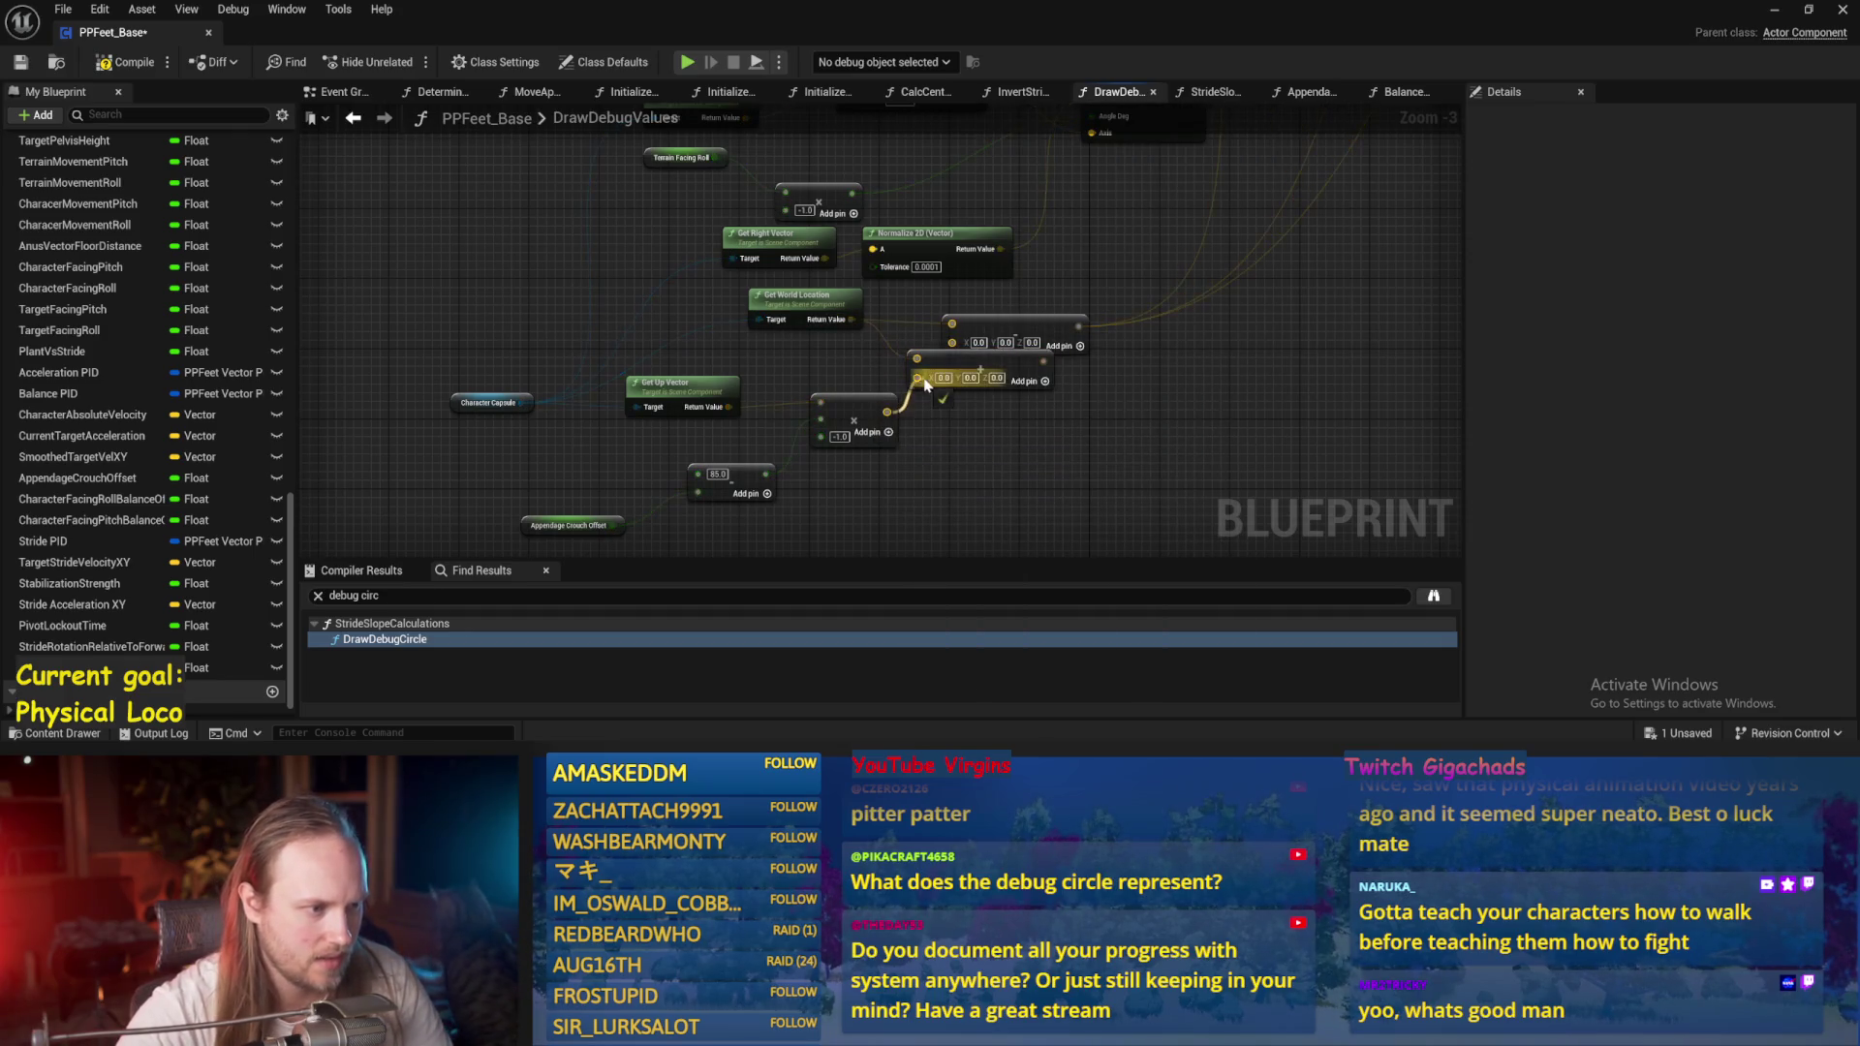
left_click_drag(1077, 326, 1034, 349)
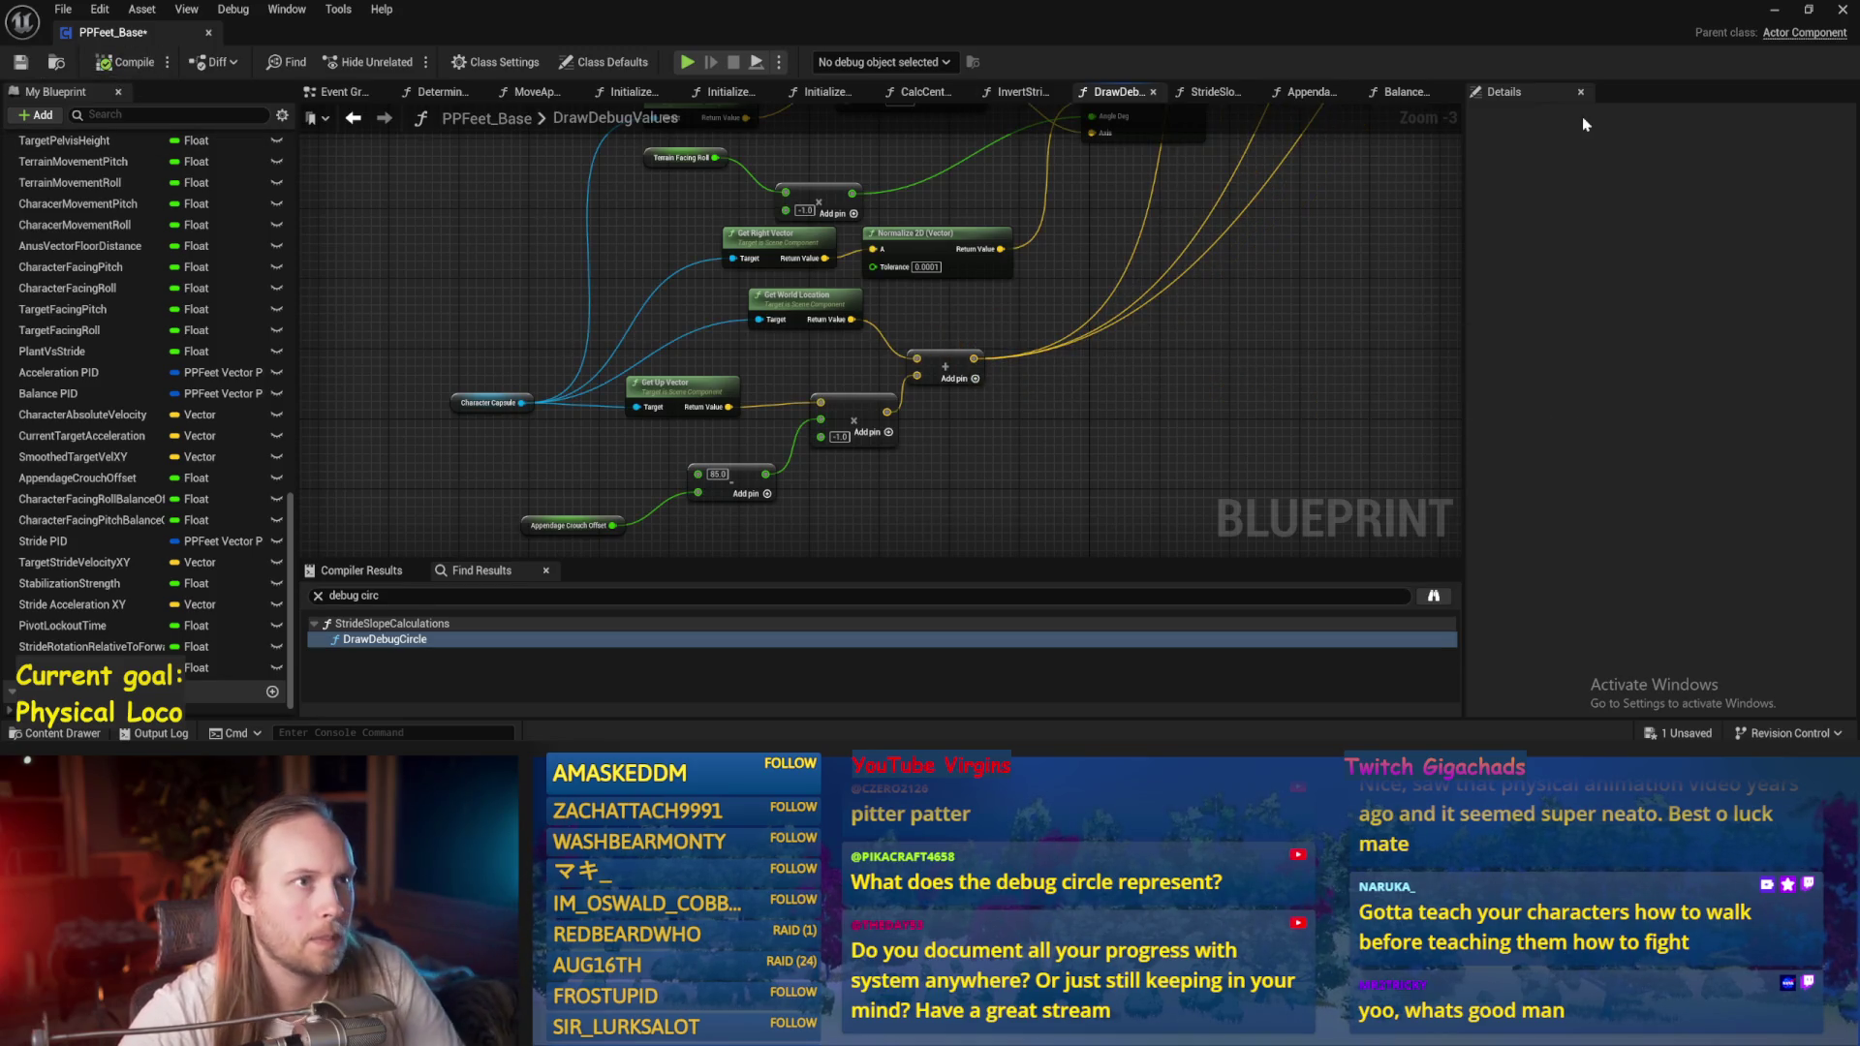
Play-test the level twice to check the red debug circle around the character.
left_click(1769, 12)
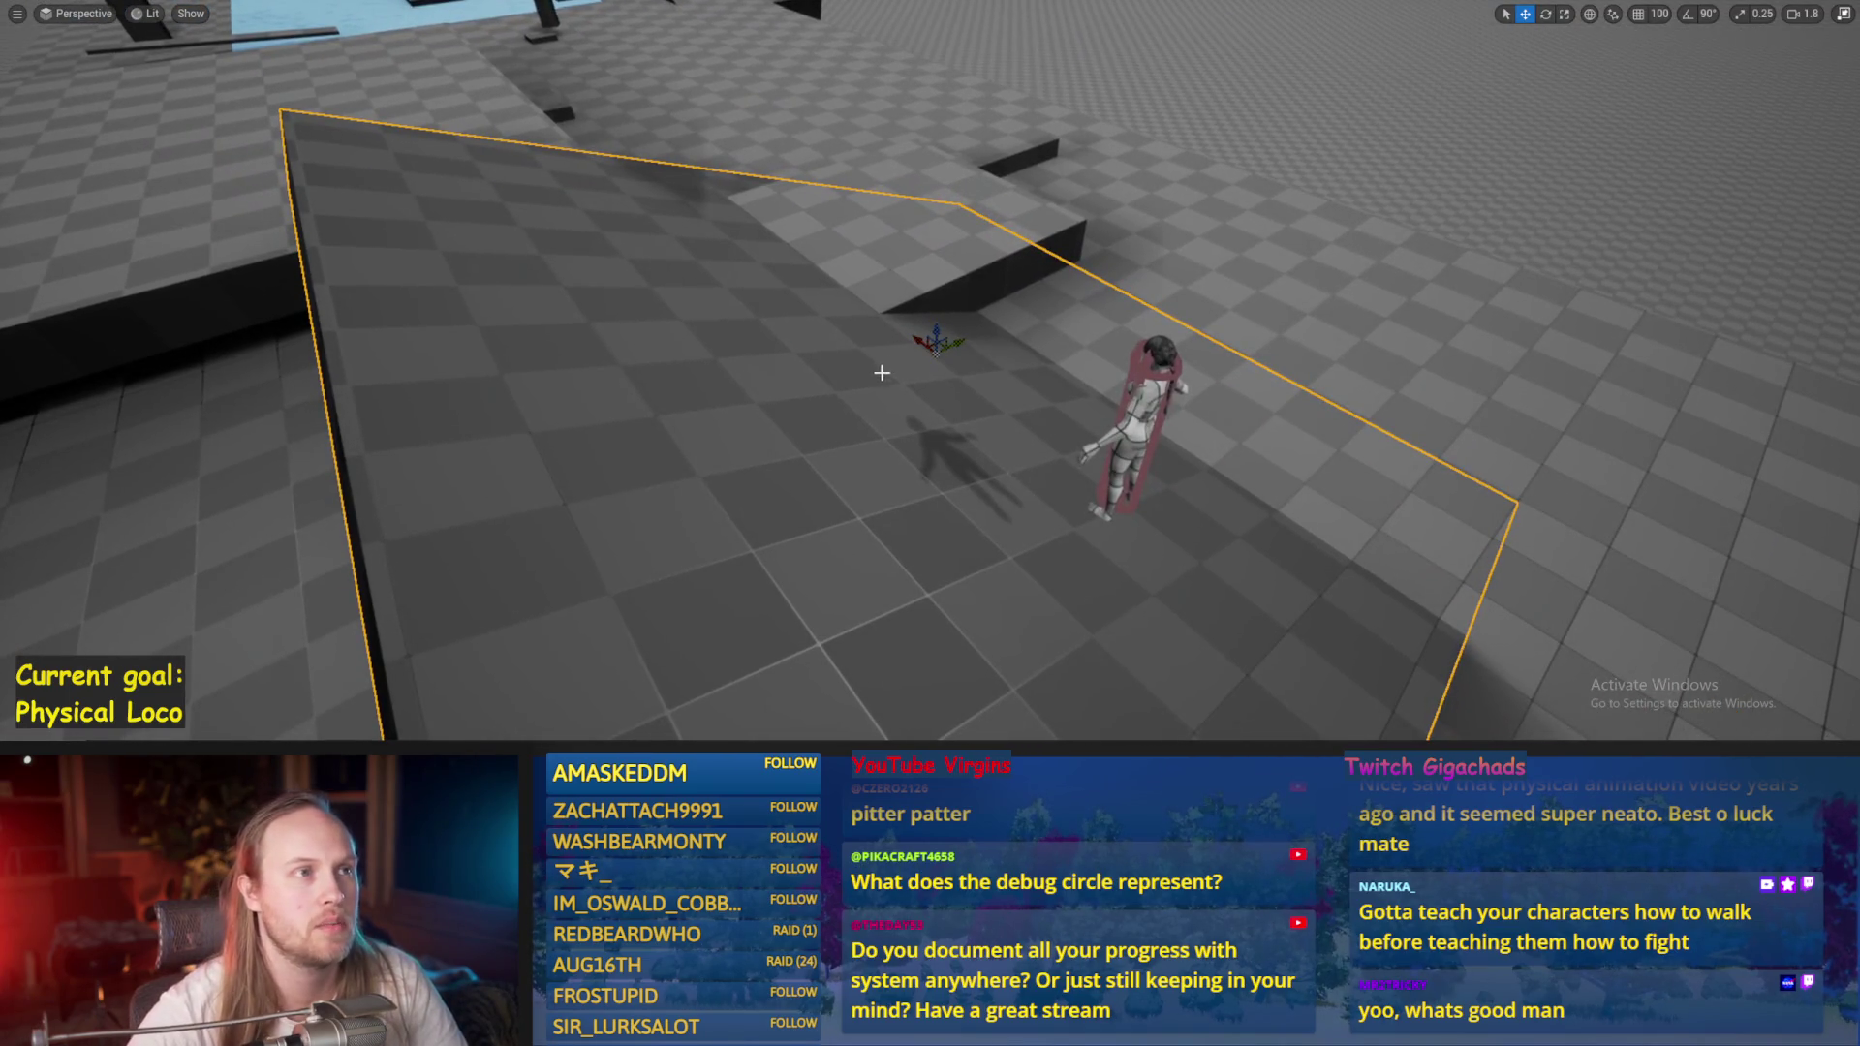
key("F8")
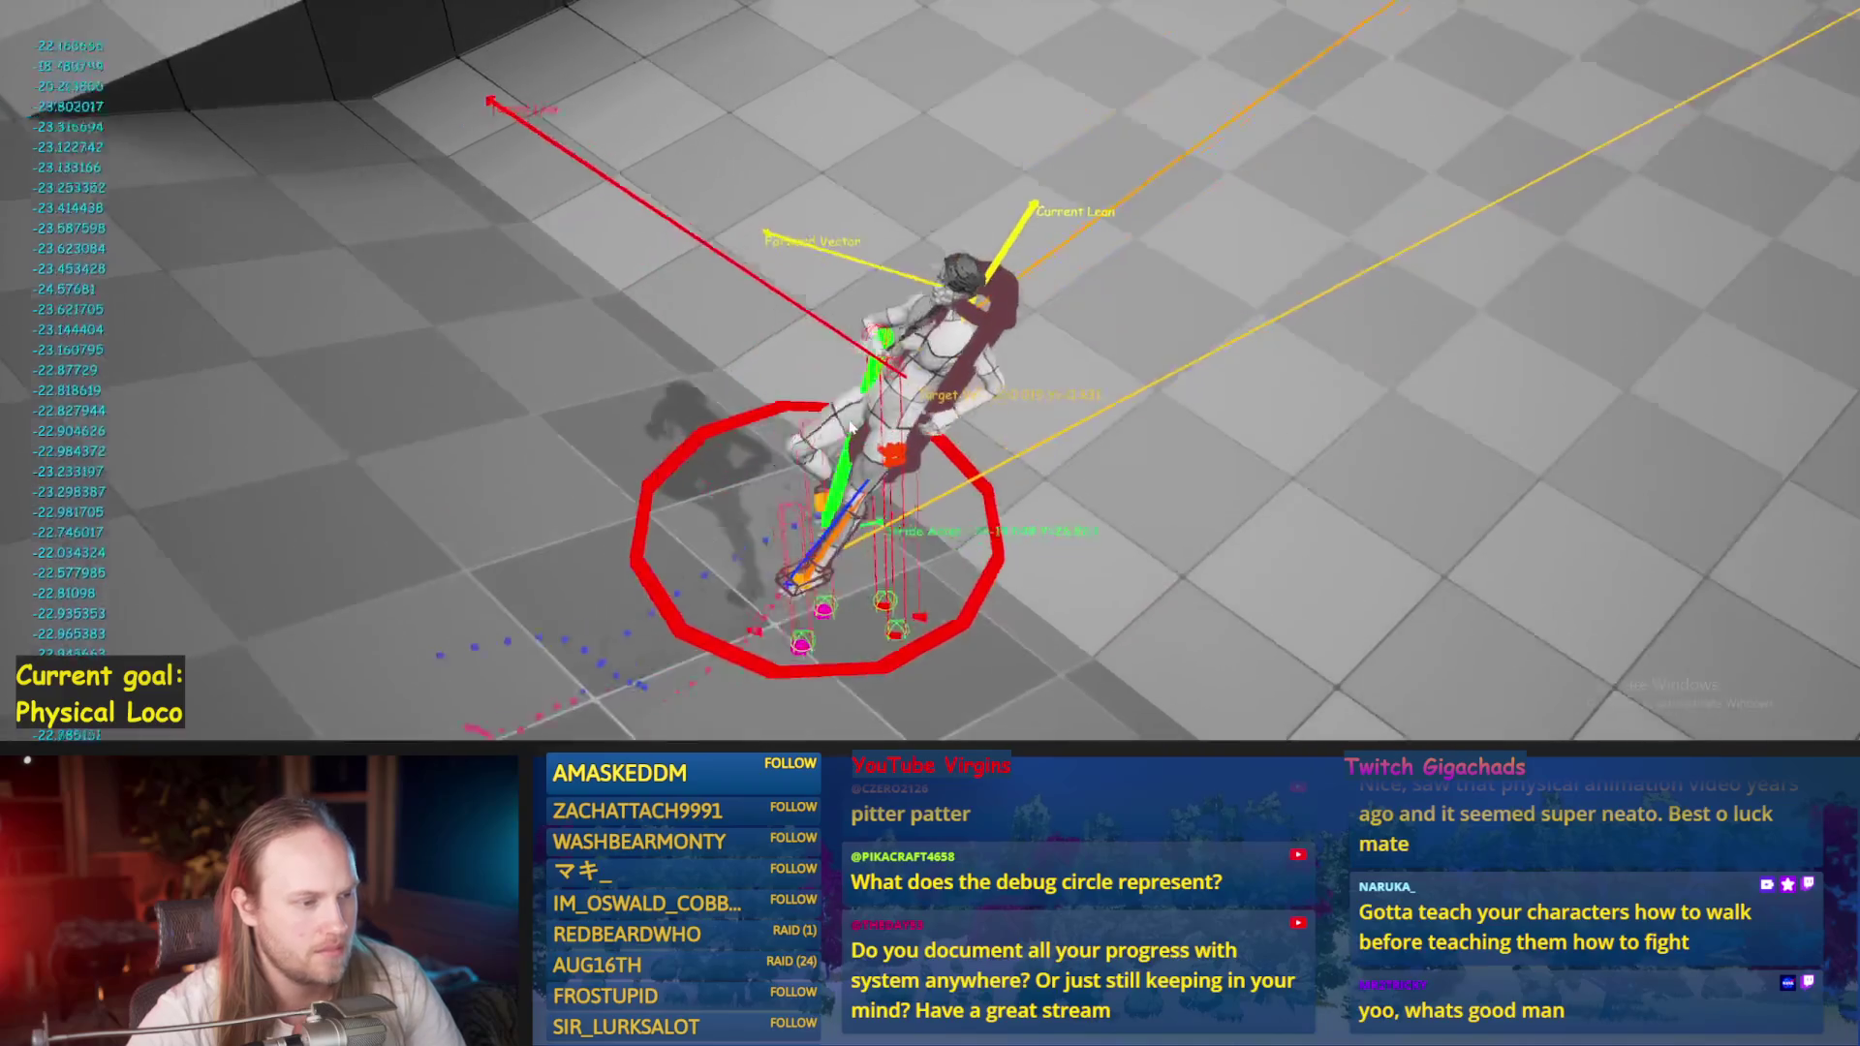
key("Escape")
key("alt+p")
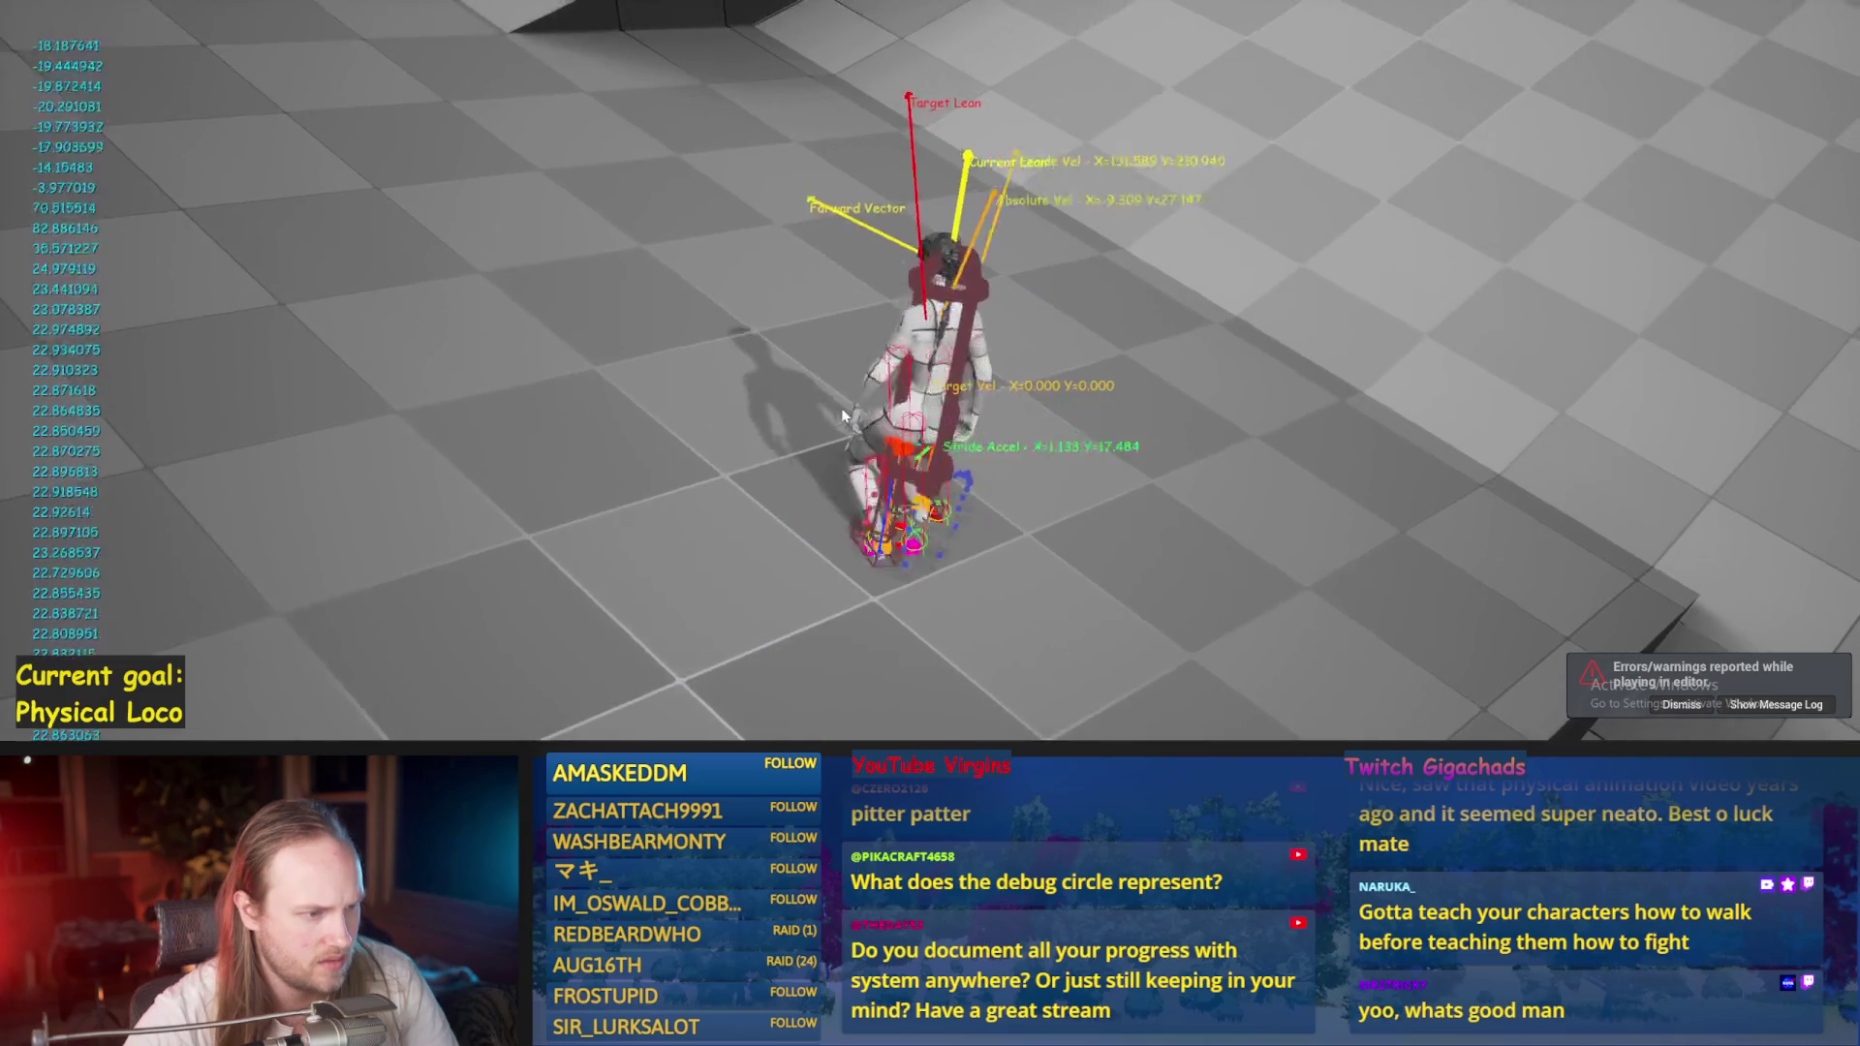
key("Escape")
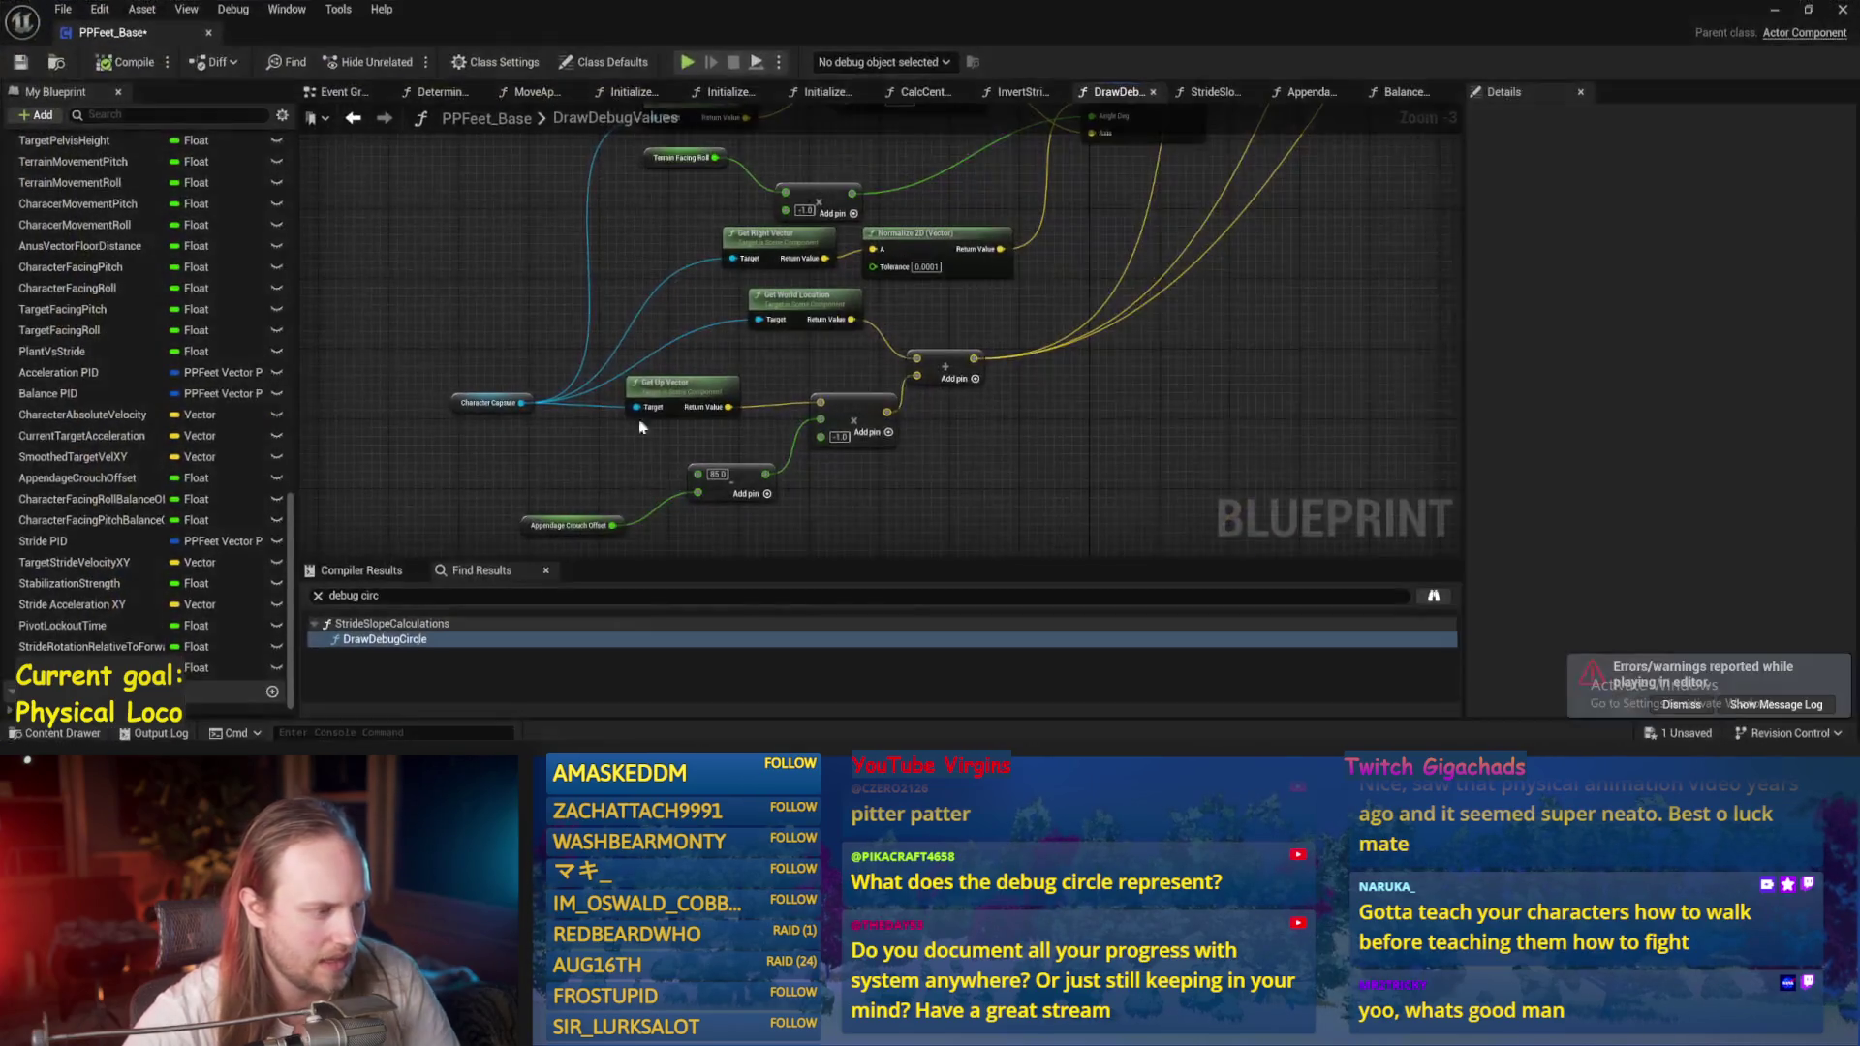
Replace the subtract with an Add node of Appendage Crouch Offset plus 85.0, deleting the old node.
left_click_drag(659, 472, 790, 423)
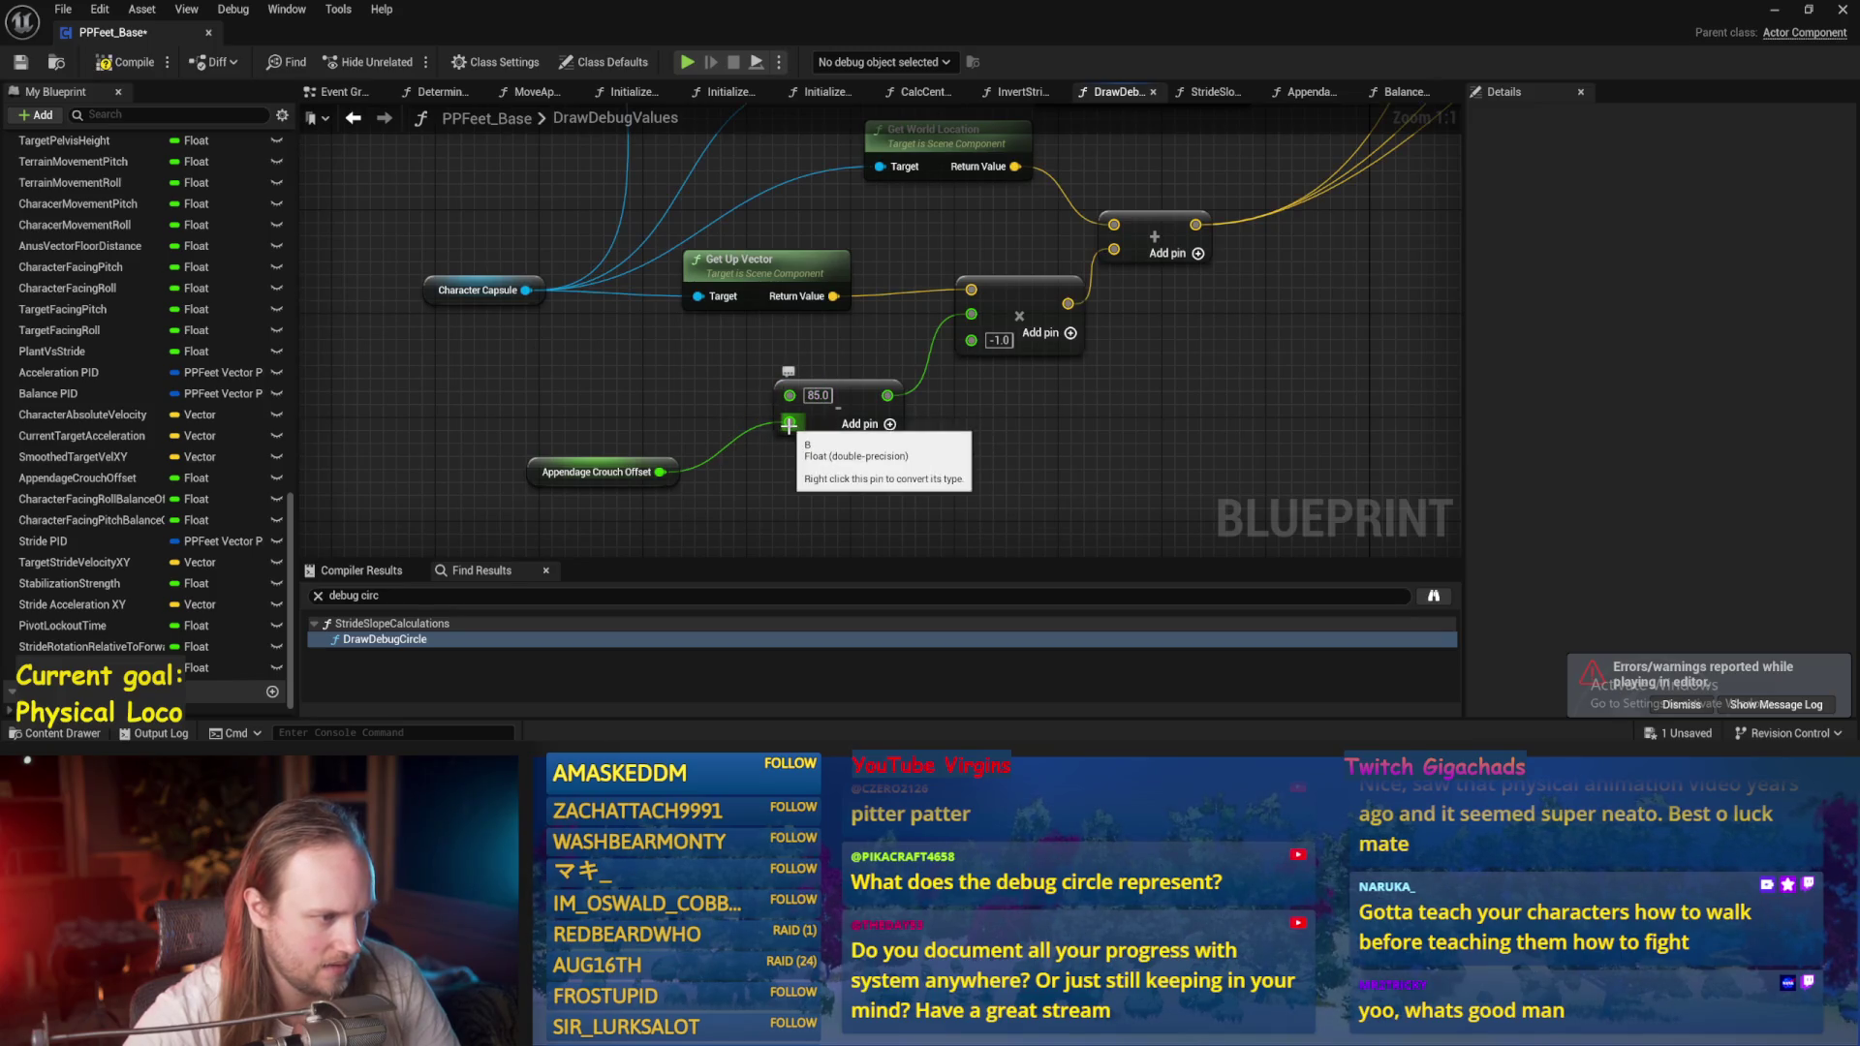
left_click_drag(789, 423, 790, 422)
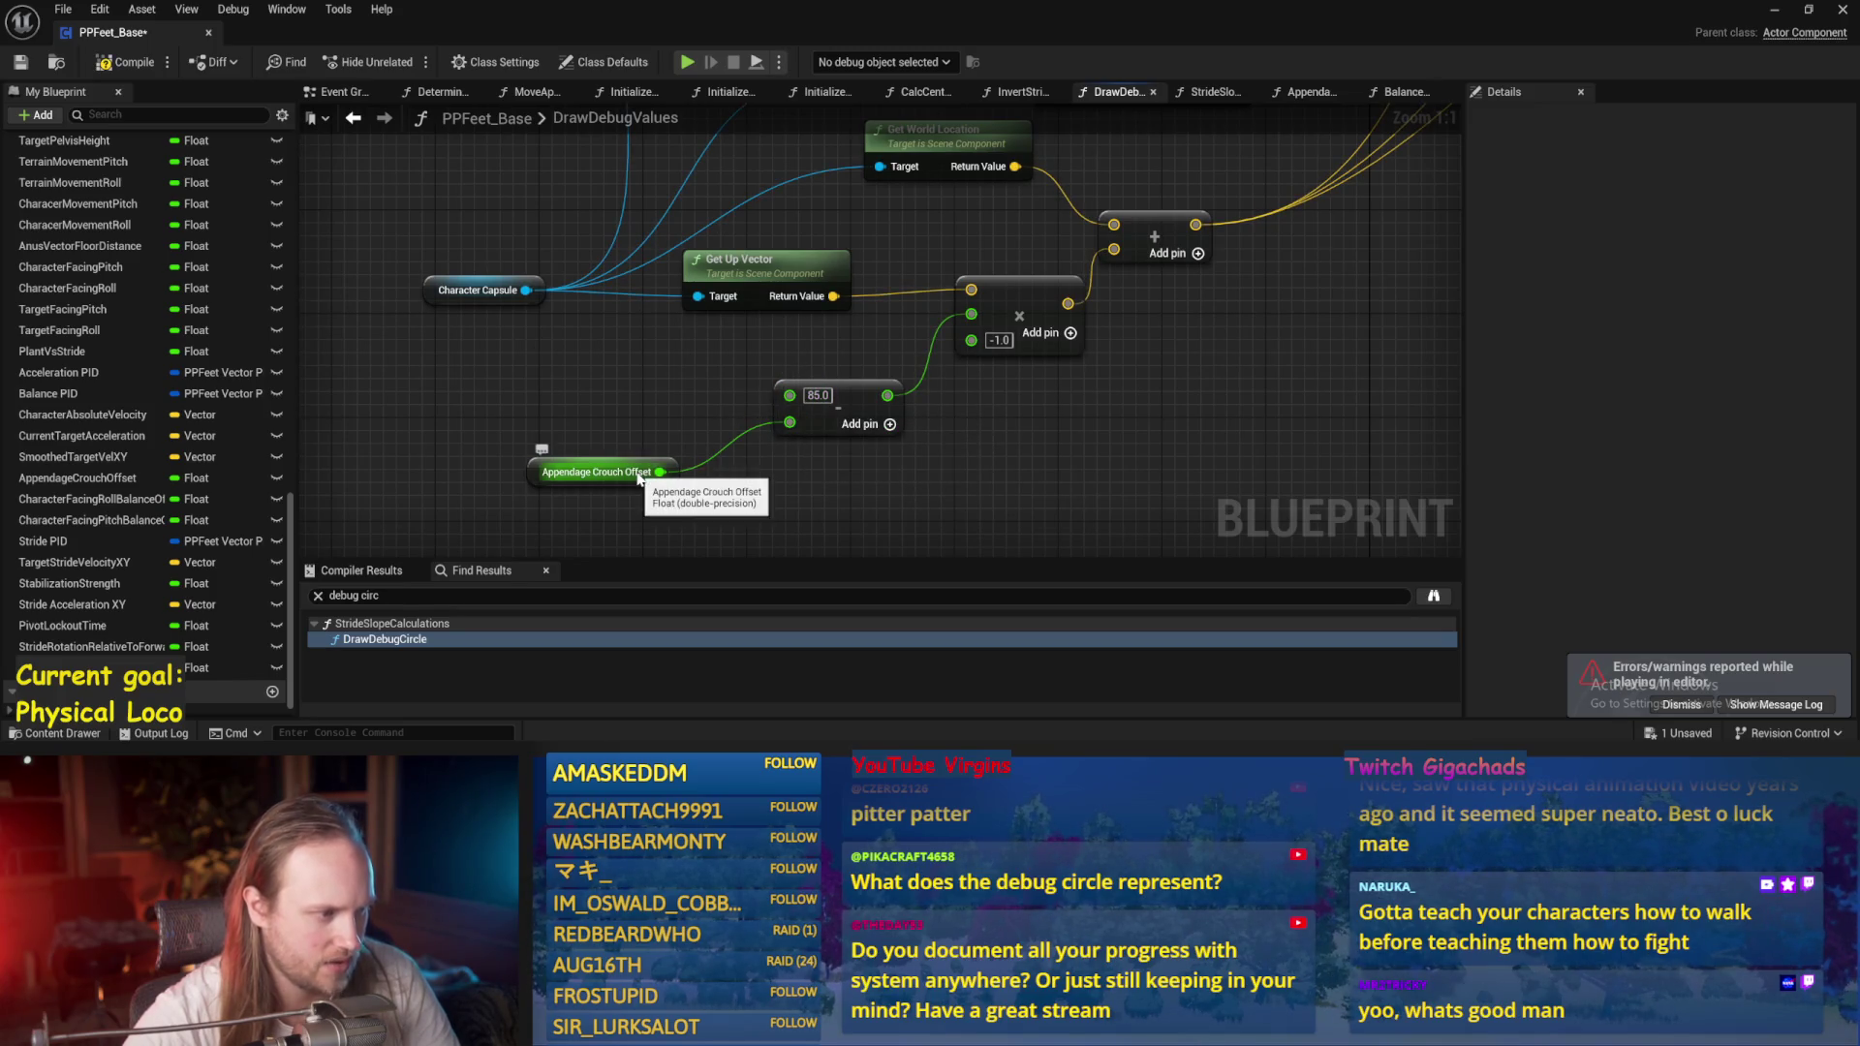
left_click(789, 423, "alt")
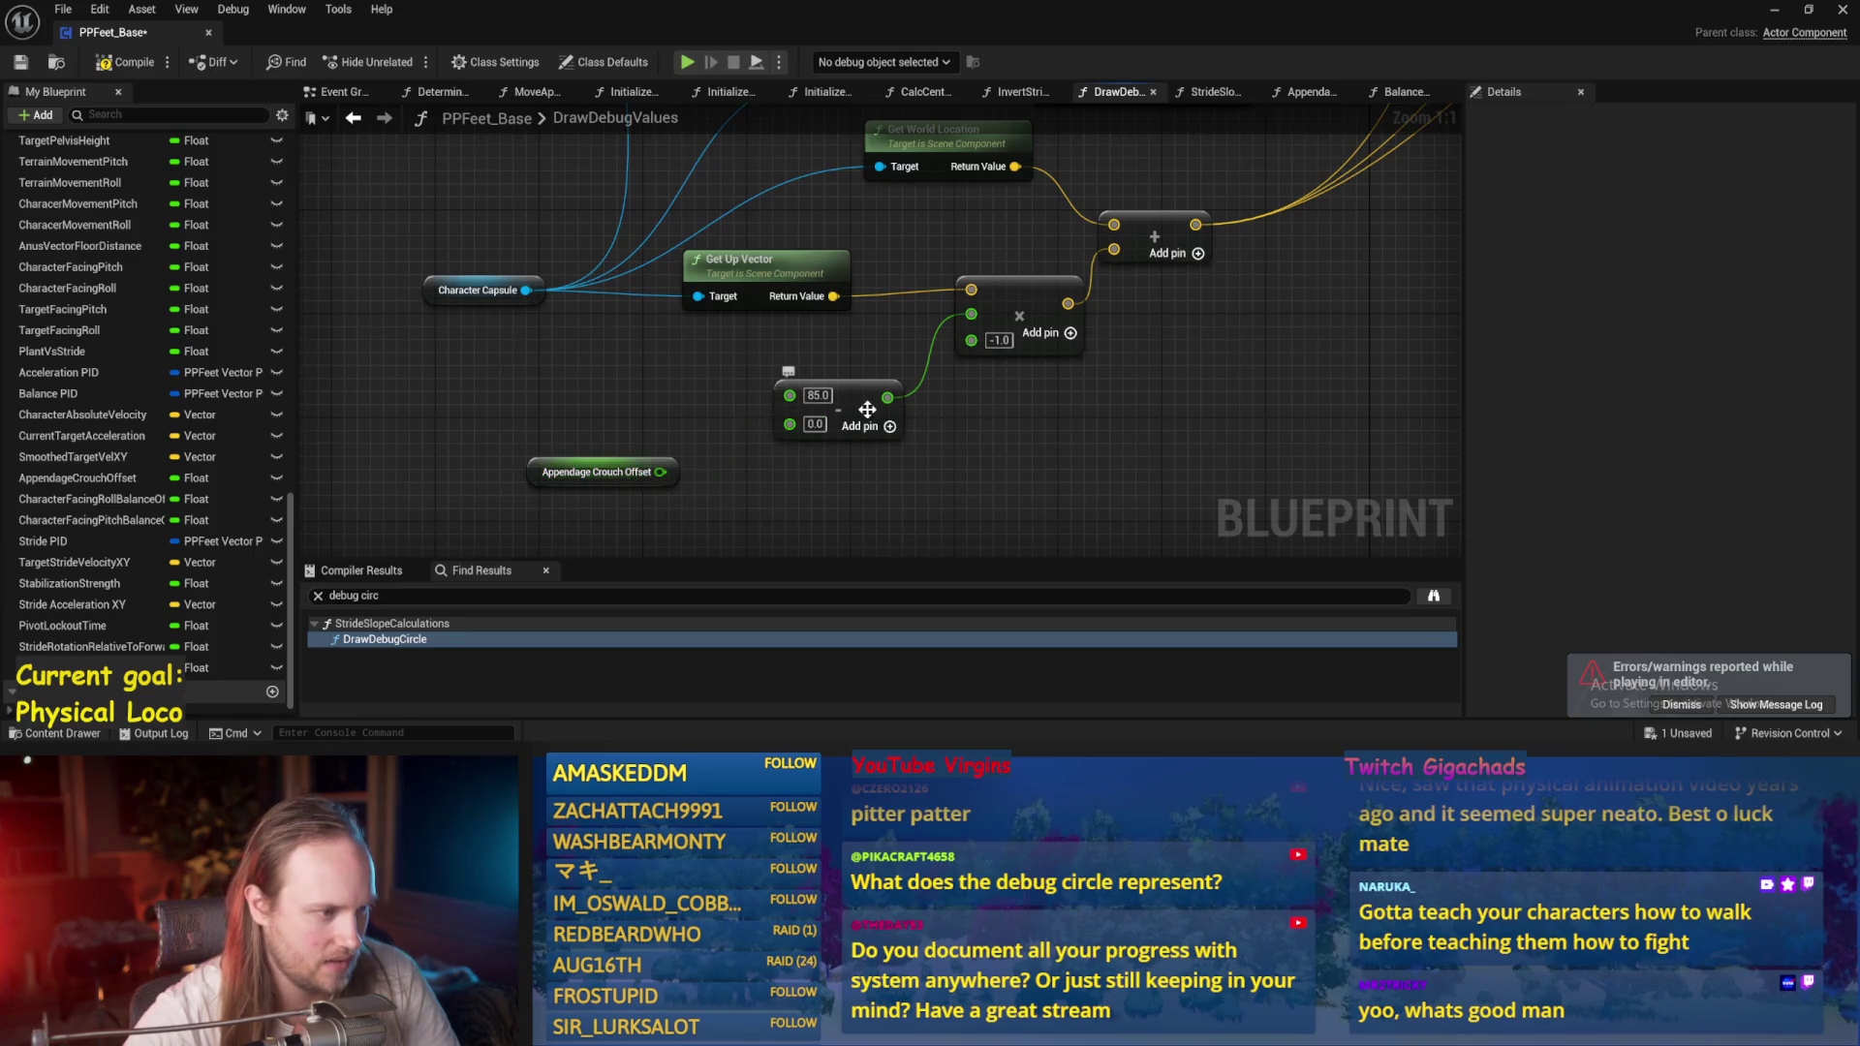
right_click(684, 378)
type("+")
key("Return")
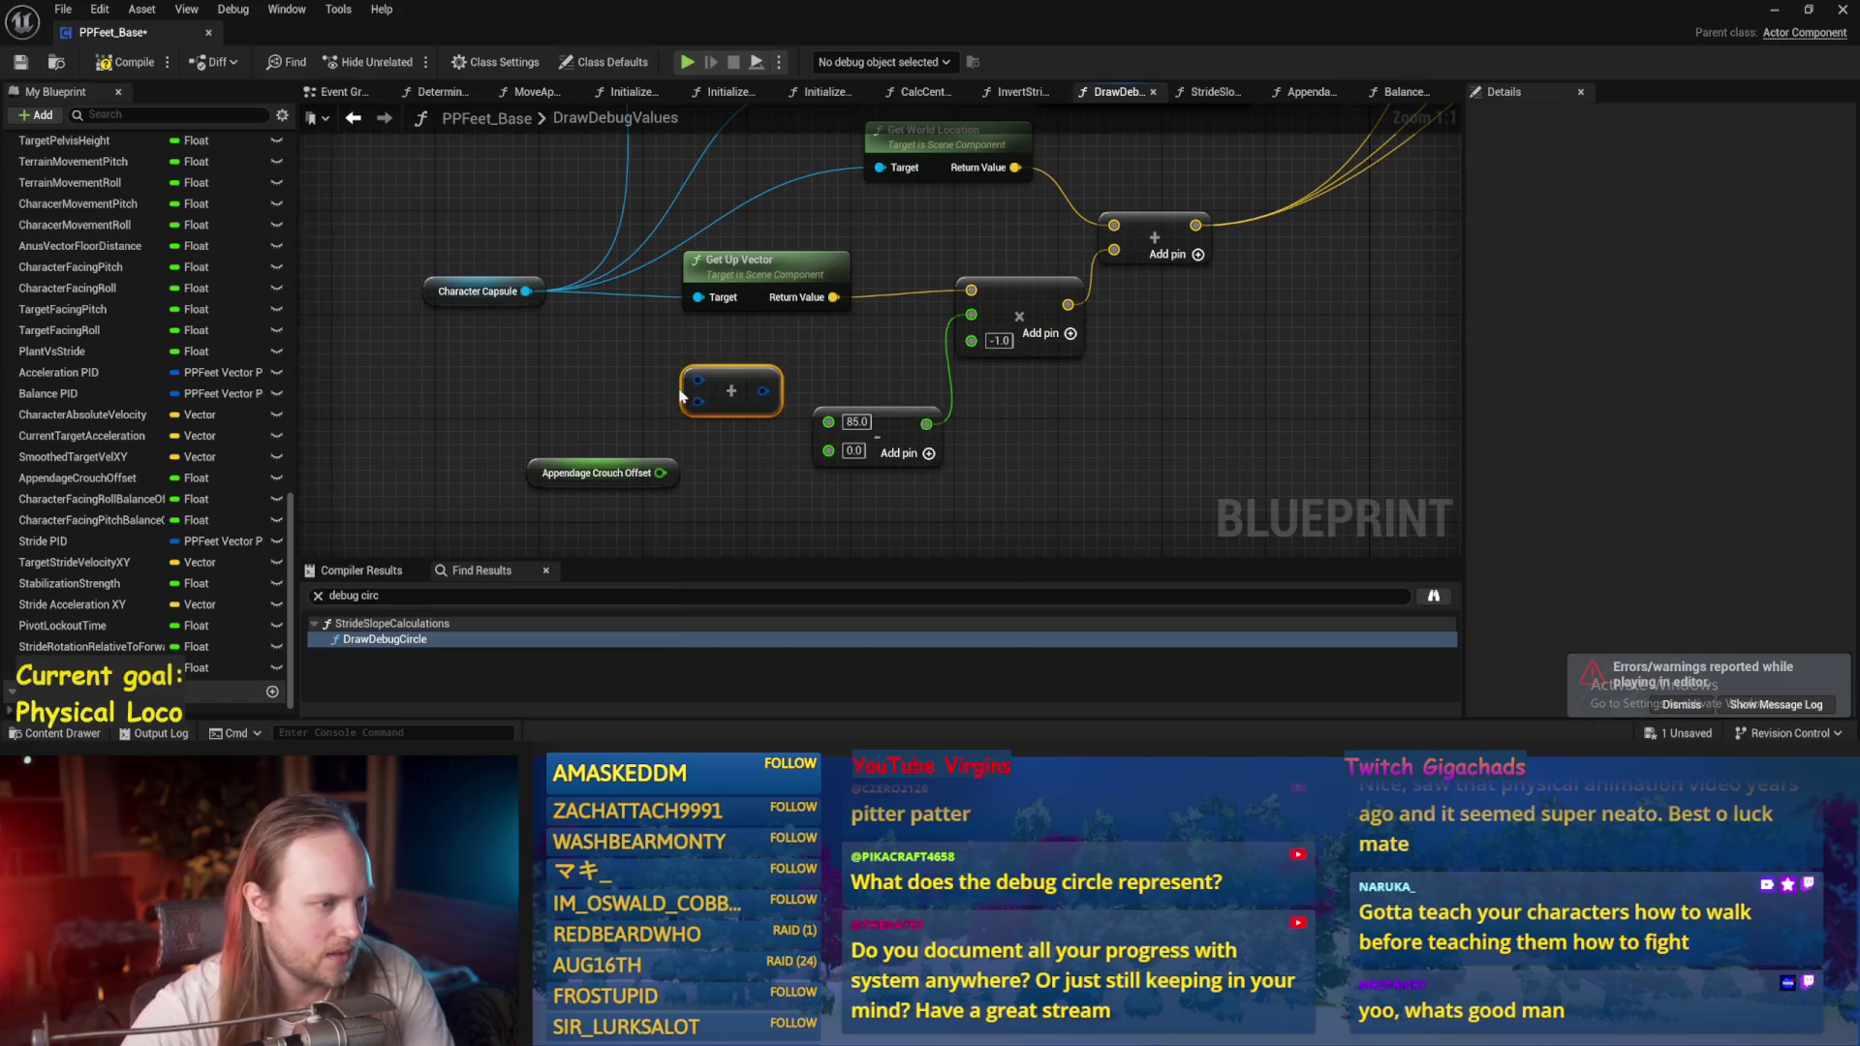
mouse_move(660, 473)
left_mouse_down()
mouse_move(744, 390)
mouse_move(695, 345)
left_mouse_up()
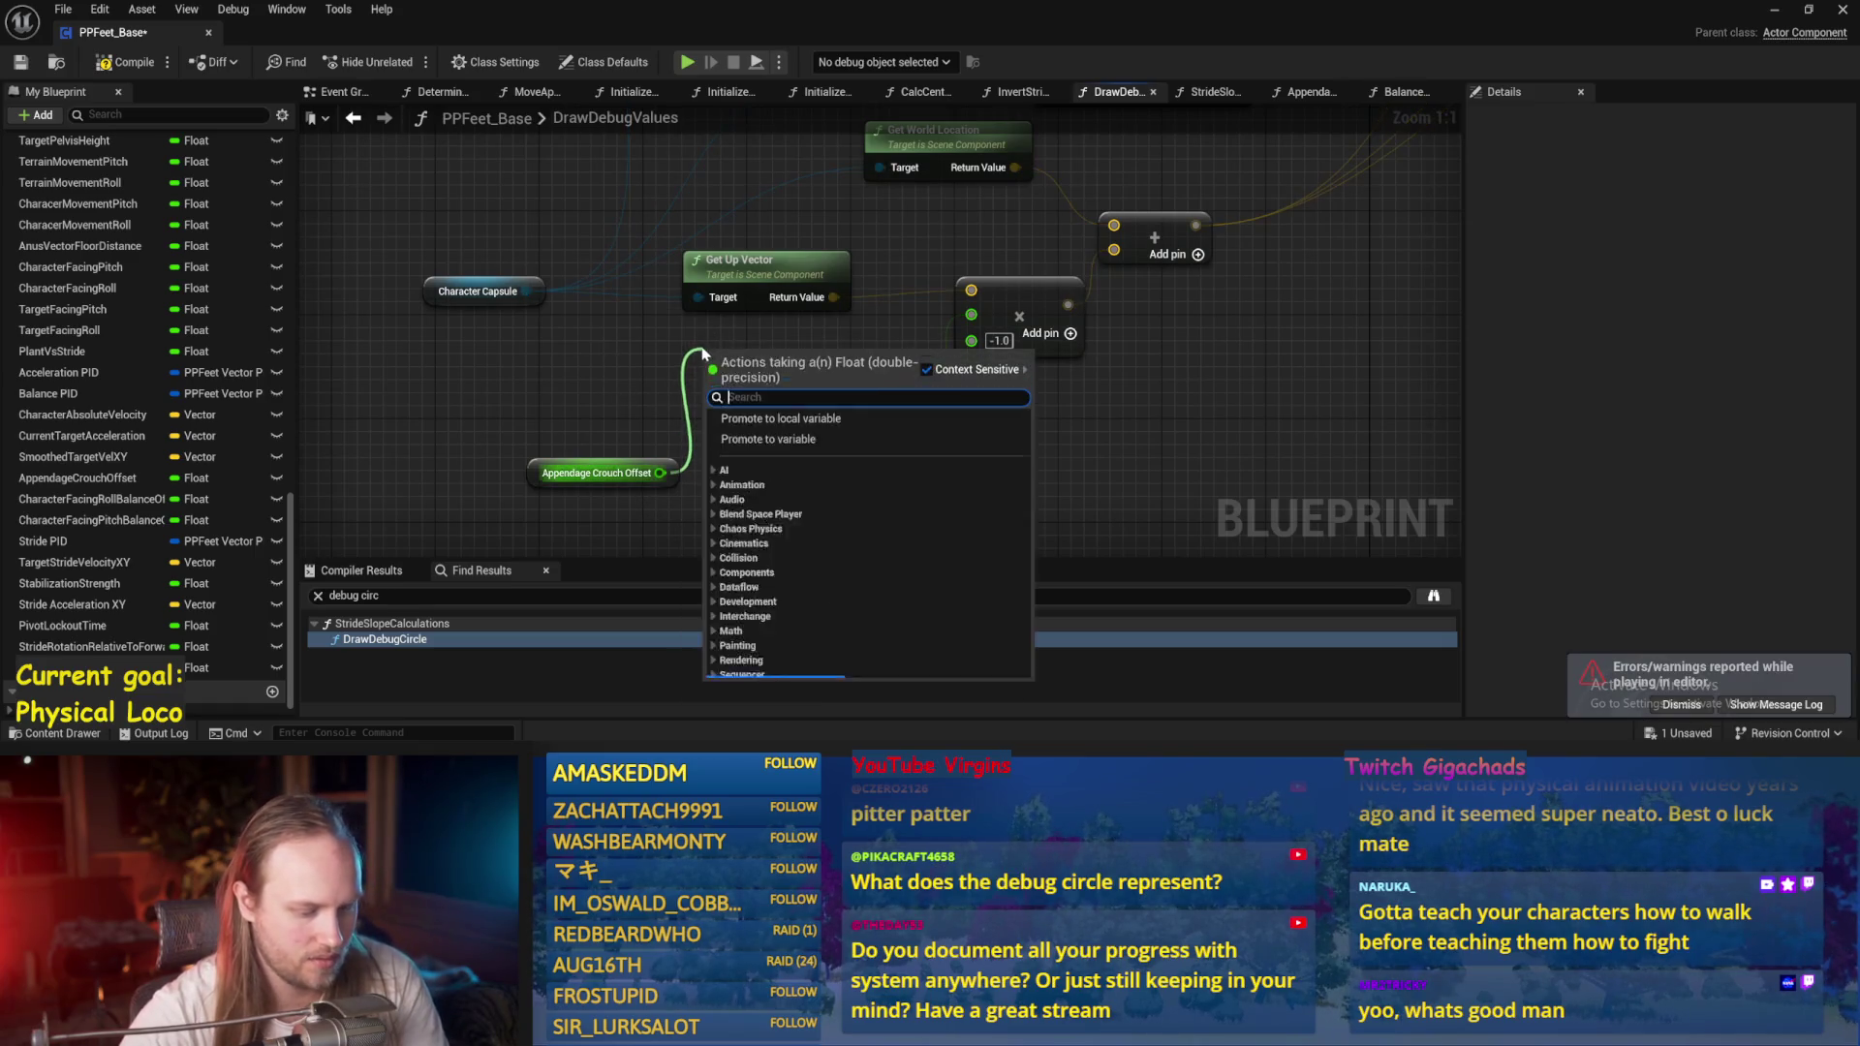
type("+")
left_click(749, 407)
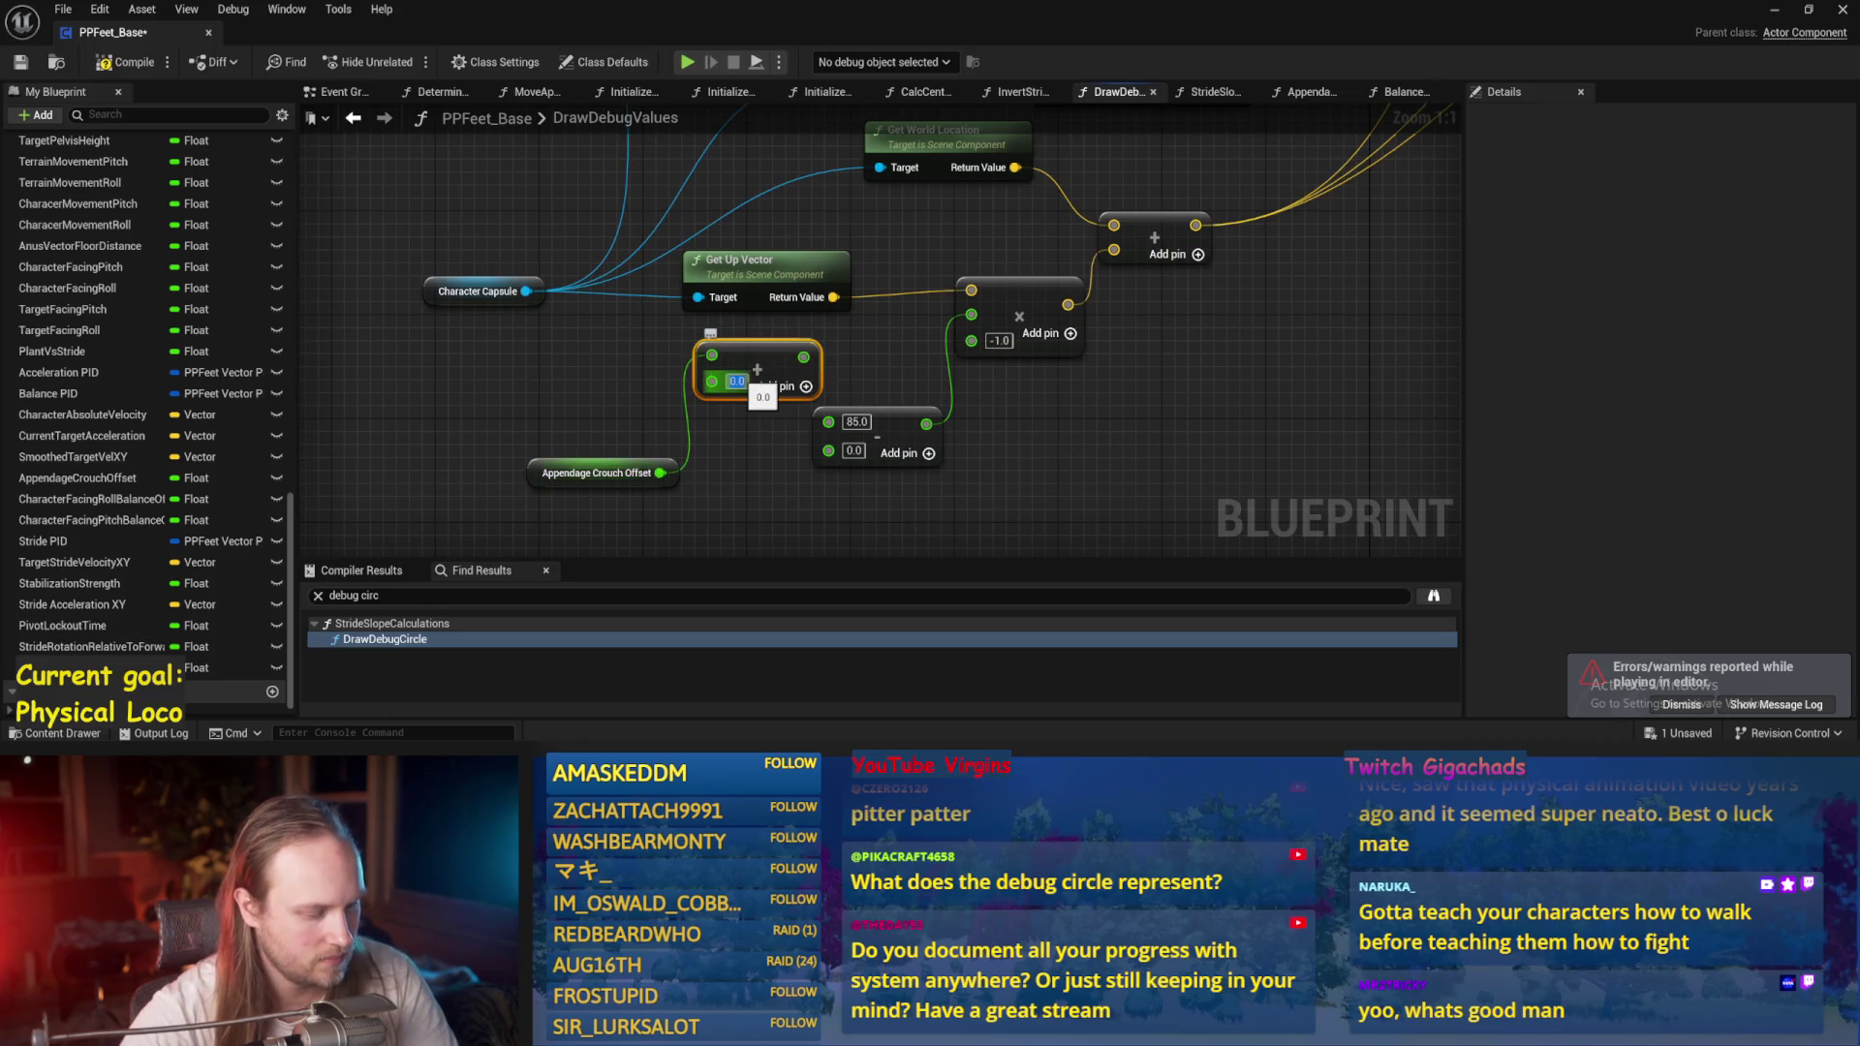
key("Return")
left_click_drag(809, 357, 939, 308)
left_click(876, 442)
key("Delete")
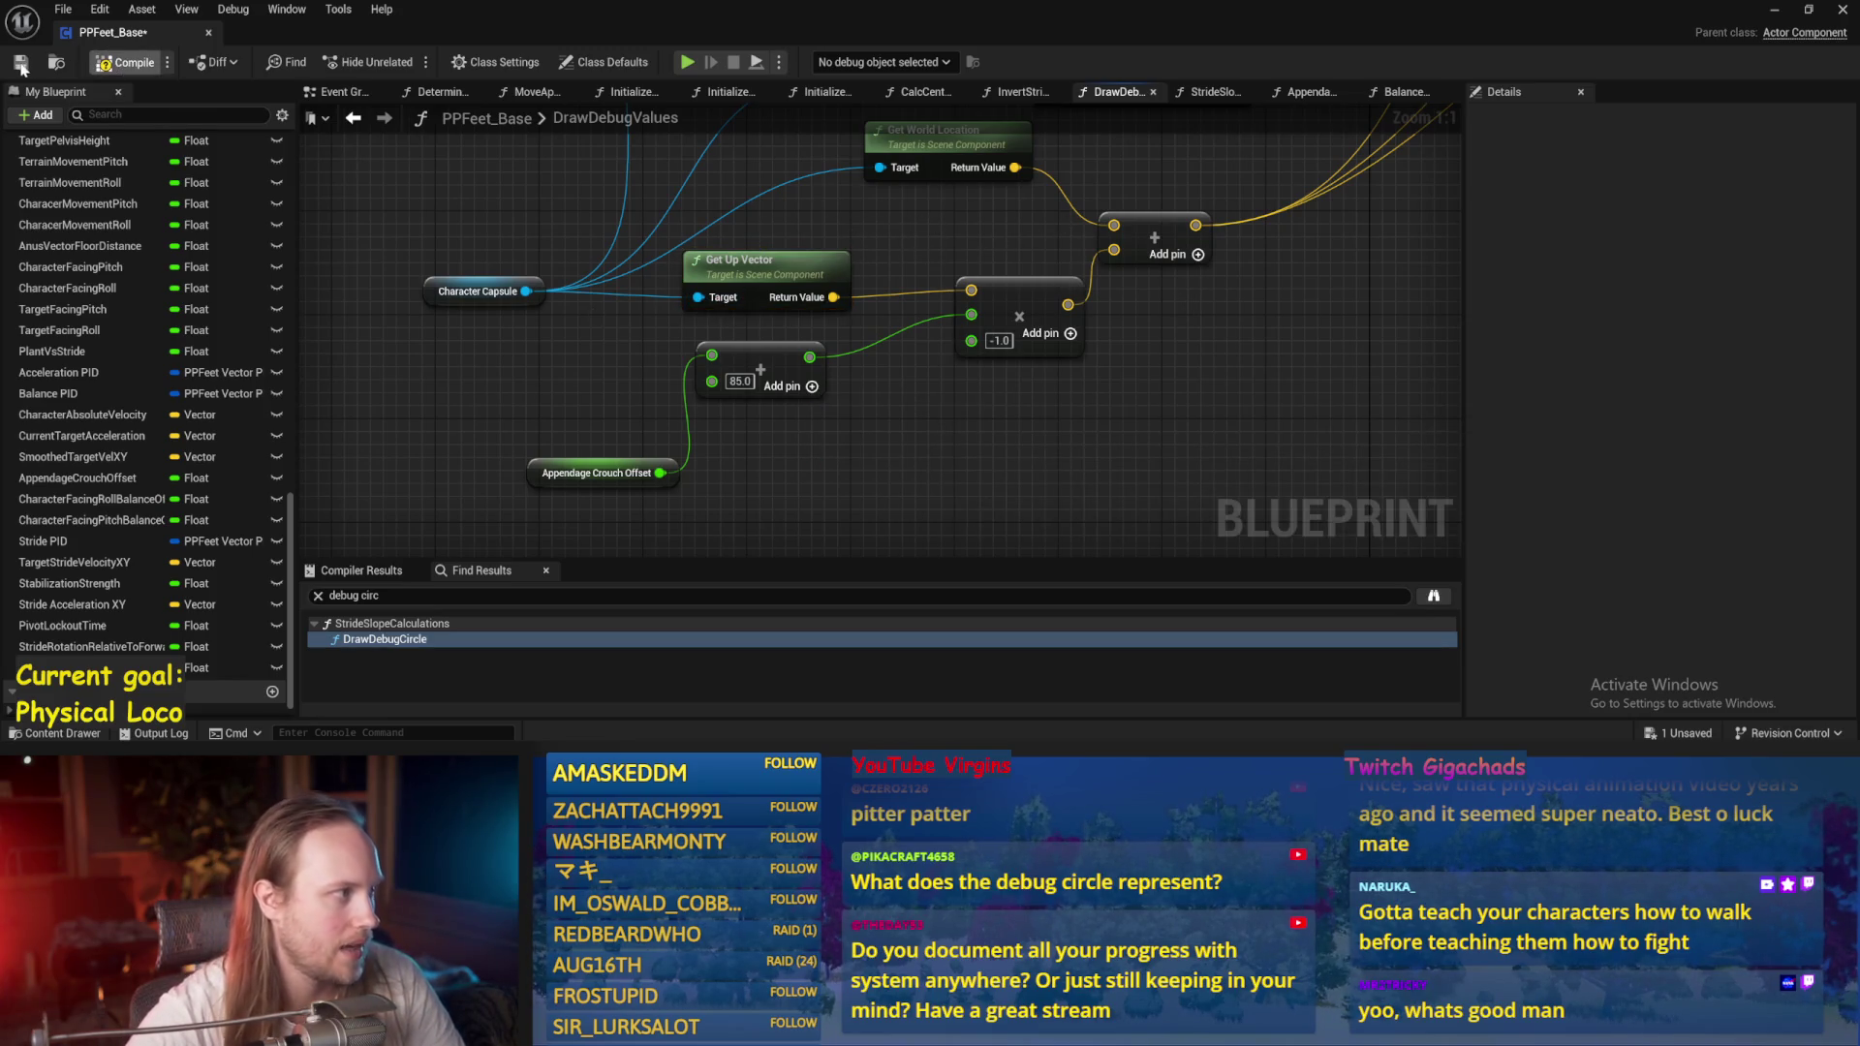
Play-test the red debug circle, then save the PPFeet_Base blueprint.
left_click(1774, 10)
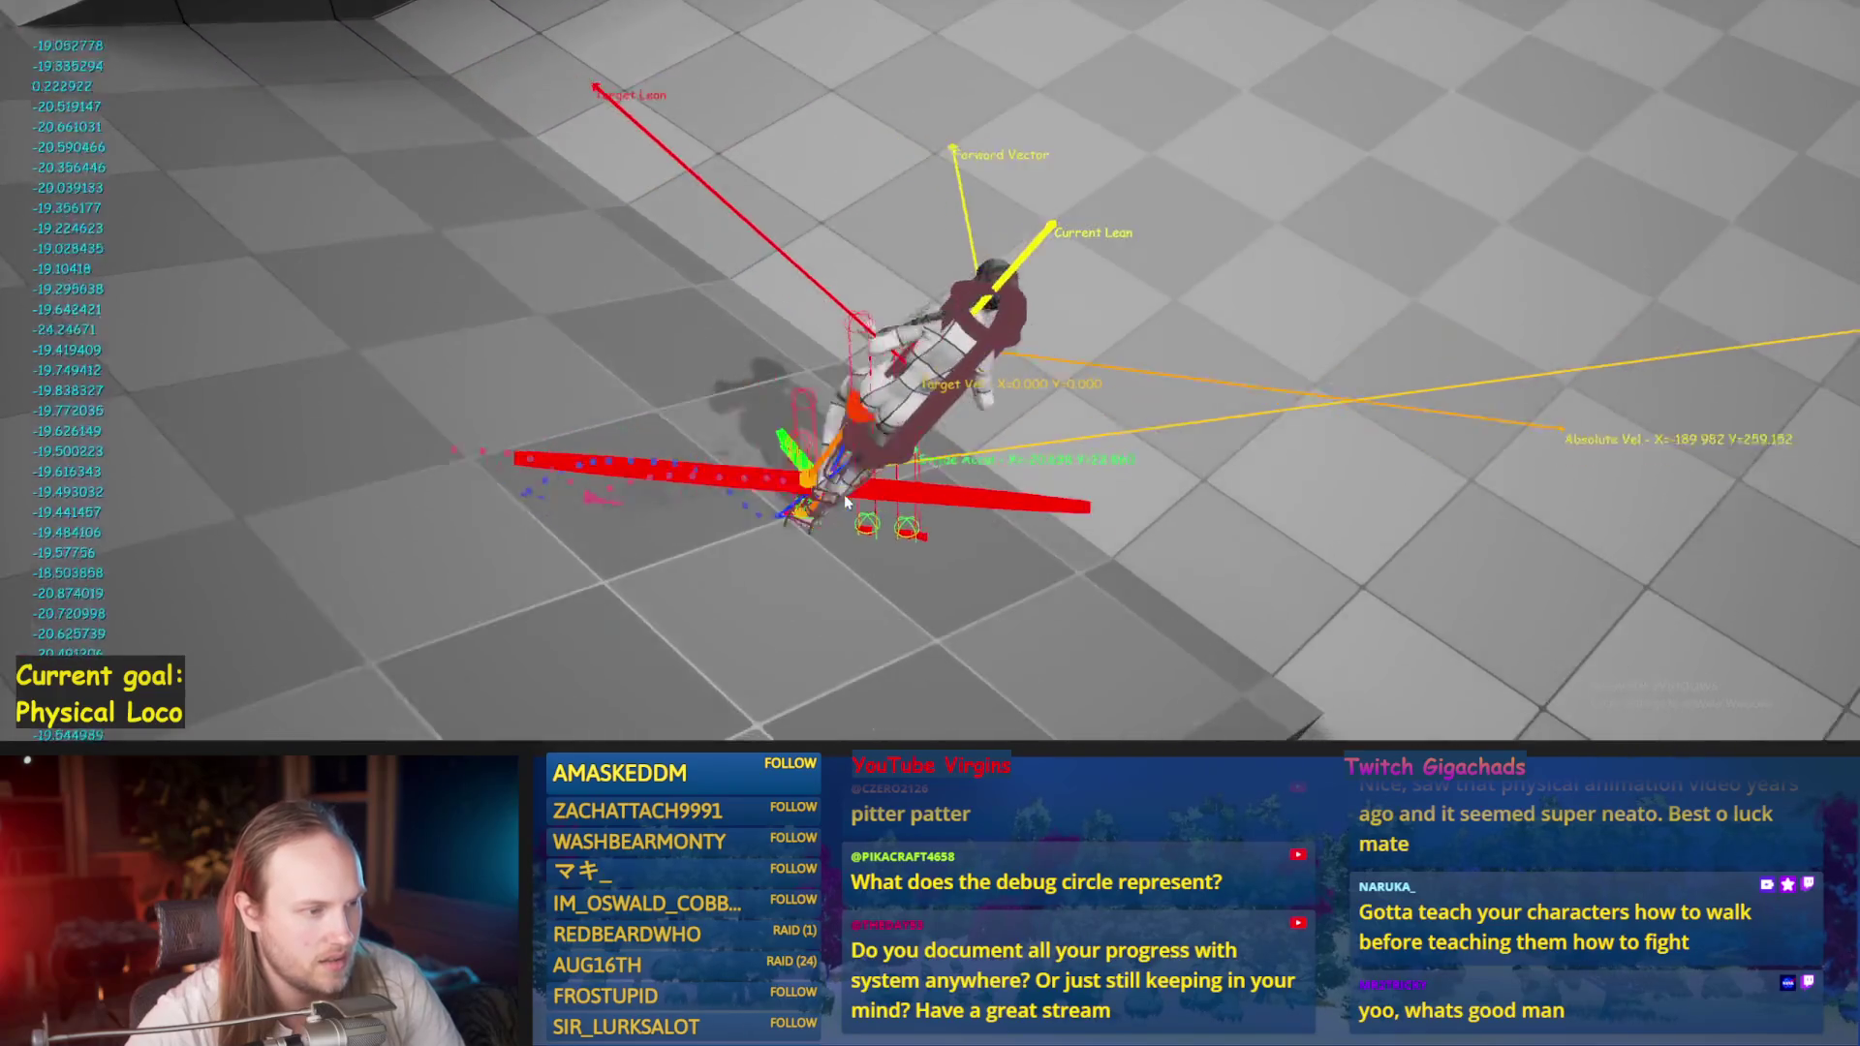
key("Escape")
key("ctrl+s")
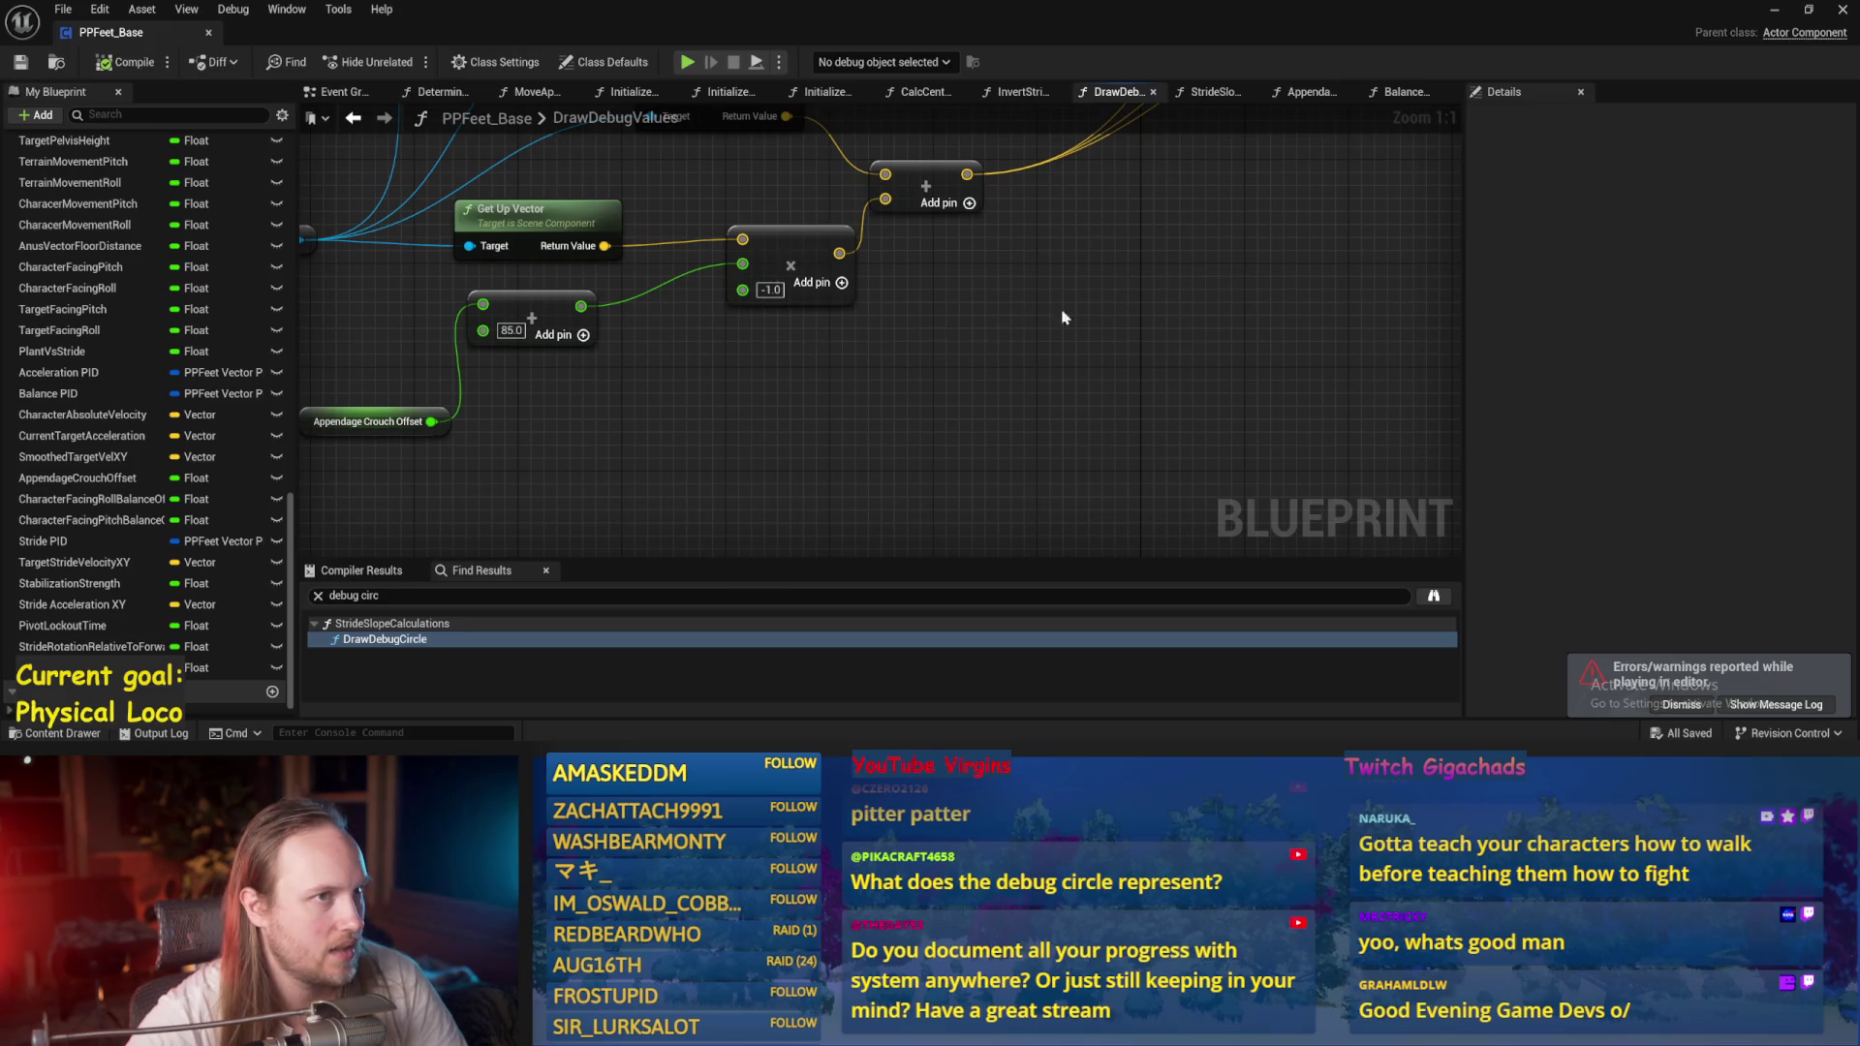
Feed the rotated vectors into the 100.0 Add node and the Make Vector node.
scroll(995, 384, "down", 2)
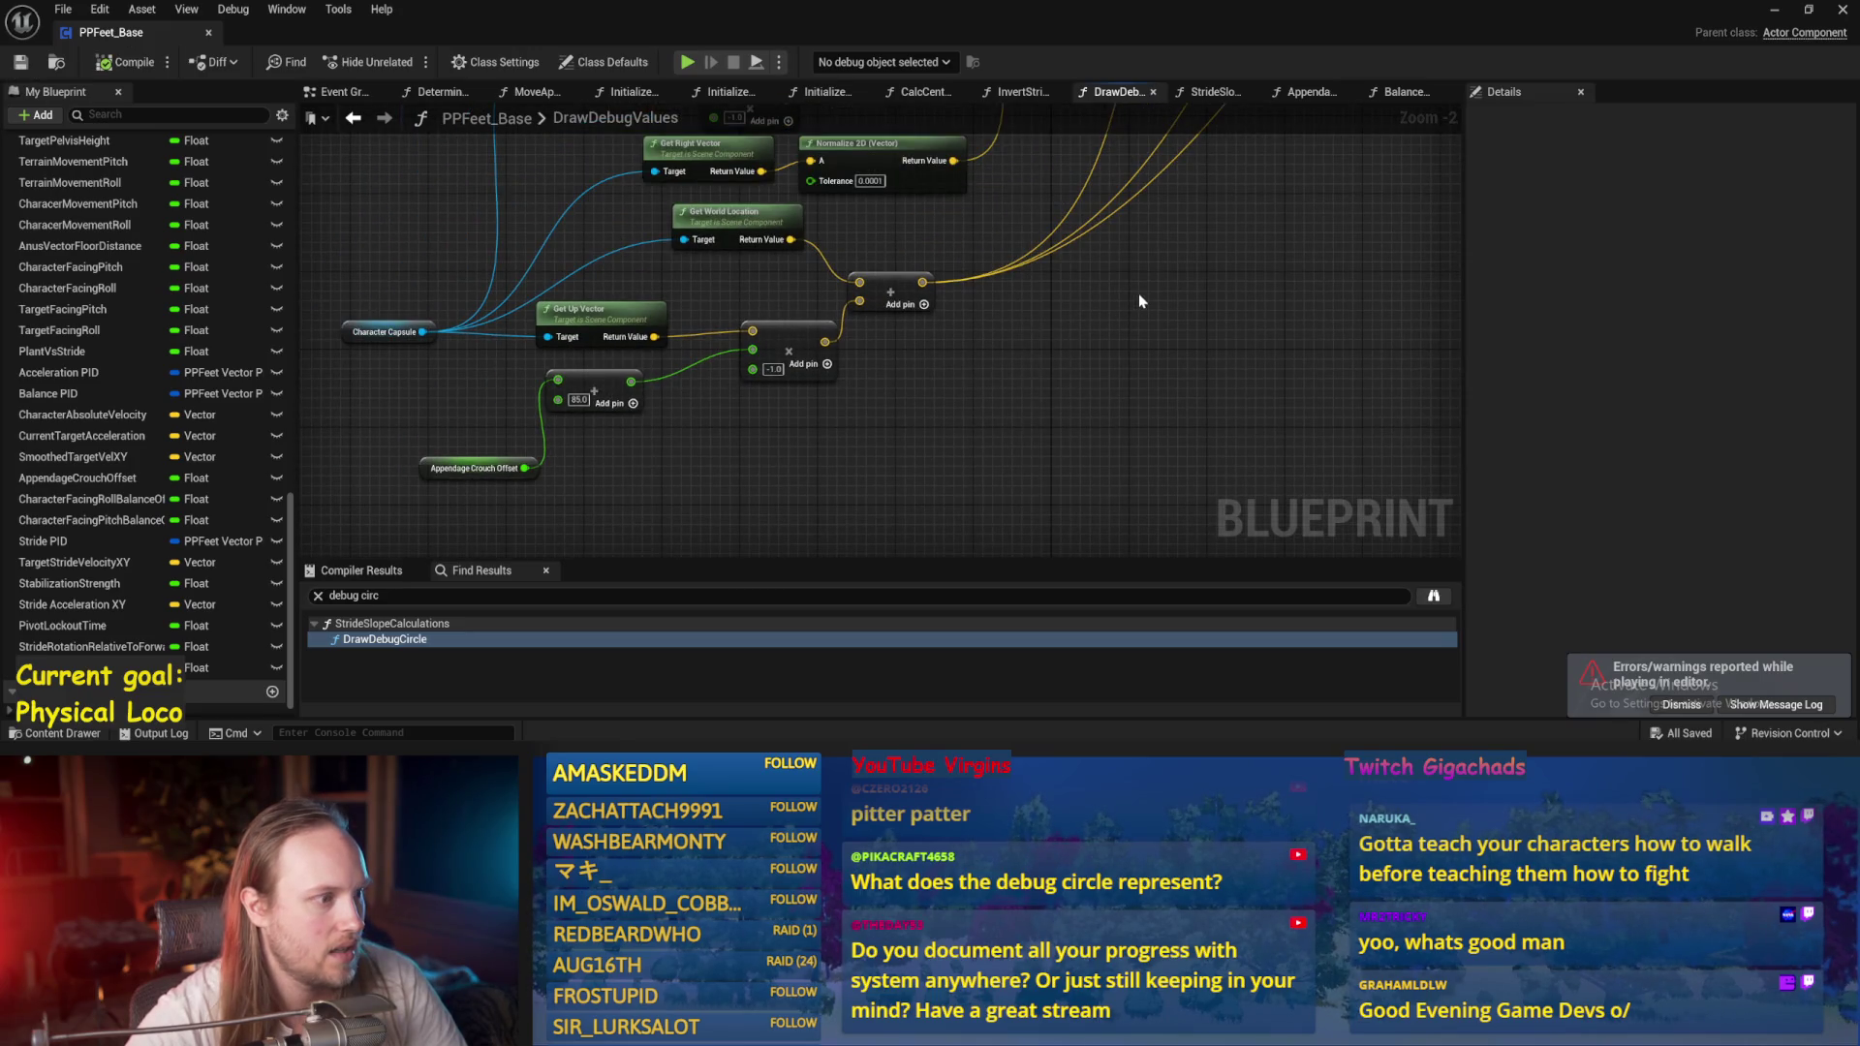
mouse_move(1137, 293)
left_mouse_down()
mouse_move(1028, 380)
mouse_move(897, 411)
mouse_move(845, 399)
mouse_move(1116, 299)
mouse_move(1215, 310)
mouse_move(1274, 379)
left_mouse_up()
scroll(1058, 353, "down", 2)
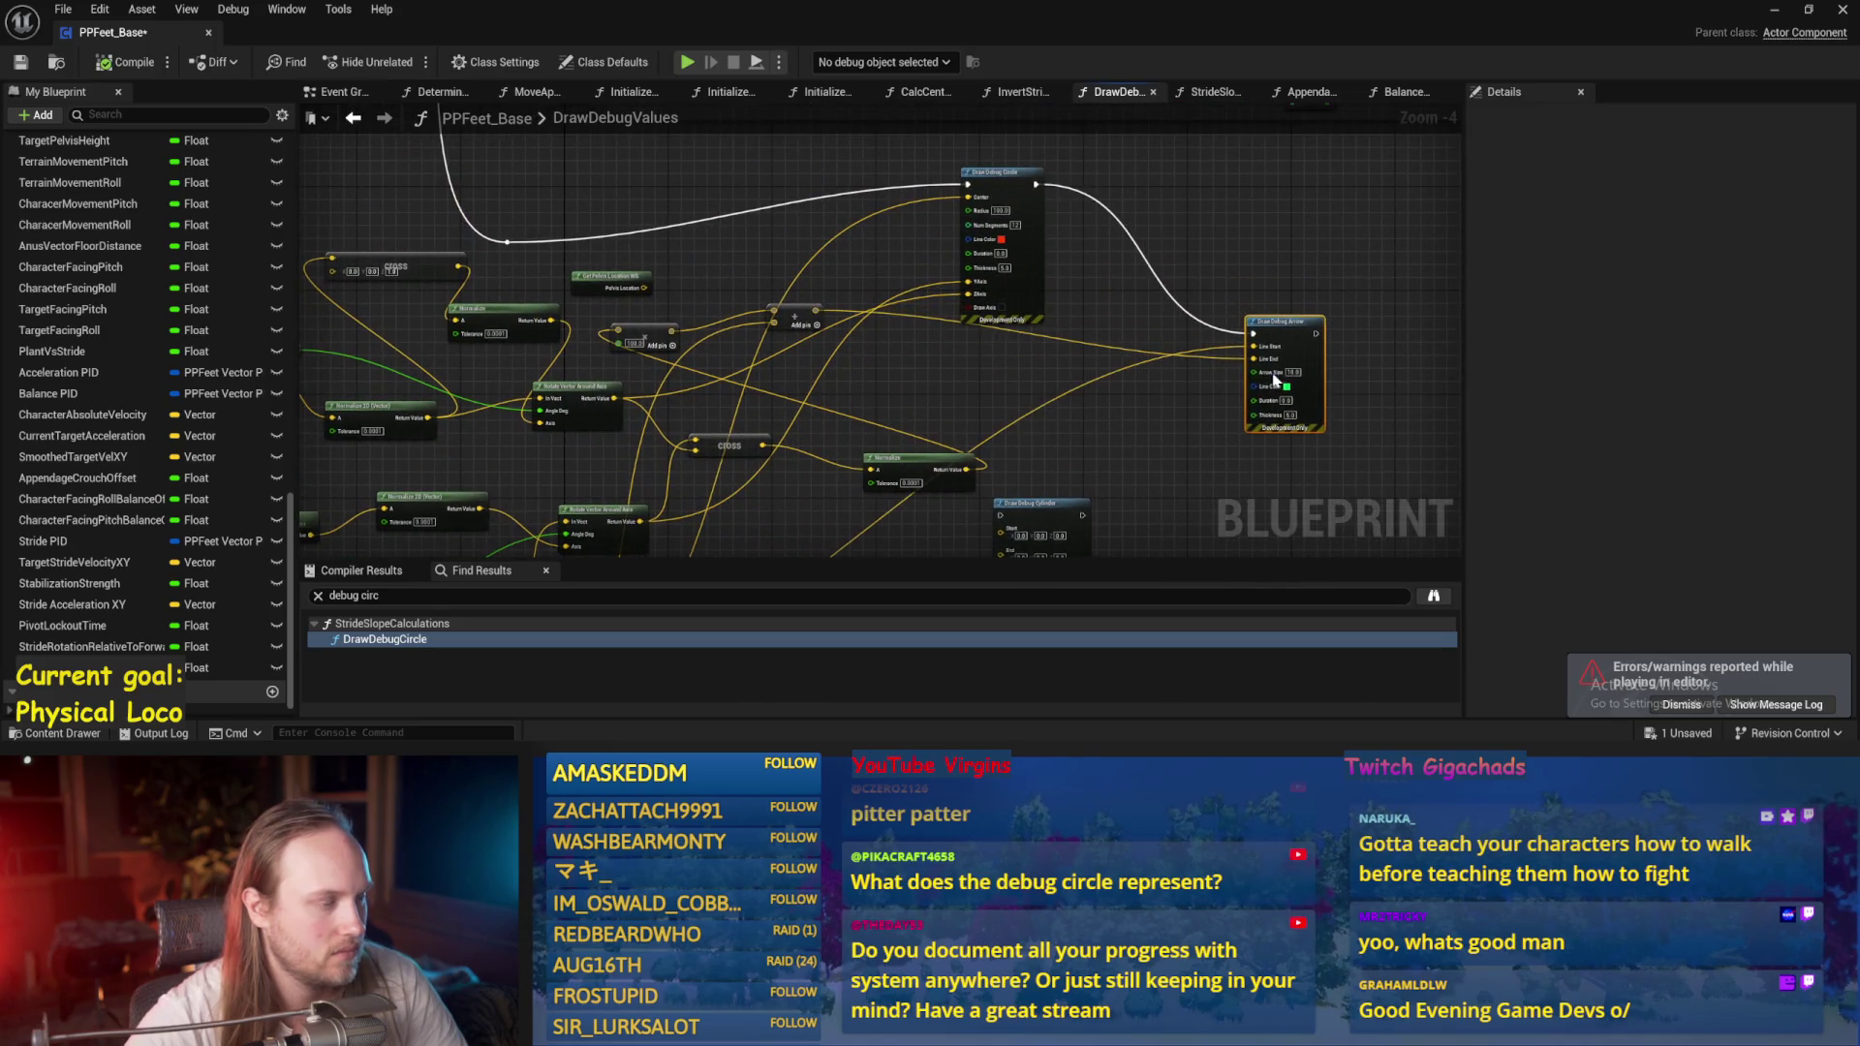
scroll(682, 233, "up", 2)
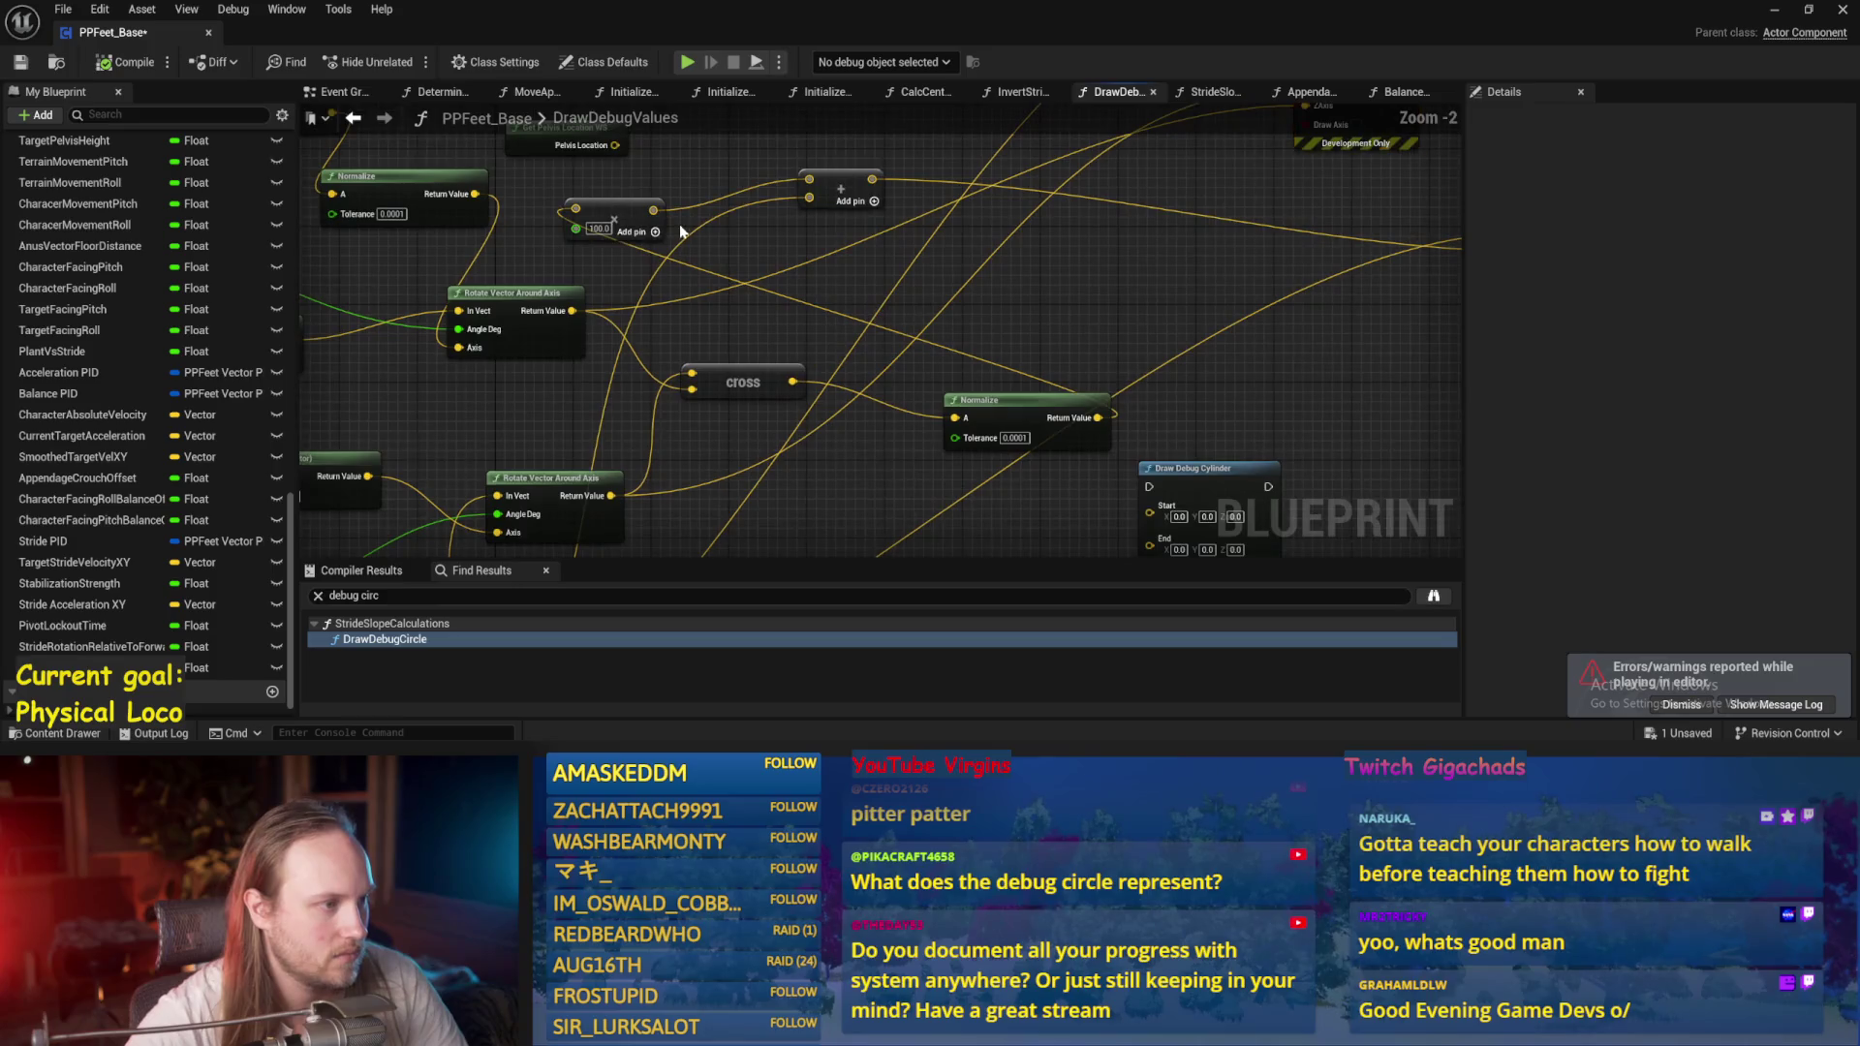
mouse_move(866, 259)
left_mouse_down()
mouse_move(997, 278)
mouse_move(830, 282)
mouse_move(955, 357)
mouse_move(829, 259)
left_mouse_up()
scroll(828, 258, "down", 2)
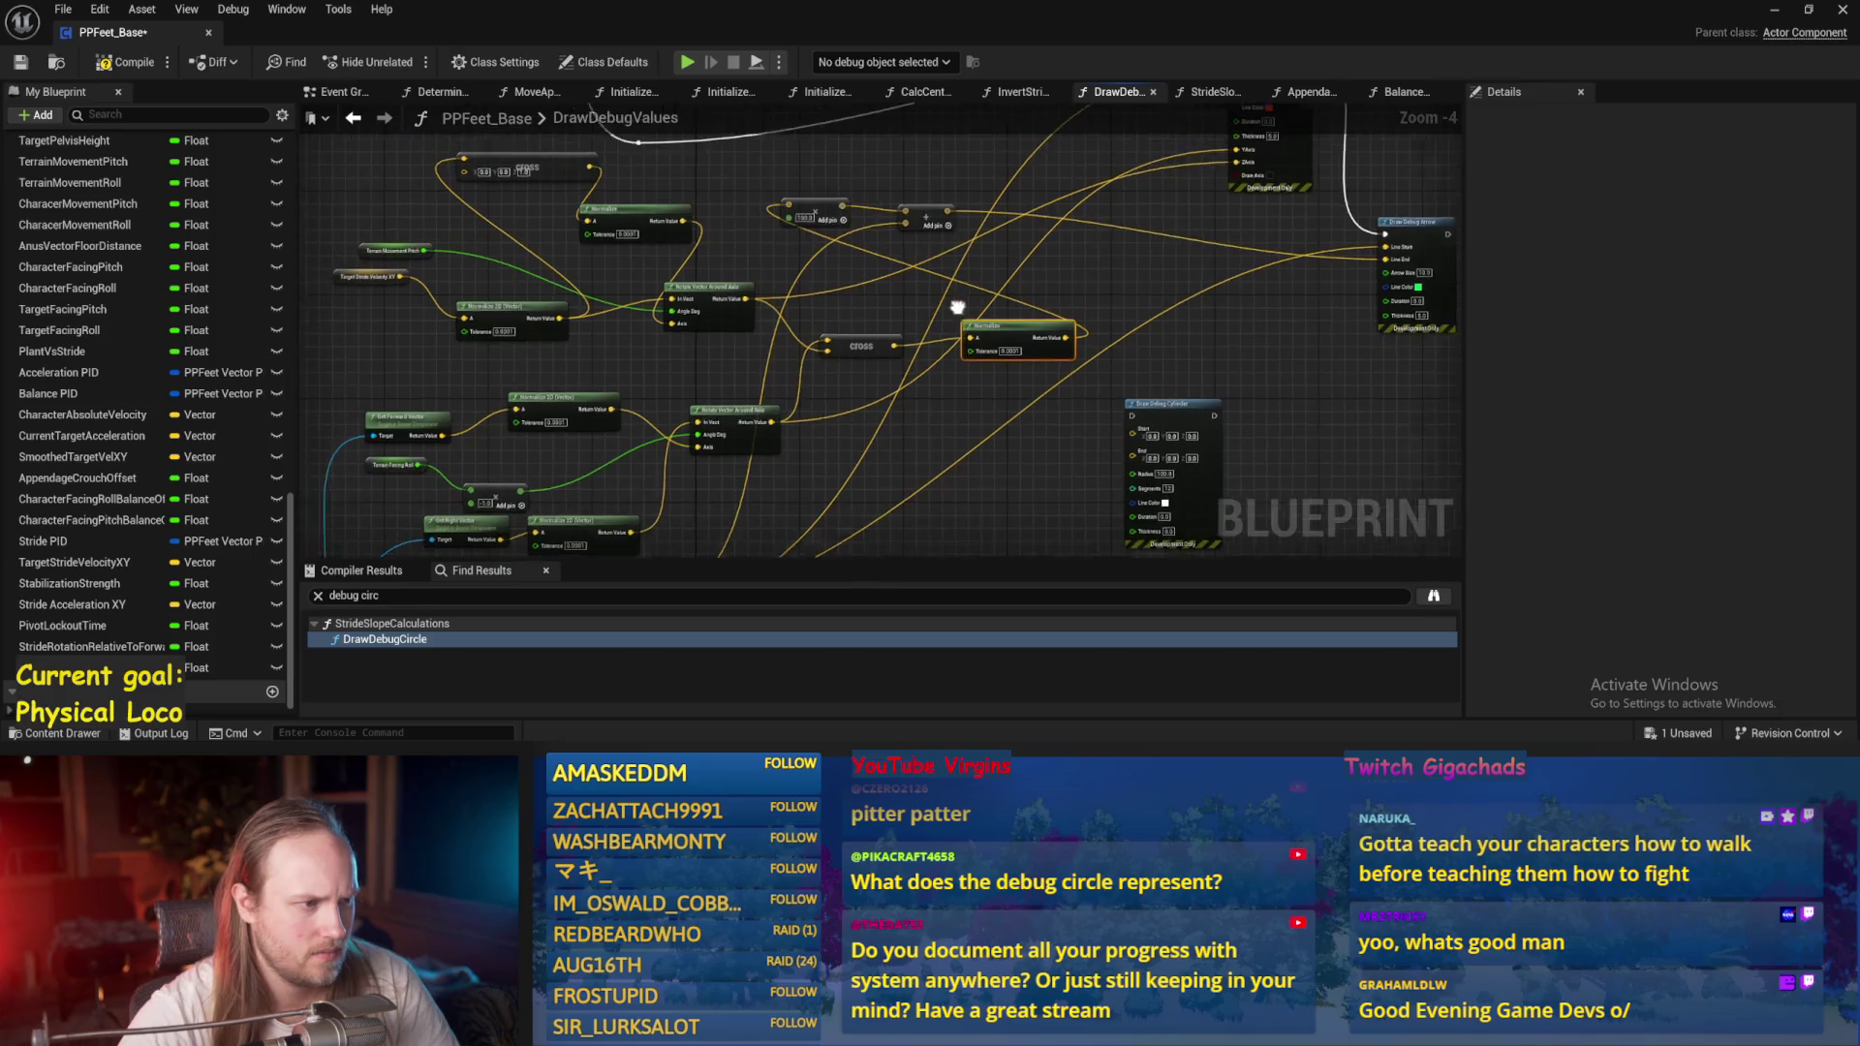
mouse_move(763, 303)
left_mouse_down()
mouse_move(830, 229)
mouse_move(802, 222)
left_mouse_up()
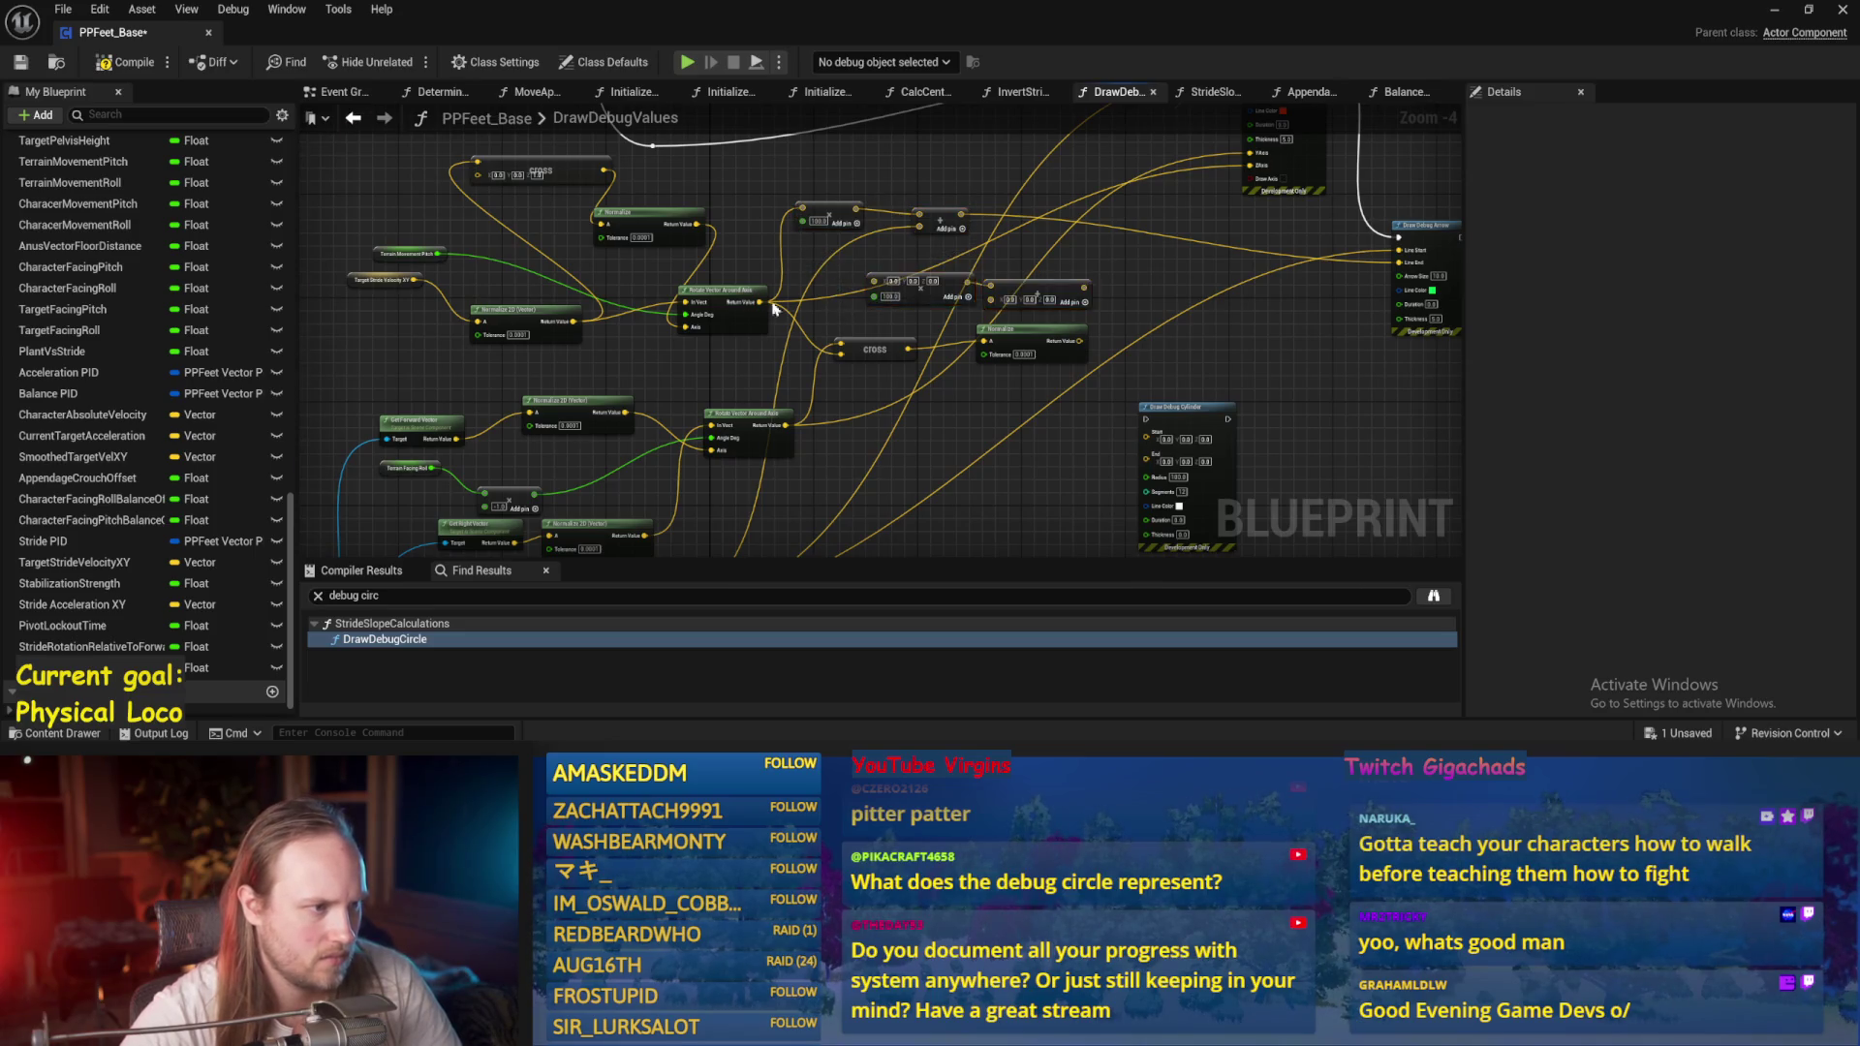
scroll(773, 309, "up", 2)
left_click_drag(797, 487, 927, 280)
Wire an Add result into Draw Debug Arrow, duplicate it, and chain the copy after the first.
scroll(701, 417, "down", 2)
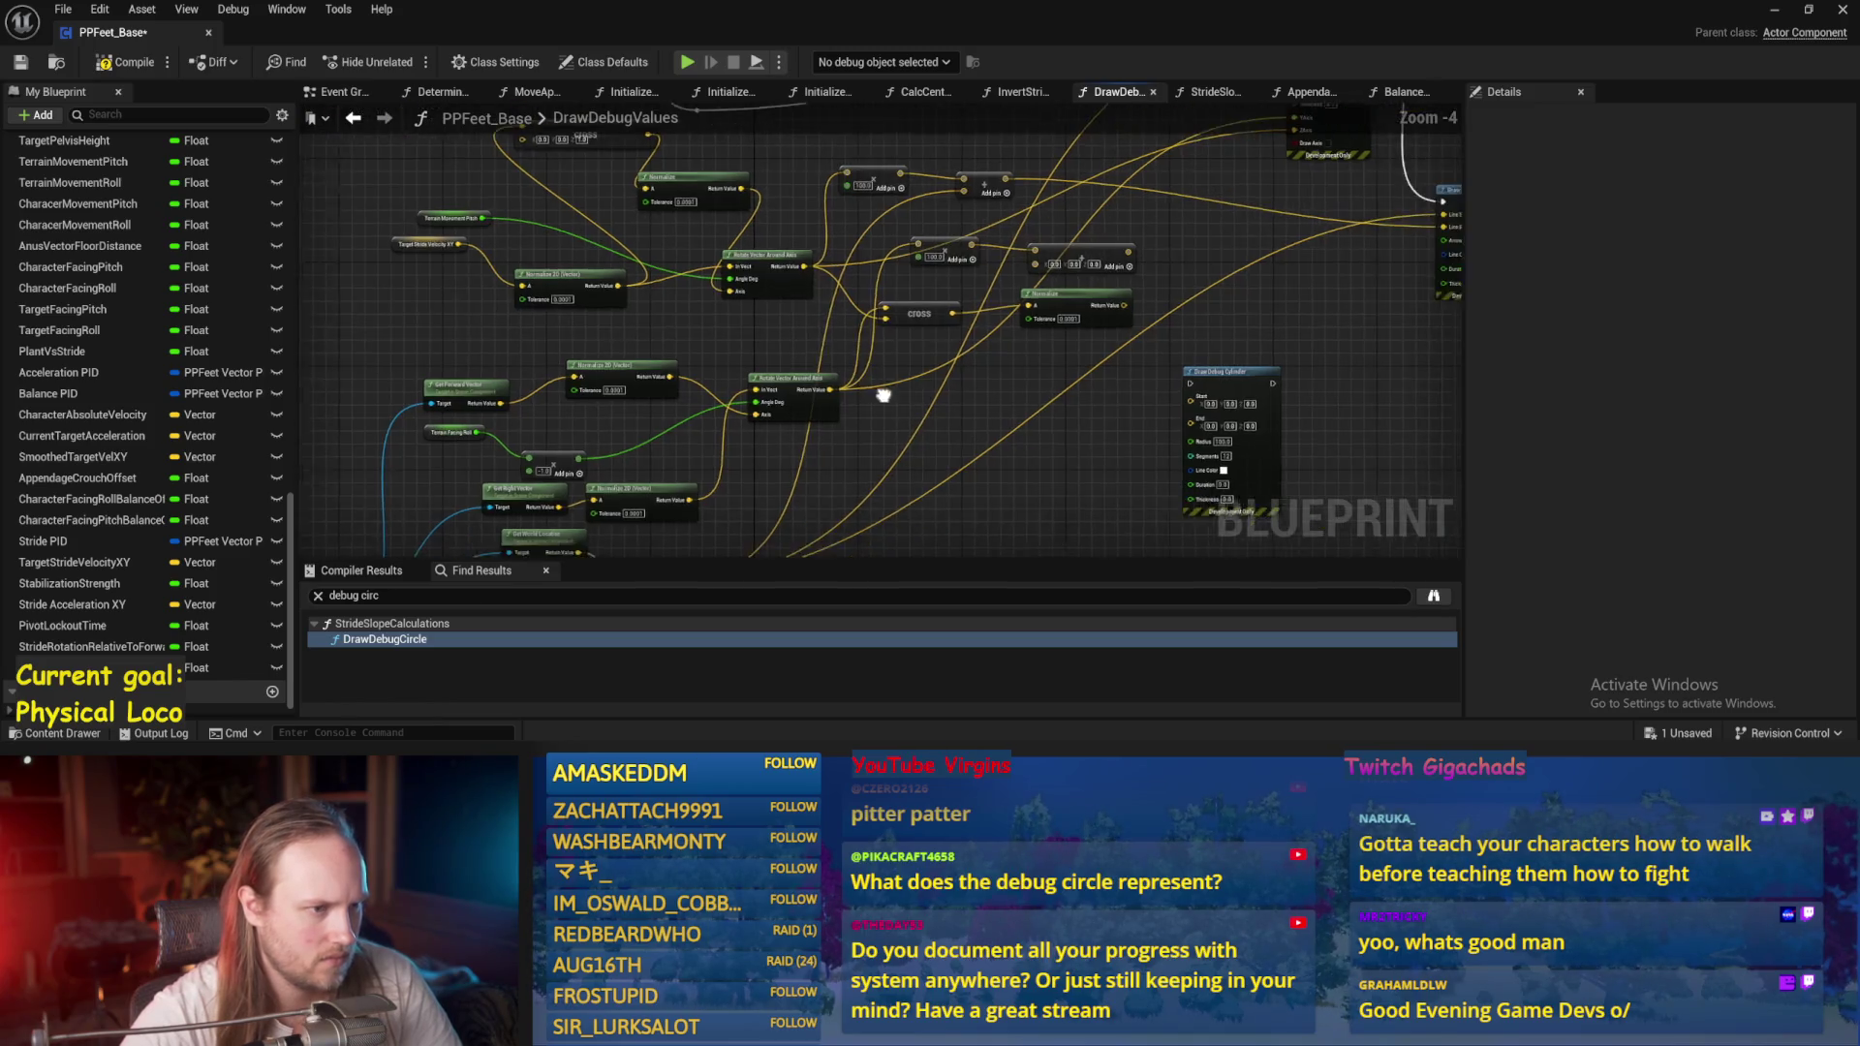
scroll(700, 417, "up", 1)
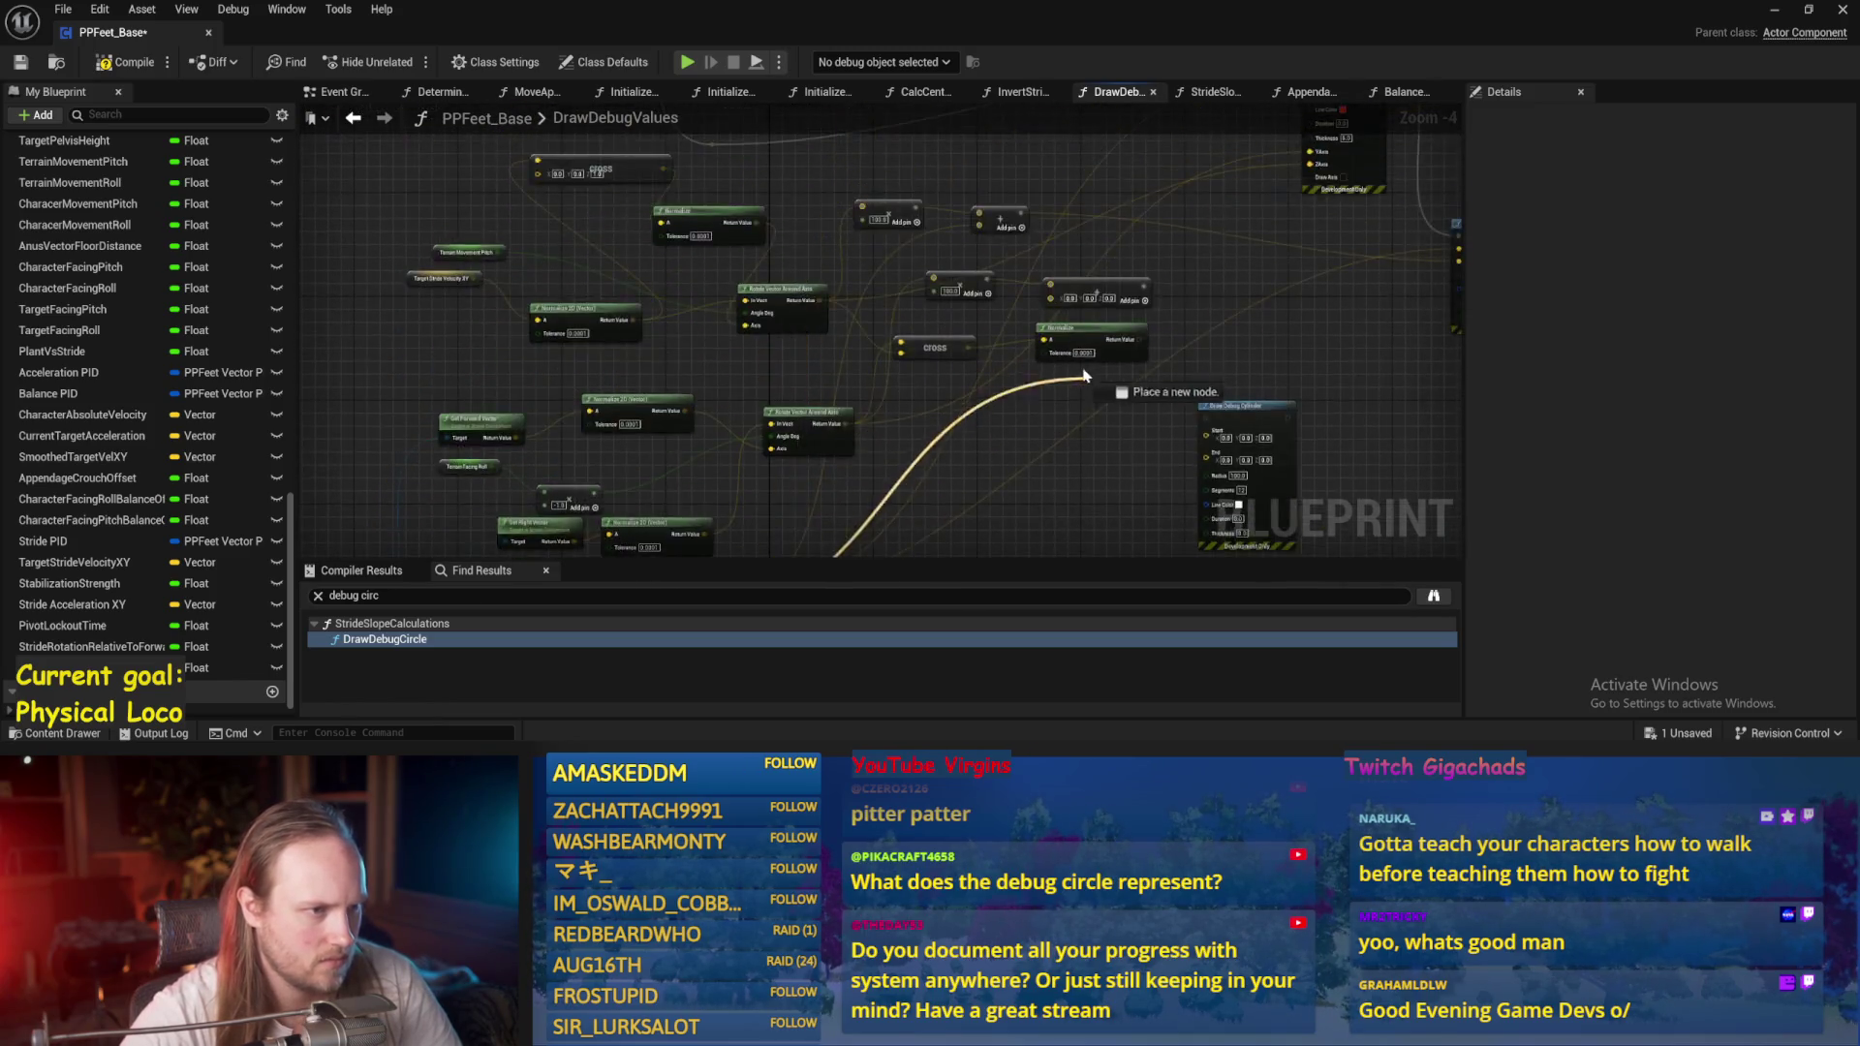
left_click_drag(1034, 238, 937, 285)
mouse_move(821, 368)
left_mouse_down()
mouse_move(1285, 388)
mouse_move(1314, 335)
mouse_move(1247, 347)
left_mouse_up()
left_click(1247, 346)
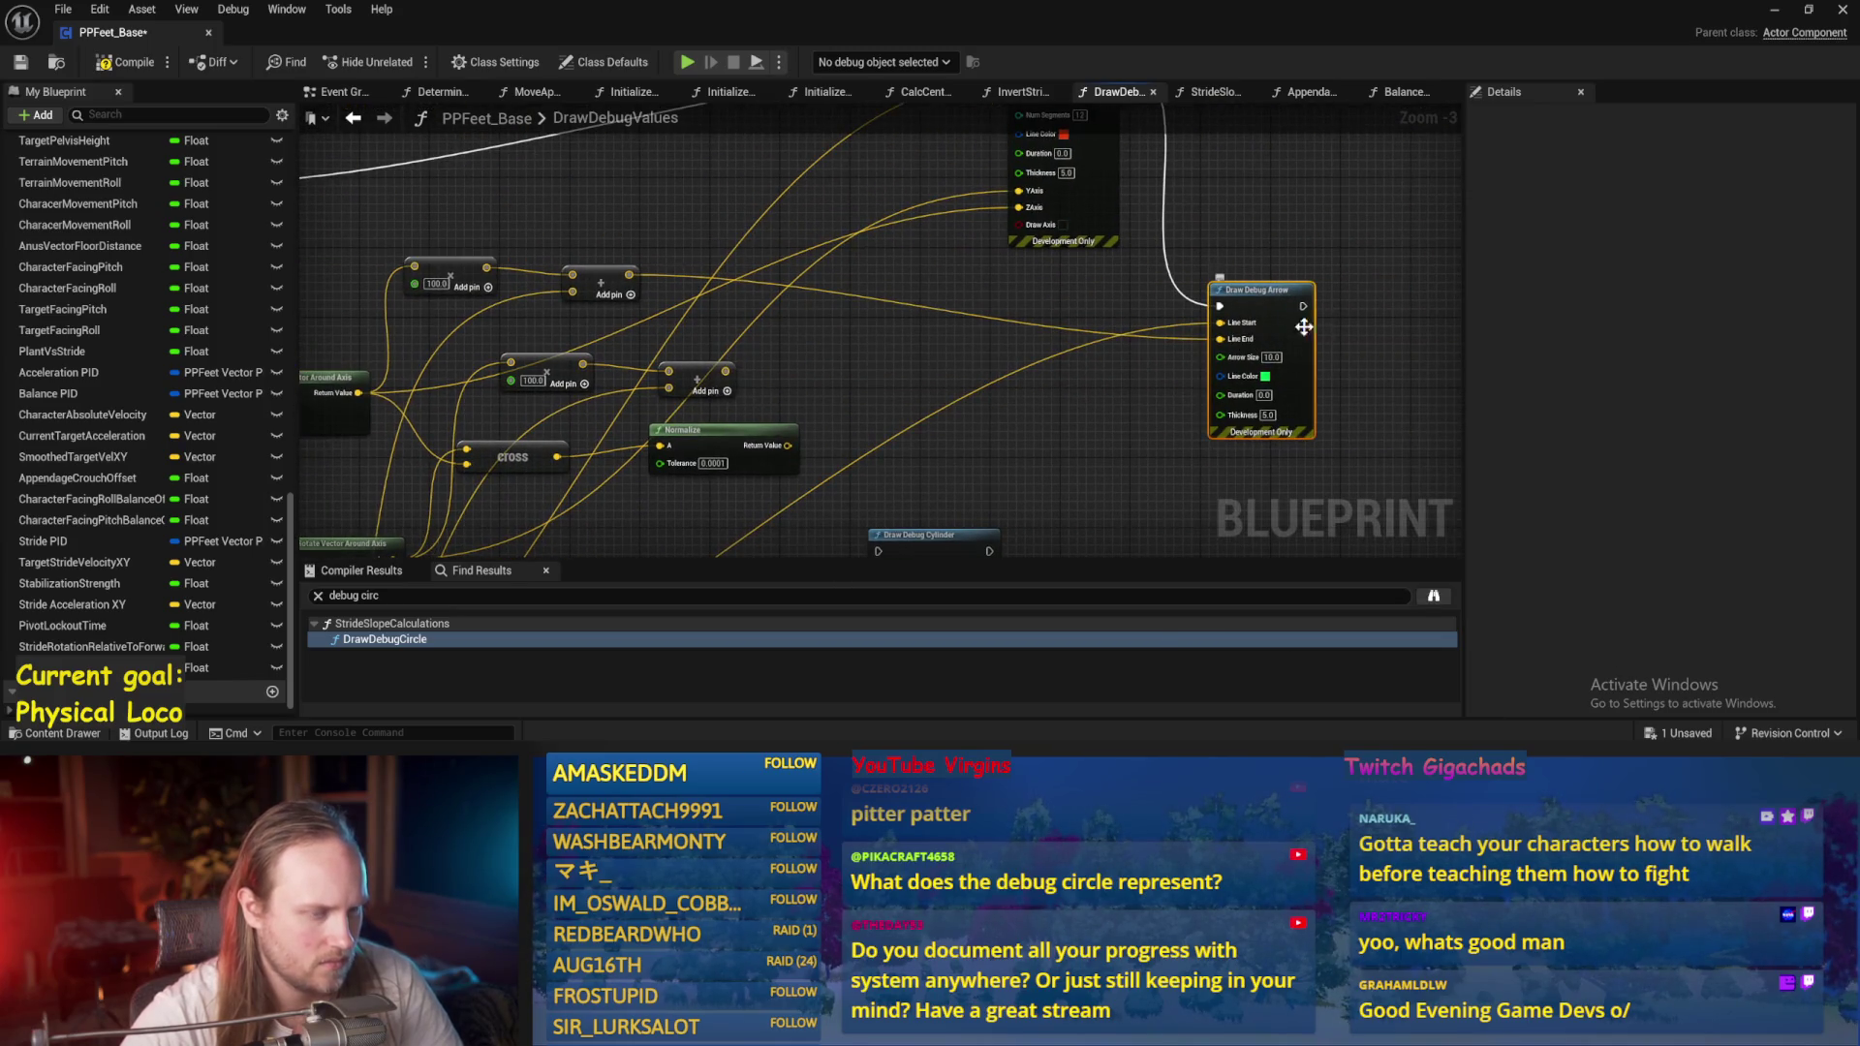
key("ctrl+c")
key("ctrl+v")
double_click(1030, 304)
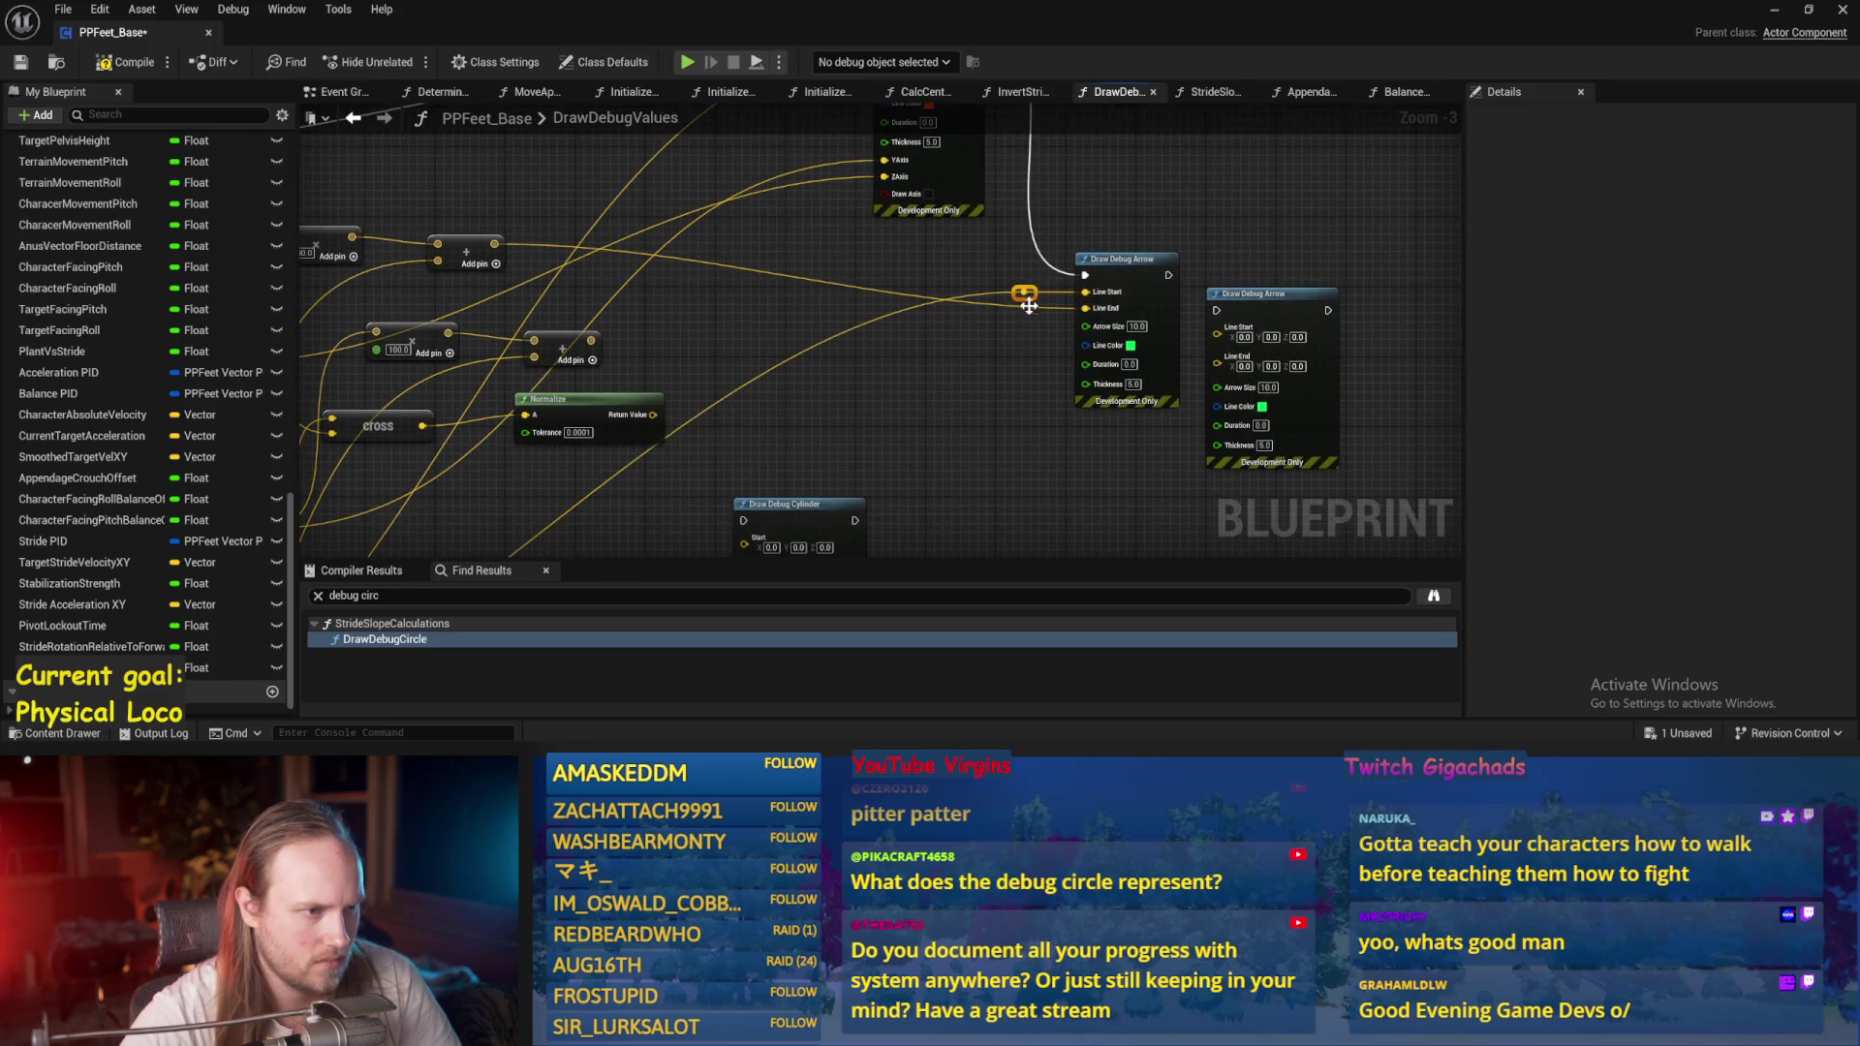
mouse_move(1024, 296)
left_mouse_down()
mouse_move(1218, 326)
mouse_move(616, 306)
mouse_move(591, 346)
left_mouse_up()
left_click_drag(1167, 274, 1217, 310)
Make the second arrow's Line Color yellow, then compile and save the Blueprint.
left_click(1261, 380)
left_click(1386, 524)
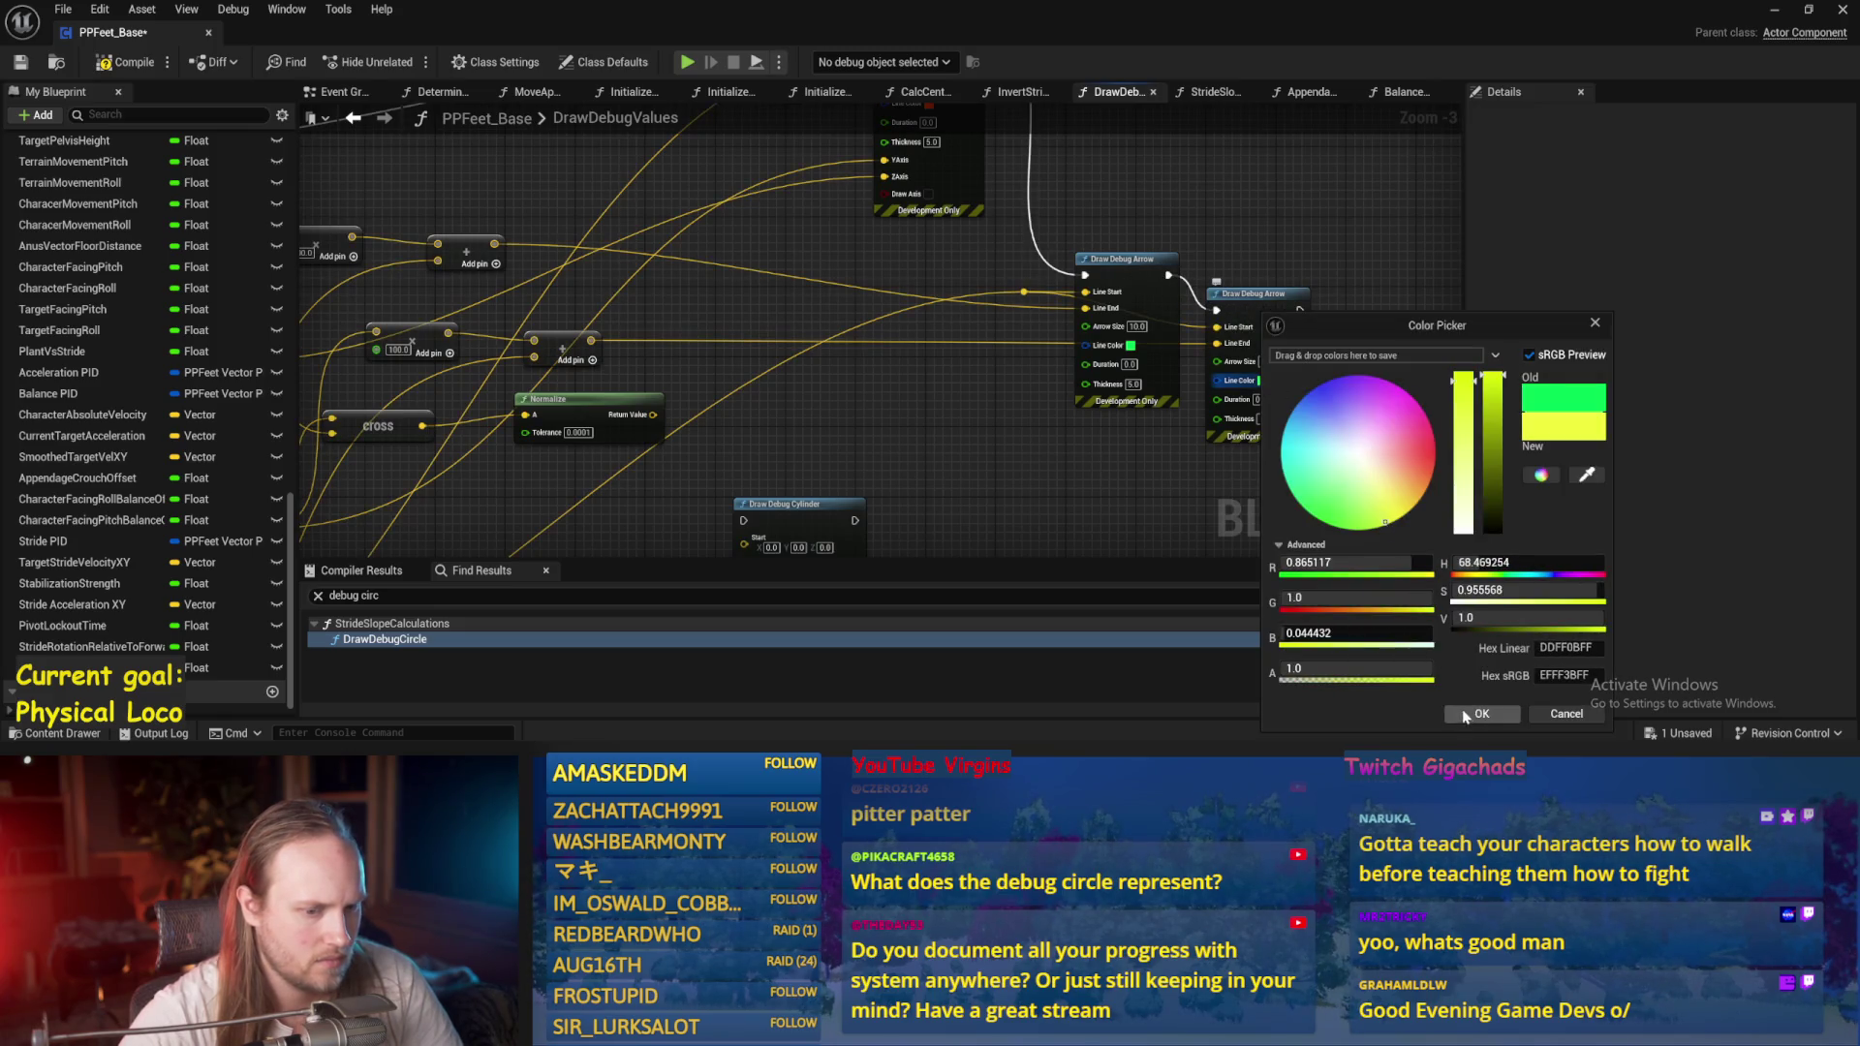
left_click(1481, 714)
left_click(135, 64)
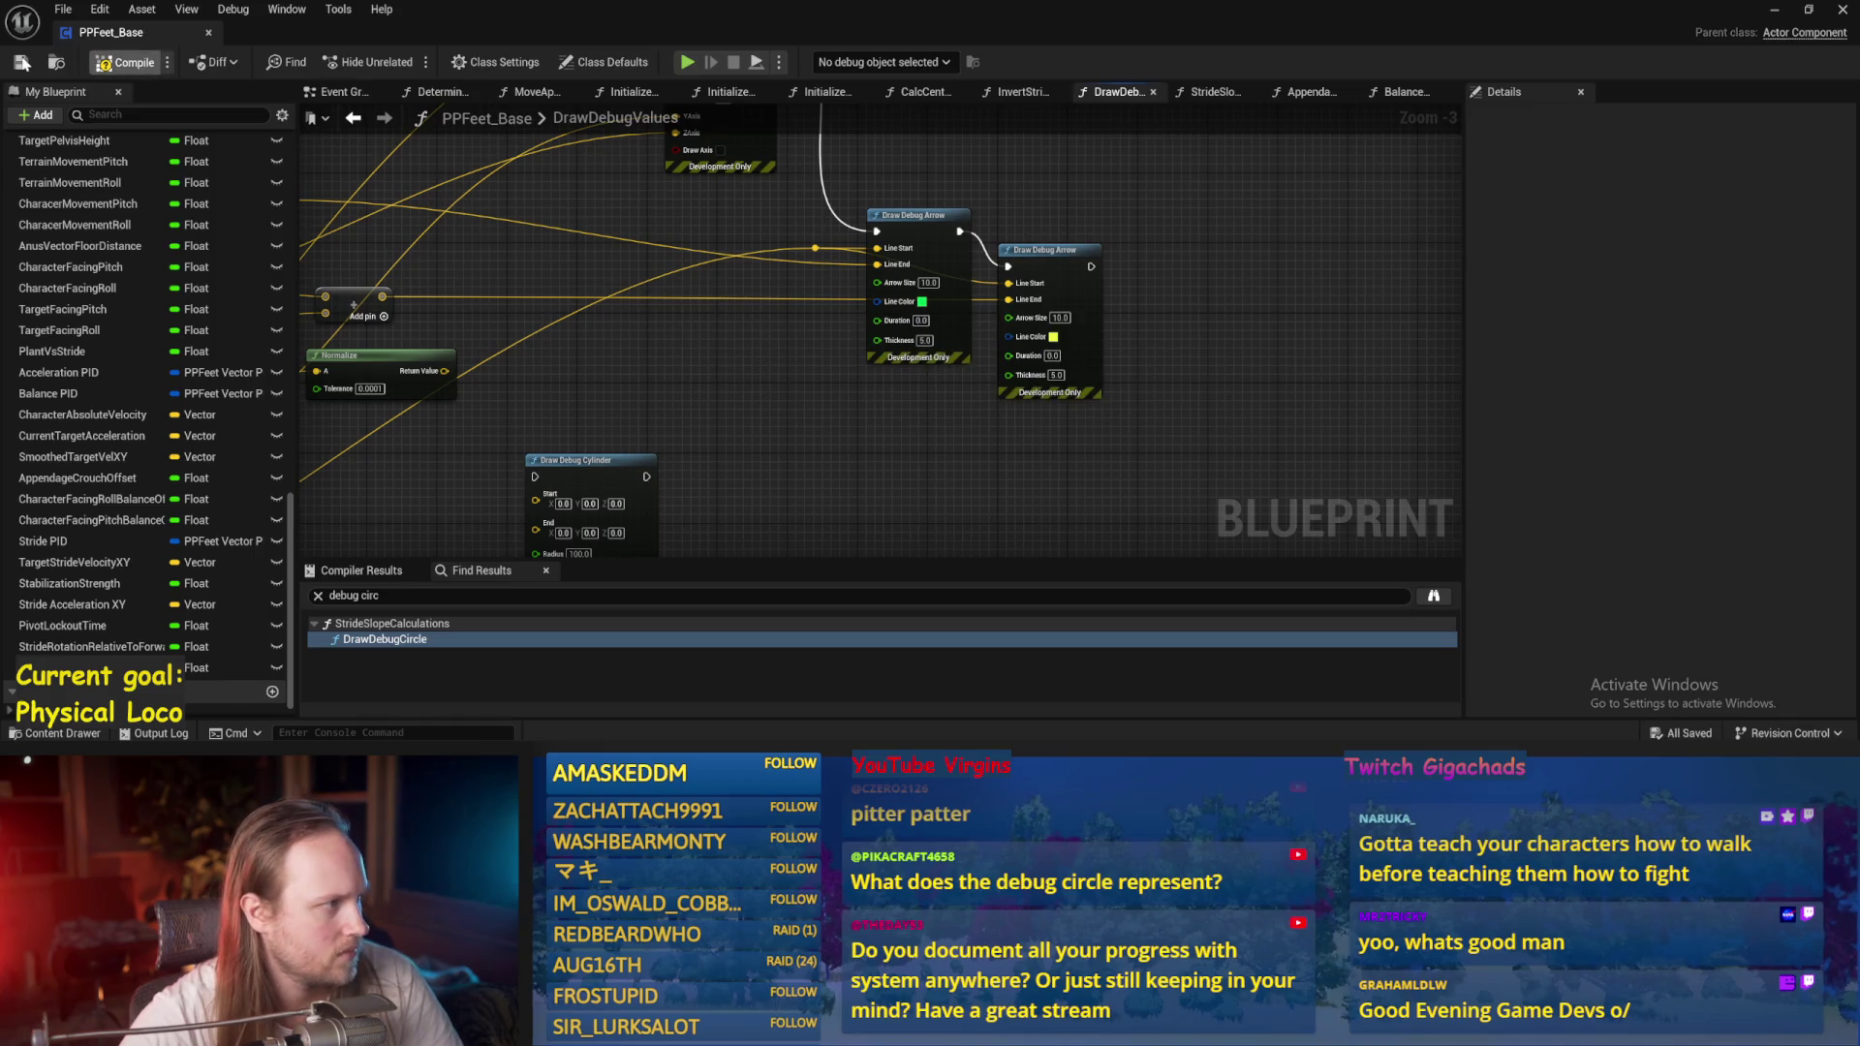
left_click(1774, 10)
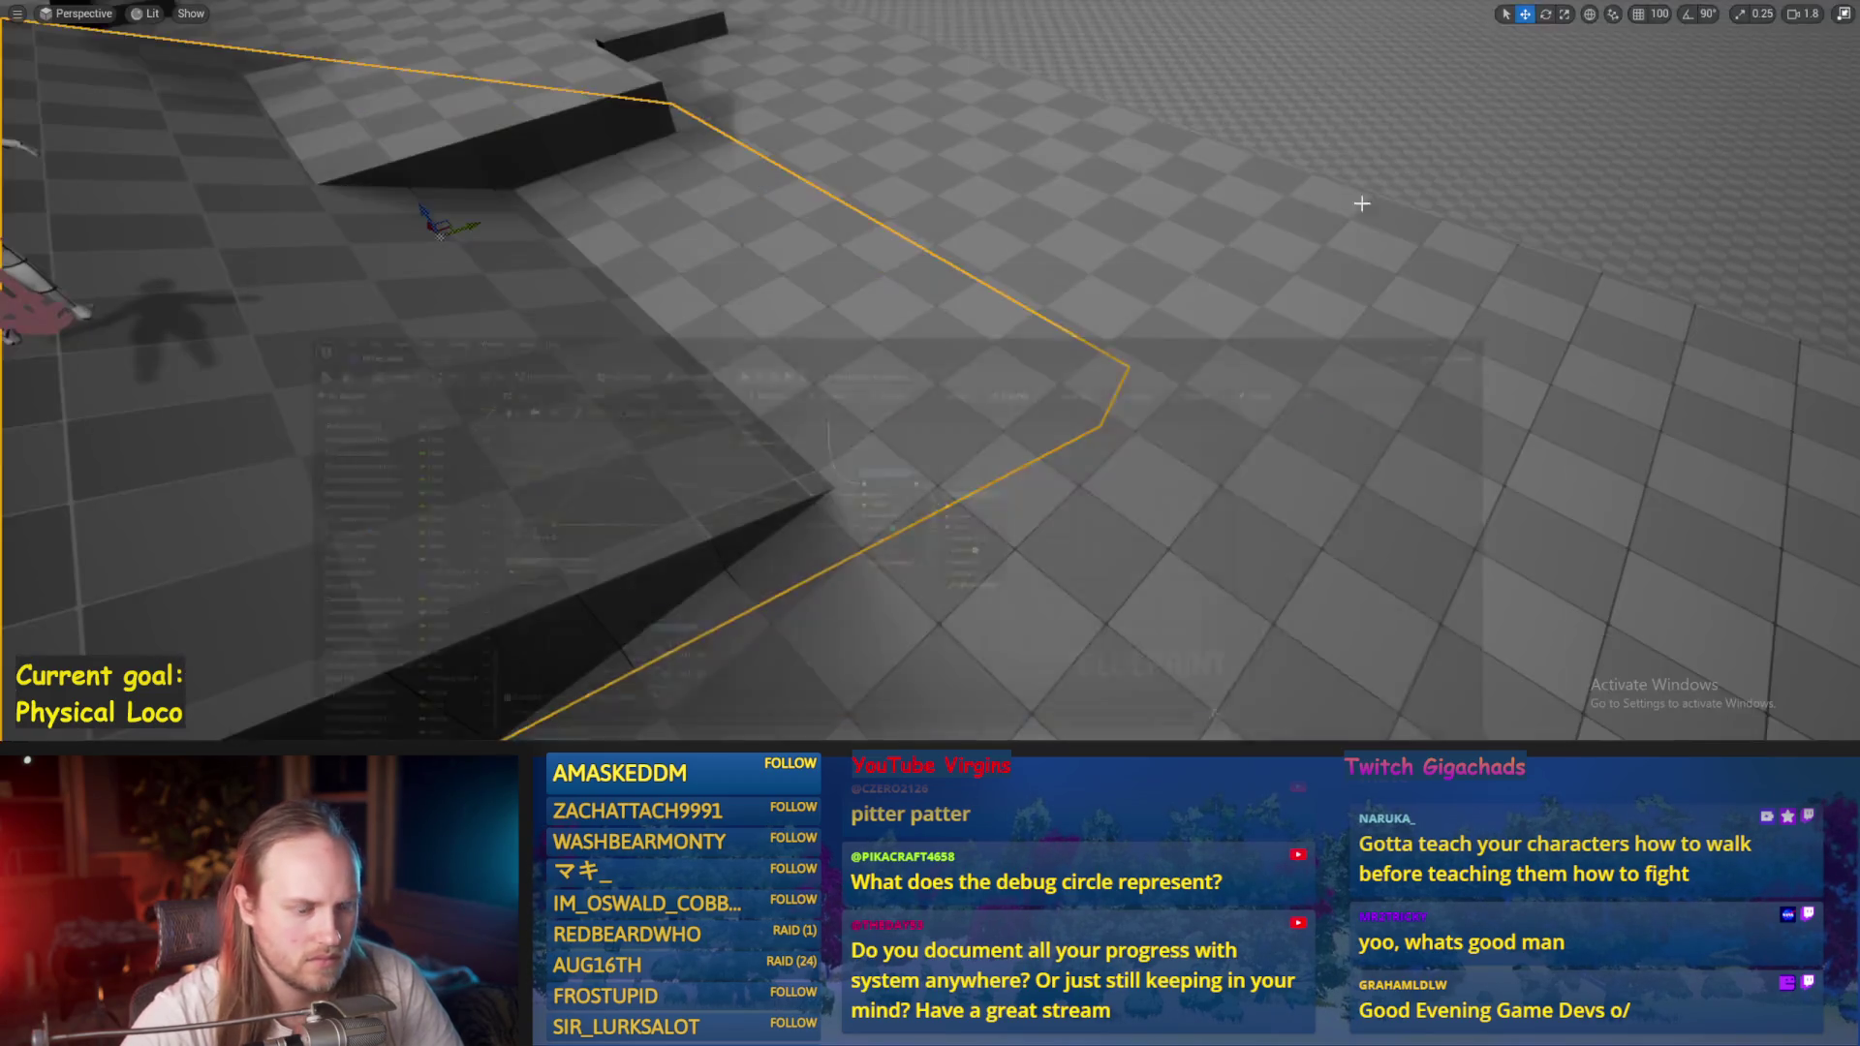
Play-test the level, then frame and select the test character.
key("alt+p")
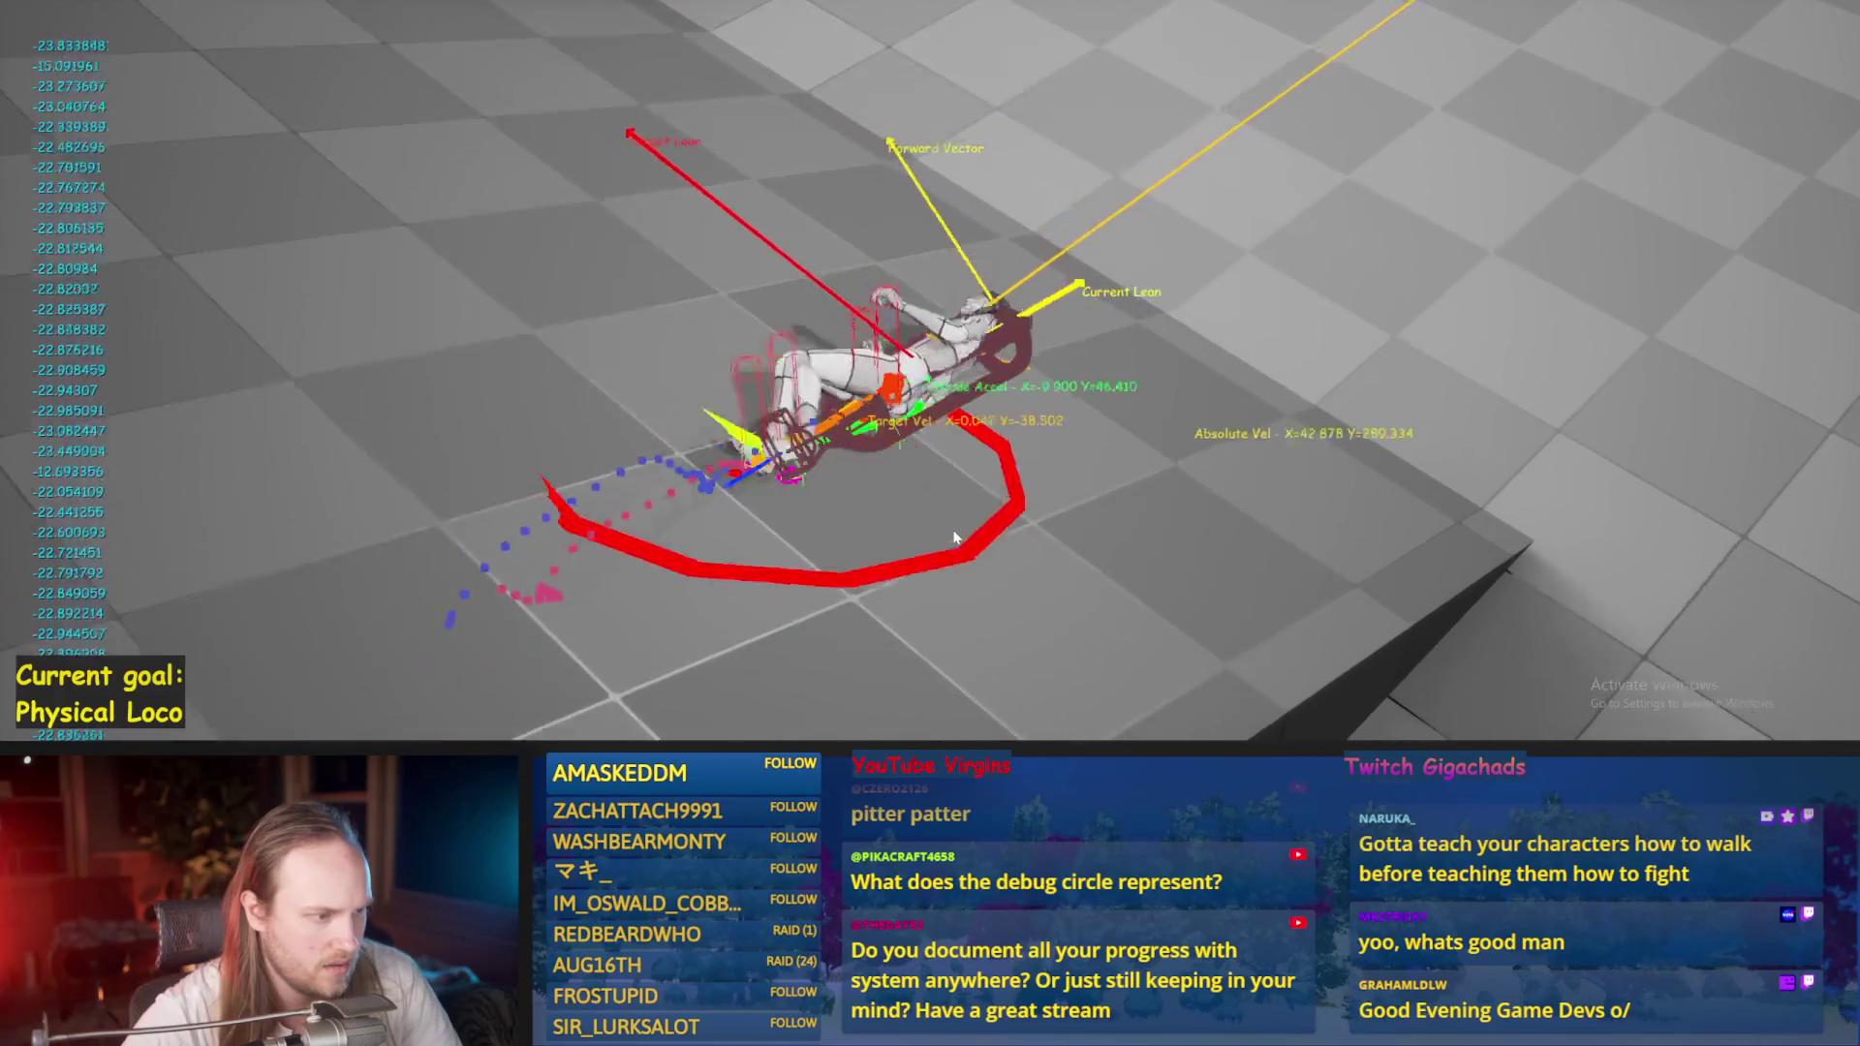
key("Escape")
key("f")
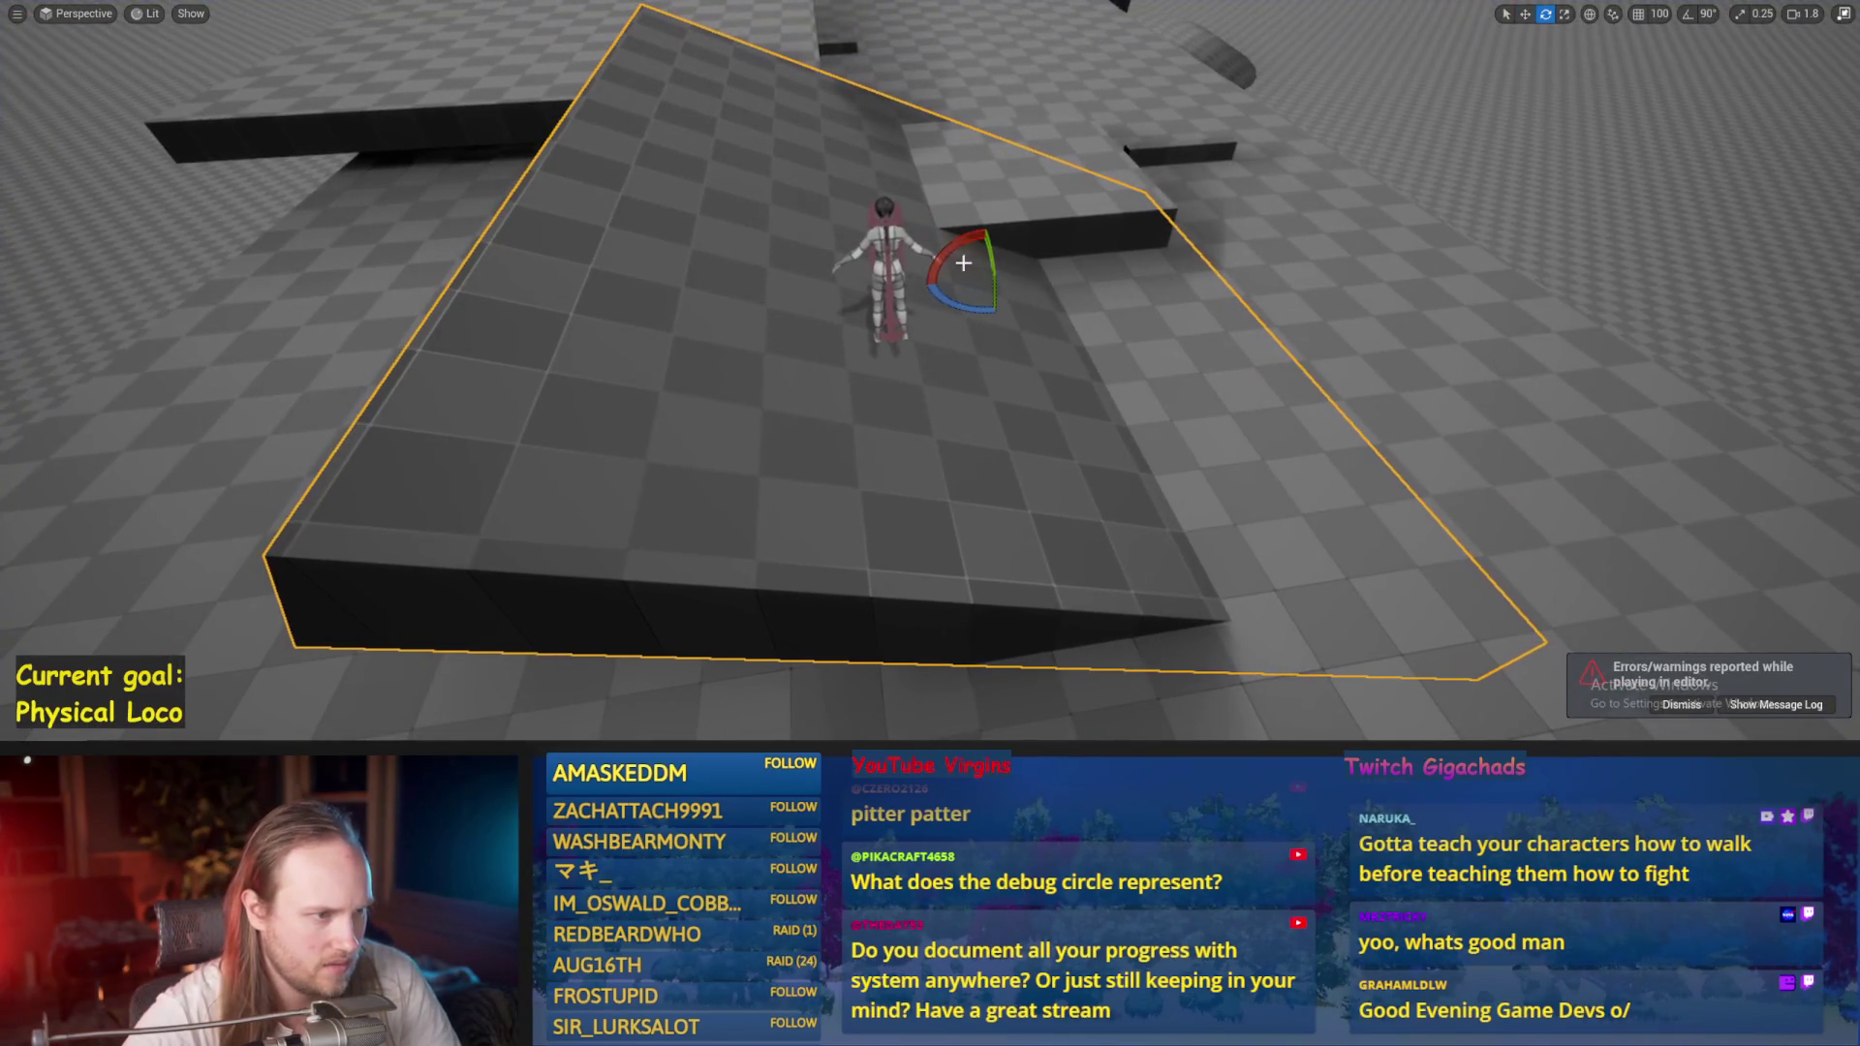
key("e")
left_click(883, 281)
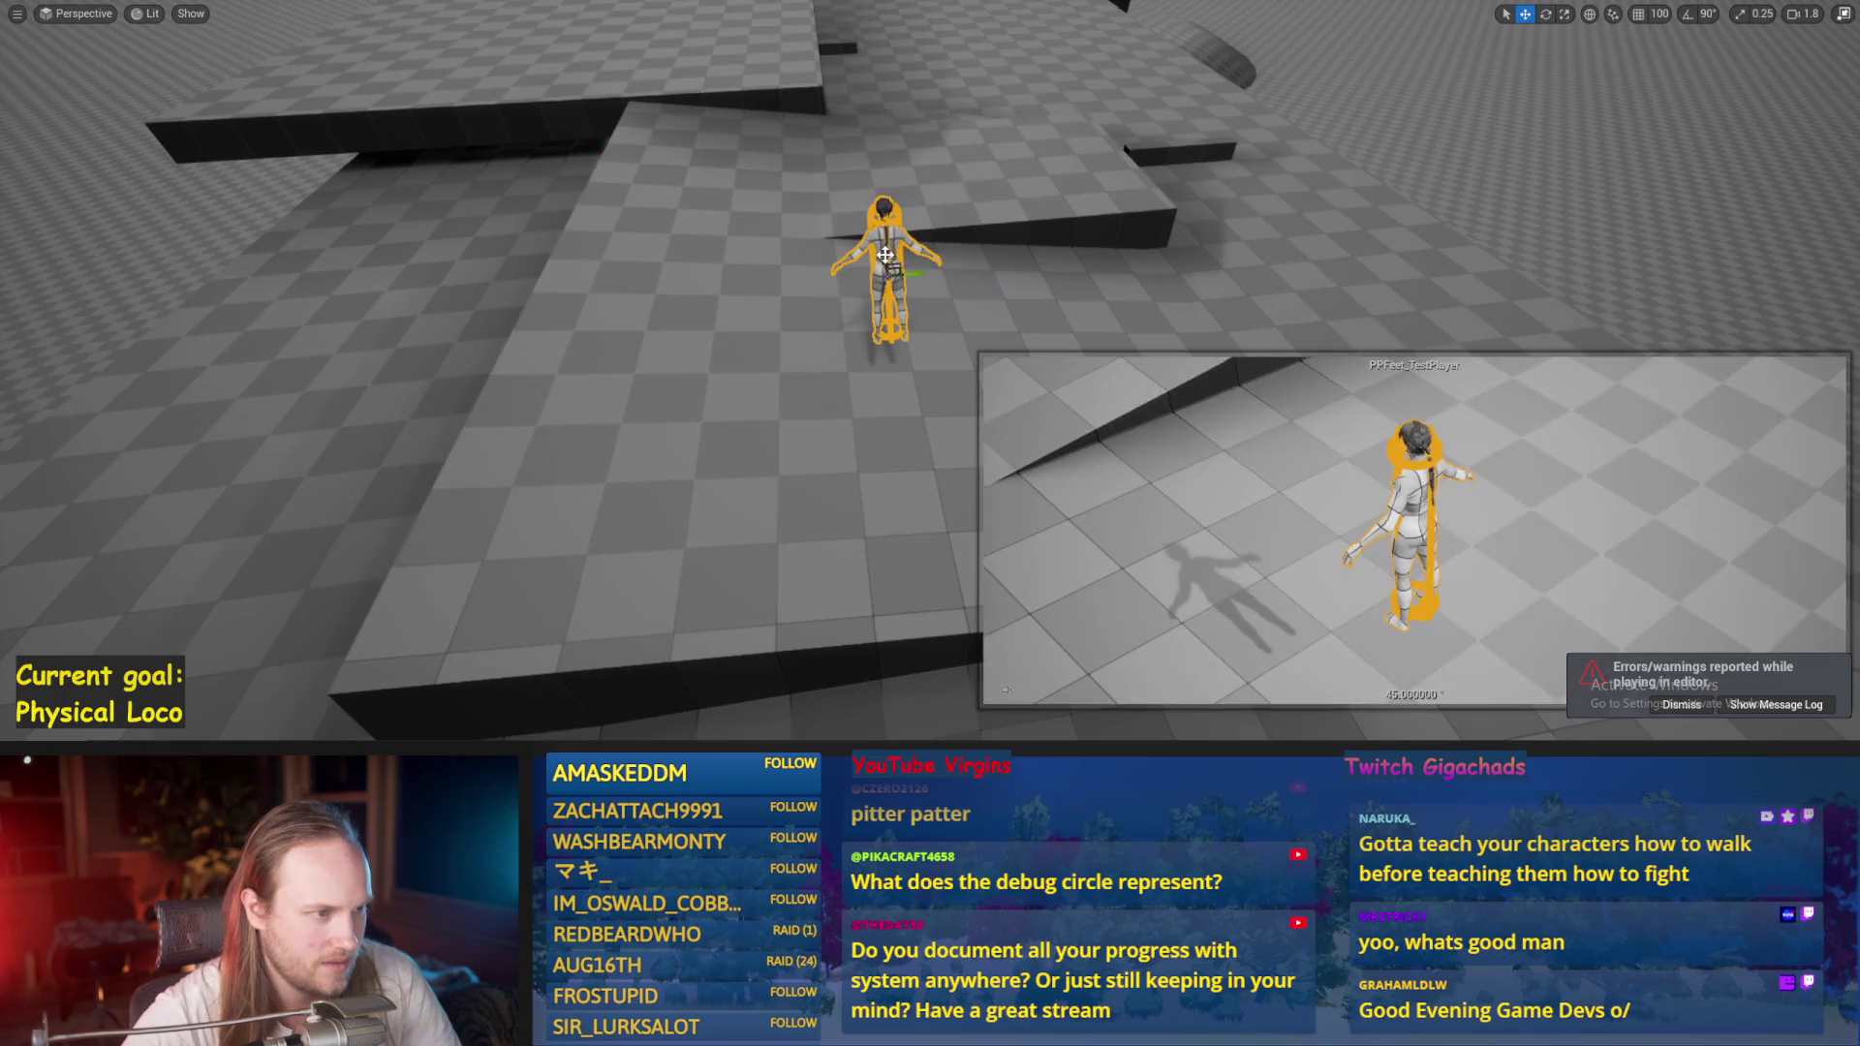
key("w")
Simulate the level, select the sloped platform, then stop and return to the graph.
key("alt+s")
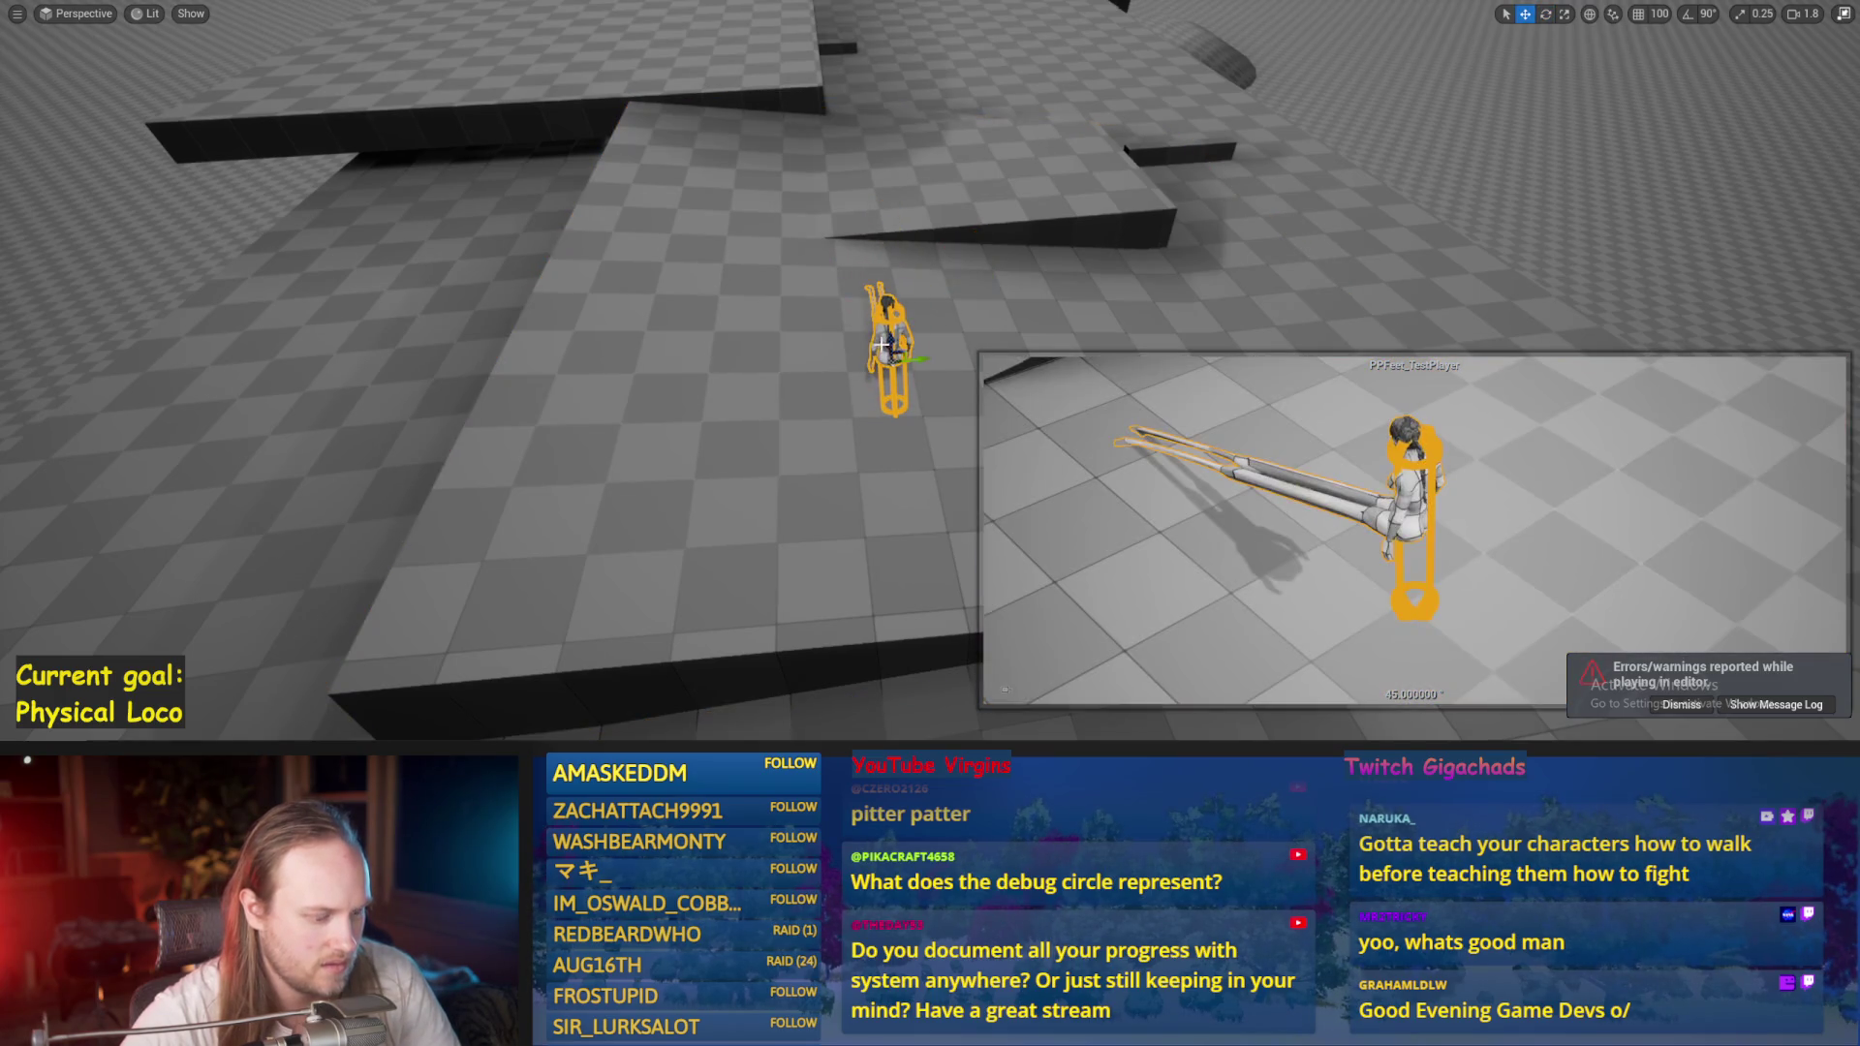
left_click(778, 439)
scroll(779, 439, "up", 5)
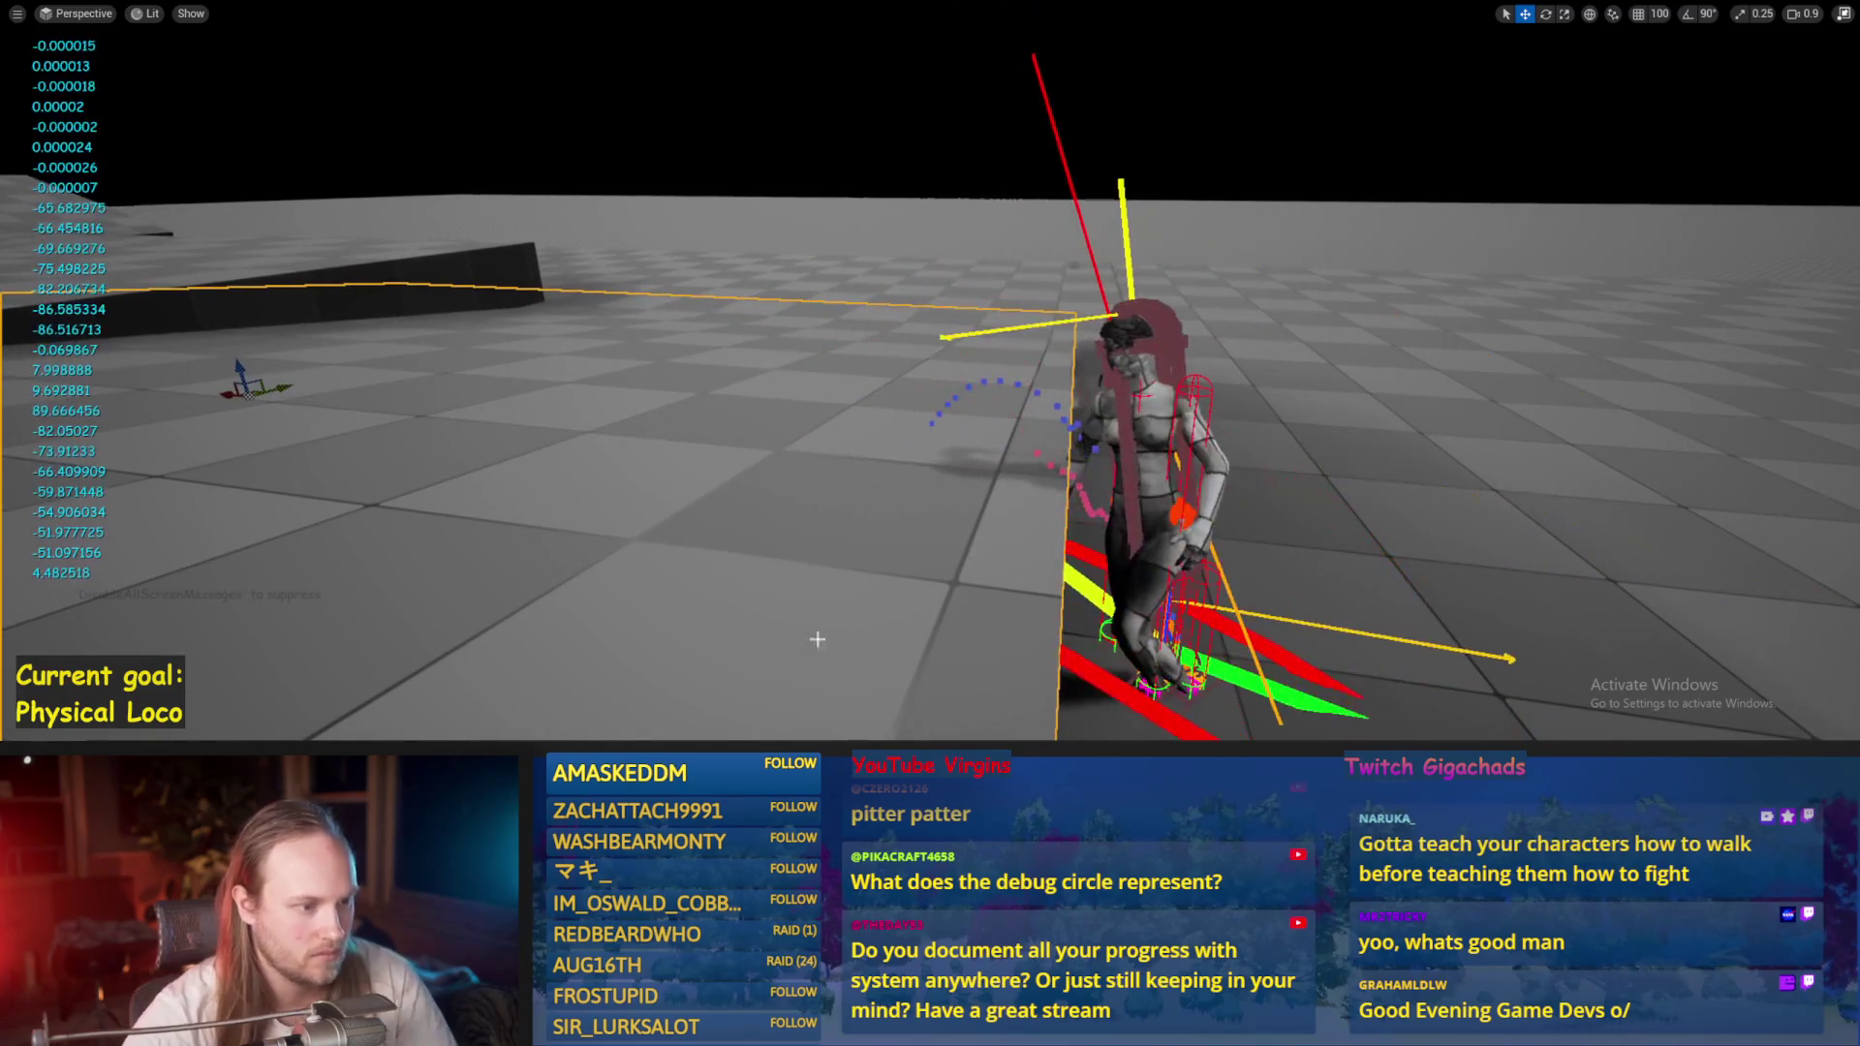
key("Escape")
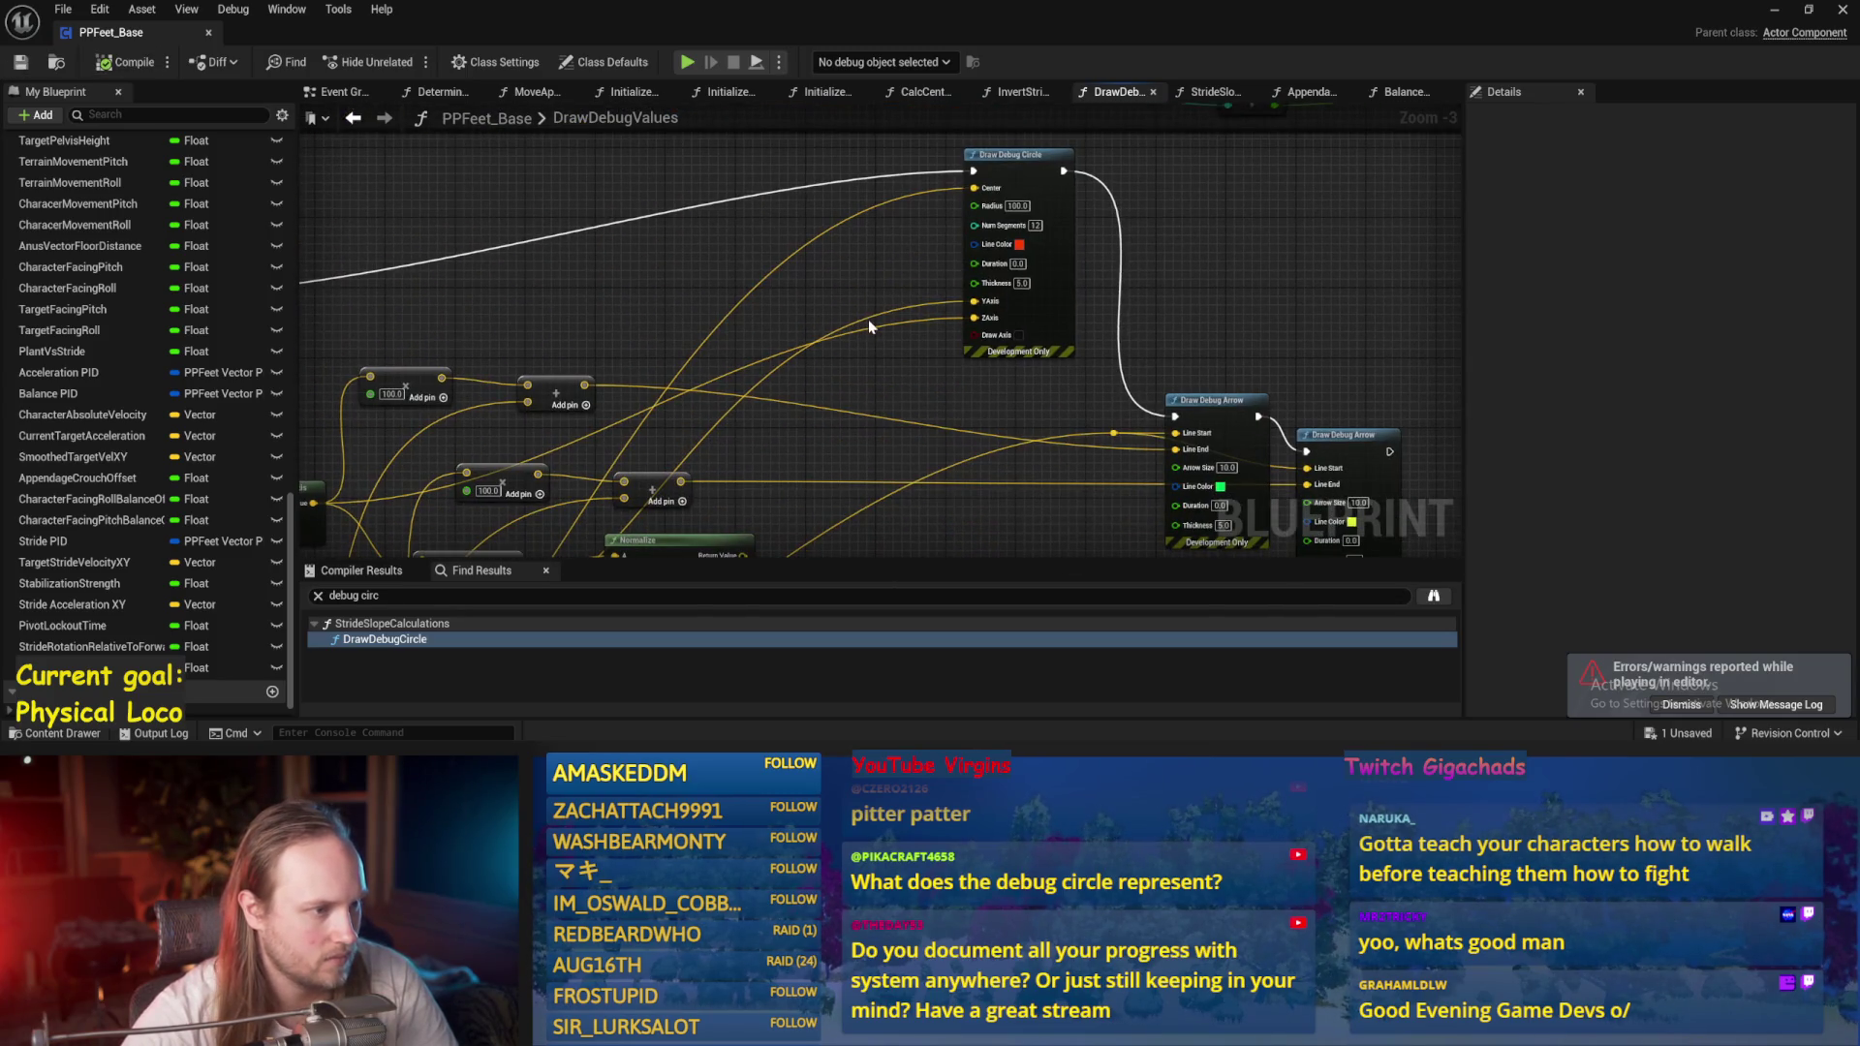
Route the Draw Debug Circle's YAxis and ZAxis inputs through two Vector Get Abs nodes.
double_click(867, 317)
scroll(862, 305, "up", 2)
mouse_move(859, 321)
left_mouse_down()
mouse_move(886, 266)
mouse_move(862, 224)
mouse_move(920, 250)
left_mouse_up()
left_click(959, 334)
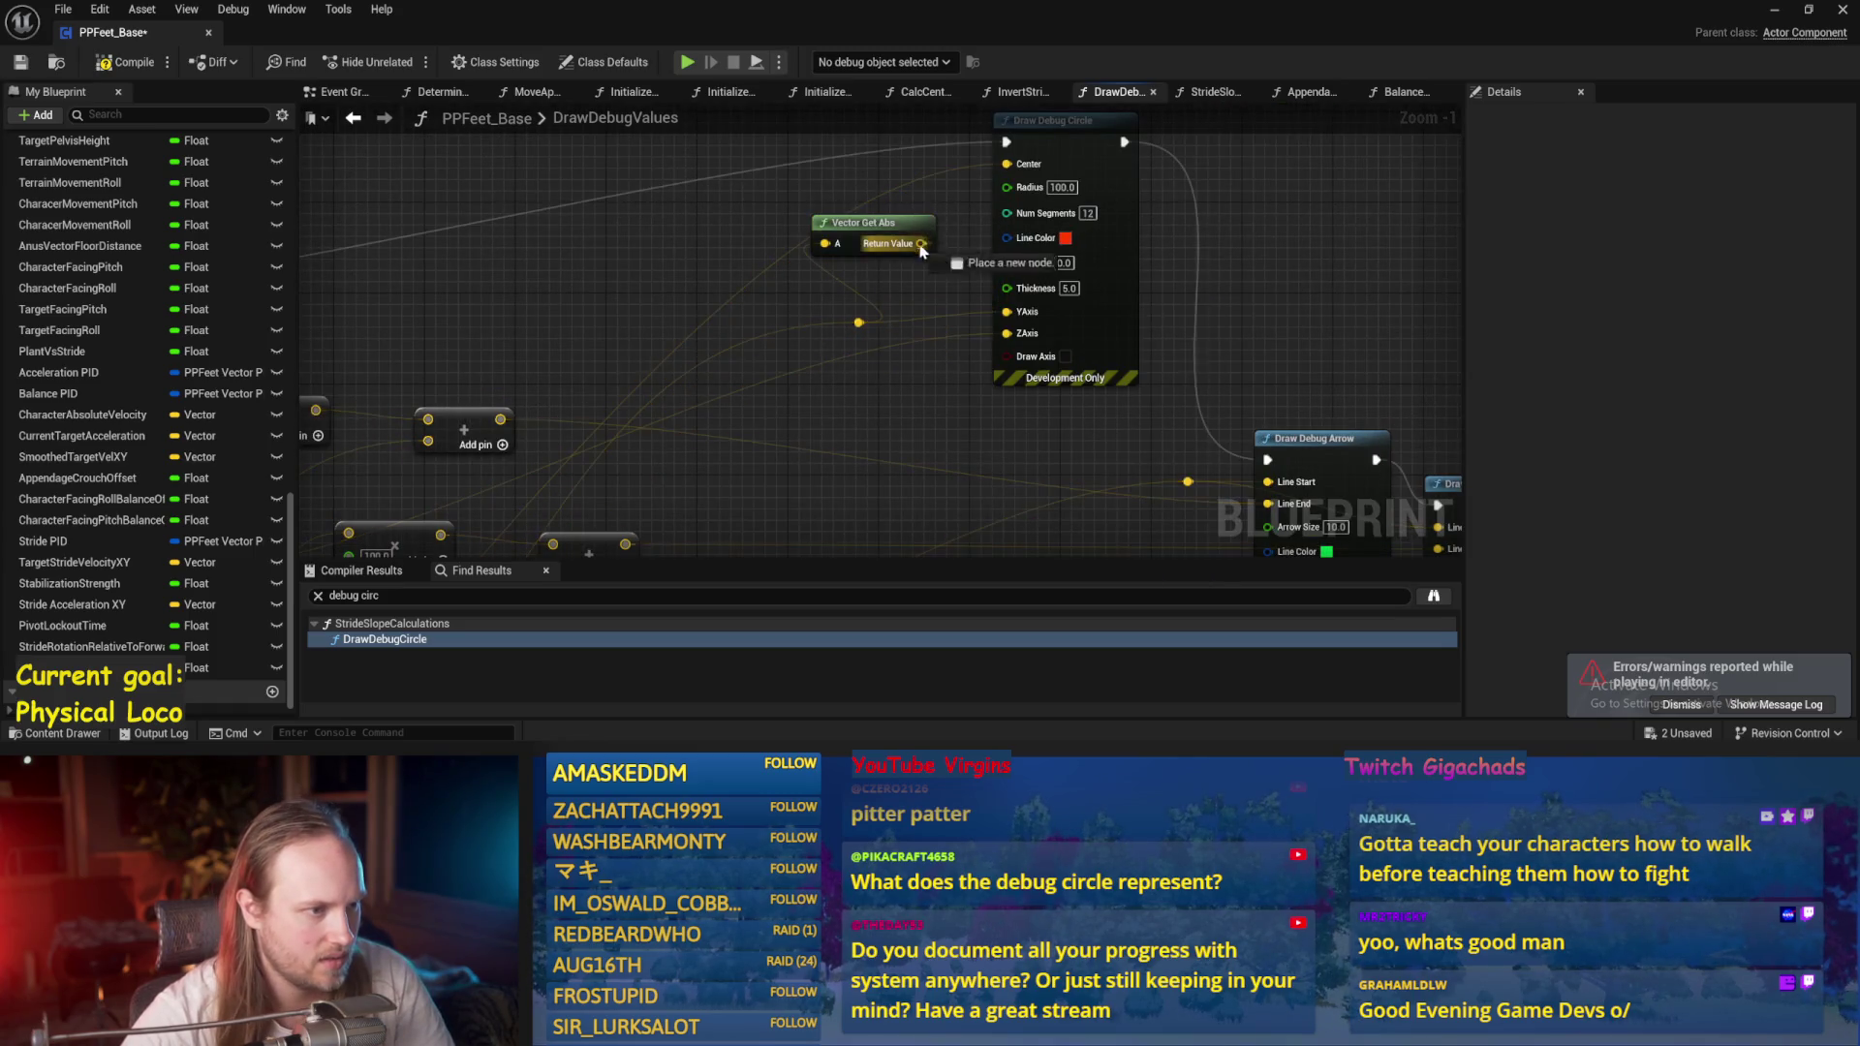
left_click_drag(1021, 327, 1010, 311)
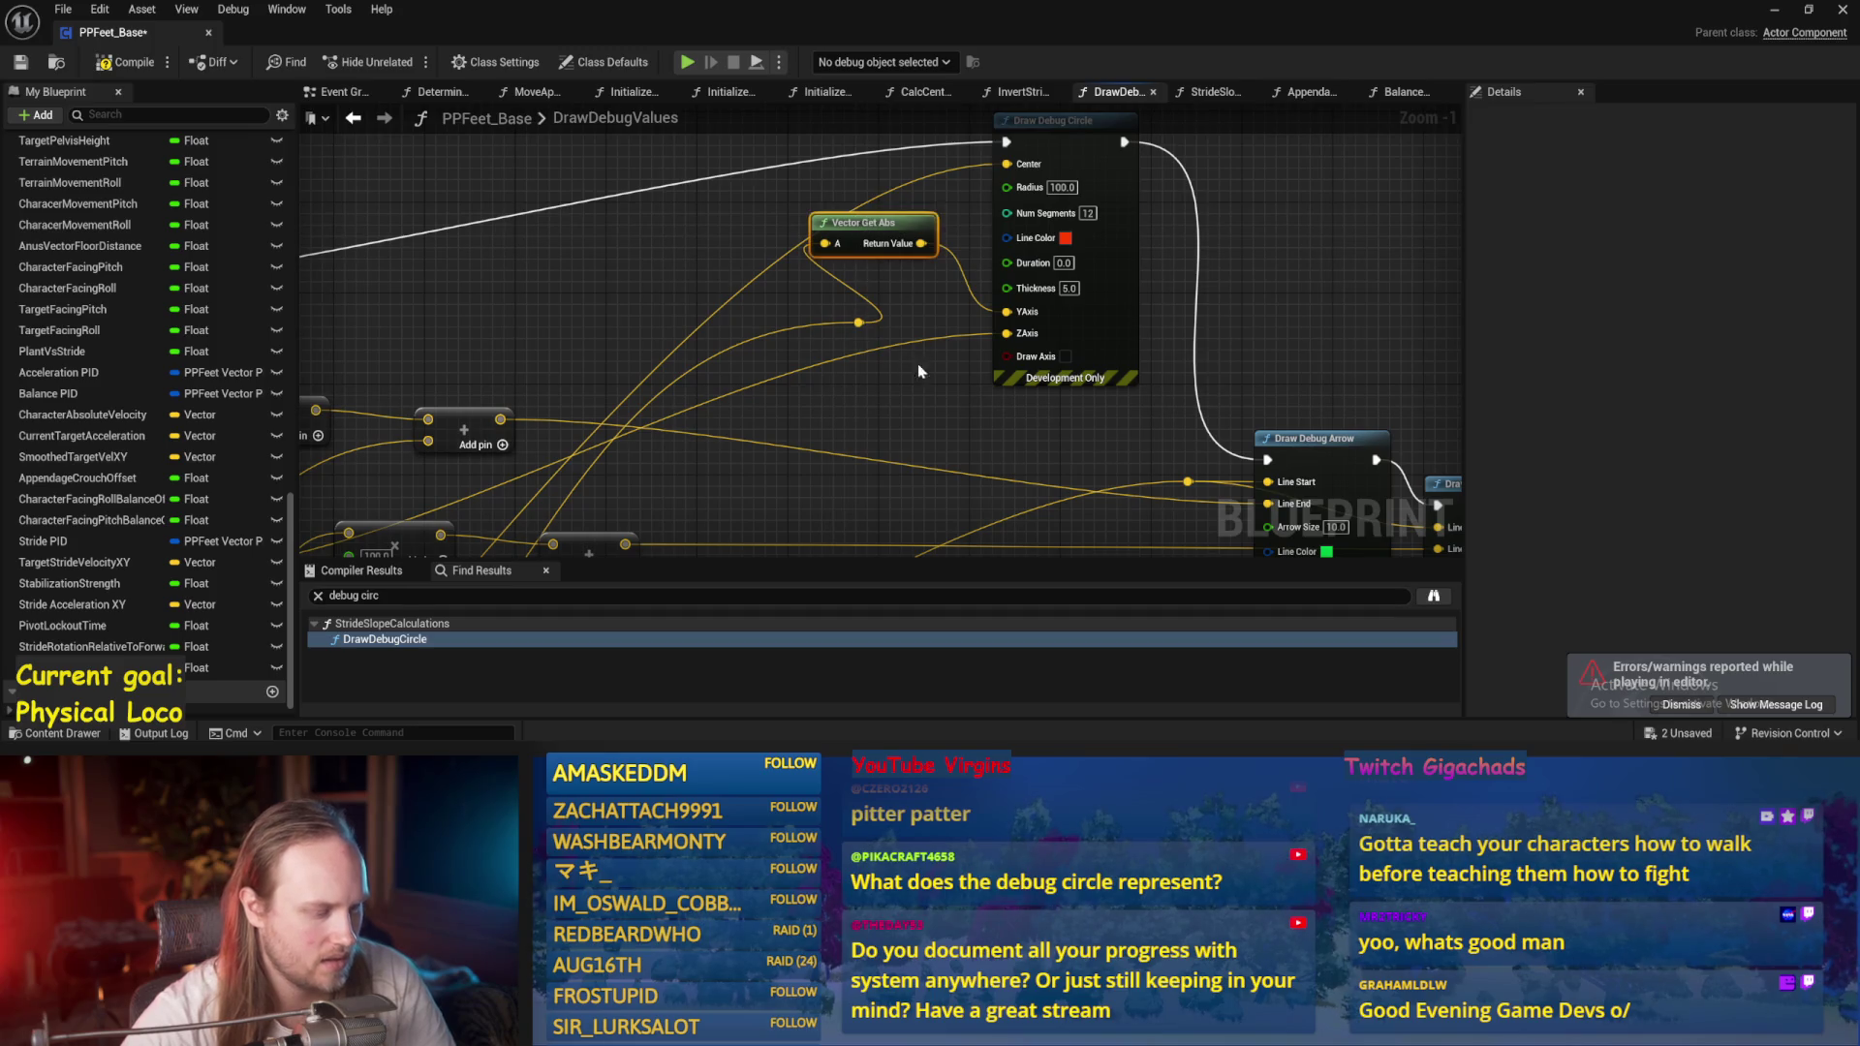
key("ctrl+c")
key("ctrl+v")
left_click_drag(931, 425, 1016, 333)
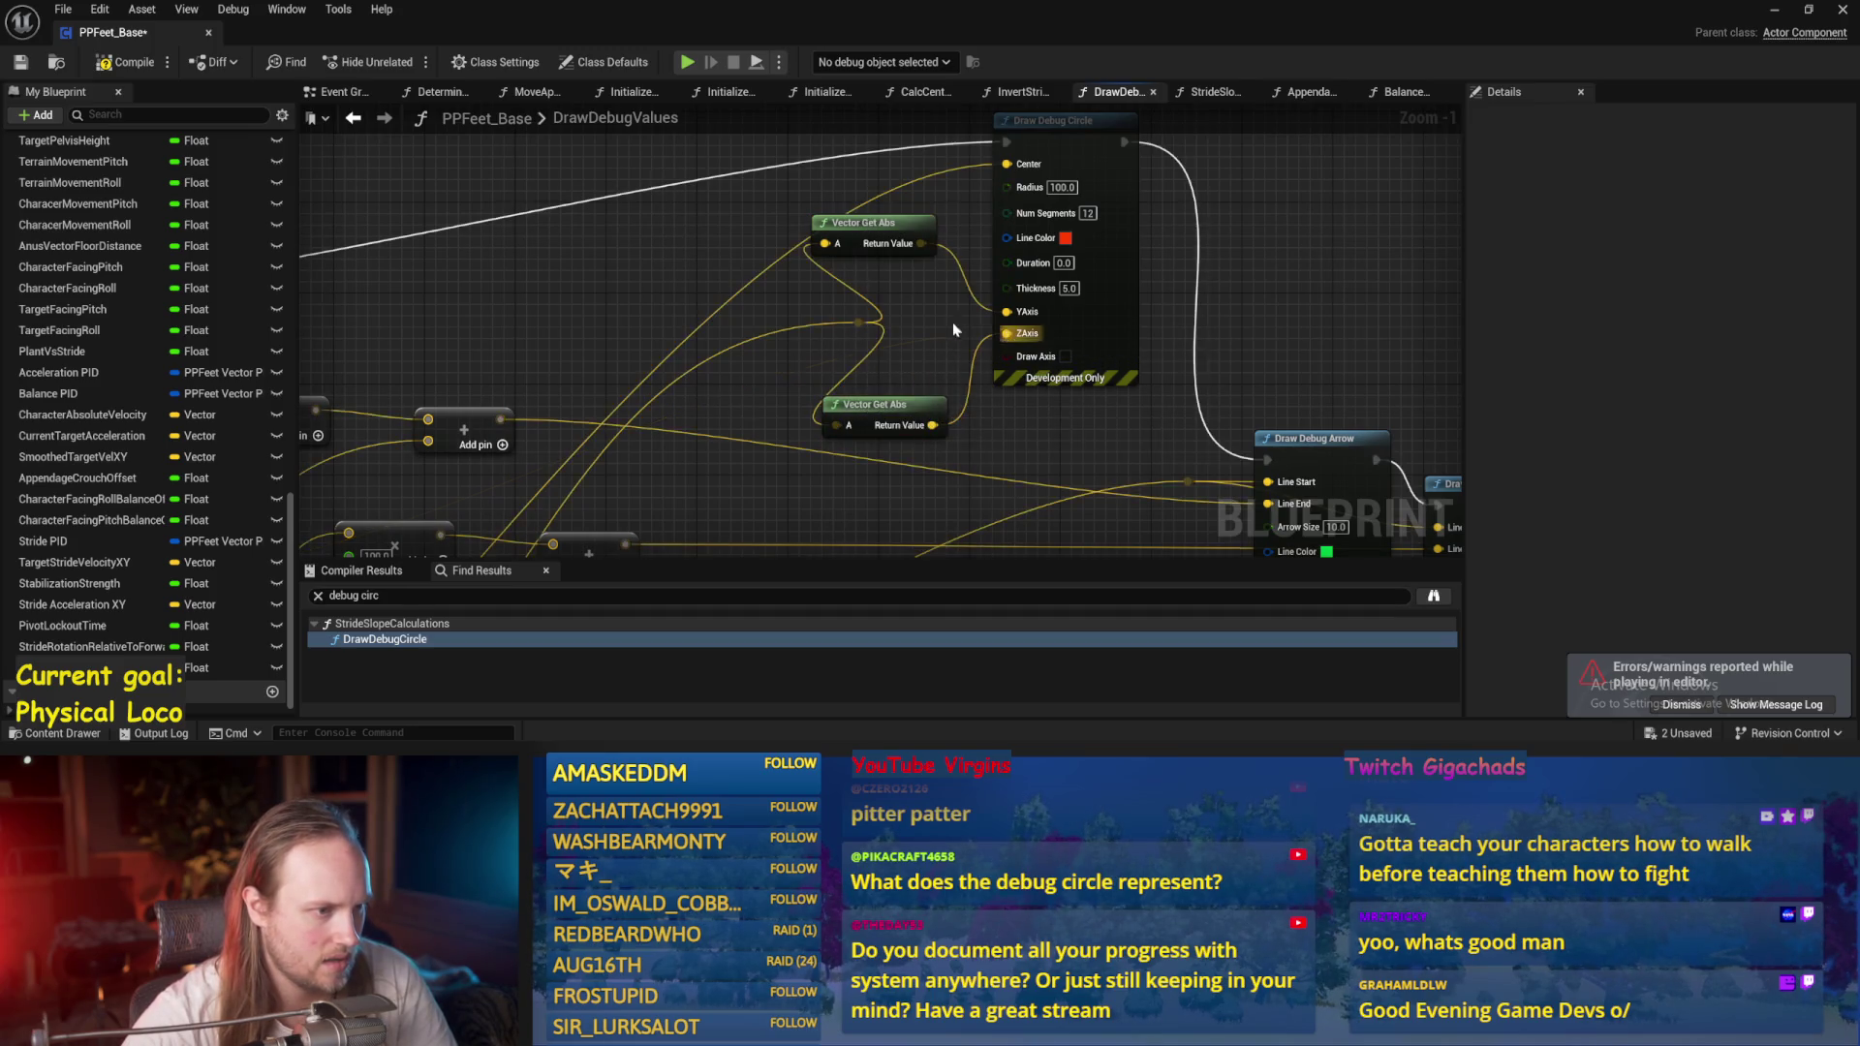
Save the Blueprint and run a quick play test.
left_click(19, 64)
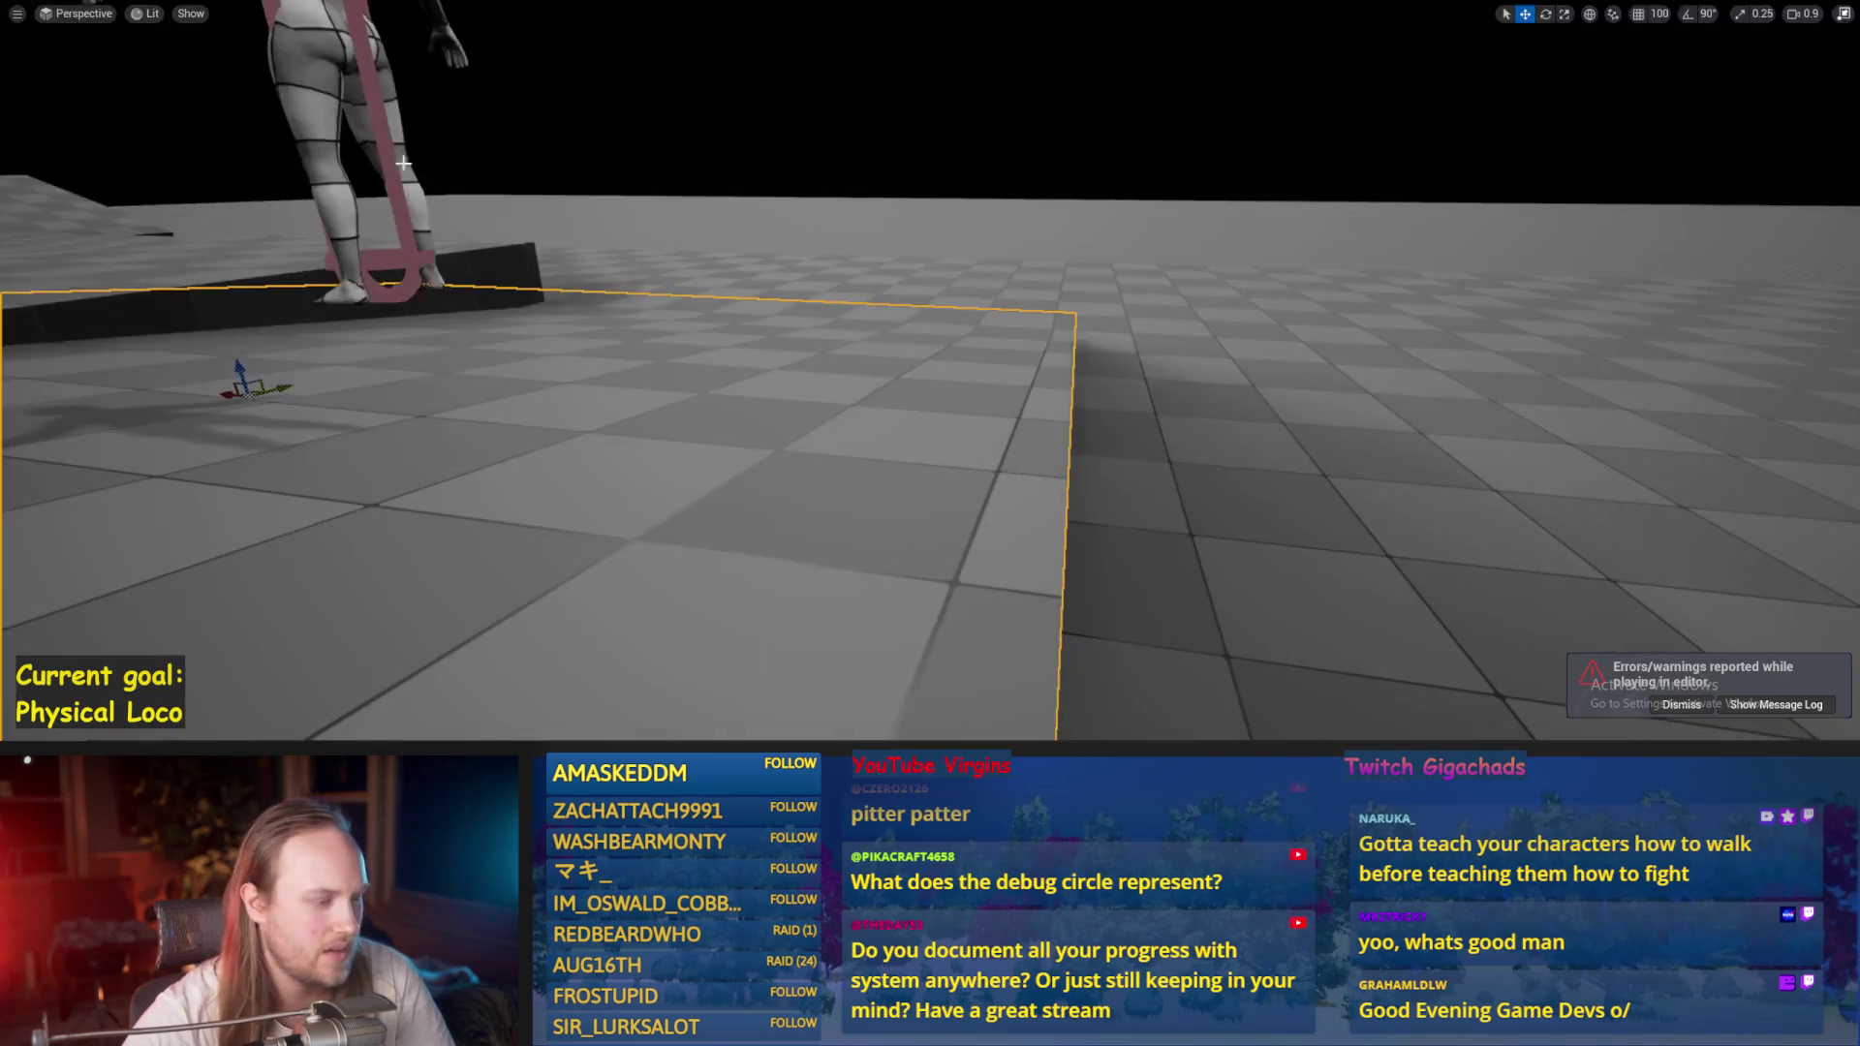
key("alt+p")
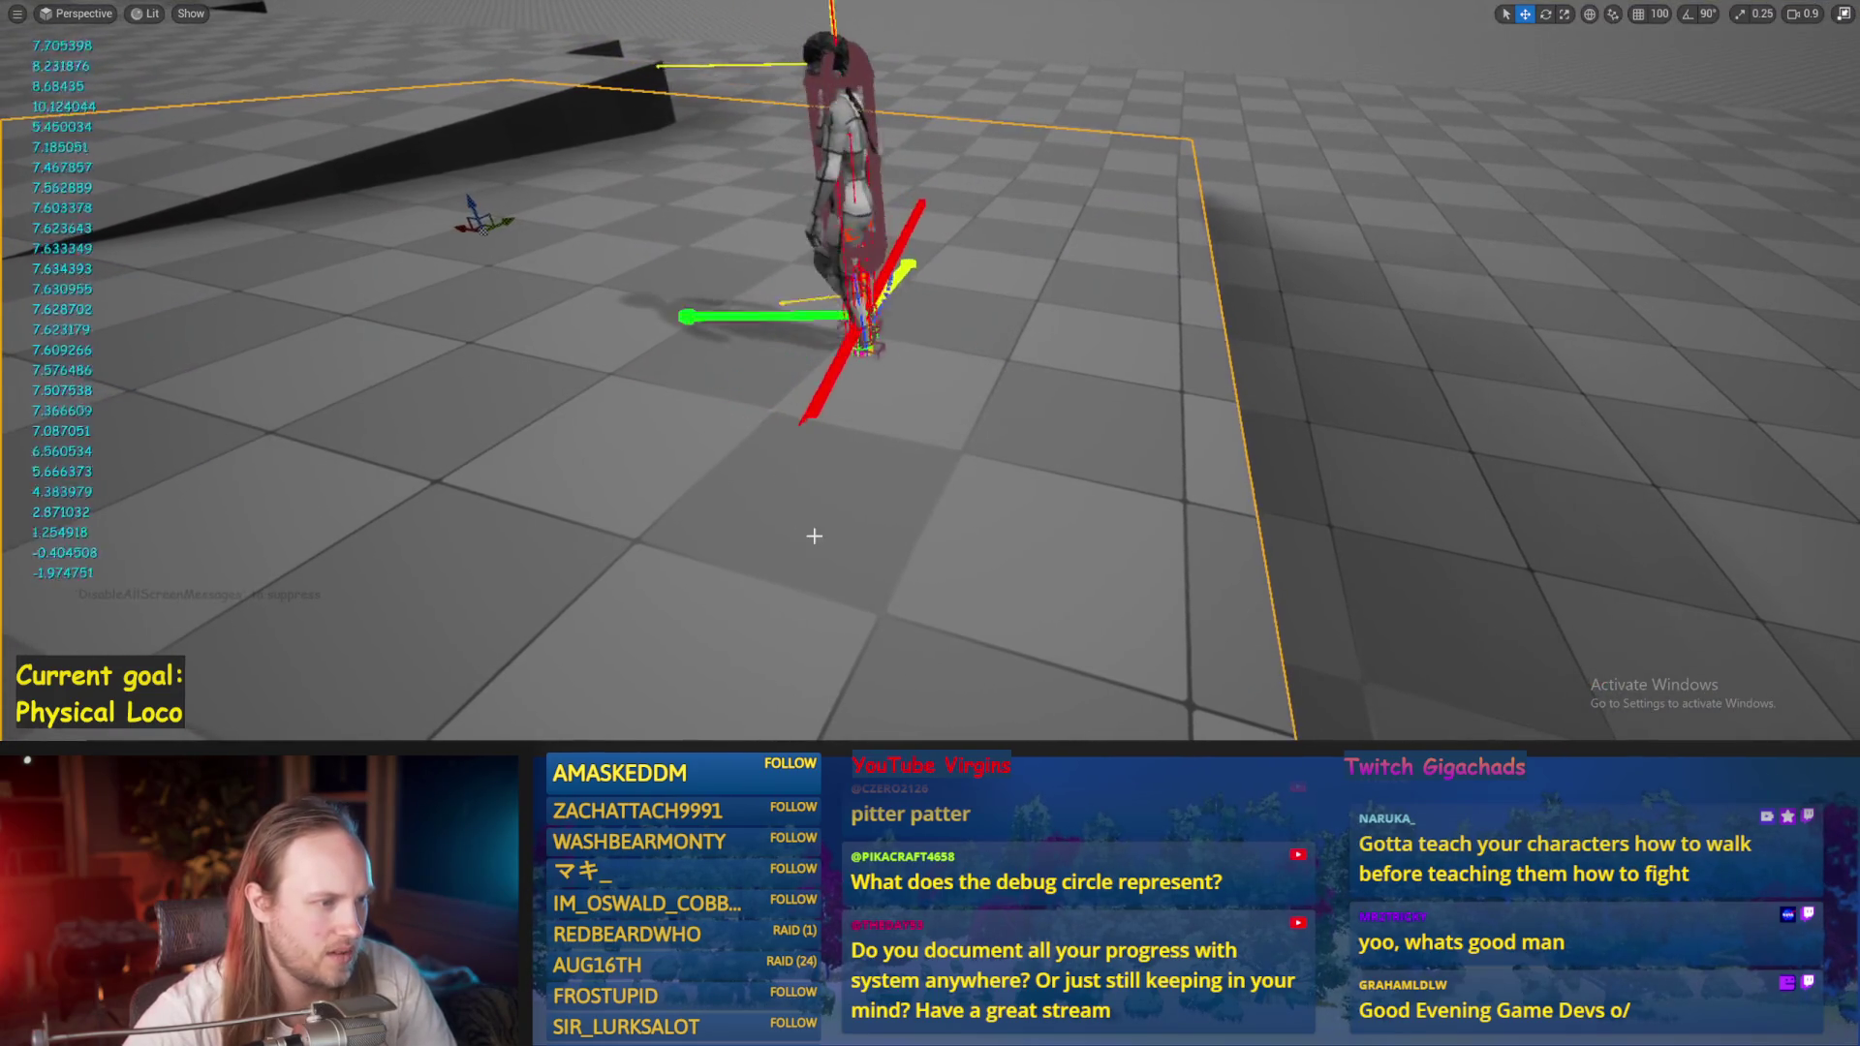
key("Escape")
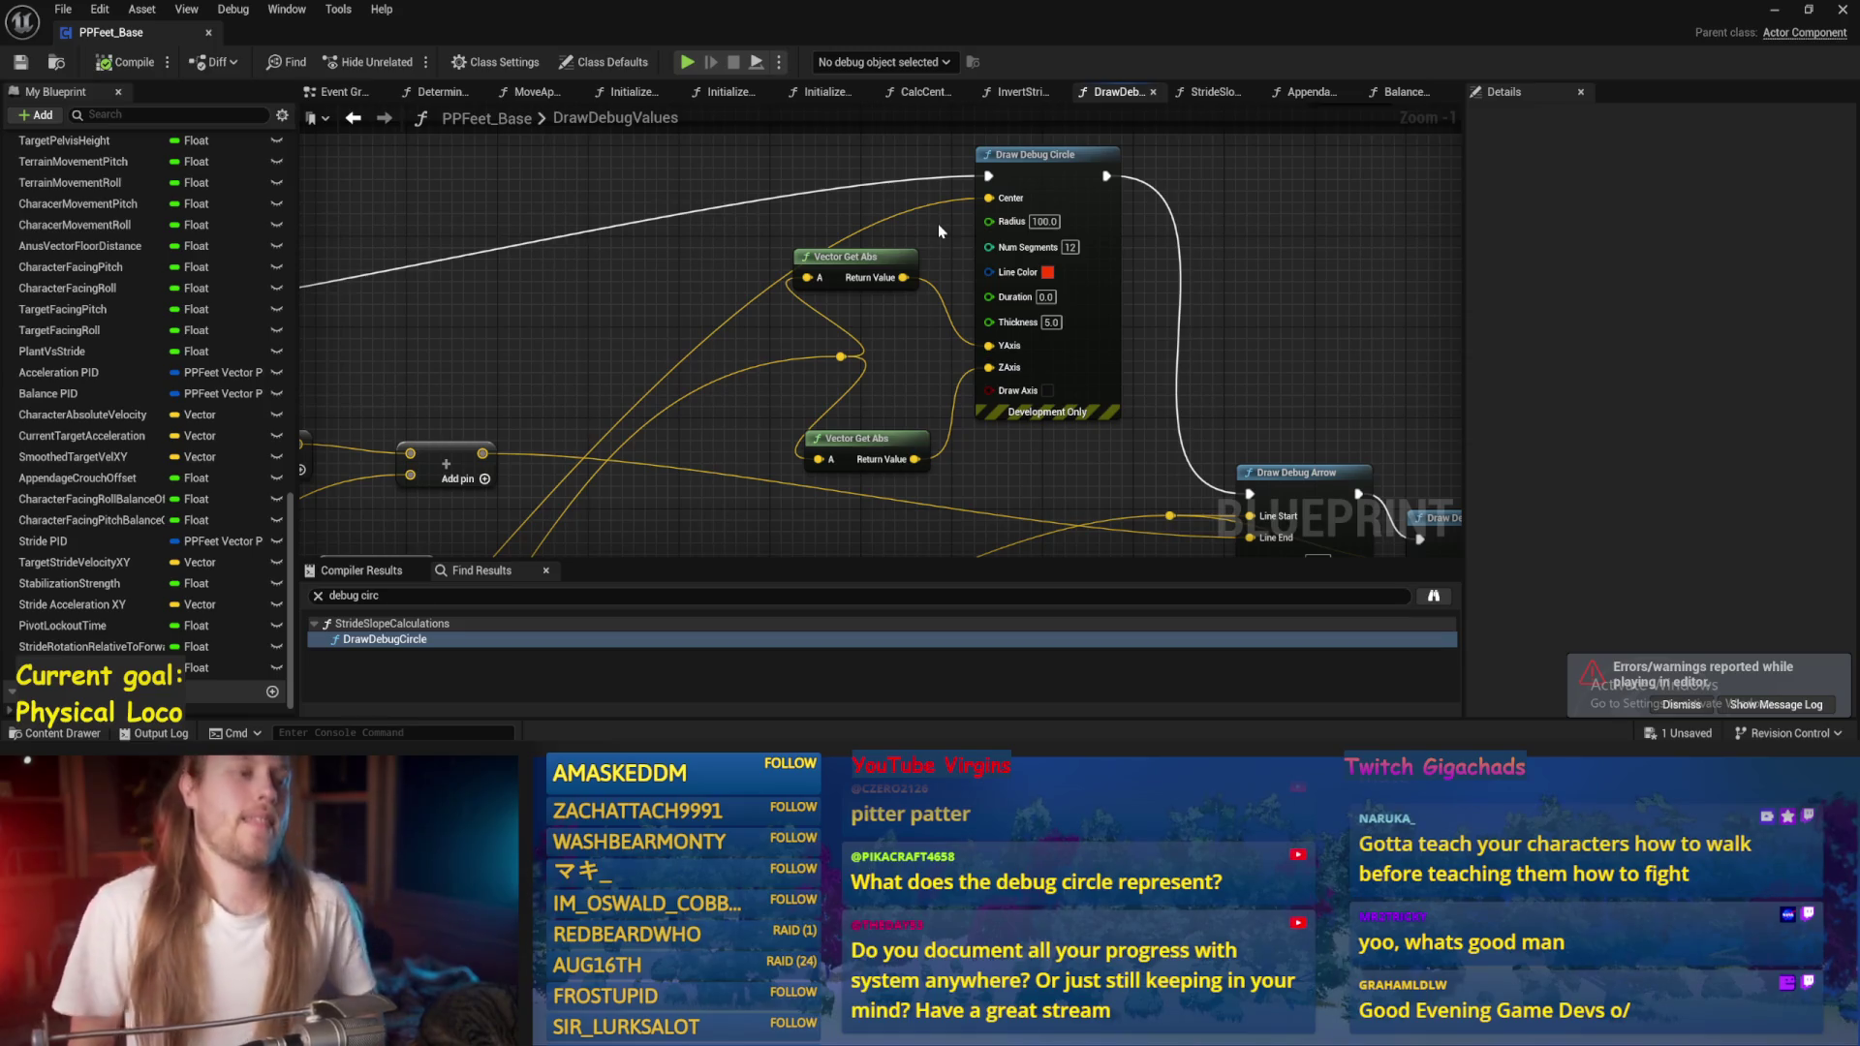
Drag a wire from Normalize's output toward the Vector Get Abs input.
scroll(938, 231, "down", 1)
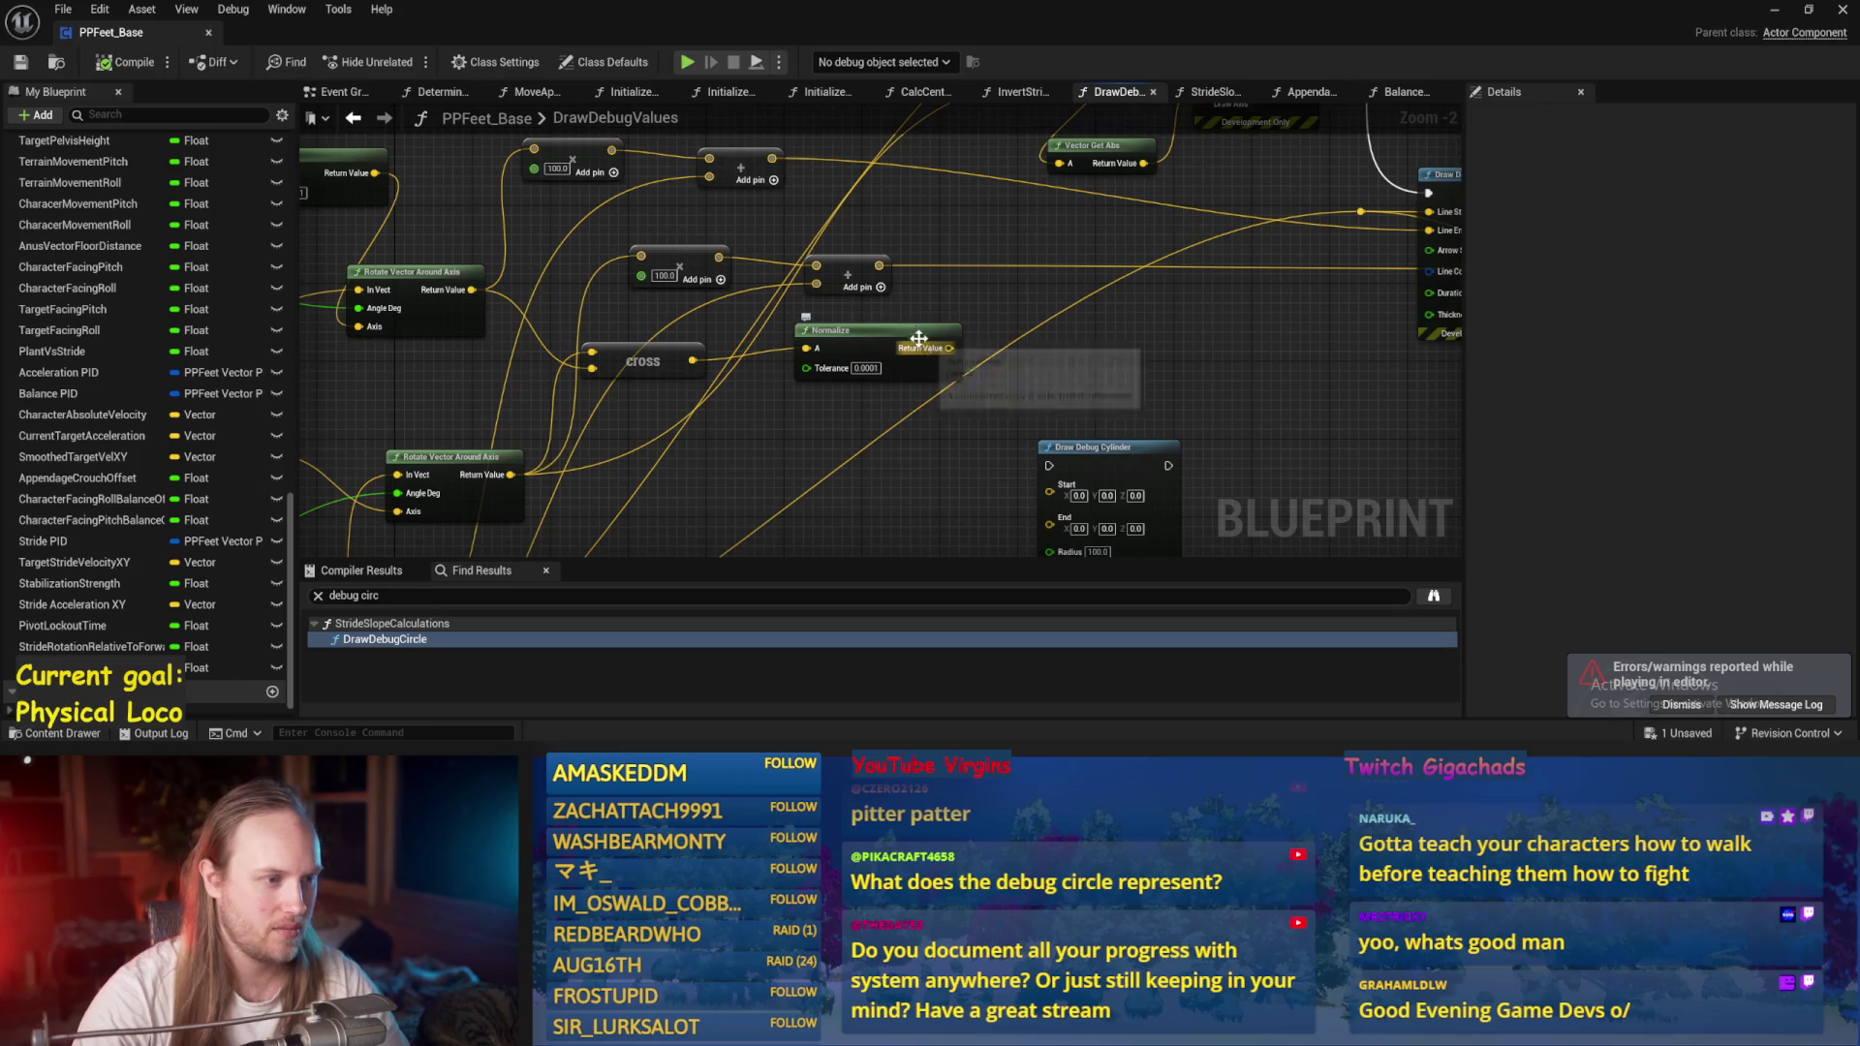
left_click_drag(871, 332, 882, 351)
left_click_drag(833, 439, 933, 452)
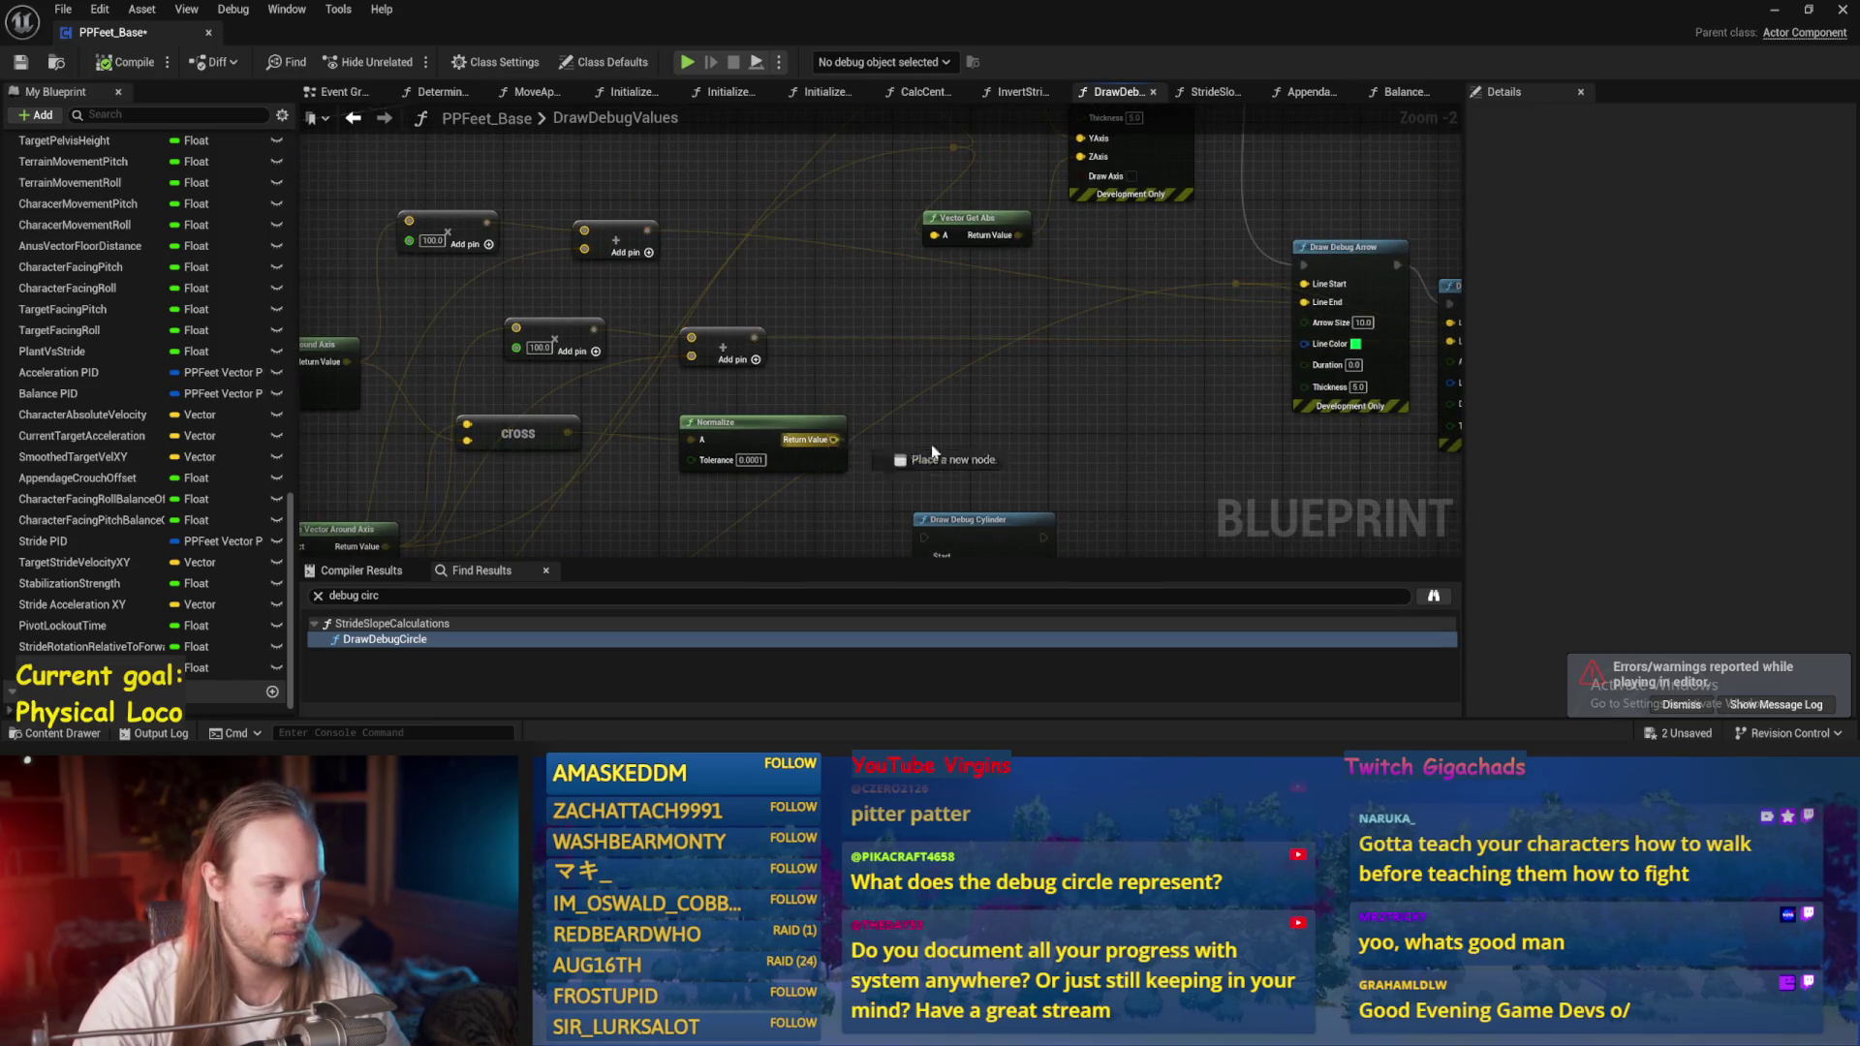
mouse_move(1067, 448)
left_mouse_down()
mouse_move(964, 206)
mouse_move(965, 397)
left_mouse_up()
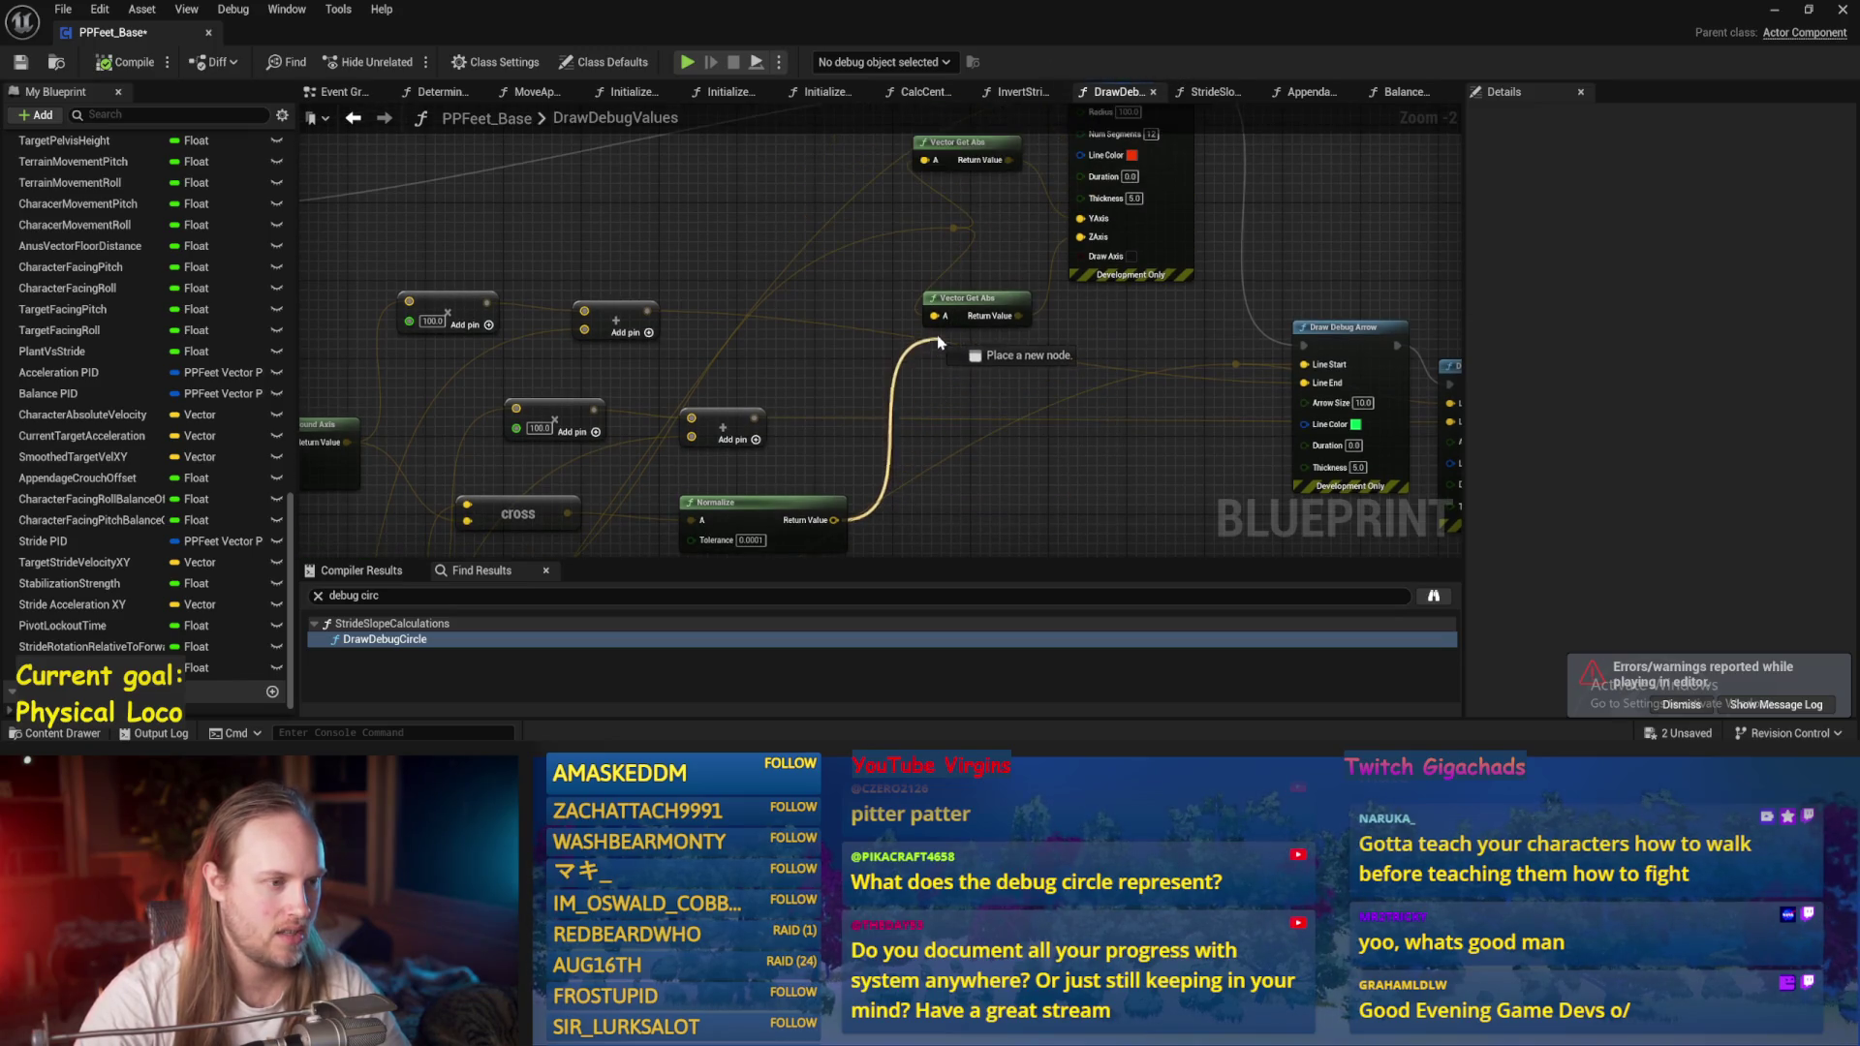
left_click_drag(935, 330, 937, 324)
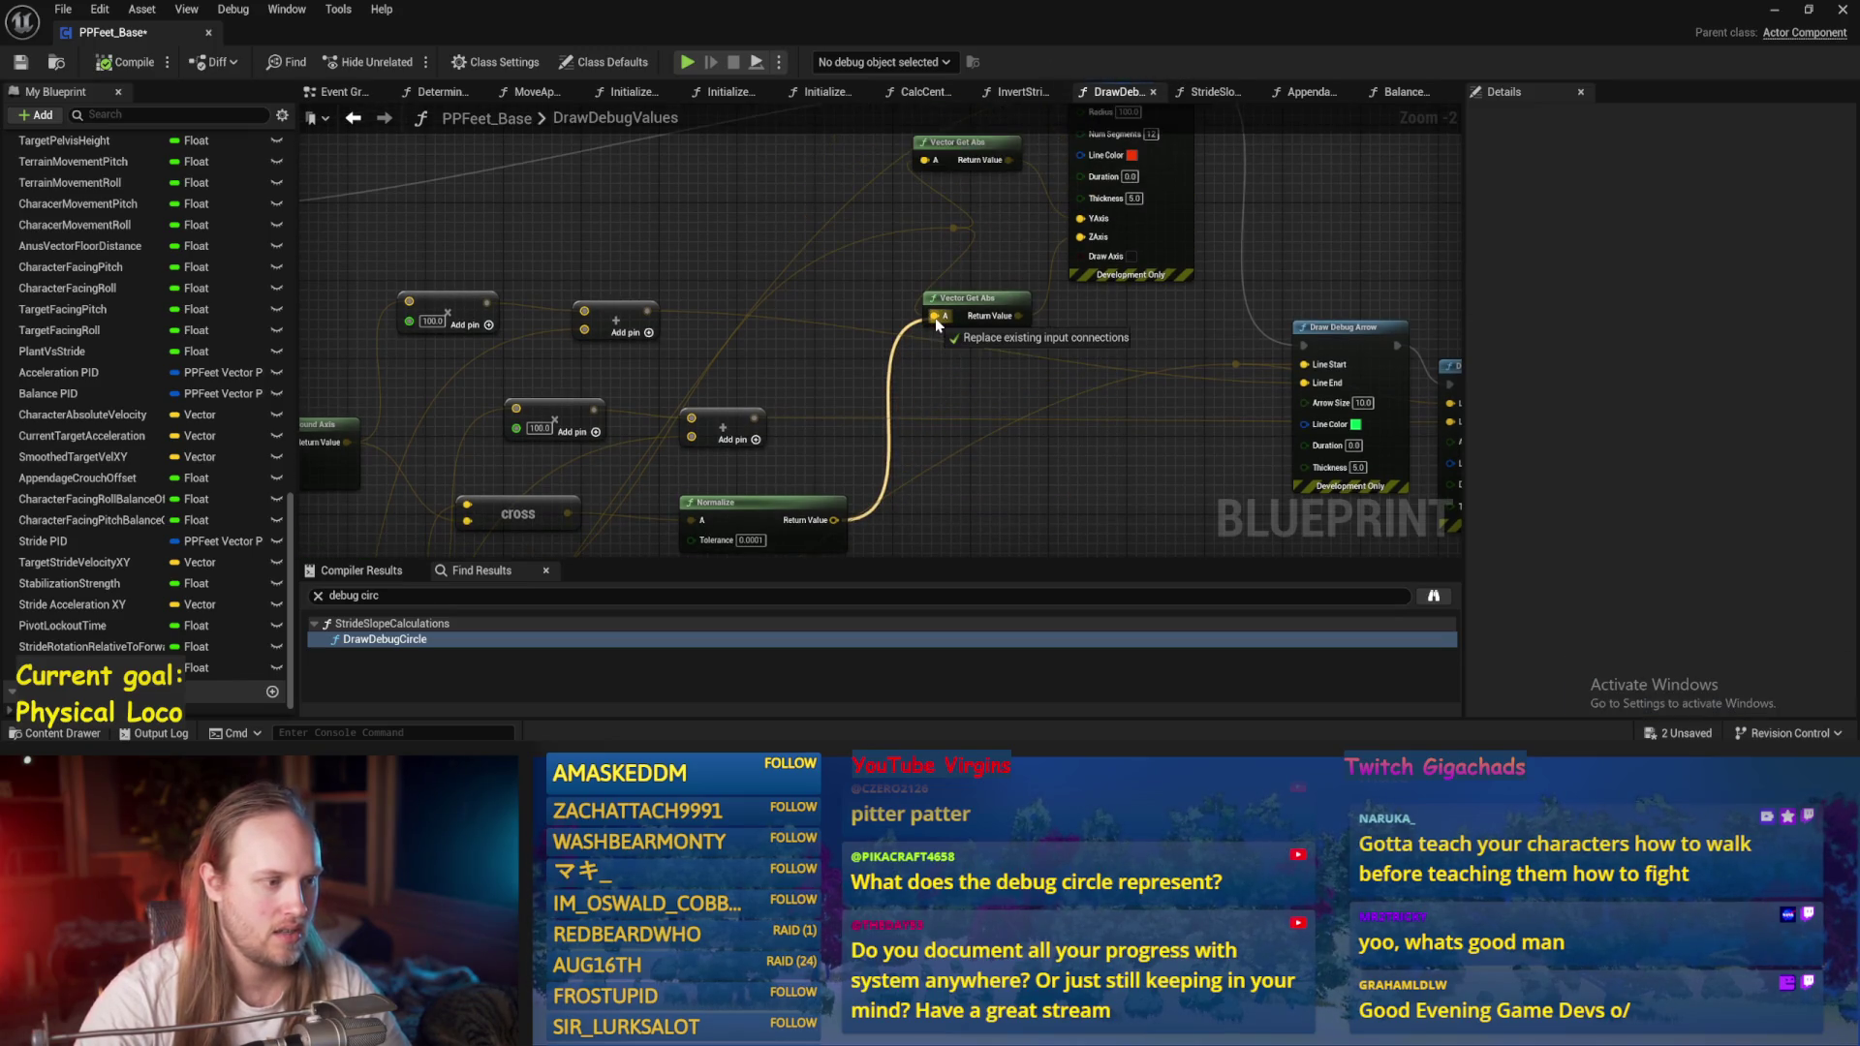
Add a Break Vector node on Normalize's output and feed its X into the Add node.
left_click_drag(989, 499, 989, 489)
type("break")
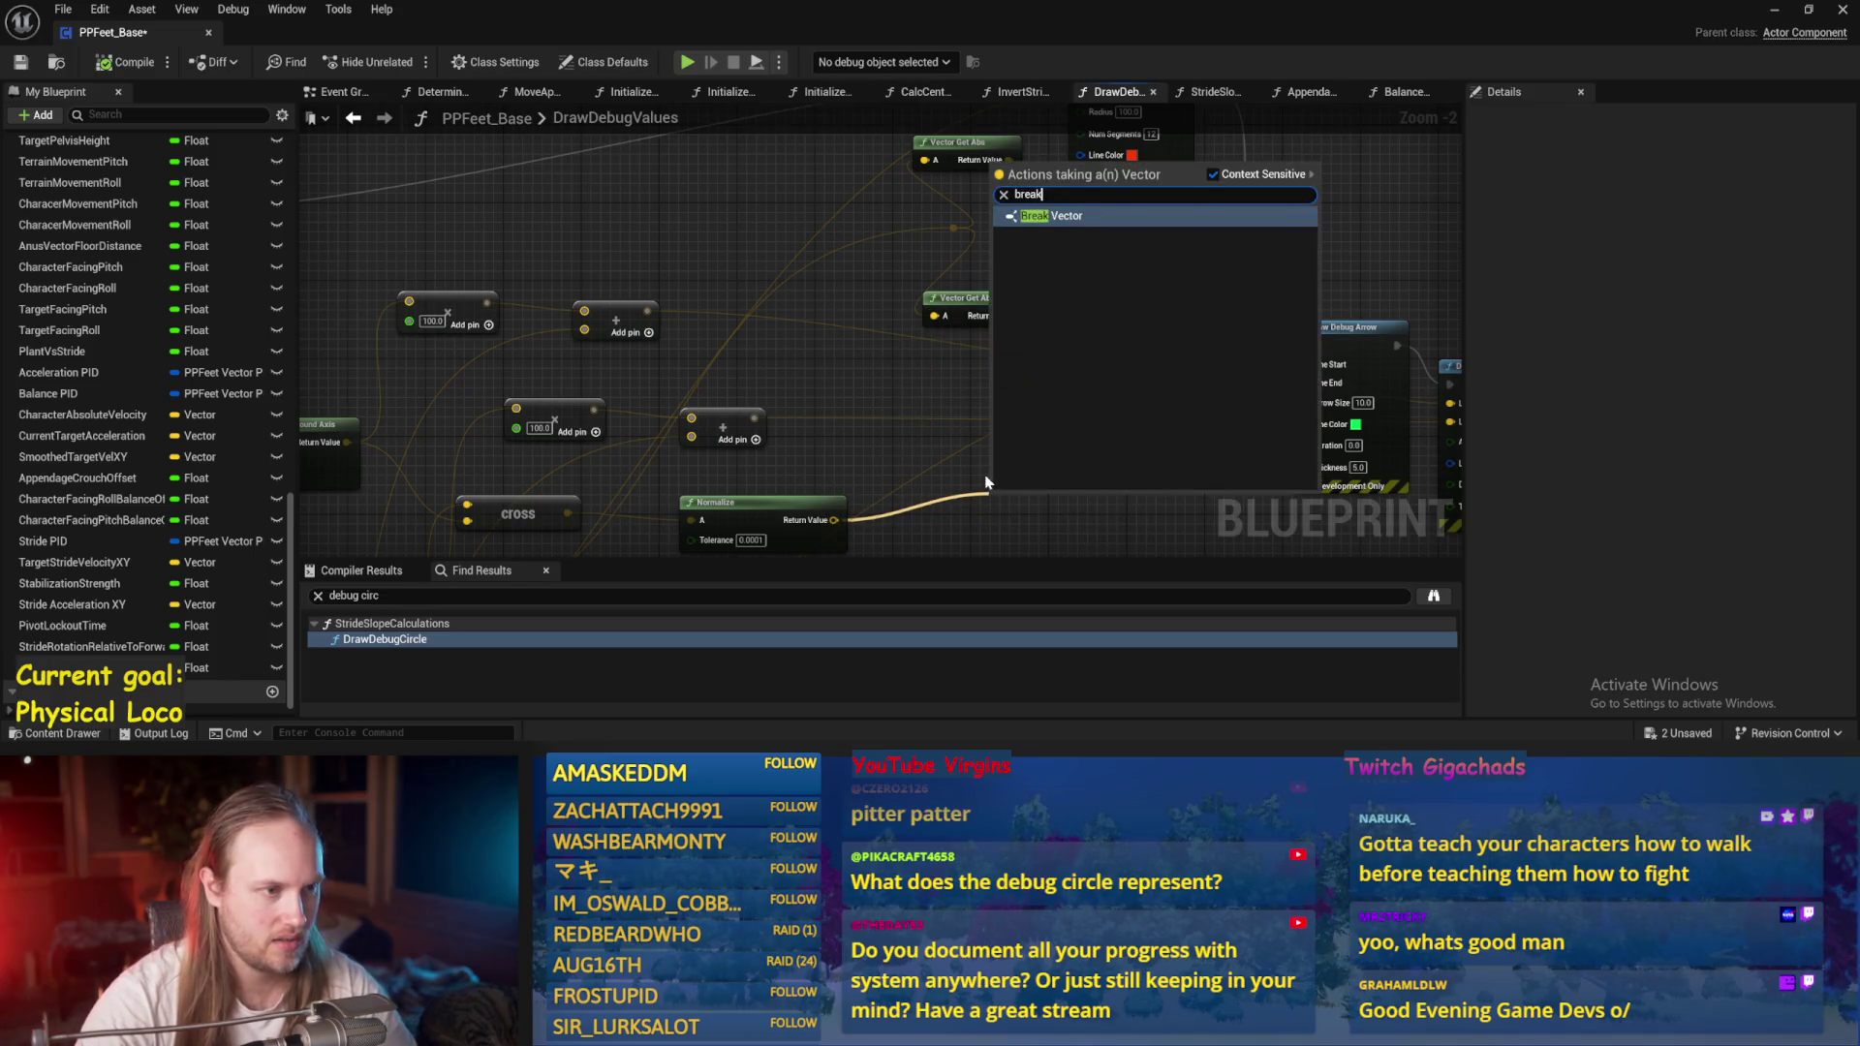
key("Return")
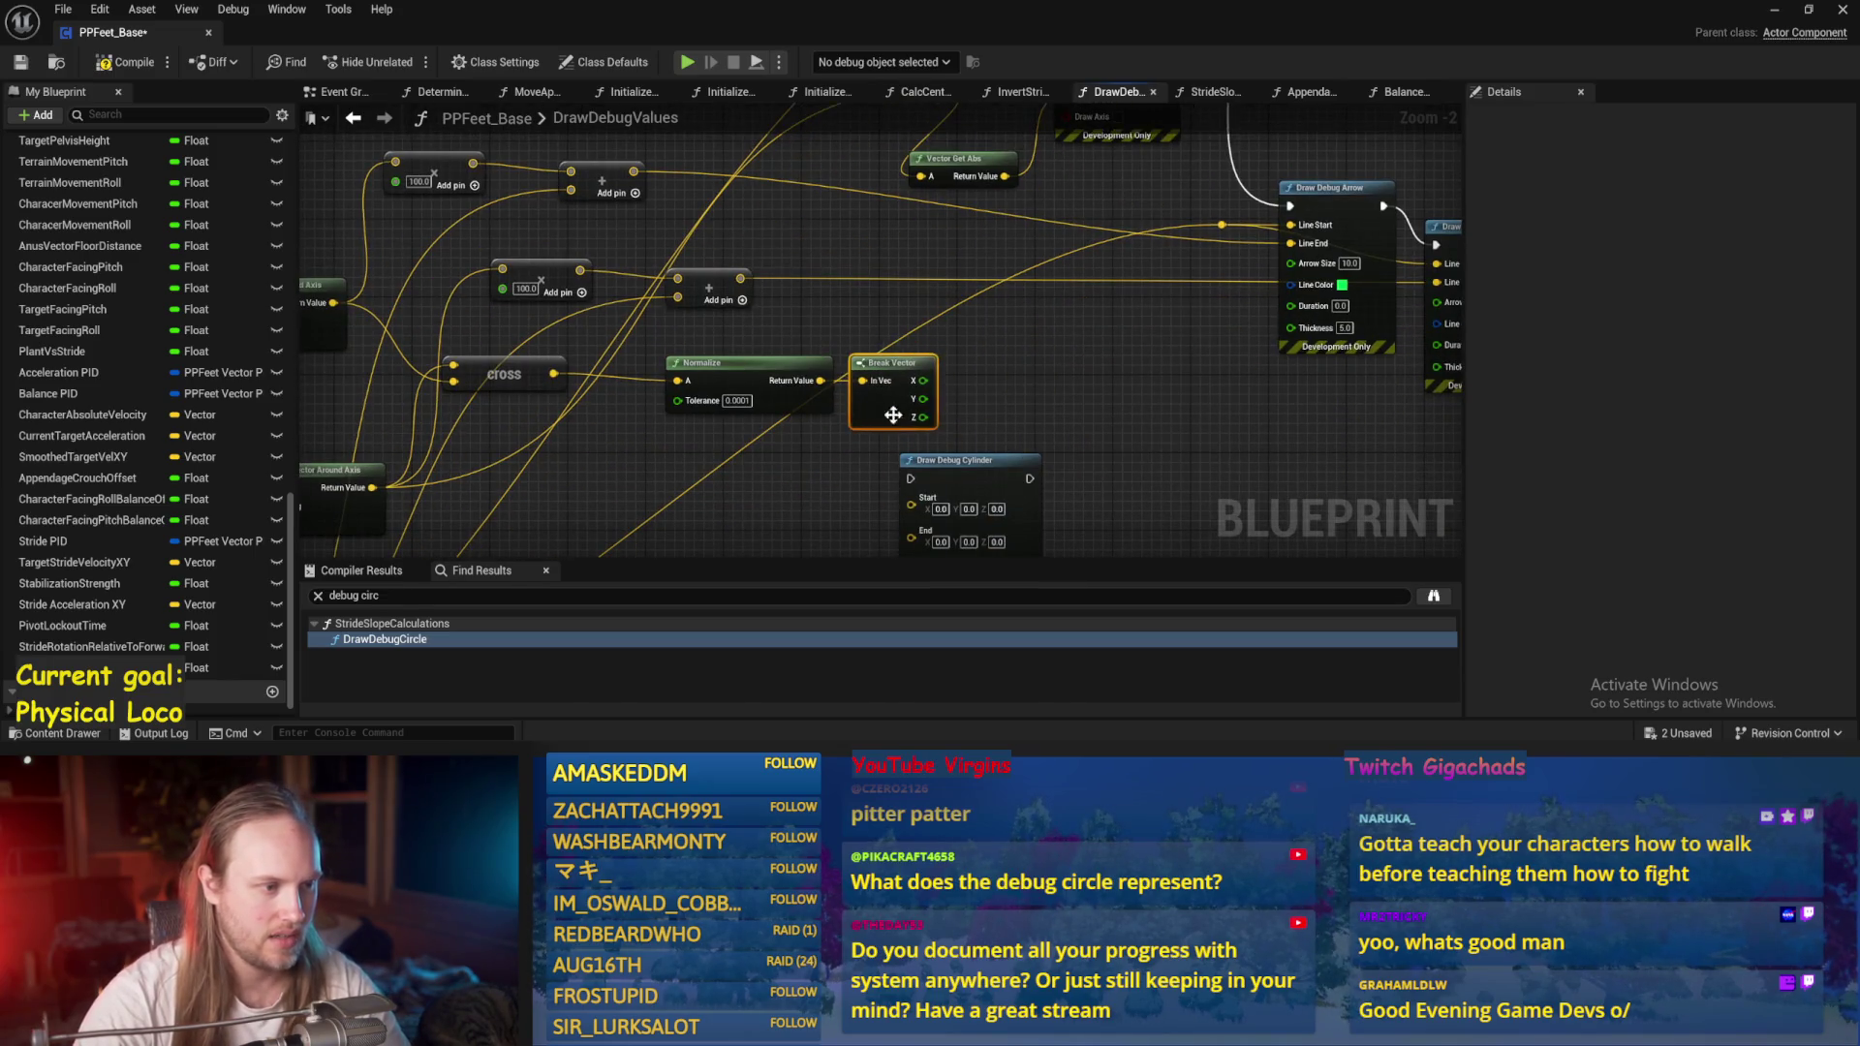
mouse_move(923, 381)
left_mouse_down()
mouse_move(1515, 28)
mouse_move(1083, 379)
left_mouse_up()
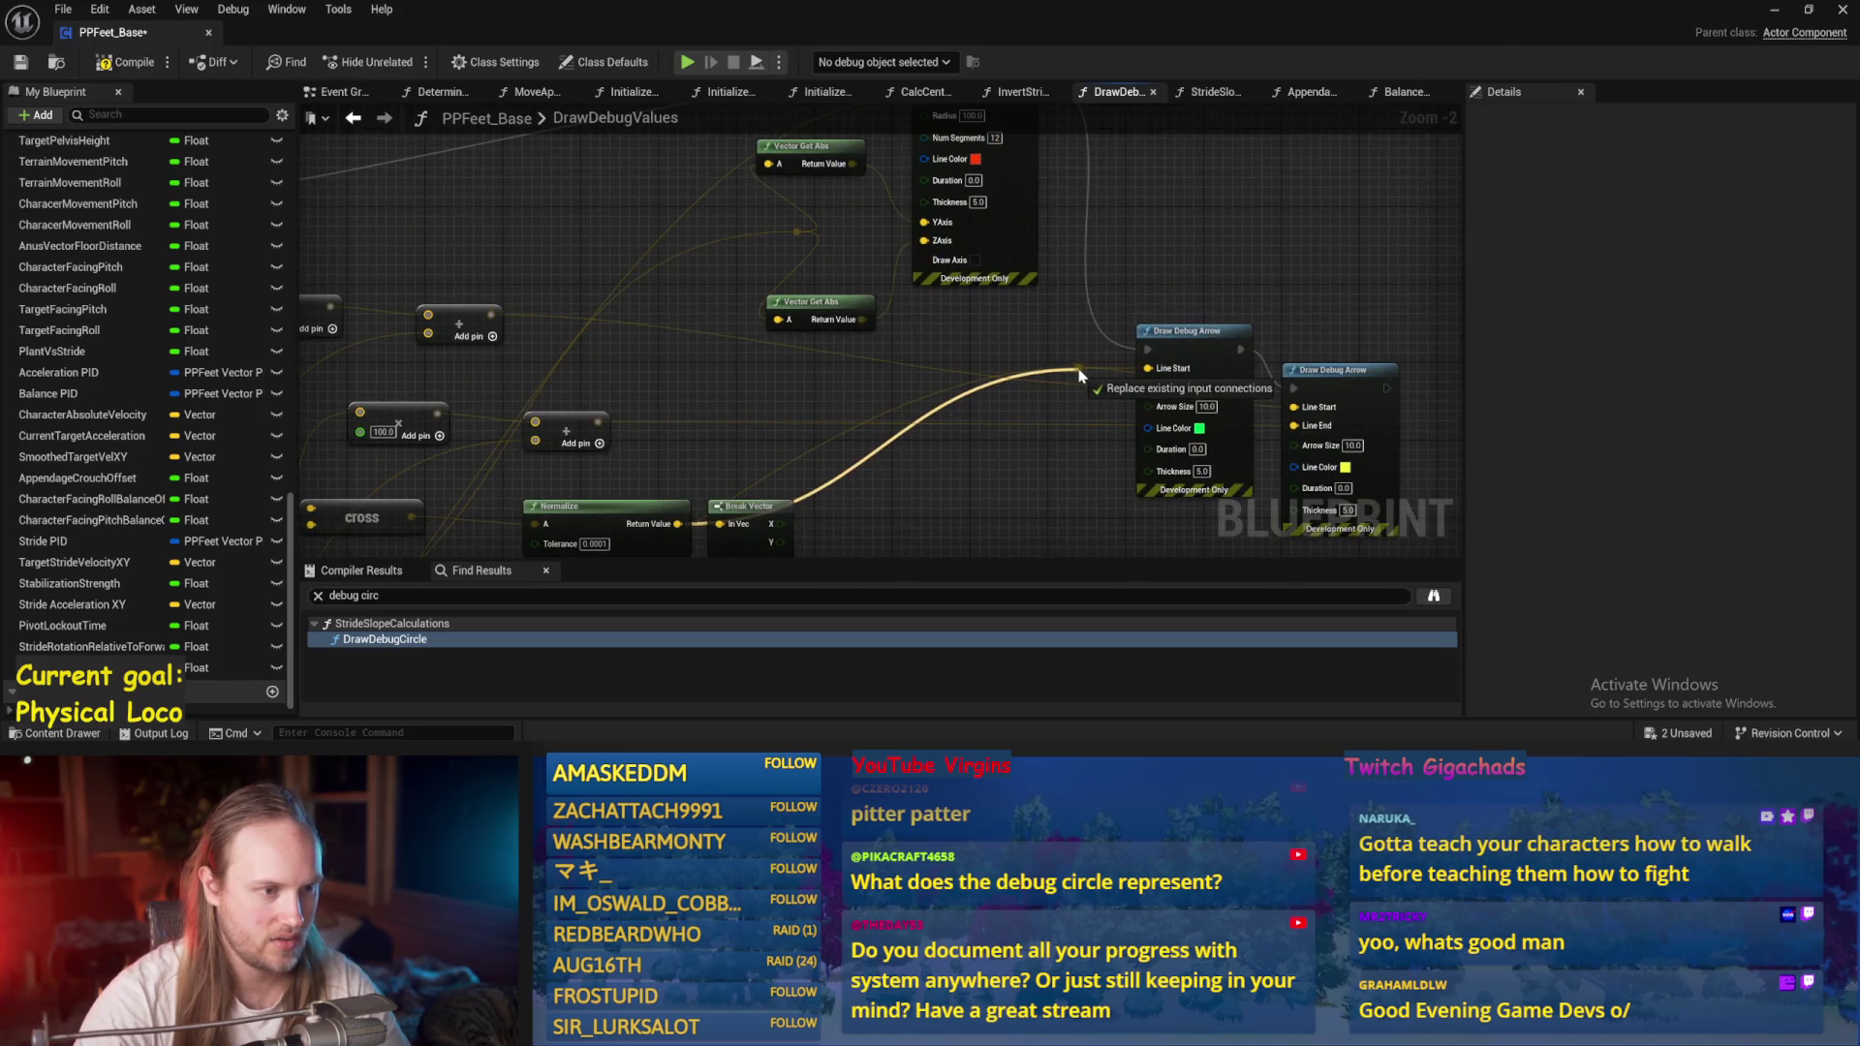
left_click_drag(361, 418, 361, 419)
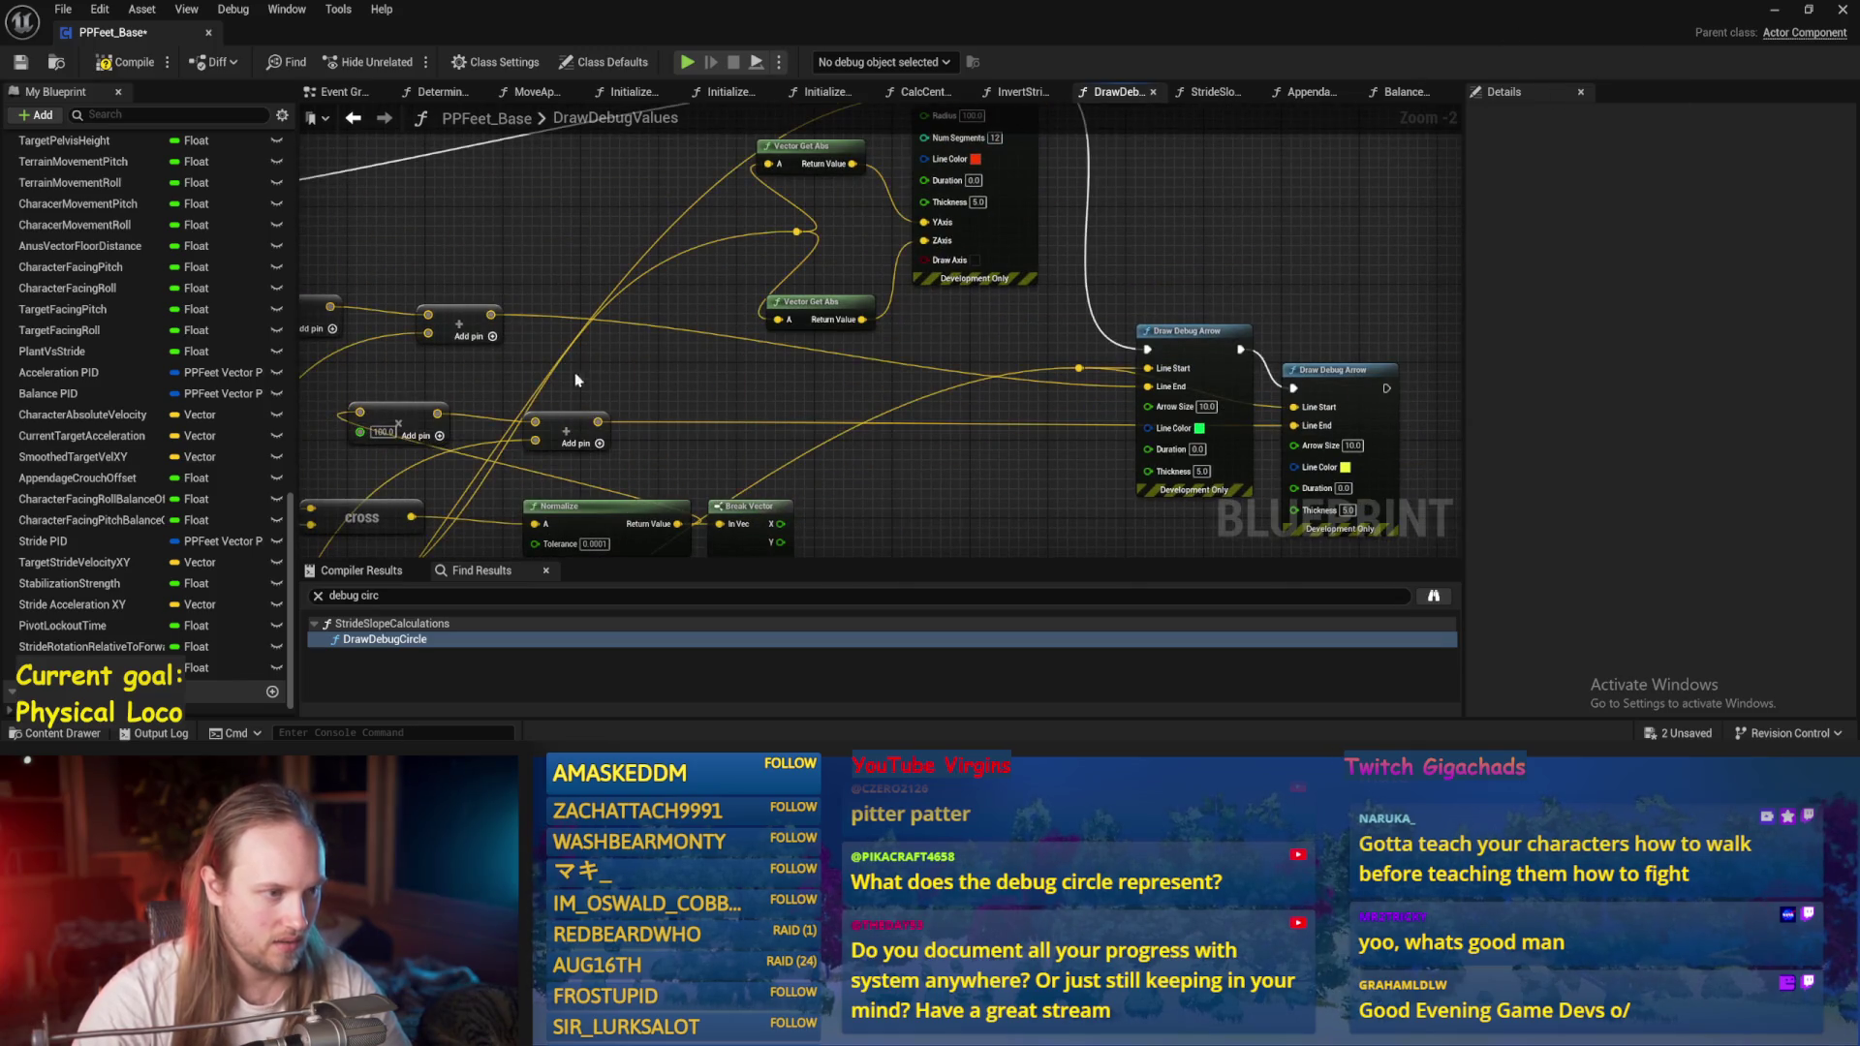
Play-test the arrows, then pull a wire from Break Vector's Z output.
left_click_drag(664, 278, 995, 272)
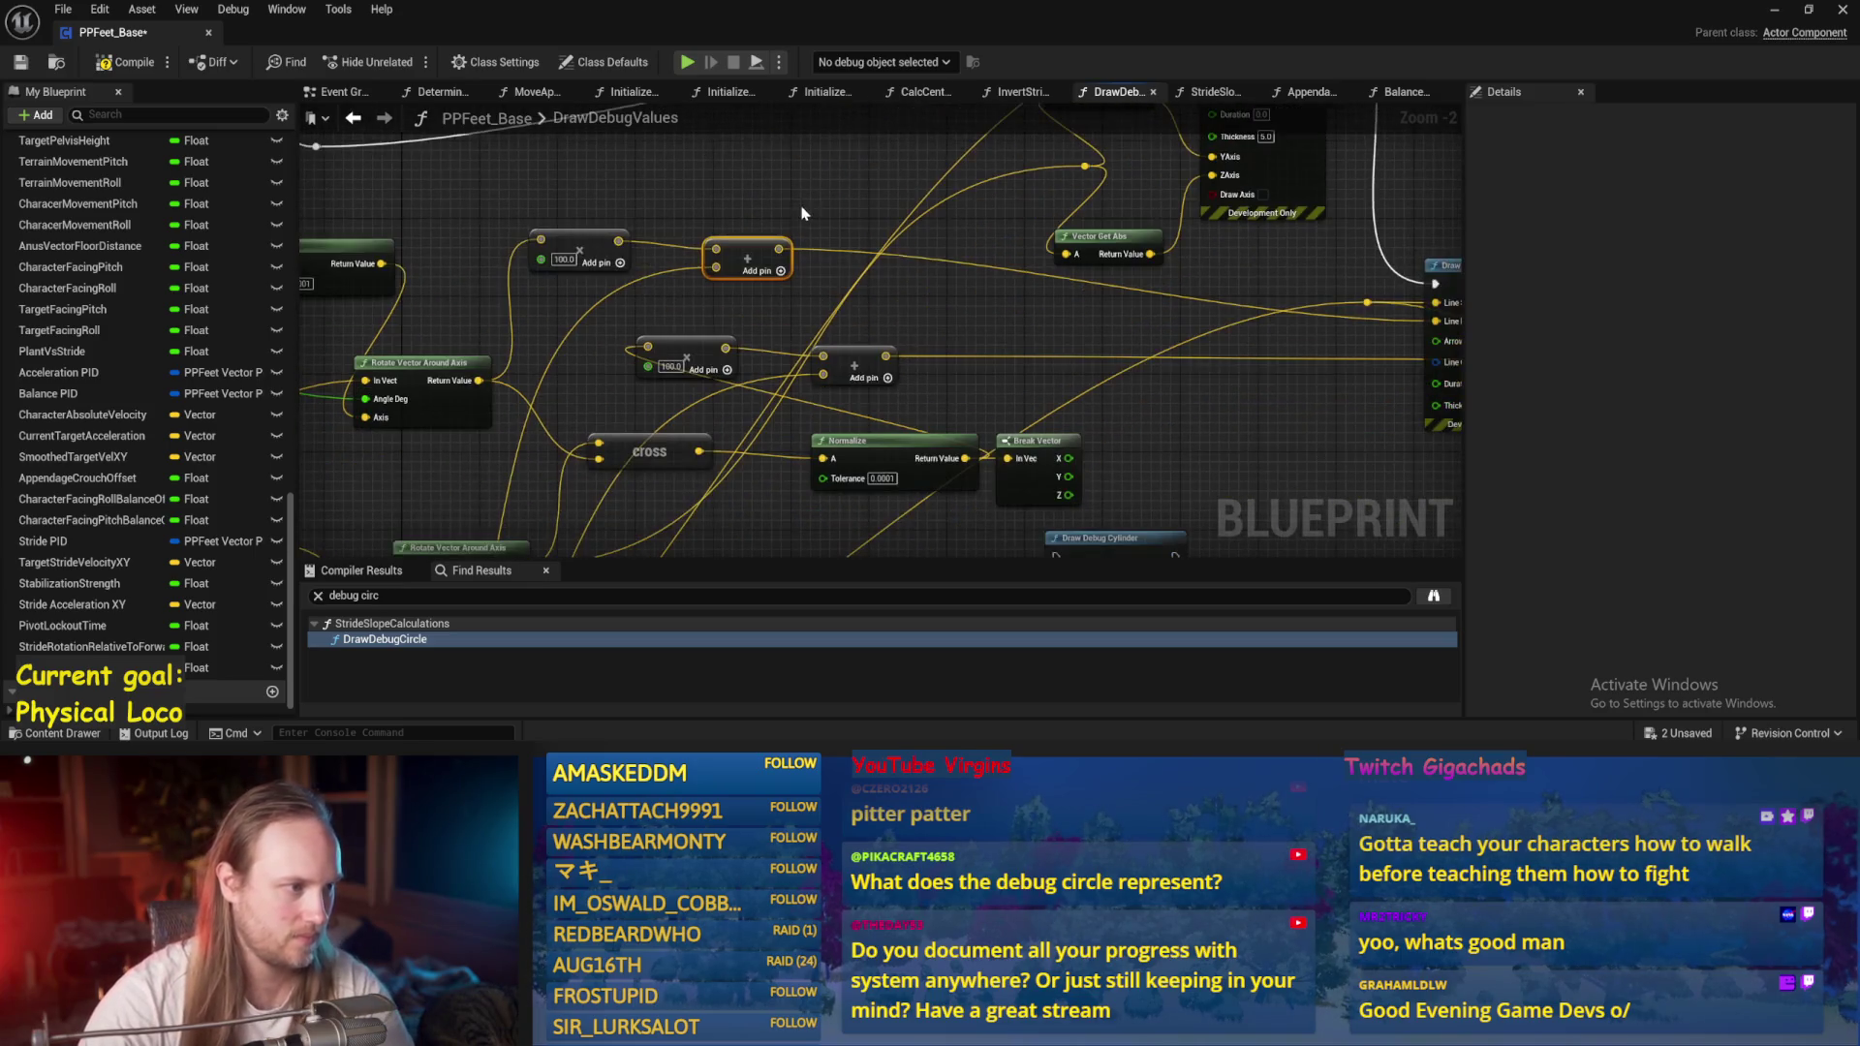
key("alt+Tab")
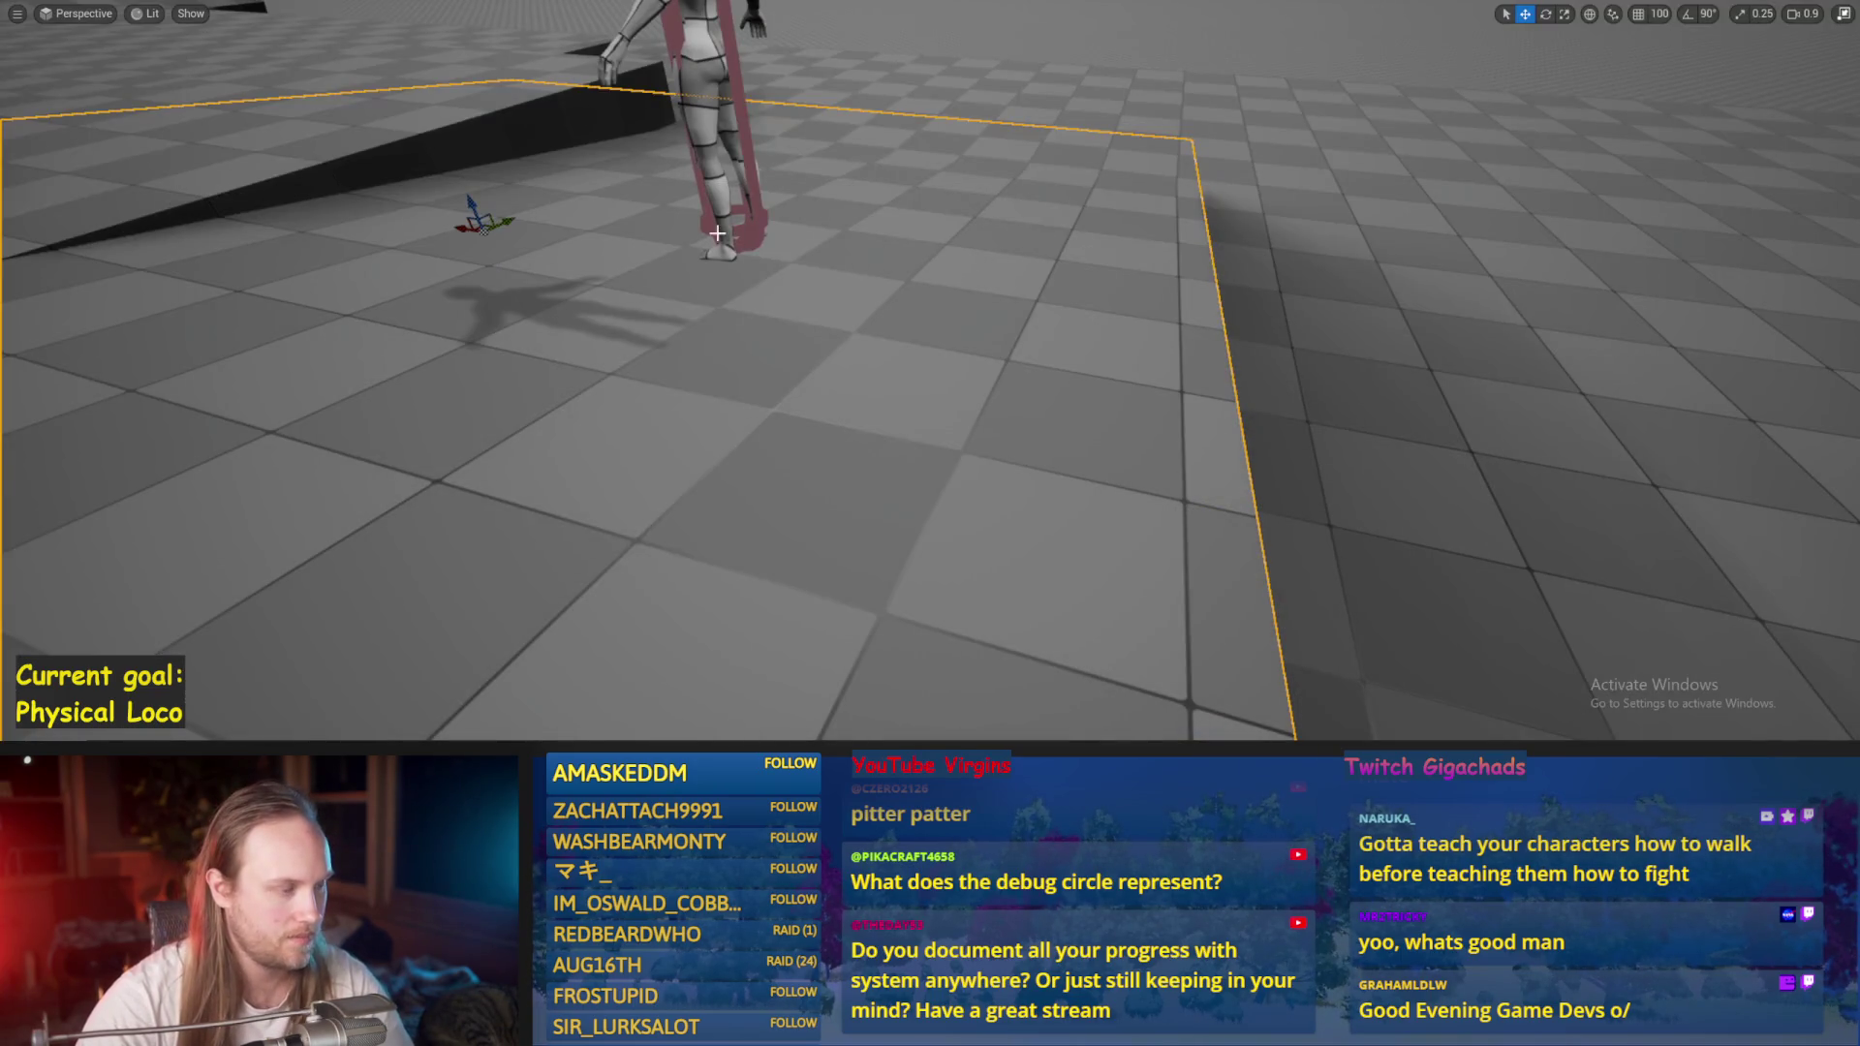
key("alt+p")
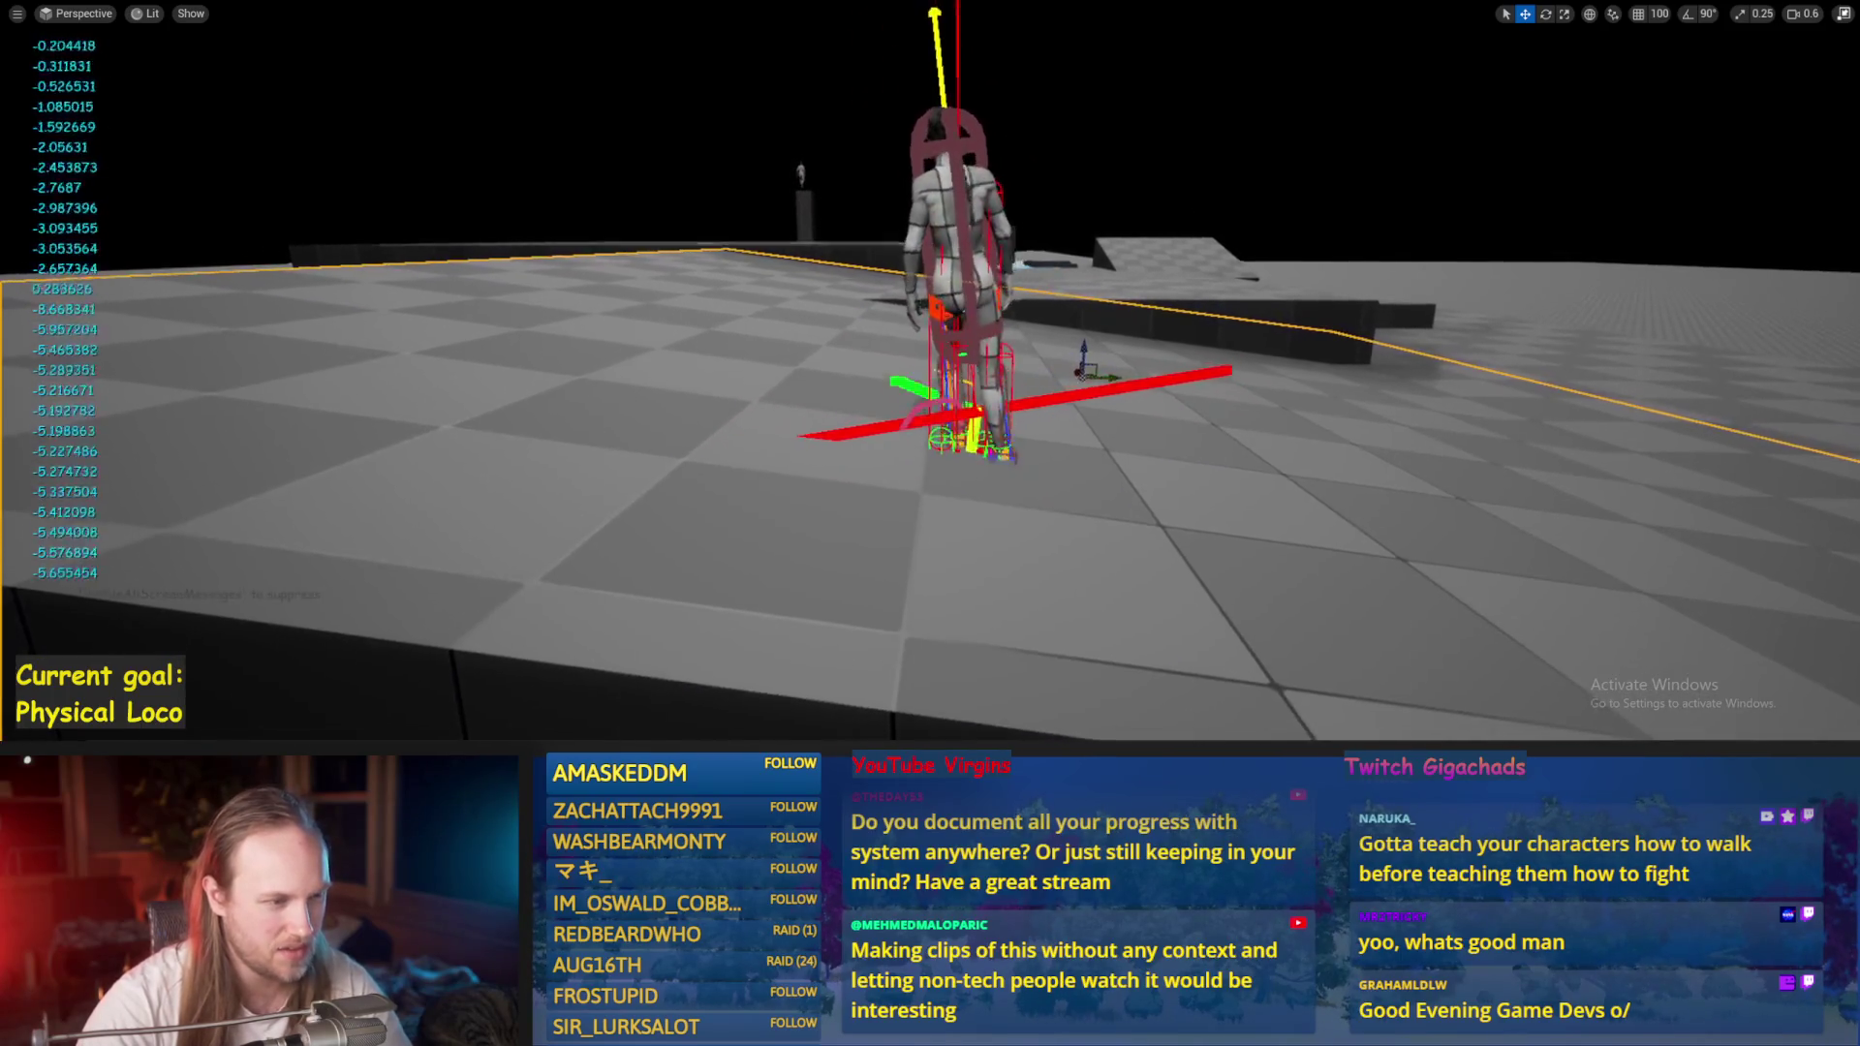
key("Escape")
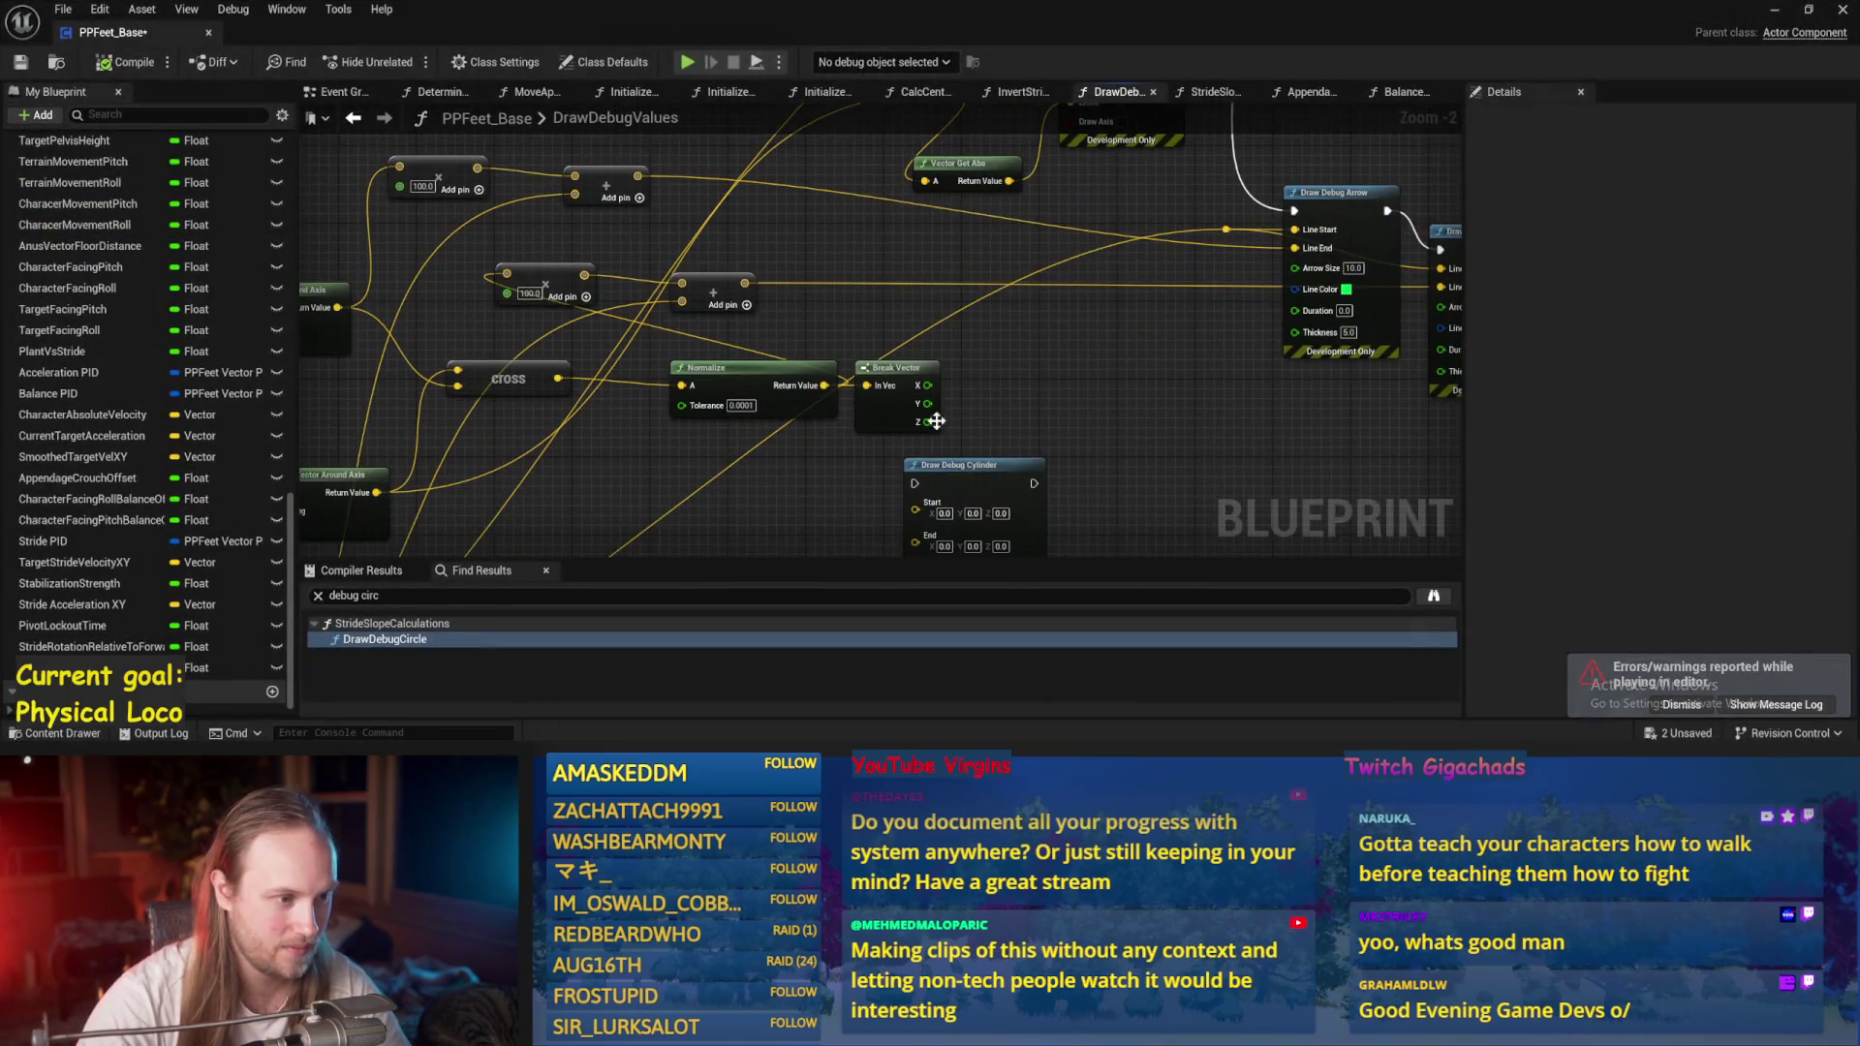
left_click_drag(923, 421, 995, 423)
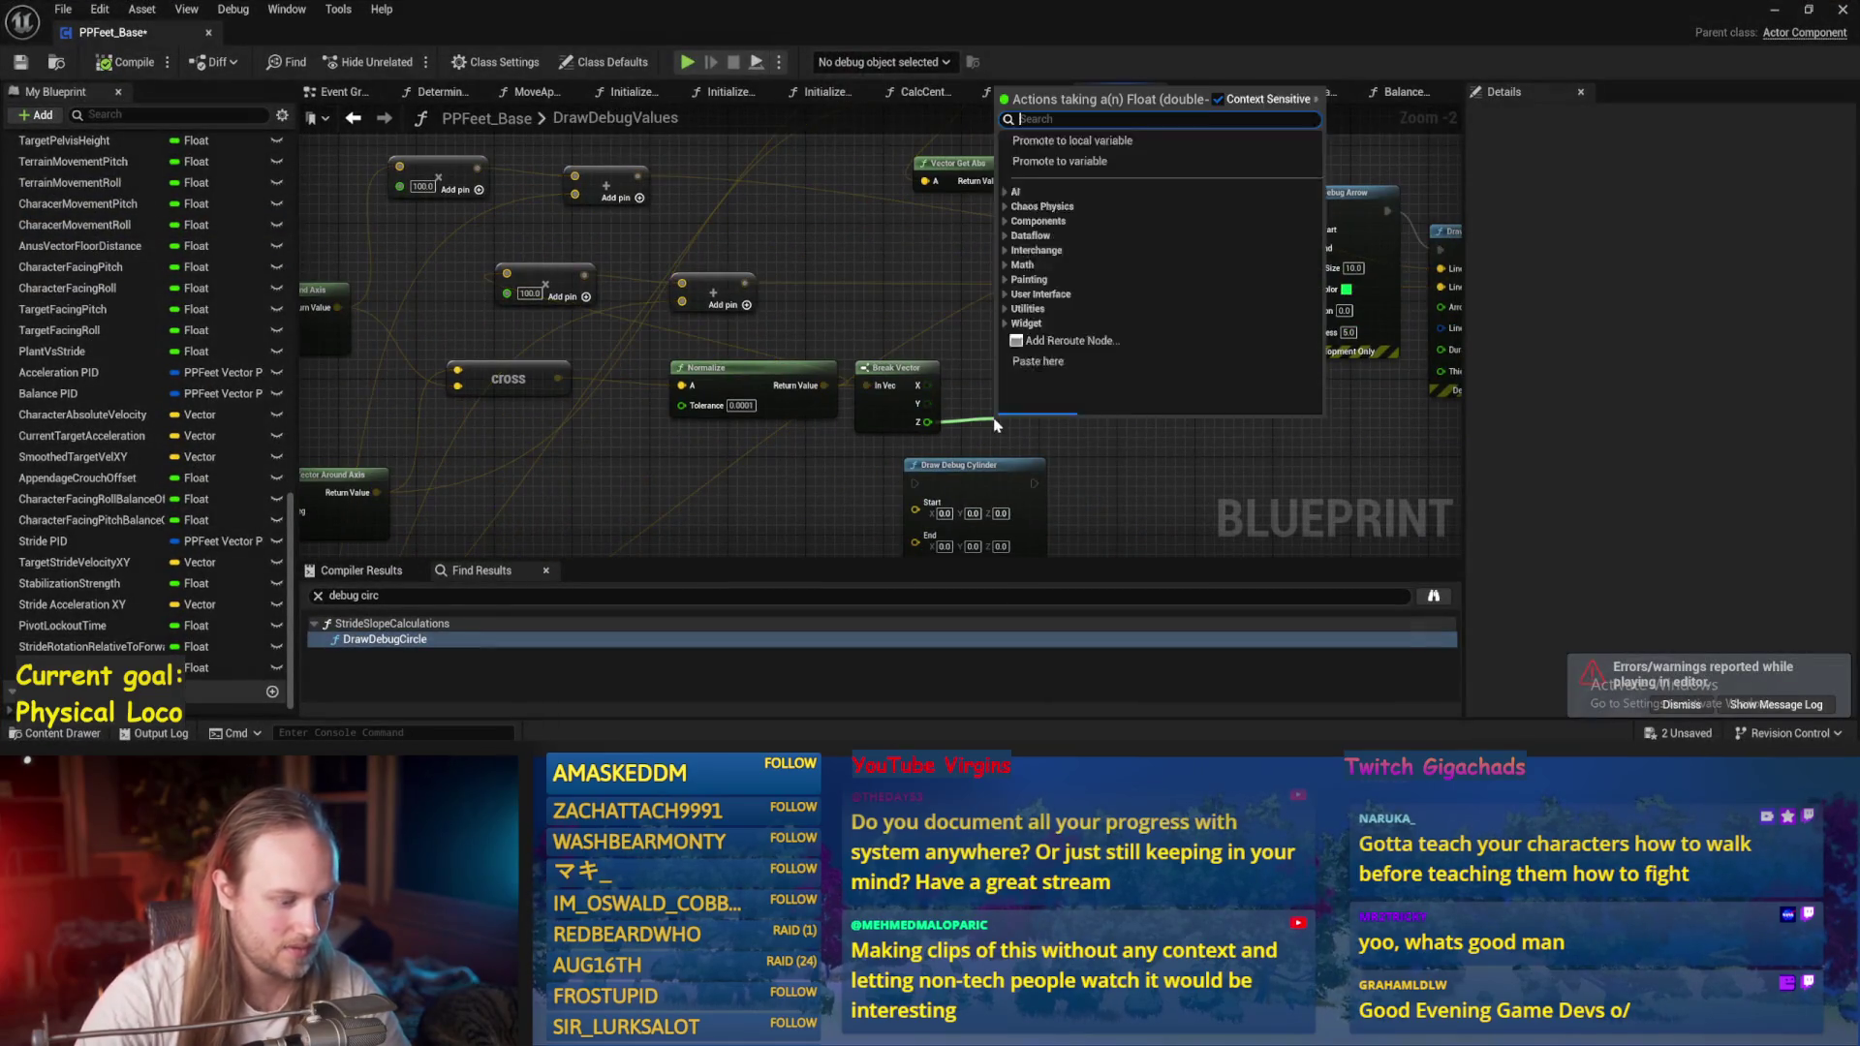
Add a Sign (Float) node on the Z output and feed it into a new Add node.
type("sig")
key("Return")
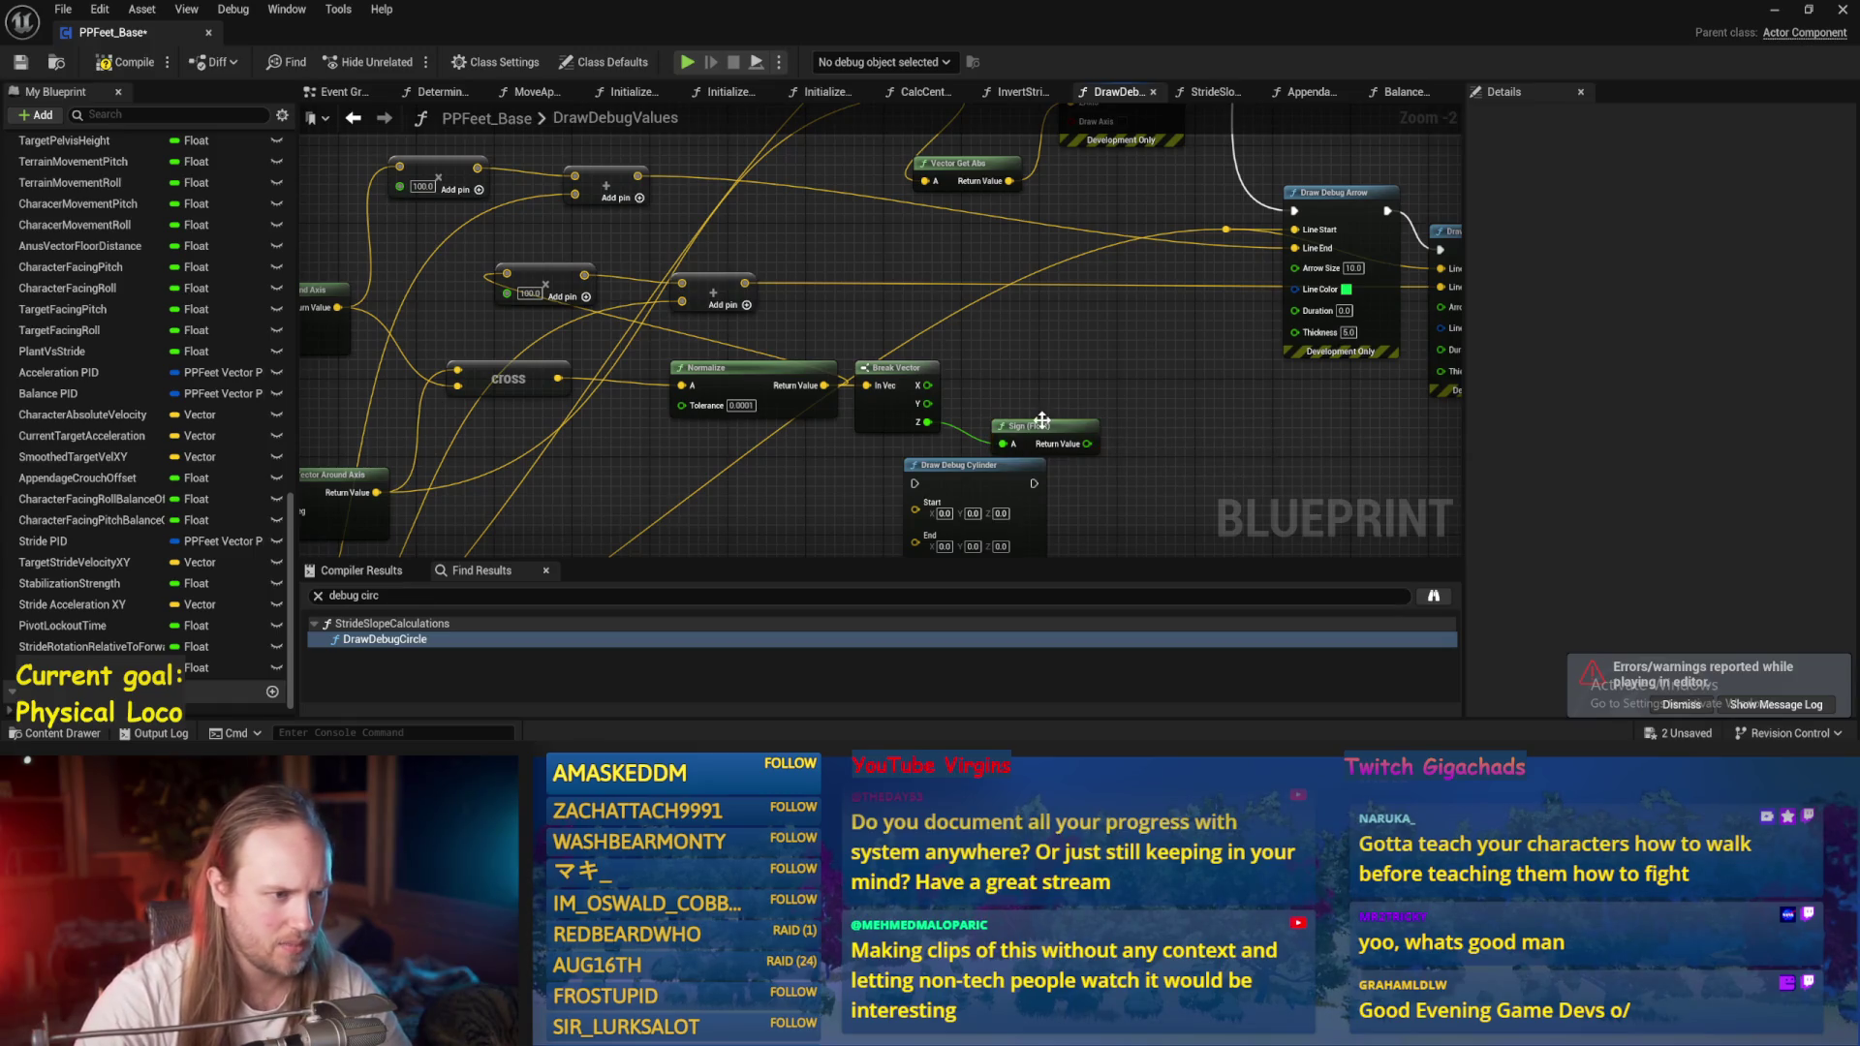
mouse_move(825, 386)
left_mouse_down()
mouse_move(1101, 328)
mouse_move(1104, 303)
mouse_move(1104, 319)
left_mouse_up()
left_click_drag(1087, 405, 1071, 345)
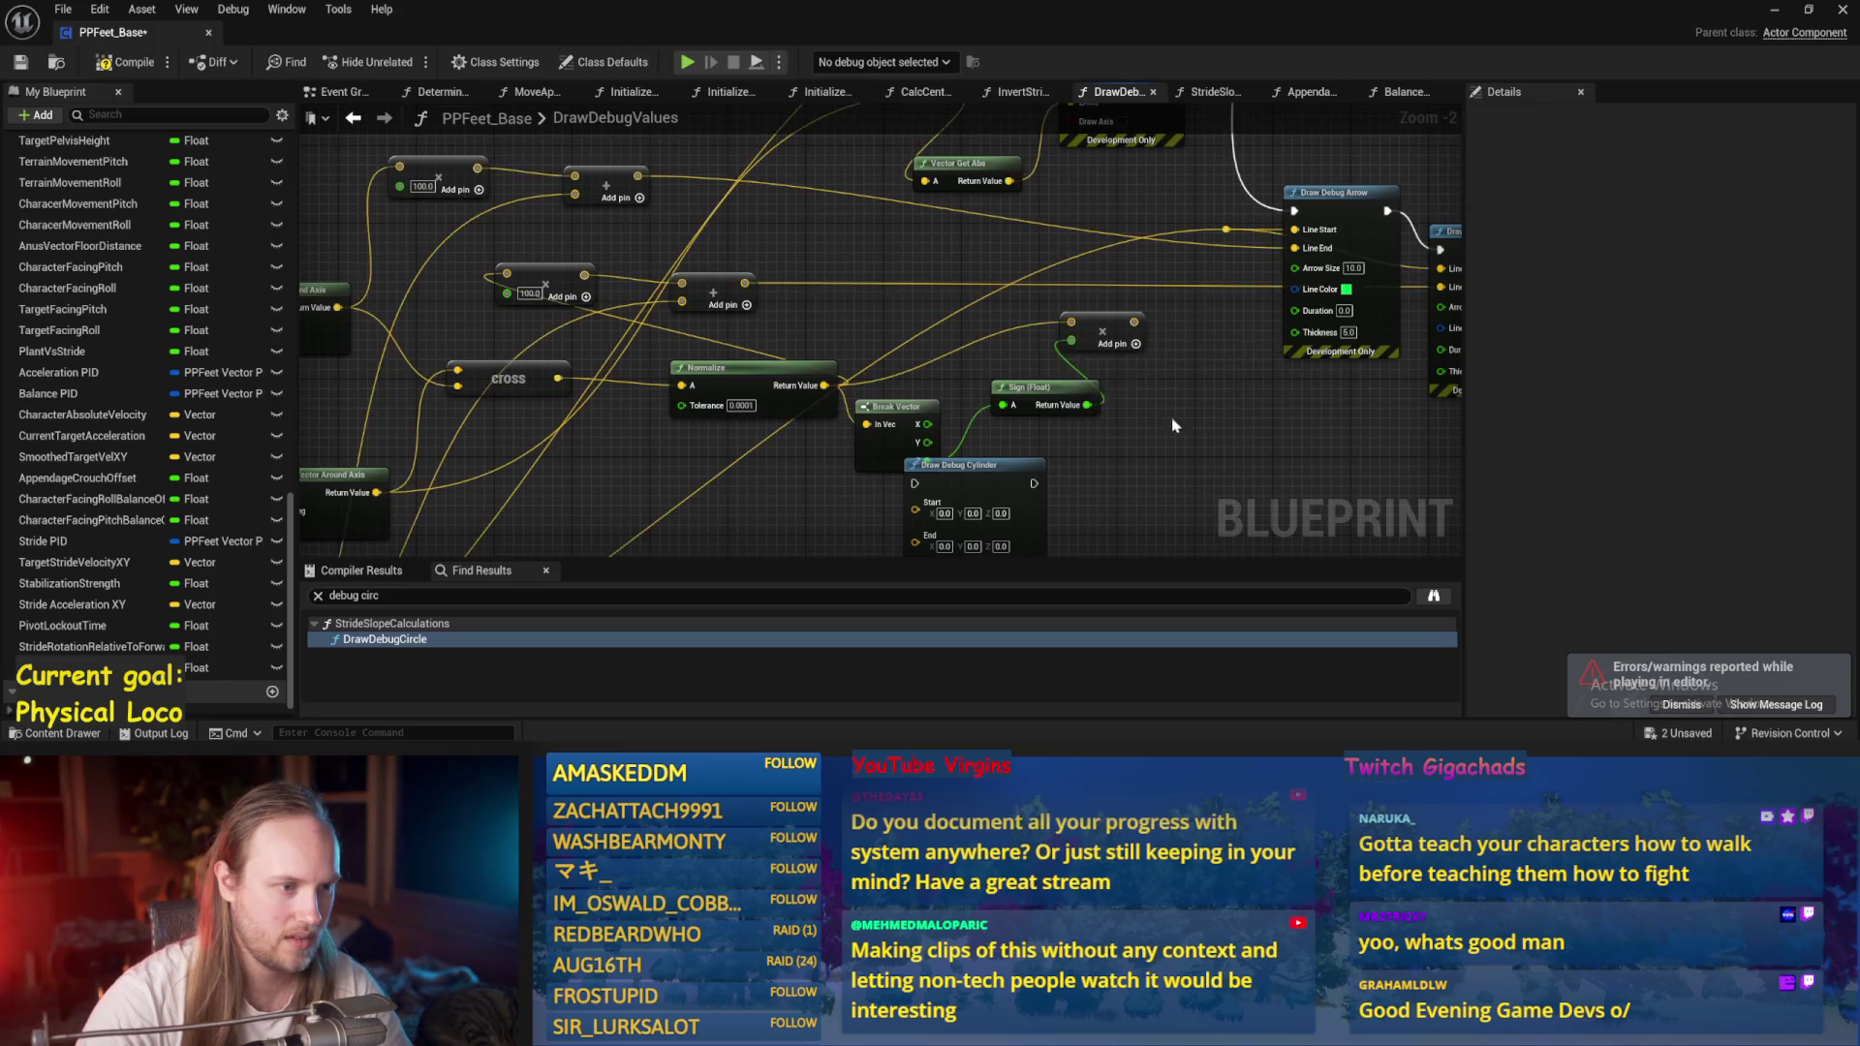
Watch the running play test with the new arrows, then end it.
left_click_drag(414, 315, 432, 330)
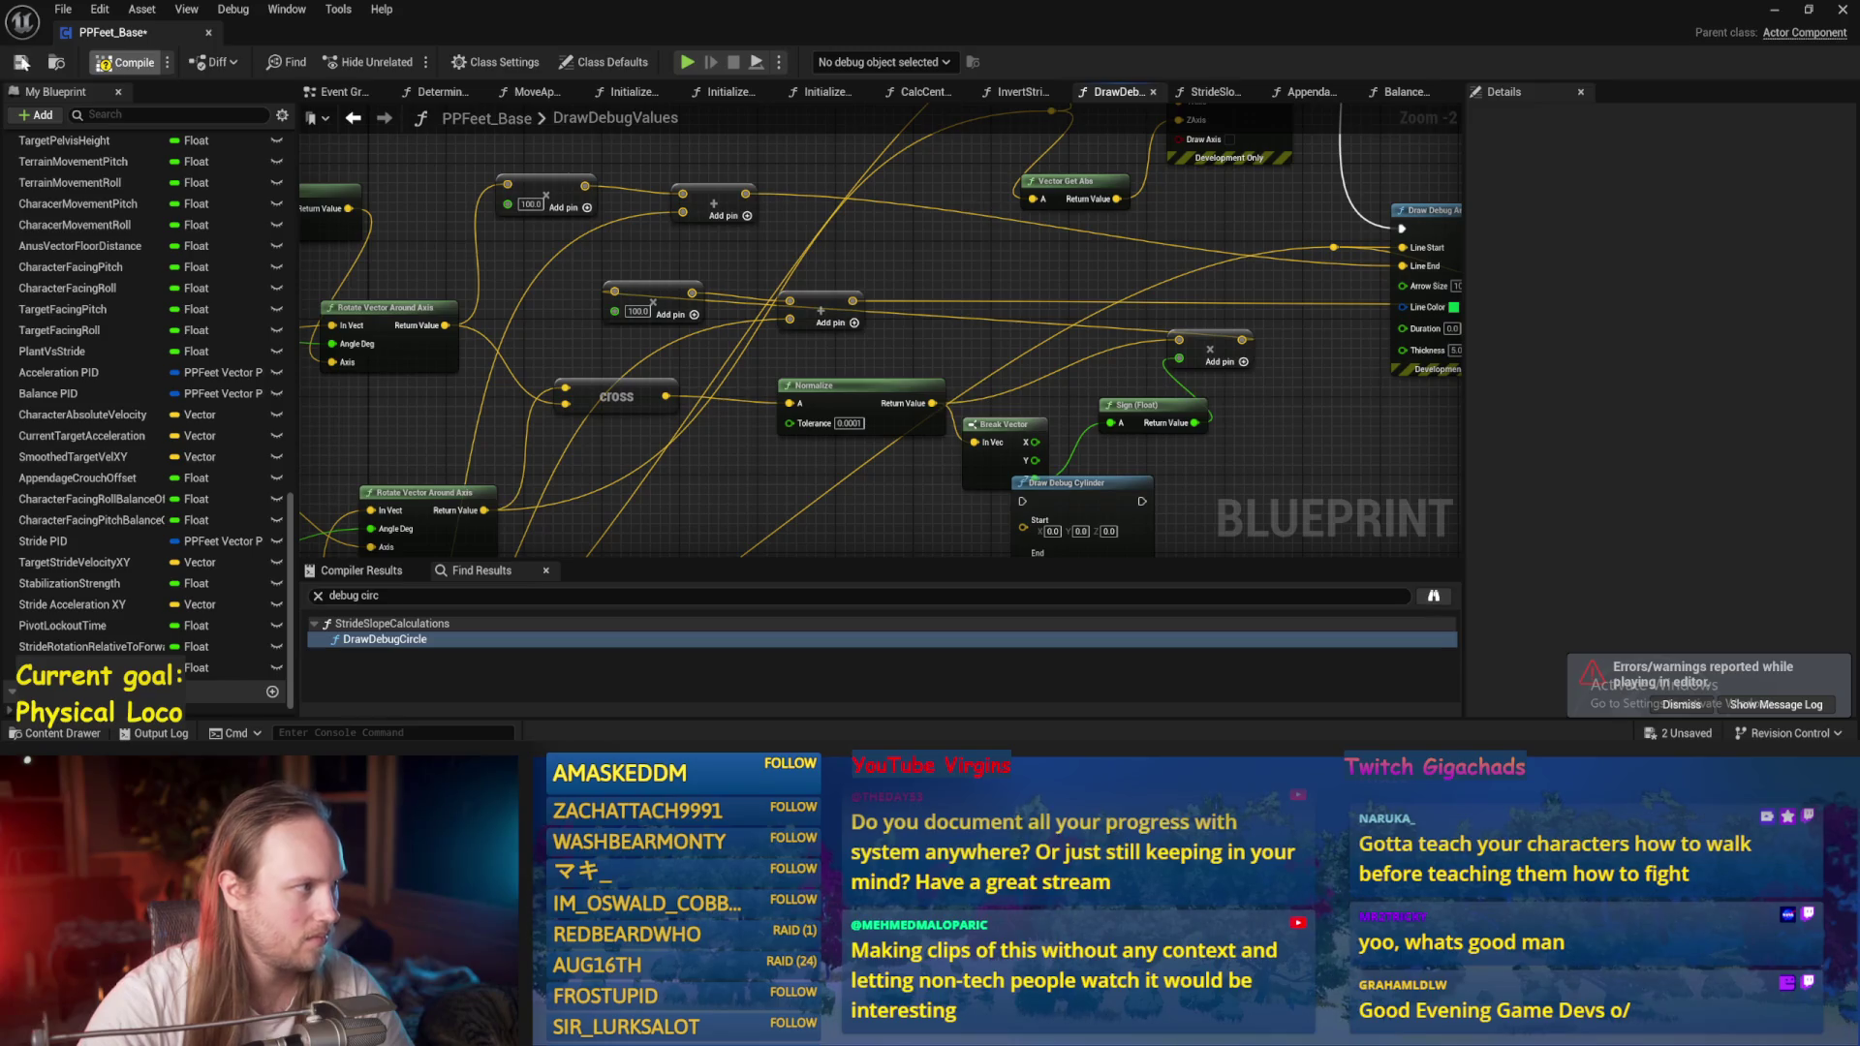
left_click(1766, 16)
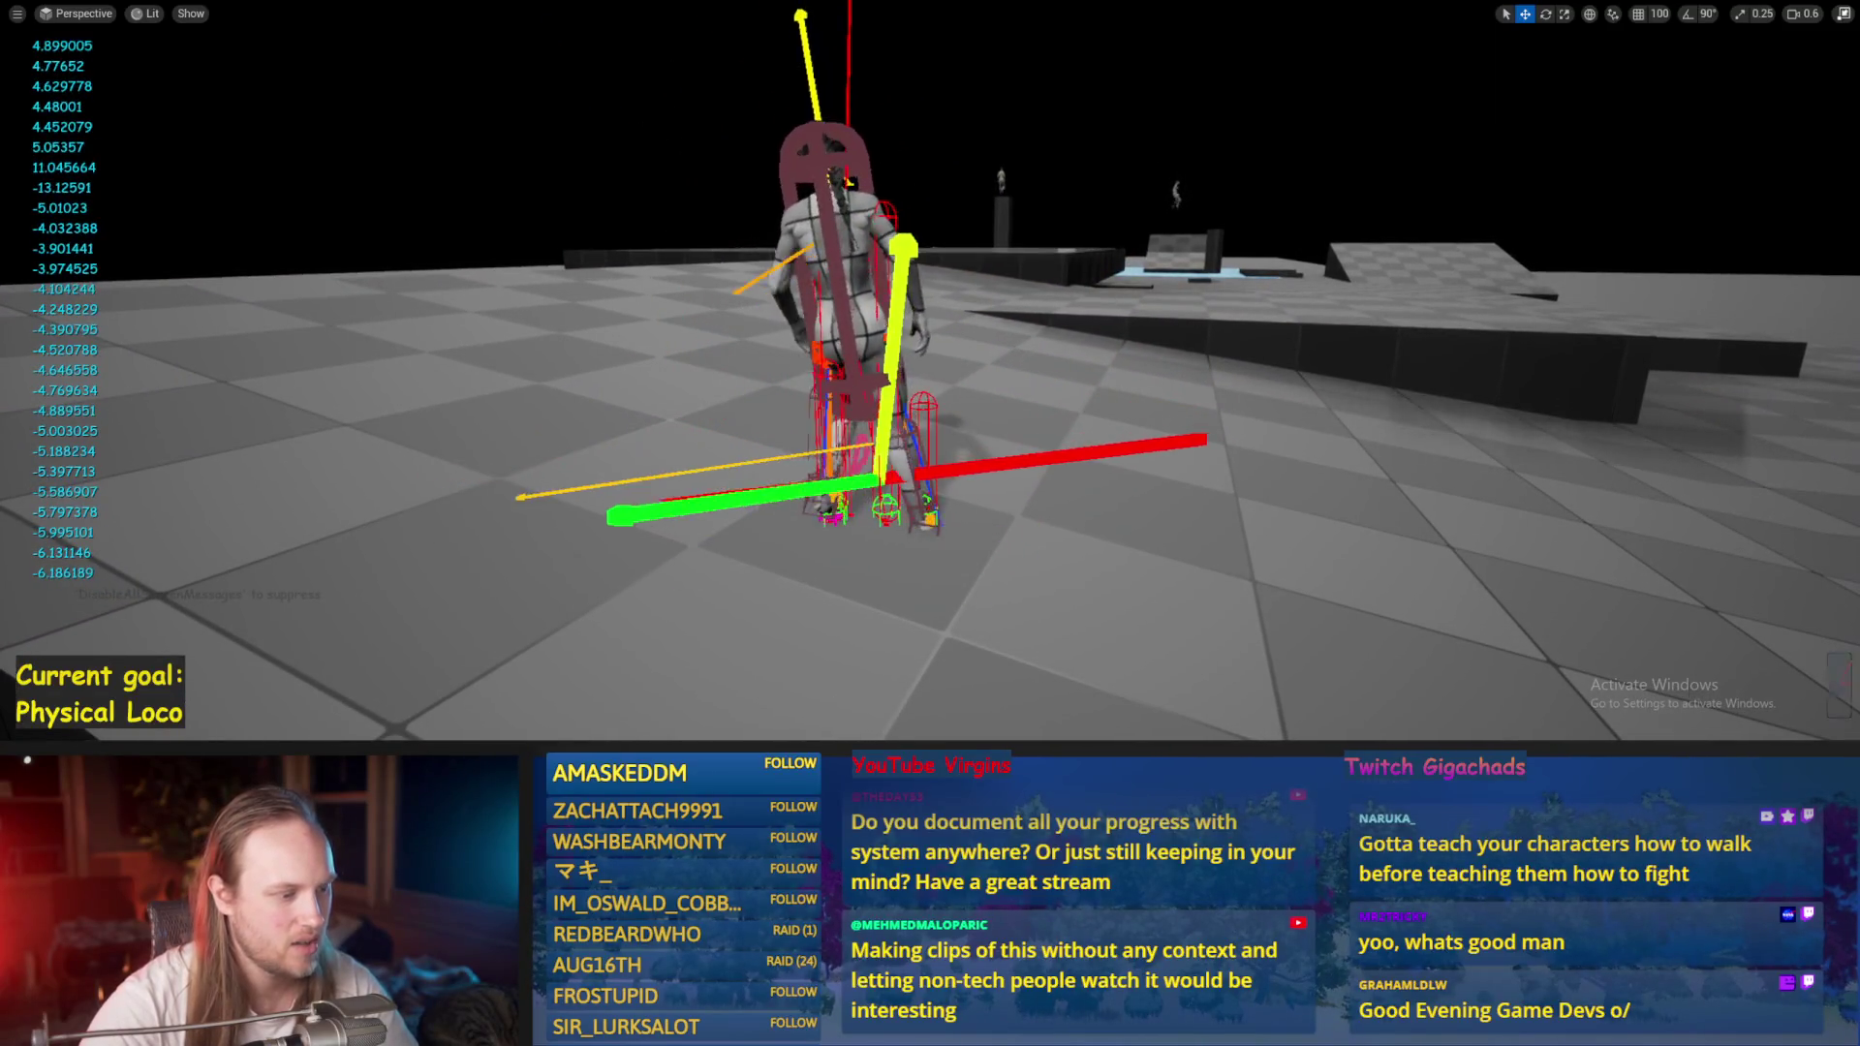
key("Escape")
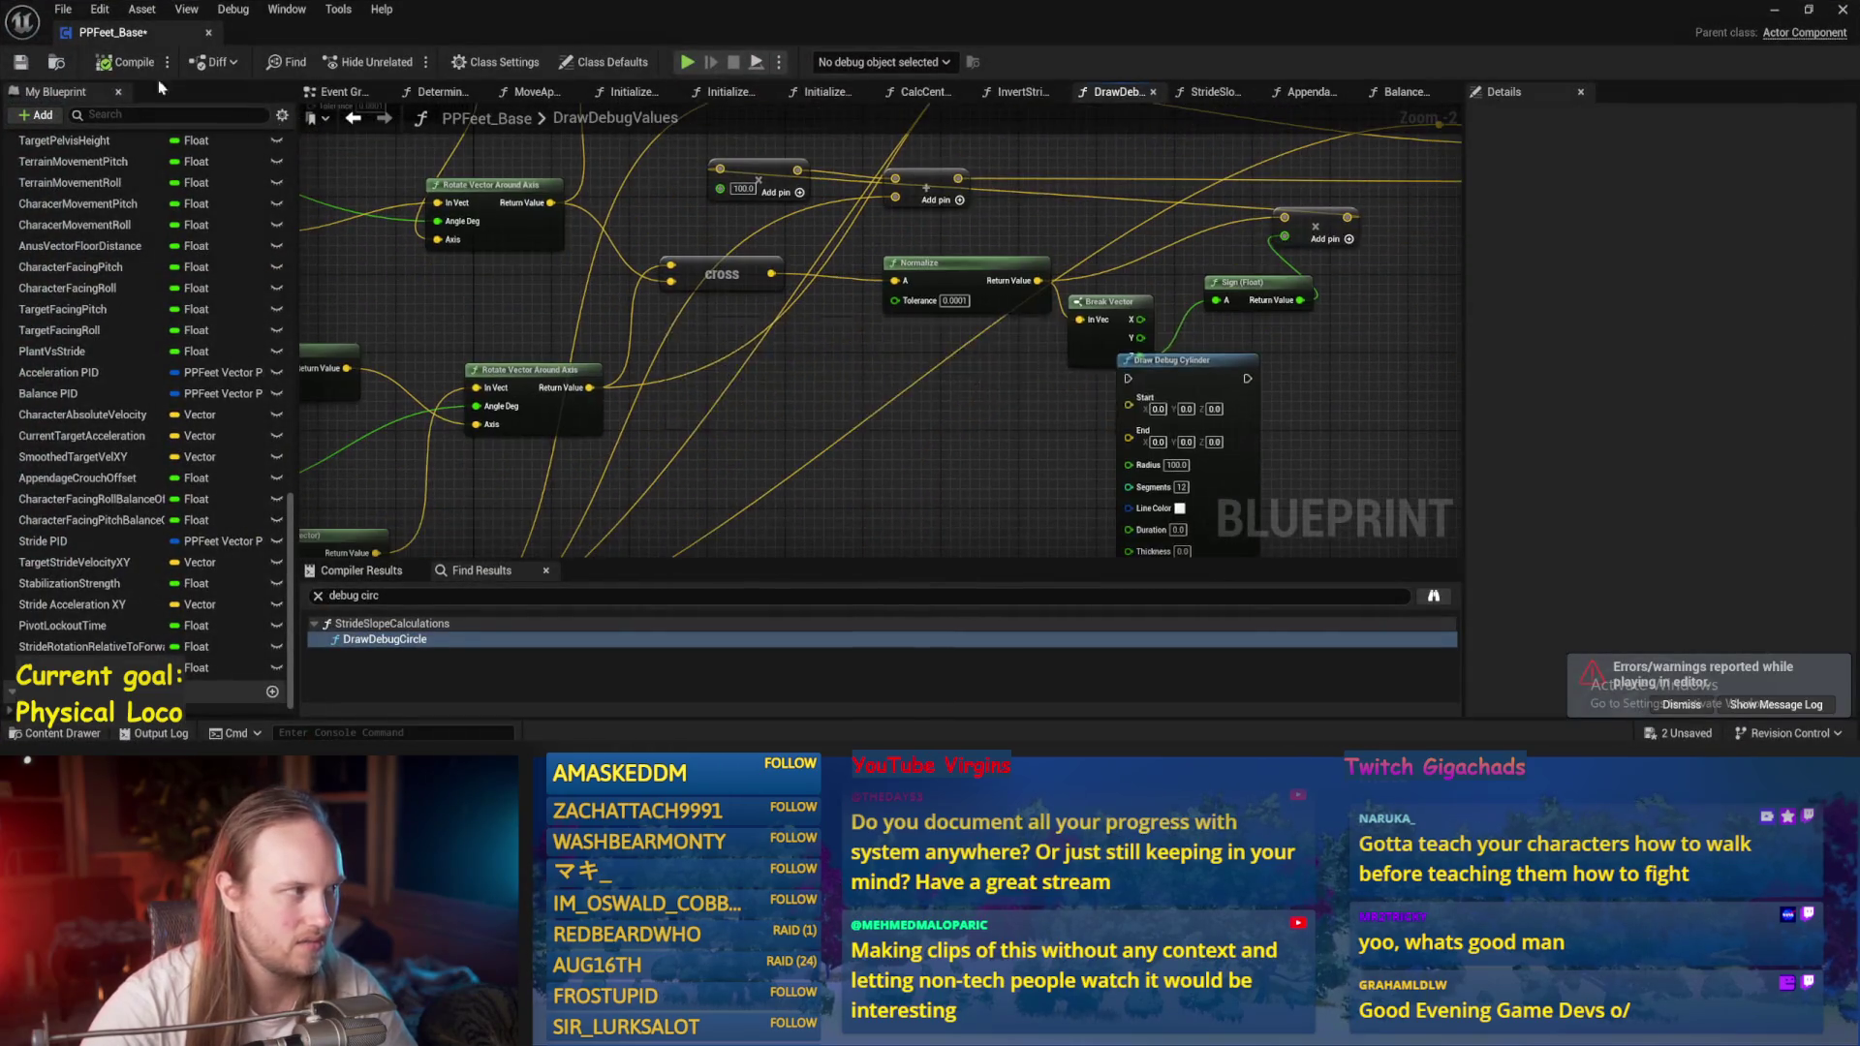
Compile PPFeet_Base twice and save it with Ctrl+S.
left_click(109, 62)
scroll(933, 356, "down", 1)
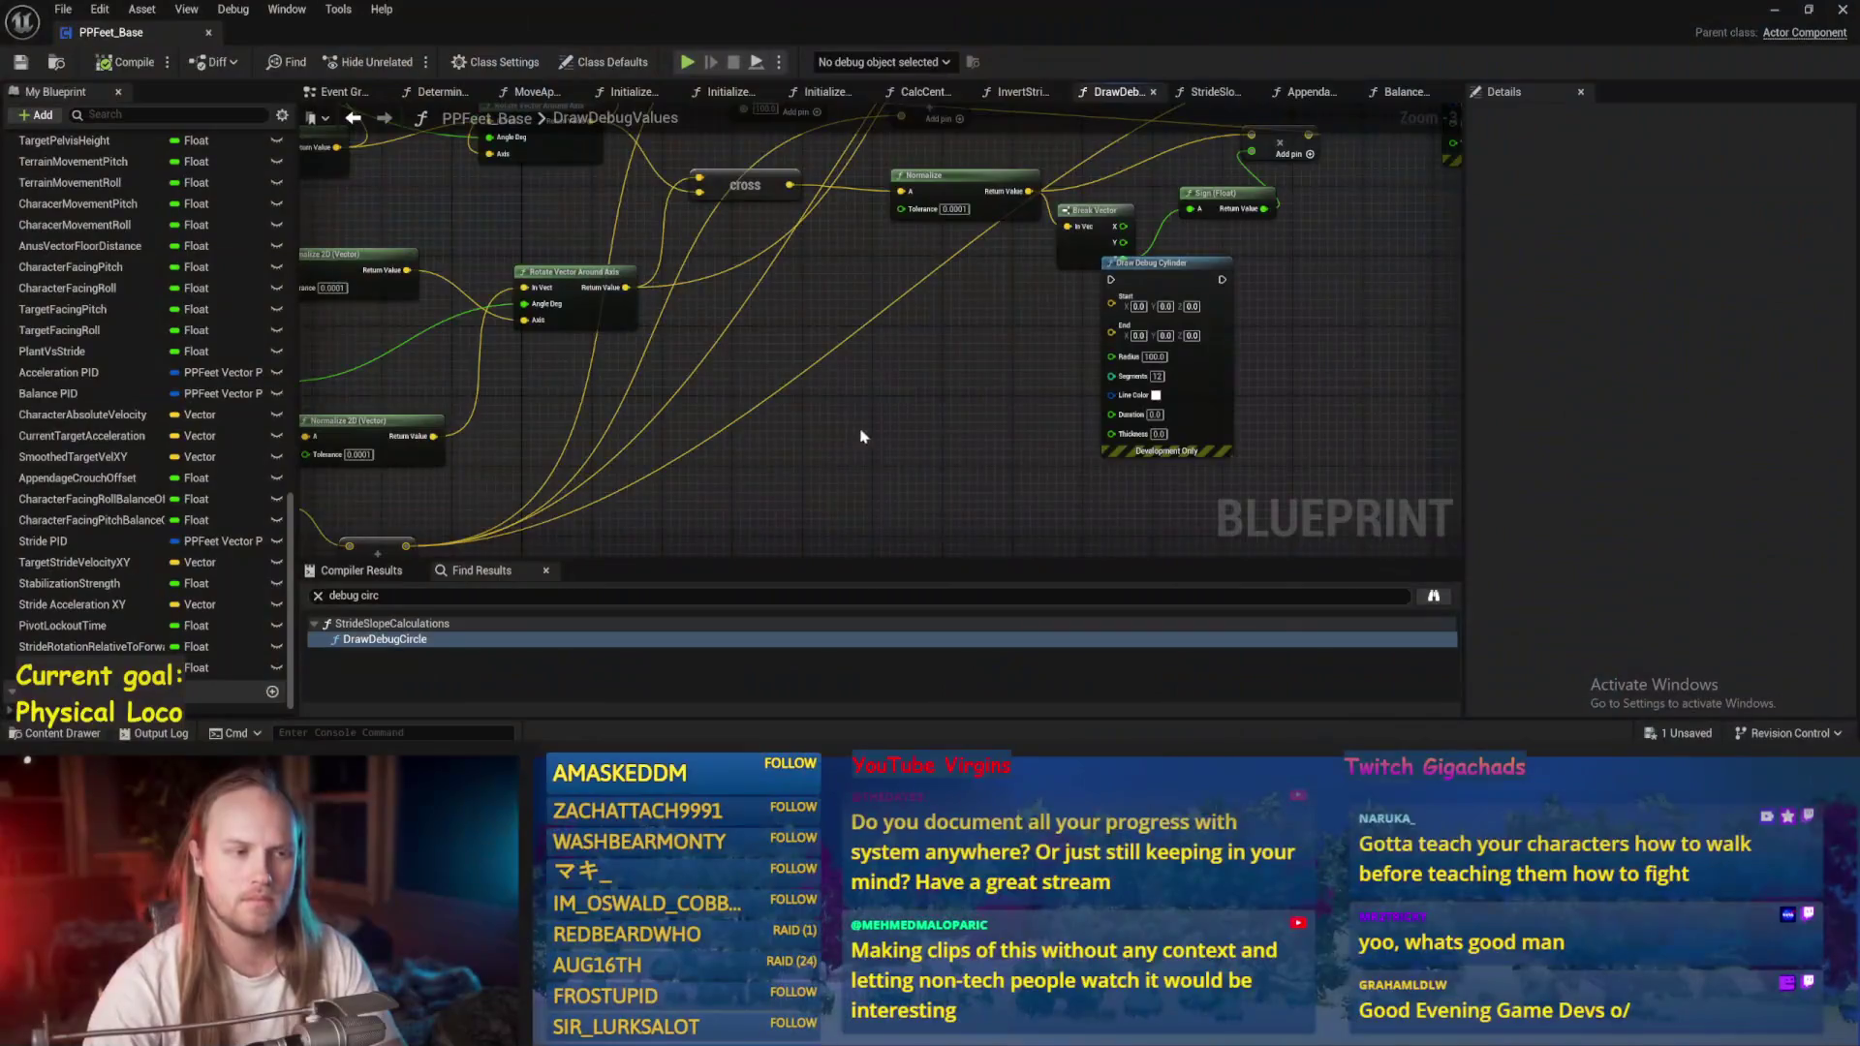
left_click_drag(861, 437, 549, 505)
left_click(103, 64)
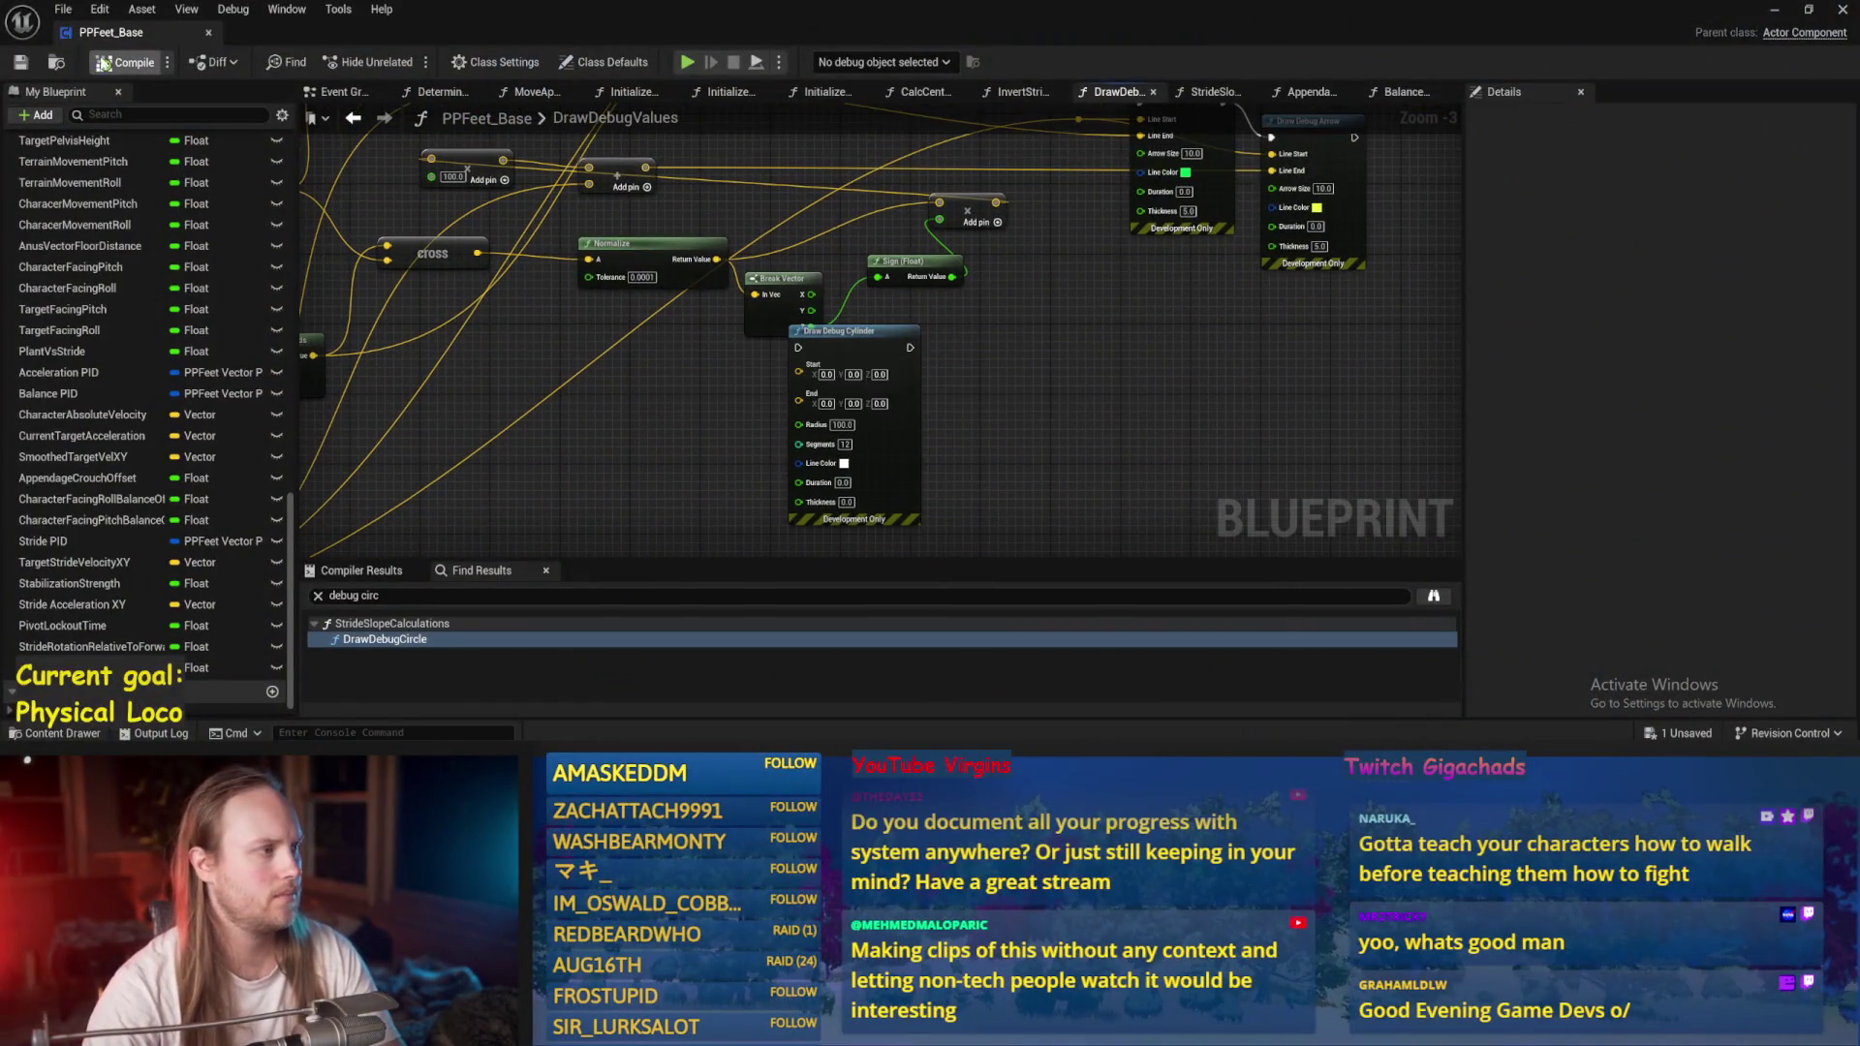
key("ctrl+s")
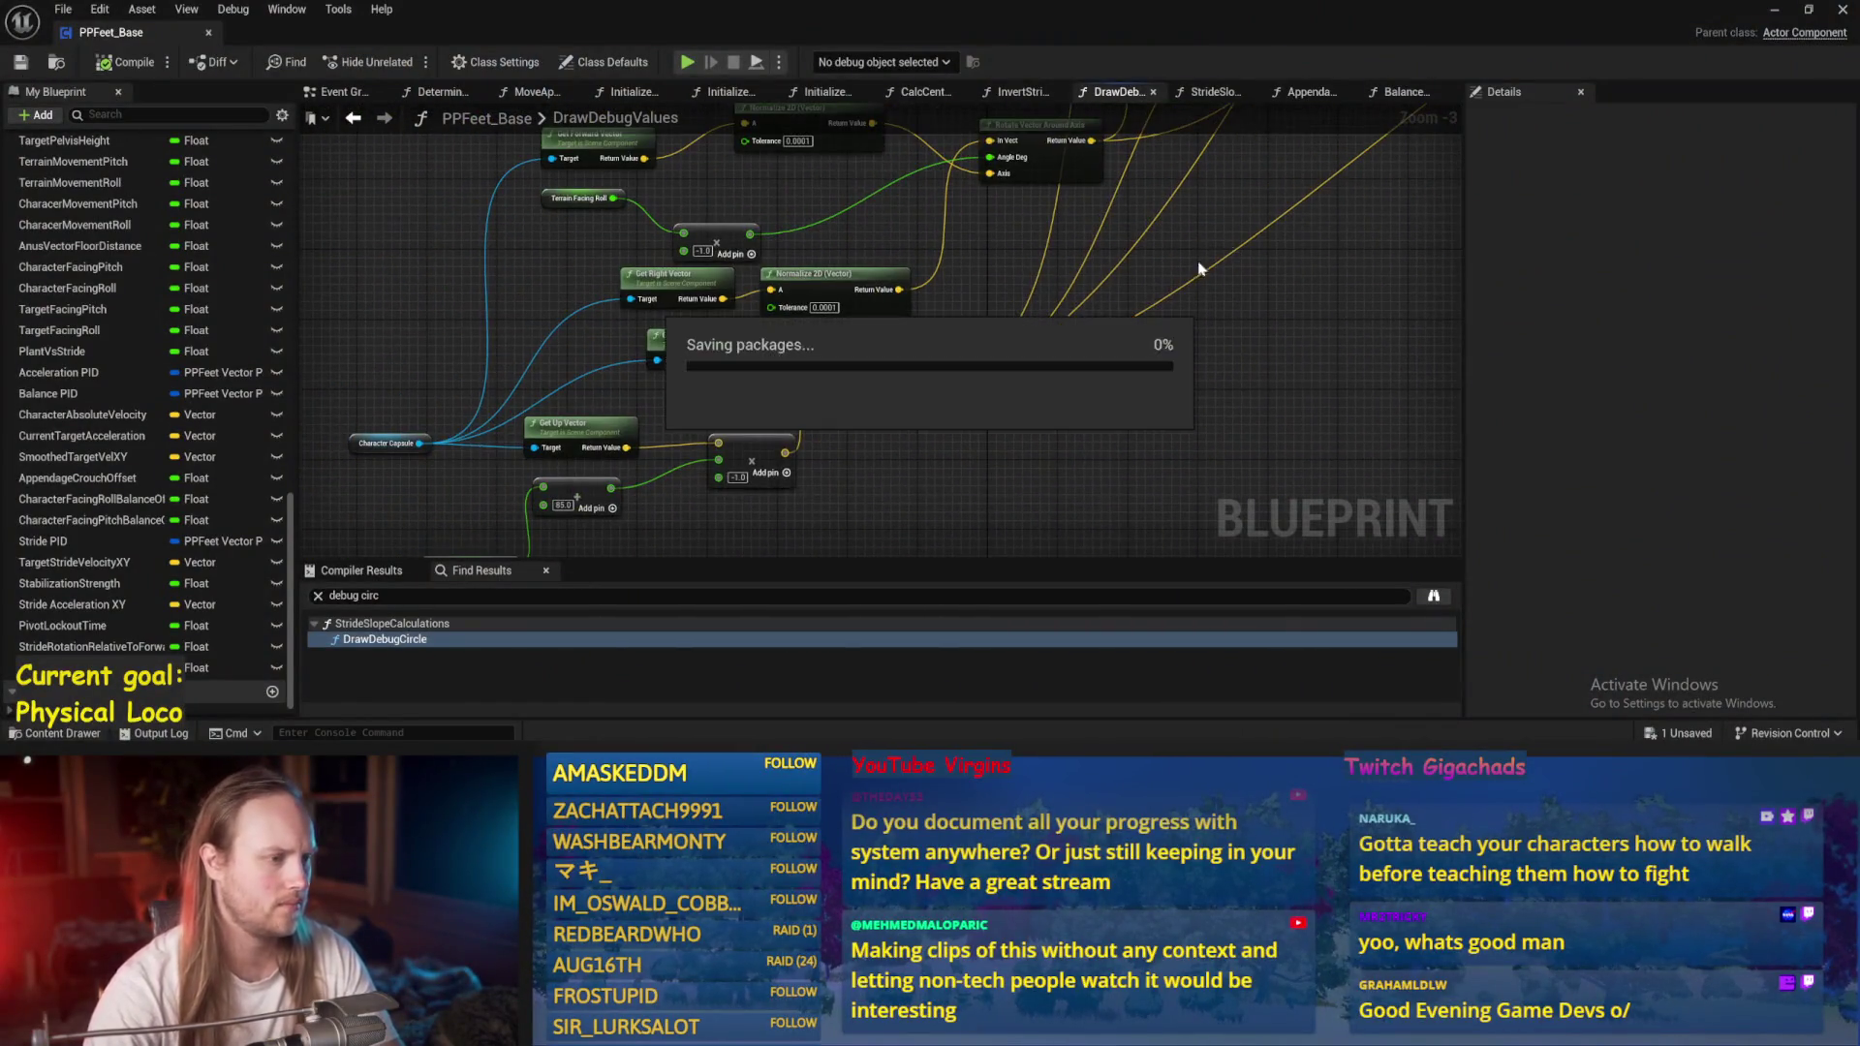
left_click_drag(964, 286, 863, 436)
left_click_drag(1088, 416, 870, 474)
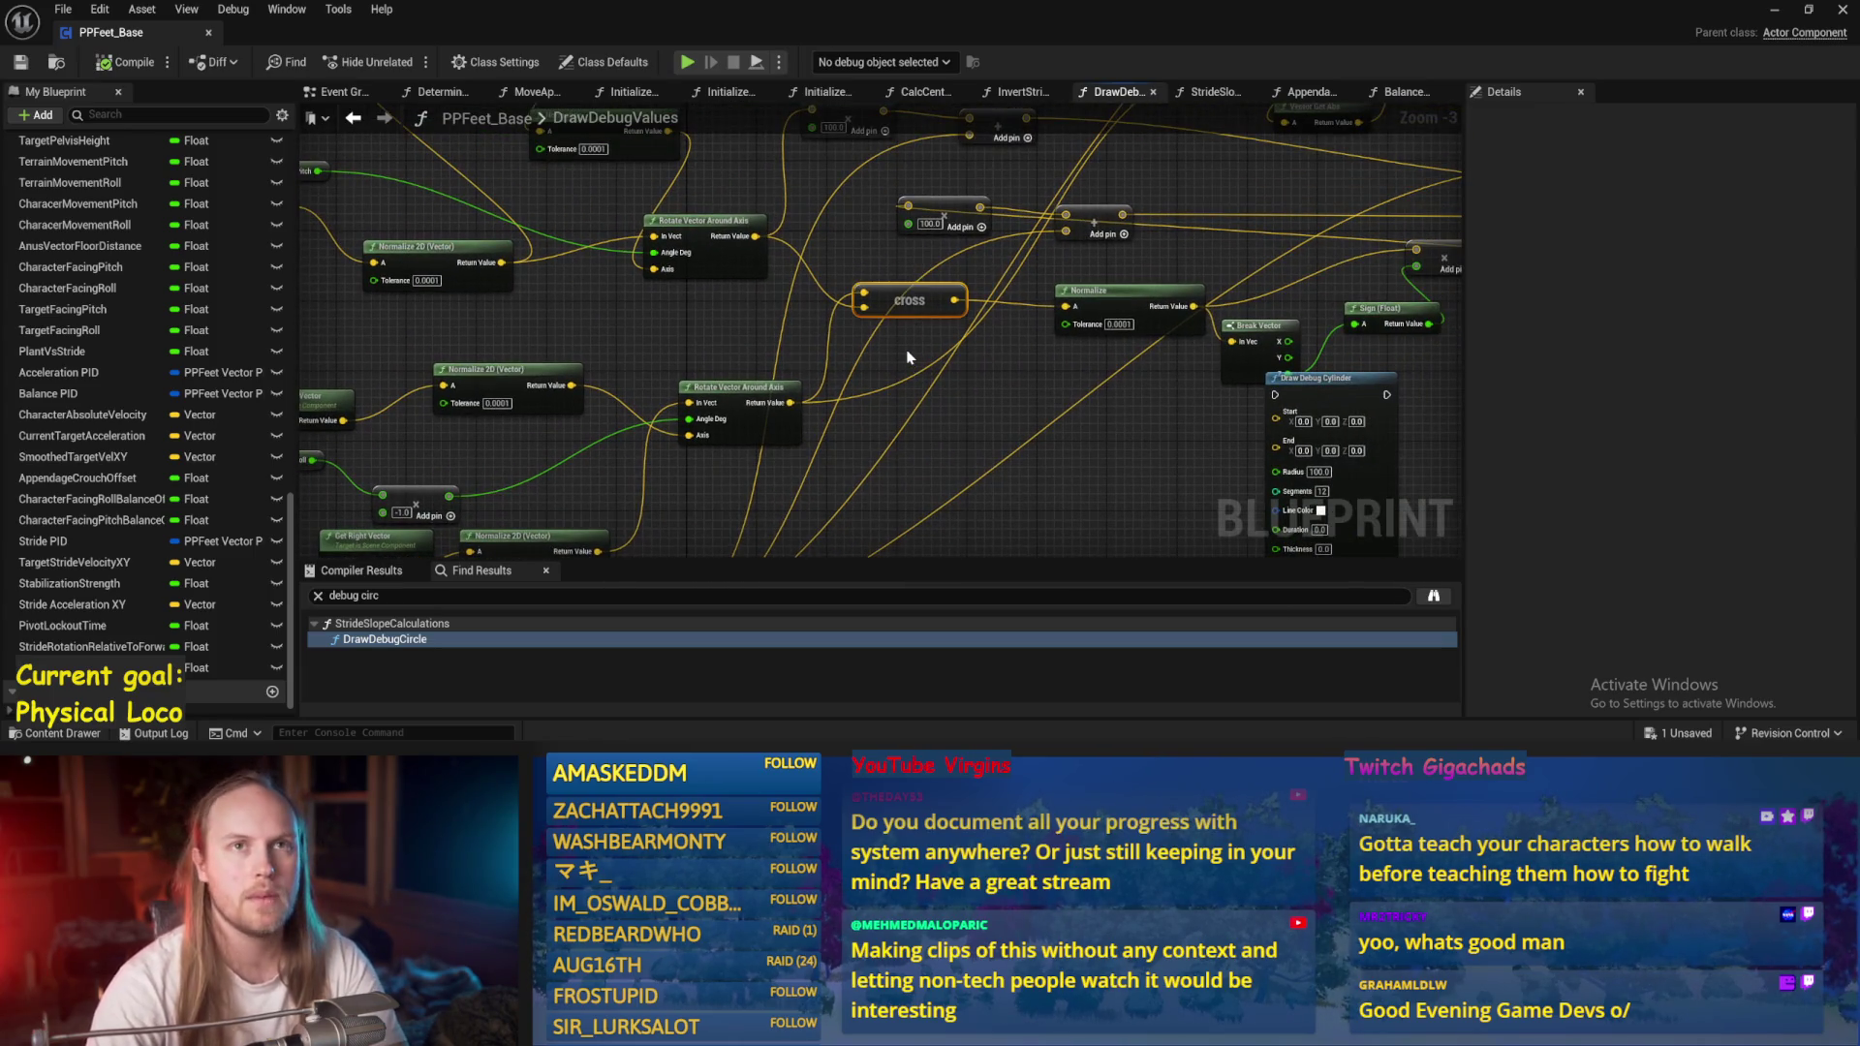
Delete the cross, Normalize, Break Vector, Sign and Add nodes, then save.
key("Delete")
left_click_drag(901, 344, 837, 347)
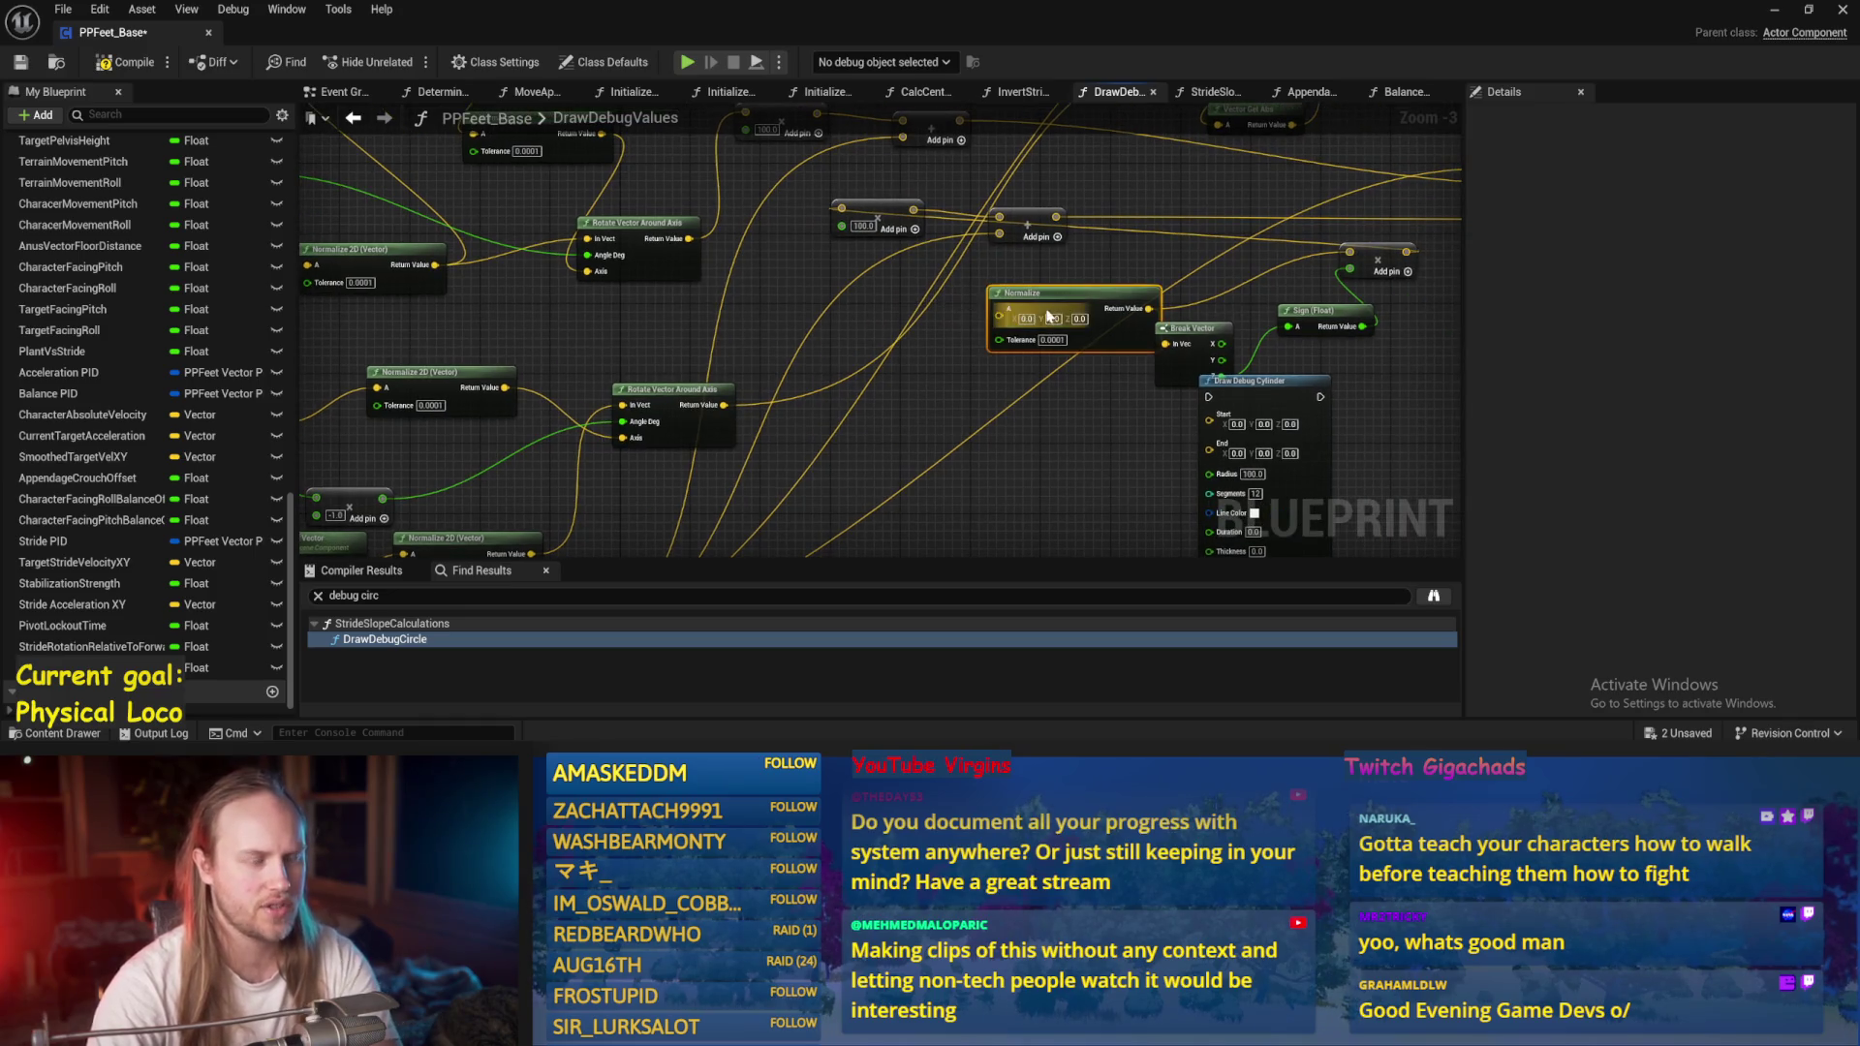
key("Delete")
left_click_drag(1031, 322, 775, 336)
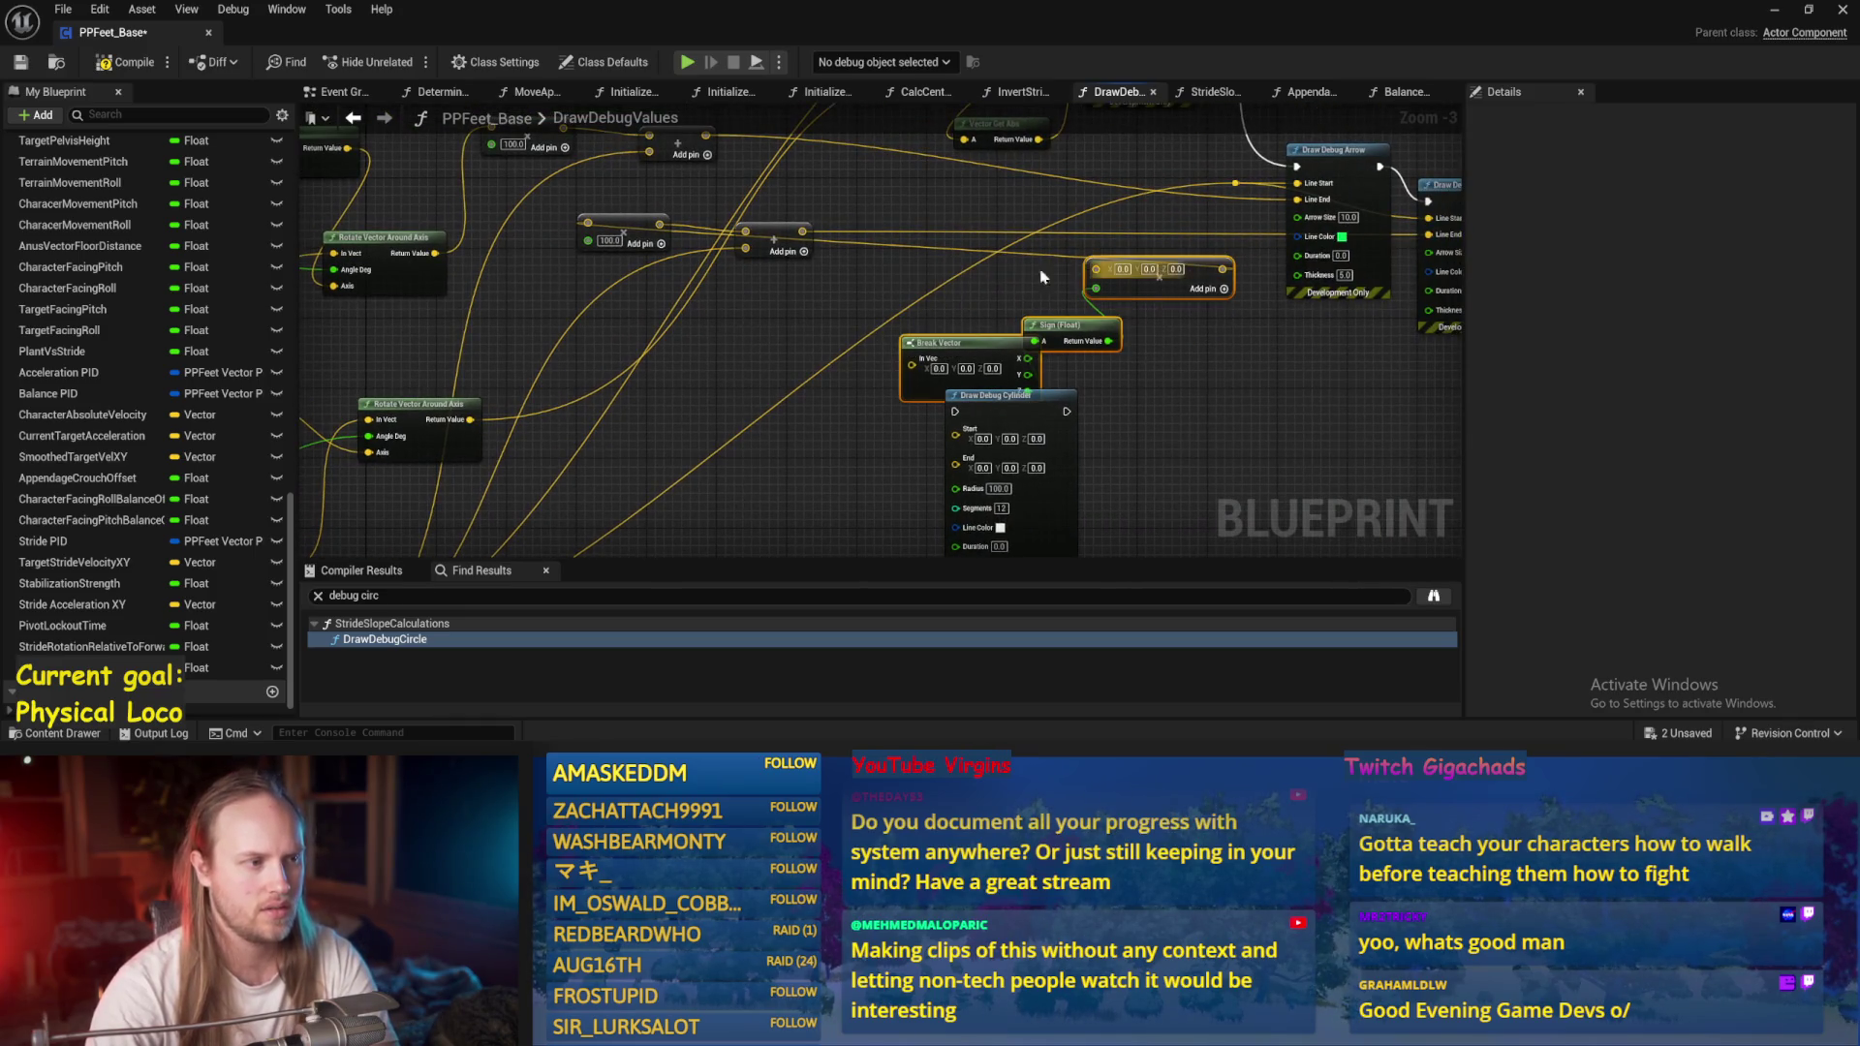
key("Delete")
mouse_move(1041, 277)
left_mouse_down()
mouse_move(1004, 290)
mouse_move(1108, 304)
left_mouse_up()
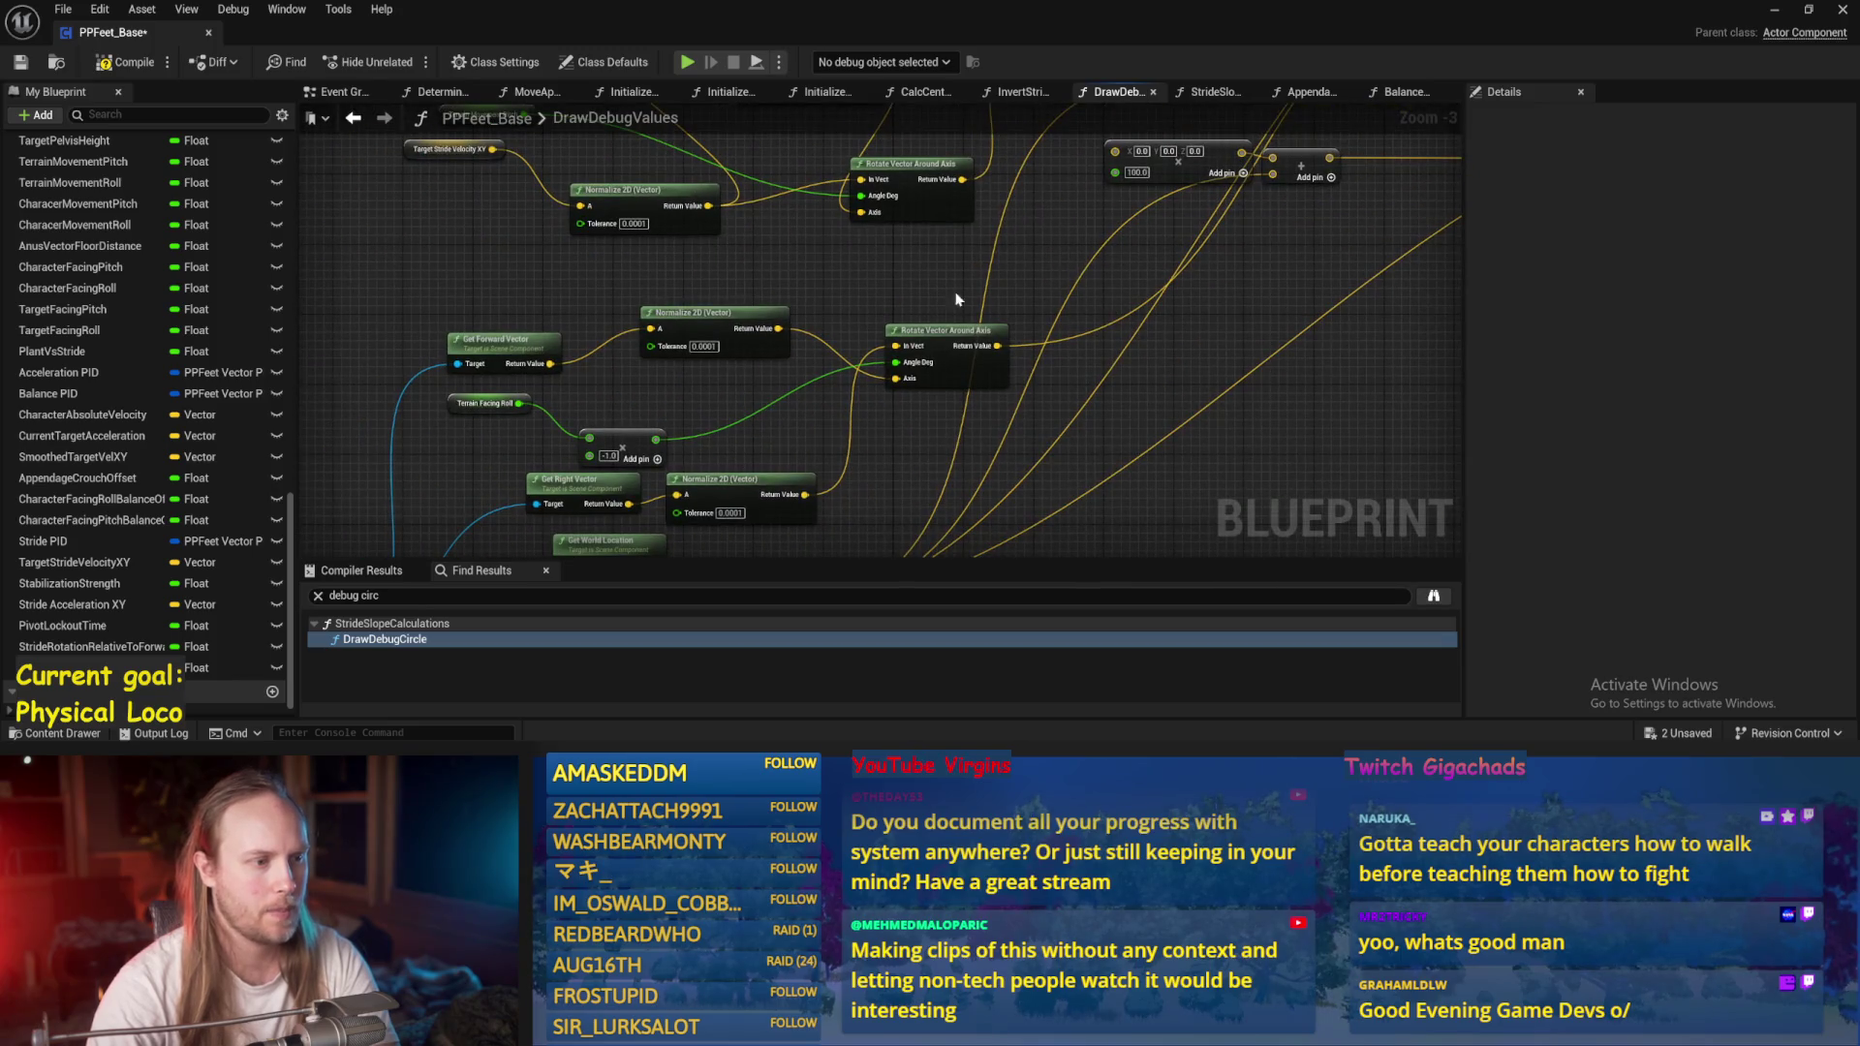
left_click_drag(932, 341, 924, 315)
key("ctrl+s")
Compile, disconnect the lower Rotate Vector's In Vect so it uses 0,0,1, and save.
mouse_move(804, 298)
left_mouse_down()
mouse_move(855, 282)
mouse_move(863, 317)
left_mouse_up()
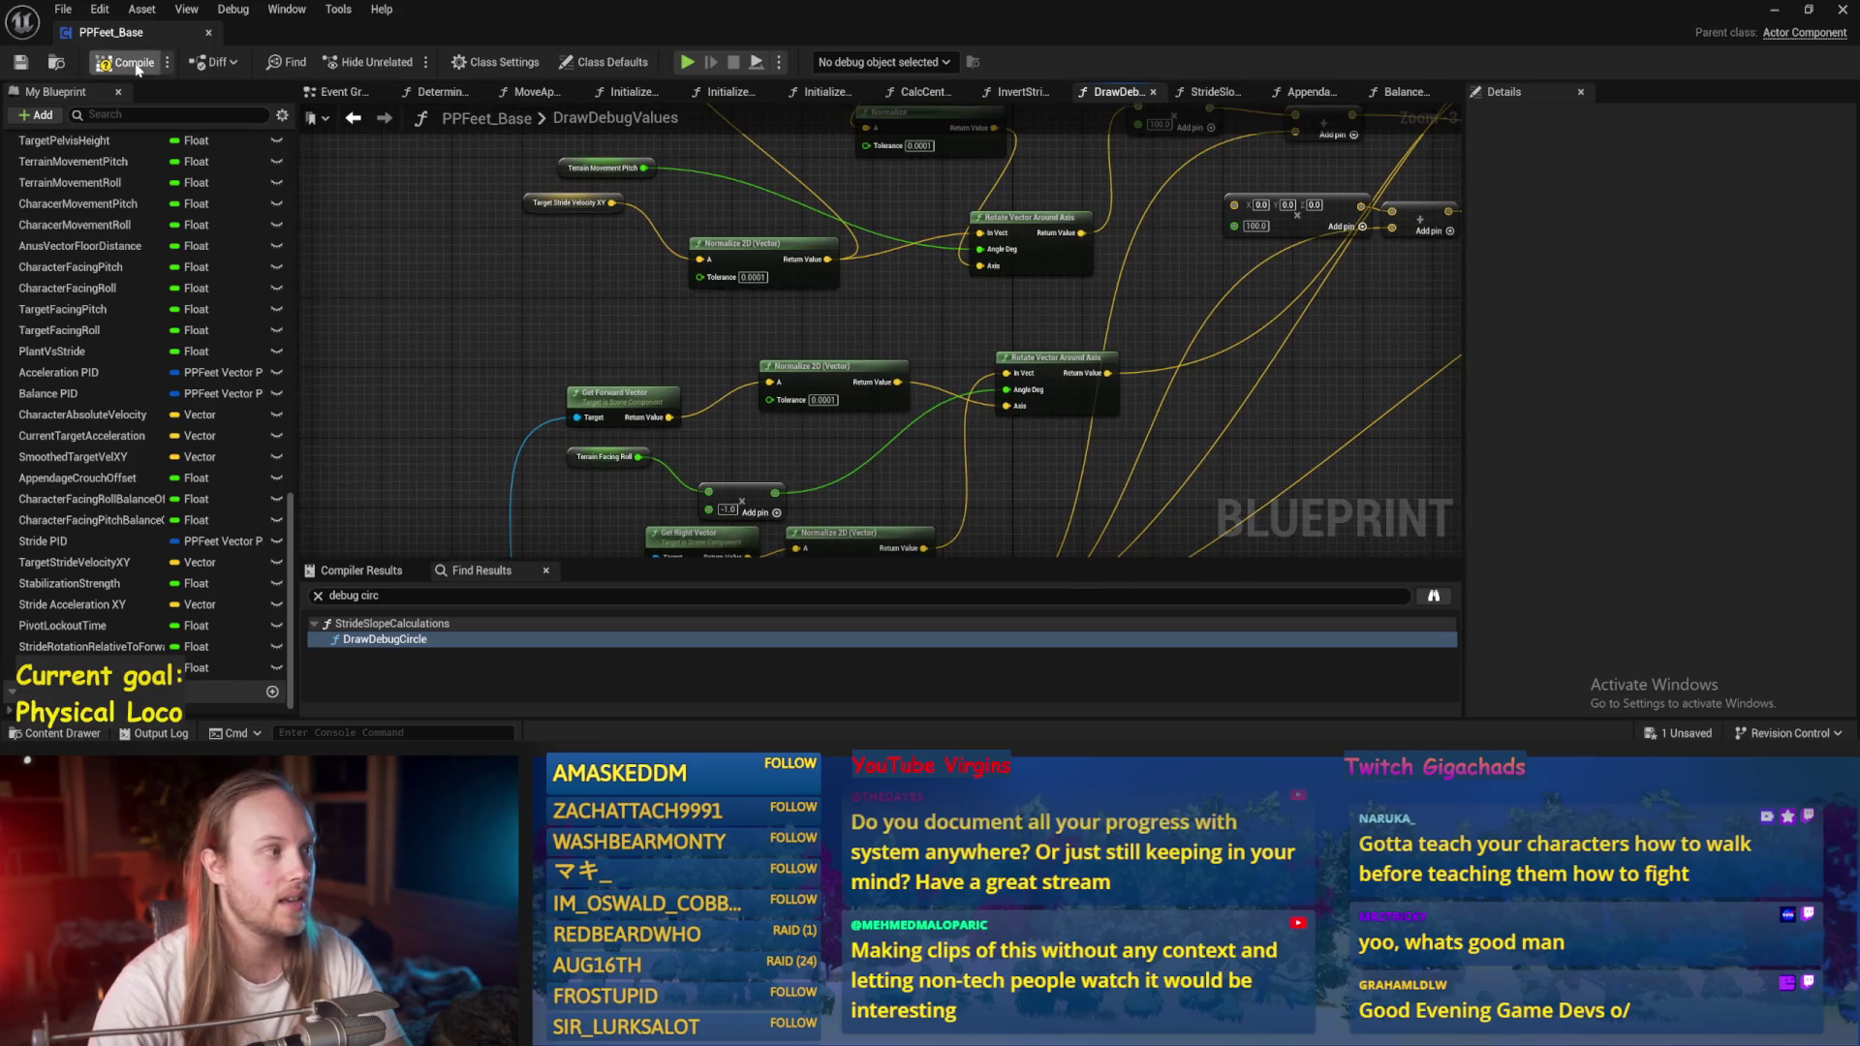
left_click(27, 68)
left_click_drag(520, 397, 539, 227)
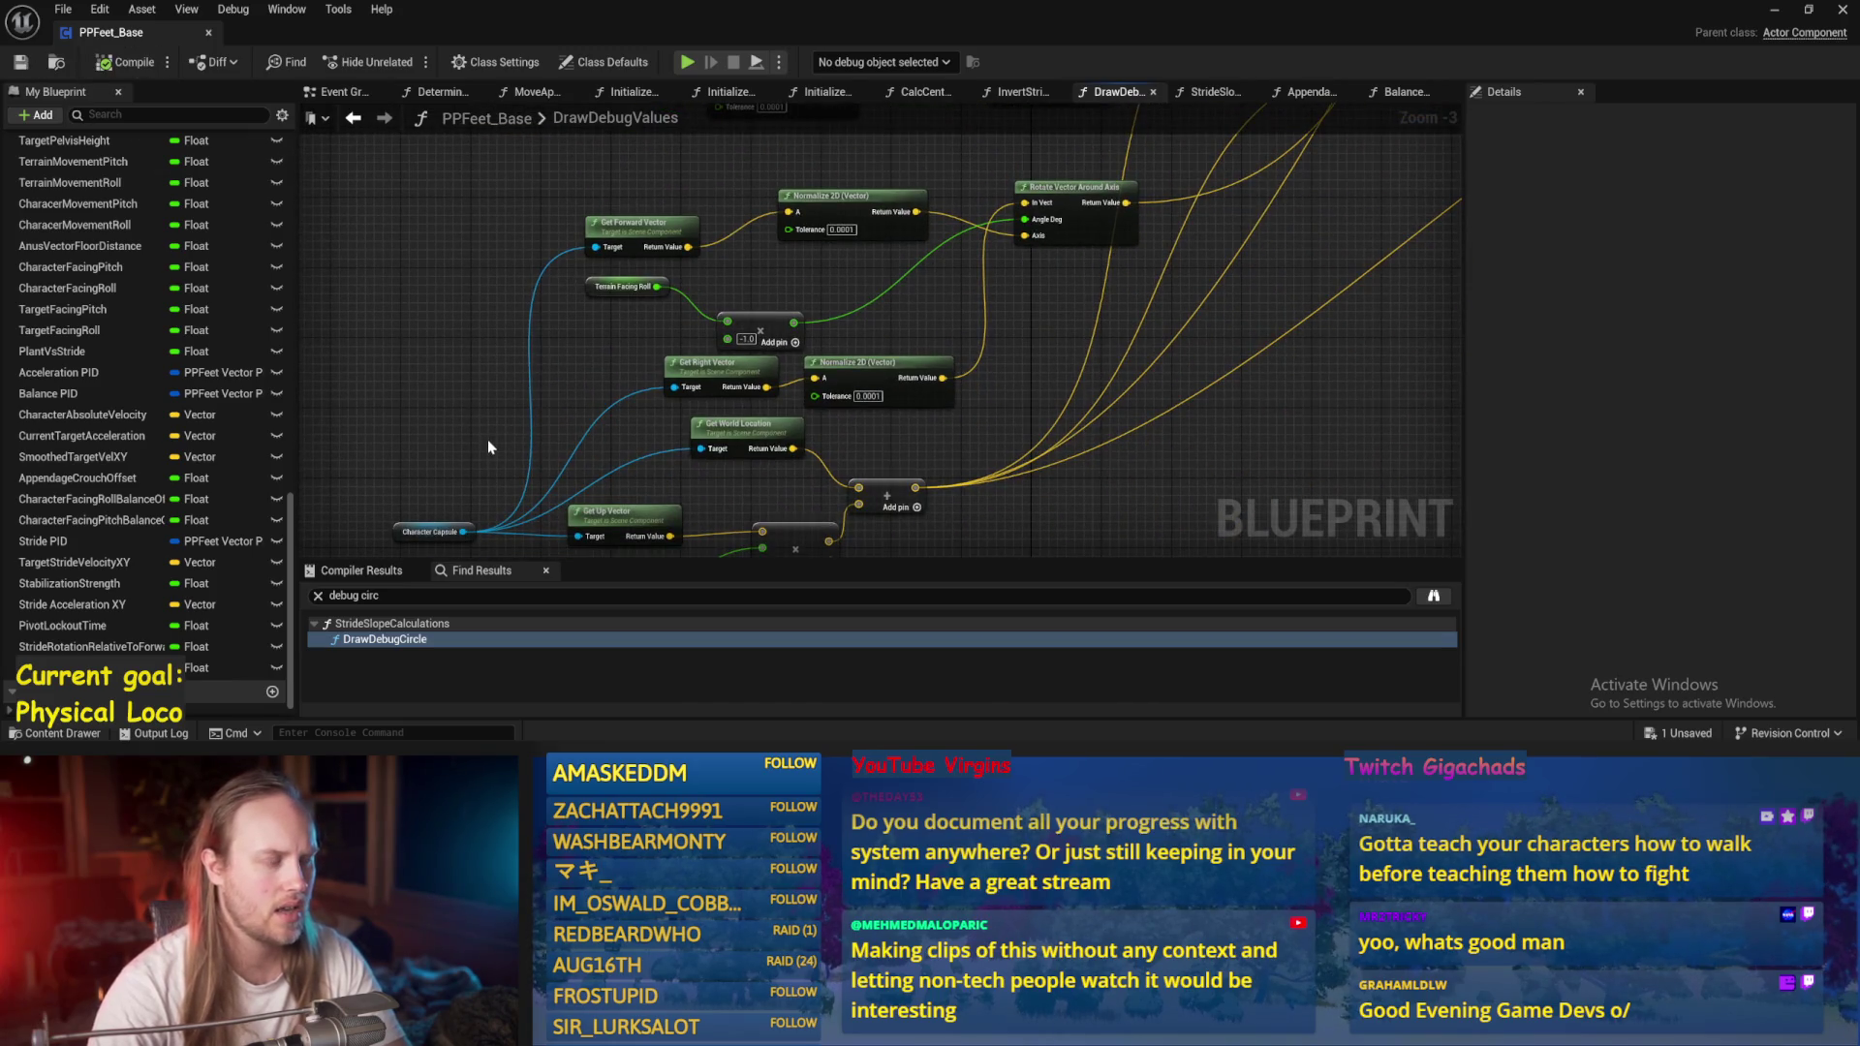
scroll(498, 401, "up", 1)
left_click_drag(889, 146, 786, 276)
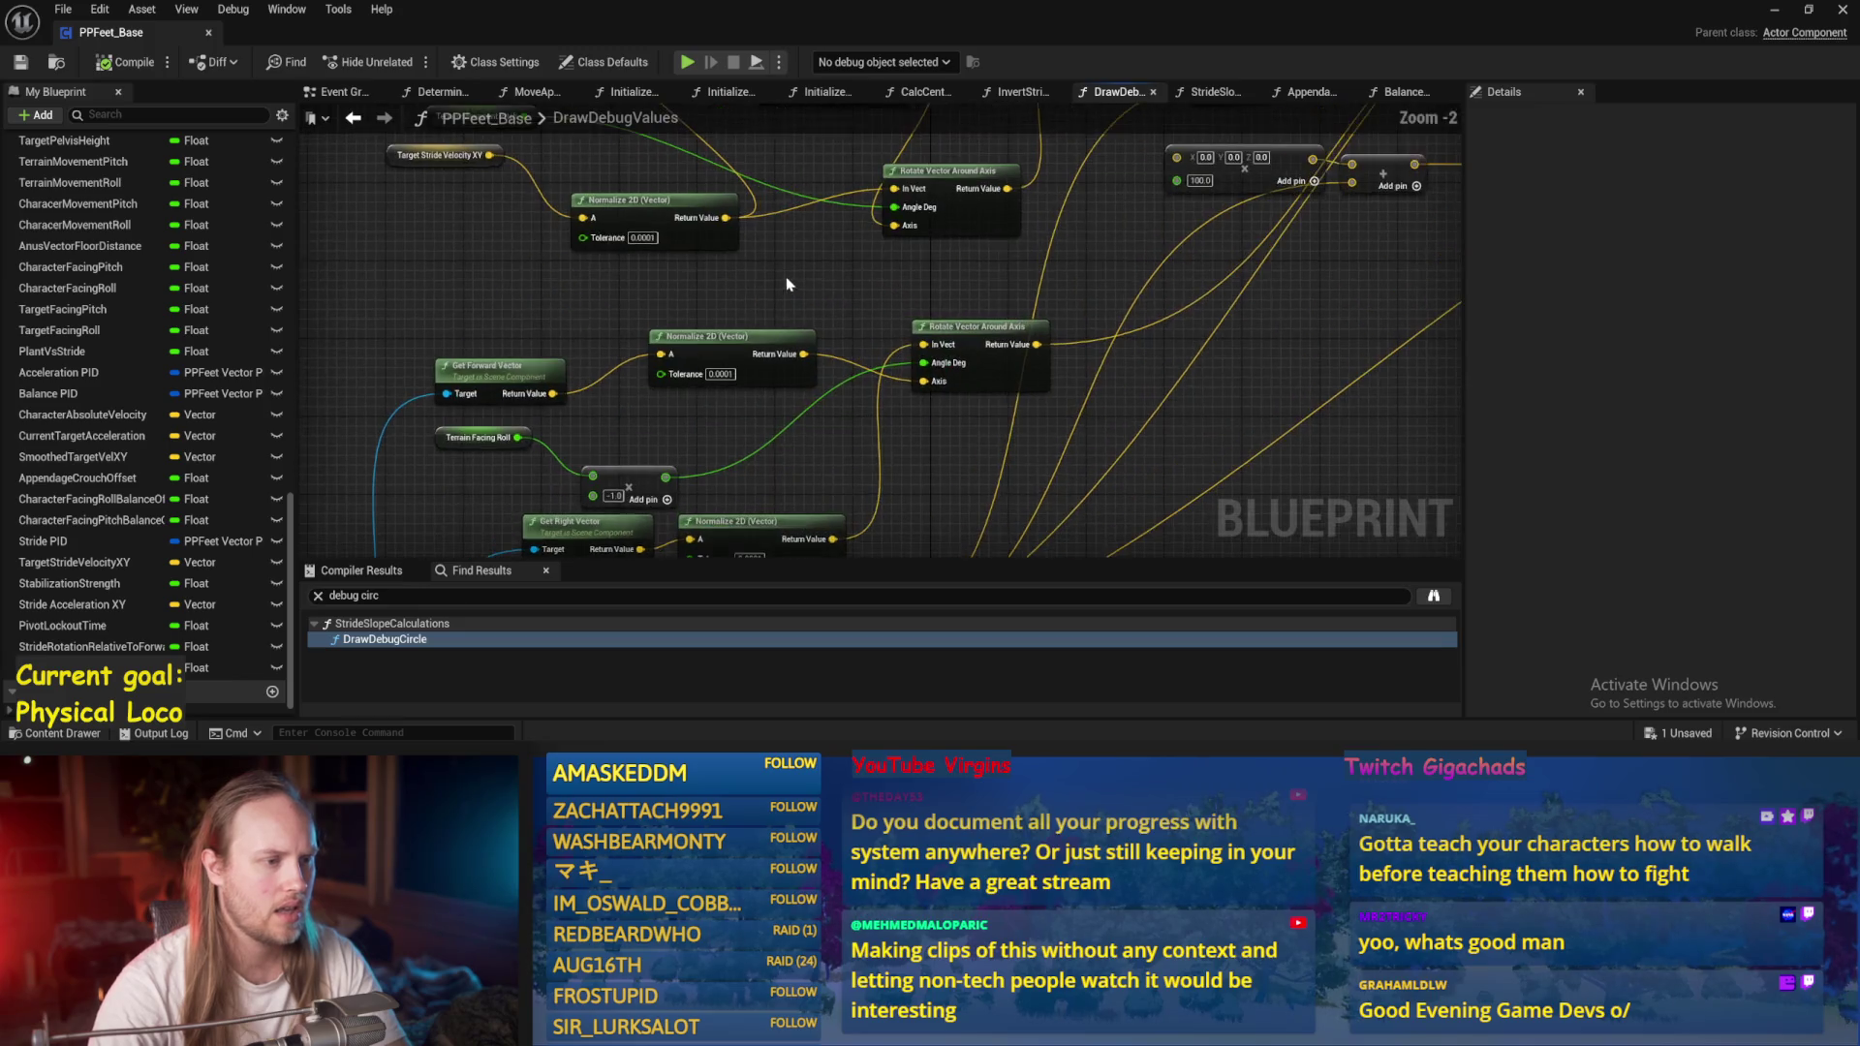
left_click(925, 346, "alt")
scroll(930, 353, "up", 2)
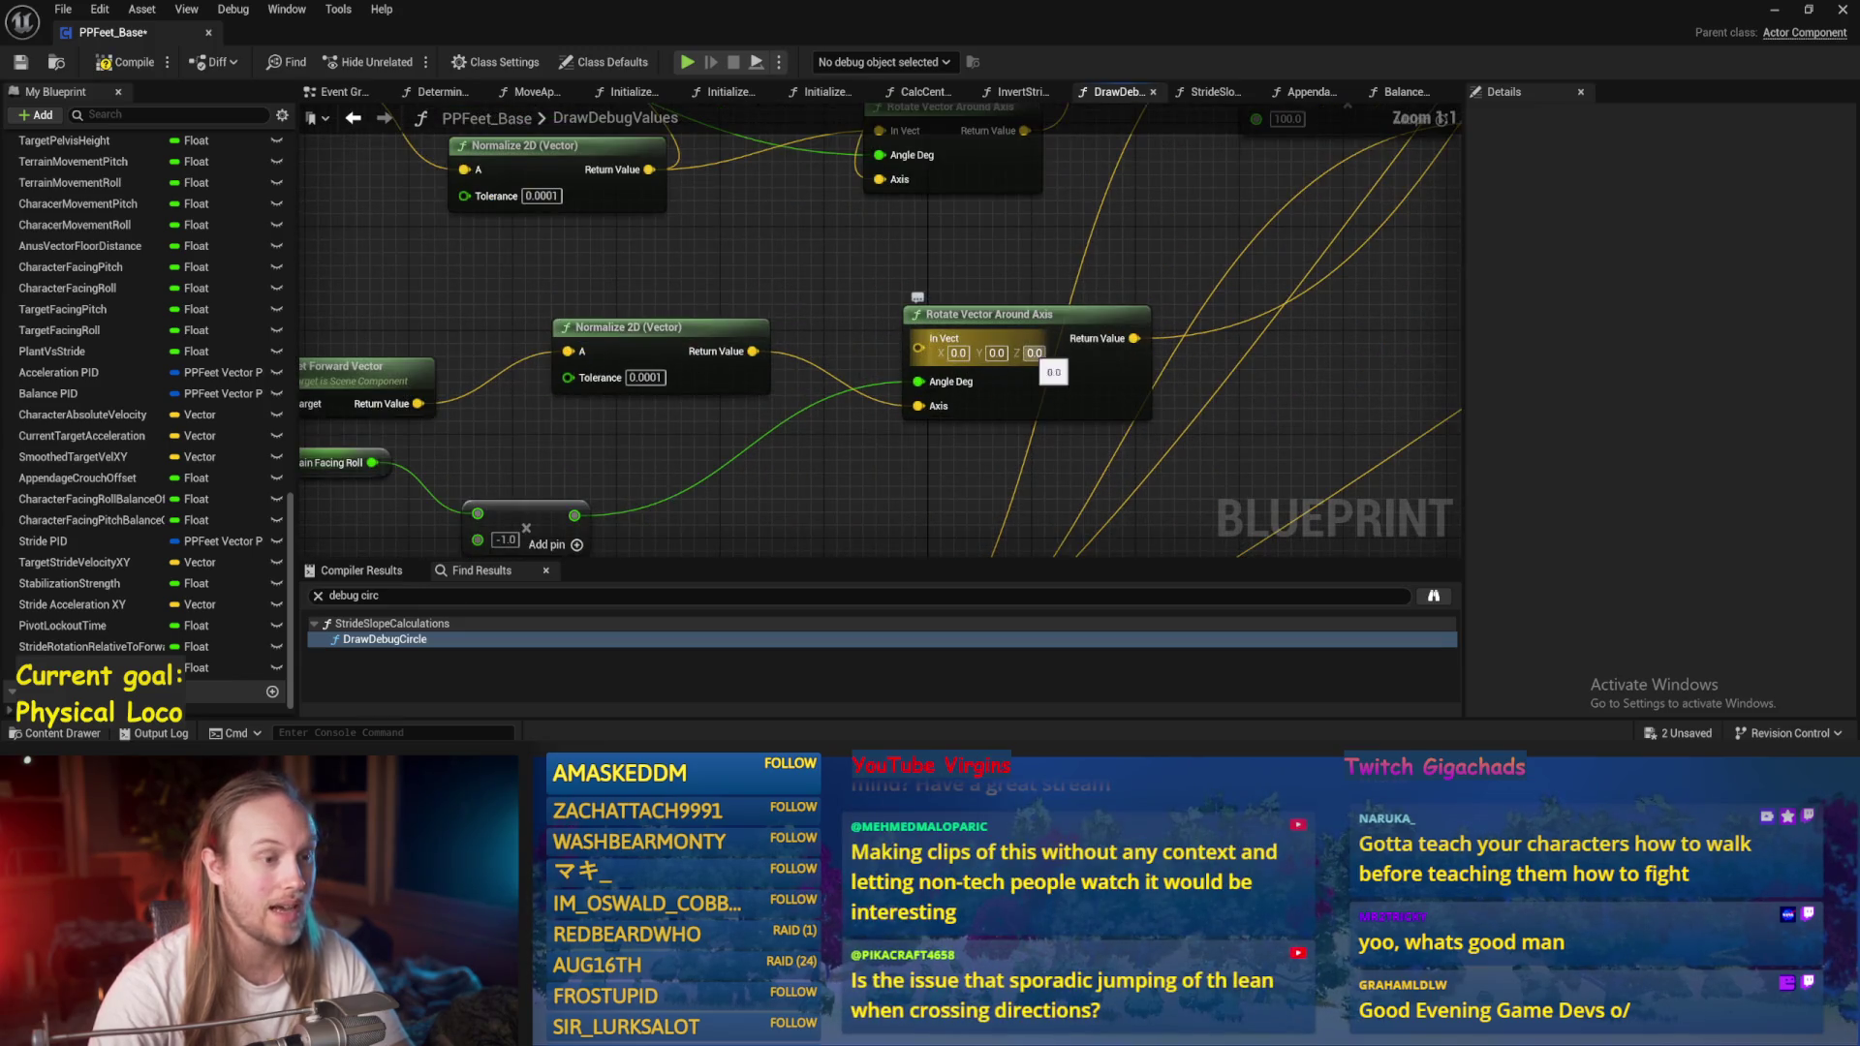
left_click_drag(1040, 244, 763, 265)
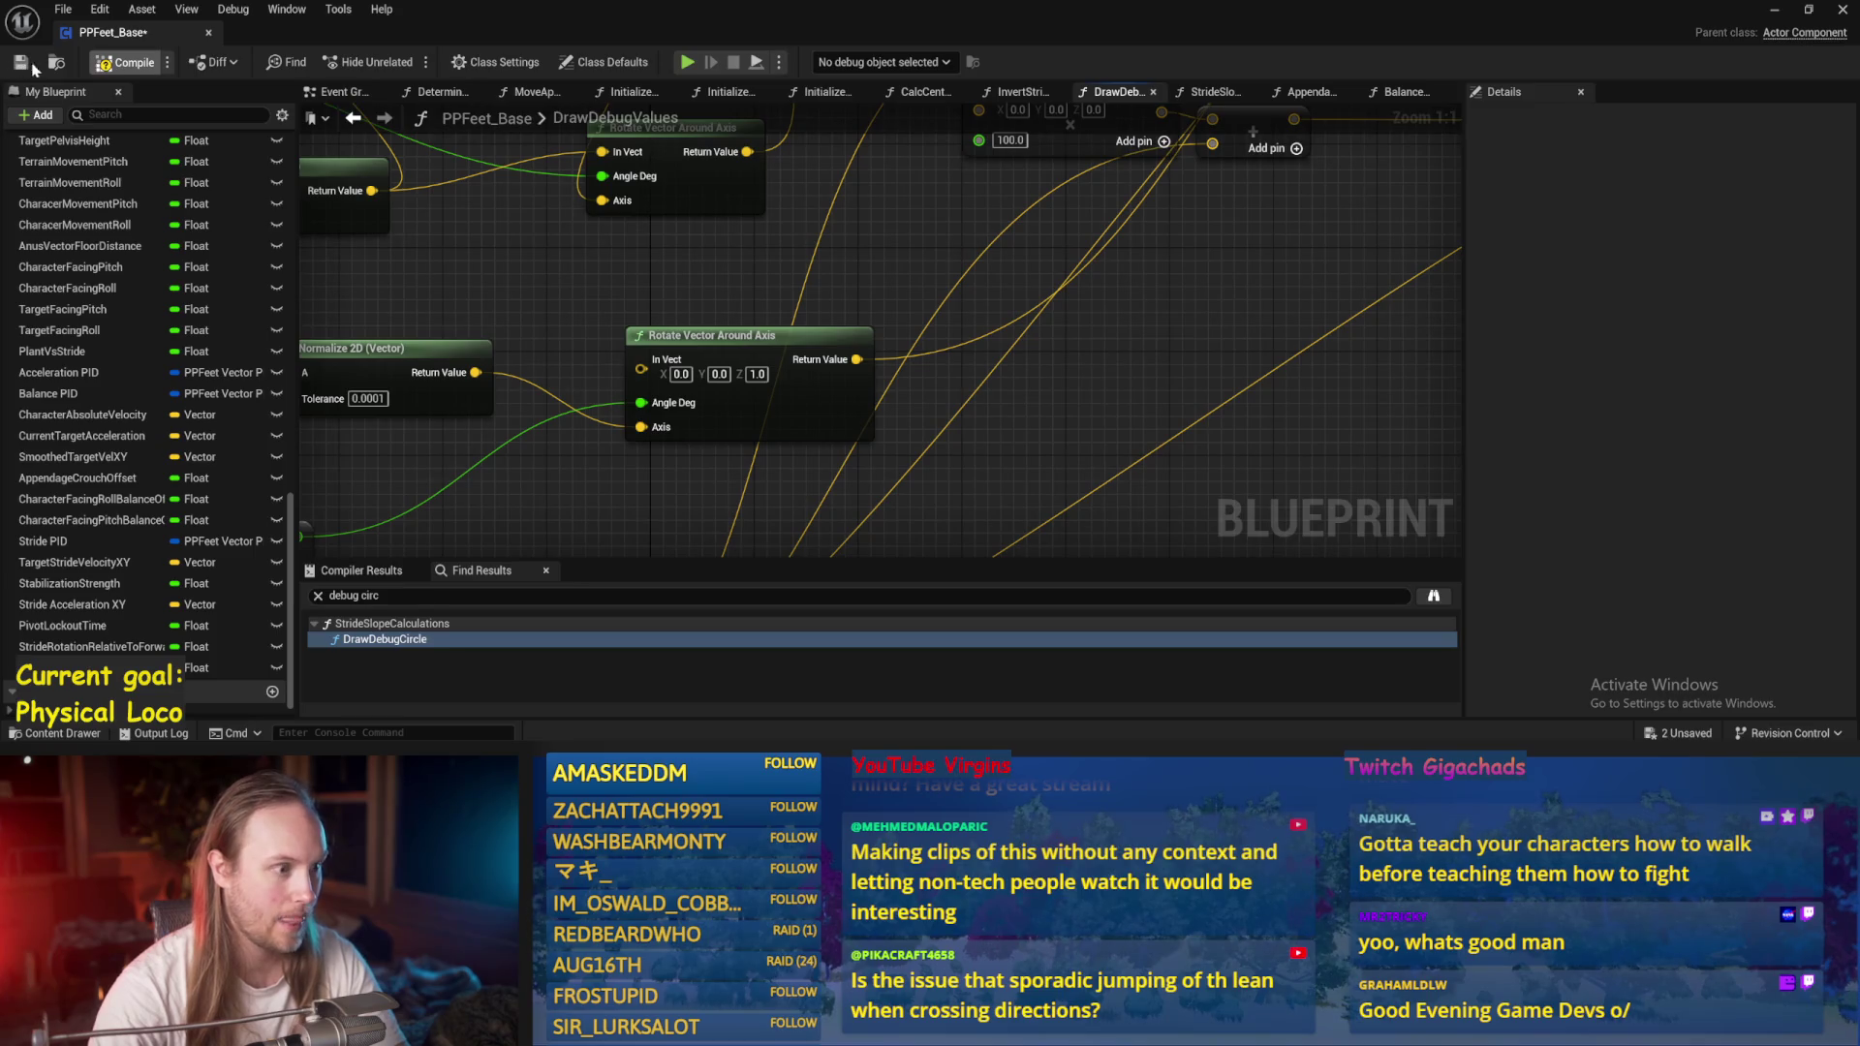
left_click(22, 63)
Wire the result into the upper Rotate Vector's Angle Deg and tidy the nearby nodes.
scroll(976, 434, "down", 2)
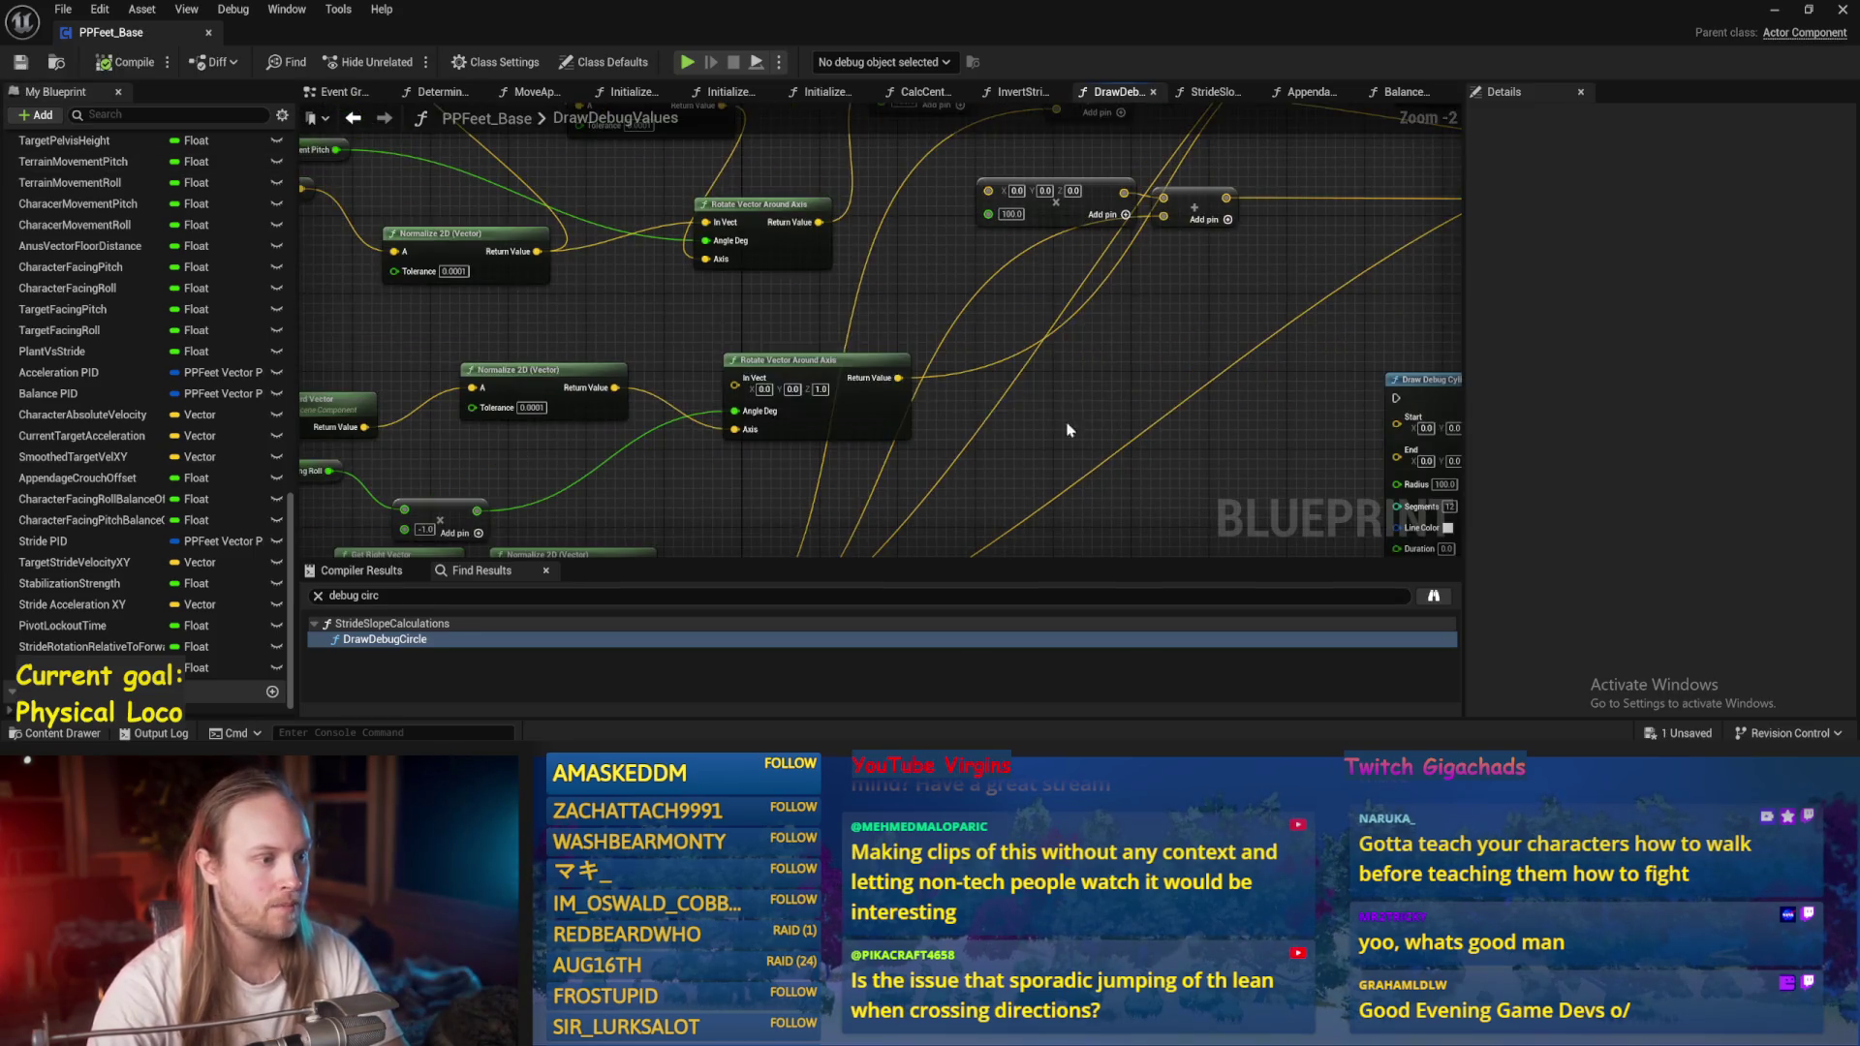
left_click_drag(1069, 430, 1046, 398)
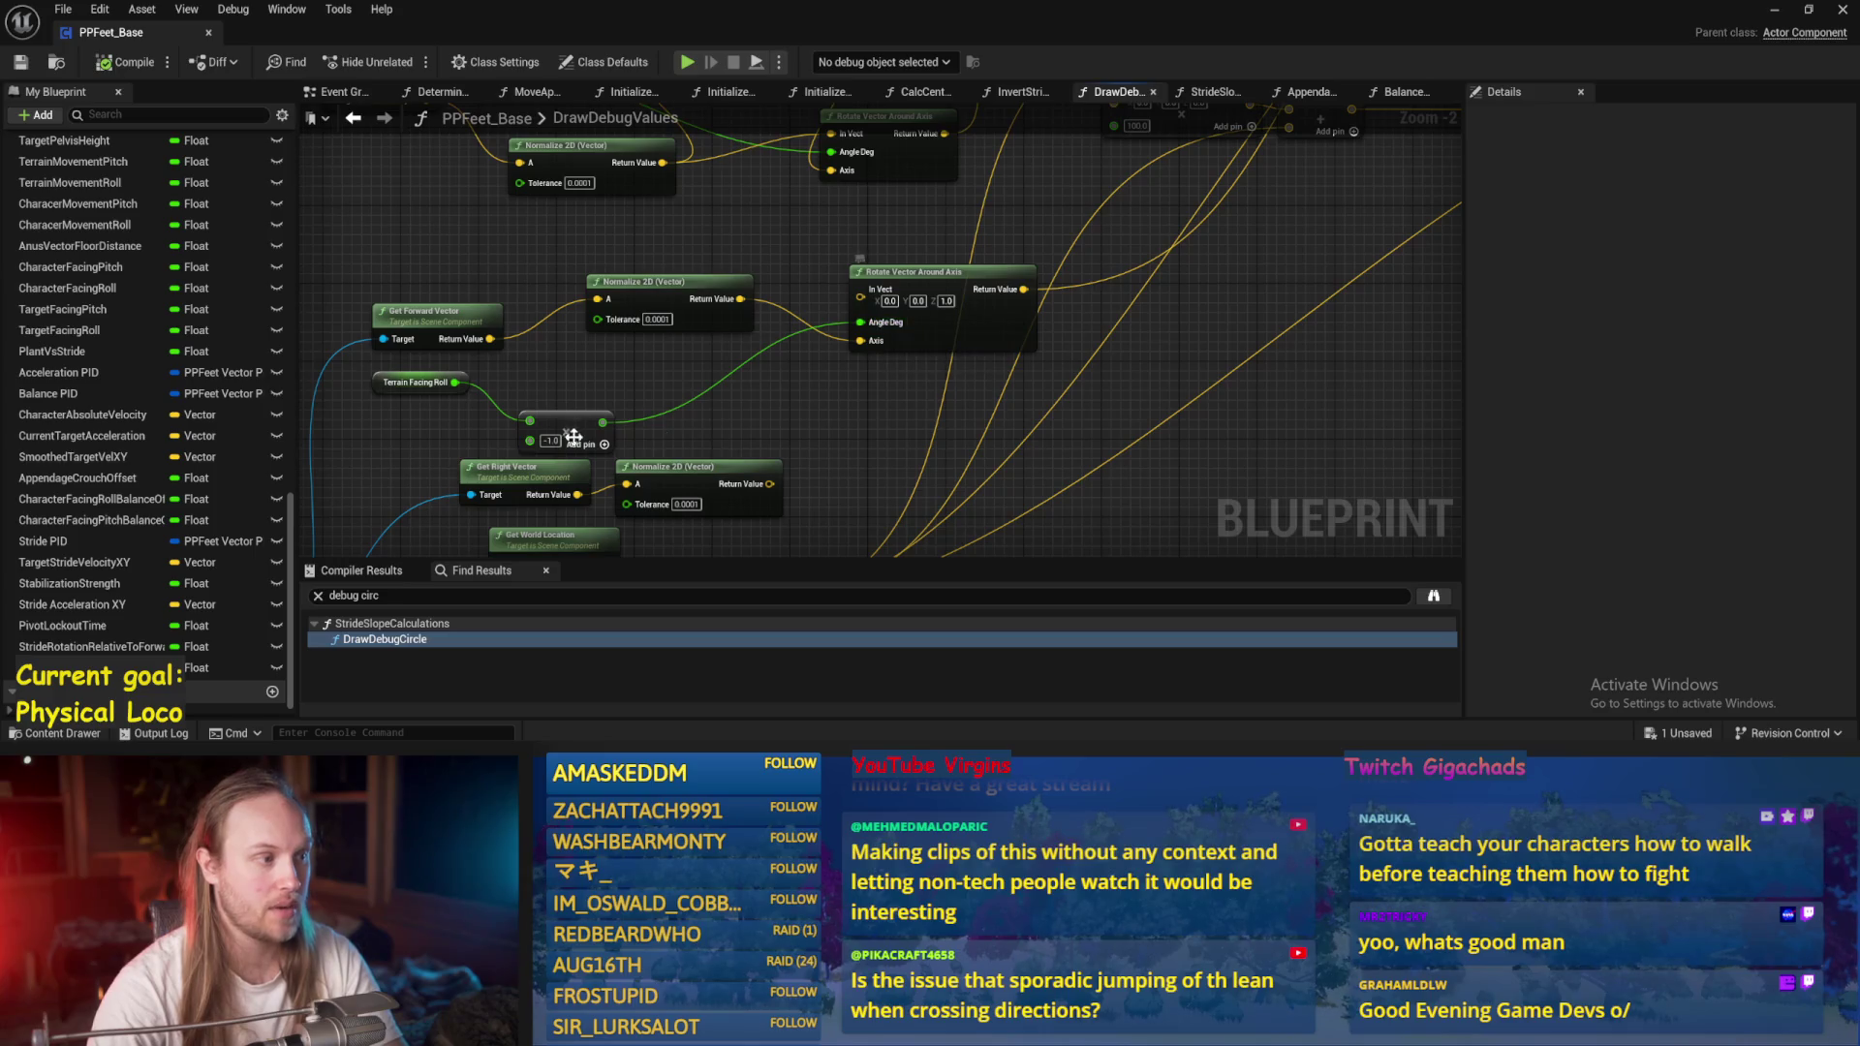
left_click_drag(575, 417, 585, 398)
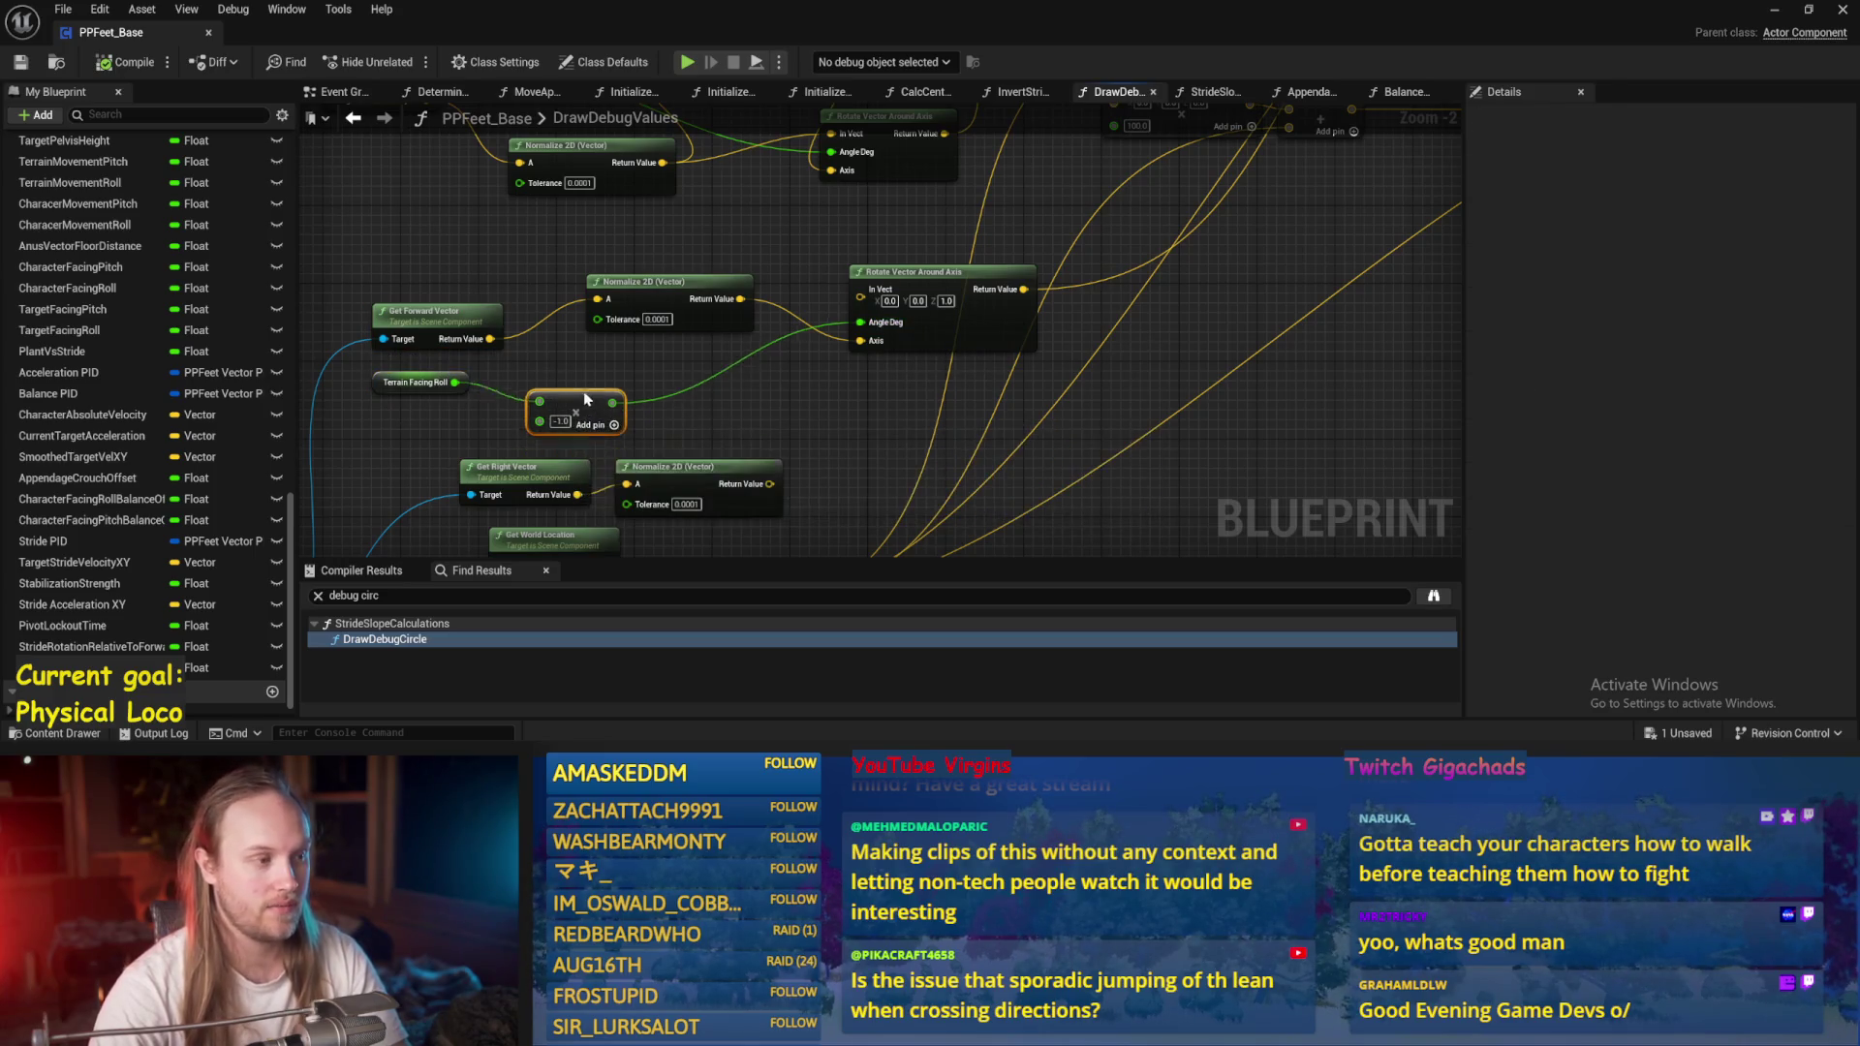
left_click_drag(821, 296, 785, 394)
mouse_move(986, 386)
left_mouse_down()
mouse_move(781, 248)
mouse_move(796, 231)
mouse_move(1004, 252)
left_mouse_up()
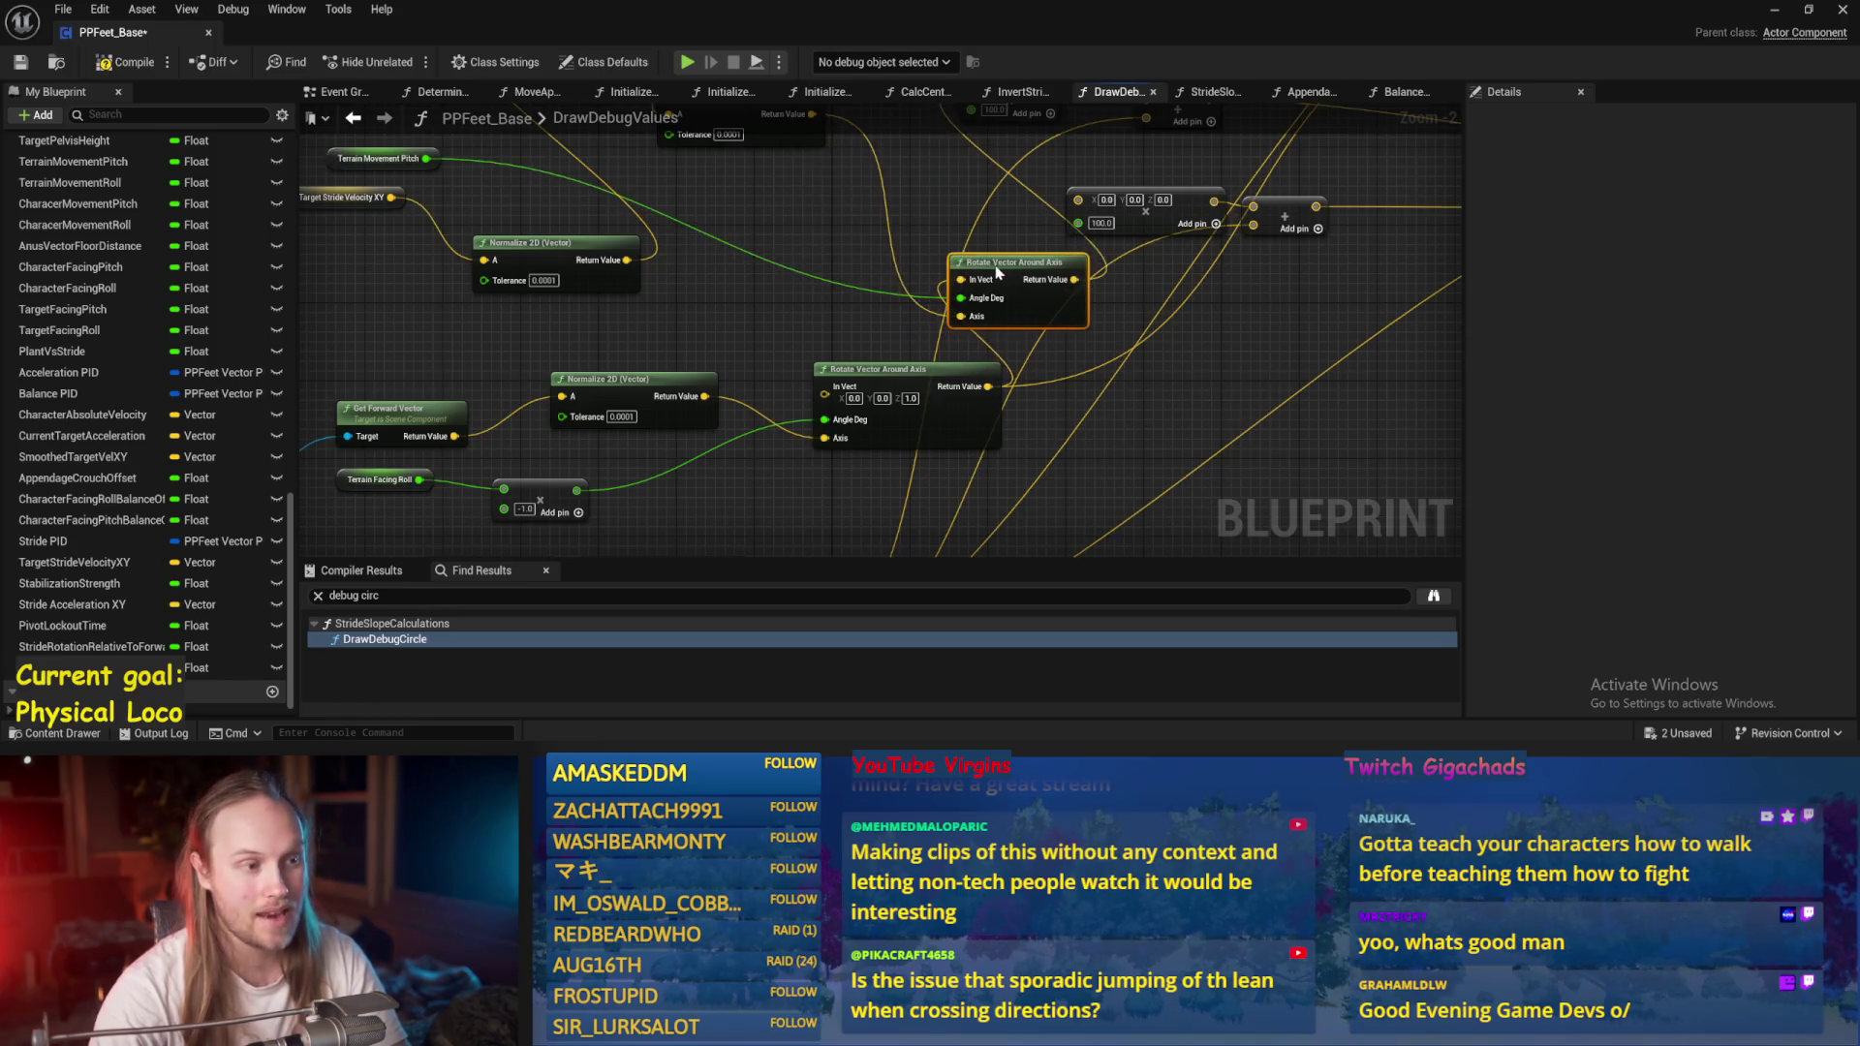
mouse_move(604, 131)
left_mouse_down()
mouse_move(745, 215)
mouse_move(678, 243)
left_mouse_up()
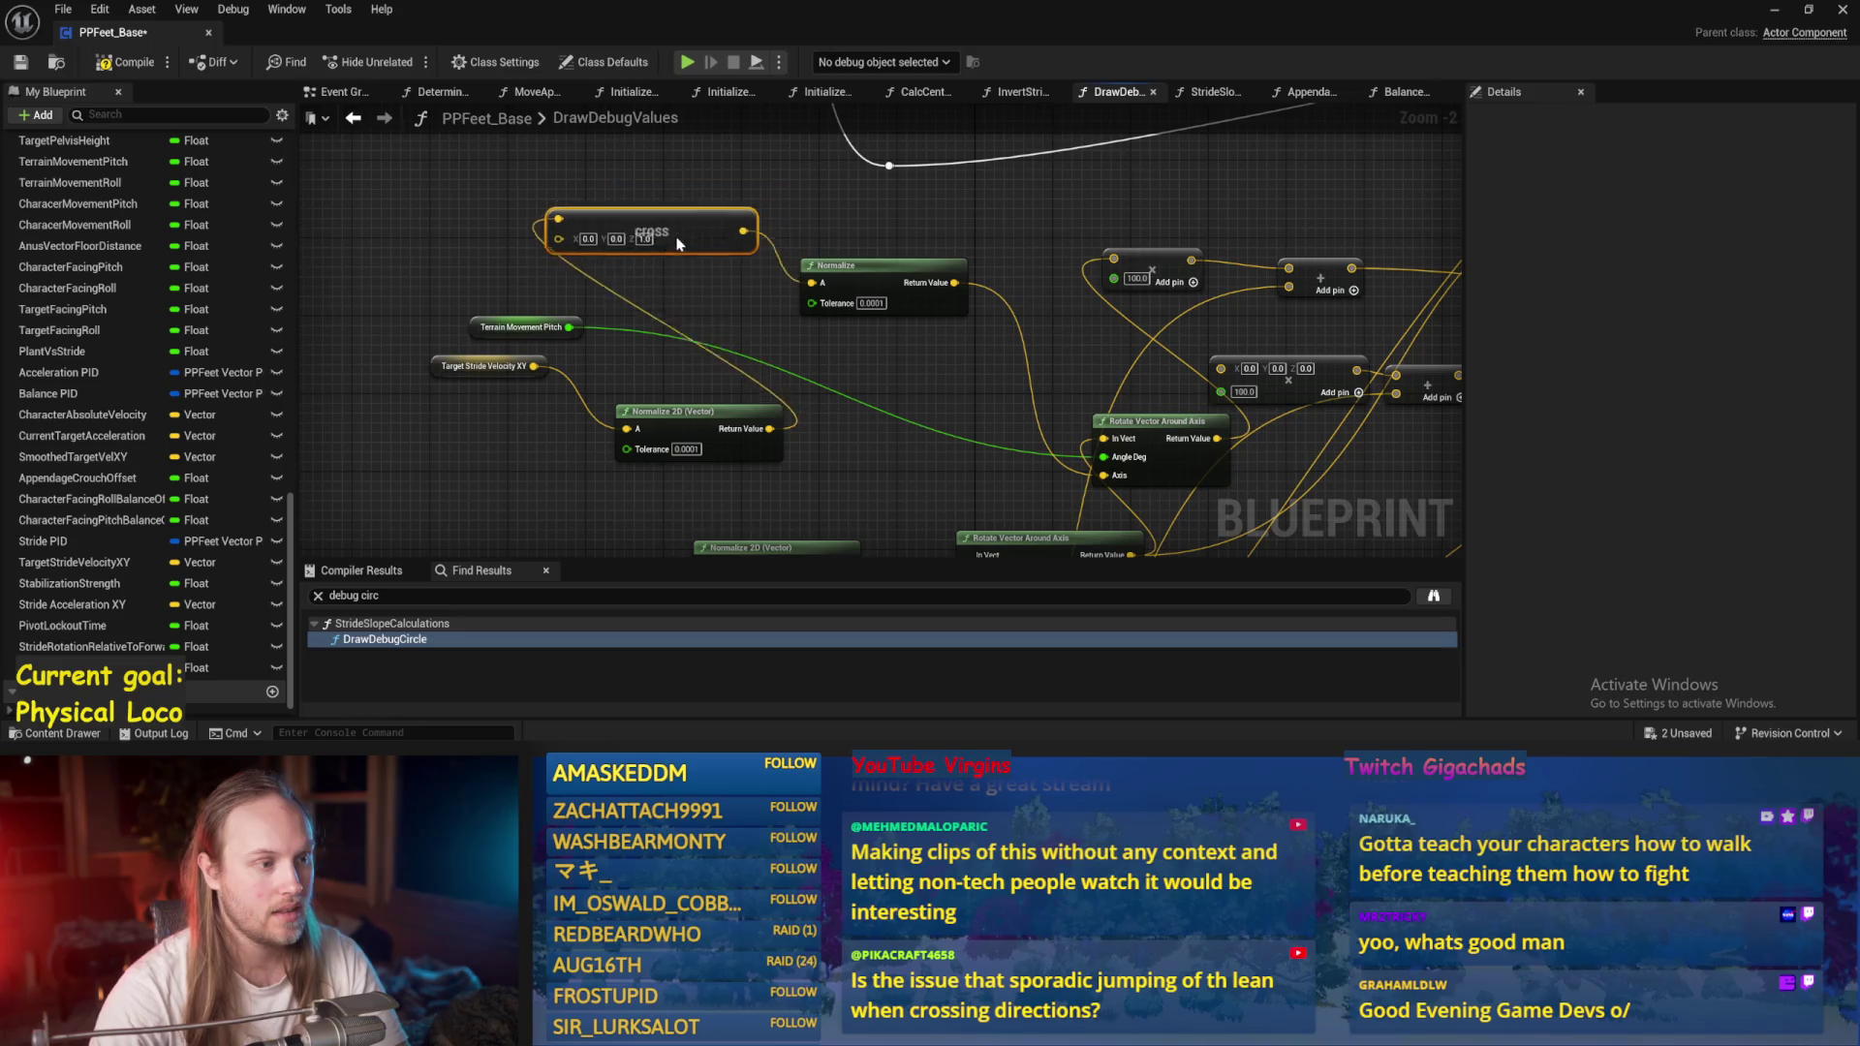
left_click_drag(638, 412, 614, 373)
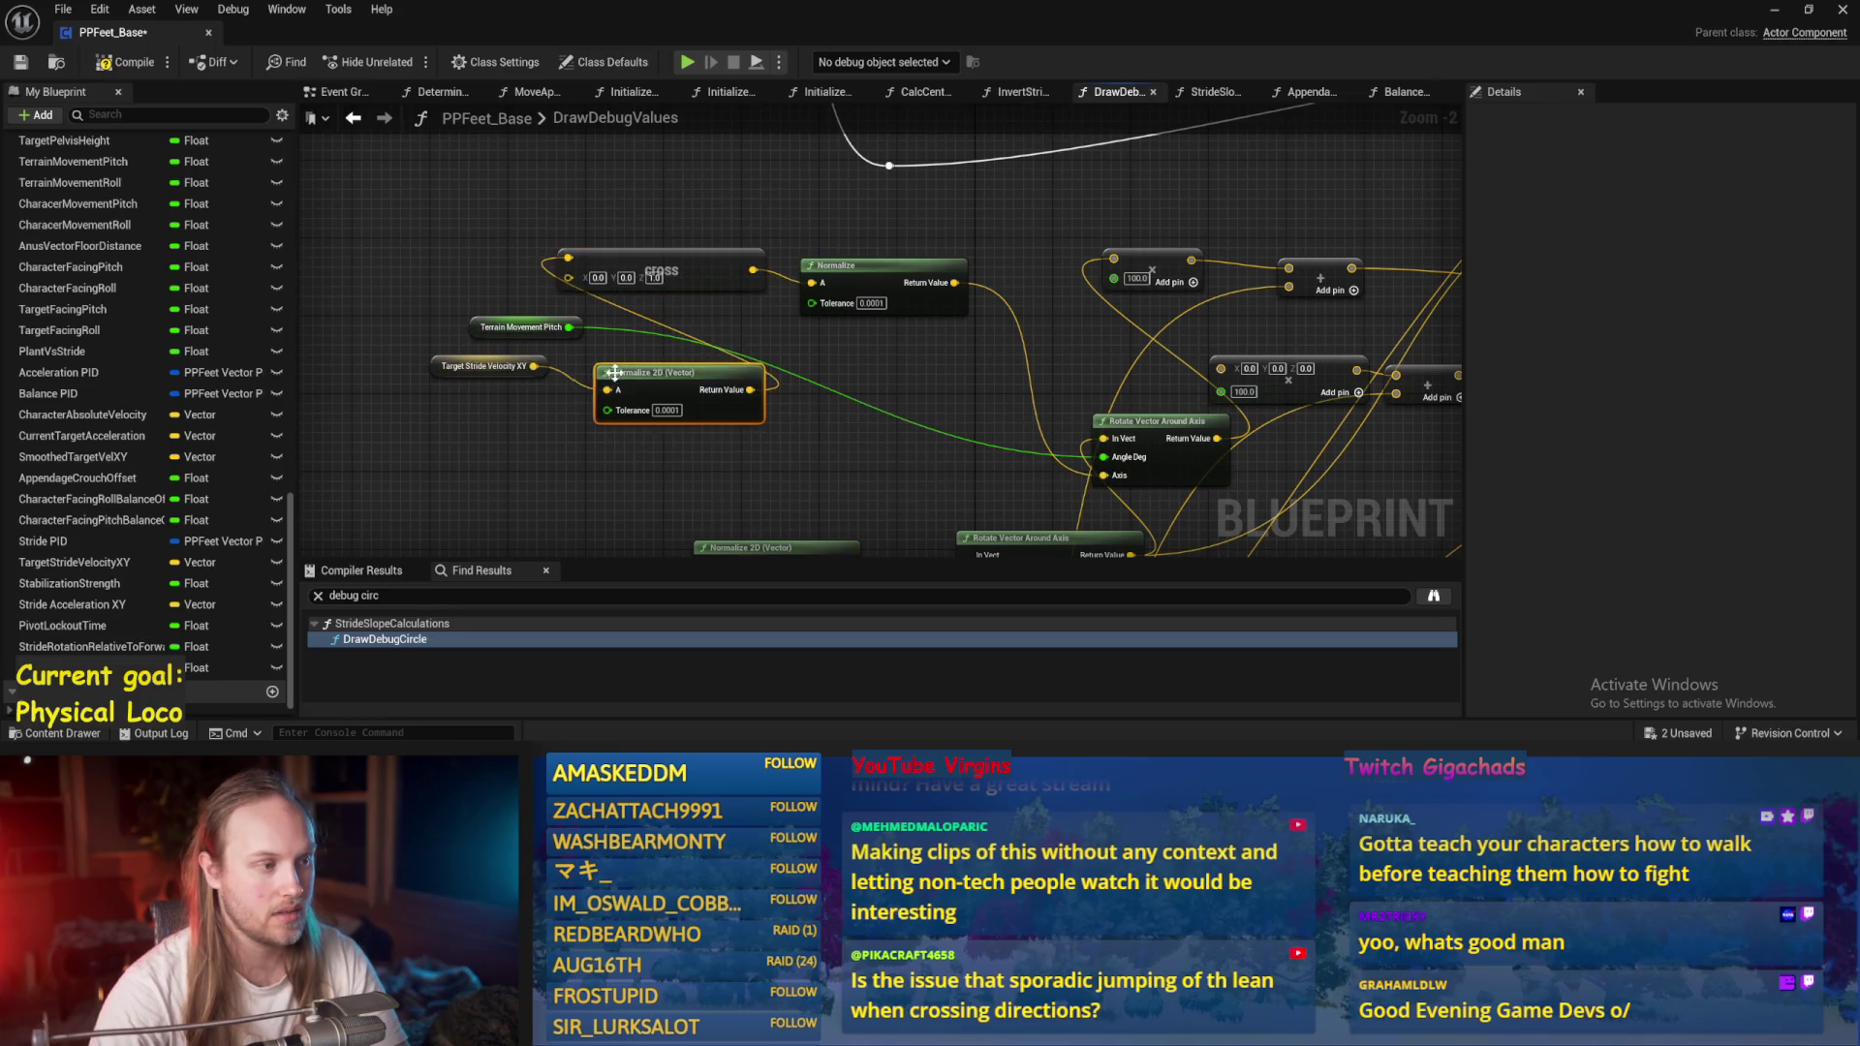
left_click(432, 373)
left_click_drag(1143, 493, 783, 368)
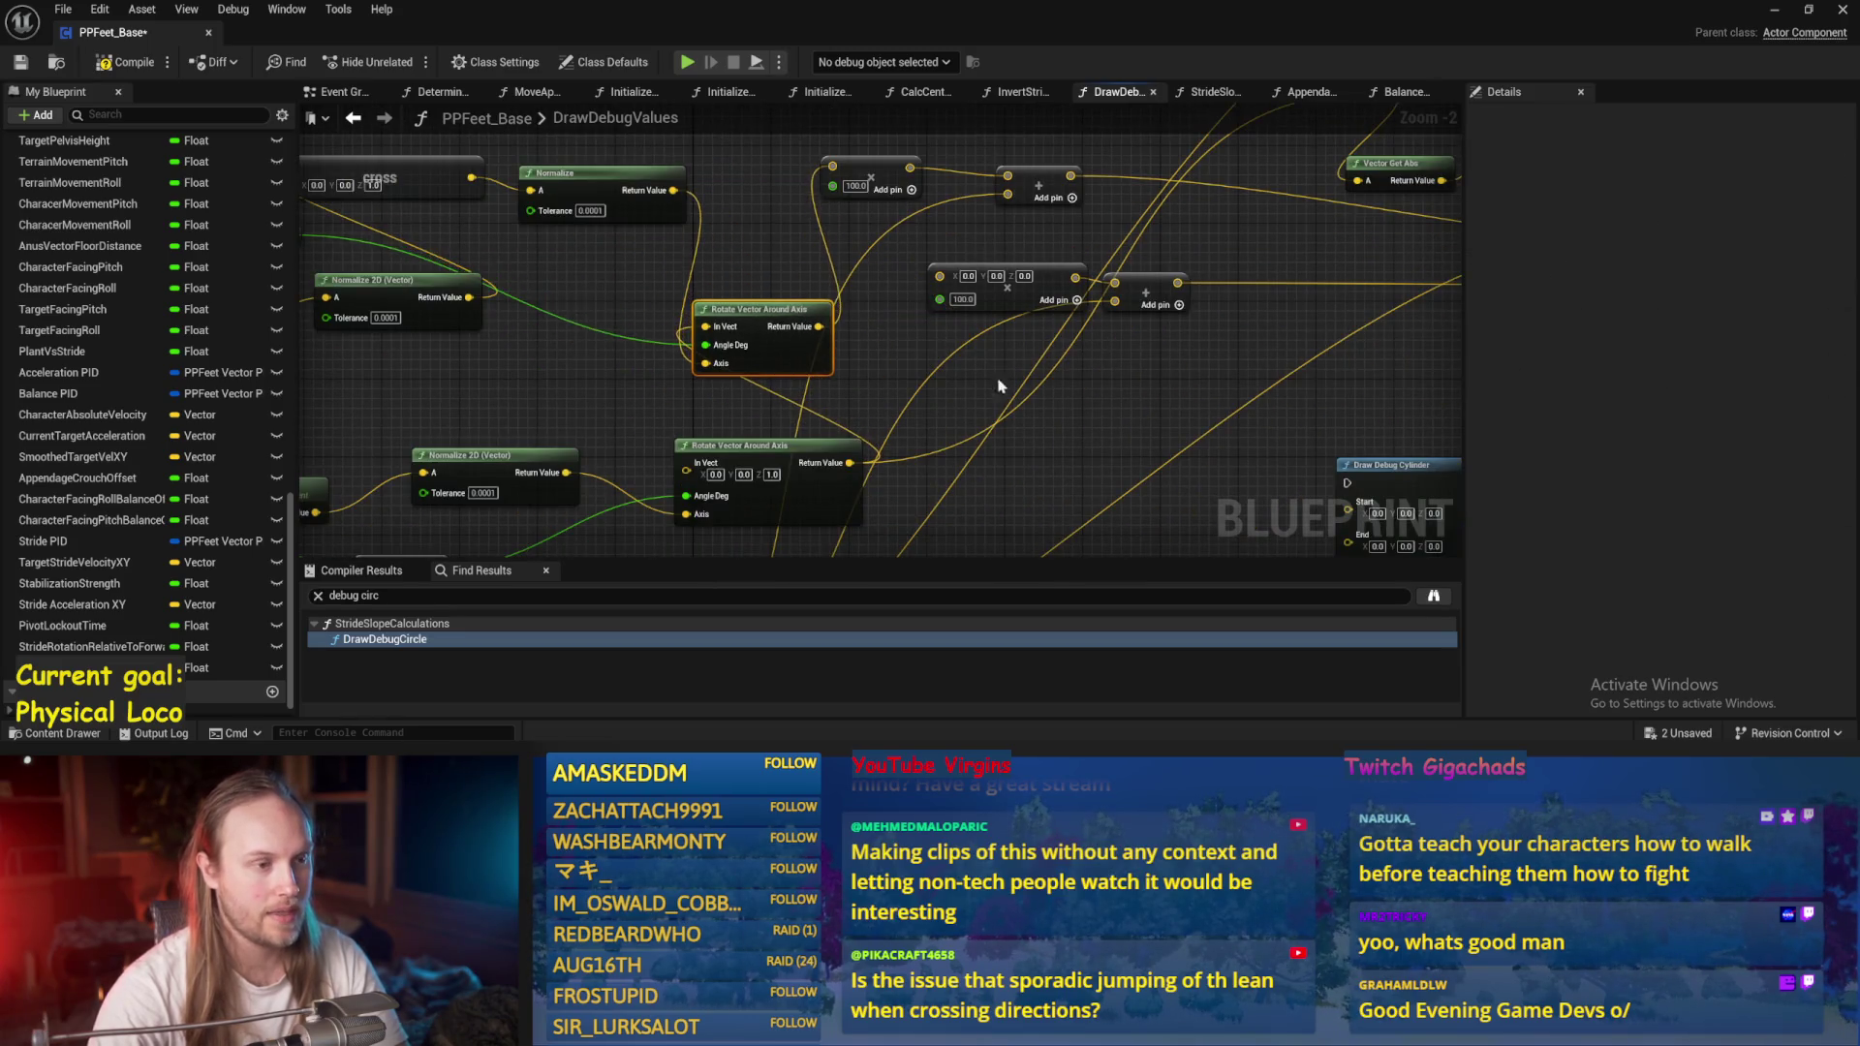
Delete the second Draw Debug Arrow, save, and return to the level.
left_click_drag(1000, 386, 660, 424)
left_click_drag(1021, 279, 705, 244)
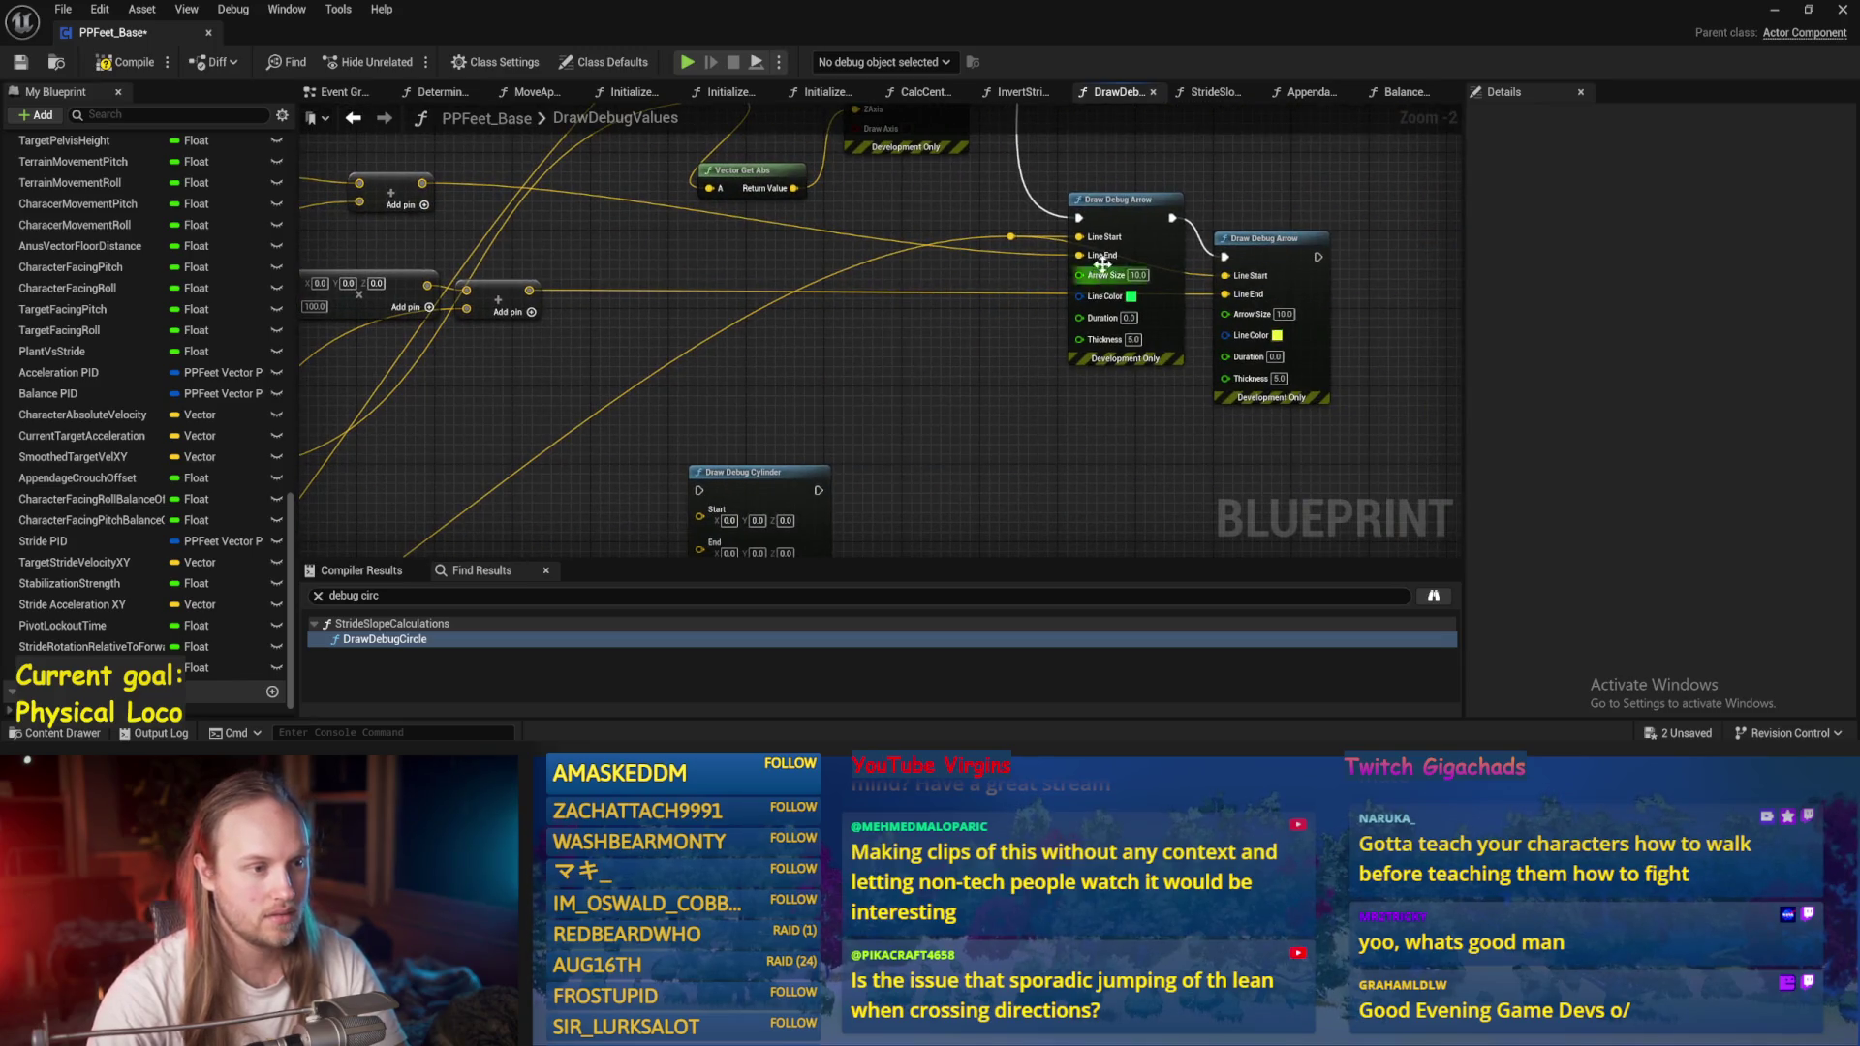
key("Delete")
left_click_drag(976, 280, 1072, 335)
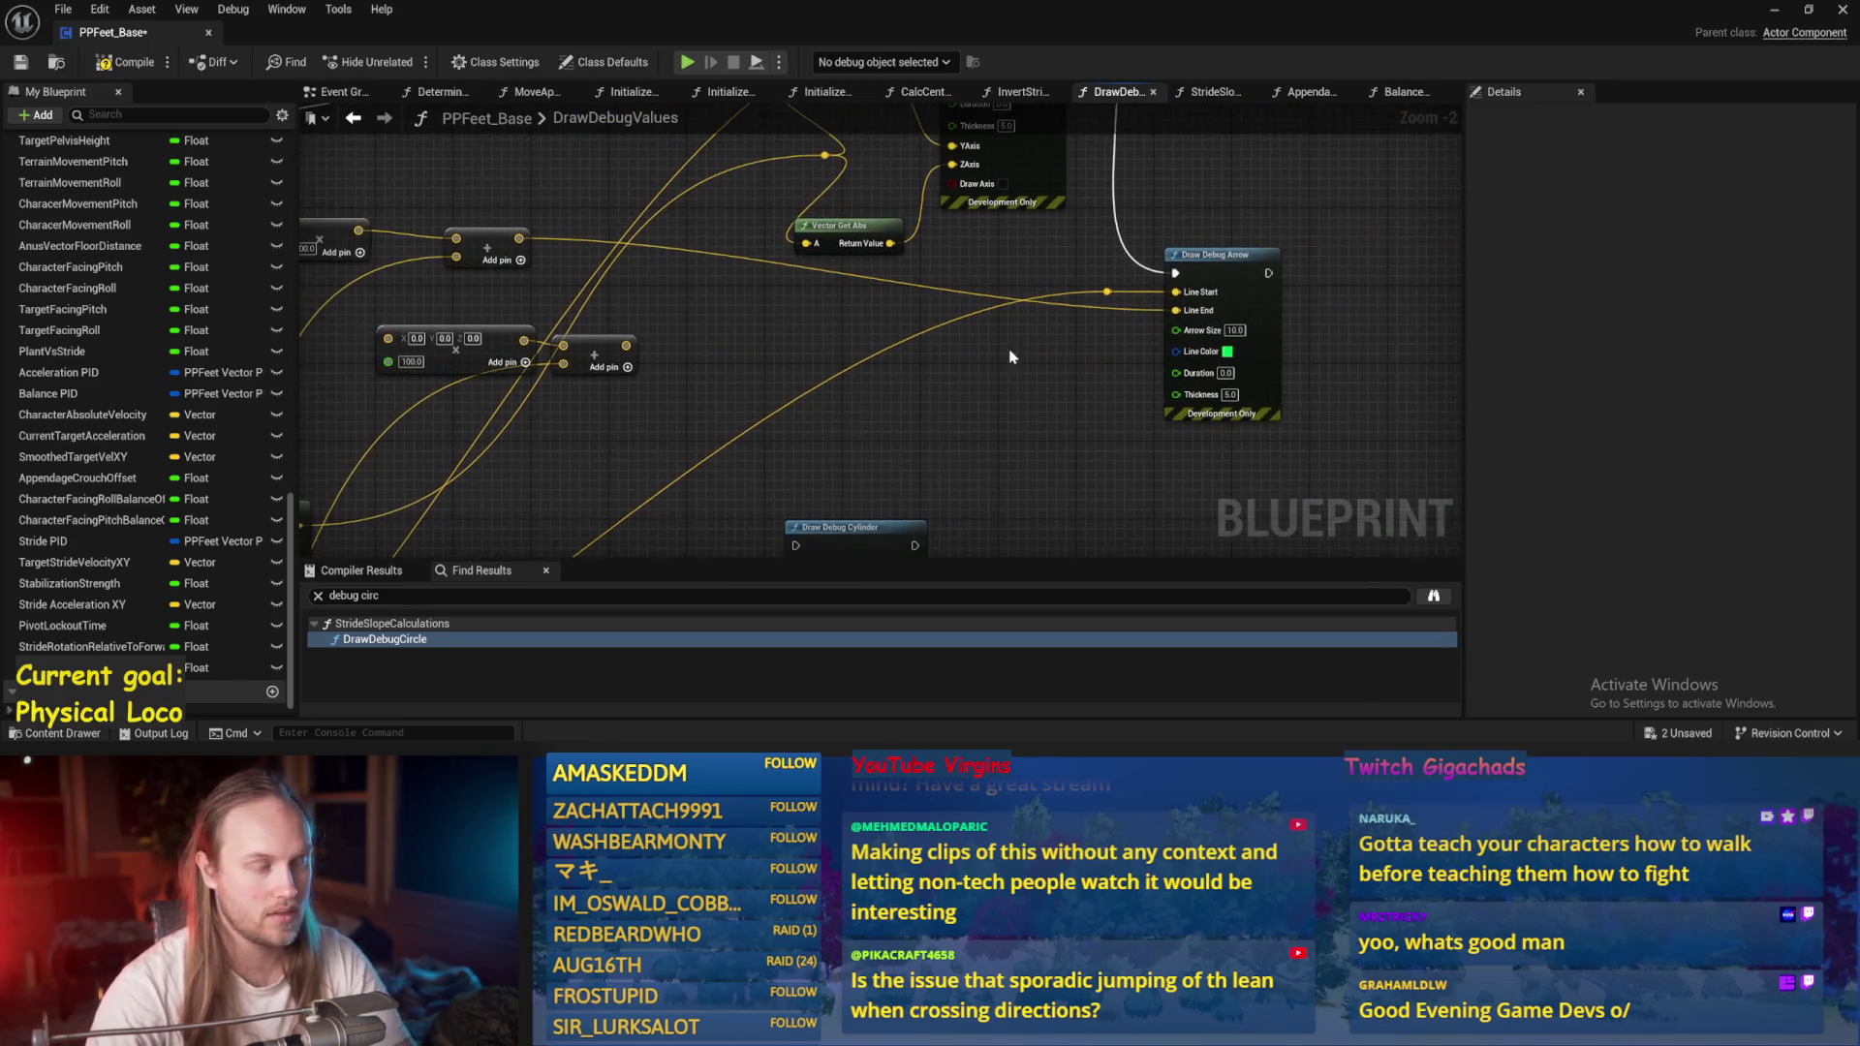
left_click(21, 62)
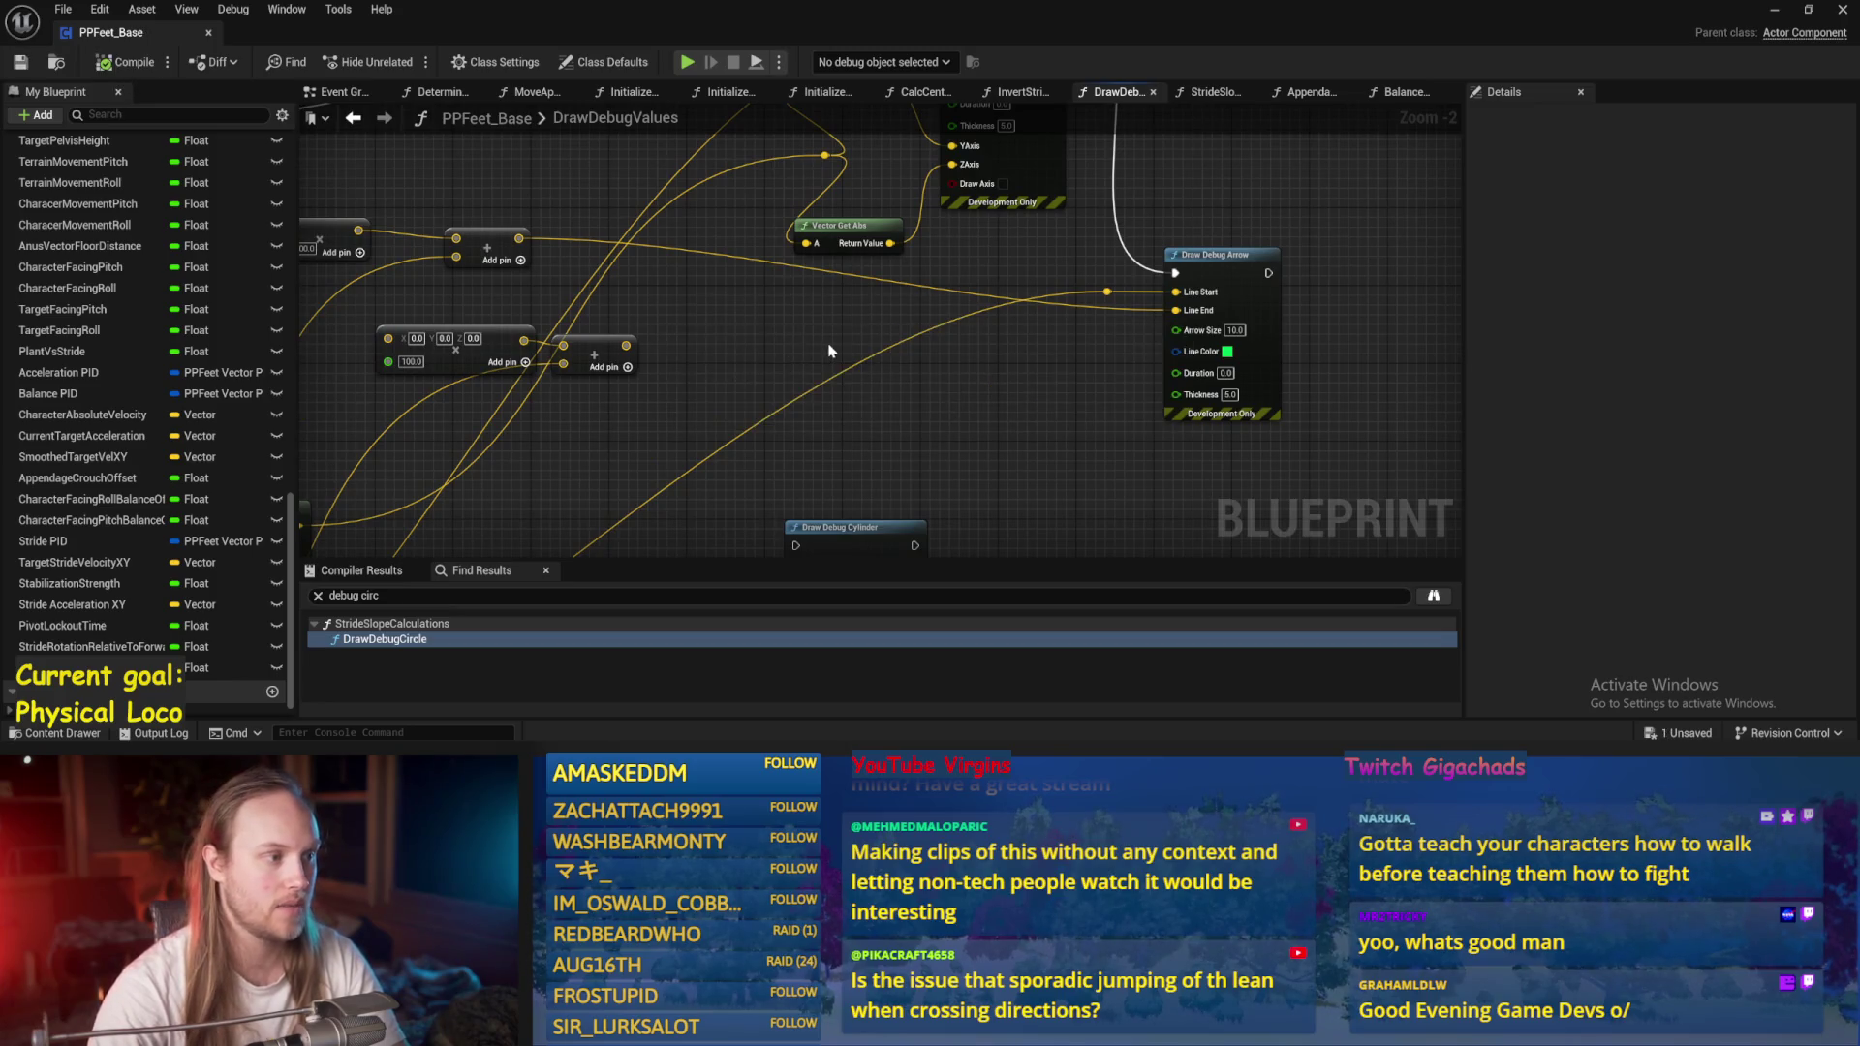
scroll(872, 320, "down", 1)
left_click_drag(724, 341, 930, 299)
left_click(1775, 15)
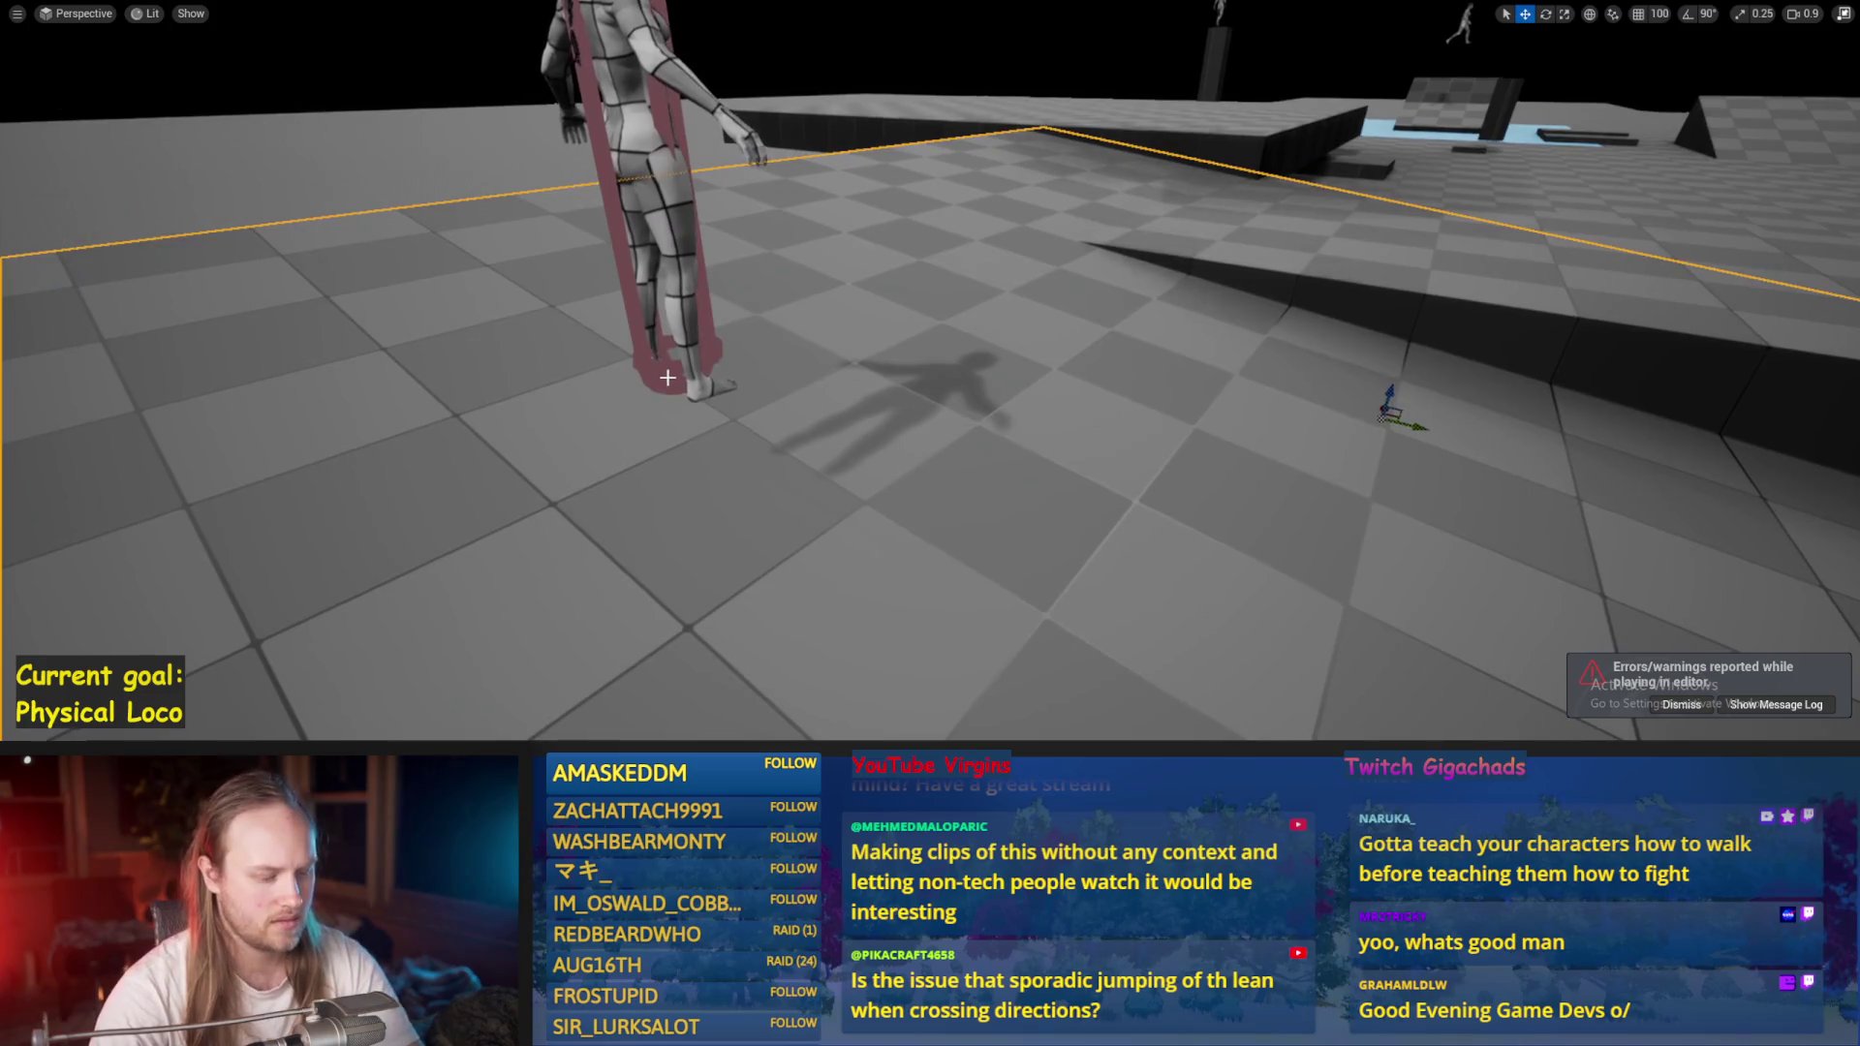
Play-test the debug drawing, then stop and restore the full editor layout.
key("alt+p")
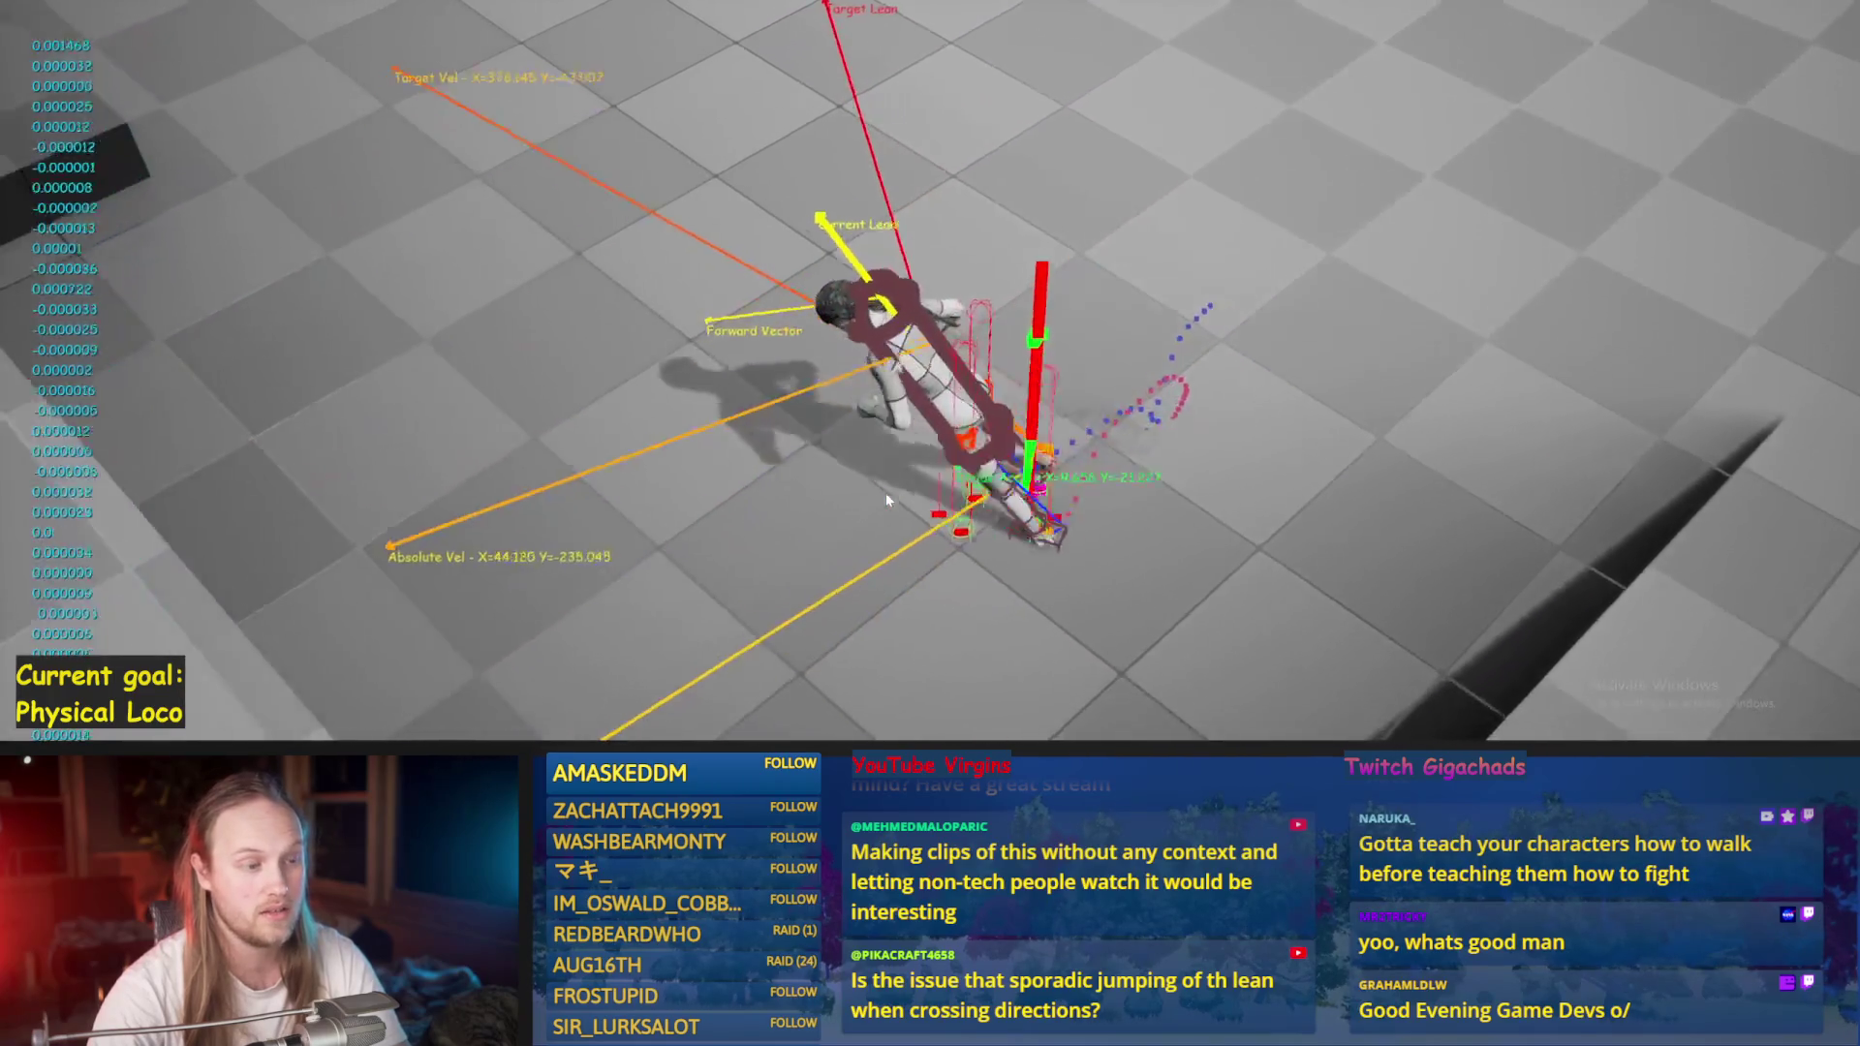
key("Escape")
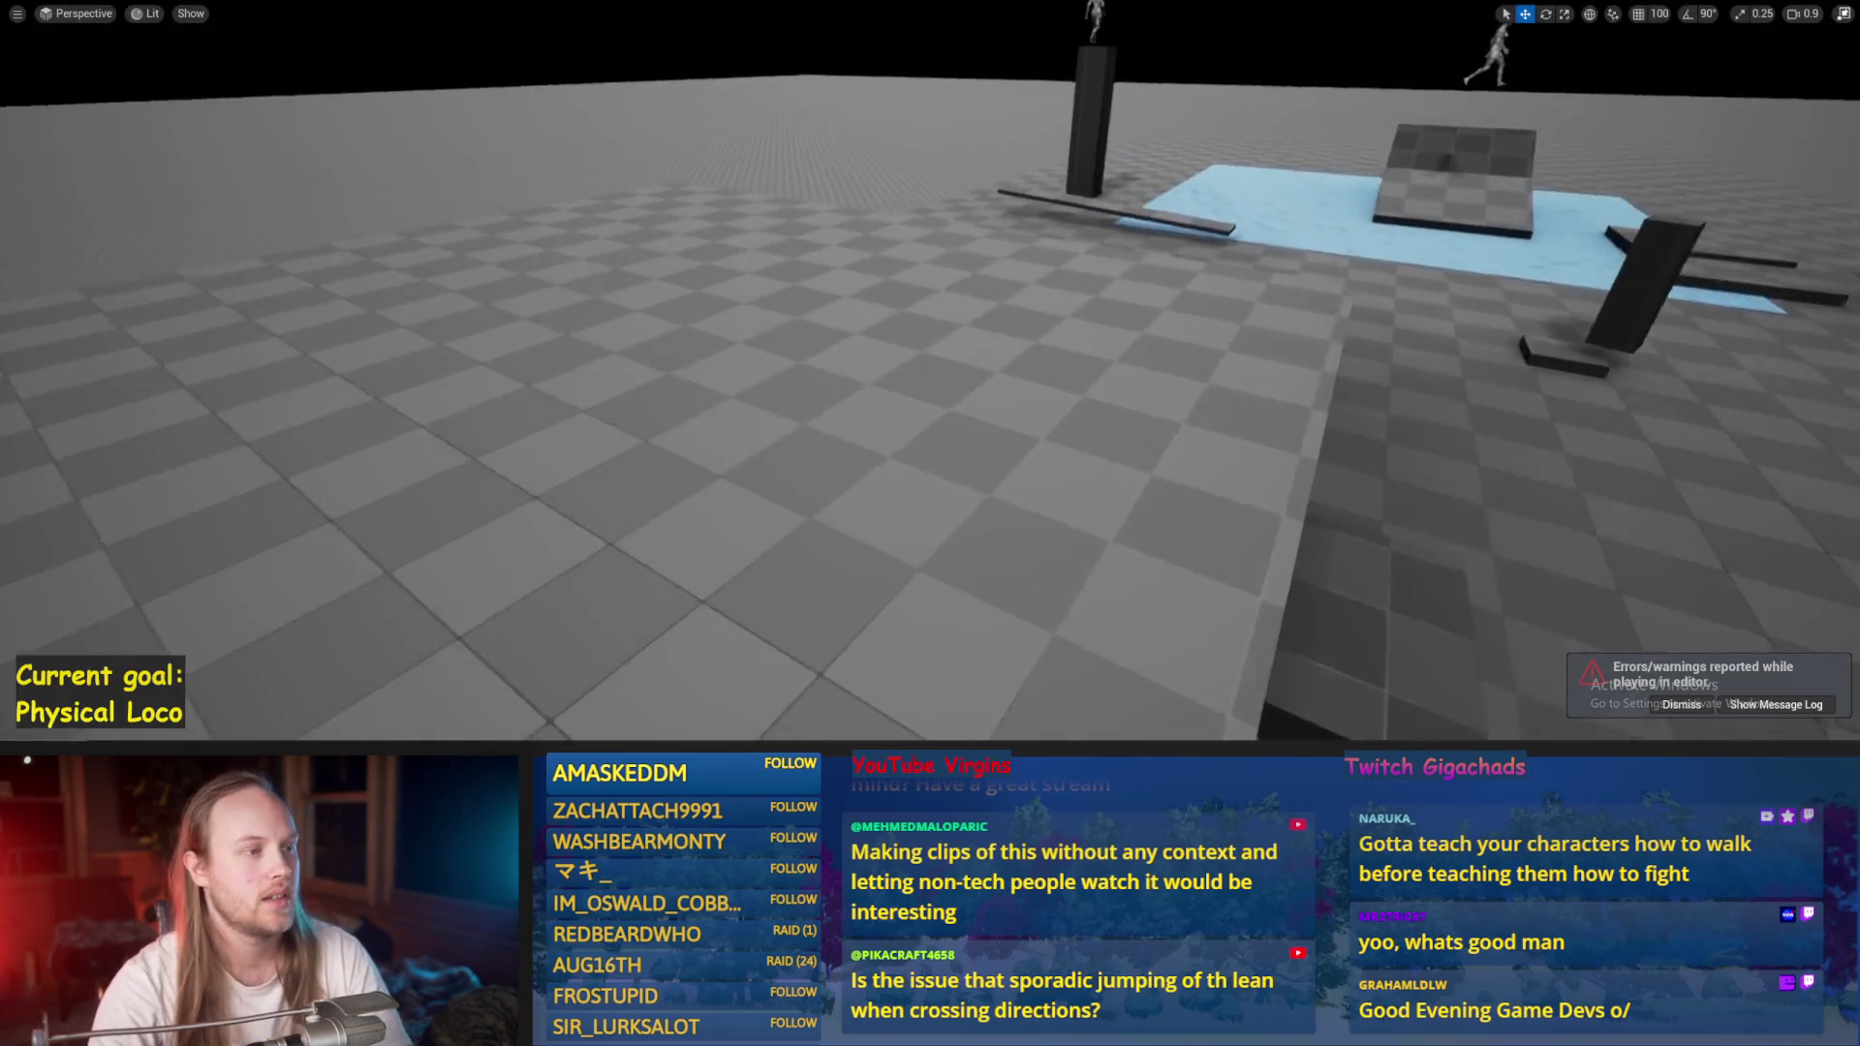
key("ctrl+s")
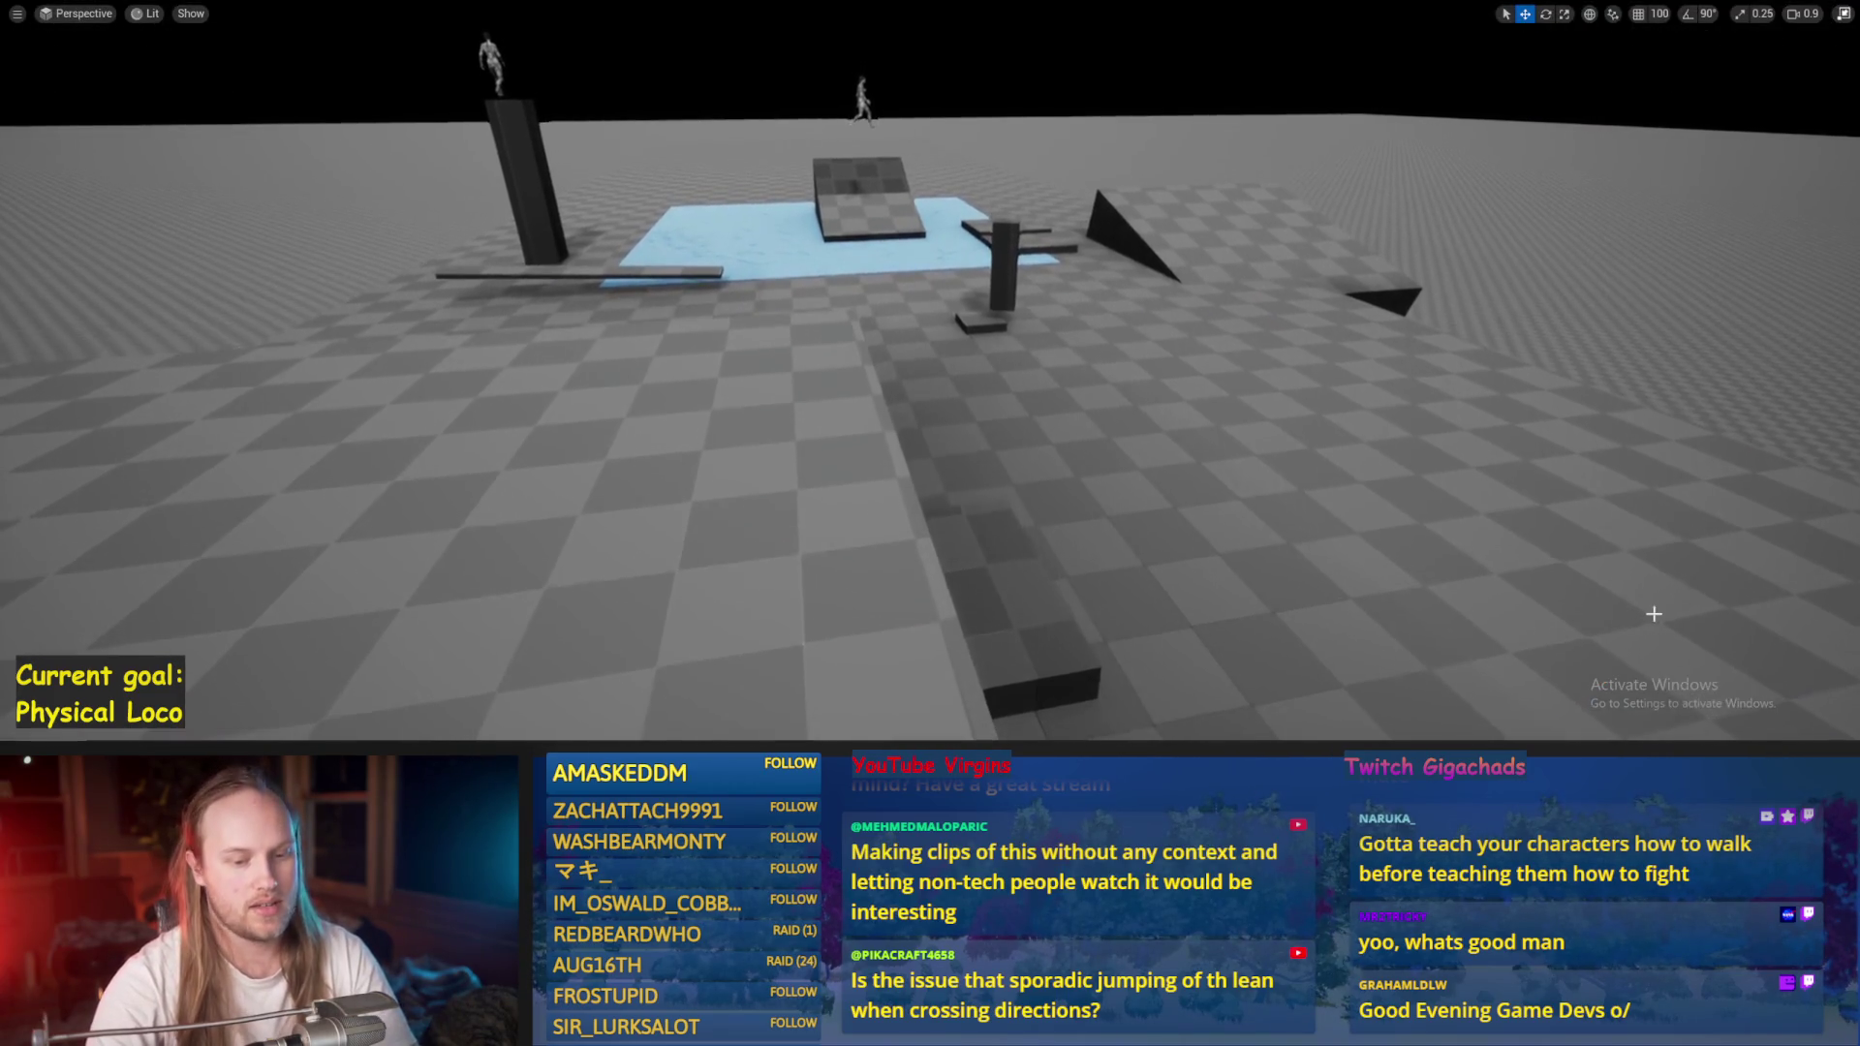
key("Escape")
left_click(63, 10)
left_click(597, 281)
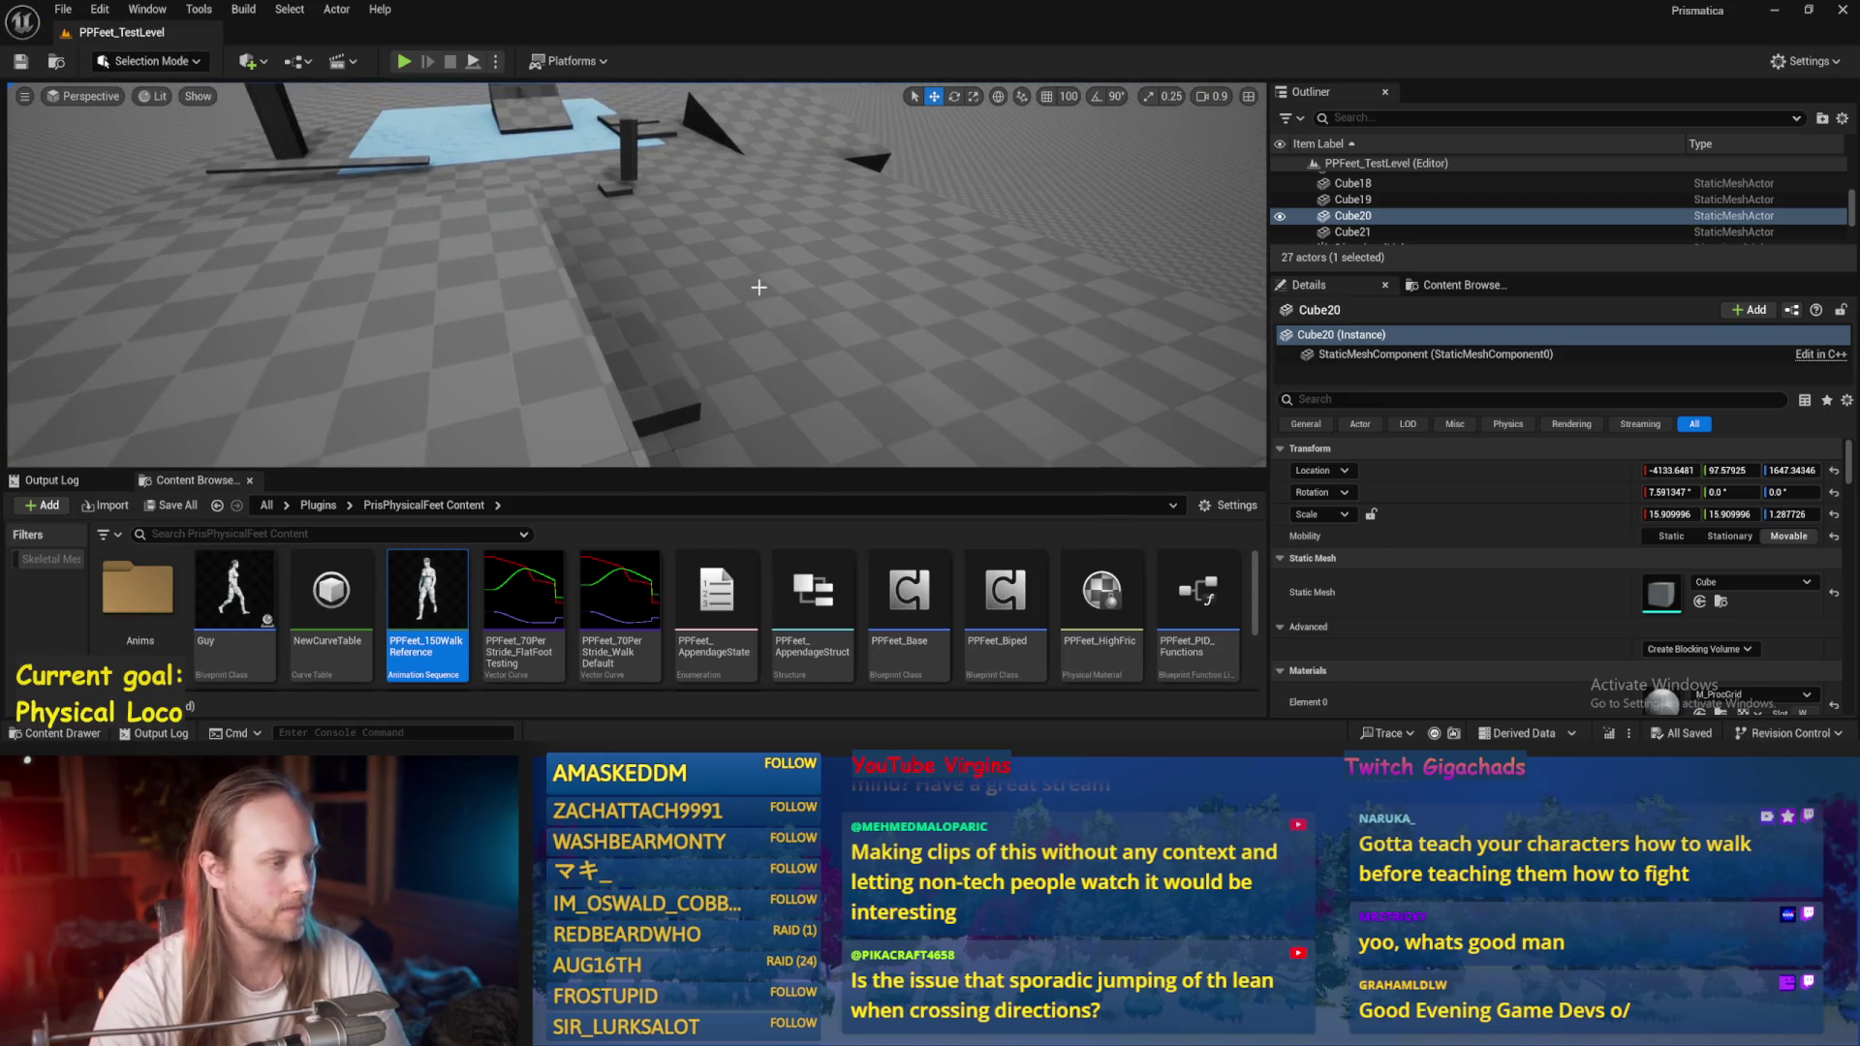
Save PPFeet_TestLevel, open PPFeet_Base, and move the Draw Debug Circle node down-left.
key("ctrl+s")
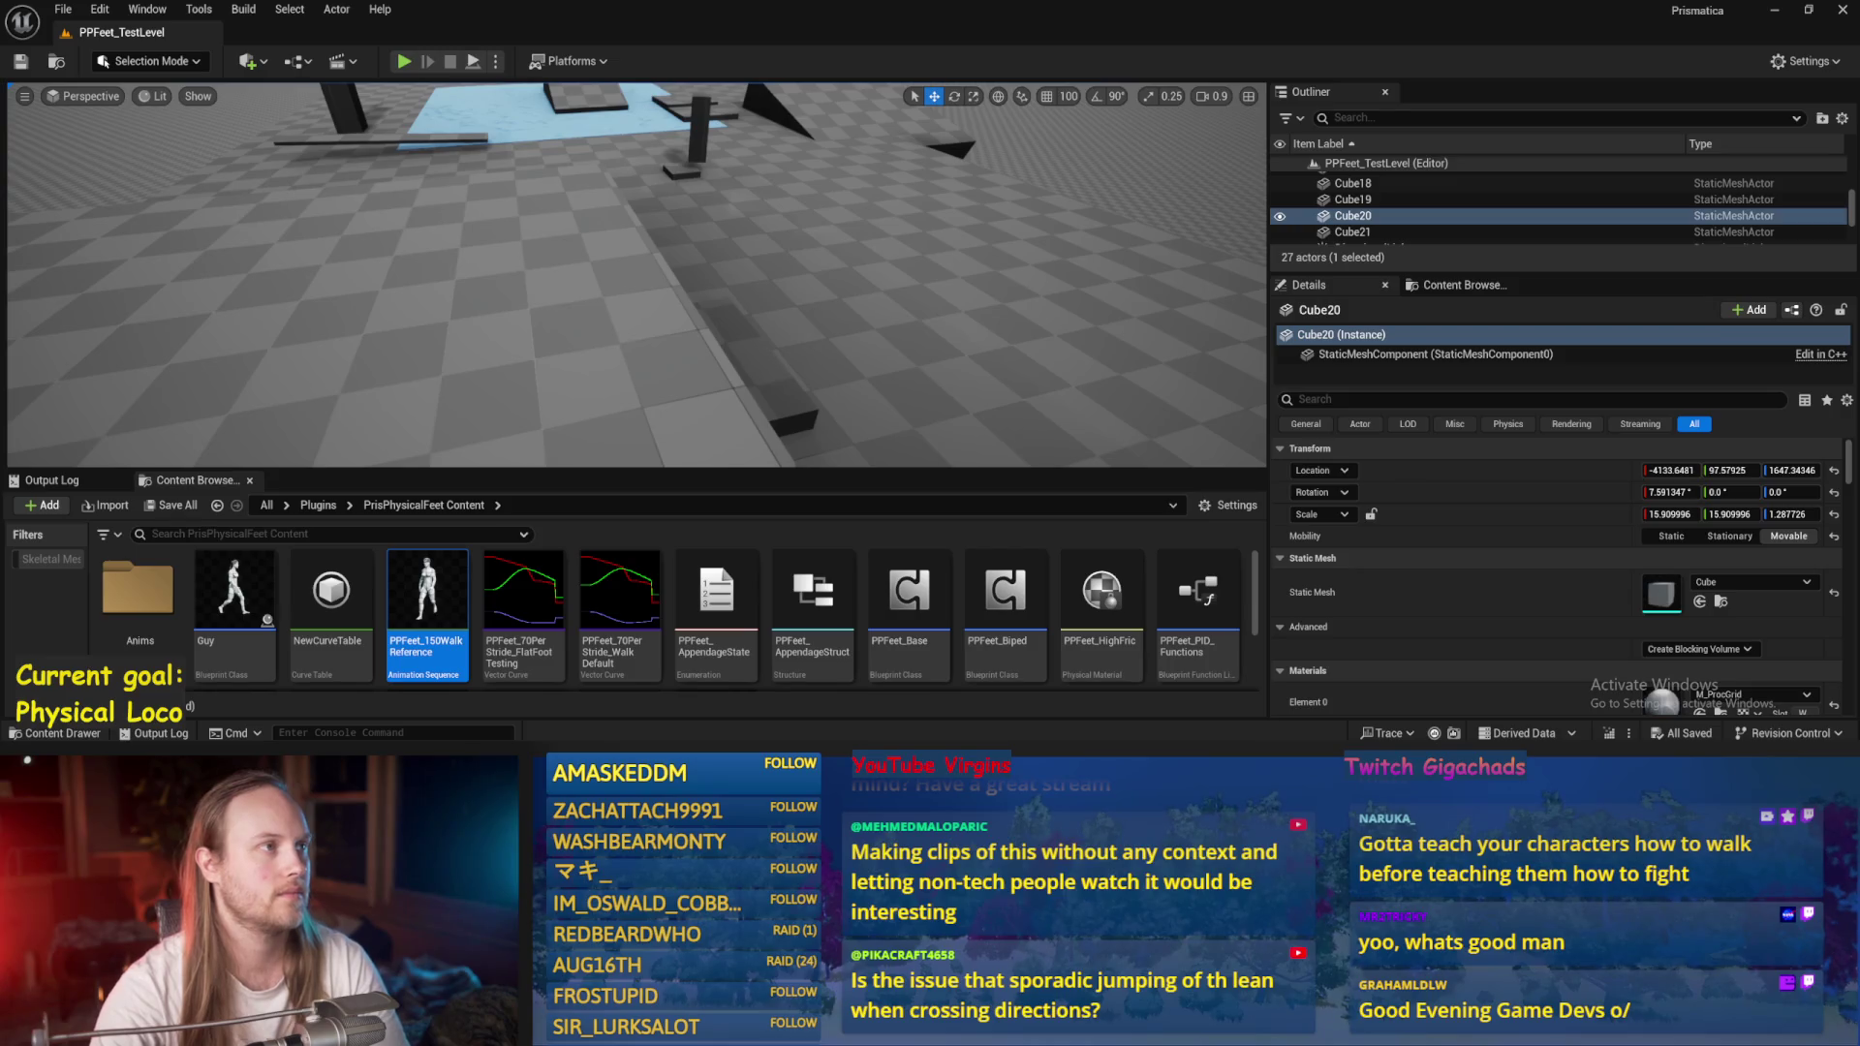
double_click(908, 593)
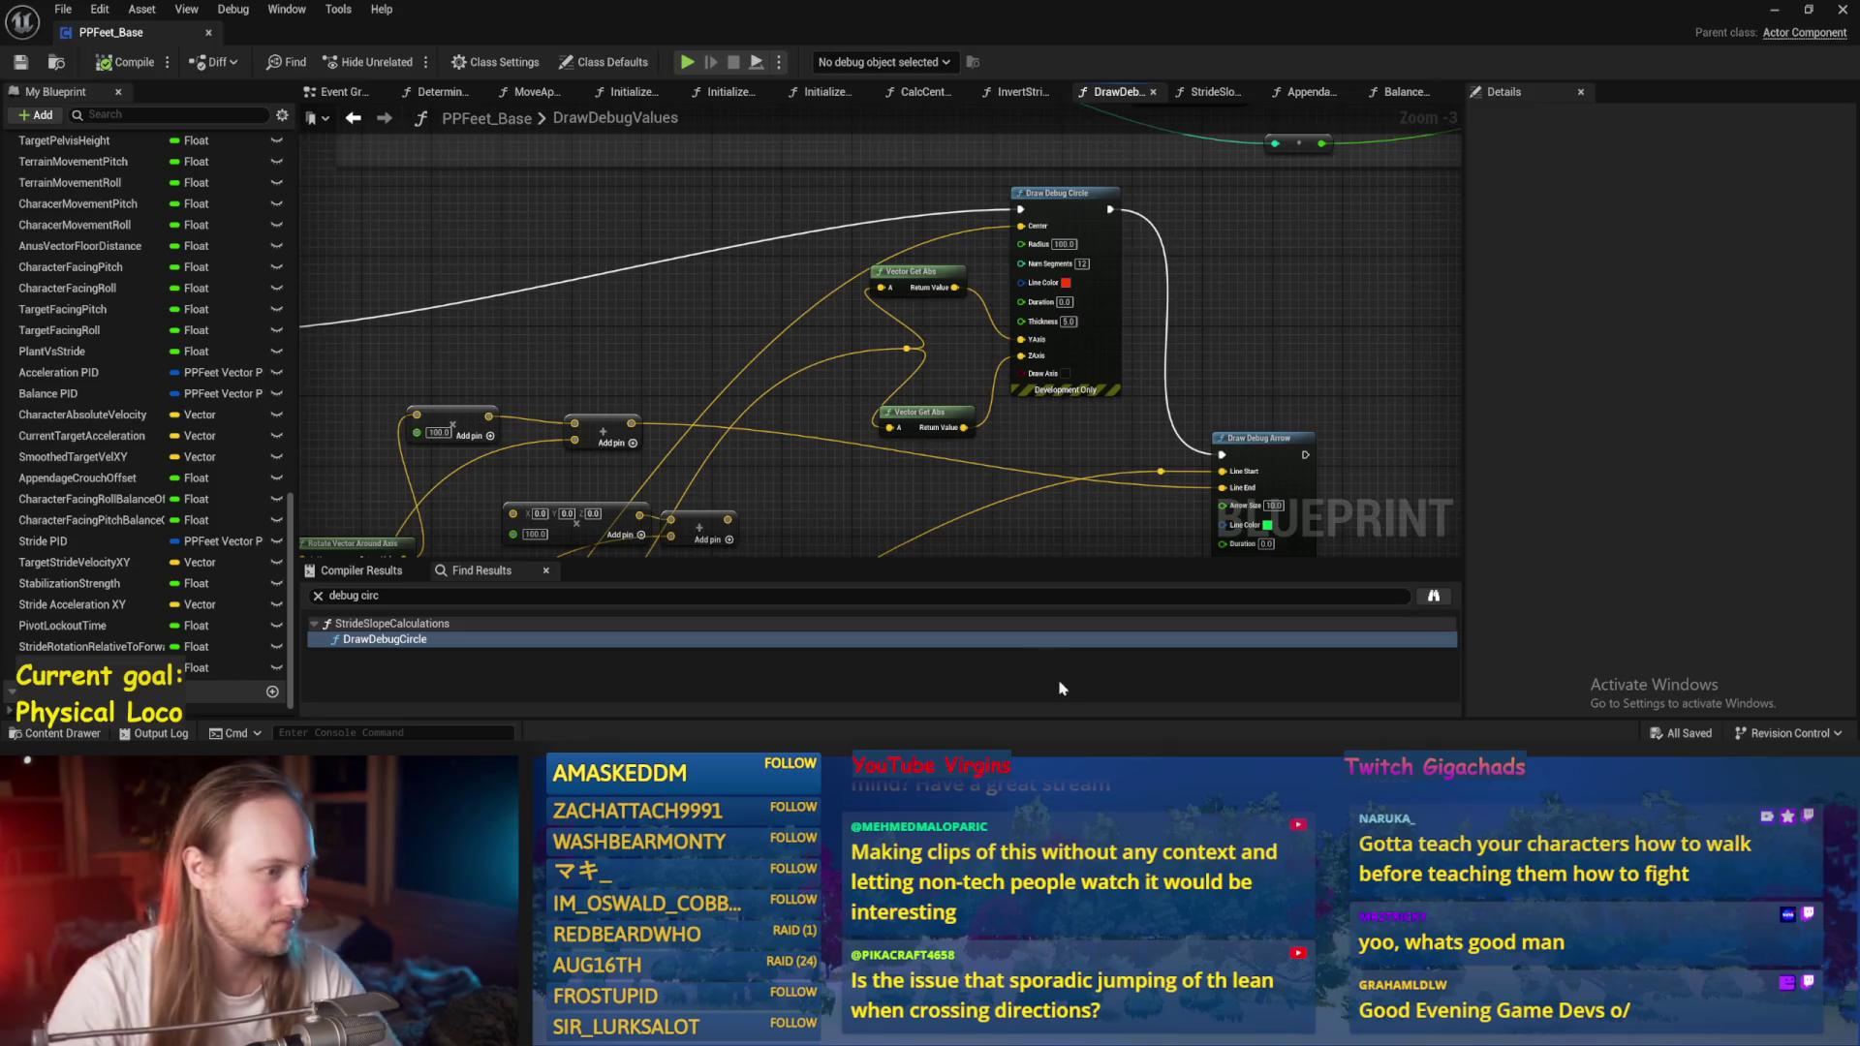
scroll(1225, 312, "down", 2)
scroll(1233, 394, "up", 2)
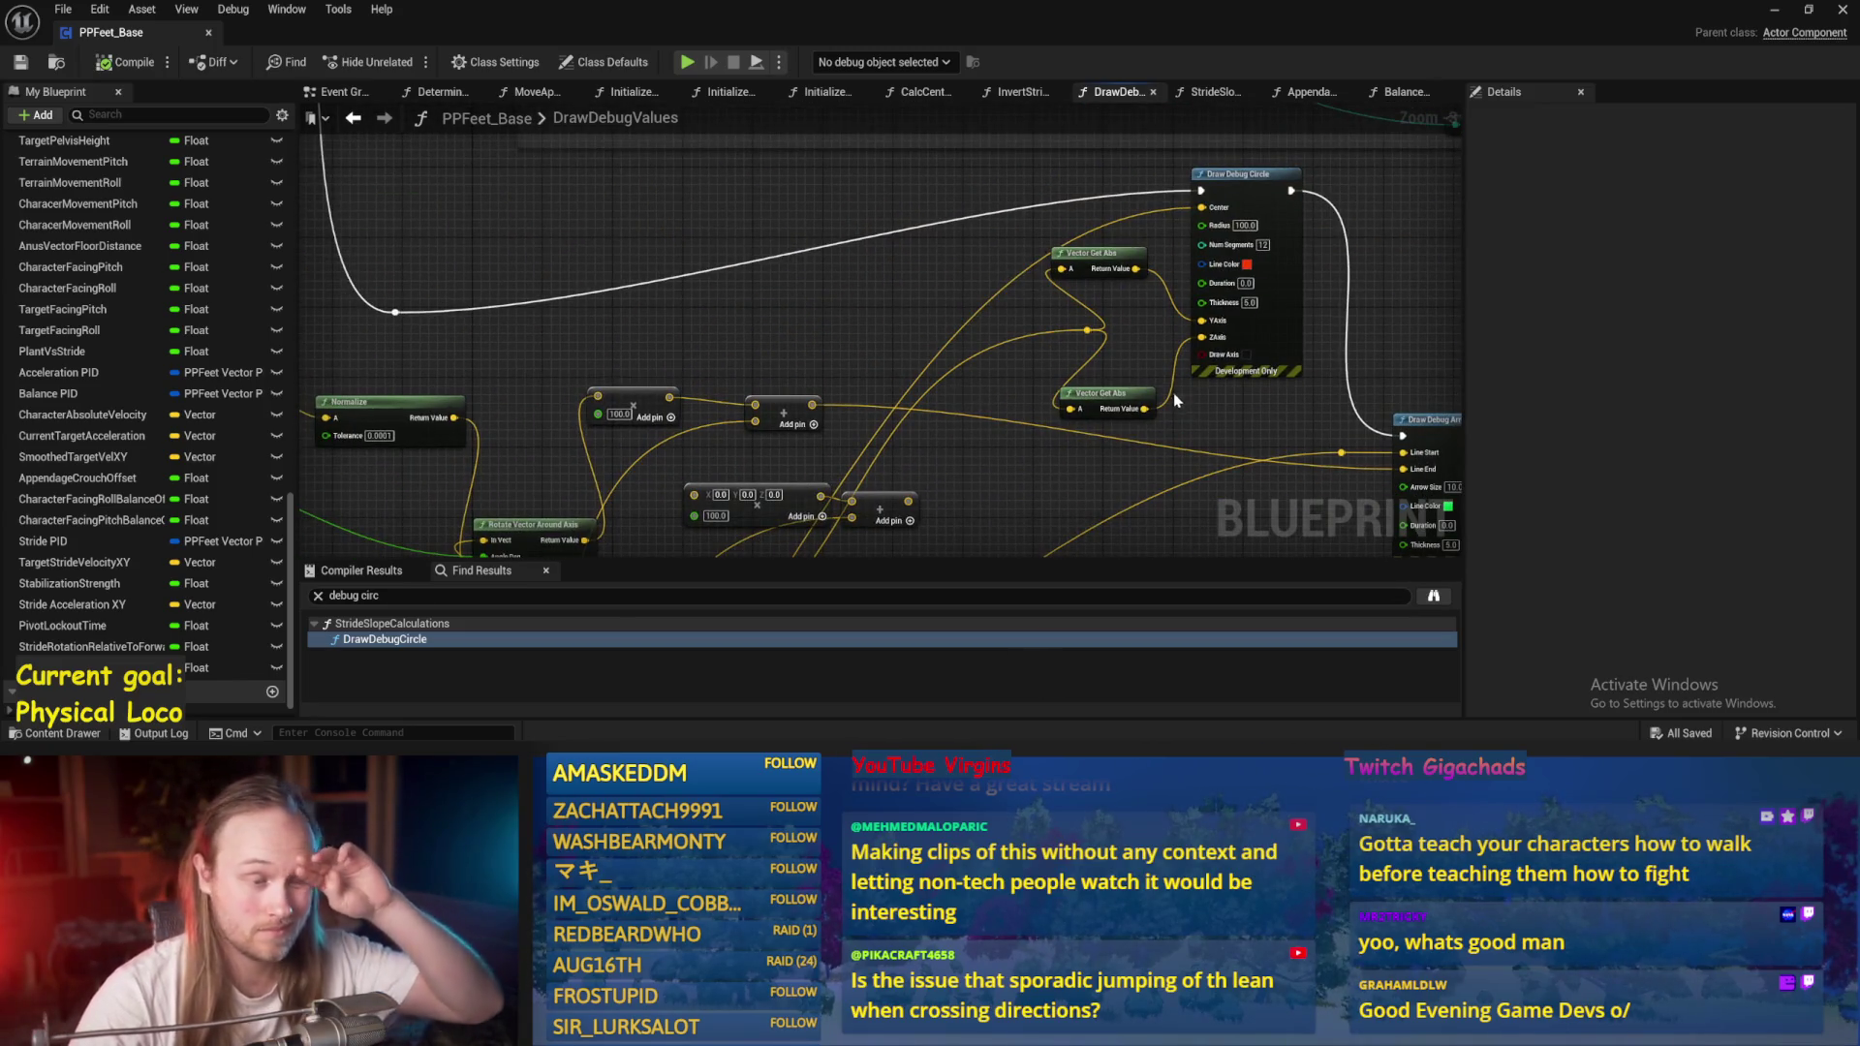
left_click_drag(1119, 364, 1036, 215)
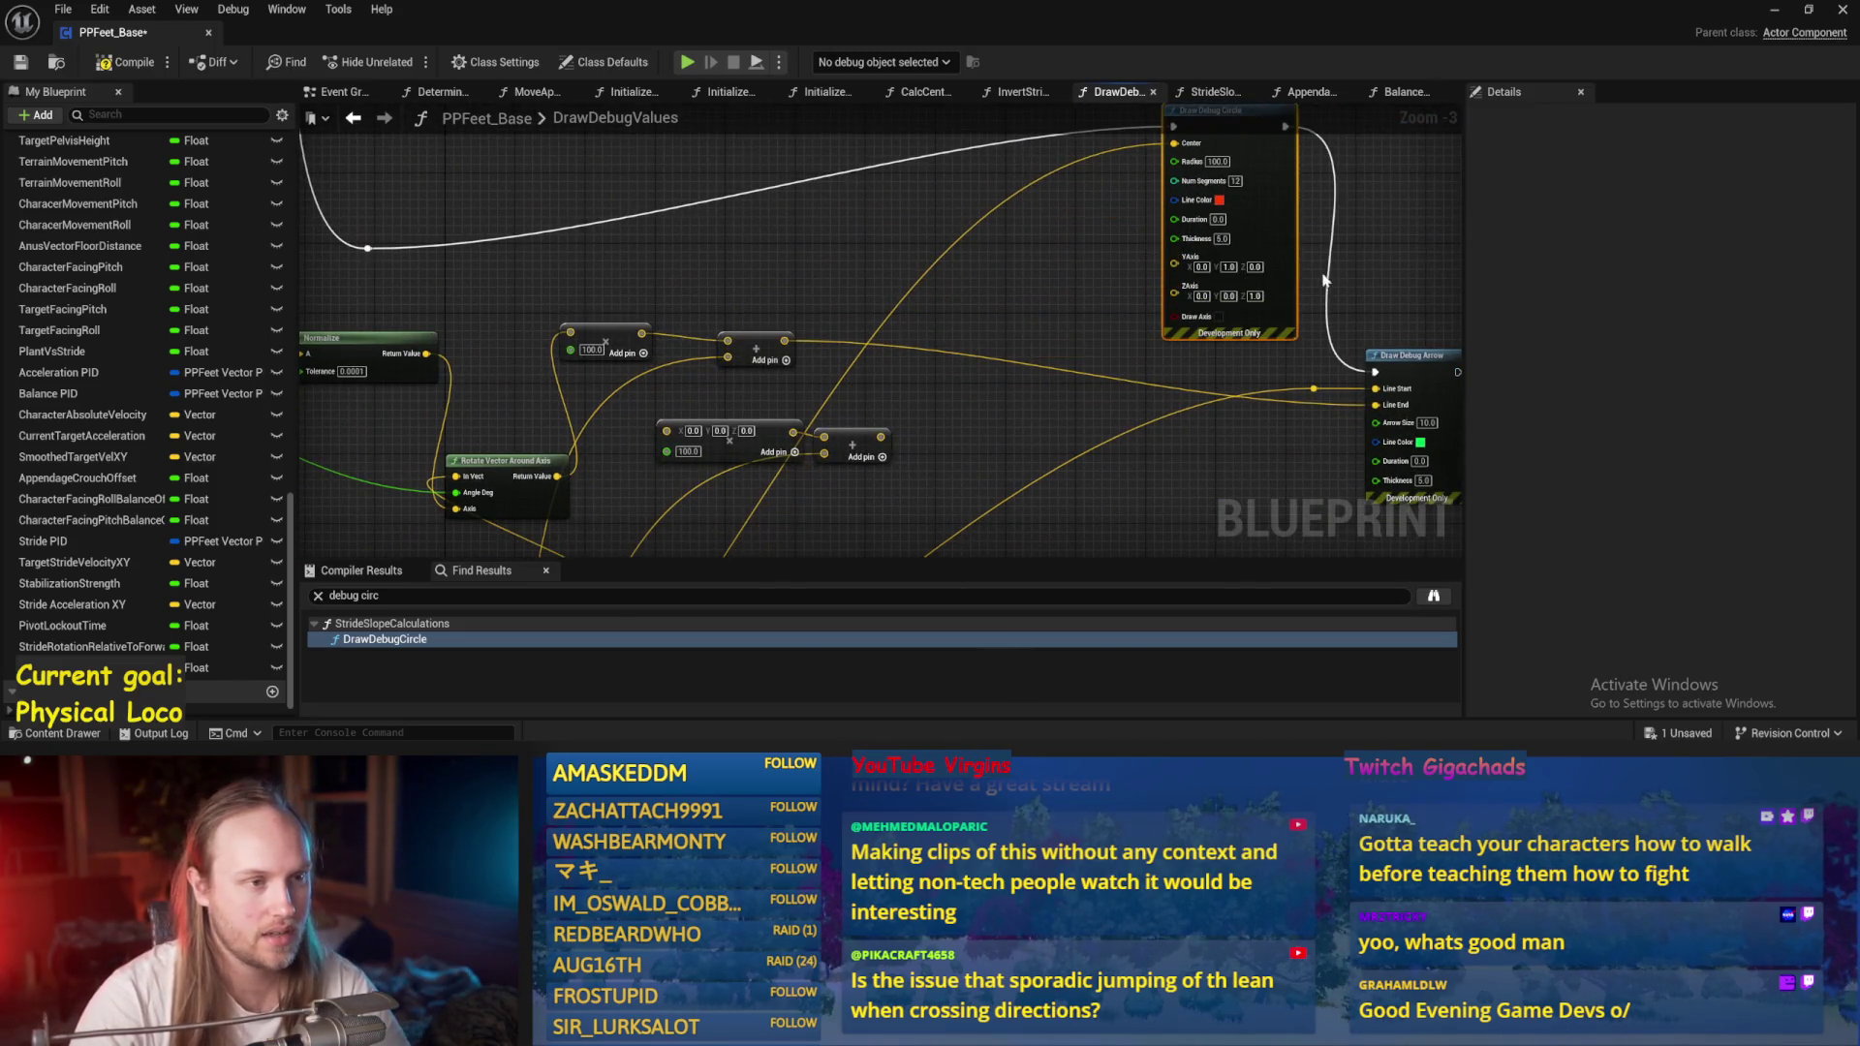
mouse_move(1277, 251)
left_mouse_down()
mouse_move(1172, 320)
mouse_move(1054, 259)
left_mouse_up()
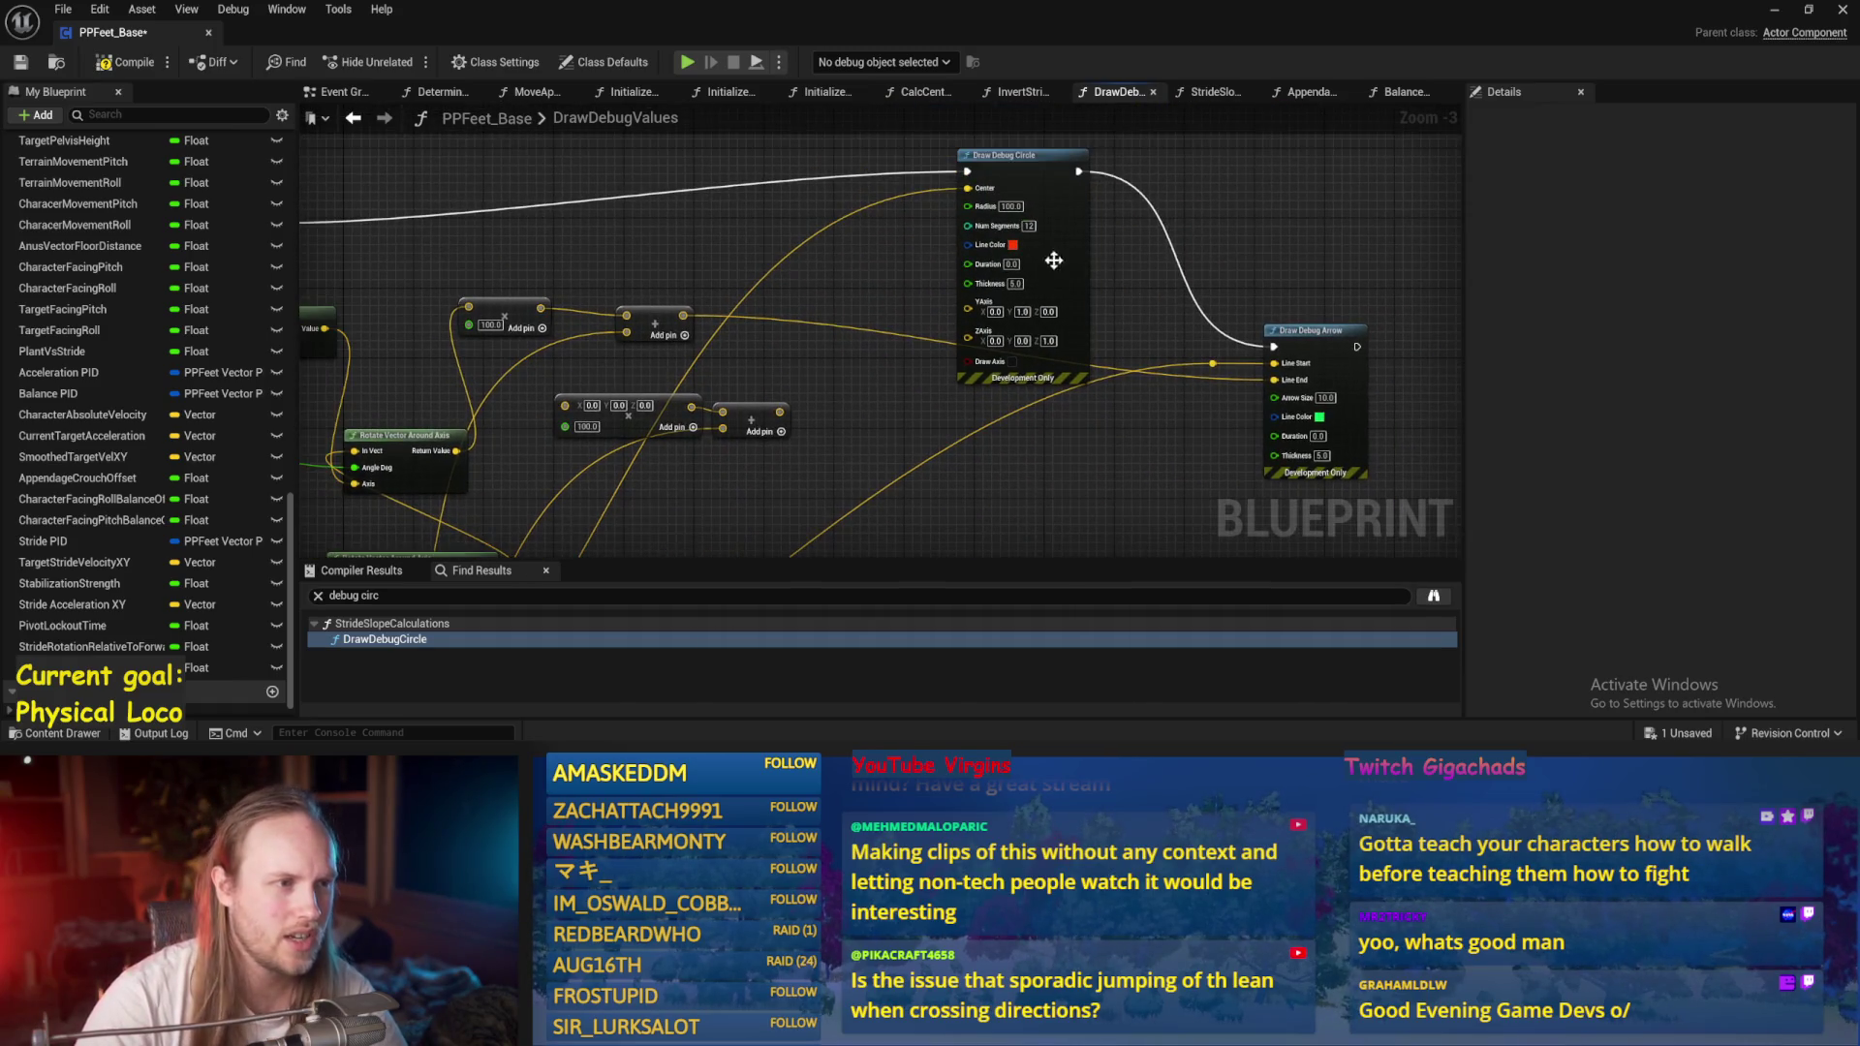